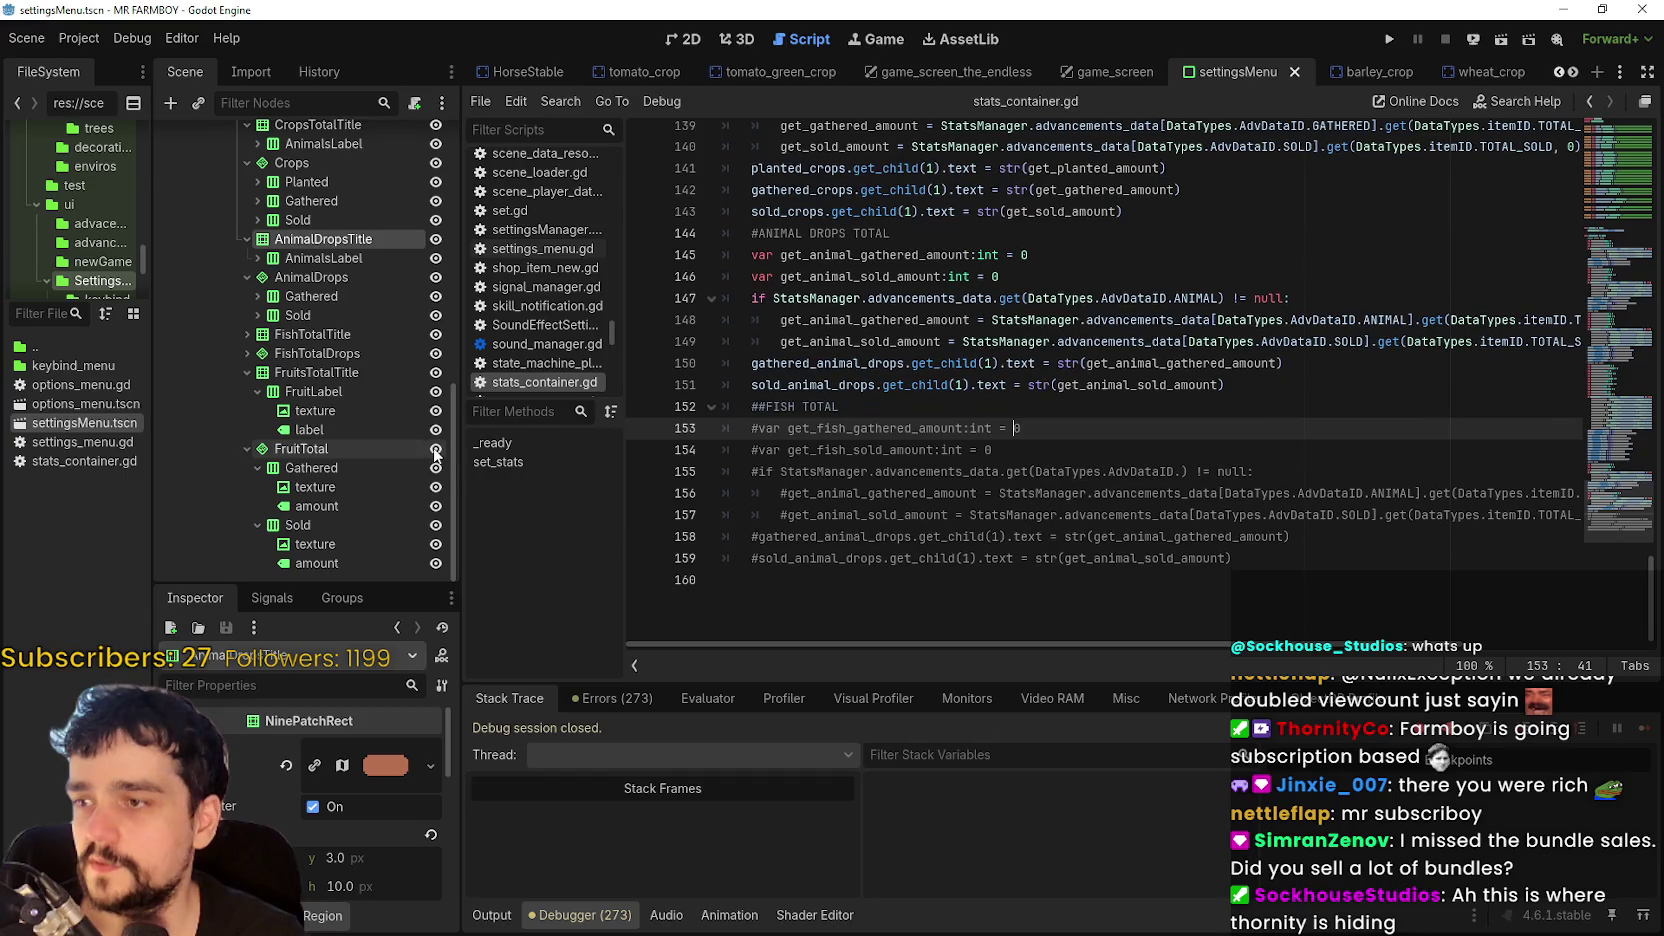
- Hide the FruitTotal, FishTotalTitle and FishTotalDrops rows, collapse AnimalDropsTitle, and save settingsMenu.tscn
click(436, 450)
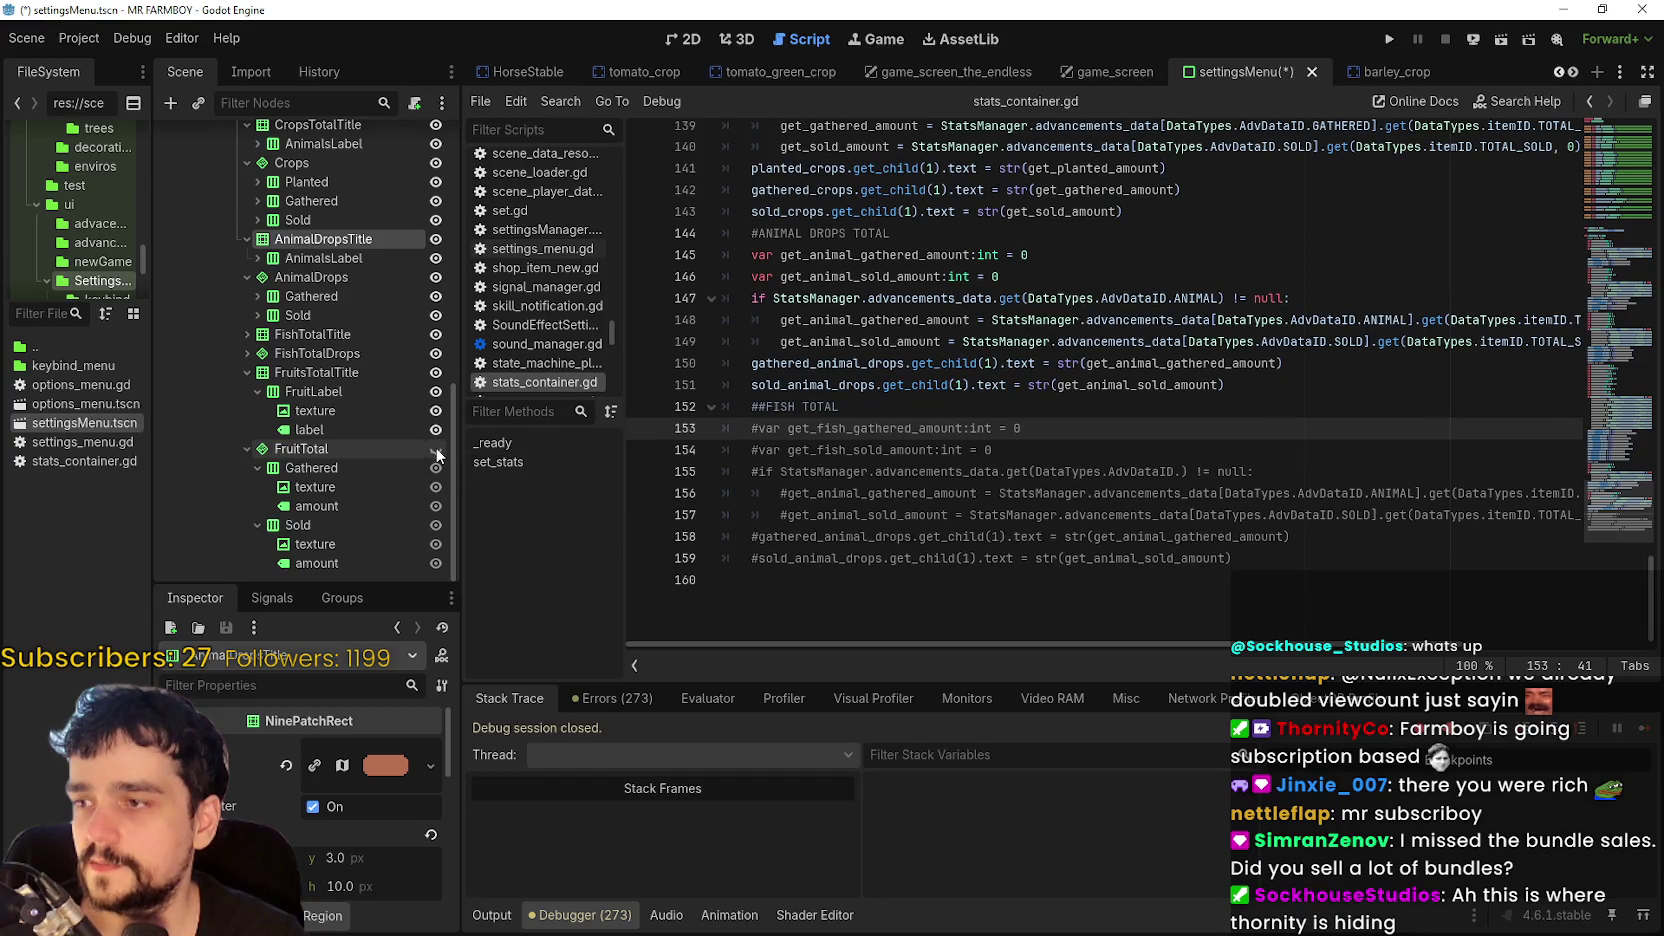
click(436, 336)
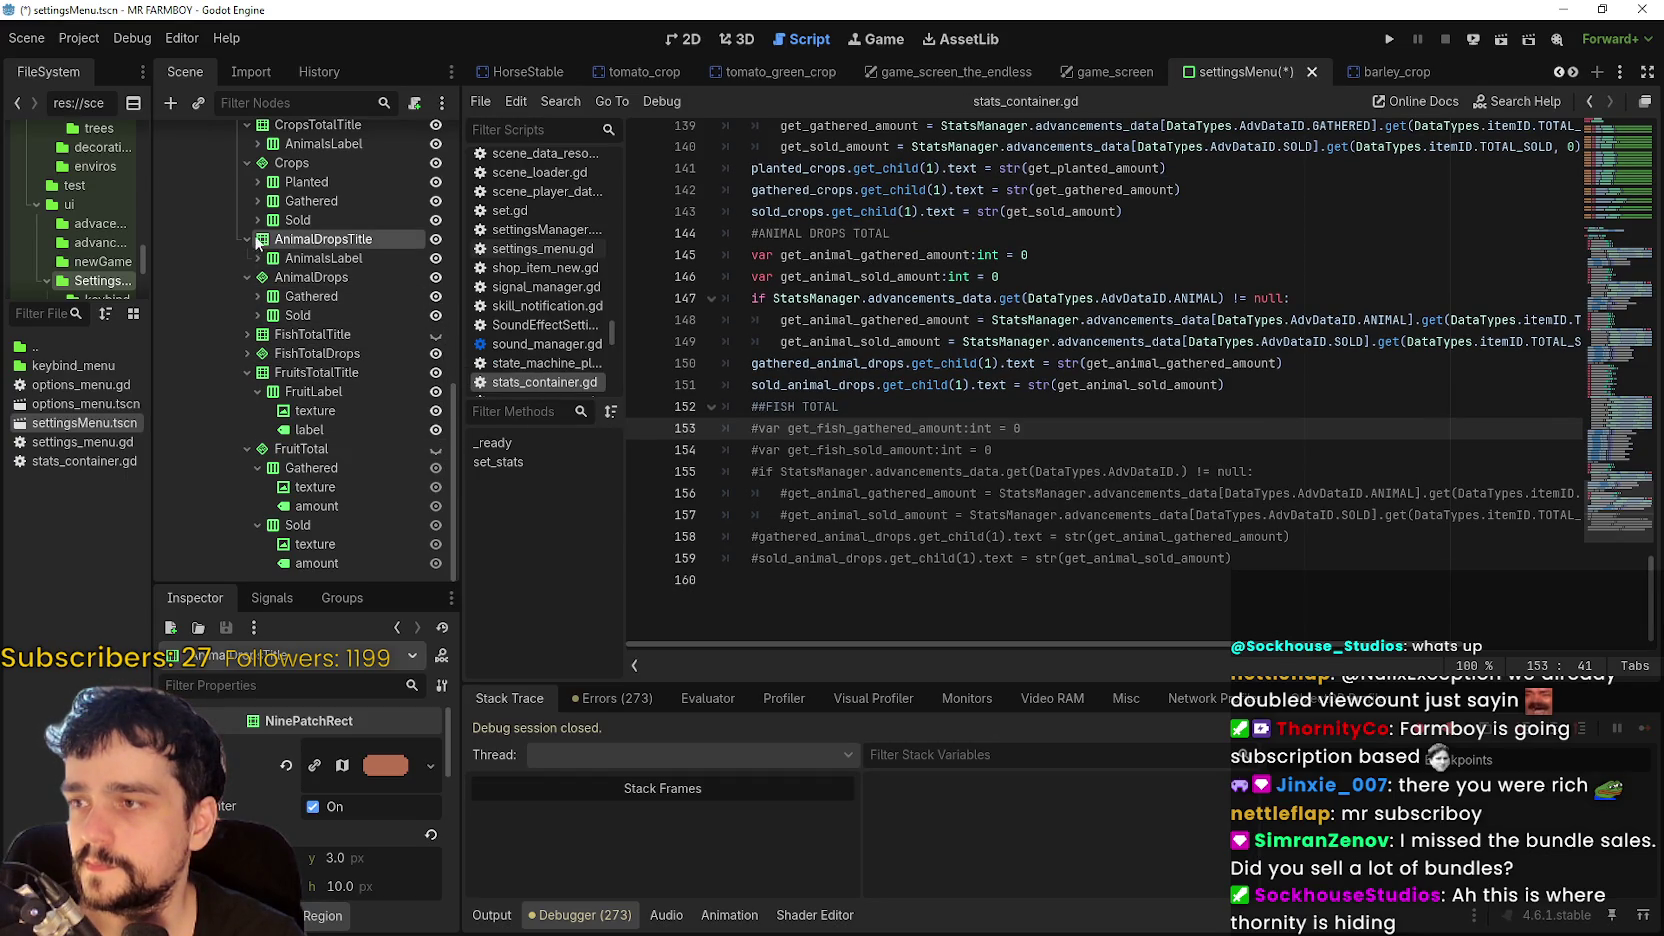
click(249, 239)
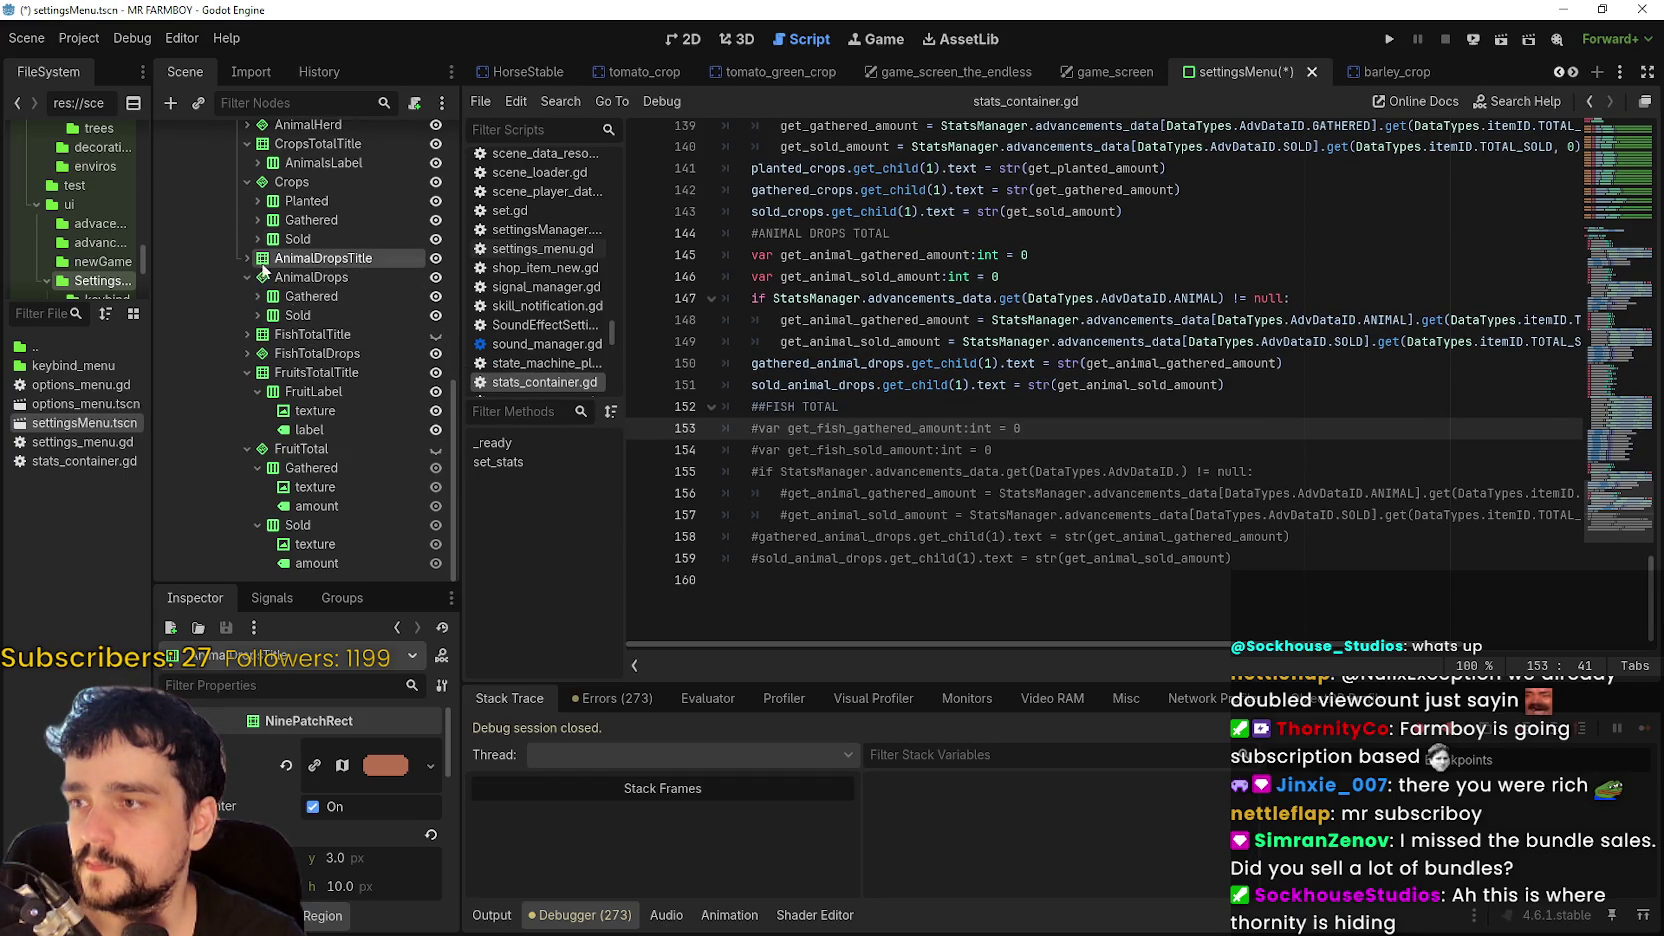
click(436, 355)
key(ctrl+s)
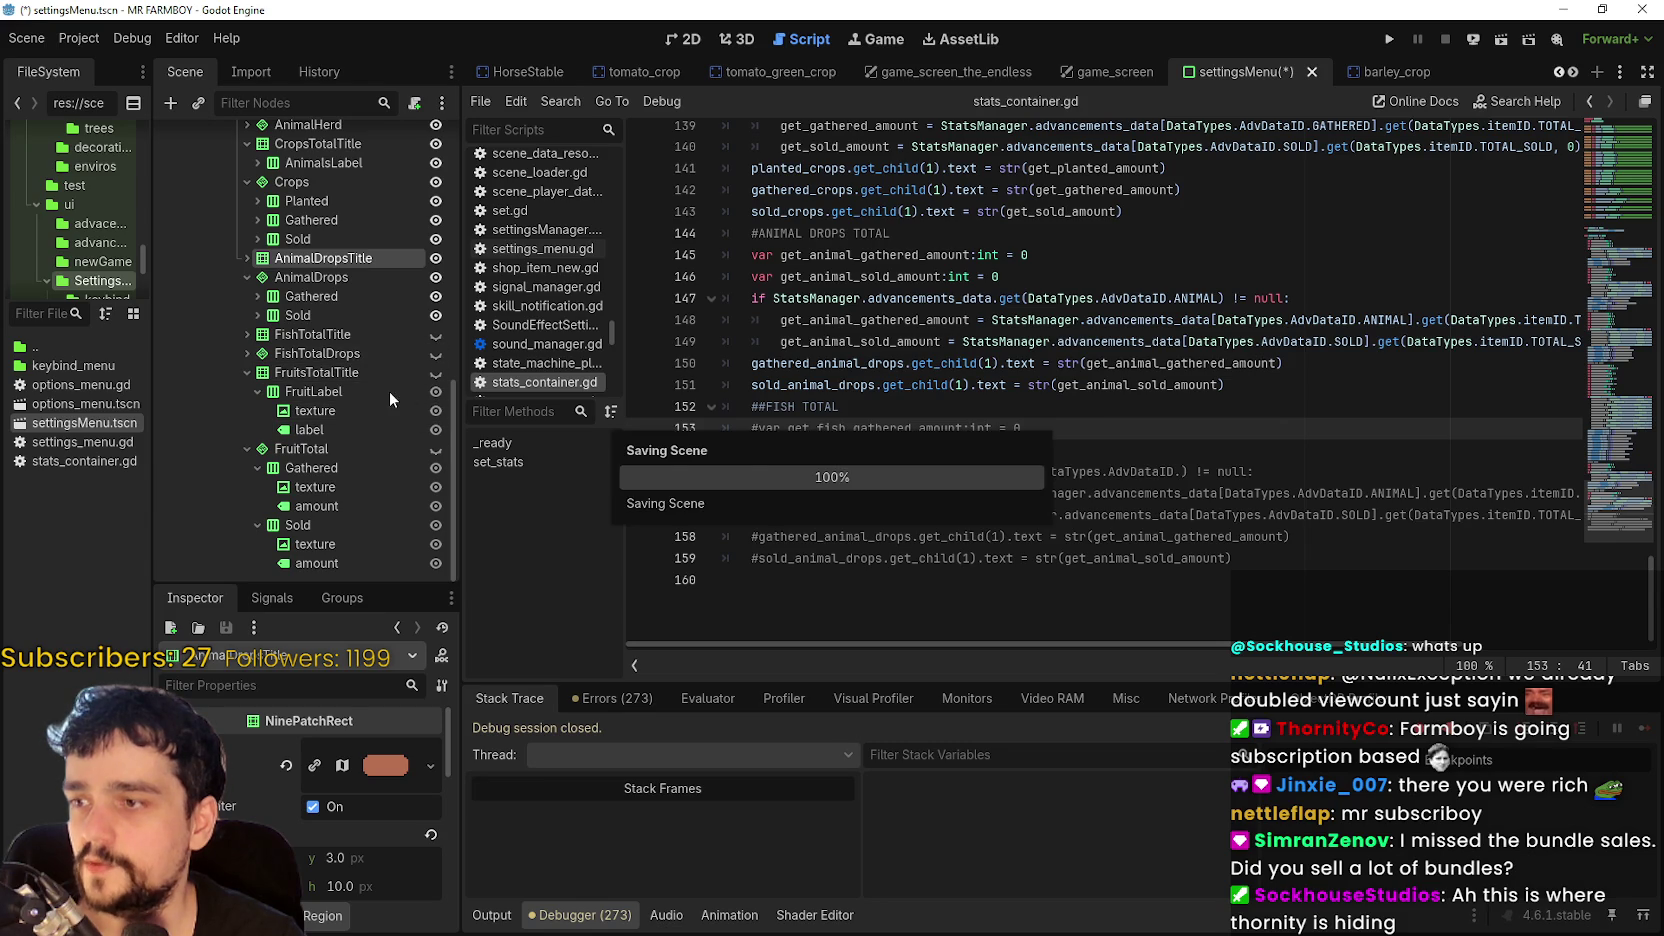
- Show the settings menu layout in the 2D view and save the scene again
key(ctrl+F1)
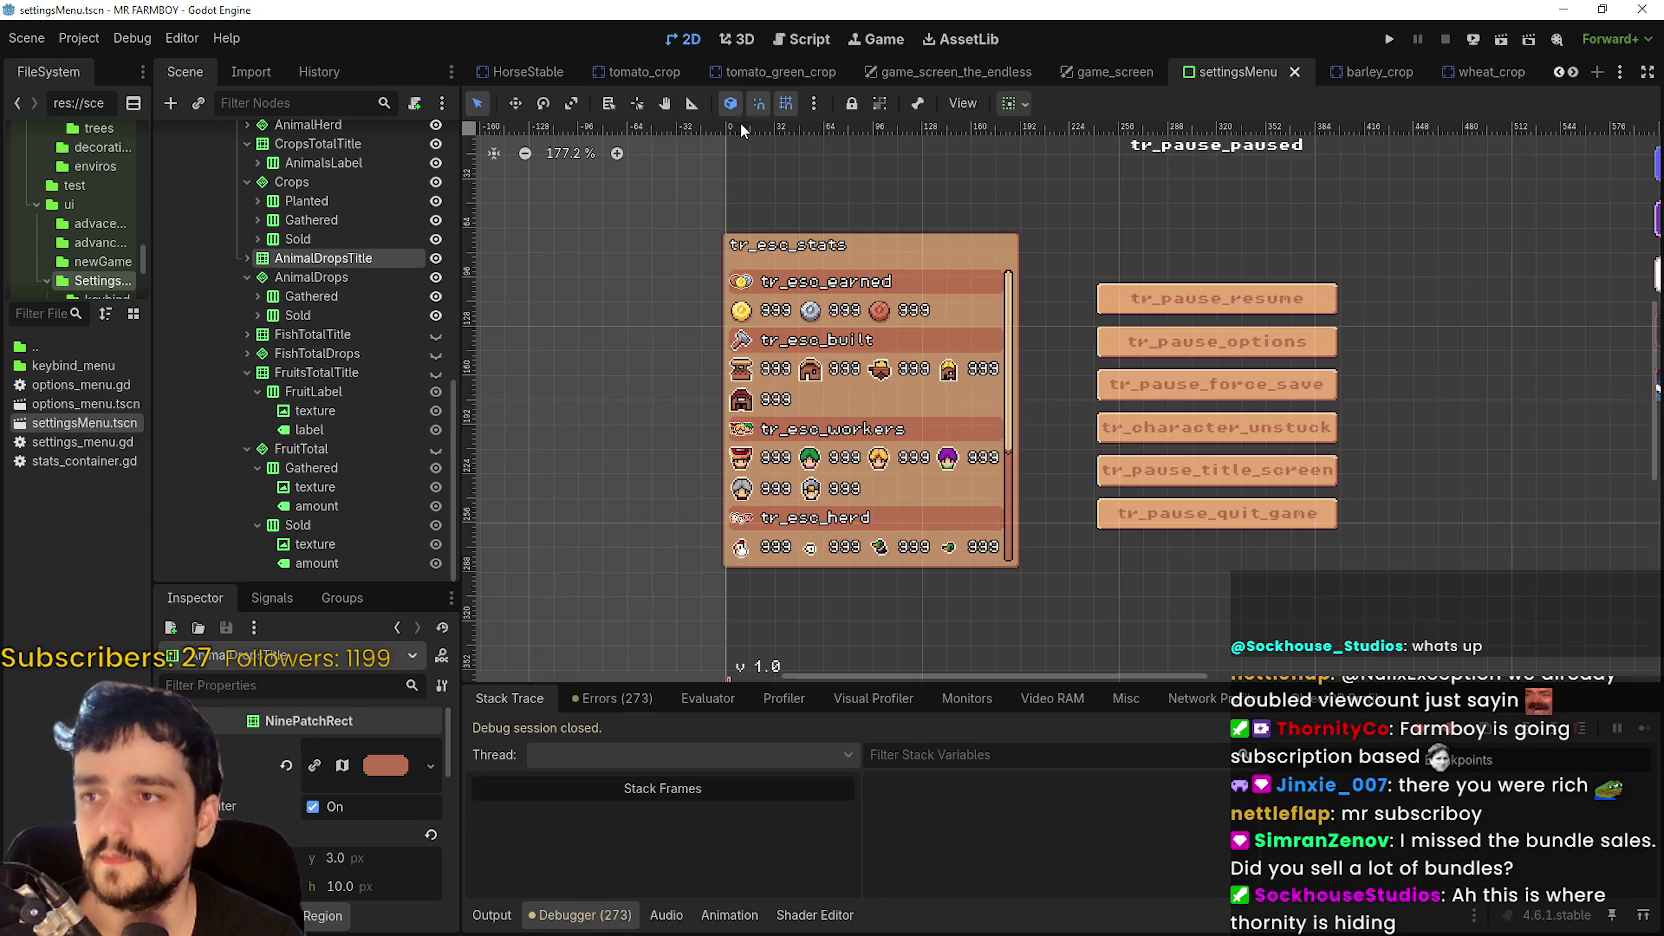
scroll(914, 496, up, 2)
key(ctrl+s)
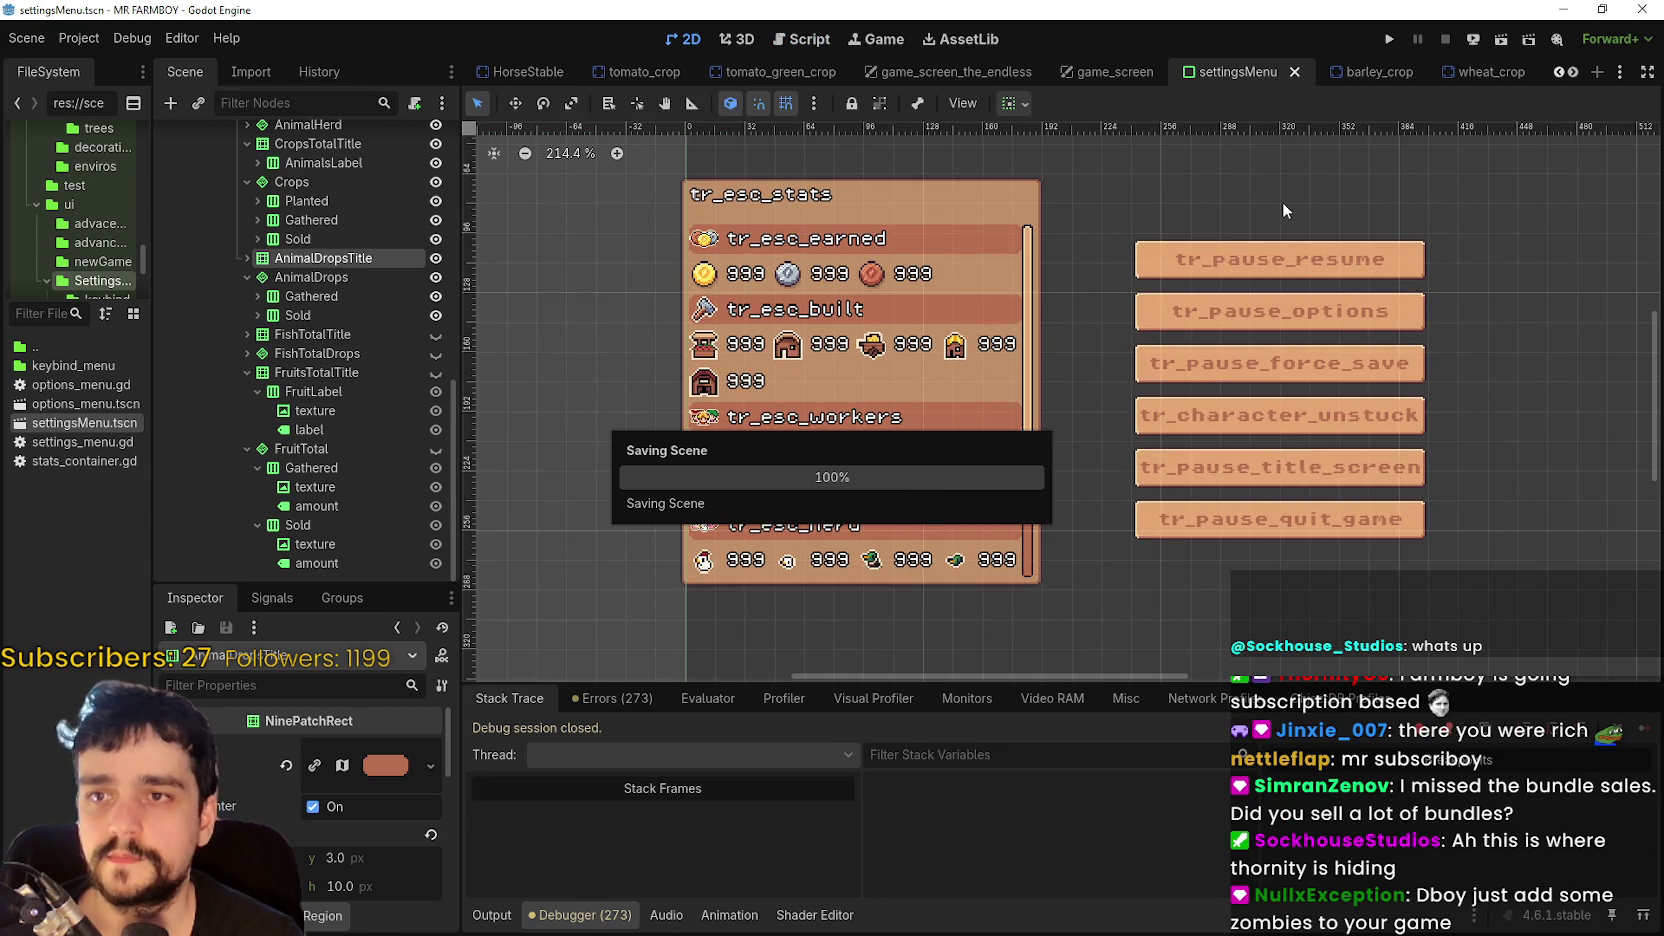
scroll(1285, 210, down, 1)
scroll(432, 337, up, 5)
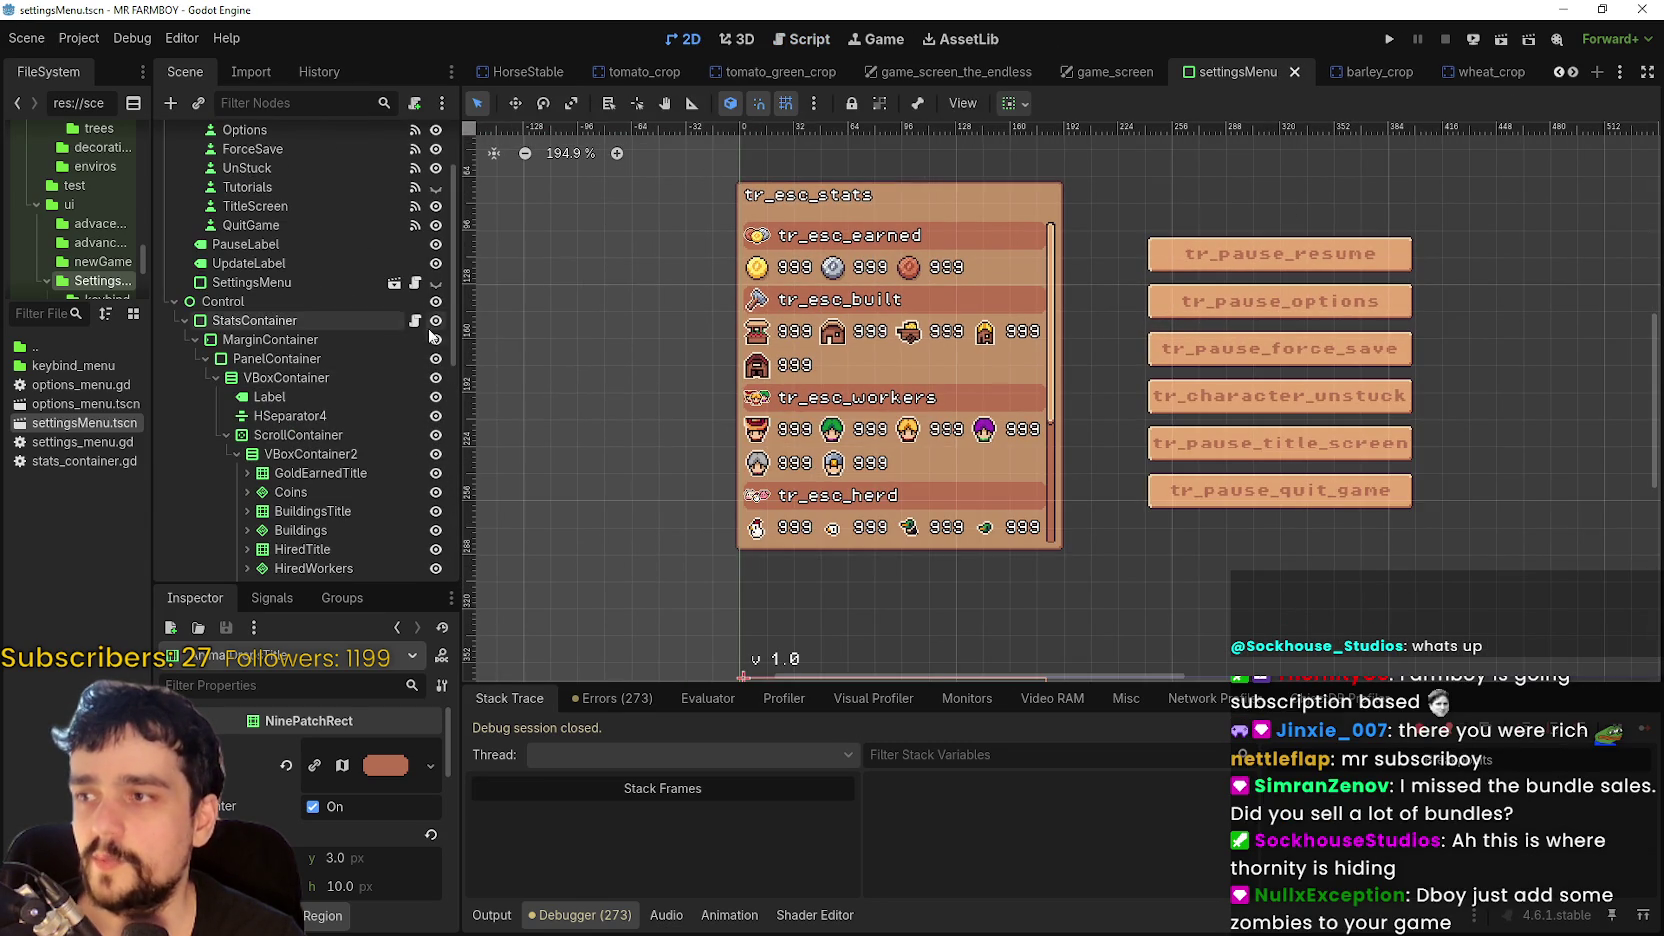
- Open stats_container.gd at the ANIMAL DROPS TOTAL line and run the project with F5
click(416, 321)
scroll(1614, 370, up, 5)
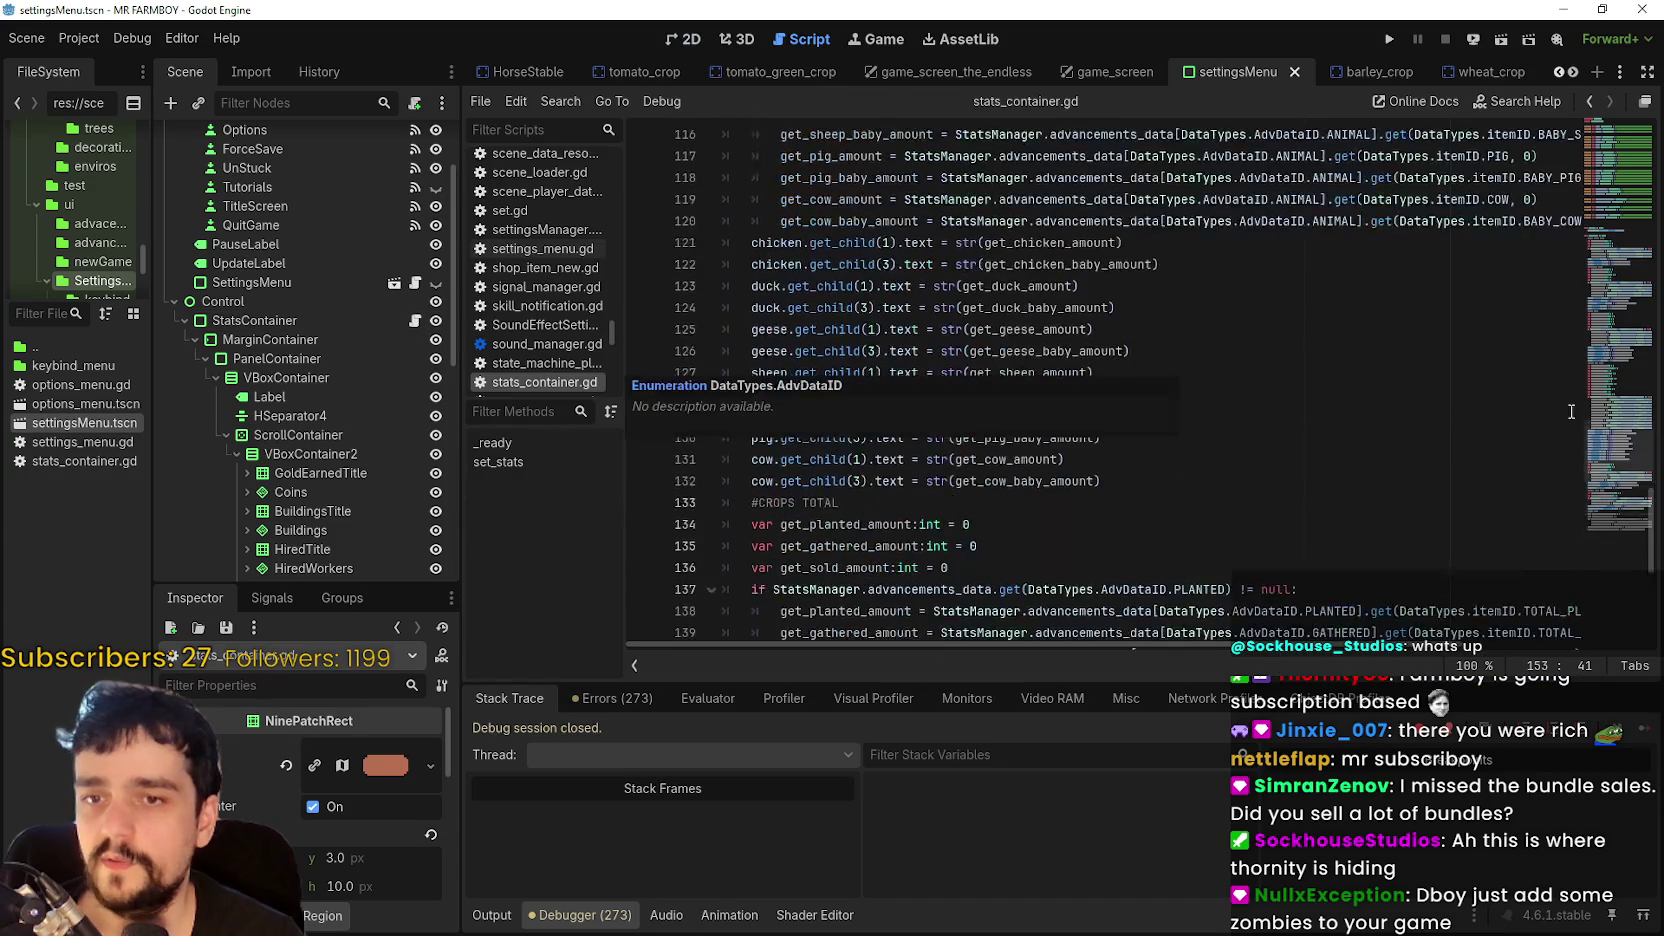
mouse_move(1614, 370)
mouse_down()
mouse_move(1610, 257)
mouse_move(1580, 557)
mouse_up()
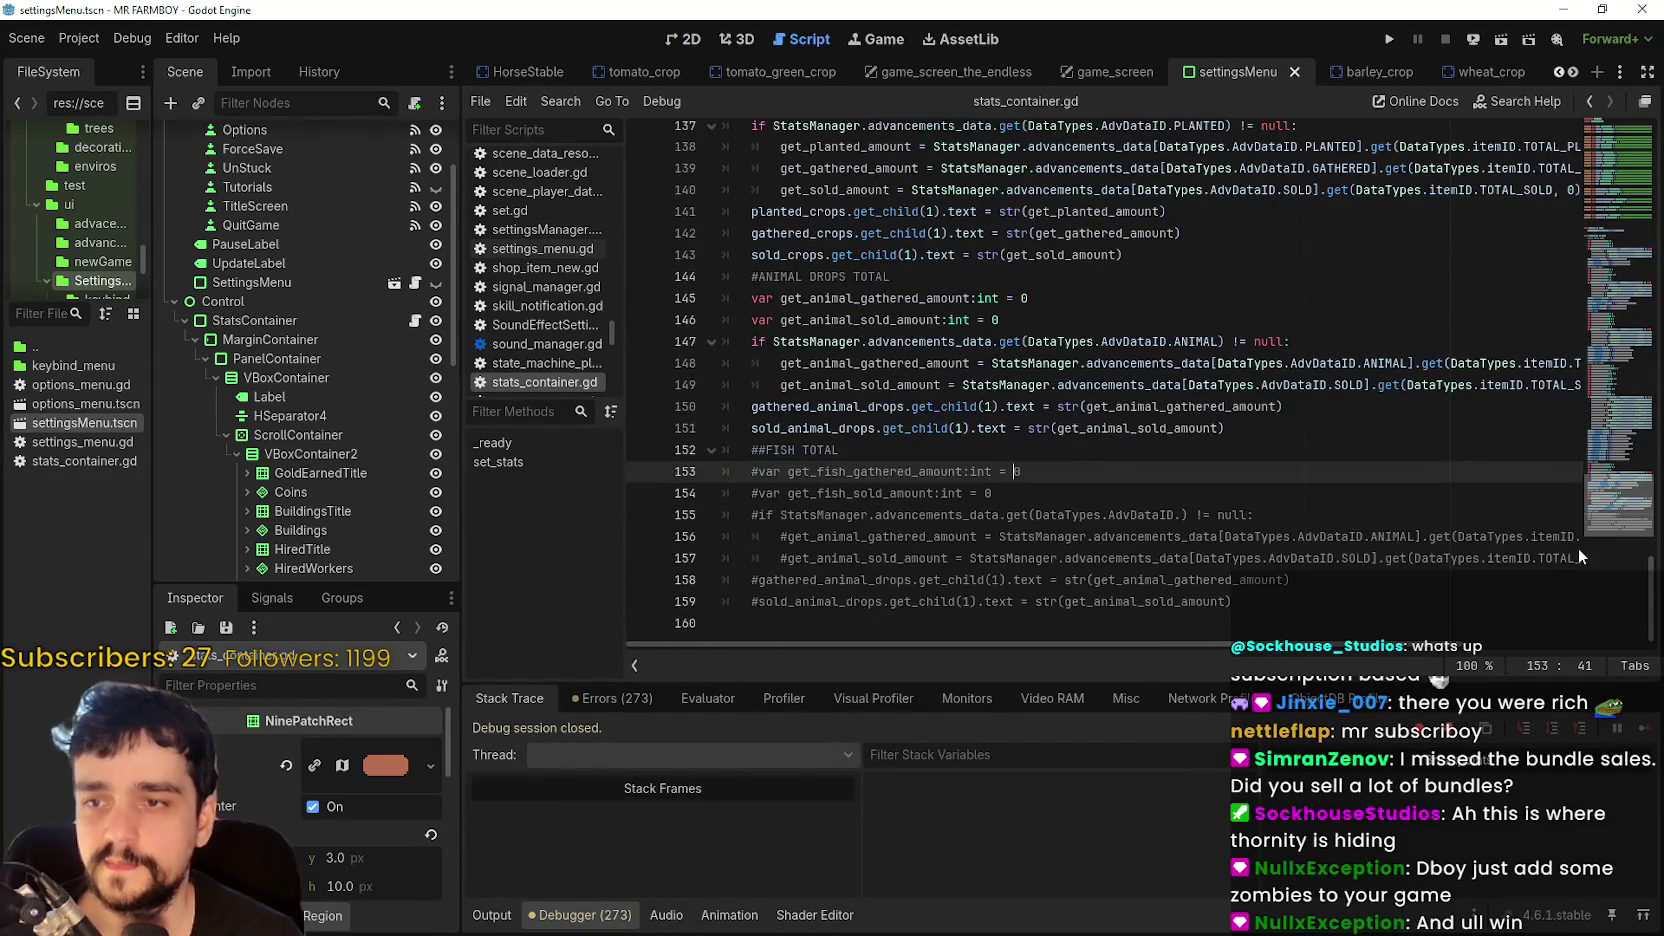
click(1054, 274)
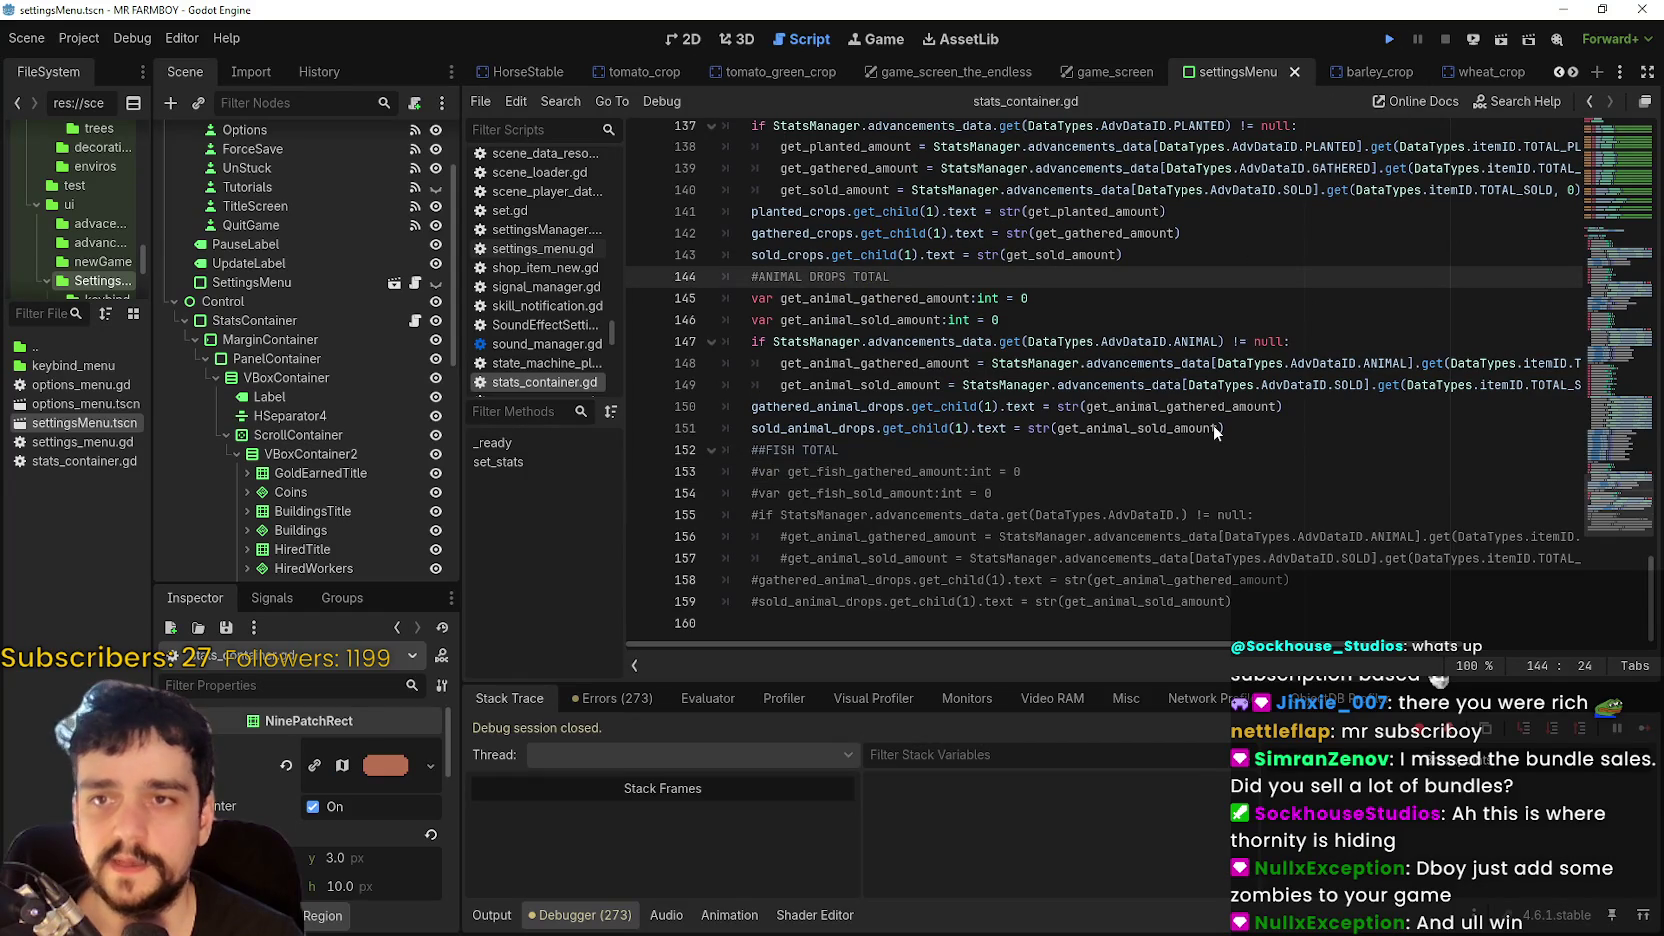
key(F5)
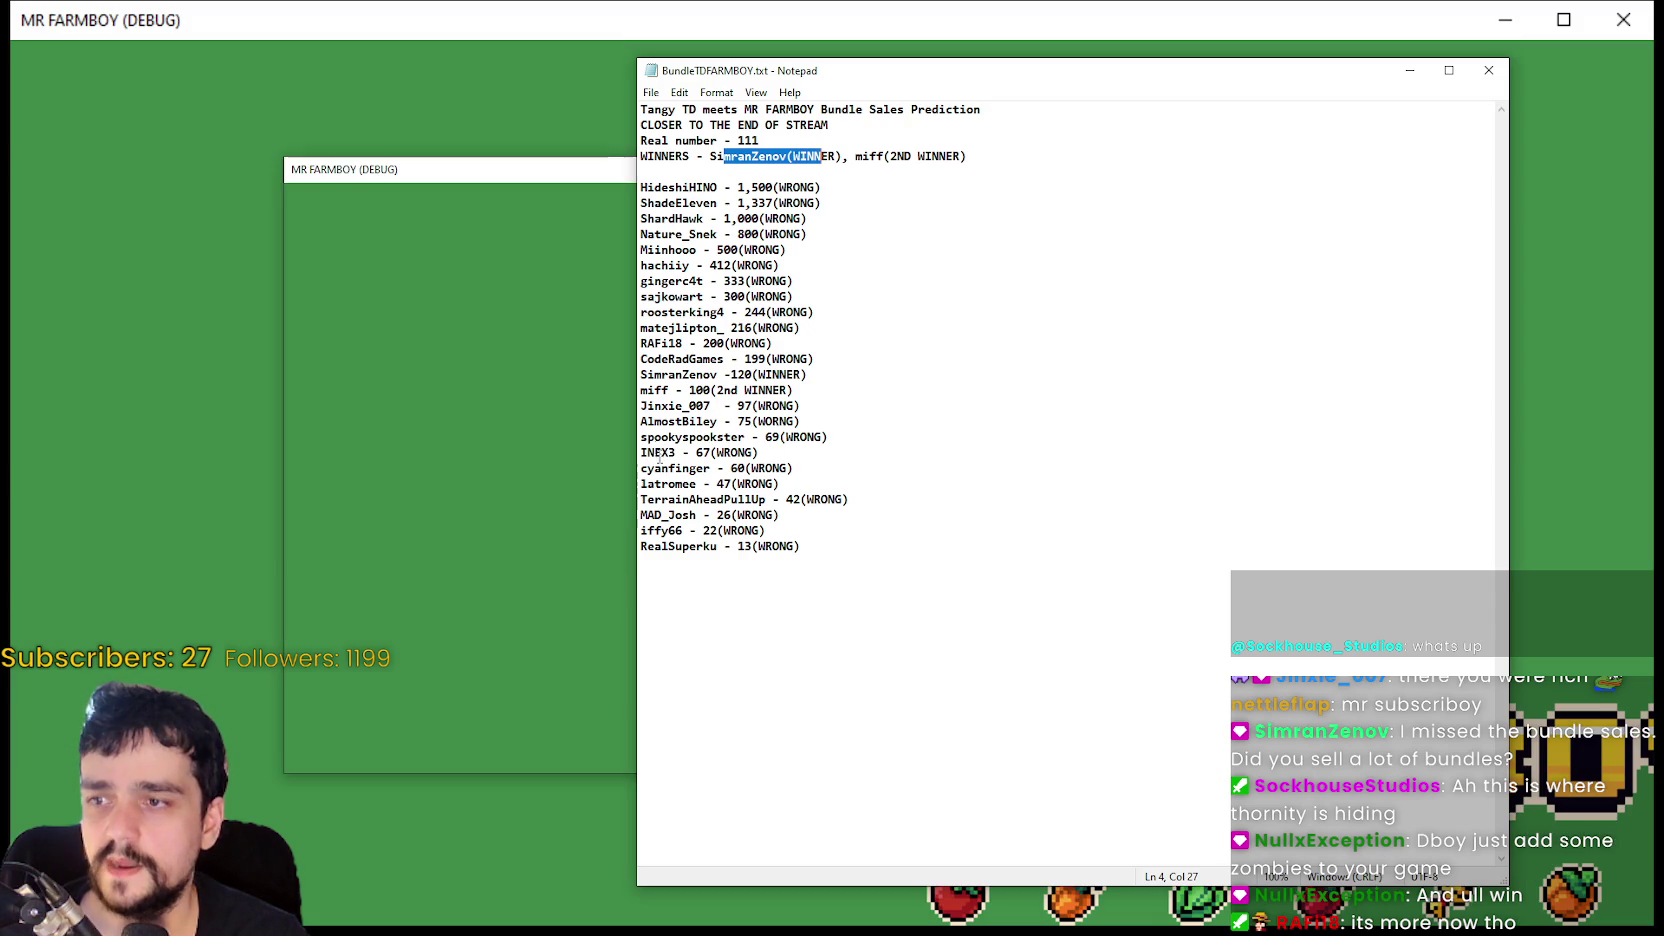
- Select the WINNER line in BundleTDFARMBOY.txt
mouse_move(648, 378)
mouse_down()
mouse_move(805, 392)
mouse_move(829, 370)
mouse_move(661, 376)
mouse_up()
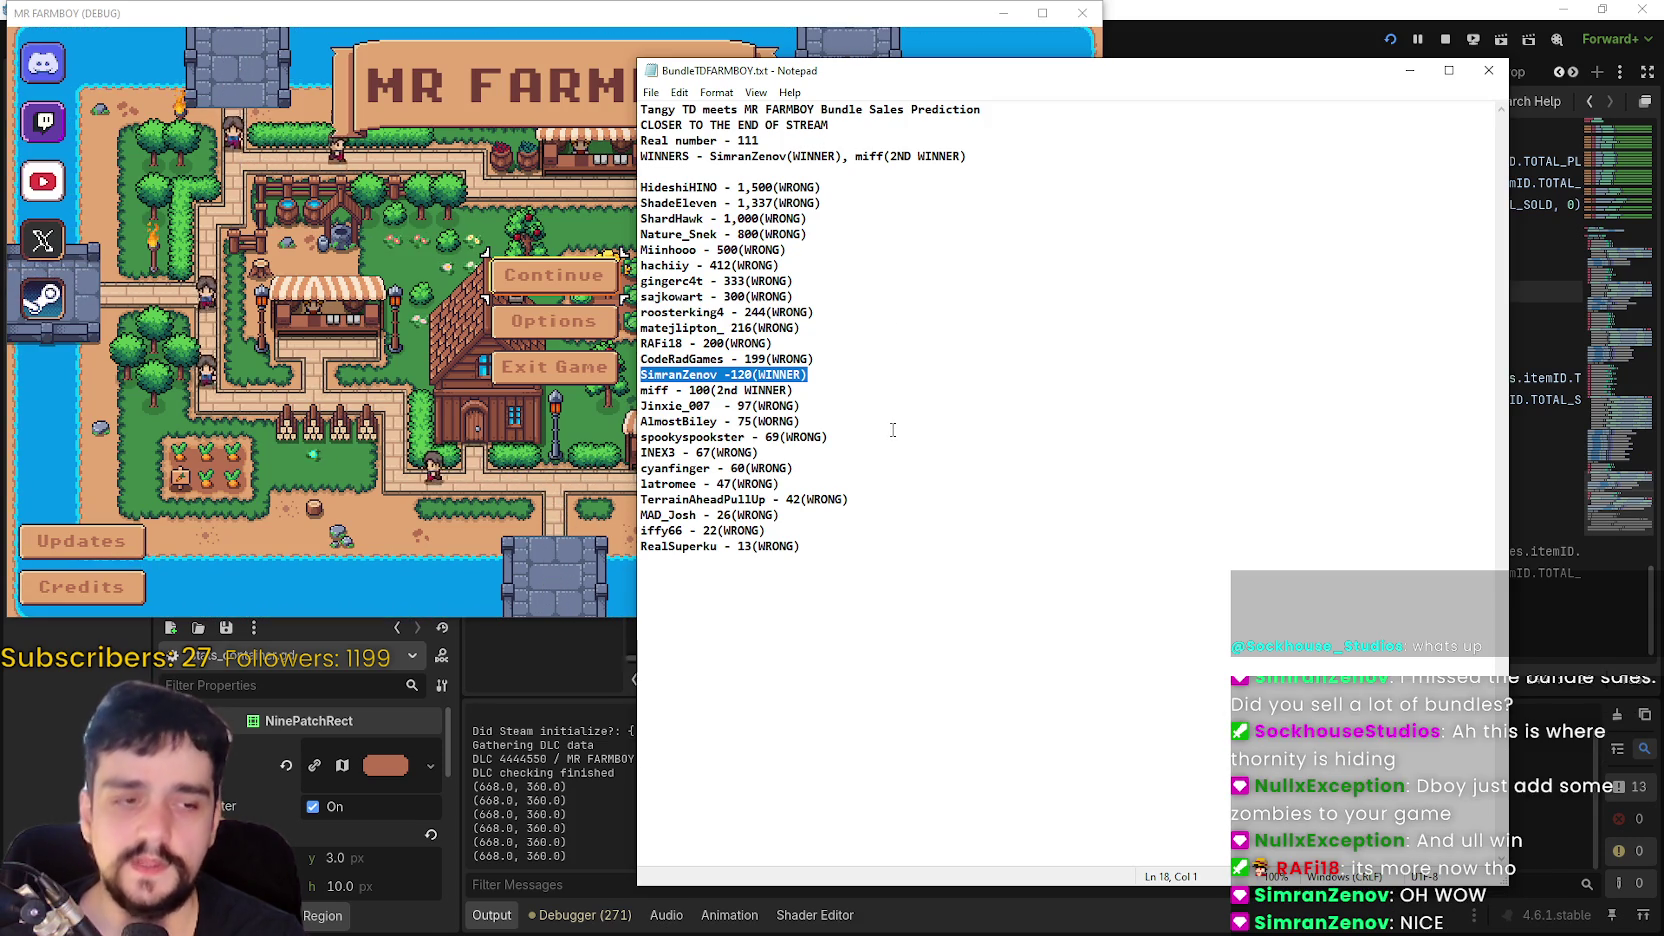
- Close the bundle notes and load Save 1 through the game's Continue menu
click(1488, 70)
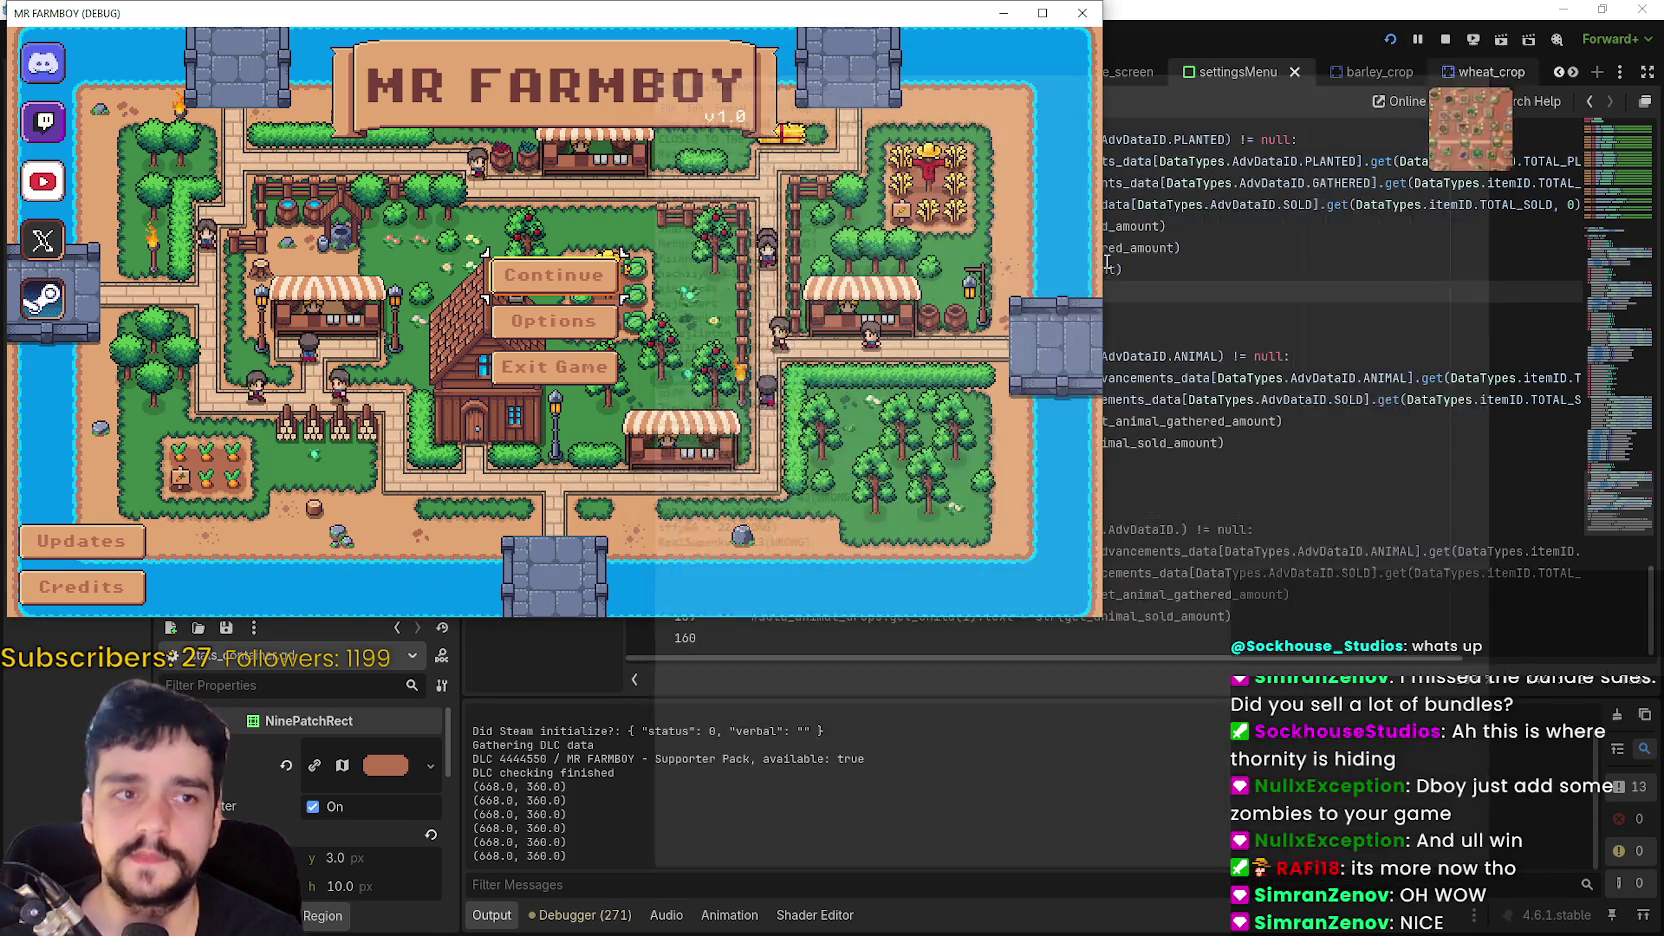
click(590, 296)
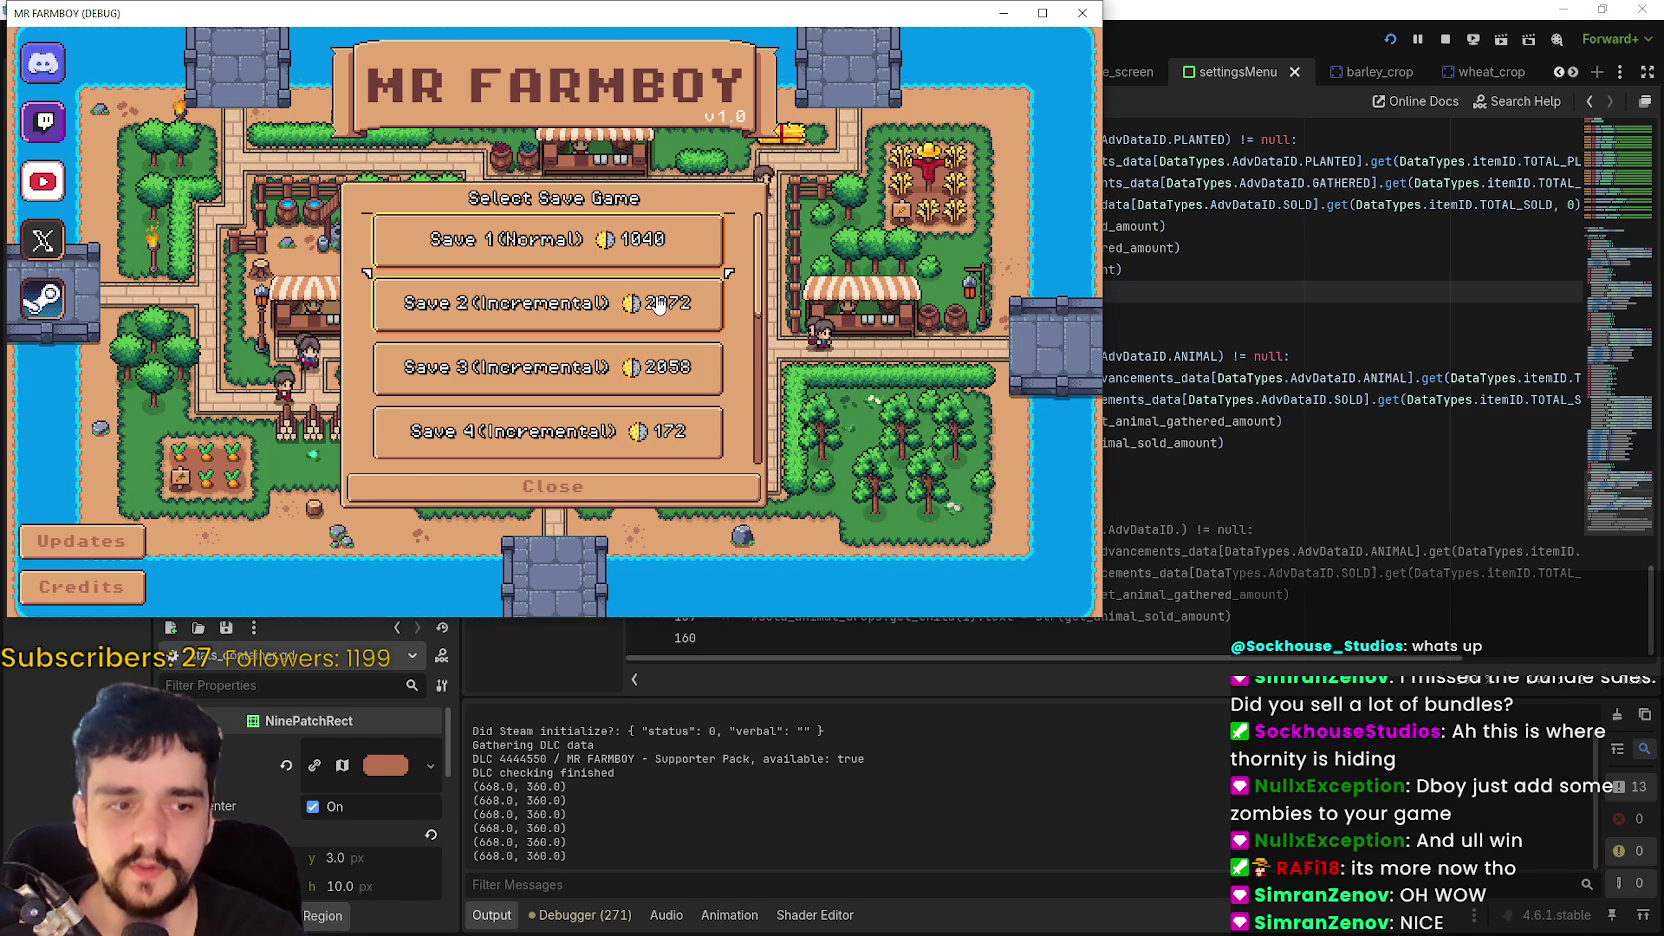
click(455, 248)
click(447, 263)
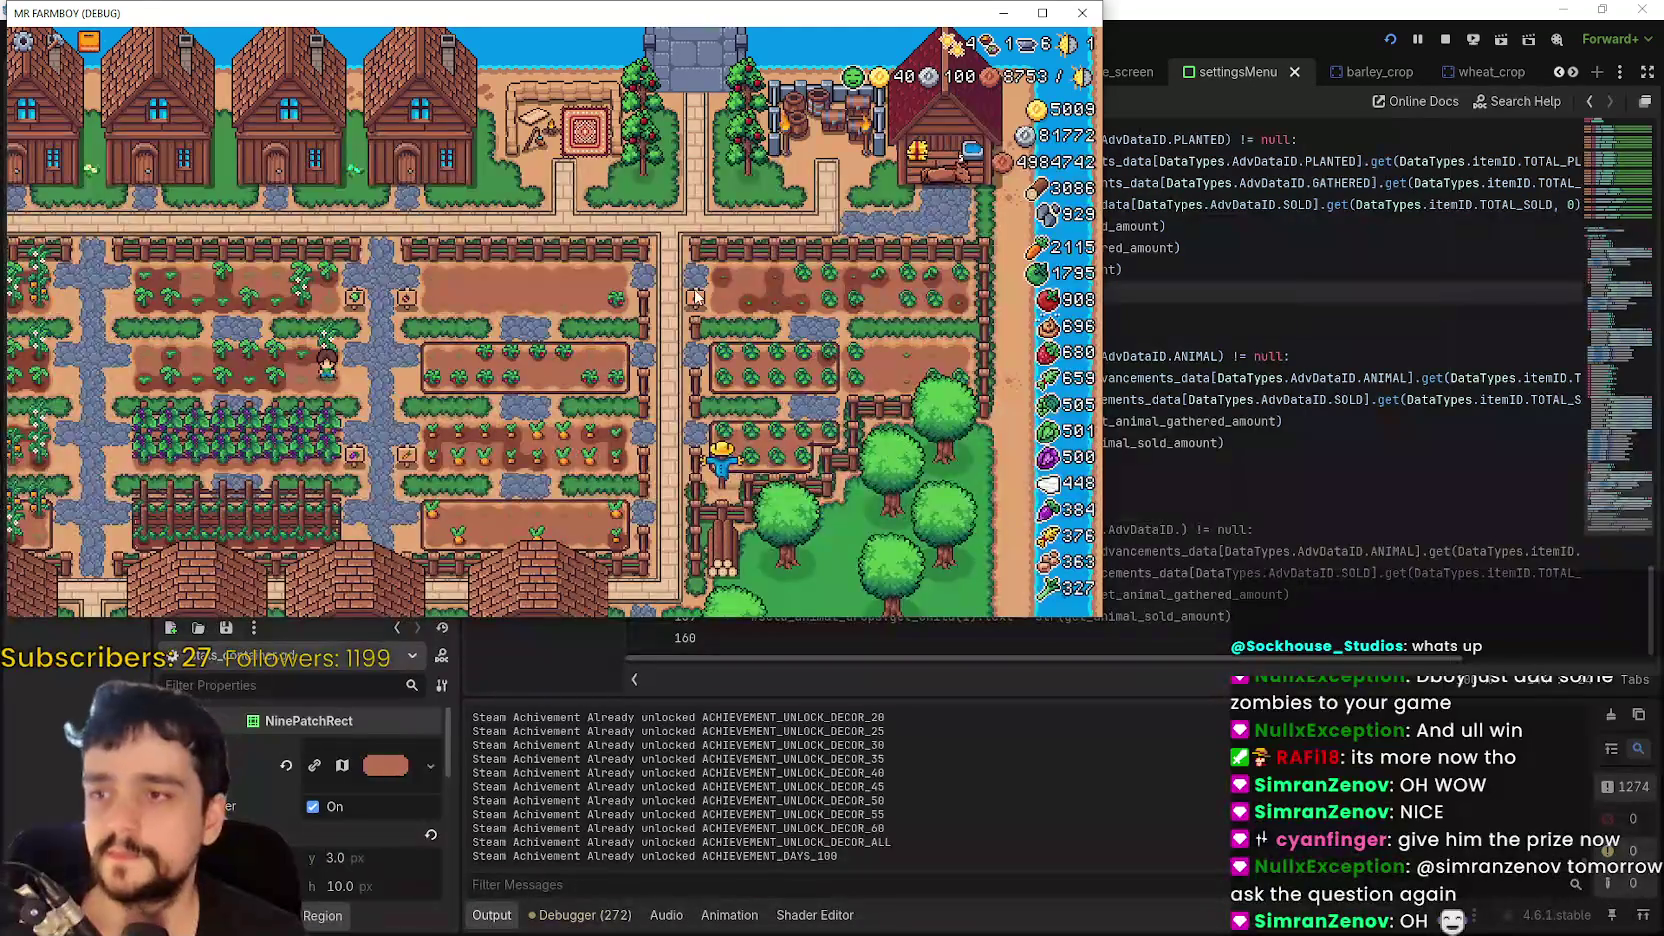
- Walk the farmer north and browse the Land and Buildings advancements
key(w)
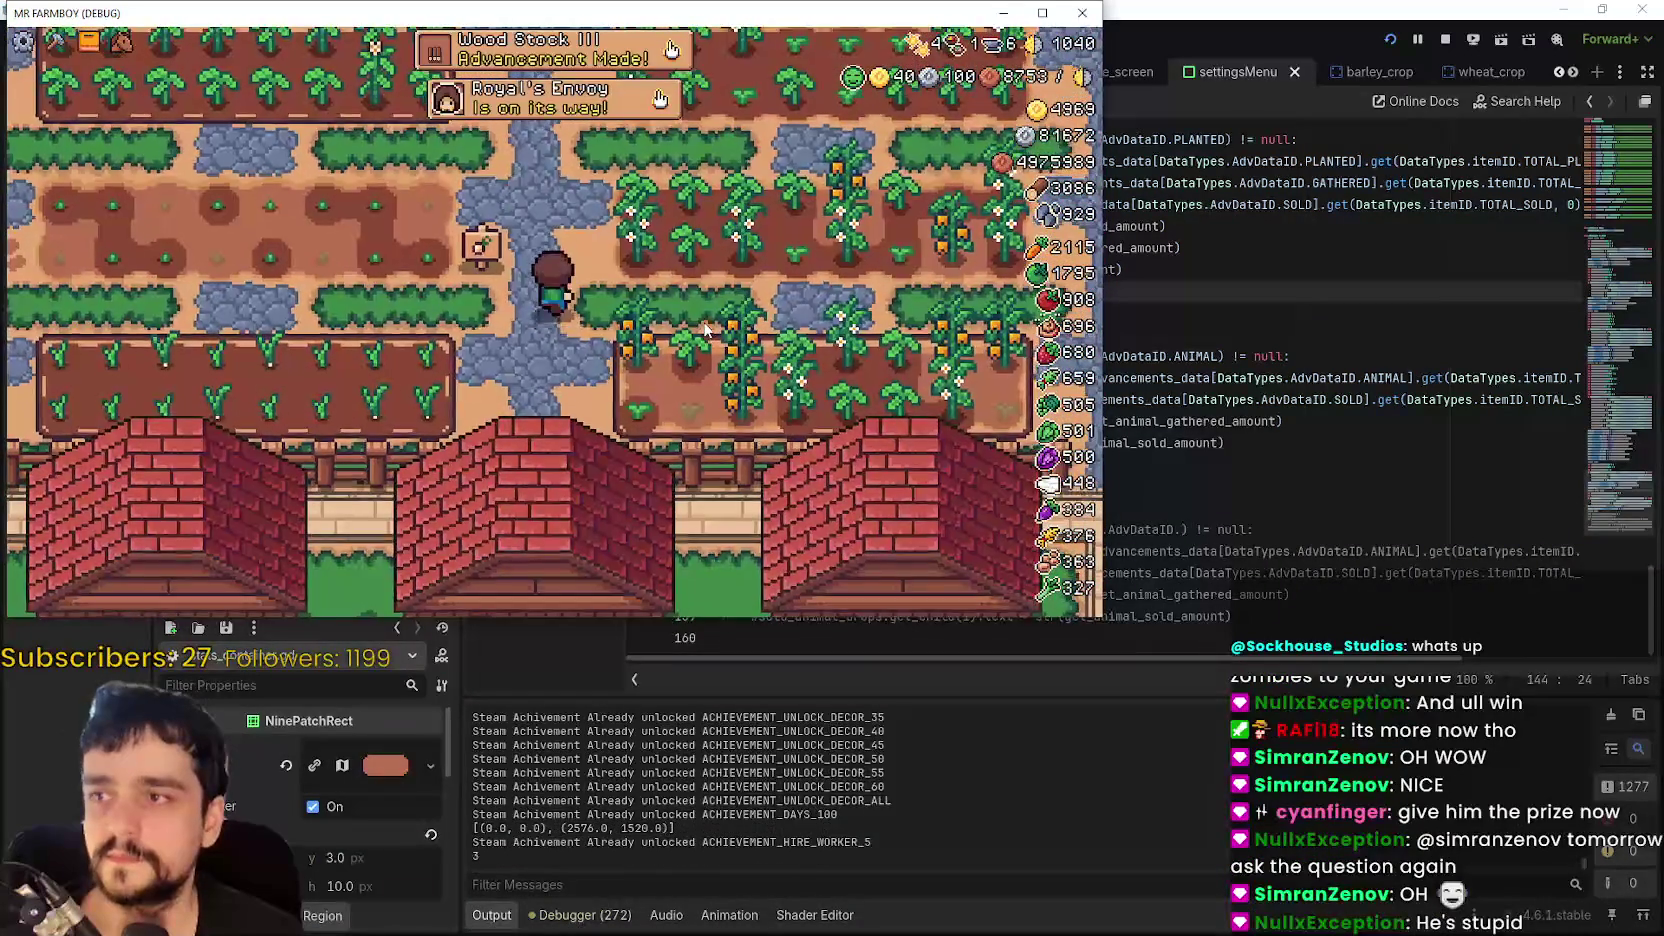
key(w)
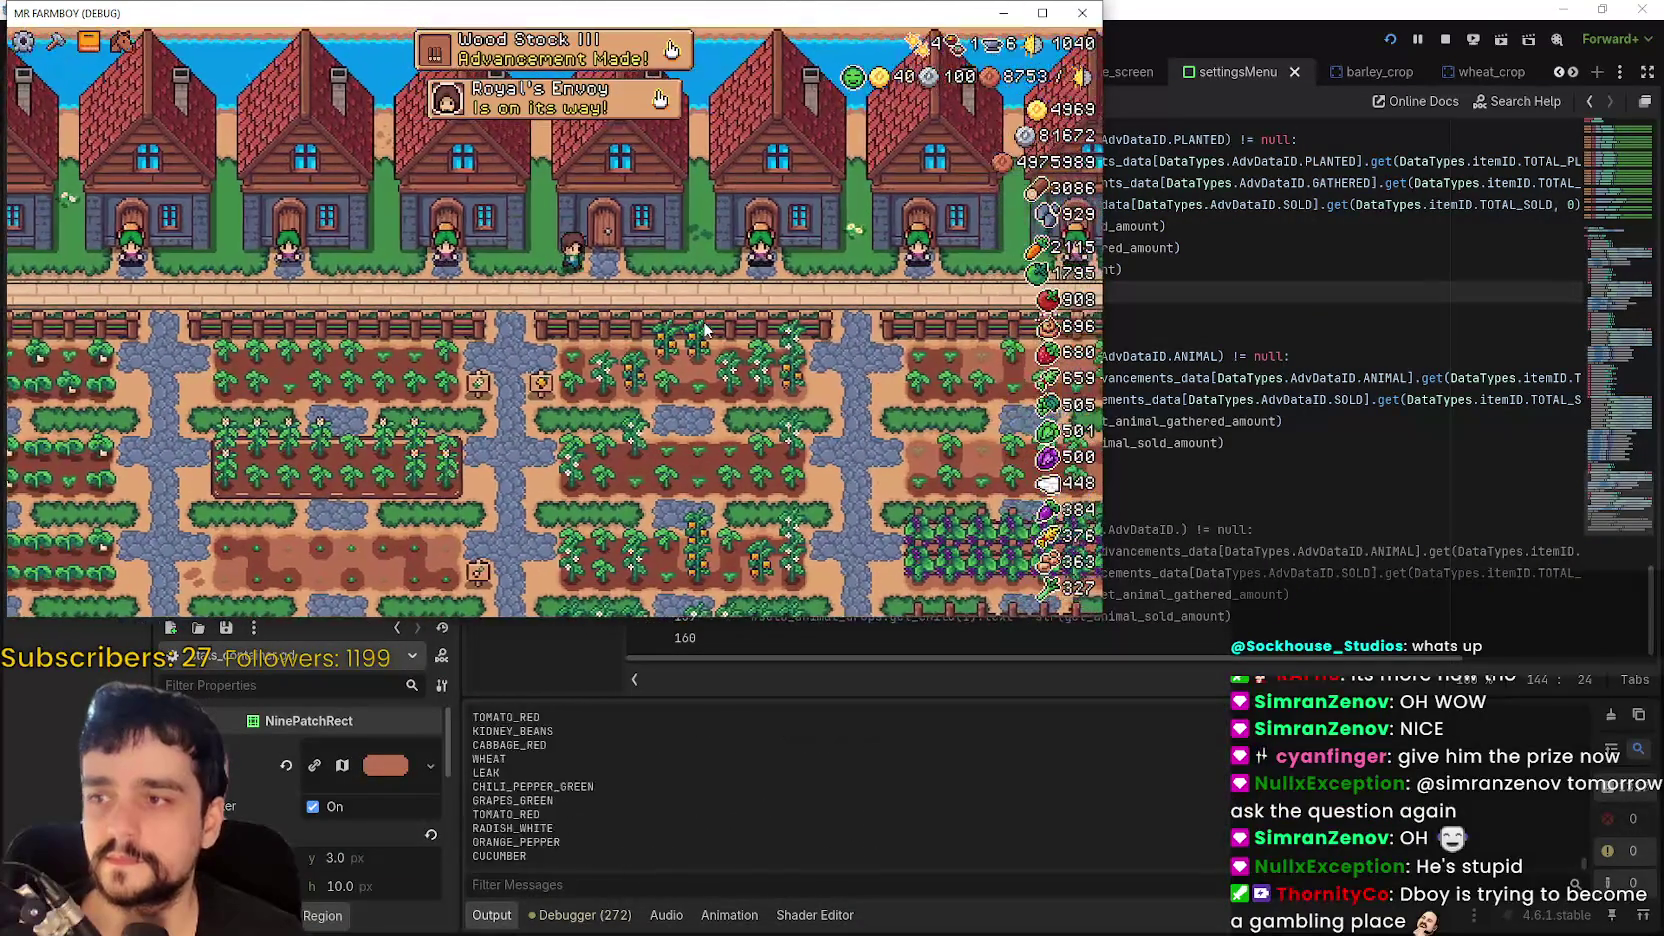
click(614, 62)
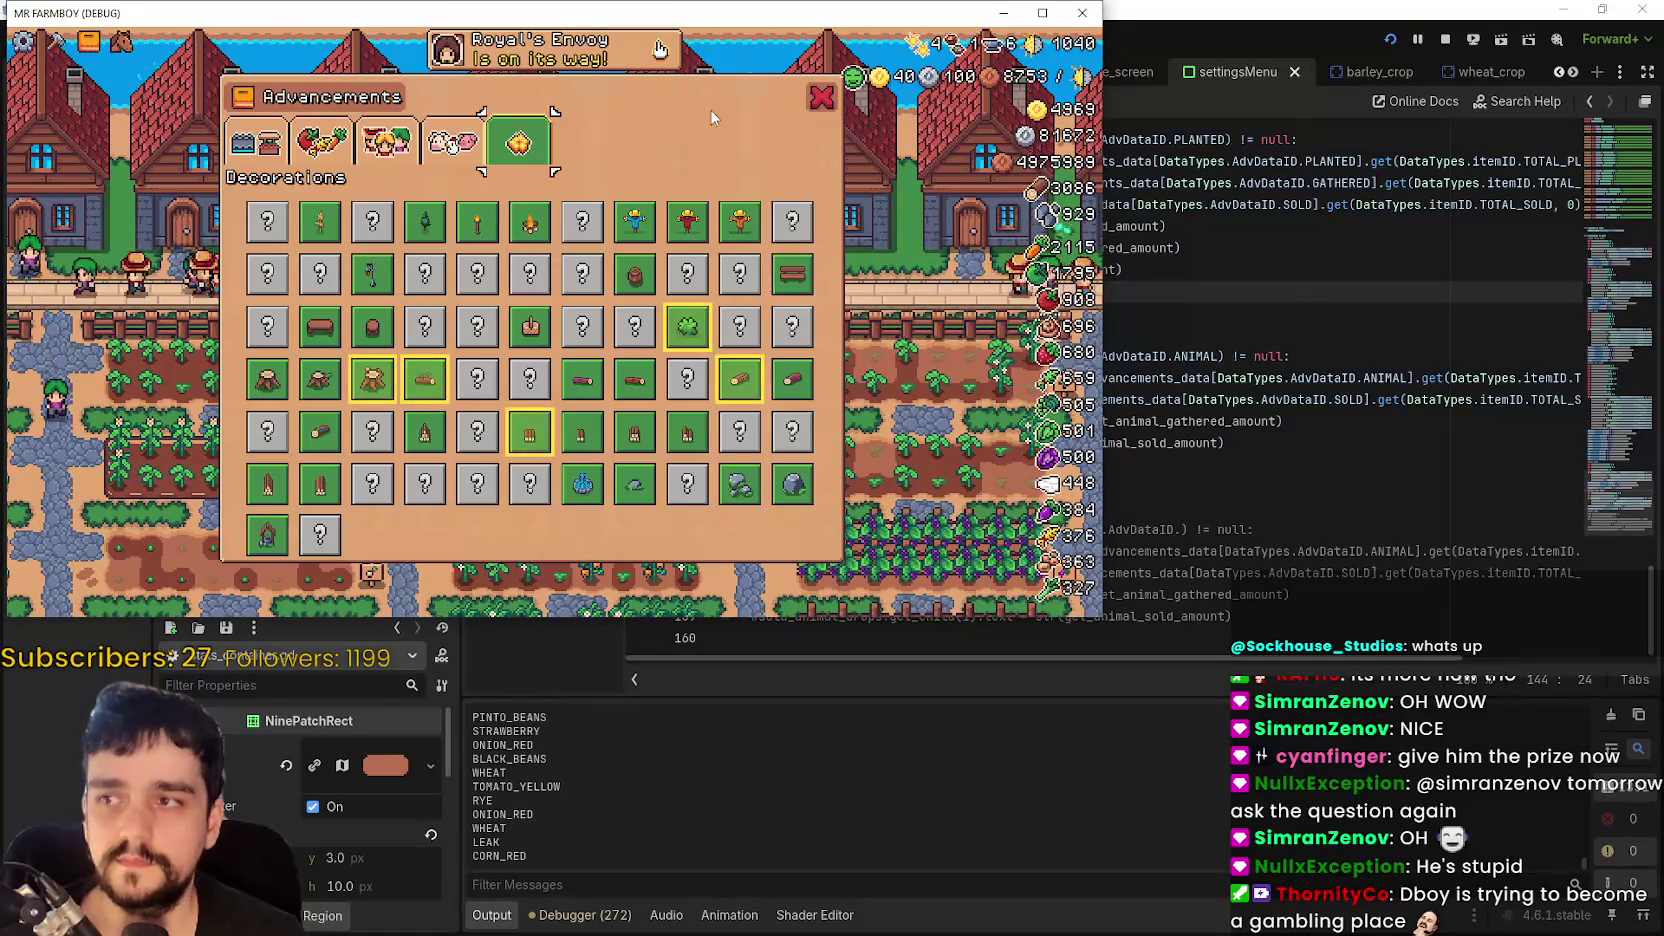
key(e)
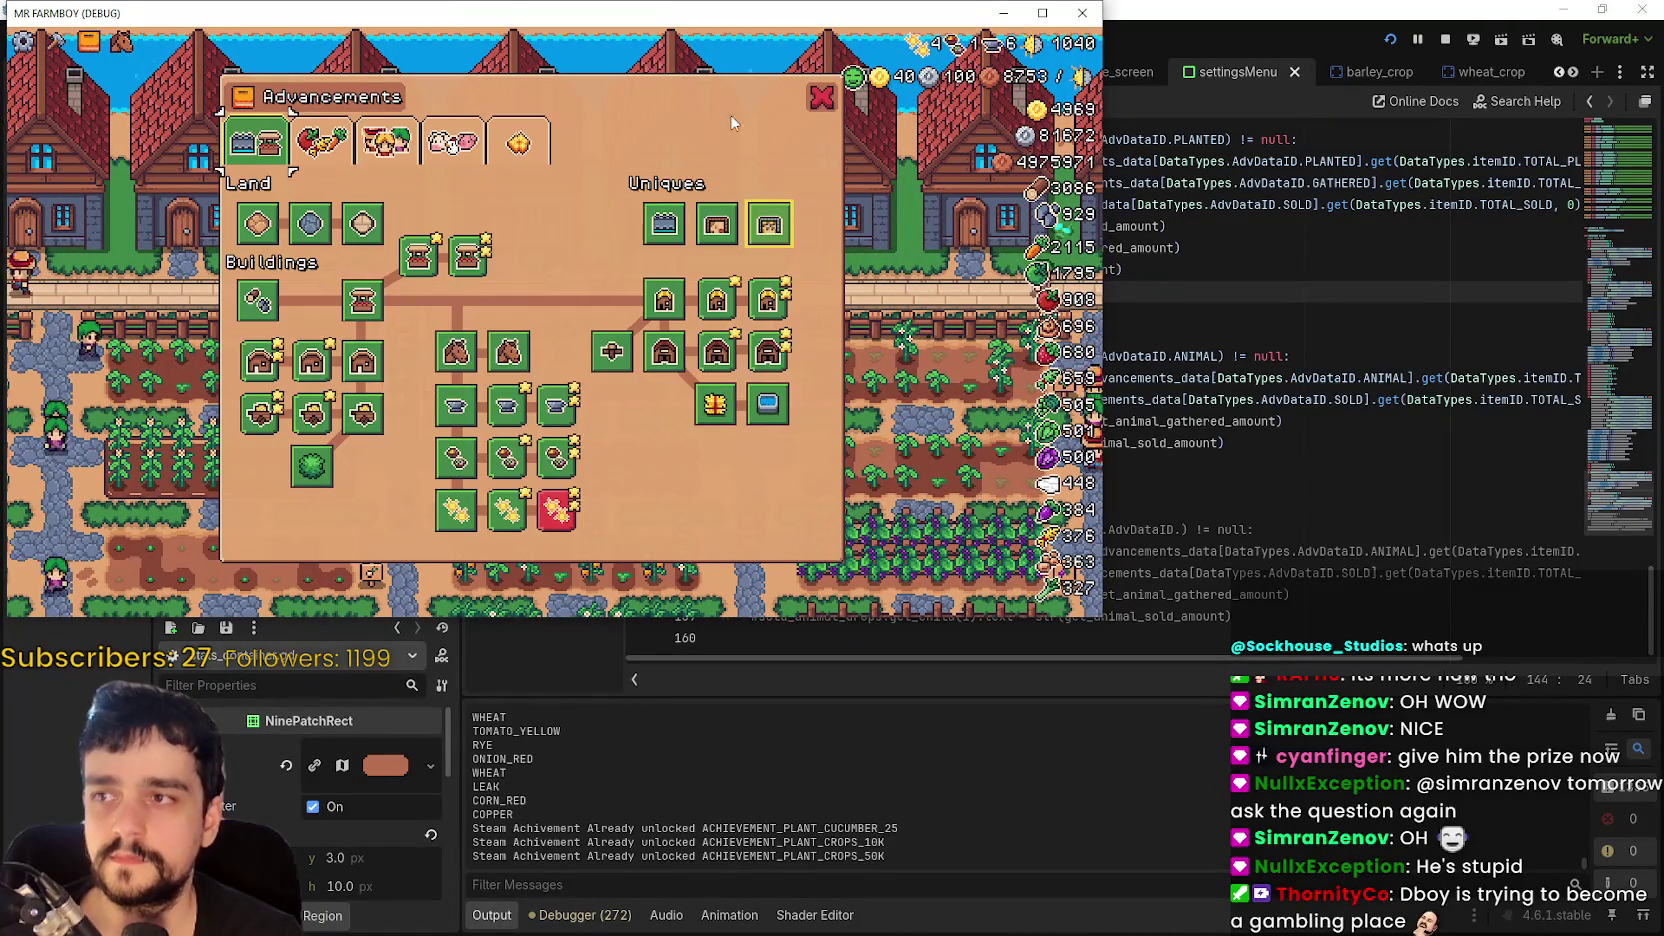
key(Escape)
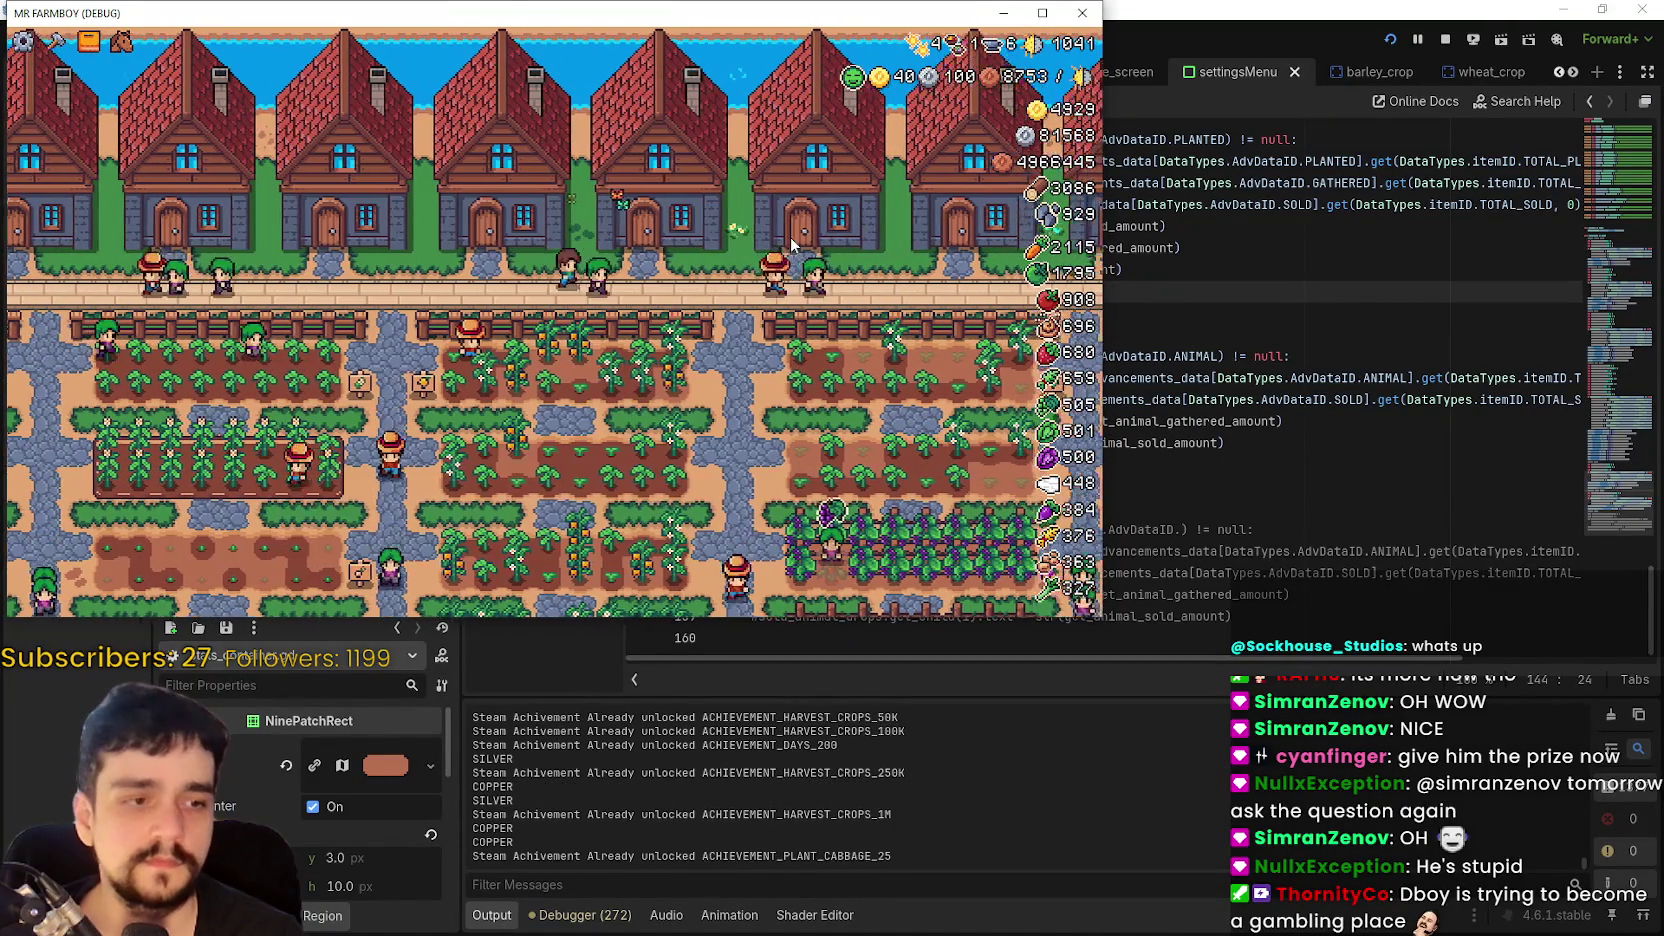
- Walk the farmer across the farm and switch the game to fullscreen
key(d)
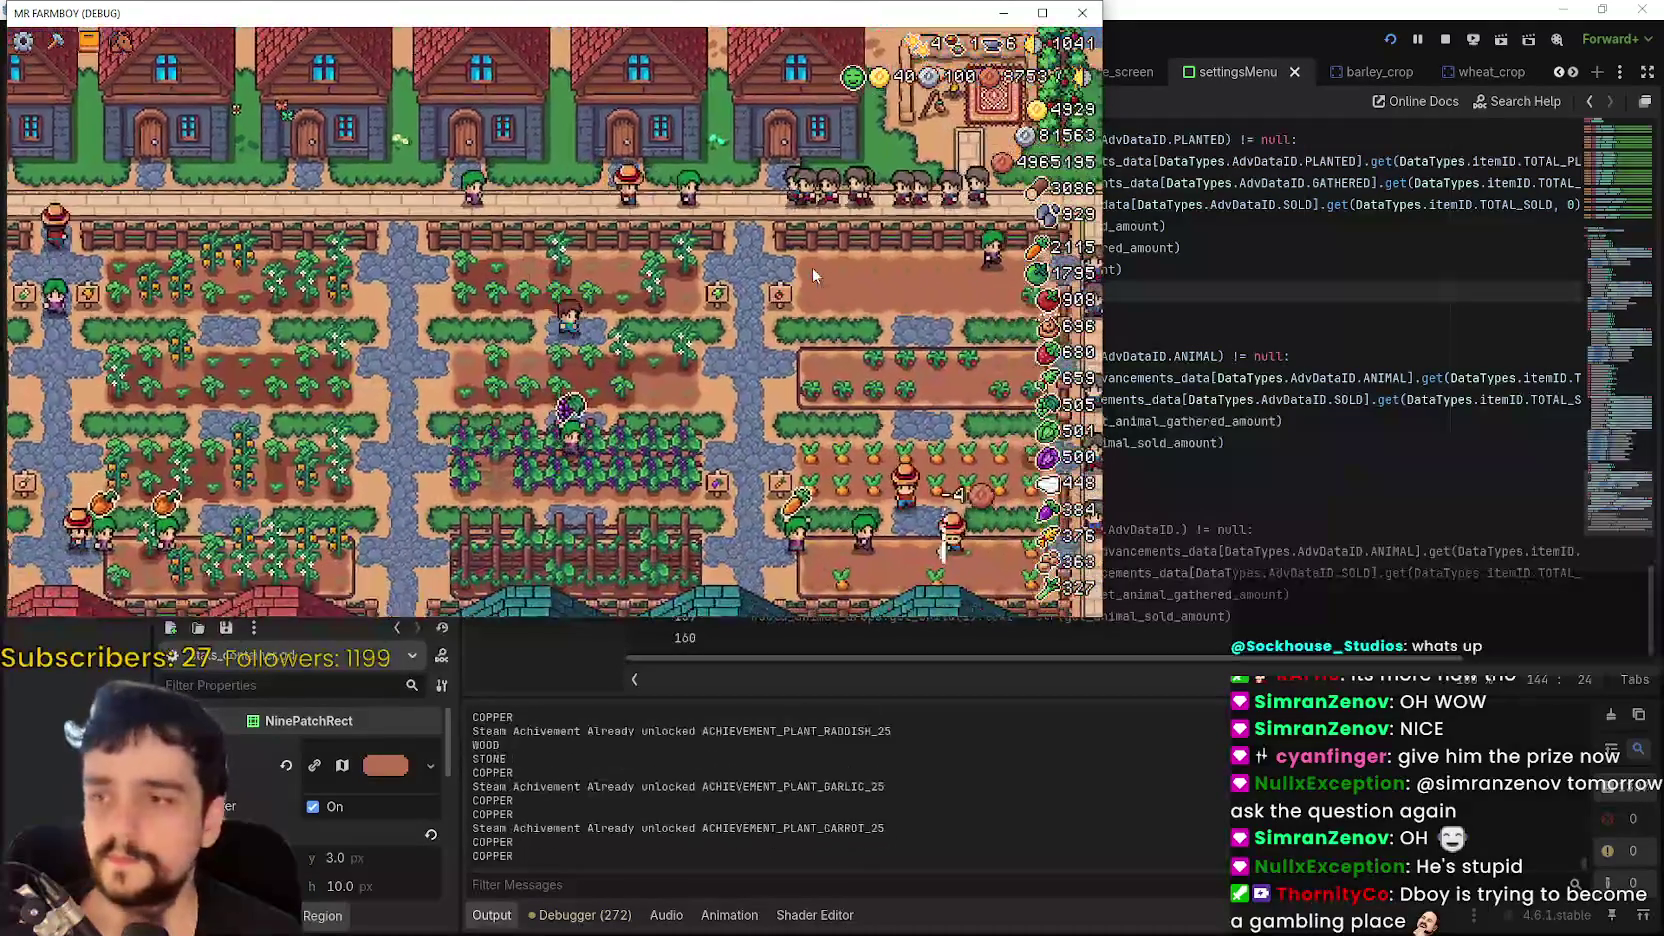
key(F11)
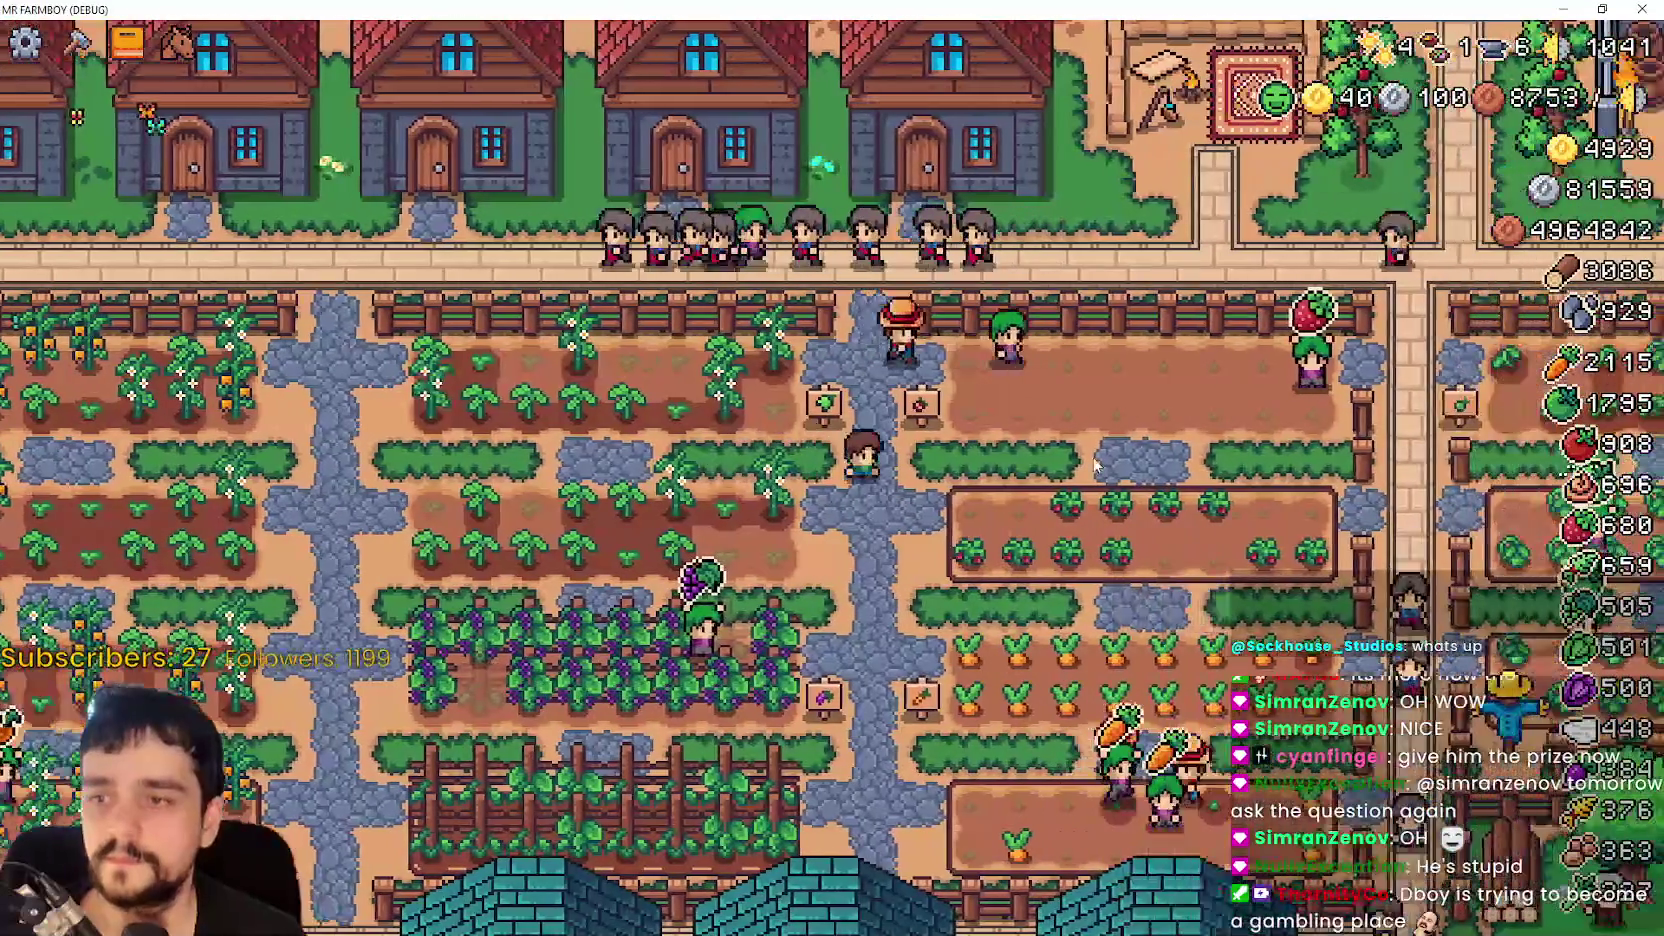
key(d)
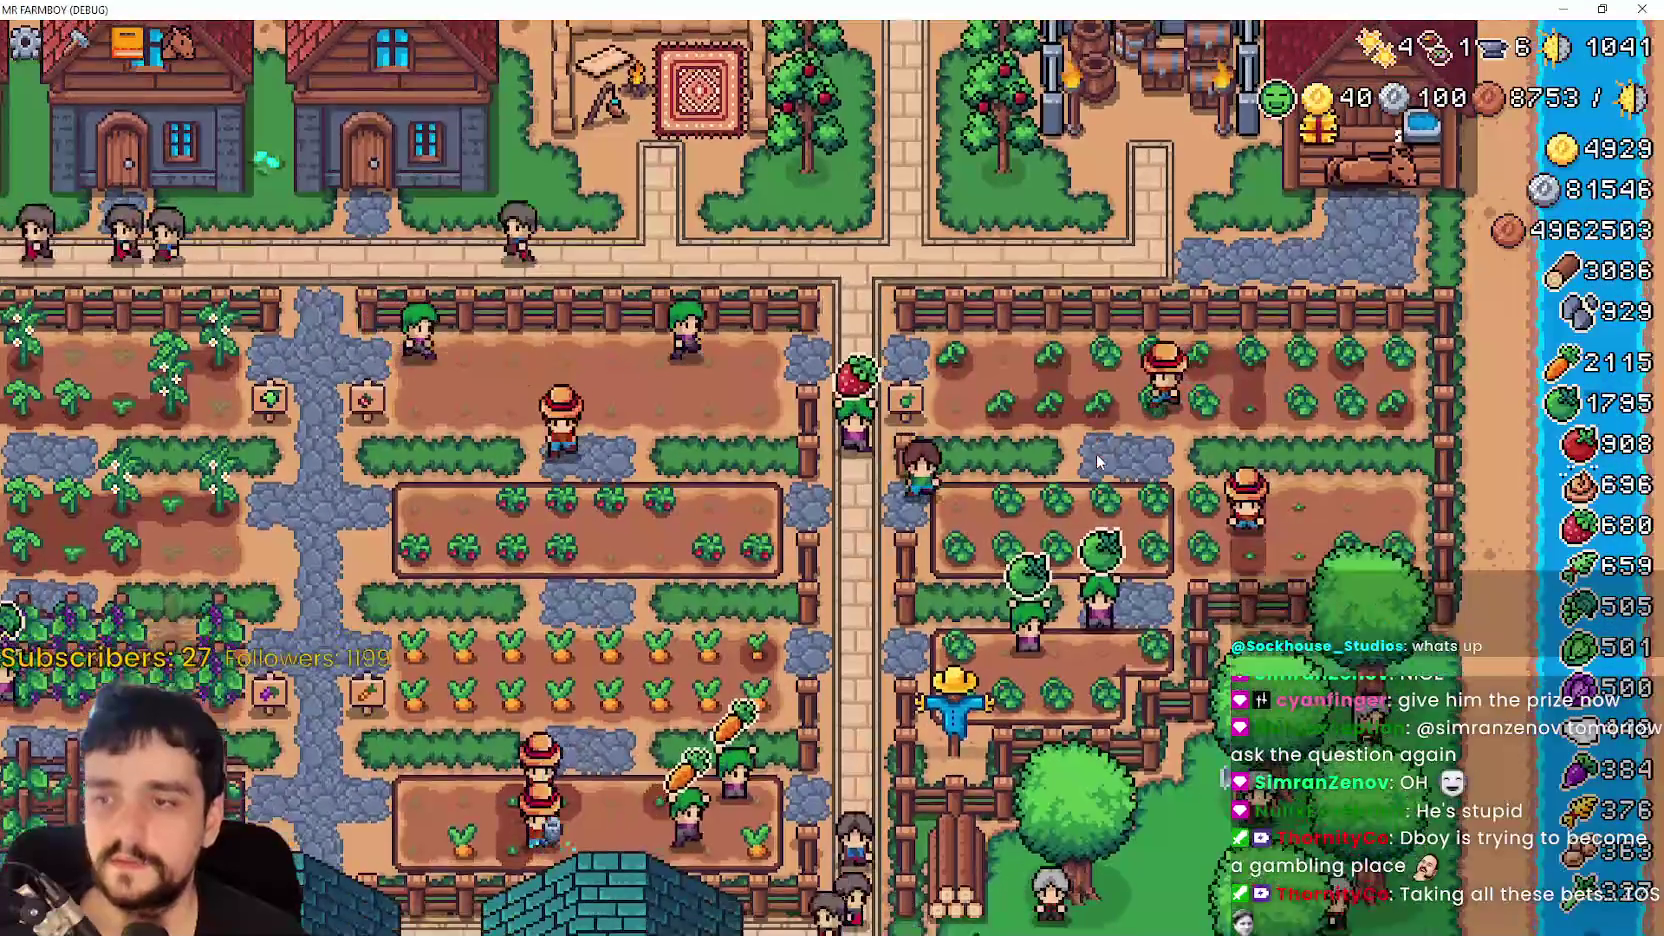
key(s)
key(c)
key(Escape)
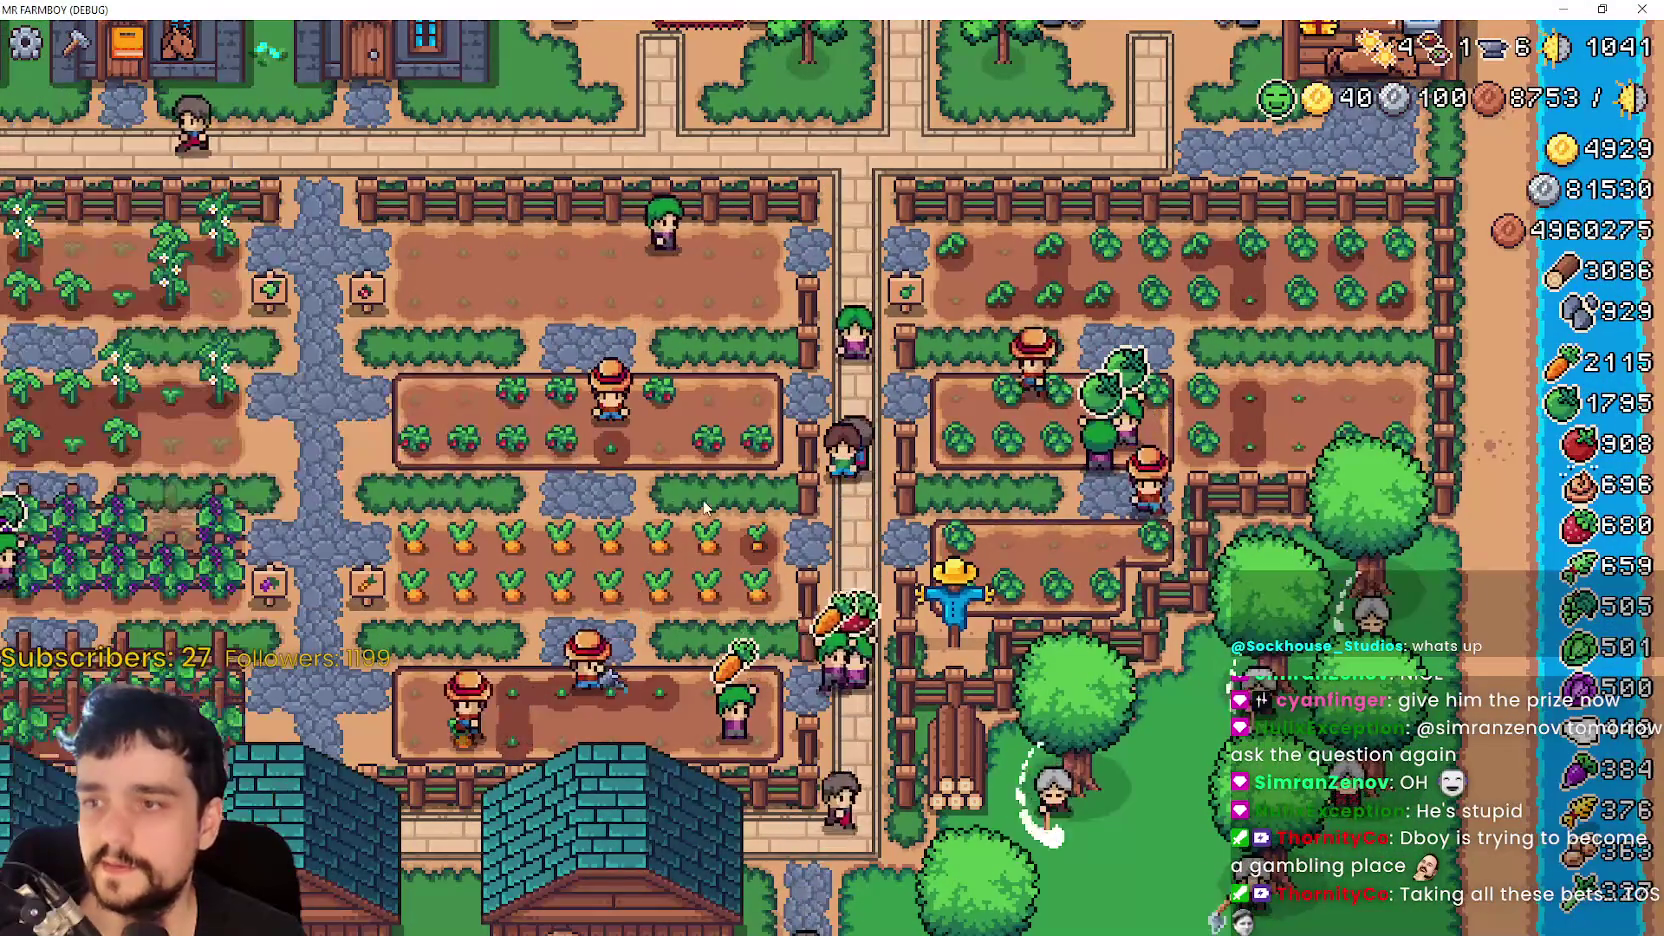
- Browse the Workers and crops advancements, then pause to show the Stats panel
key(b)
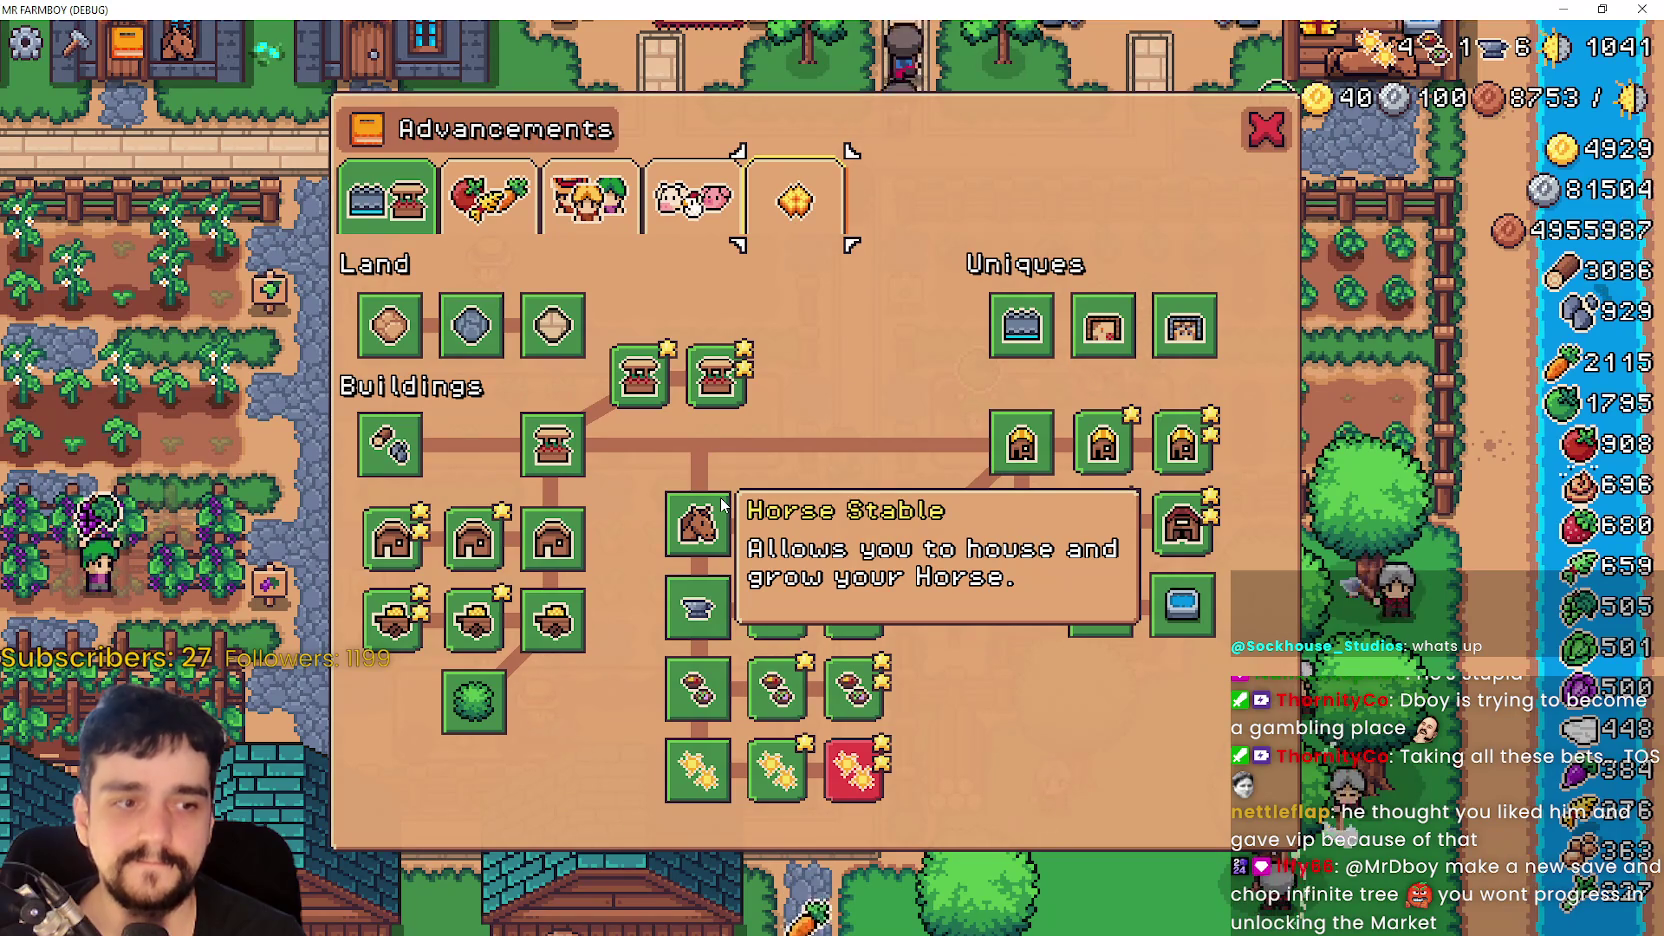
click(590, 200)
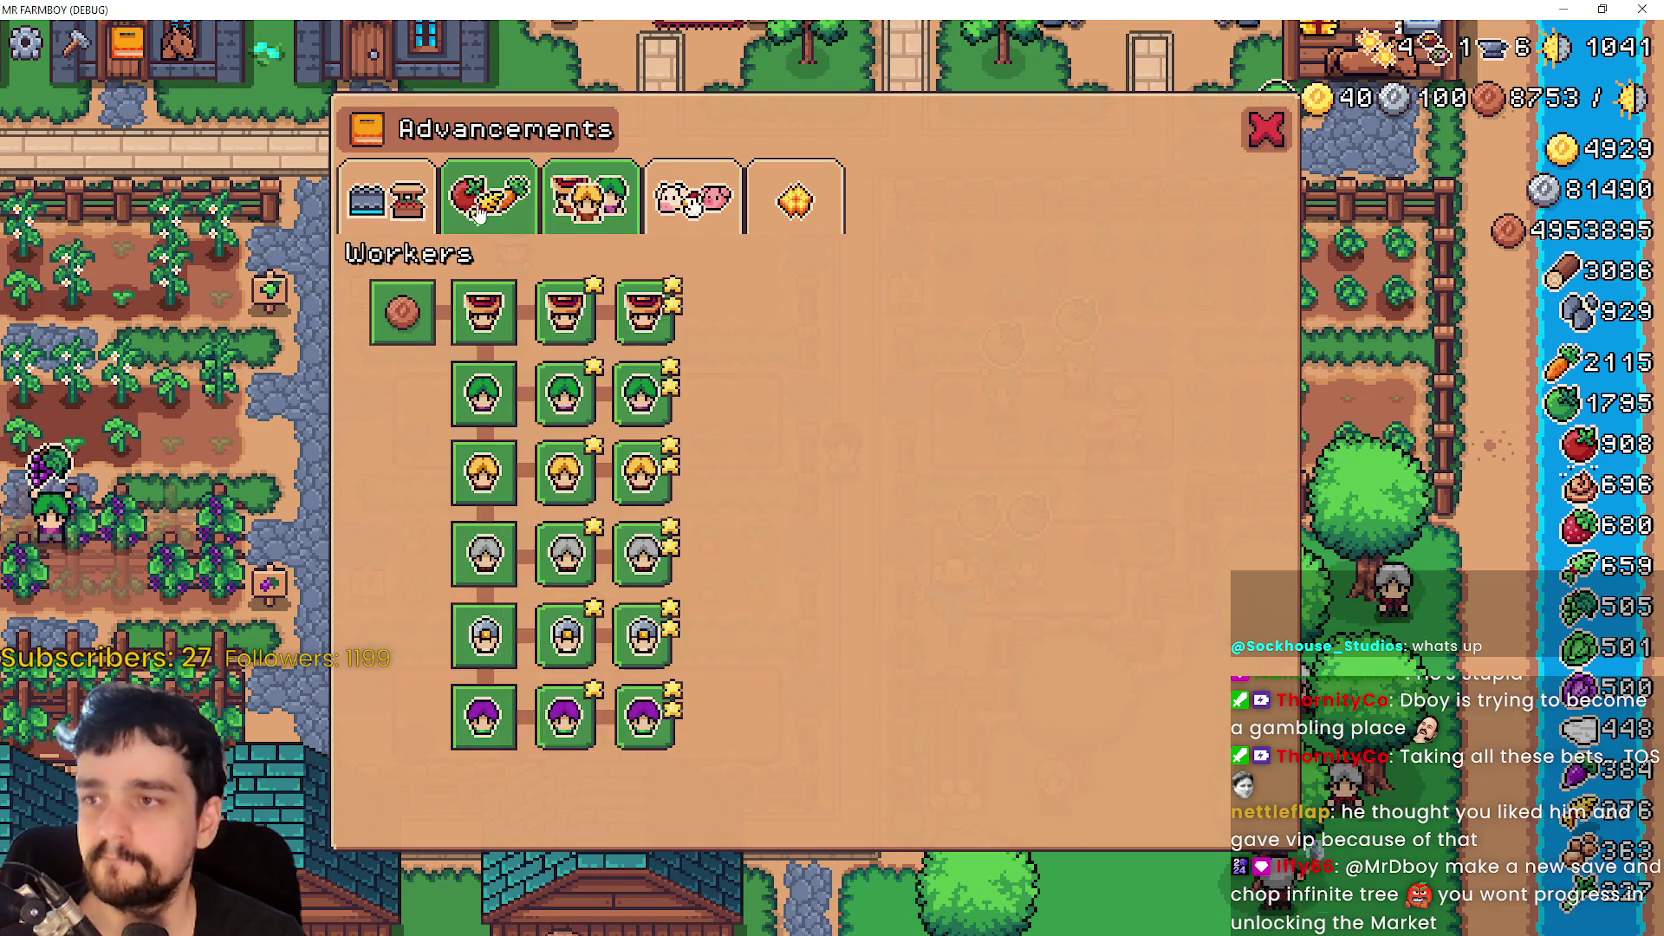
click(478, 200)
click(1266, 128)
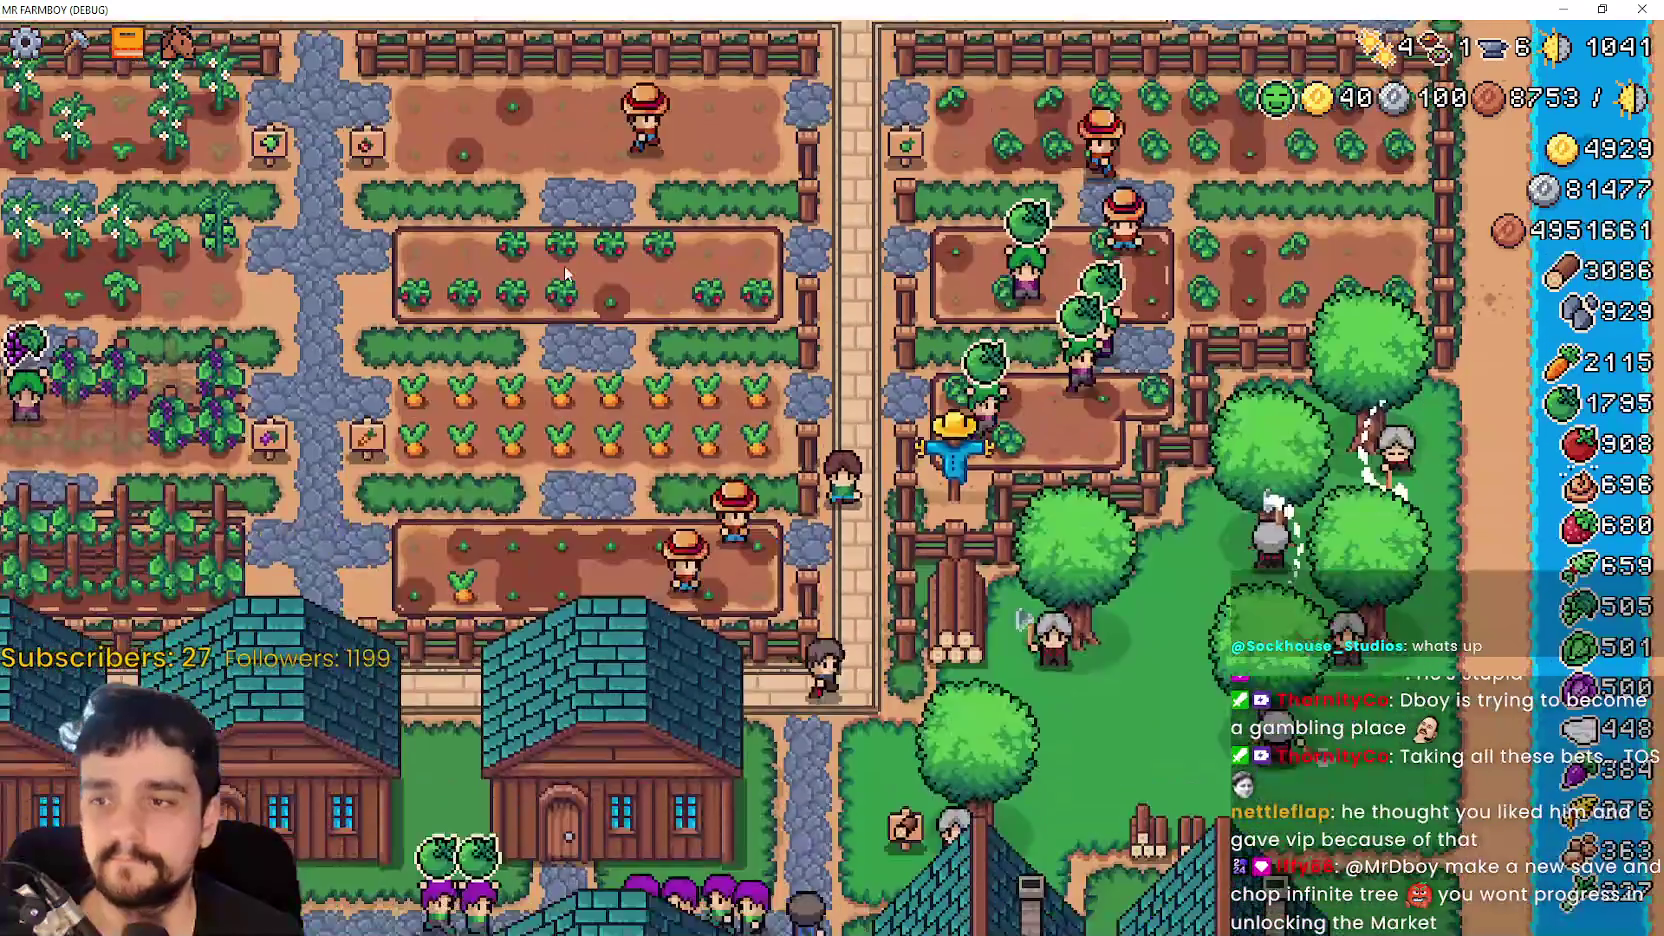
key(Escape)
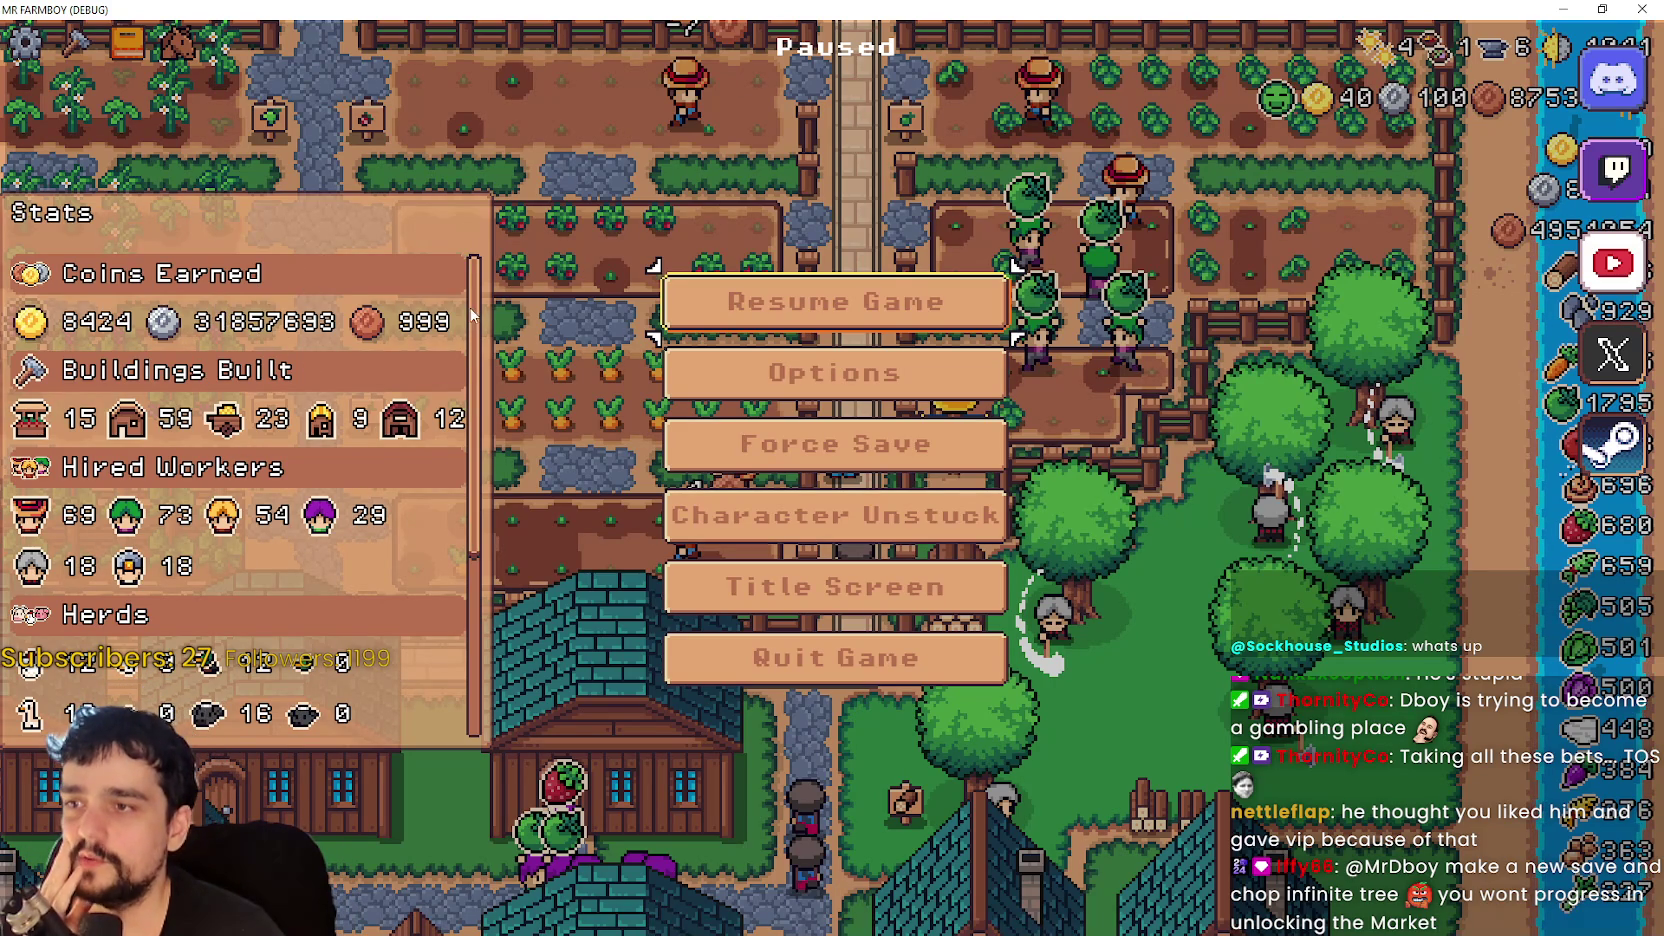
scroll(472, 312, down, 1)
scroll(475, 308, up, 1)
scroll(479, 305, down, 2)
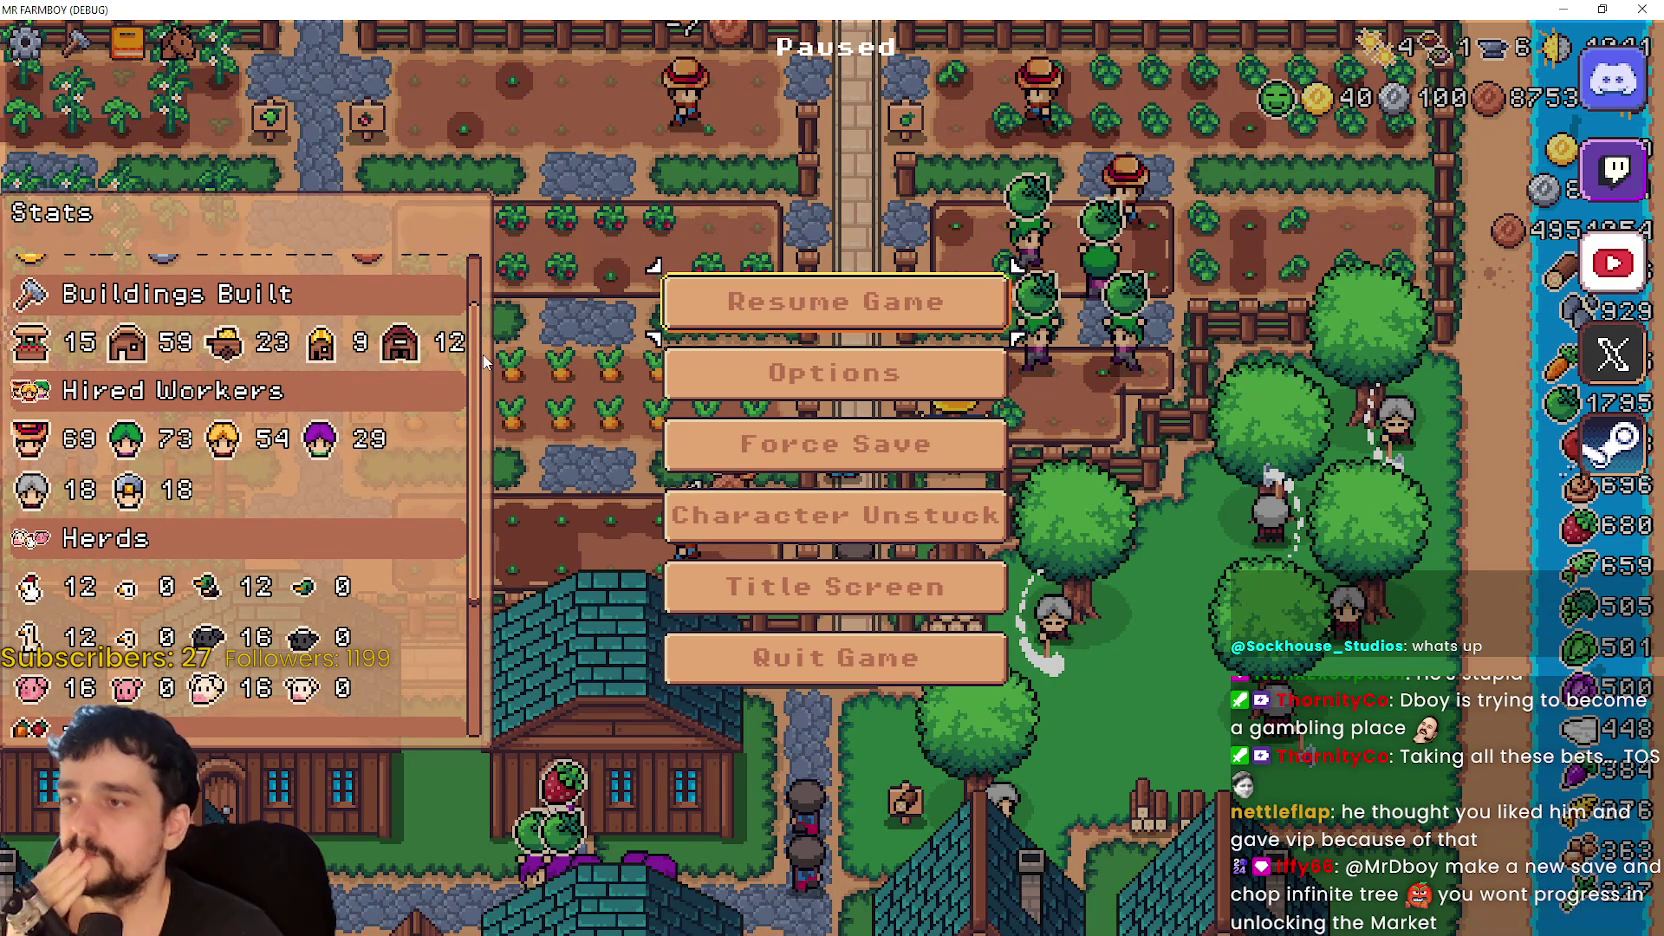
scroll(489, 366, down, 1)
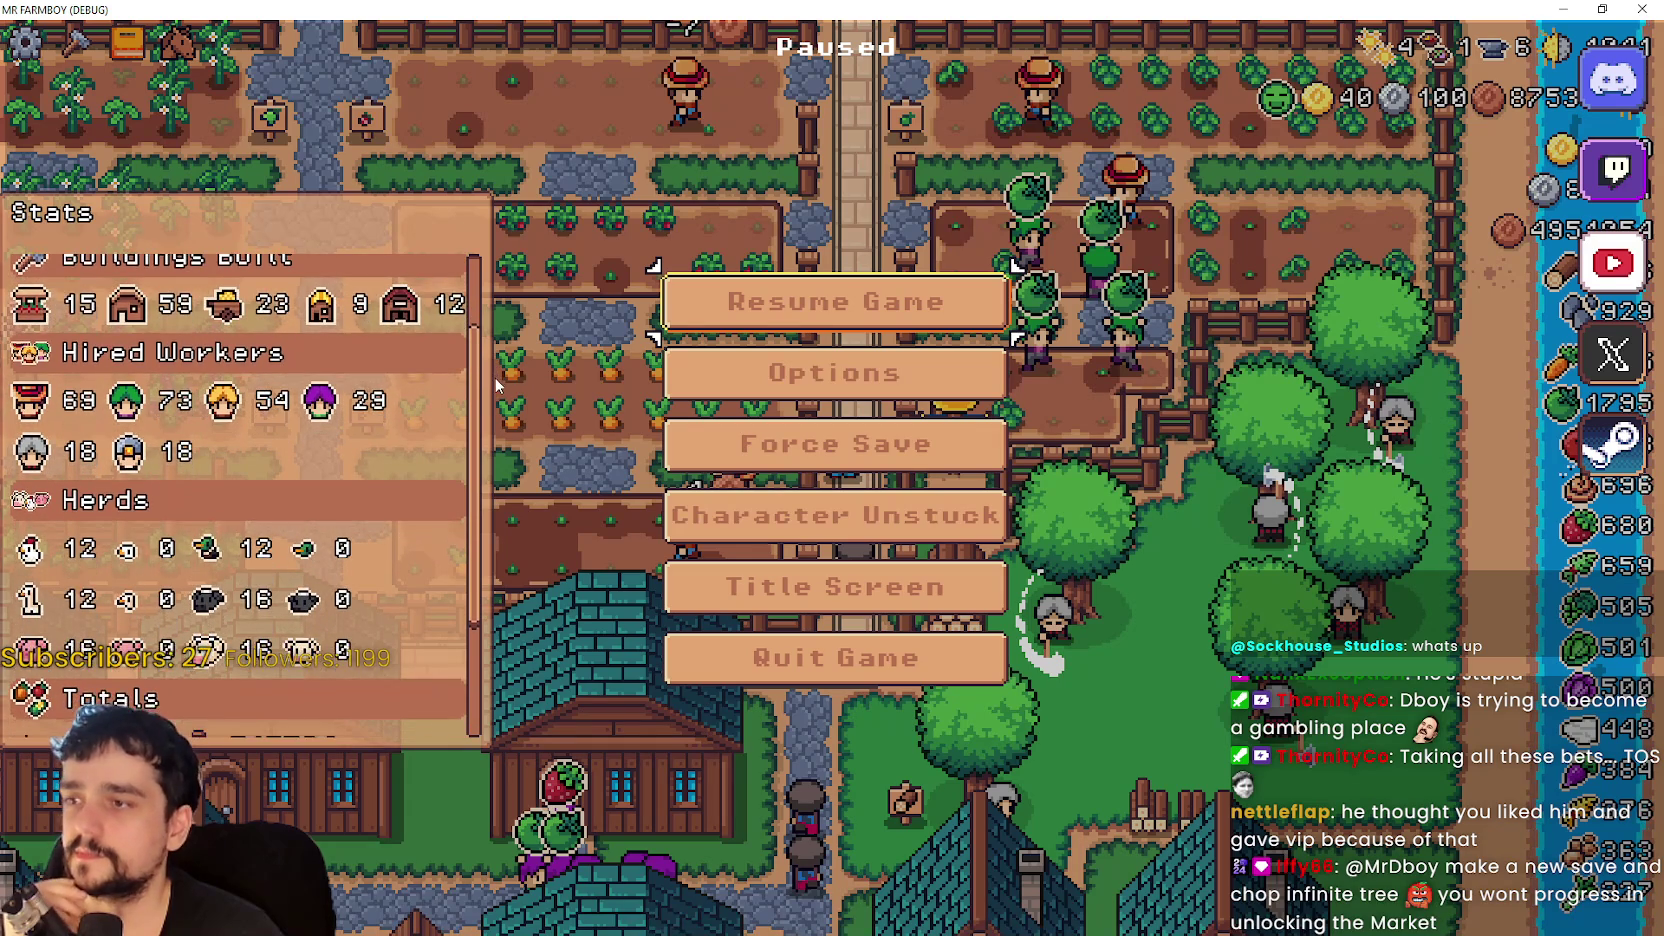
scroll(500, 381, down, 1)
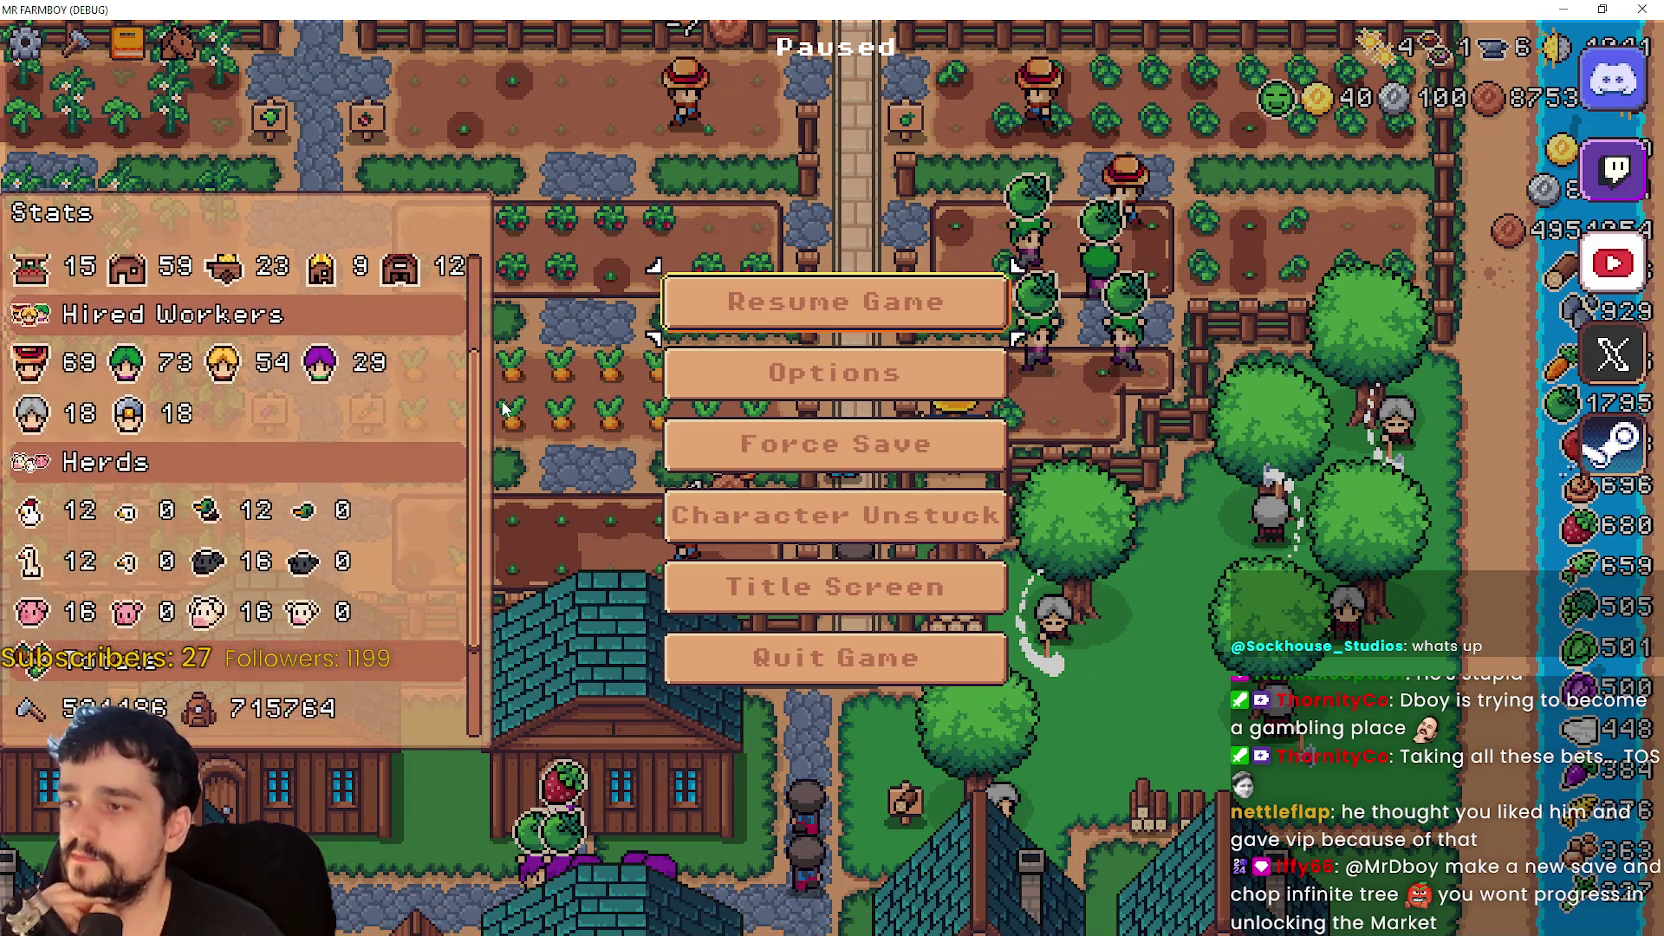
scroll(514, 420, down, 3)
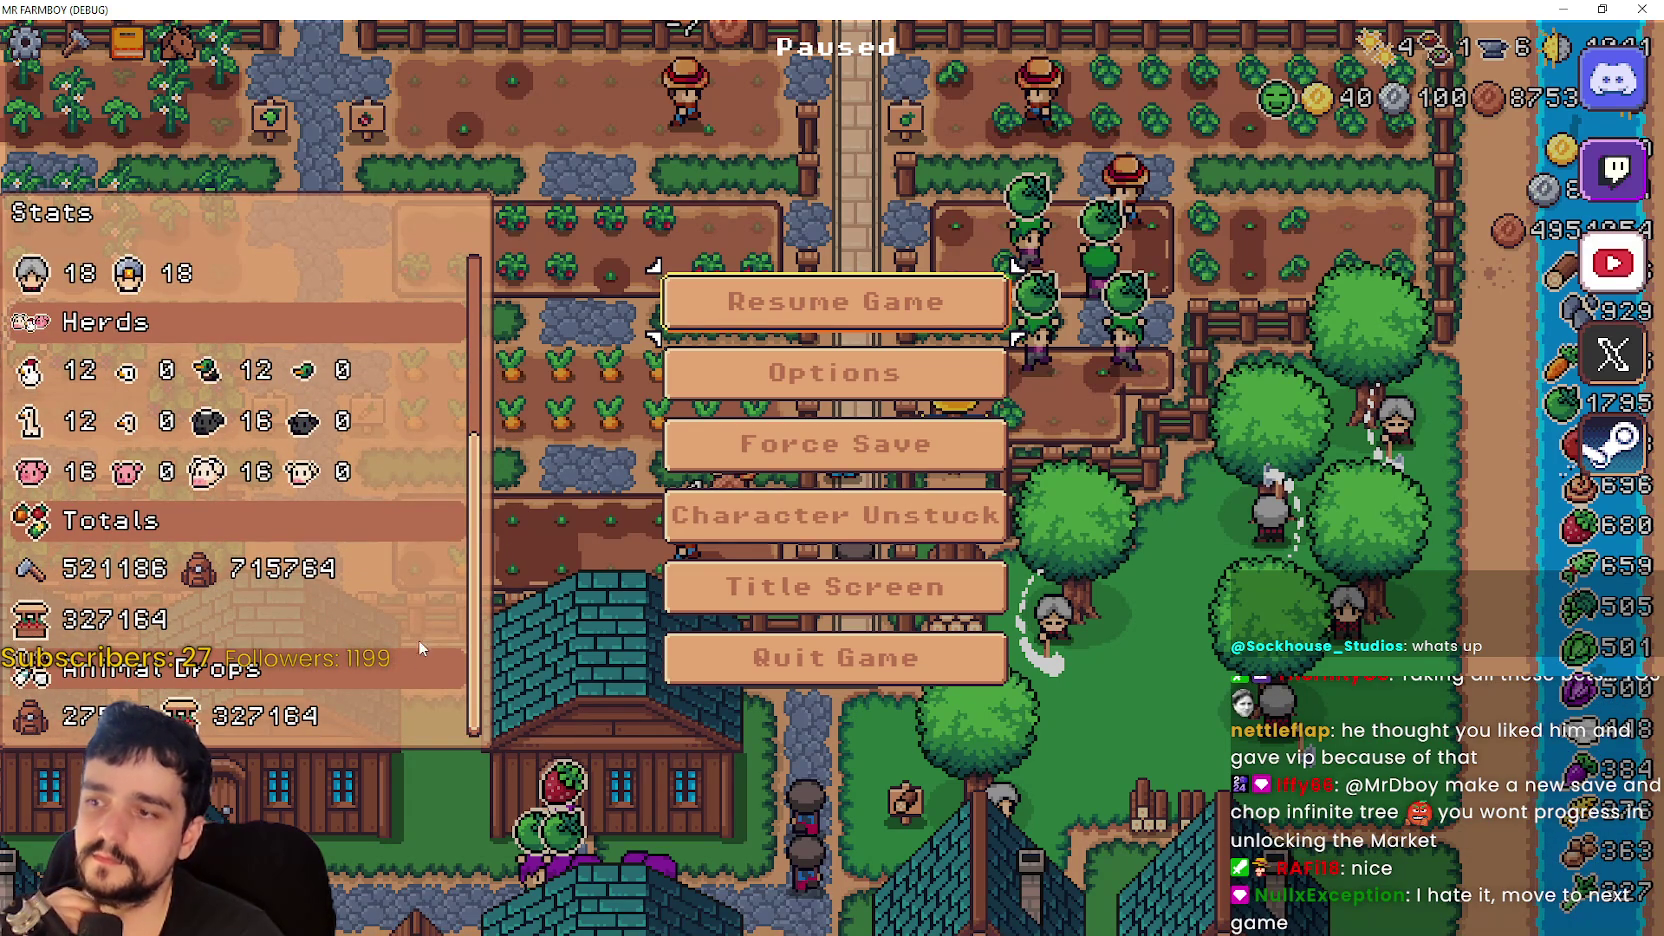
scroll(398, 653, up, 5)
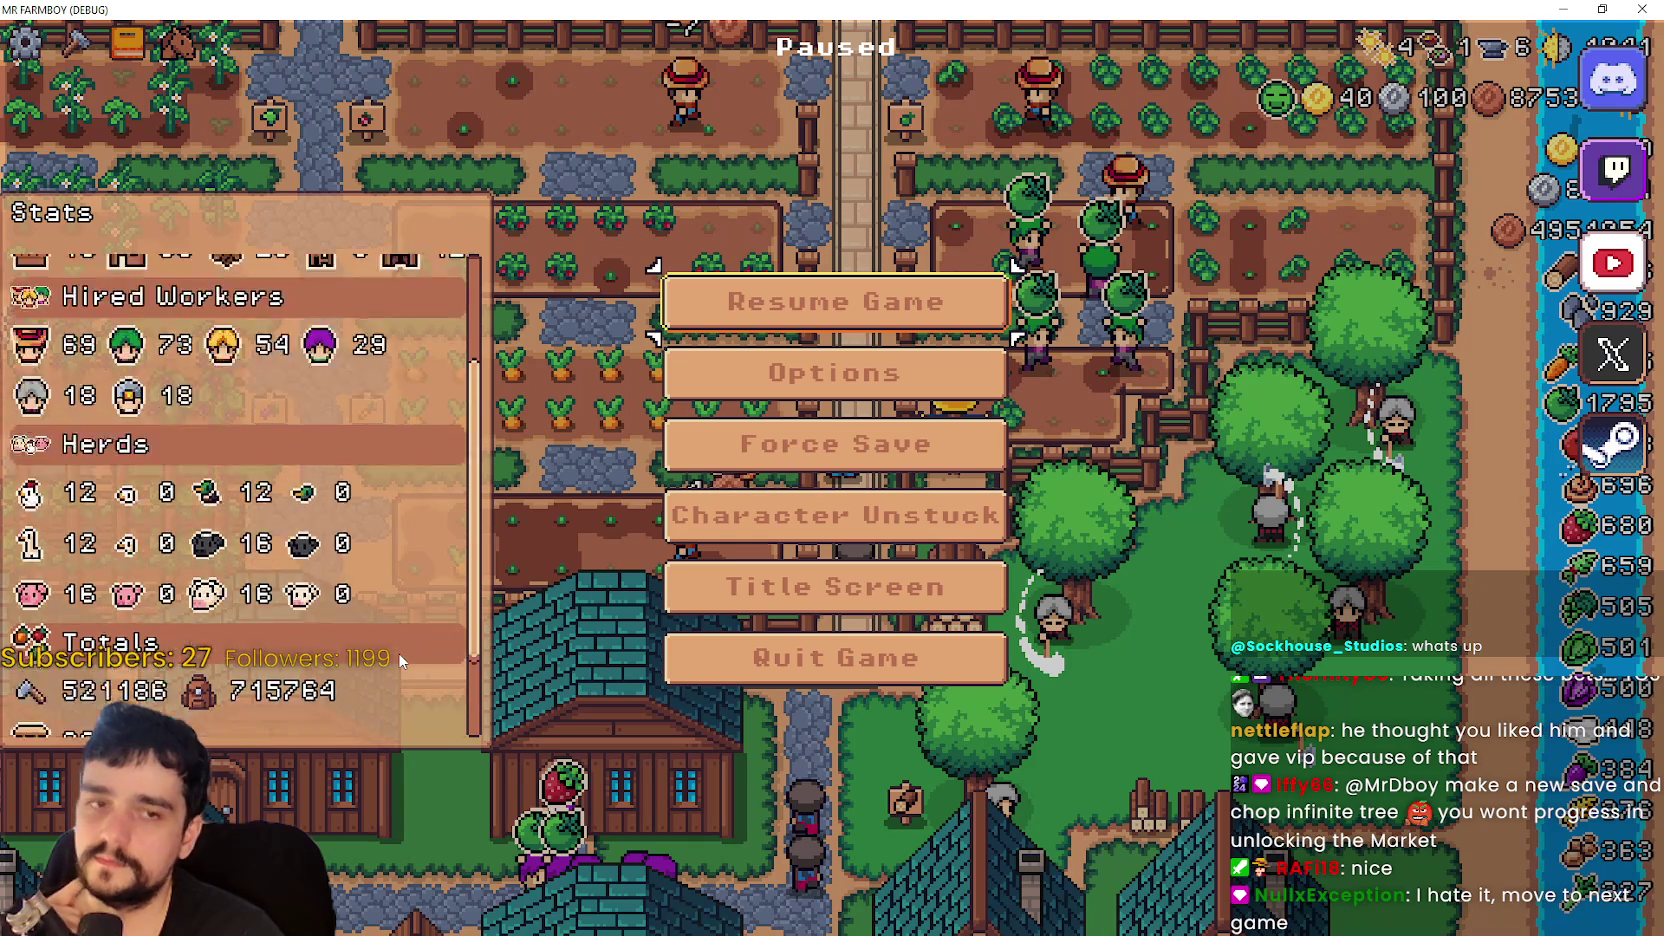
scroll(400, 653, down, 5)
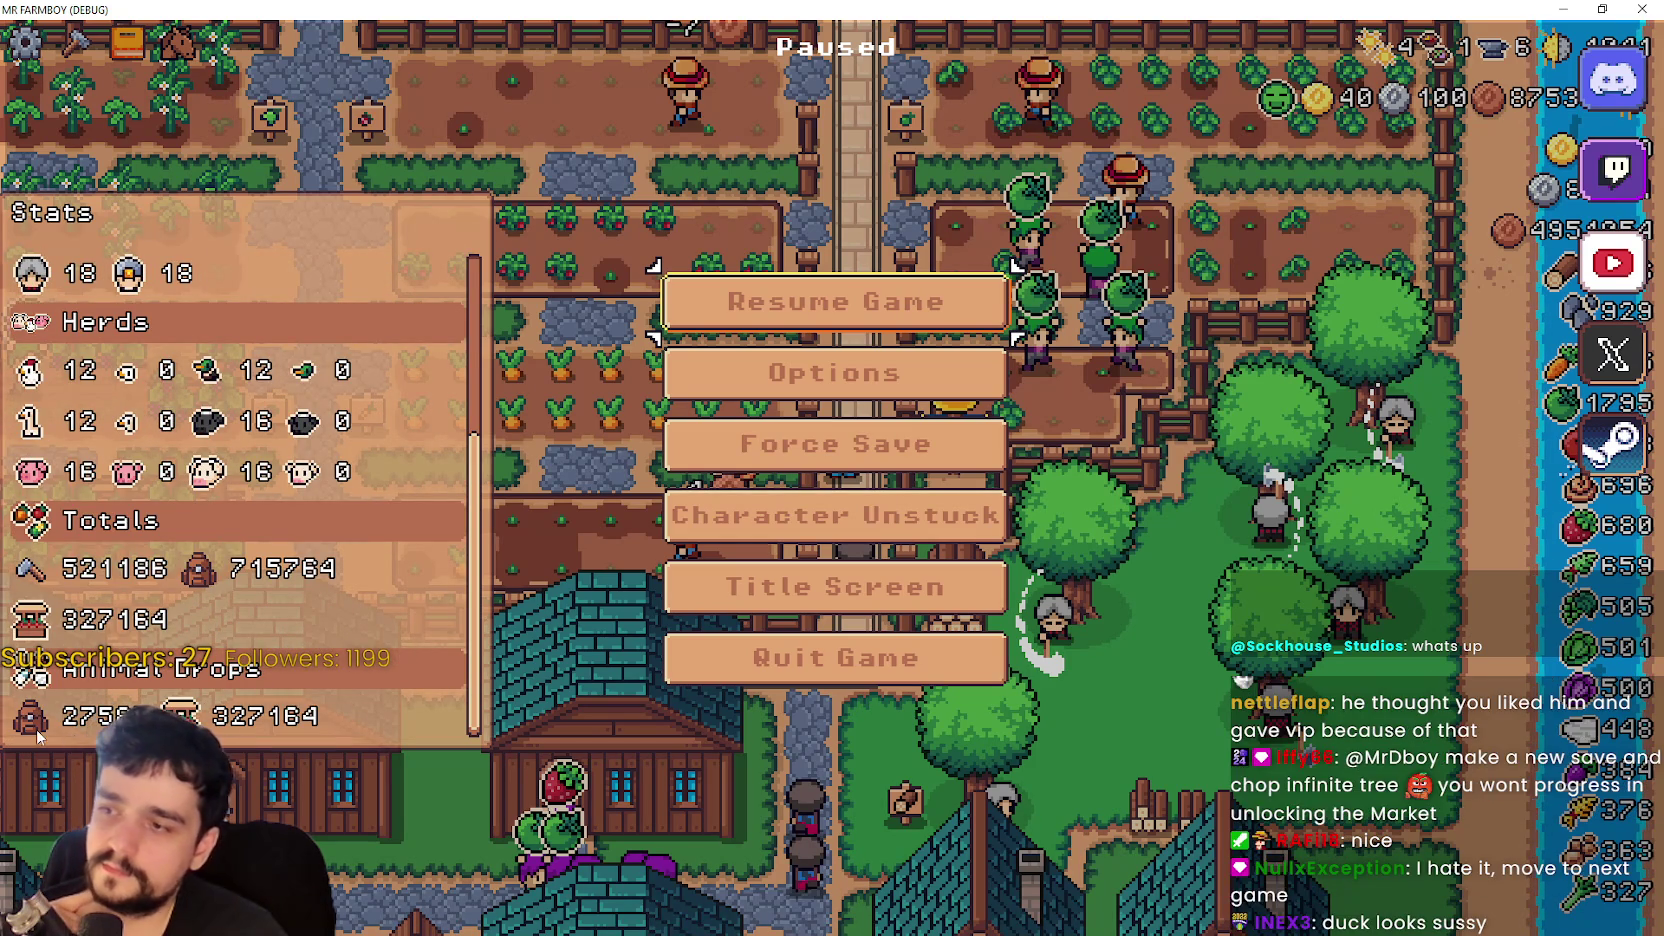
scroll(330, 722, up, 2)
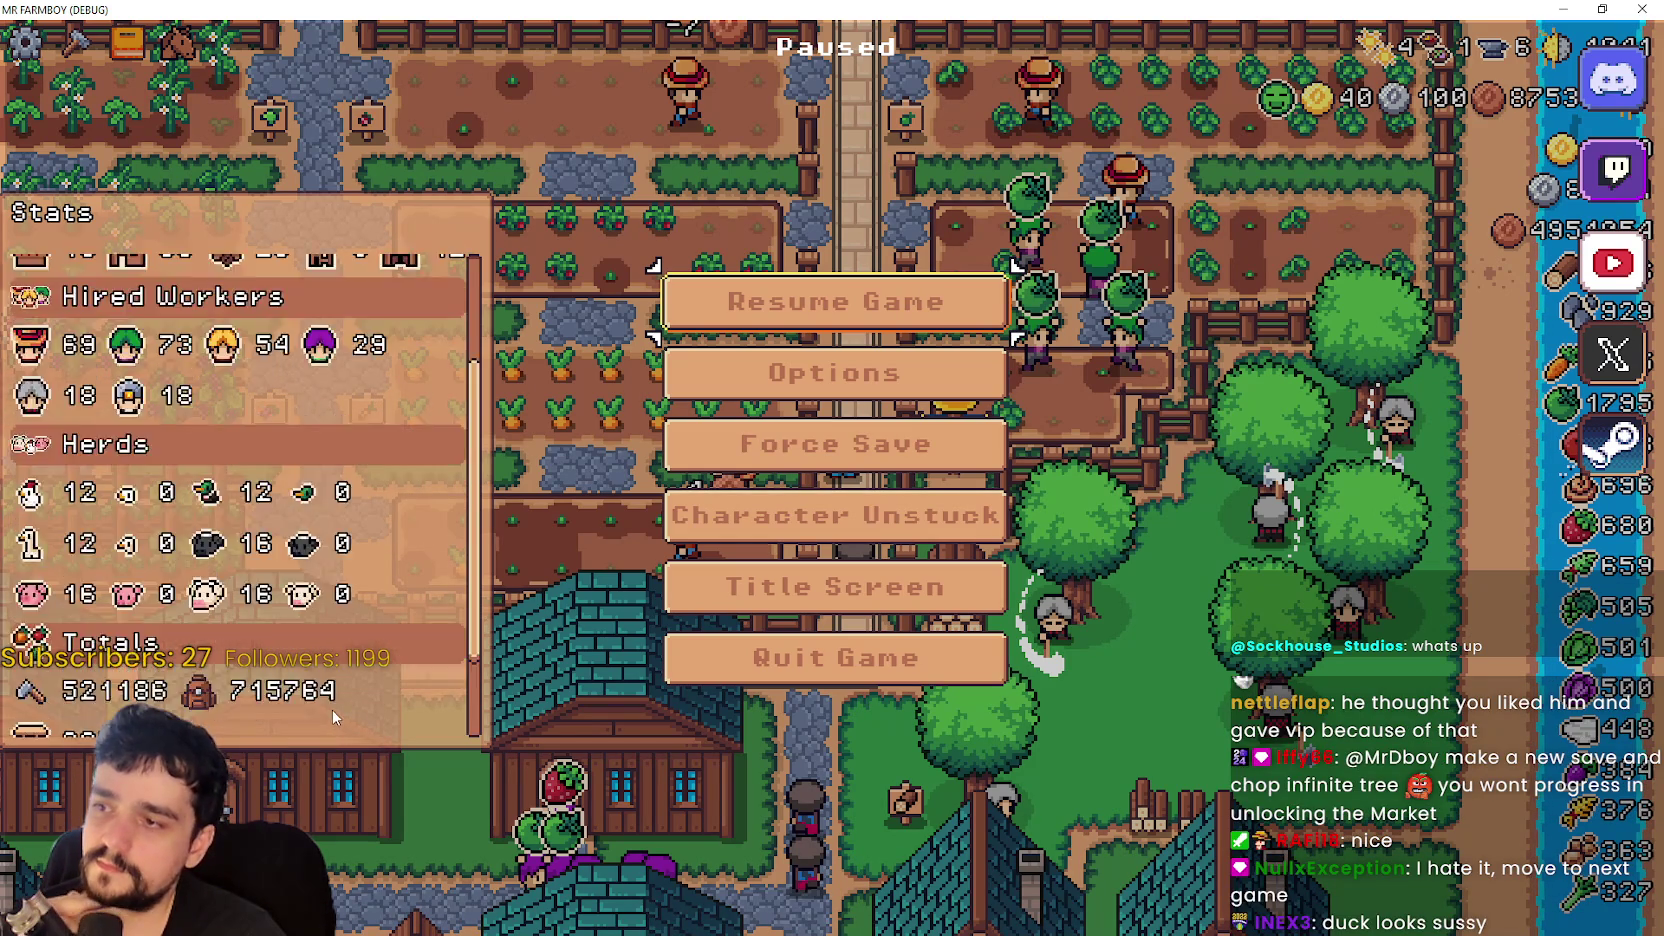
scroll(322, 705, up, 1)
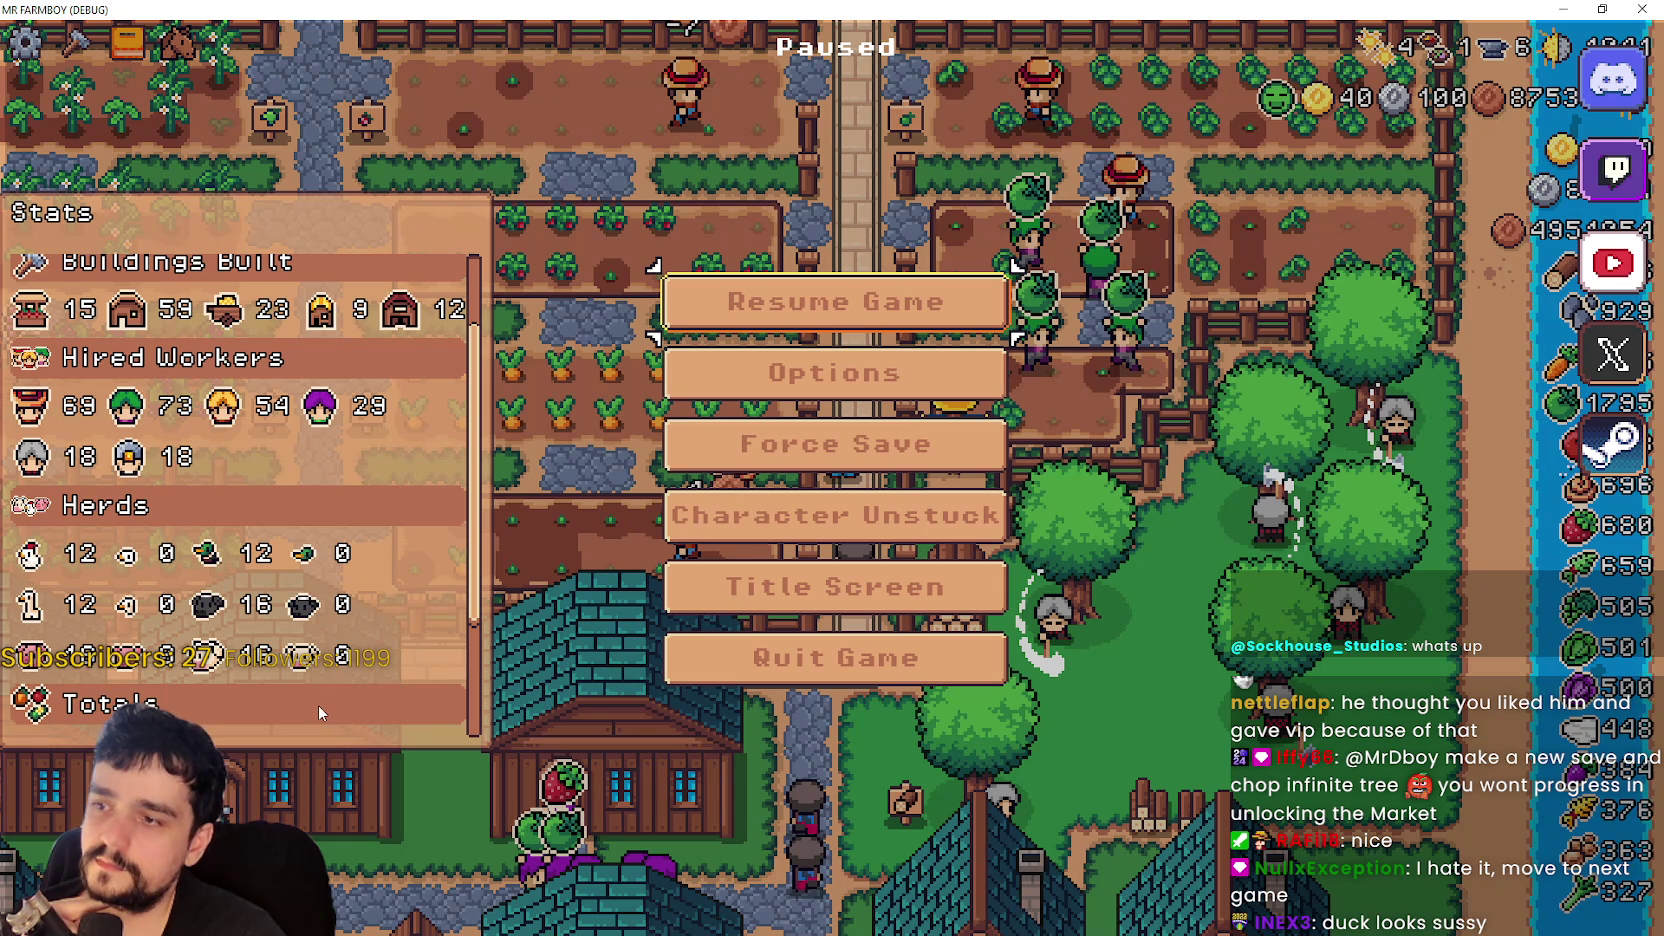
scroll(318, 705, up, 1)
scroll(318, 705, down, 1)
scroll(318, 705, up, 1)
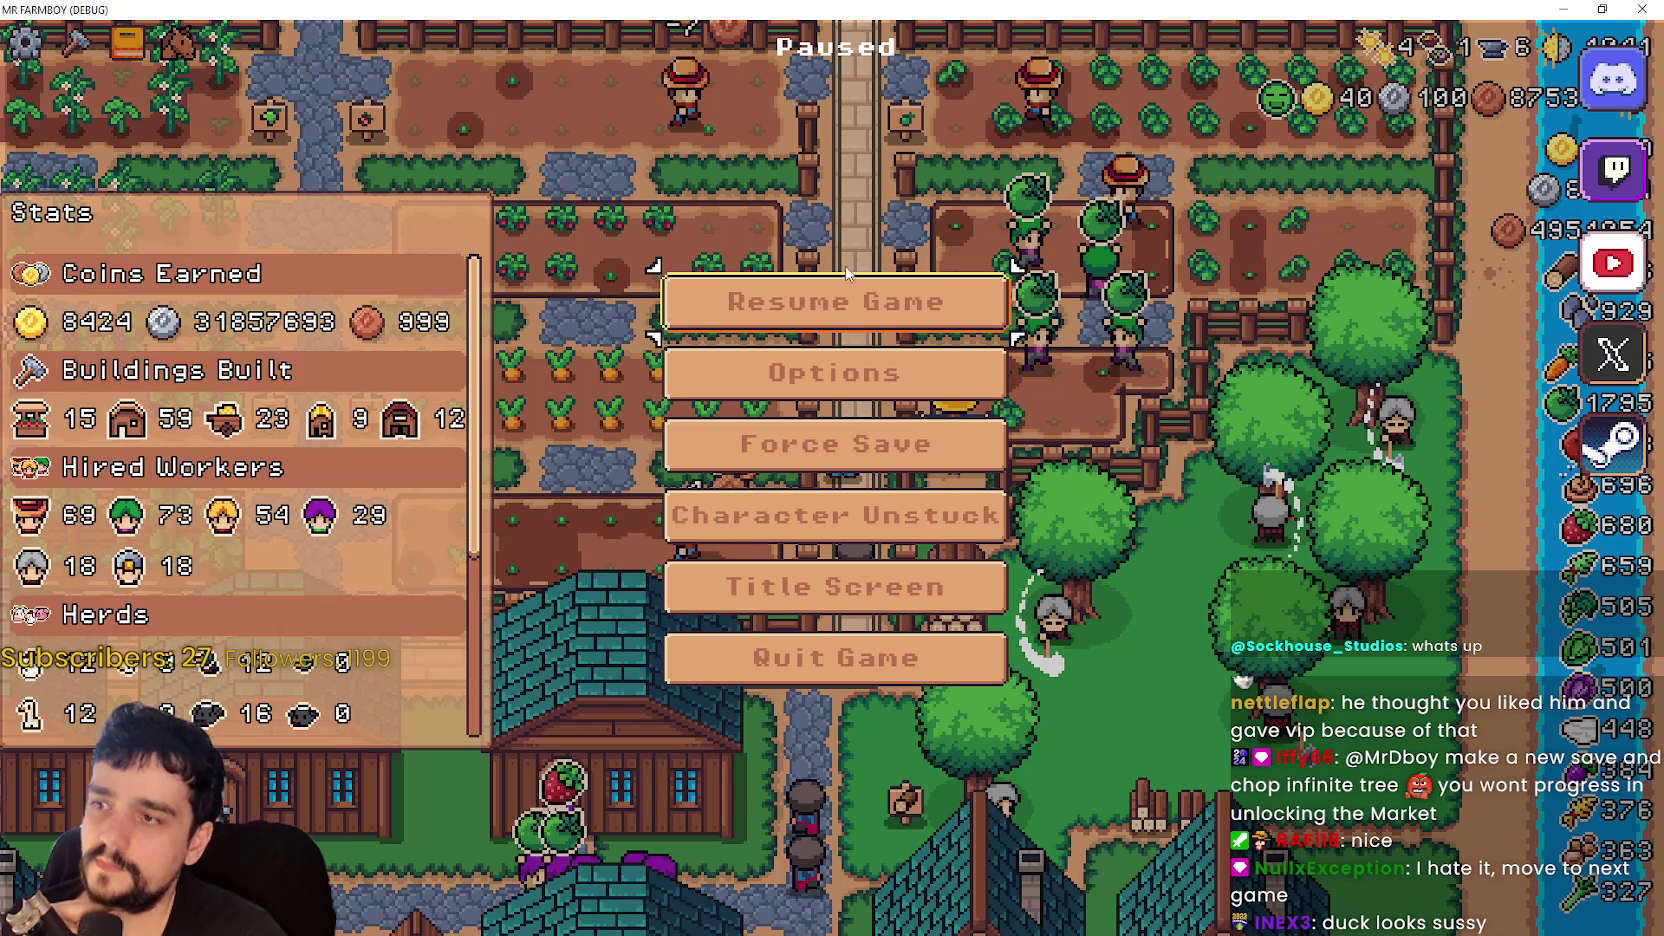
- Resume the game and bring the Godot editor with stats_container.gd to the front
click(864, 301)
double_click(995, 8)
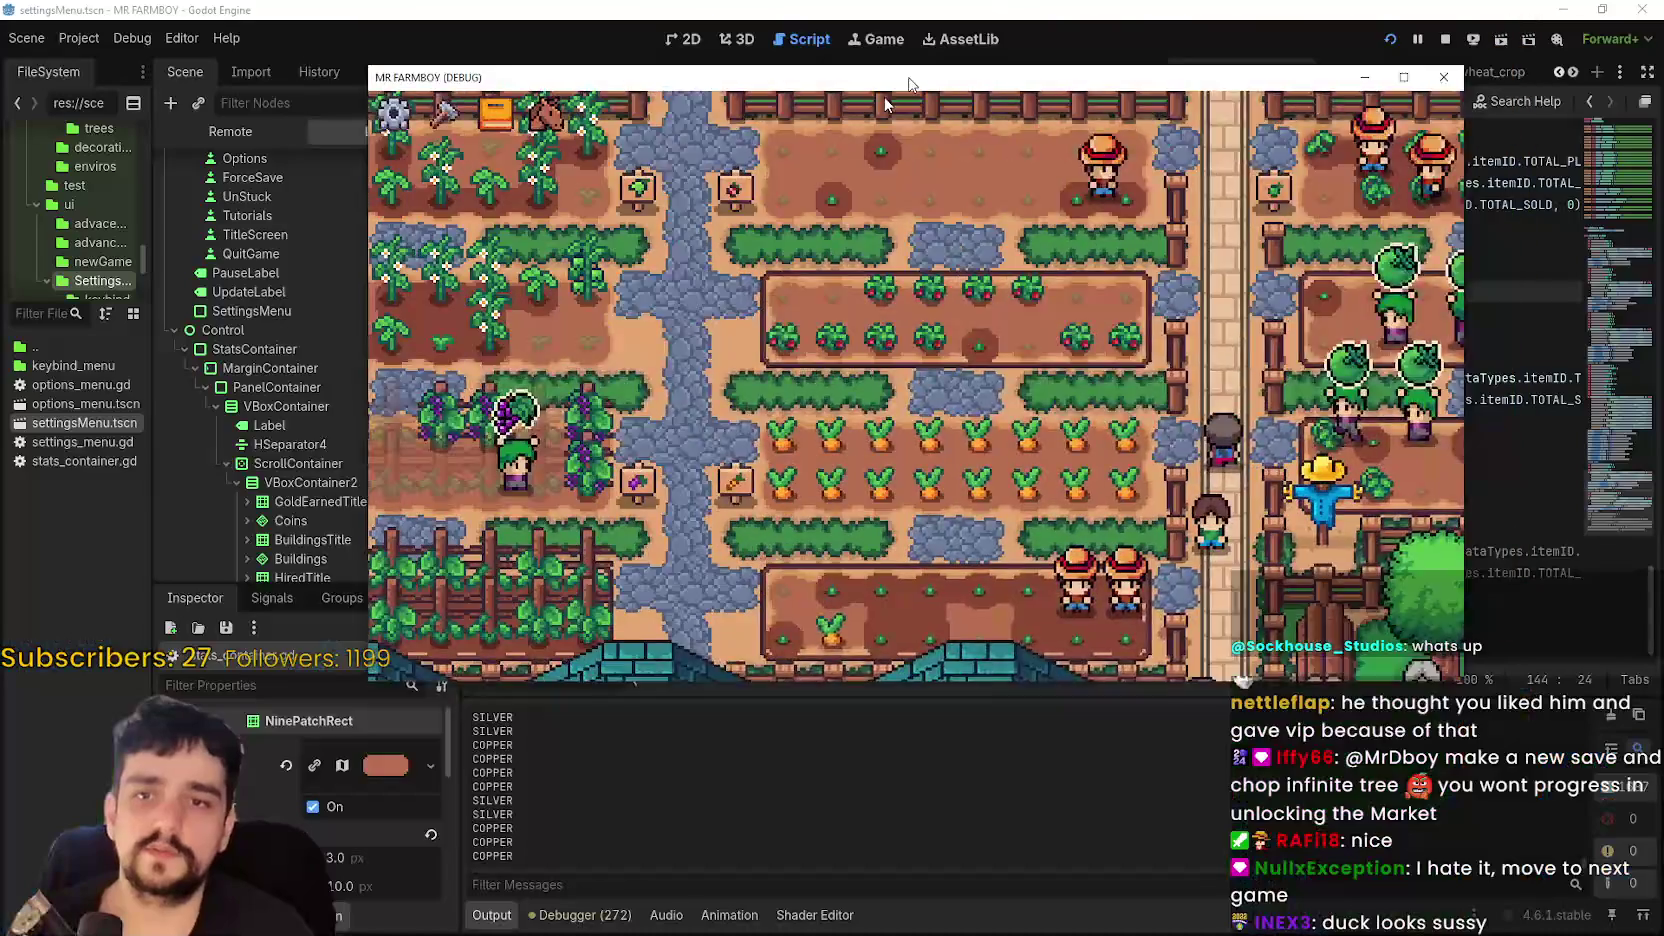
click(995, 8)
scroll(1591, 412, up, 6)
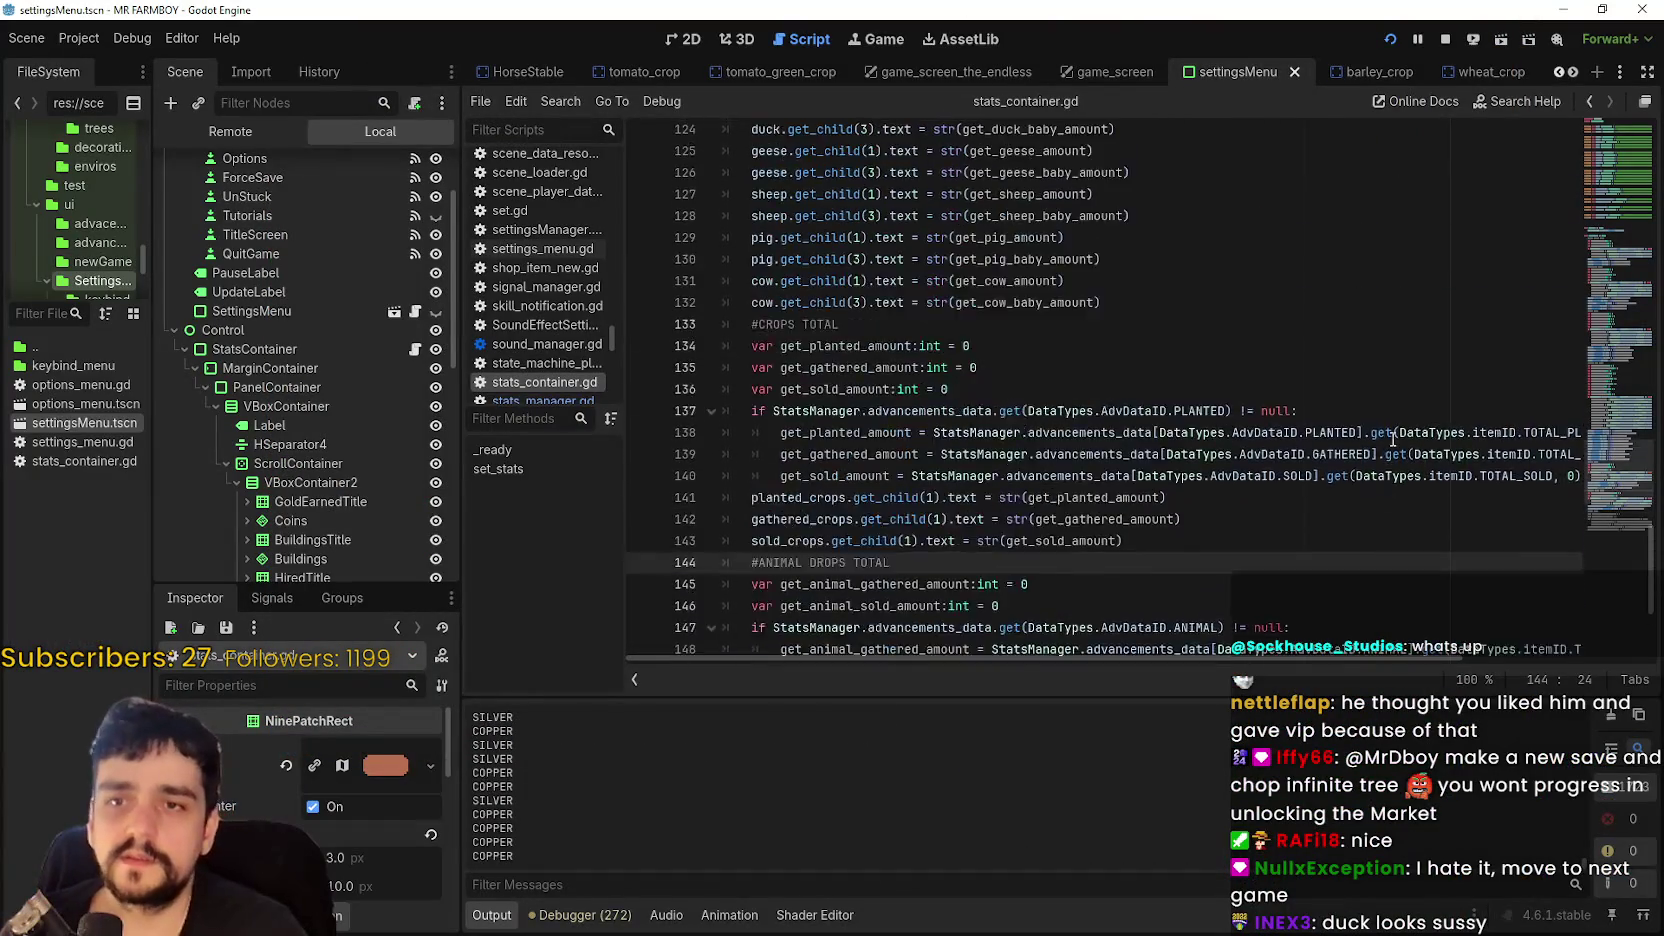
scroll(1591, 412, up, 5)
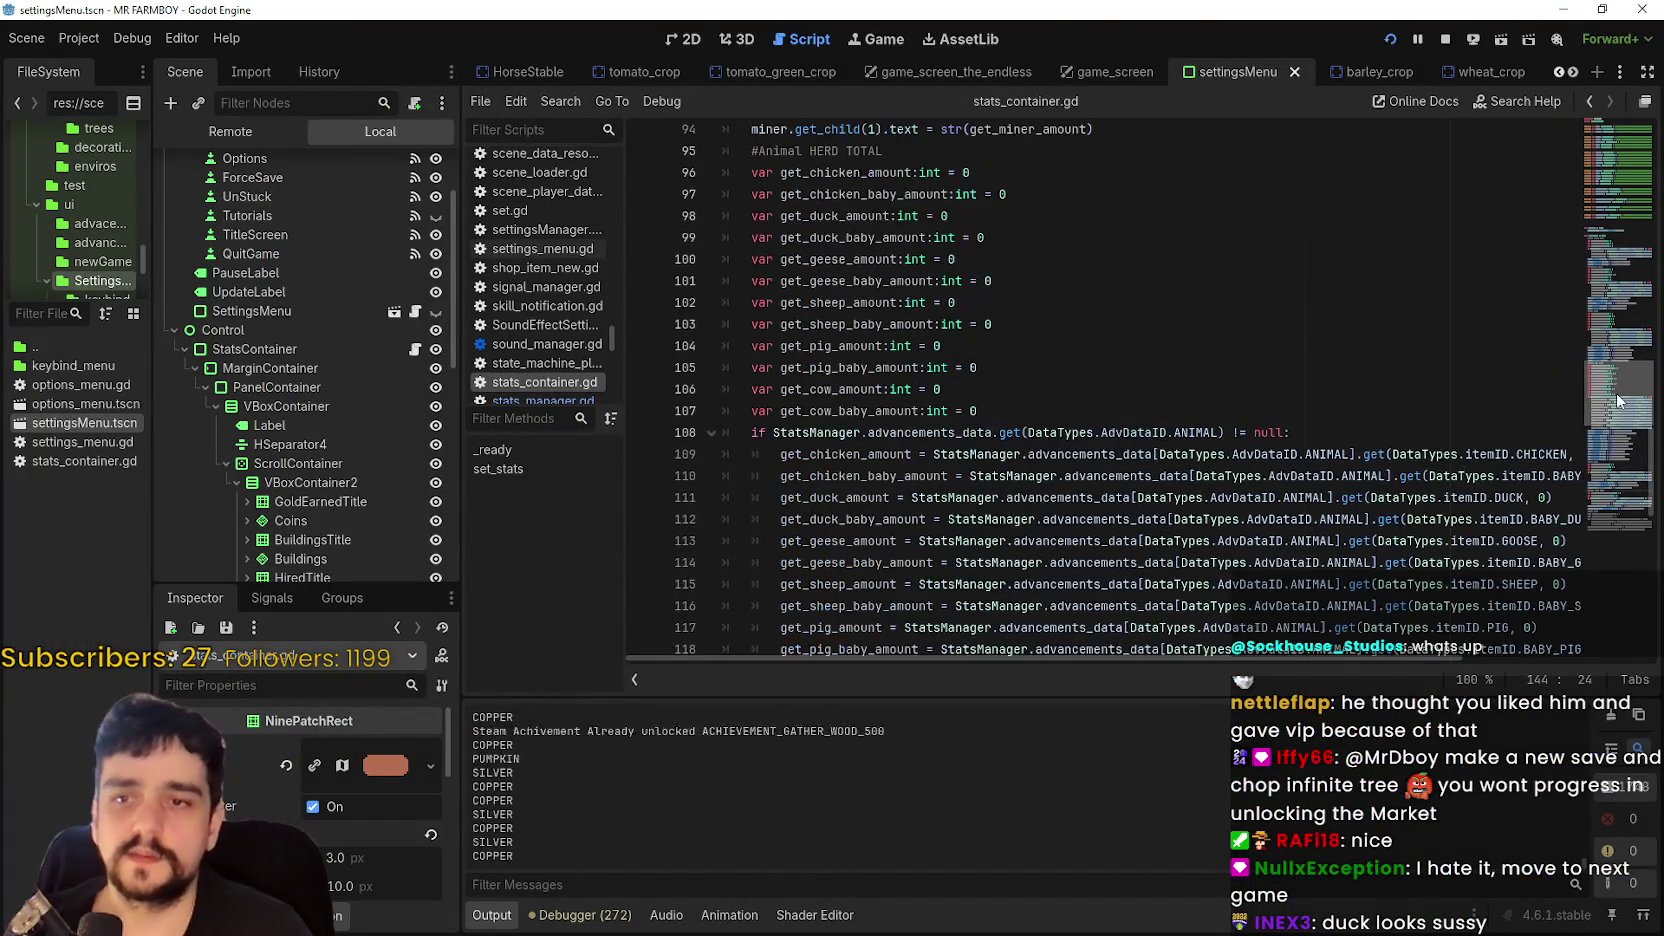
scroll(1617, 405, down, 3)
scroll(1614, 406, up, 5)
scroll(1612, 407, down, 3)
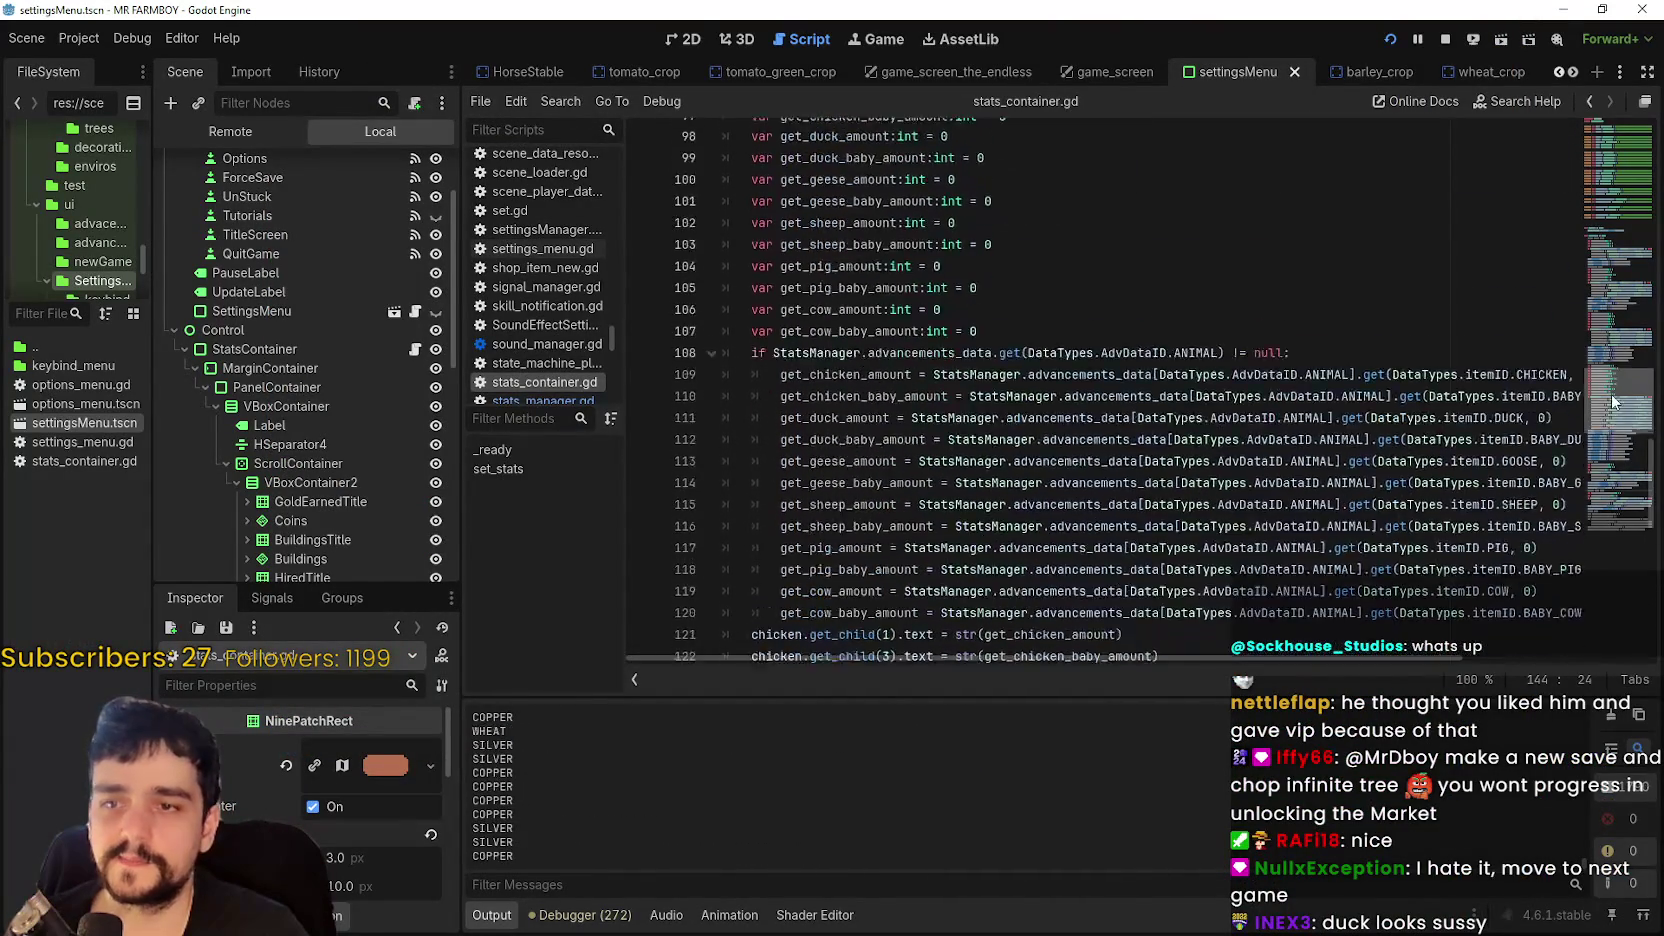
scroll(1400, 478, up, 10)
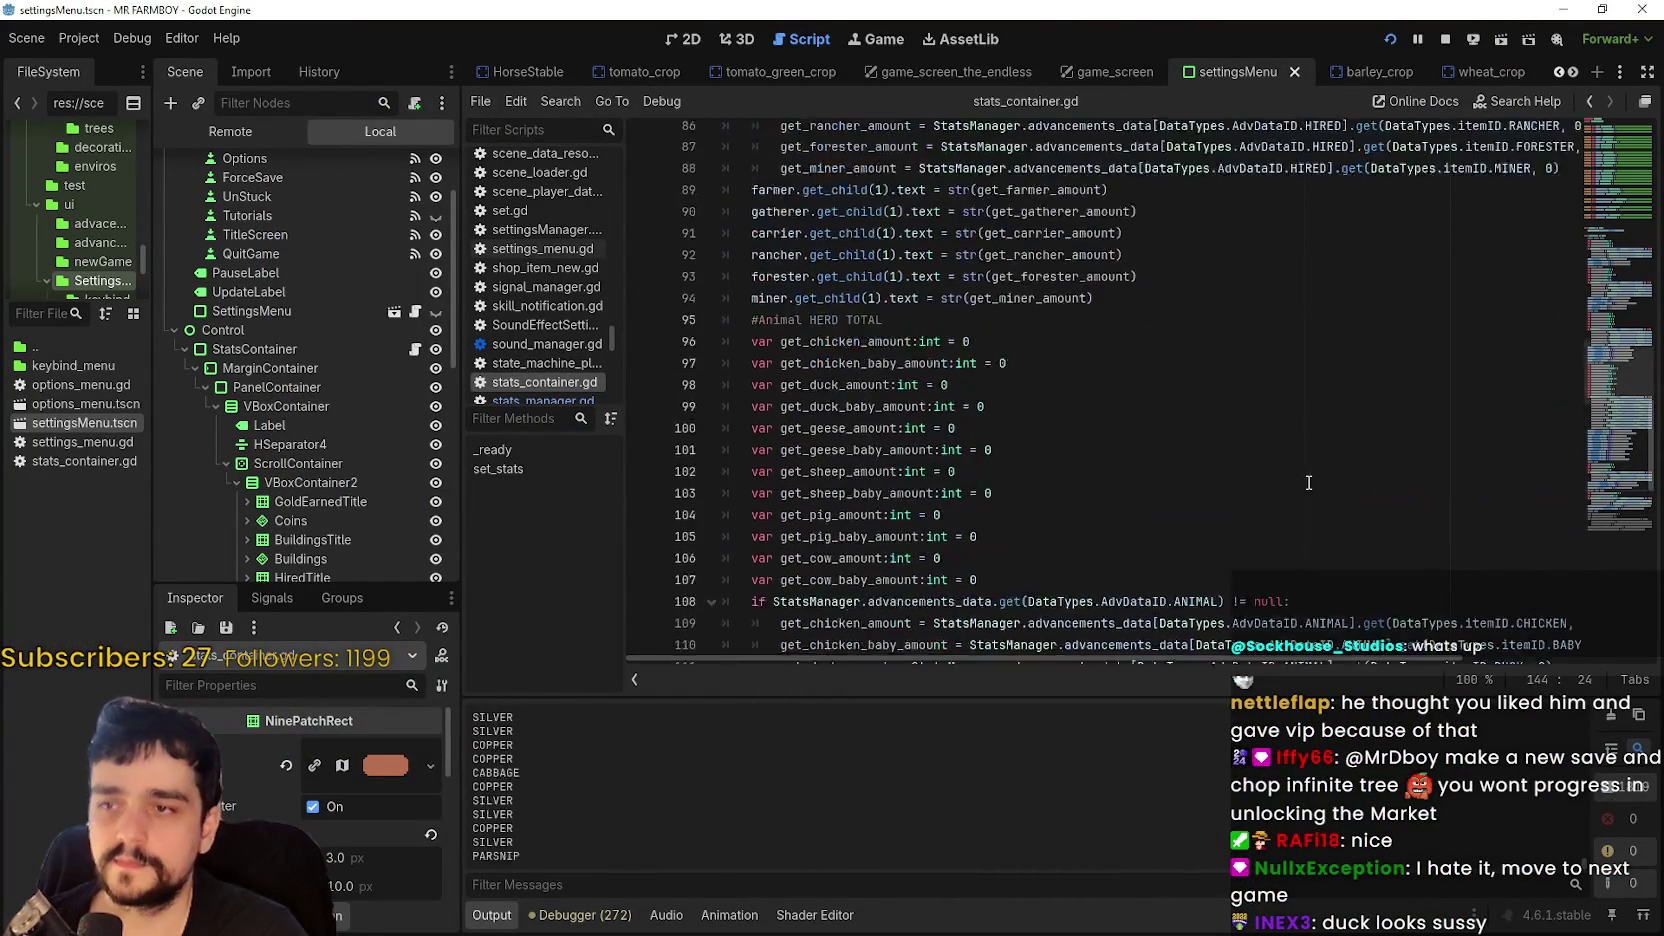
mouse_move(1632, 287)
mouse_down()
mouse_move(1628, 225)
mouse_move(1627, 242)
mouse_up()
- Replace 'silver' with 'copper' on line 57, then save and rerun the game
click(1522, 381)
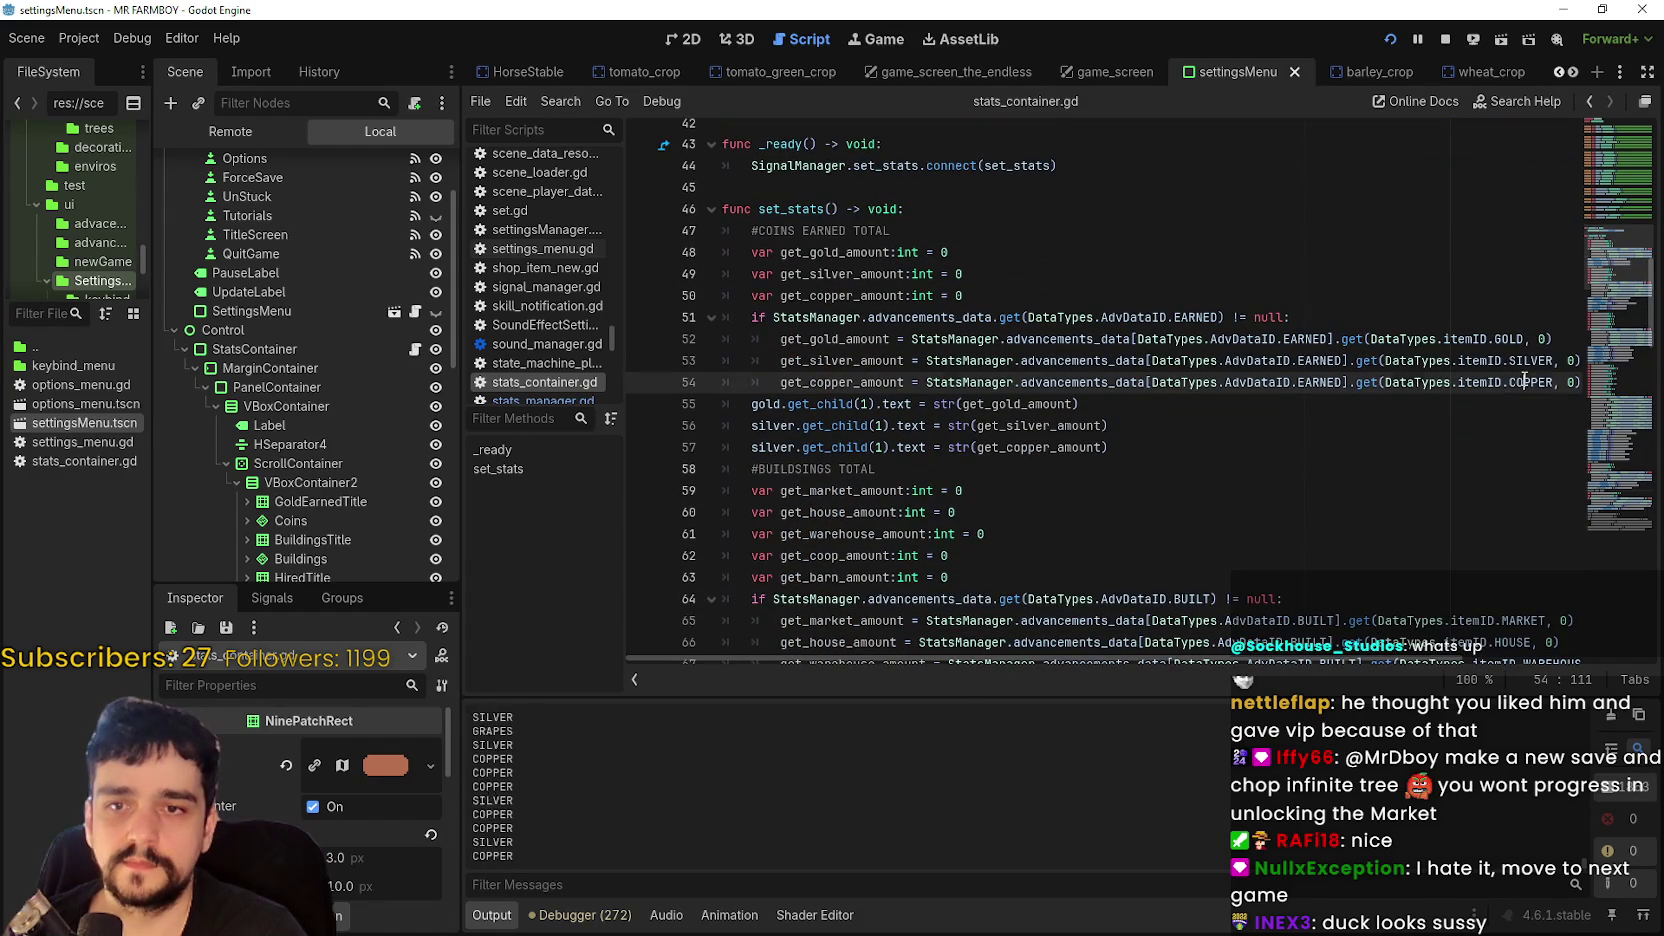
double_click(831, 383)
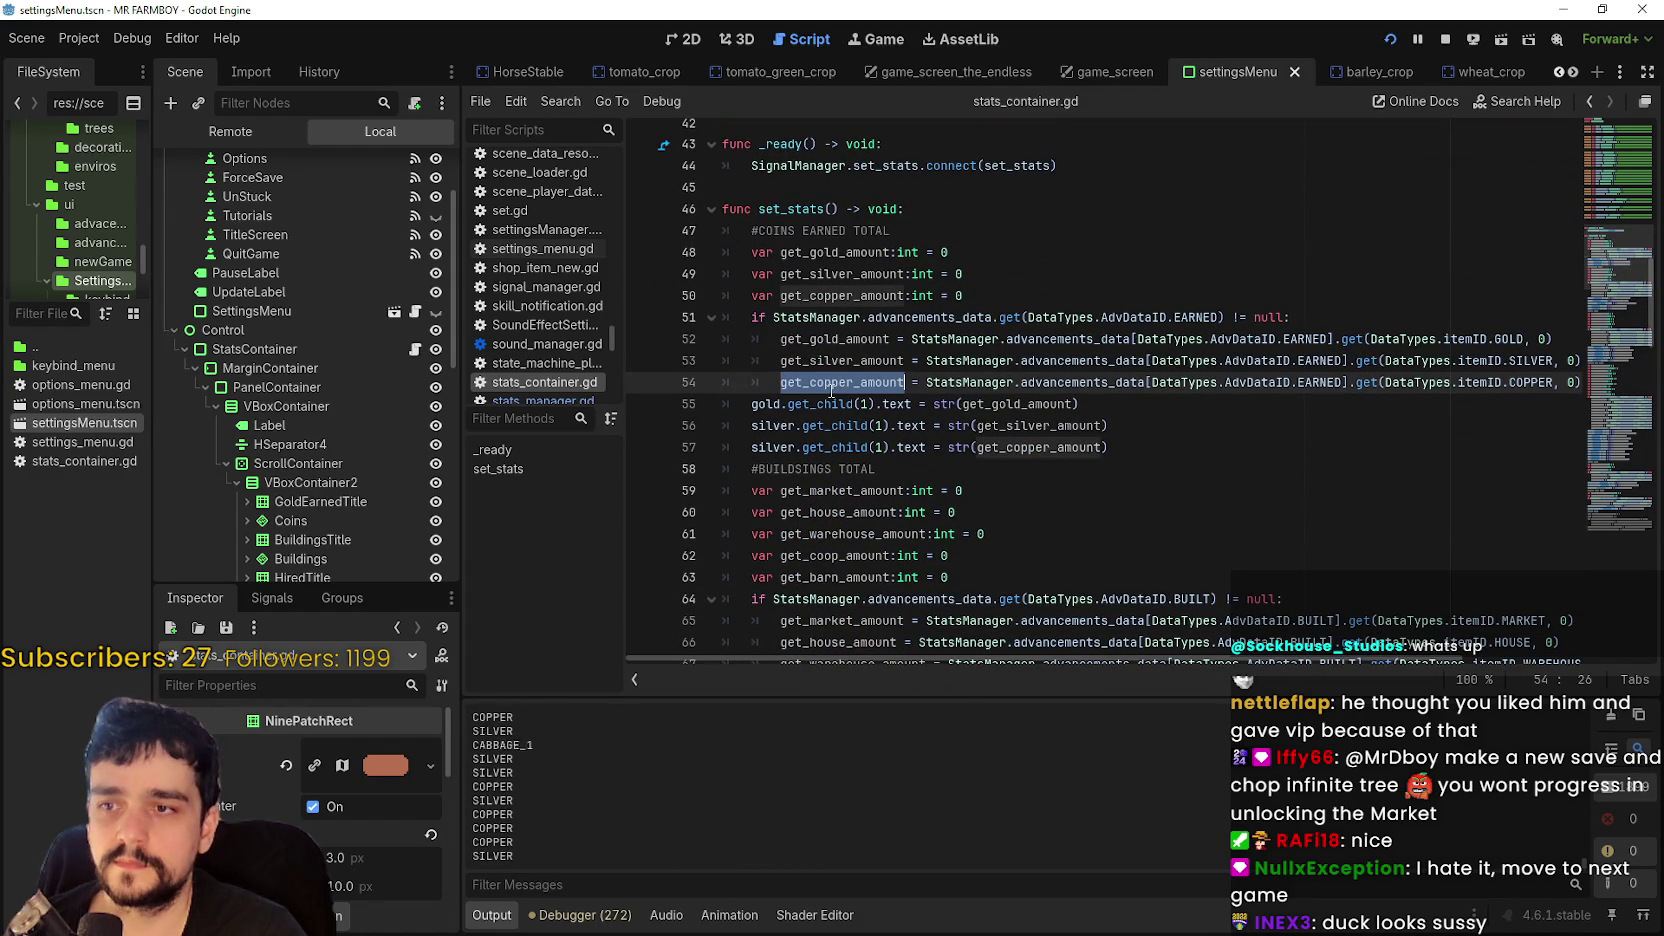
double_click(759, 444)
key(BackSpace)
text(xc)
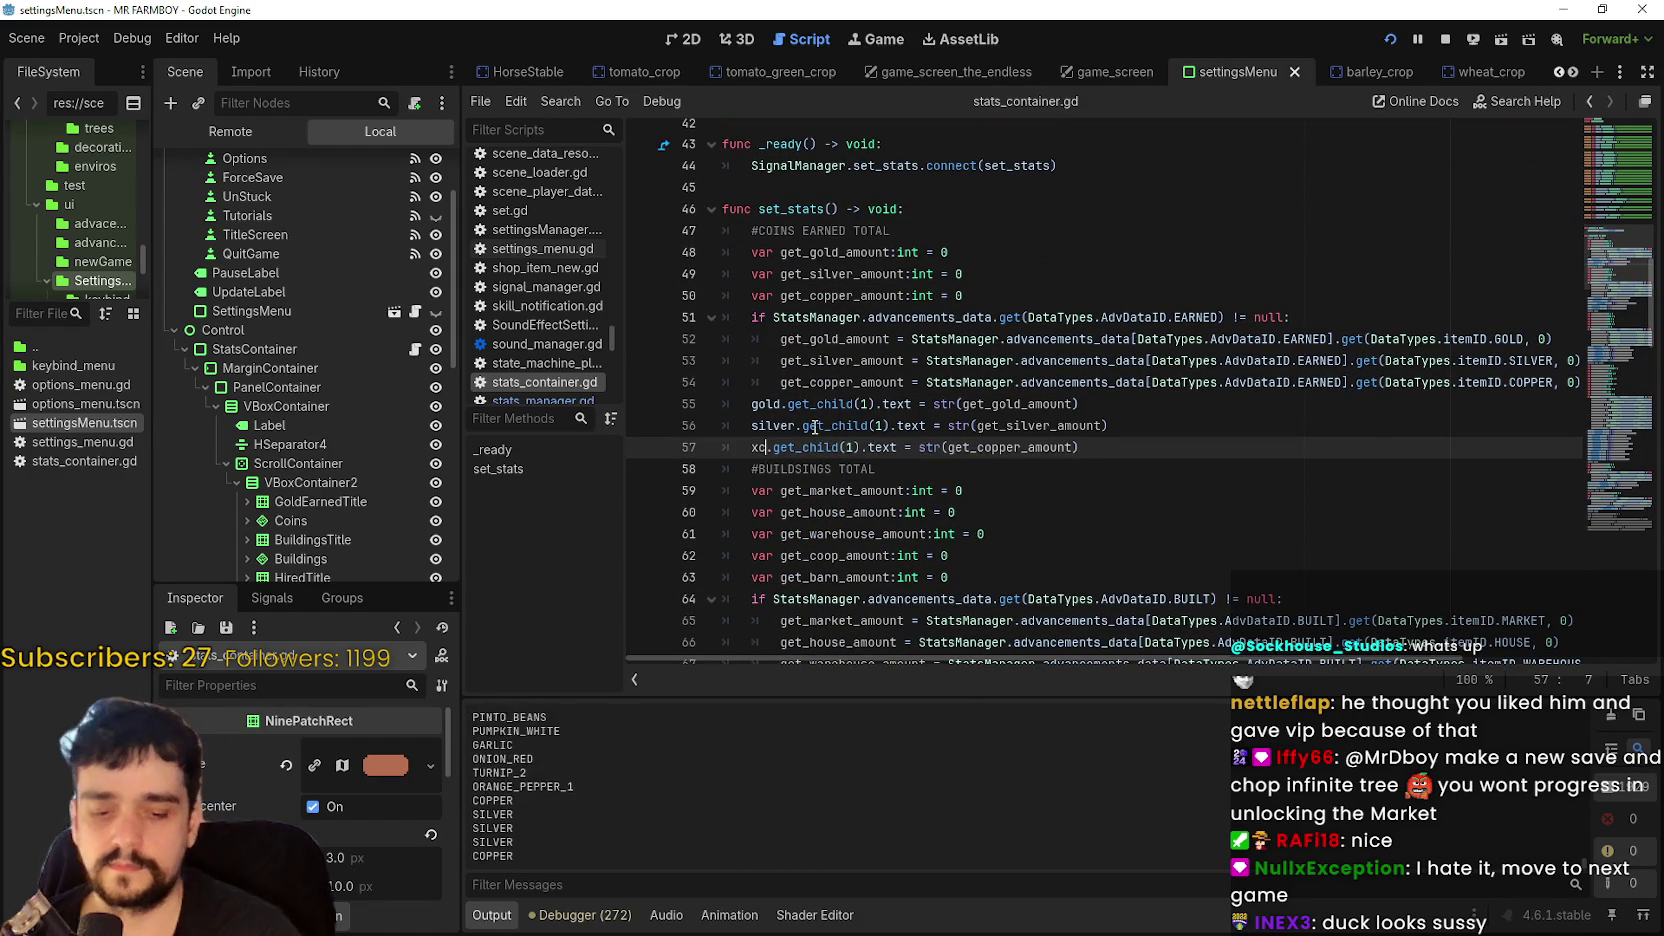
key(Escape)
text(r)
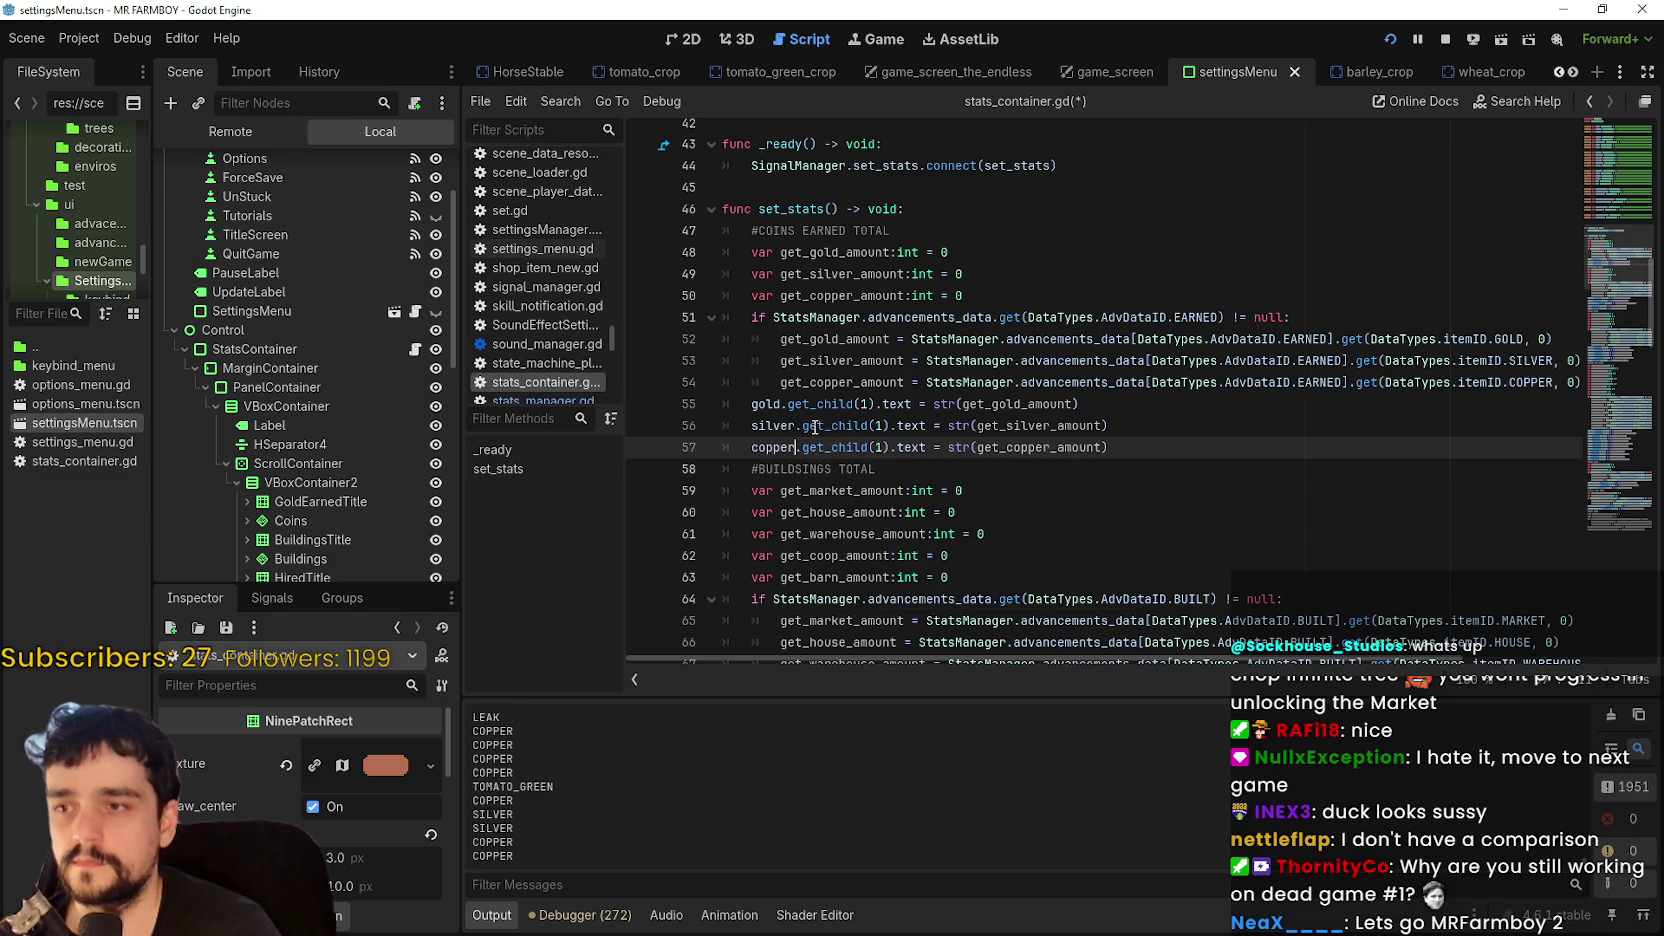
key(ctrl+s)
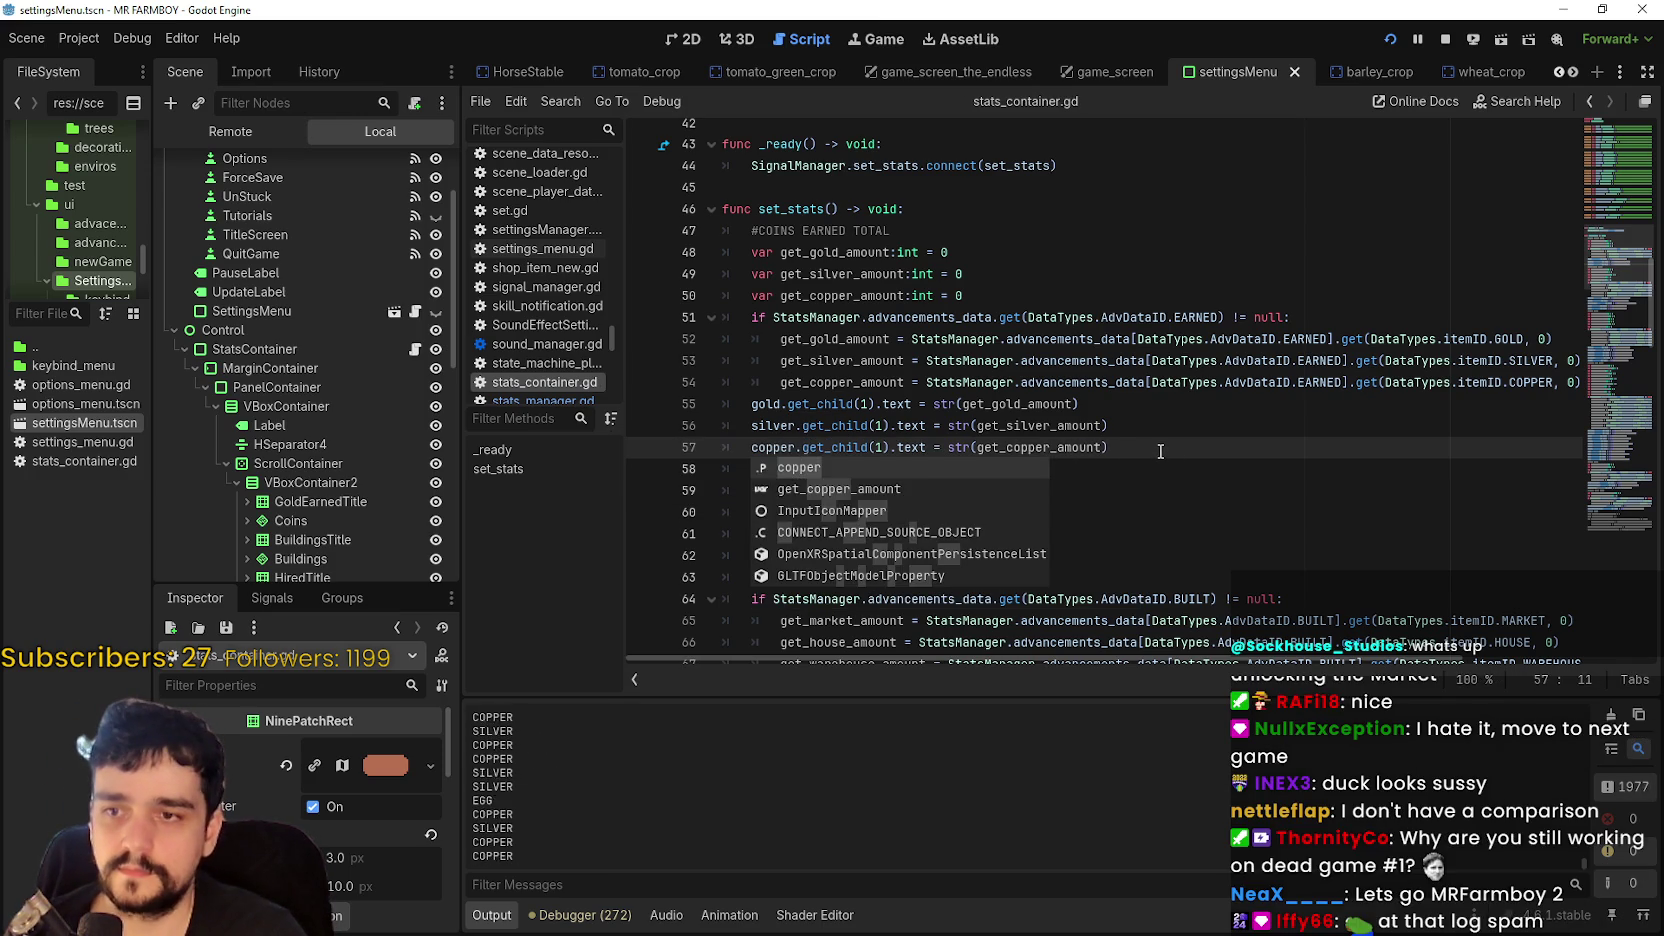
click(1161, 455)
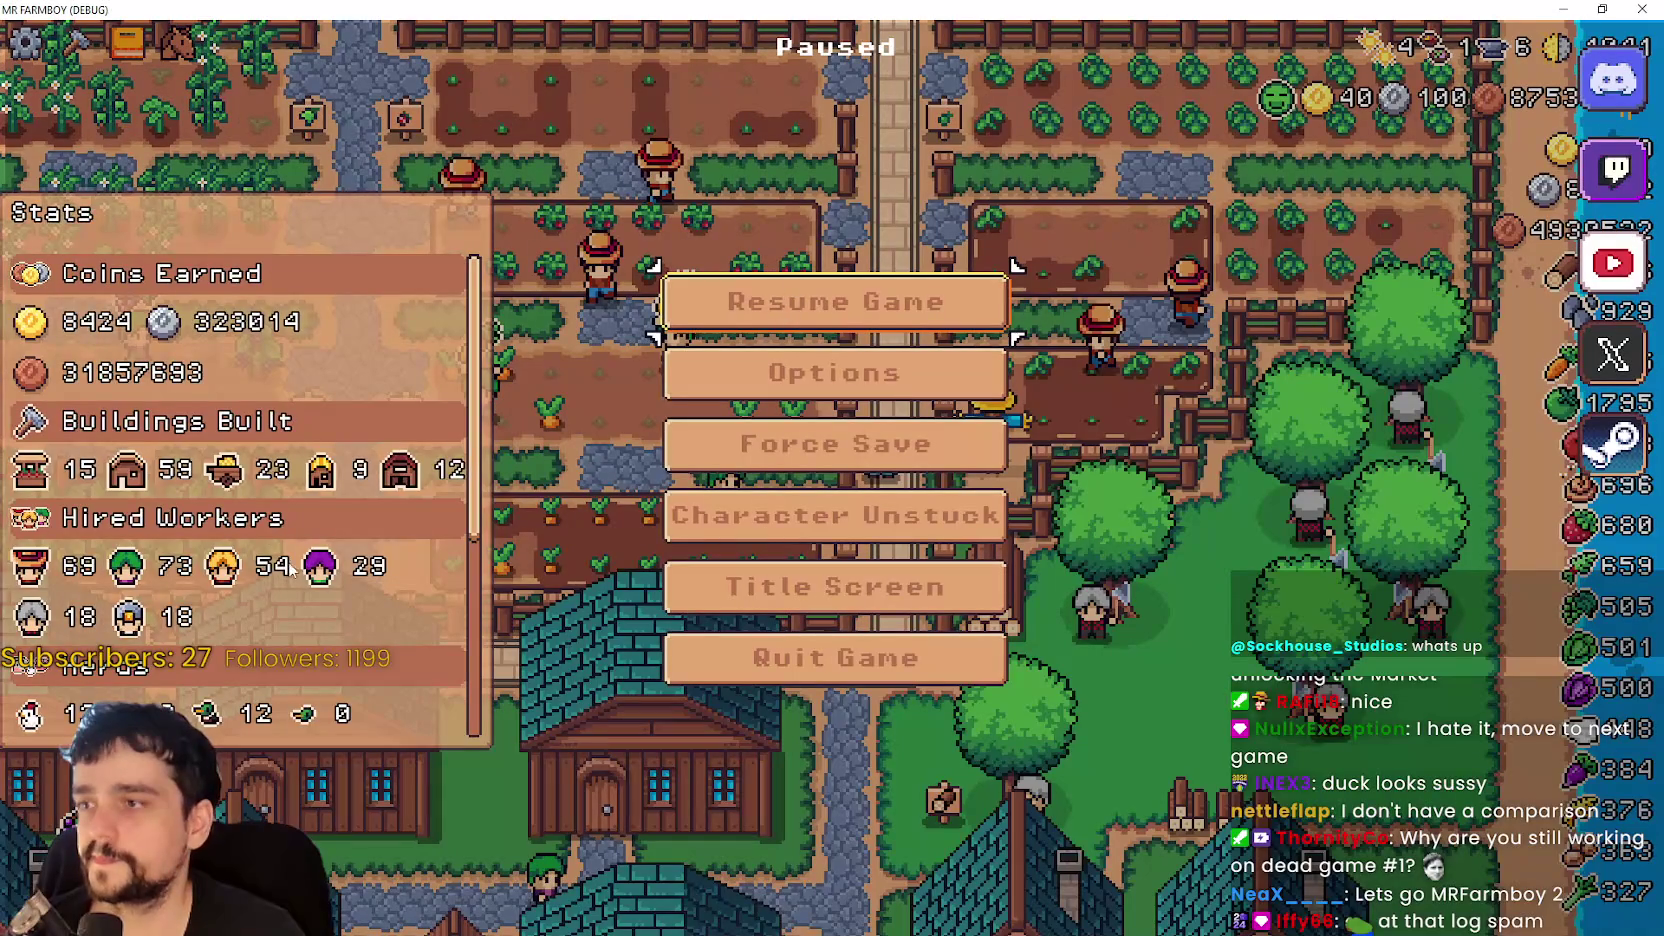
- Toggle the pause menu until the paused Stats panel is showing
click(833, 312)
key(Escape)
scroll(184, 555, down, 6)
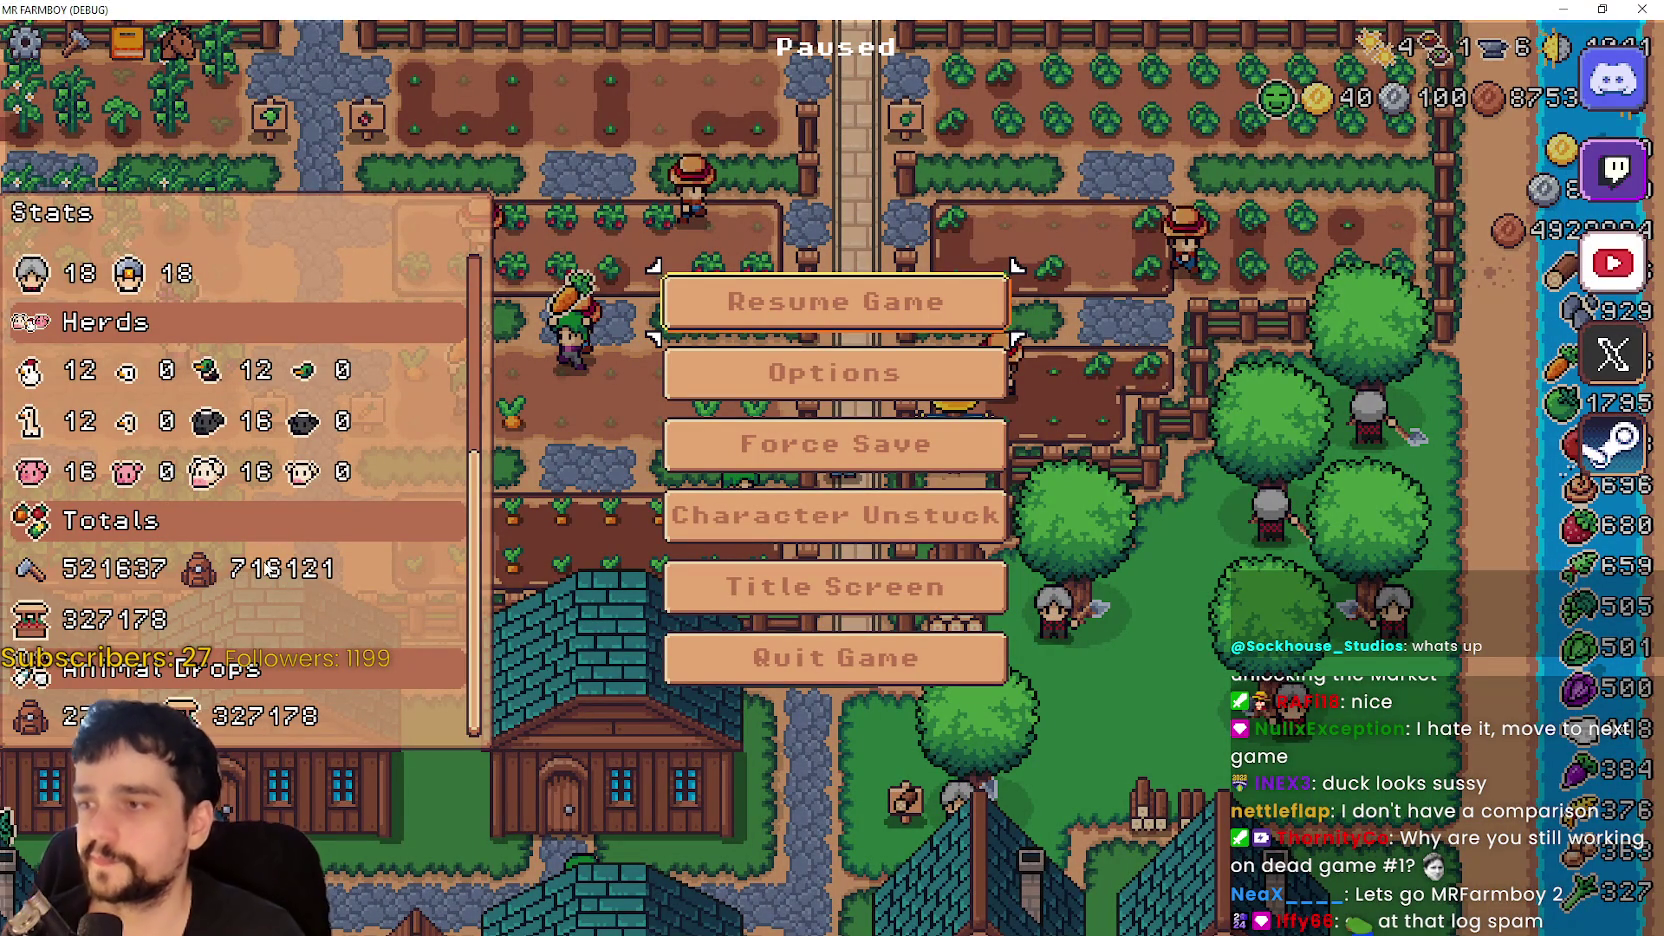
scroll(255, 592, up, 4)
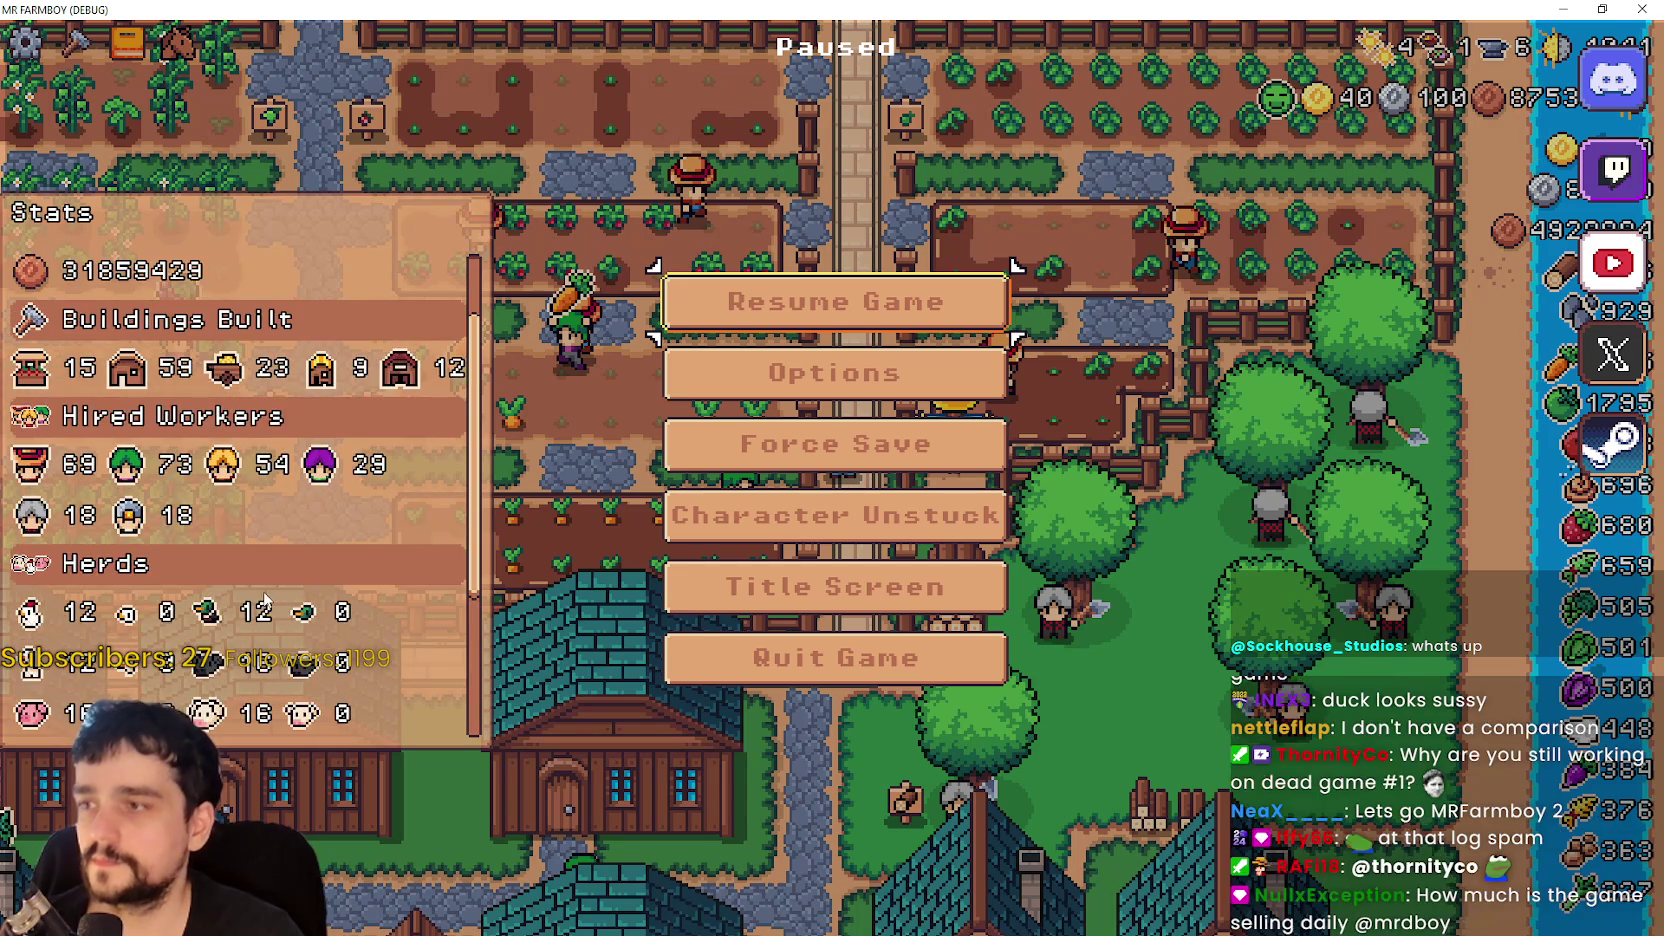
scroll(247, 513, down, 3)
scroll(255, 570, down, 1)
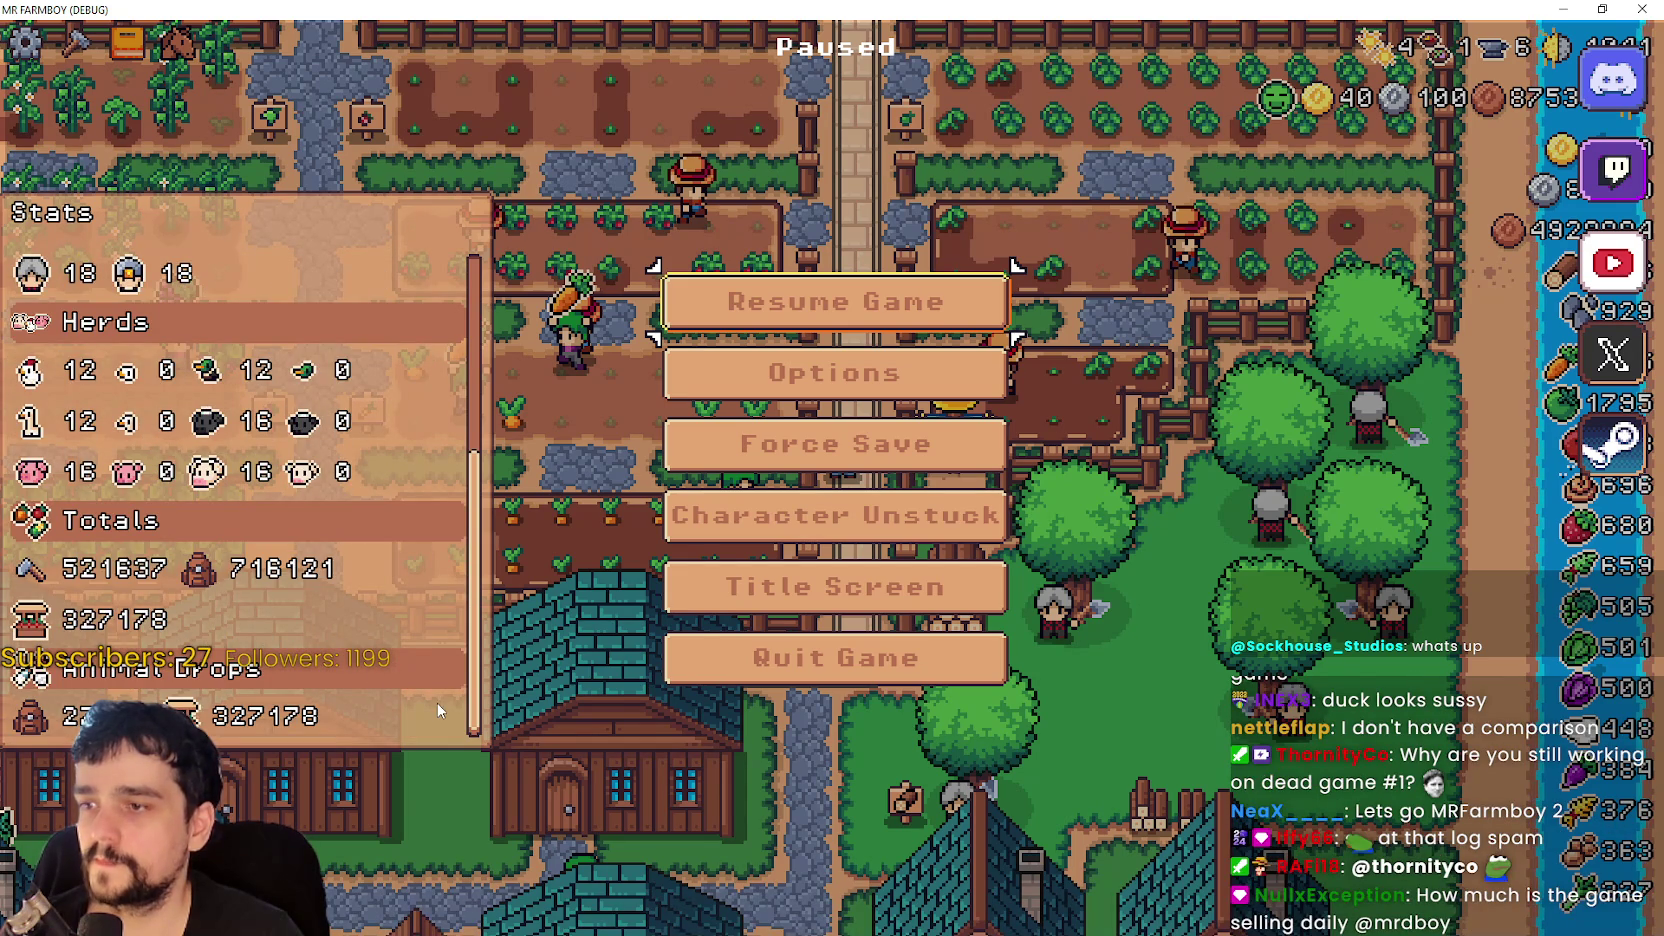
click(830, 303)
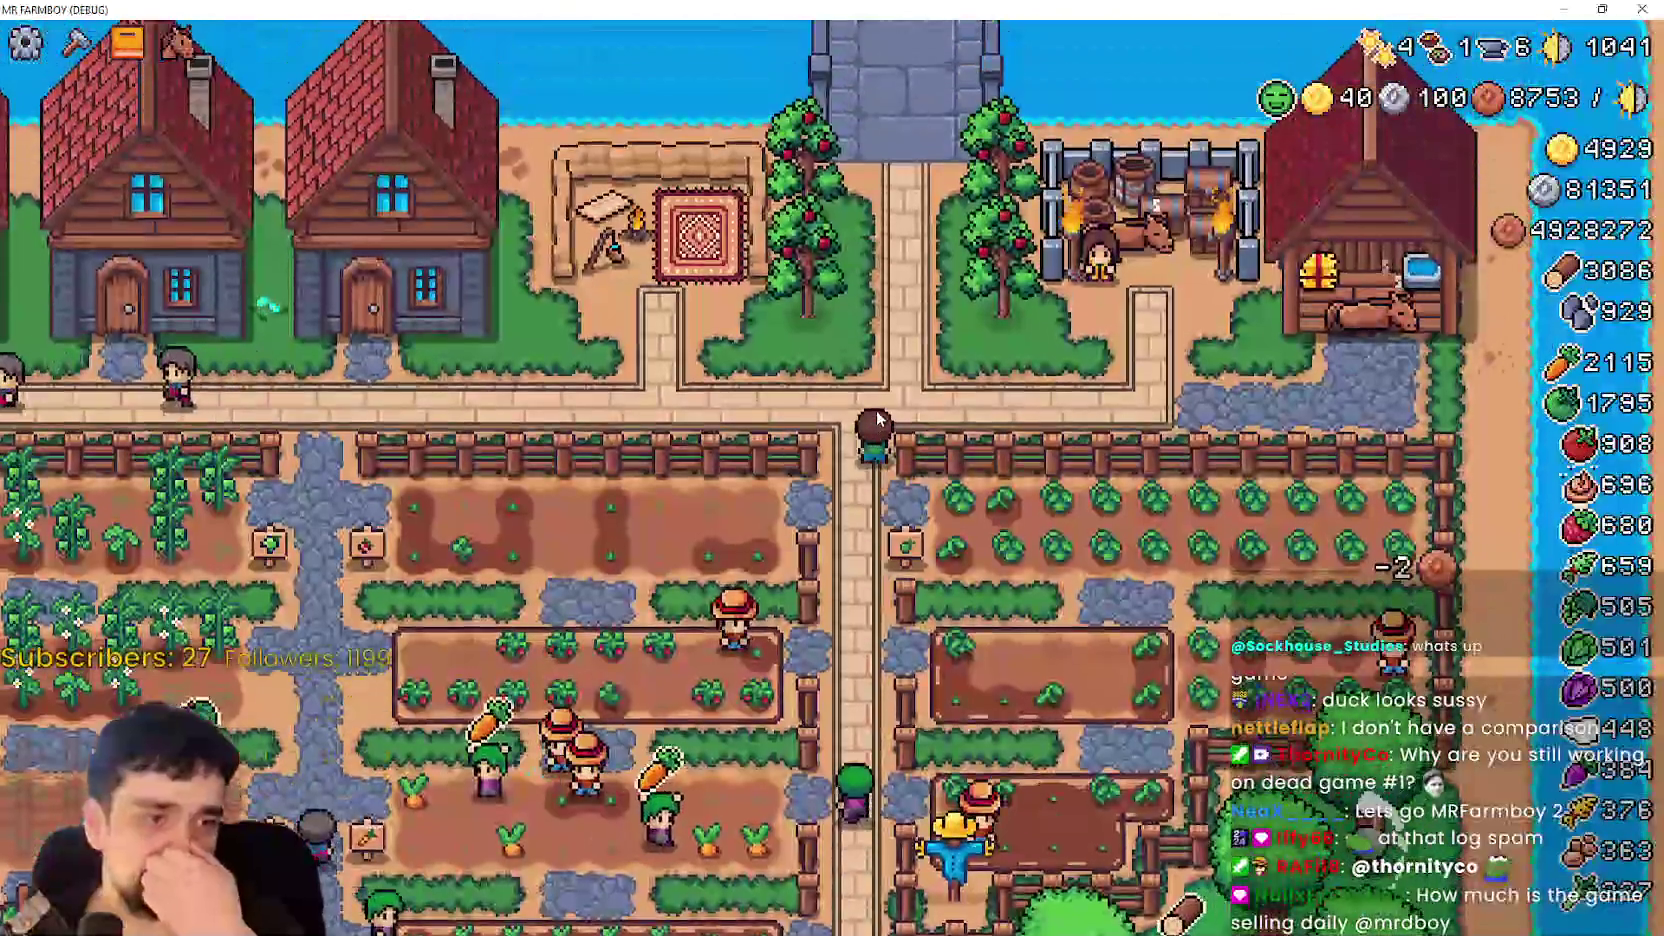
key(Escape)
scroll(340, 518, up, 3)
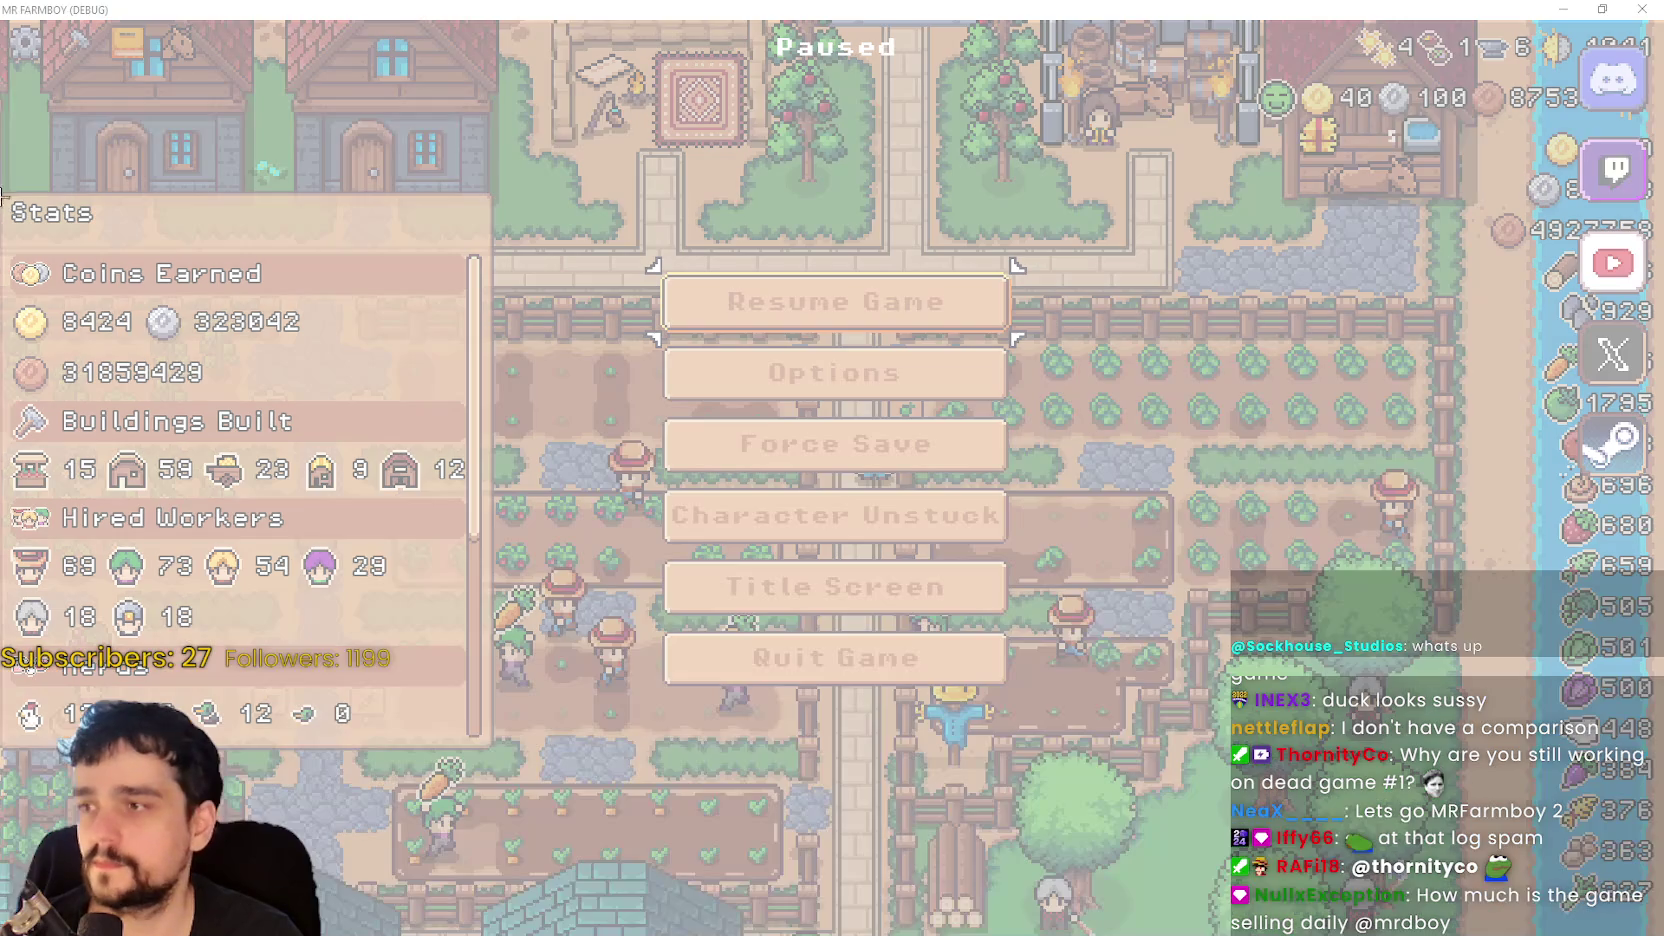
- Snip the Stats panel and menu region, copy it to the clipboard, and close the game
mouse_move(1, 175)
mouse_down()
mouse_move(590, 850)
mouse_move(1056, 818)
mouse_up()
click(49, 49)
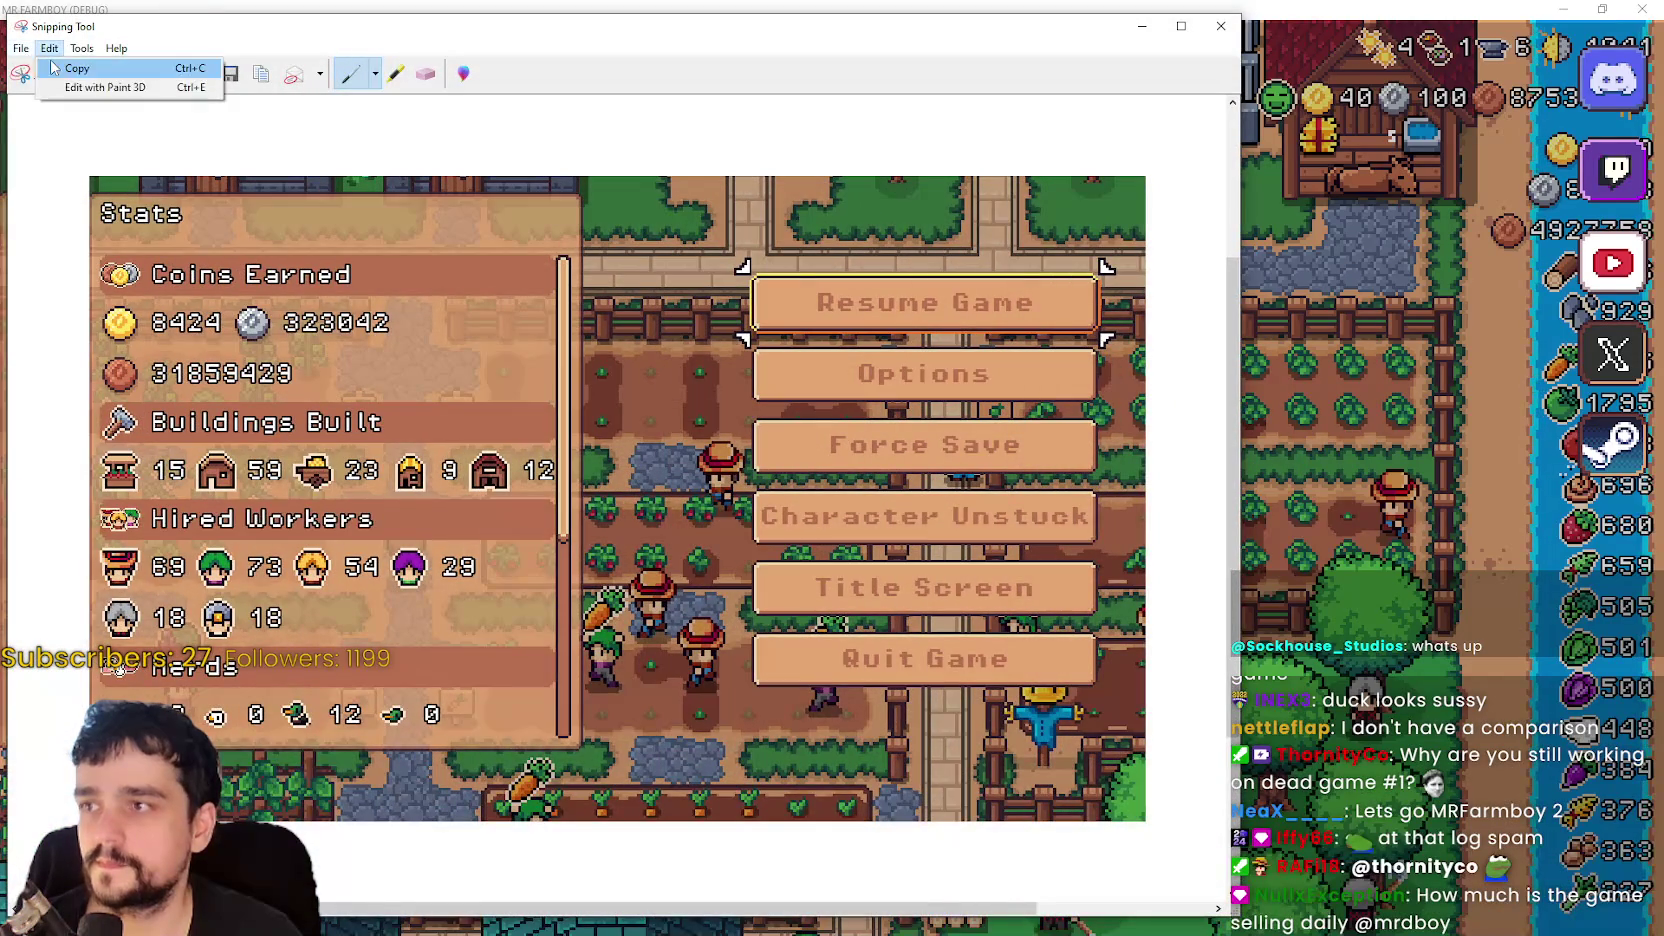
click(116, 79)
click(1142, 26)
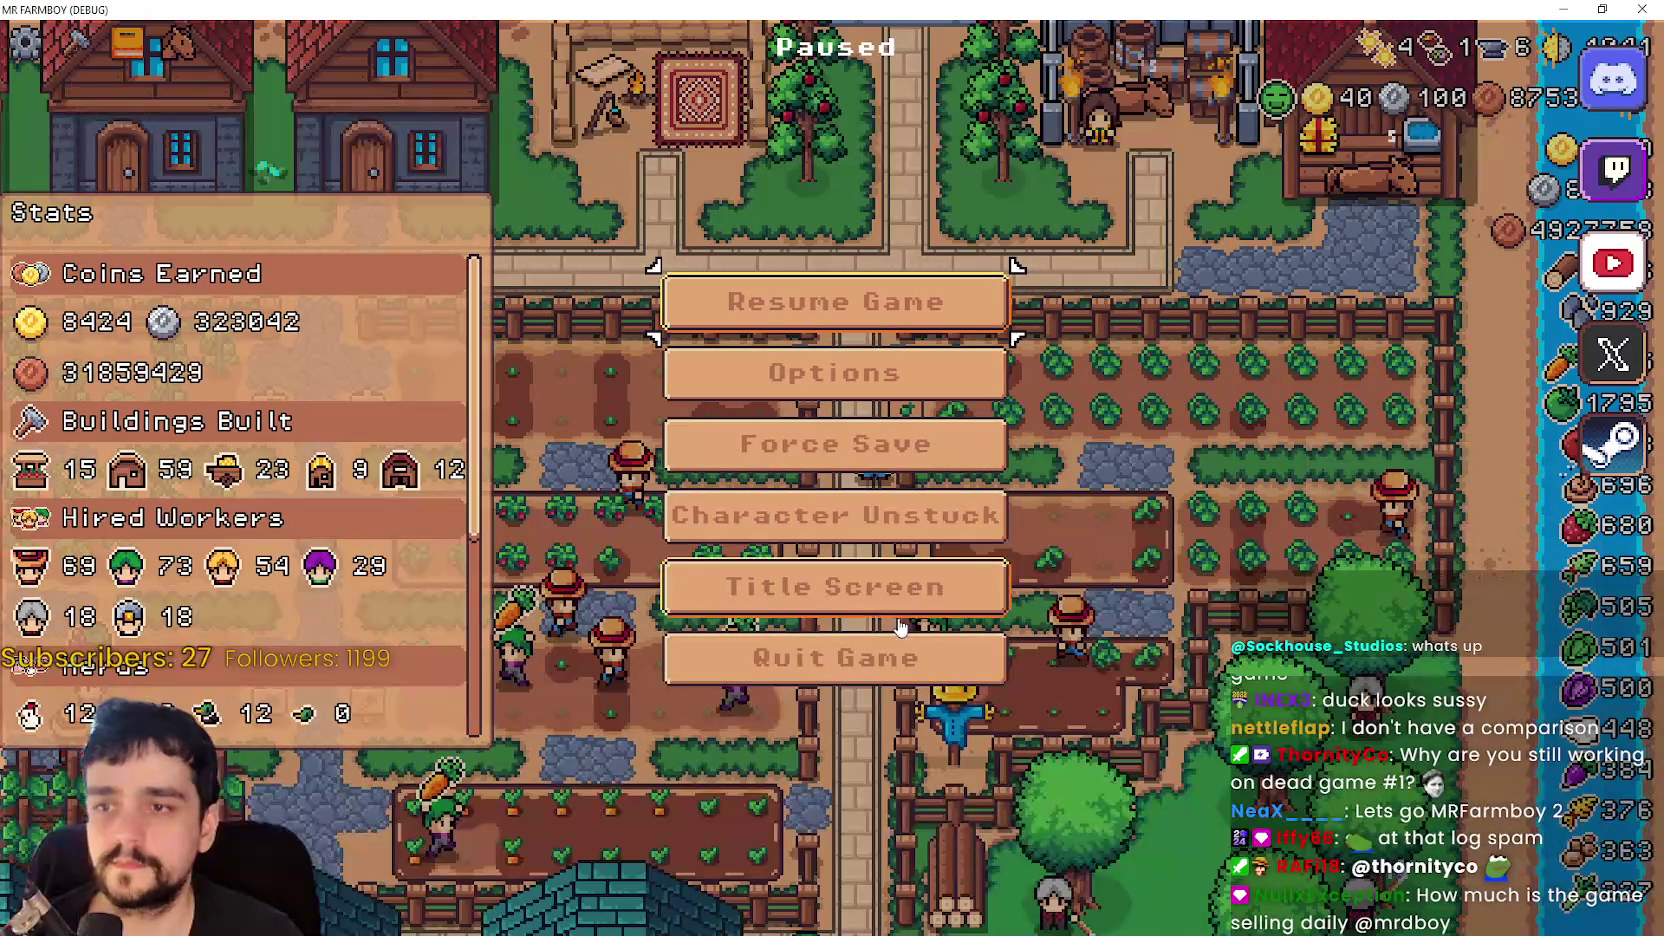
key(Escape)
key(alt+F4)
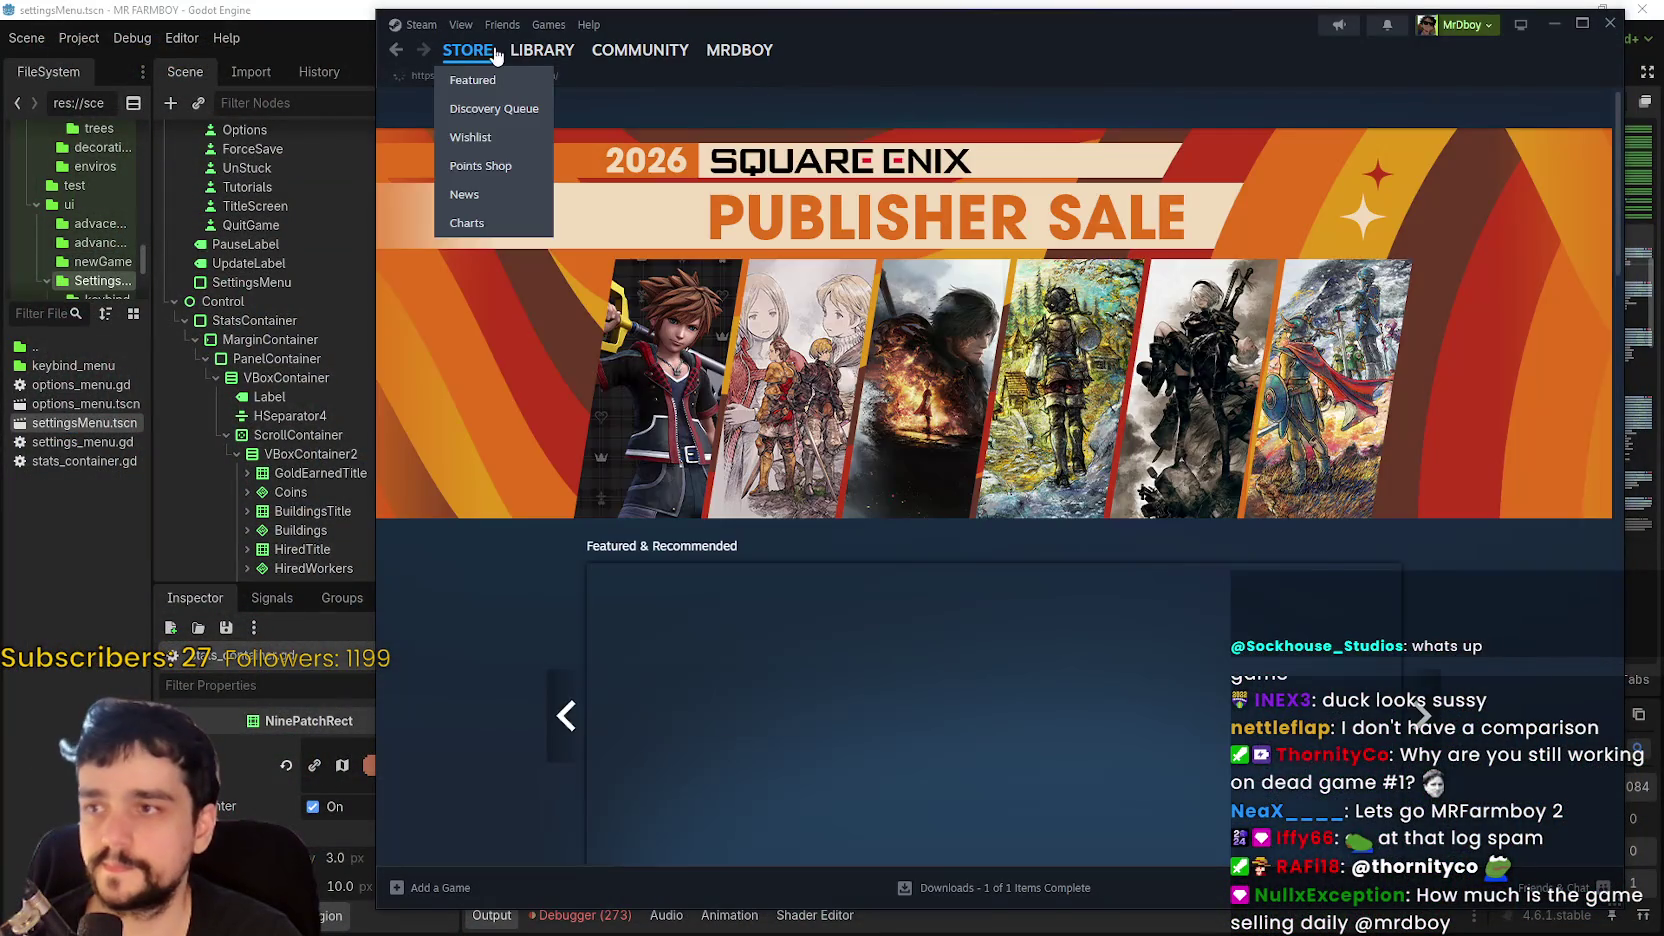
- Launch MR FARMBOY from the Steam library, load Save 2 (Incremental), and maximize the window
click(542, 50)
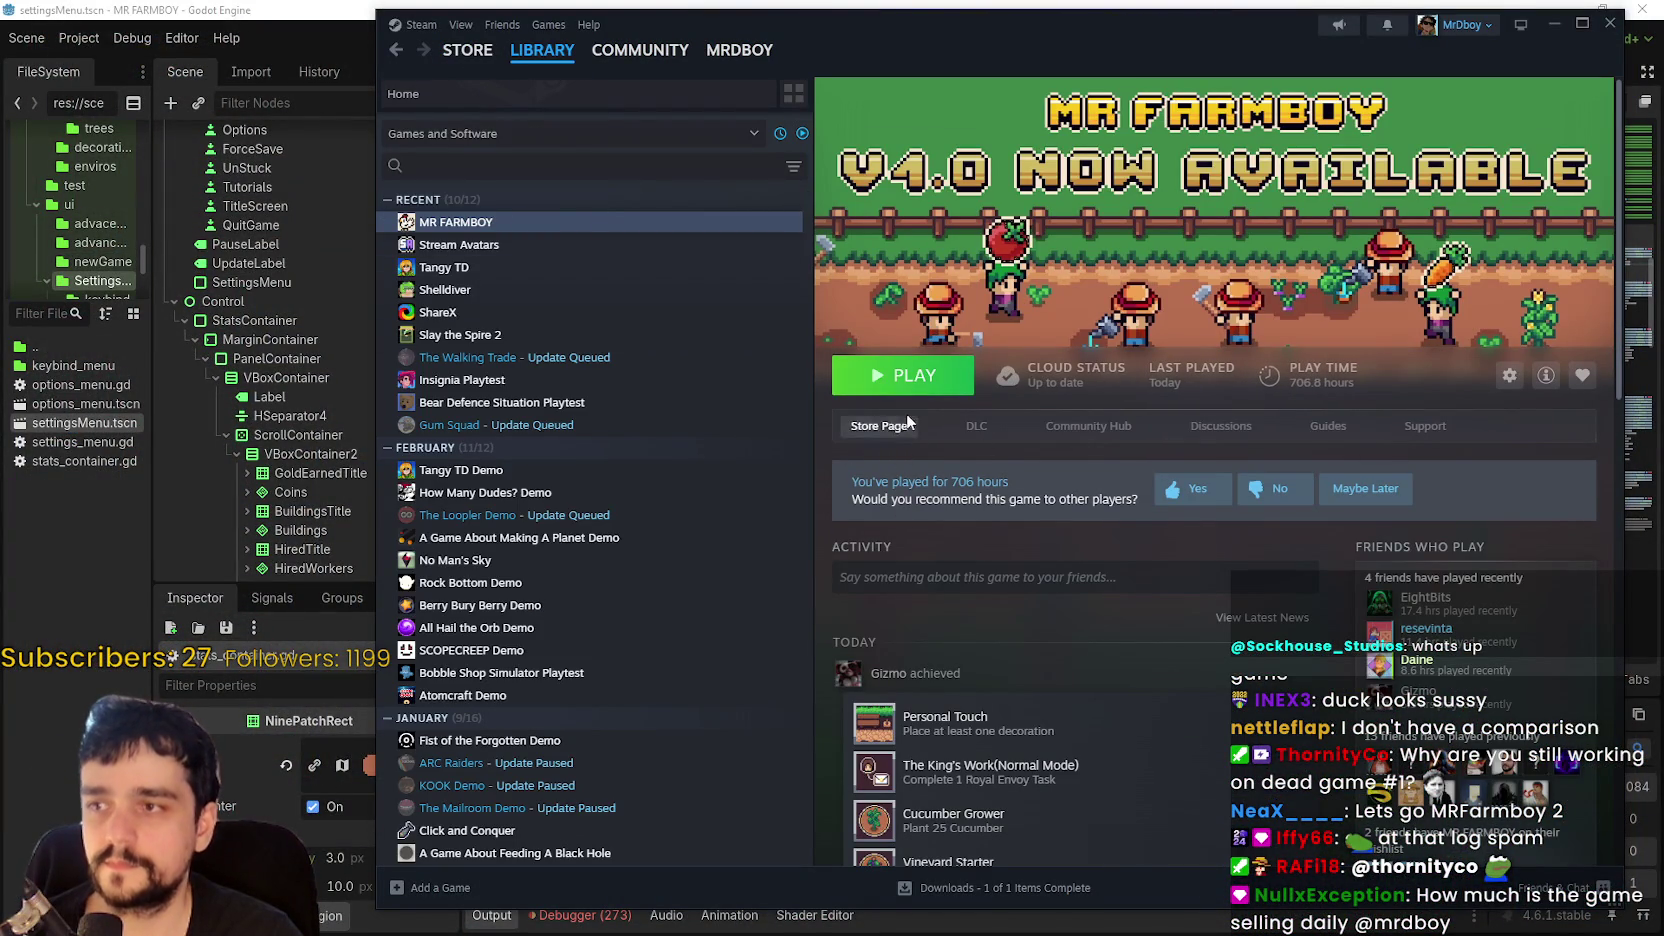
click(912, 378)
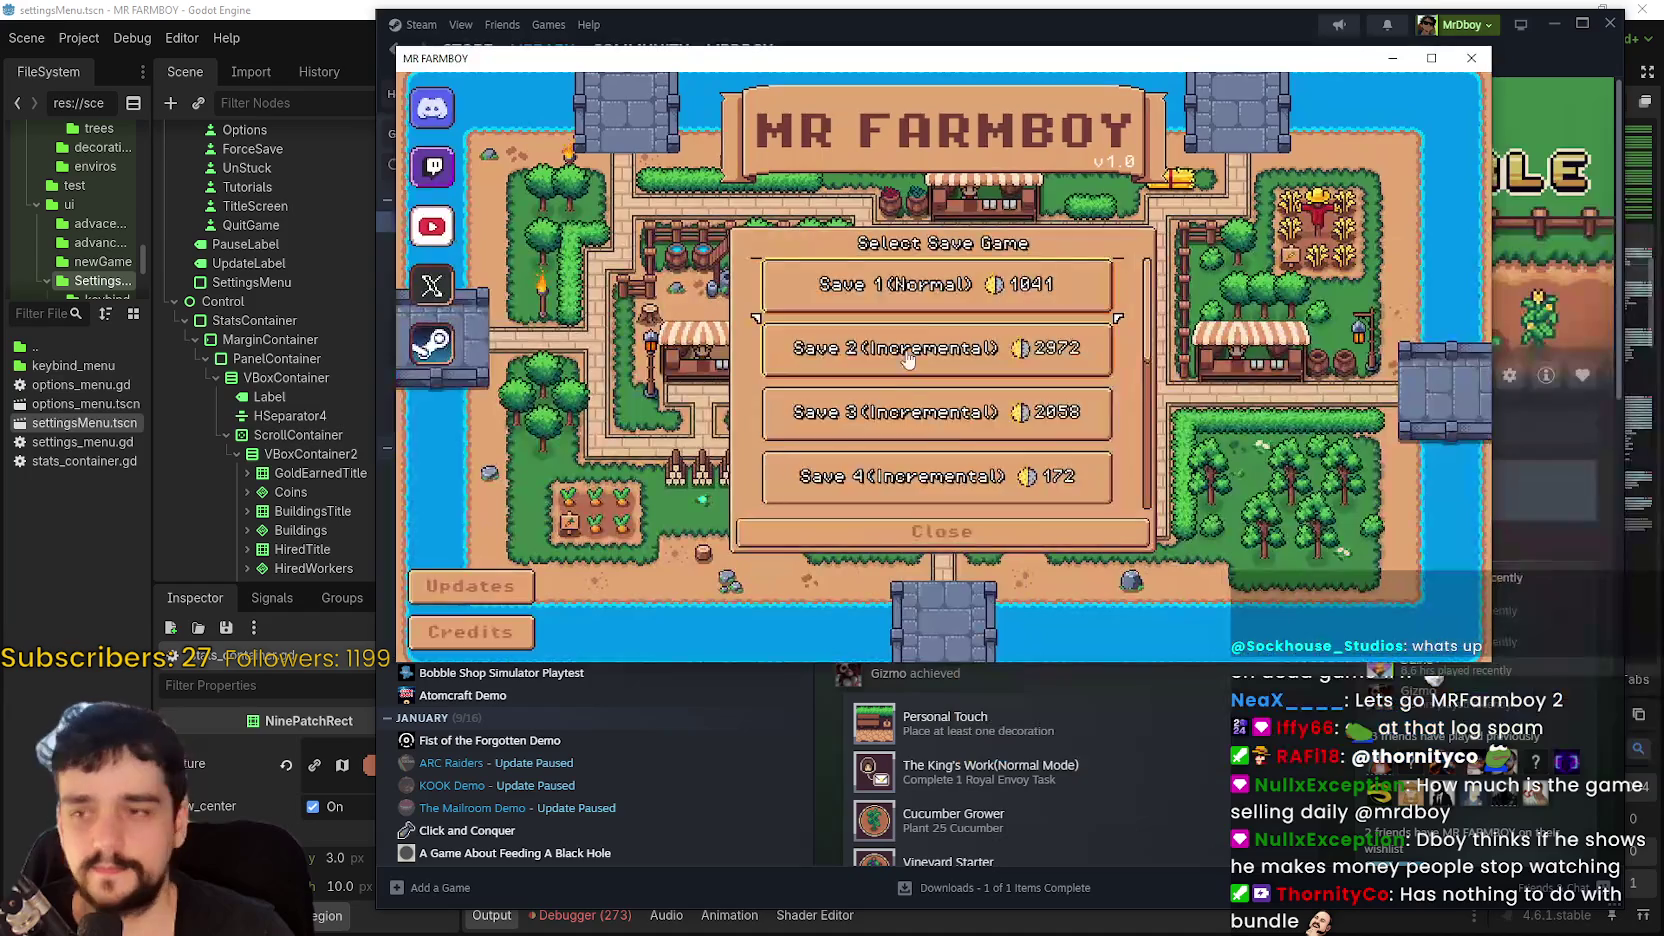
click(840, 299)
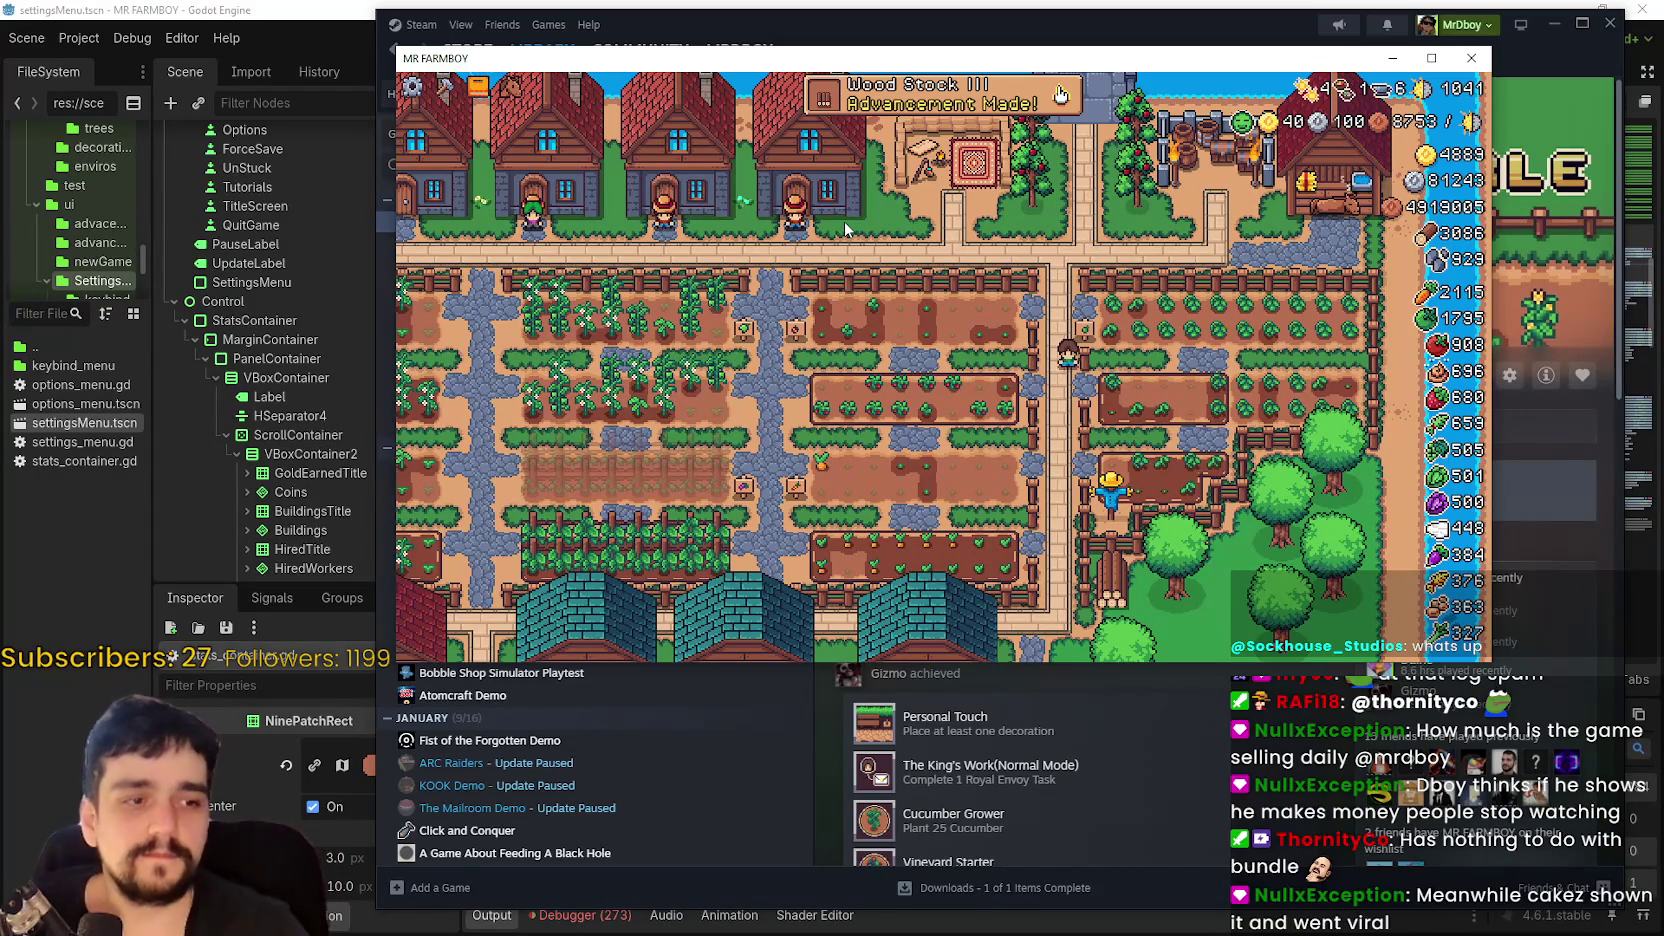
scroll(1228, 362, up, 3)
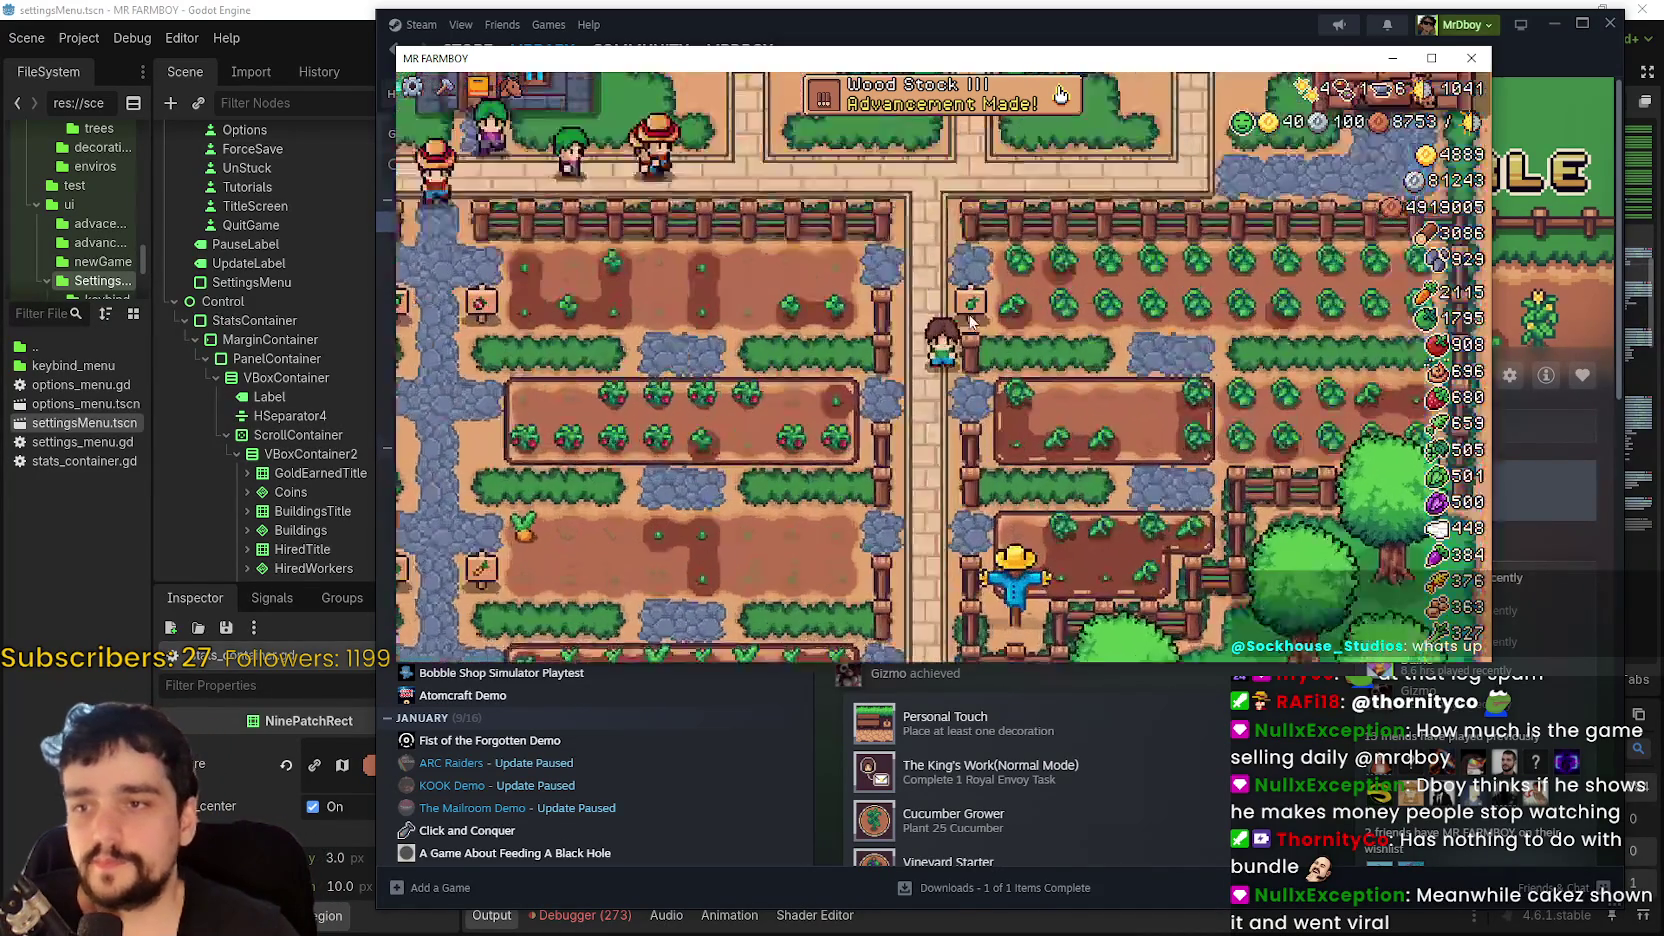
click(1415, 60)
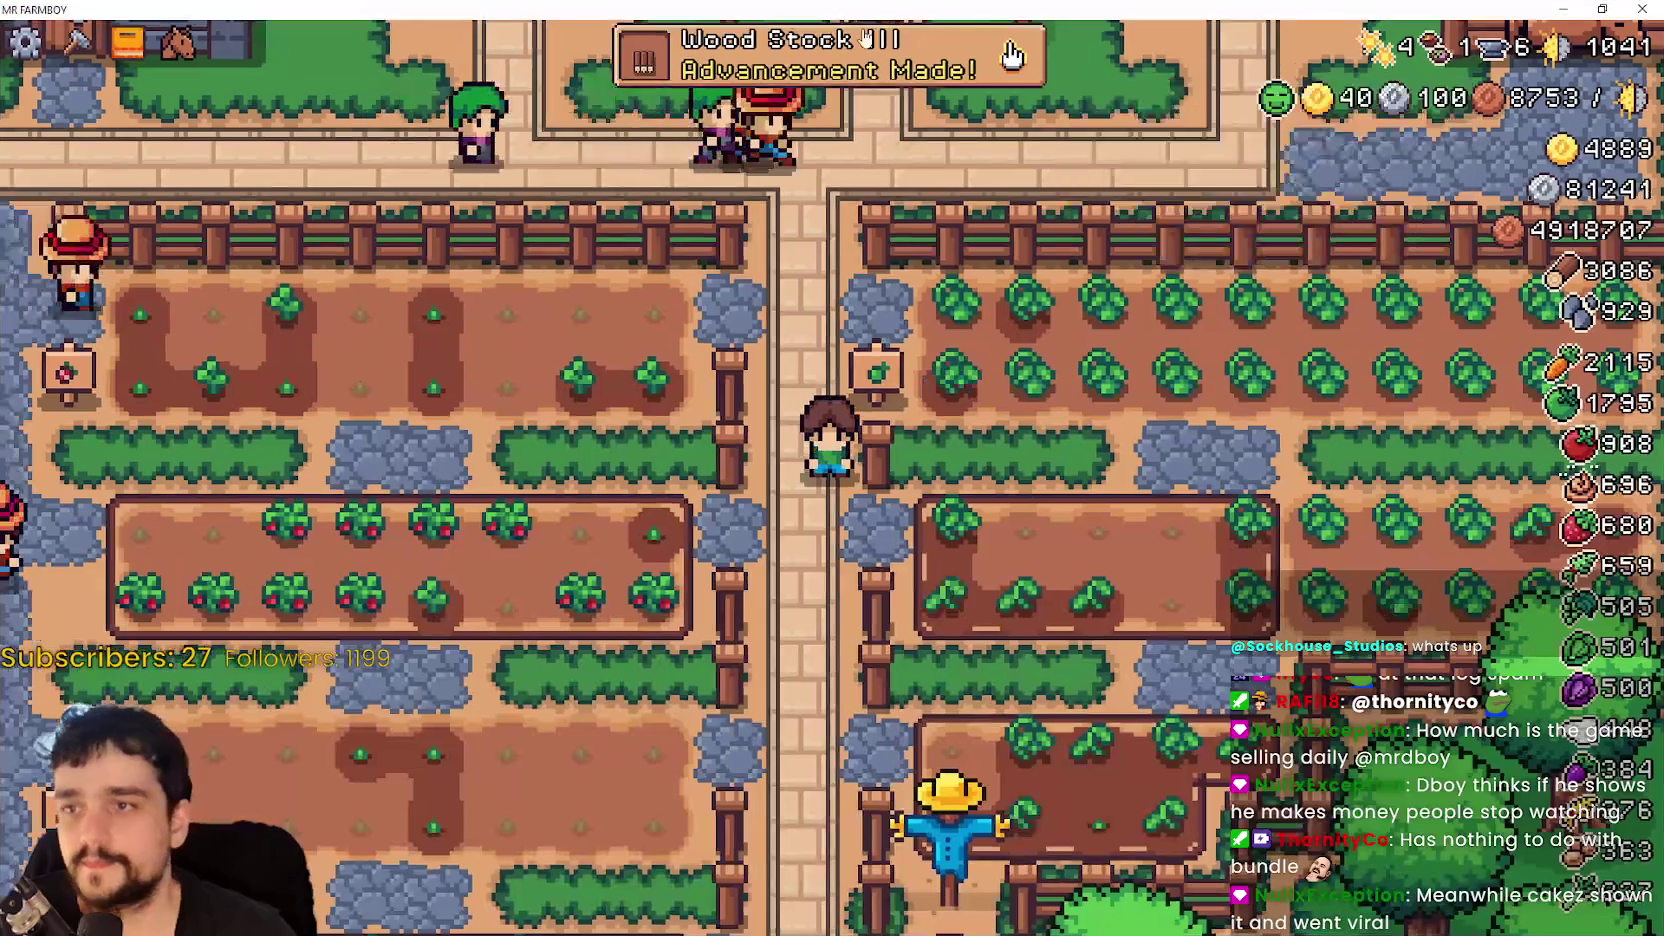
- Check the Wood Stock III advancement, then pause to show the Stats panel
click(770, 65)
key(Escape)
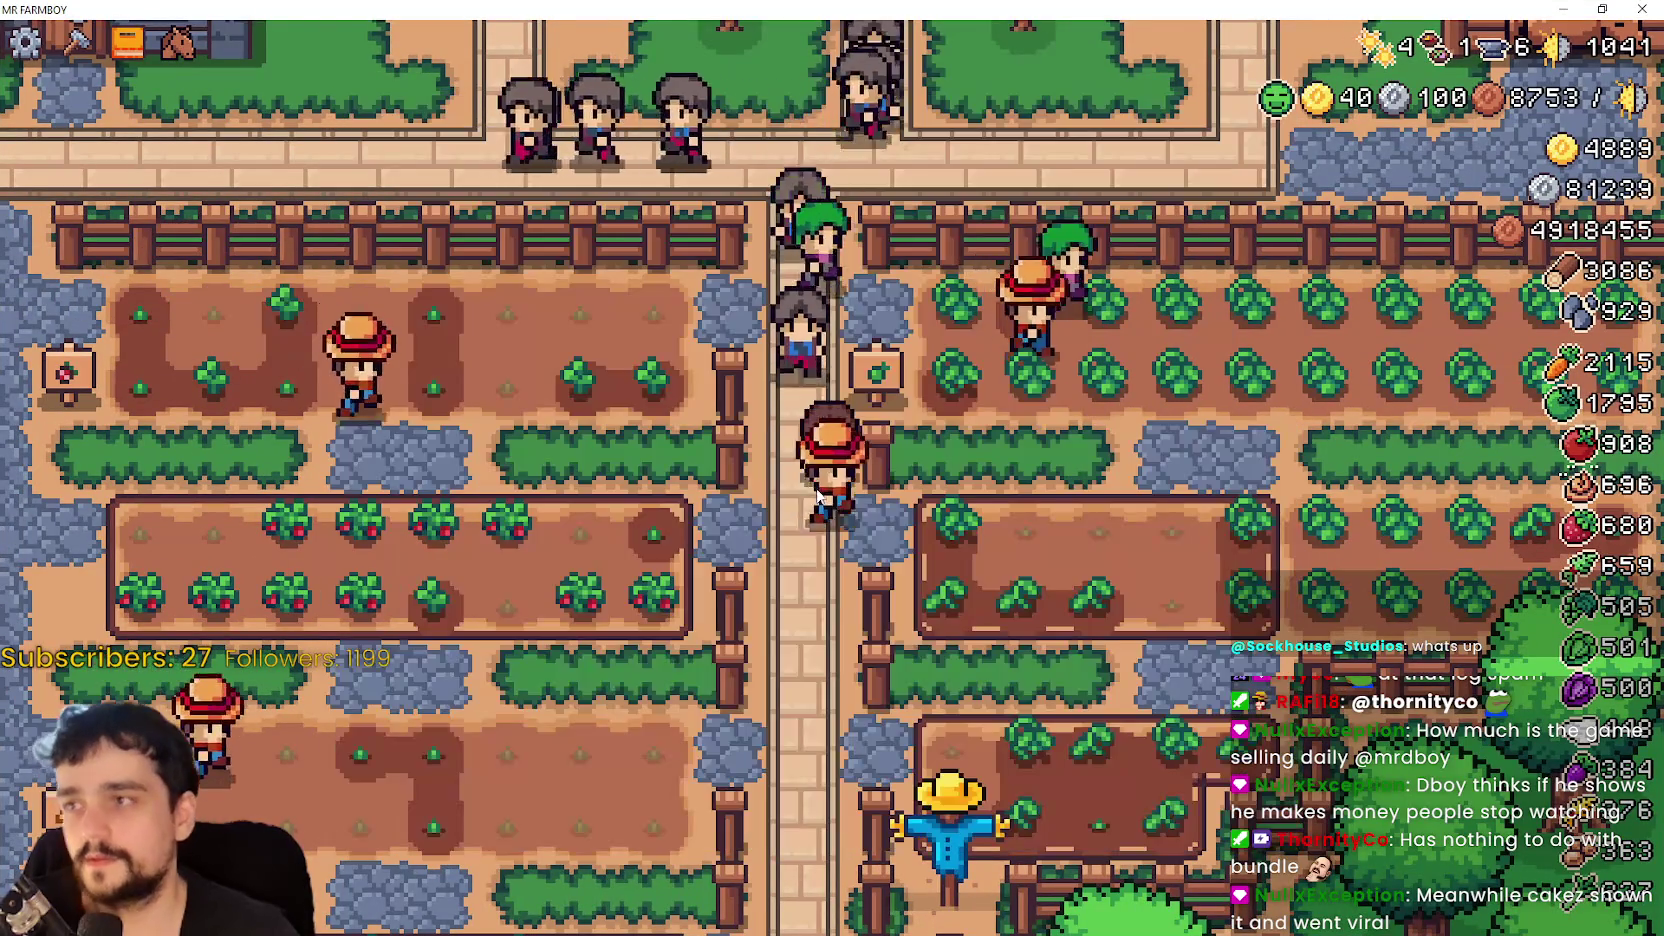
scroll(815, 505, down, 5)
key(Escape)
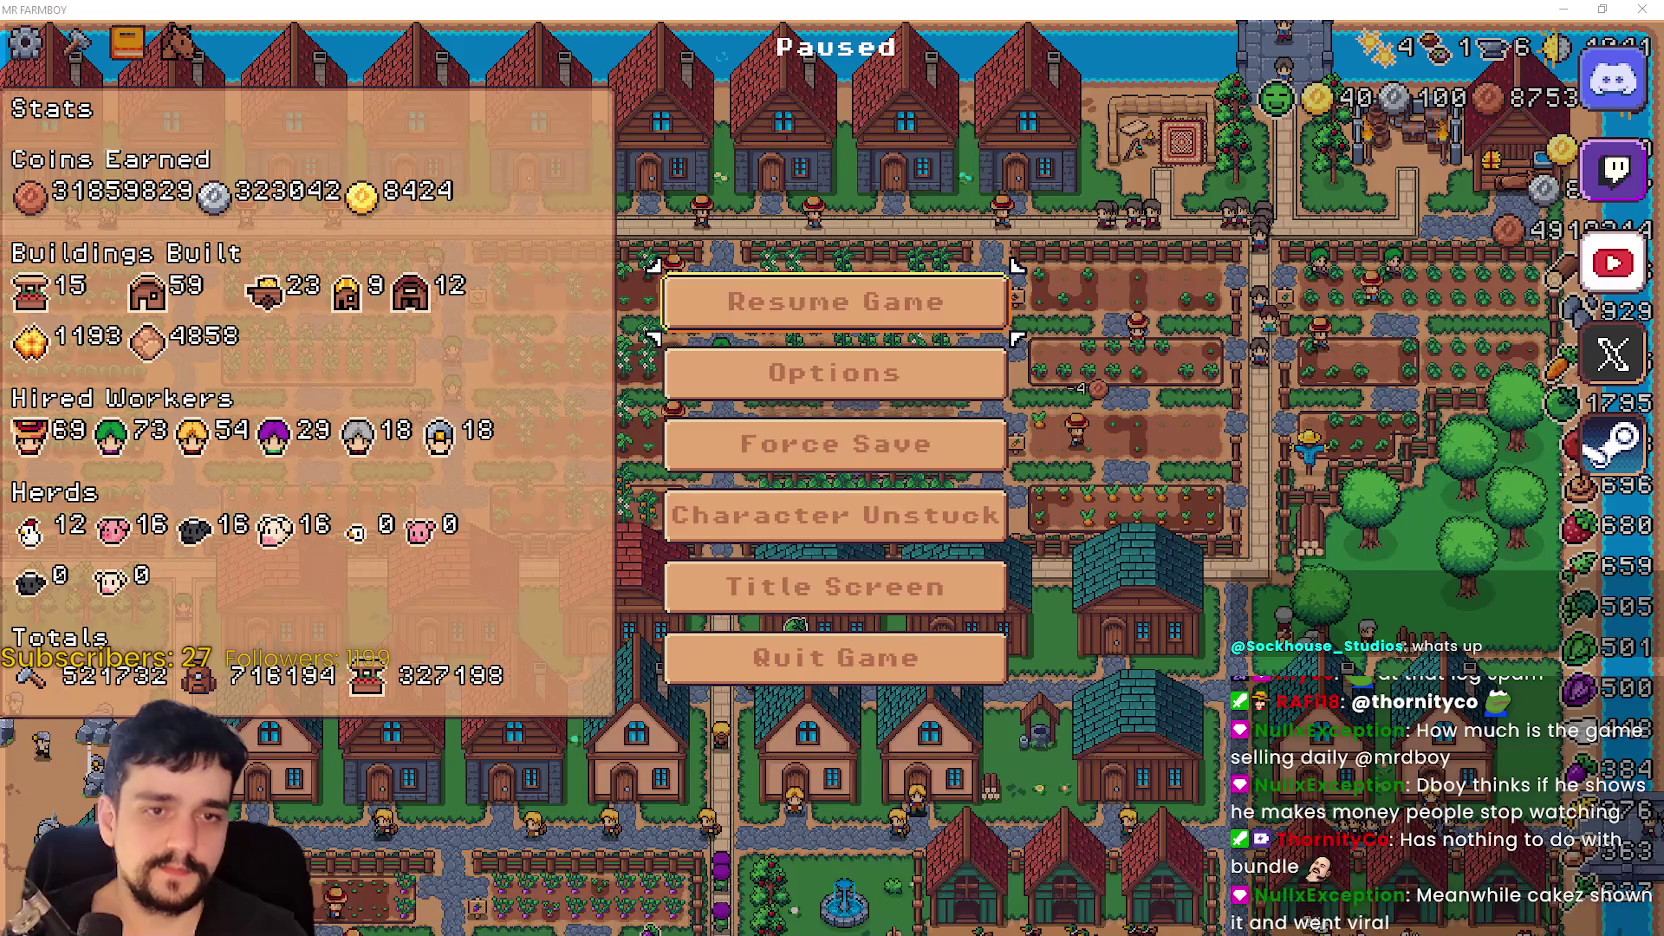
- Place the earlier debug Stats snip beside the in-game Stats panel to compare, then resume
key(alt+Tab)
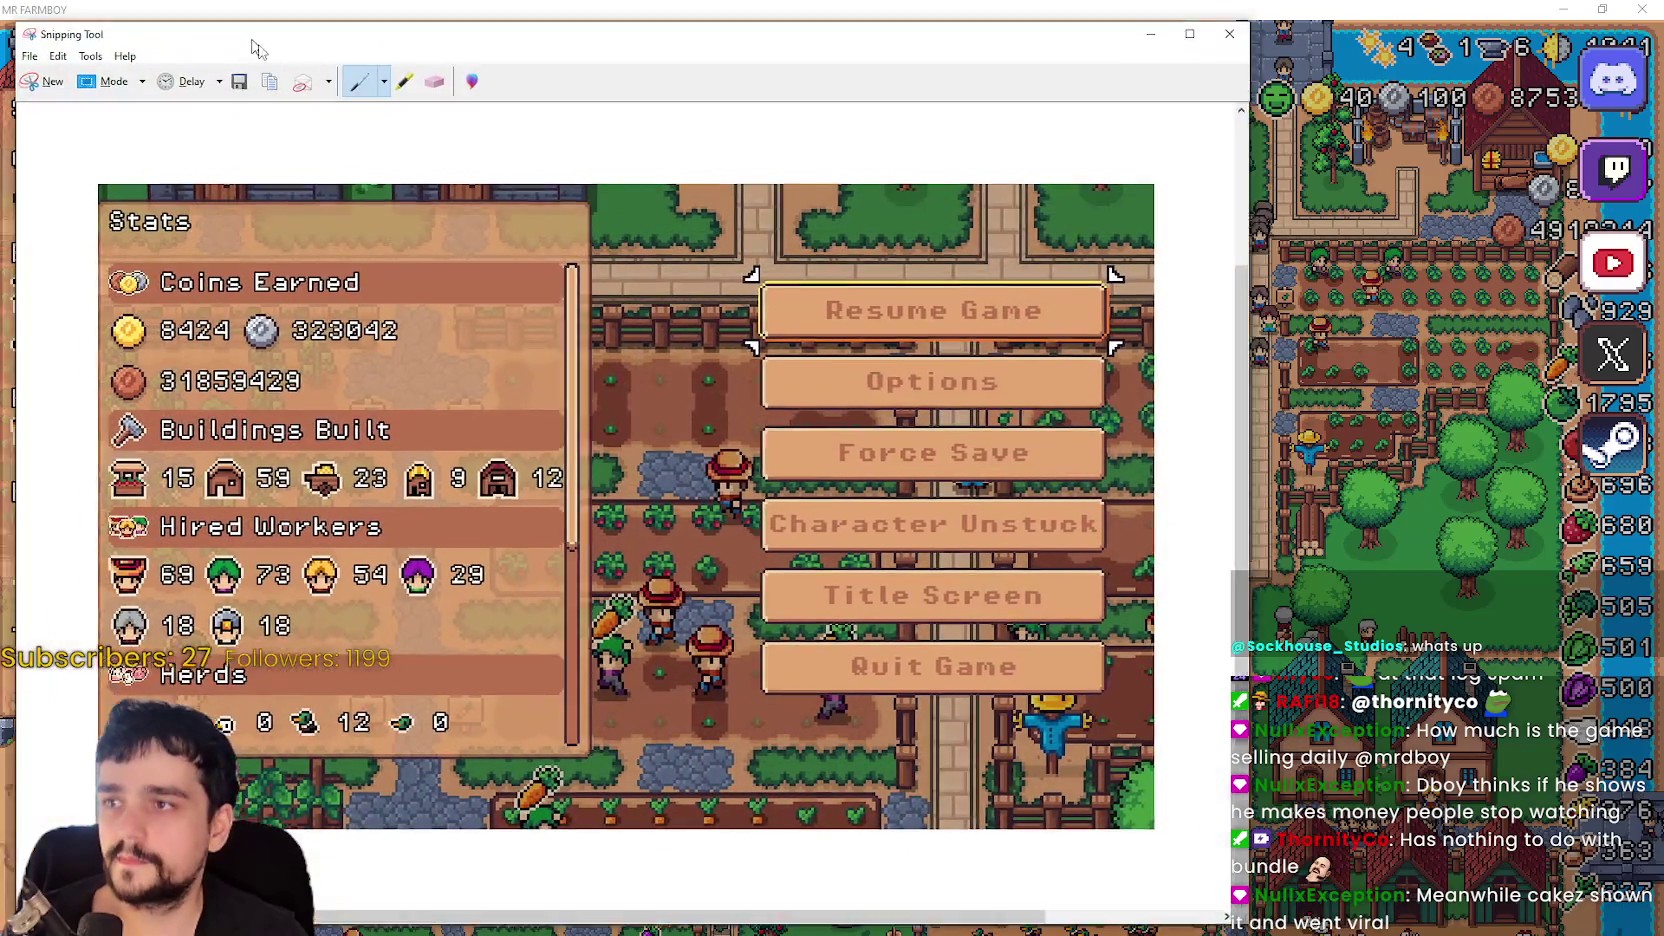
mouse_move(251, 47)
mouse_down()
mouse_move(399, 85)
mouse_move(716, 53)
mouse_up()
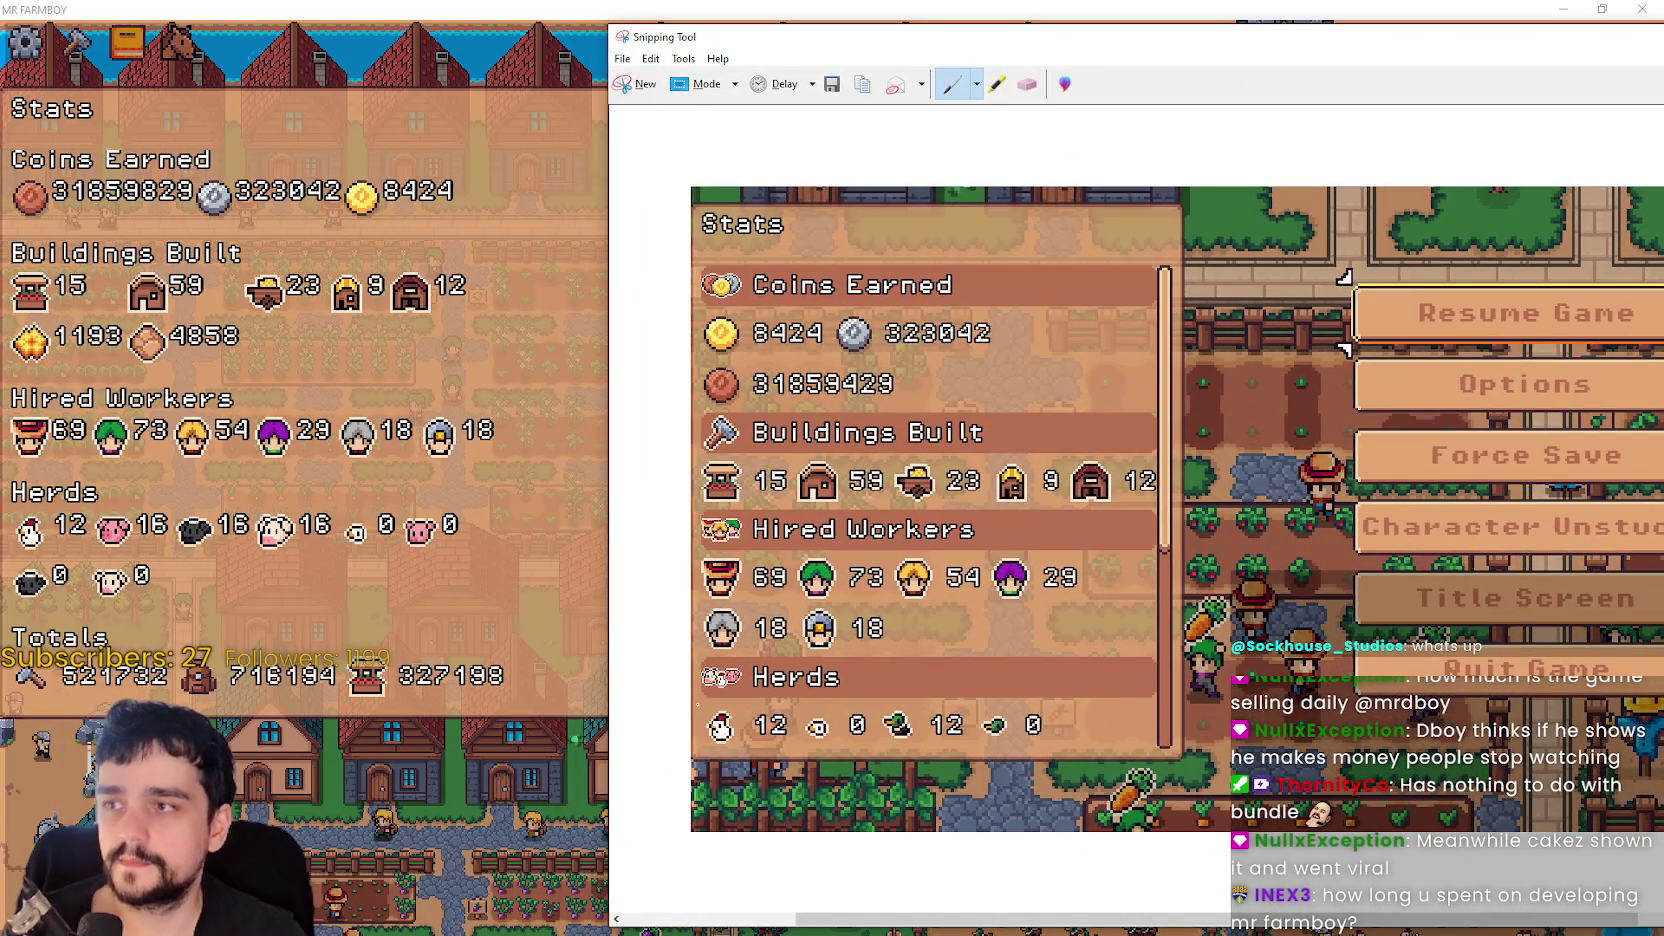
scroll(1100, 480, up, 1)
scroll(1100, 480, down, 3)
scroll(1176, 450, down, 1)
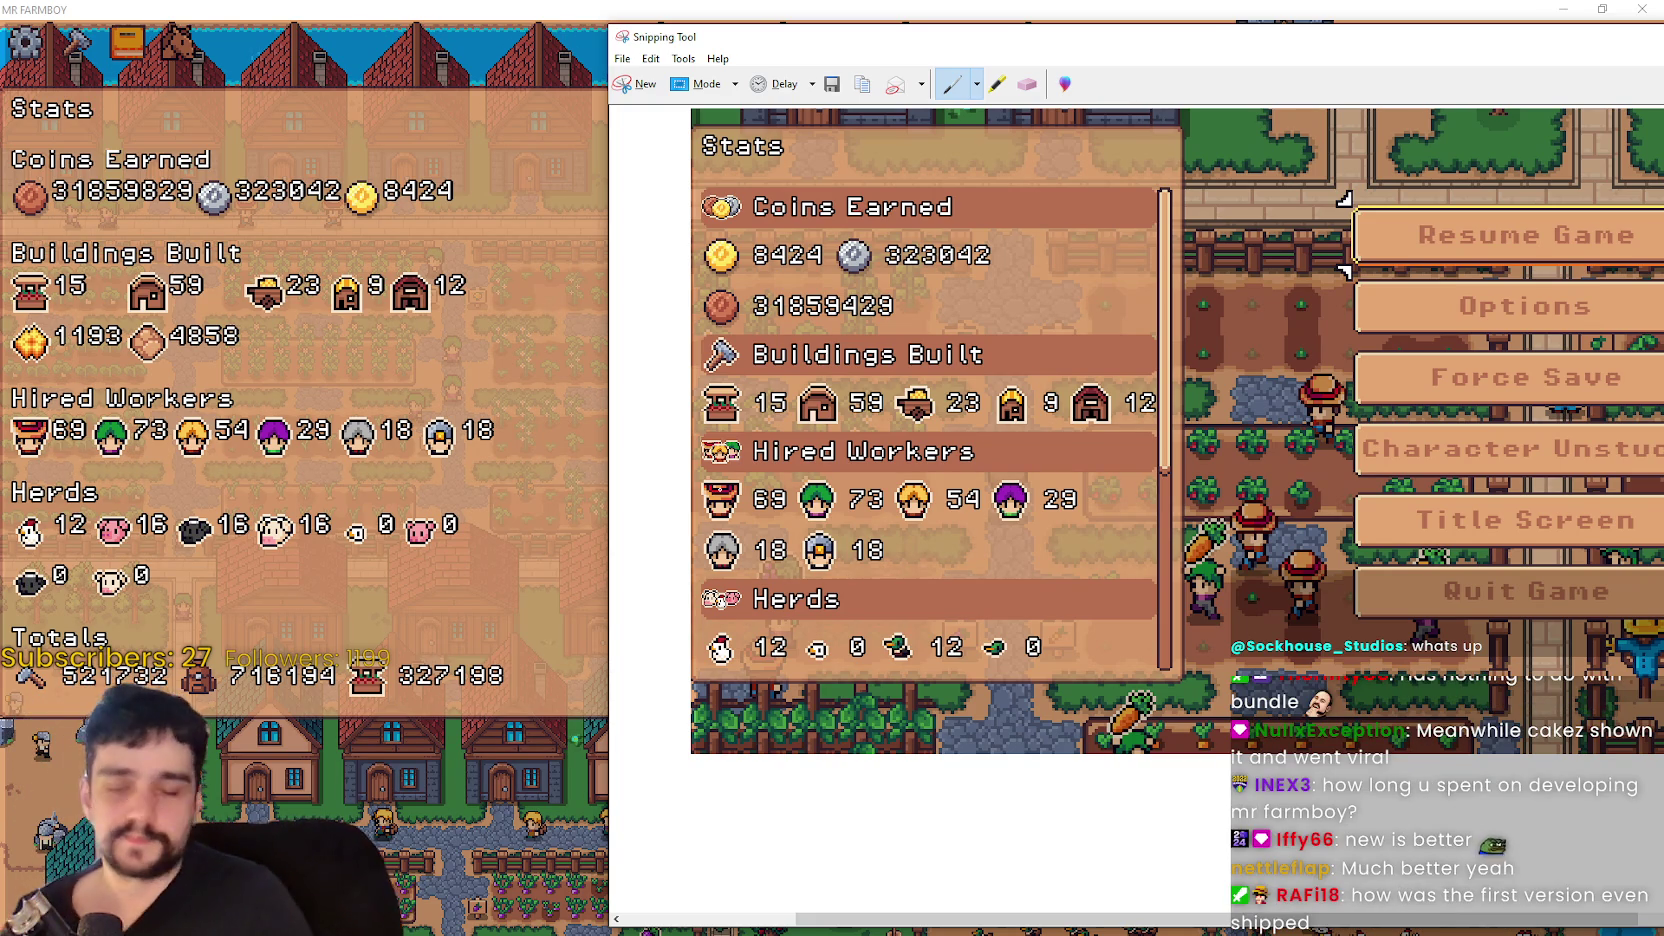
click(330, 485)
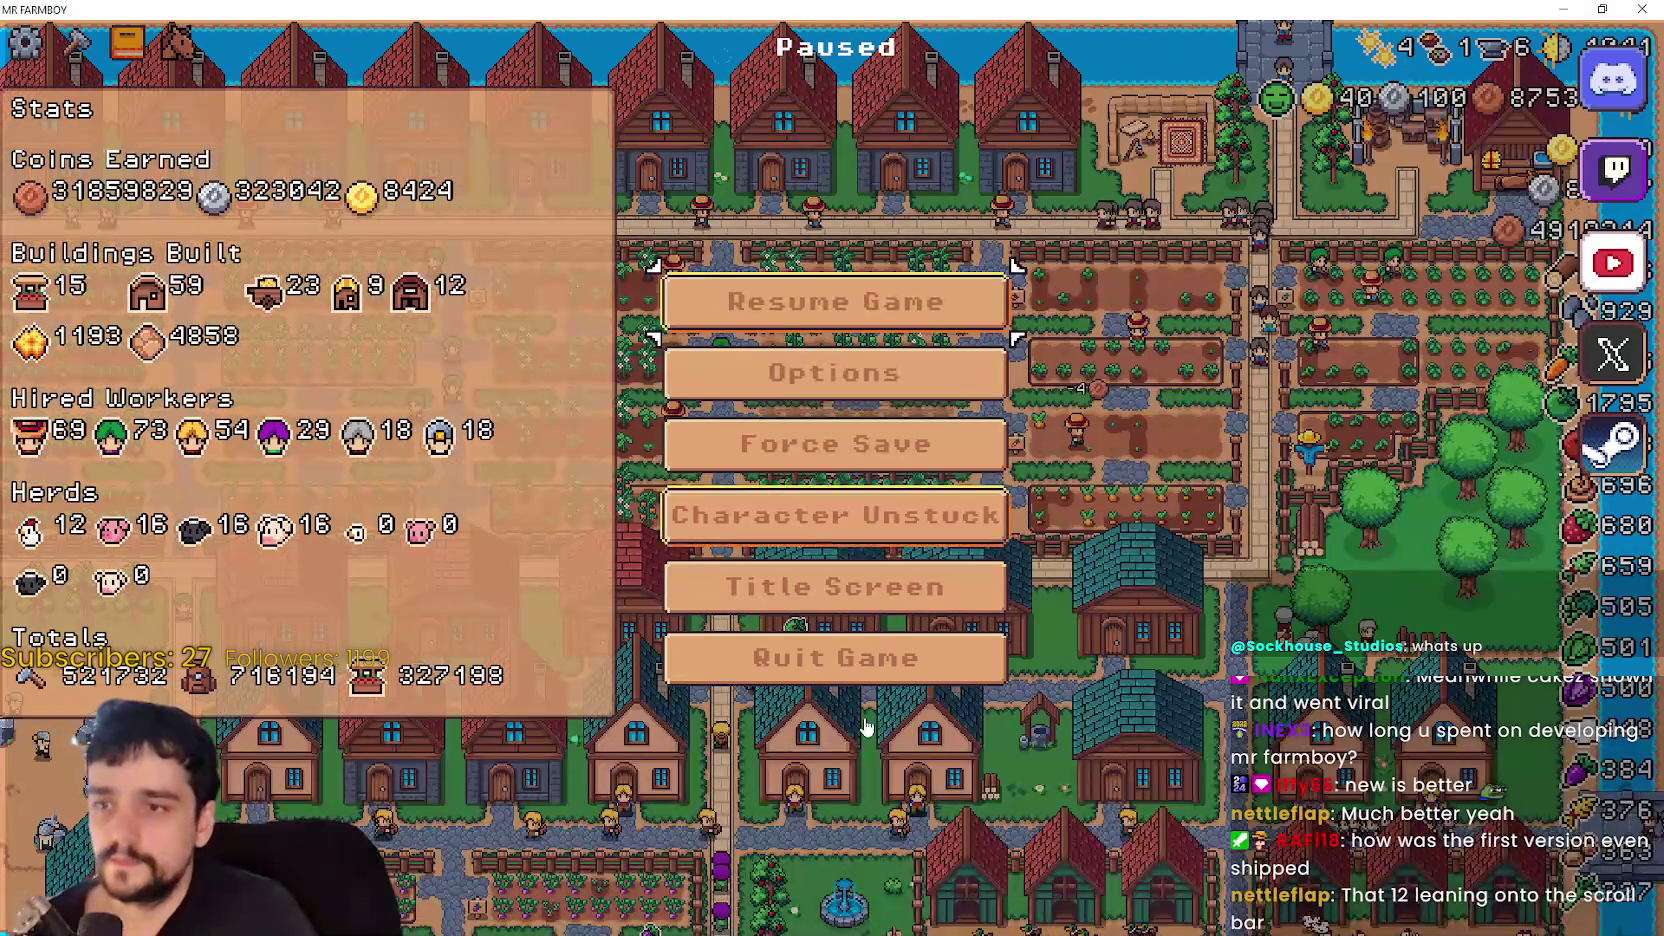
key(Escape)
- Move aside the screenshot and Steam windows to get back to stats_container.gd in Godot
key(alt+Tab)
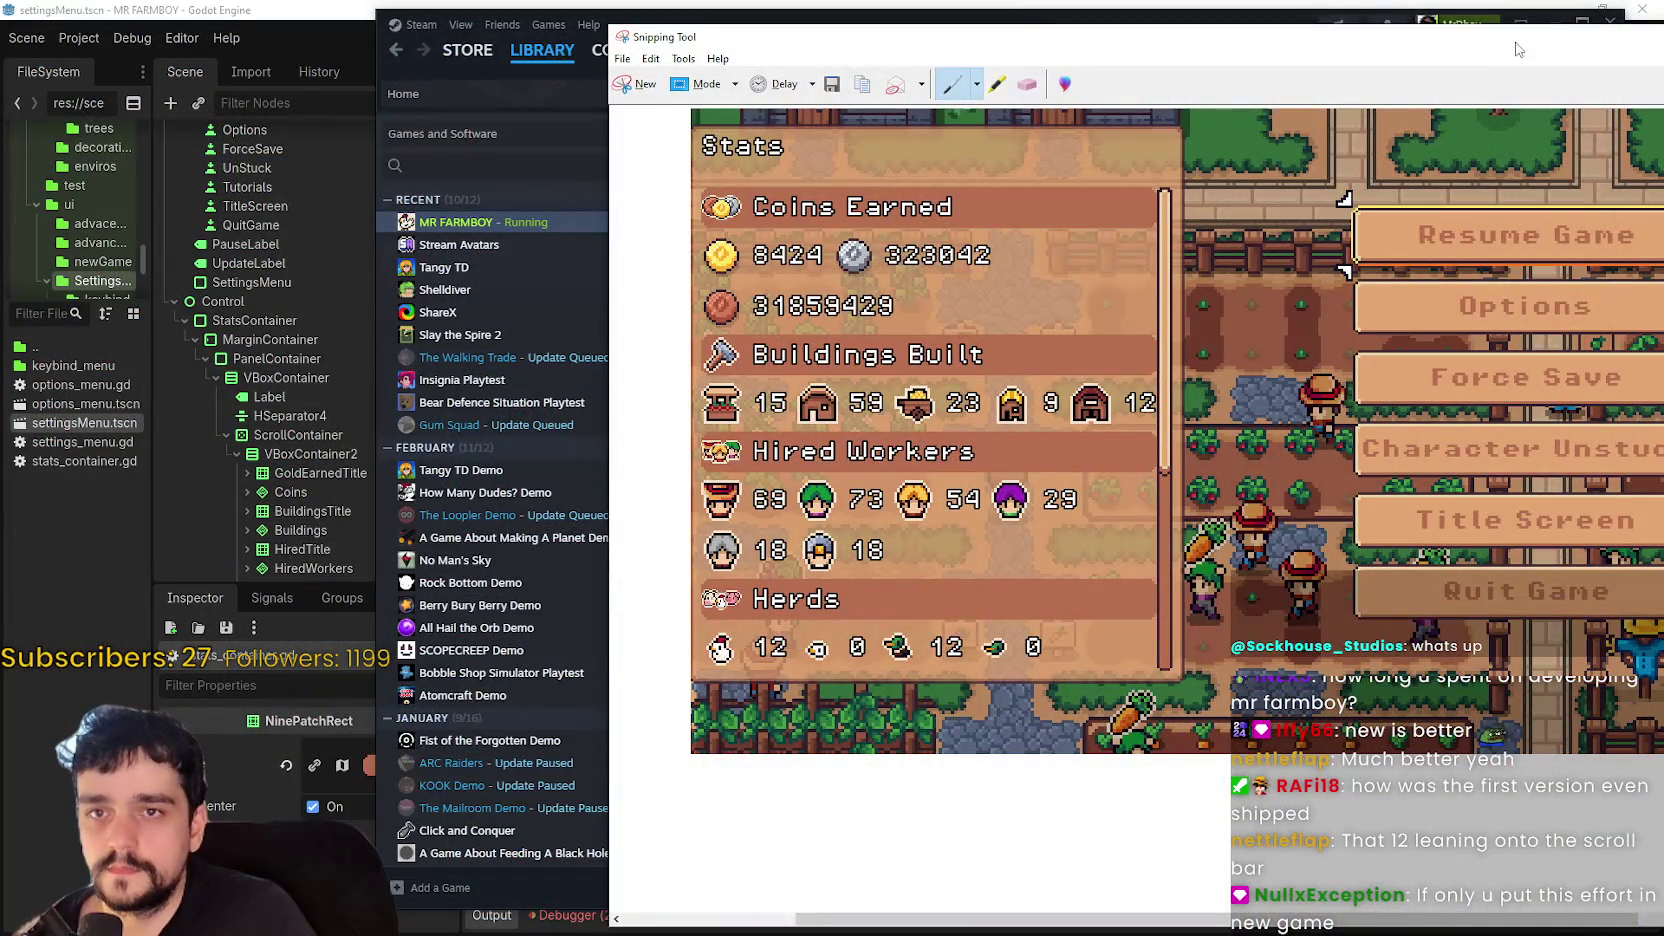
drag(1517, 49, 1293, 53)
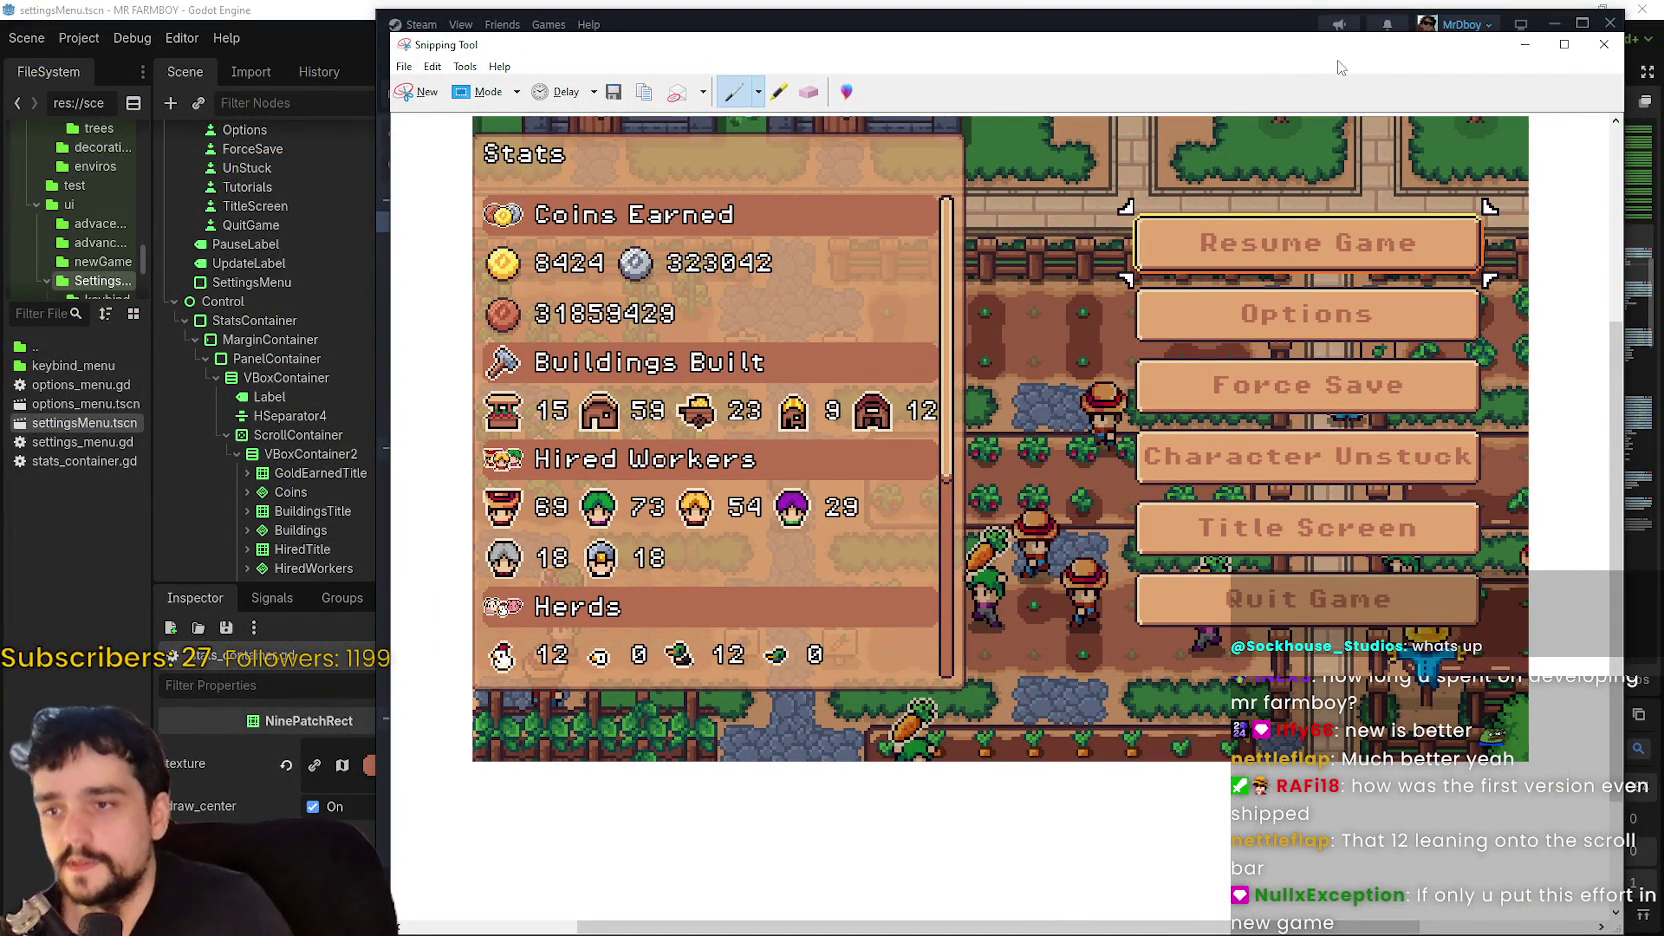
click(1525, 44)
click(1553, 23)
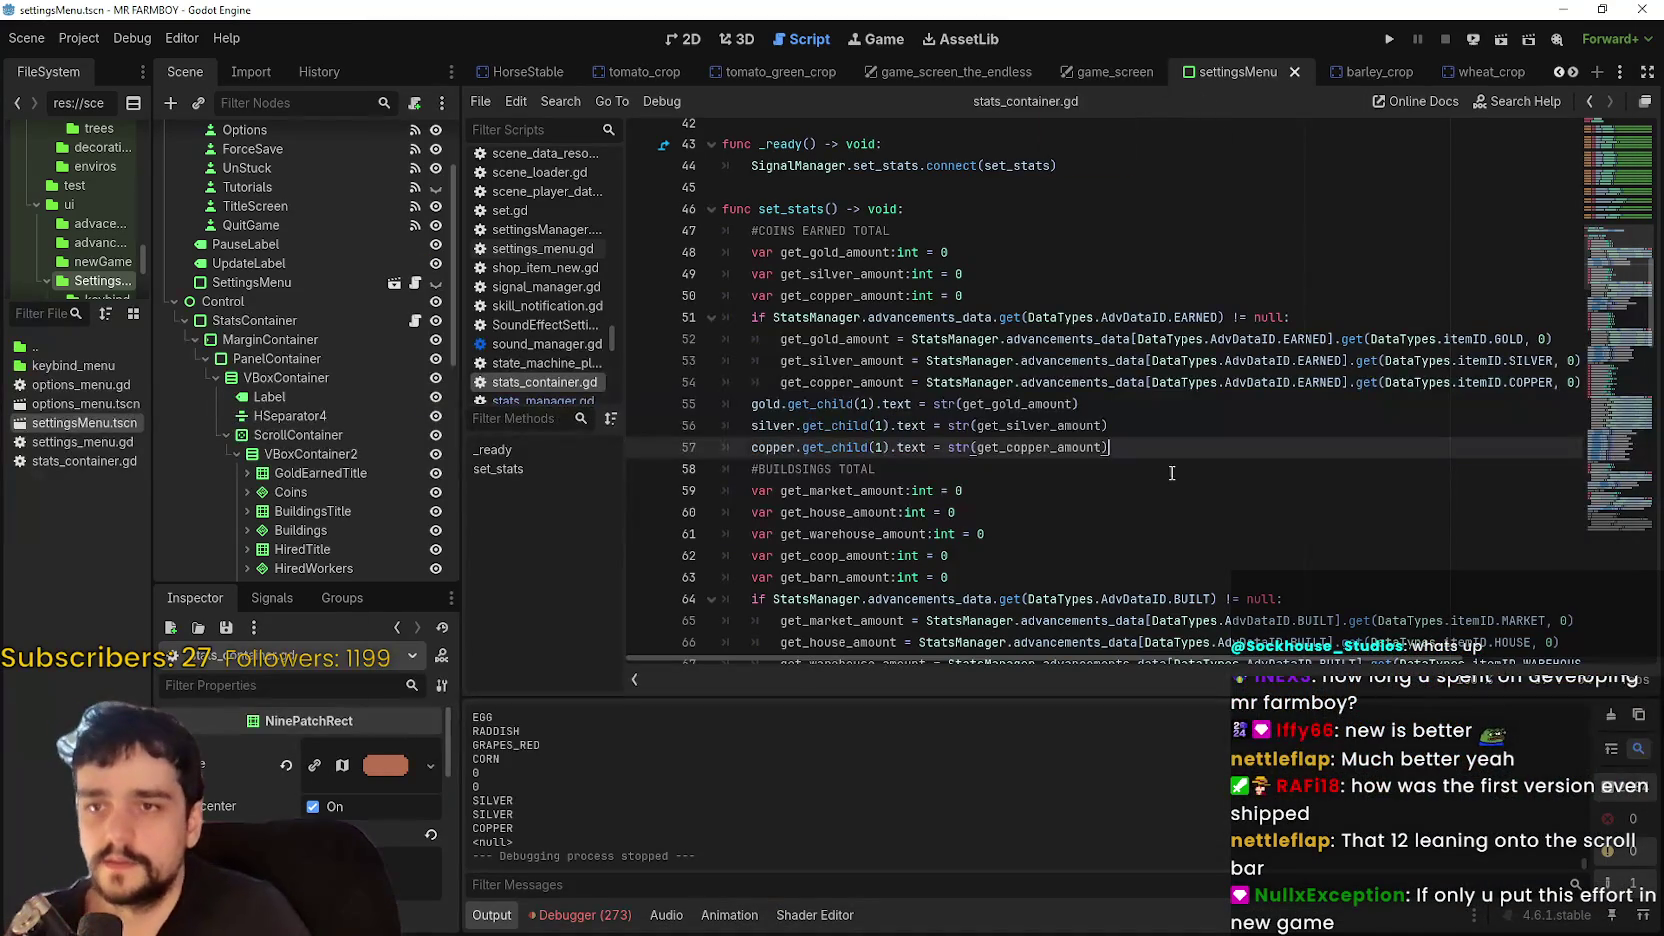
click(1058, 255)
click(1066, 210)
click(1100, 187)
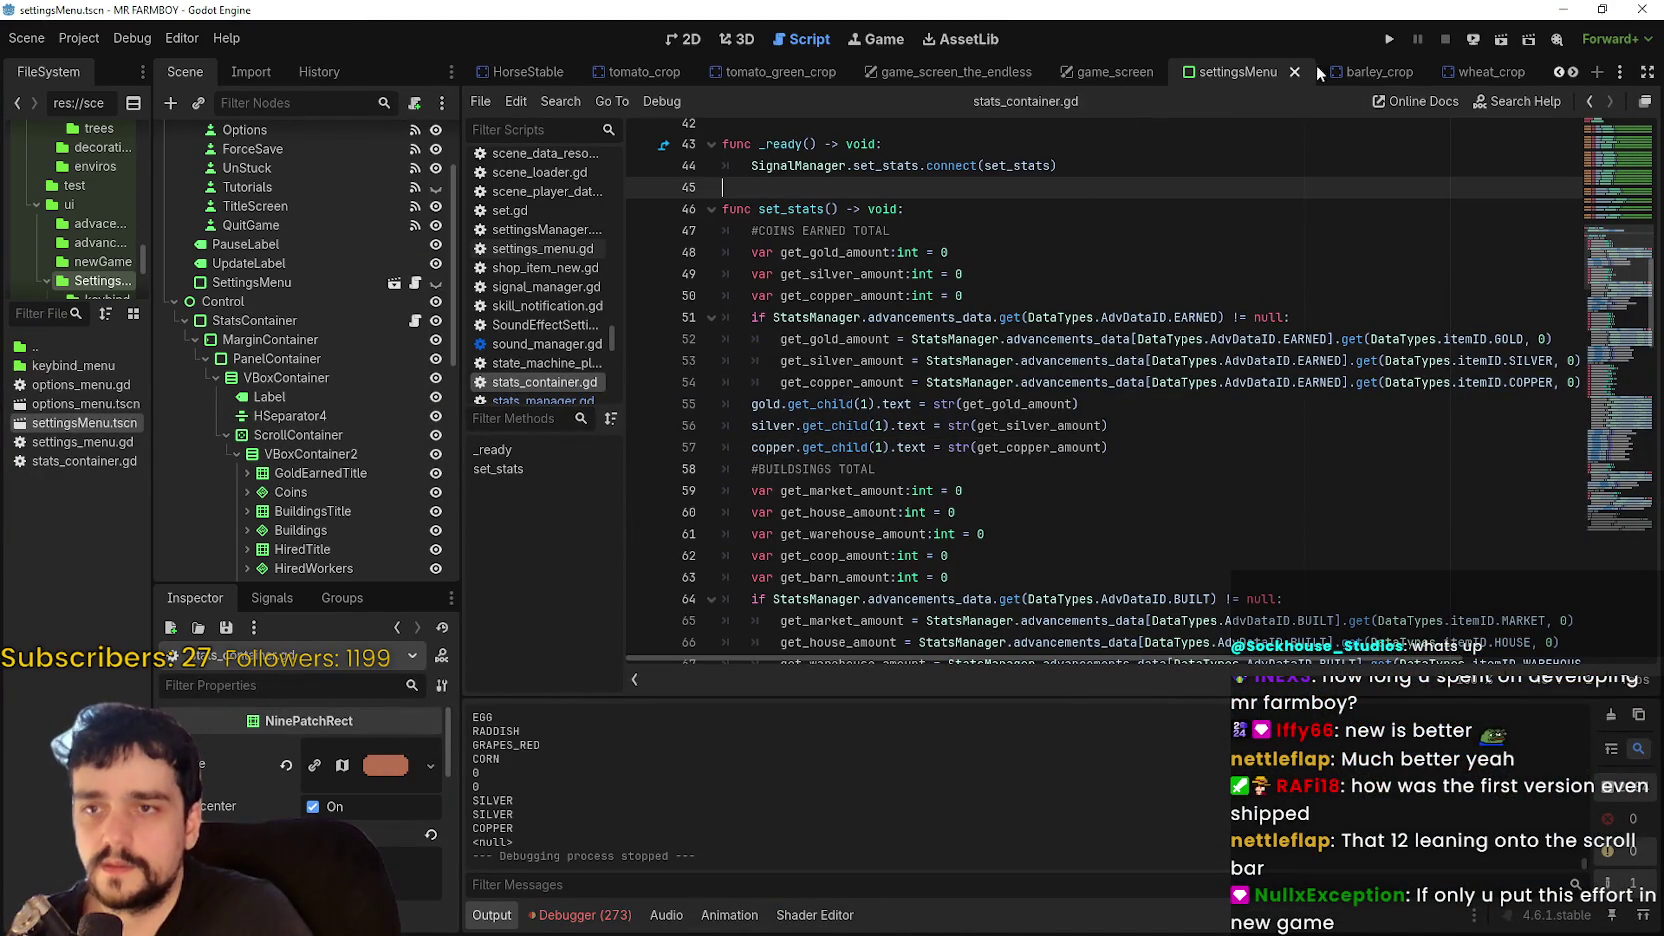
- Run the project and load a save slot from the Continue menu
click(1388, 40)
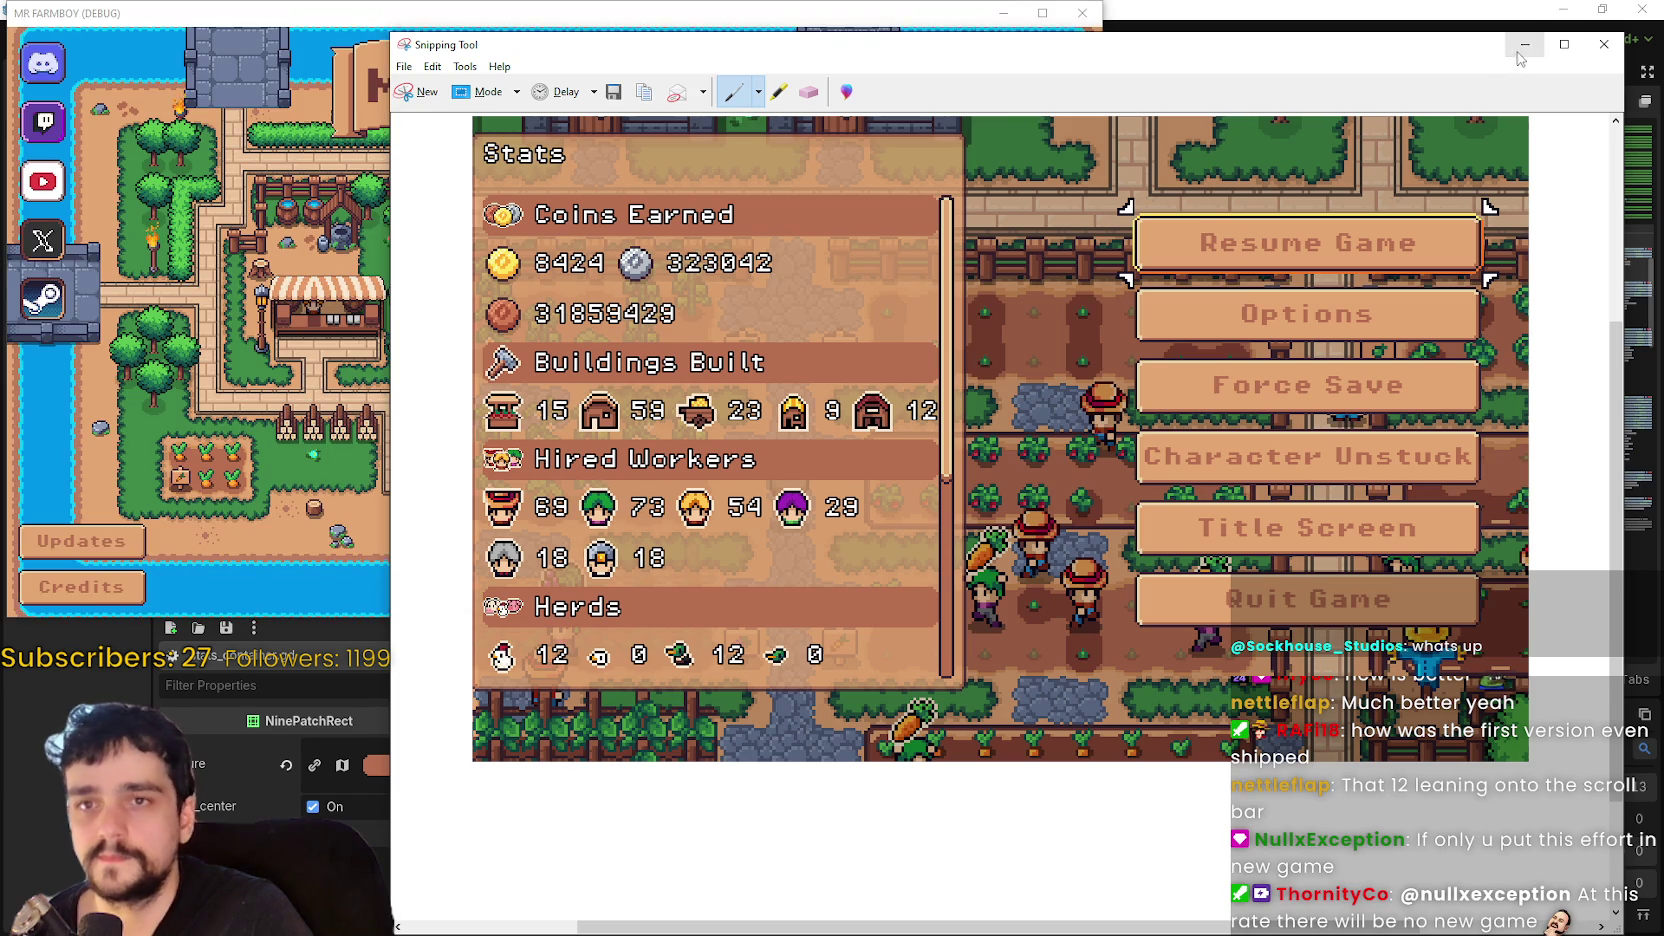
click(1525, 44)
click(562, 289)
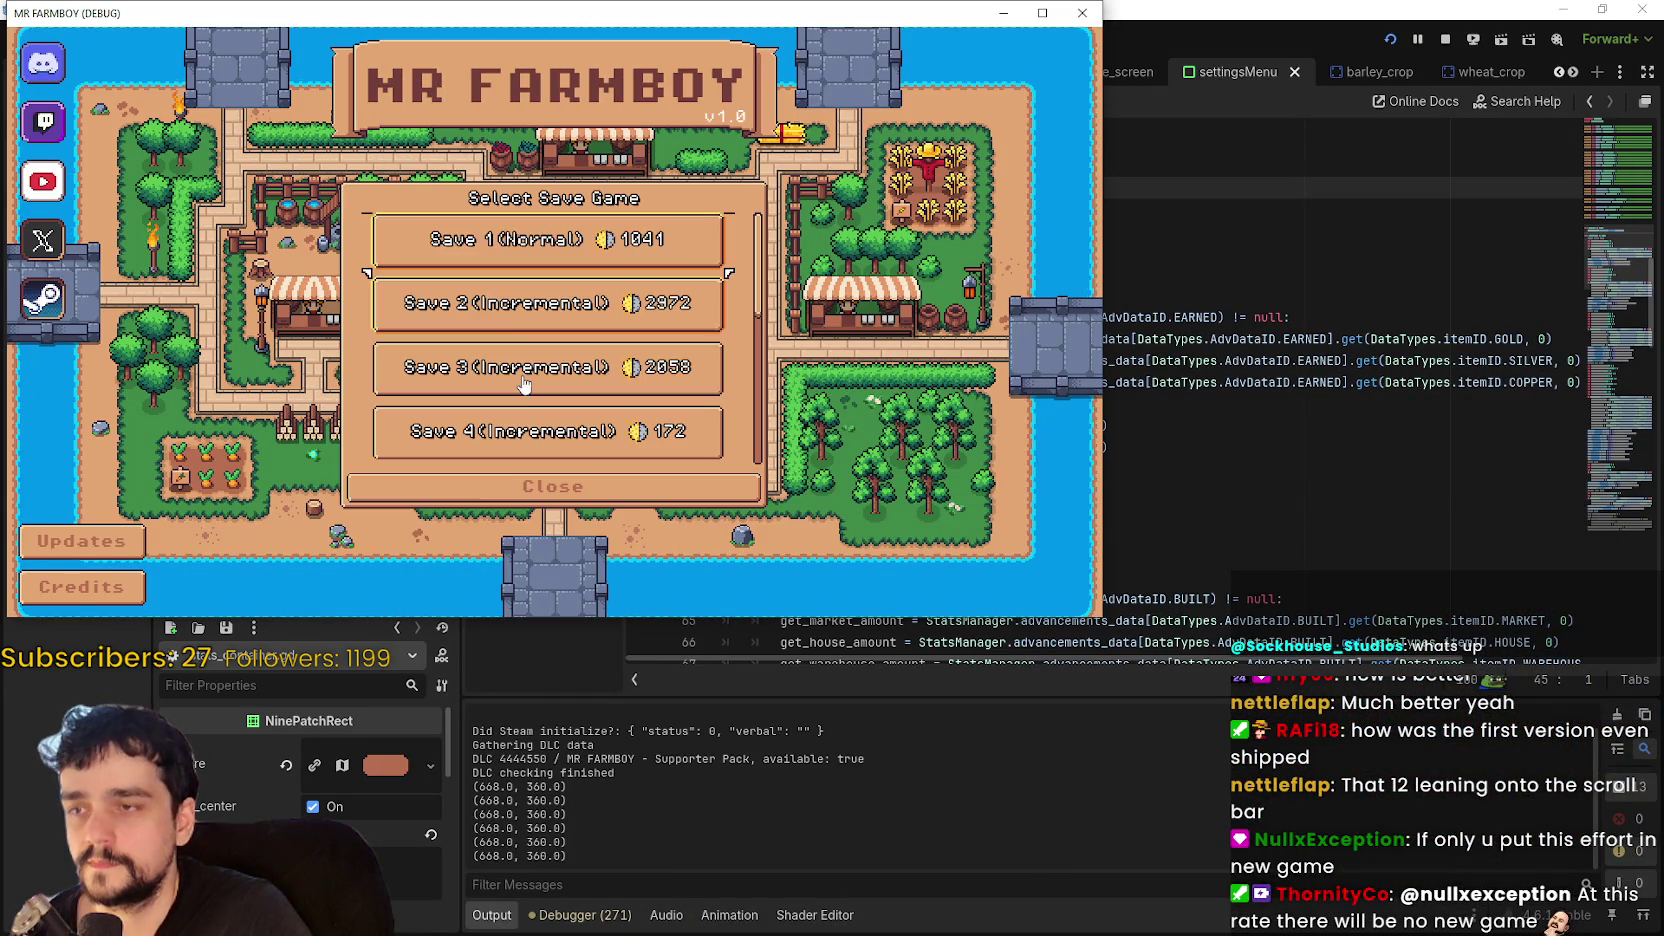
click(484, 248)
- Show settingsMenu in the 2D view and expand all children of VBoxContainer2
click(1148, 34)
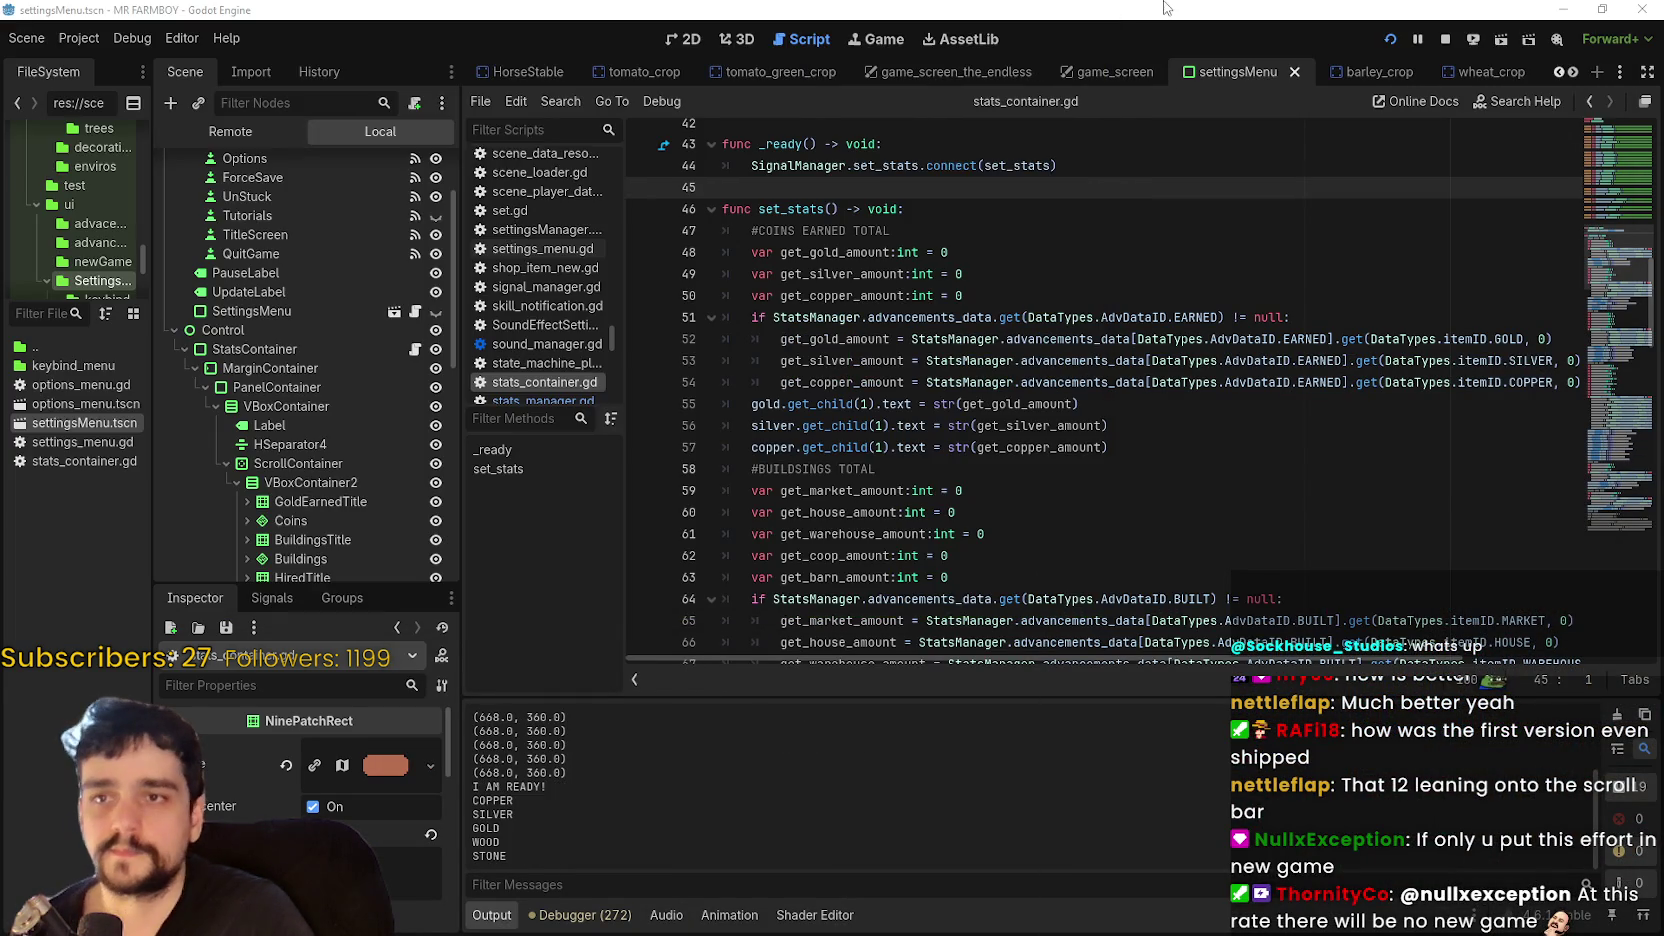
click(683, 39)
scroll(1079, 260, up, 4)
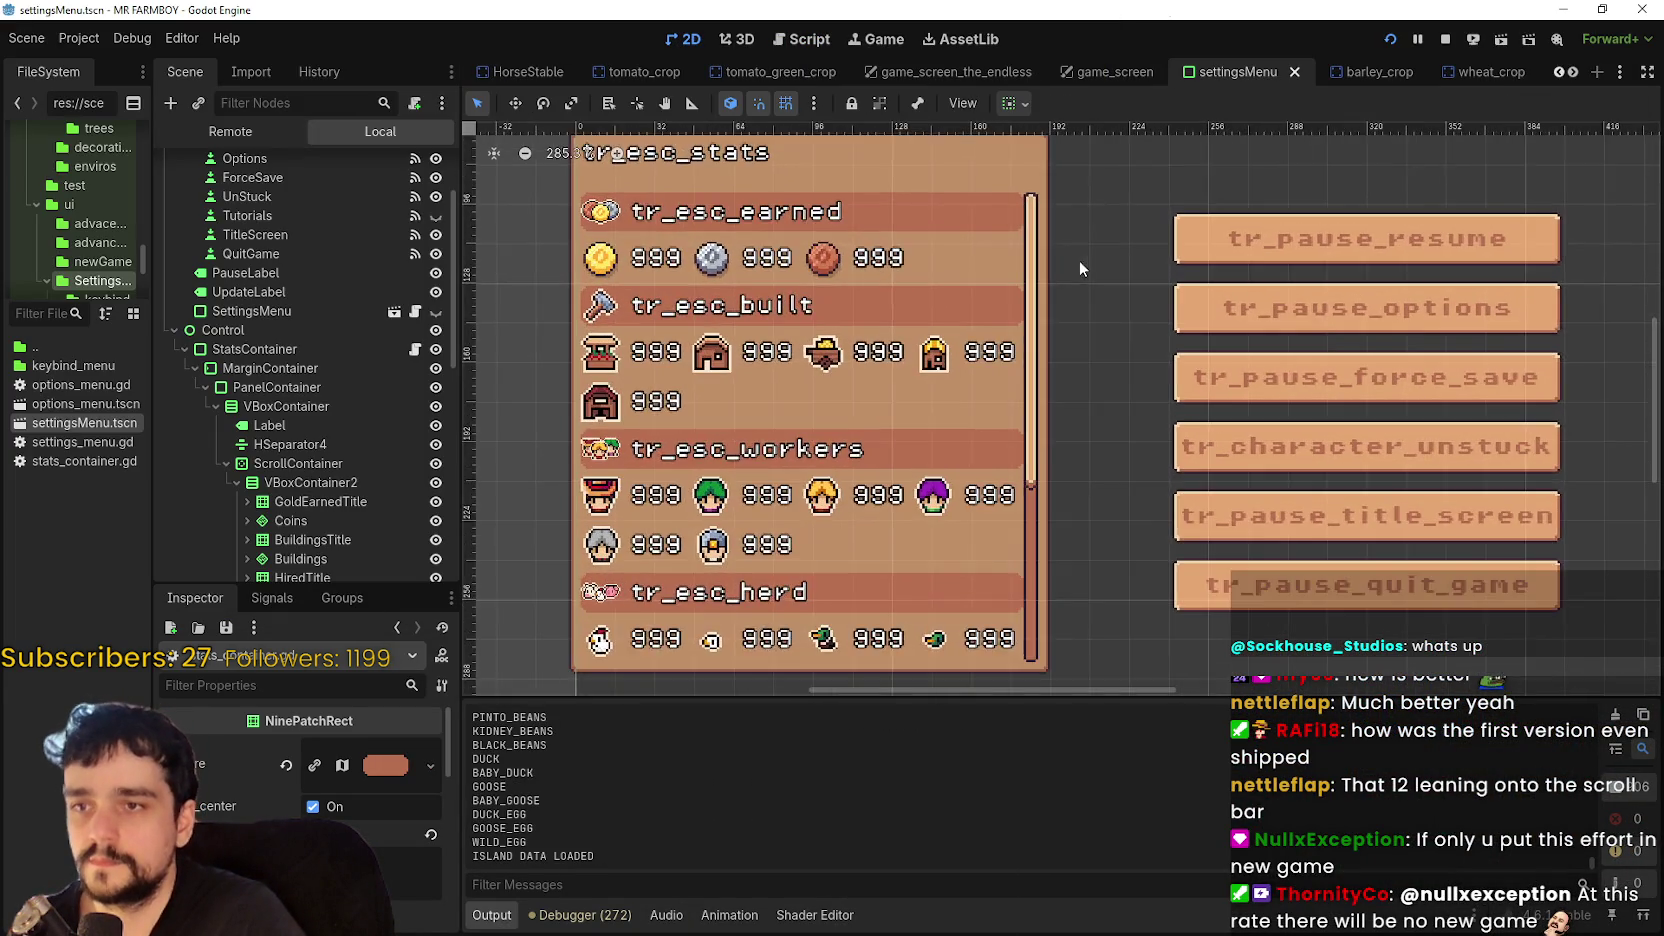
scroll(1052, 485, up, 2)
scroll(1050, 485, down, 2)
shift+click(233, 480)
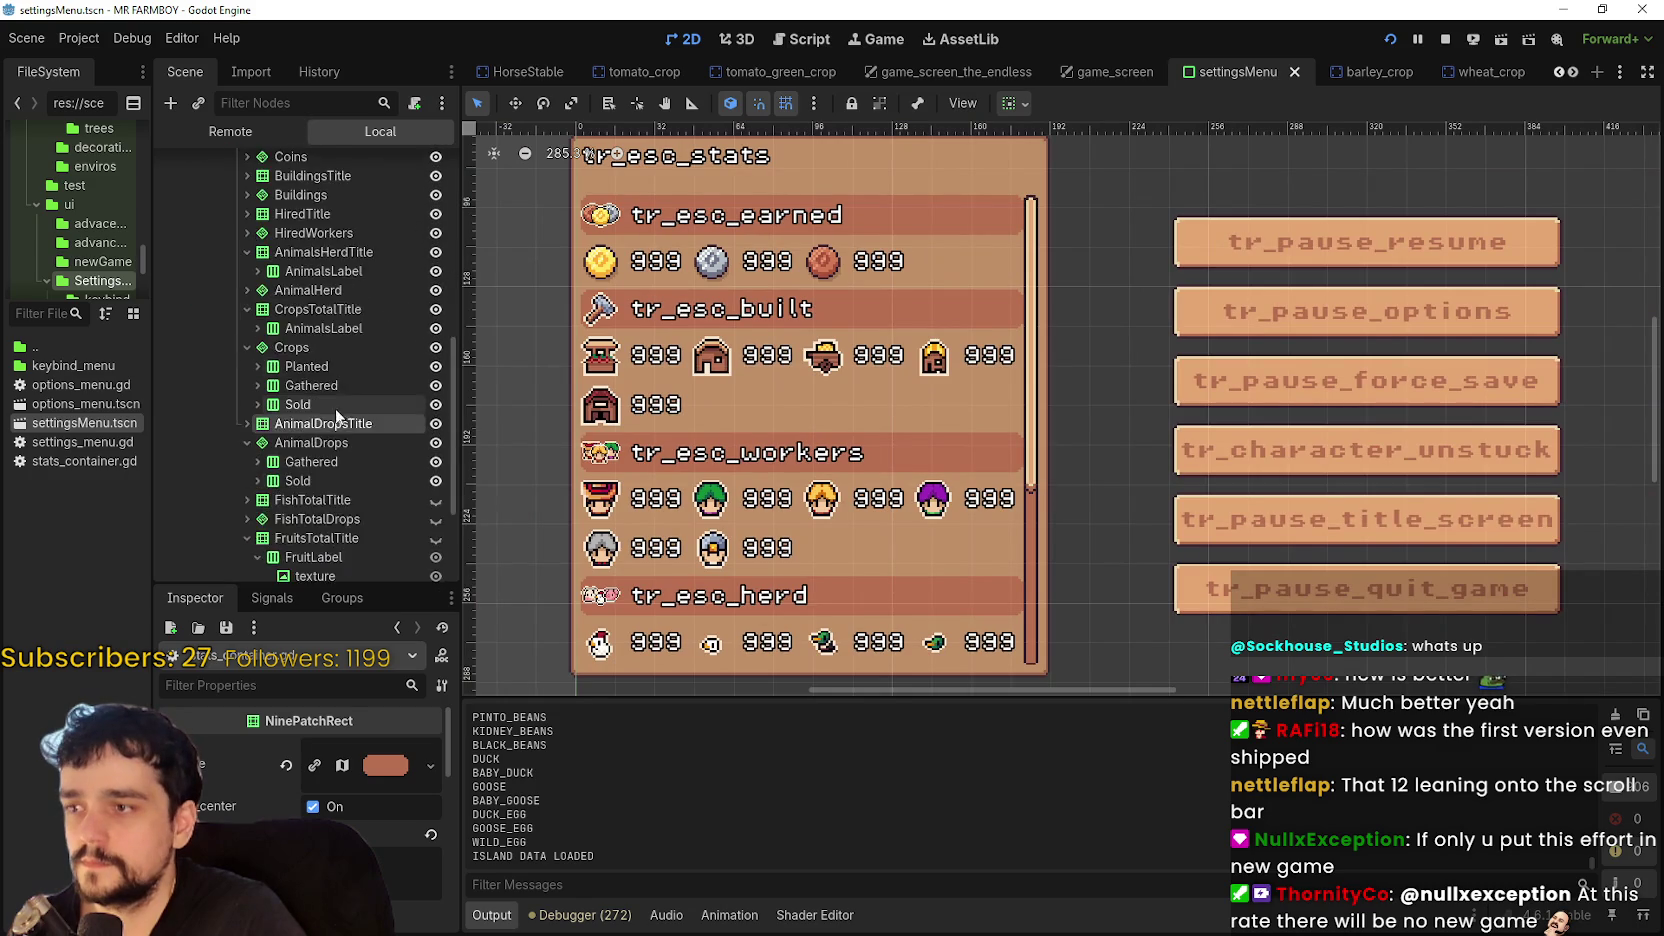
scroll(344, 369, down, 5)
scroll(337, 369, up, 5)
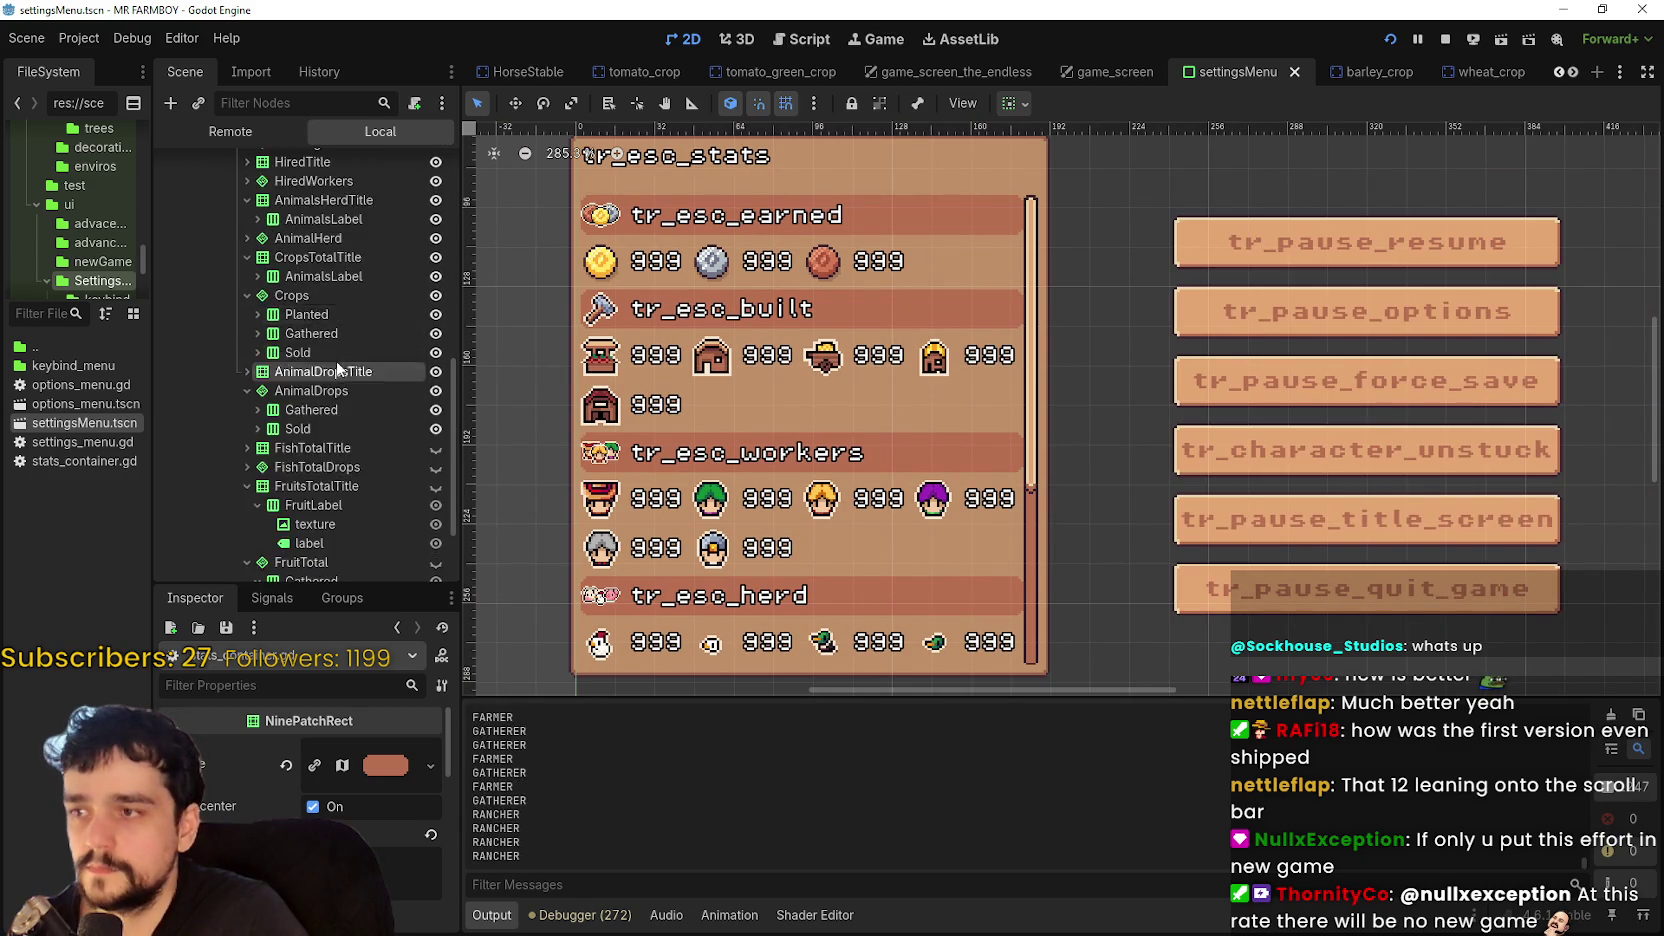
- Select the ScrollContainer, GoldEarnedTitle and then VBoxContainer2 nodes in the Scene tree
click(322, 257)
click(328, 285)
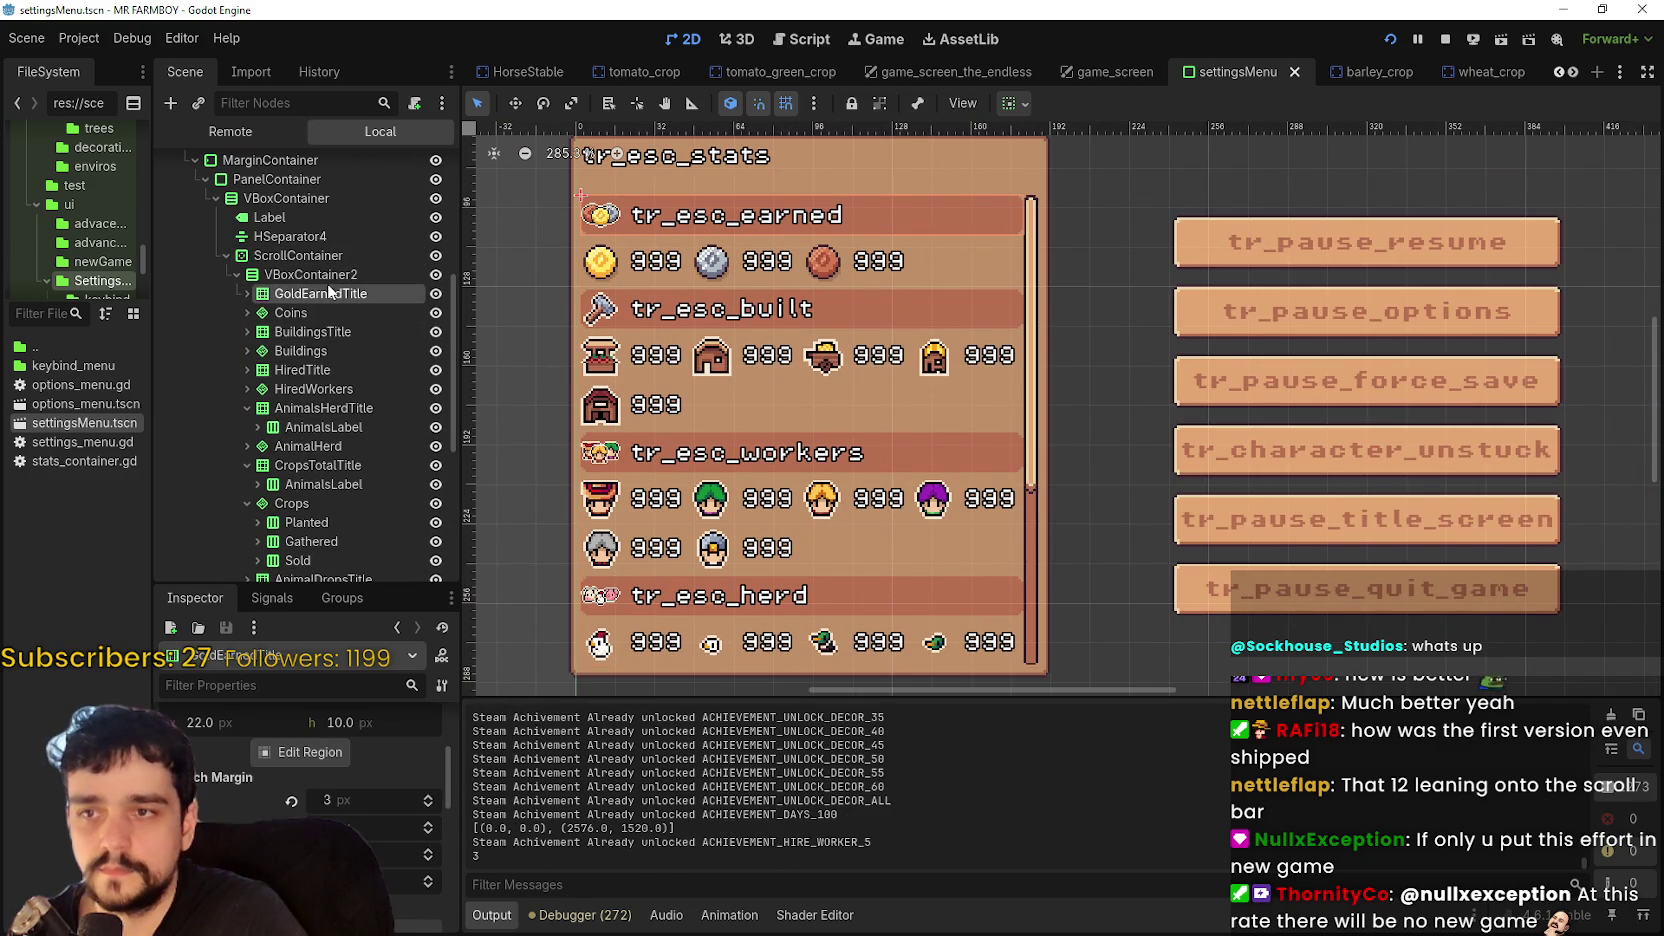
click(326, 257)
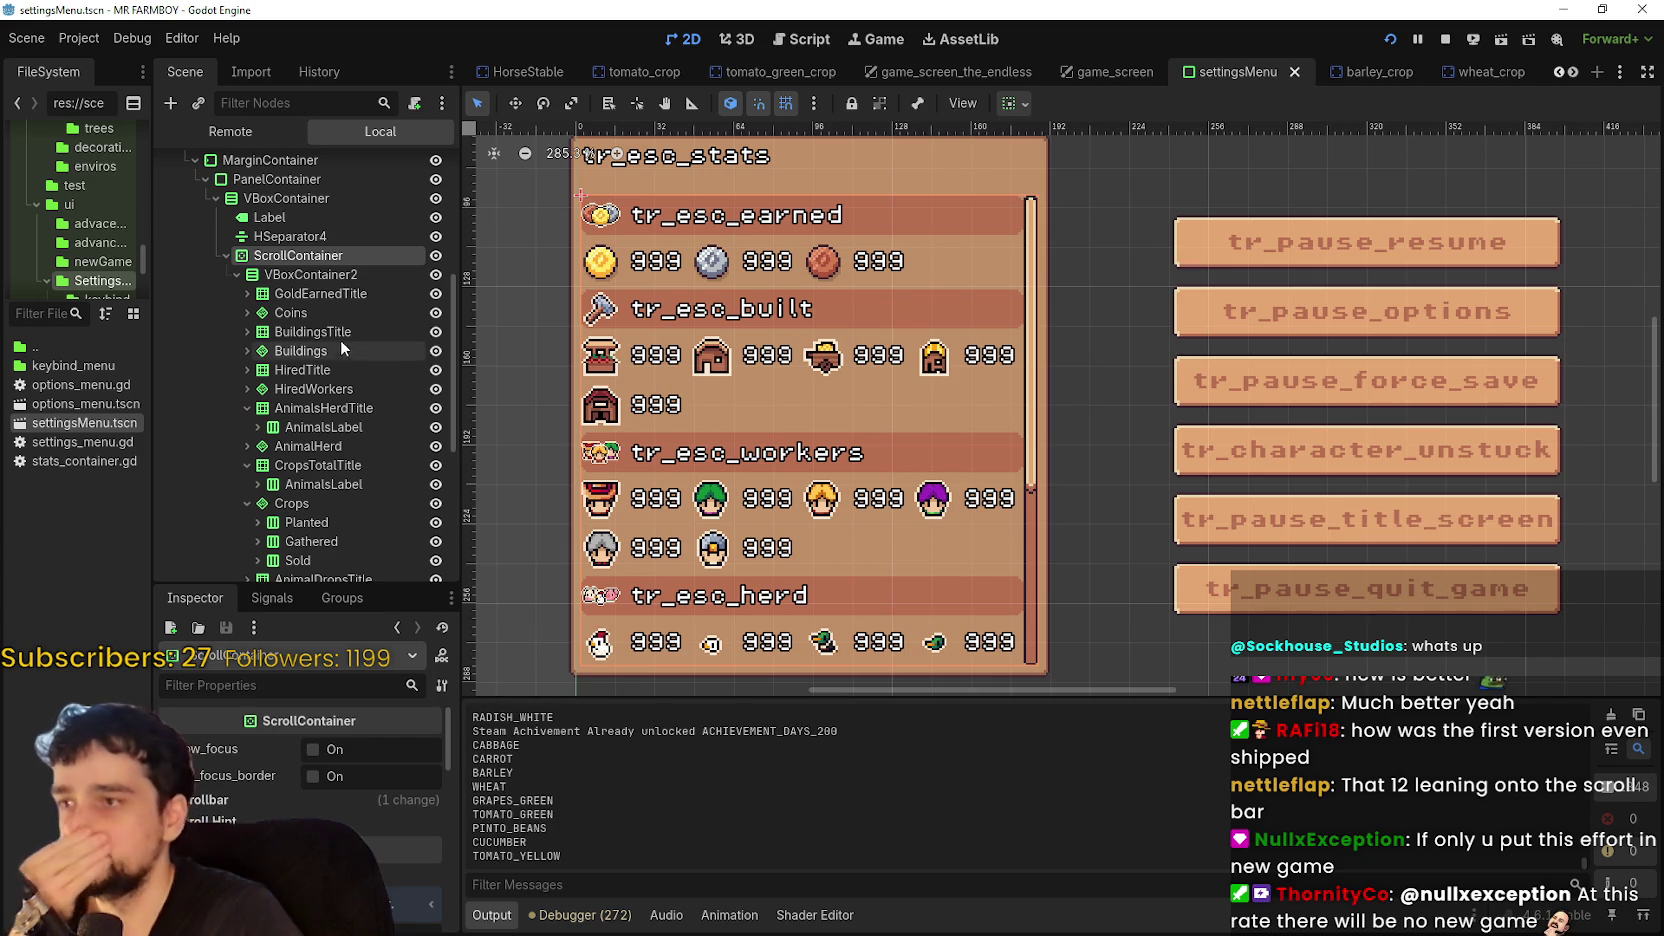
click(300, 274)
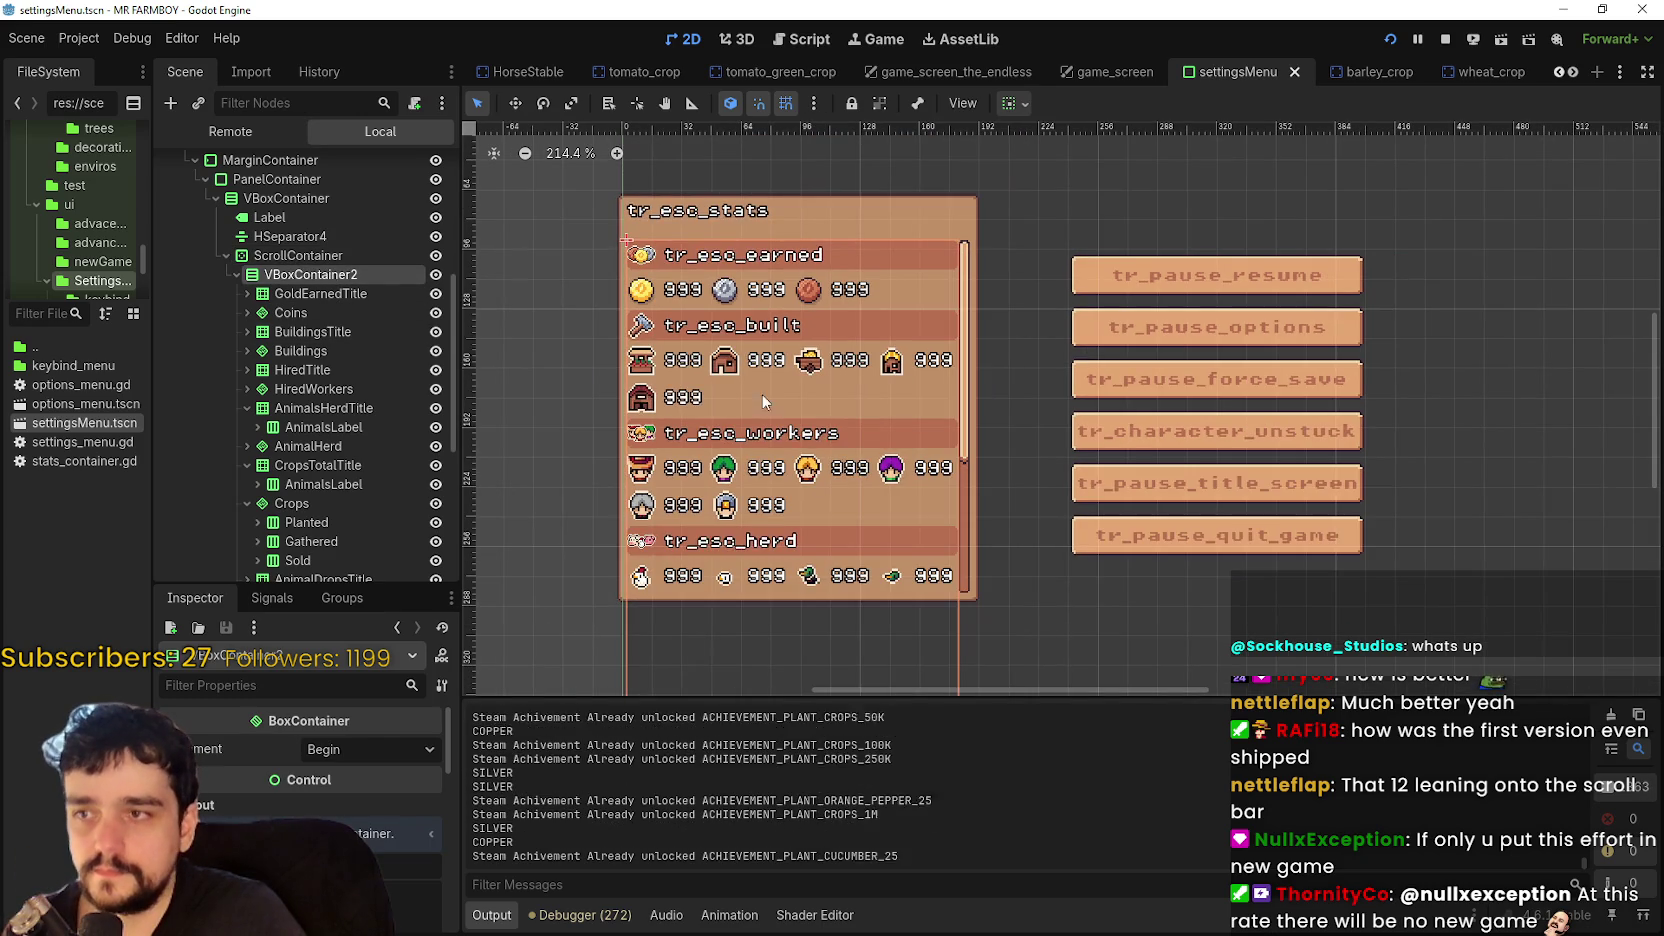
scroll(738, 340, down, 2)
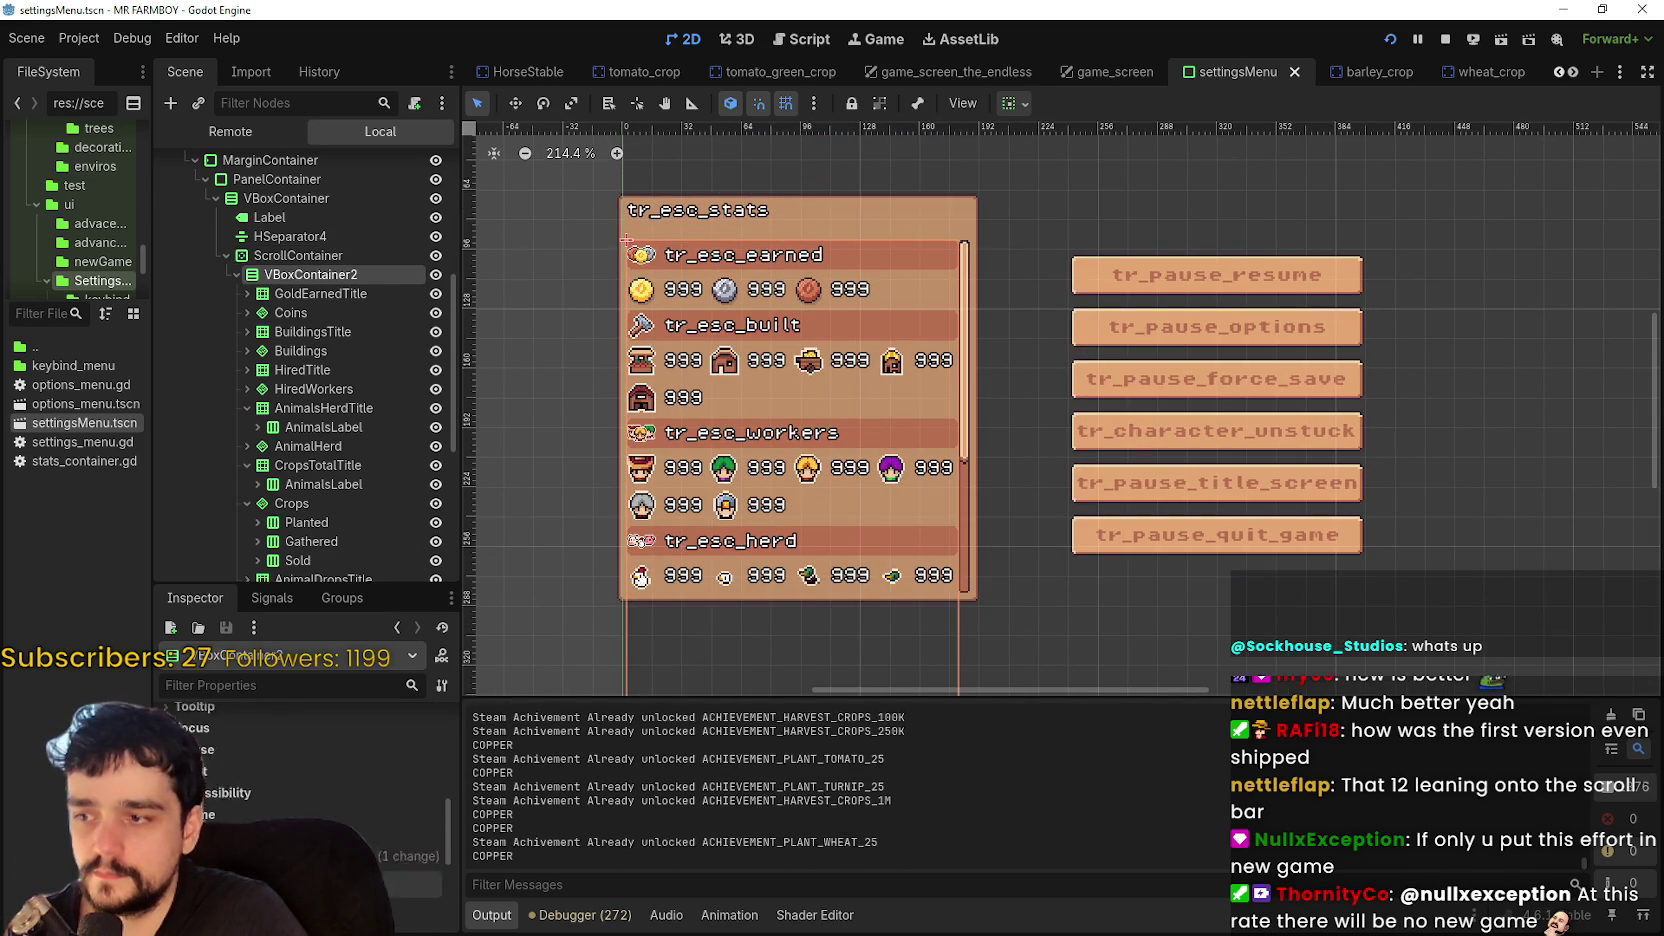
scroll(428, 825, down, 4)
- Raise VBoxContainer2's Separation override, set it back, and reselect ScrollContainer
click(428, 818)
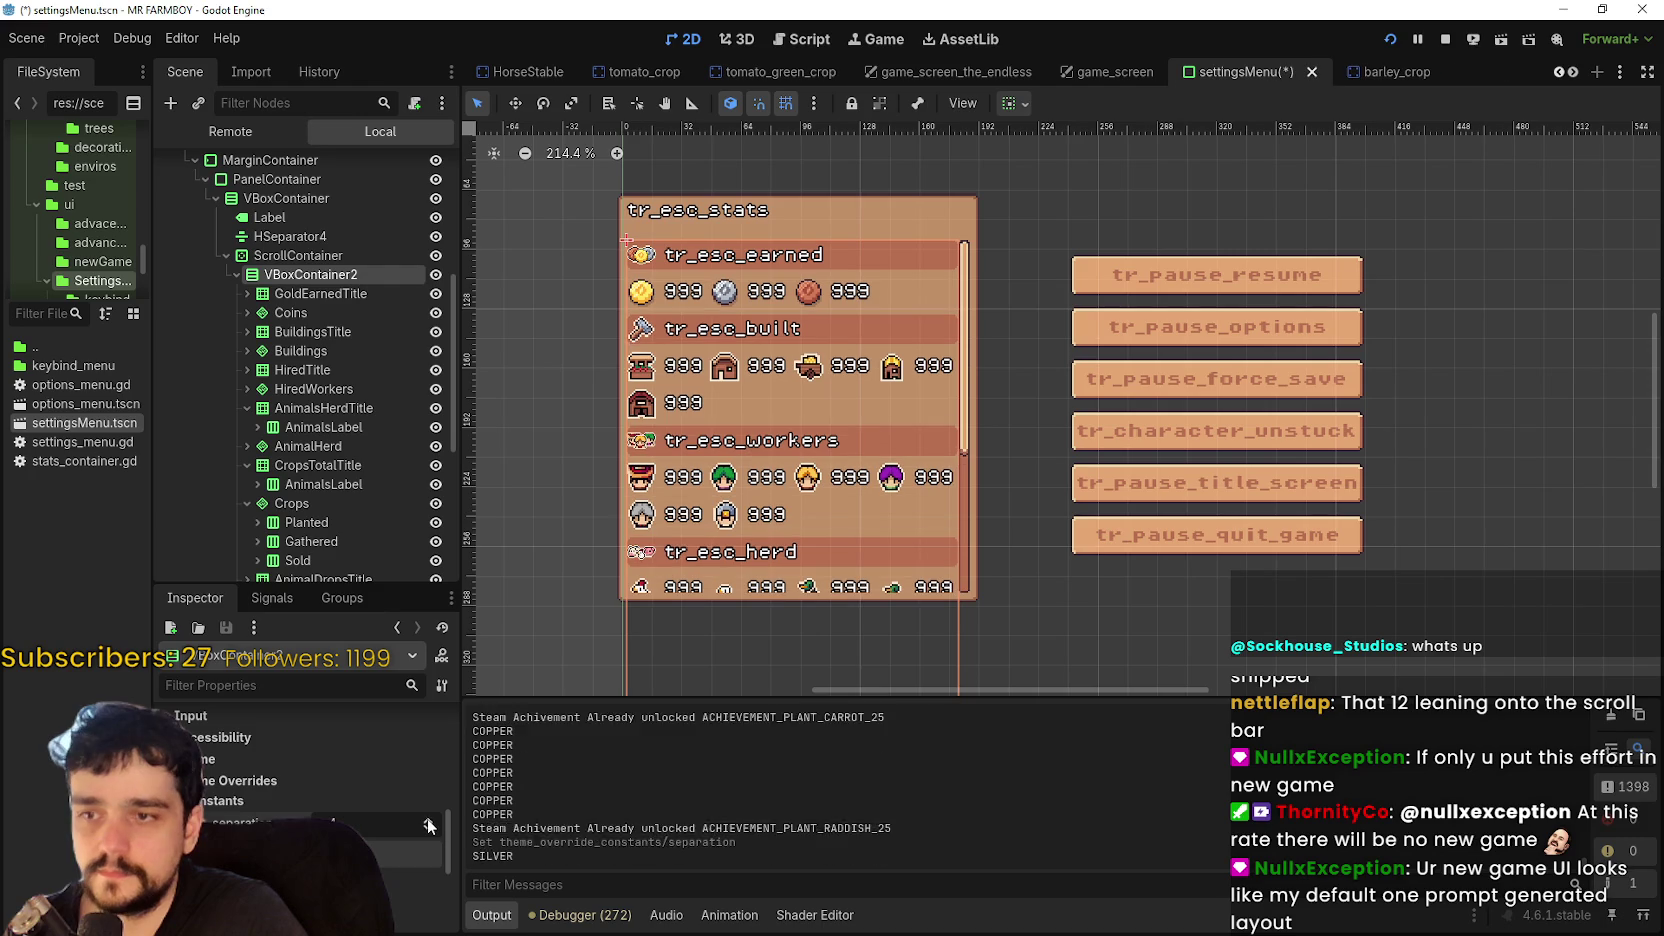
click(434, 827)
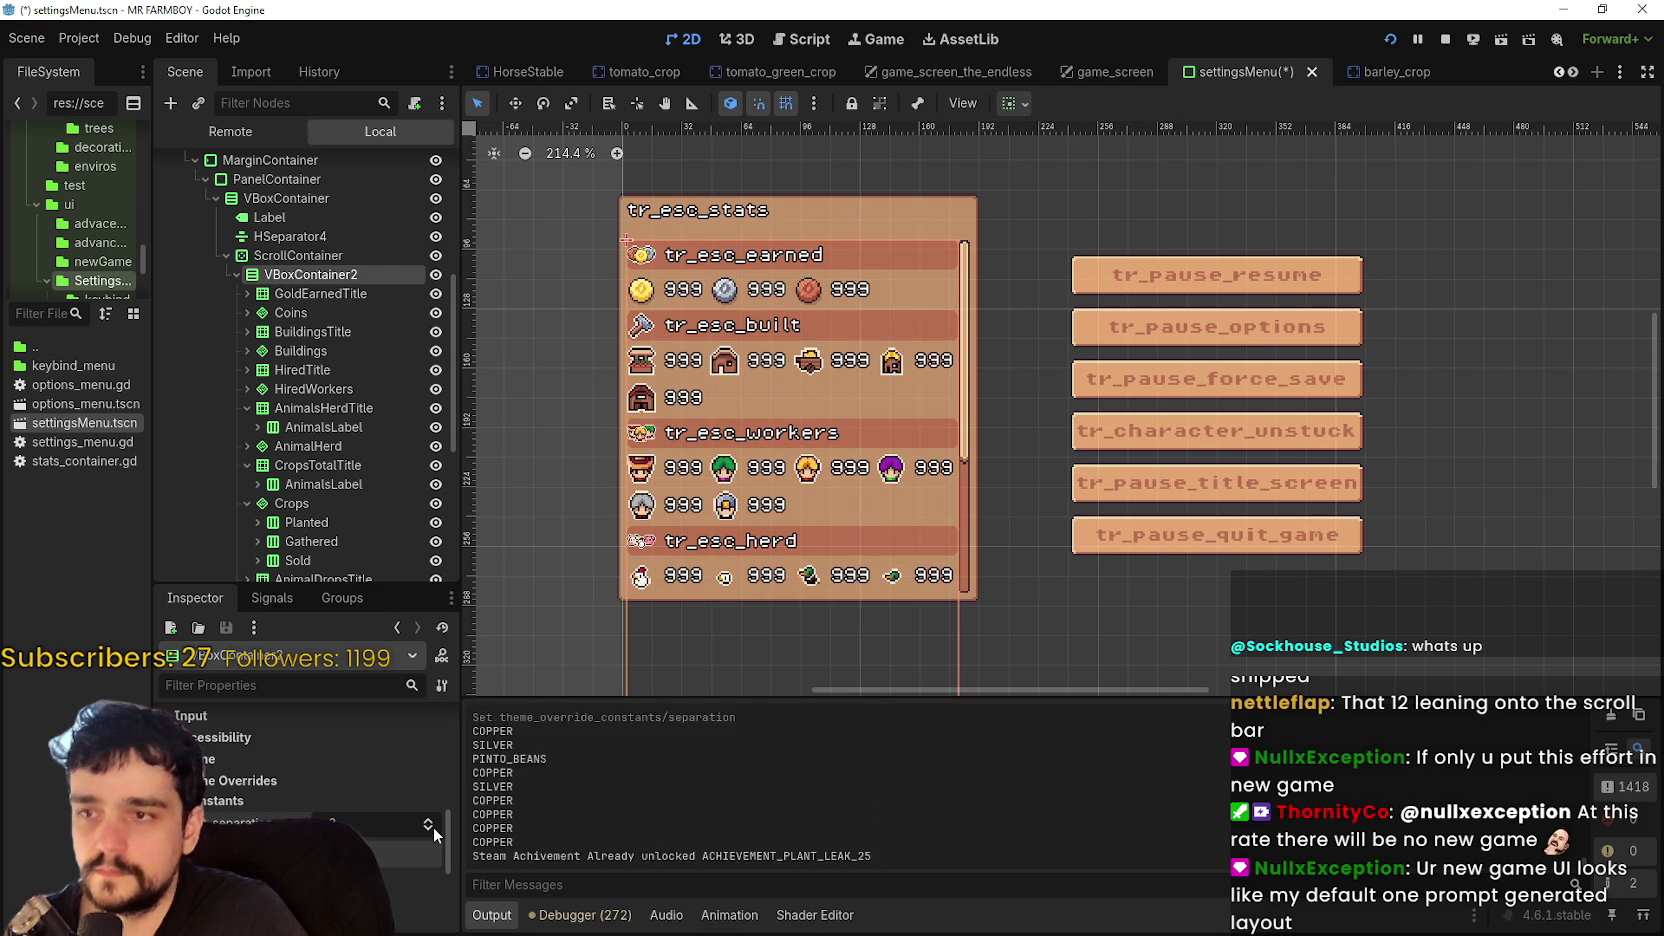
scroll(321, 507, down, 3)
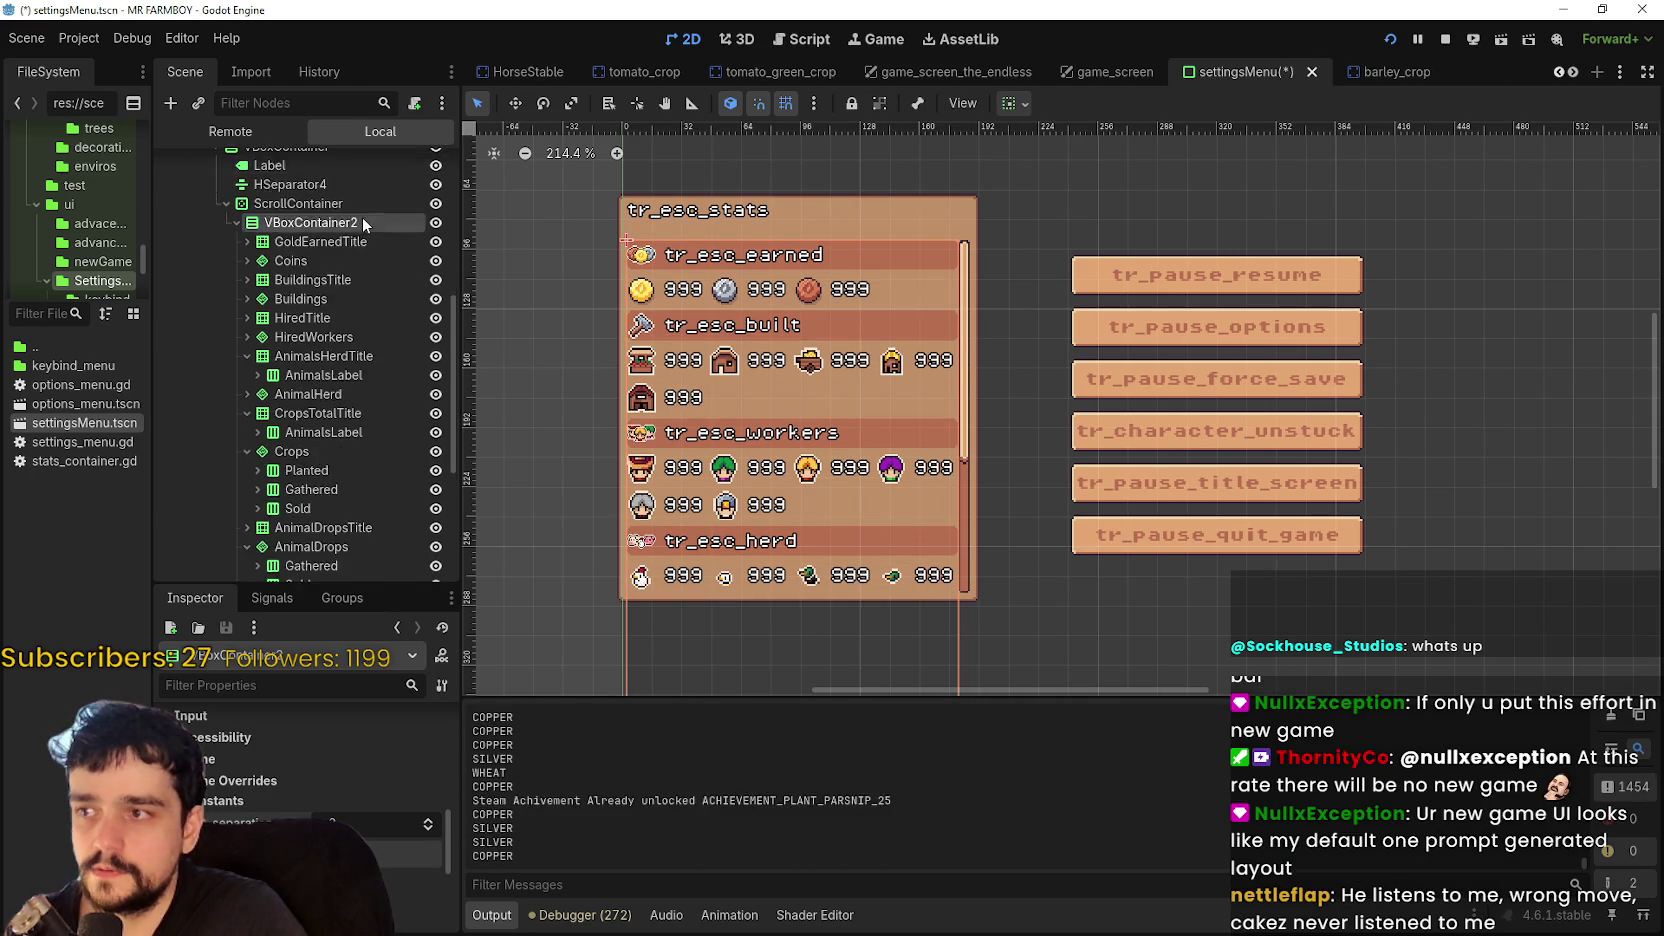
scroll(318, 420, up, 3)
click(311, 254)
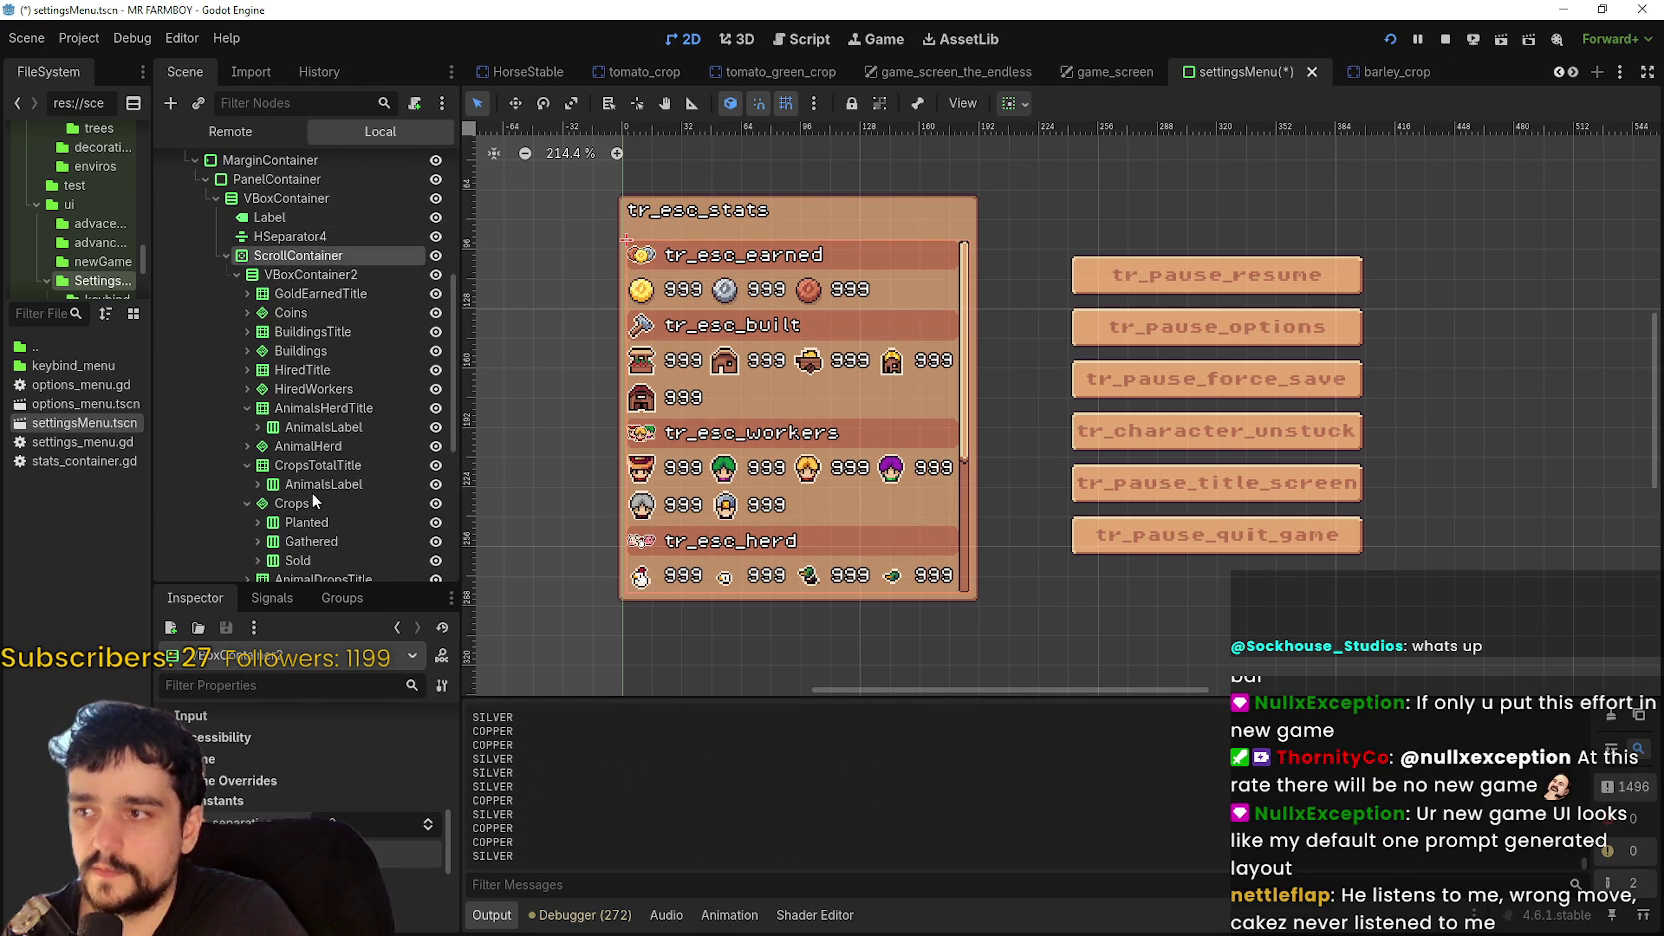
scroll(300, 770, down, 5)
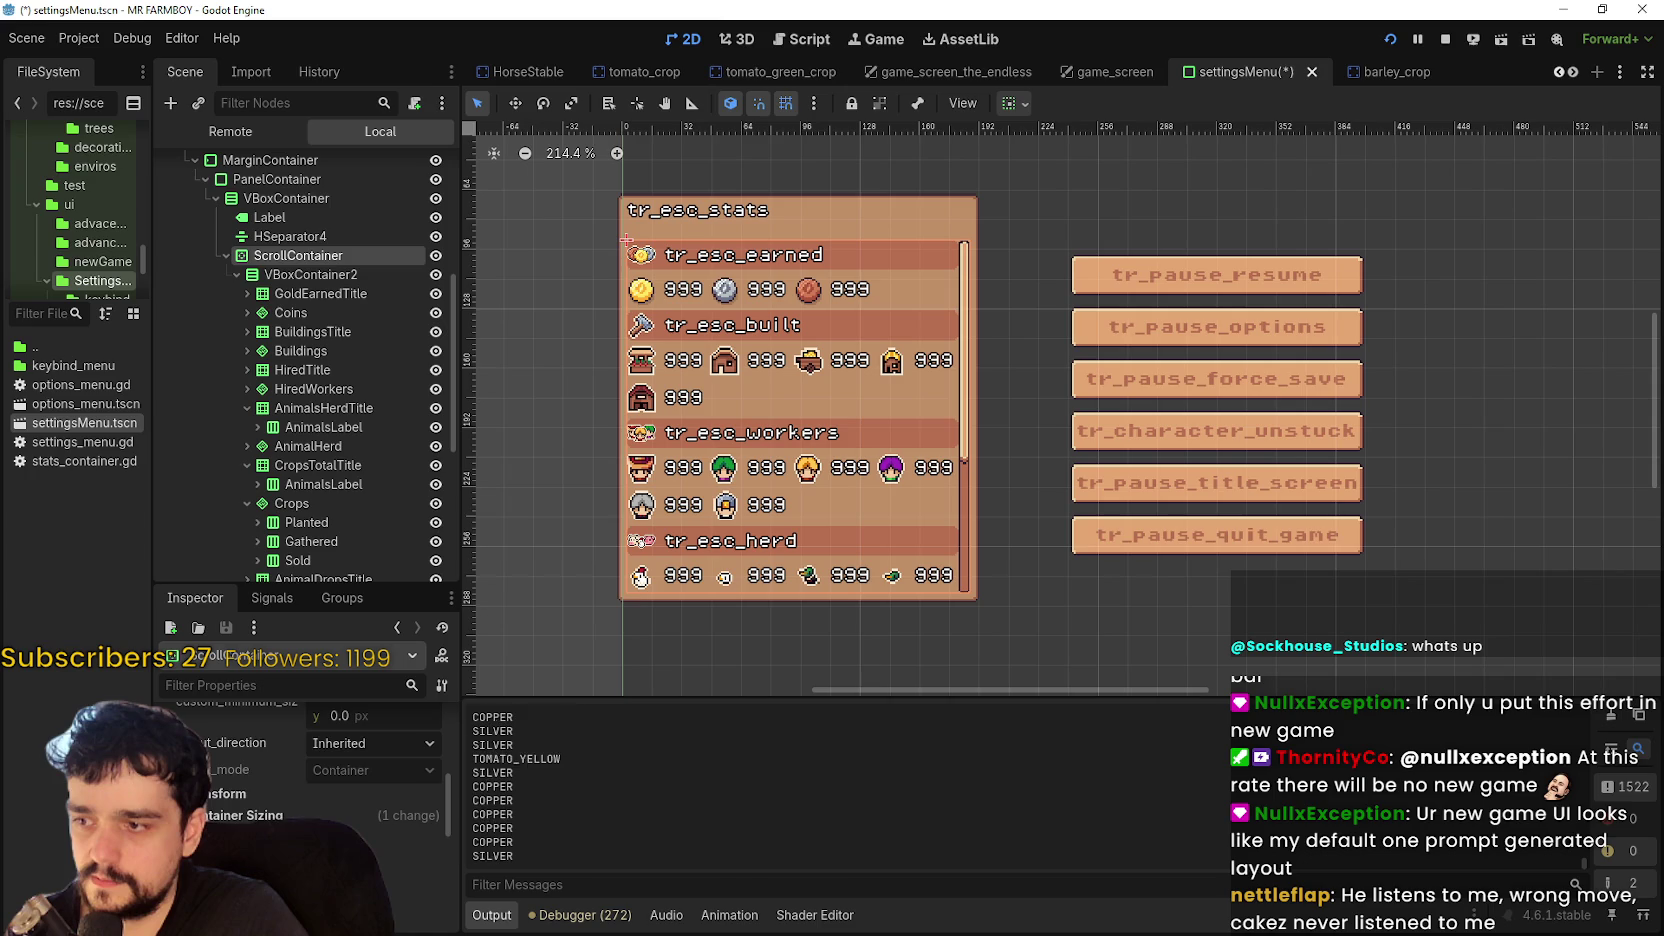
scroll(300, 770, down, 3)
scroll(450, 859, down, 5)
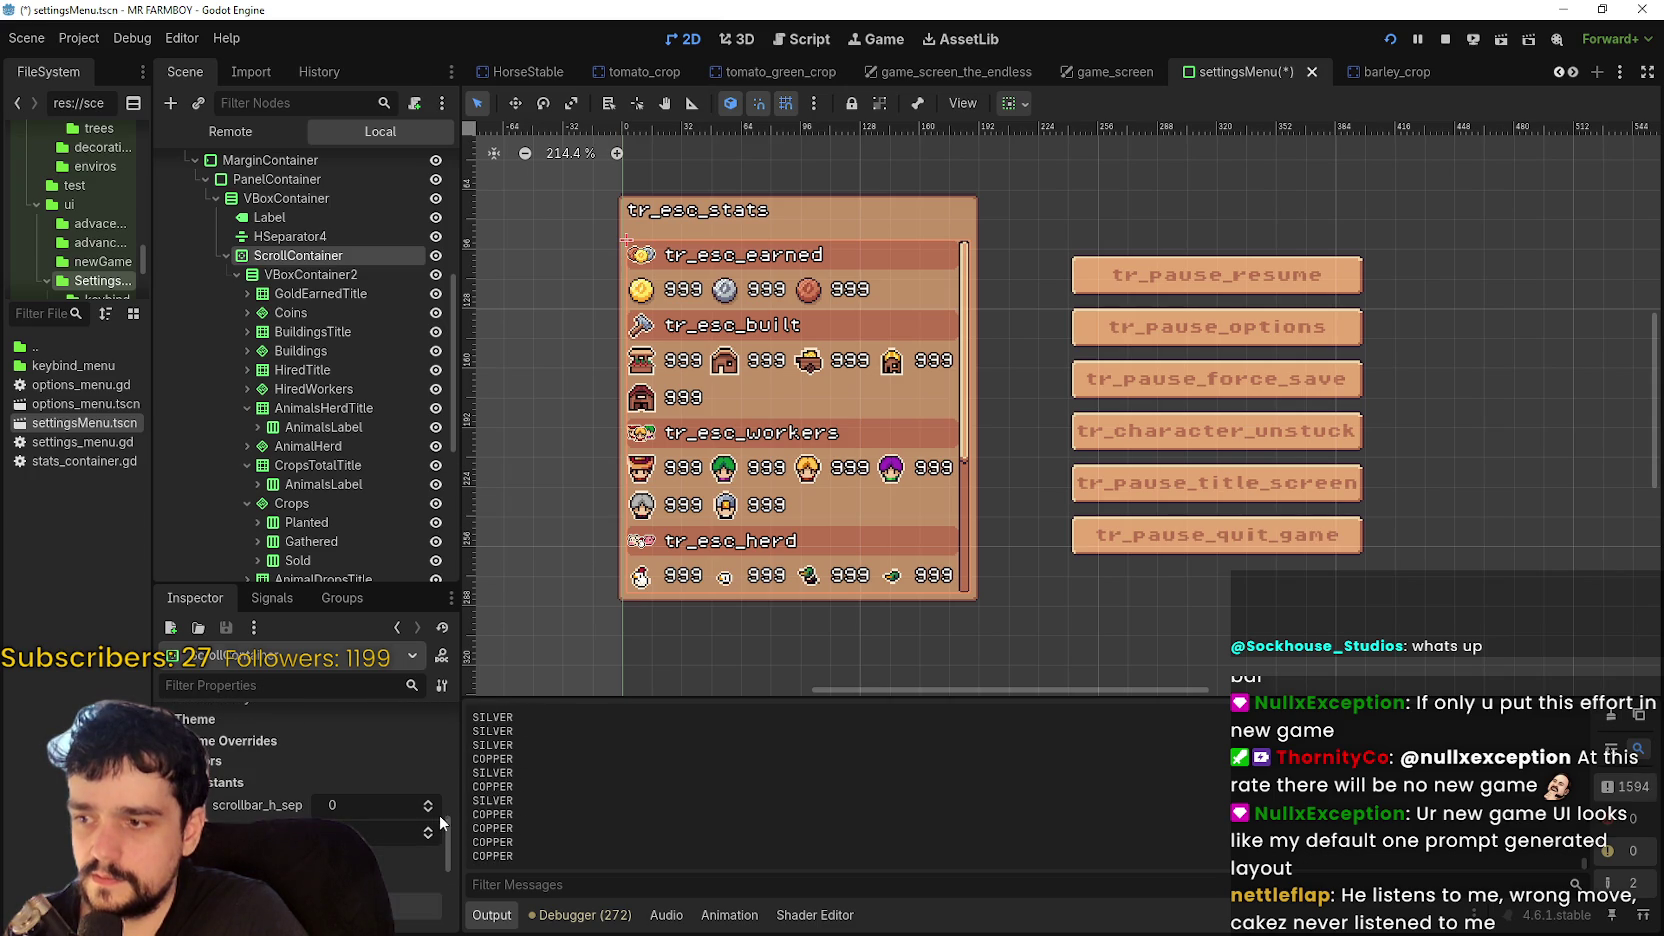
- Try scrollbar_h_separation values up to 6 and down to -1, returning to 0
click(429, 806)
click(429, 806)
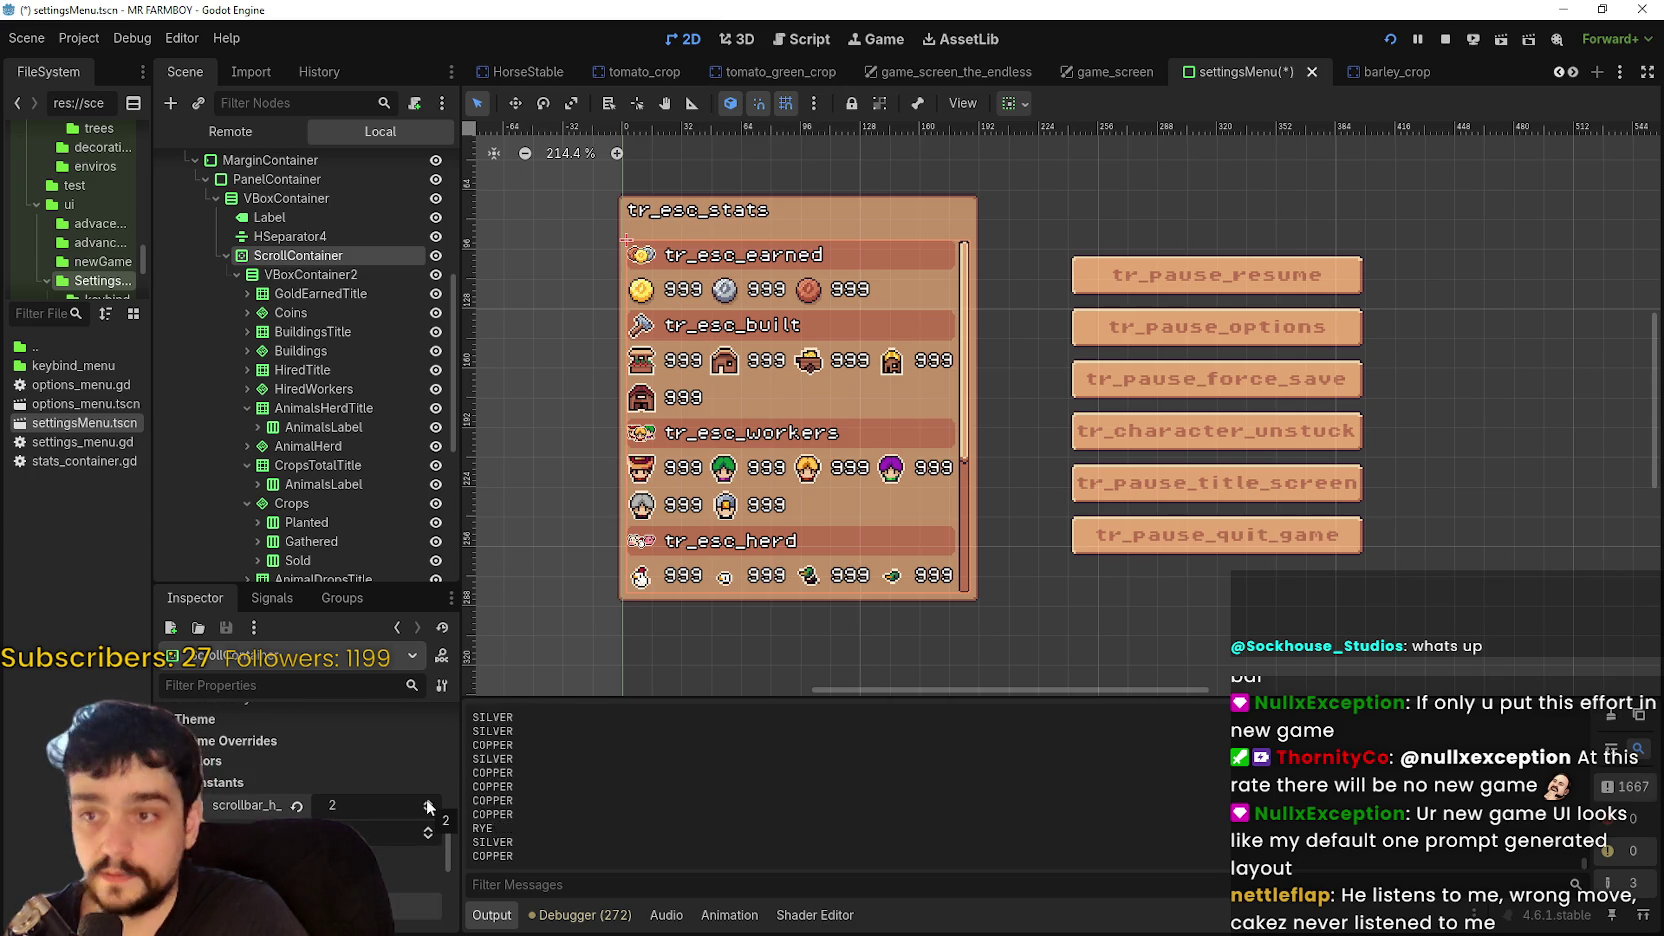
click(428, 806)
click(428, 806)
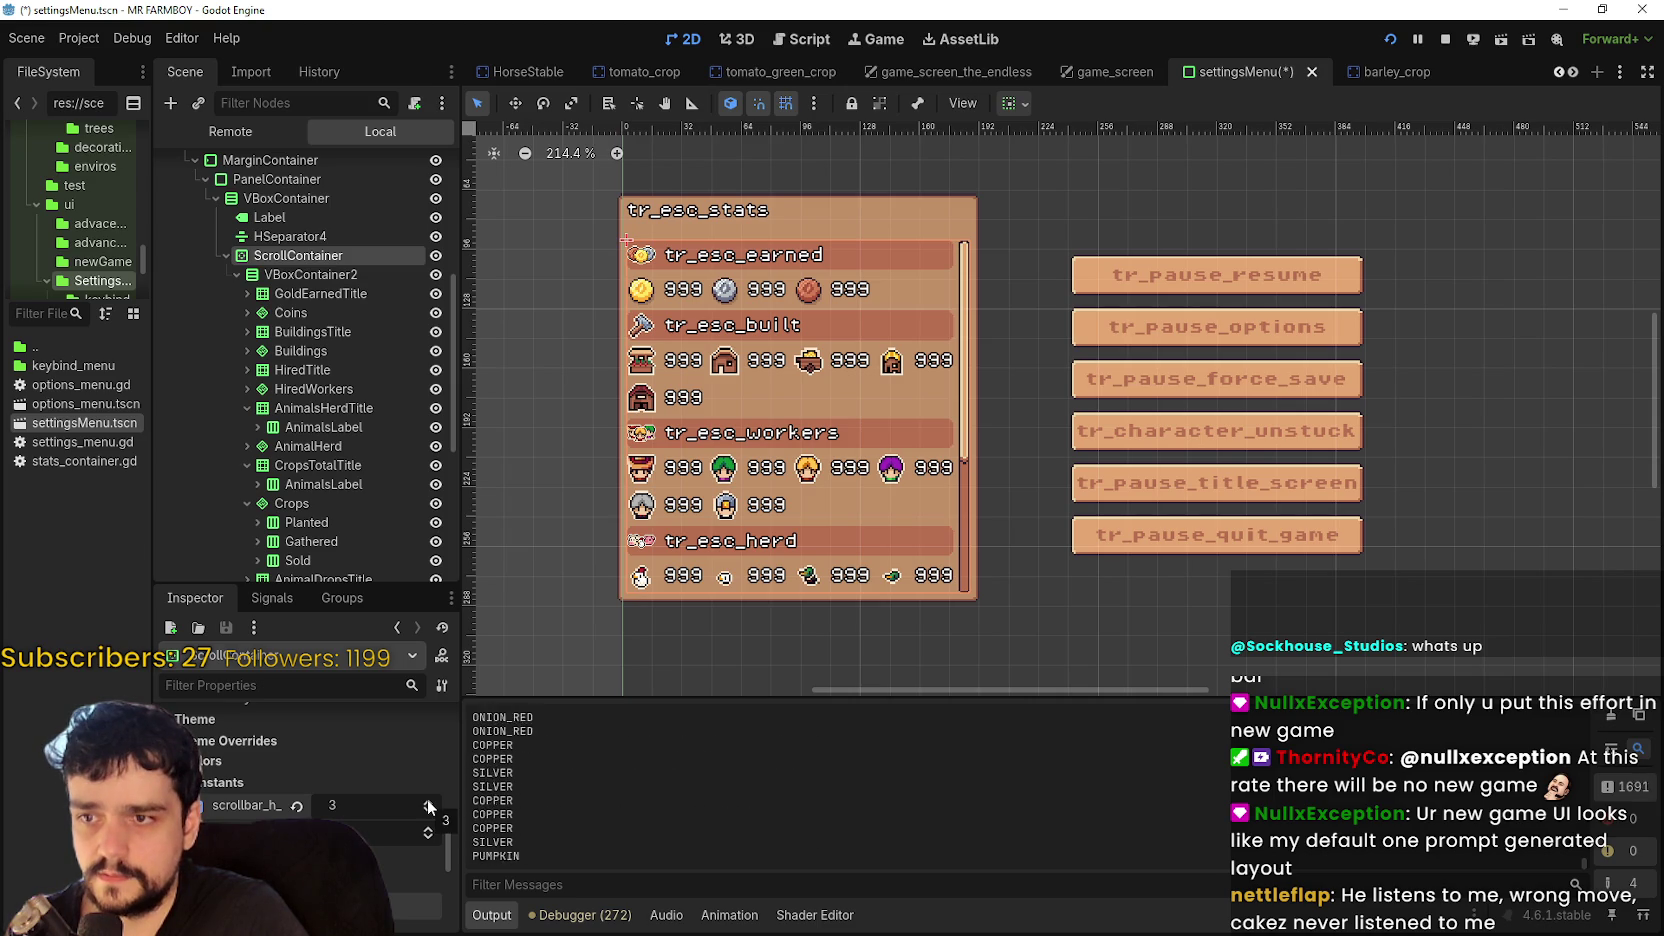
click(428, 806)
click(428, 806)
click(430, 812)
click(430, 812)
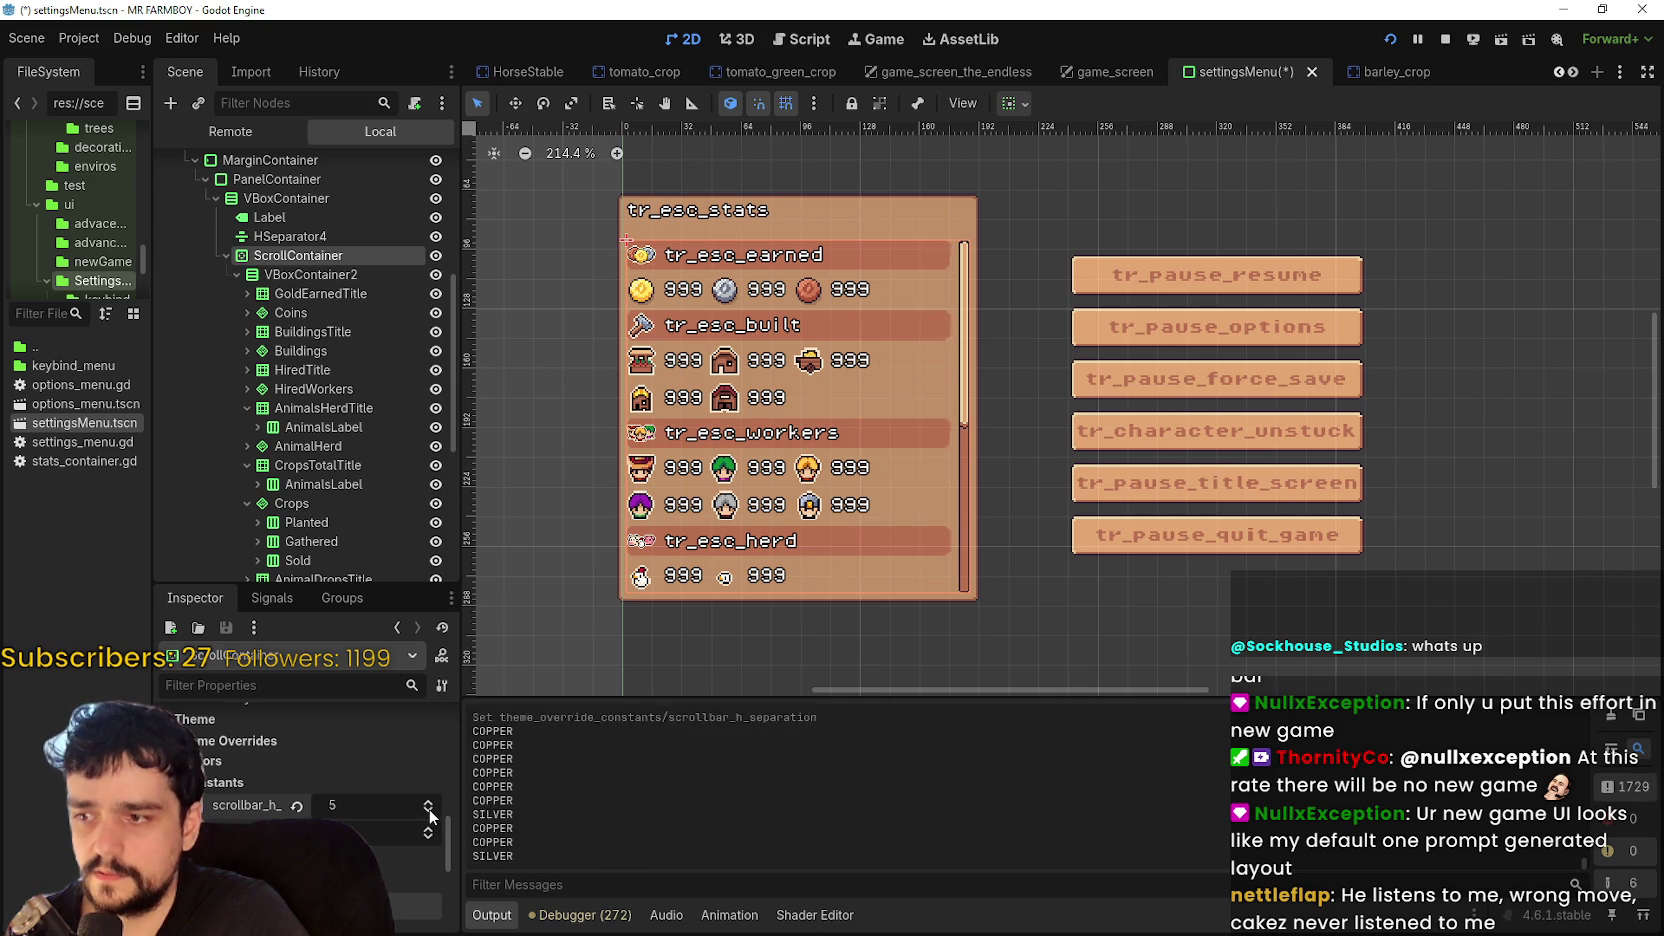
click(430, 812)
click(430, 812)
click(430, 812)
click(430, 812)
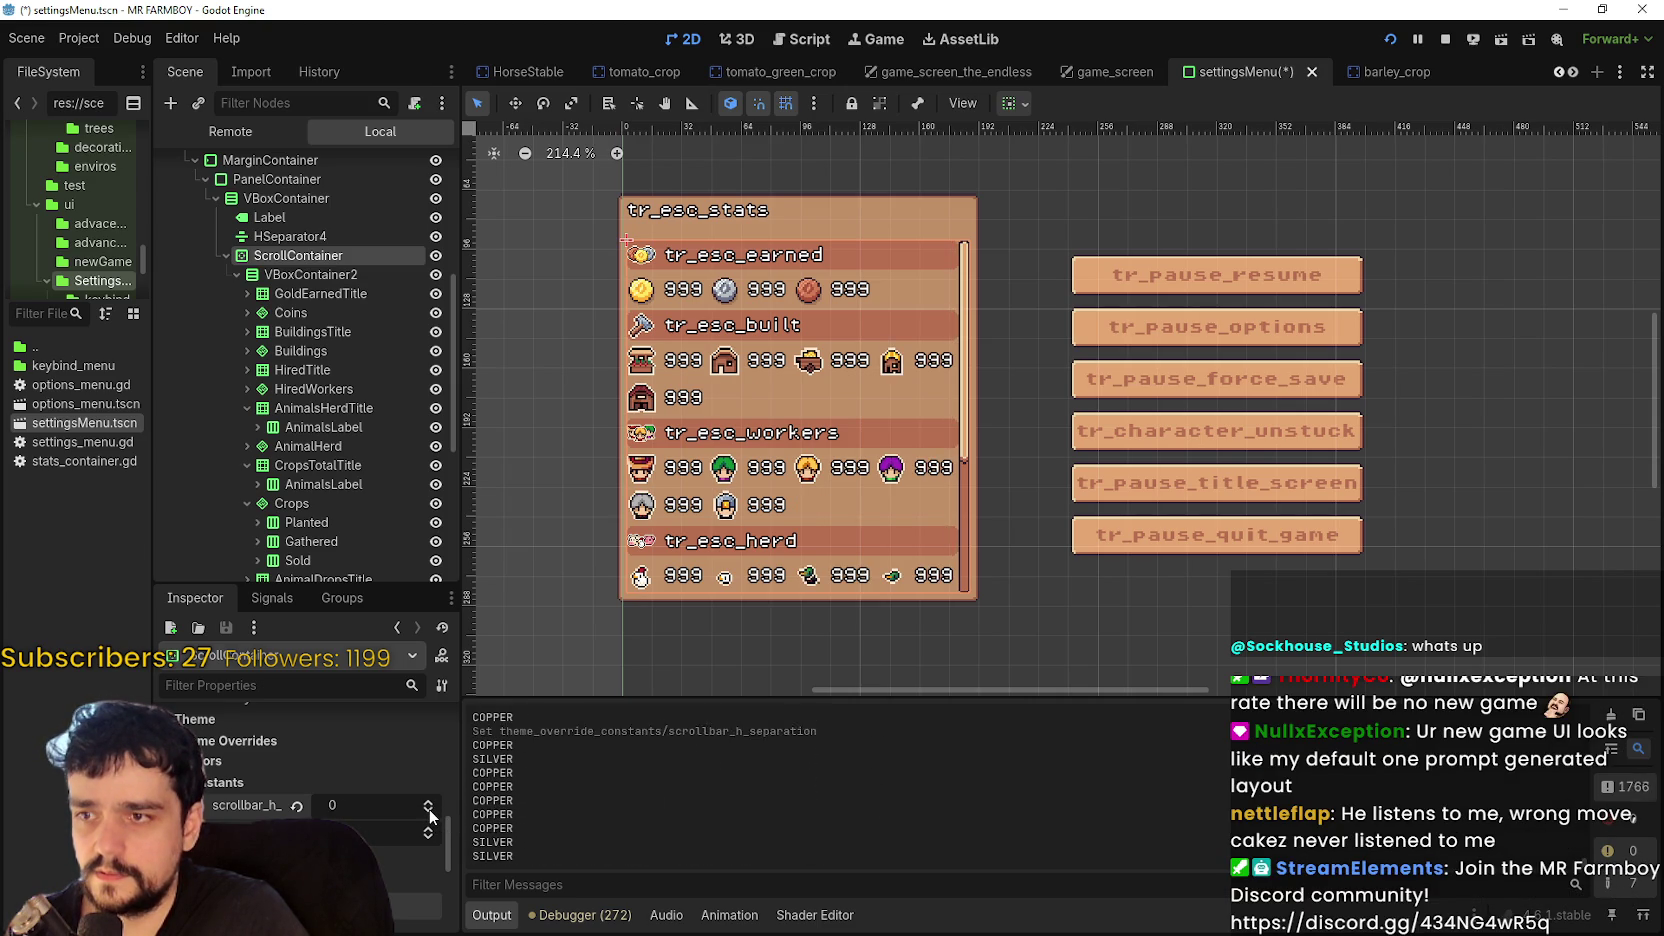
click(430, 812)
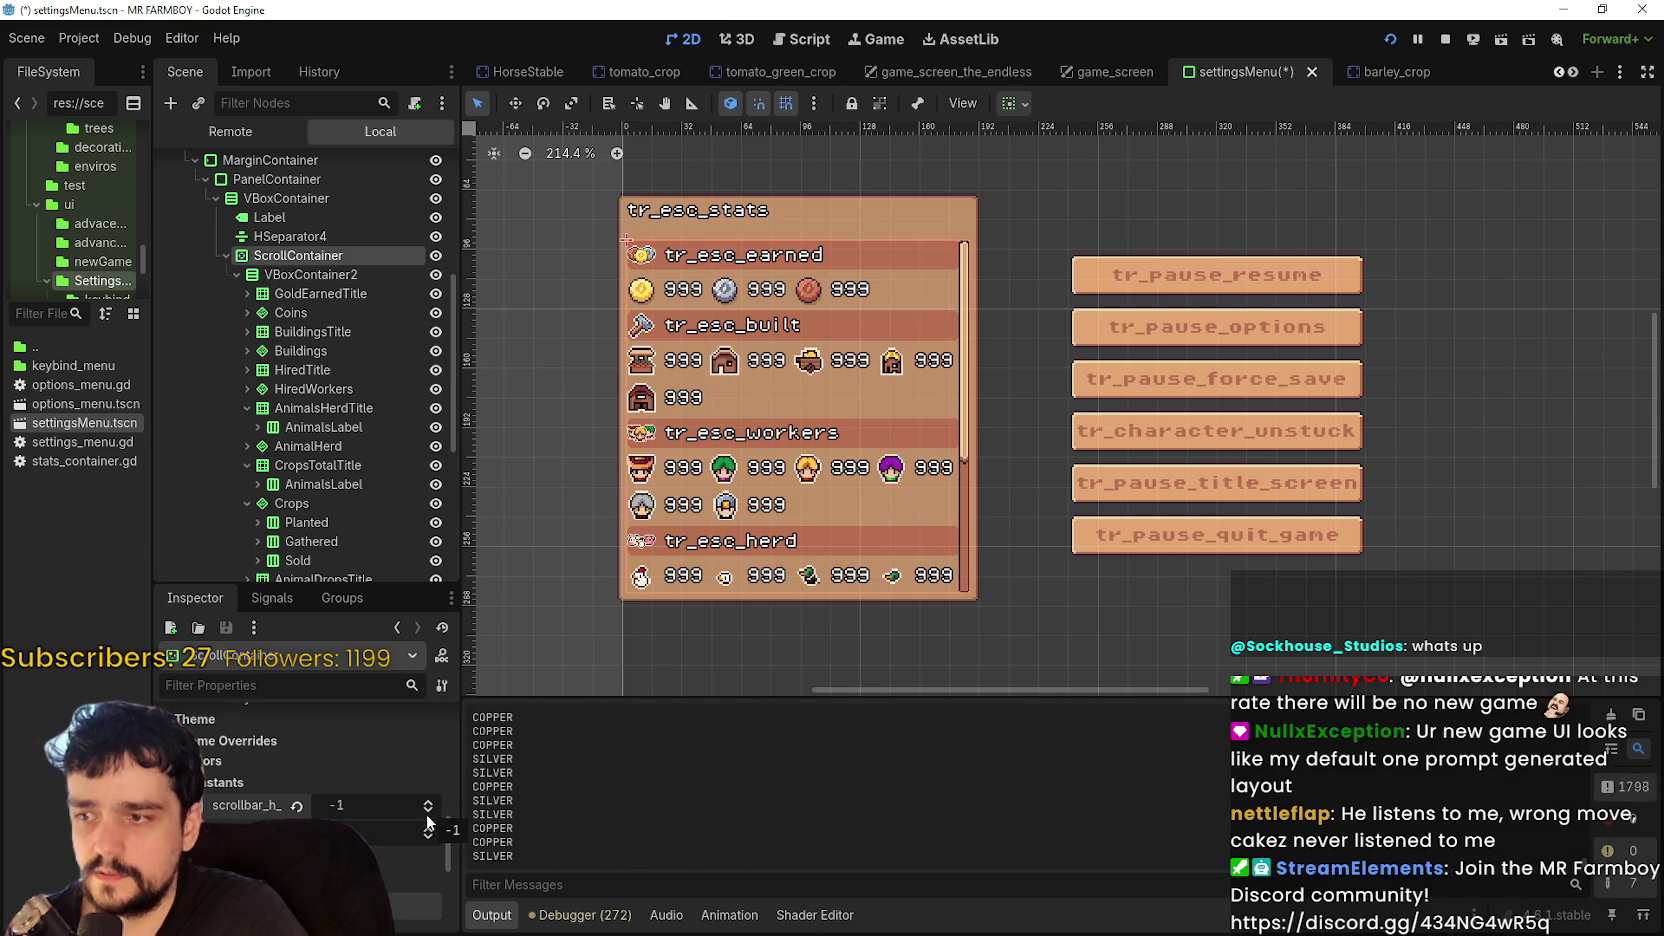
click(428, 806)
scroll(904, 430, up, 3)
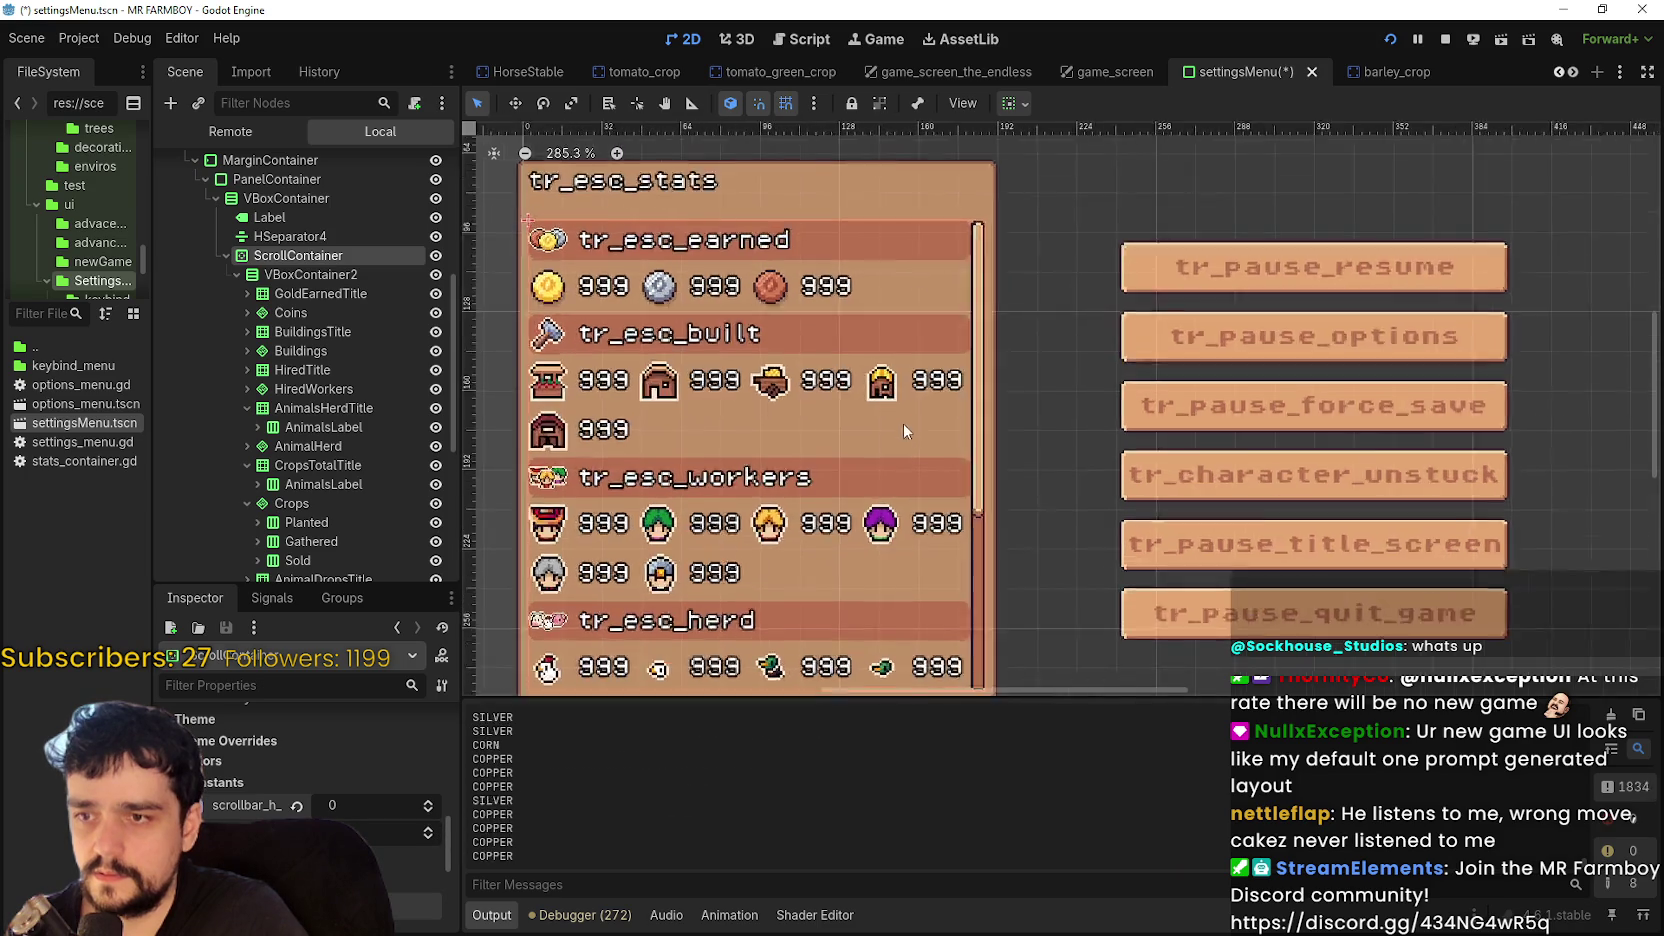
scroll(904, 431, down, 3)
scroll(1043, 443, up, 4)
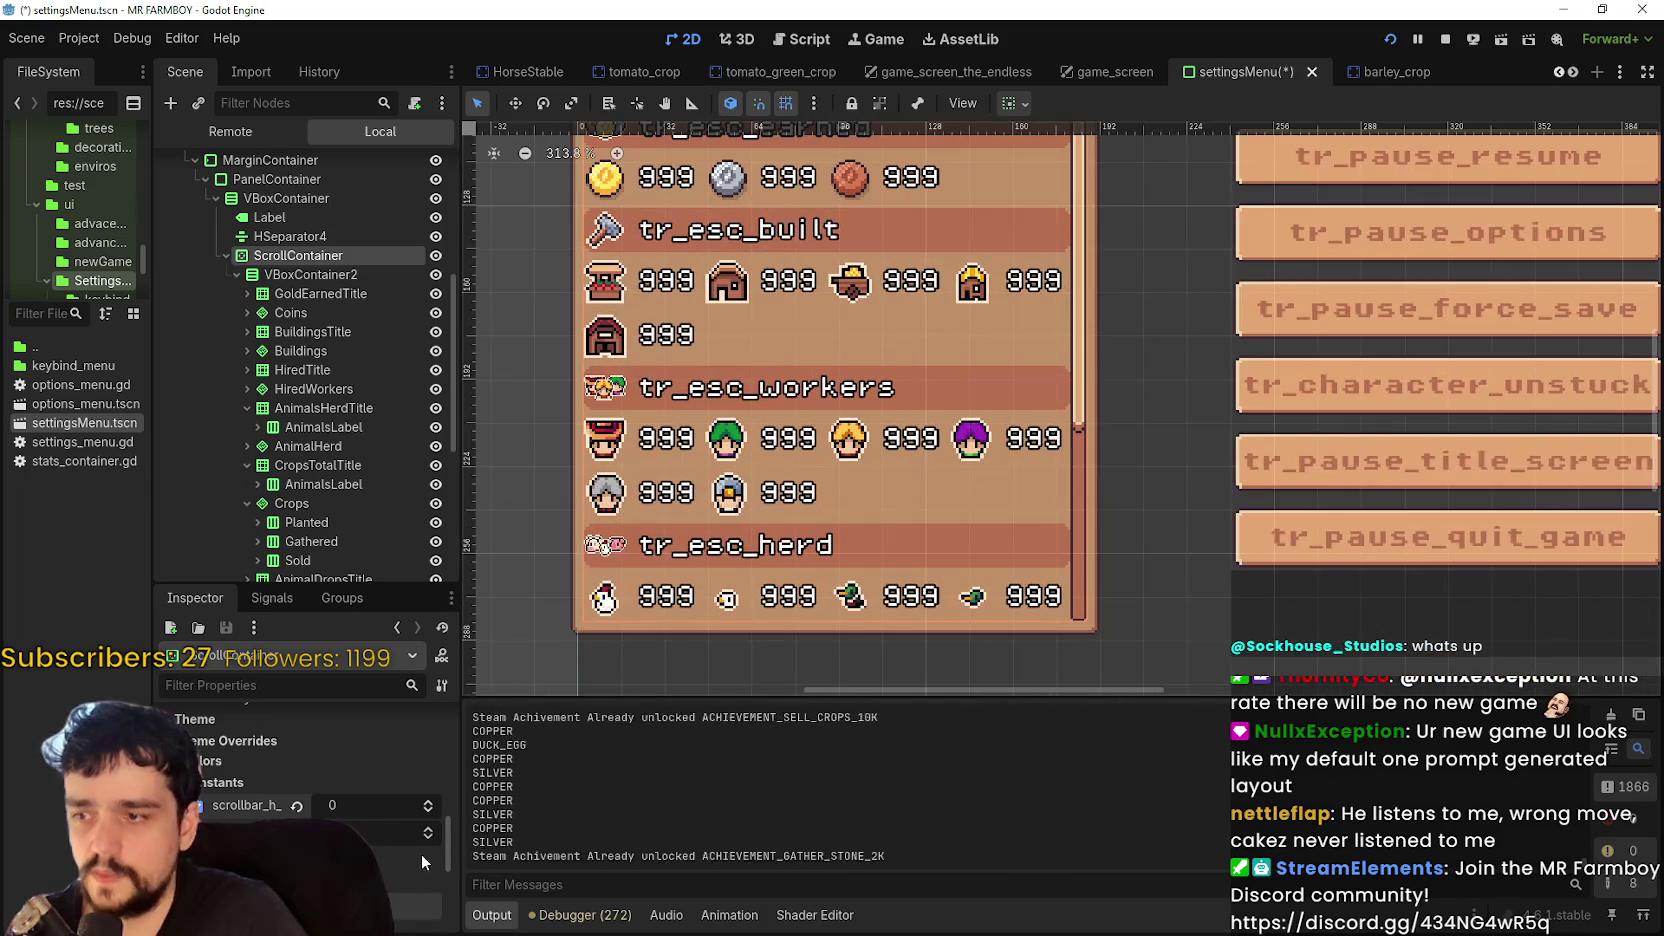
- Raise scrollbar_h_separation to 11, then lower it to 3 to restore four columns
click(428, 806)
click(428, 806)
click(428, 806)
click(428, 806)
click(428, 806)
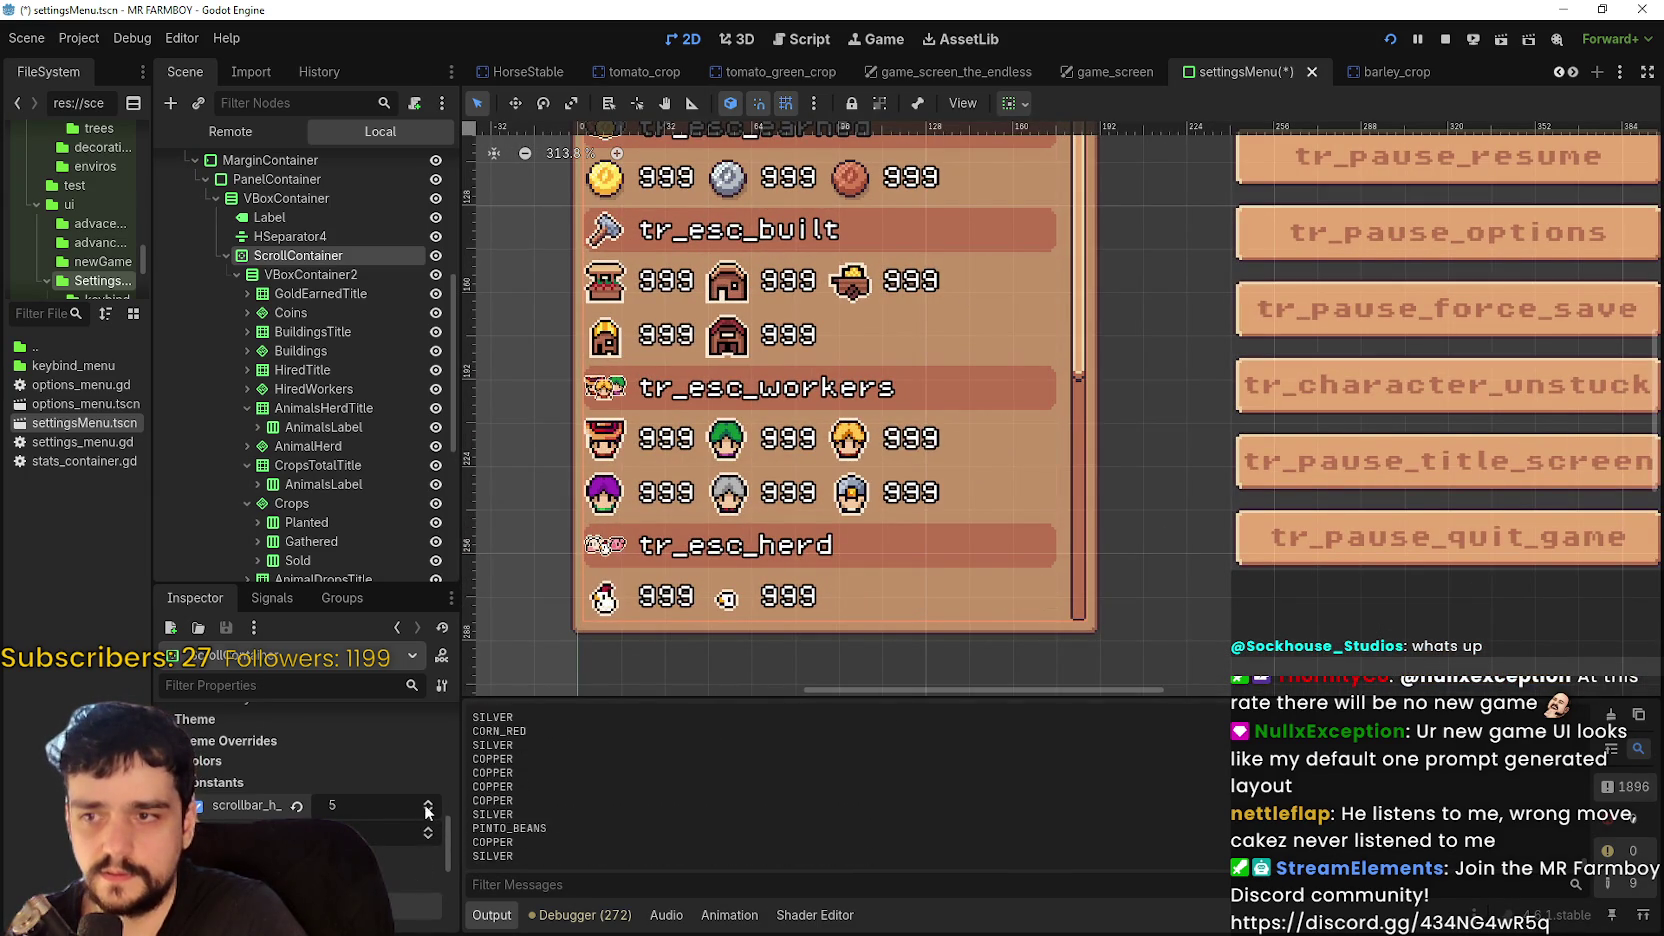
click(428, 806)
click(428, 806)
click(428, 806)
click(428, 806)
click(428, 806)
click(428, 806)
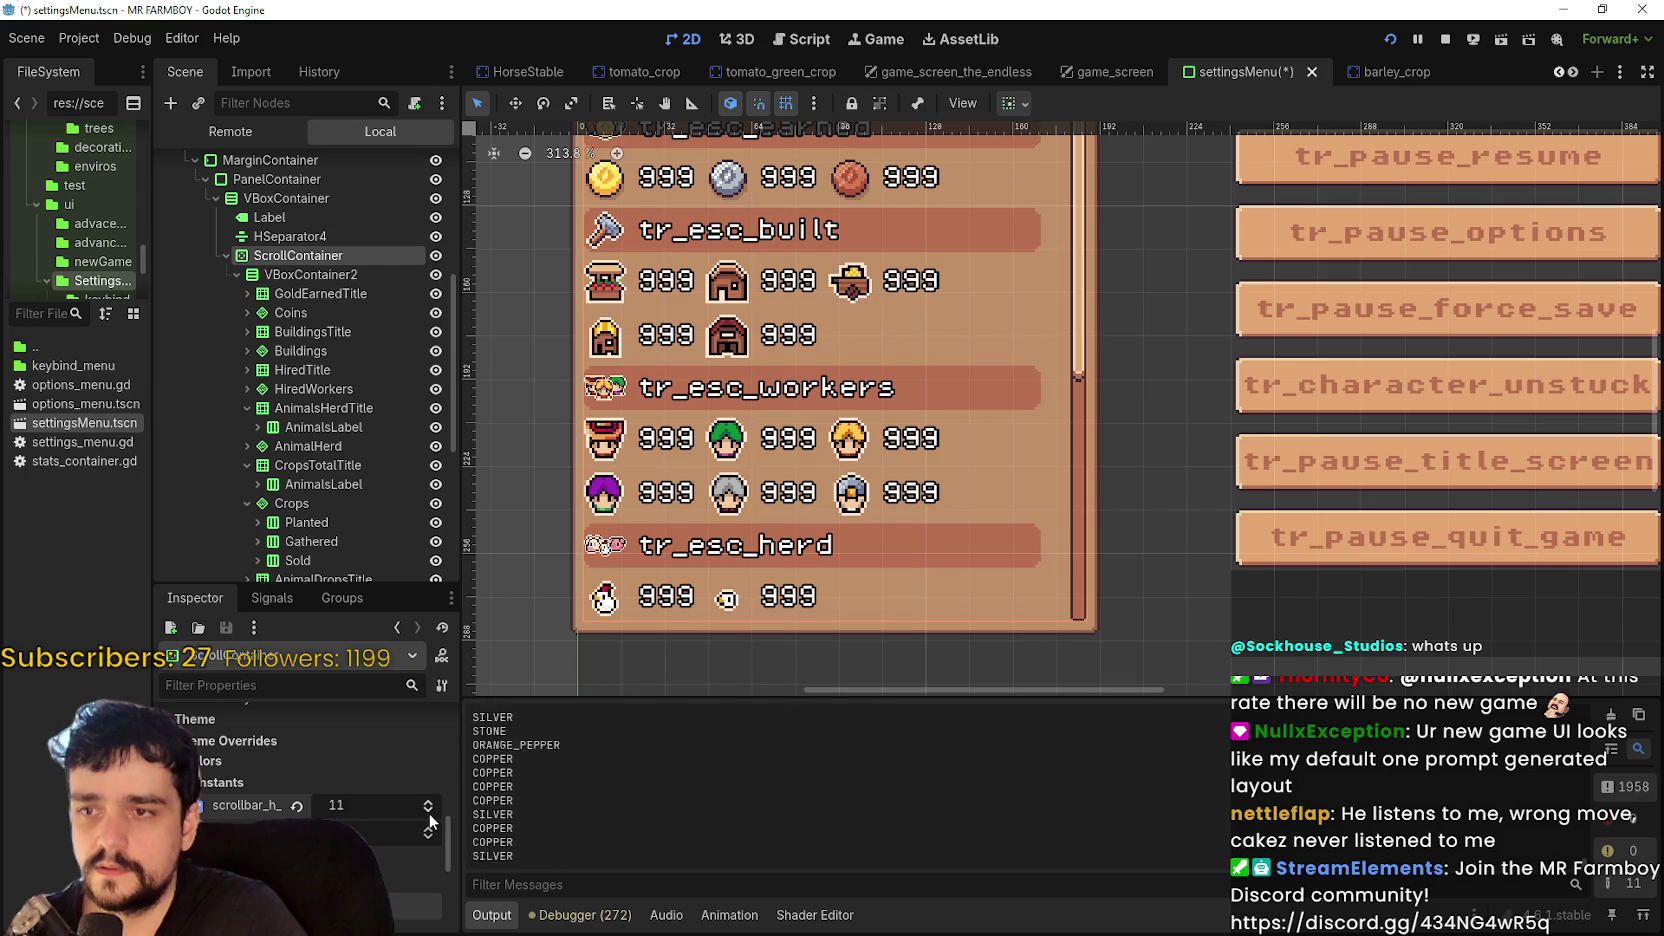
click(428, 812)
click(428, 812)
click(428, 812)
click(428, 812)
click(428, 812)
click(428, 812)
click(428, 812)
click(428, 812)
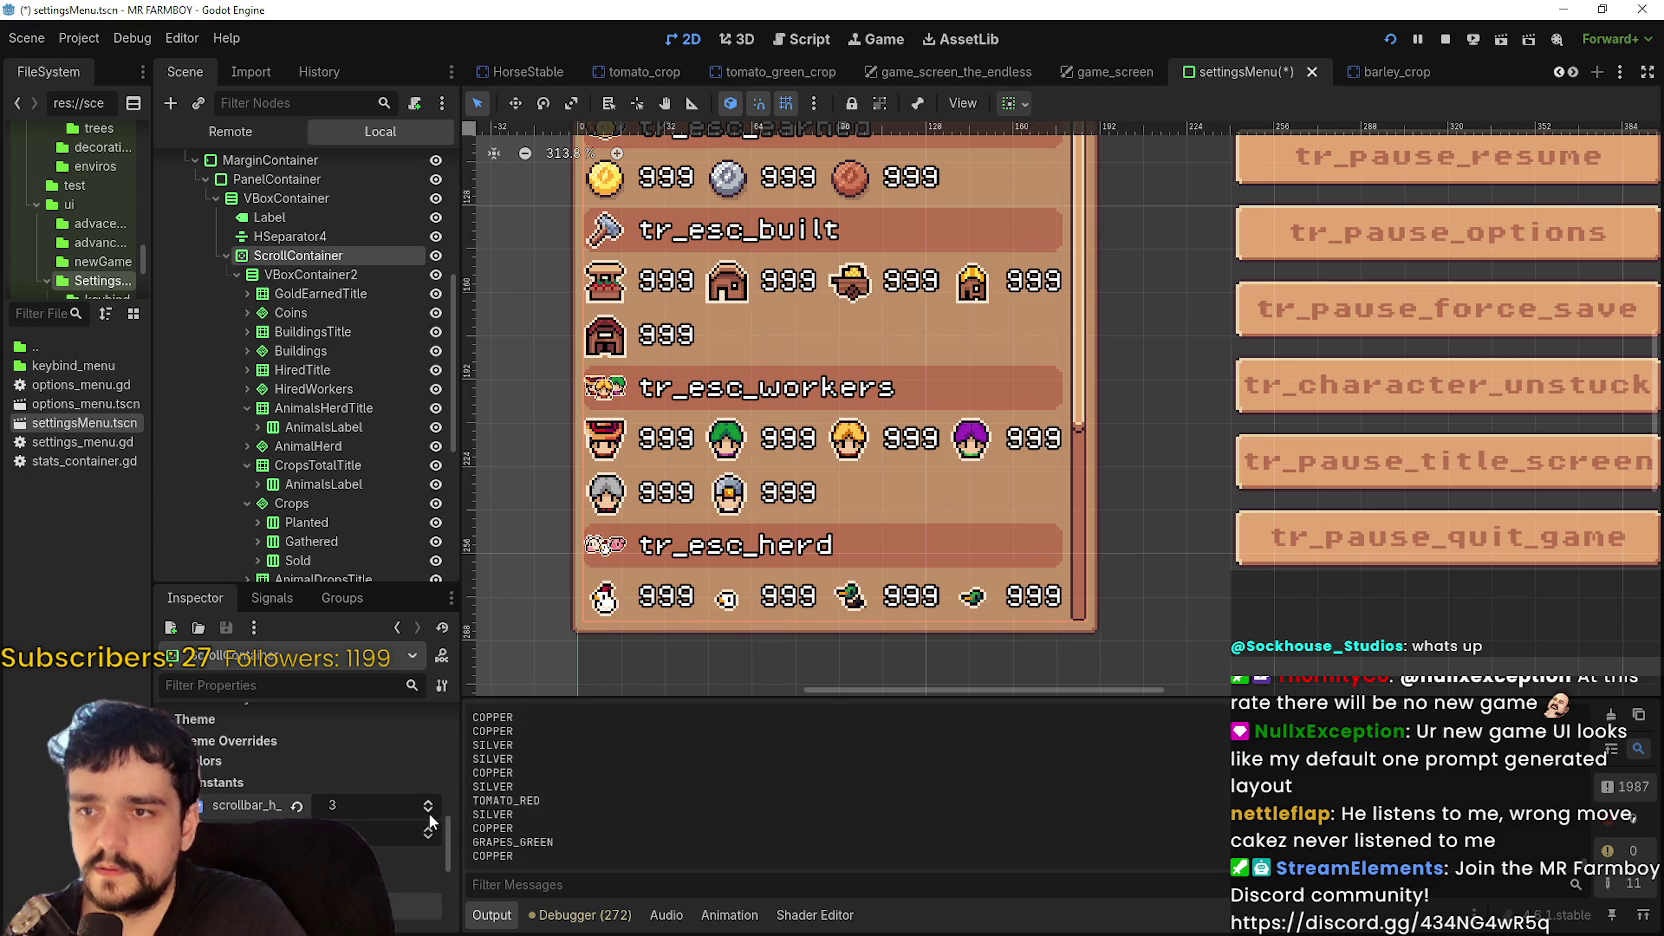
- Step scrollbar_h_separation from 0 through 2 to a final value of 3
scroll(1026, 338, down, 1)
scroll(1026, 338, up, 2)
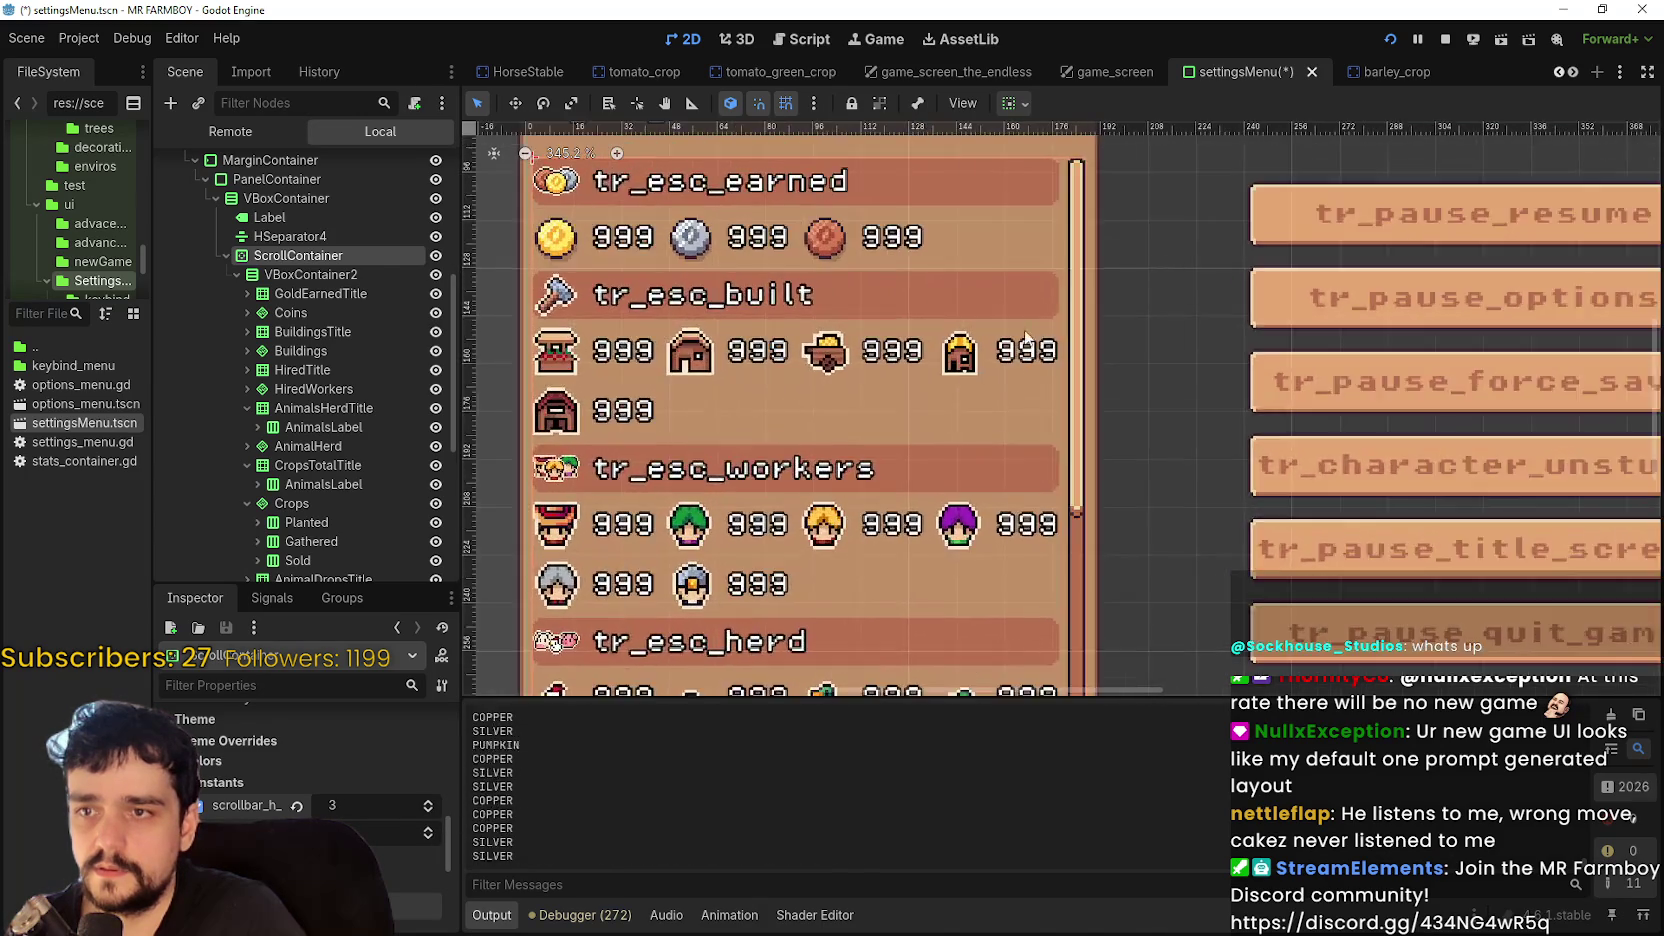
scroll(1086, 170, up, 8)
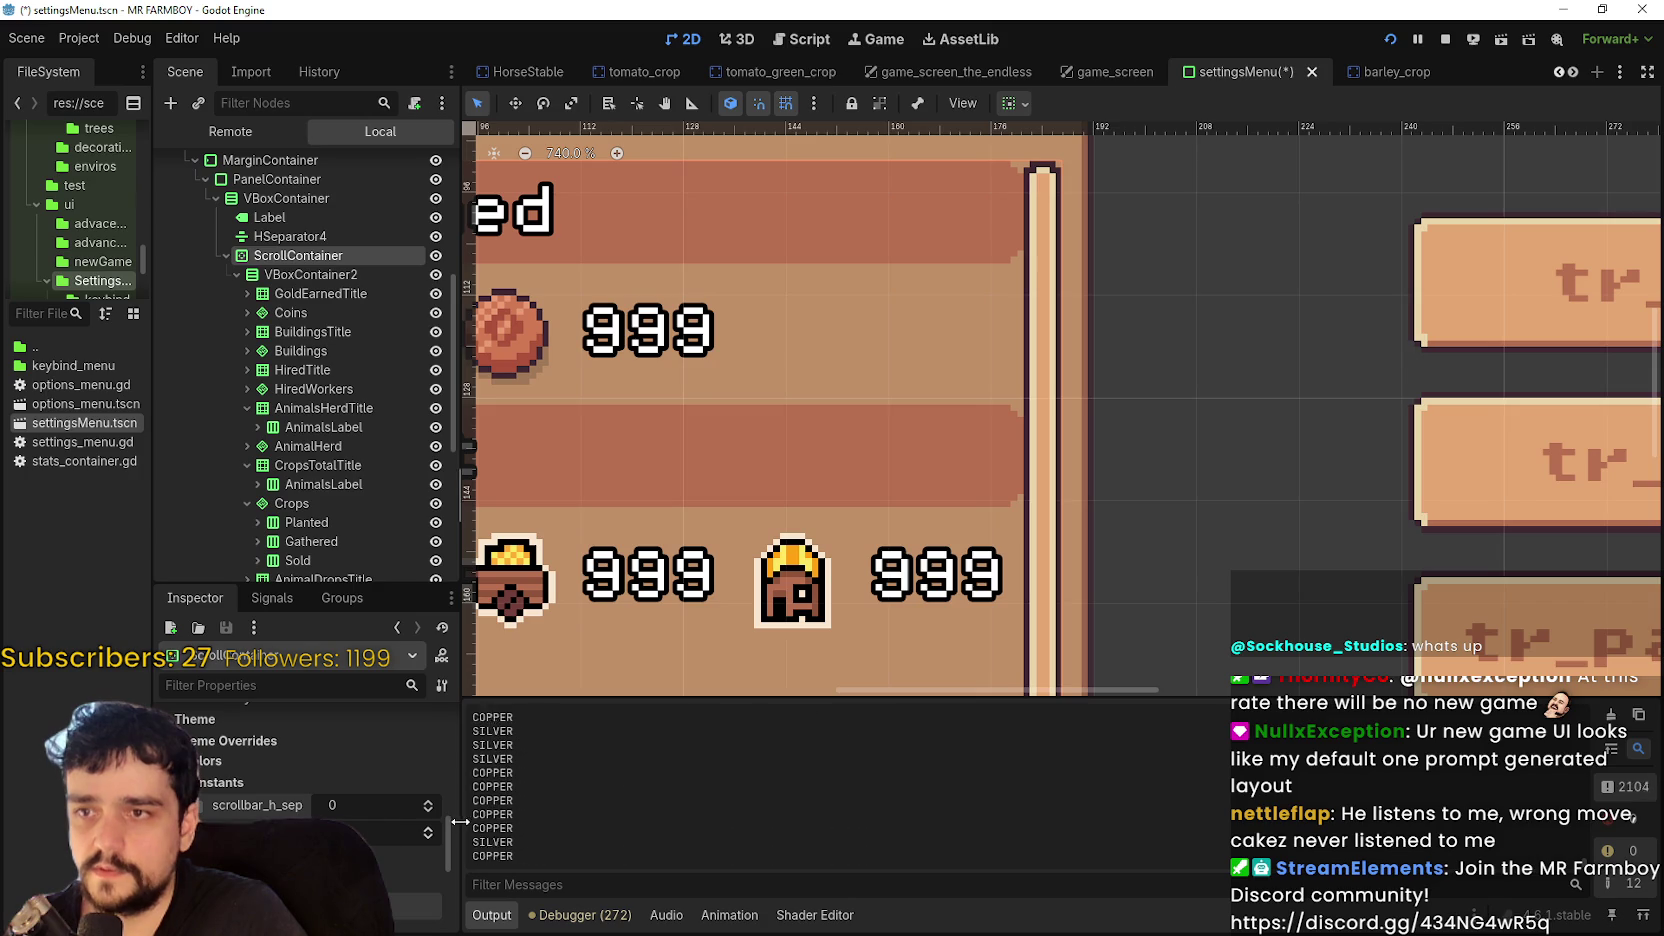
click(428, 801)
click(428, 801)
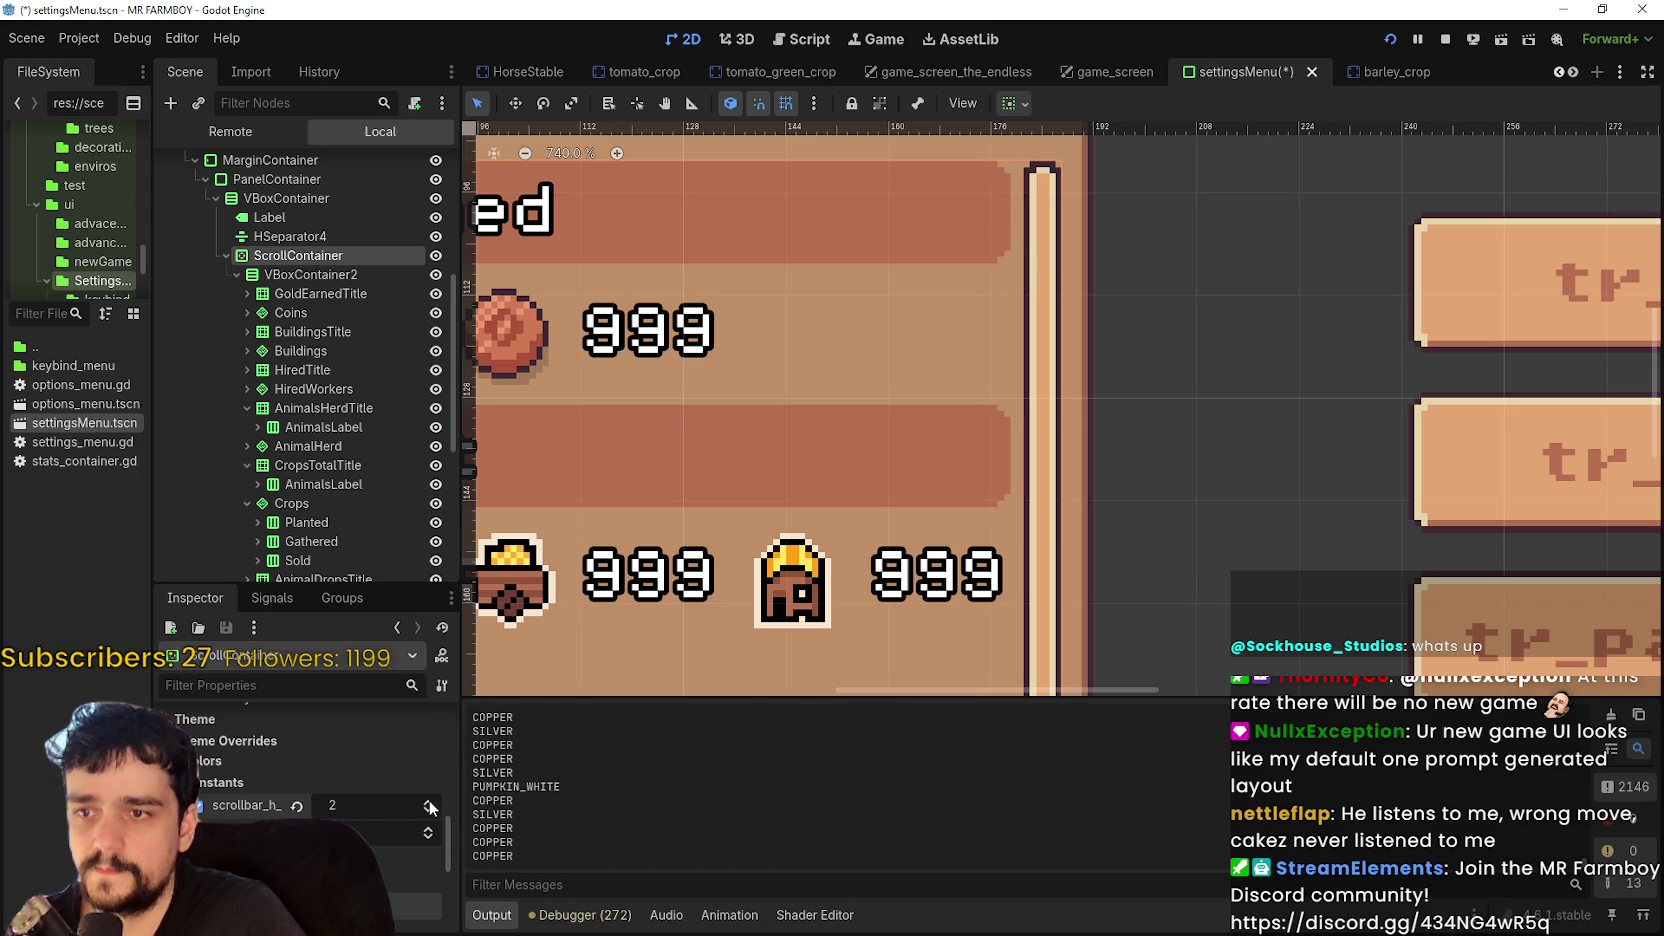
click(428, 803)
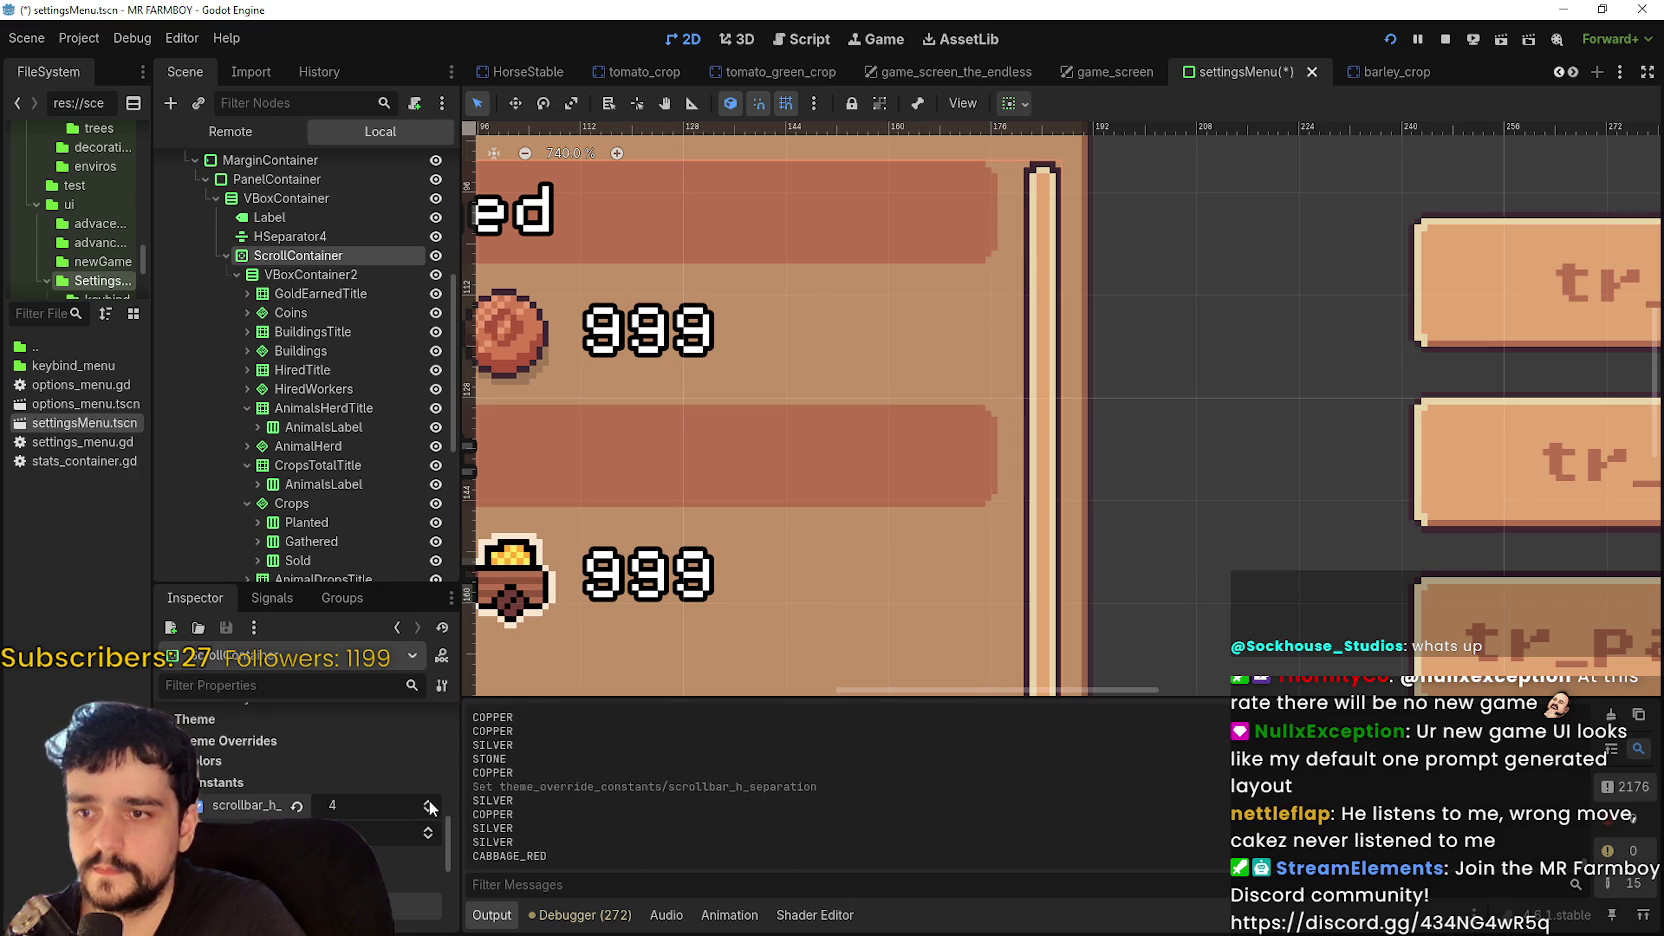
scroll(836, 425, down, 6)
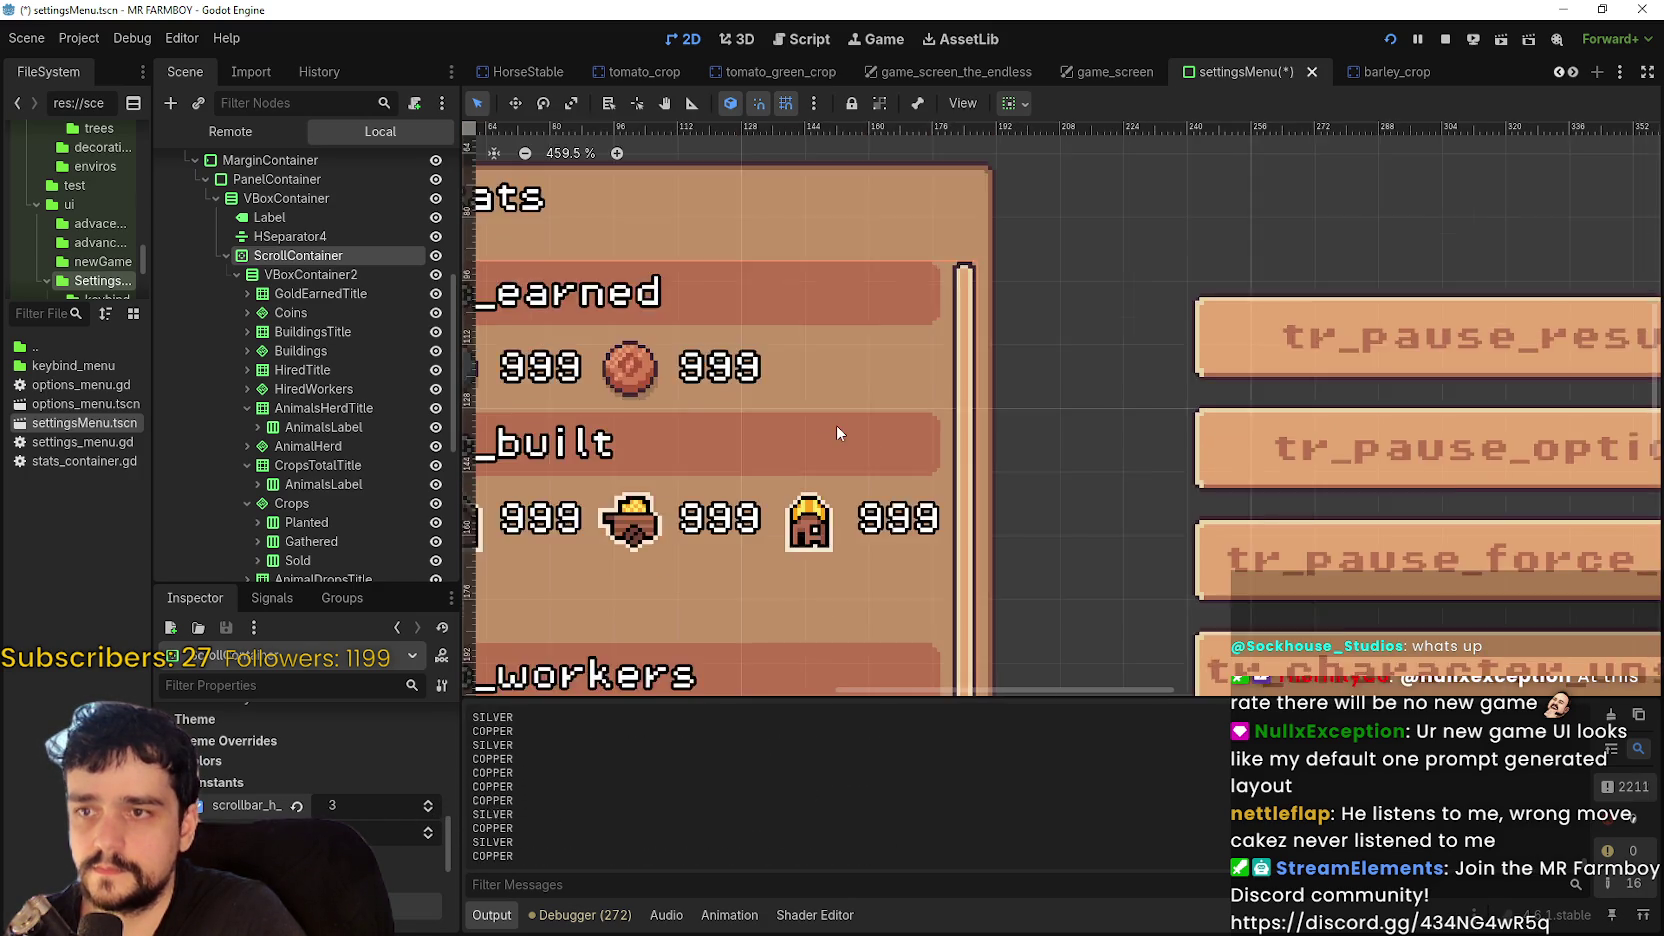
key(alt+Tab)
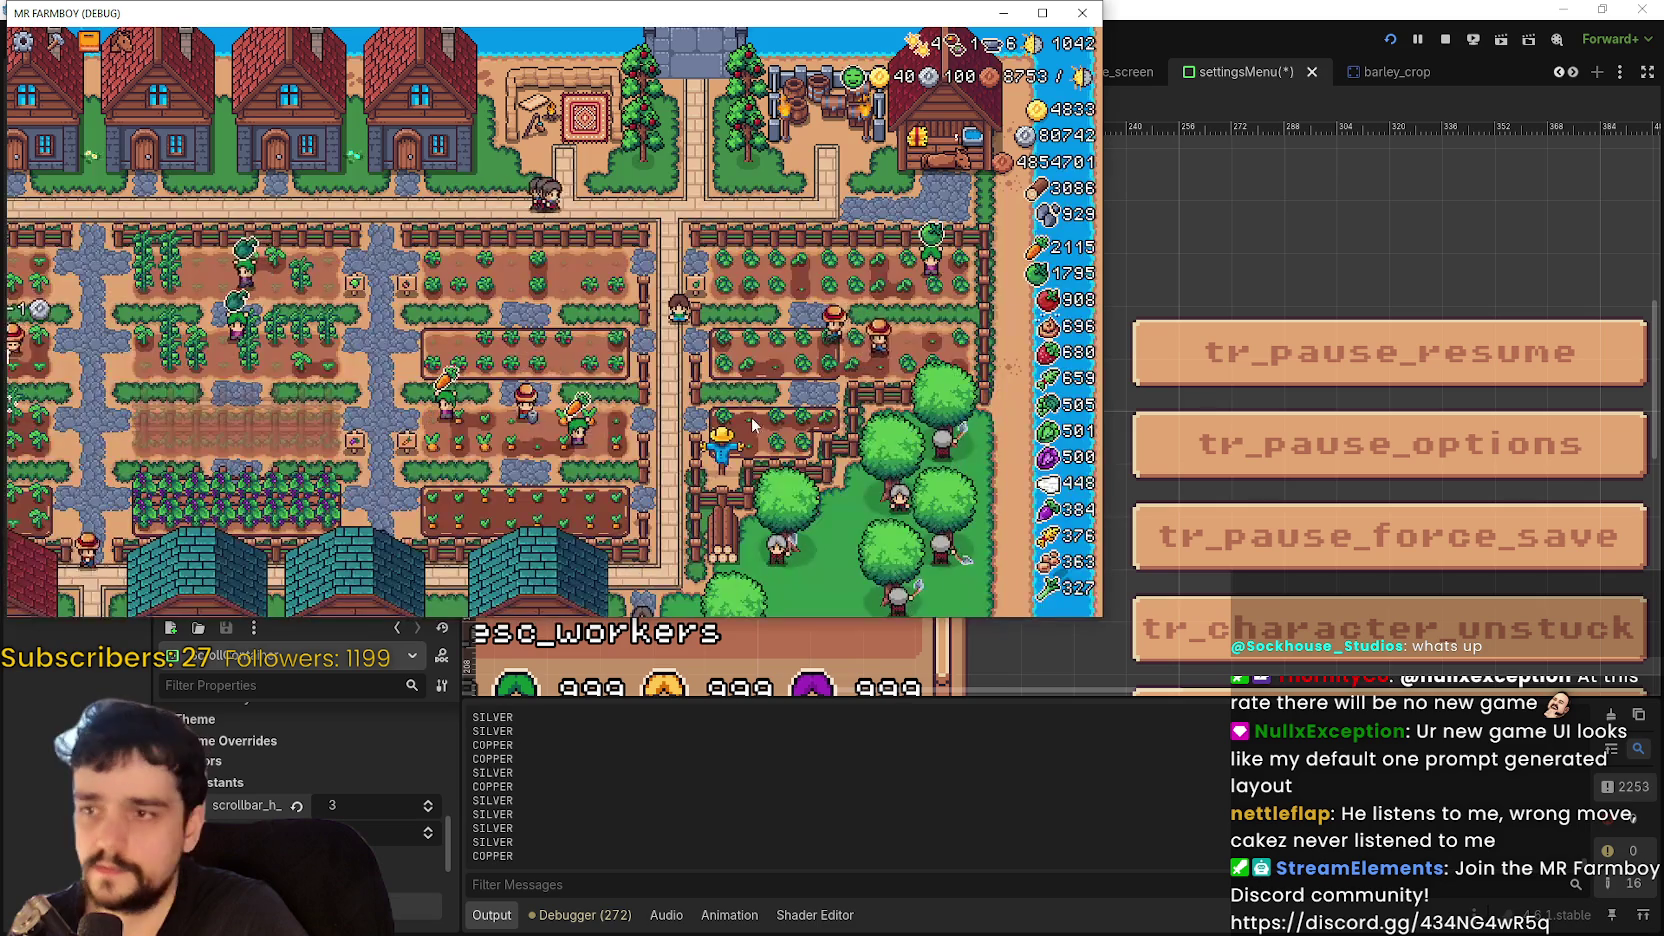
key(Escape)
scroll(172, 395, down, 2)
scroll(172, 395, down, 3)
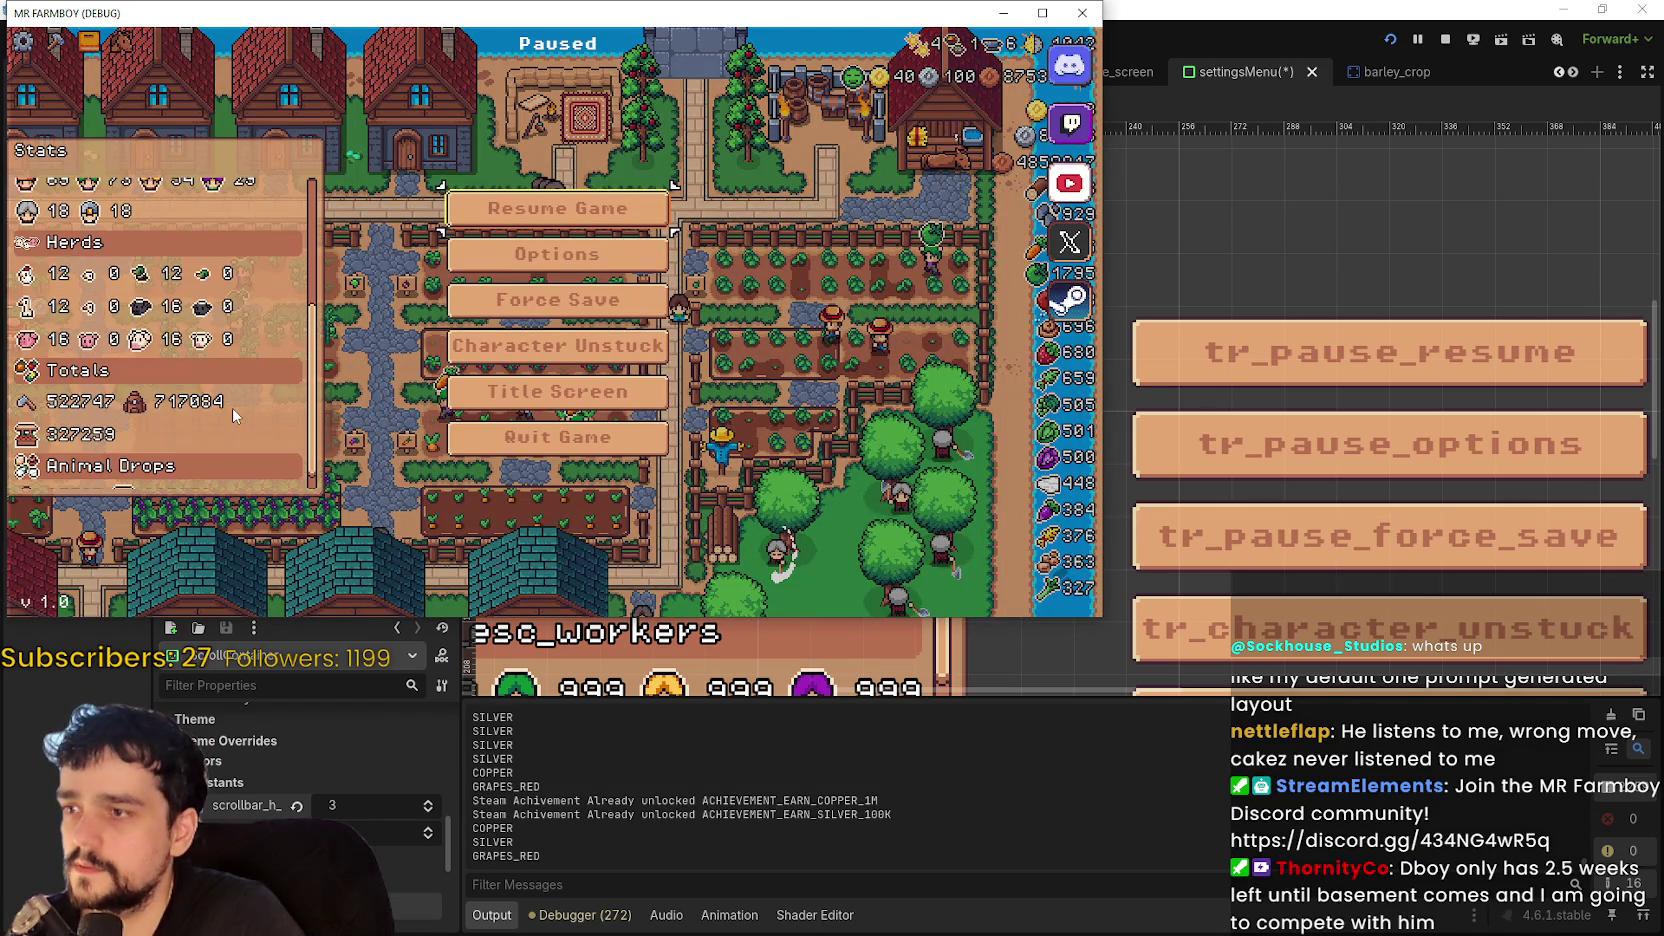
scroll(229, 445, up, 8)
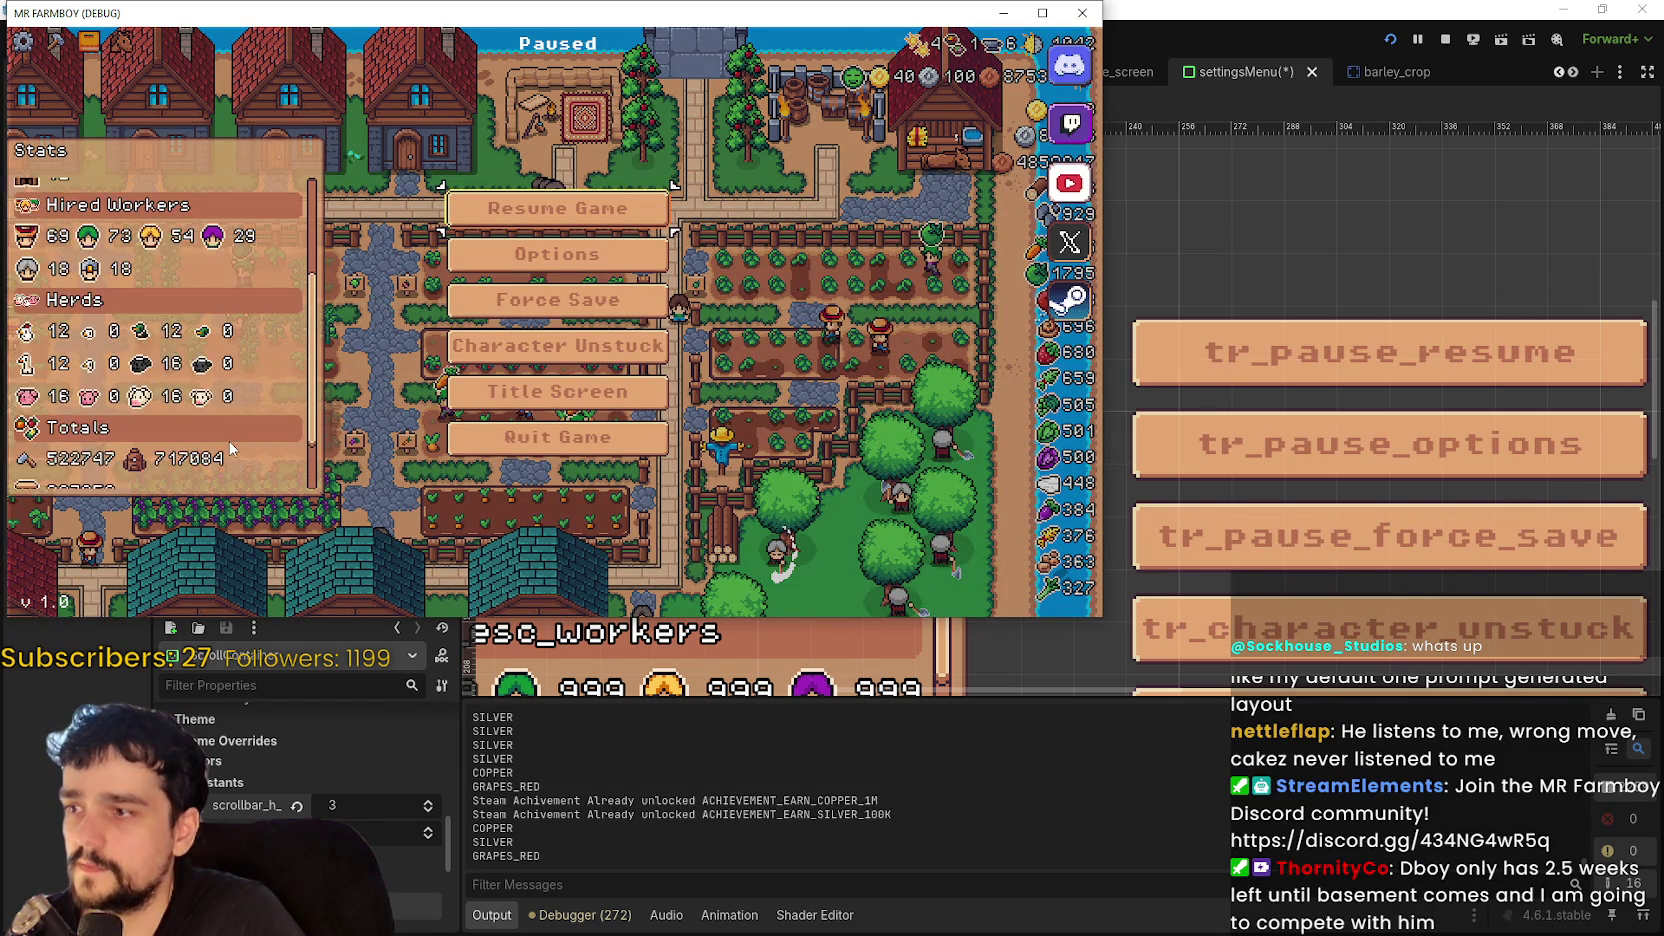
drag(896, 5, 1192, 32)
mouse_move(789, 46)
mouse_down()
mouse_move(1073, 119)
mouse_move(1663, 130)
mouse_up()
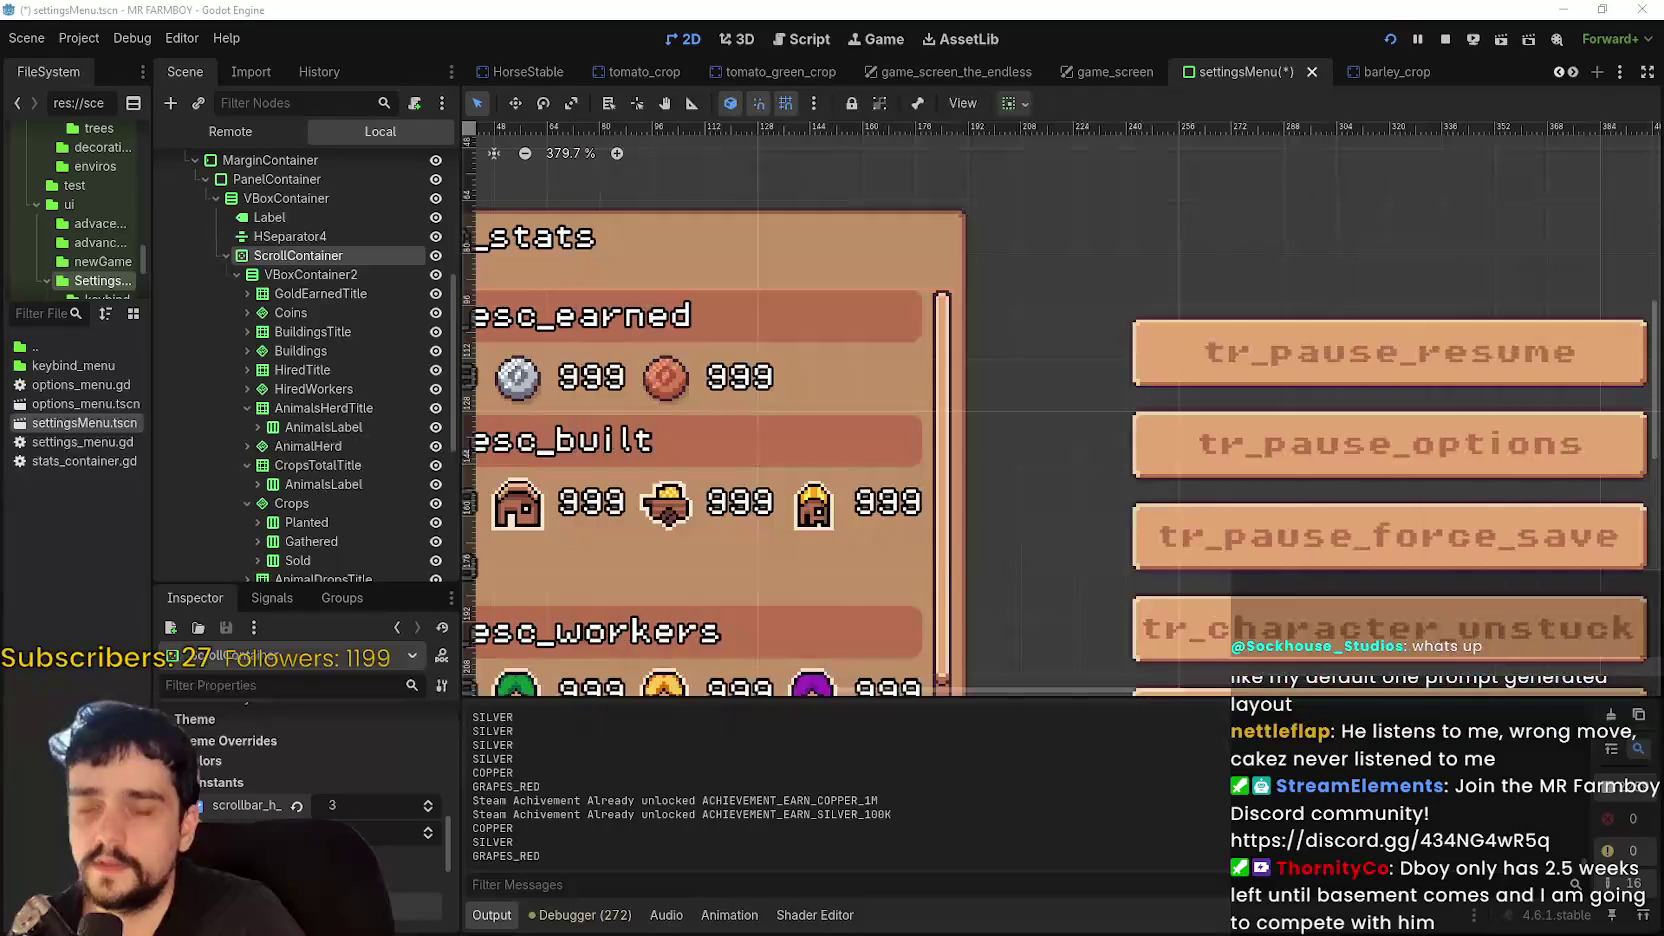
- Compare scrollbar_h_separation values 2, 1 and 0 on the stats grid
scroll(723, 460, down, 1)
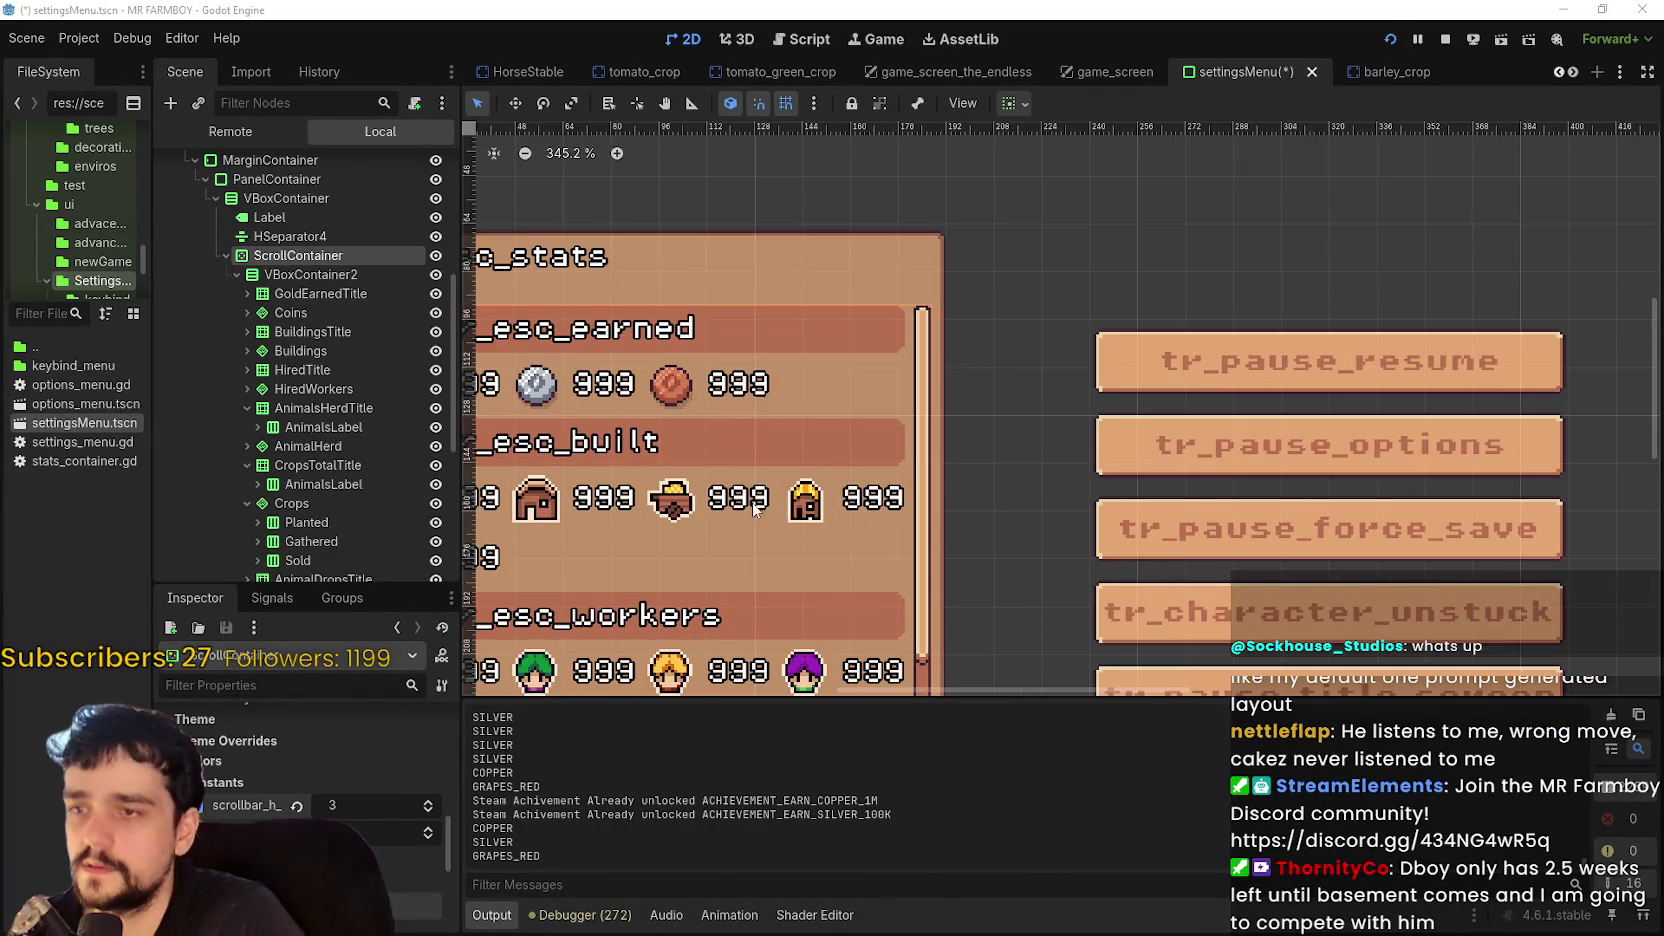
click(428, 810)
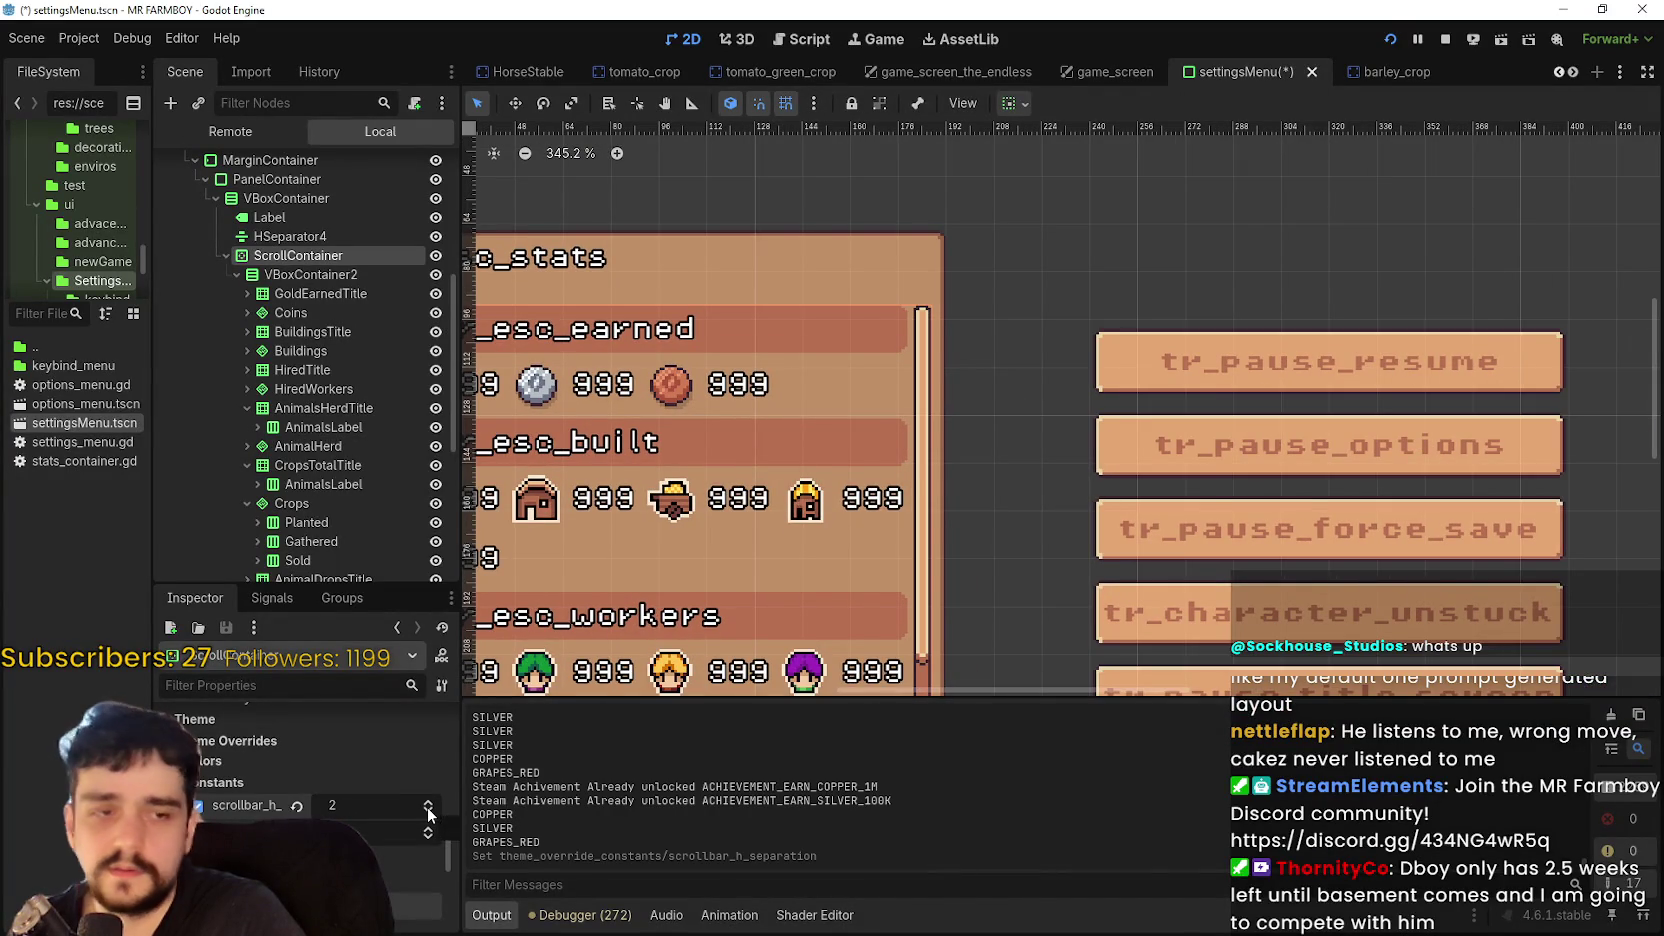
click(428, 810)
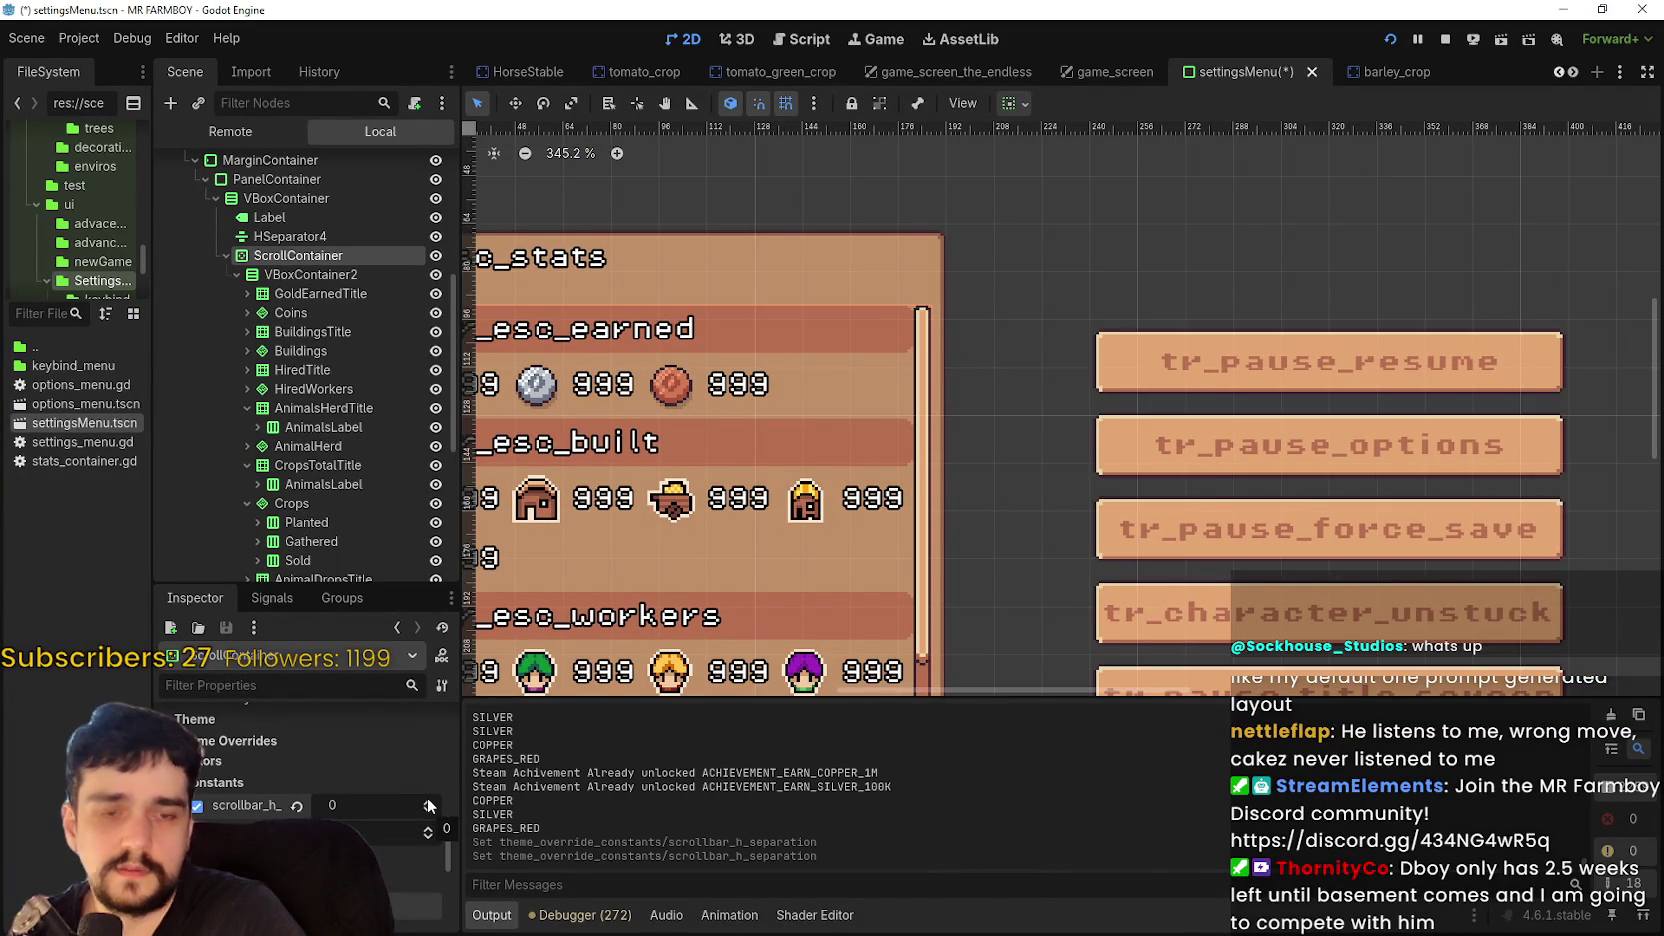
click(430, 802)
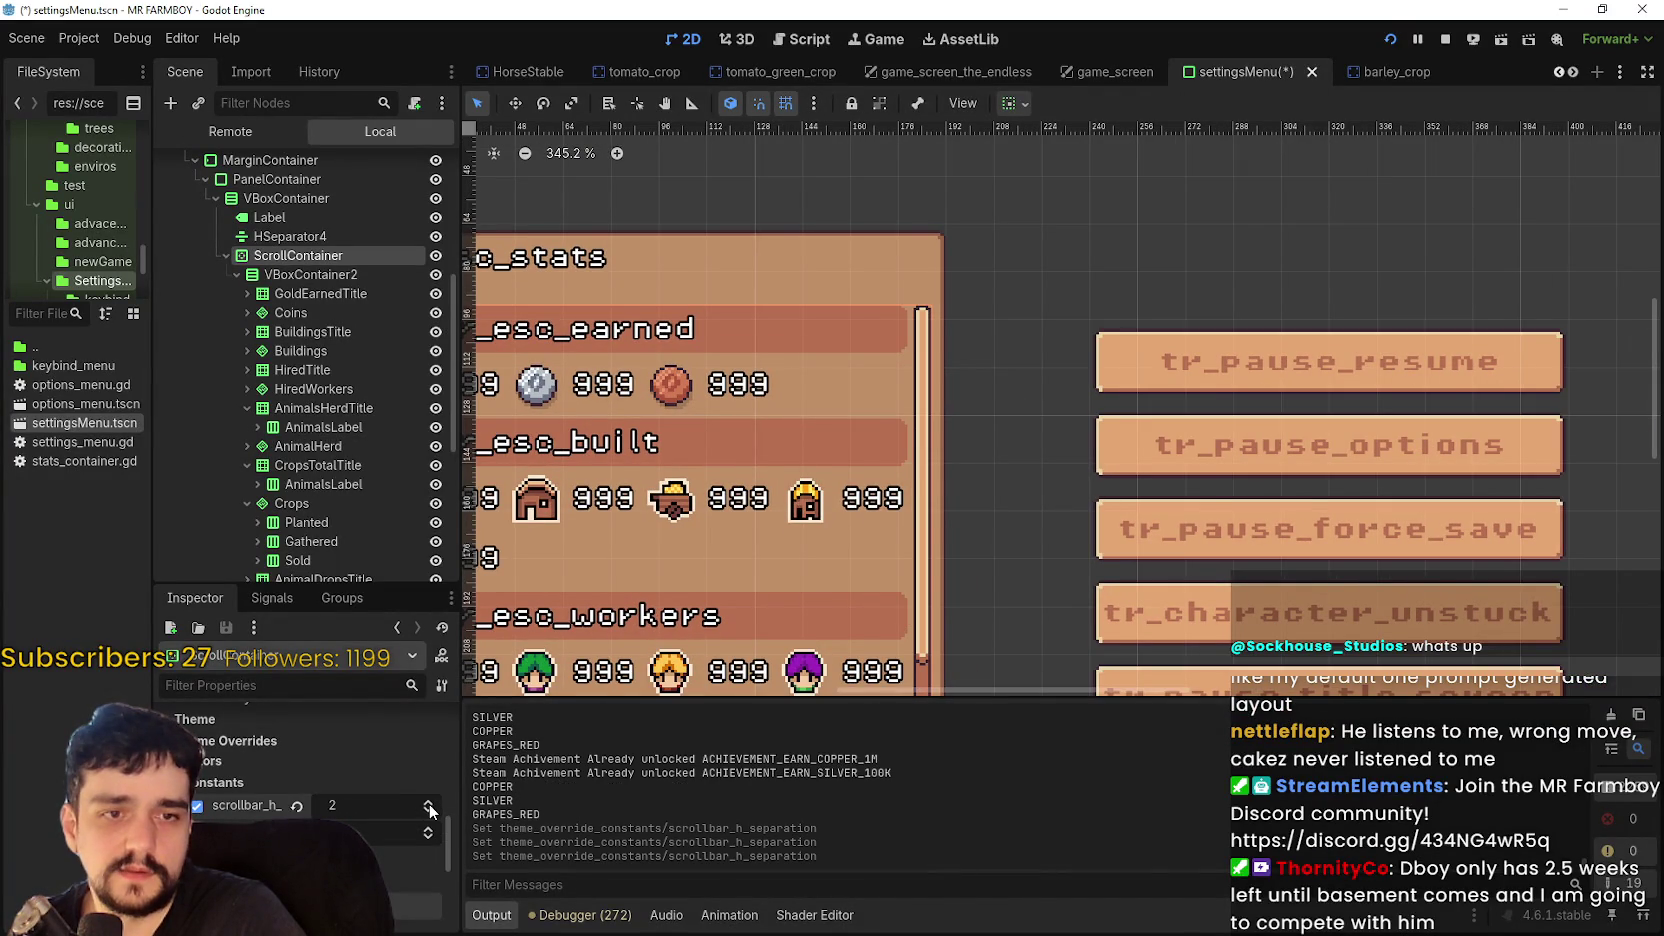
click(428, 815)
click(428, 815)
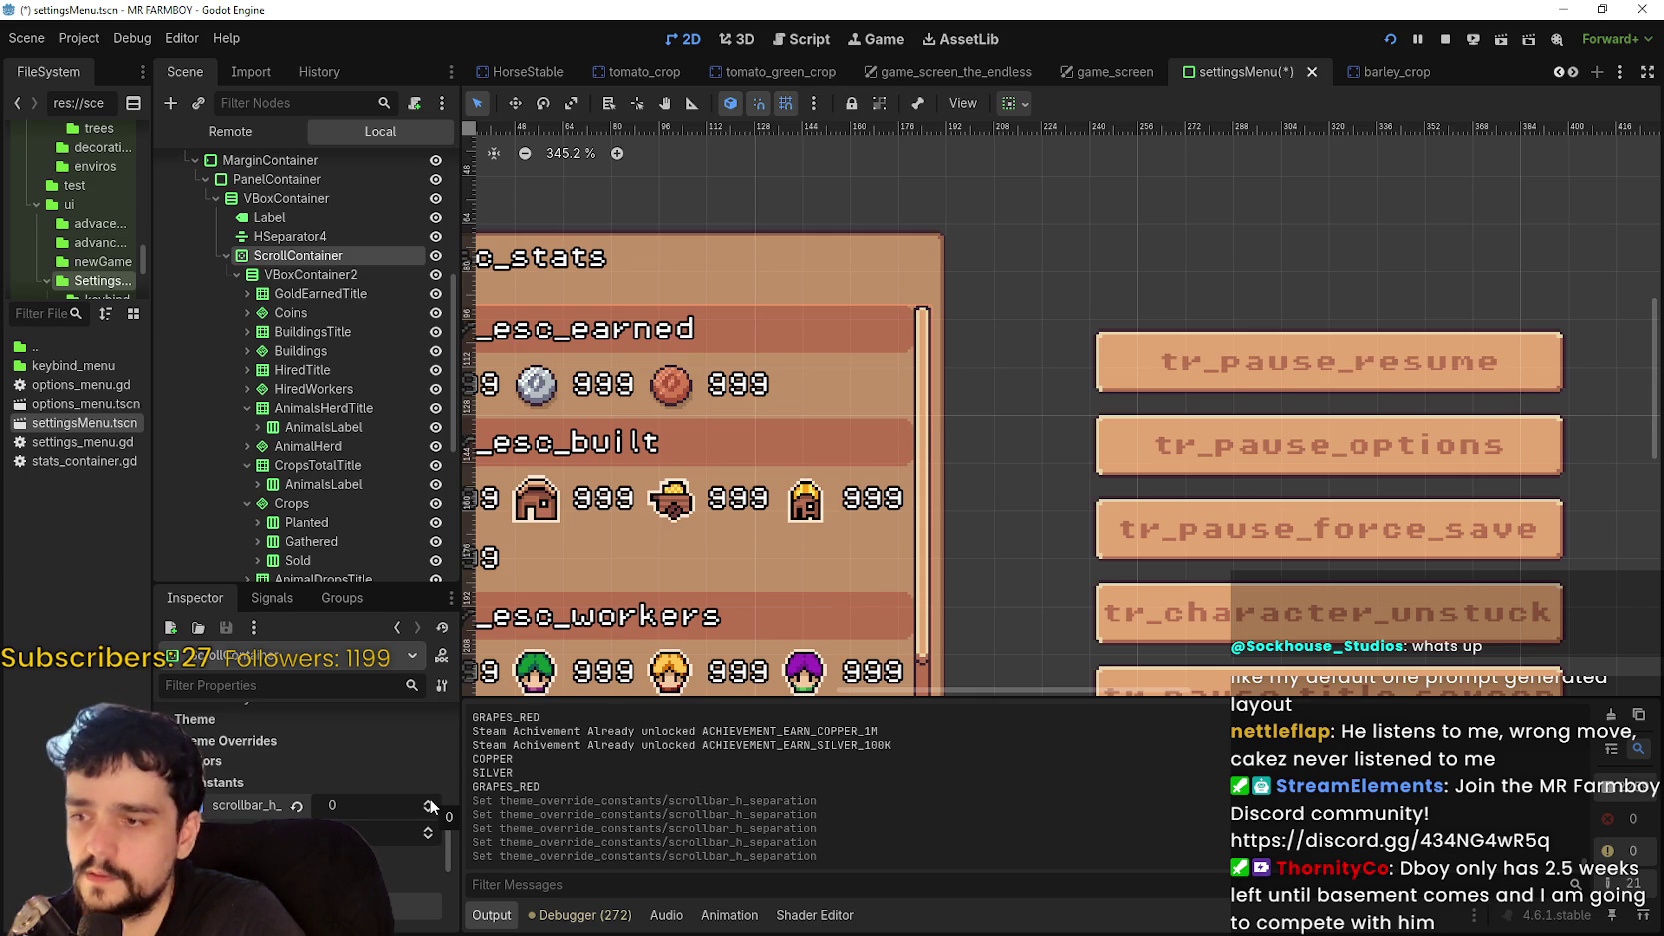
click(430, 800)
- Try separation 2 and 3, settle on 1, and save settingsMenu.tscn
click(429, 801)
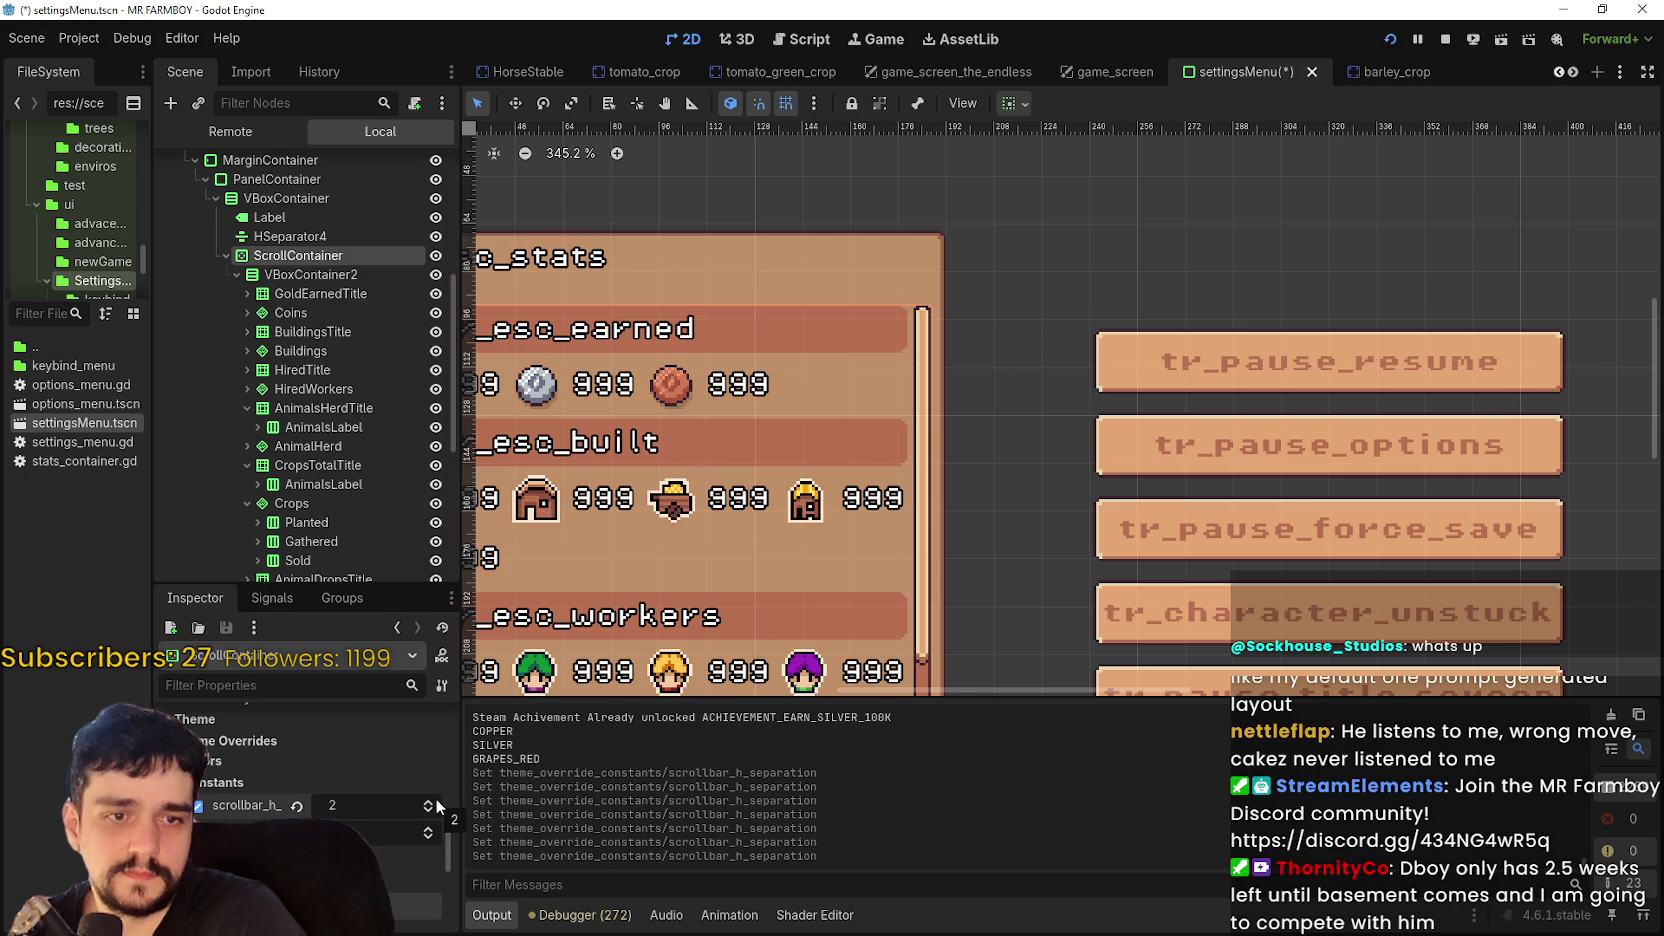
click(436, 801)
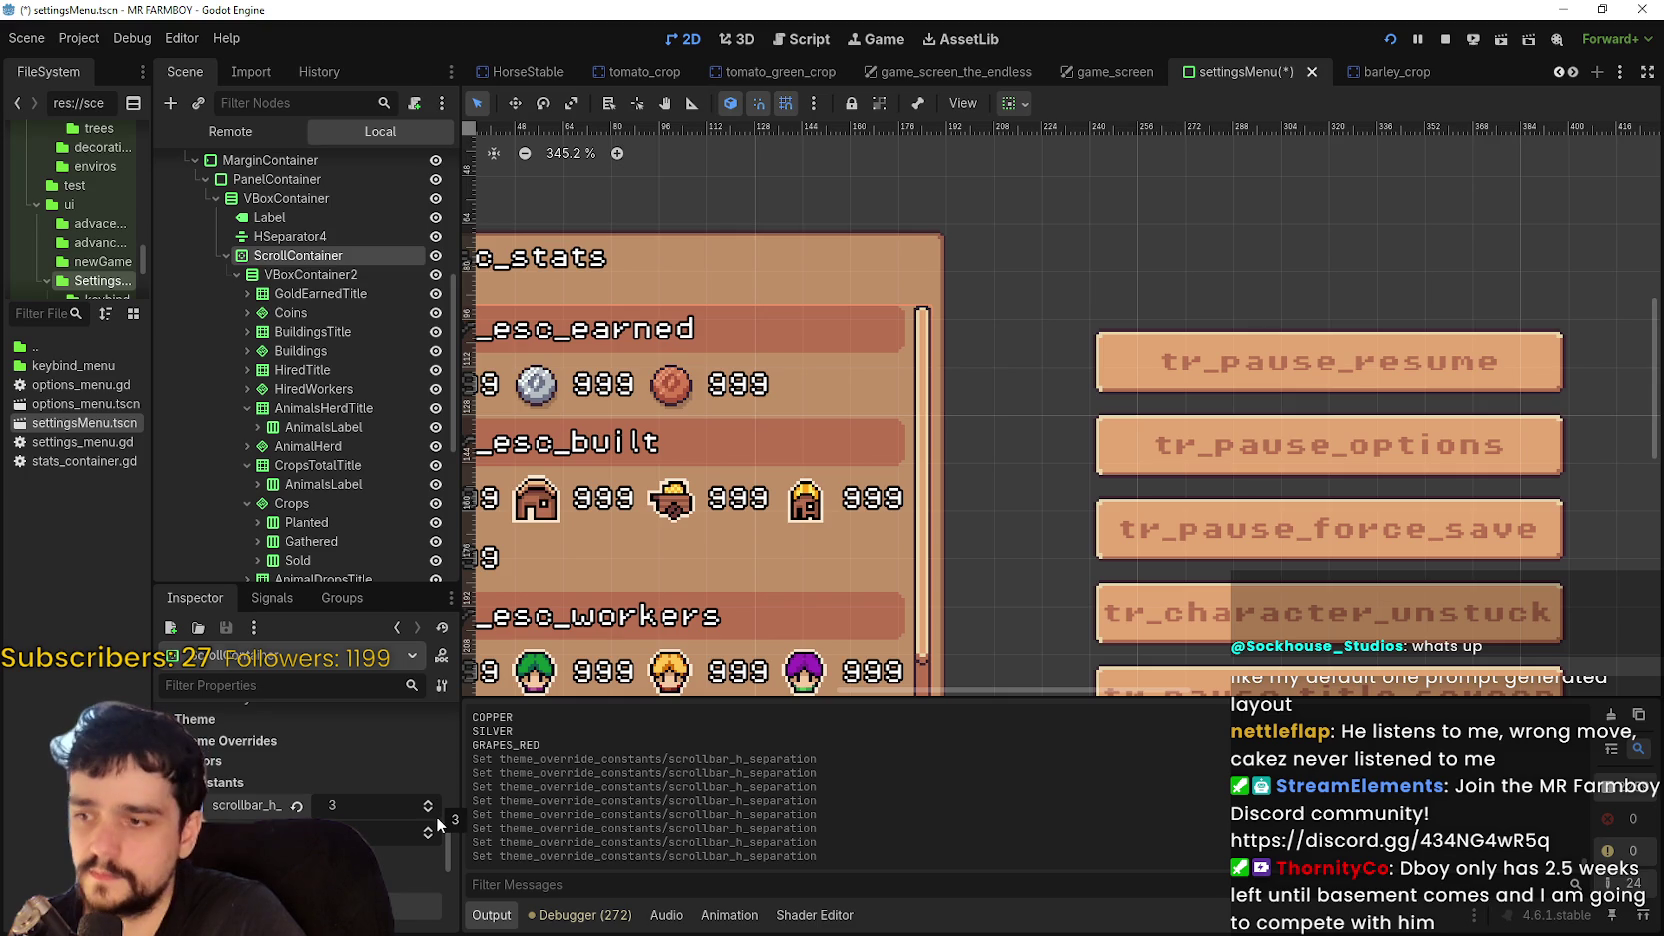
click(432, 811)
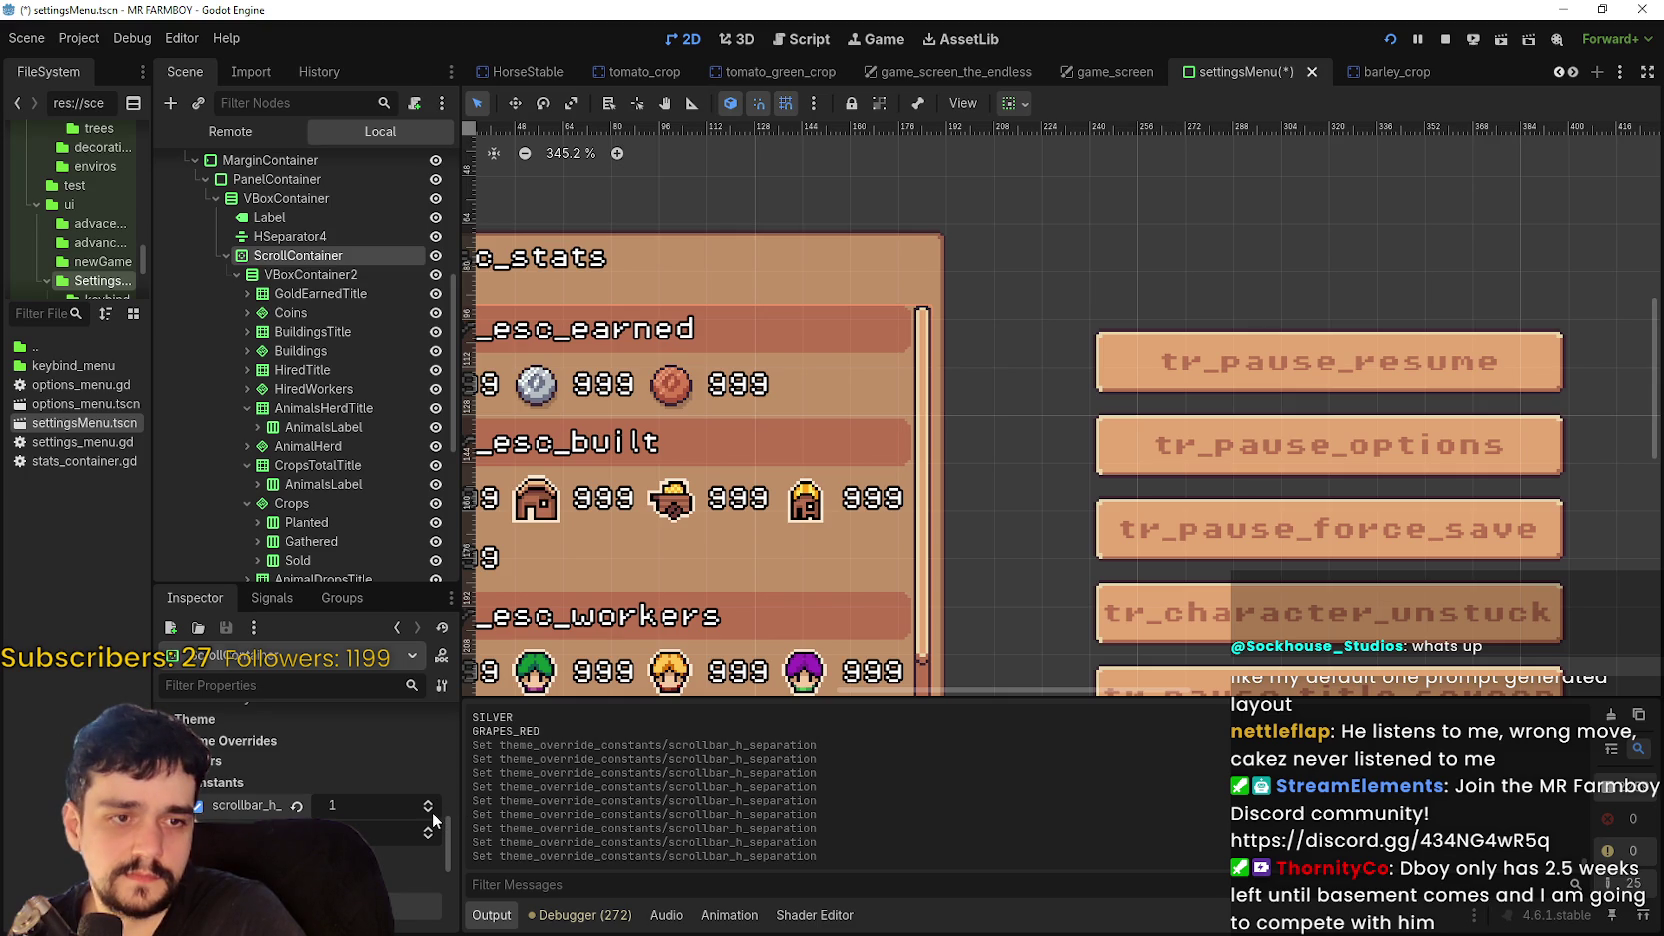
click(432, 813)
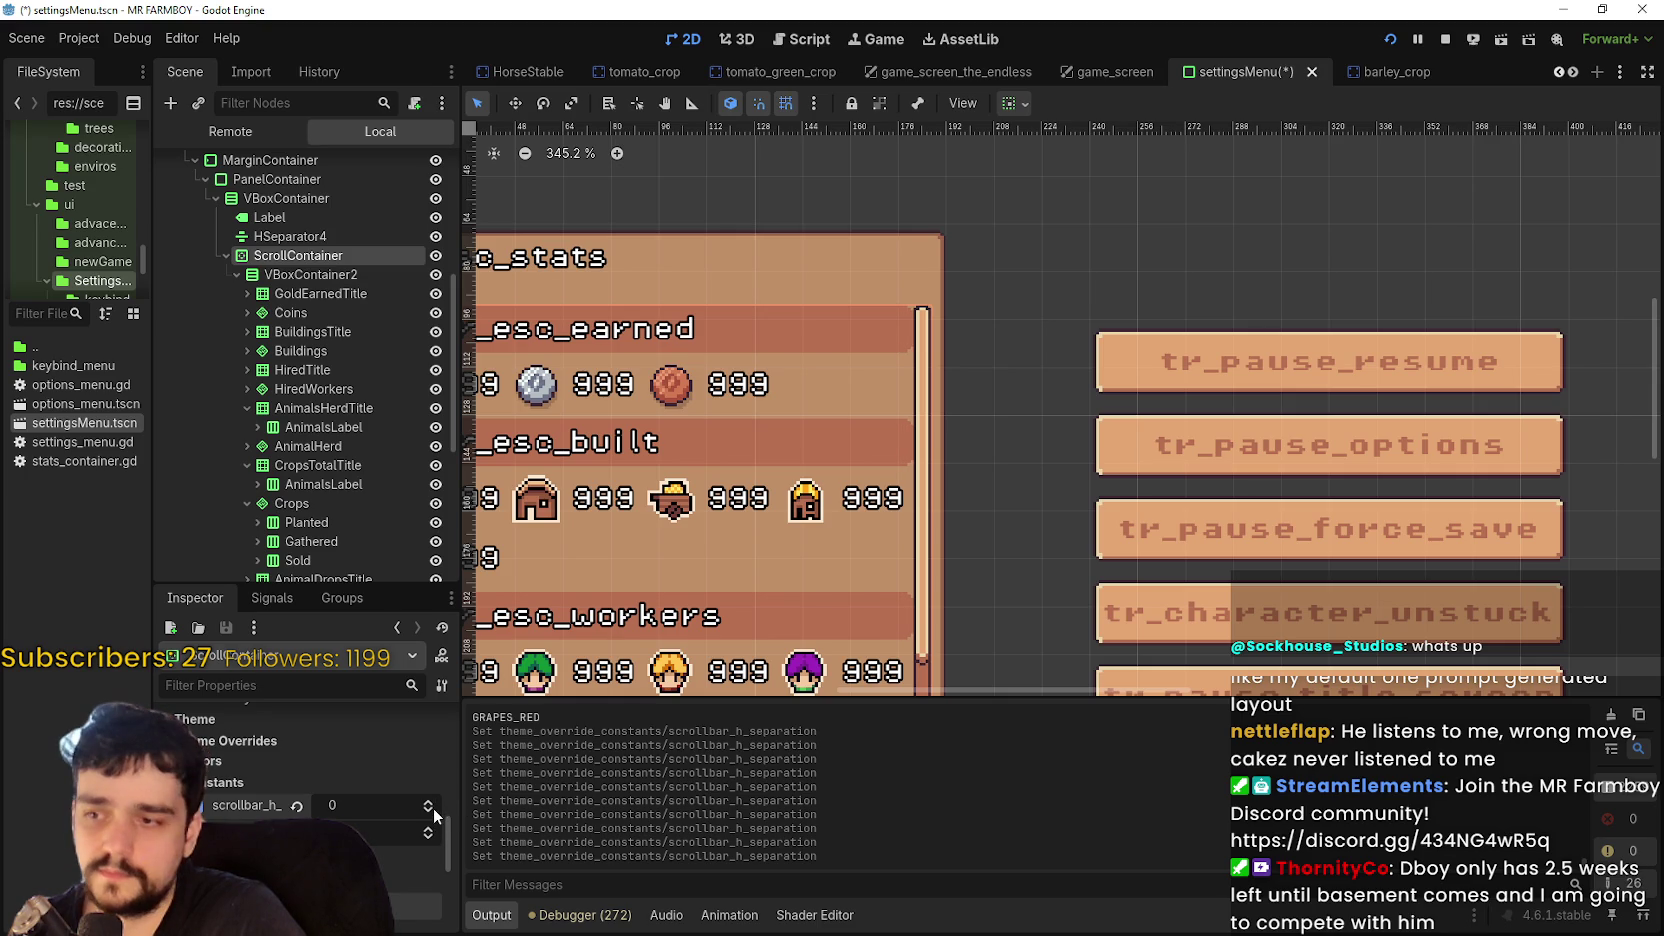
click(430, 802)
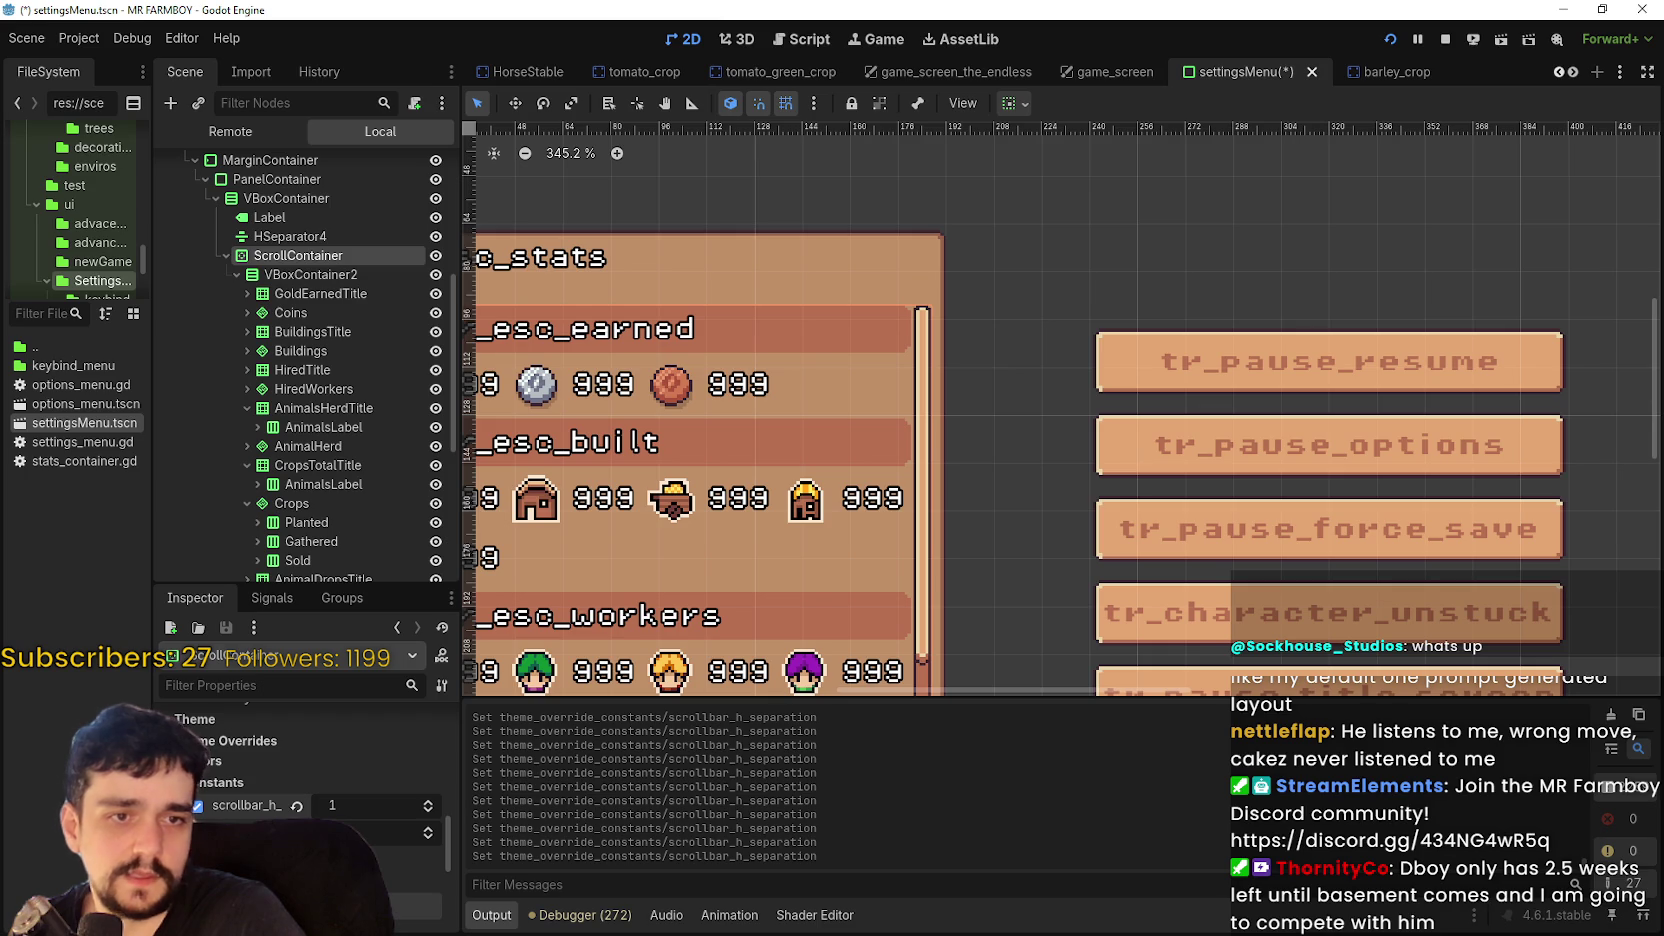
key(ctrl+s)
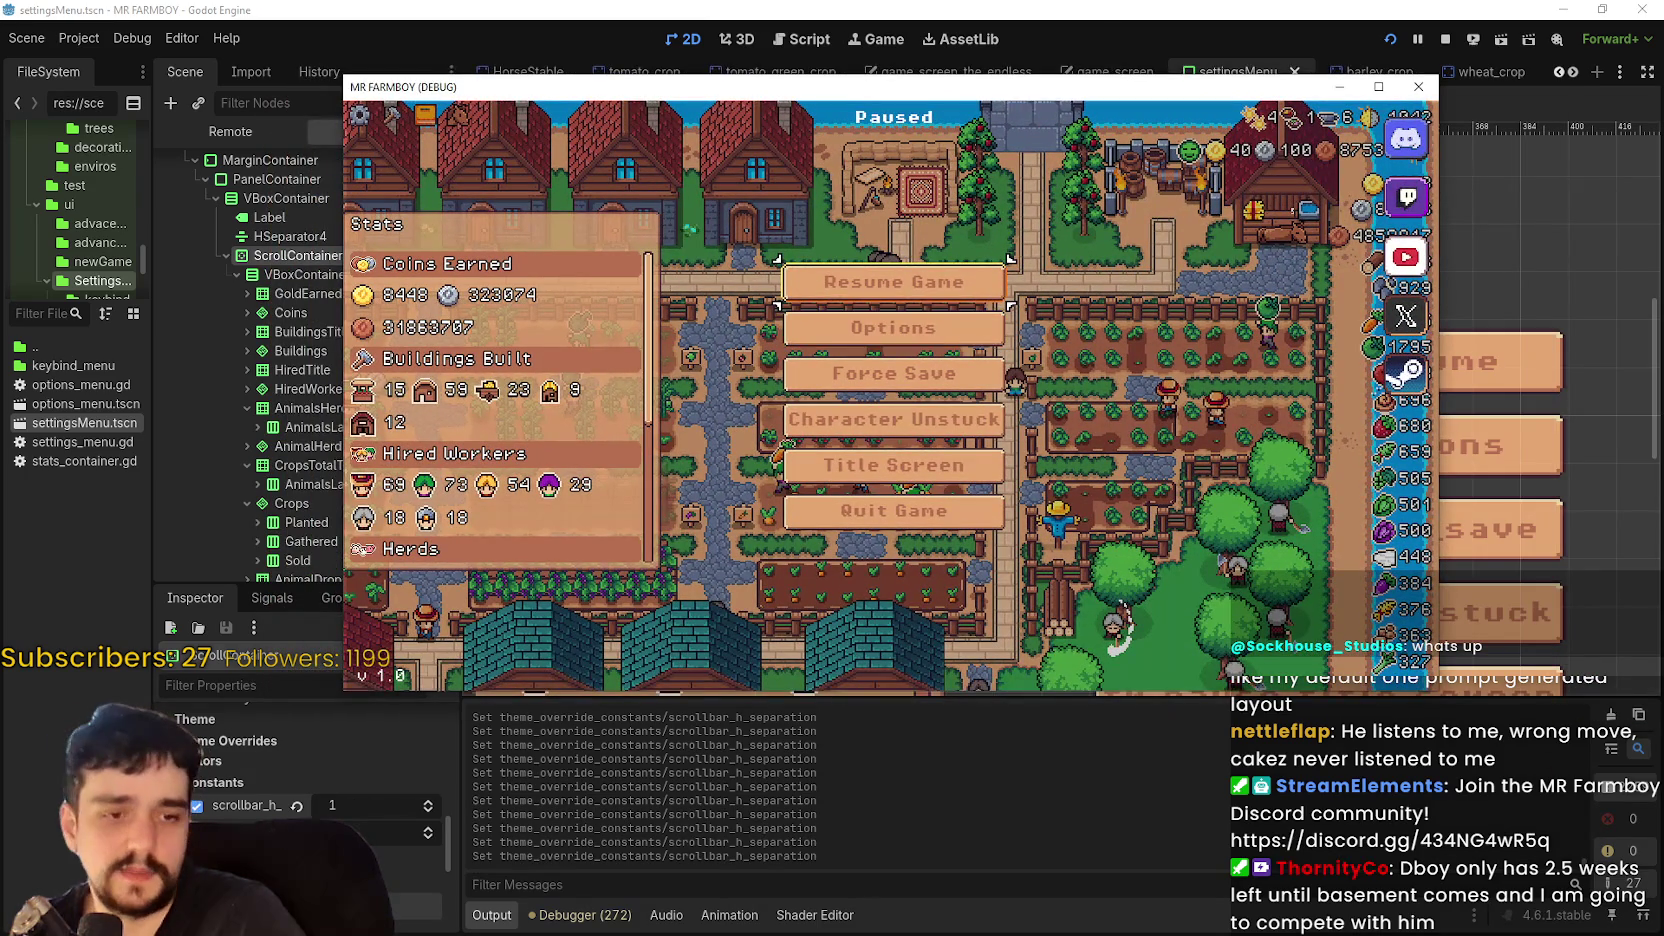
- Snip only the paused debug game's Stats panel region with Snipping Tool
key(super+shift+s)
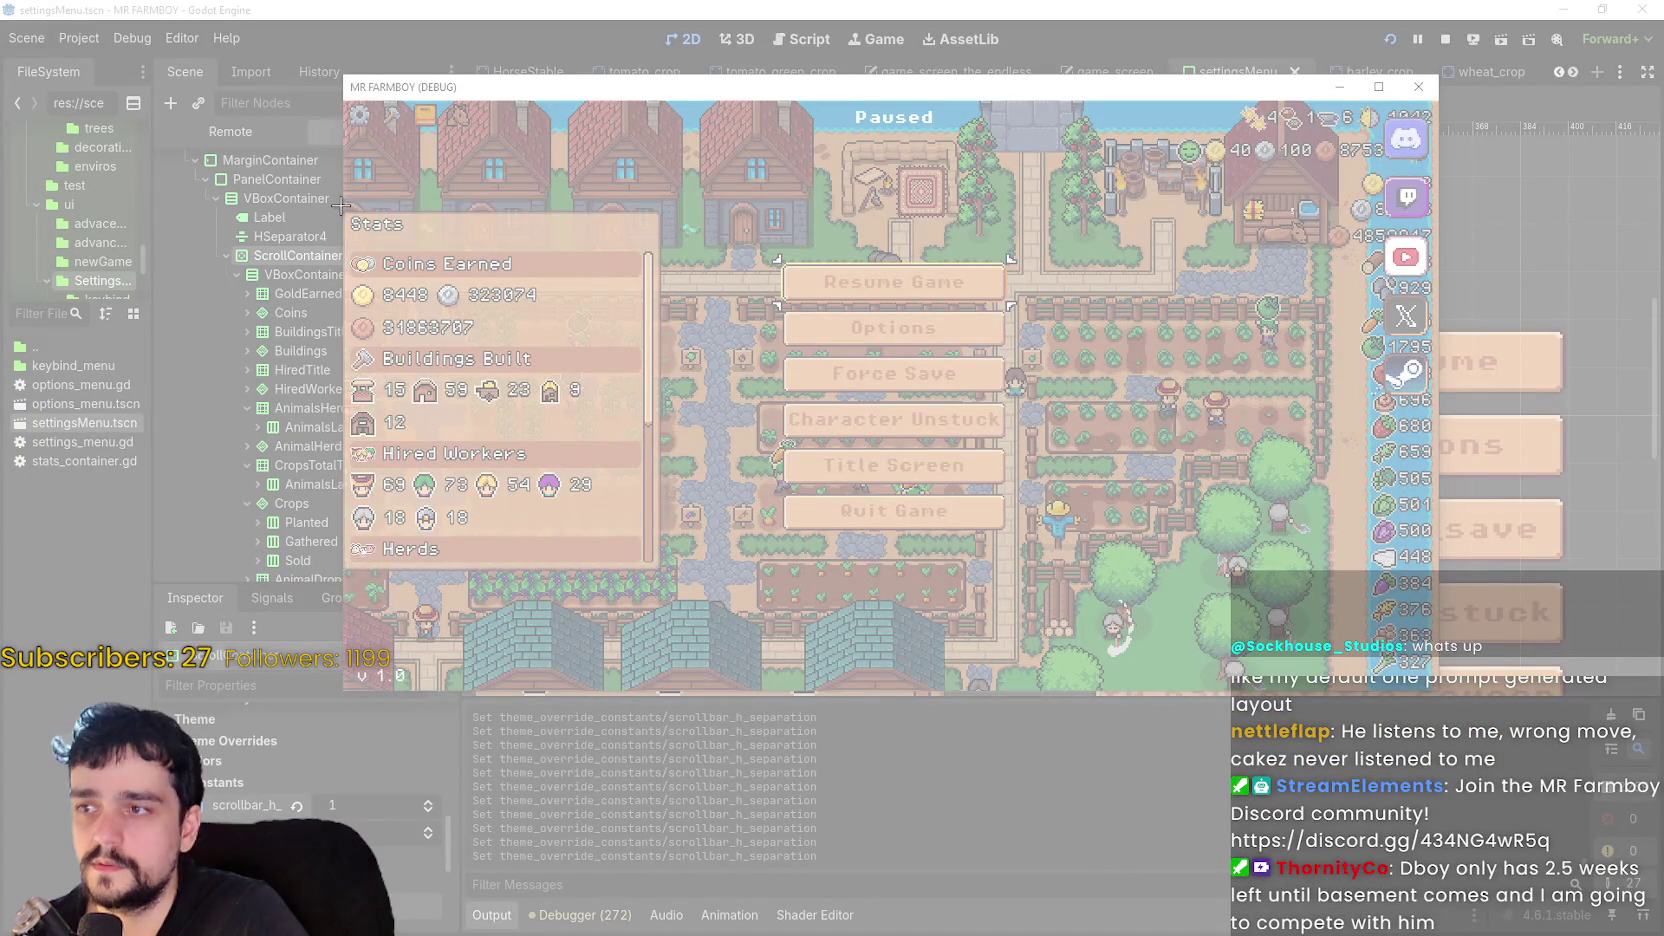
mouse_move(341, 205)
mouse_down()
mouse_move(606, 585)
mouse_move(669, 572)
mouse_up()
click(286, 110)
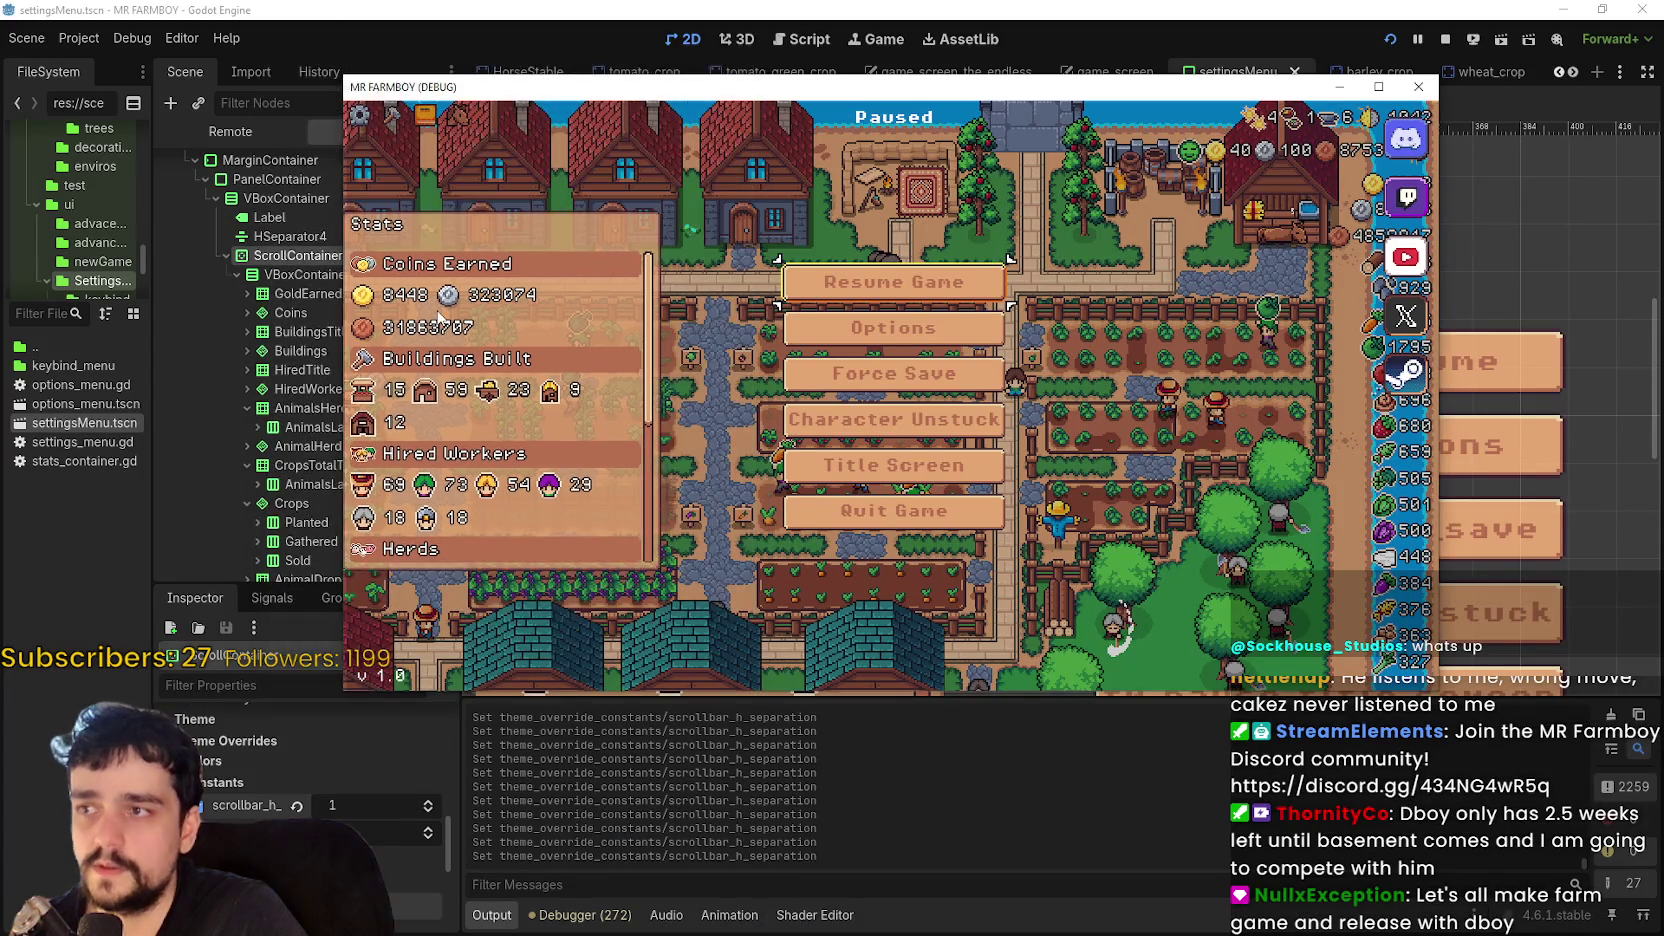
mouse_move(343, 209)
mouse_down()
mouse_move(695, 655)
mouse_move(663, 572)
mouse_up()
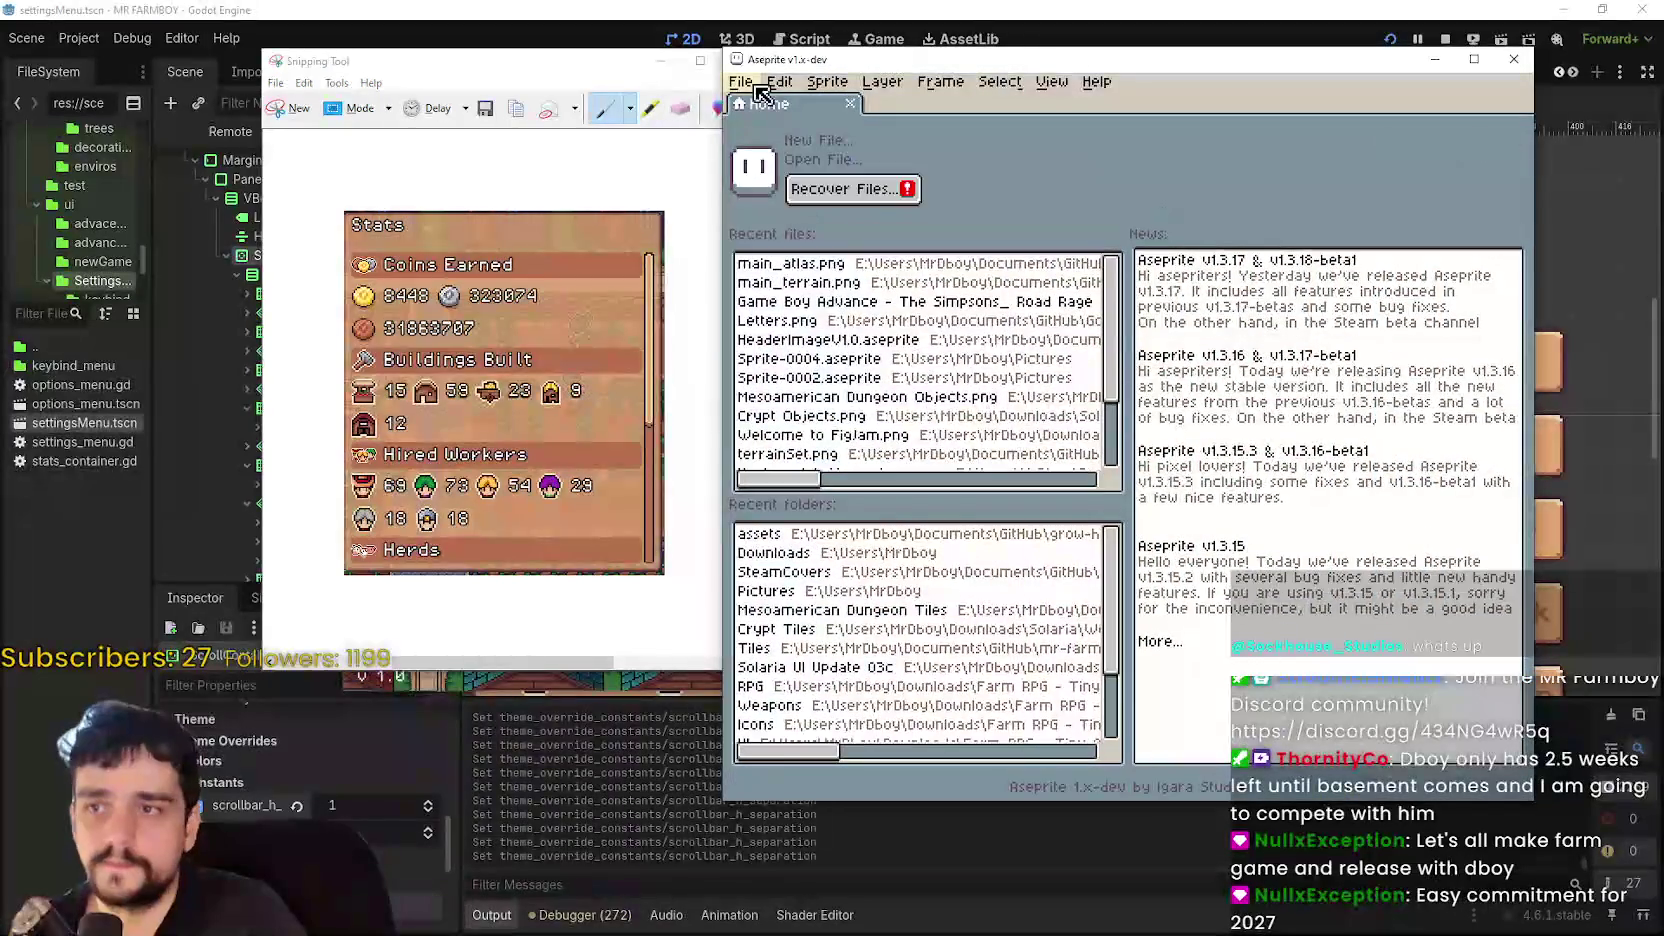
- Create a new 800×421 sprite in Aseprite
click(741, 81)
click(765, 104)
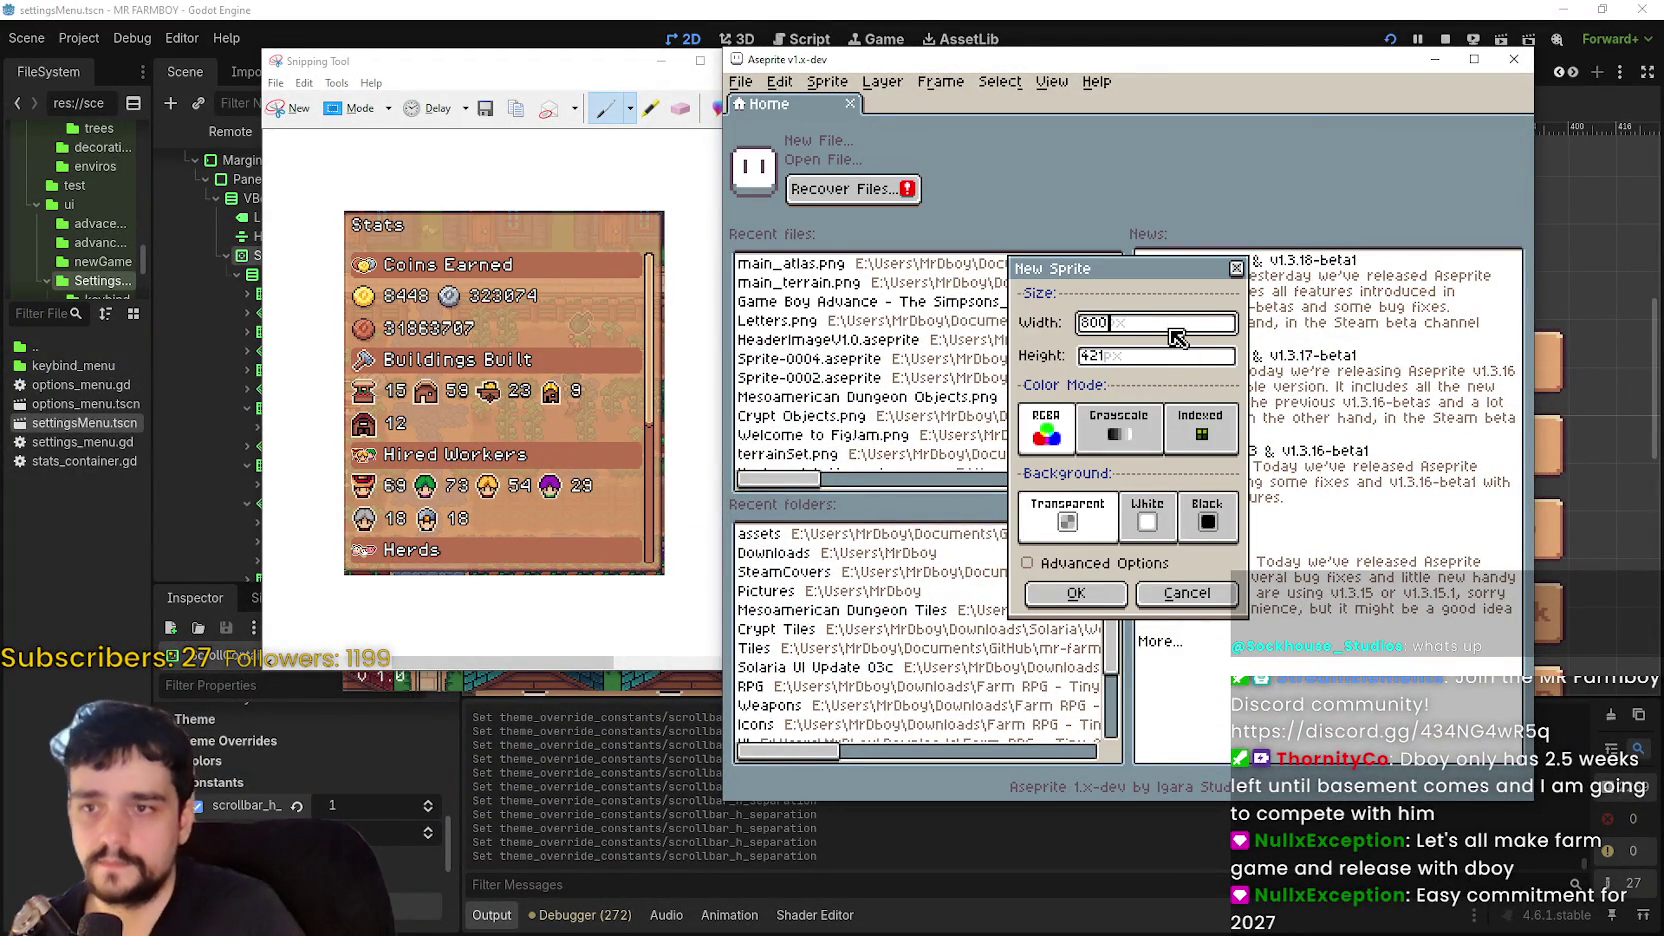
click(1076, 593)
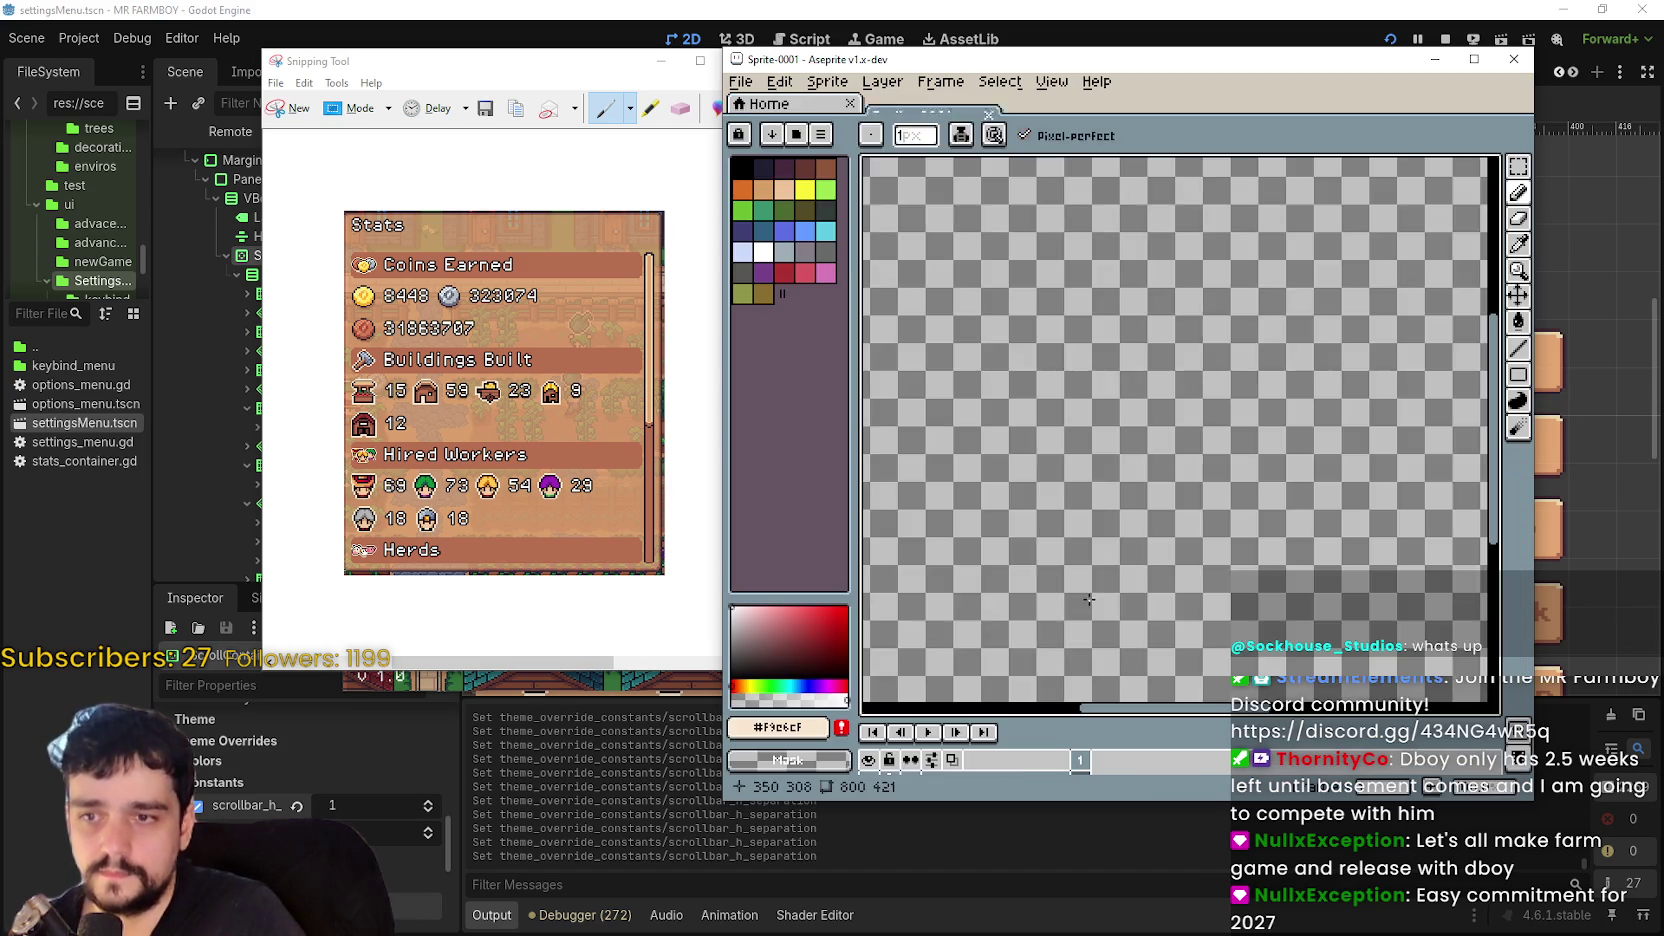
- Paste the Stats snip, place it near the right edge, and stop the running game
key(ctrl+v)
scroll(1150, 530, down, 3)
scroll(1143, 528, up, 1)
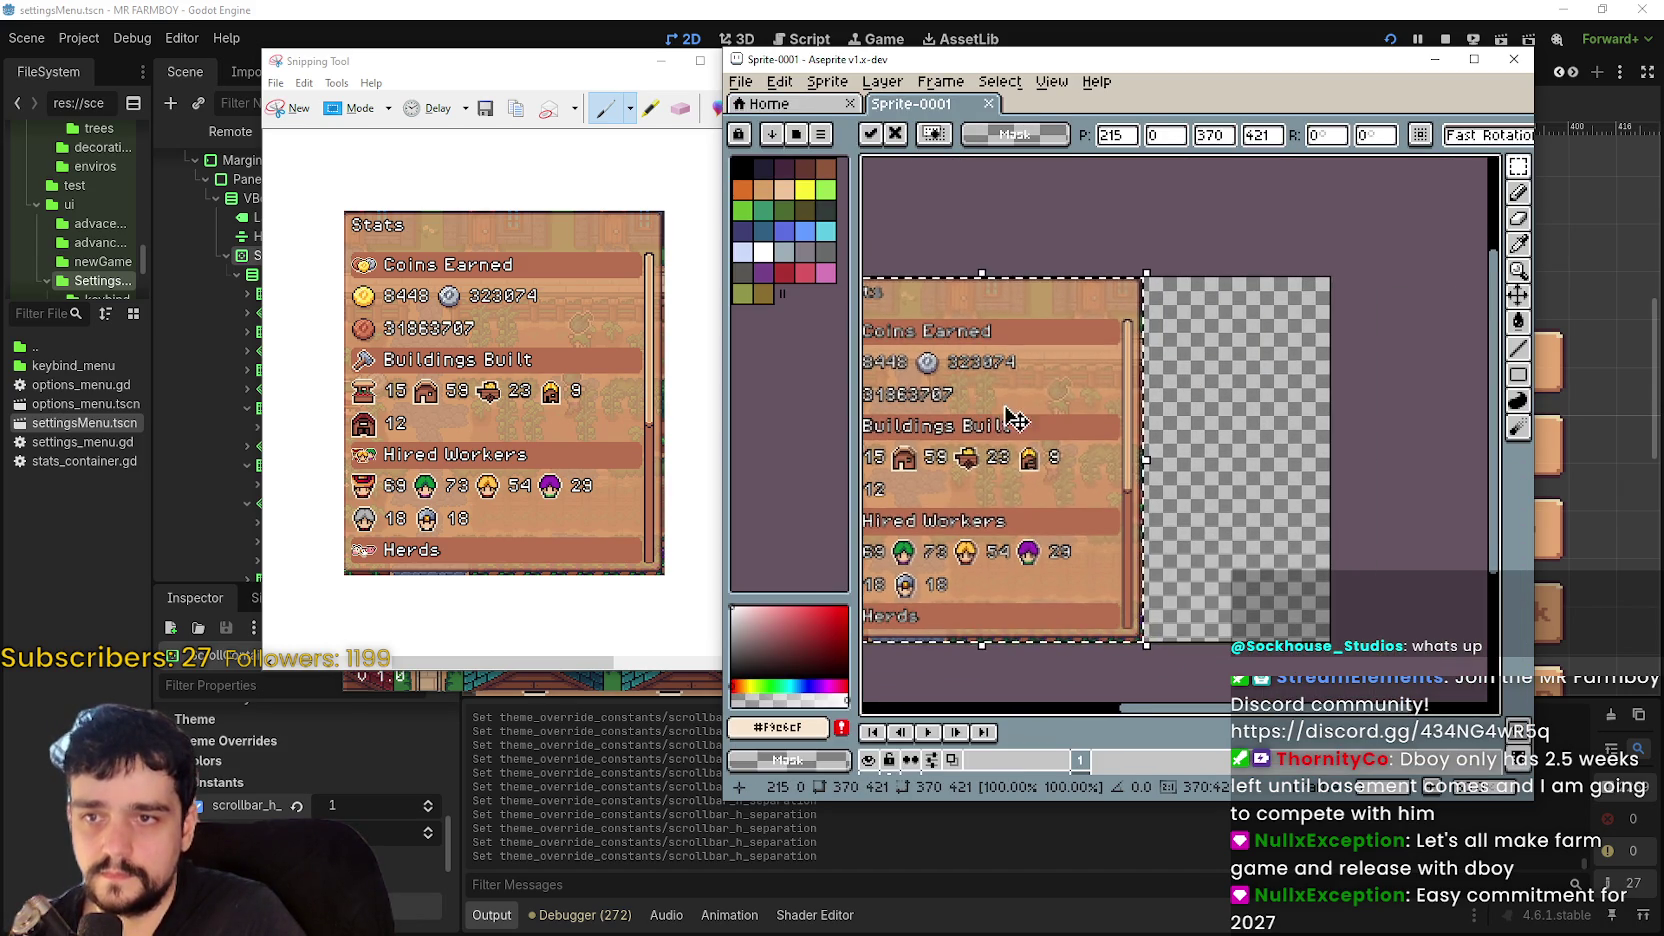
scroll(1009, 415, up, 1)
drag(1029, 445, 1107, 427)
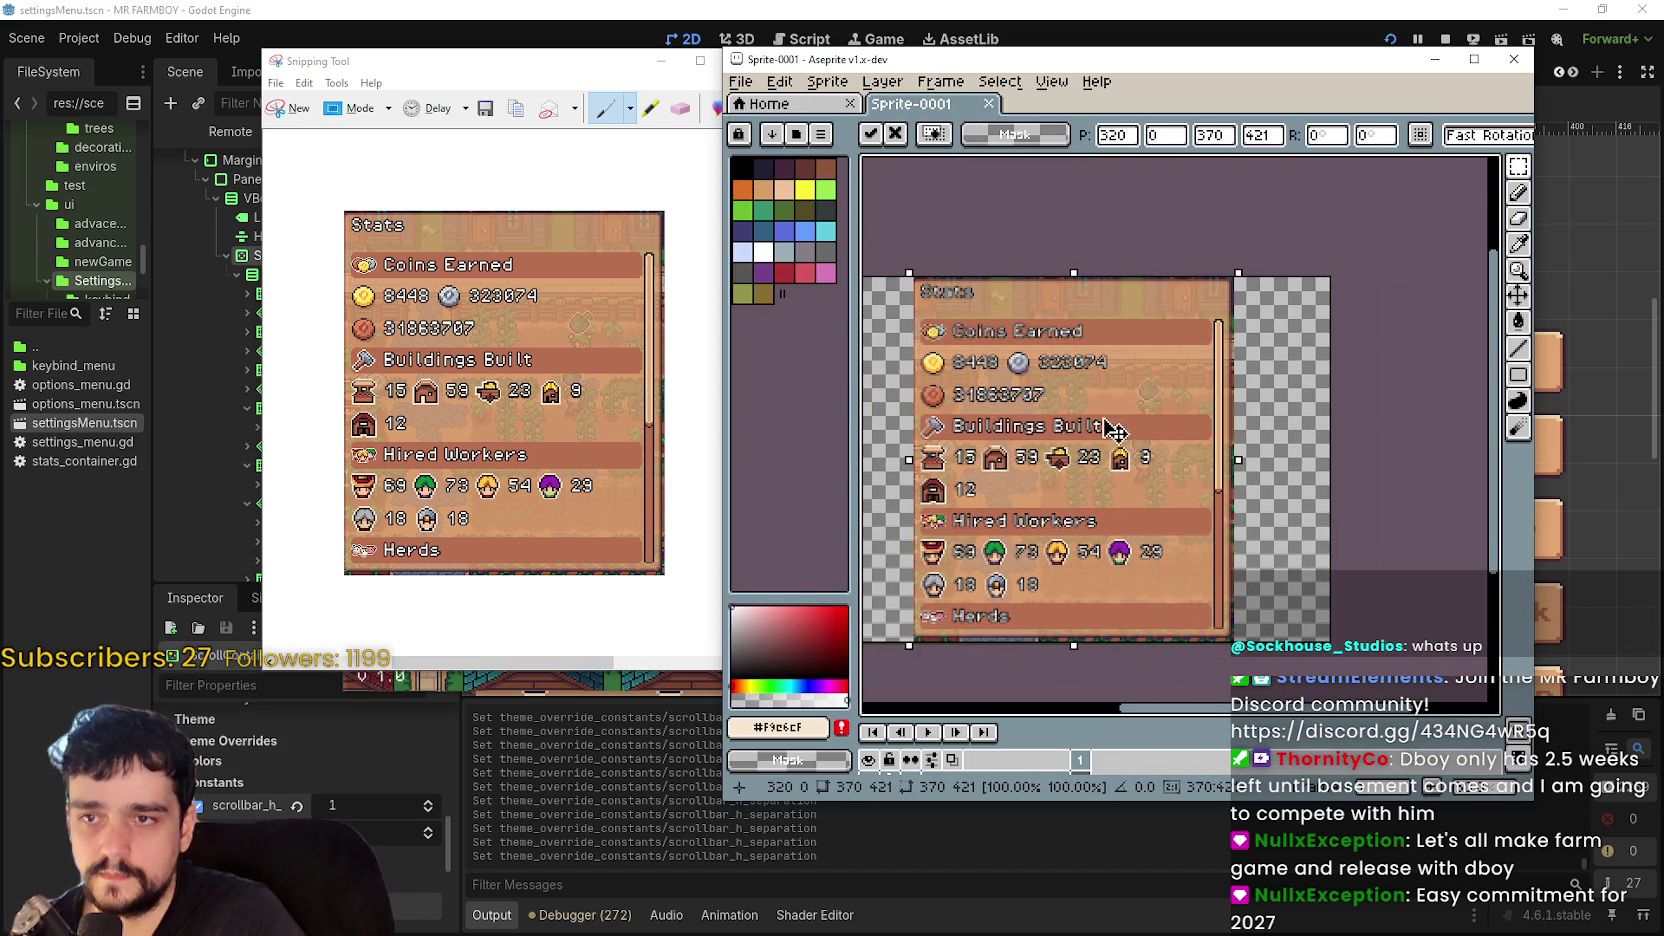
scroll(1100, 418, up, 2)
scroll(1150, 440, down, 2)
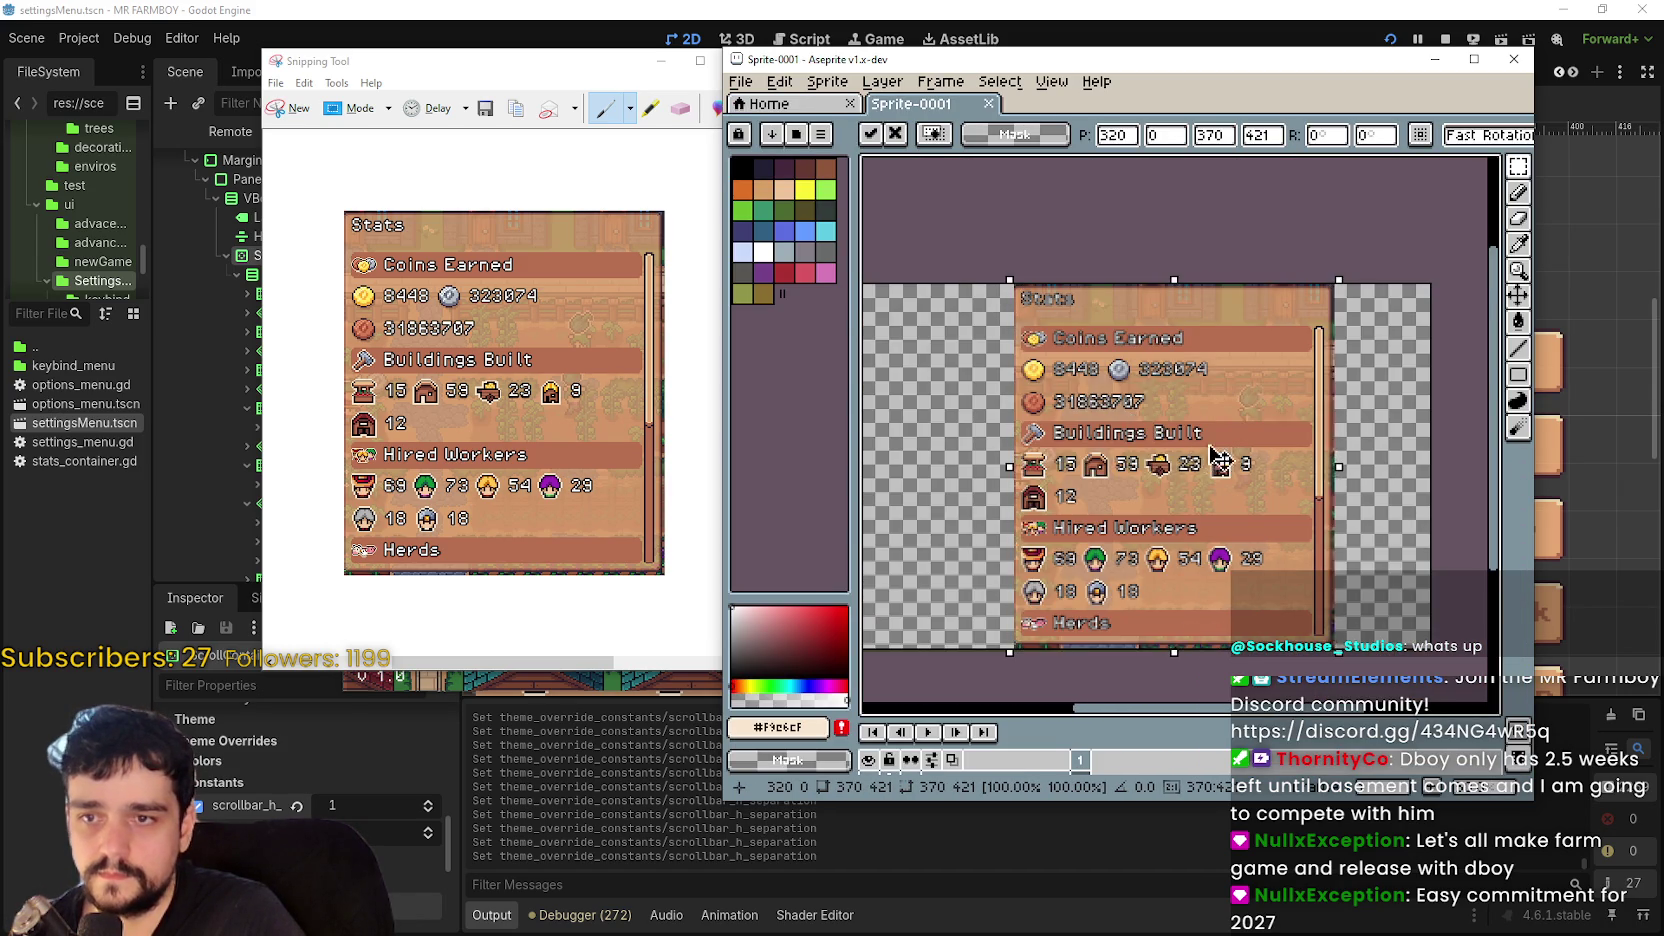
drag(1218, 460, 1303, 447)
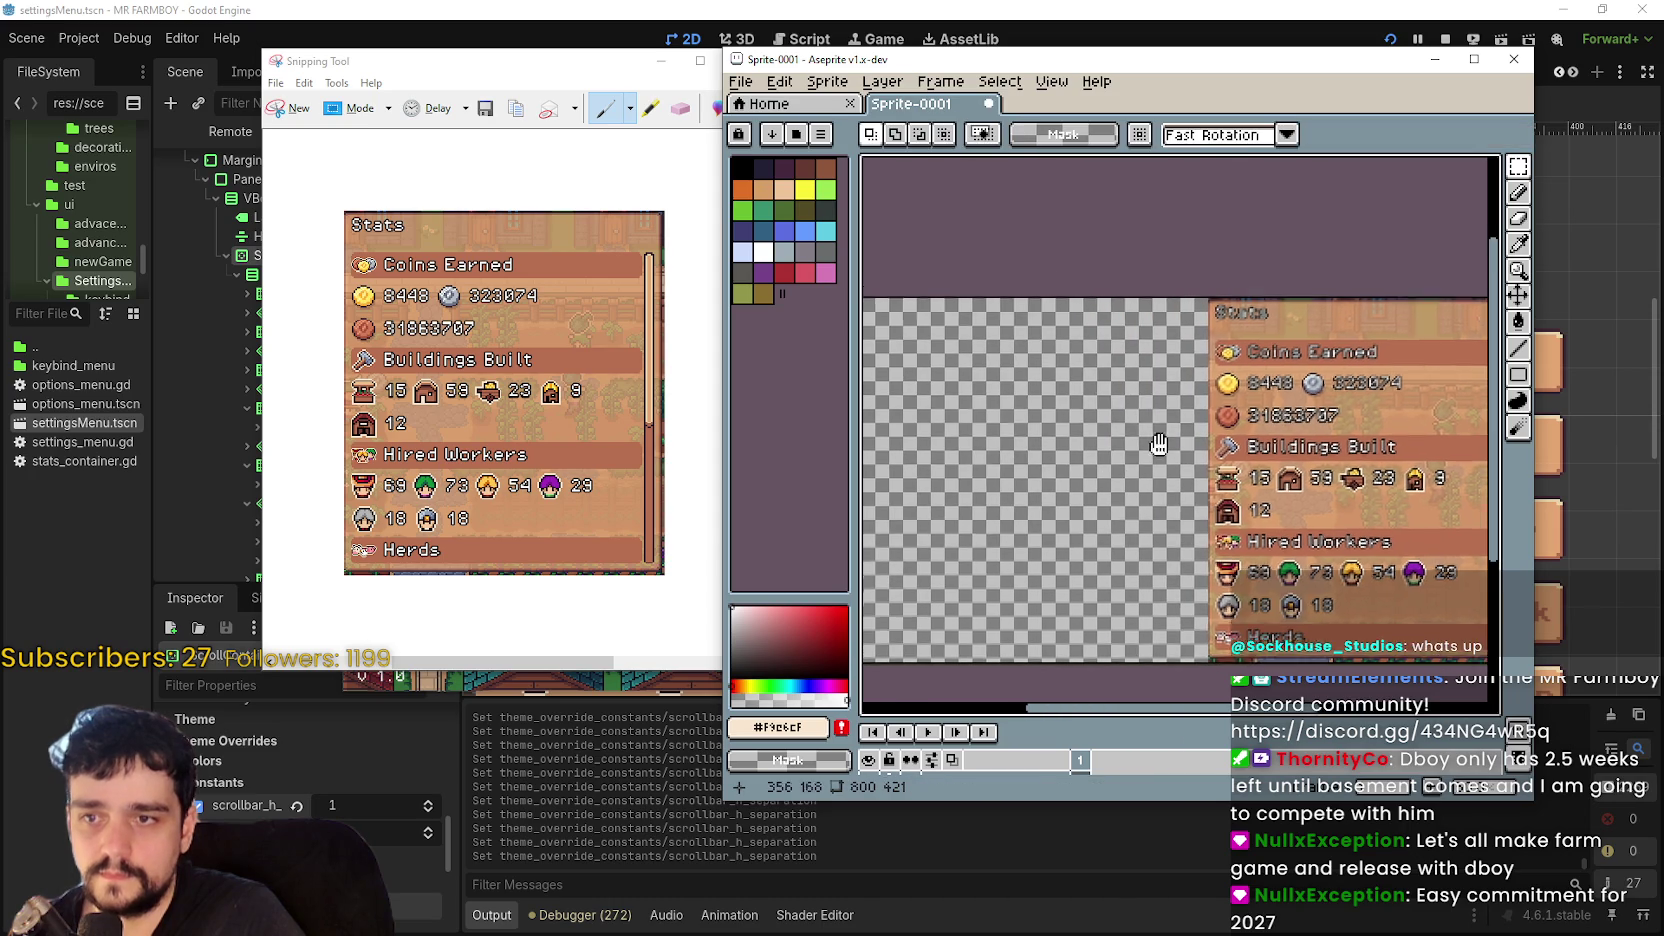
click(910, 10)
click(1445, 42)
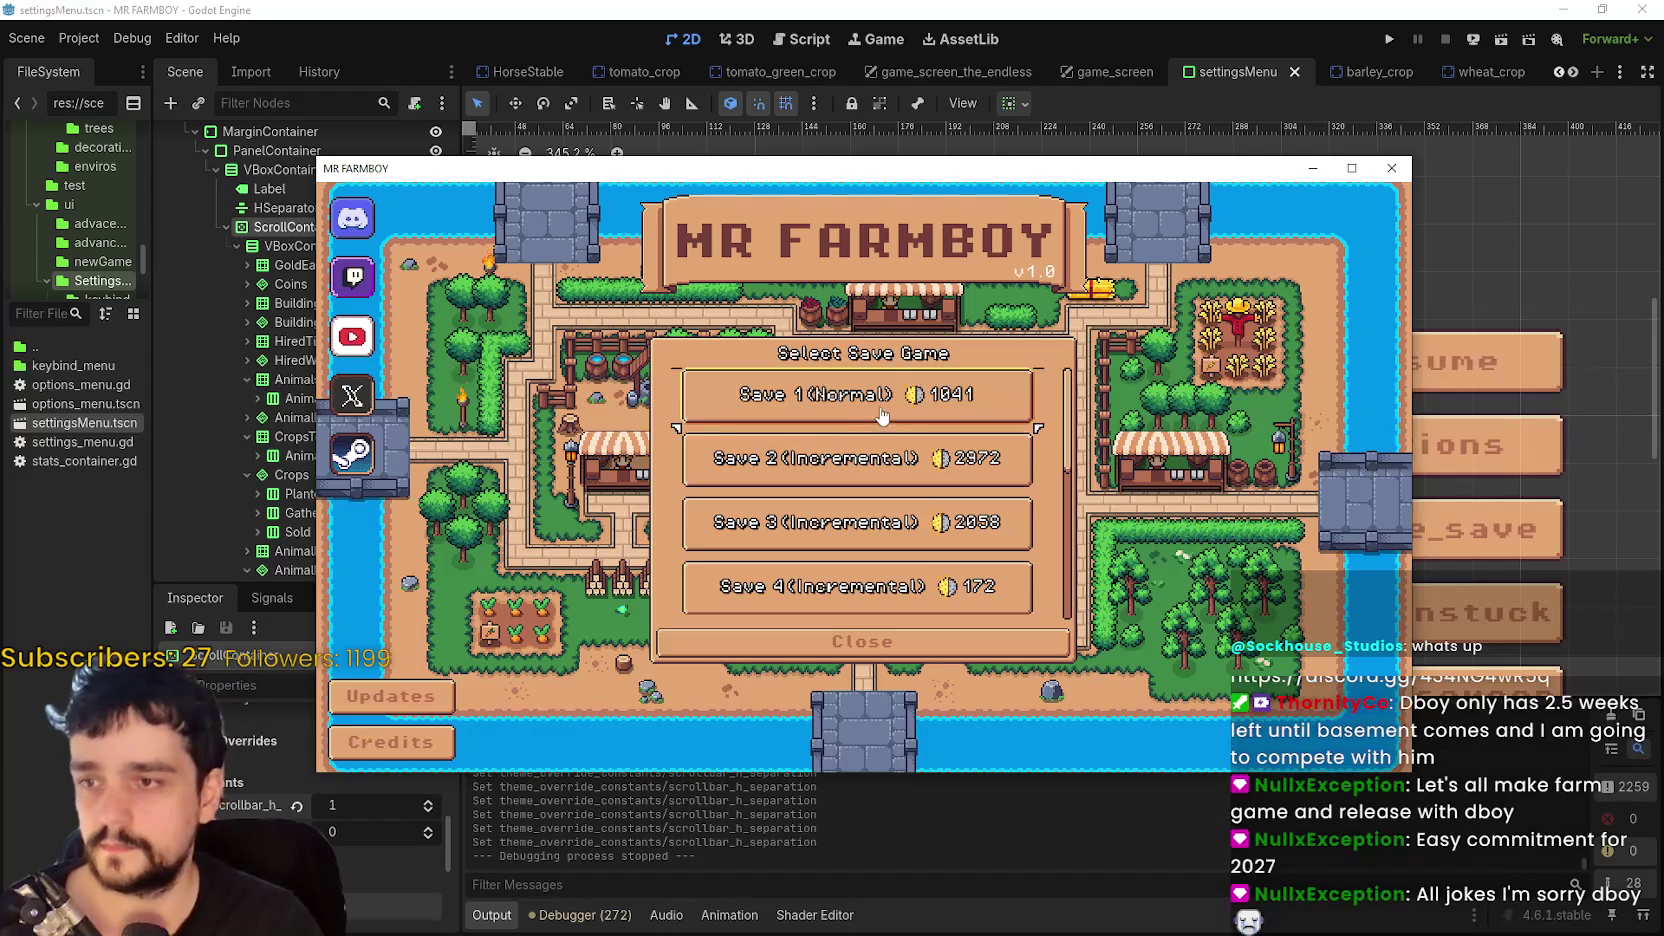
- Load the Save 1 game and dismiss the panel covering the farm
click(790, 415)
click(790, 410)
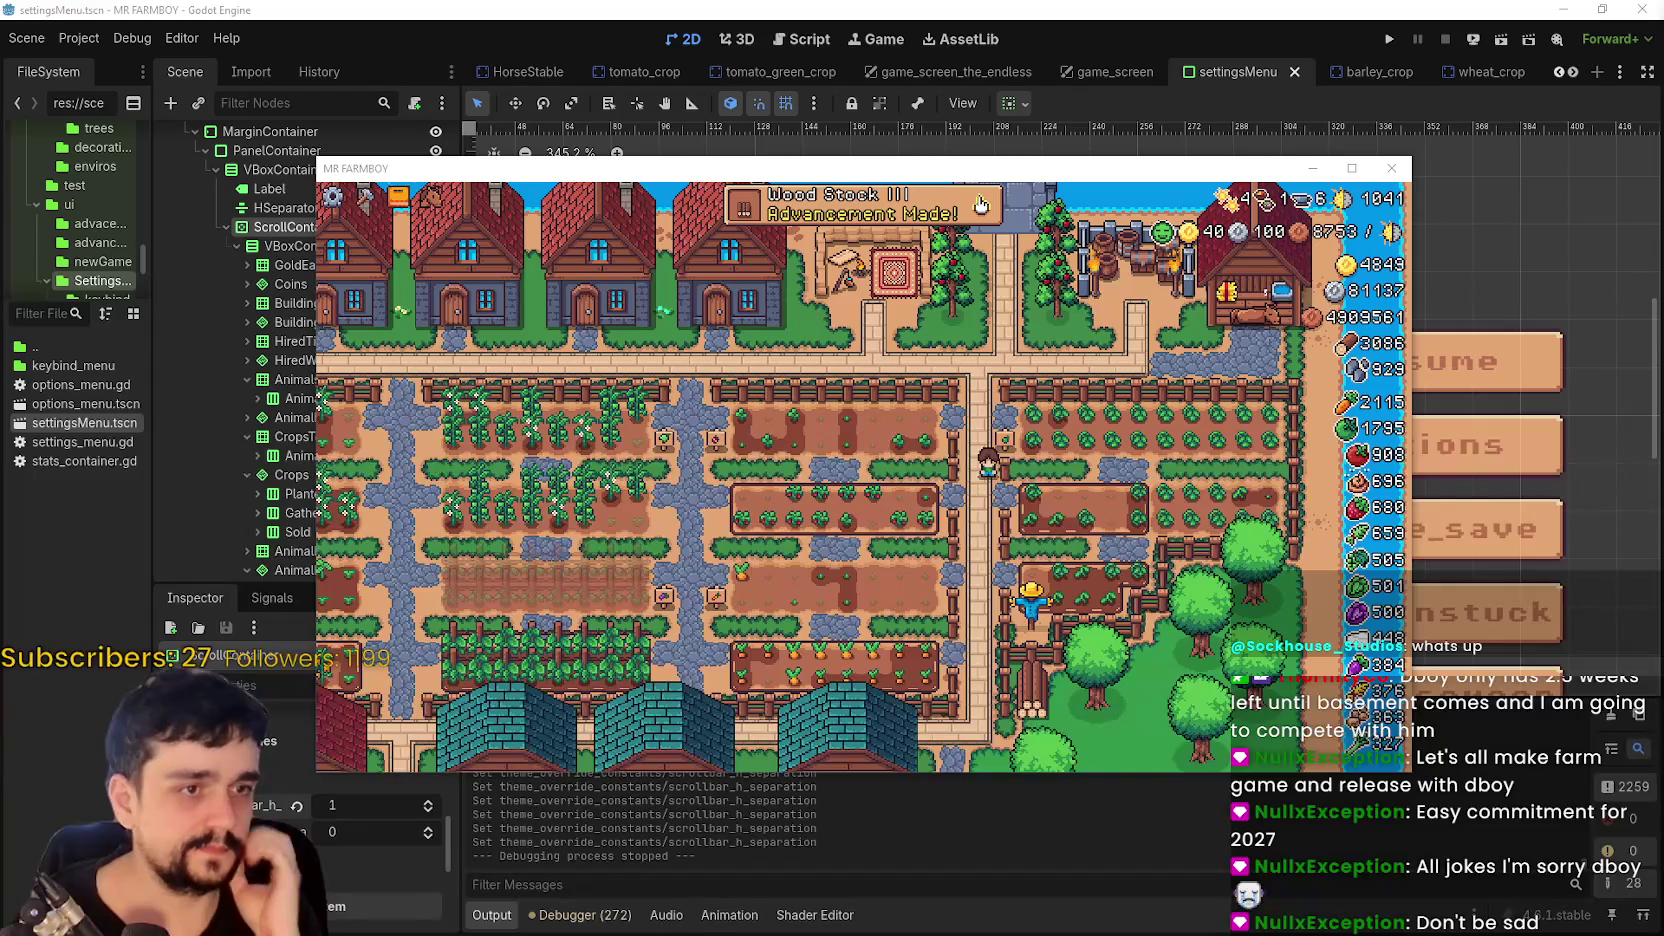
click(950, 230)
key(Escape)
- Pan the farm view up and left with A, S and W, then pause the game
scroll(1058, 520, up, 1)
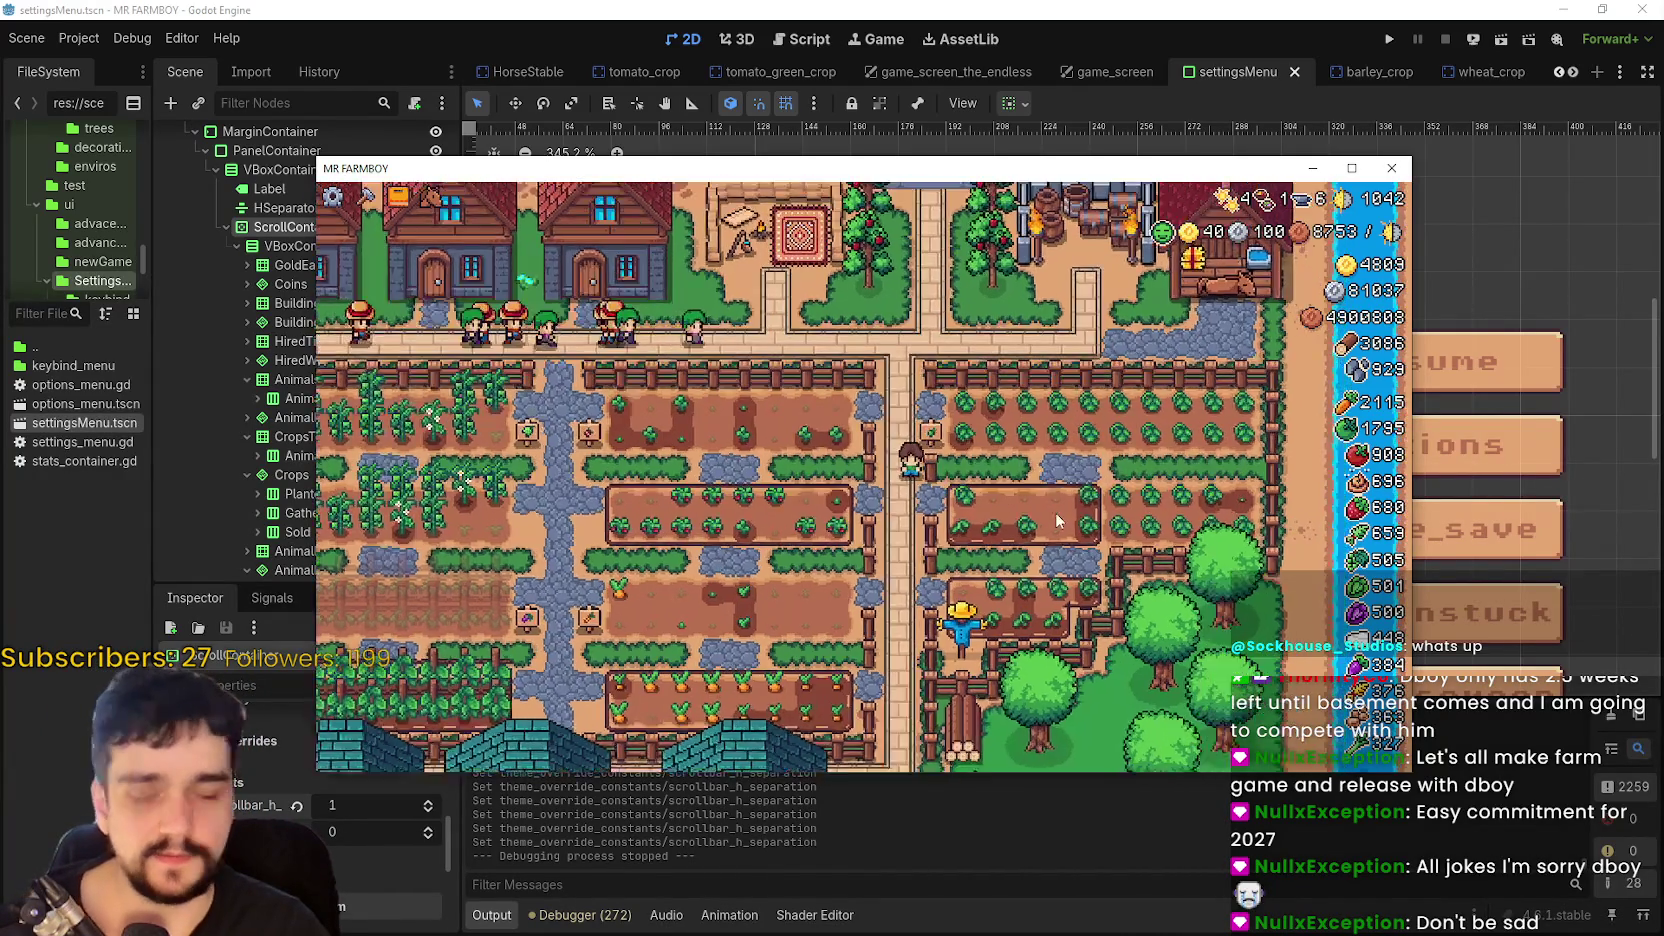
scroll(1058, 510, down, 2)
scroll(1056, 490, up, 1)
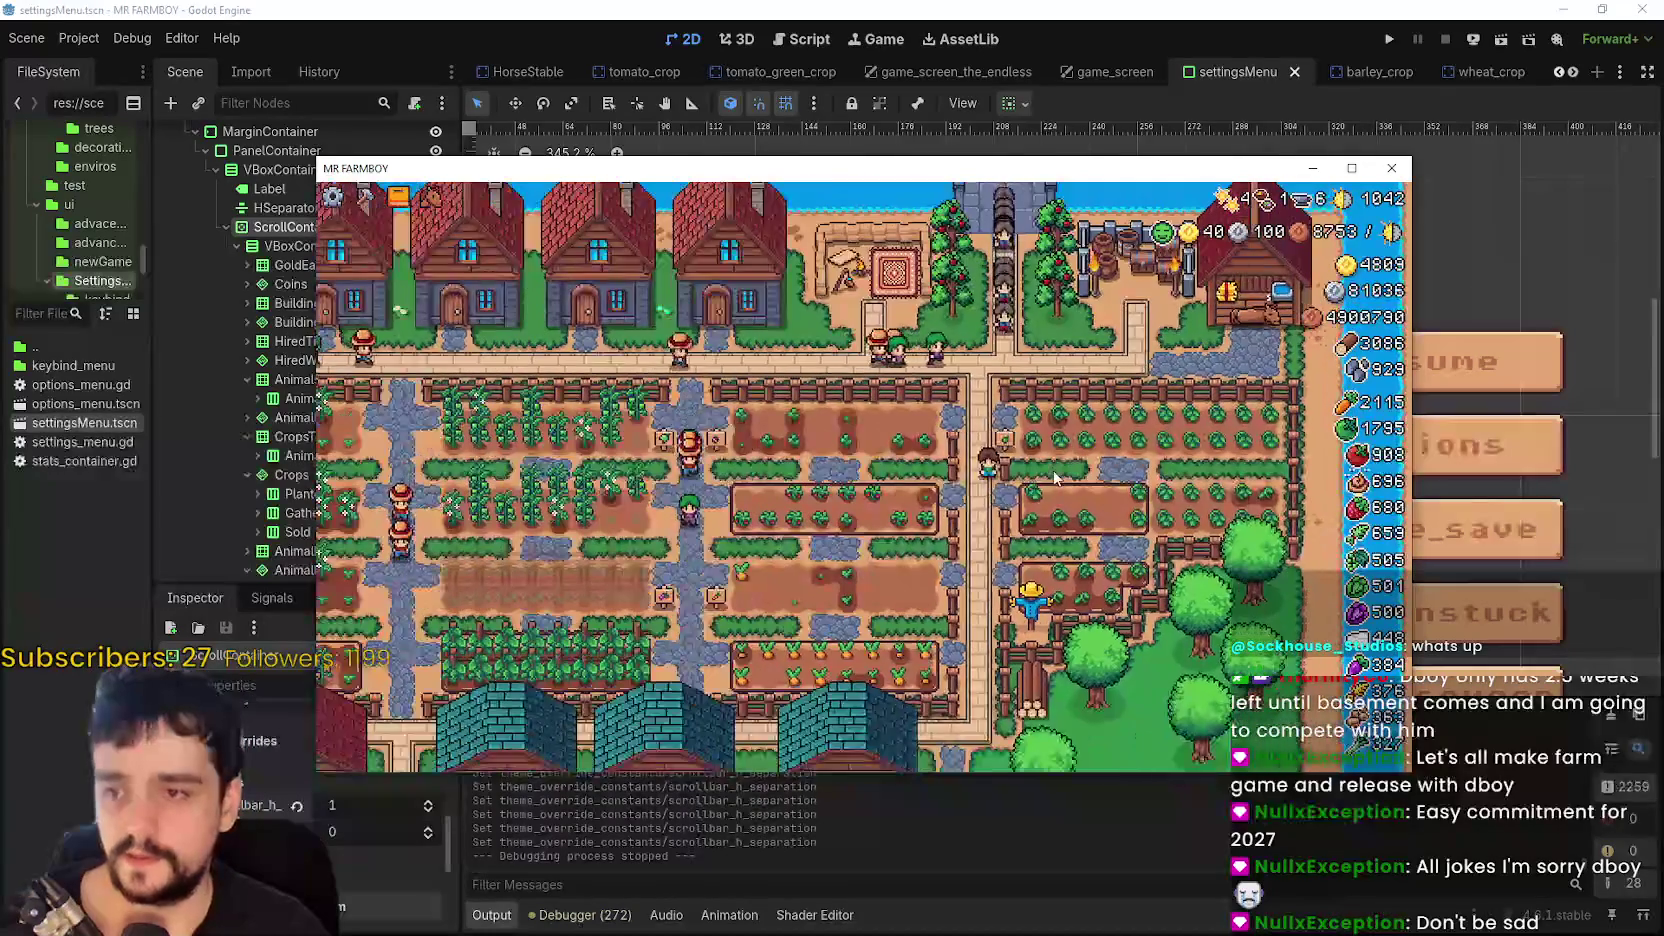
key(a)
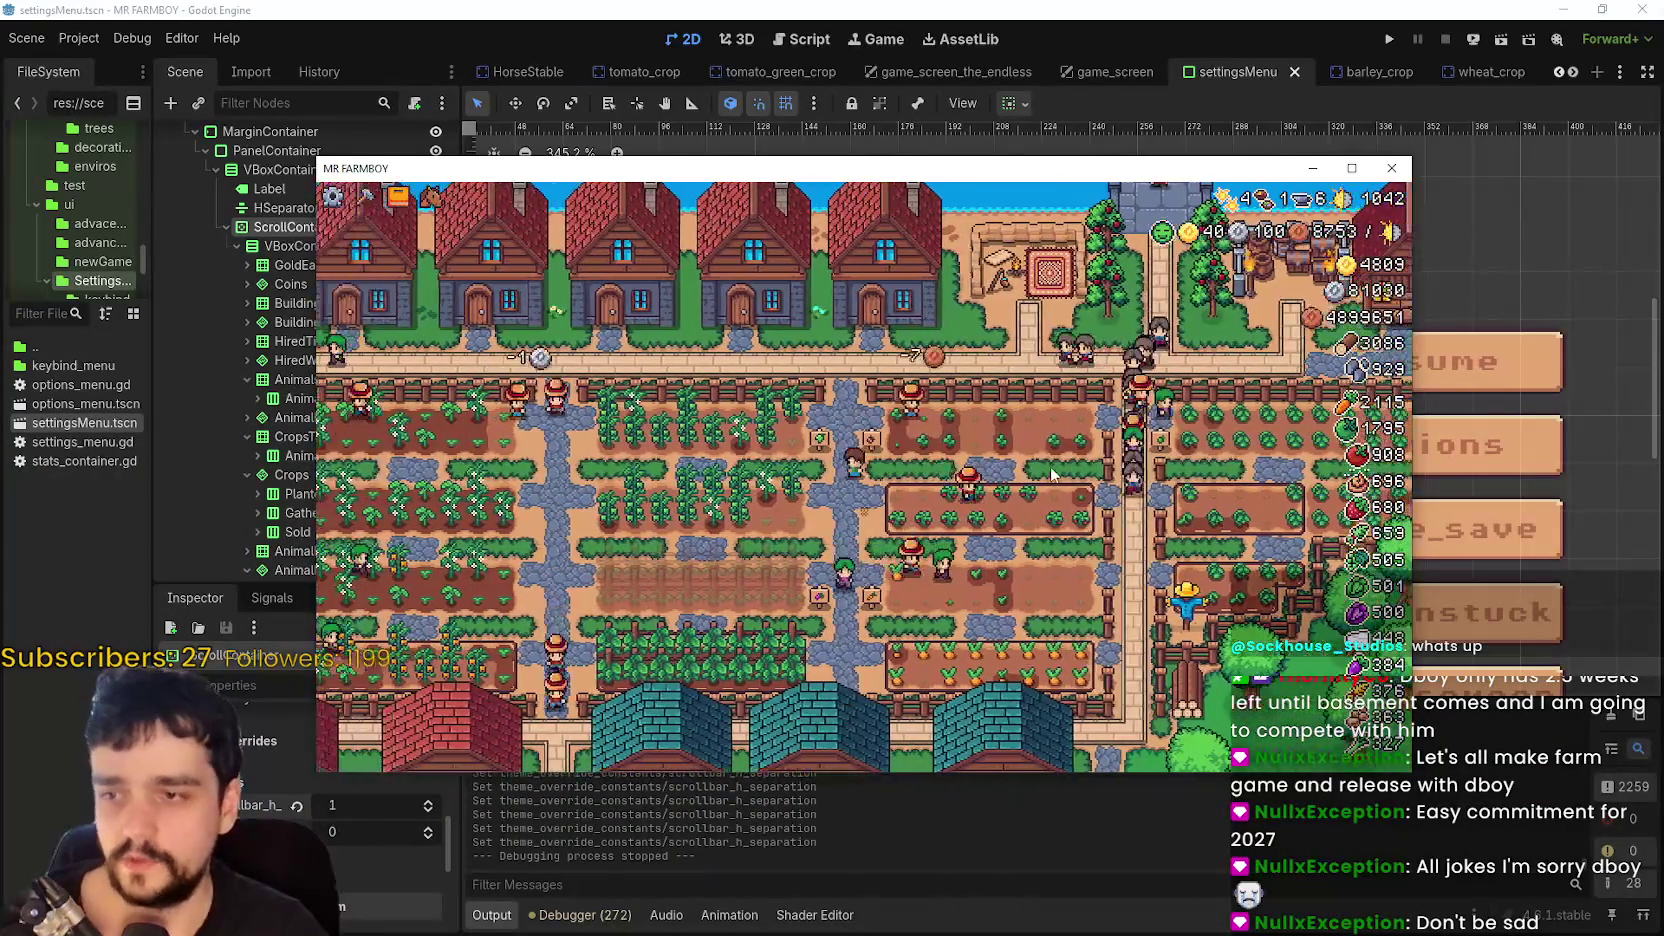
key(s)
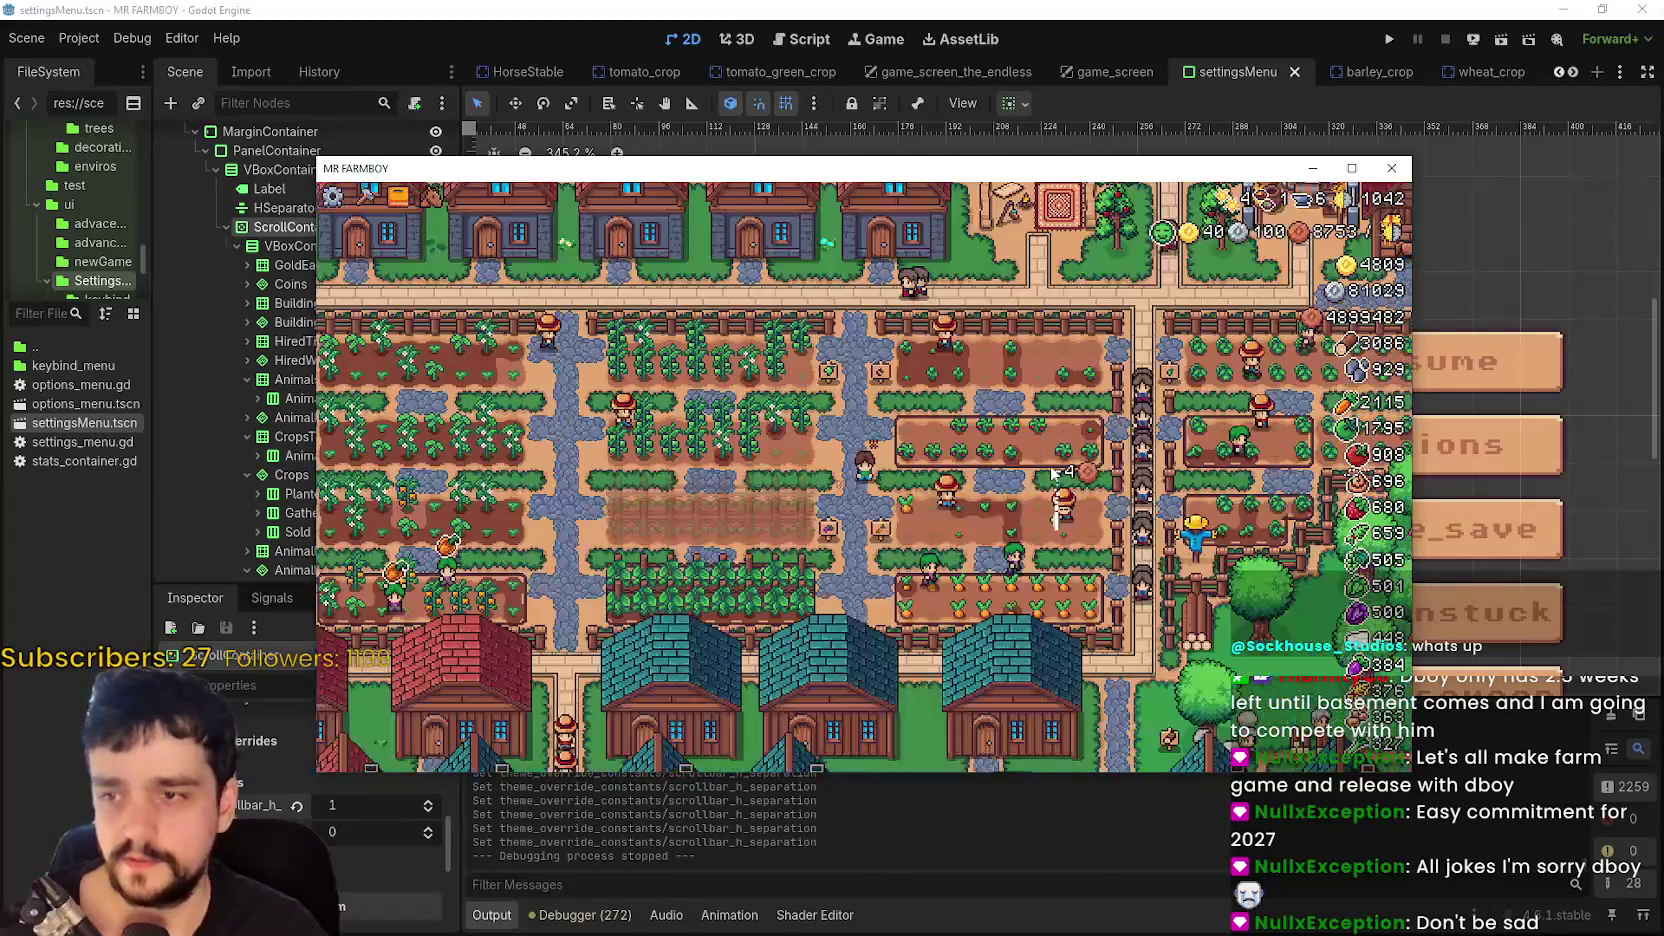
key(a)
key(w)
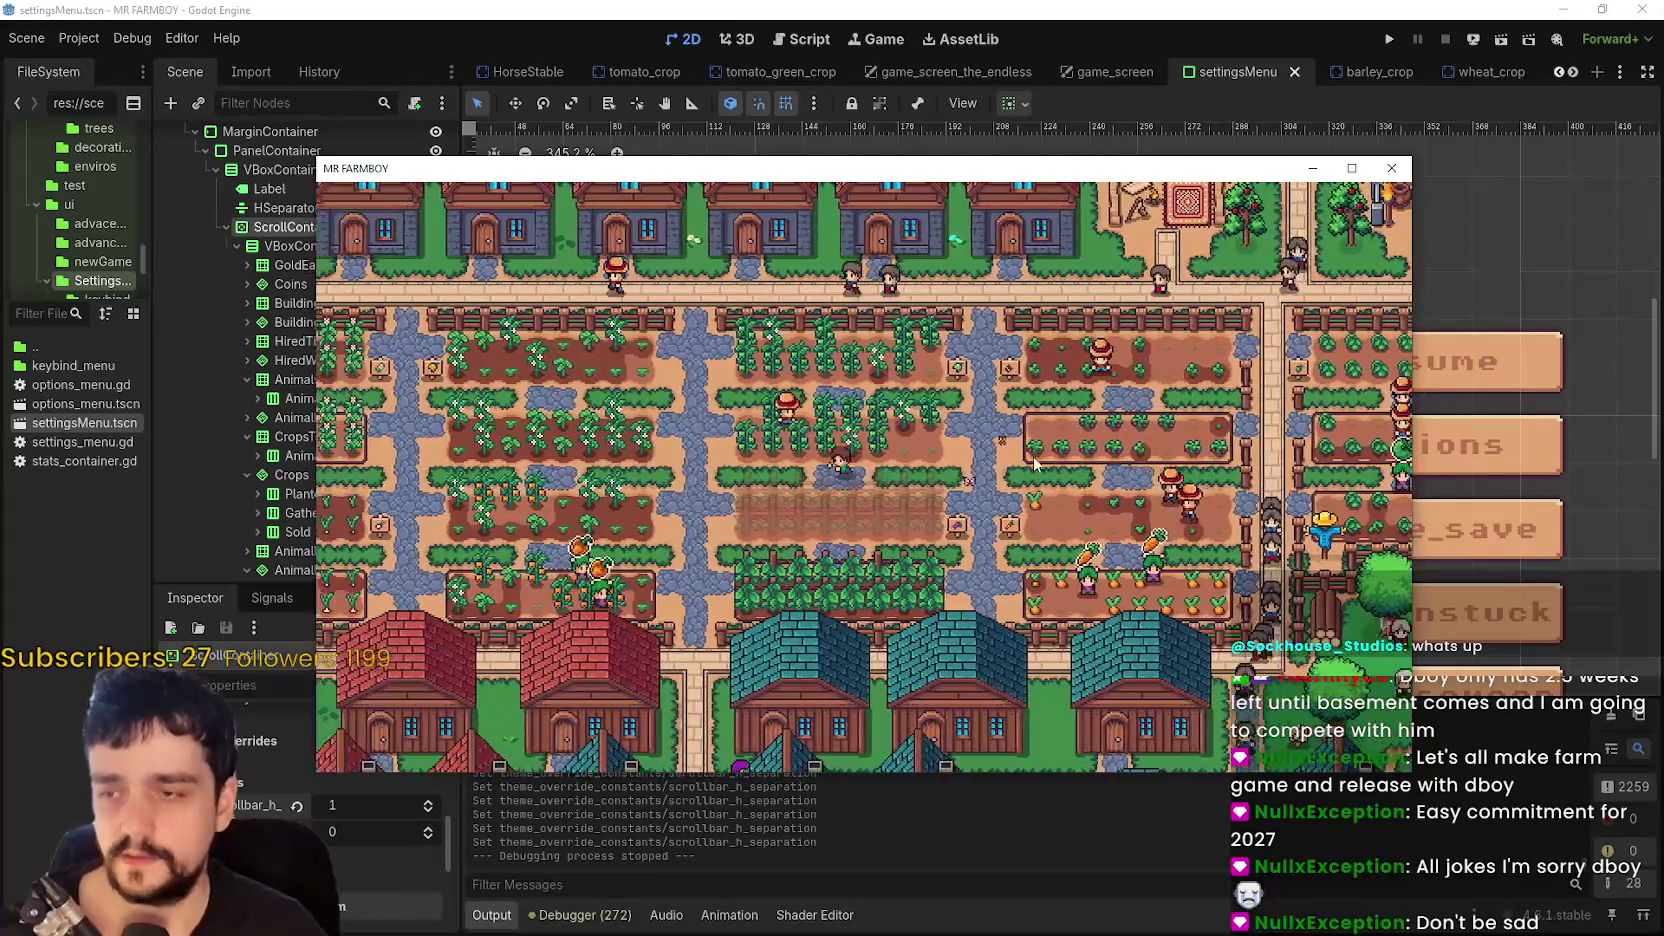
key(a)
key(w)
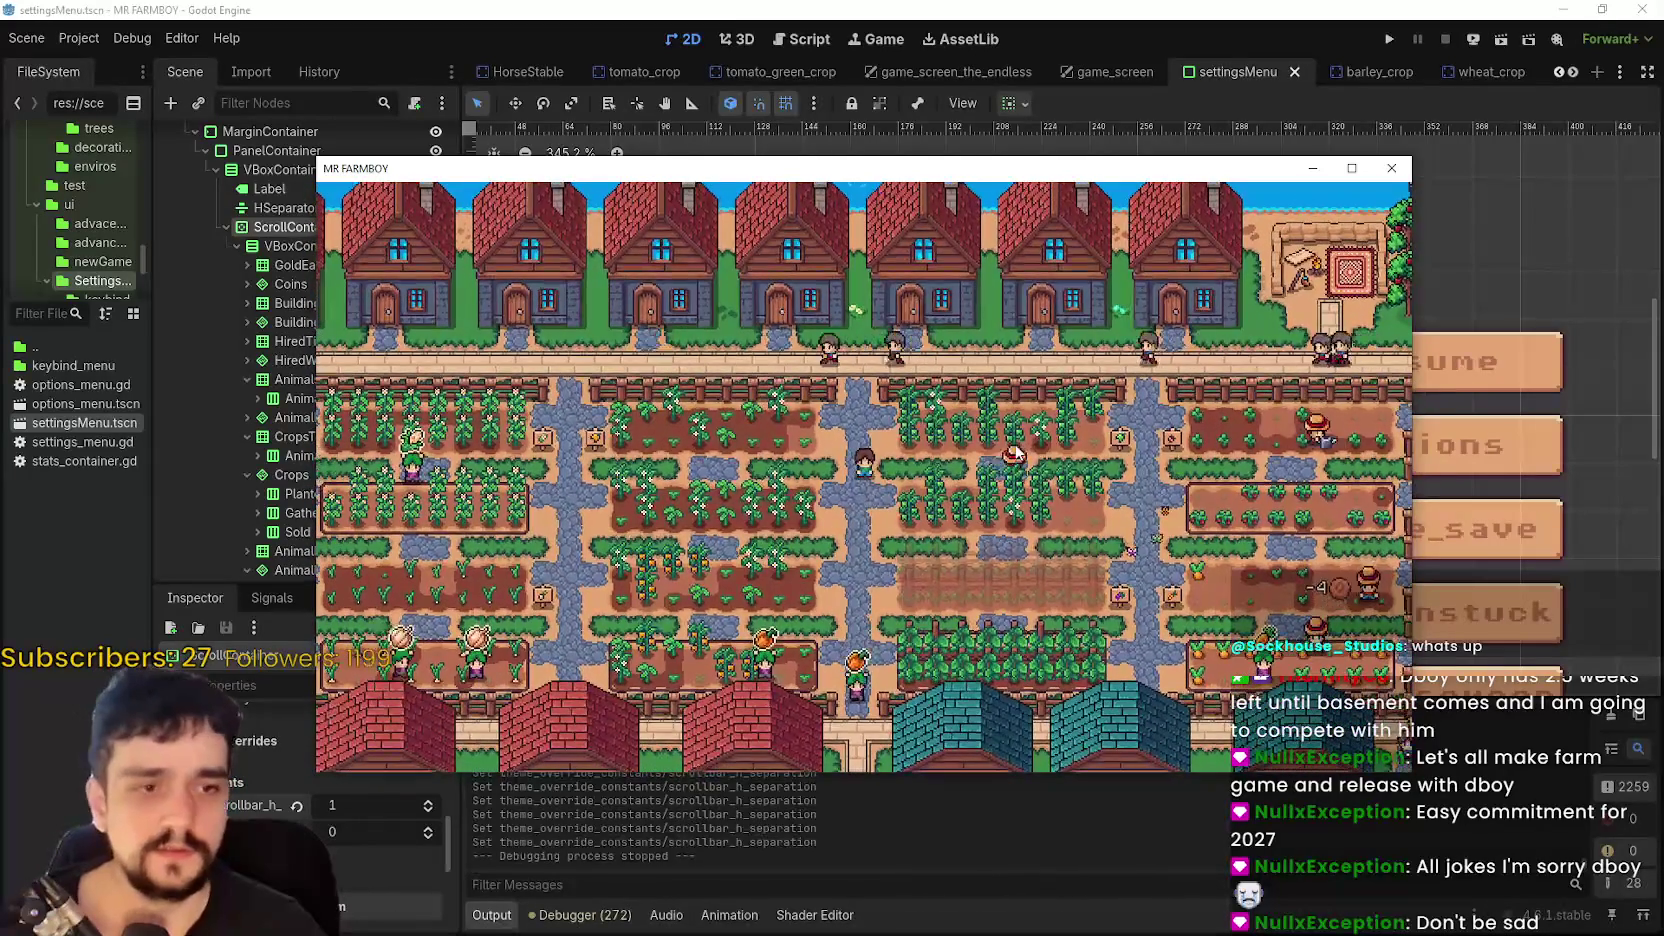
key(Escape)
key(Escape)
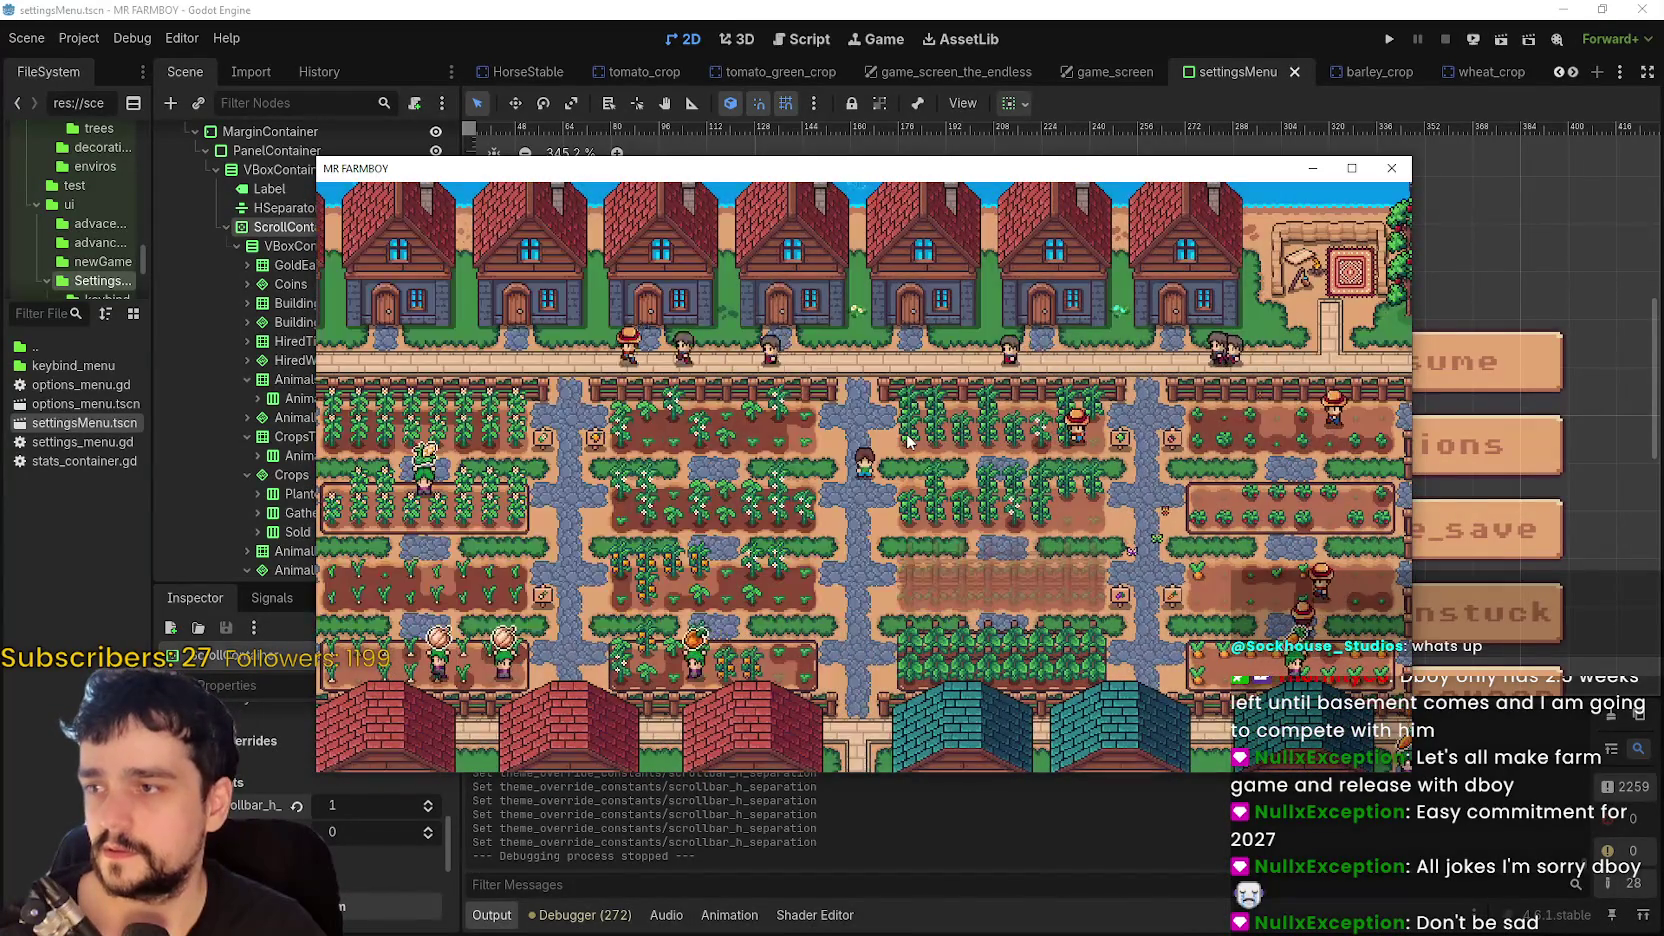
key(Escape)
- Snip the Steam build's whole Stats panel, Totals row included, then return to Aseprite
key(alt+Tab)
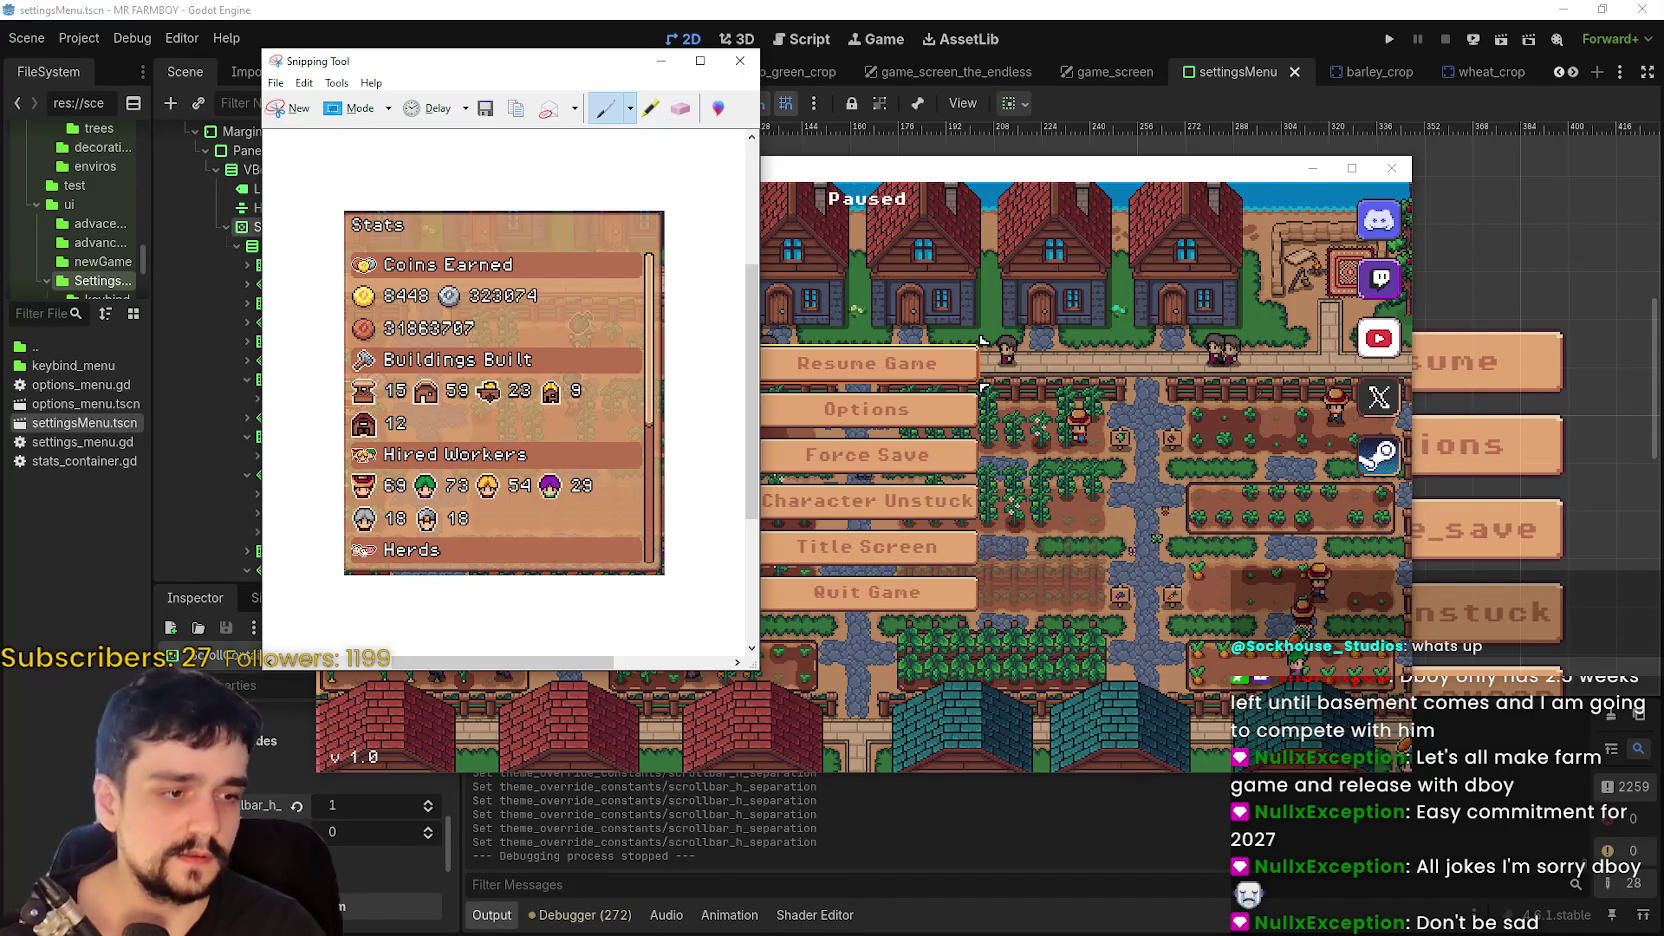
click(295, 110)
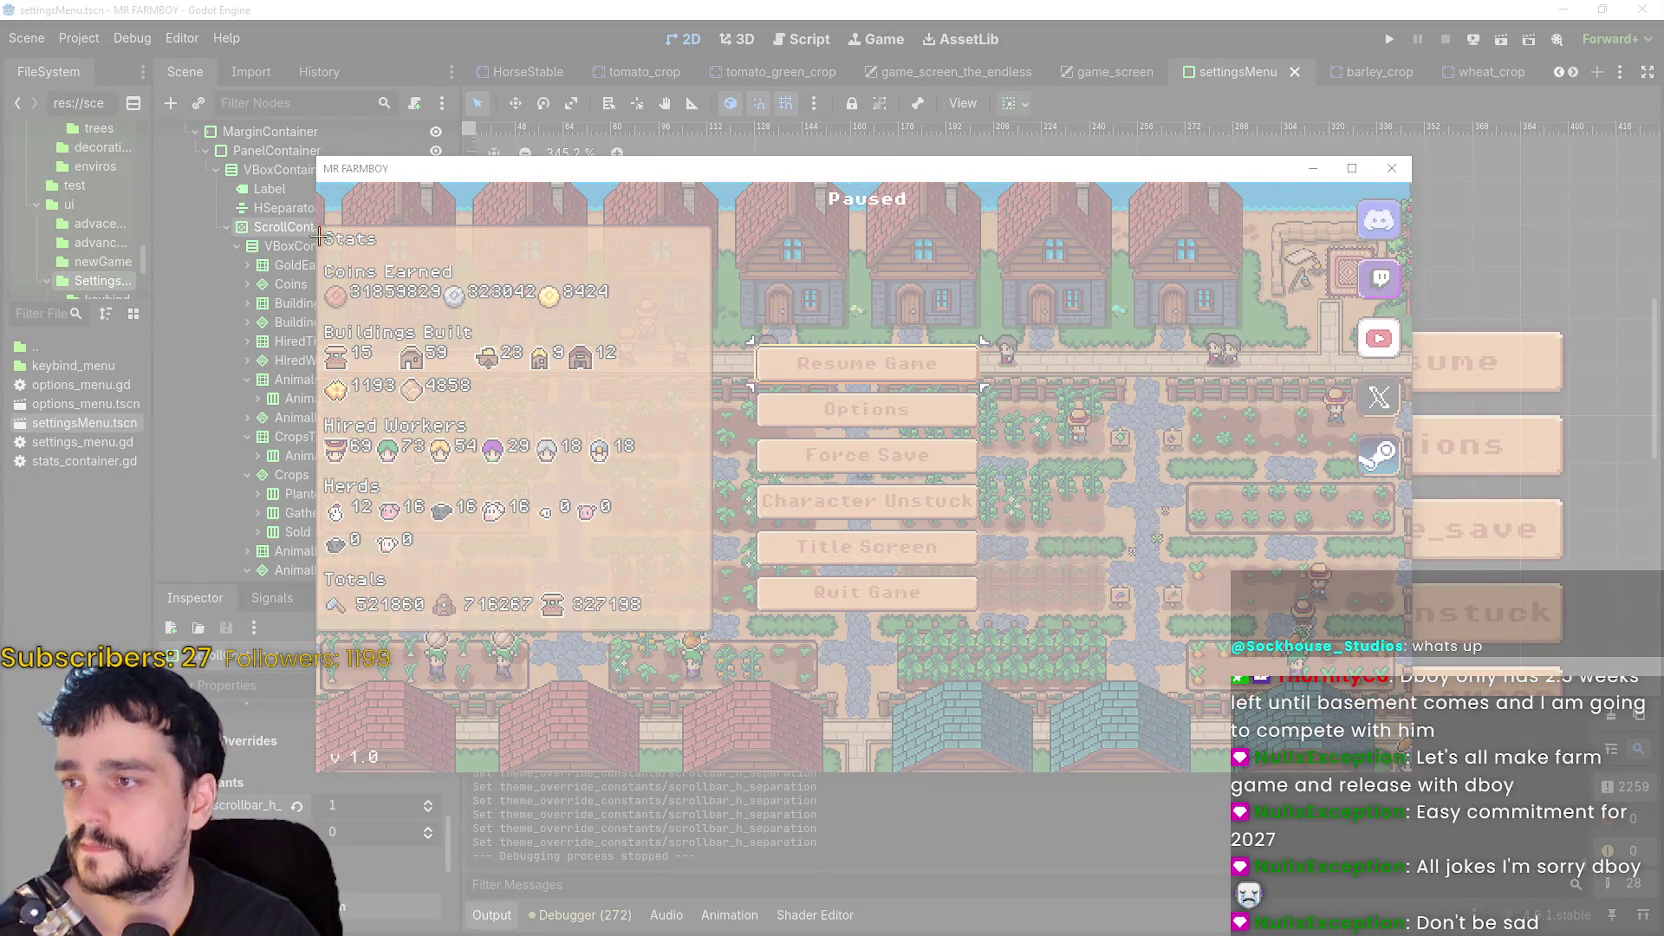
mouse_move(318, 237)
mouse_down()
mouse_move(718, 634)
mouse_move(647, 631)
mouse_up()
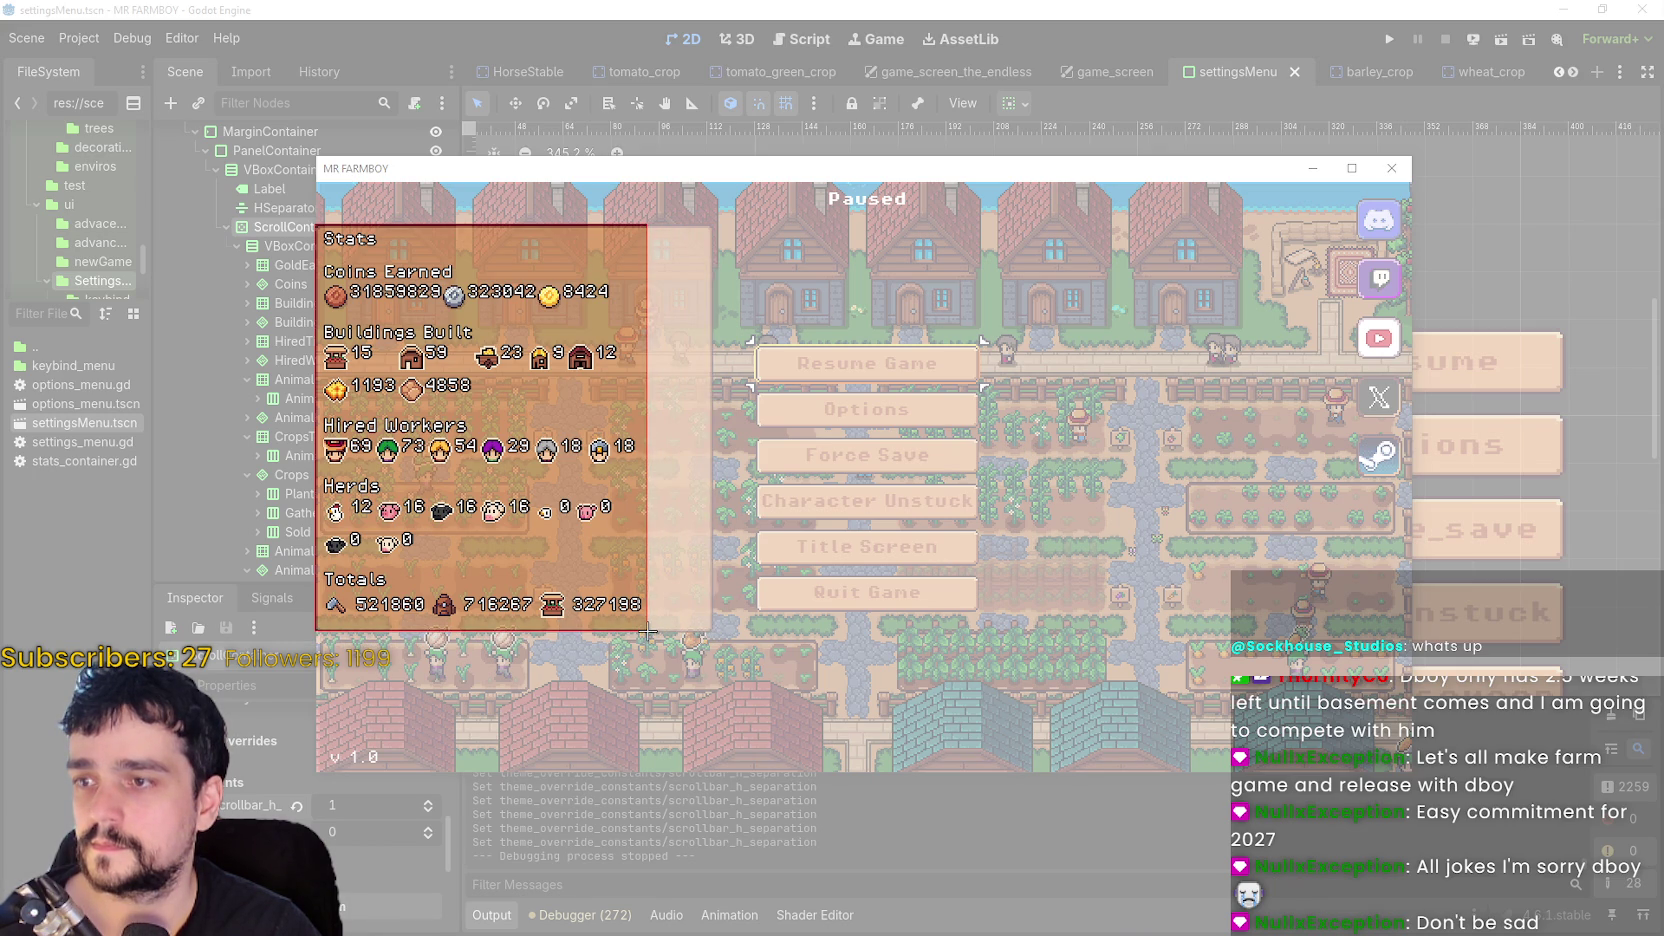
drag(647, 631, 715, 633)
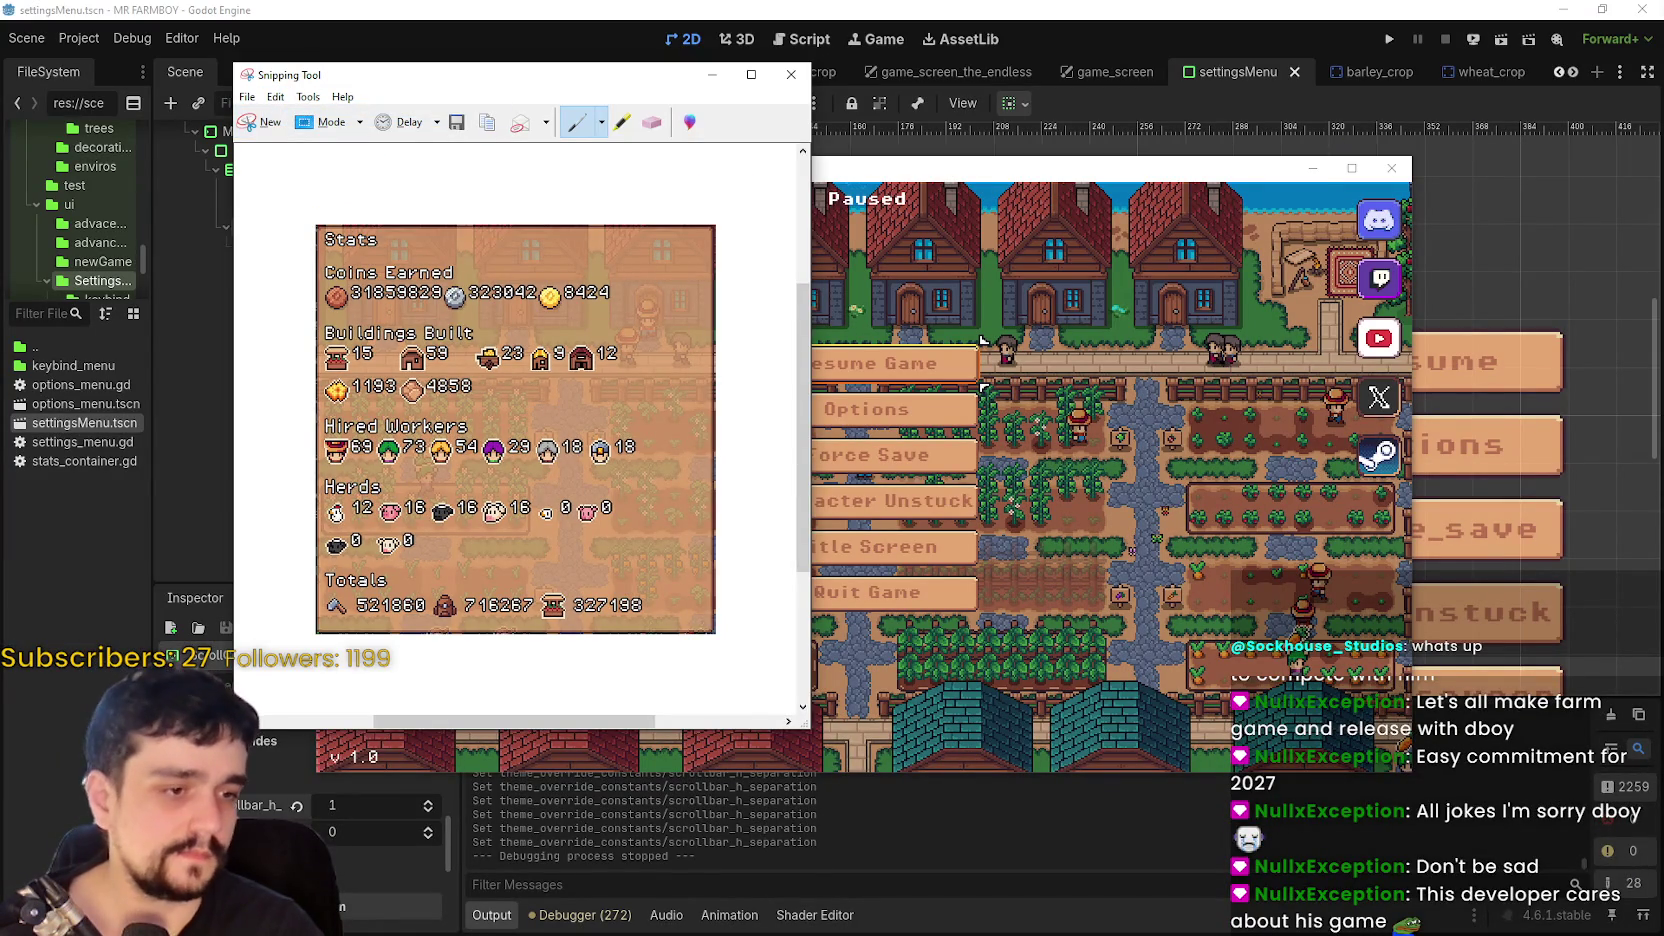
key(alt+Tab)
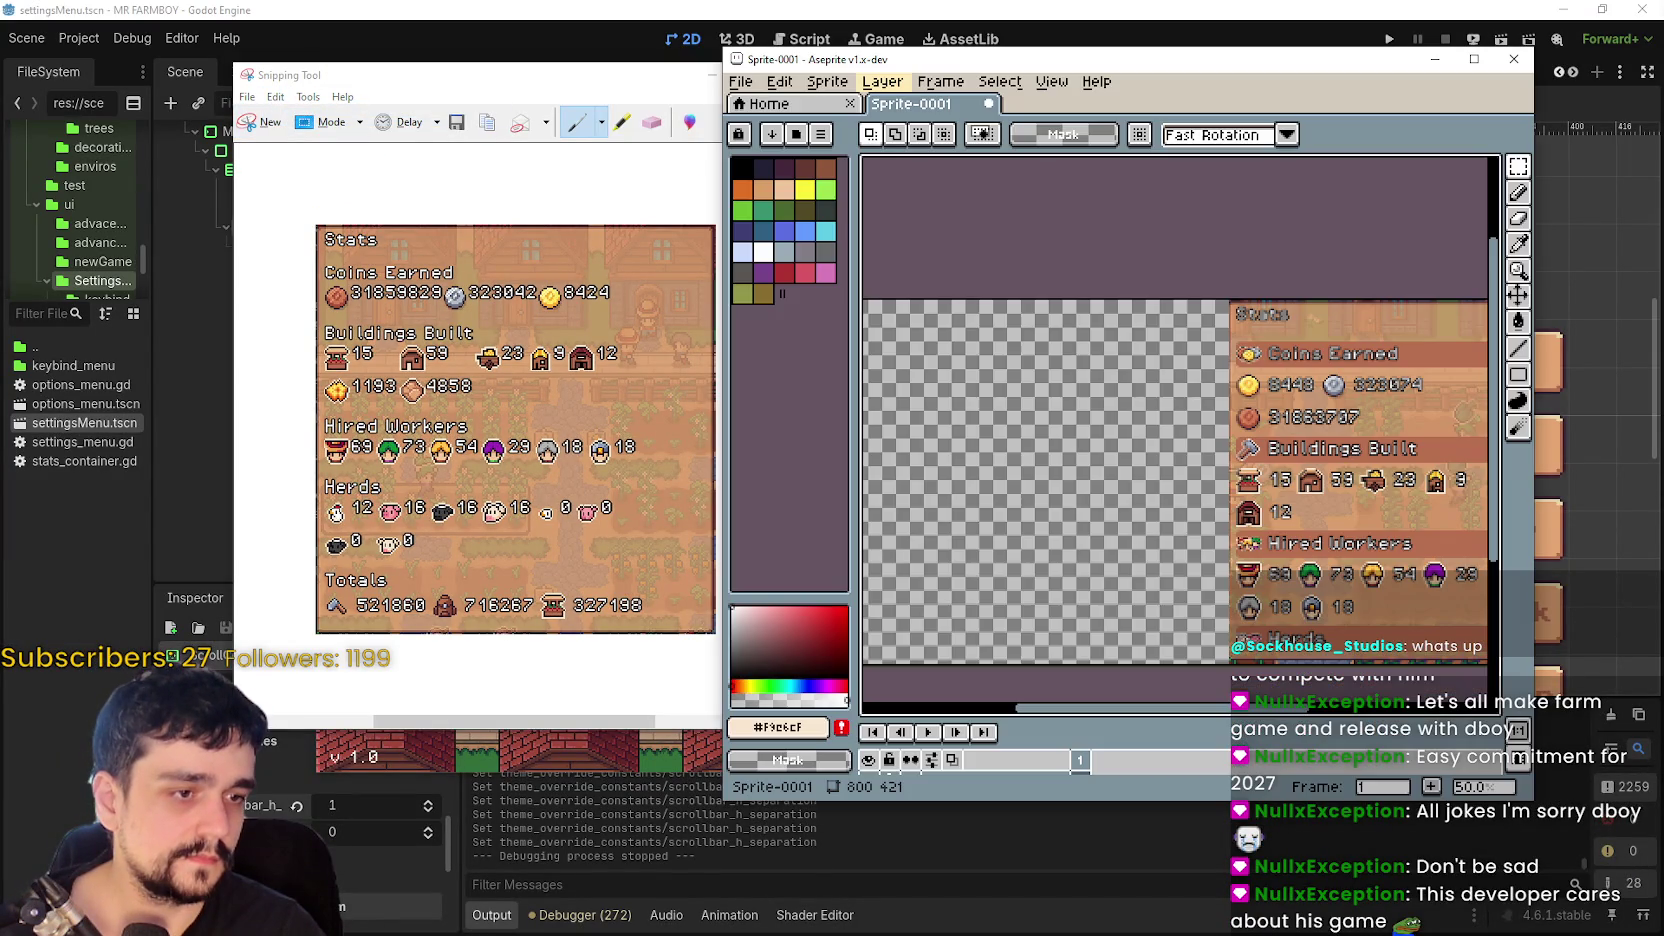
- Paste the new Stats snip into the maximized sprite and align it with the canvas top
click(1474, 58)
key(ctrl+v)
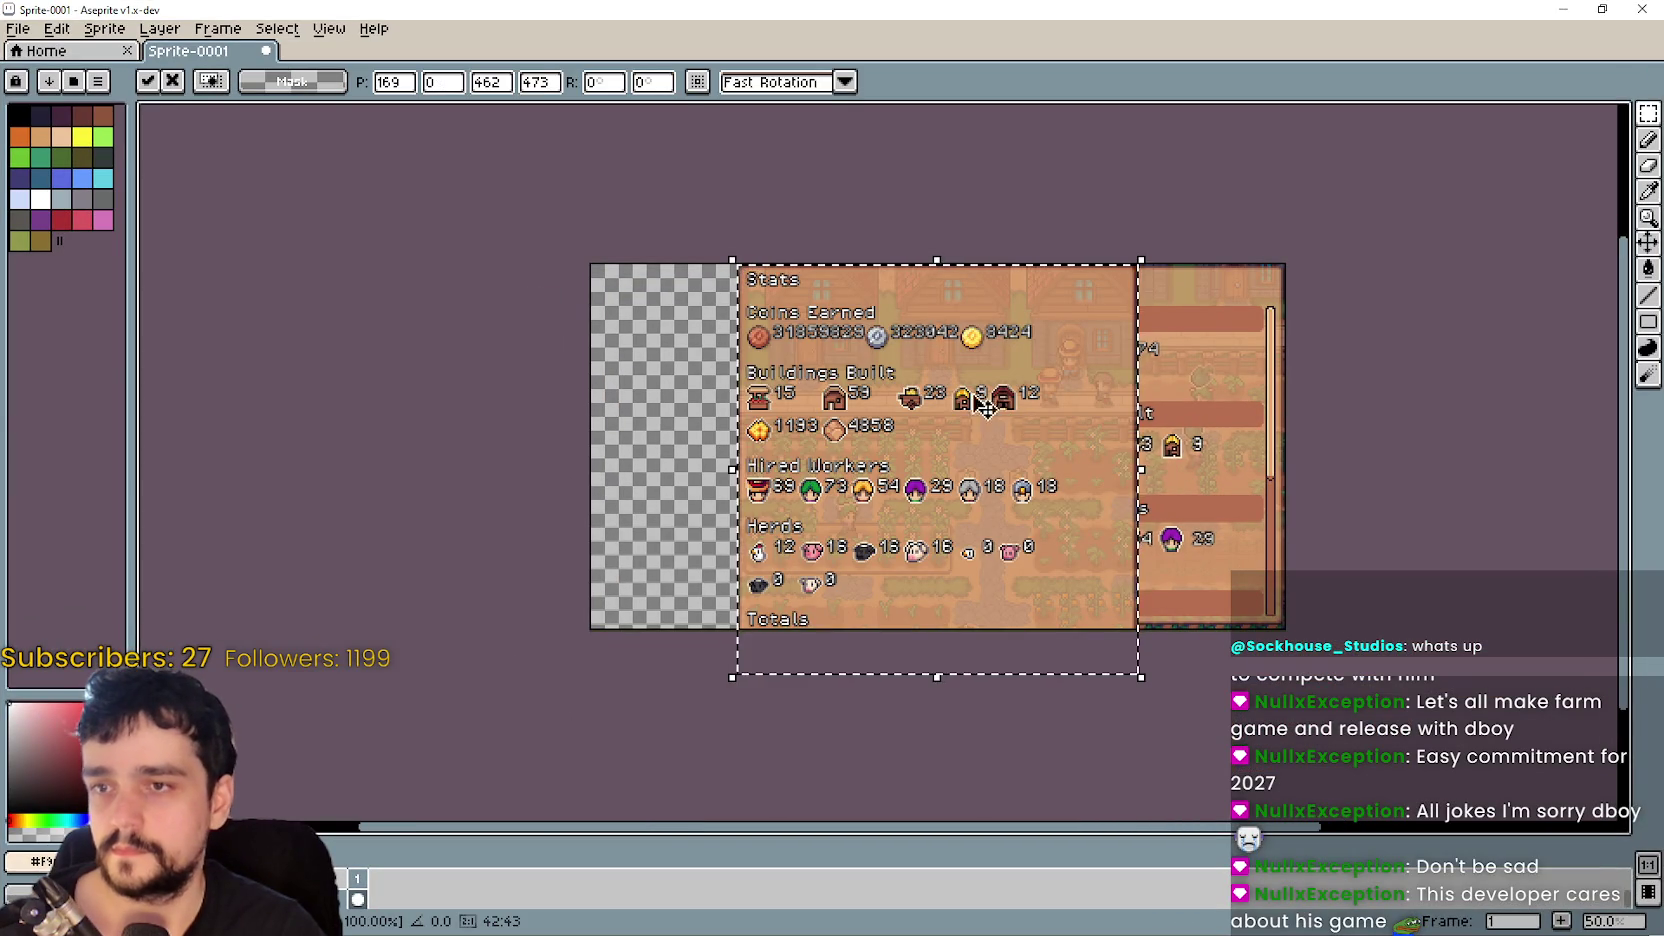
mouse_move(952, 418)
mouse_down()
mouse_move(870, 447)
mouse_move(801, 442)
mouse_up()
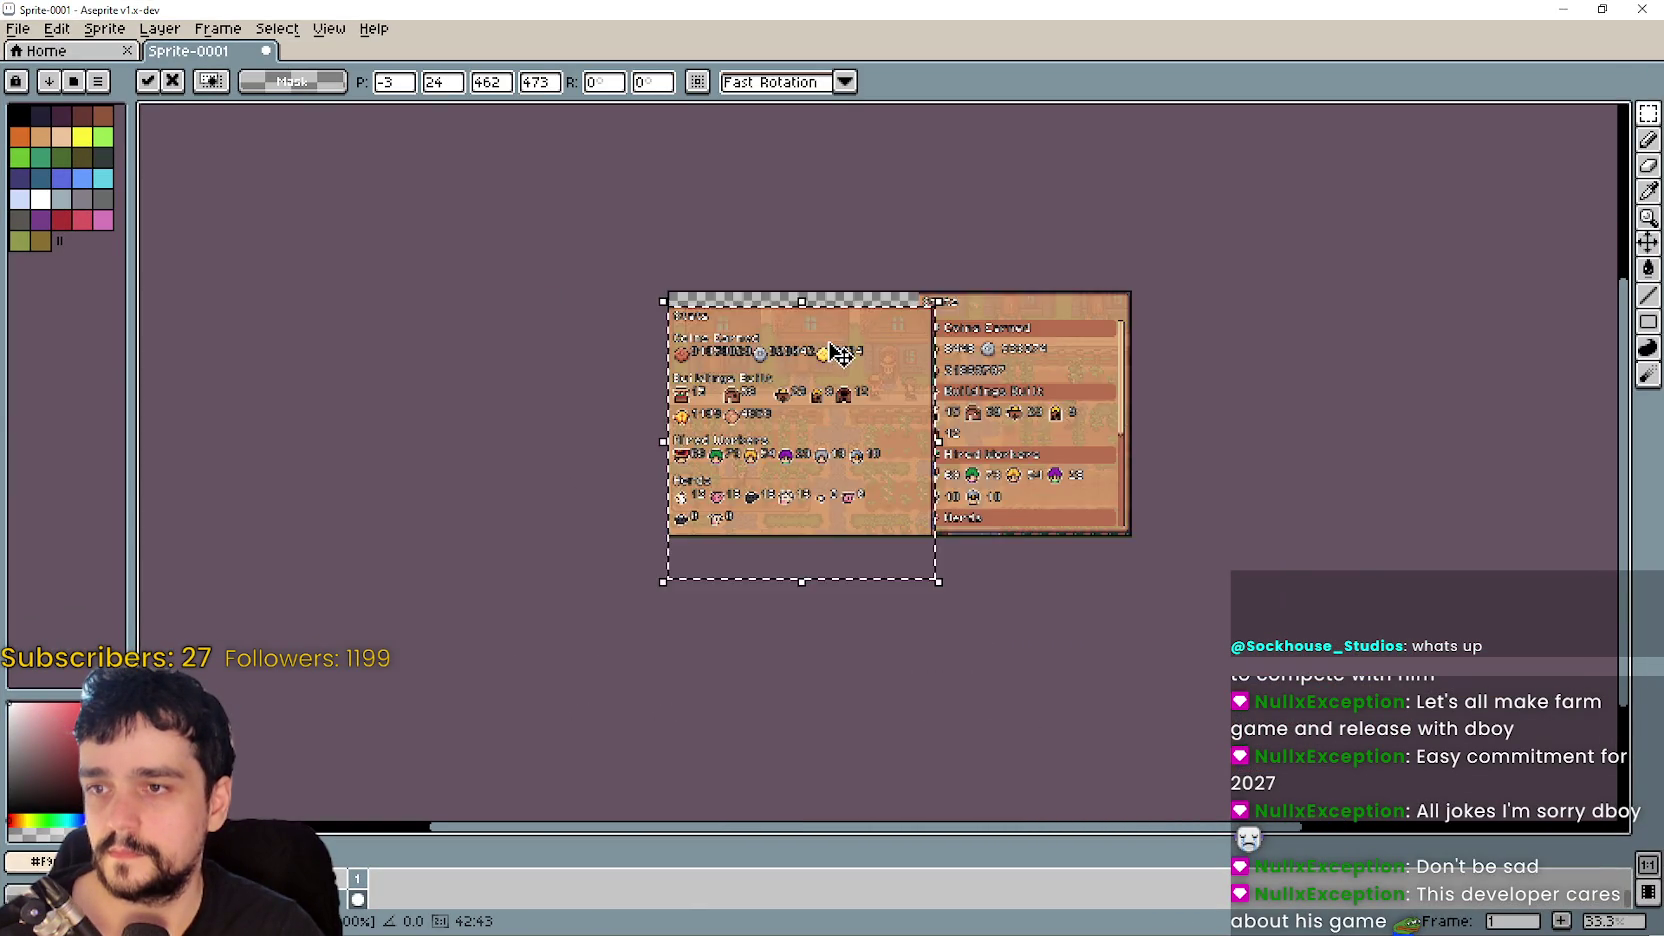
scroll(847, 342, up, 3)
scroll(847, 342, down, 3)
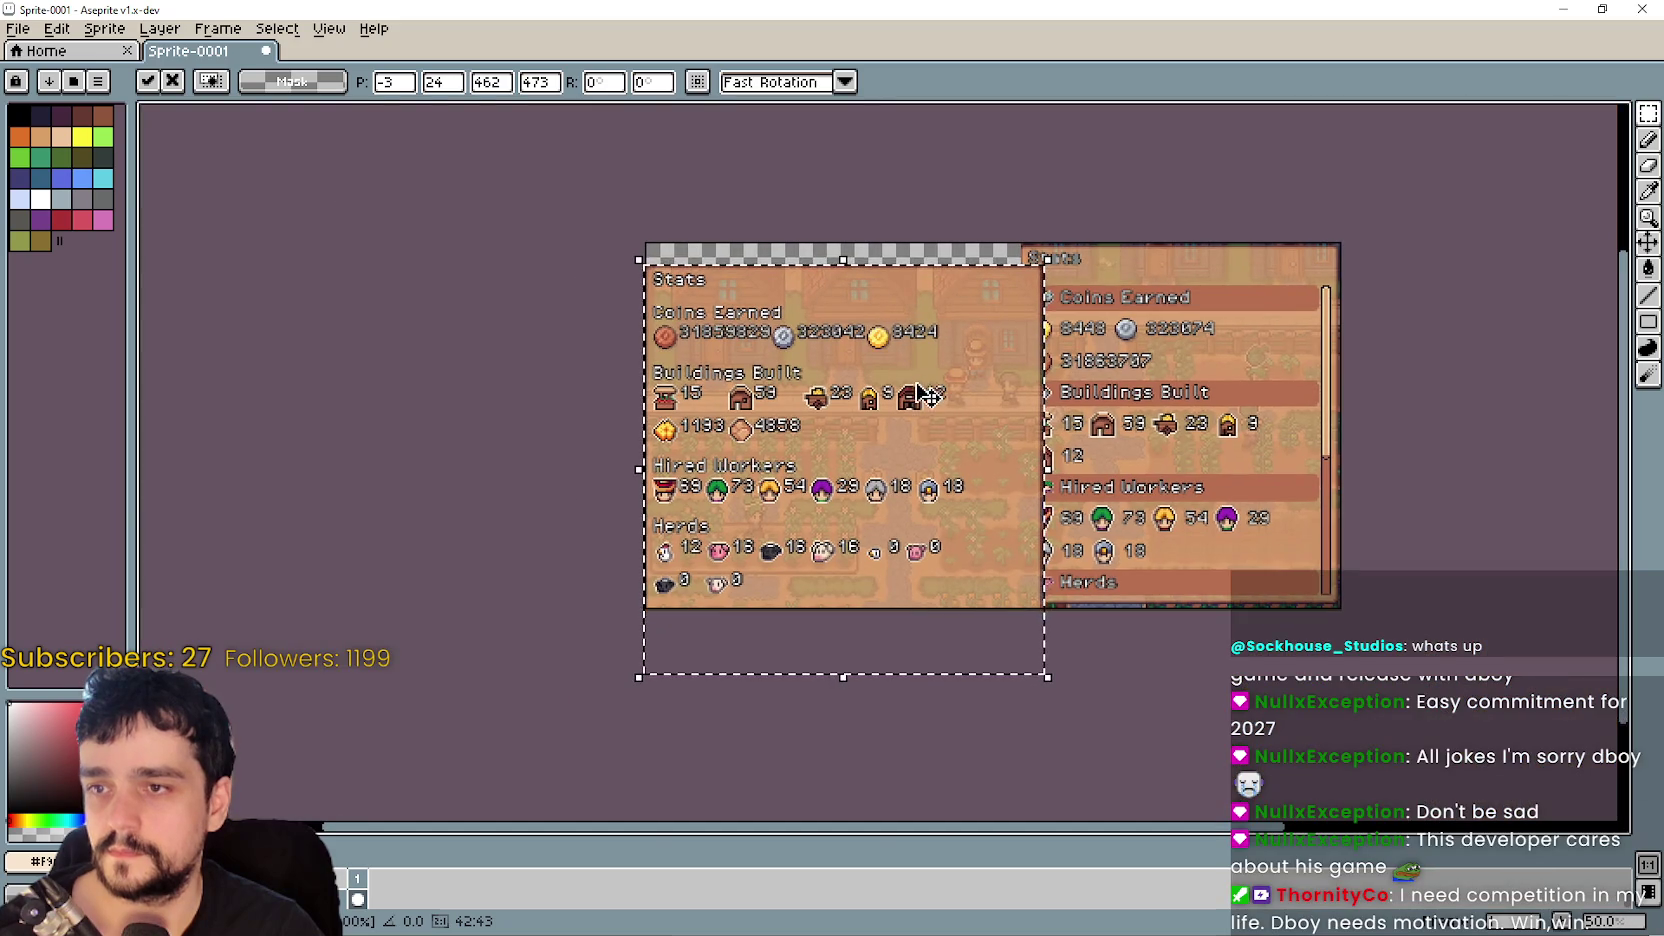
key(alt)
scroll(1053, 380, up, 2)
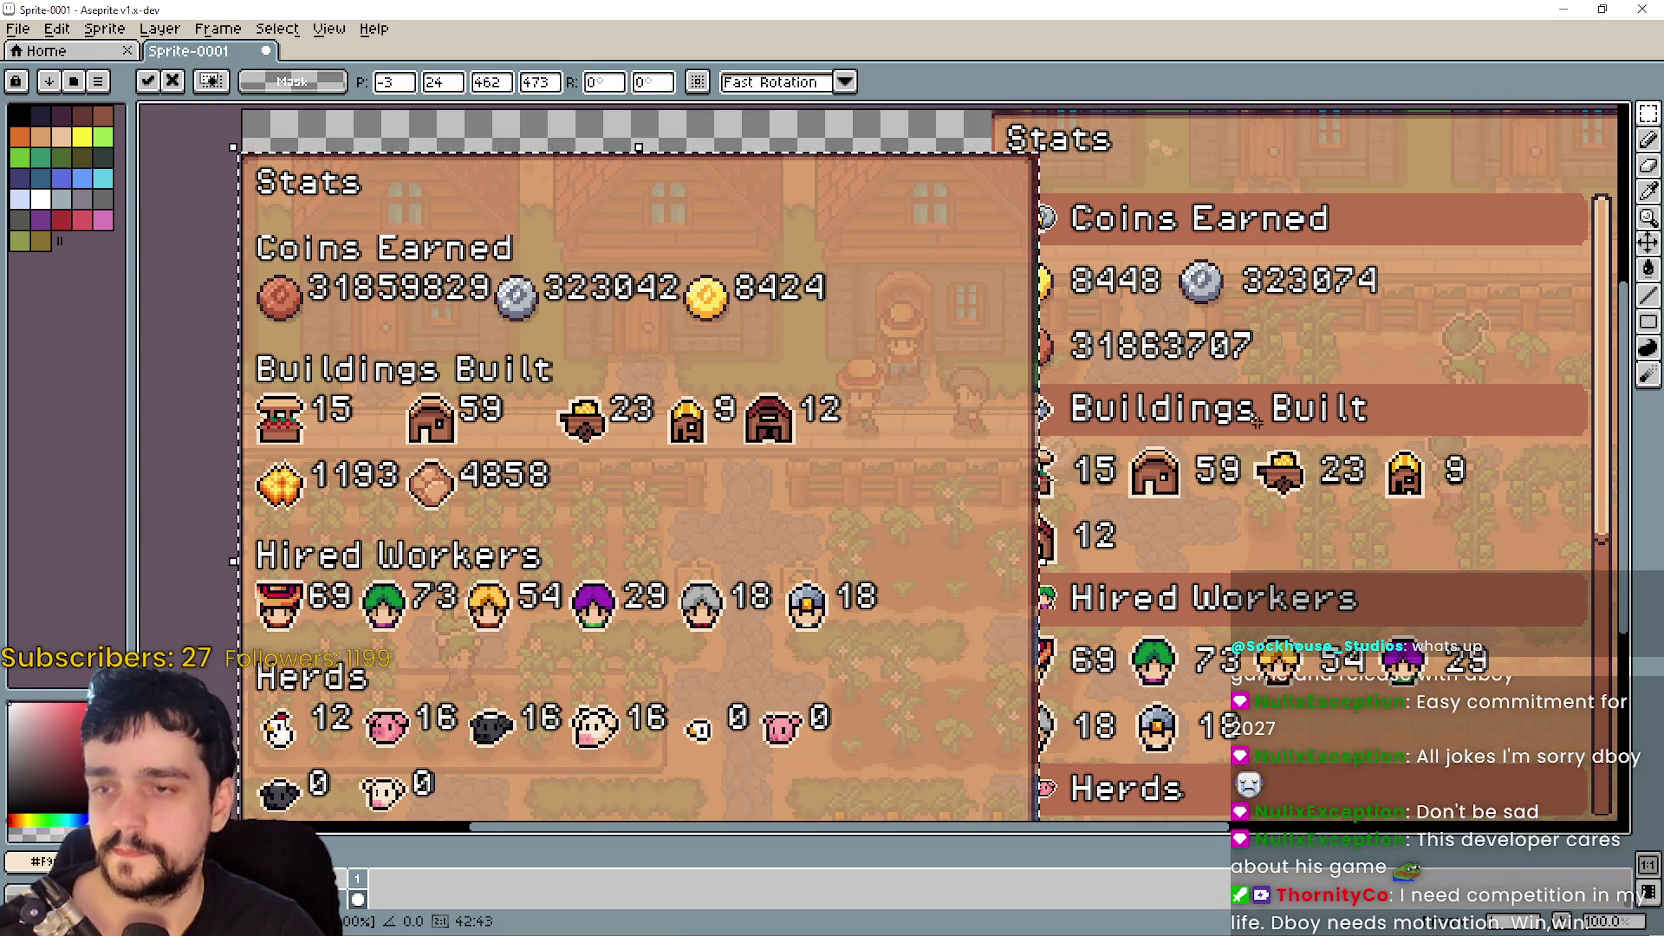
scroll(1221, 436, down, 2)
mouse_move(1081, 401)
mouse_down()
mouse_move(1062, 375)
mouse_move(1073, 385)
mouse_up()
- Commit and then delete the pasted snip, and minimize Aseprite
key(Return)
key(Delete)
key(alt+Tab)
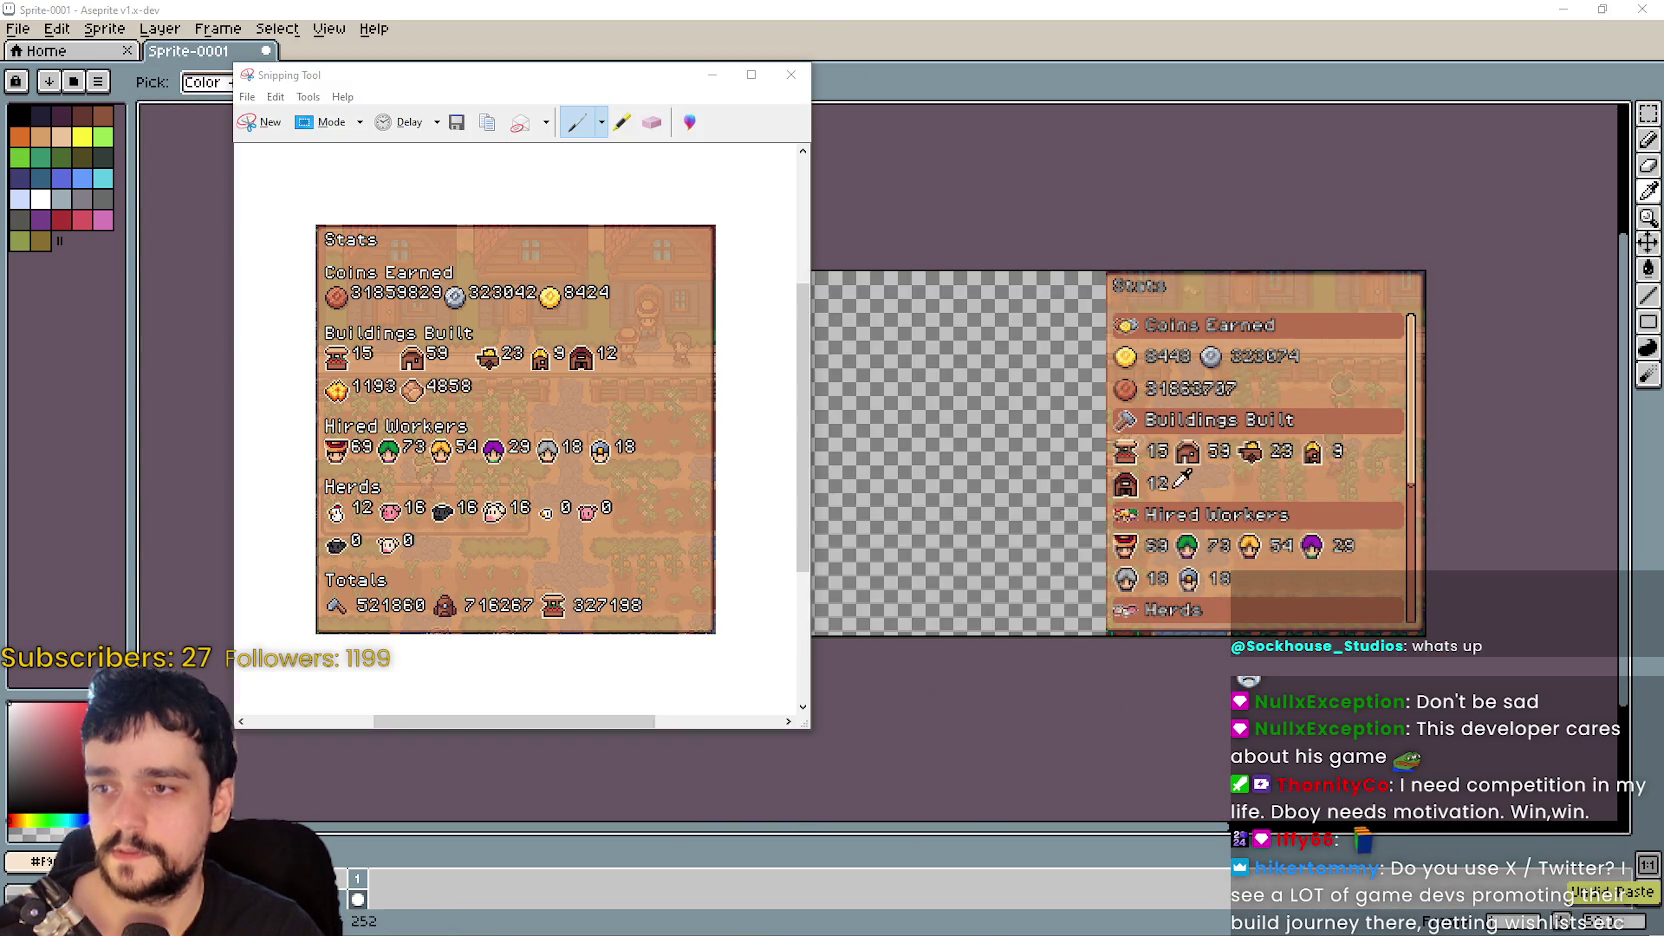
click(1558, 8)
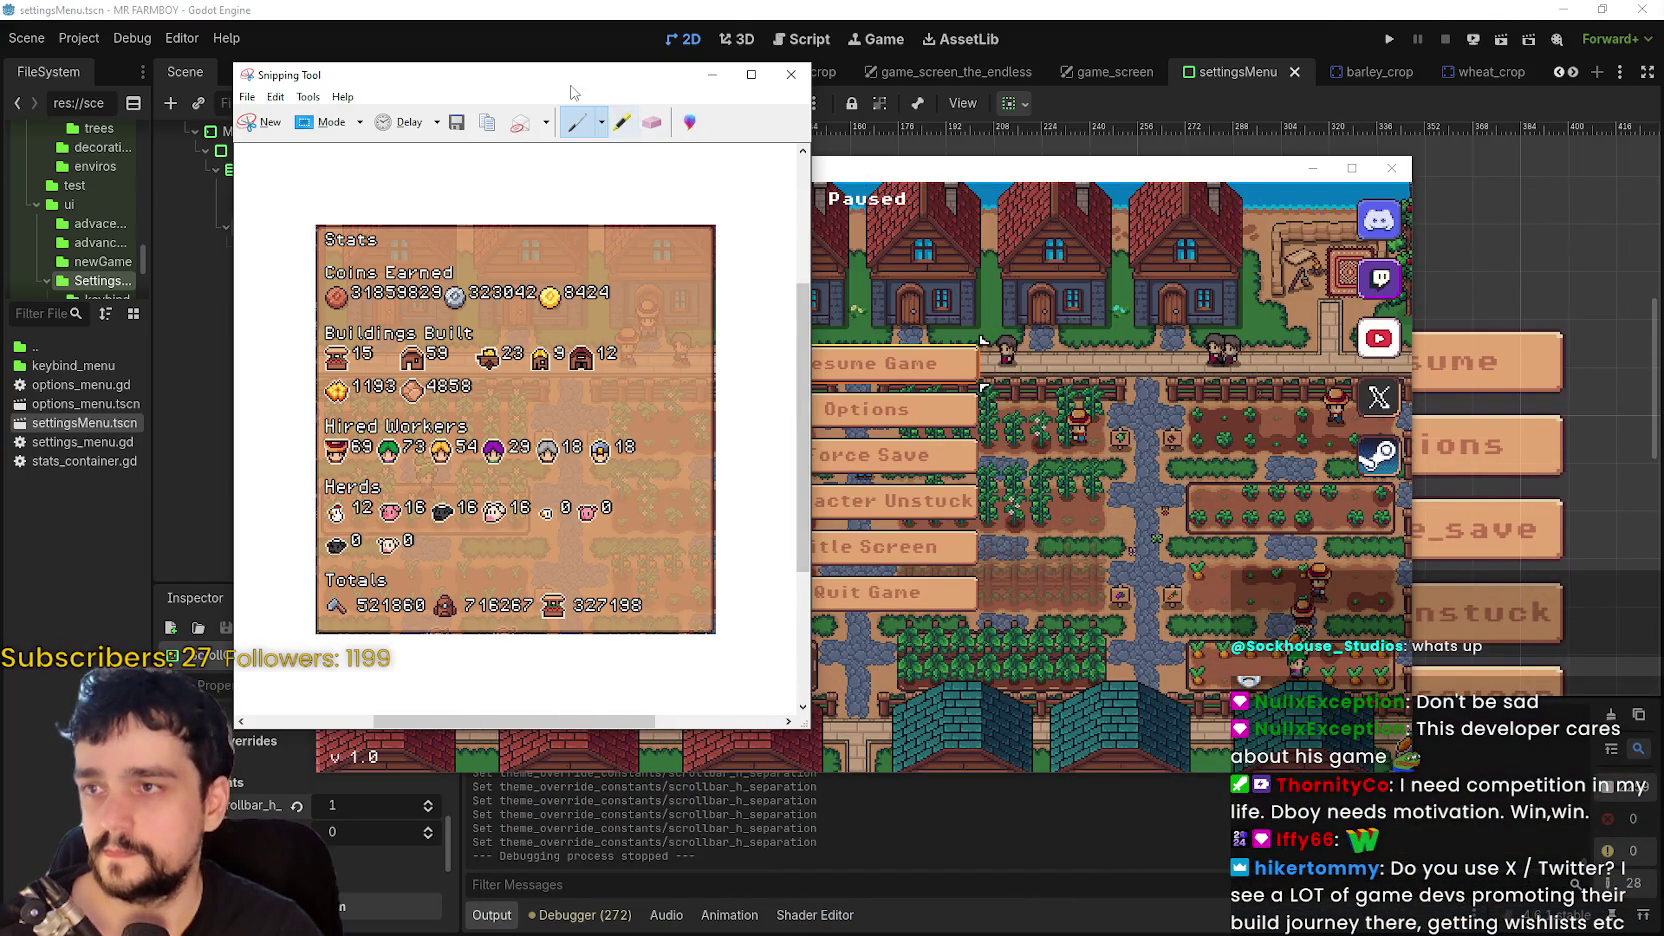
- Re-snip the Stats panel tightly to its right edge and return to the Aseprite canvas
drag(580, 75, 1232, 158)
click(922, 212)
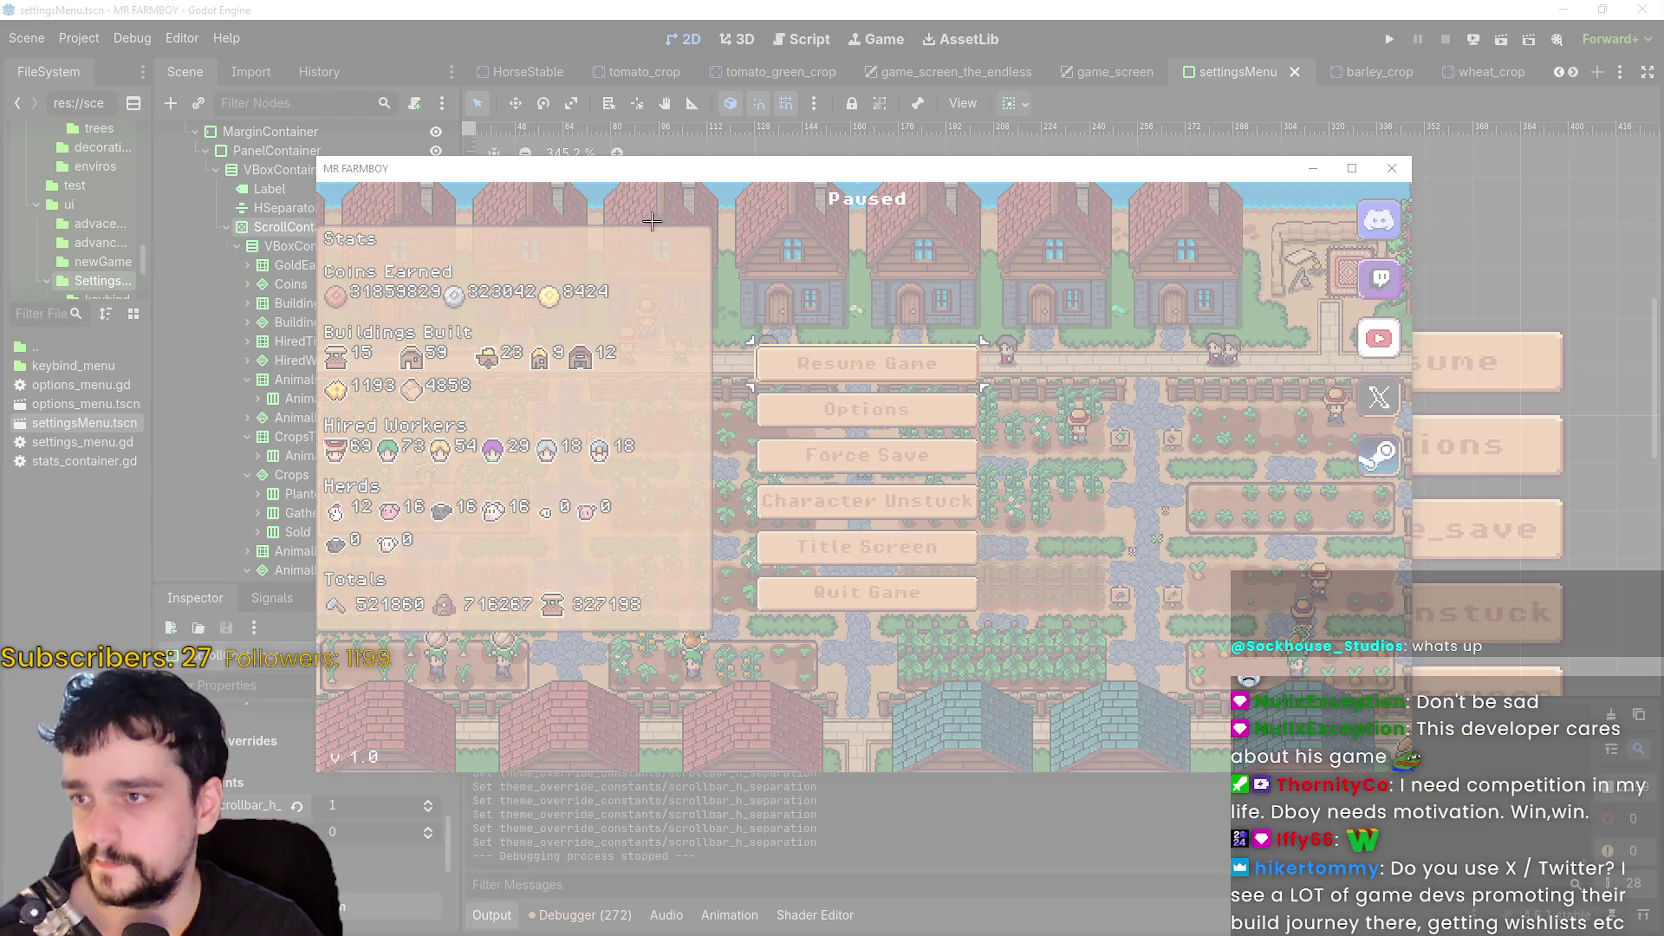
mouse_move(656, 222)
mouse_down()
mouse_move(491, 663)
mouse_move(326, 612)
mouse_move(305, 632)
mouse_move(320, 633)
mouse_up()
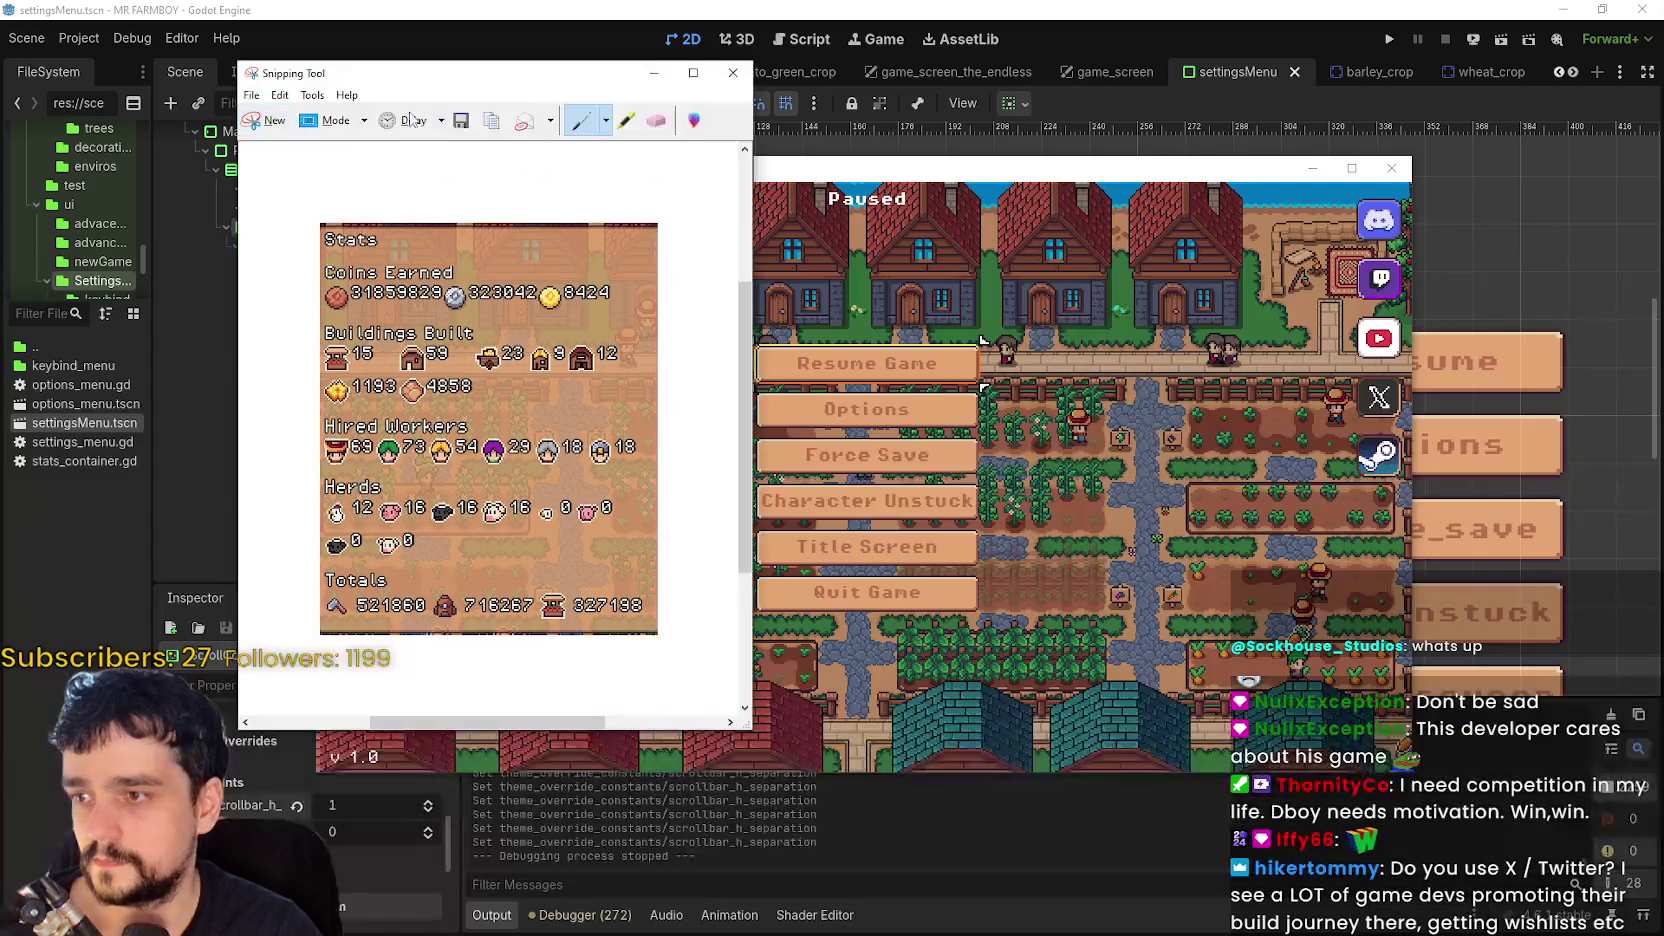
click(758, 491)
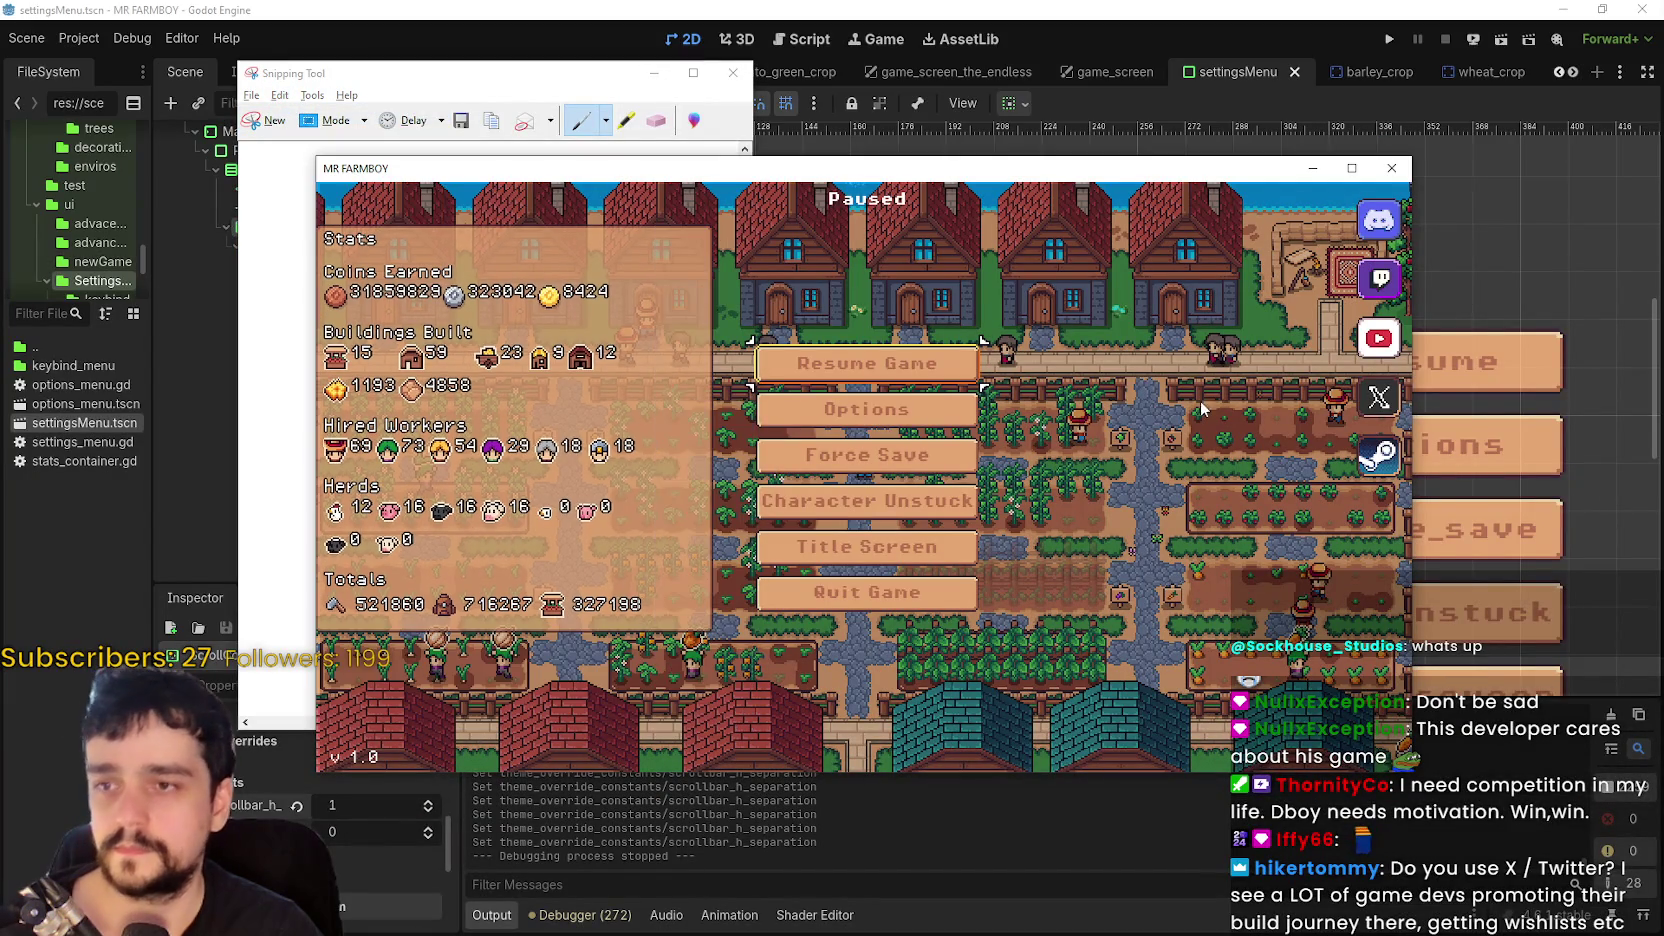
key(alt+Tab)
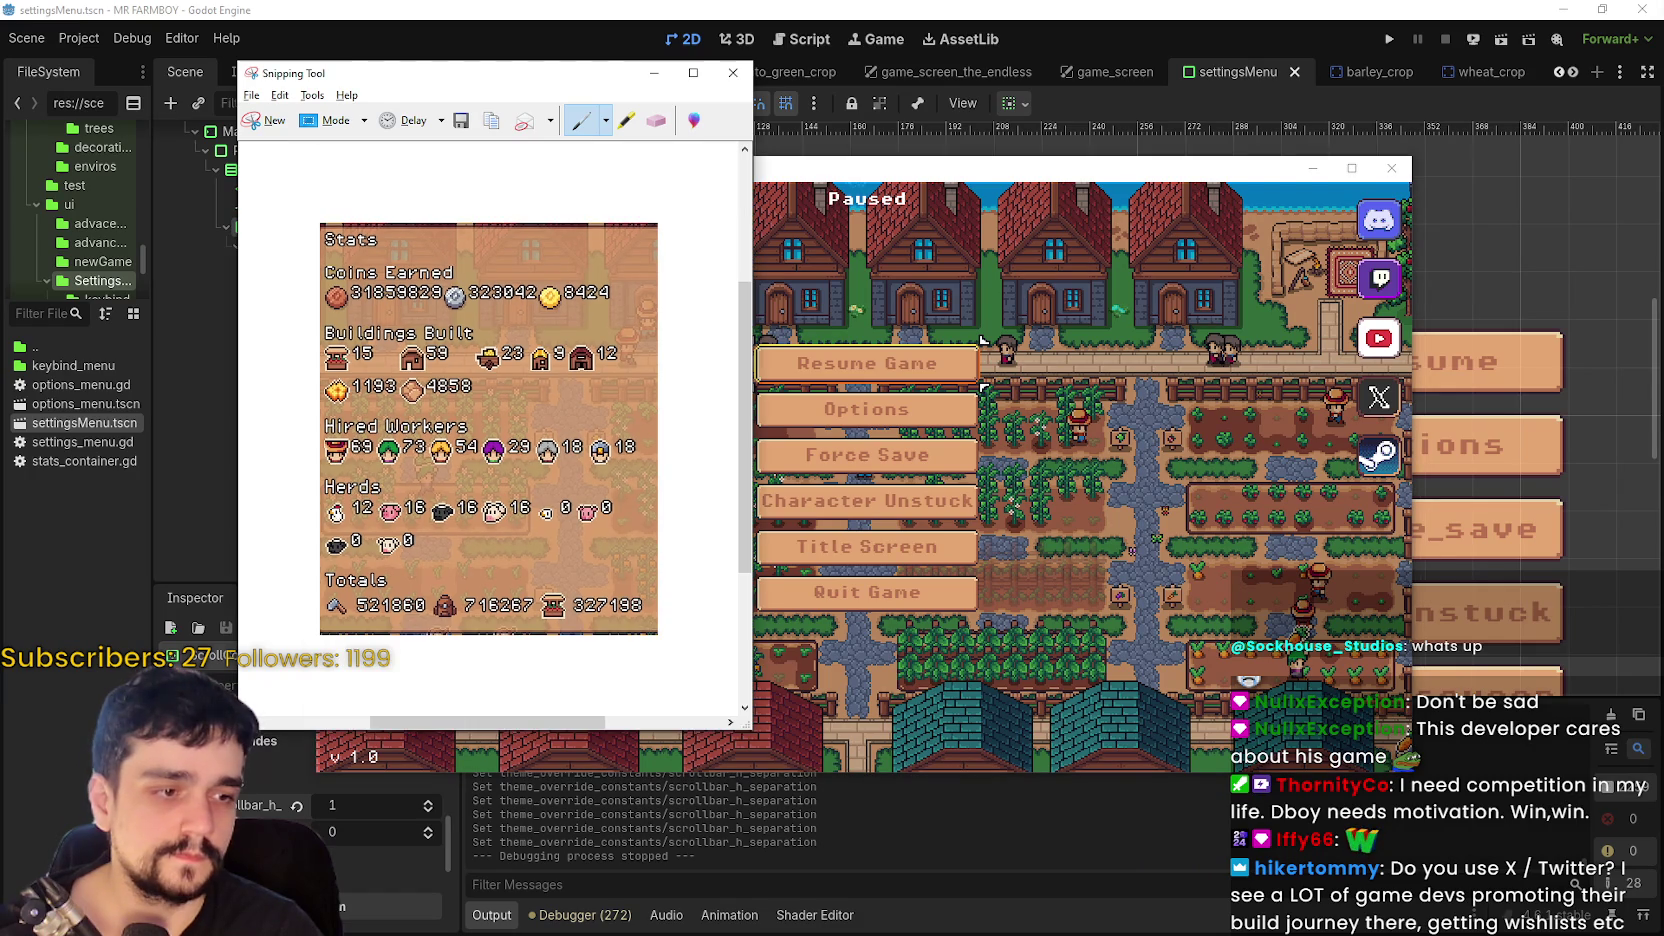
key(alt+Tab)
key(ctrl+v)
scroll(737, 371, up, 2)
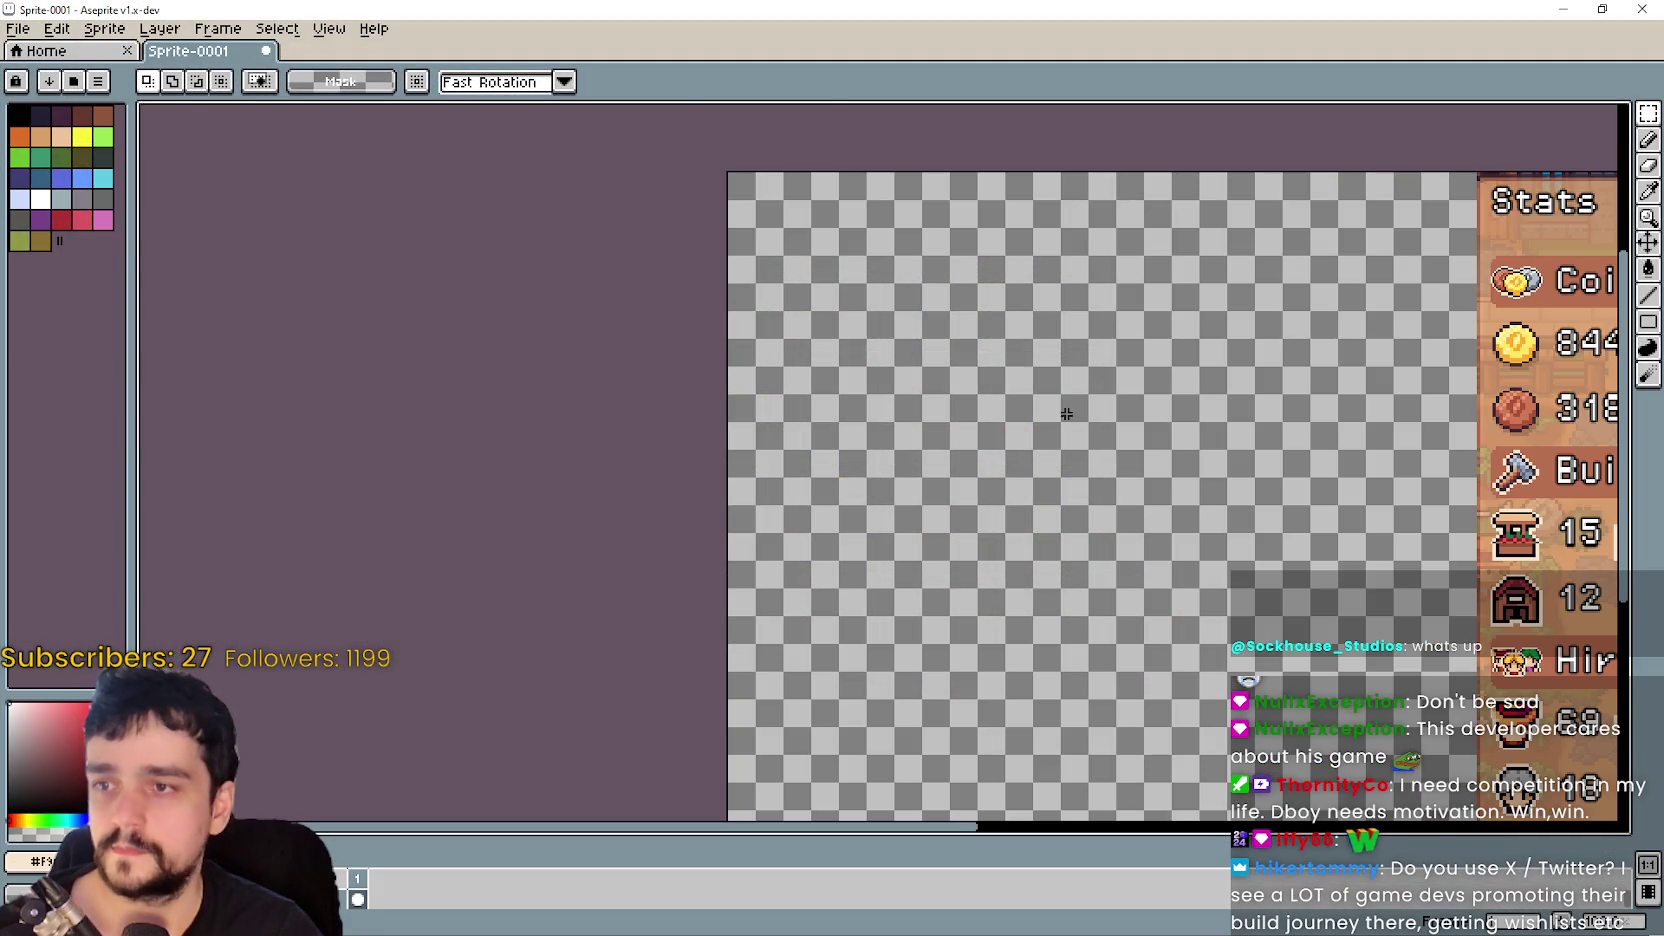
- Paste the Stats capture and commit it flush against the canvas's left edge
key(ctrl+v)
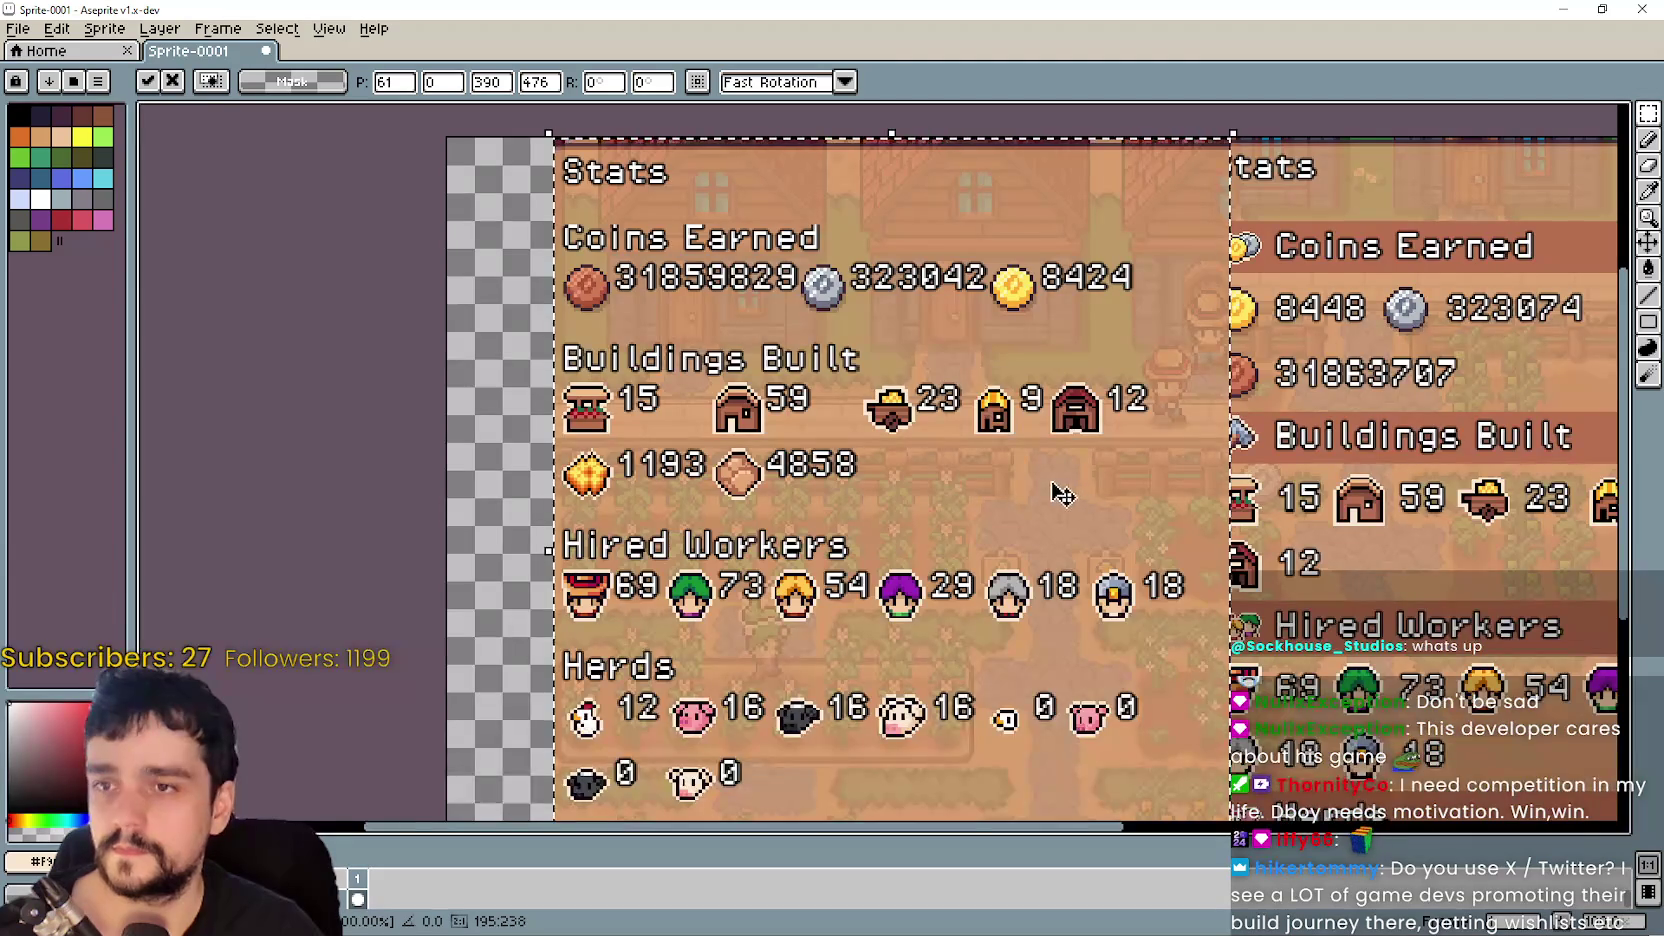
scroll(1063, 495, down, 2)
drag(1032, 405, 978, 405)
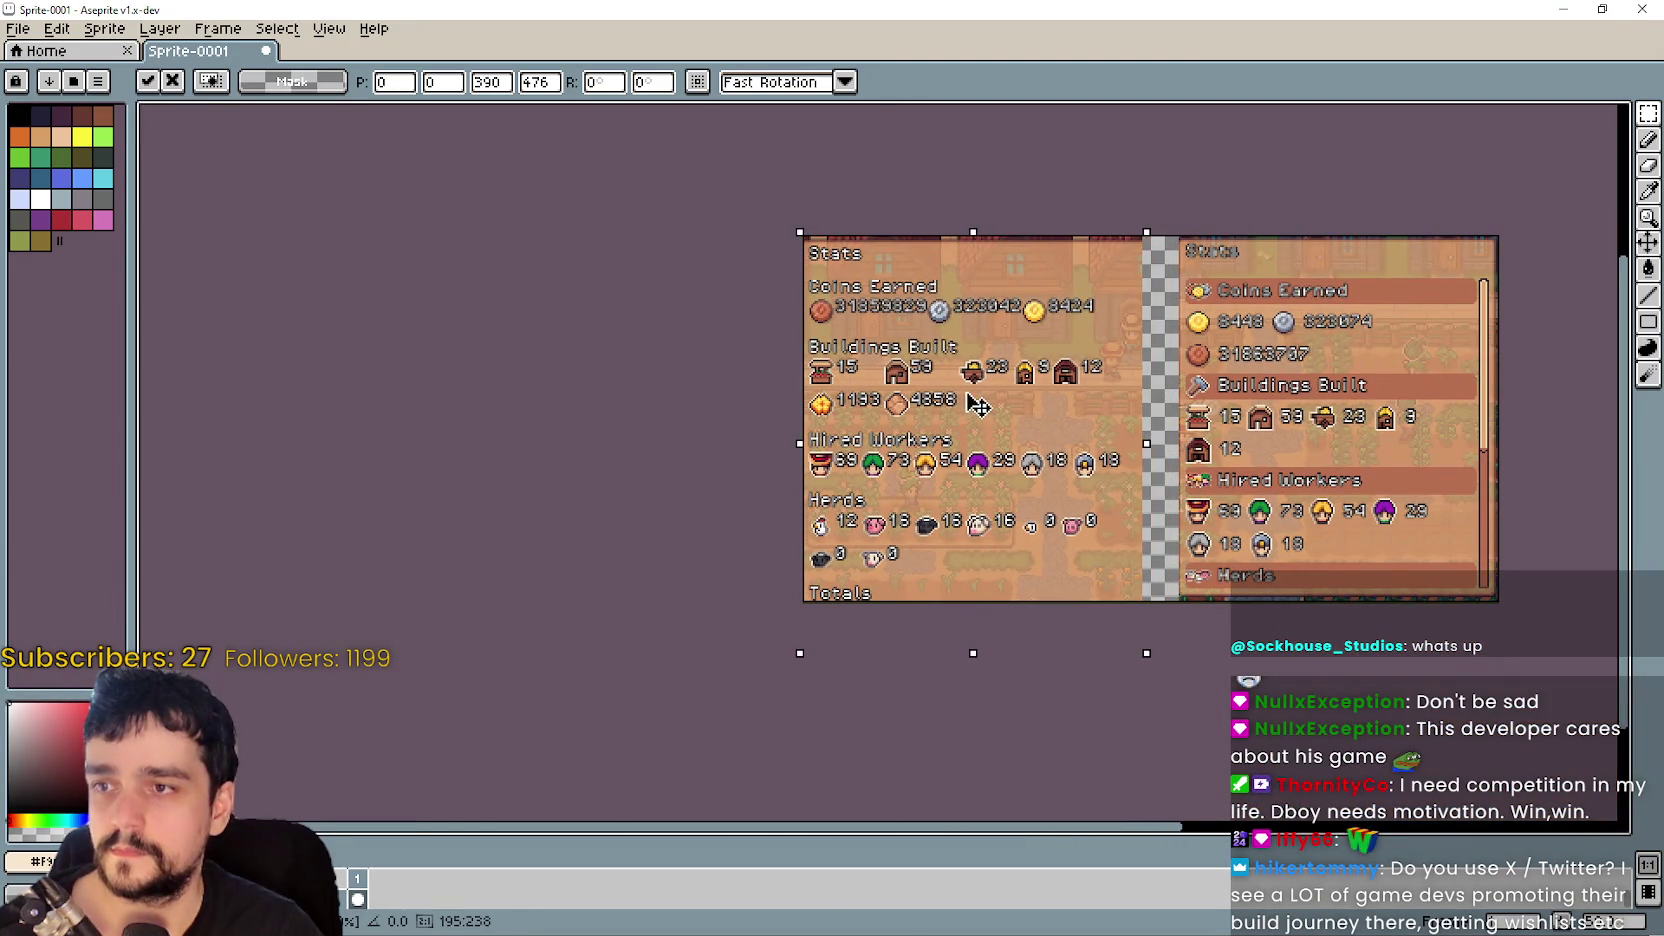
scroll(1110, 370, up, 2)
scroll(1137, 357, down, 2)
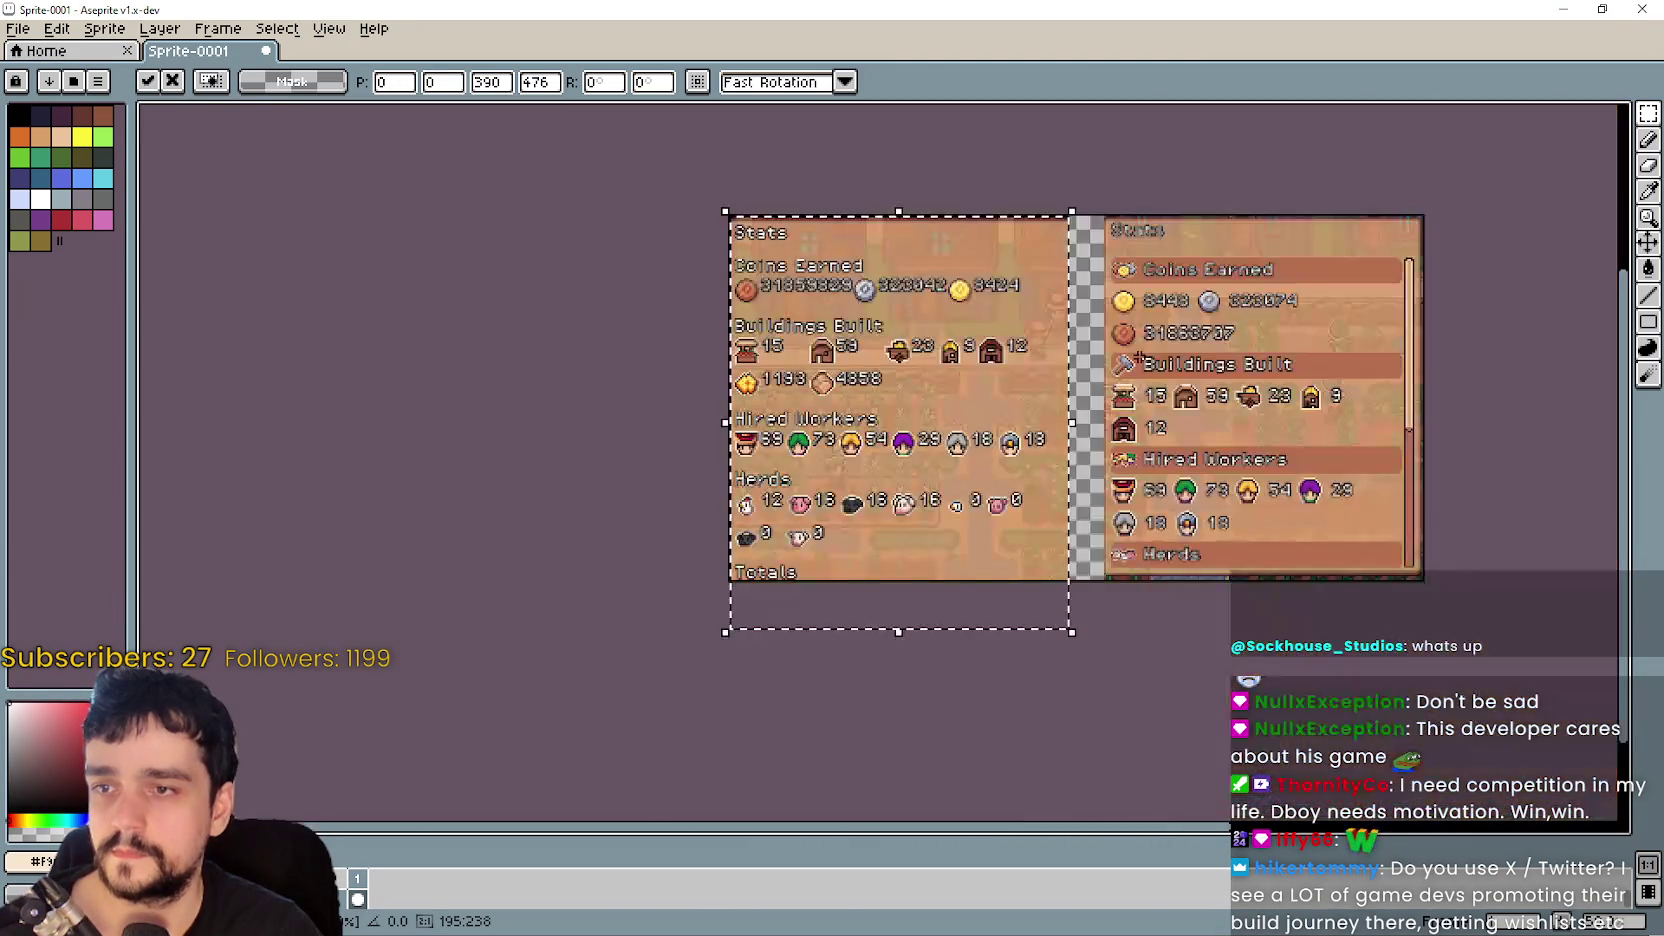
scroll(1137, 357, up, 2)
scroll(1130, 345, down, 2)
click(1126, 338)
- Marquee-select and delete a thin strip along the left panel's right edge
scroll(1095, 293, up, 2)
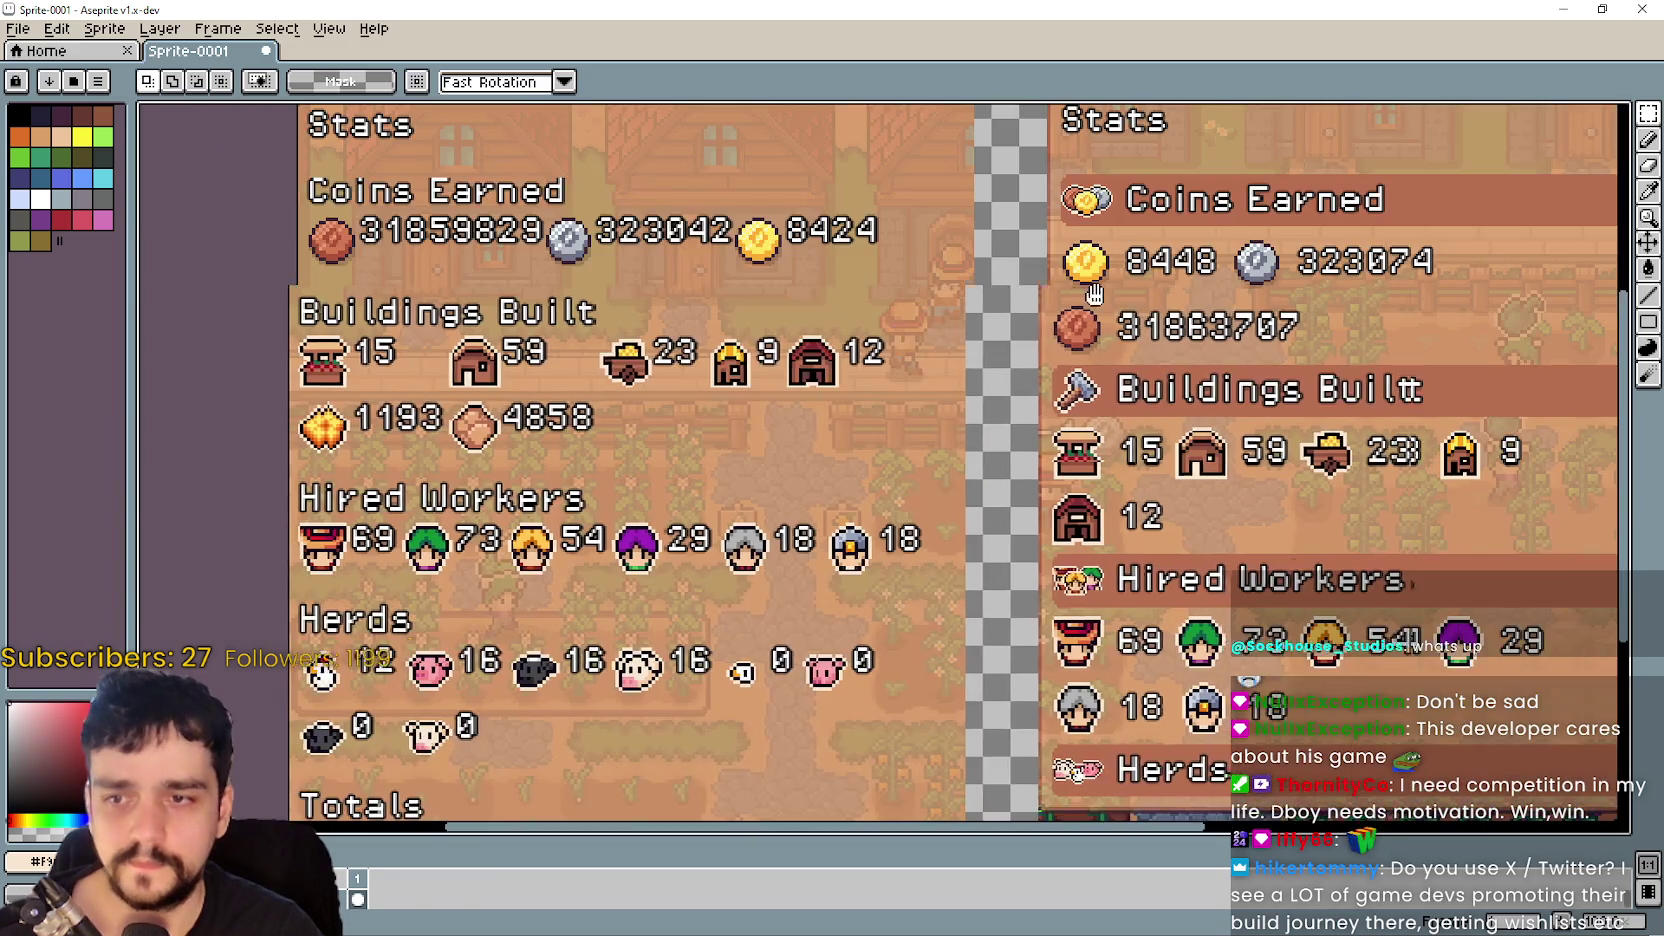
drag(1095, 293, 899, 381)
mouse_move(853, 180)
mouse_down()
mouse_move(1414, 348)
mouse_move(1490, 345)
mouse_up()
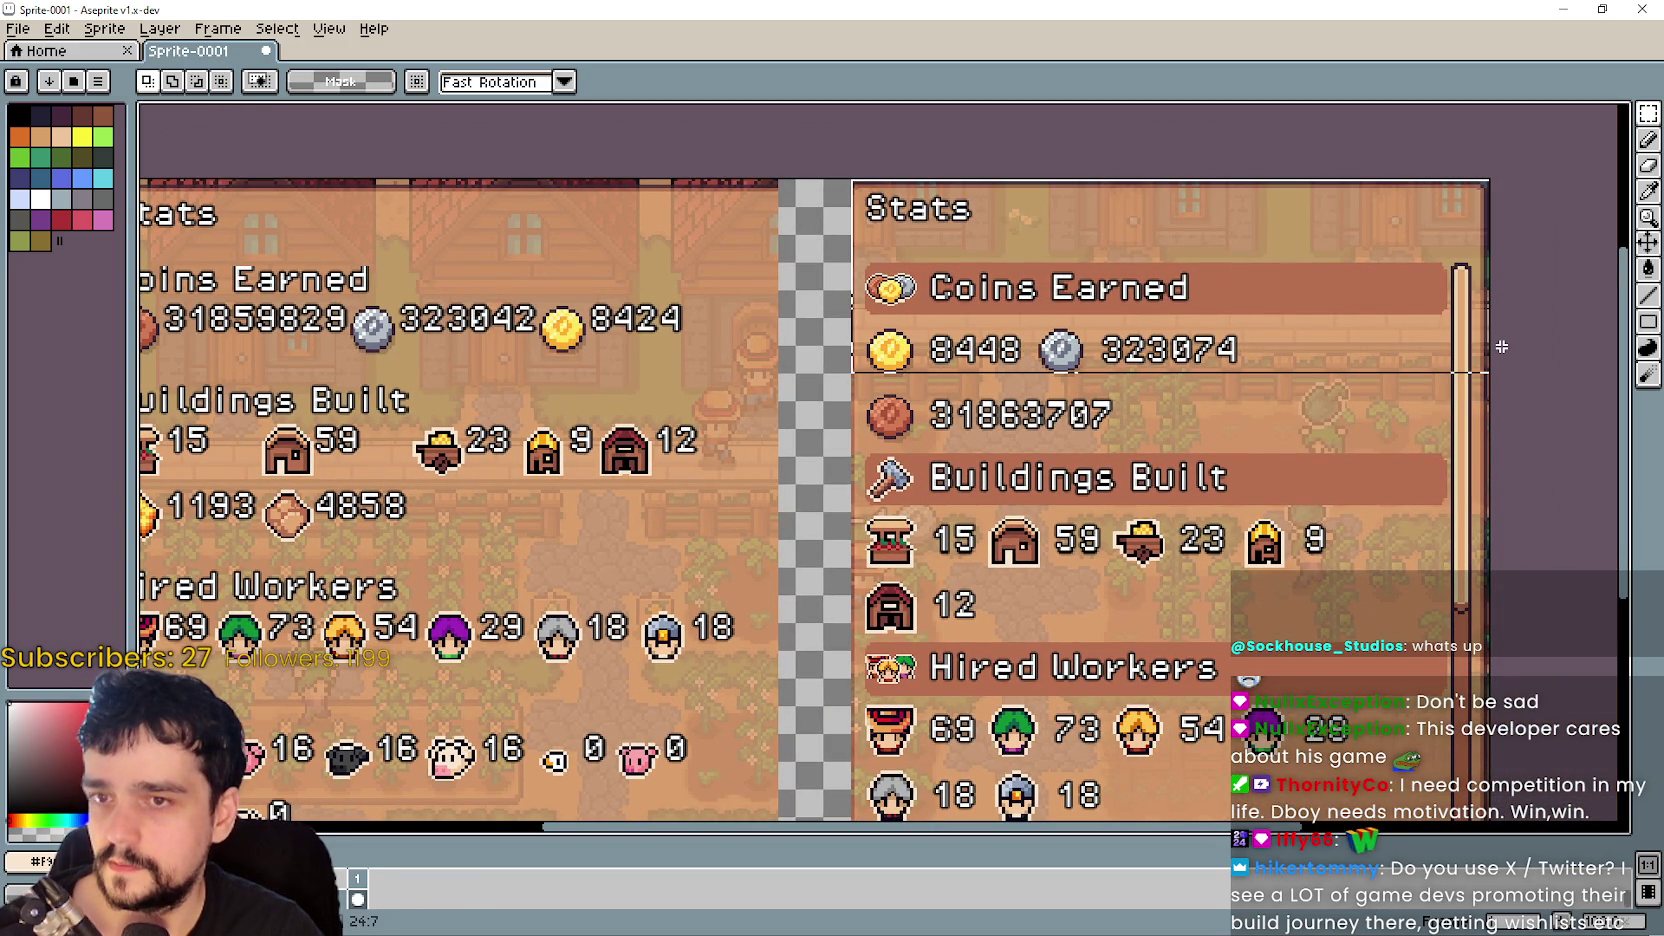
drag(1501, 346, 1493, 376)
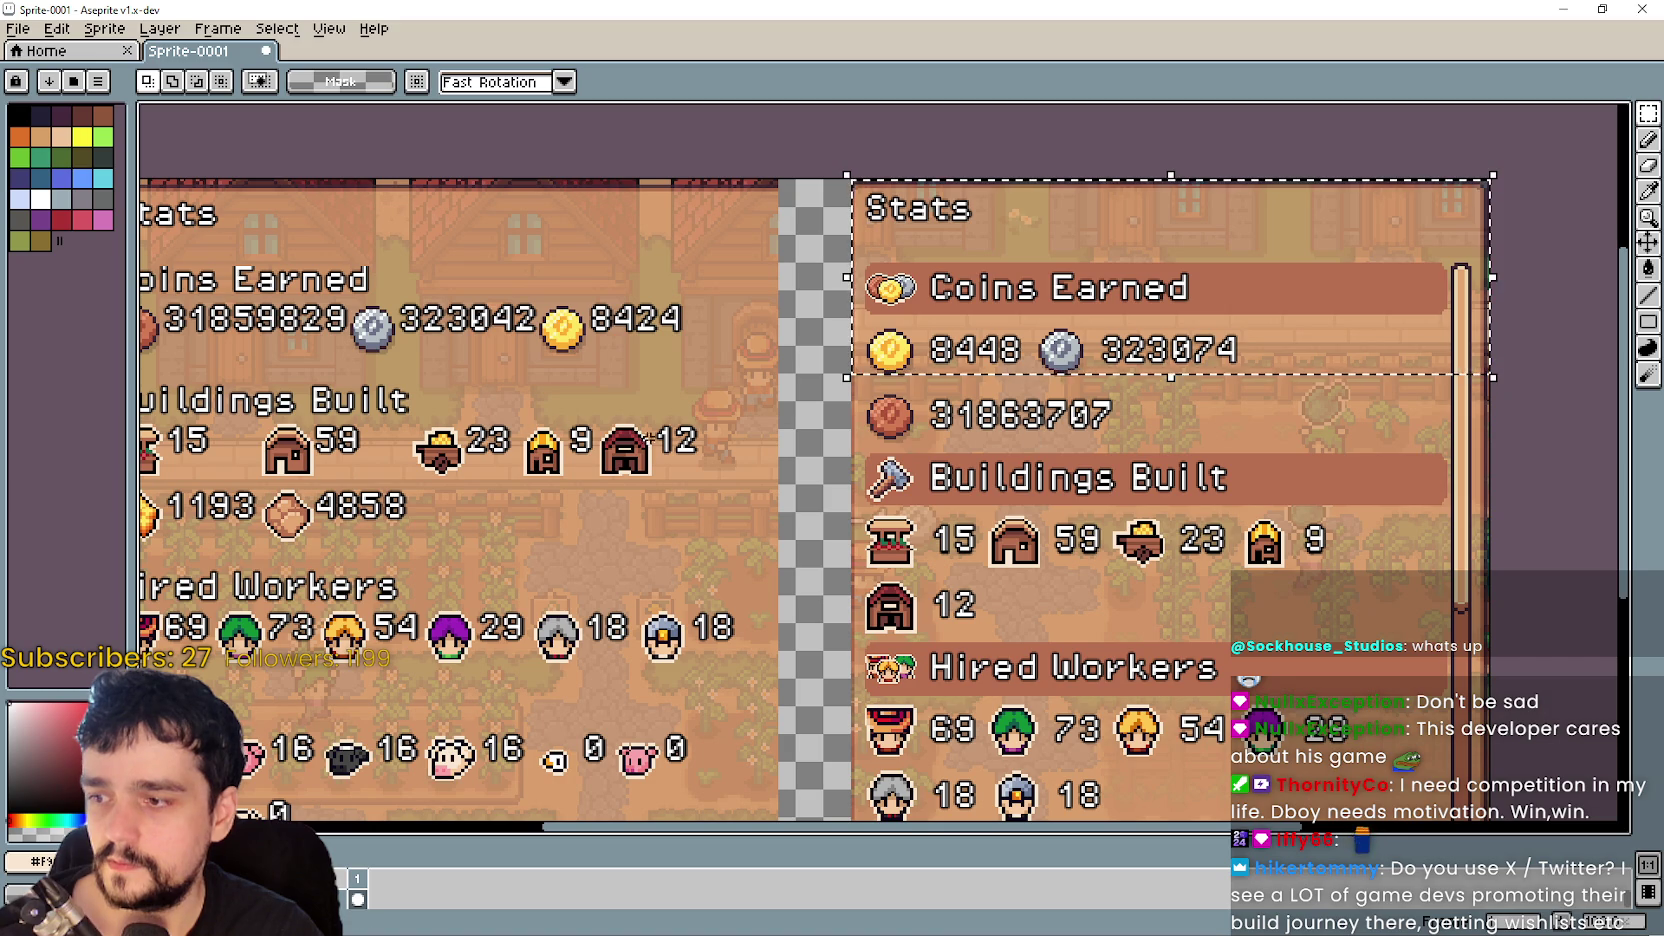
click(937, 212)
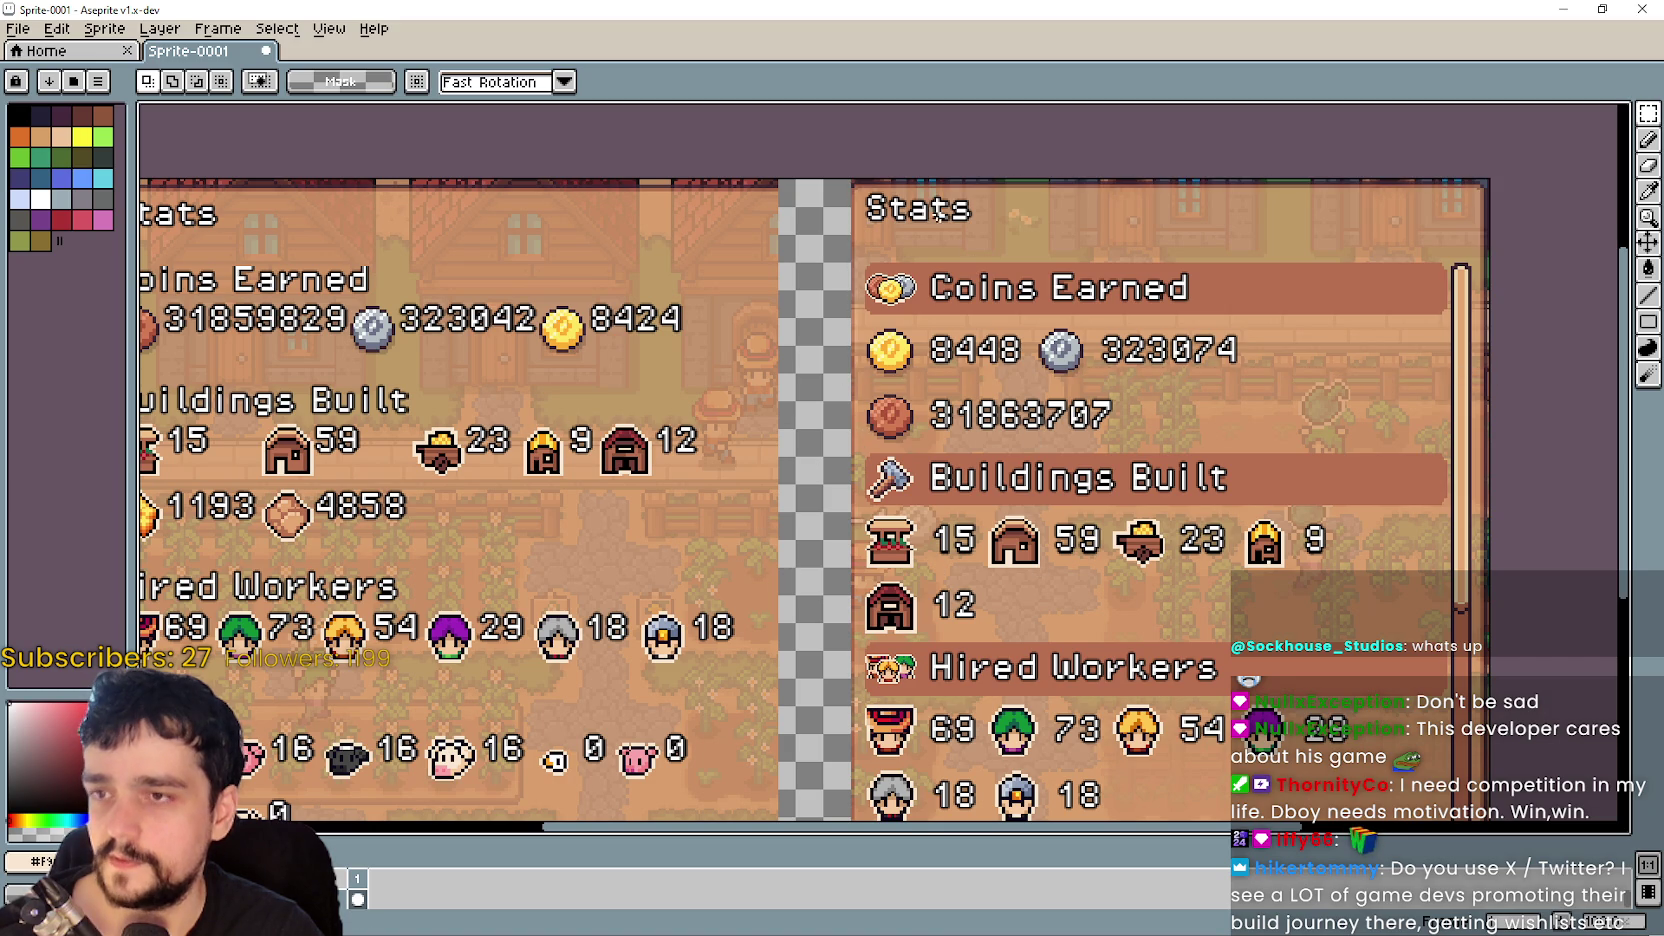
mouse_move(852, 181)
mouse_down()
mouse_move(1274, 233)
mouse_move(1483, 228)
mouse_up()
scroll(1318, 414, down, 2)
scroll(722, 318, up, 2)
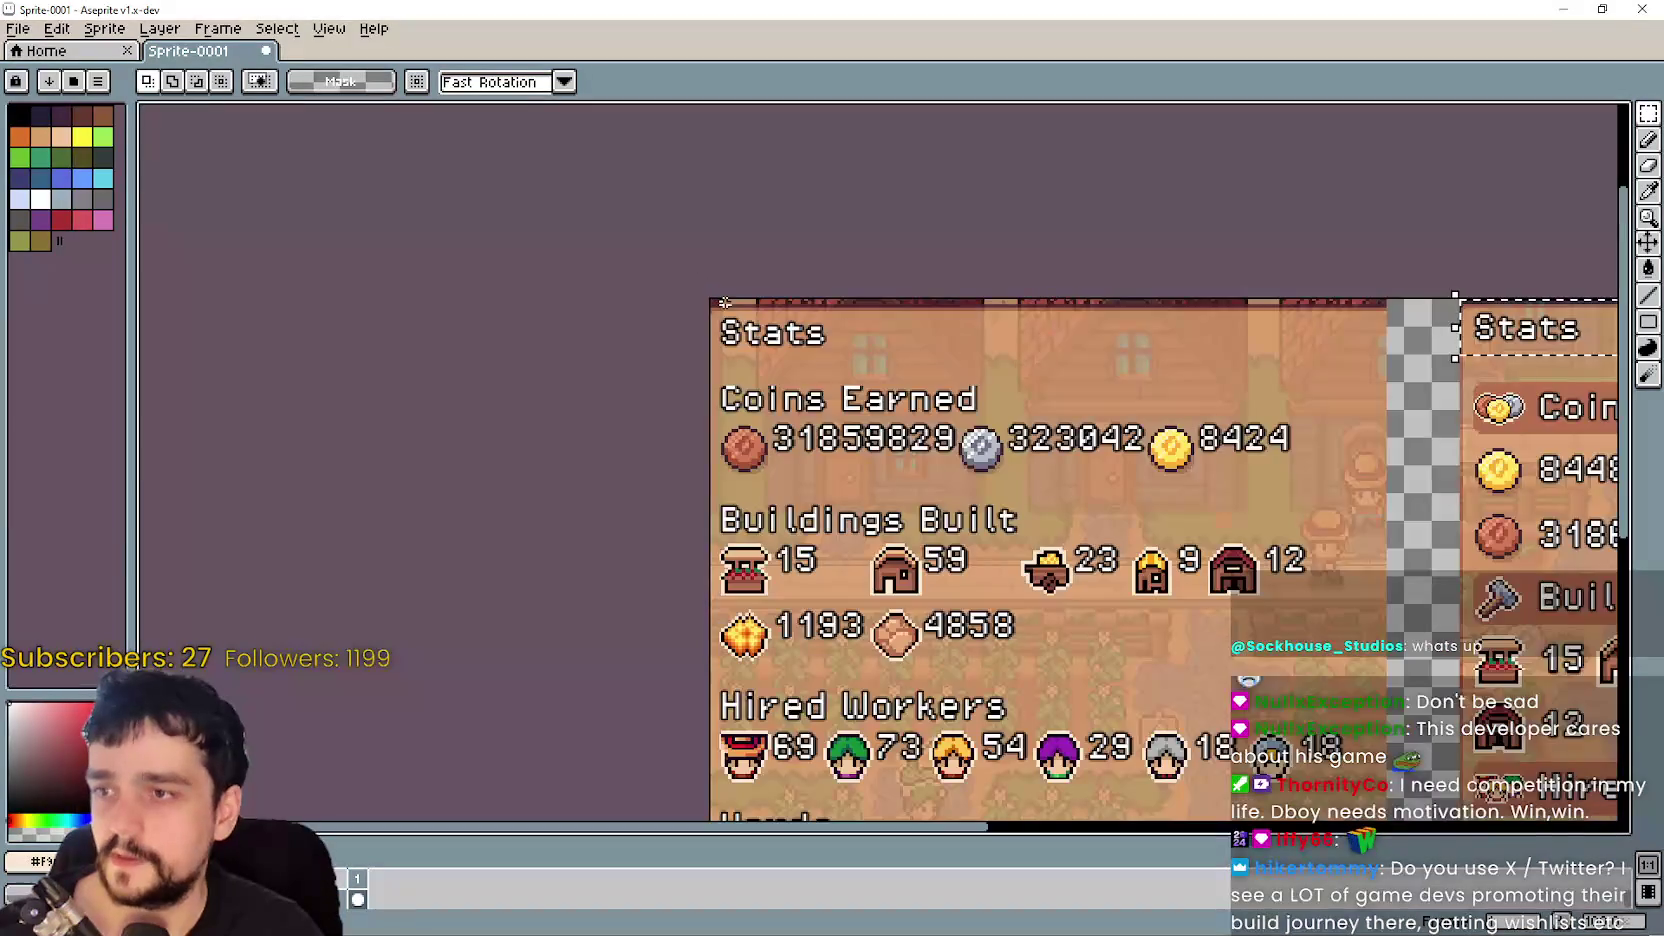
mouse_move(715, 303)
mouse_down()
mouse_move(1368, 346)
mouse_move(1345, 347)
mouse_up()
middle_click(1394, 311)
drag(1394, 311, 1248, 176)
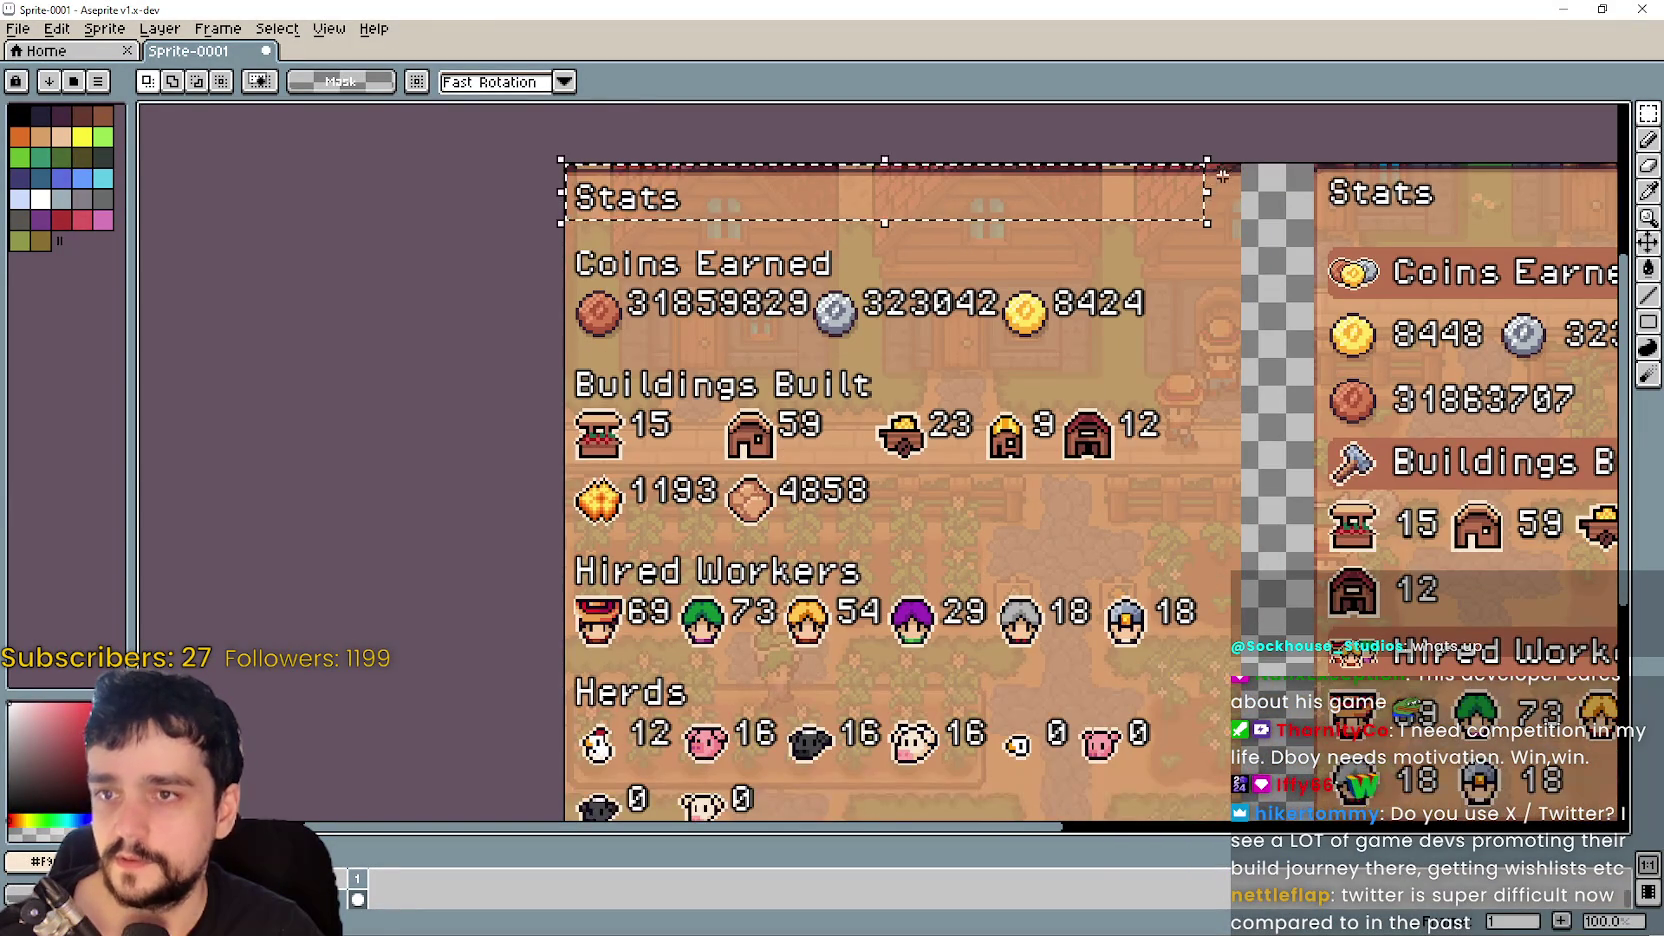
click(1222, 168)
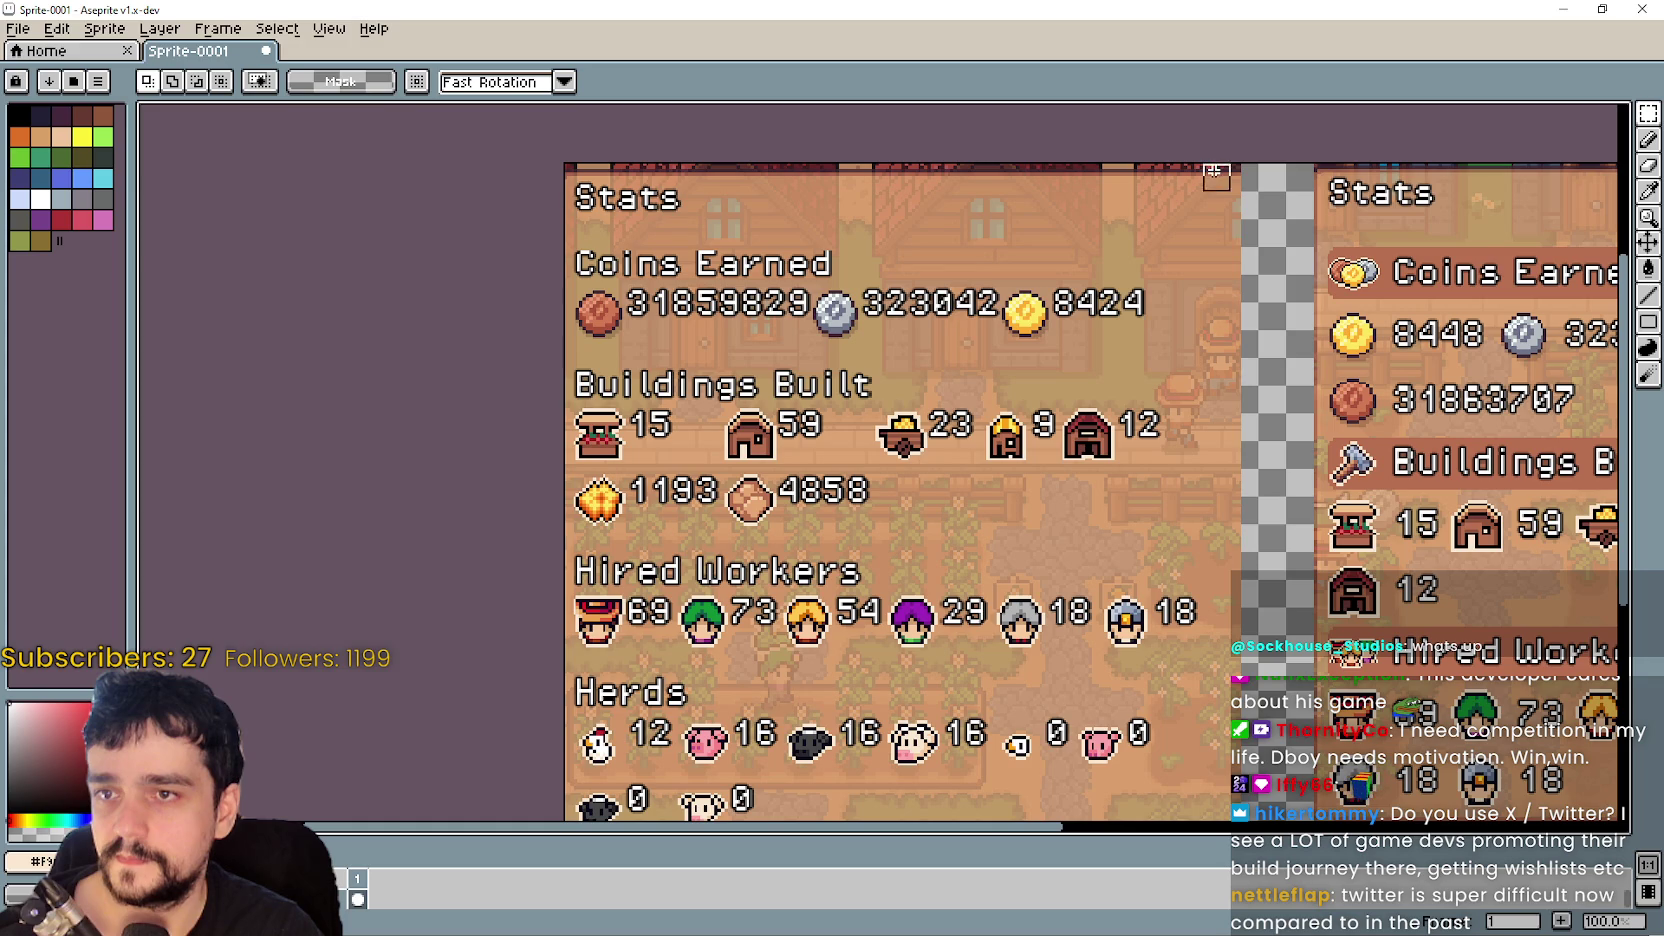
drag(1203, 164, 1290, 815)
key(Delete)
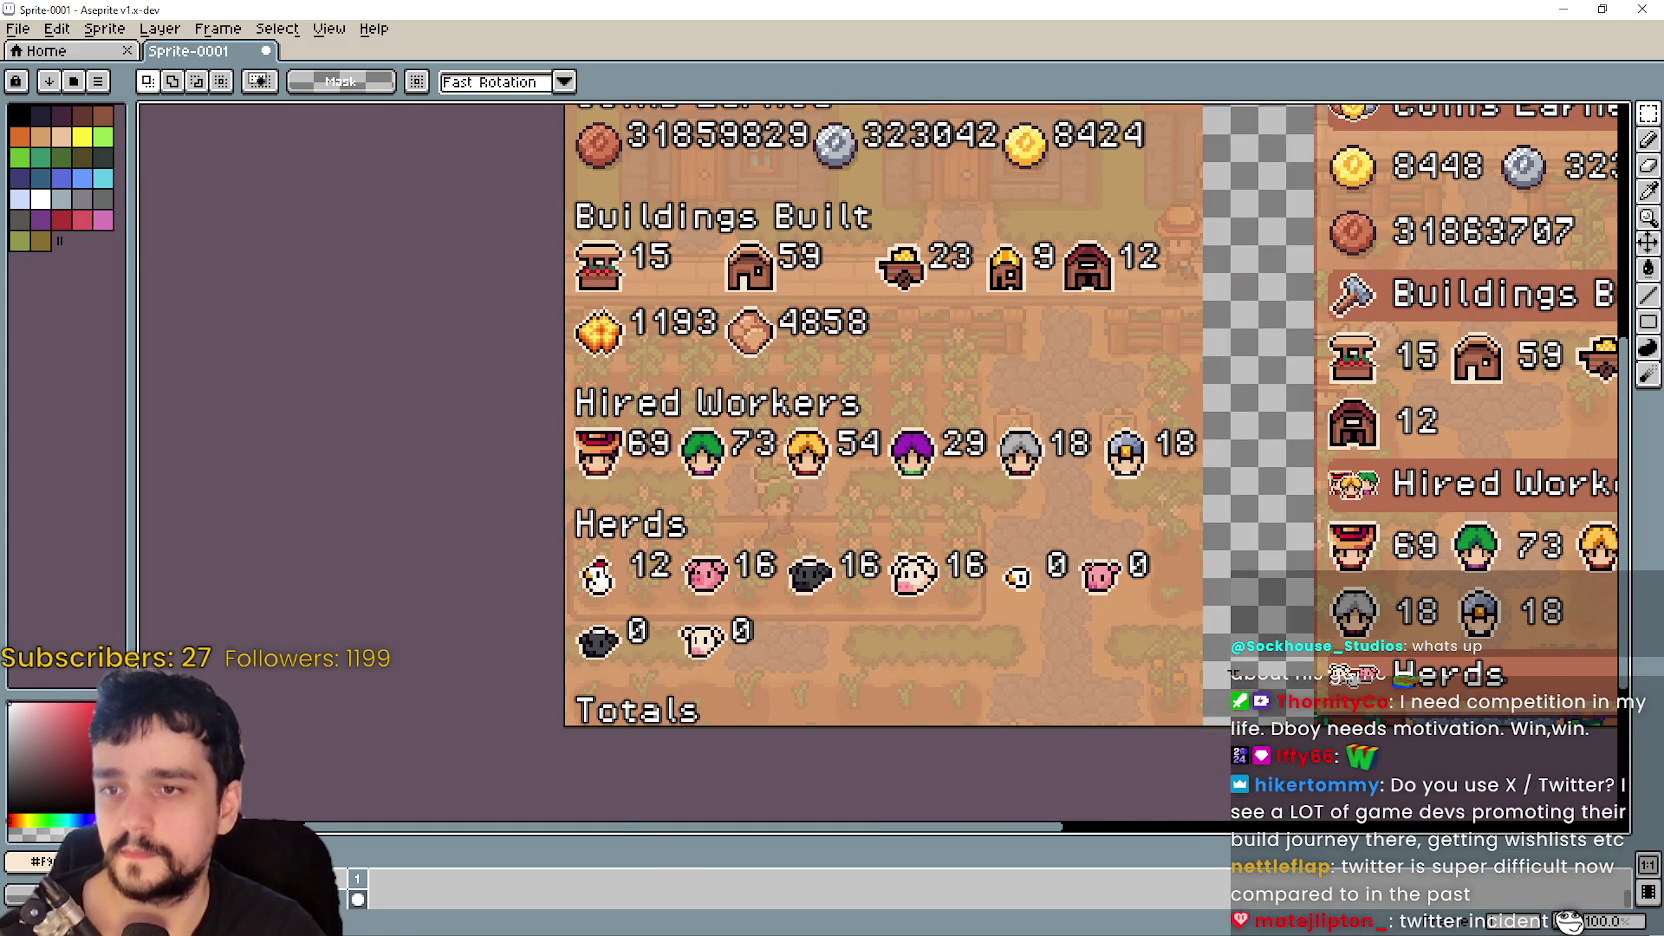
- Review the side-by-side Stats comparison, then bring up the recently opened files list
scroll(1270, 295, down, 3)
scroll(1065, 352, up, 3)
scroll(1056, 317, down, 1)
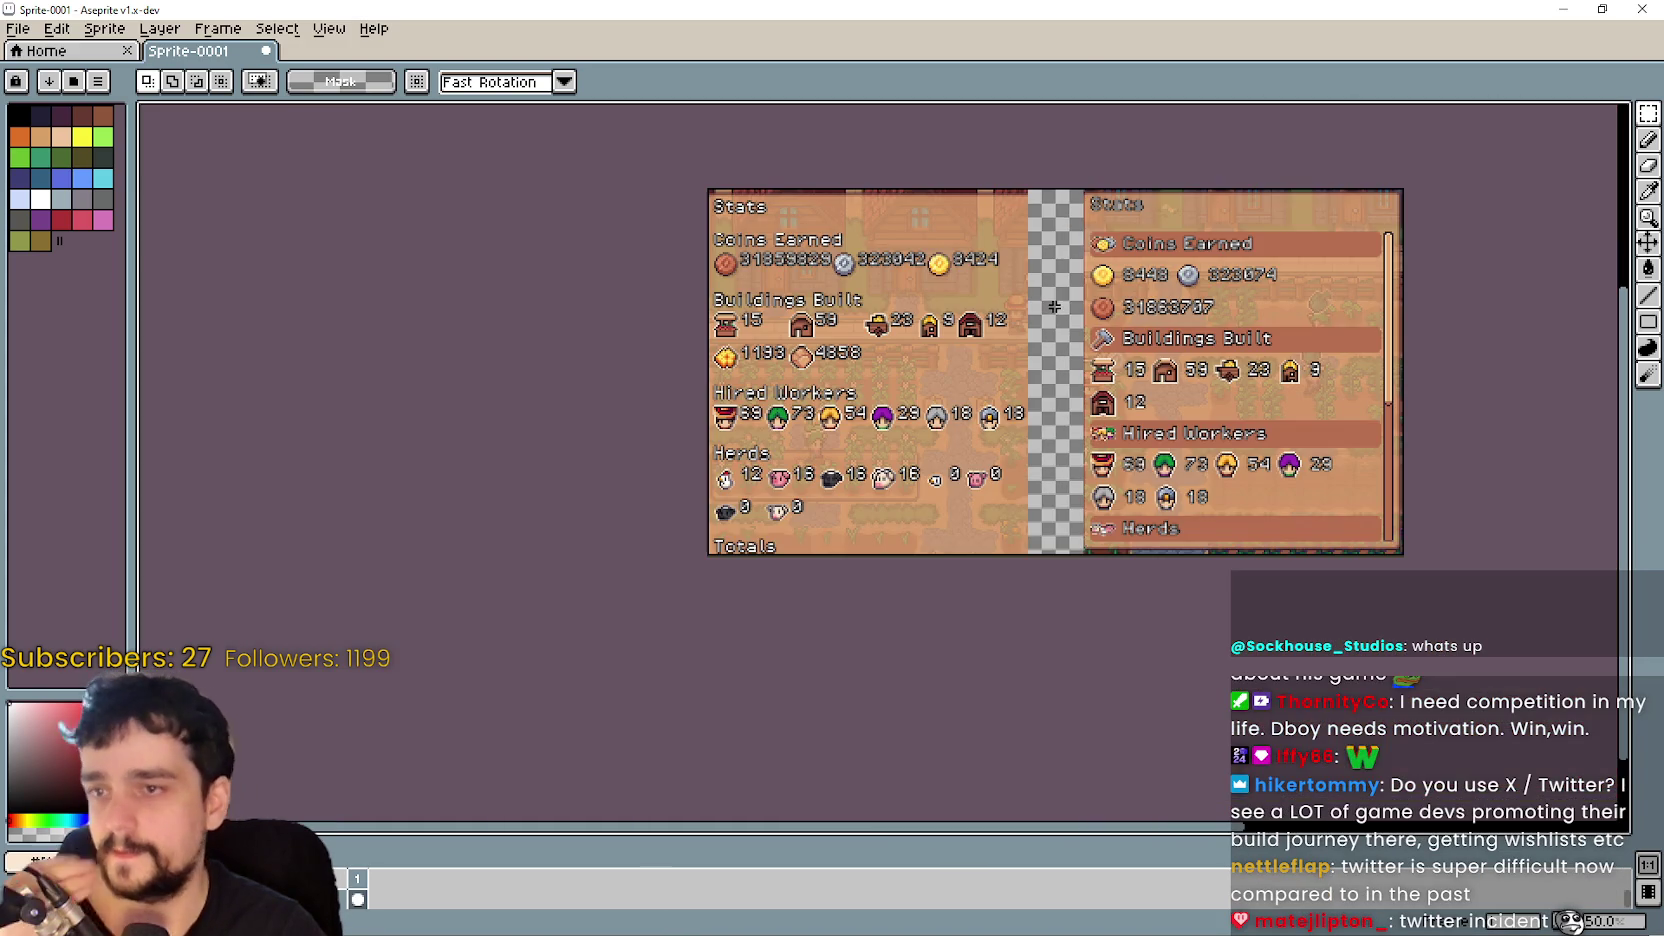
mouse_move(1064, 291)
mouse_down()
mouse_move(1059, 381)
mouse_move(1059, 362)
mouse_up()
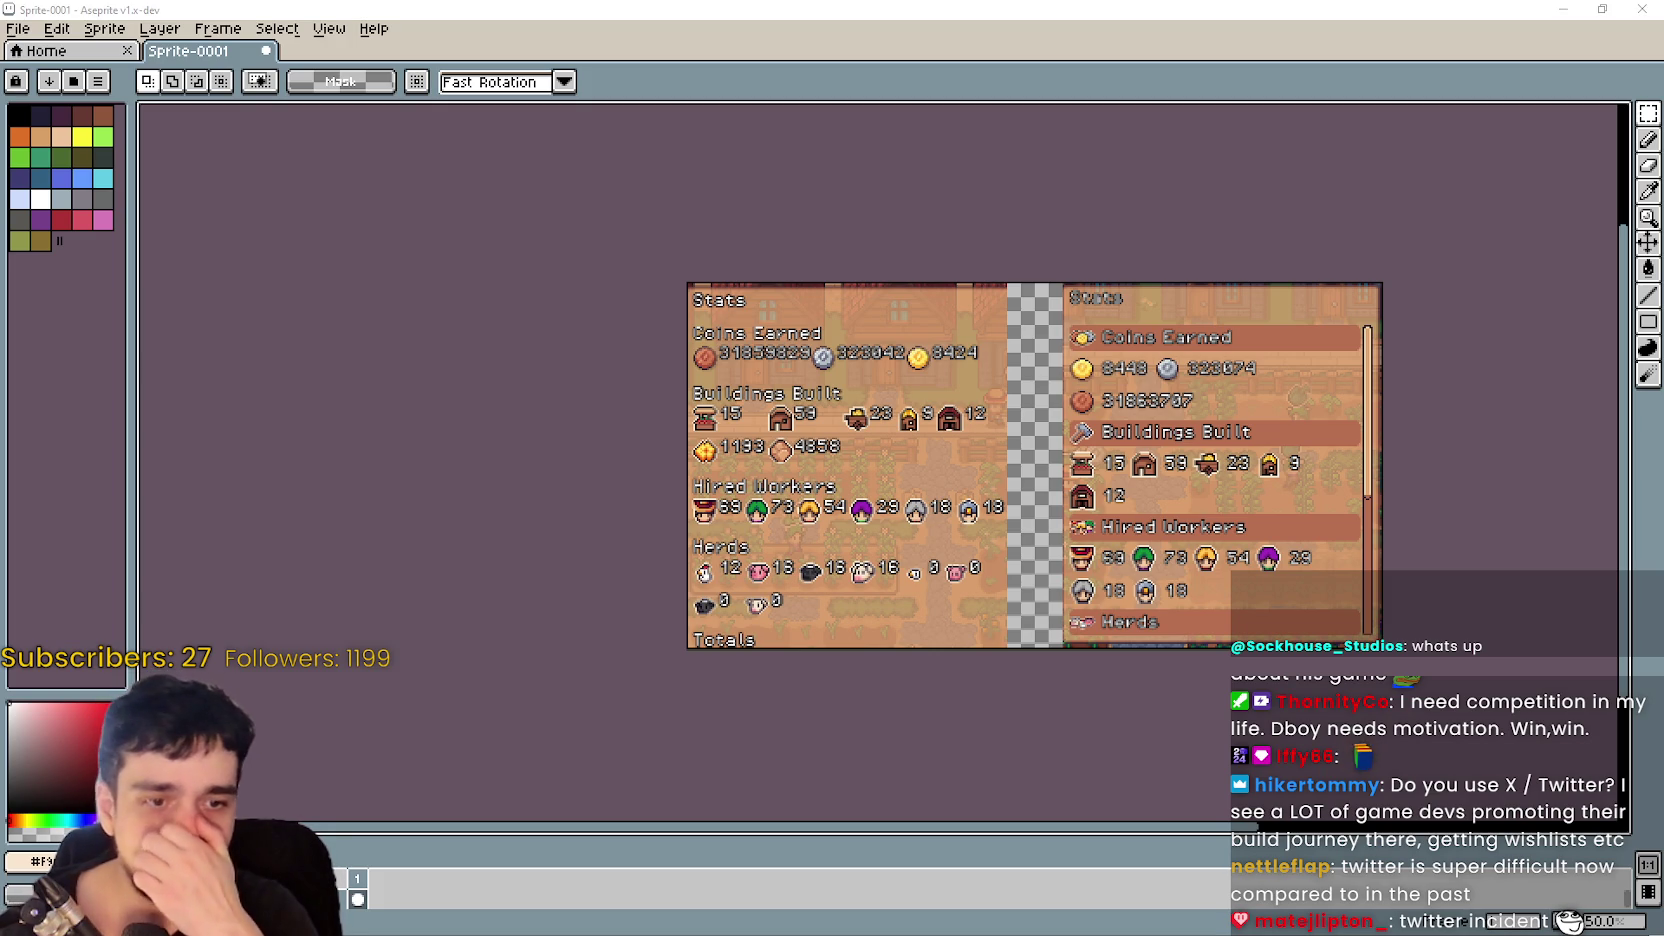
drag(1025, 534, 999, 546)
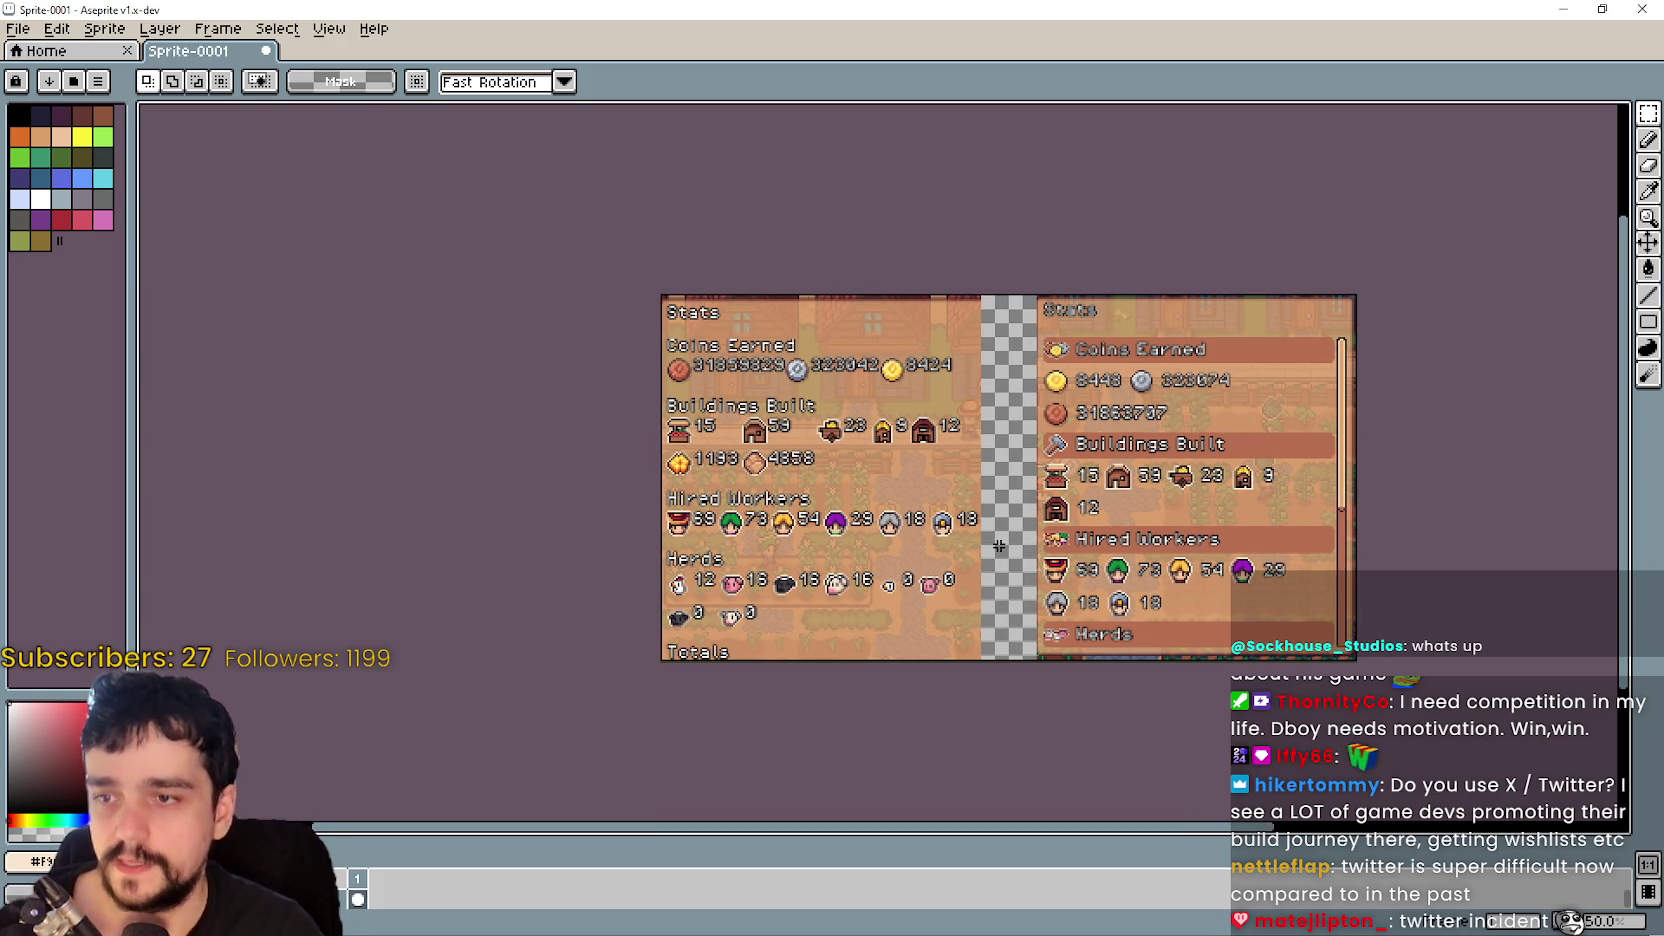
scroll(999, 532, down, 1)
scroll(993, 532, up, 1)
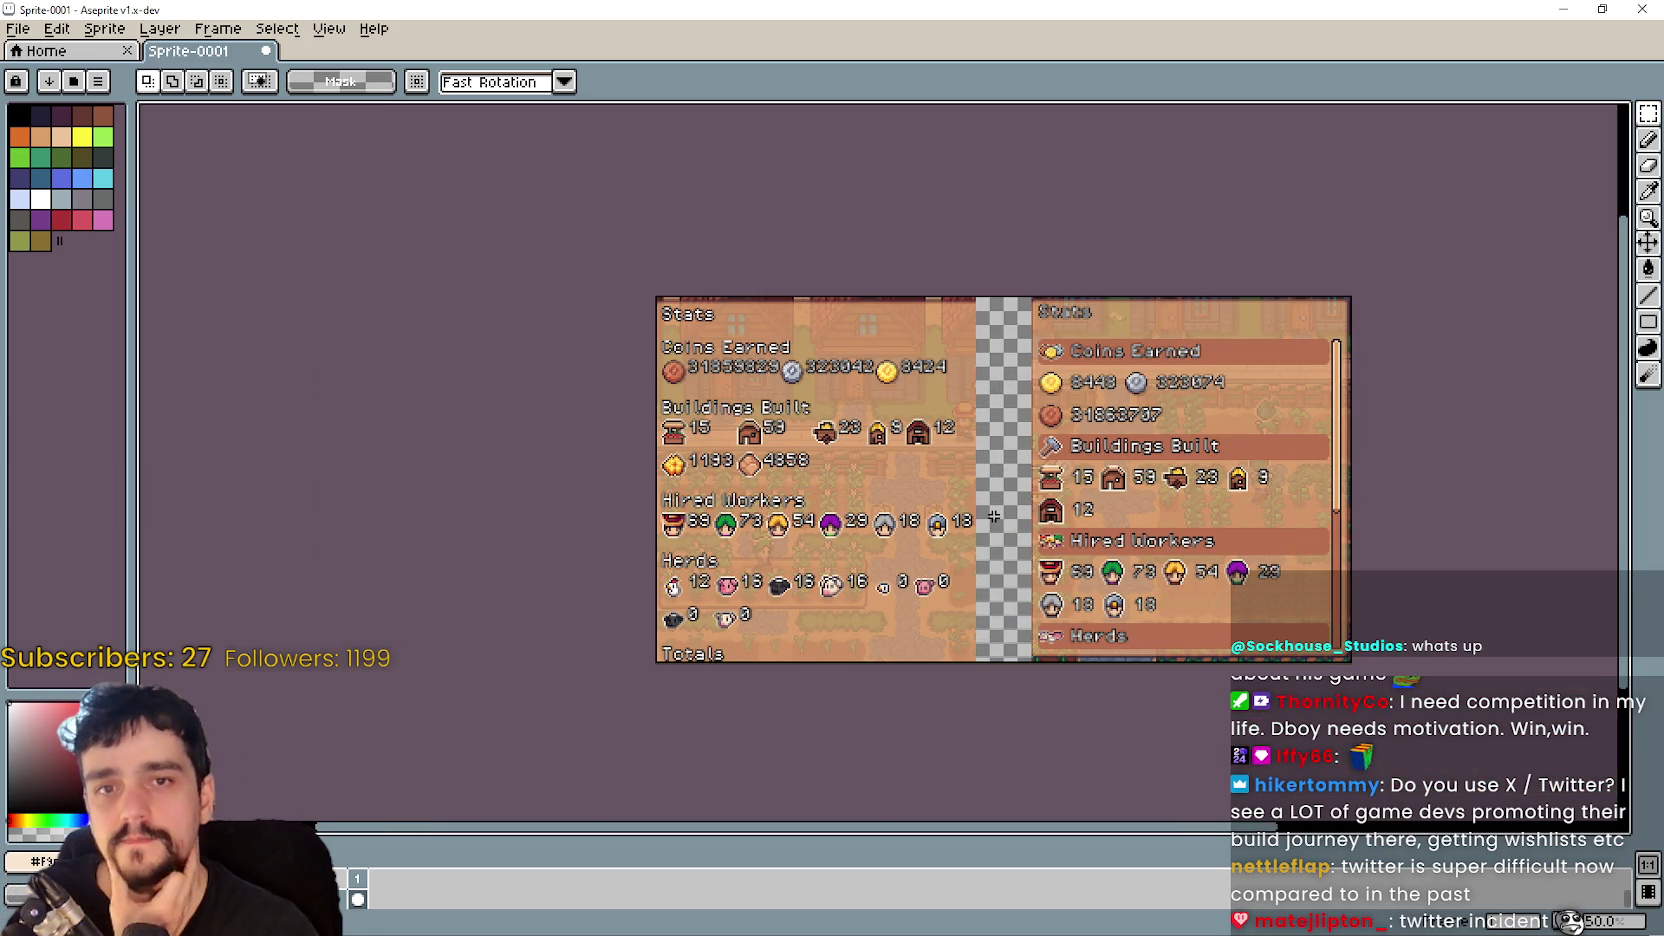
scroll(993, 516, up, 3)
scroll(993, 516, down, 3)
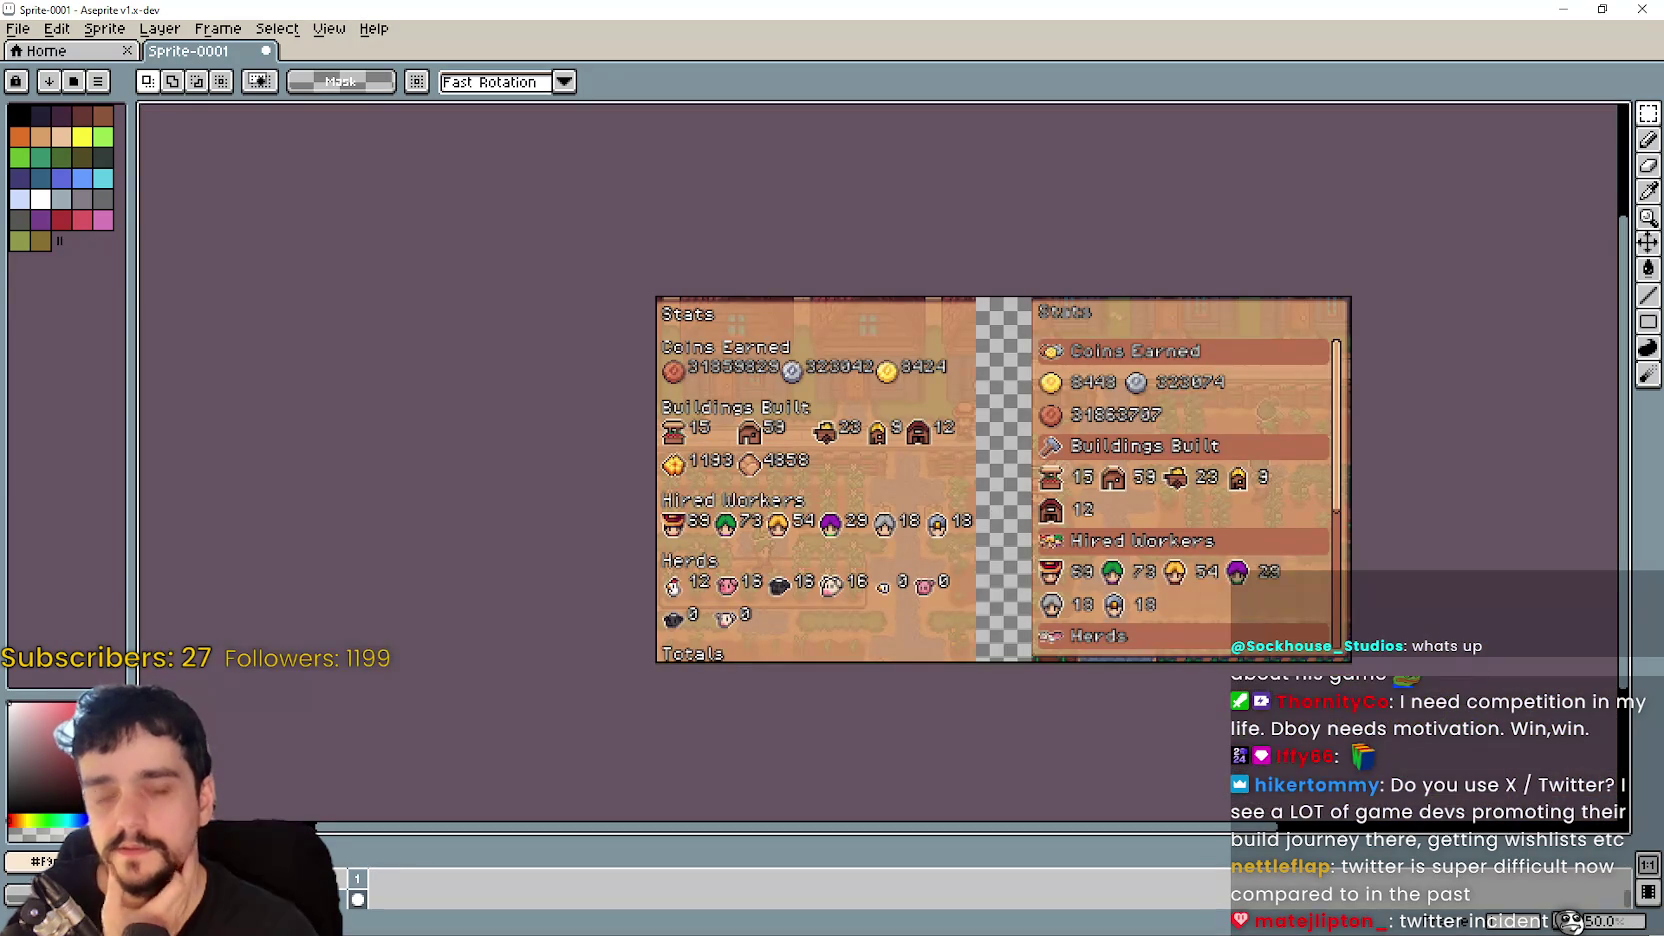
click(18, 28)
mouse_move(92, 95)
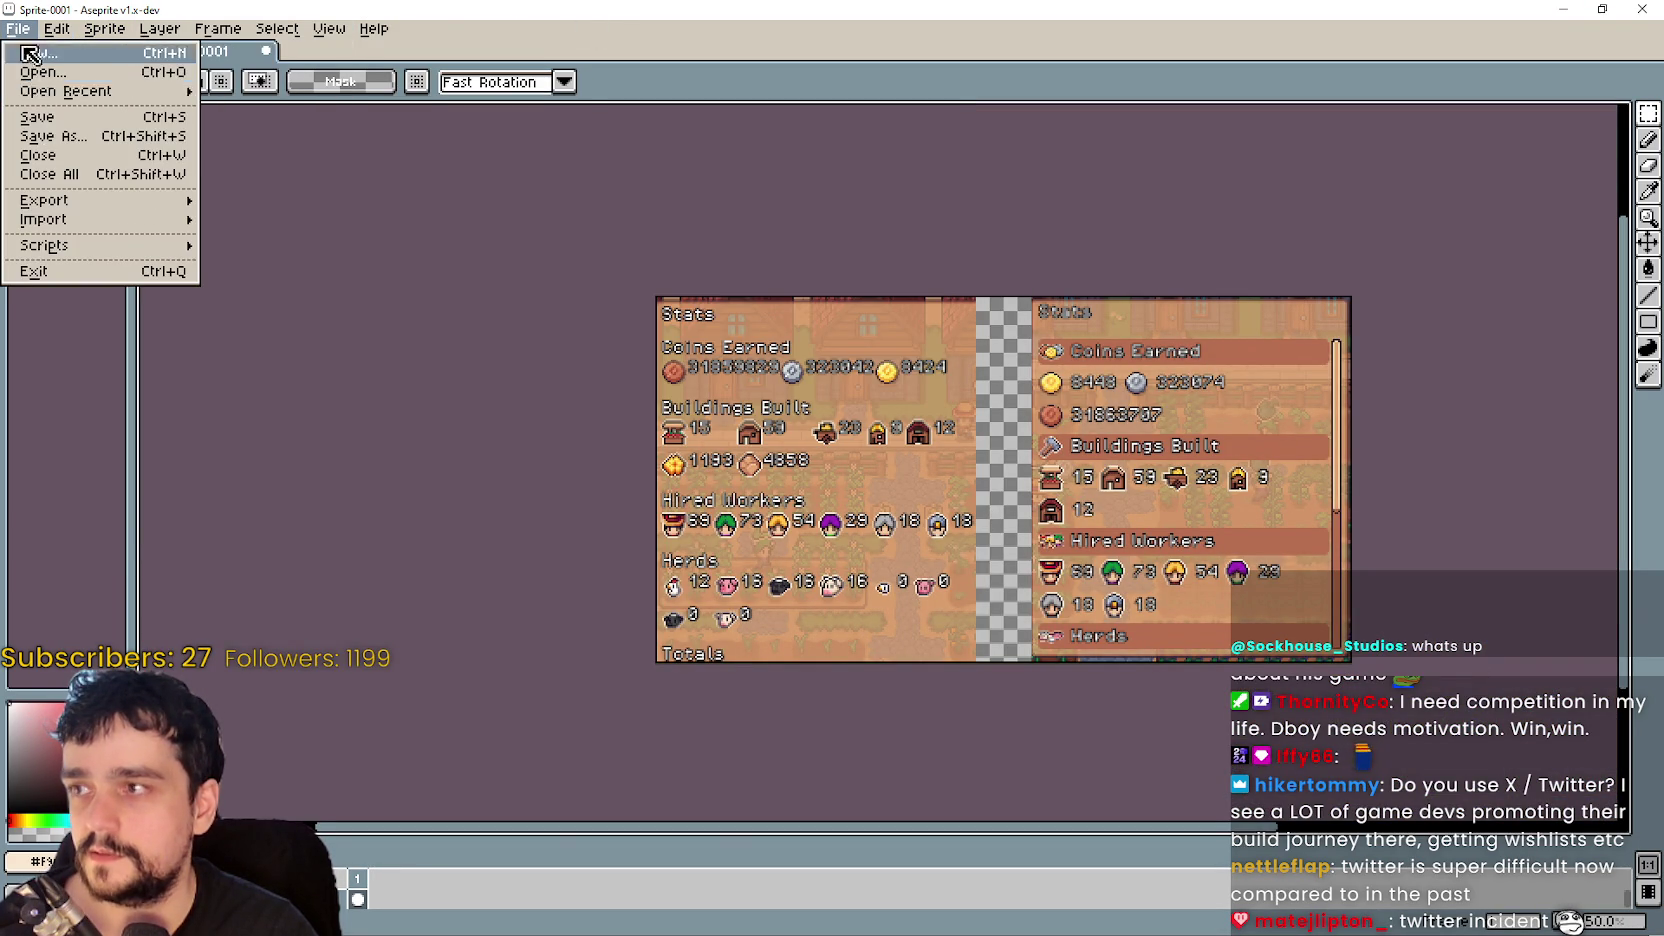
click(305, 385)
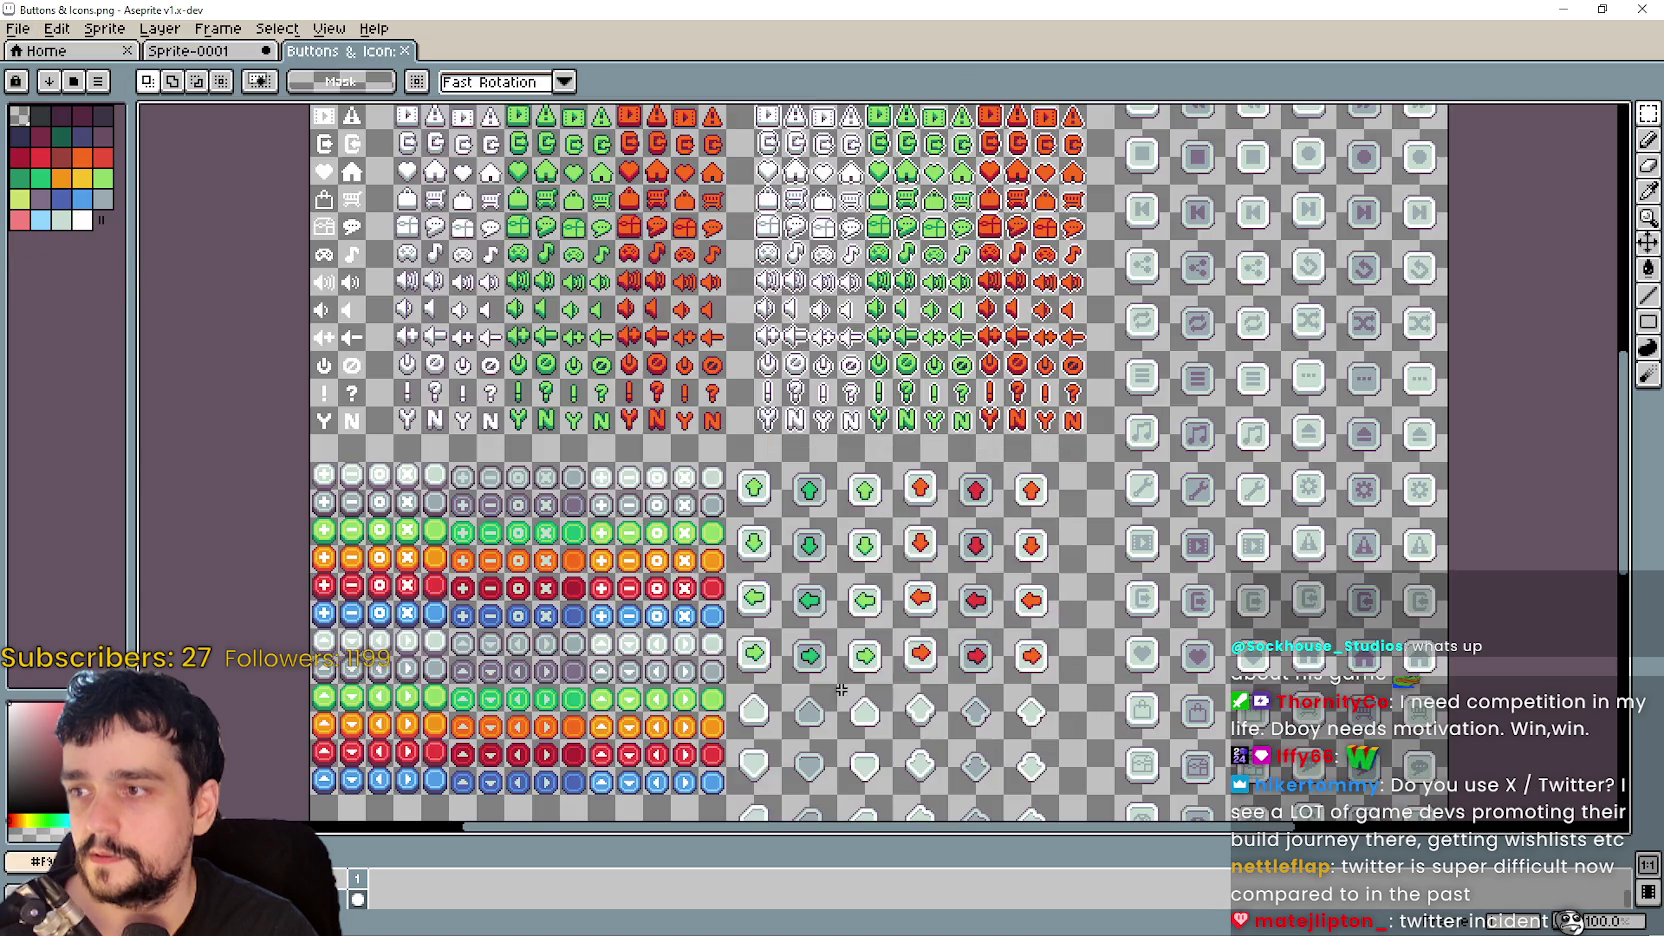
scroll(873, 604, down, 5)
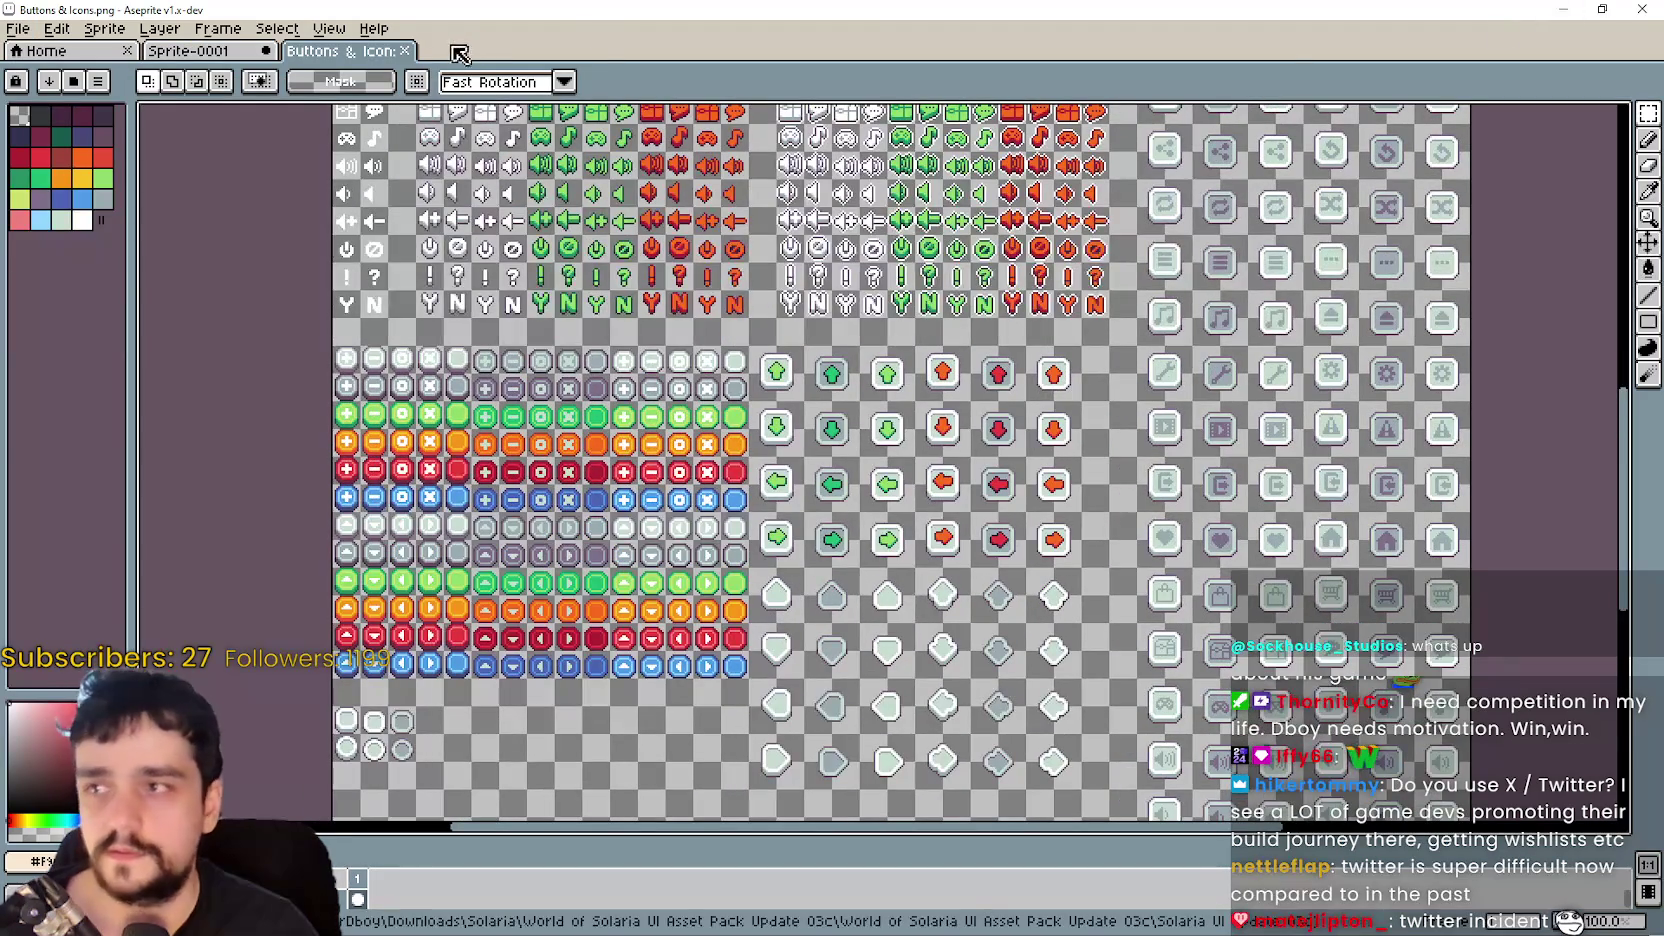
click(405, 50)
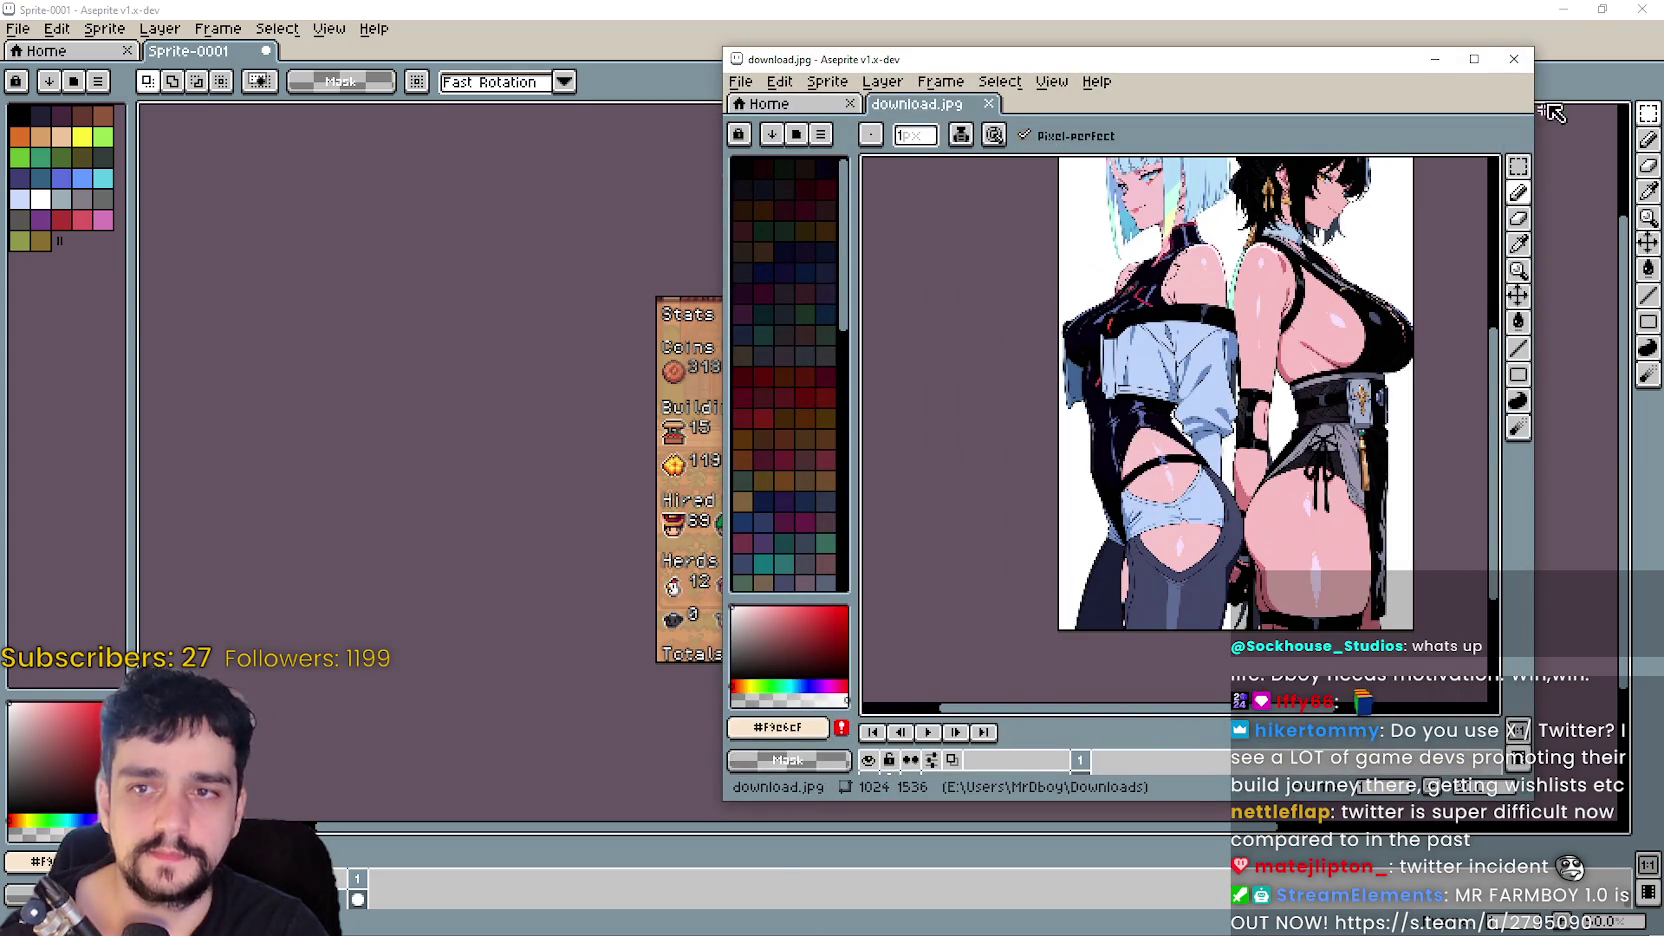
click(1514, 59)
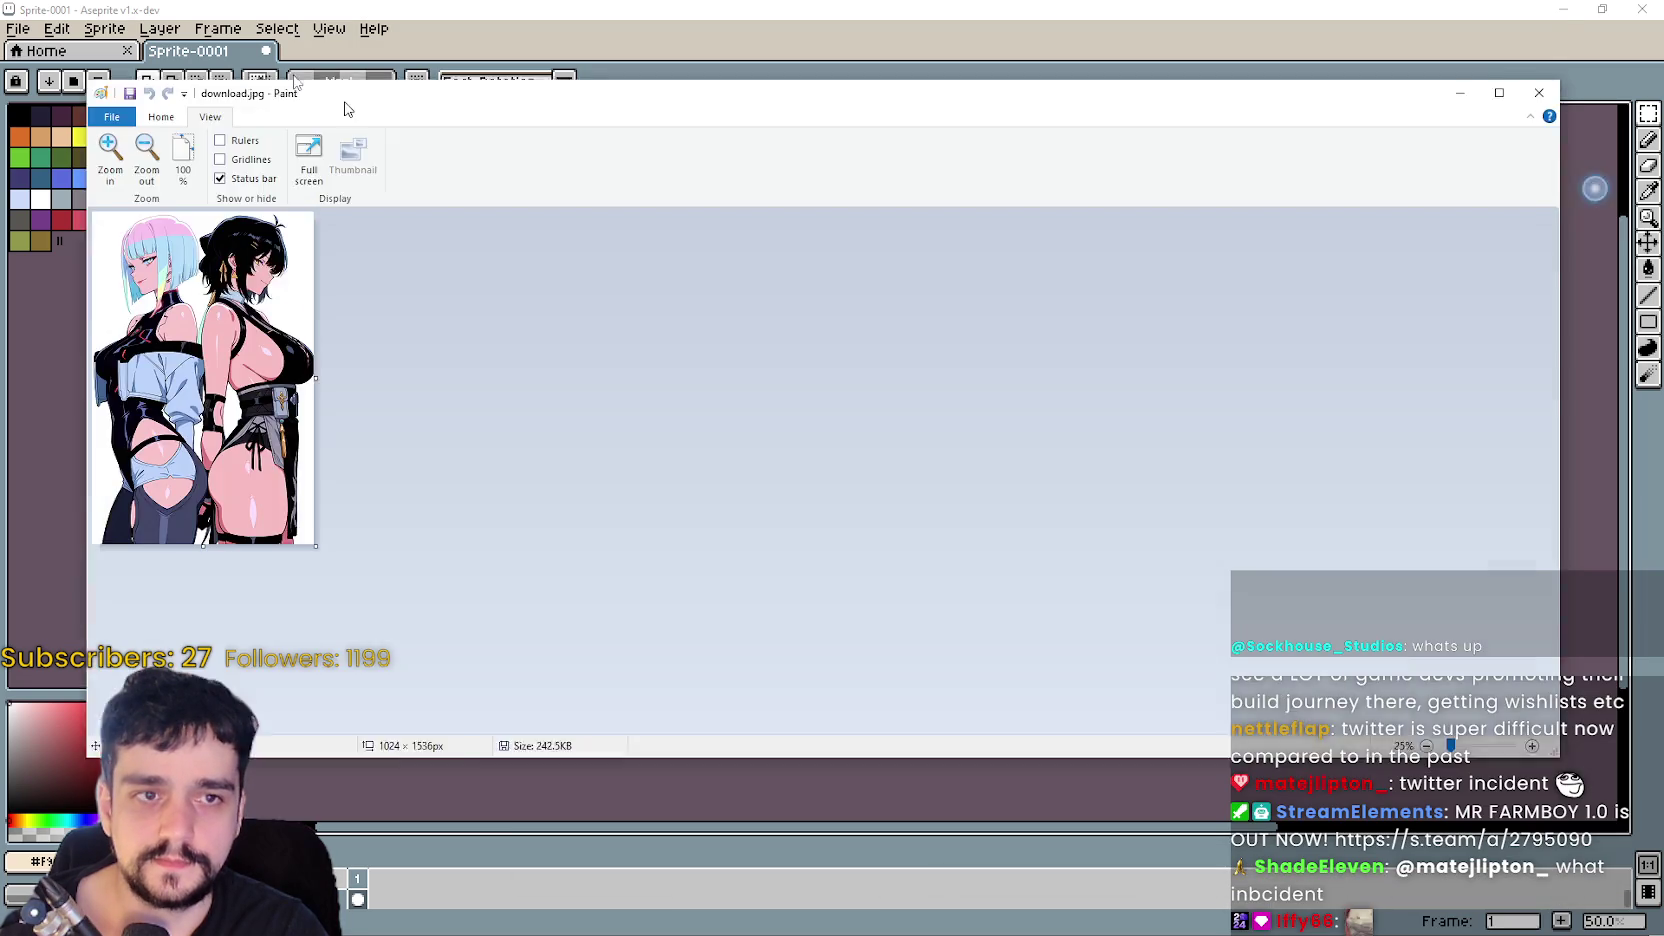
- Show download.jpg at 50% in a narrow Paint window docked at the left edge
mouse_move(334, 104)
mouse_down()
mouse_move(249, 38)
mouse_move(277, 37)
mouse_up()
click(37, 80)
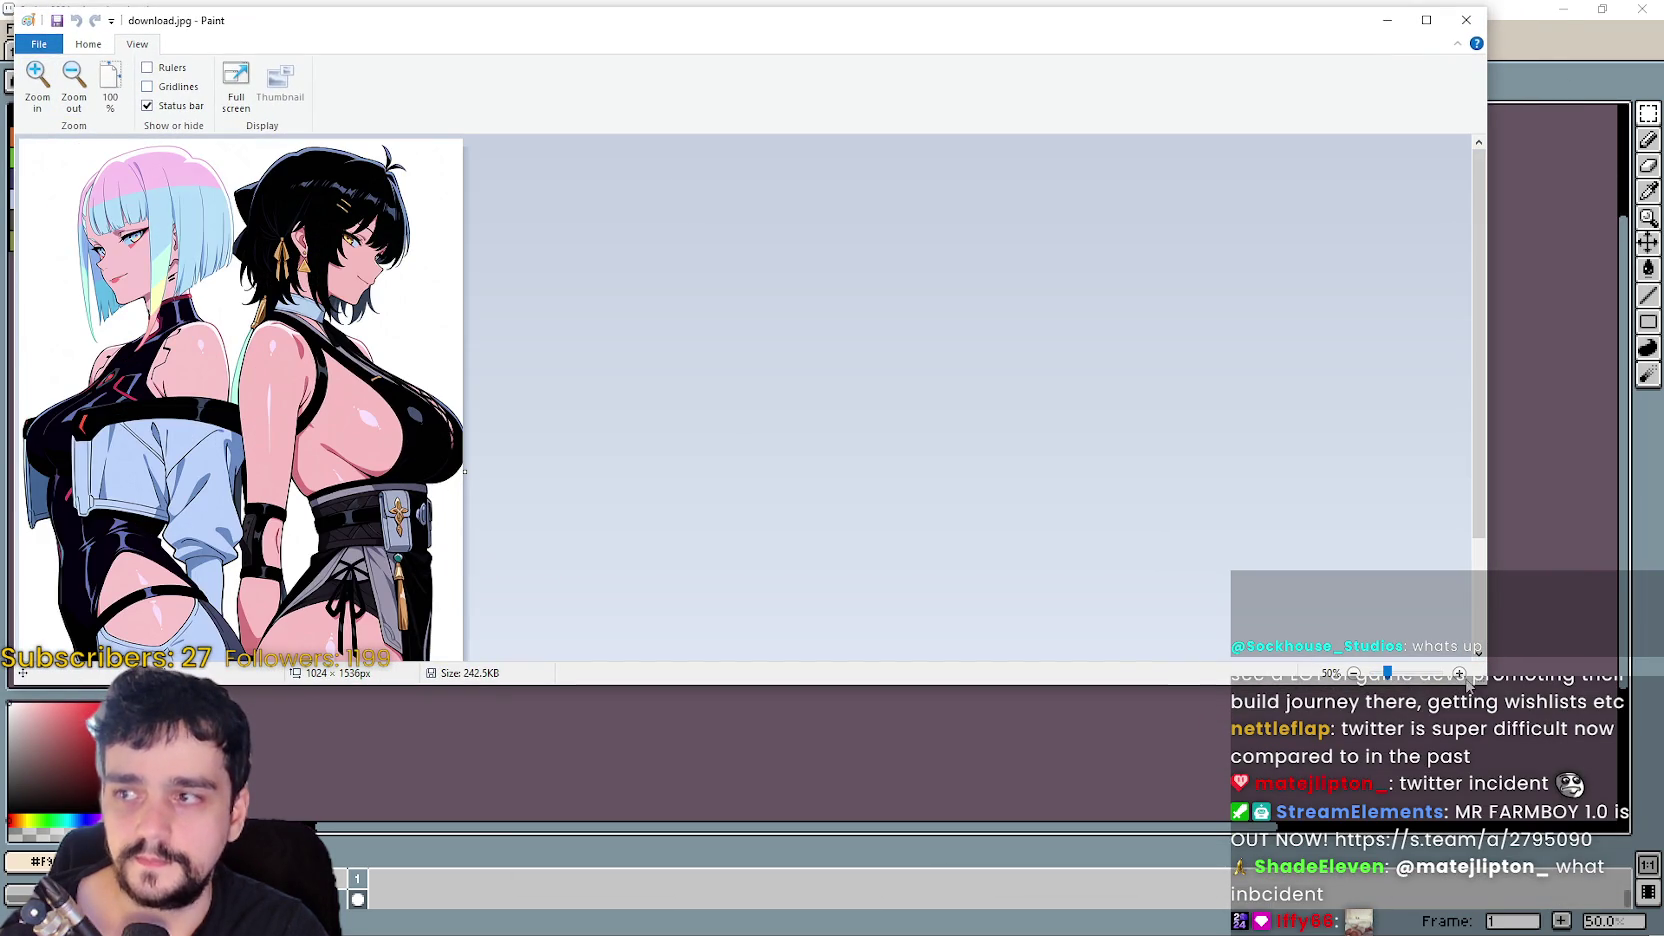
drag(1484, 683, 467, 729)
drag(310, 12, 296, 13)
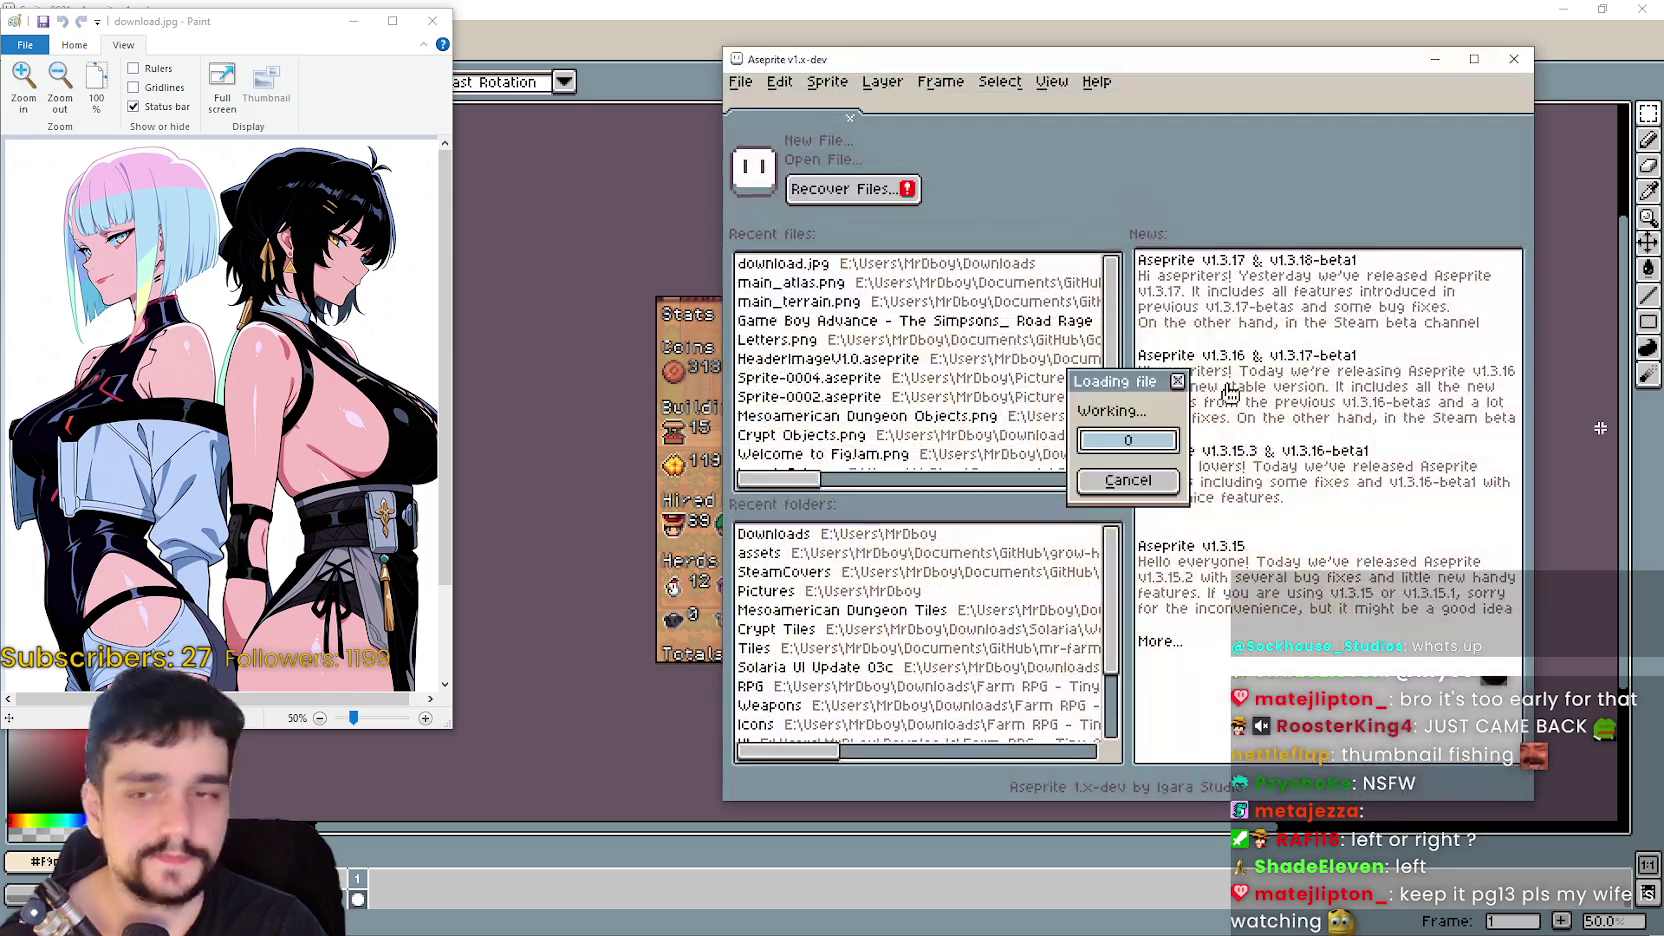
- Choose colour-based selection and zoom around UI_ALL.png to inspect its bars
scroll(970, 690, up, 2)
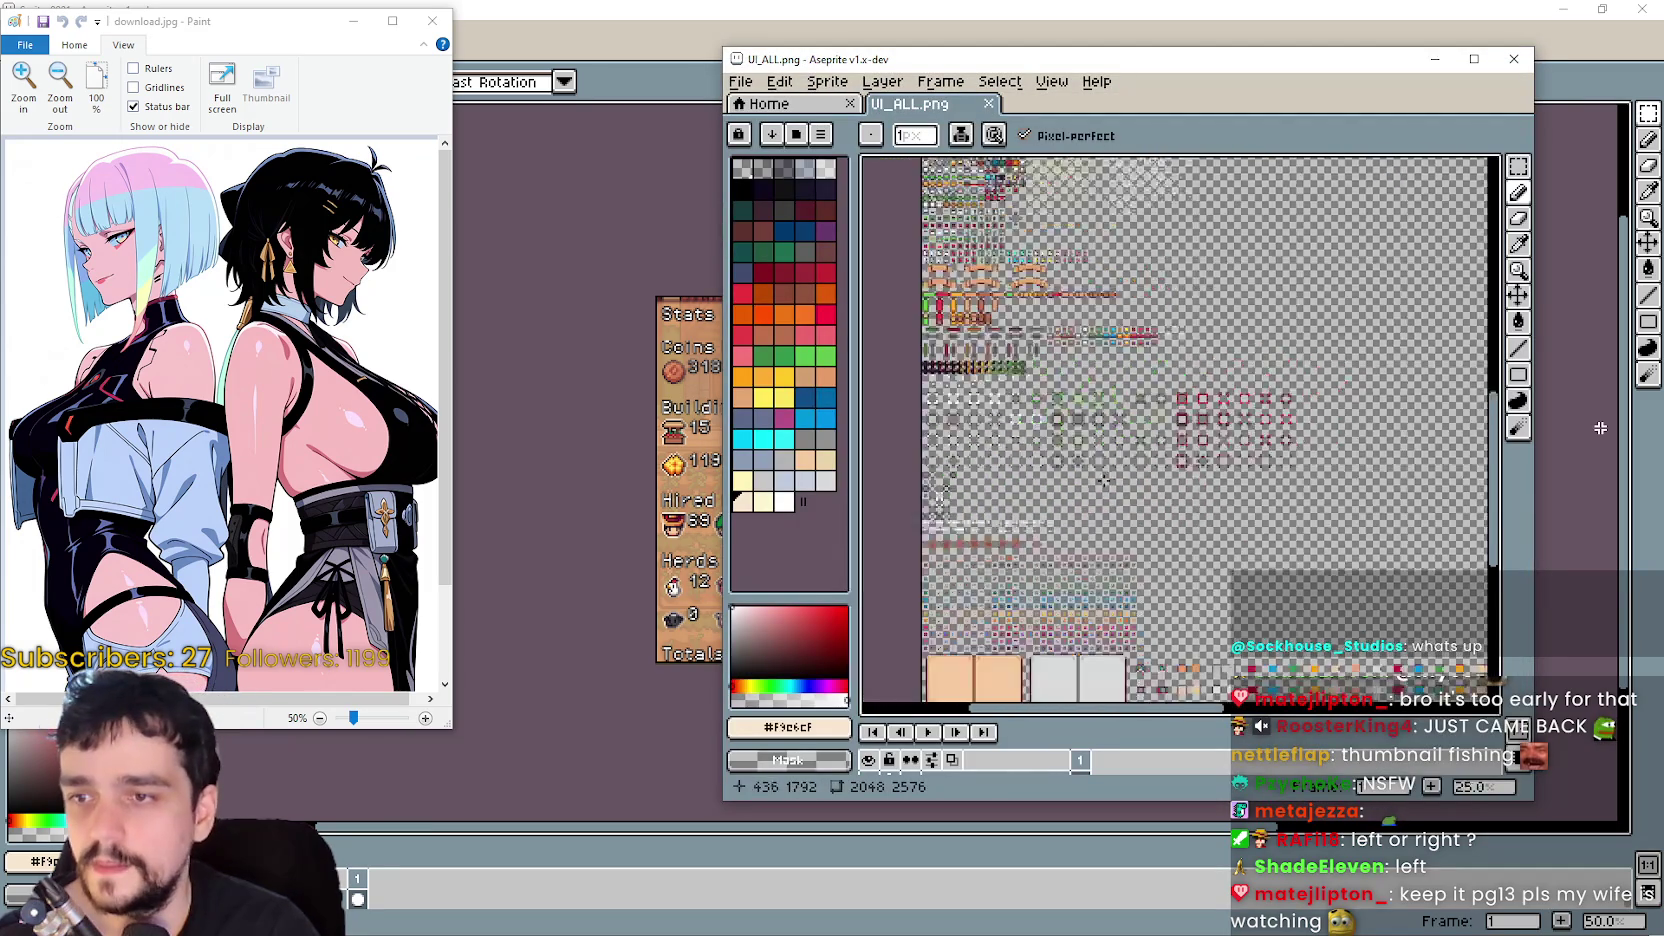
scroll(1600, 428, down, 2)
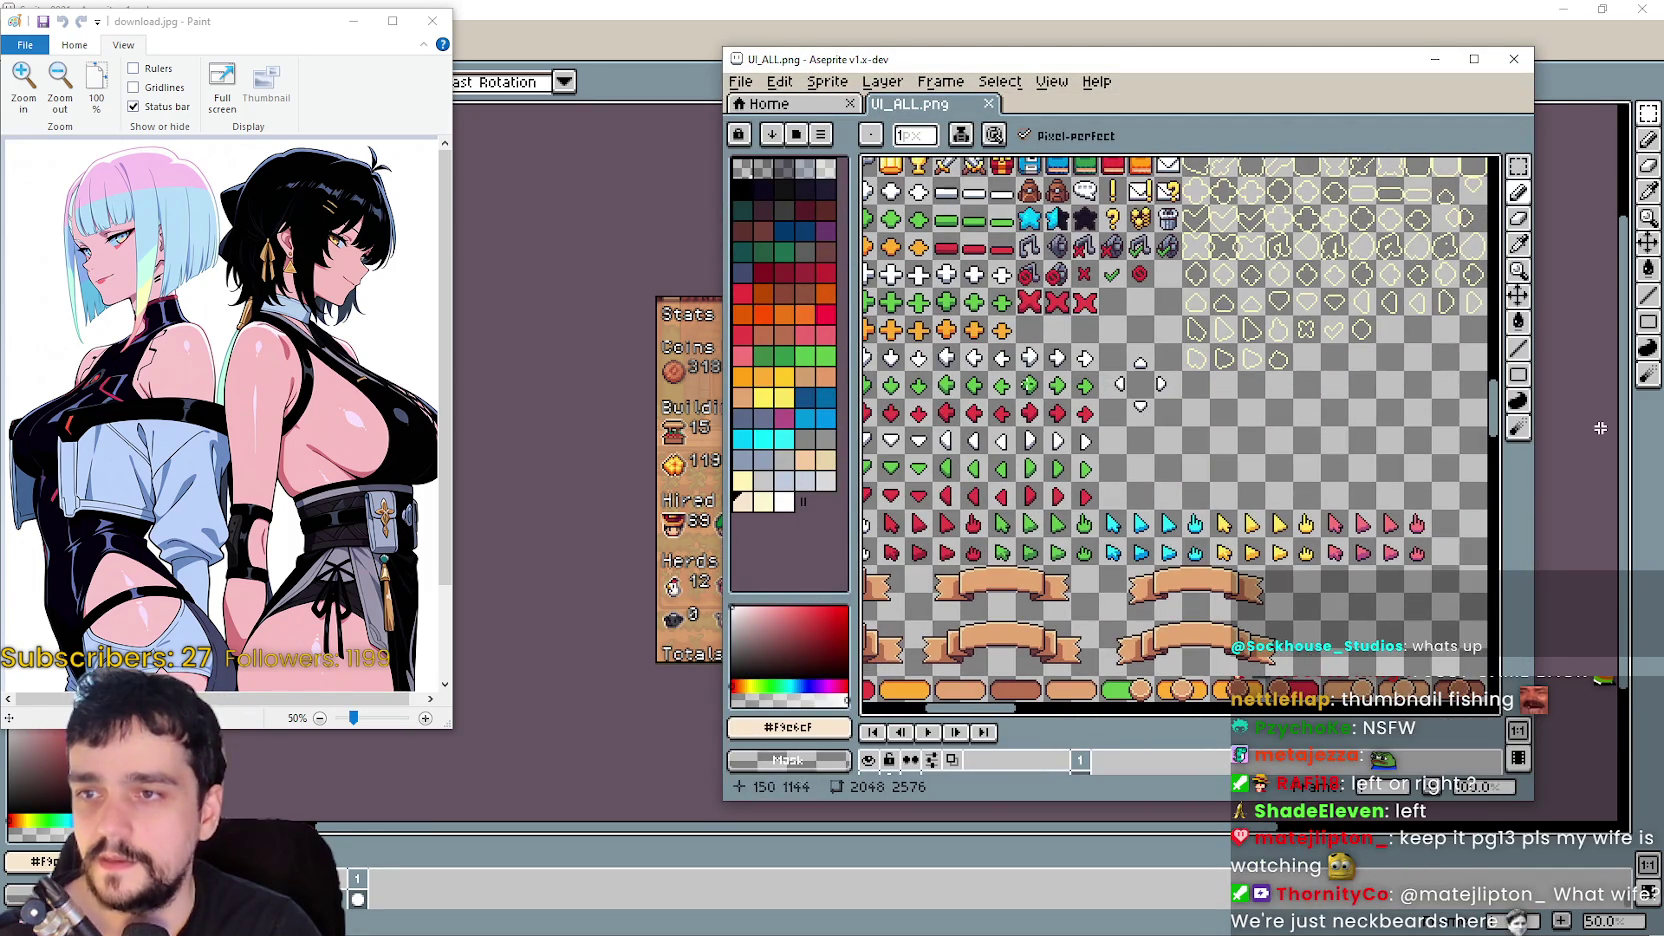
click(1542, 152)
scroll(1060, 377, up, 3)
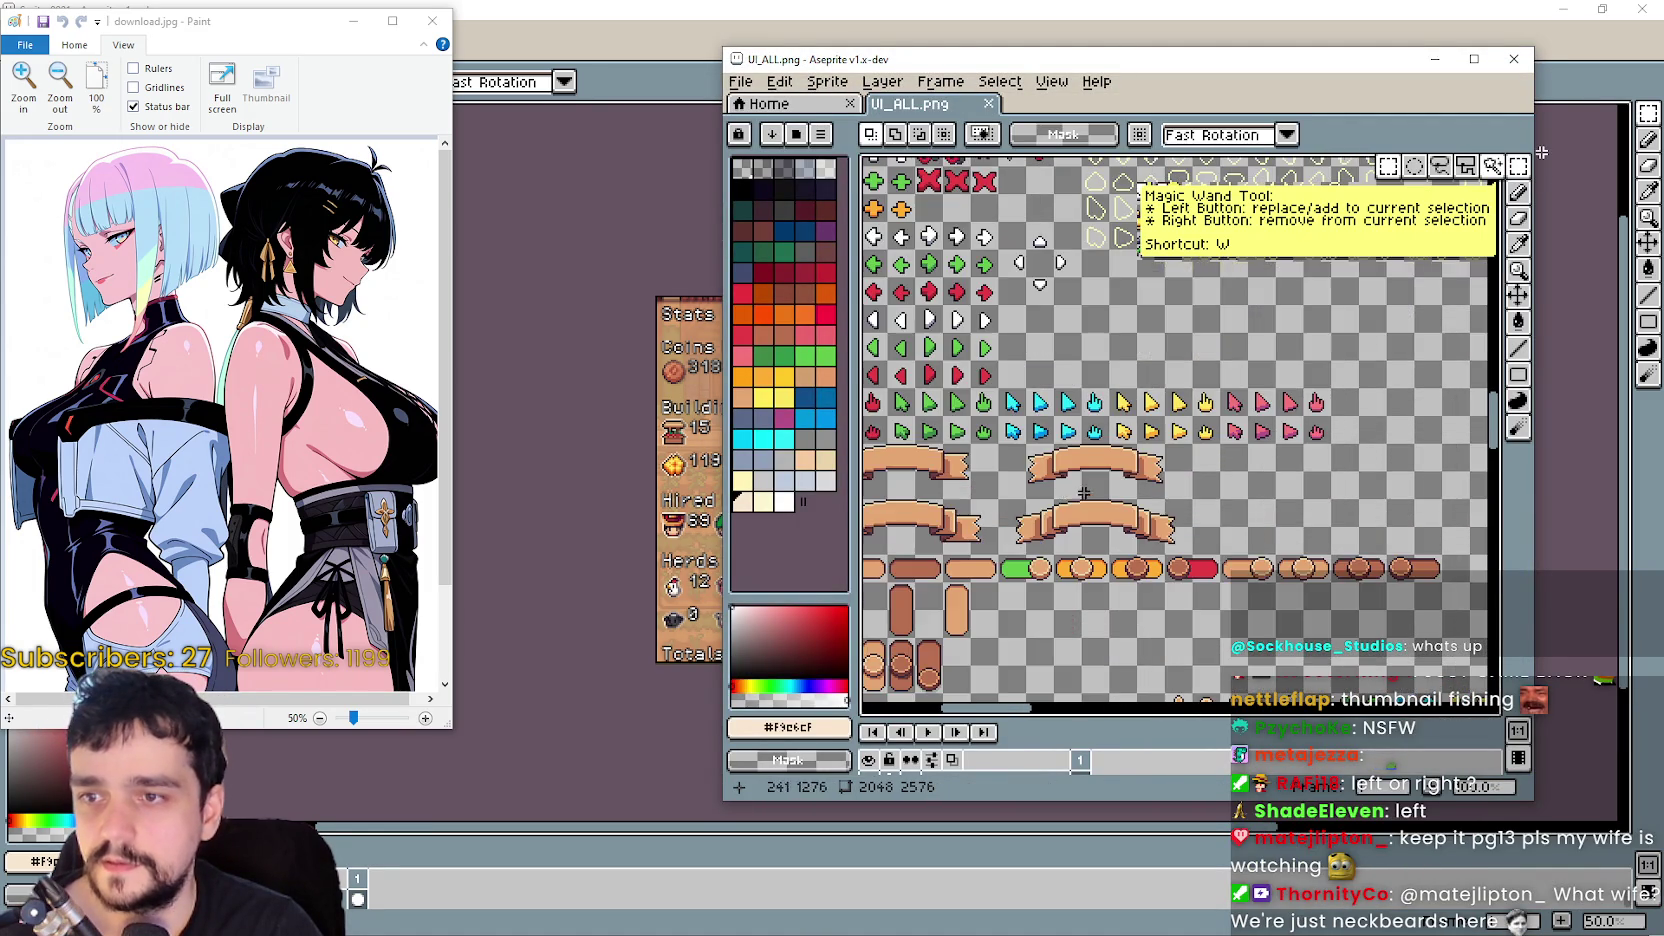
scroll(1144, 364, down, 3)
scroll(1082, 392, up, 2)
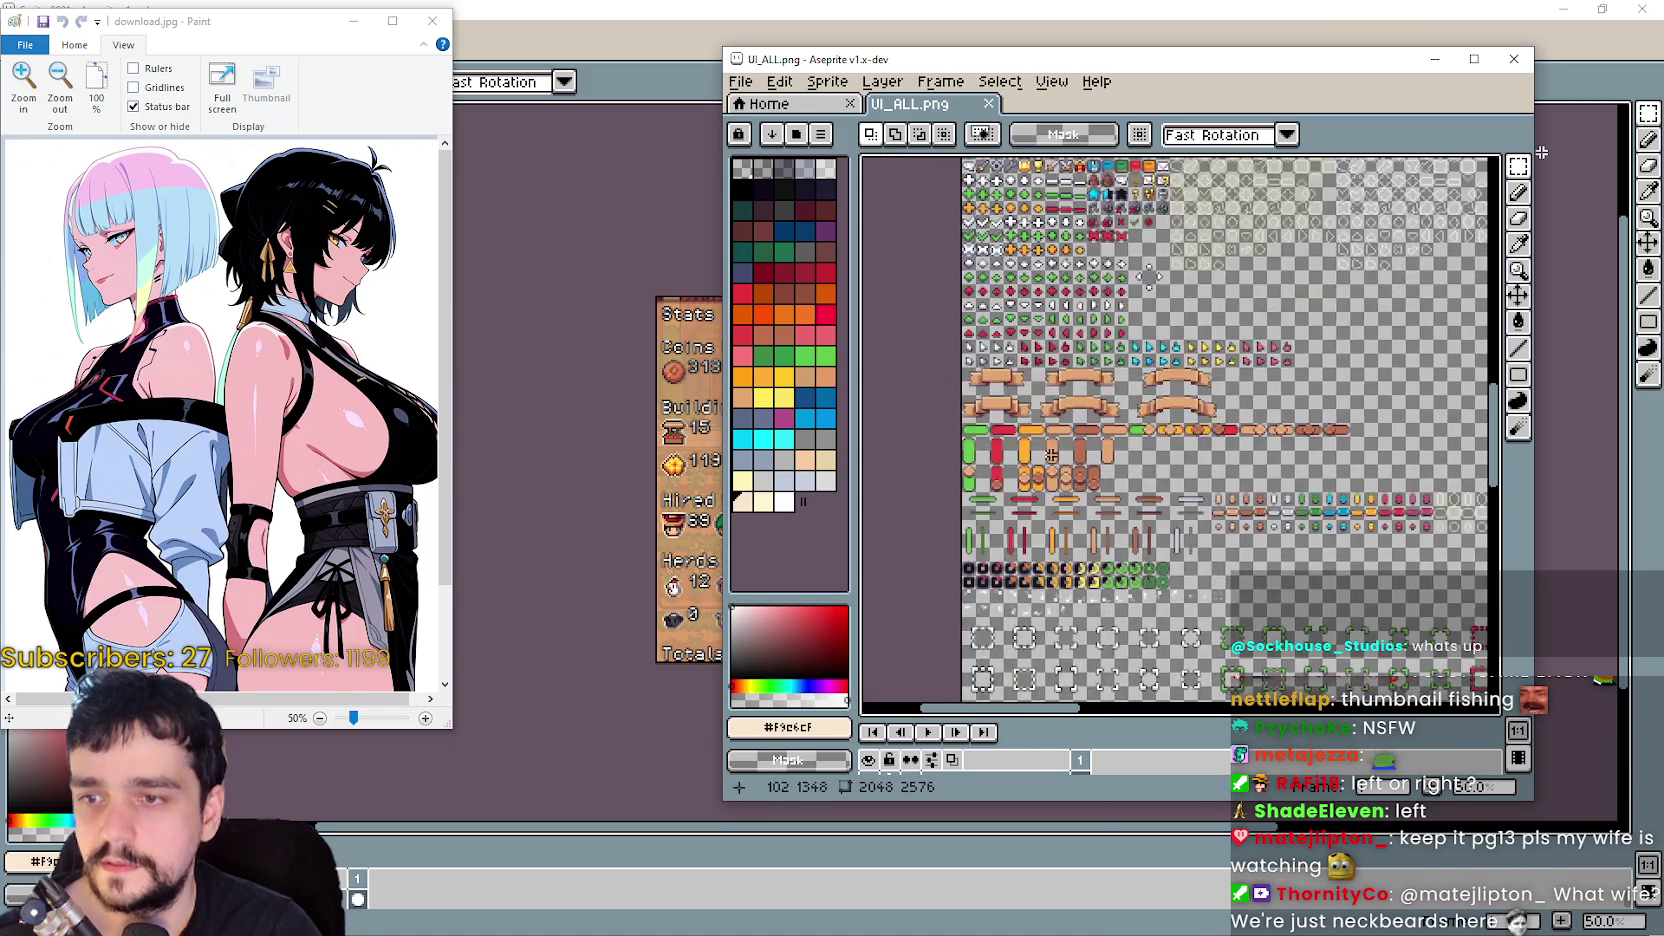
scroll(1258, 368, down, 2)
drag(1258, 368, 1258, 350)
- Scan the rest of the sprite sheet, then bring up the breeding.png farm scene
scroll(1258, 350, up, 2)
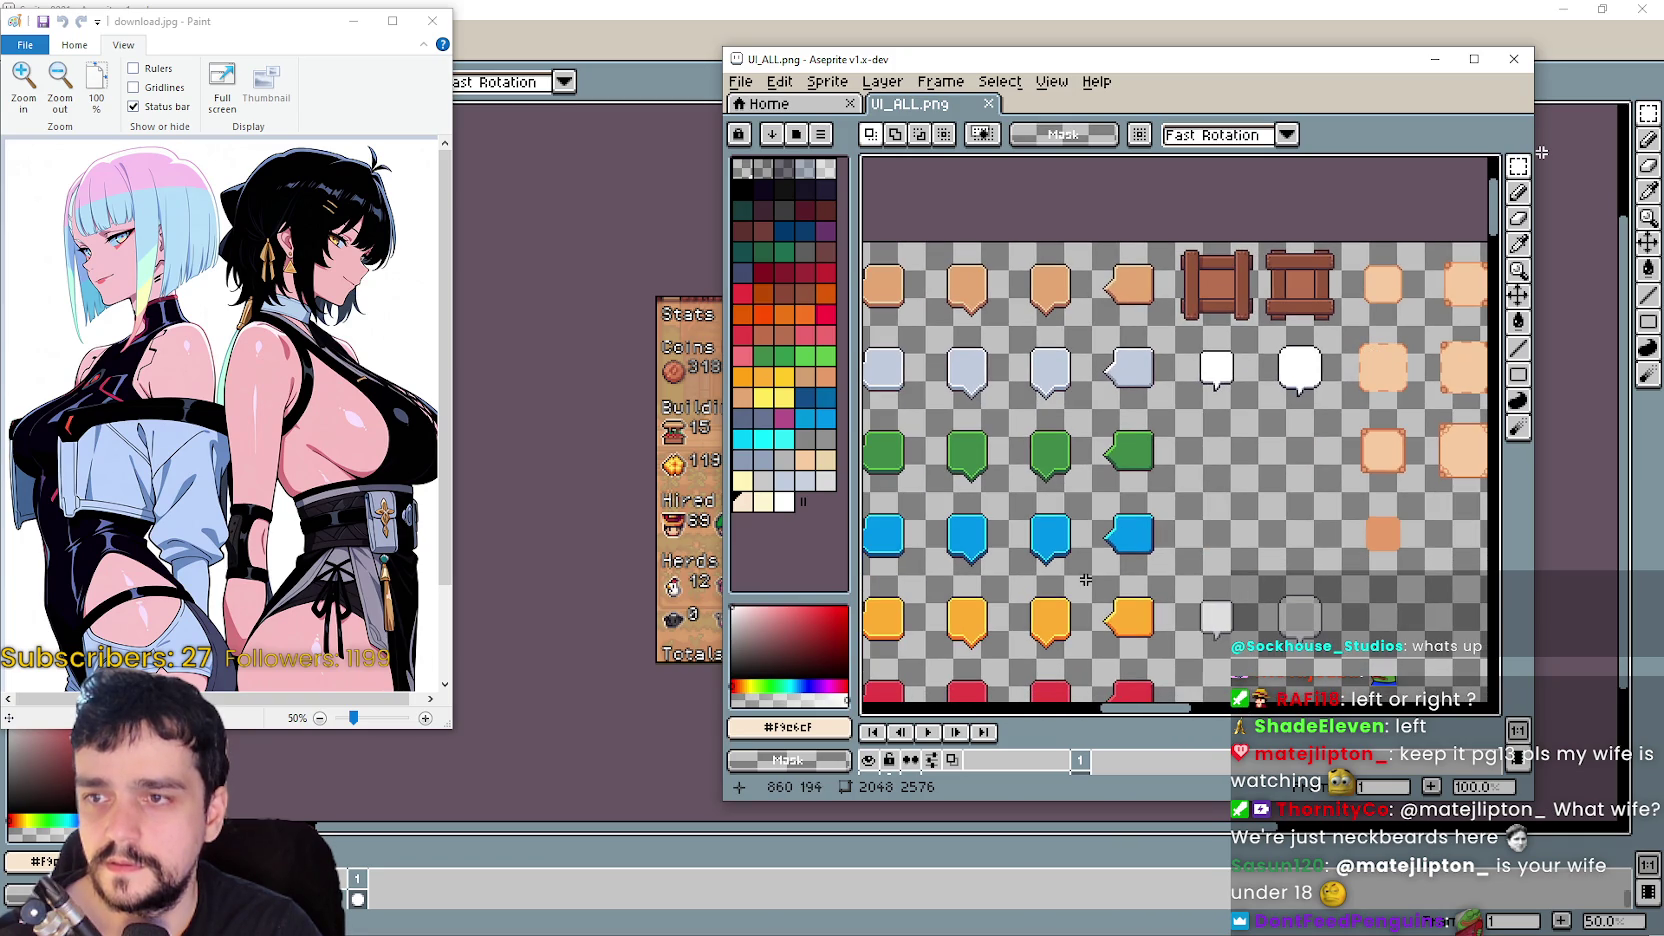
scroll(1101, 597, down, 10)
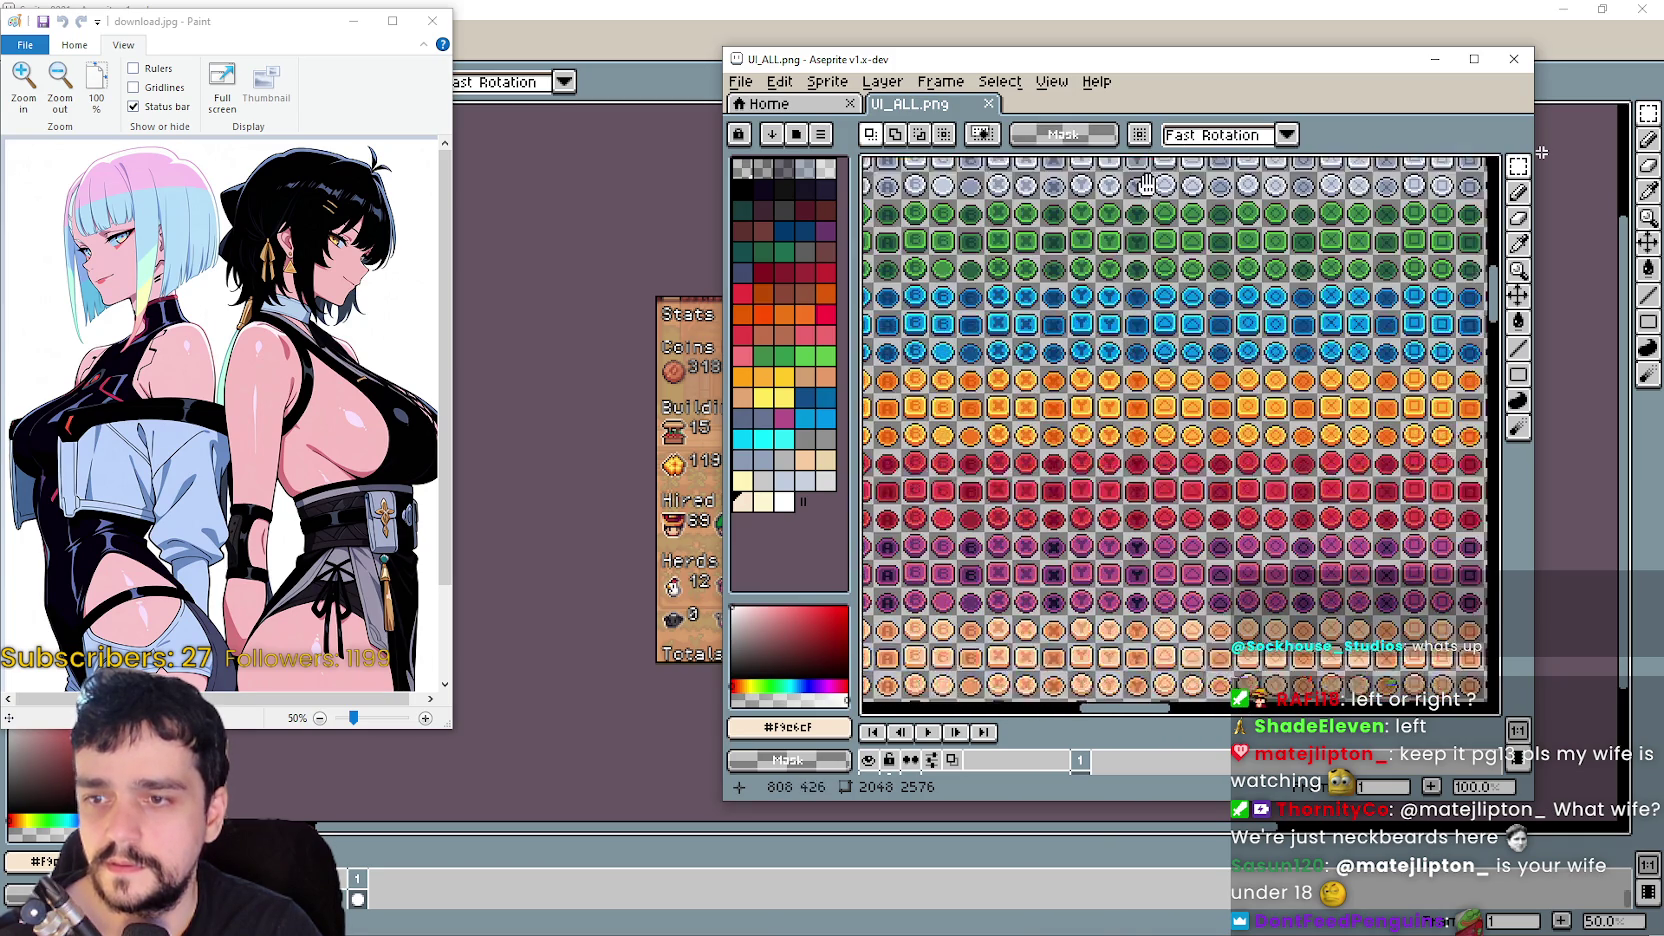
scroll(1104, 352, down, 2)
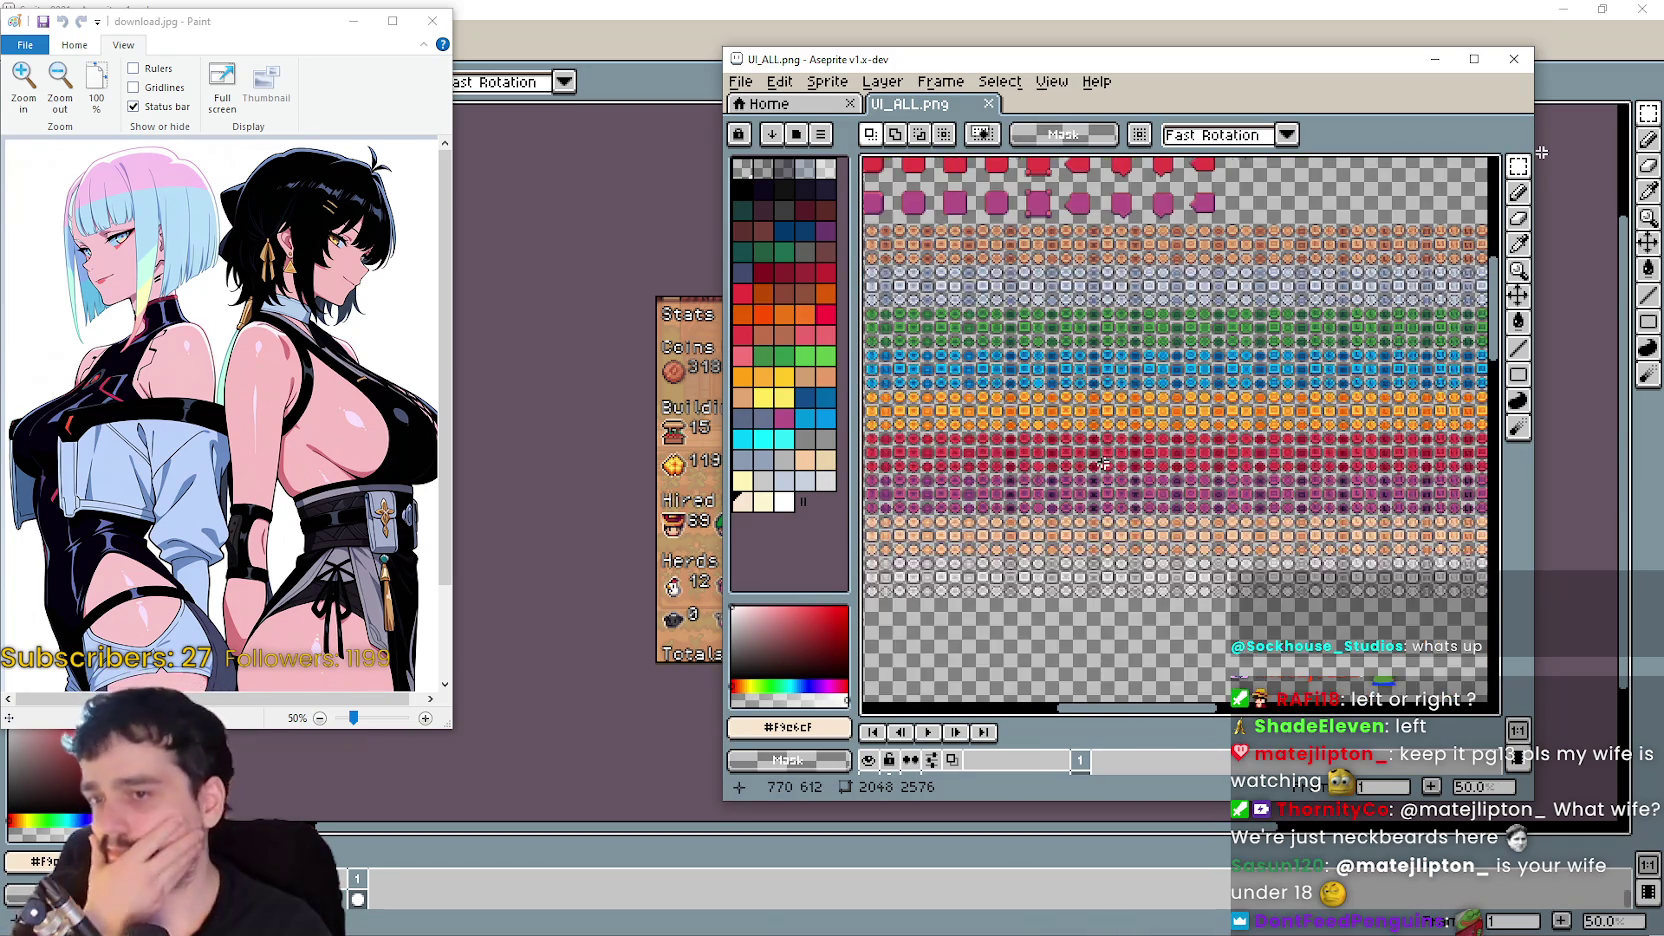
scroll(1110, 485, down, 5)
scroll(1240, 345, down, 1)
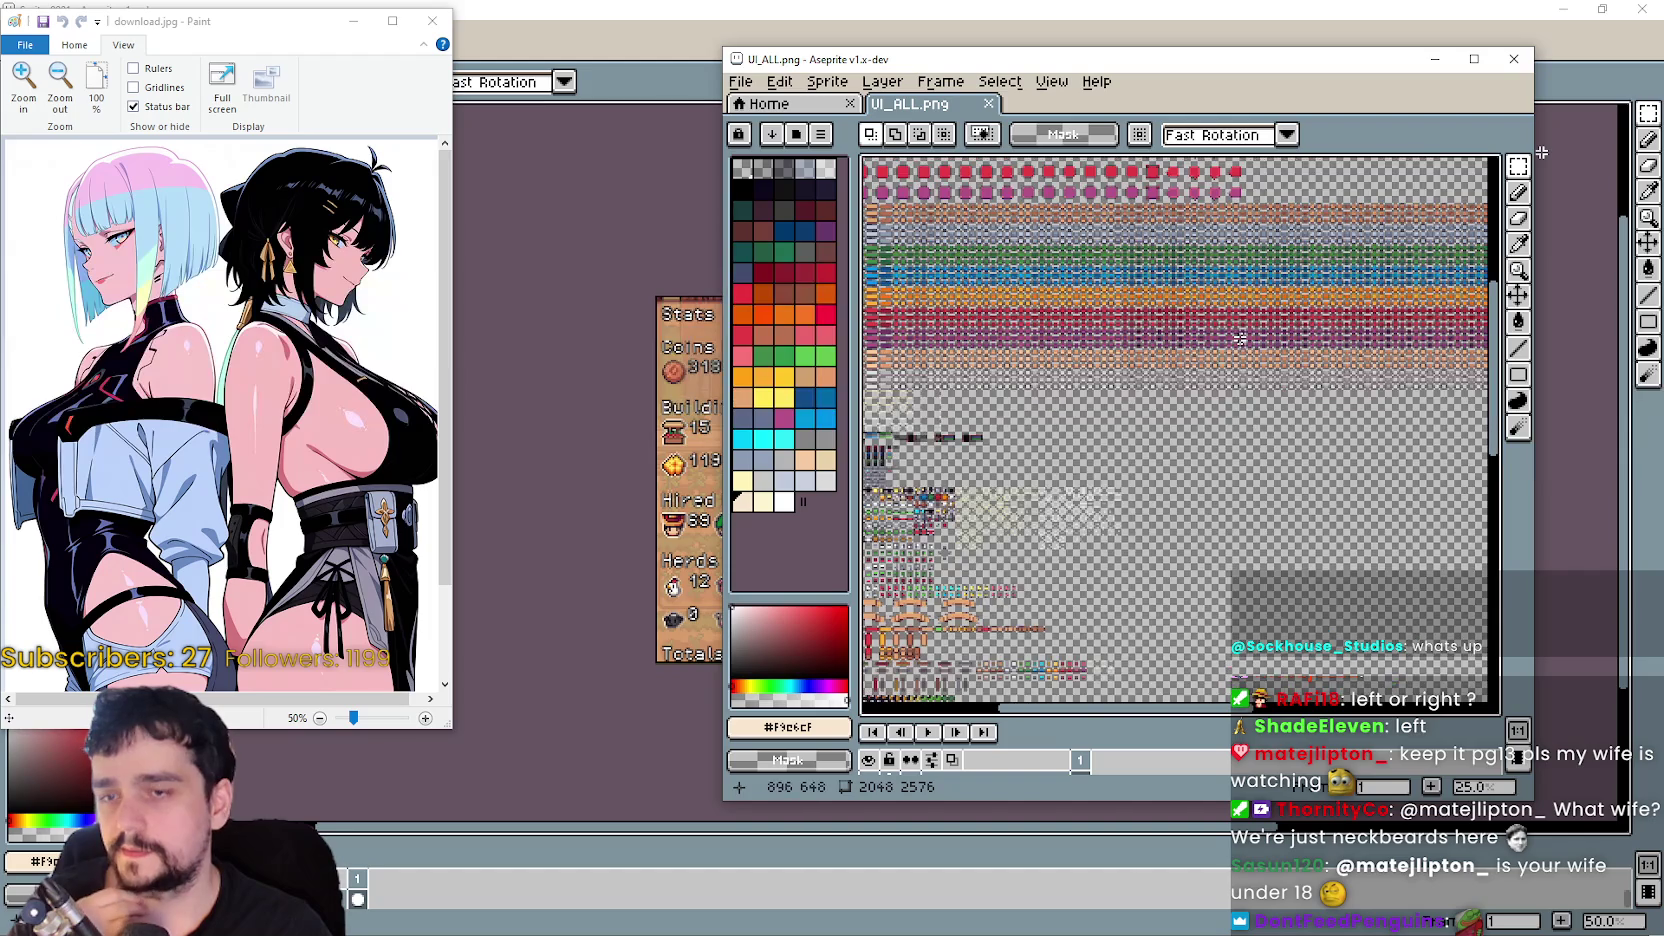
scroll(1055, 419, up, 3)
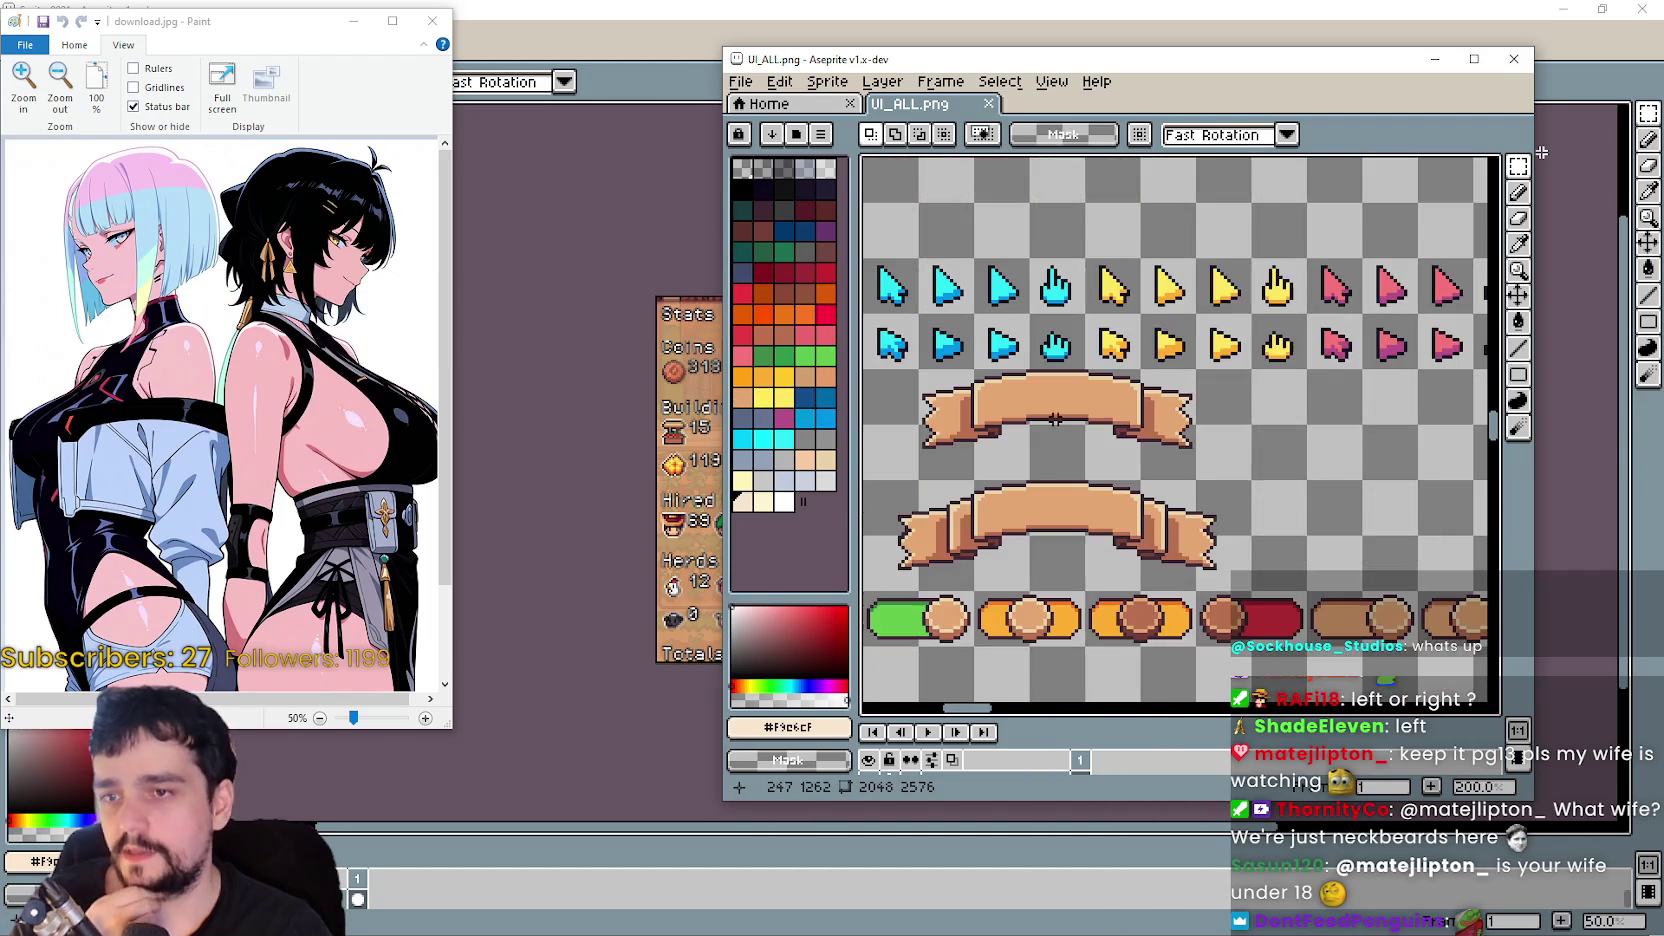
scroll(1232, 530, down, 1)
scroll(1077, 416, down, 3)
scroll(1168, 492, up, 3)
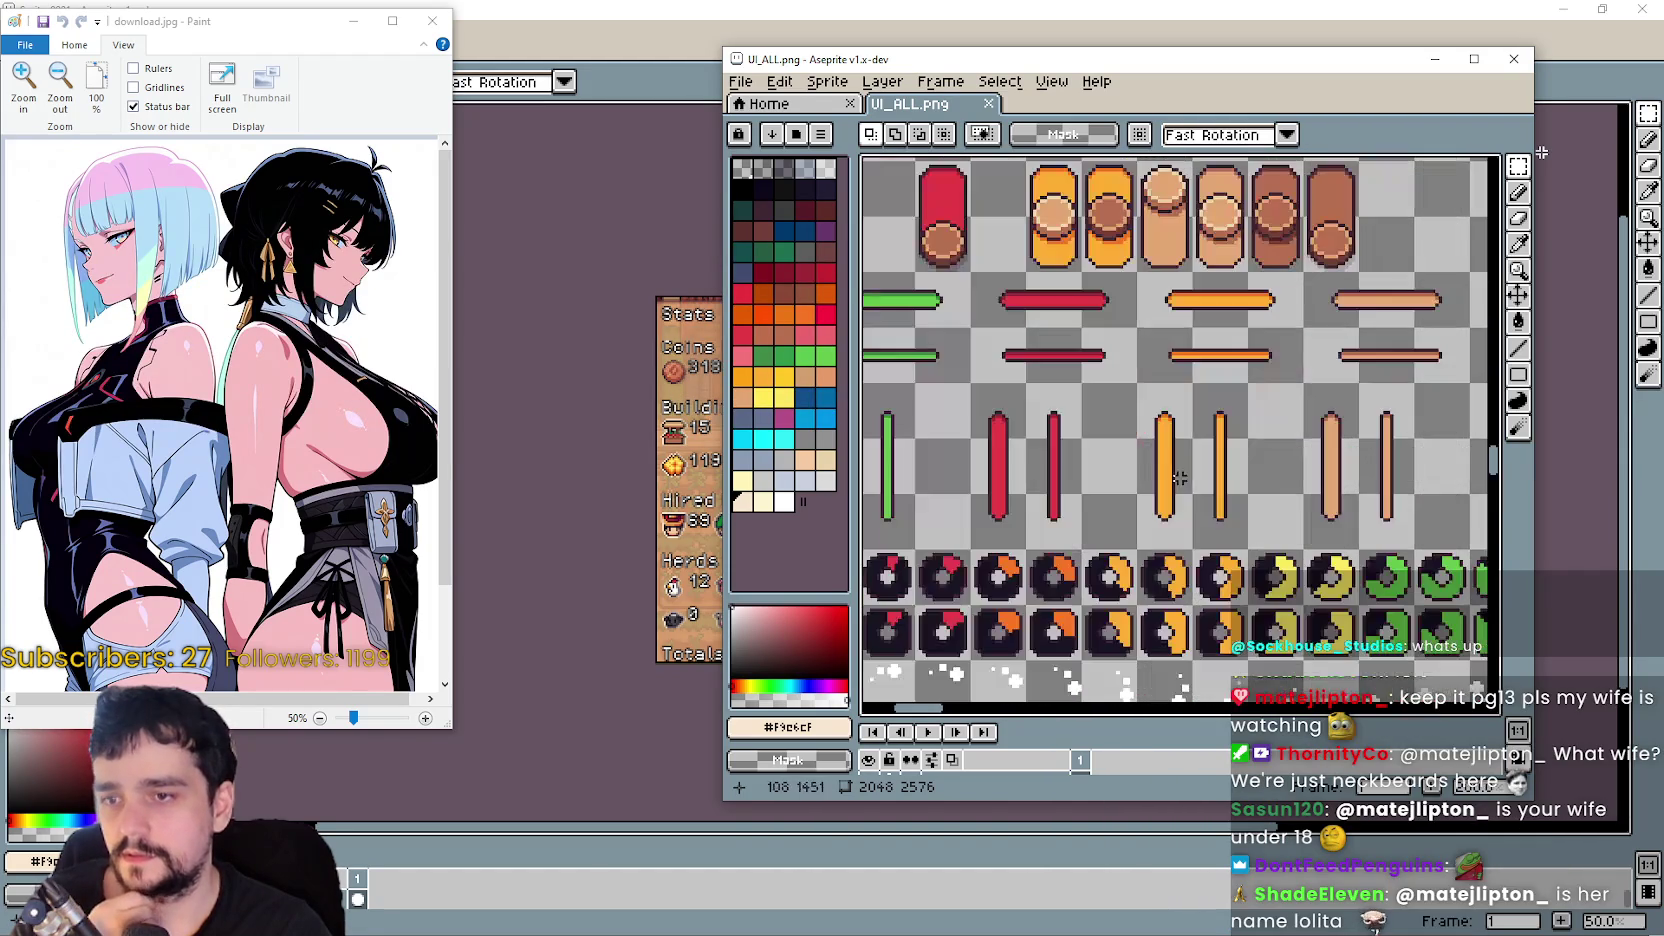
scroll(1168, 492, up, 1)
scroll(1277, 472, right, 3)
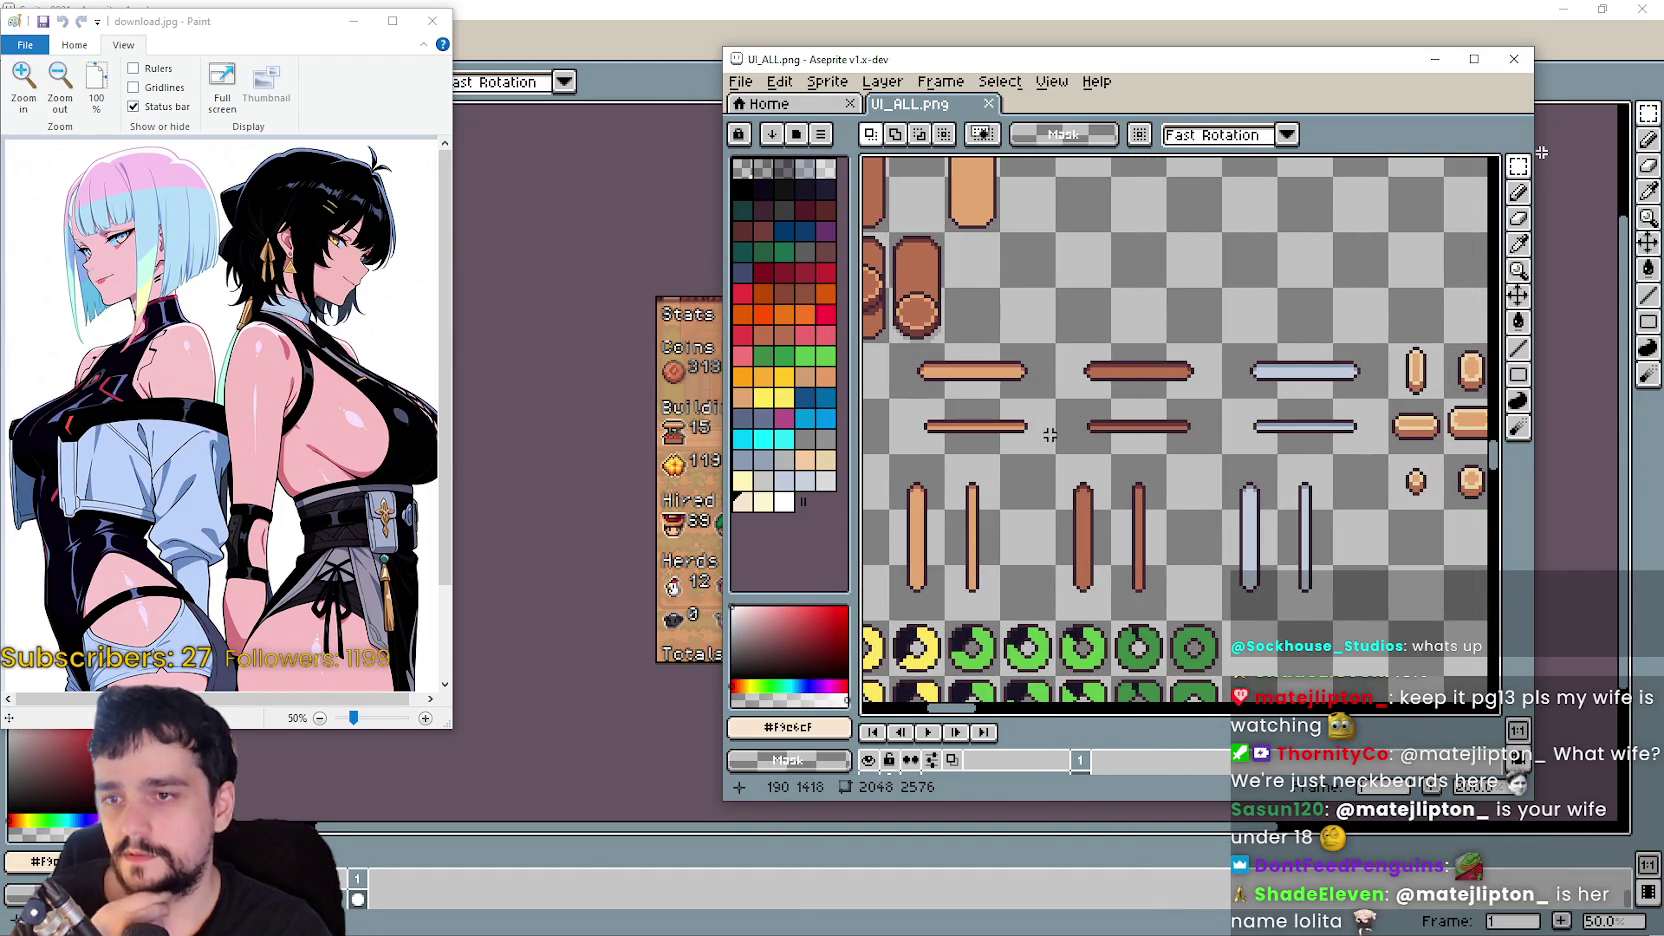
scroll(1049, 434, up, 4)
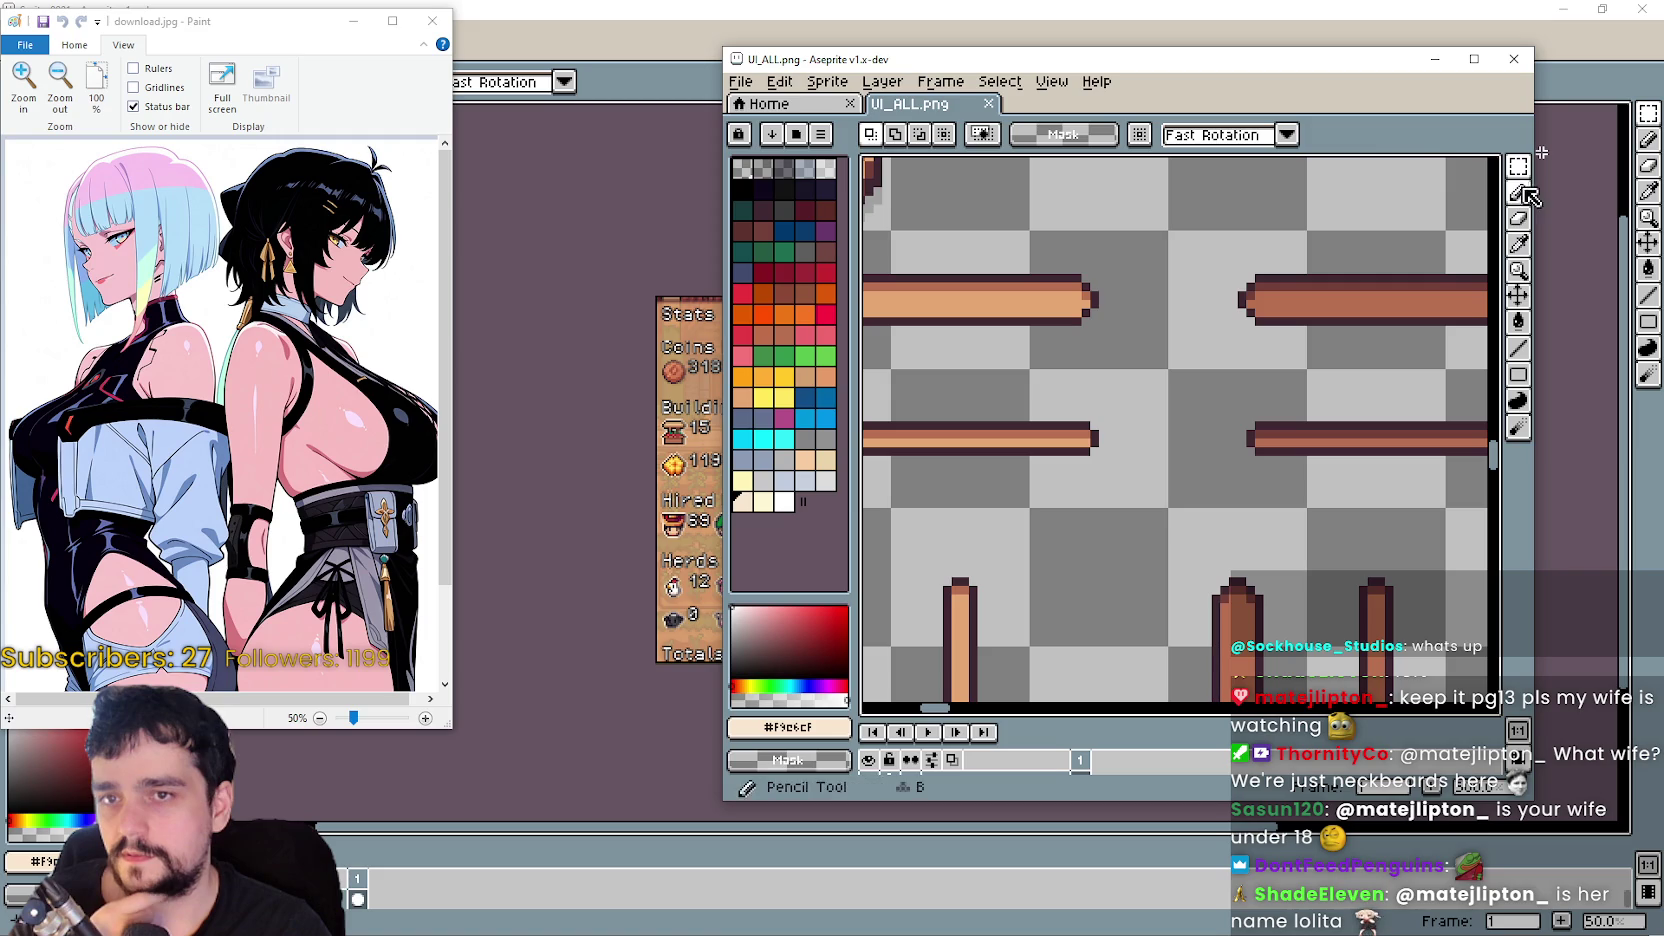
scroll(1156, 472, up, 2)
scroll(1156, 472, down, 1)
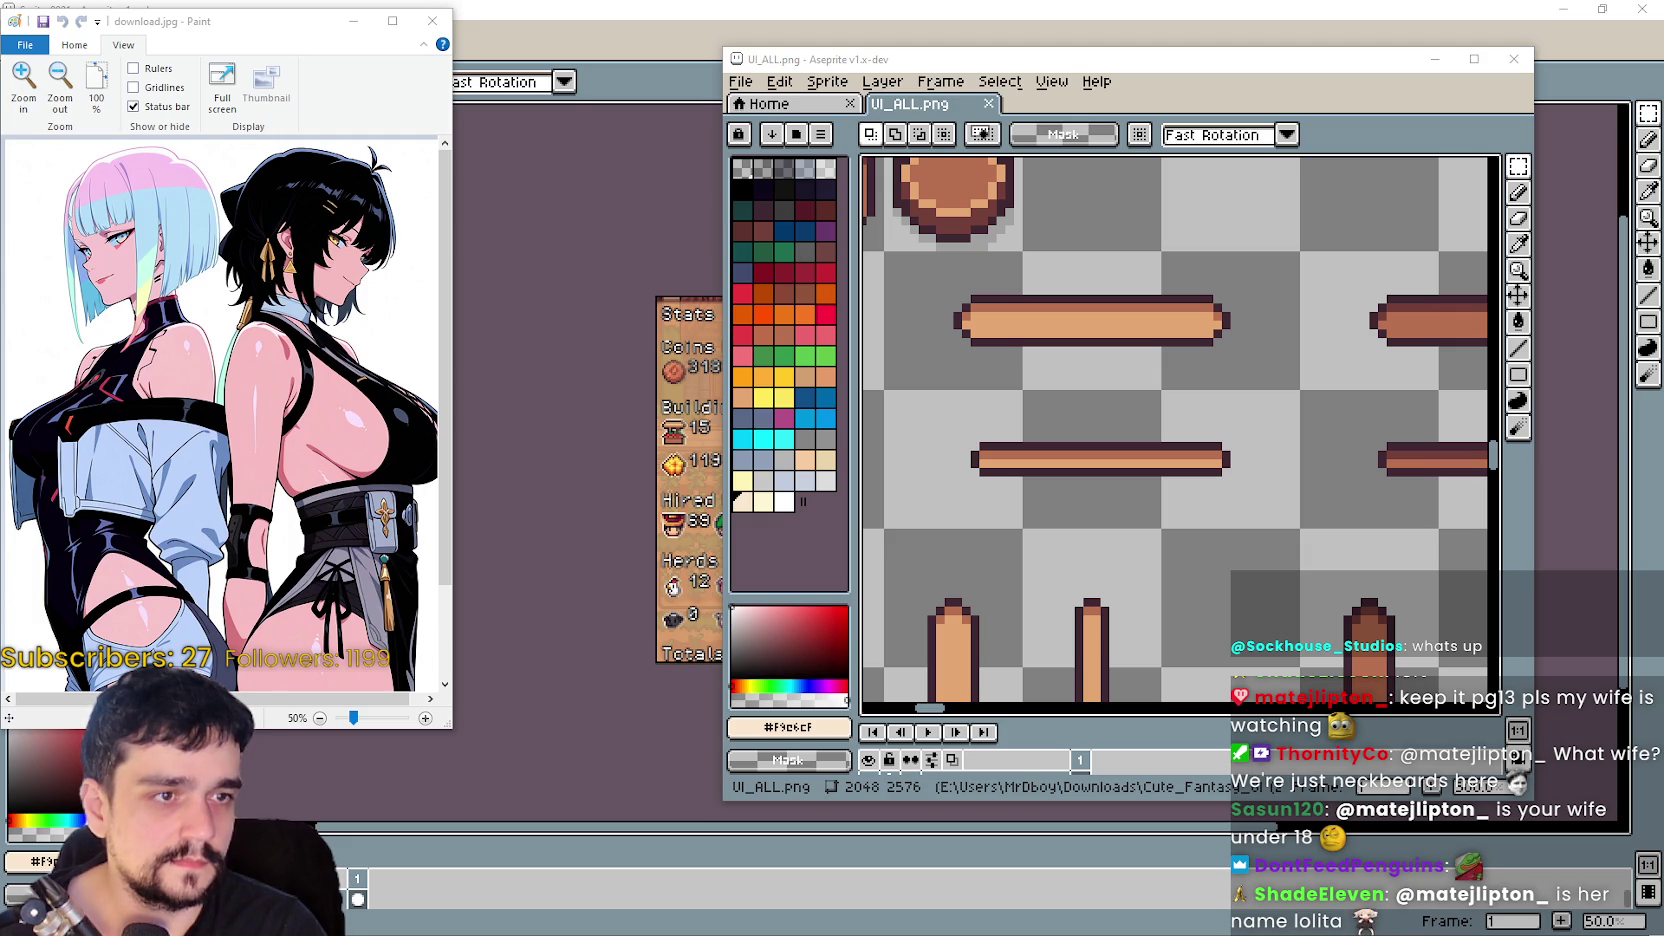
scroll(1300, 420, up, 5)
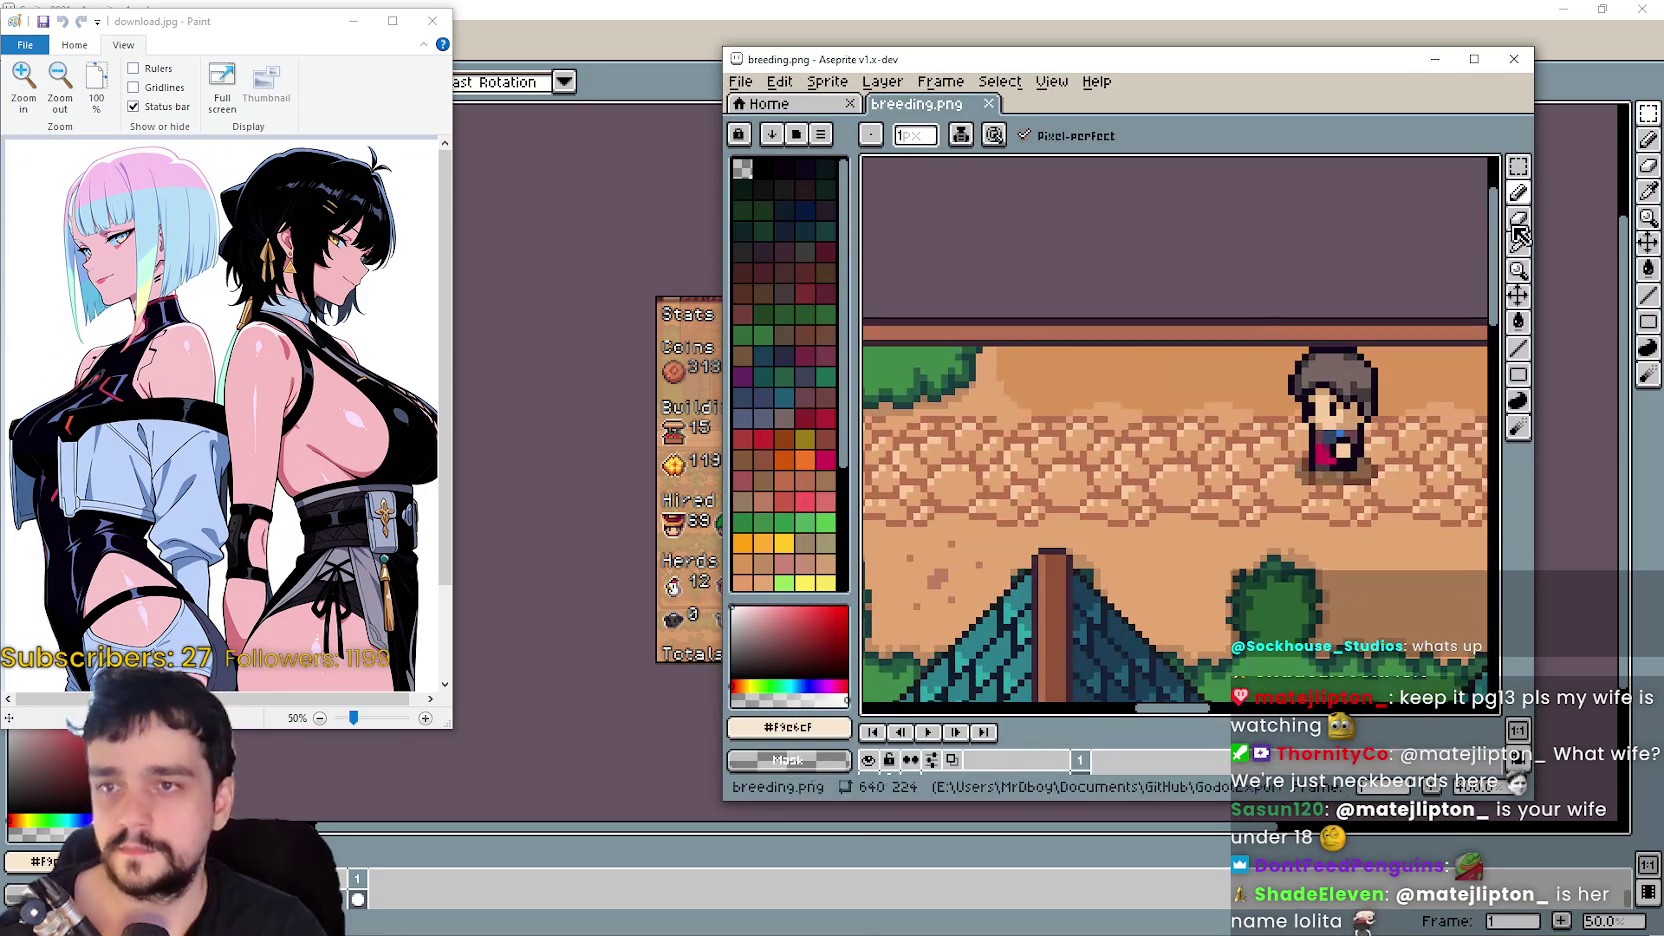
- Marquee-select a small area of the breeding scene and move the Stats mockup window into place
click(1518, 166)
drag(1084, 317, 1160, 351)
click(816, 8)
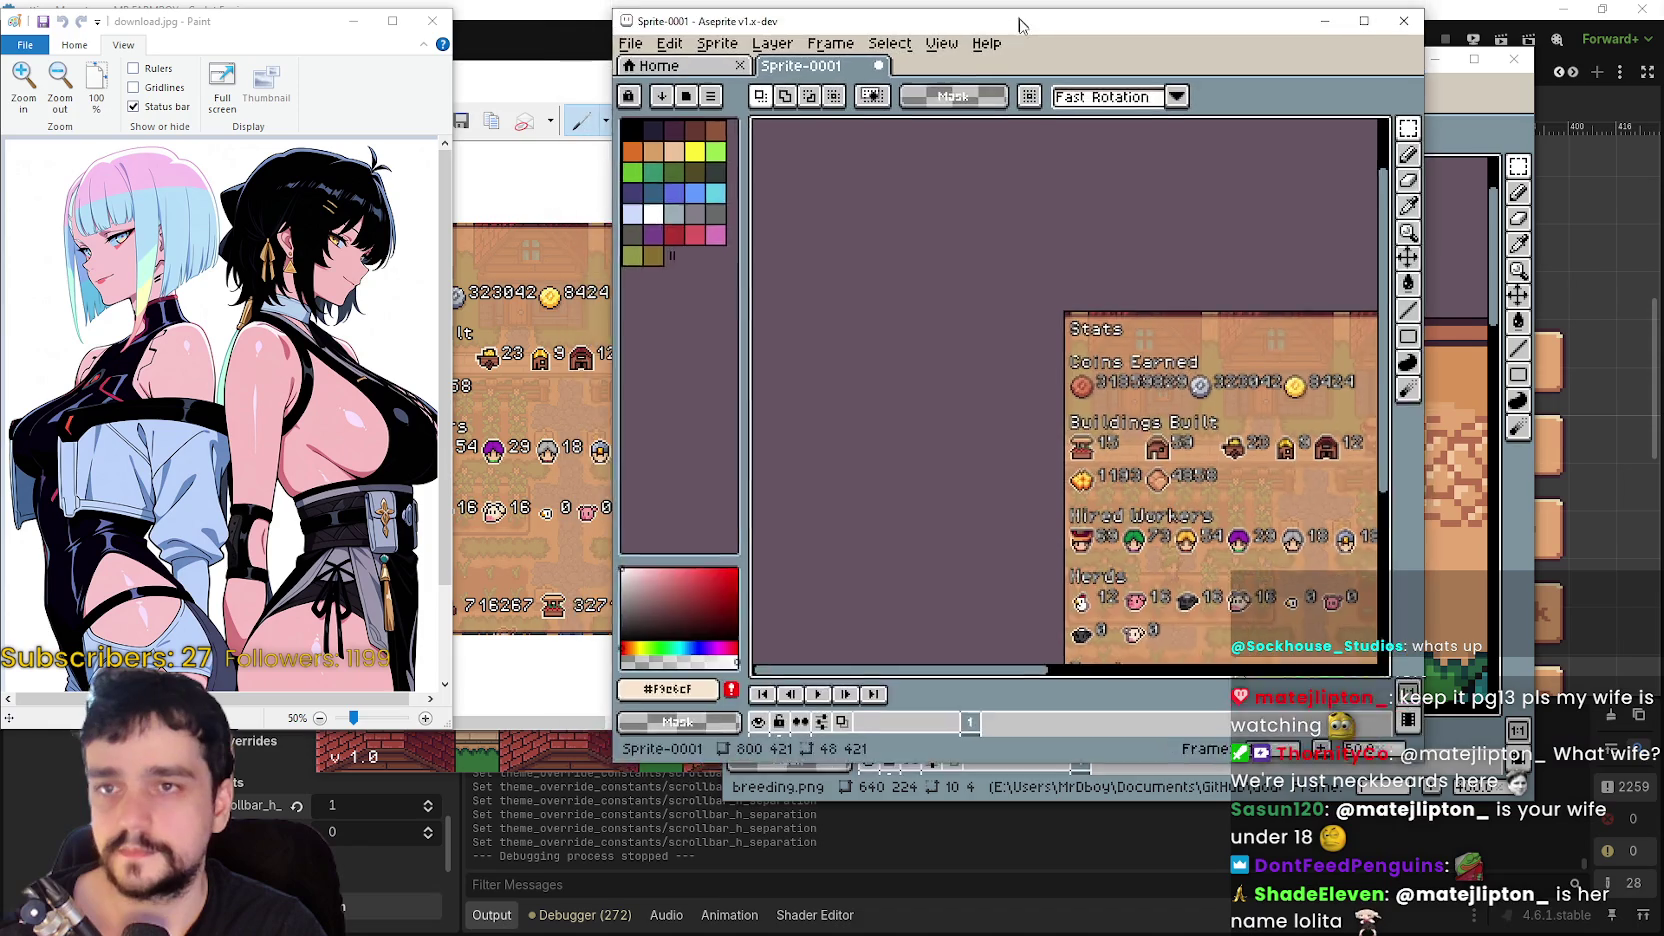
drag(816, 8, 691, 36)
scroll(1082, 500, up, 5)
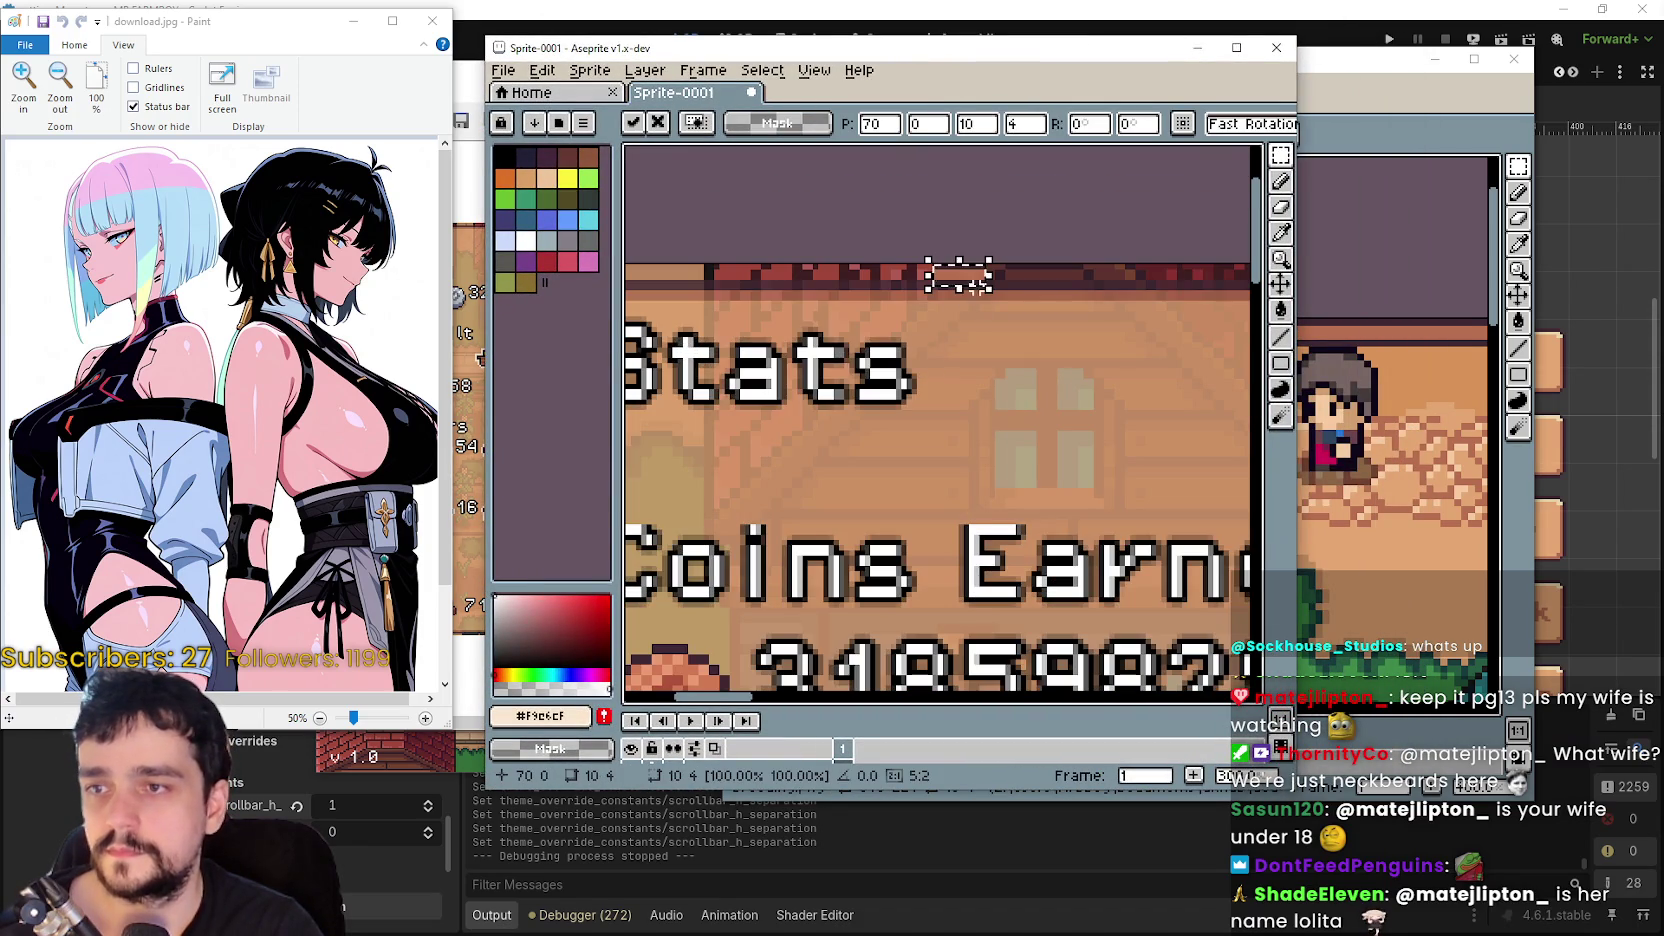
scroll(966, 293, up, 5)
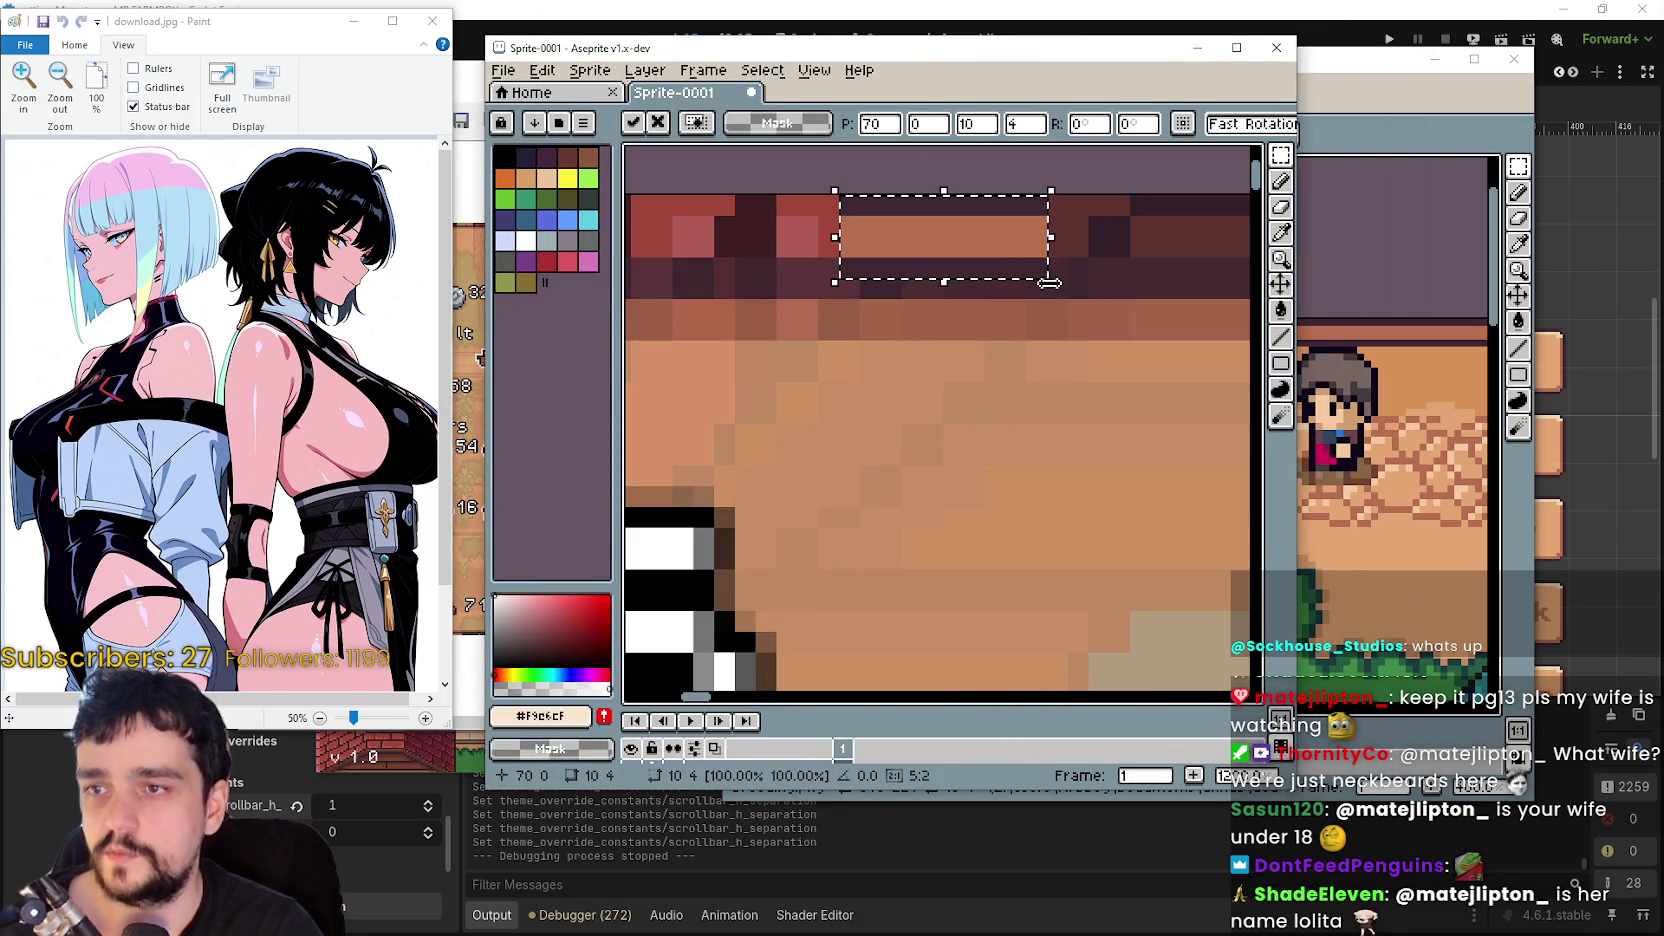
scroll(1036, 367, down, 1)
scroll(1020, 378, down, 1)
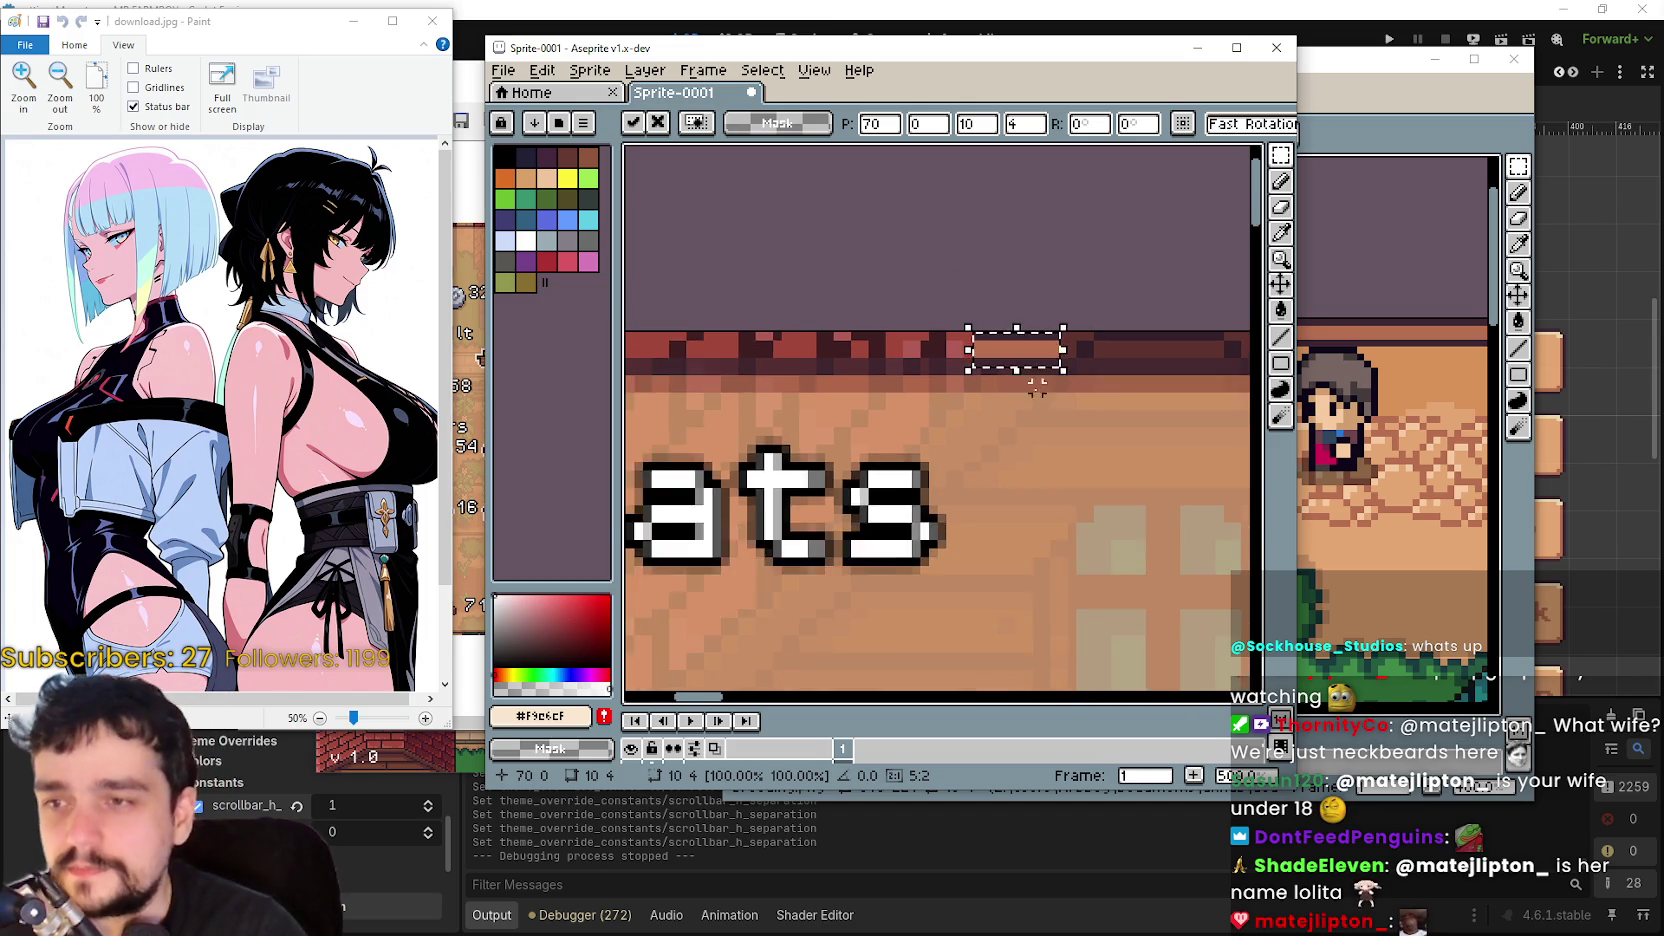
scroll(1010, 375, up, 1)
- Nudge a short piece of the top border above Stats down one pixel
click(965, 345)
scroll(920, 342, up, 2)
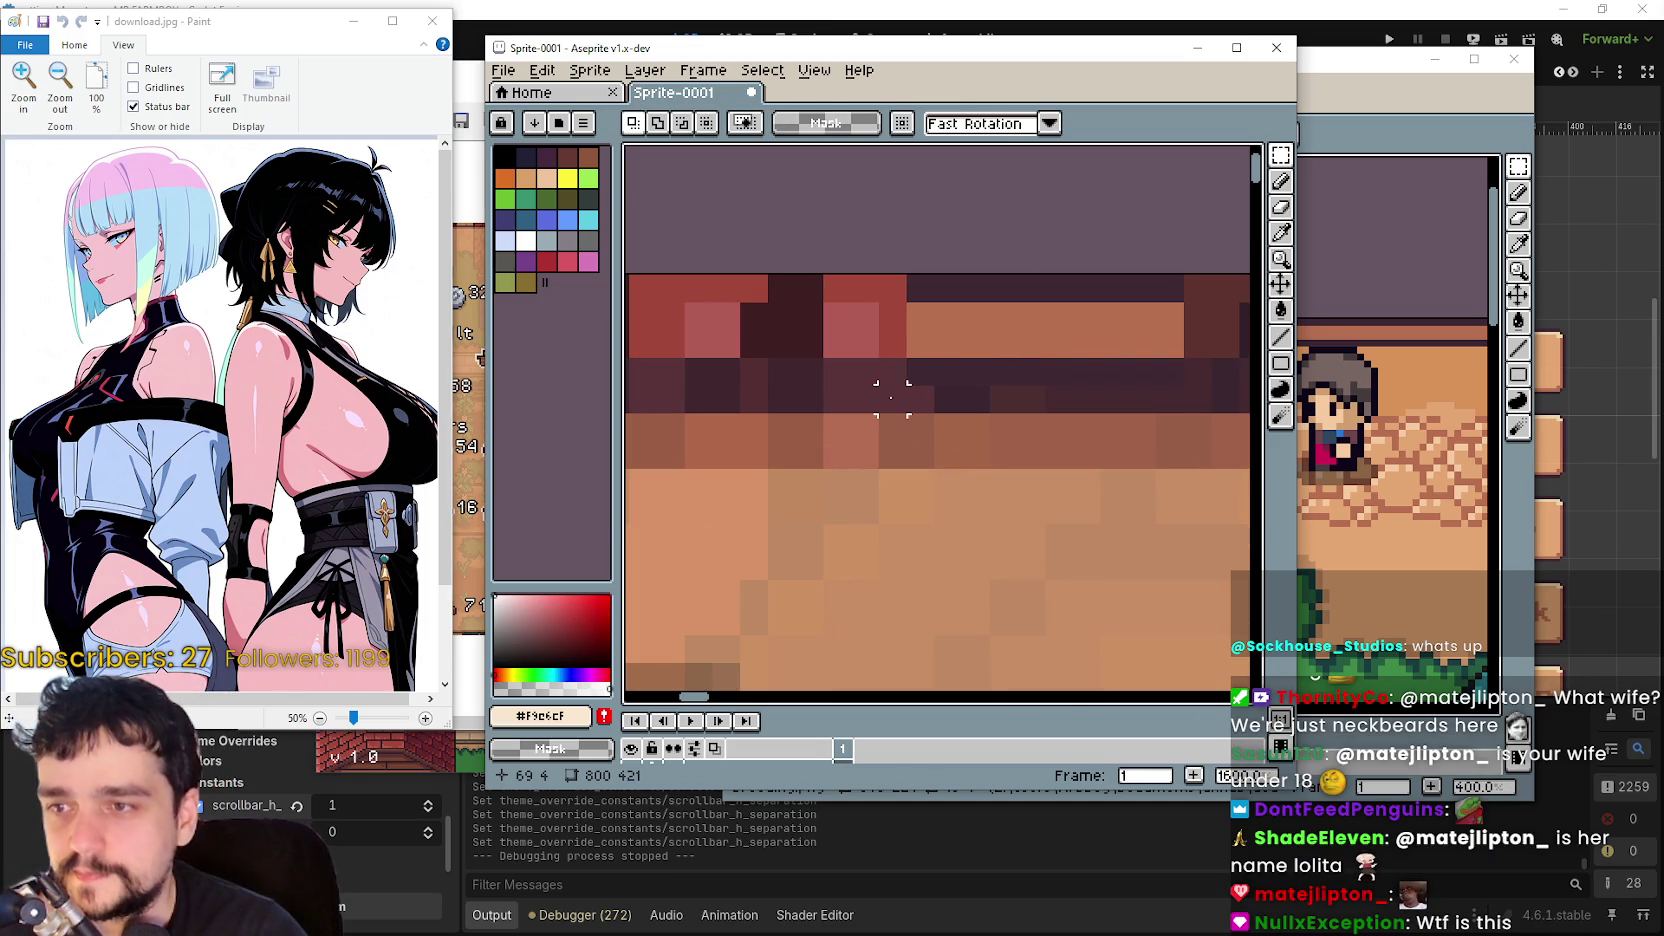
drag(891, 397, 1185, 312)
scroll(1117, 320, down, 1)
click(1060, 357)
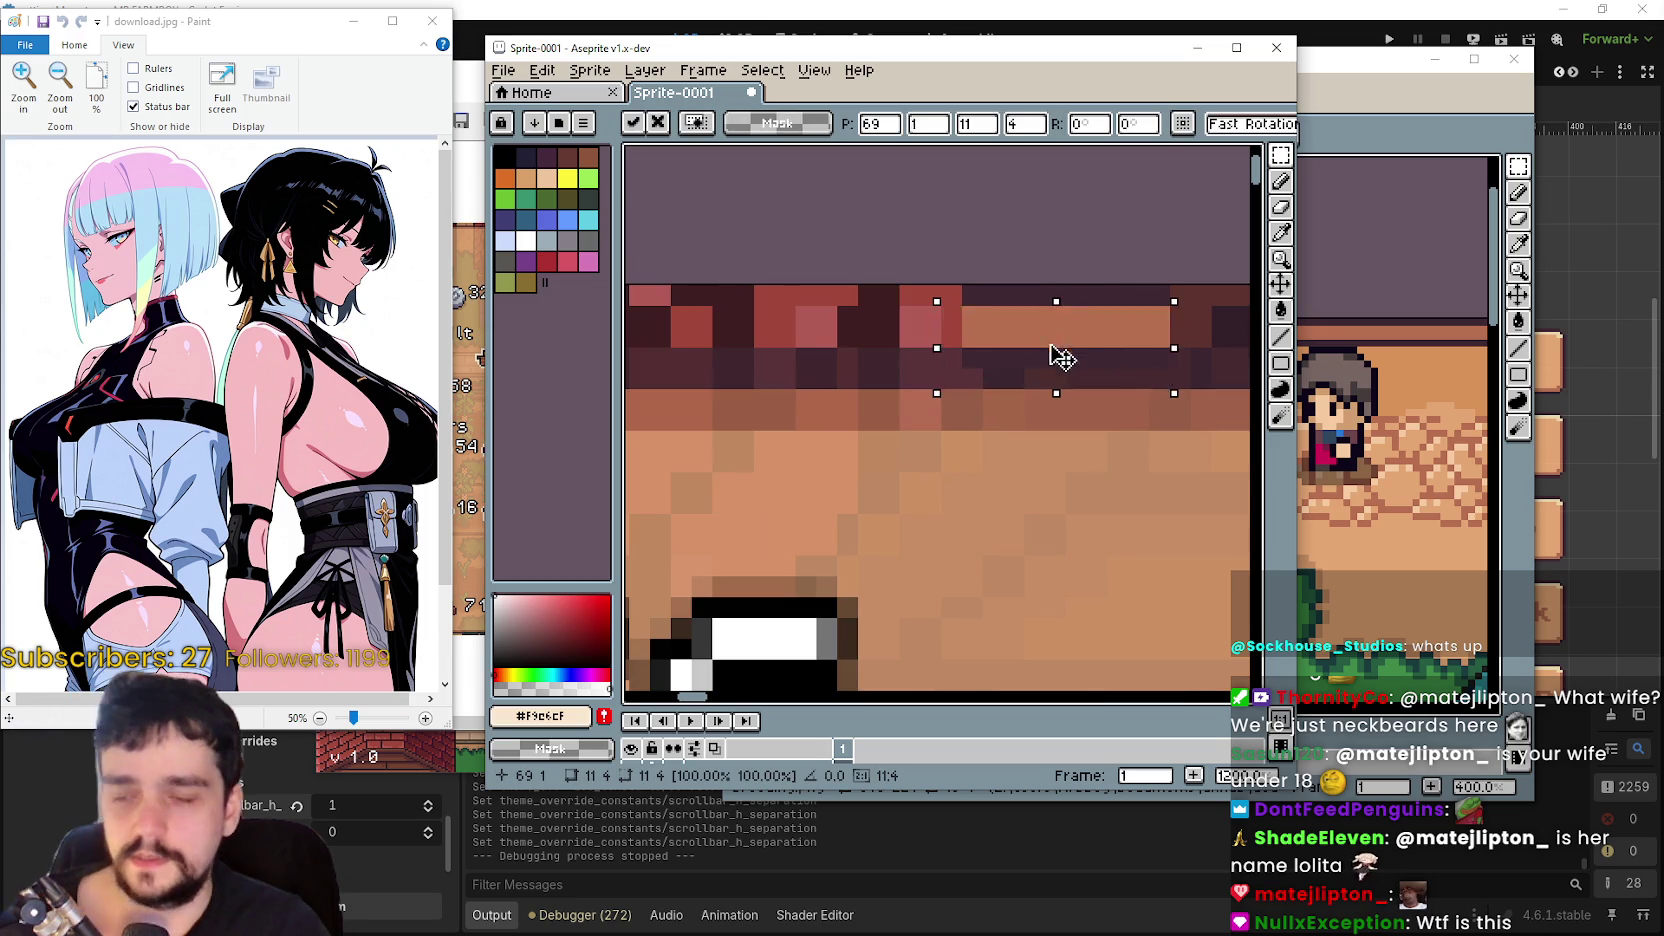
key(Down)
mouse_move(958, 282)
mouse_down()
mouse_move(1174, 310)
mouse_move(1100, 346)
mouse_up()
click(971, 380)
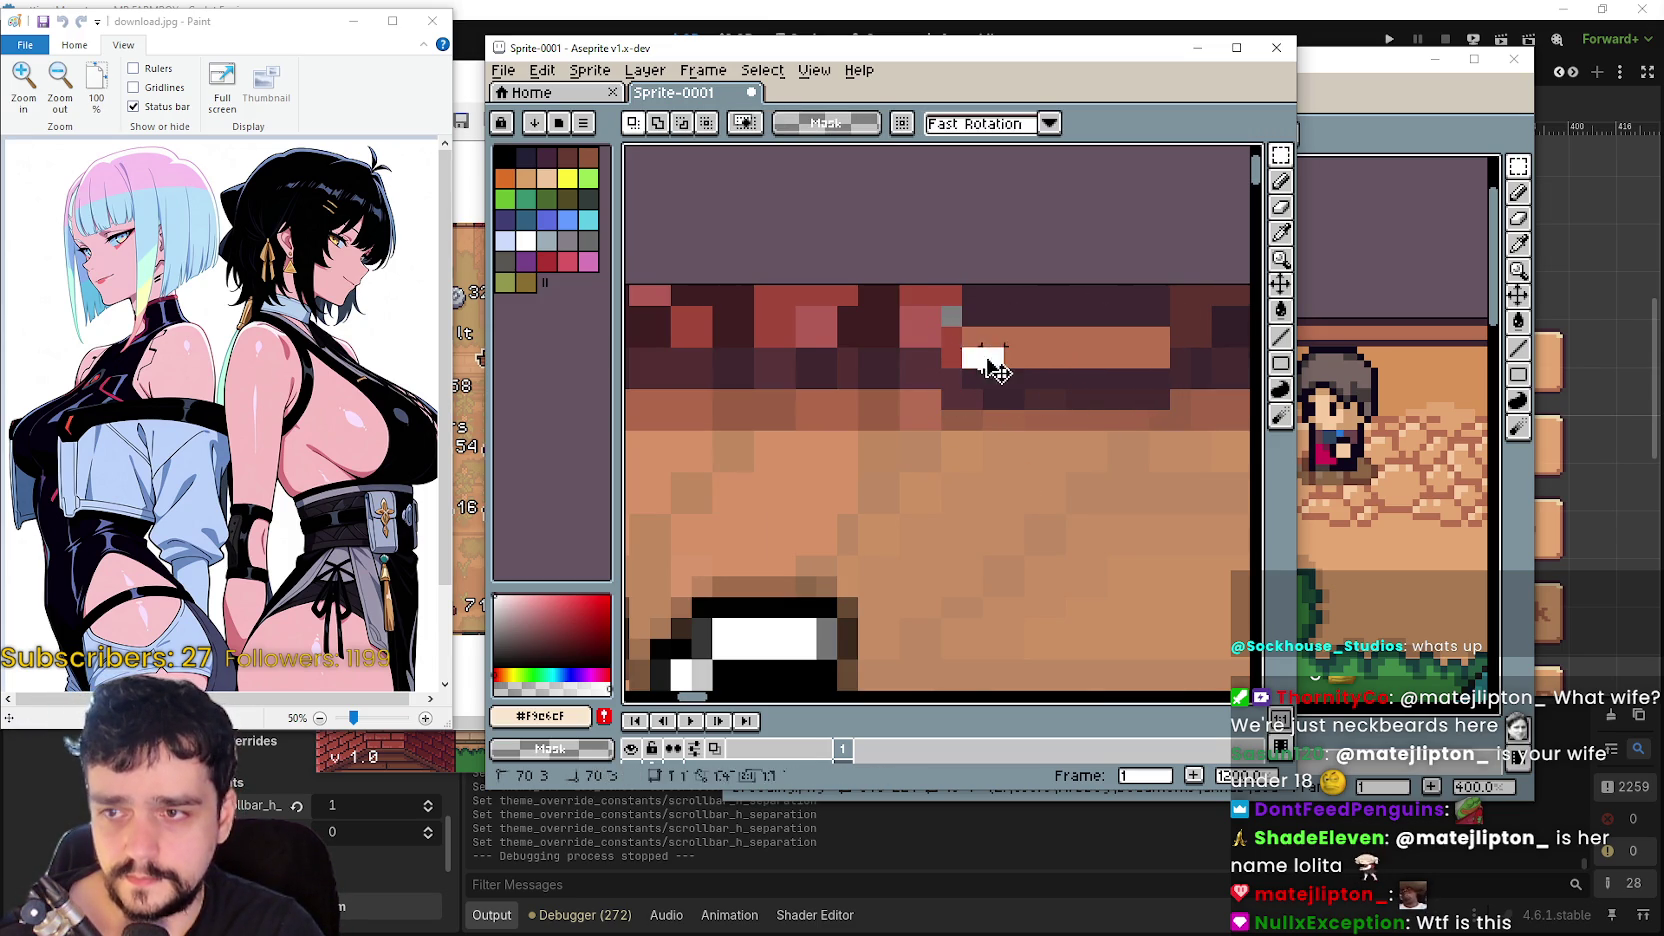
- Move a 10×3 border block down a row and a 10×3 orange block up
drag(972, 380, 1168, 329)
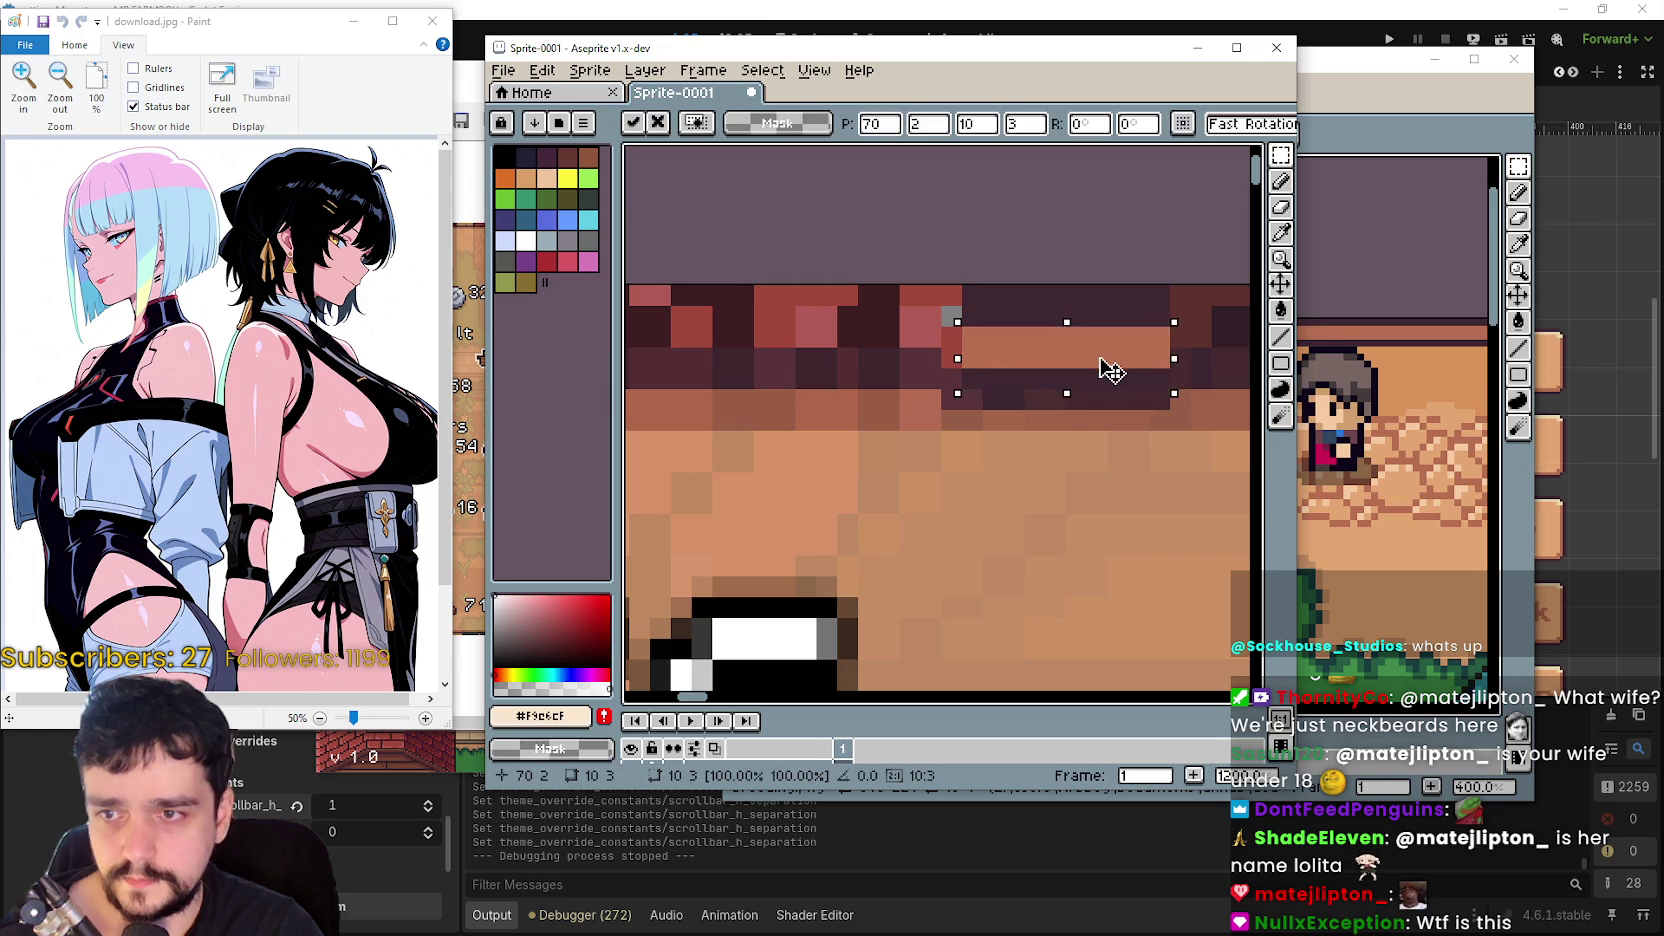
drag(1100, 386, 1100, 427)
click(1012, 397)
drag(1012, 397, 1165, 398)
click(940, 375)
drag(971, 378, 1170, 420)
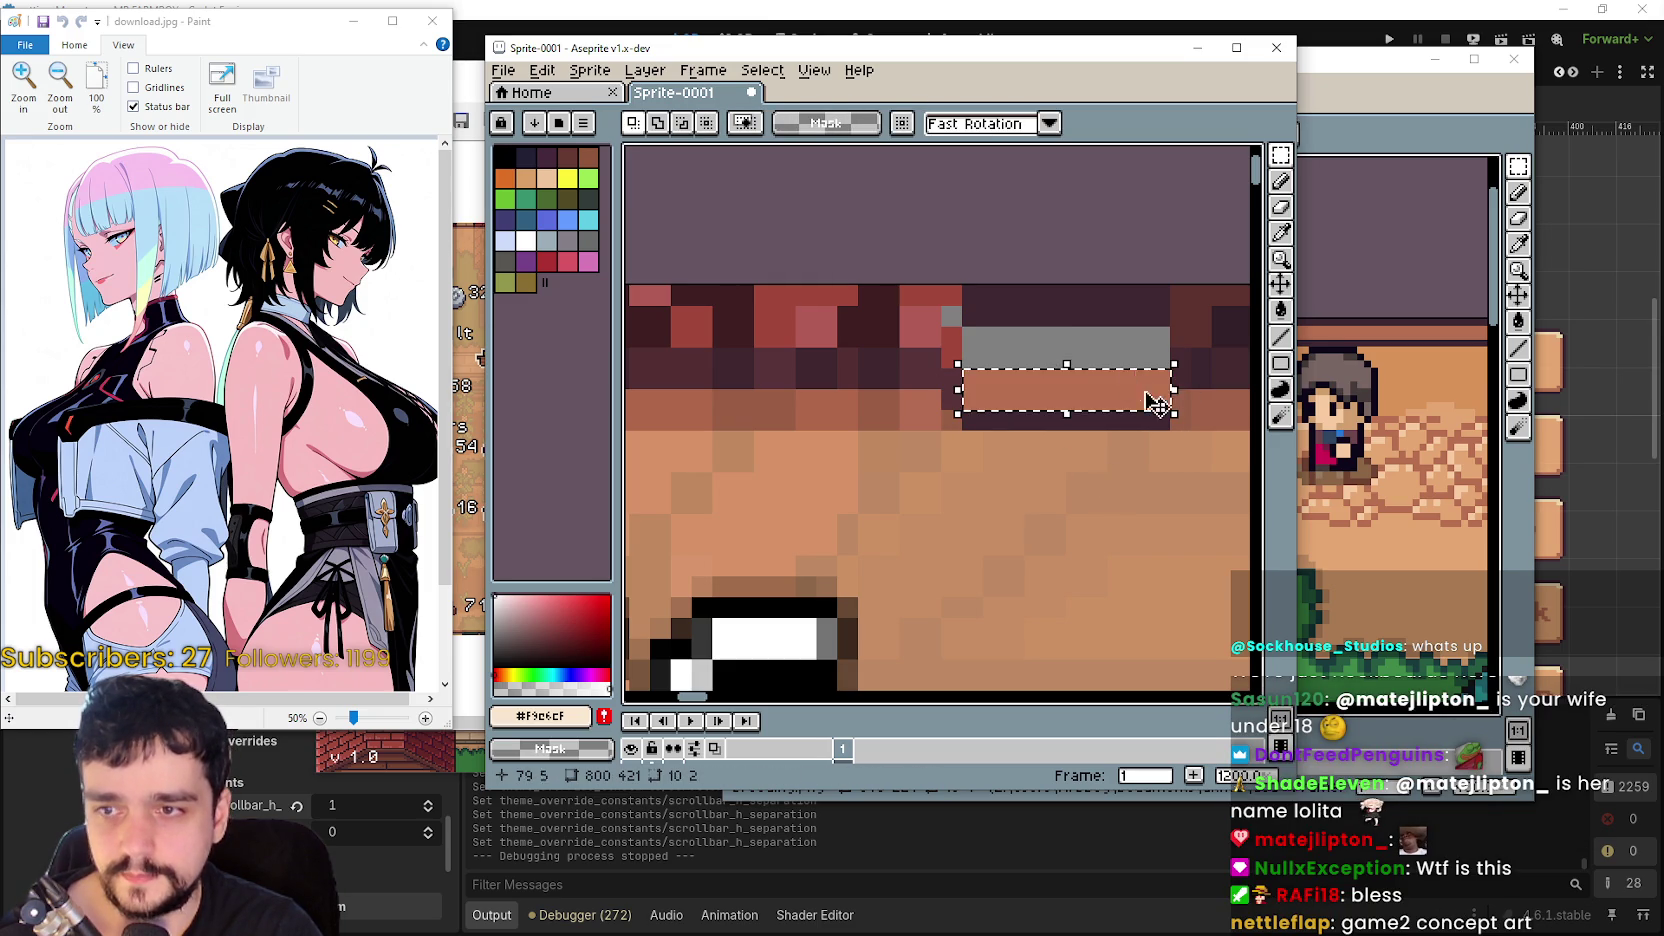
drag(1066, 364, 1068, 330)
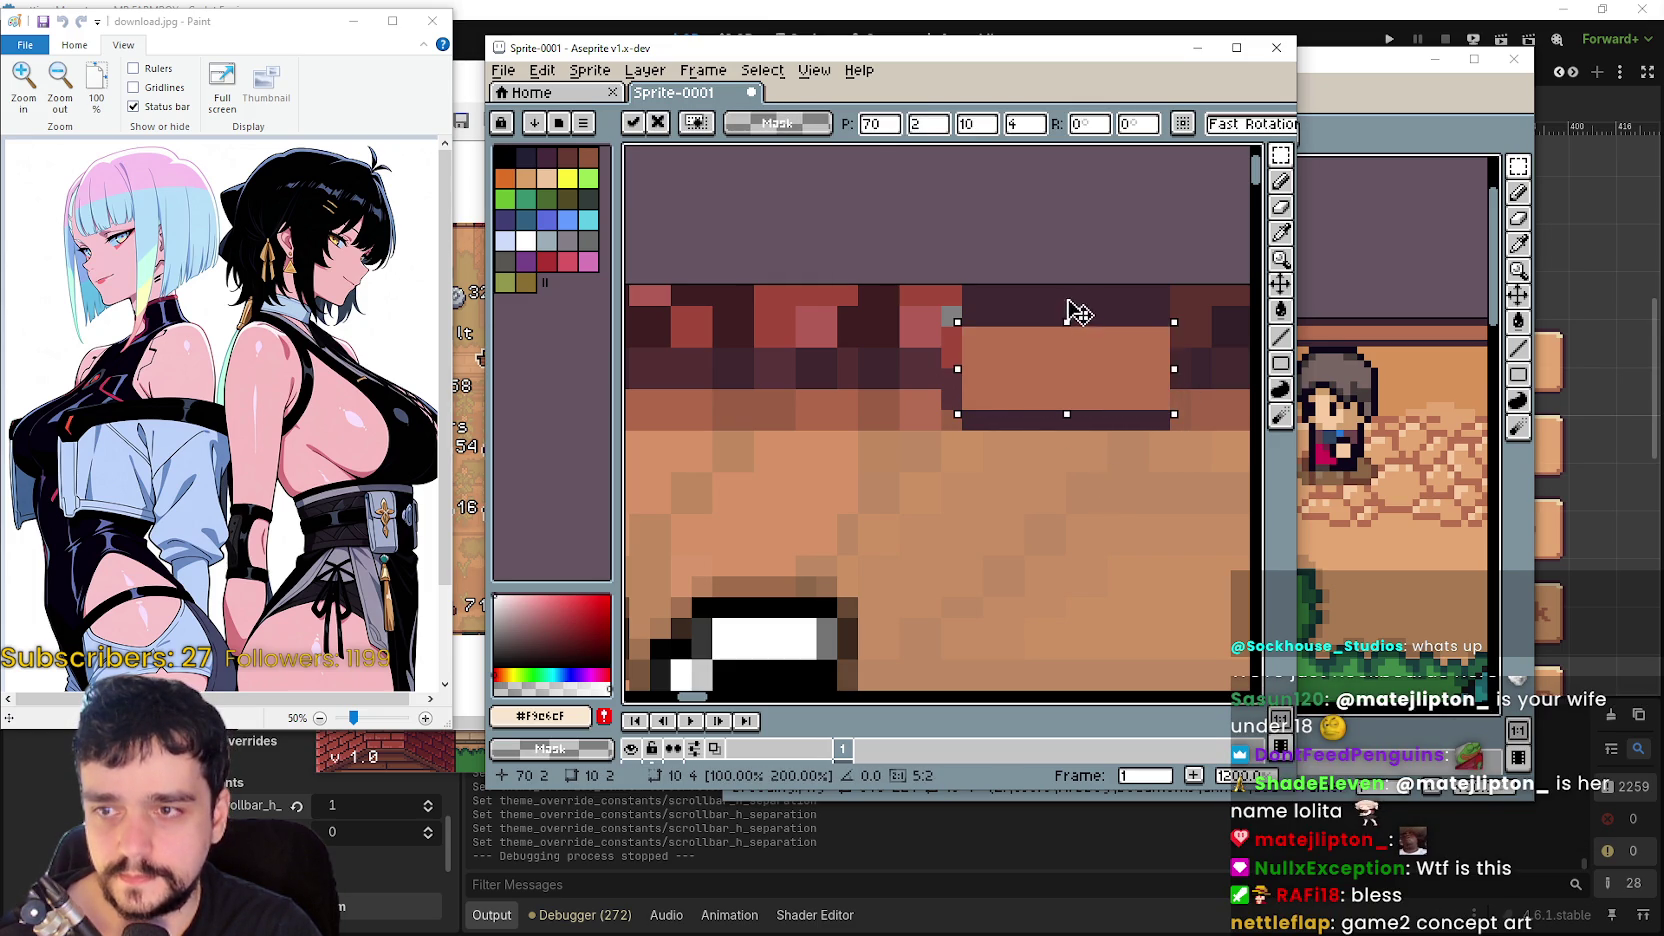
click(1020, 425)
- Set the 10×2 dark strip under the orange band and select the patched border piece
drag(958, 408, 1174, 452)
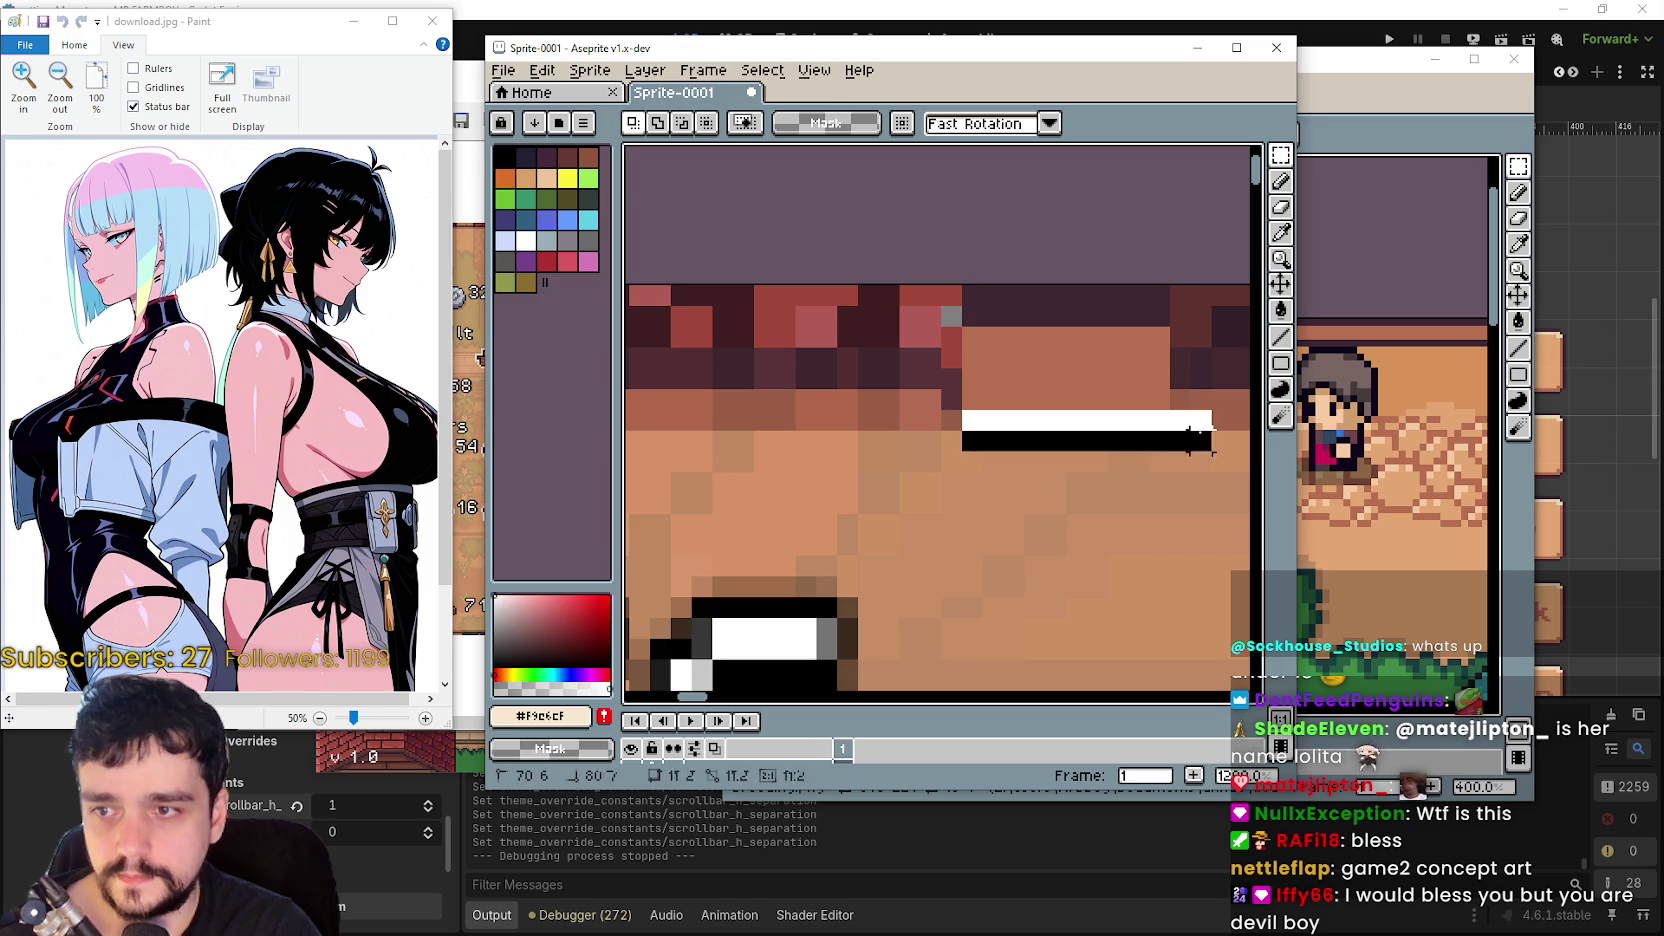
drag(1059, 440, 1075, 480)
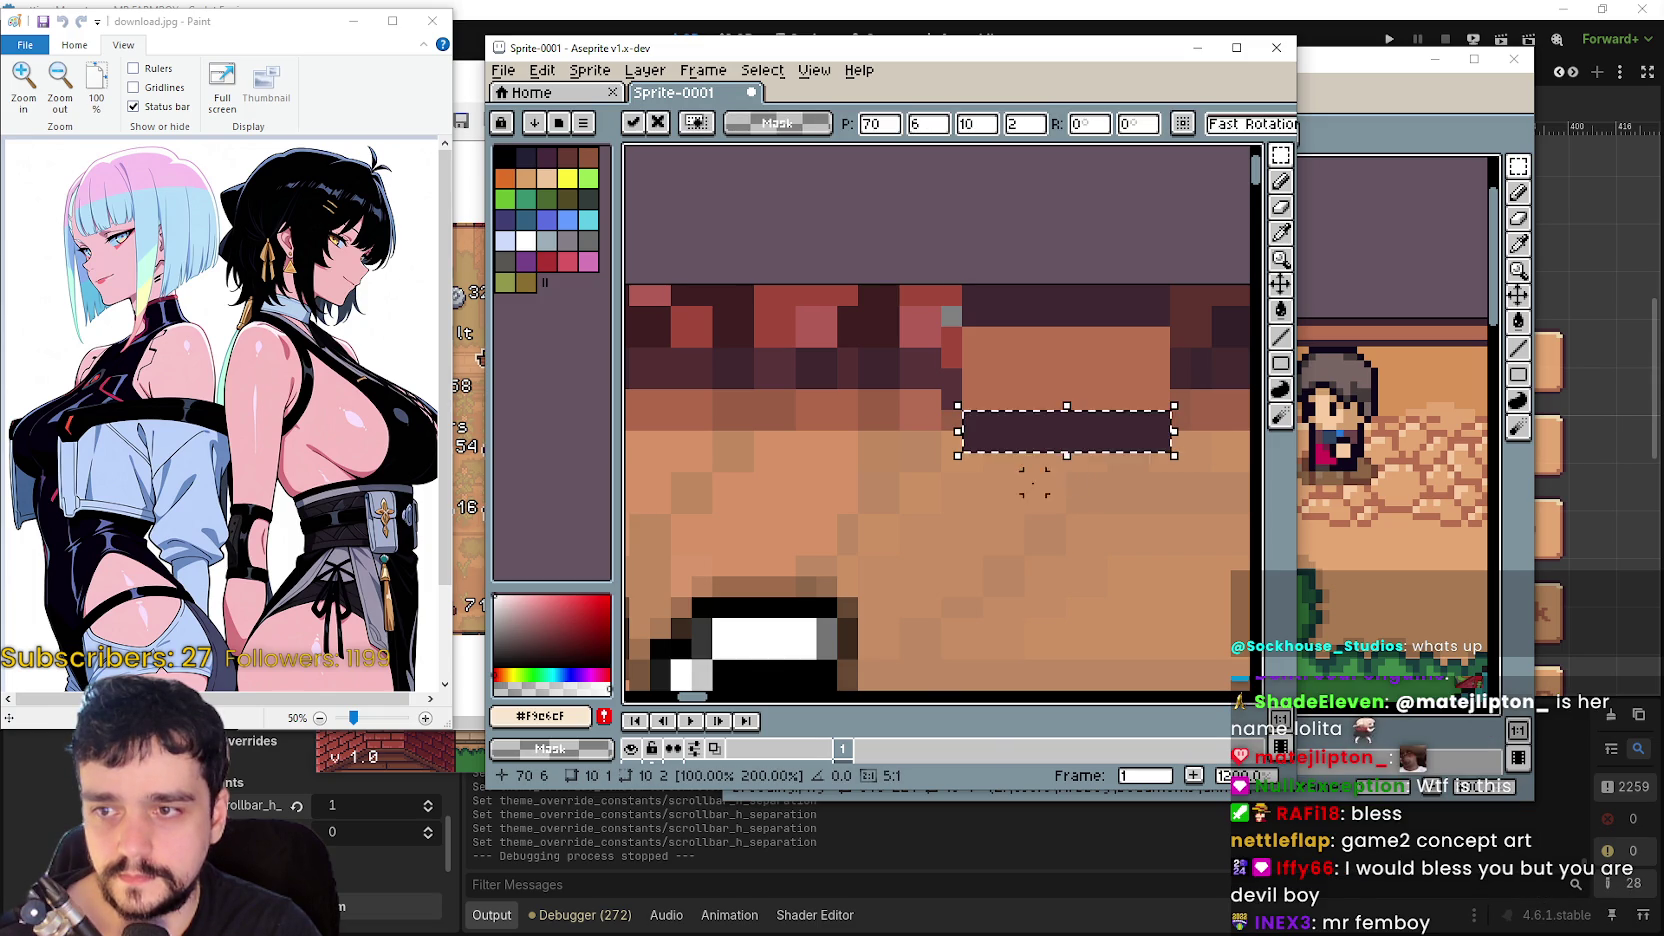
scroll(1029, 472, down, 3)
click(1059, 539)
scroll(911, 487, down, 2)
scroll(911, 487, up, 2)
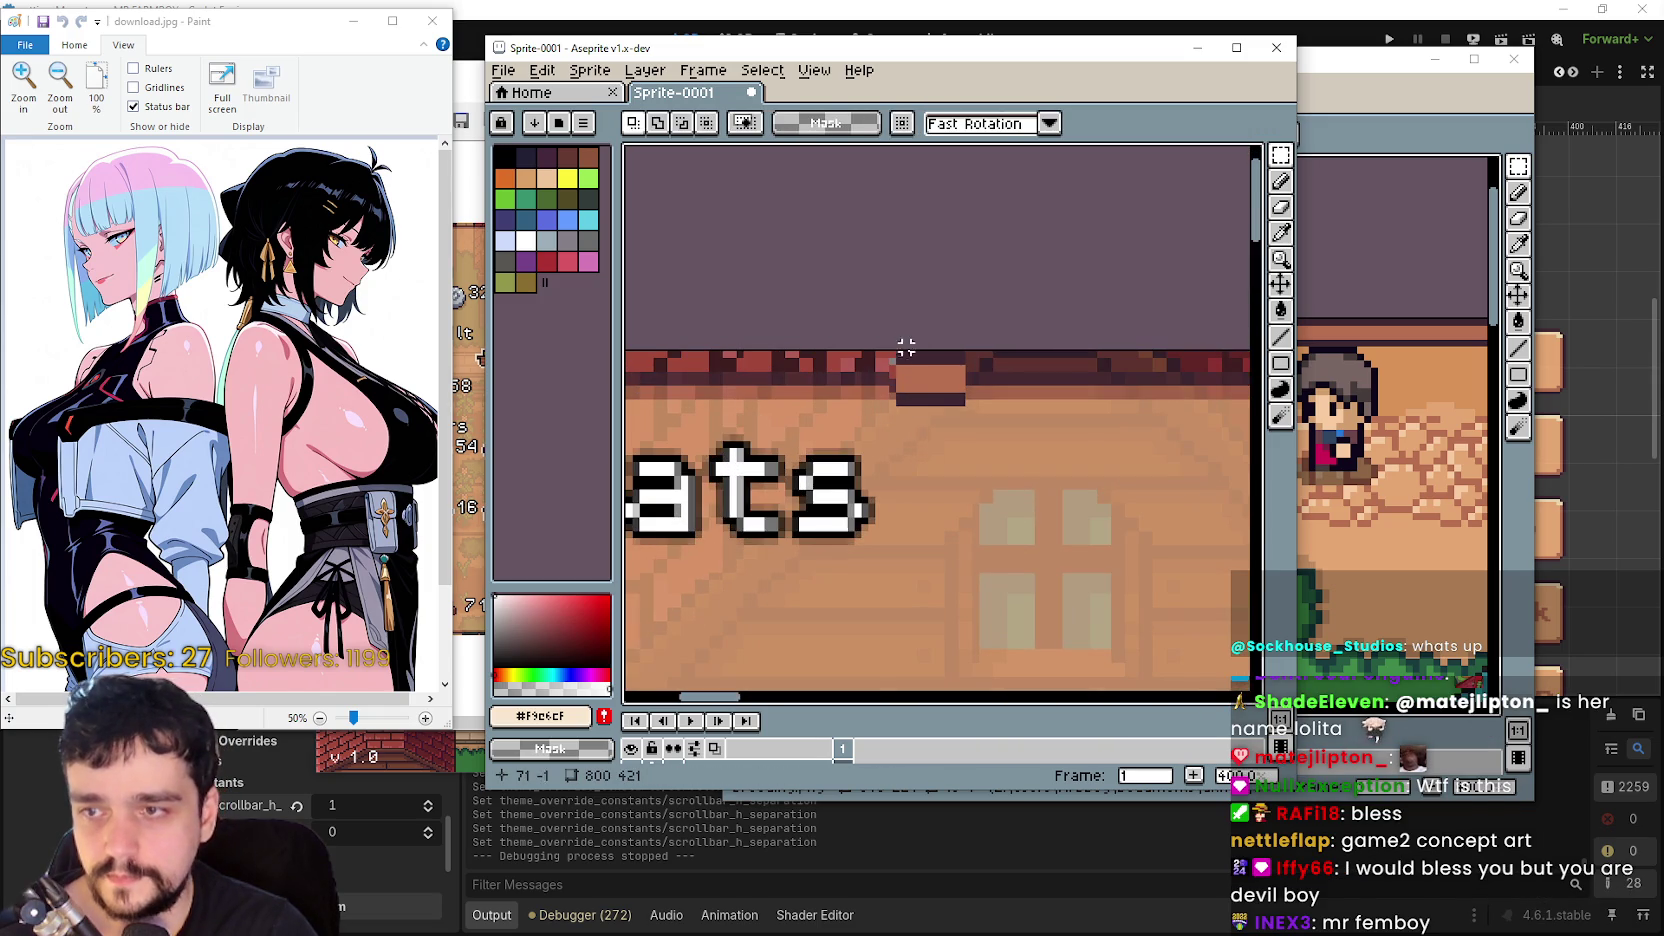
mouse_move(899, 354)
mouse_down()
mouse_move(960, 416)
mouse_move(1000, 362)
mouse_move(1080, 376)
mouse_move(1057, 420)
mouse_up()
scroll(1000, 362, down, 3)
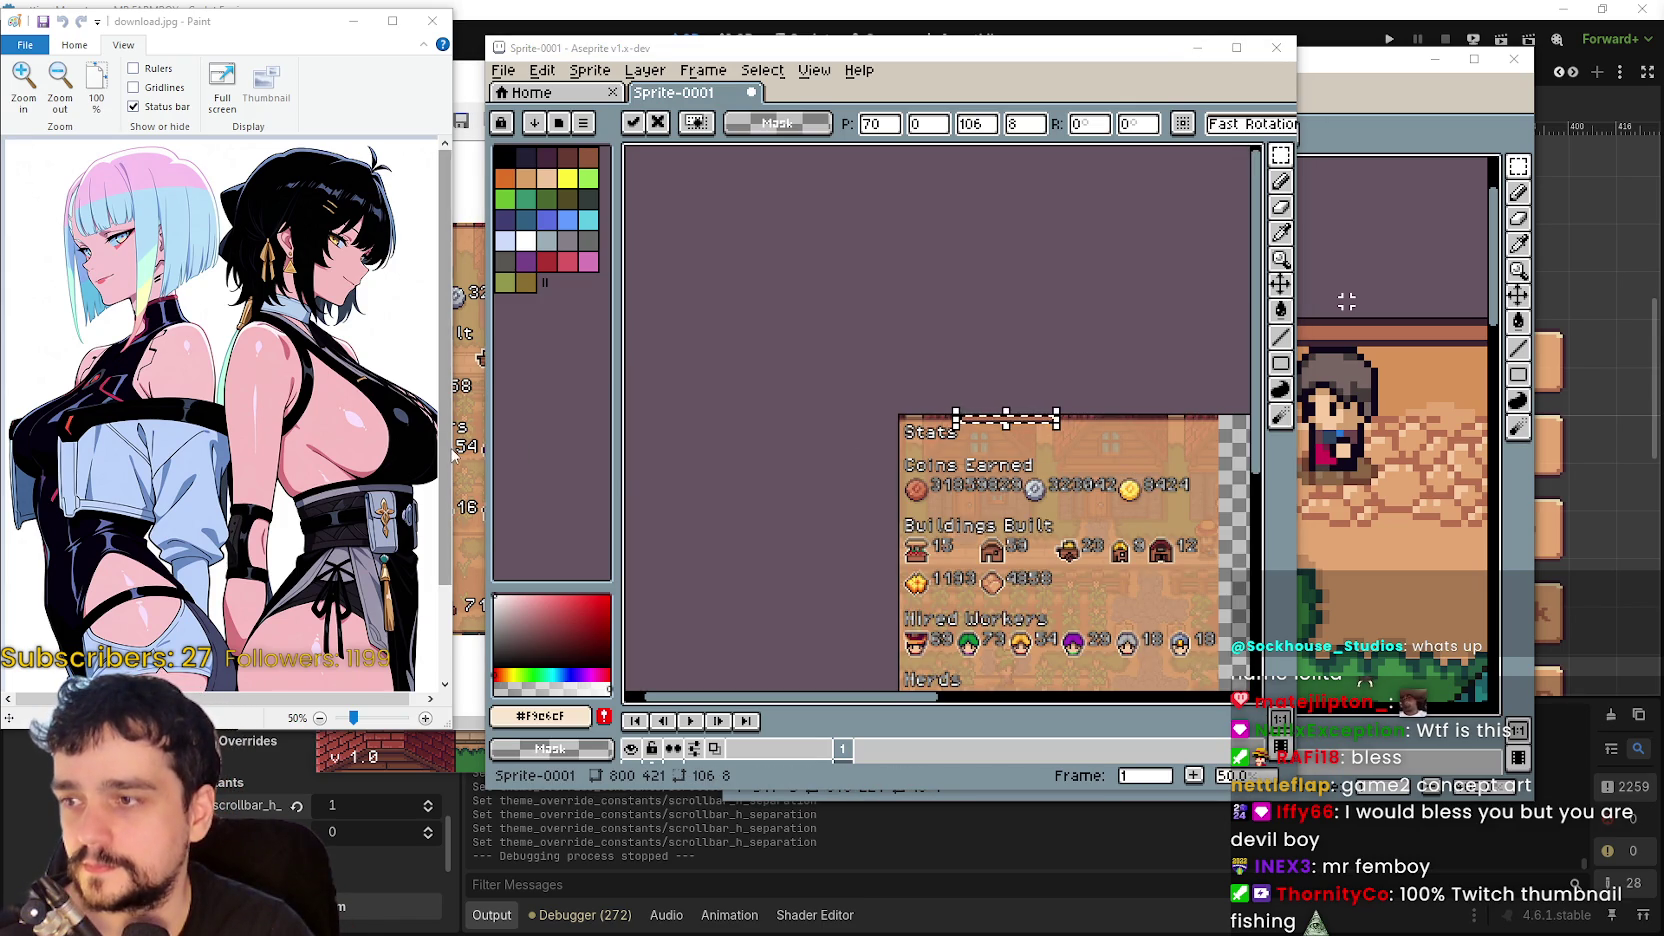
mouse_move(452, 455)
mouse_down()
mouse_move(489, 443)
mouse_move(473, 443)
mouse_up()
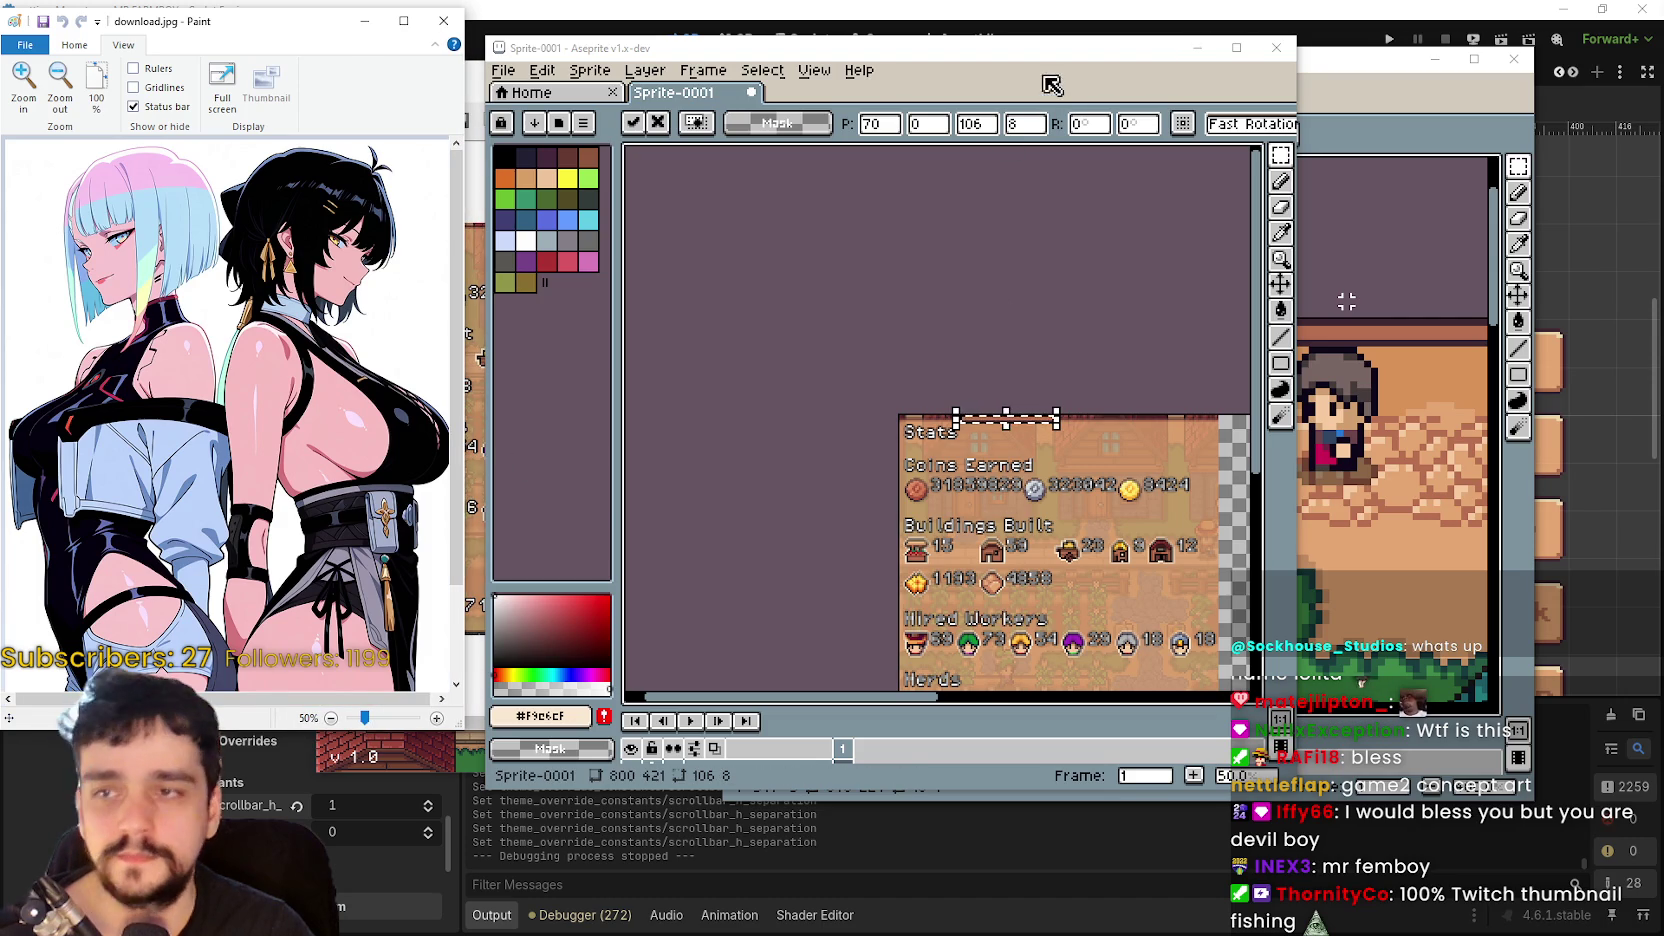
drag(1033, 477, 955, 372)
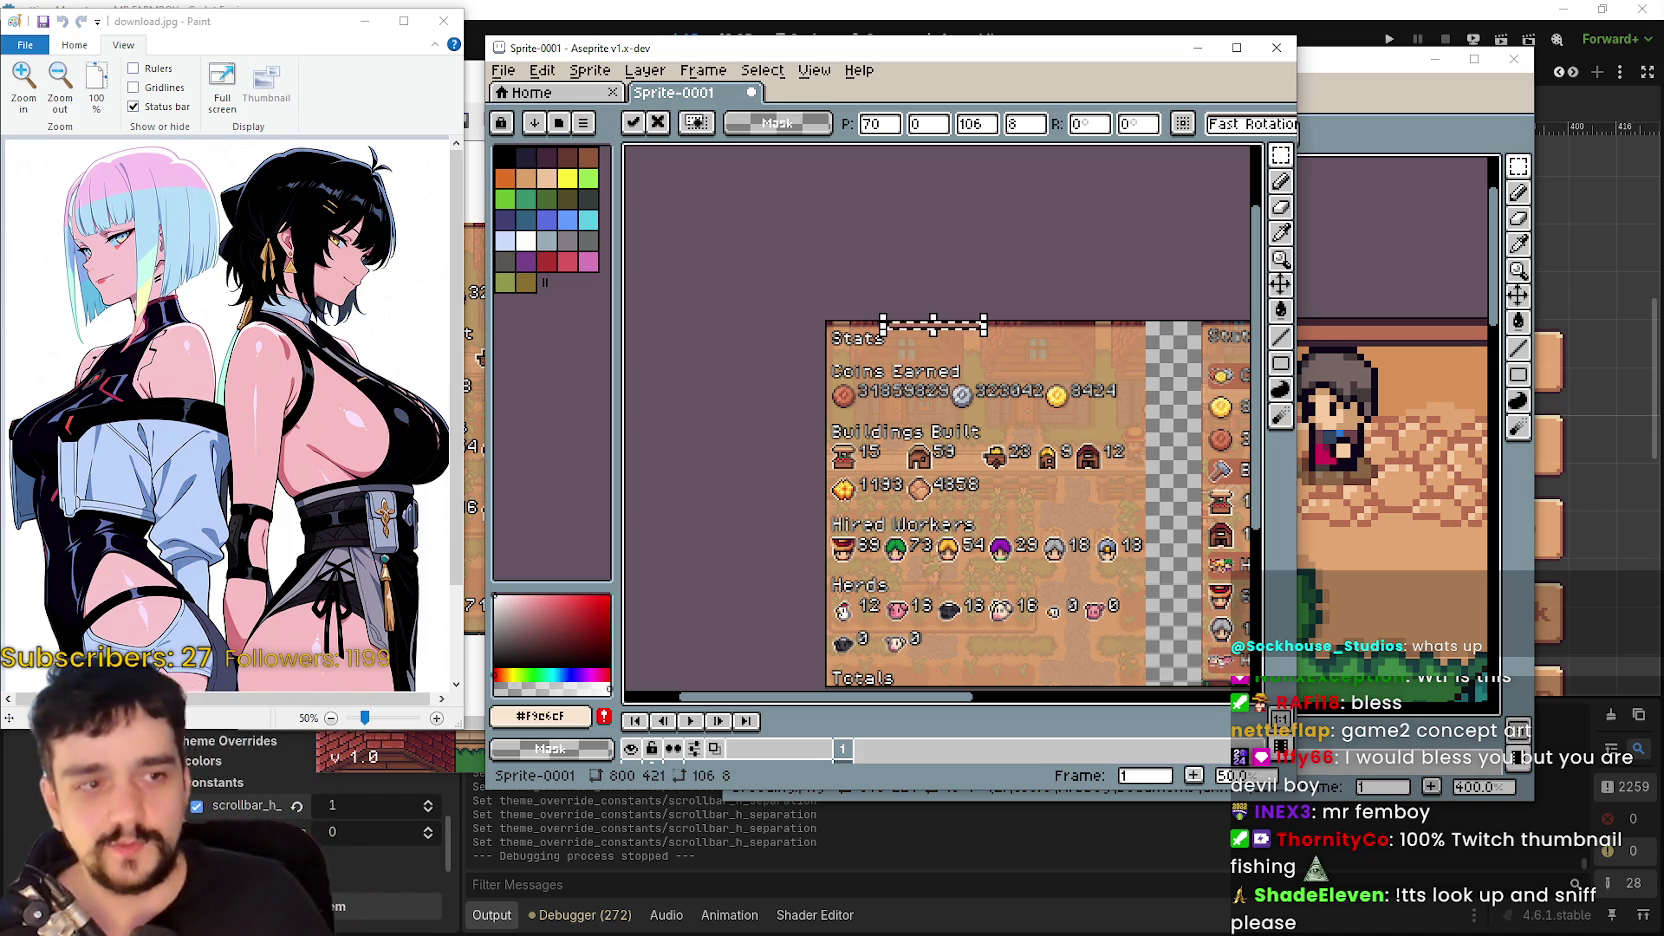
- Widen the border patch to 129, then 167, then 376 pixels, enlarging the Aseprite window
scroll(888, 275, up, 6)
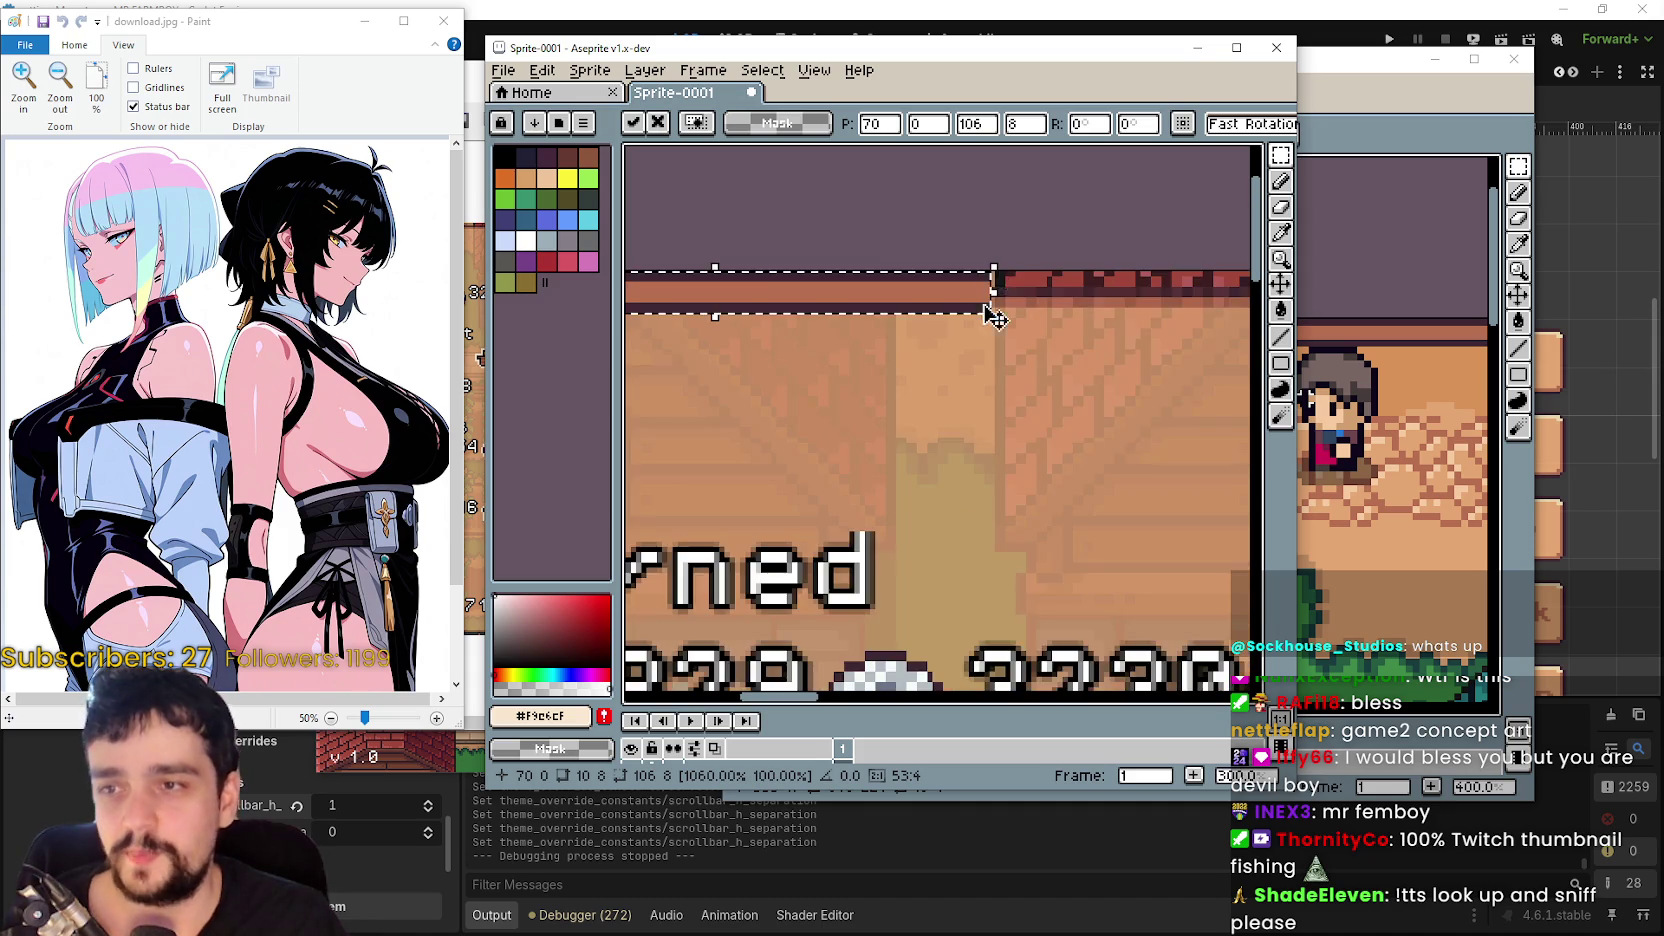
scroll(985, 300, down, 2)
mouse_move(988, 300)
mouse_down()
mouse_move(1003, 286)
mouse_move(1150, 305)
mouse_up()
scroll(1150, 305, down, 3)
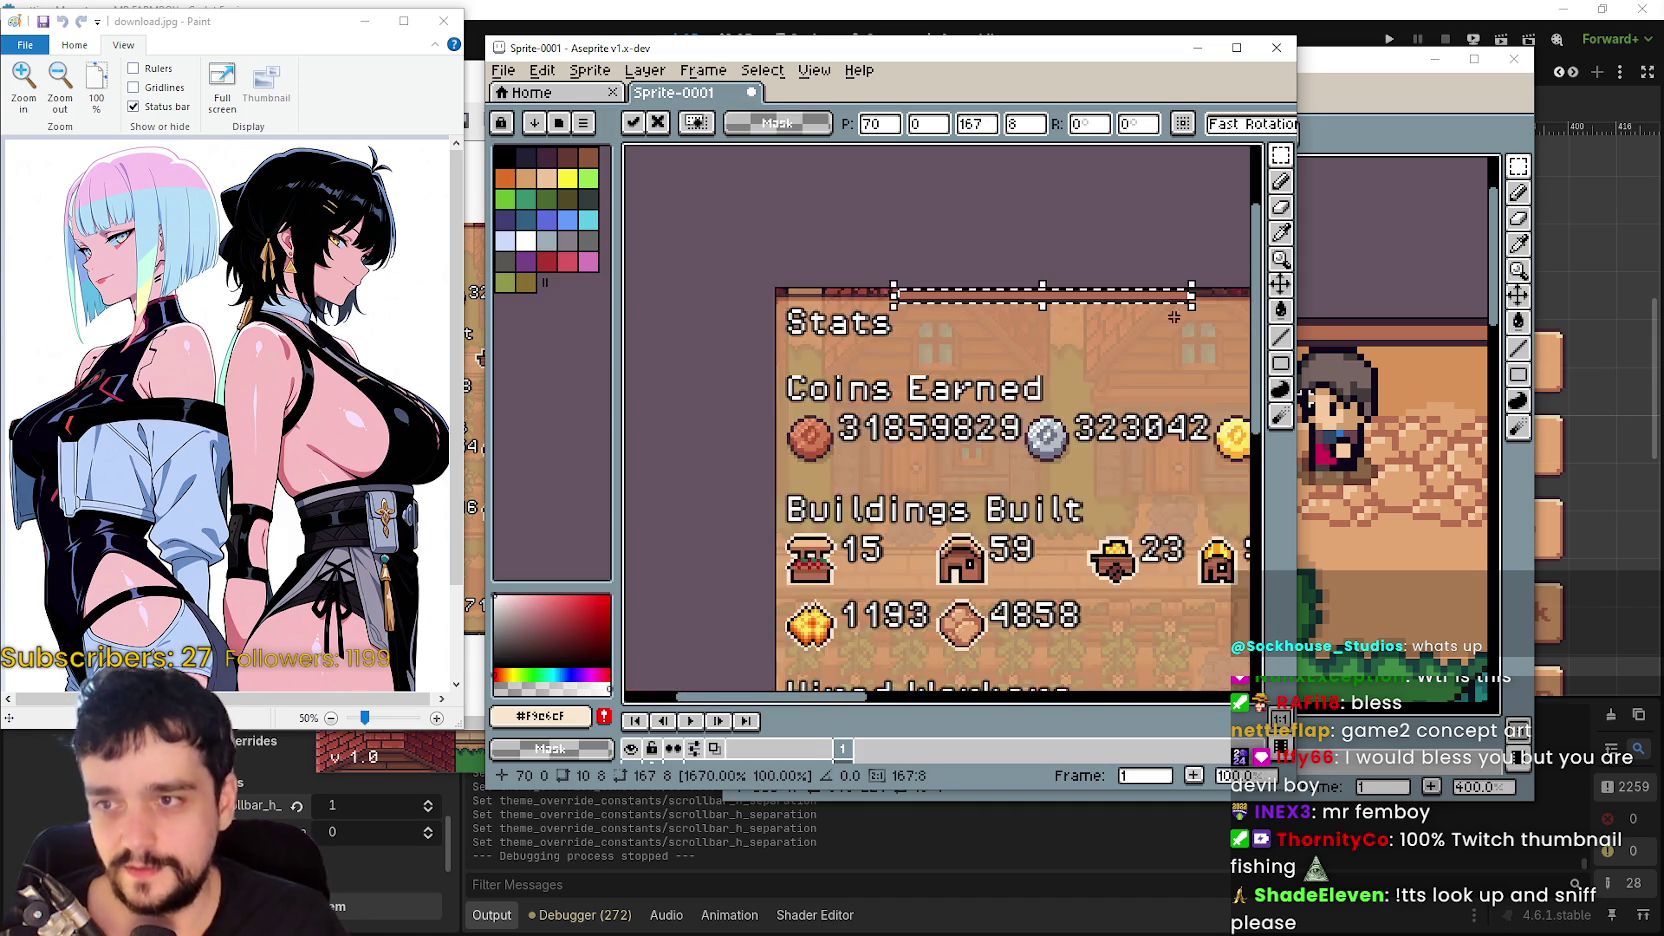
drag(846, 342, 1196, 334)
scroll(912, 342, up, 3)
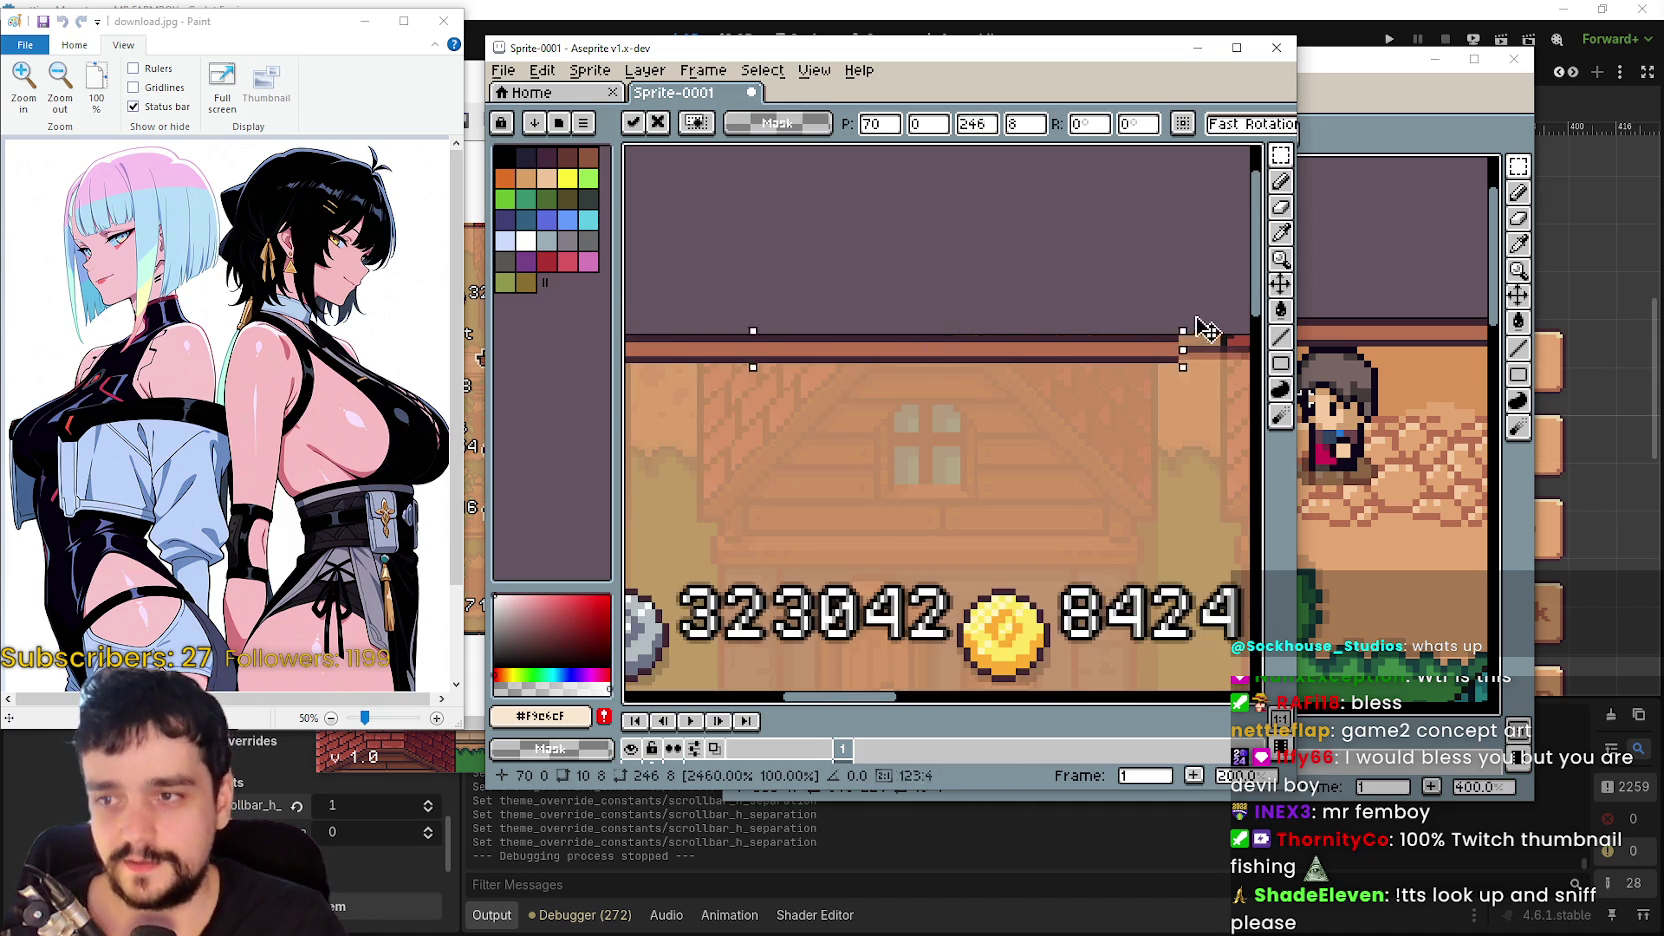
scroll(1196, 334, down, 2)
scroll(1110, 348, up, 3)
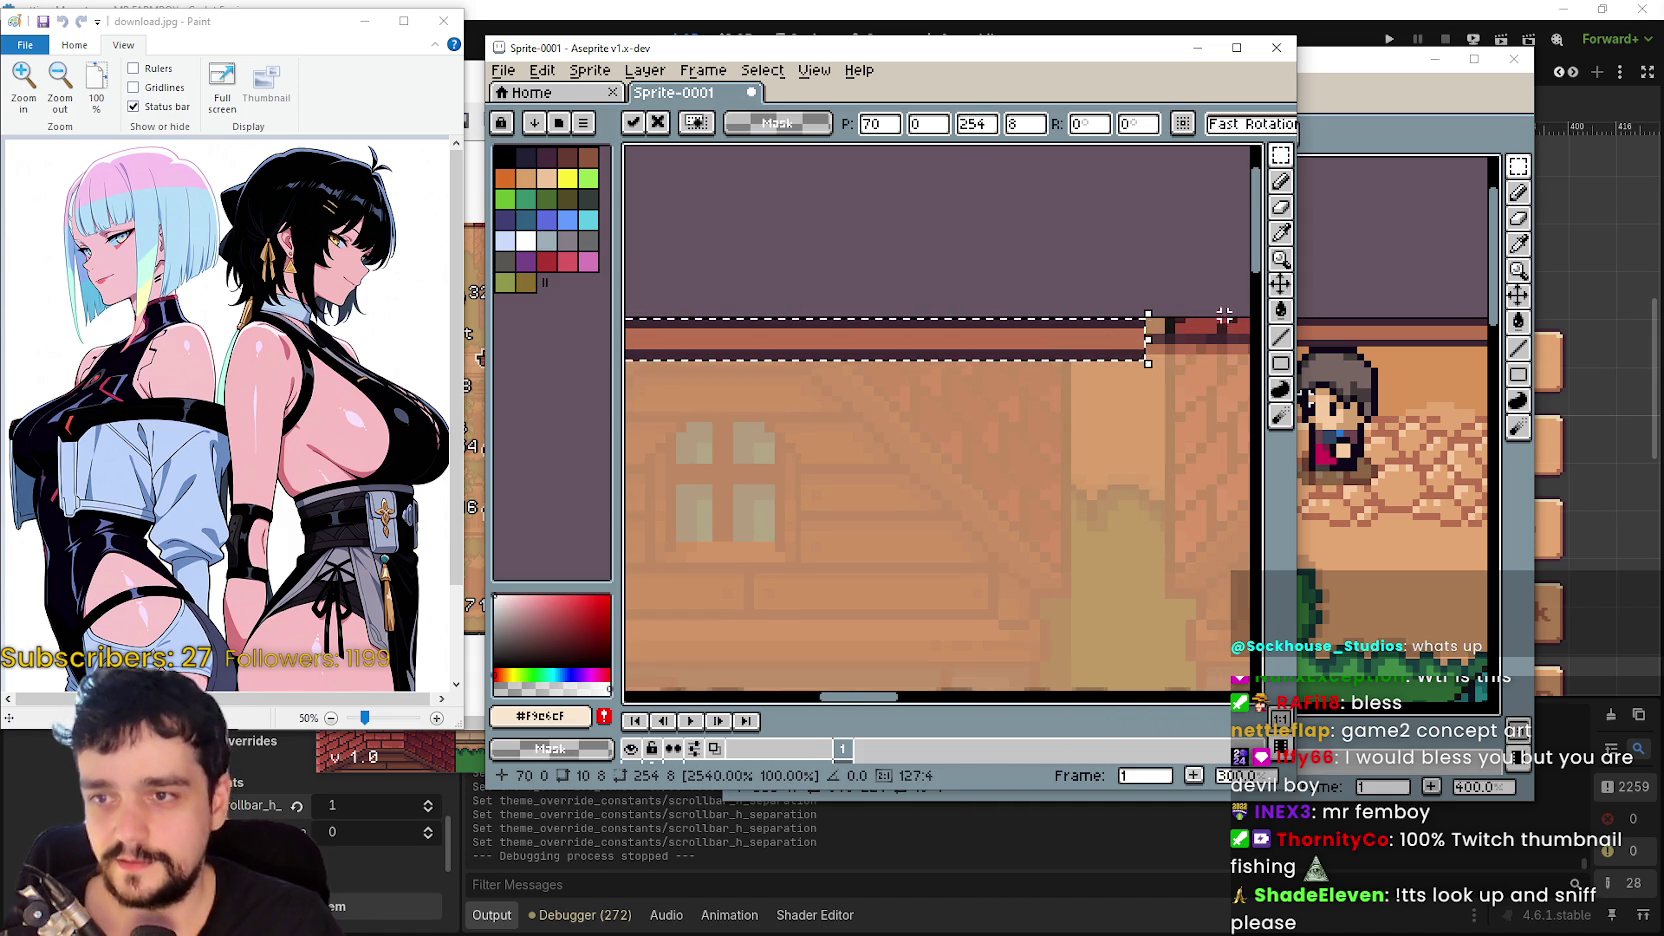
drag(1297, 290, 1640, 303)
scroll(1015, 370, down, 1)
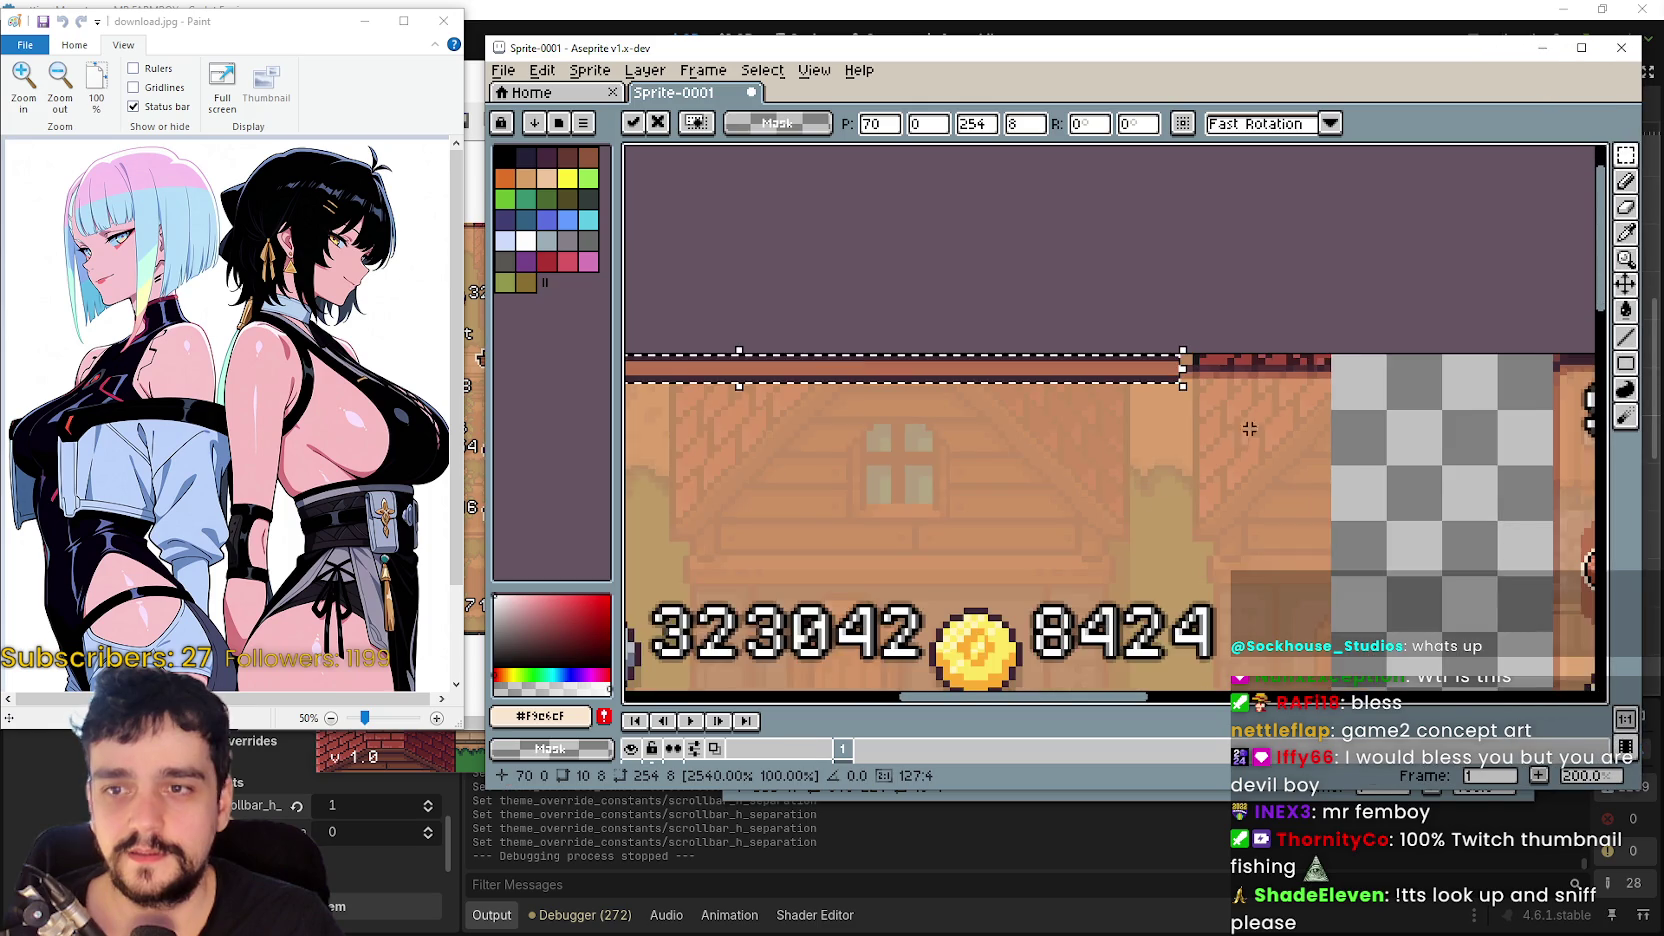
drag(1015, 370, 1400, 368)
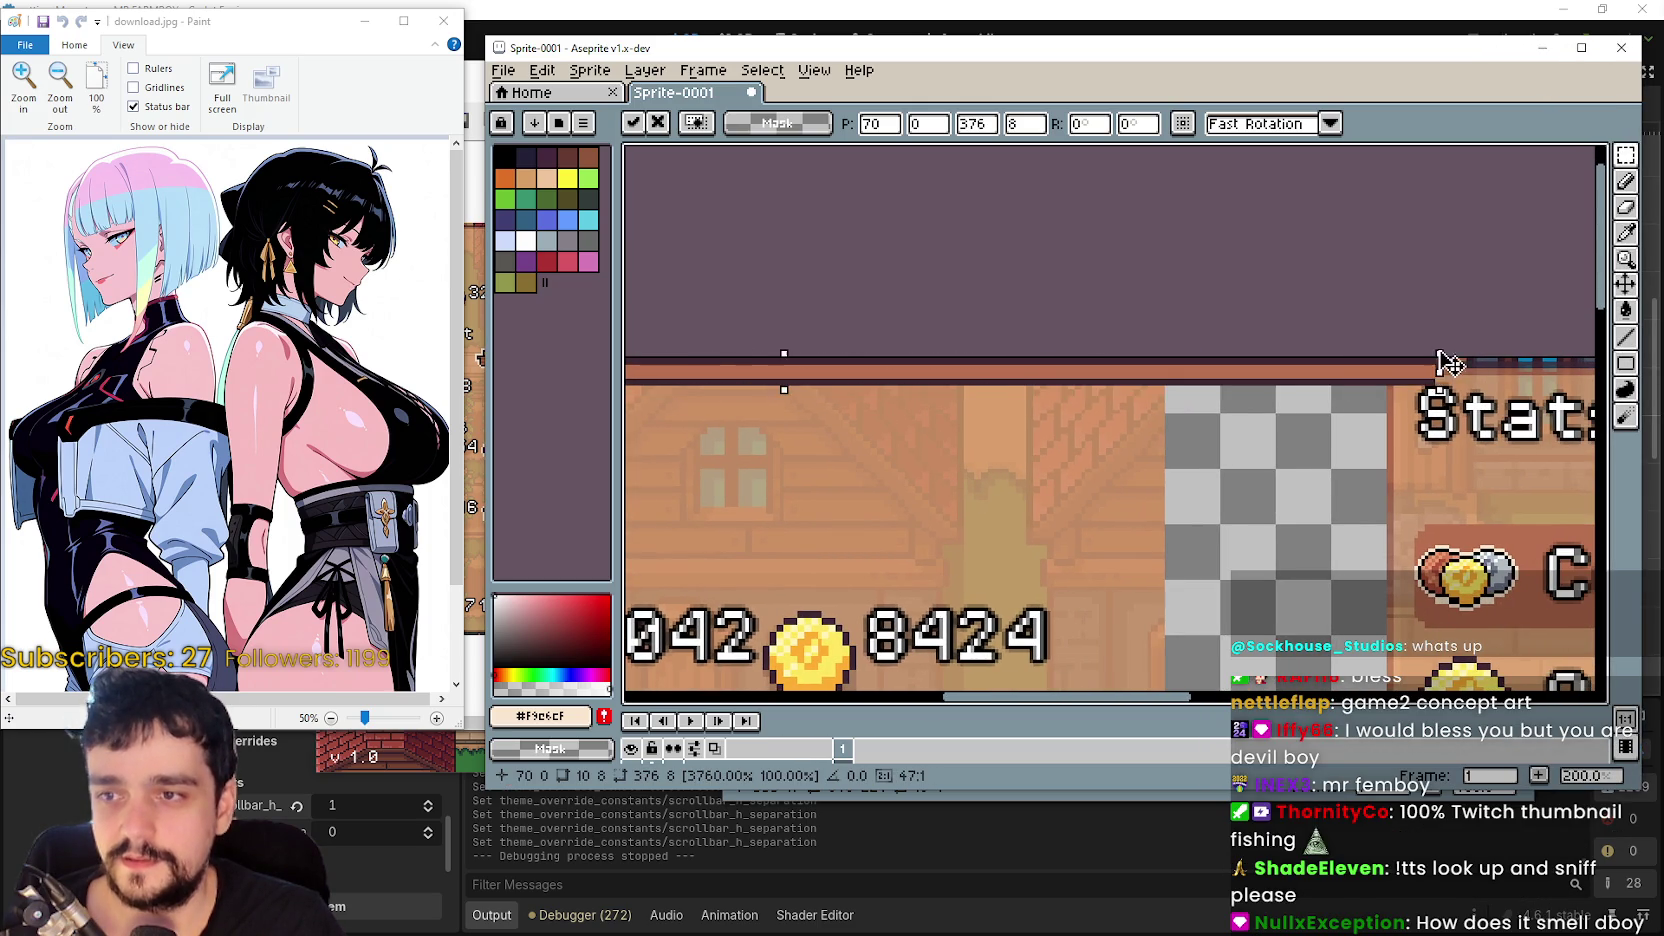
scroll(1400, 368, down, 1)
scroll(1075, 430, down, 1)
scroll(1075, 430, up, 1)
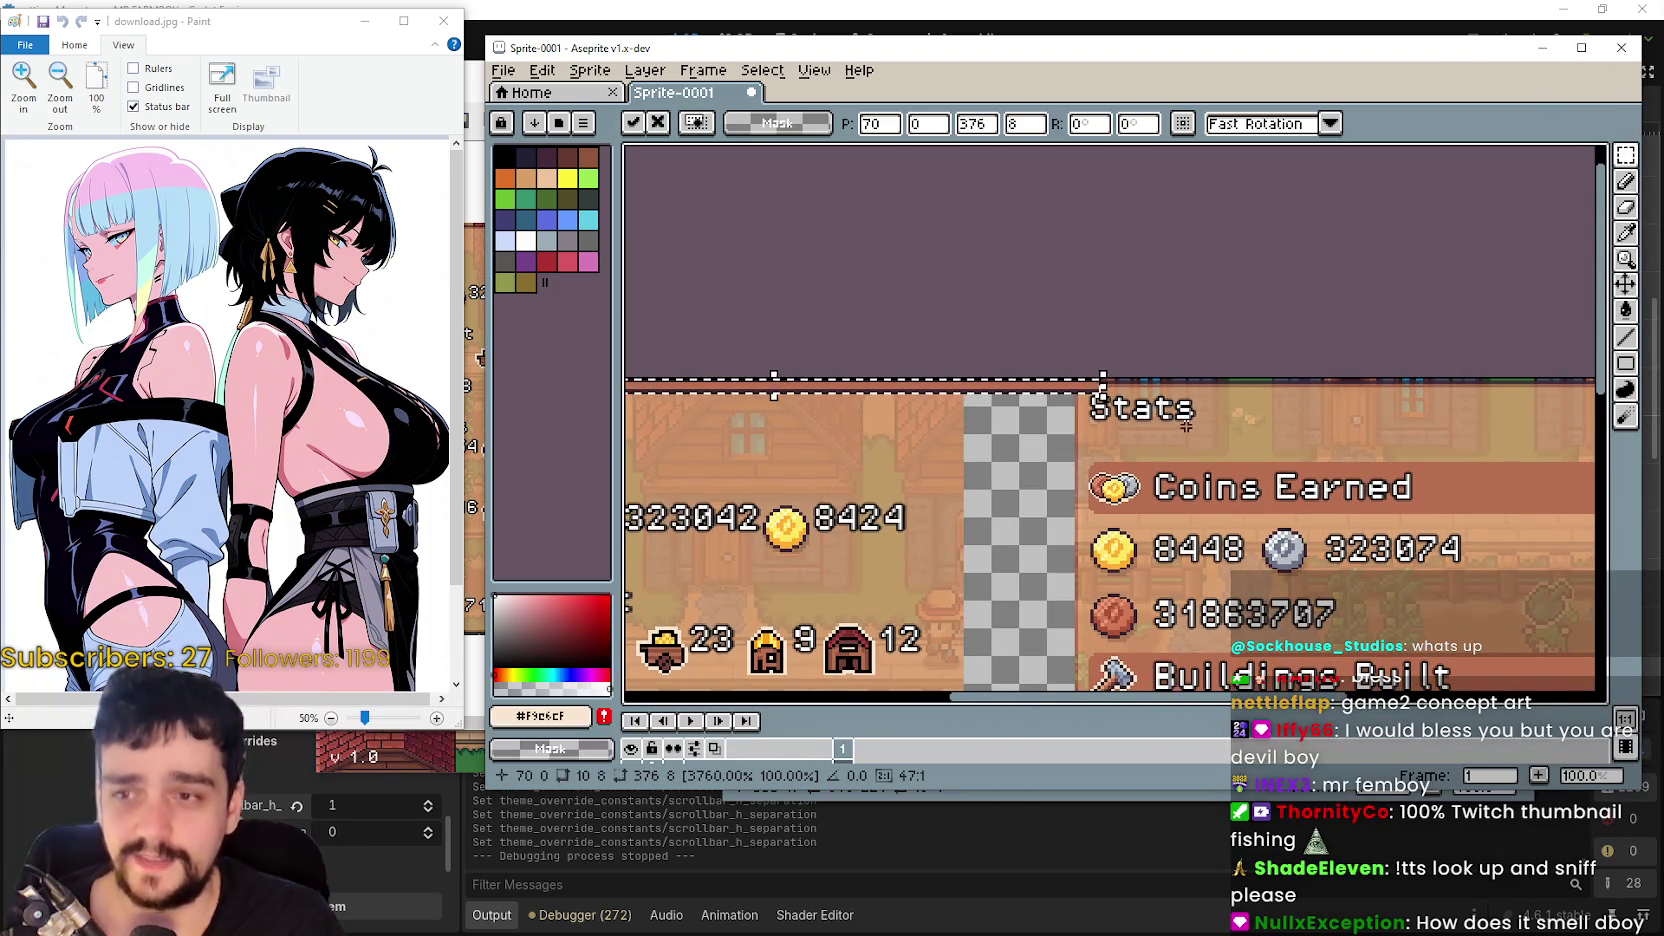
scroll(1200, 388, up, 1)
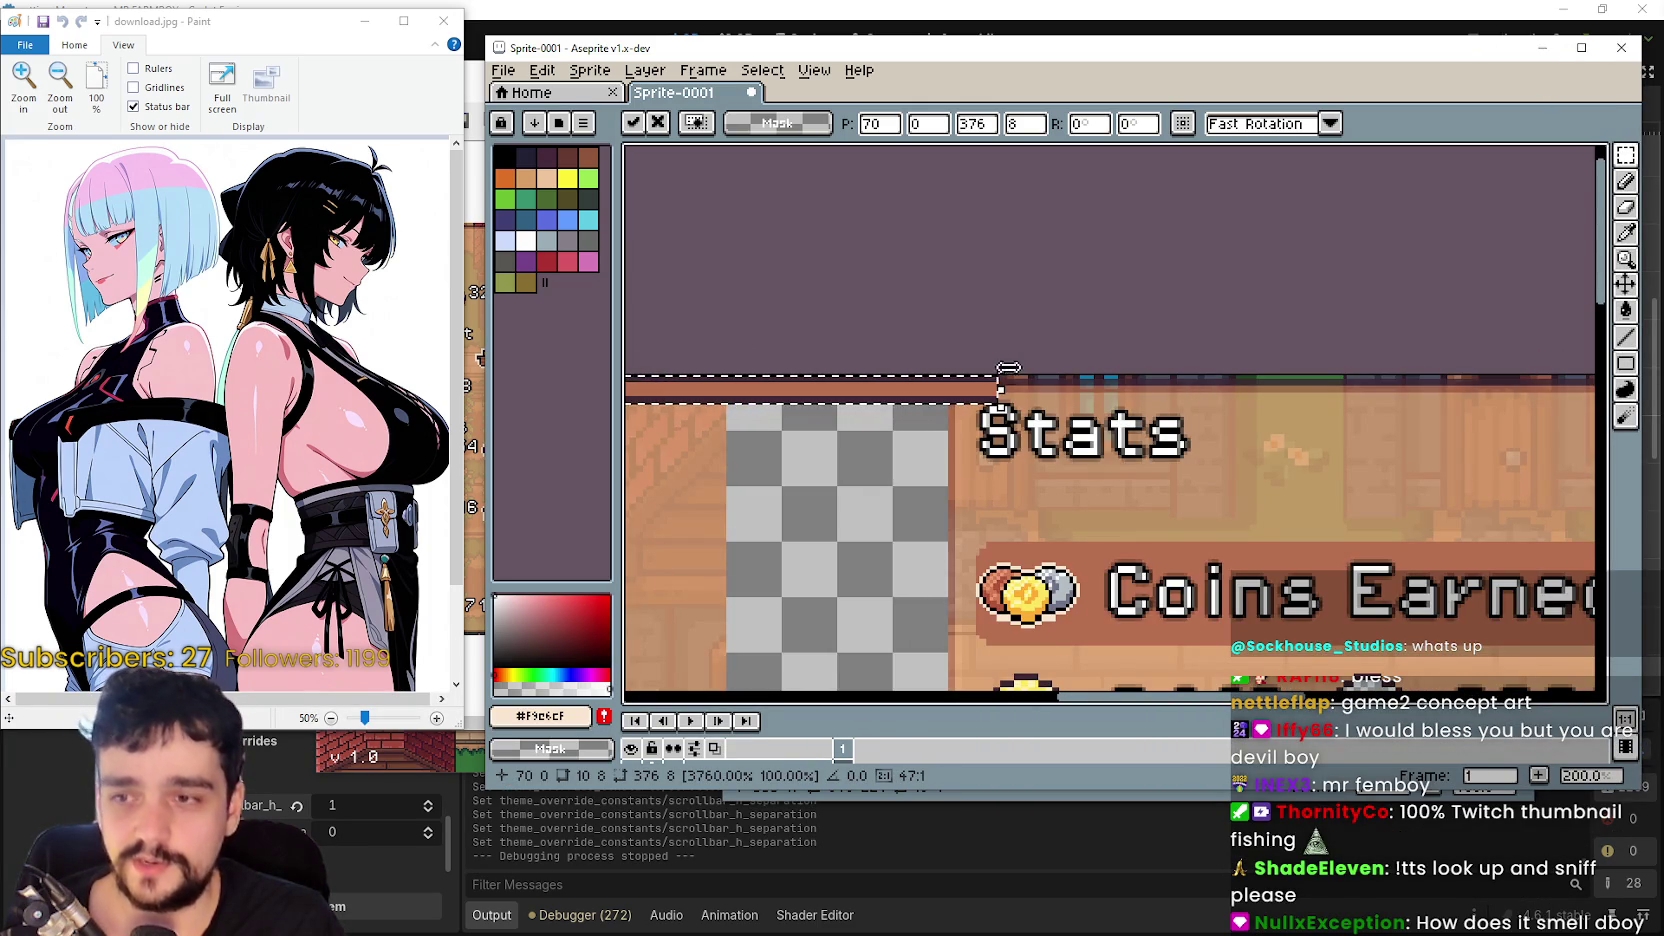
- Keep stretching the top border strip rightward to the panel's right end
drag(1007, 387, 1367, 382)
scroll(1114, 420, down, 1)
scroll(1097, 409, up, 2)
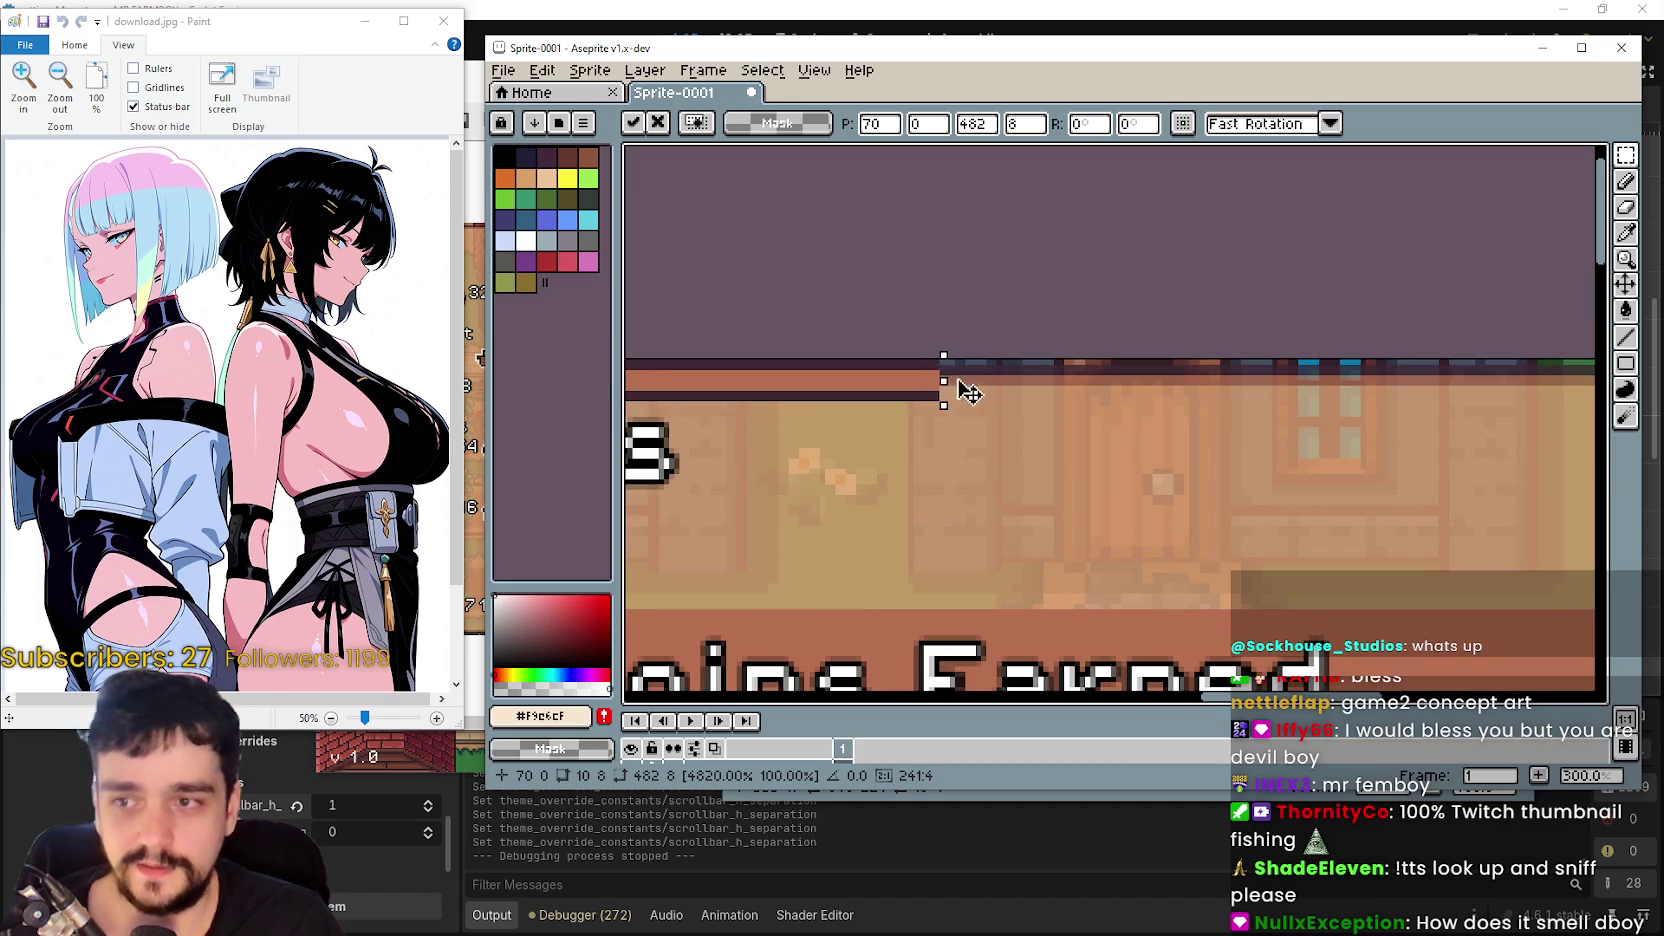
mouse_move(968, 392)
mouse_down()
mouse_move(1411, 372)
mouse_move(1404, 385)
mouse_up()
scroll(1404, 385, down, 1)
scroll(1391, 414, up, 2)
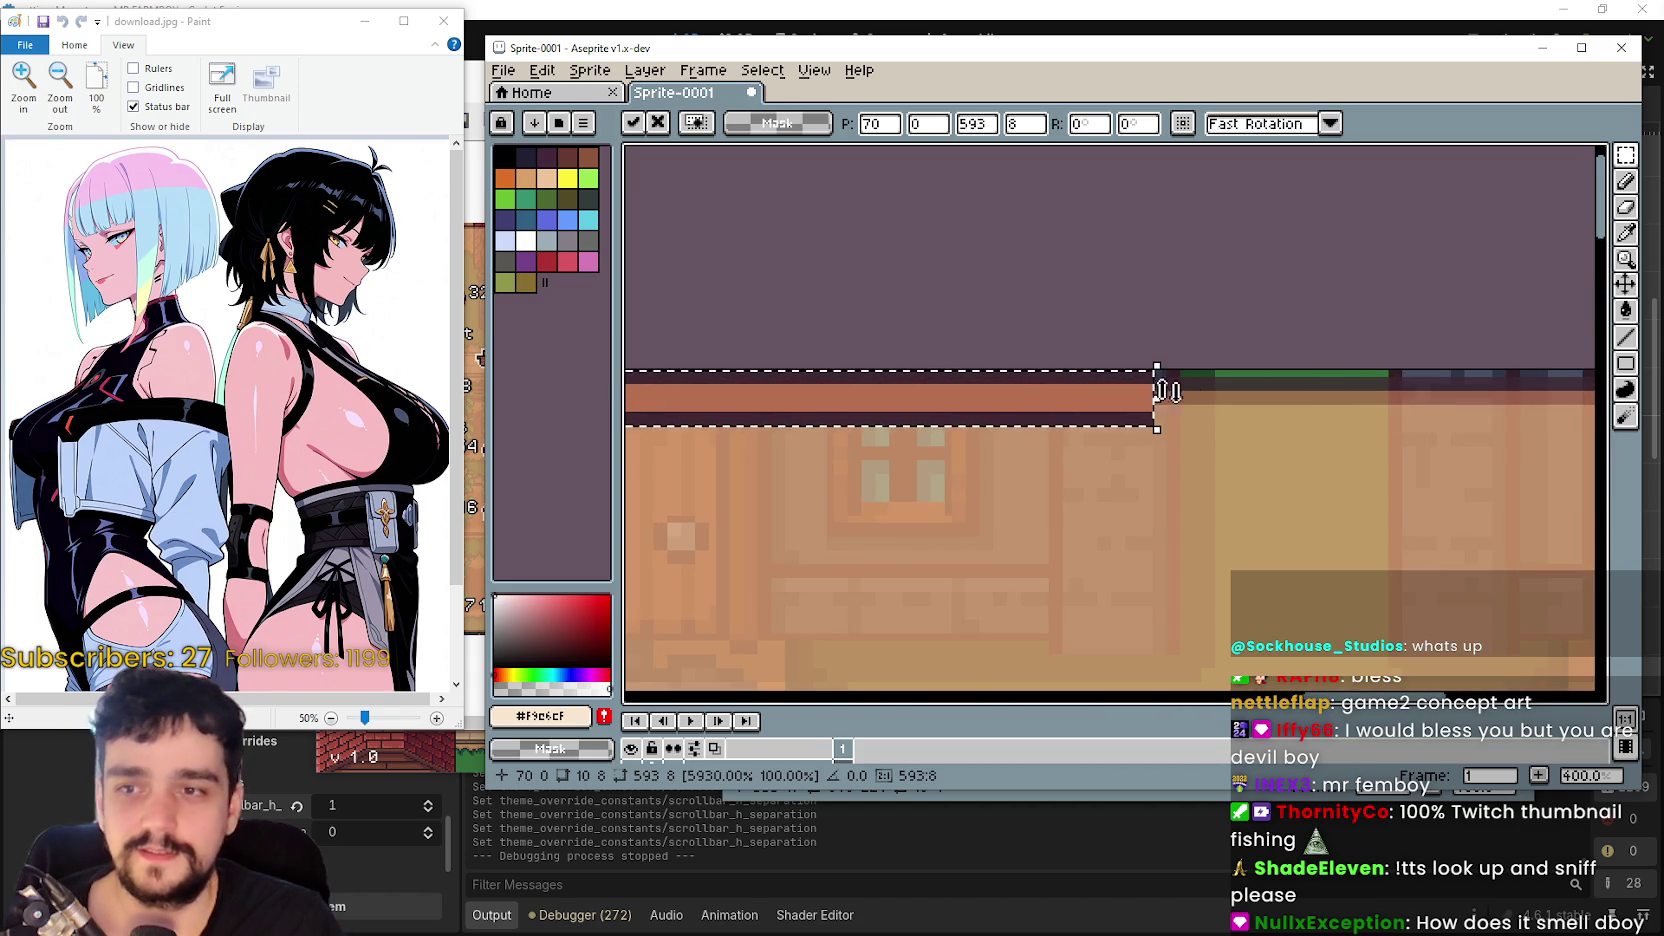
drag(1165, 392, 1460, 395)
scroll(1122, 416, down, 1)
scroll(1163, 435, up, 2)
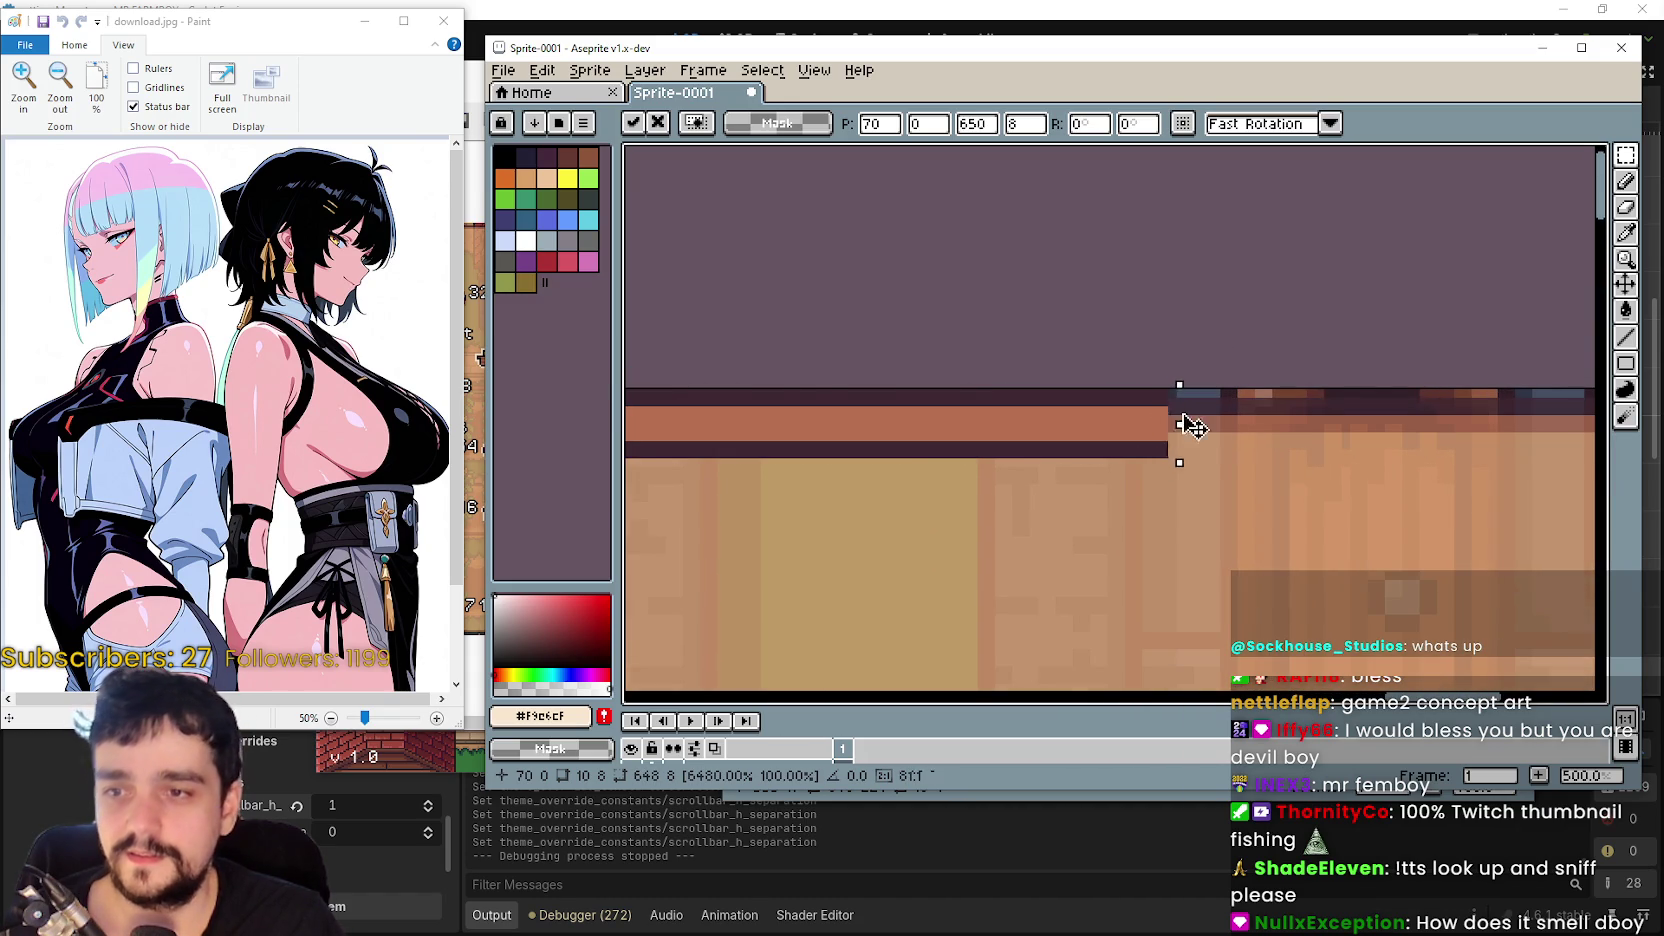
drag(1190, 425, 1586, 401)
scroll(1367, 431, down, 1)
scroll(1137, 438, up, 2)
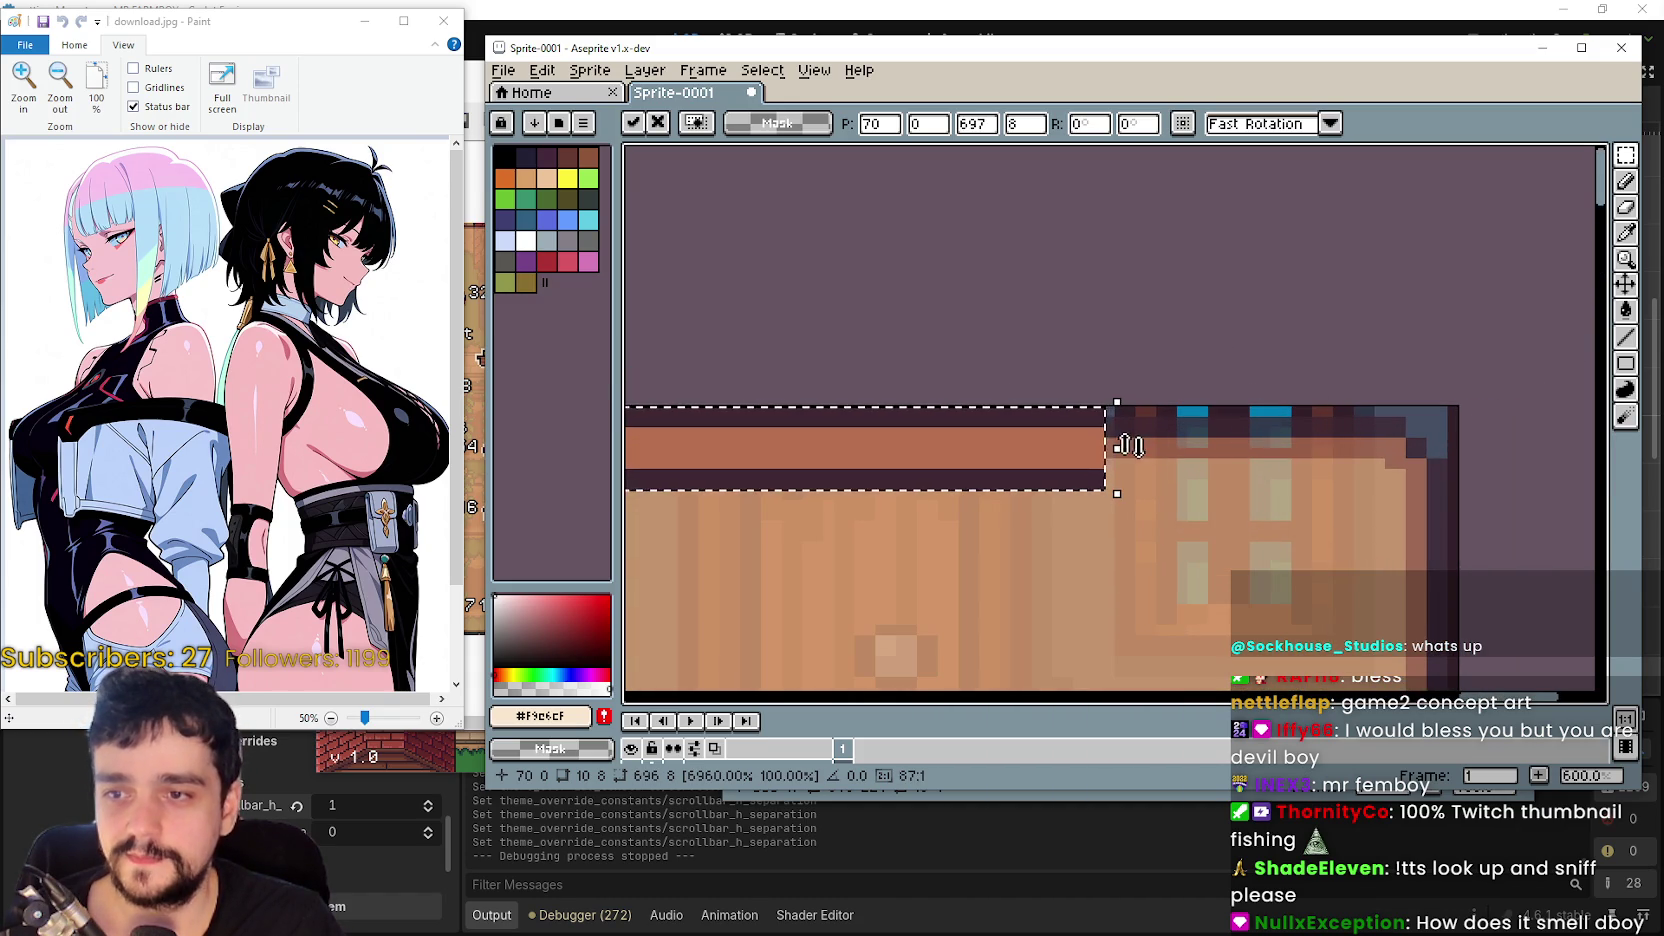
drag(1124, 446, 1278, 446)
- Extend the strip slightly left to 781×8 at 11,0 and drop it in place
scroll(1257, 498, down, 3)
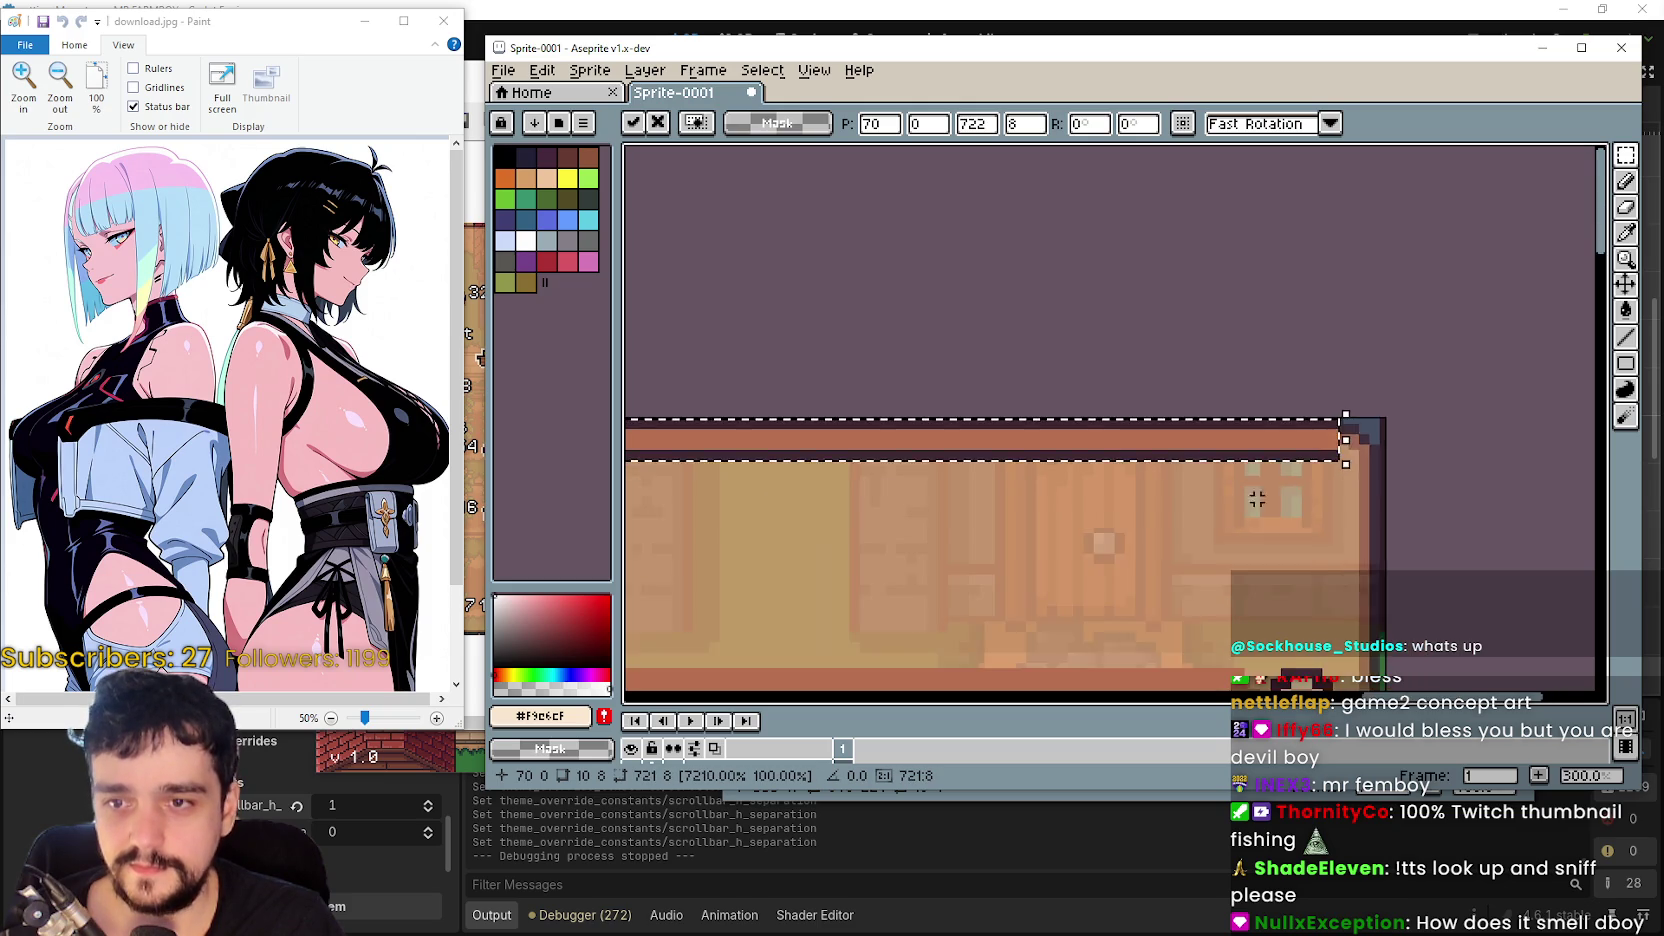
scroll(1257, 498, down, 2)
scroll(973, 424, up, 3)
scroll(835, 401, down, 1)
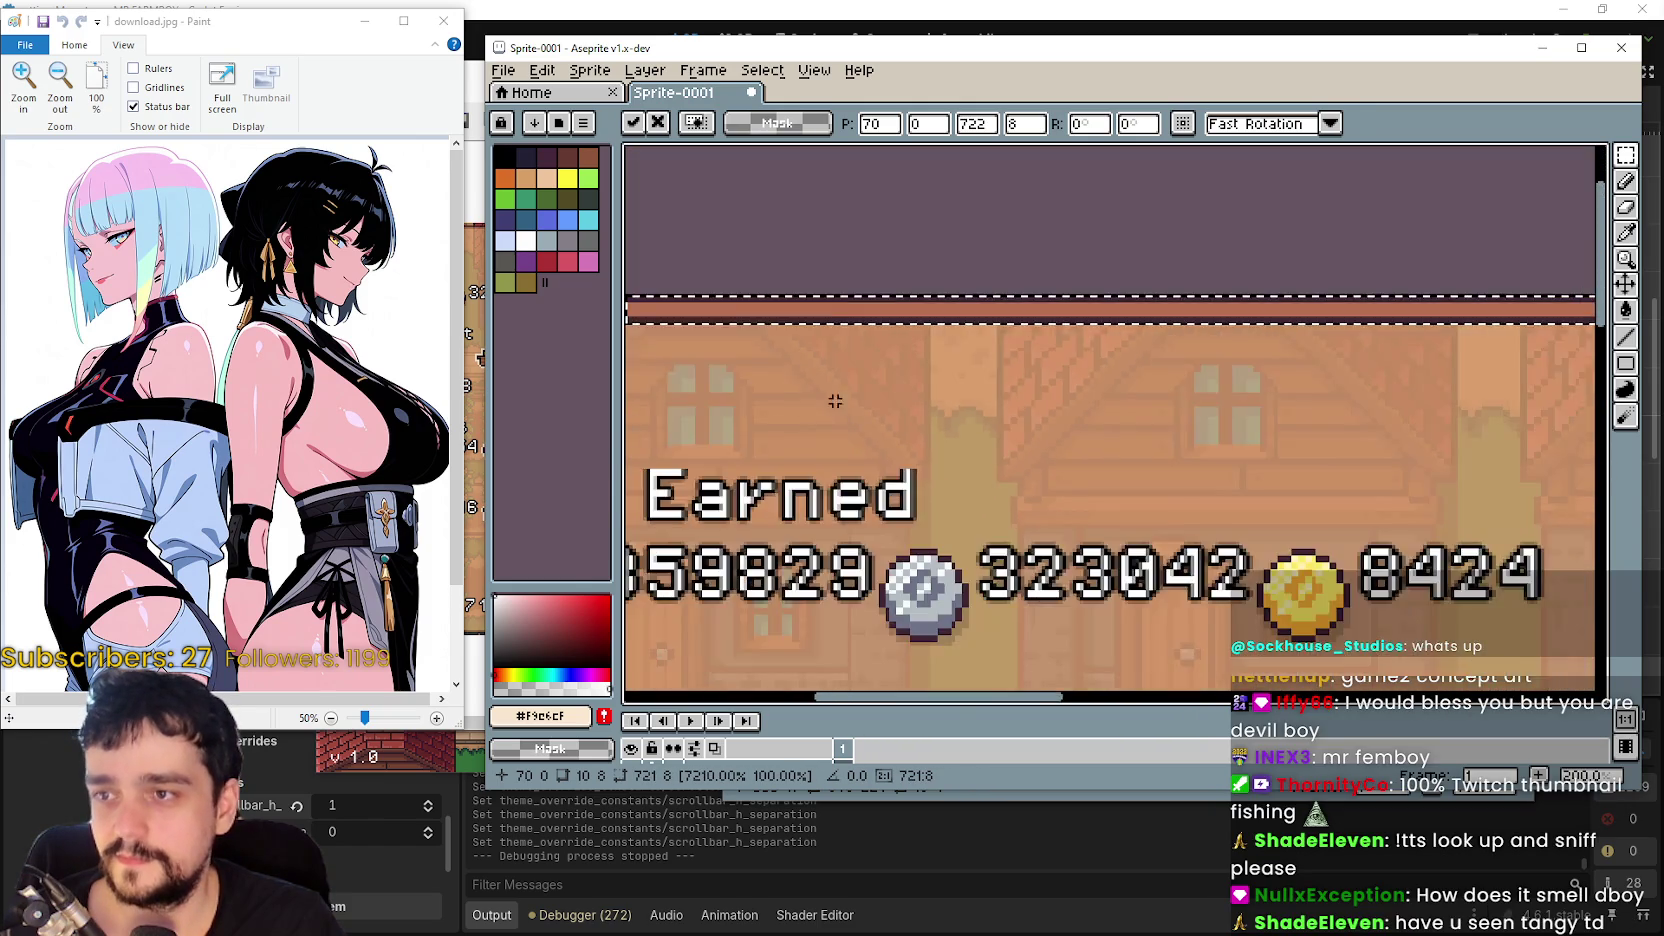
scroll(1100, 420, up, 3)
drag(1179, 437, 692, 440)
scroll(692, 440, left, 5)
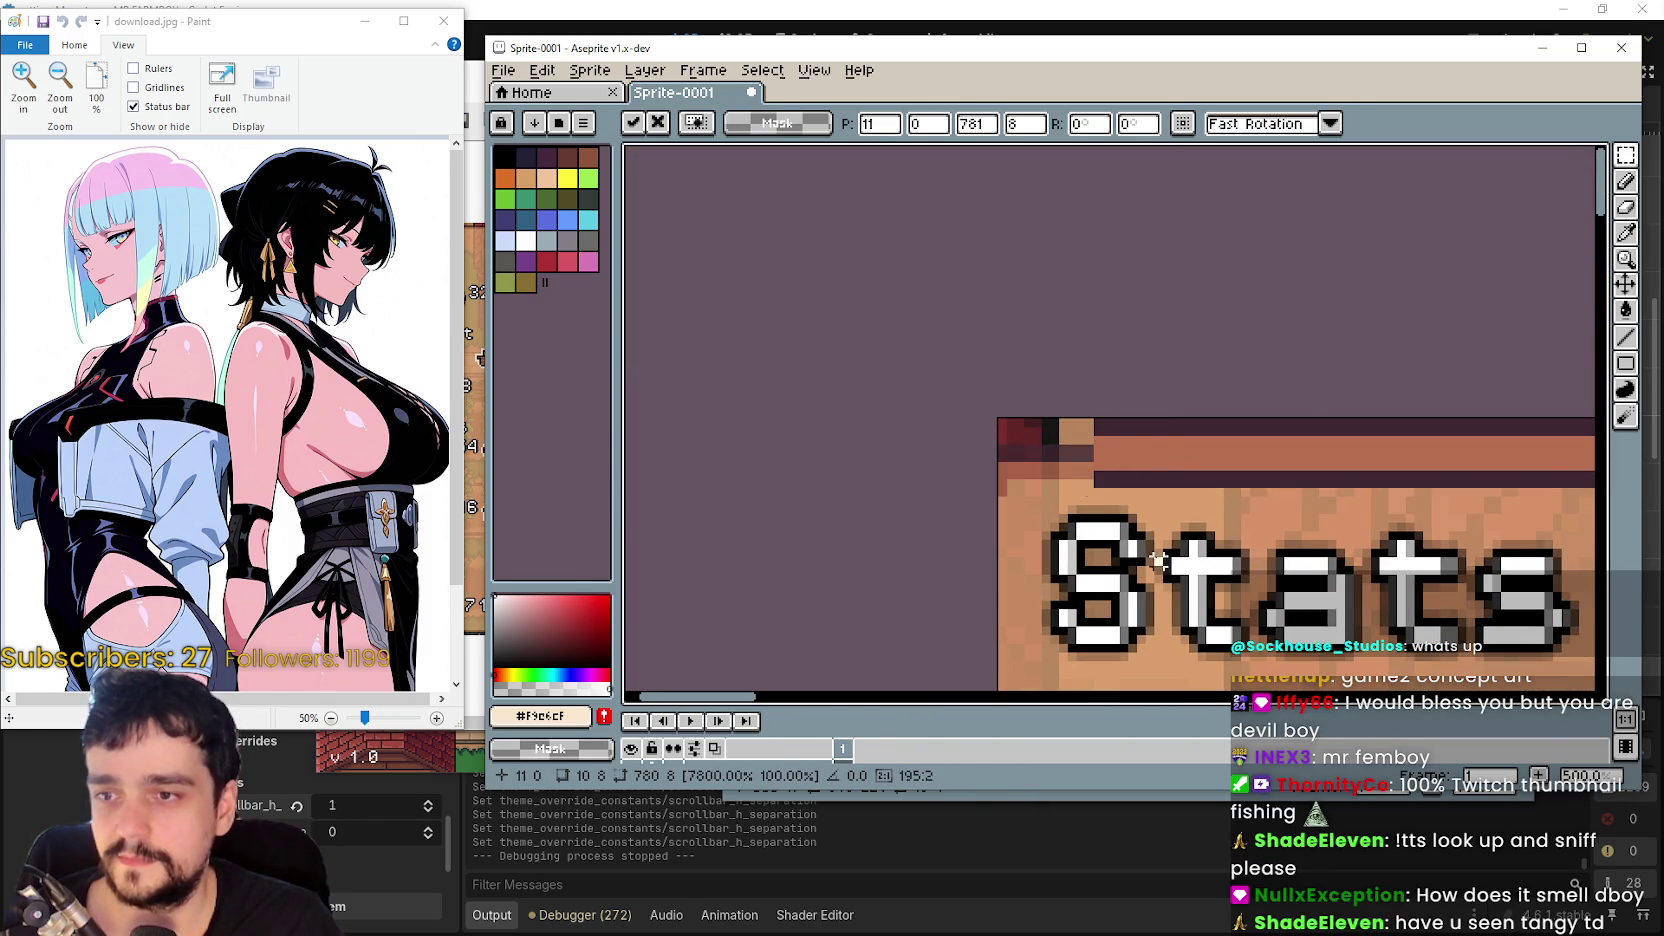
key(Escape)
drag(1219, 505, 1112, 372)
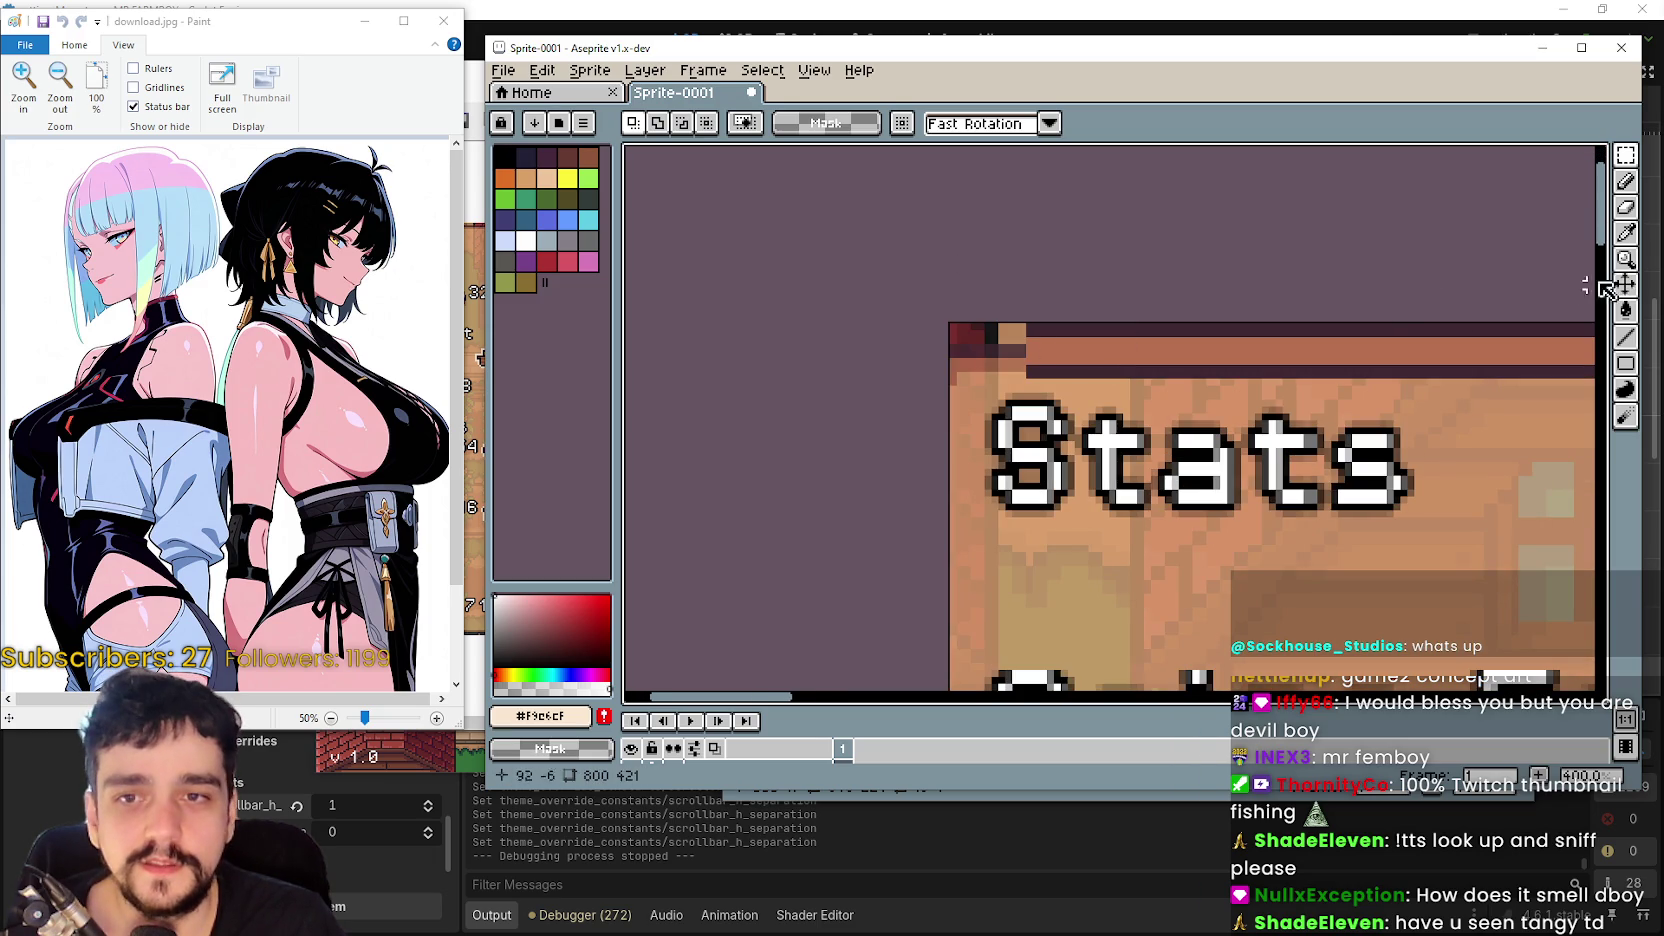
- Sample dark #3F2832 from the top strip and set the Line tool to 2px
click(1626, 233)
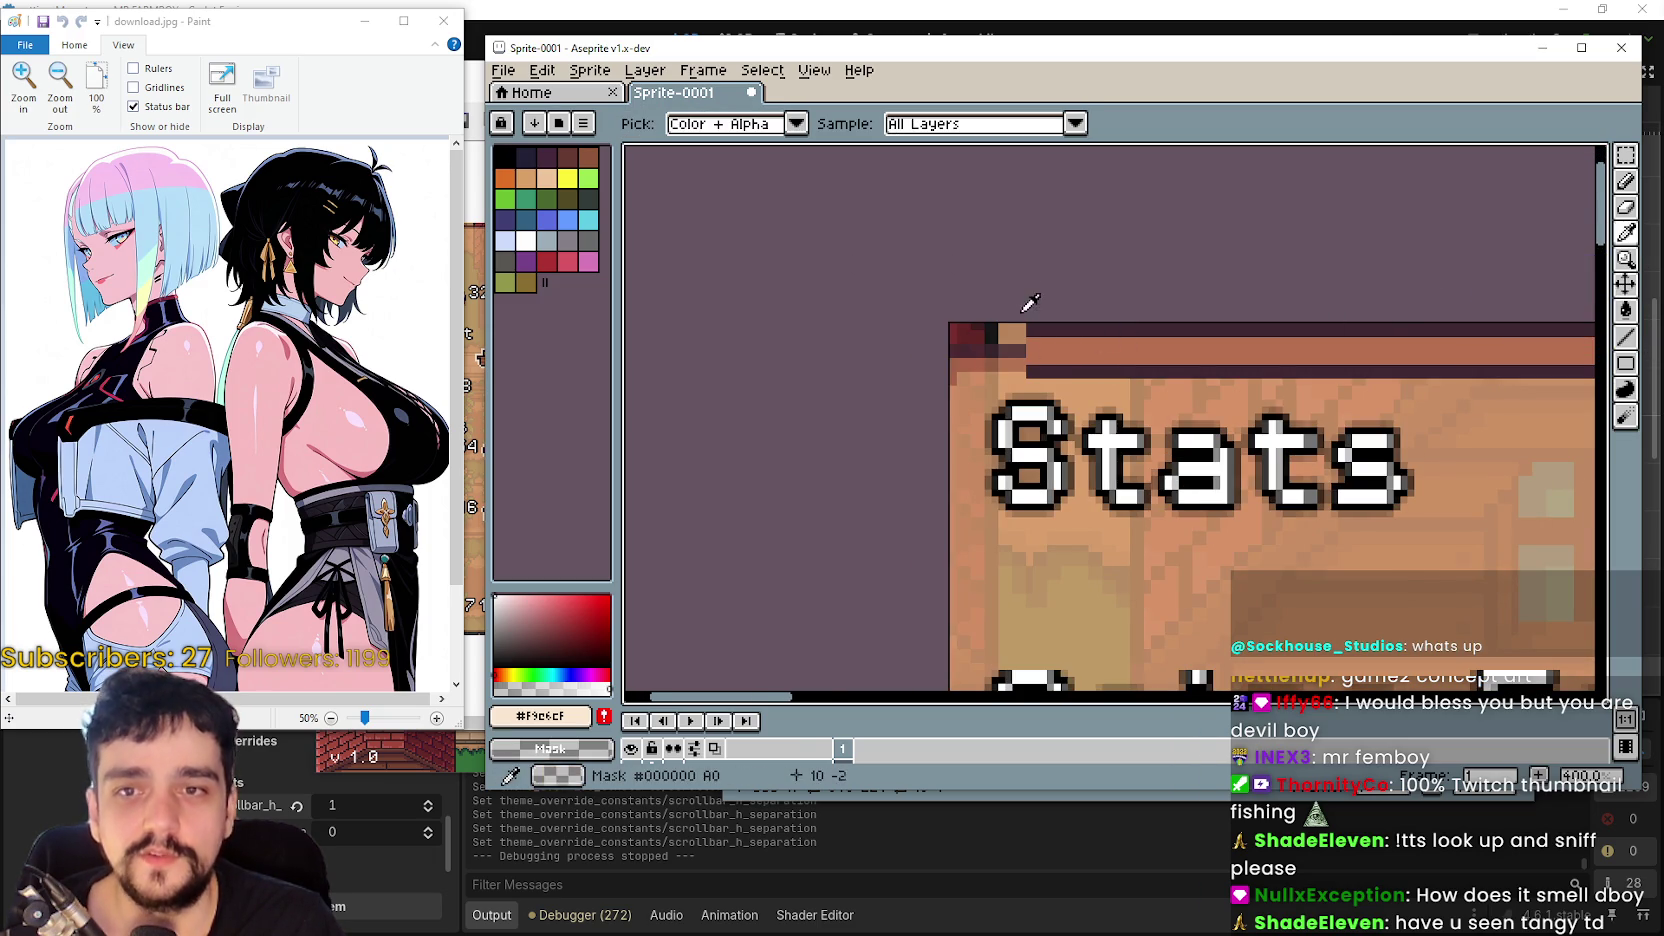
scroll(1029, 310, up, 1)
click(1050, 327)
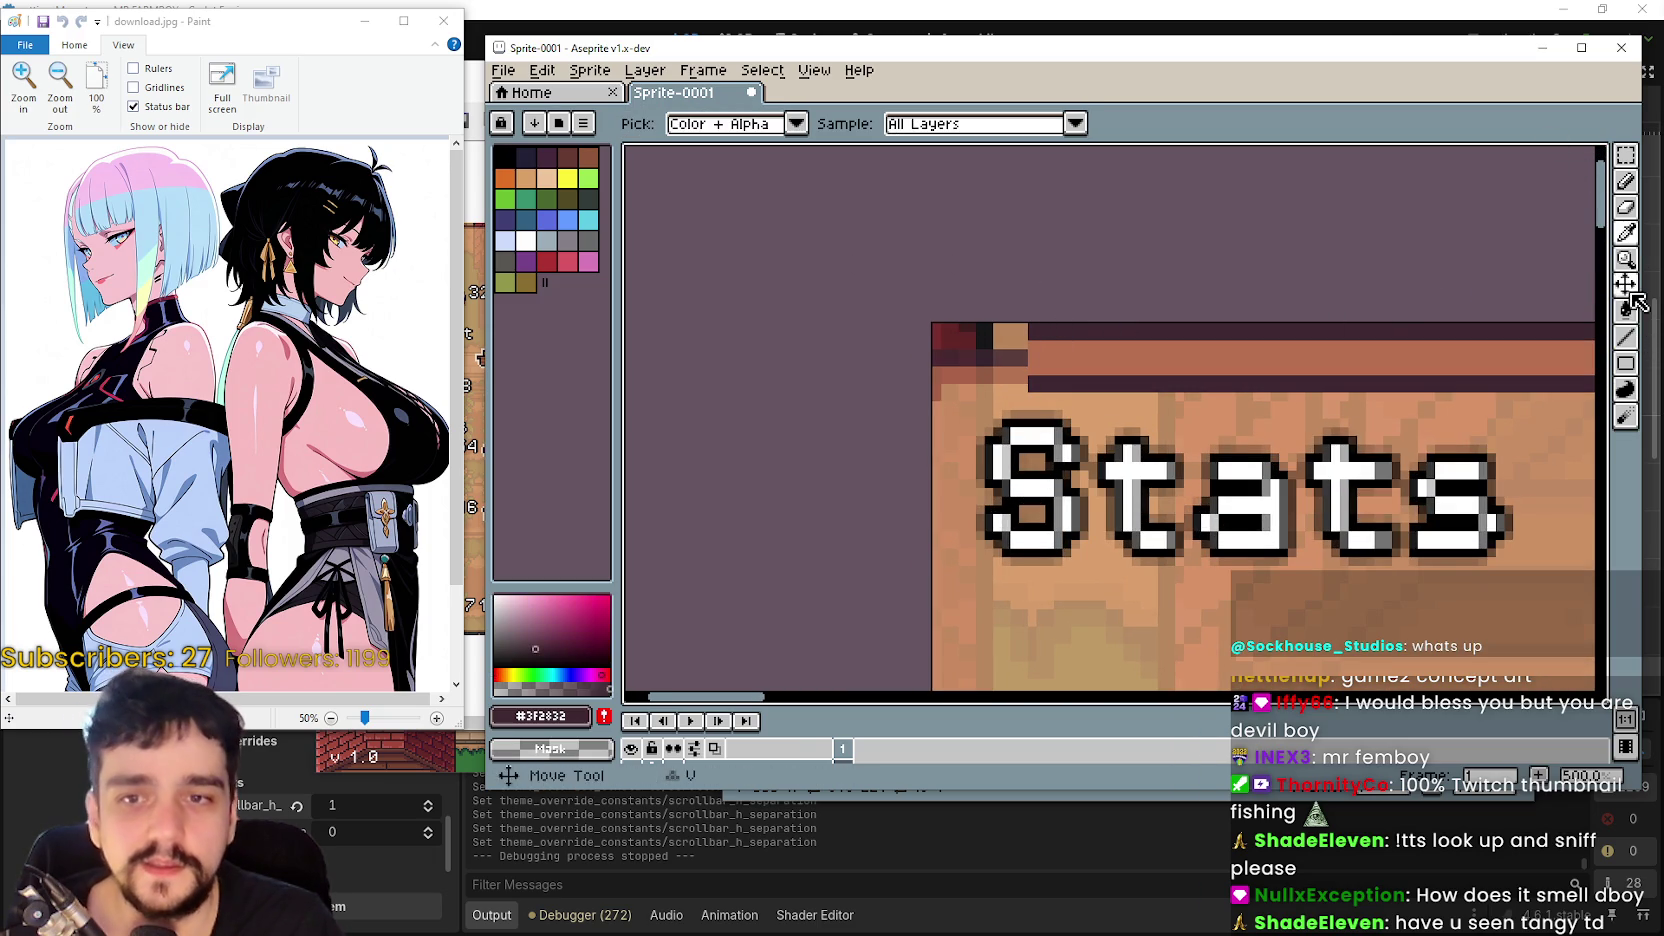
click(1626, 343)
scroll(933, 346, up, 1)
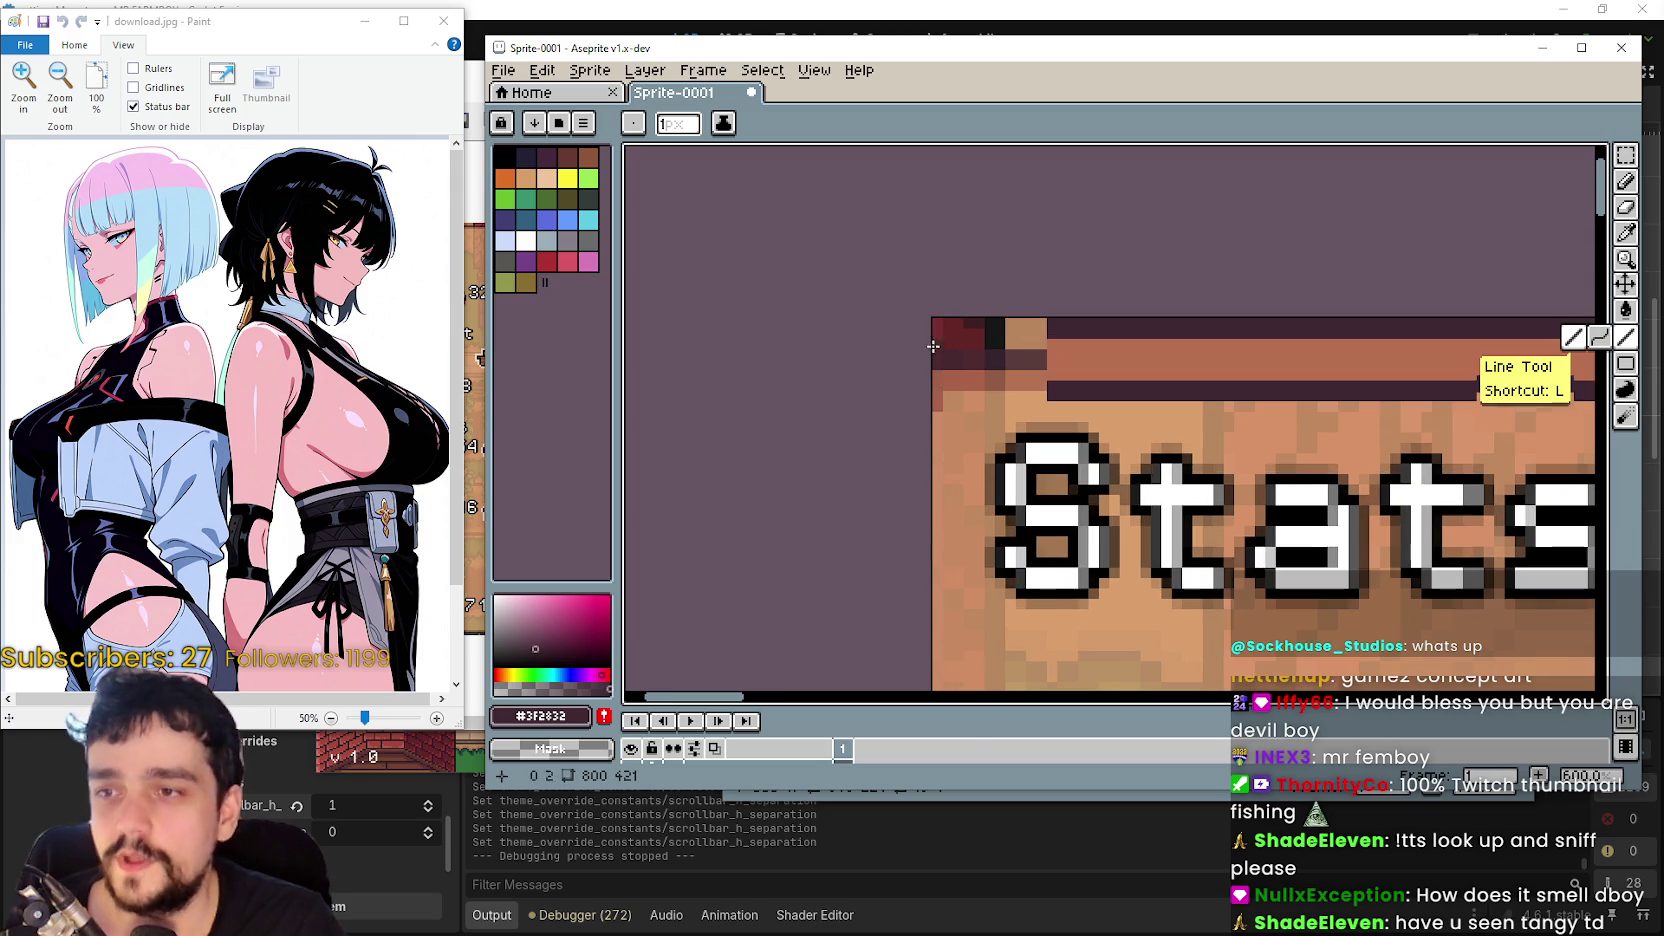
click(680, 124)
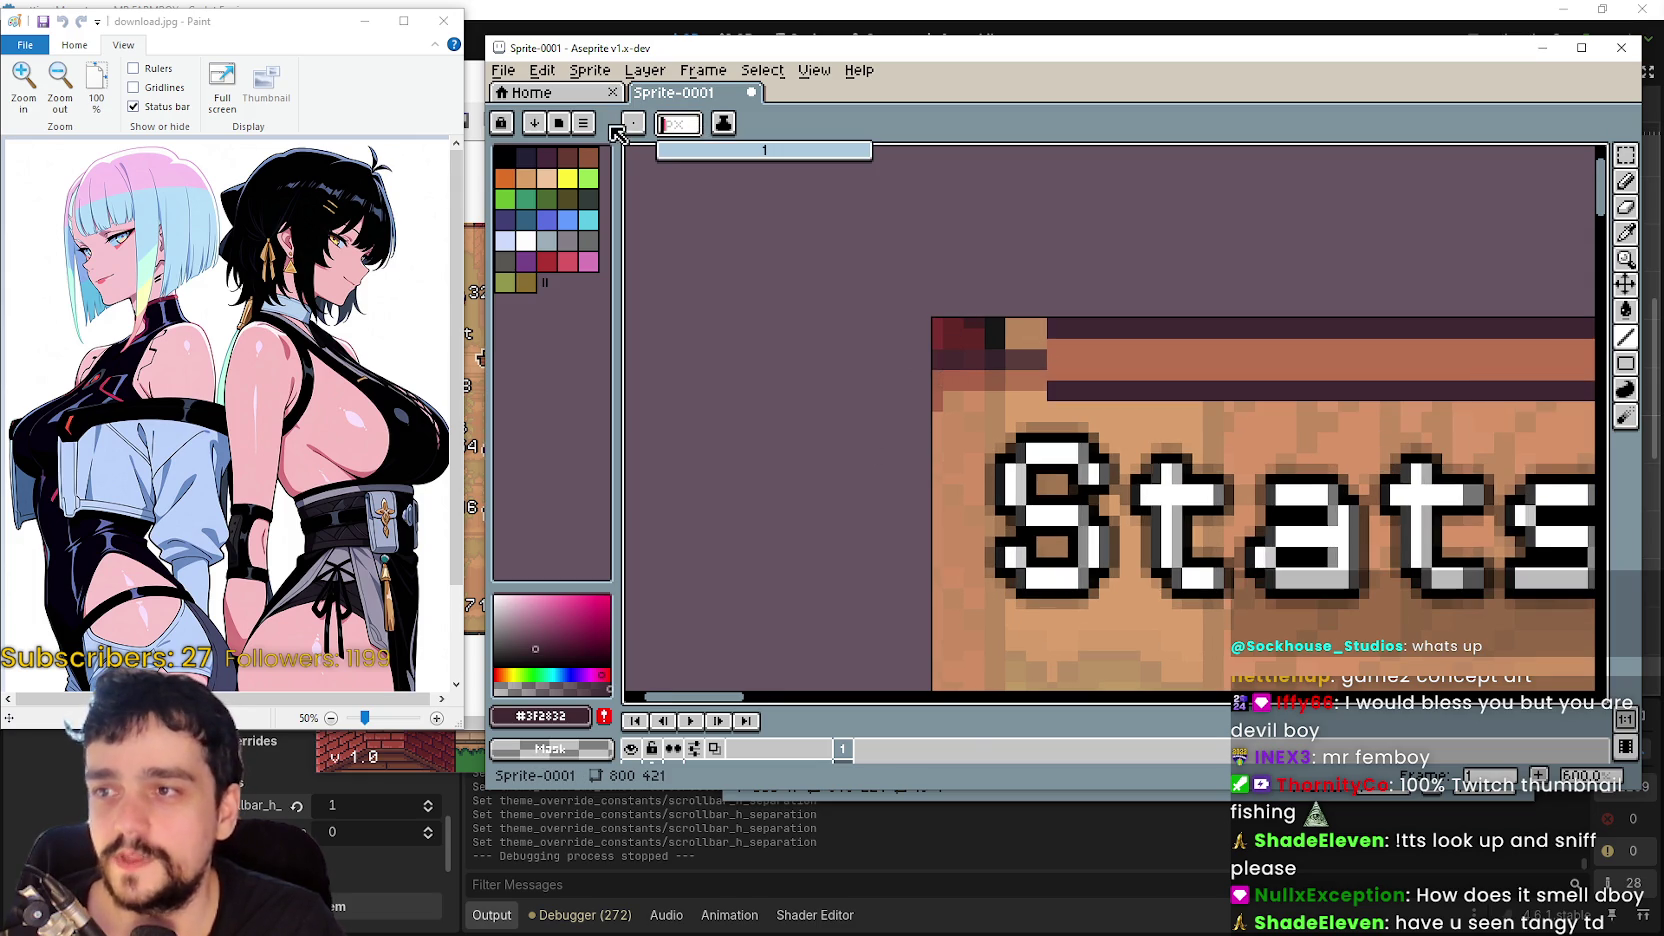
click(665, 153)
- Draw the 2px dark outline down the panel's left edge, redoing a misdrawn diagonal
scroll(927, 265, down, 1)
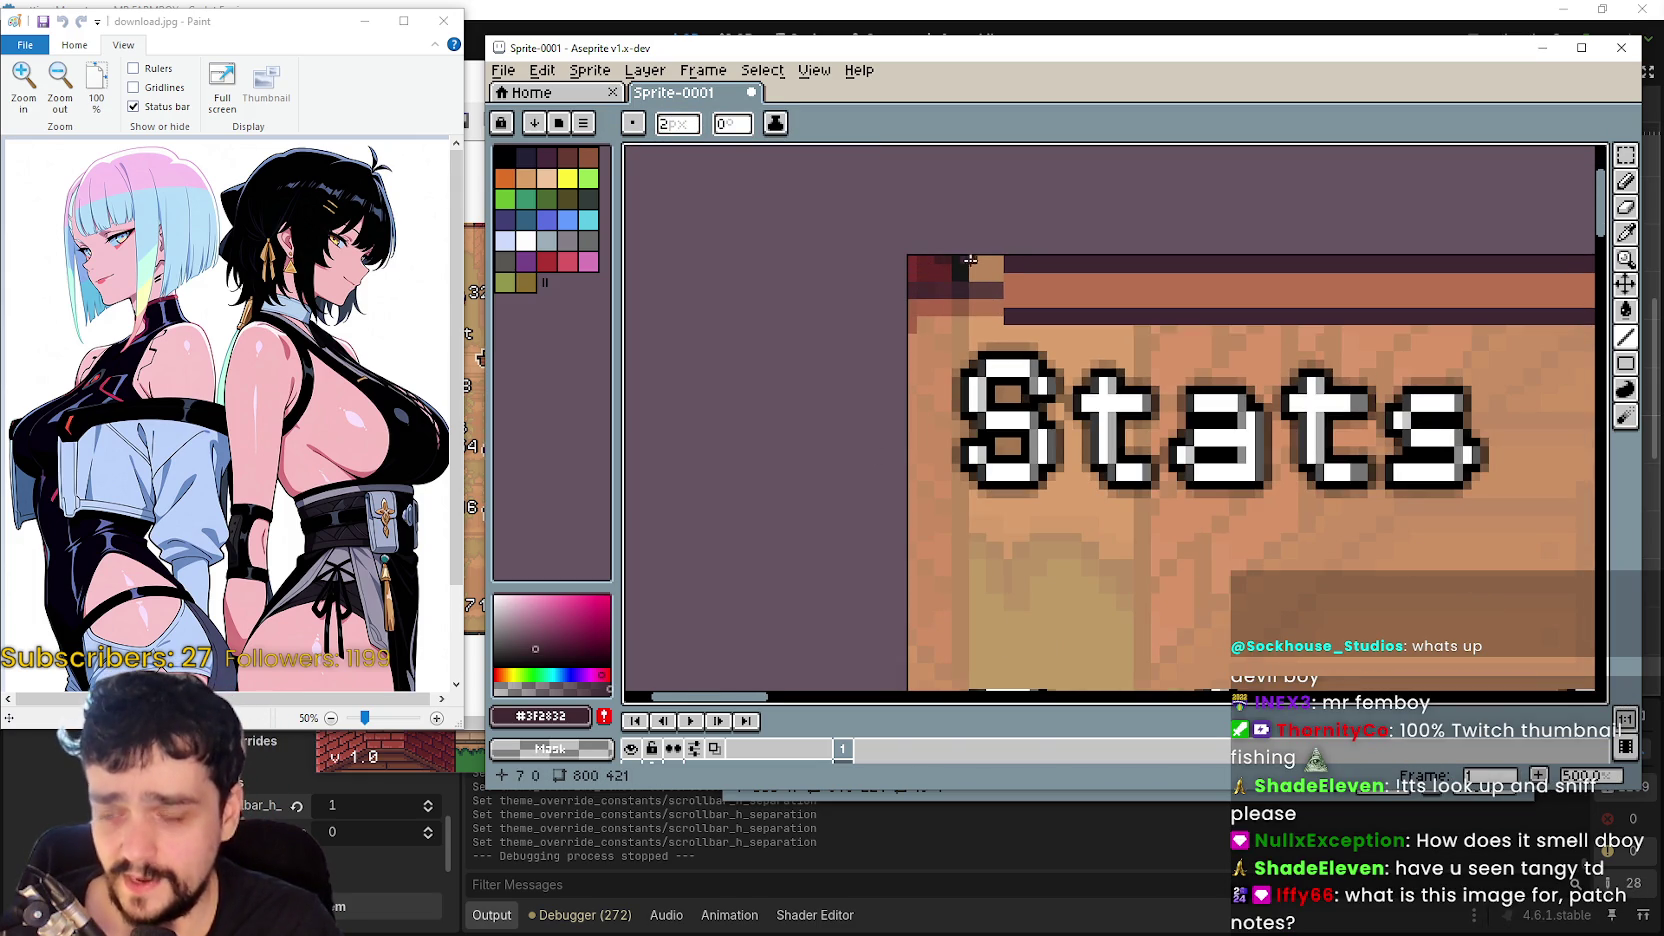
mouse_move(912, 277)
mouse_down()
mouse_move(928, 312)
mouse_move(906, 540)
mouse_move(922, 565)
mouse_up()
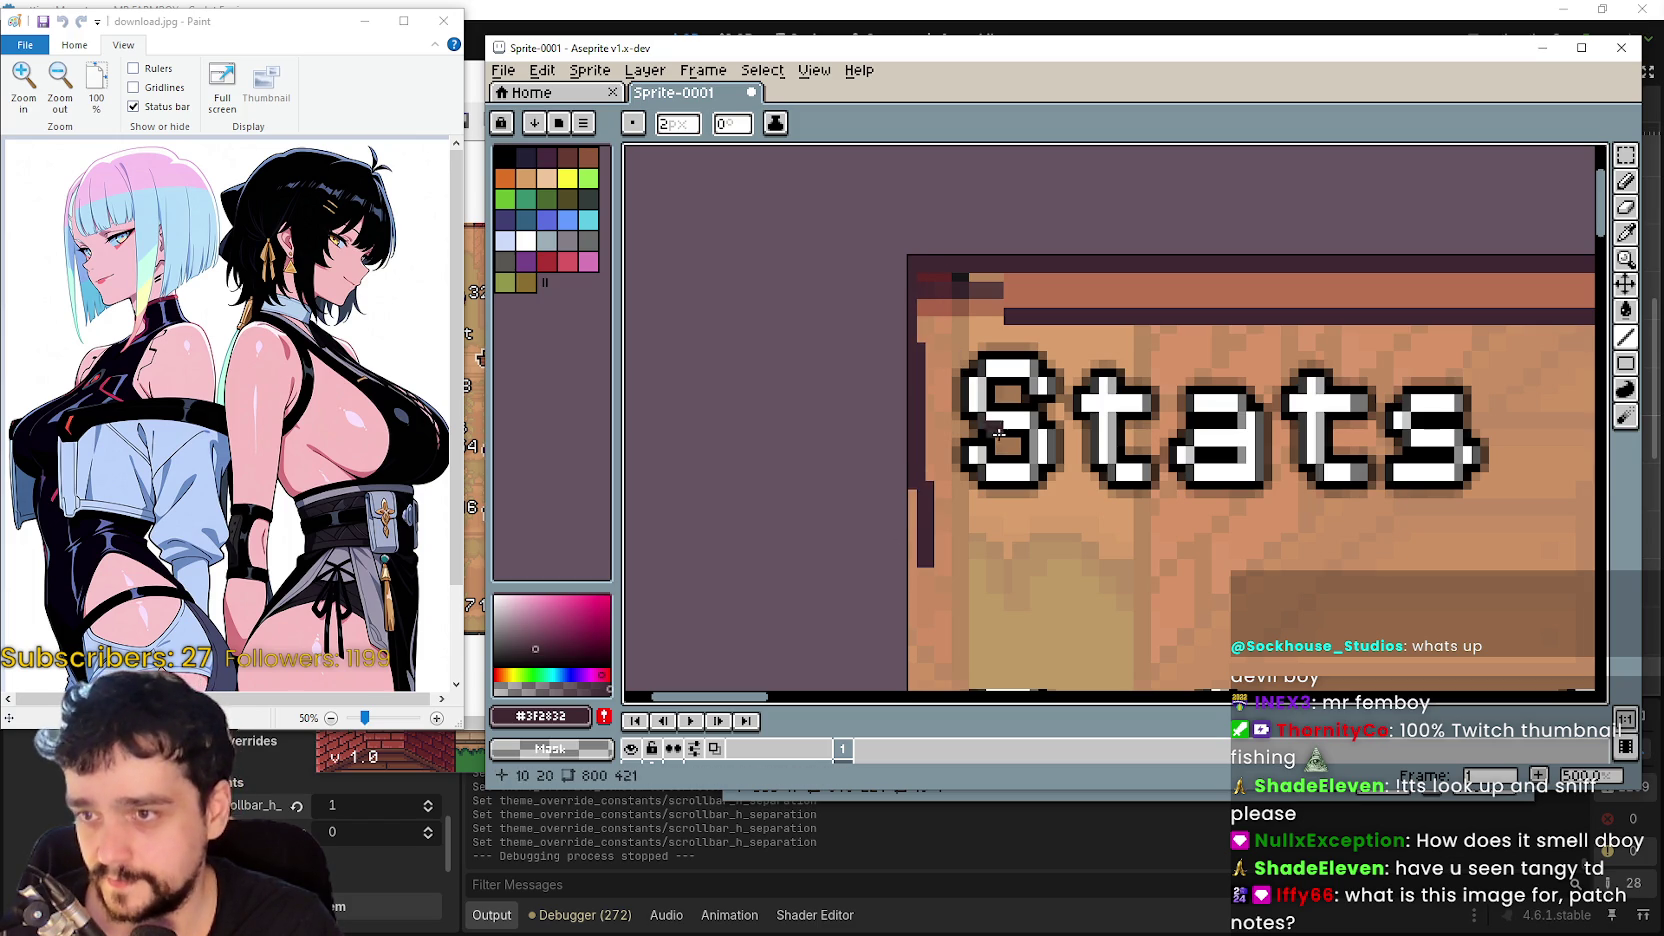
key(ctrl+z)
drag(915, 287, 916, 627)
scroll(915, 604, down, 2)
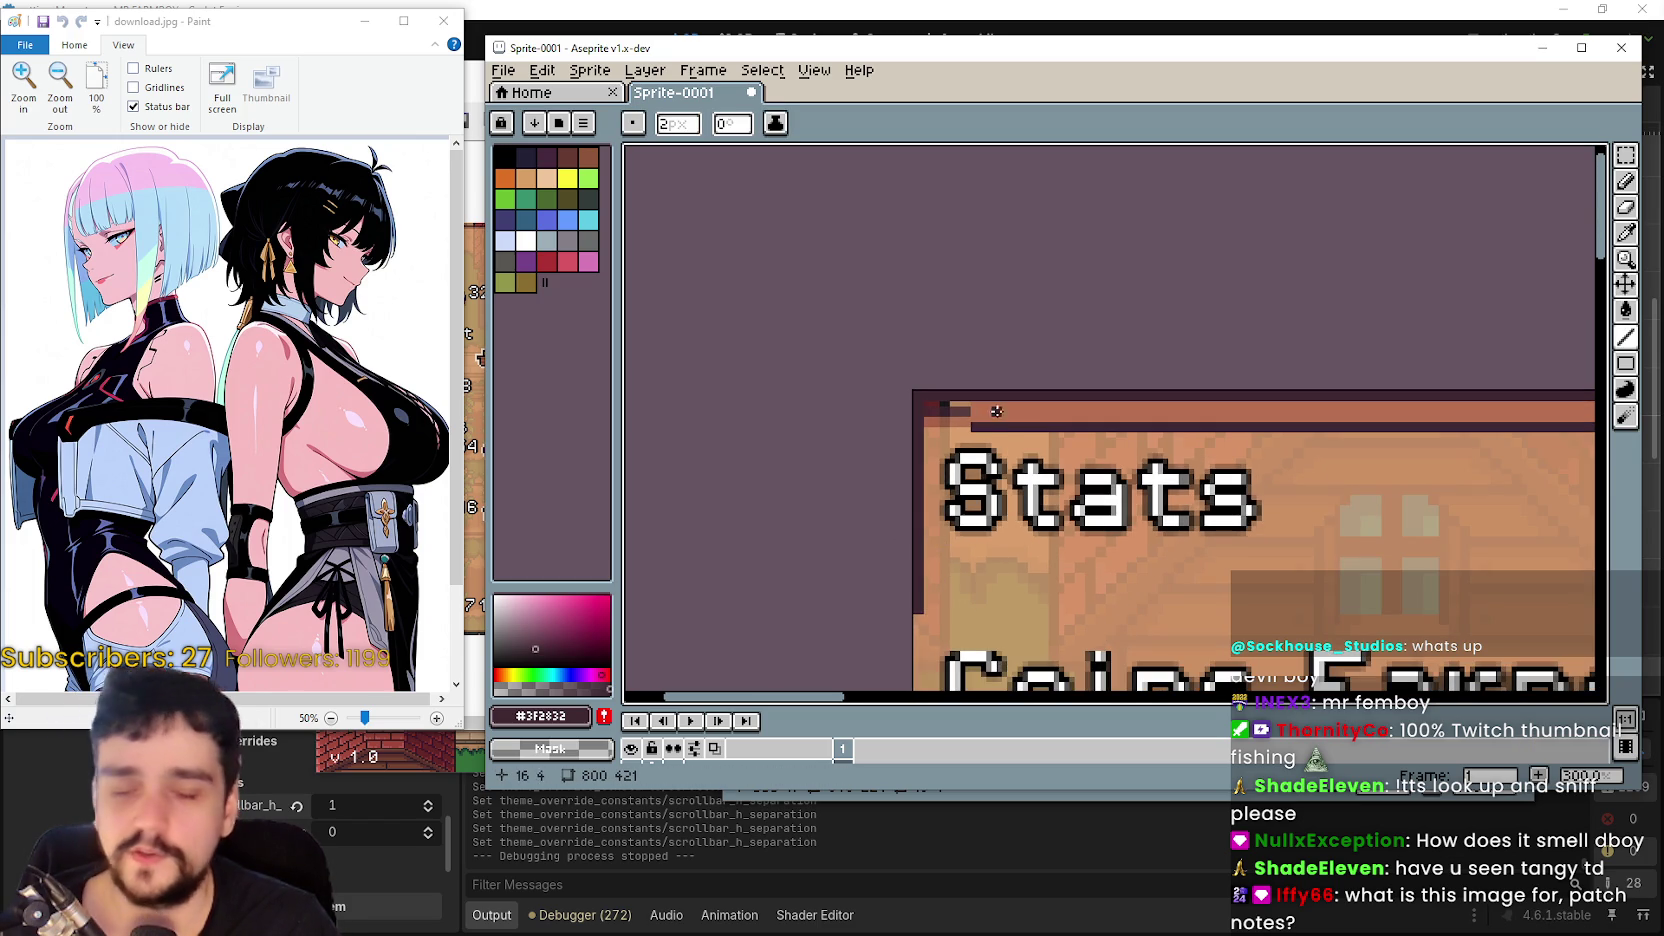
scroll(956, 411, up, 3)
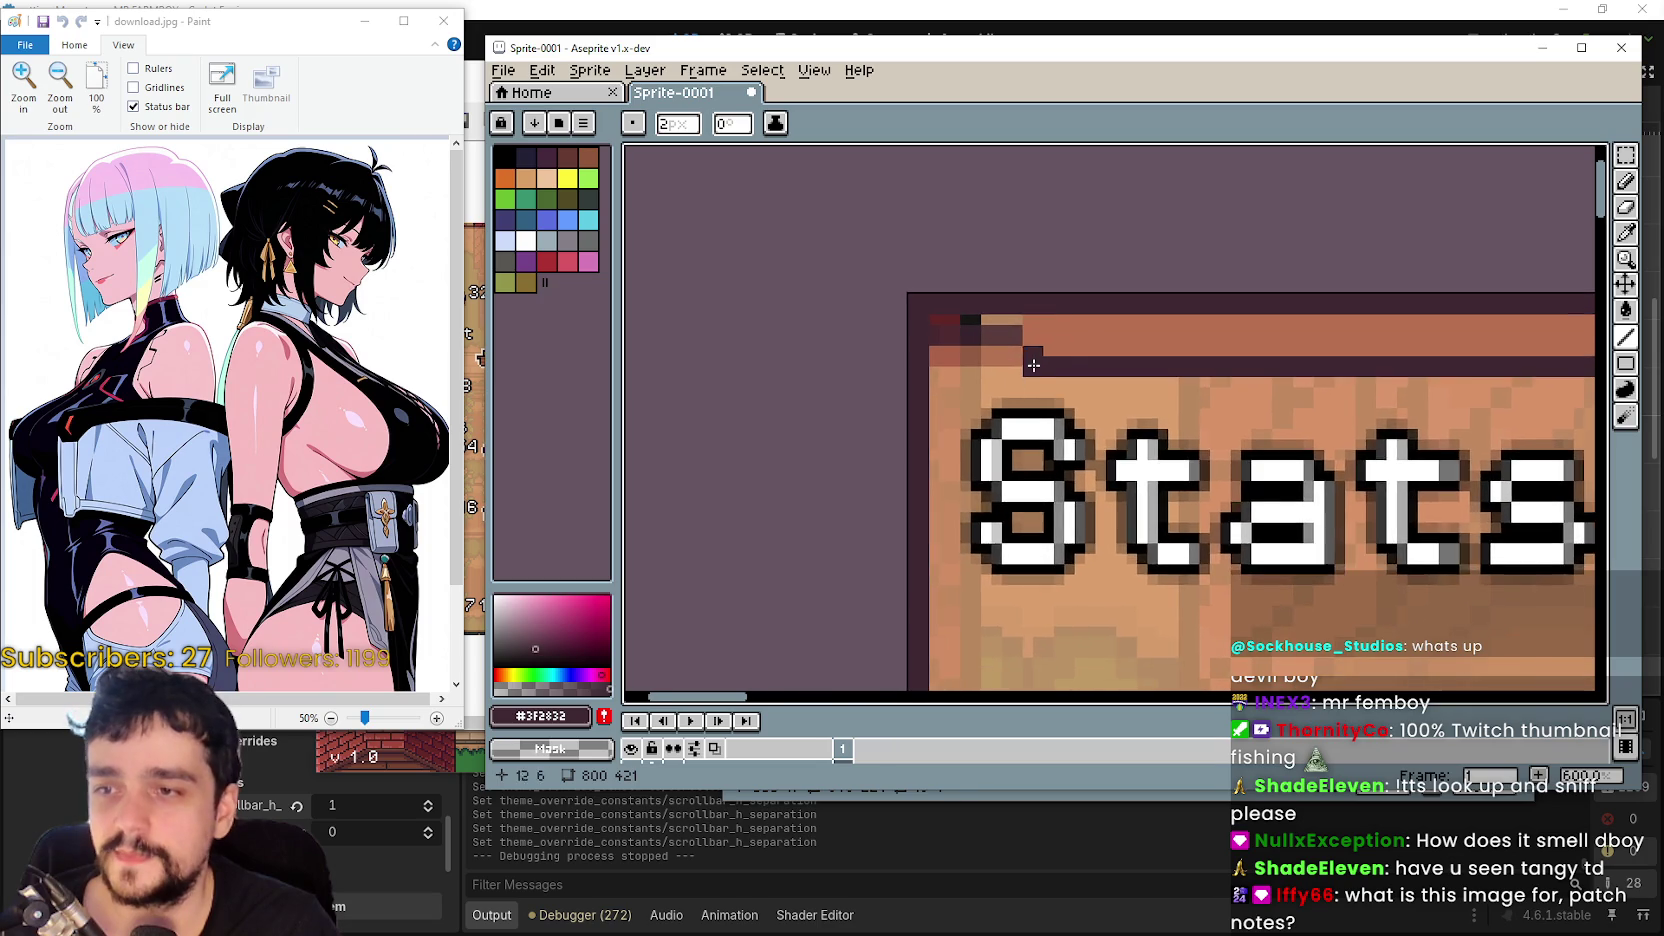
scroll(990, 380, up, 1)
scroll(1051, 321, down, 1)
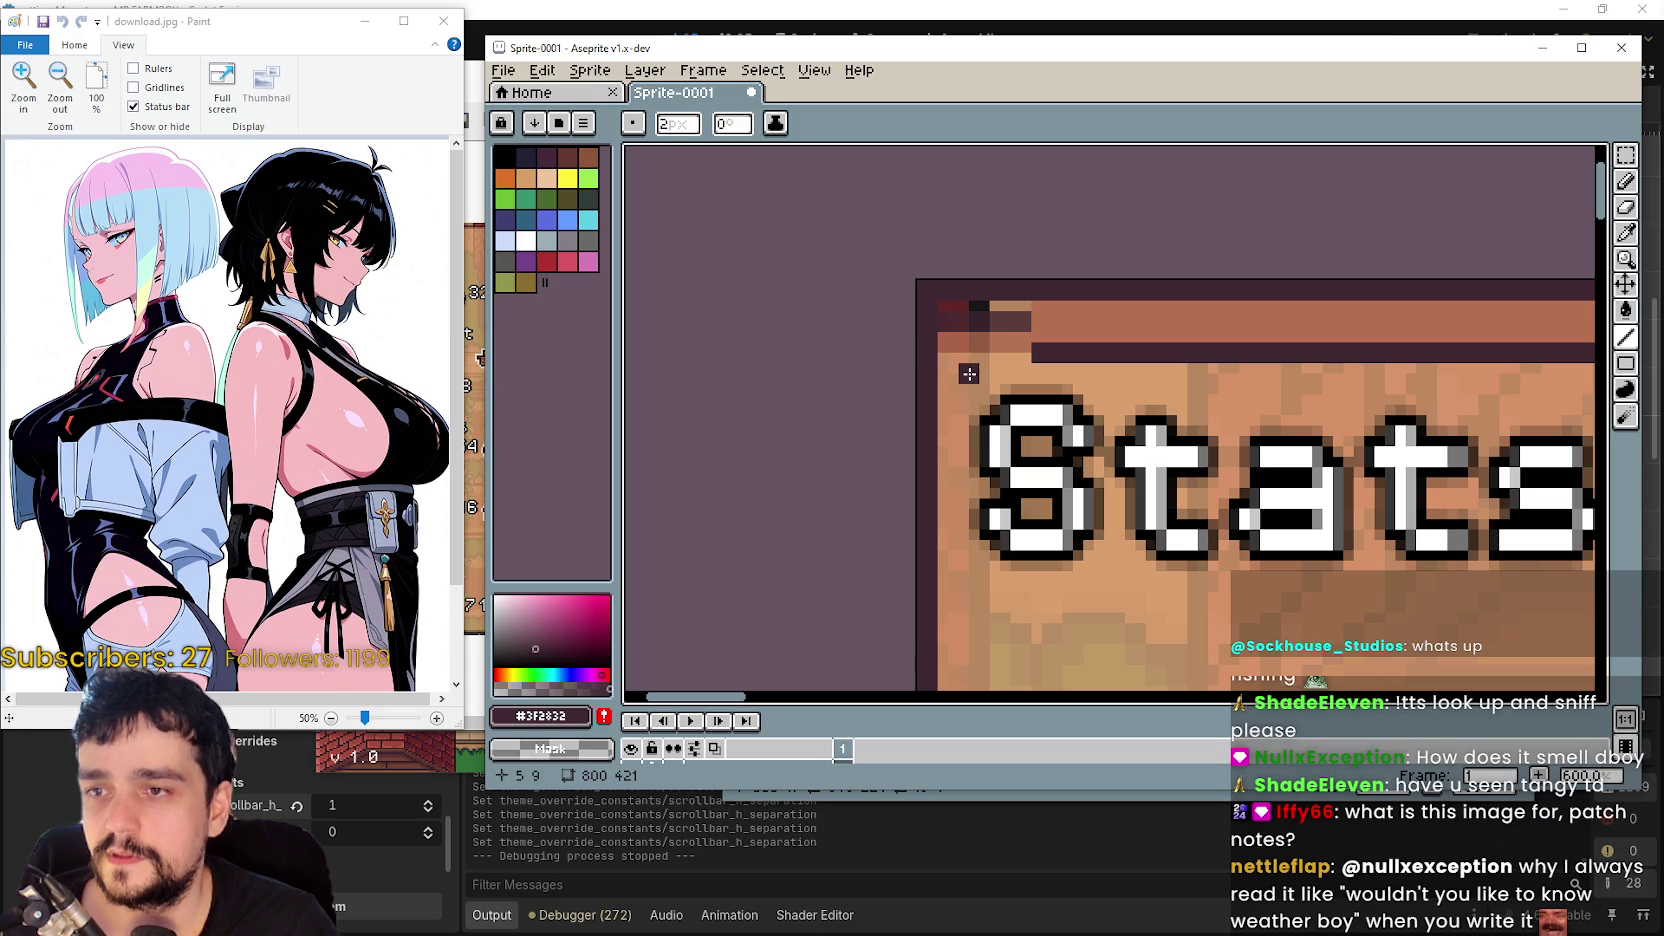
- Shift a 5×4 corner block into place and extend the dark outline row to the top-left corner
click(1625, 155)
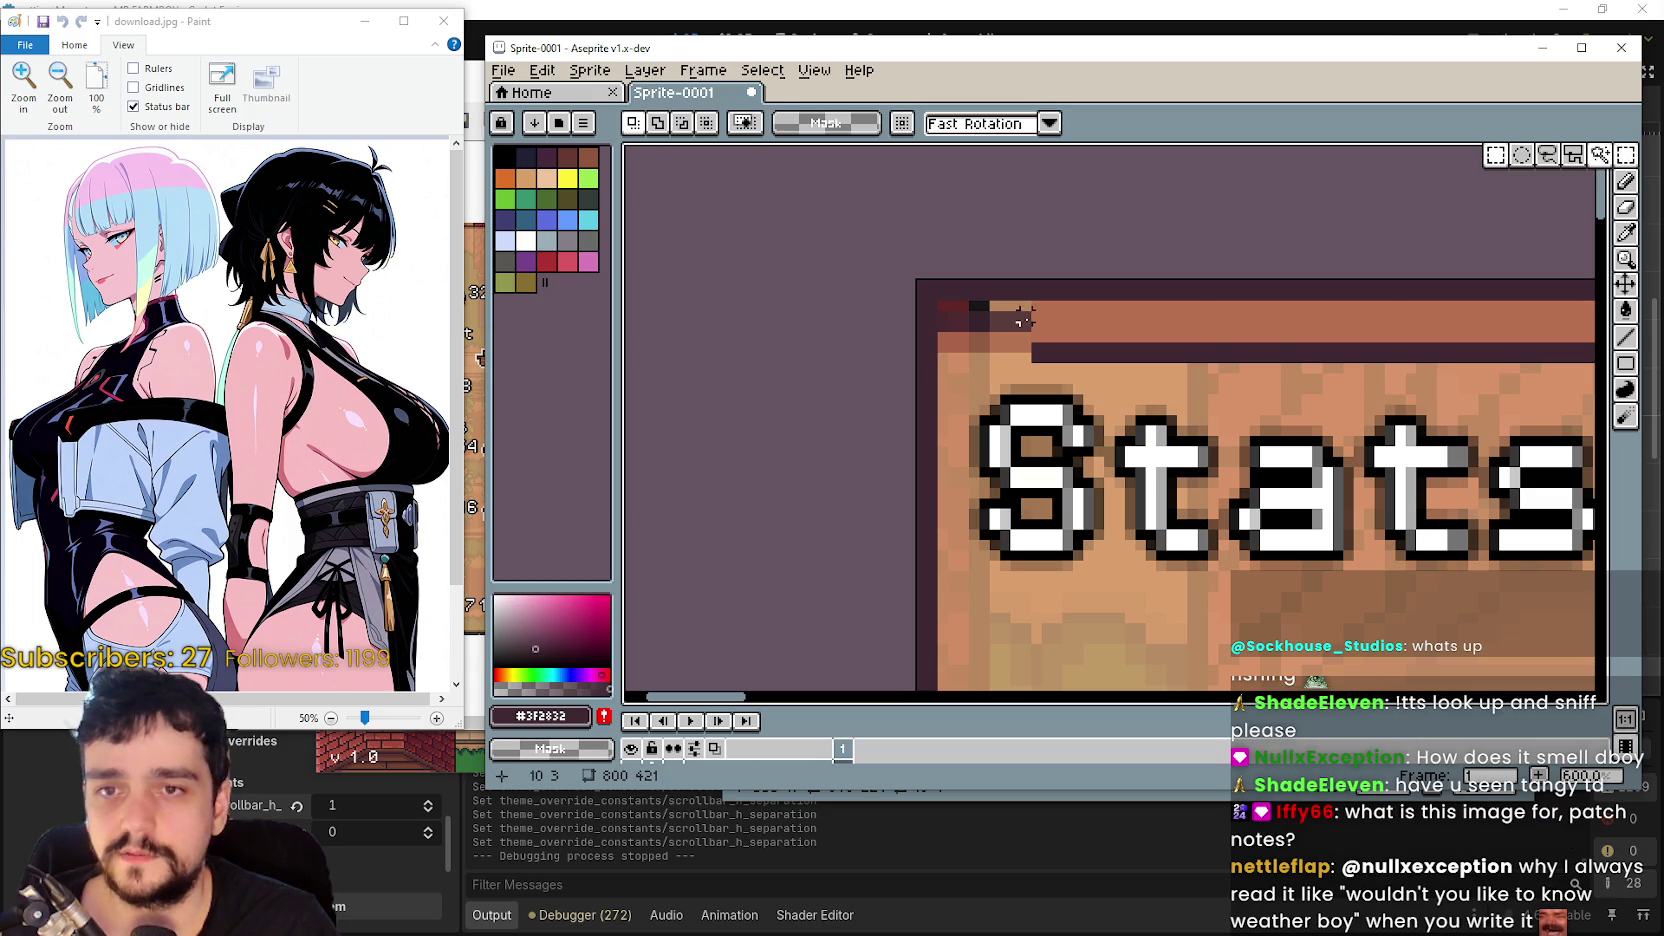
mouse_move(1032, 311)
mouse_down()
mouse_move(1097, 345)
mouse_move(1070, 334)
mouse_move(977, 360)
mouse_move(985, 392)
mouse_up()
click(1495, 212)
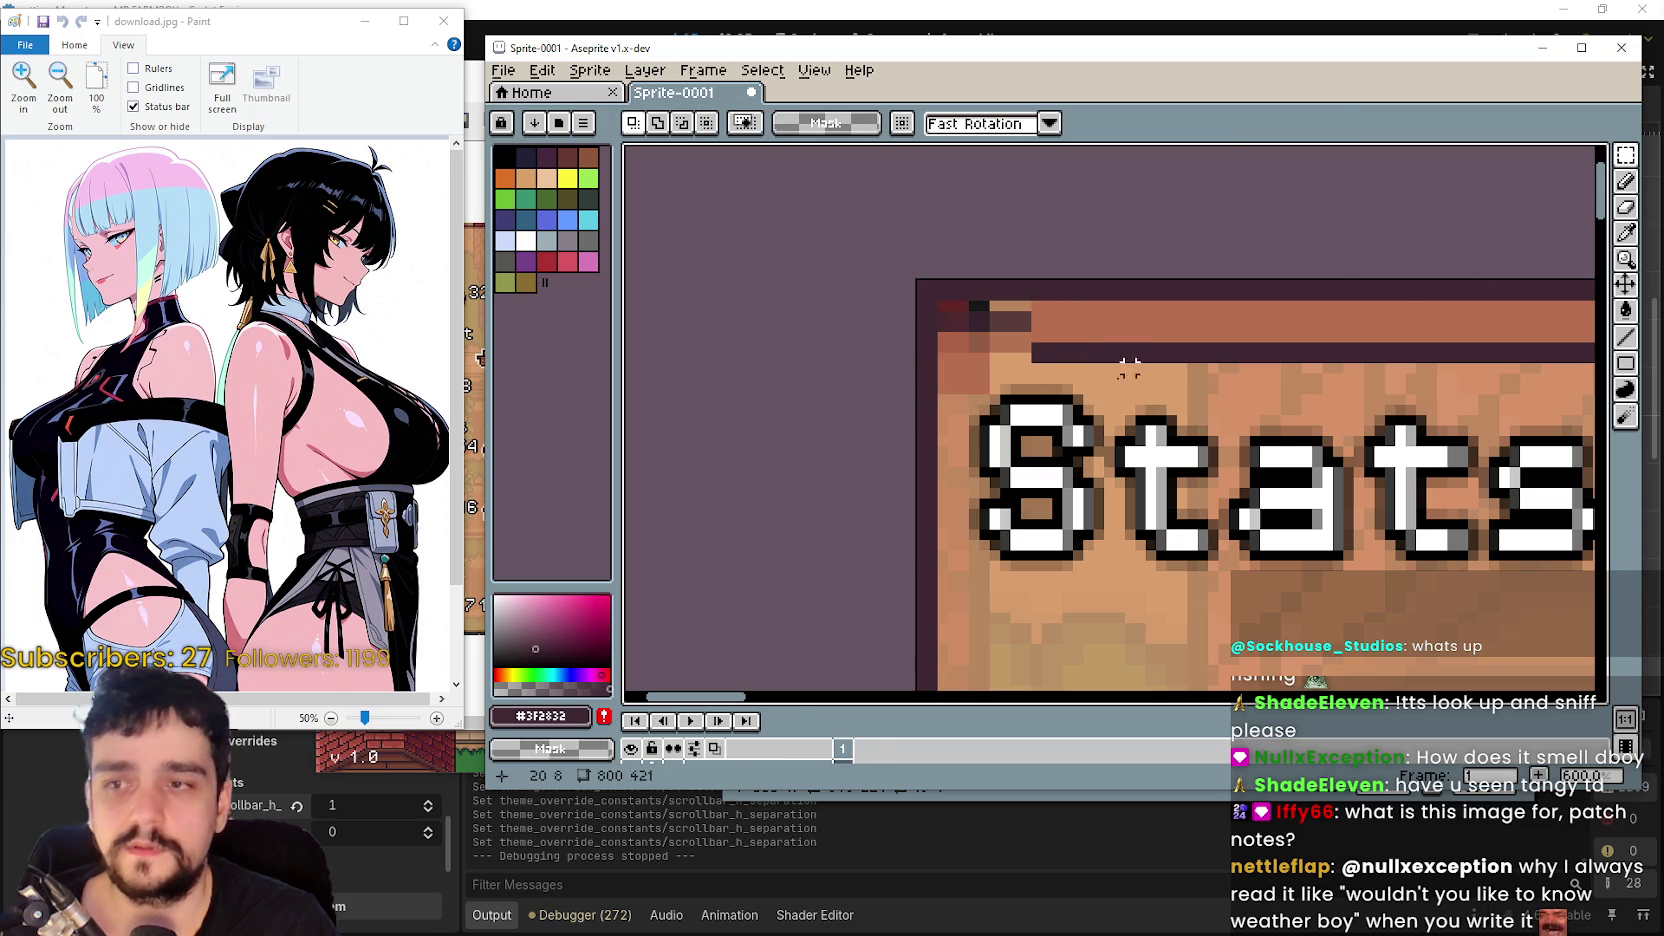
click(1626, 233)
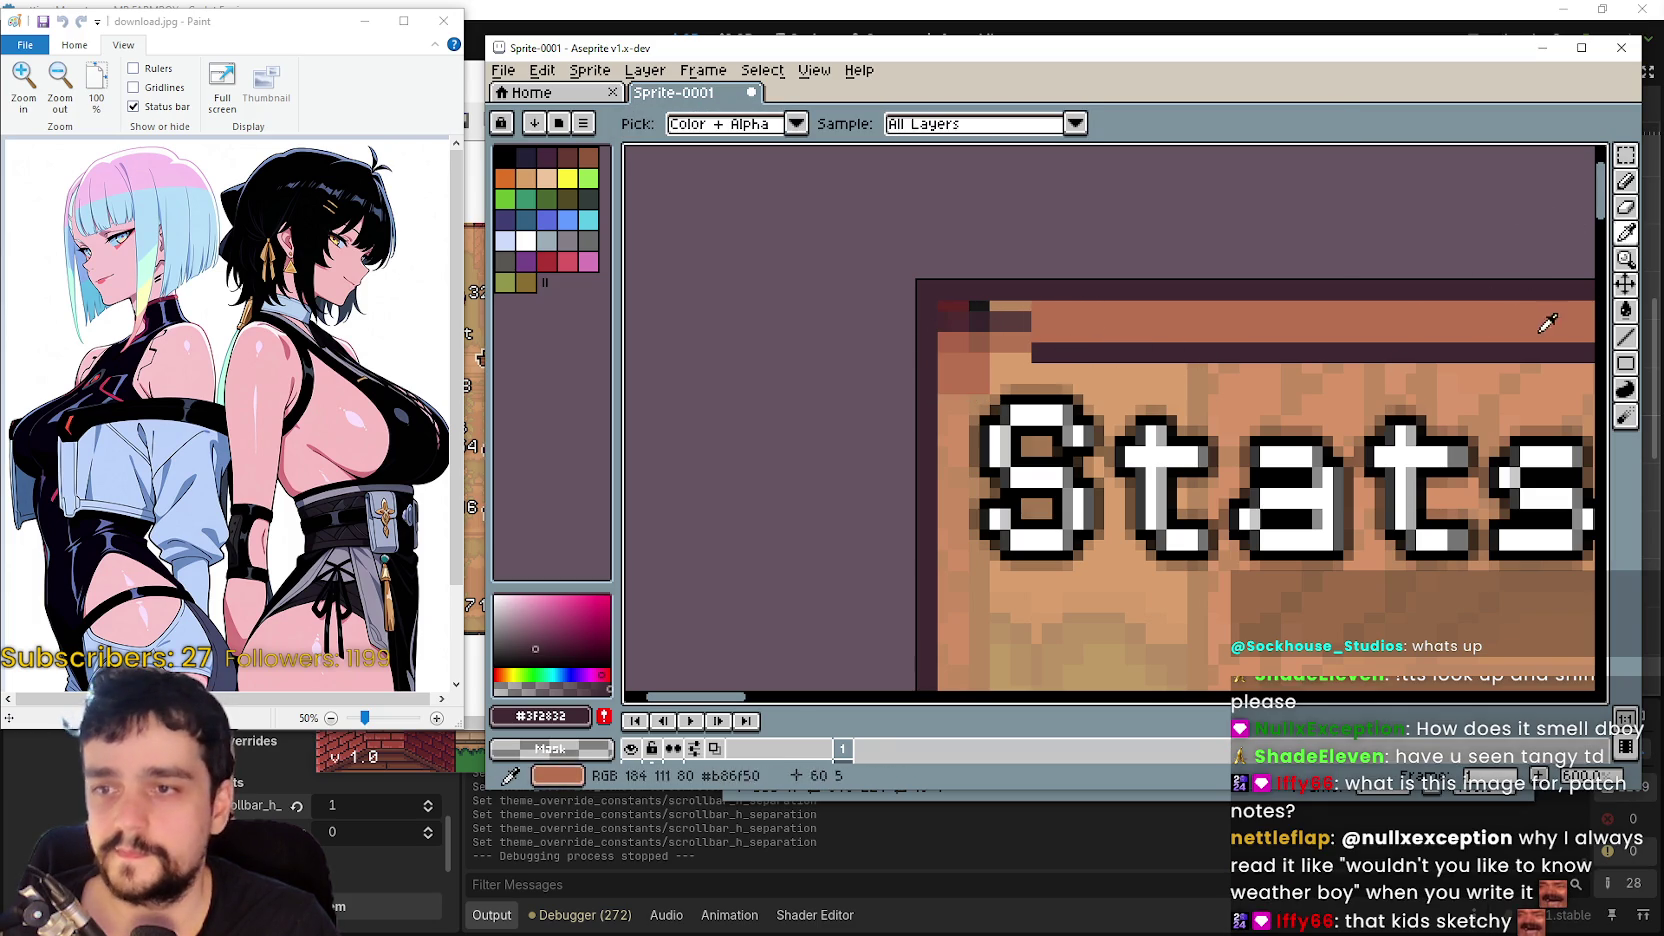
click(1638, 339)
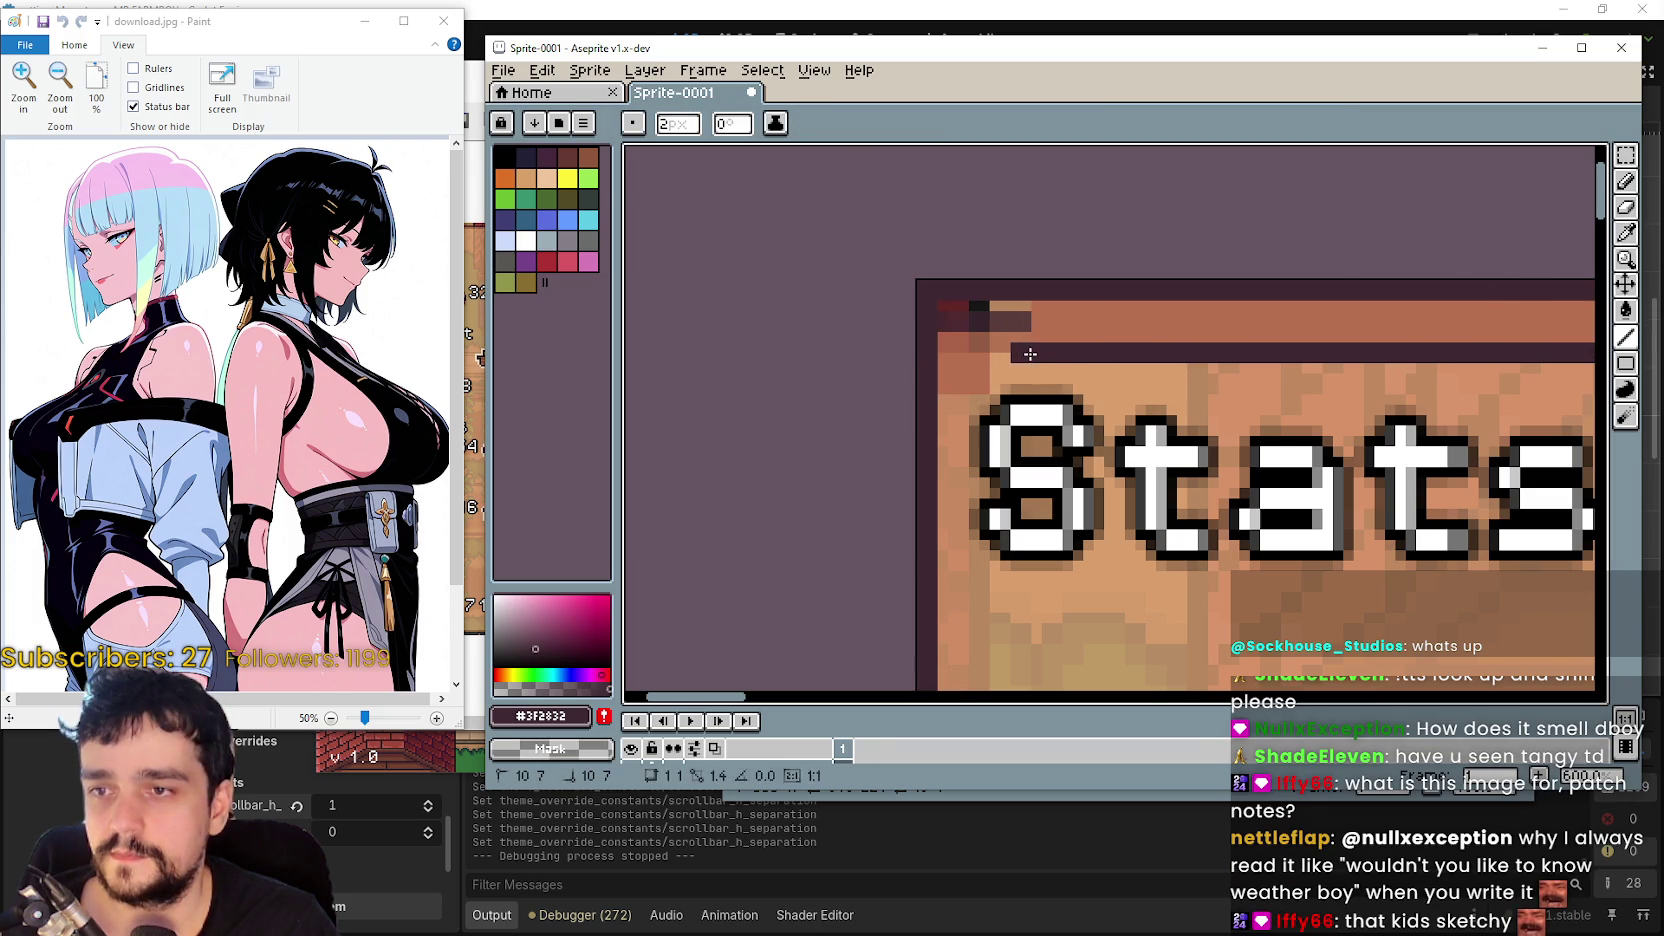
click(1005, 355)
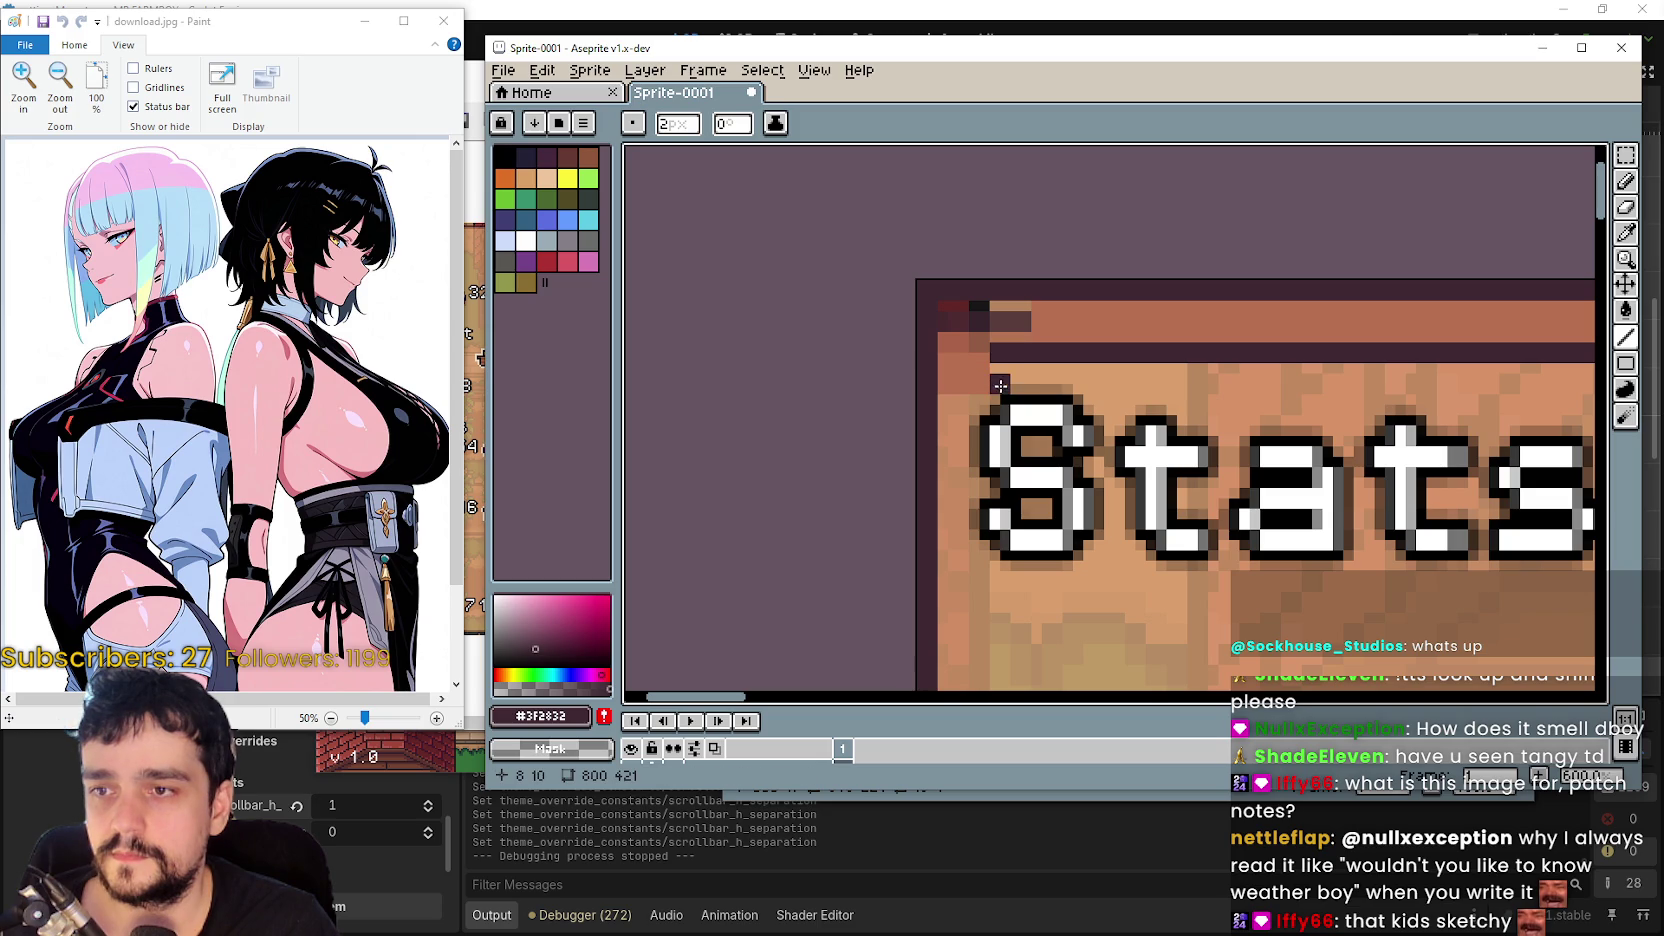
scroll(1012, 438, down, 4)
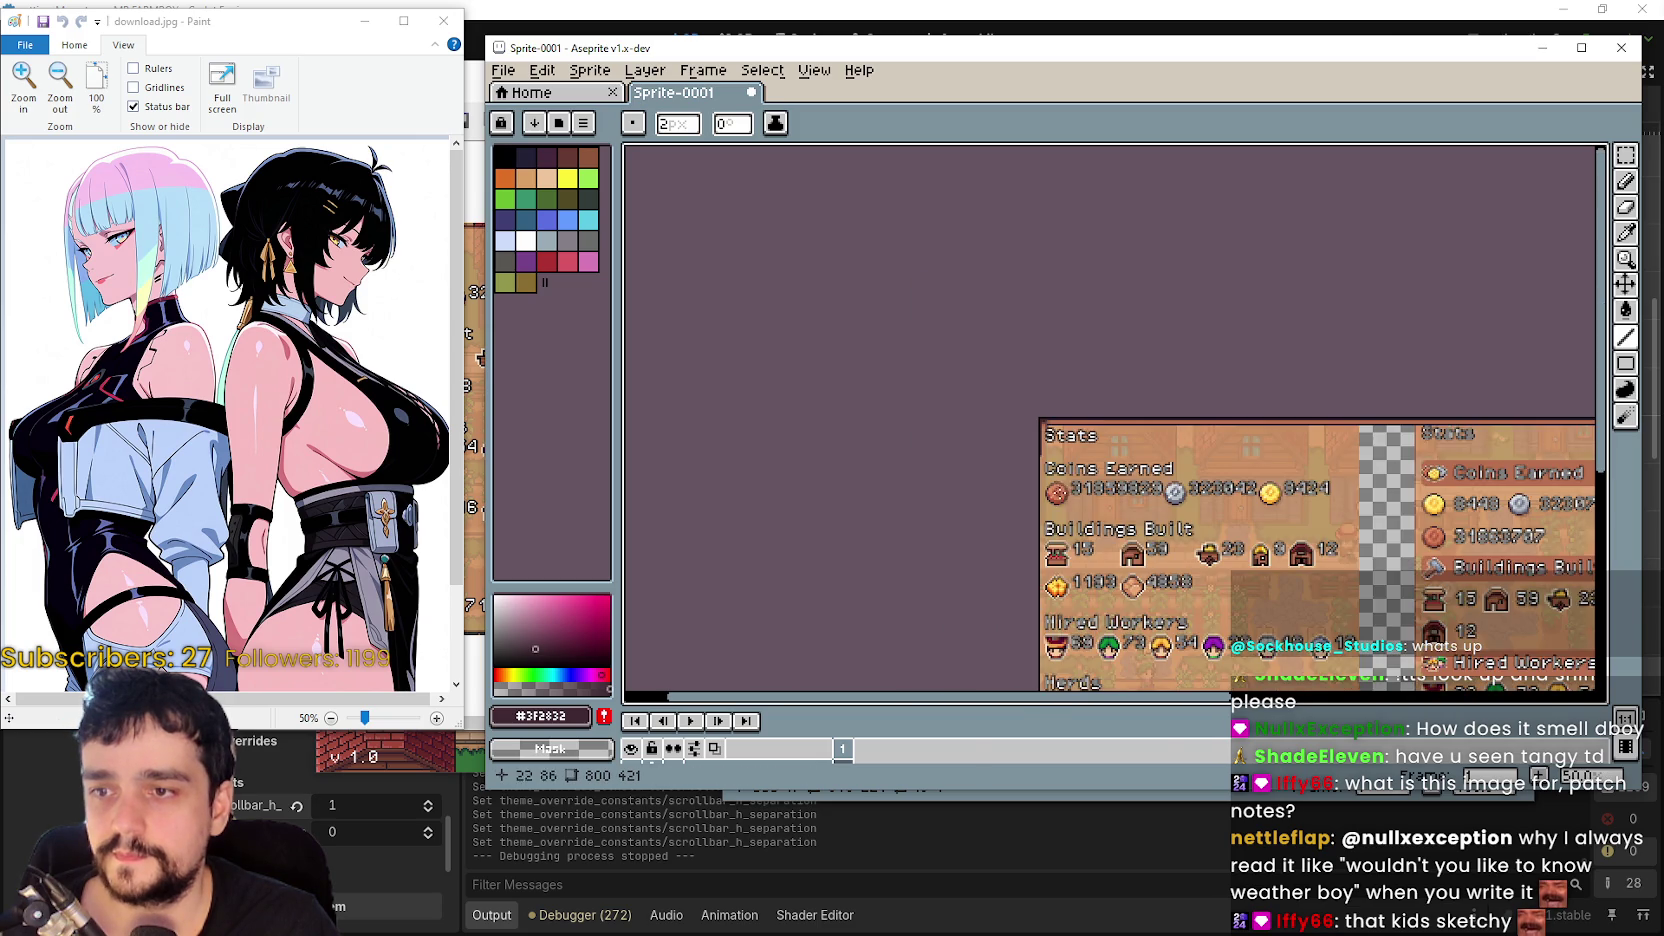
- Undo the paste and the last rectangular selection on the Stats sprite
scroll(1222, 600, up, 2)
scroll(902, 323, down, 2)
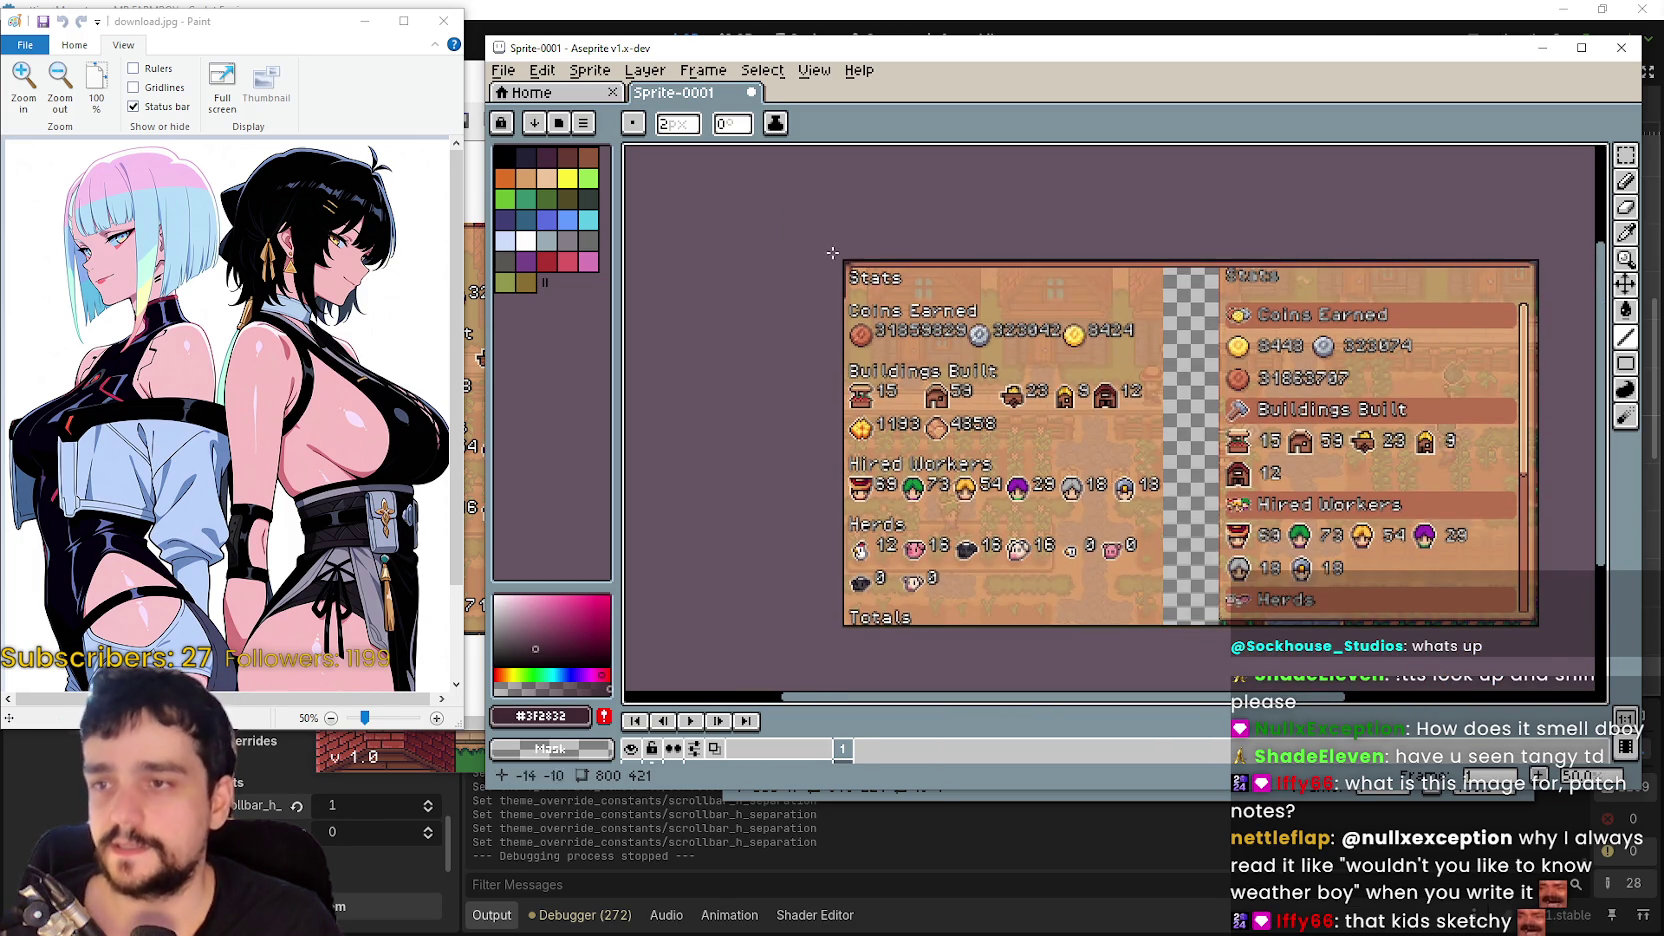
scroll(822, 269, up, 2)
scroll(950, 320, down, 2)
scroll(1078, 367, up, 2)
scroll(1078, 367, down, 1)
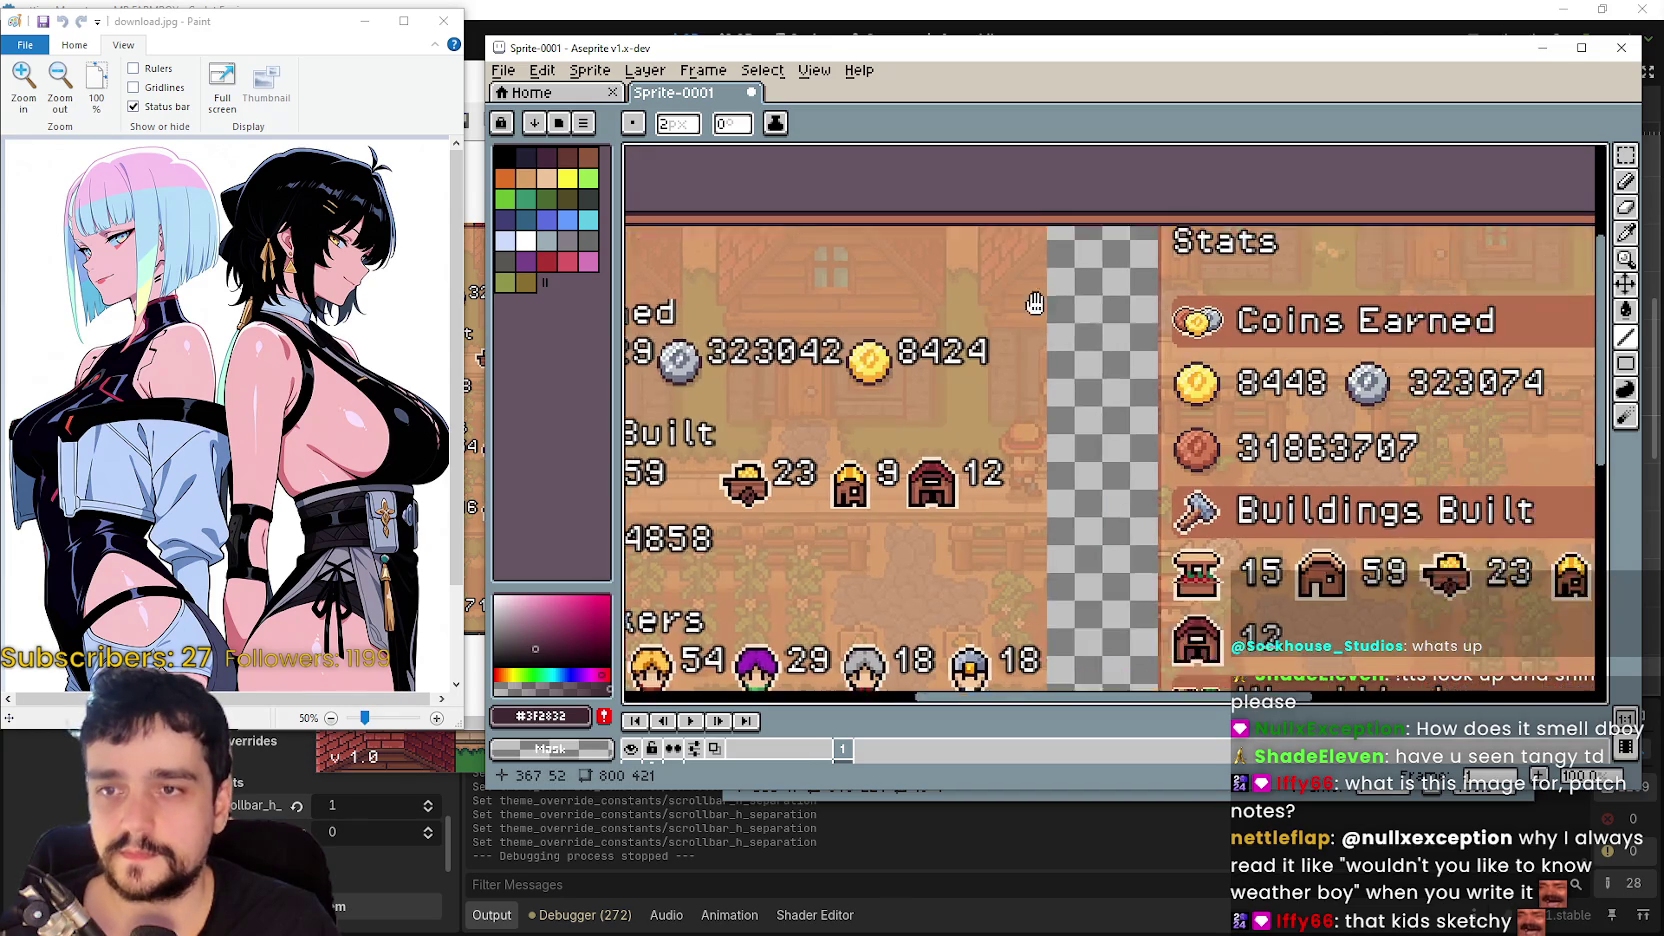
scroll(1115, 222, down, 2)
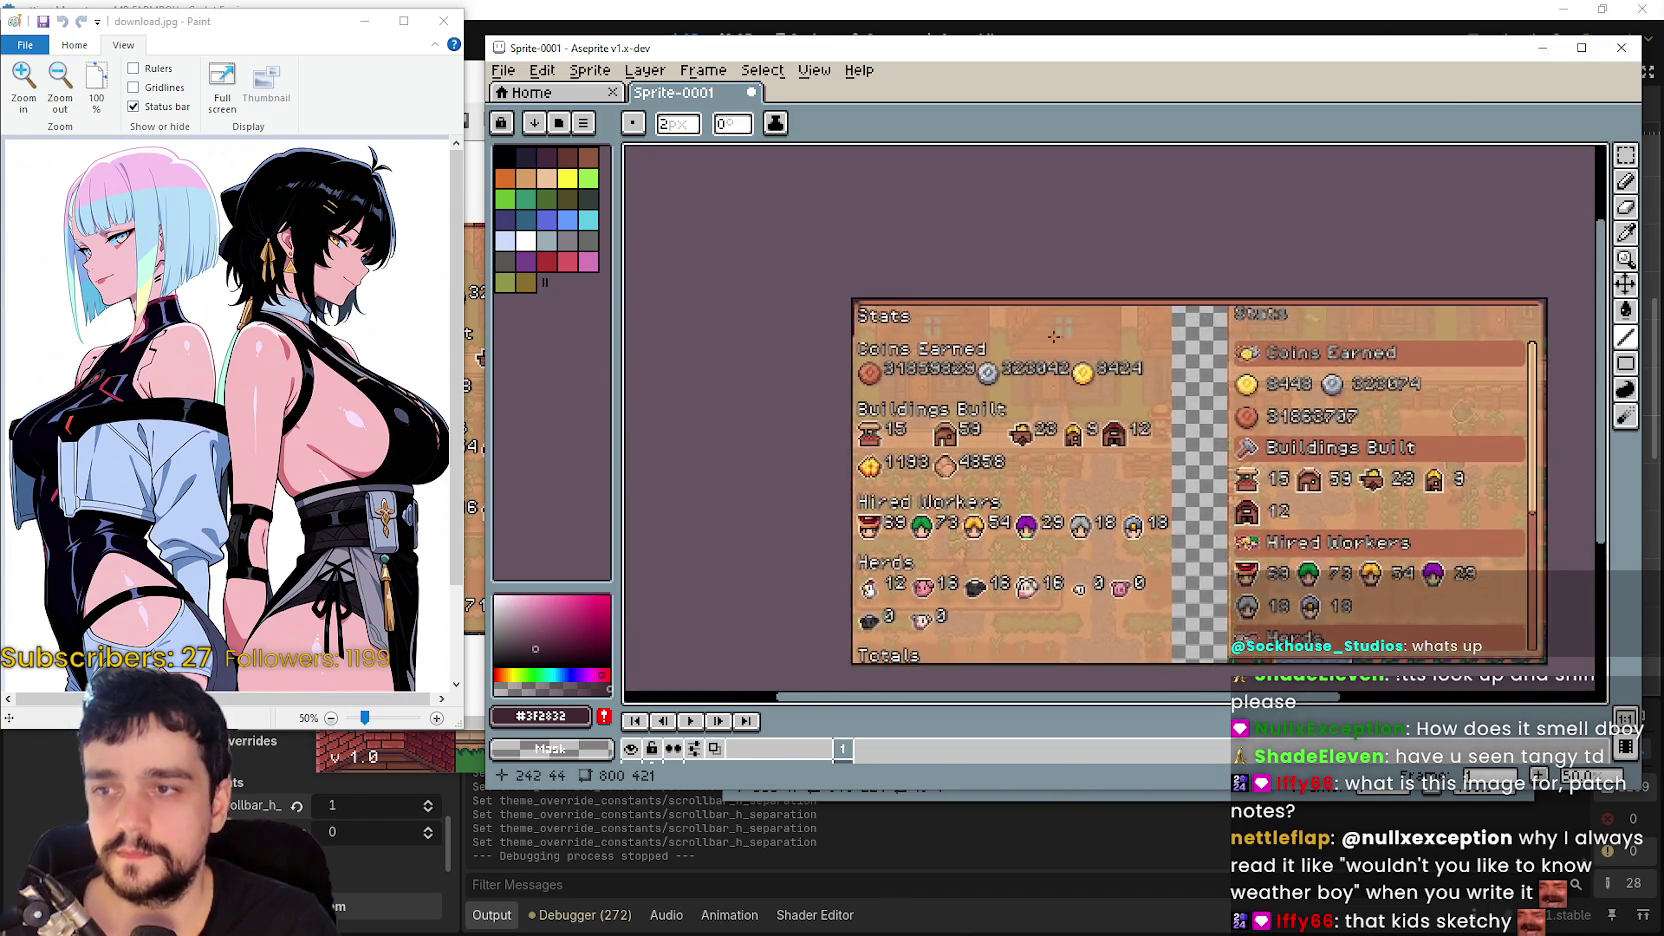
scroll(932, 319, up, 2)
key(v)
drag(836, 292, 1025, 330)
key(ctrl+z)
key(ctrl+z)
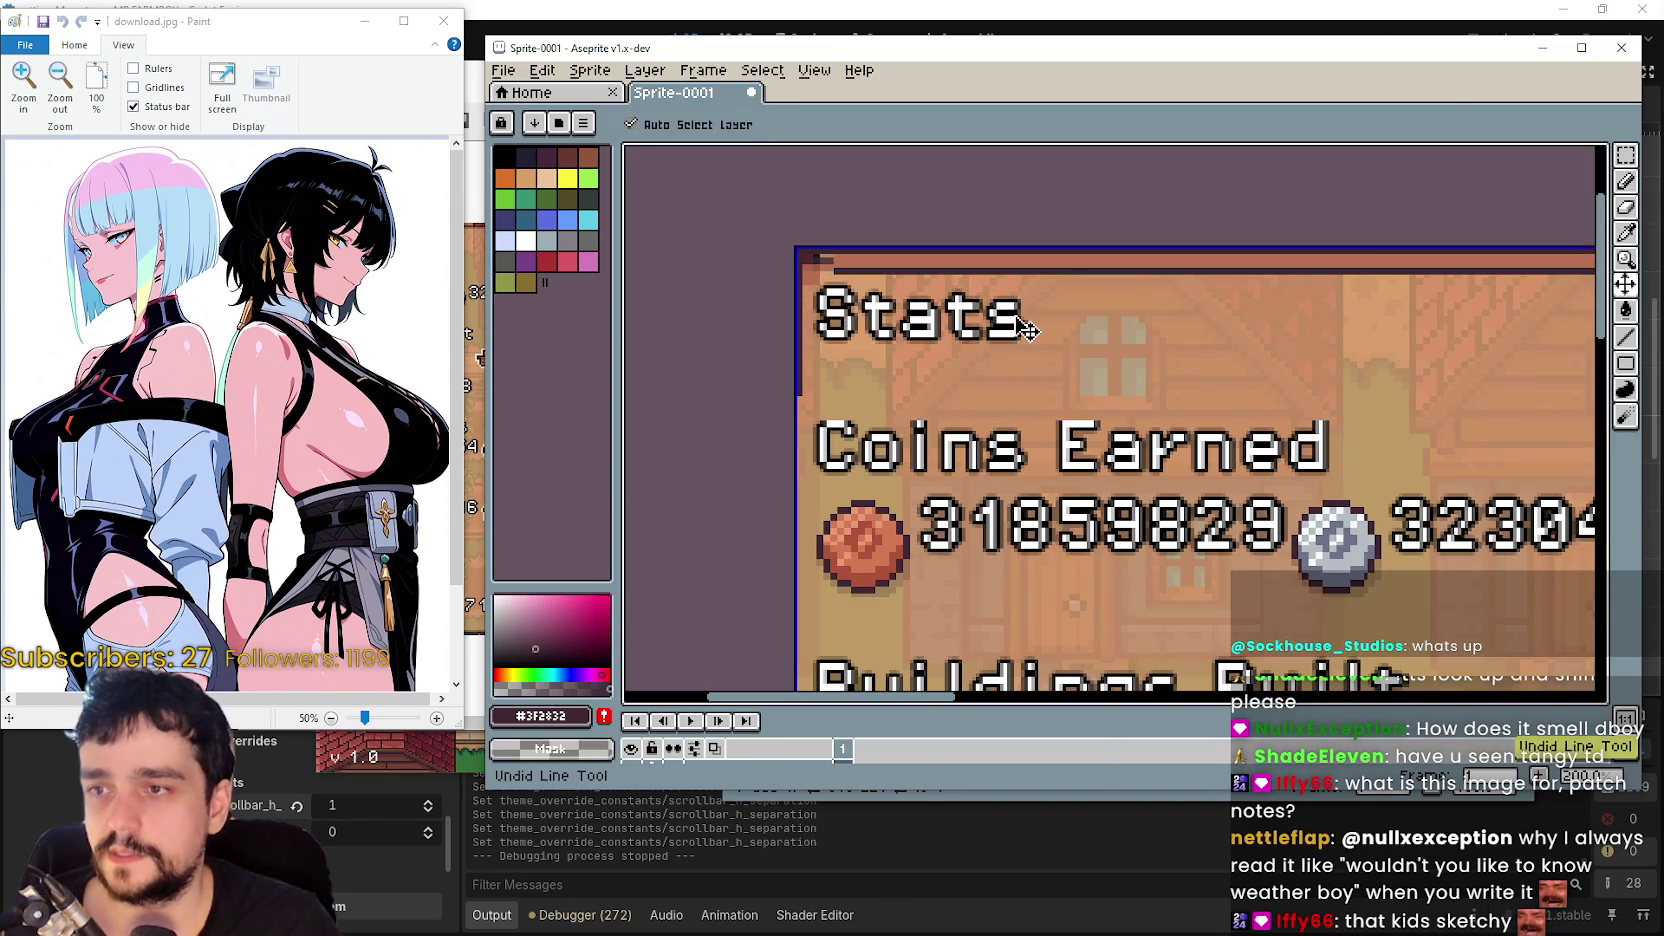
key(ctrl+z)
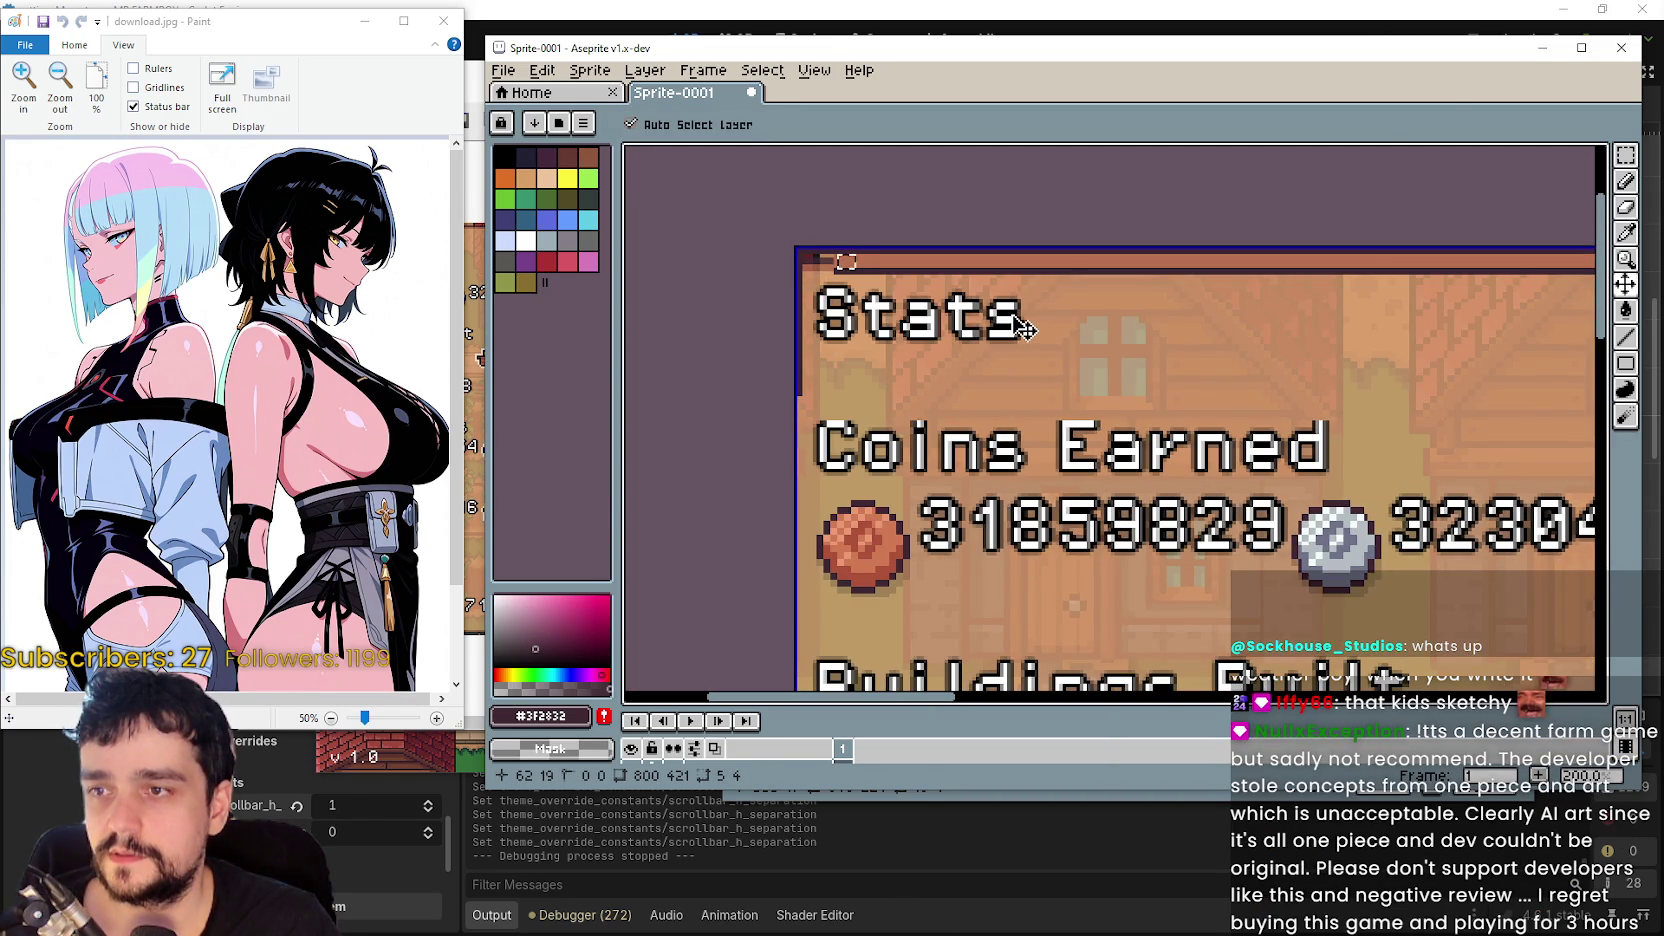
key(m)
- Zoom out to the whole sprite and pick the Rectangular Marquee tool
scroll(857, 267, up, 3)
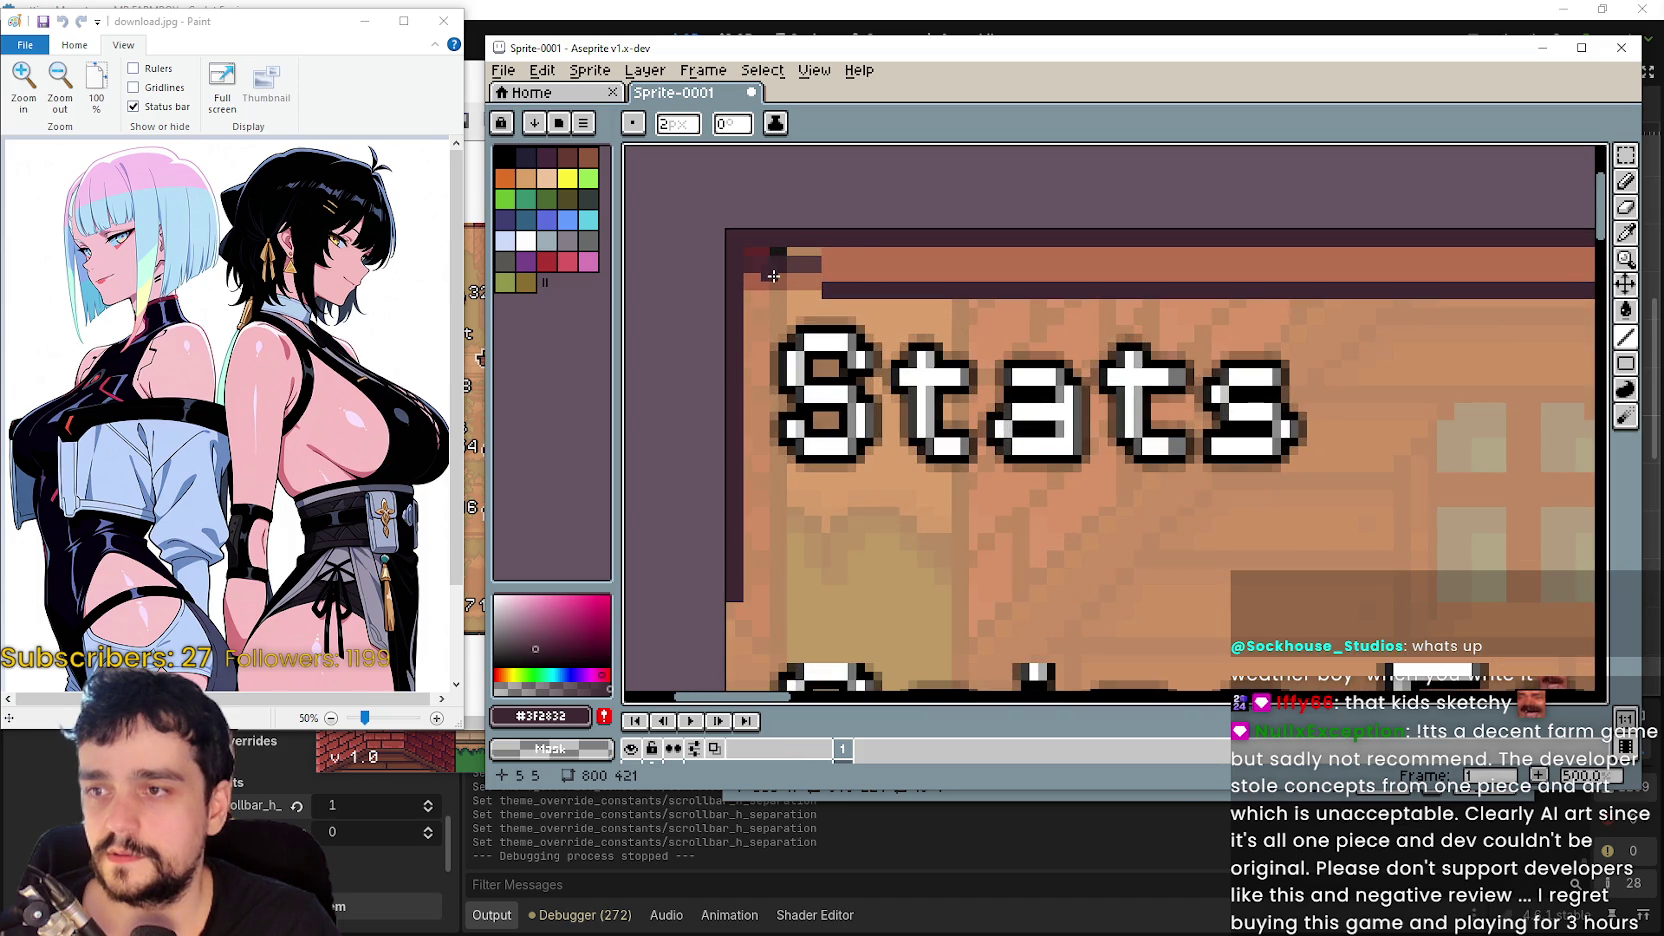
scroll(780, 280, down, 4)
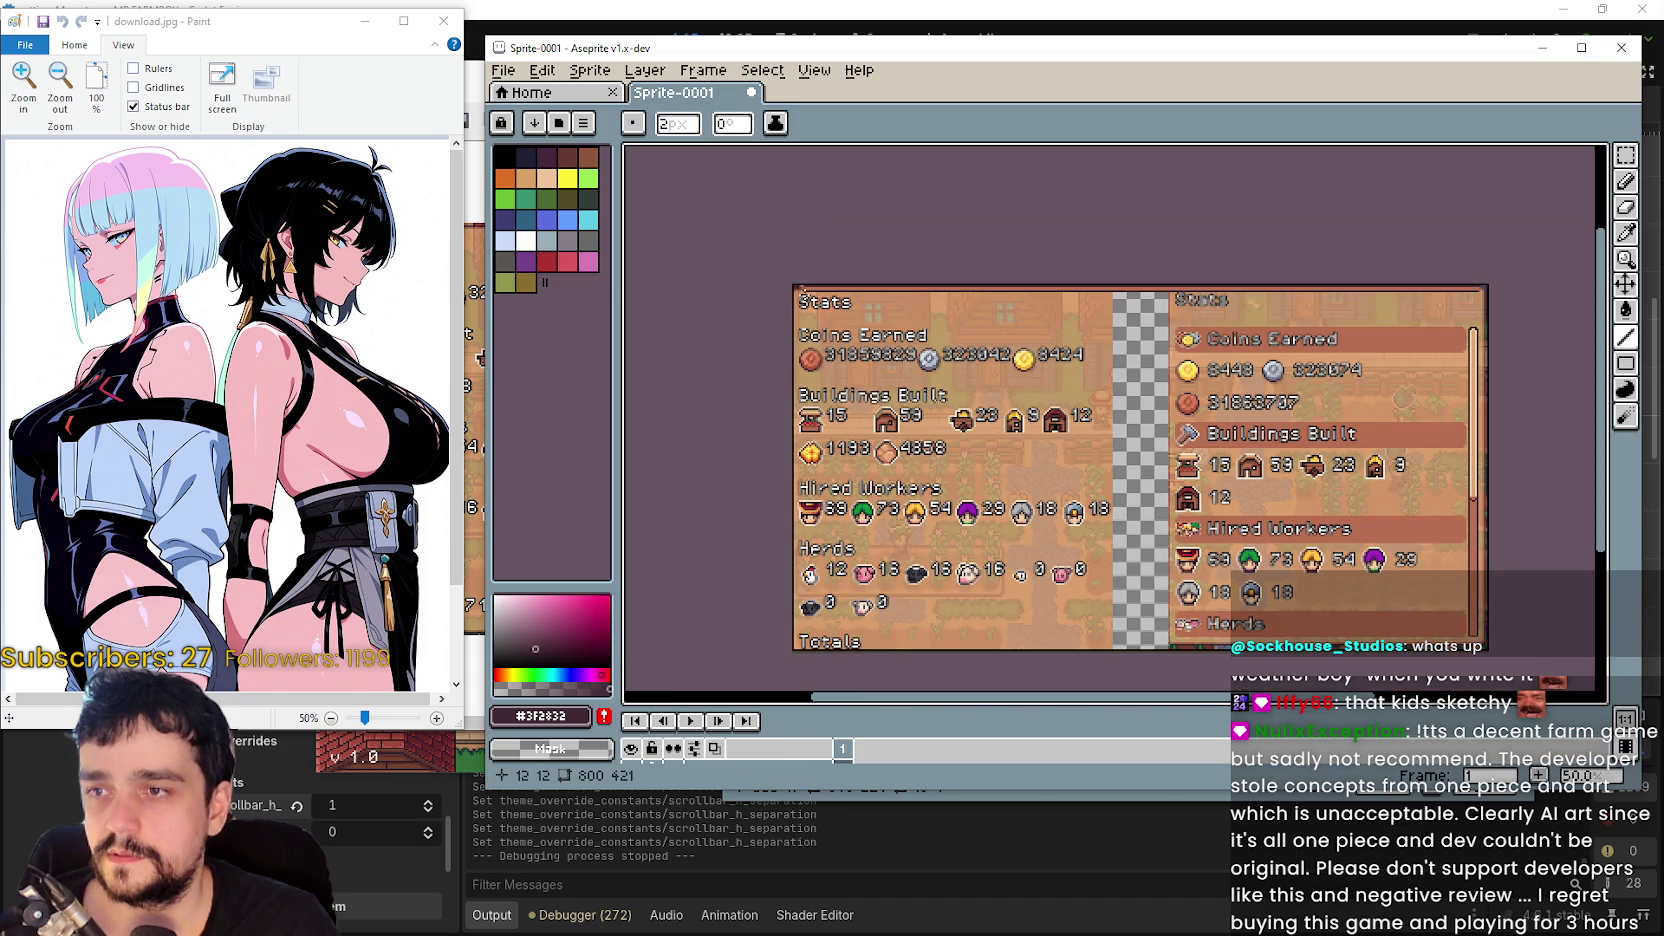
scroll(1075, 581, down, 1)
click(1625, 155)
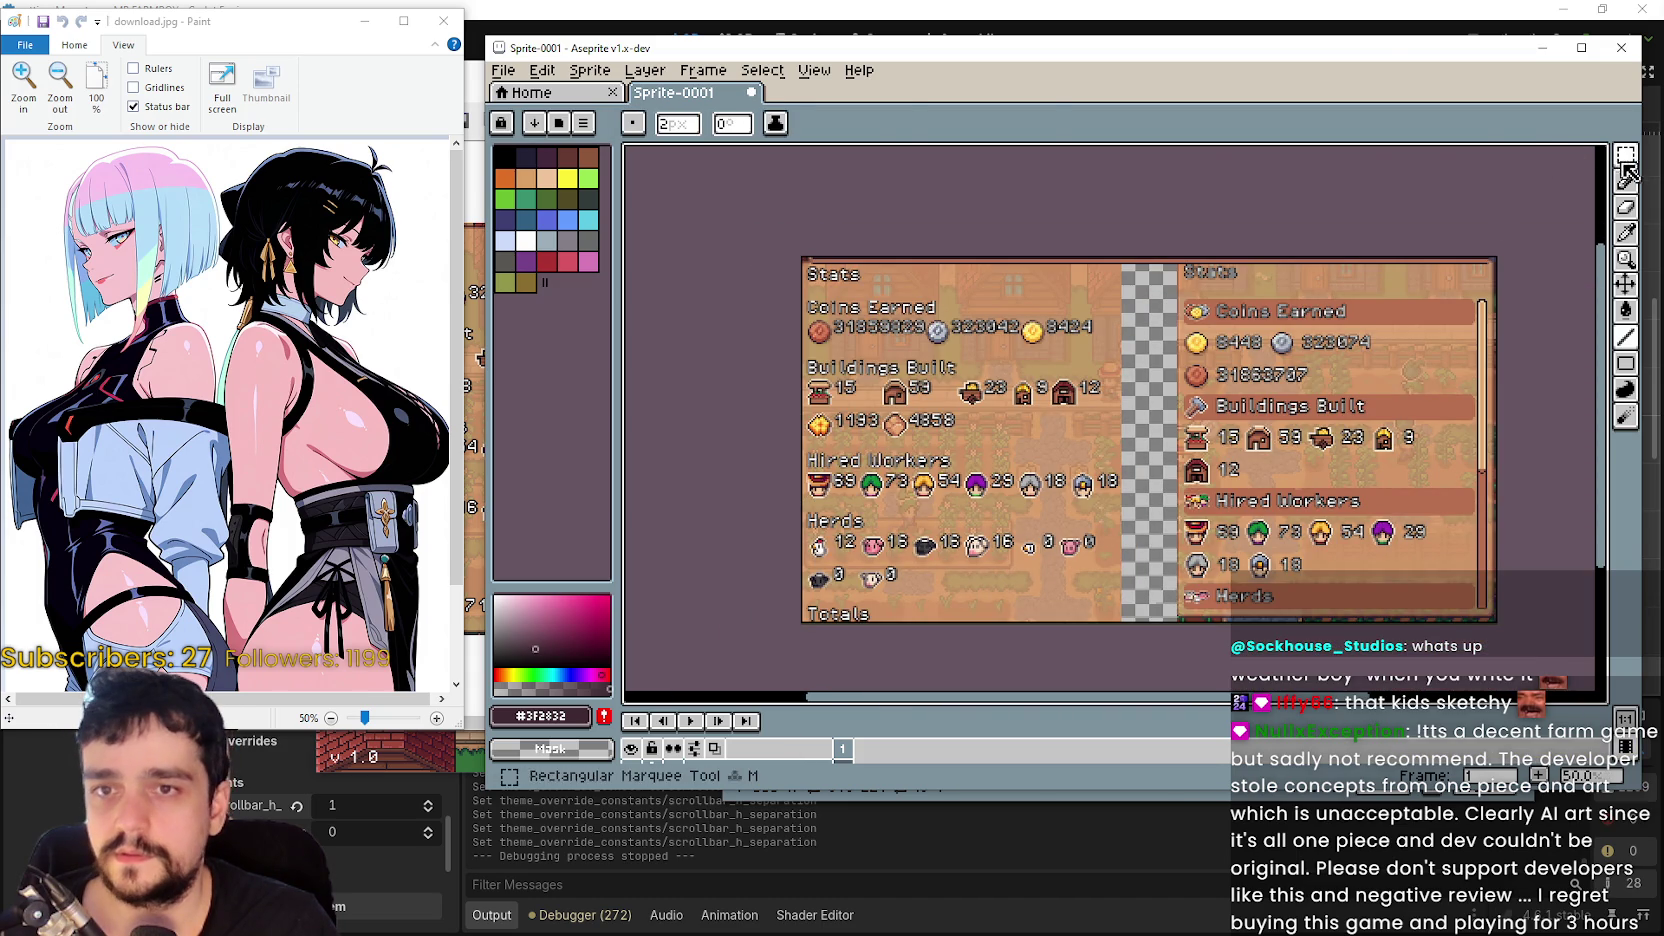
scroll(1208, 518, up, 4)
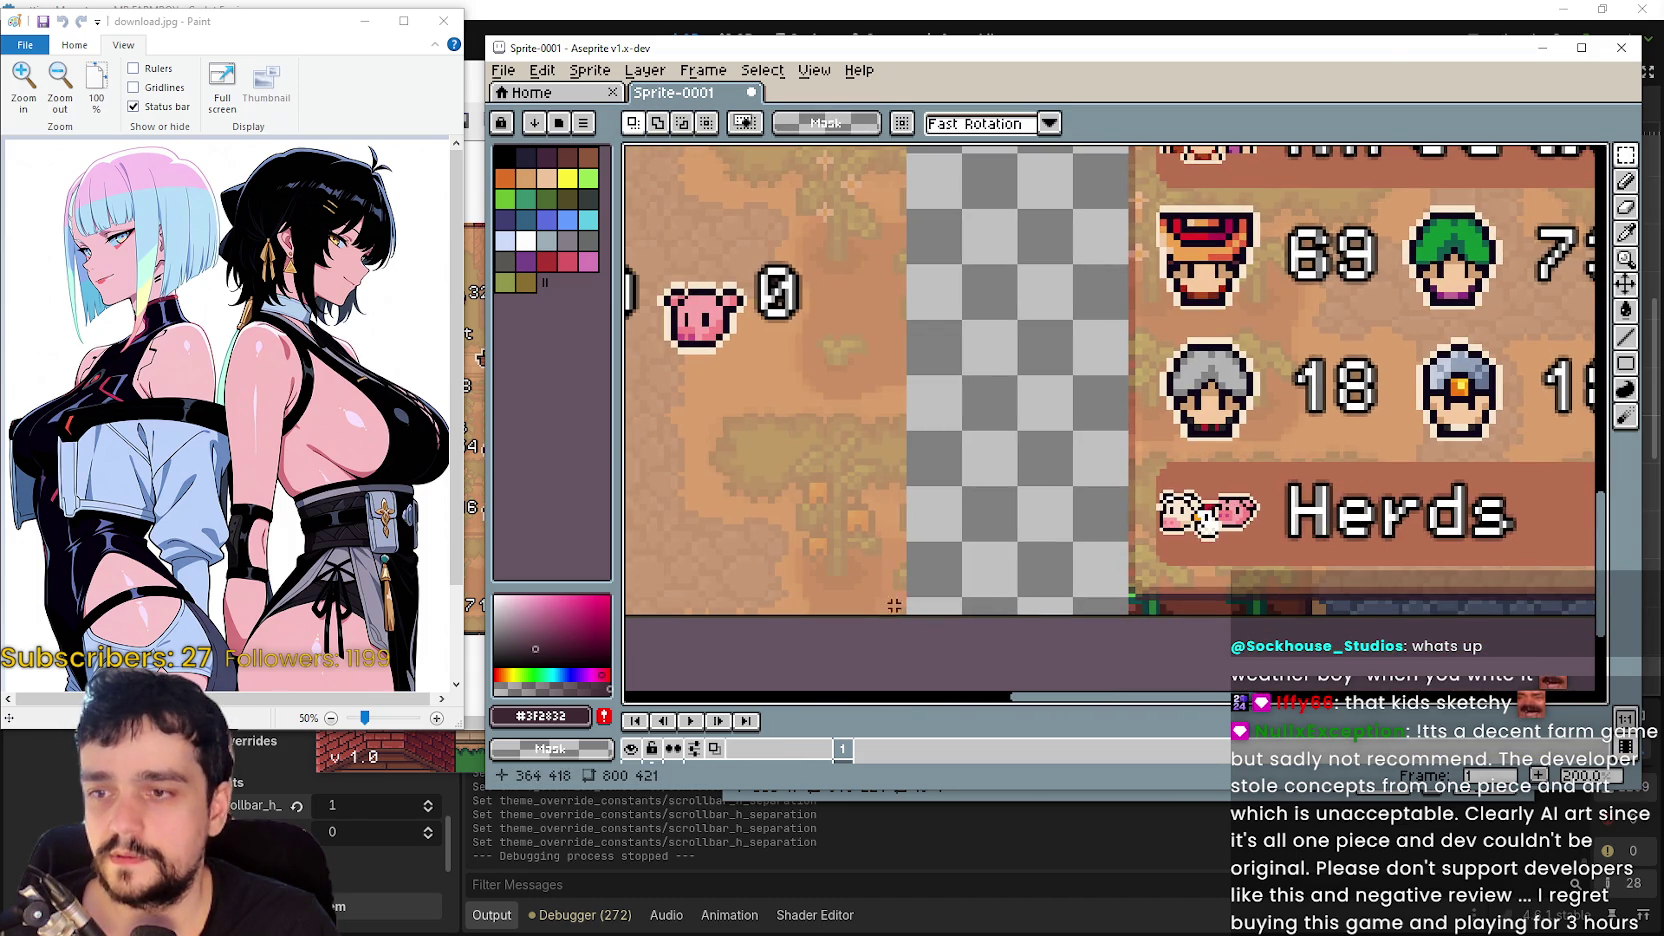
- Move the selected 368×421 panel block 5 pixels right and commit it with Enter
mouse_move(894, 605)
mouse_down()
mouse_move(855, 600)
mouse_move(629, 150)
mouse_move(960, 493)
mouse_up()
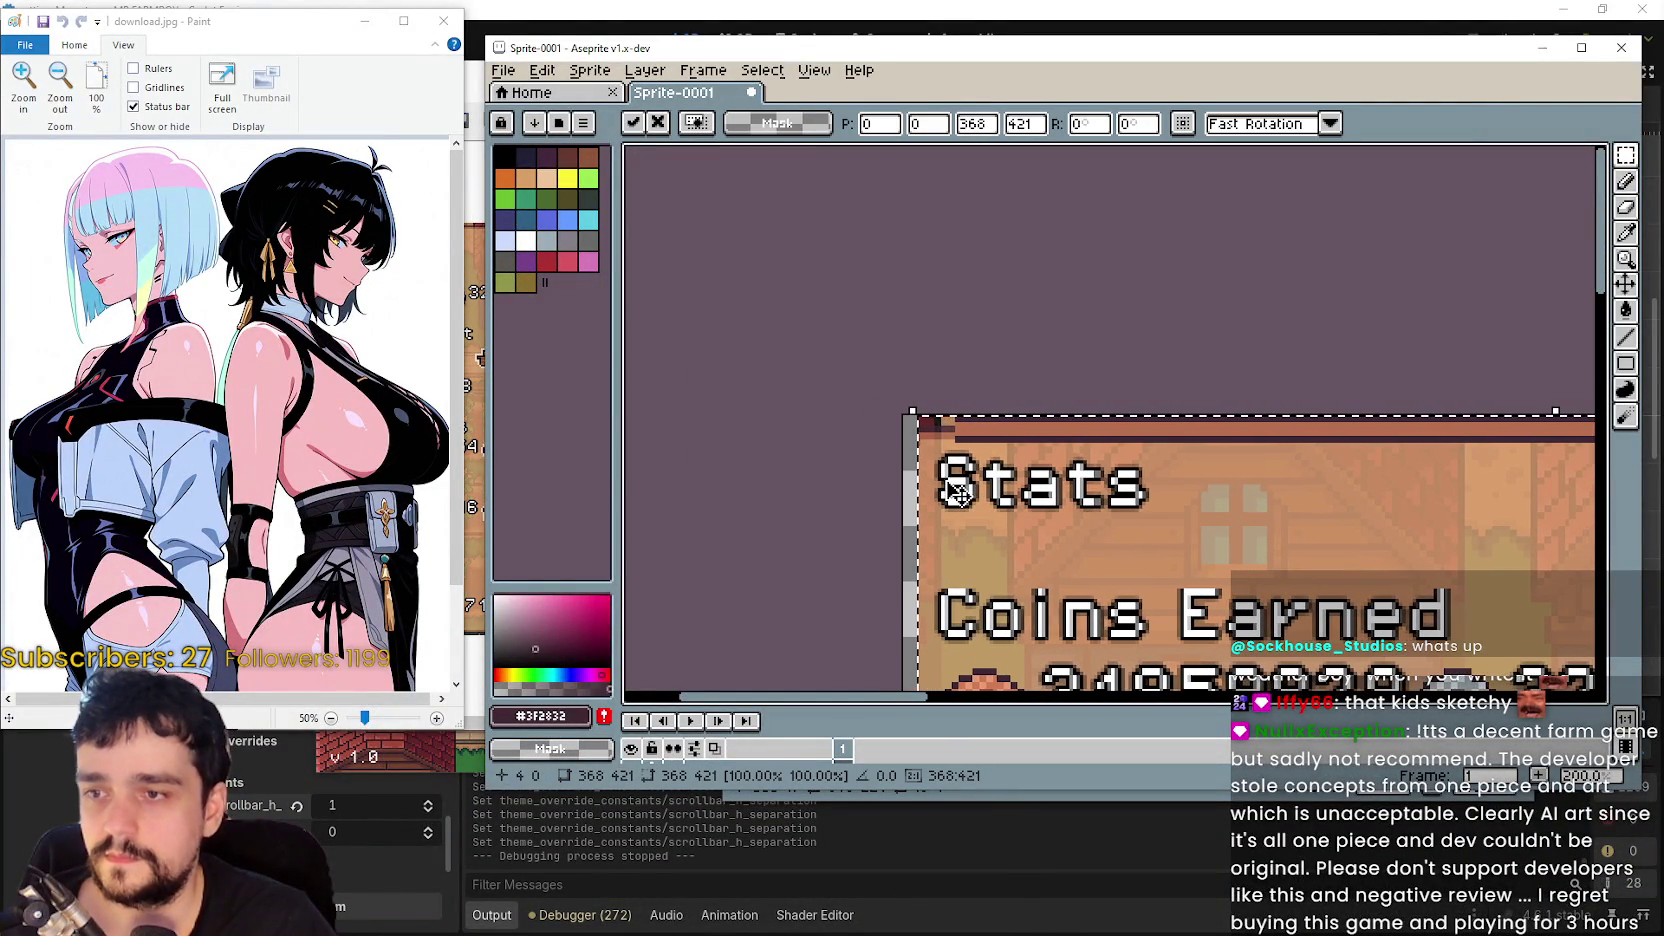
scroll(960, 493, down, 3)
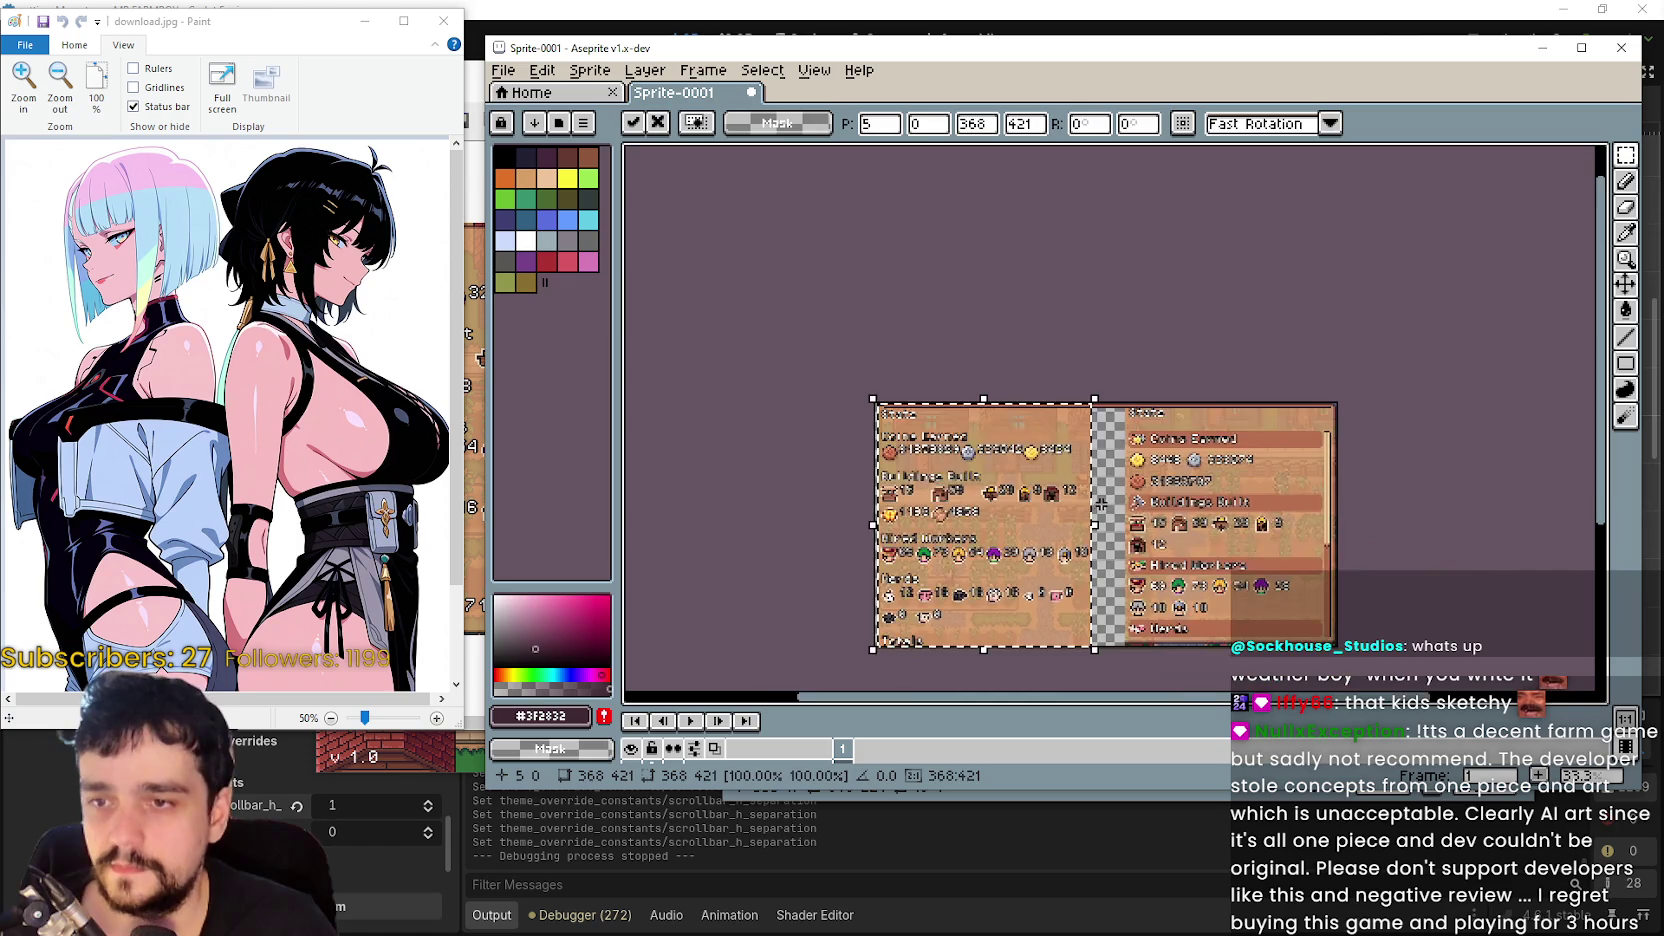
key(Return)
scroll(1015, 399, up, 3)
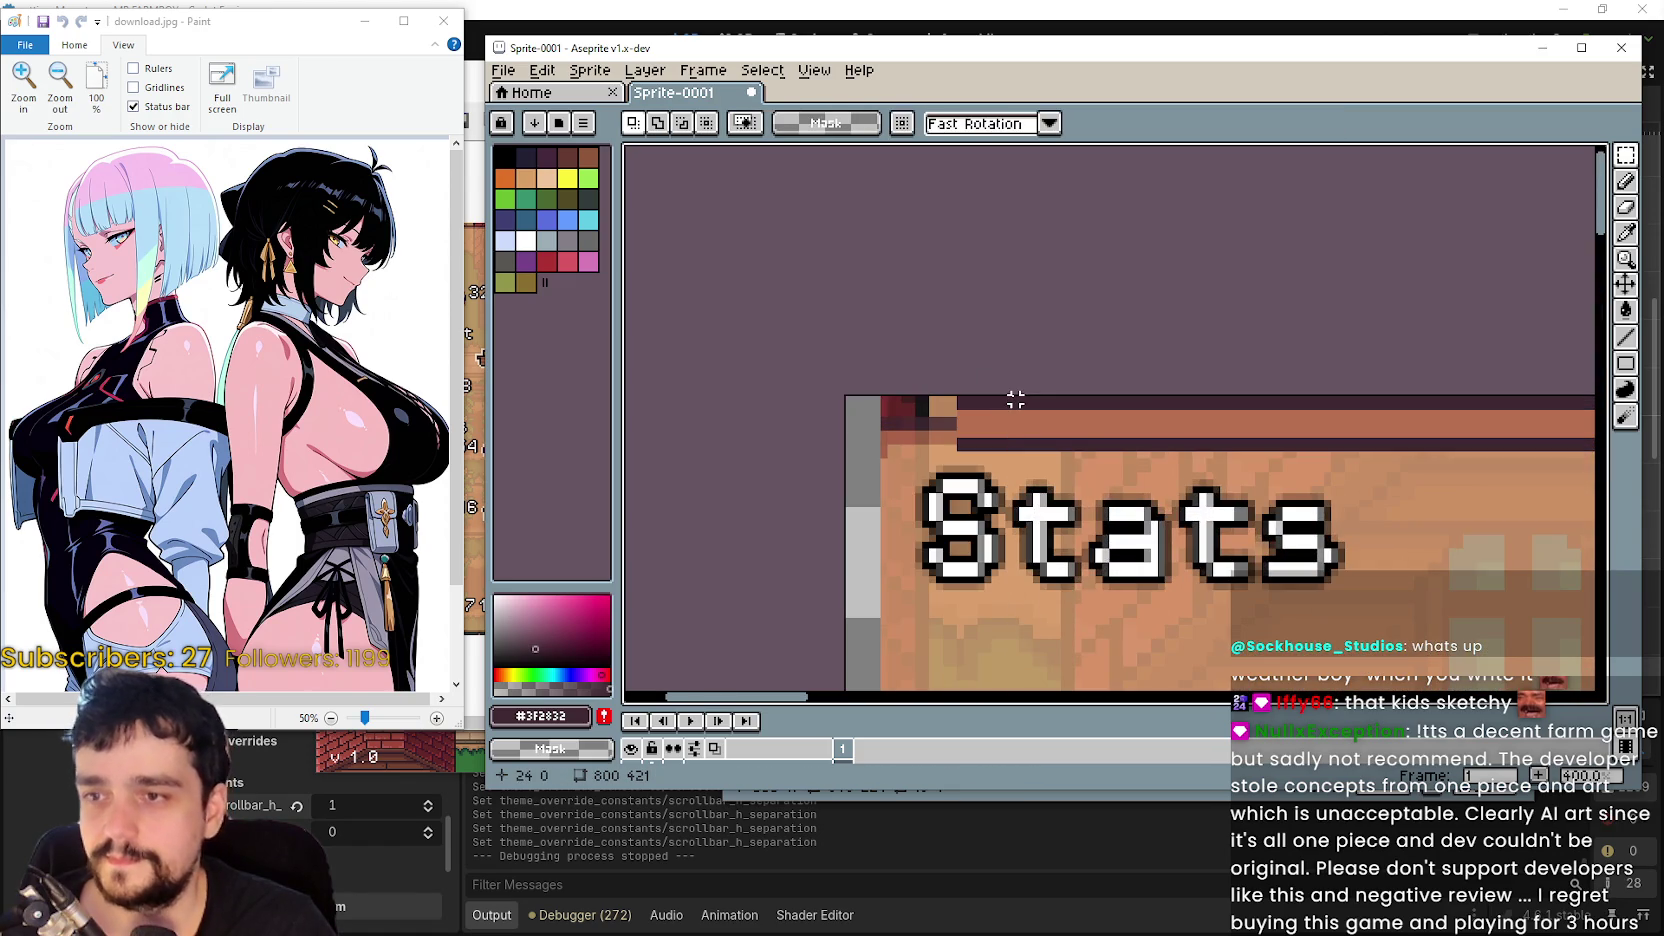
- Select a short piece of the top border, stretch it over the gap, and commit it
drag(1015, 399, 1155, 432)
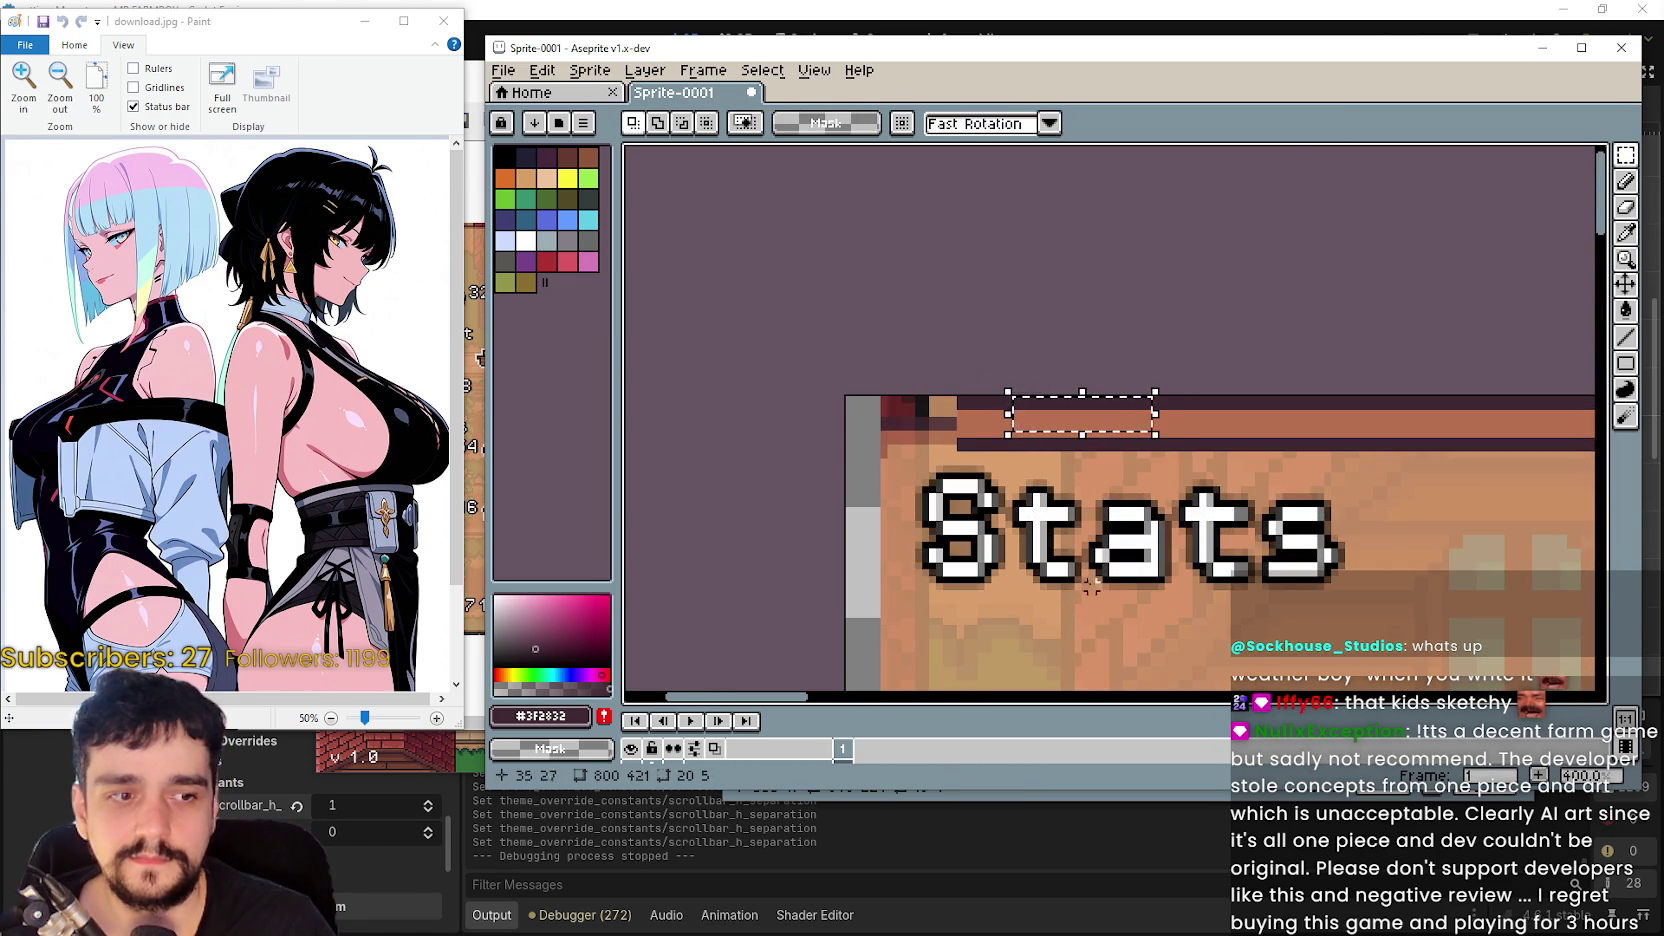
click(947, 474)
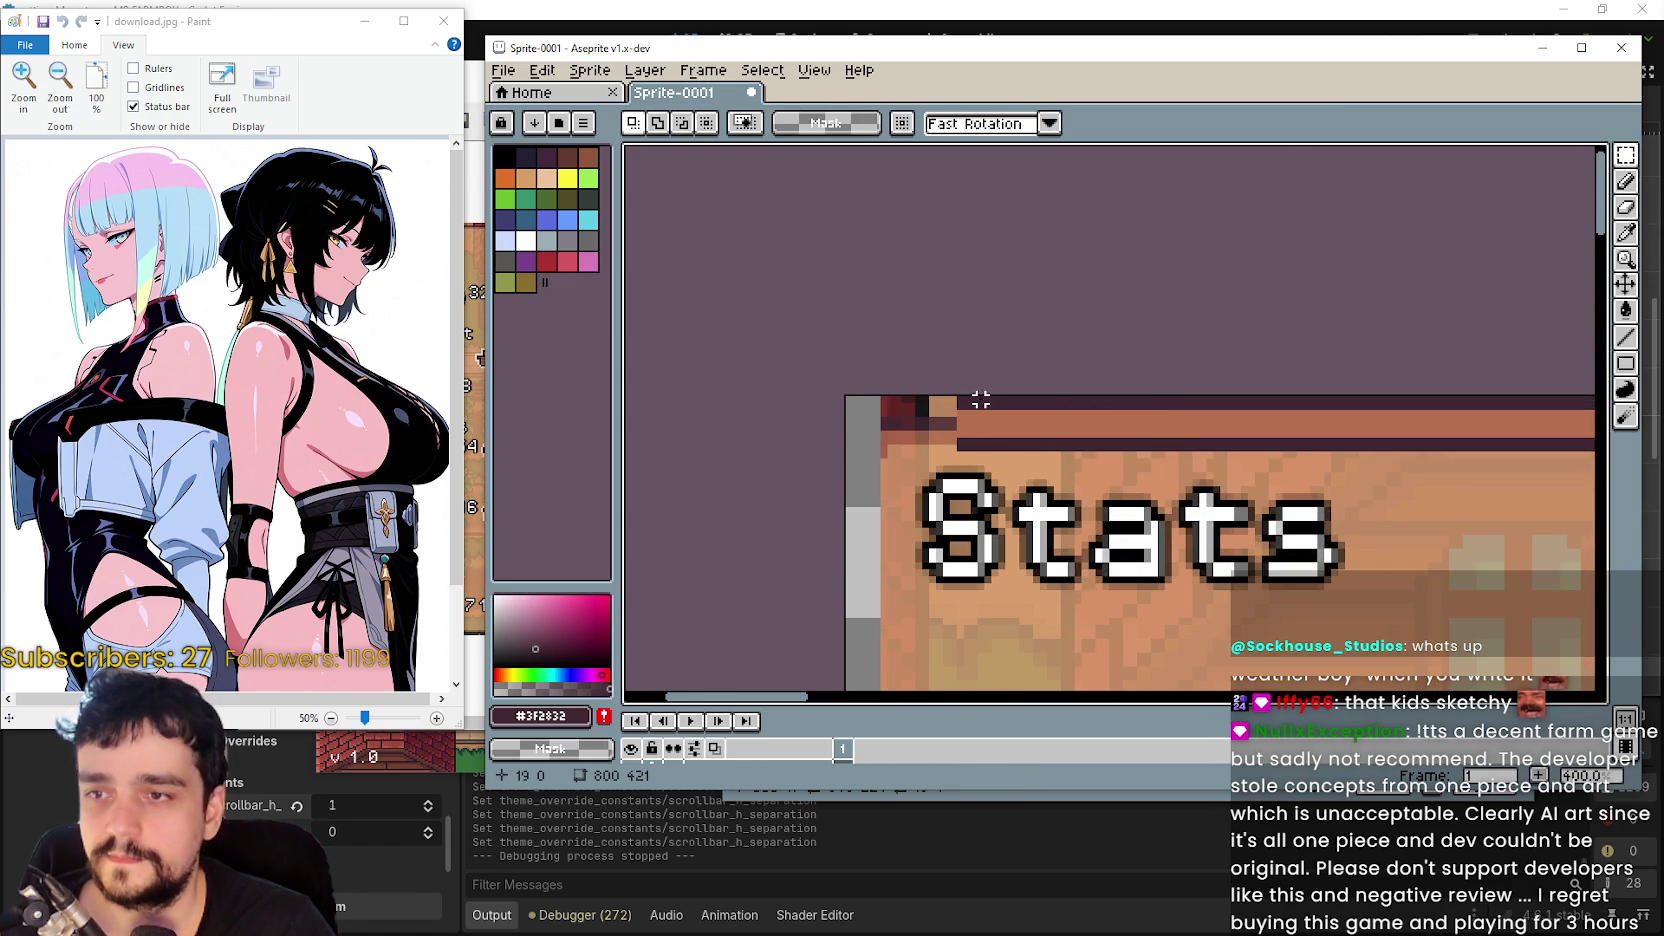
mouse_move(980, 399)
mouse_down()
mouse_move(1048, 444)
mouse_move(921, 428)
mouse_move(985, 445)
mouse_up()
click(897, 503)
scroll(1000, 427, up, 3)
scroll(1116, 466, down, 1)
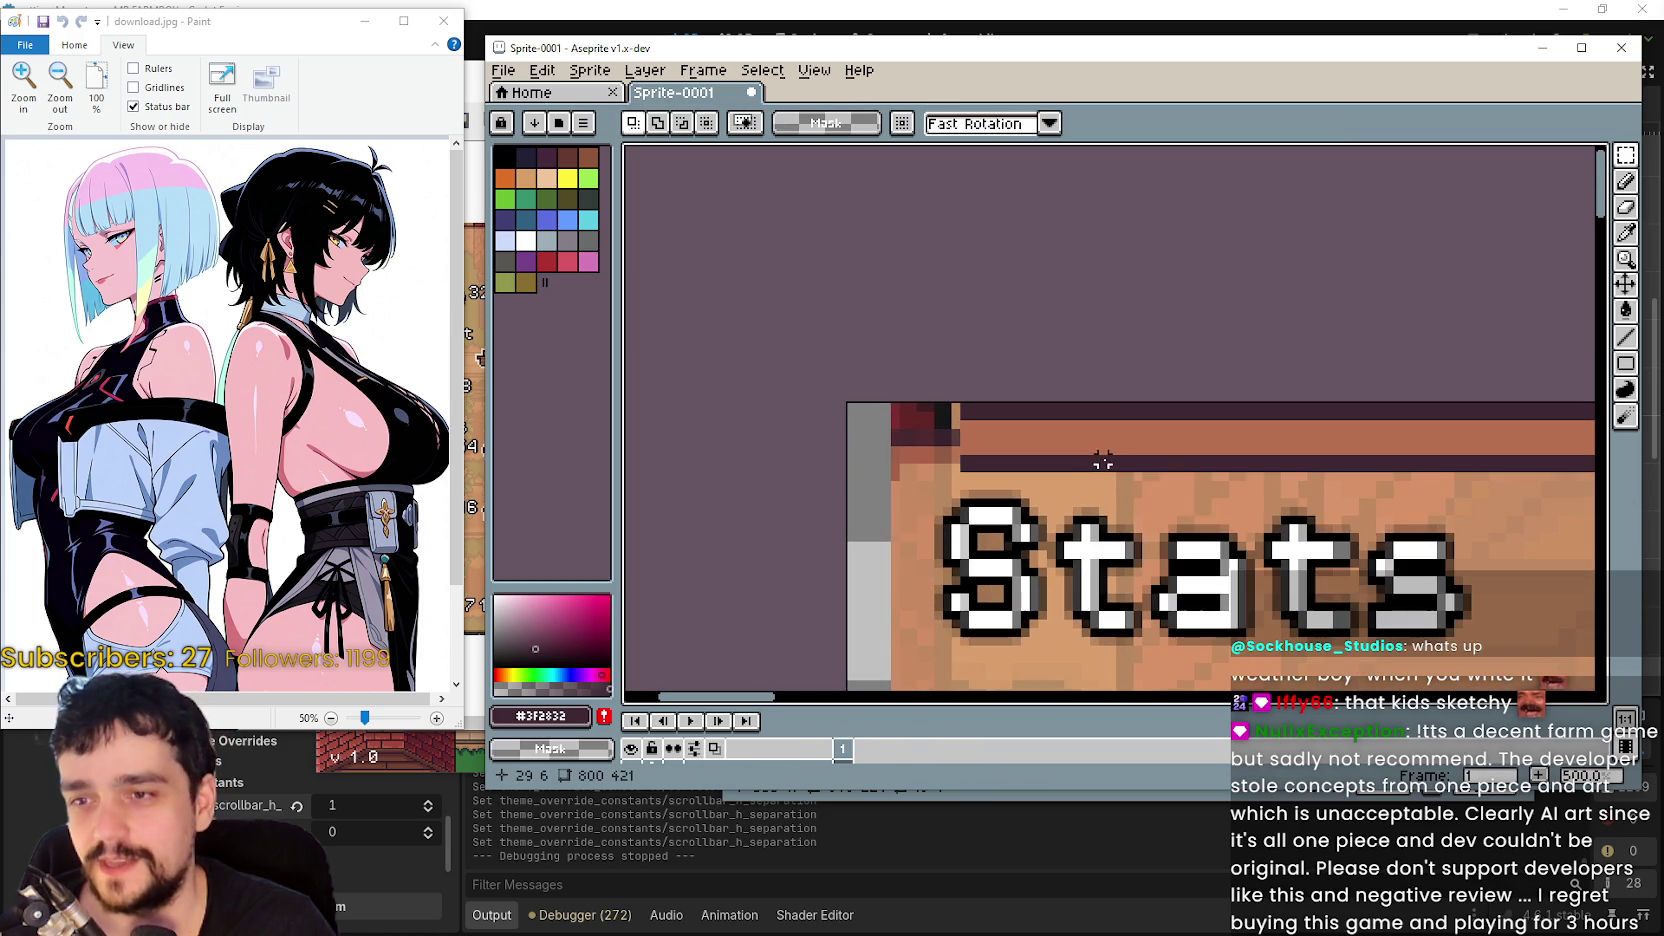
- Paste a chunk of the dark band over the band gap and drop it in place
click(1075, 463)
scroll(1075, 463, up, 3)
key(ctrl+z)
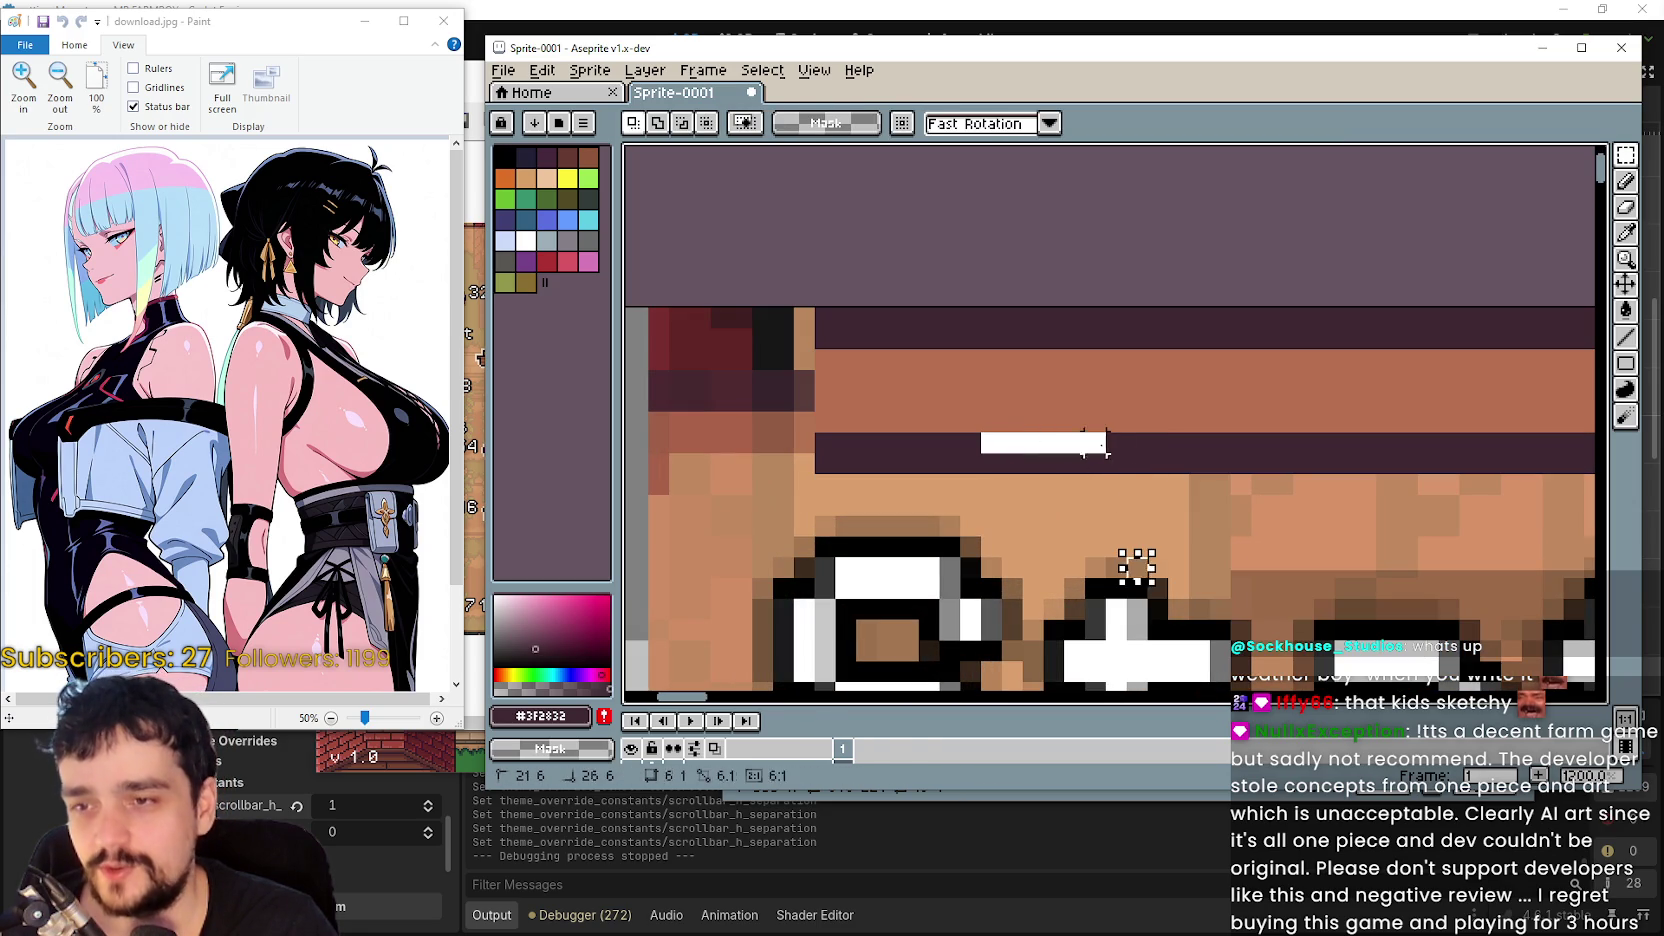
click(1060, 490)
key(Return)
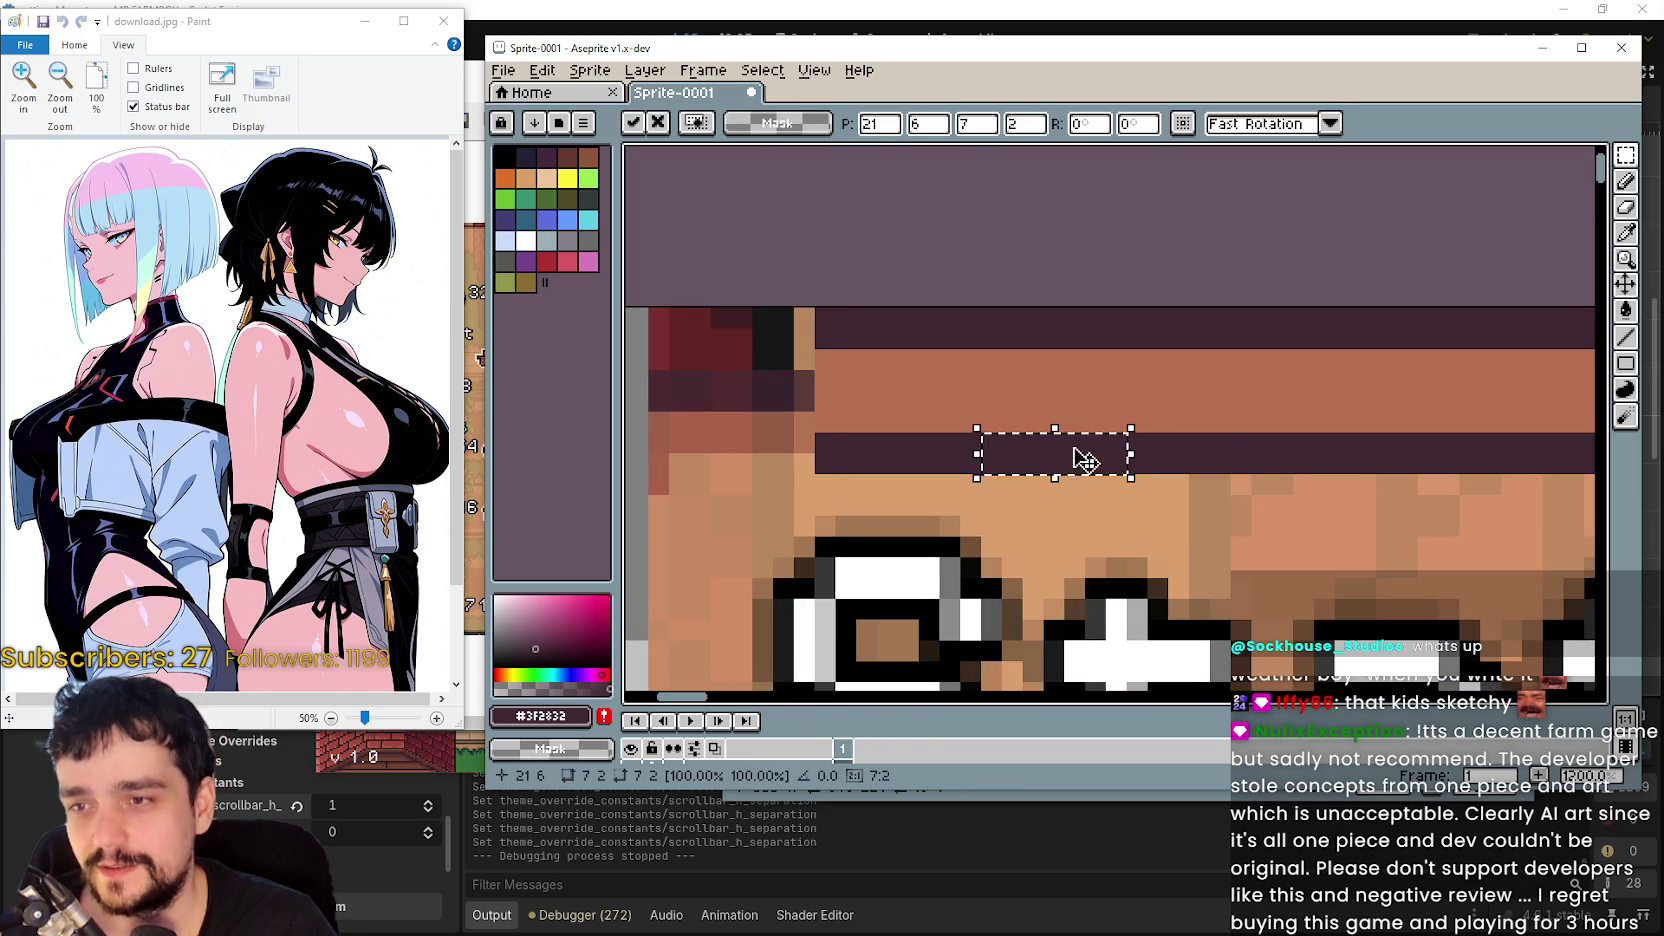
click(1196, 446)
- Select a 4x4 block of panel pixels near the top border to reuse
drag(1140, 435, 1211, 464)
click(845, 443)
drag(886, 328, 1023, 340)
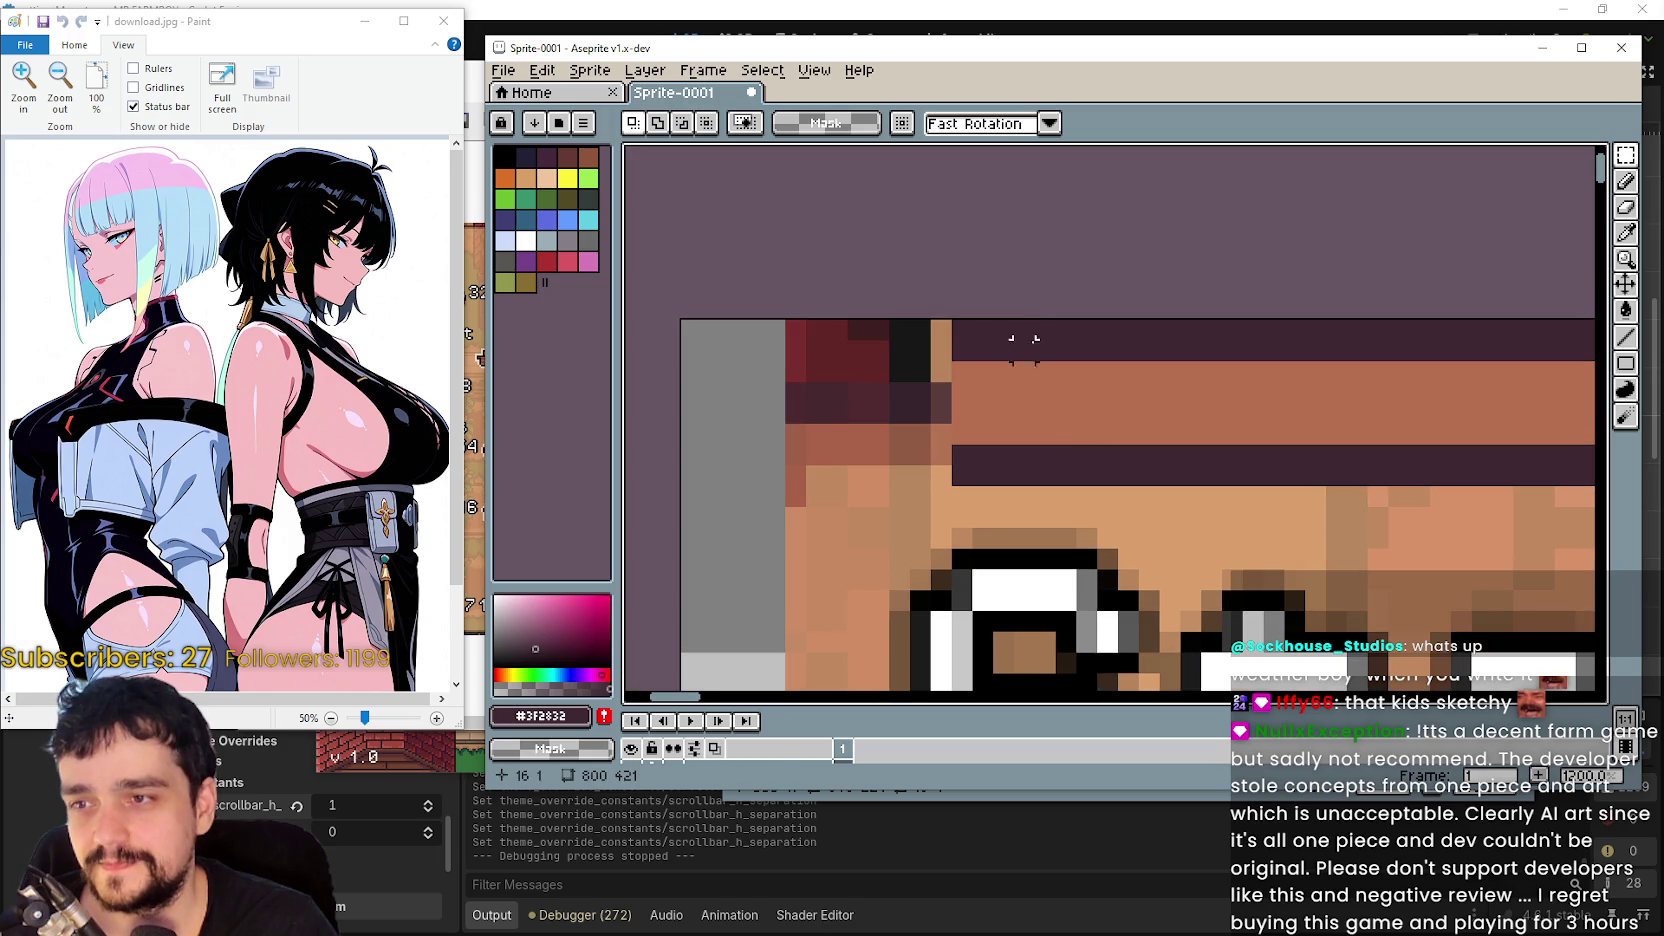
mouse_move(982, 433)
mouse_down()
mouse_move(1012, 368)
mouse_move(1050, 365)
mouse_up()
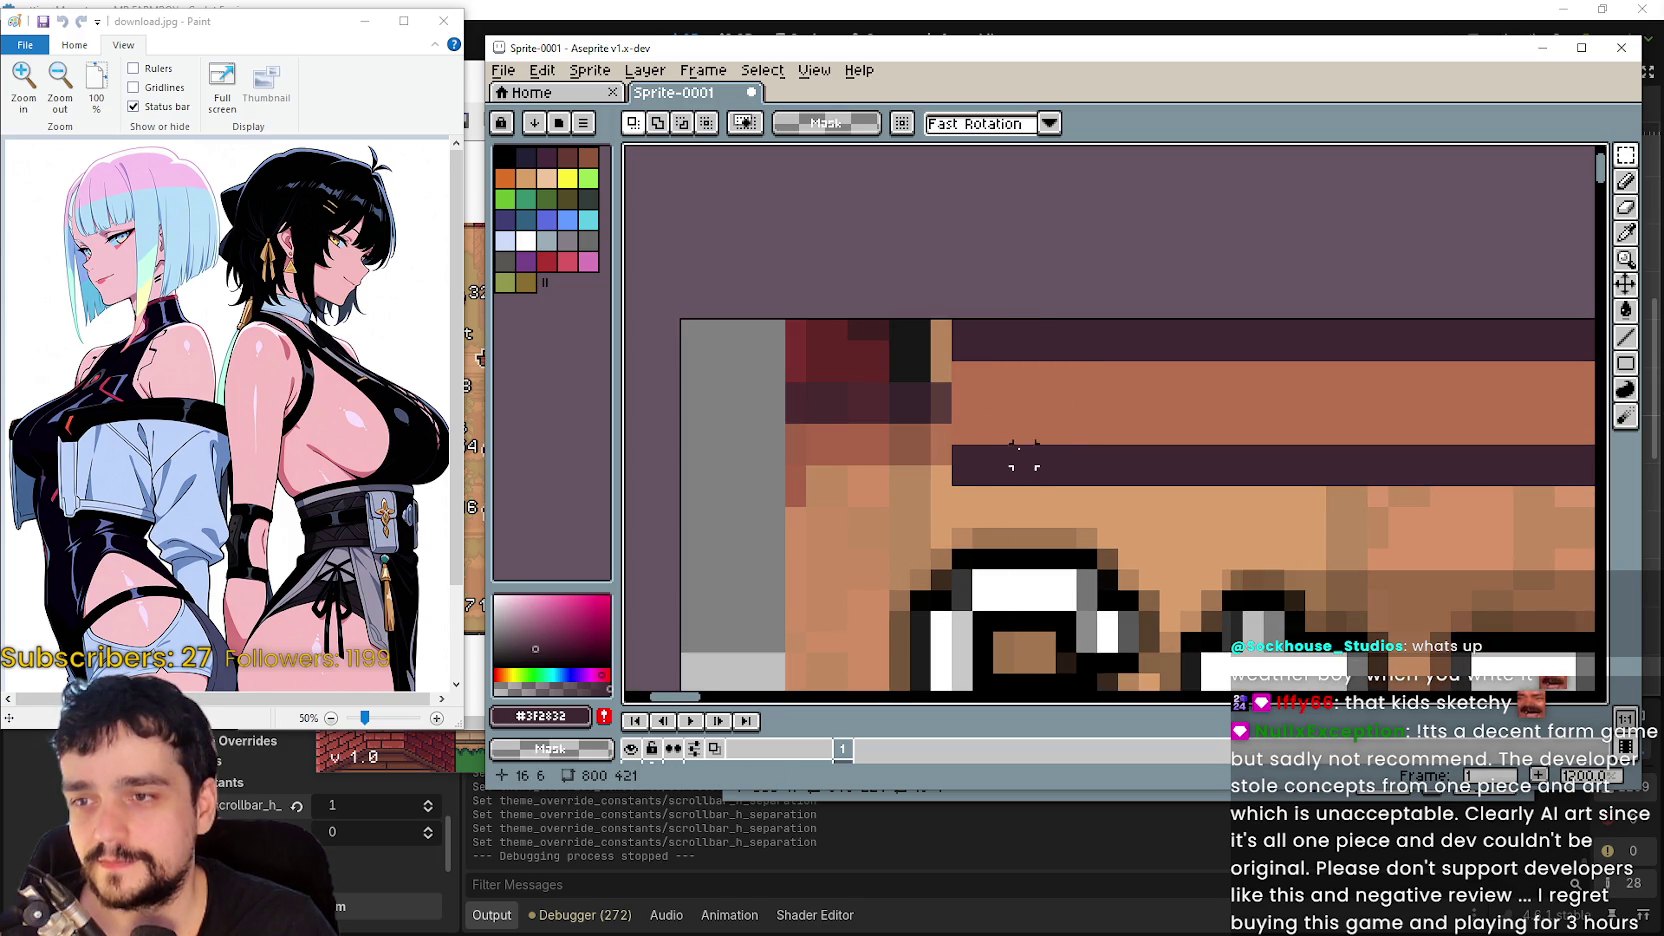
drag(796, 517, 884, 464)
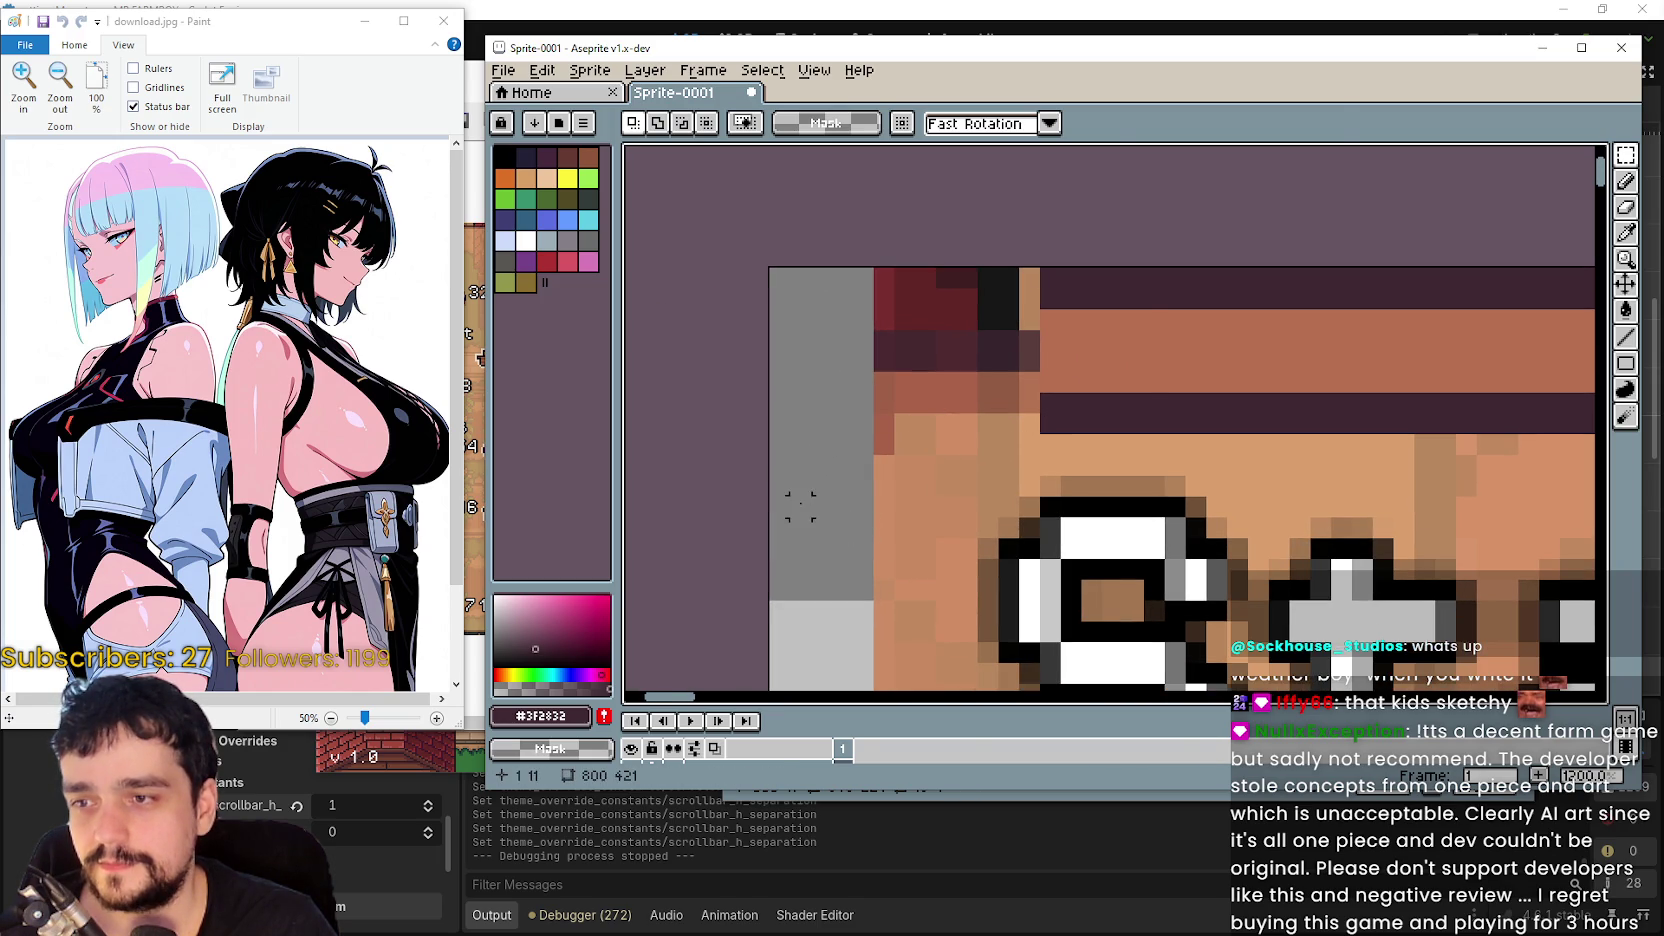
- Paste the 4x4 block at the Stats panel's left edge
key(ctrl+v)
mouse_move(1101, 346)
mouse_down()
mouse_move(818, 500)
mouse_move(836, 494)
mouse_up()
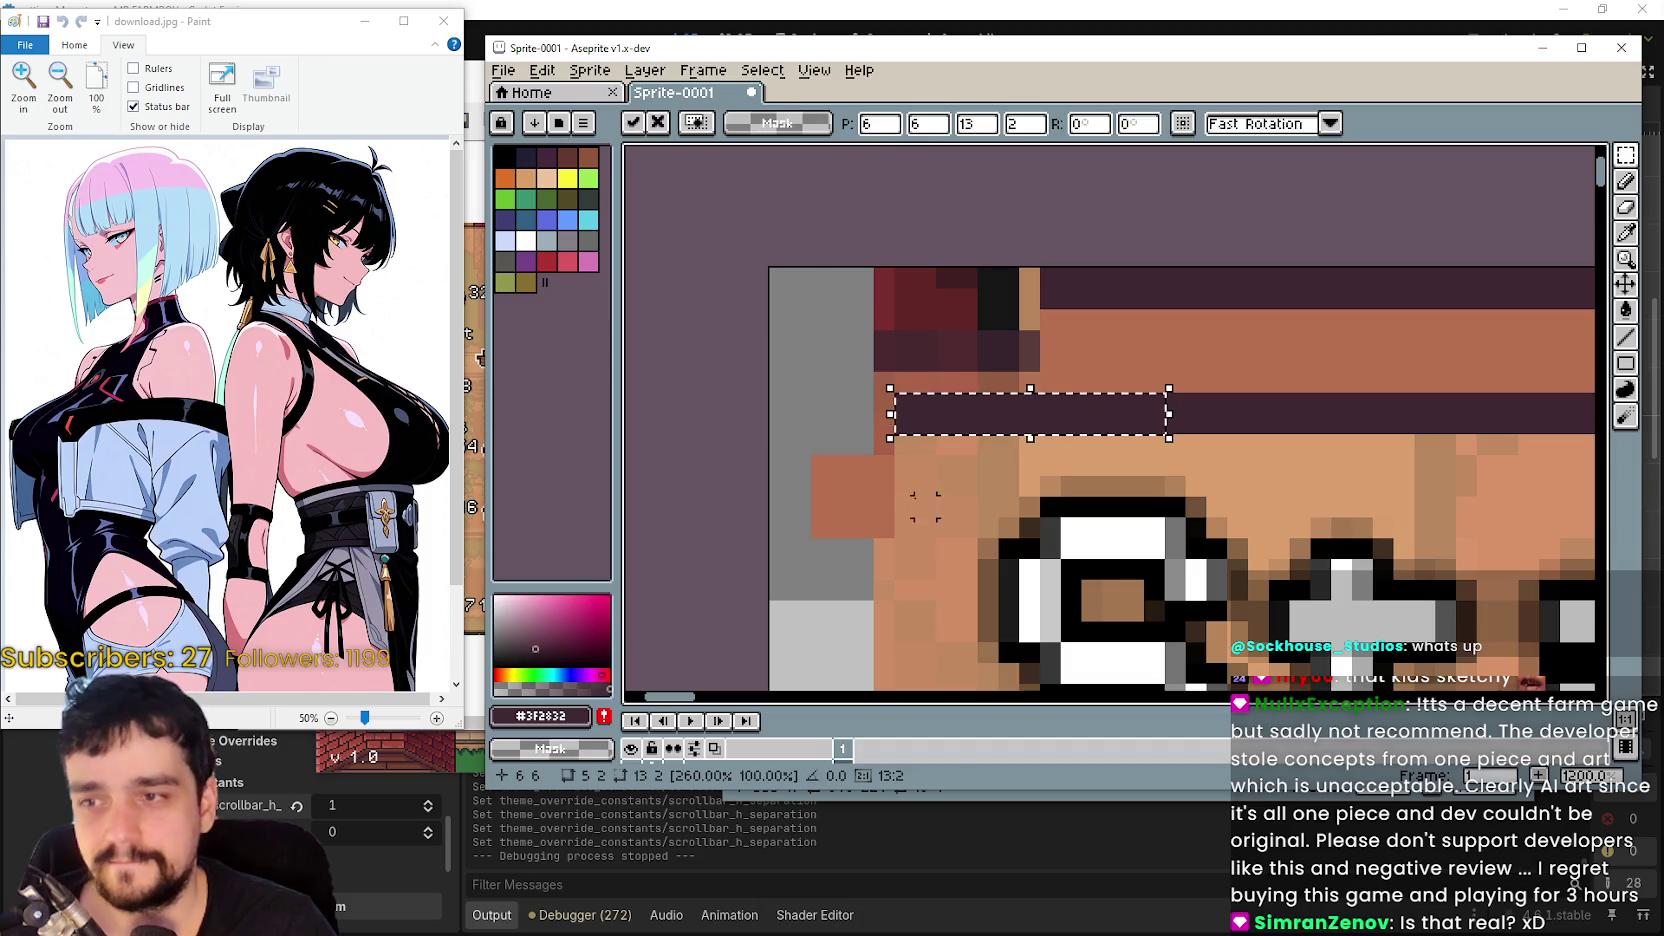
key(Return)
- Stretch a dark band piece into the vertical left border and extend the top strip
mouse_move(894, 392)
mouse_down()
mouse_move(950, 425)
mouse_move(930, 430)
mouse_move(903, 660)
mouse_up()
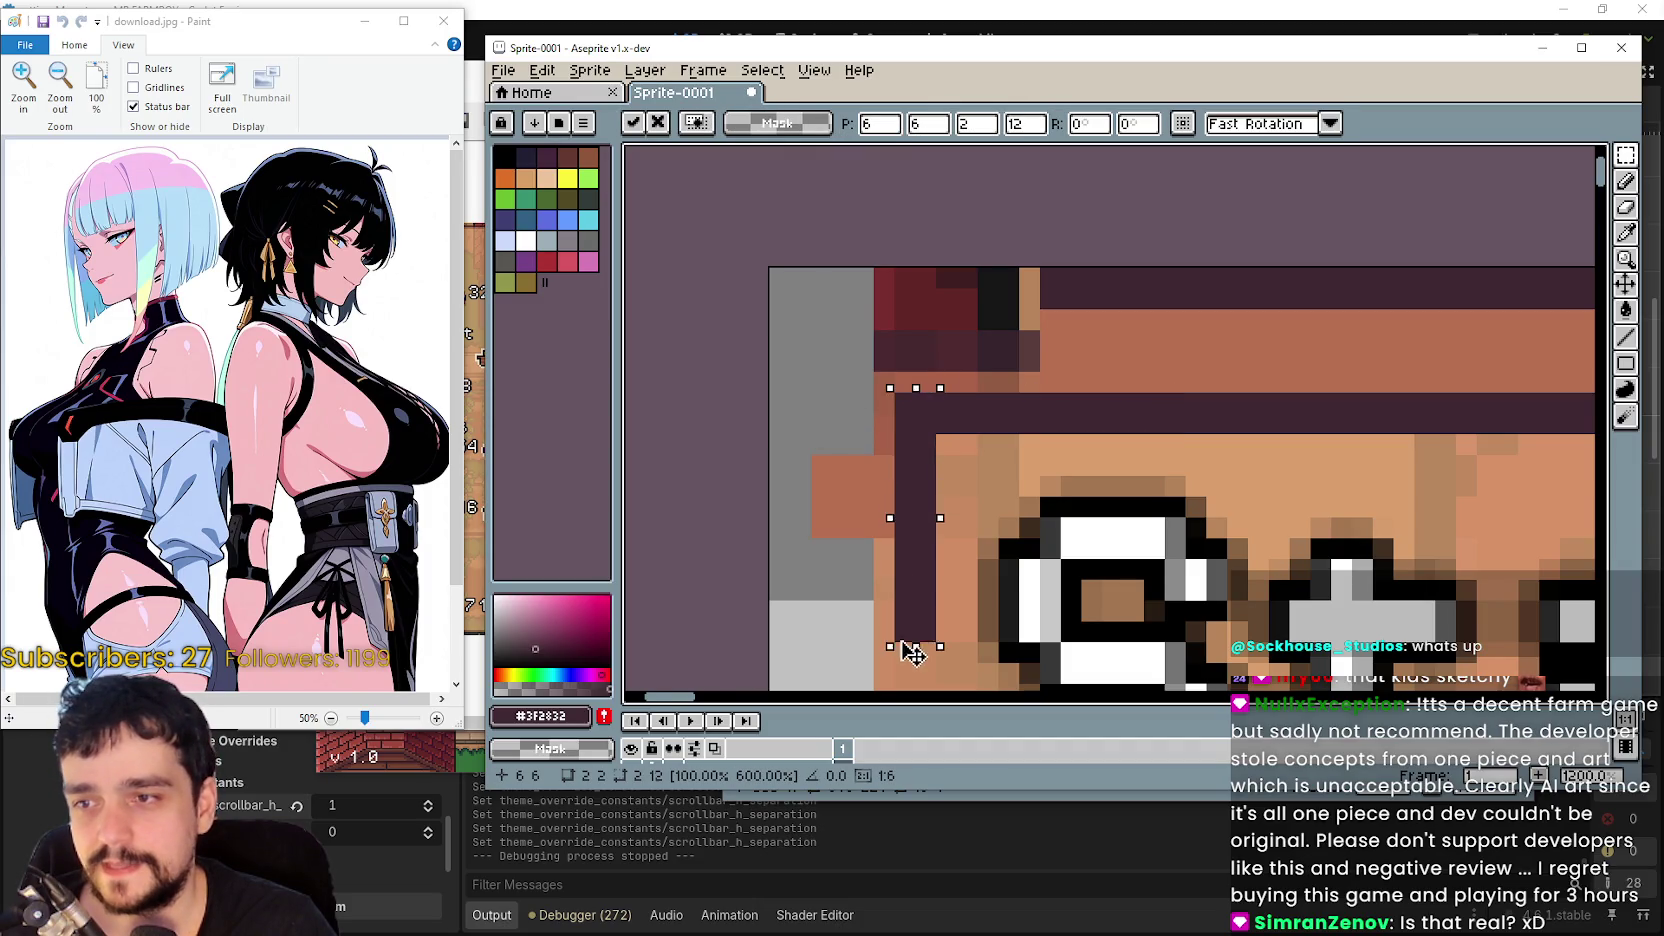
scroll(945, 530, down, 3)
scroll(990, 425, up, 2)
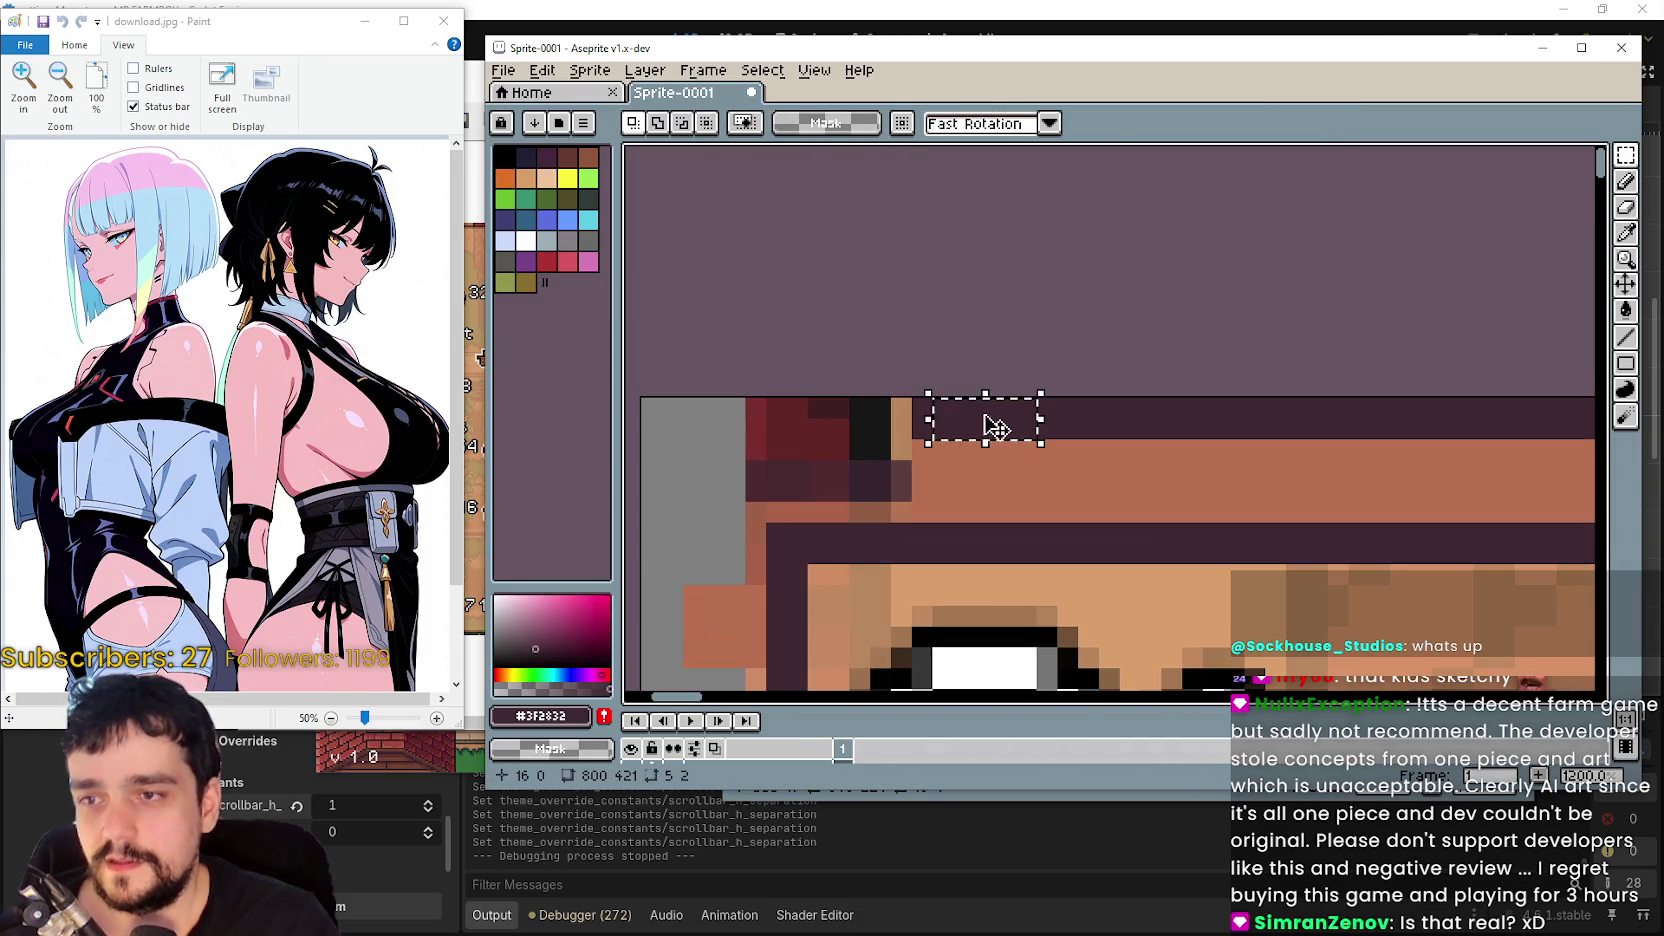
mouse_move(1041, 394)
mouse_down()
mouse_move(921, 438)
mouse_move(662, 430)
mouse_move(964, 416)
mouse_move(947, 630)
mouse_move(946, 380)
mouse_move(956, 512)
mouse_up()
key(ctrl+d)
scroll(947, 630, down, 3)
scroll(946, 380, up, 1)
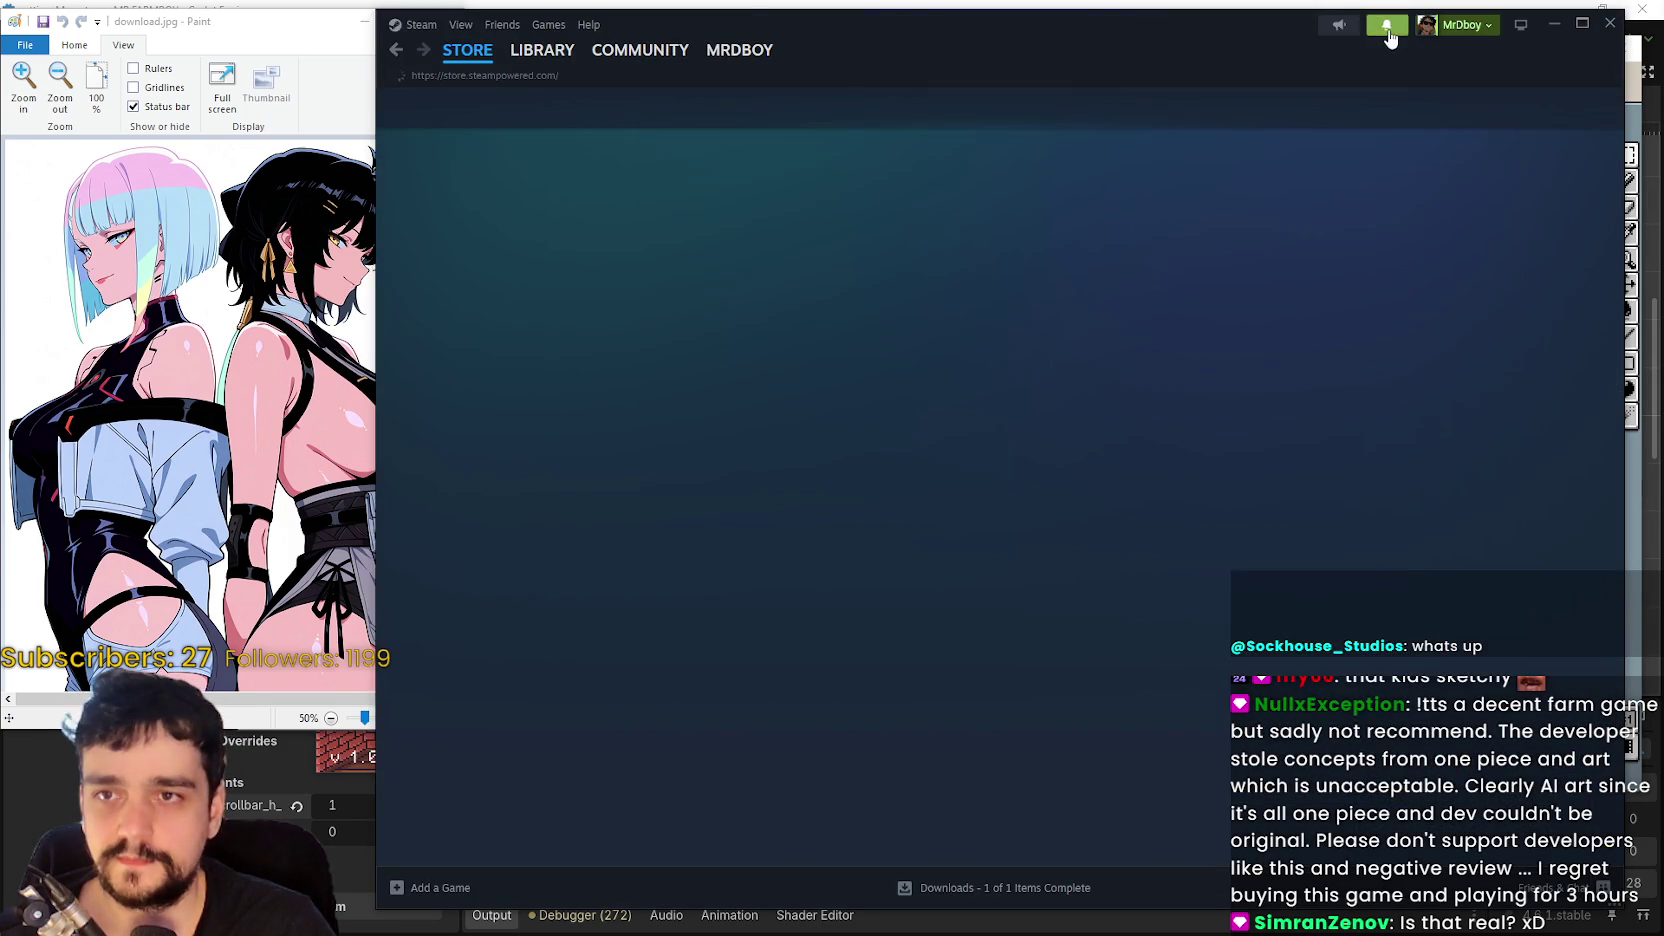
- Open the MR FARMBOY notification for the 'Animal drops collected in stats' post and read it
click(1386, 28)
click(1262, 124)
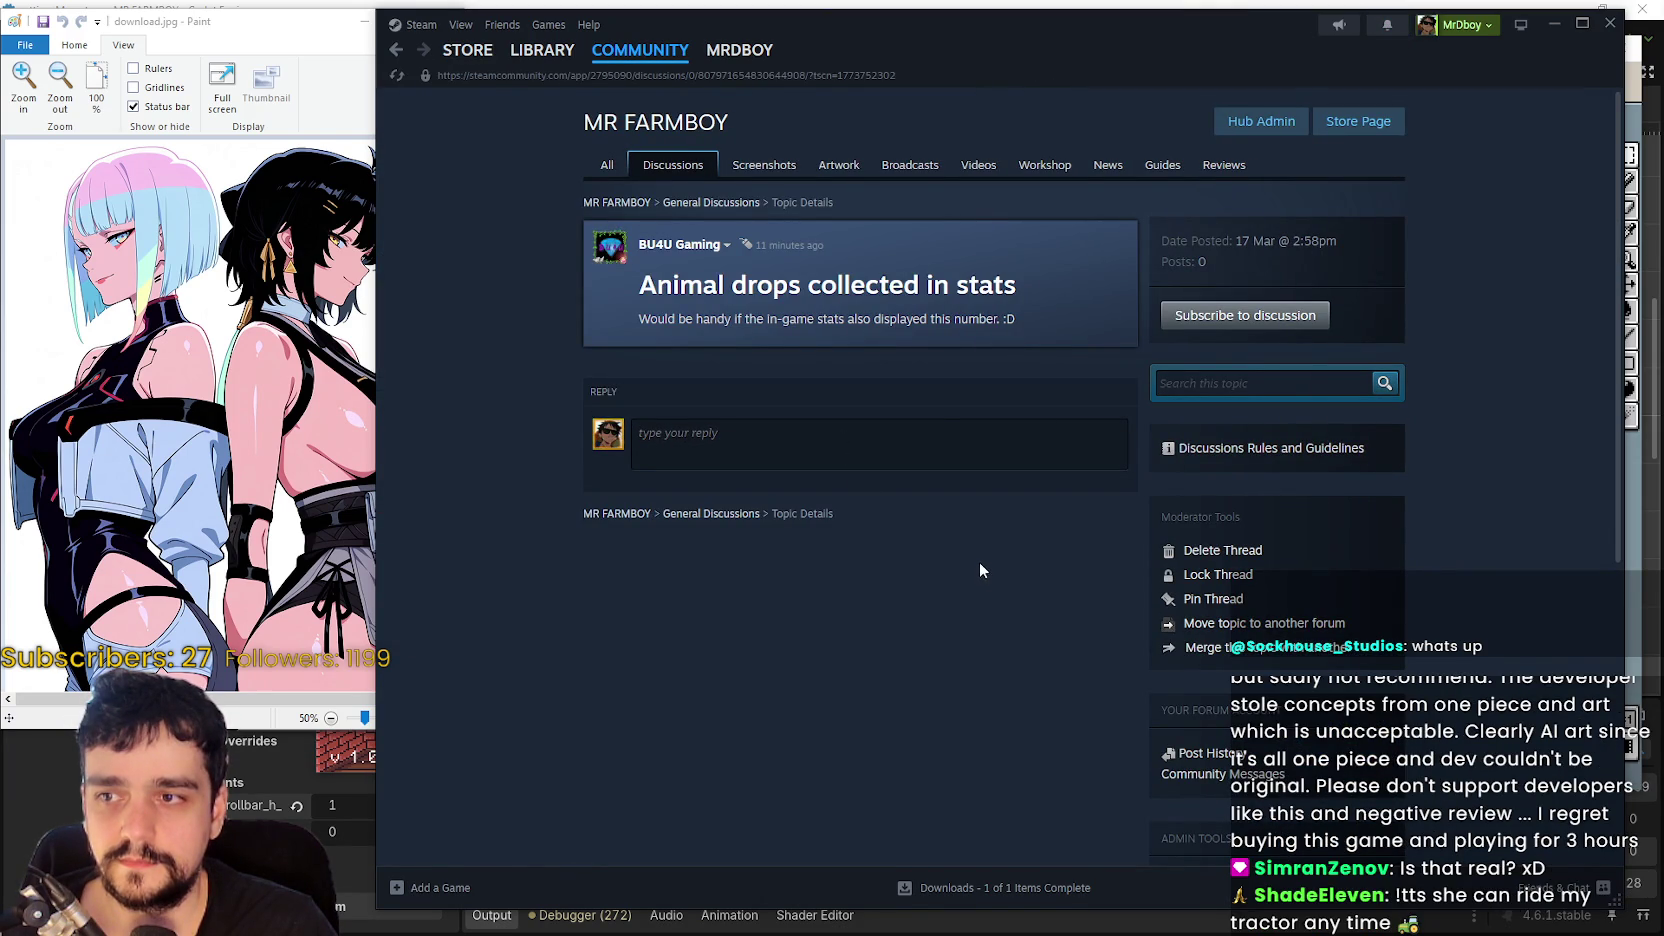
drag(640, 245, 1015, 325)
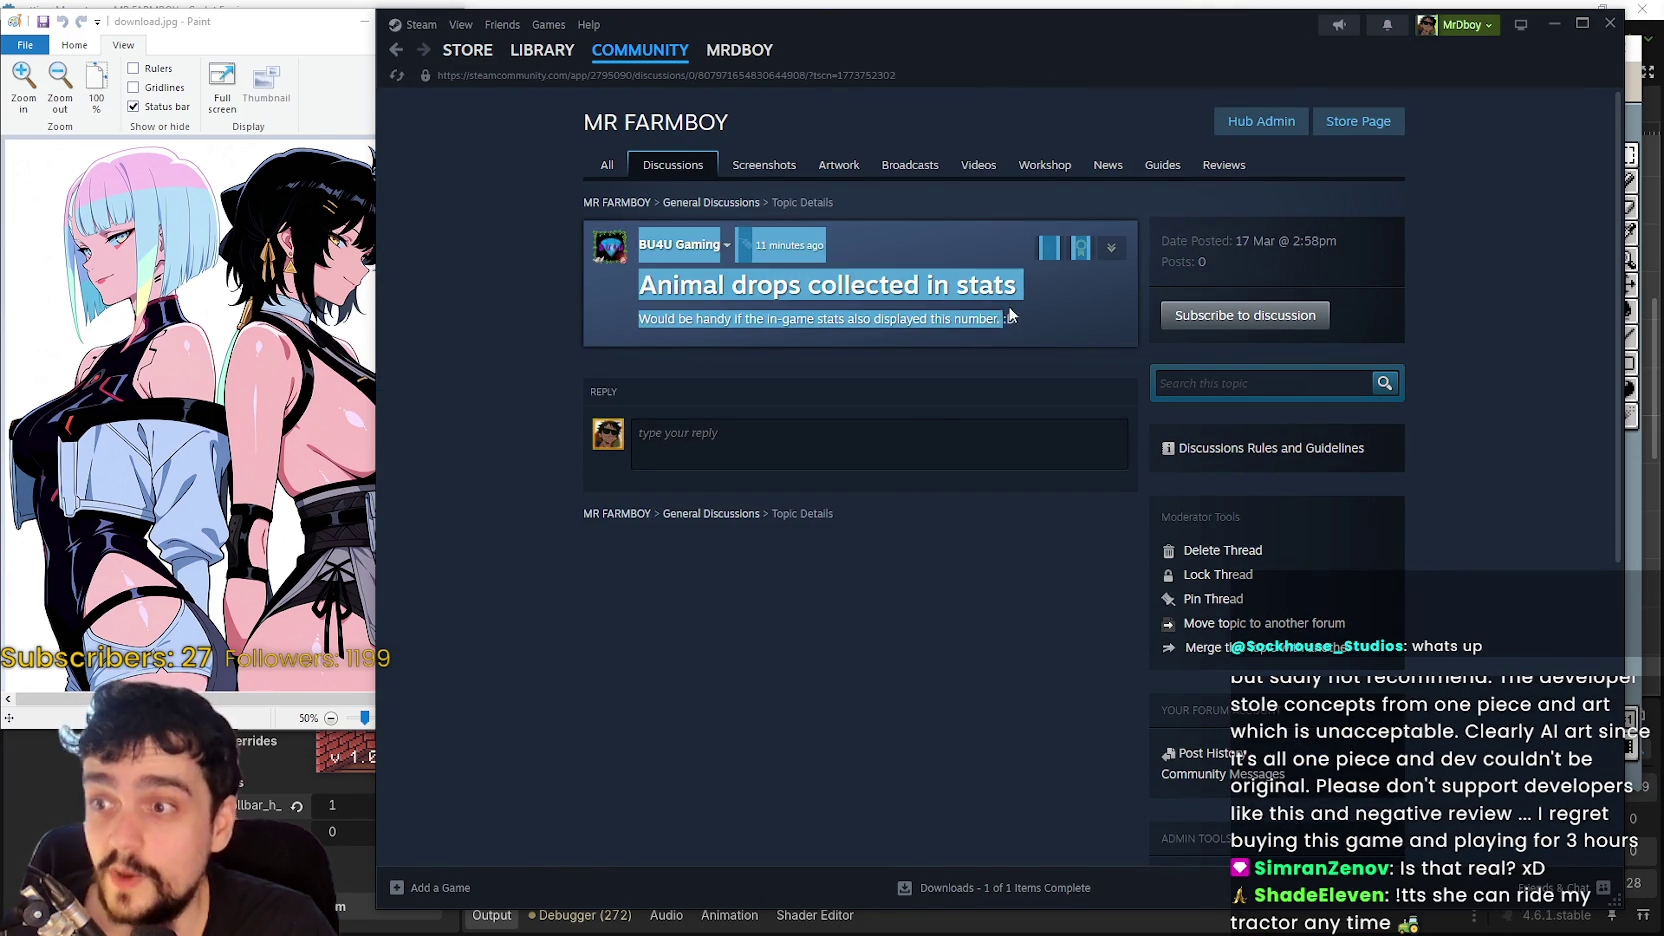
click(998, 493)
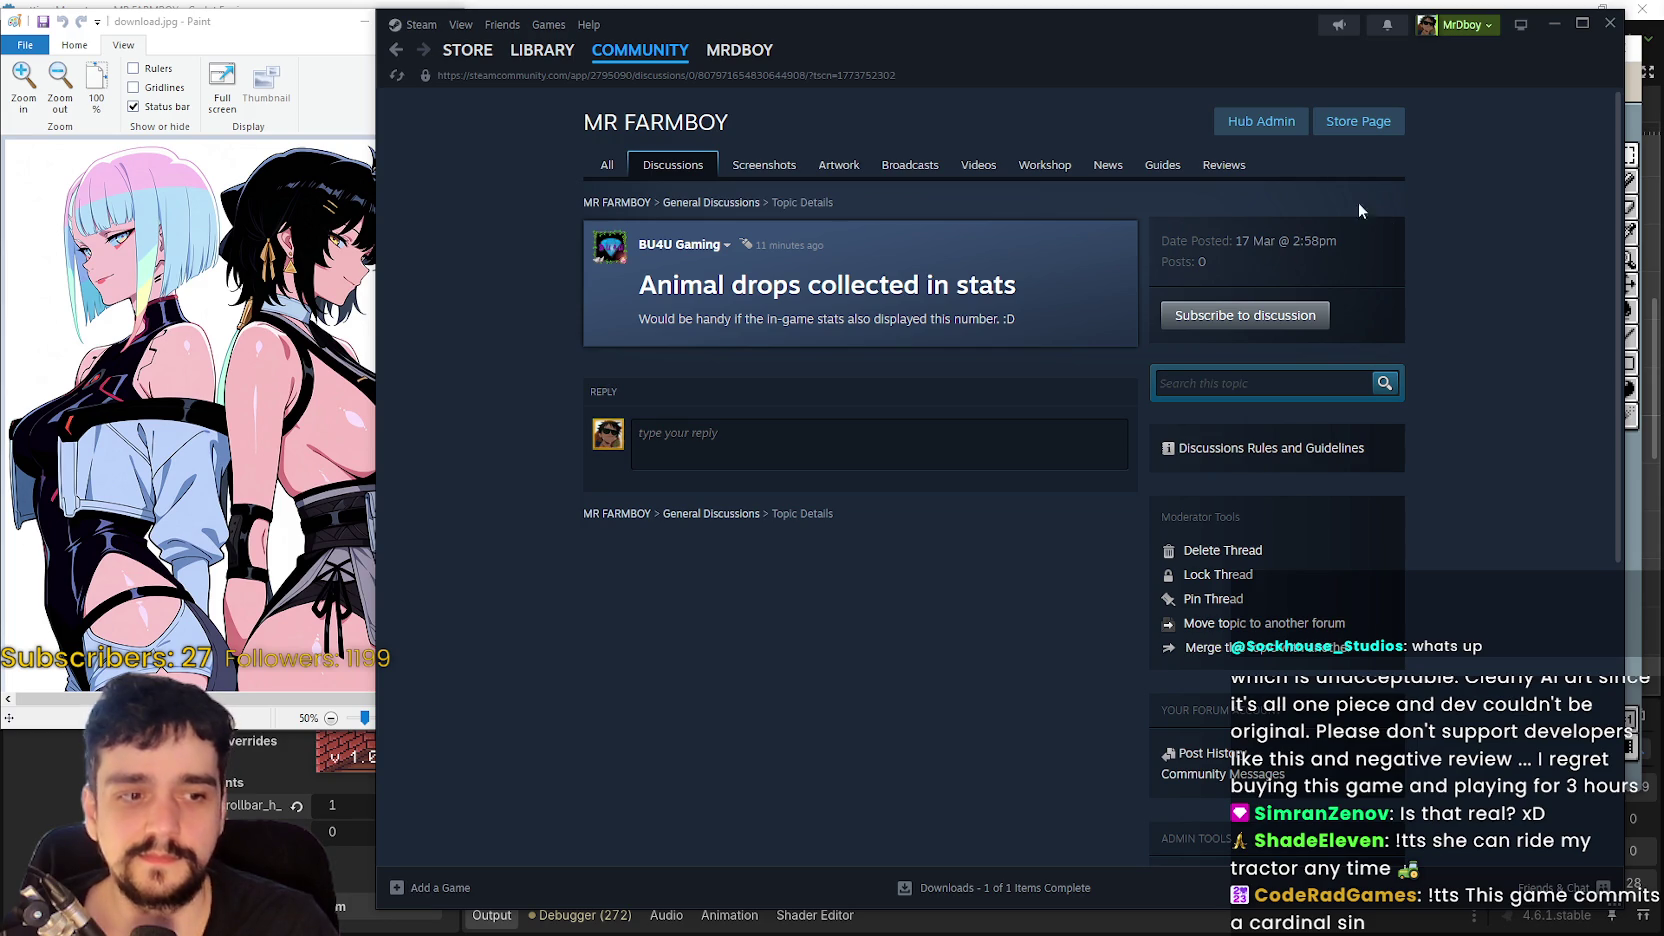
- Filter the game's reviews to most recent, all languages, all review types
click(1233, 170)
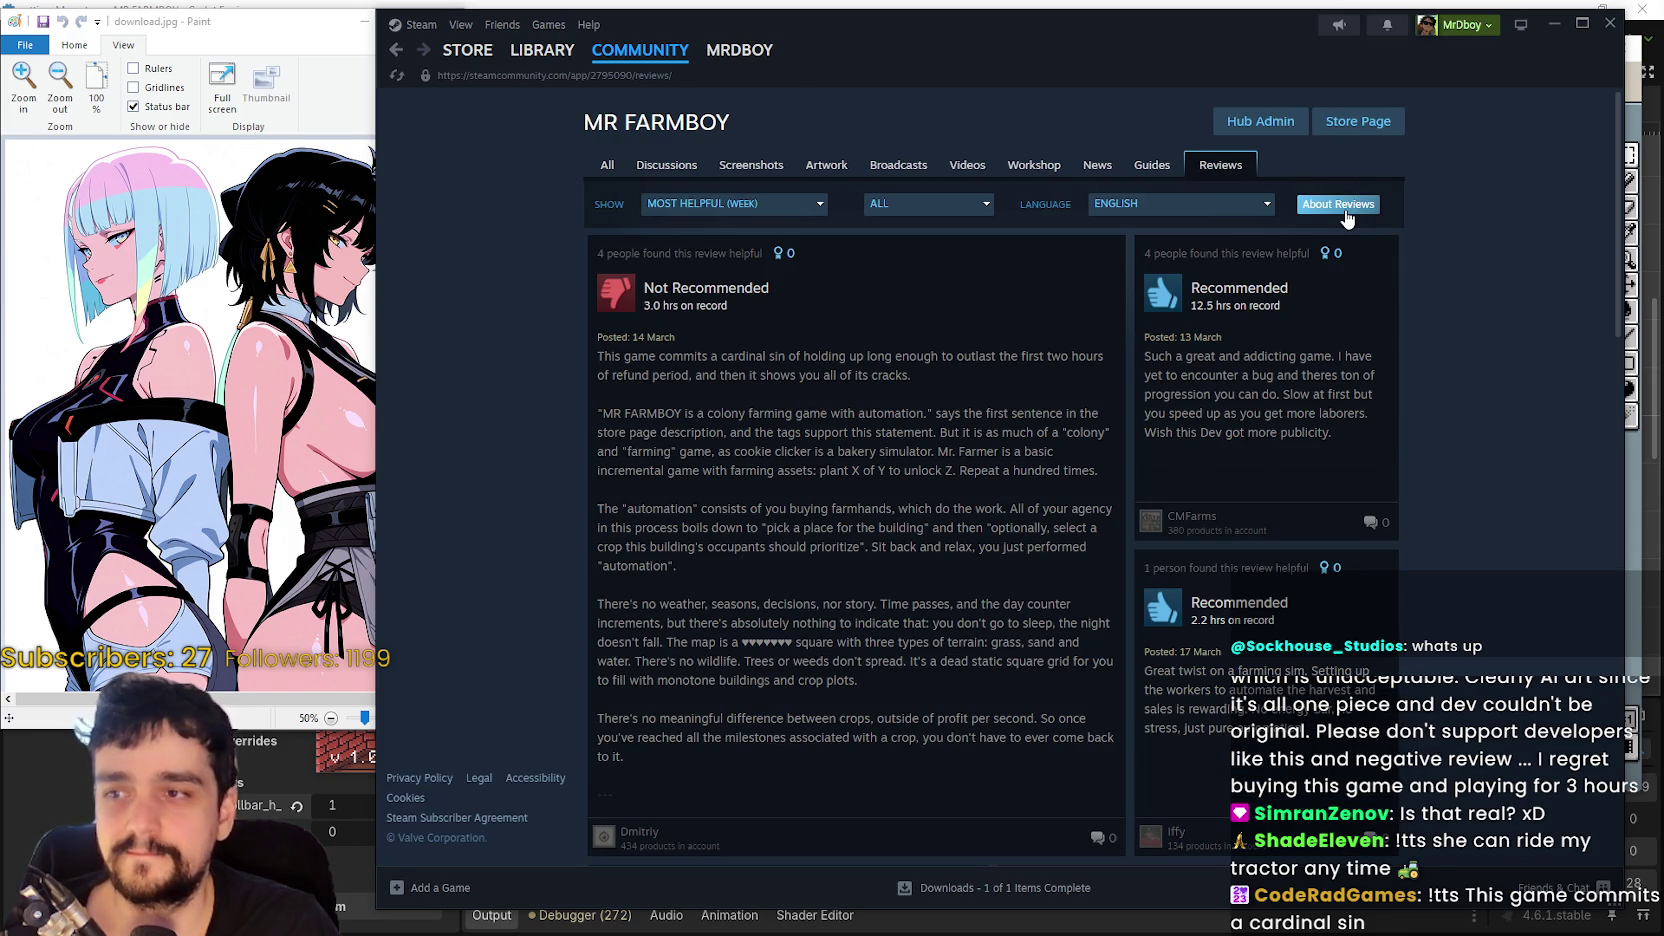
click(735, 203)
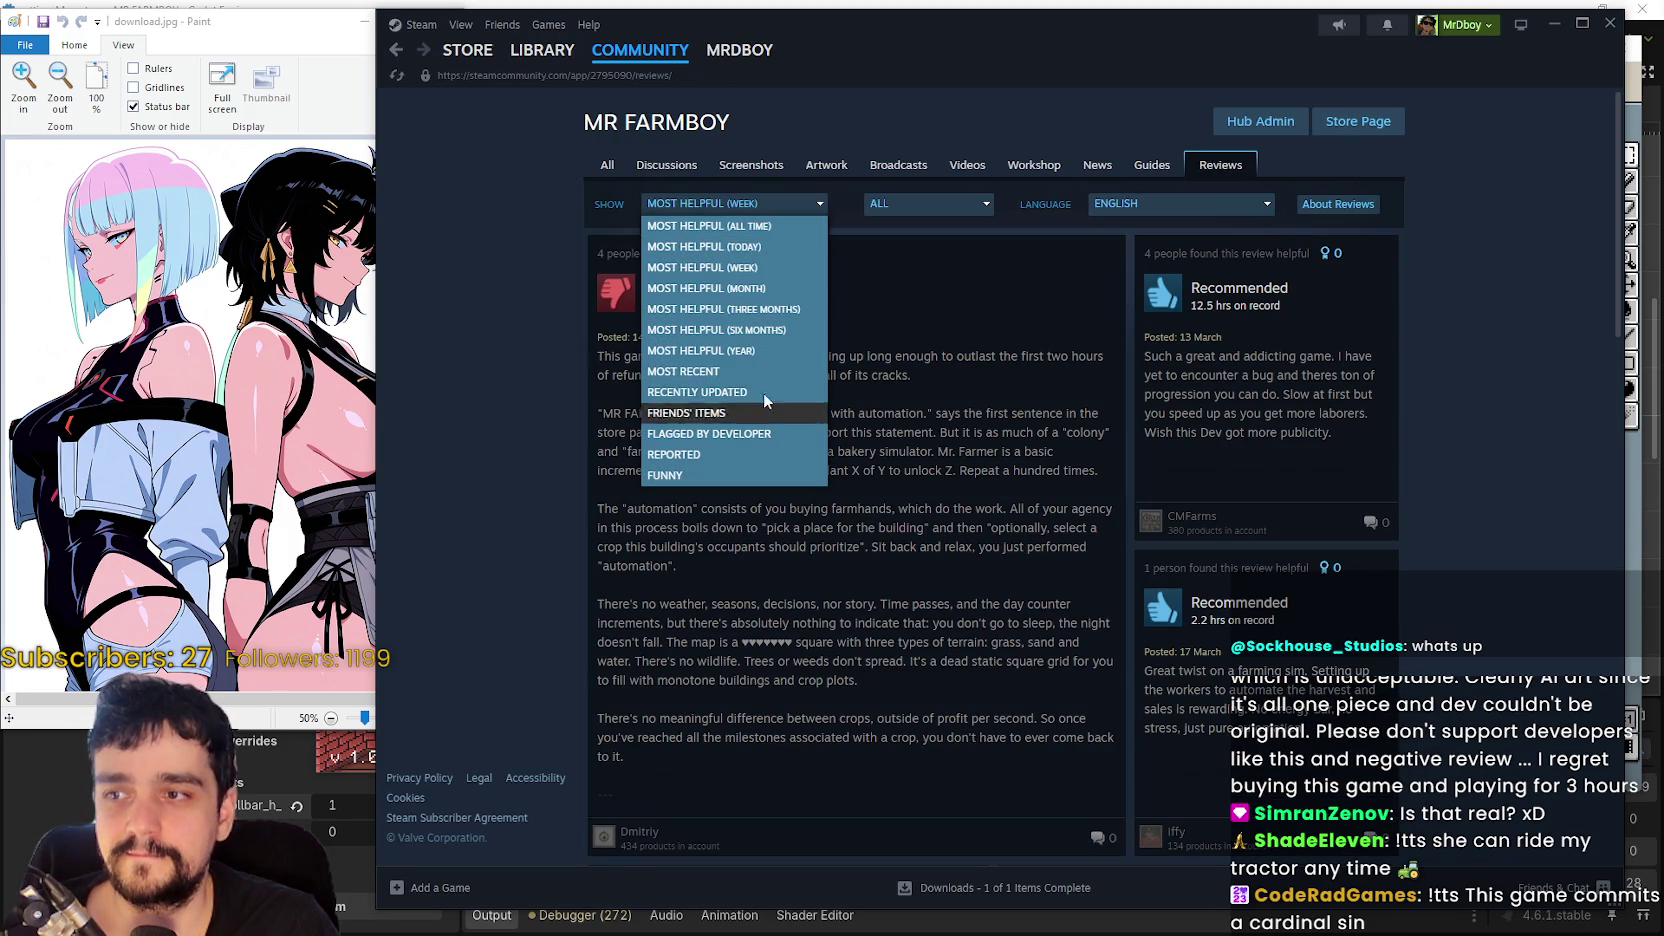
click(735, 371)
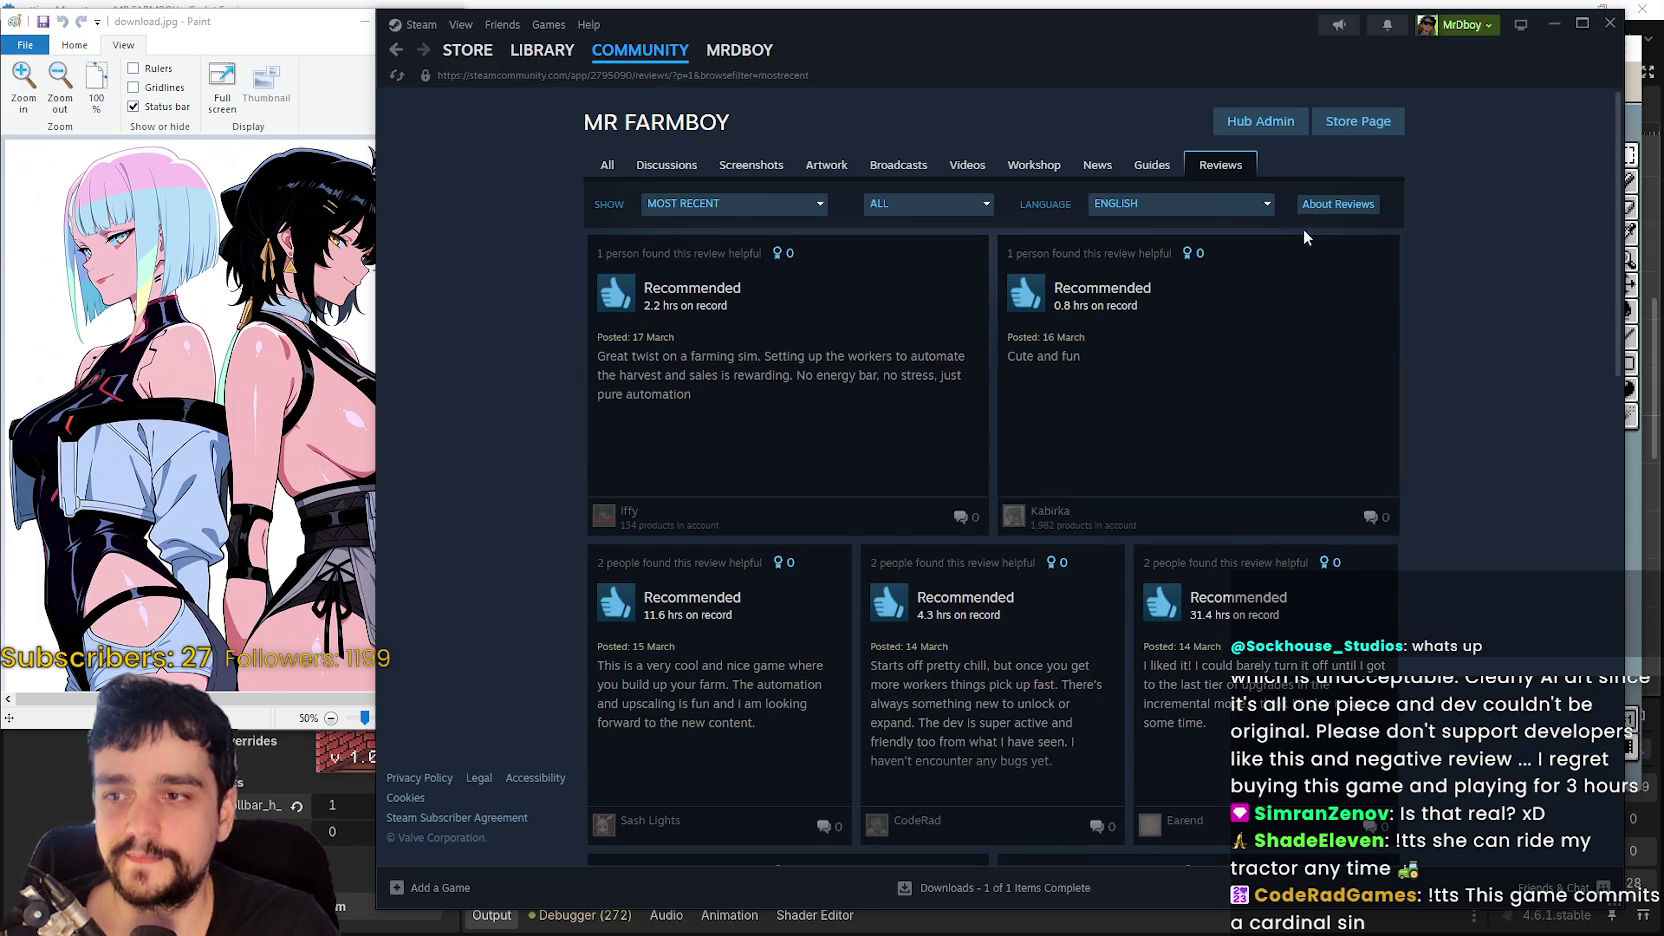
click(1215, 204)
click(1168, 226)
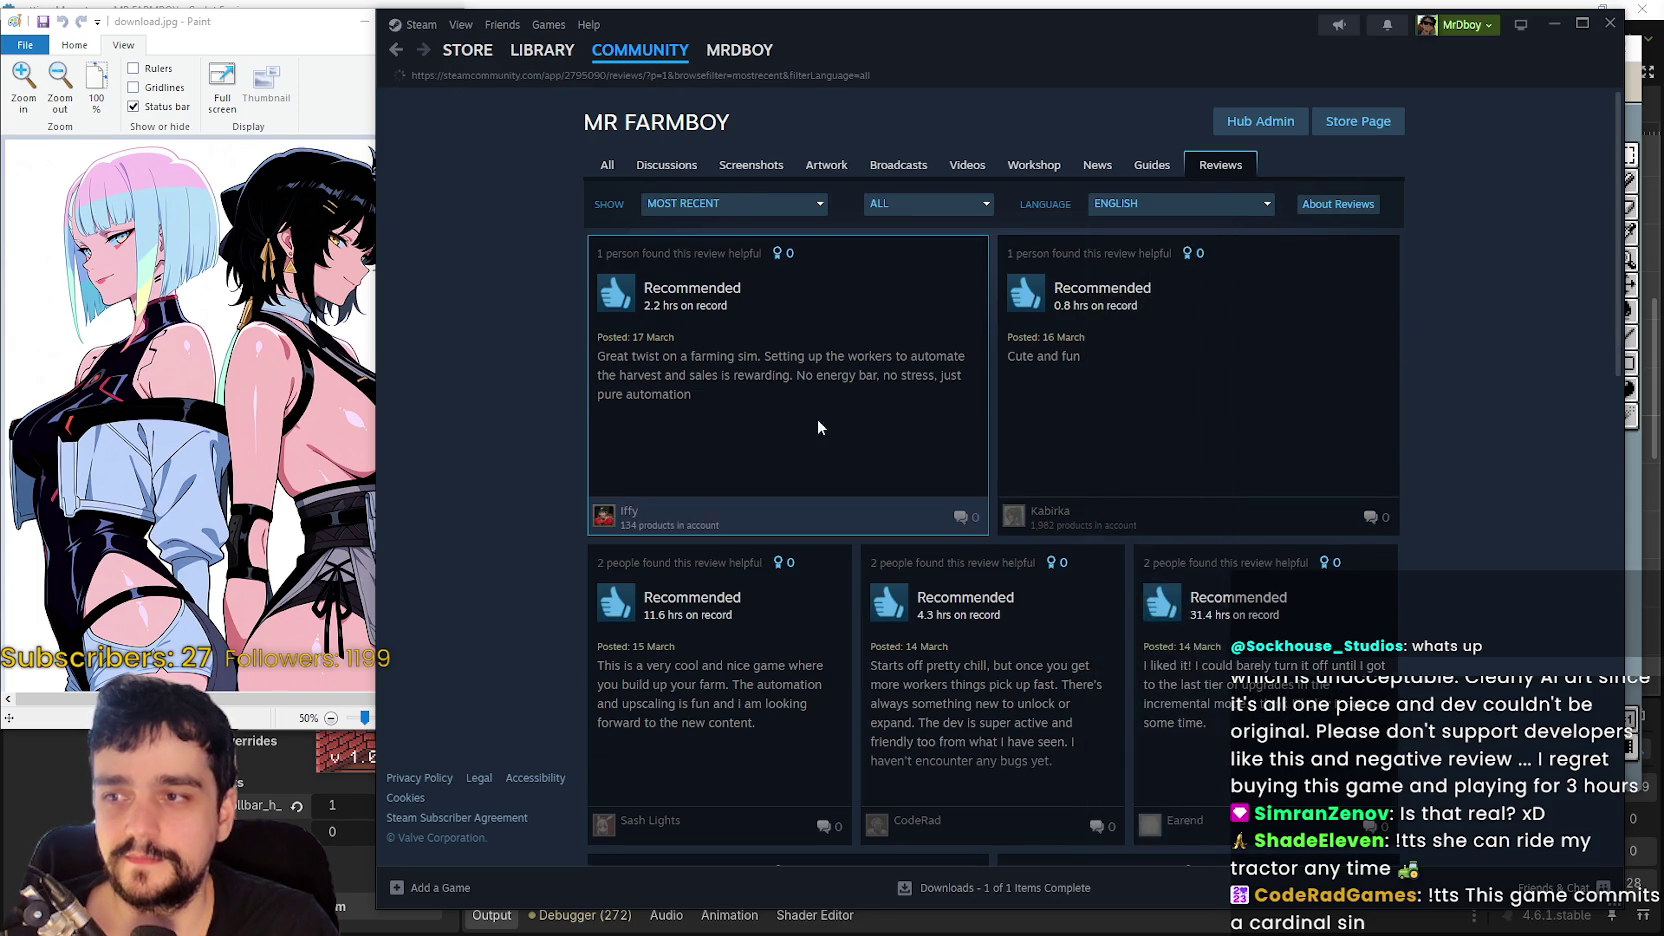
click(890, 205)
click(888, 224)
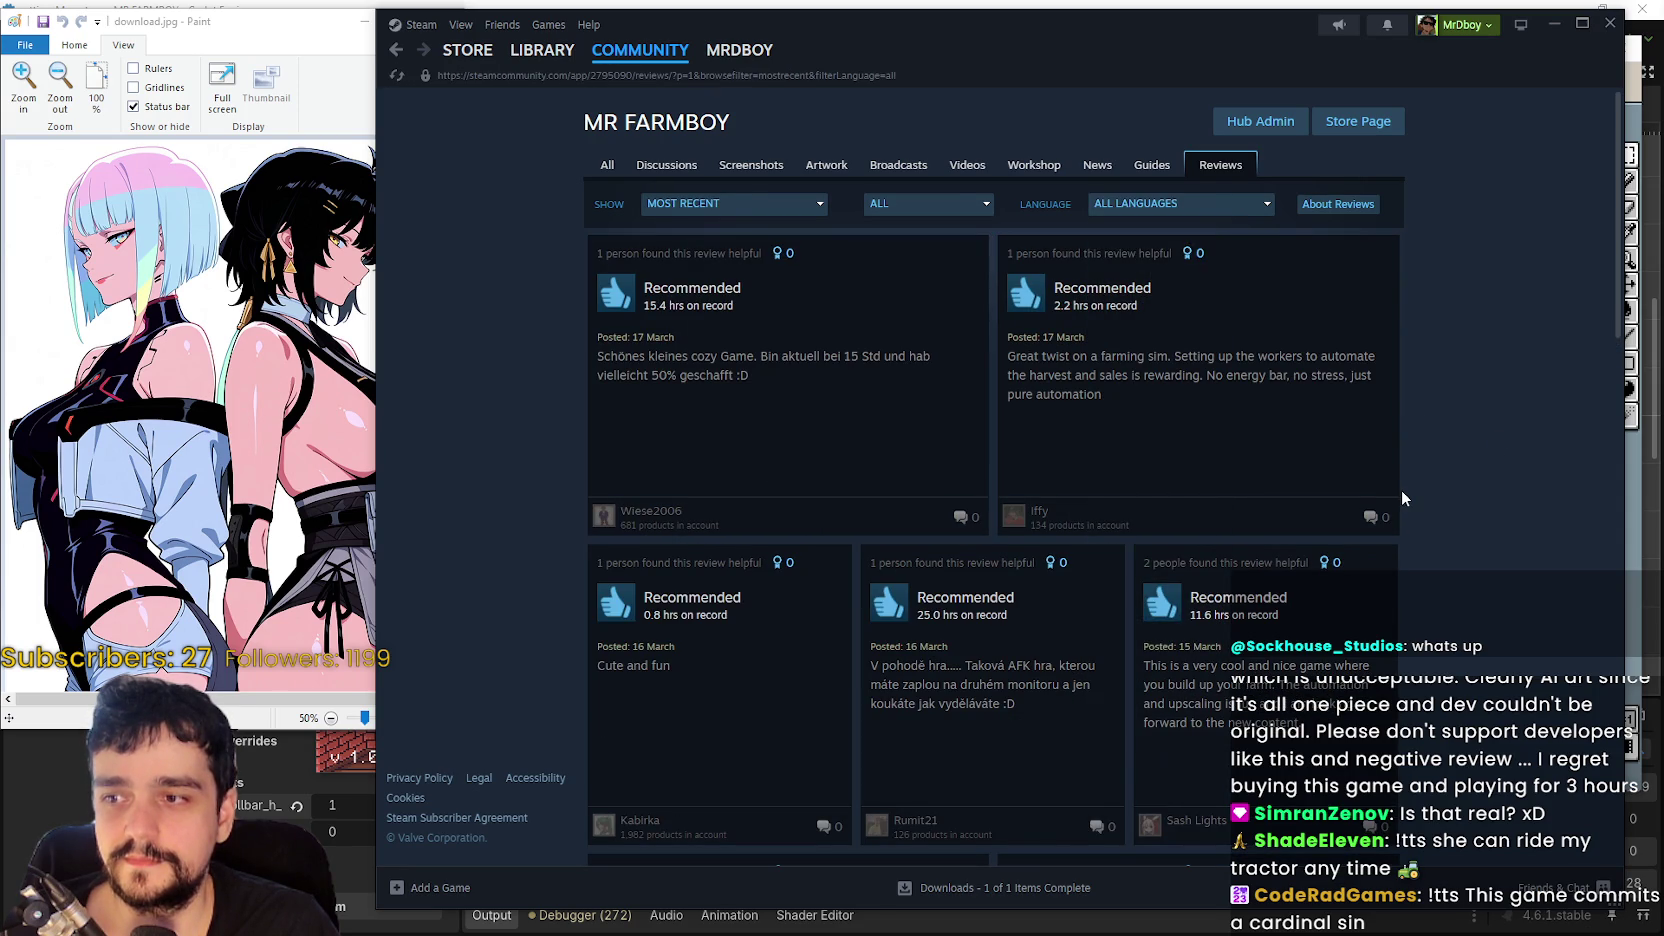
scroll(1403, 496, down, 2)
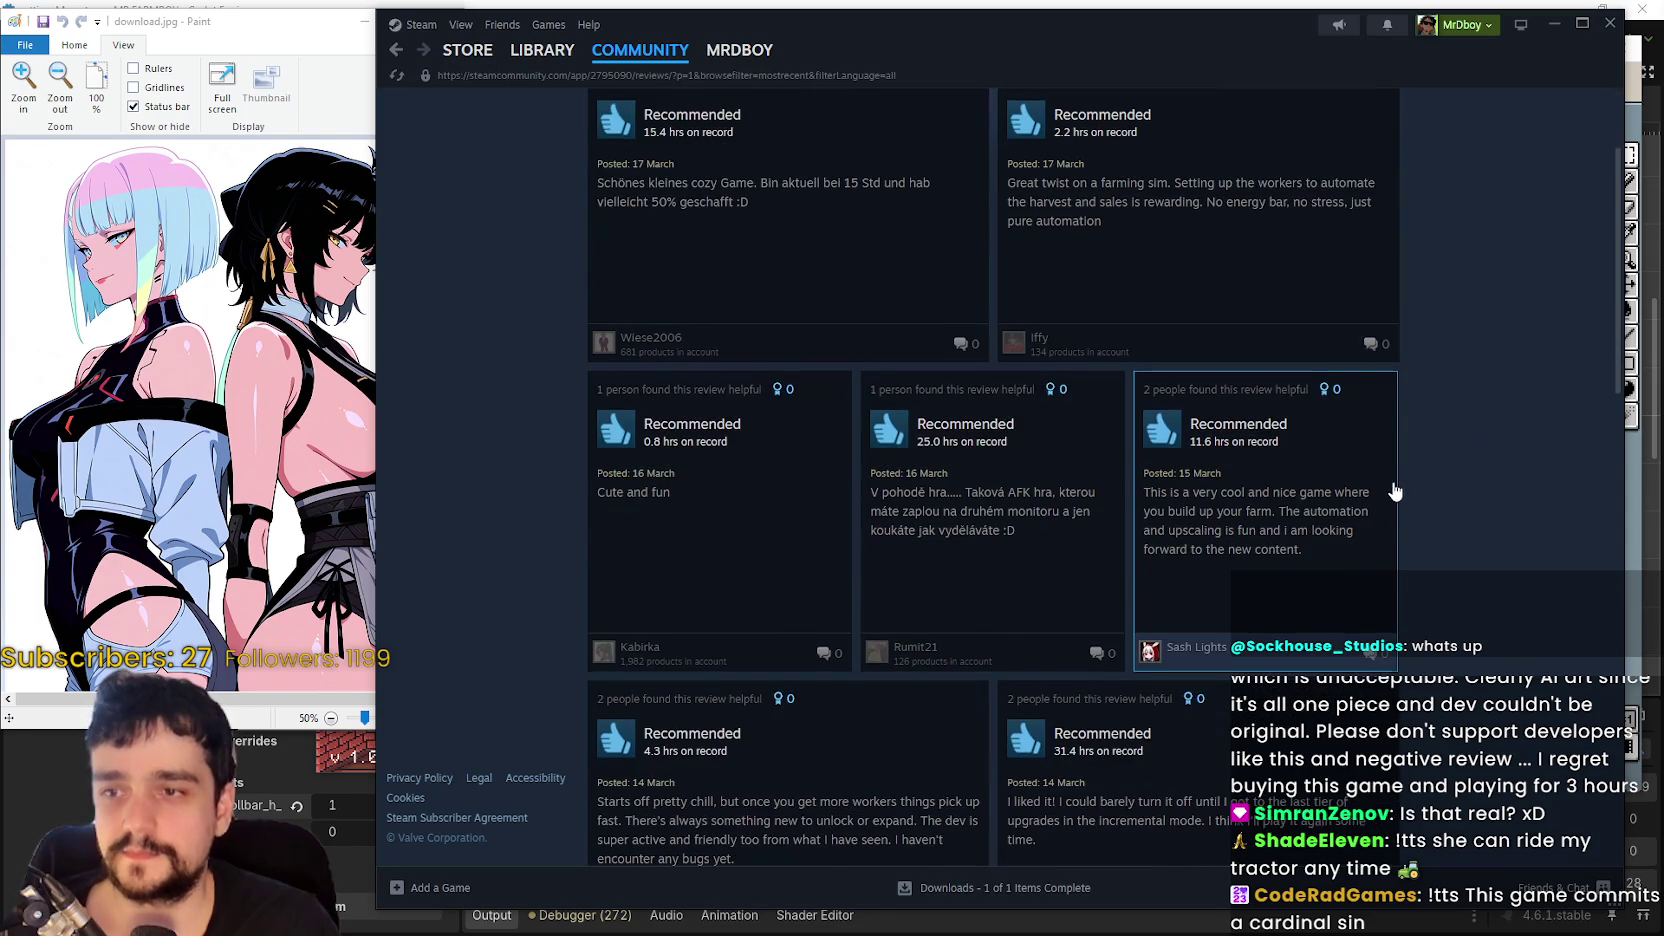
scroll(1396, 492, up, 2)
scroll(1390, 505, down, 2)
scroll(1385, 520, up, 2)
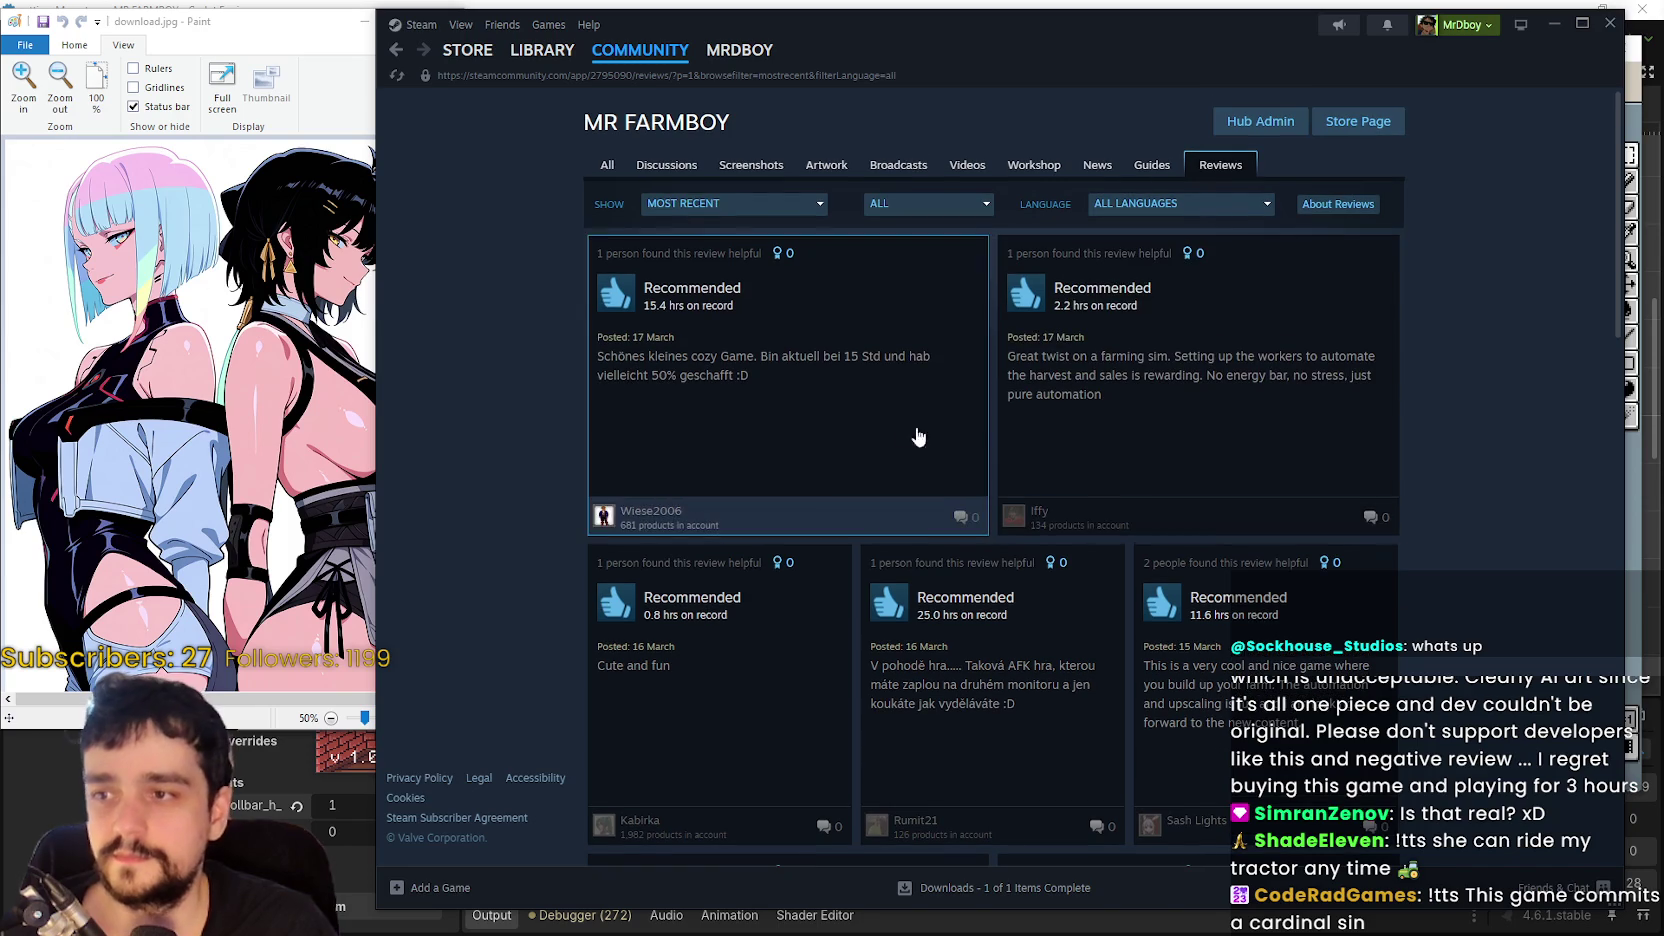
- Reach MR FARMBOY's reviews again via its store page and Community Hub
click(1358, 121)
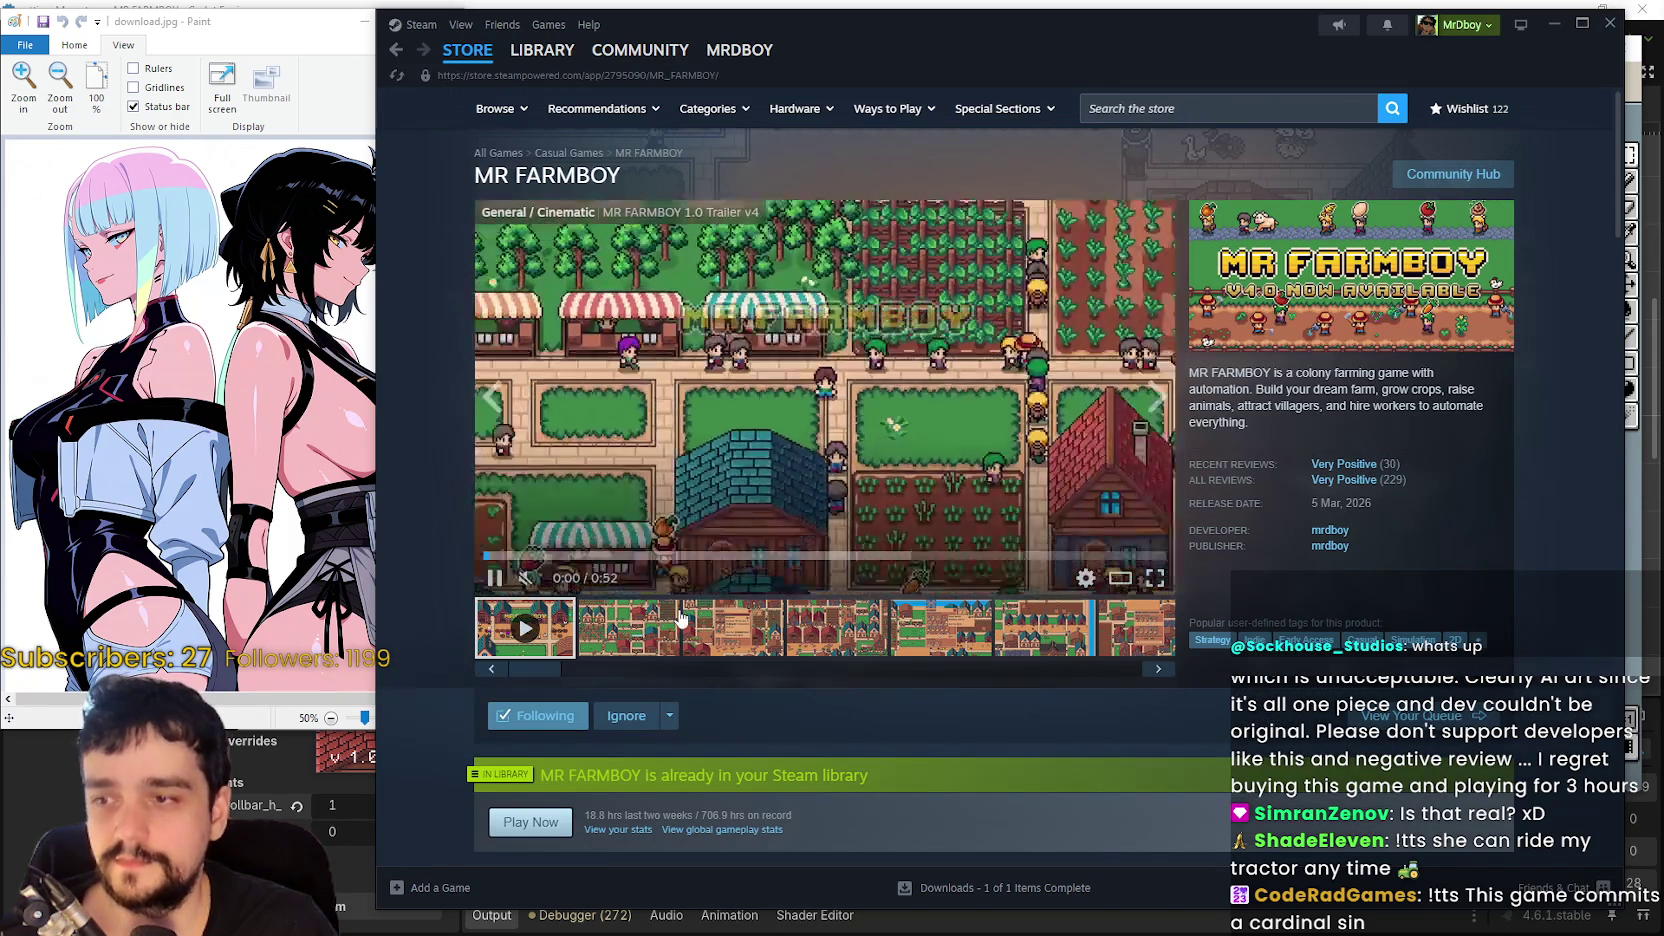
scroll(716, 604, down, 10)
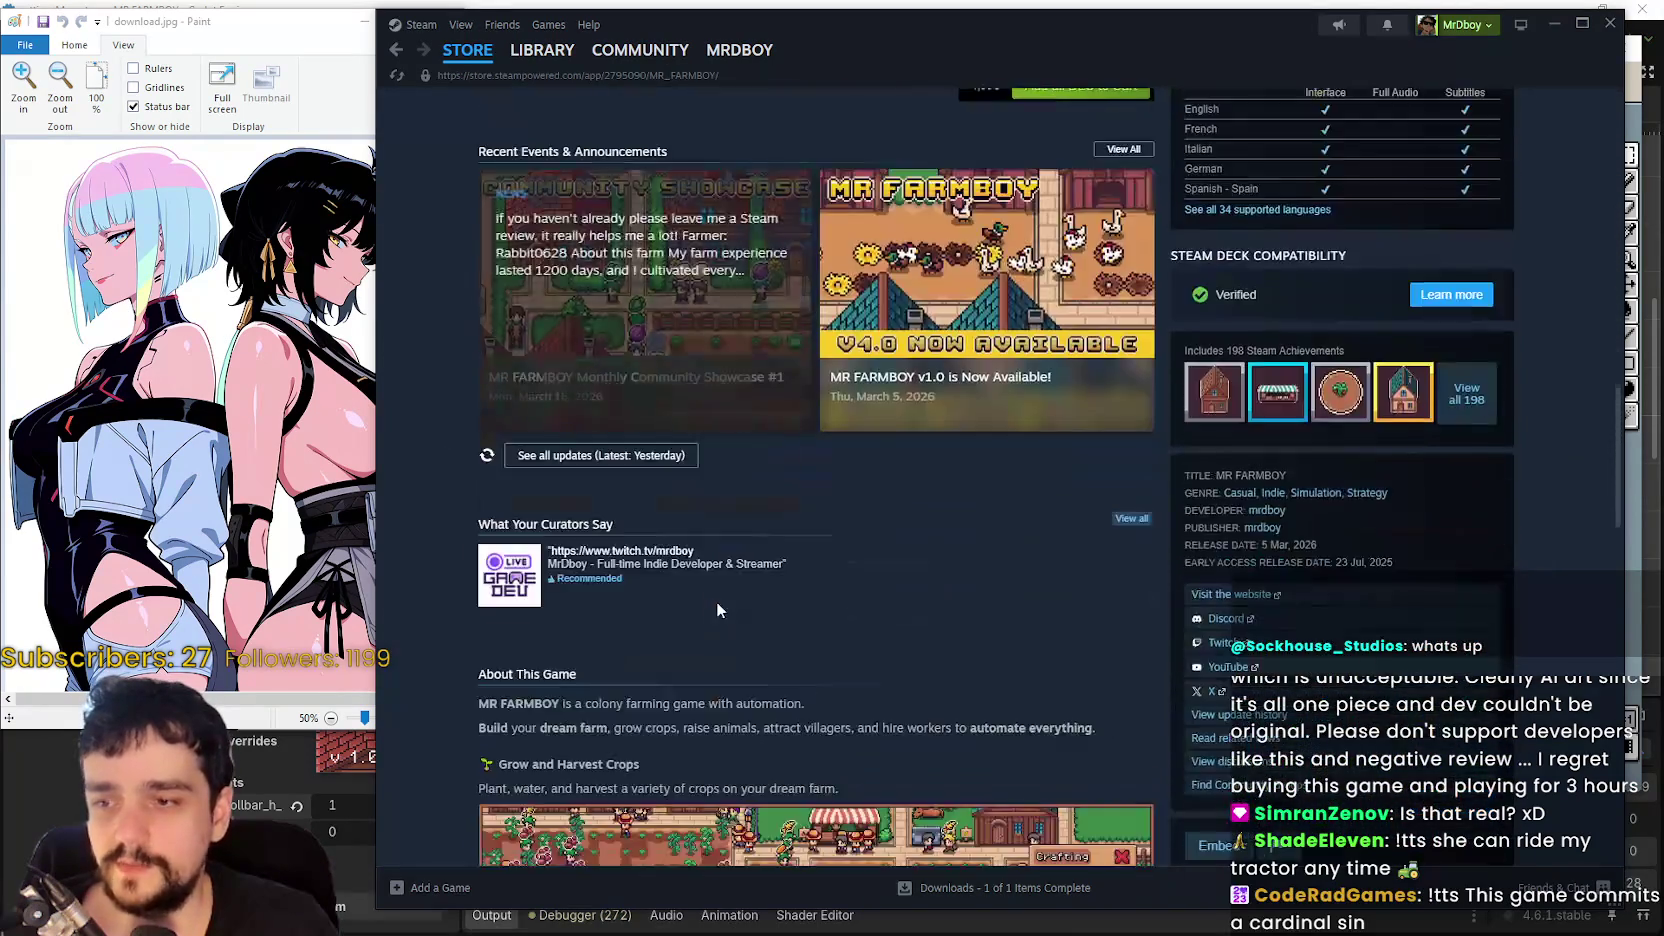
drag(1618, 517, 1607, 292)
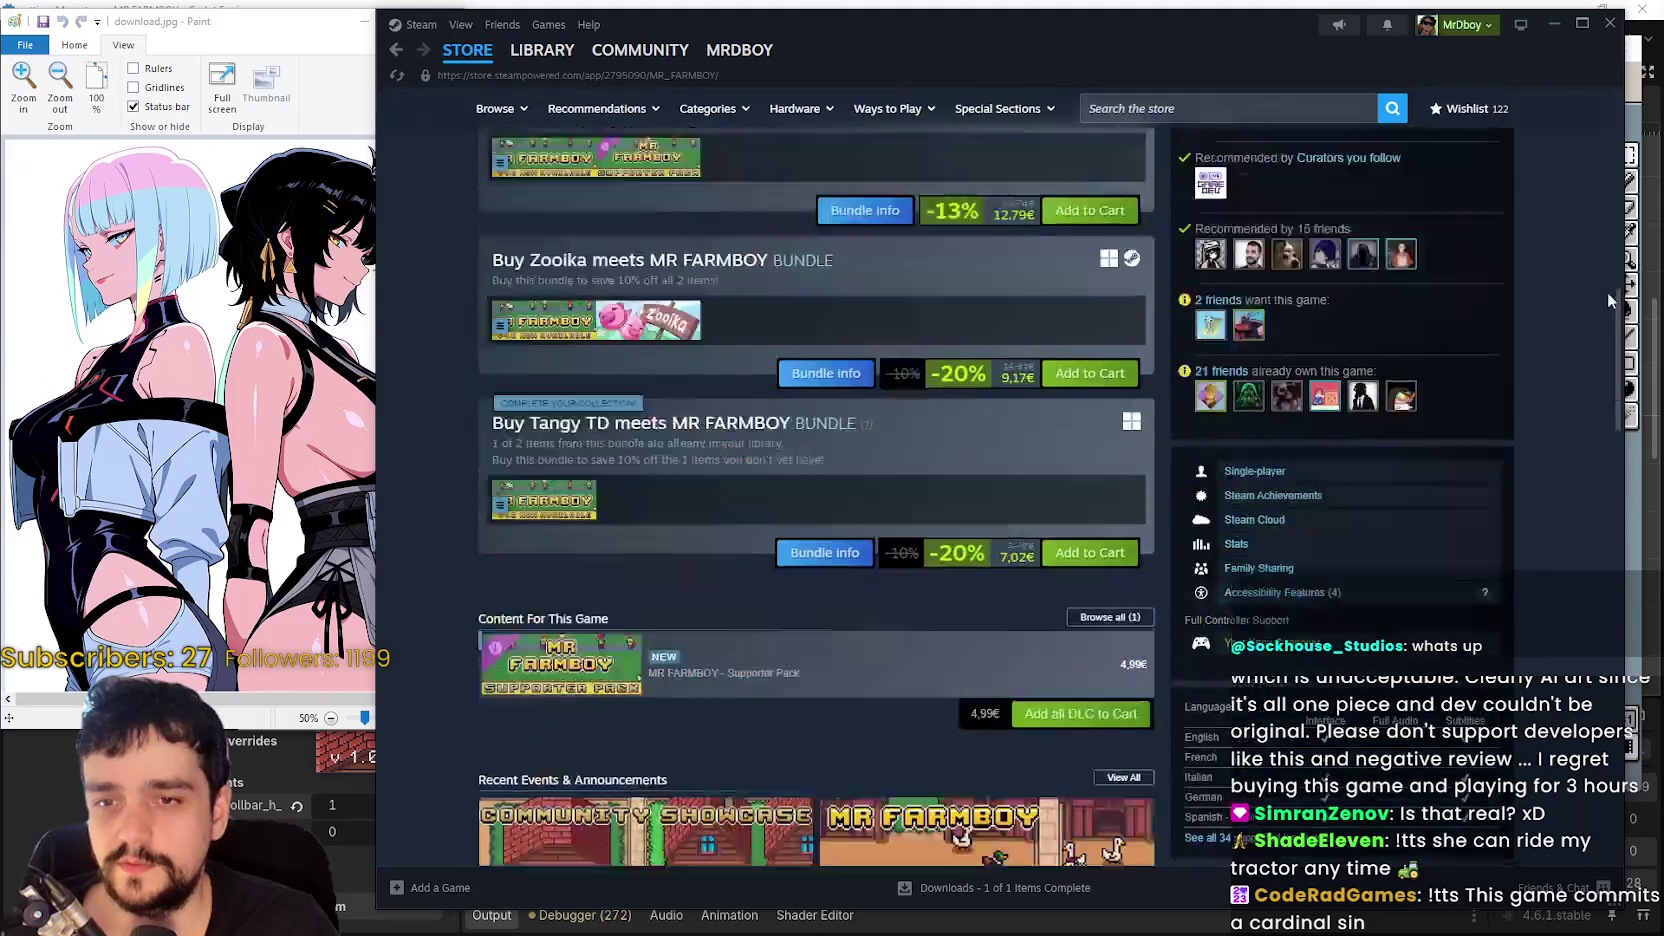
scroll(1187, 277, up, 15)
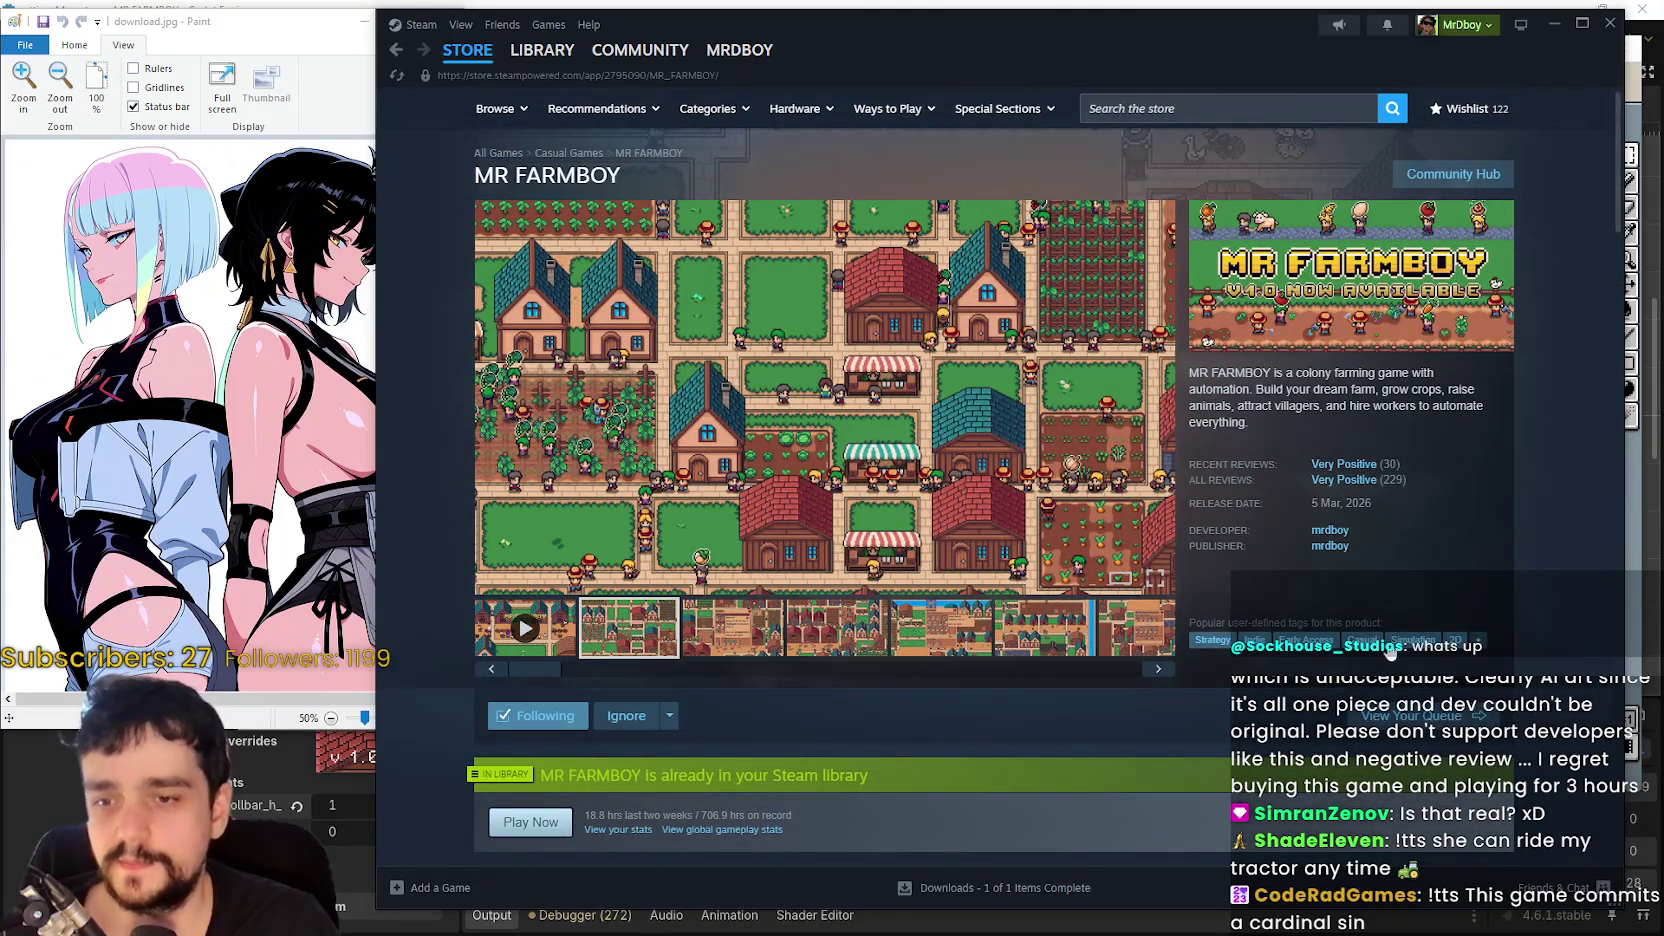
click(1453, 174)
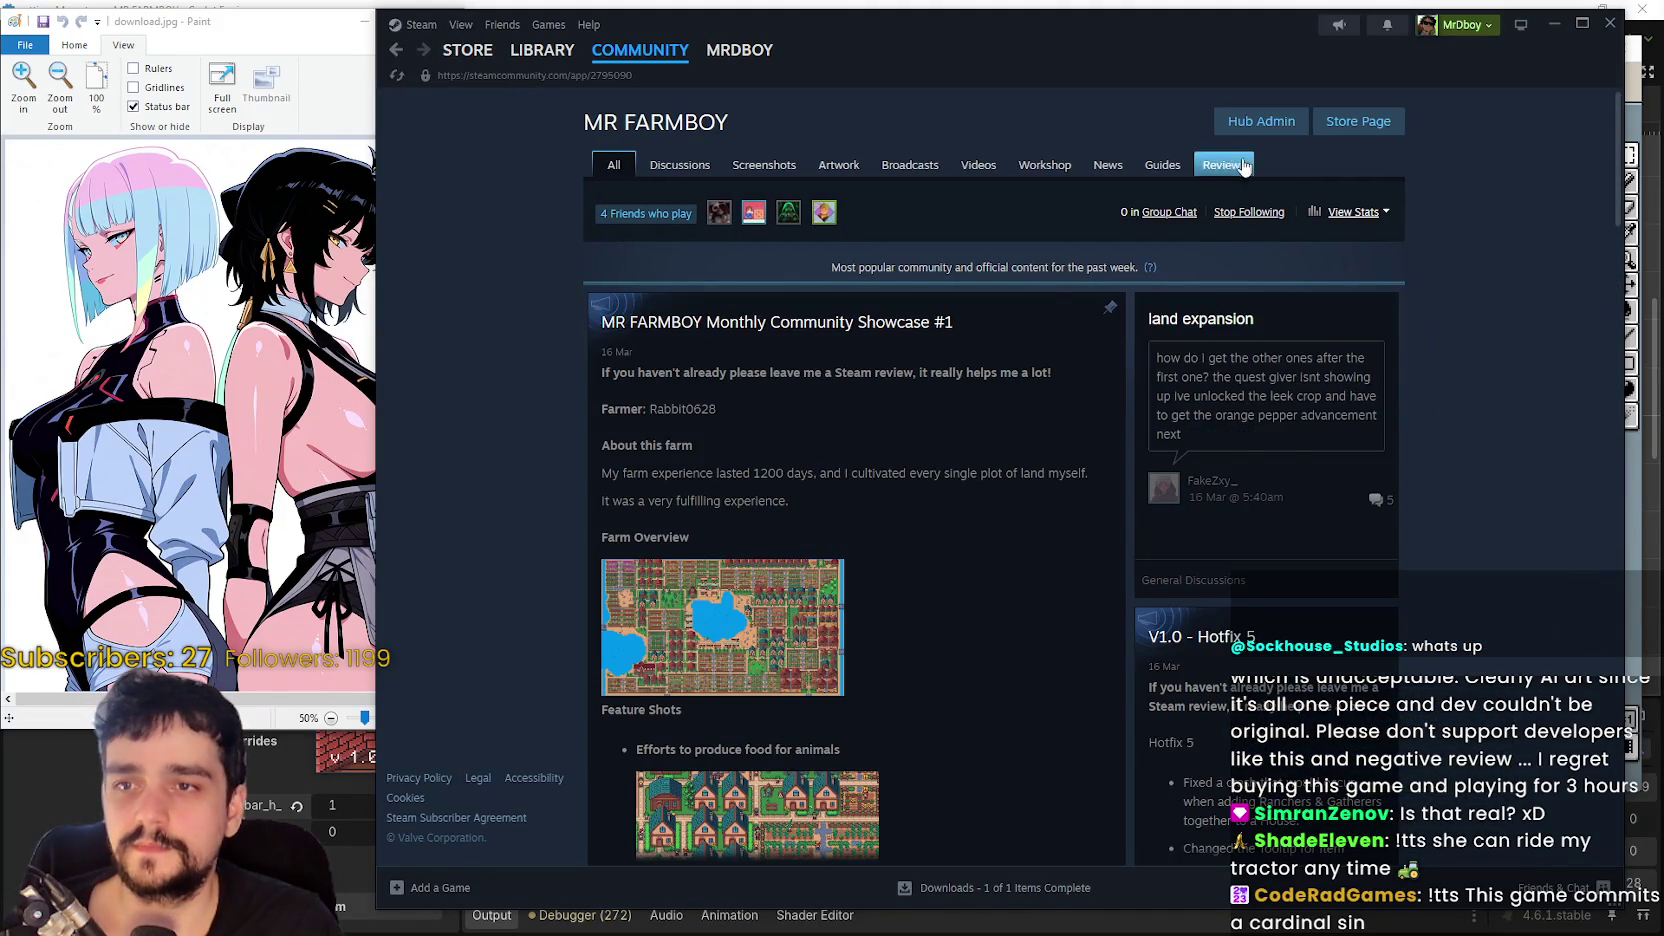
click(1228, 164)
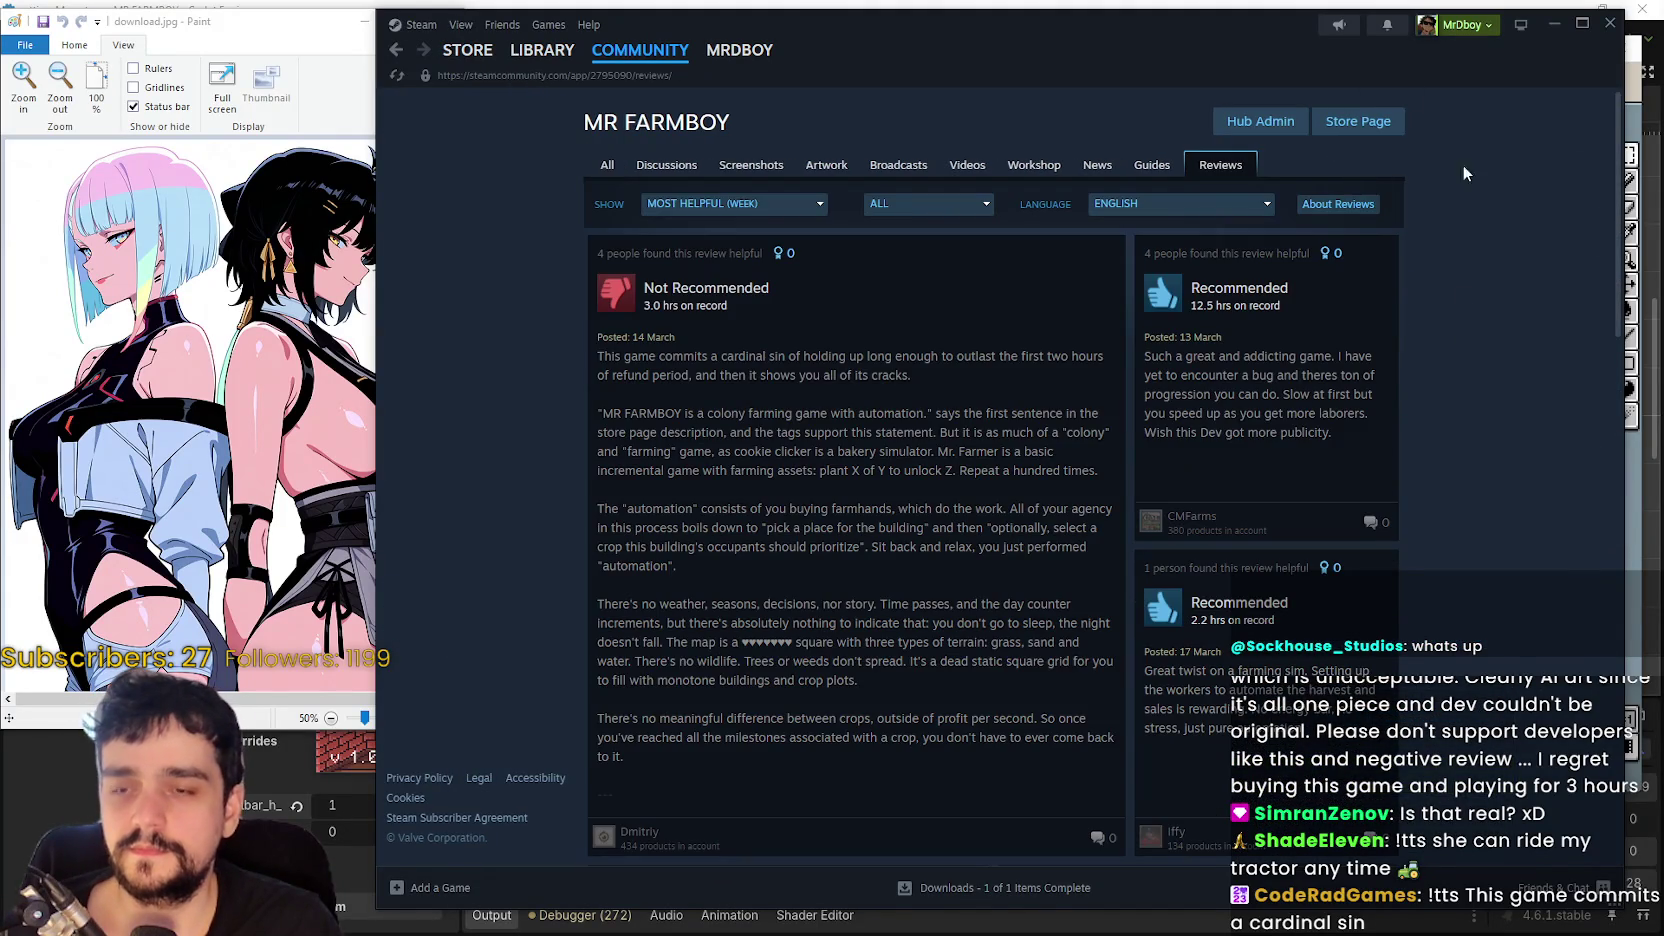
- Show reviews most recent first in all languages and copy the page URL
right_click(1453, 309)
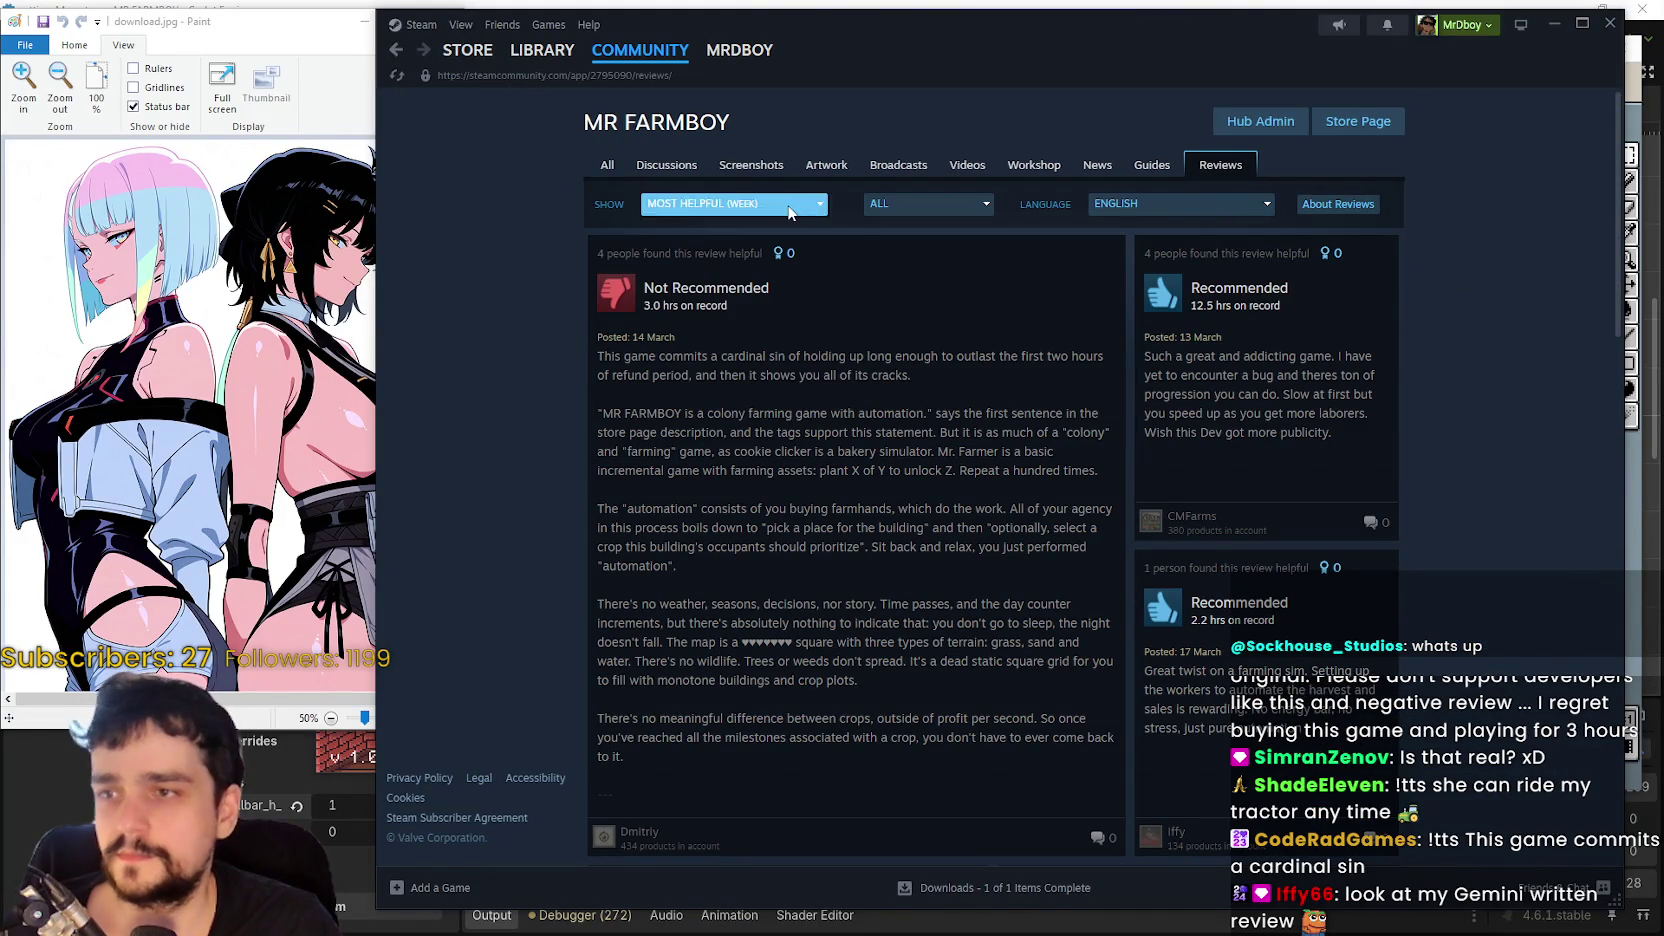
click(790, 212)
click(740, 385)
click(921, 205)
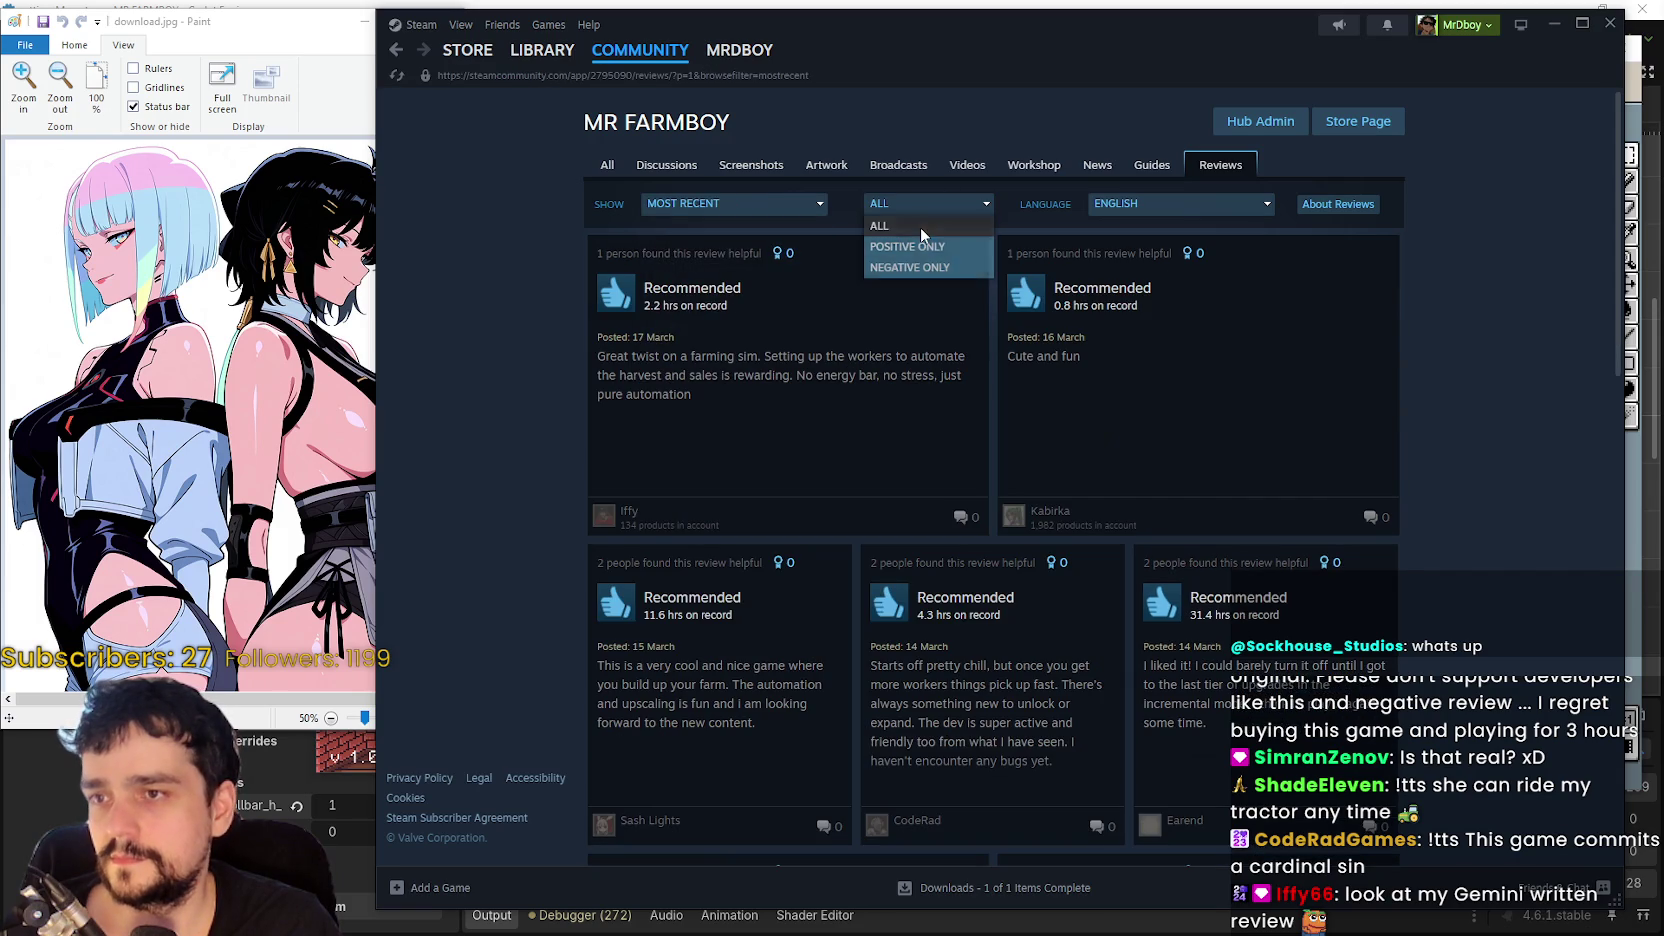
click(921, 228)
click(1125, 208)
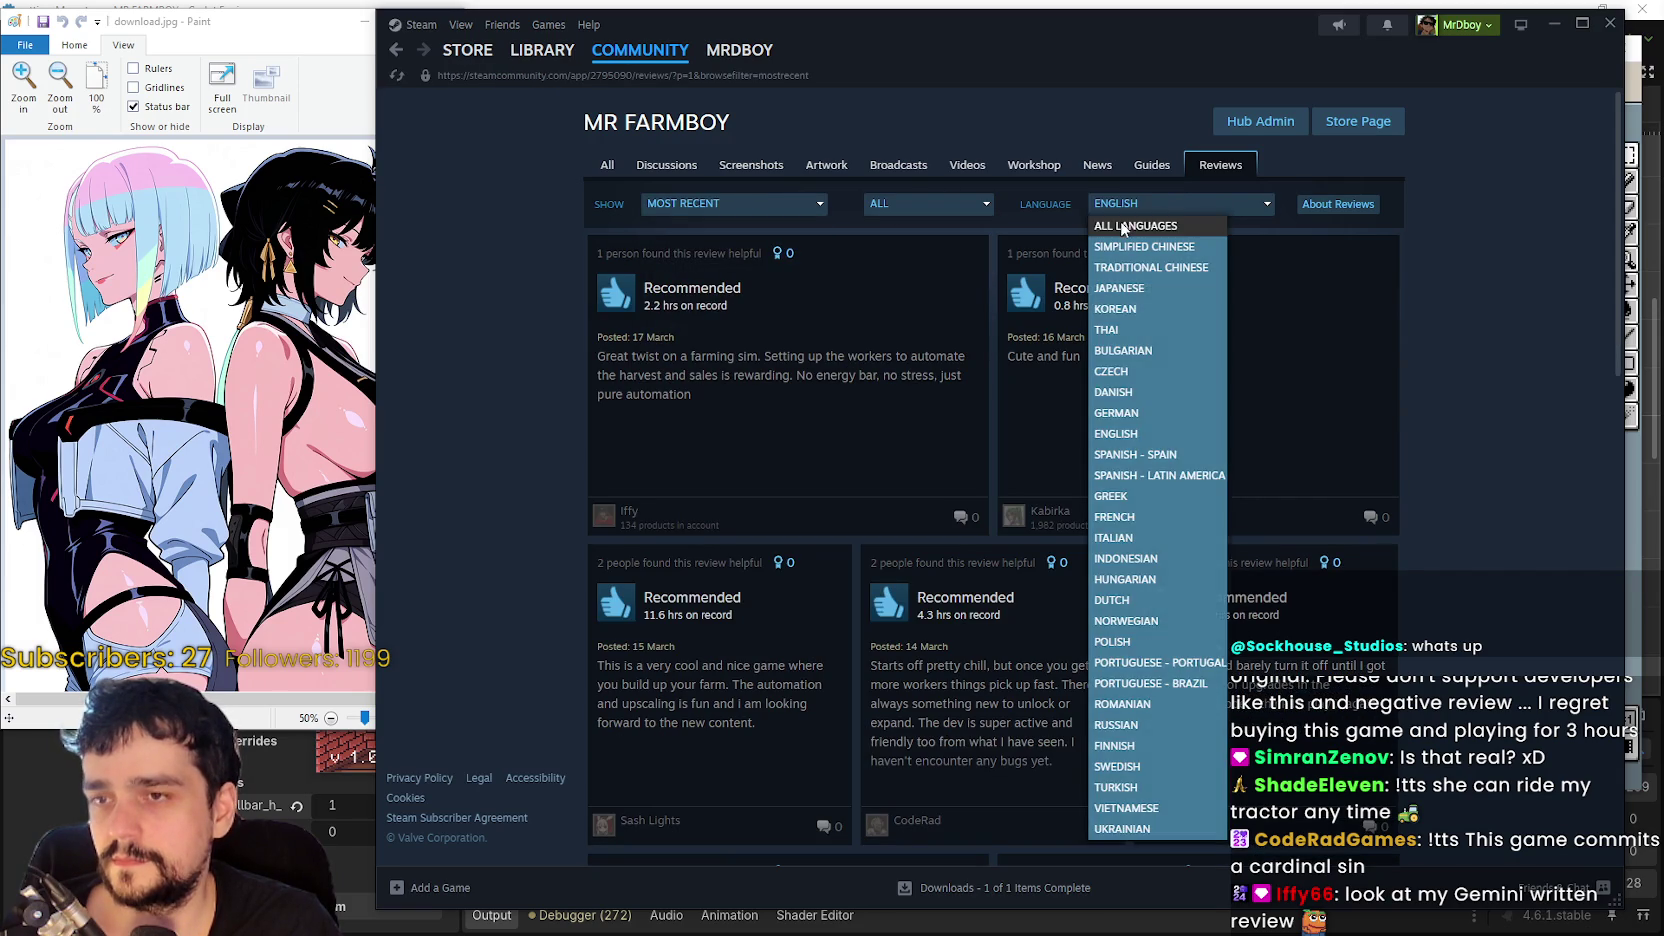
click(1122, 228)
right_click(1428, 497)
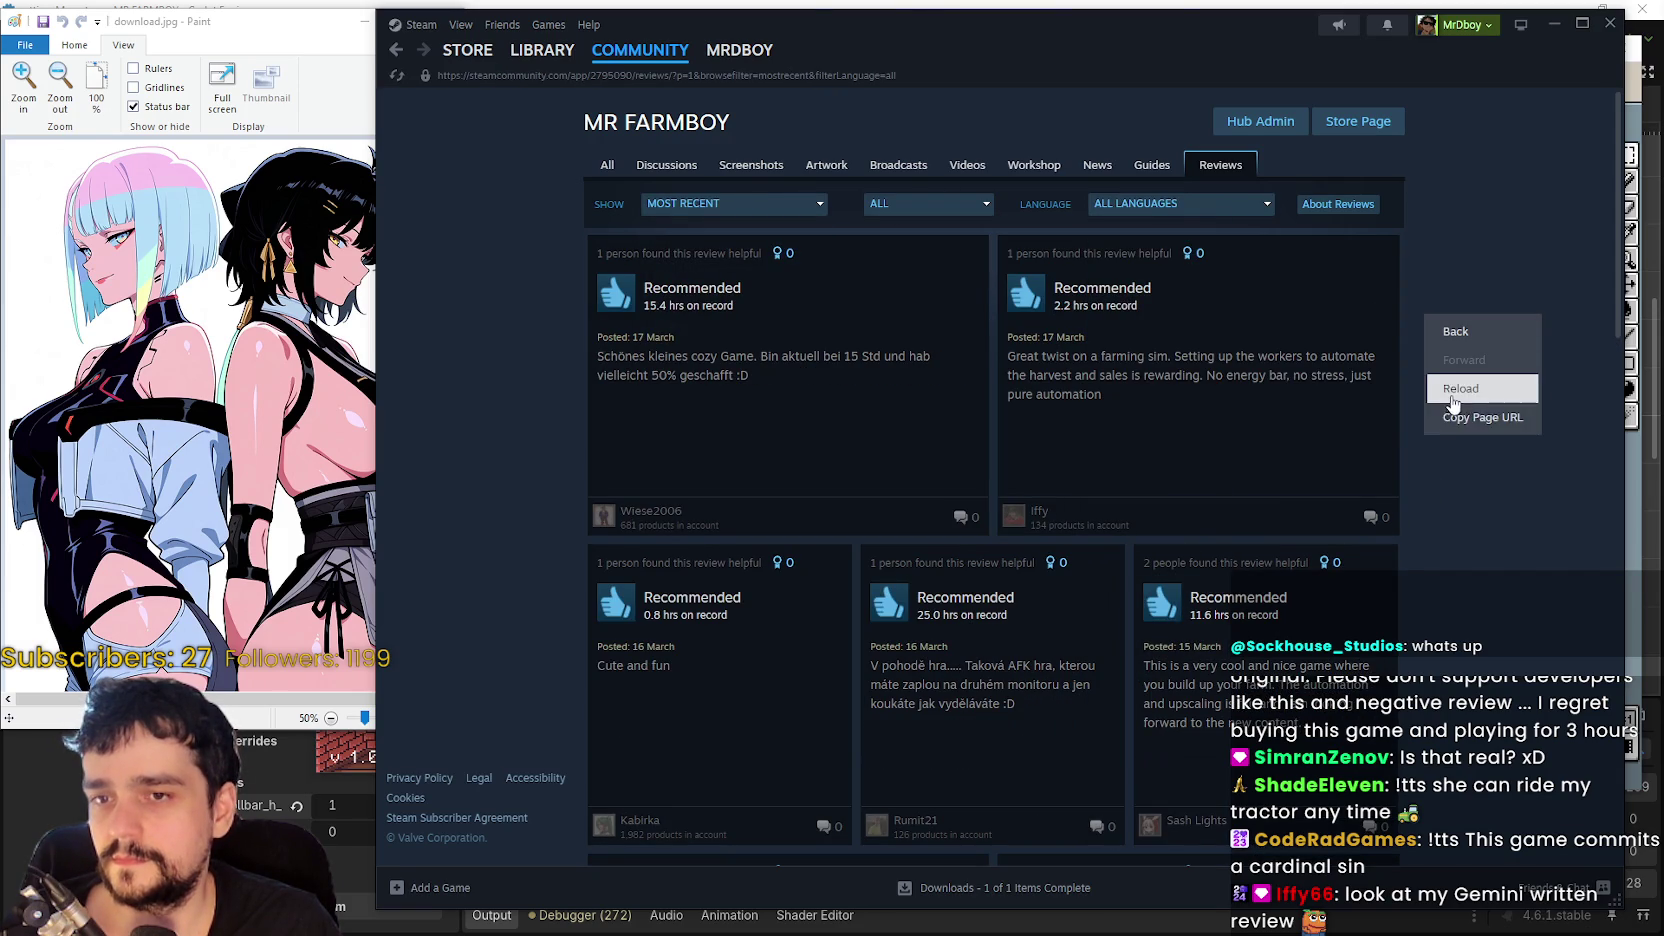
click(1453, 422)
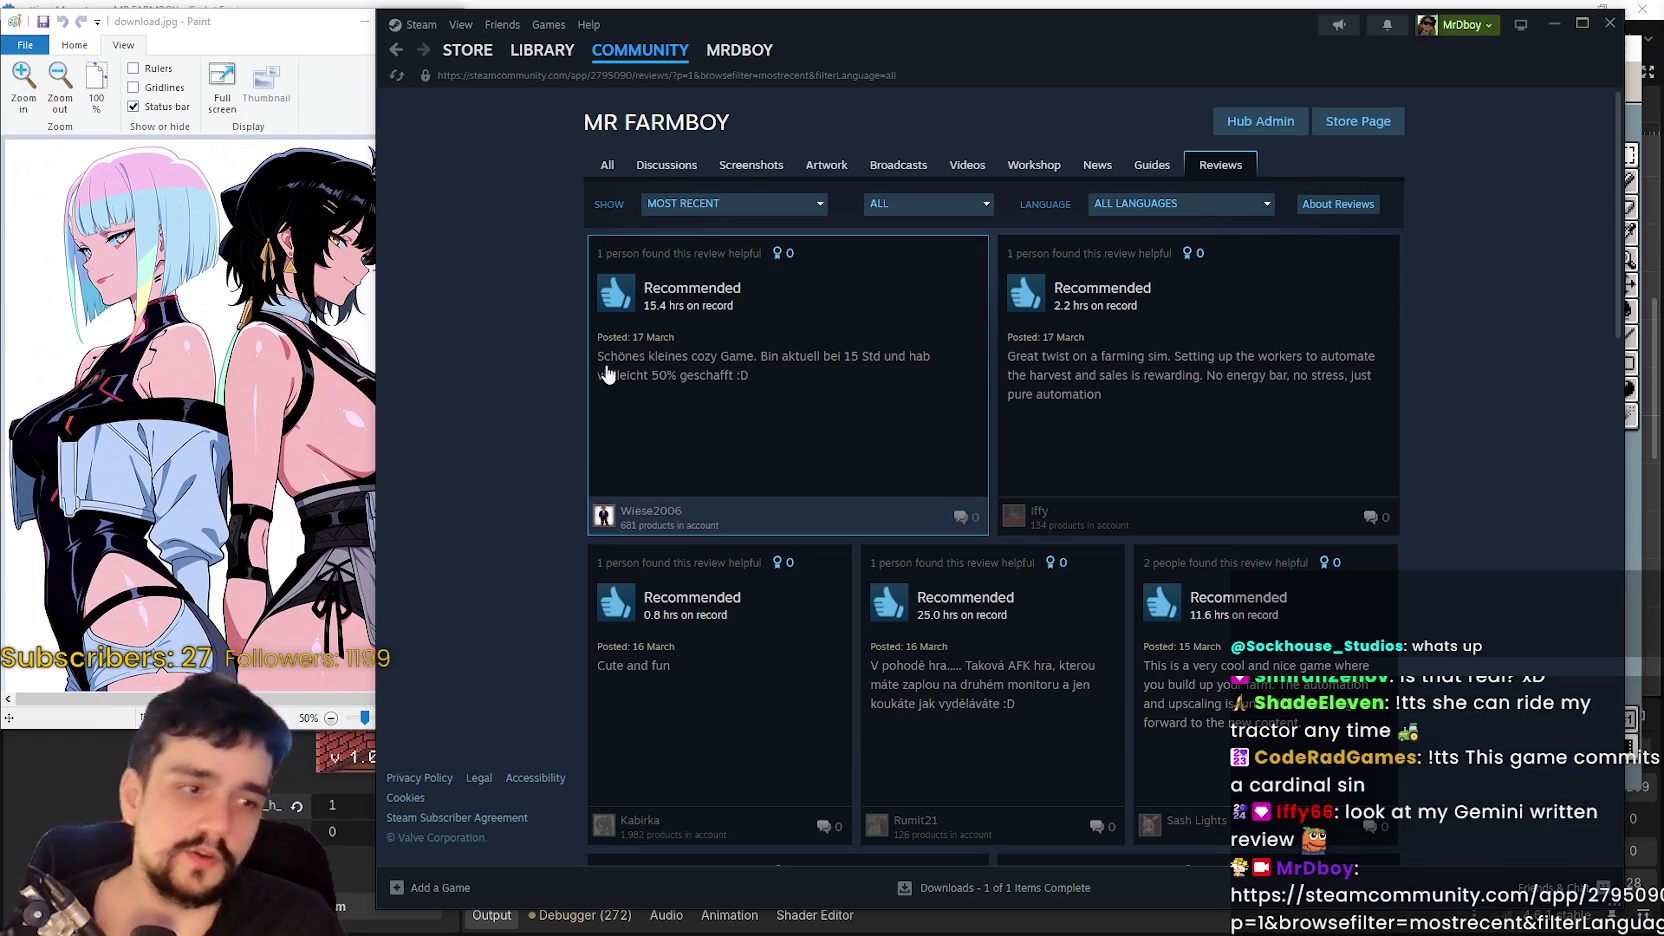
- Read the first German review, browse the list, then minimize Steam
click(842, 495)
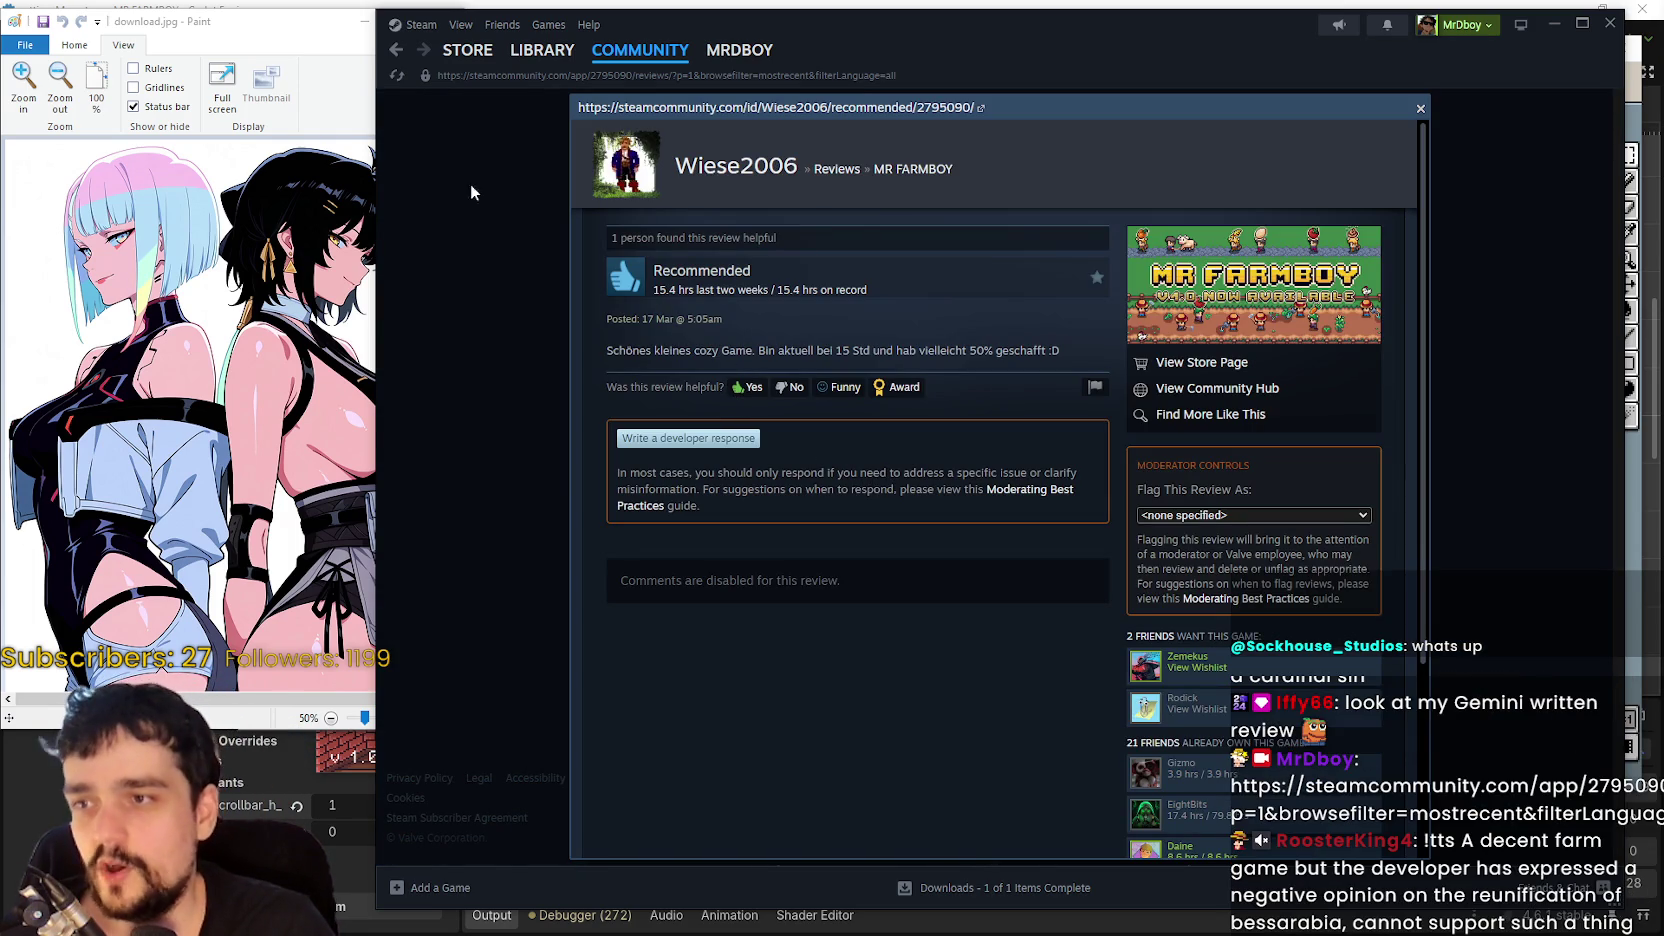
click(1518, 454)
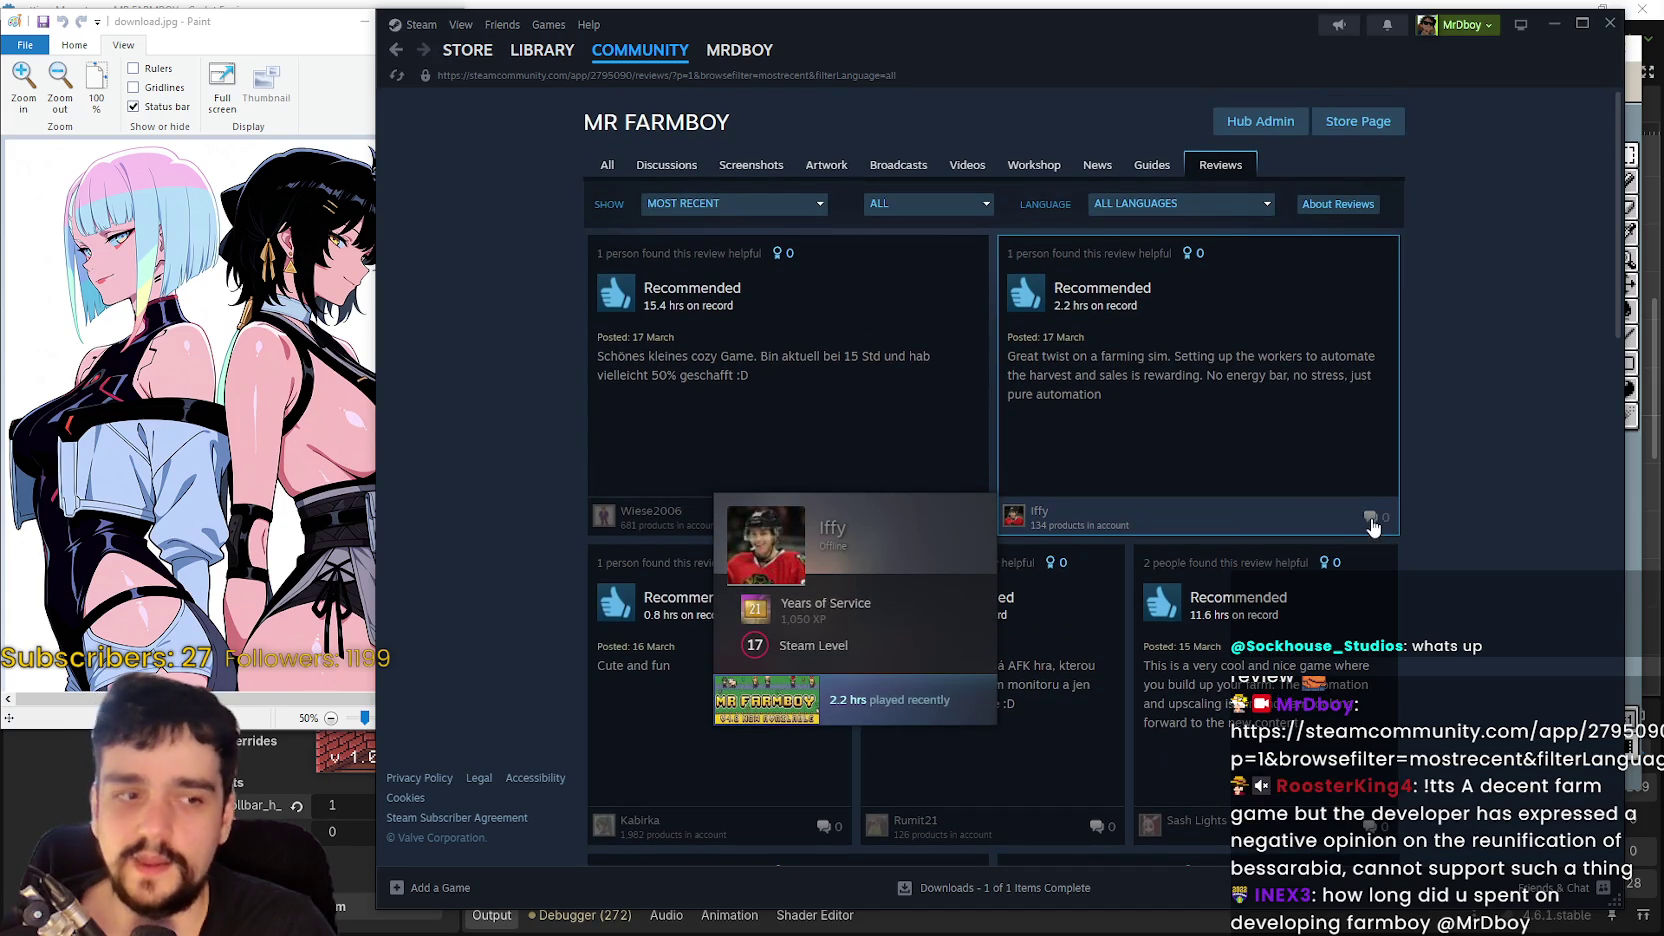
scroll(1371, 516, down, 6)
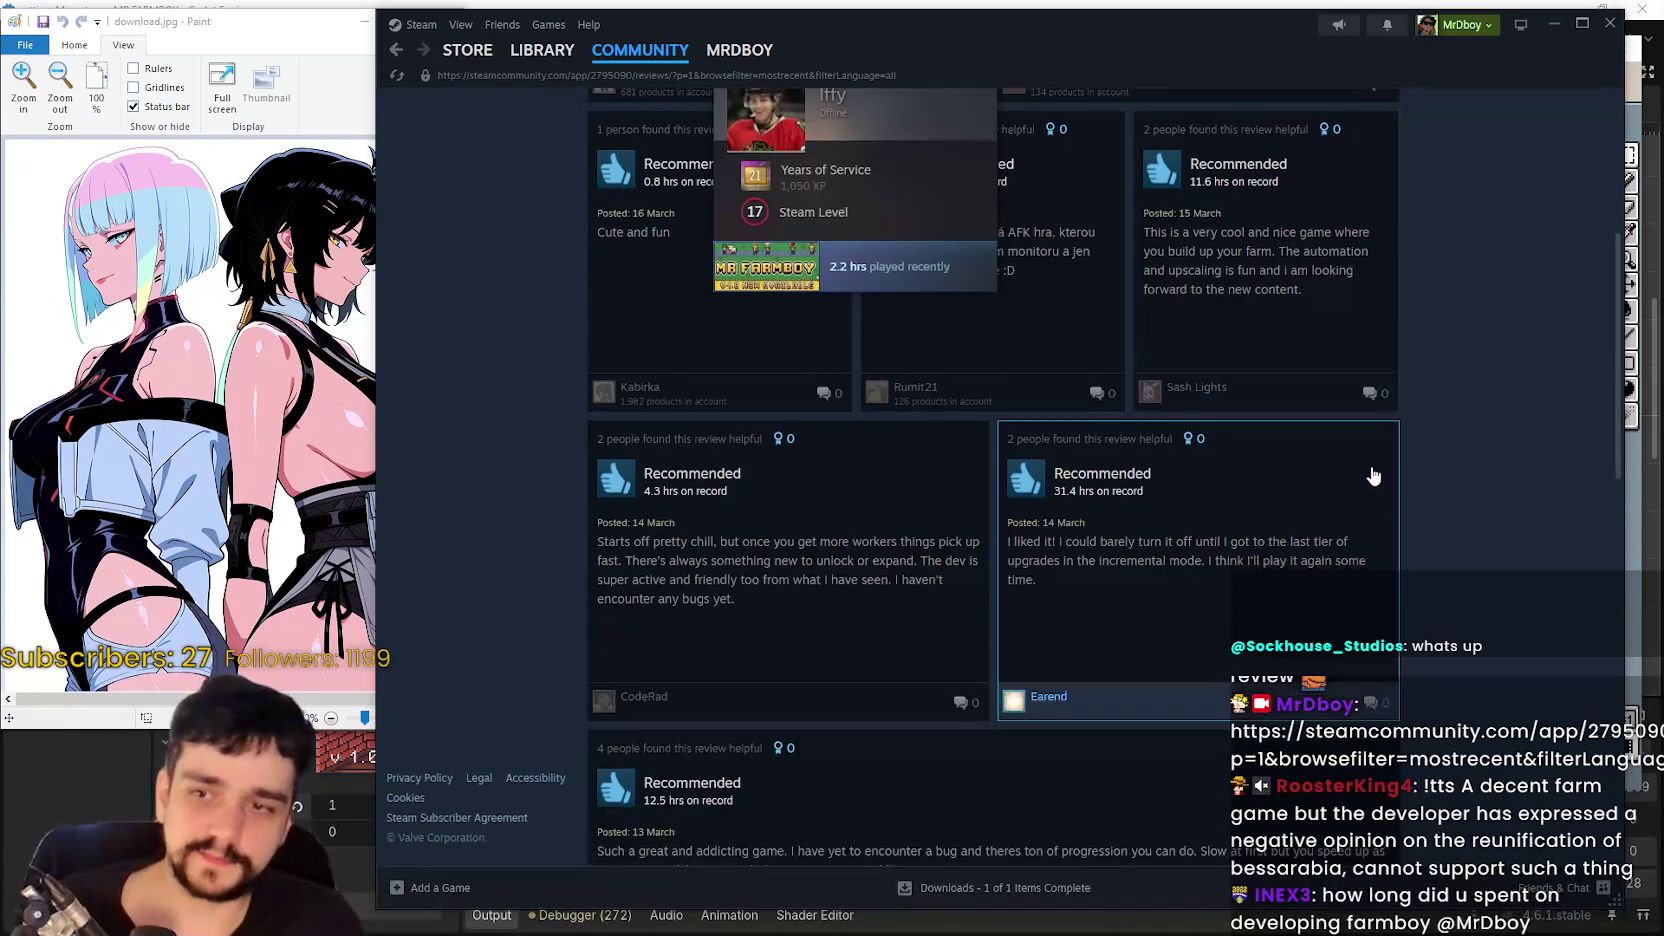
scroll(860, 430, up, 6)
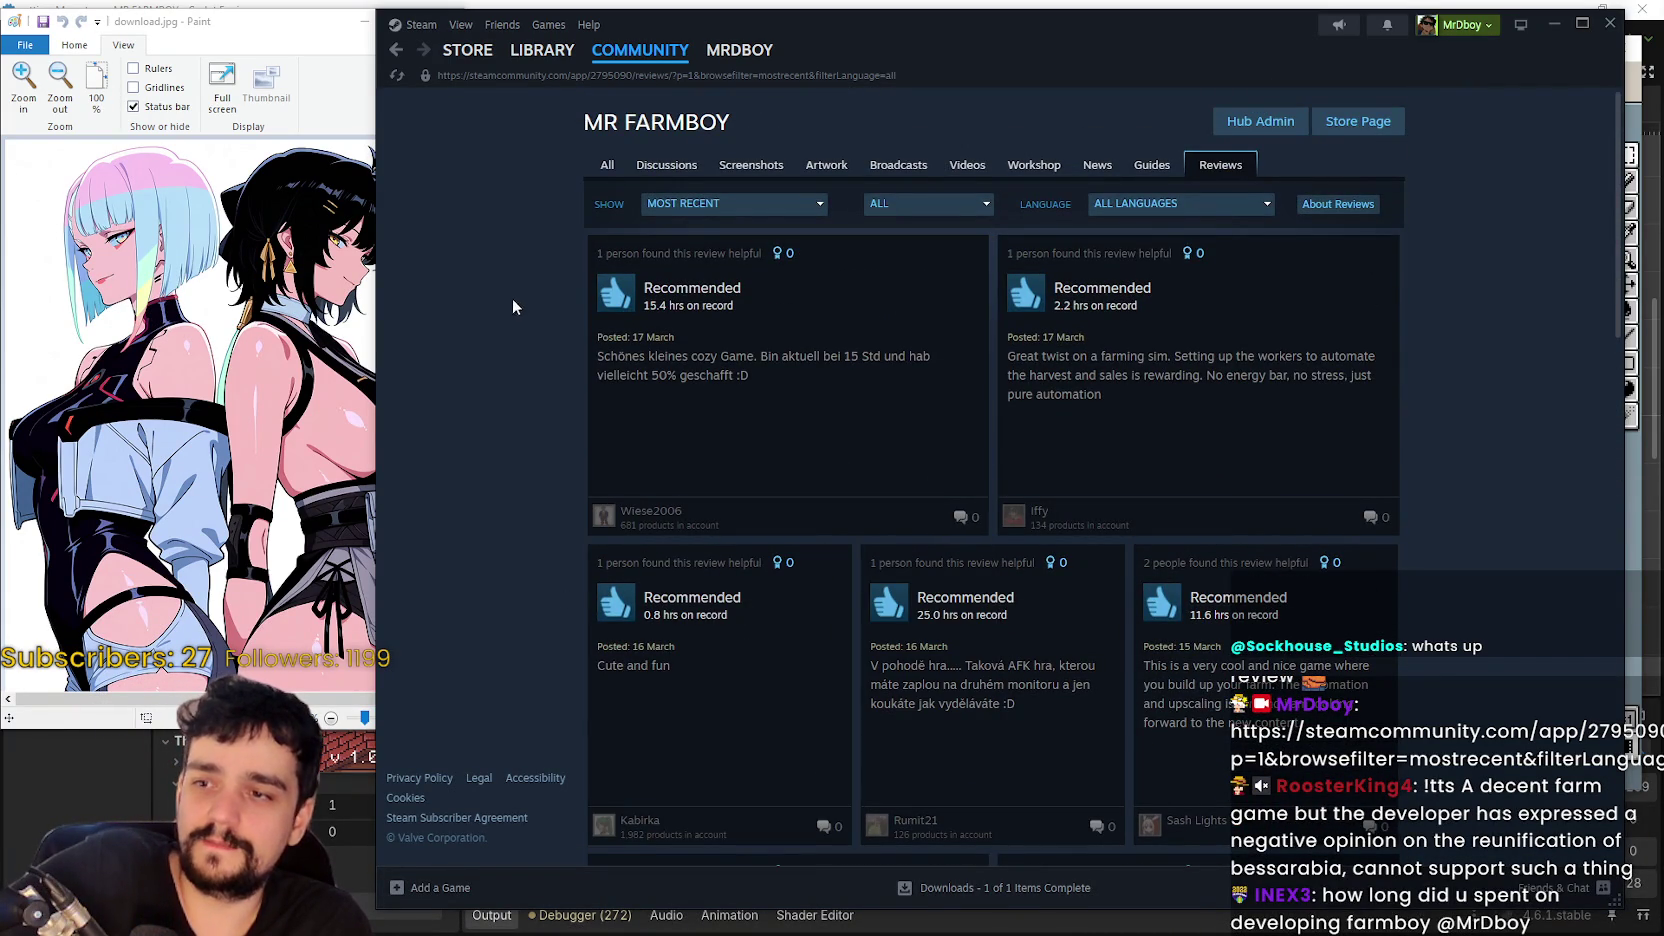
mouse_move(525, 53)
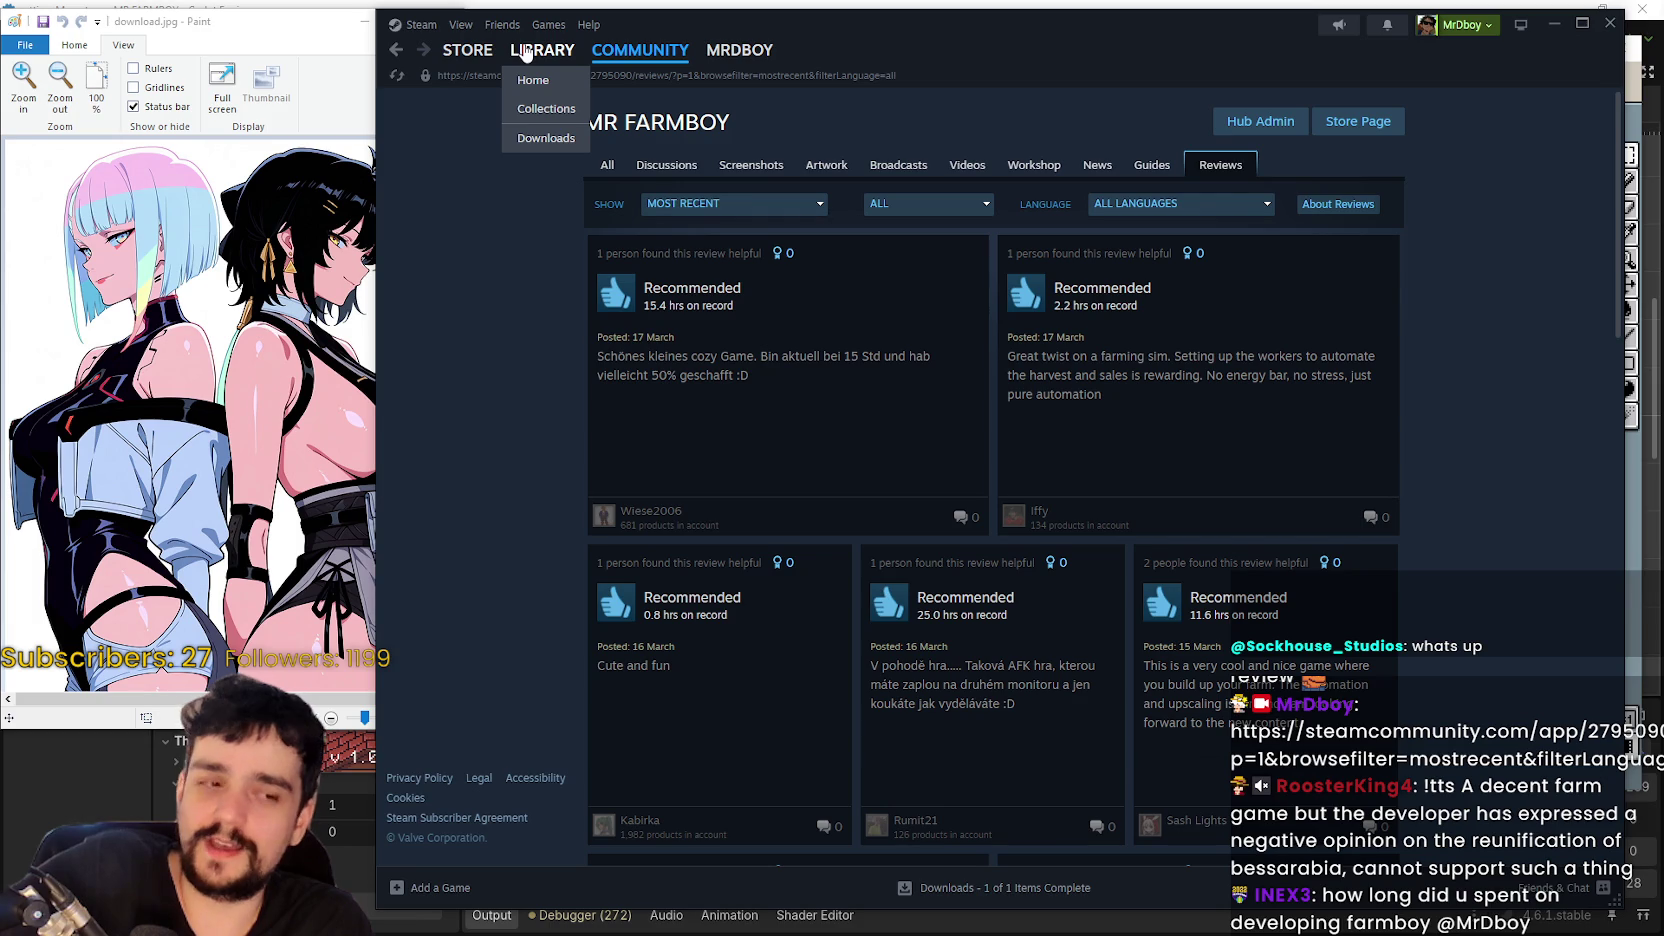
scroll(847, 416, down, 3)
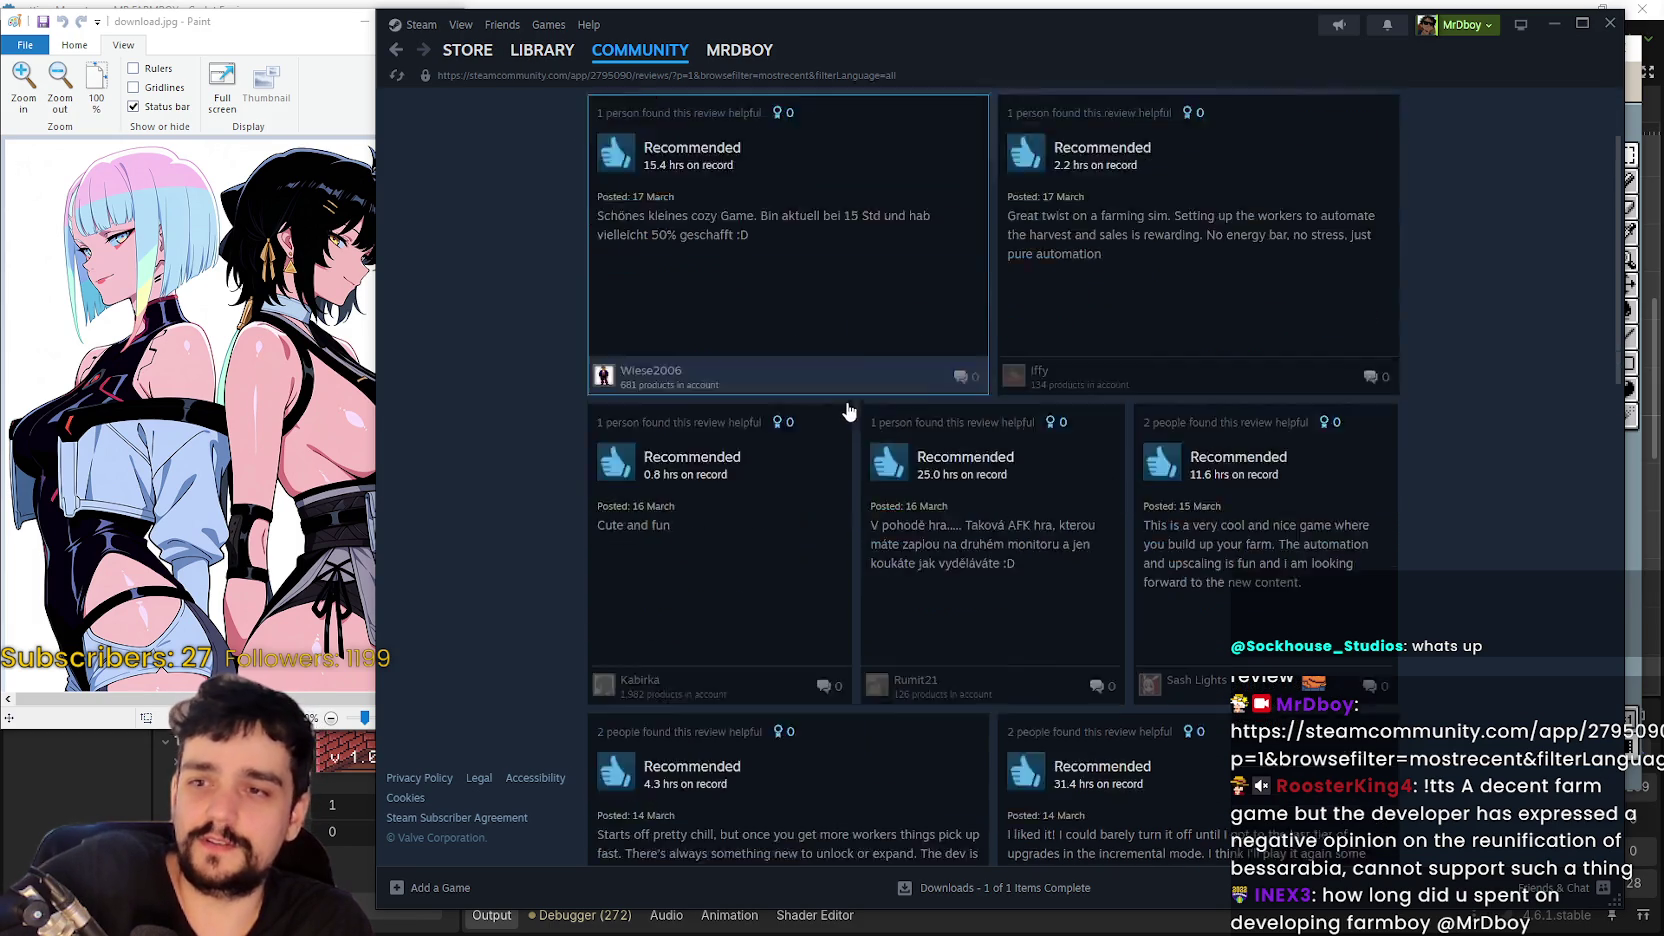
scroll(1456, 566, down, 4)
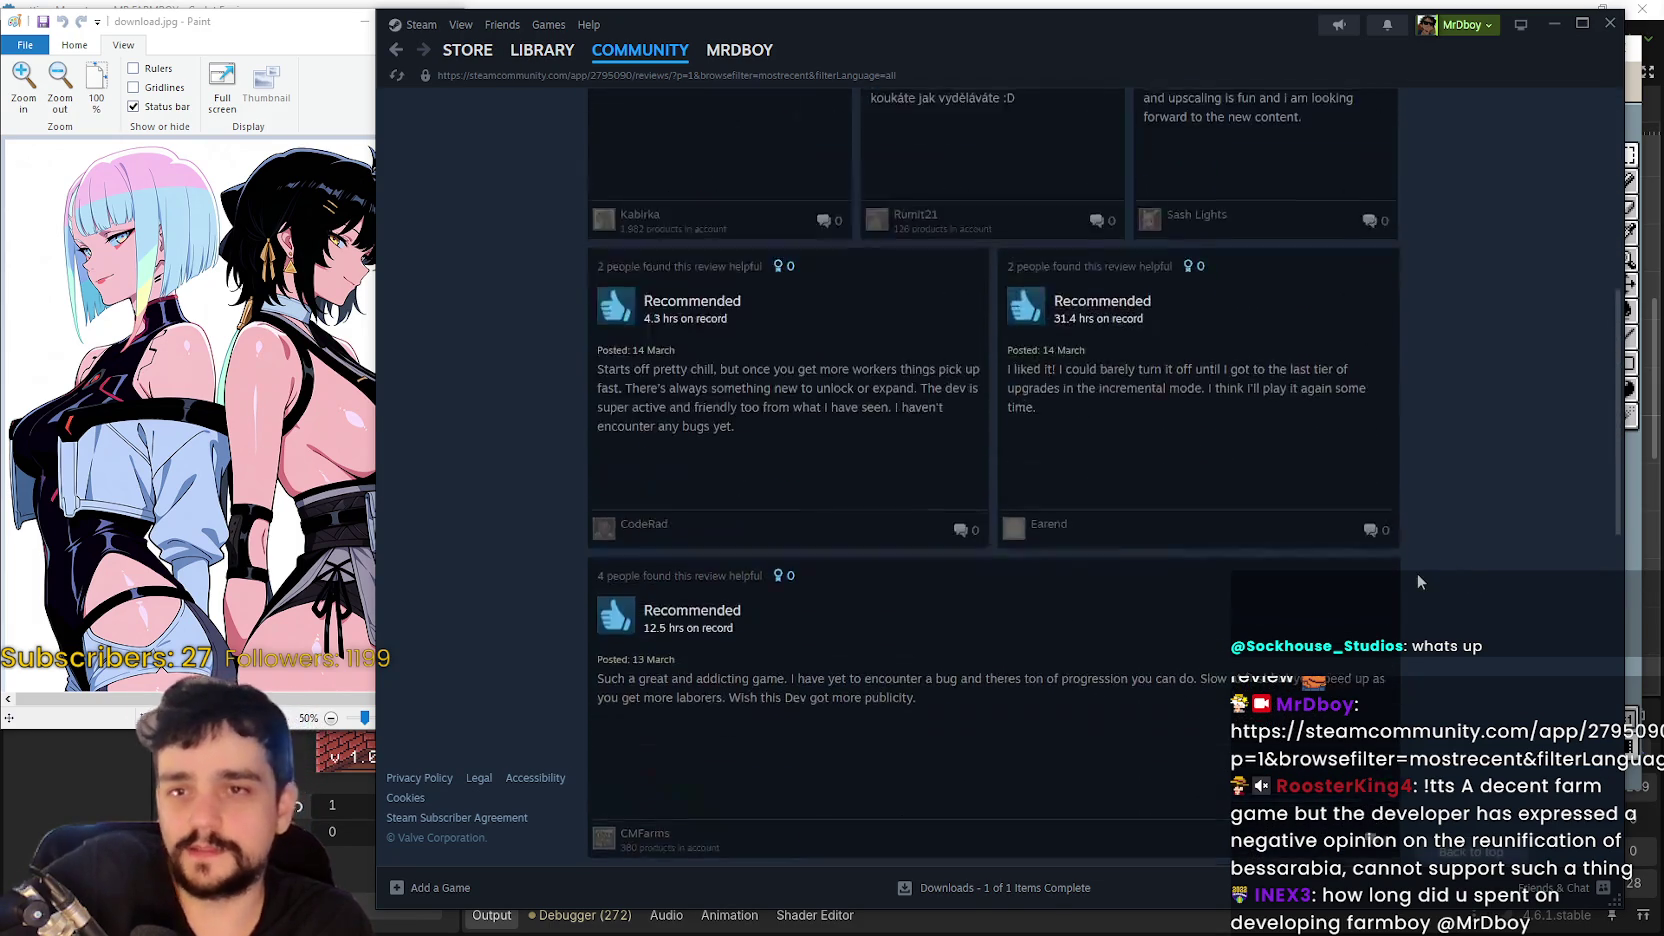
scroll(1417, 573, up, 7)
scroll(1003, 427, down, 1)
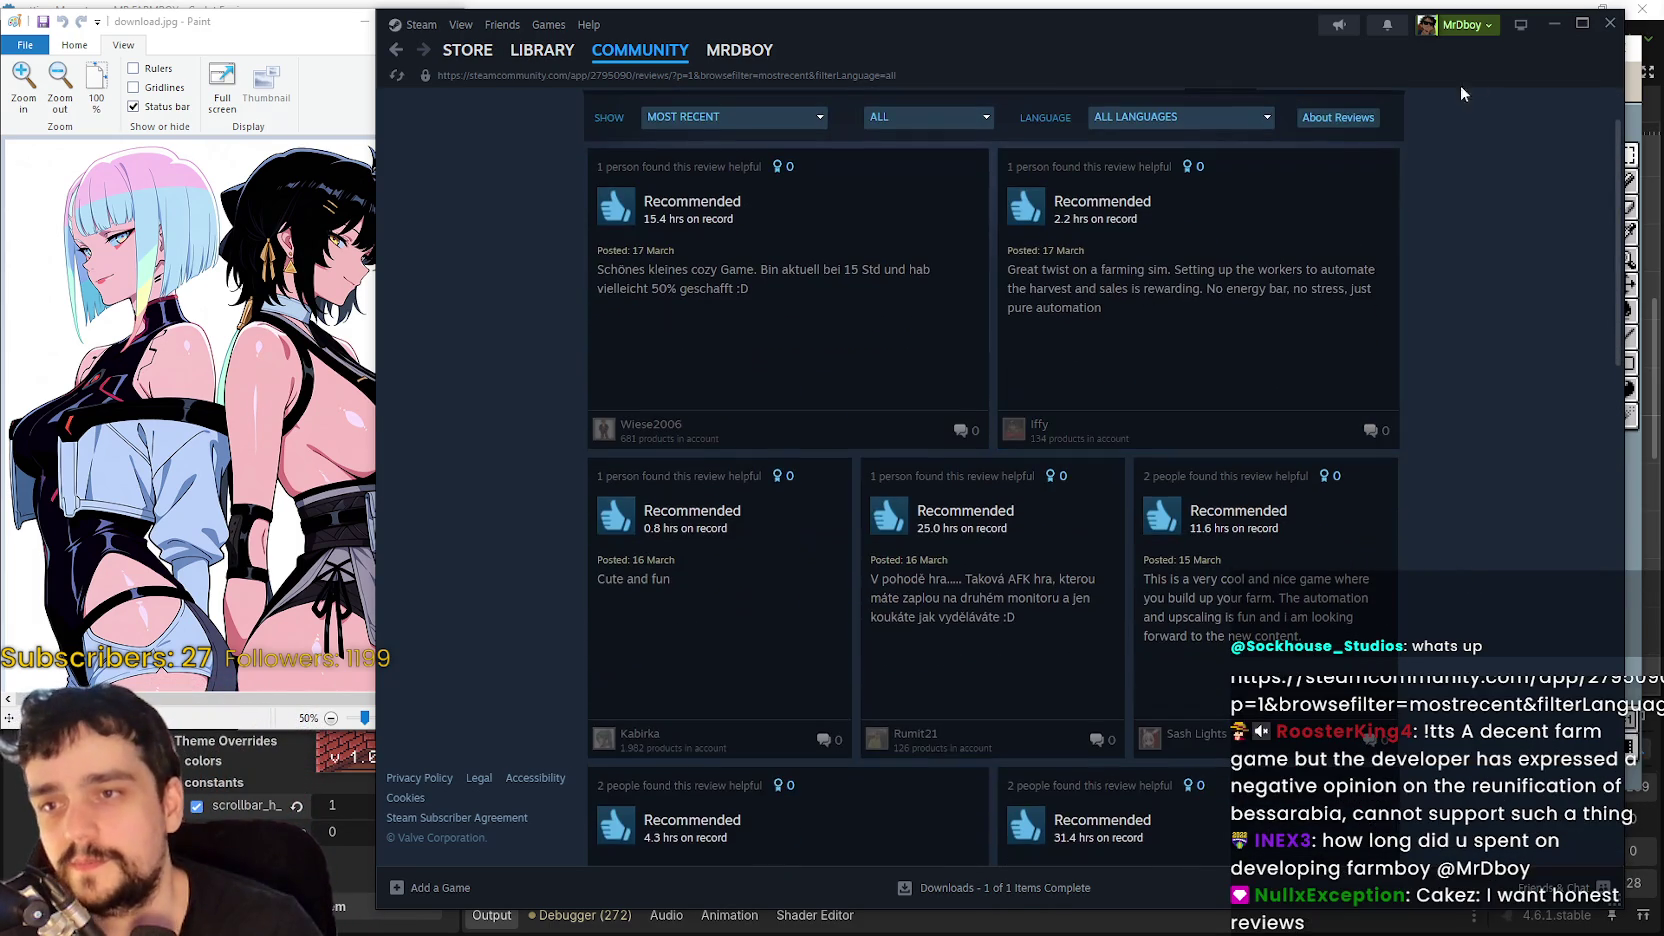
click(1555, 25)
- Stretch a small orange block on the left border taller to close the gap
scroll(1086, 301, up, 2)
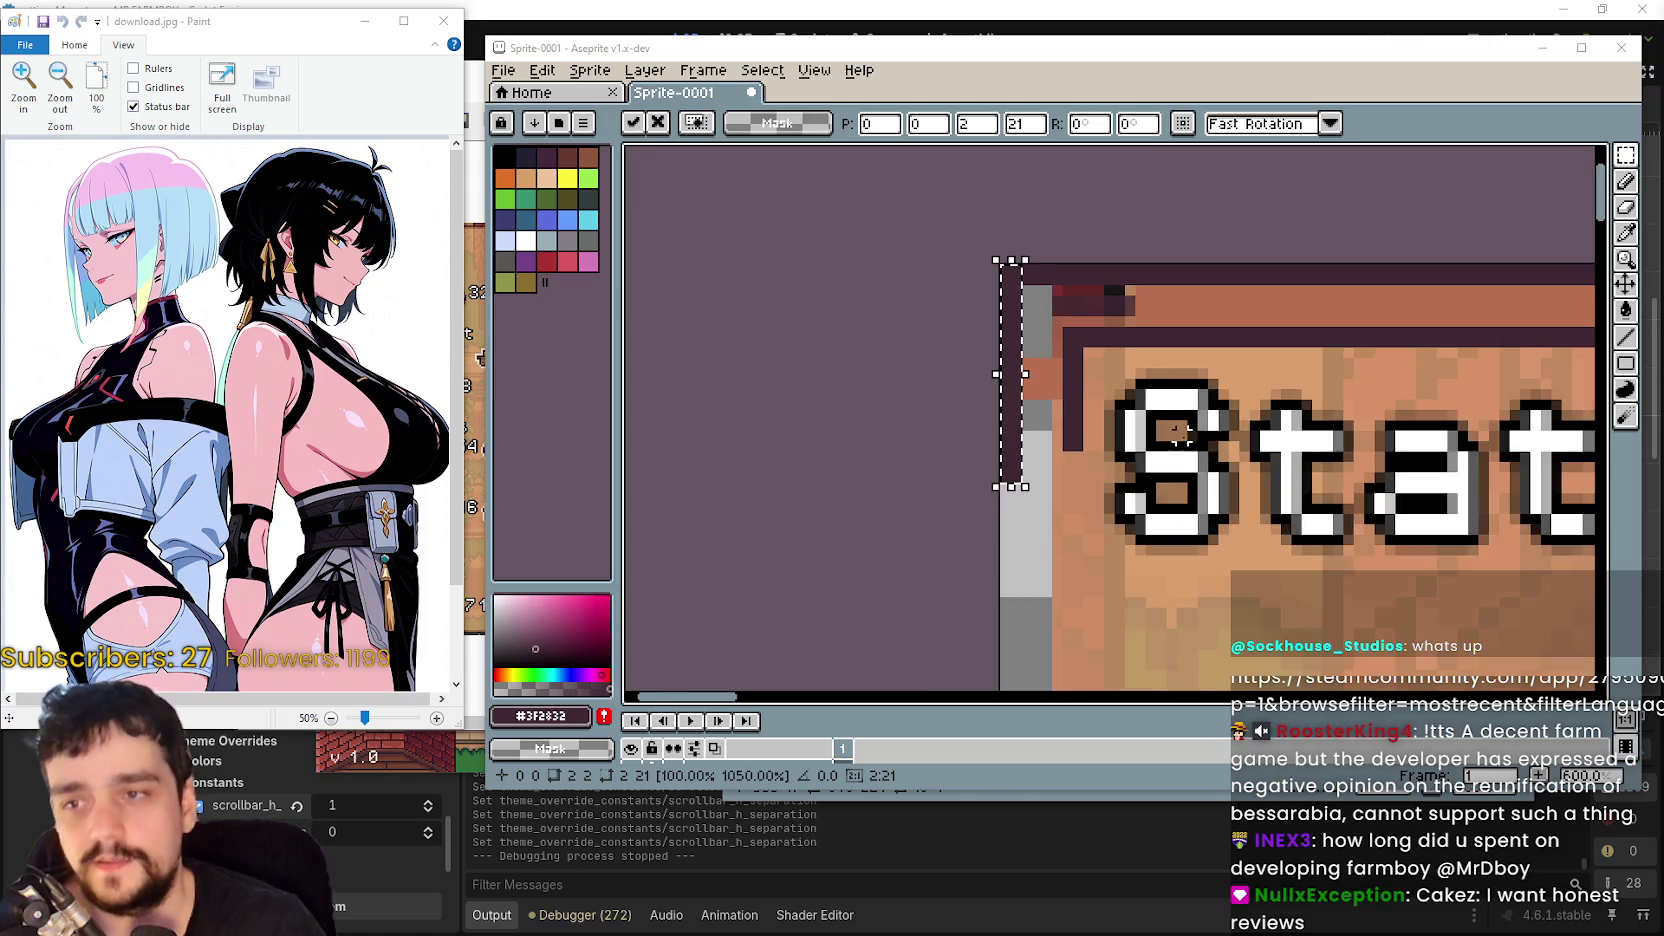
drag(1086, 301, 1196, 441)
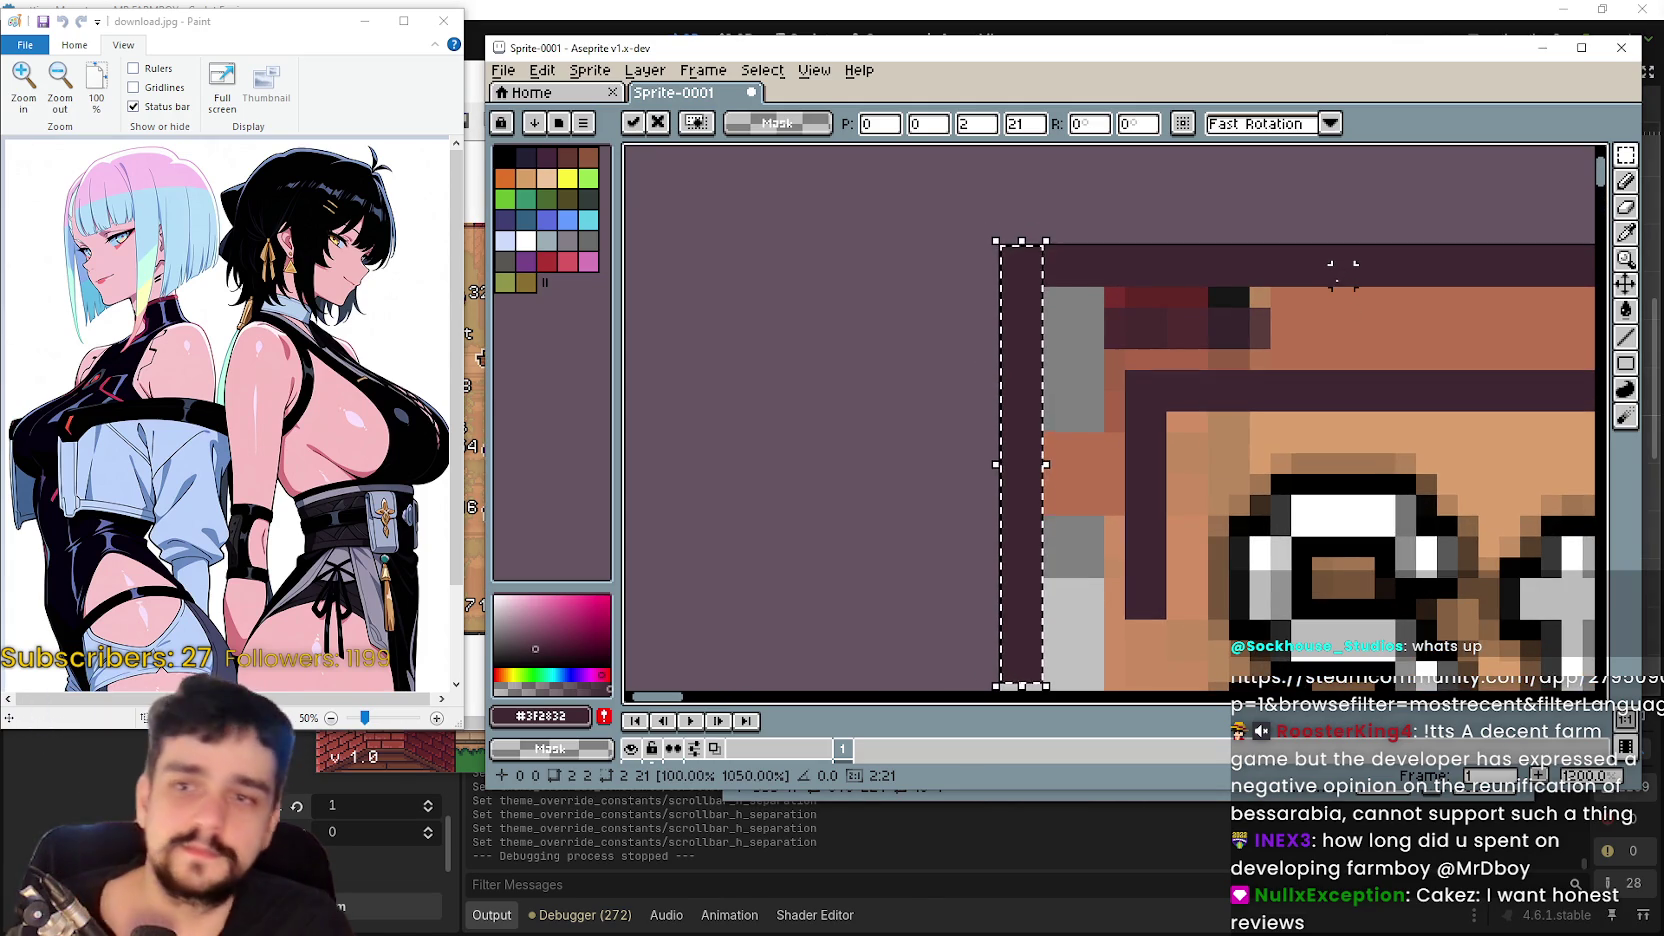
mouse_move(1287, 283)
mouse_down()
mouse_move(1379, 372)
mouse_move(1337, 345)
mouse_move(1083, 480)
mouse_up()
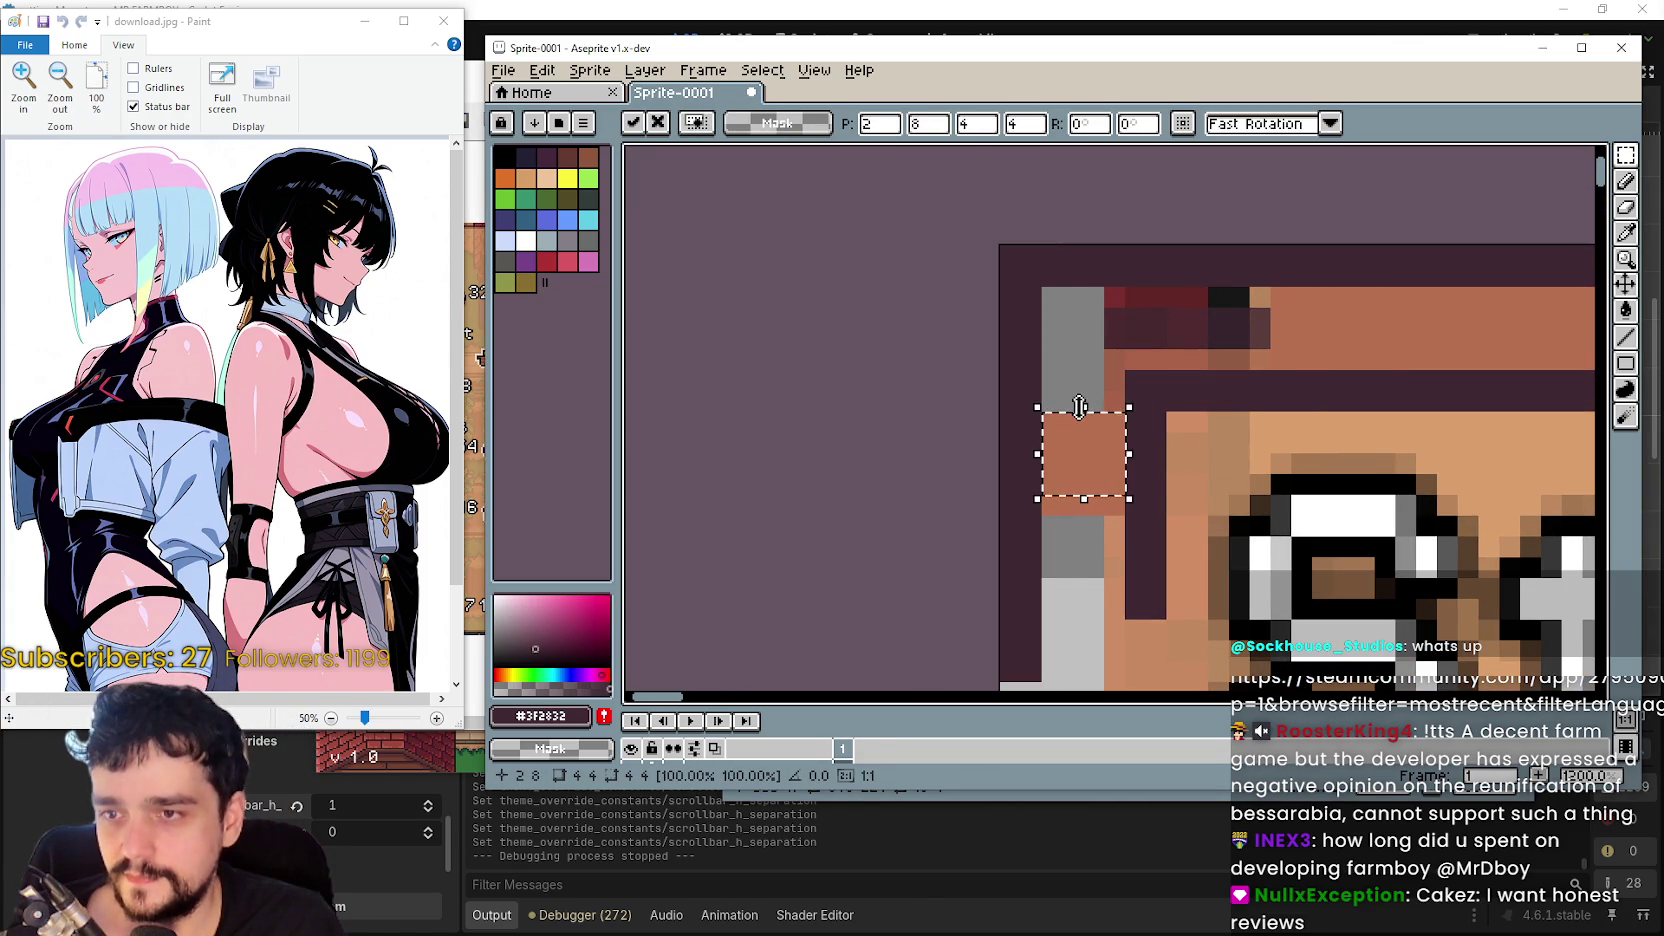
mouse_move(1084, 407)
mouse_down()
mouse_move(1096, 271)
mouse_move(1084, 309)
mouse_move(1133, 374)
mouse_move(1307, 334)
mouse_up()
click(1218, 317)
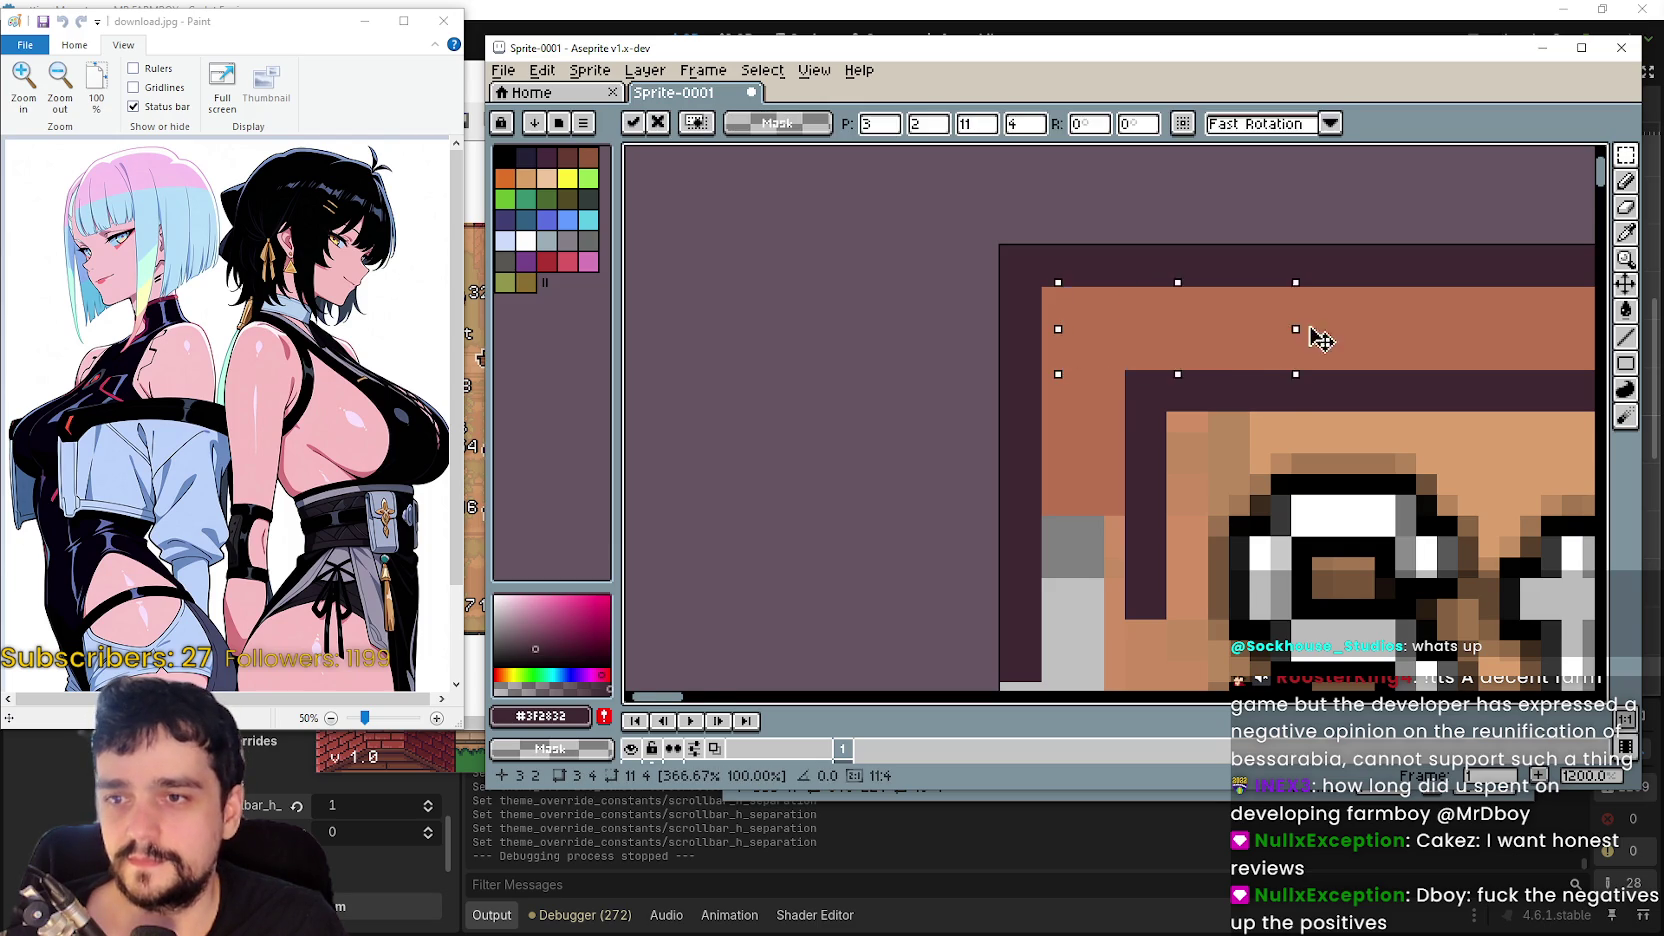
- Stretch the 8-pixel-wide left border piece down to 109 pixels, reaching the Build row
scroll(1168, 507, down, 2)
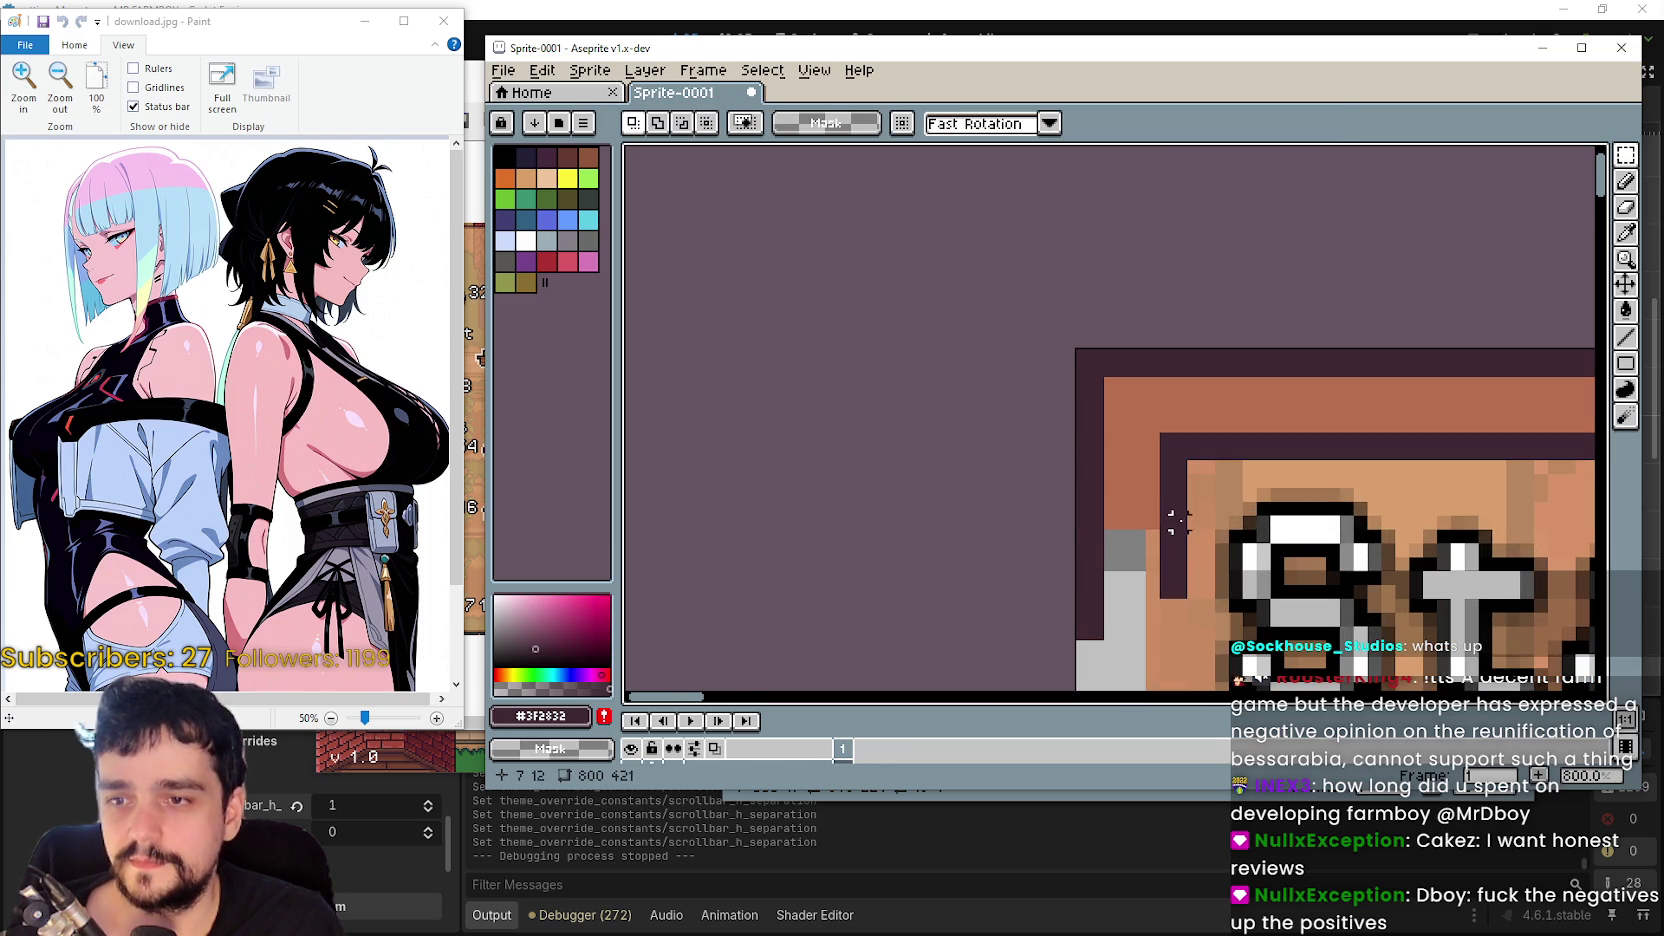
mouse_move(1180, 516)
mouse_down()
mouse_move(1077, 474)
mouse_move(1016, 330)
mouse_up()
scroll(1105, 480, down, 3)
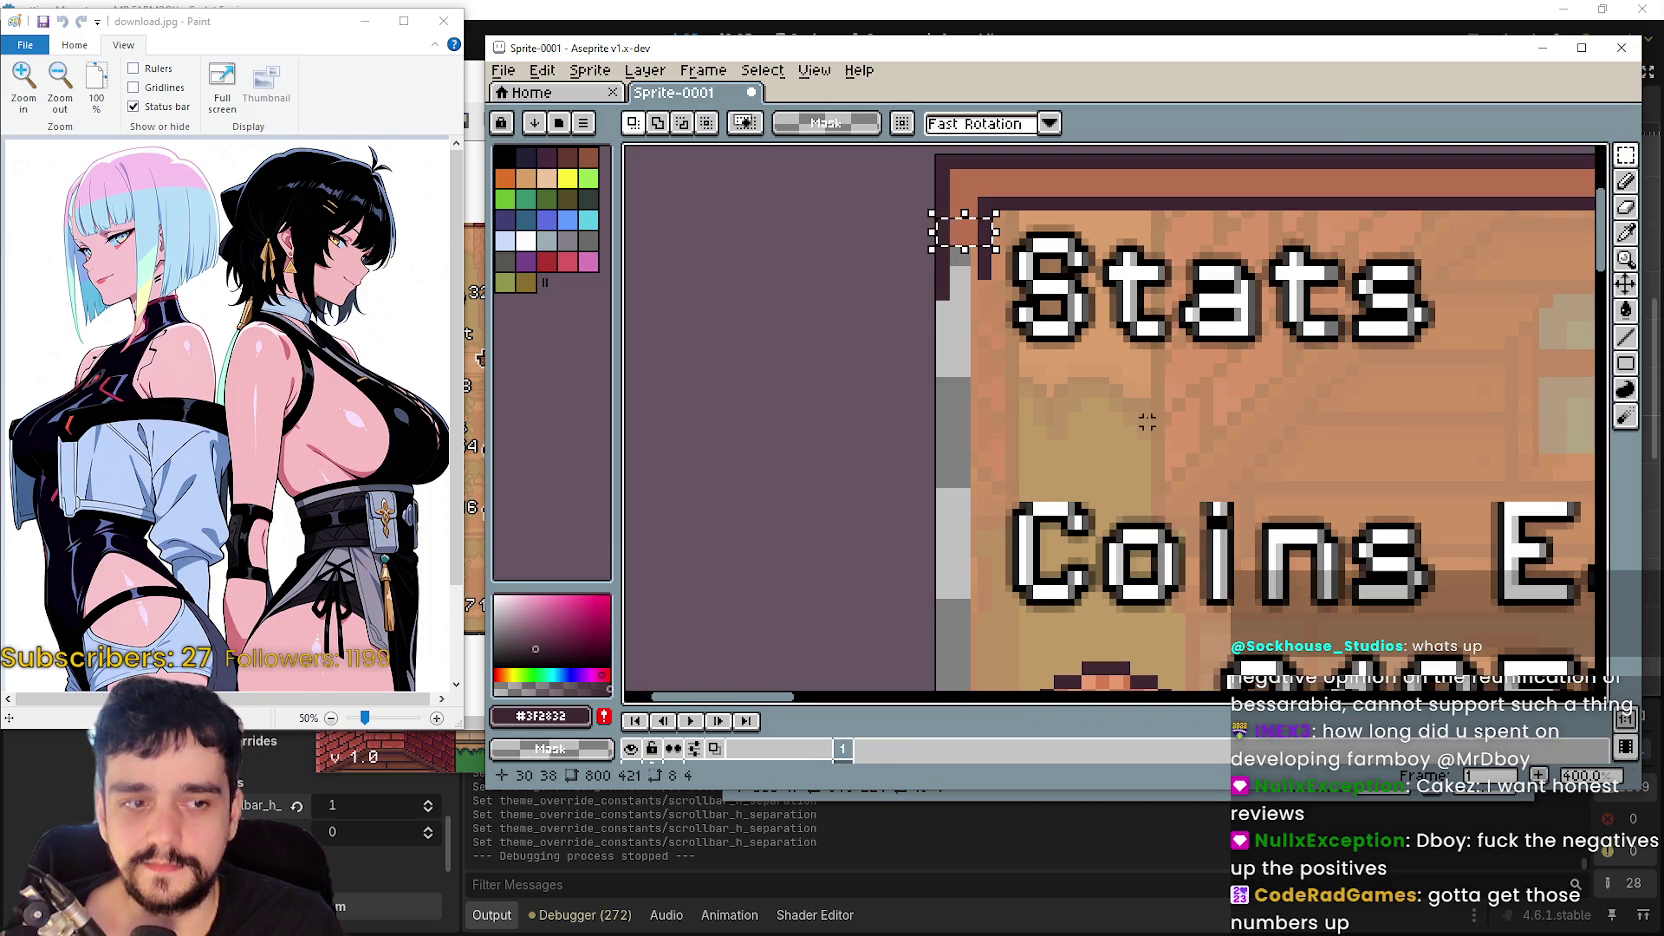
drag(1147, 415, 1102, 343)
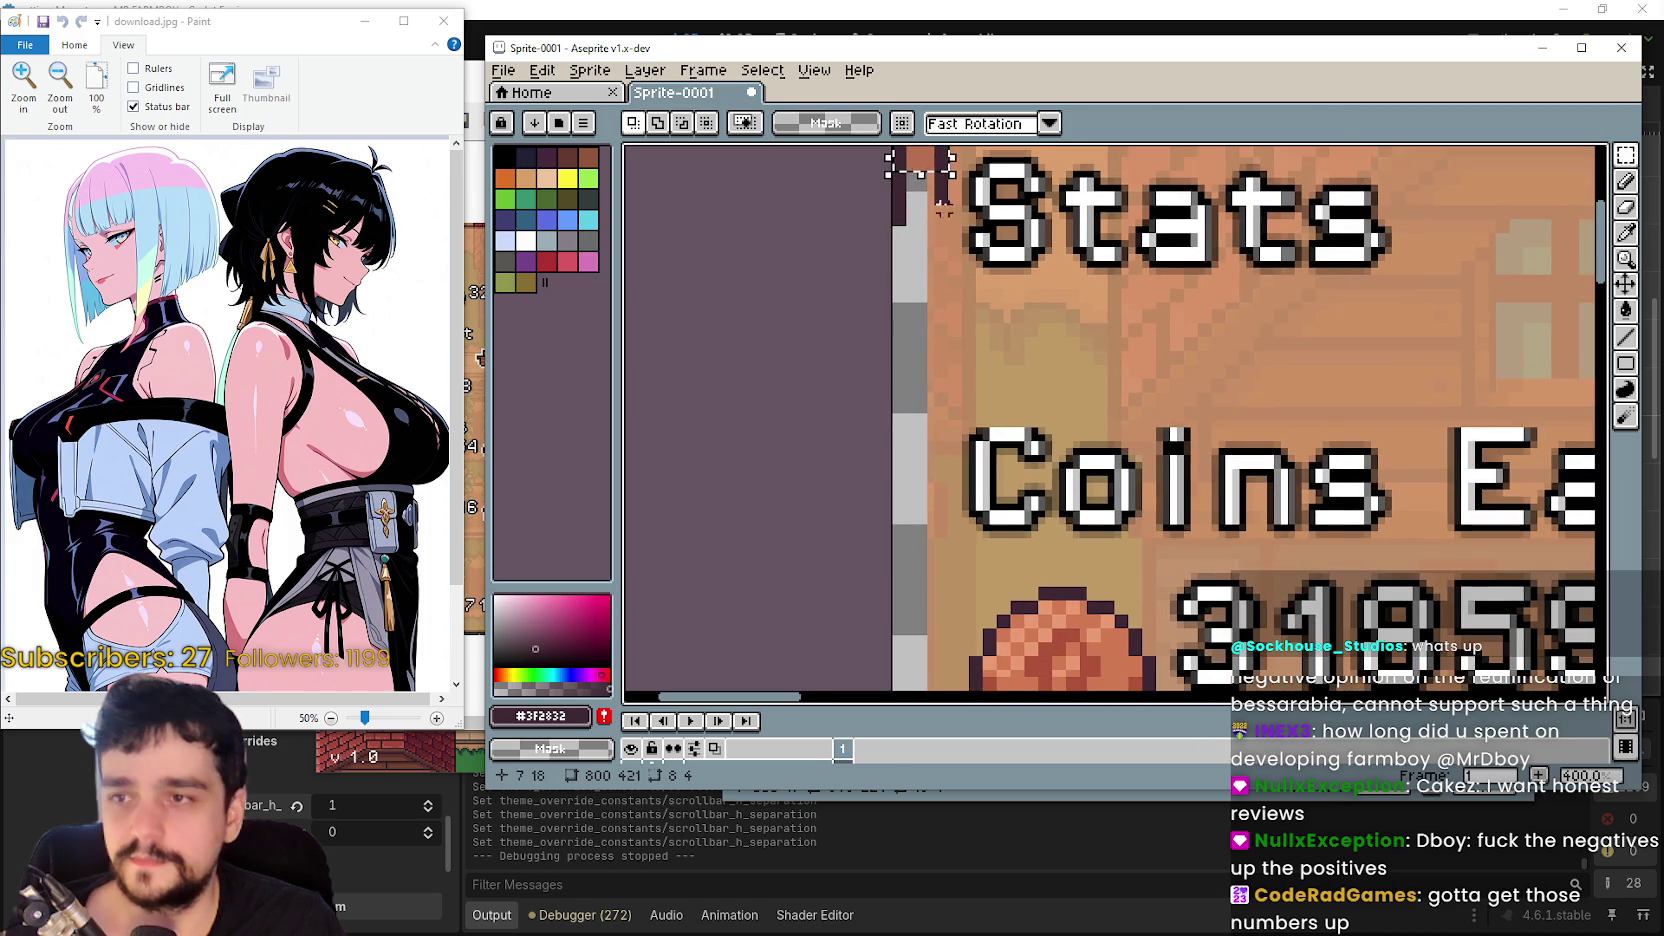
drag(952, 180, 960, 568)
scroll(960, 568, down, 2)
scroll(889, 540, up, 3)
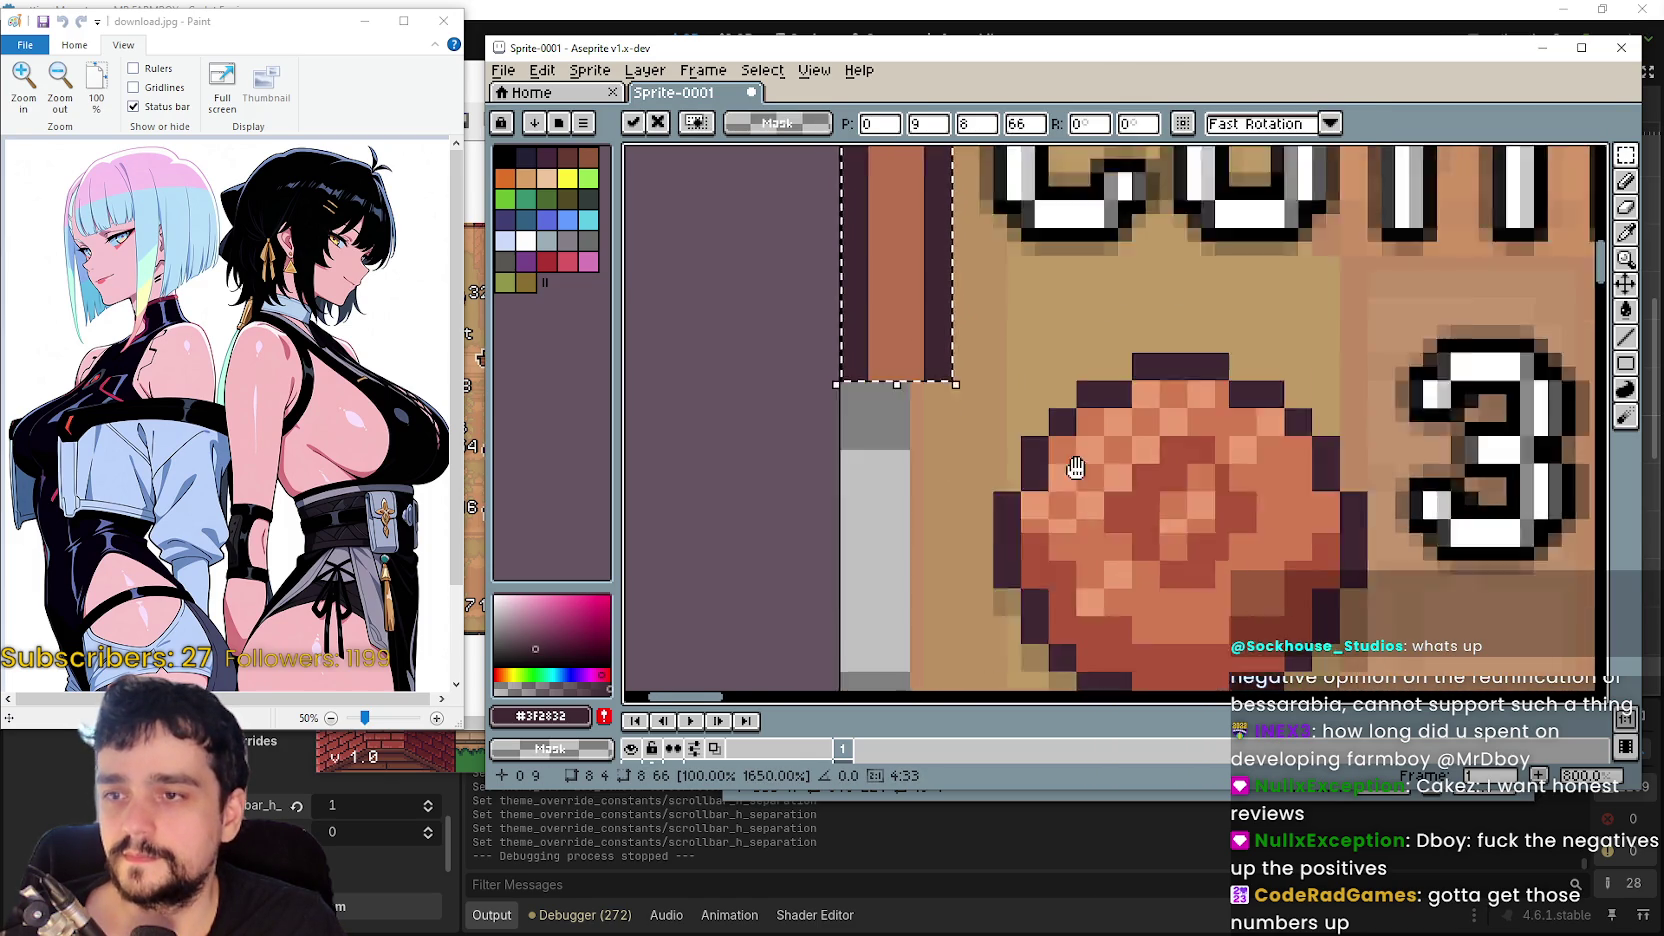
drag(951, 267, 922, 550)
scroll(922, 550, down, 1)
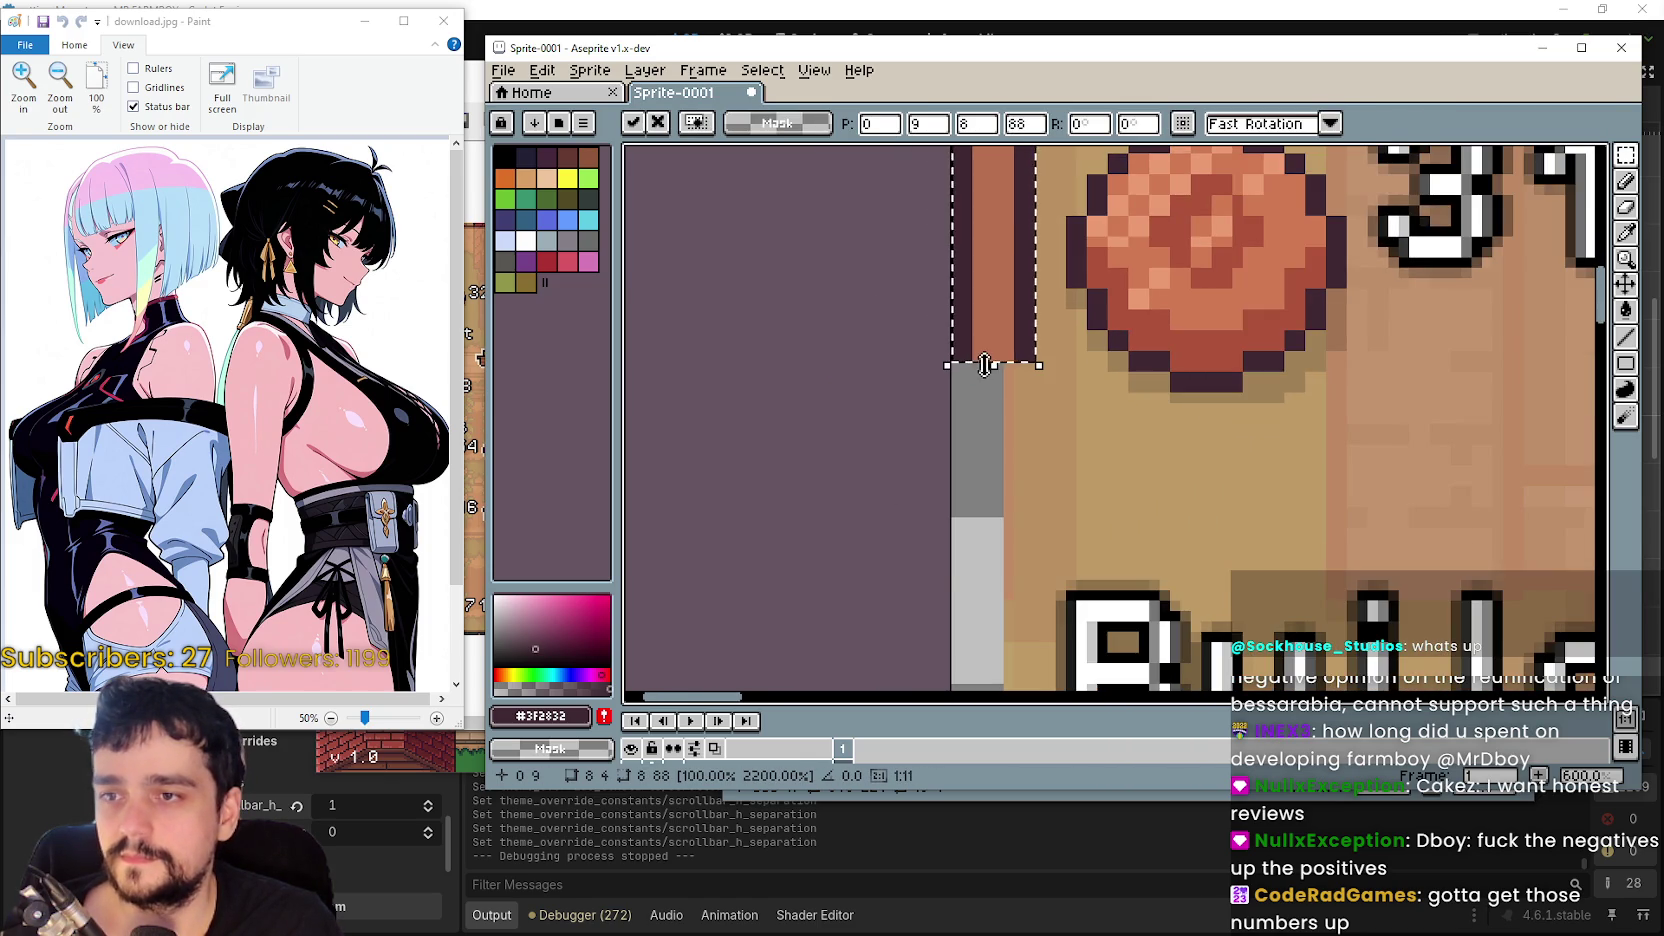
drag(995, 365, 995, 600)
drag(1166, 580, 1072, 437)
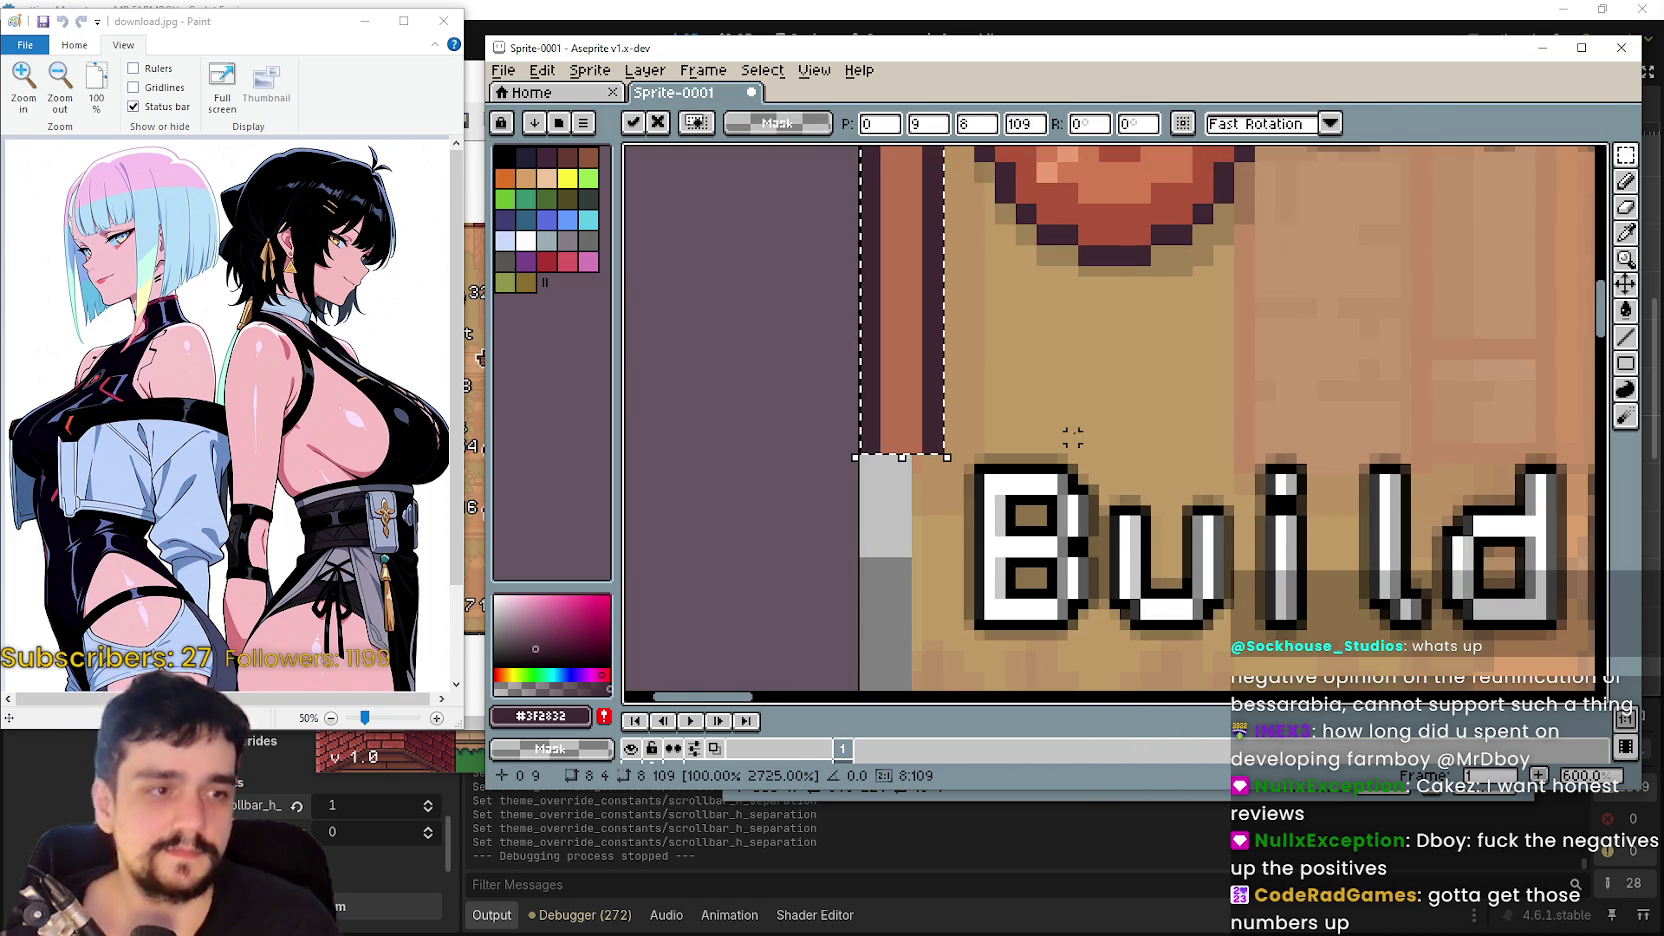
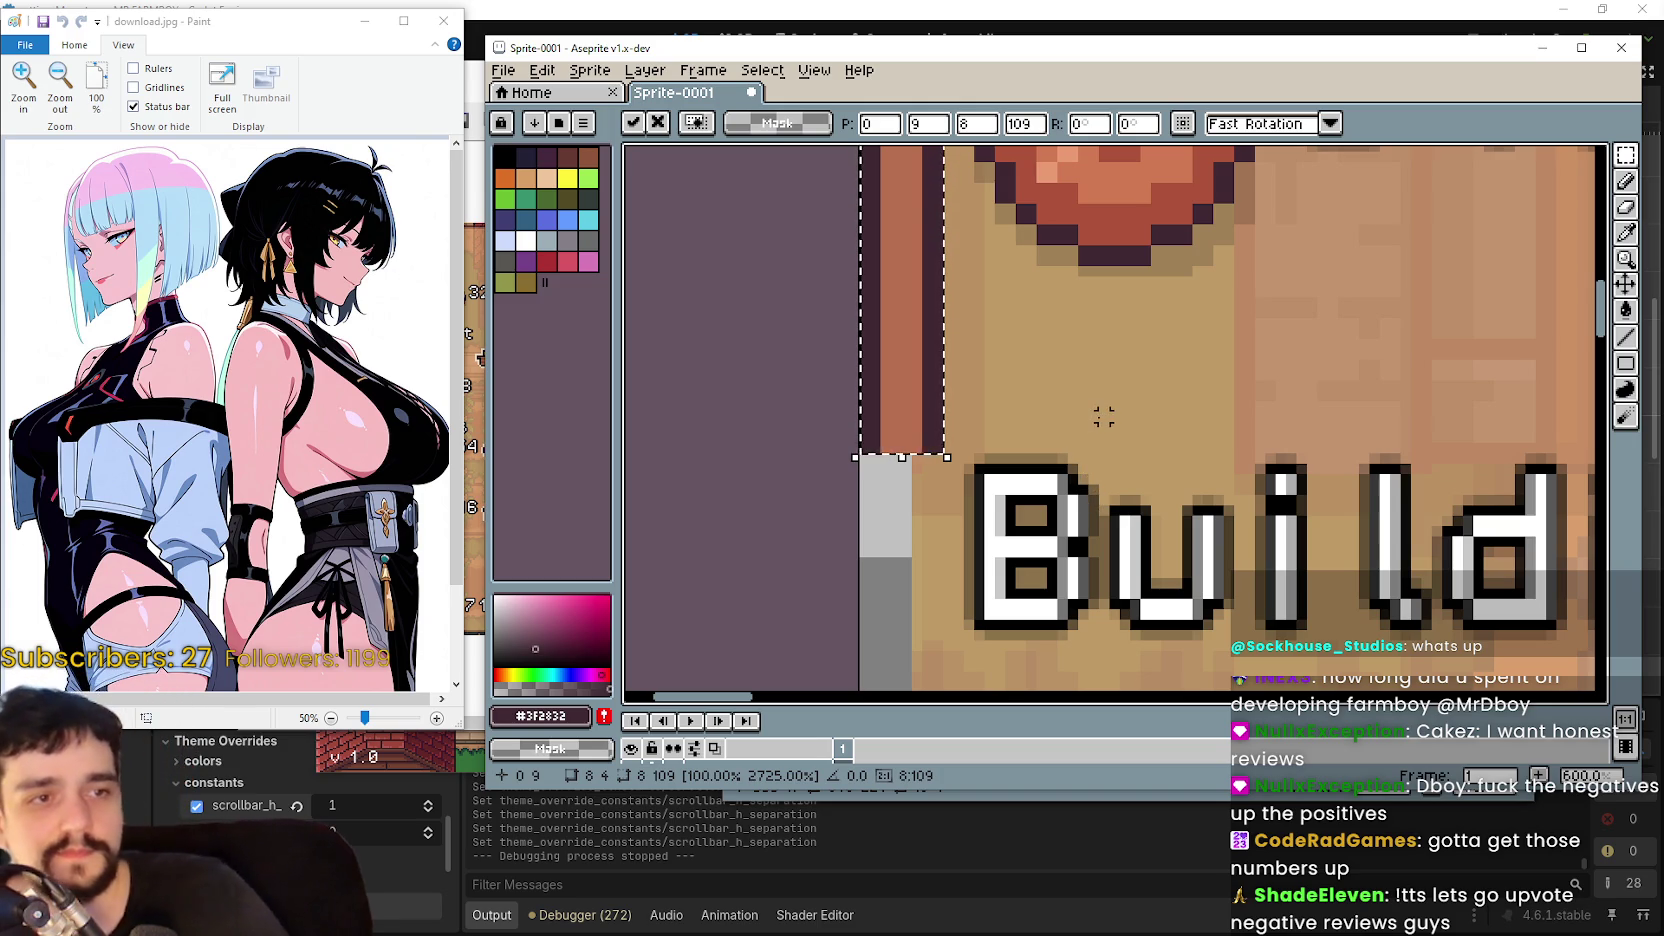
- Drag the left border strip down past Hired Workers and Herds to 407 px tall, reaching Totals
scroll(1103, 283, down, 5)
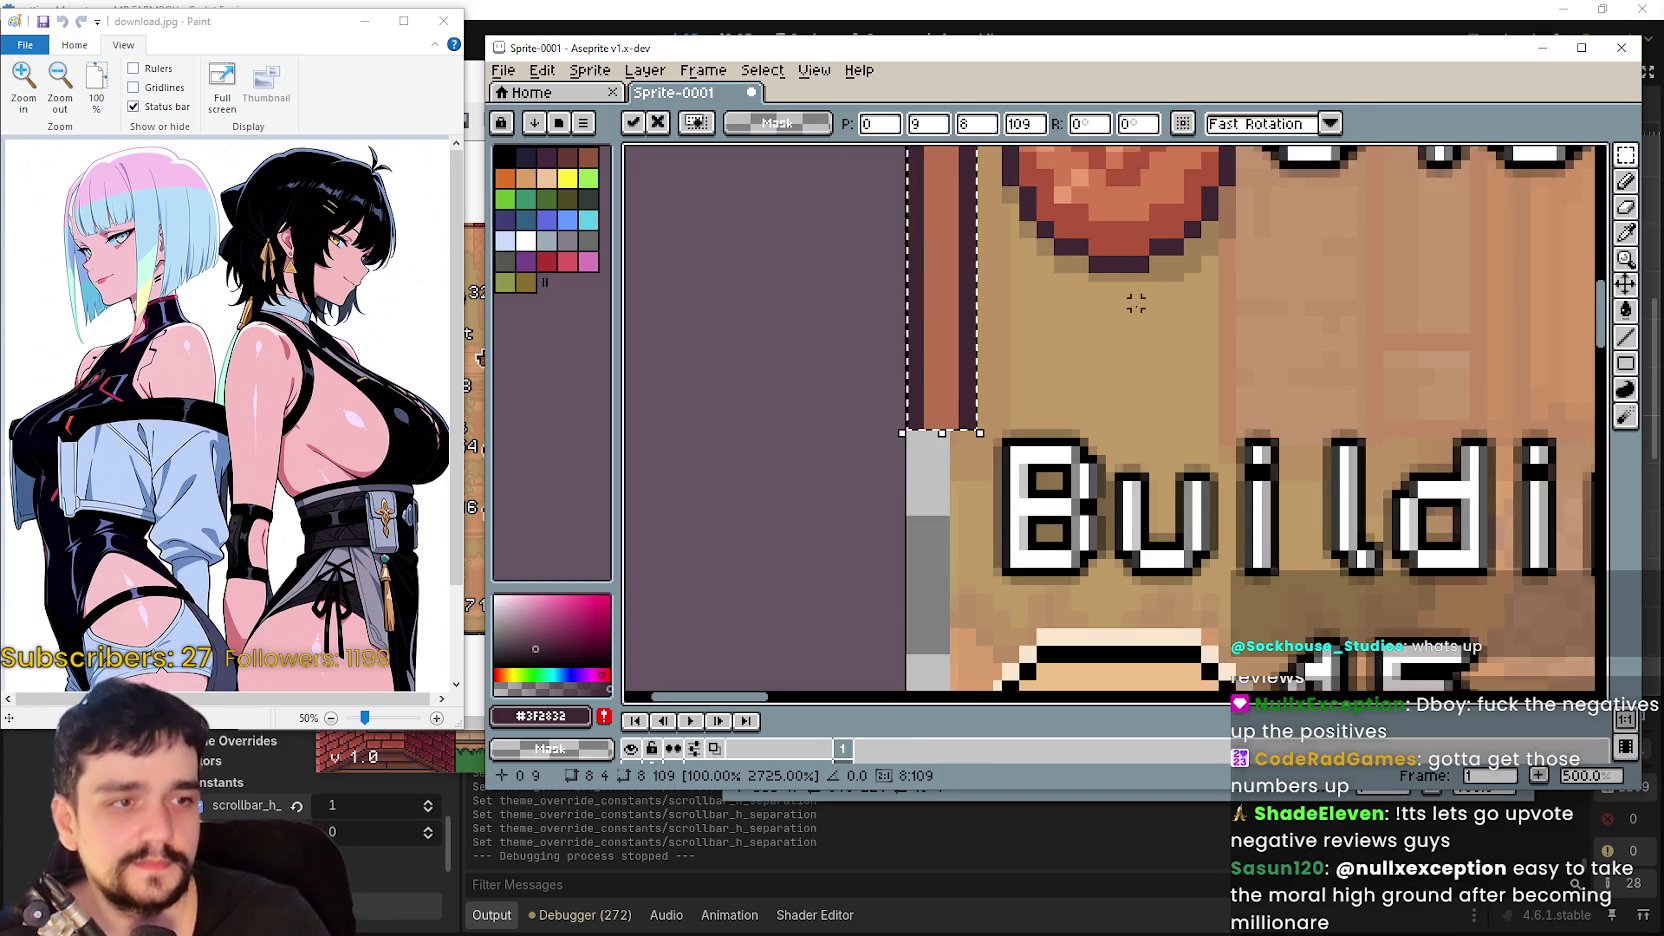
scroll(1075, 305, down, 1)
scroll(1076, 305, up, 1)
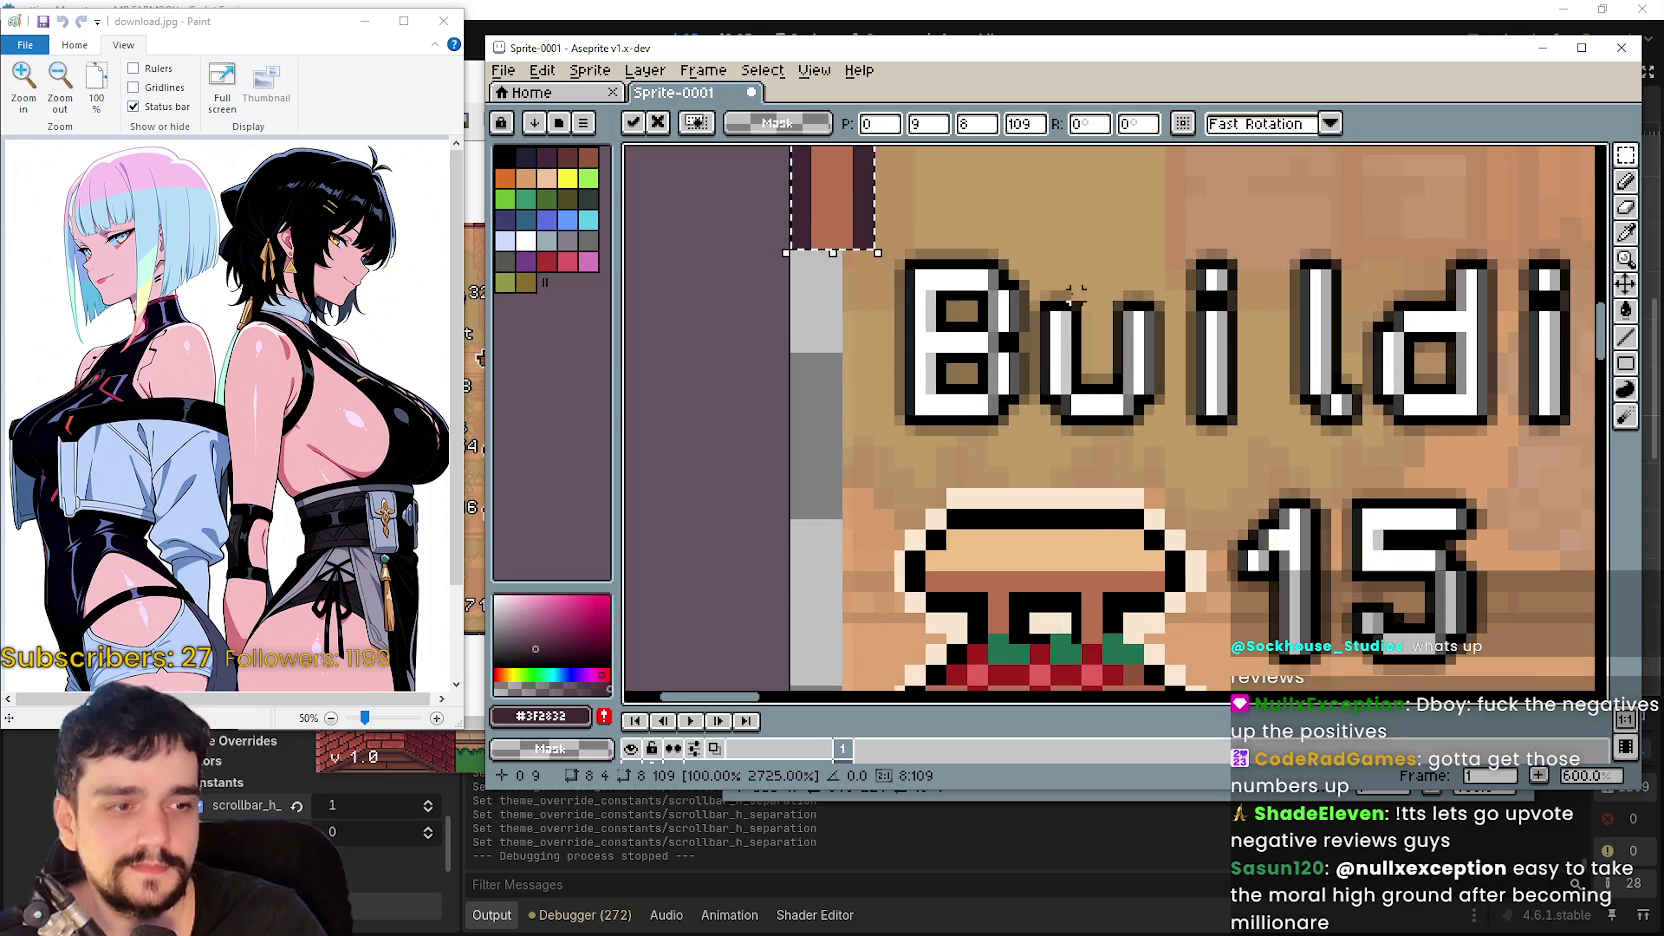
scroll(1100, 170, down, 1)
mouse_move(893, 193)
mouse_down()
mouse_move(873, 580)
mouse_move(851, 283)
mouse_move(847, 665)
mouse_up()
scroll(873, 575, down, 3)
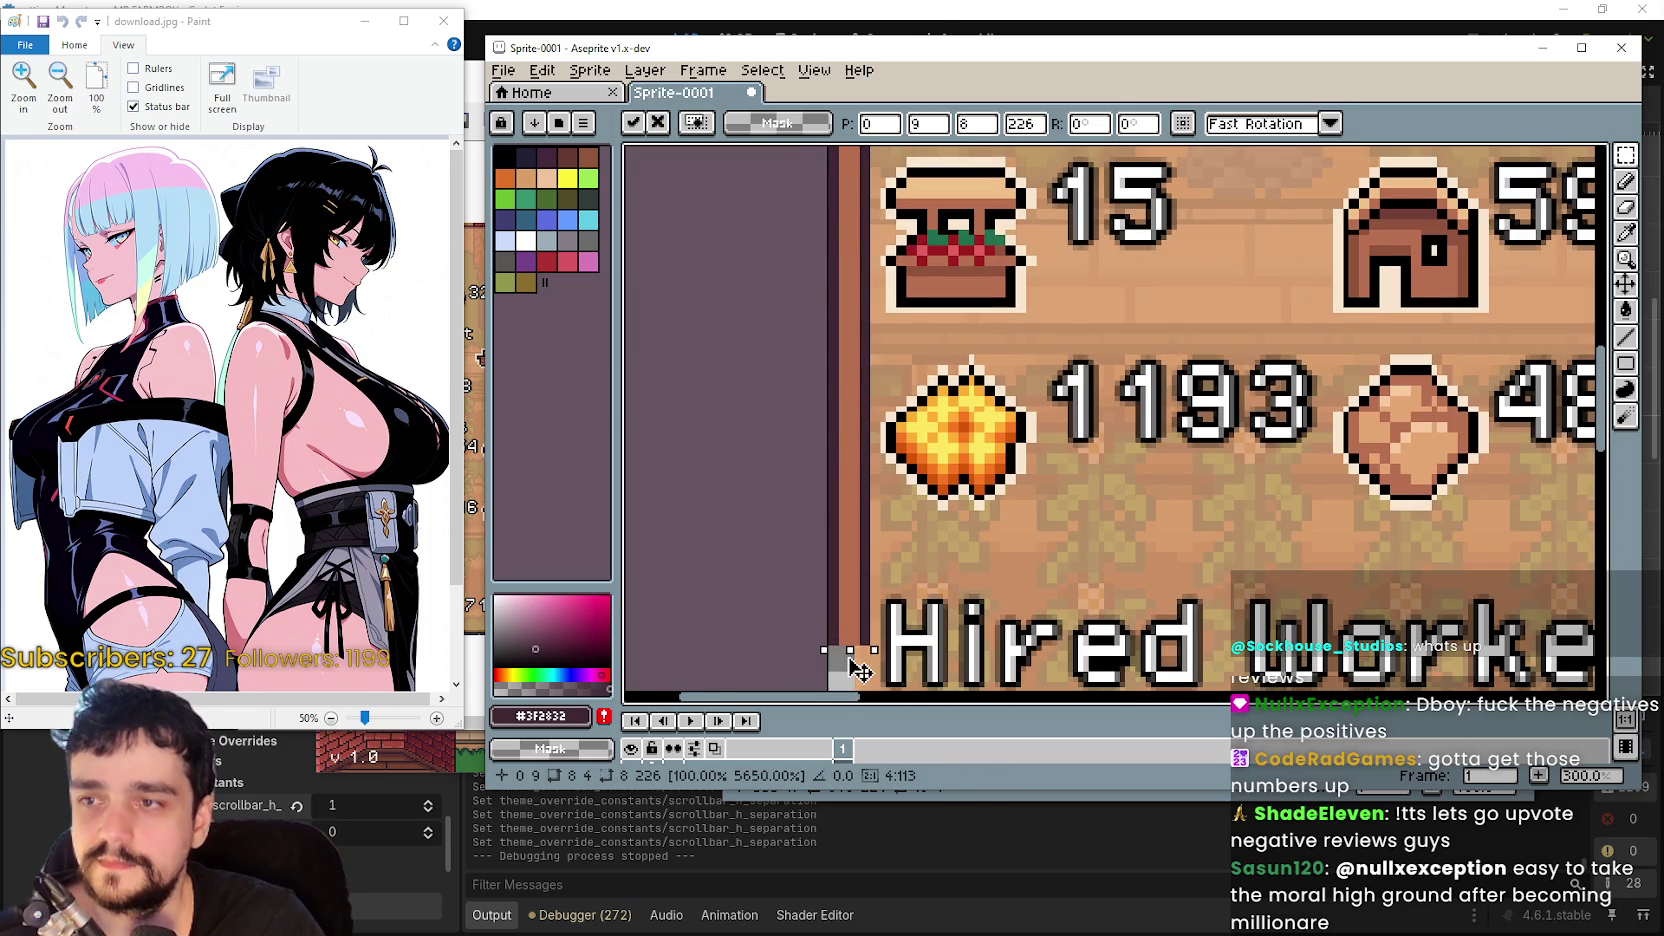
scroll(1011, 242, down, 3)
mouse_move(808, 393)
mouse_down()
mouse_move(840, 262)
mouse_move(832, 498)
mouse_move(815, 447)
mouse_up()
scroll(835, 280, down, 2)
scroll(830, 490, up, 4)
- Commit the stretched left border and turn a border-colour patch into a dark line under Totals
key(Return)
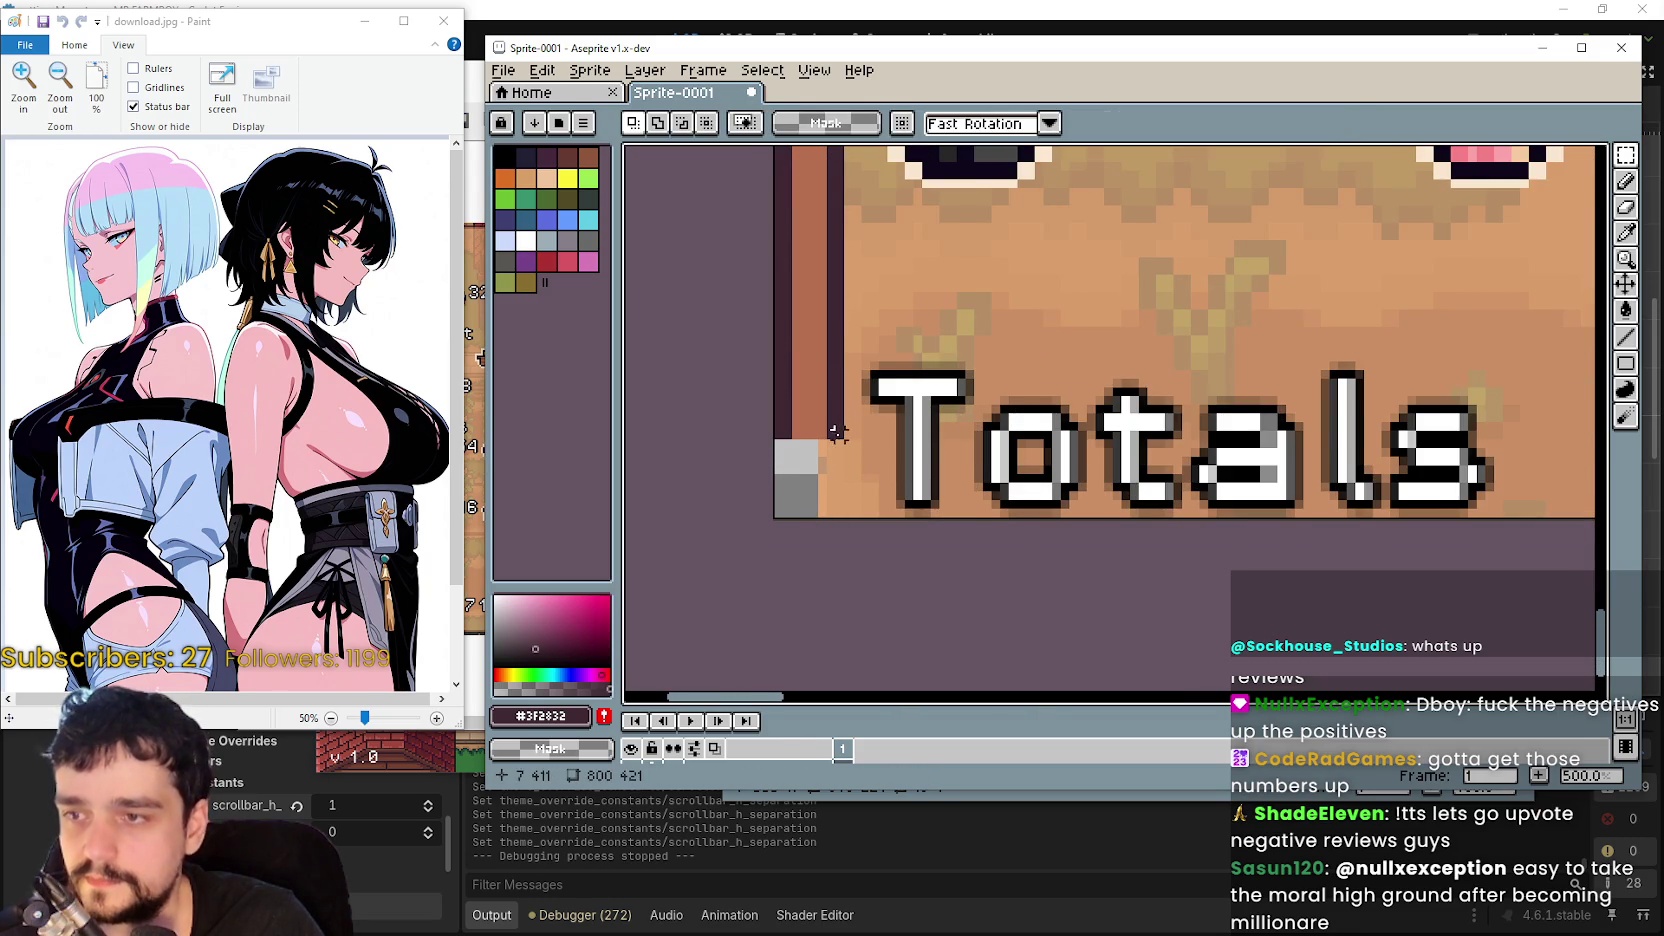
scroll(789, 413, up, 1)
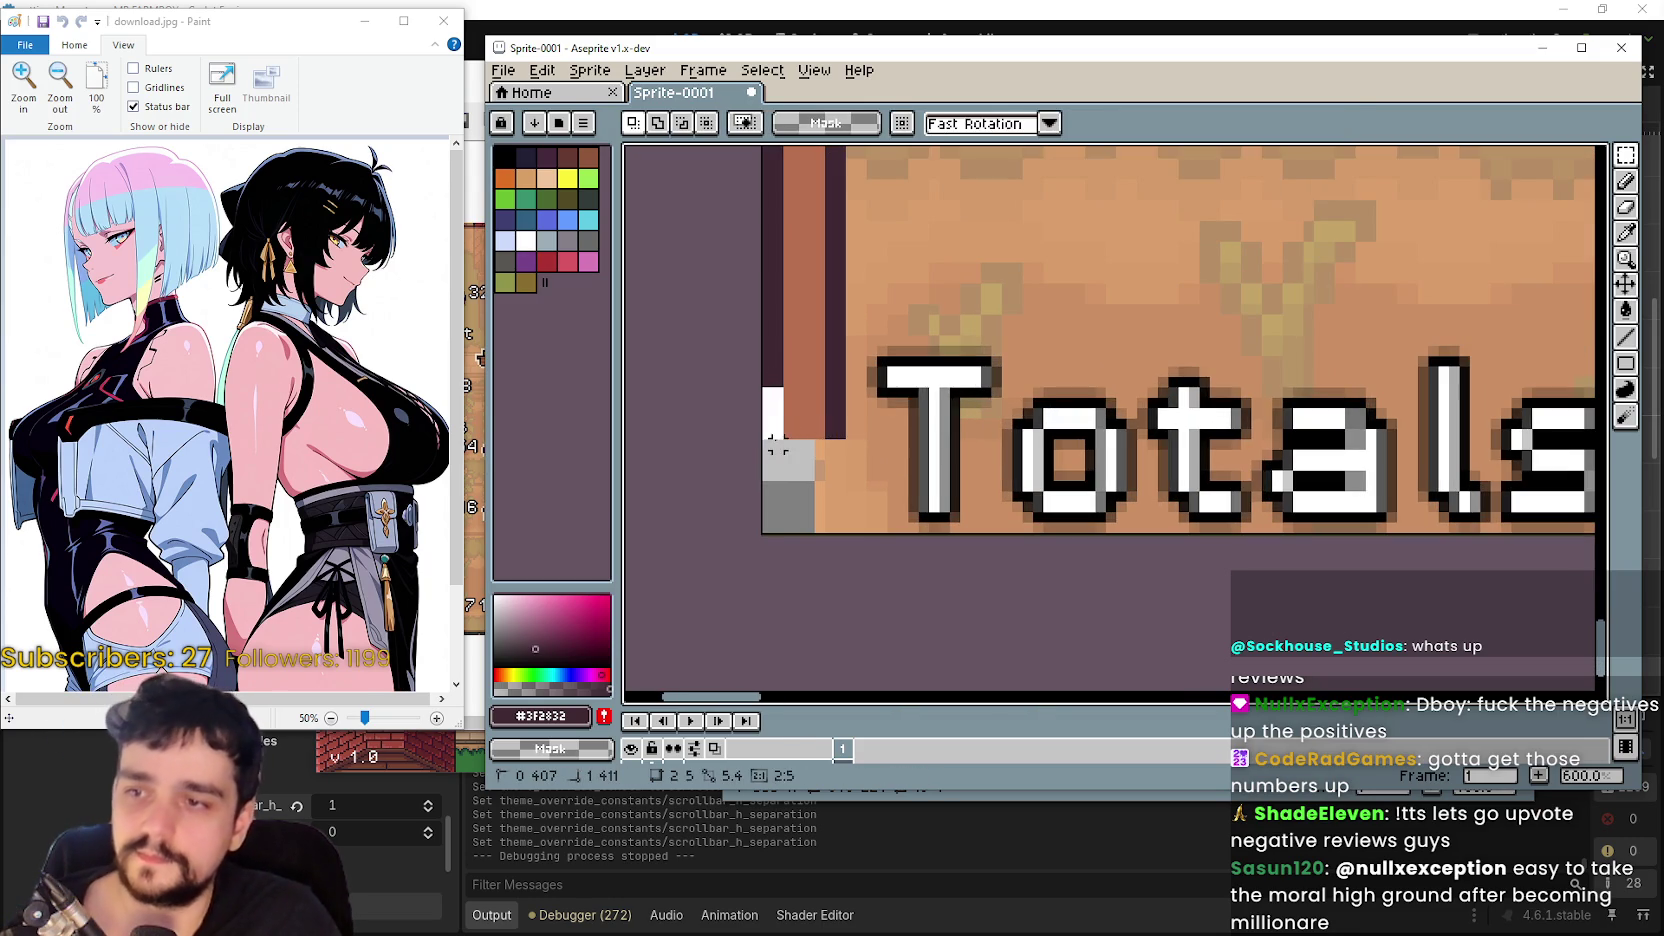
mouse_move(757, 382)
mouse_down()
mouse_move(789, 412)
mouse_move(788, 533)
mouse_up()
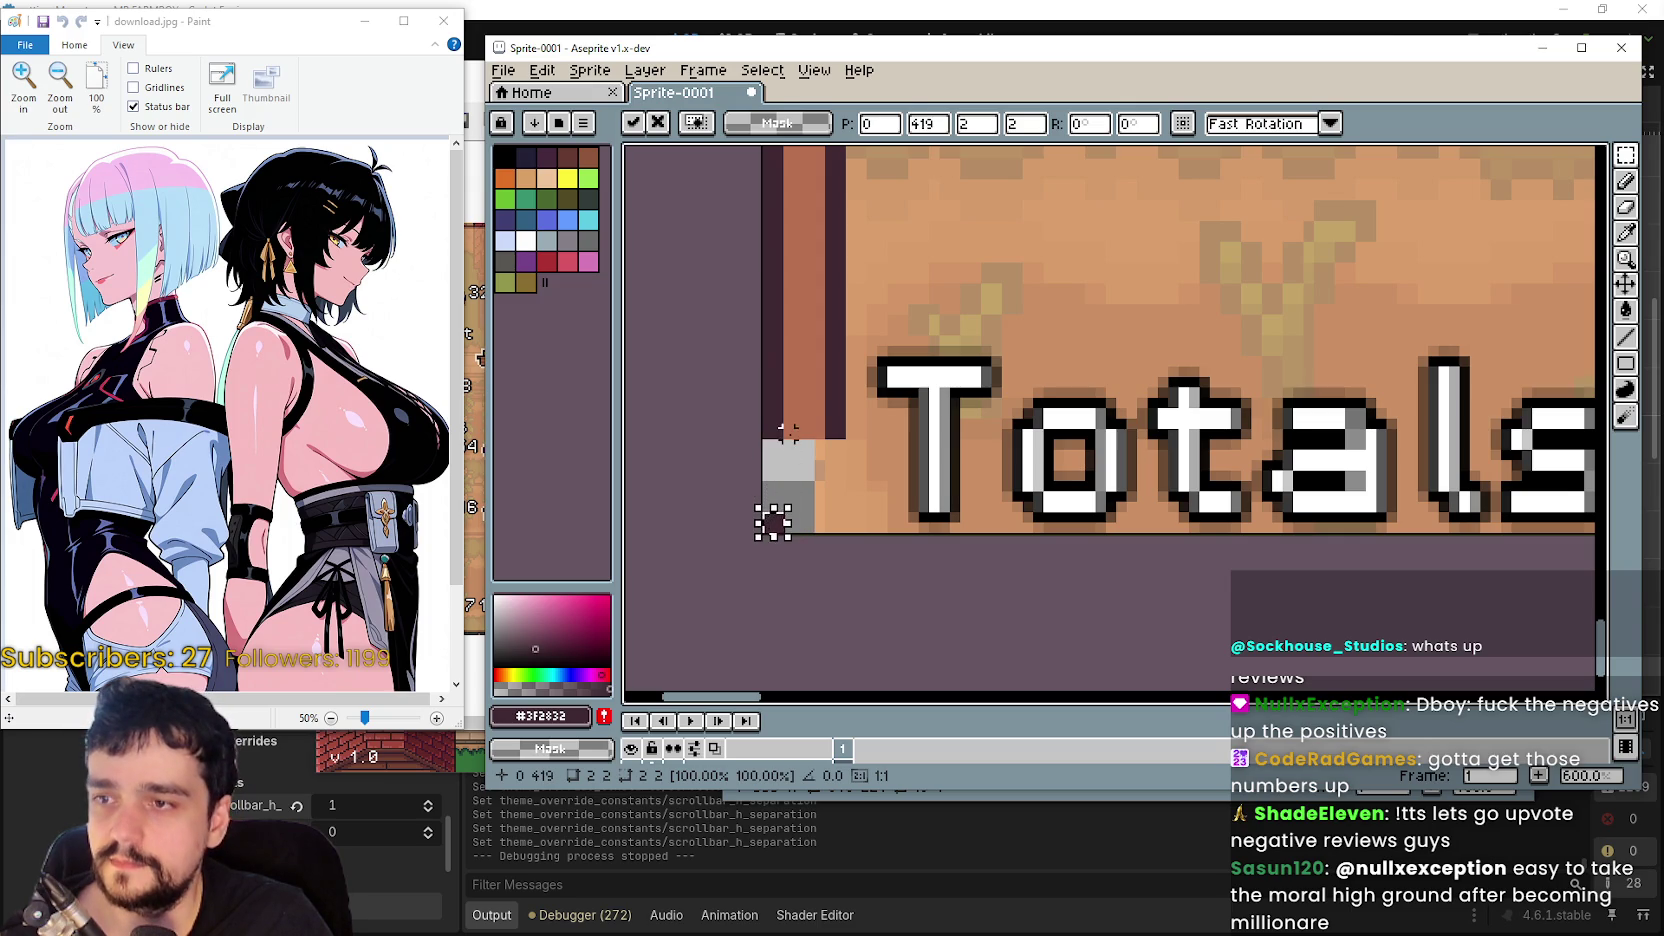
mouse_move(787, 430)
mouse_down()
mouse_move(835, 400)
mouse_move(818, 420)
mouse_move(818, 567)
mouse_up()
scroll(830, 430, up, 1)
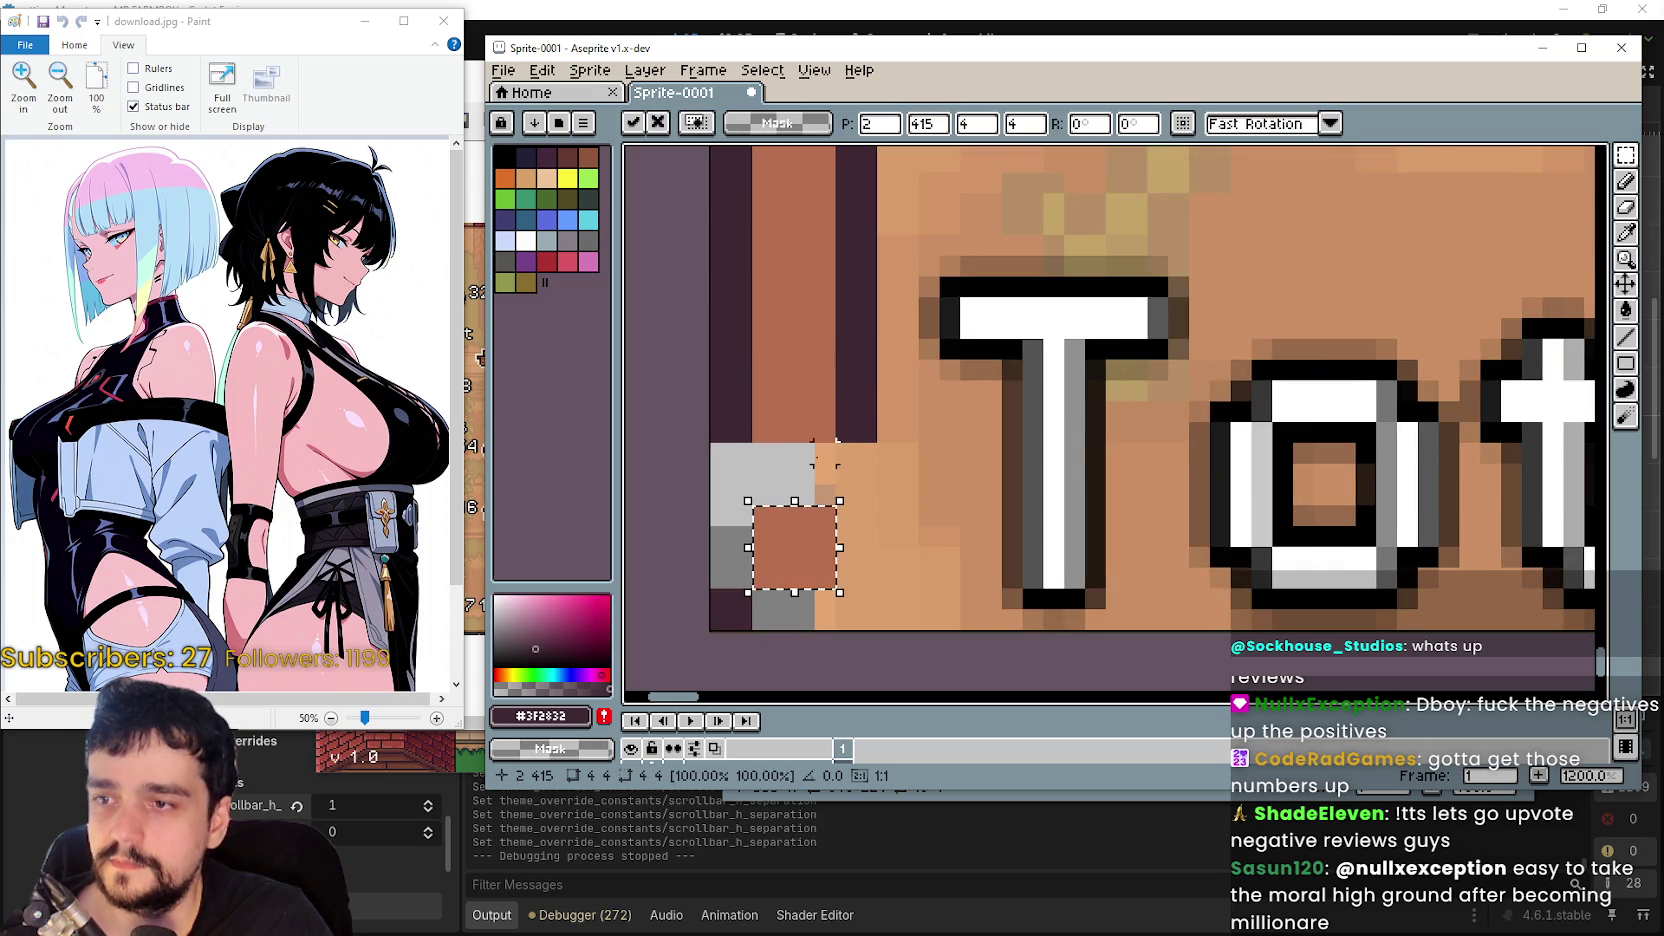
mouse_move(832, 398)
mouse_down()
mouse_move(882, 446)
mouse_move(850, 427)
mouse_move(866, 487)
mouse_move(1392, 466)
mouse_up()
scroll(866, 487, down, 1)
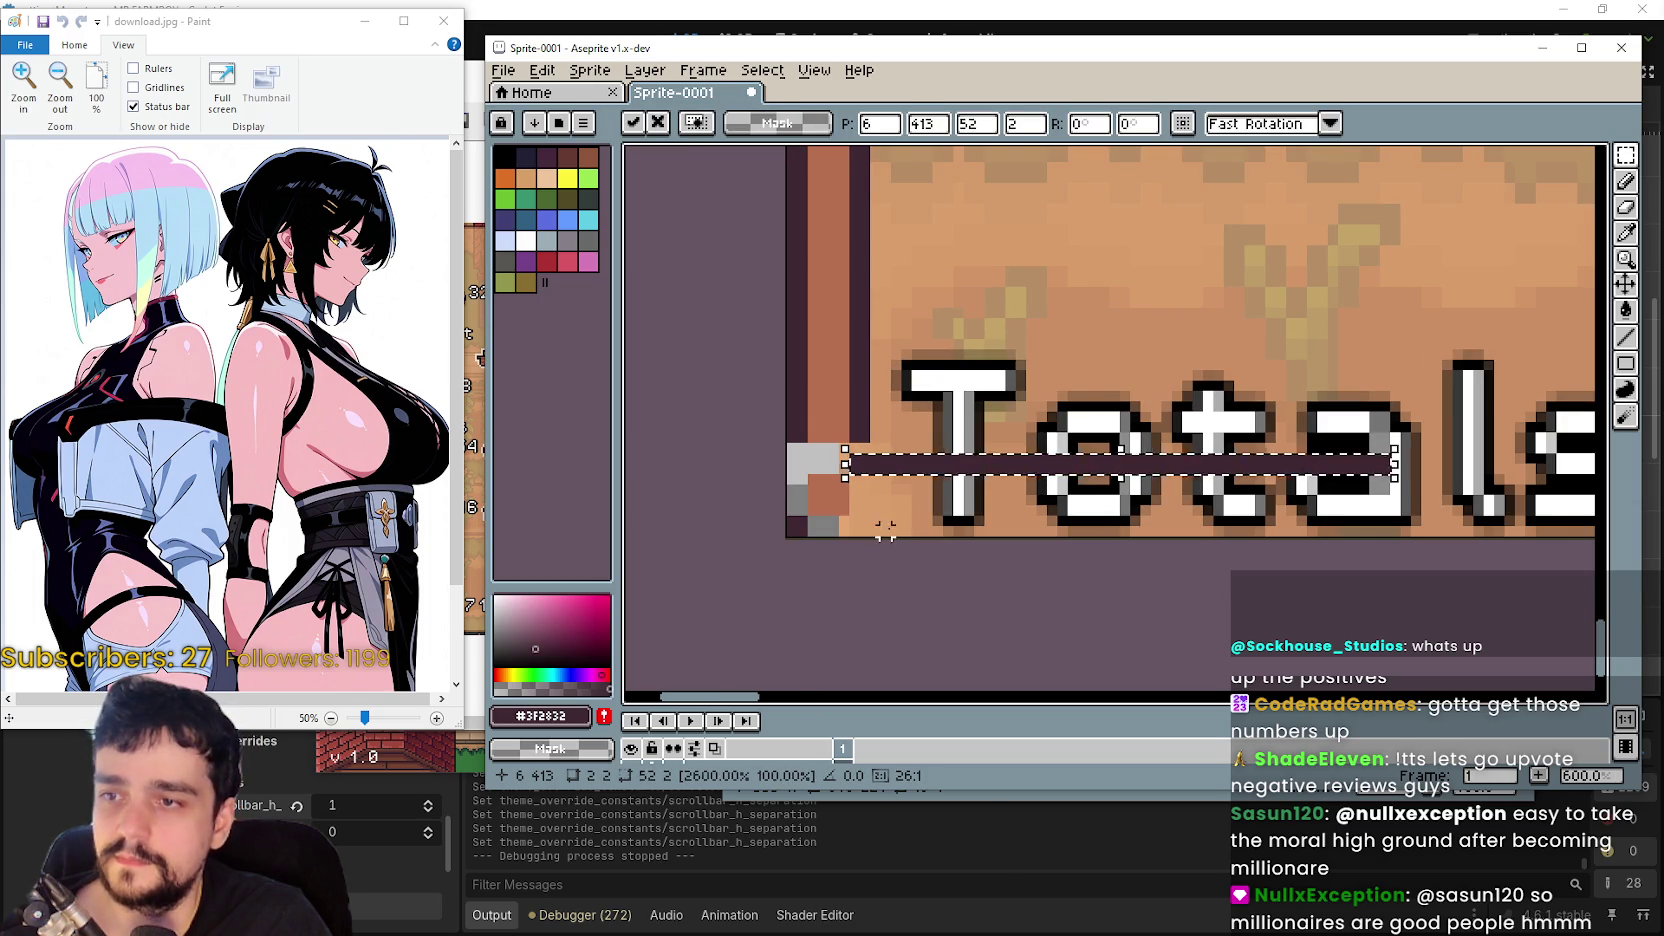
click(797, 527)
- Move the bottom-left corner beneath Totals and lay a 112-pixel bottom strip along the lower edge
mouse_move(792, 522)
mouse_down()
mouse_move(815, 545)
mouse_move(1140, 537)
mouse_up()
click(813, 478)
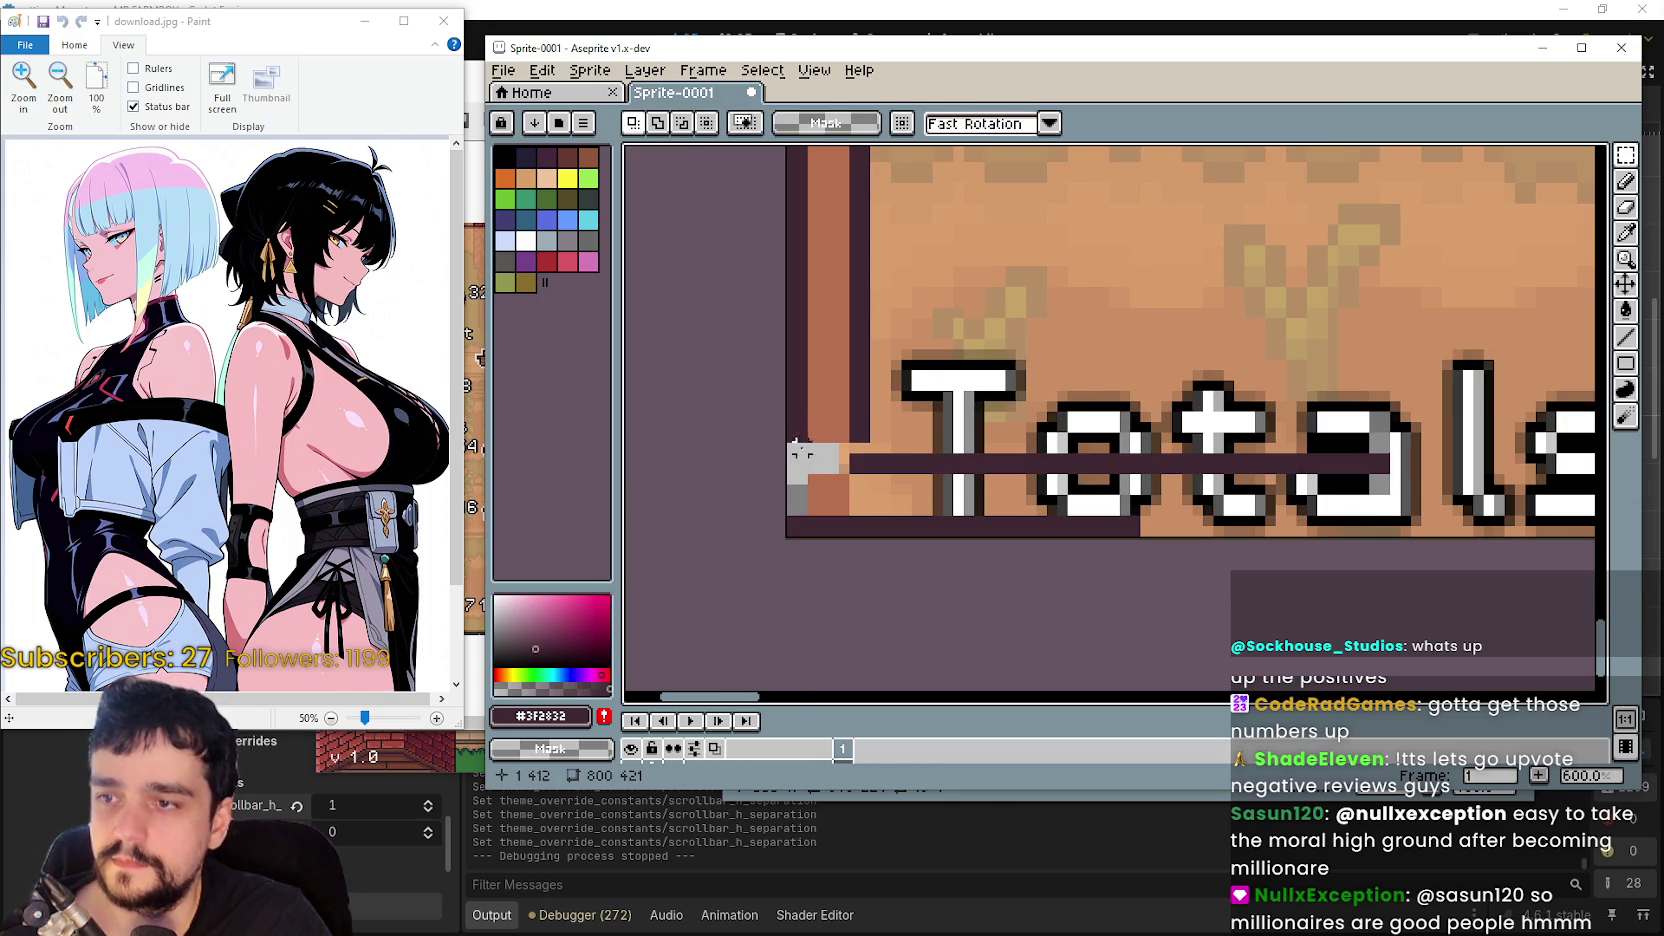
mouse_move(796, 438)
mouse_down()
mouse_move(874, 374)
mouse_move(873, 352)
mouse_up()
drag(833, 441, 845, 468)
click(820, 506)
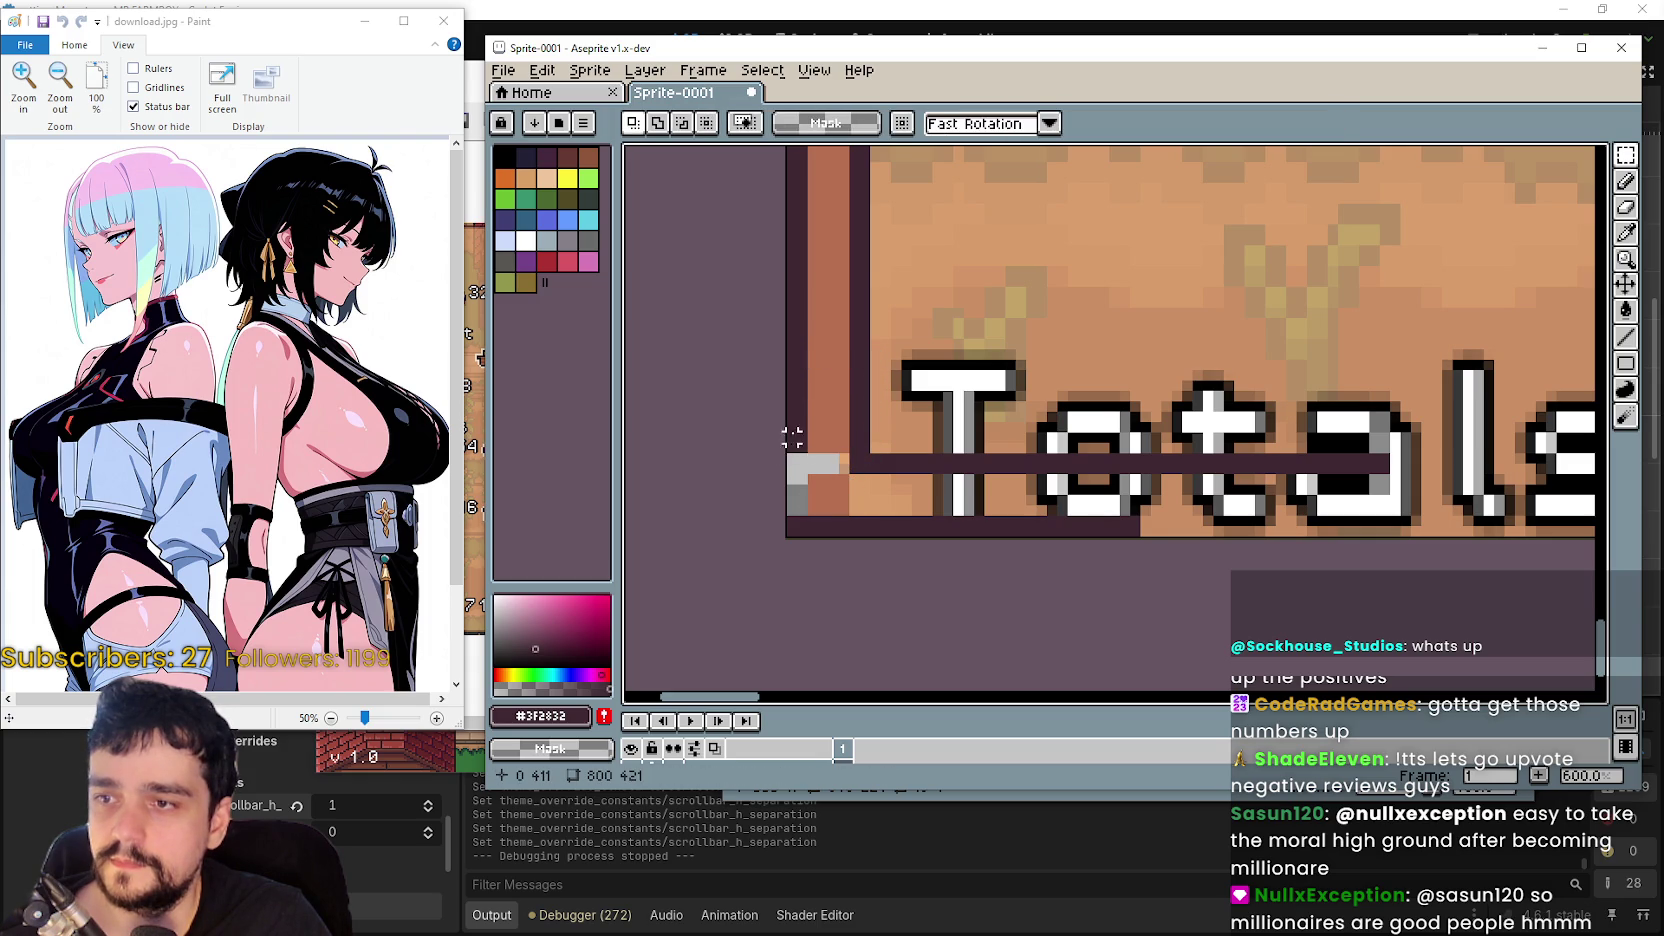
mouse_move(786, 411)
mouse_down()
mouse_move(853, 457)
mouse_move(821, 518)
mouse_move(847, 490)
mouse_move(1130, 515)
mouse_up()
key(Return)
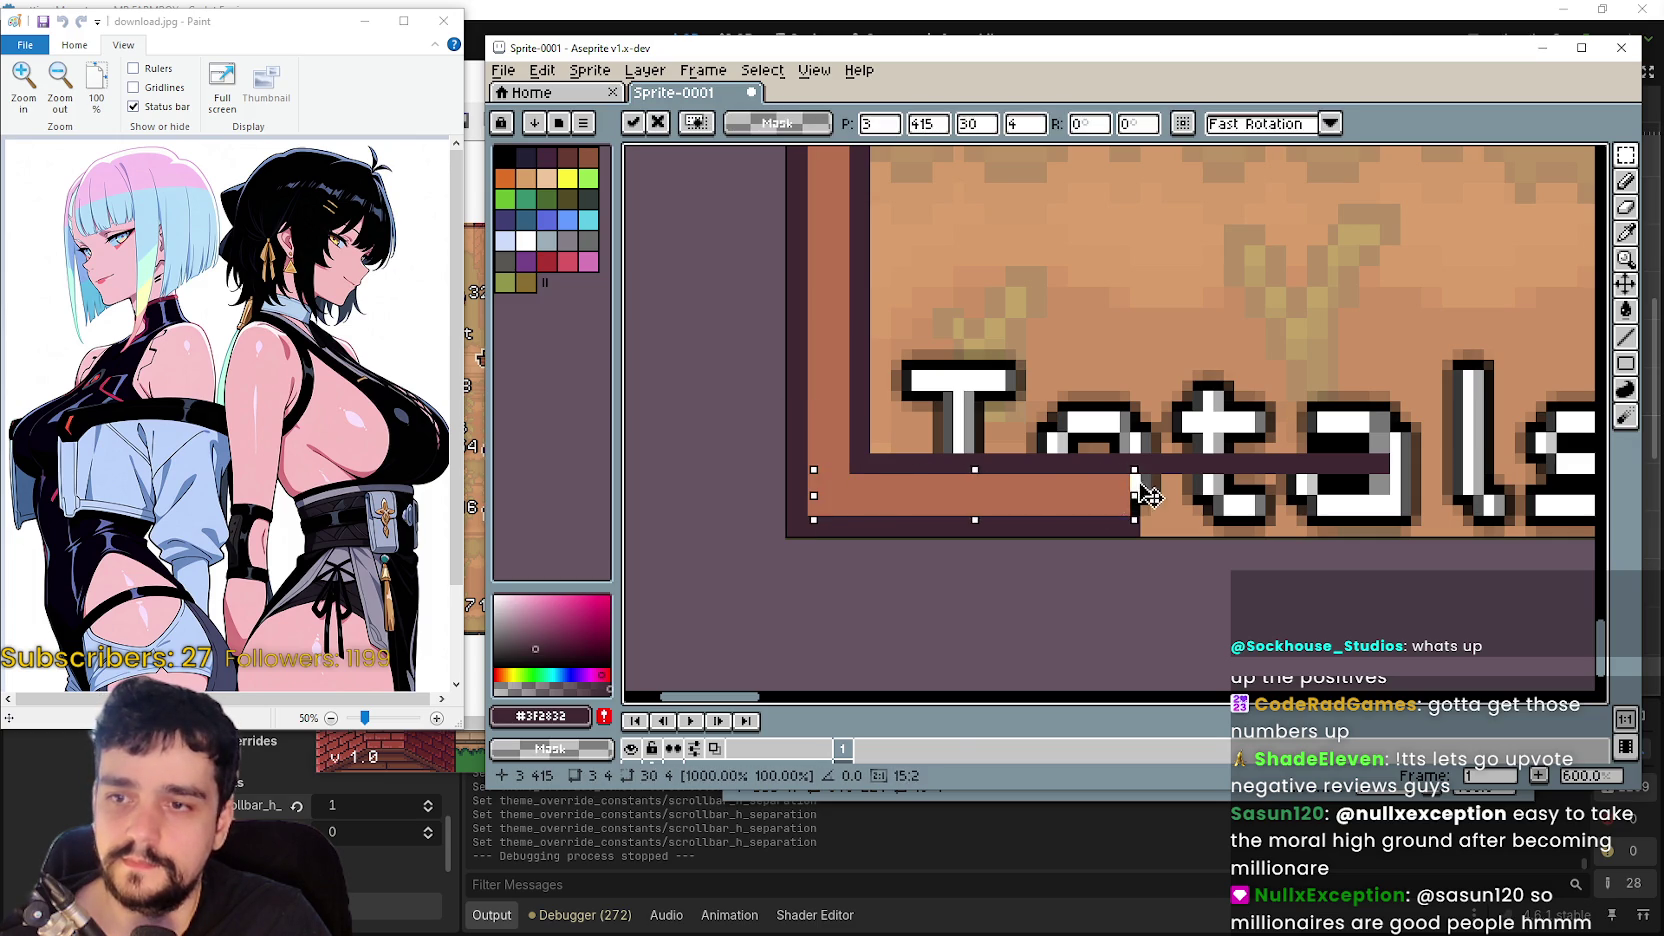
key(Return)
mouse_move(957, 462)
mouse_down()
mouse_move(1113, 540)
mouse_move(1118, 501)
mouse_move(1448, 517)
mouse_up()
scroll(1113, 540, down, 2)
scroll(1113, 517, down, 2)
- Shift a small patch near the inner corner and pick out a thin piece of the bottom border
scroll(1434, 498, up, 5)
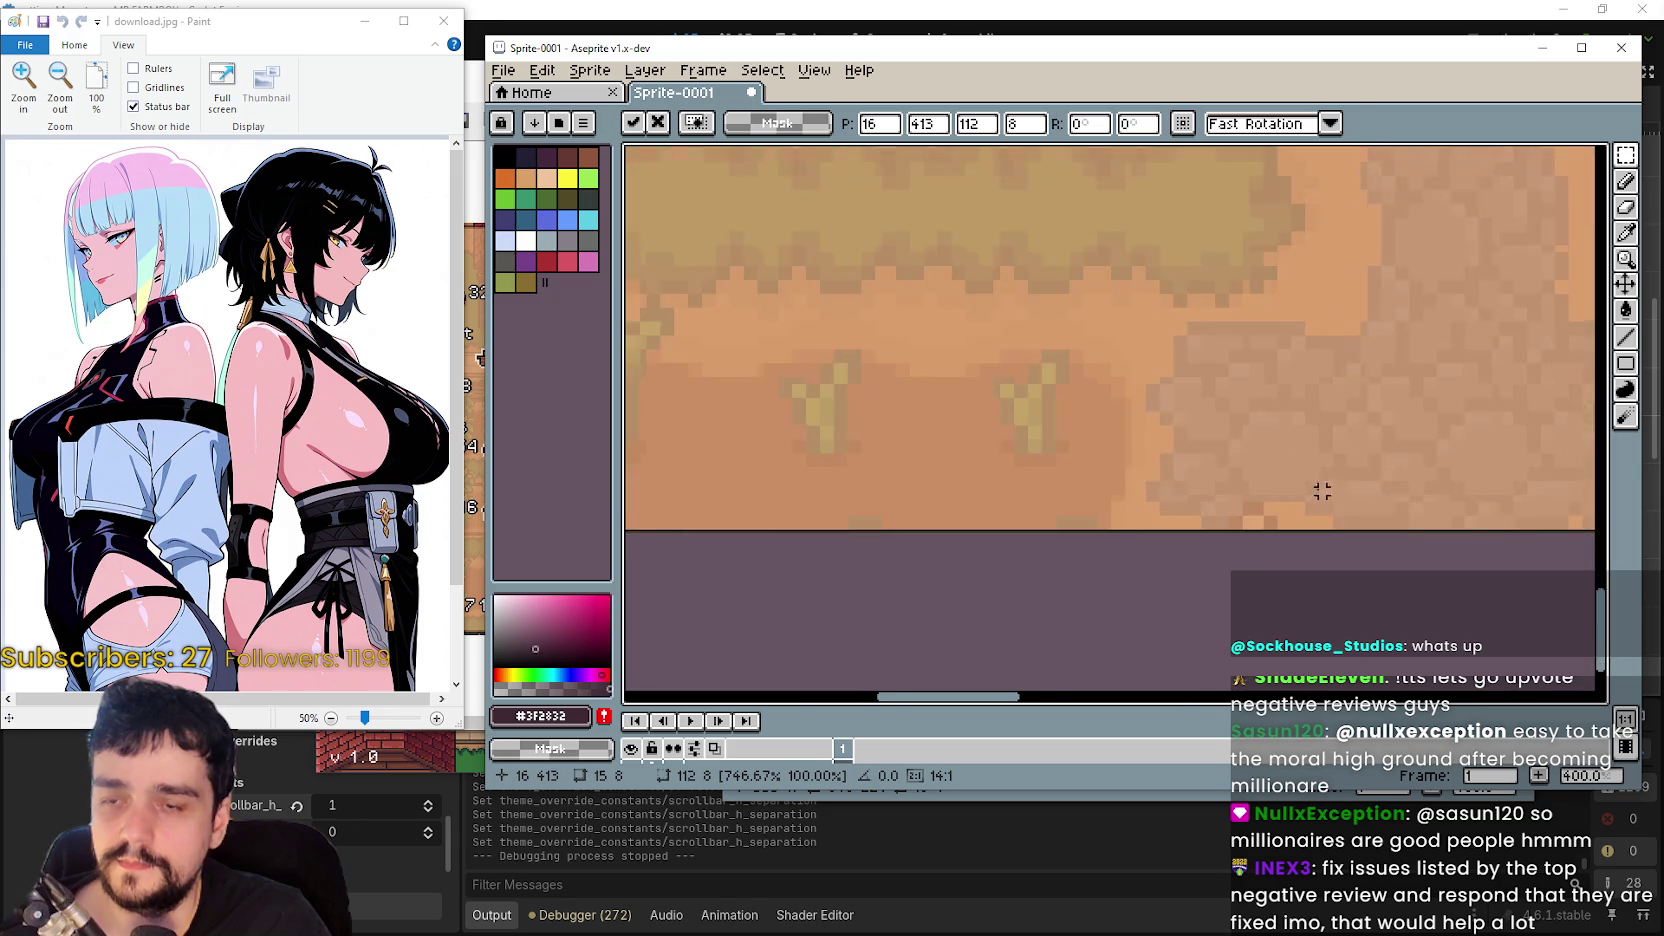
scroll(994, 375, up, 2)
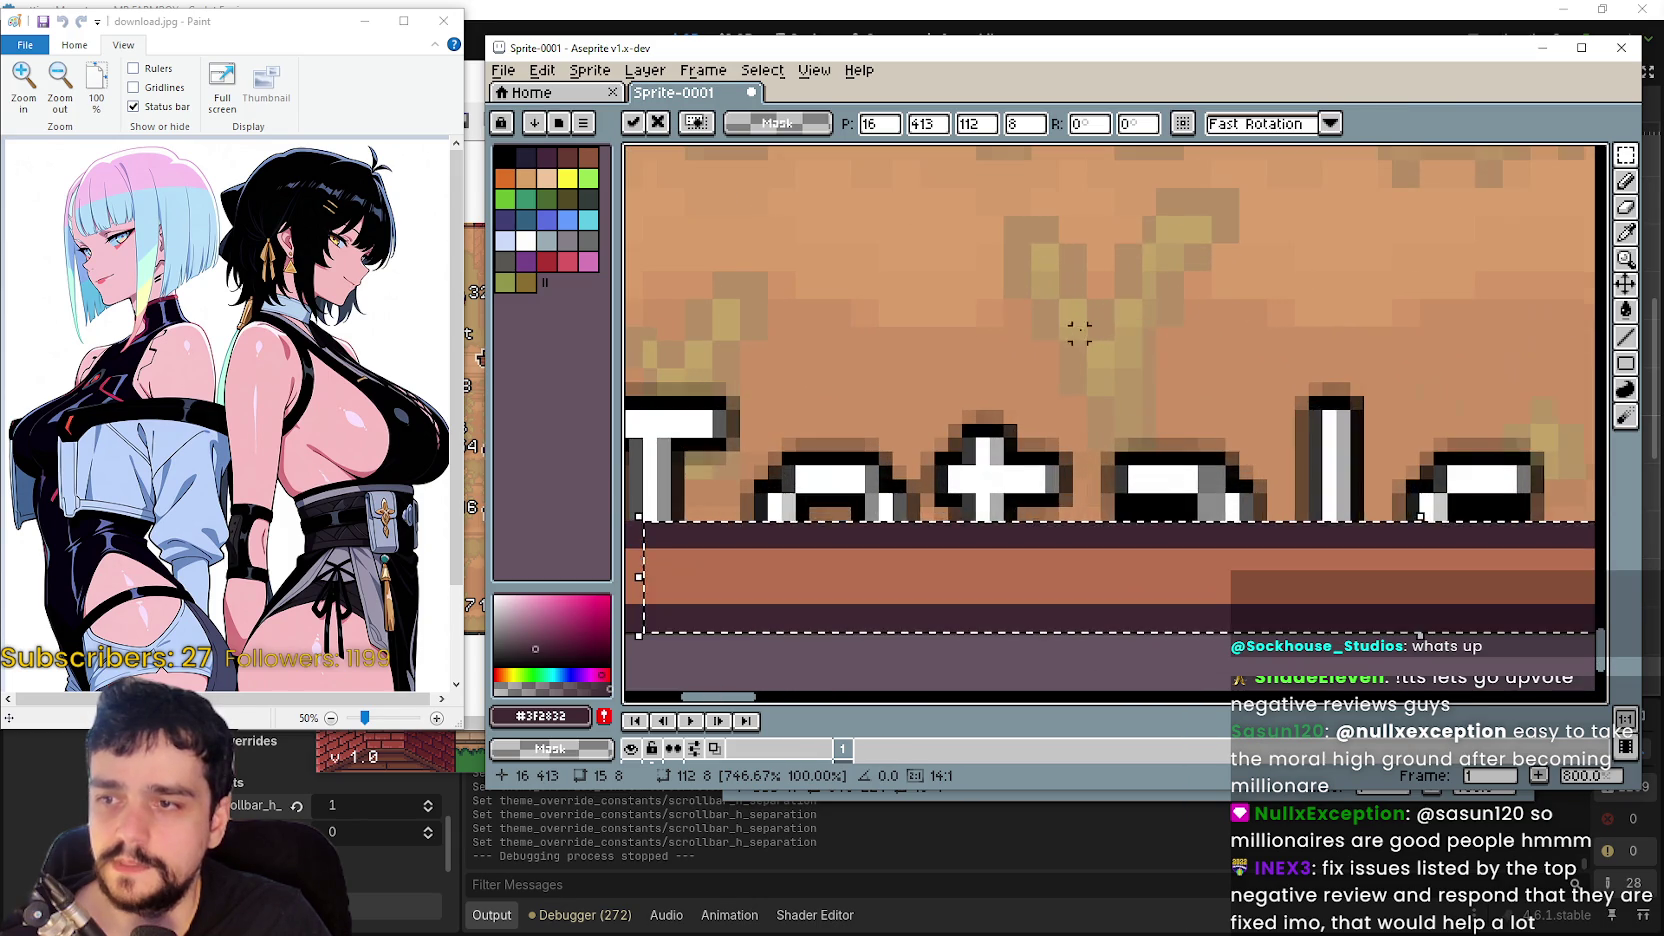
scroll(890, 430, left, 3)
drag(890, 430, 902, 462)
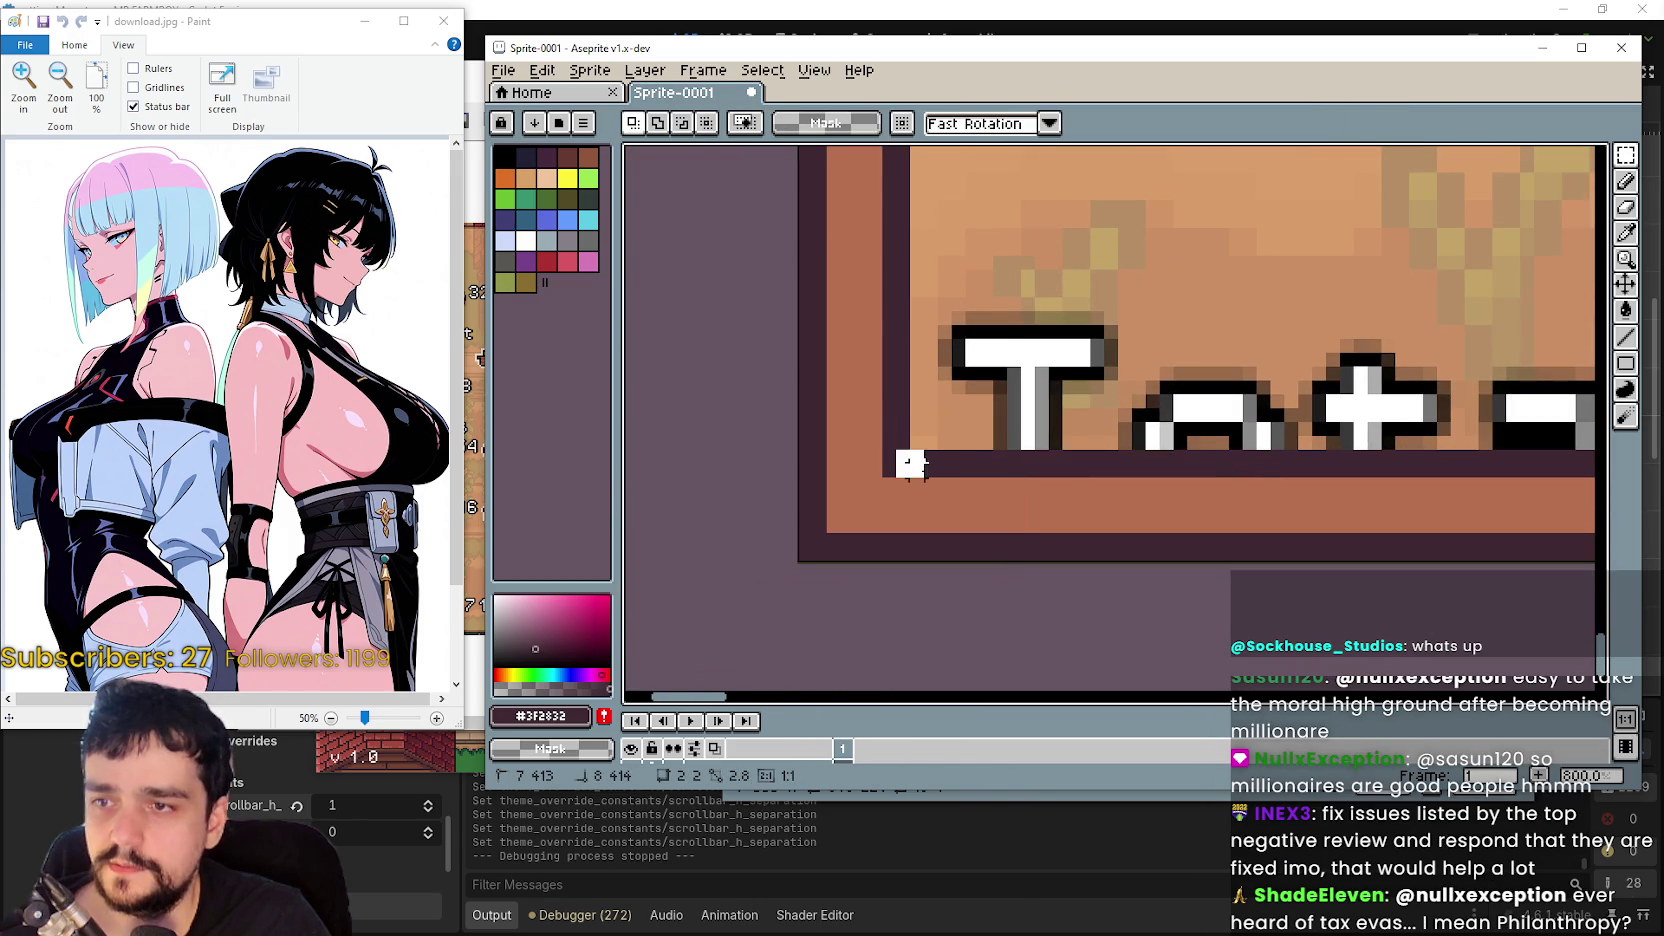
scroll(902, 455, up, 5)
drag(766, 448, 970, 452)
scroll(968, 452, down, 3)
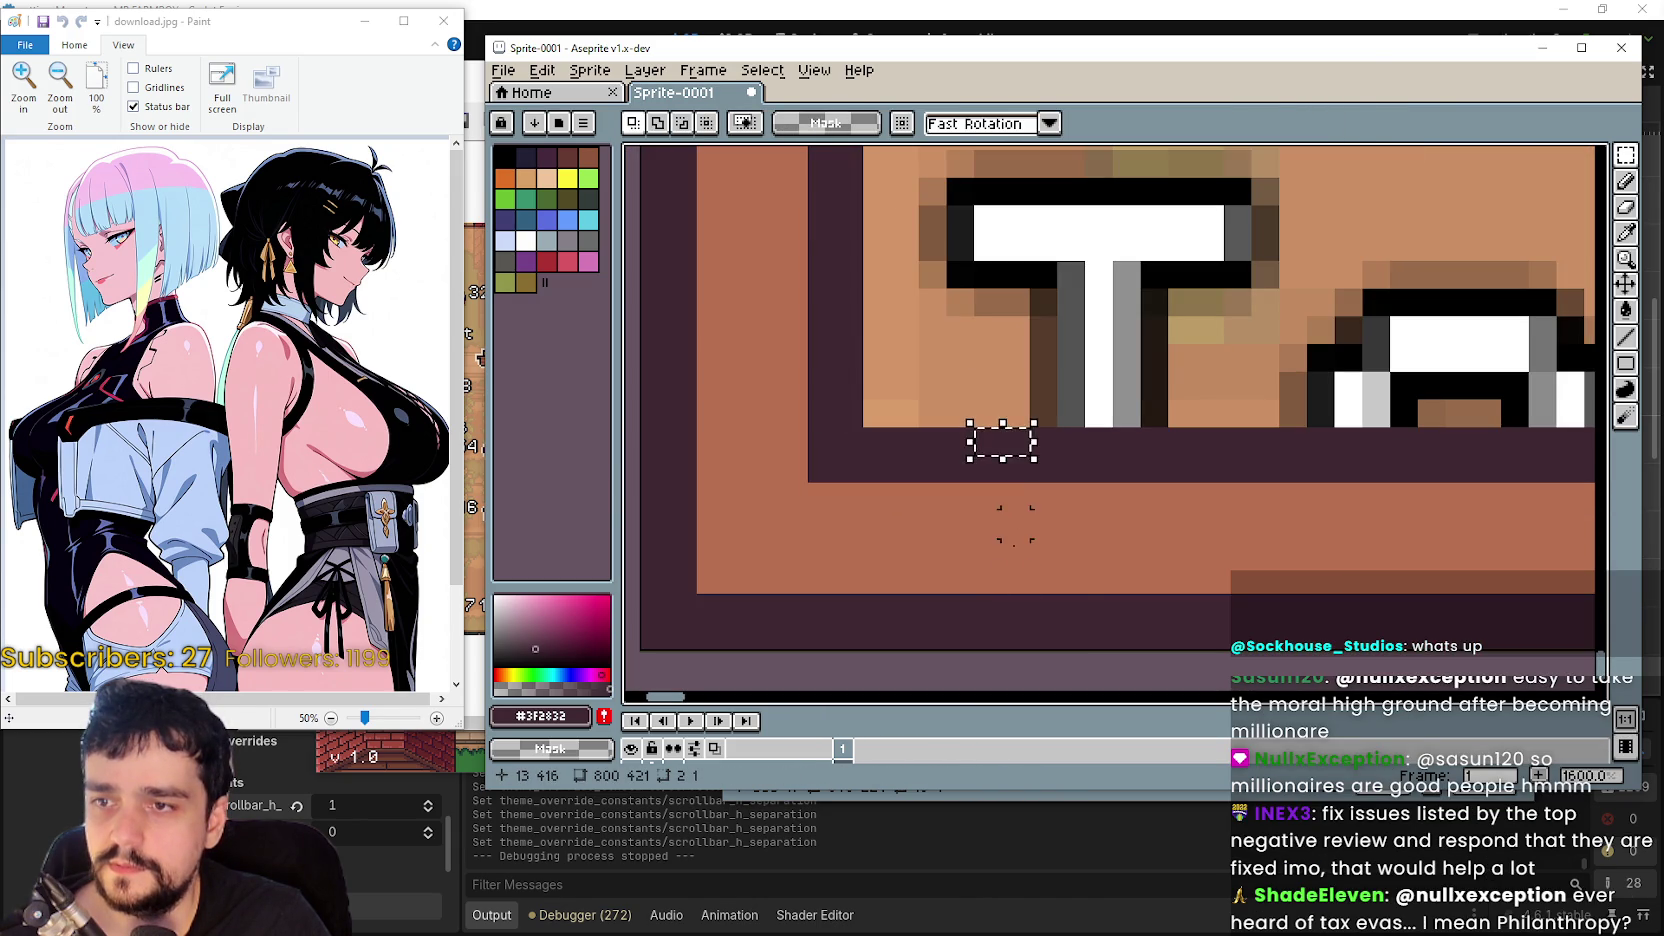
drag(1040, 600, 1086, 605)
scroll(1086, 605, down, 5)
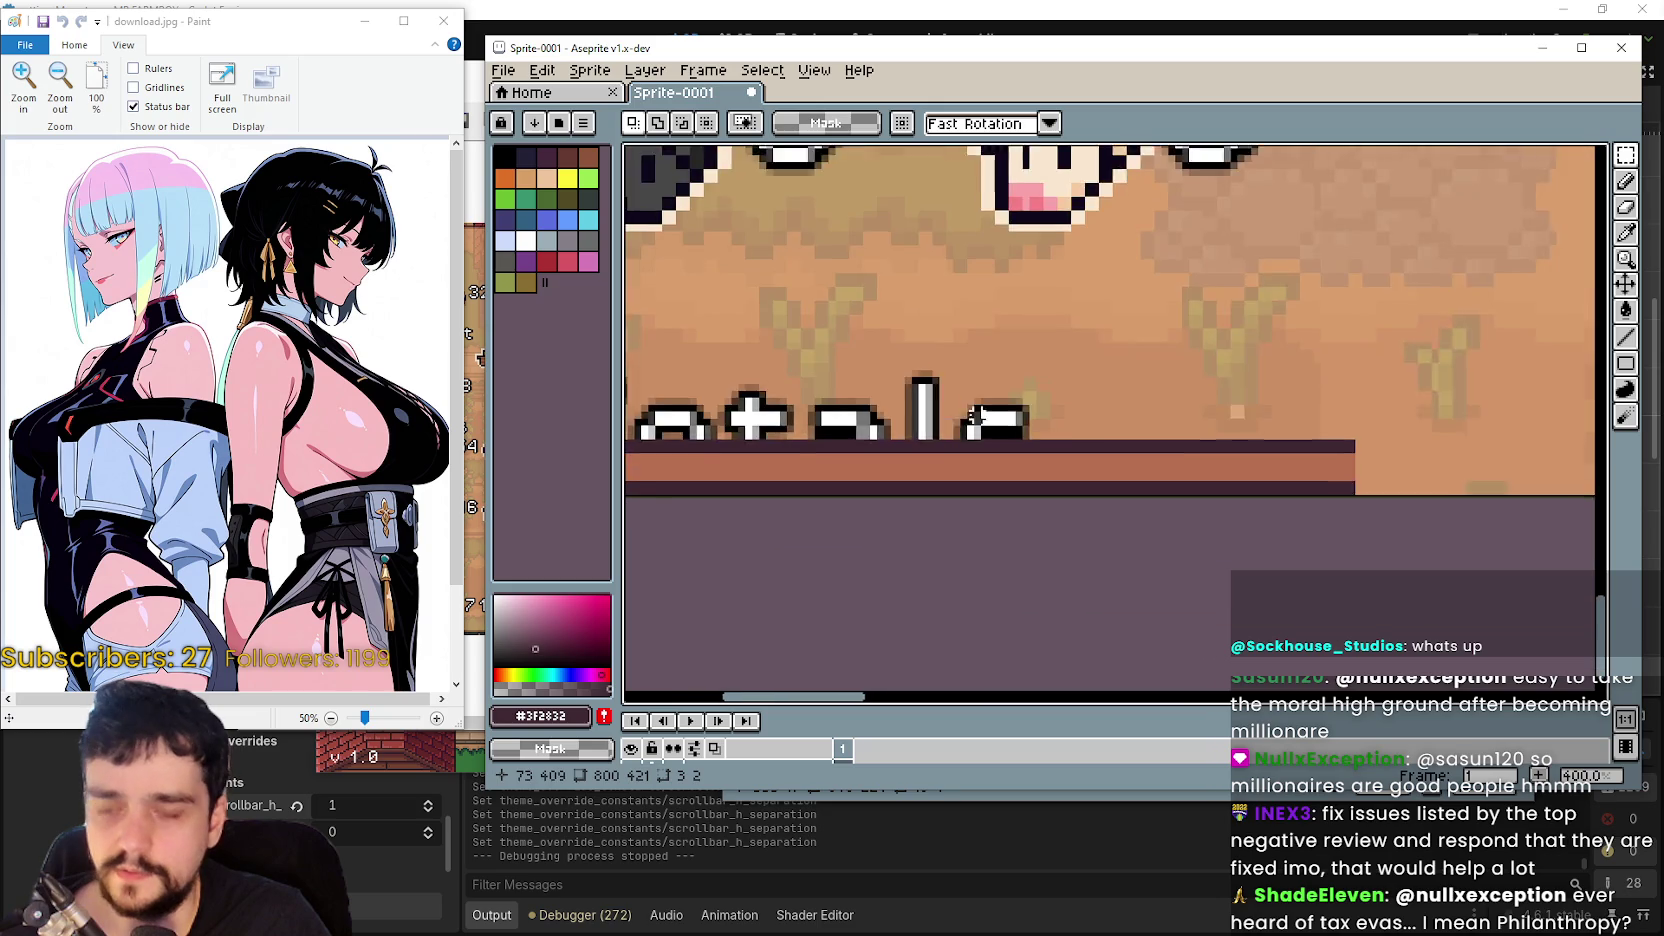
scroll(1248, 434, up, 4)
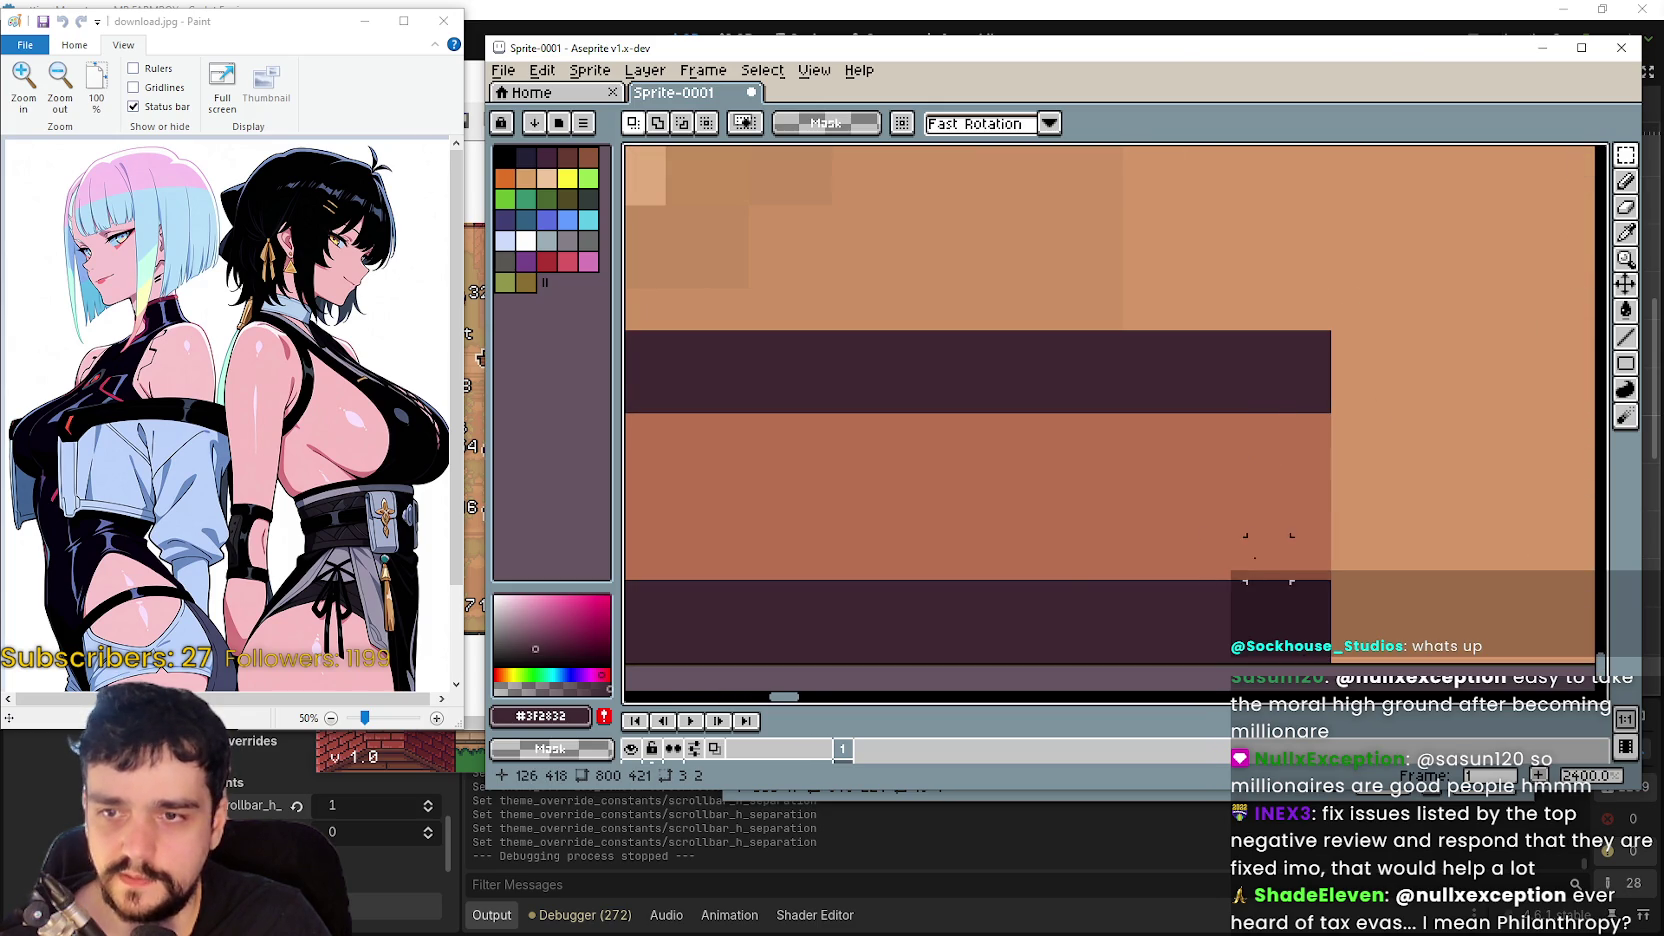
scroll(1290, 430, up, 2)
drag(1248, 453, 1181, 455)
scroll(1262, 478, down, 3)
scroll(1262, 478, down, 1)
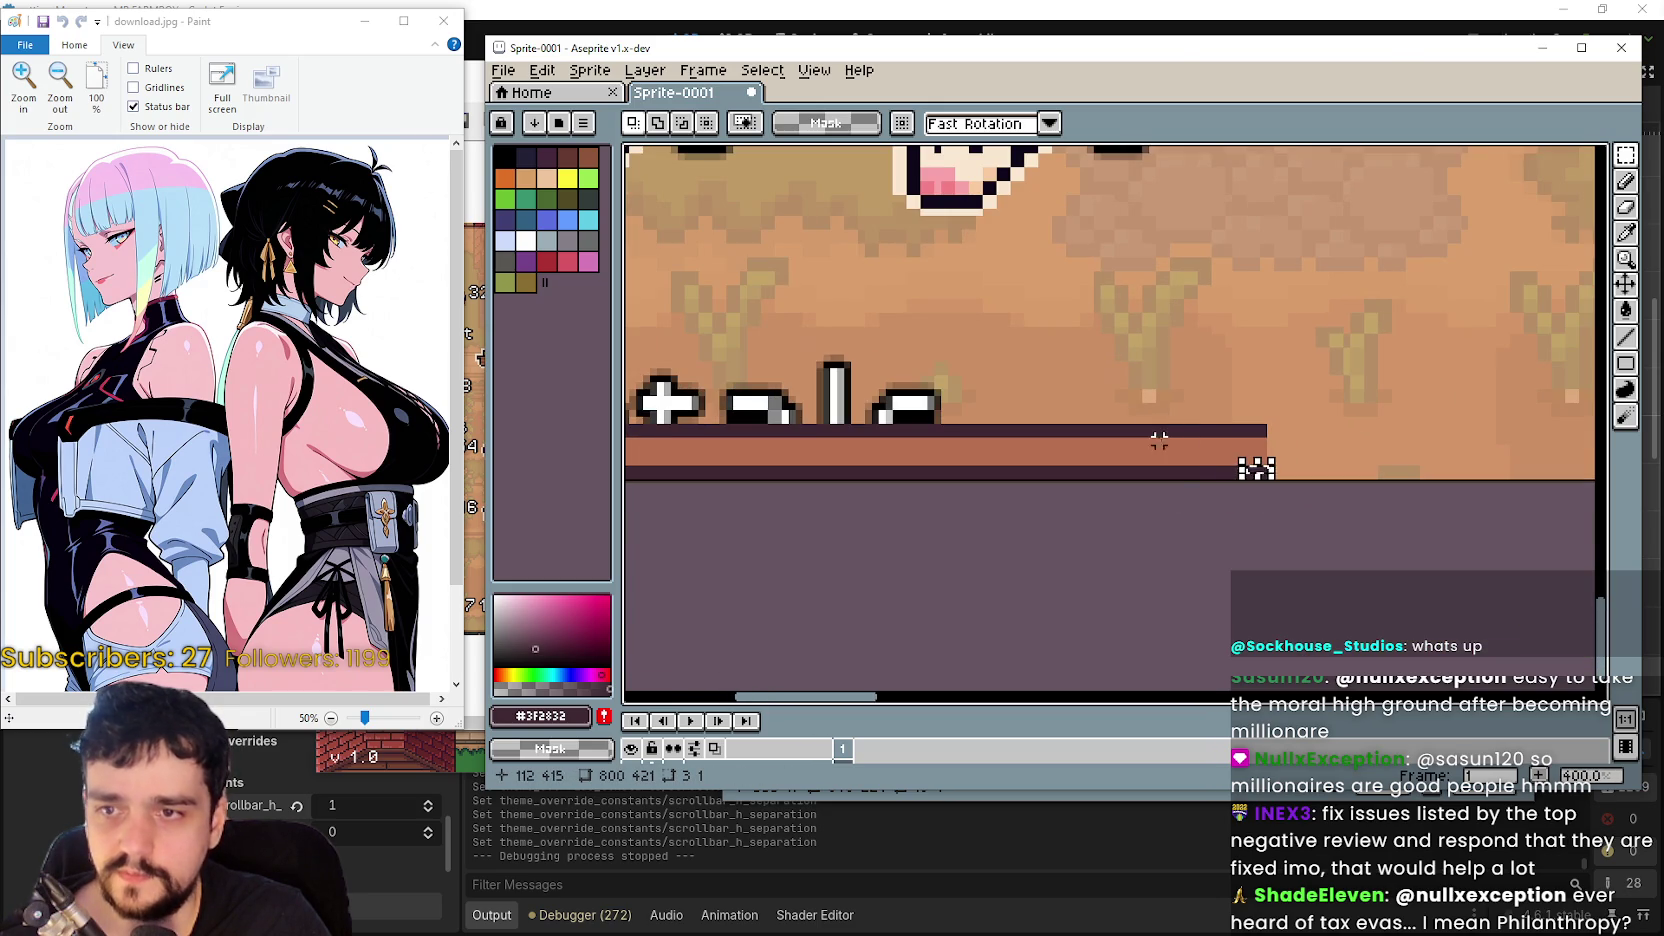
click(1172, 427)
- Widen the bottom border end piece in stages to 673 px, reaching the panel's right edge
mouse_move(1172, 428)
mouse_down()
mouse_move(1263, 482)
mouse_move(1255, 460)
mouse_move(1440, 458)
mouse_up()
scroll(1245, 460, down, 3)
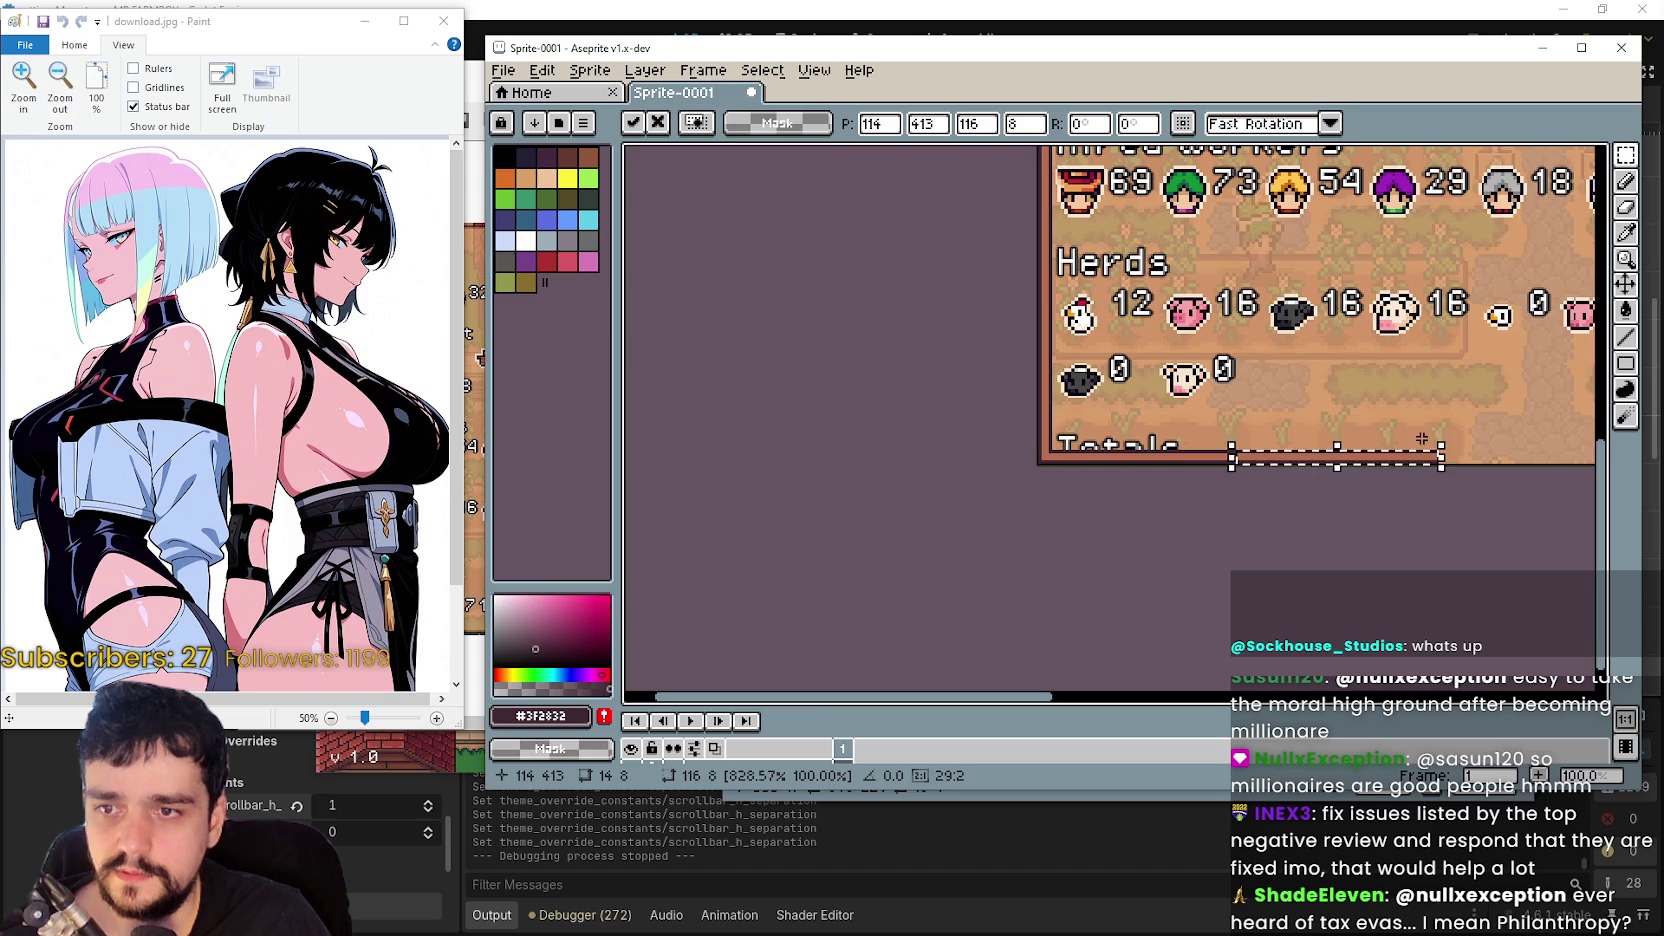
scroll(1440, 458, down, 3)
scroll(907, 432, up, 3)
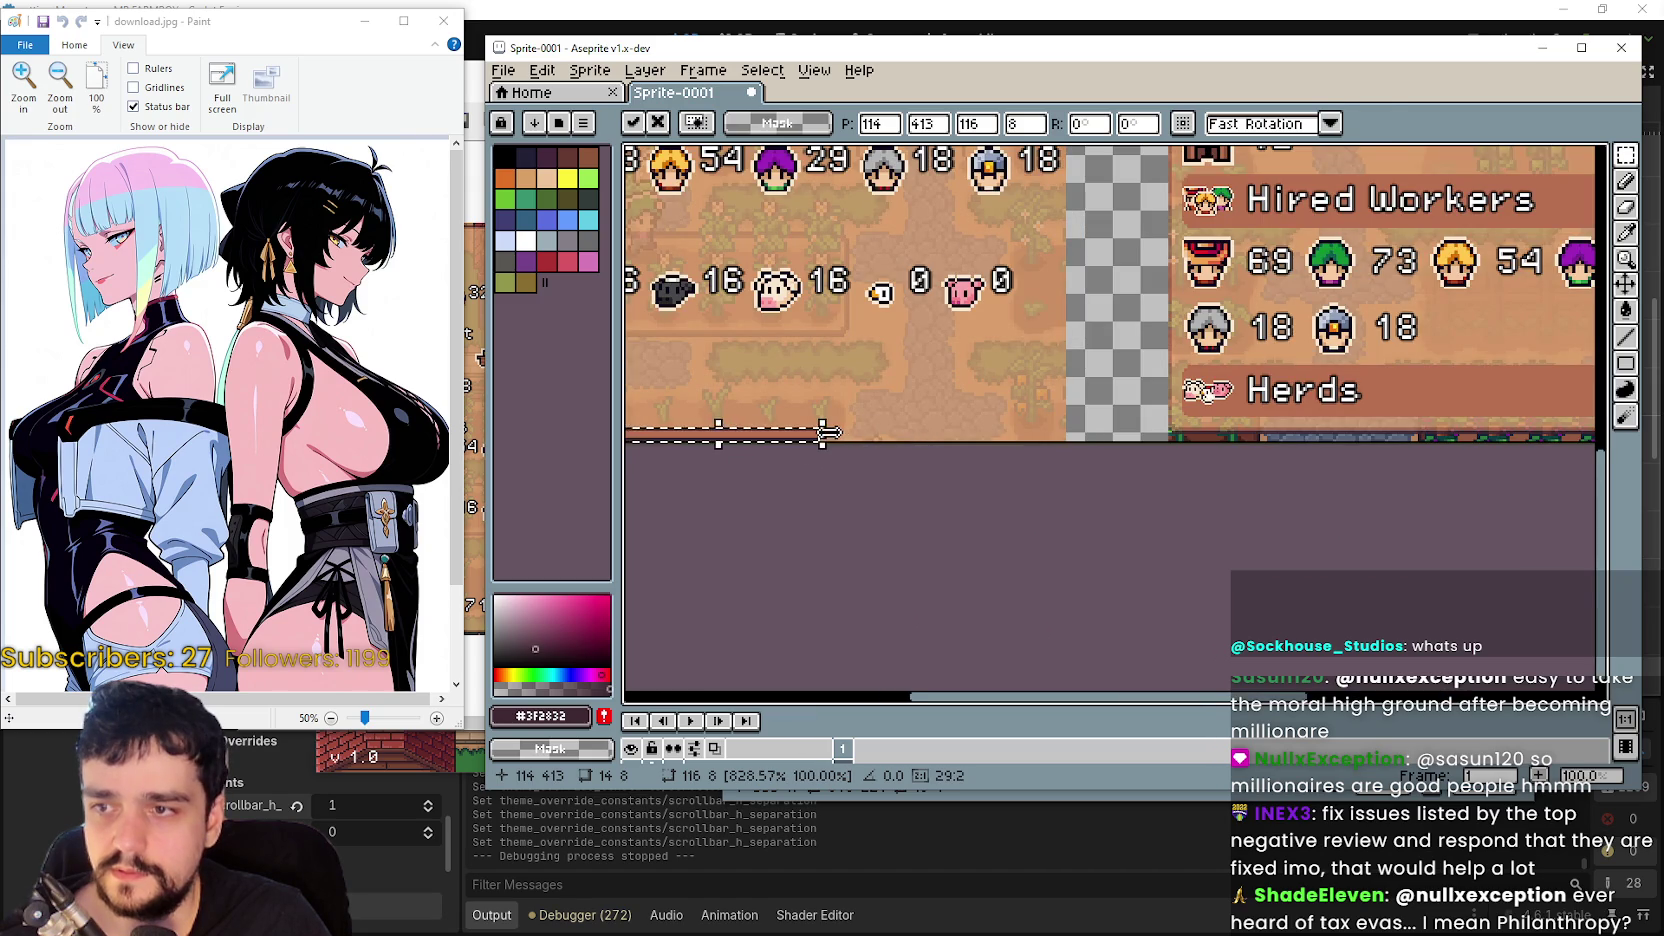
drag(820, 431, 1449, 420)
scroll(905, 485, up, 3)
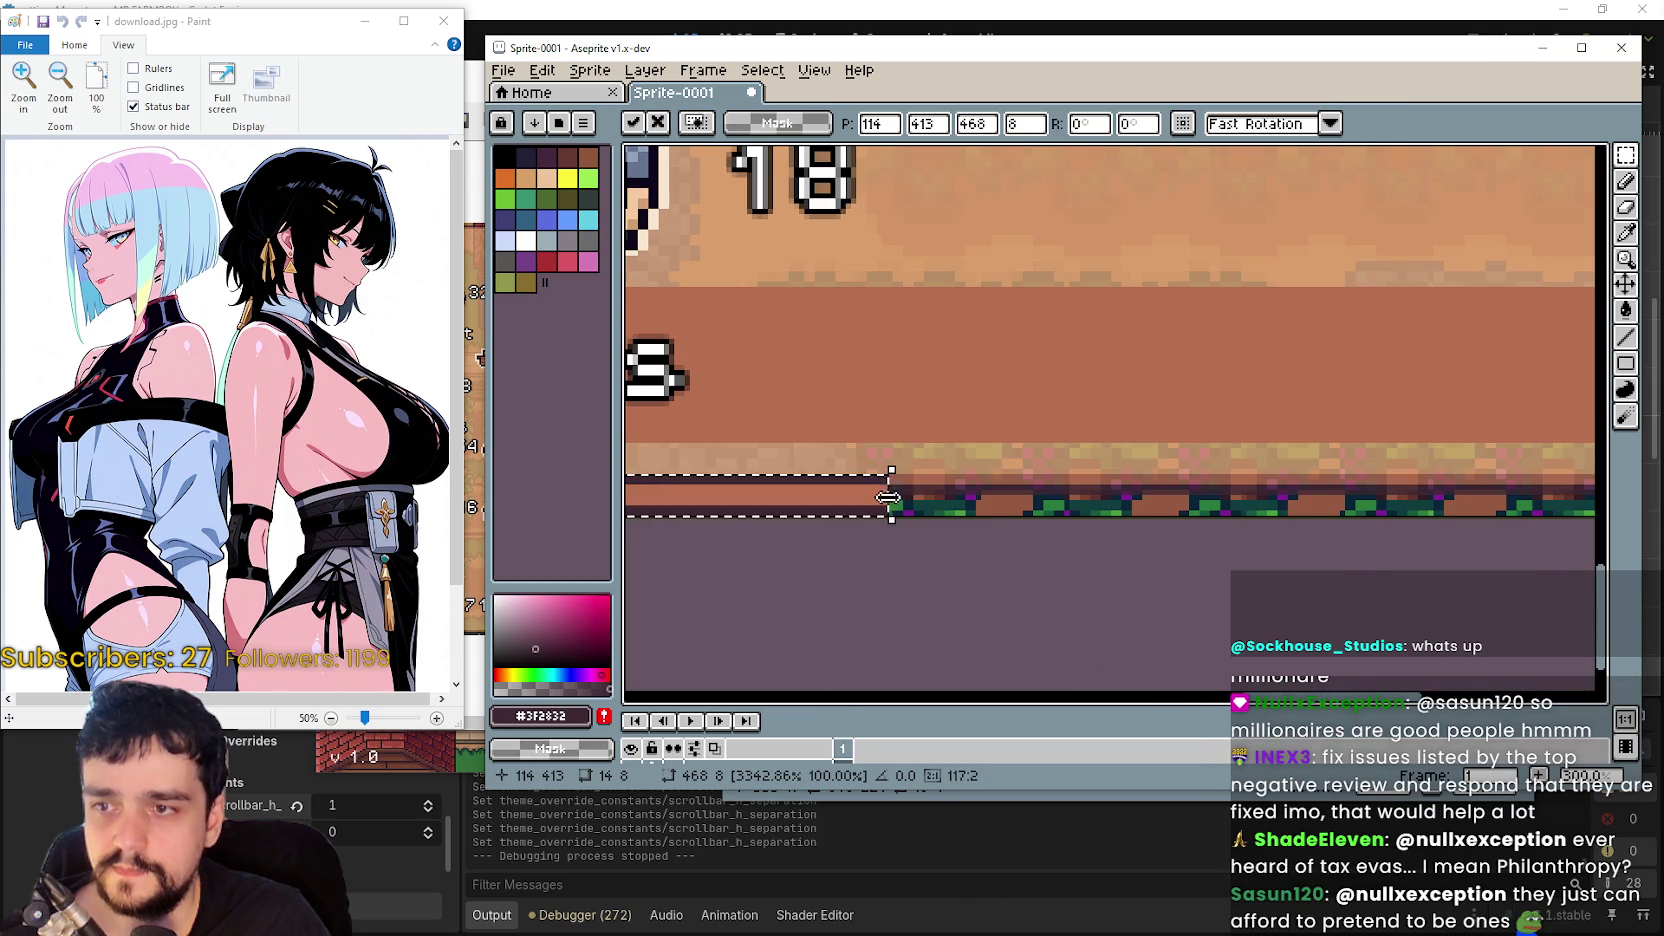
drag(893, 485, 1345, 490)
scroll(1345, 490, down, 1)
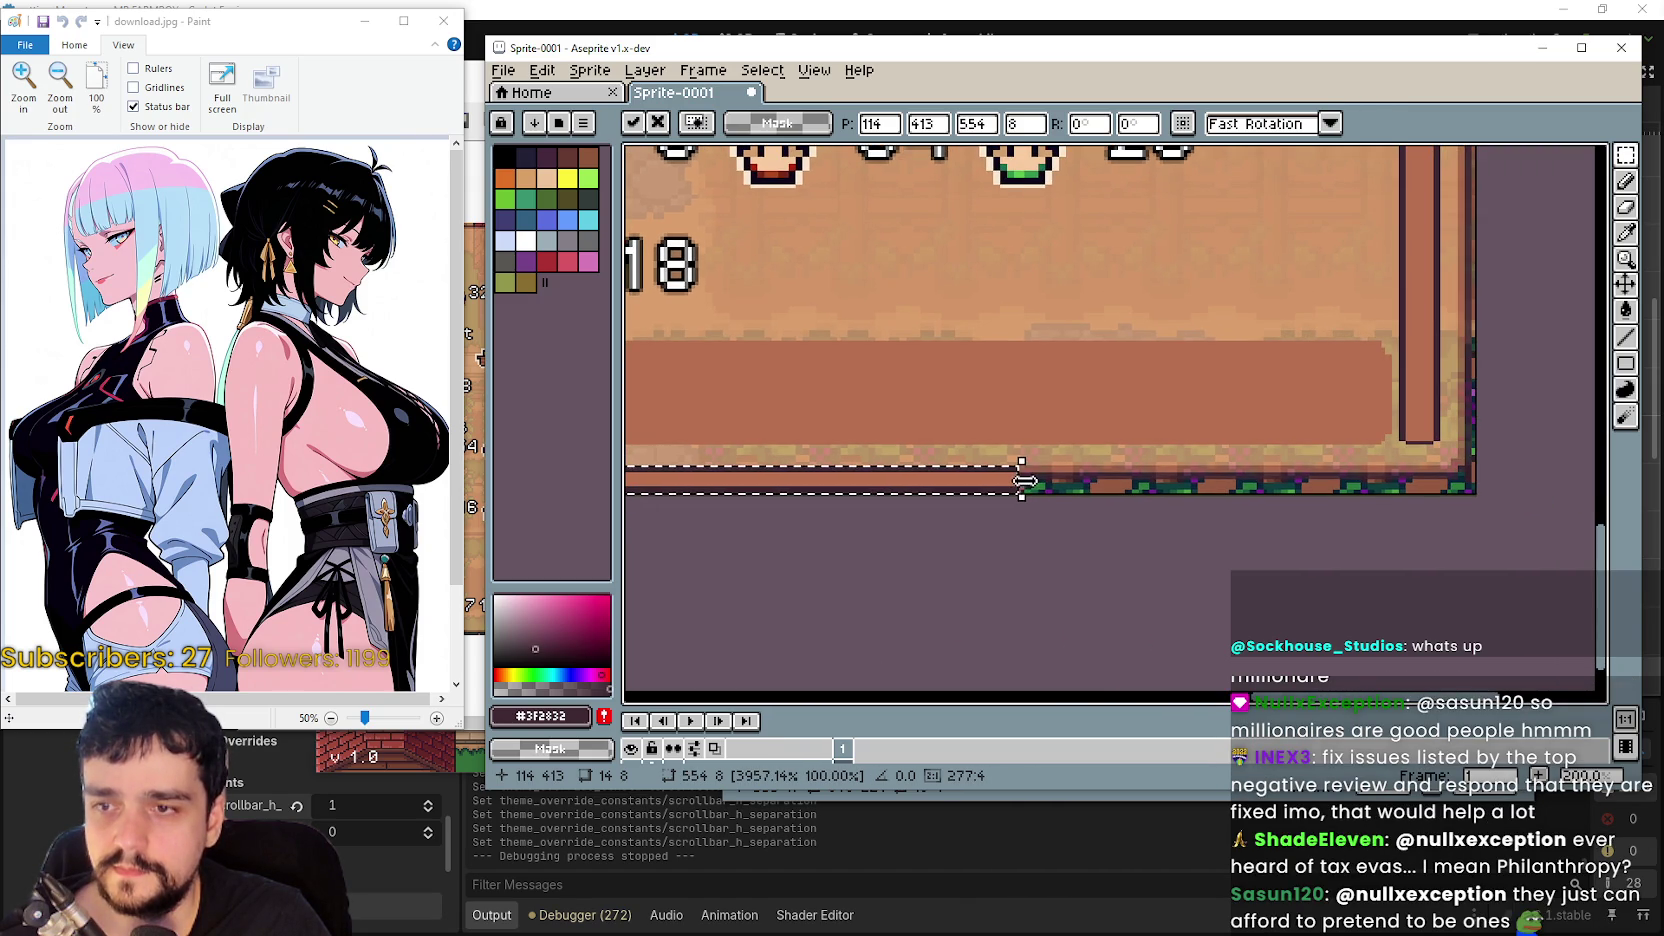
drag(1029, 483, 1447, 490)
scroll(1447, 490, down, 2)
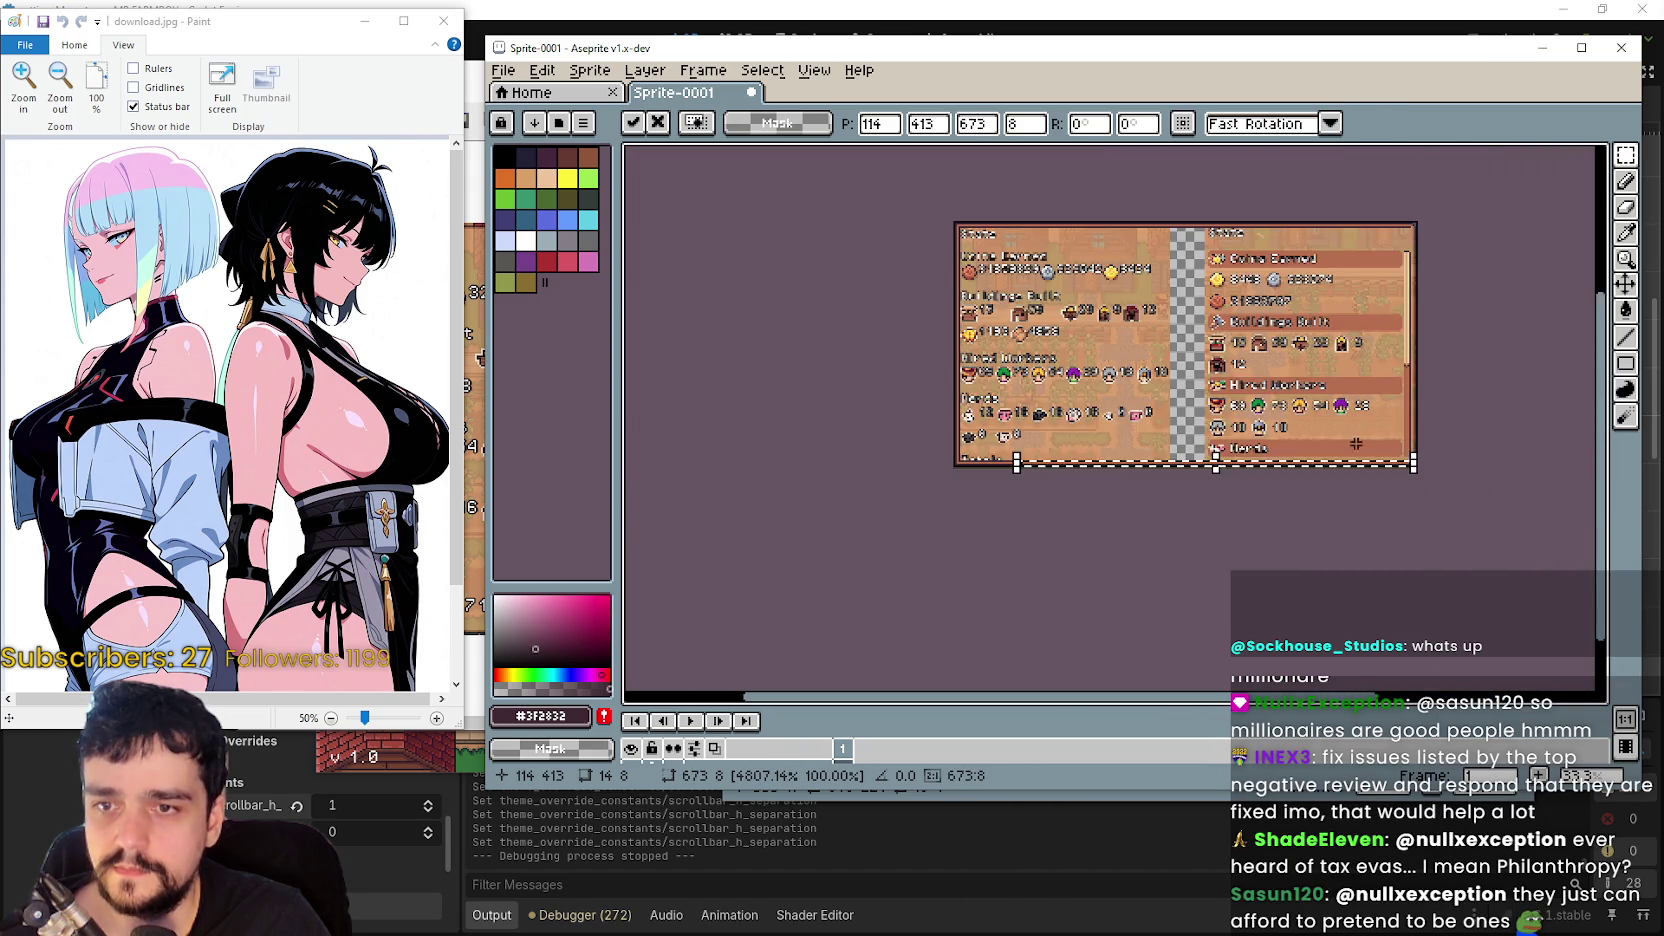
scroll(1100, 326, up, 5)
- Move the right border pillar beside the Buildings heading left and resize the column
drag(1080, 312, 1110, 406)
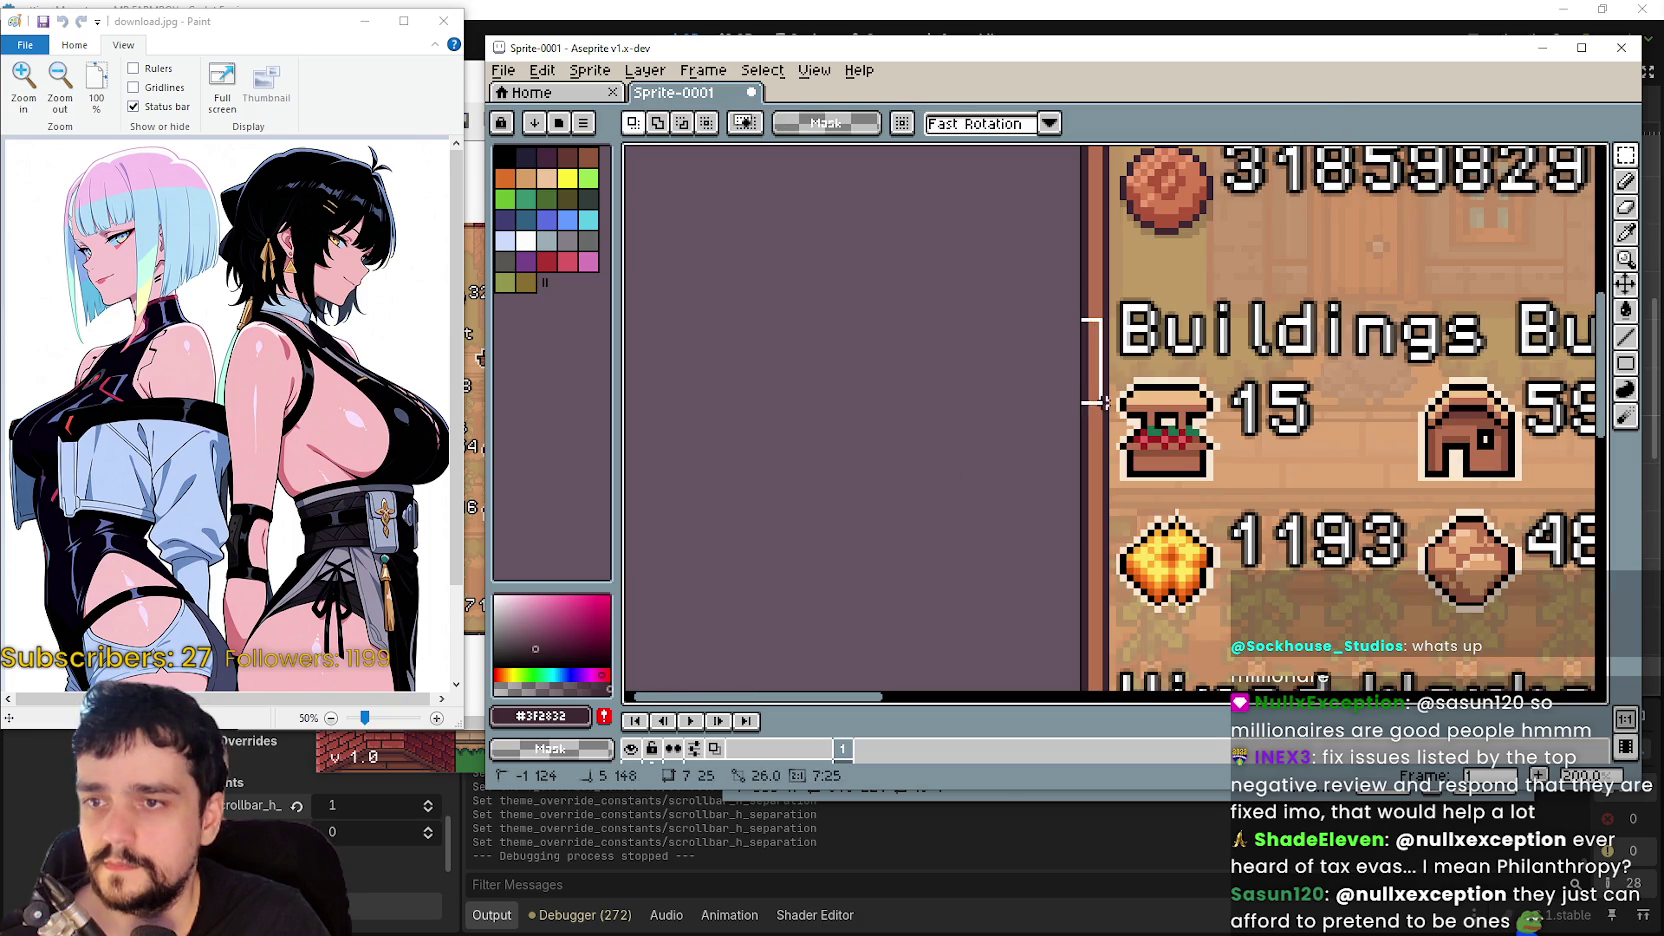
scroll(1110, 404, up, 1)
scroll(1110, 404, down, 1)
scroll(1110, 404, down, 4)
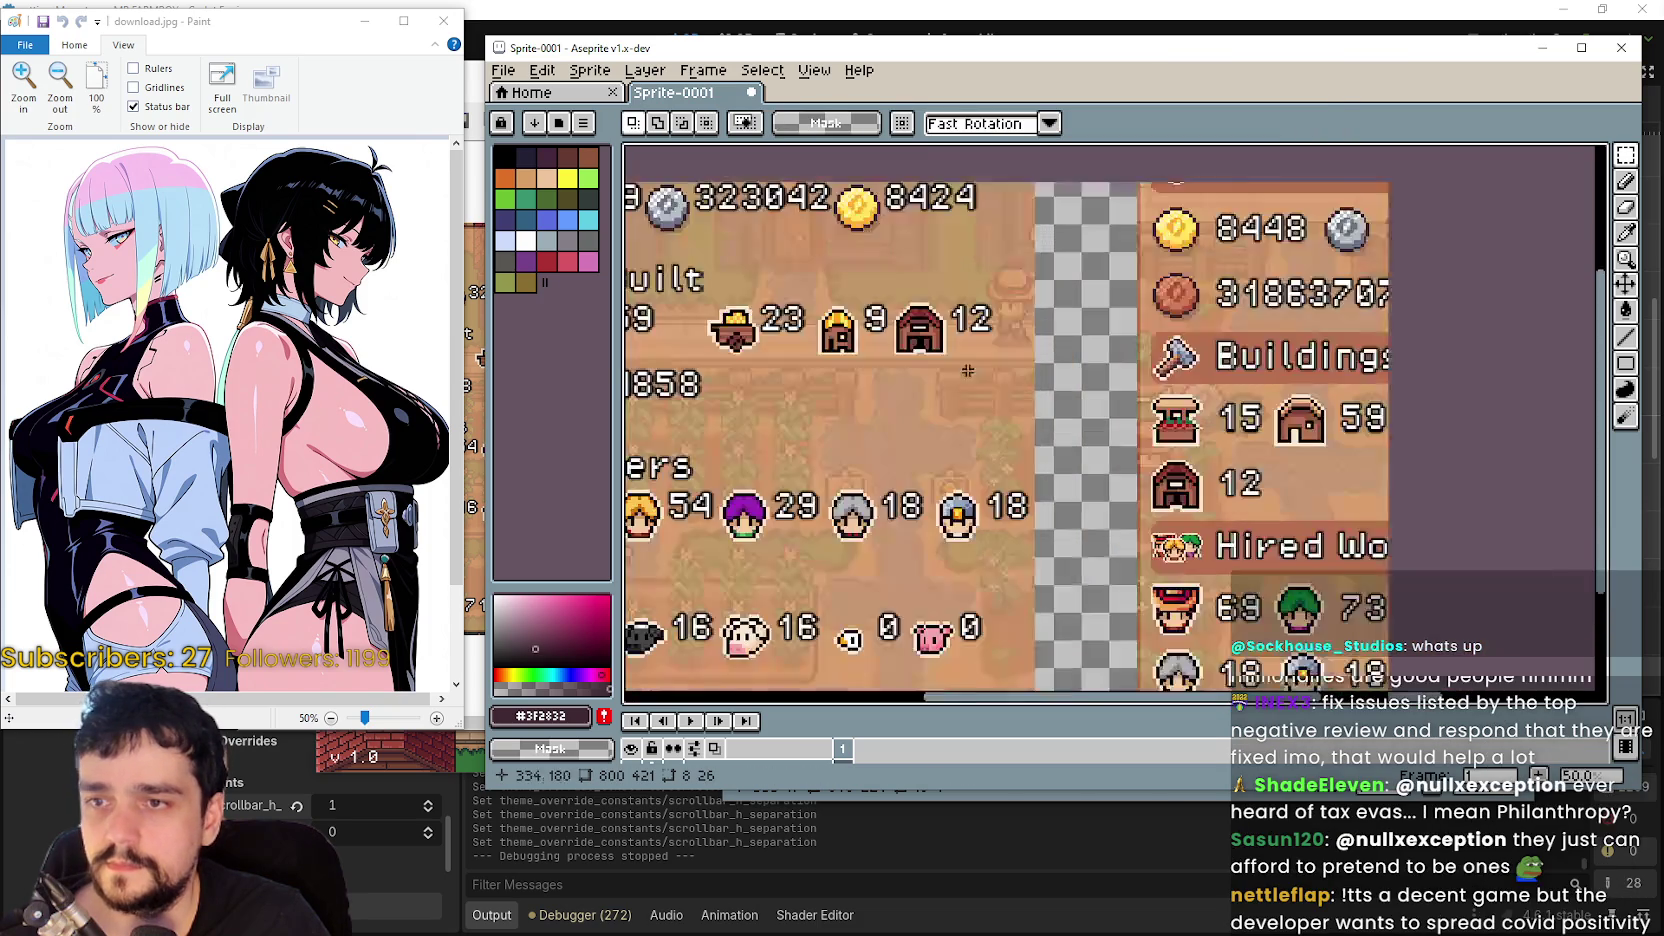
scroll(1275, 413, up, 4)
scroll(1240, 415, right, 3)
scroll(1200, 415, down, 2)
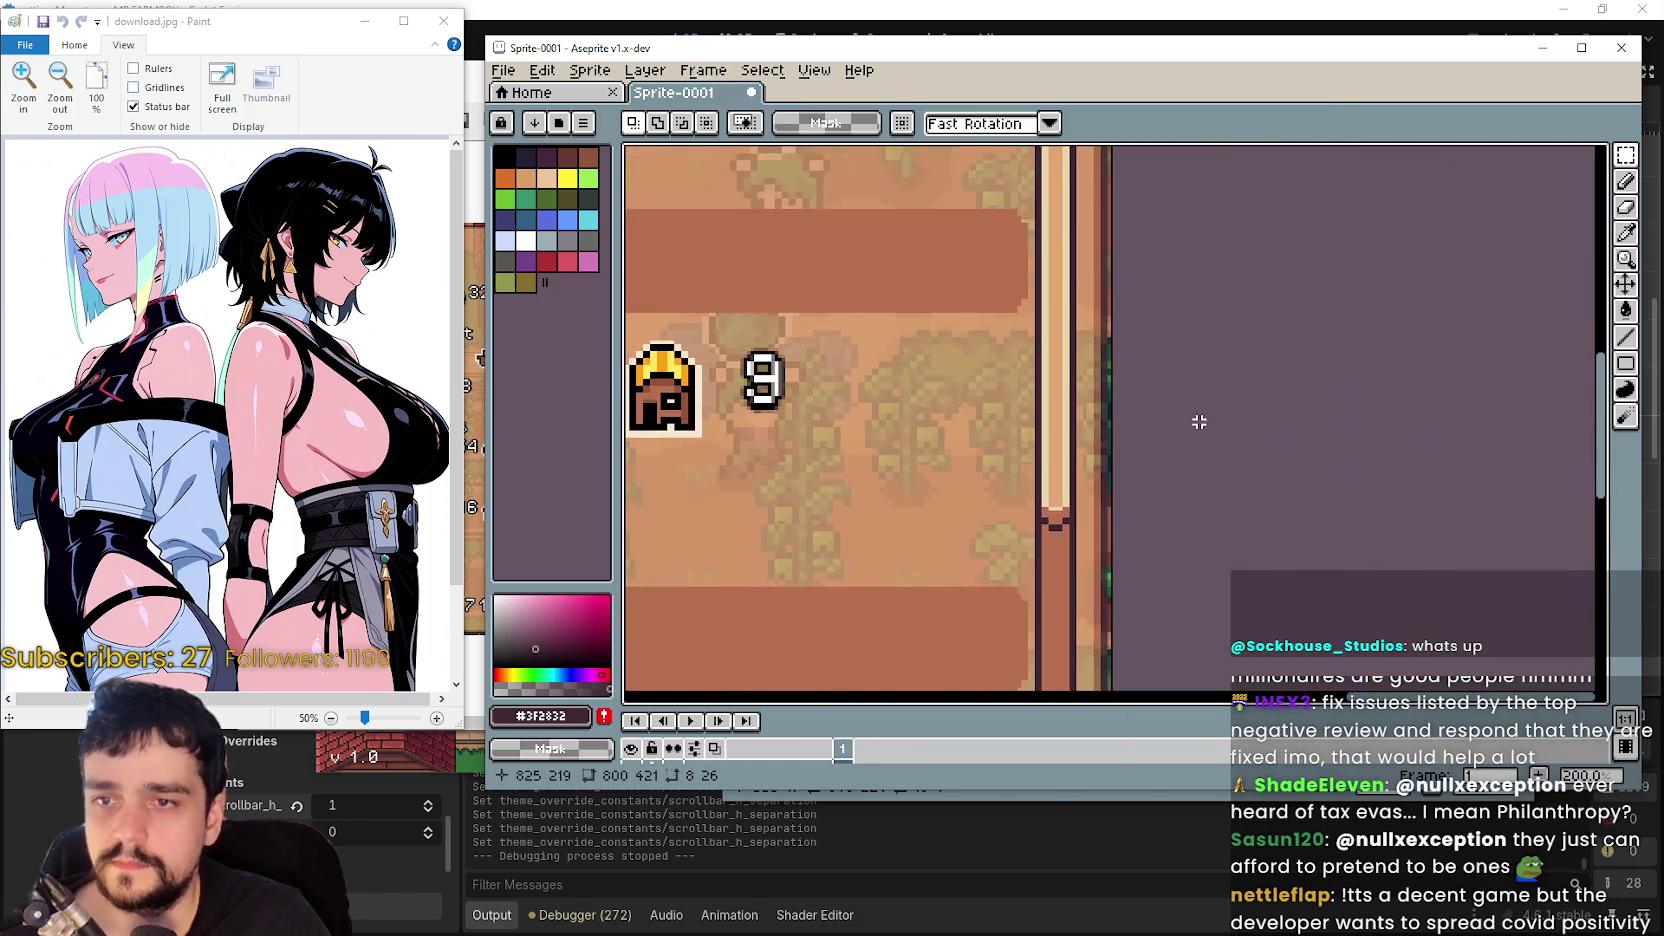
click(1107, 383)
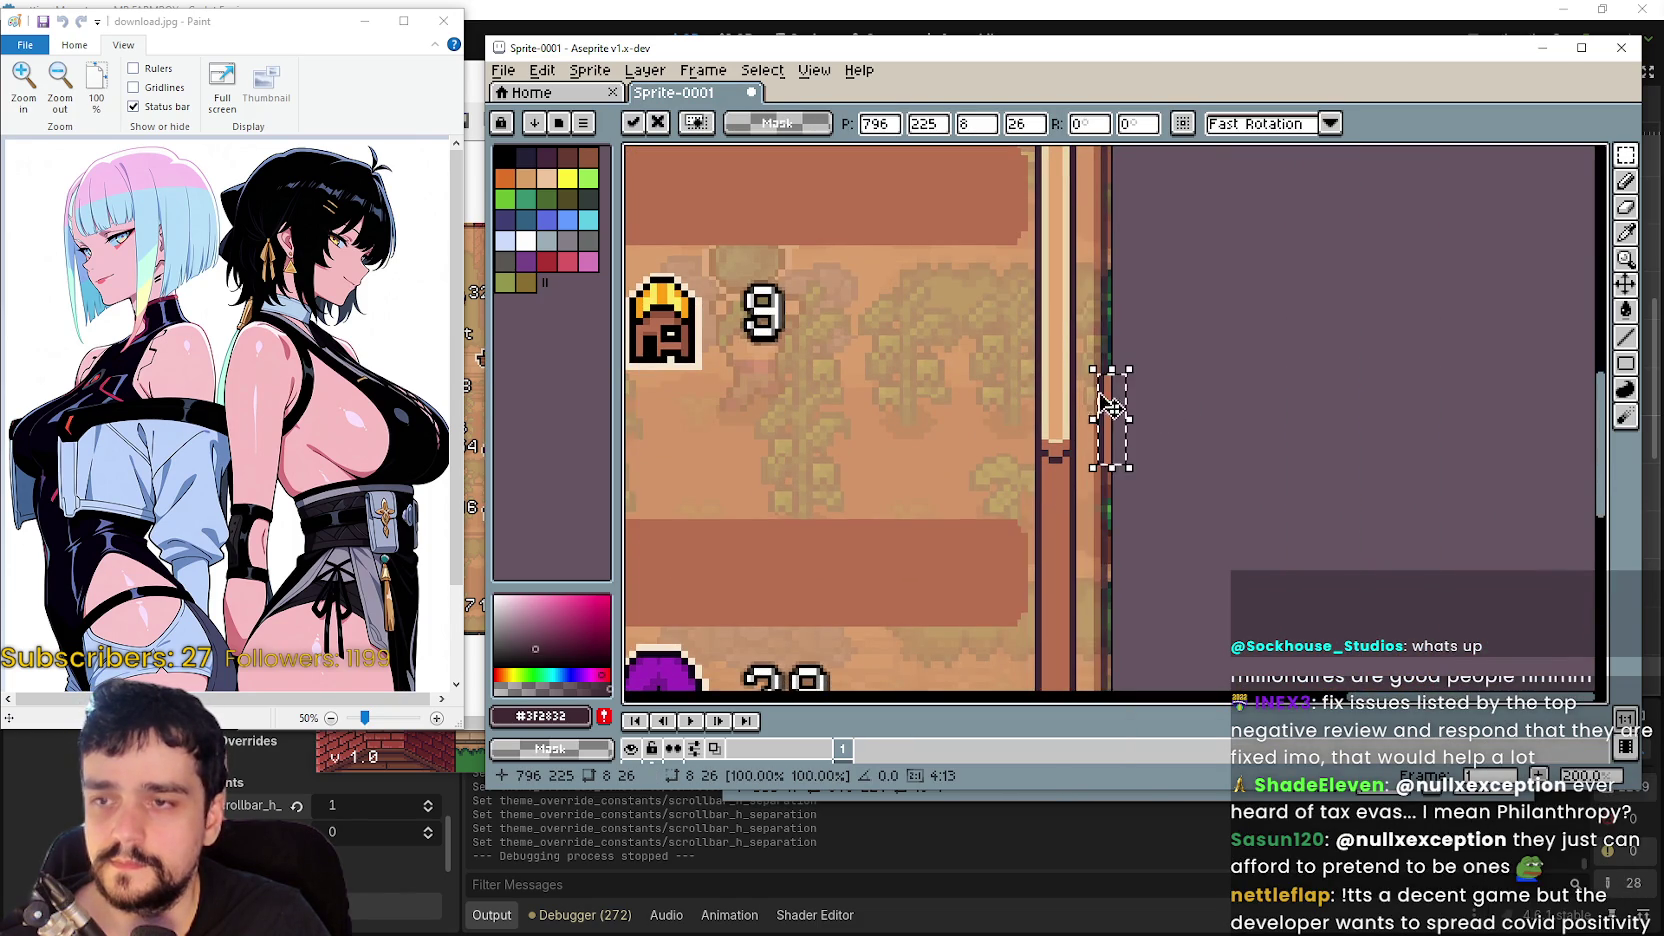
scroll(1114, 427, up, 2)
drag(1125, 427, 1096, 438)
click(1124, 382)
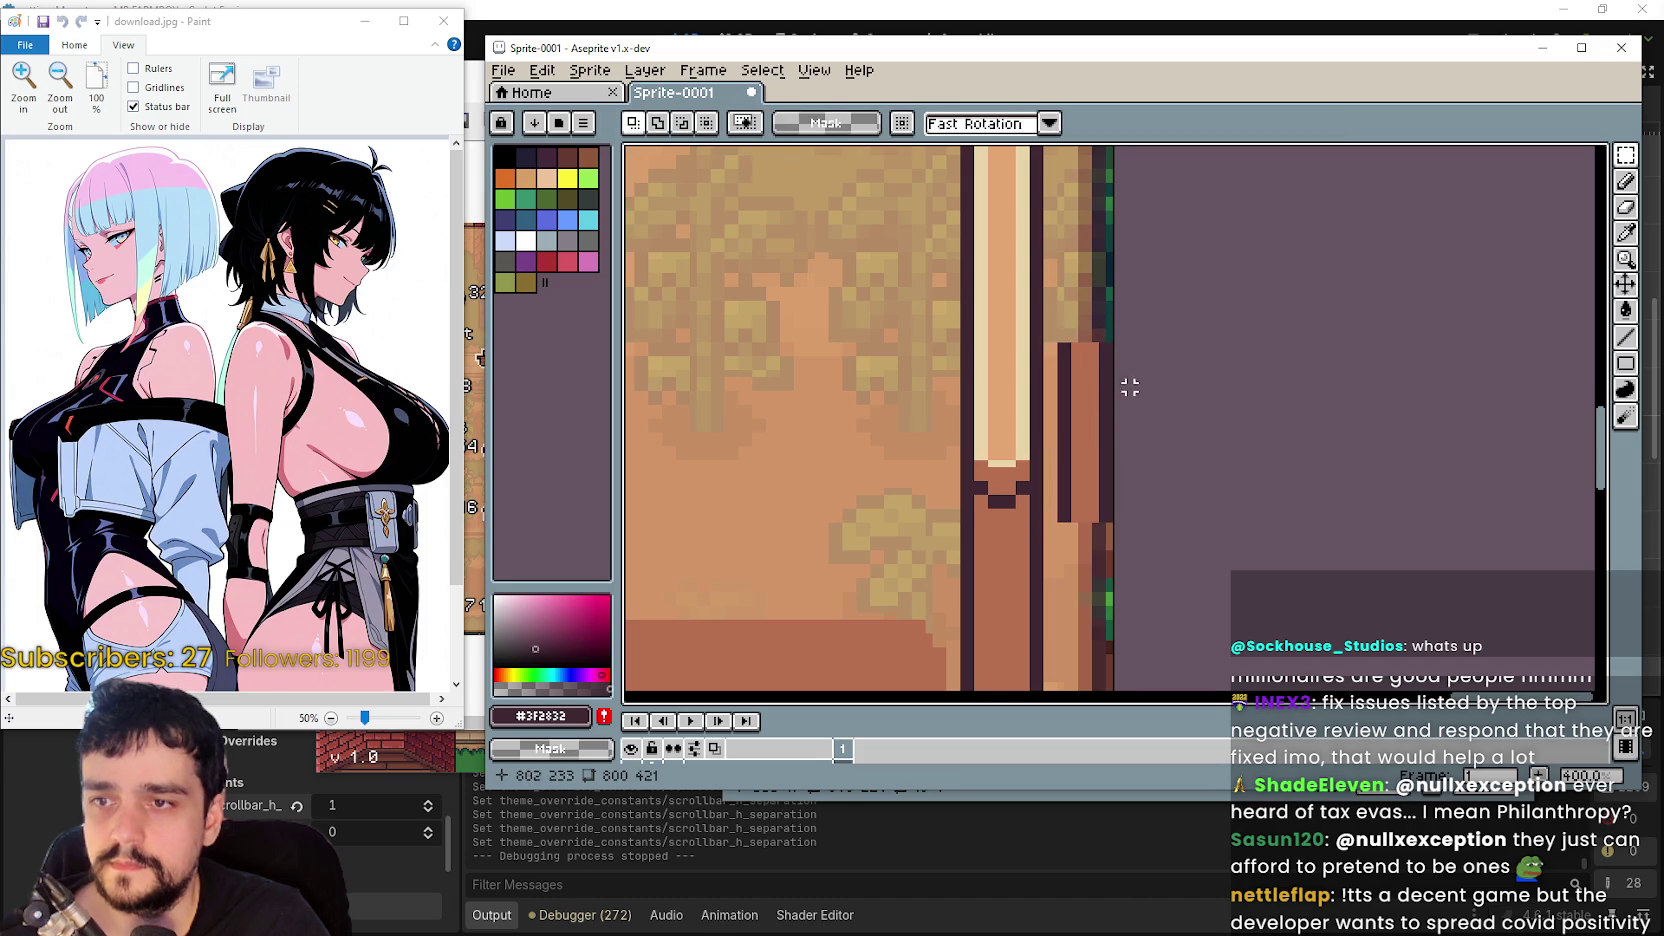
scroll(1060, 340, down, 1)
mouse_move(1072, 345)
mouse_down()
mouse_move(1118, 405)
mouse_move(1088, 156)
mouse_move(1107, 156)
mouse_move(1103, 520)
mouse_move(1110, 477)
mouse_up()
scroll(1150, 402, up, 1)
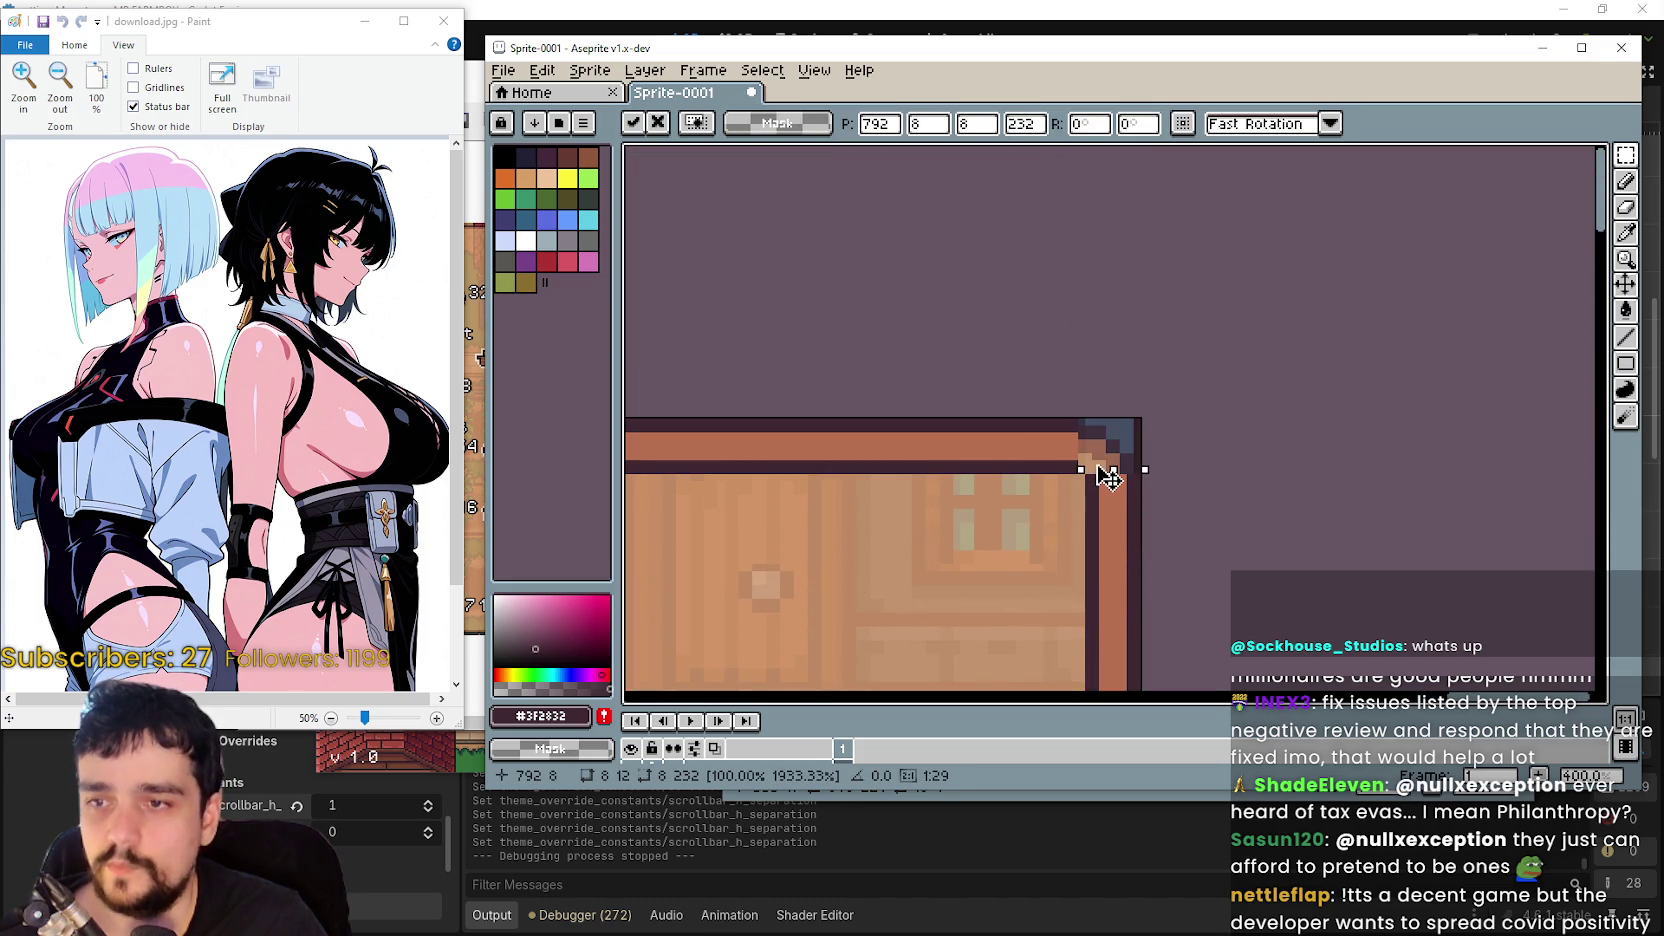
scroll(1160, 505, down, 5)
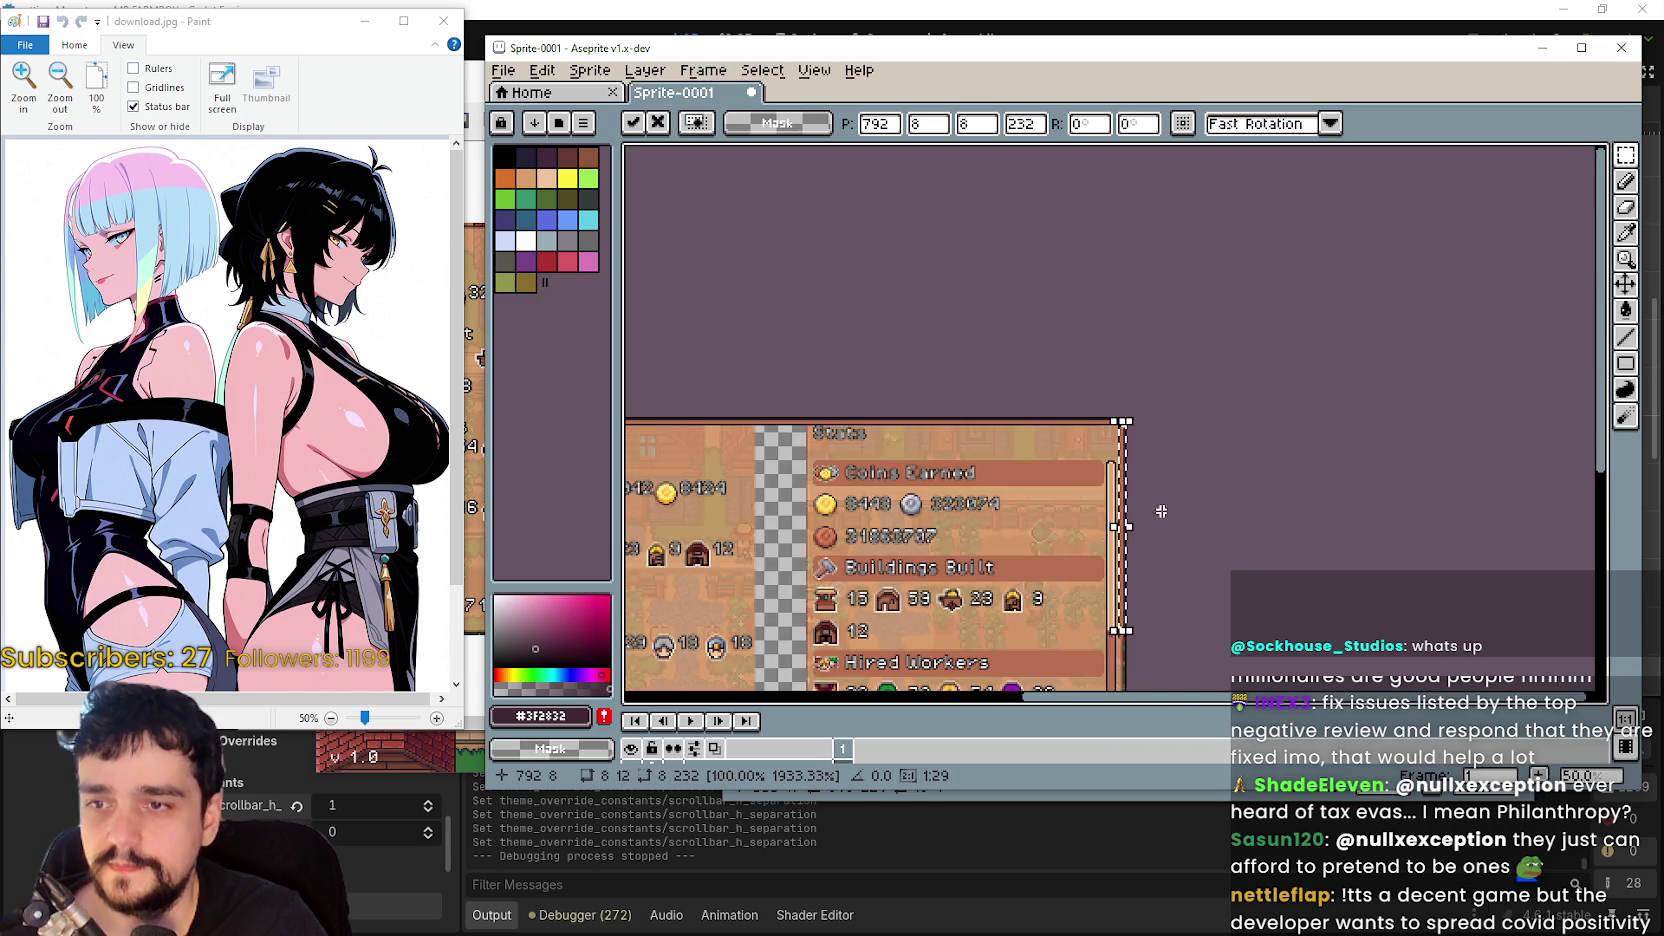
scroll(1160, 360, up, 5)
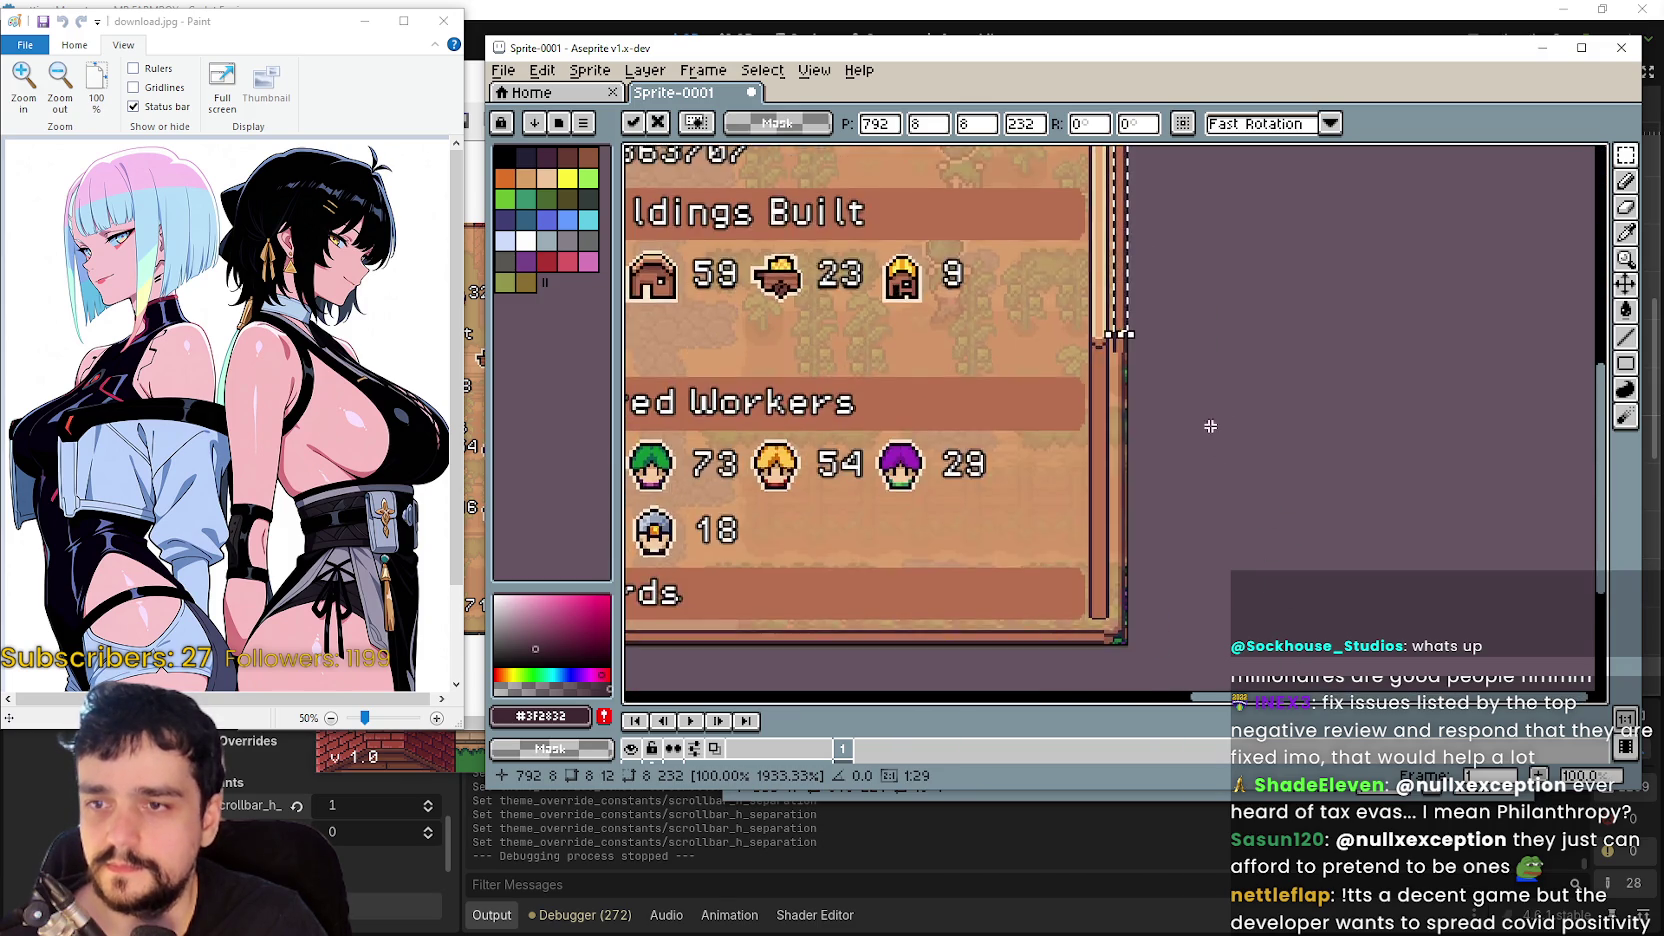
key(Return)
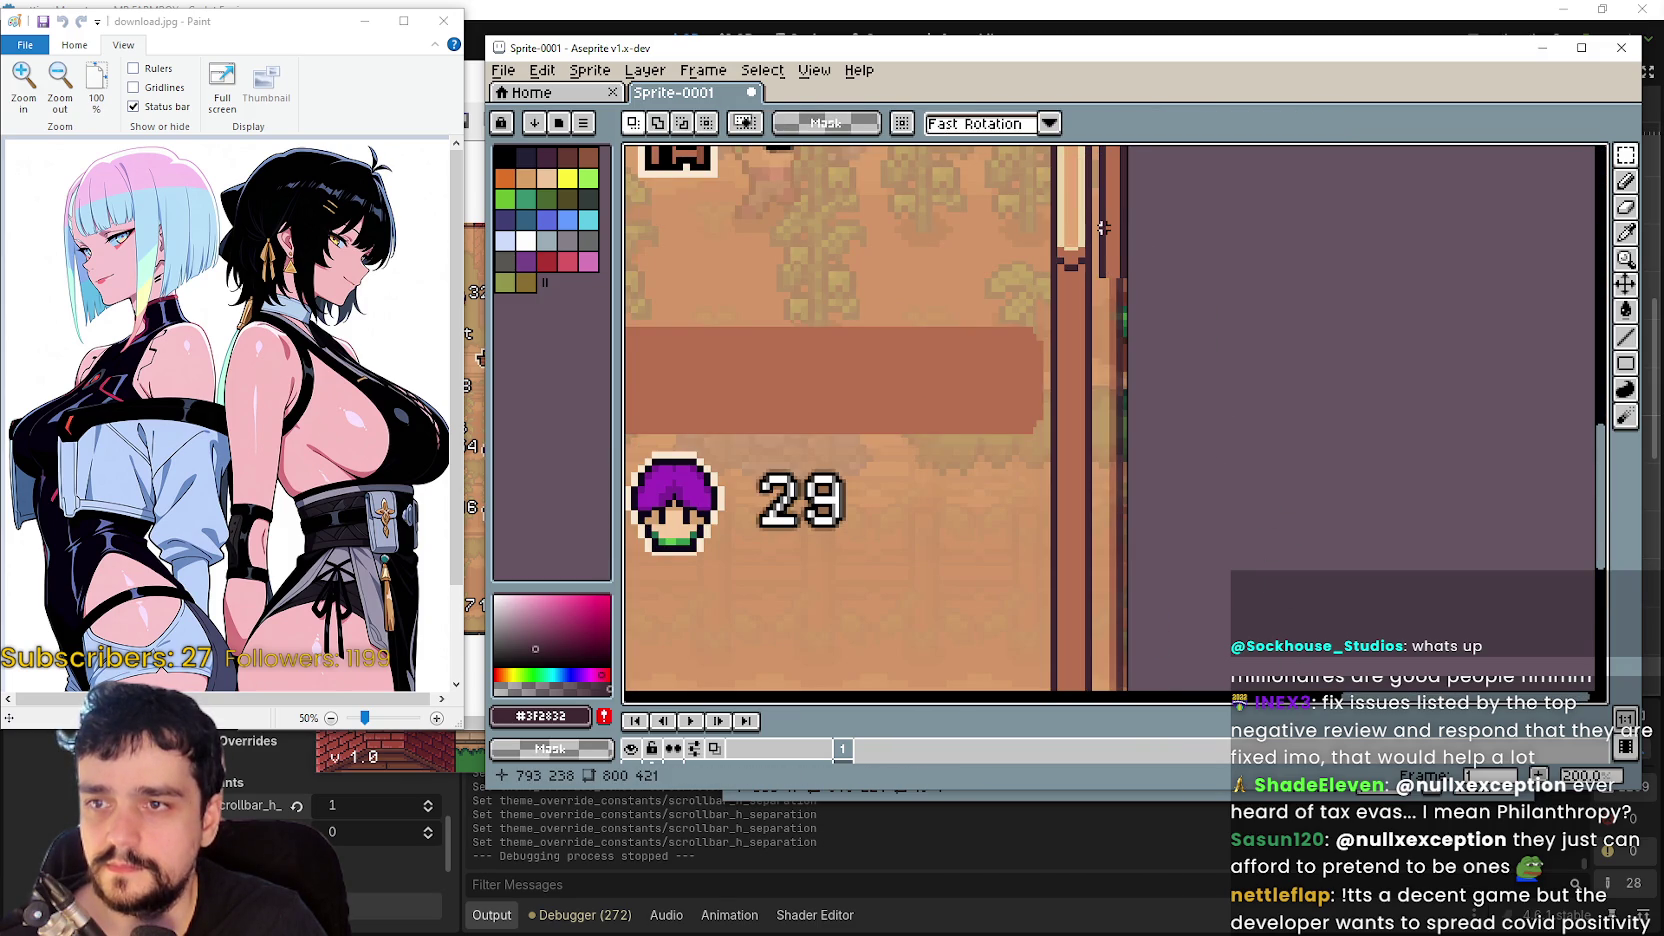
- Stretch the right border column down to the panel bottom
scroll(1100, 228, up, 1)
mouse_move(1098, 223)
mouse_down()
mouse_move(1150, 275)
mouse_move(1103, 583)
mouse_move(1100, 420)
mouse_up()
scroll(1116, 295, down, 1)
mouse_move(1116, 295)
mouse_down()
mouse_move(1099, 297)
mouse_move(1125, 639)
mouse_up()
scroll(1060, 625, up, 3)
click(1048, 605)
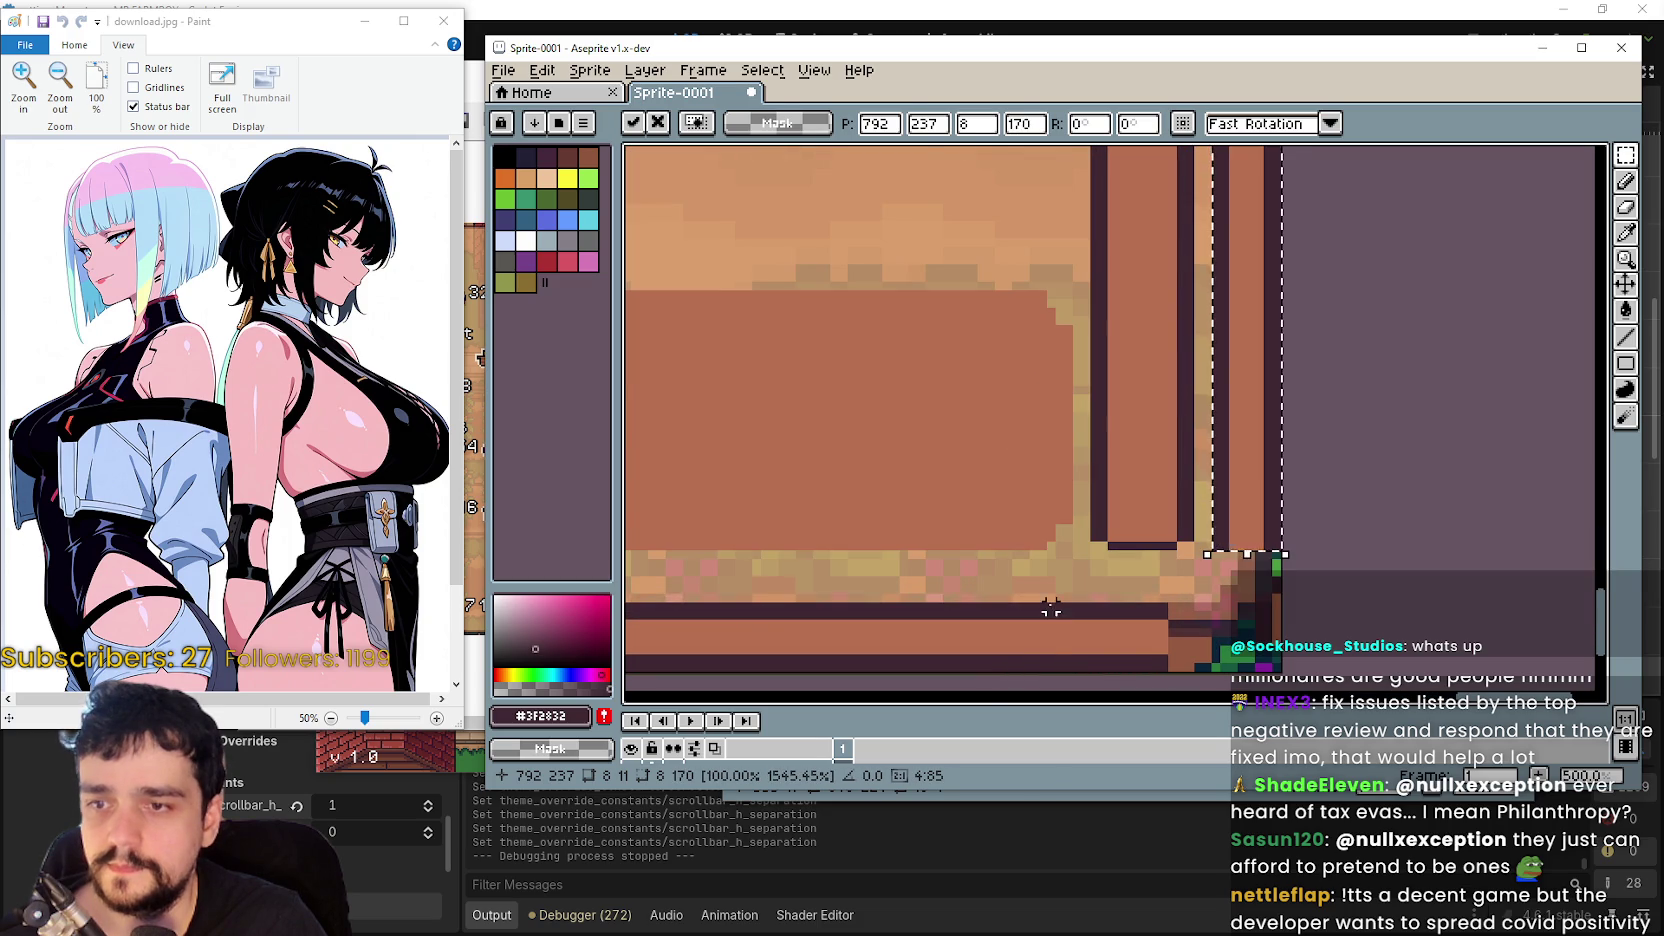
- Widen the bottom border strip and patch the bottom-right corner pixels
mouse_move(1043, 598)
mouse_down()
mouse_move(1174, 687)
mouse_move(1172, 673)
mouse_move(1216, 672)
mouse_up()
click(1219, 546)
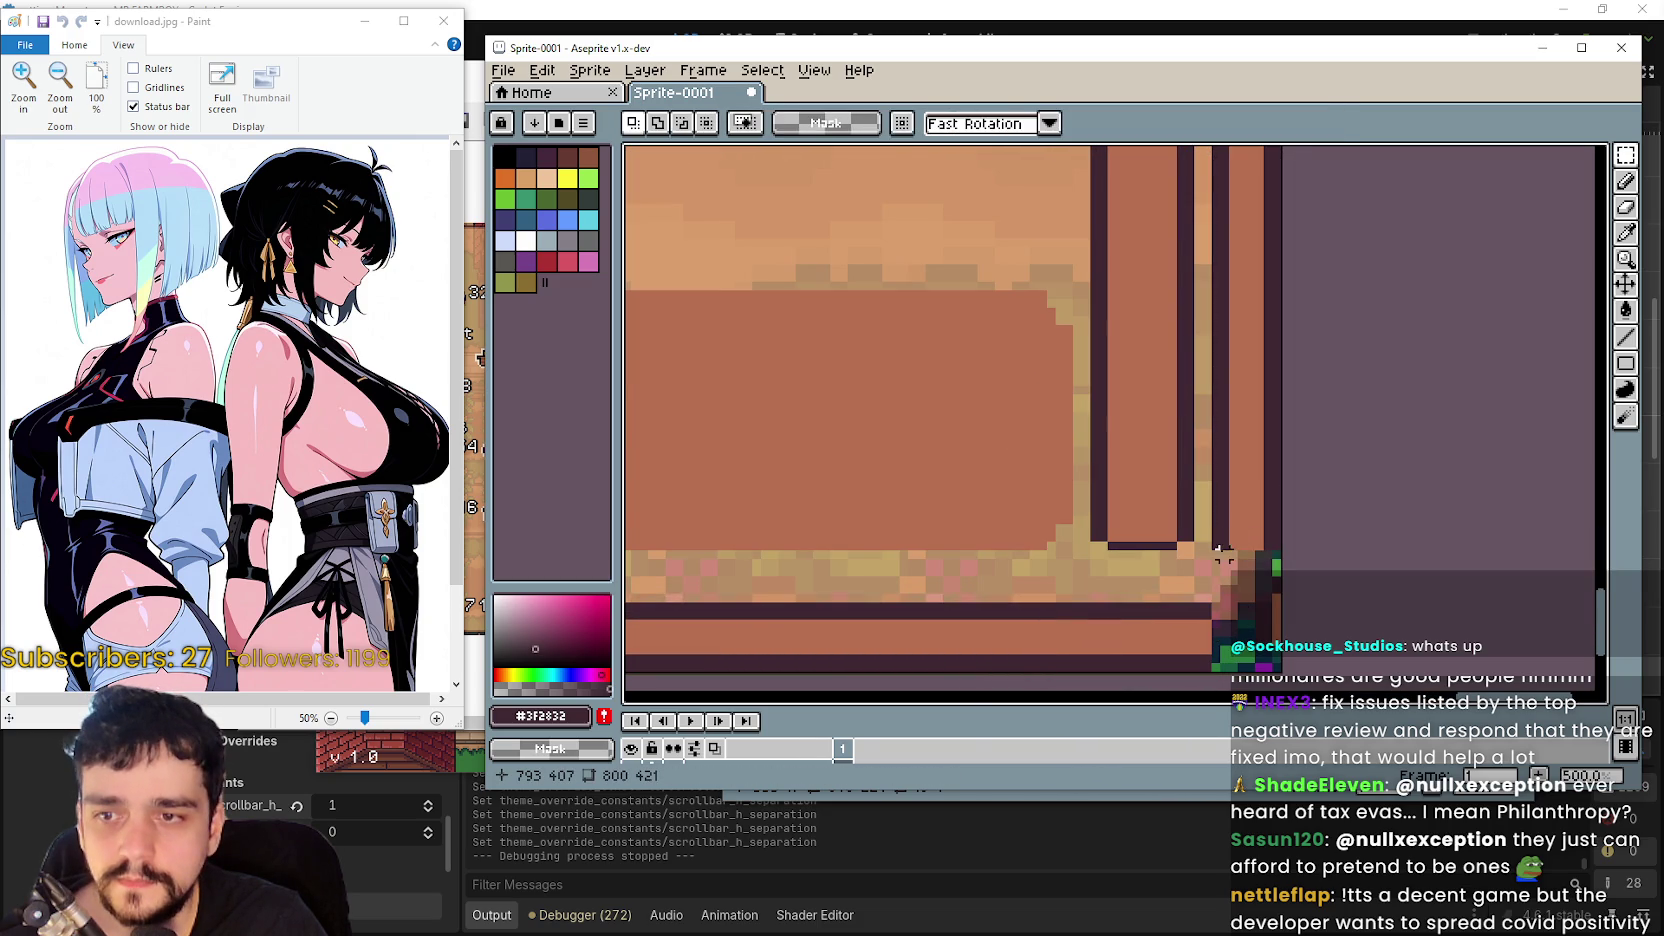
mouse_move(1219, 543)
mouse_down()
mouse_move(1255, 550)
mouse_move(1244, 565)
mouse_move(1268, 603)
mouse_move(1250, 618)
mouse_up()
click(1155, 623)
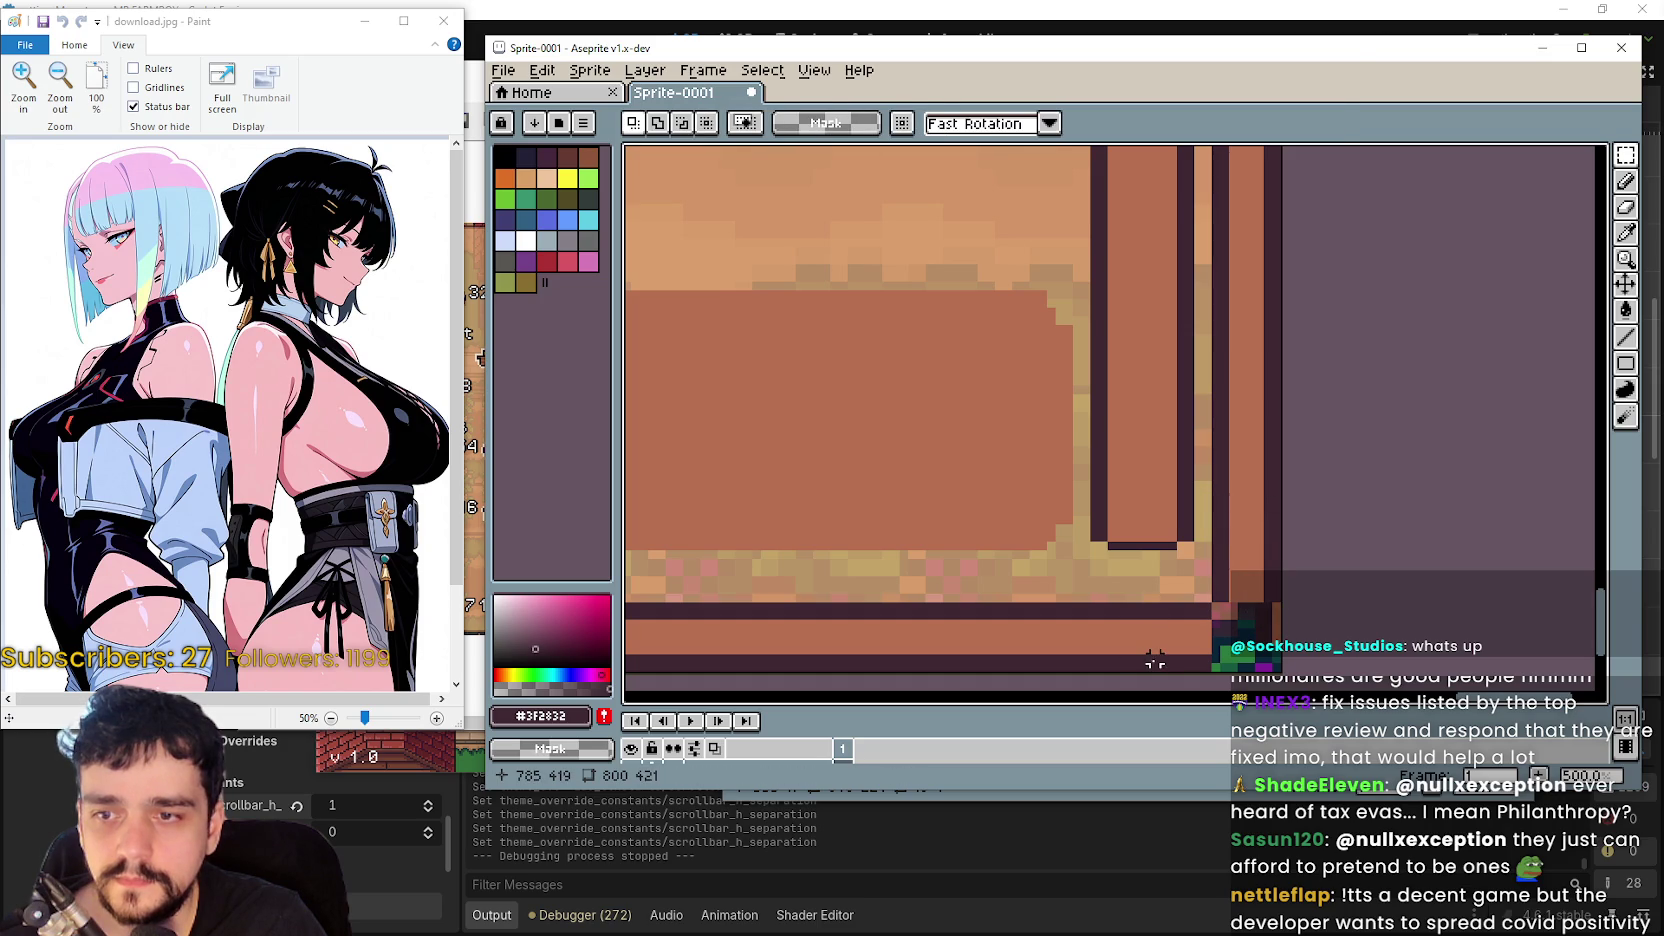
mouse_move(1146, 666)
mouse_down()
mouse_move(1225, 616)
mouse_move(1300, 615)
mouse_up()
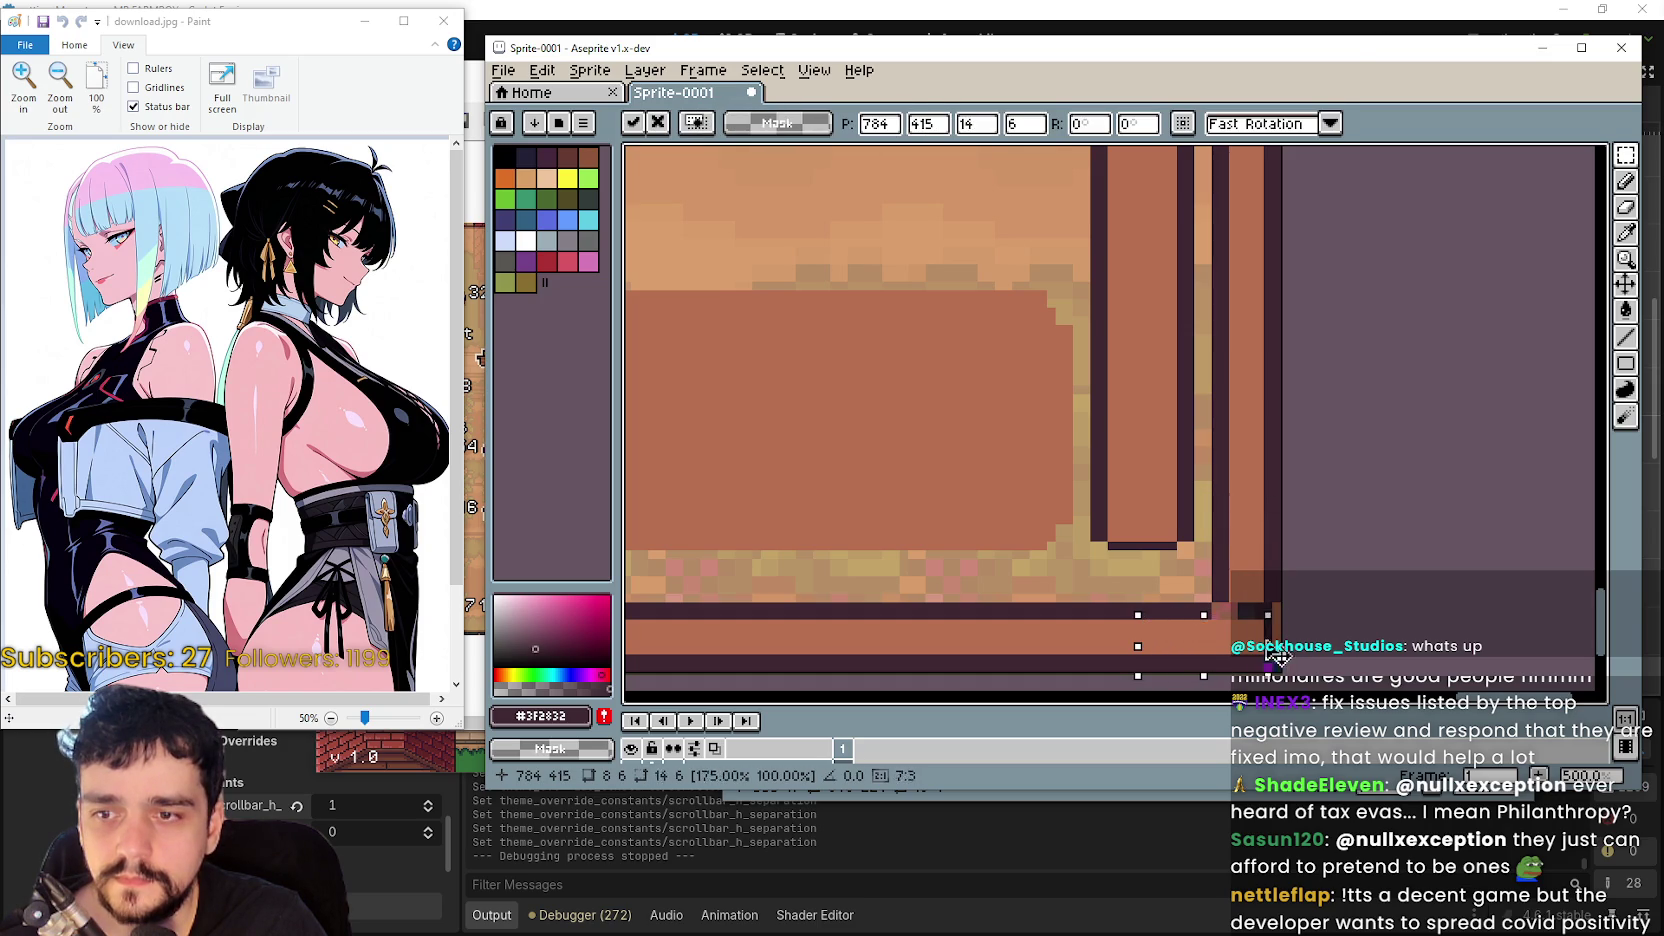
click(1276, 563)
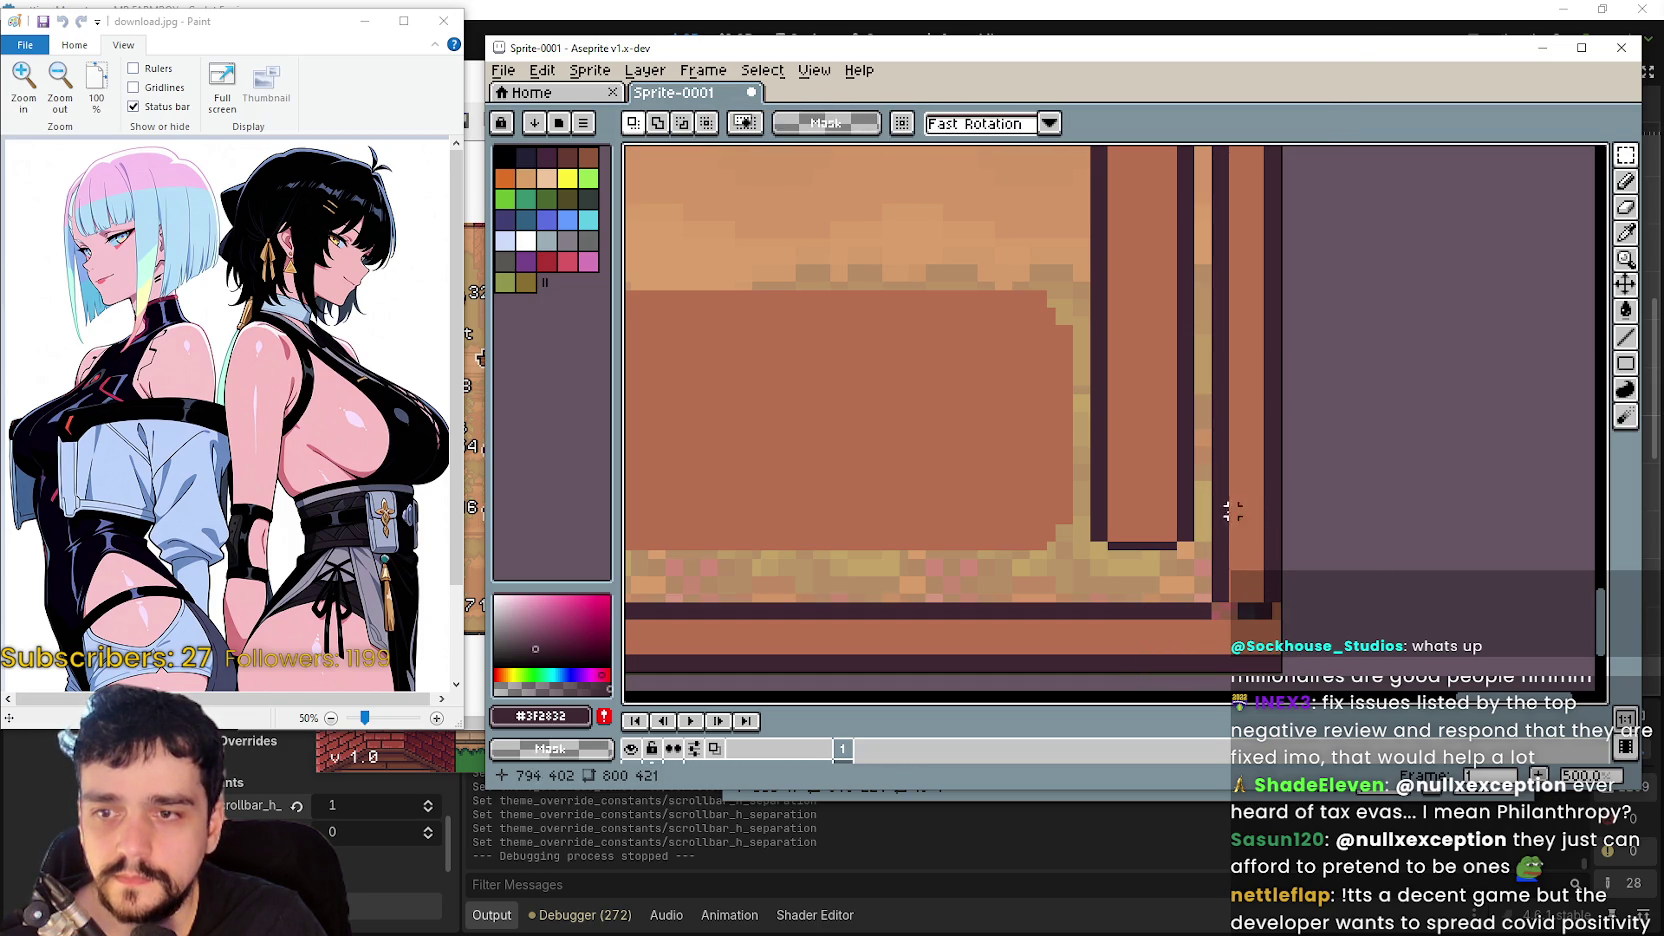
mouse_move(1233, 511)
mouse_down()
mouse_move(1280, 558)
mouse_move(1285, 685)
mouse_move(1282, 558)
mouse_move(1266, 662)
mouse_up()
key(Return)
scroll(1247, 592, up, 4)
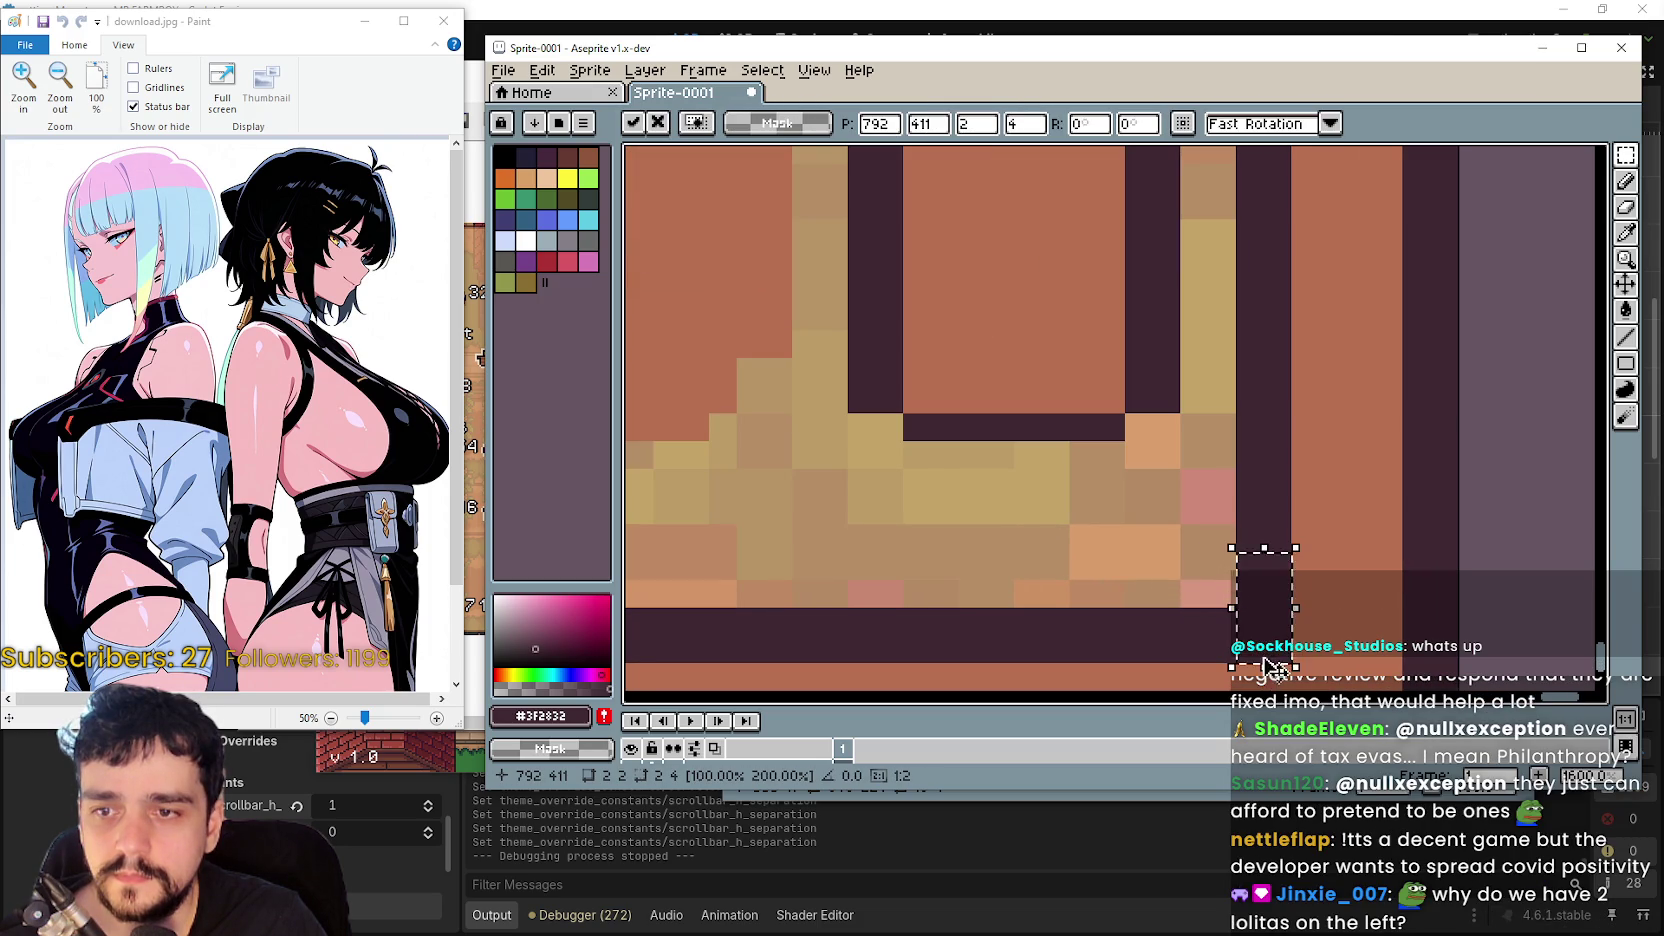
- Select and drop the right panel's top-right corner pixels
scroll(1266, 663, down, 5)
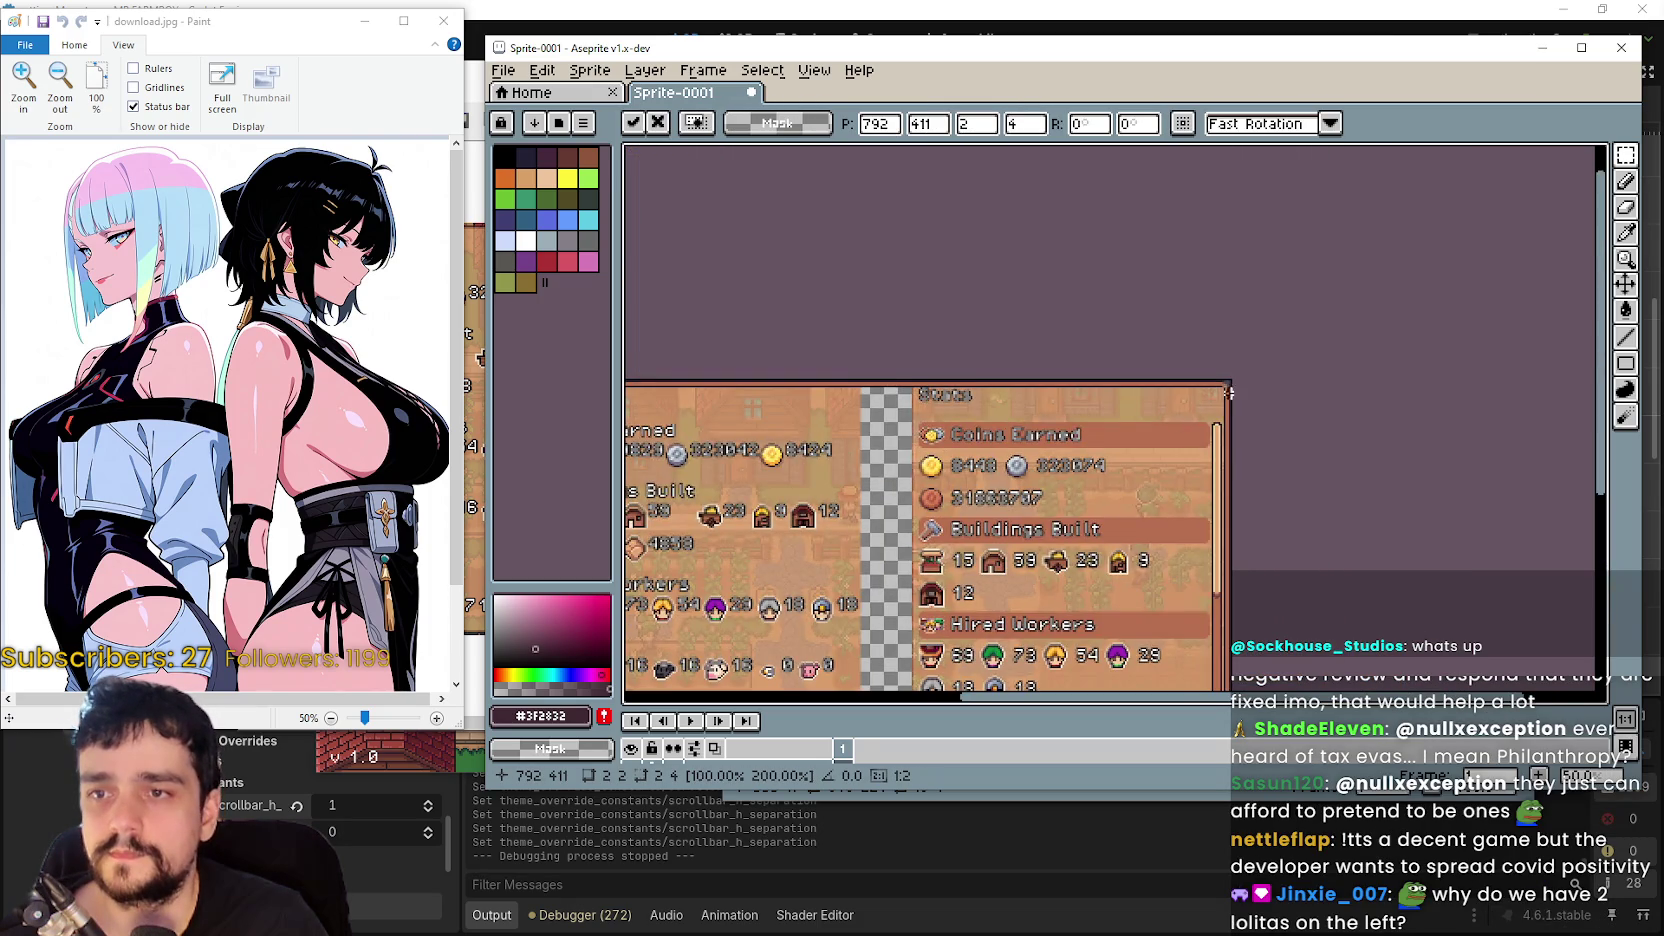
scroll(1229, 393, up, 4)
scroll(1100, 405, down, 4)
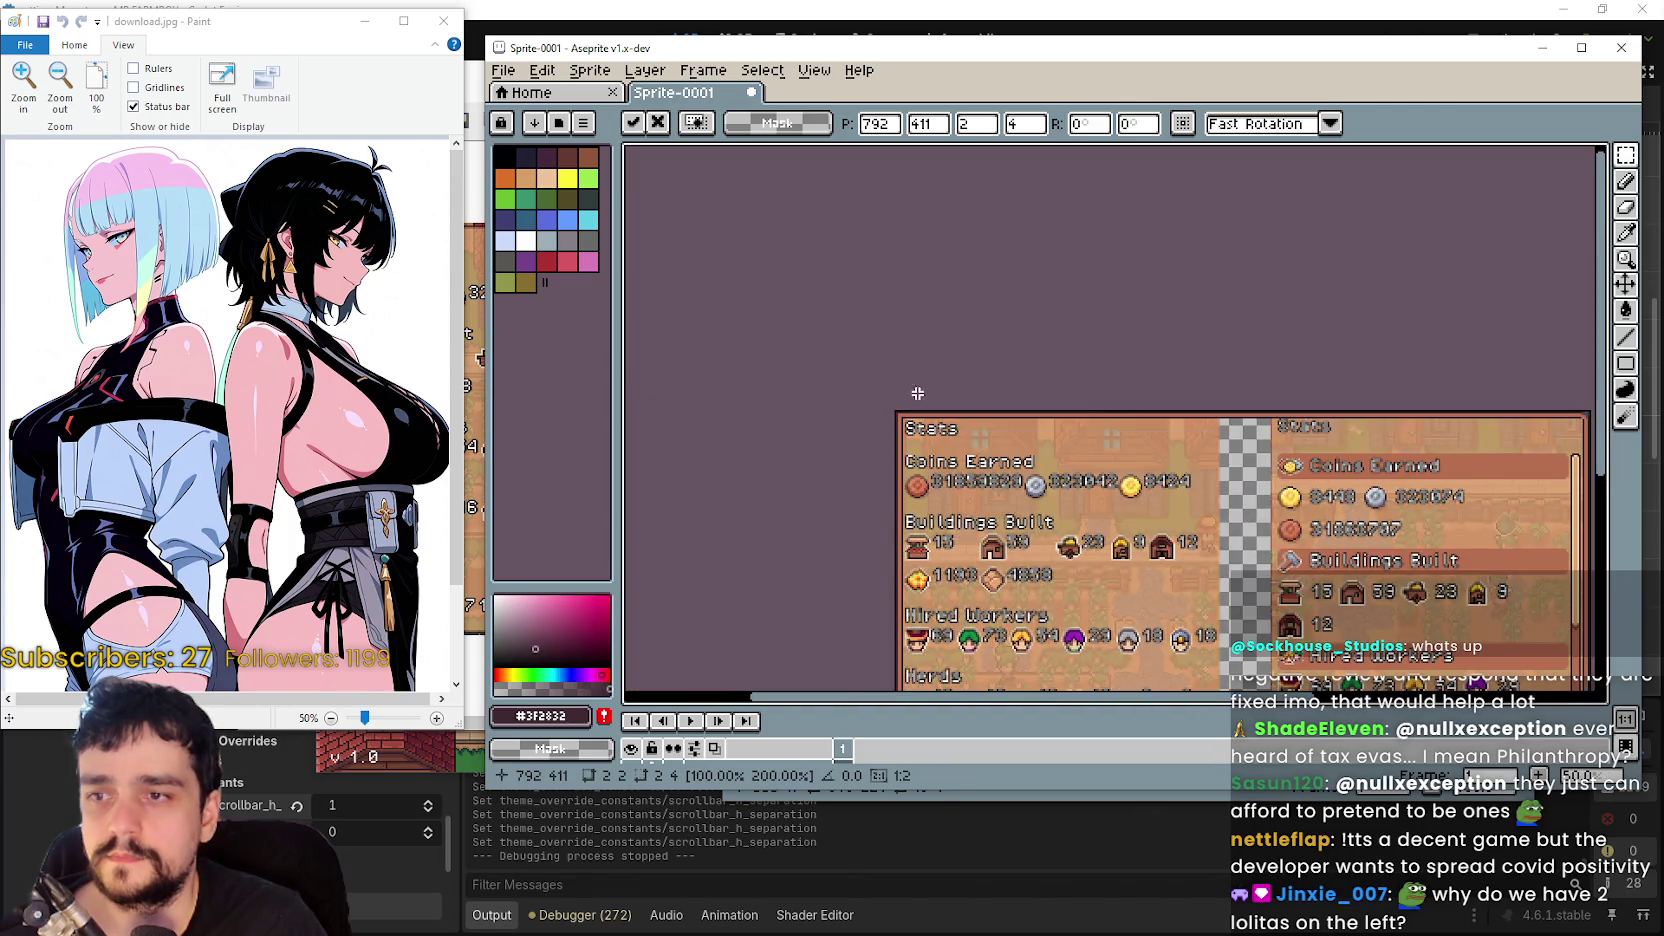
scroll(905, 393, up, 3)
drag(888, 408, 962, 484)
scroll(1066, 427, down, 3)
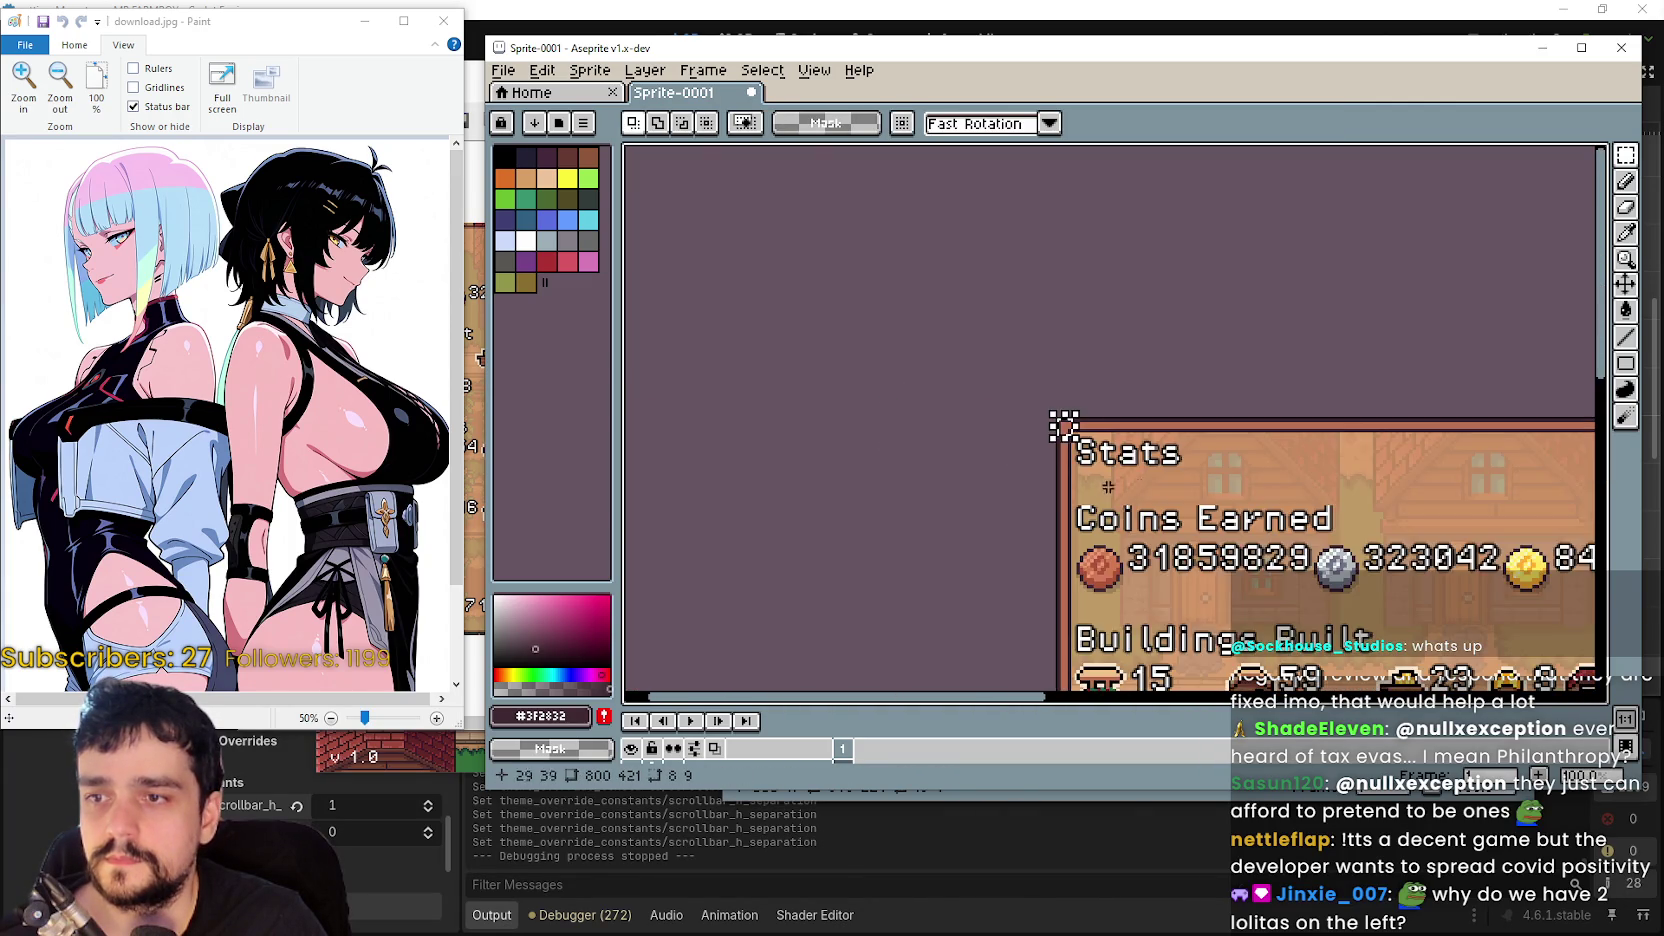
scroll(1180, 430, right, 5)
scroll(1288, 432, right, 5)
scroll(1300, 365, up, 5)
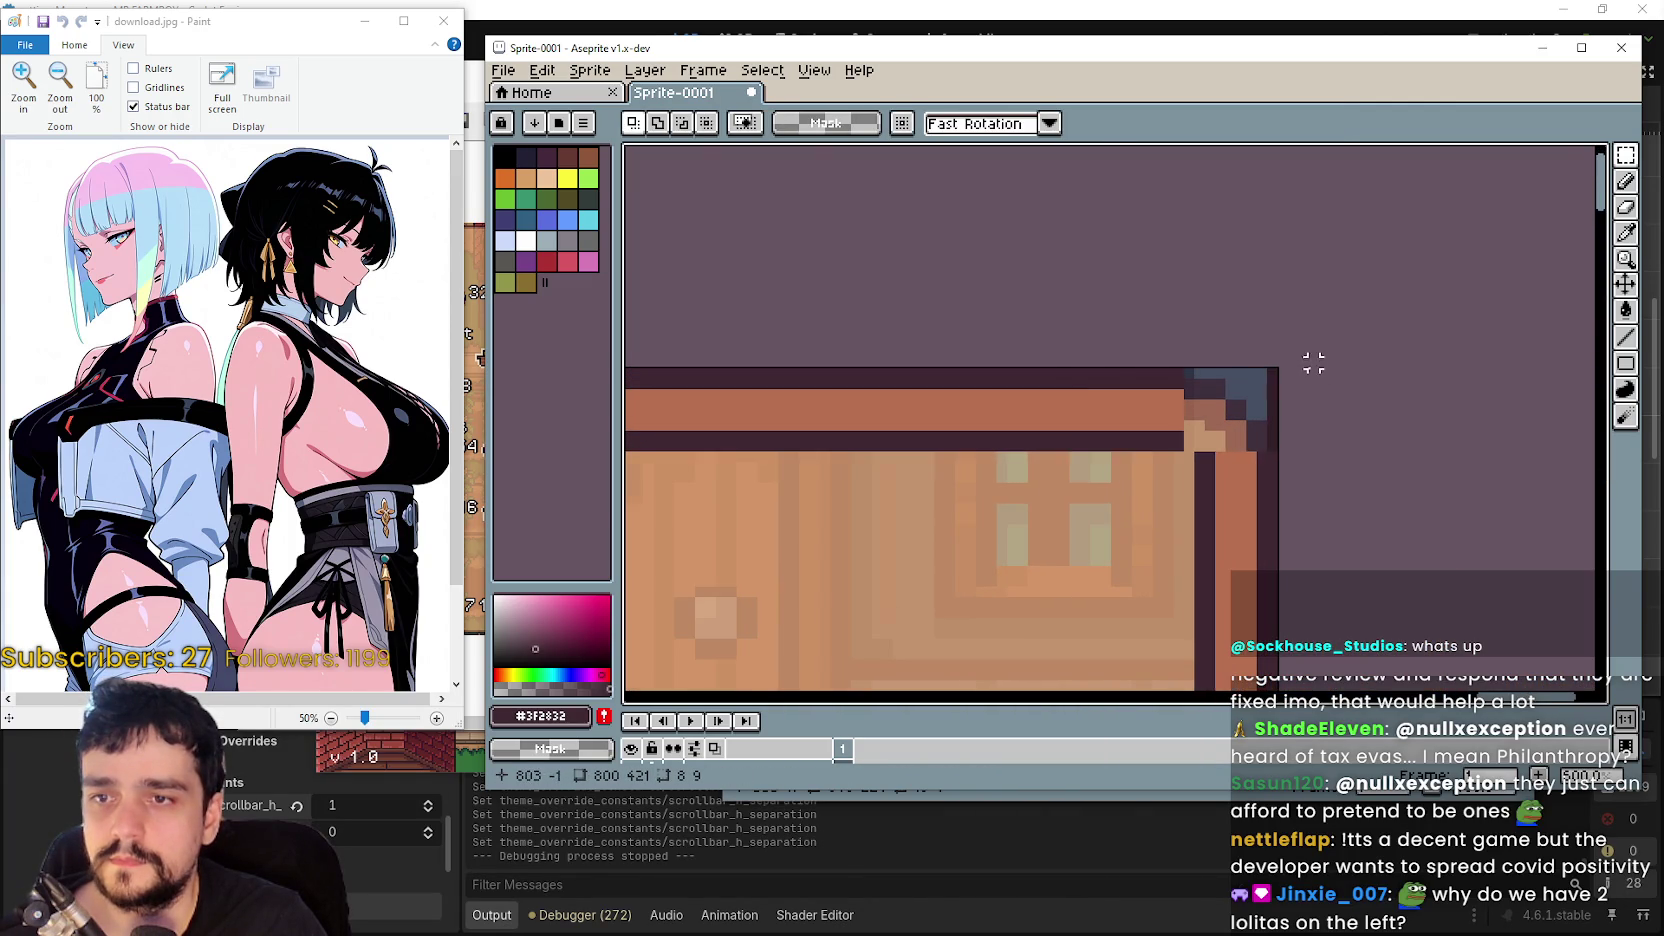
mouse_move(1068, 367)
mouse_down()
mouse_move(1157, 465)
mouse_move(1125, 442)
mouse_move(1268, 443)
mouse_move(1255, 449)
mouse_up()
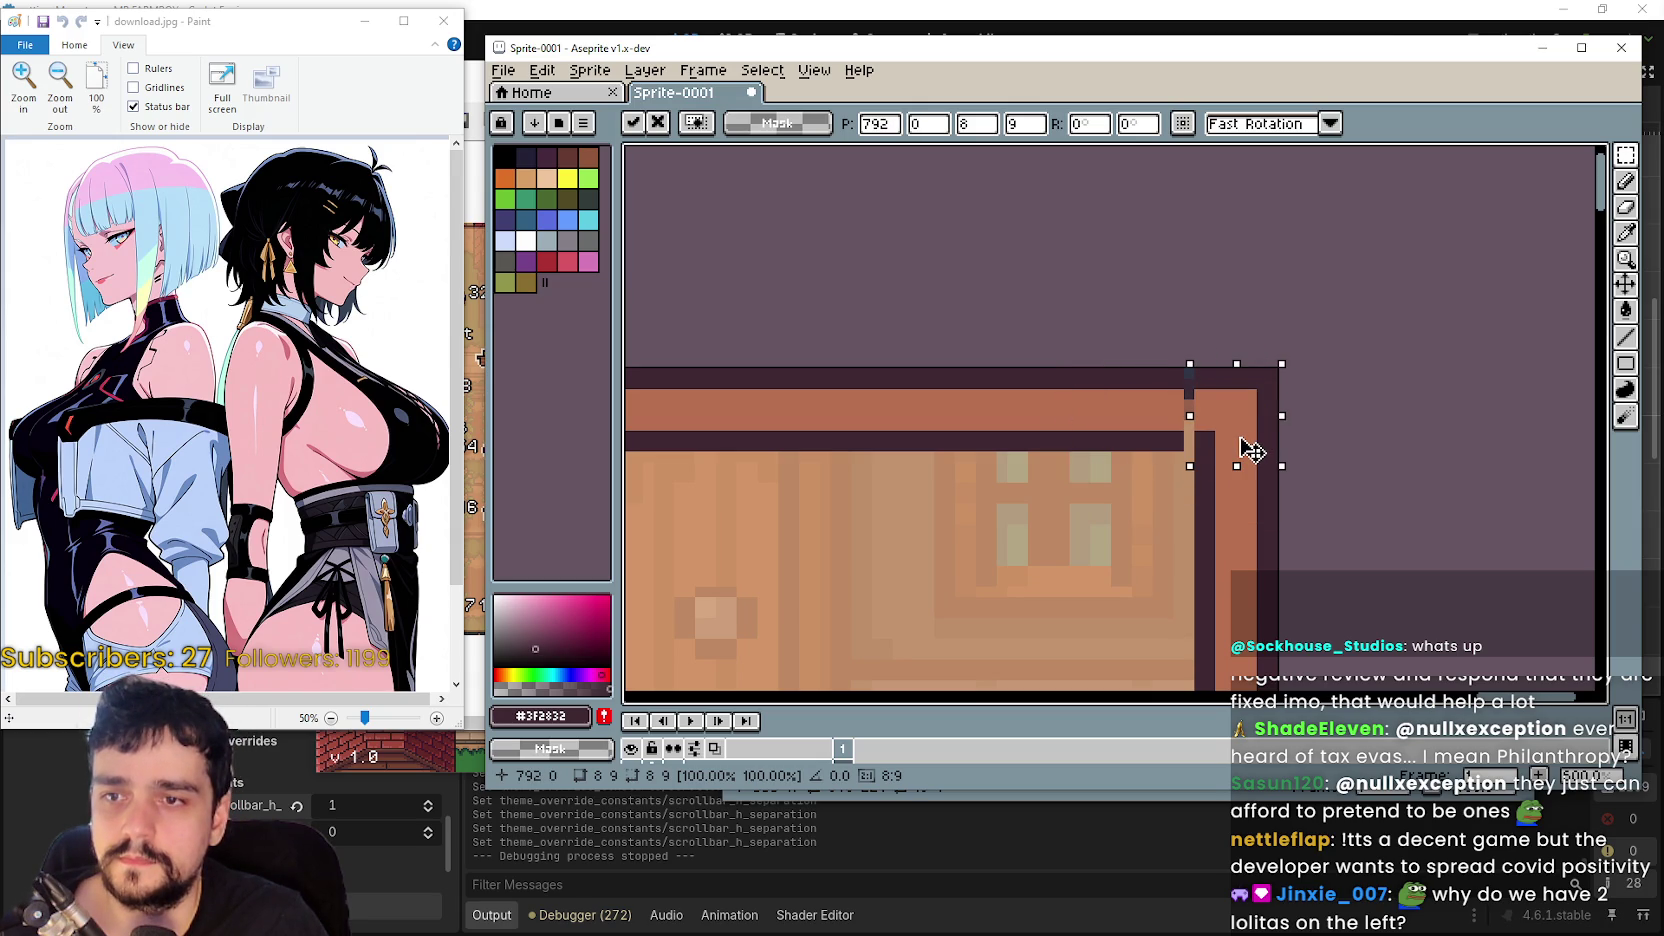
key(ctrl+d)
- Widen the top border piece so it meets the side border cleanly
scroll(1208, 455, up, 3)
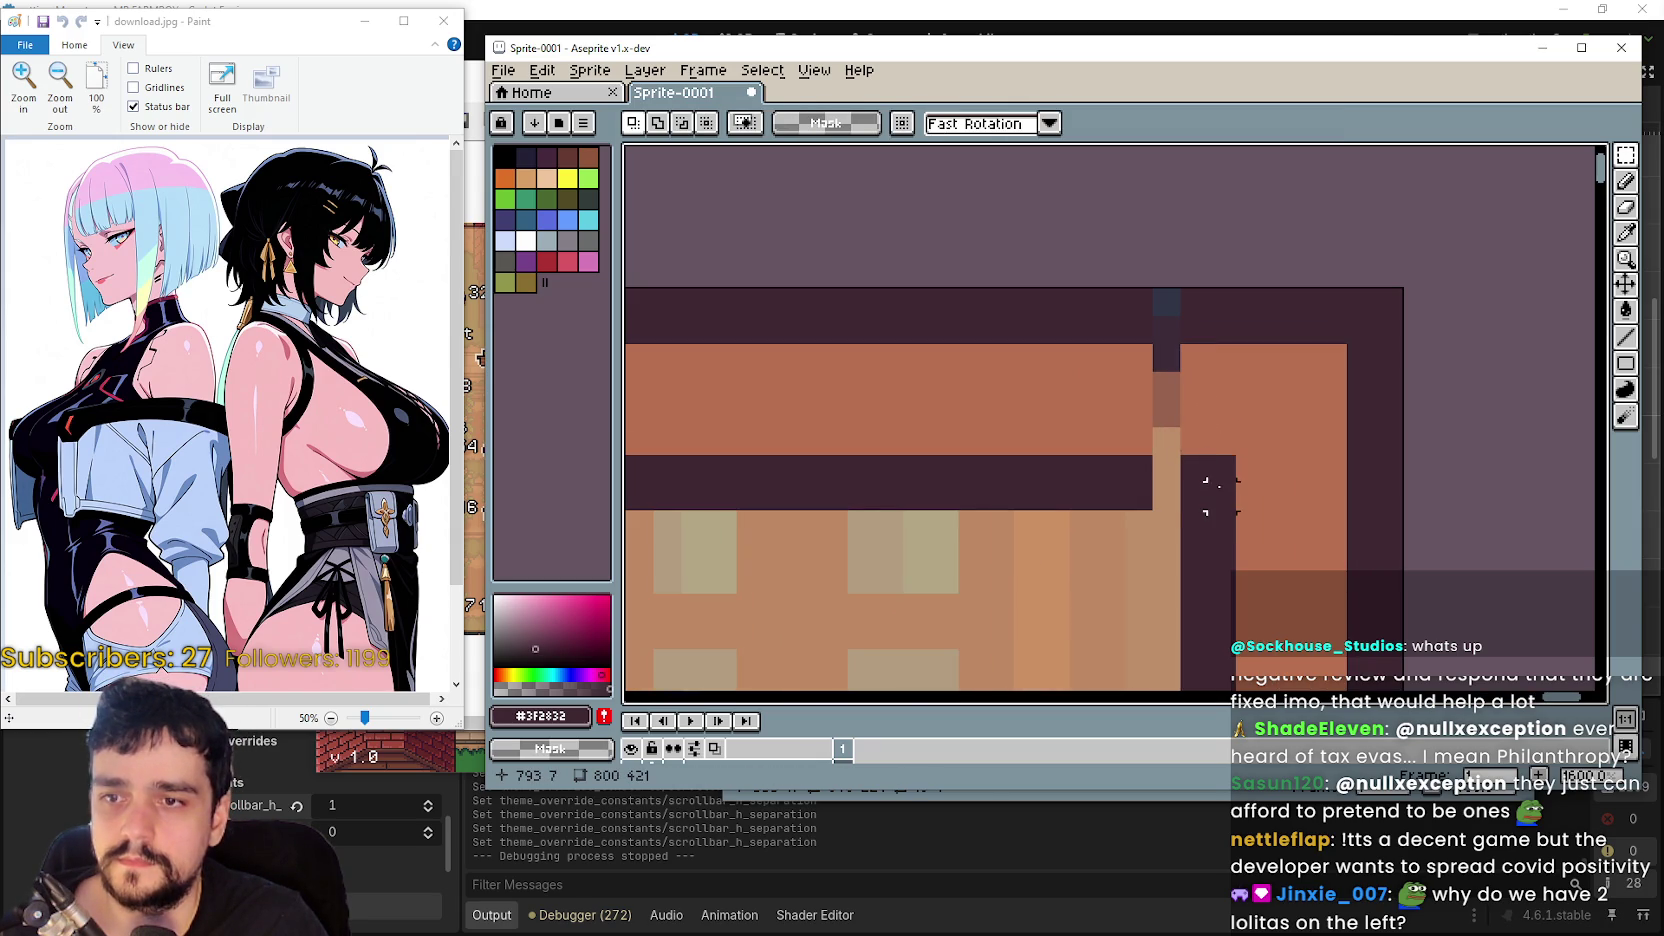
drag(1220, 496, 1190, 298)
mouse_move(1181, 380)
mouse_down()
mouse_move(1174, 420)
mouse_move(1007, 431)
mouse_move(1077, 446)
mouse_up()
key(ctrl+z)
scroll(1007, 431, down, 3)
key(Return)
scroll(1110, 391, down, 3)
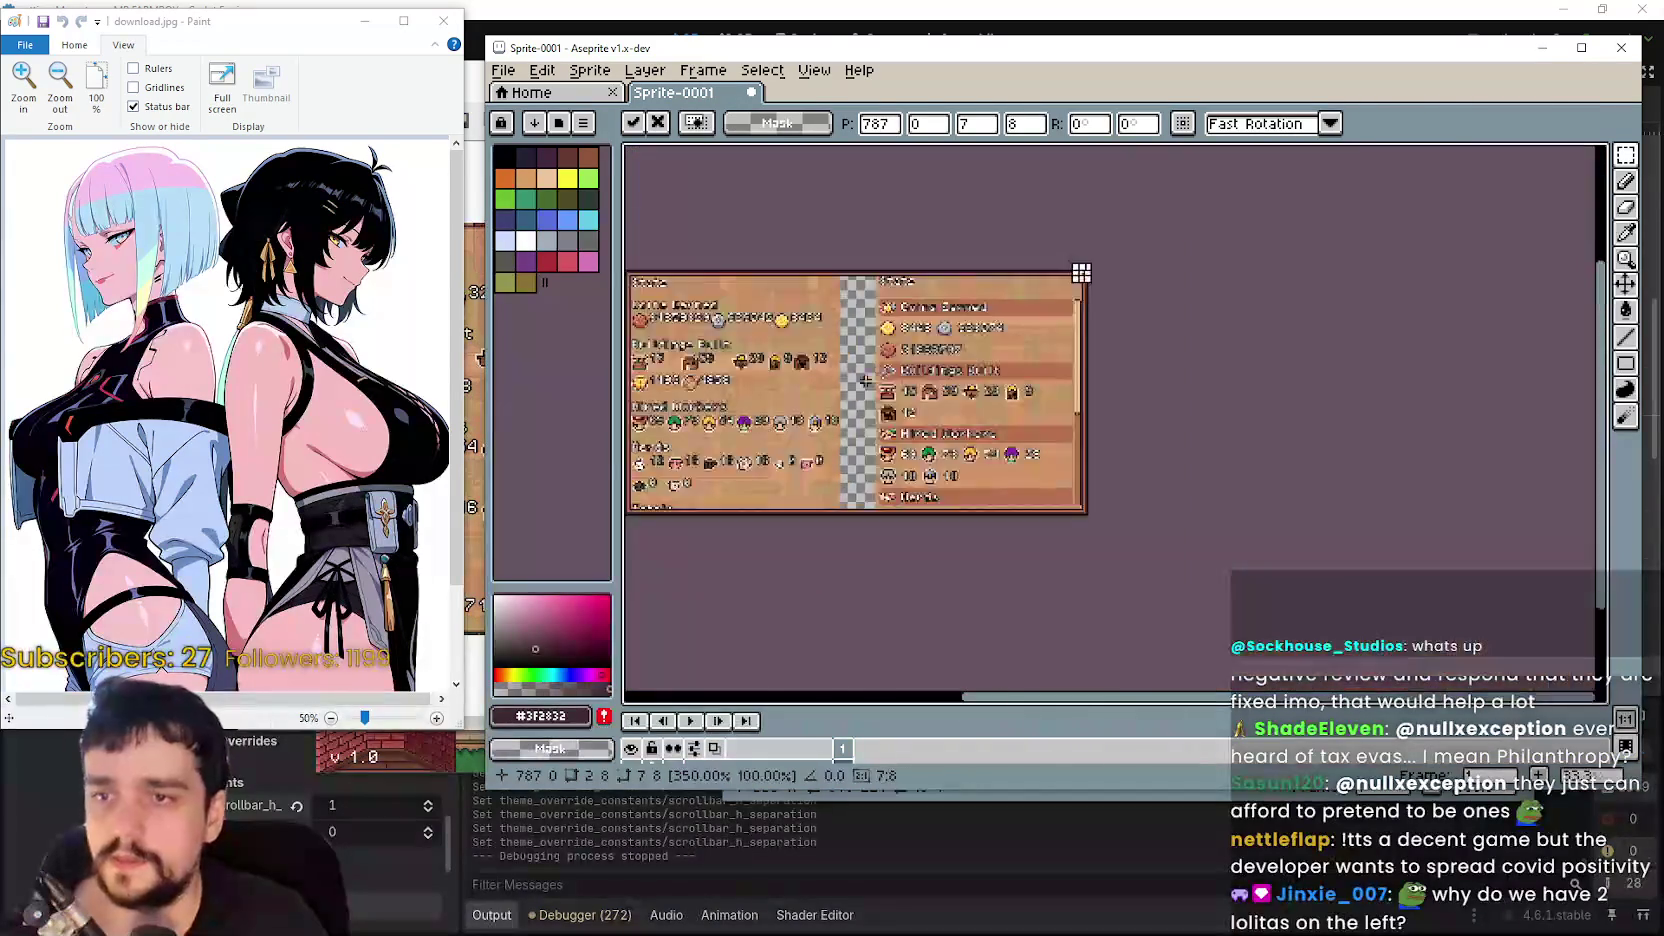
scroll(1110, 391, up, 3)
scroll(1110, 391, down, 2)
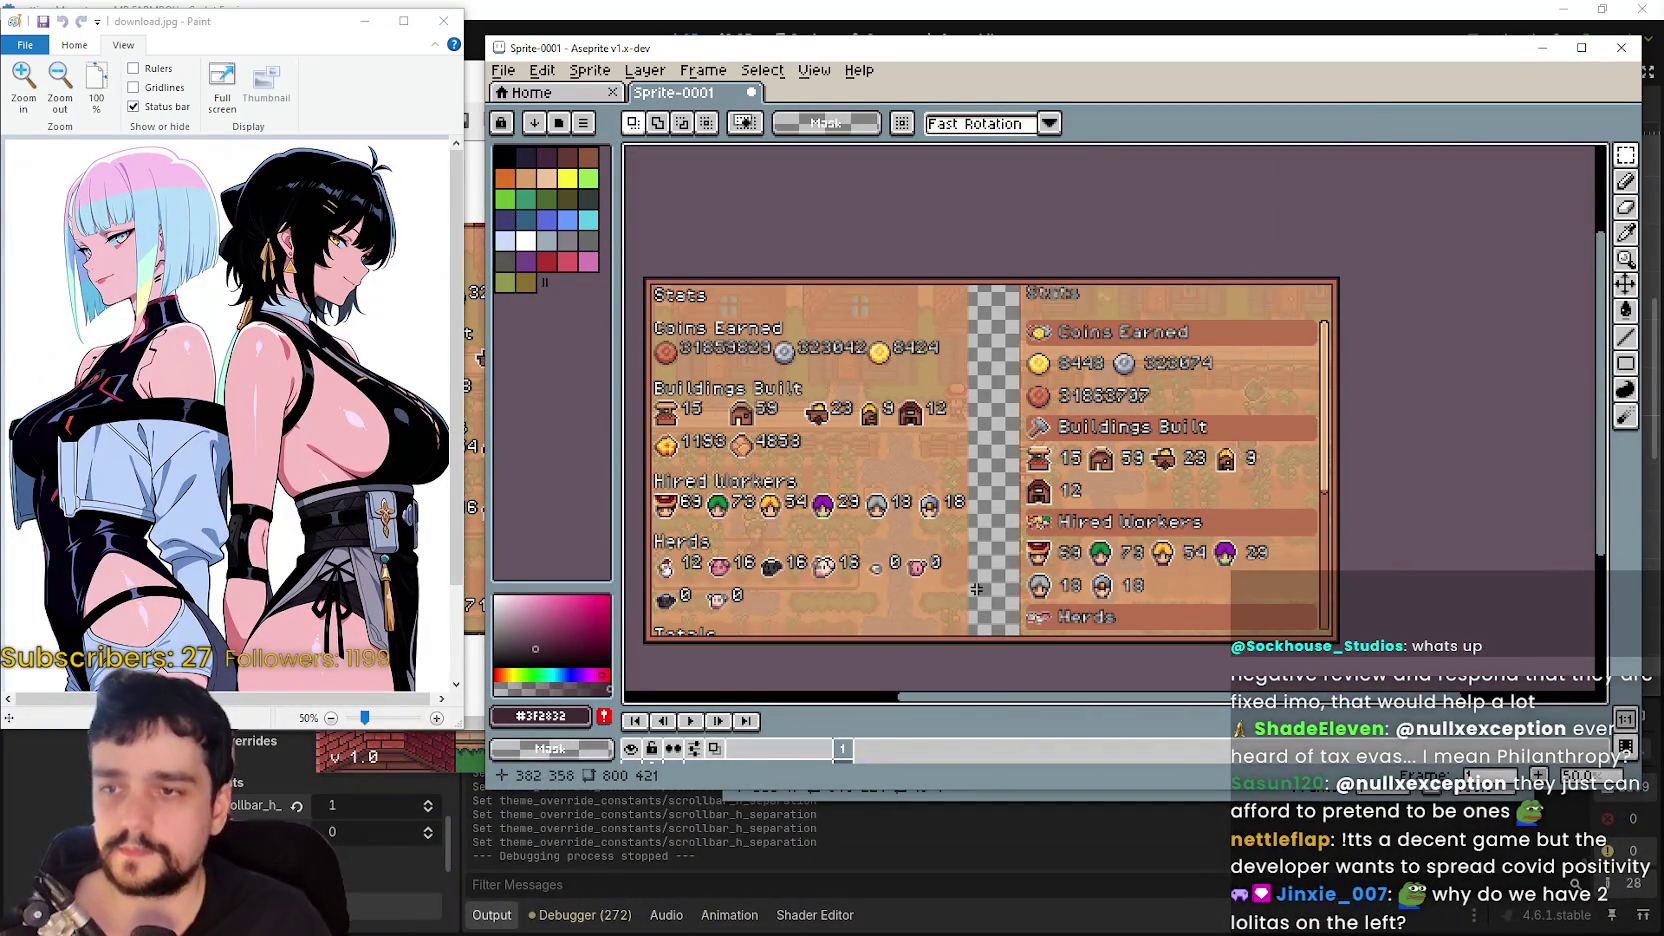
- Move the Aseprite window right and close the image viewer window
drag(778, 45, 904, 54)
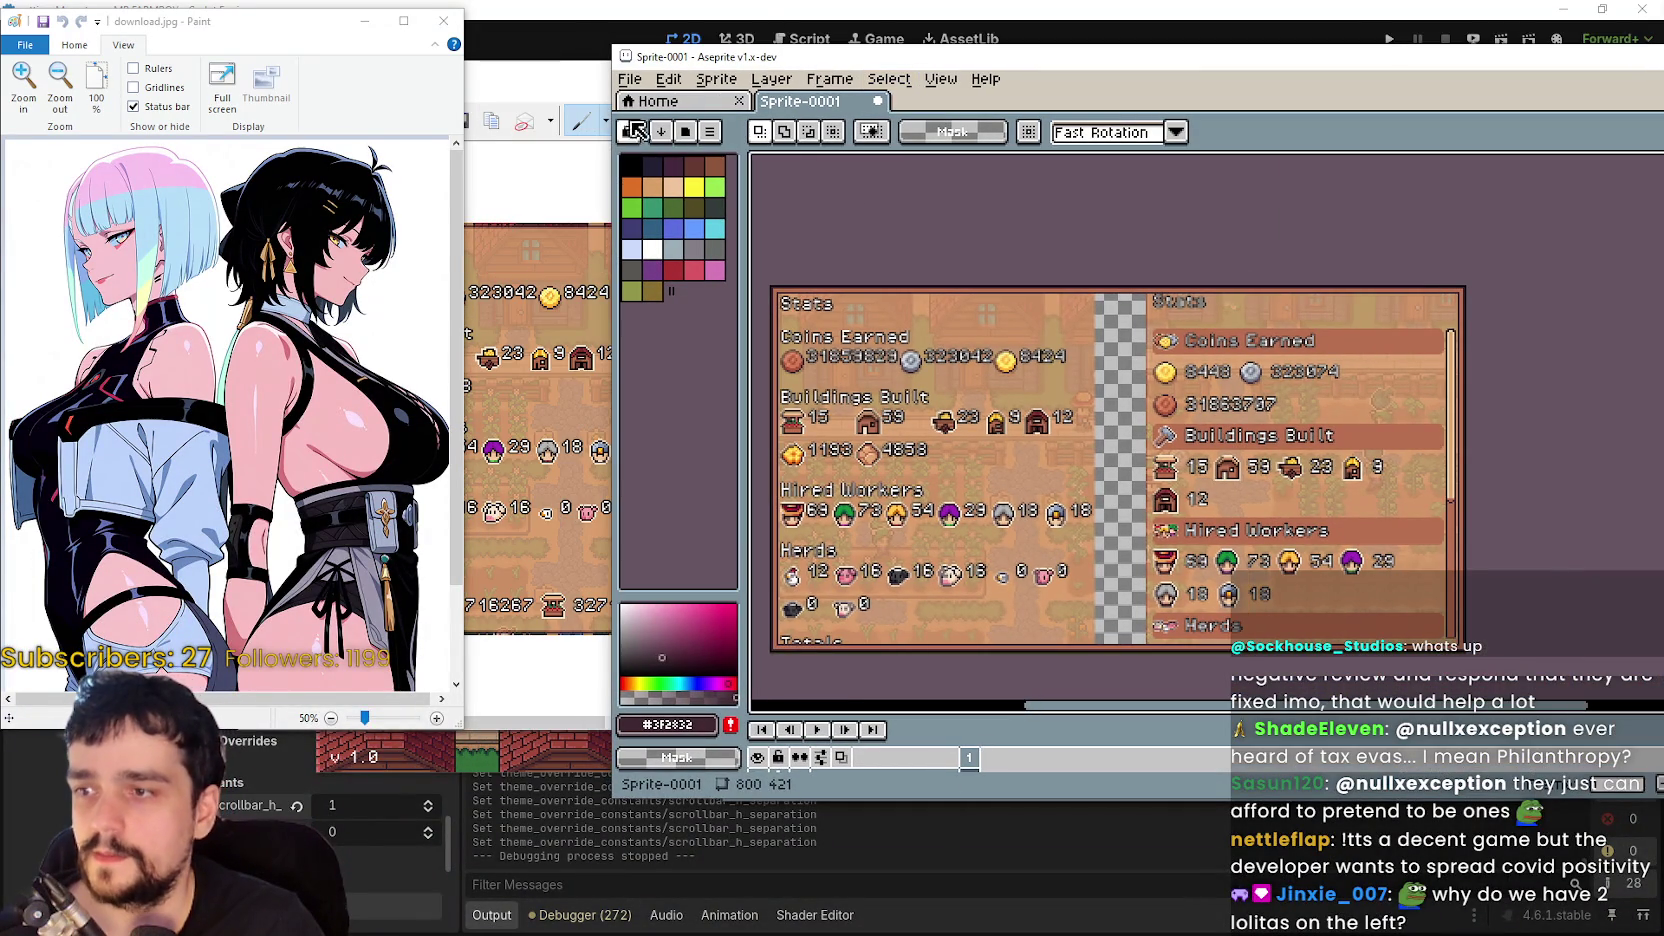
click(573, 88)
click(748, 58)
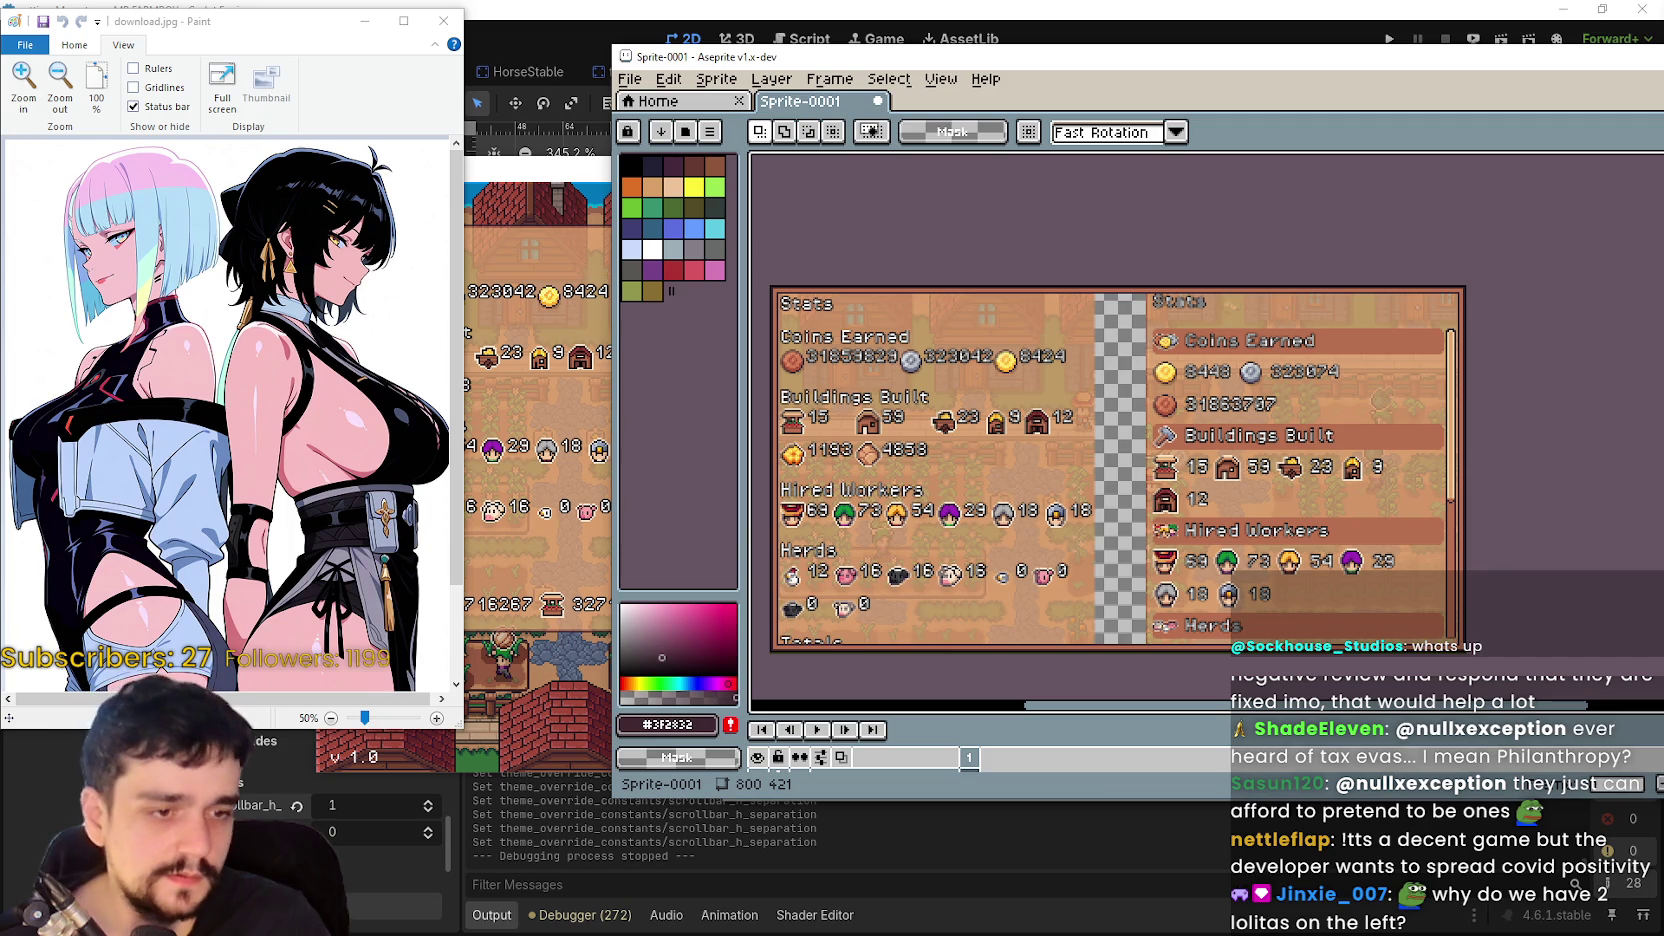
- Zoom through the UI_ALL.png arrow icons, then return to the Sprite-0001 Stats window
scroll(1118, 497, down, 5)
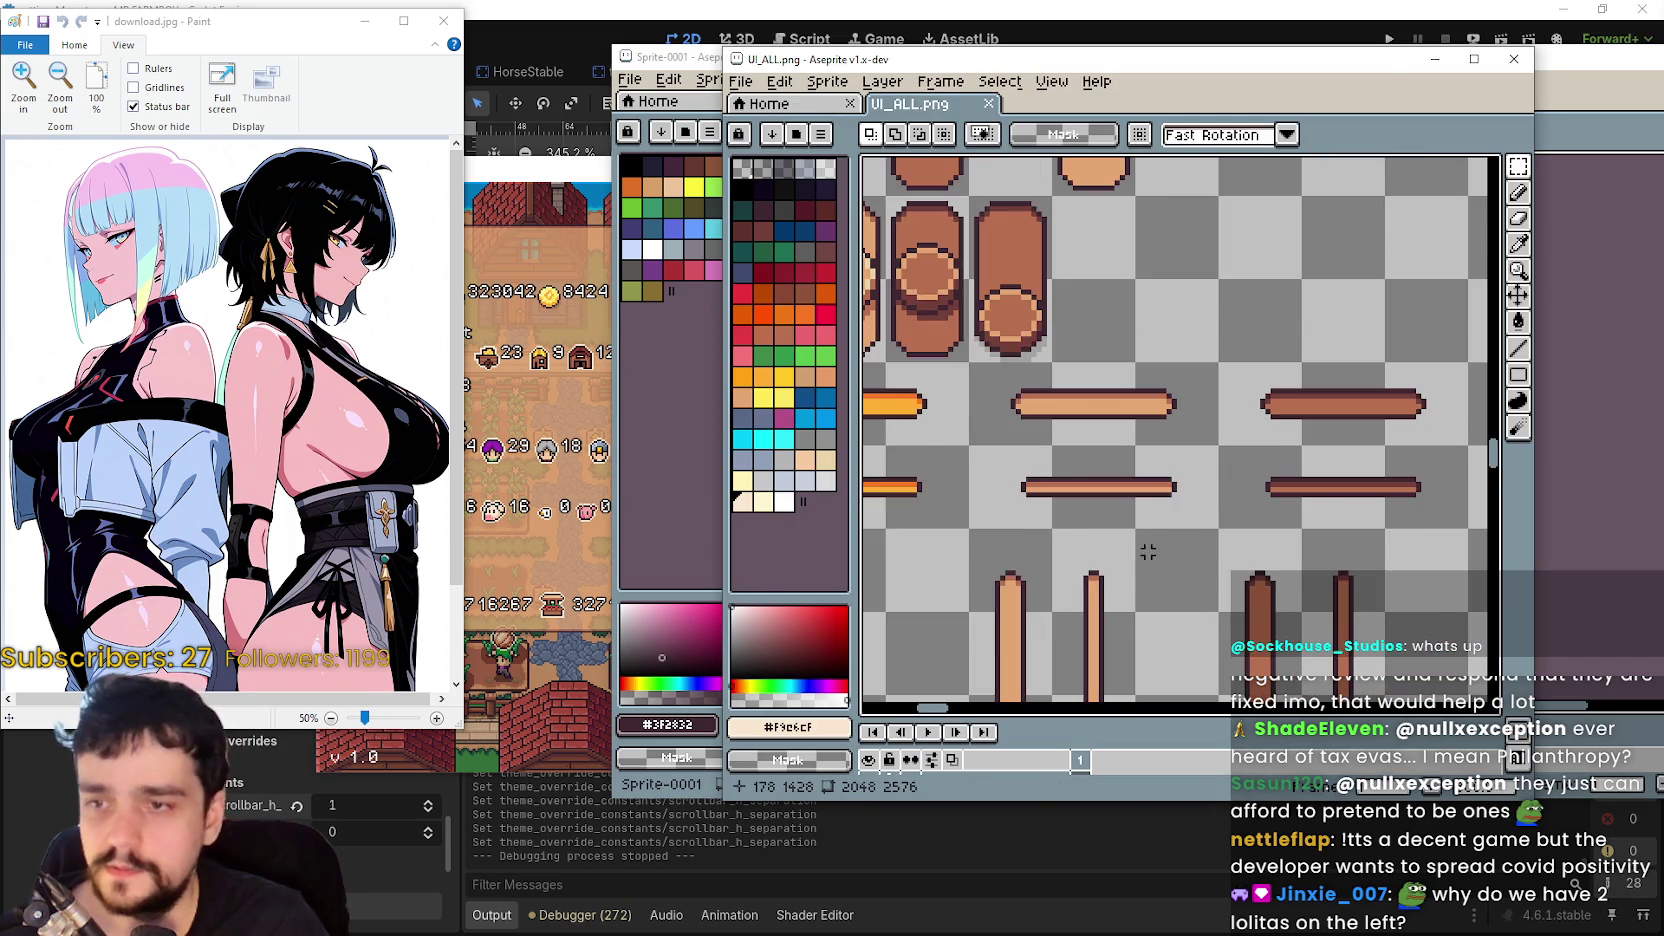
scroll(1118, 497, up, 5)
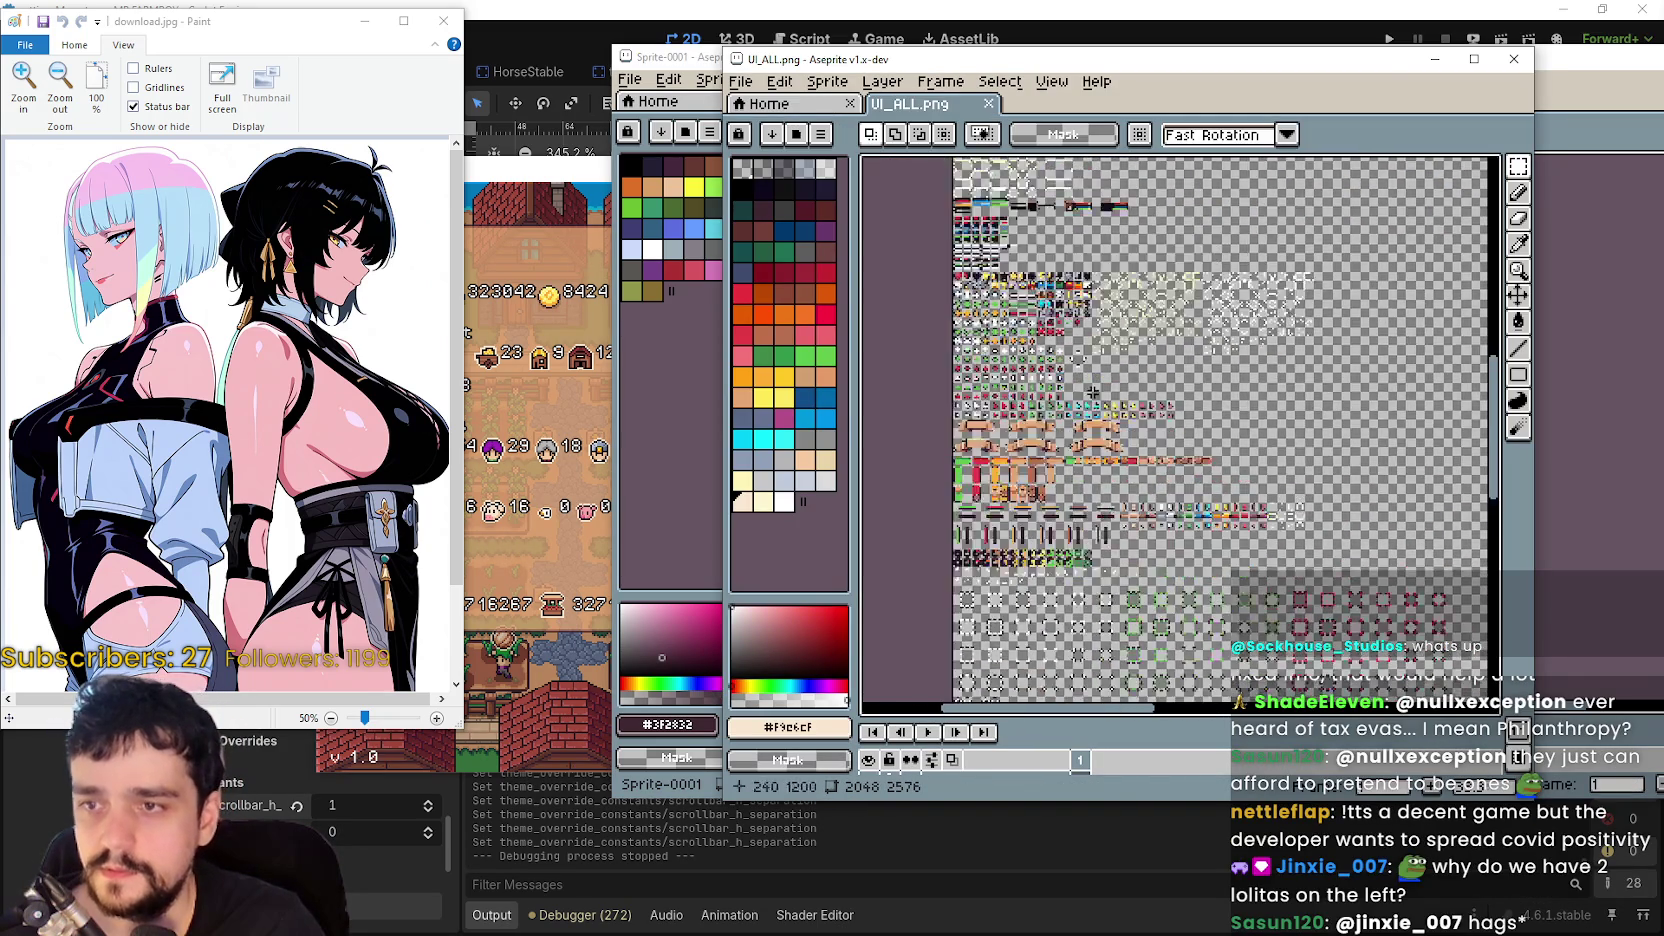
scroll(1150, 420, down, 2)
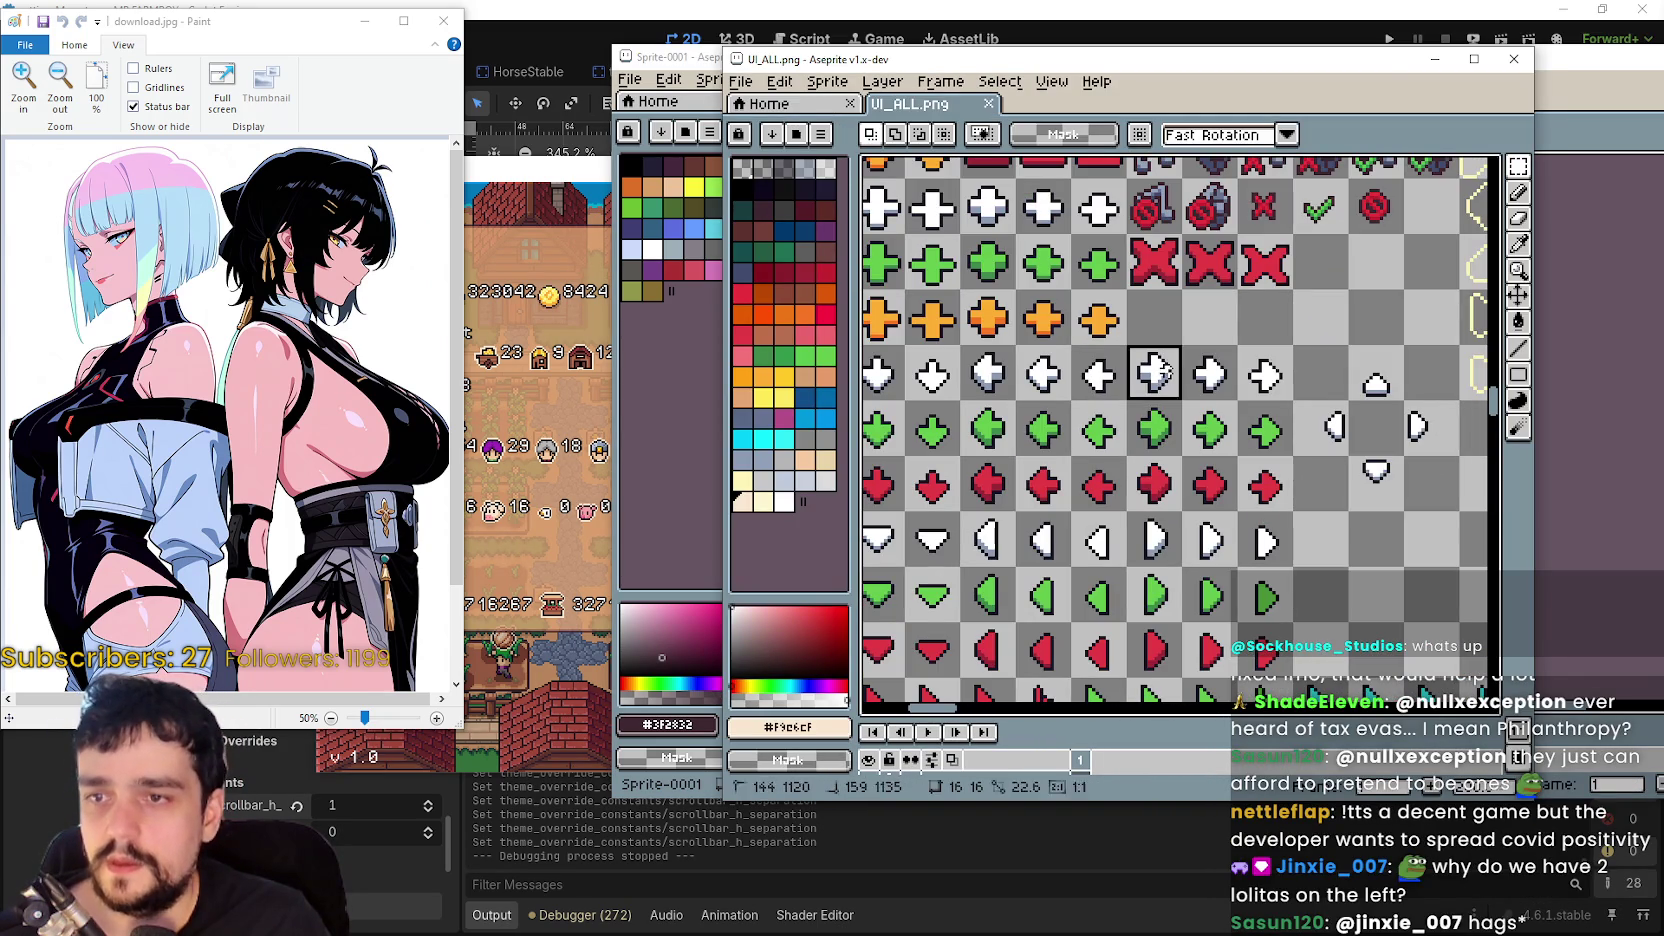
click(698, 60)
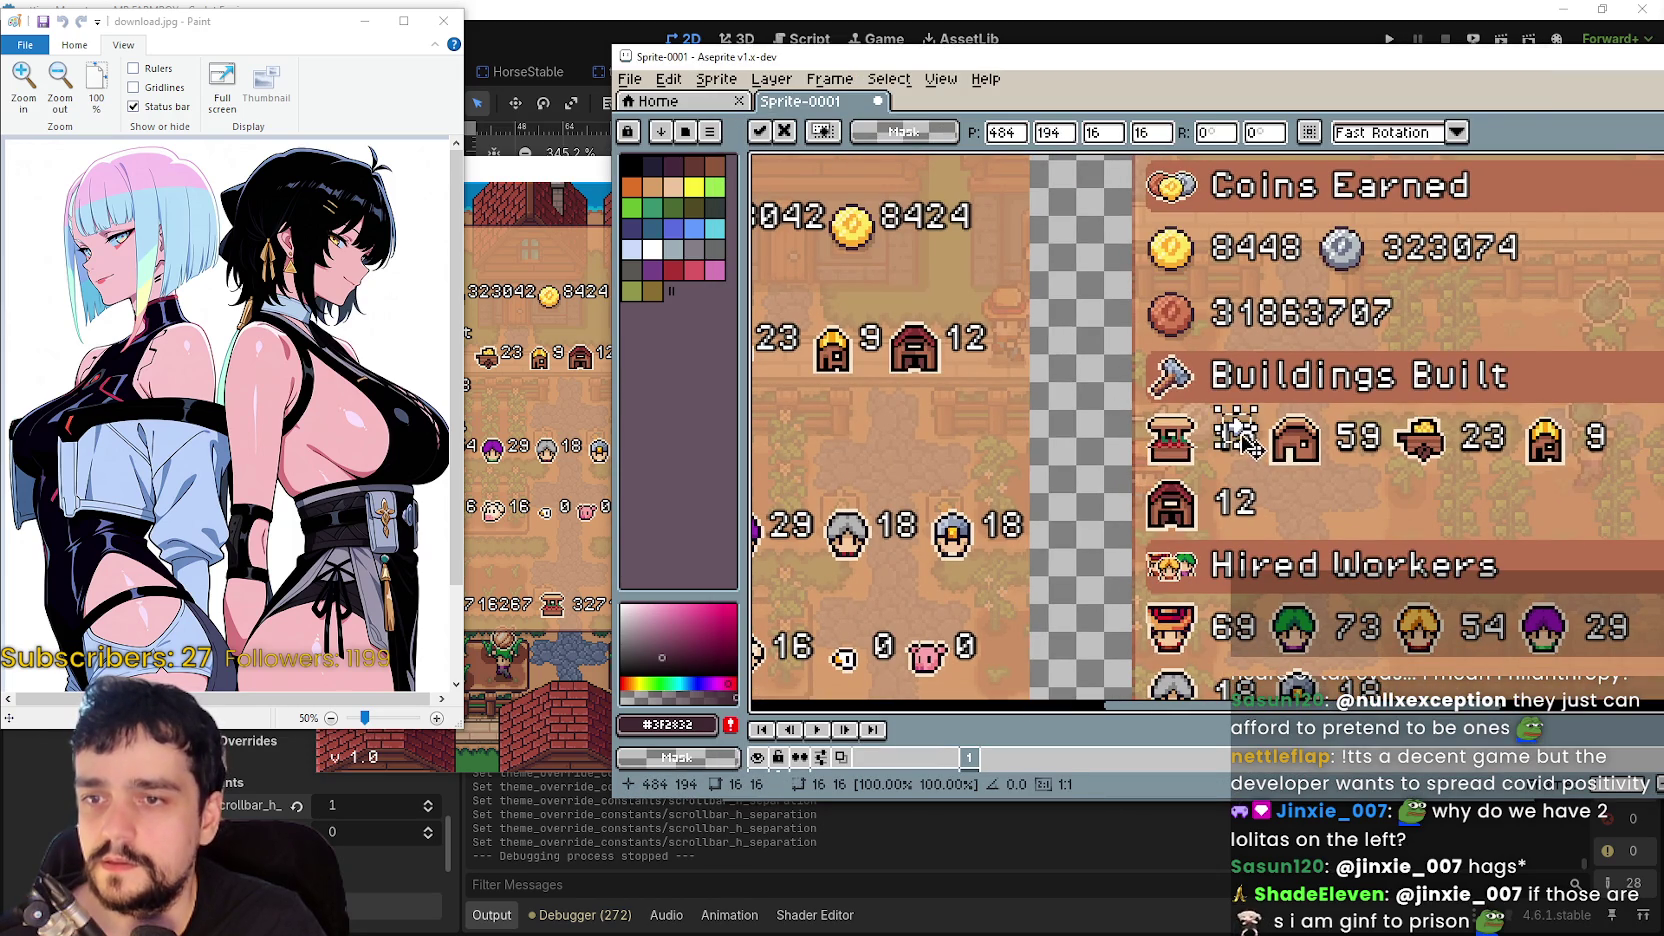
- Place the arrow icon in the panel gap, try doubling its width, then cancel
drag(1247, 445, 1077, 432)
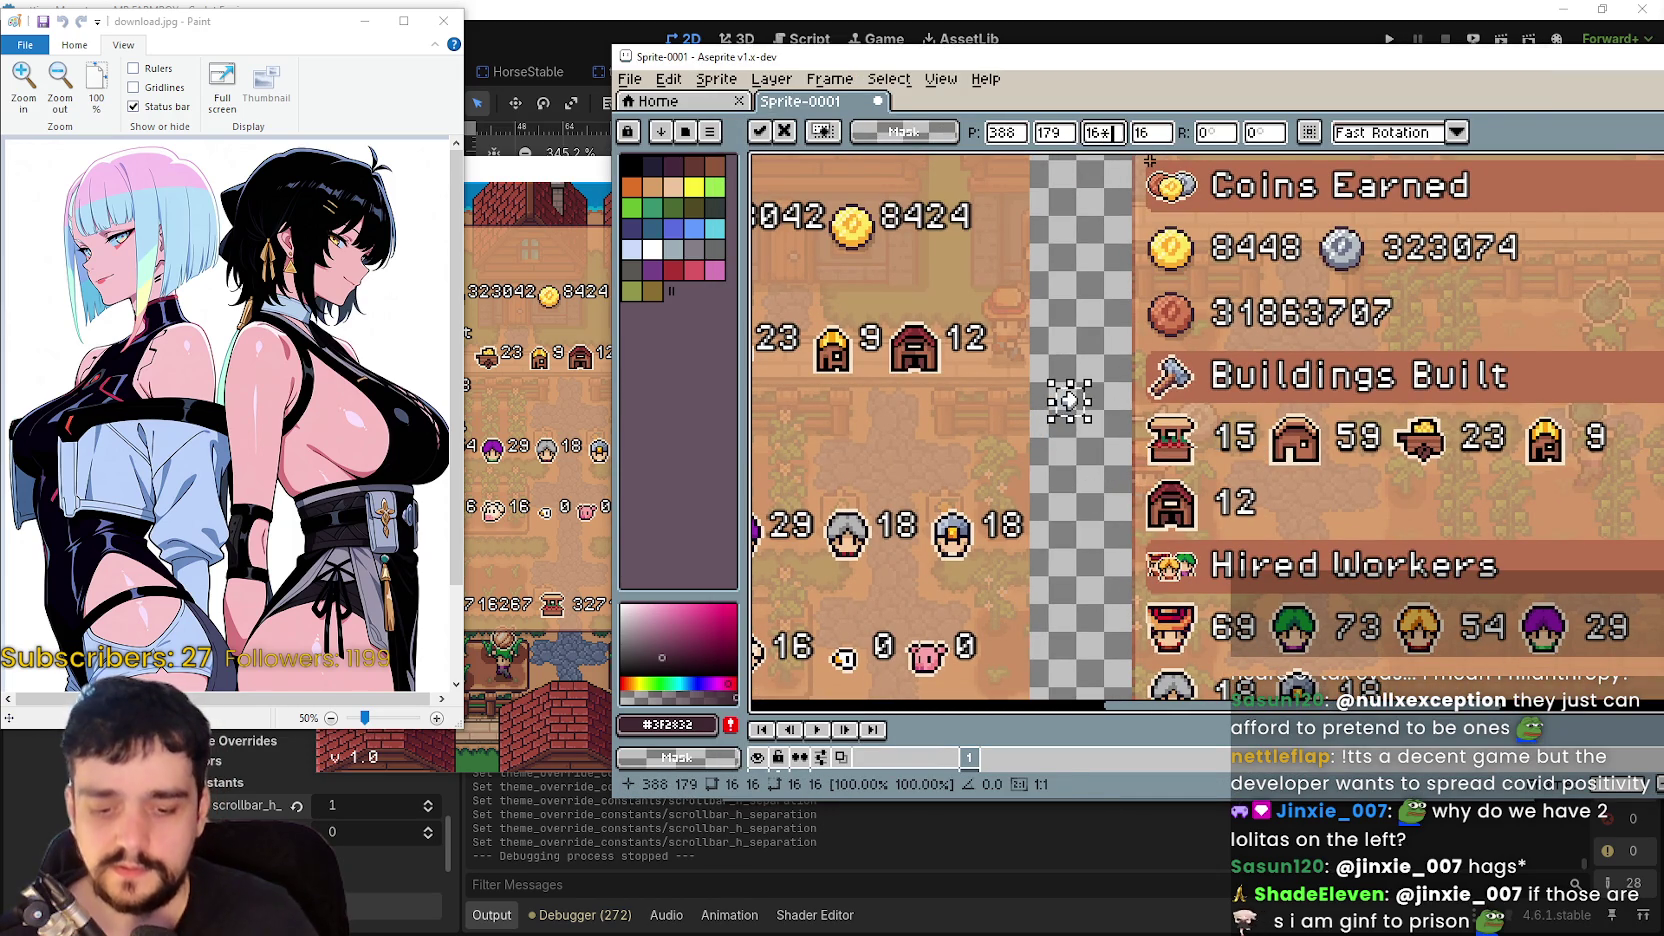
text(2)
key(Return)
text(*2)
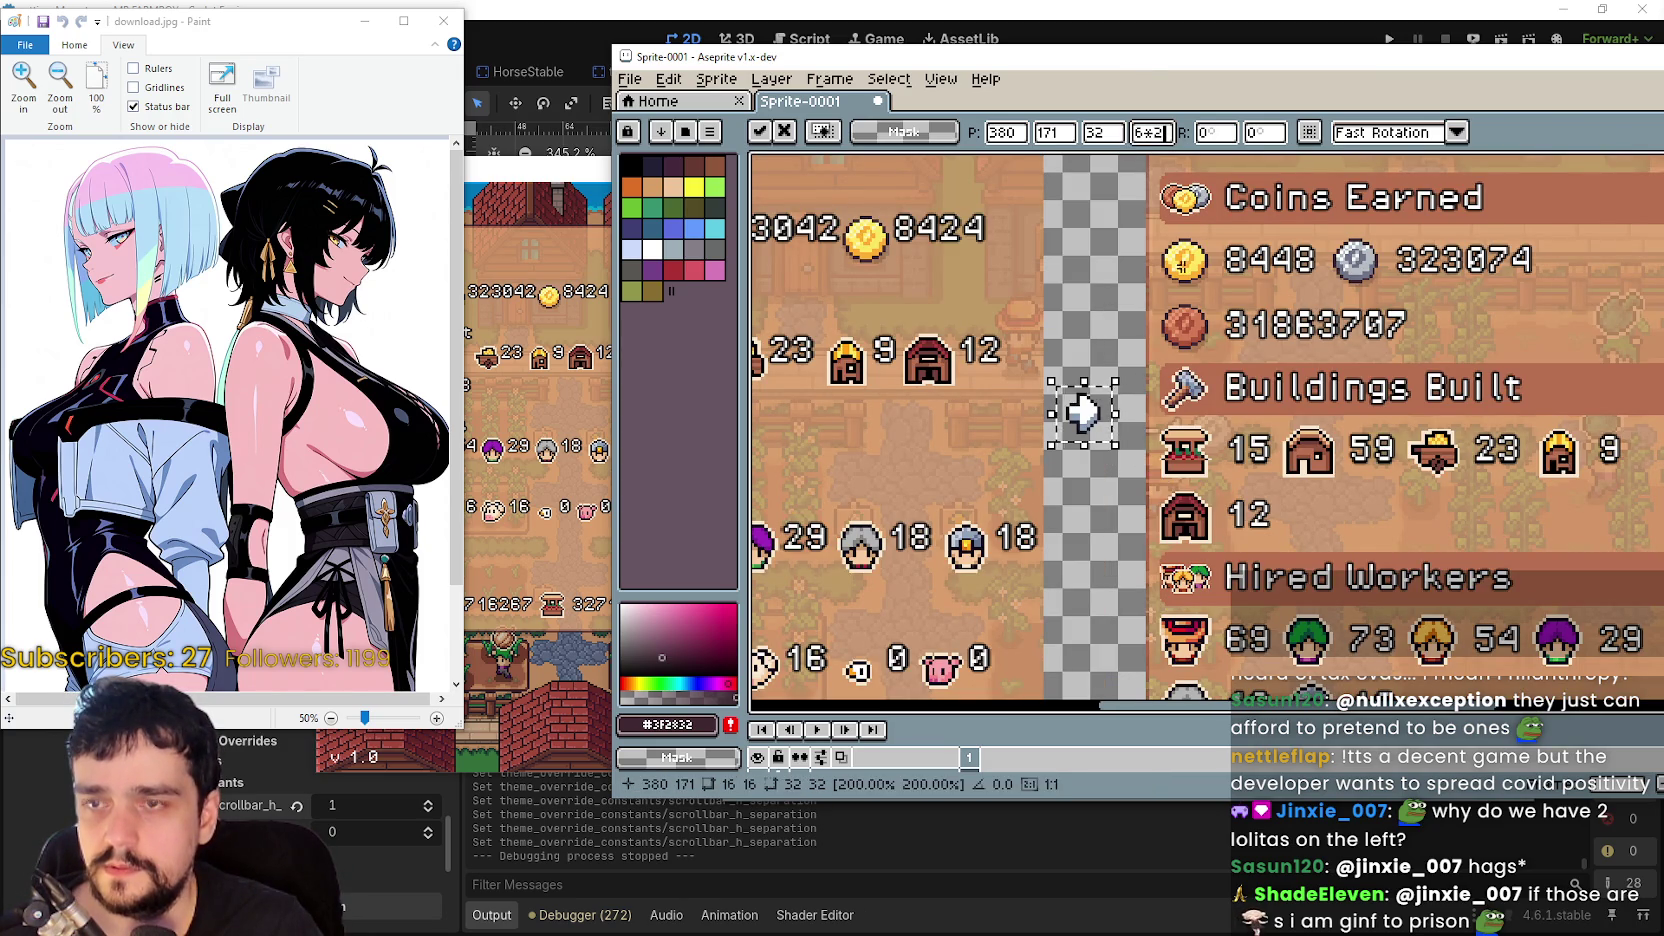
key(Return)
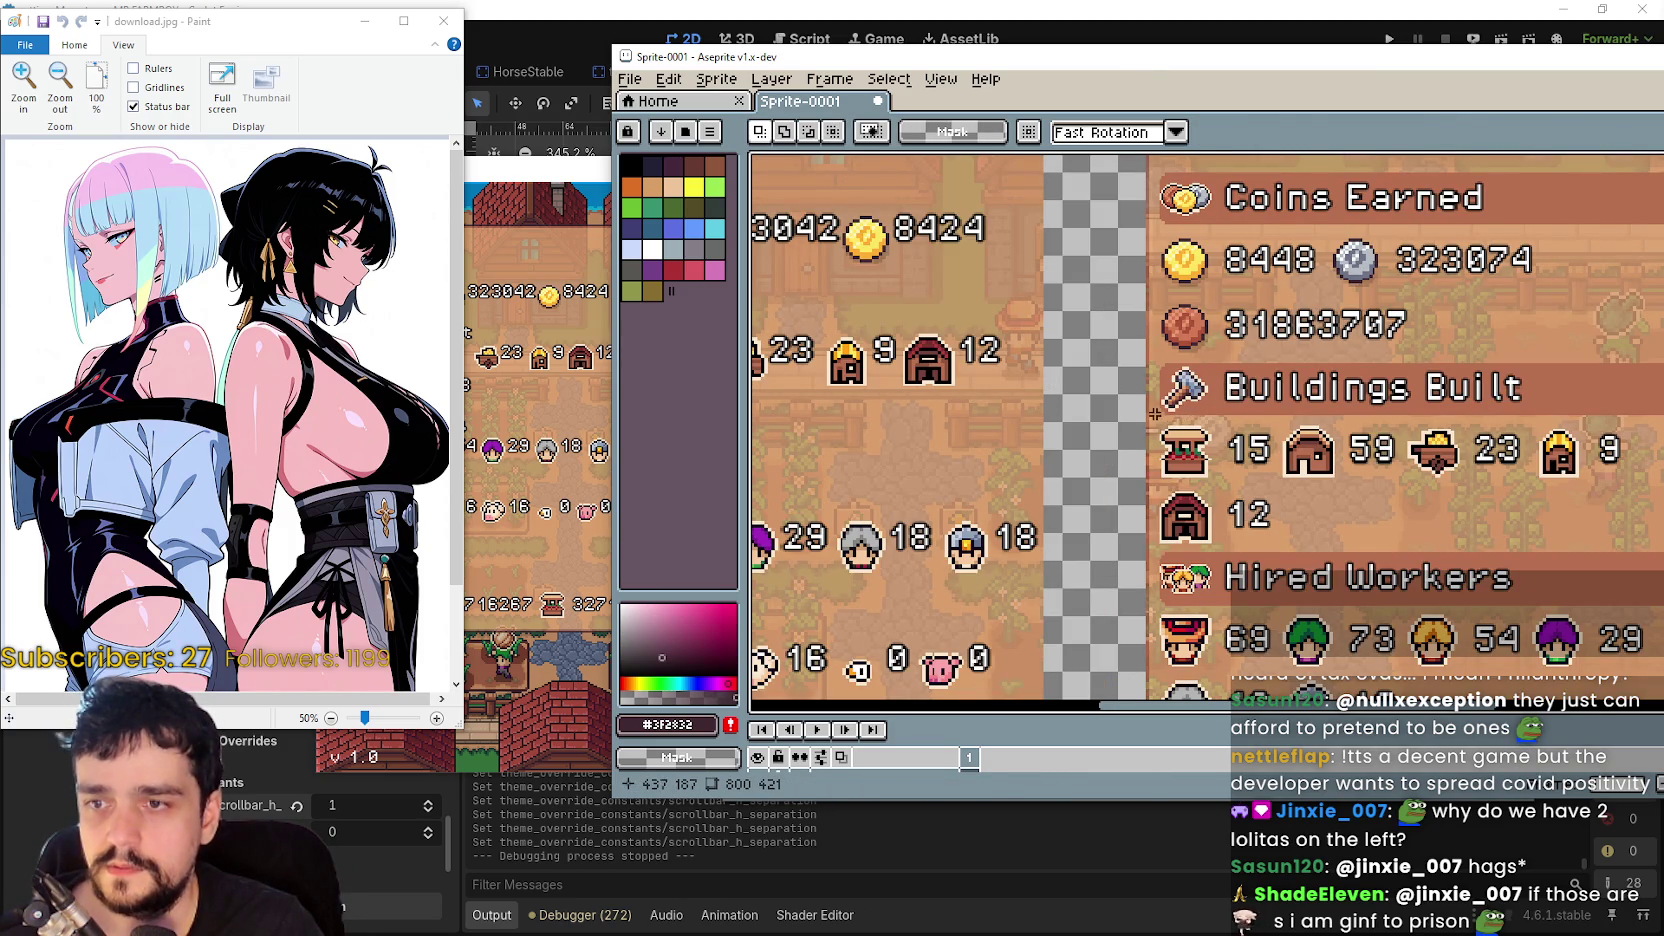
- Paste the arrow again, scale it 300% to 48×48 beside Buildings Built, and begin a new brush
key(ctrl+v)
drag(1250, 443, 1110, 436)
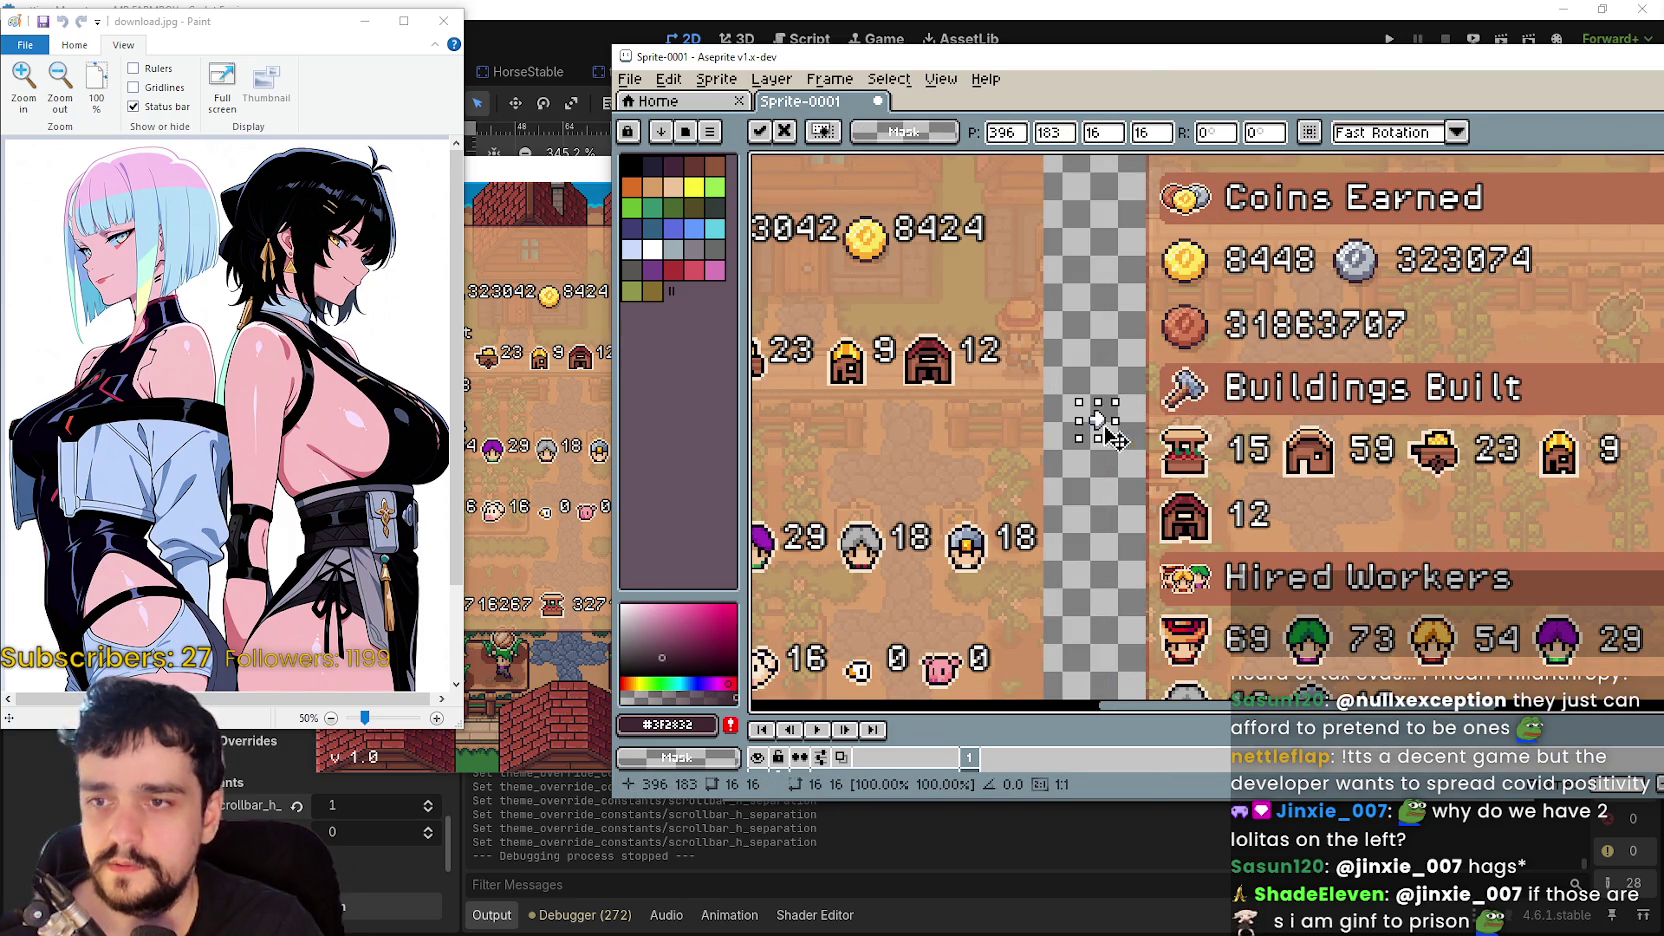
click(1104, 133)
text(3)
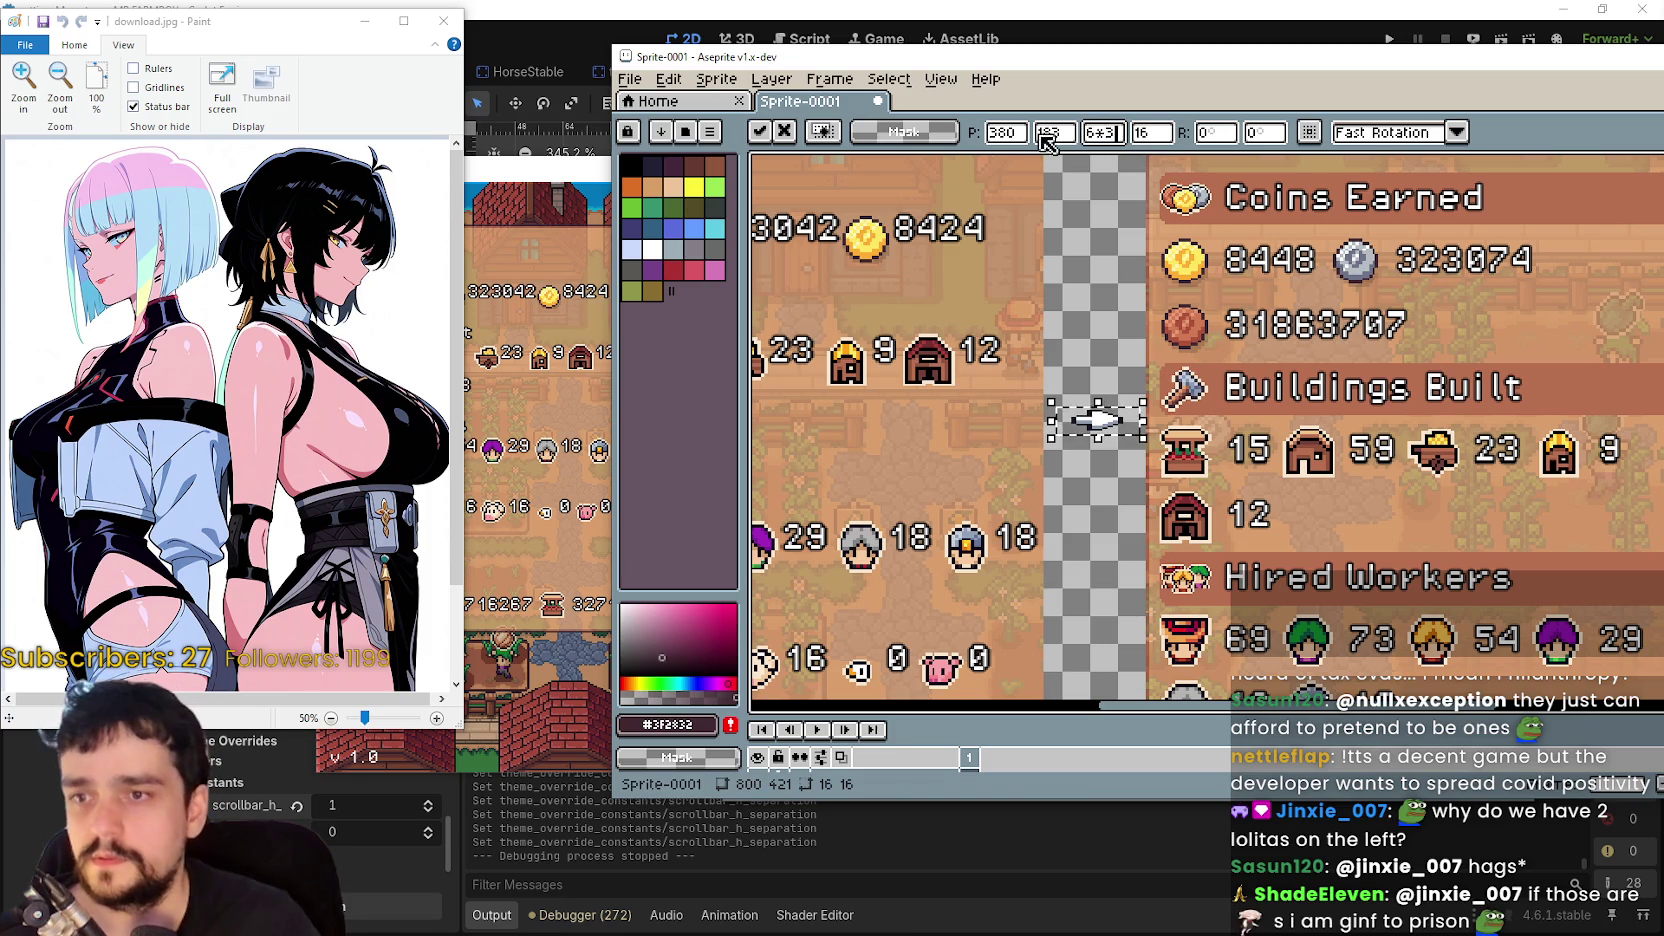
click(1156, 133)
text(*3)
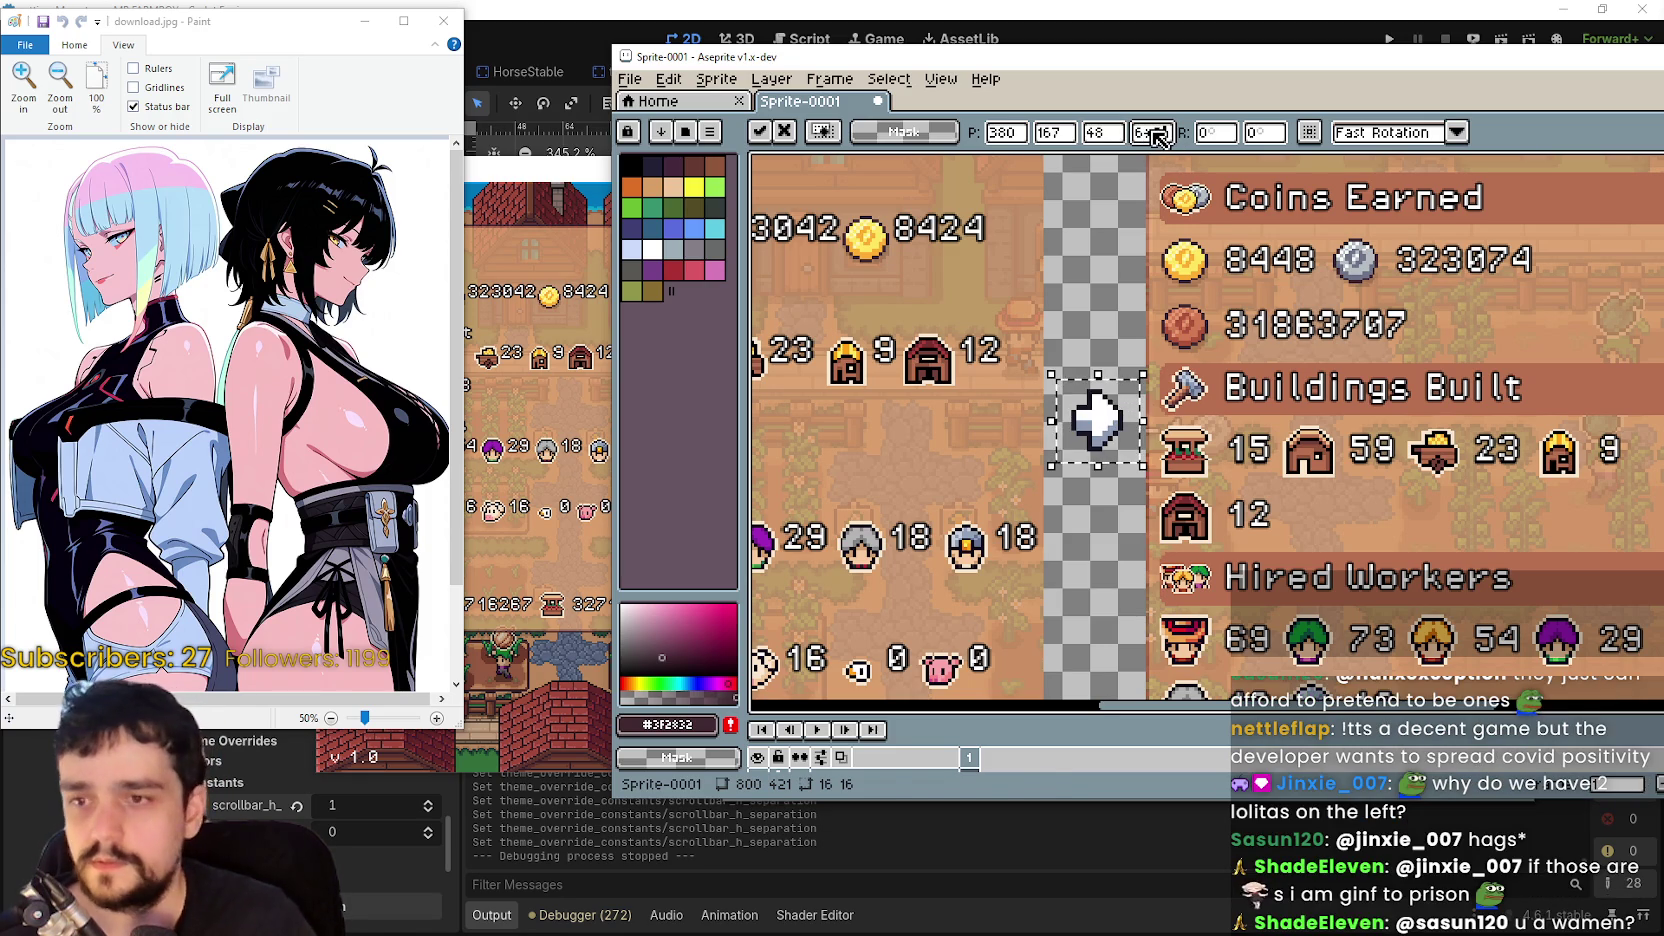
scroll(1186, 392, down, 2)
mouse_move(1157, 372)
mouse_down()
mouse_move(1172, 410)
mouse_move(1147, 432)
mouse_move(1132, 416)
mouse_move(1146, 416)
mouse_up()
scroll(1172, 410, up, 2)
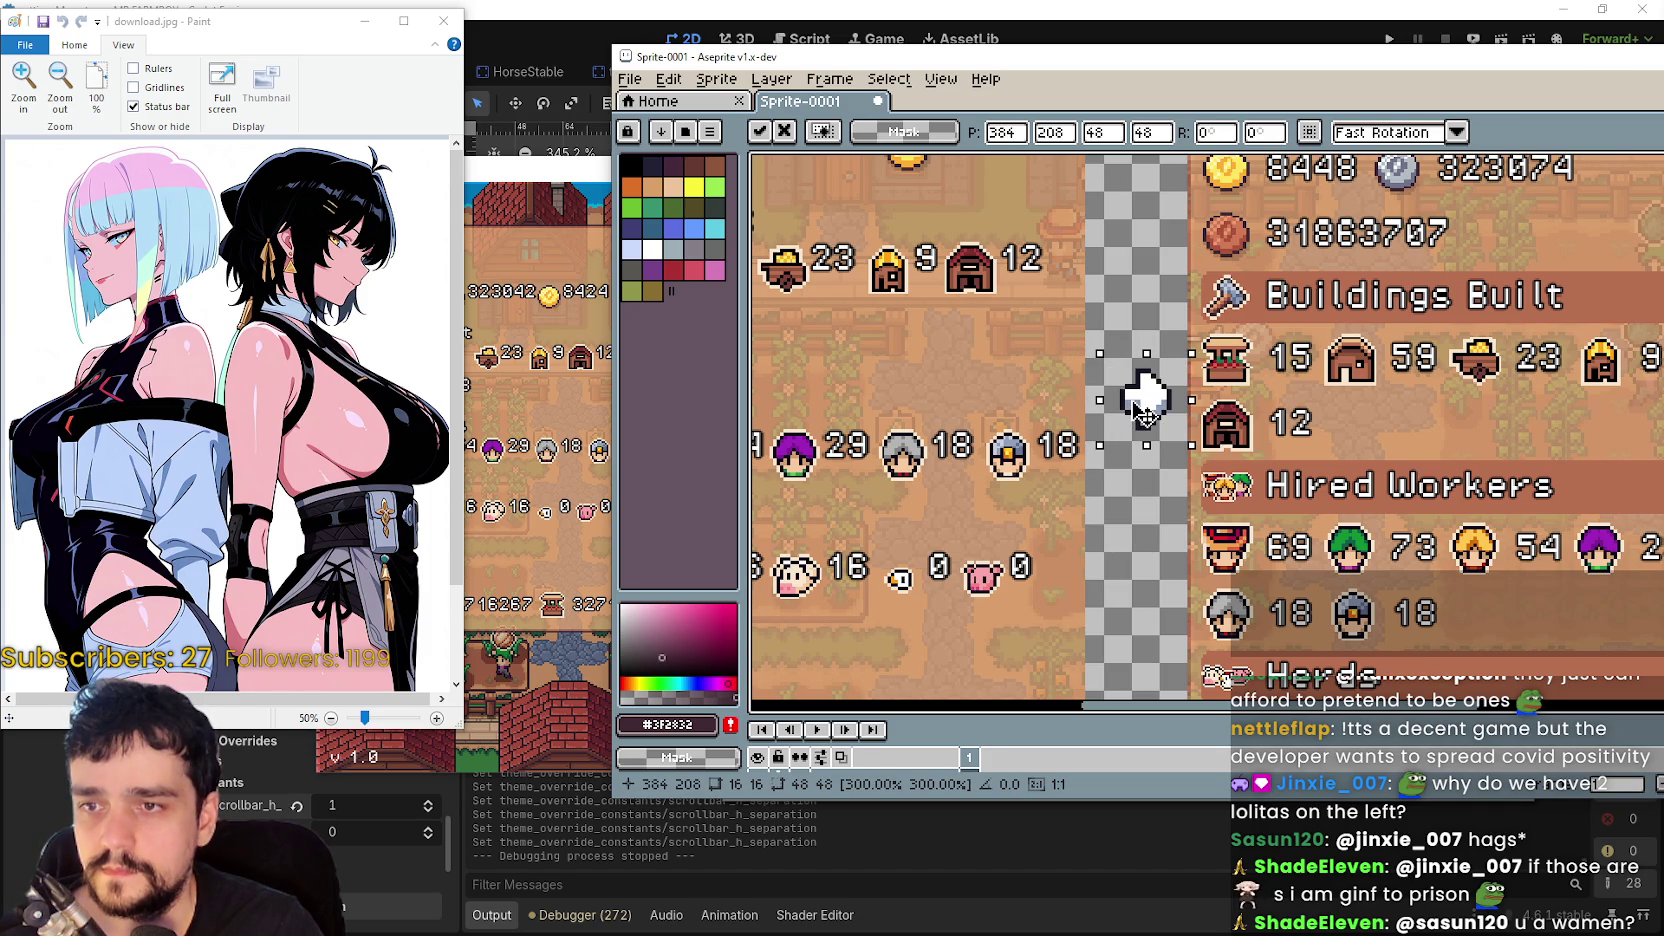
scroll(1143, 410, down, 3)
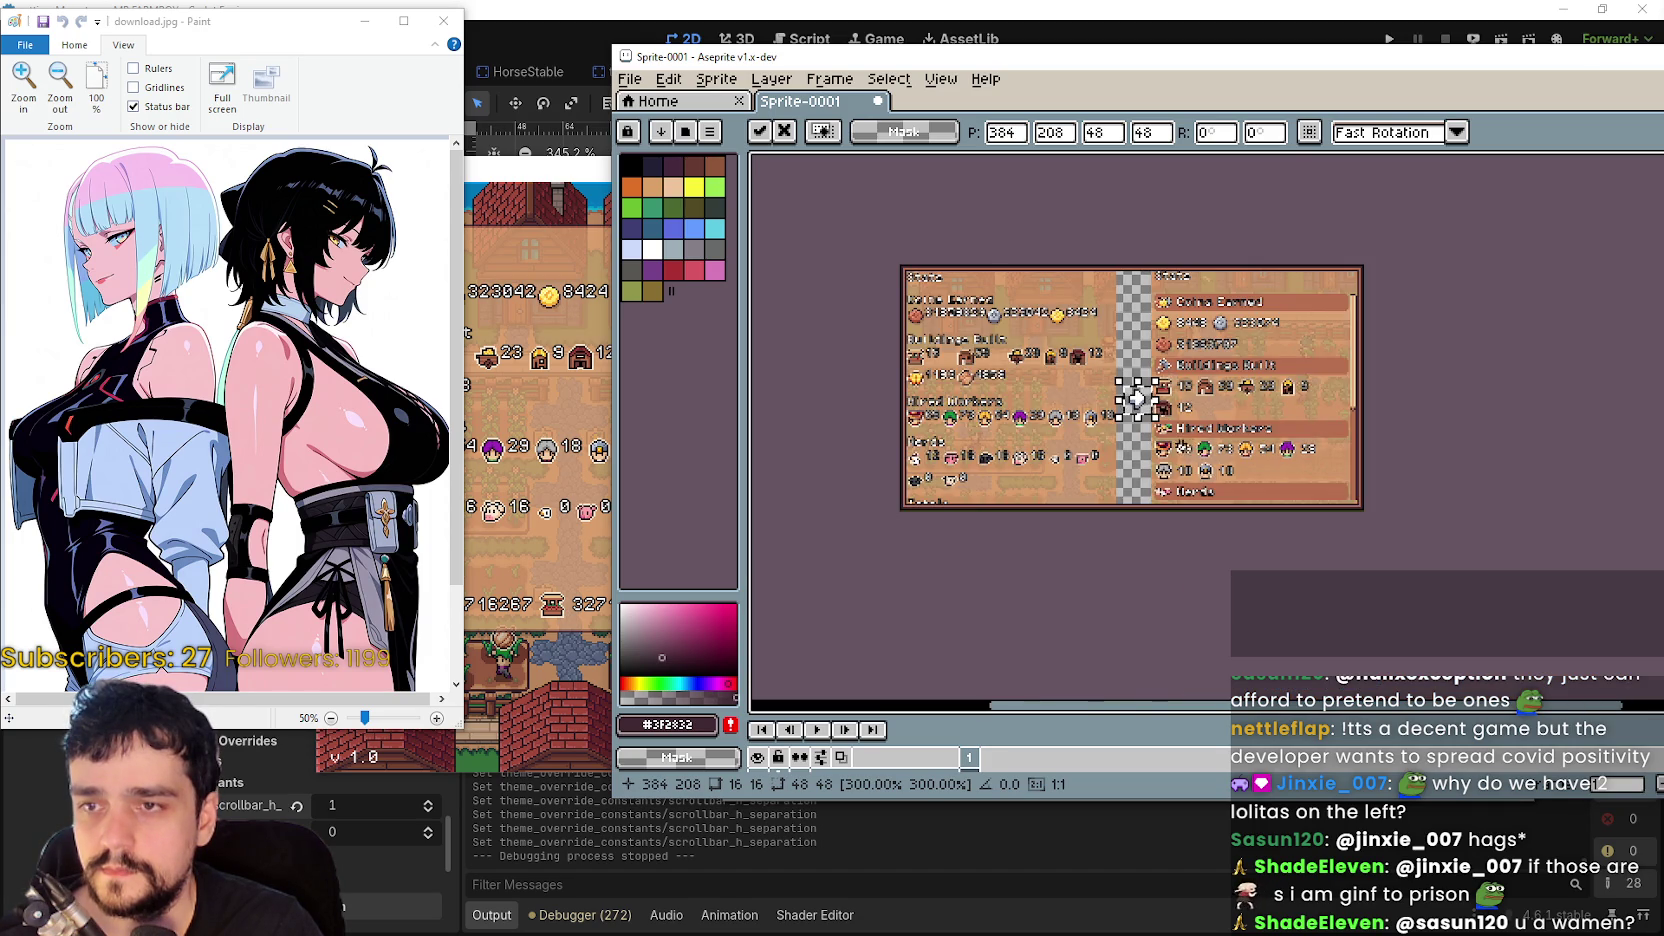
scroll(1137, 398, up, 1)
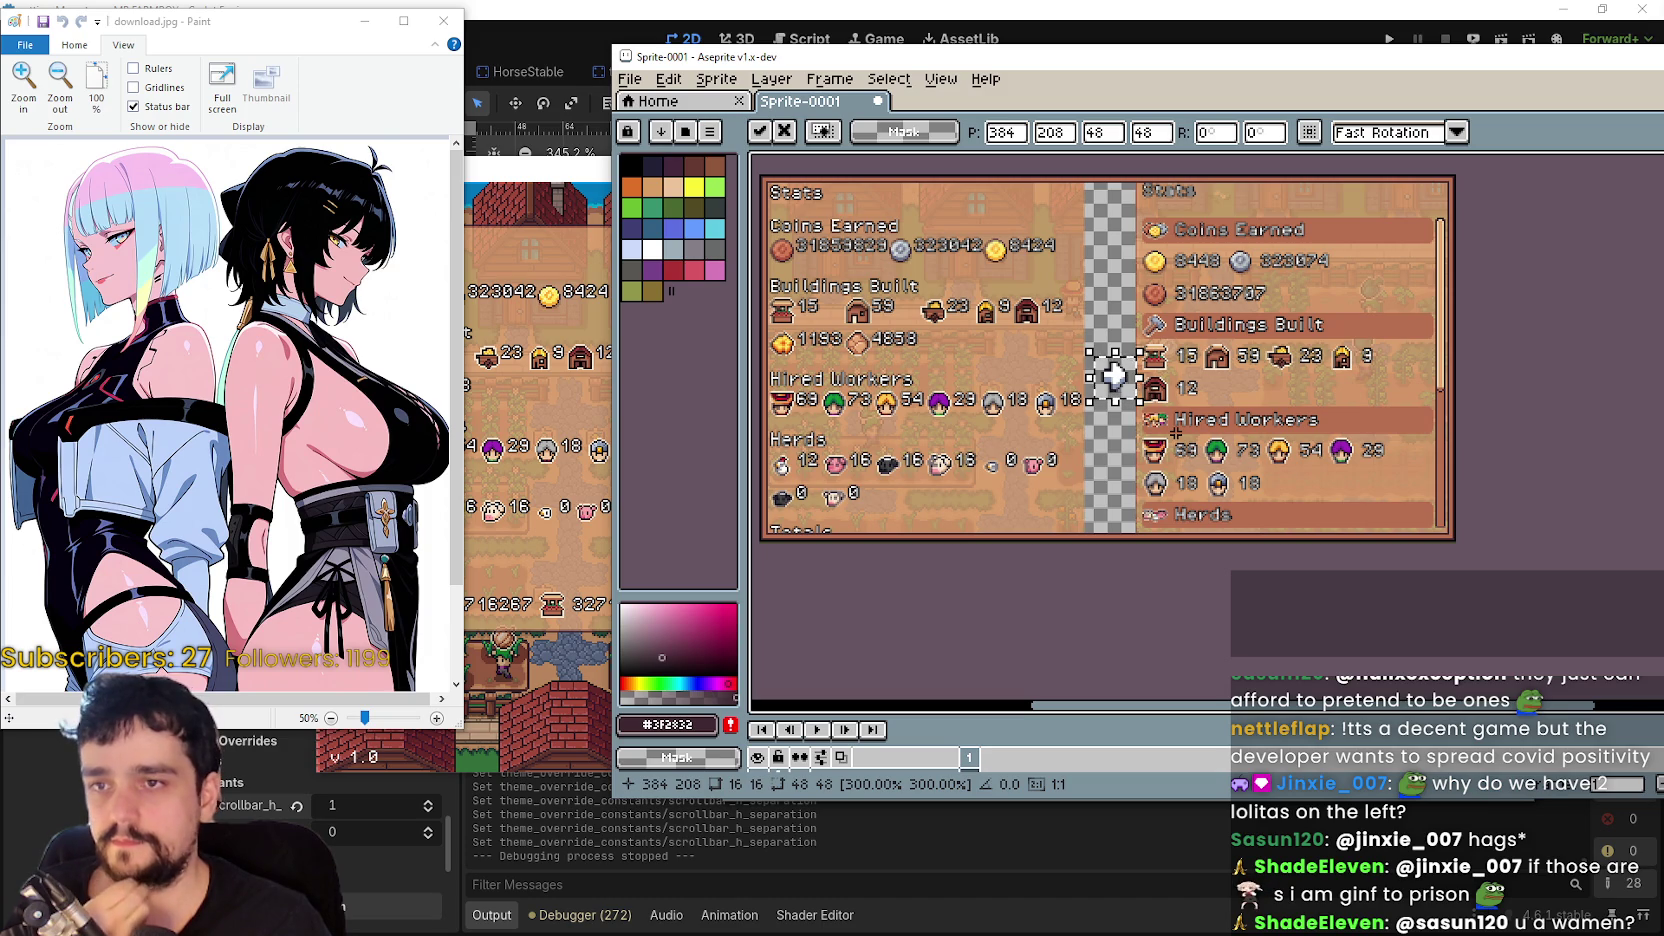
scroll(1152, 405, up, 2)
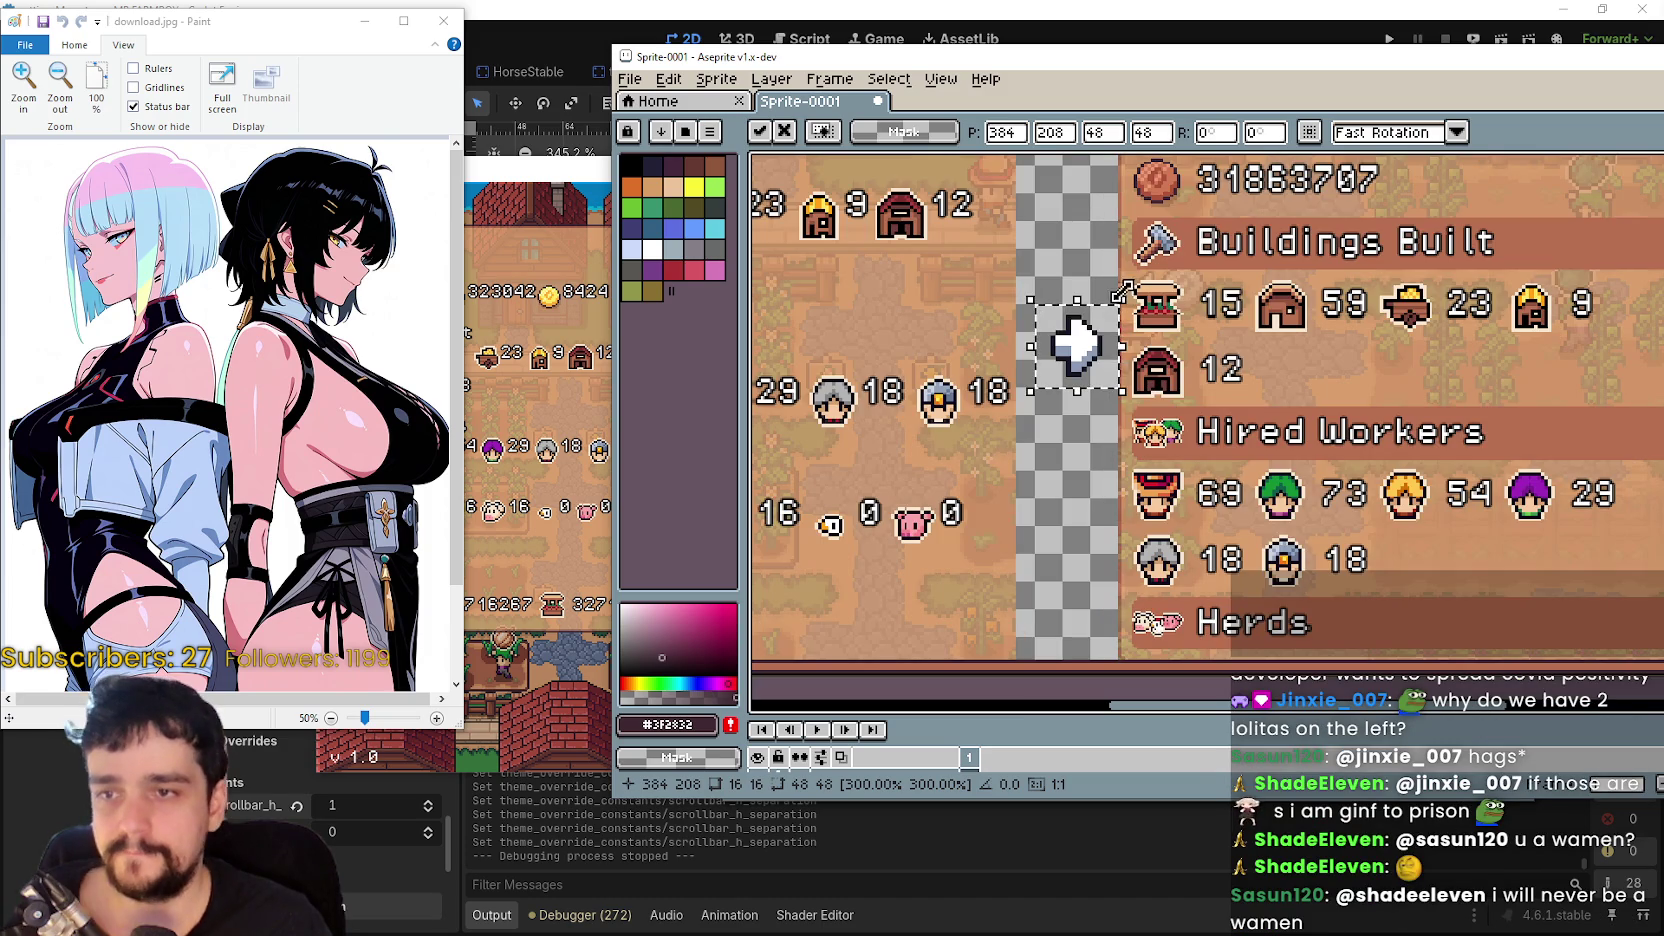
key(ctrl+b)
scroll(1104, 358, down, 3)
- Finish the custom brush from the top border piece and switch to the Rectangular Marquee
scroll(1054, 247, up, 3)
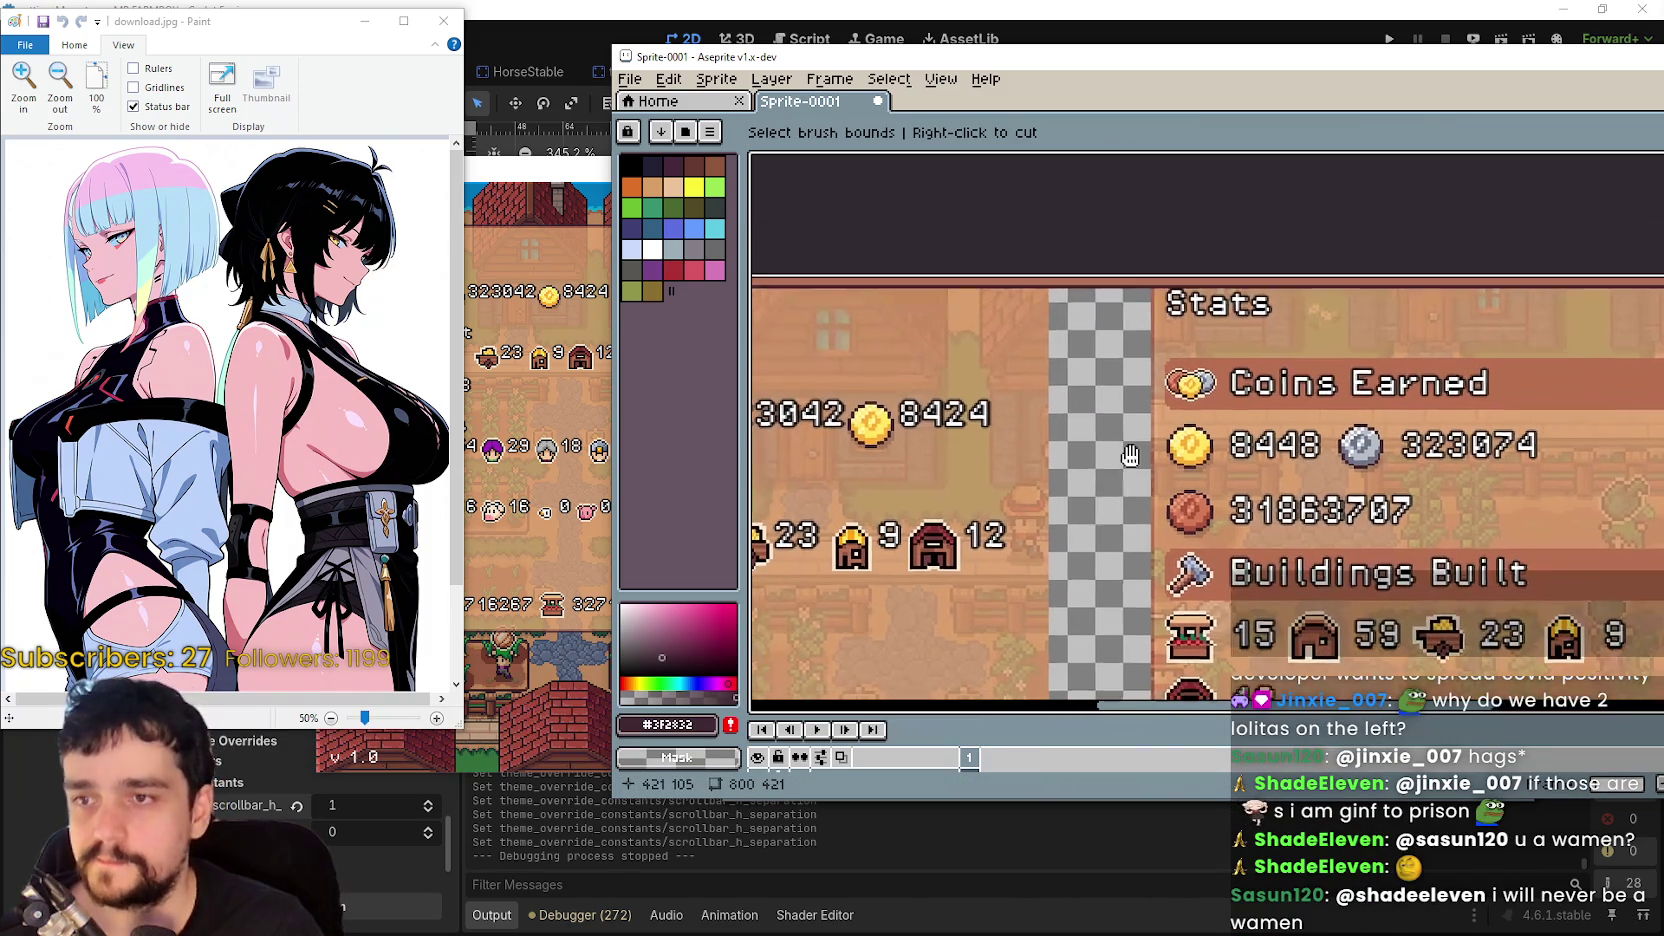
scroll(1054, 247, up, 3)
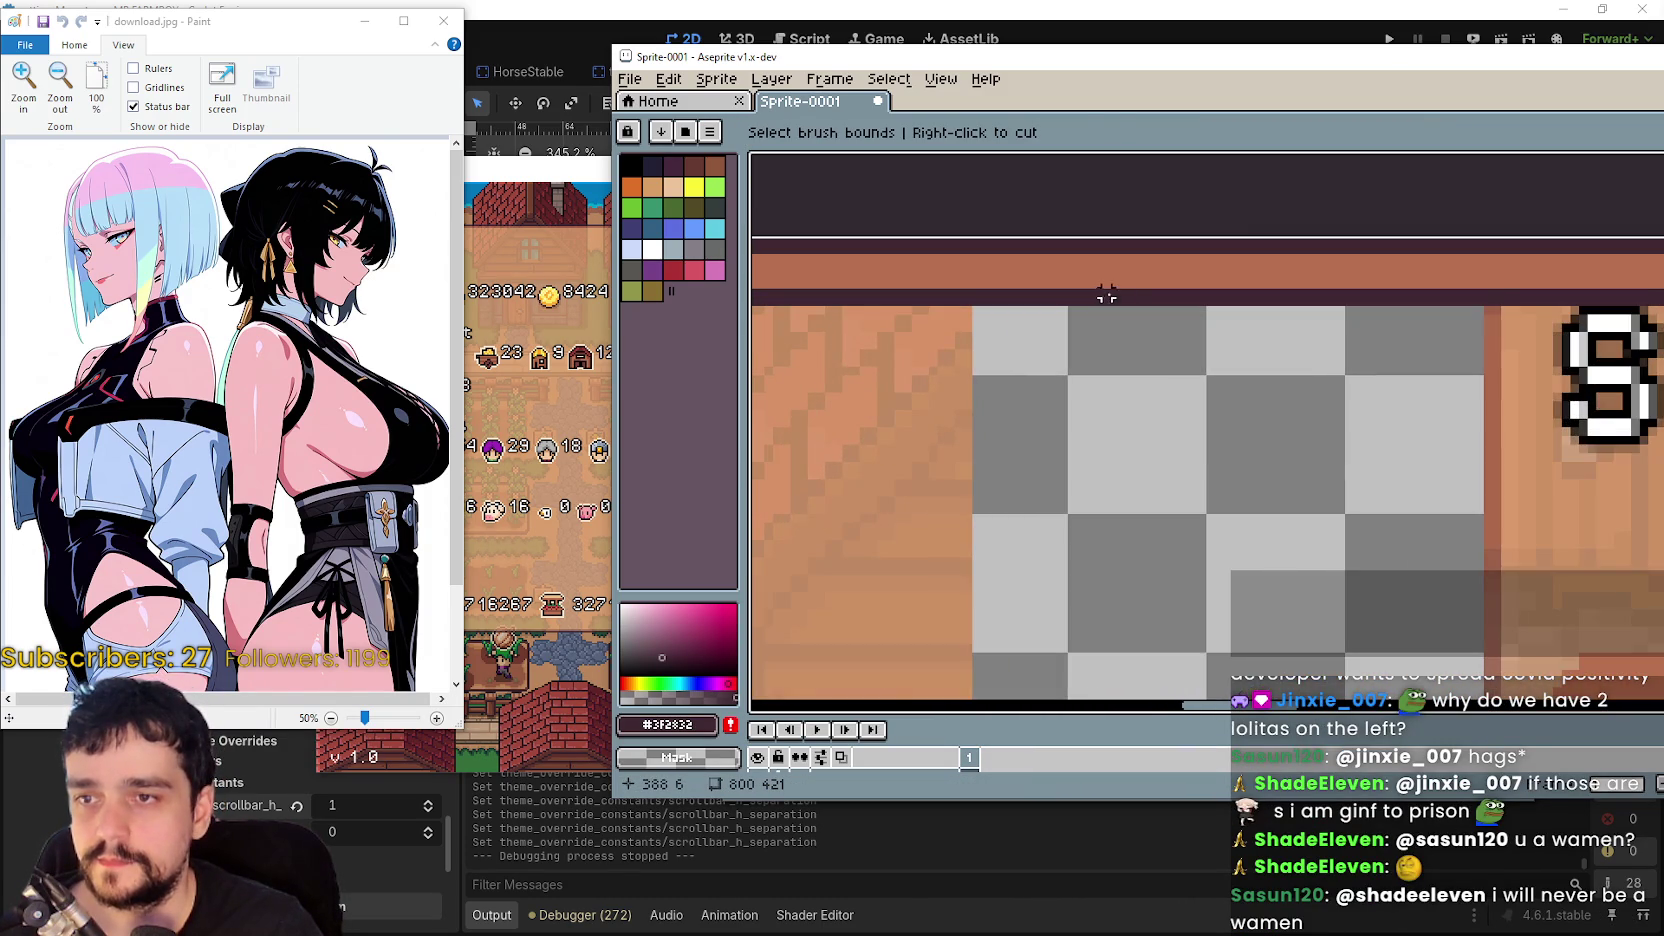
key(Escape)
scroll(1106, 294, down, 2)
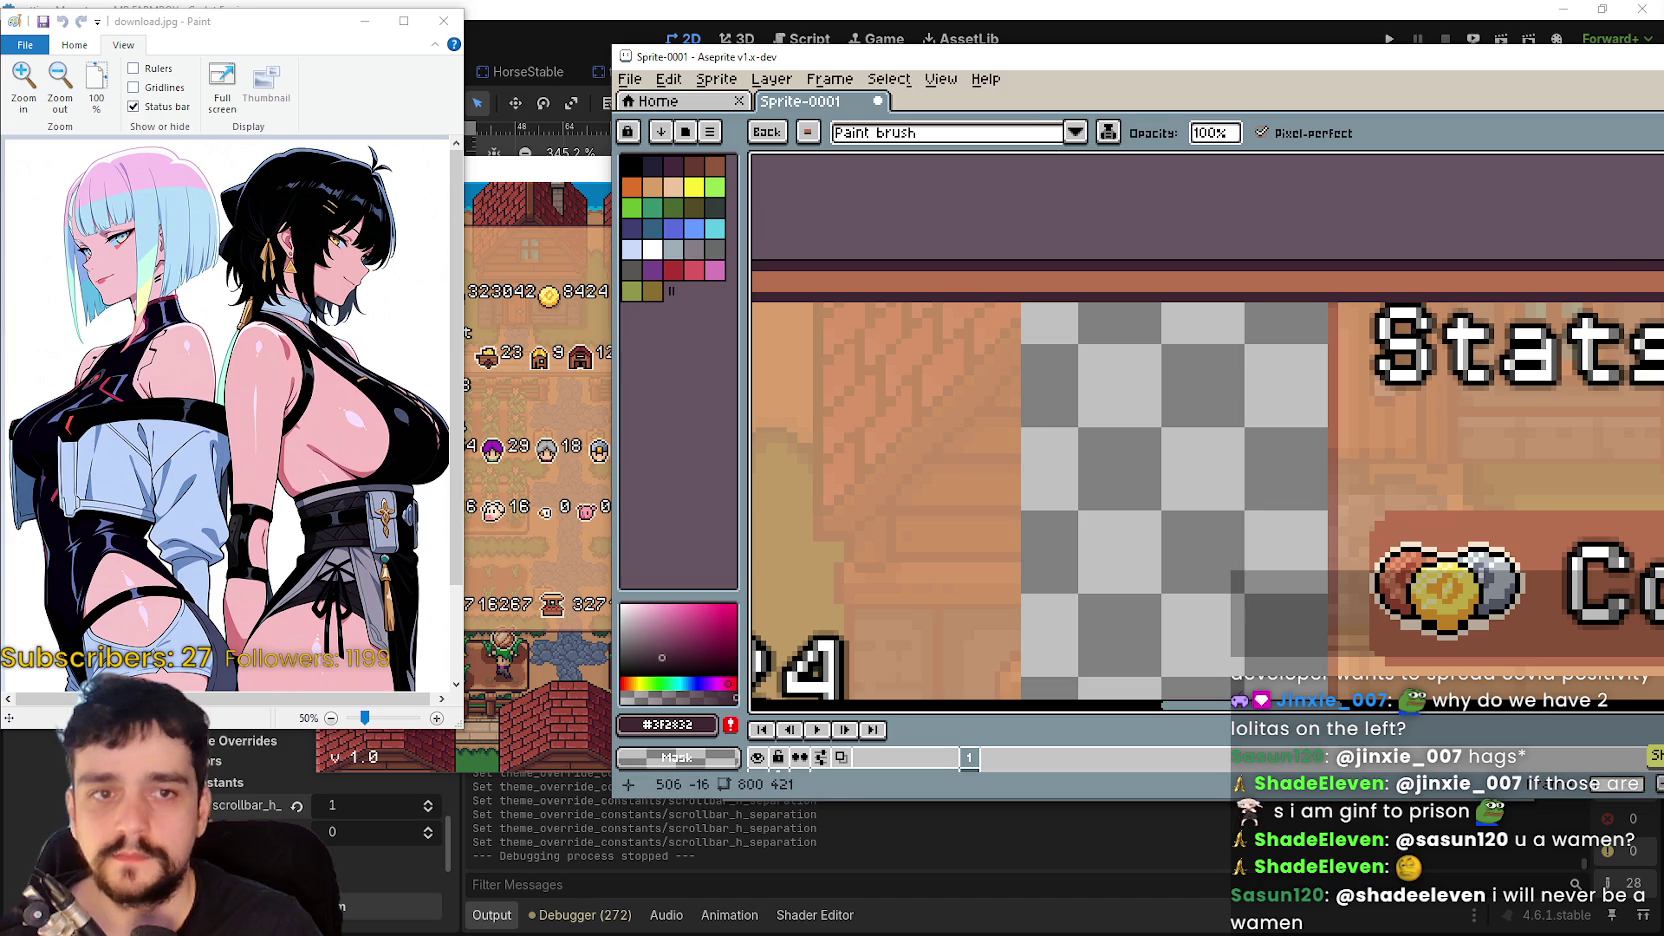
key(m)
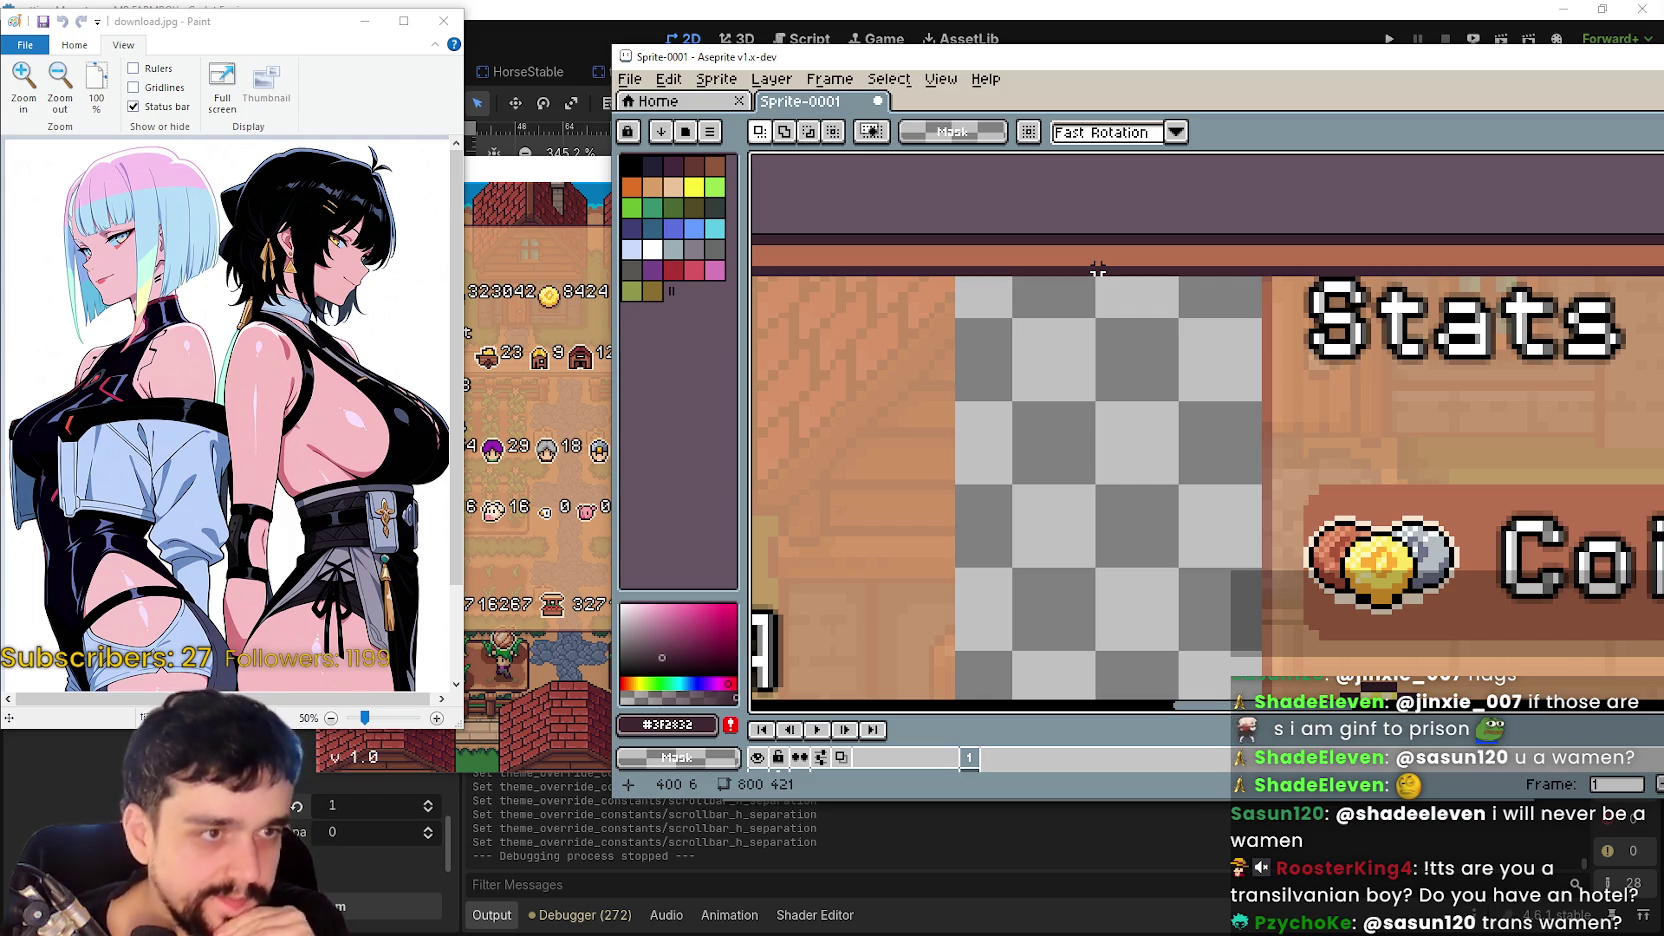
- Drag small marquee selections over the dark border band above the checkerboard gap
scroll(1097, 268, down, 2)
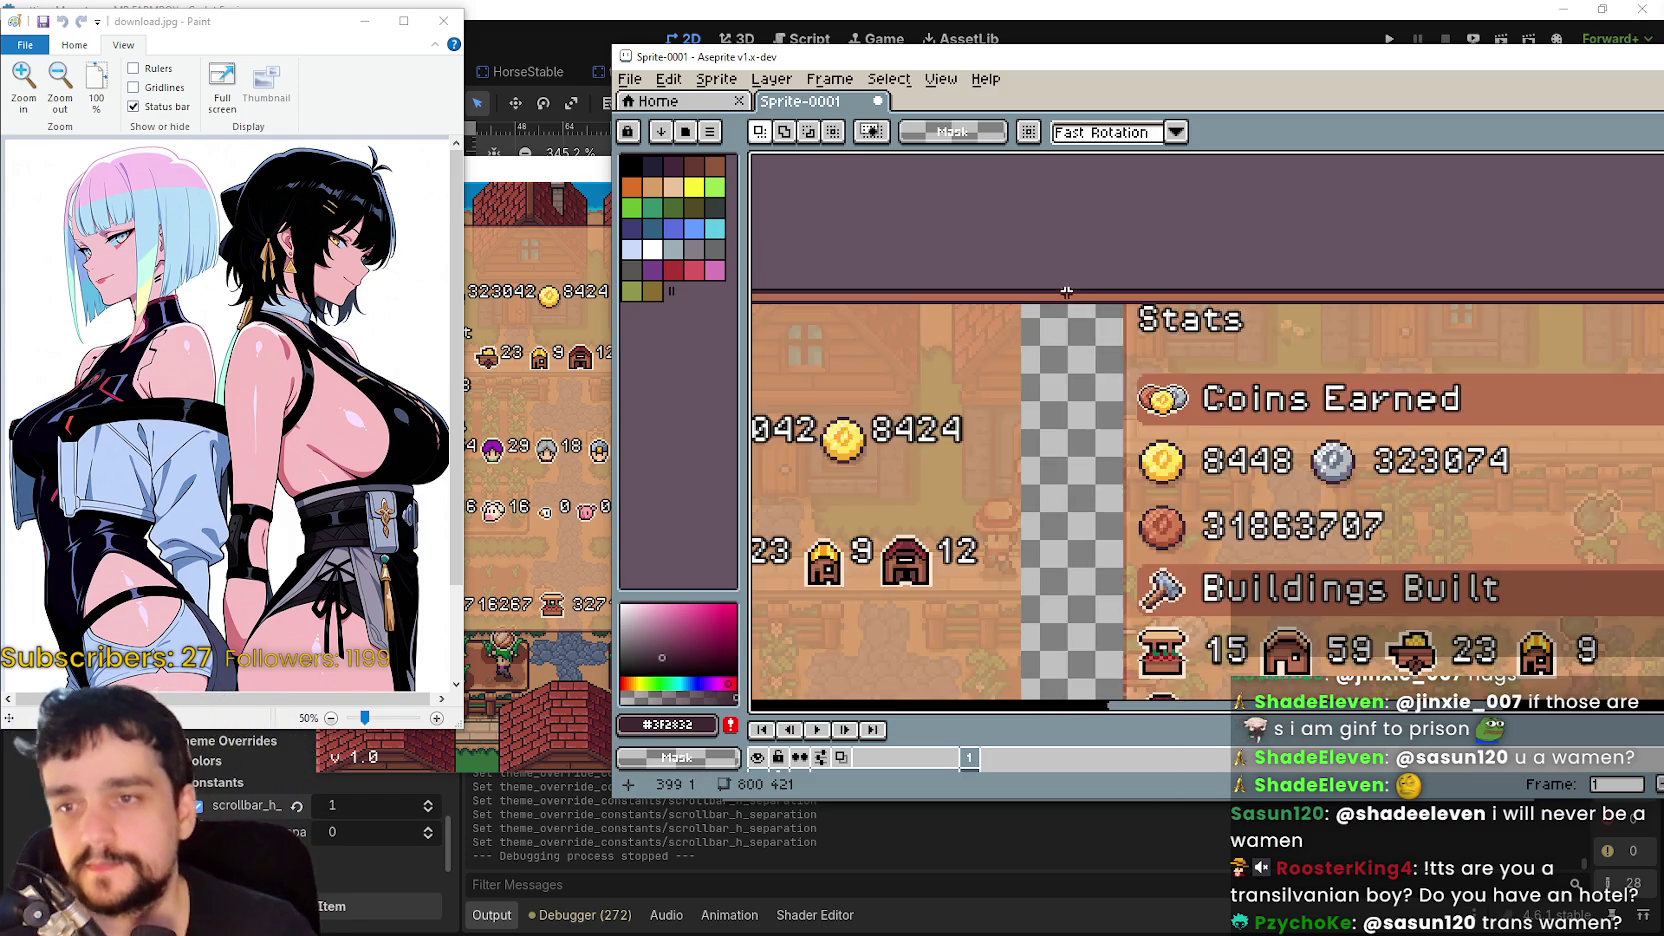
scroll(1085, 267, up, 4)
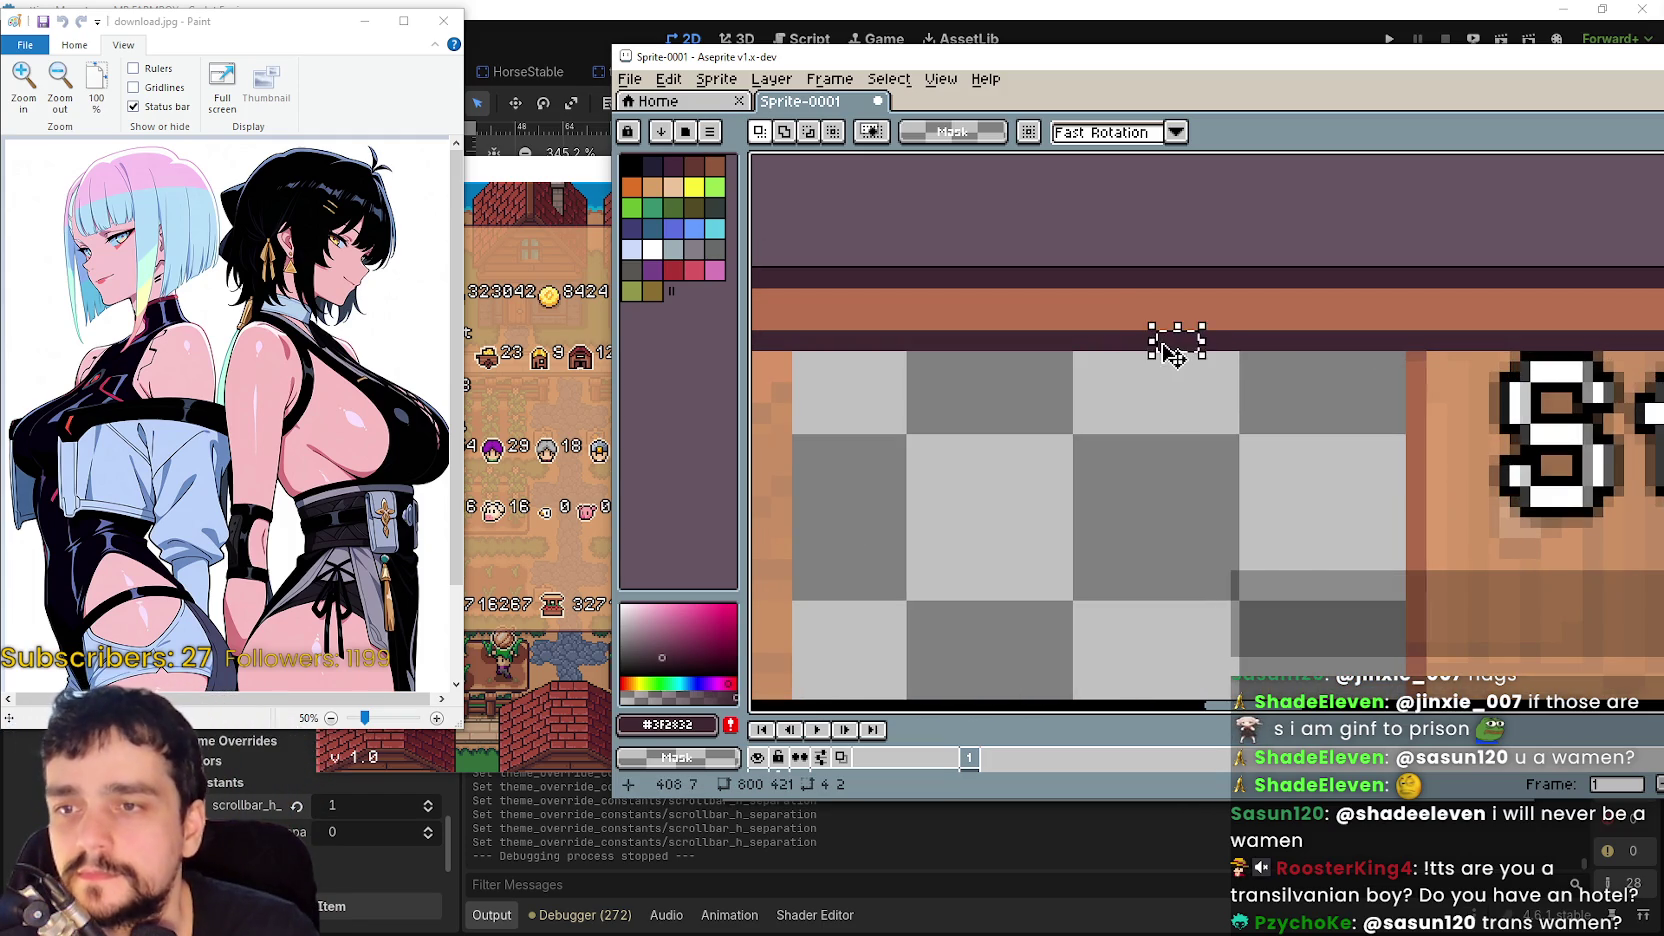
scroll(1176, 340, up, 1)
drag(1144, 245, 1216, 268)
scroll(1213, 266, up, 1)
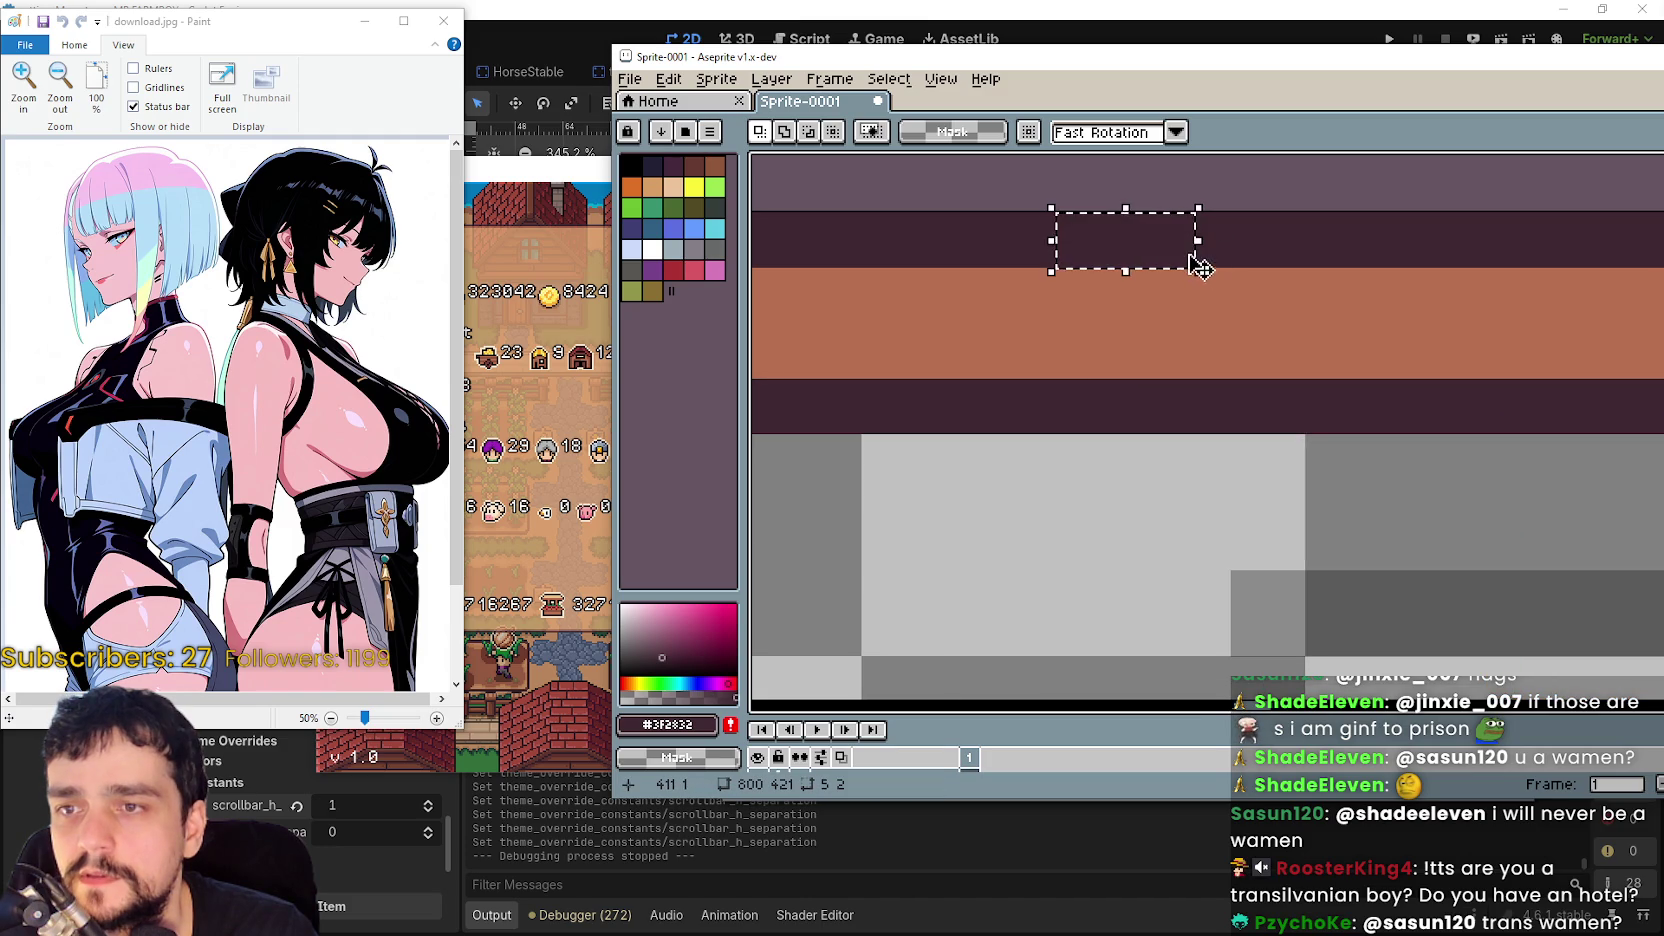
drag(1245, 210, 1360, 230)
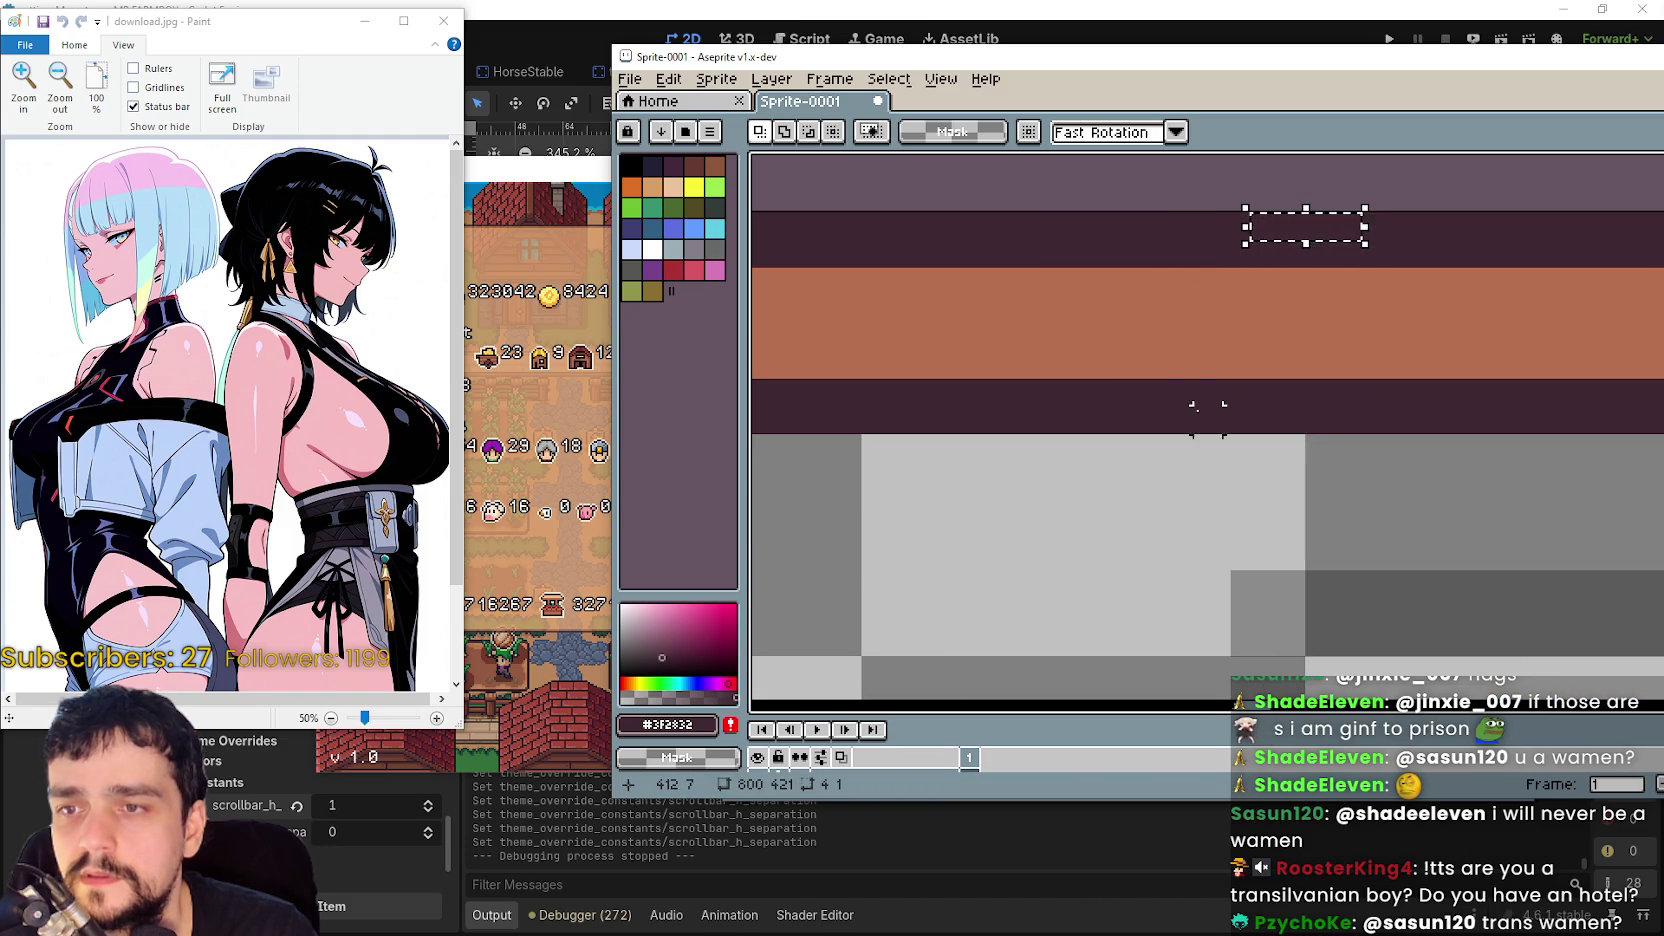
scroll(1207, 419, up, 3)
scroll(1088, 408, down, 2)
scroll(1088, 408, up, 2)
drag(1040, 432, 1065, 440)
scroll(1136, 404, down, 3)
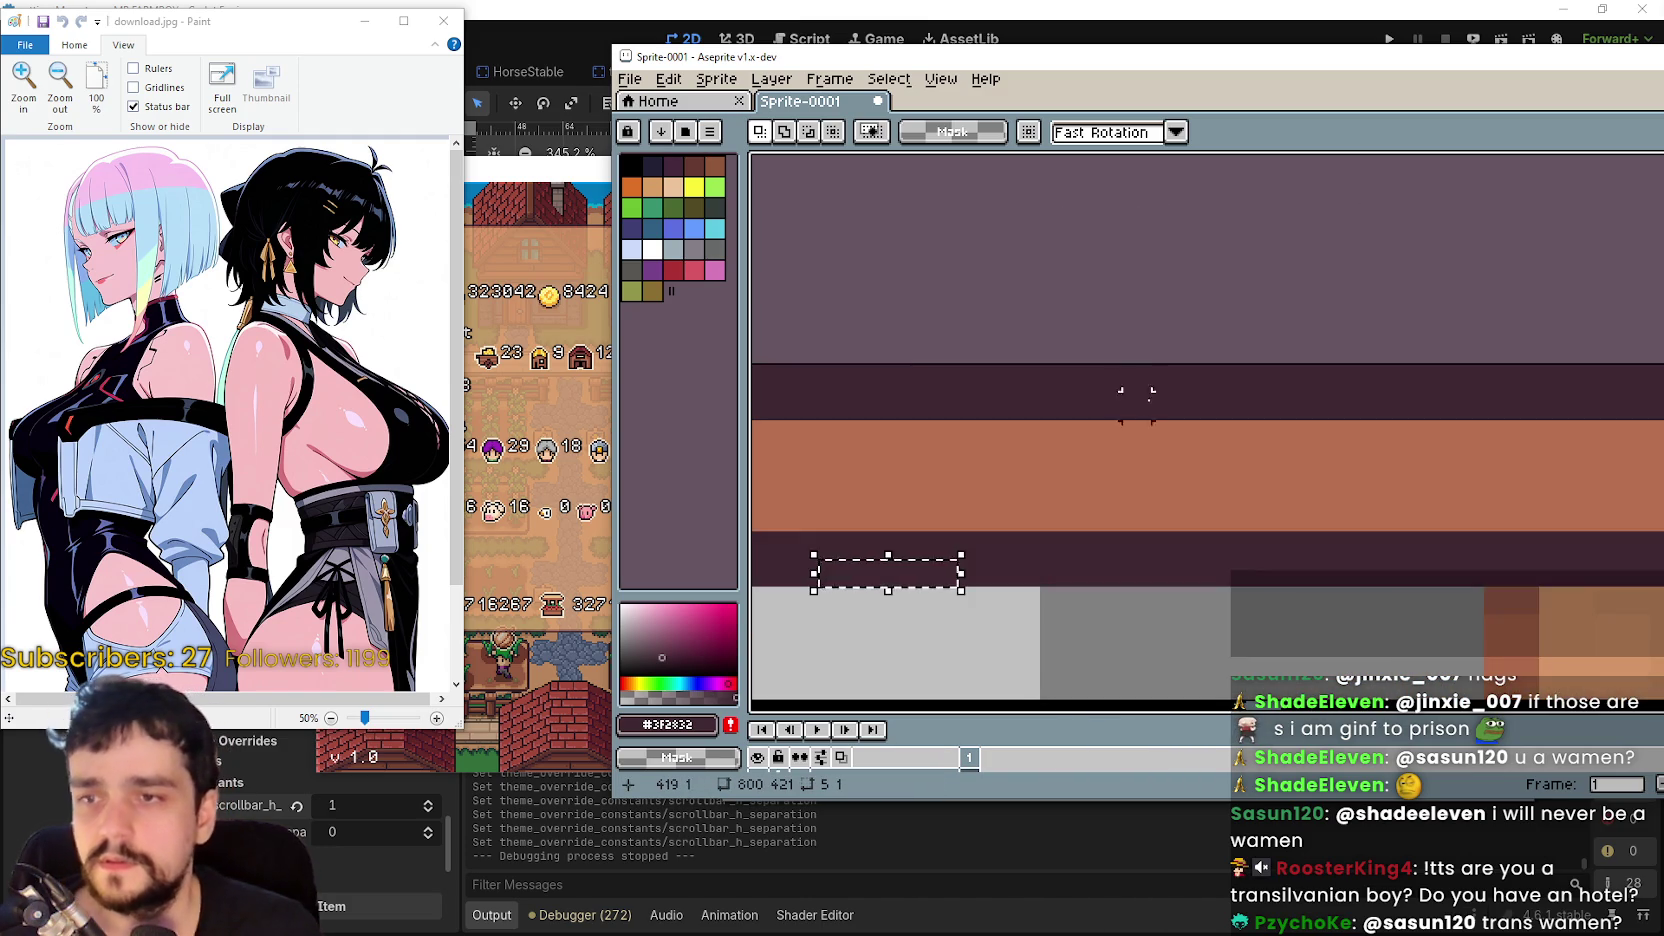
scroll(1136, 405, down, 1)
scroll(1133, 438, up, 1)
scroll(1247, 309, up, 1)
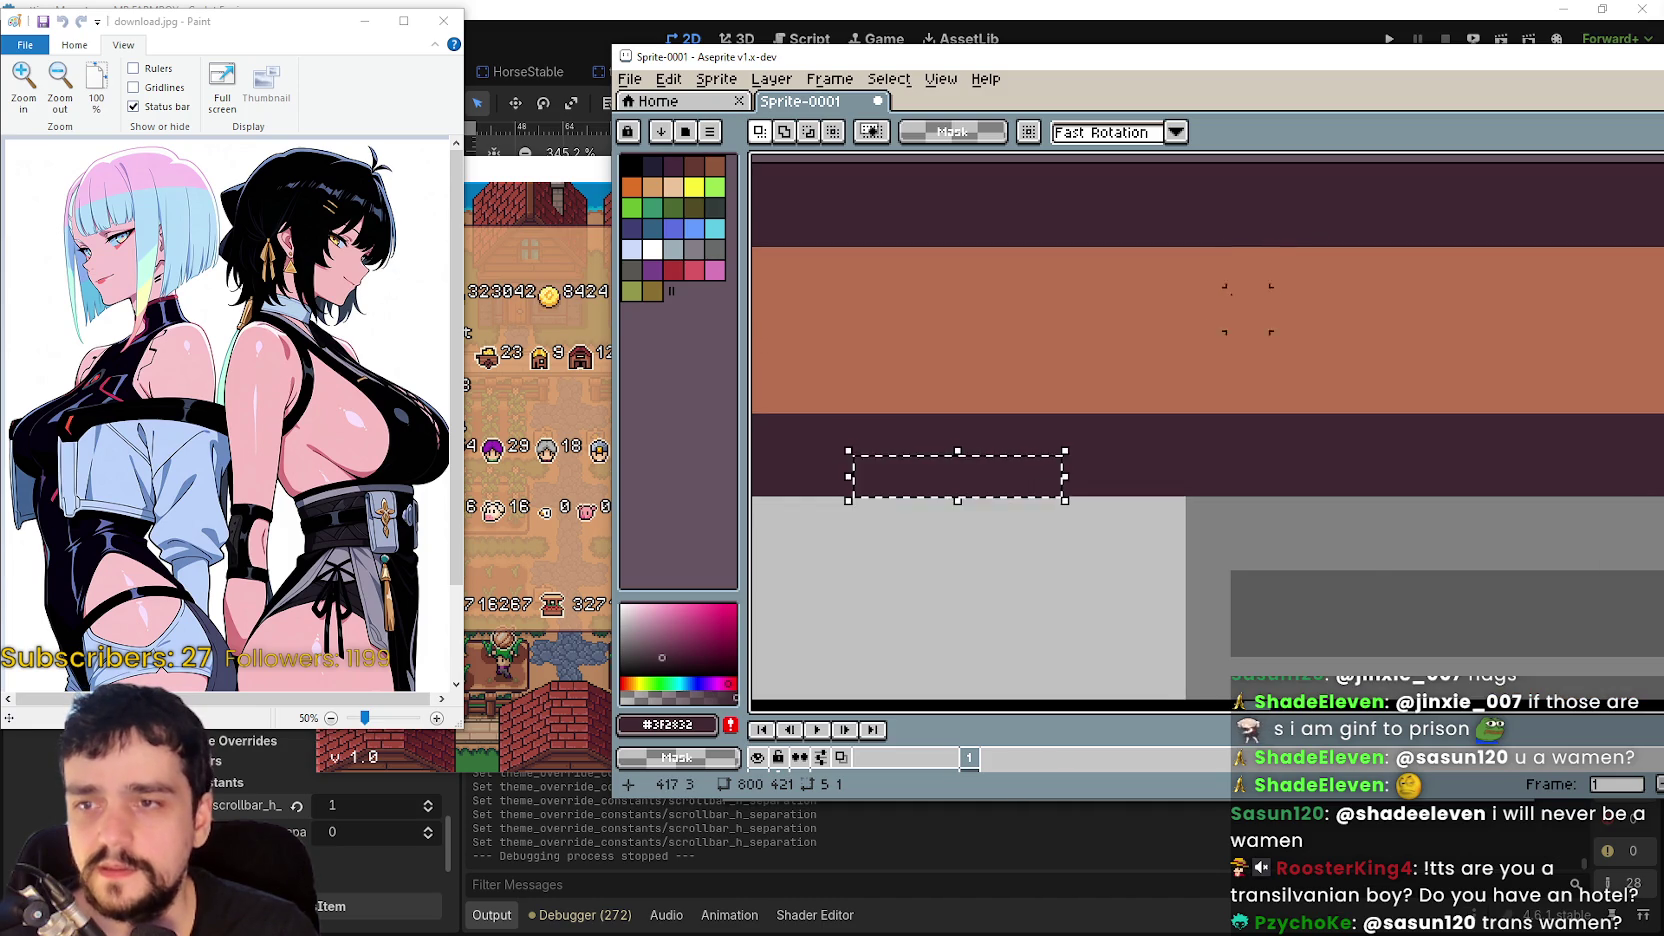
scroll(1155, 297, up, 1)
scroll(1162, 371, down, 2)
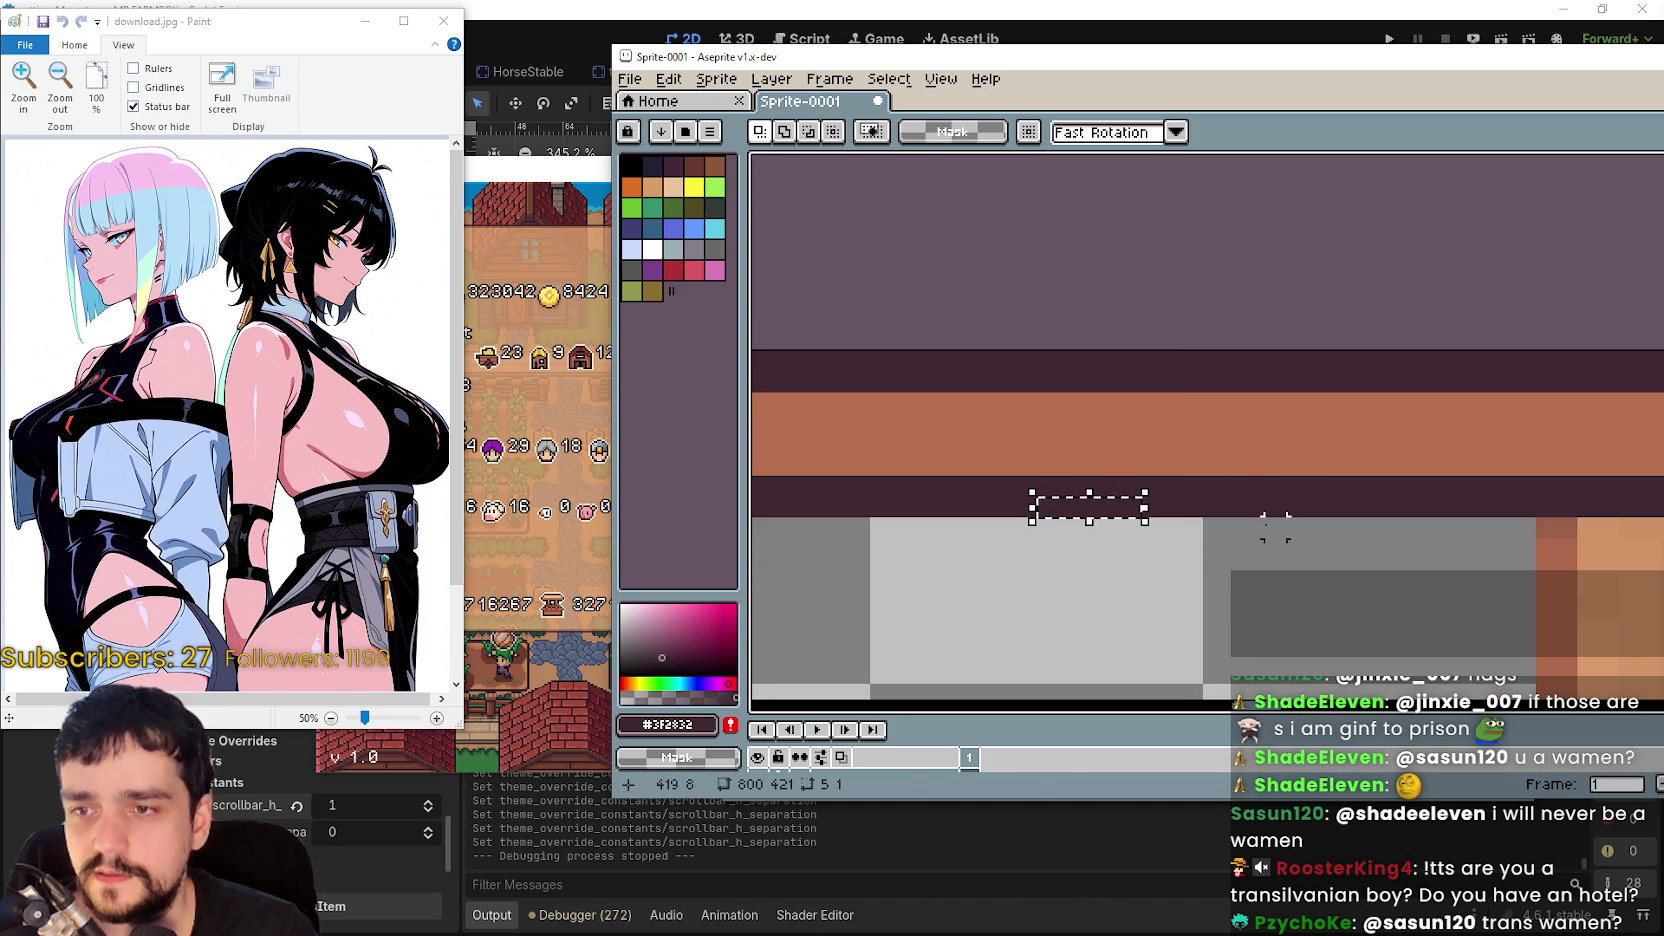
- Deselect, then redraw a small selection over the dark top border band
click(1233, 505)
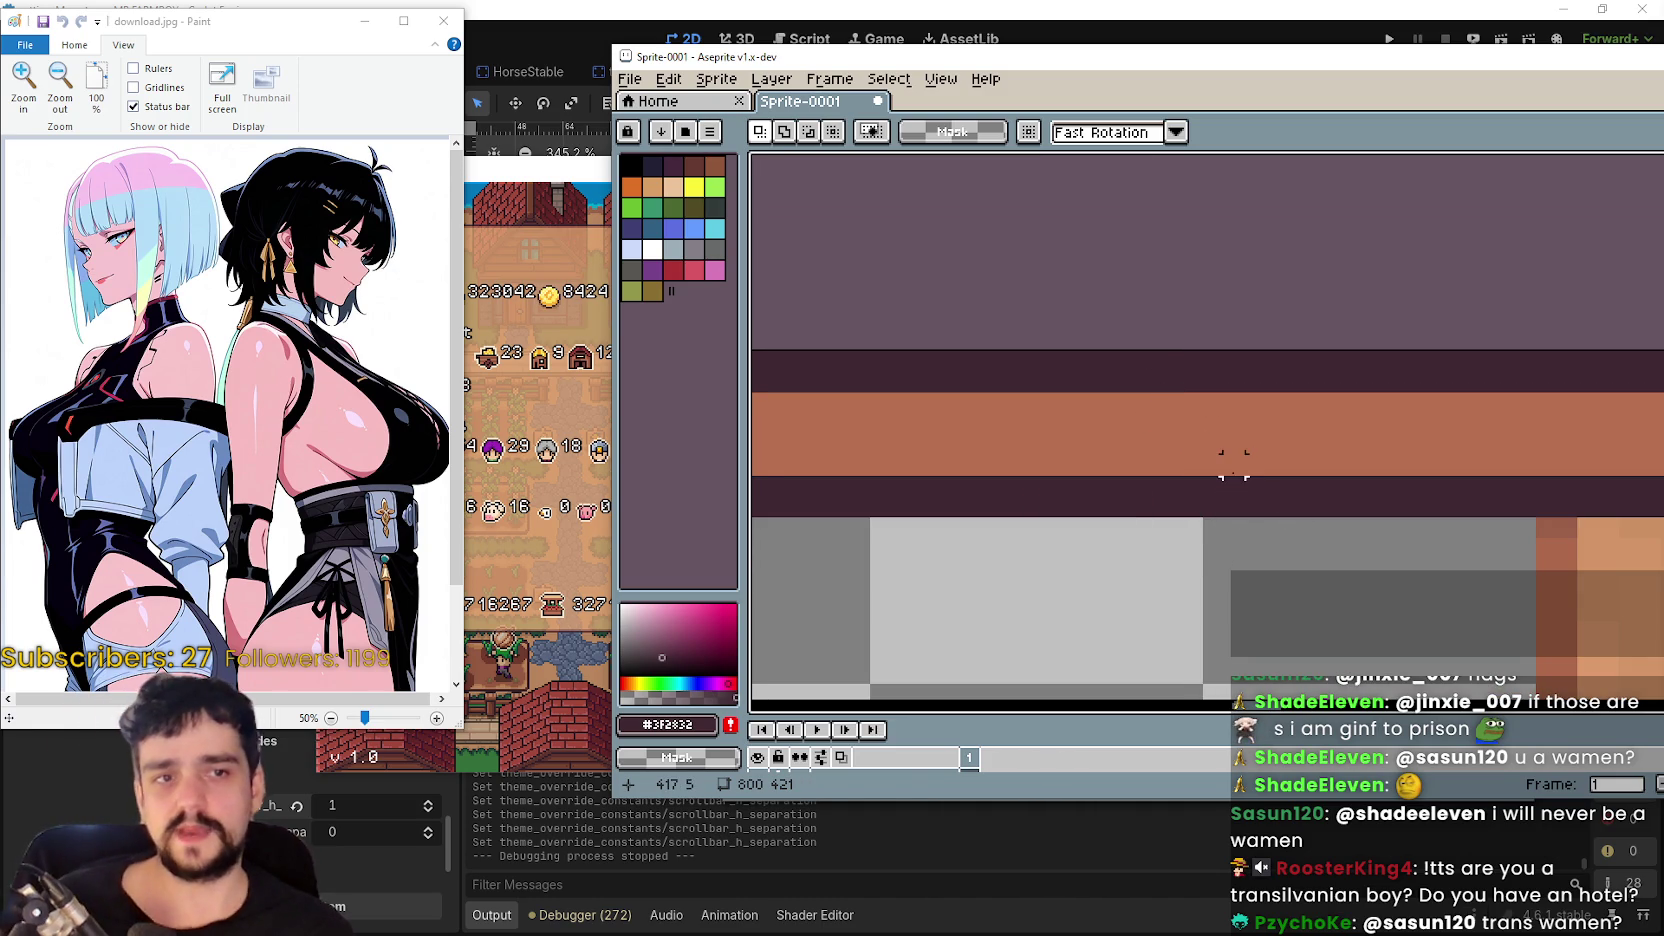
scroll(1220, 462, down, 1)
scroll(1207, 433, down, 1)
scroll(1195, 400, up, 1)
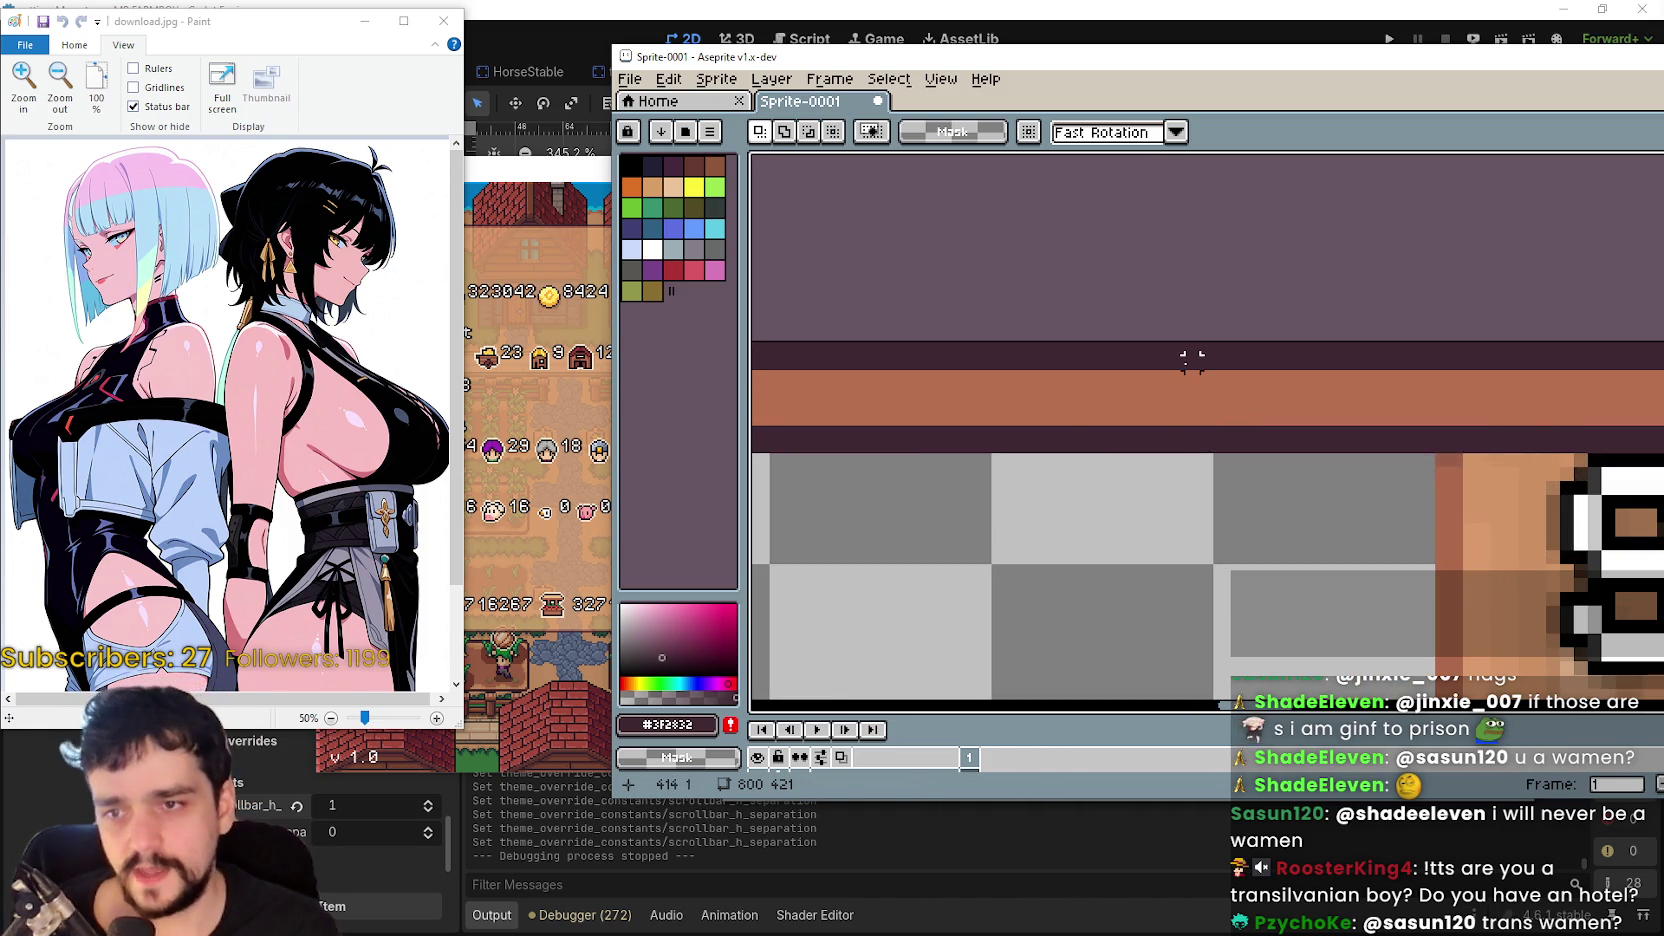
drag(1192, 355, 1128, 370)
scroll(1164, 440, up, 1)
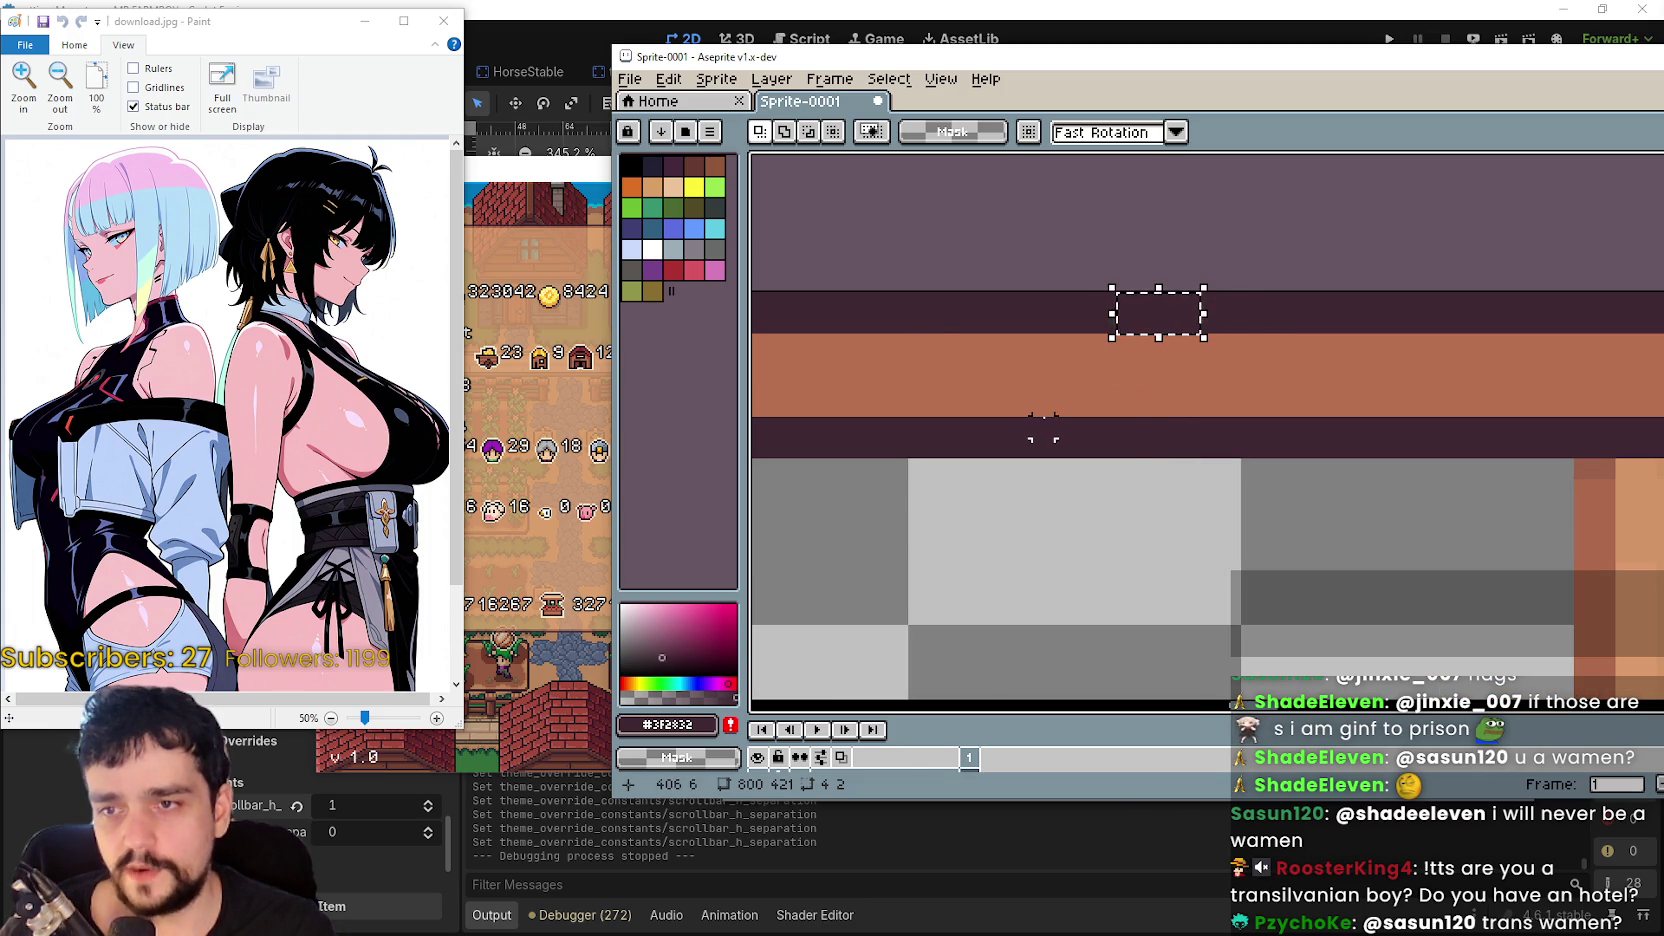
drag(1043, 427, 1135, 455)
scroll(1224, 515, down, 2)
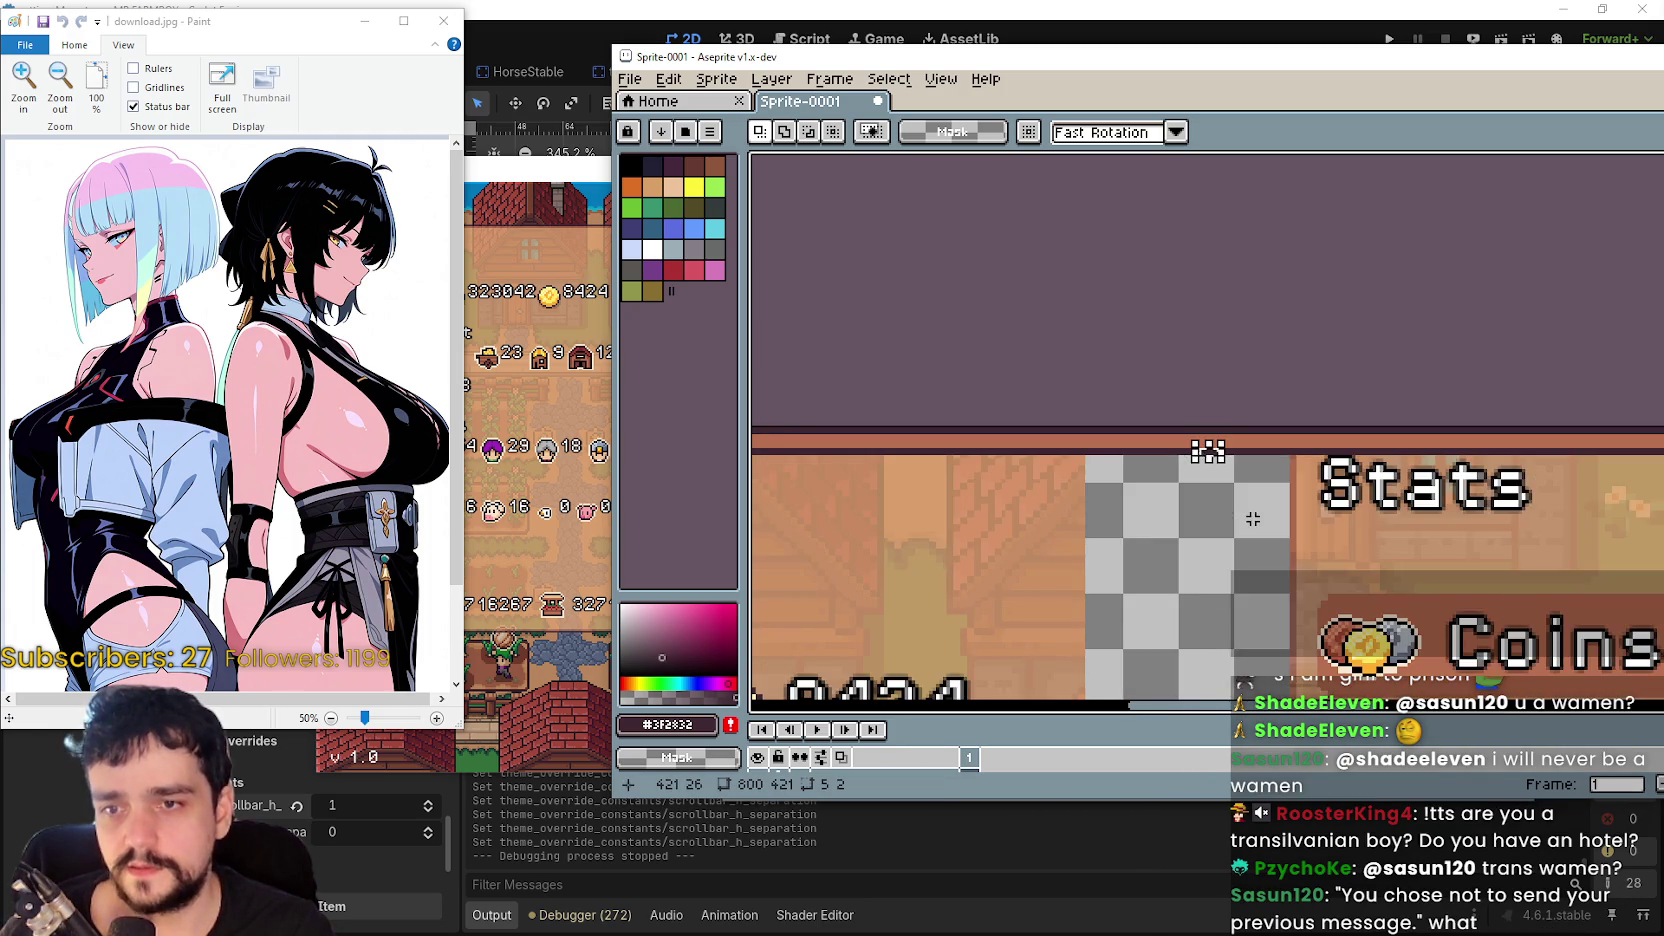
drag(1253, 519, 1170, 448)
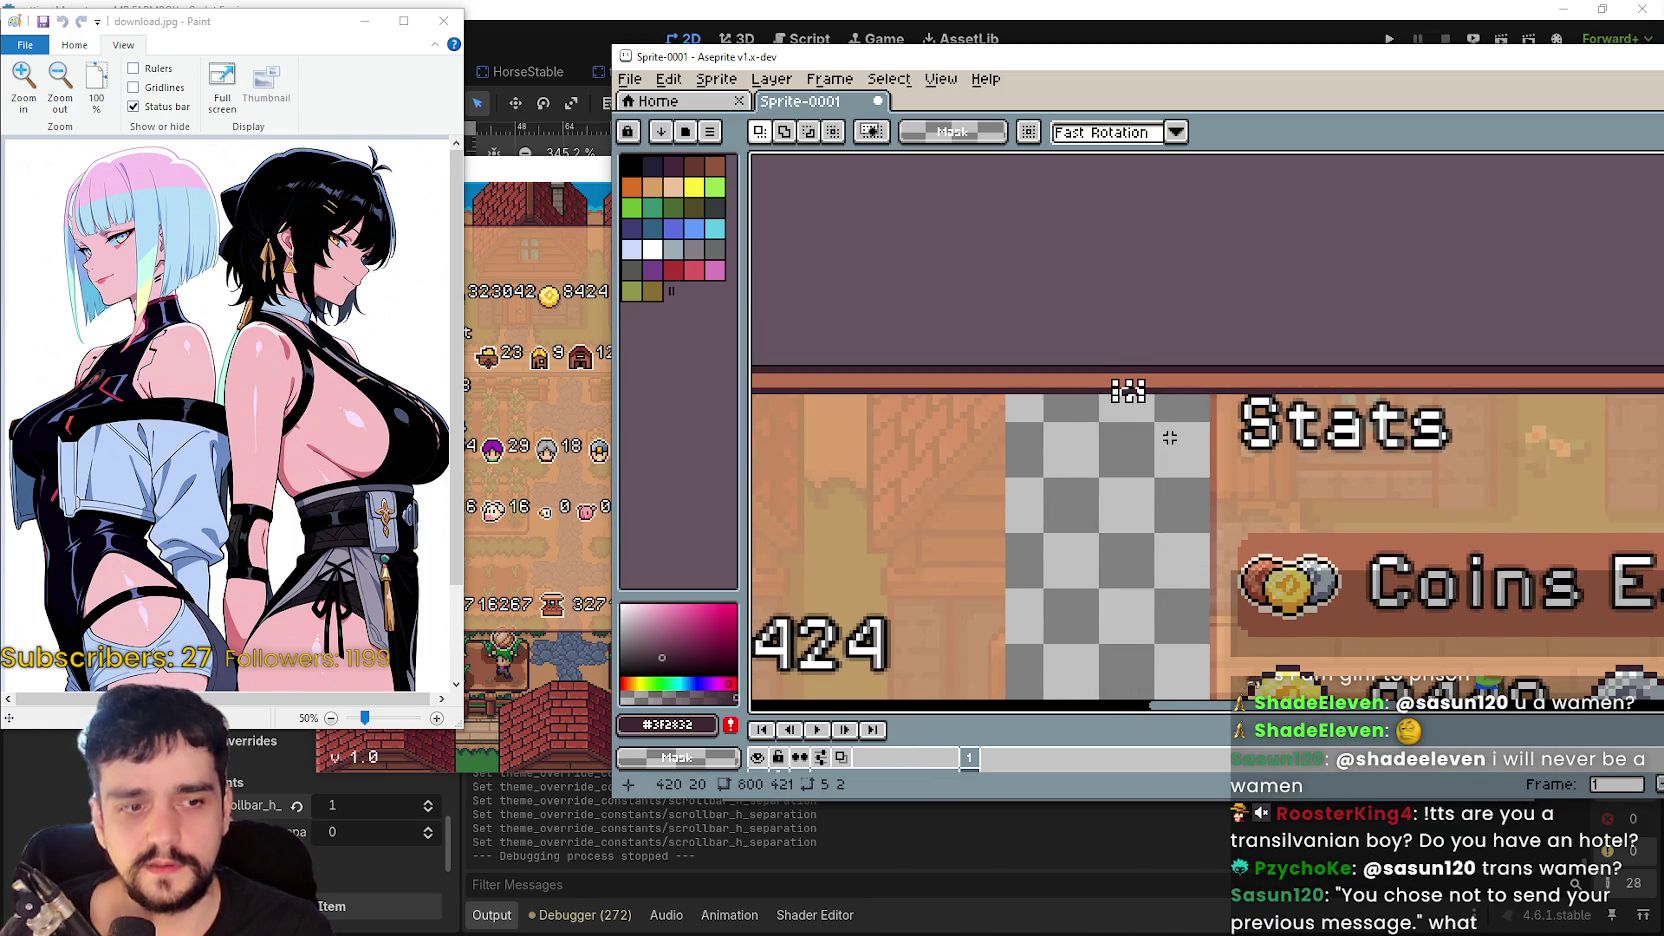
scroll(1170, 437, up, 2)
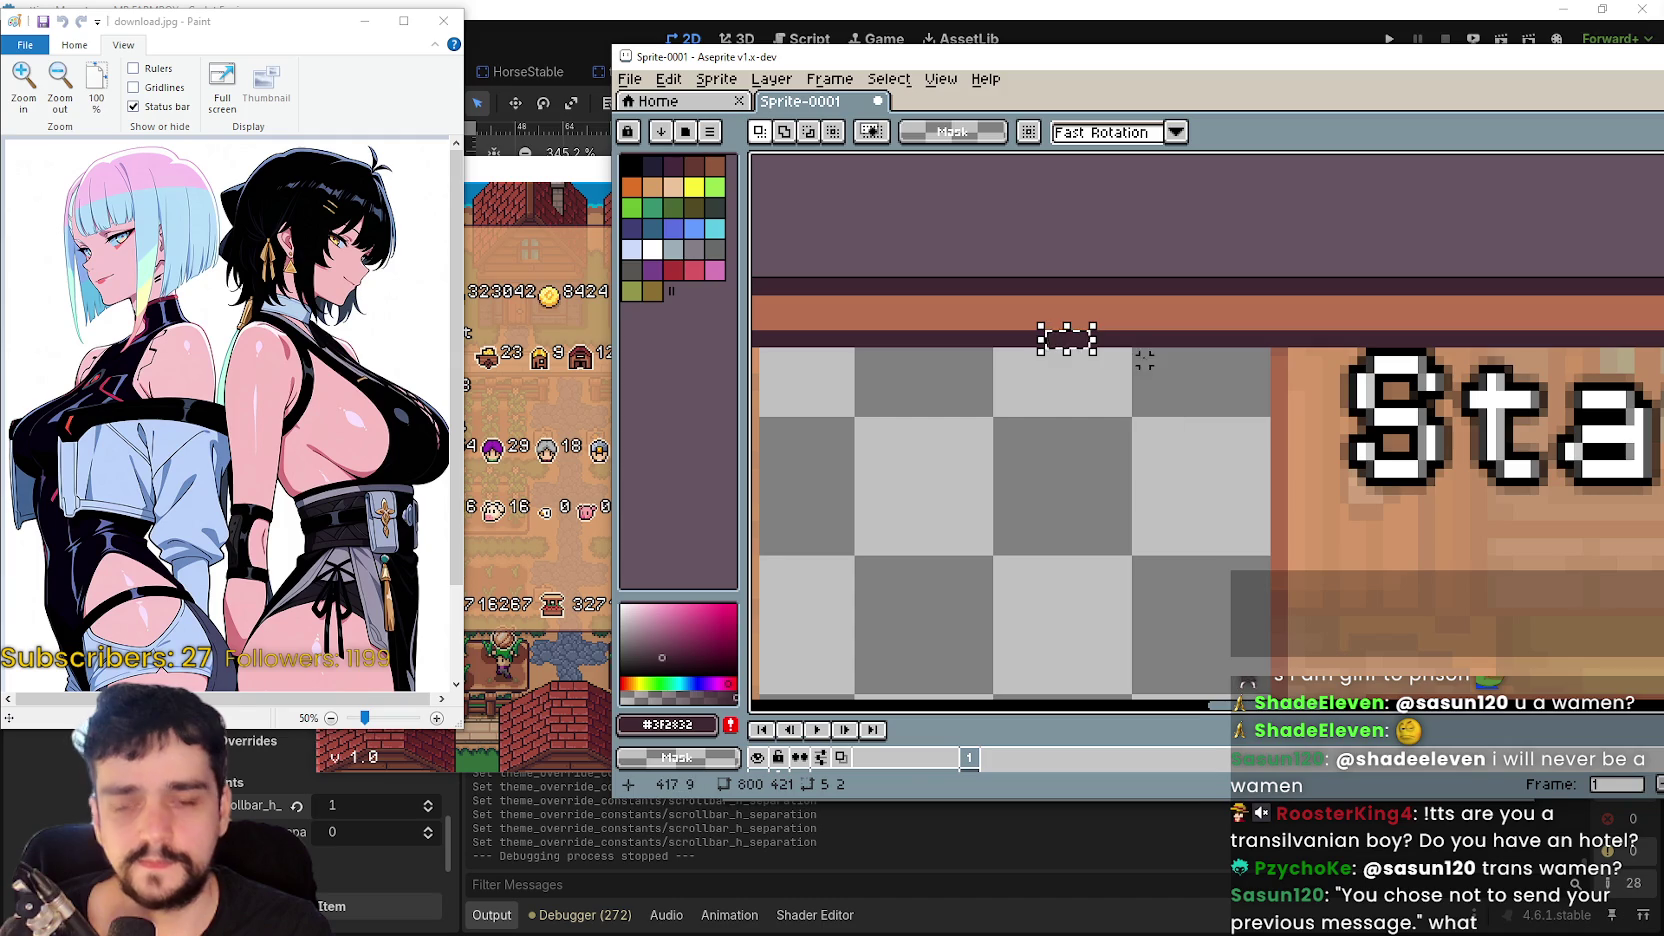
scroll(1144, 429, down, 3)
scroll(1135, 380, up, 1)
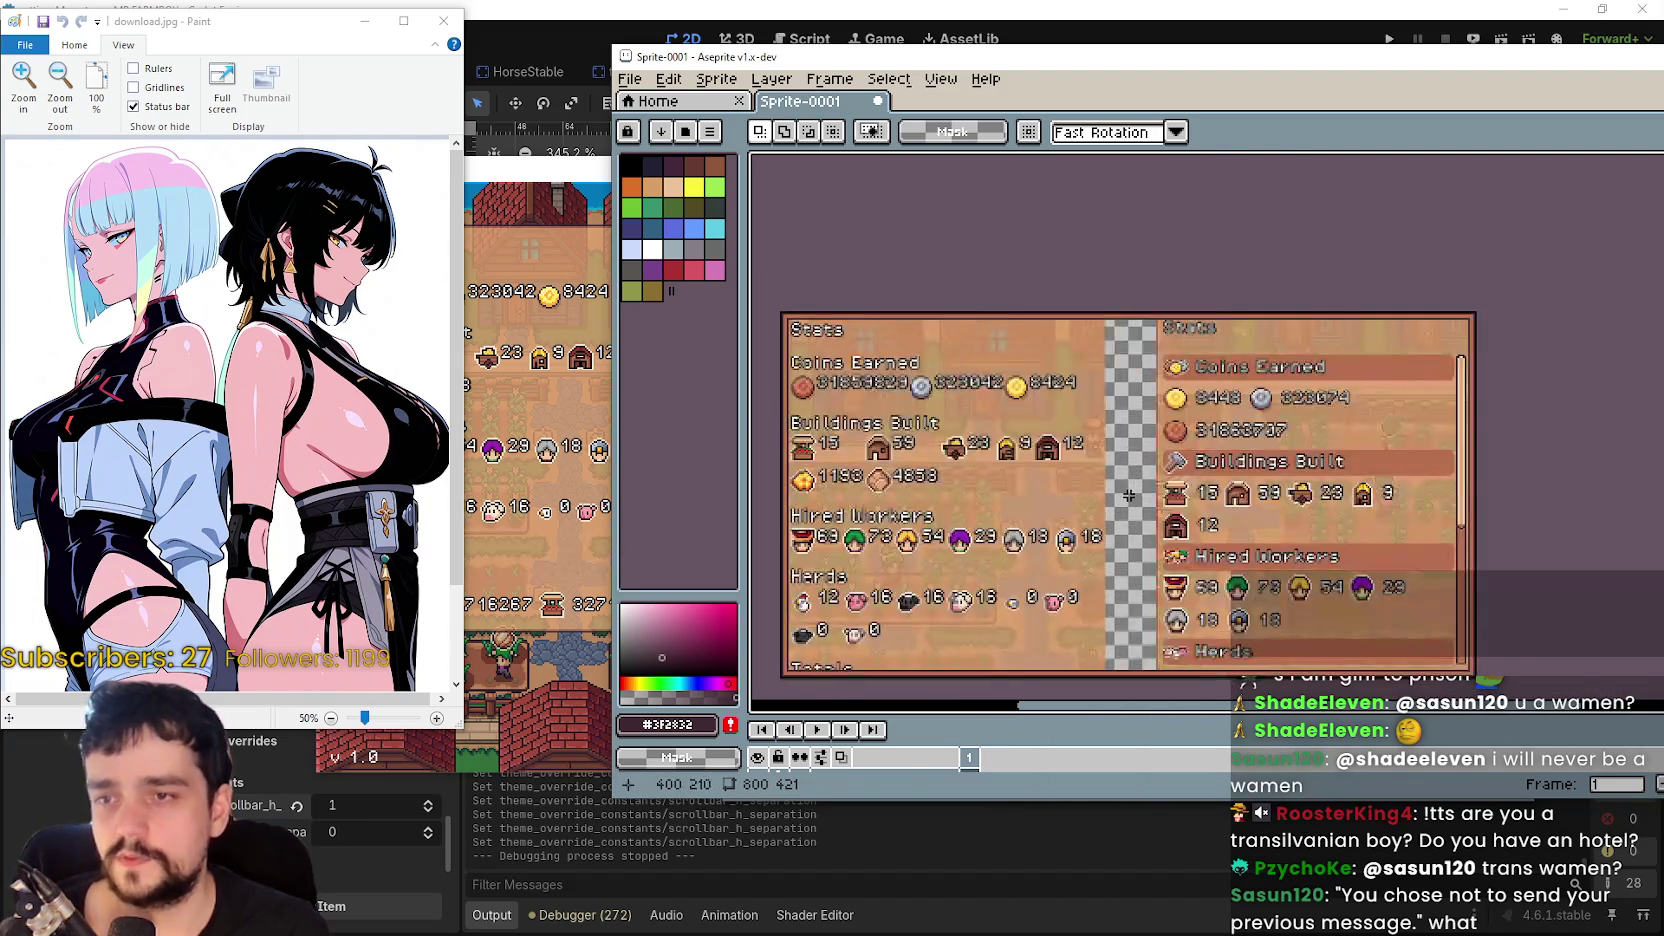
scroll(1131, 344, up, 2)
scroll(1131, 344, down, 3)
scroll(1104, 353, up, 3)
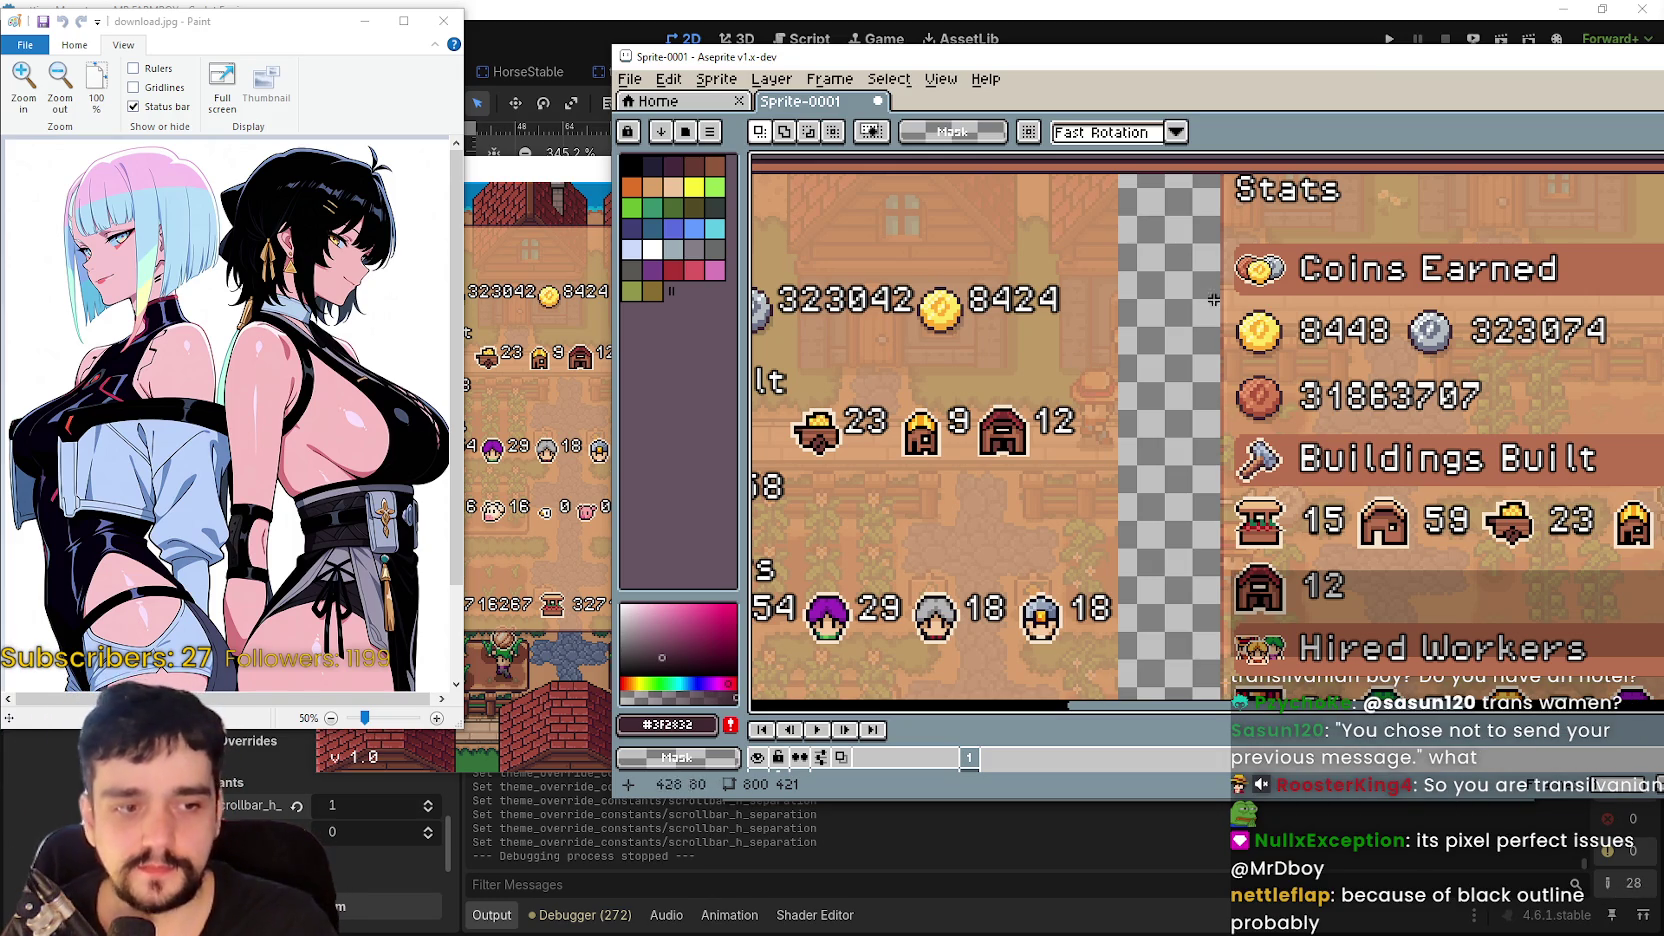
scroll(1242, 213, up, 3)
scroll(1070, 327, down, 5)
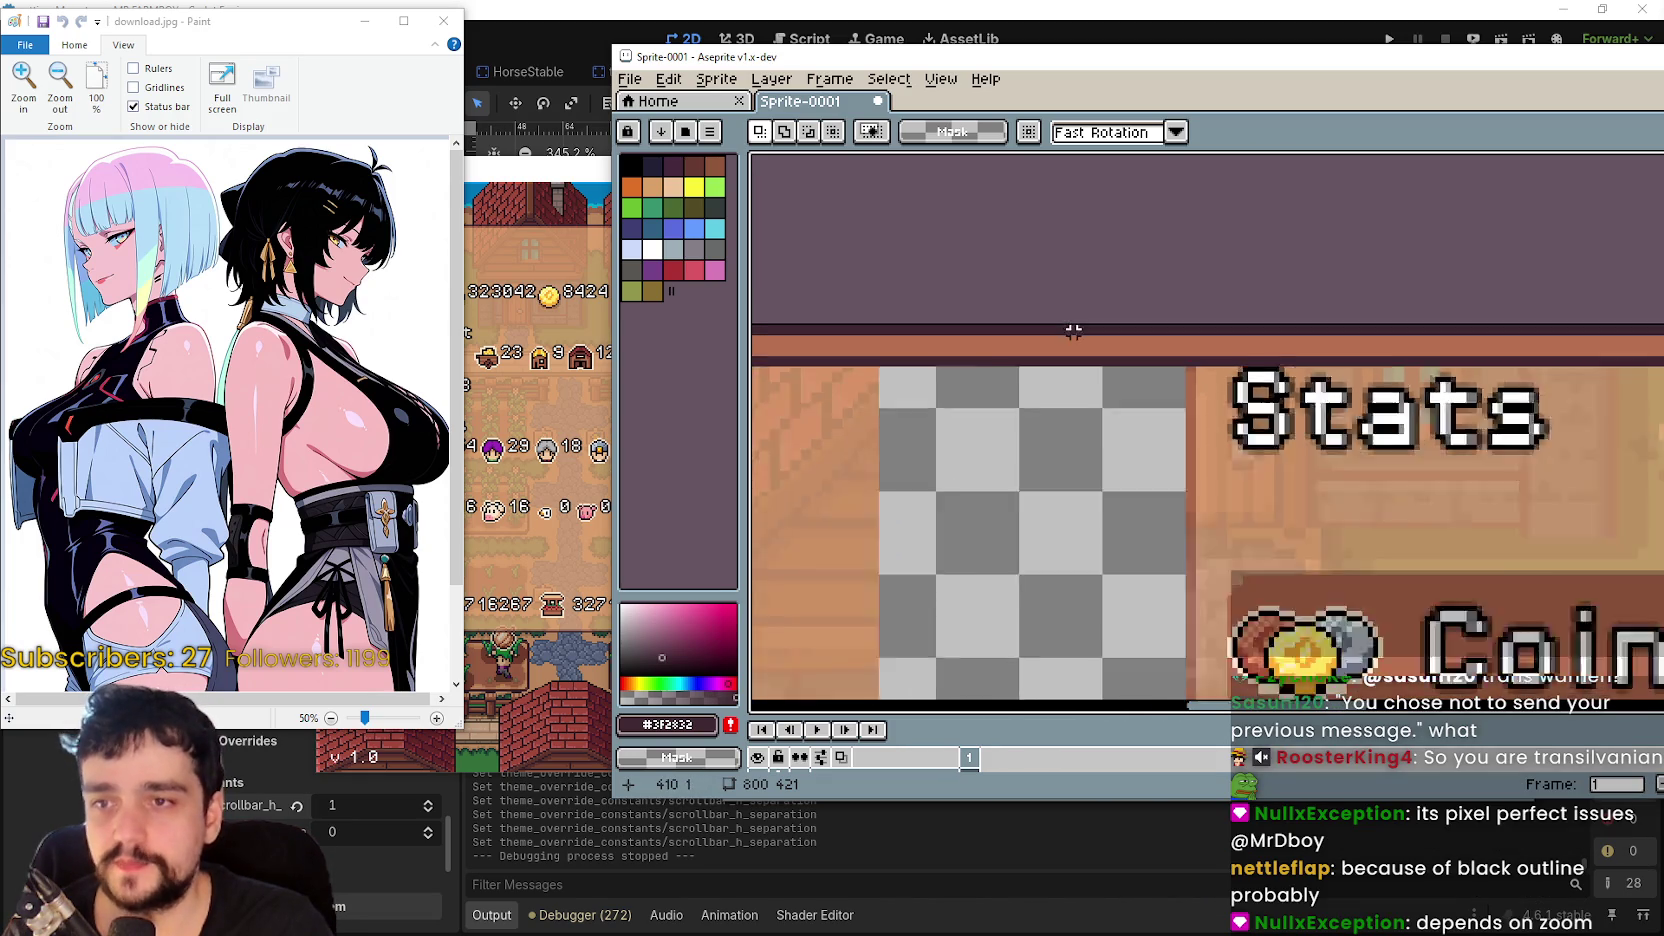
scroll(1037, 509, up, 5)
scroll(1148, 576, down, 2)
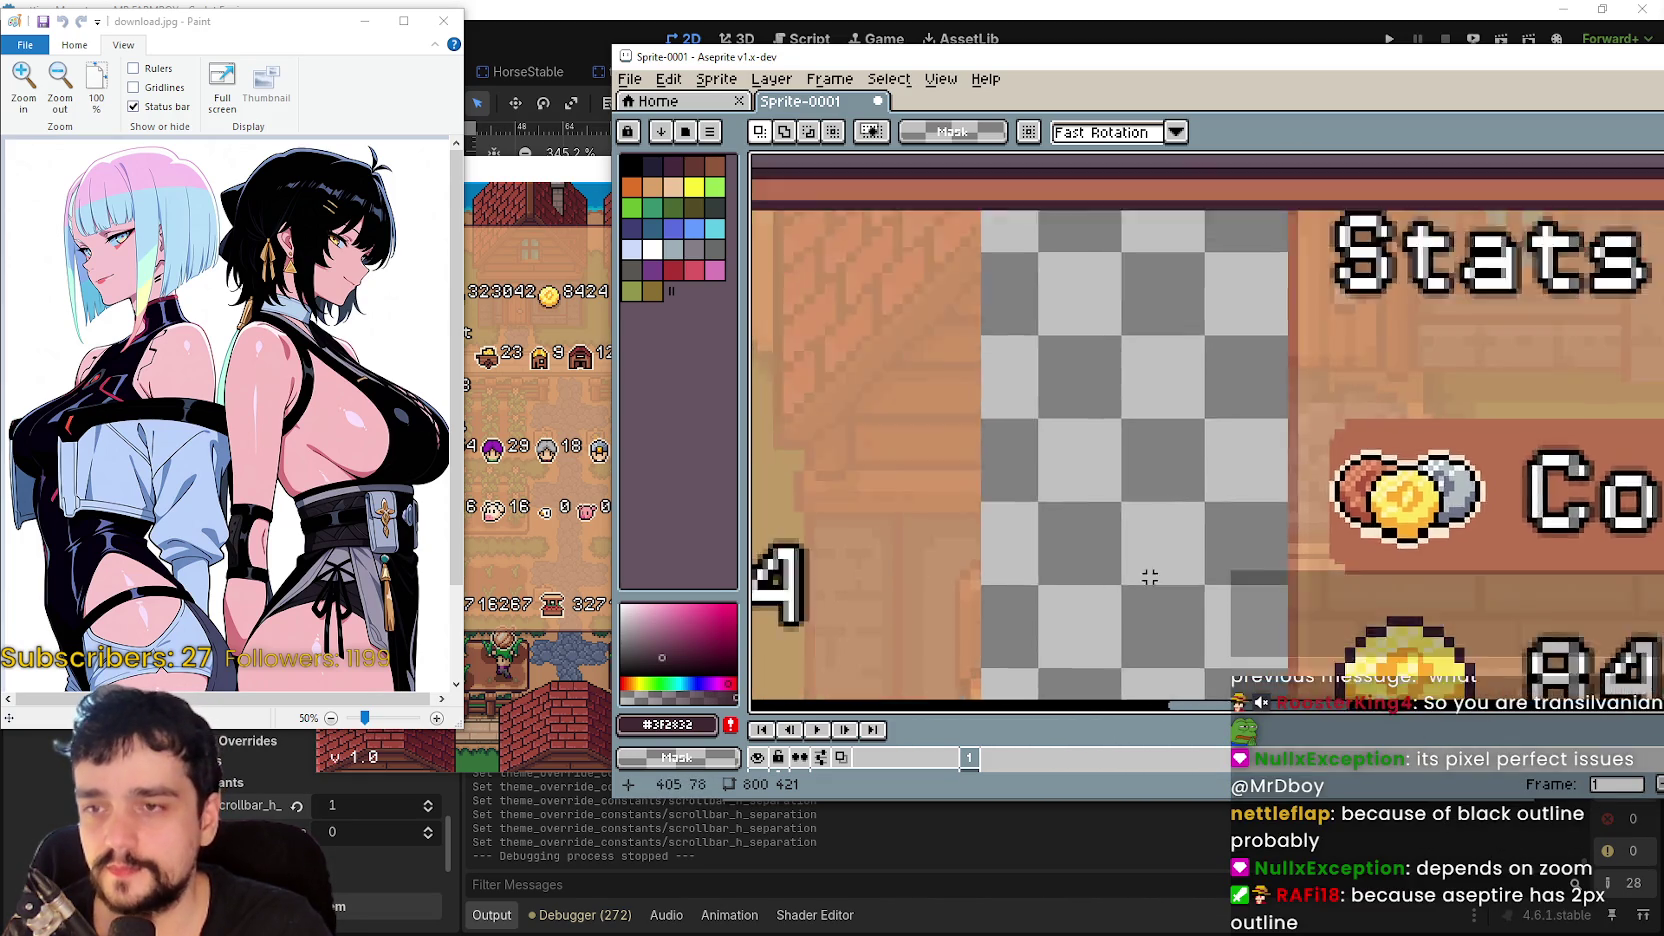
drag(1096, 389, 1095, 387)
scroll(1070, 393, down, 2)
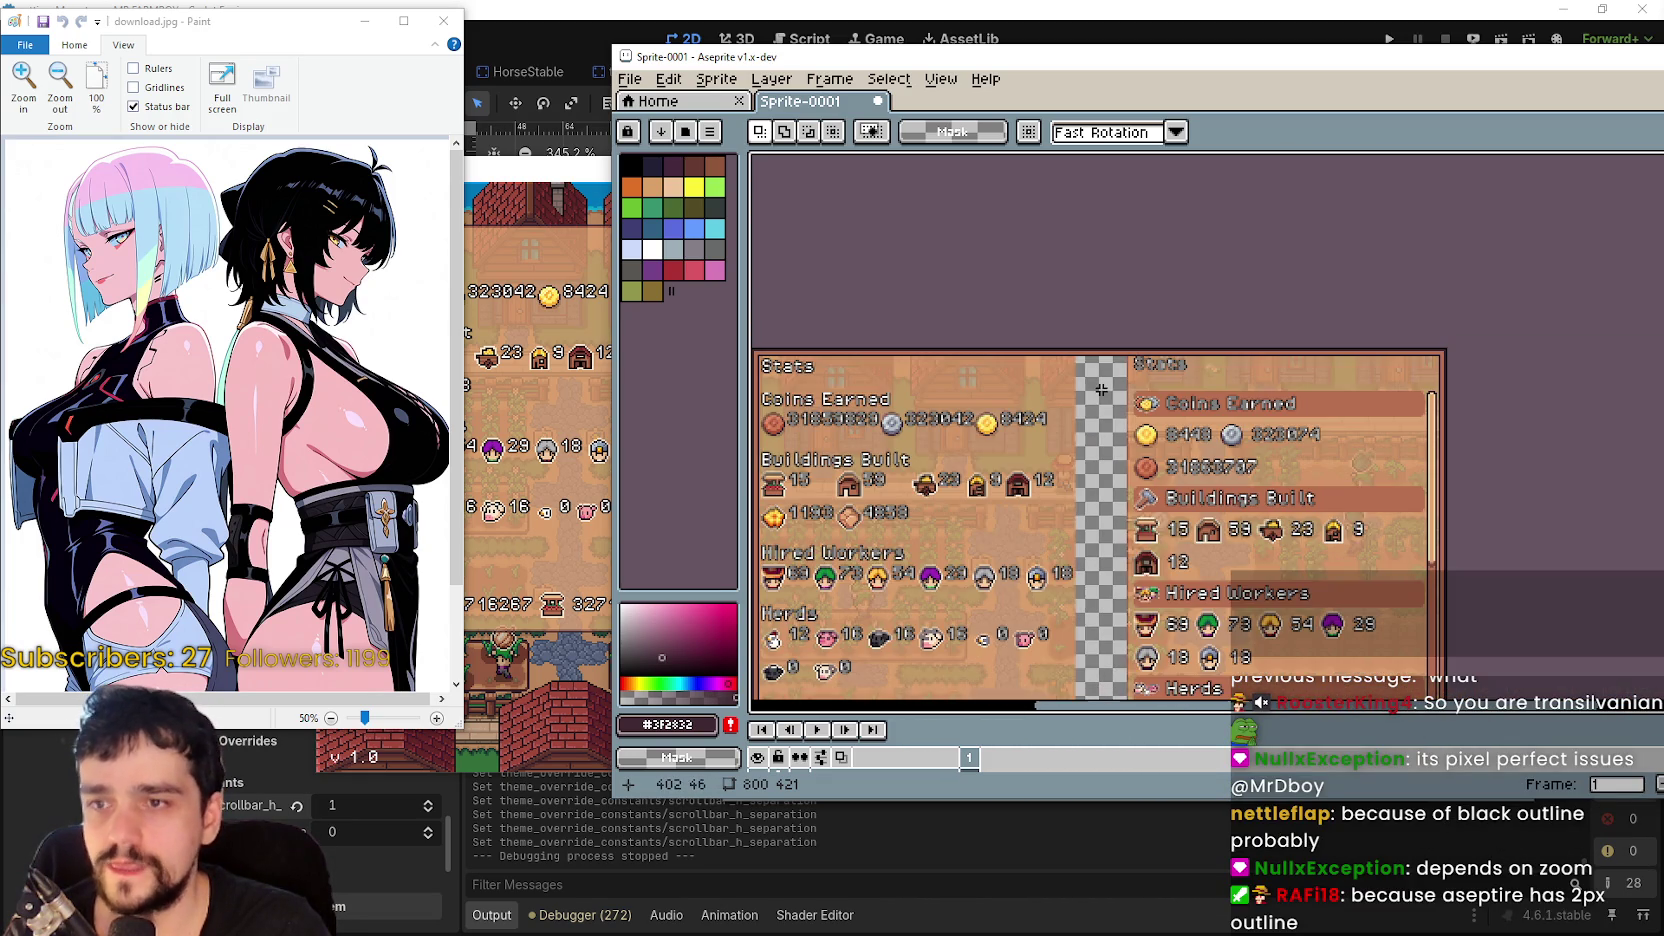
scroll(1101, 423, up, 4)
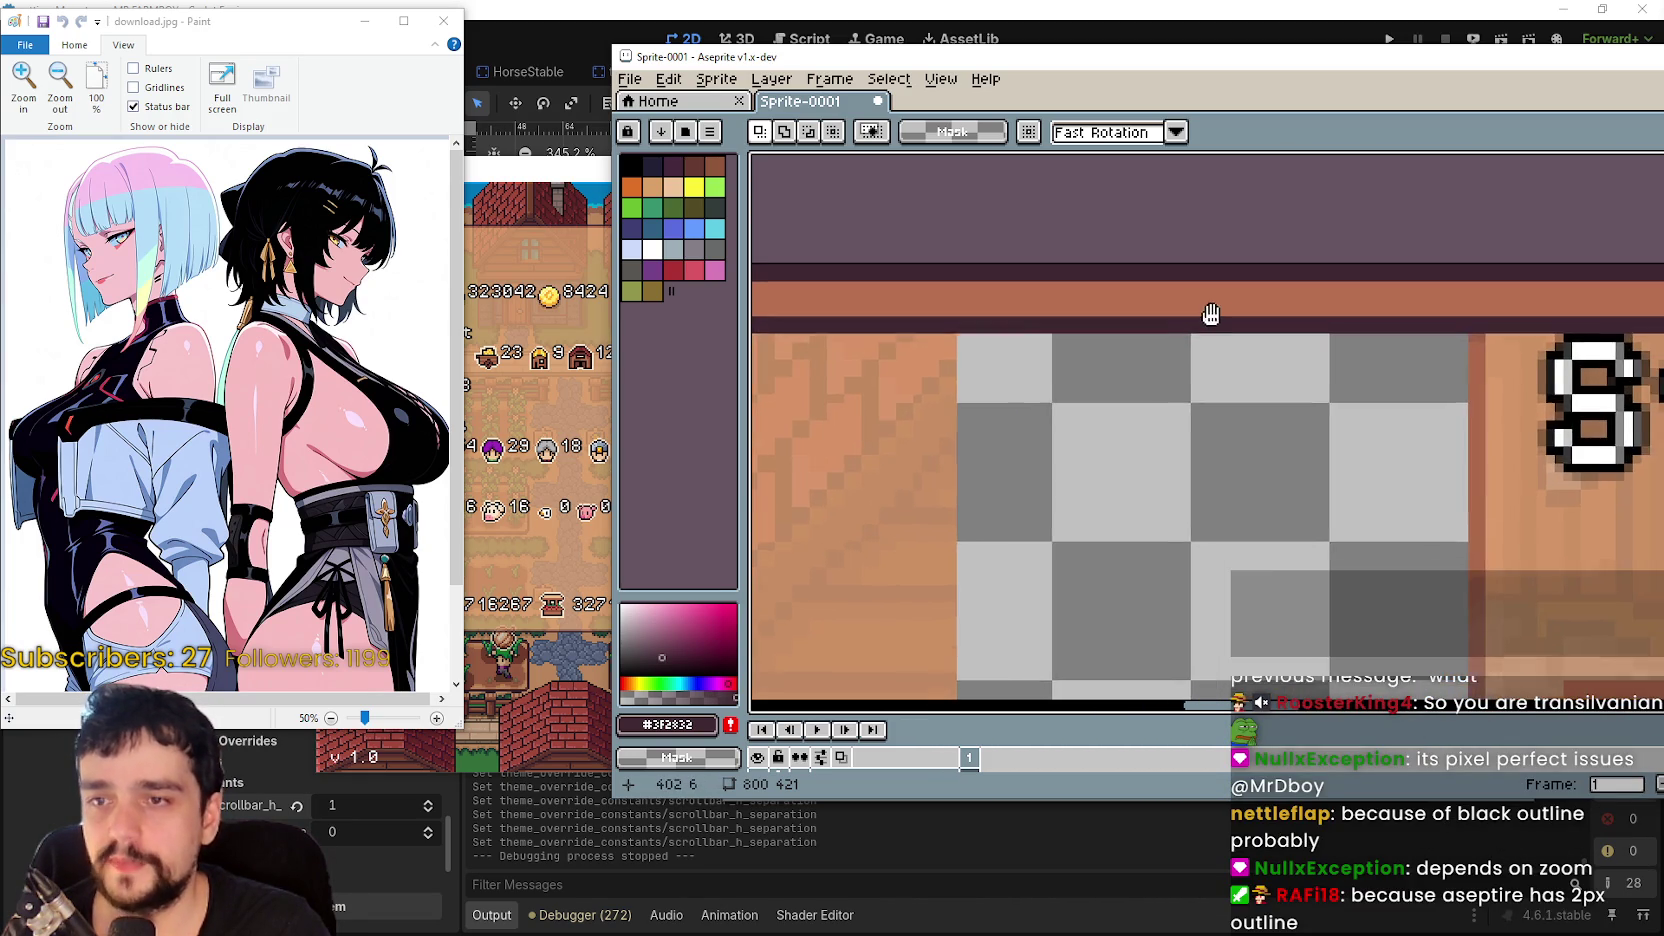
- Sample the border's brown colour #b86f50 and return to the custom brush
key(i)
scroll(1130, 303, up, 1)
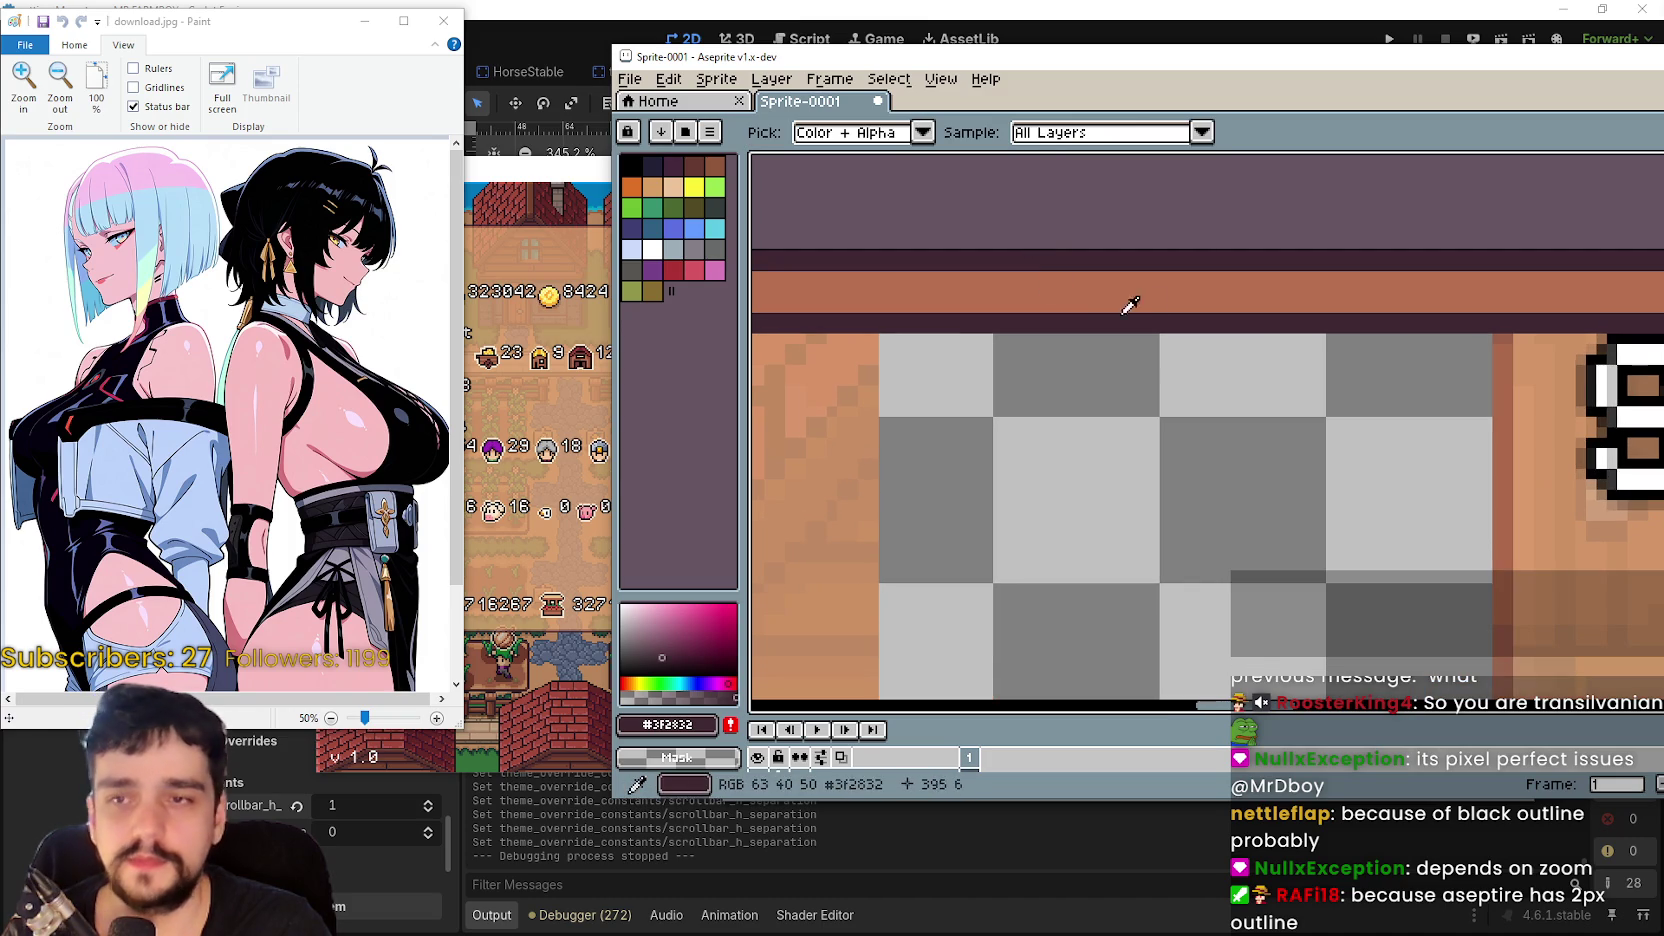
drag(1150, 315, 1100, 273)
key(e)
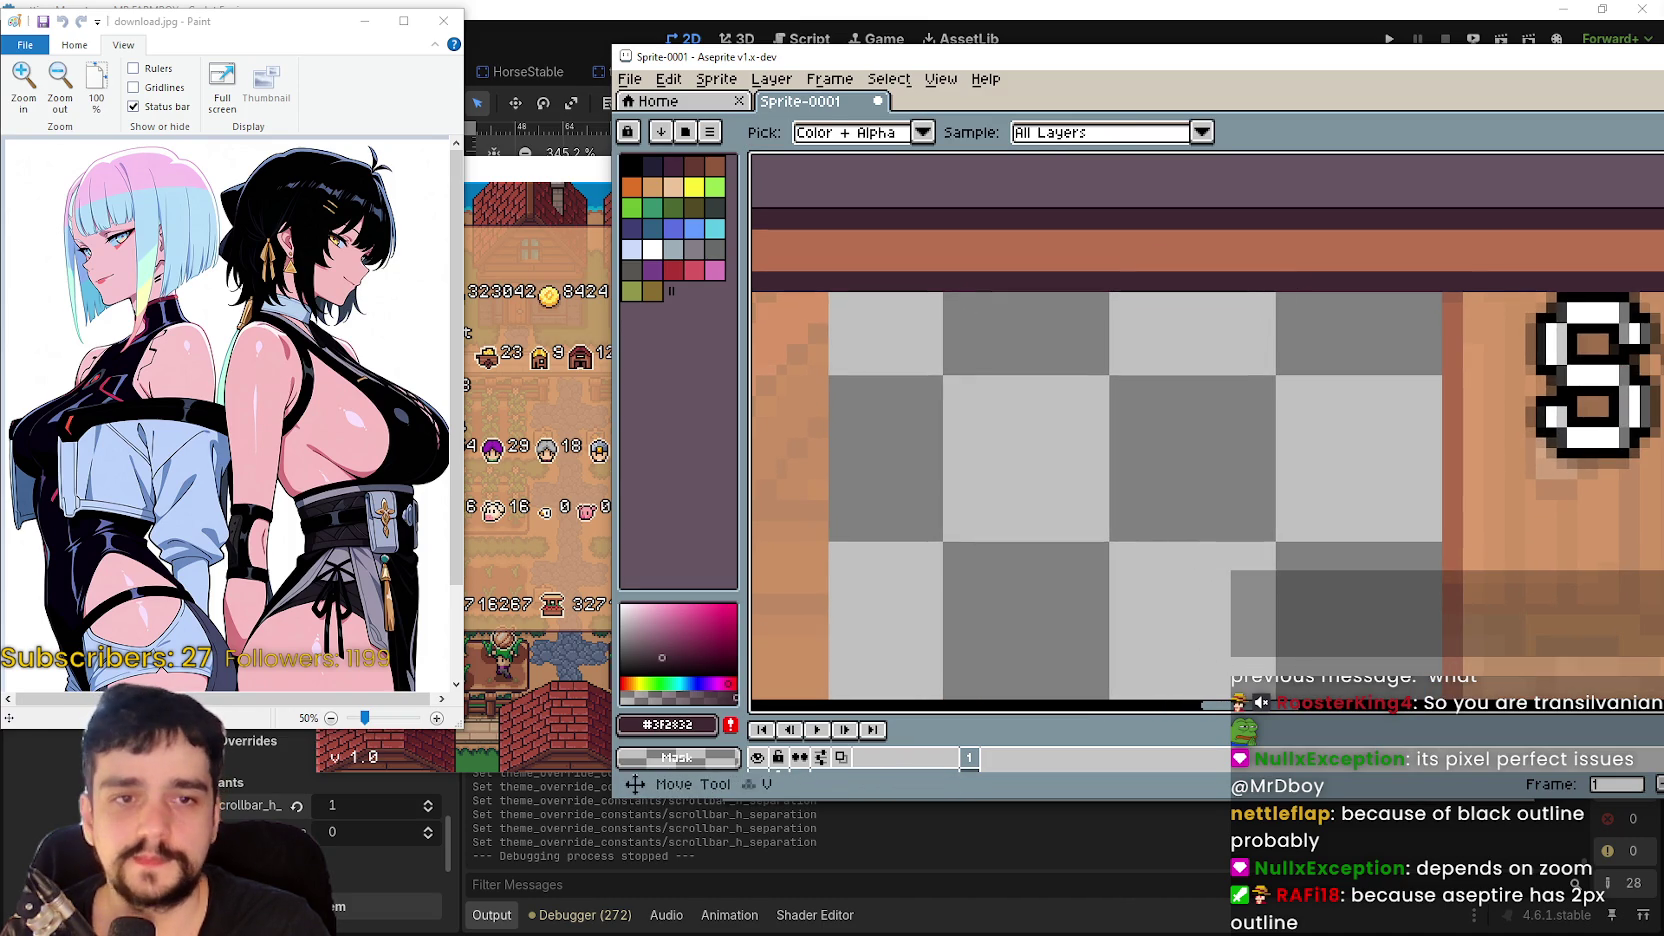
key(ctrl+b)
scroll(1100, 440, up, 2)
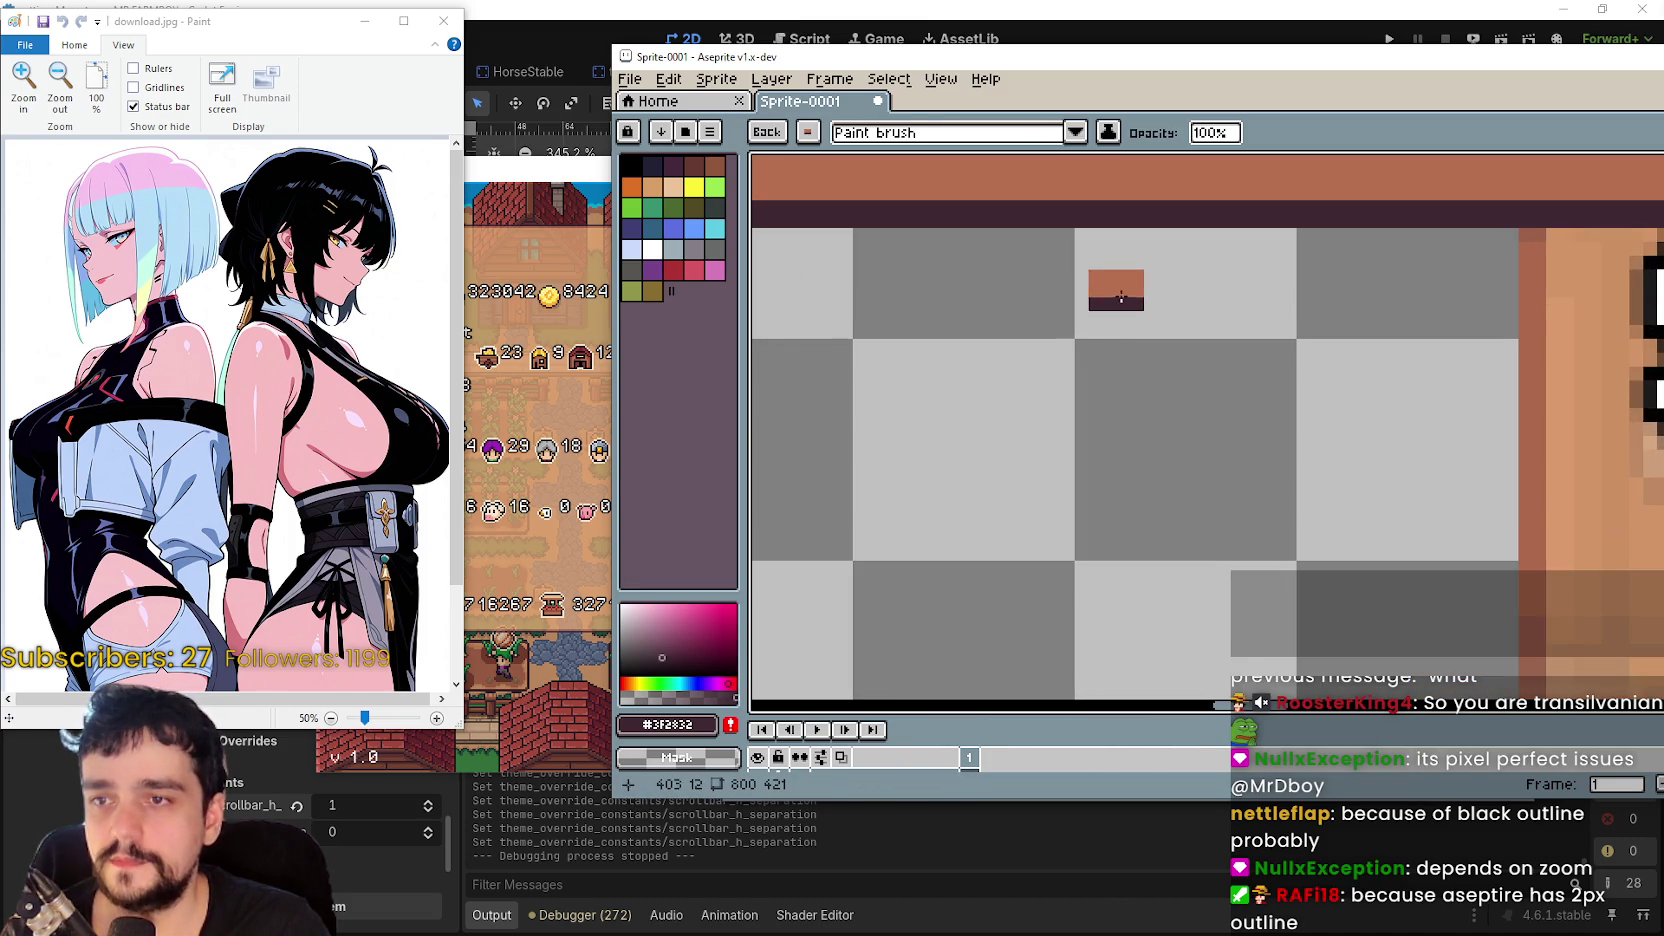
scroll(1121, 297, down, 1)
key(z)
key(i)
scroll(1029, 193, up, 1)
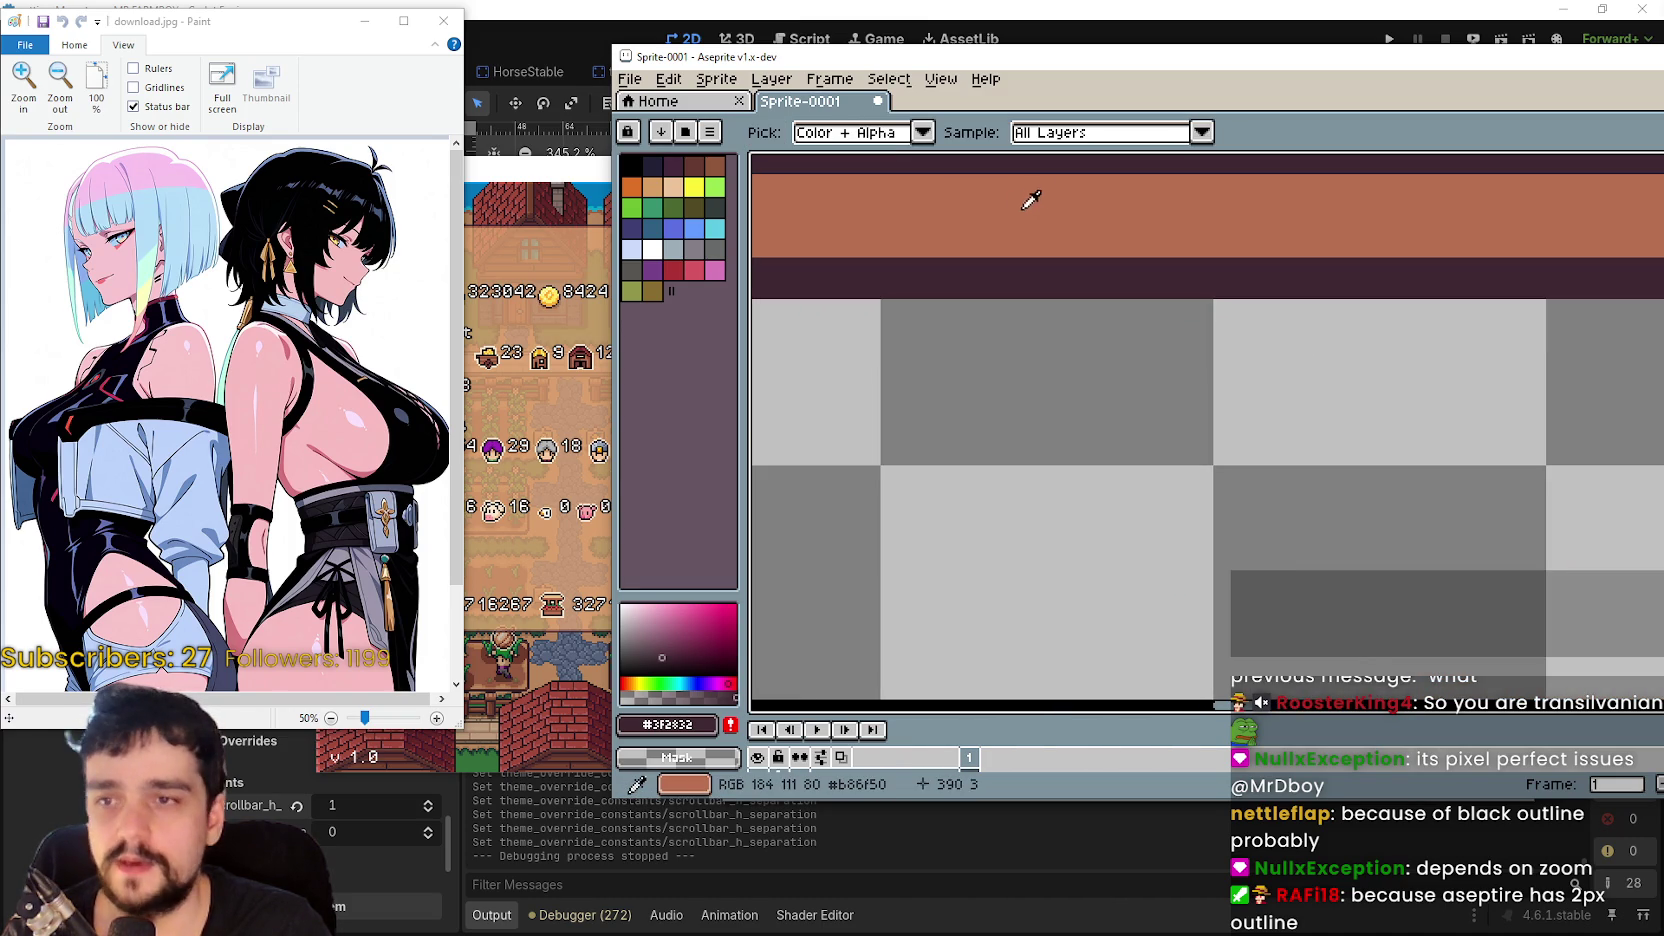
click(1029, 193)
key(l)
key(ctrl+b)
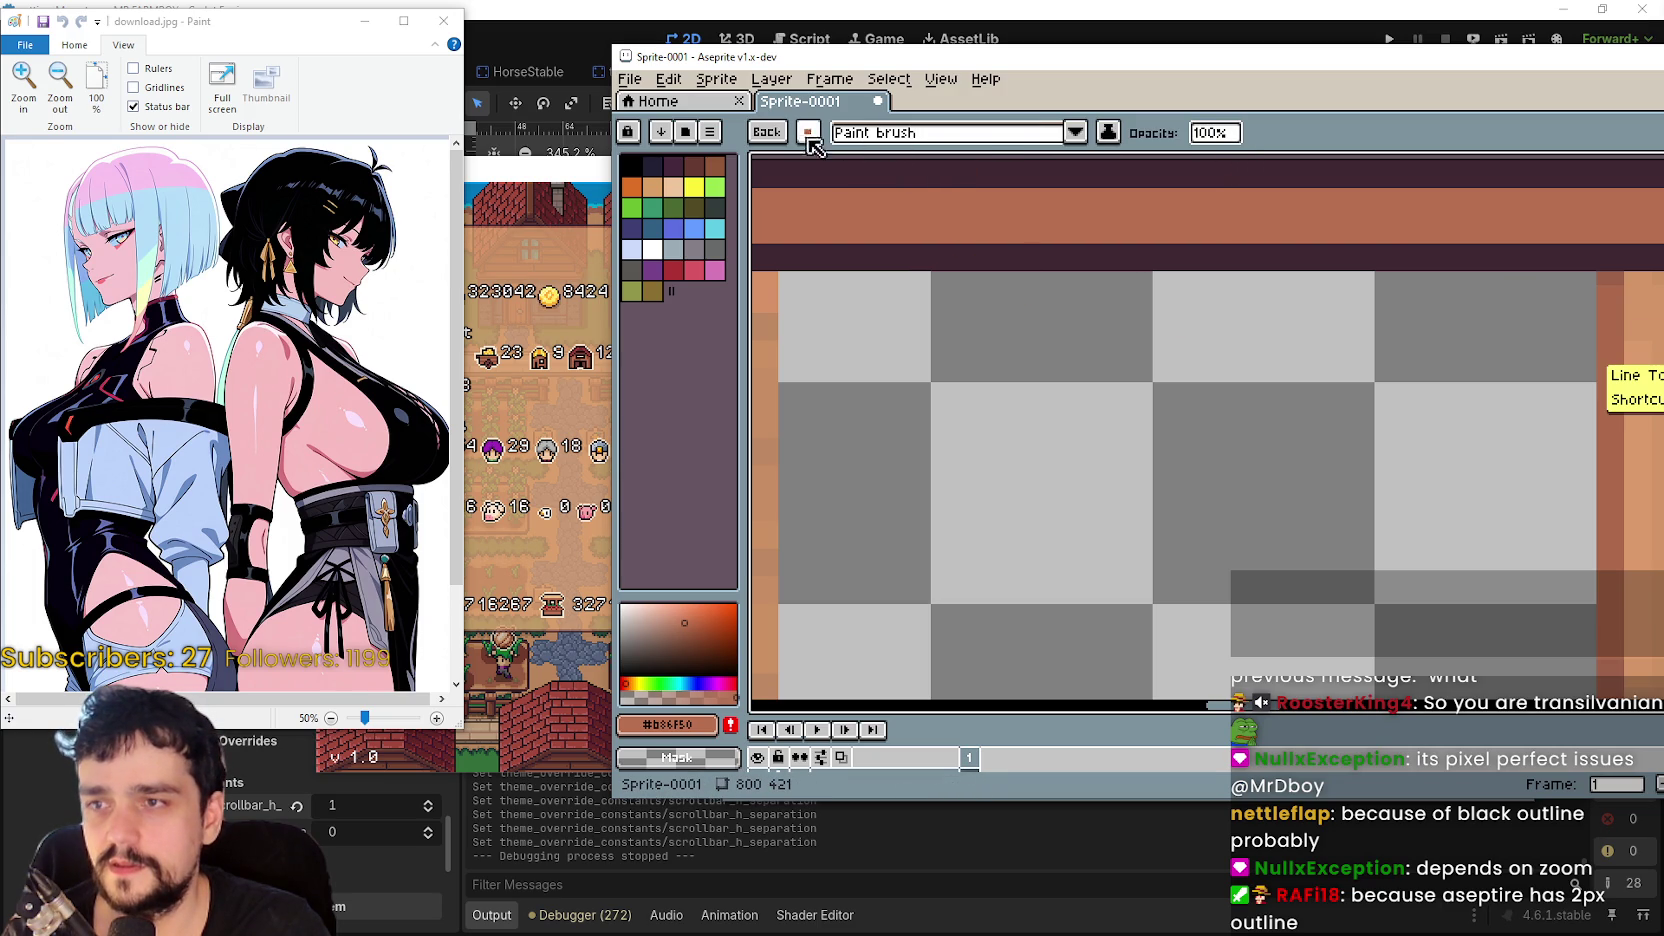
- Keep Paint brush ink, paint an orange L-shaped test stroke, then undo it
click(1076, 133)
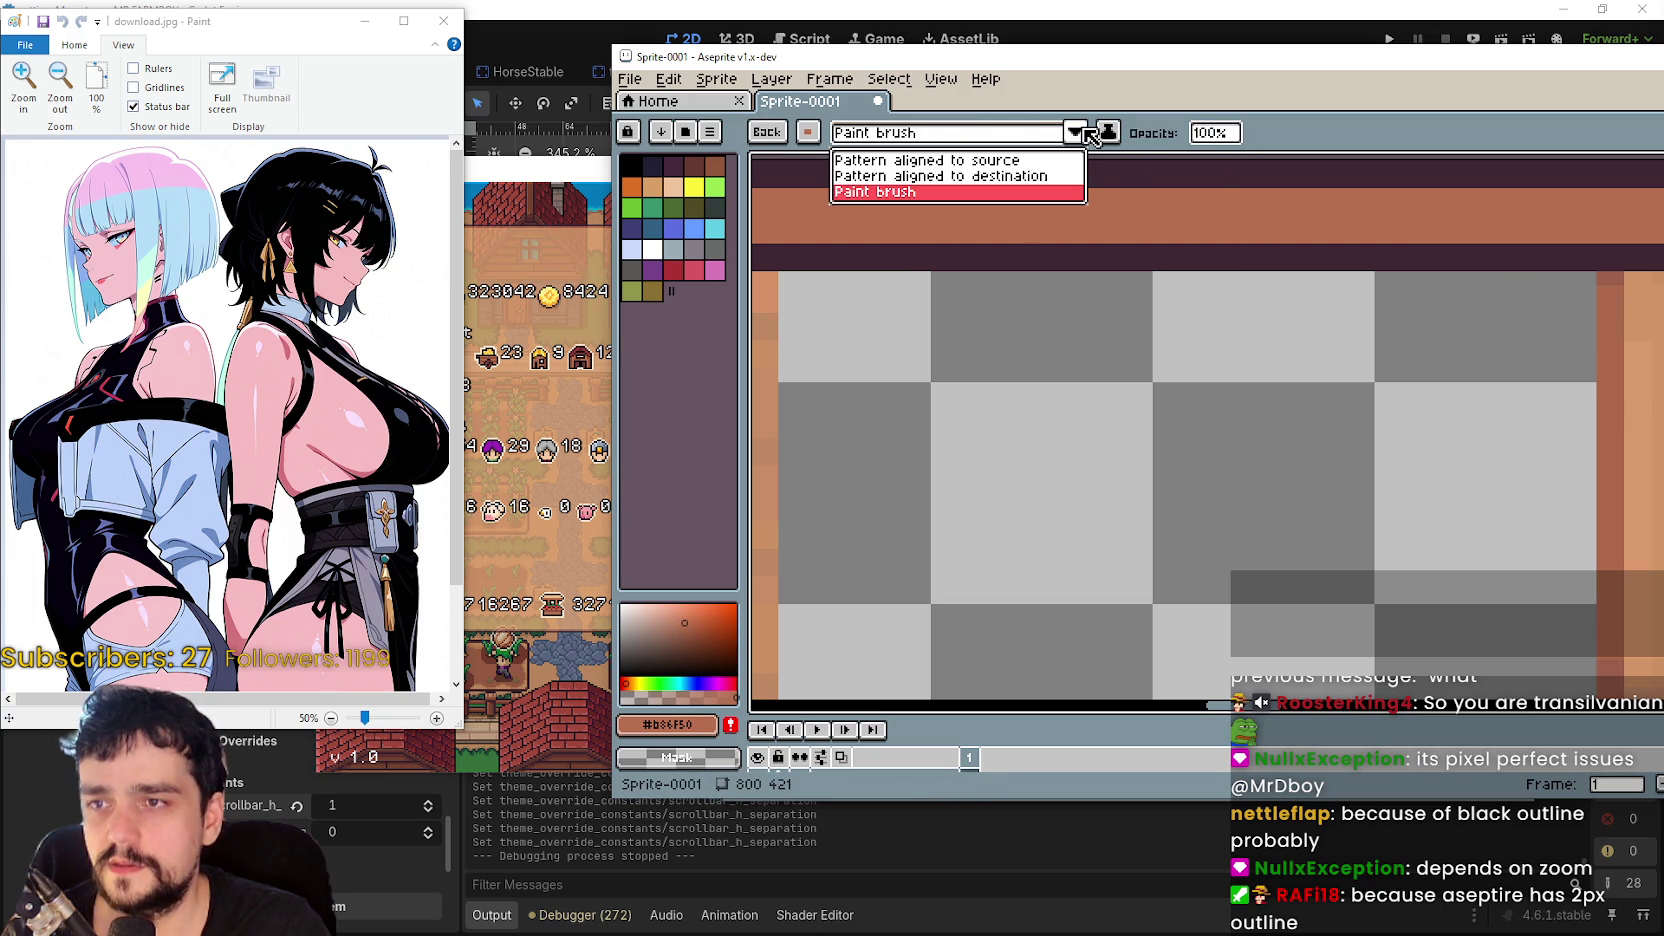
click(1084, 130)
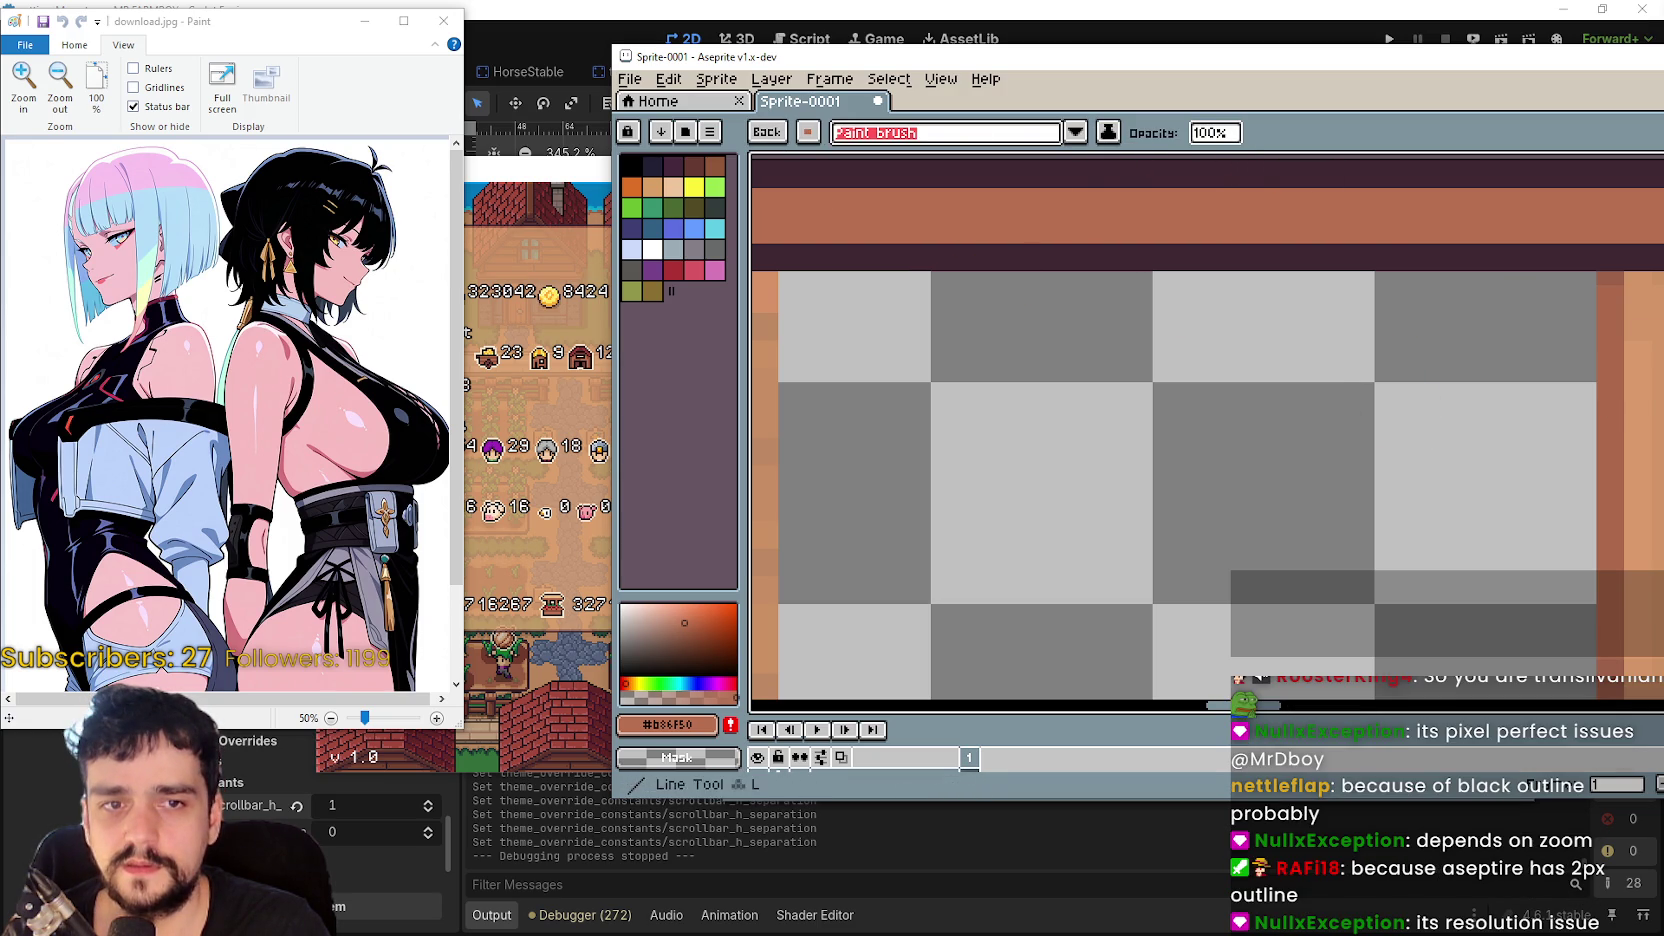
click(935, 137)
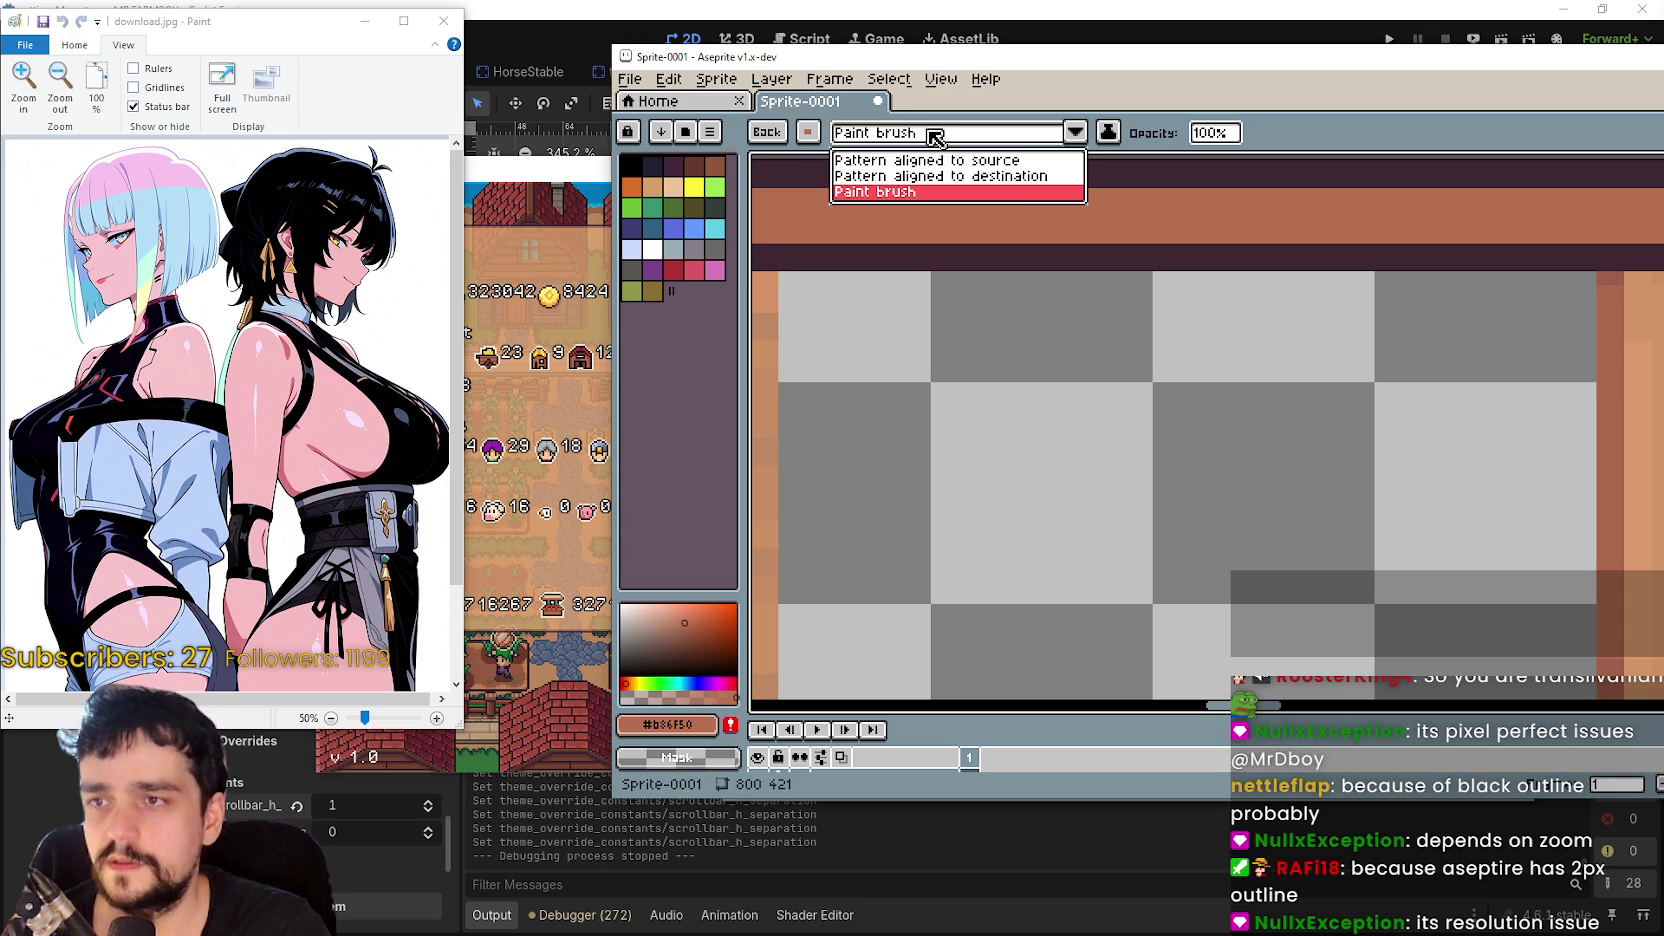
click(1005, 180)
click(1072, 132)
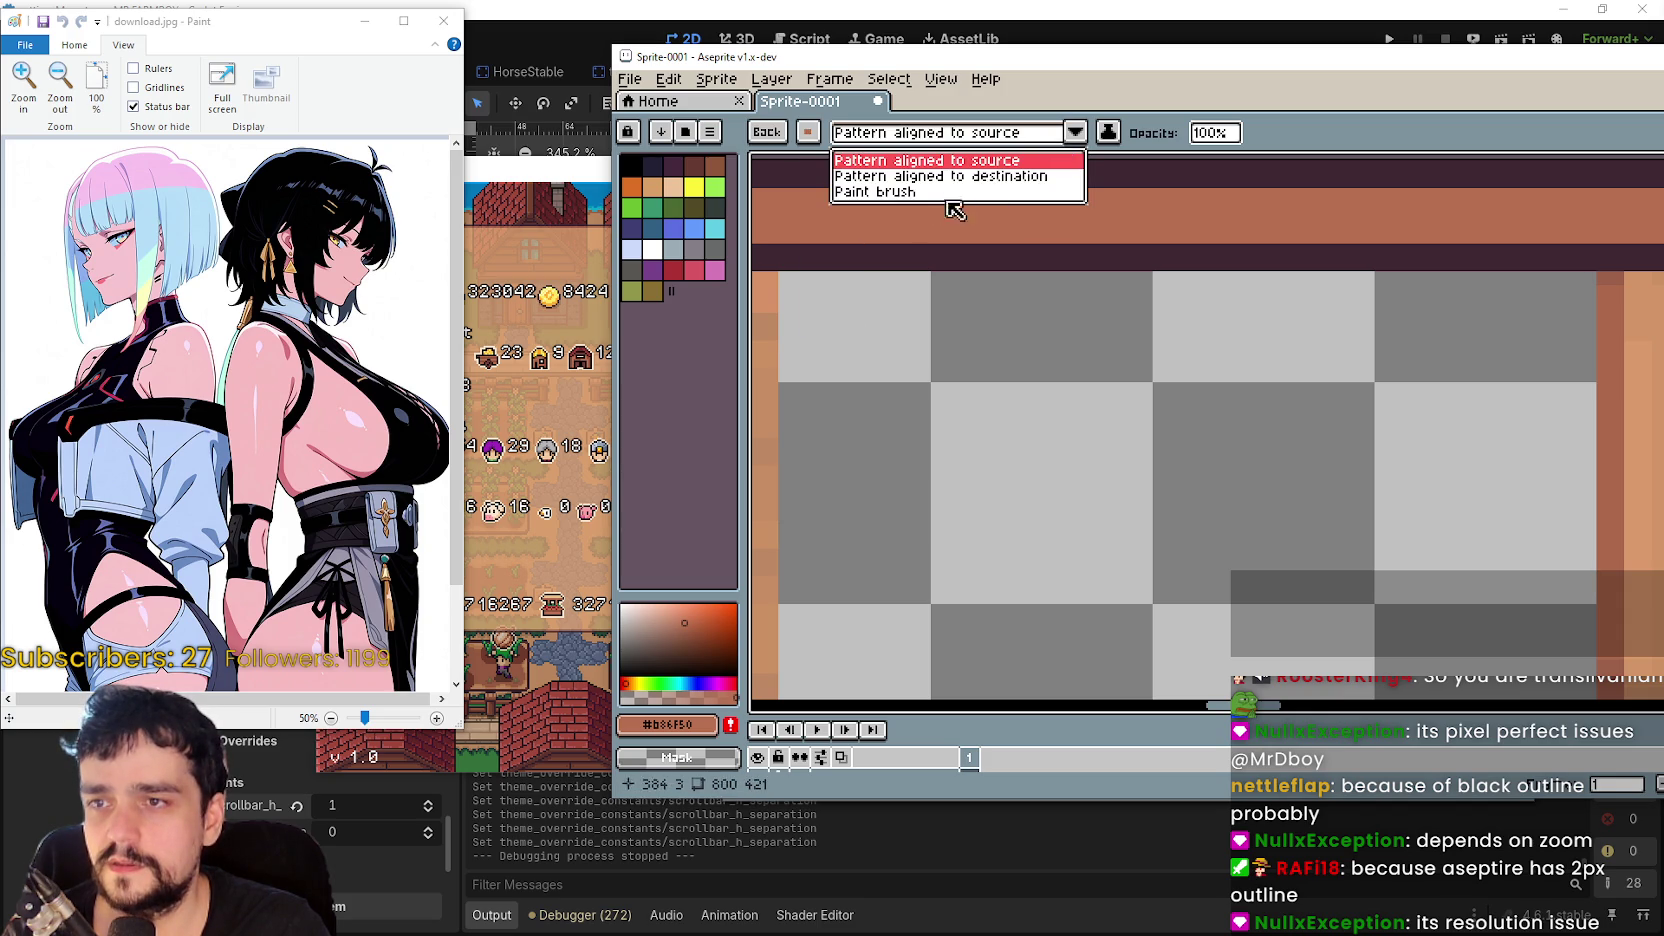
click(955, 192)
scroll(987, 308, down, 2)
mouse_move(1069, 341)
mouse_down()
mouse_move(1069, 393)
mouse_move(1138, 396)
mouse_up()
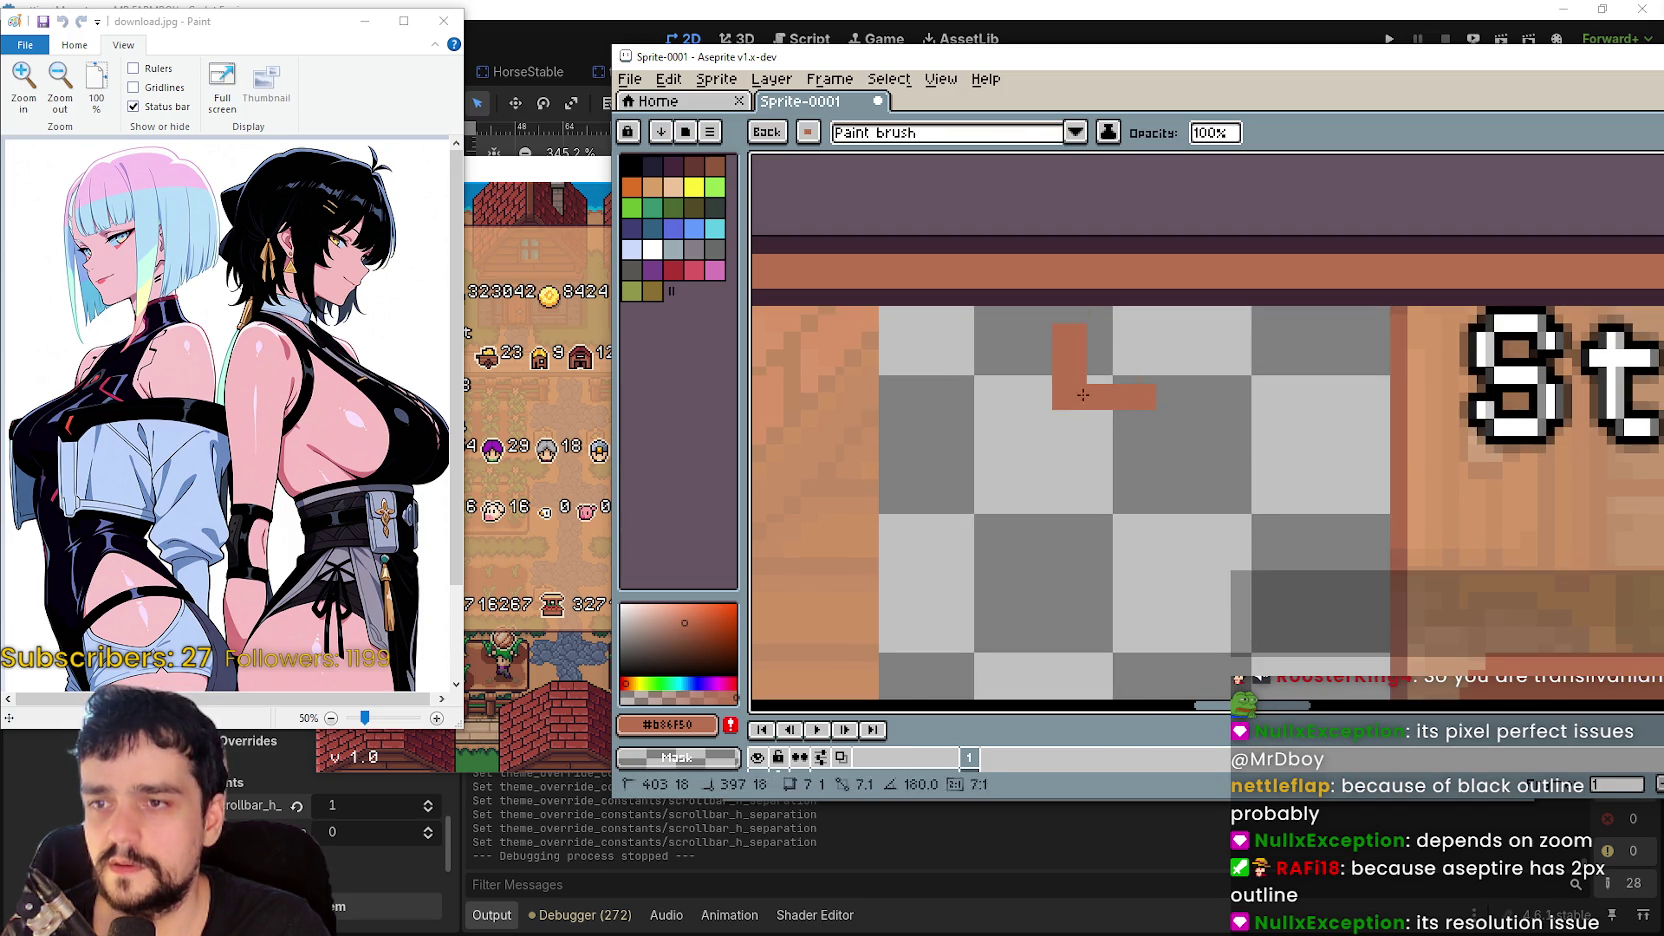
scroll(1089, 429, up, 1)
key(ctrl+z)
key(ctrl+z)
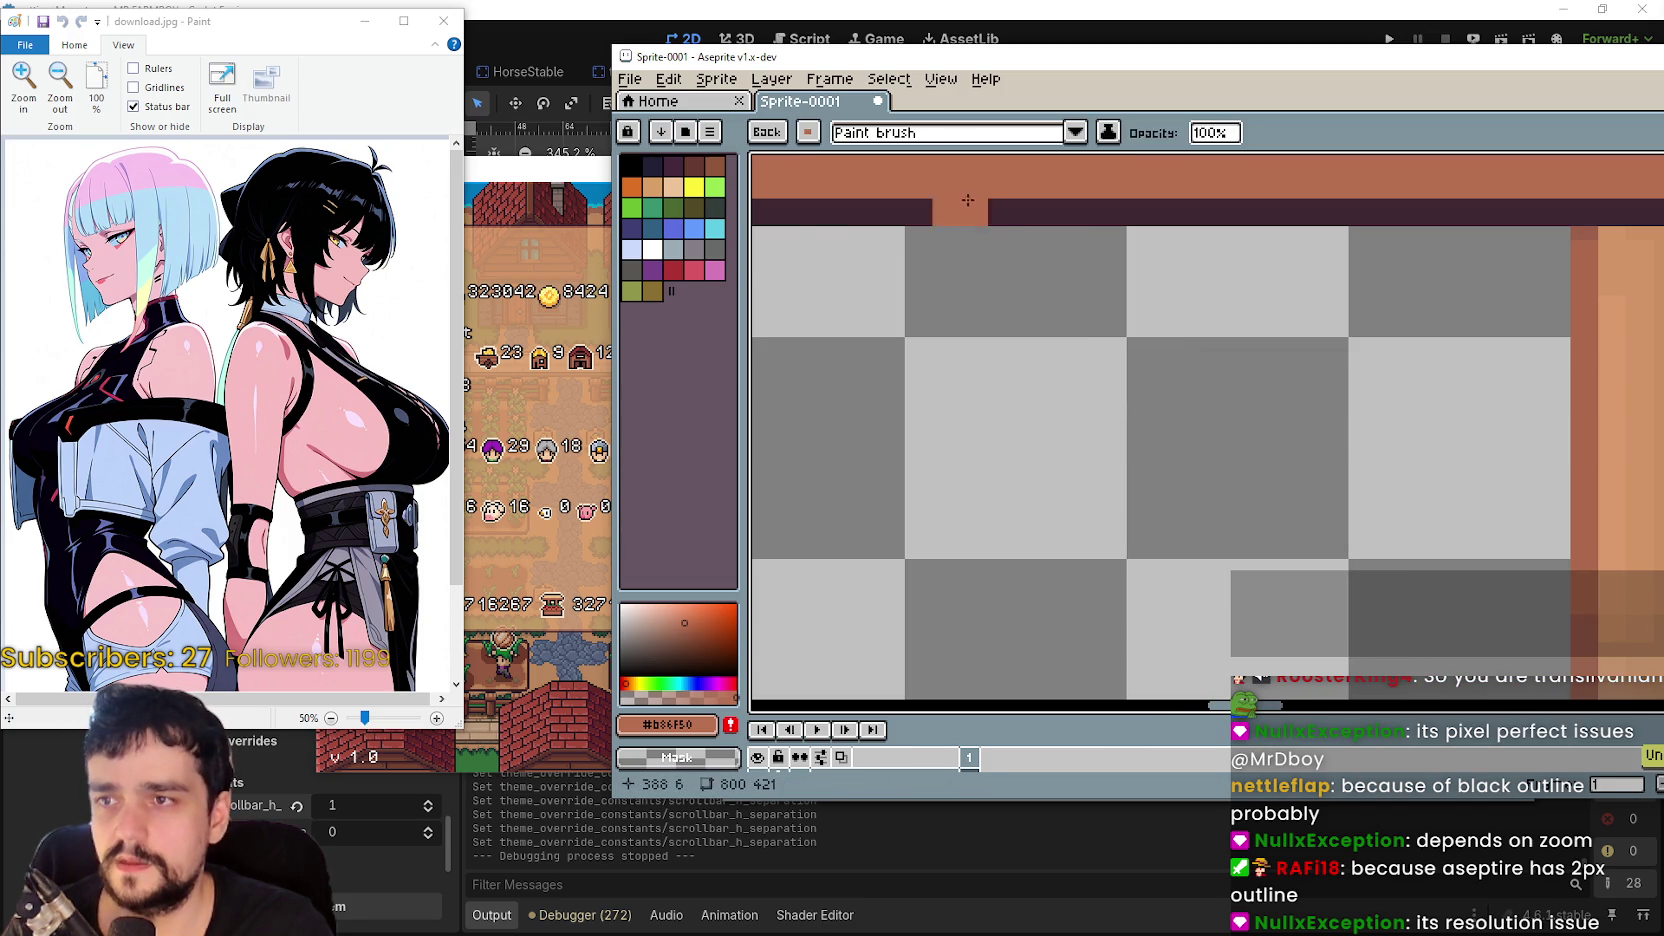
- Set the brush size to 2 px and test a single pixel near the top border
click(762, 133)
click(821, 133)
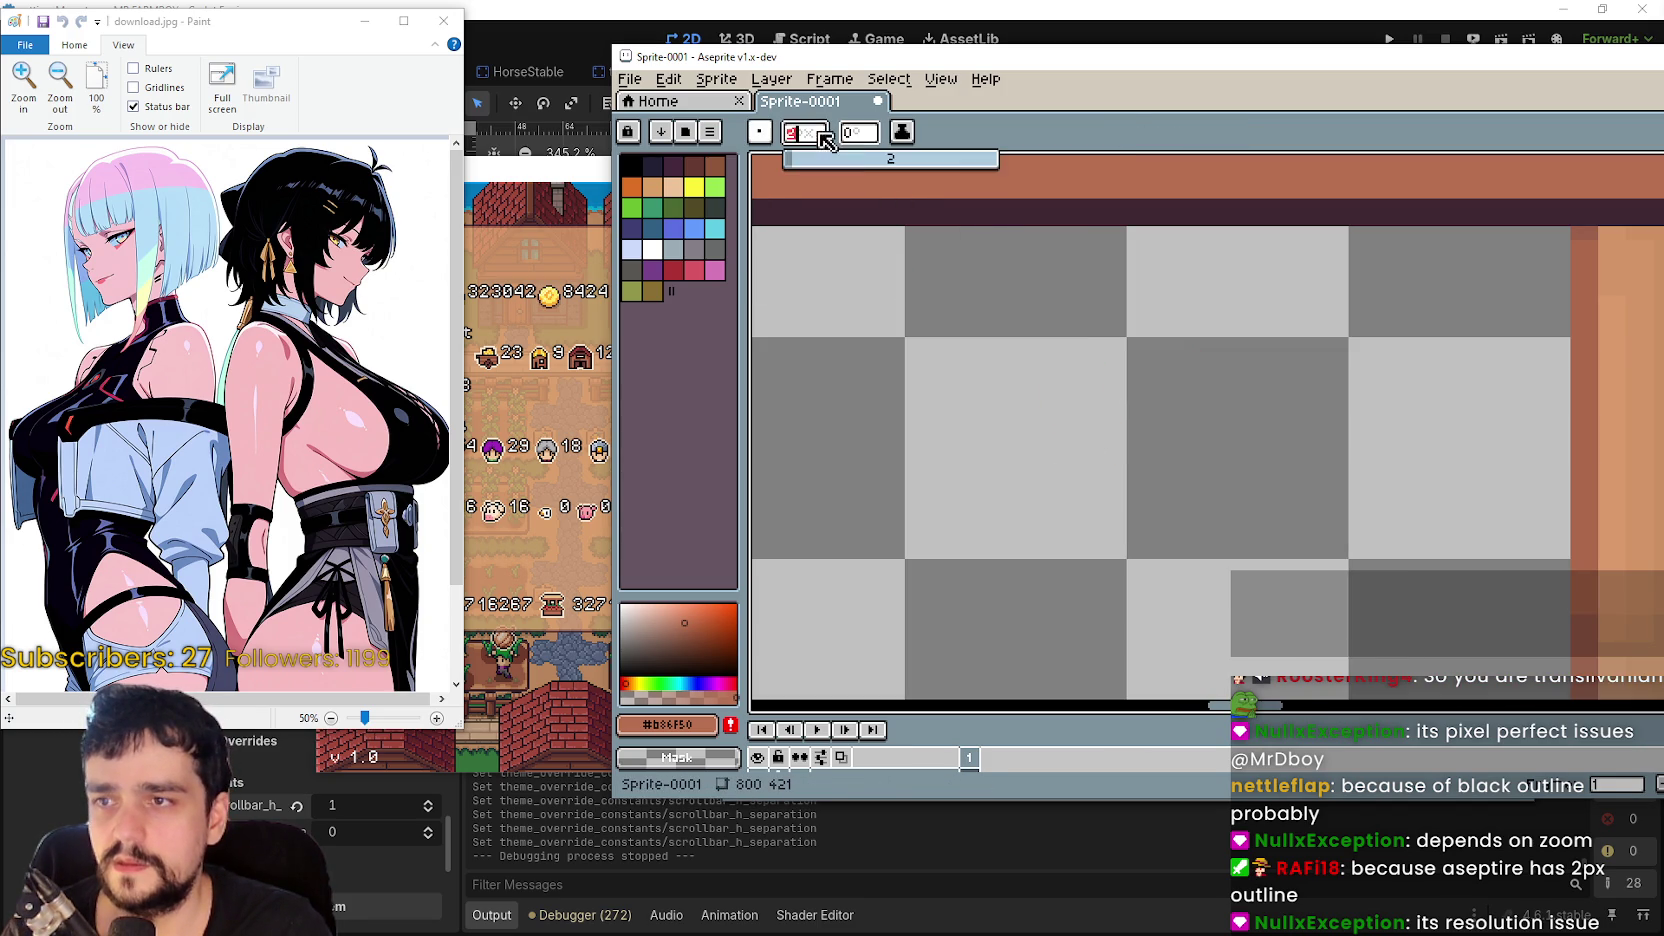
click(1049, 257)
drag(1068, 287, 994, 403)
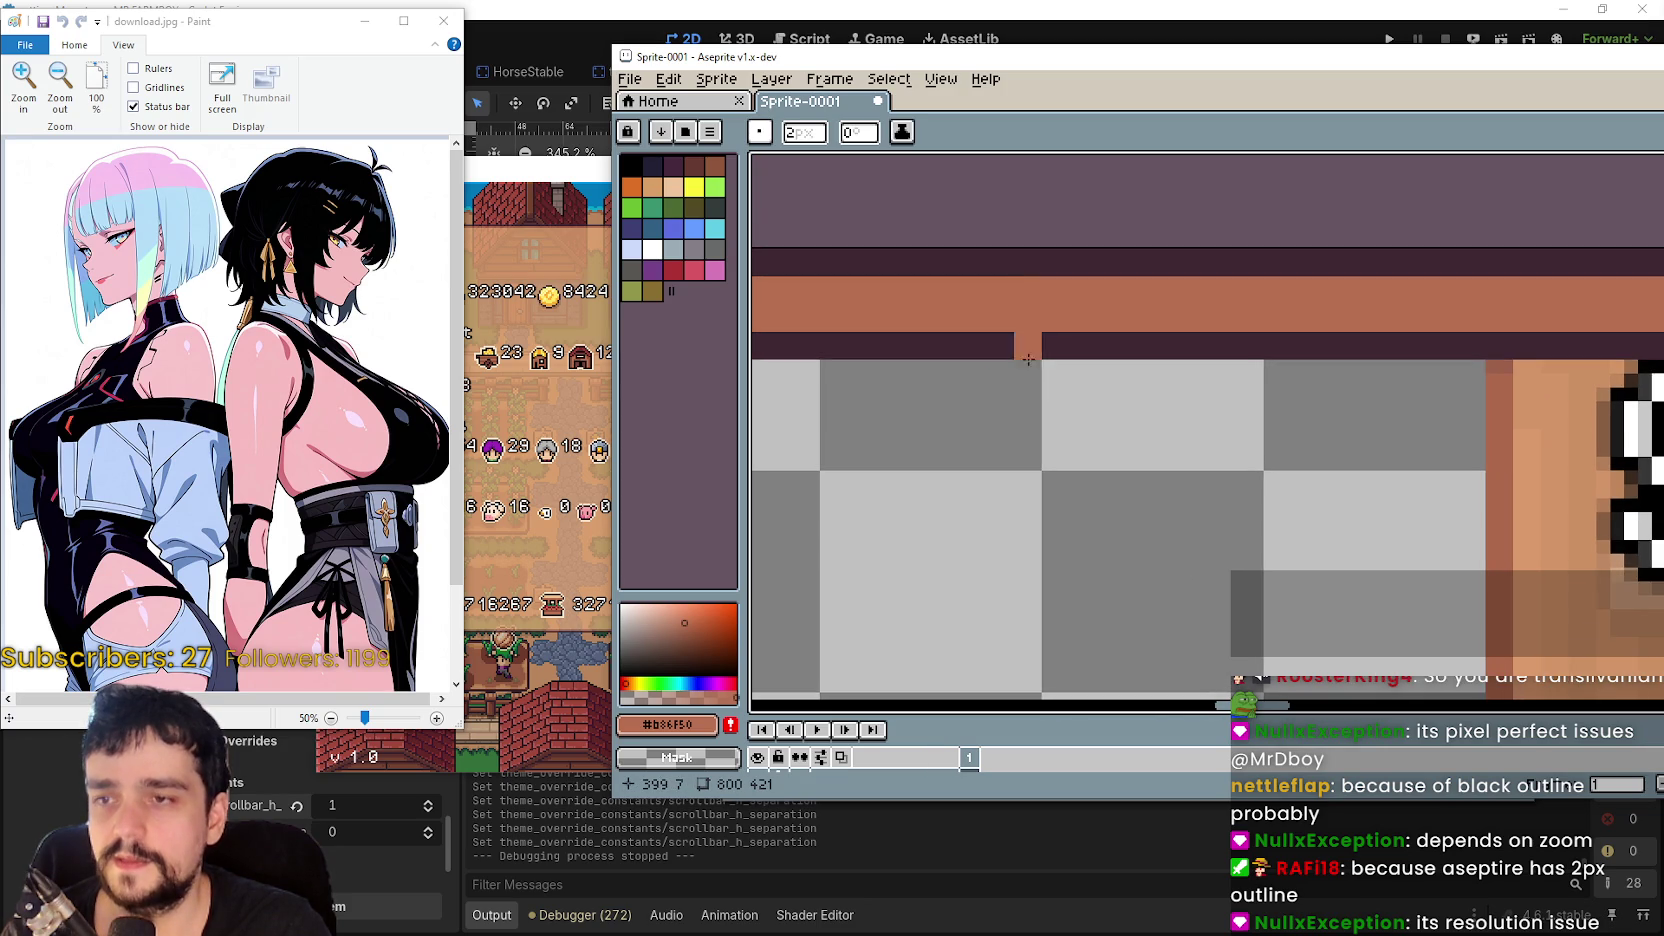
scroll(1014, 445, down, 2)
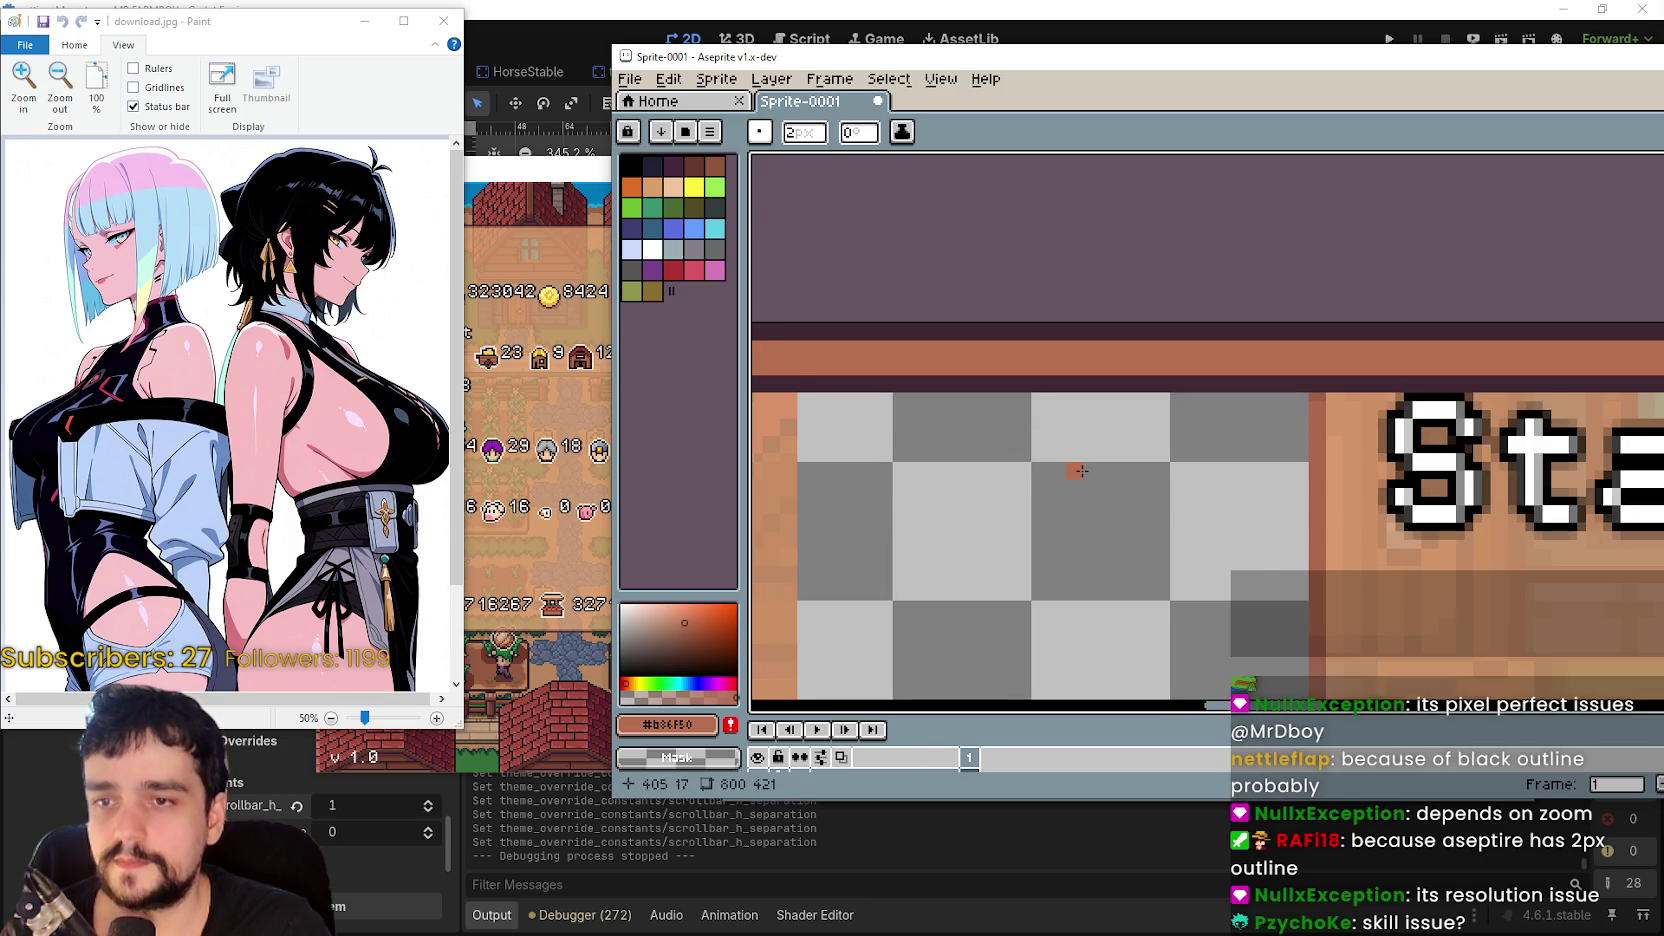
scroll(1056, 416, up, 1)
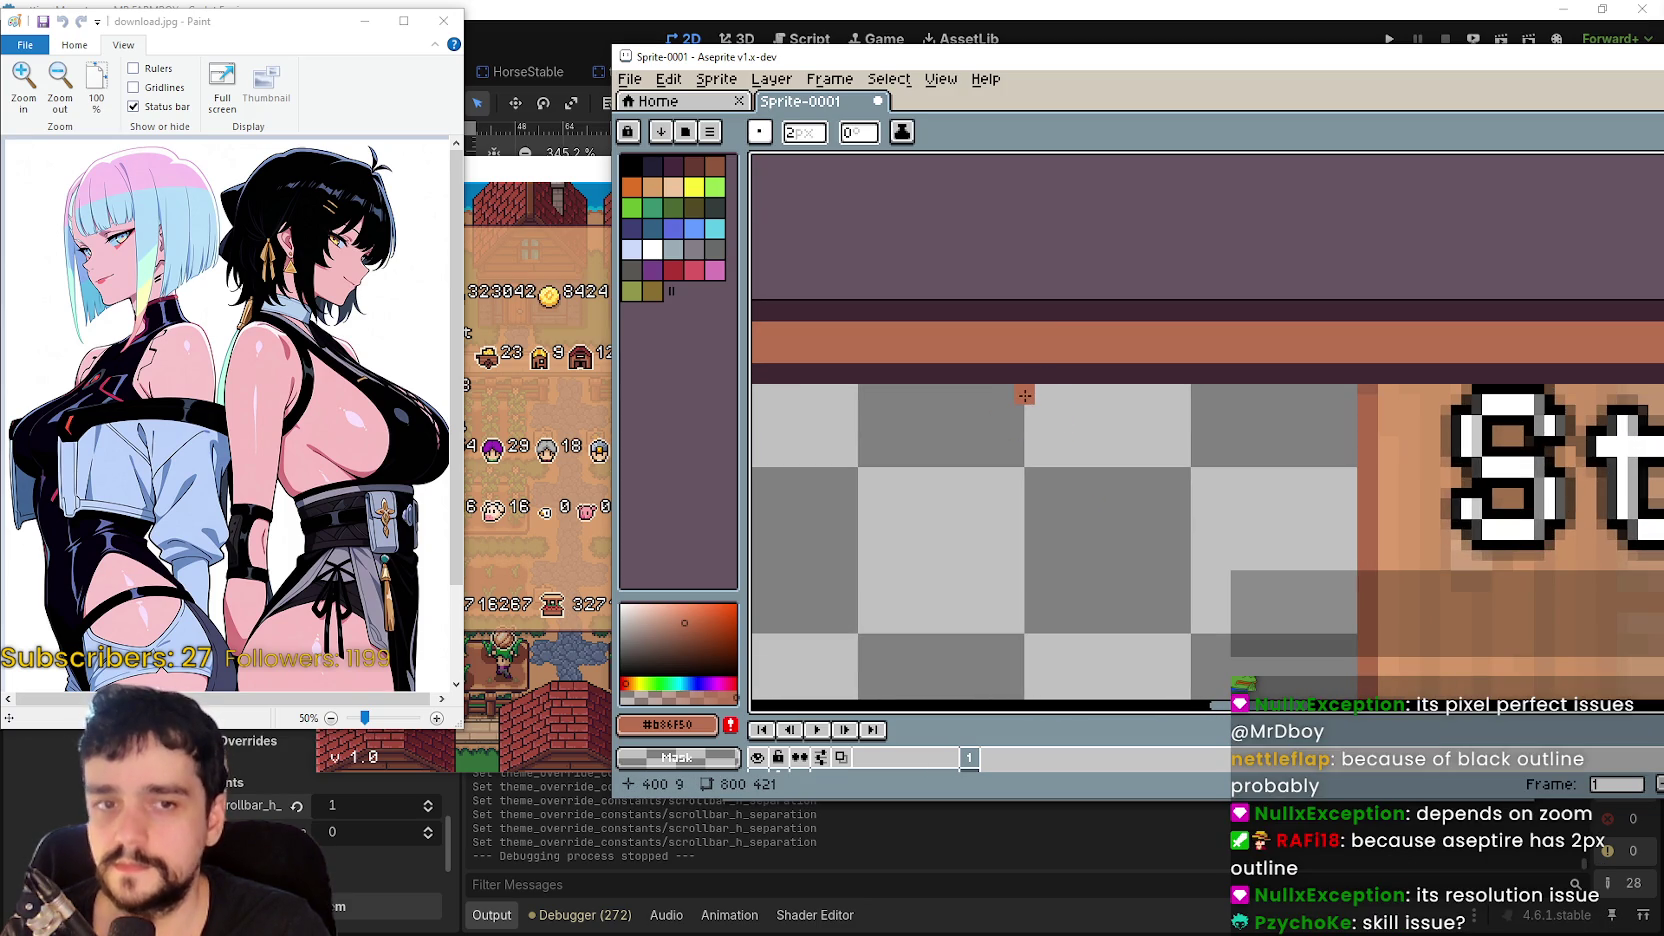
- Sample the dark outline colour #3F2832 as the drawing colour
click(1655, 280)
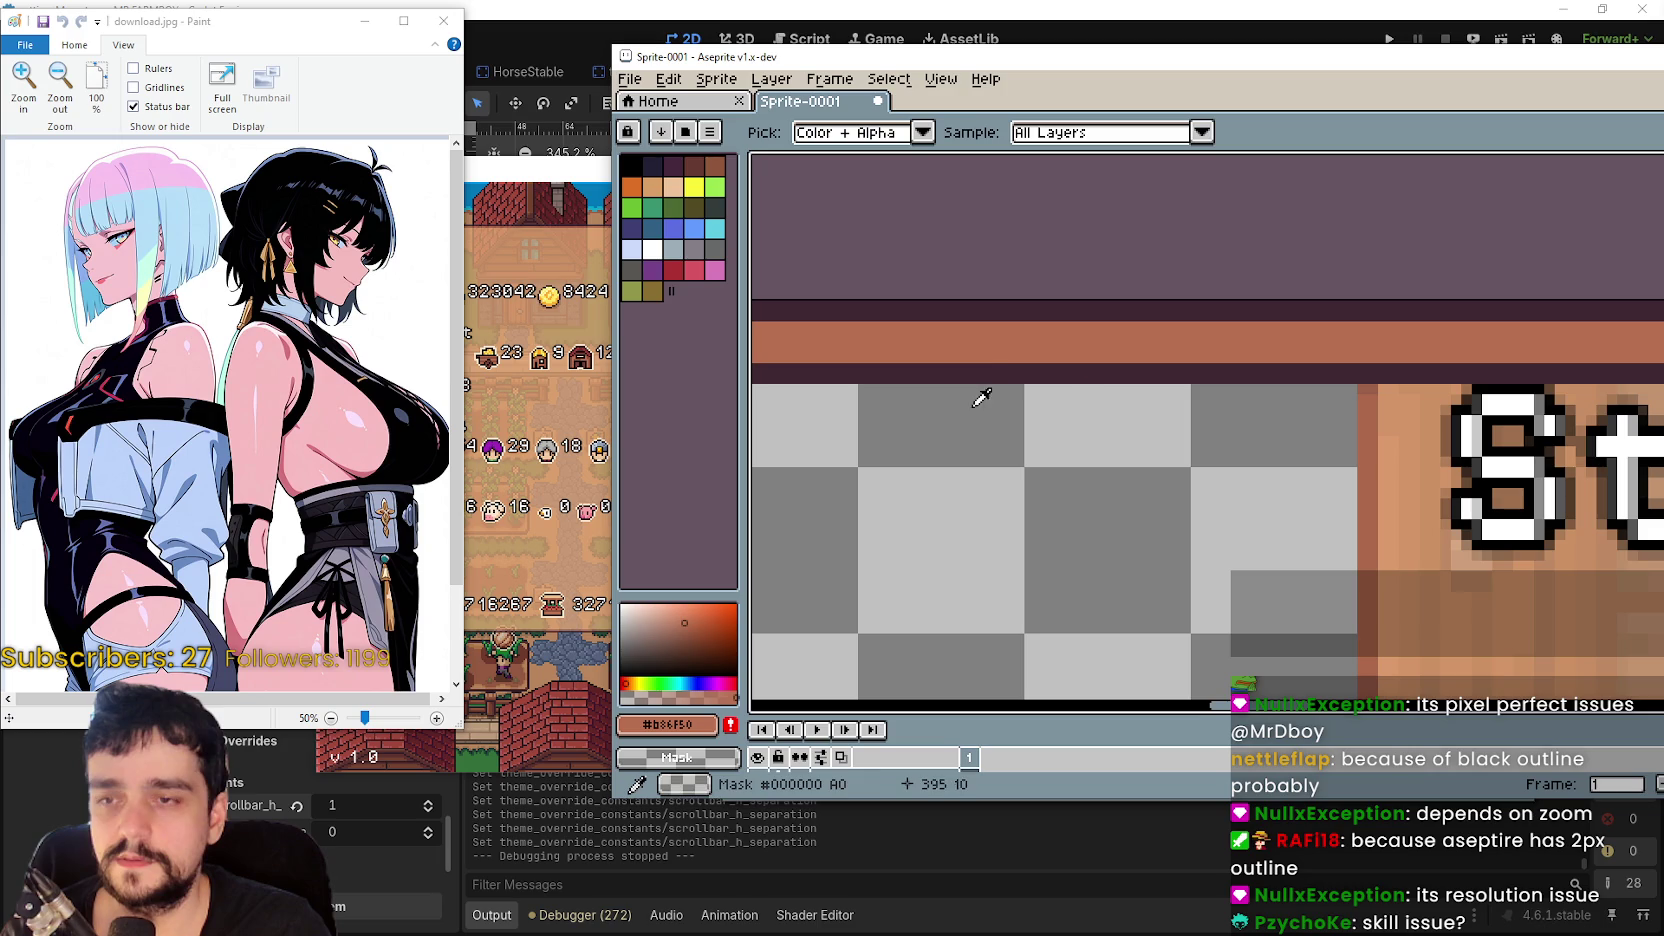
click(995, 368)
scroll(1058, 467, down, 1)
scroll(1058, 467, down, 5)
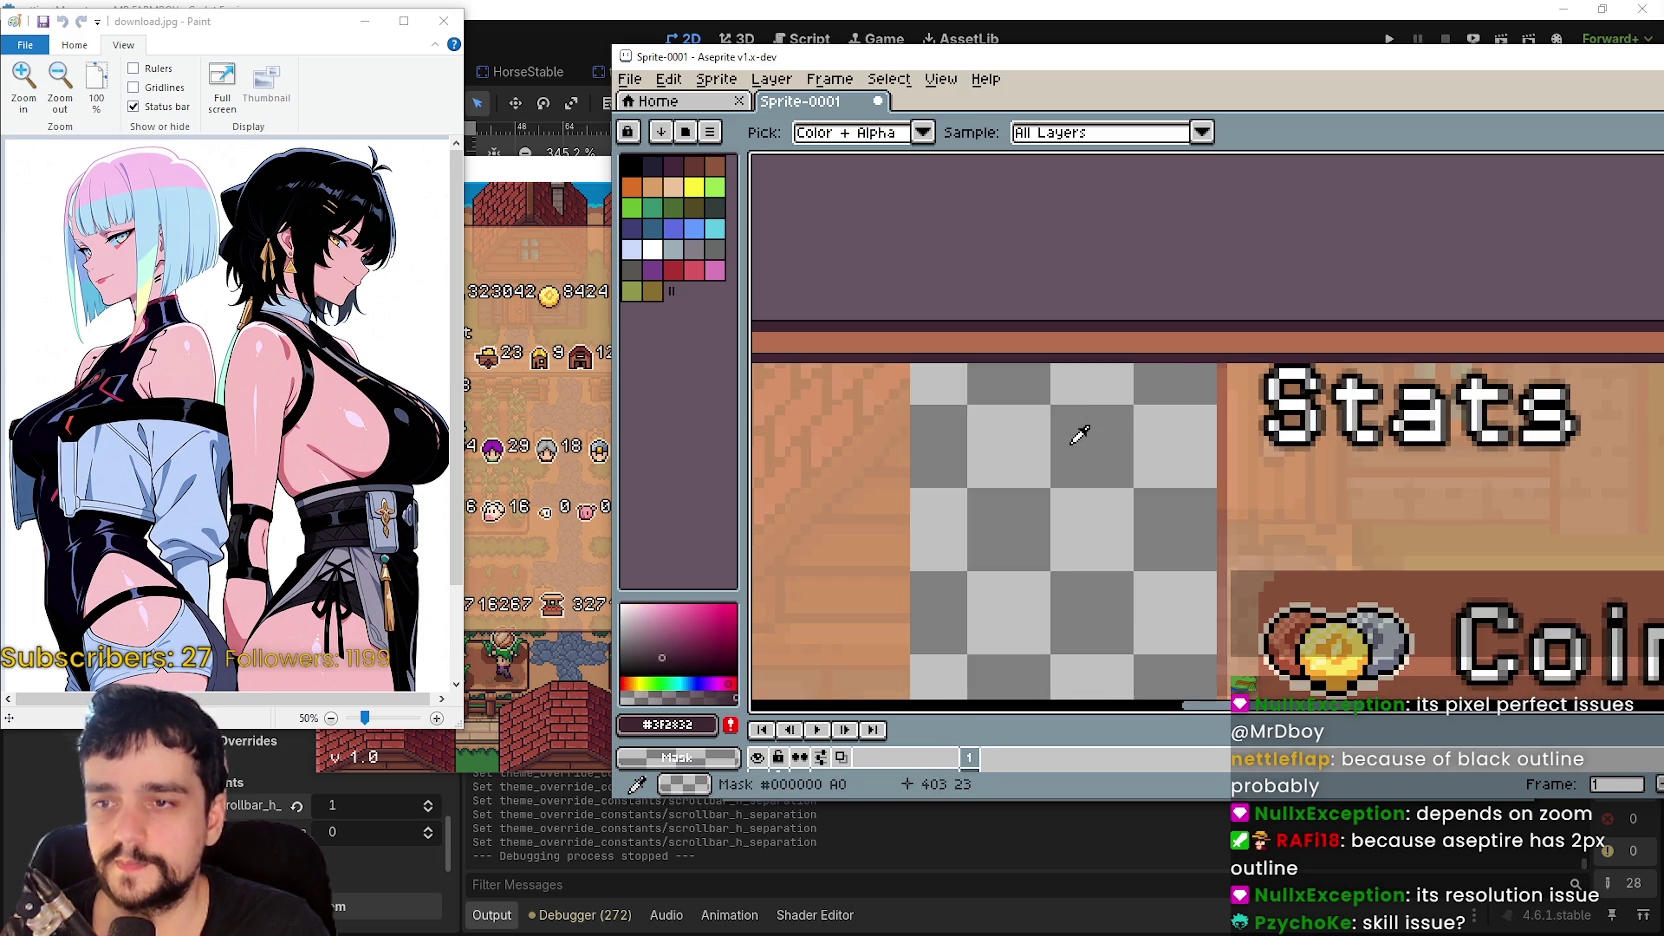
scroll(1118, 503, up, 4)
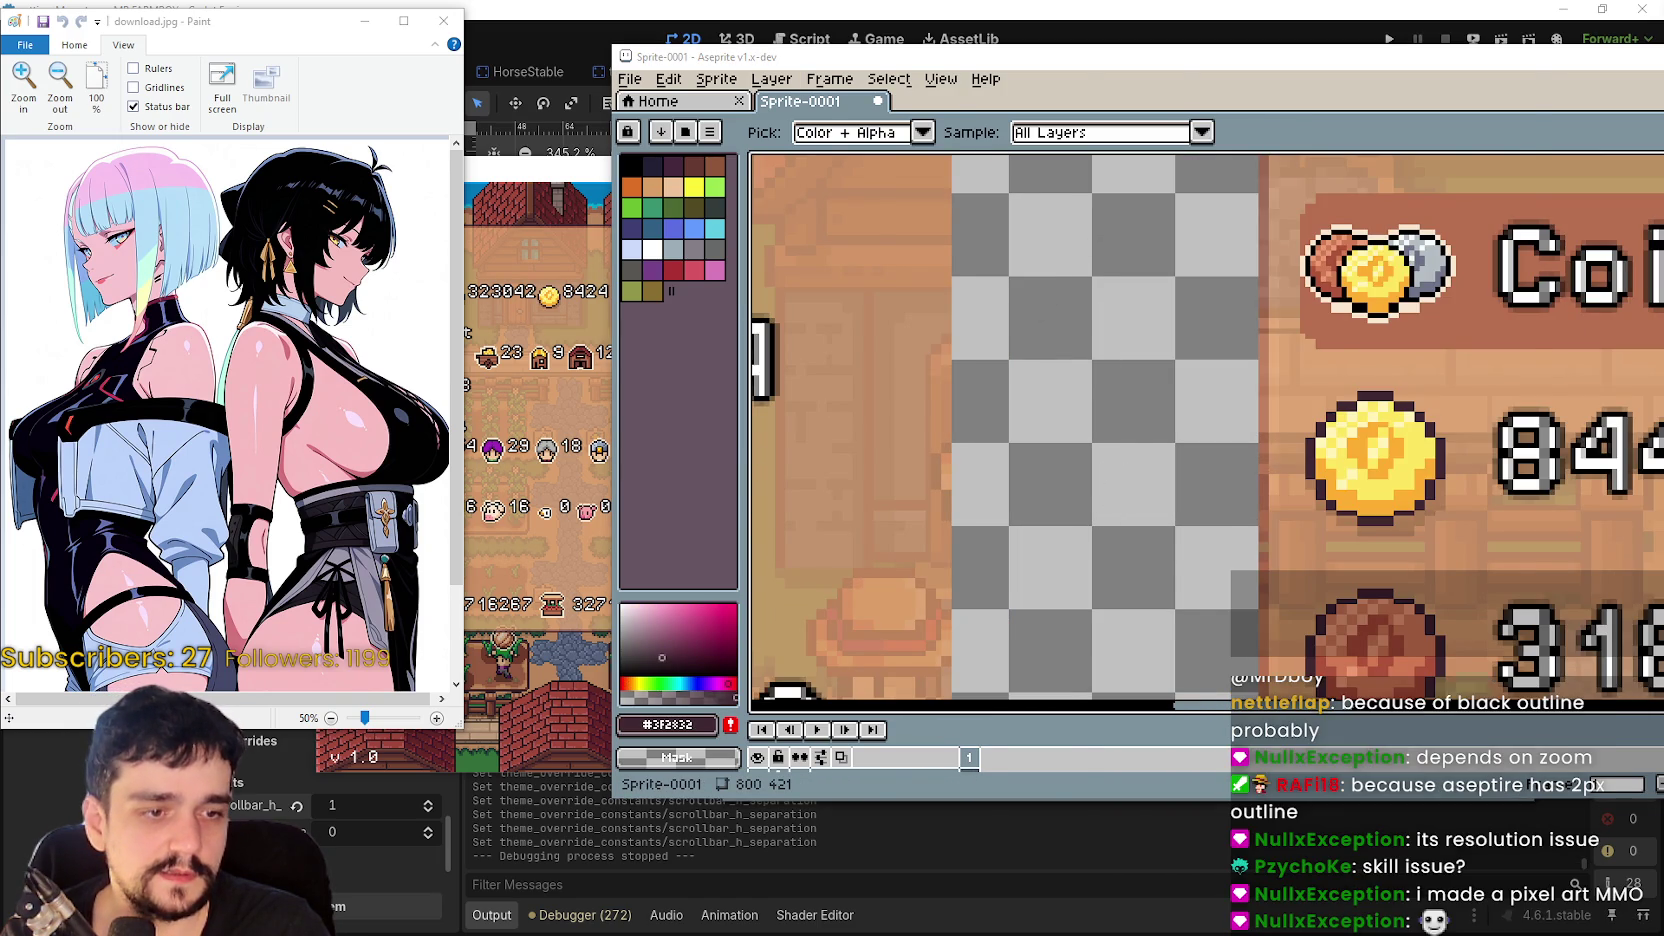
scroll(1193, 340, up, 2)
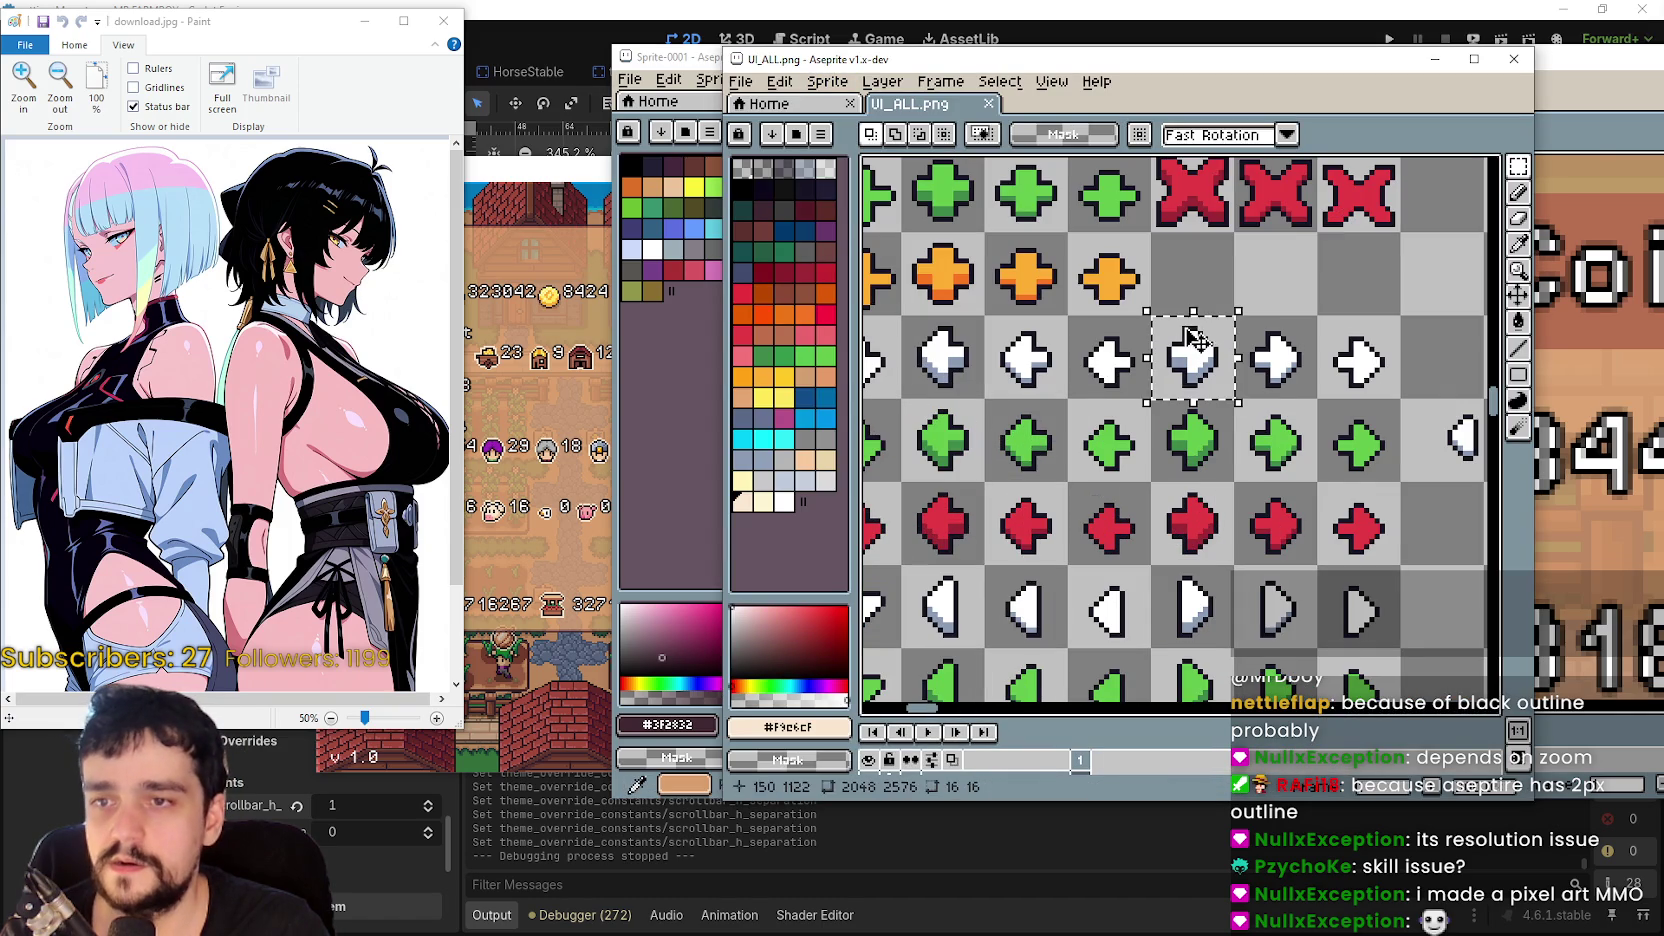
key(ctrl+c)
key(alt+Tab)
key(ctrl+v)
drag(1250, 440, 1050, 455)
click(1122, 133)
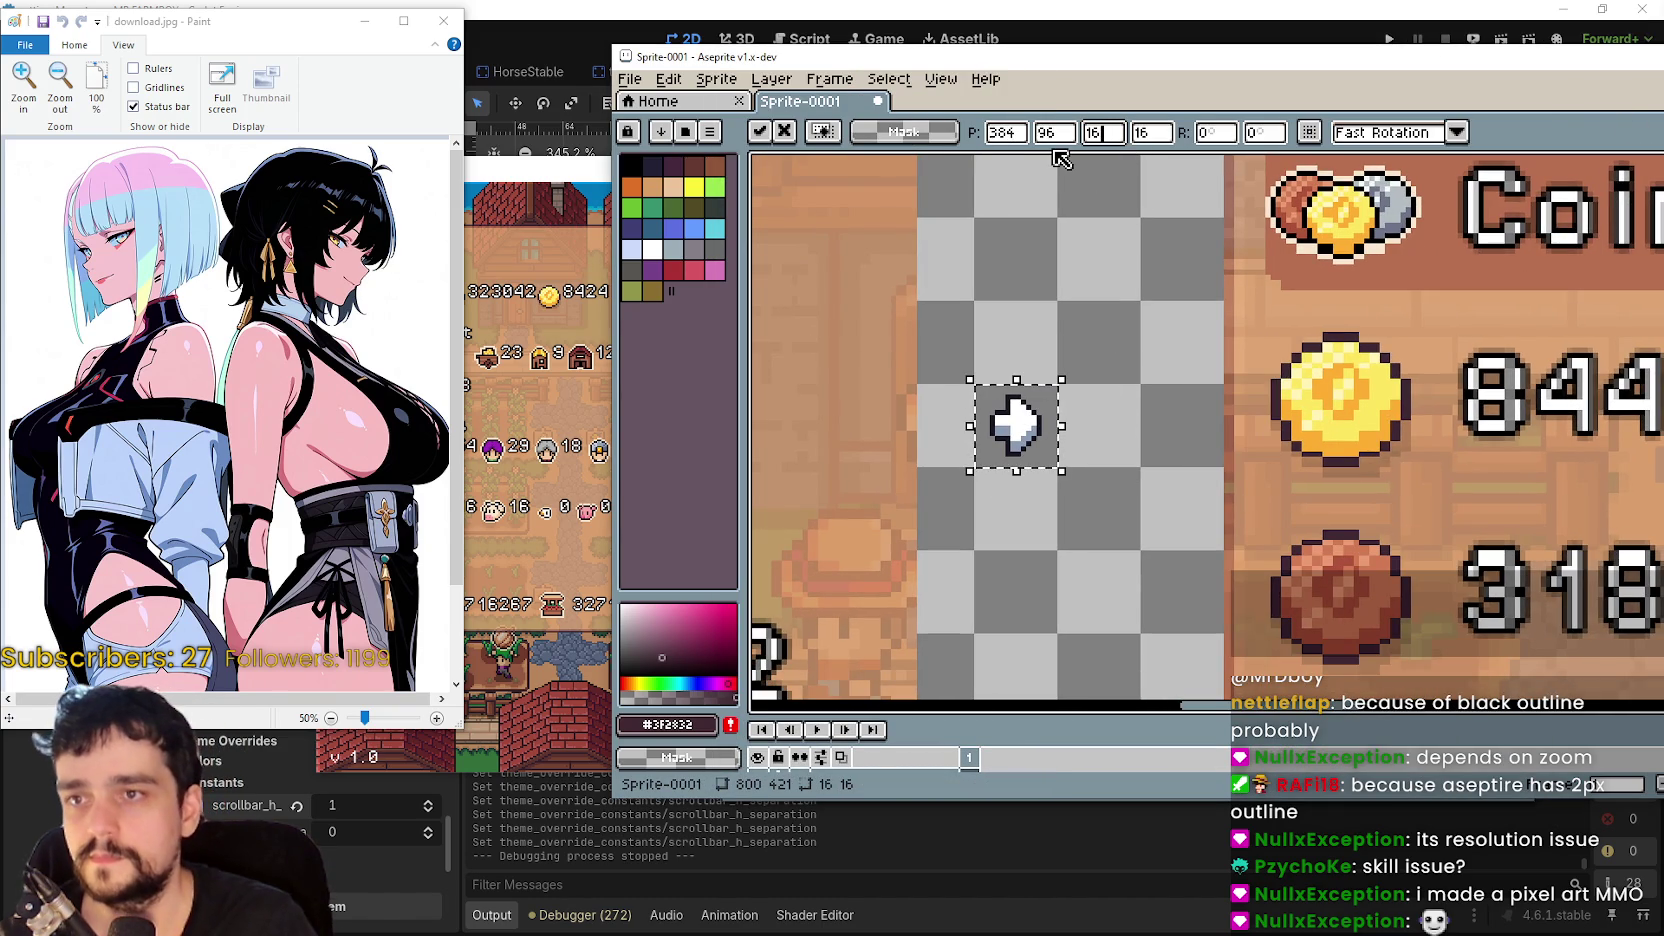
key(Return)
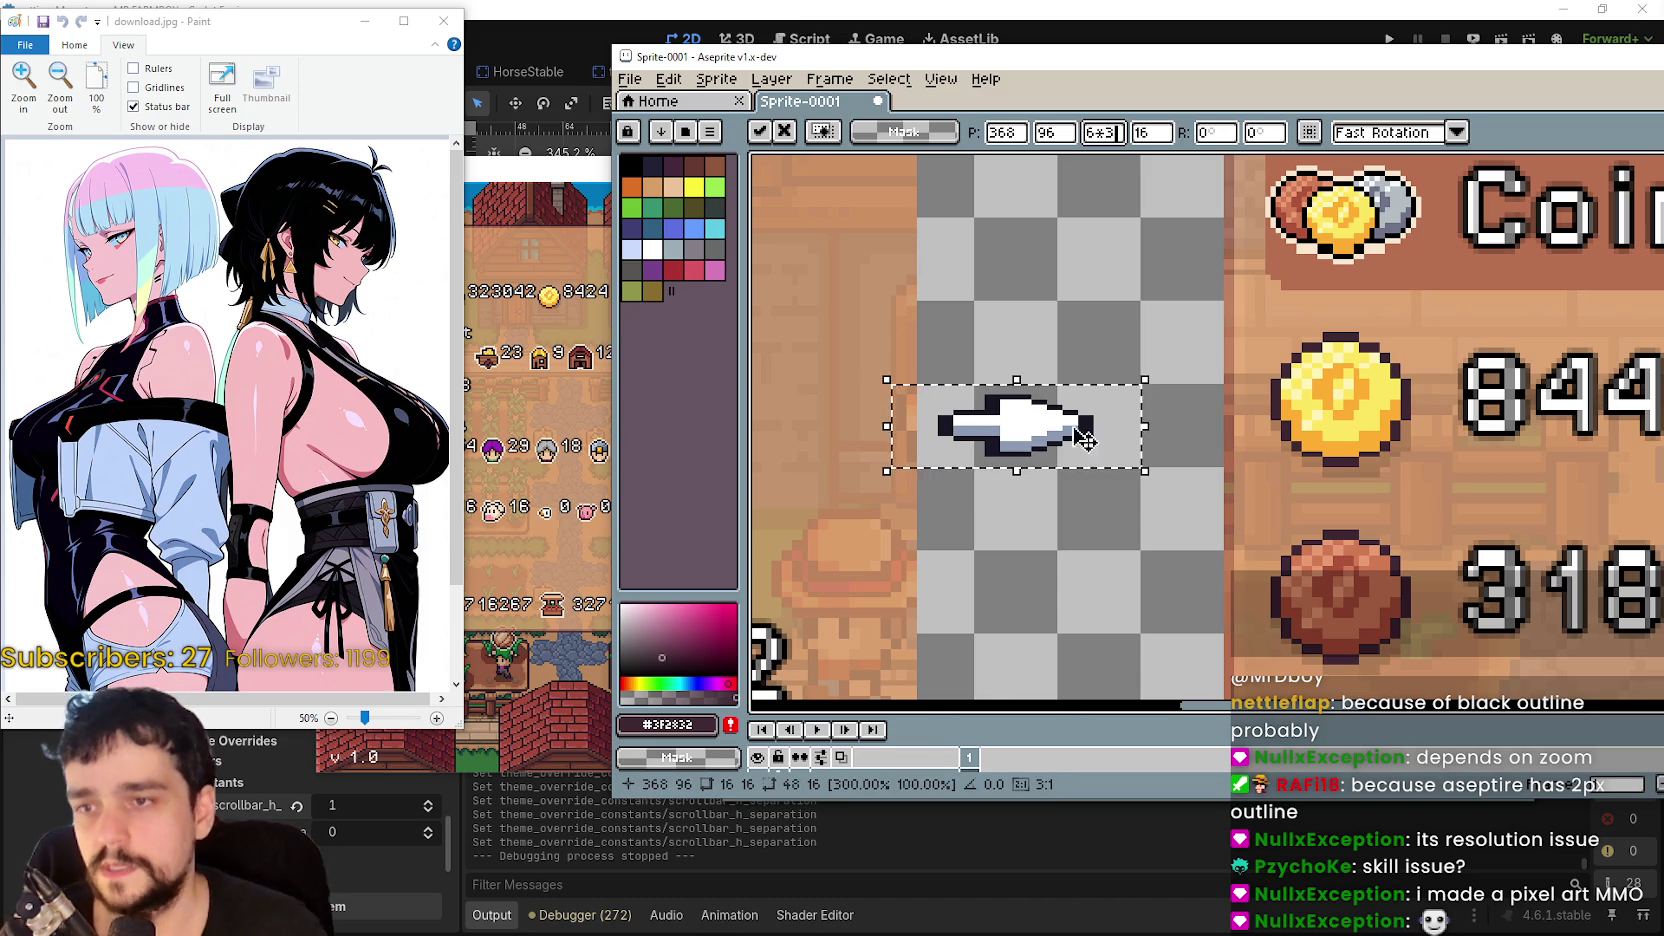
drag(1058, 435, 1093, 430)
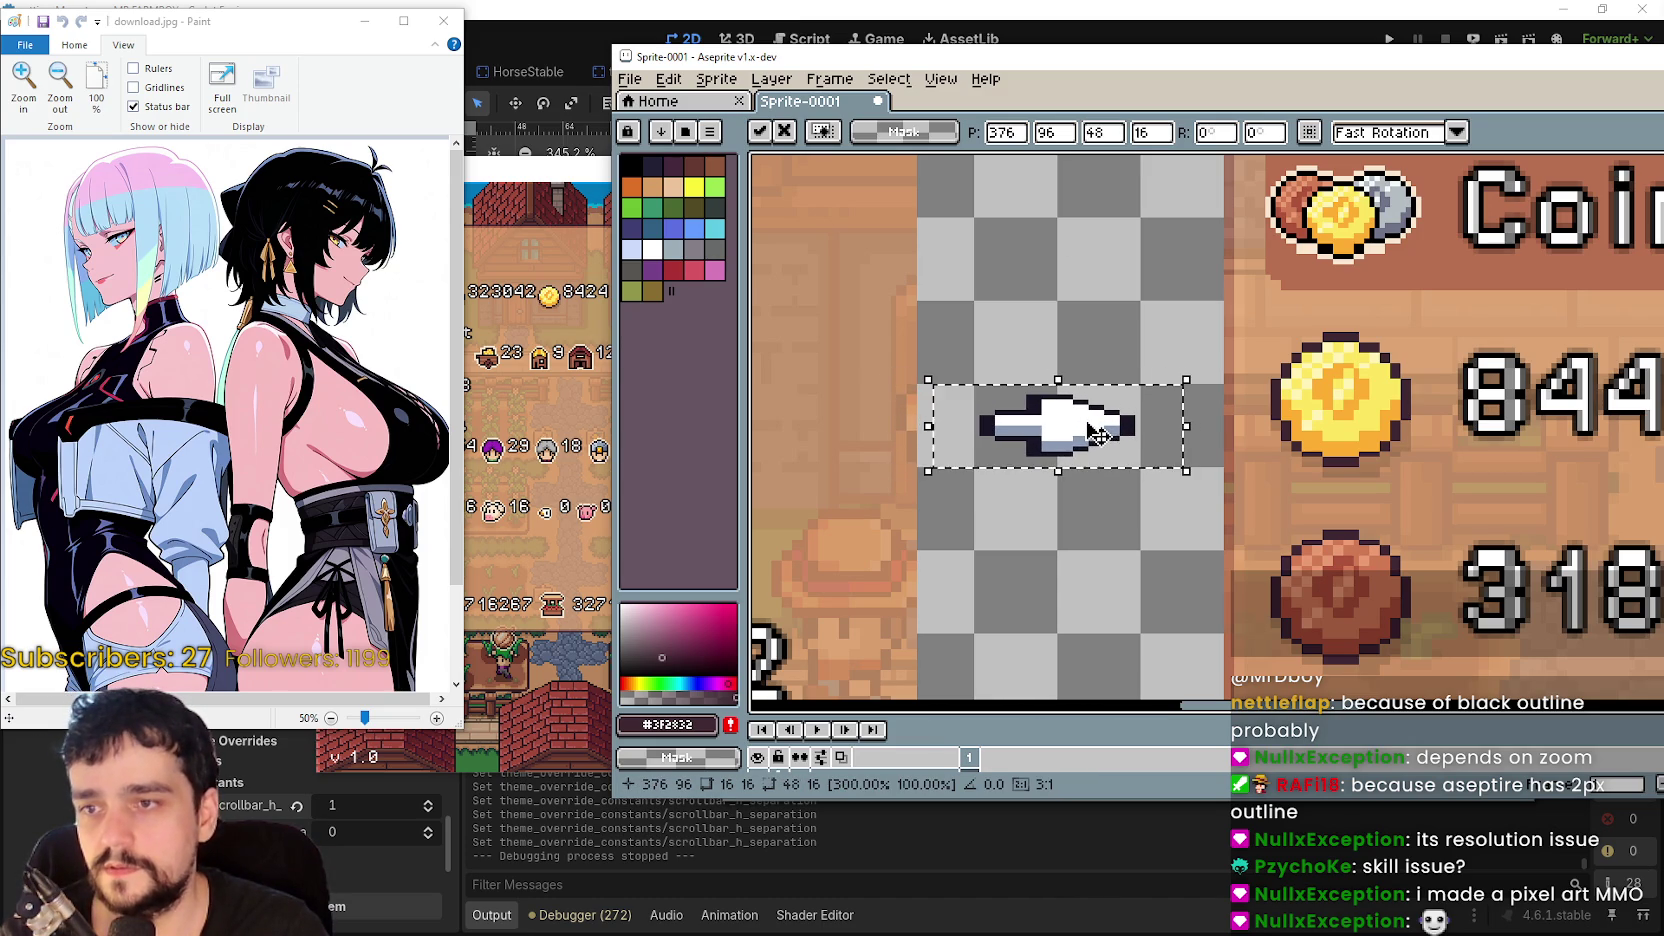
click(1085, 521)
key(ctrl+z)
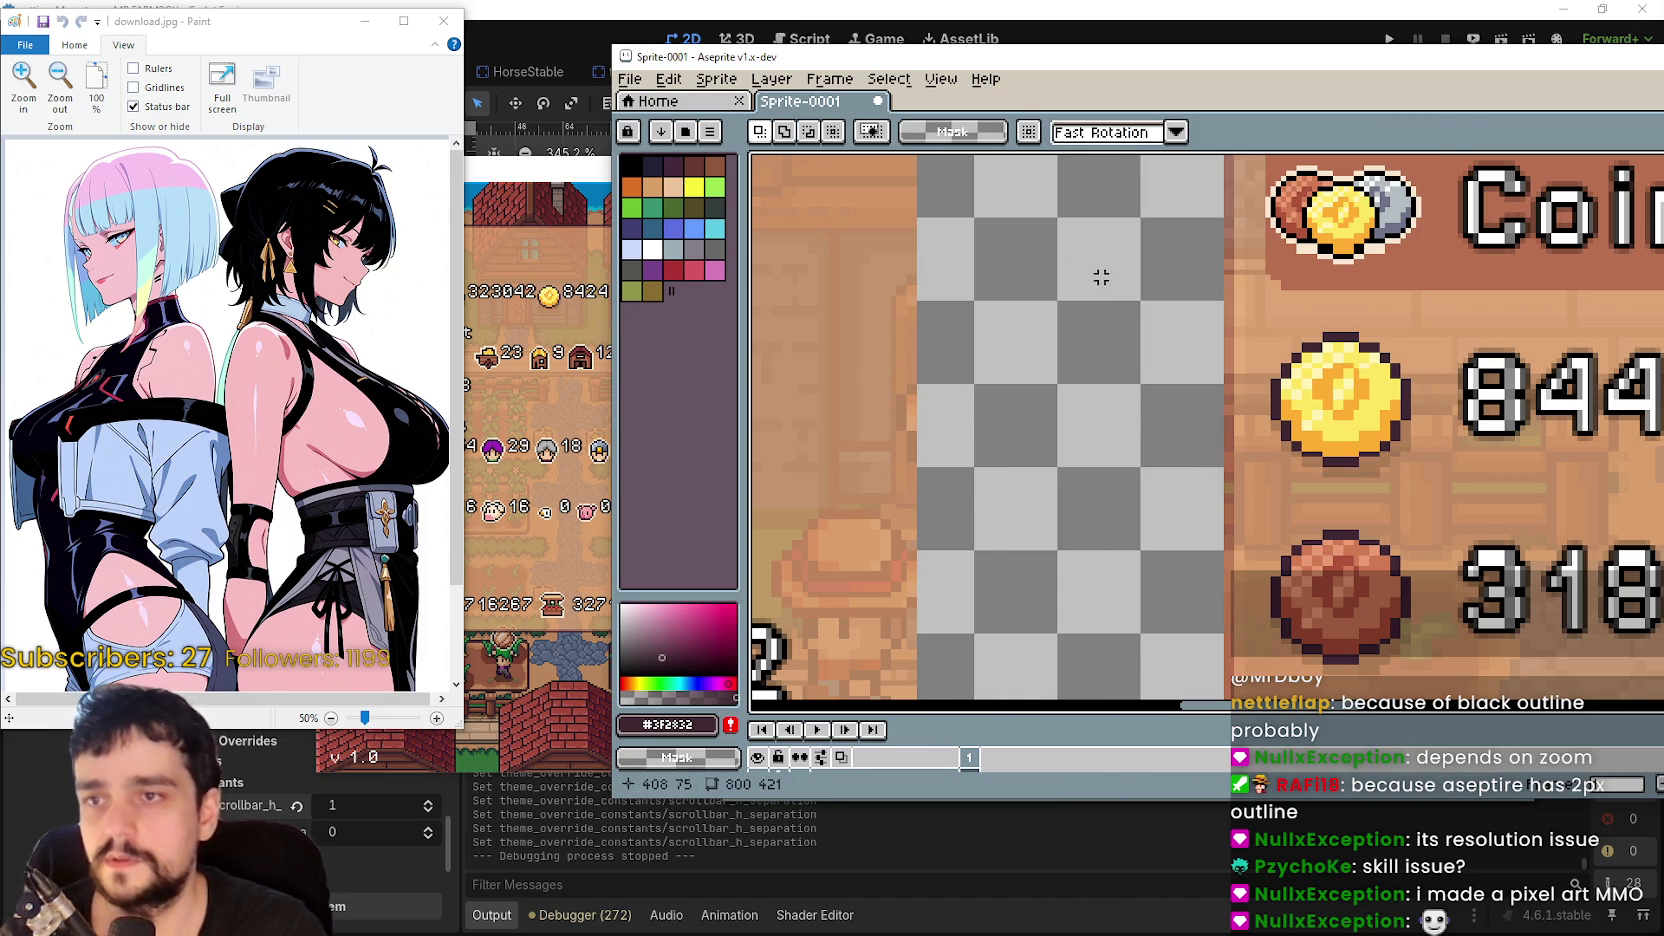
- With the Line tool, draw a dark vertical line along one edge of the gap
scroll(1101, 277, down, 3)
scroll(1100, 285, up, 3)
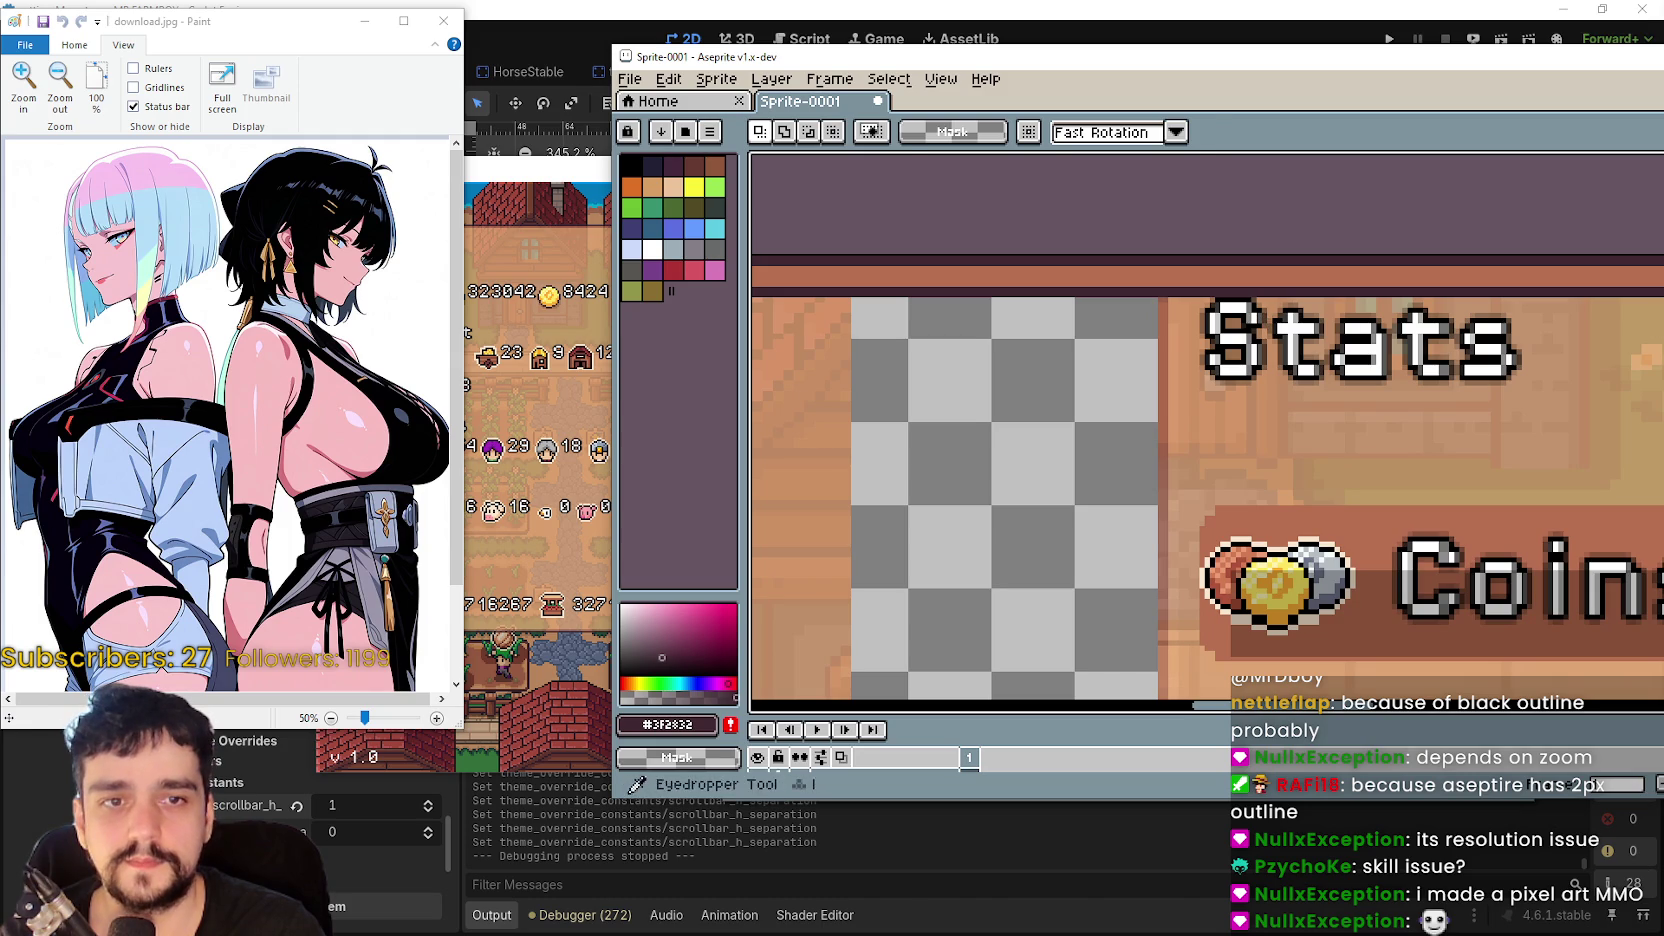
key(i)
key(l)
scroll(1100, 300, up, 2)
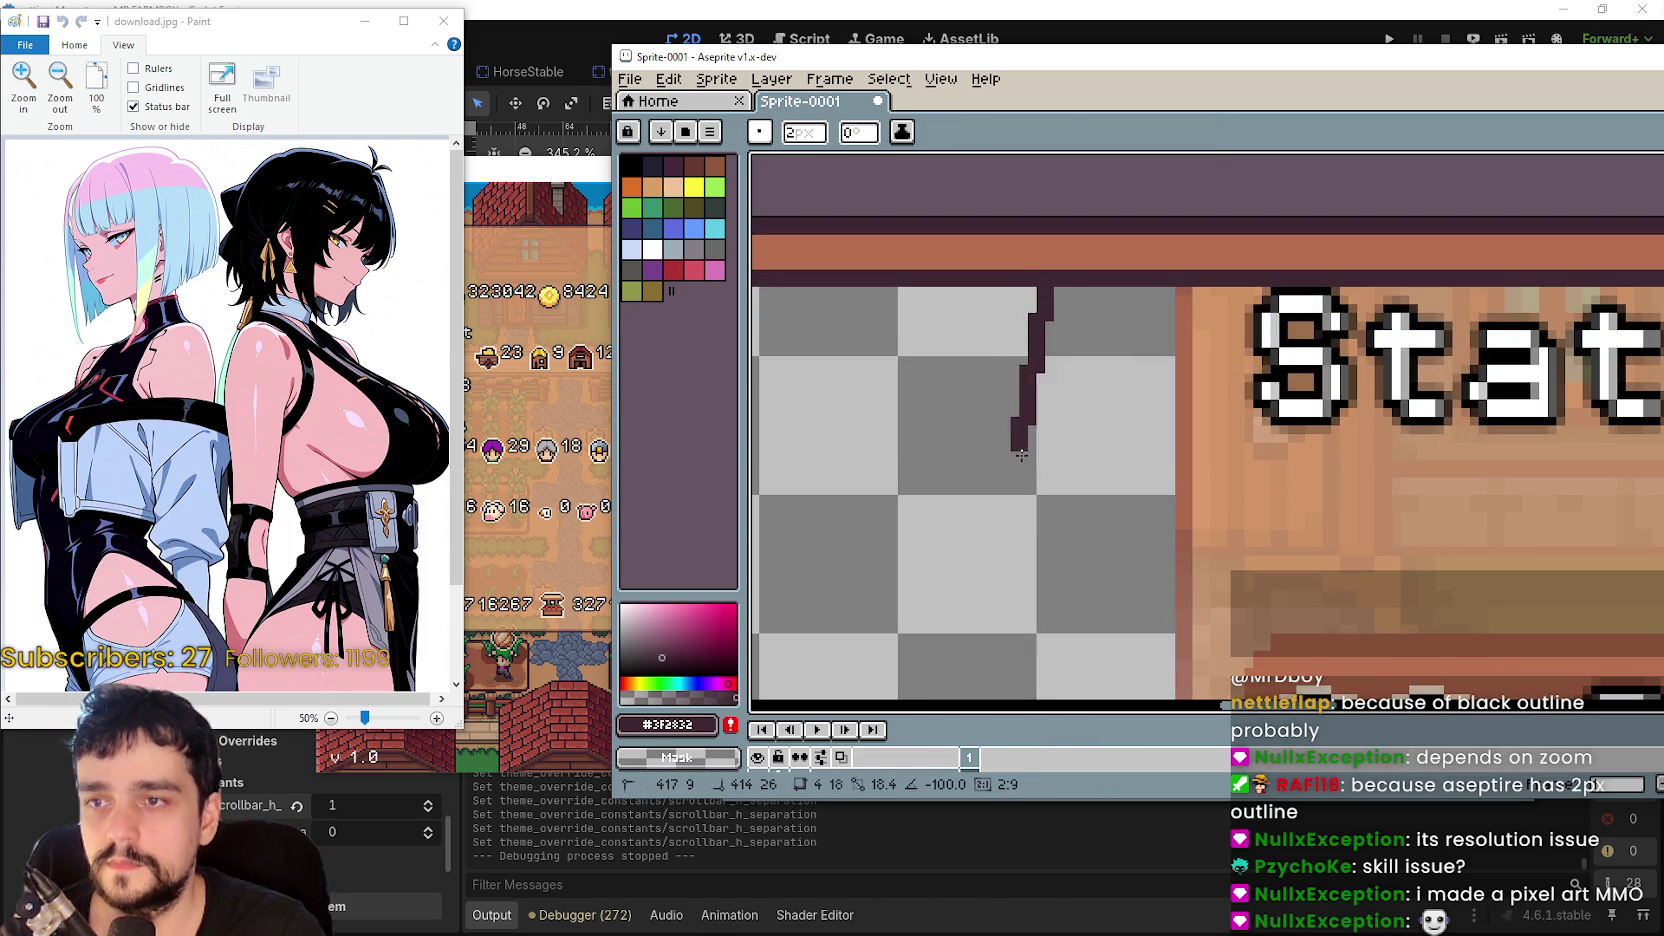
scroll(1046, 299, down, 5)
scroll(1029, 698, up, 5)
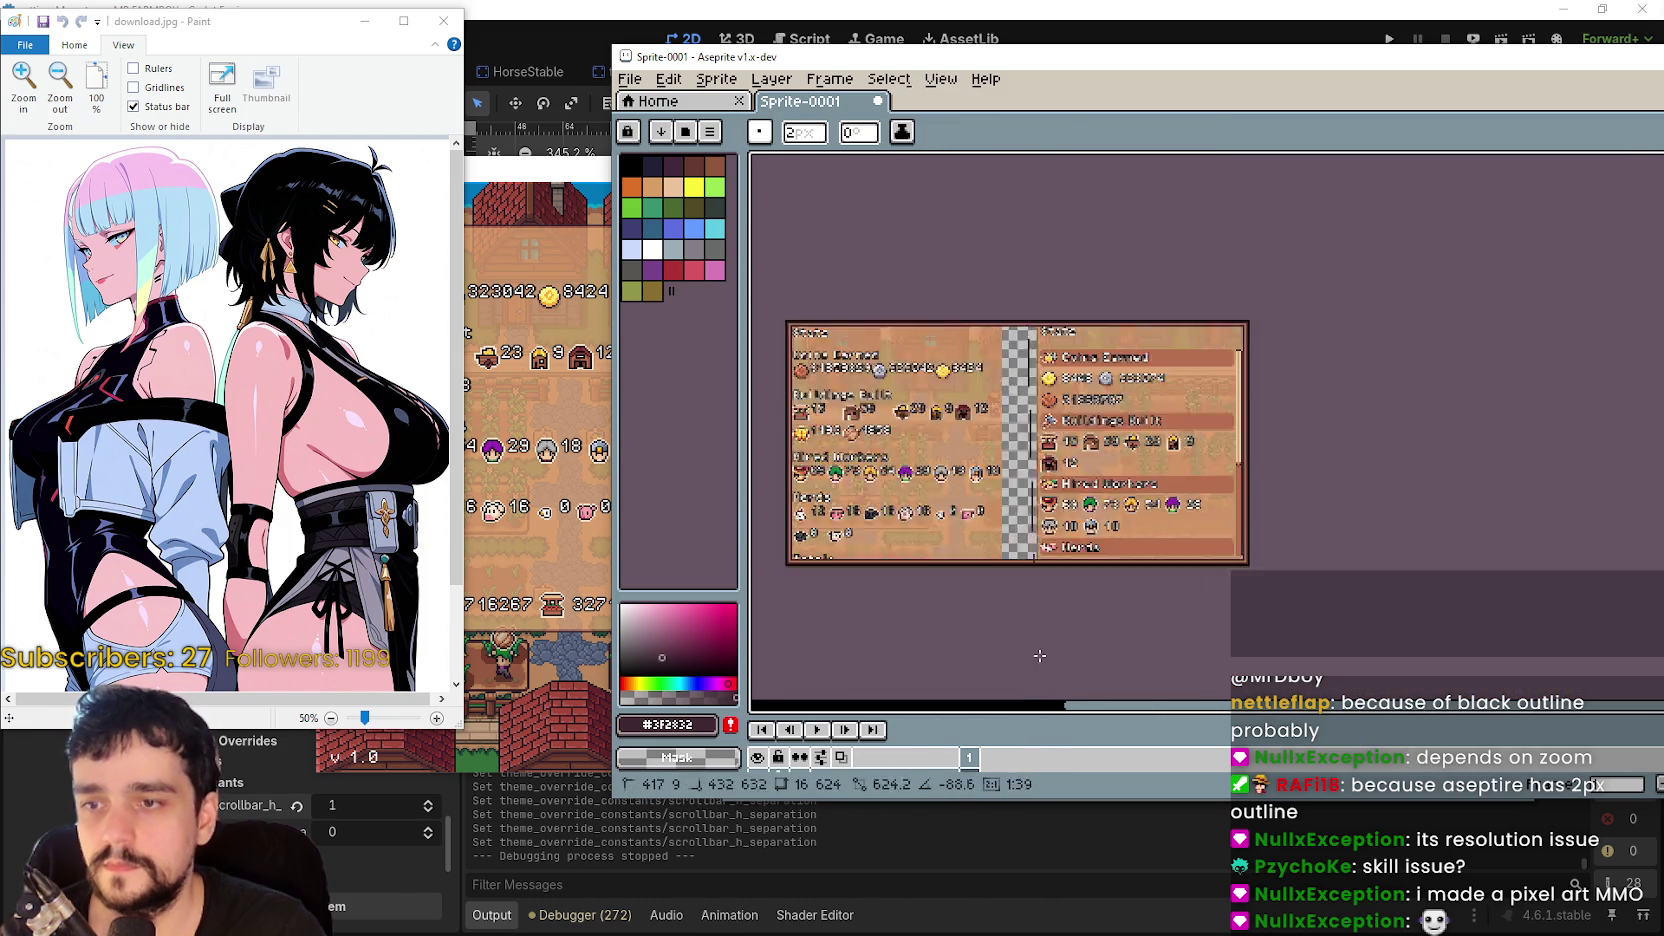
mouse_move(1000, 333)
mouse_down()
mouse_move(884, 333)
mouse_move(868, 495)
mouse_up()
- Draw a matching dark vertical line up the gap's other edge
scroll(880, 500, down, 3)
scroll(1000, 530, up, 3)
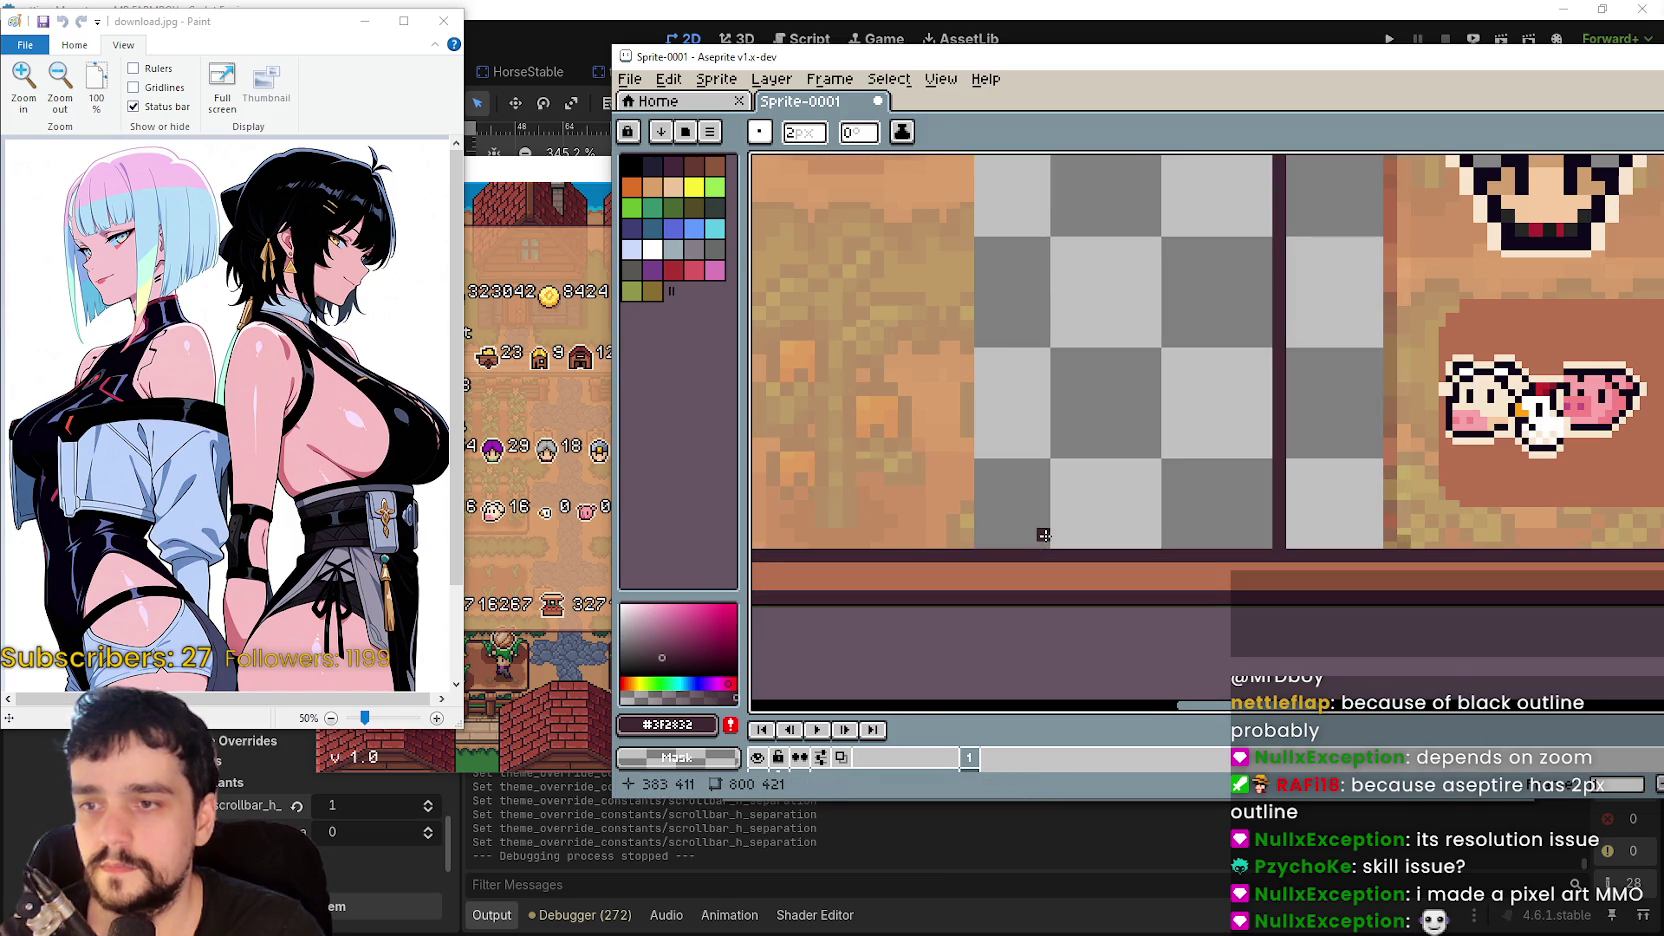
mouse_move(1044, 541)
mouse_down()
mouse_move(1060, 150)
mouse_move(1107, 171)
mouse_move(1057, 331)
mouse_move(1030, 335)
mouse_move(1045, 478)
mouse_up()
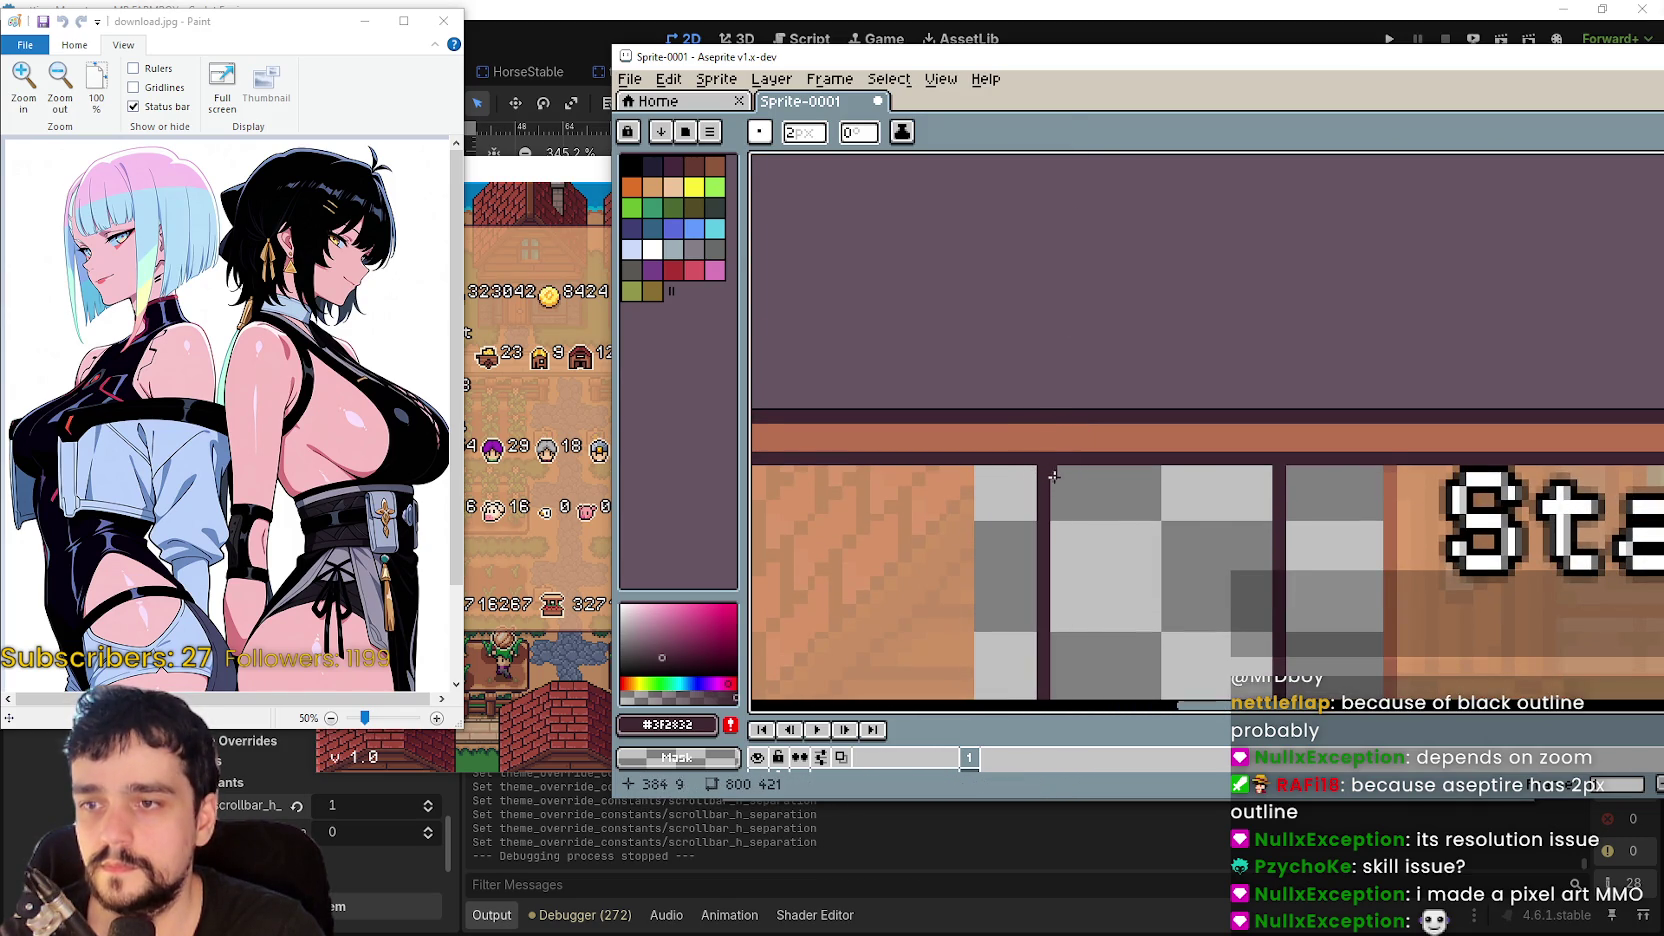
scroll(1248, 526, down, 2)
scroll(1248, 526, down, 2)
scroll(1246, 325, down, 2)
scroll(1178, 308, up, 2)
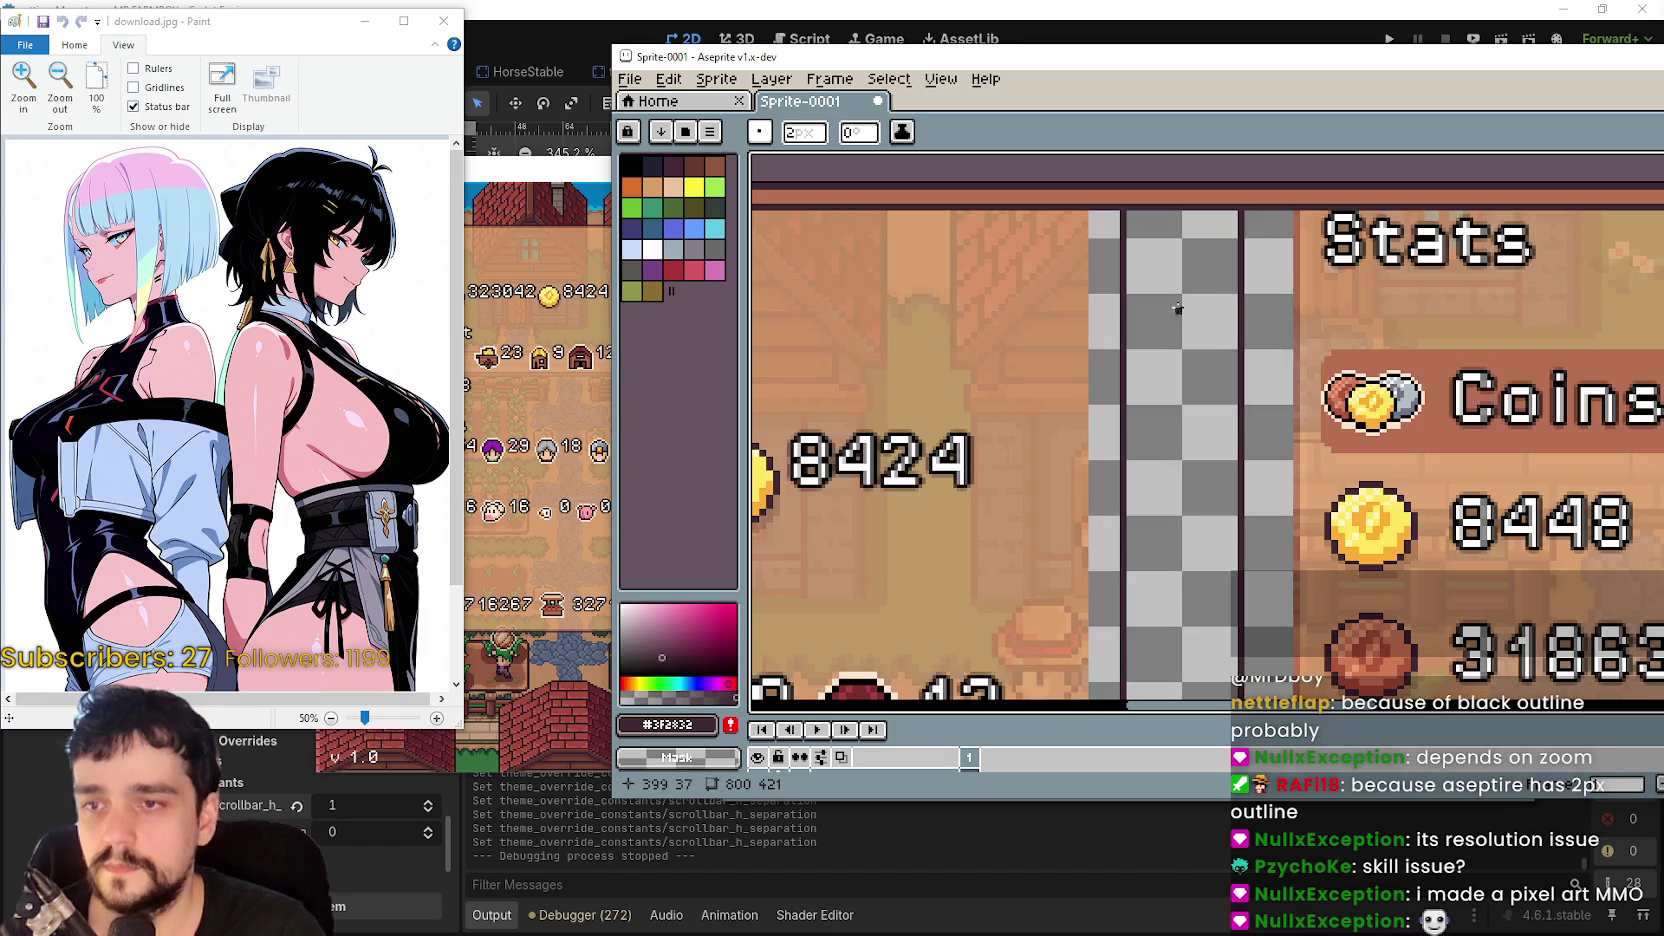
scroll(1172, 315, down, 1)
scroll(1120, 290, down, 6)
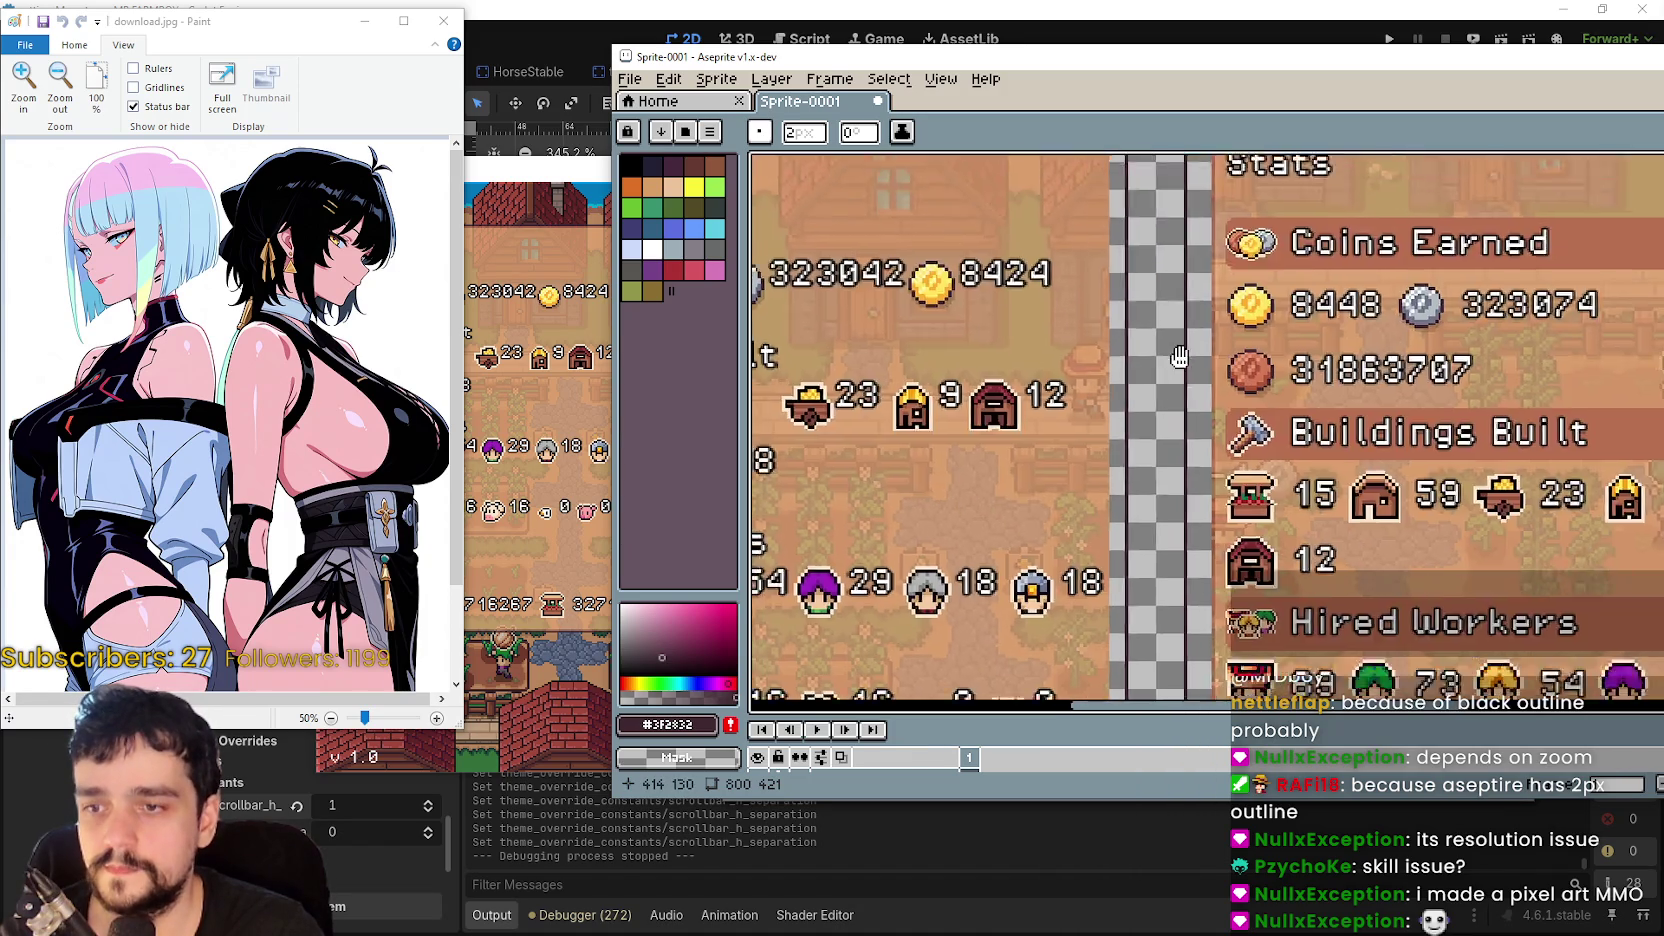
scroll(1095, 330, up, 3)
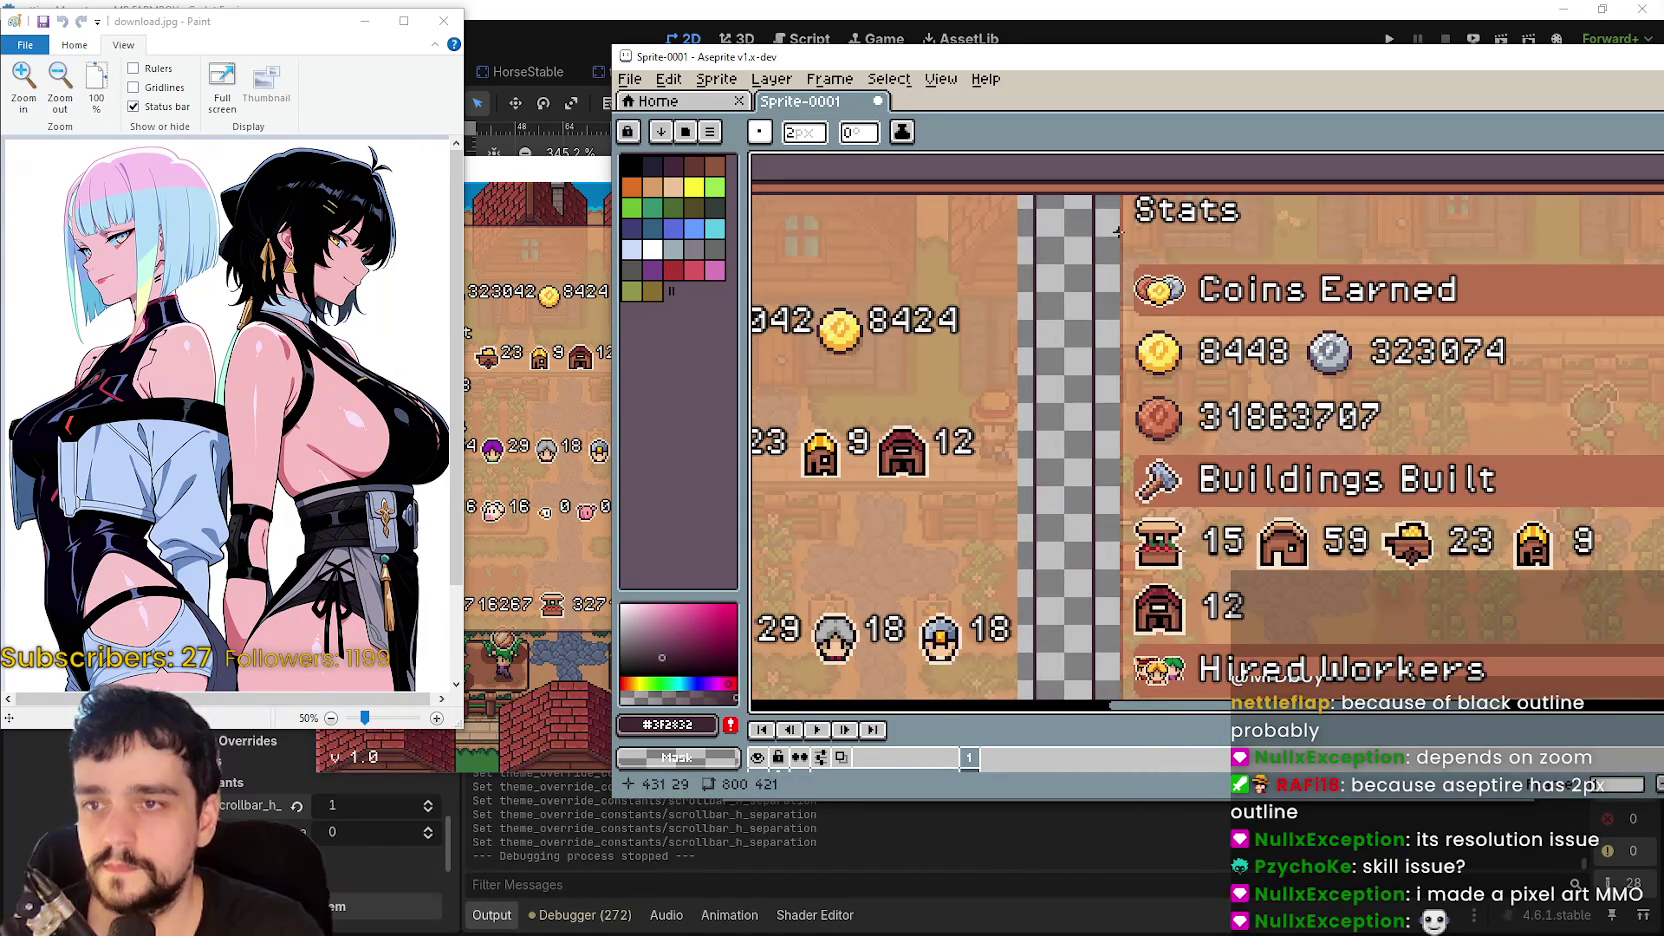
scroll(1117, 230, down, 3)
scroll(1180, 270, up, 2)
scroll(1209, 288, down, 1)
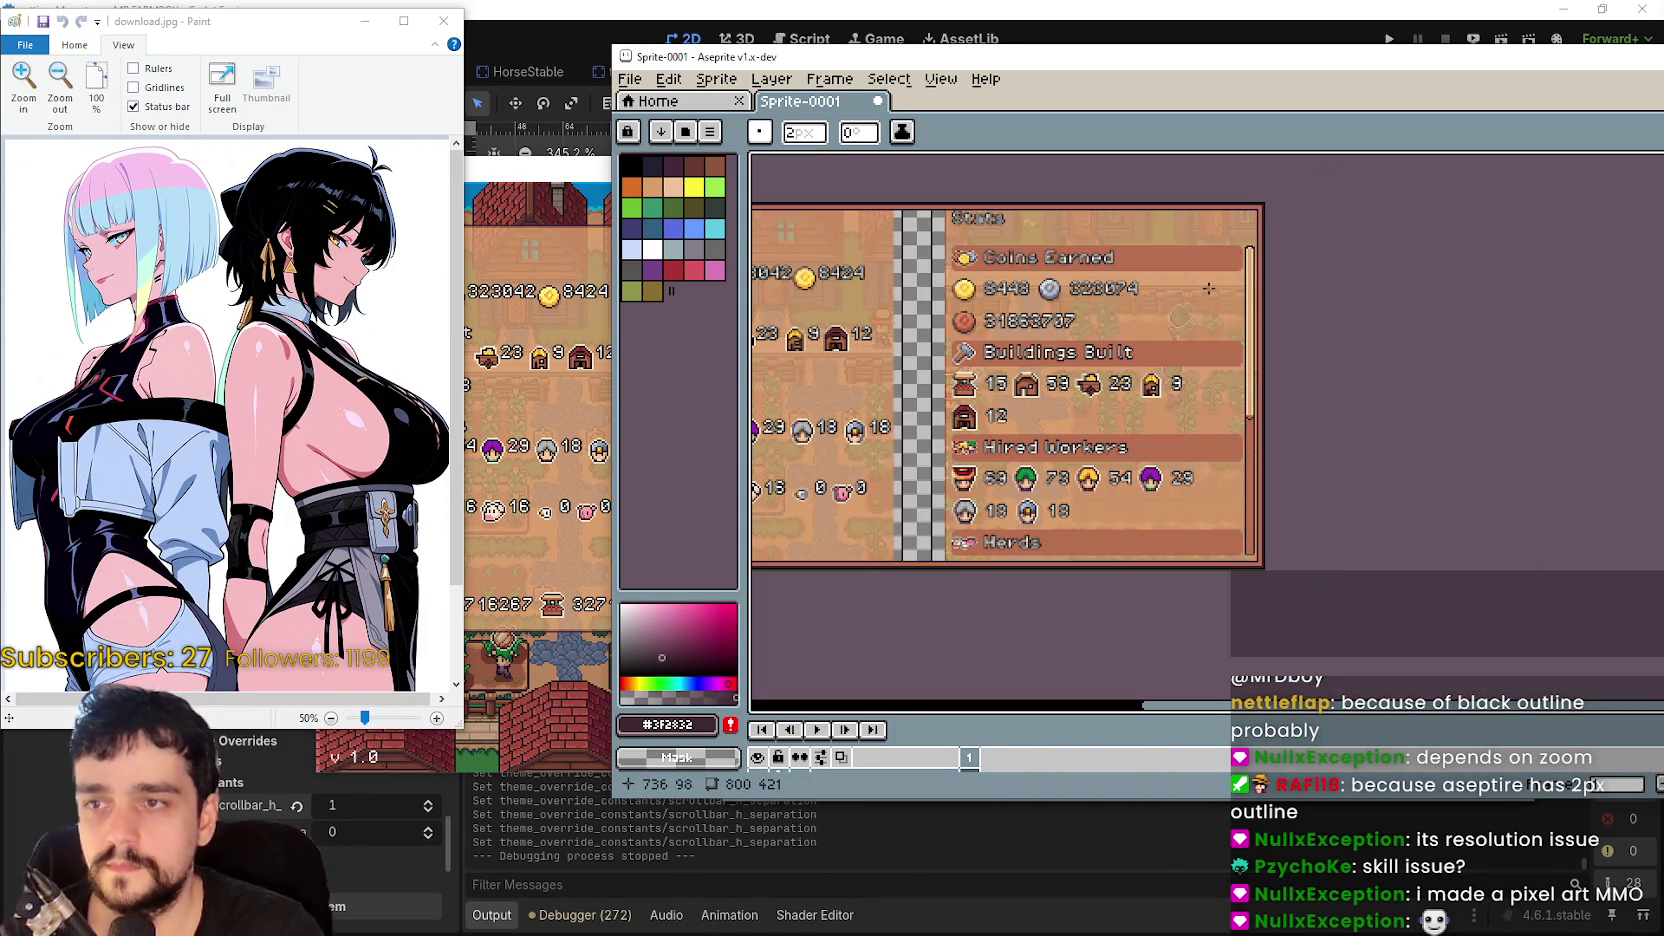
- Select the right-hand Stats panel, nudge it left with the arrow keys and commit
key(m)
scroll(1062, 215, up, 2)
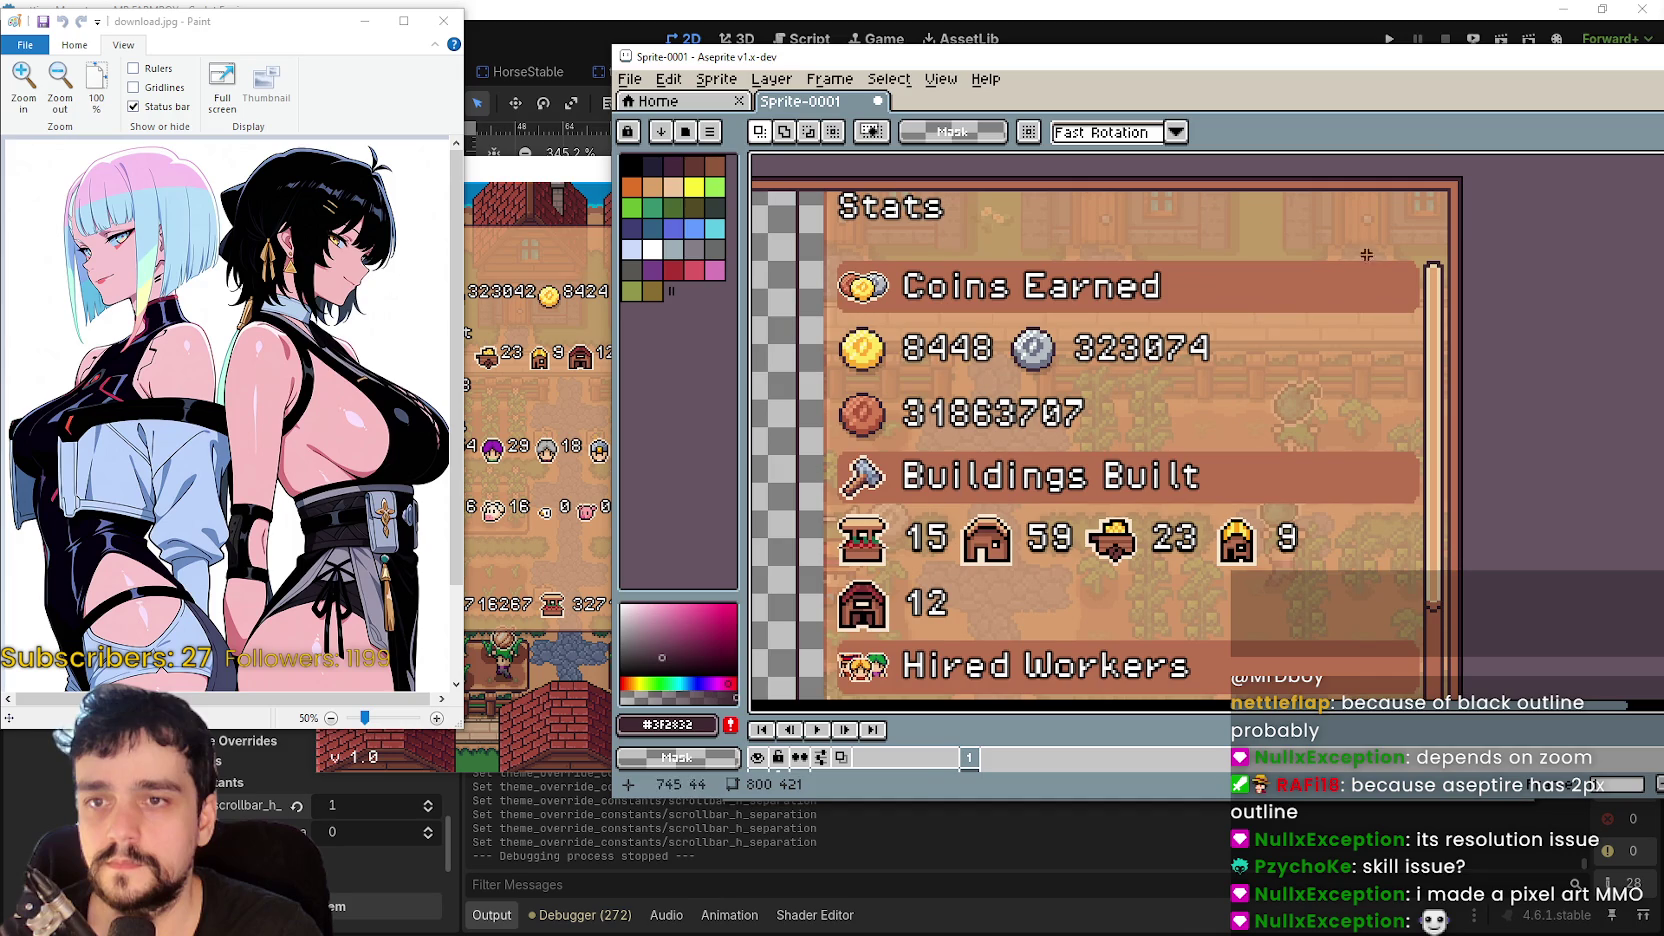
mouse_move(1268, 338)
mouse_down()
mouse_move(1522, 165)
mouse_move(1000, 590)
mouse_move(900, 598)
mouse_move(916, 567)
mouse_up()
scroll(1100, 480, down, 3)
scroll(973, 605, up, 3)
key(Left)
key(Left)
key(Left)
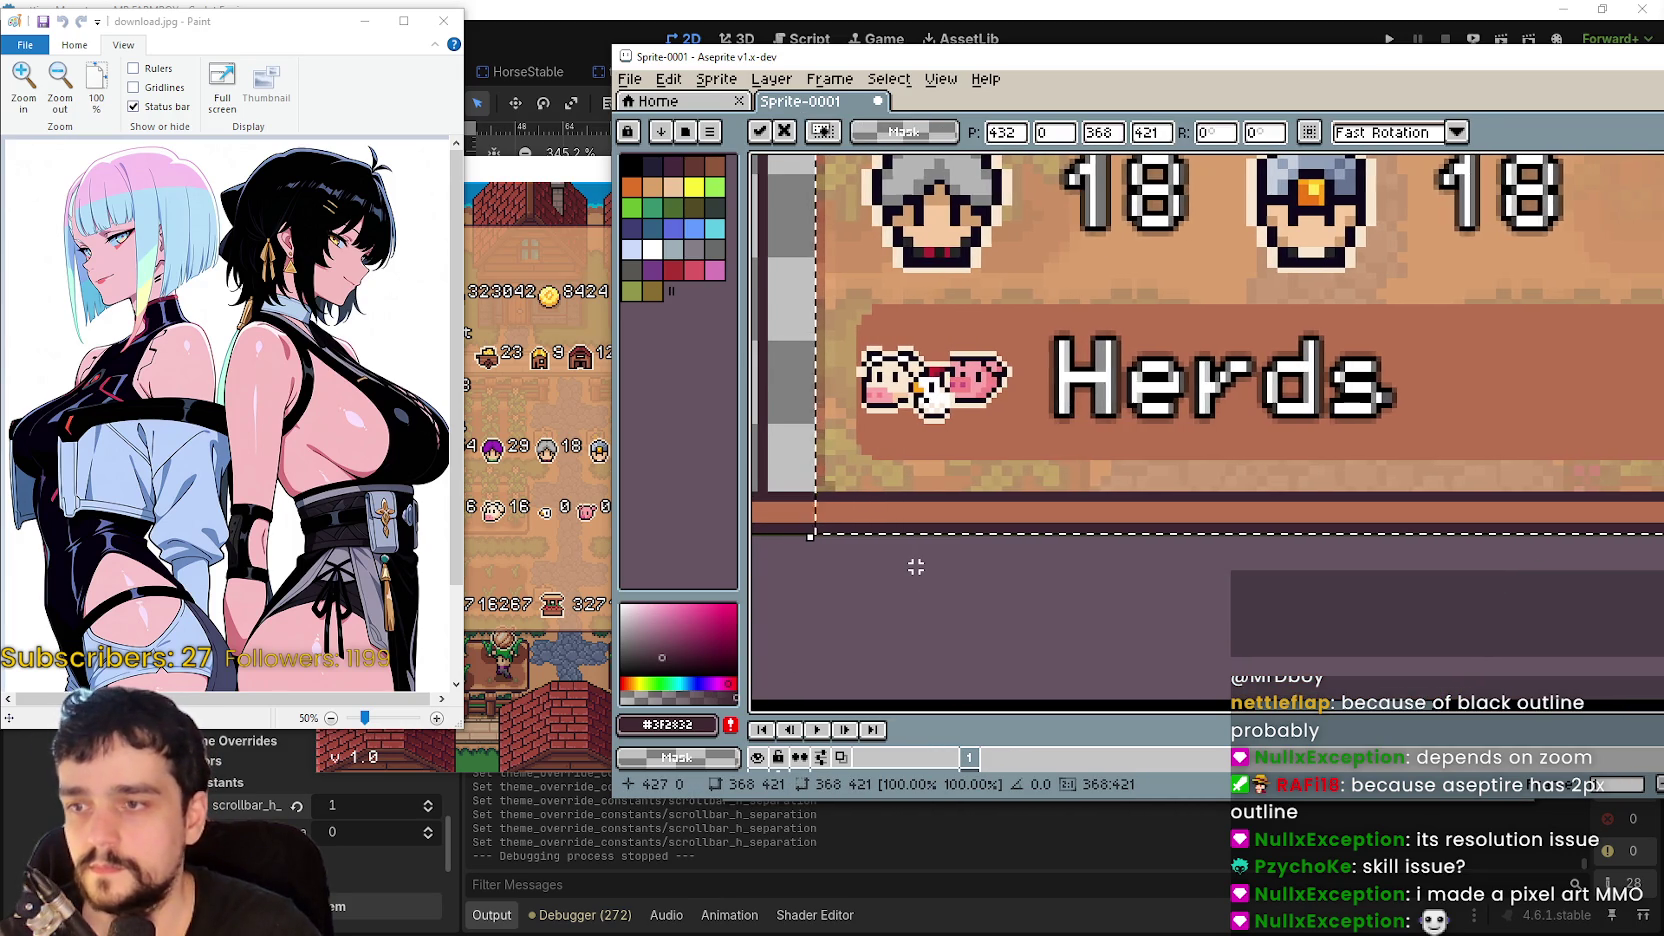
key(Left)
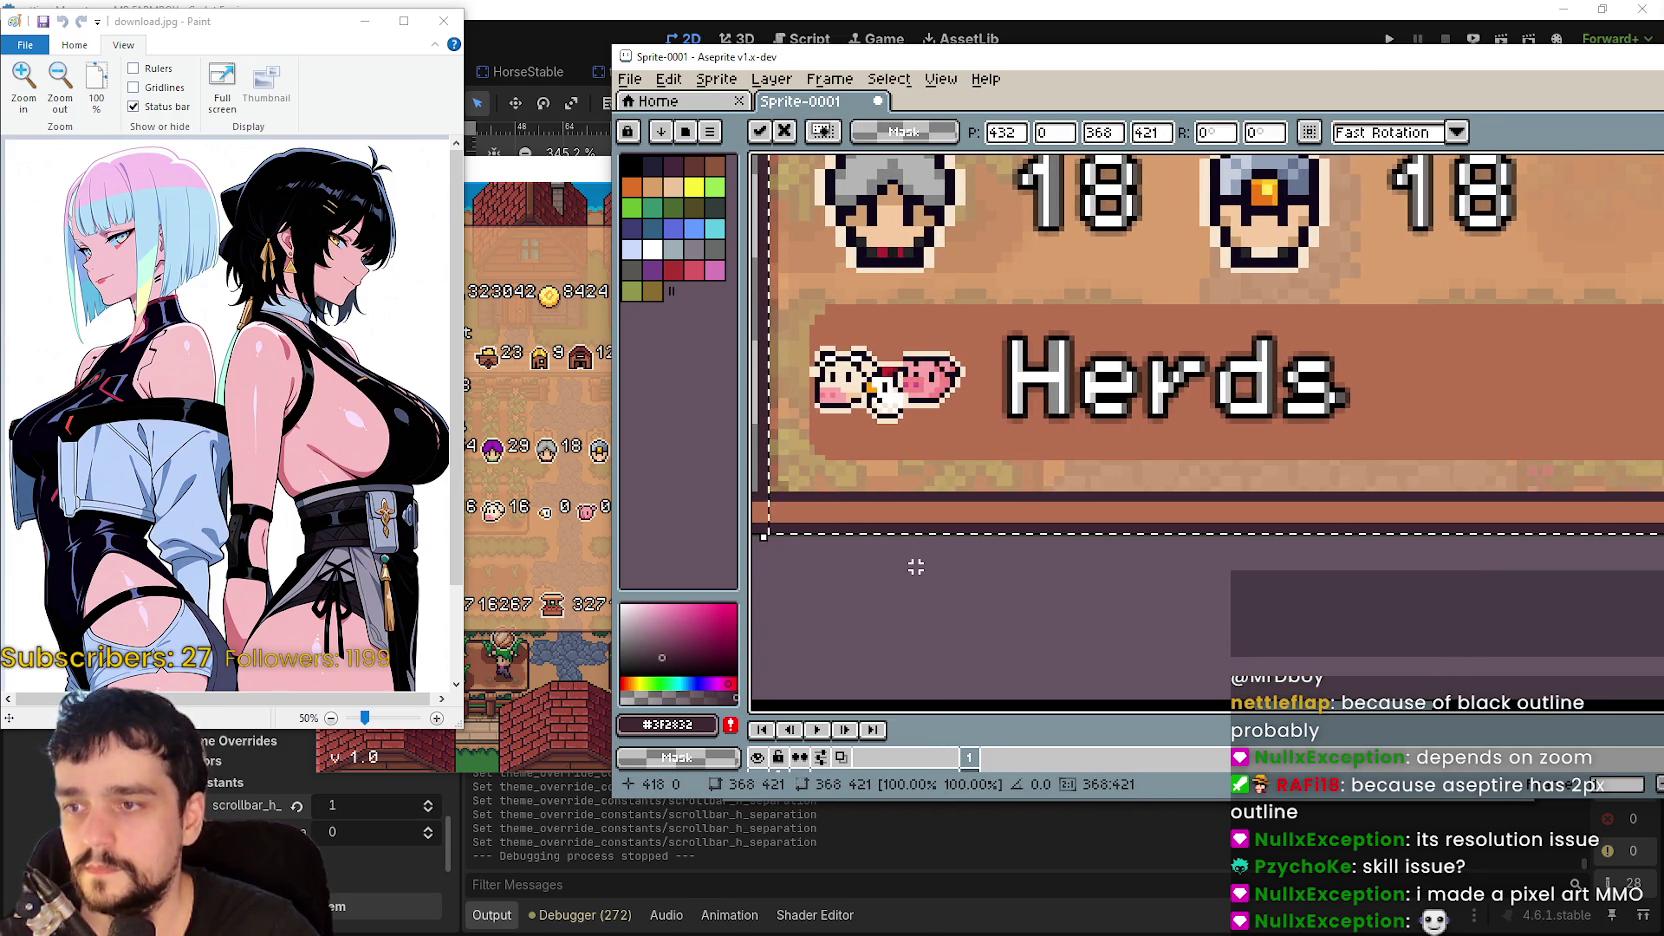
scroll(1065, 622, down, 2)
scroll(1065, 622, down, 3)
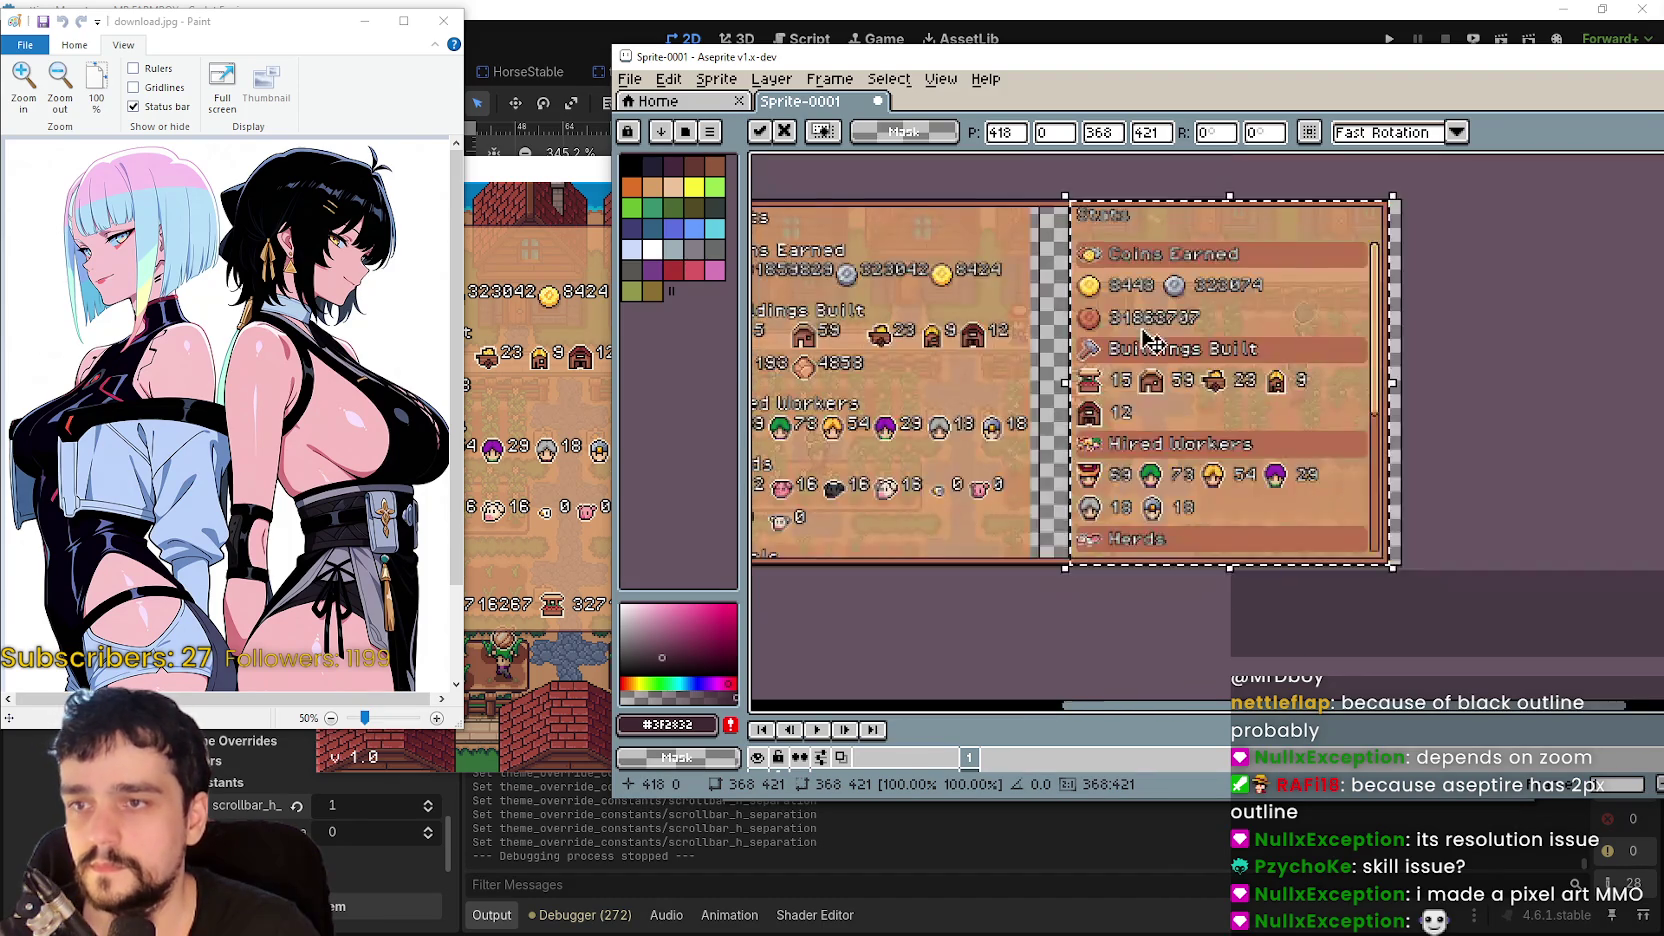
key(Return)
scroll(1129, 284, up, 3)
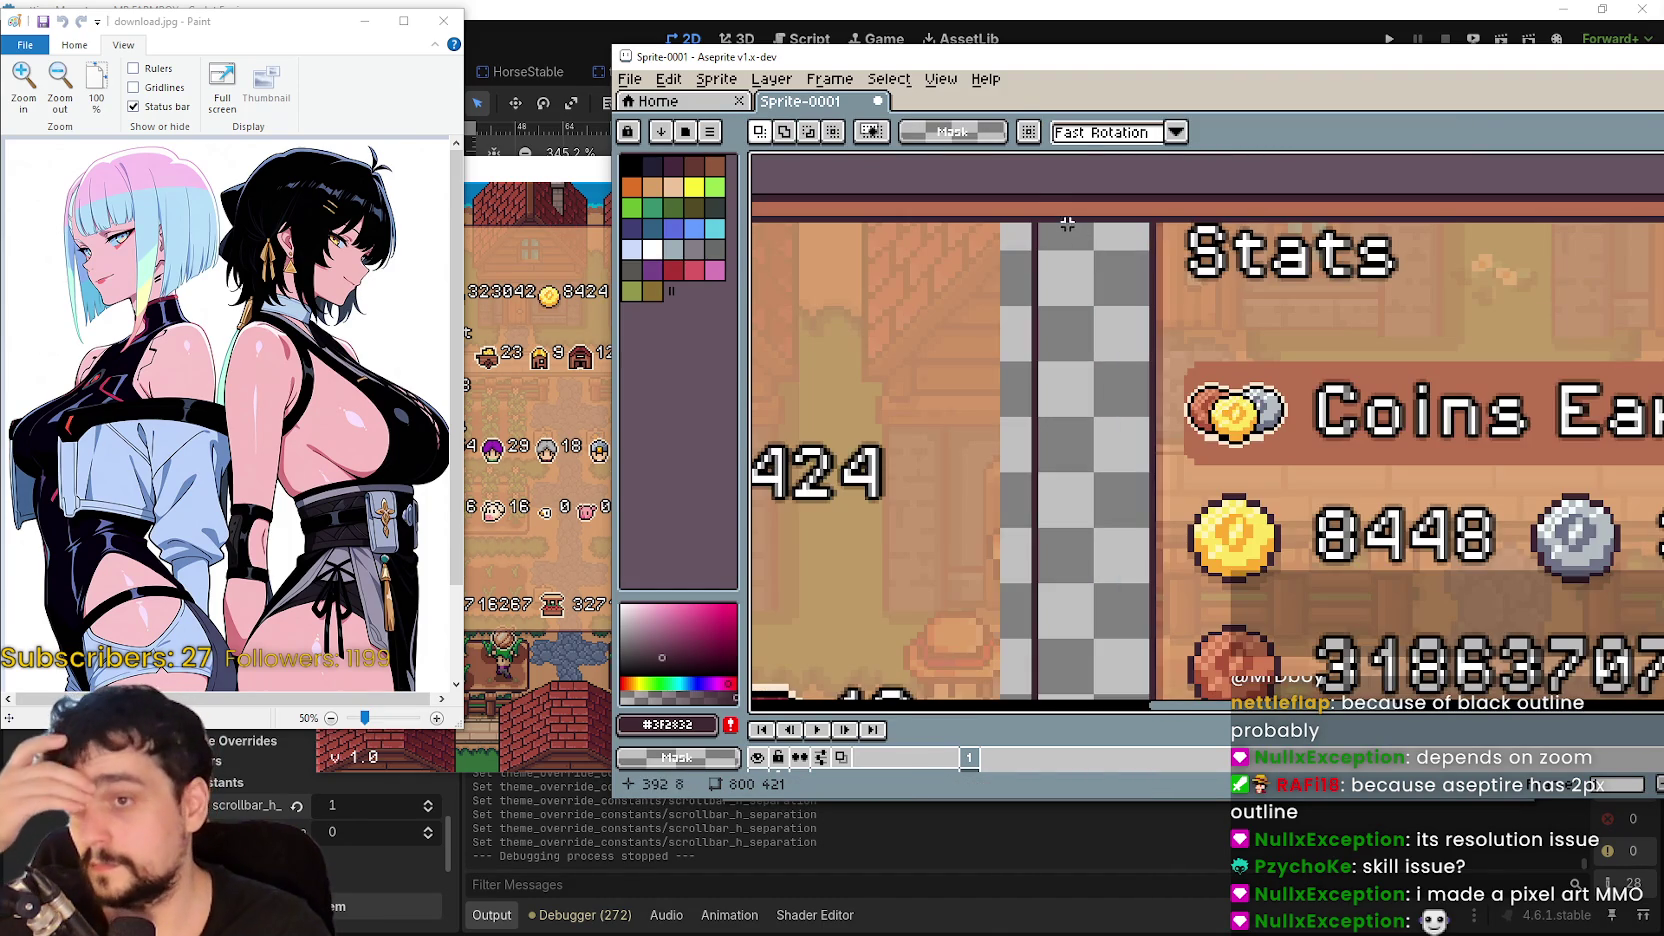
- Paste the panel again, shift it further left and commit its new position
drag(1032, 196, 1102, 324)
scroll(1116, 332, down, 3)
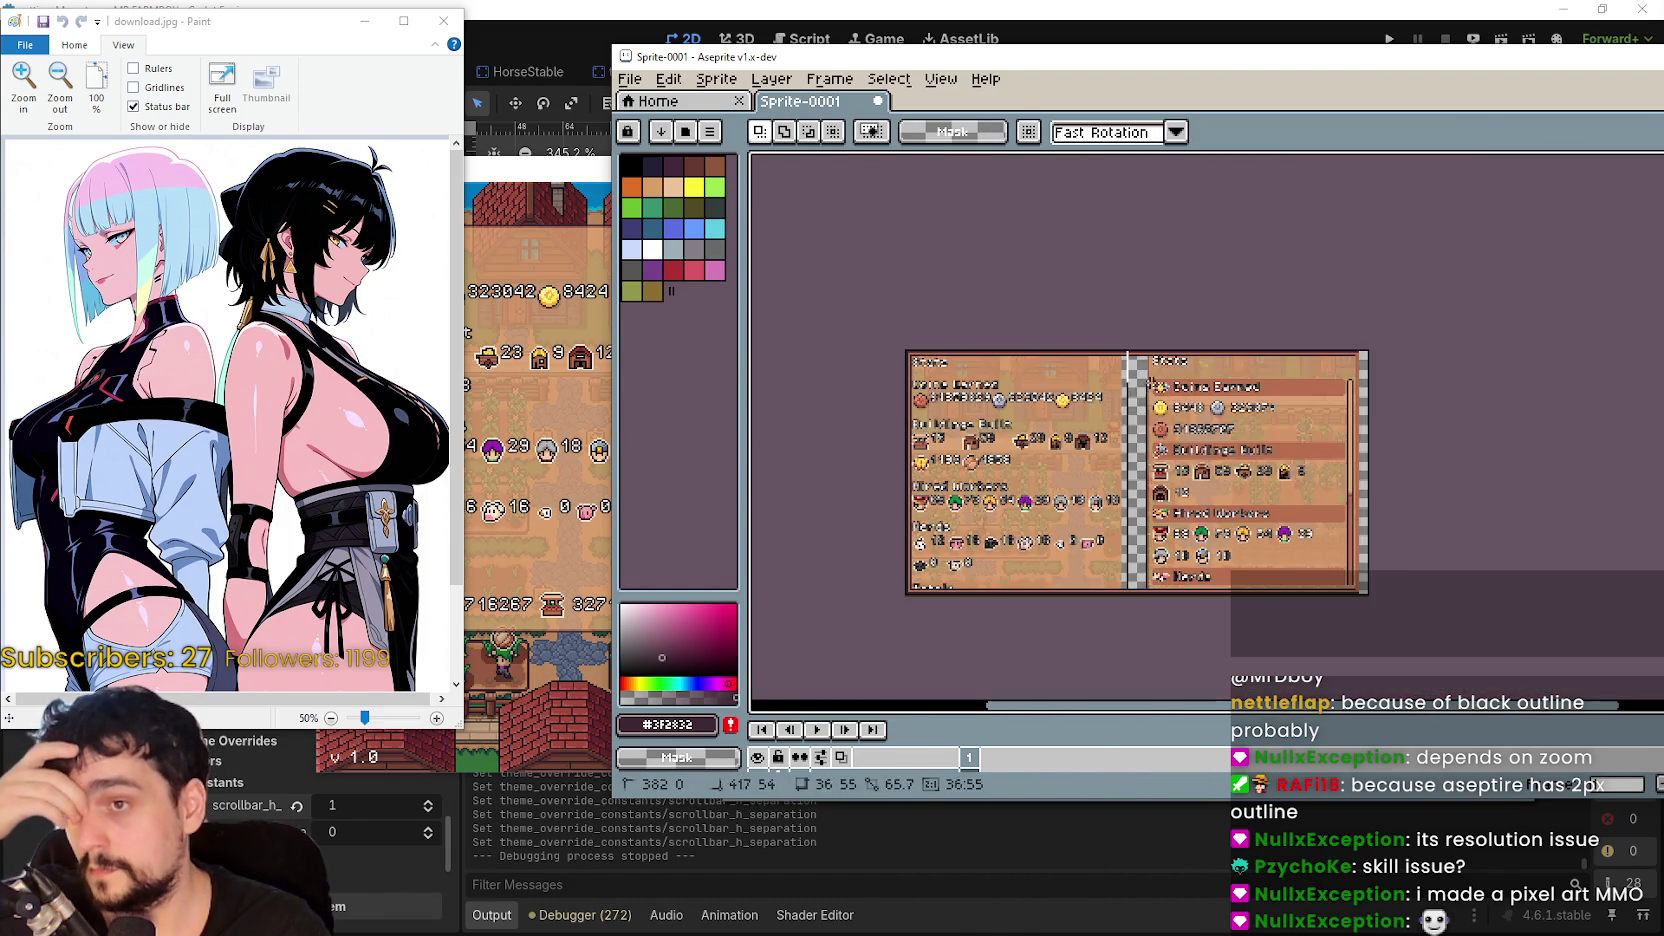
scroll(1397, 654, up, 3)
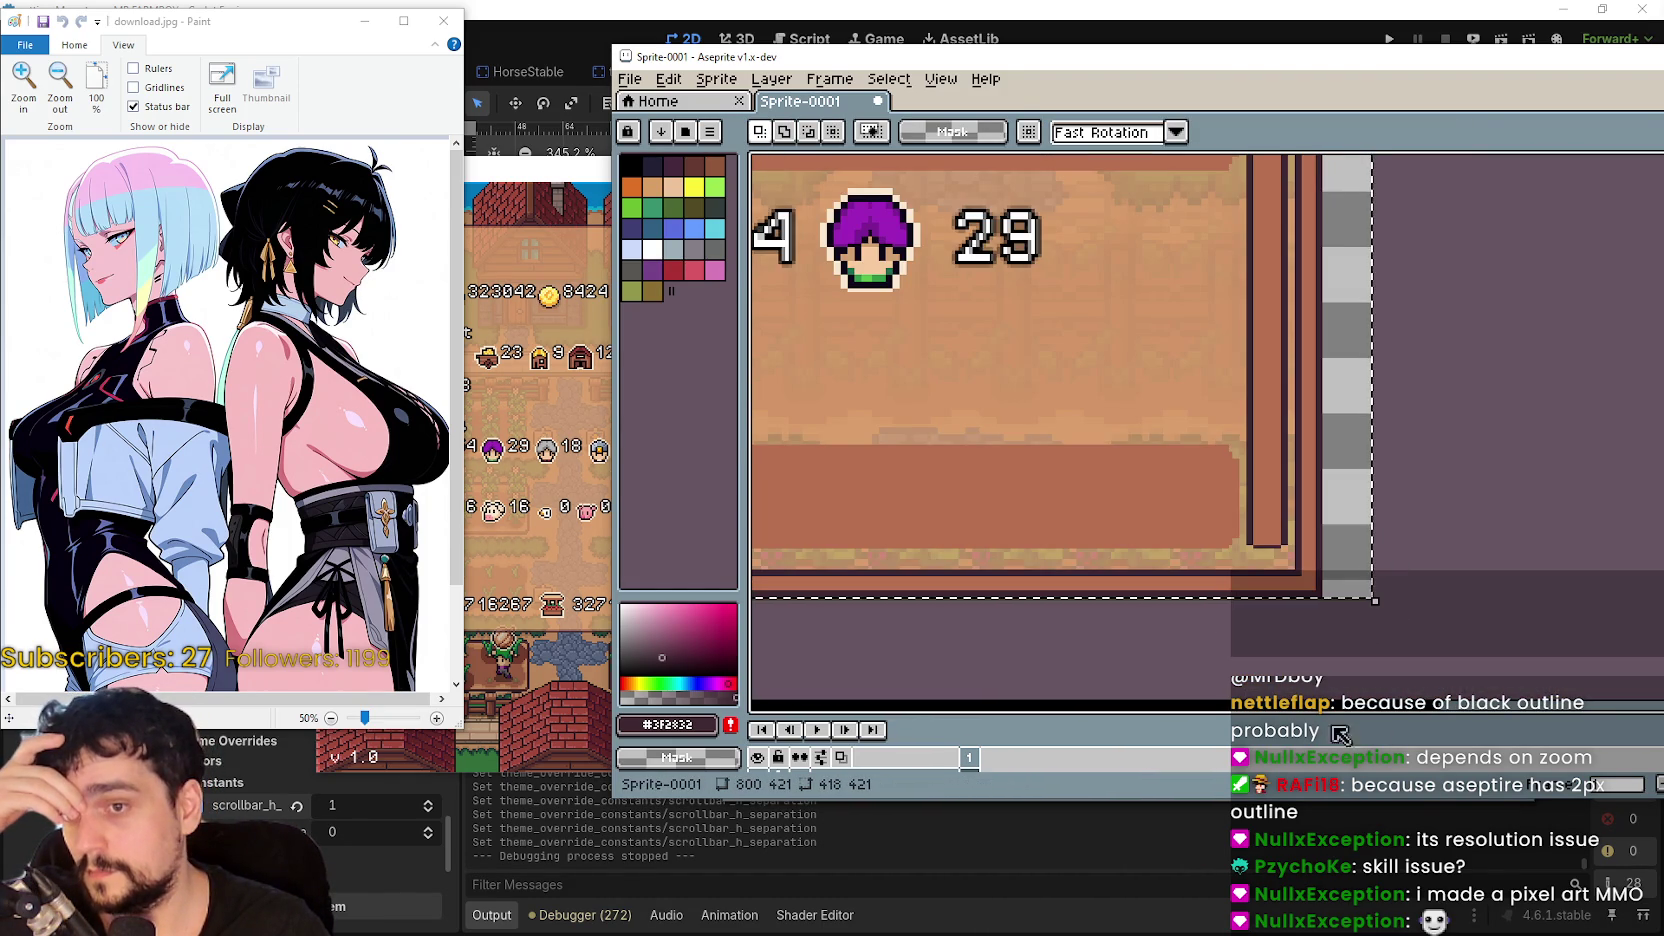
scroll(1025, 691, down, 3)
scroll(925, 678, up, 2)
scroll(1144, 676, down, 2)
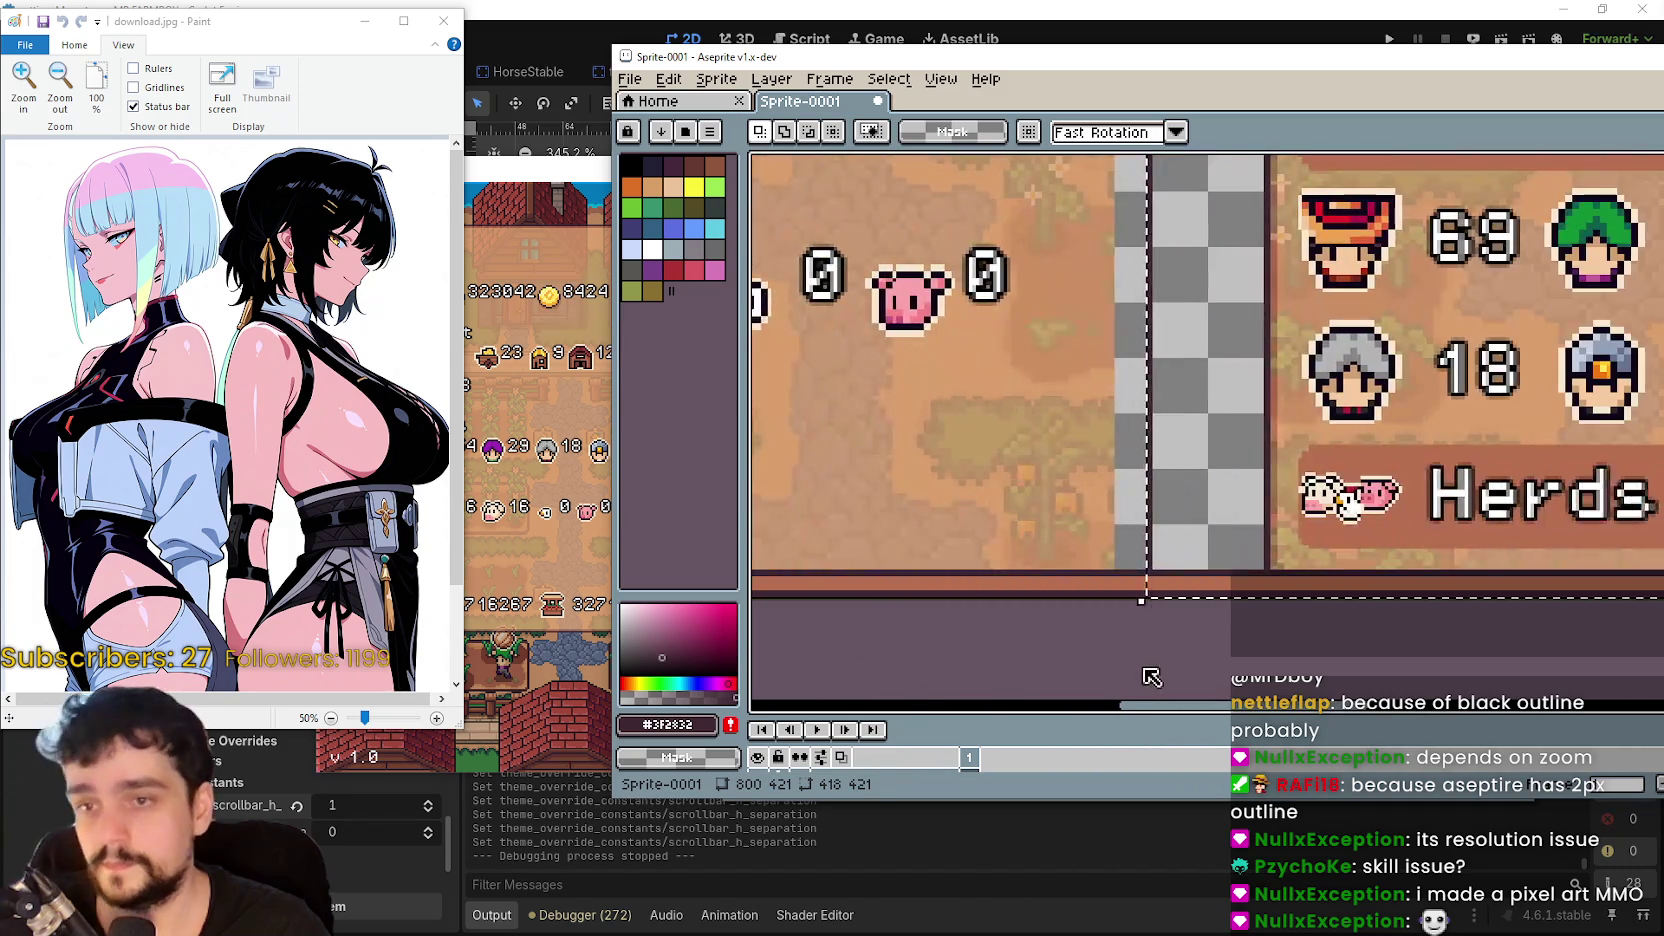
key(ctrl+v)
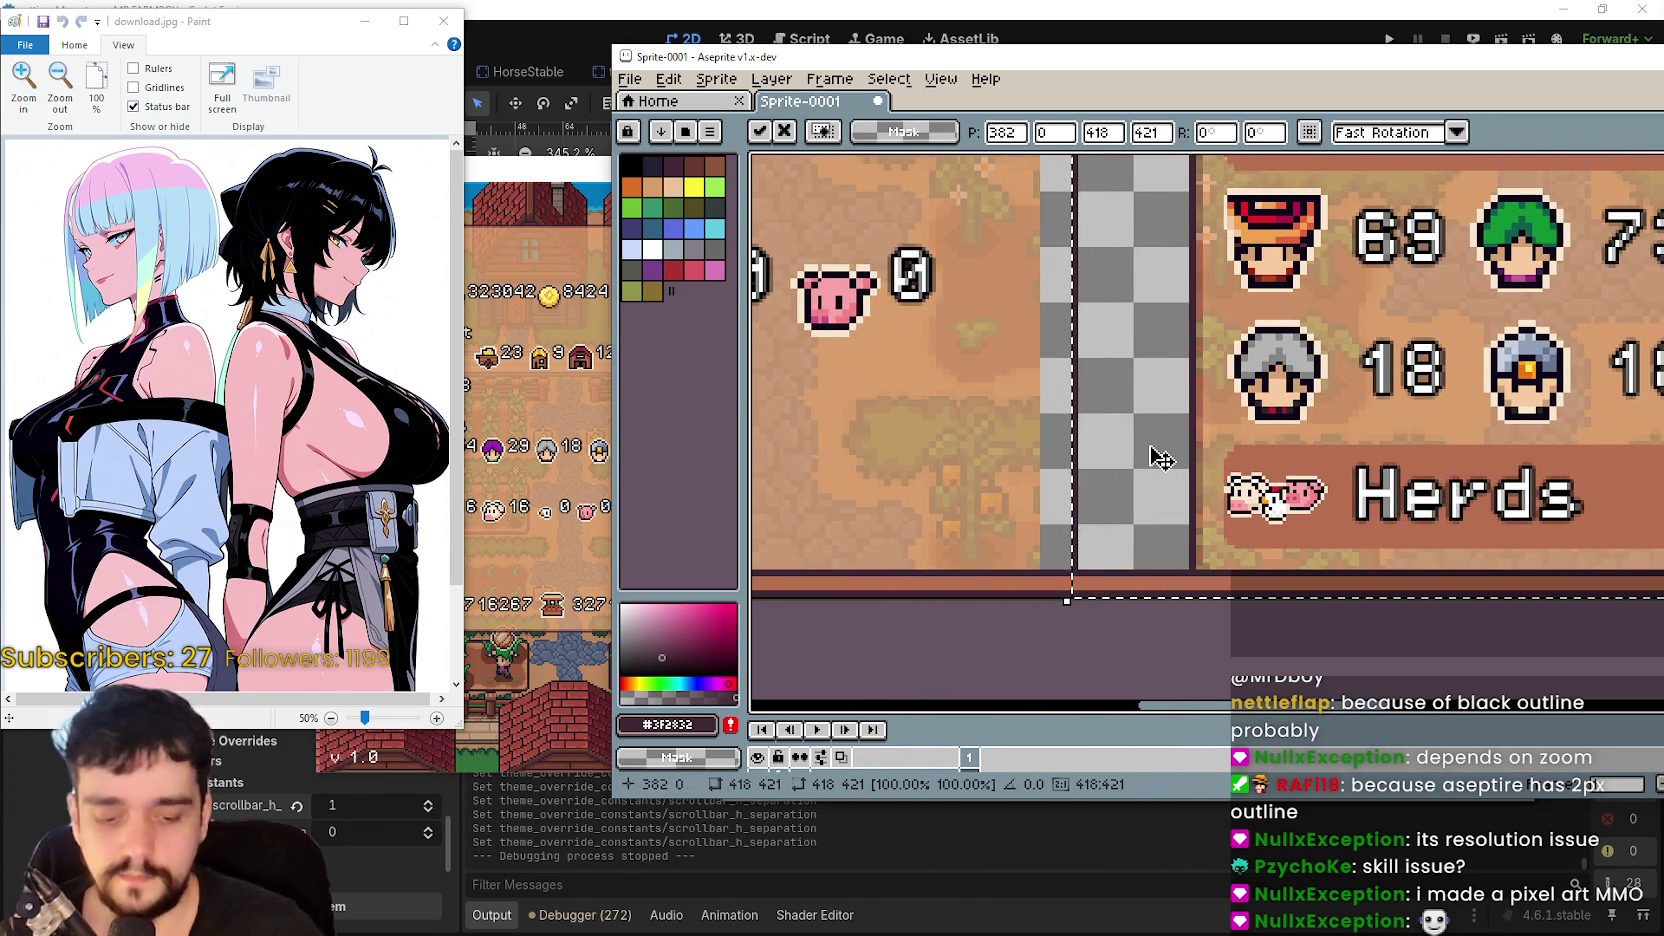
key(Left)
key(Left)
key(Left)
key(Left)
key(Left)
key(Left)
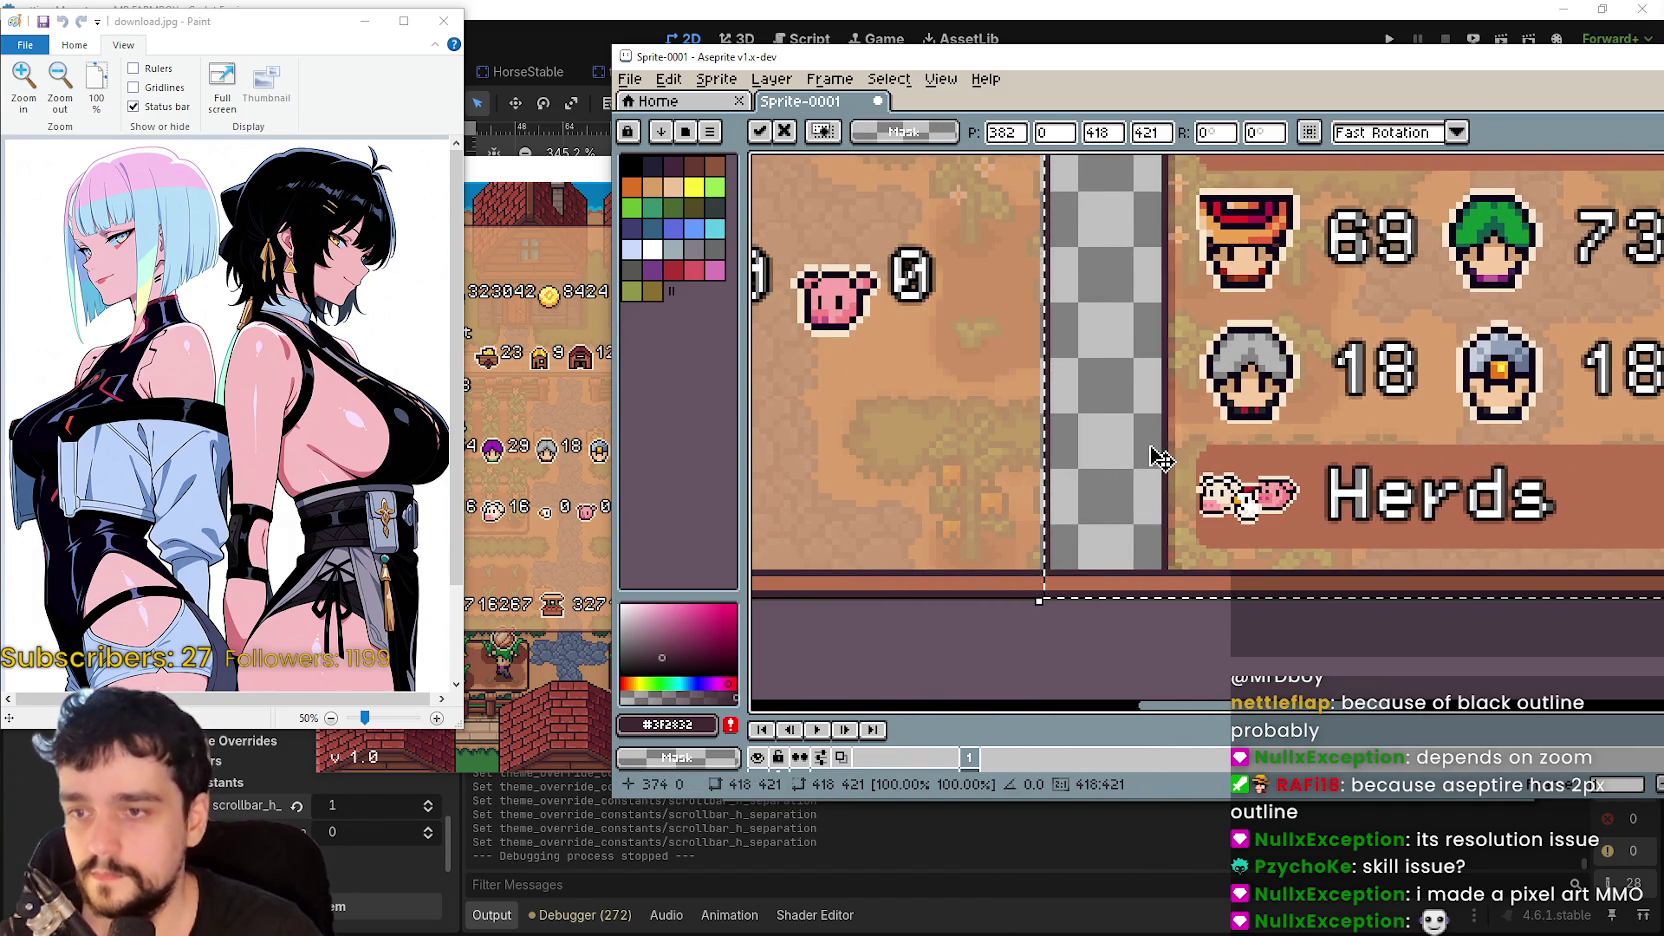
scroll(1168, 430, down, 5)
key(Return)
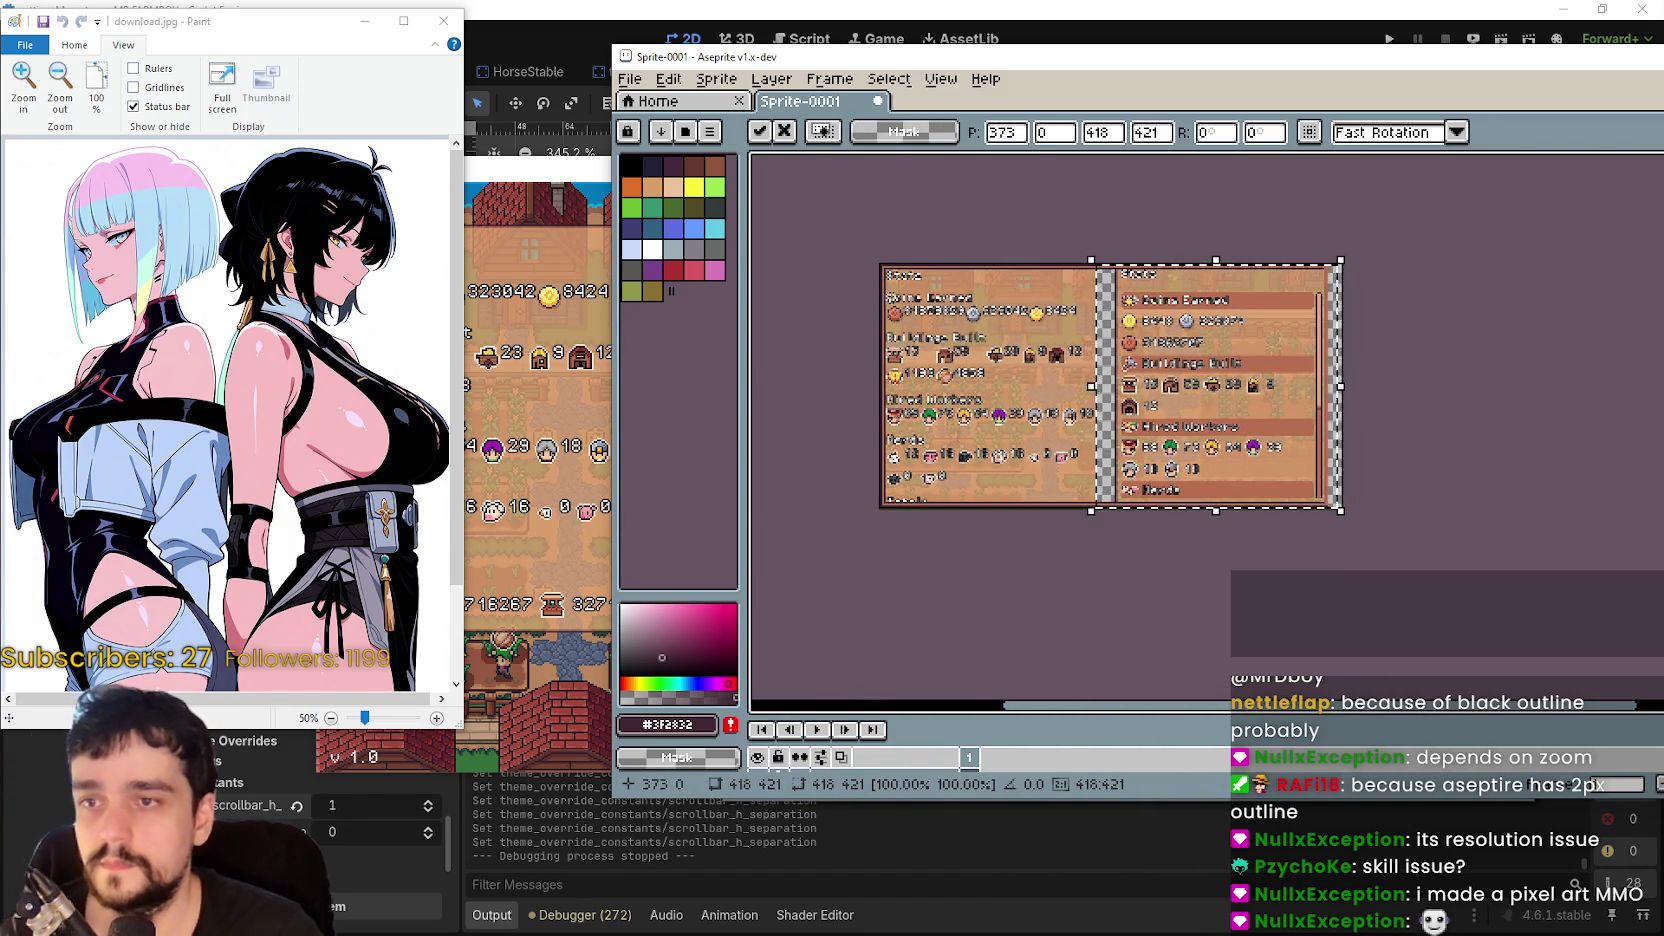
scroll(1018, 303, up, 5)
drag(1018, 303, 1062, 367)
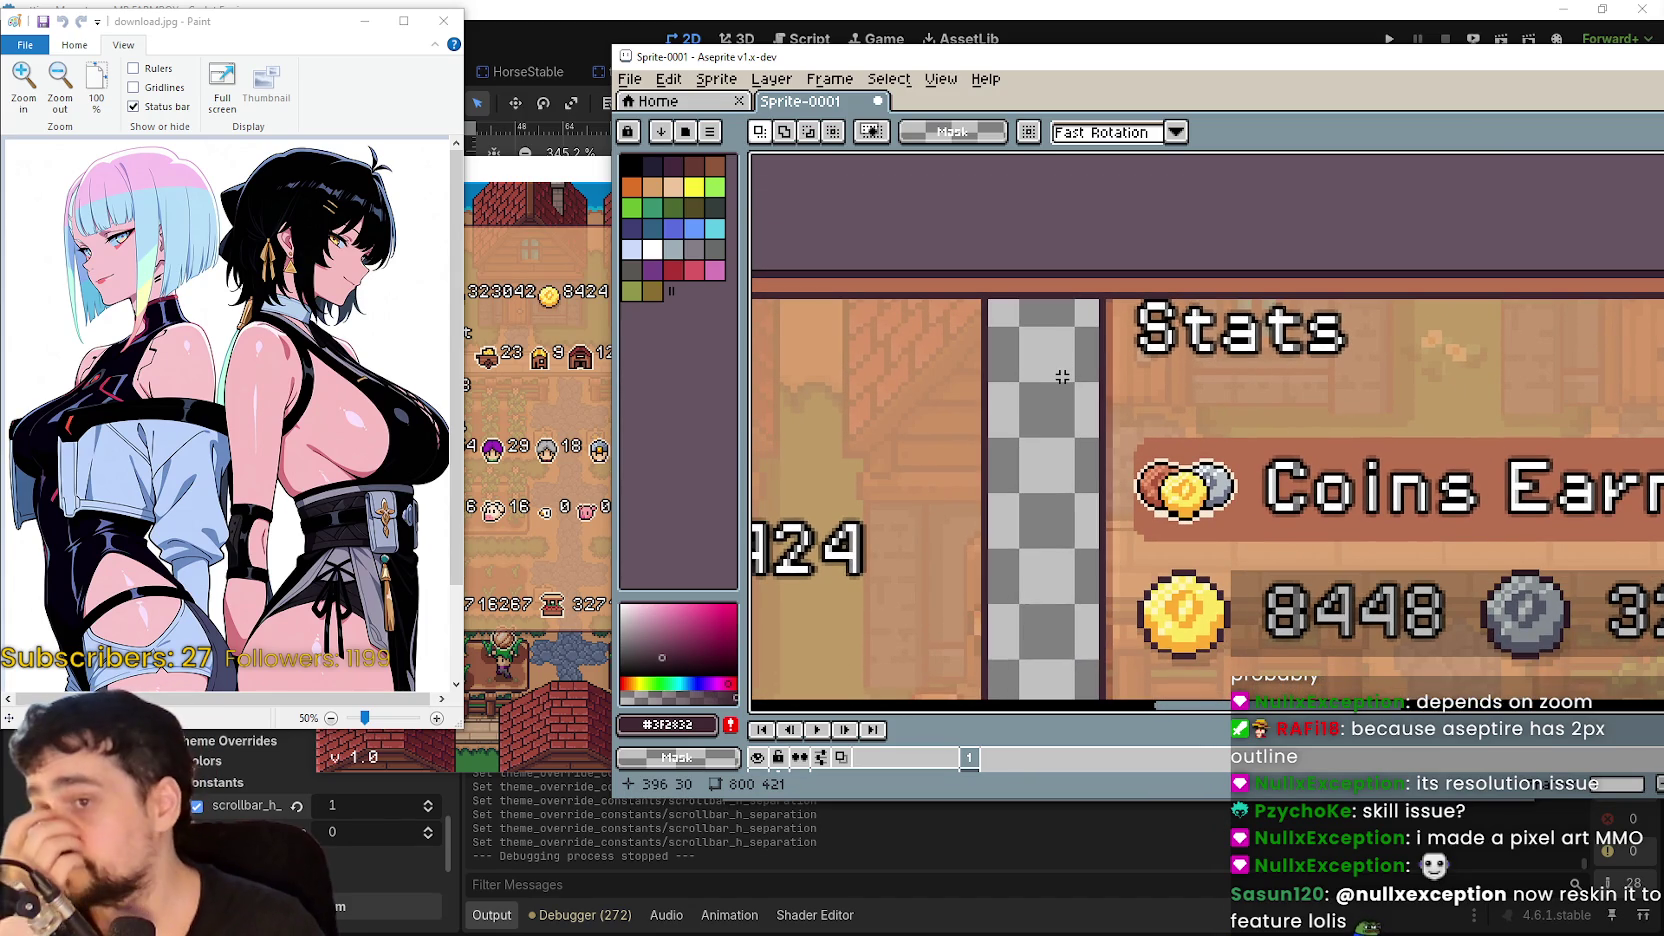
- Sample the panel's brown and bucket-fill the transparent gap with it
scroll(1056, 303, up, 2)
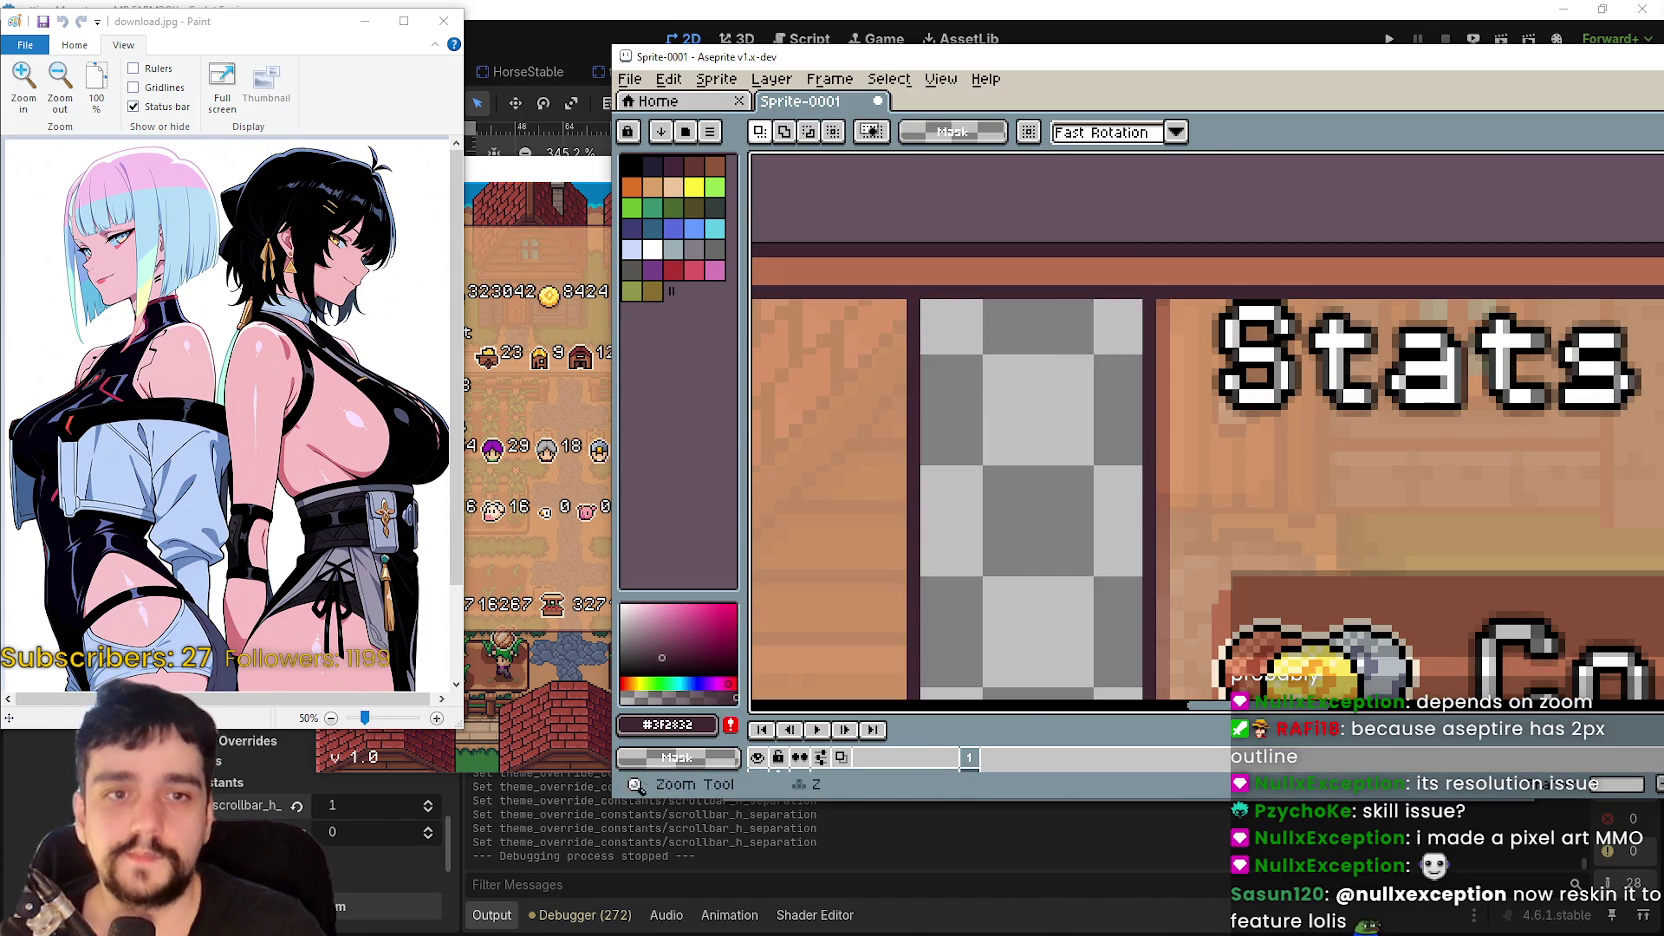
alt+click(958, 262)
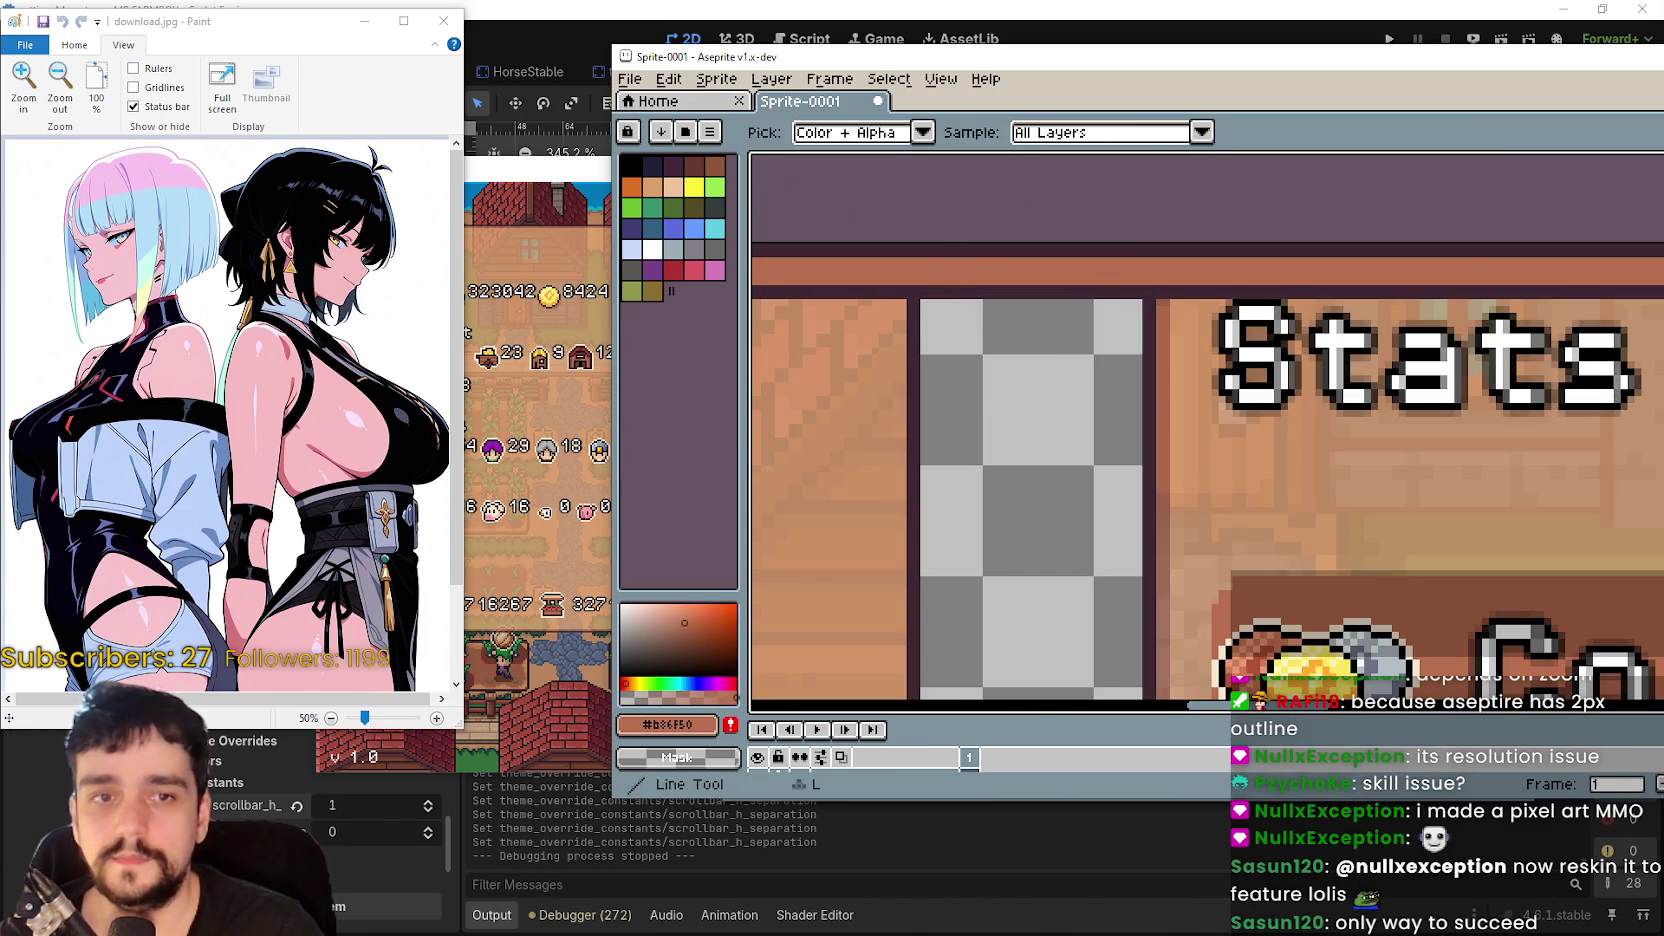
key(g)
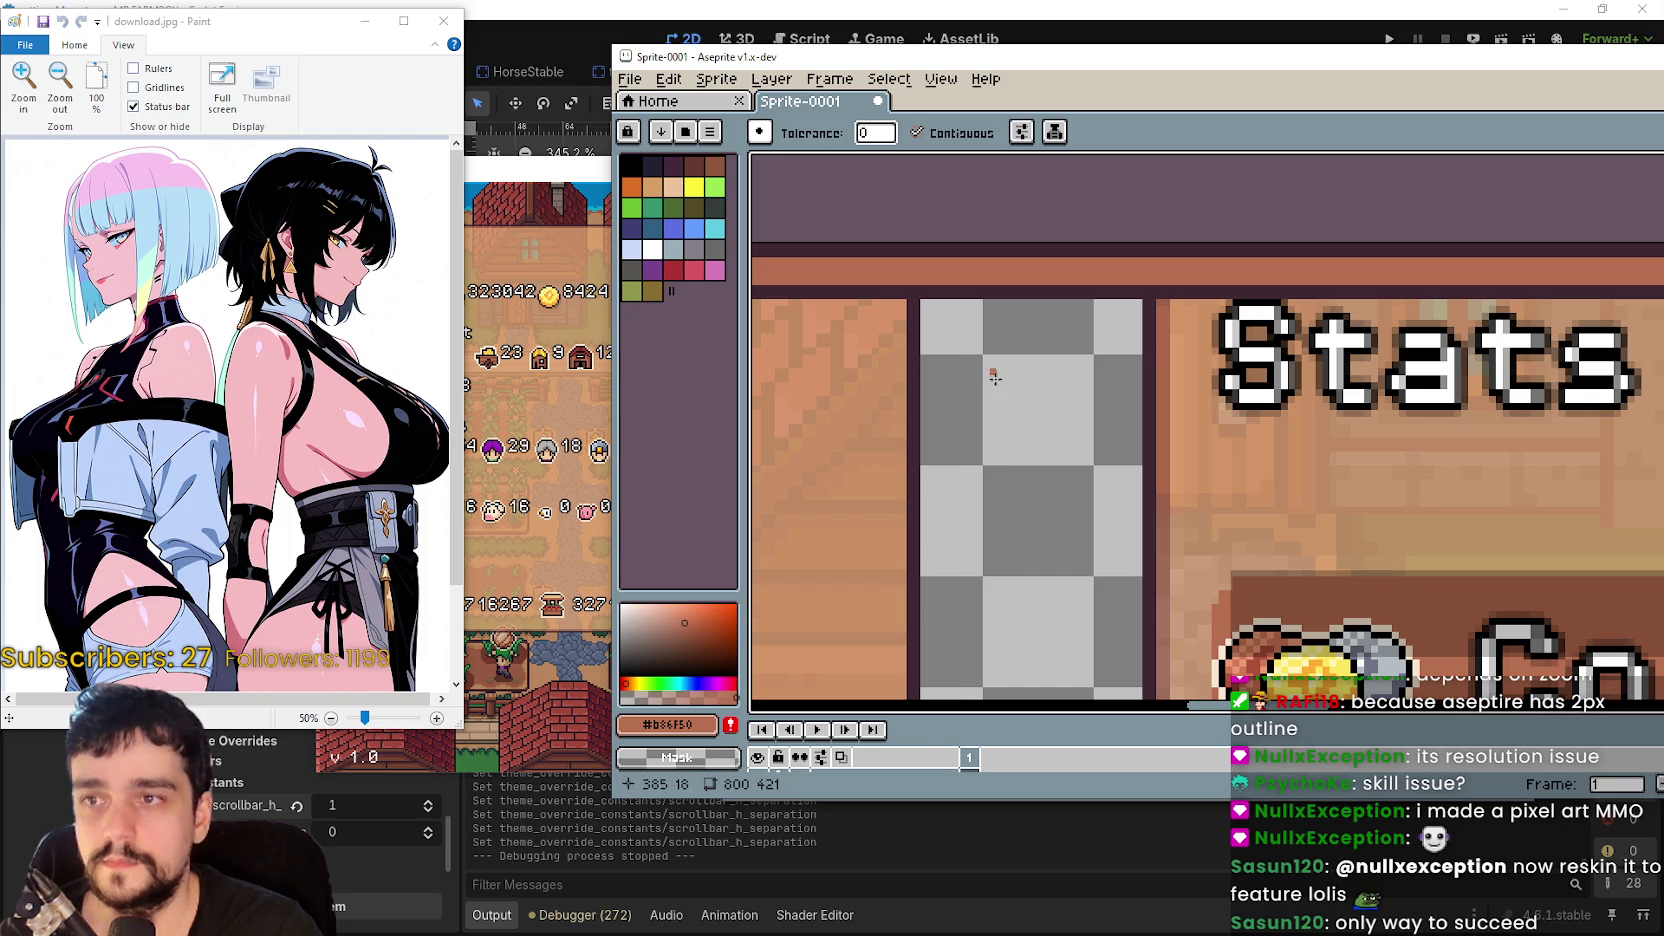
click(994, 377)
scroll(994, 377, down, 2)
scroll(1077, 152, up, 2)
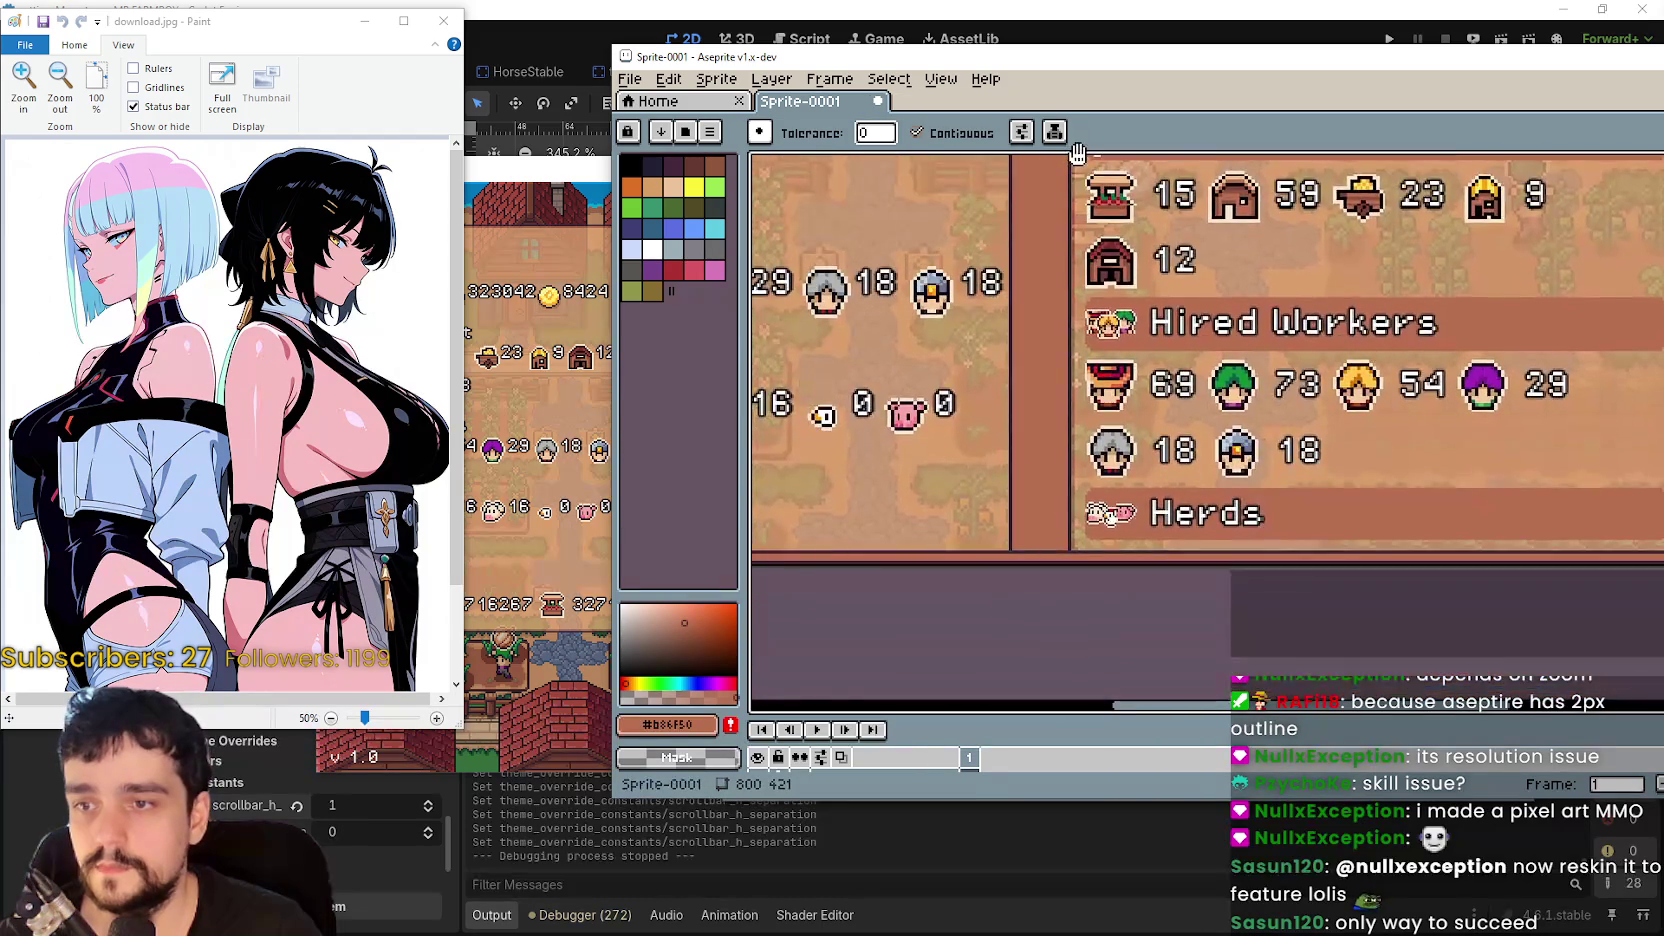
scroll(1000, 230, down, 3)
scroll(974, 249, up, 3)
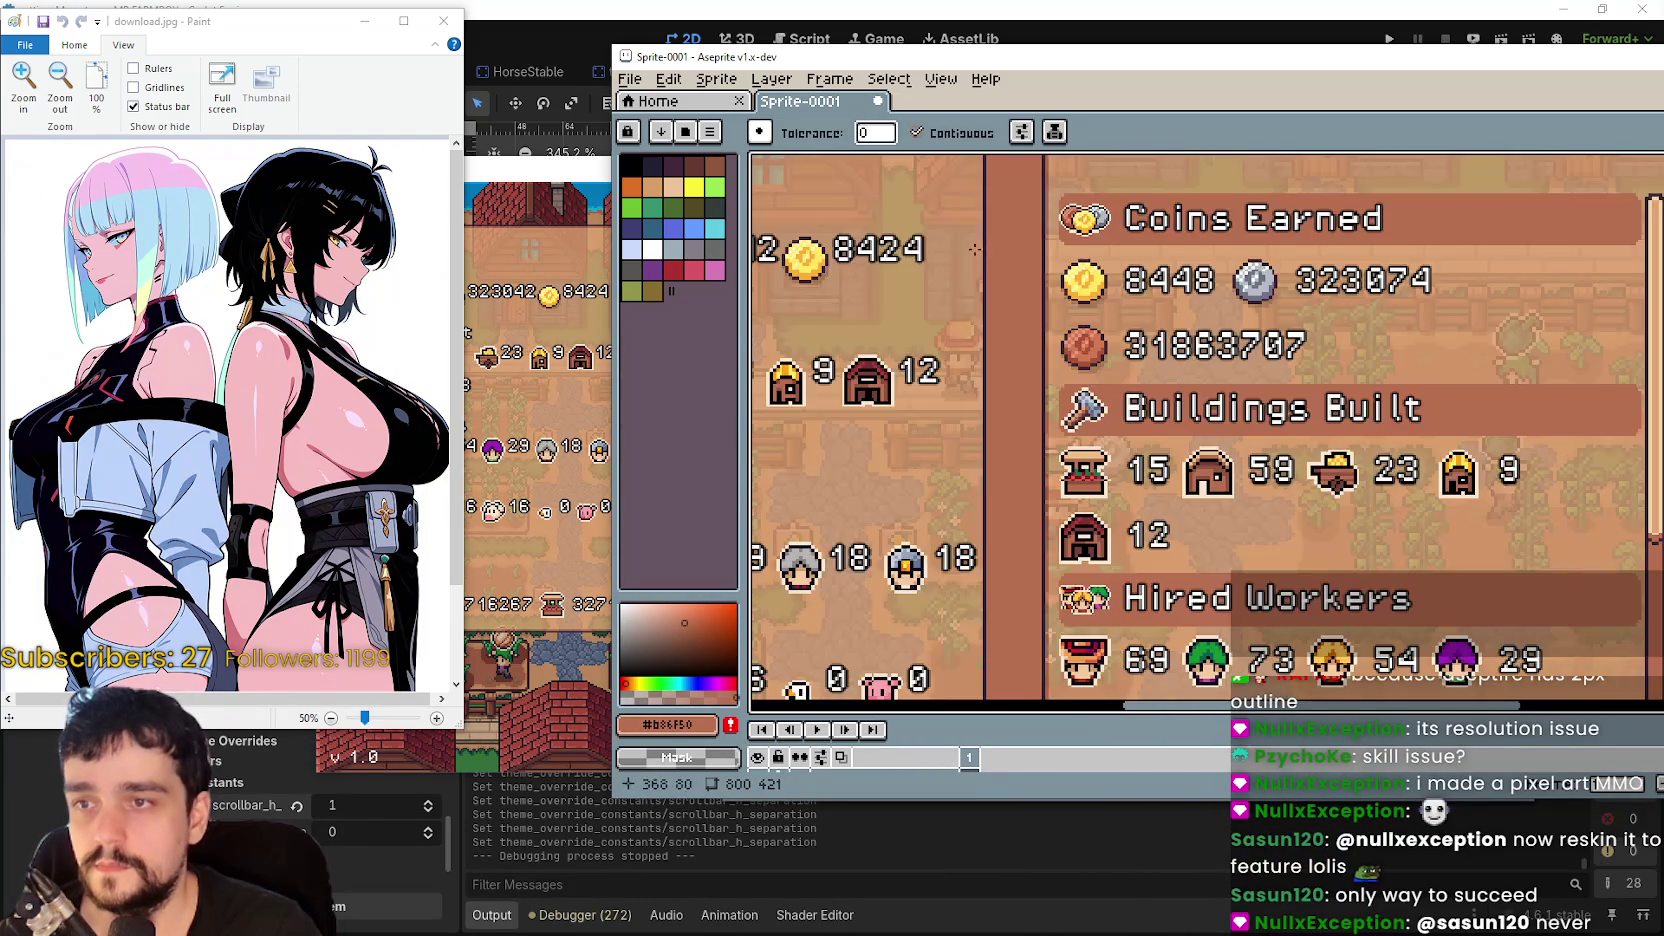
scroll(974, 249, down, 2)
scroll(1082, 355, up, 2)
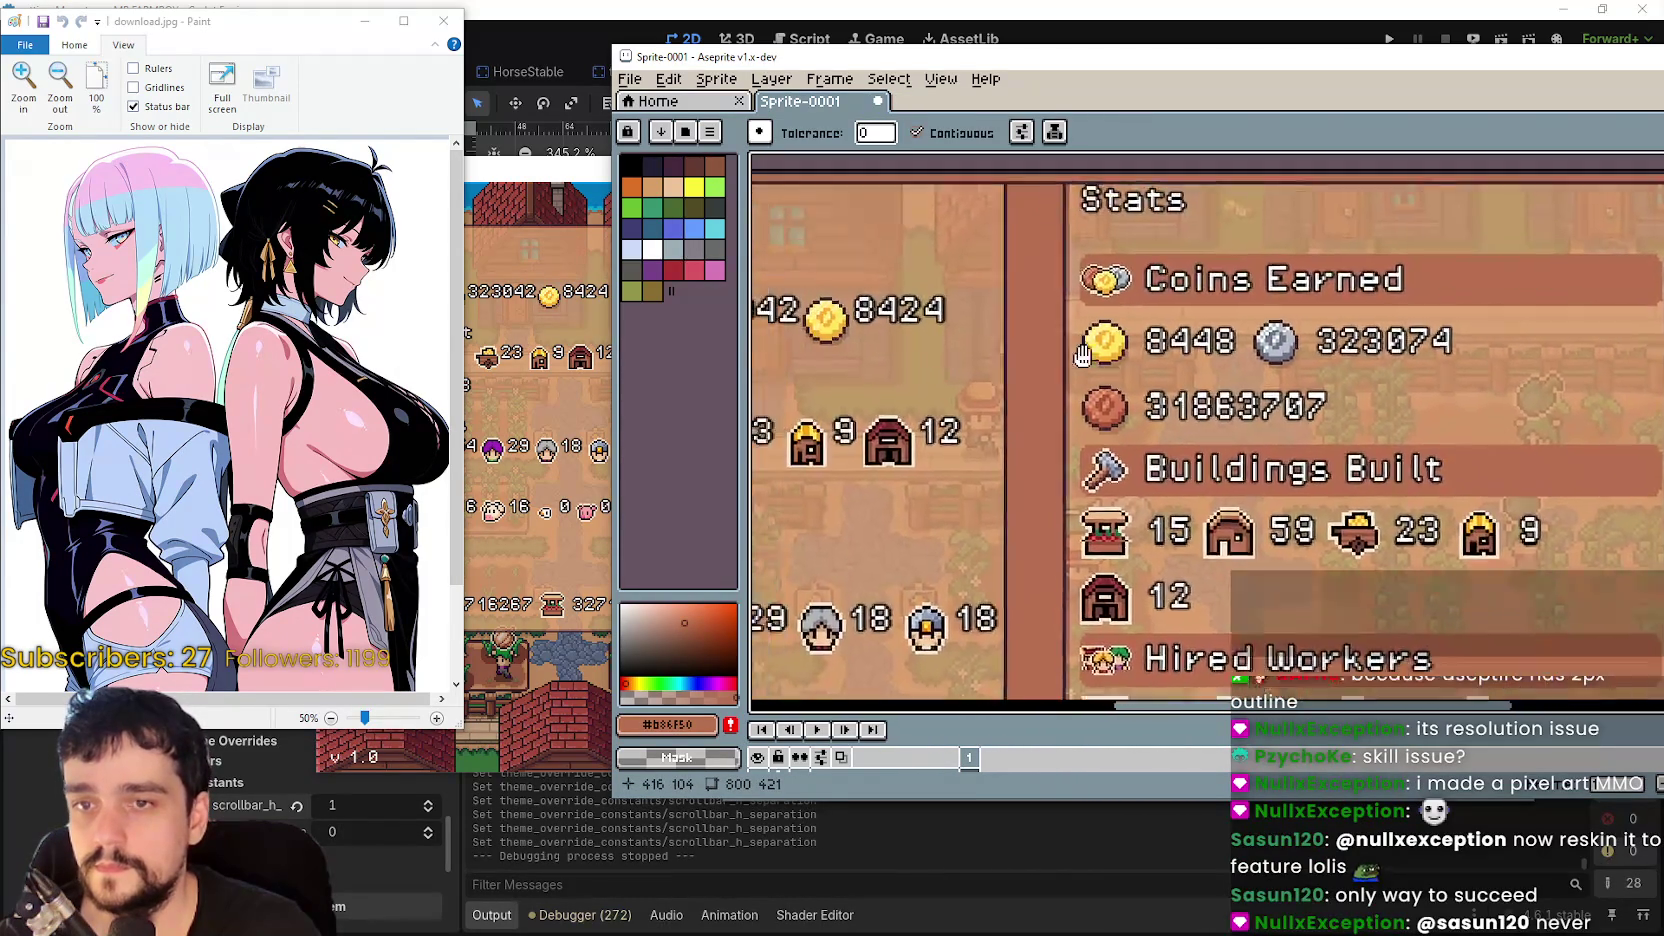
scroll(1082, 355, up, 2)
scroll(1018, 216, up, 1)
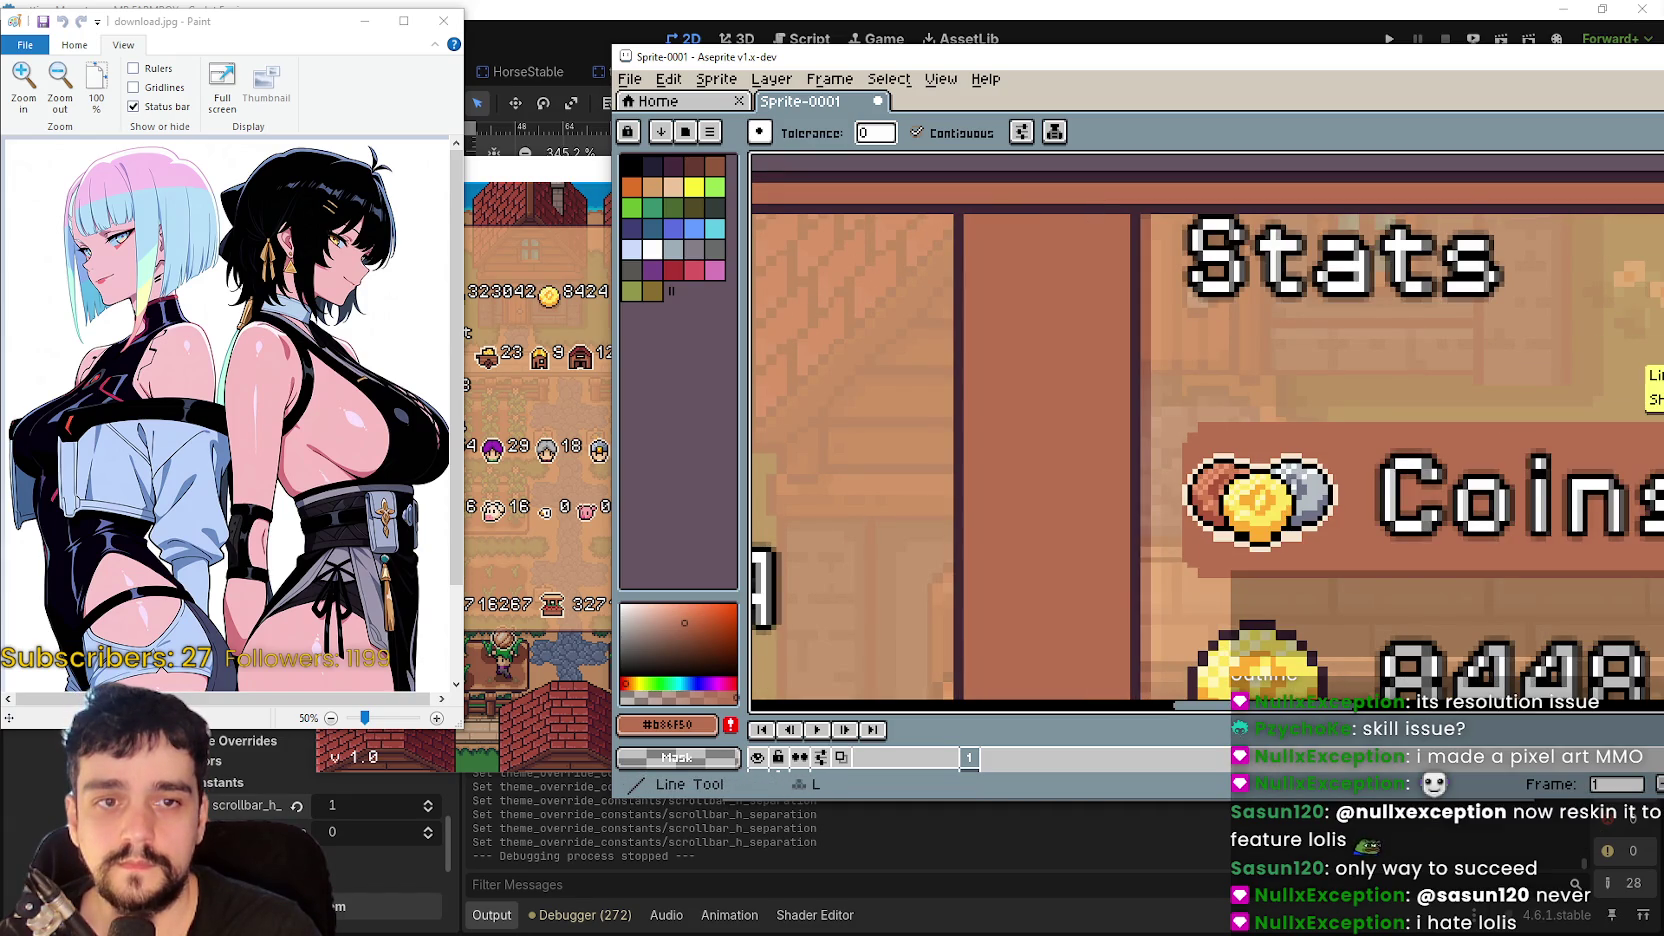
- Try painting a brown line over the dark bottom bar, then undo it
key(i)
scroll(896, 187, up, 2)
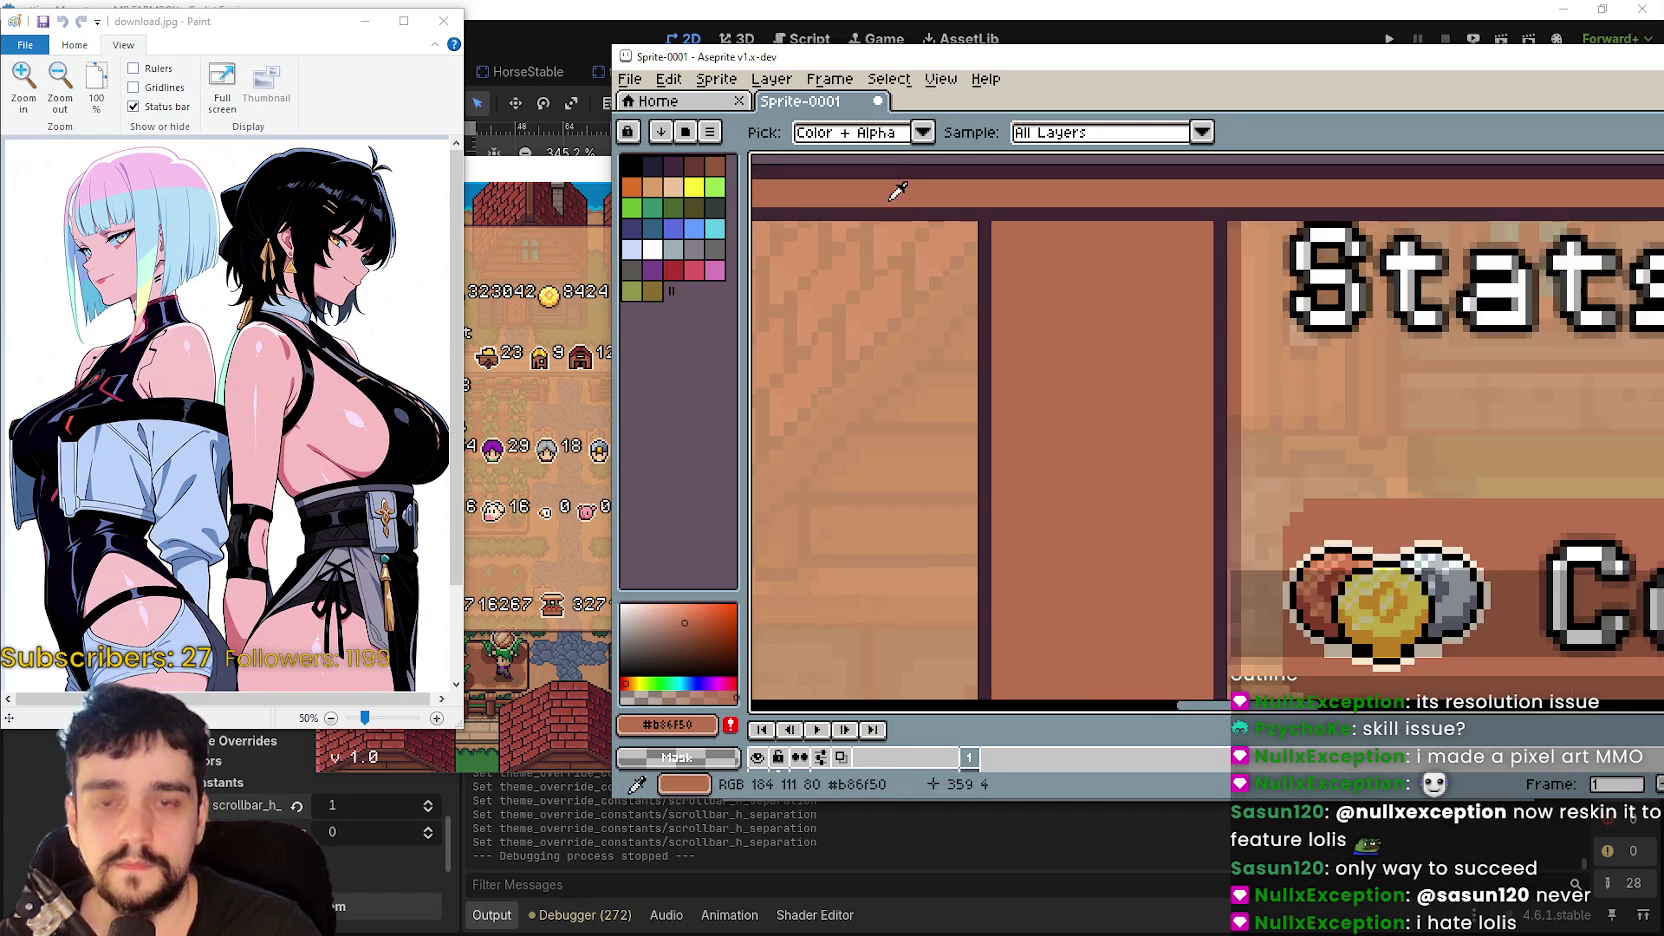
key(l)
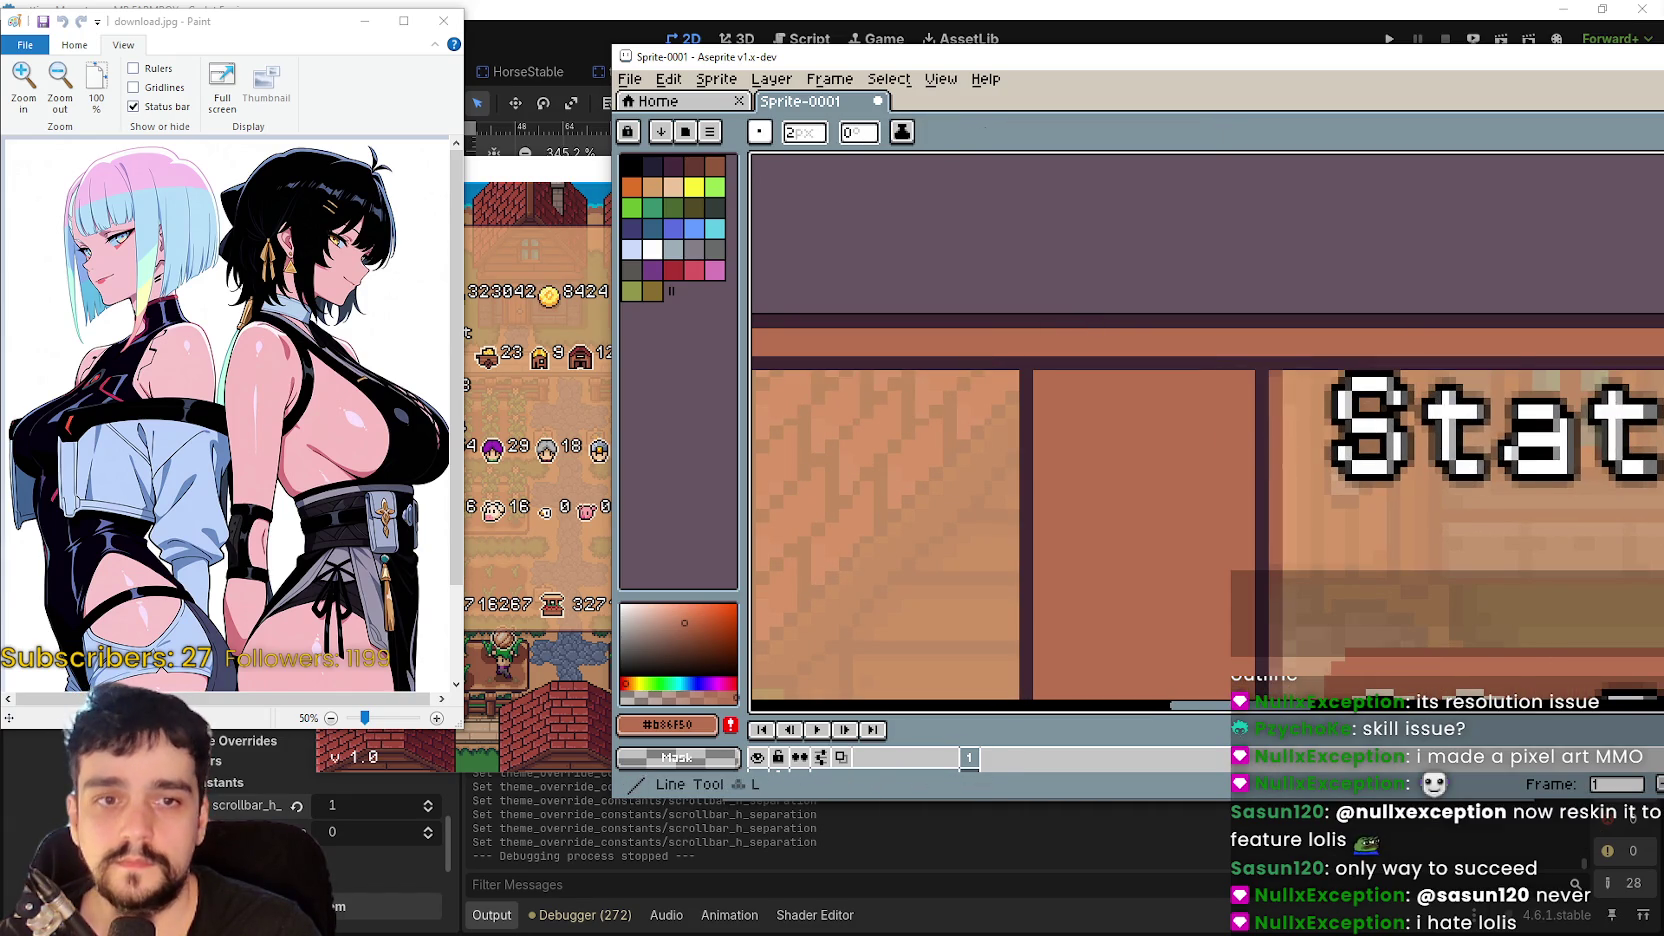
scroll(1078, 360, up, 1)
drag(1336, 375, 1011, 372)
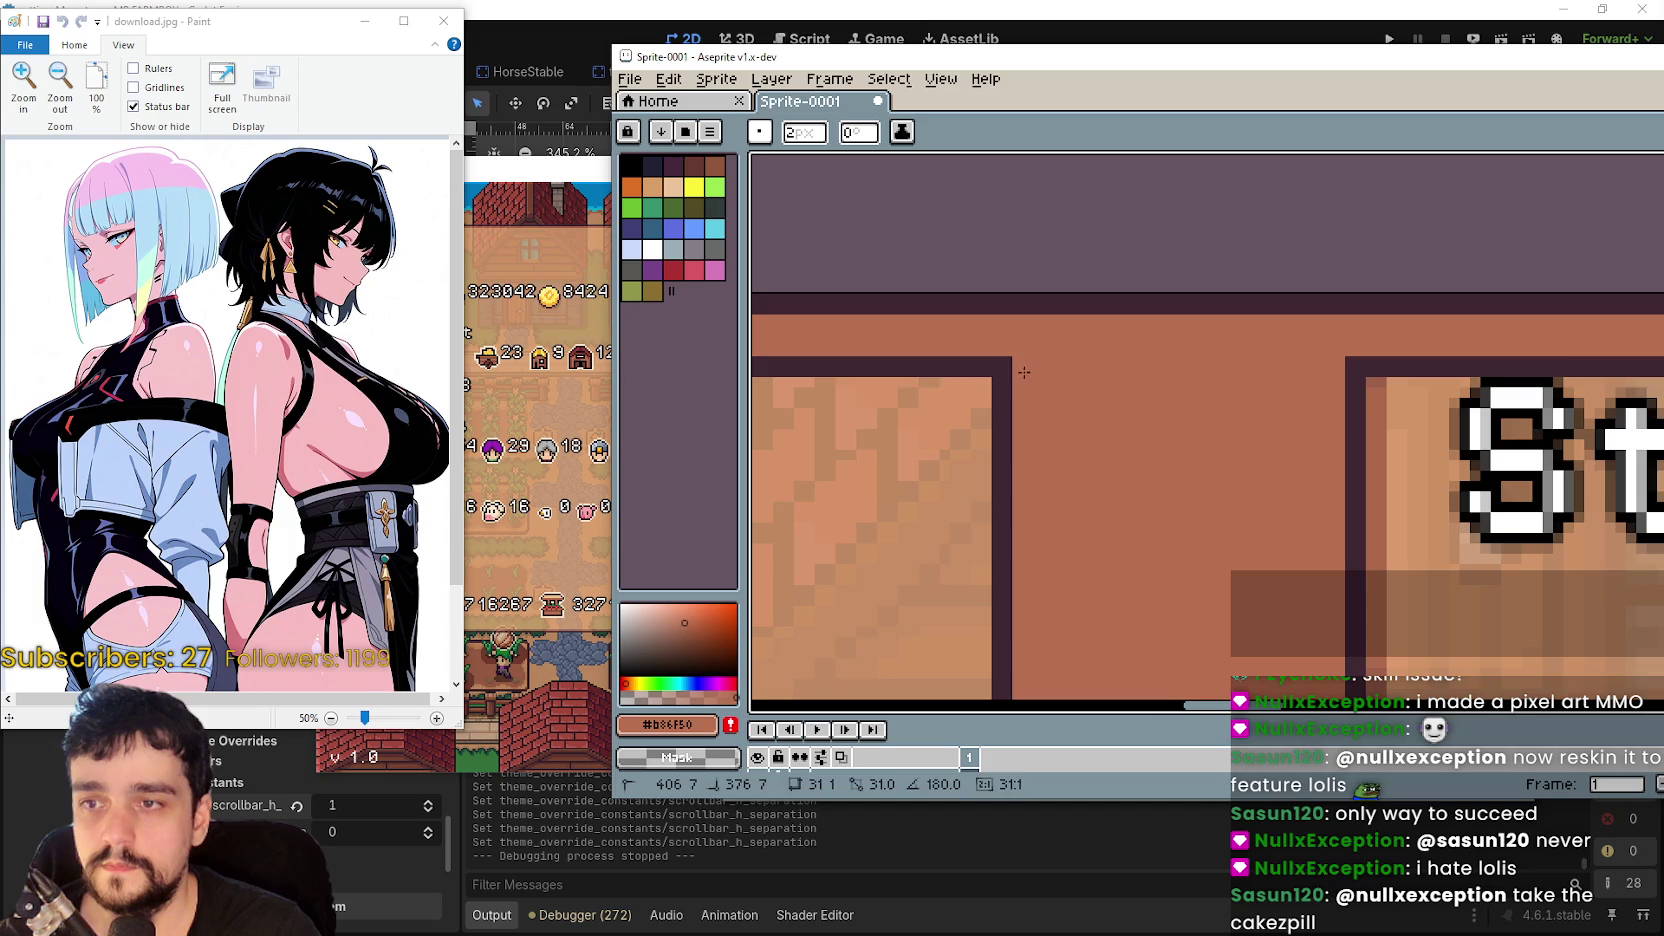
scroll(1174, 316, down, 4)
scroll(1174, 316, down, 5)
scroll(1136, 605, up, 3)
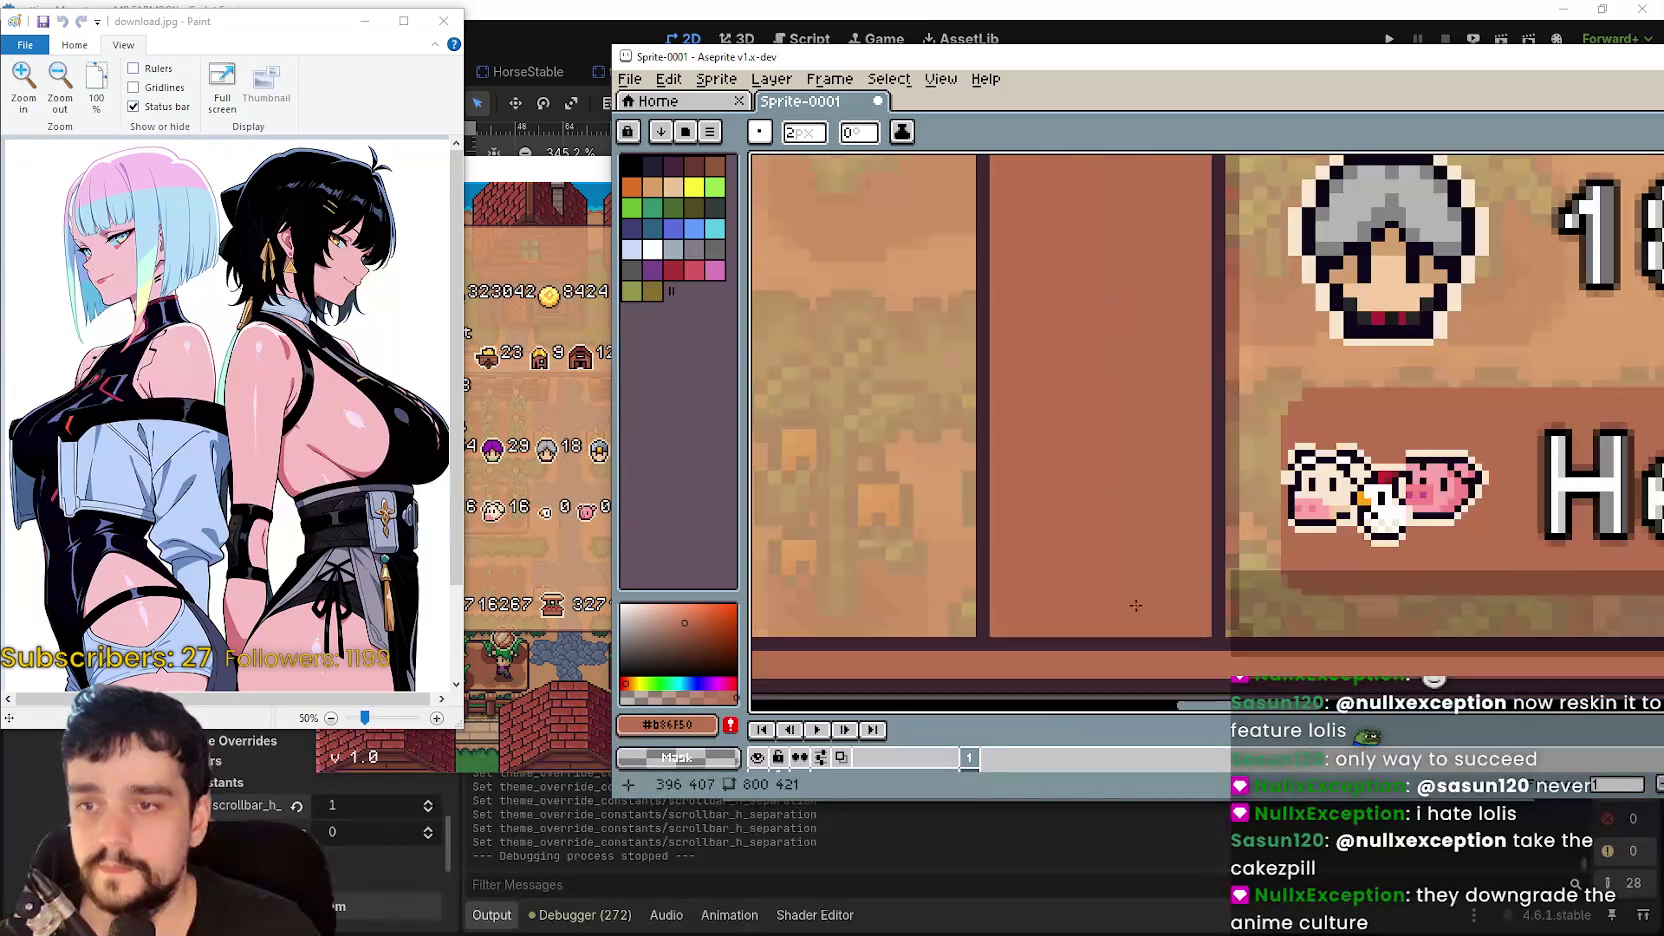
mouse_move(1208, 645)
mouse_down()
mouse_move(996, 645)
mouse_move(1212, 645)
mouse_up()
key(ctrl+z)
scroll(1212, 645, down, 3)
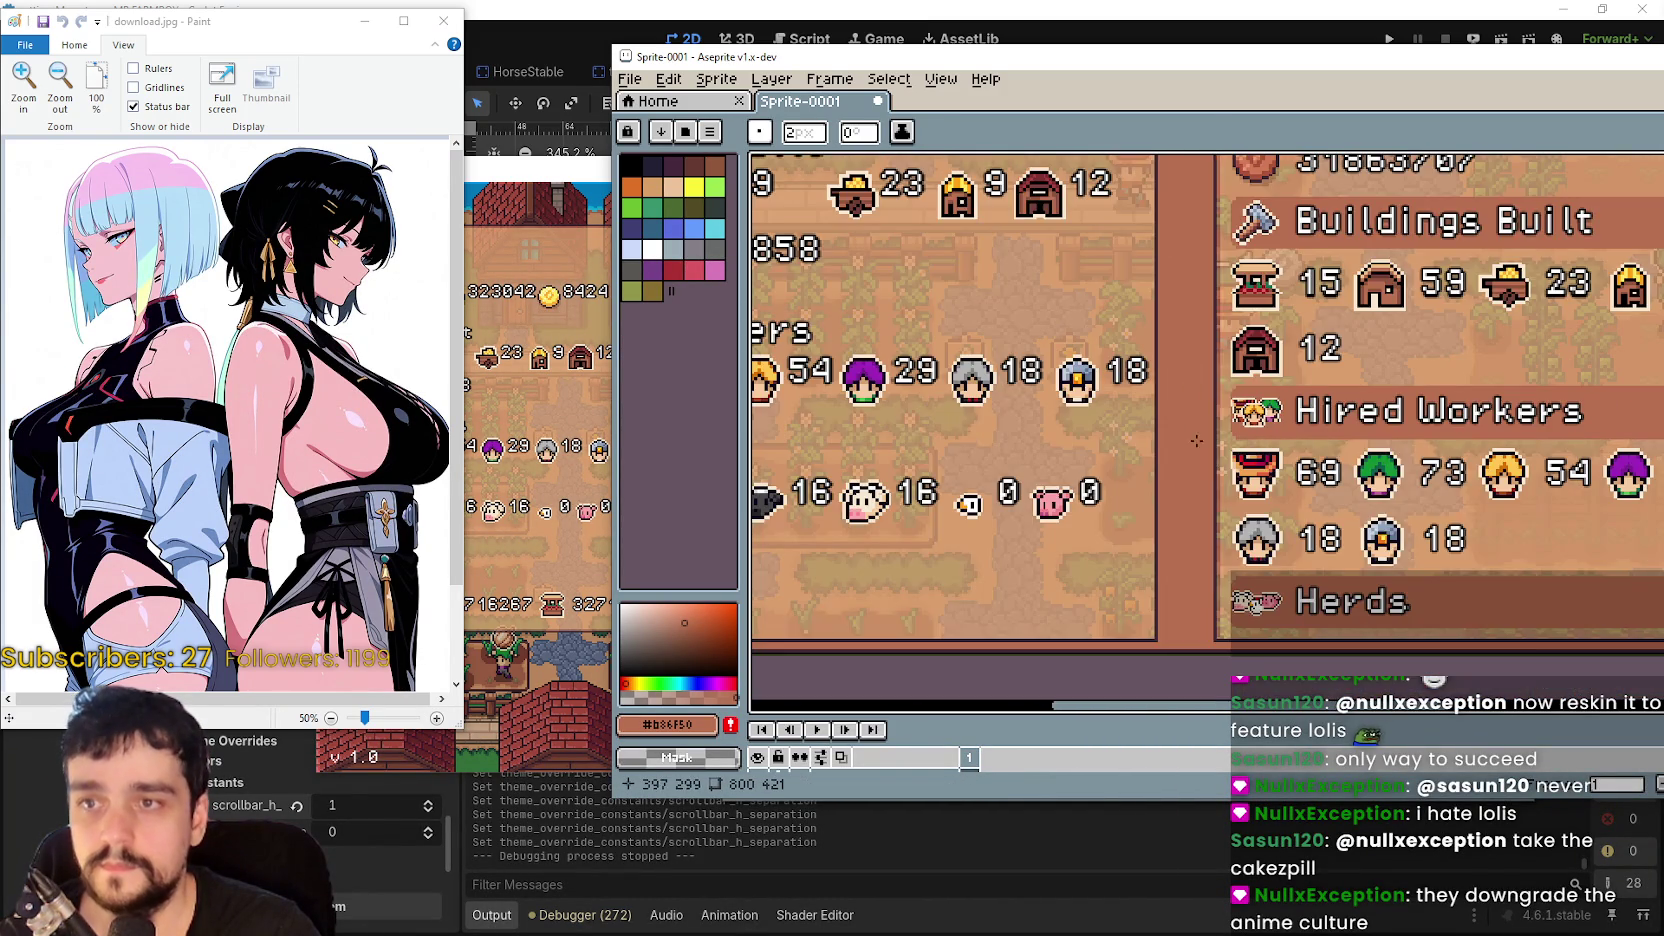
- Paste the 16×16 arrow icon from ui.png and widen it to 16*3 (48 px)
key(i)
key(alt+Tab)
key(alt+Tab)
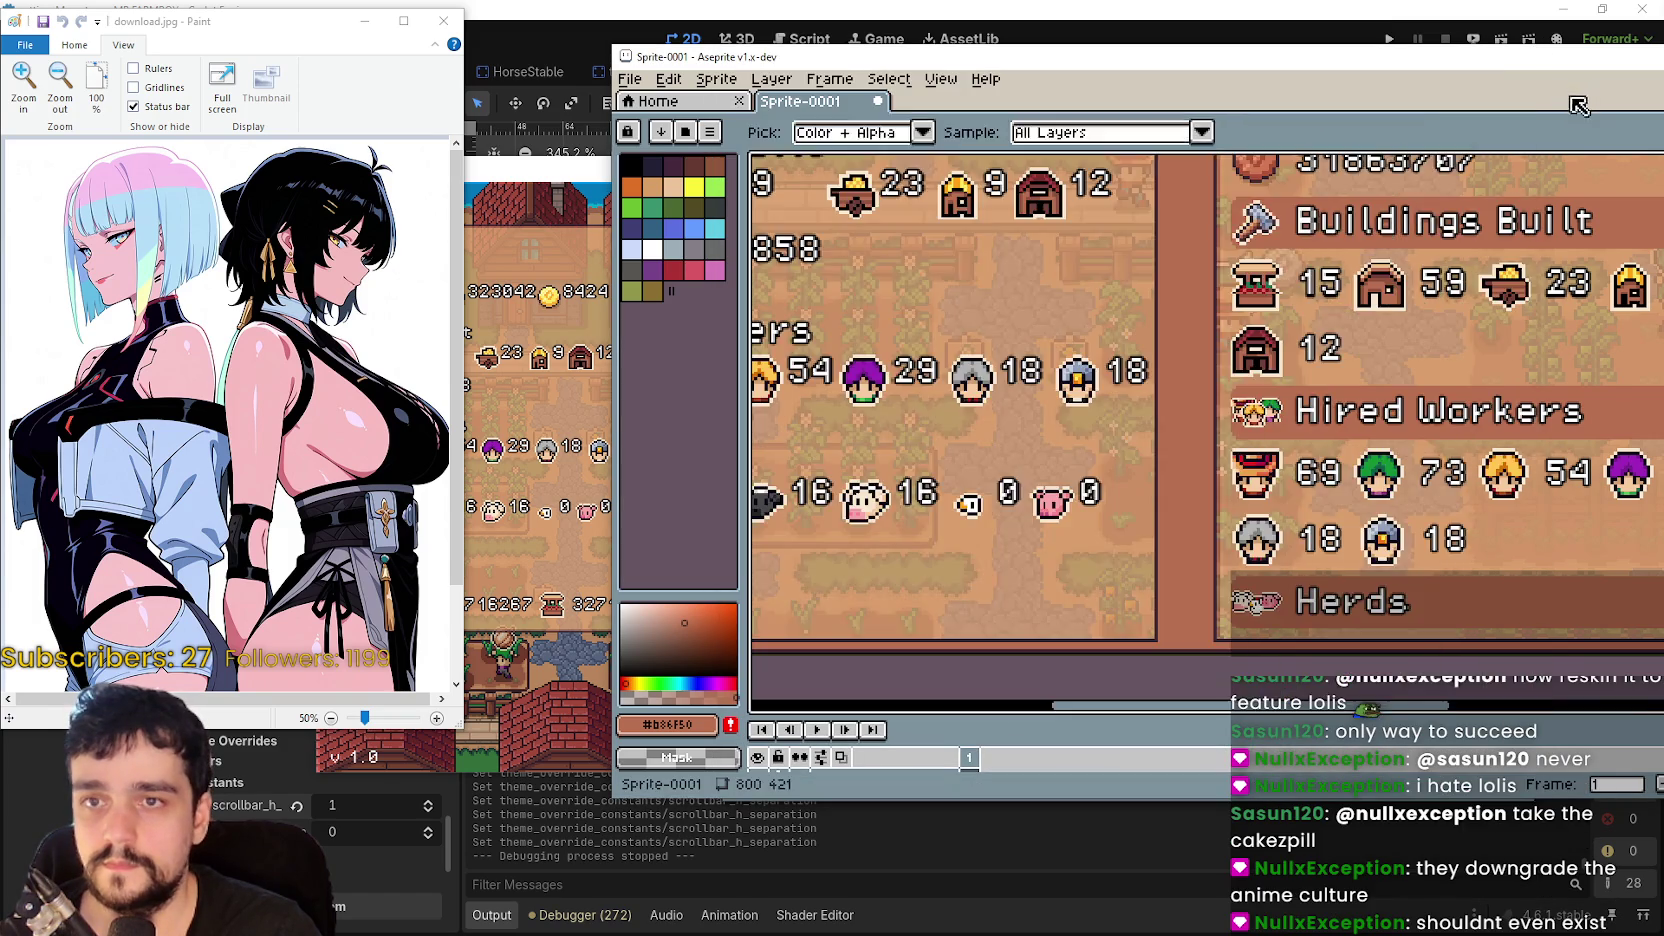
key(ctrl+v)
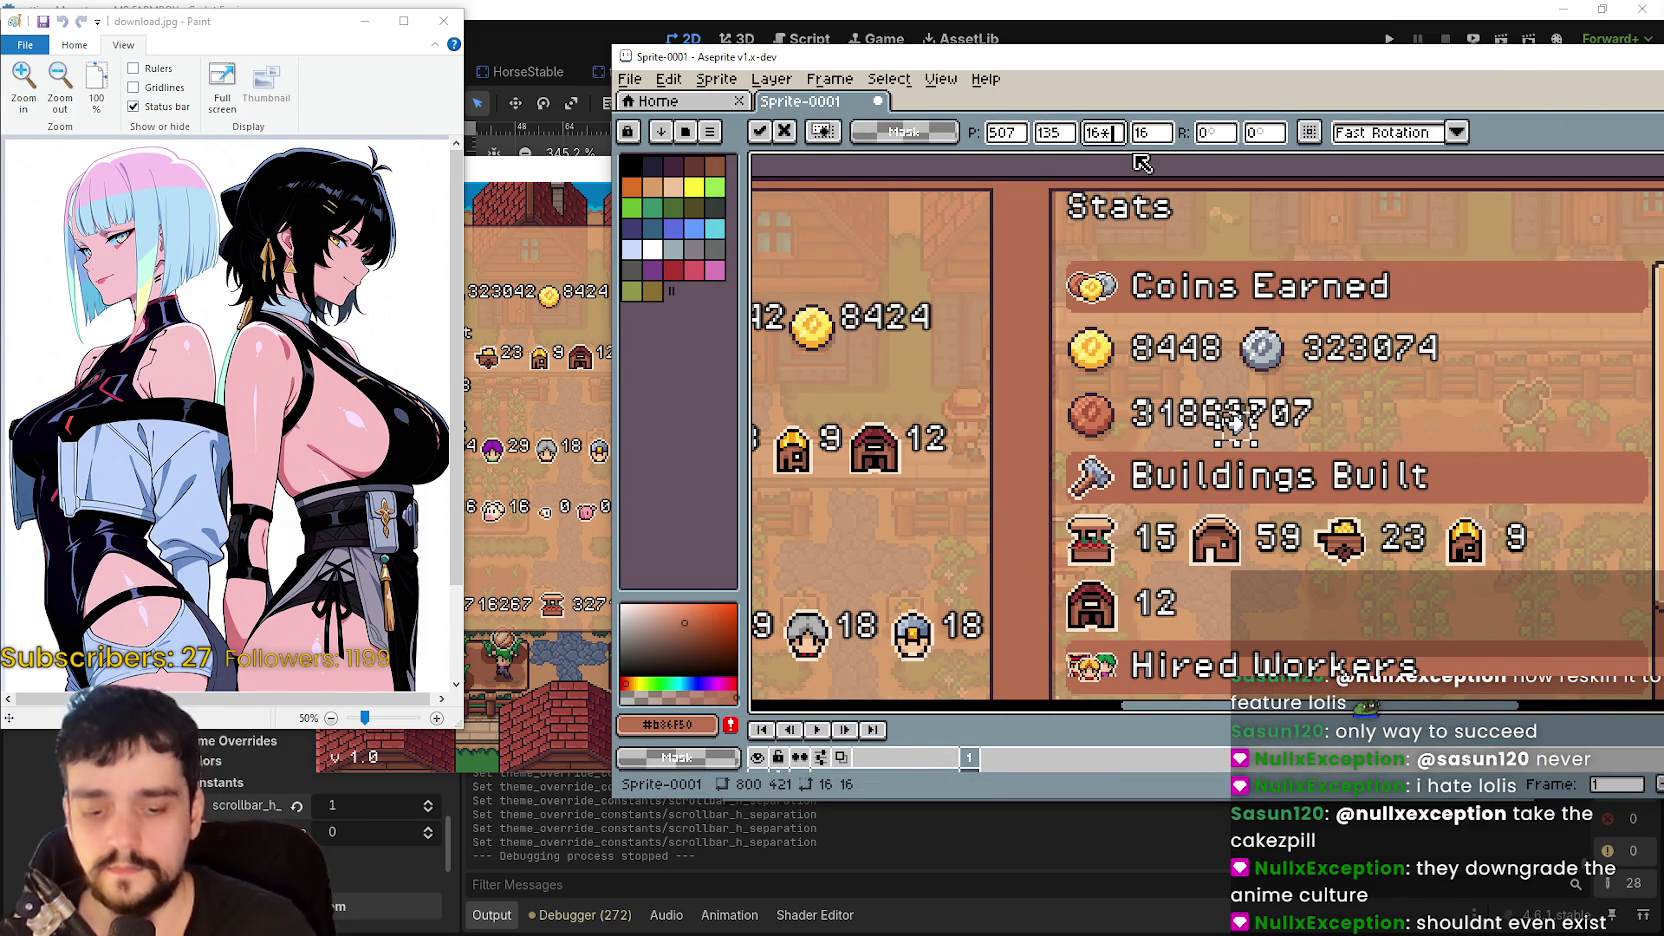
text(3)
click(1168, 137)
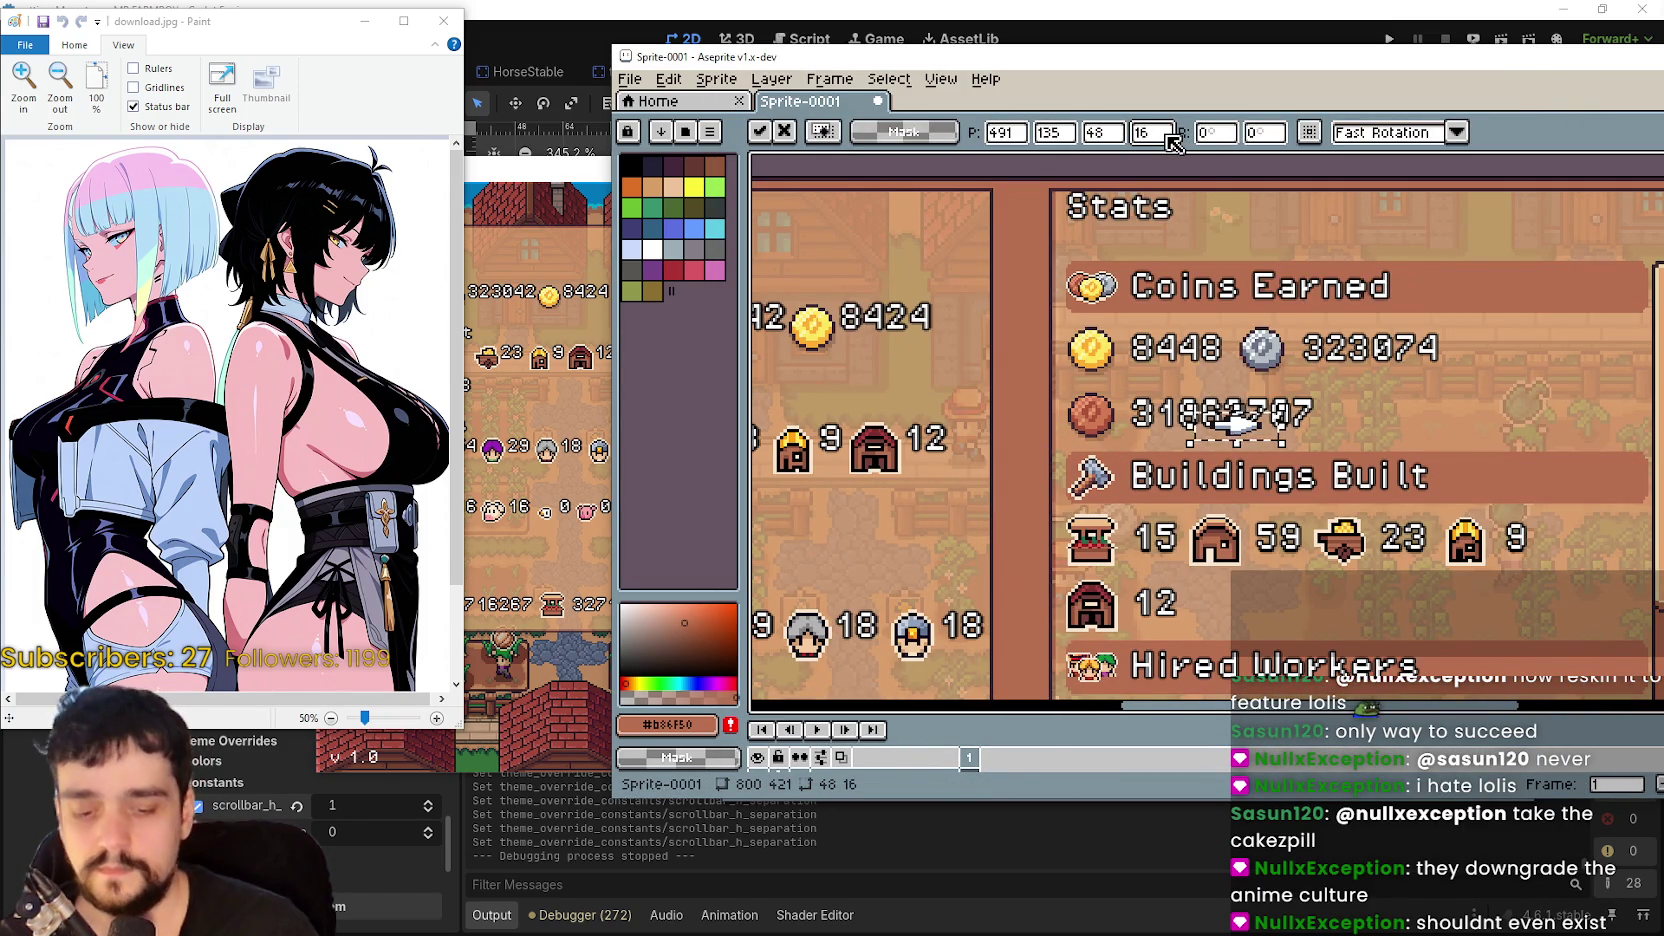
- Scale the pasted arrow to 48×48 (16*3) and move it left toward the gap
text(*3)
key(Return)
mouse_move(1237, 425)
mouse_down()
mouse_move(1070, 425)
mouse_move(1030, 322)
mouse_up()
scroll(1040, 300, down, 2)
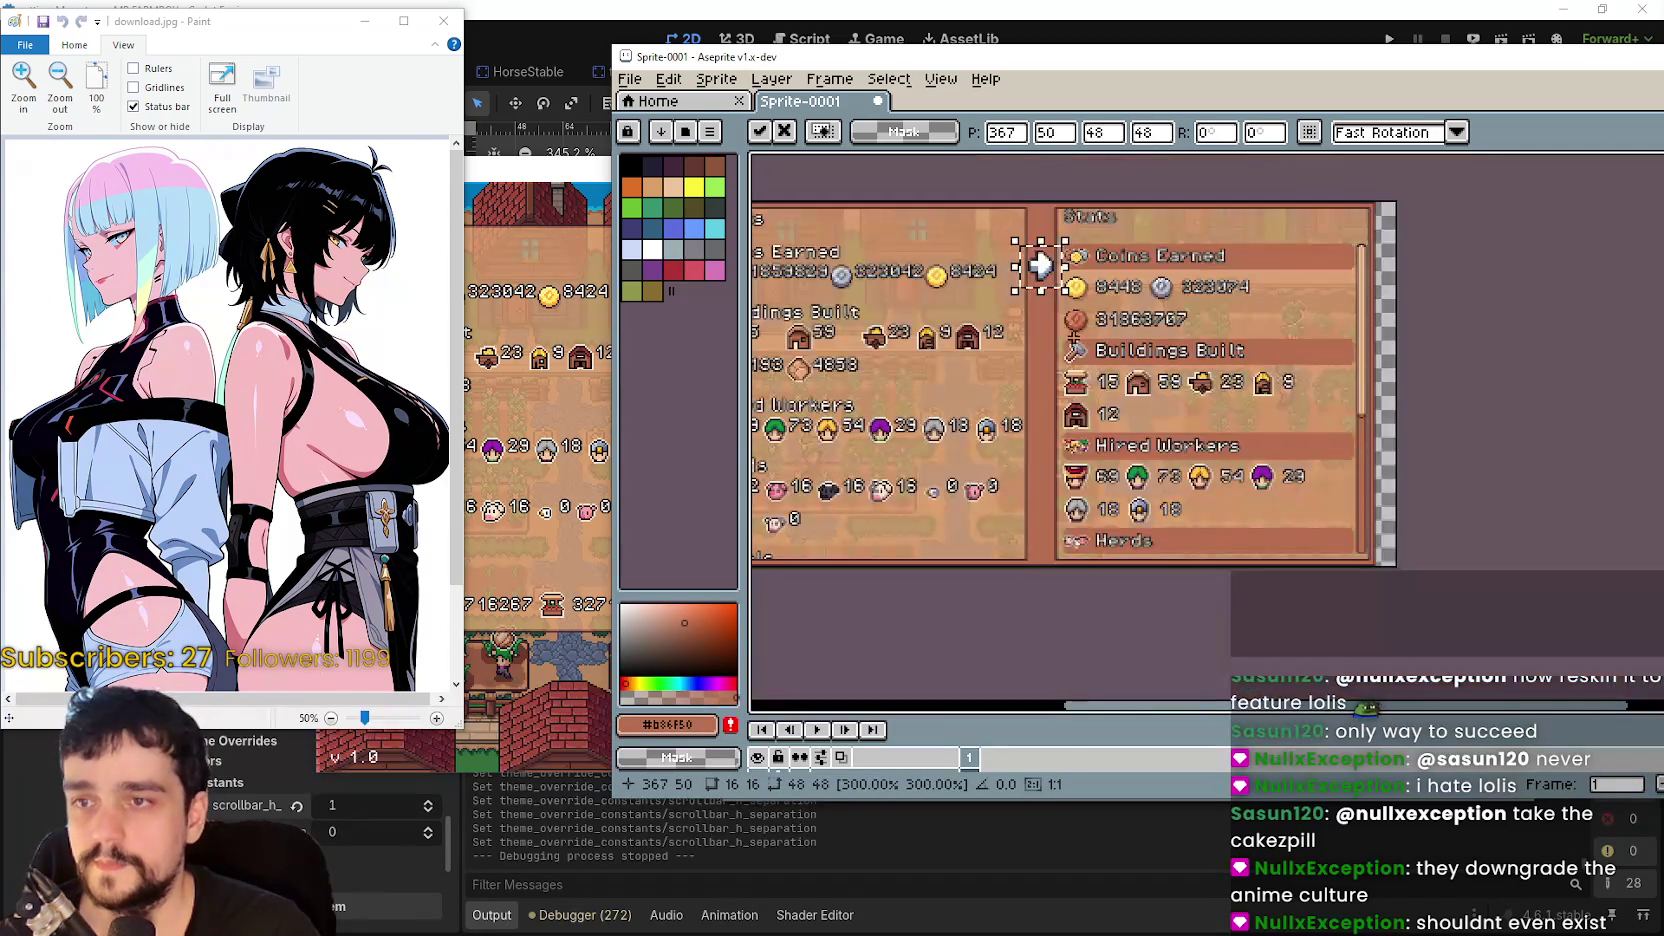
scroll(1084, 278, up, 2)
- Place the arrow between the panels, level with Buildings Built, and commit the paste
drag(1114, 347, 1117, 295)
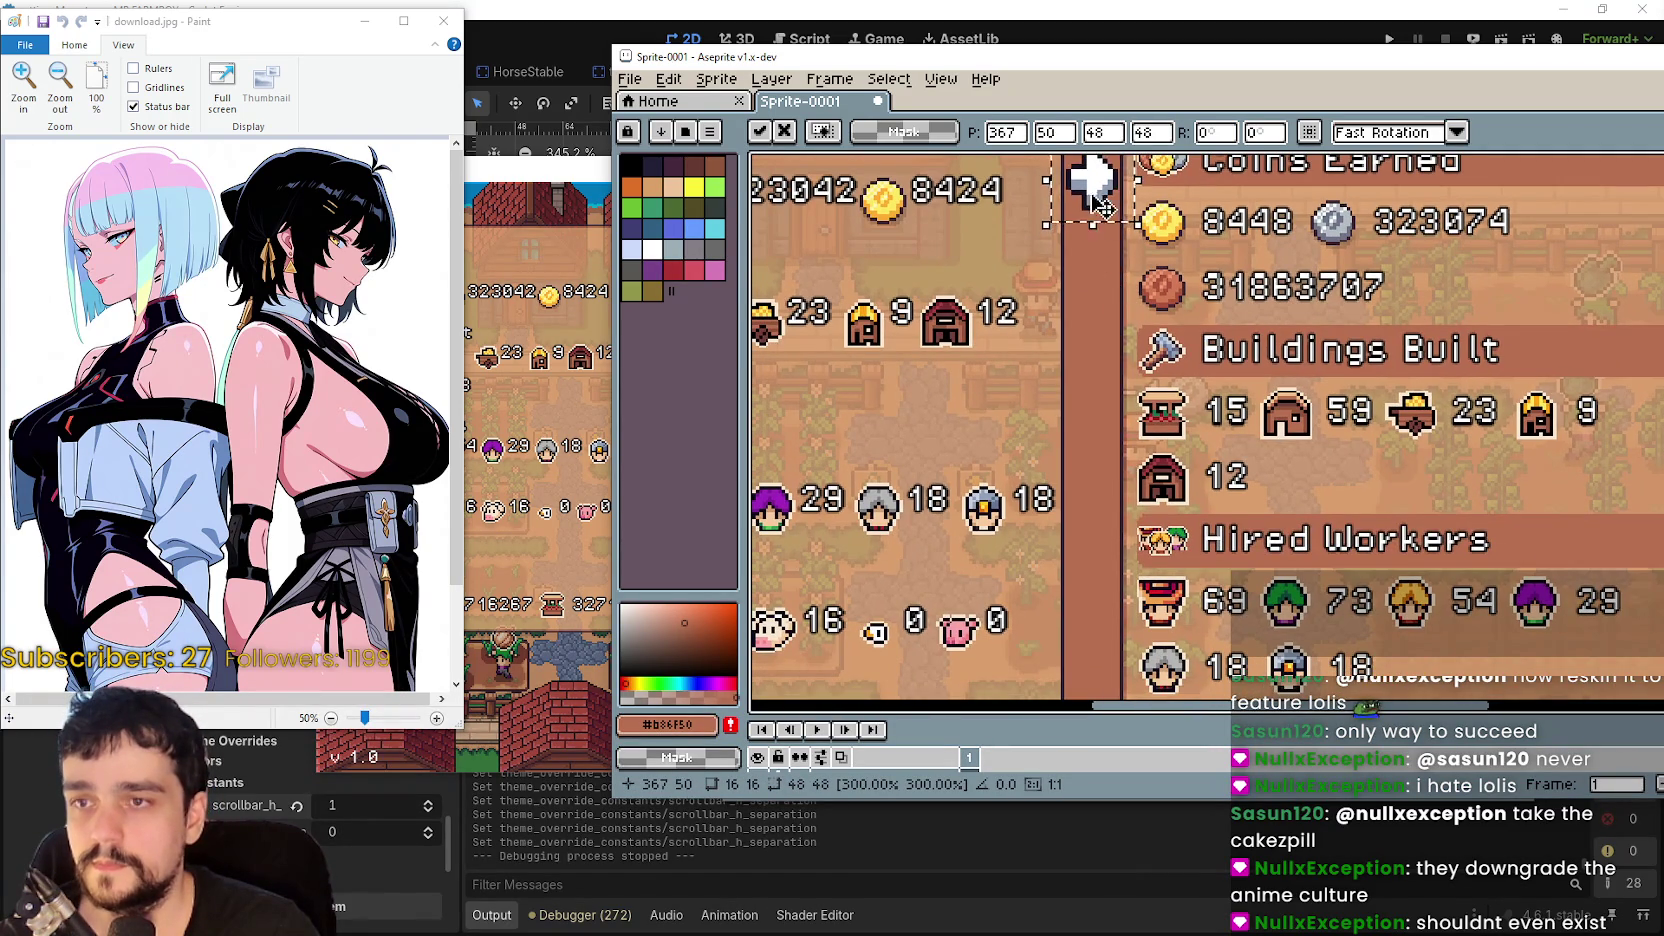
mouse_move(1103, 207)
mouse_down()
mouse_move(1105, 450)
mouse_move(1044, 452)
mouse_move(1069, 463)
mouse_up()
scroll(1120, 455, down, 2)
scroll(1104, 432, up, 2)
scroll(1074, 470, up, 2)
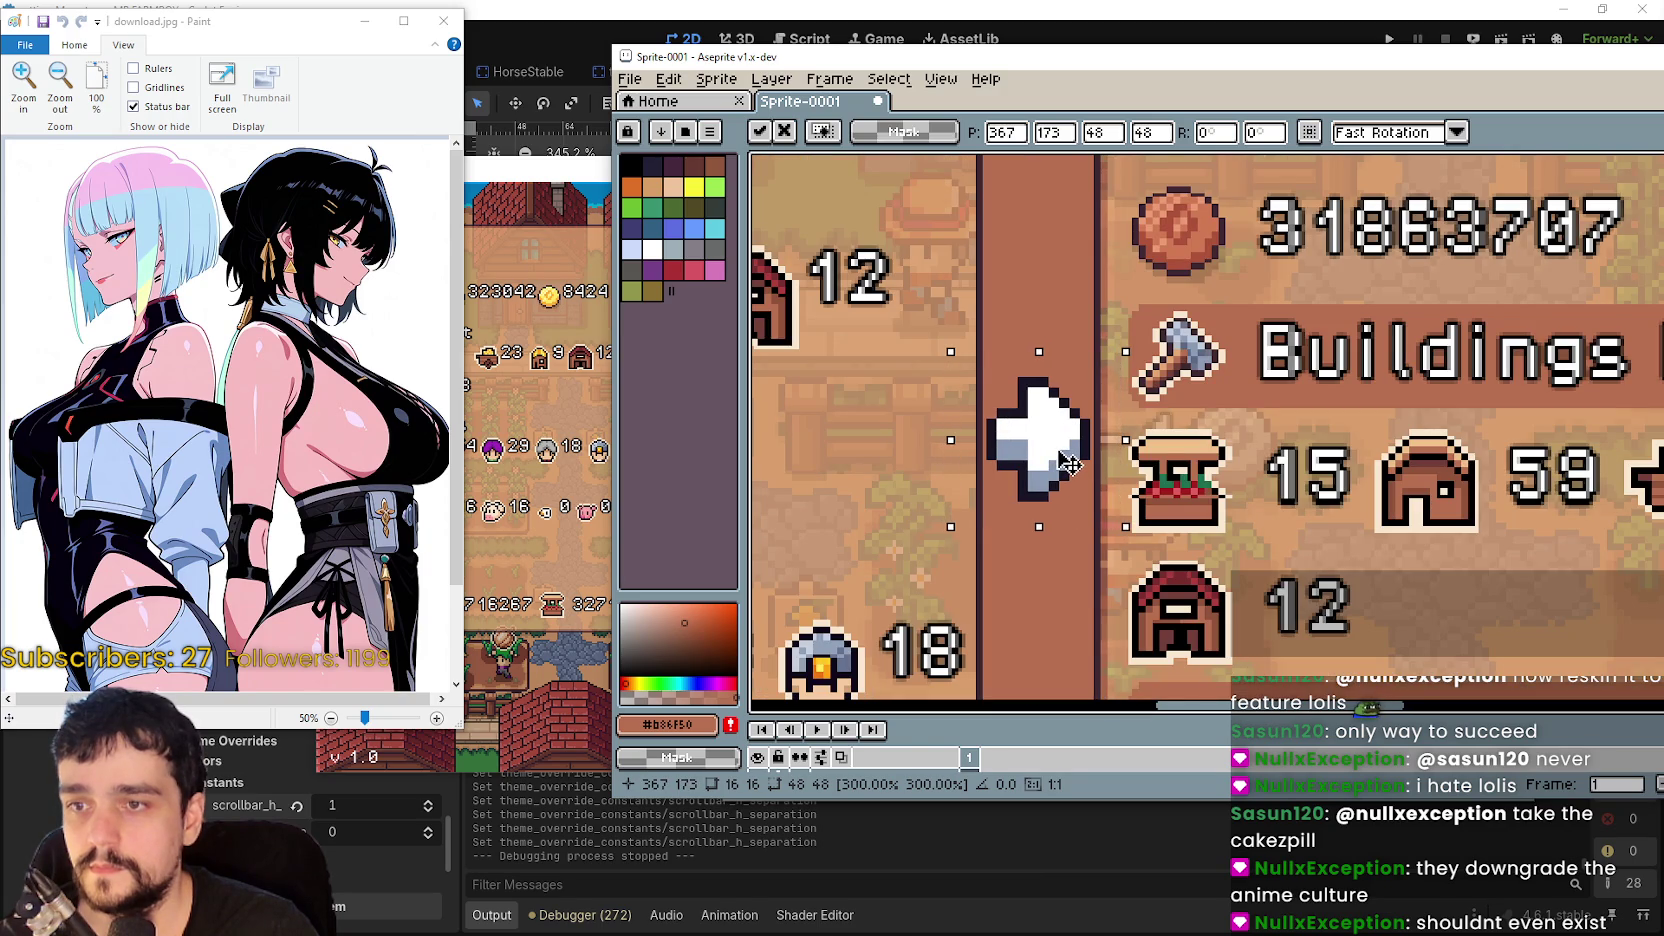
scroll(1070, 463, down, 4)
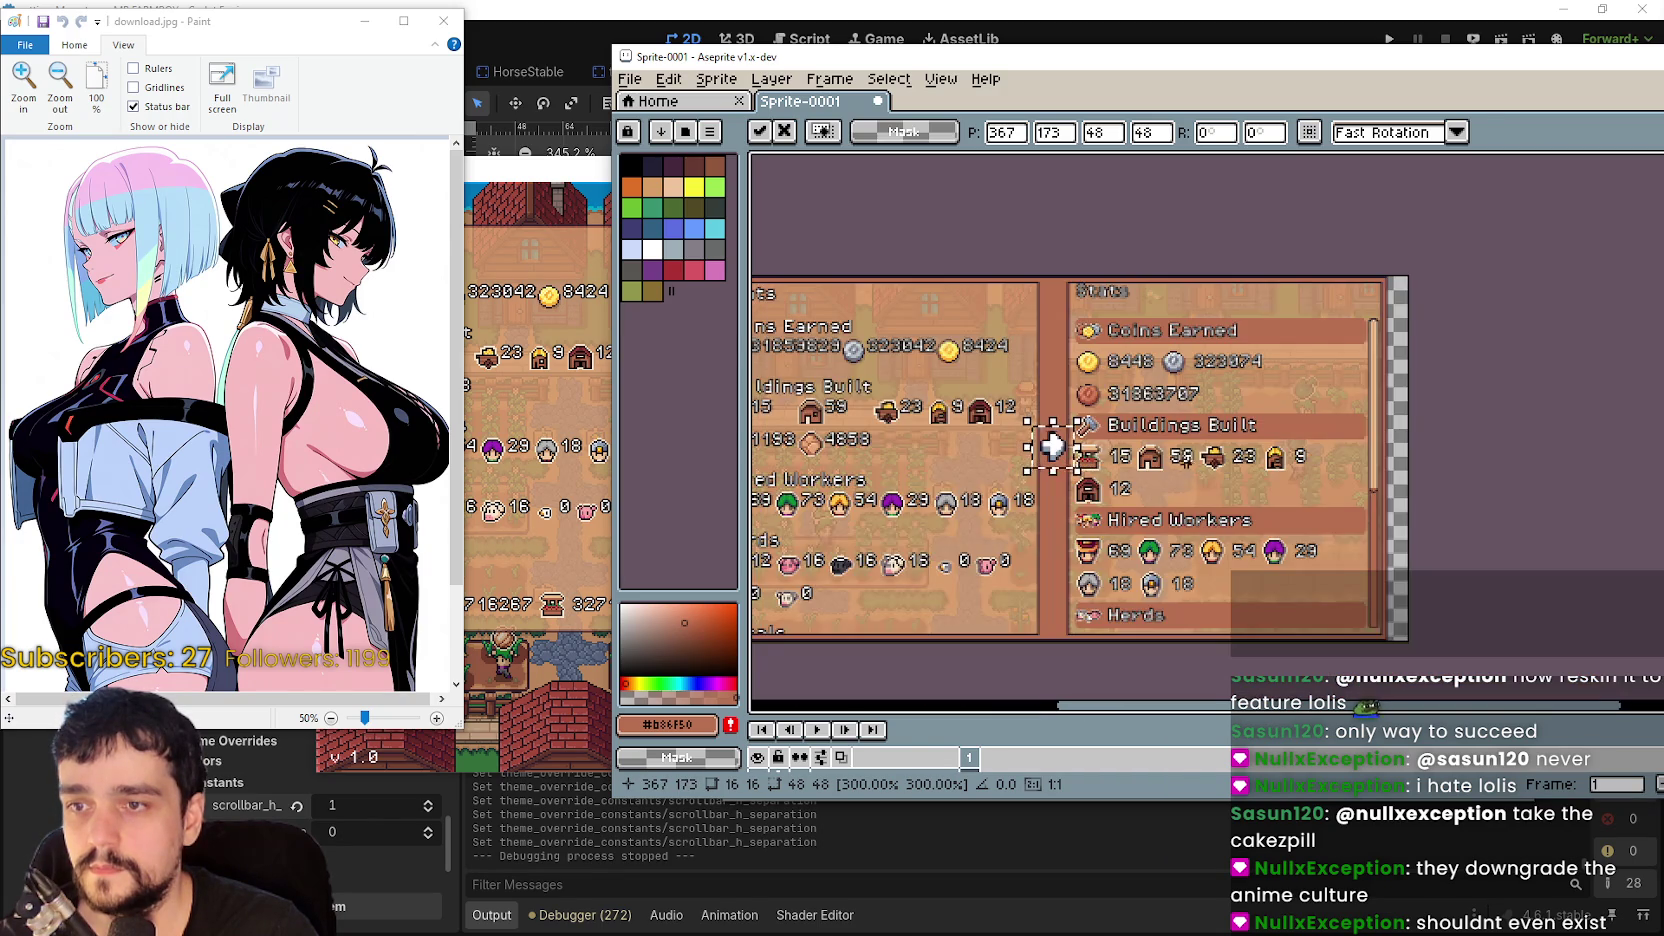
drag(1289, 446, 1273, 419)
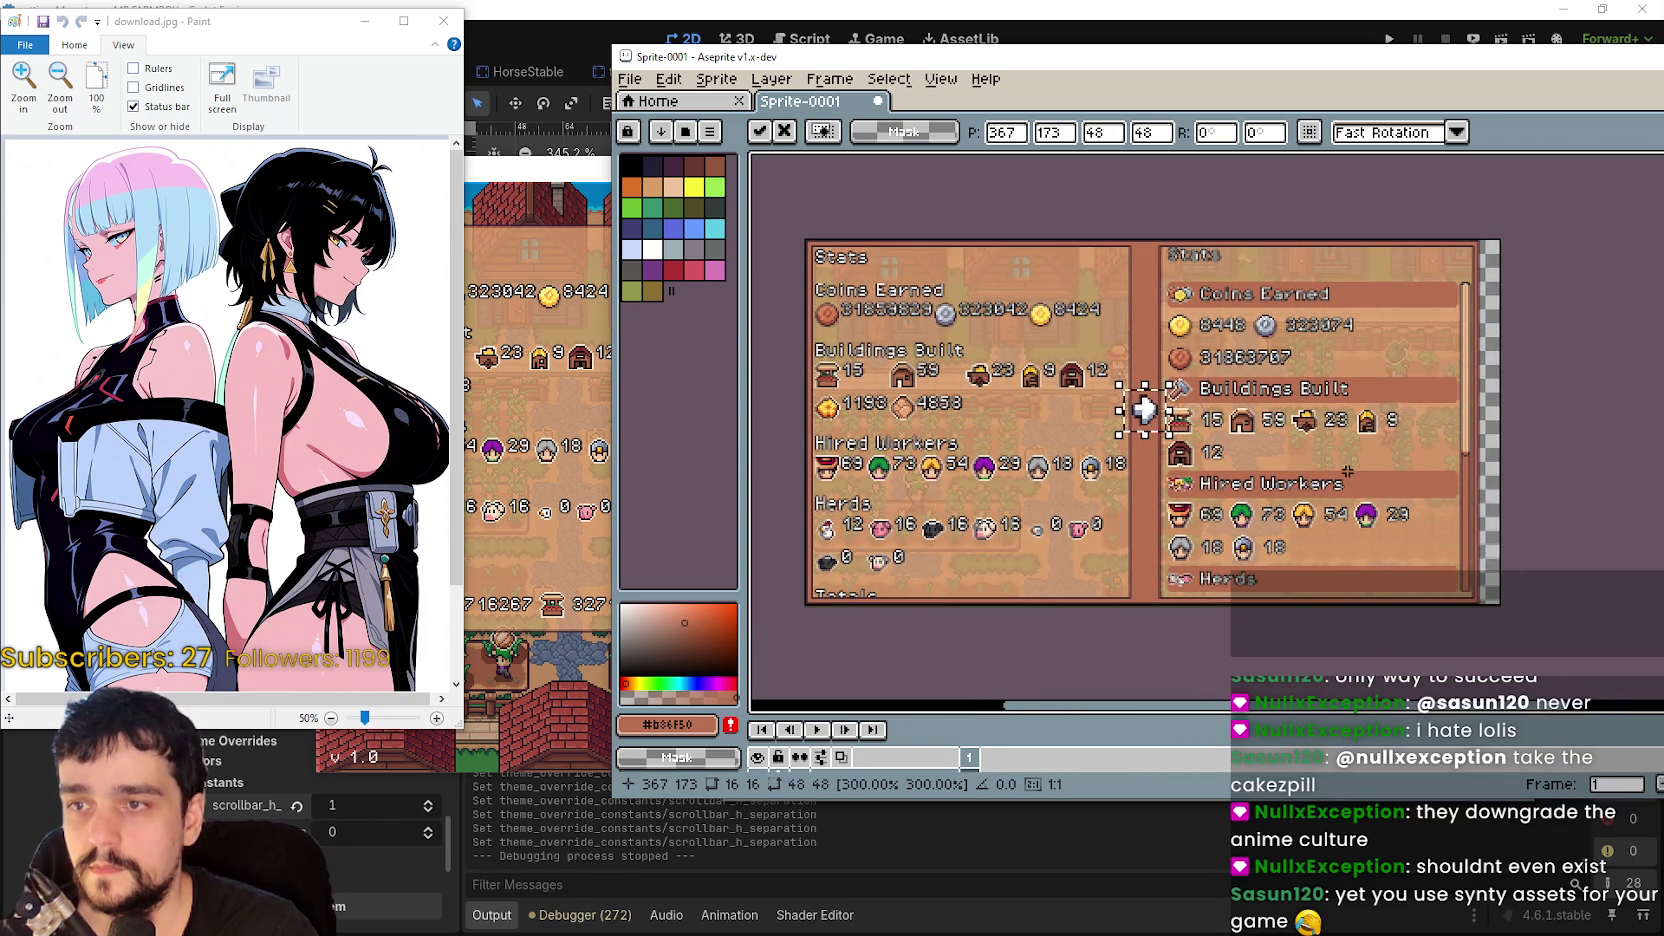
click(1290, 452)
scroll(1466, 306, up, 6)
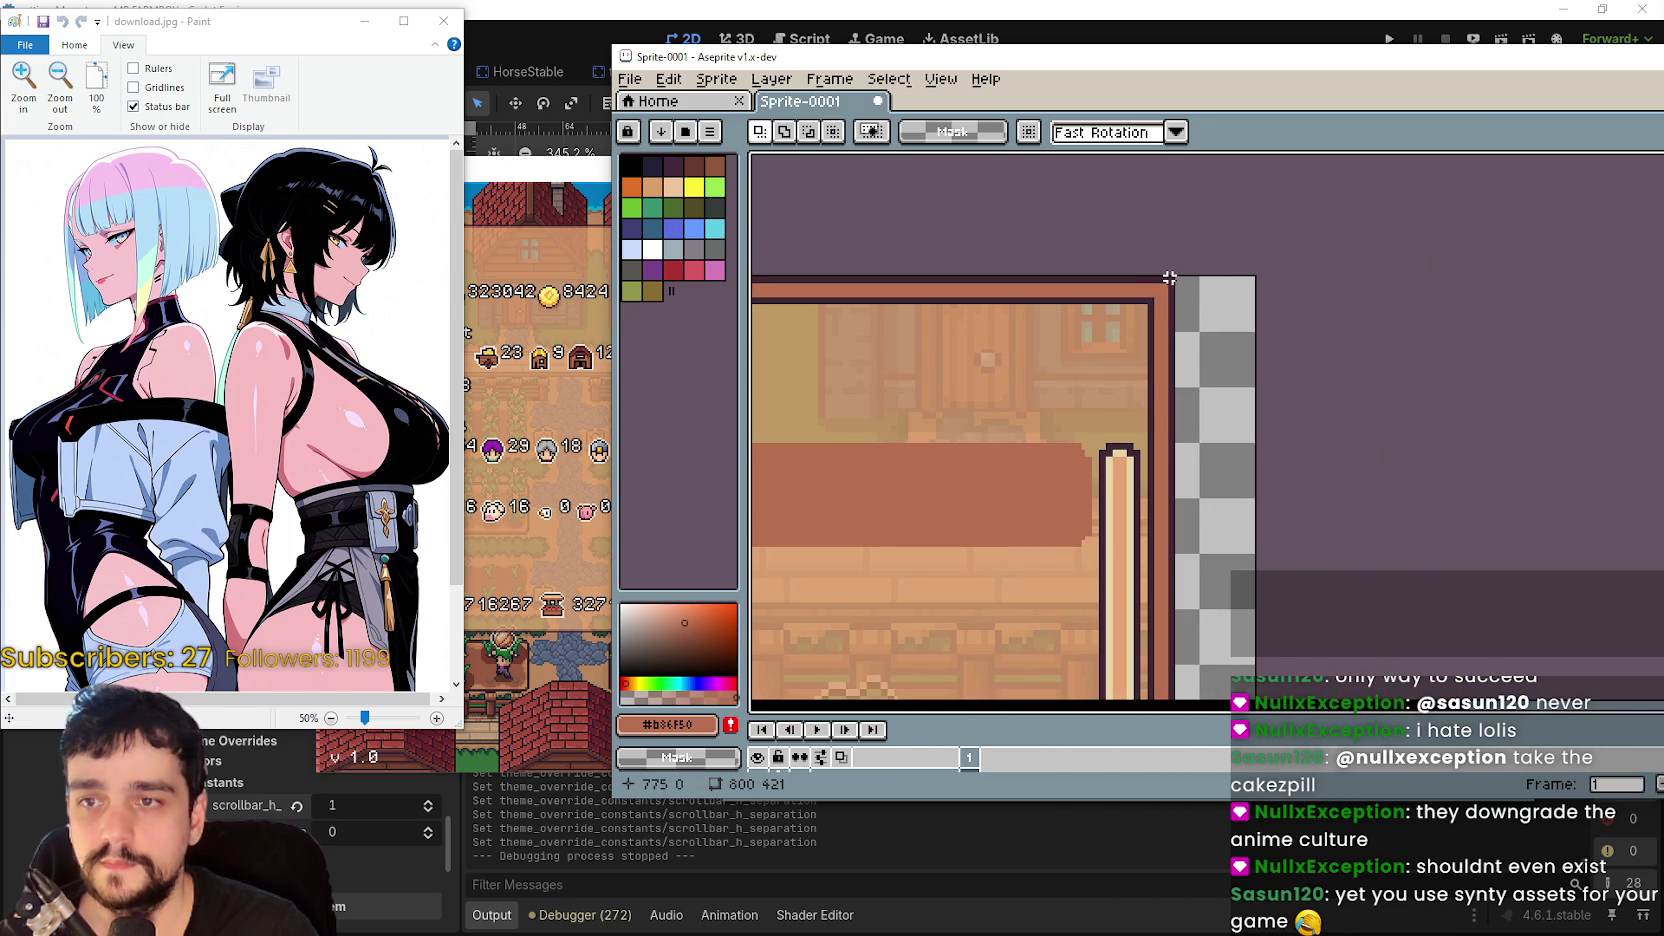
- Marquee-select both stats panels from corner to corner
scroll(1189, 290, up, 1)
scroll(1136, 258, up, 1)
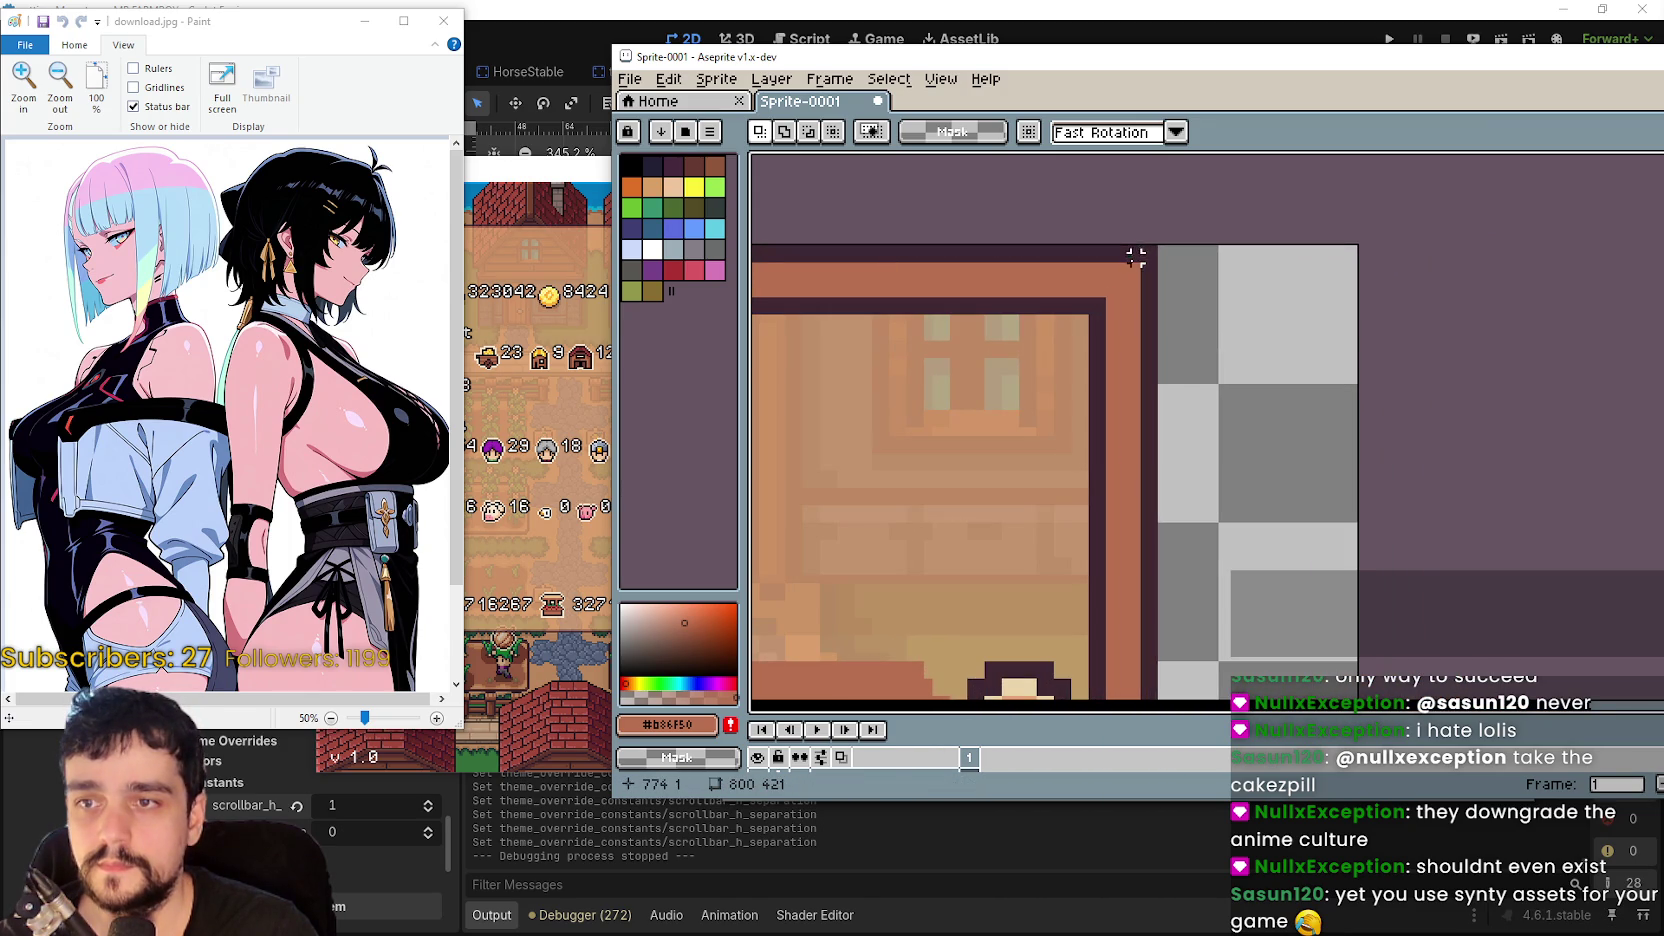
click(1153, 249)
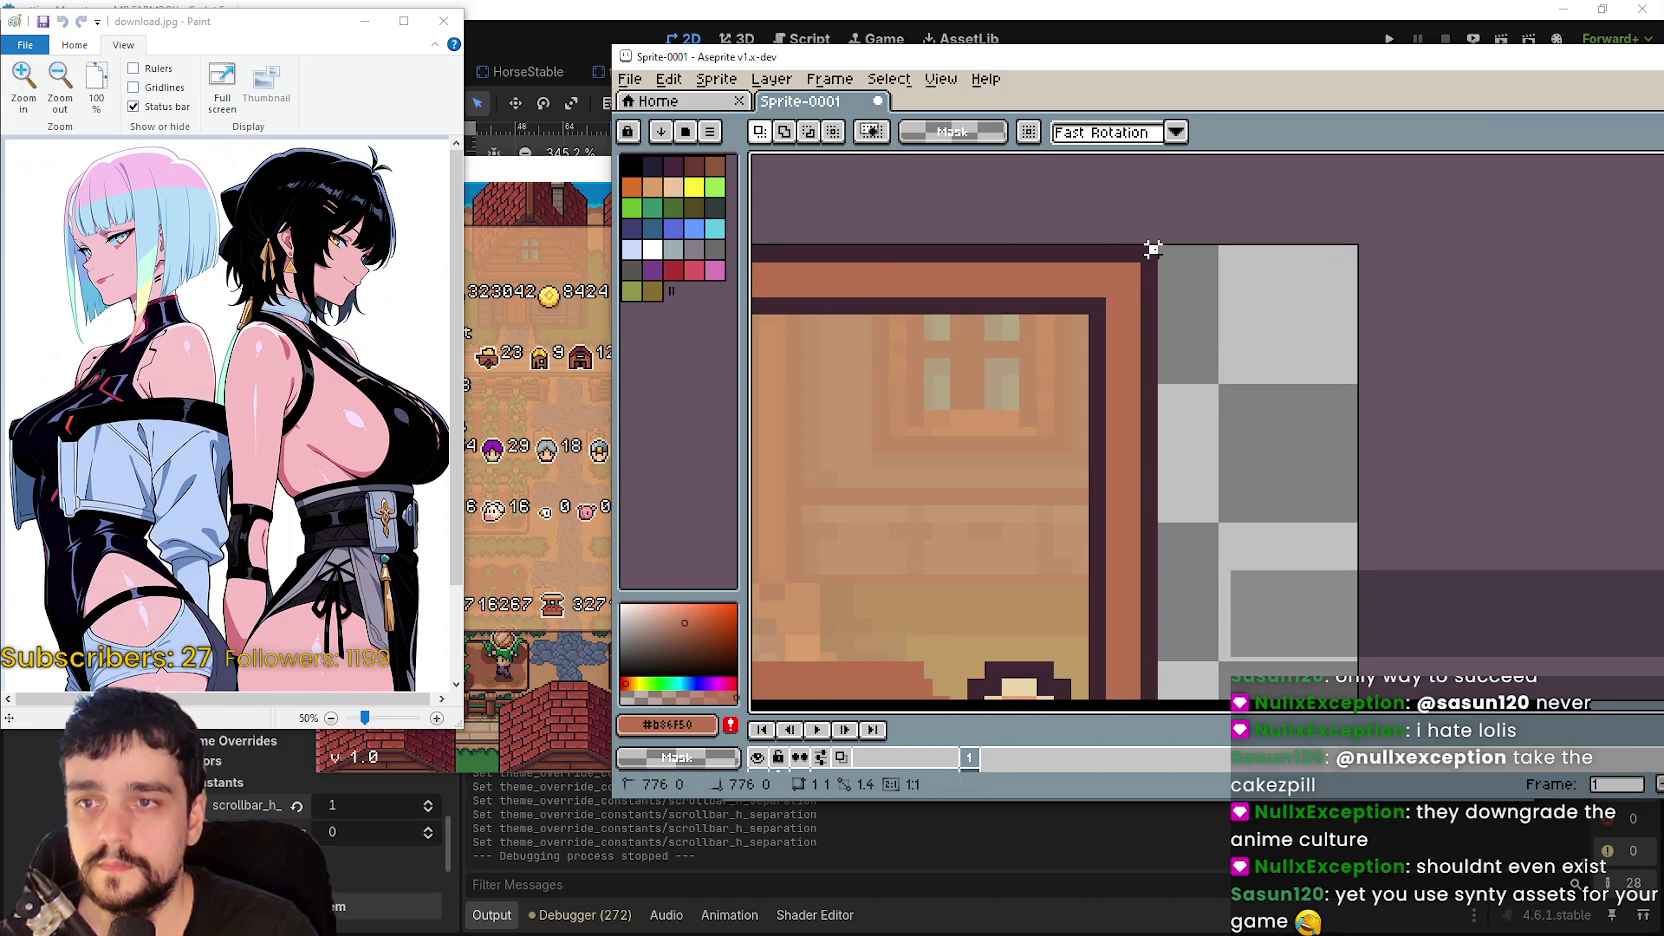
scroll(1153, 249, down, 5)
mouse_move(1153, 249)
mouse_down()
mouse_move(757, 696)
mouse_move(910, 576)
mouse_move(947, 583)
mouse_move(1148, 483)
mouse_move(1146, 506)
mouse_up()
scroll(910, 576, up, 5)
scroll(1147, 506, up, 3)
scroll(1144, 488, down, 8)
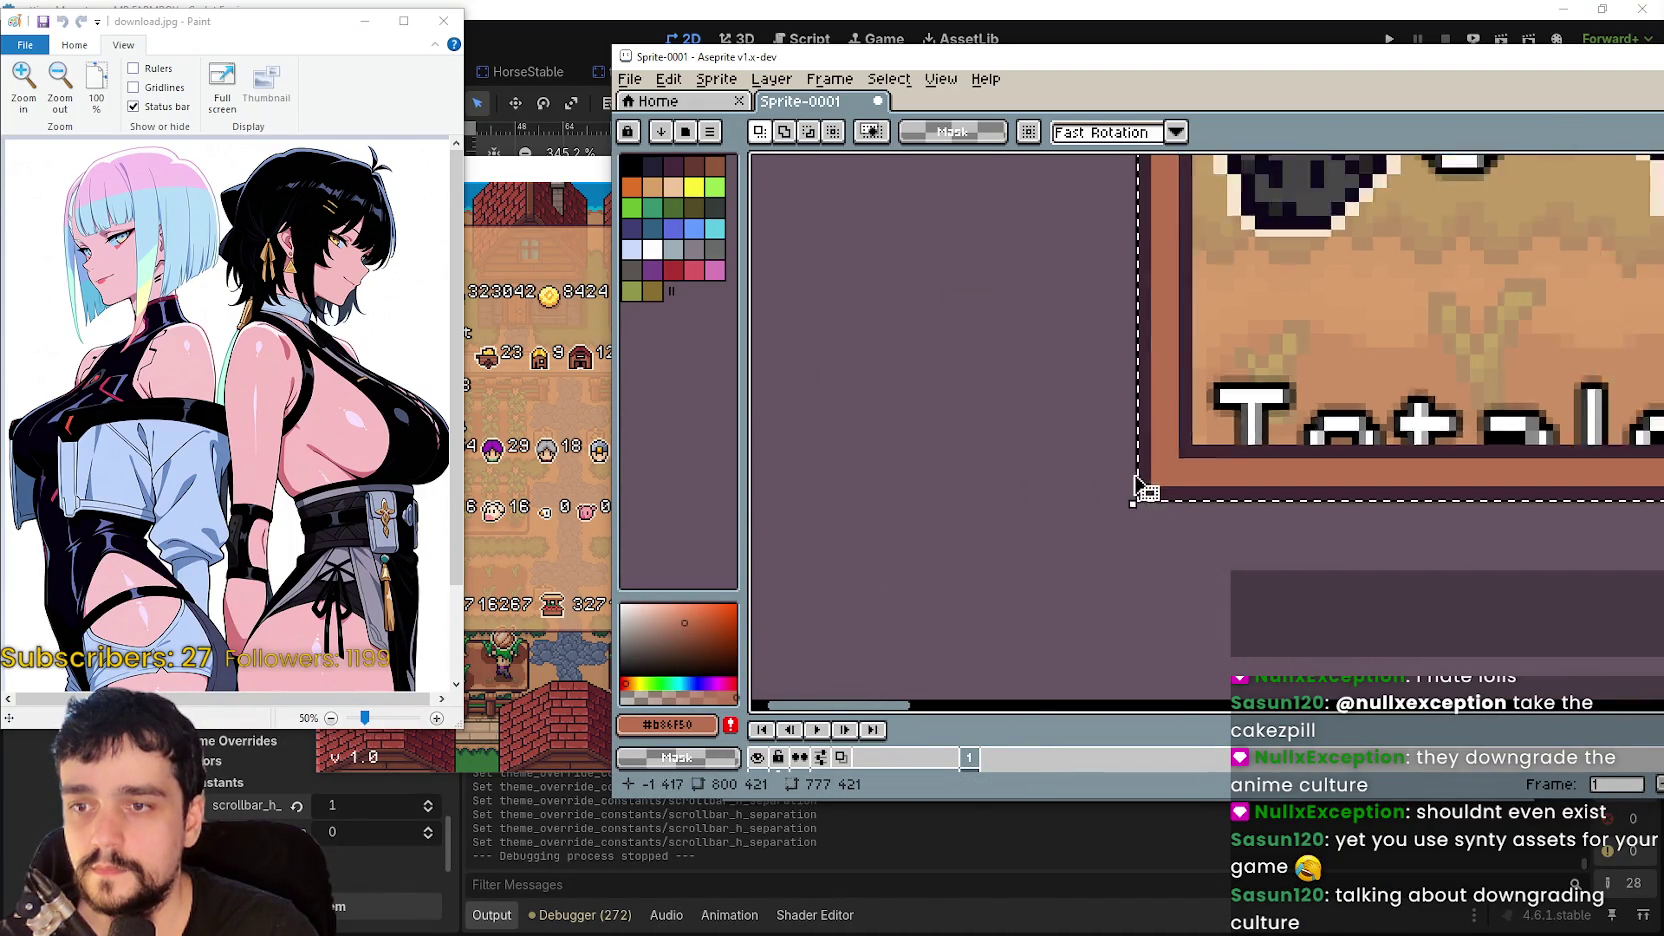
scroll(1253, 312, up, 2)
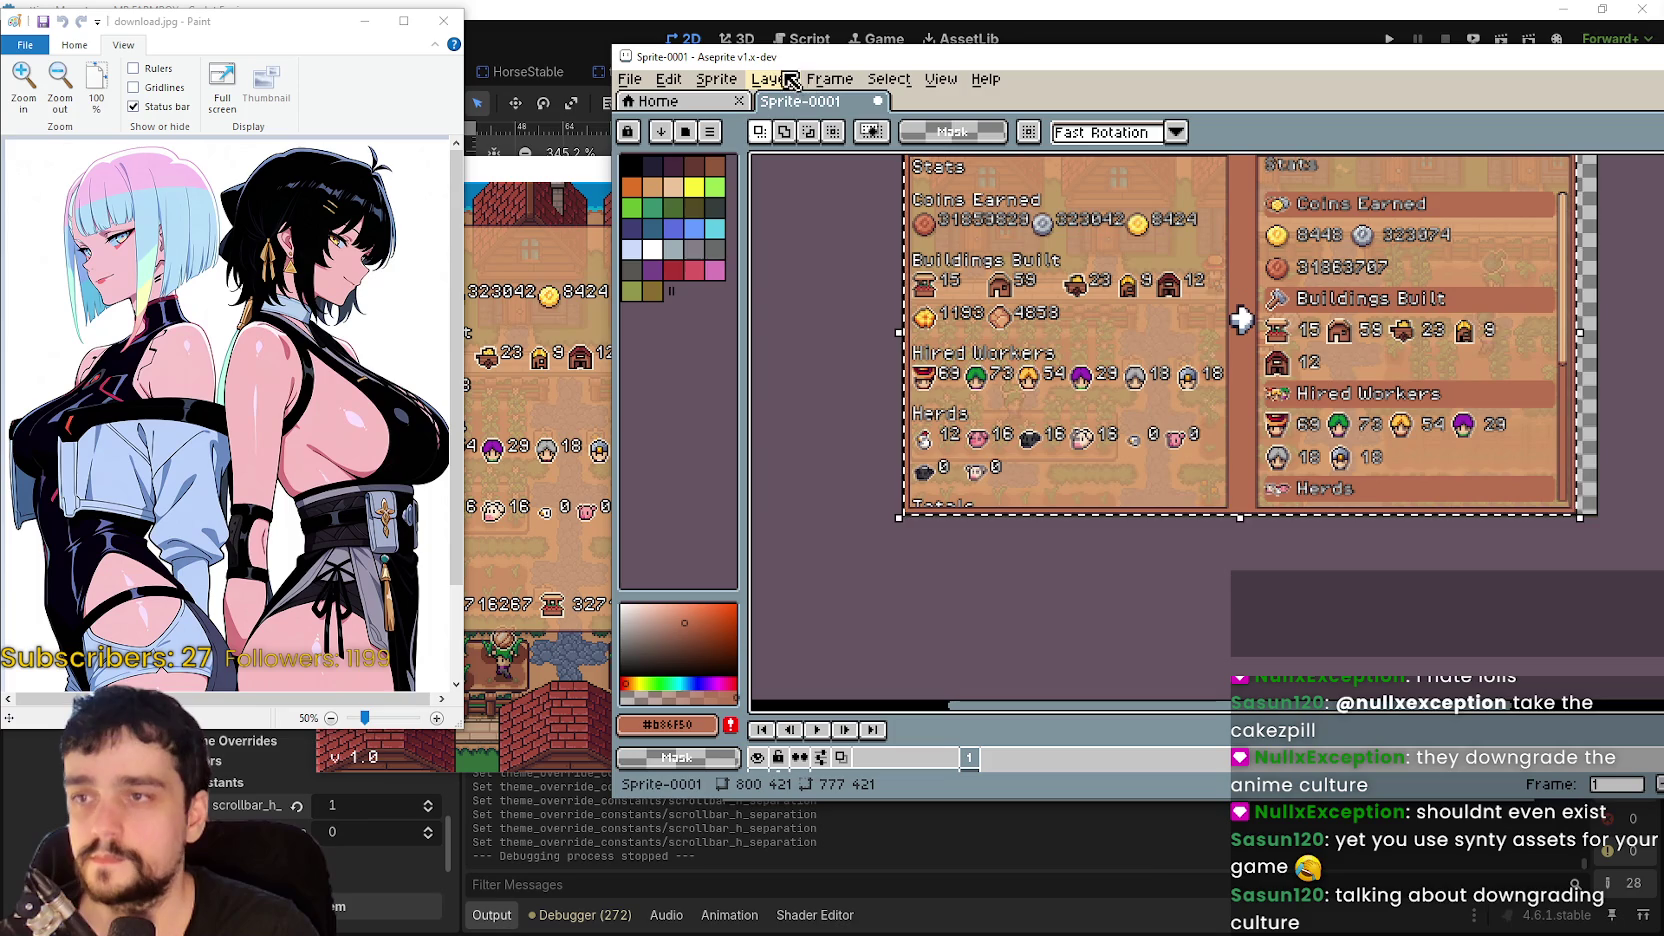
- Crop the sprite to the 777×421 selection using Sprite > Crop
click(717, 79)
click(808, 238)
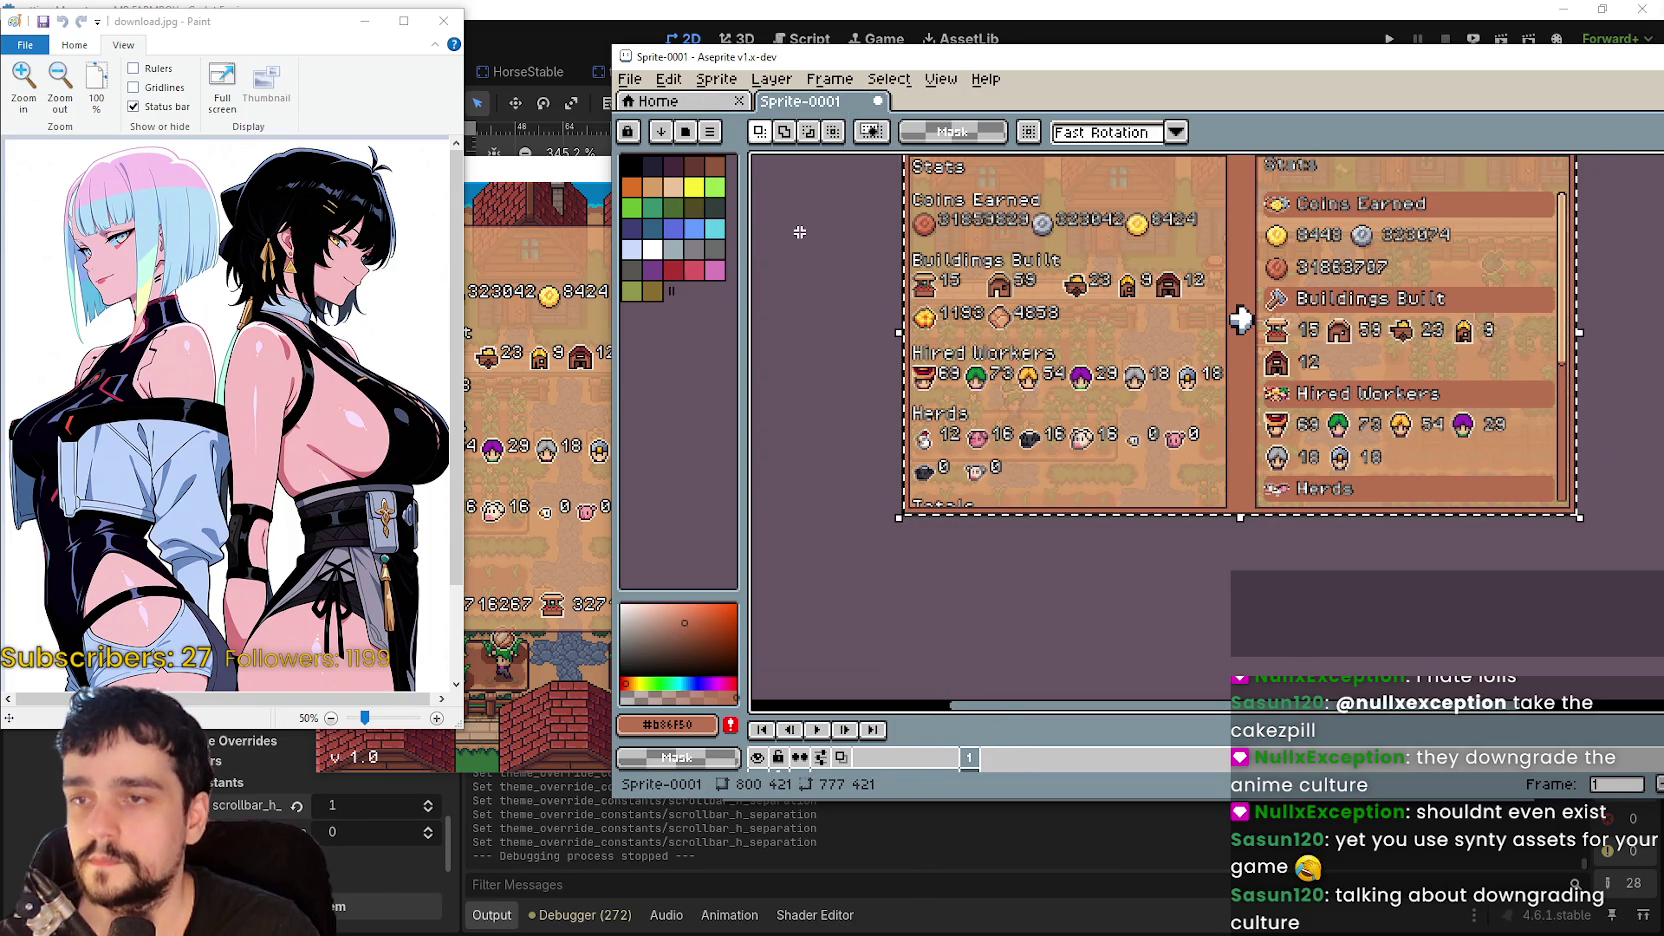
scroll(1253, 395, up, 2)
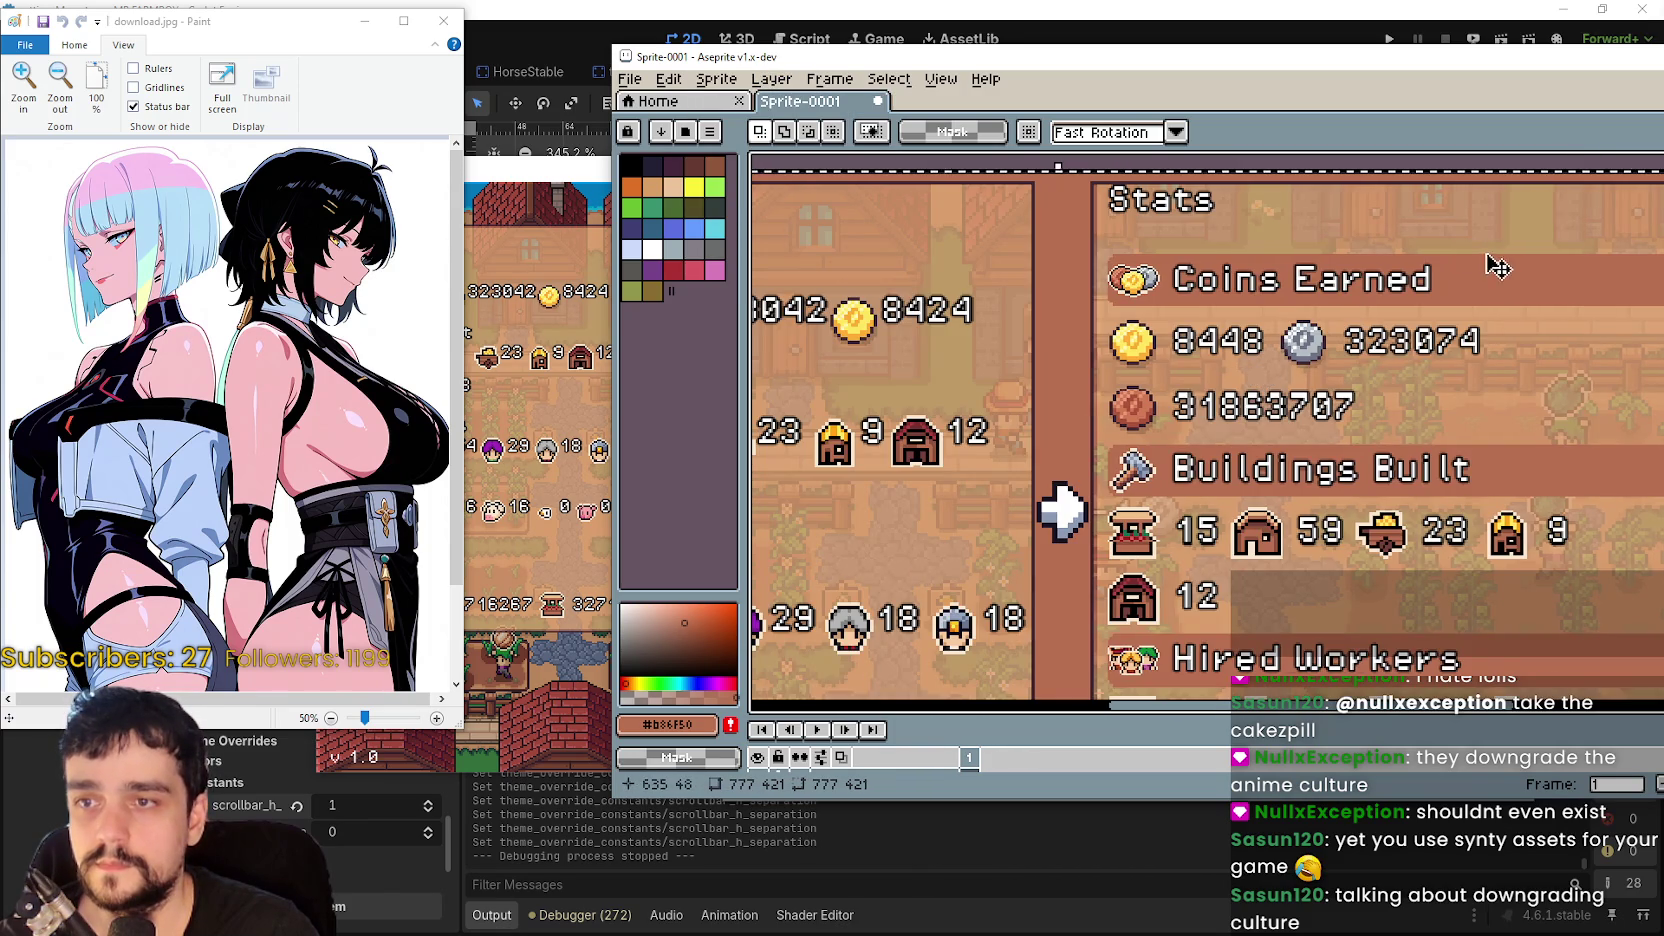
scroll(1097, 297, down, 2)
scroll(1097, 297, down, 2)
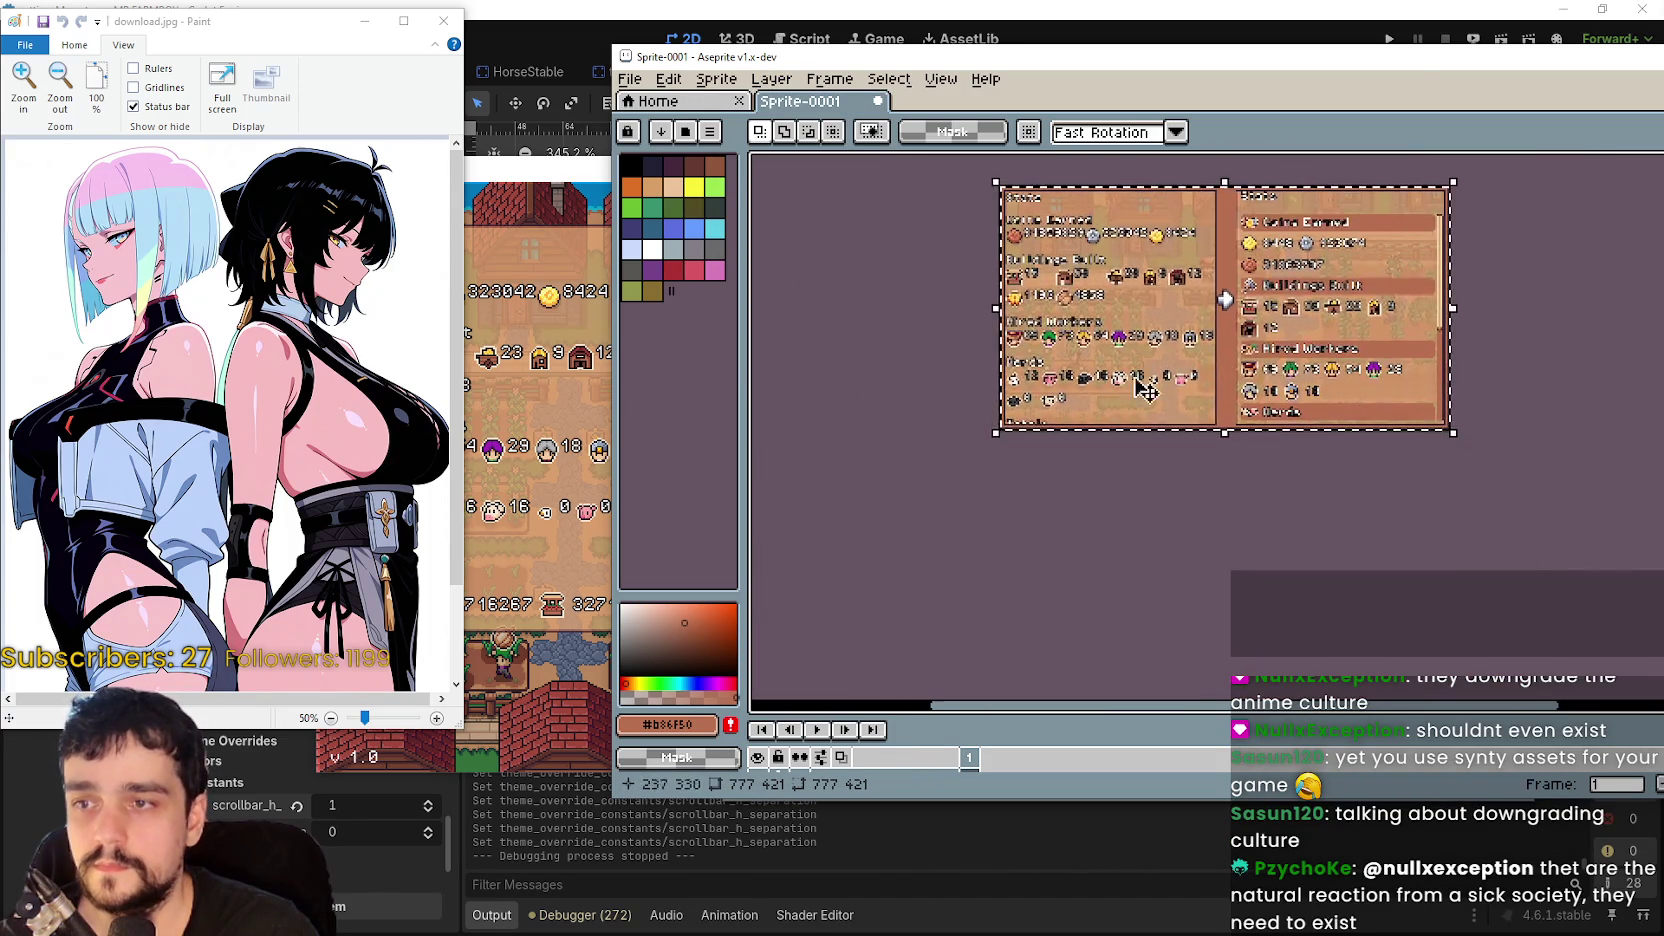
scroll(1297, 410, up, 3)
scroll(1297, 410, down, 3)
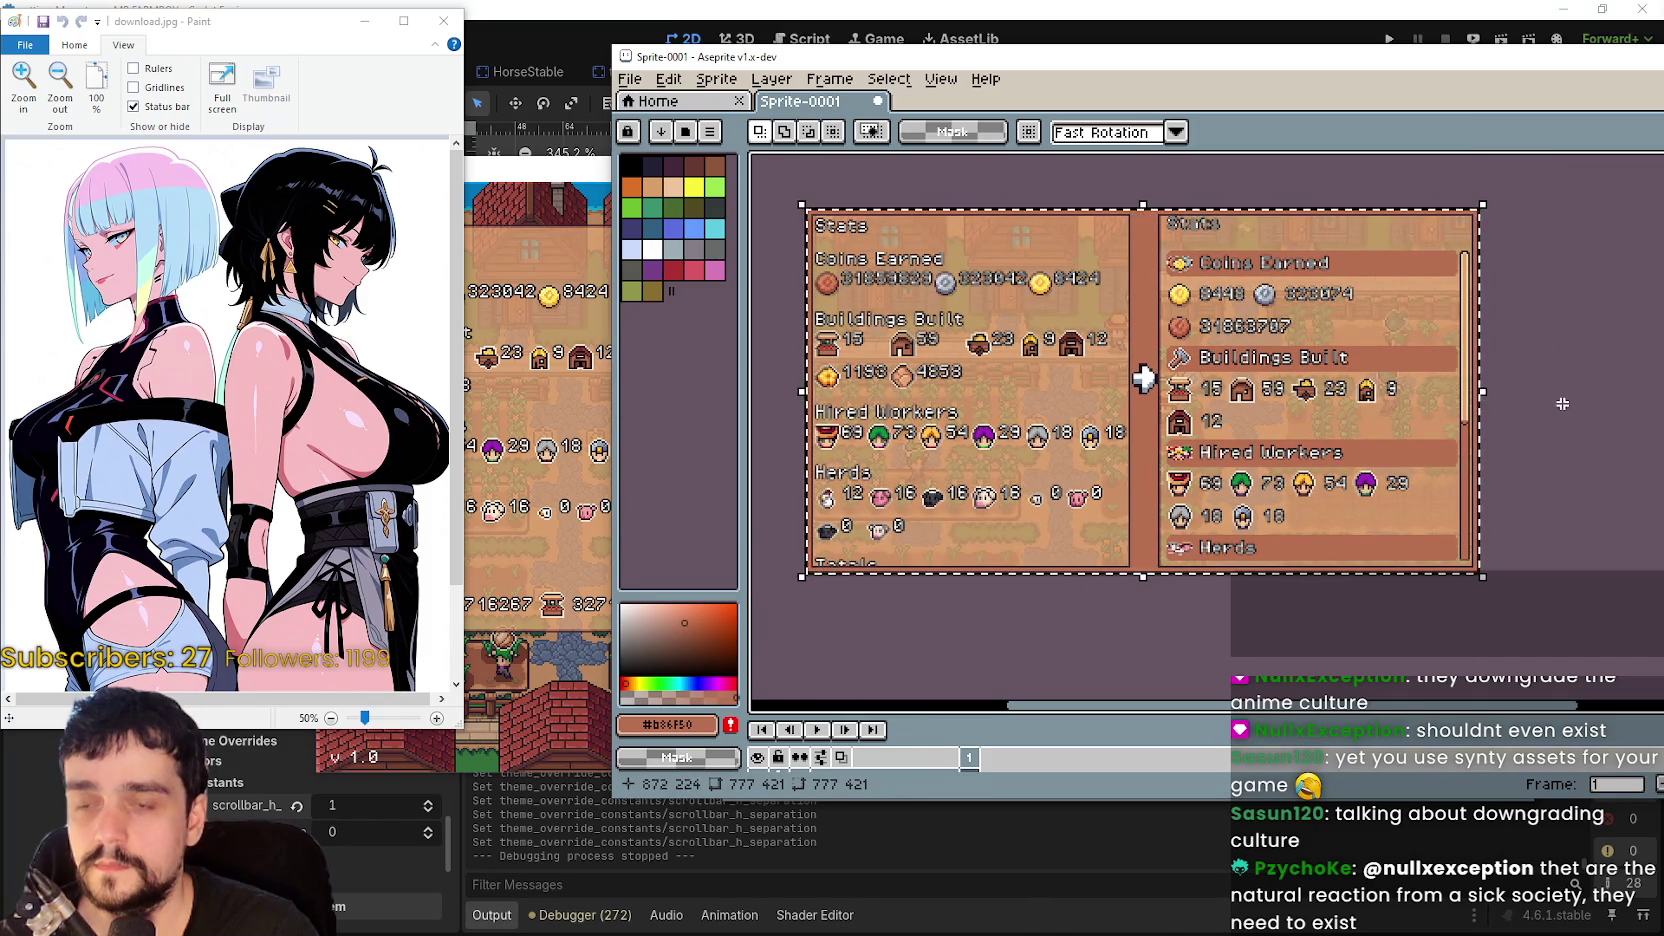
scroll(1243, 366, up, 2)
mouse_move(1243, 366)
mouse_down()
mouse_move(1198, 376)
mouse_move(1114, 526)
mouse_move(1207, 199)
mouse_move(1163, 286)
mouse_up()
- Save the cropped sprite as a PNG named StatsRework.png in SteamCovers, then close it
click(630, 79)
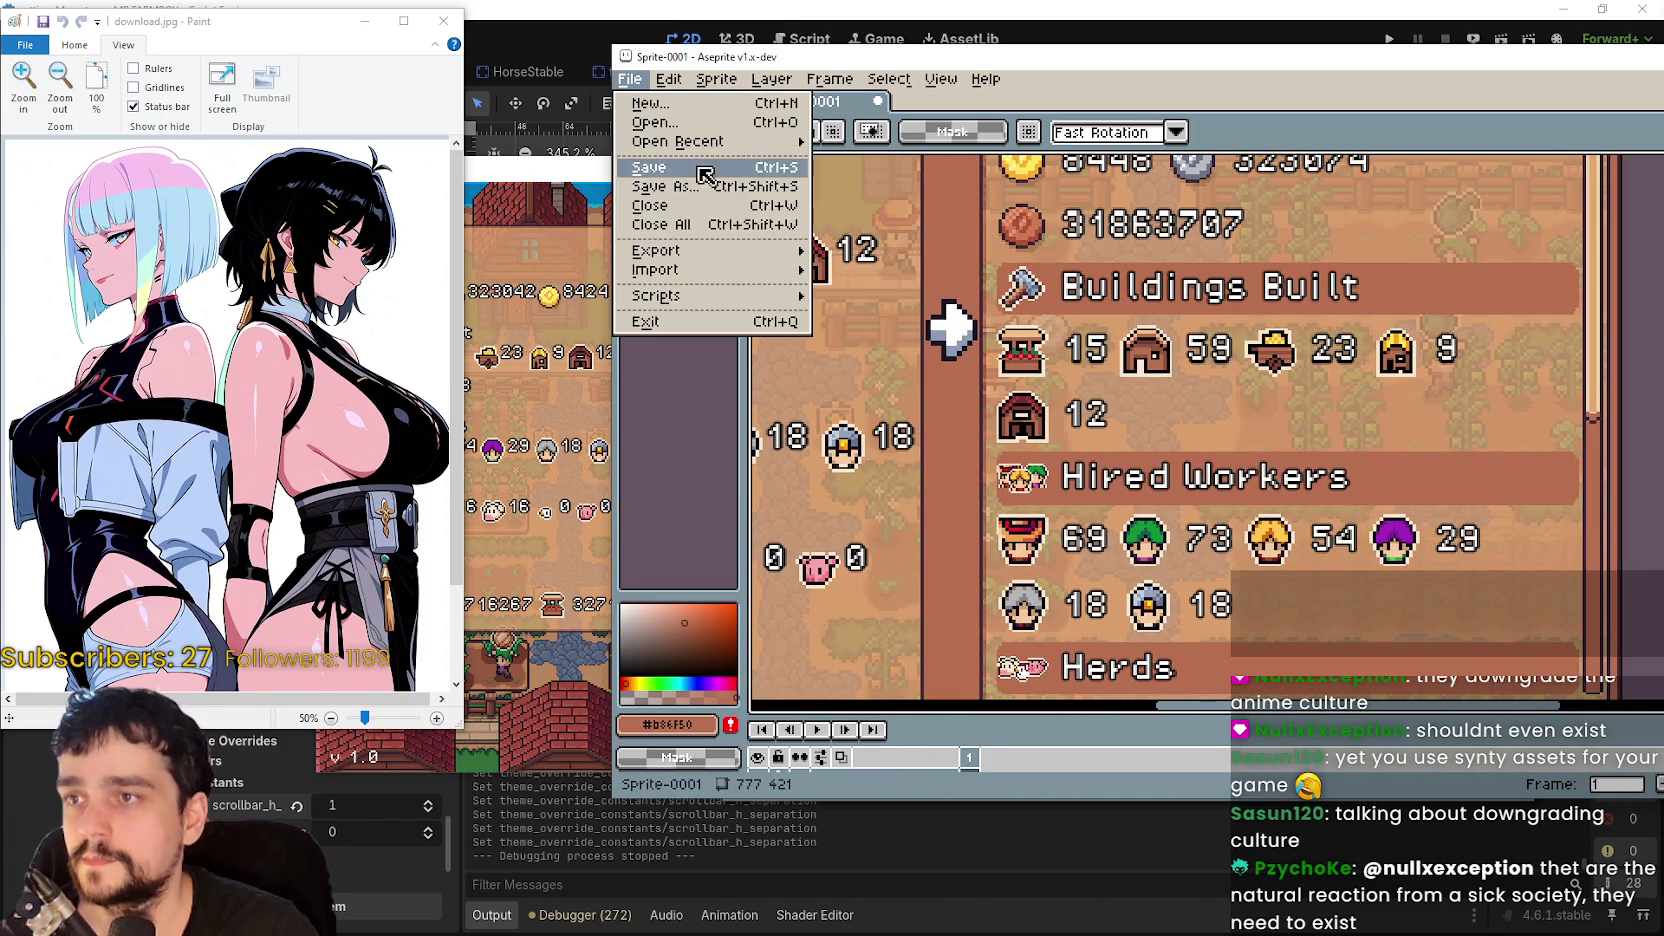
mouse_move(722, 258)
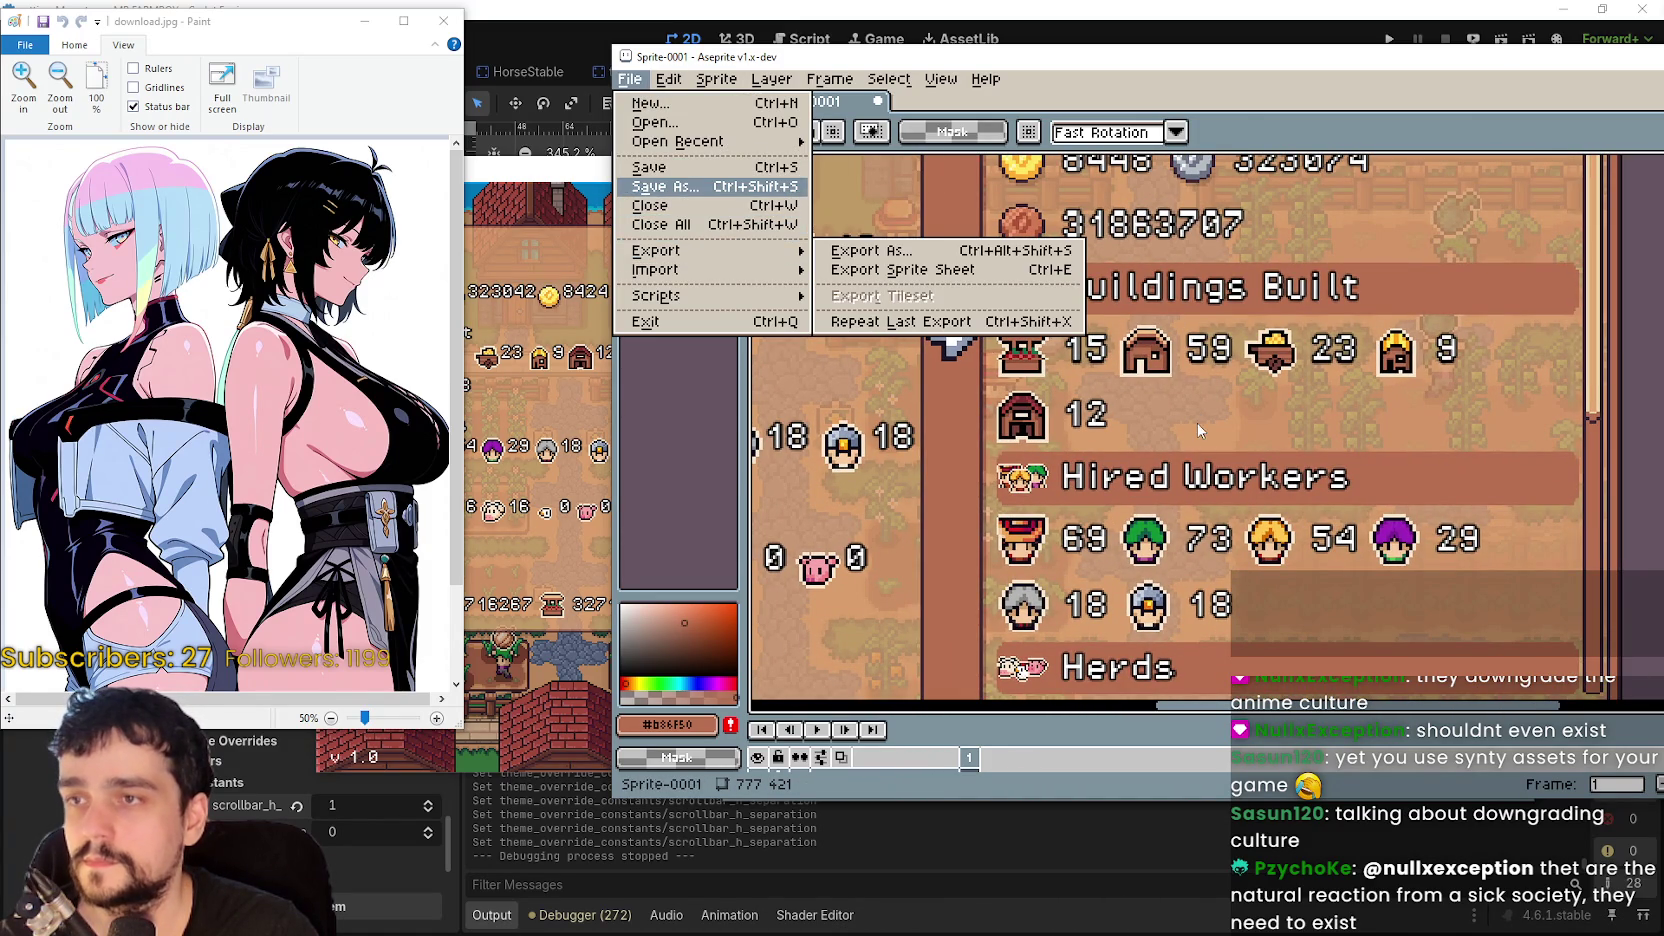
key(ctrl+shift+s)
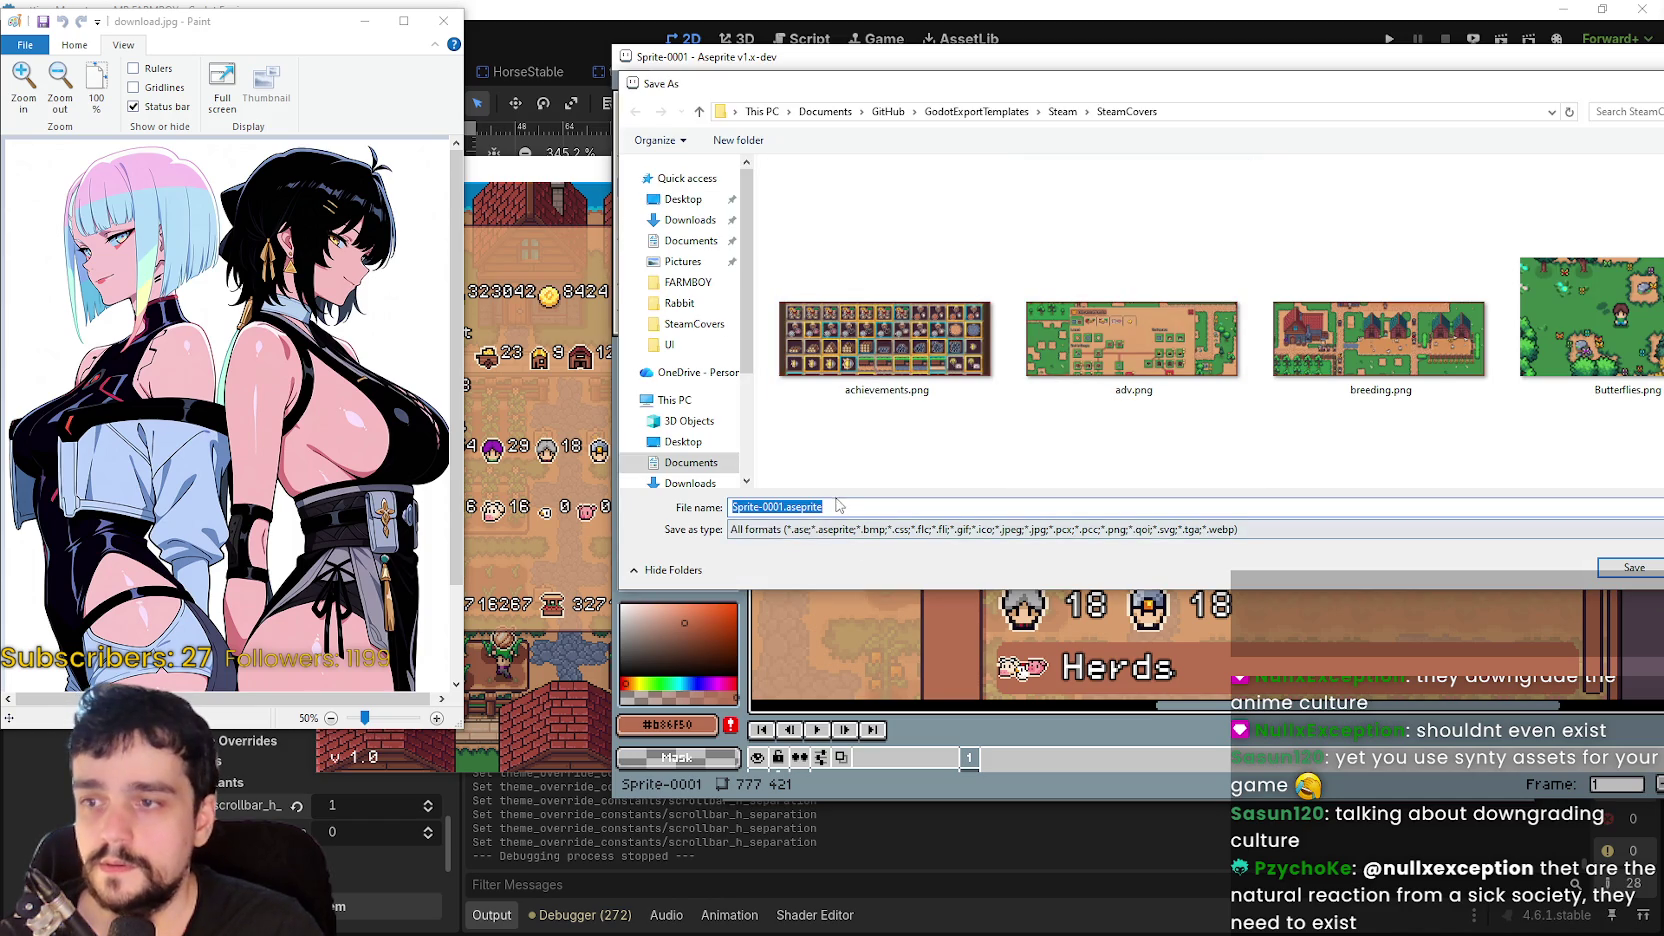
click(838, 529)
click(780, 715)
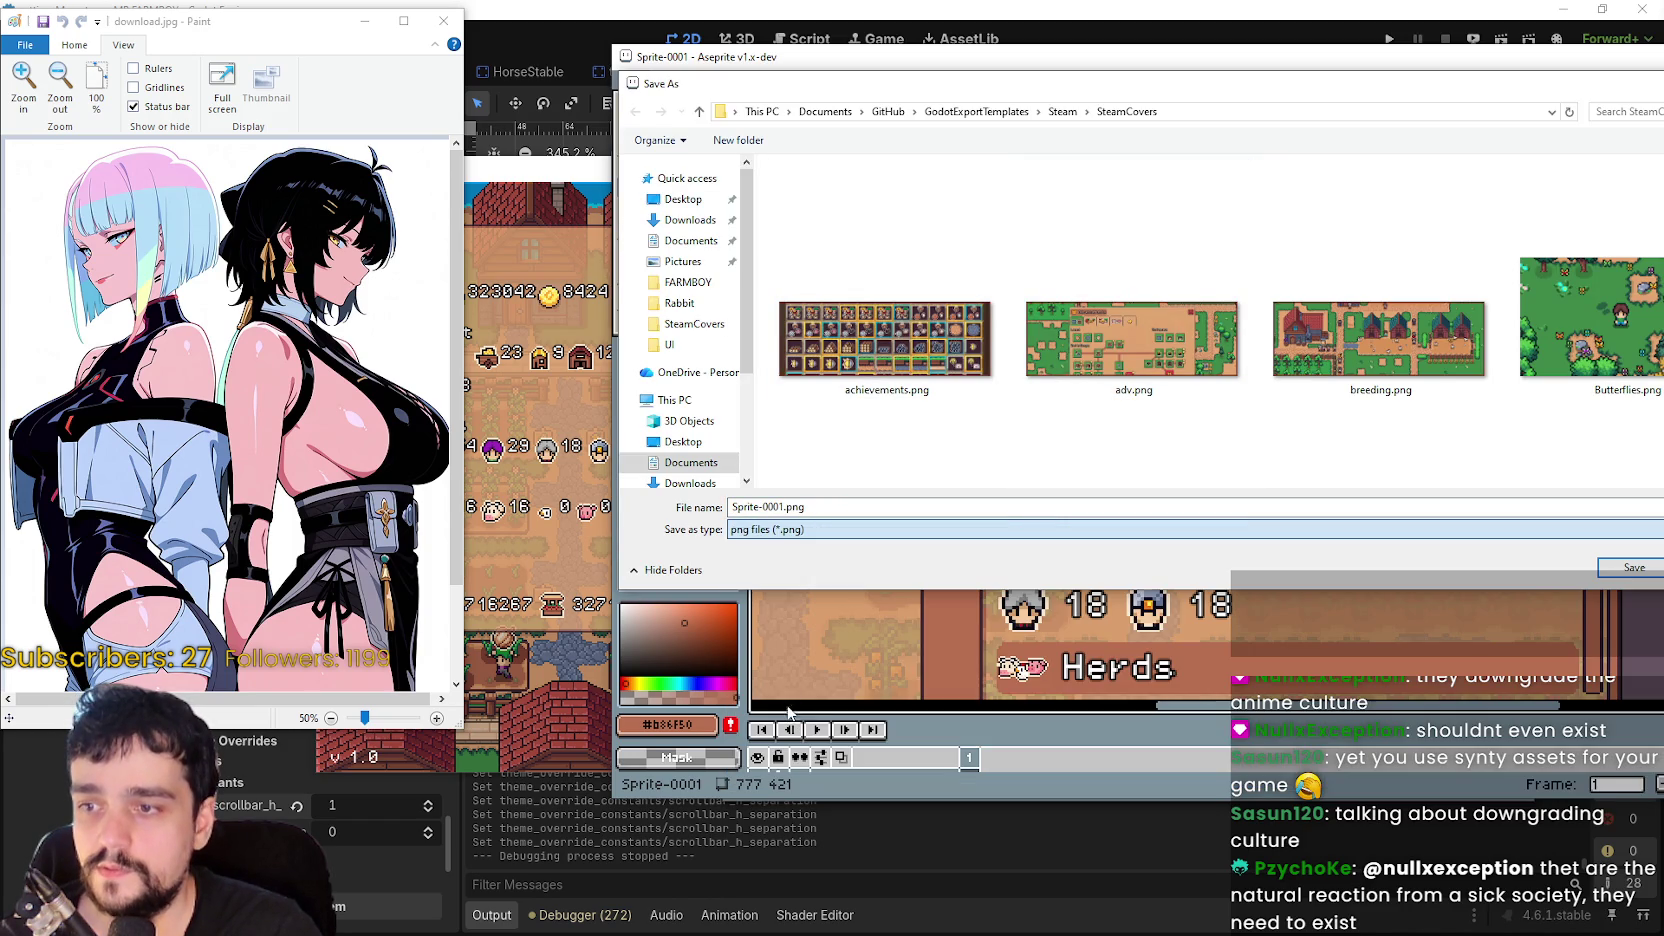
click(788, 506)
drag(786, 506, 731, 507)
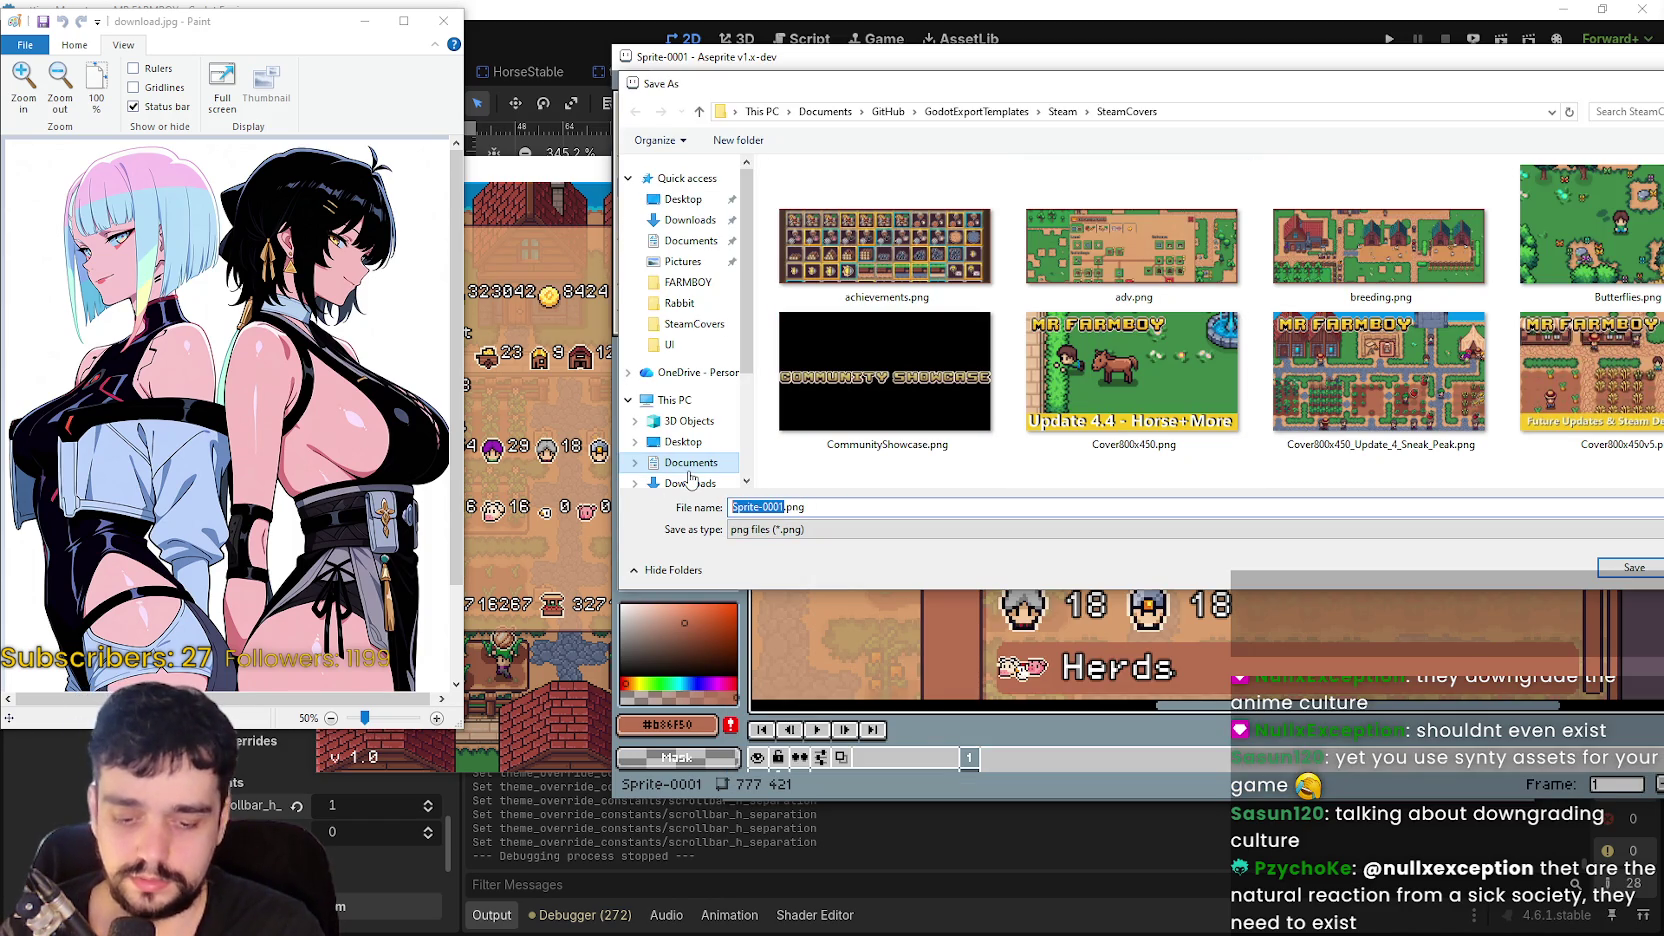
text(StatsRe)
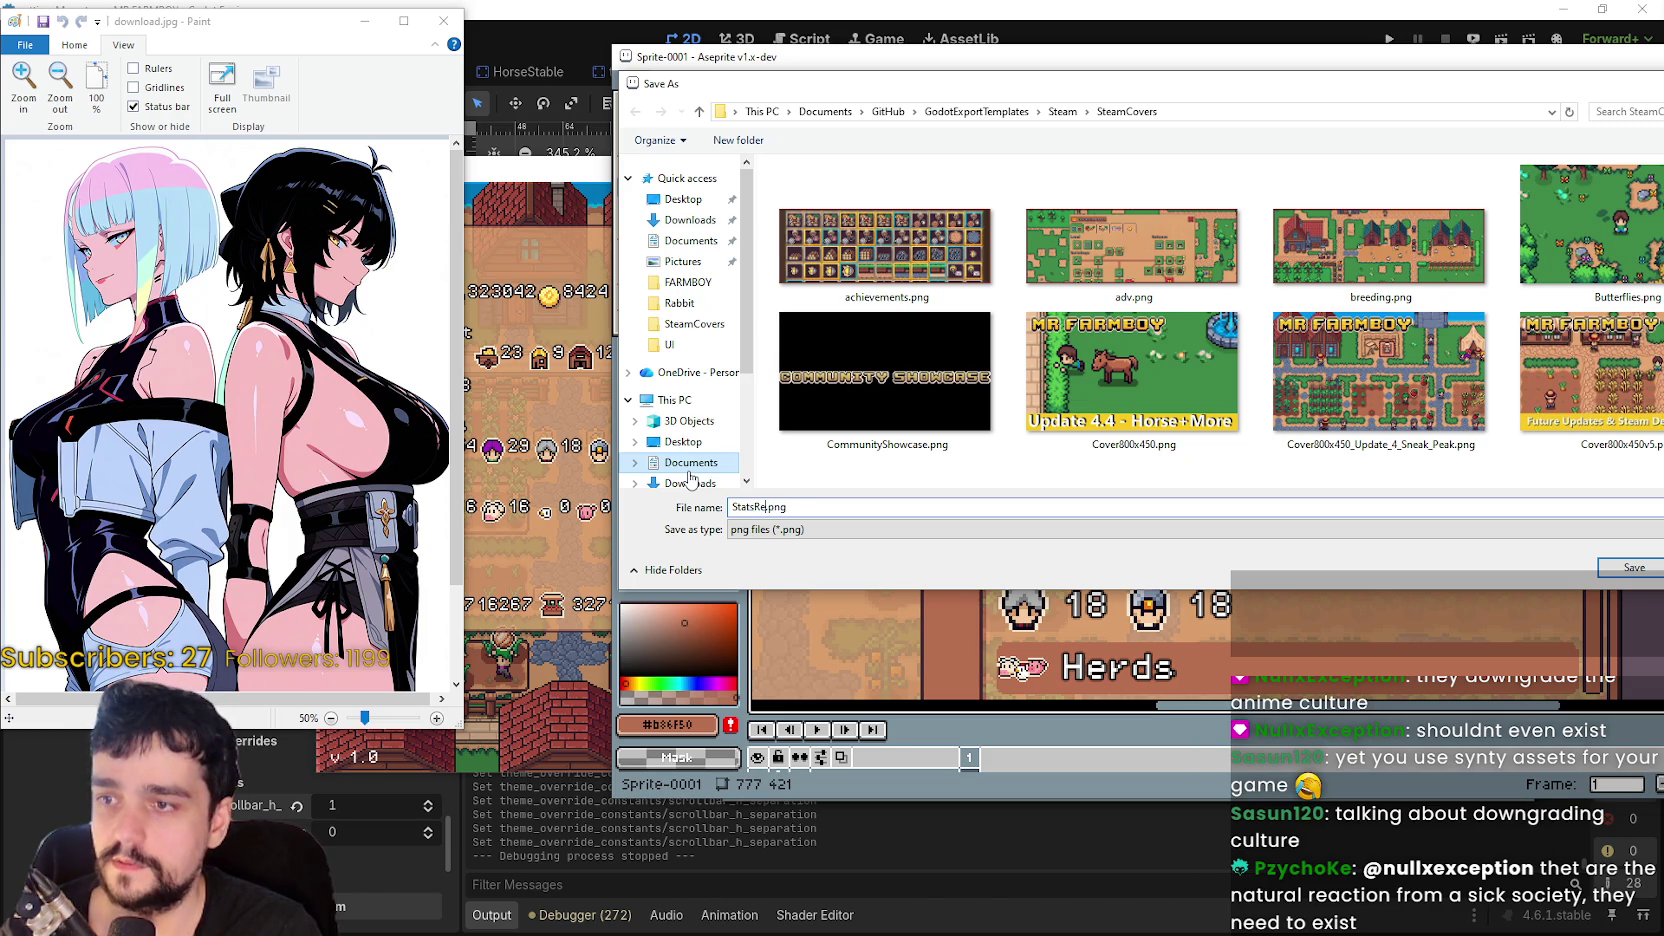
text(work)
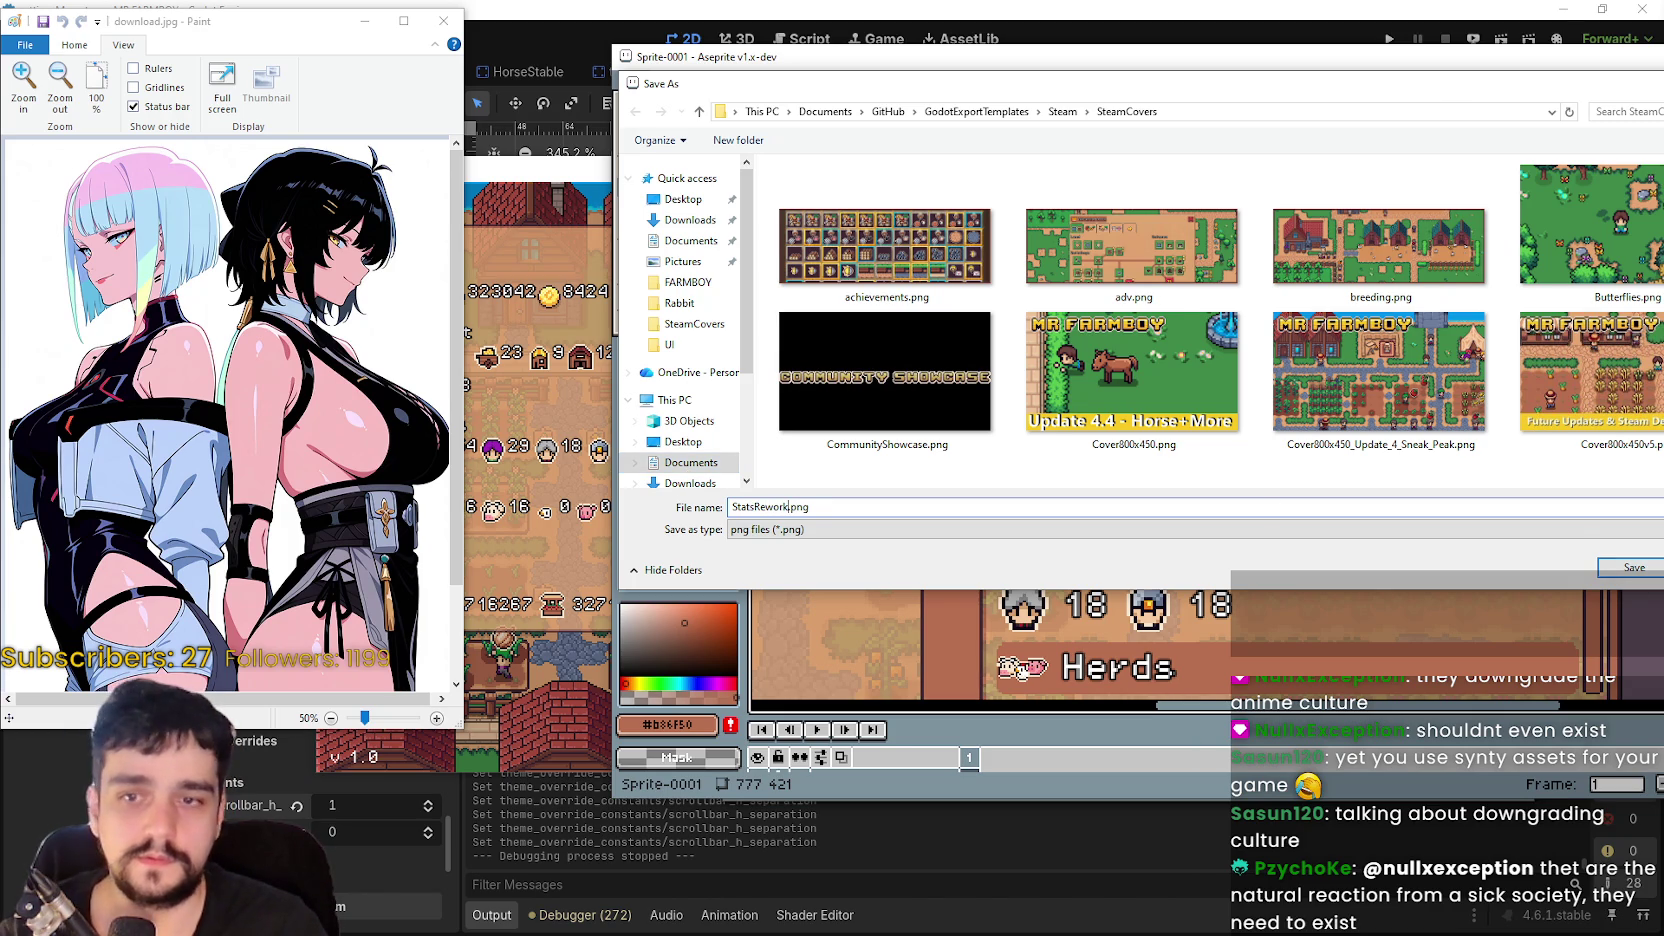
click(1425, 567)
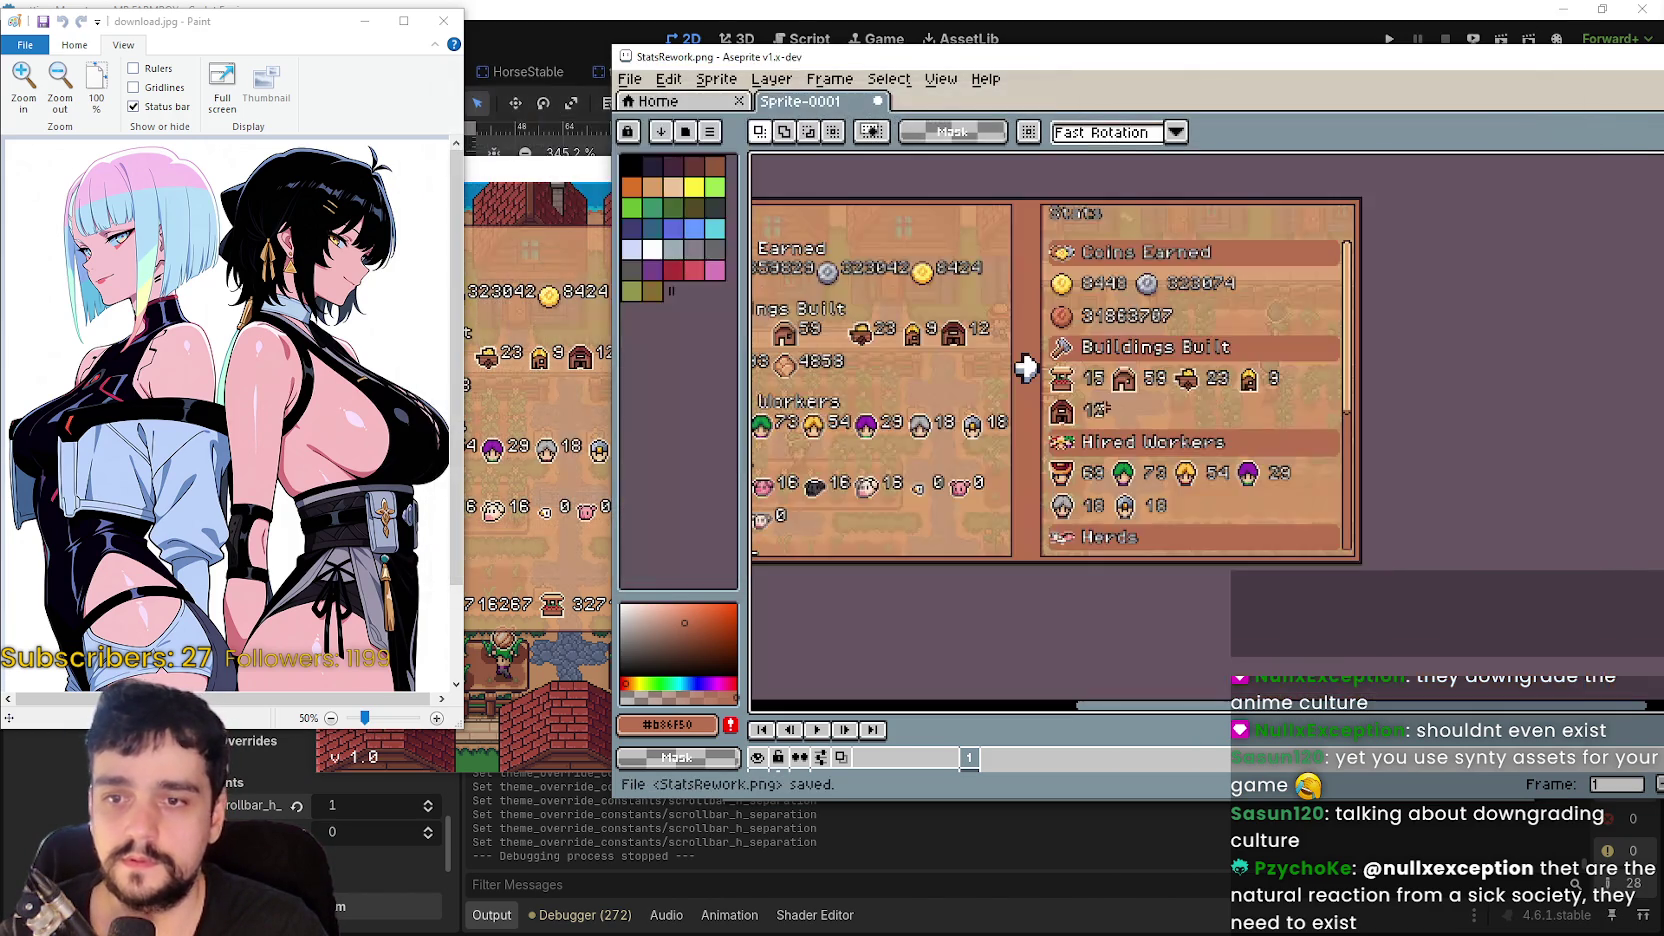
scroll(1100, 468, down, 4)
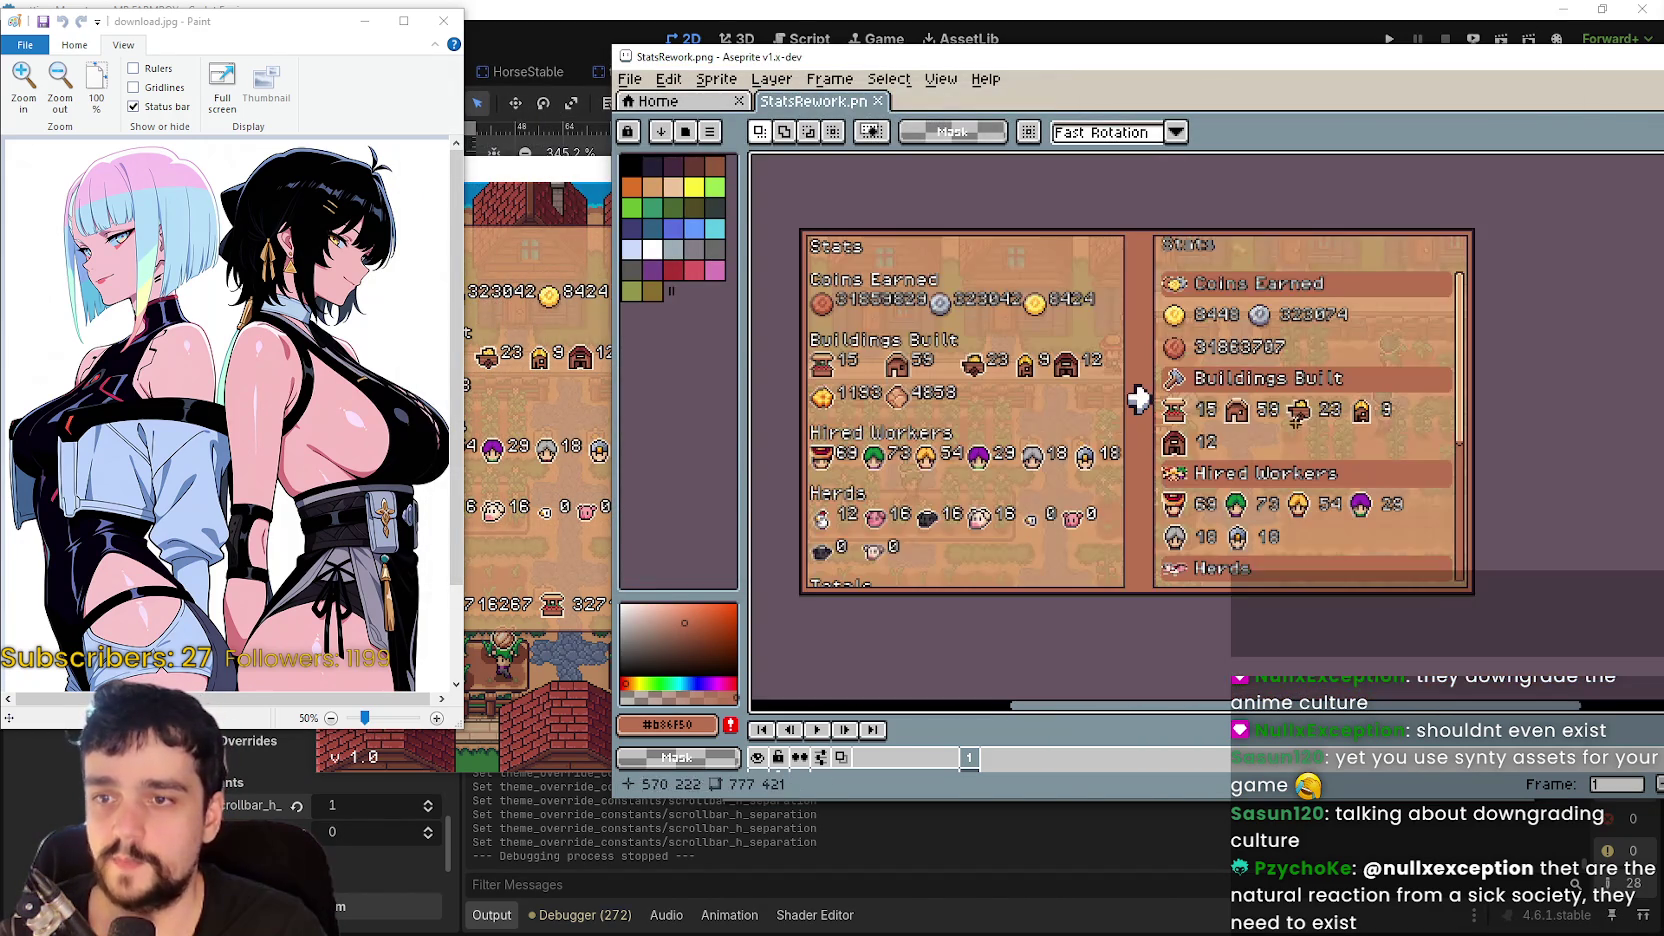
key(alt+F4)
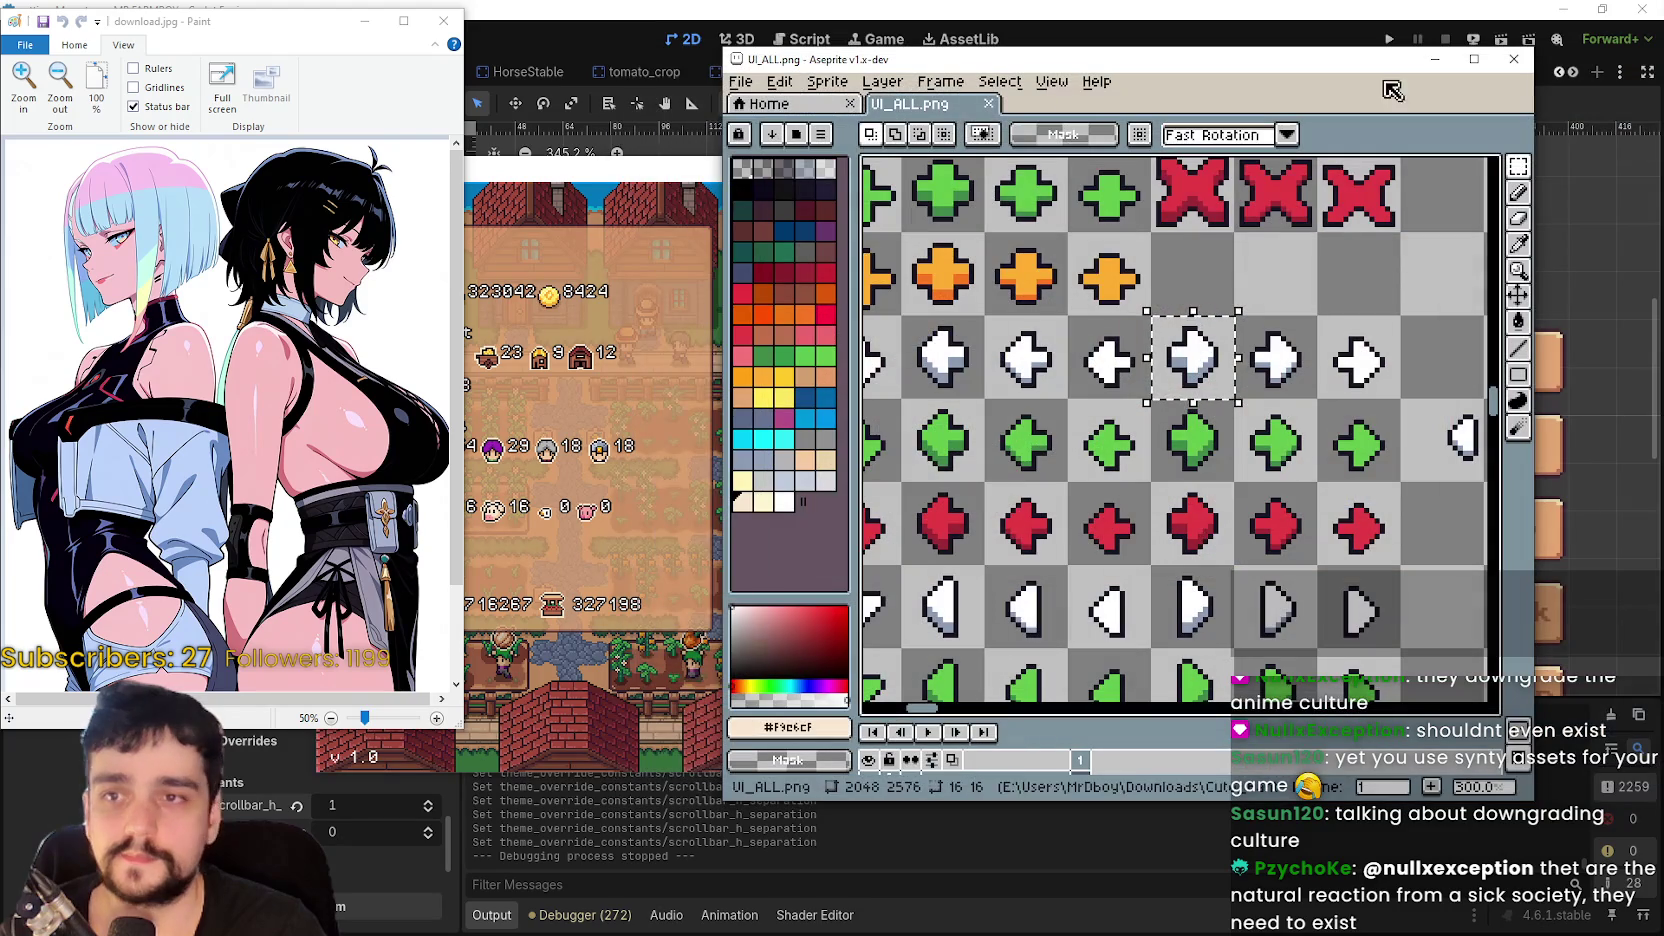
- Close the arrows sprite and pause the running Mr Farmboy game to view its stats panel
click(1514, 58)
key(alt+Tab)
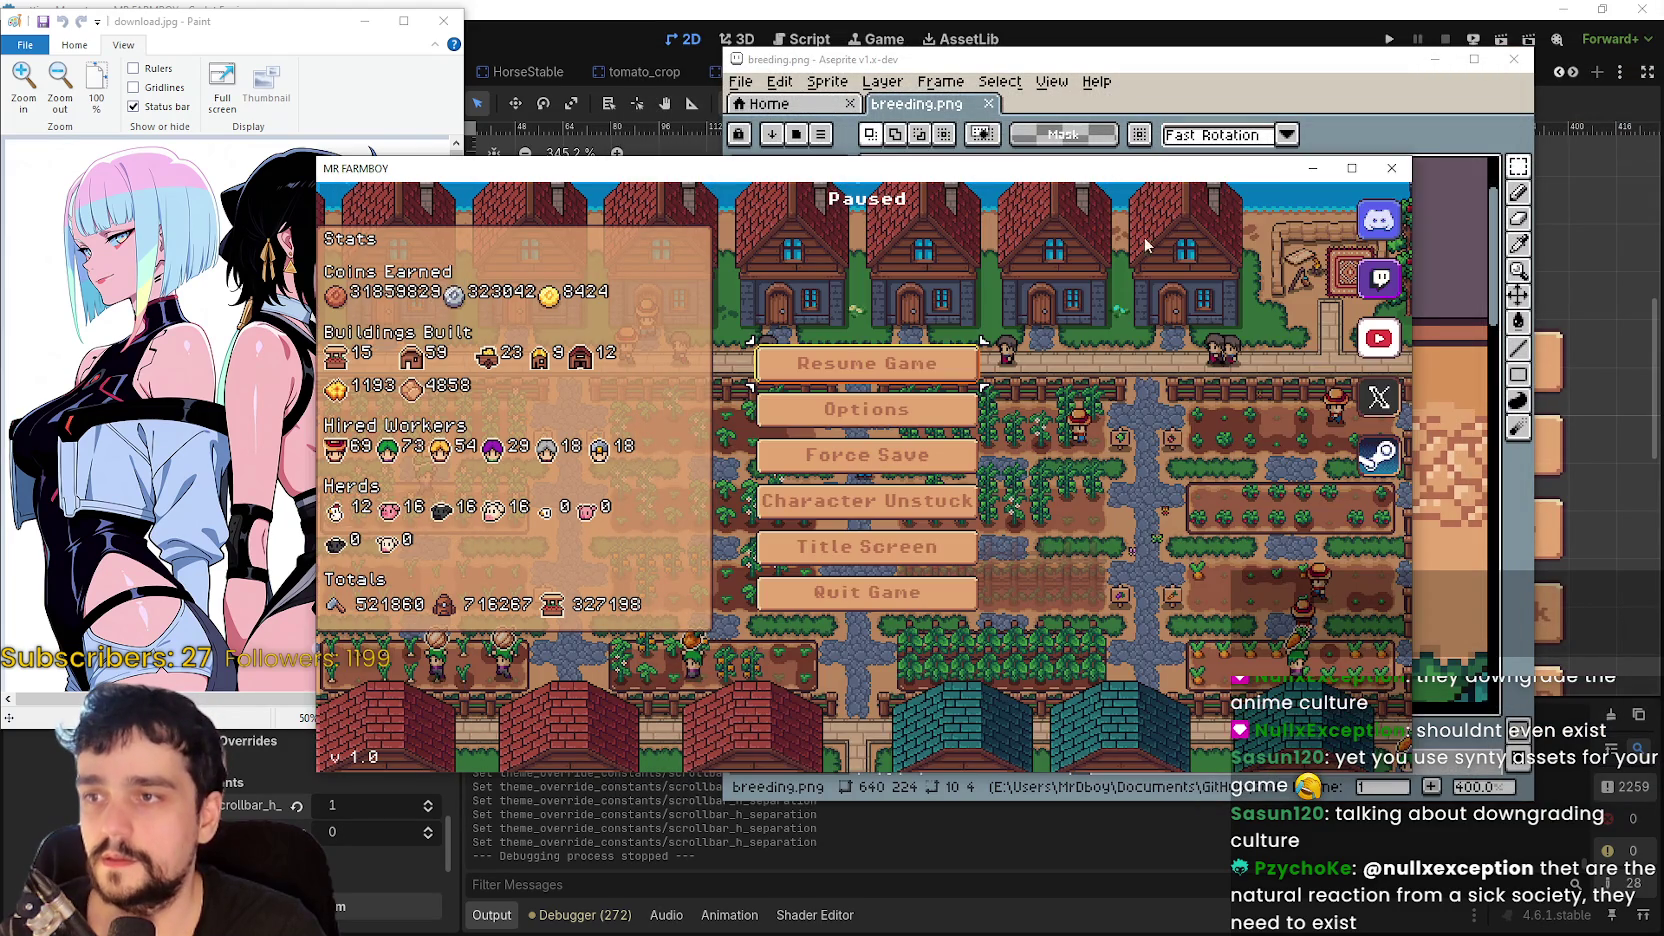
click(912, 372)
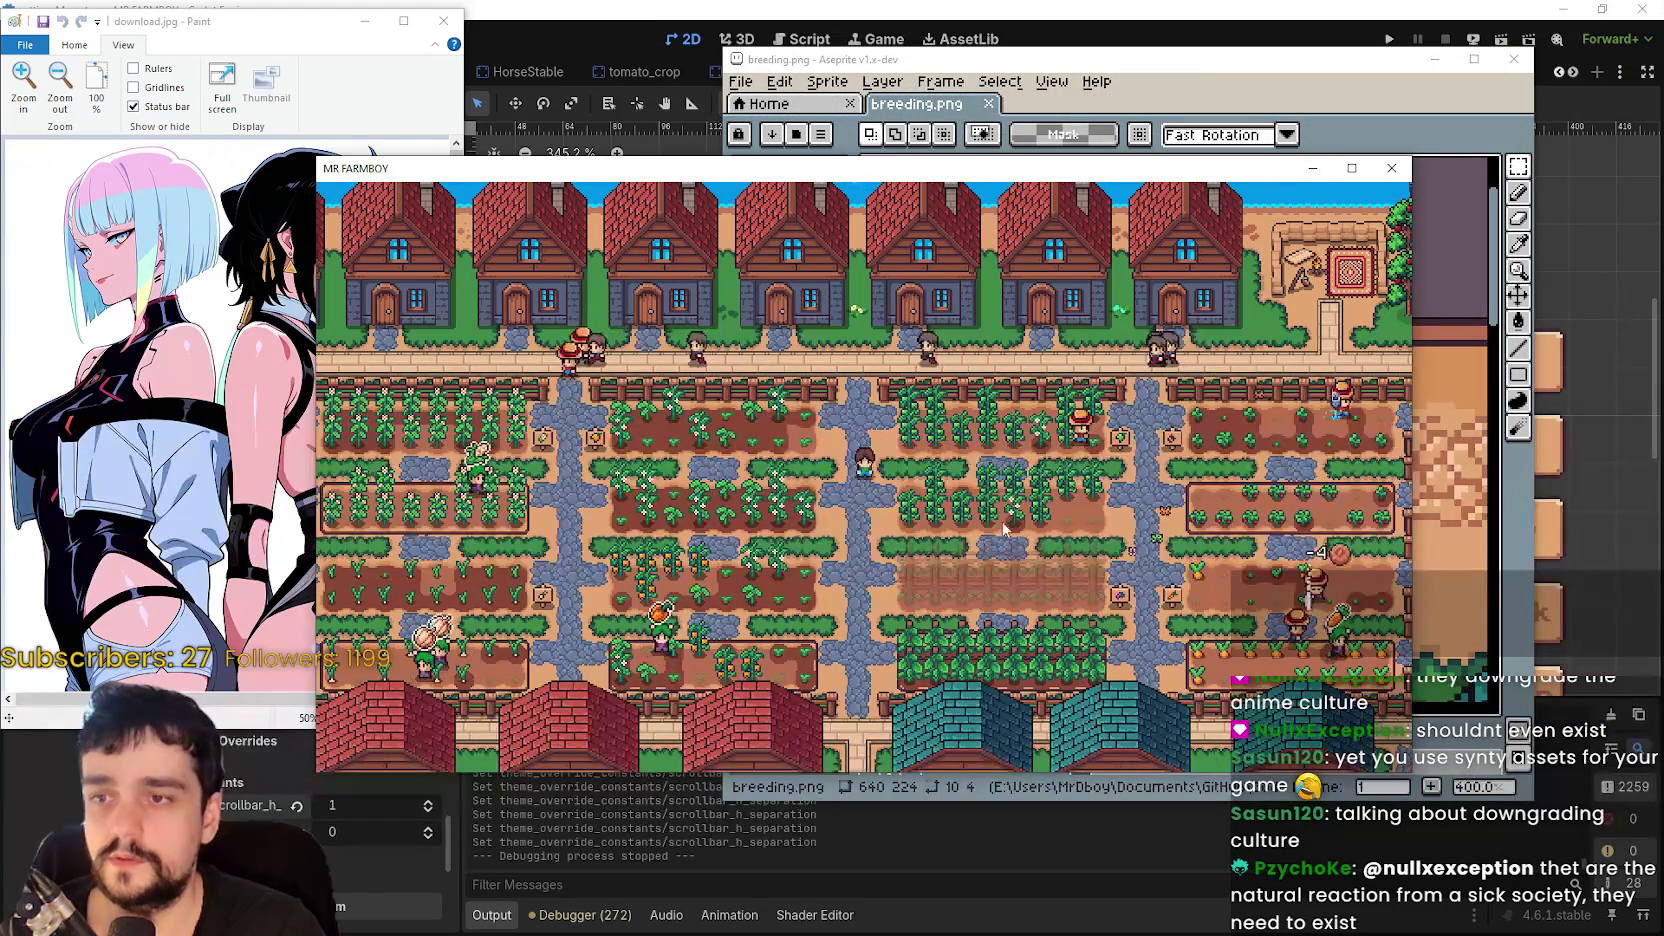
scroll(1054, 548, up, 3)
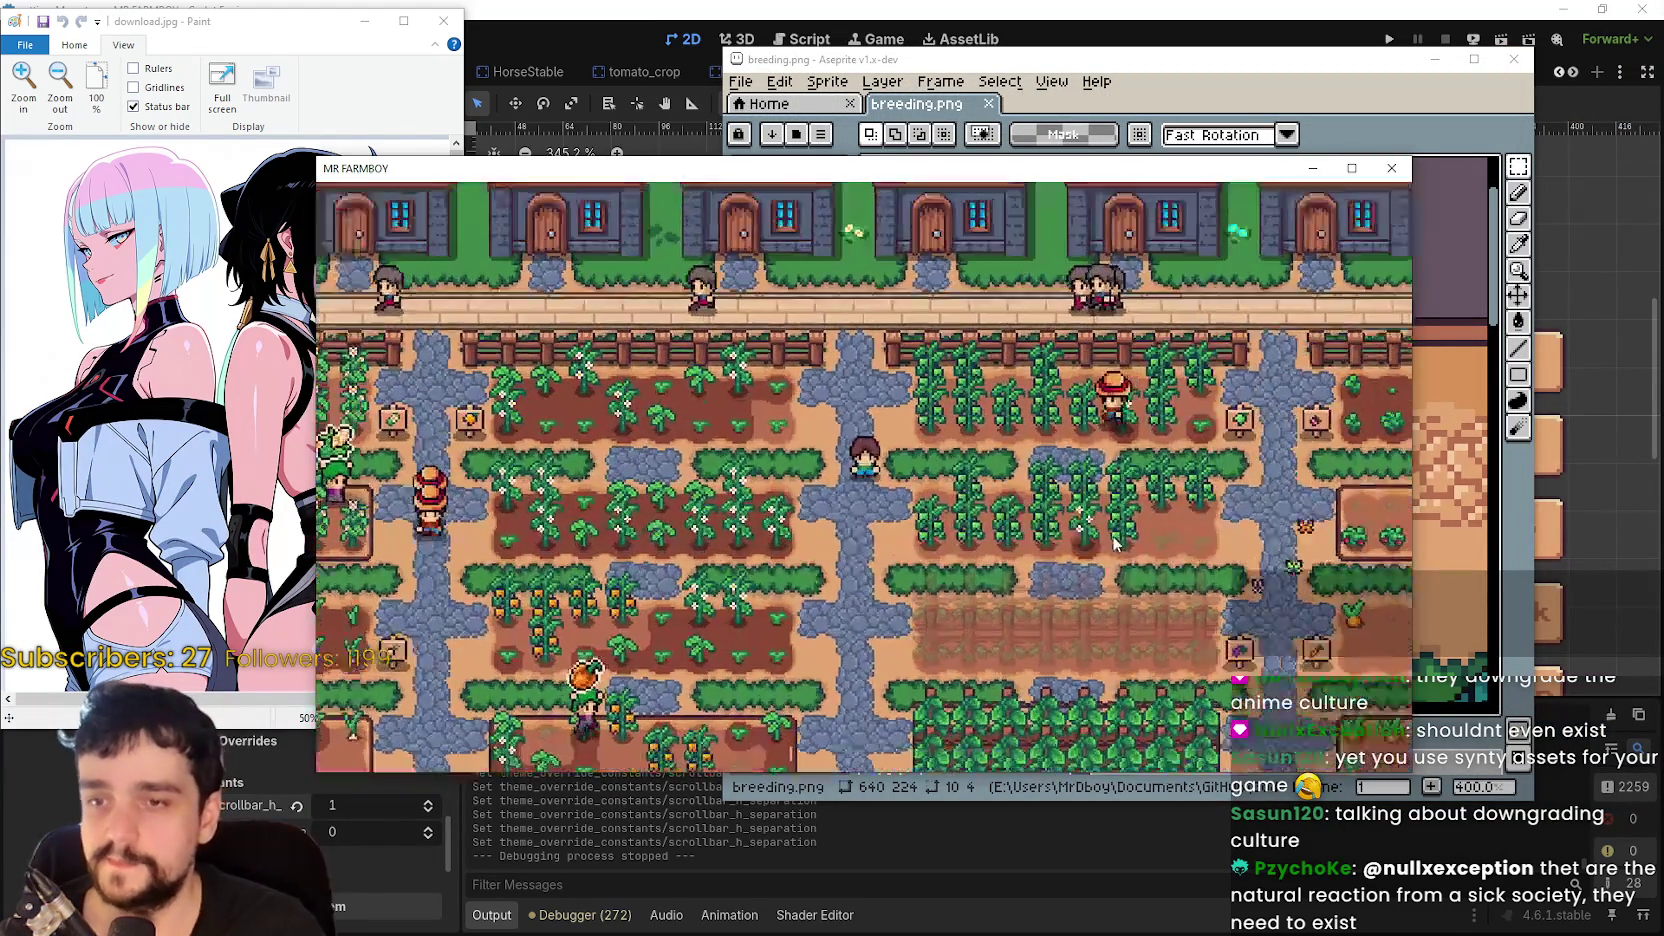
key(Escape)
- Exit the game via the title screen, close breeding.png, and switch to Steam
click(912, 565)
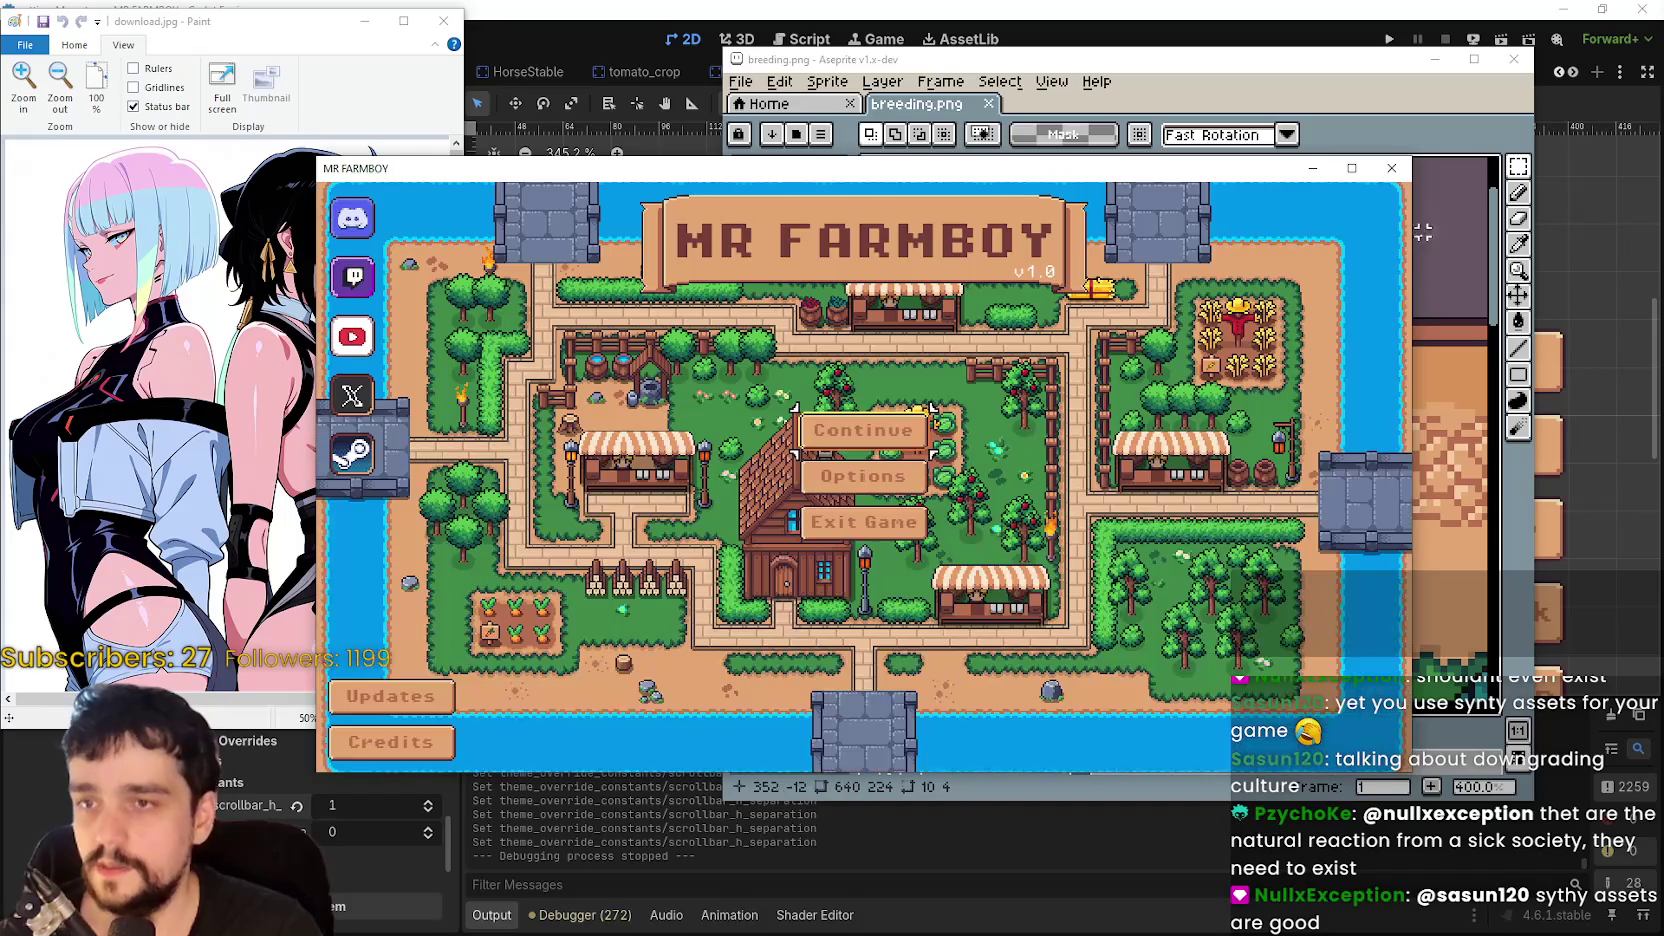
click(890, 524)
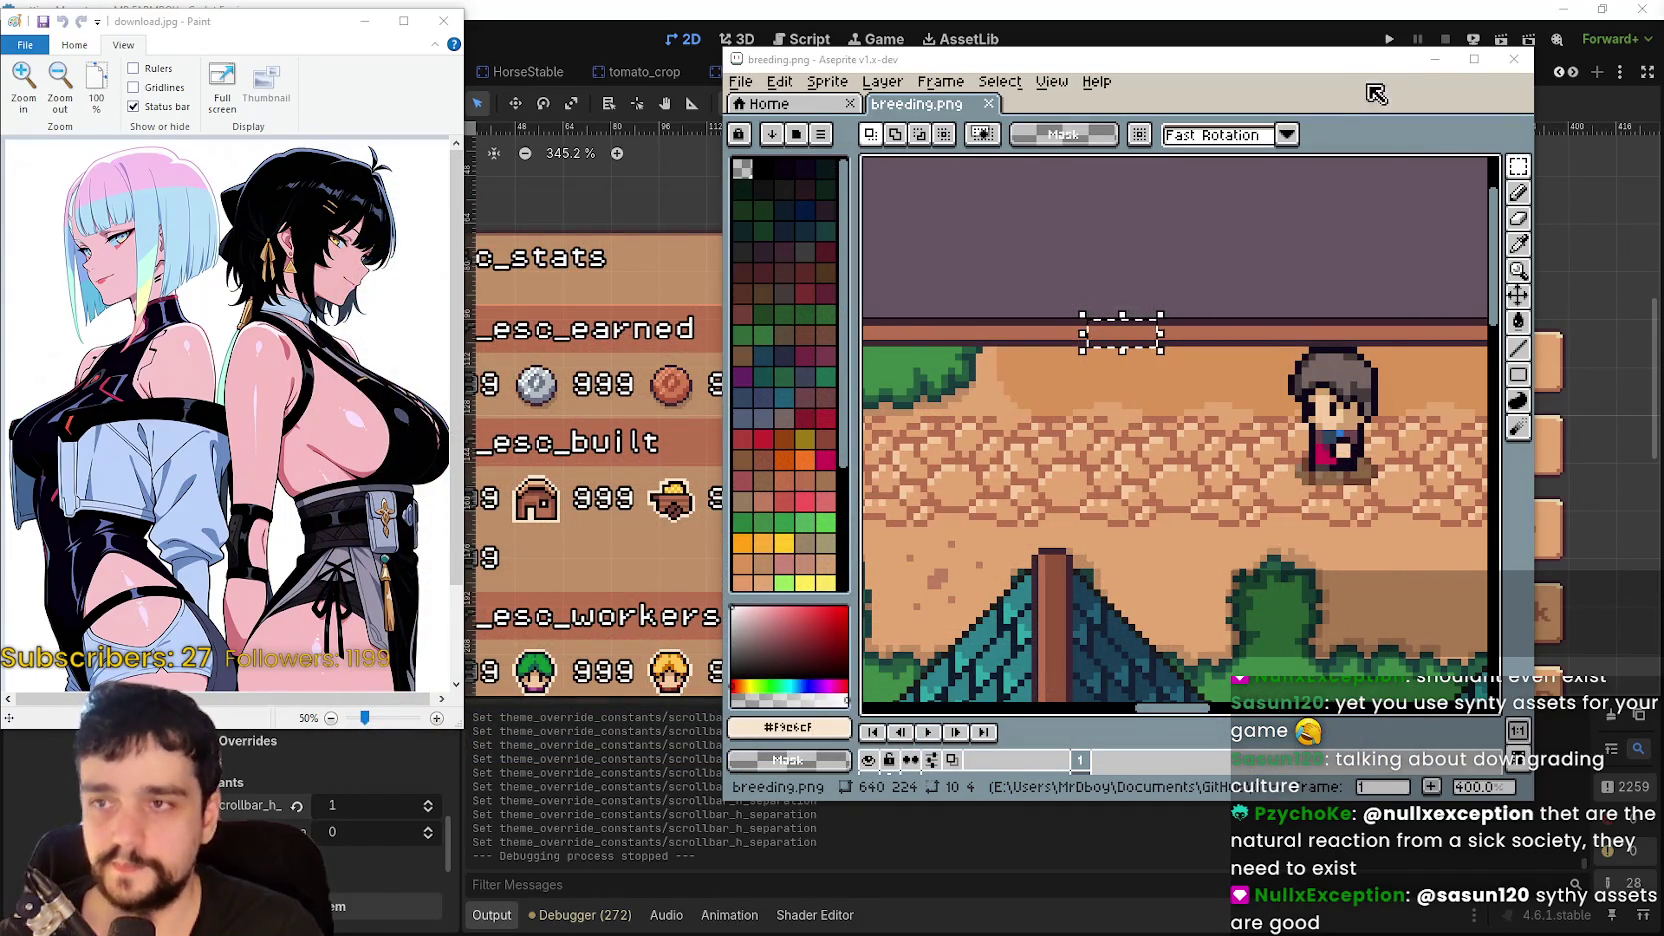
click(1514, 59)
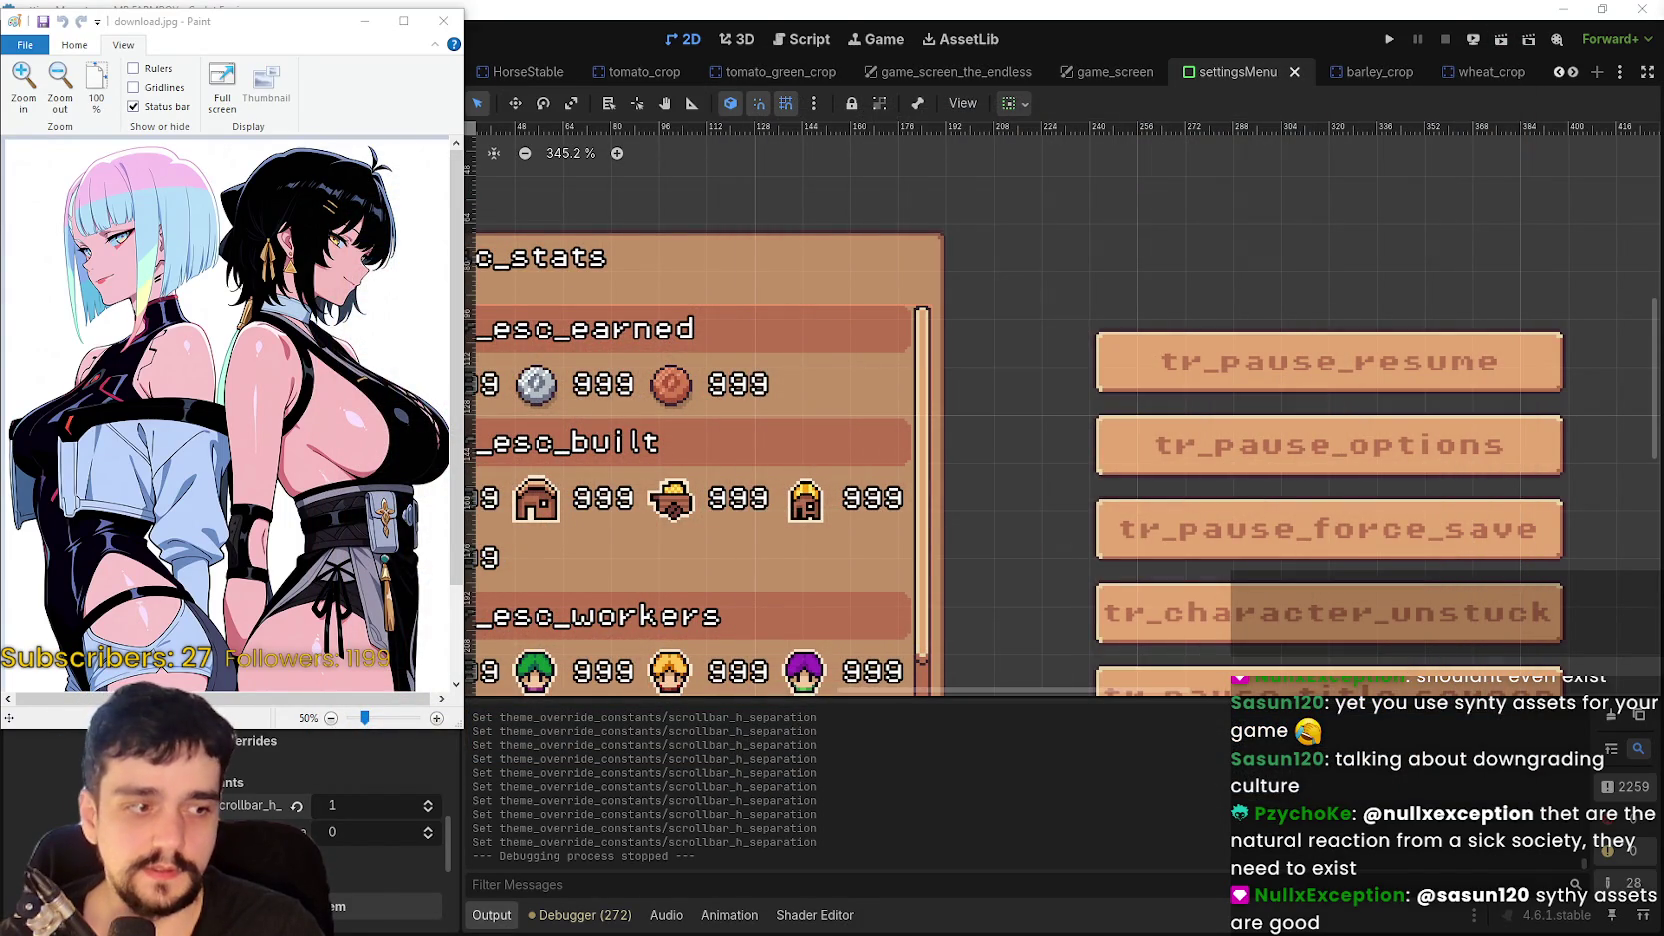
key(alt+Tab)
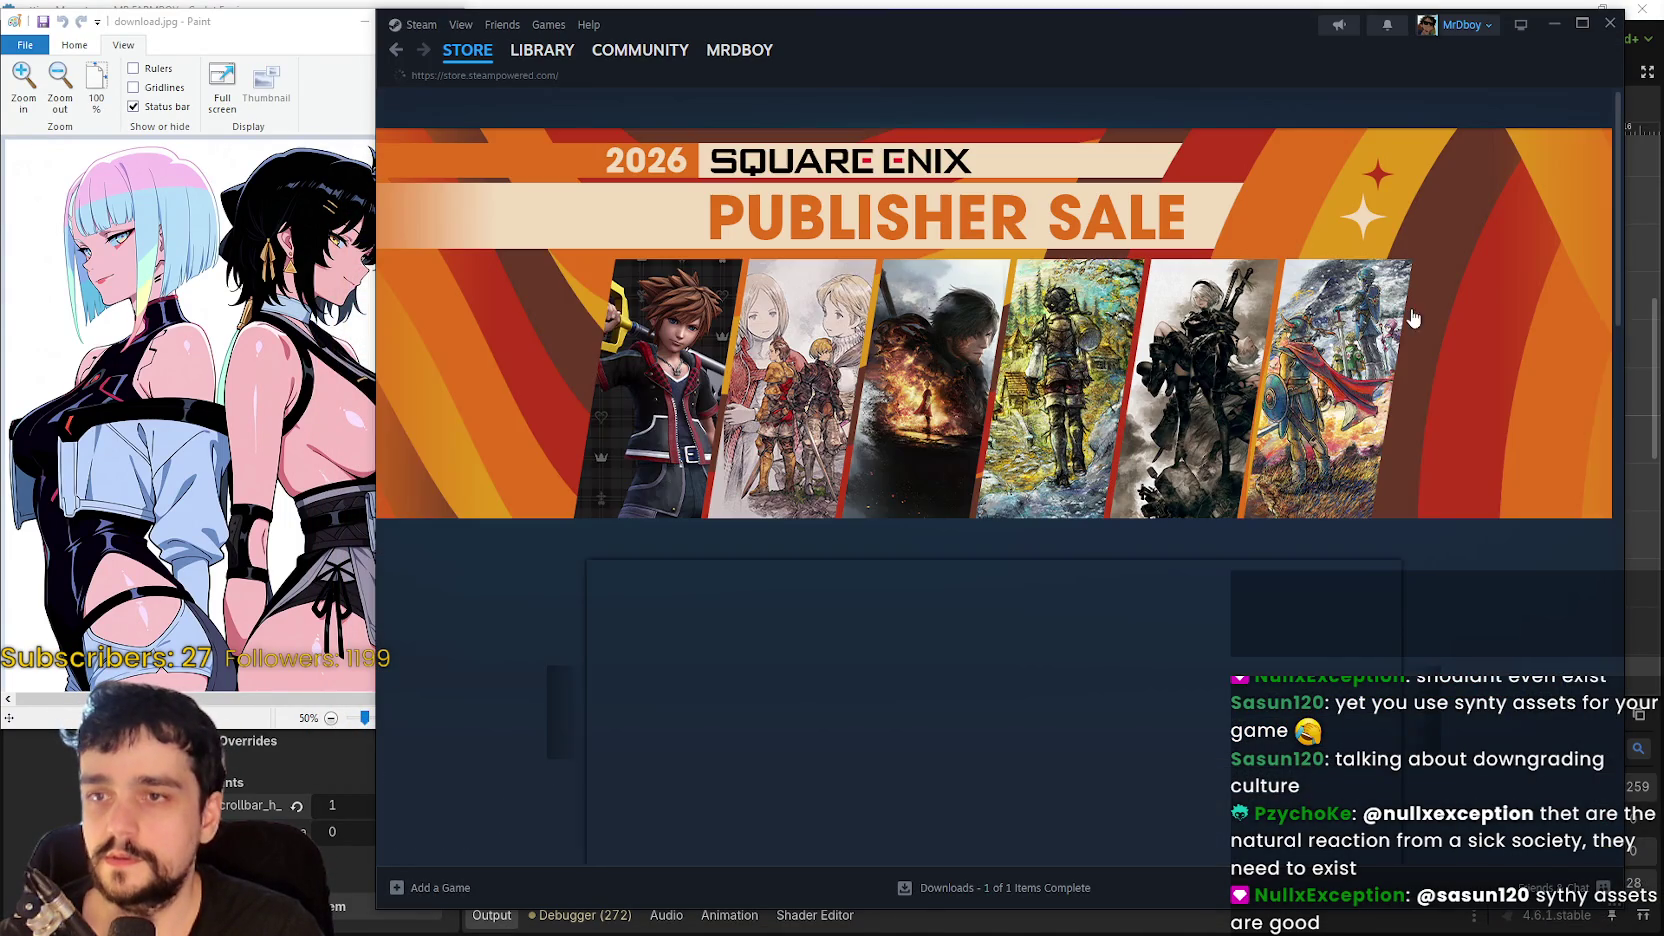
- Go from the library to the MR FARMBOY community hub's admin event dashboard
click(542, 50)
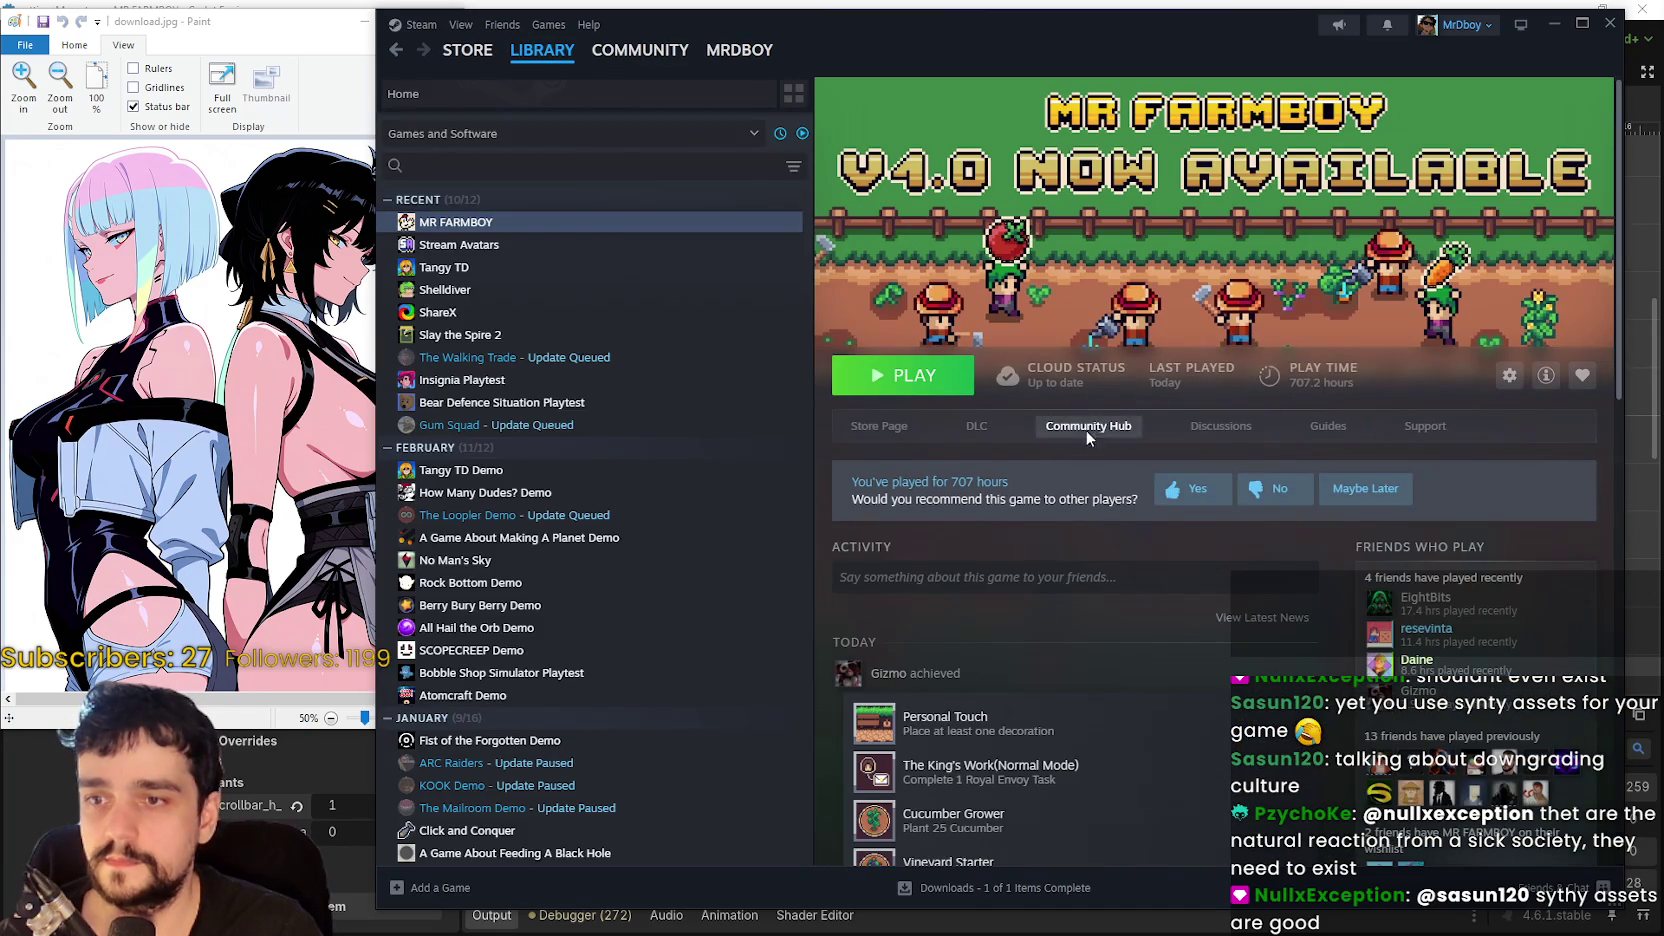
click(1086, 426)
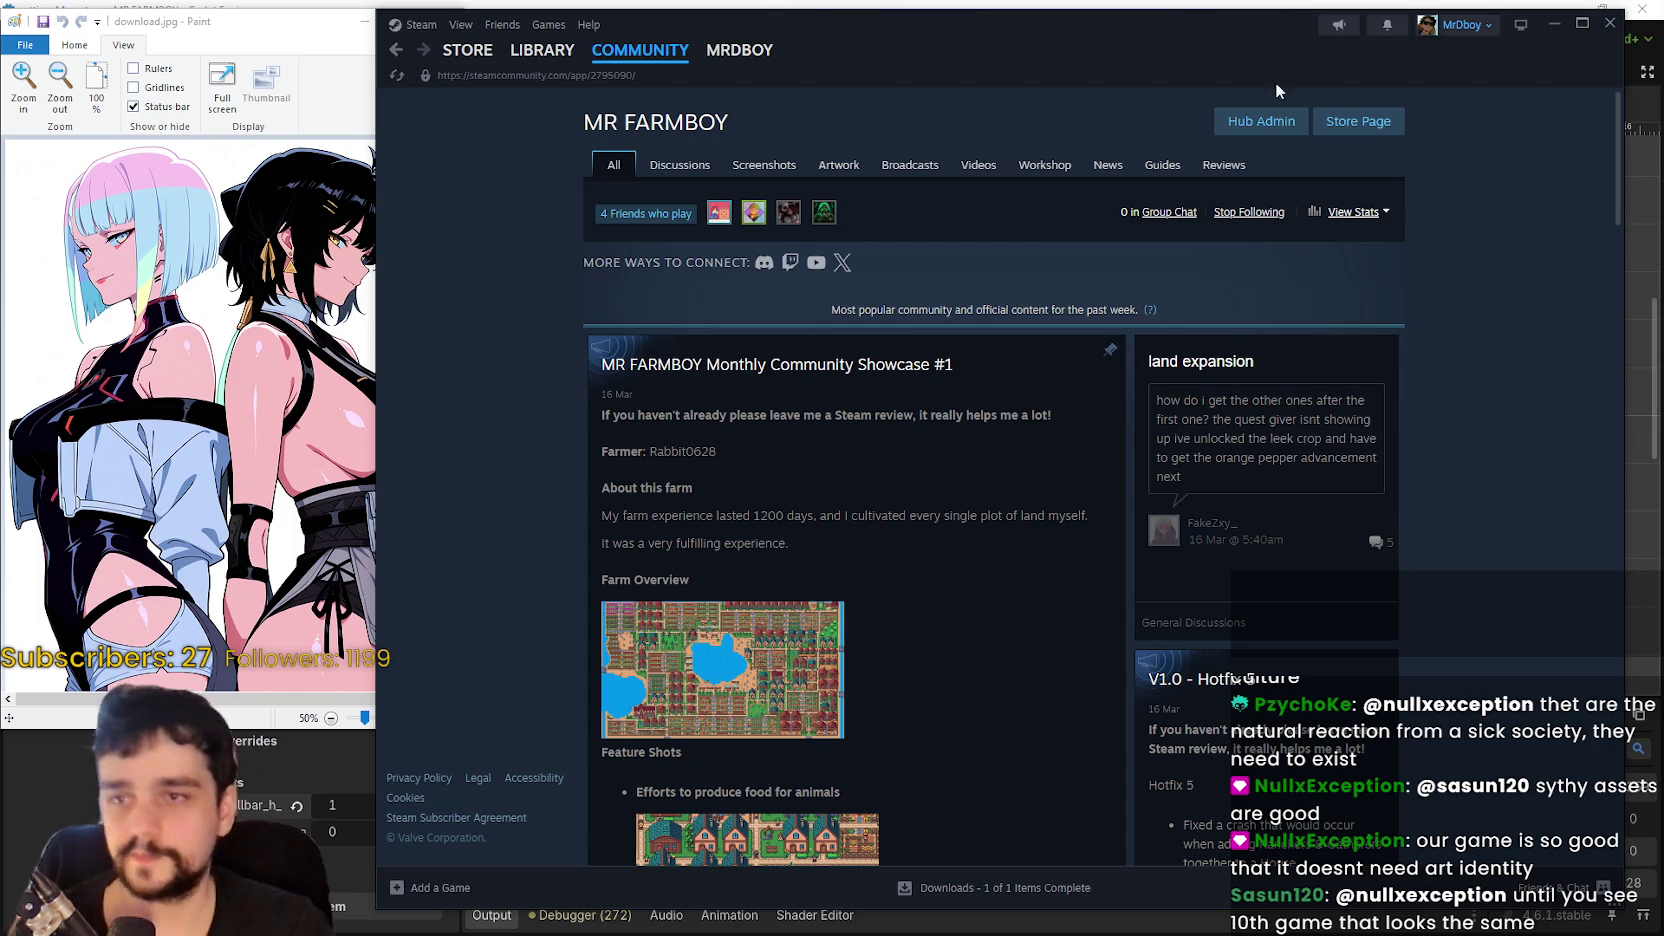
click(1294, 133)
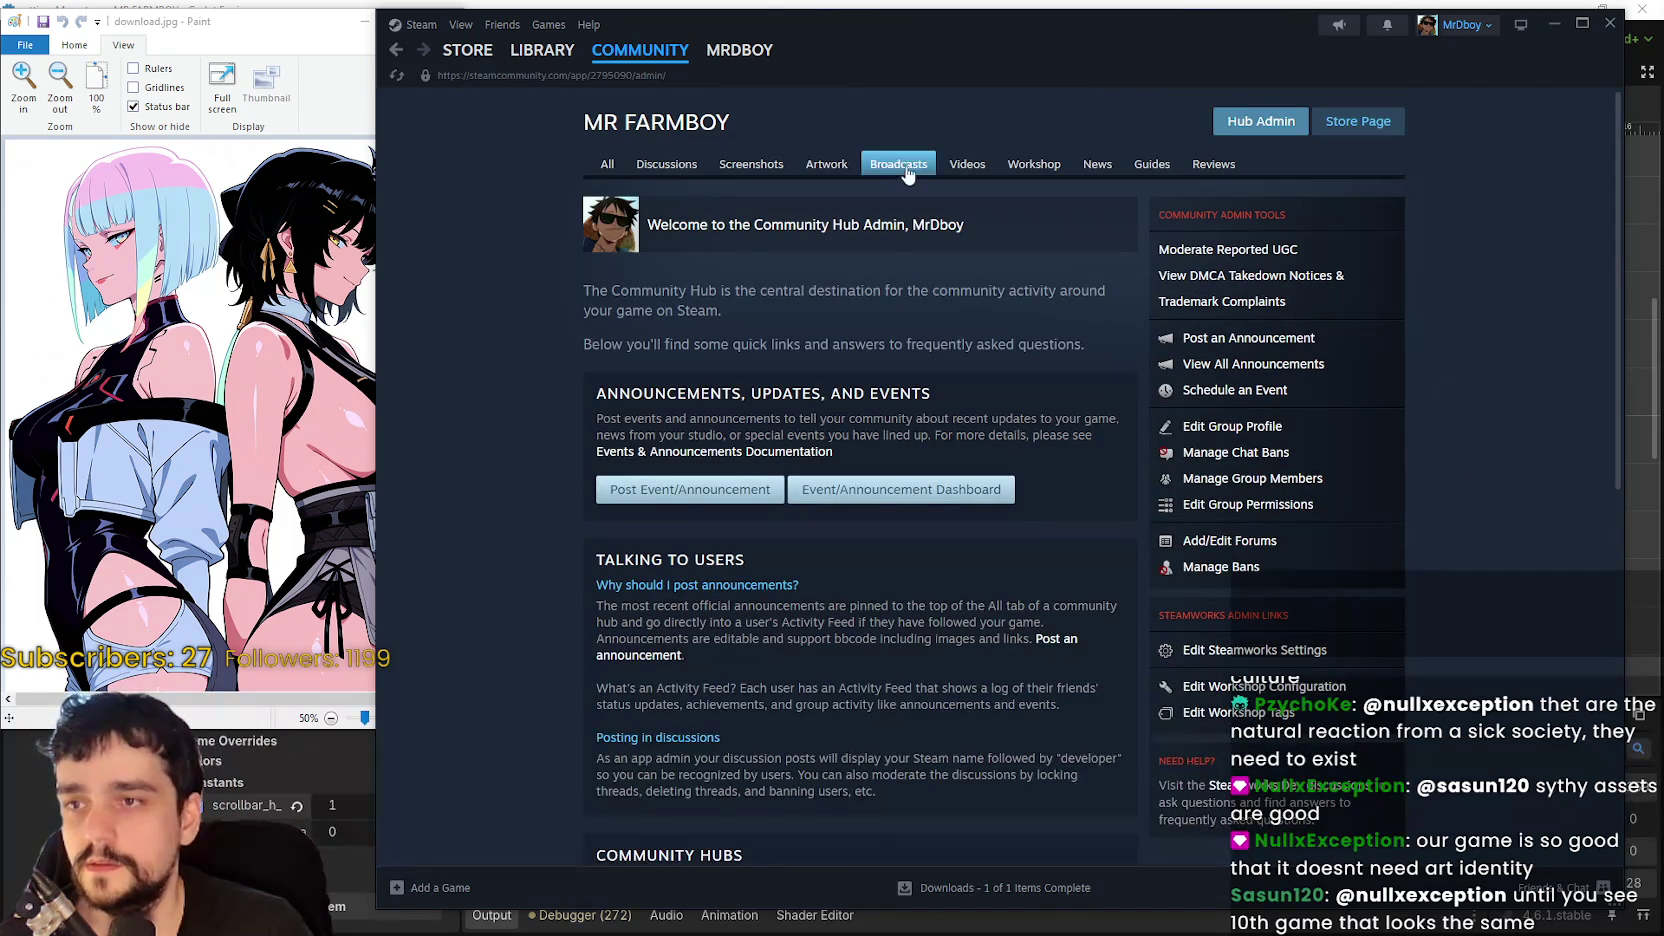
click(895, 489)
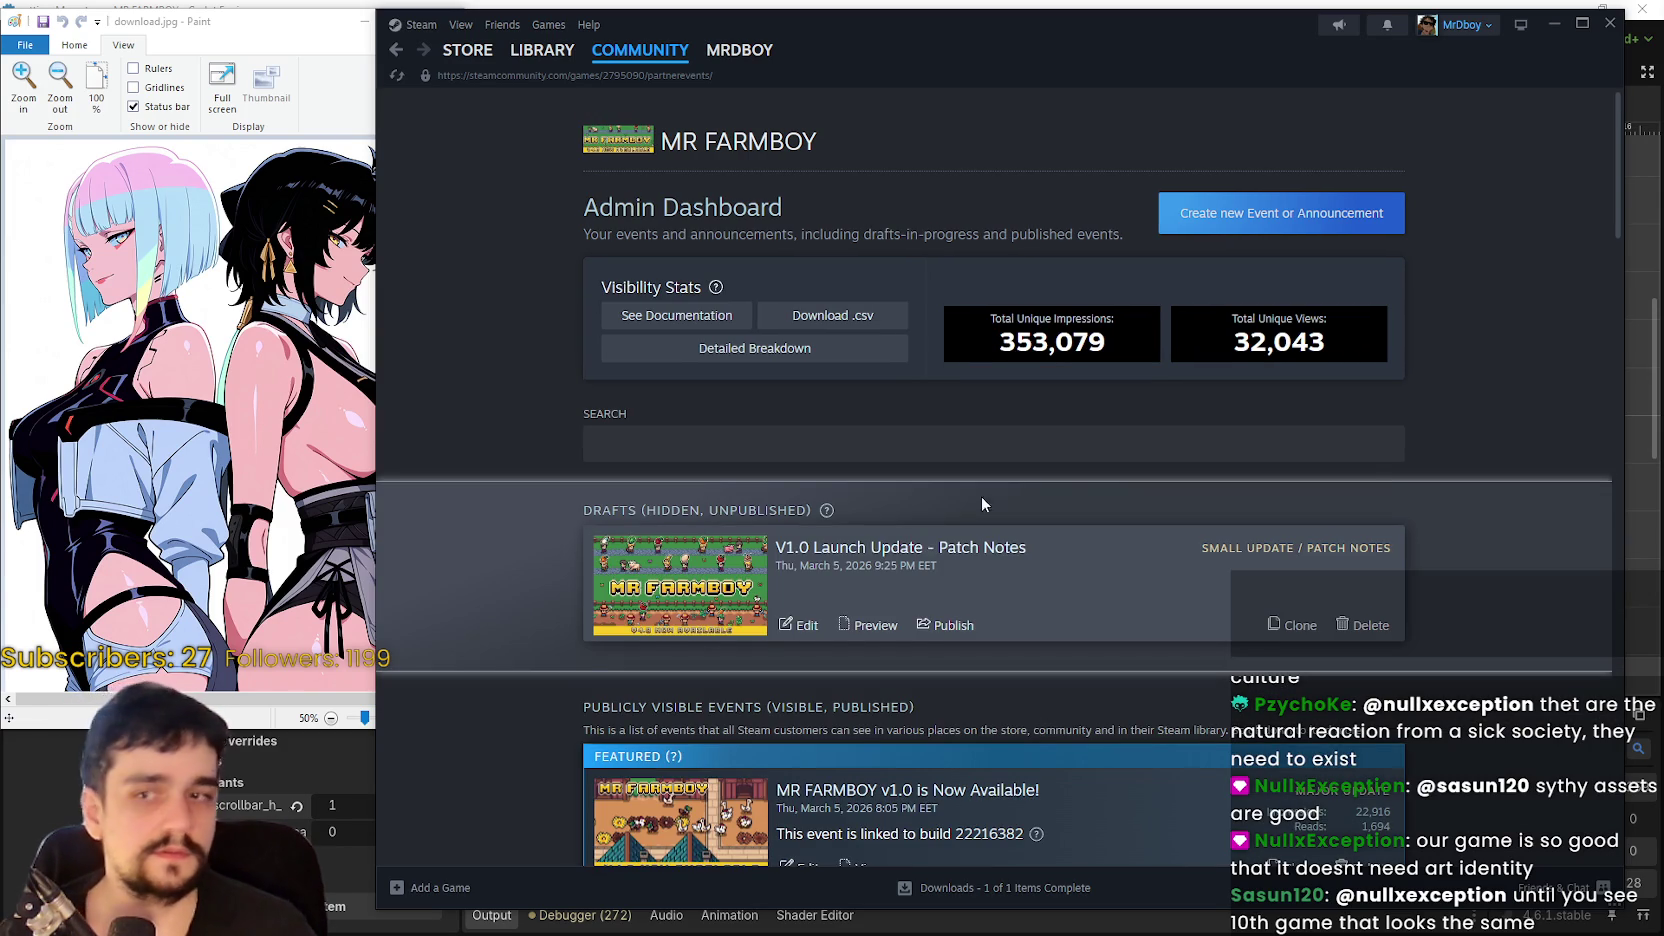
- Create a new event or announcement from the Admin Dashboard
scroll(982, 497, down, 1)
scroll(800, 703, down, 3)
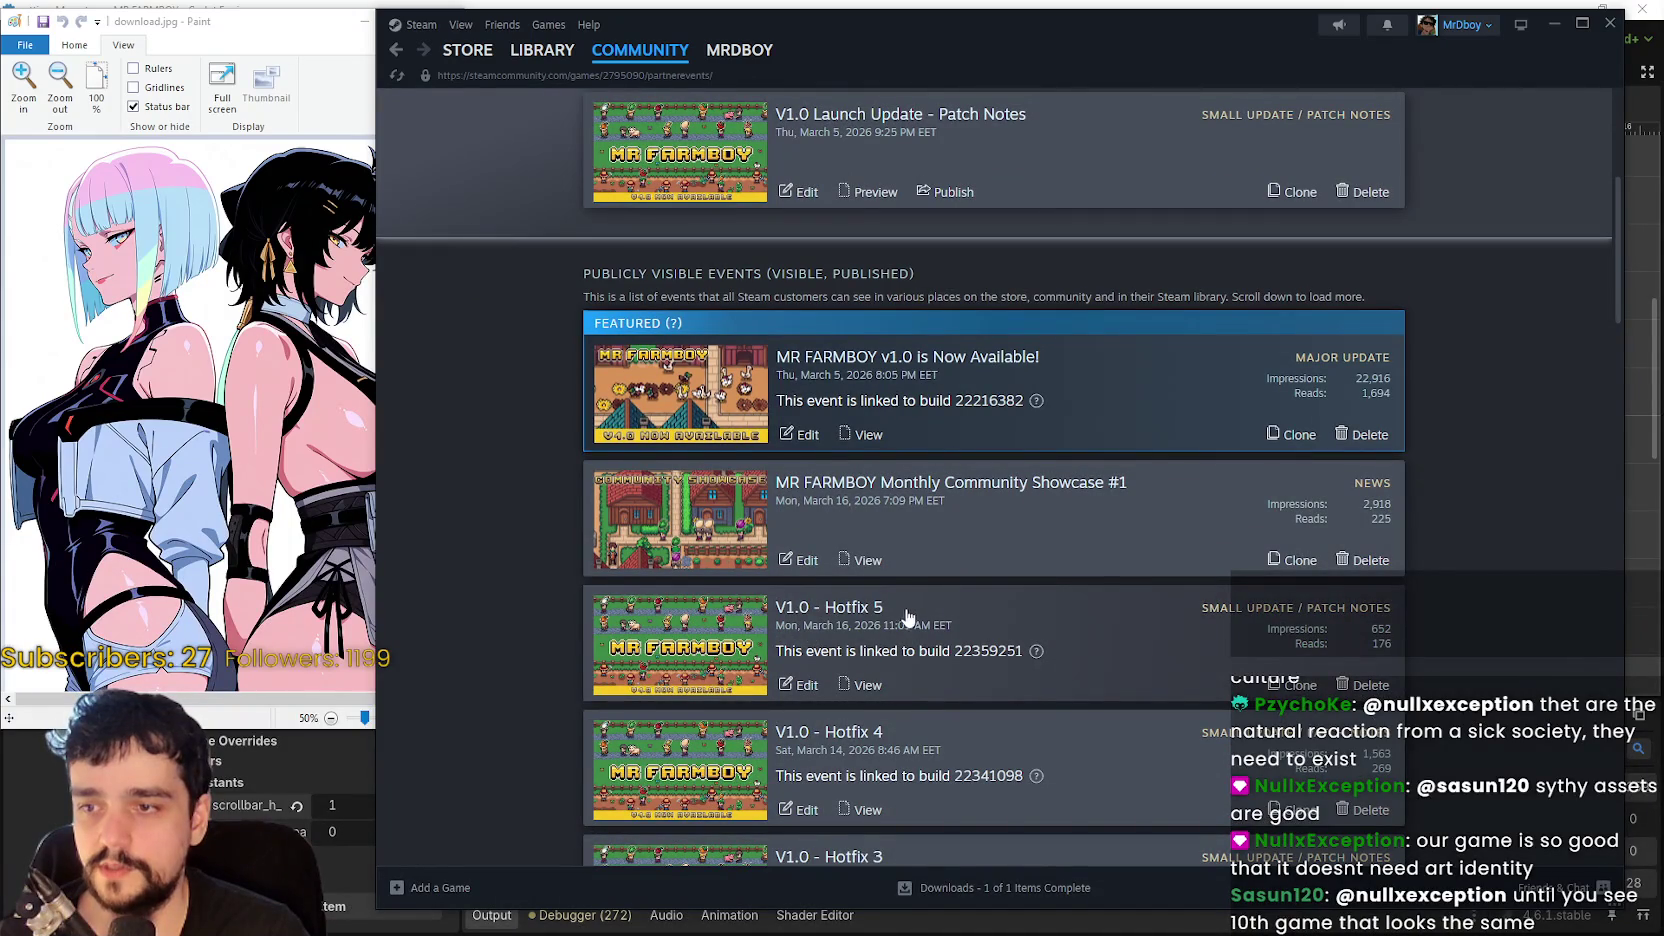
scroll(903, 625, up, 2)
scroll(764, 411, up, 2)
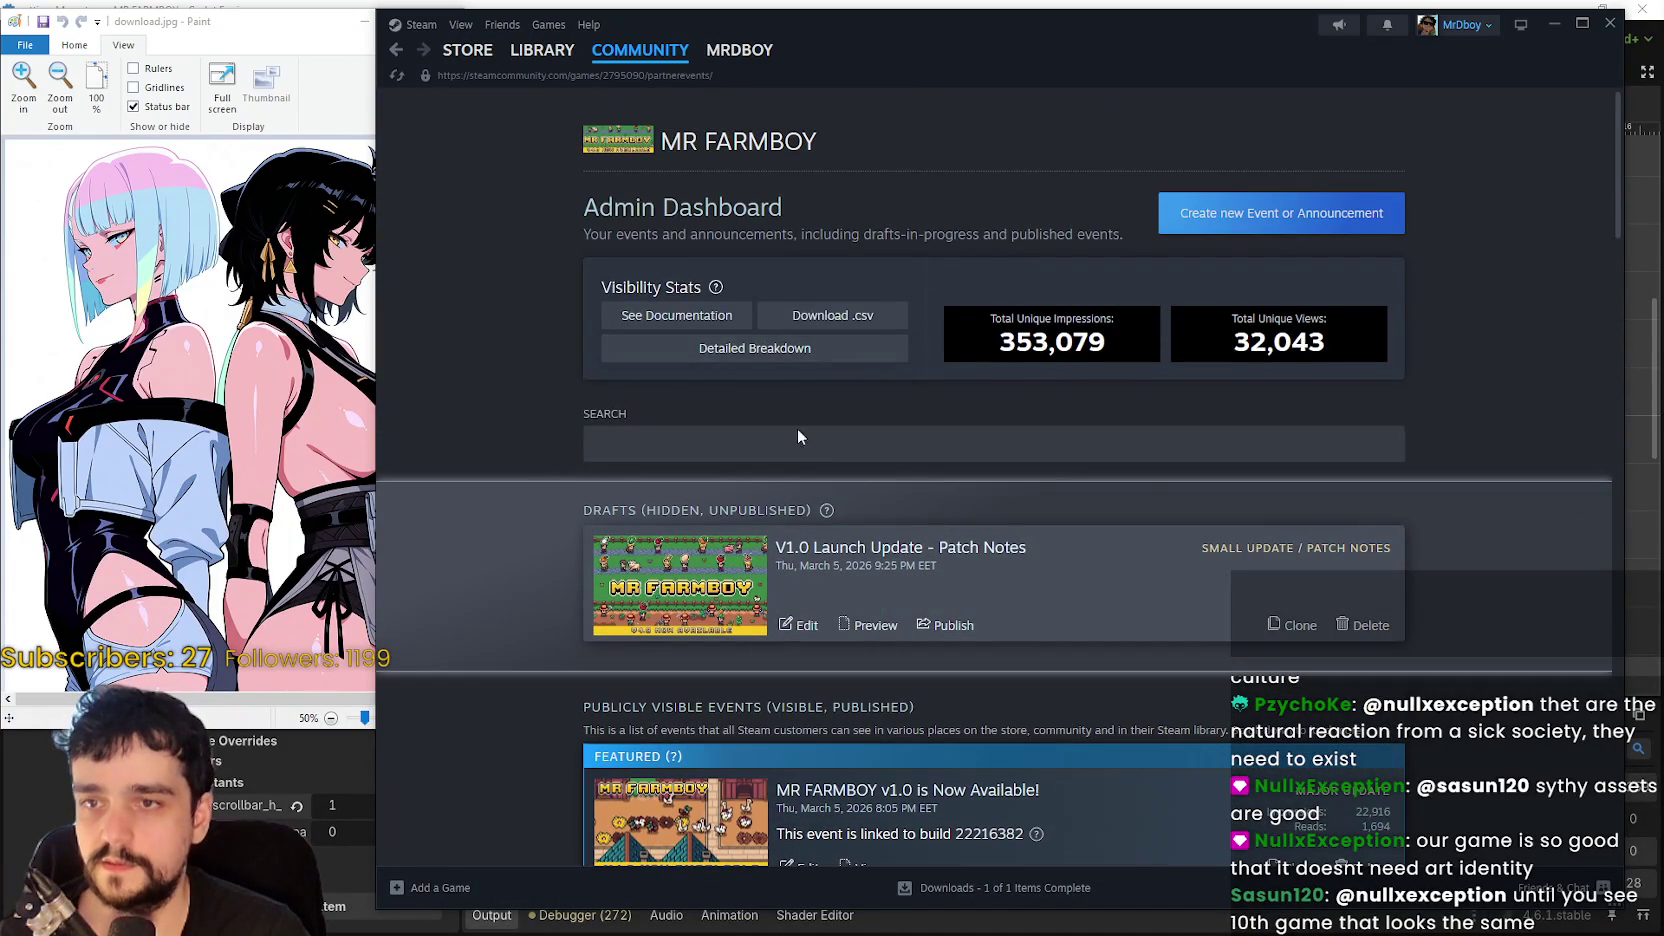
scroll(820, 440, down, 2)
scroll(866, 380, up, 2)
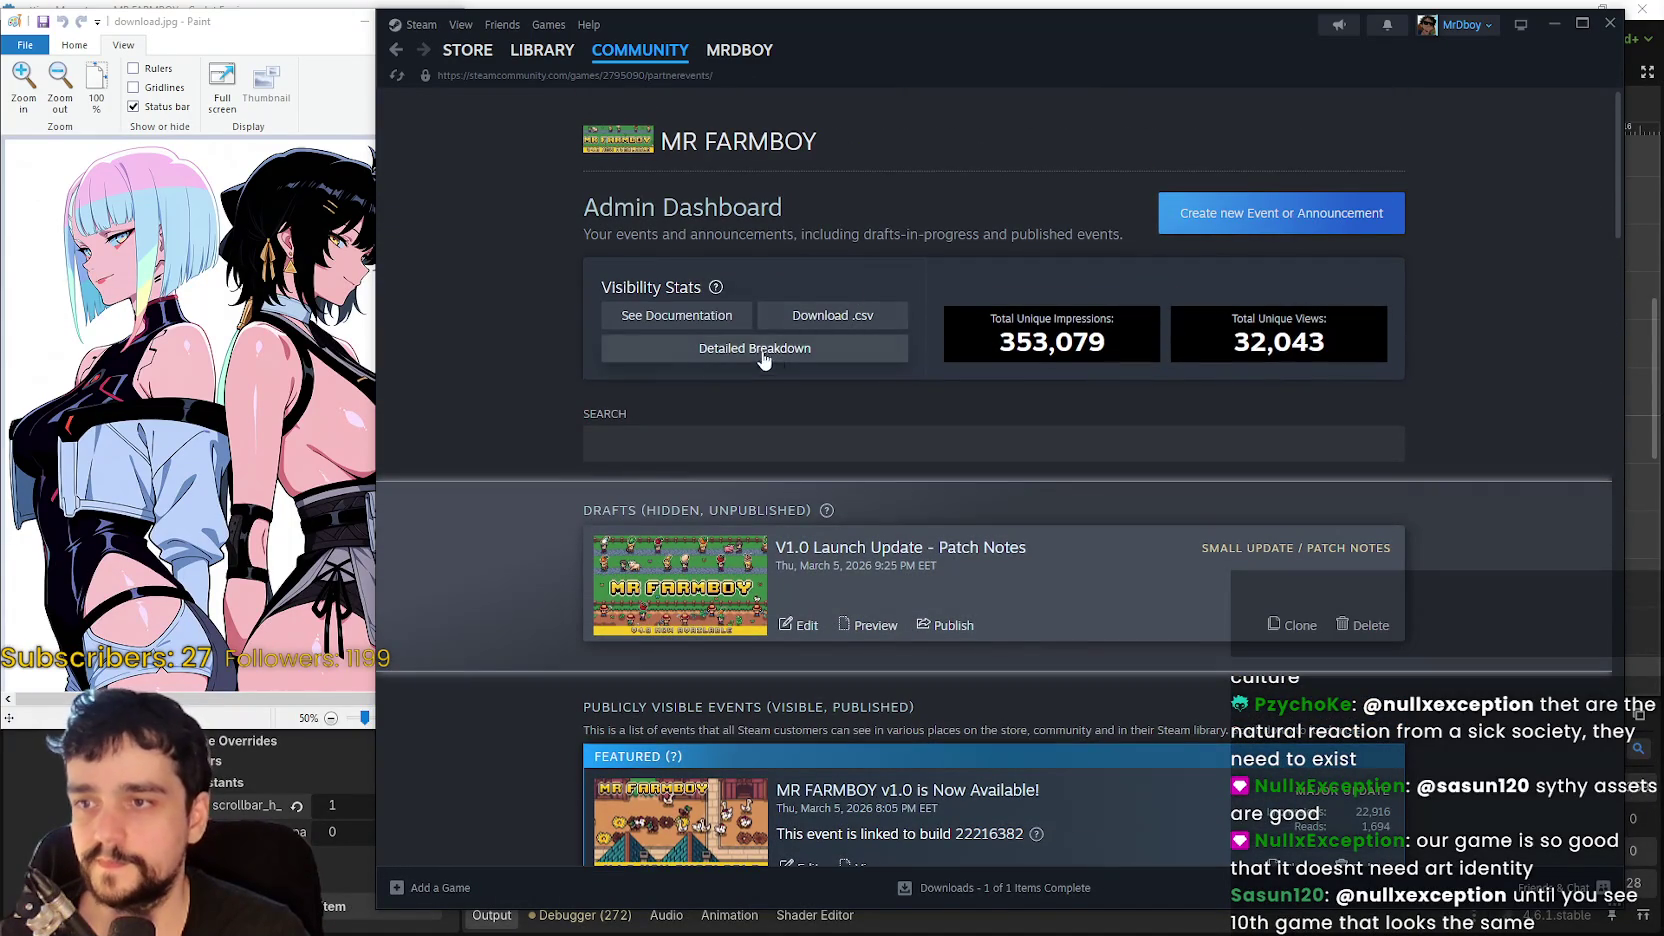
click(1300, 216)
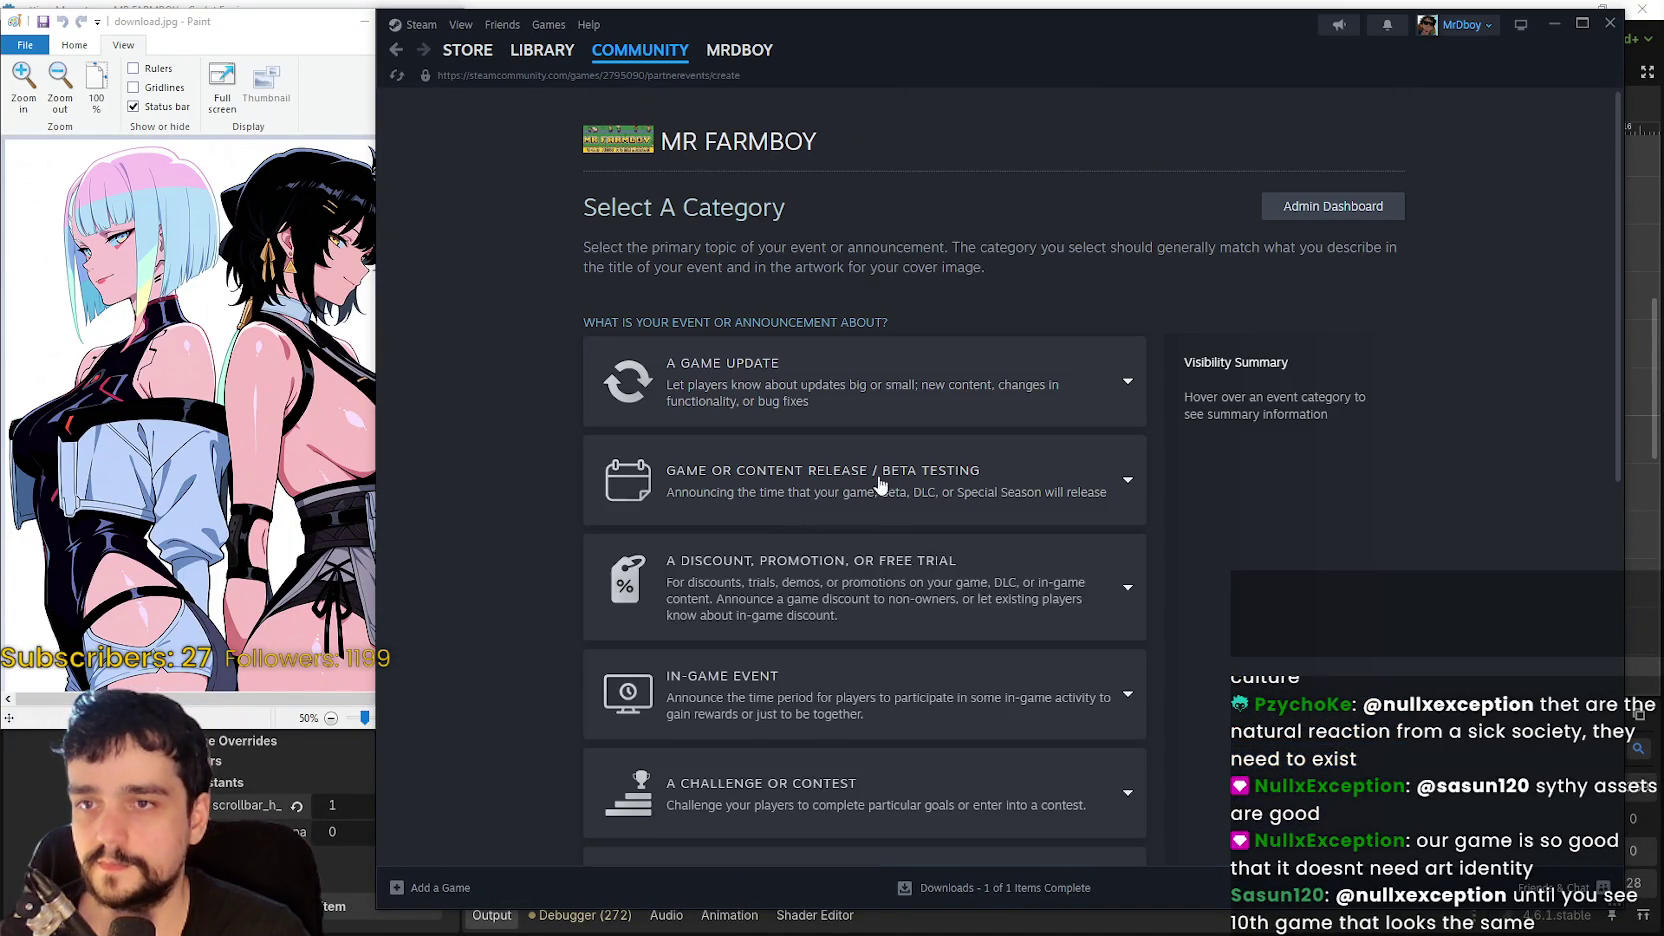
- Choose the A Game Update > small update / patch notes event category
click(754, 379)
scroll(755, 260, down, 3)
click(754, 222)
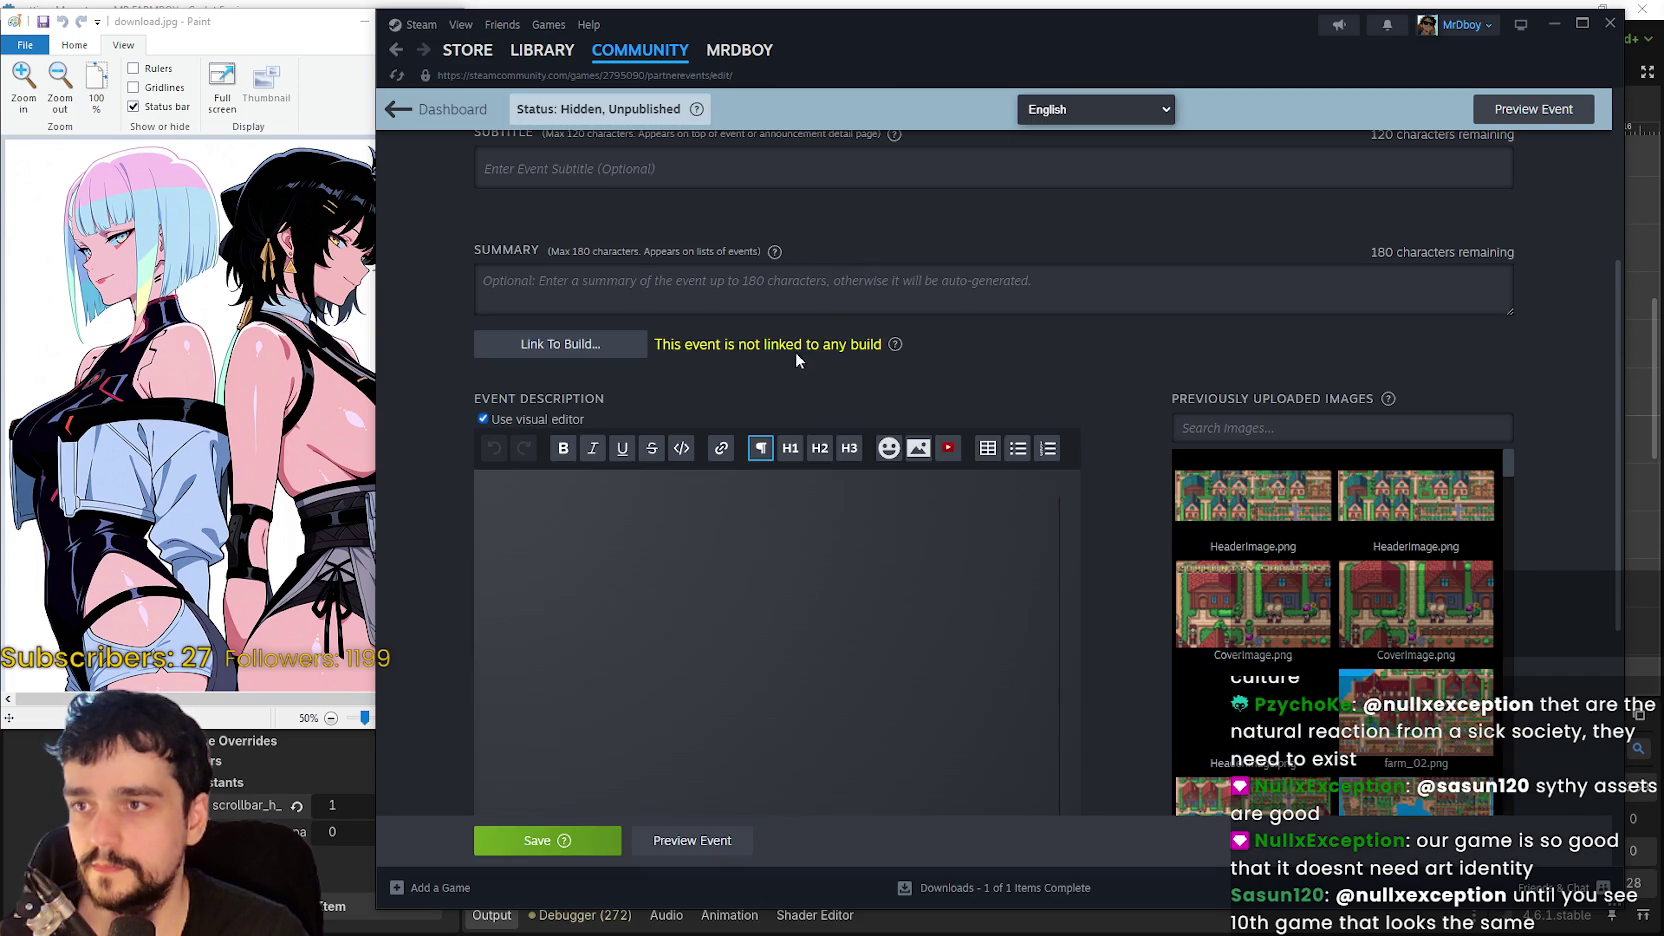
scroll(588, 268, up, 3)
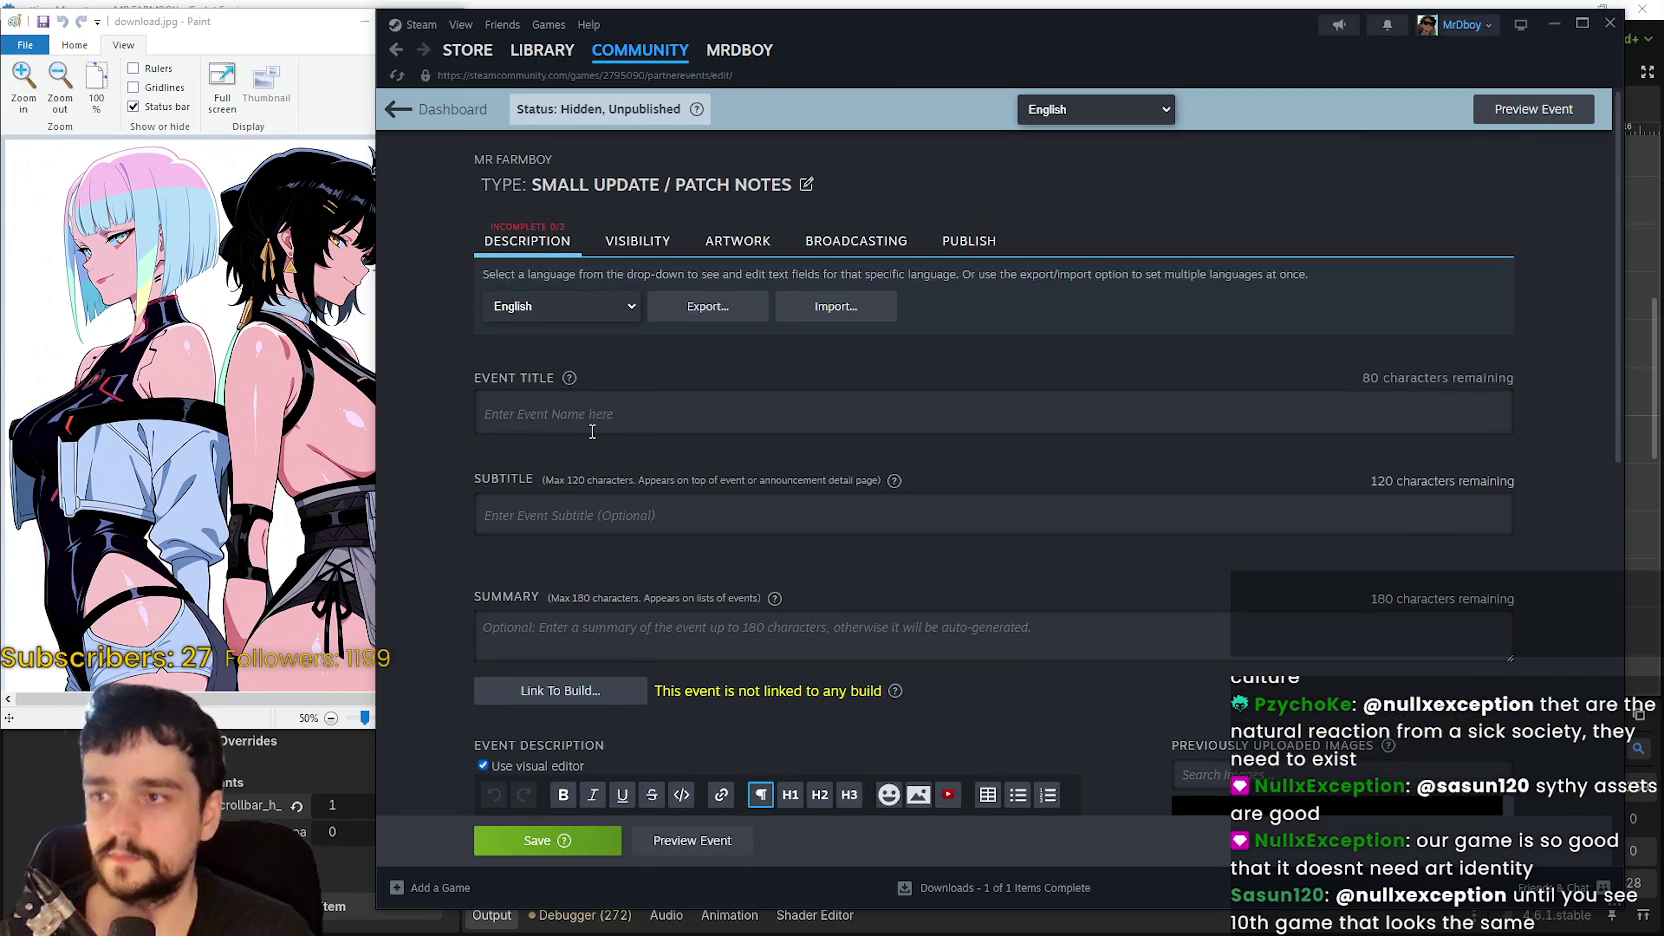
- Title the event 'V1.0 - Hotfix 6' and rearrange the Paint and Steam windows
click(674, 403)
text(V1.0 - )
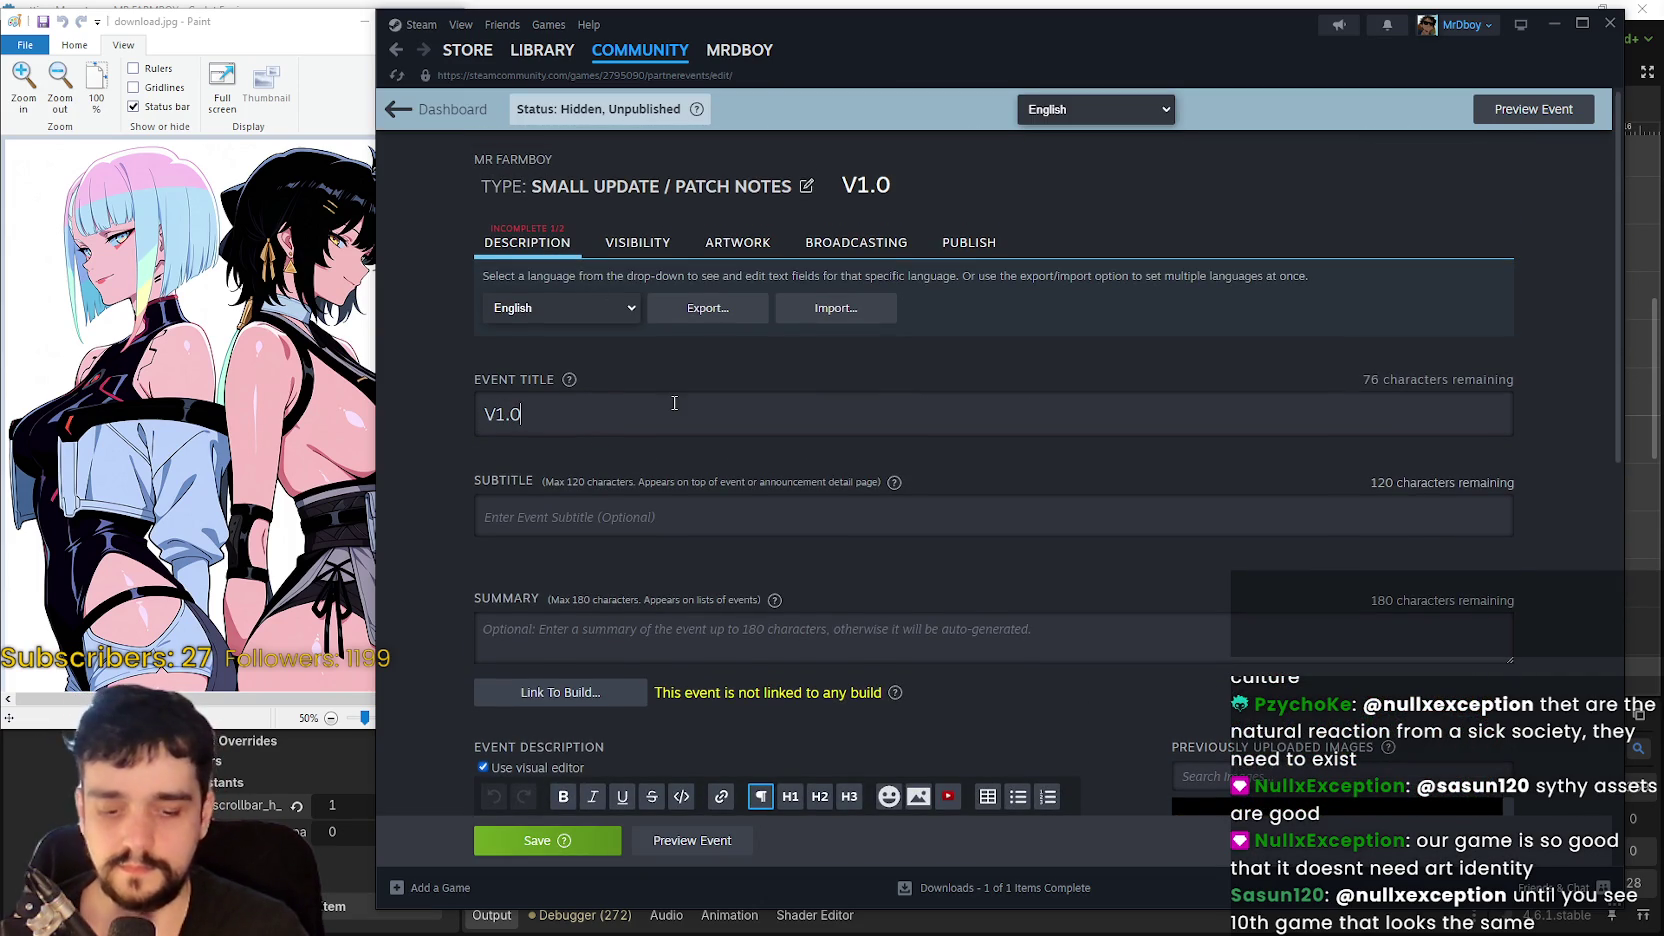
text(Hotfix 6)
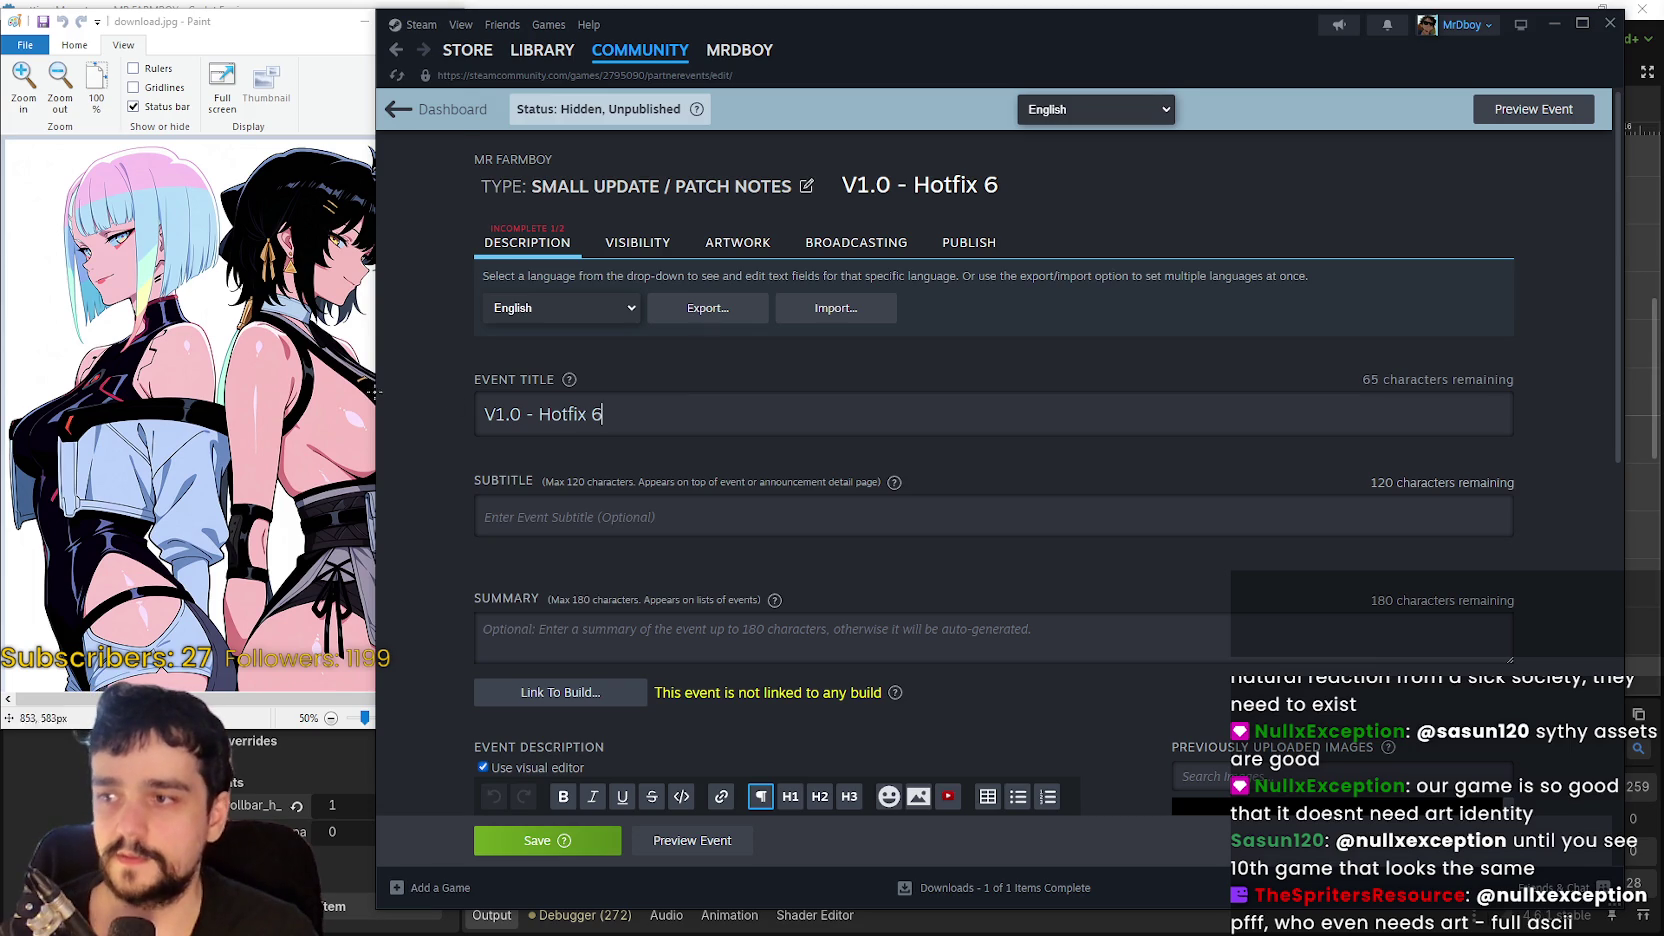
drag(372, 392, 465, 392)
drag(958, 59, 1058, 62)
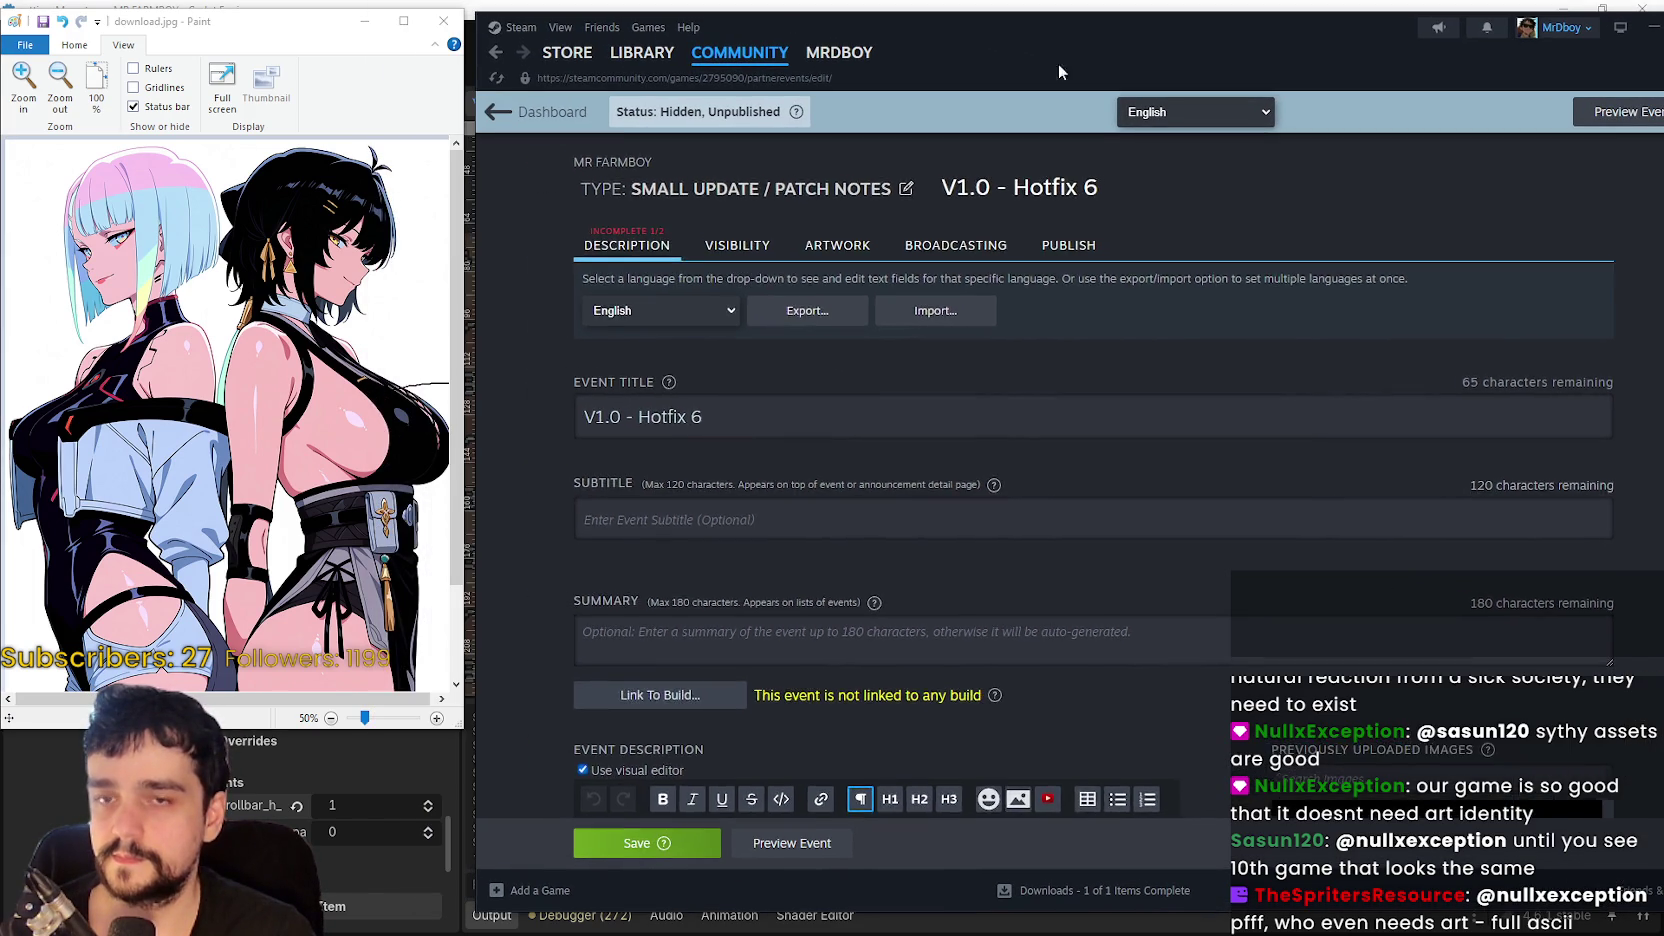
scroll(1006, 462, down, 6)
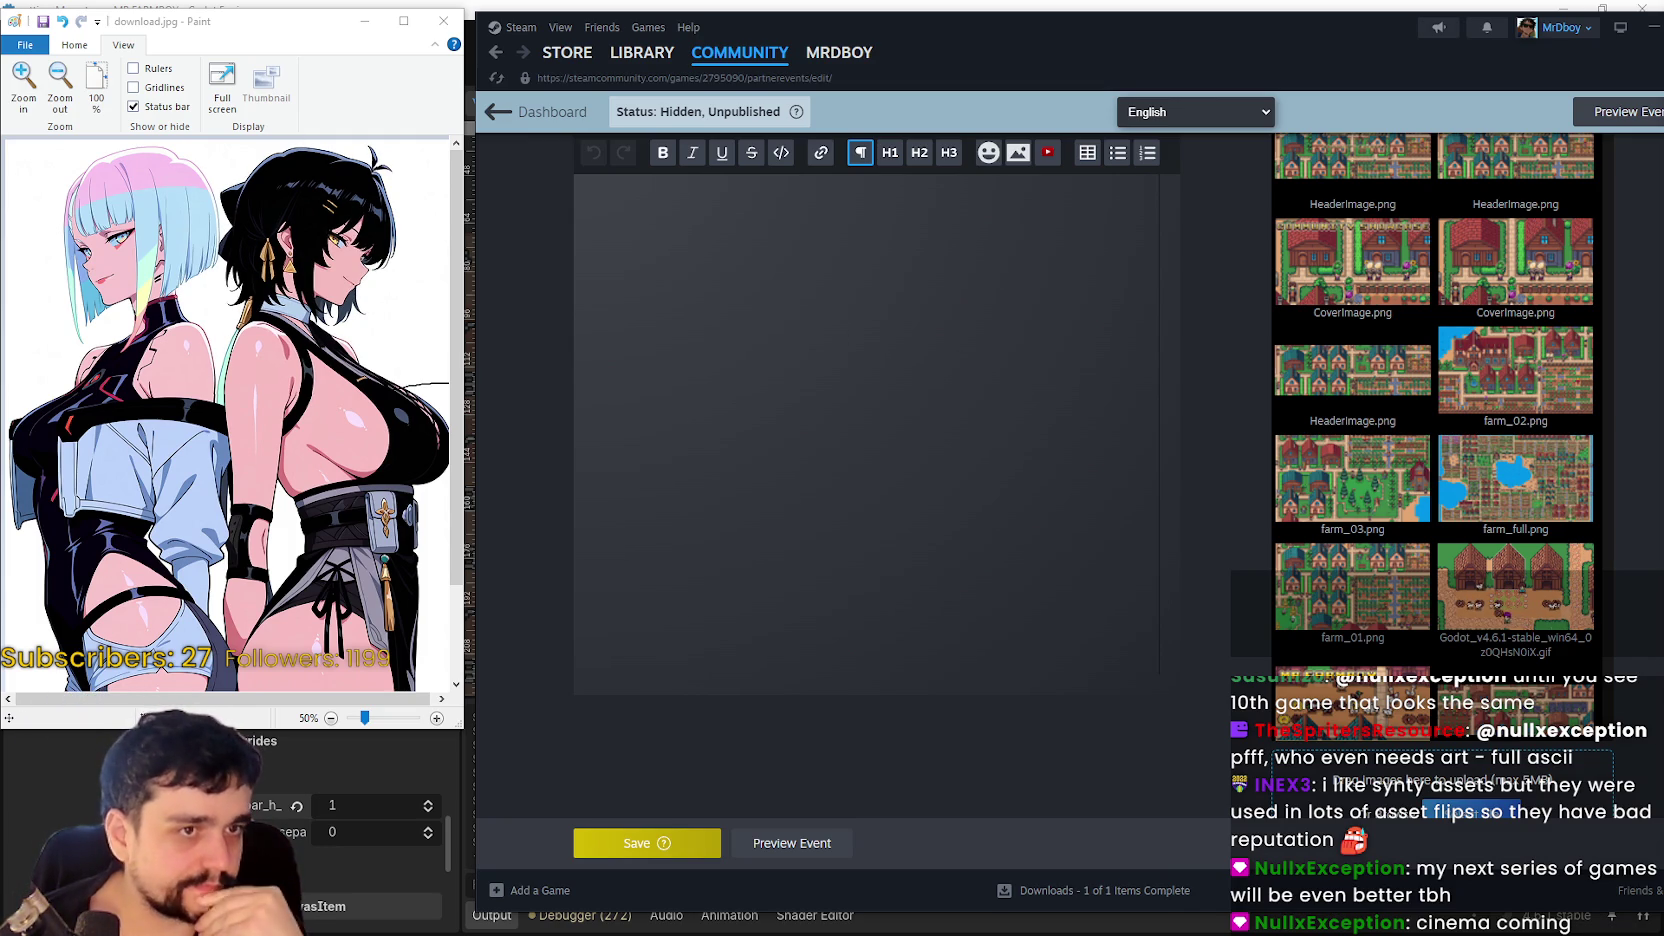
- Close Paint's download.jpg image with Don't Save
click(350, 47)
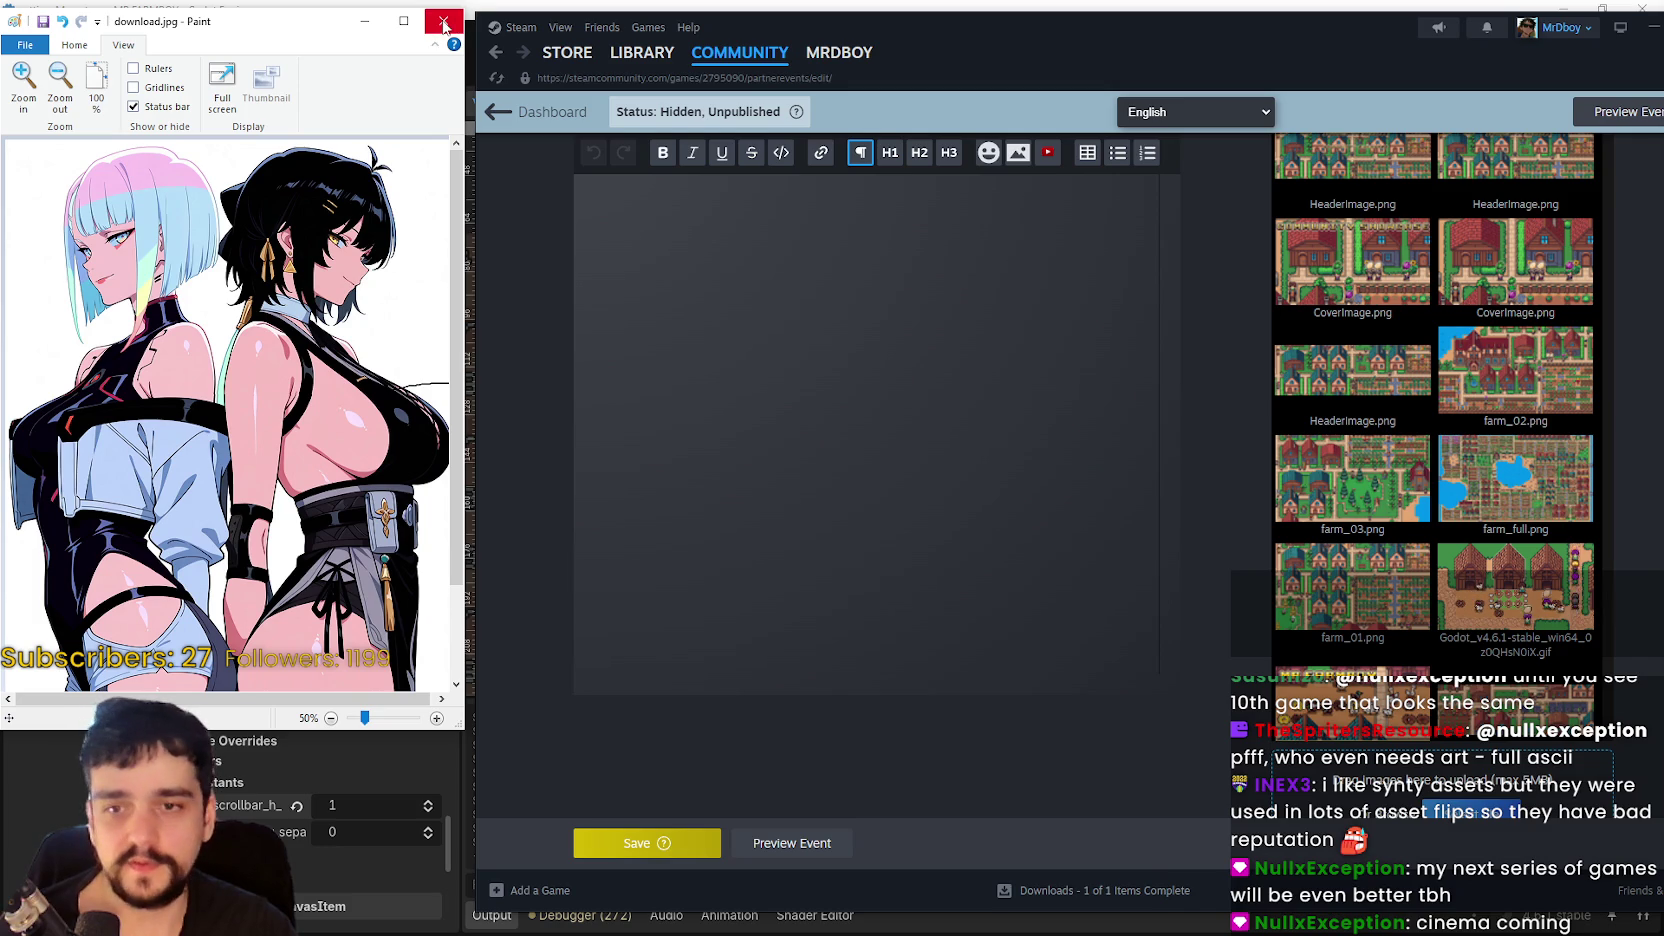
click(443, 20)
click(282, 388)
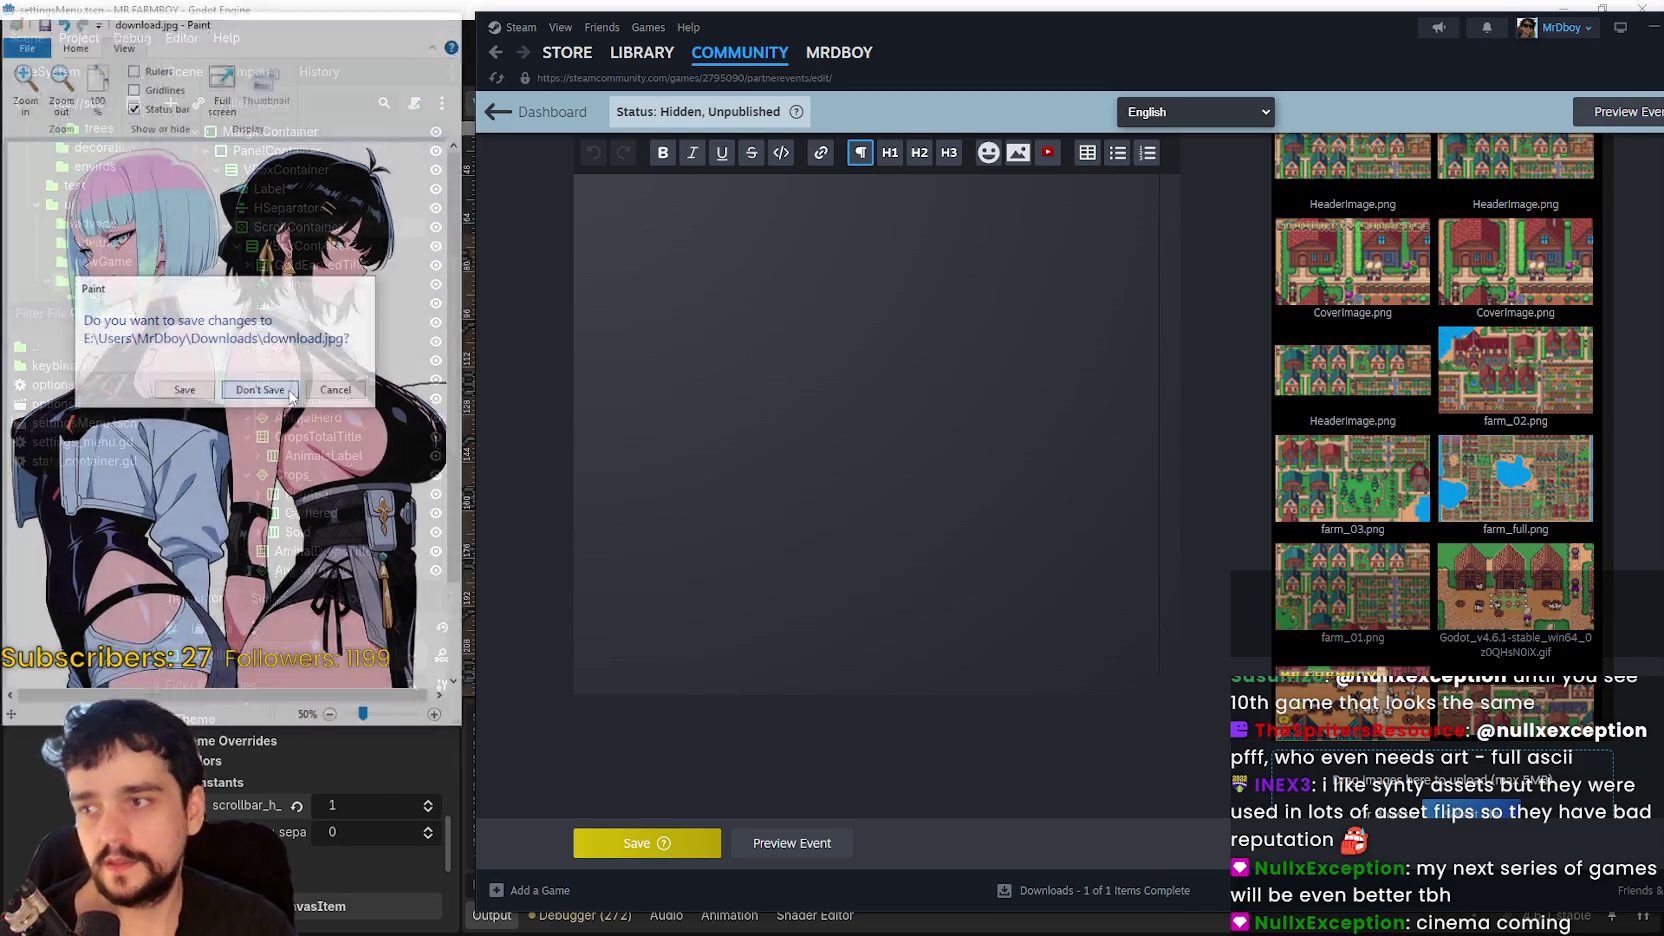
scroll(934, 362, up, 2)
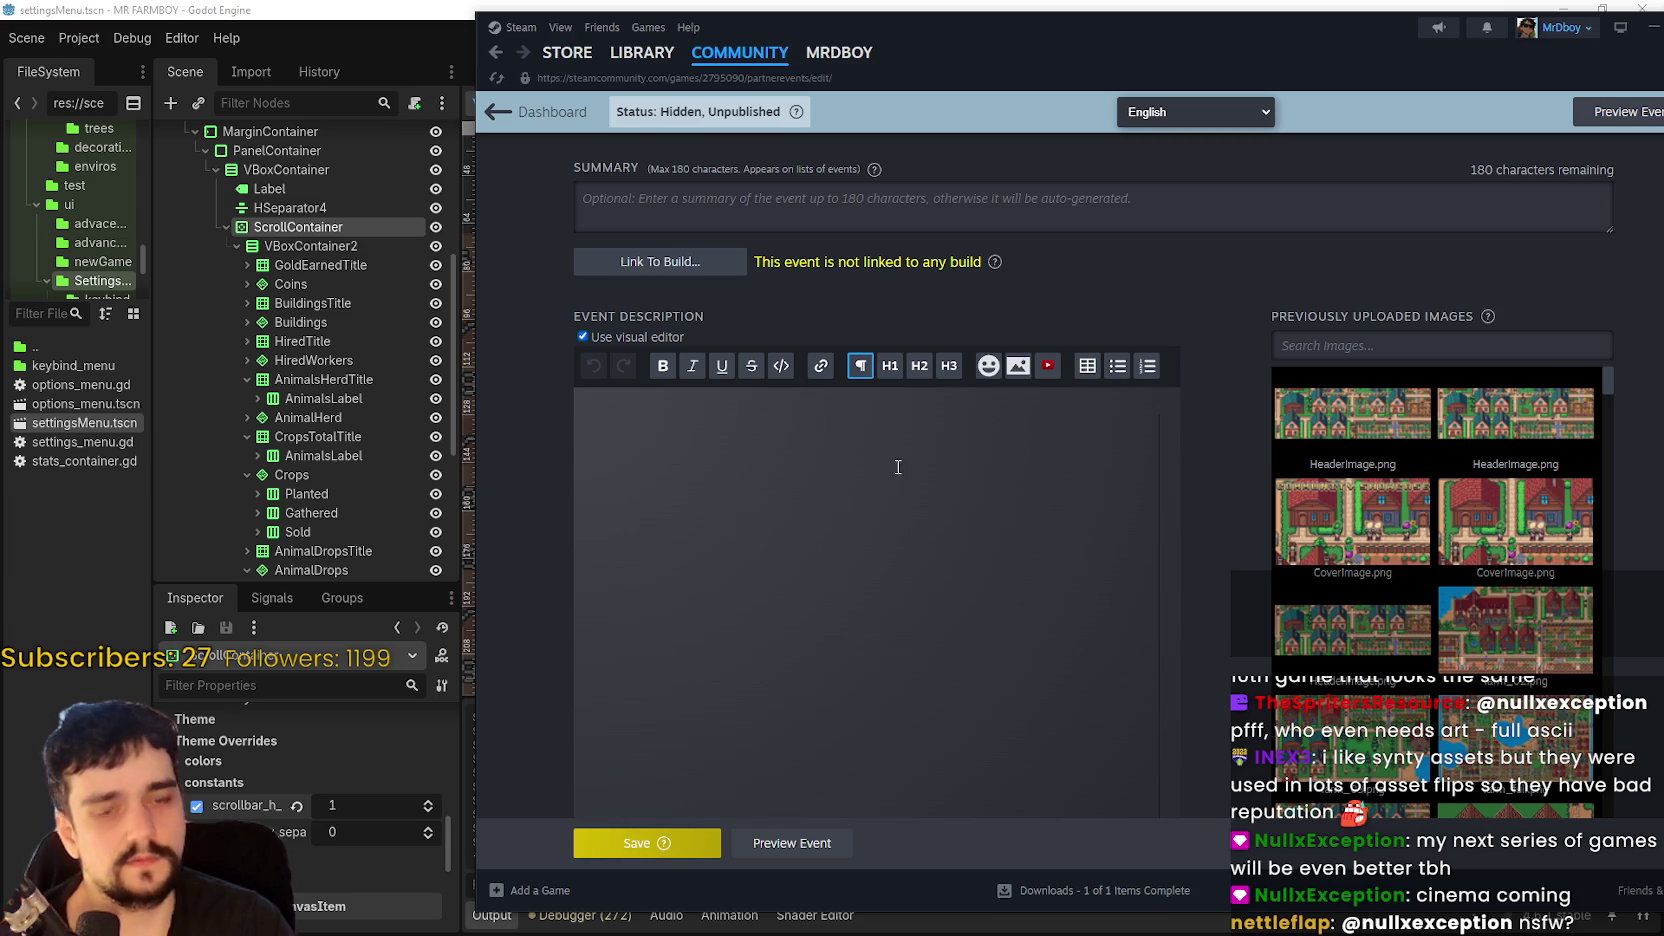
- Paste the review-request boilerplate into the description and change Hotfix 5 to Hotfix 6
click(860, 467)
text(If you haven't already please leave me a Steam review, it really helps me a lot!  Hotfix 5)
double_click(638, 469)
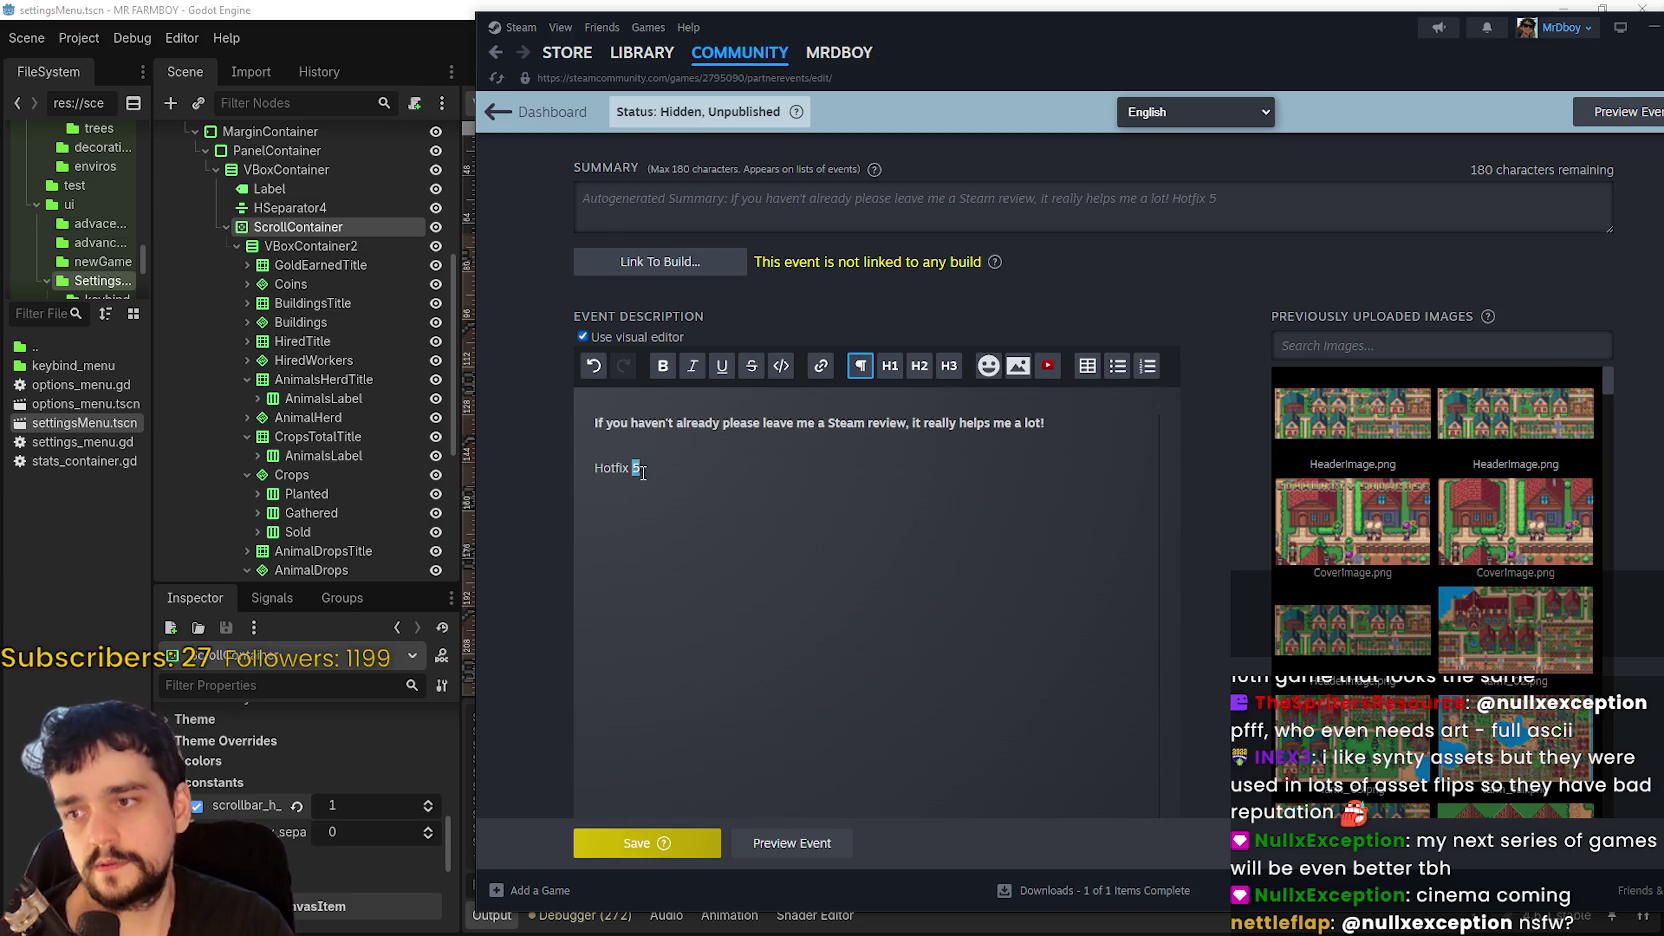
text(6)
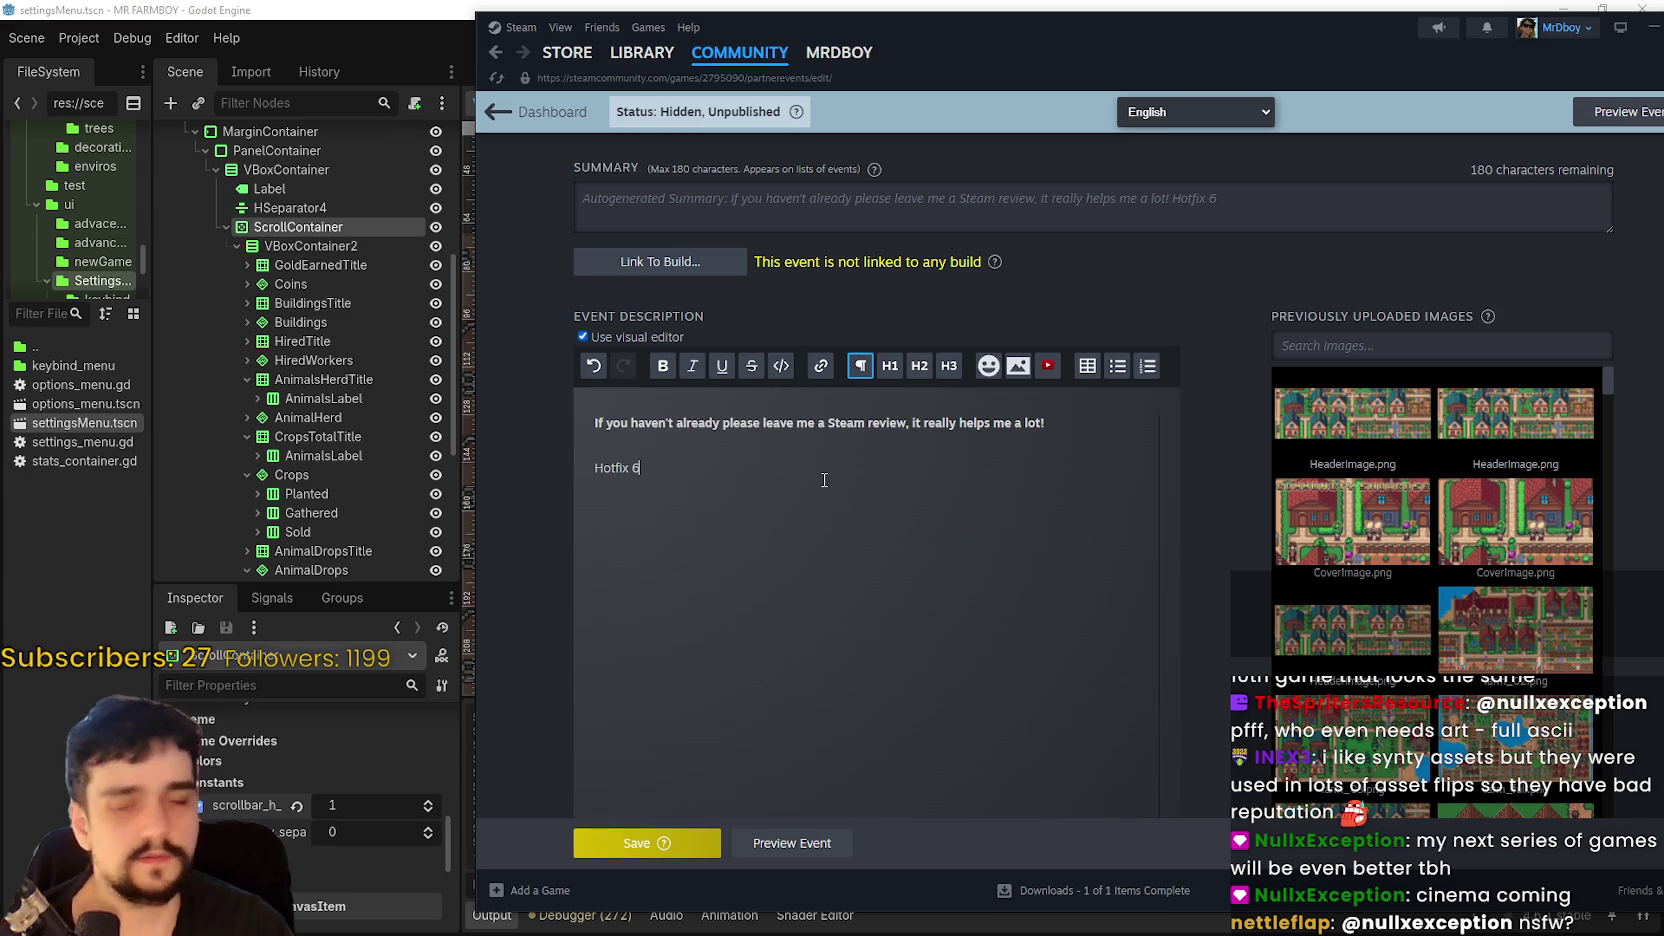
key(Return)
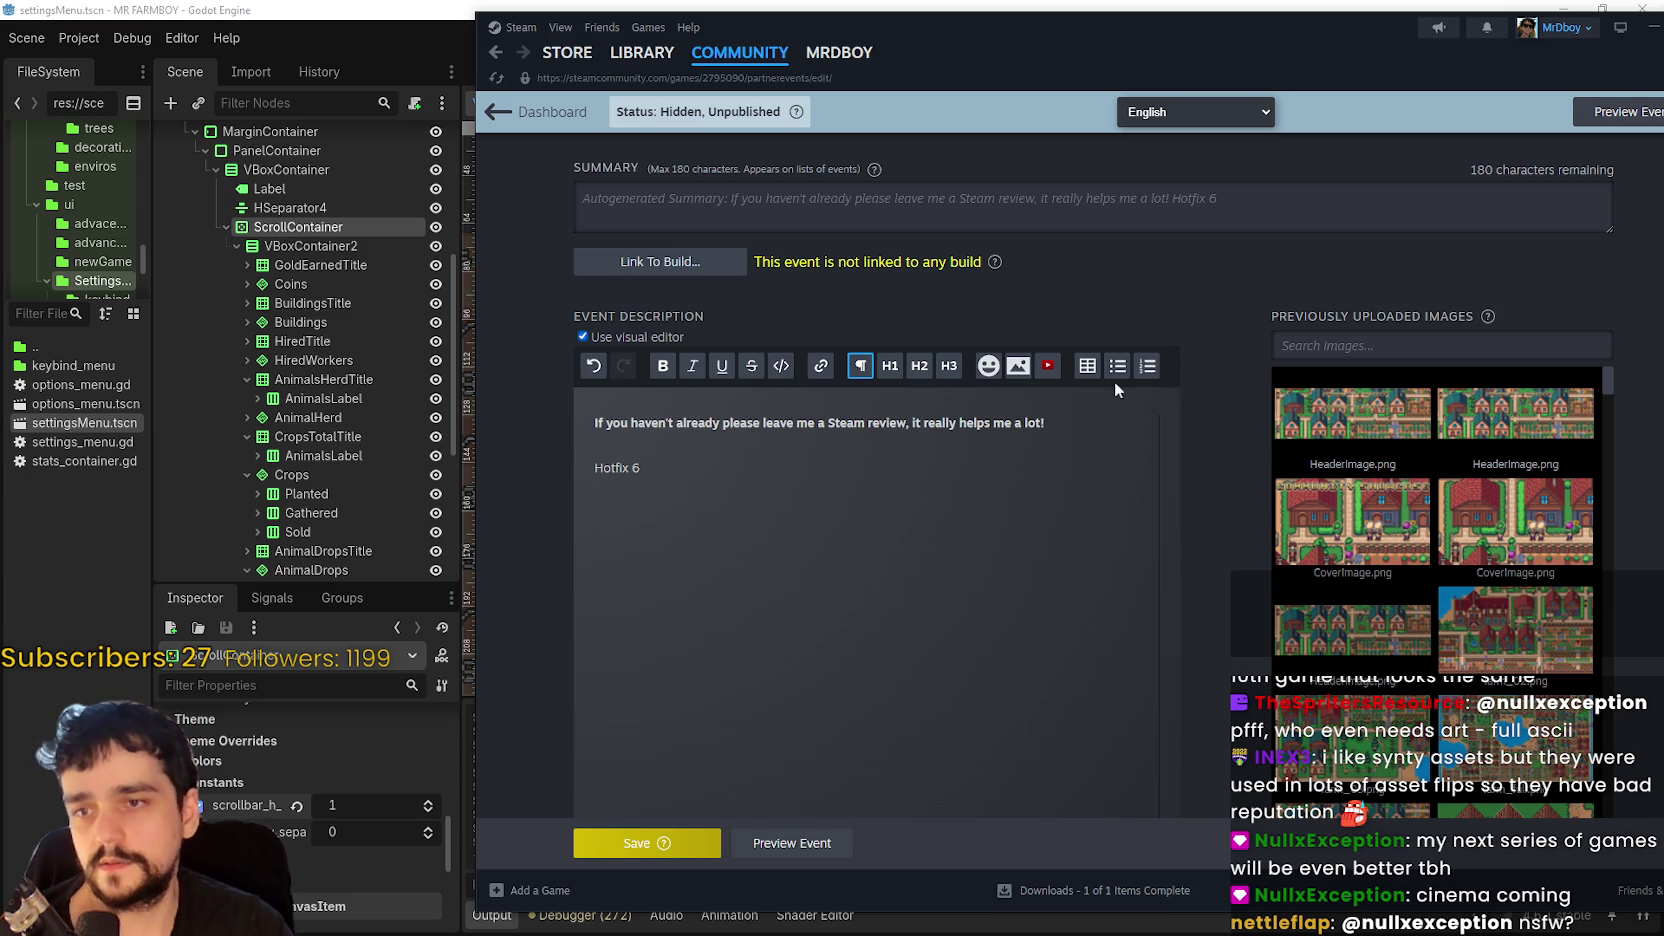
- Add a 'Stats Panel Rework' bullet with indented sub-point 'Added Animal Drops', then exit the list
click(1117, 366)
text(Stats Panel Rework)
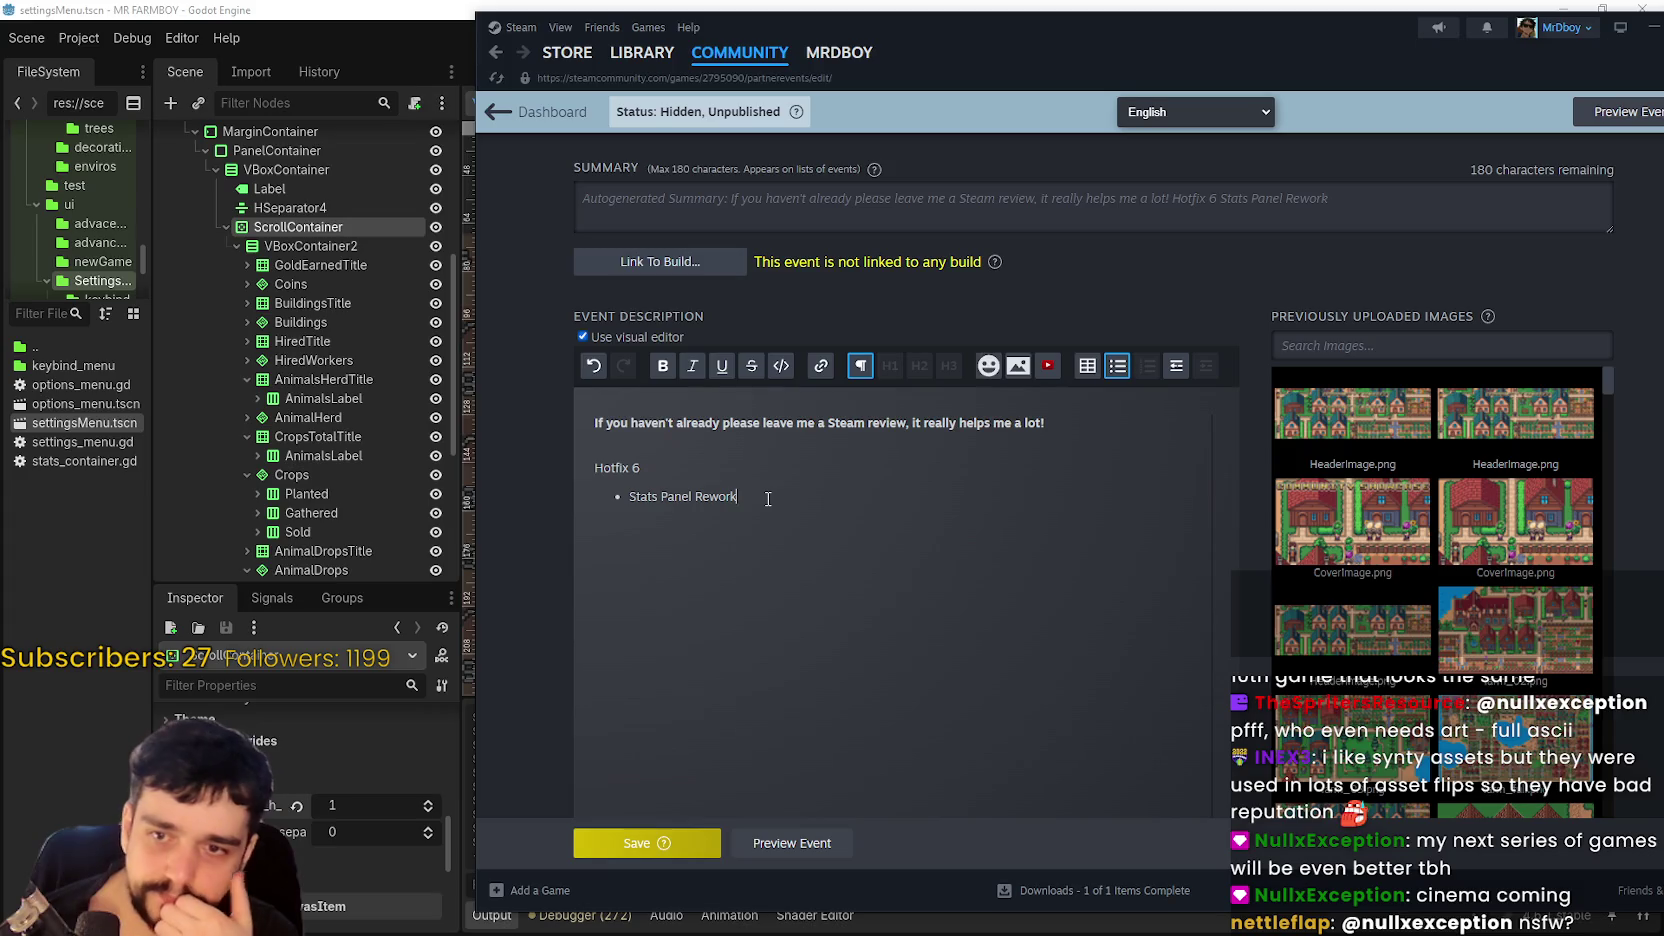
key(Return)
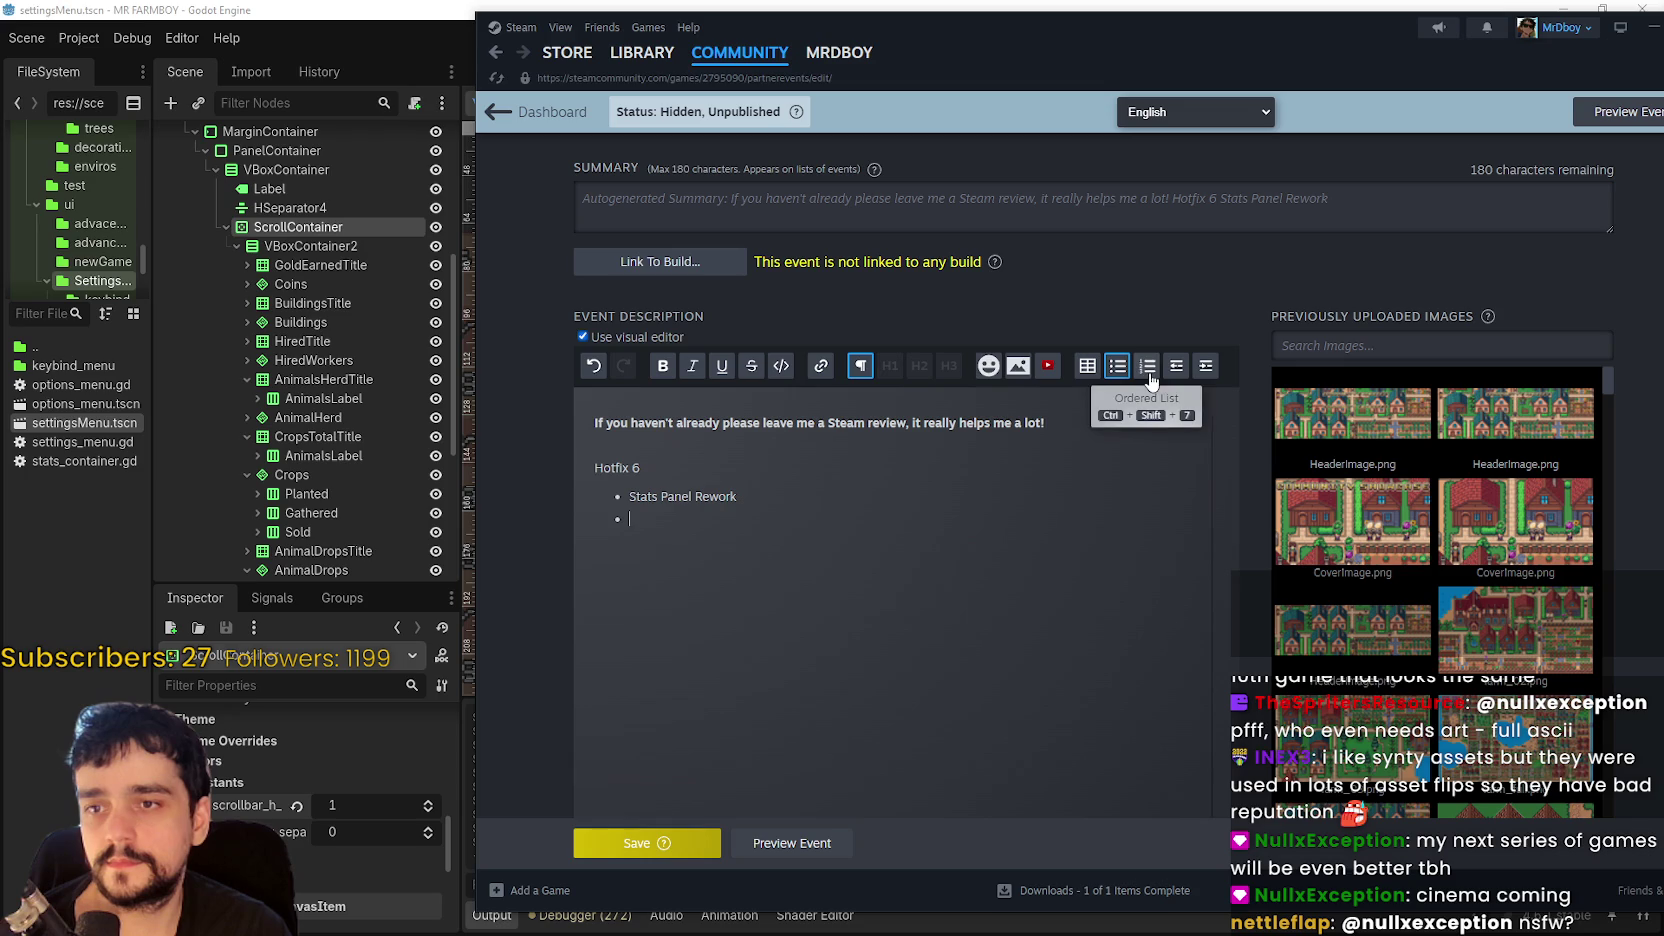
click(1205, 366)
text(A)
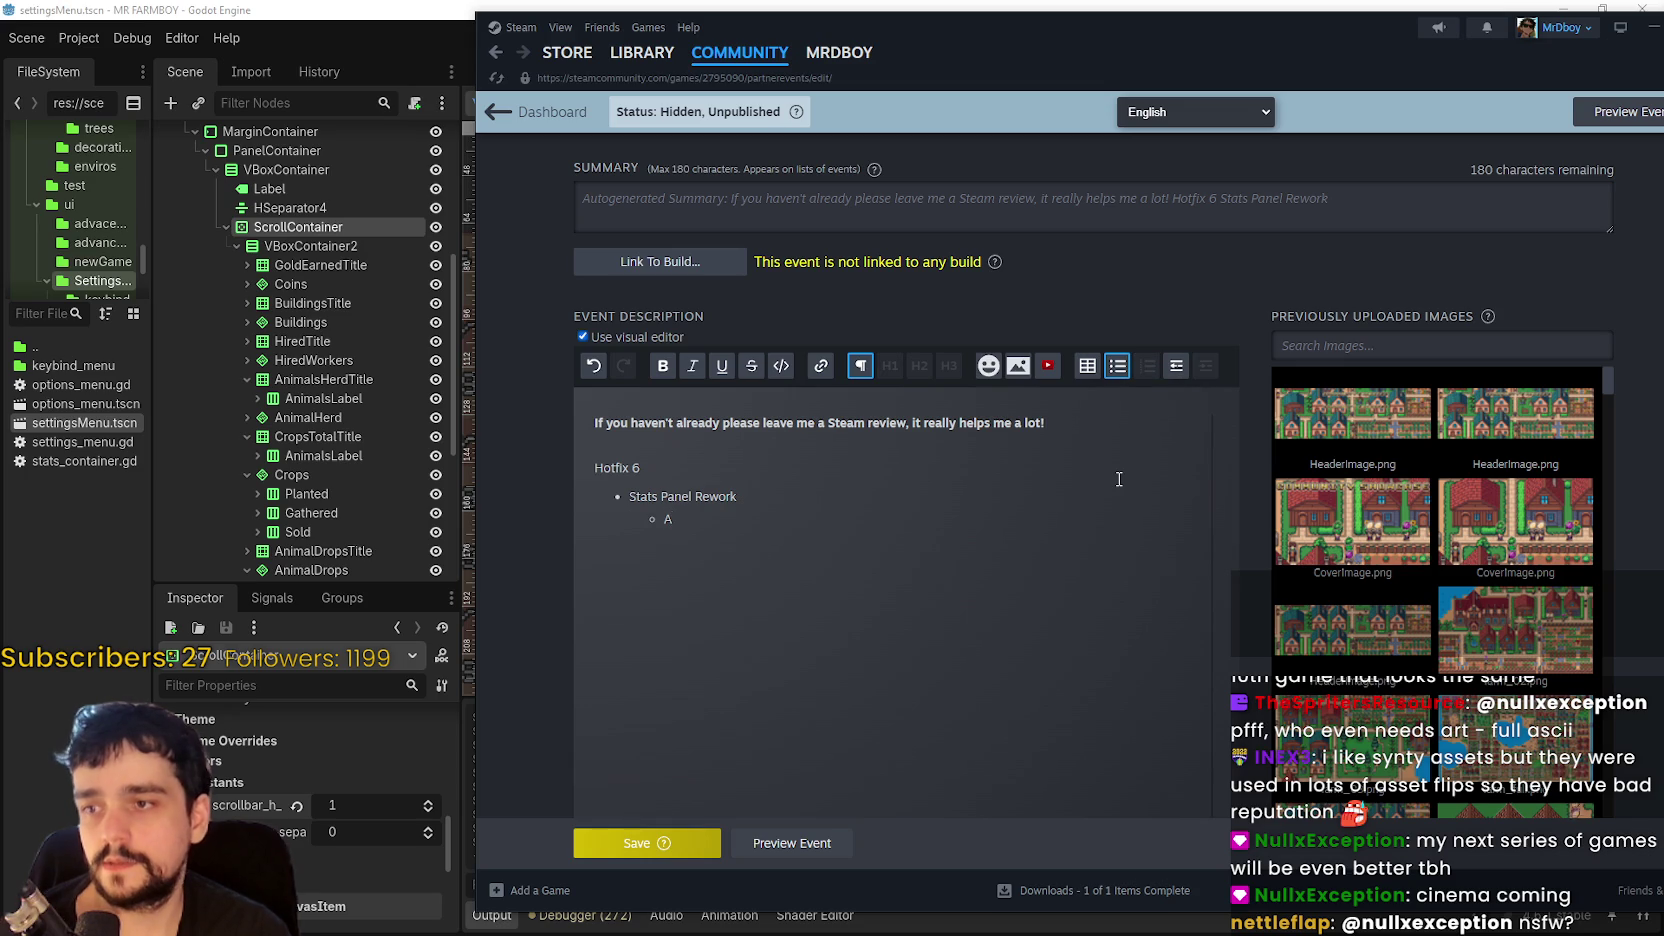
text(dded)
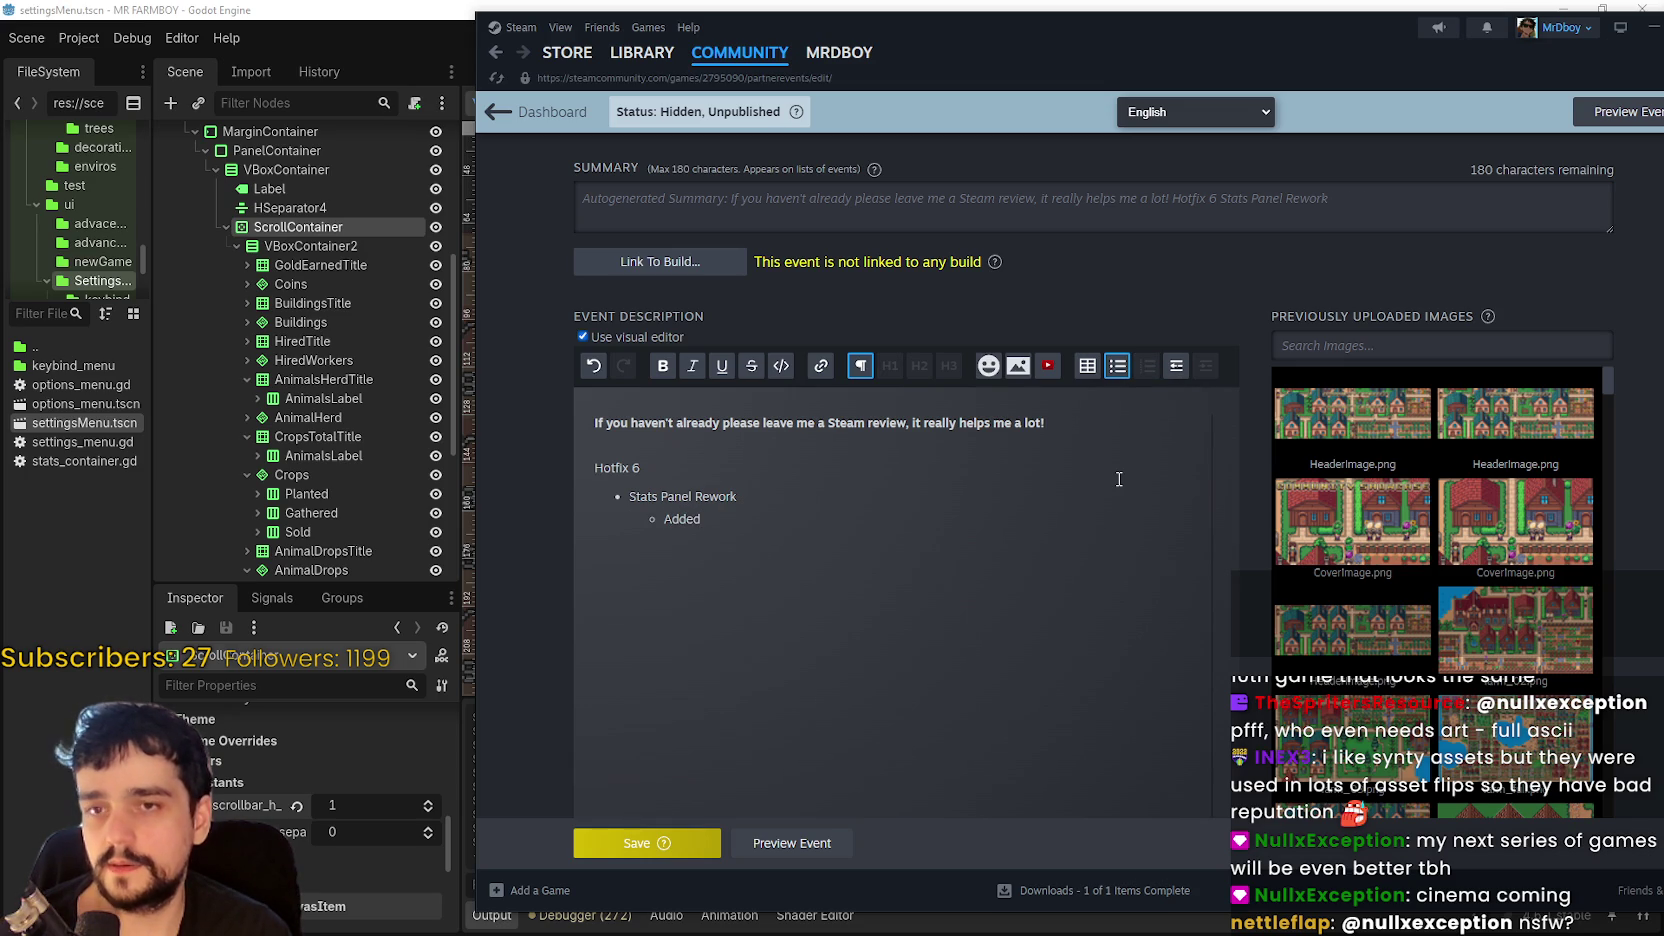
text( An)
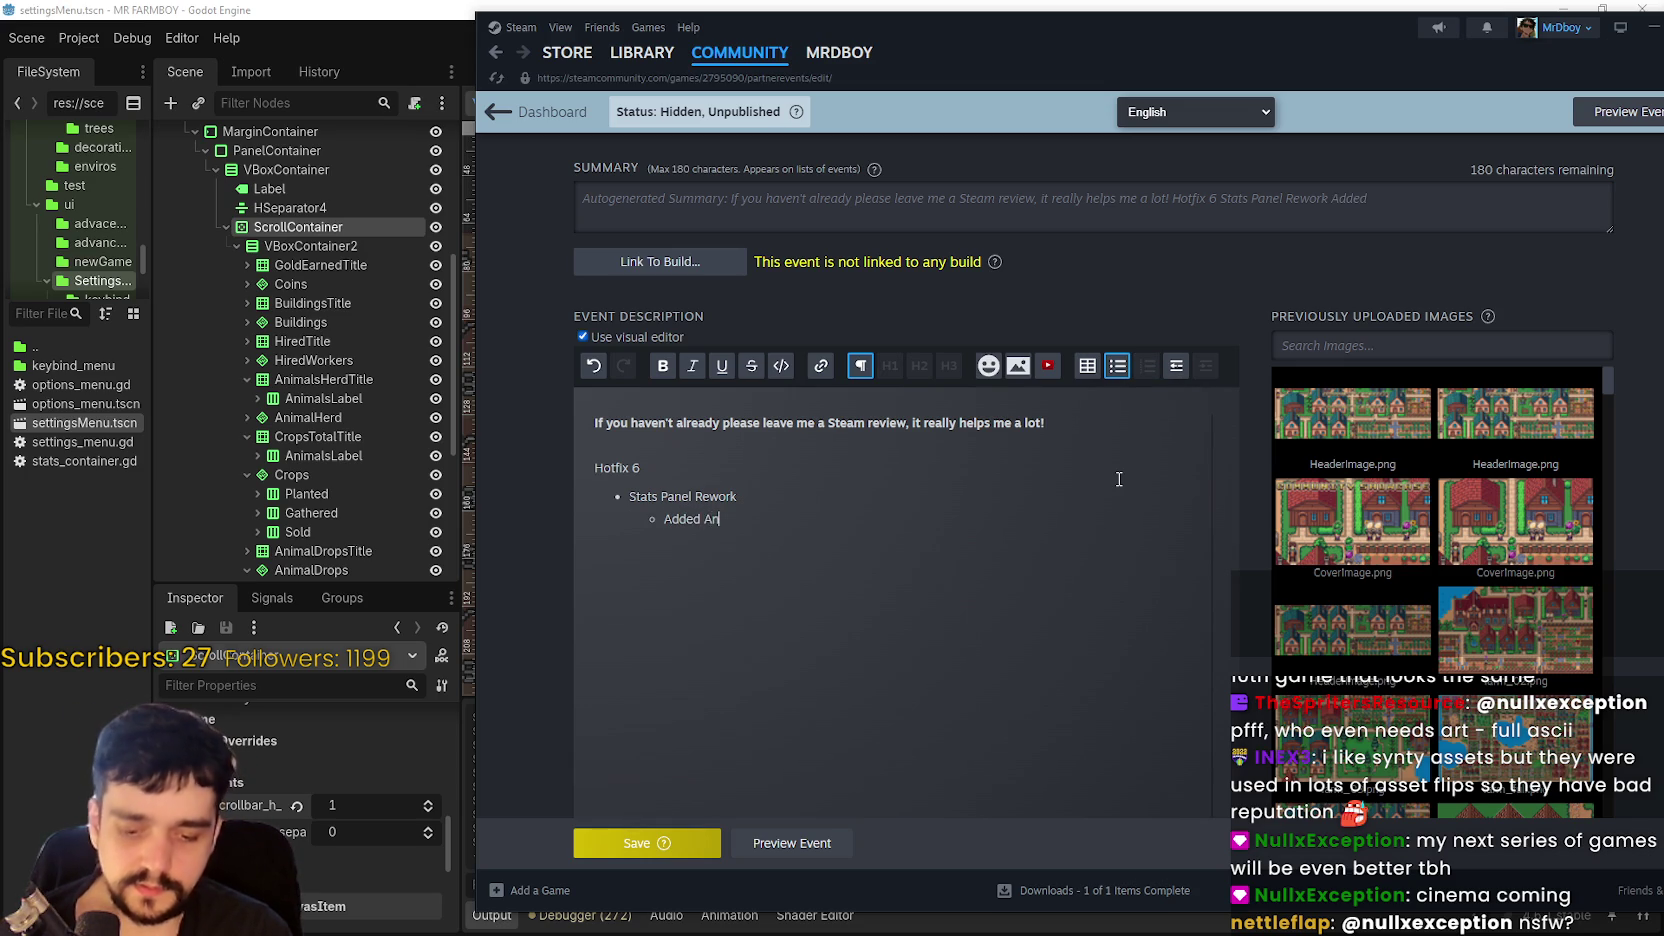
text(imal Drops)
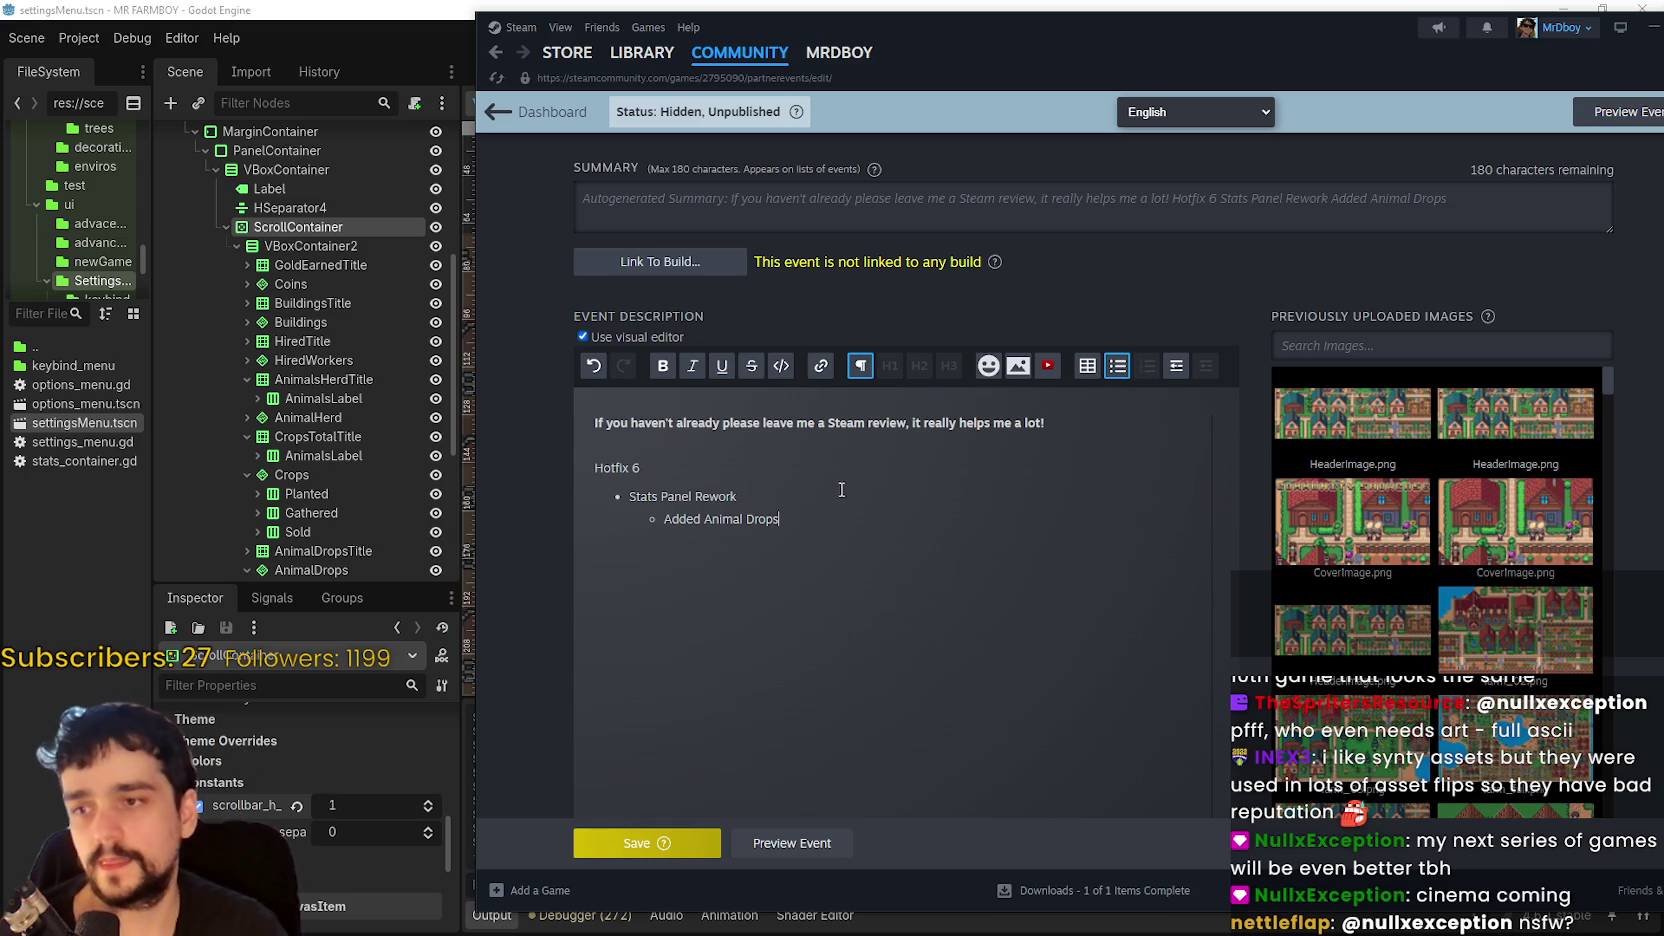
key(Return)
key(Return)
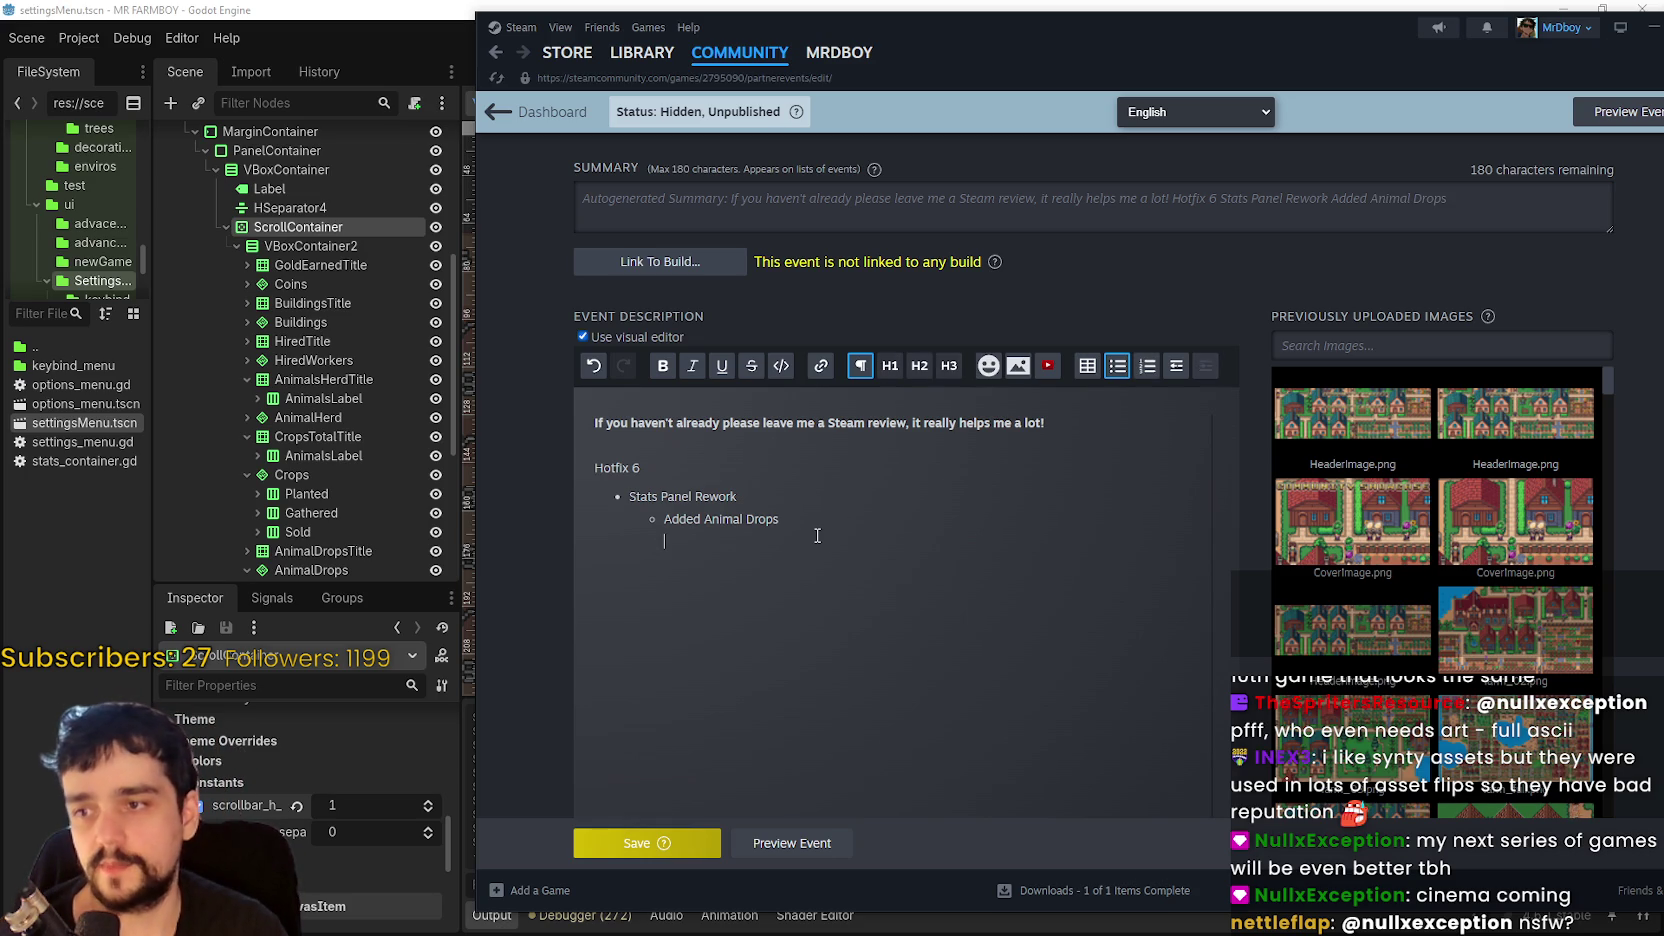
key(Return)
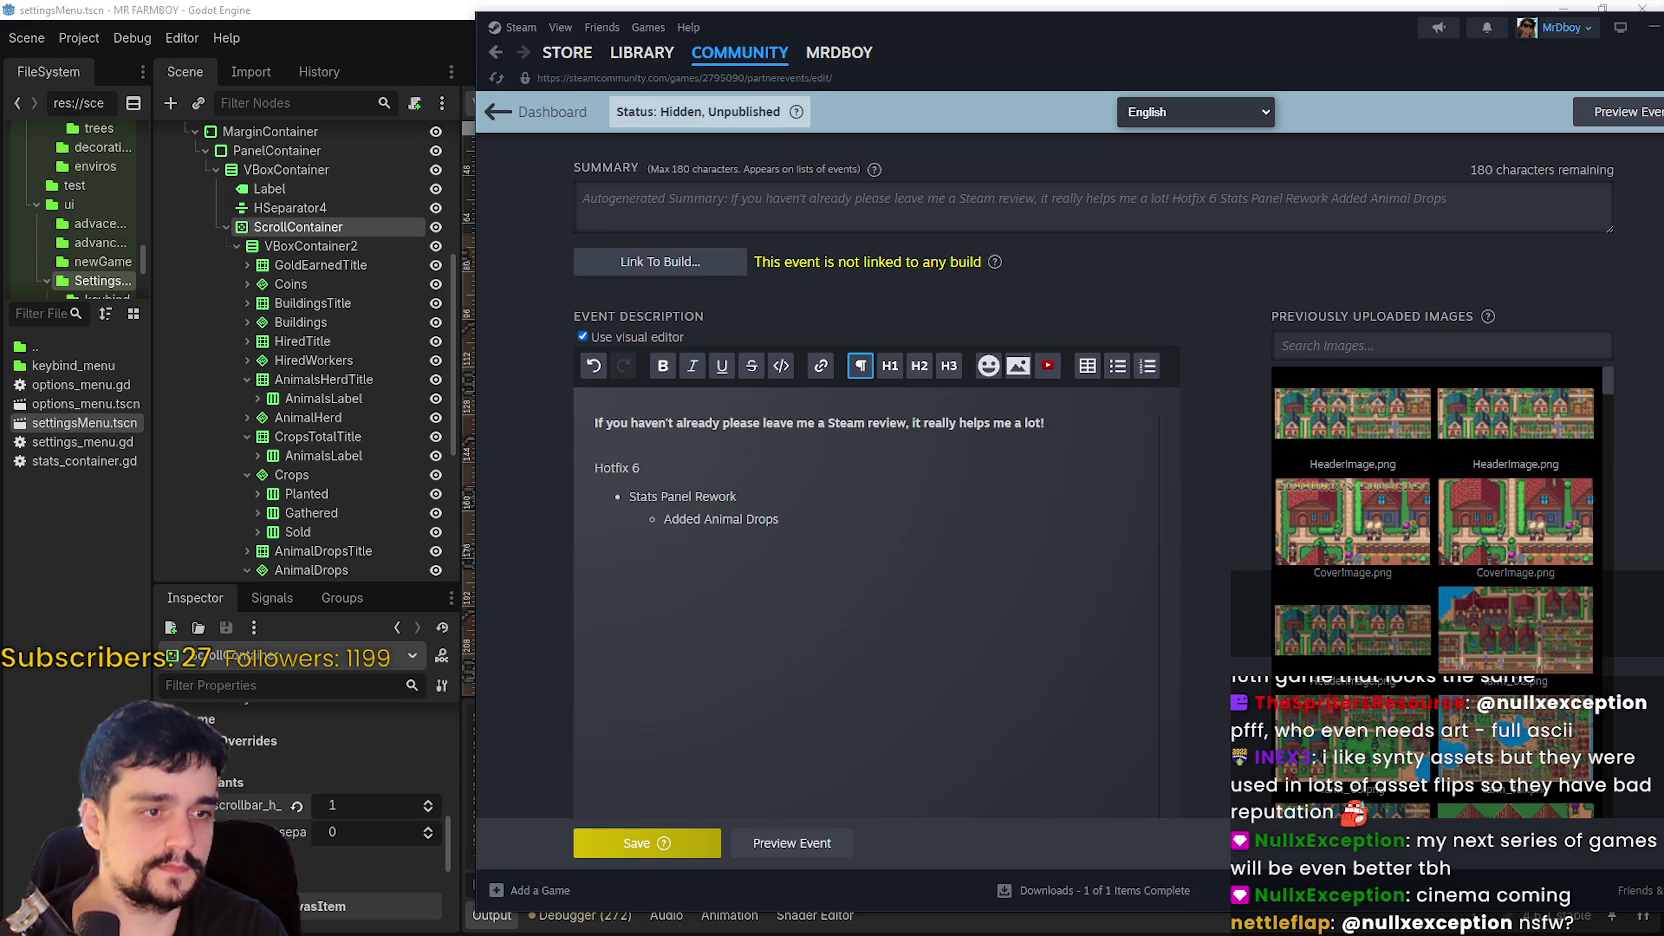
- Embed the StatsRework.png comparison image beneath the Added Animal Drops sub-point
mouse_move(1330, 518)
mouse_down()
mouse_move(670, 581)
mouse_move(724, 602)
mouse_up()
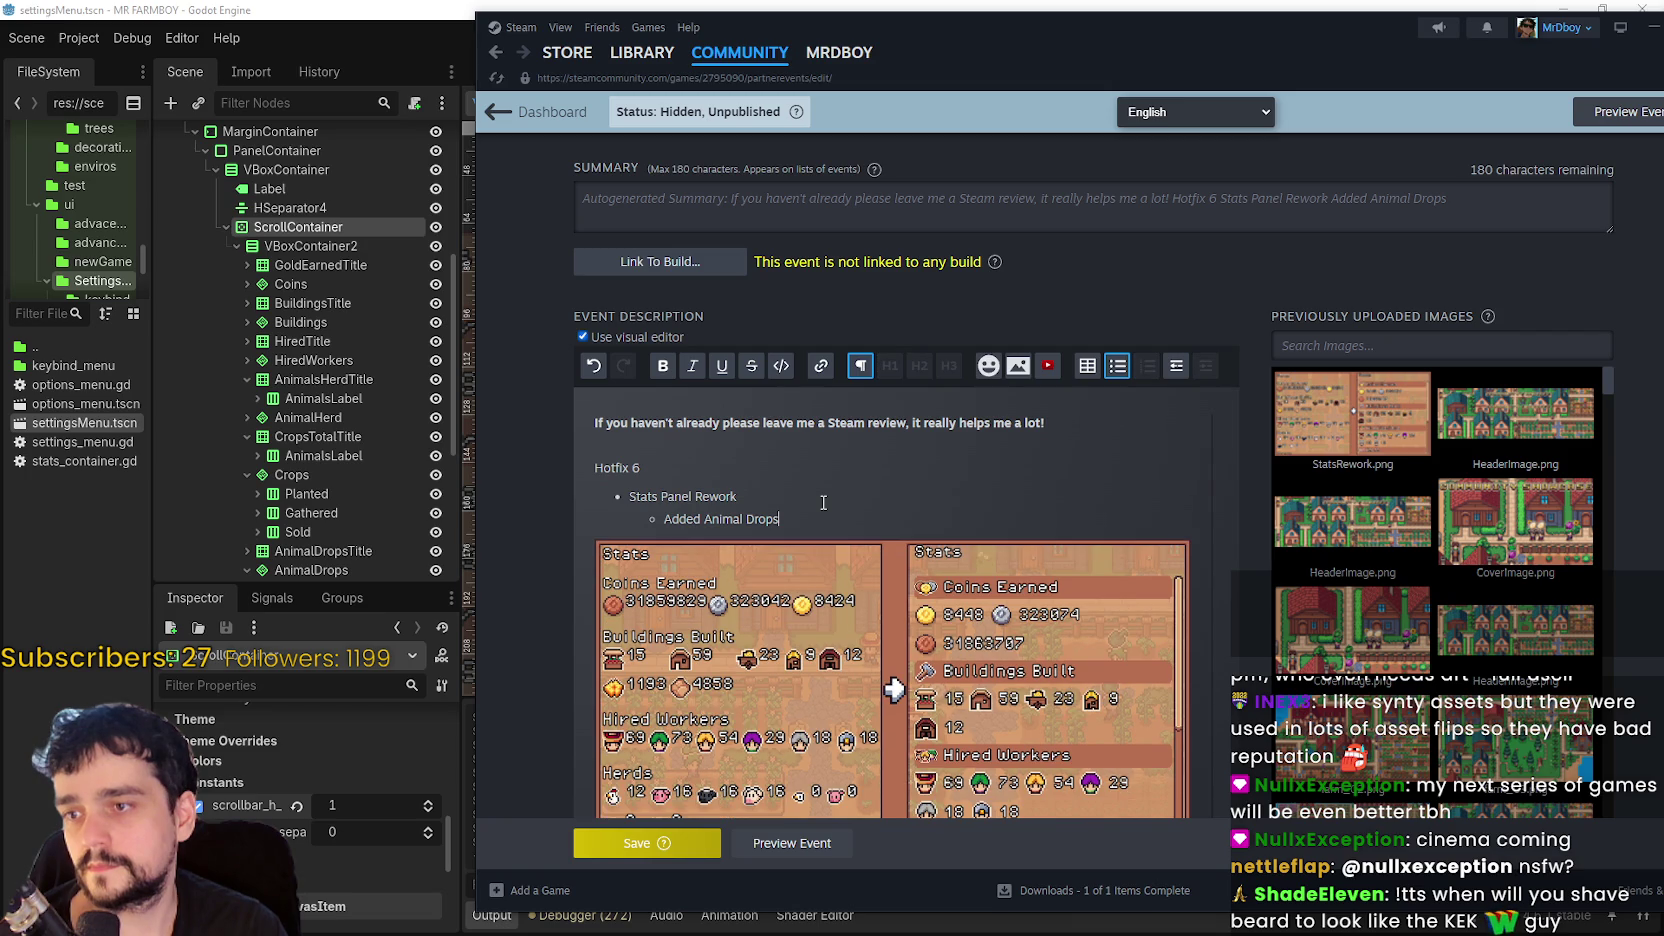
scroll(963, 452, down, 3)
scroll(988, 760, up, 2)
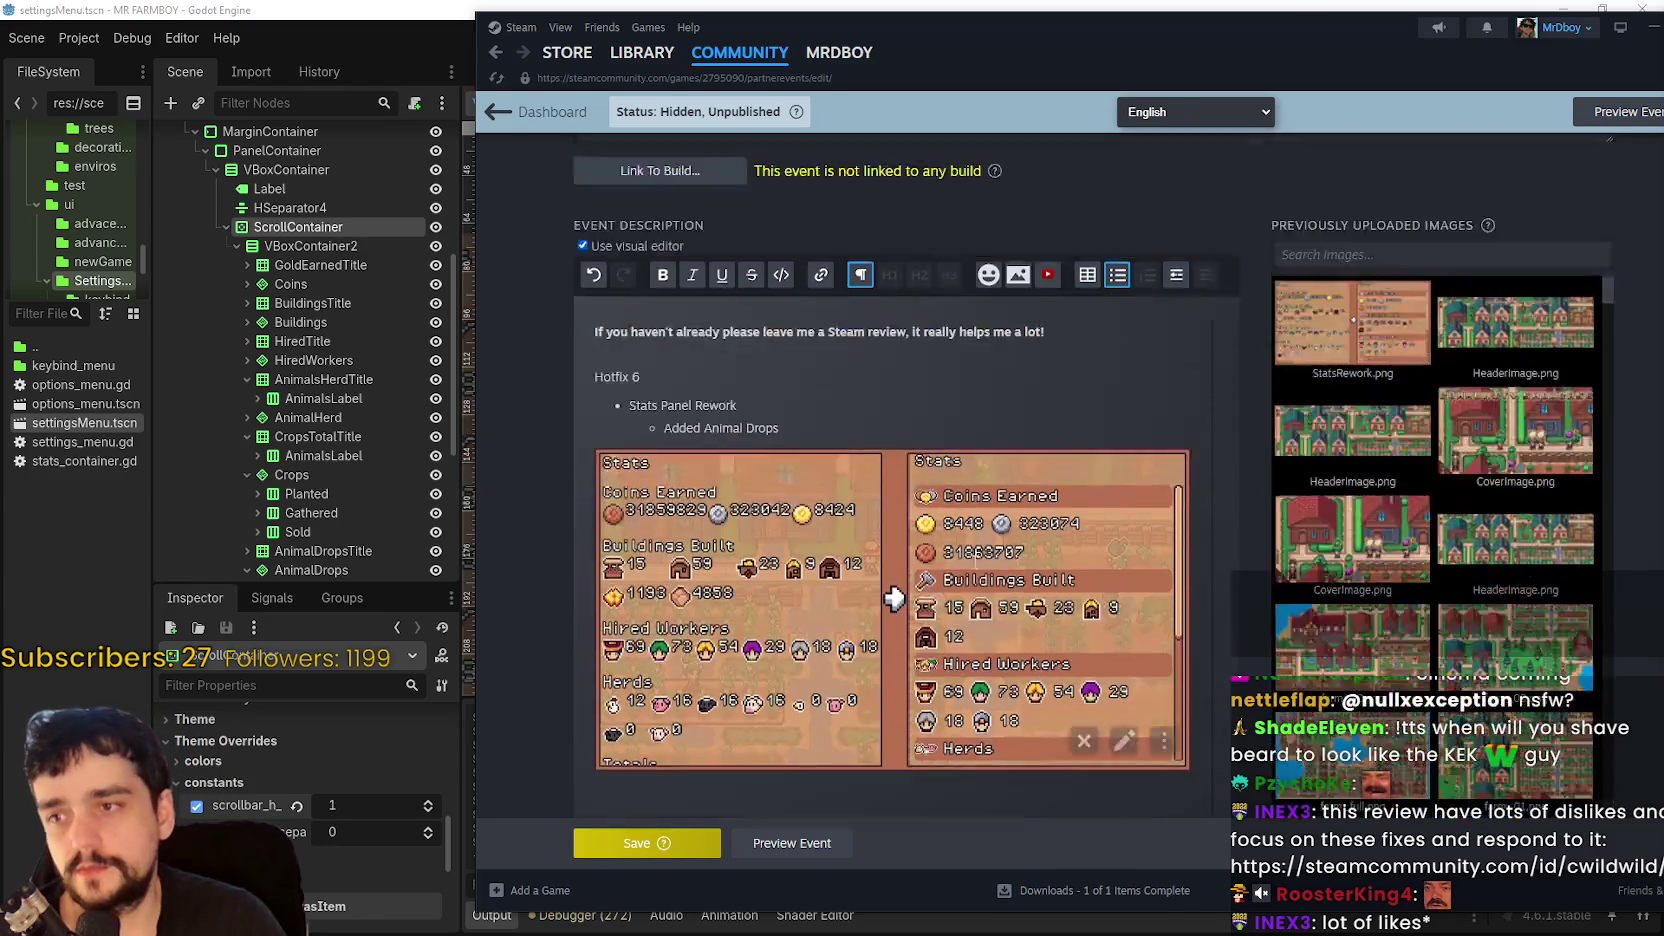
scroll(890, 500, up, 2)
scroll(890, 500, down, 3)
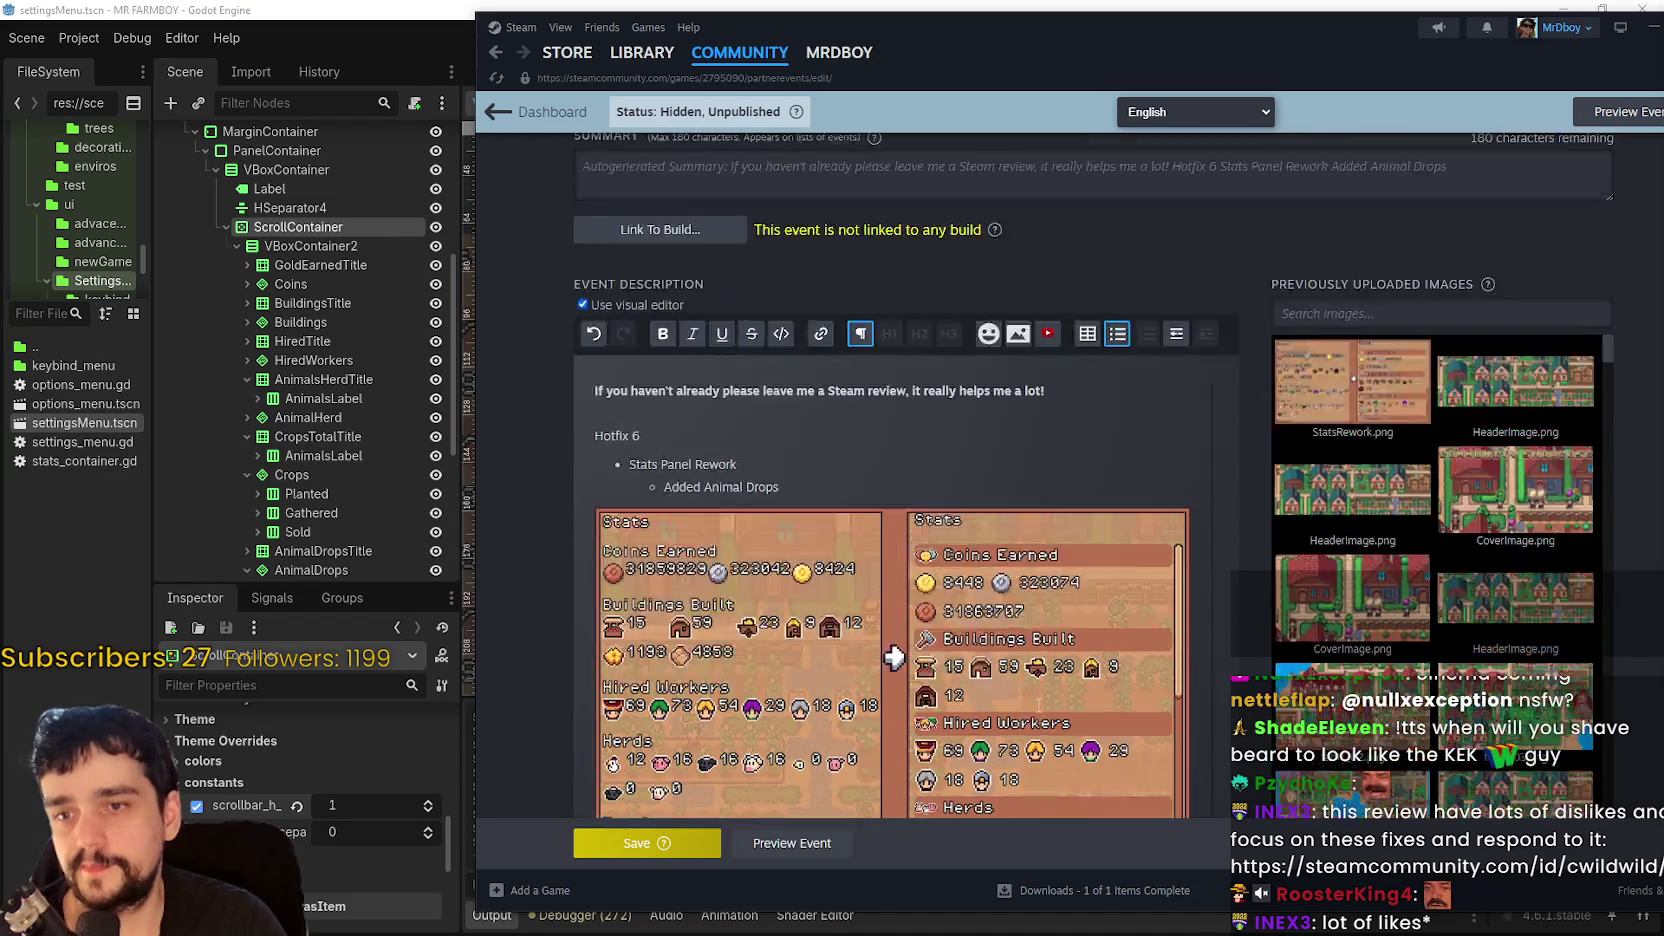
scroll(1015, 577, up, 6)
scroll(1015, 577, down, 4)
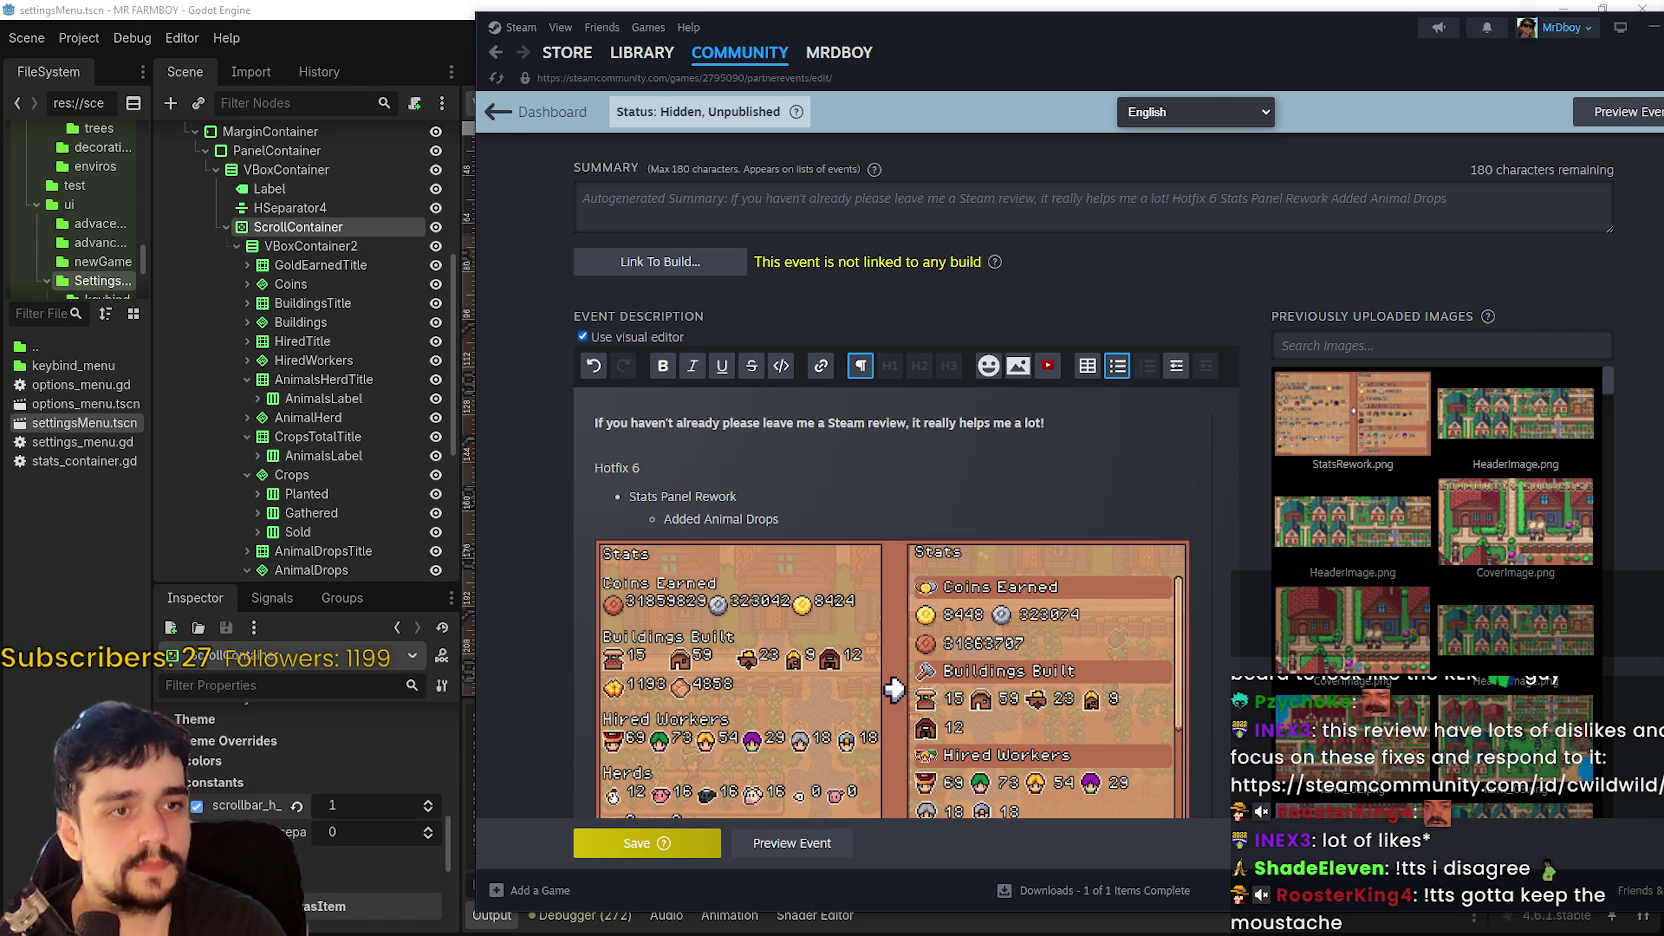
- In the browser, read the review's complaint about controller controls, highlighting it
key(alt+Tab)
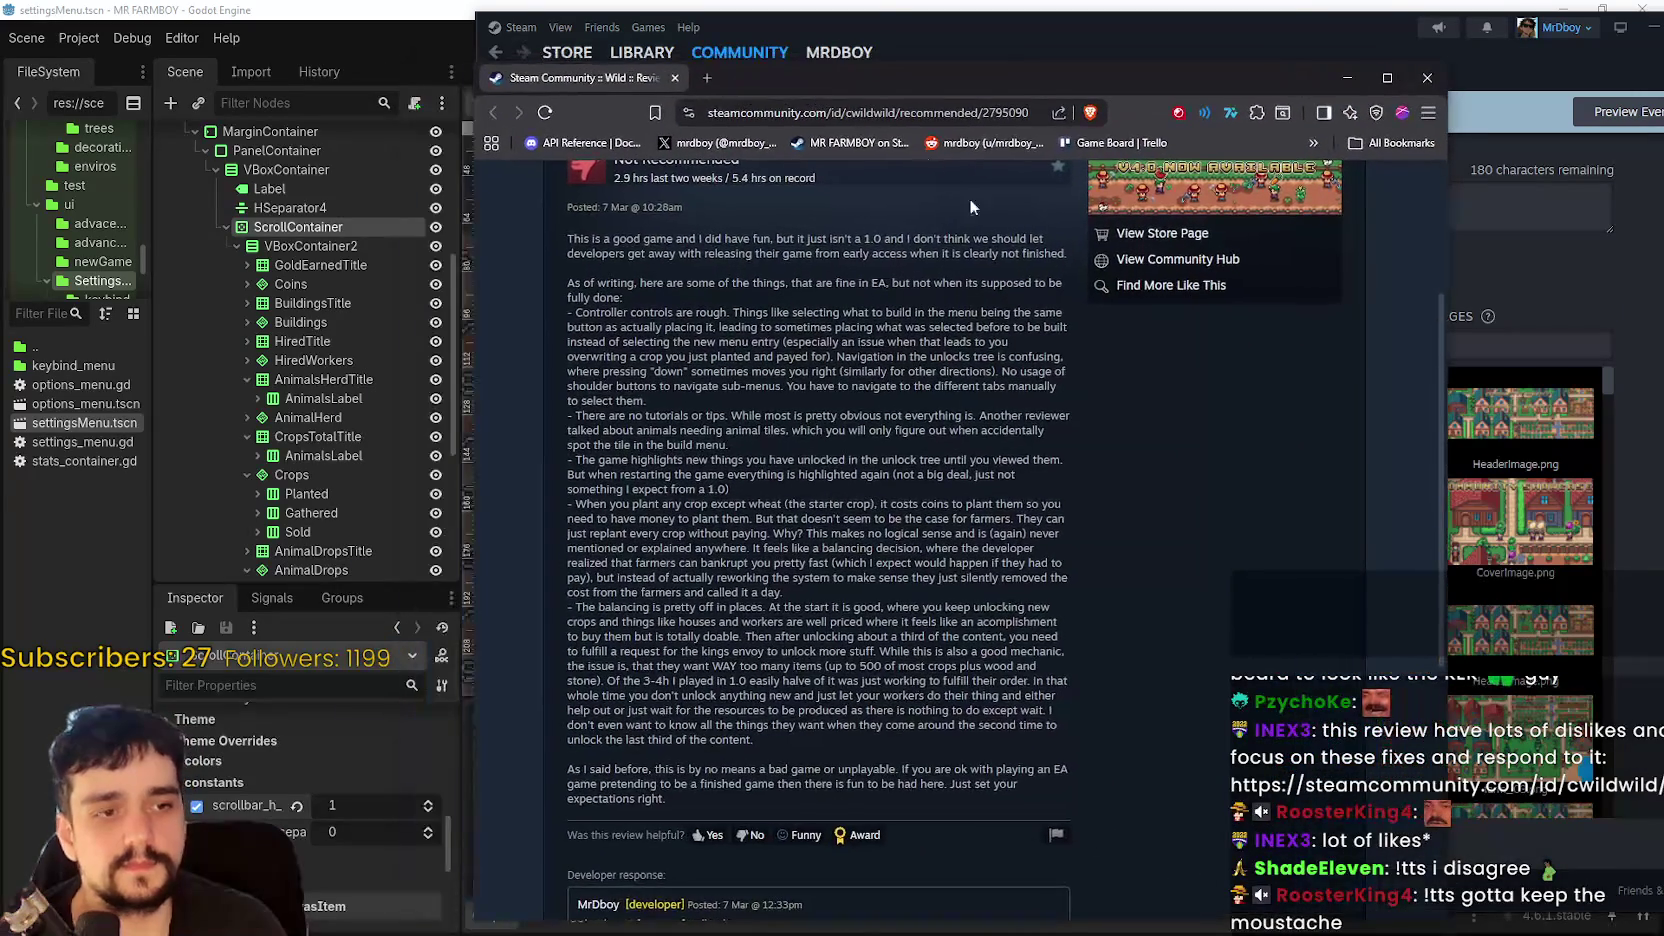
scroll(845, 677, up, 3)
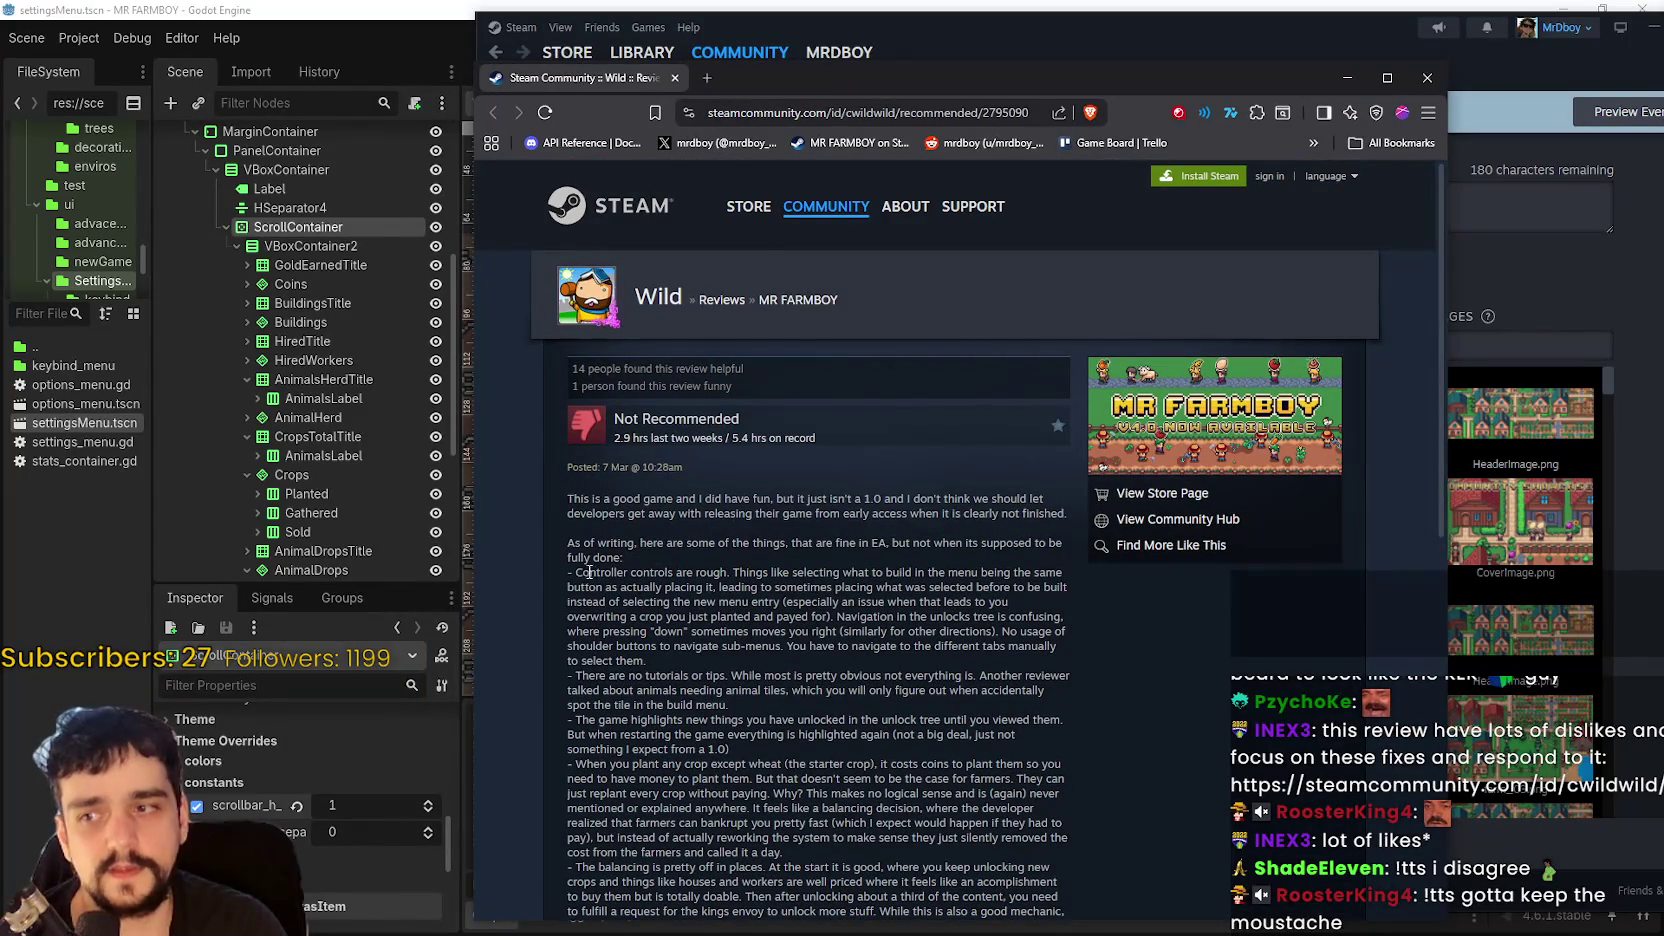
mouse_move(578, 572)
mouse_down()
mouse_move(918, 588)
mouse_move(953, 568)
mouse_up()
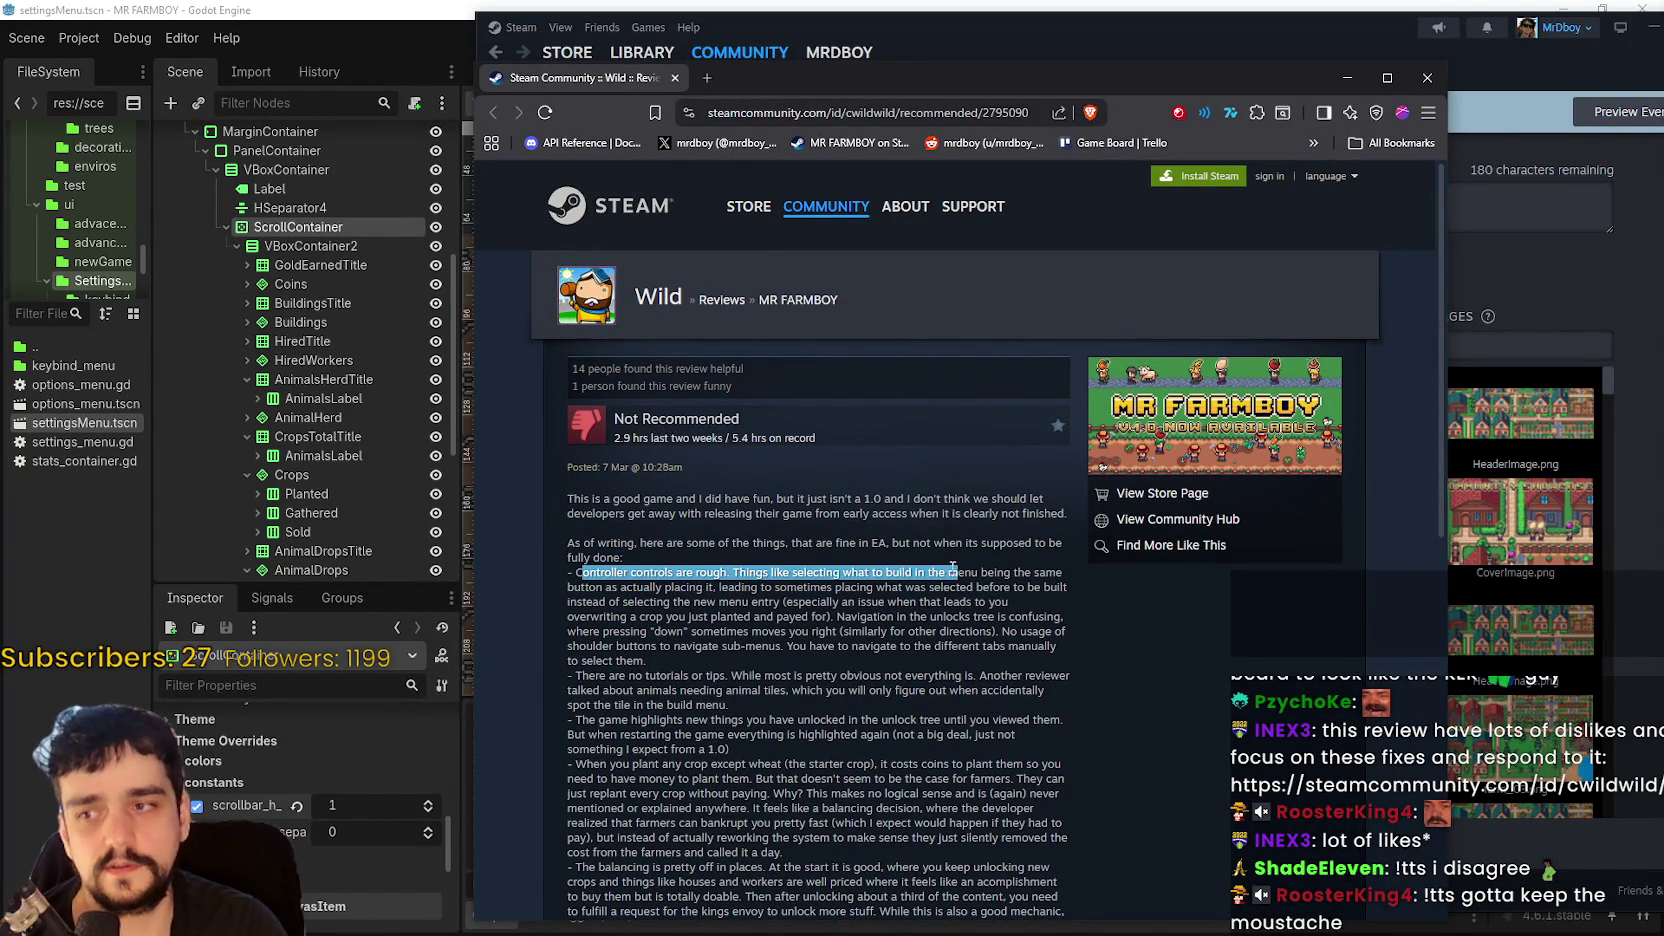
mouse_move(605, 587)
mouse_down()
mouse_move(621, 572)
mouse_move(996, 631)
mouse_move(946, 675)
mouse_move(603, 612)
mouse_move(610, 598)
mouse_move(829, 656)
mouse_move(818, 705)
mouse_up()
scroll(733, 674, down, 1)
scroll(733, 663, down, 1)
scroll(818, 705, down, 2)
click(924, 618)
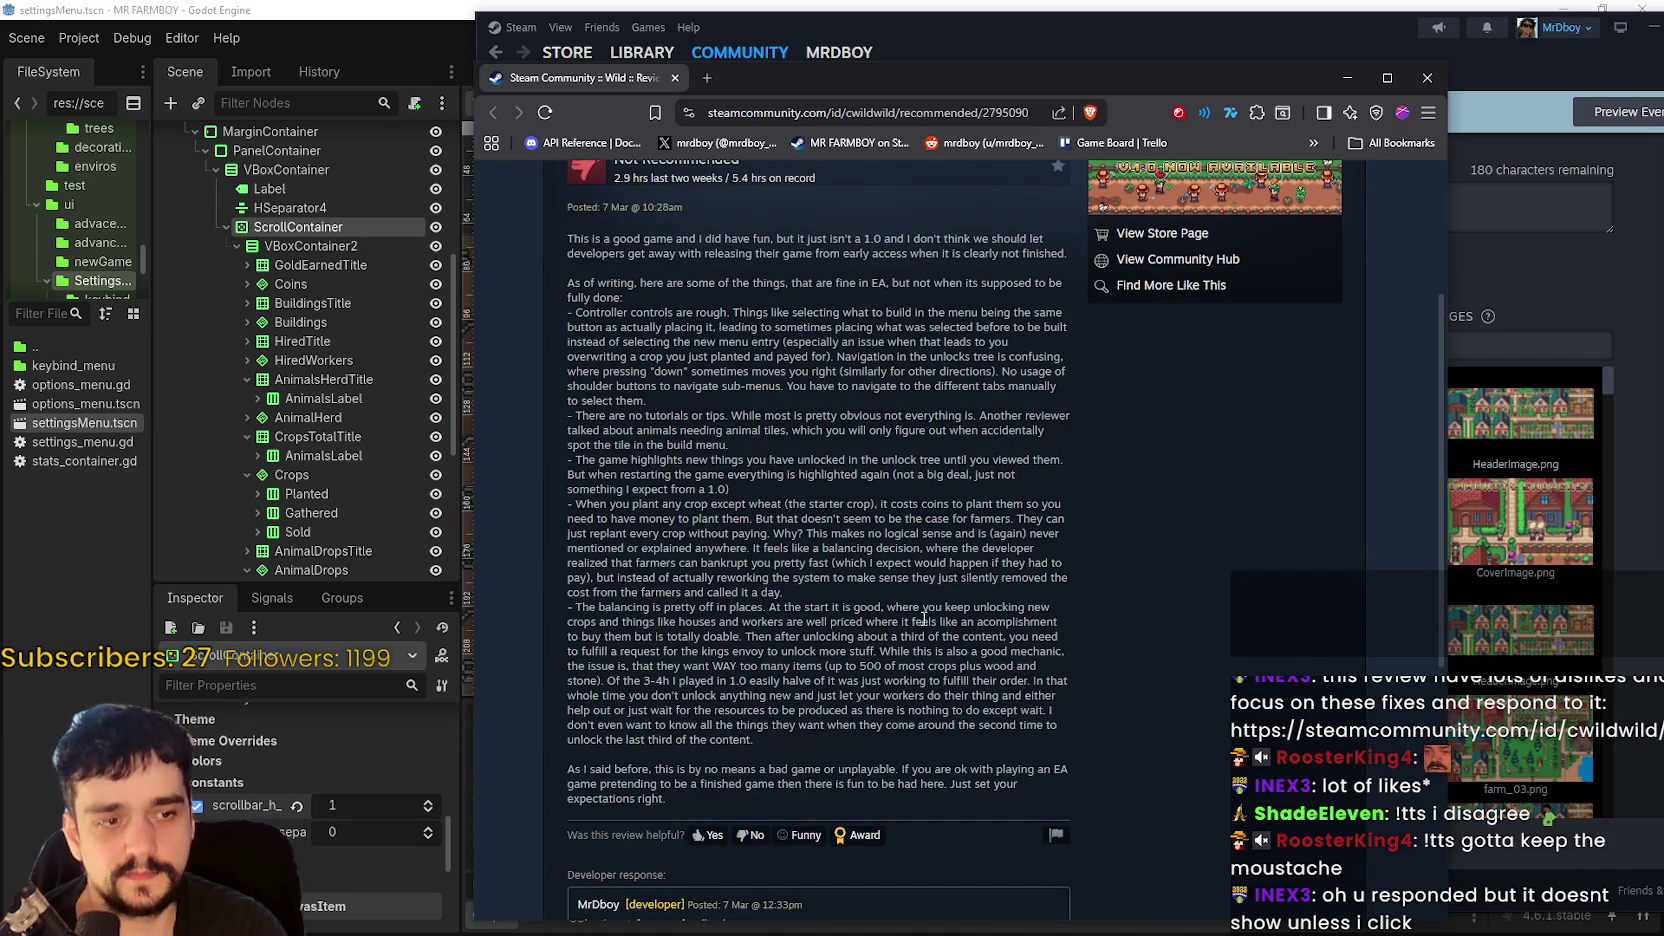
scroll(924, 618, down, 1)
scroll(920, 598, down, 3)
scroll(1222, 745, up, 4)
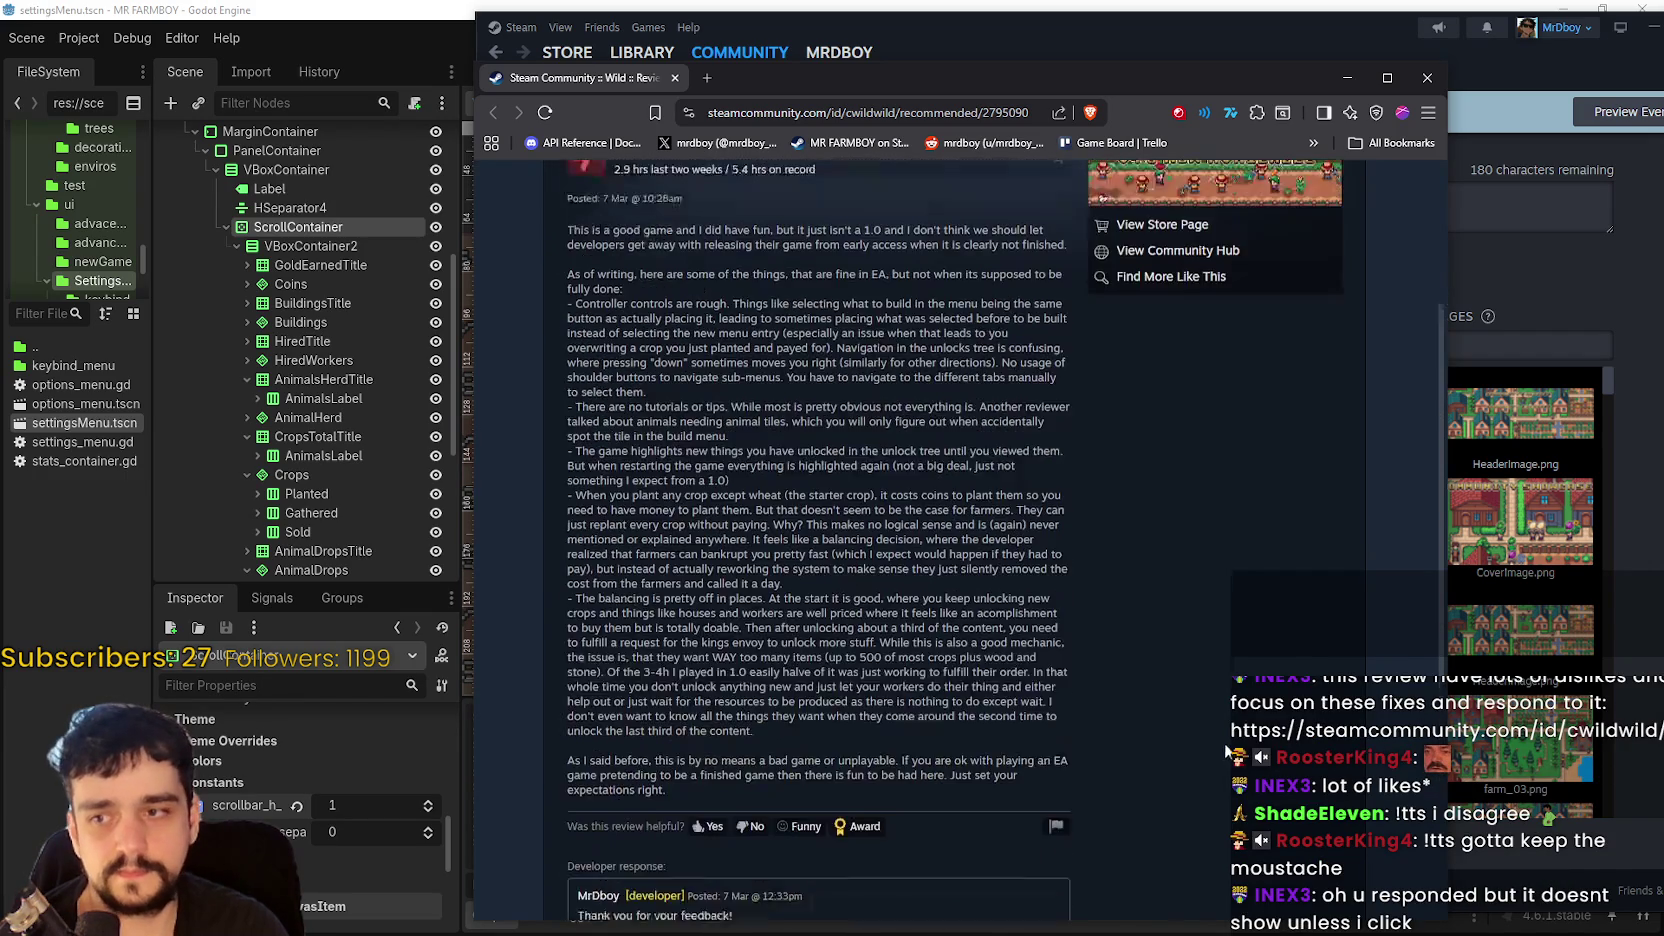
scroll(1210, 733, down, 3)
scroll(1202, 724, up, 4)
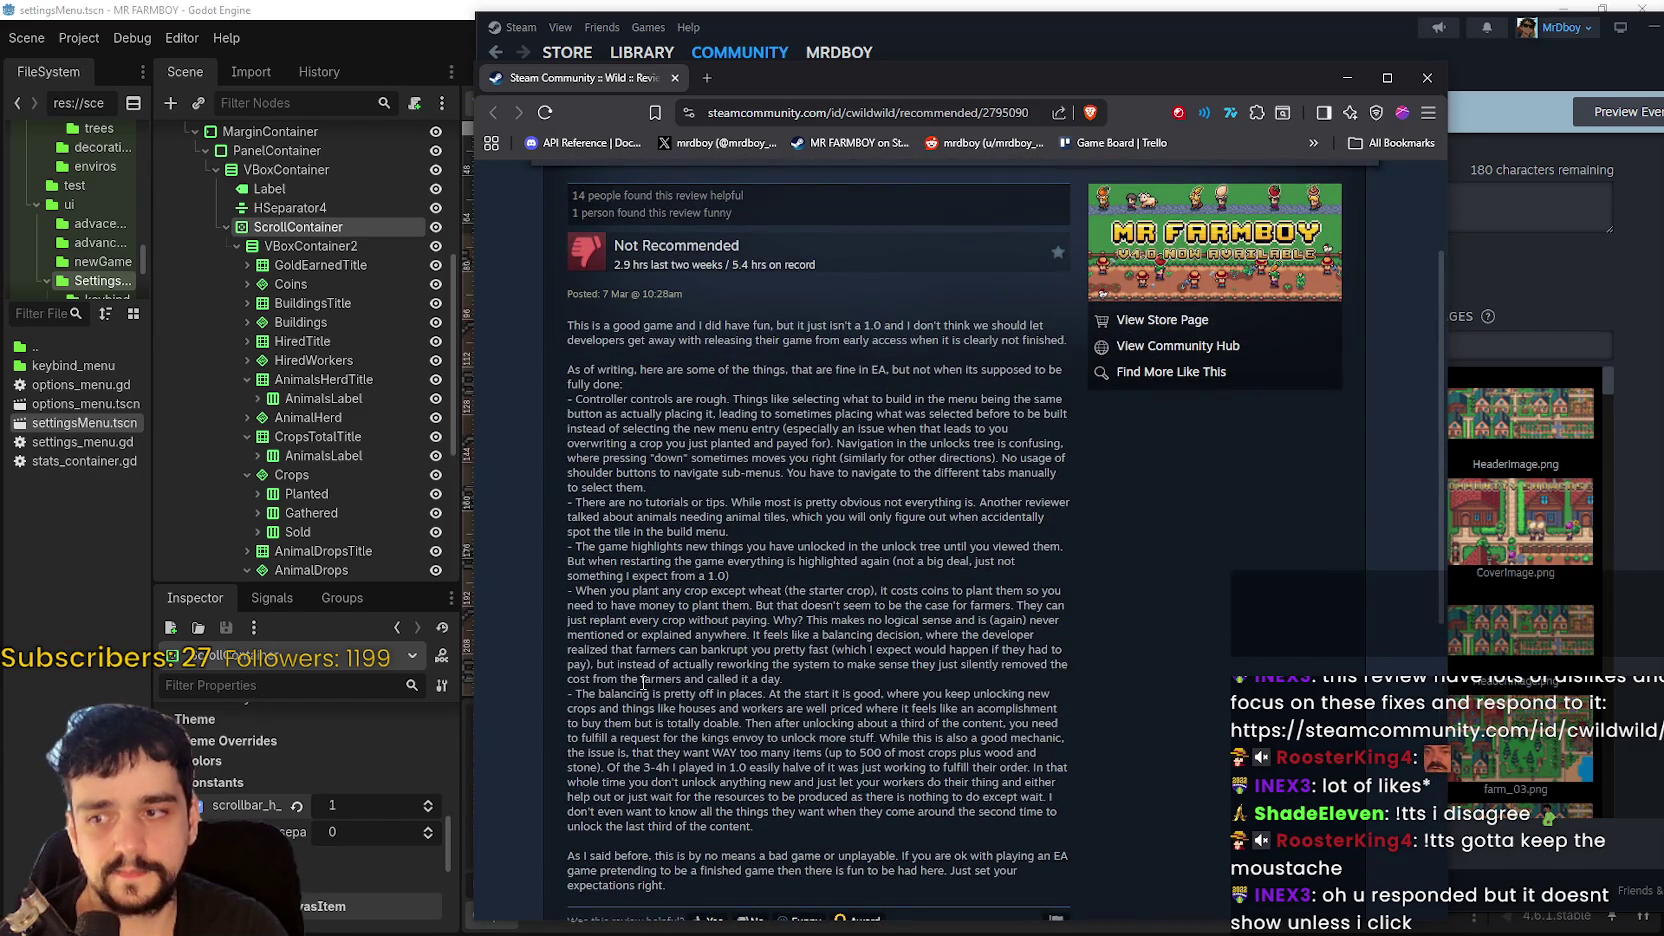
click(963, 664)
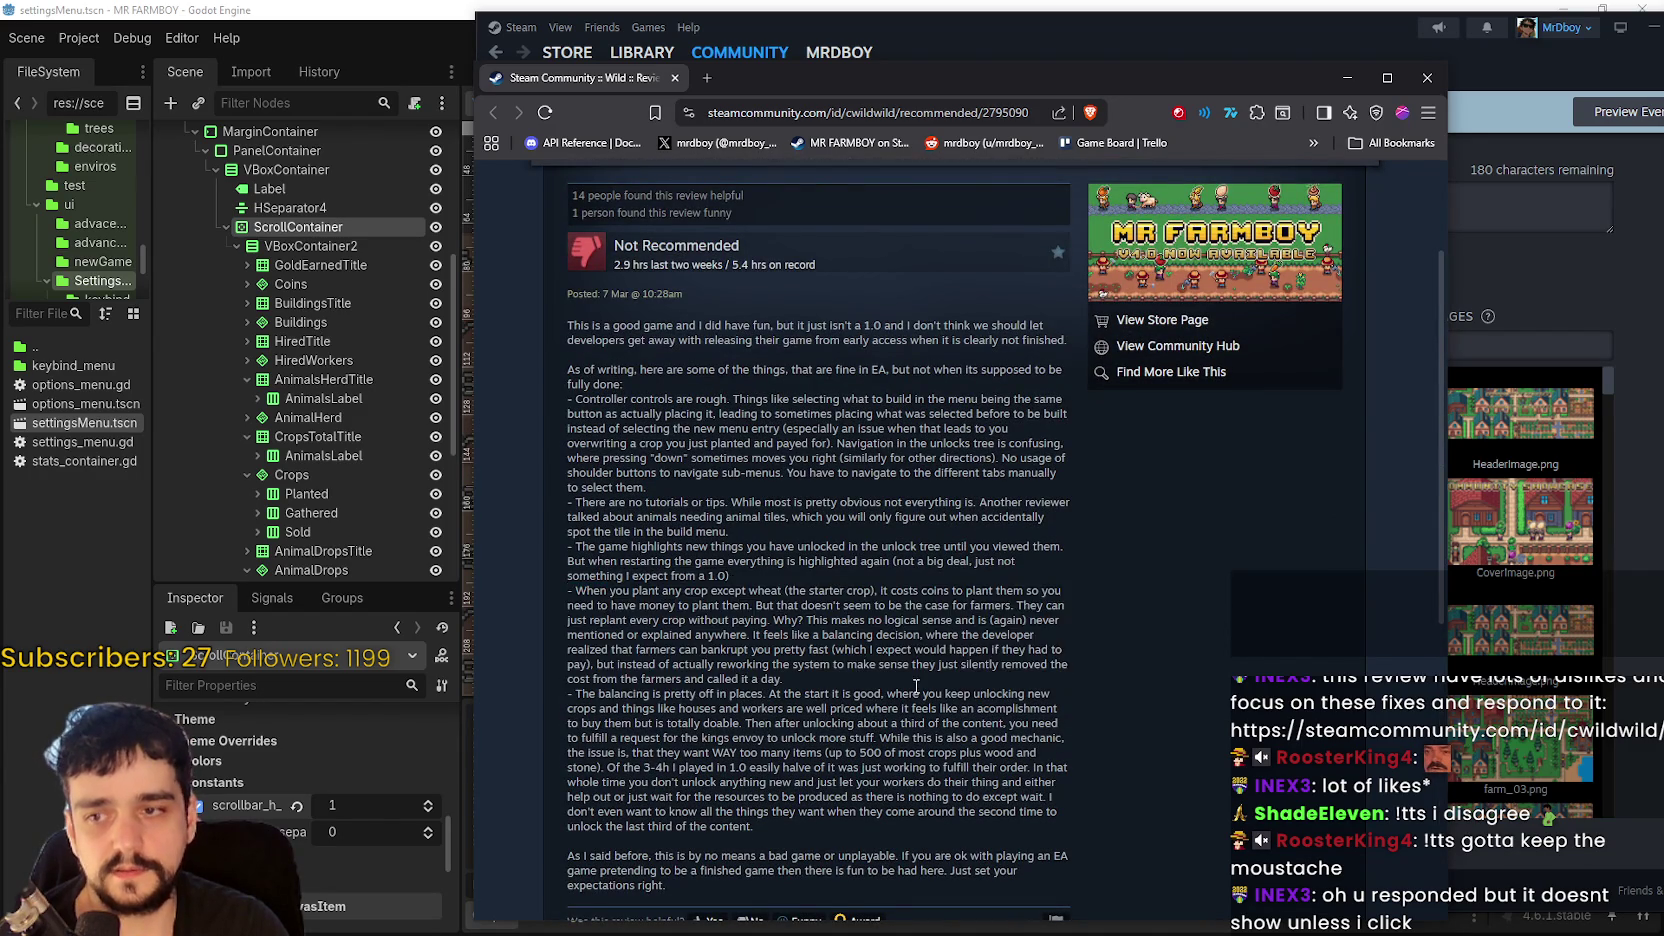
scroll(714, 560, down, 2)
- Highlight the review passages on excessive item requests, up to 500 items, and house/worker balancing
mouse_move(714, 562)
mouse_down()
mouse_move(1118, 549)
mouse_move(1058, 598)
mouse_move(1048, 575)
mouse_move(1104, 588)
mouse_move(1060, 598)
mouse_move(580, 545)
mouse_move(640, 580)
mouse_move(600, 530)
mouse_move(620, 560)
mouse_move(700, 552)
mouse_move(1060, 598)
mouse_up()
click(1067, 612)
mouse_move(826, 580)
mouse_down()
mouse_move(822, 594)
mouse_move(1075, 598)
mouse_move(620, 560)
mouse_move(1107, 580)
mouse_move(1018, 608)
mouse_up()
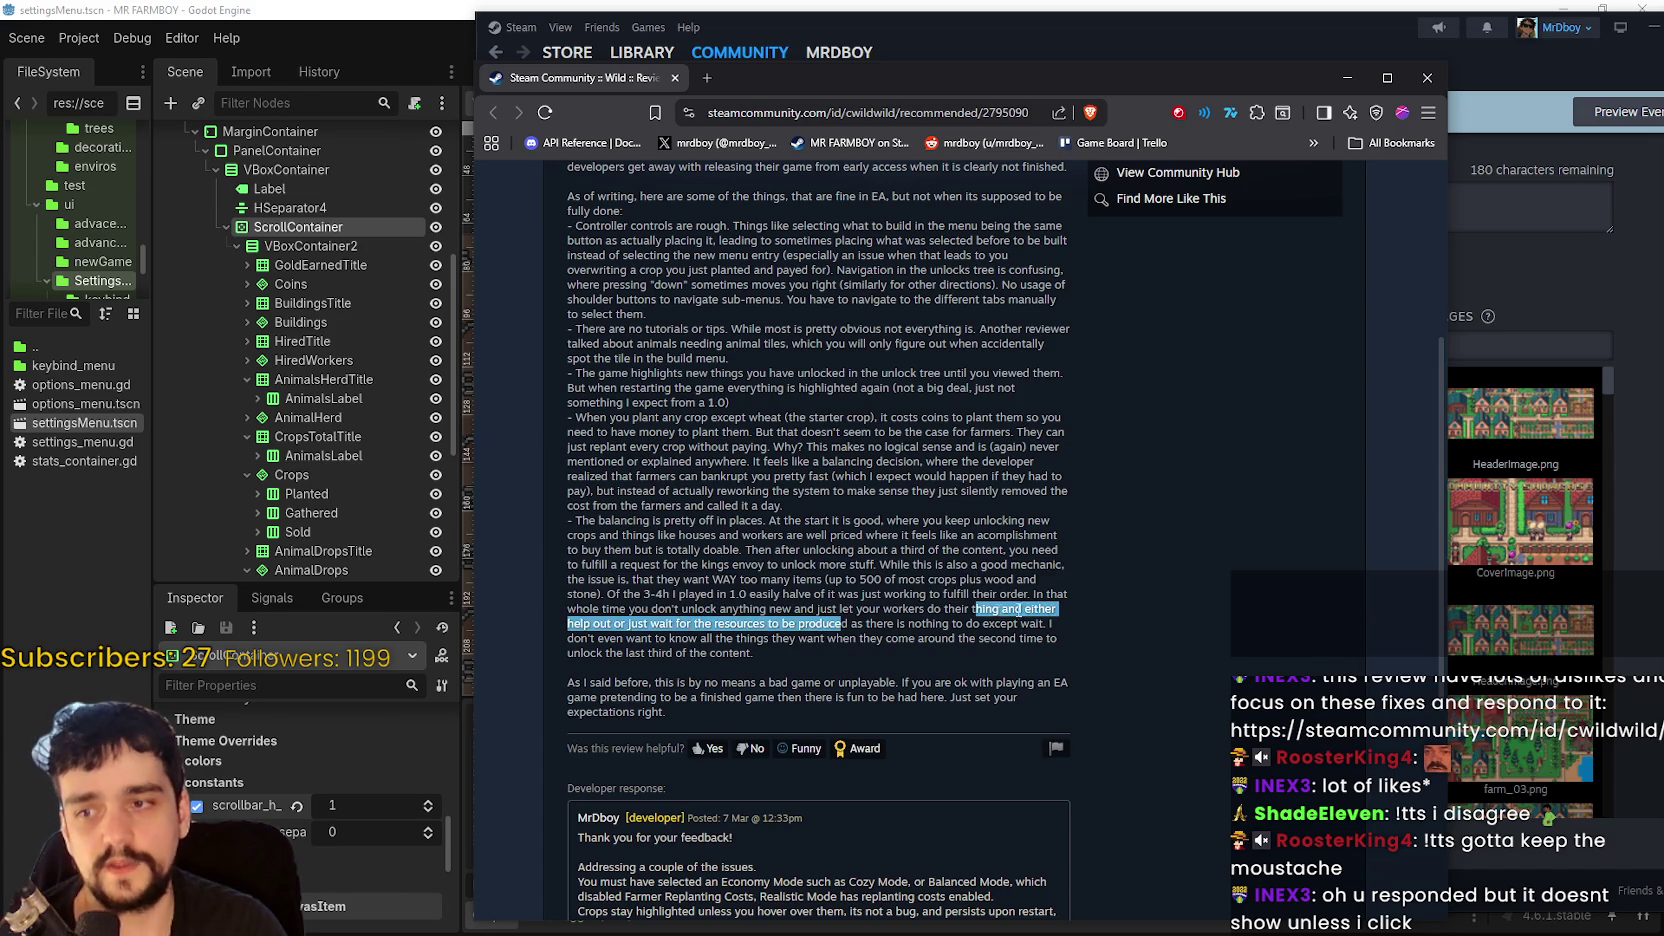
click(1018, 608)
drag(650, 535, 1022, 580)
click(583, 577)
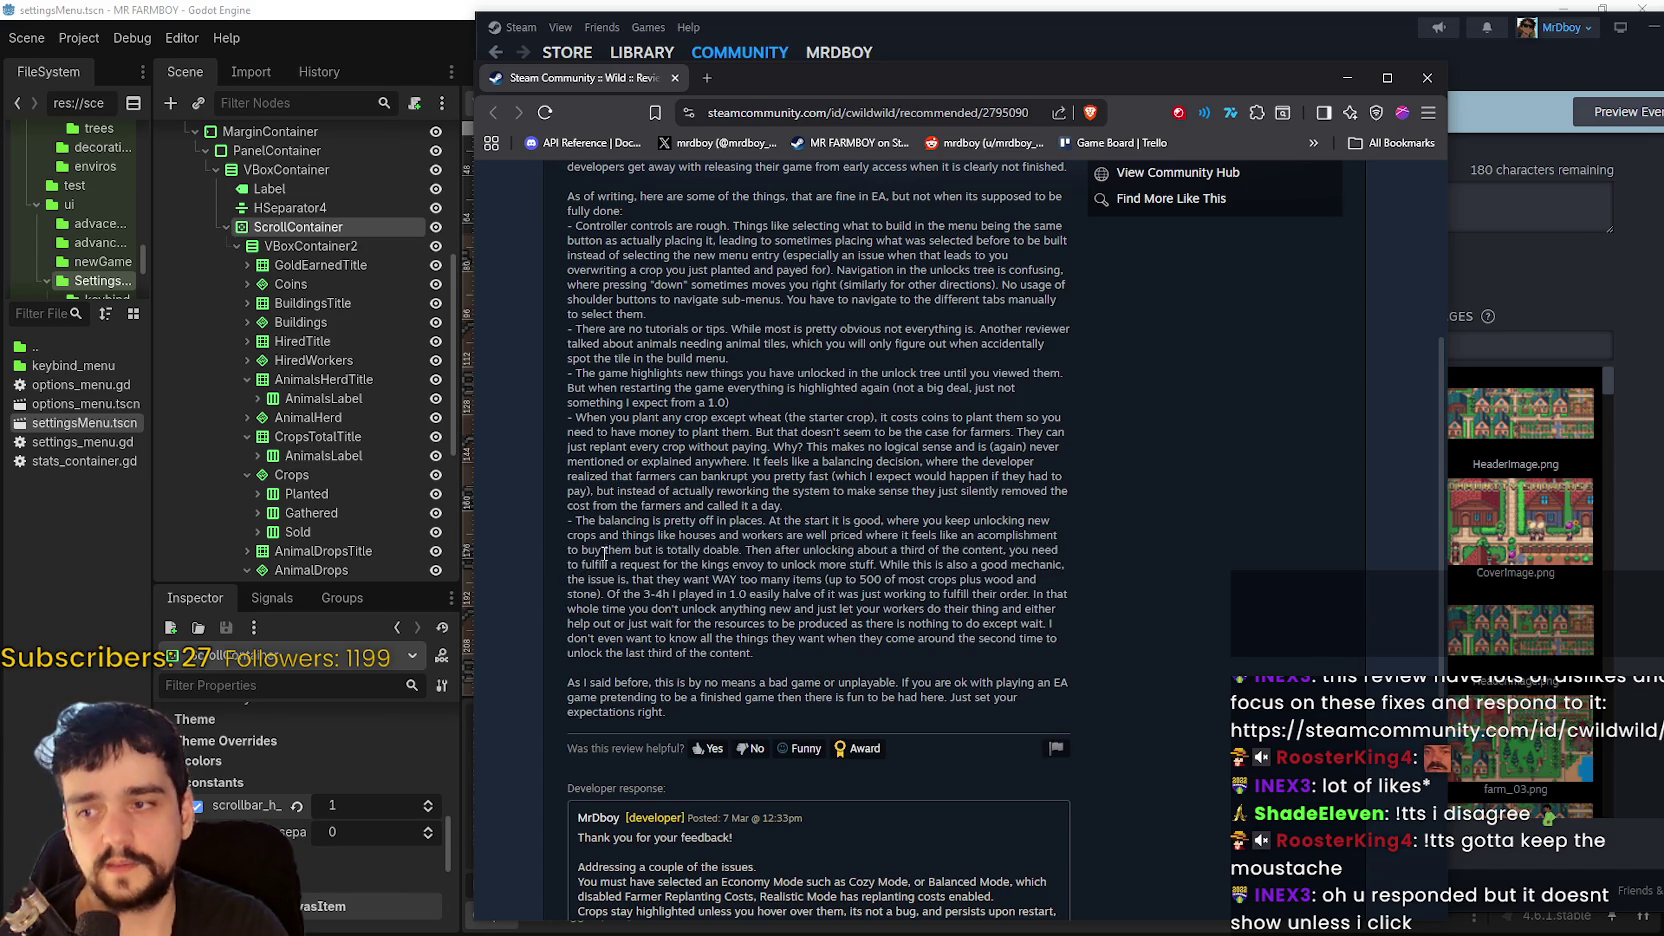
drag(570, 545, 1160, 611)
drag(622, 535, 1060, 552)
click(810, 590)
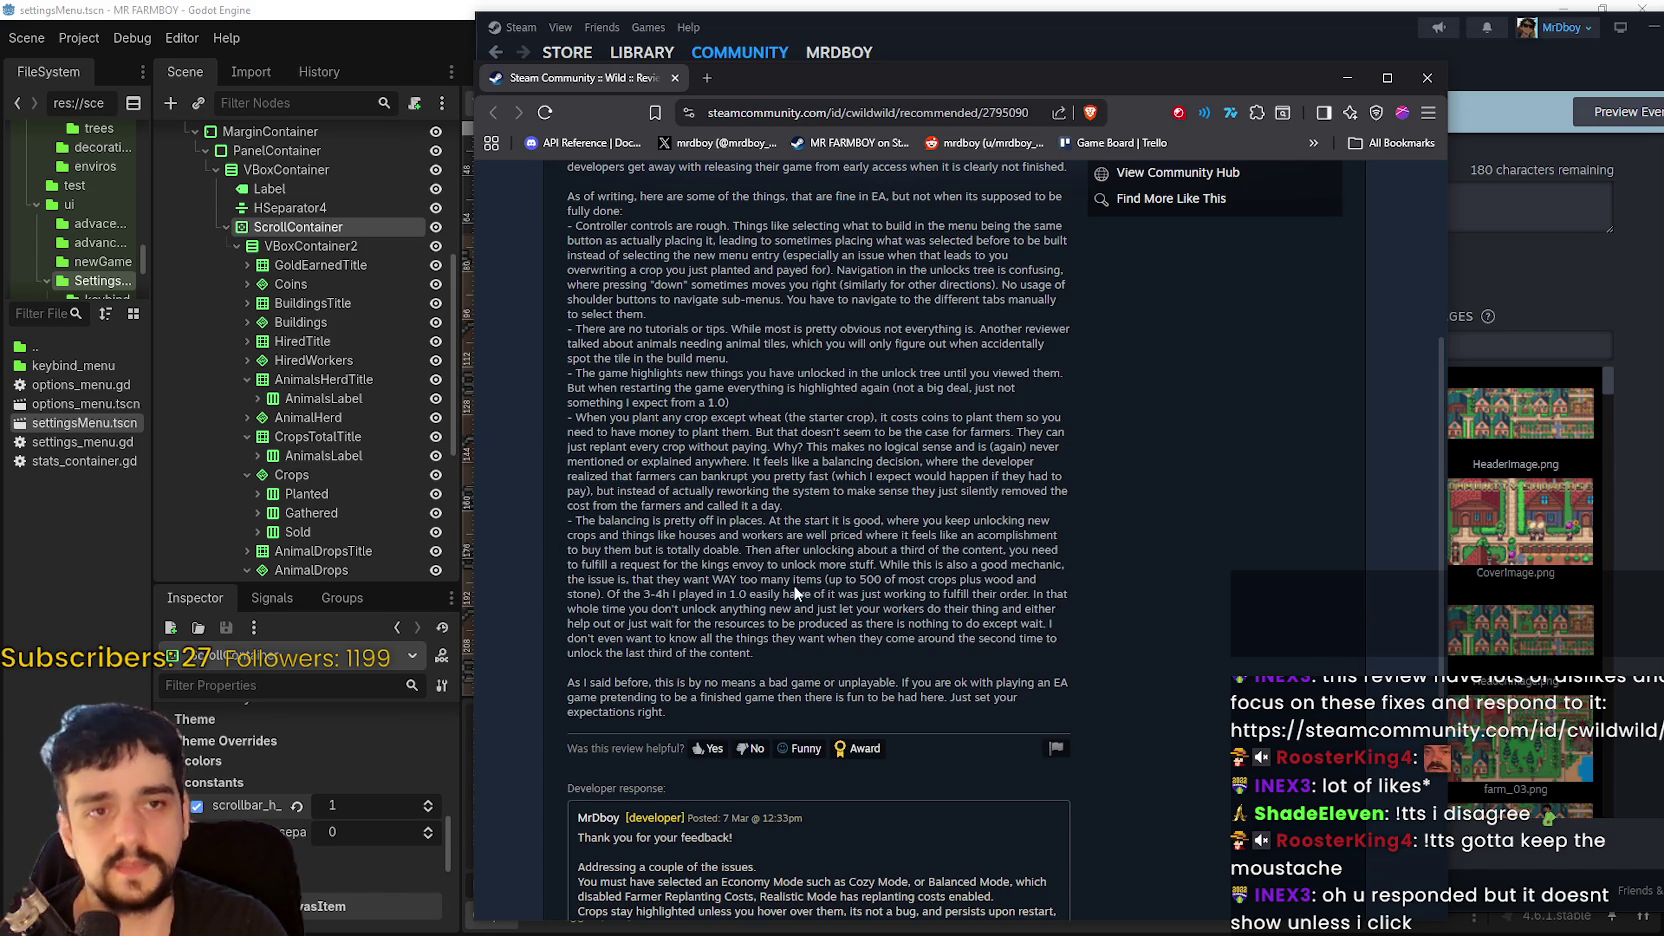
mouse_move(795, 594)
mouse_down()
mouse_move(620, 545)
mouse_move(1060, 580)
mouse_up()
click(804, 563)
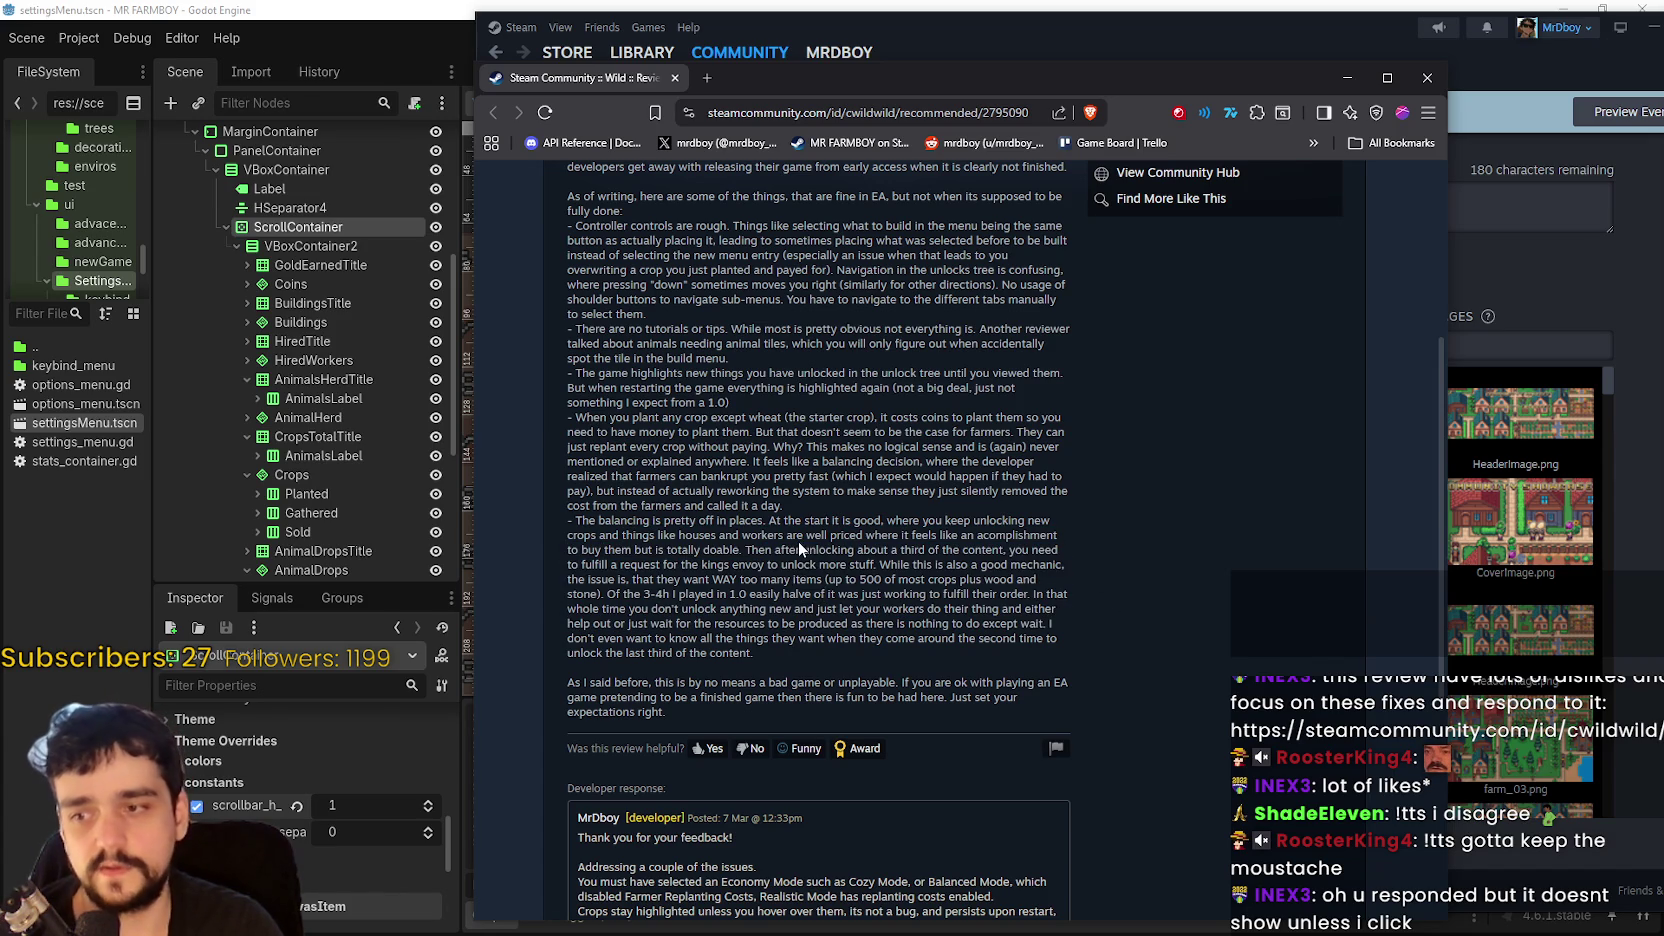
- Finish reading the review and return to the Steamworks event editor
scroll(798, 541, up, 3)
scroll(787, 583, down, 2)
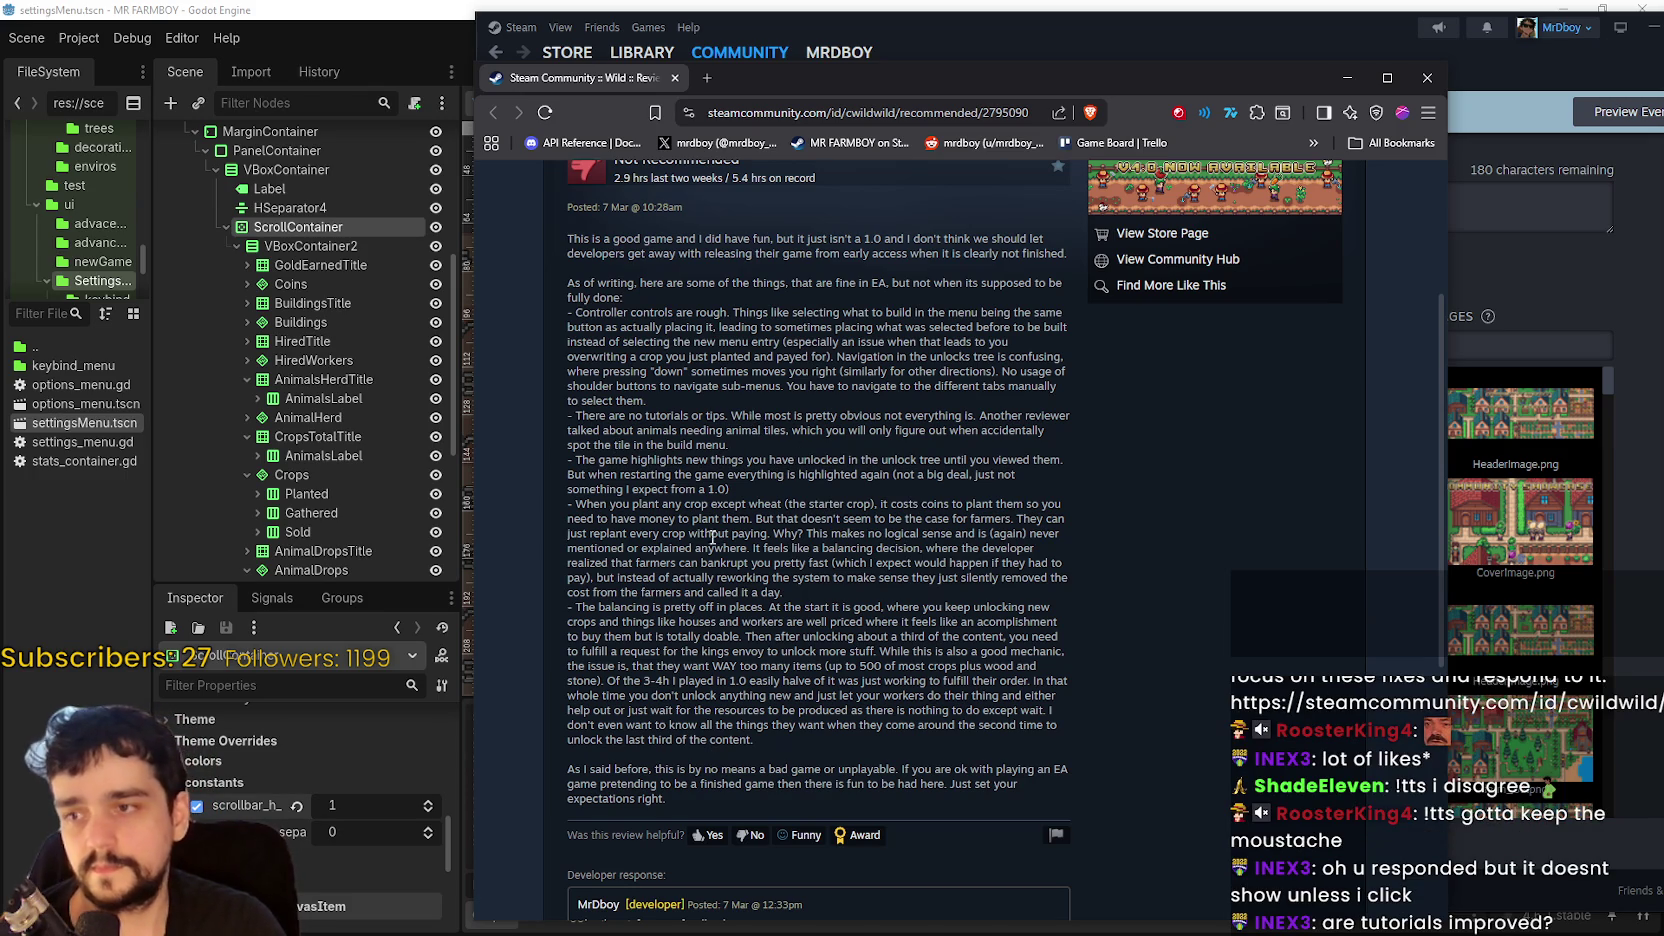
scroll(905, 575, down, 1)
scroll(880, 537, up, 1)
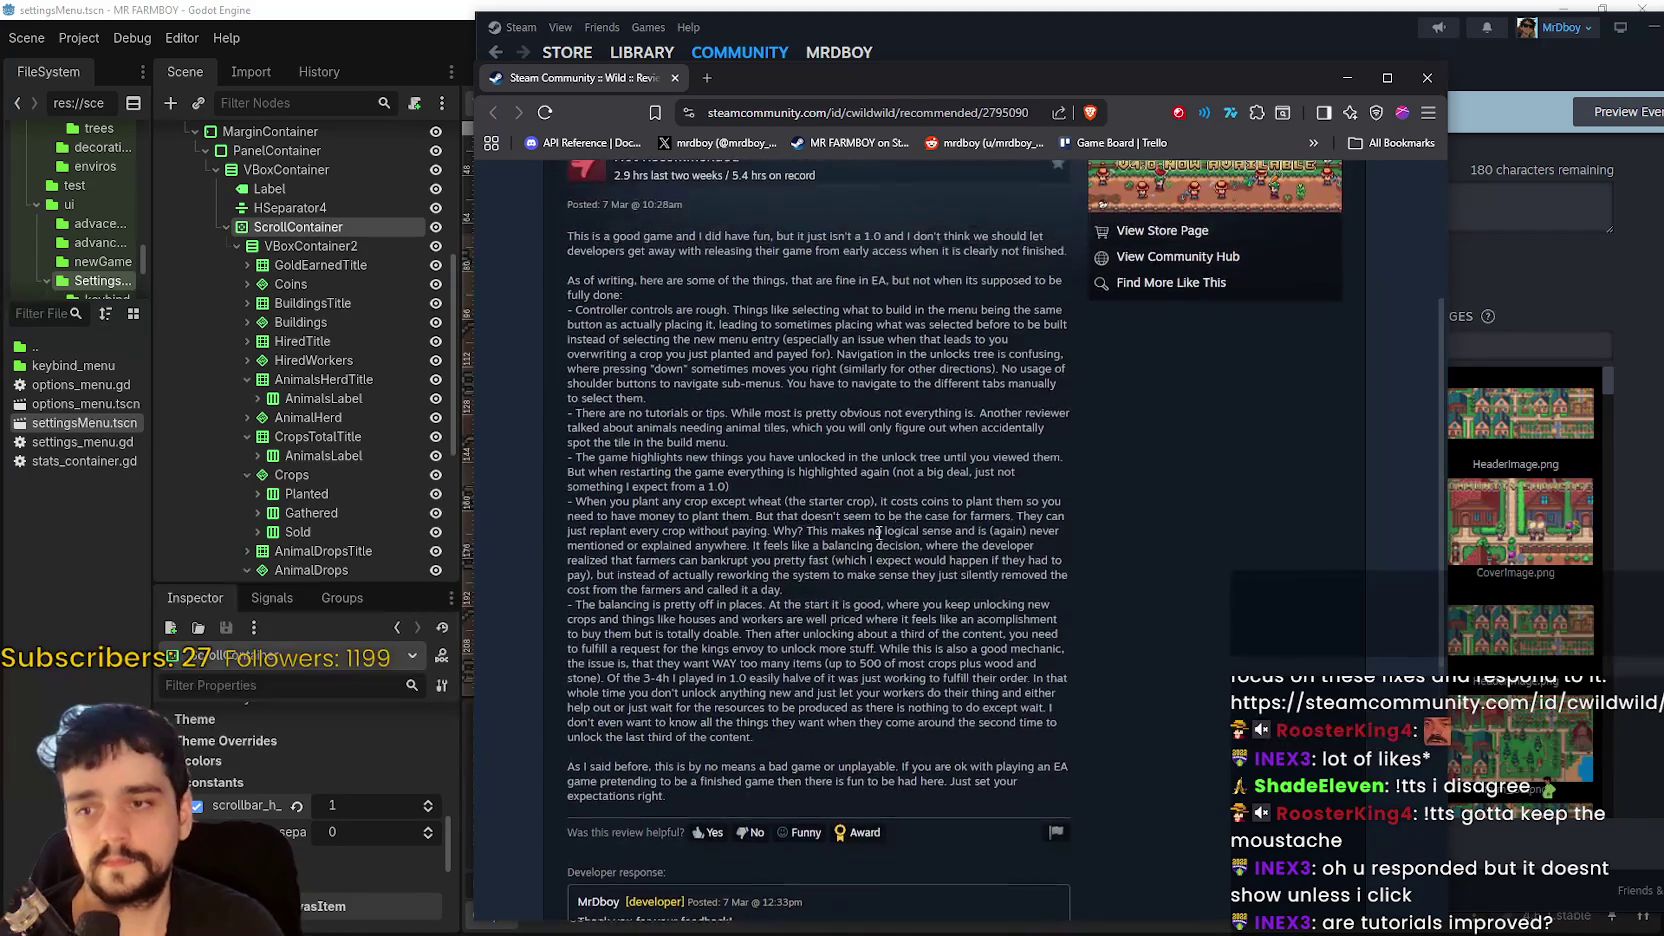
scroll(879, 537, down, 2)
scroll(1180, 570, up, 5)
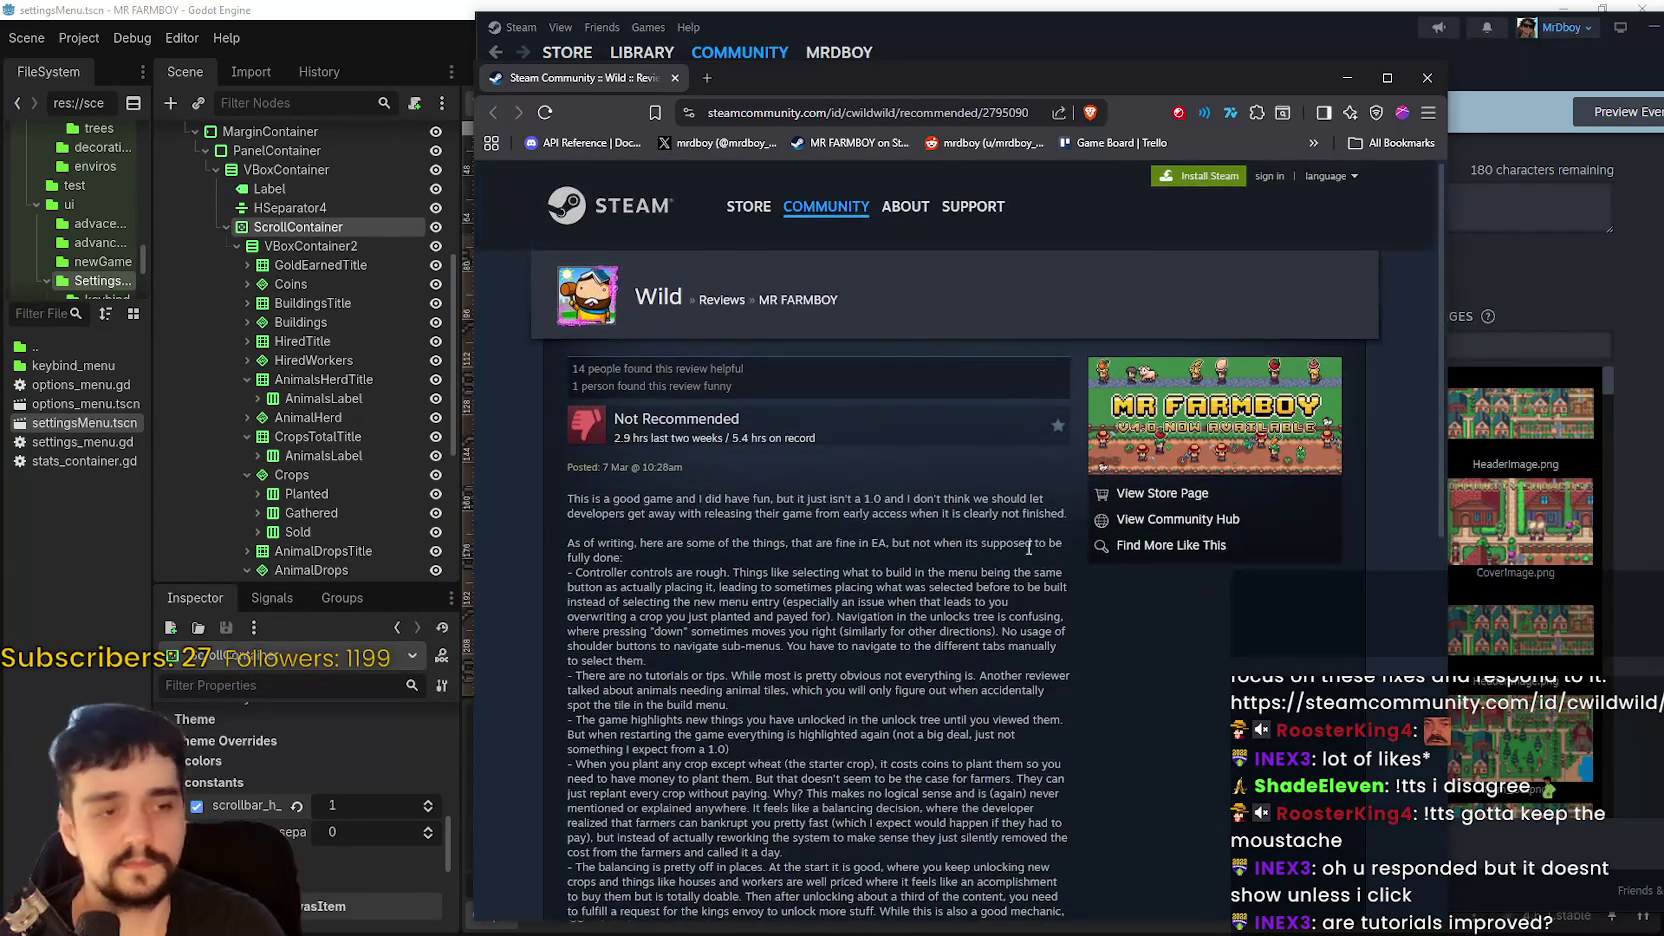
scroll(933, 432, down, 2)
key(alt+Tab)
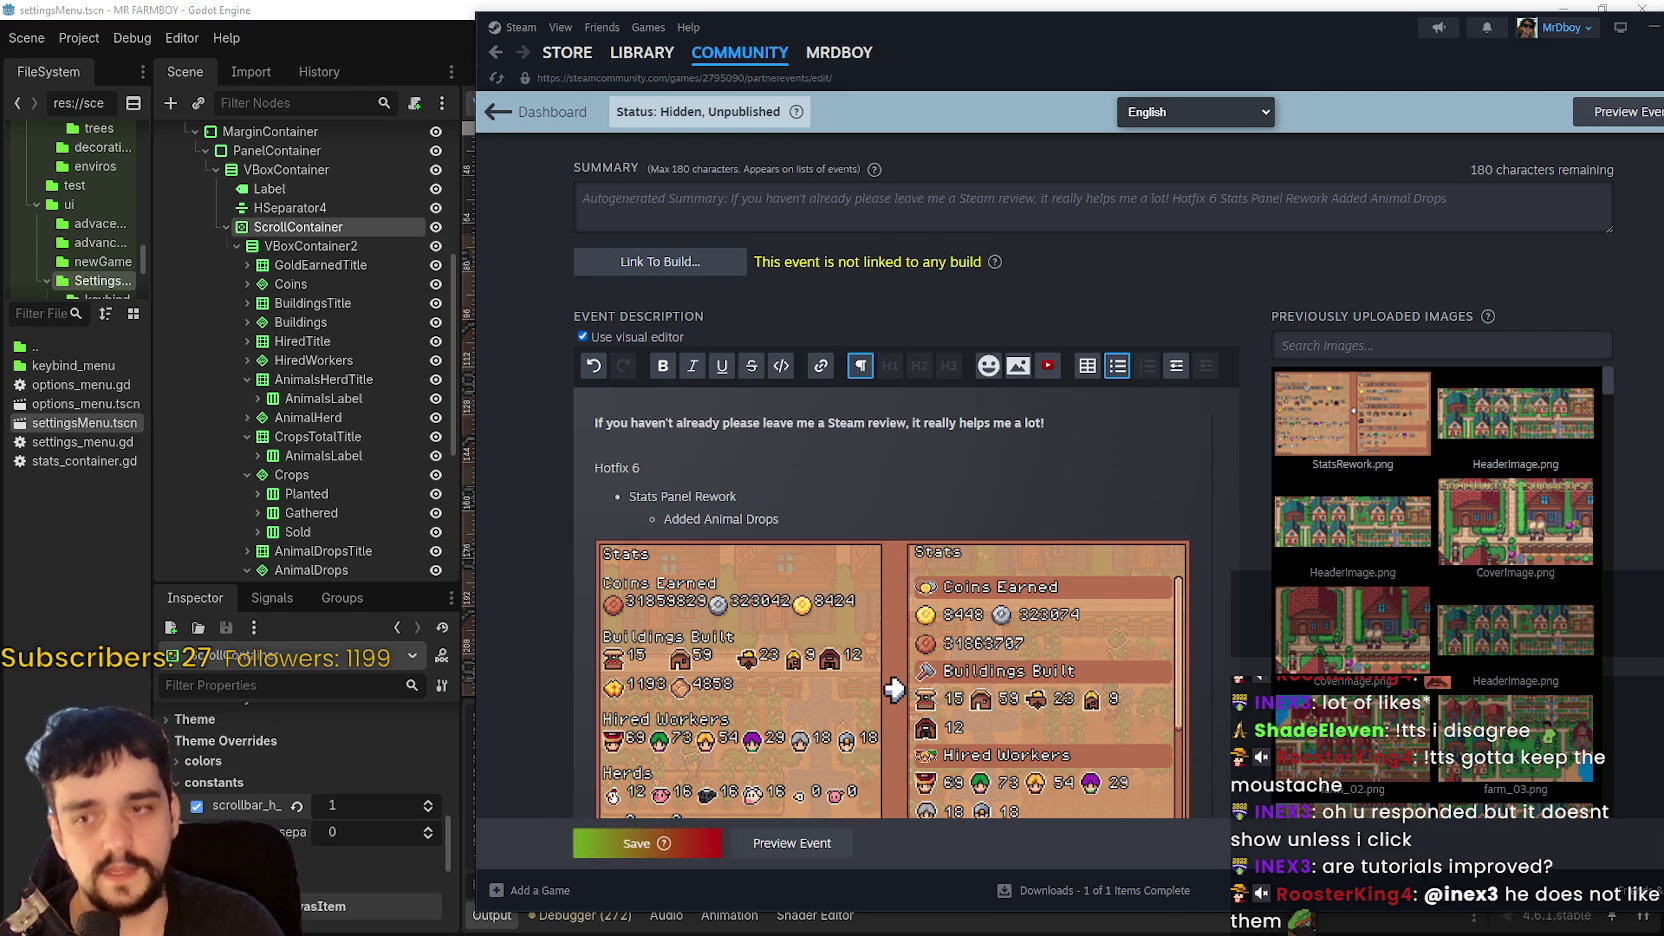
- Deselect the stats image in the Hotfix 6 draft and place the cursor after Added Animal Drops
scroll(1002, 574, down, 3)
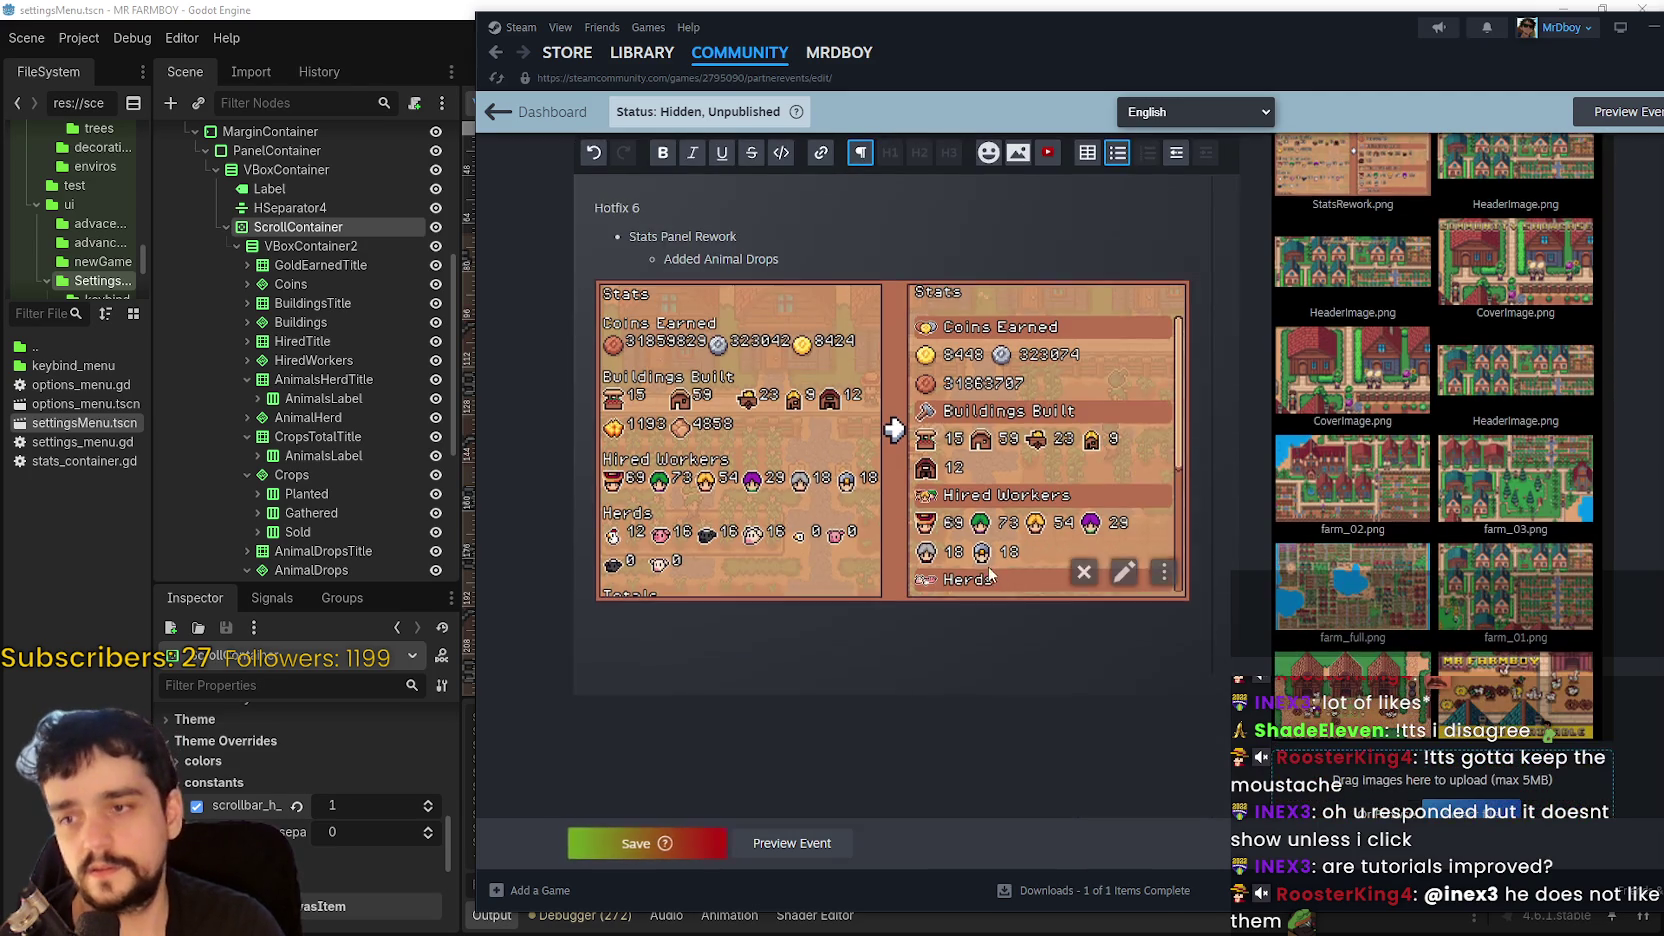
click(1010, 620)
scroll(985, 601, up, 3)
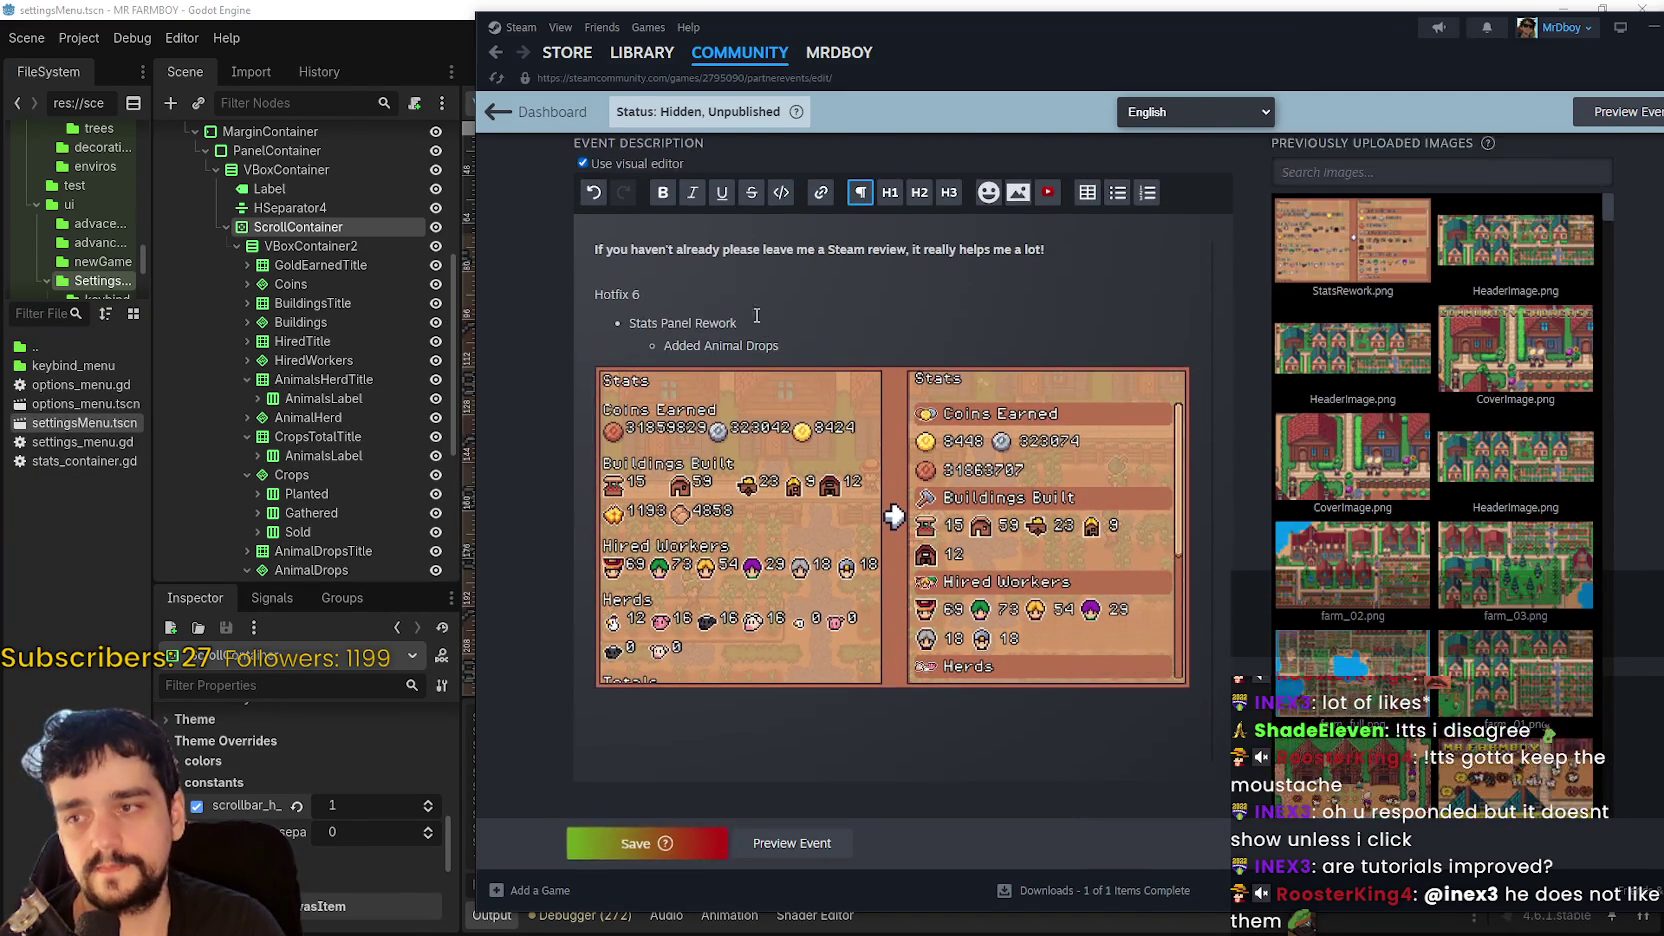
scroll(893, 632, down, 3)
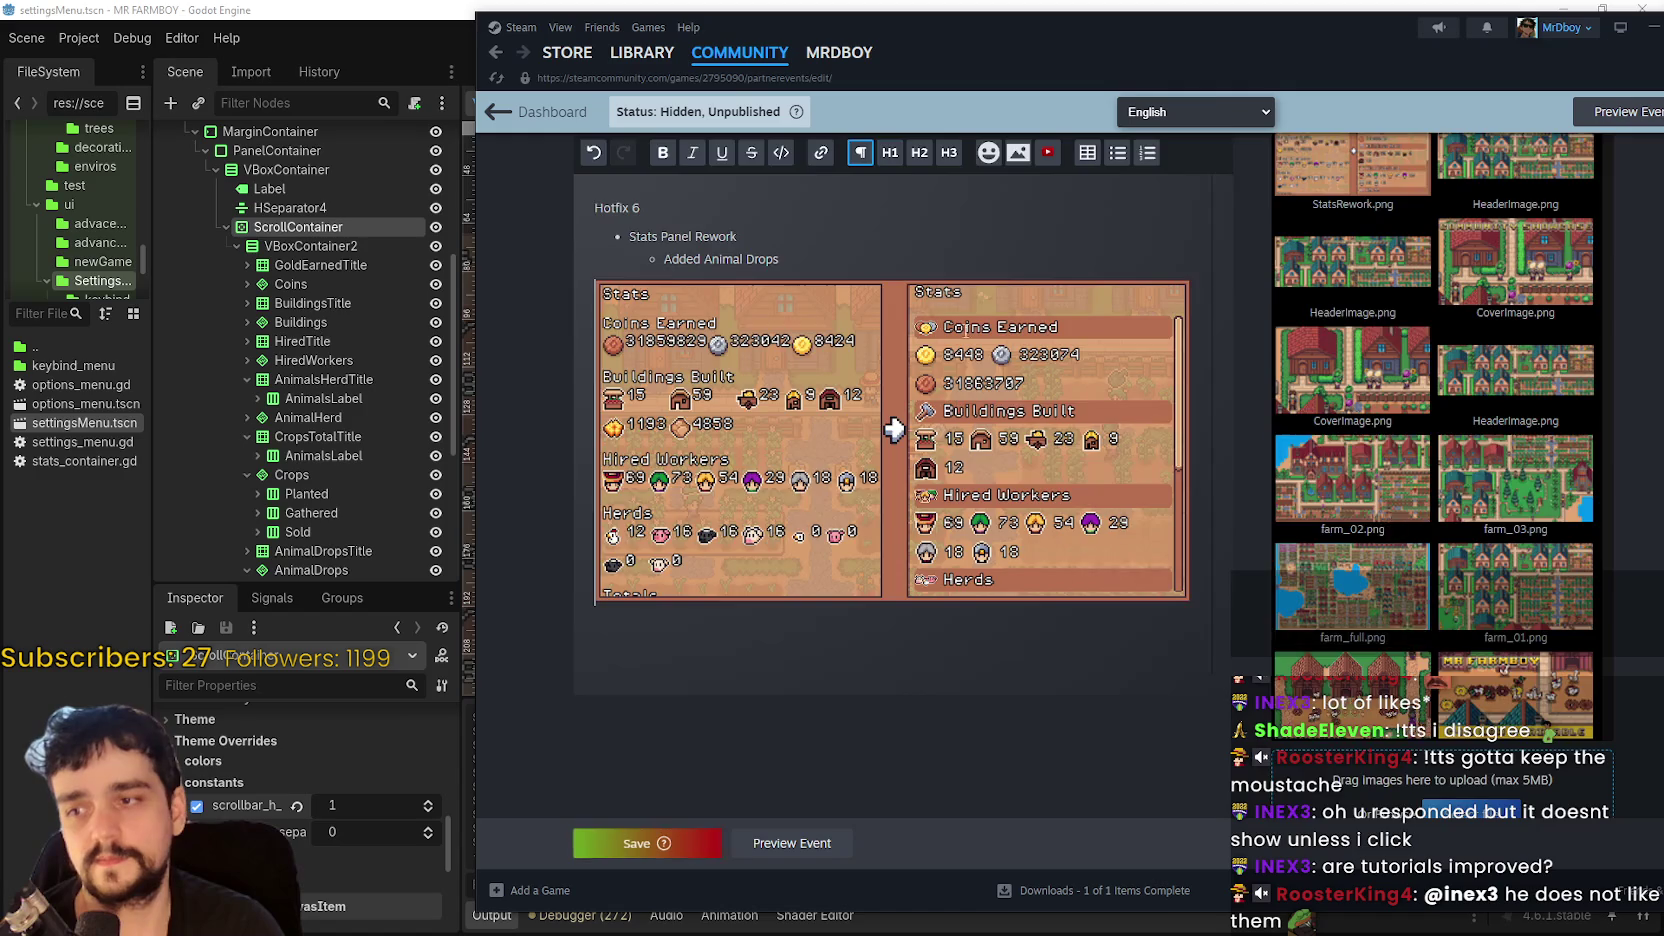
scroll(893, 632, up, 4)
scroll(893, 632, down, 3)
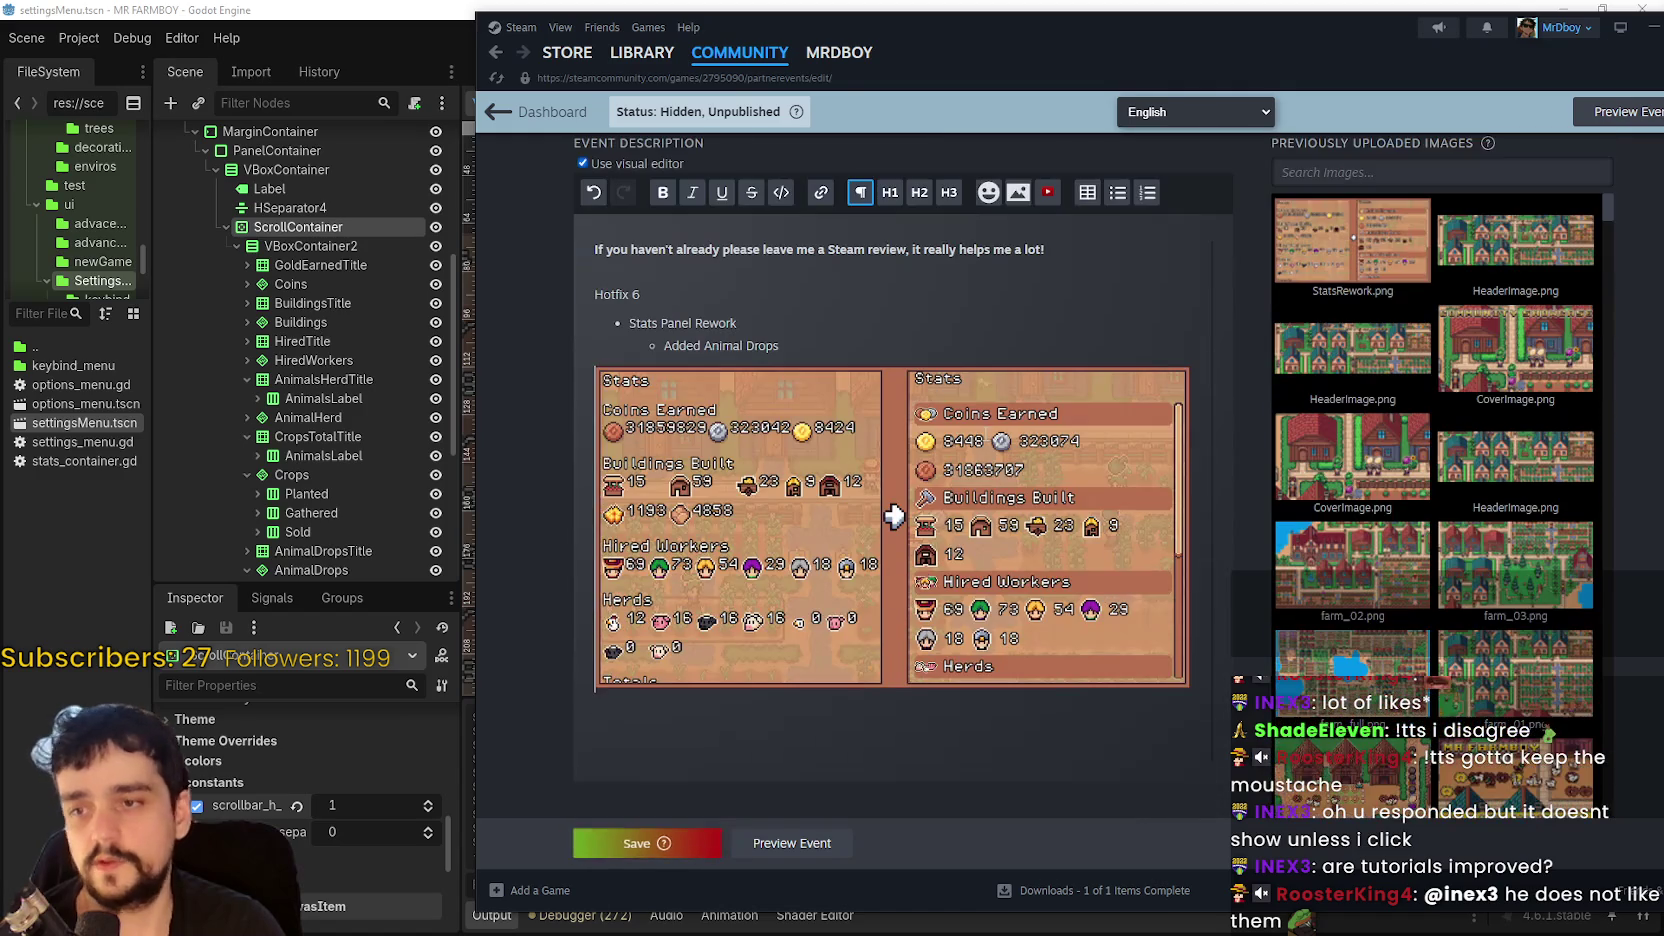
click(829, 350)
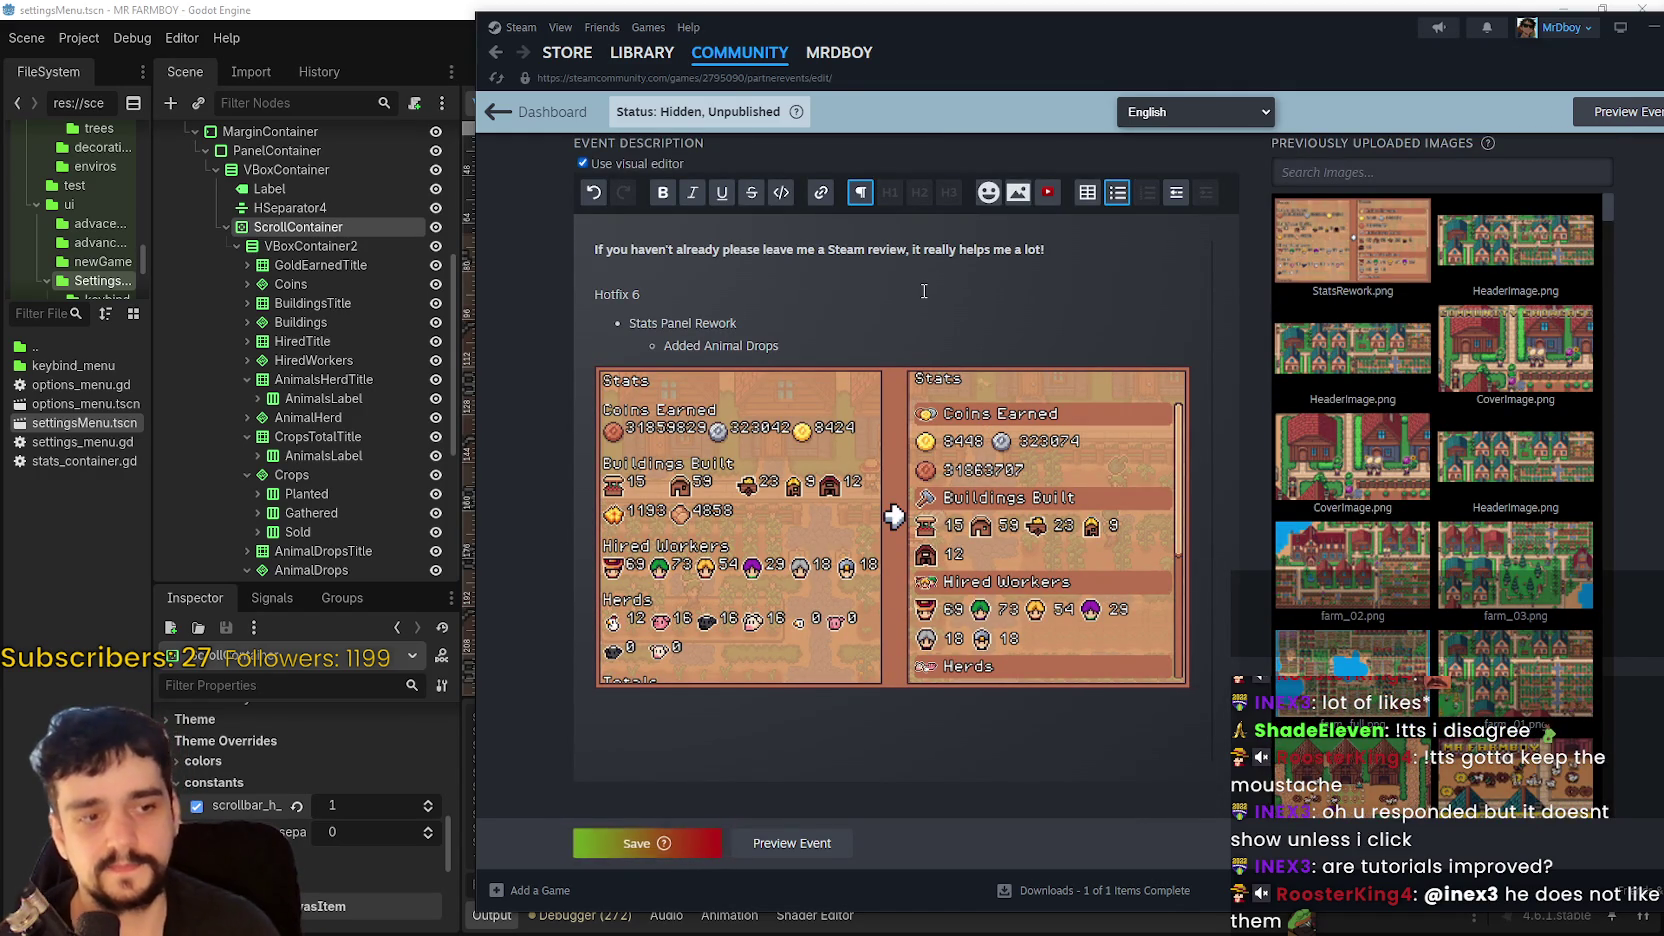
- Review the rest of the draft description and place the cursor in the Stats Panel Rework bullet
scroll(696, 564, down, 1)
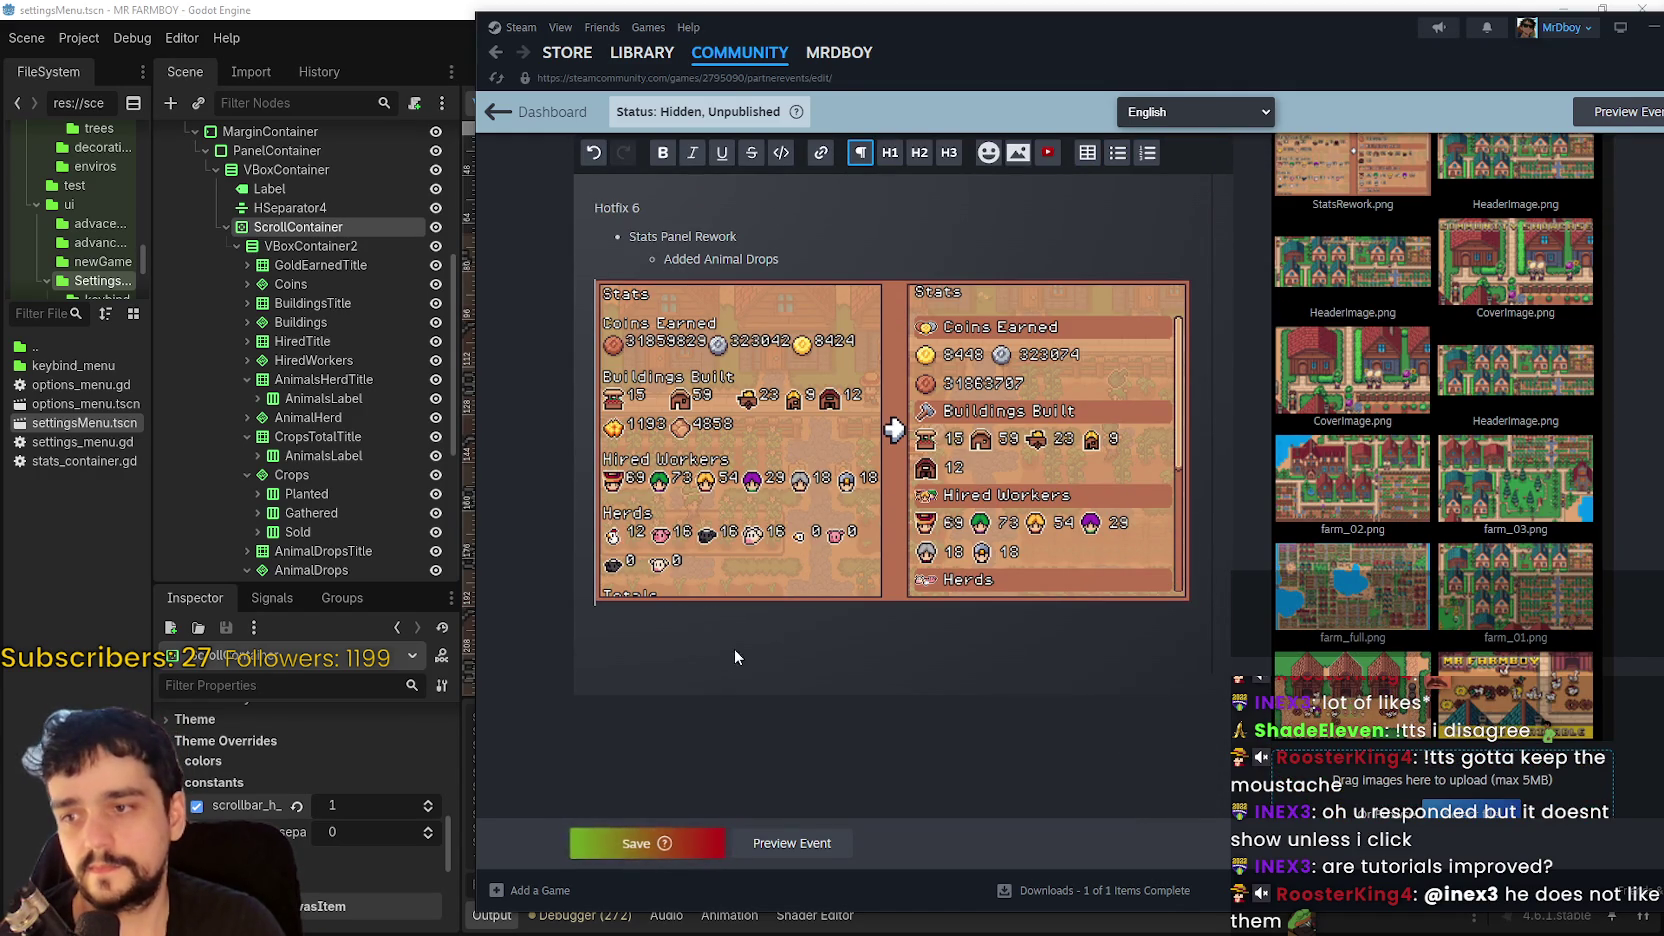
scroll(815, 483, up, 2)
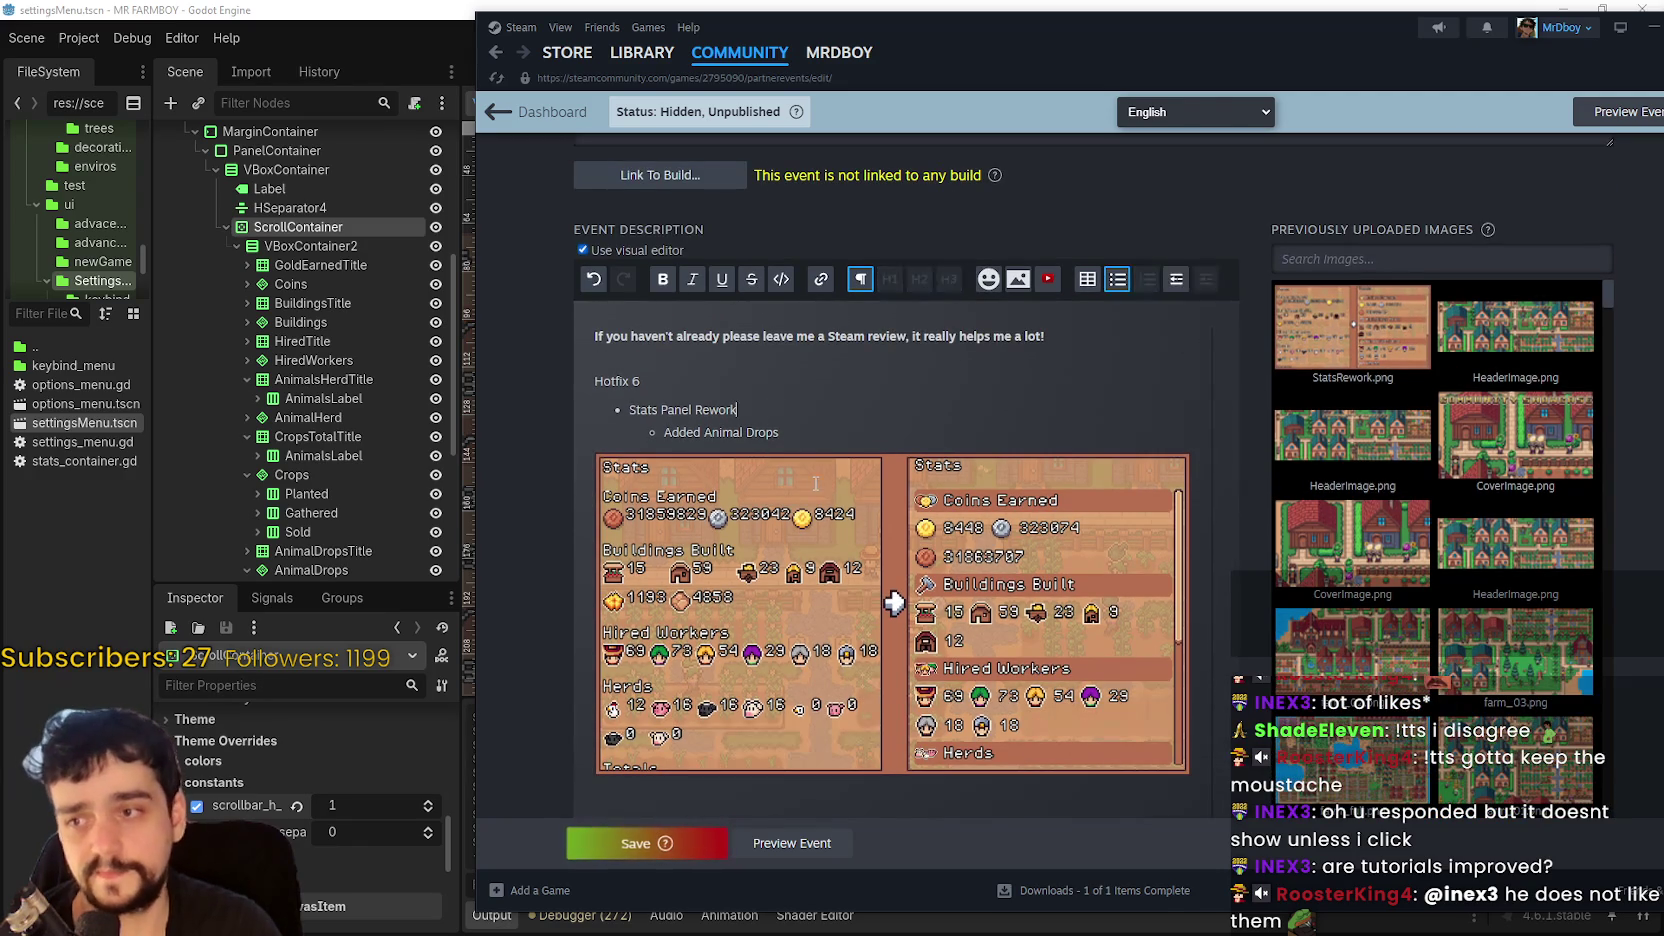
scroll(815, 483, down, 3)
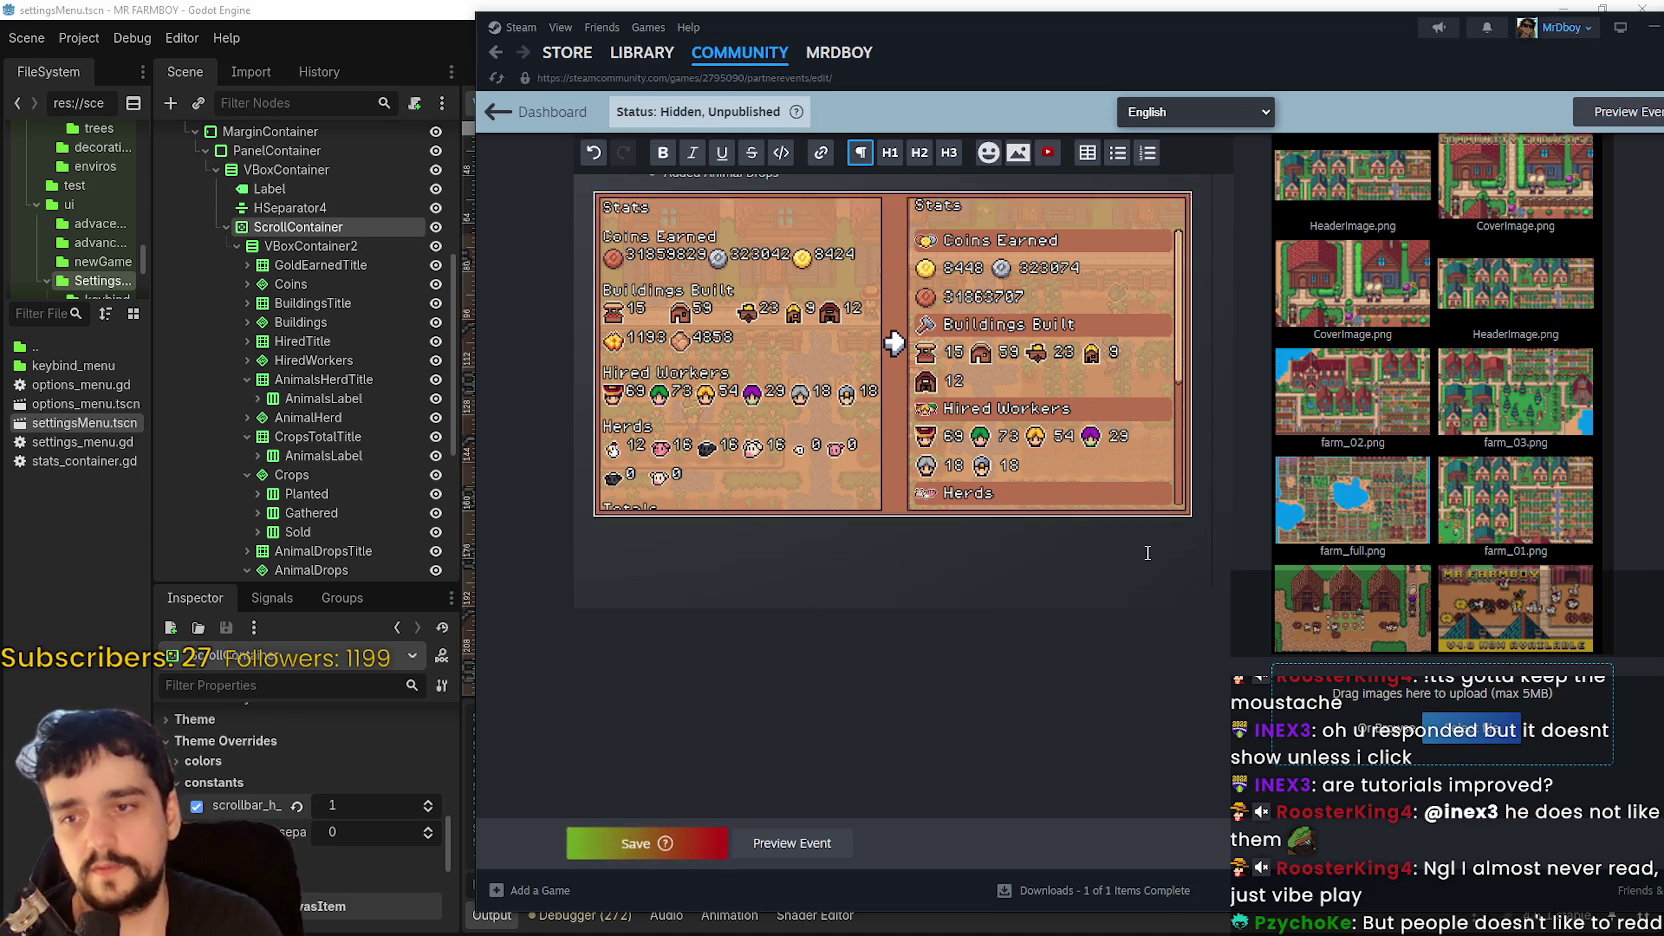
scroll(1040, 515, up, 3)
scroll(1013, 503, down, 2)
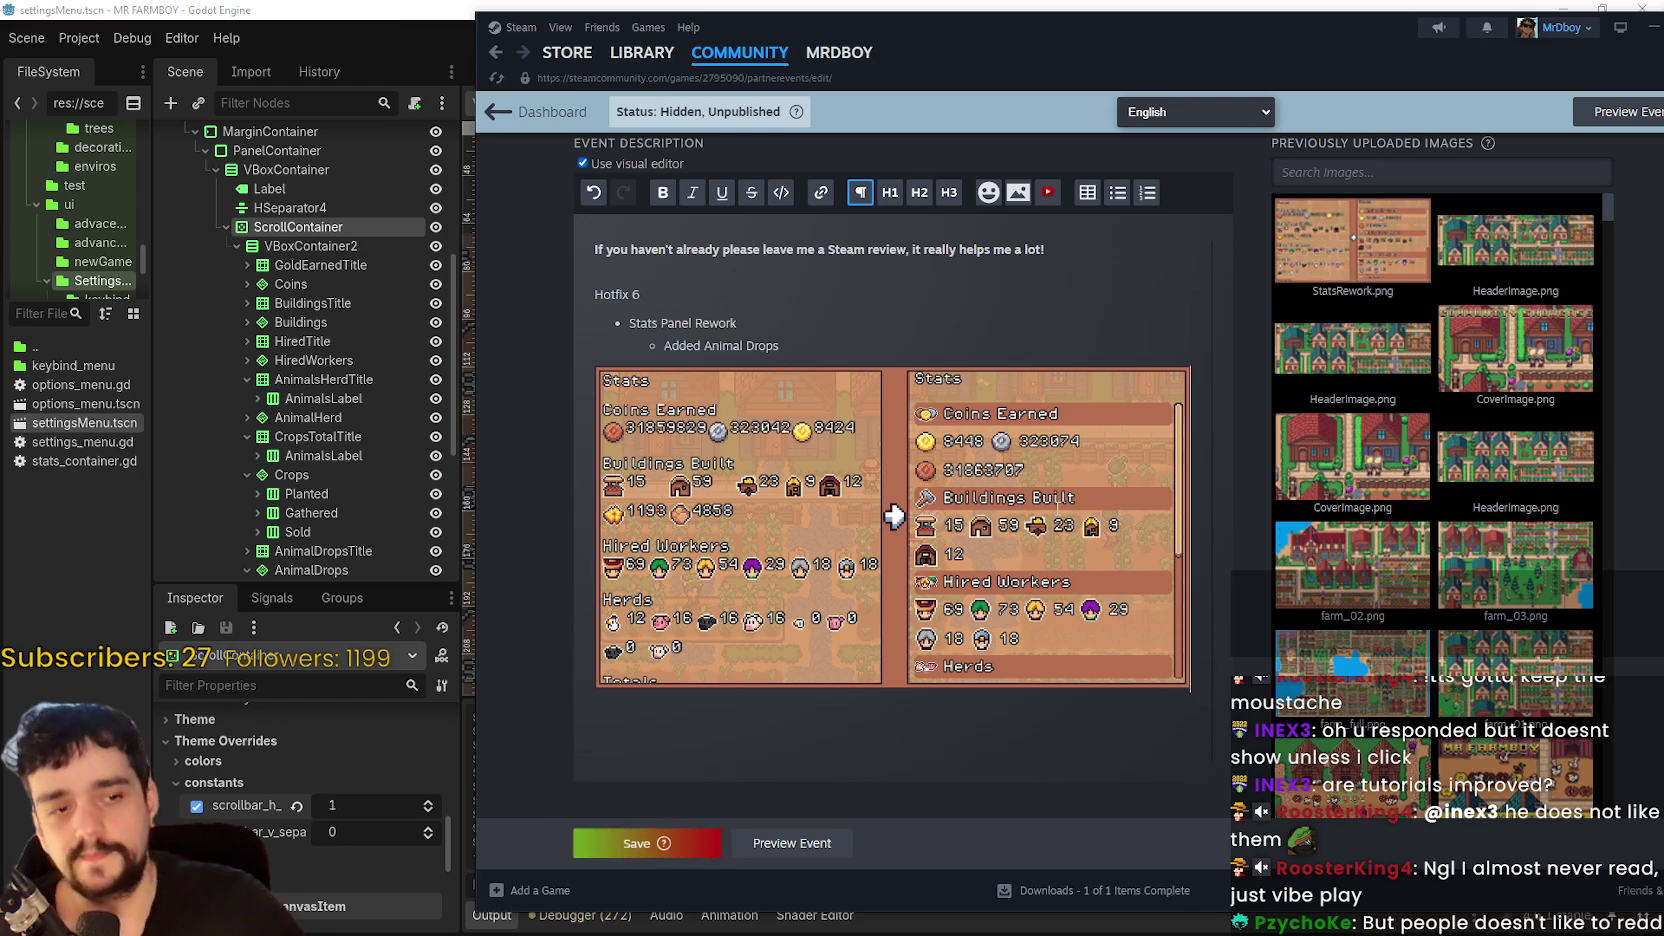
scroll(1150, 680, down, 2)
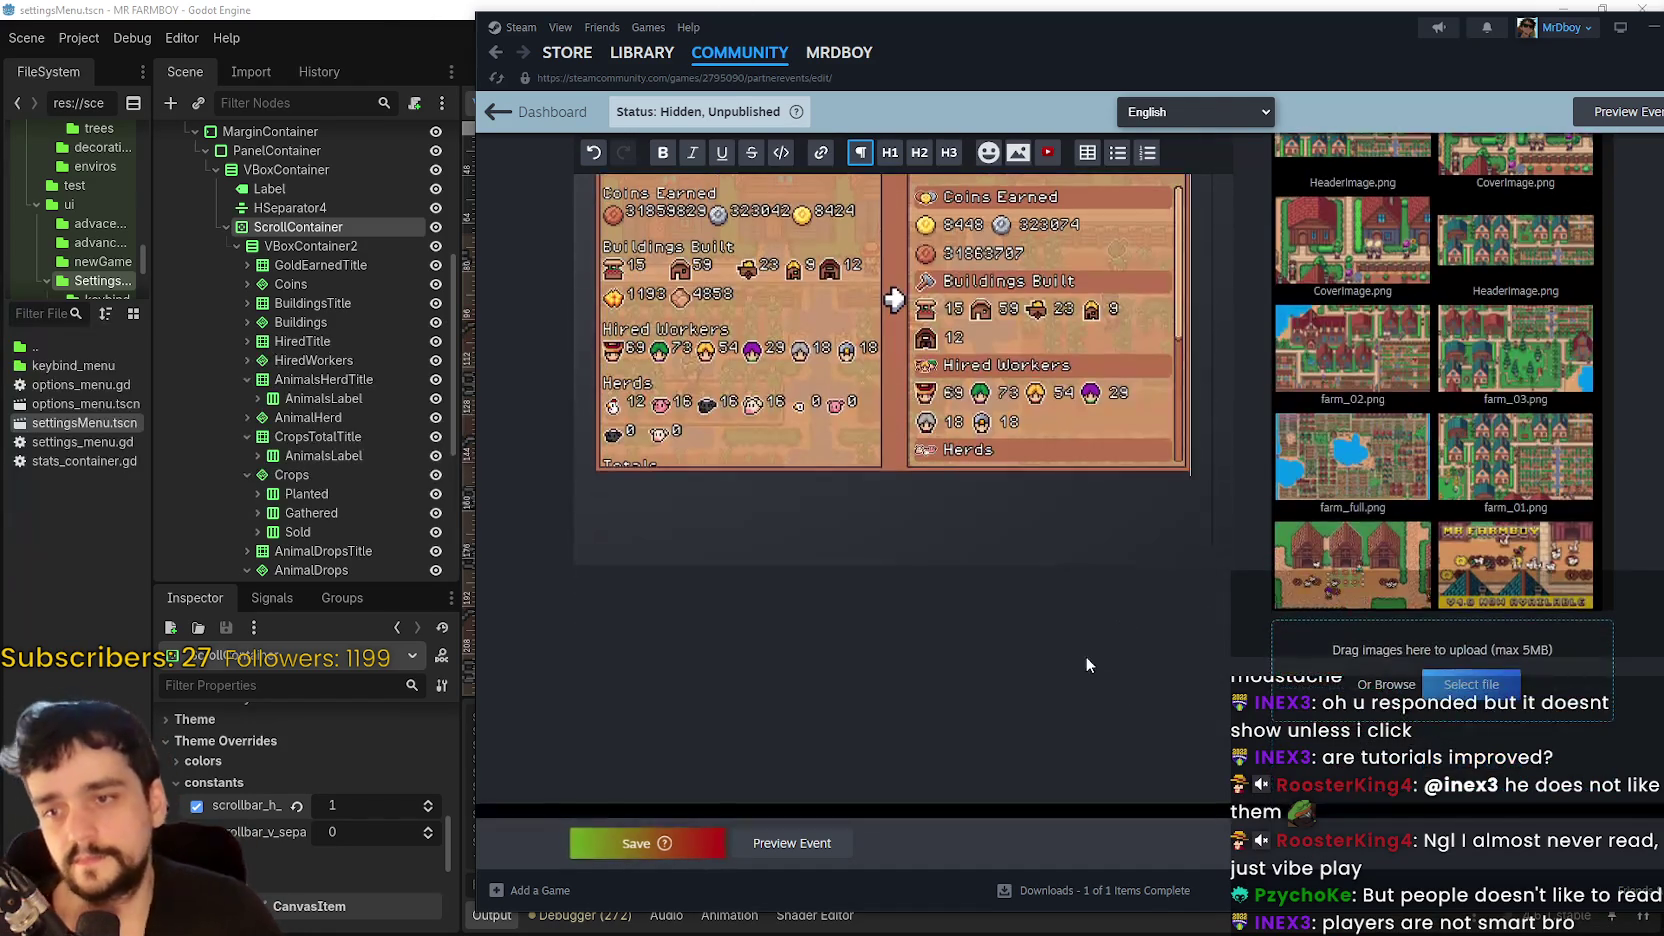
scroll(1056, 629, up, 1)
scroll(1069, 637, up, 2)
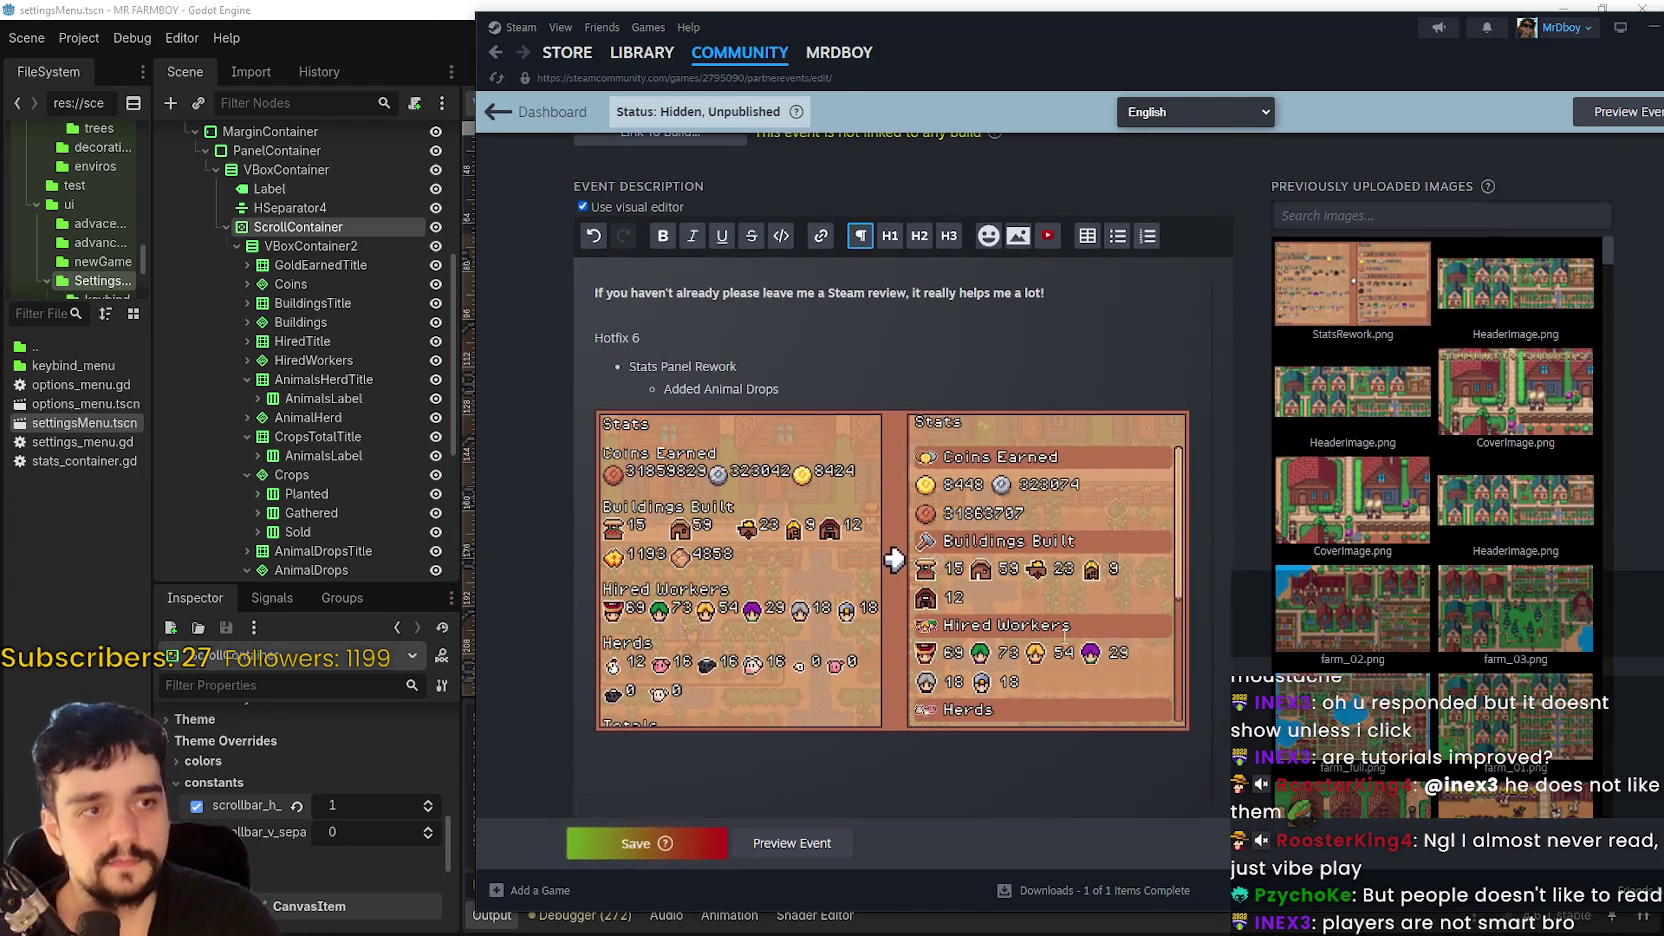
click(739, 362)
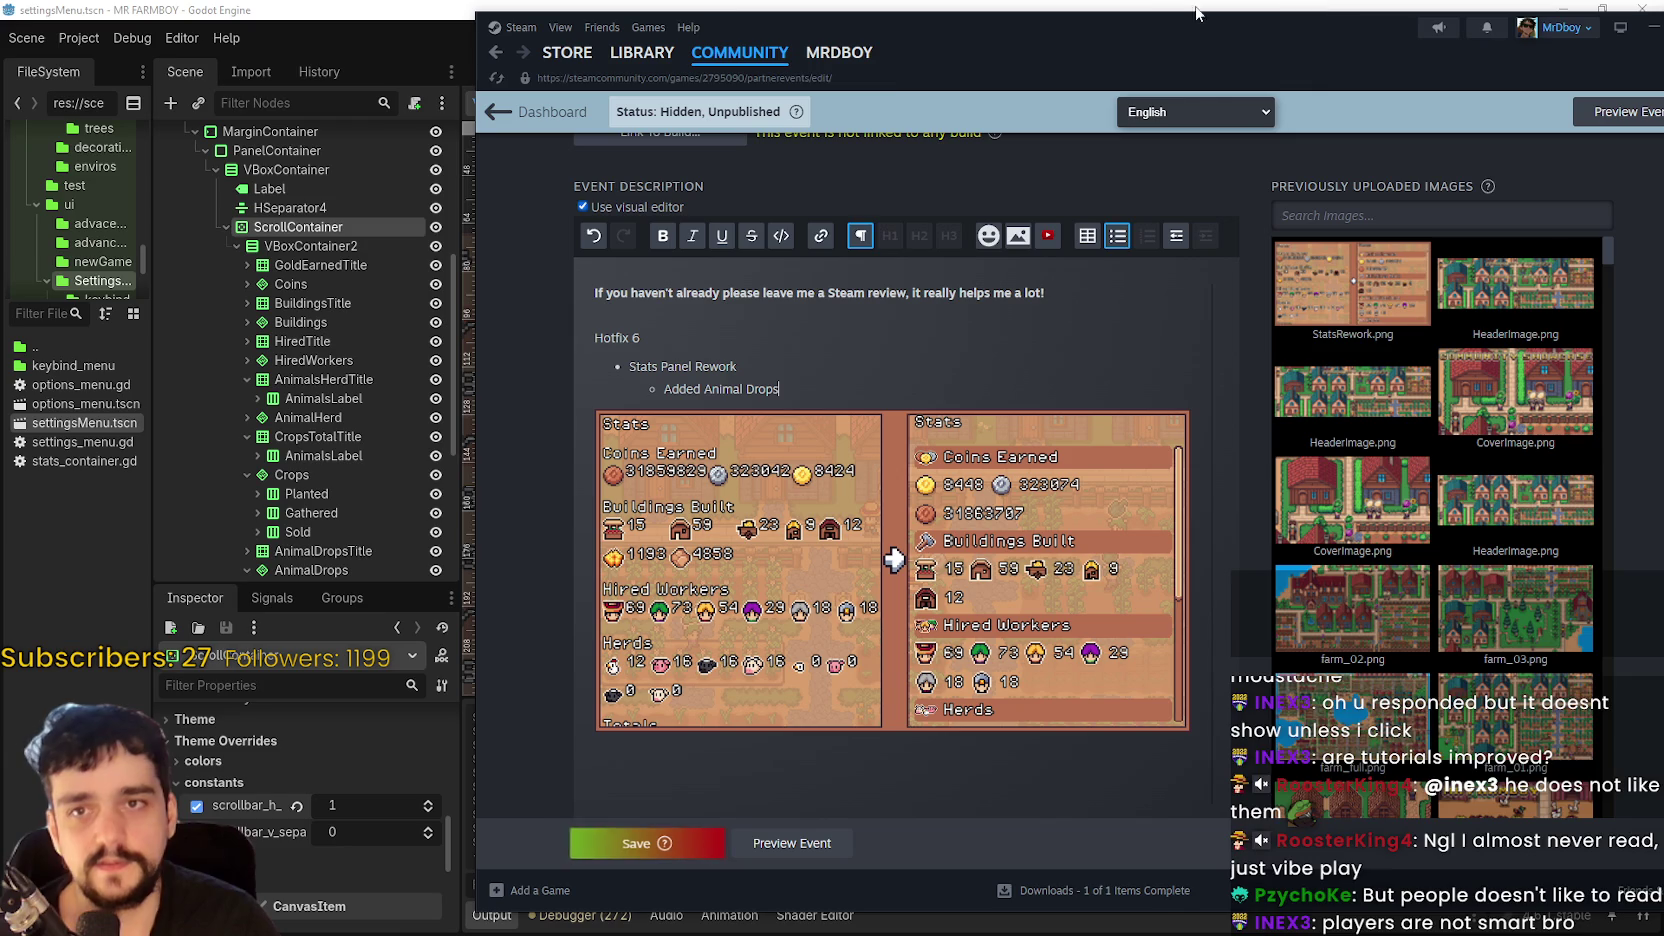
- Return to the Godot editor and run the Mr Farmboy project to its splash screen
mouse_move(839, 55)
key(alt+Tab)
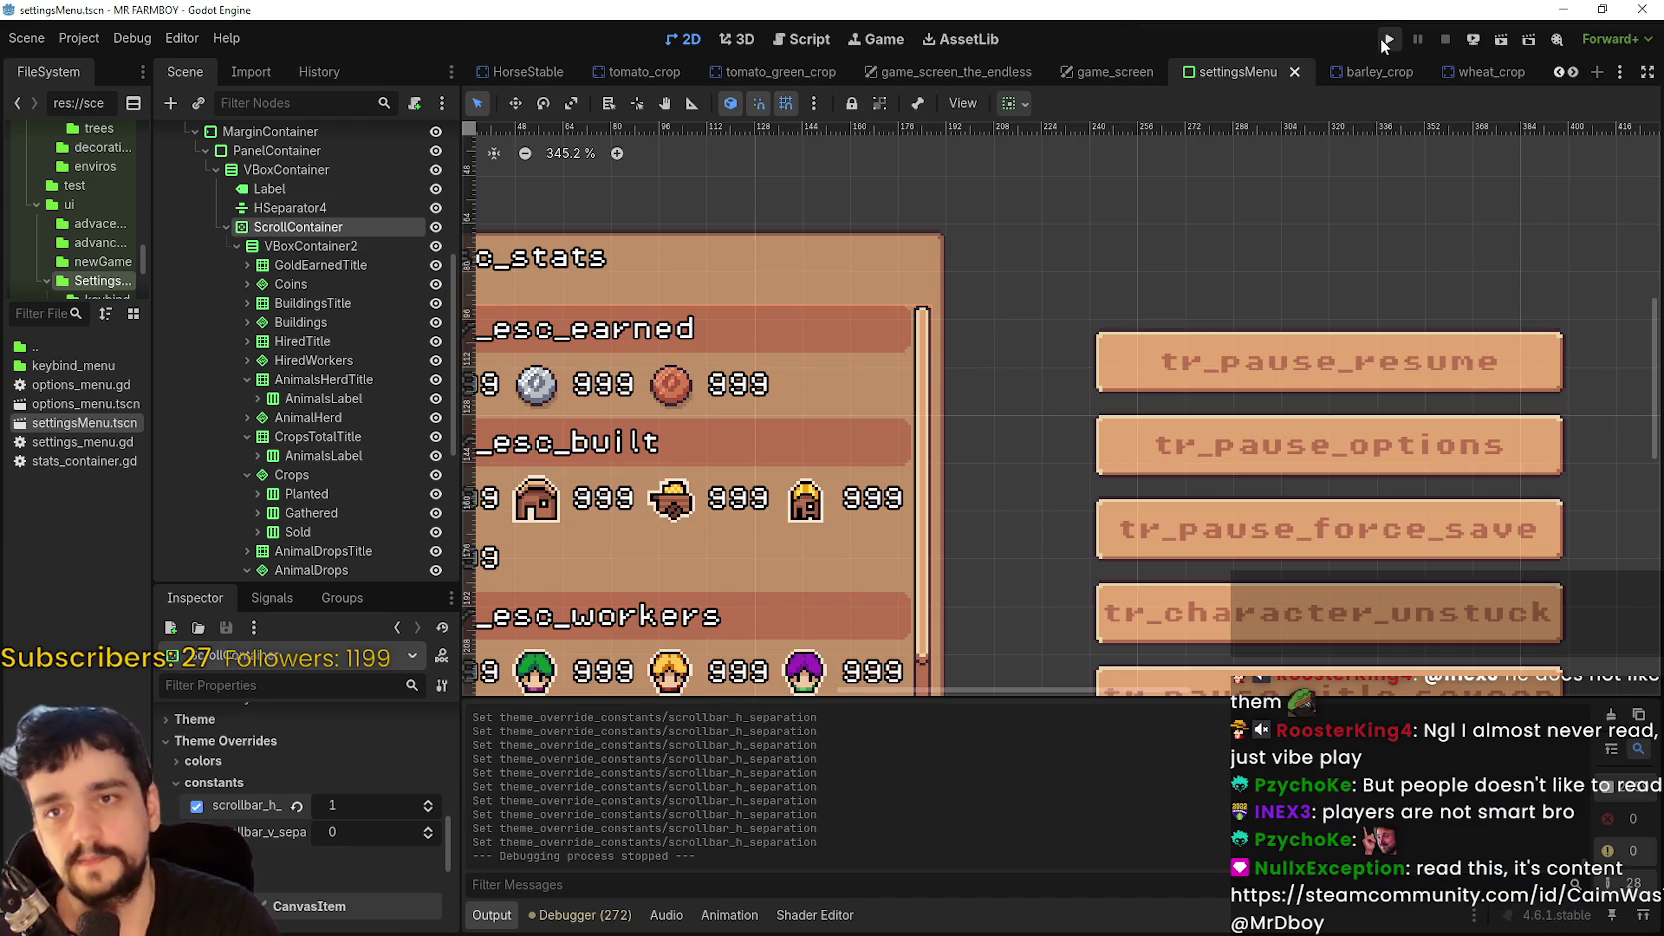
key(F5)
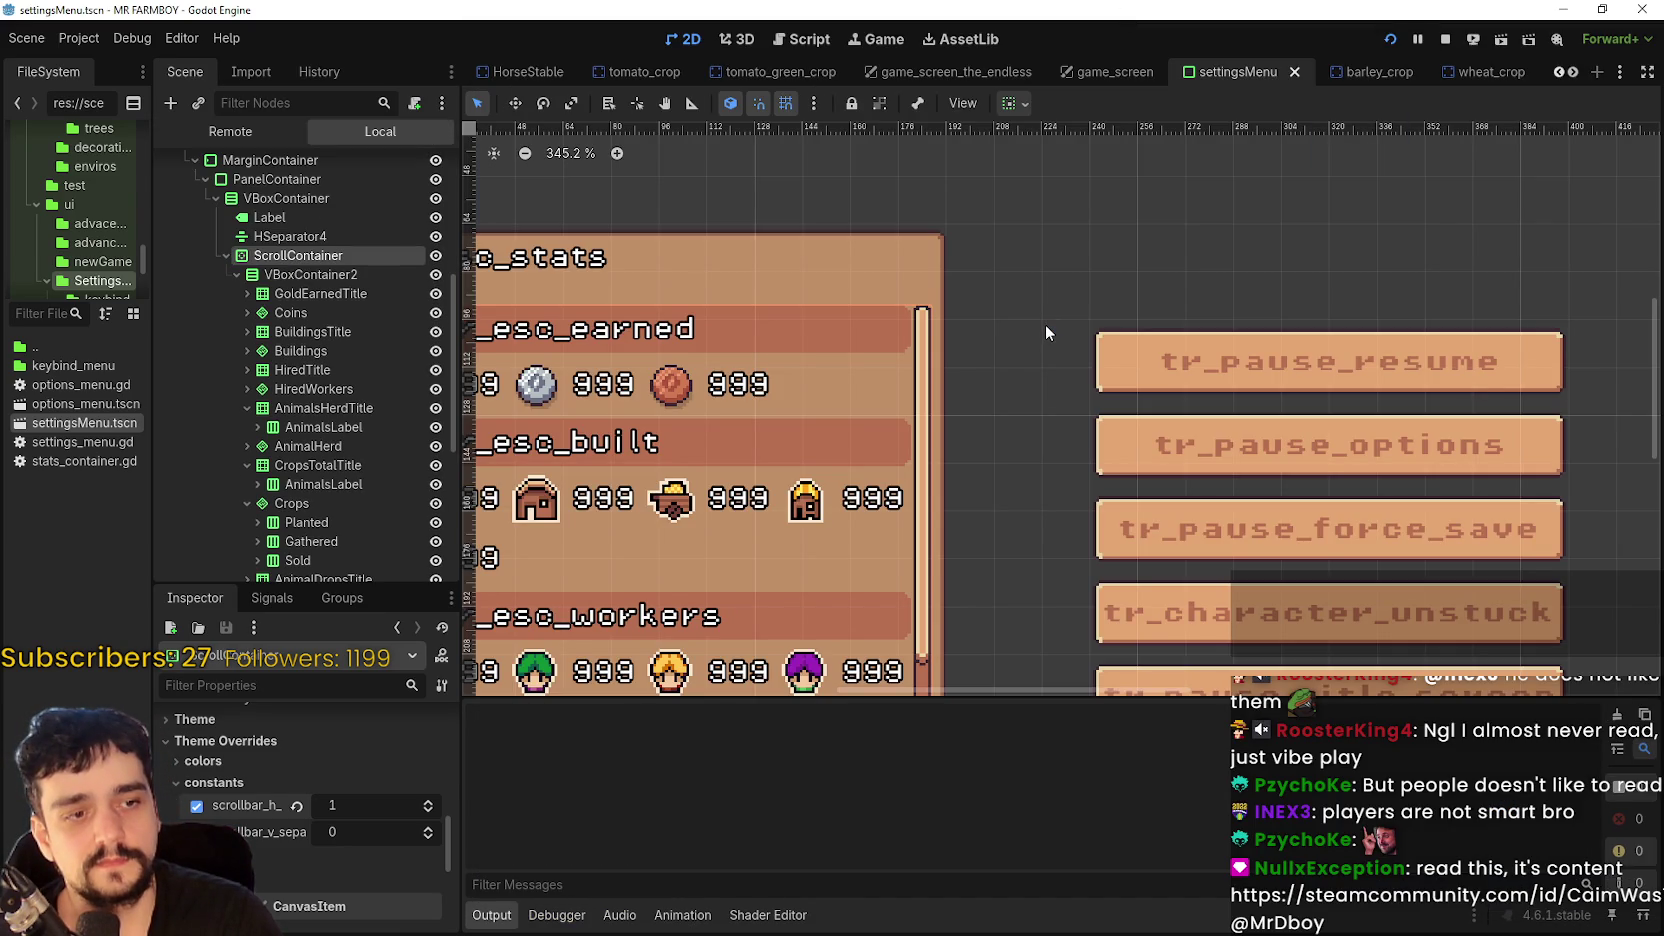
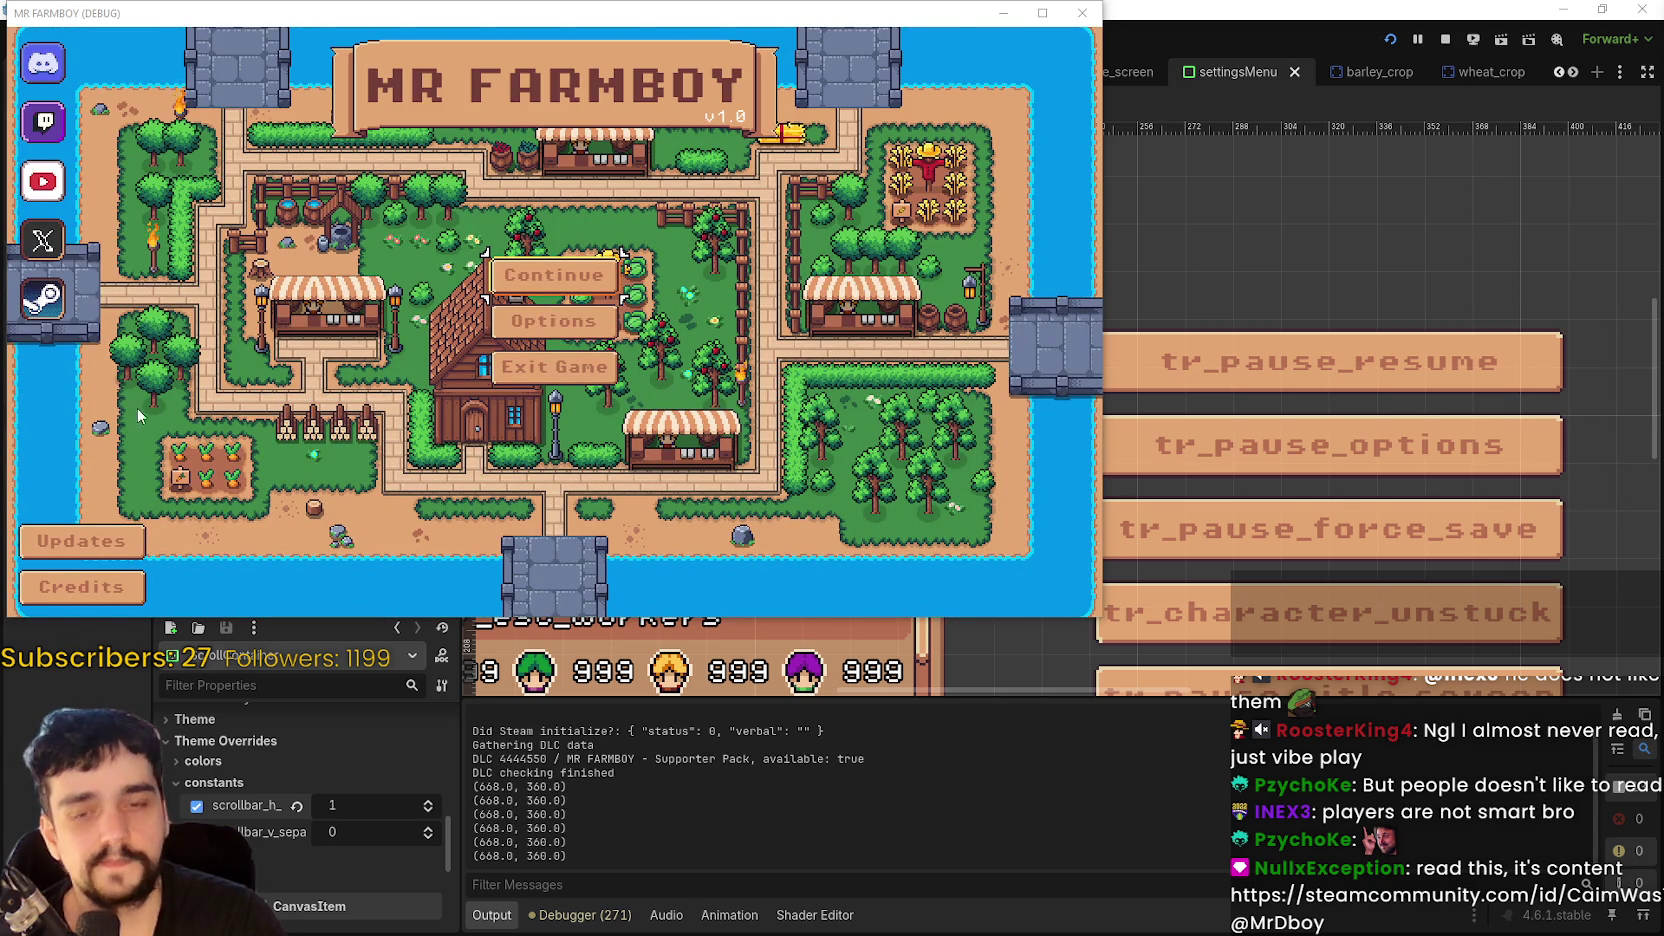
- Continue from the main menu and load the Save 1 (Normal) game
click(554, 274)
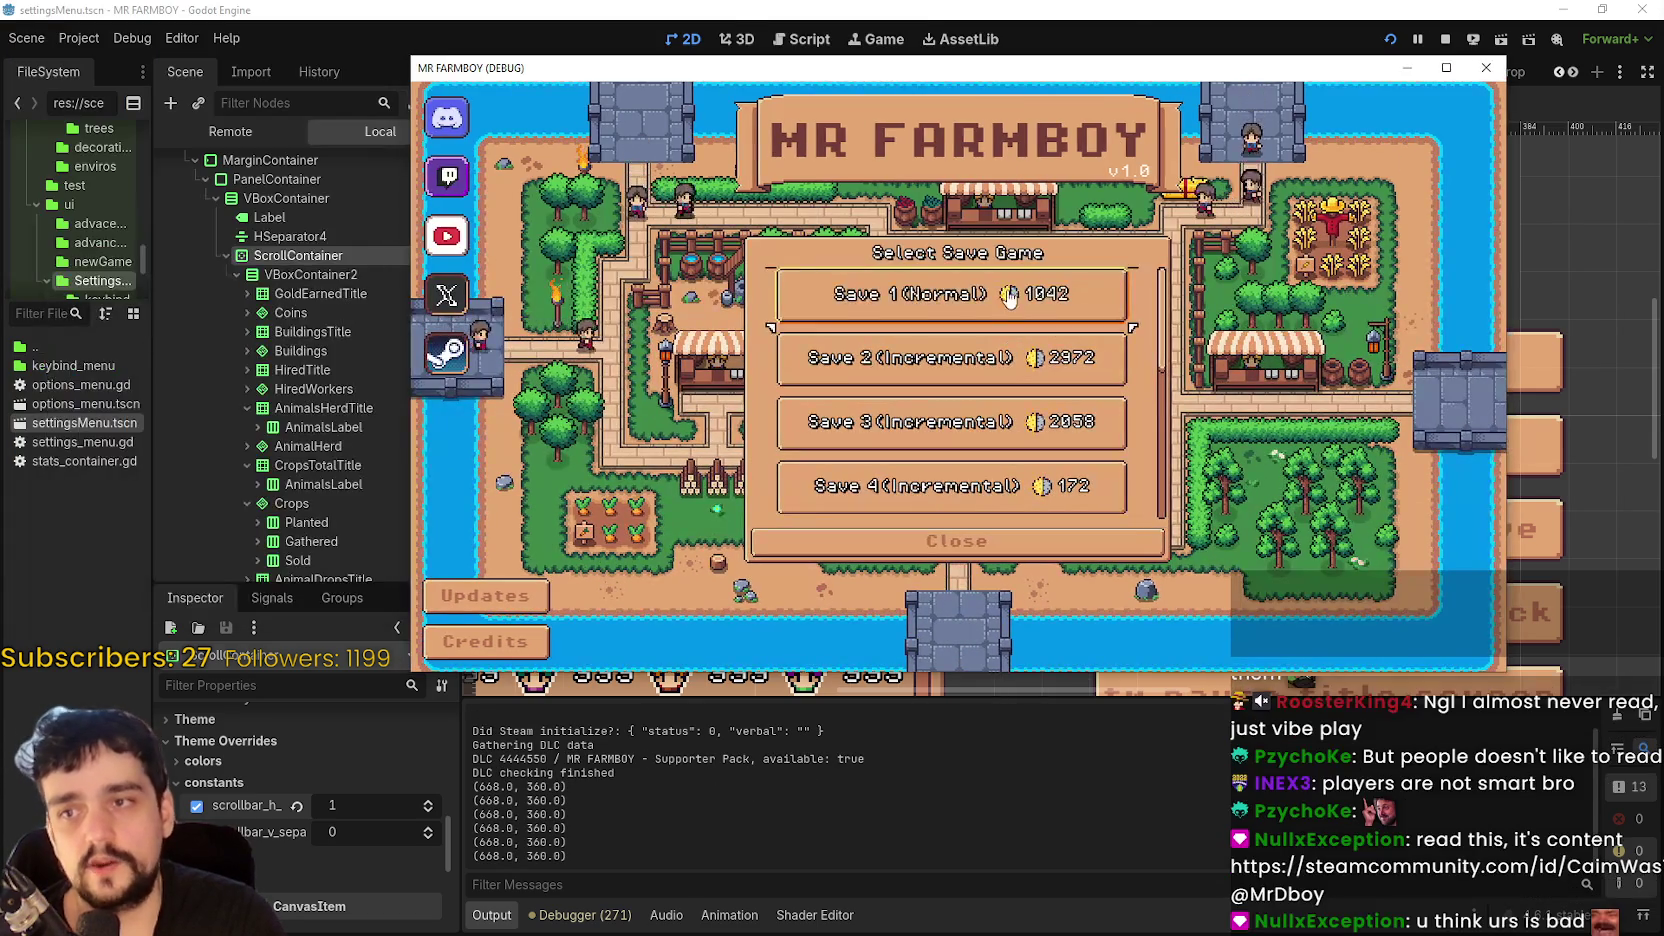
click(1009, 297)
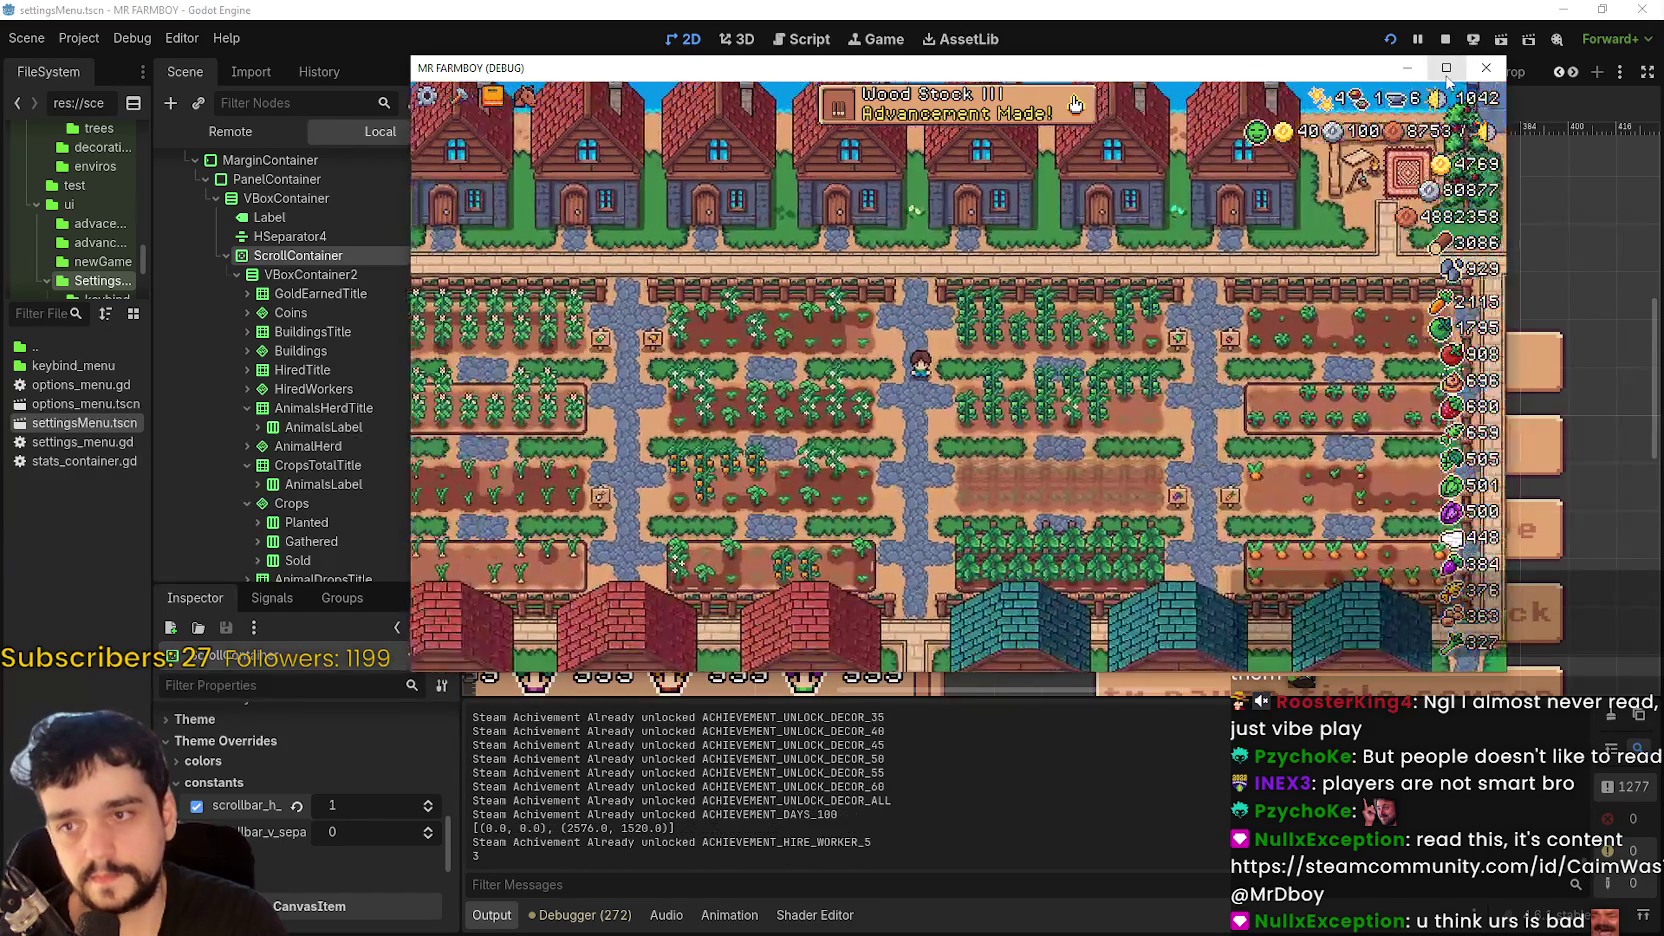
- Maximize the game window, clear the stump beside the workshop, and open the Crafting panel
click(1446, 68)
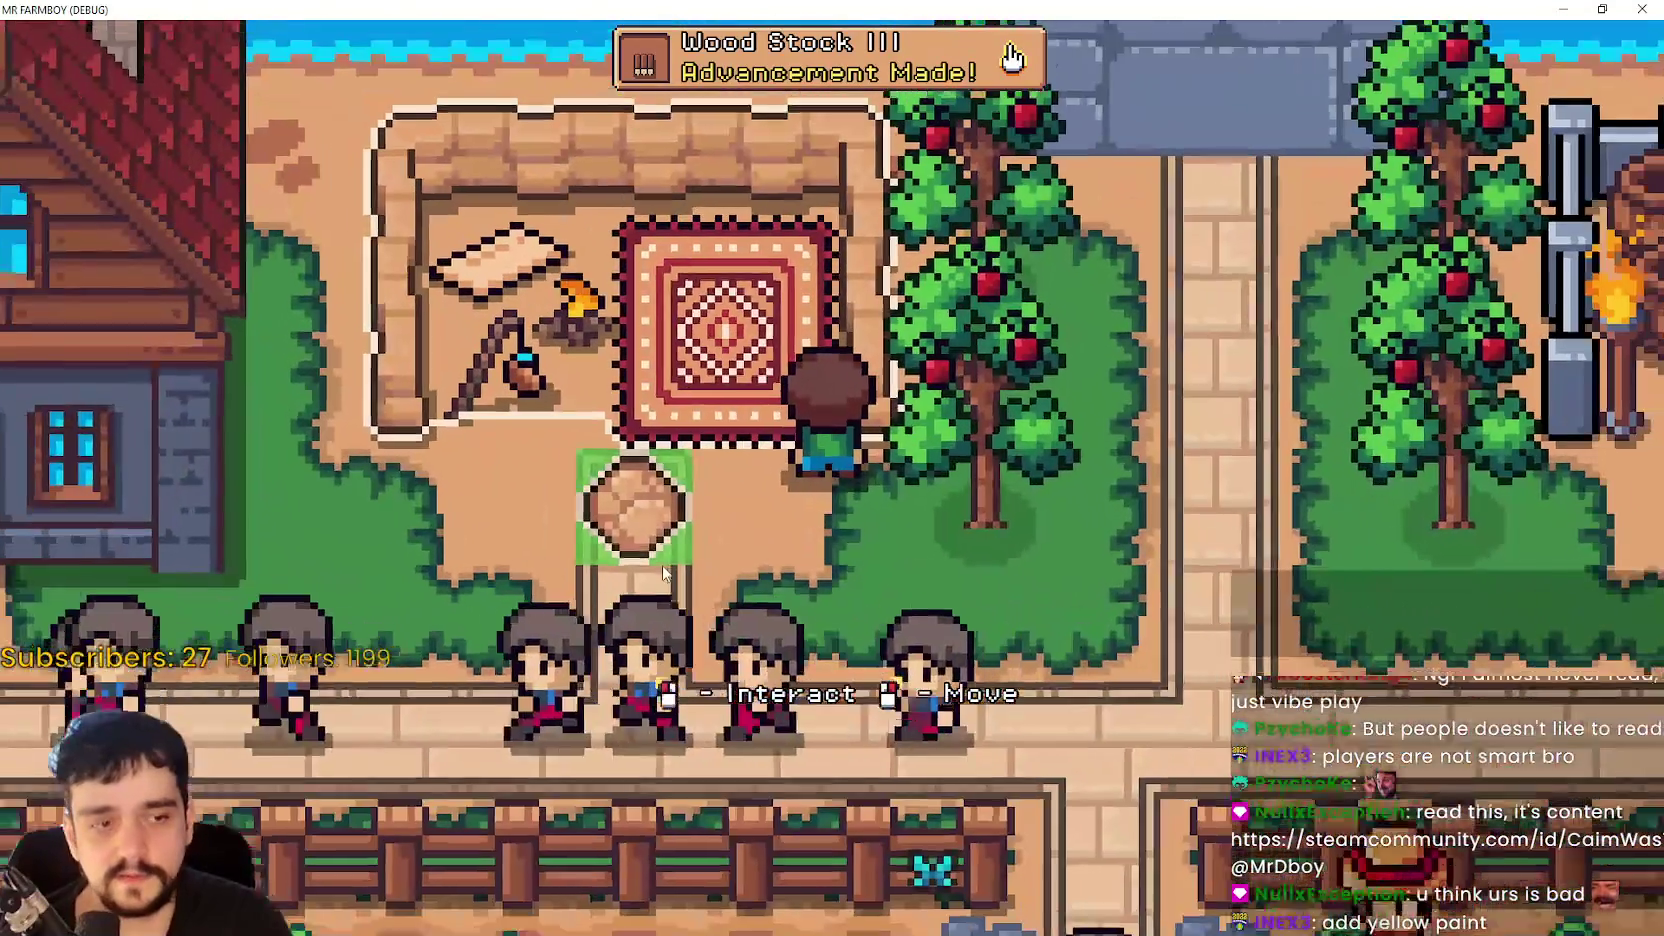
click(662, 570)
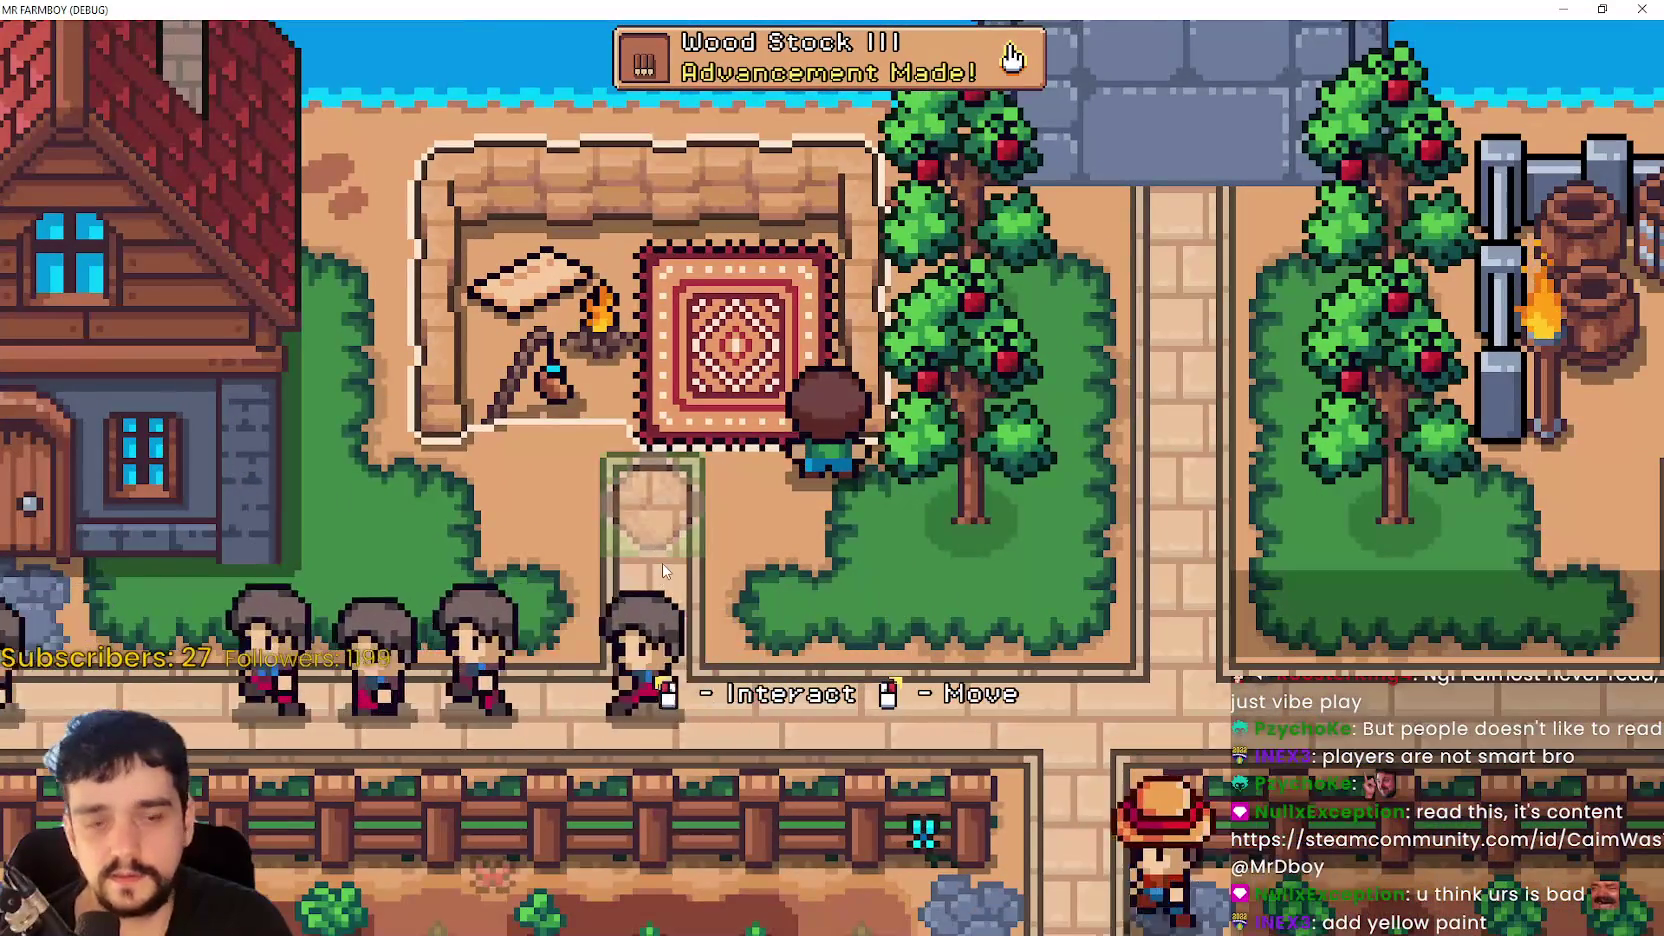
key(c)
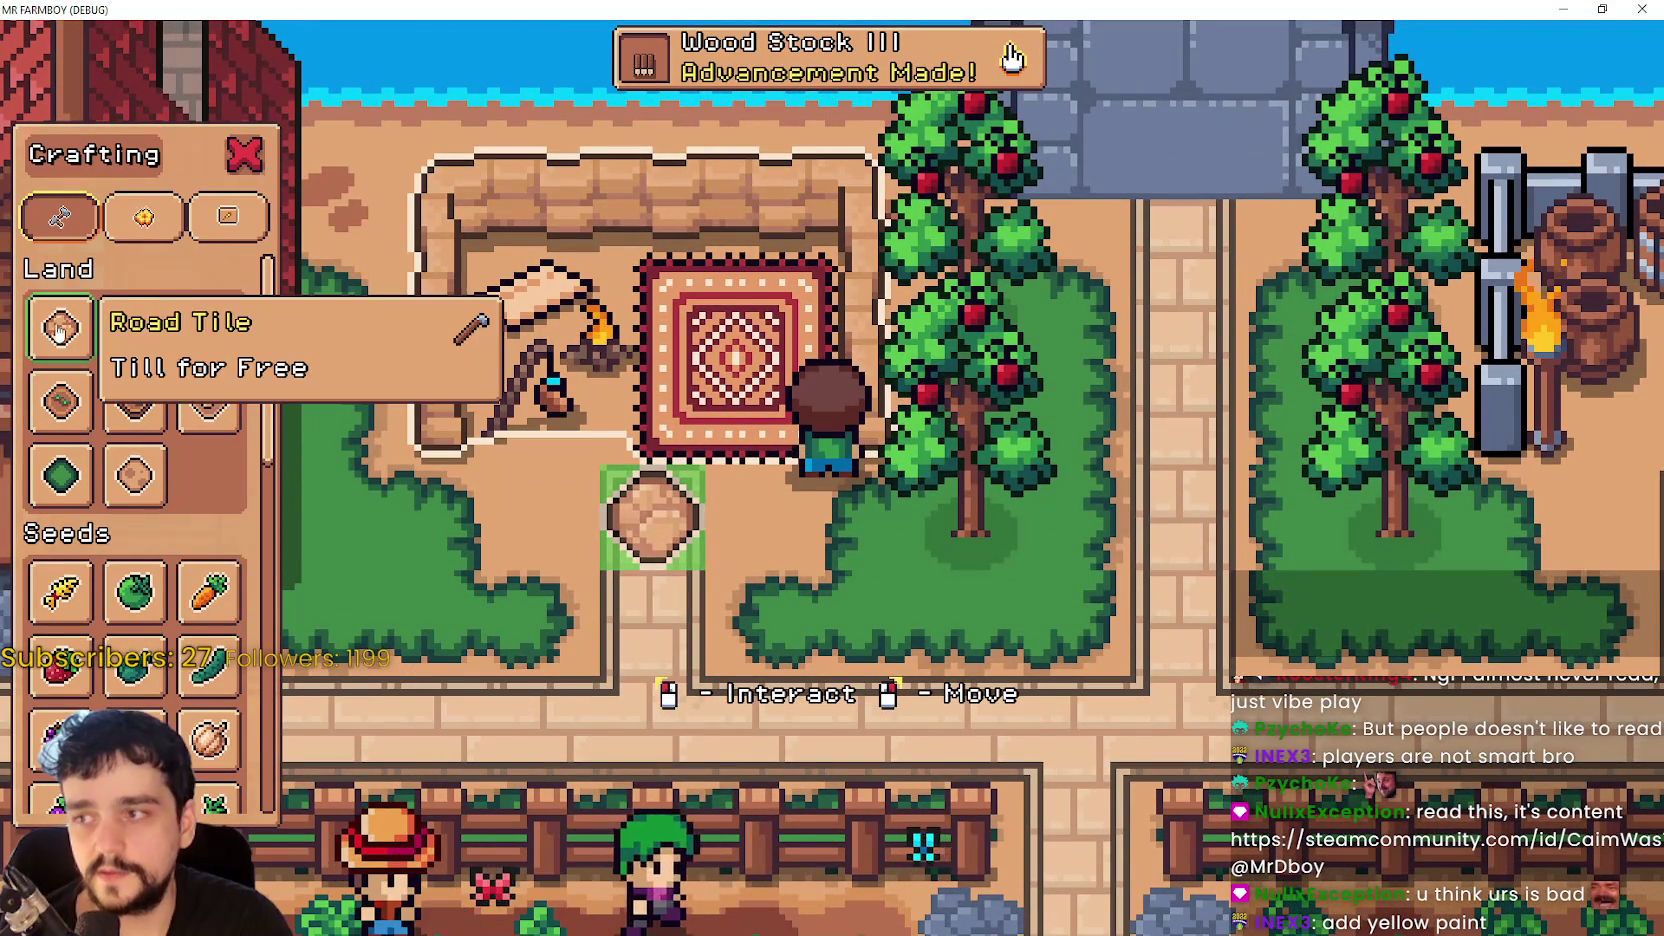
- Select the Road Tile from Crafting, then cancel its placement
click(60, 327)
right_click(1202, 672)
scroll(1145, 653, down, 5)
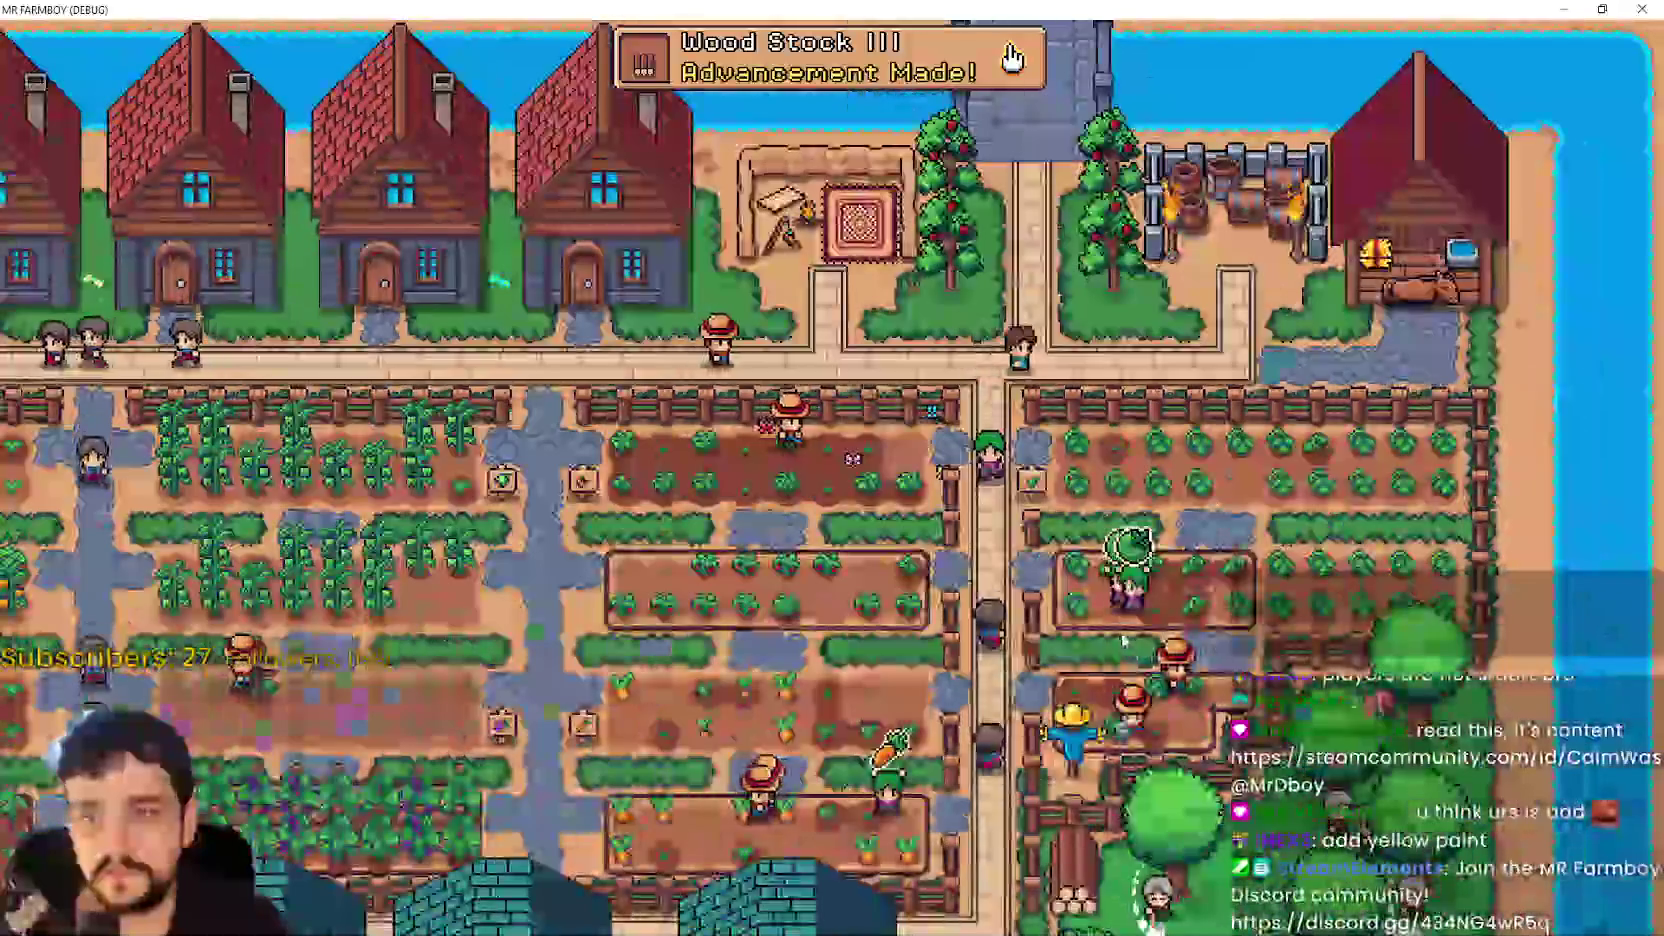
scroll(1126, 614, up, 5)
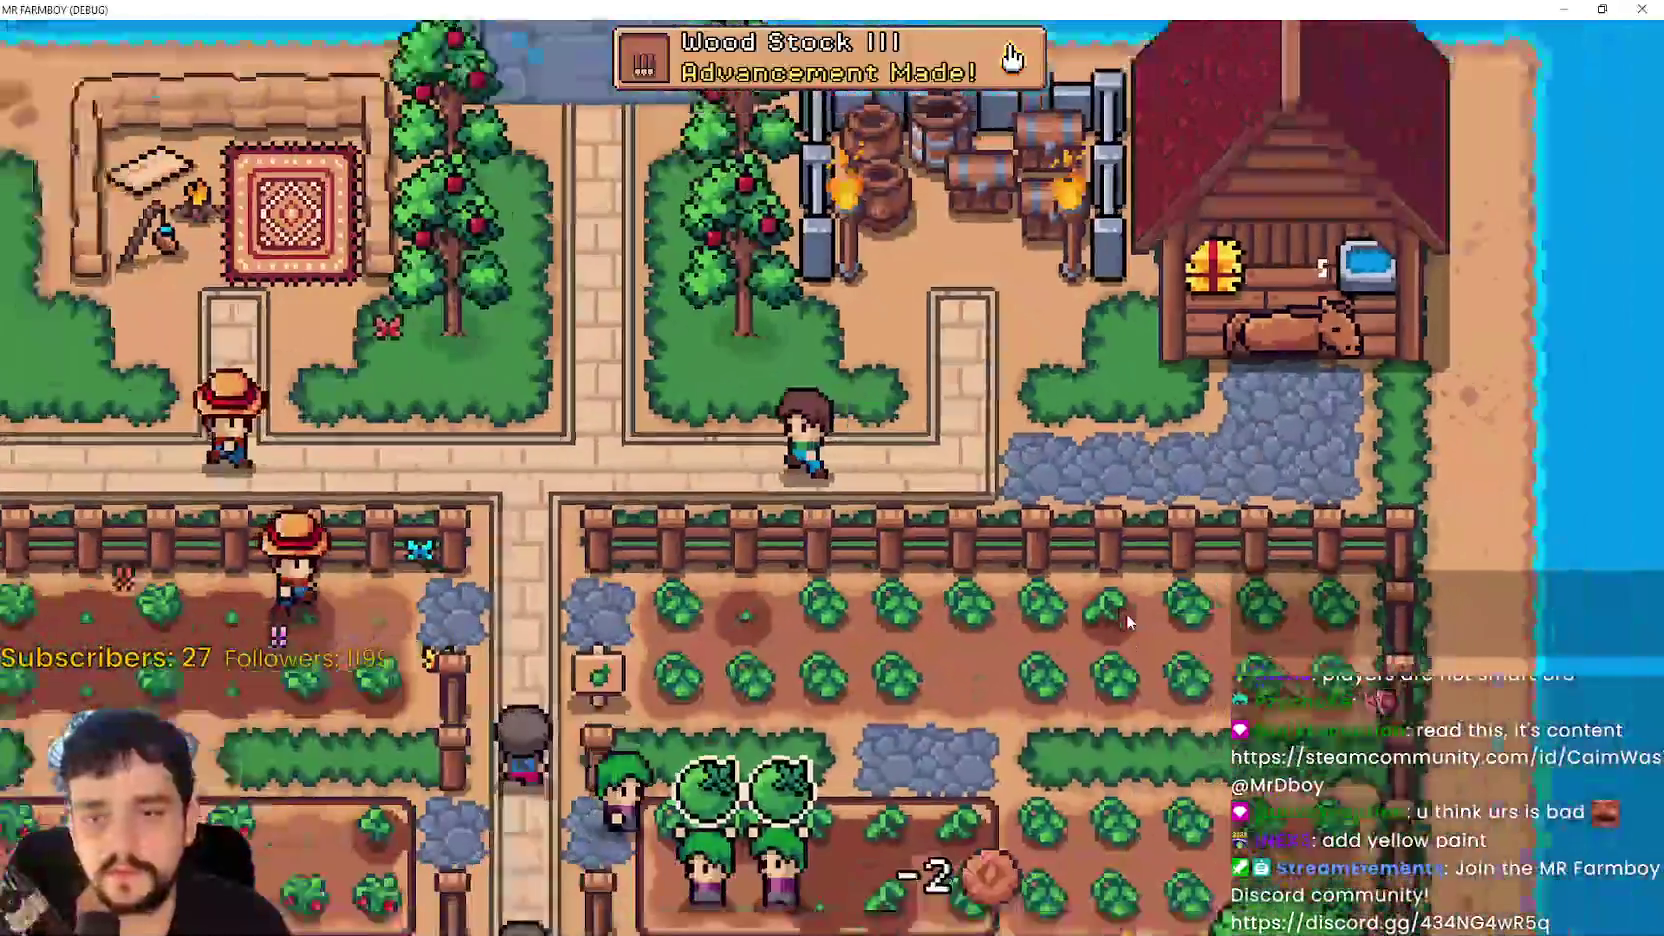
- Walk the farmer between the house door, the workshop rug and past the house
key(a)
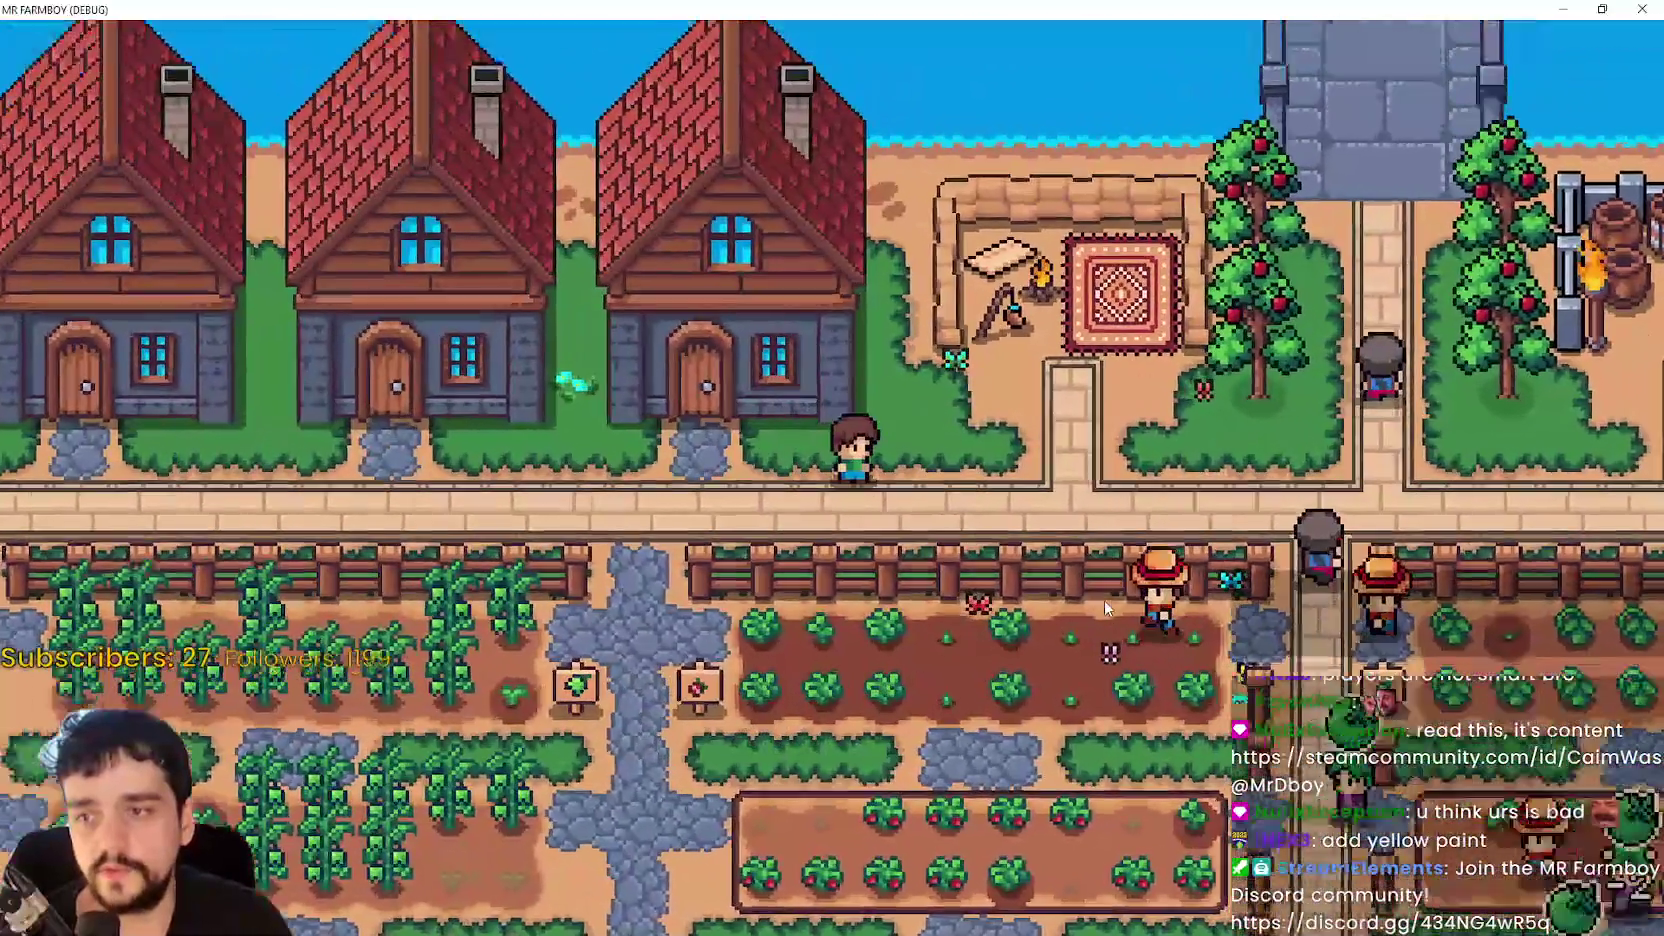
scroll(1105, 604, up, 3)
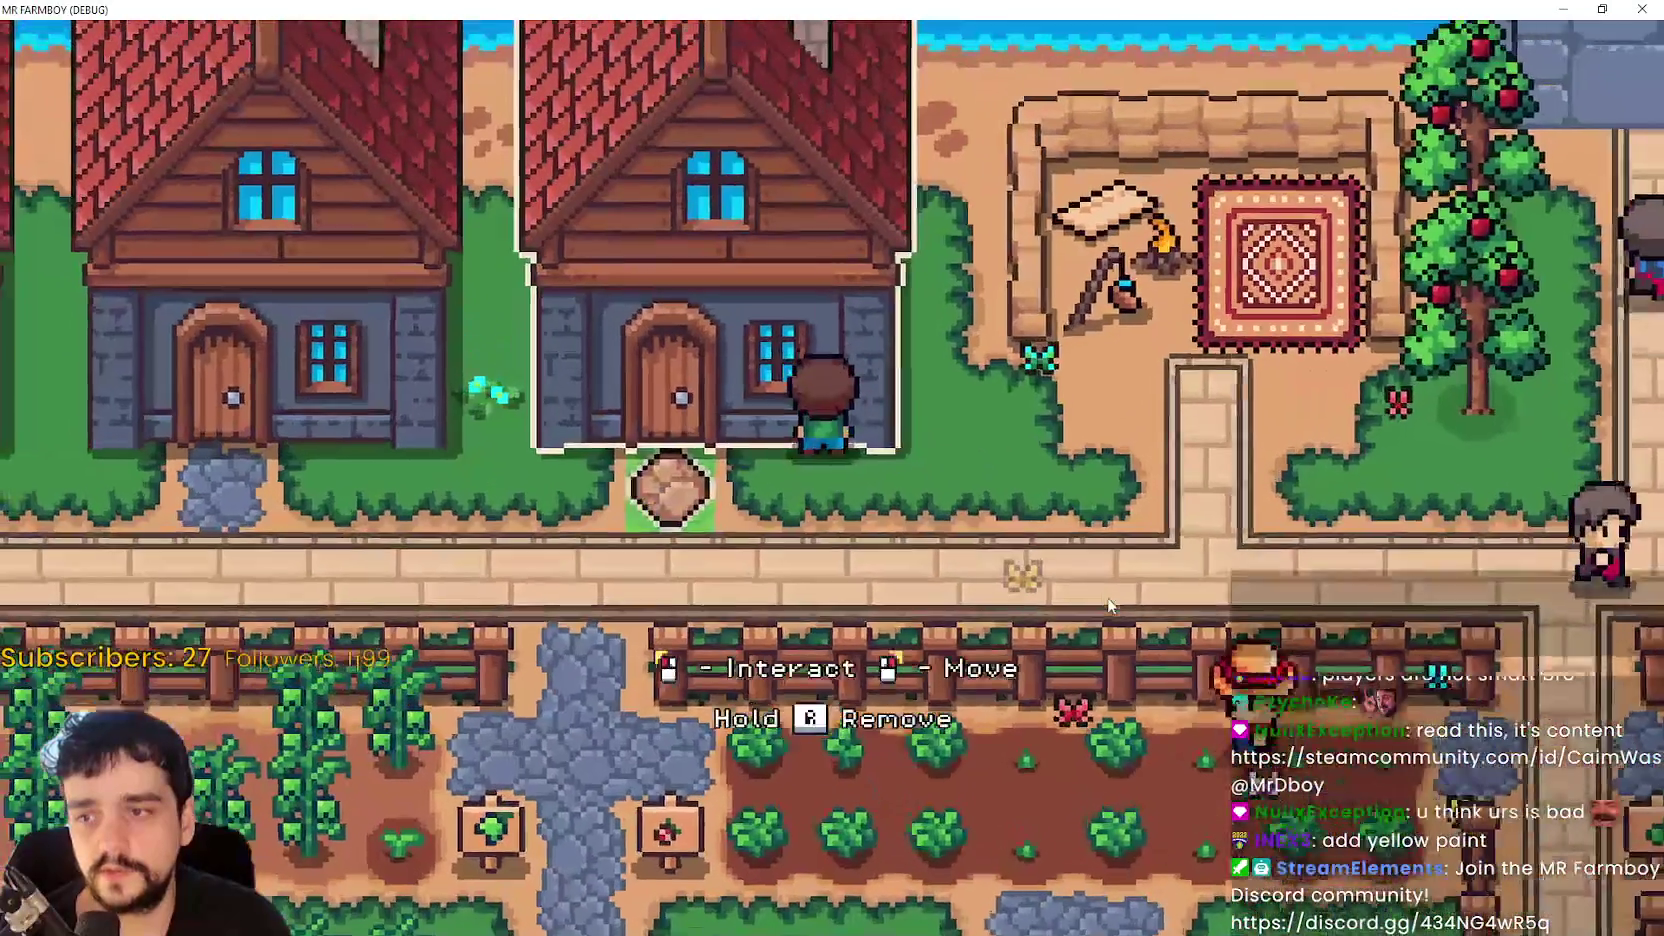
scroll(1078, 600, up, 3)
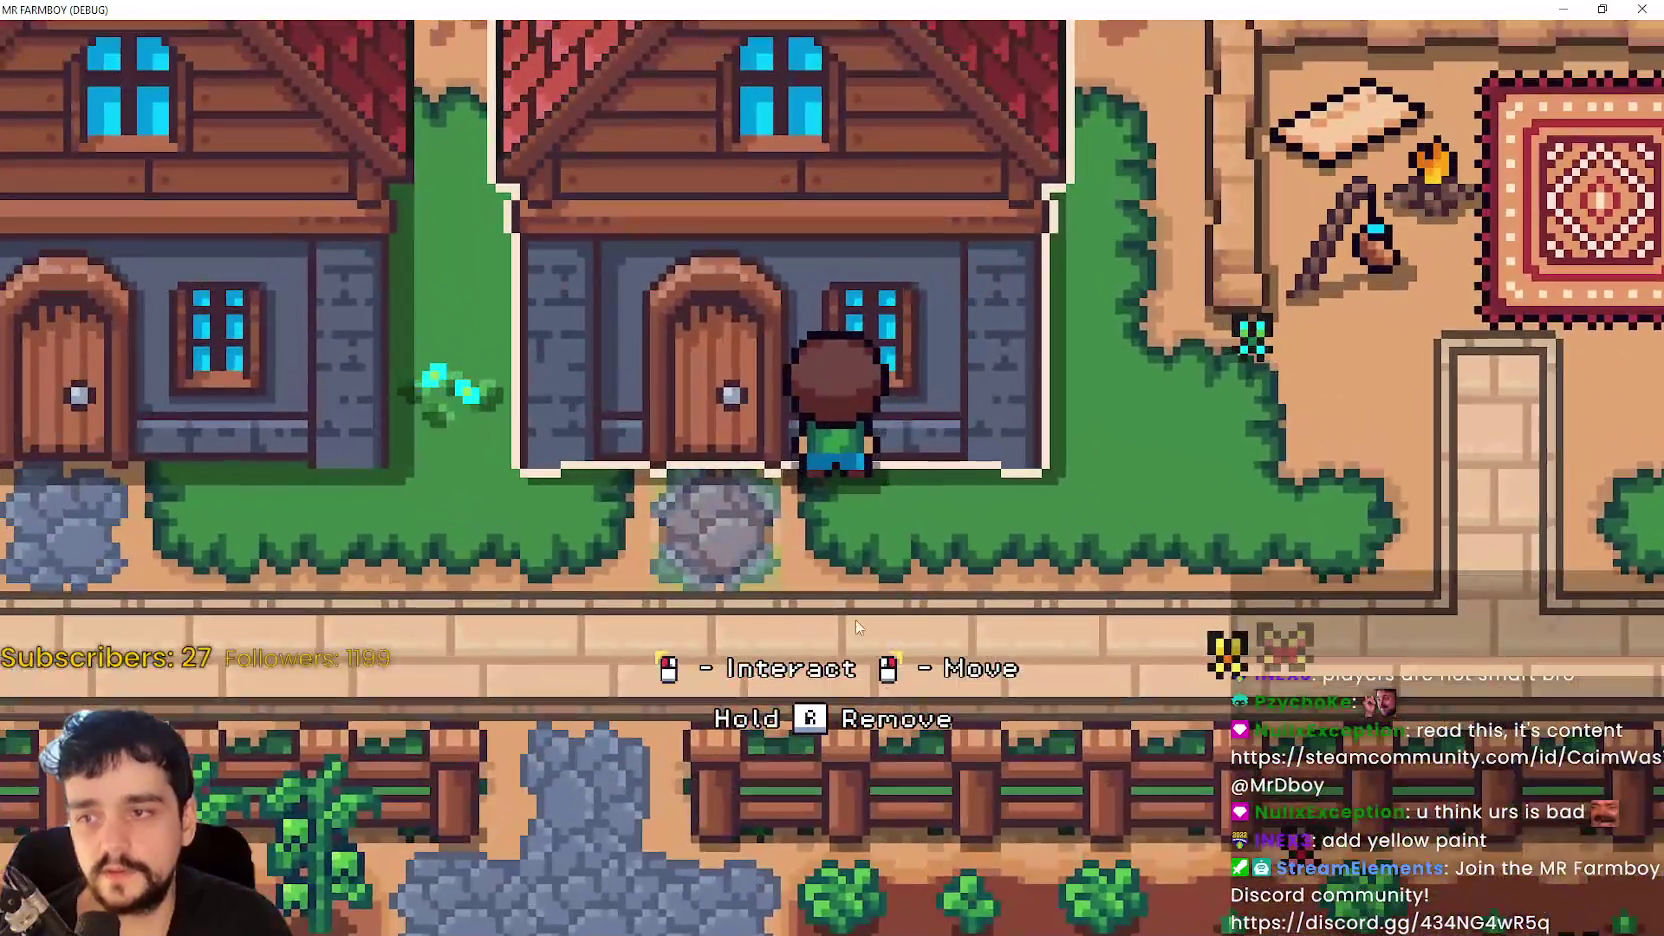
scroll(856, 627, down, 5)
key(d)
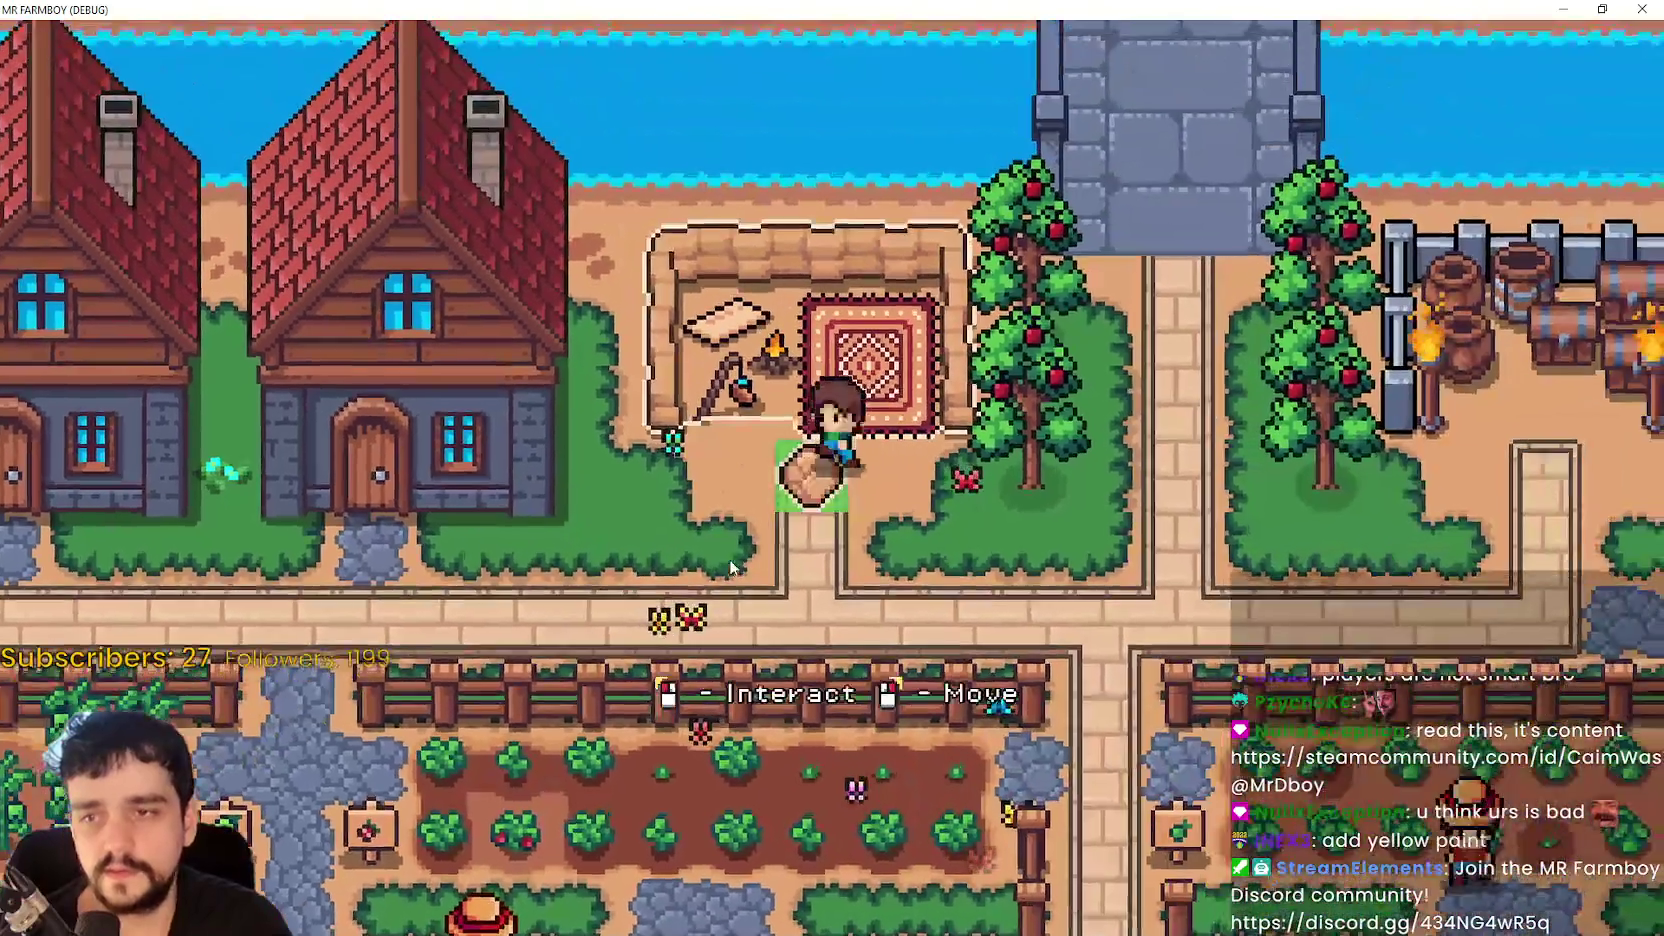
key(a)
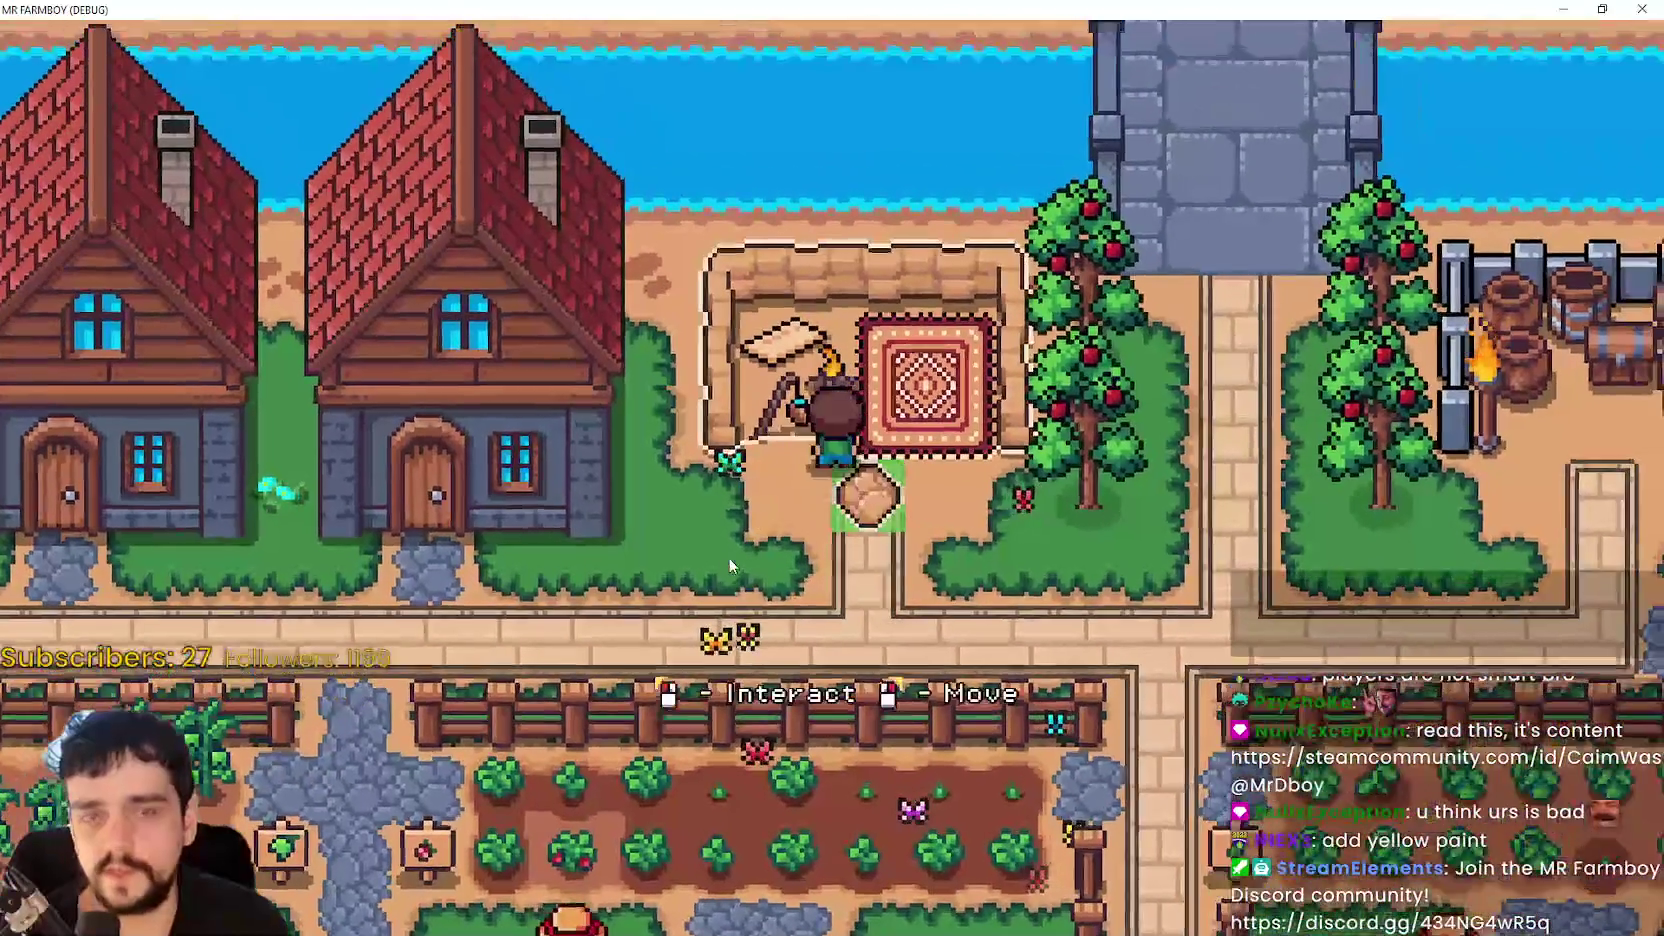
scroll(729, 560, down, 5)
key(d)
scroll(729, 560, up, 5)
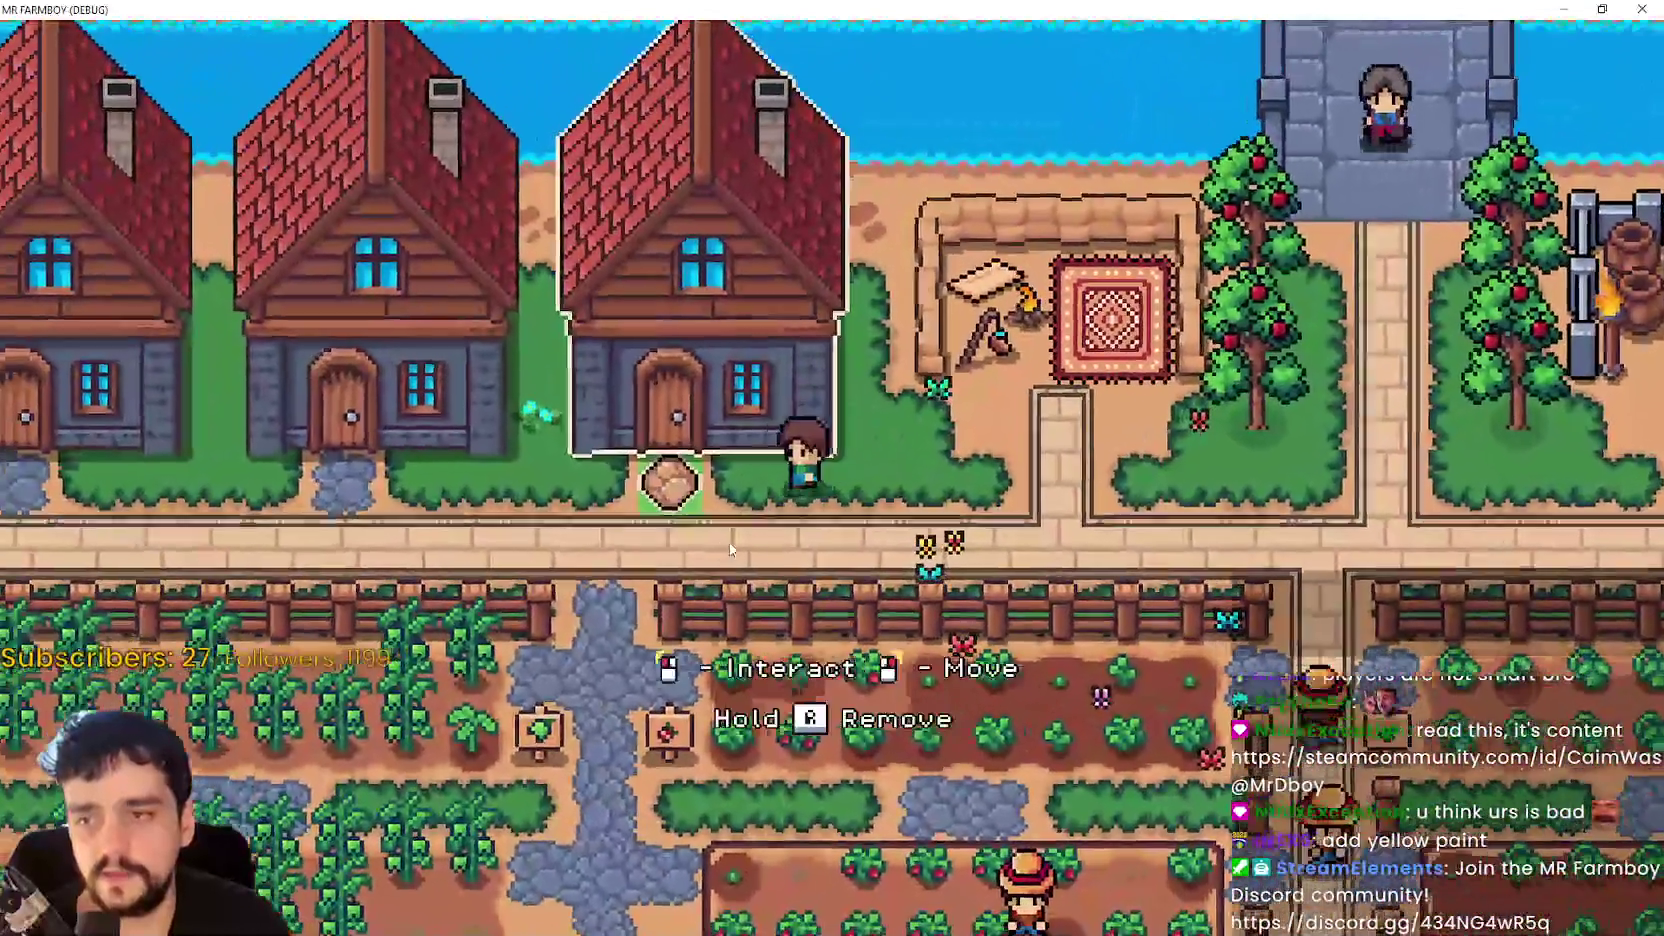
- Walk left along the houses and switch from Crafting to the Advancements tree
key(a)
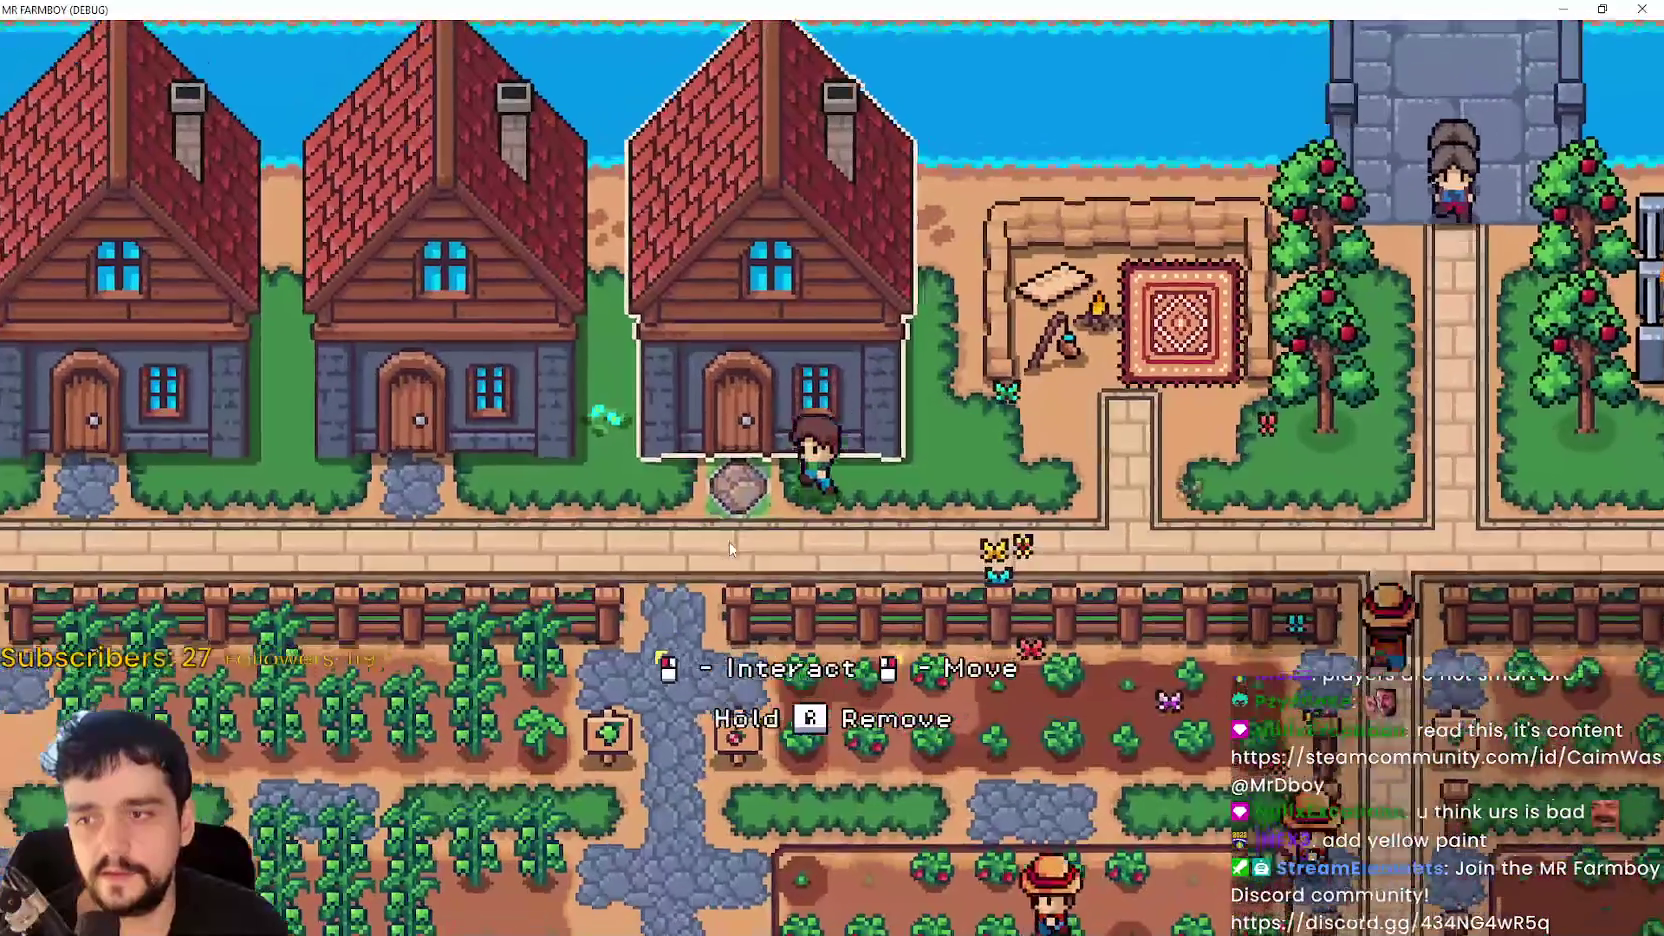
key(c)
key(t)
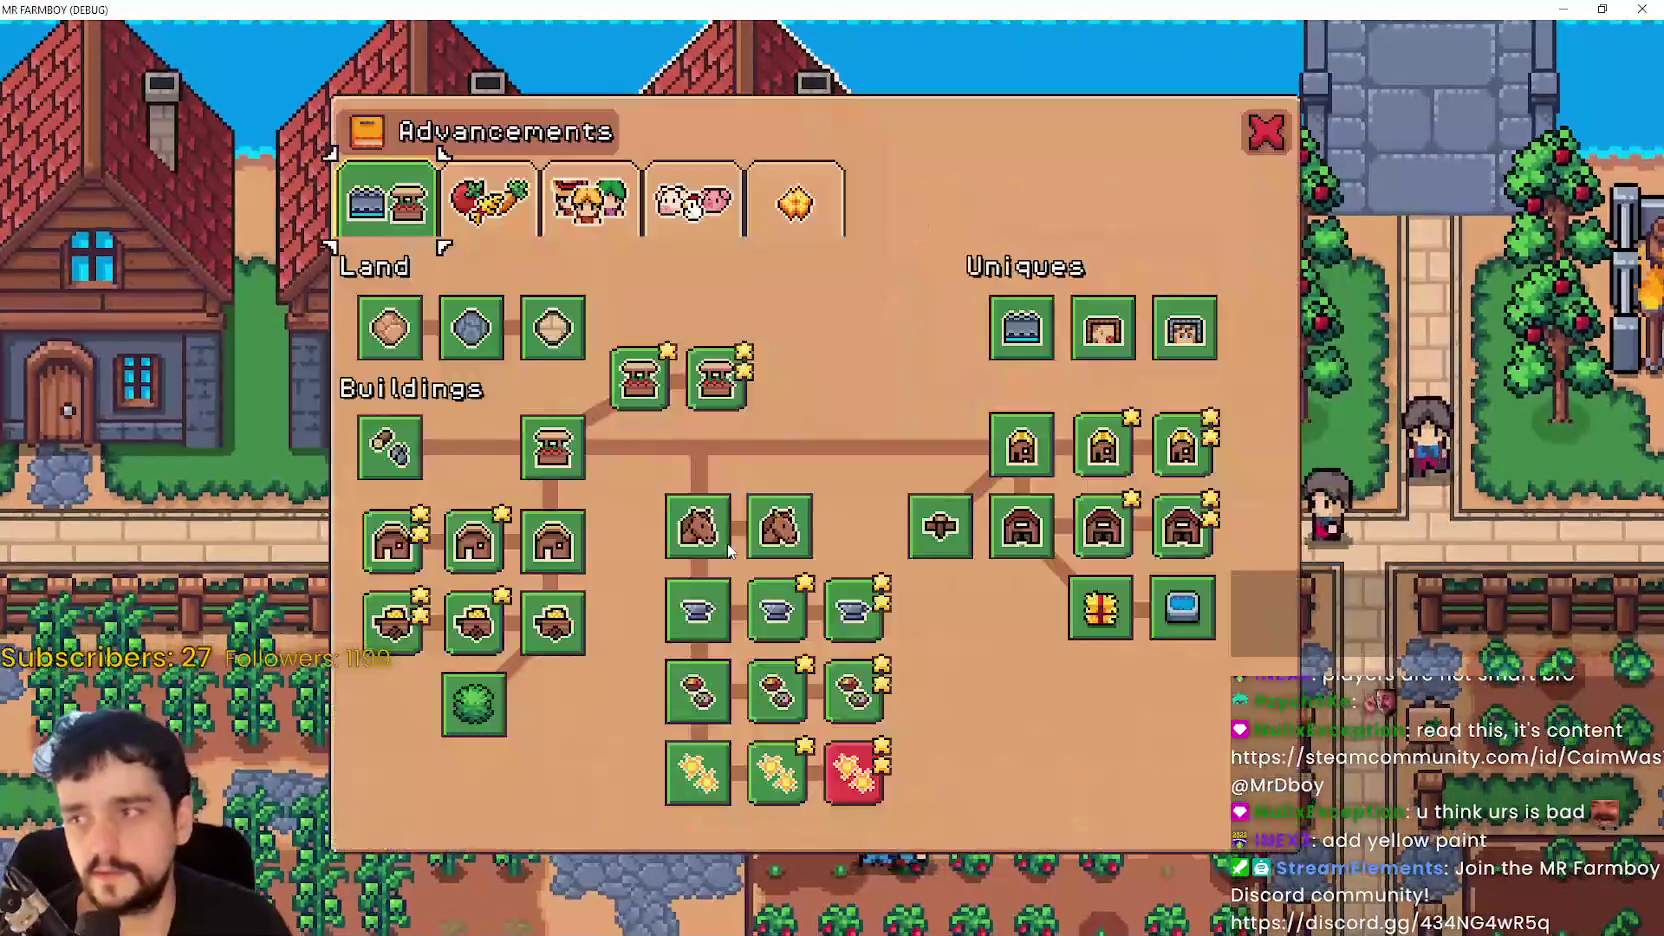
- Read the House and Market advancement tooltips, then close the Advancements tree
mouse_move(567, 538)
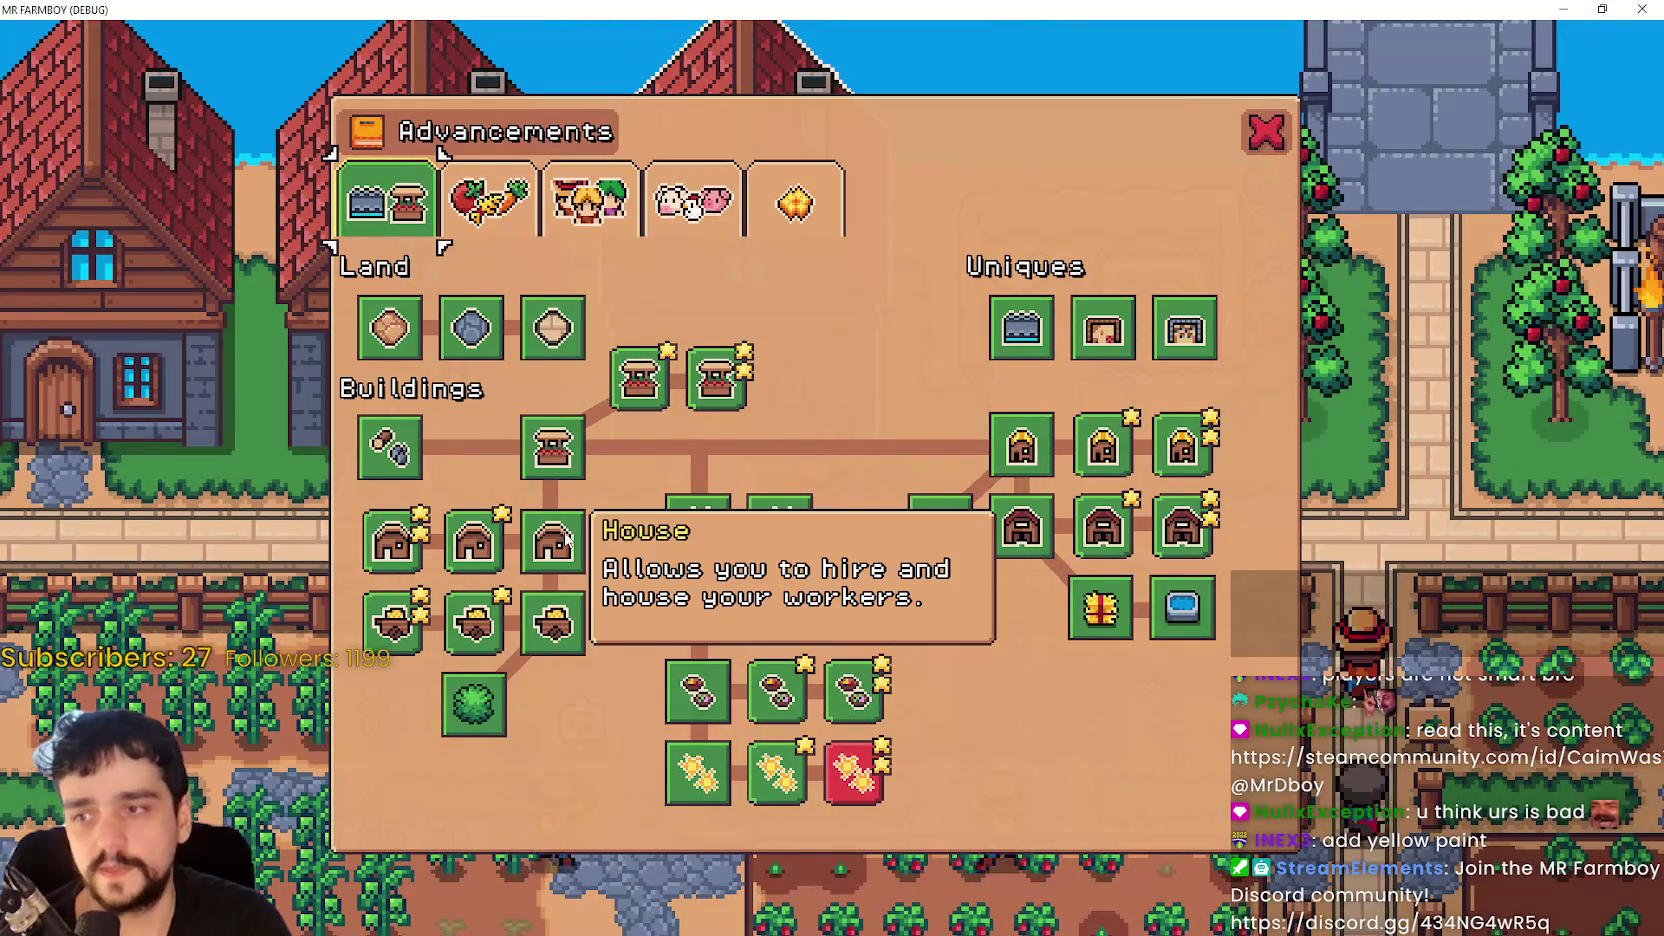
mouse_move(565, 450)
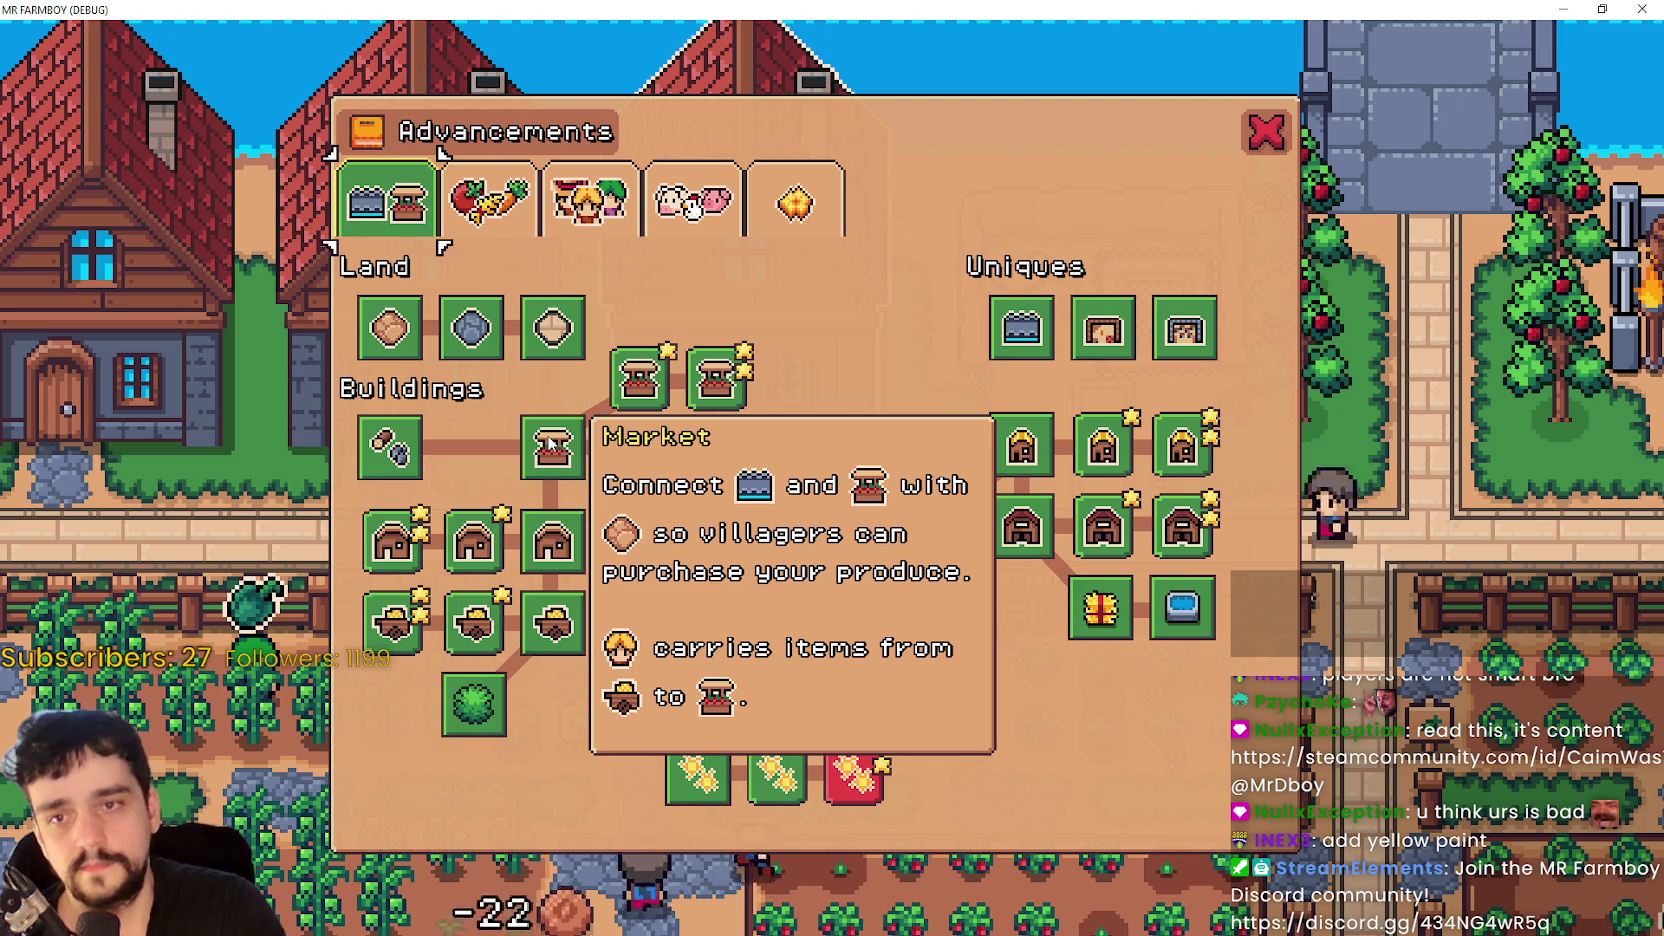
key(Escape)
- Head down past the houses and fields to the red-roofed coops
scroll(1034, 406, down, 5)
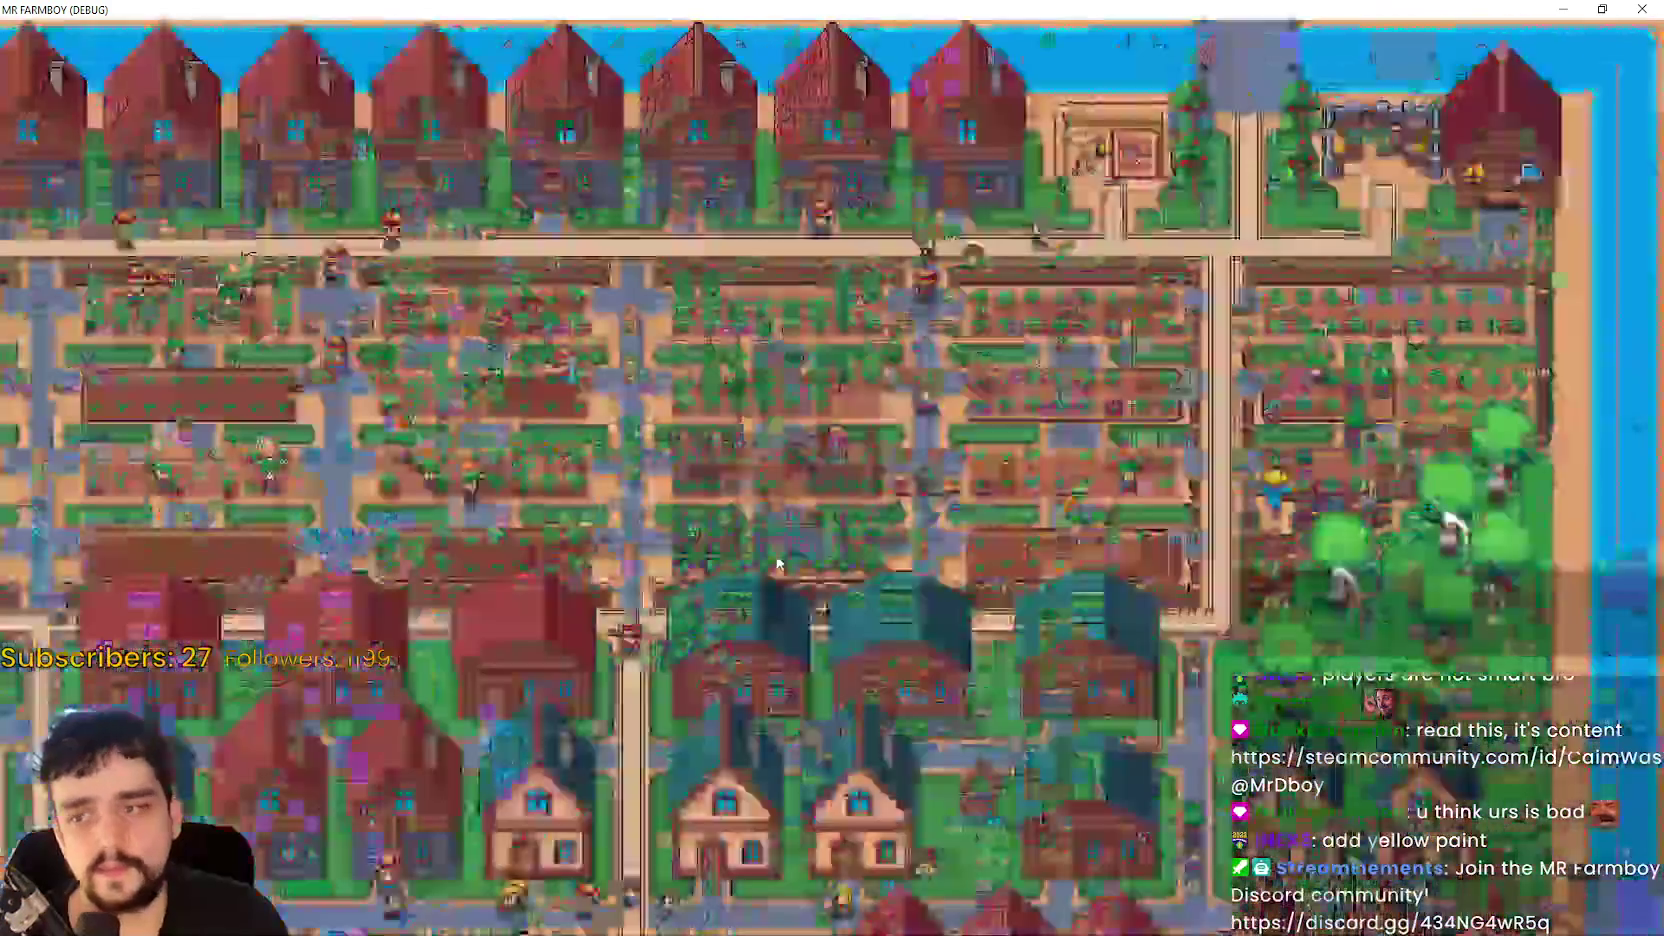
scroll(778, 550, up, 5)
key(s)
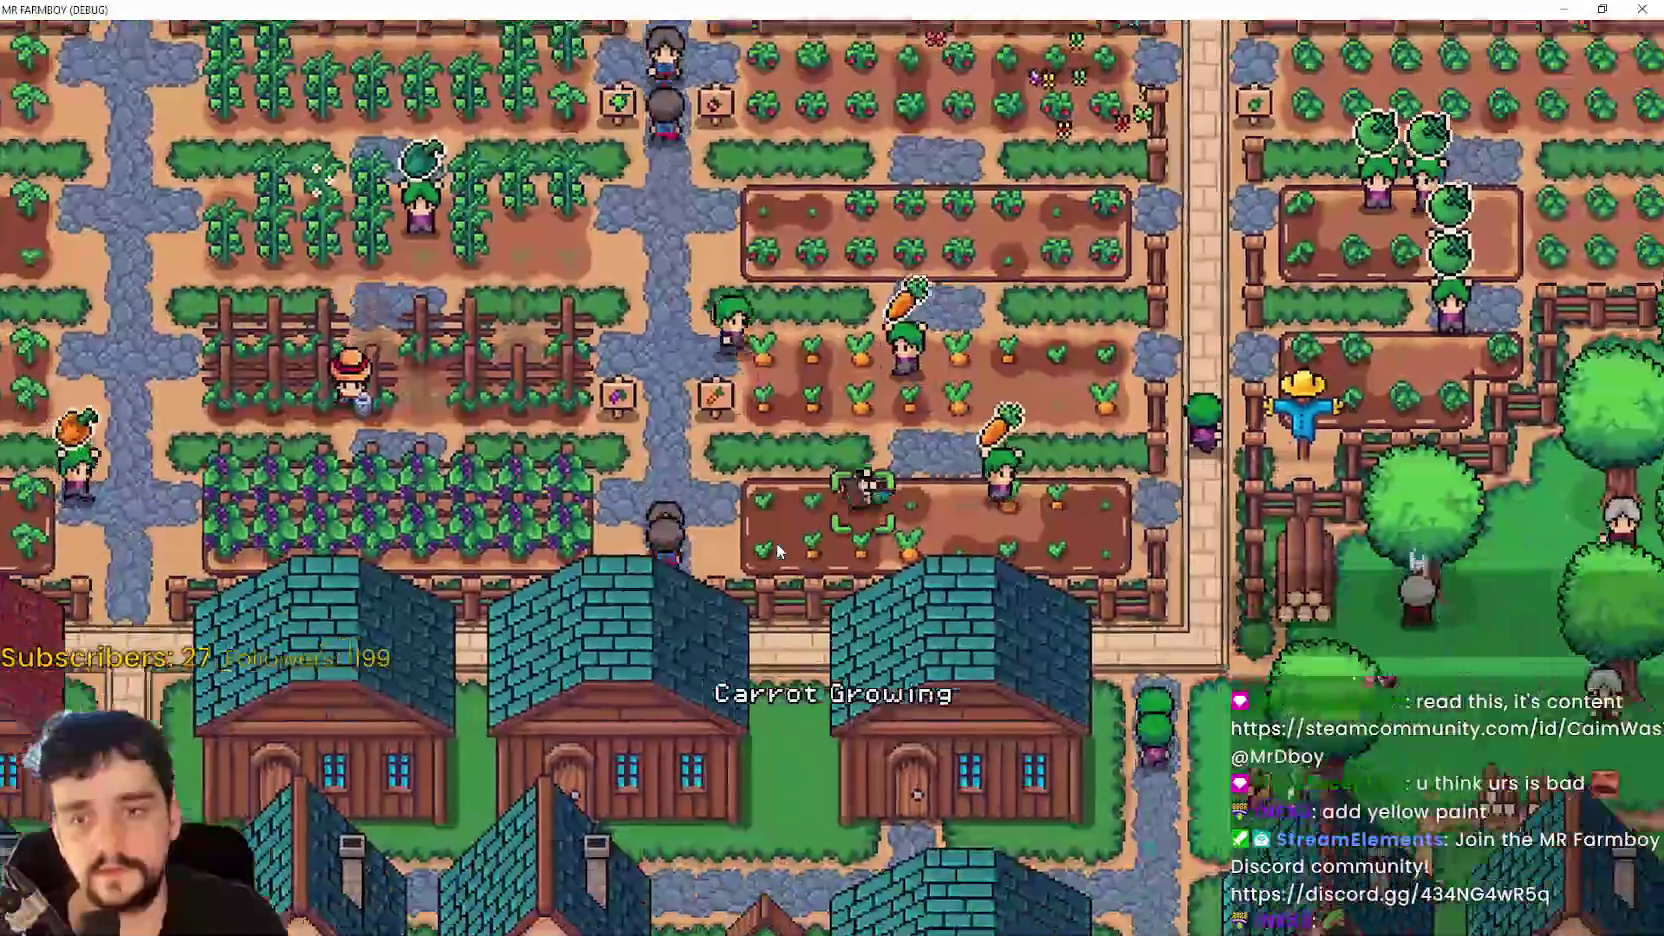
key(d)
key(s)
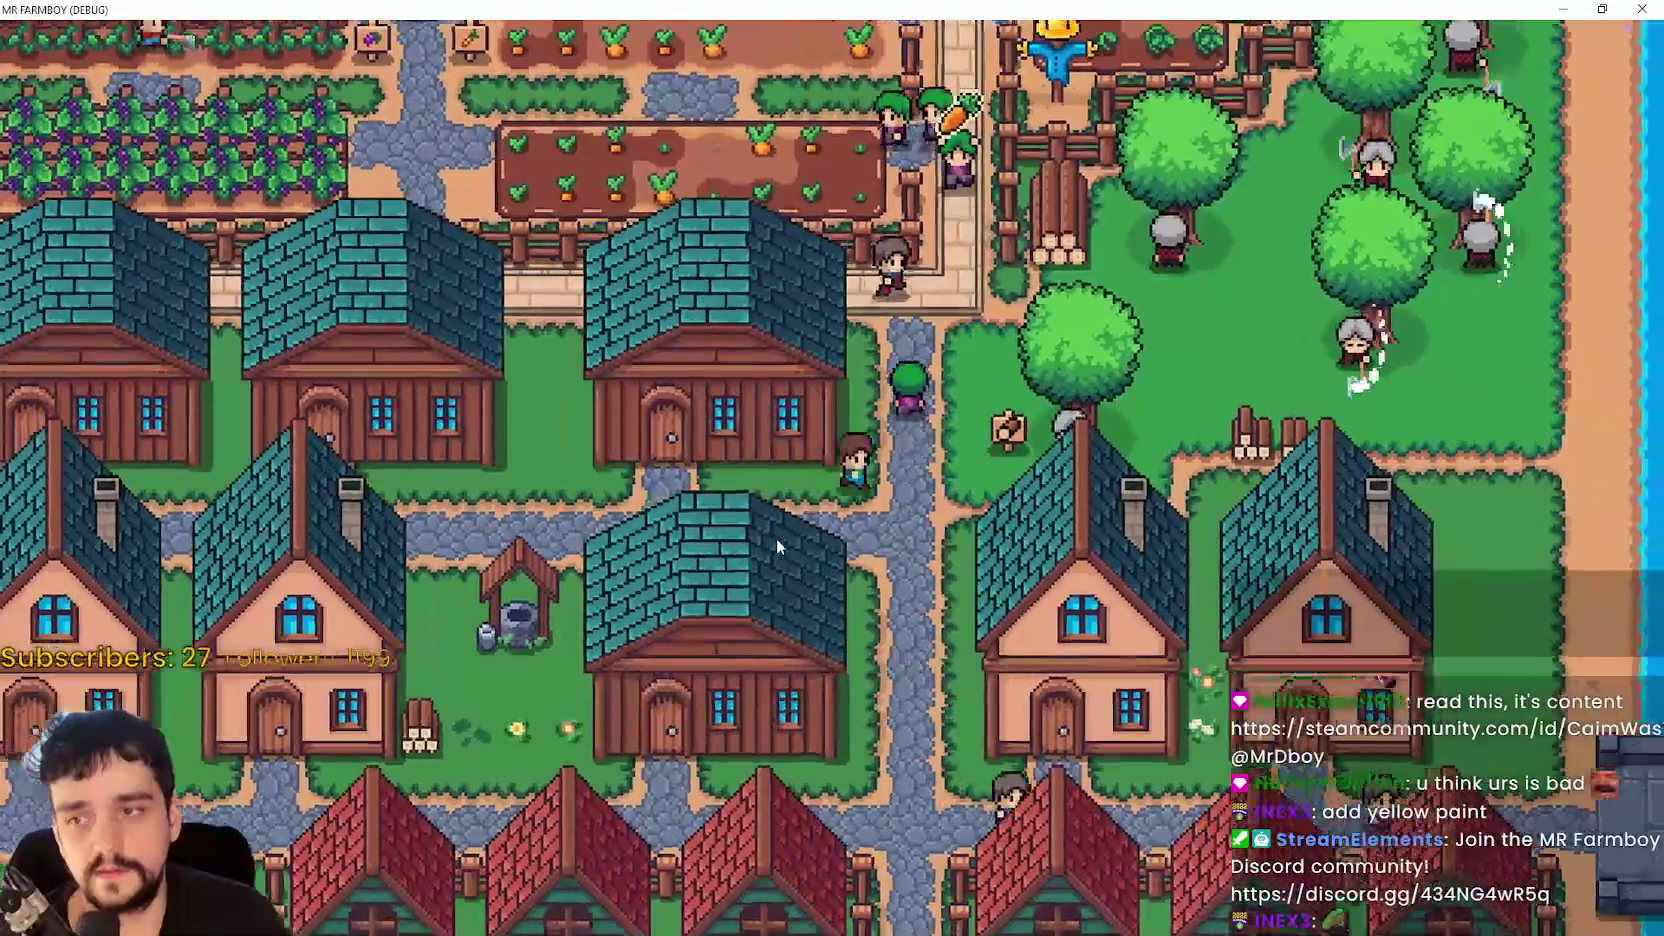
scroll(778, 545, down, 3)
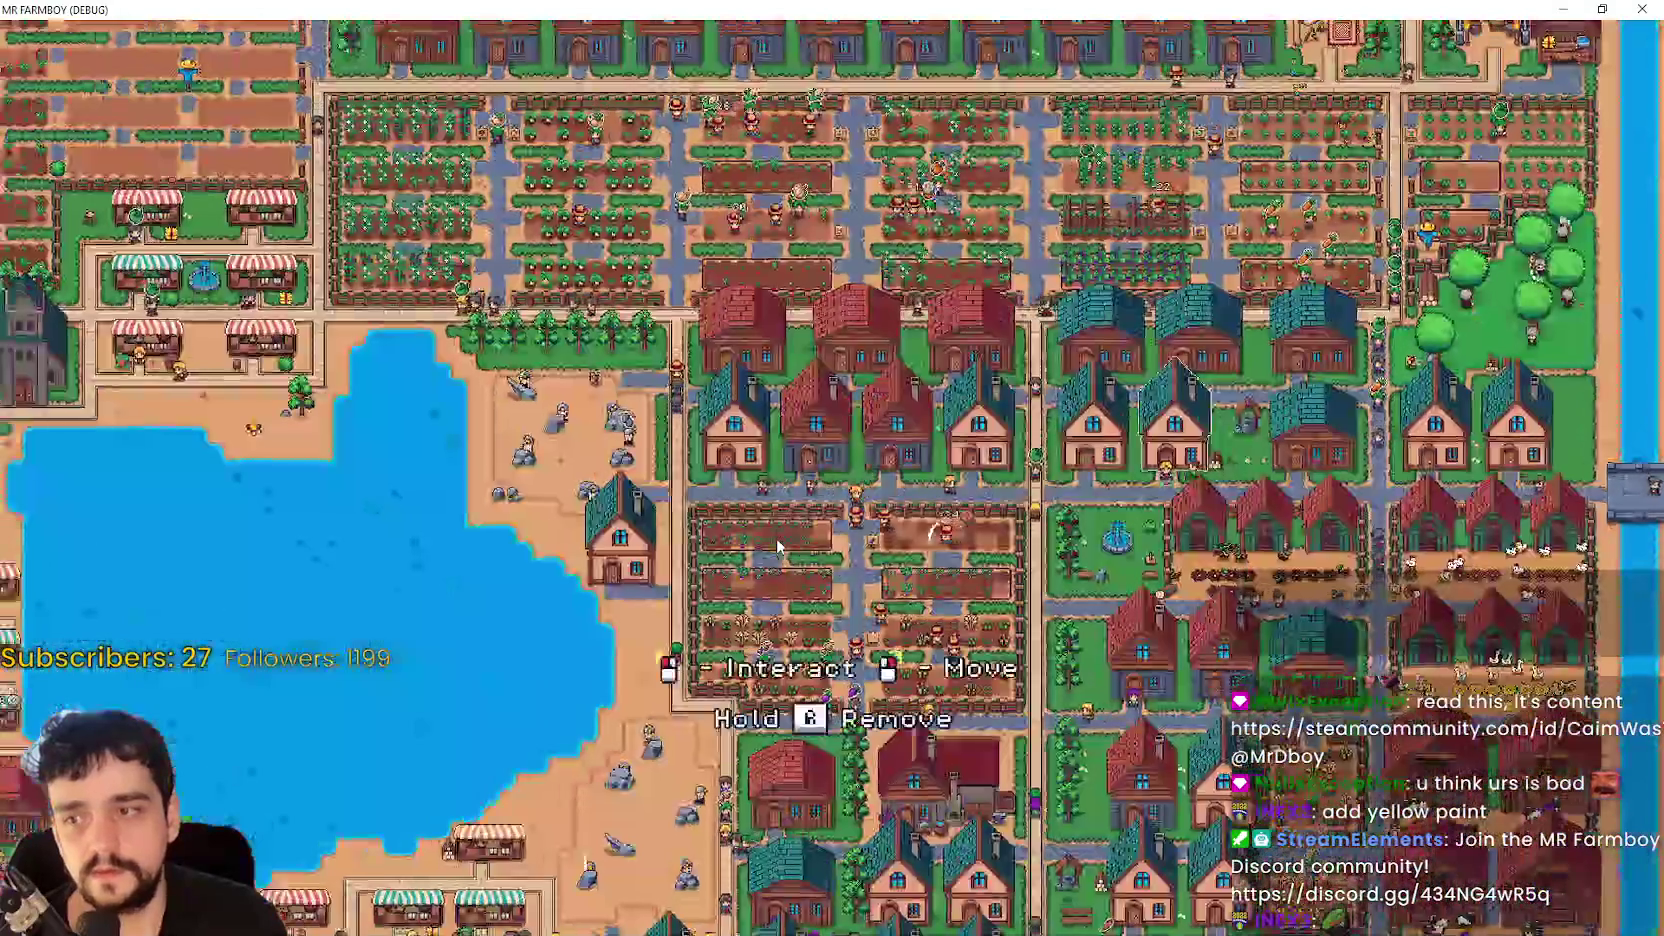
scroll(778, 545, up, 3)
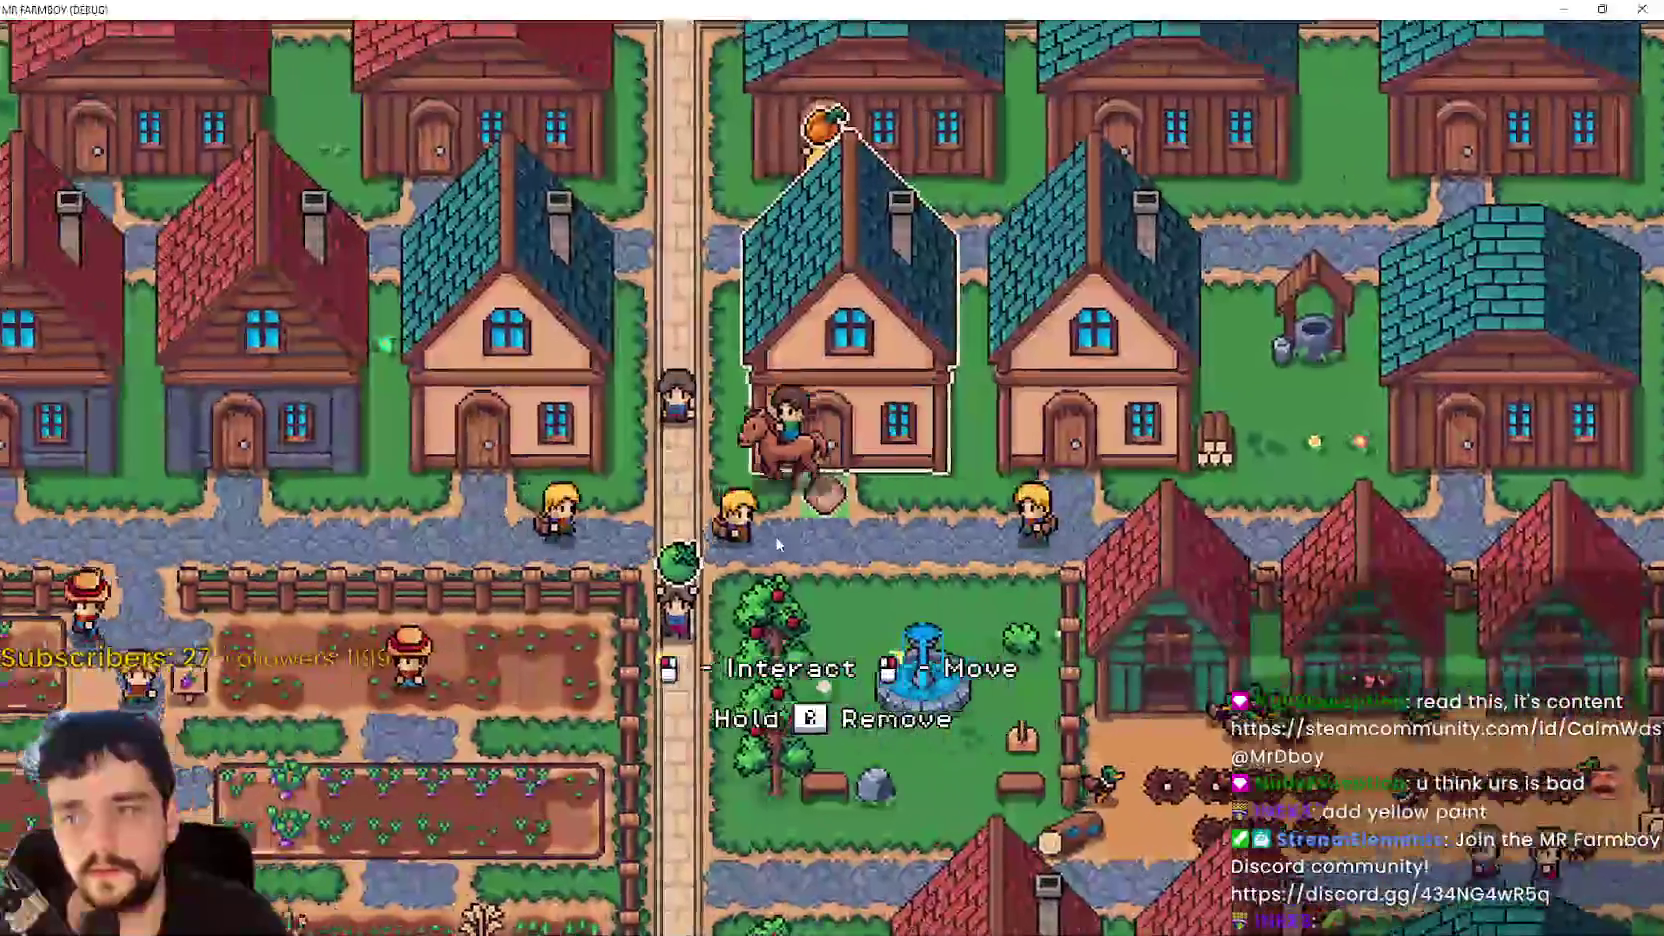
scroll(775, 536, down, 1)
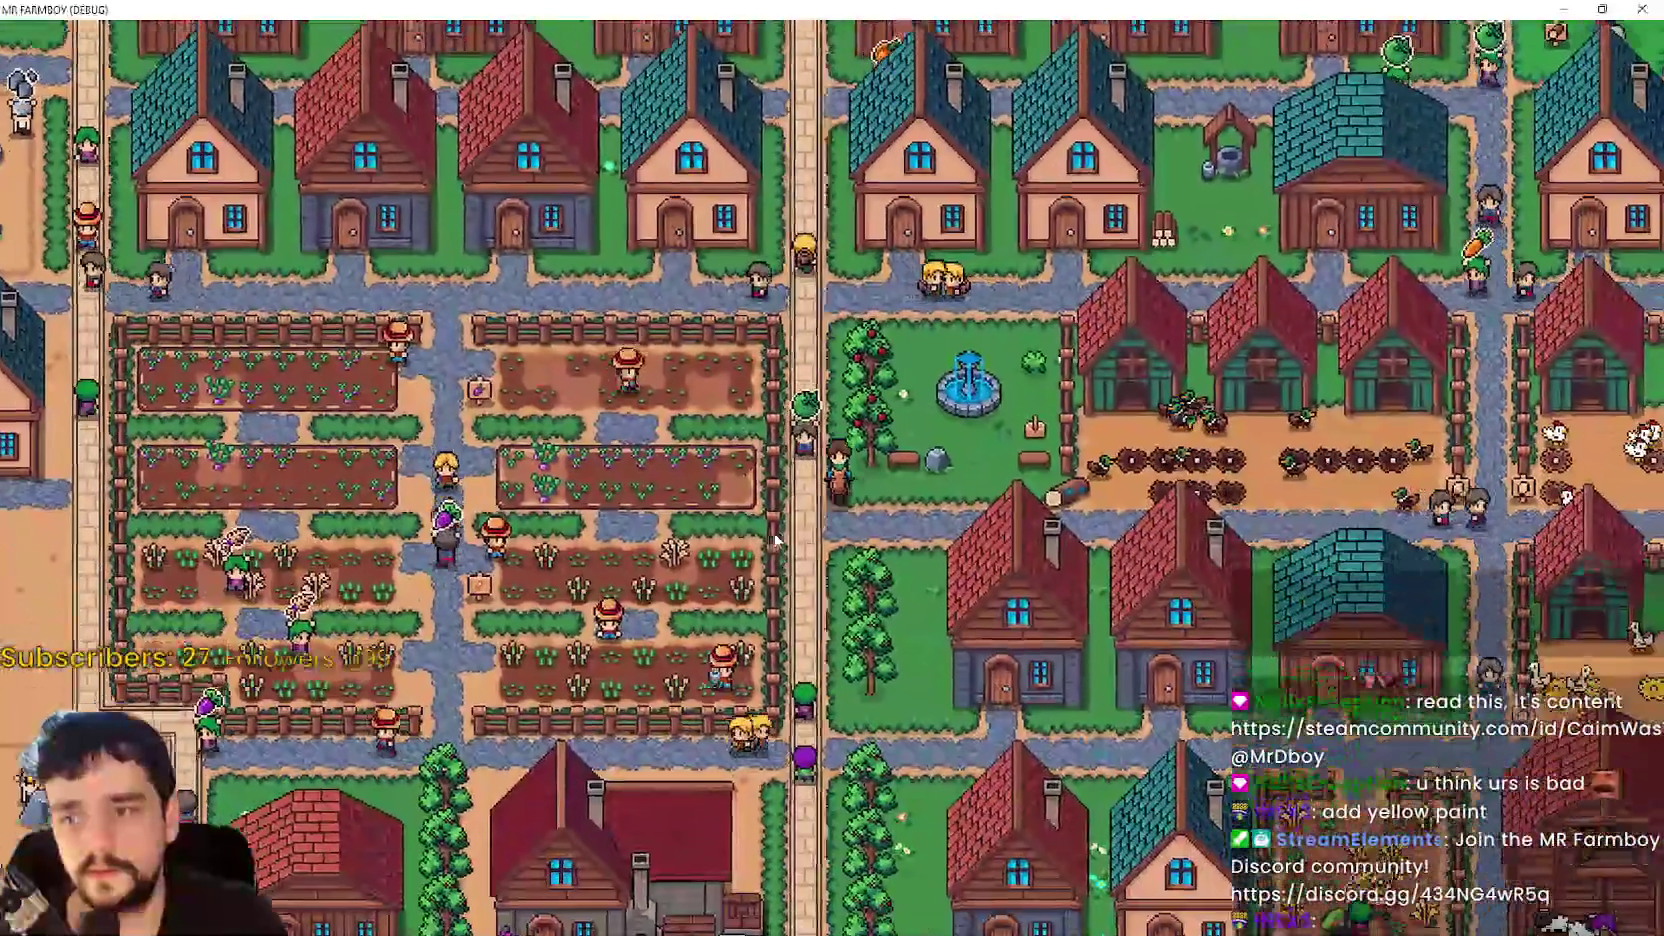
scroll(776, 540, up, 2)
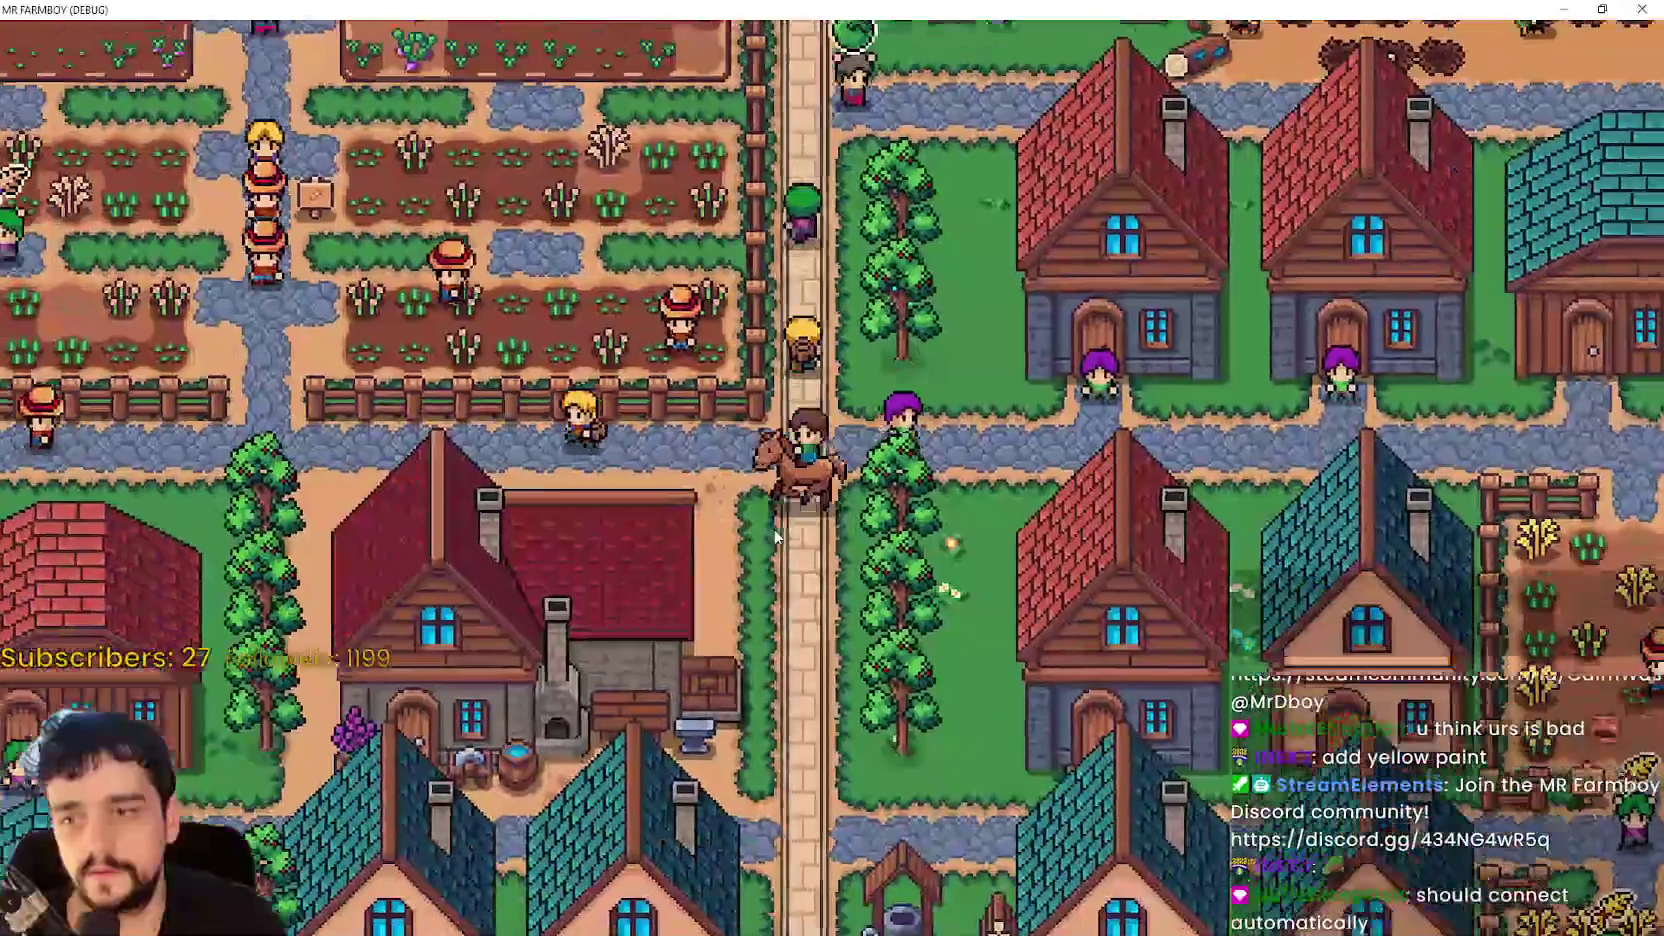
scroll(772, 535, down, 3)
- Ride west to the quarry, then south-west and along the market stalls
key(a)
scroll(772, 535, up, 3)
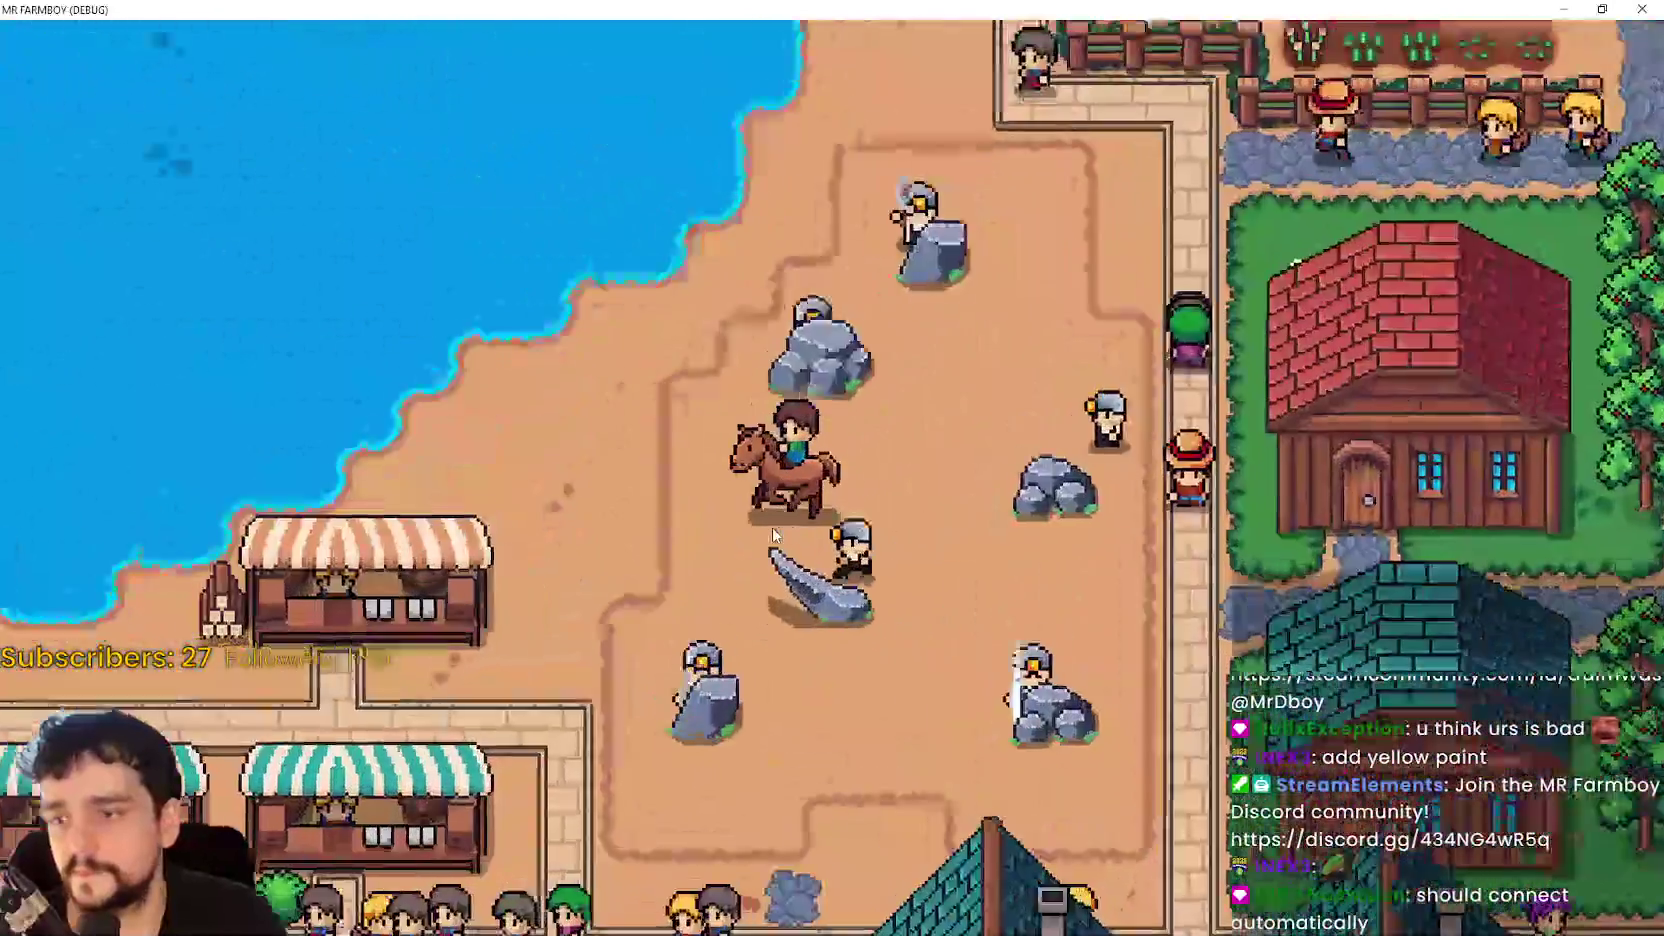
key(s)
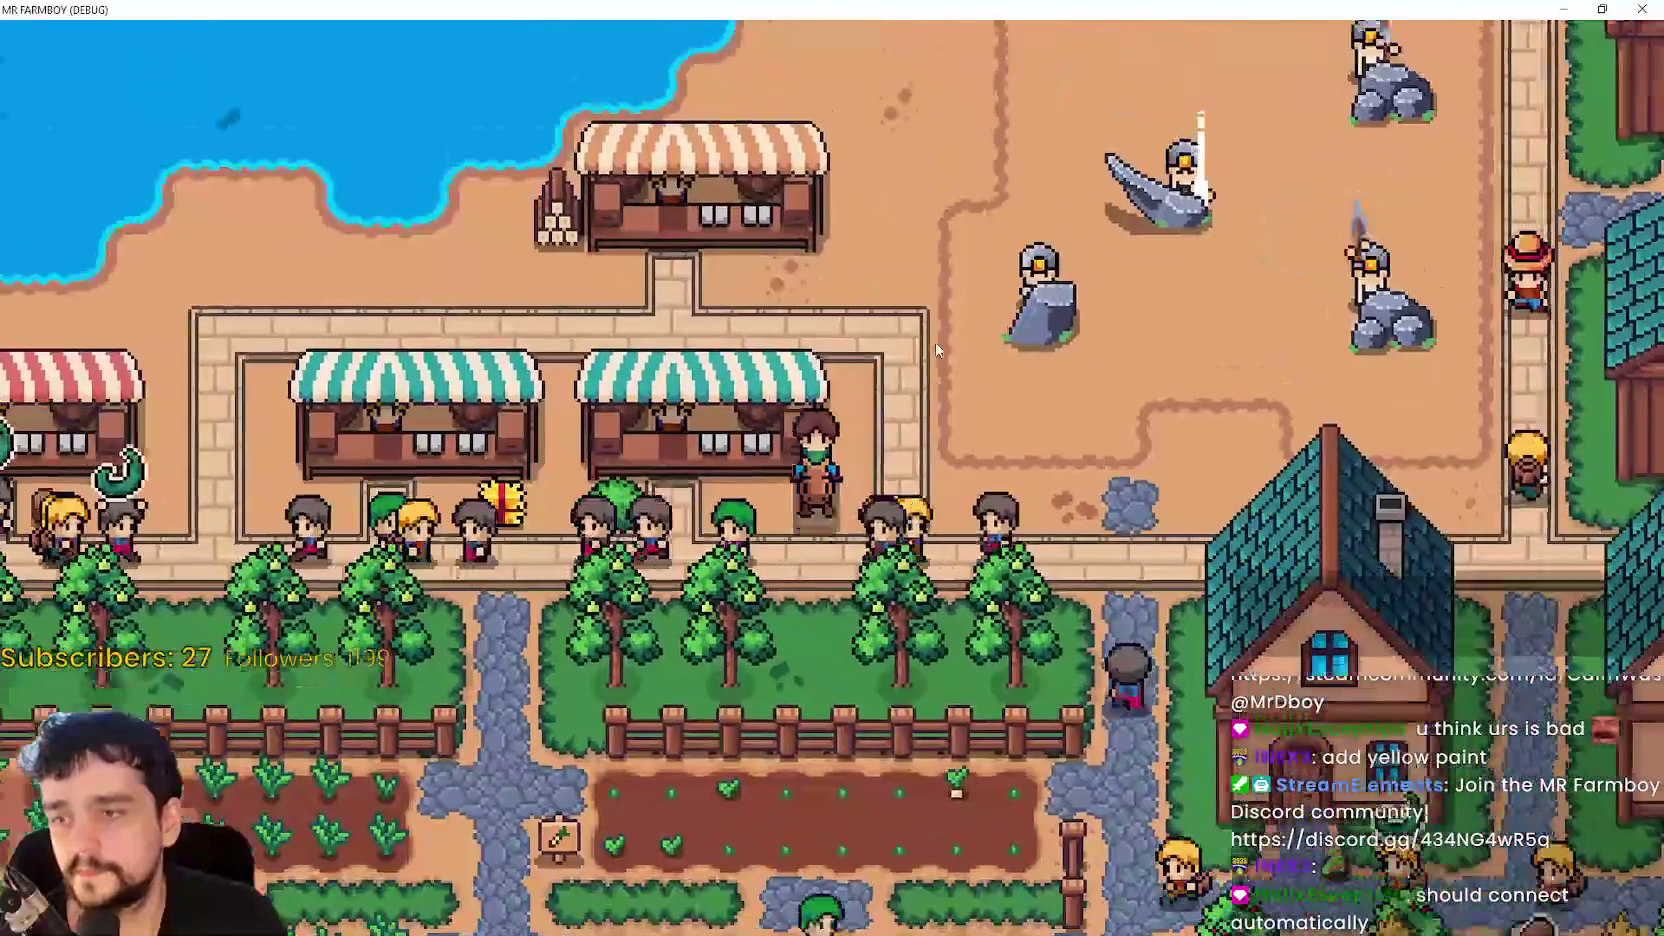
key(a)
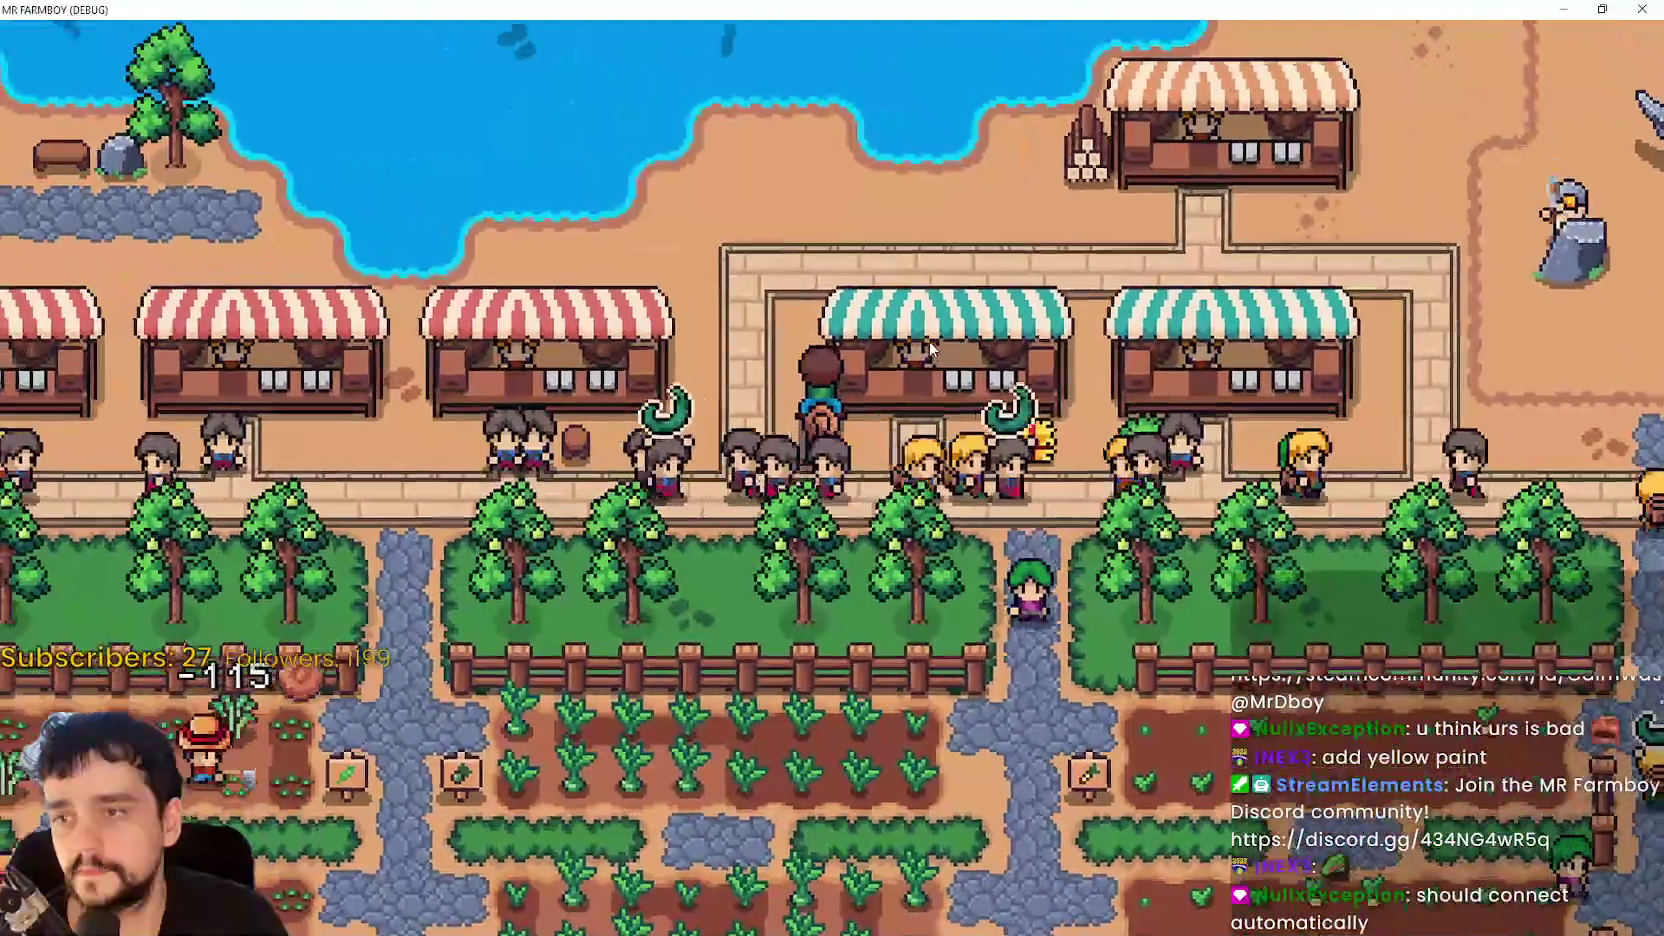
scroll(968, 372, up, 2)
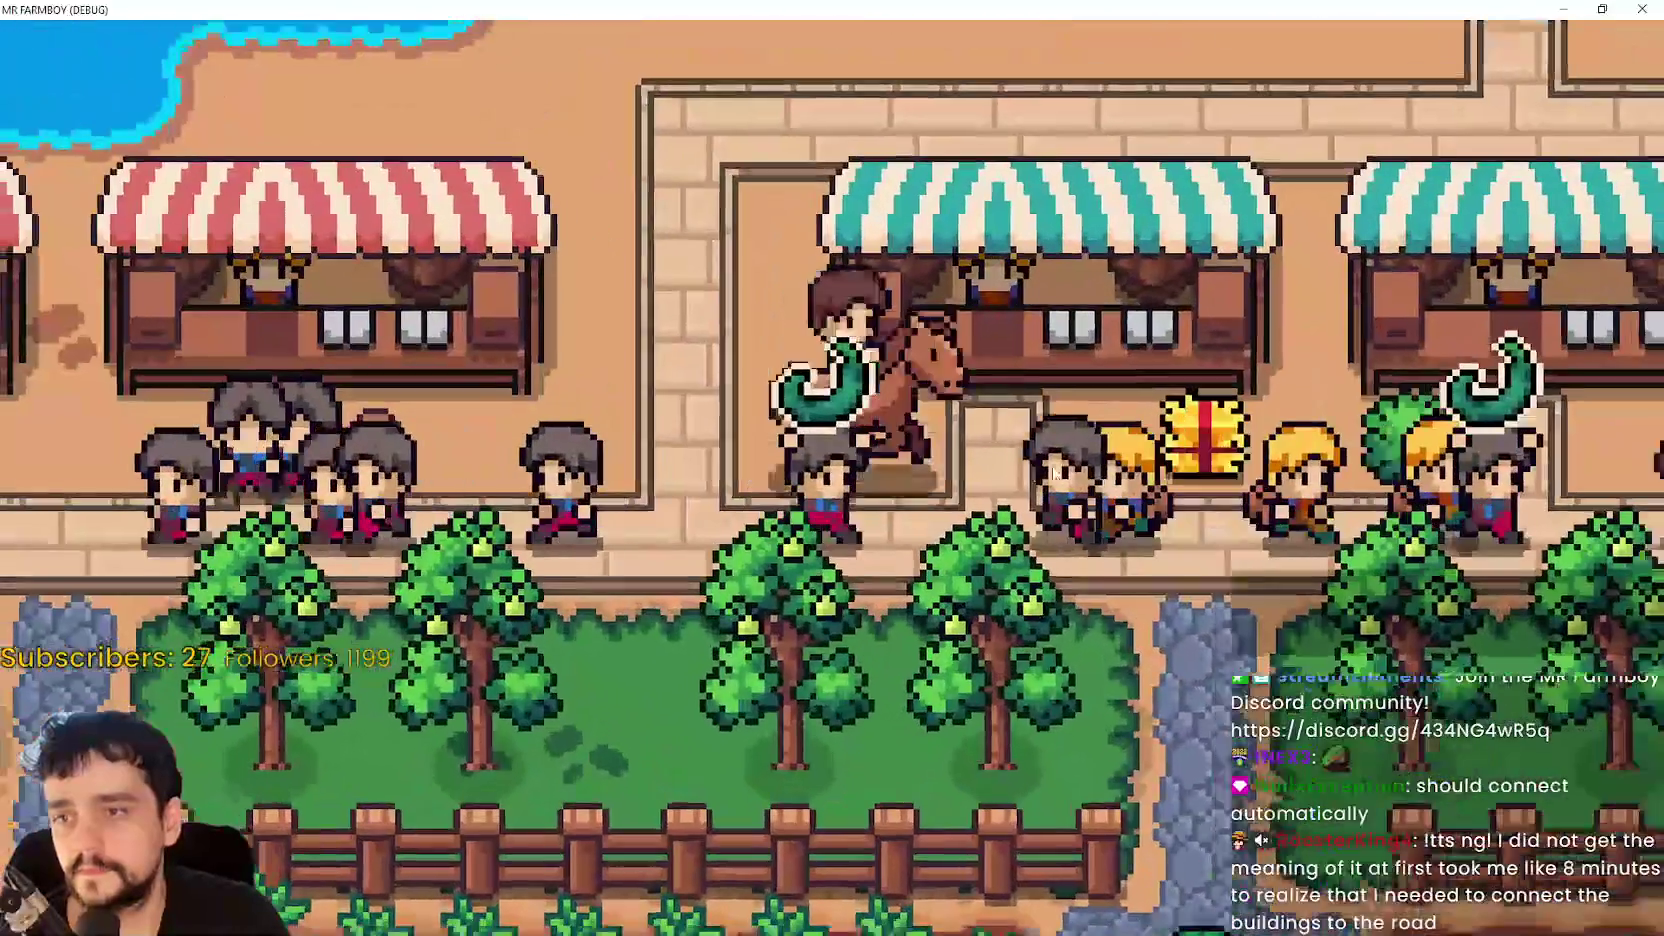
scroll(1053, 472, down, 3)
- Ride back east to the houses, briefly opening the crafting menu on the way
key(d)
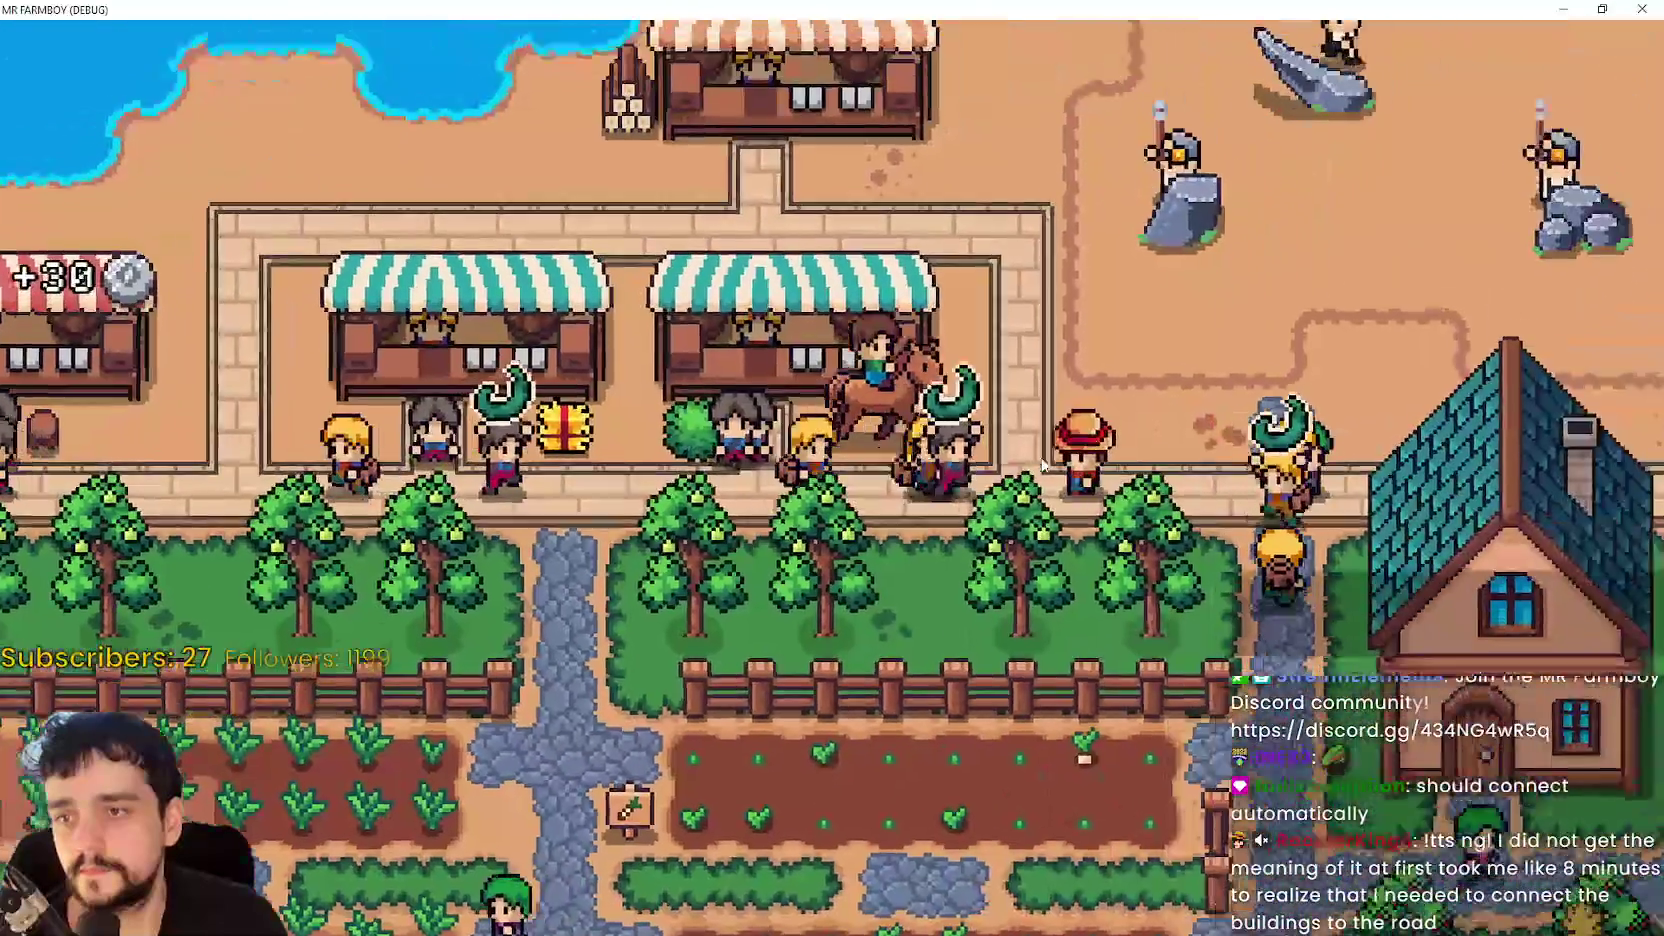
key(c)
scroll(1082, 540, up, 3)
key(s)
key(c)
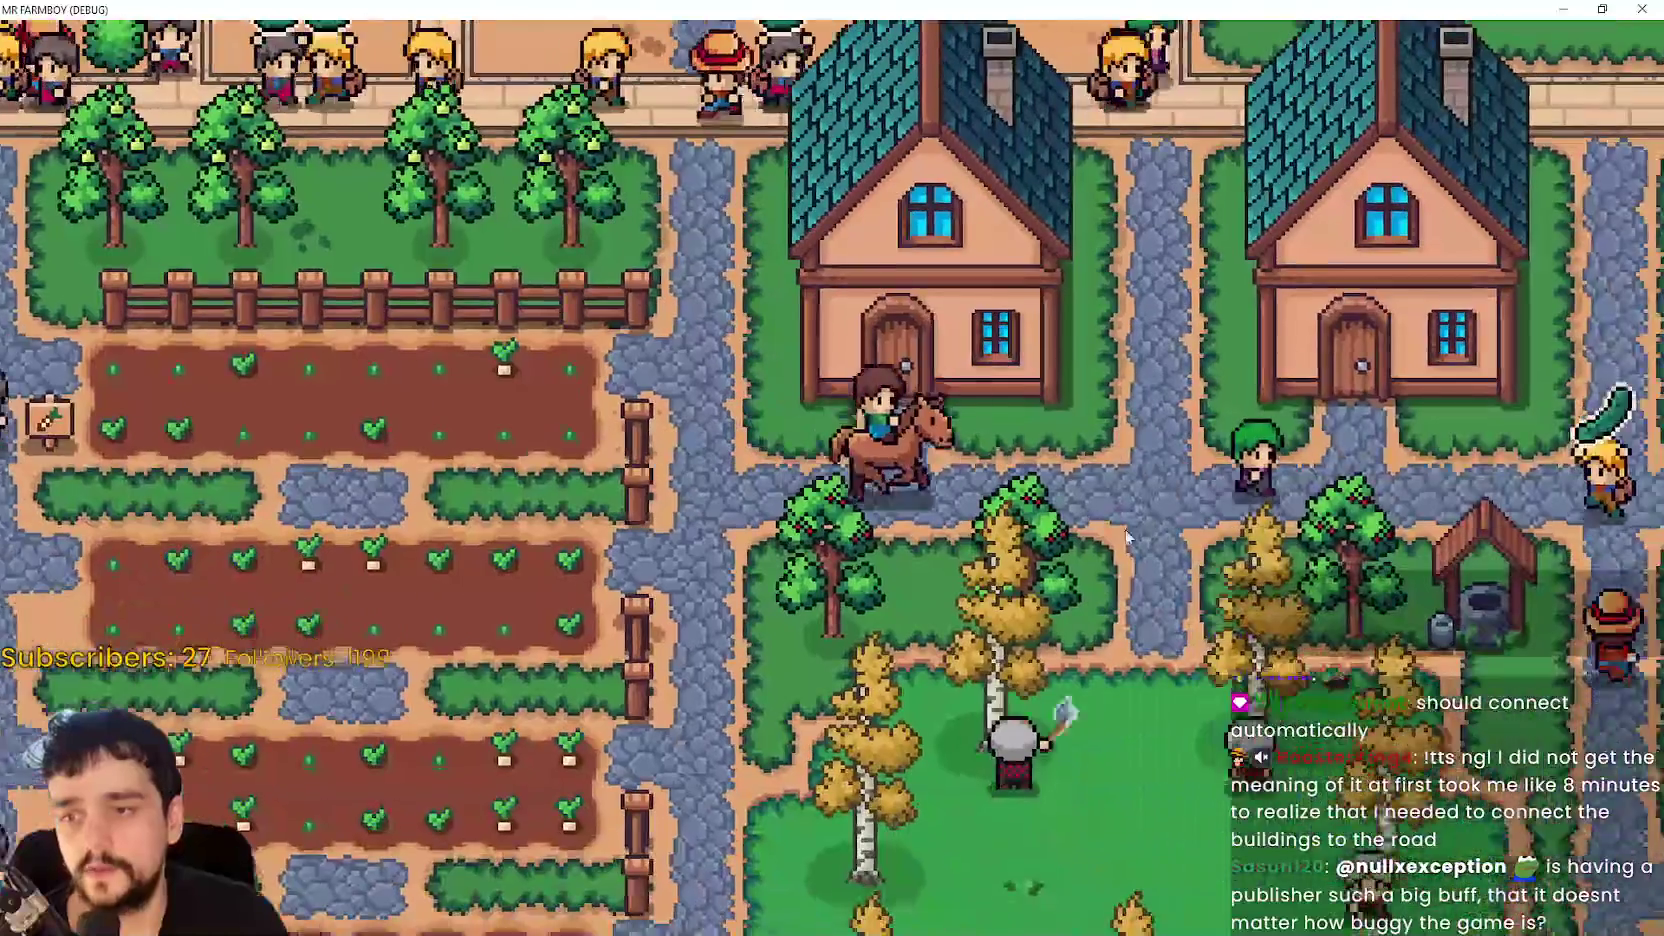
key(a)
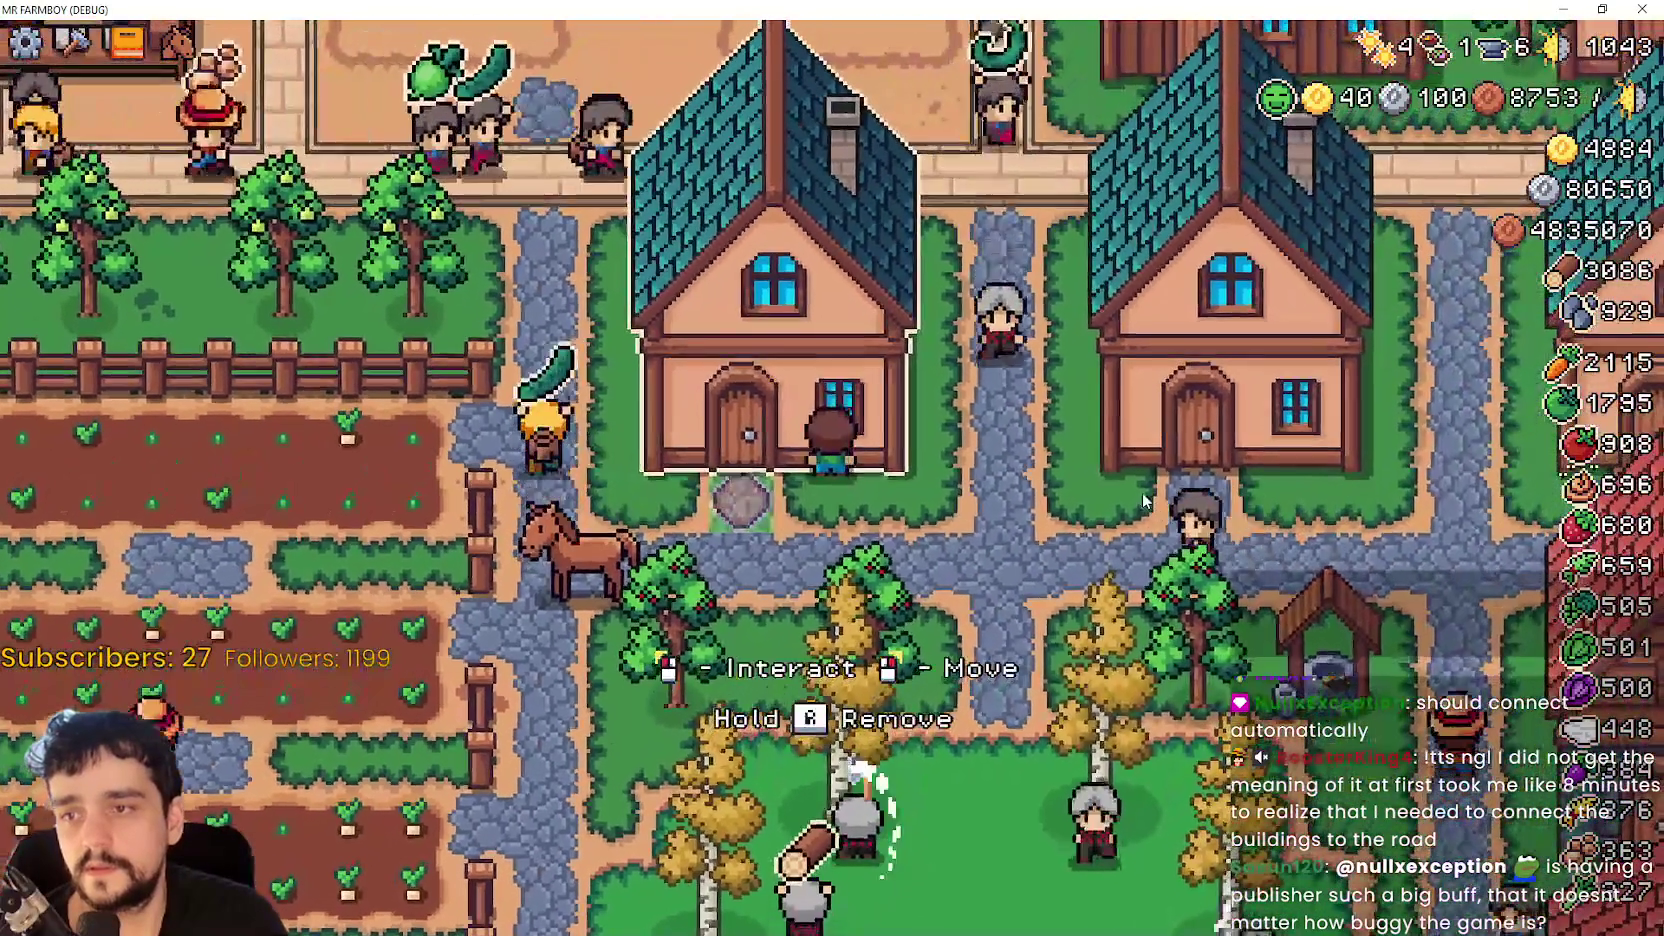
click(1167, 450)
mouse_move(610, 325)
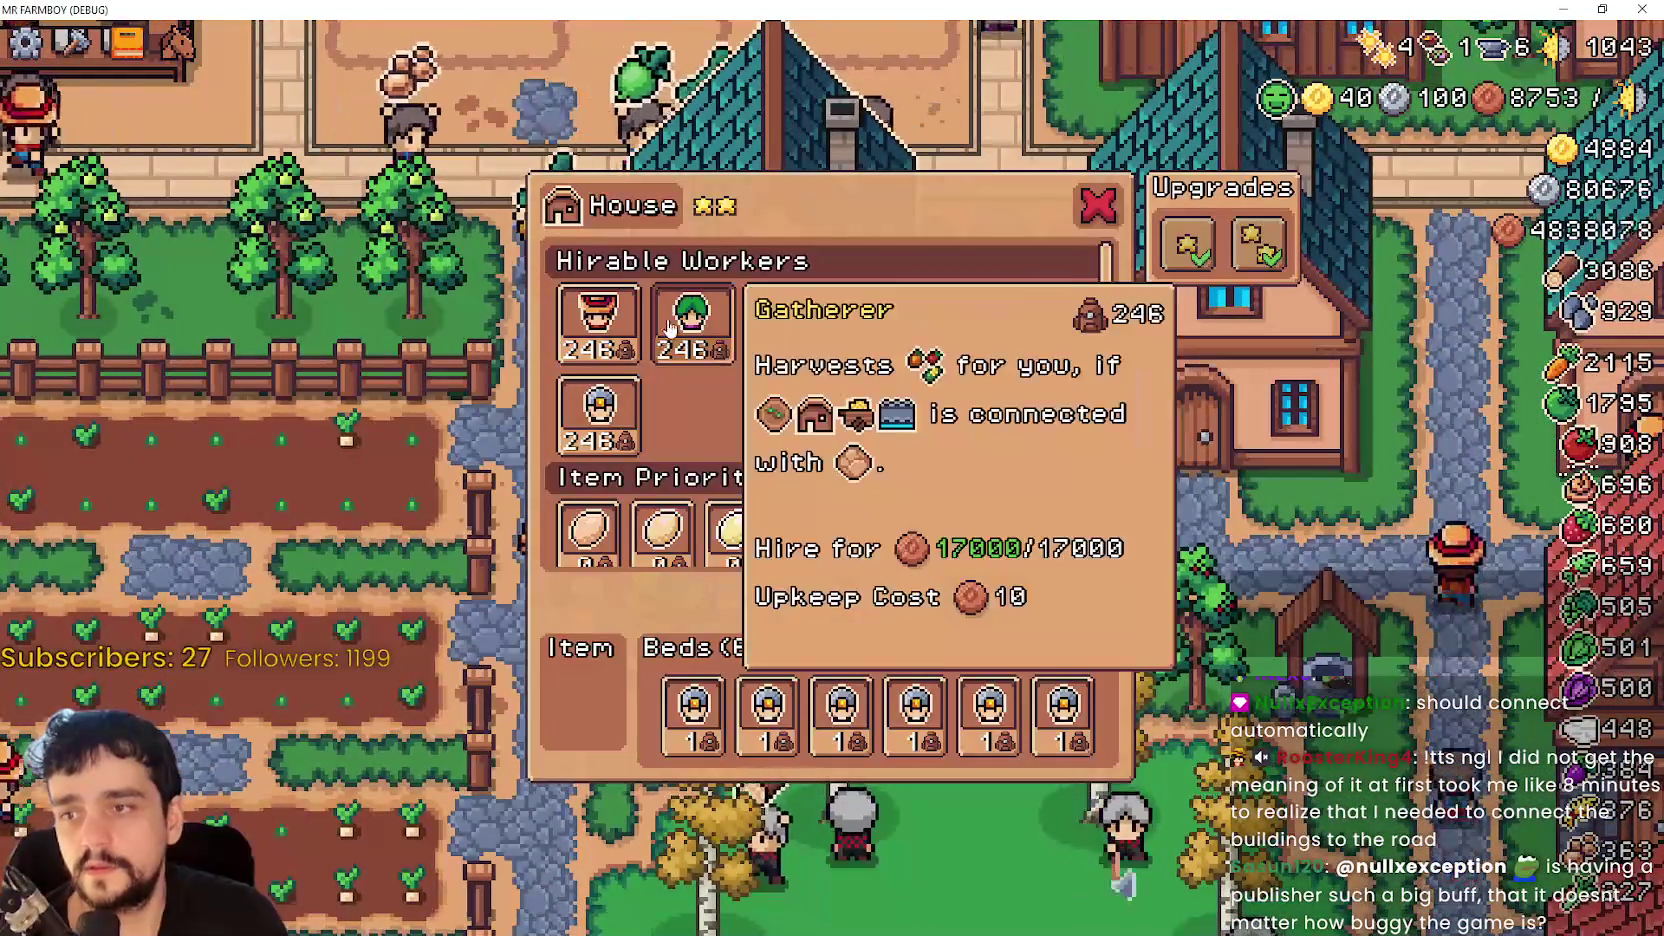
click(605, 320)
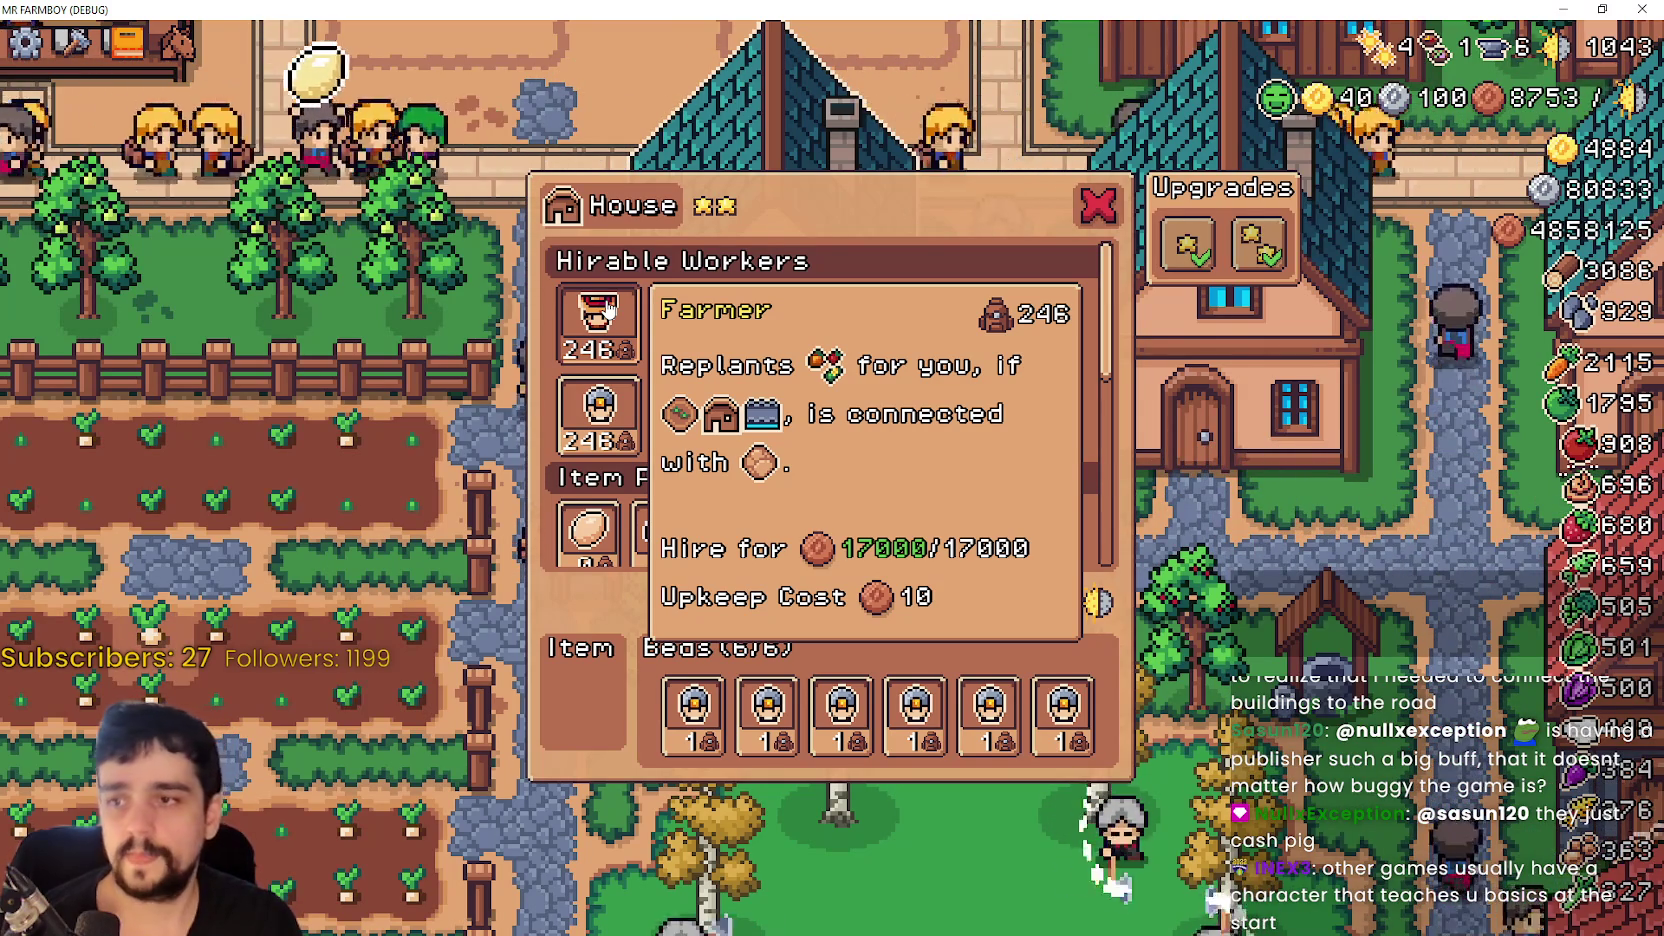
key(Escape)
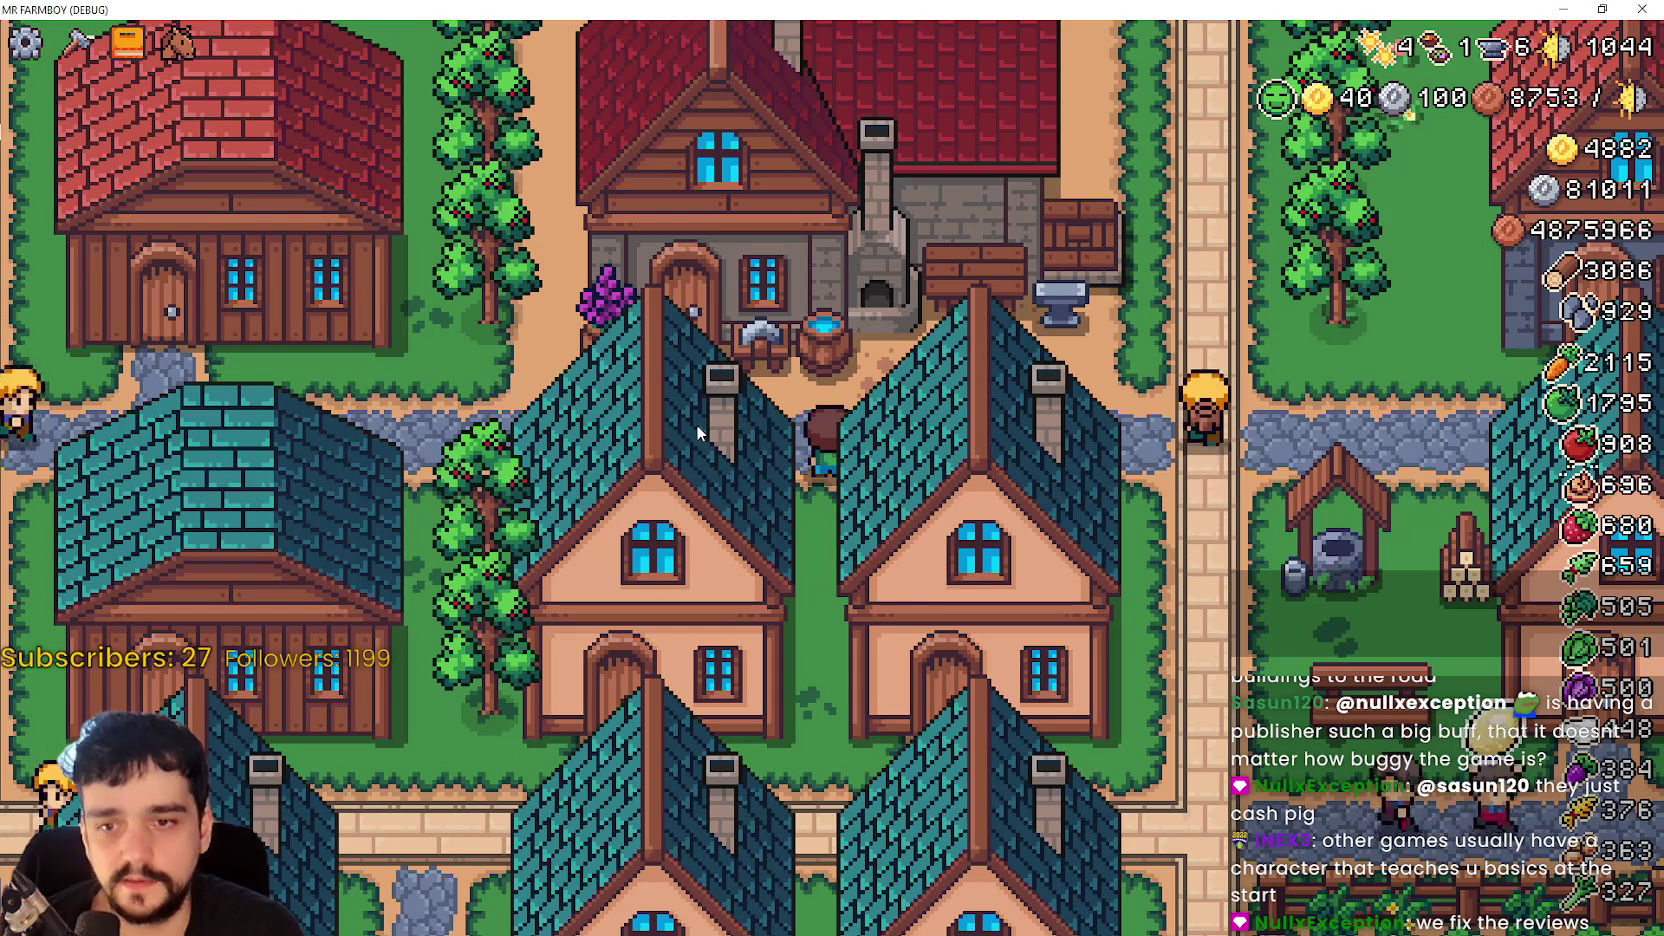
- Walk north past the houses to the farm fields, then east toward the camp
key(w)
key(d)
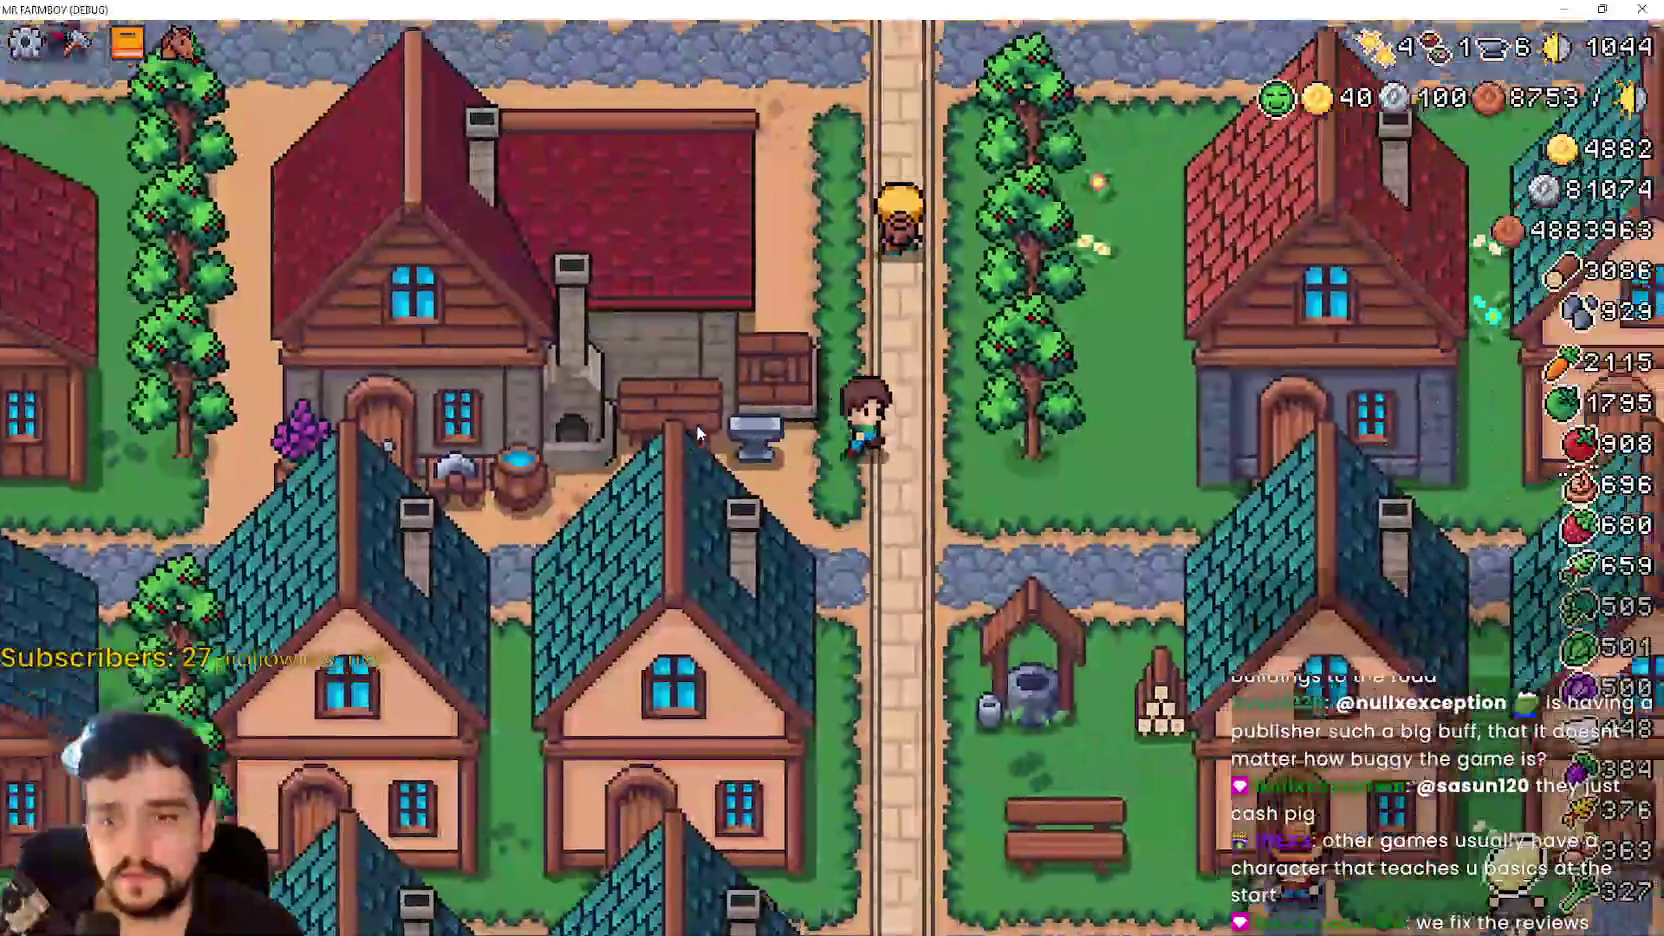
key(w)
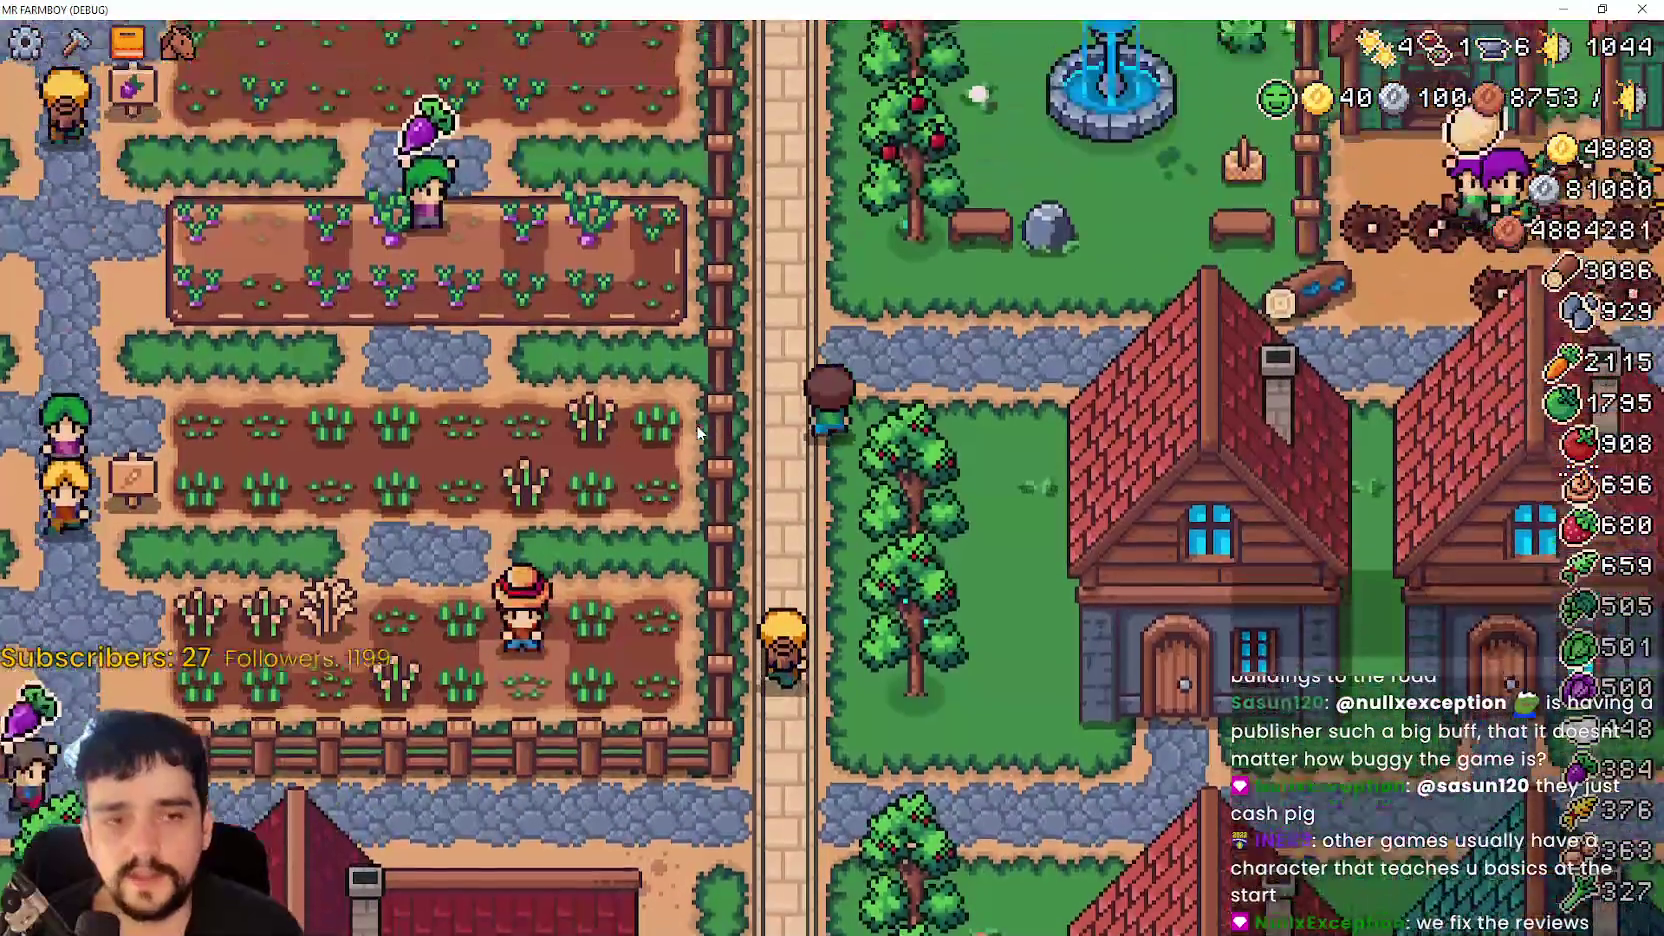
key(w)
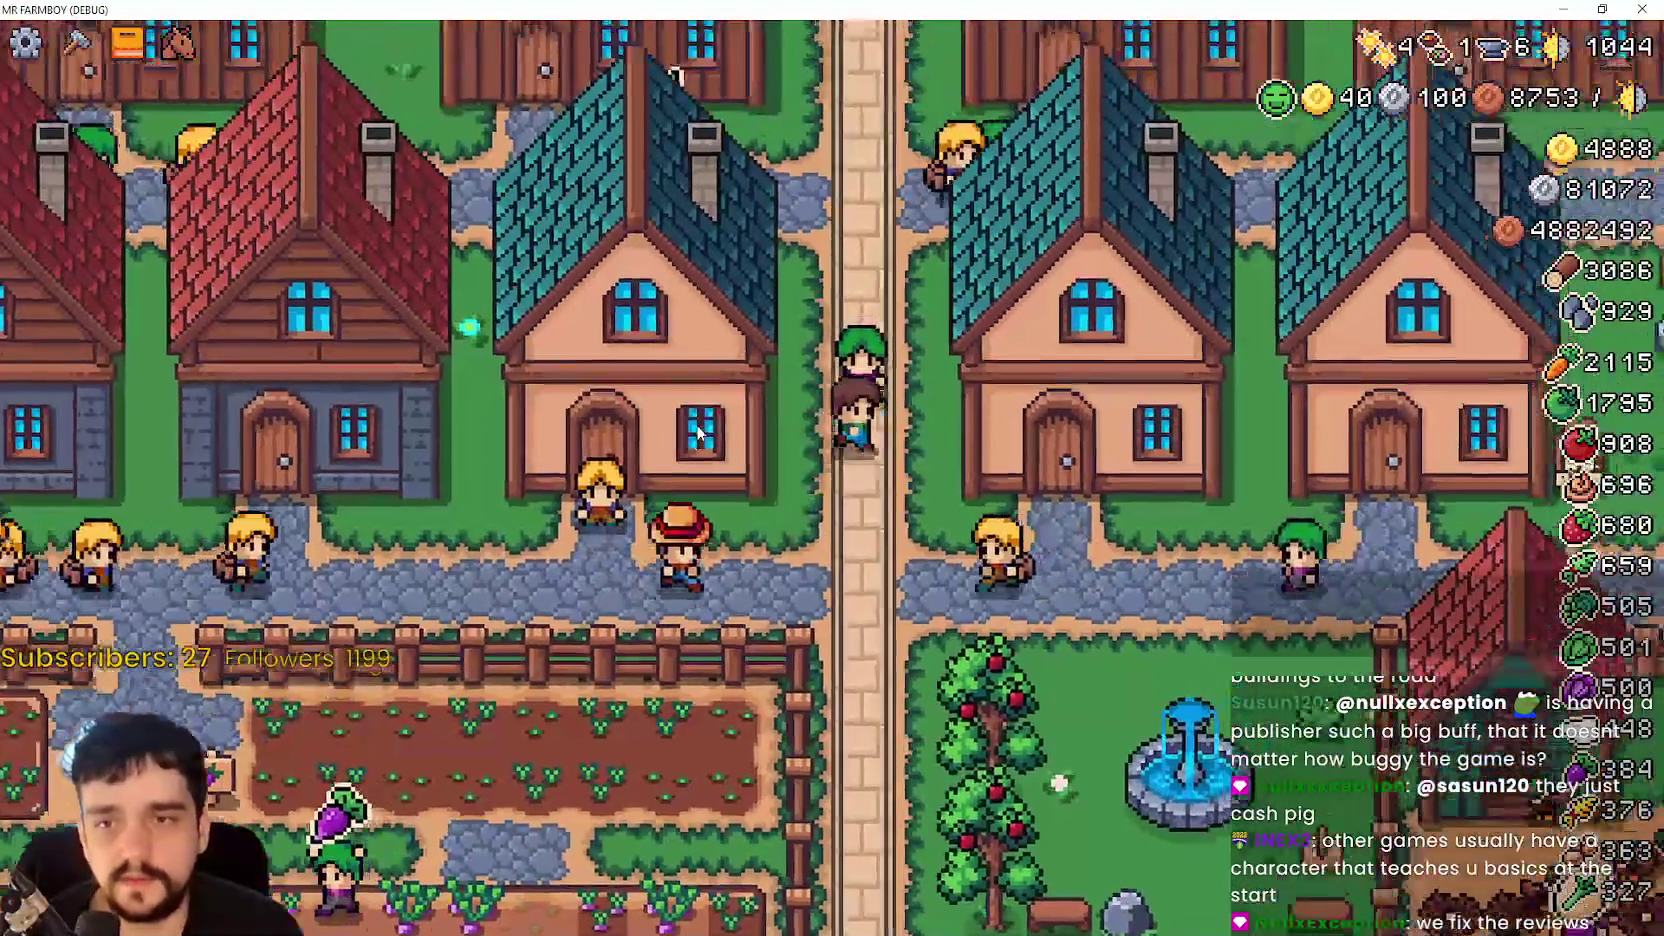
key(w)
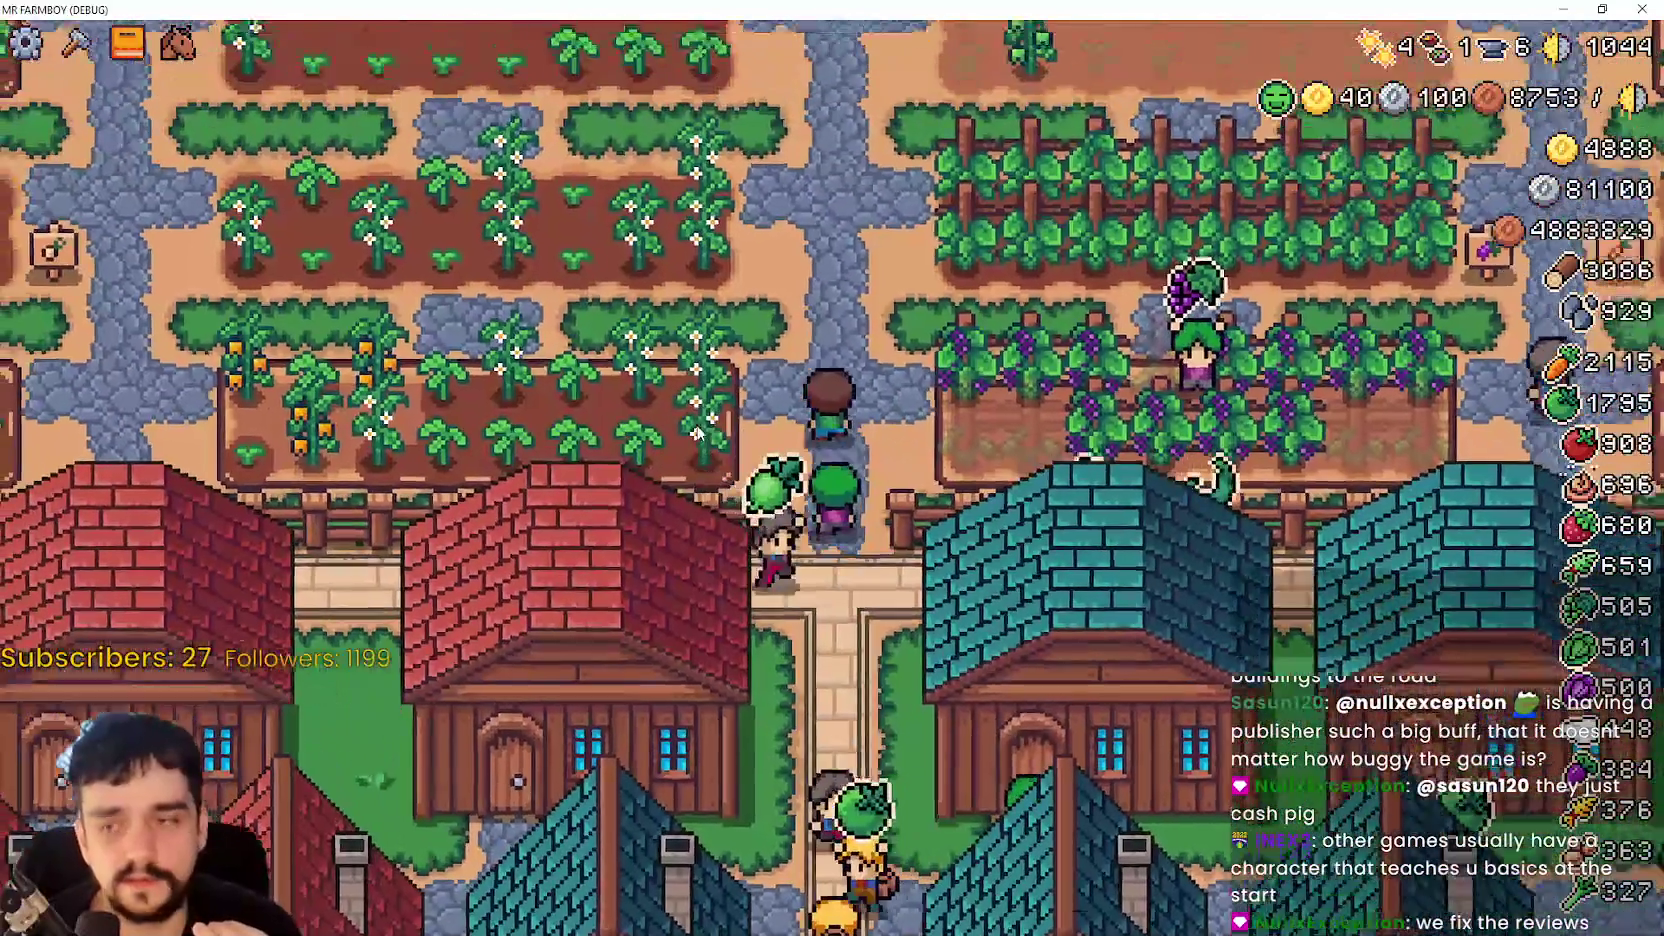
key(w)
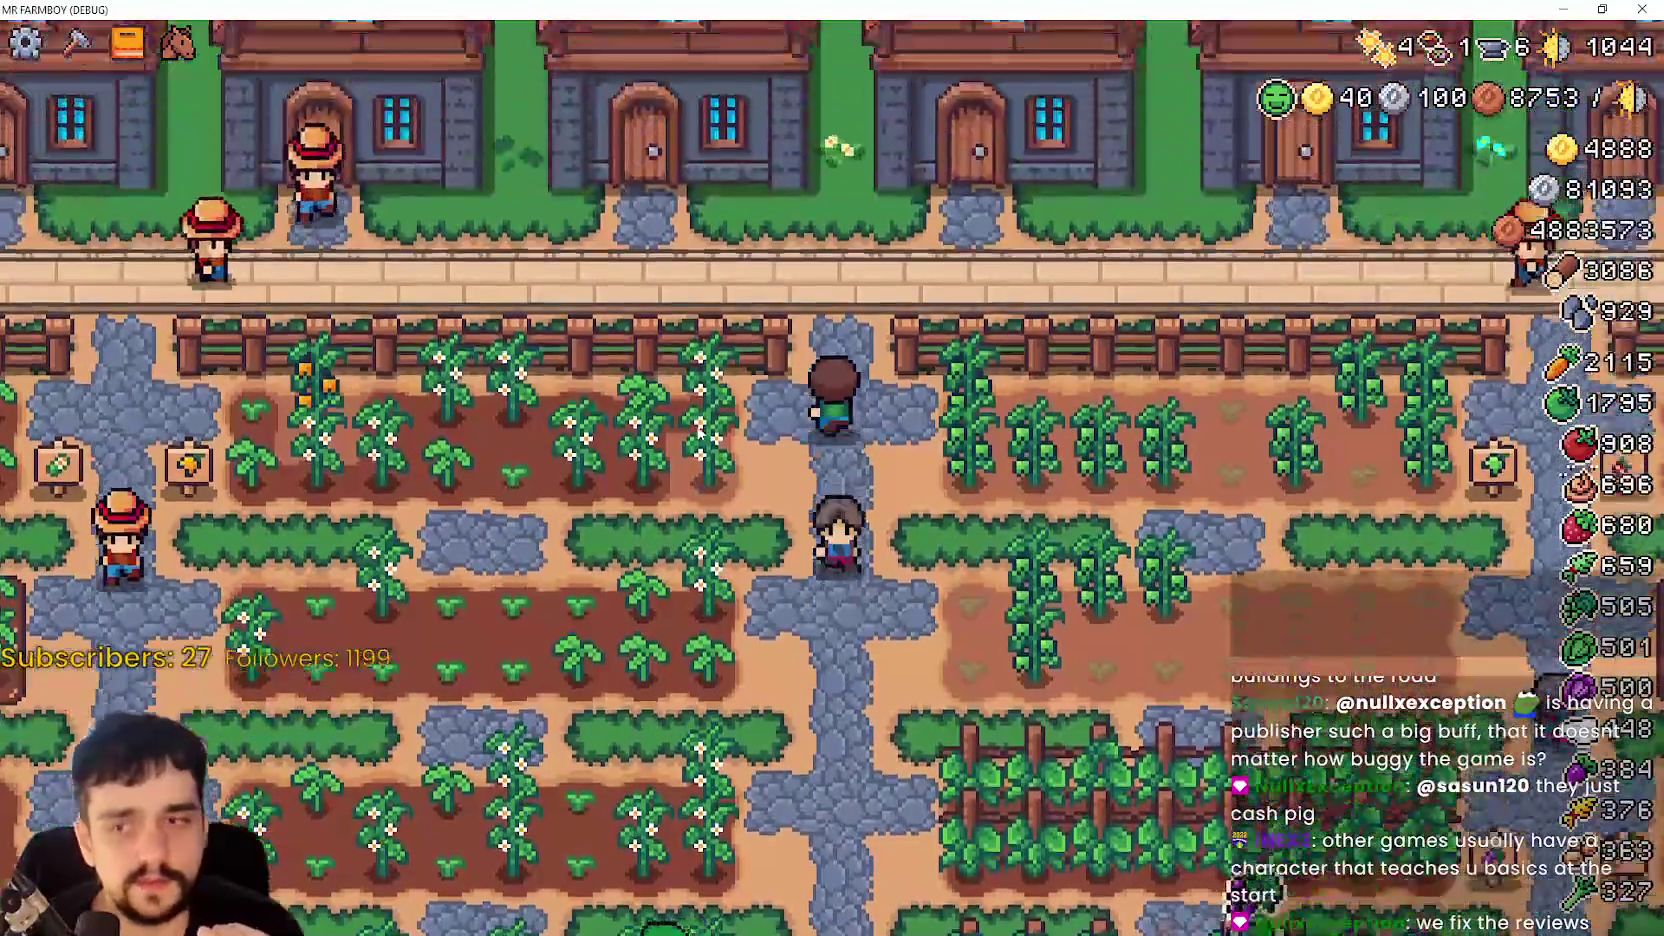
key(d)
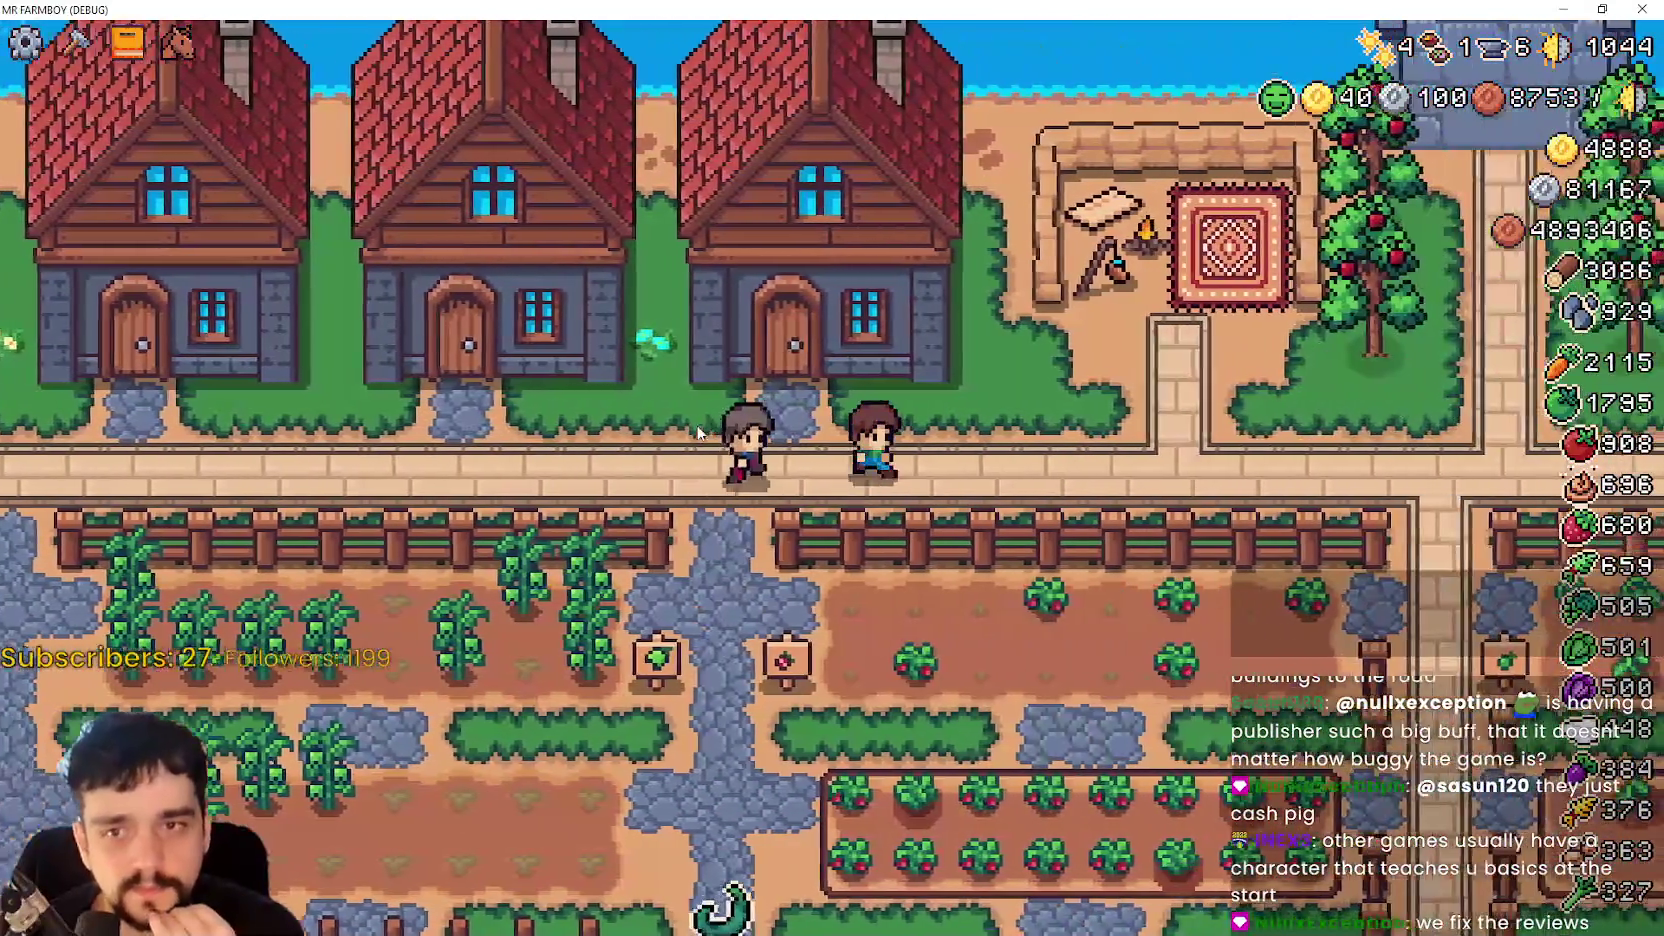
key(d)
key(w)
- Peek at the Advancements tree, then open the house's Farmer hiring panel (17000 coins, 4/4 beds)
key(b)
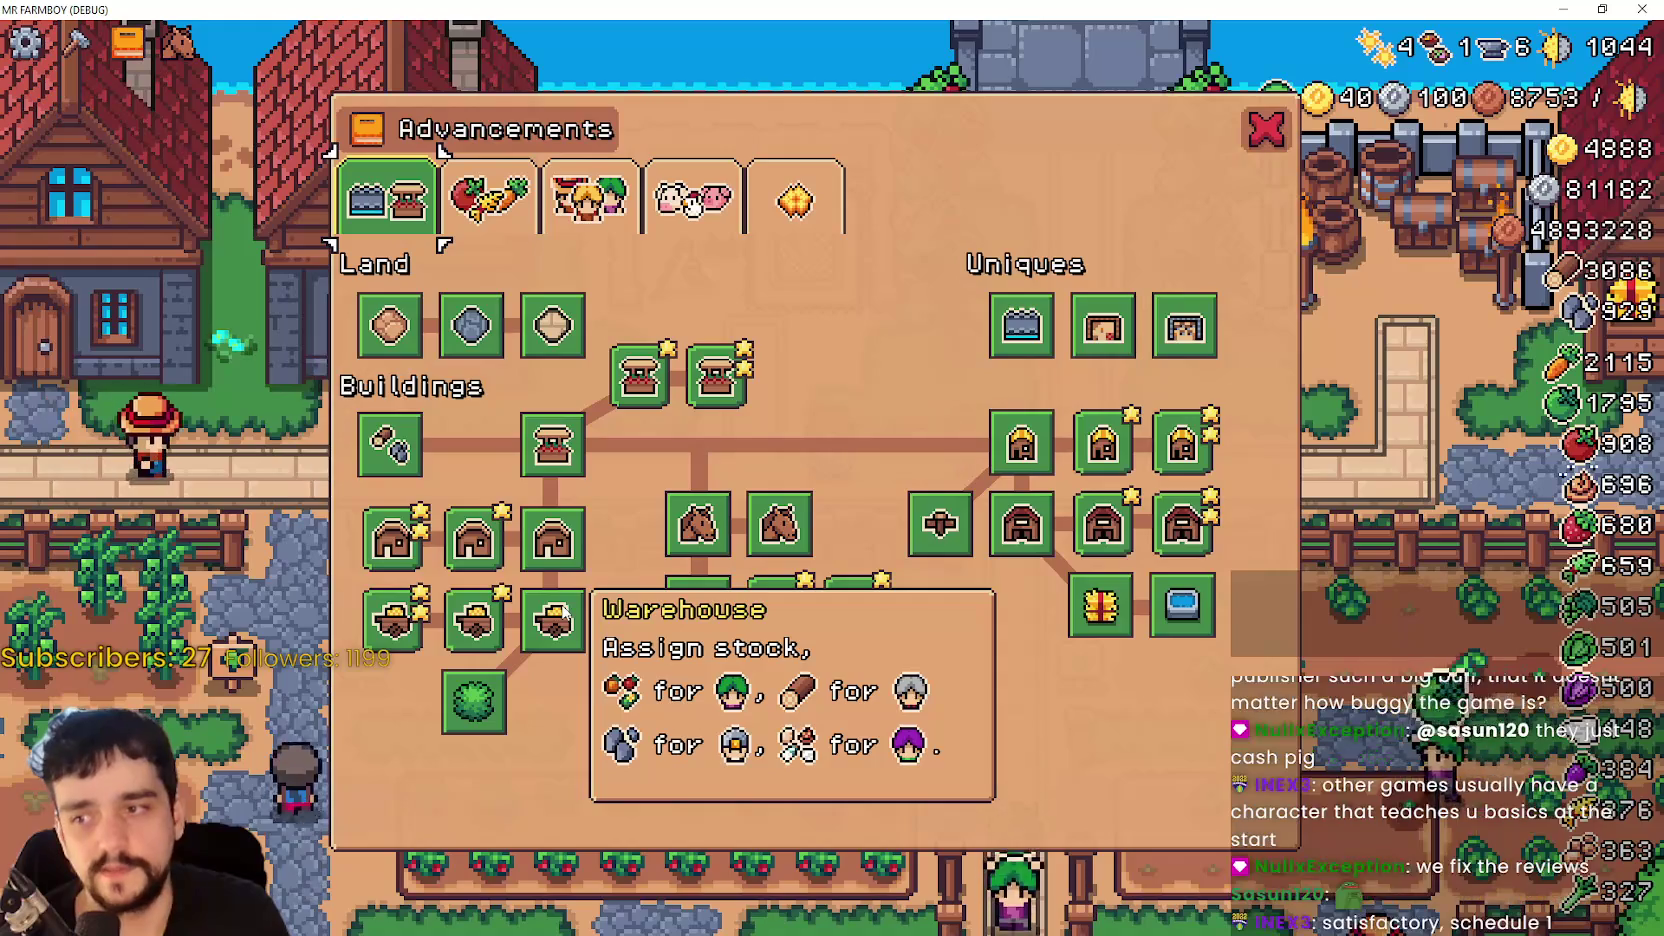
key(b)
key(d)
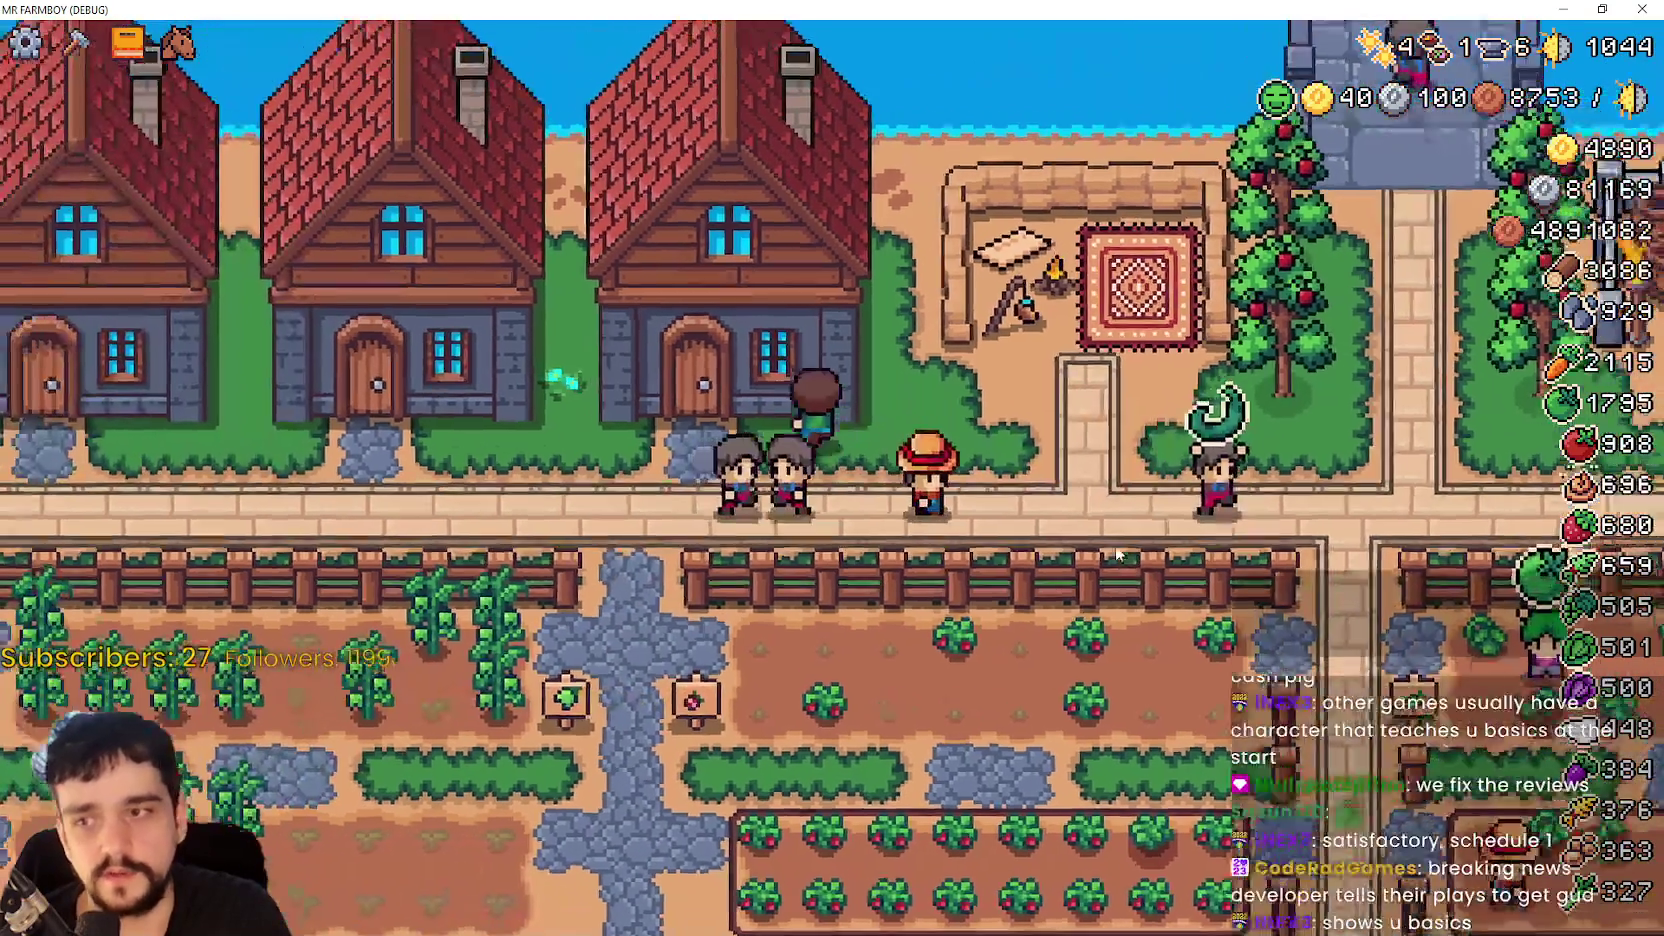
key(e)
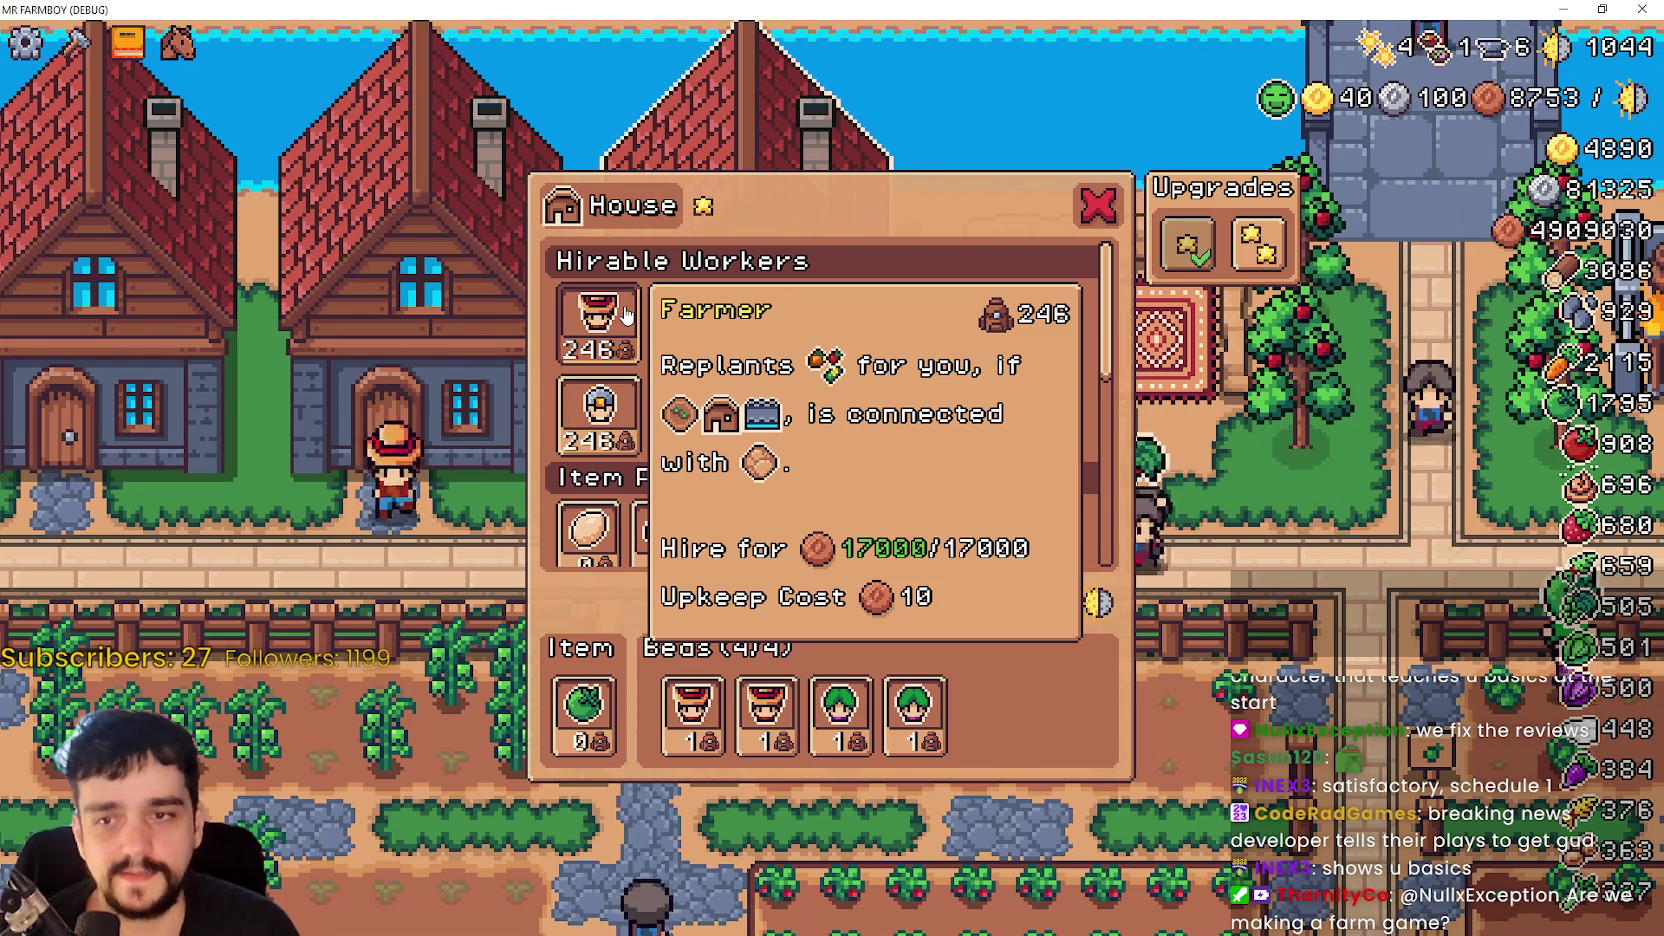
- Close the House panel, pause, and quit to the title screen's save list
key(Escape)
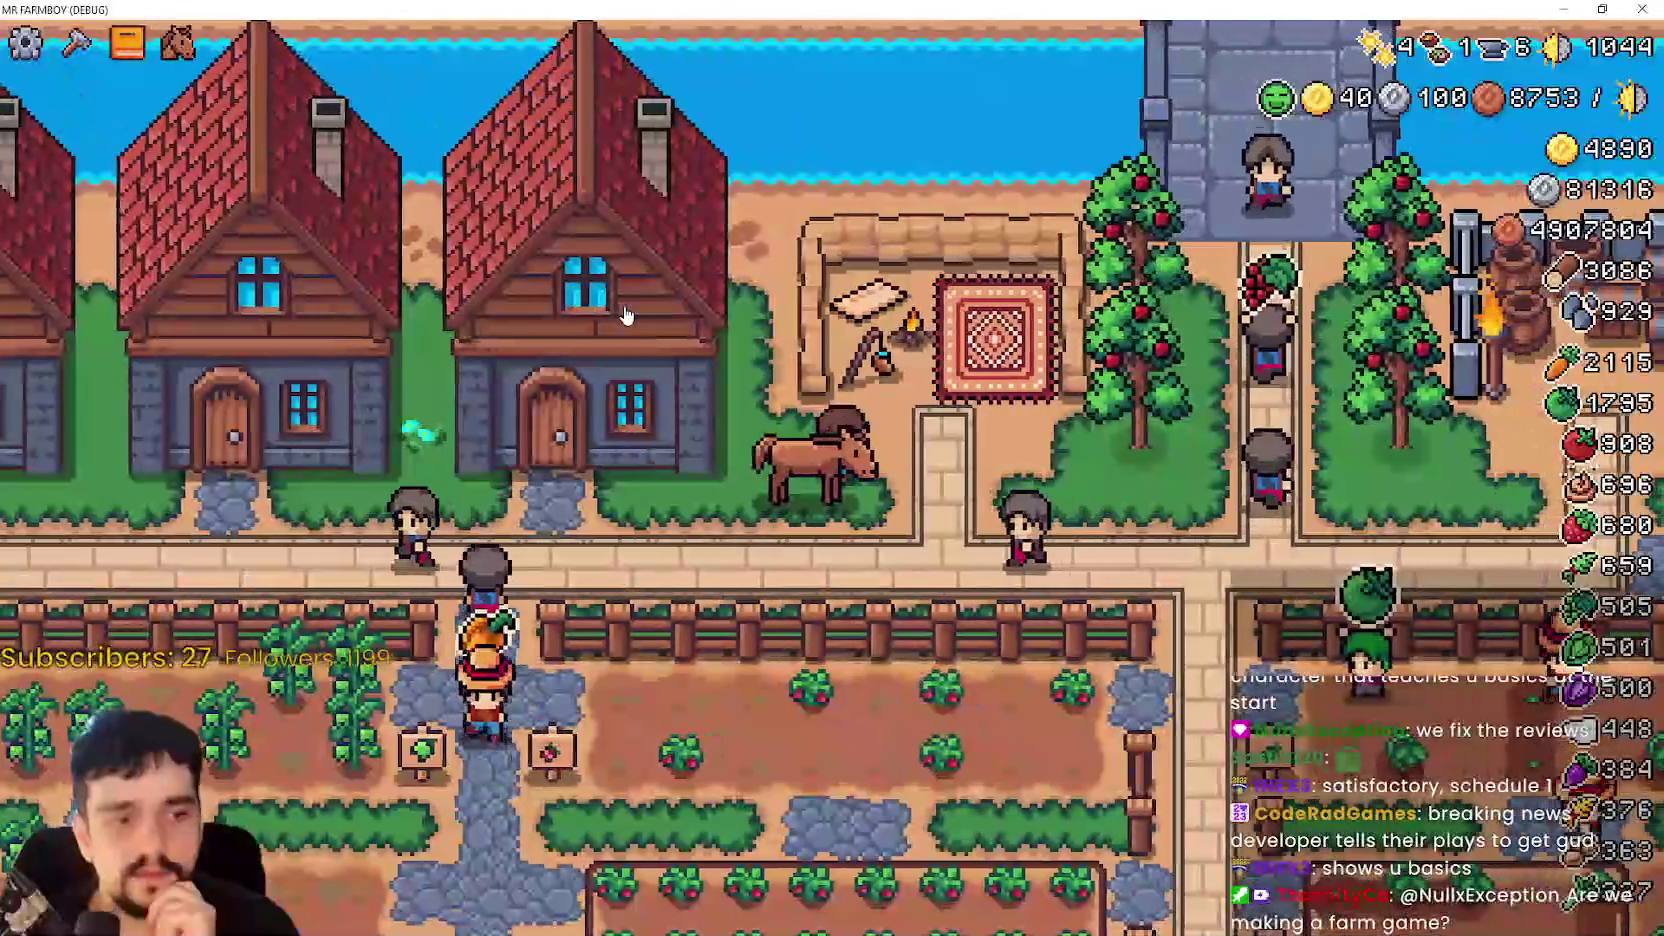
key(Escape)
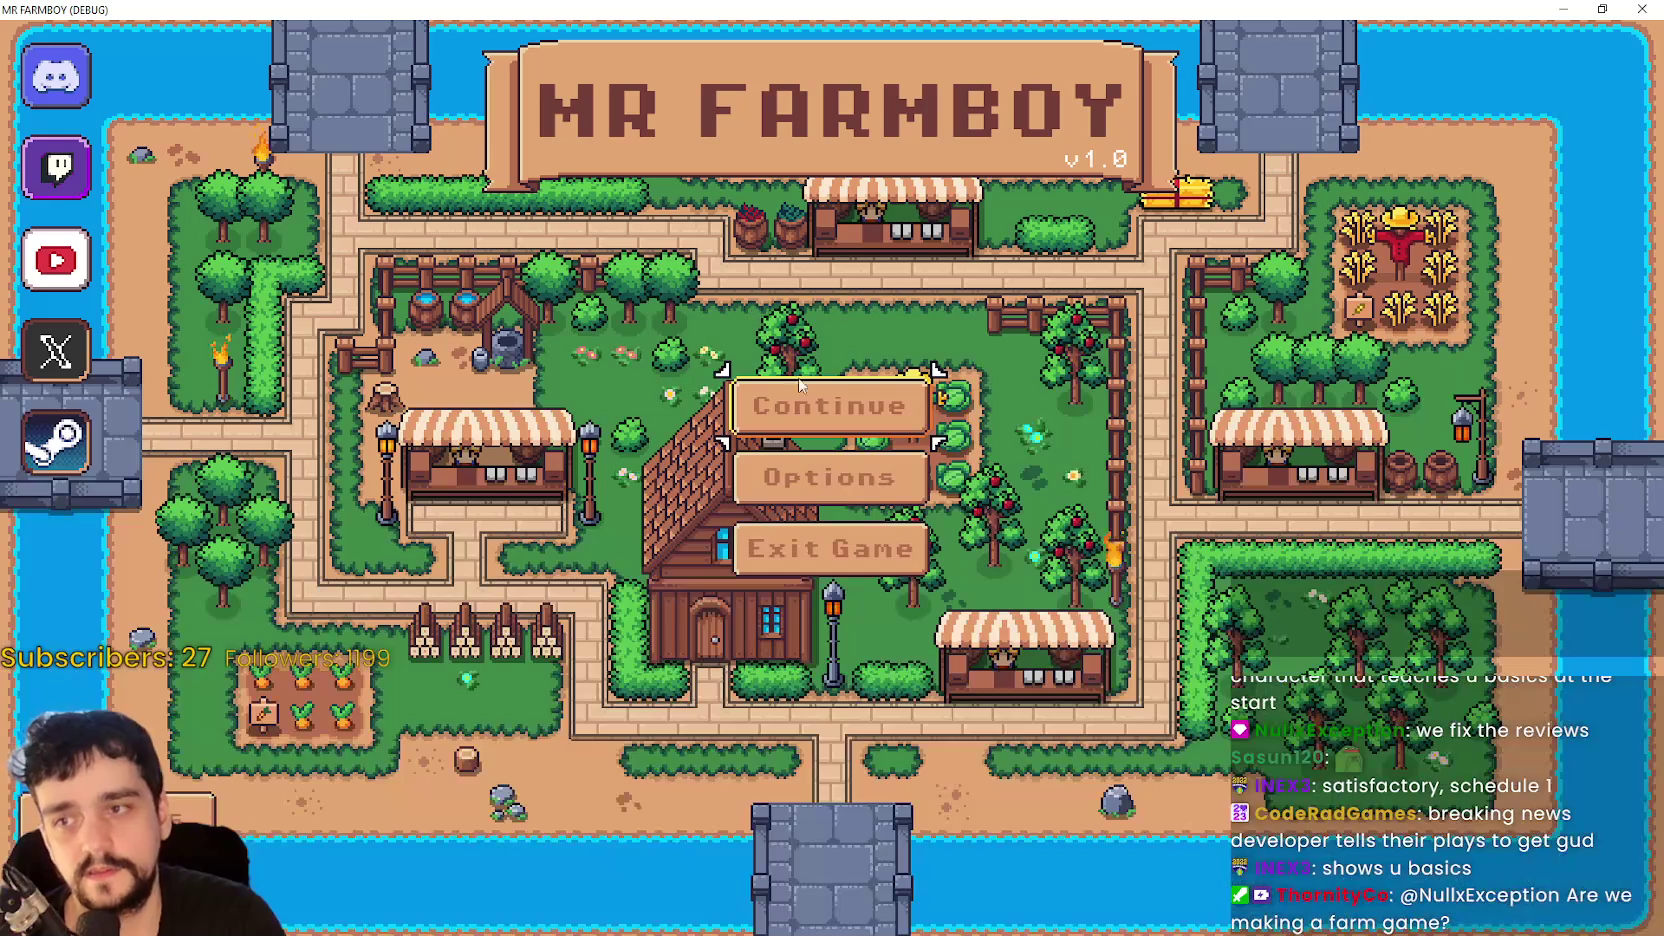
click(828, 401)
scroll(870, 638, down, 3)
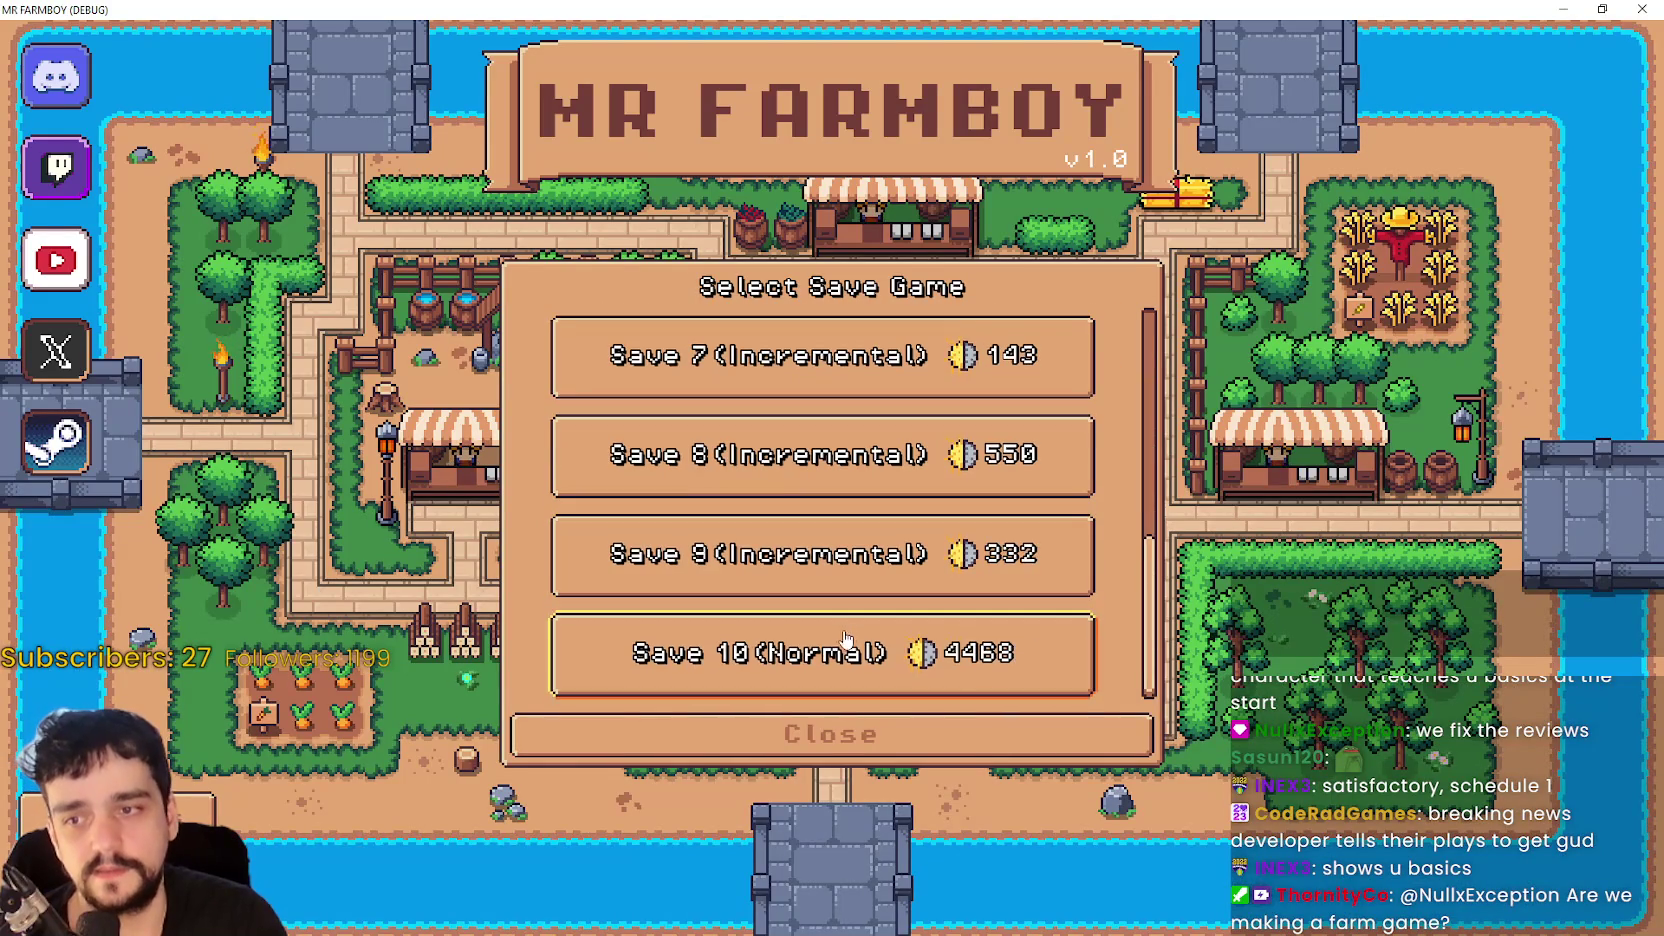
- Delete Save 4, create a new game in slot 4, and load it
scroll(1040, 618, up, 1)
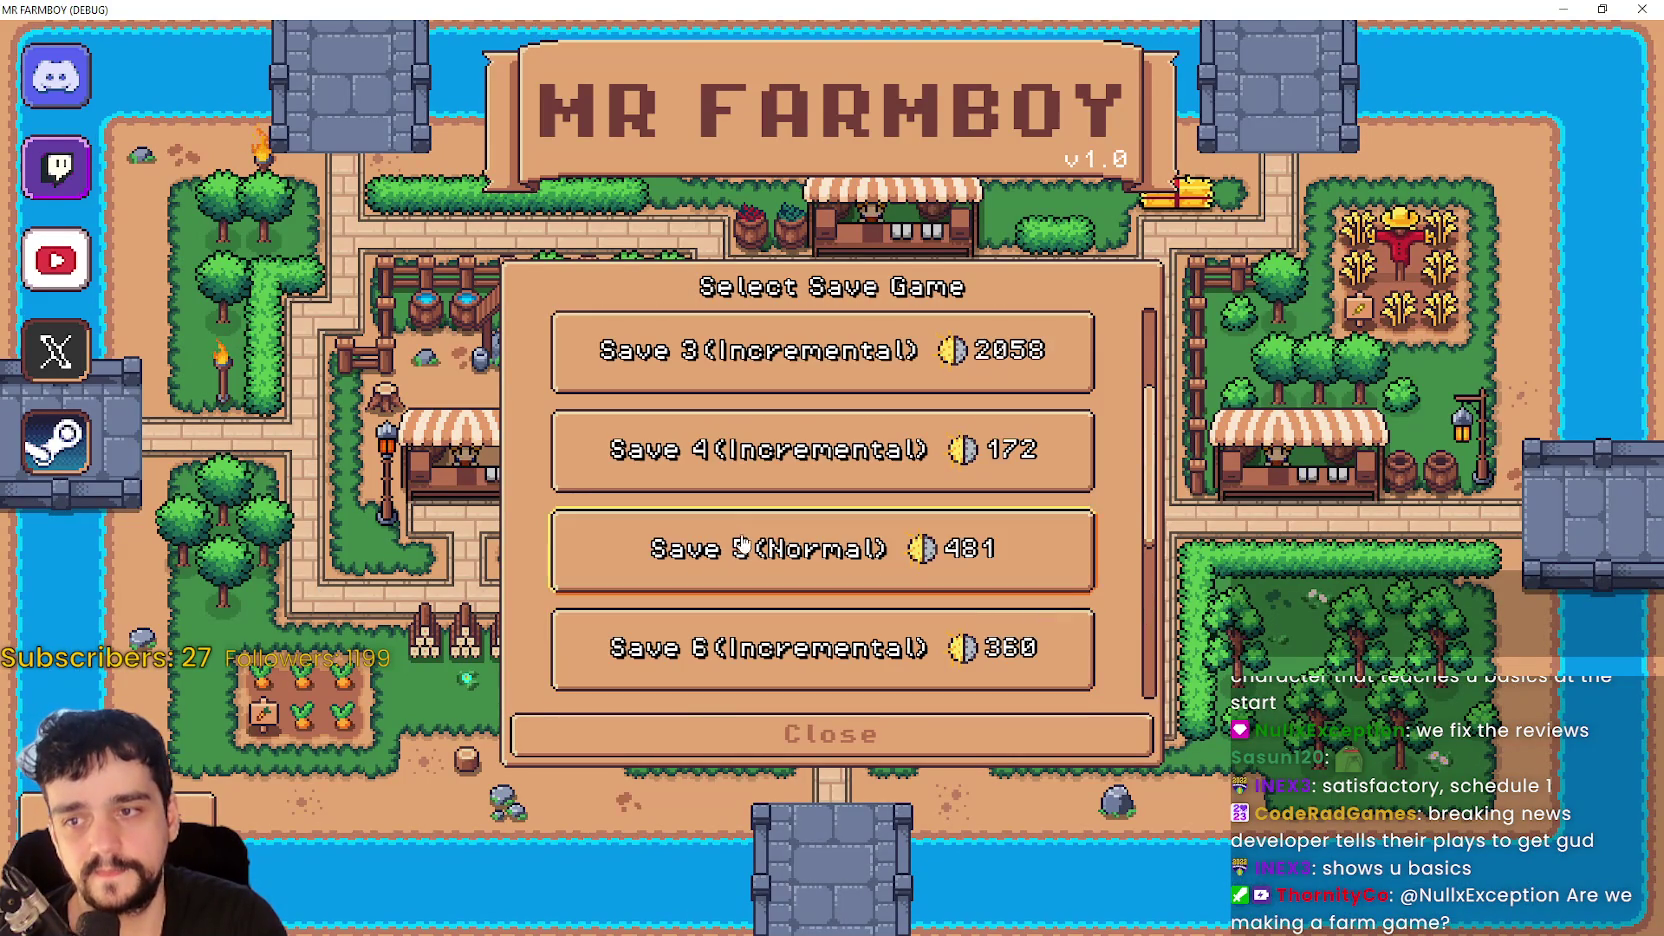
click(940, 355)
click(891, 455)
click(928, 471)
click(717, 538)
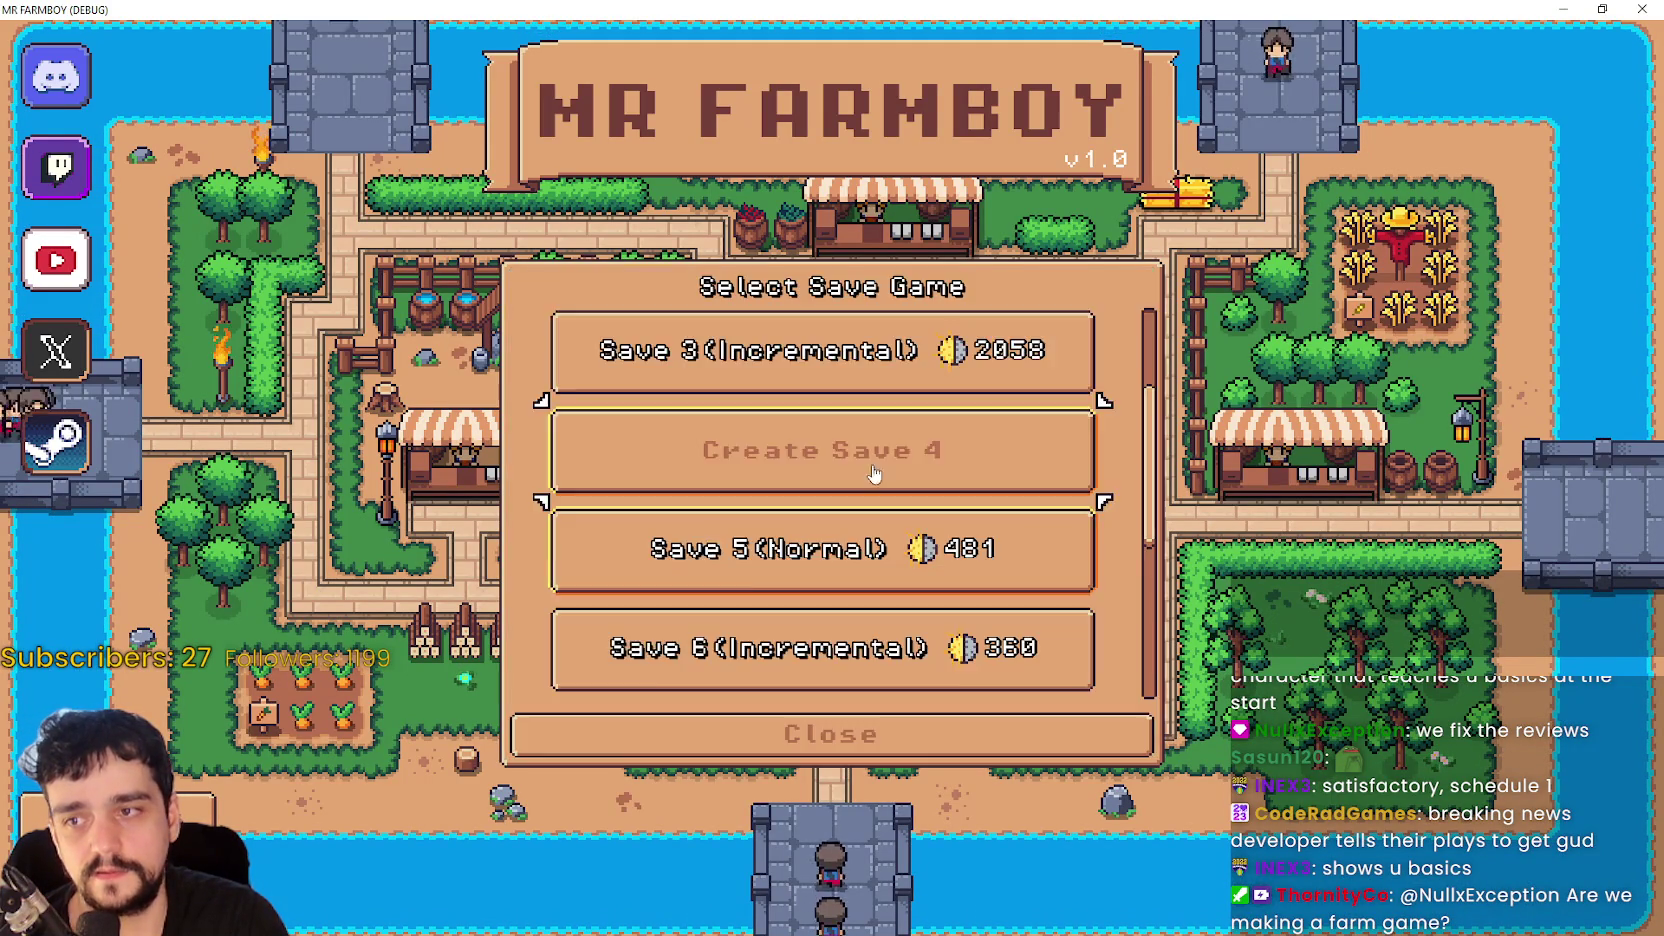
click(873, 474)
click(791, 702)
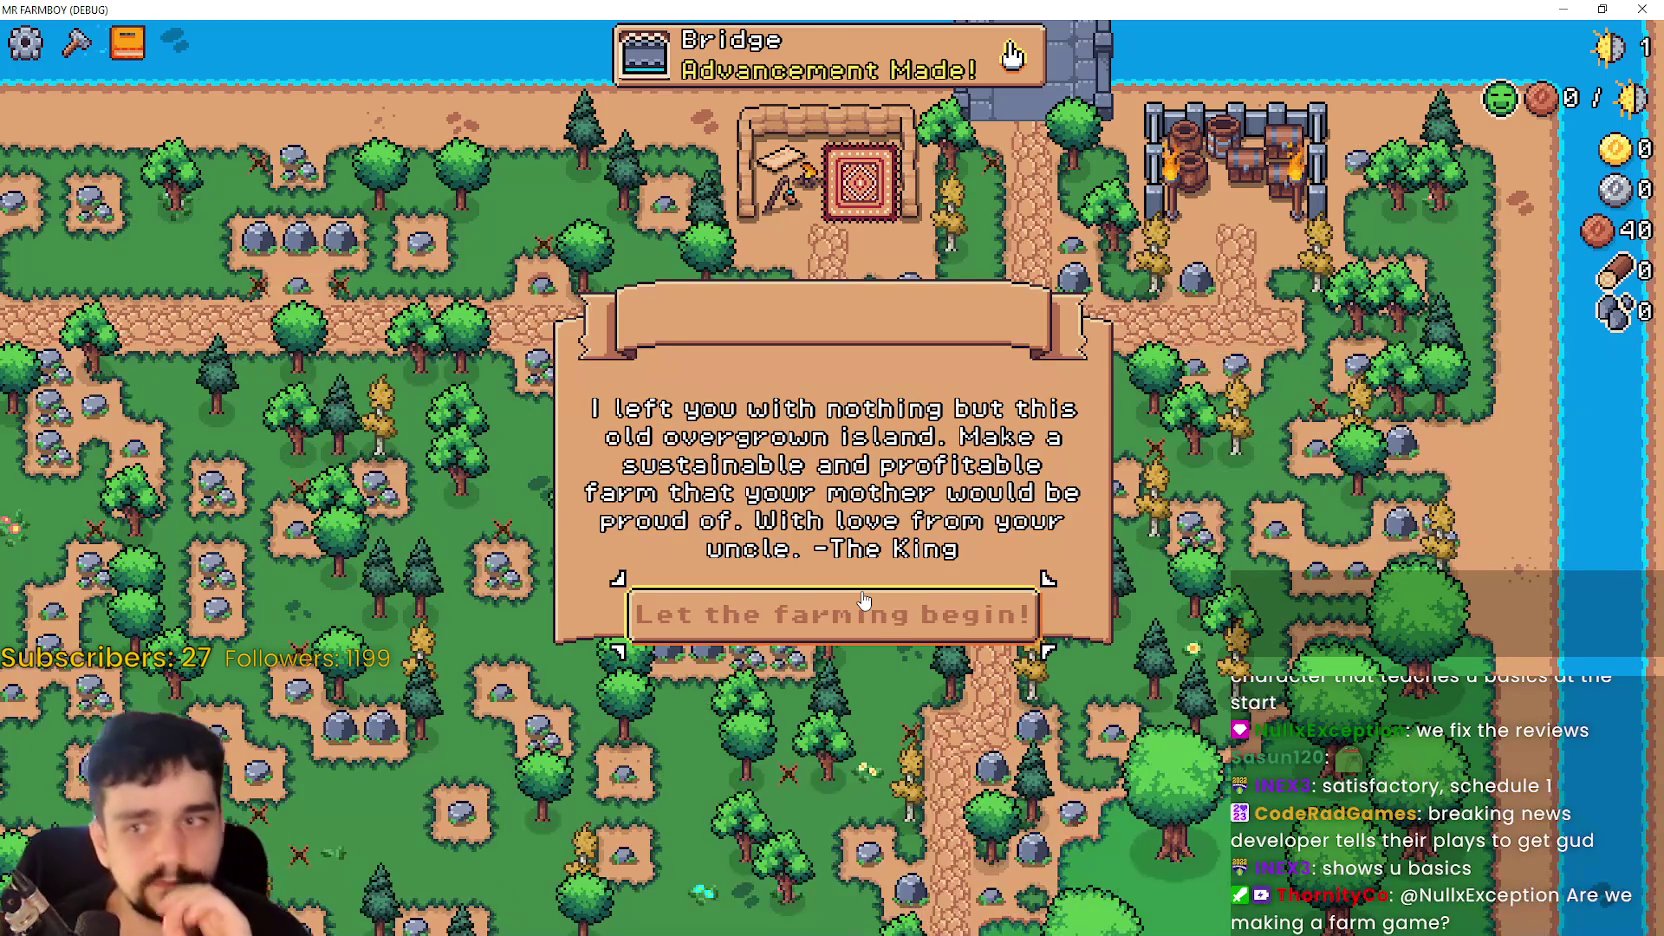
- Dismiss the intro letter and walk toward the bridge, then down and left along the road
click(757, 609)
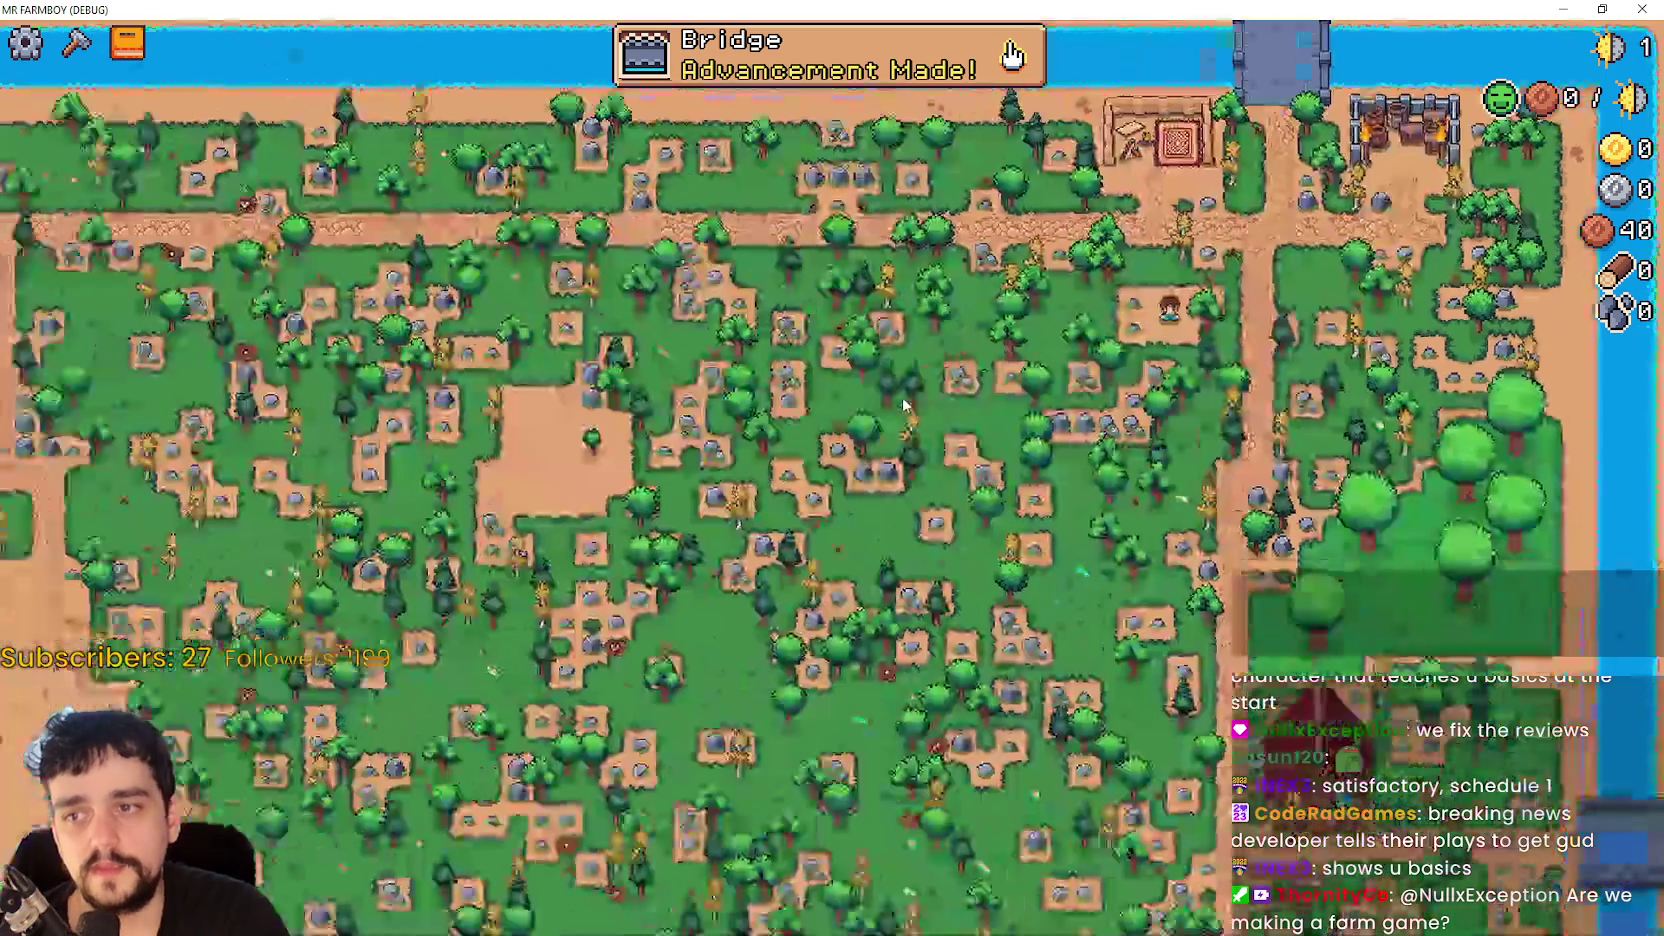
key(w)
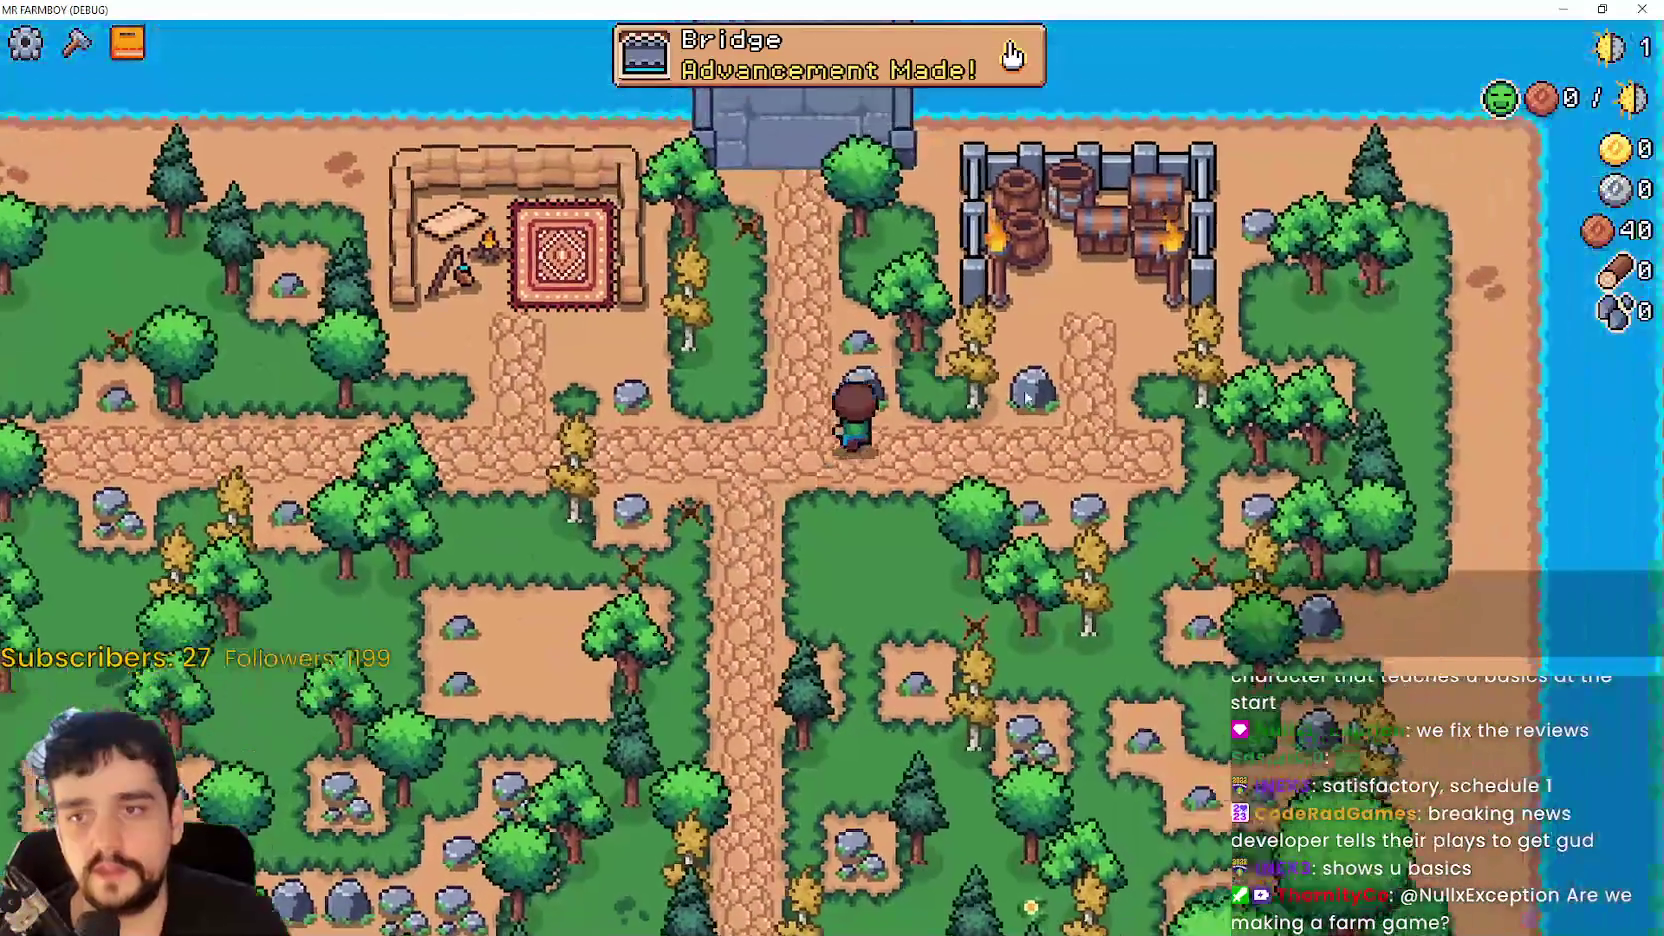
key(a)
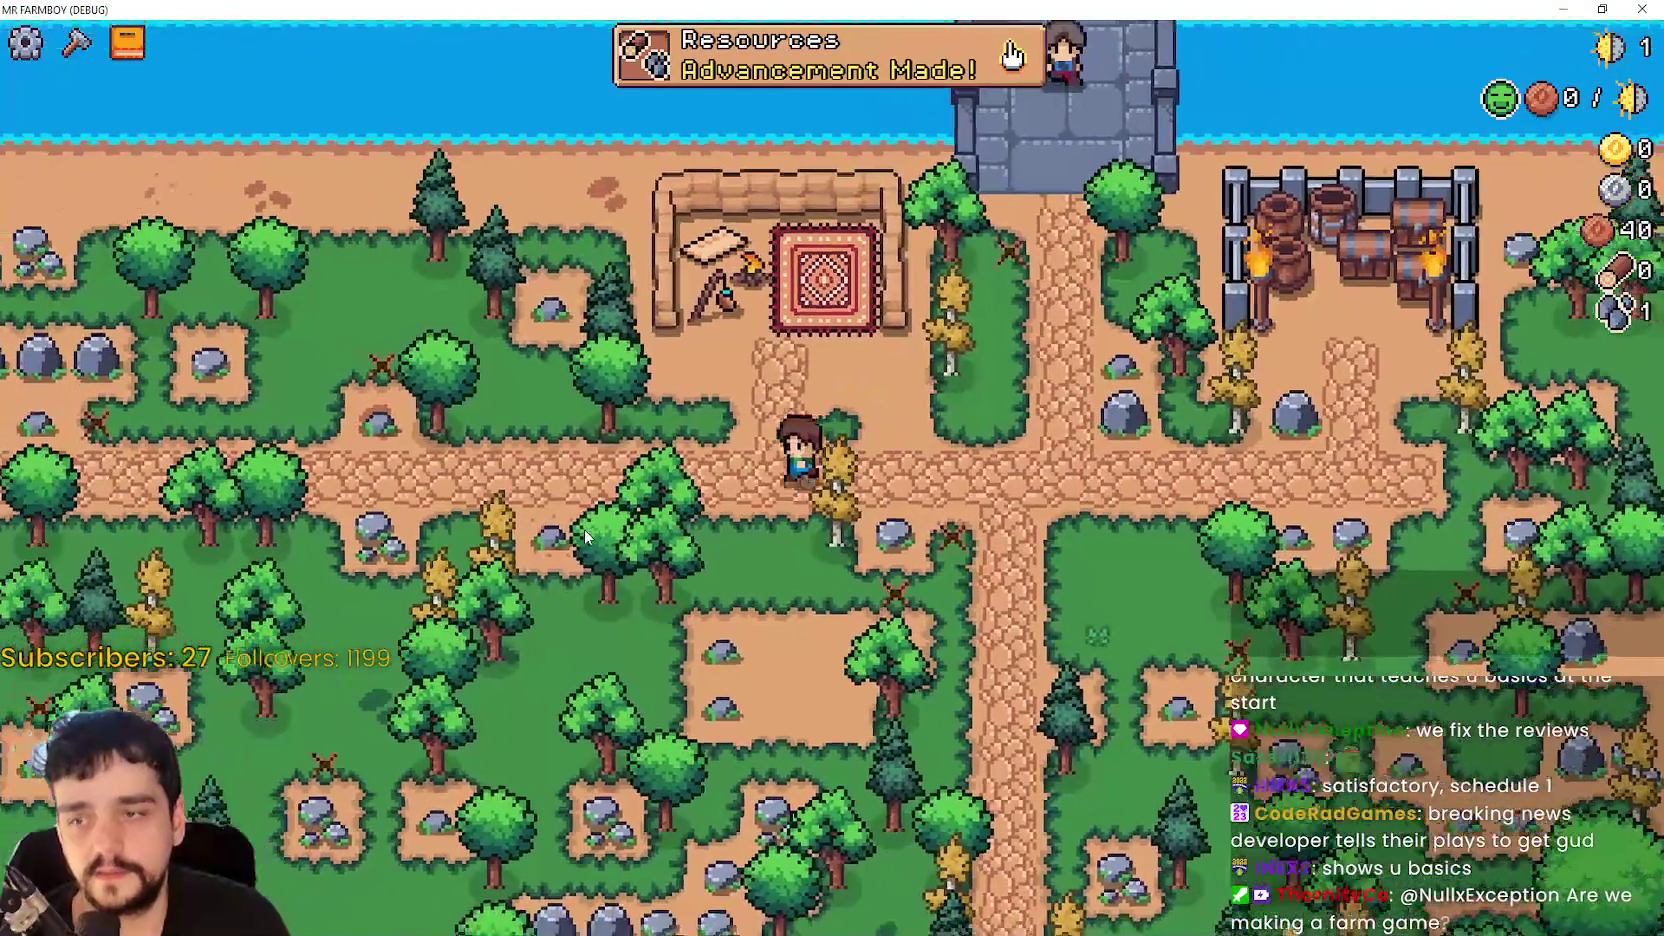
key(w)
key(d)
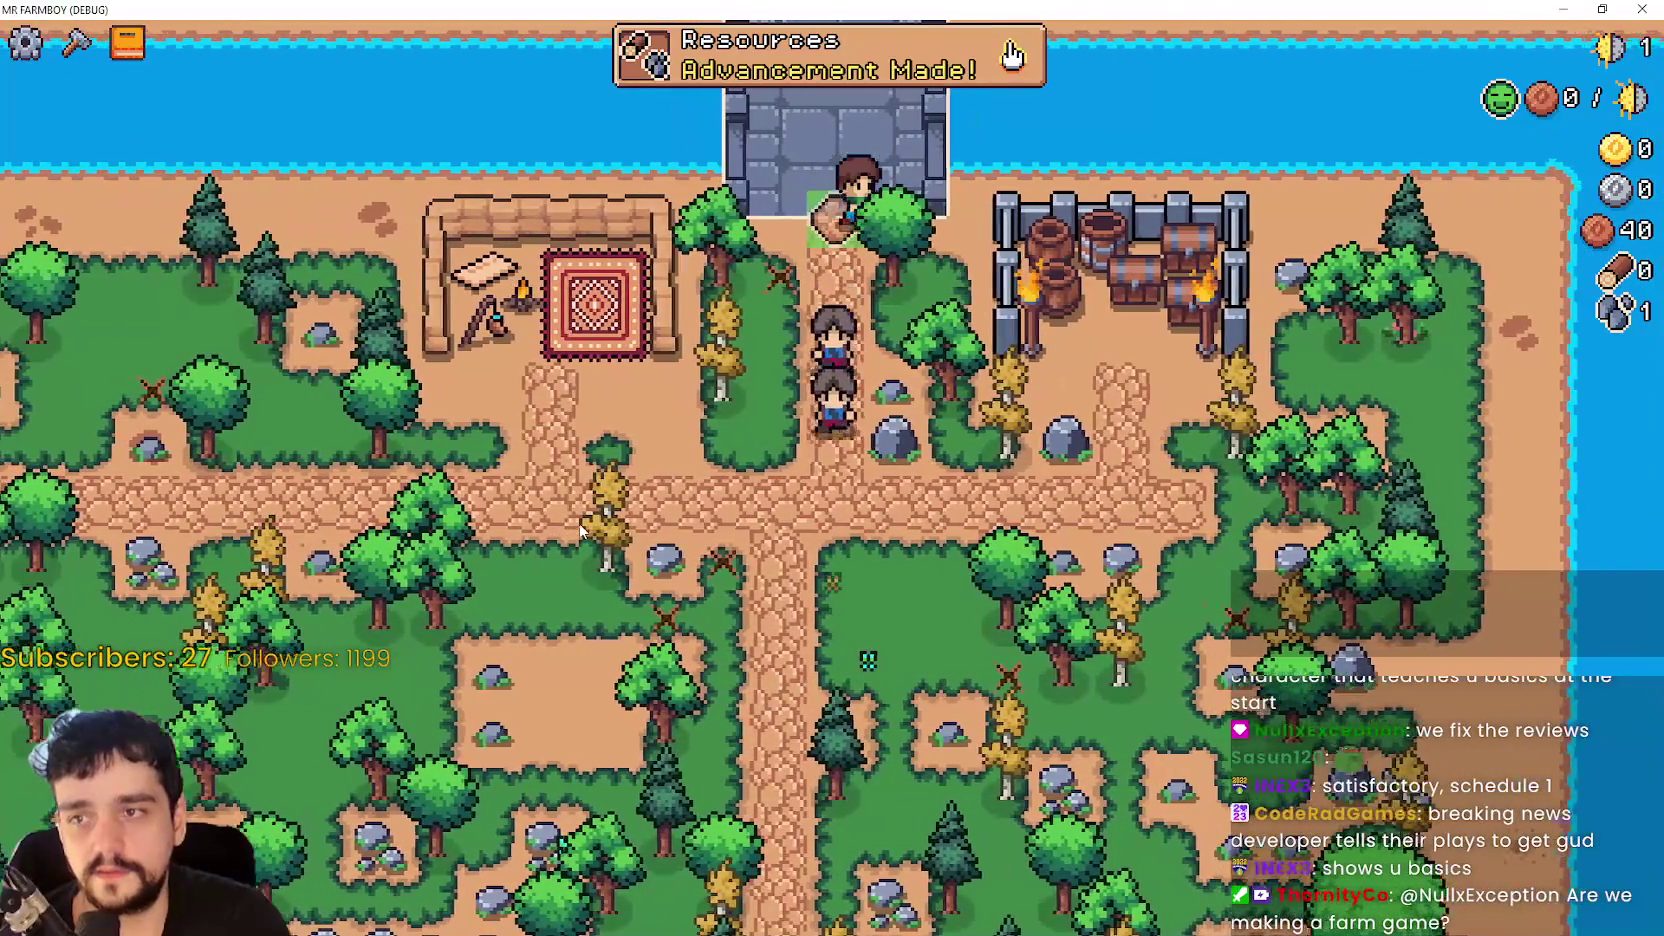
key(s)
key(a)
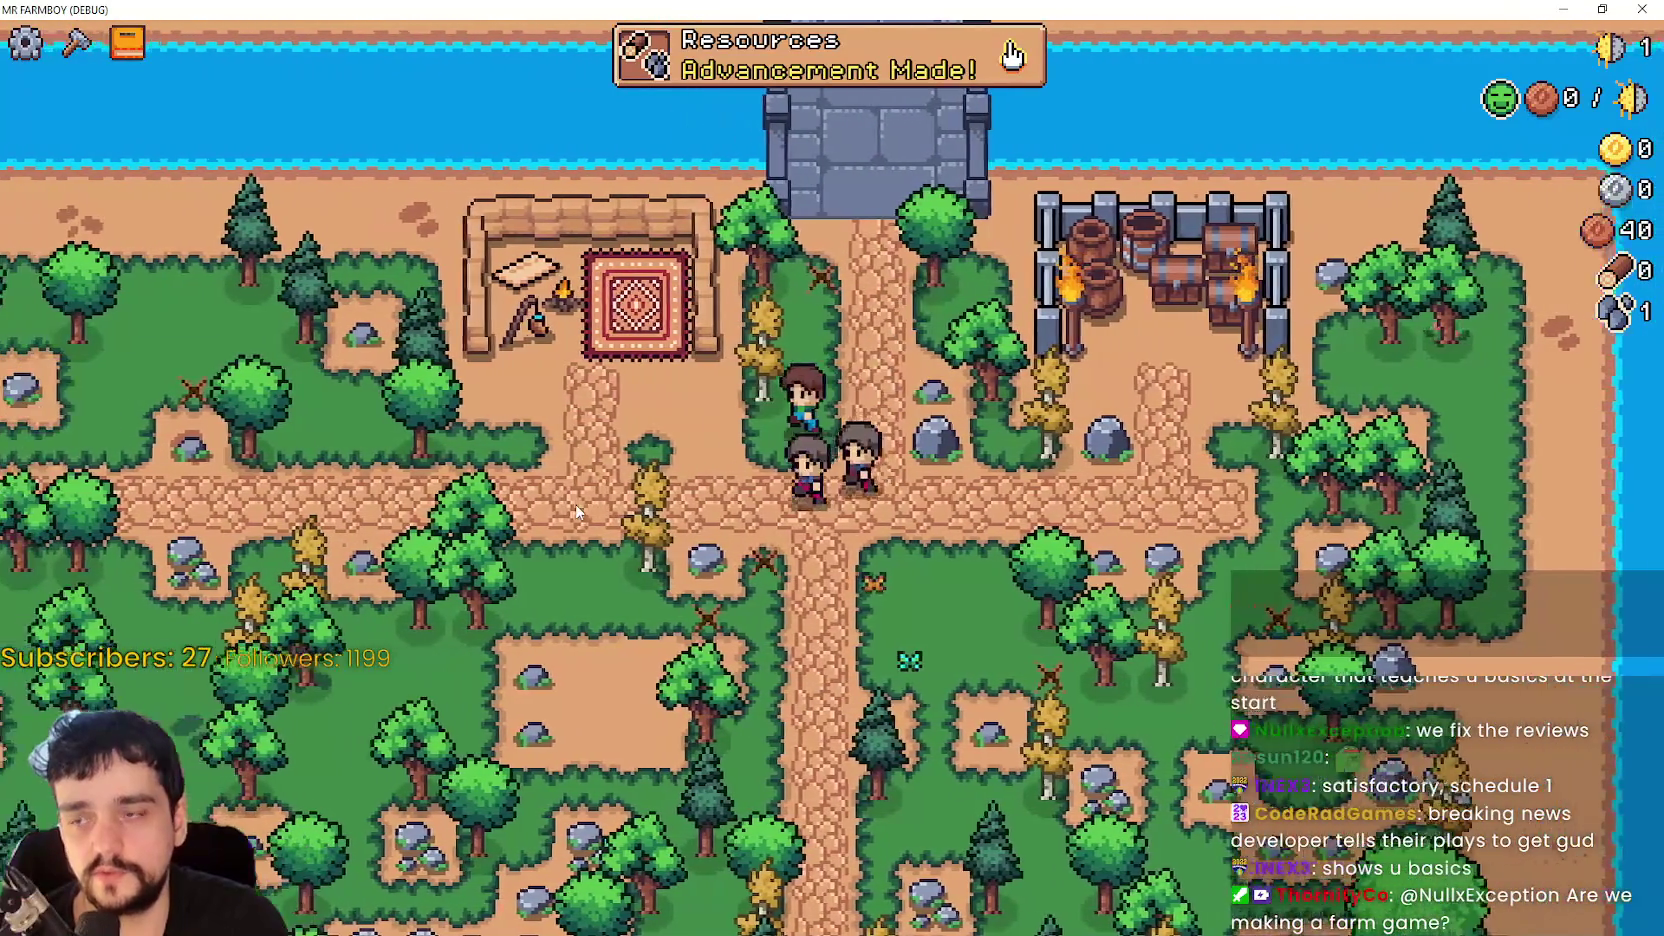
- Chop trees and mine rocks for nine wood and stone, then open the Advancements tree
key(a)
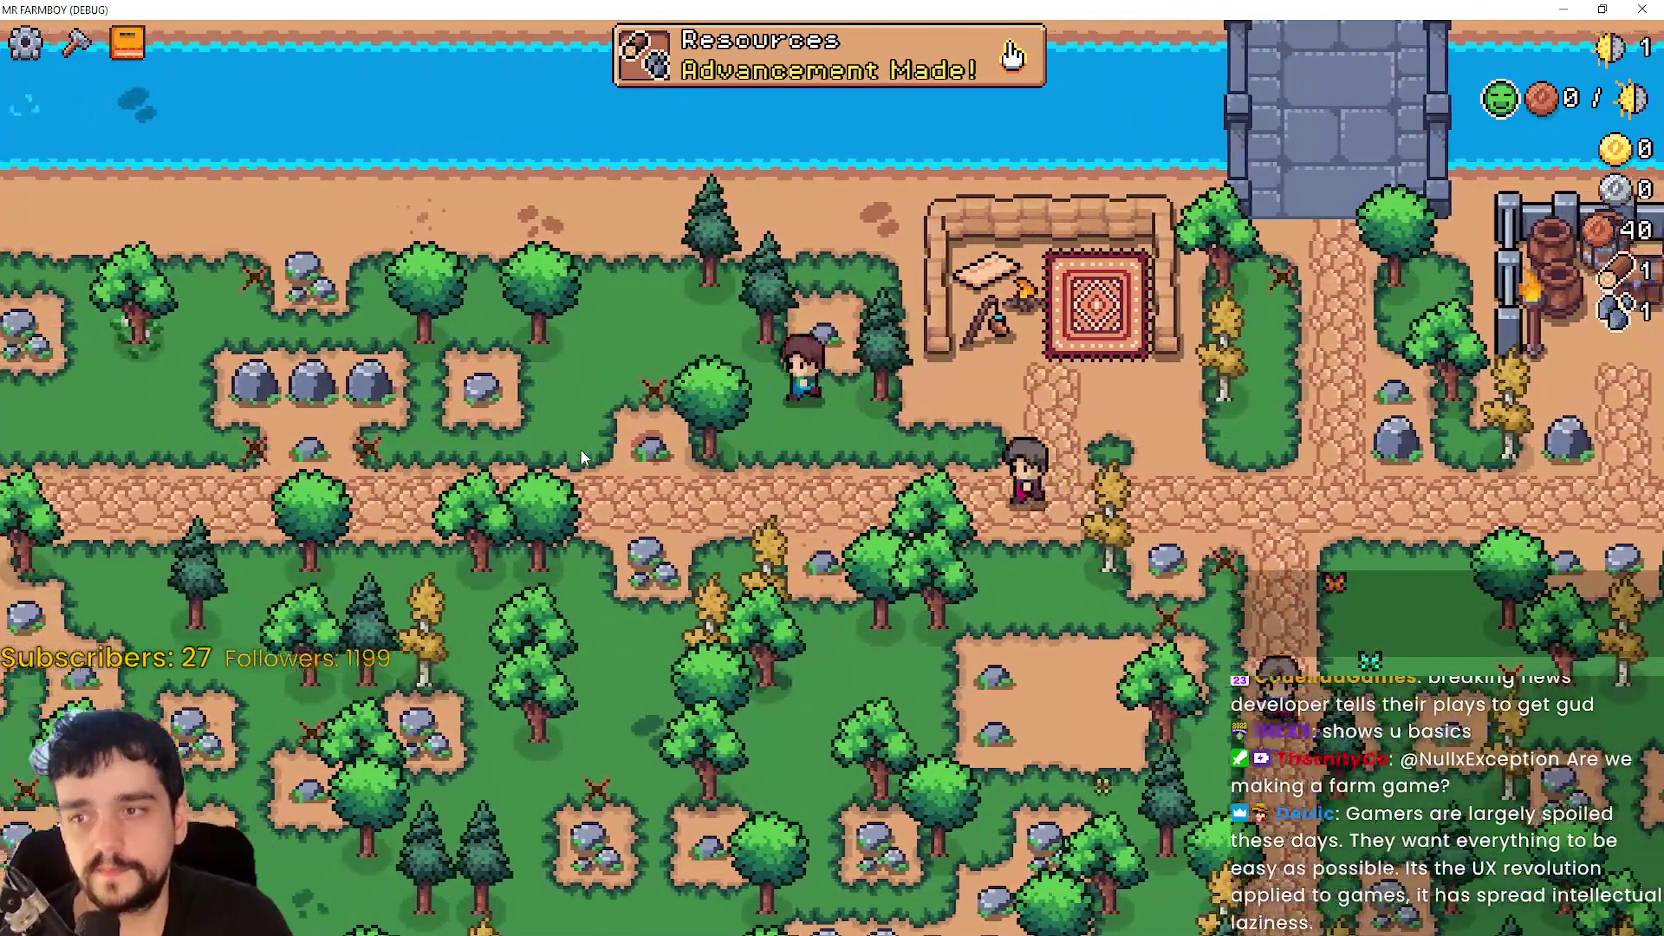
key(w)
key(s)
key(a)
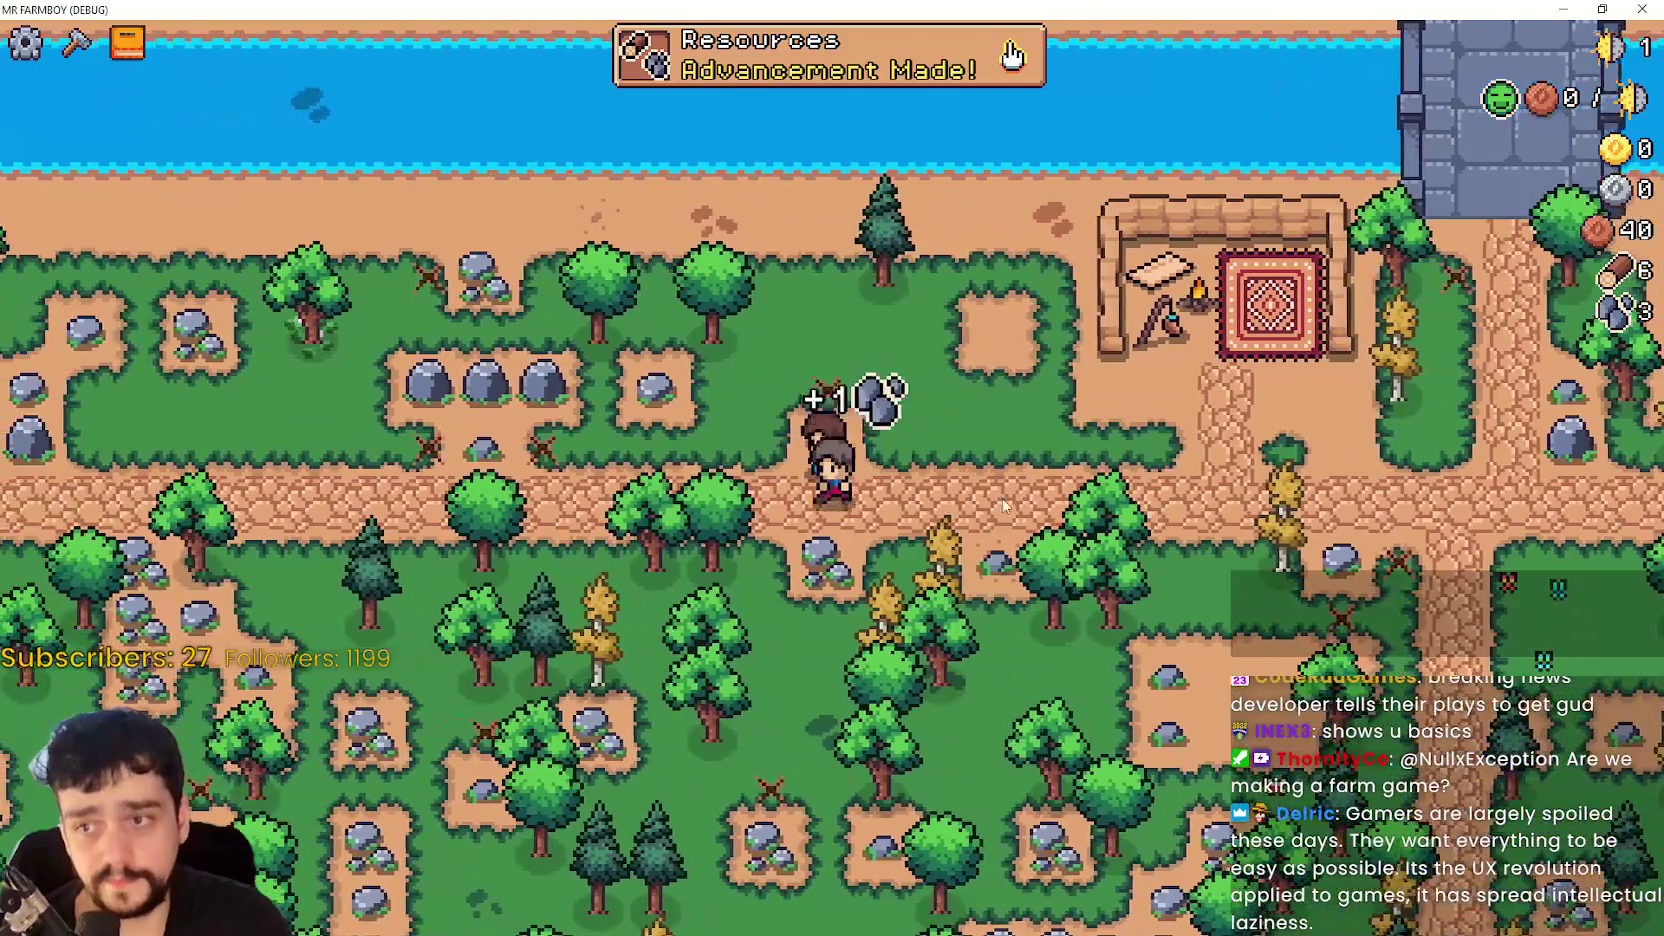
key(w)
key(a)
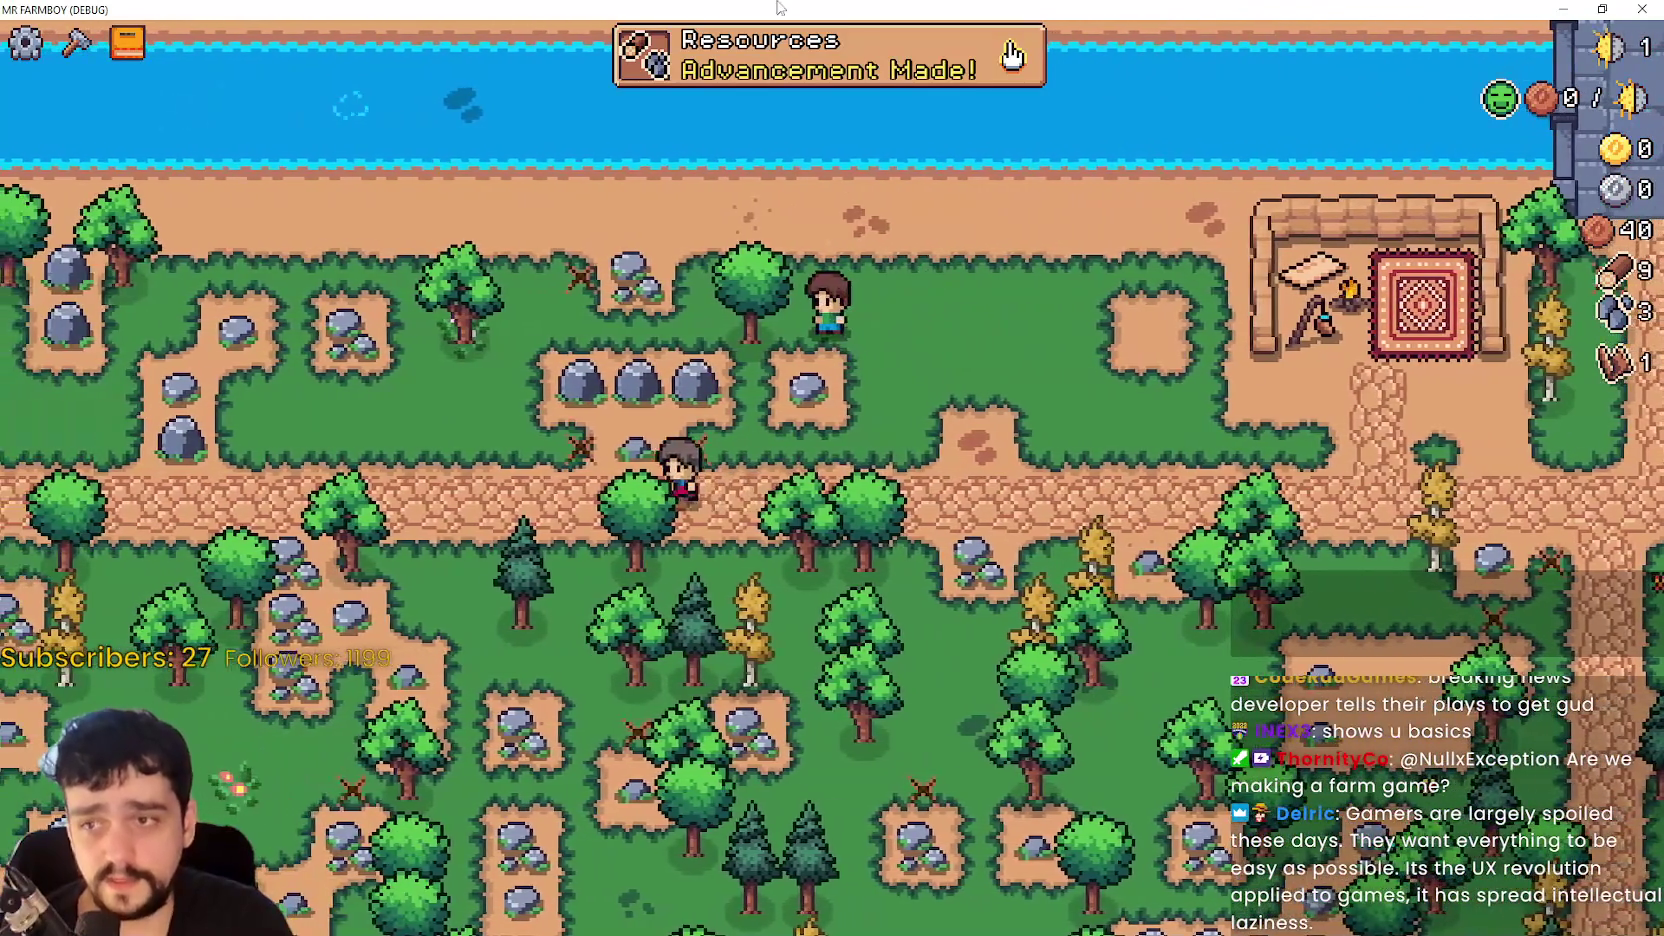
key(Tab)
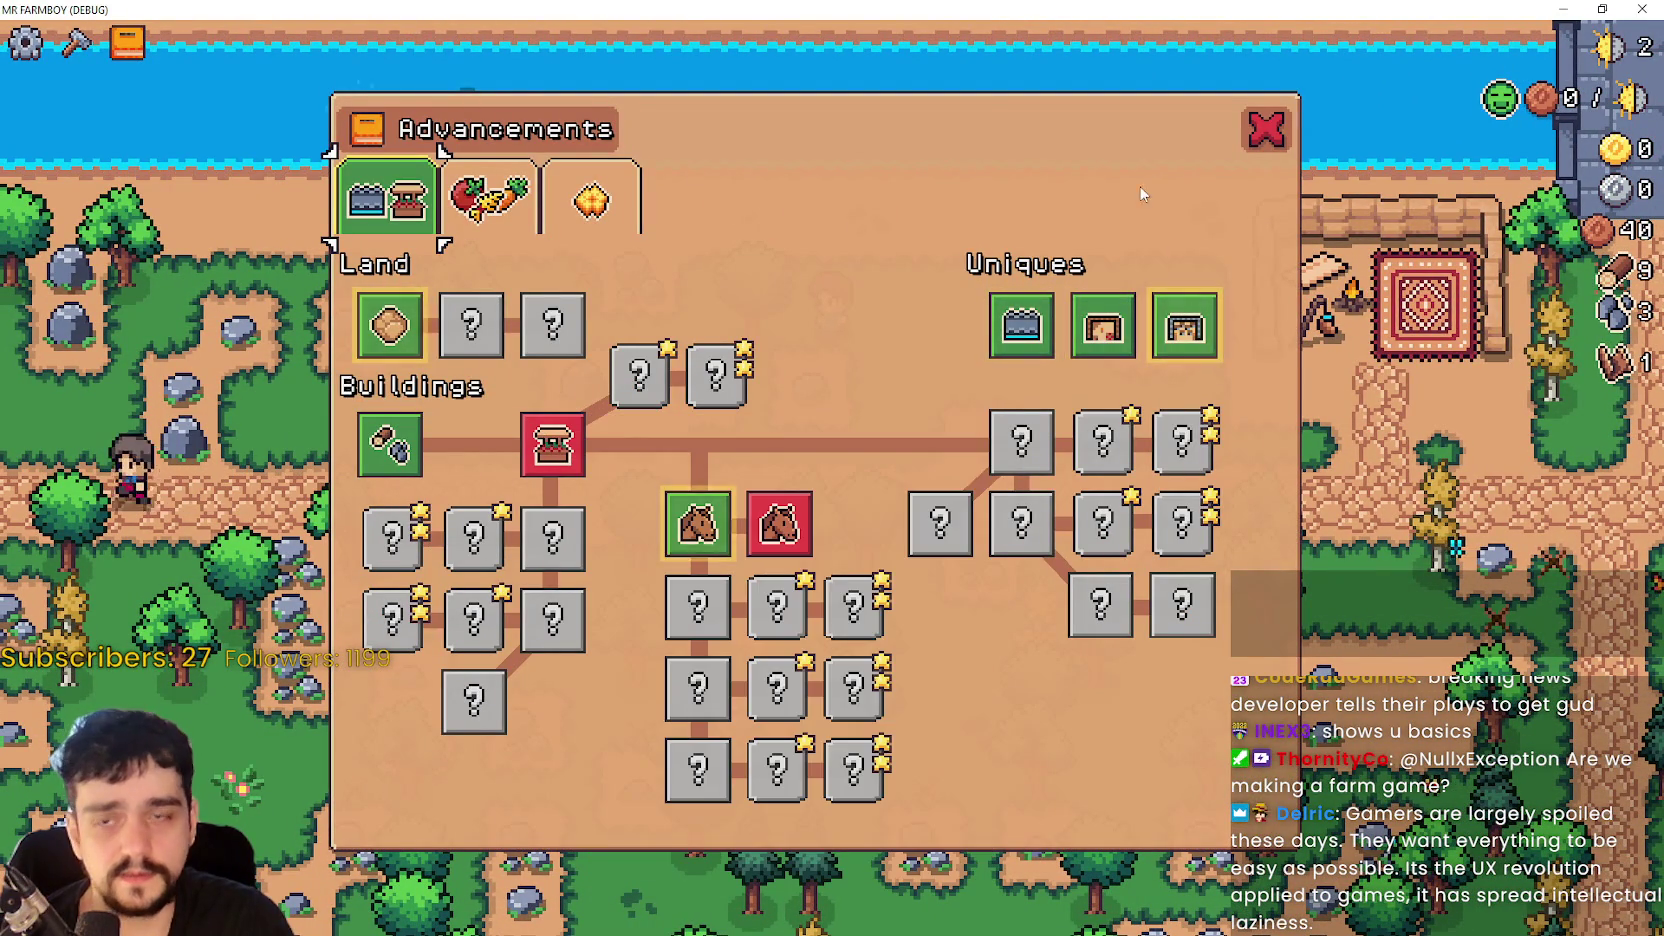
- Close Advancements, then mine nearby rocks for stone and chop trees for wood
key(Tab)
key(s)
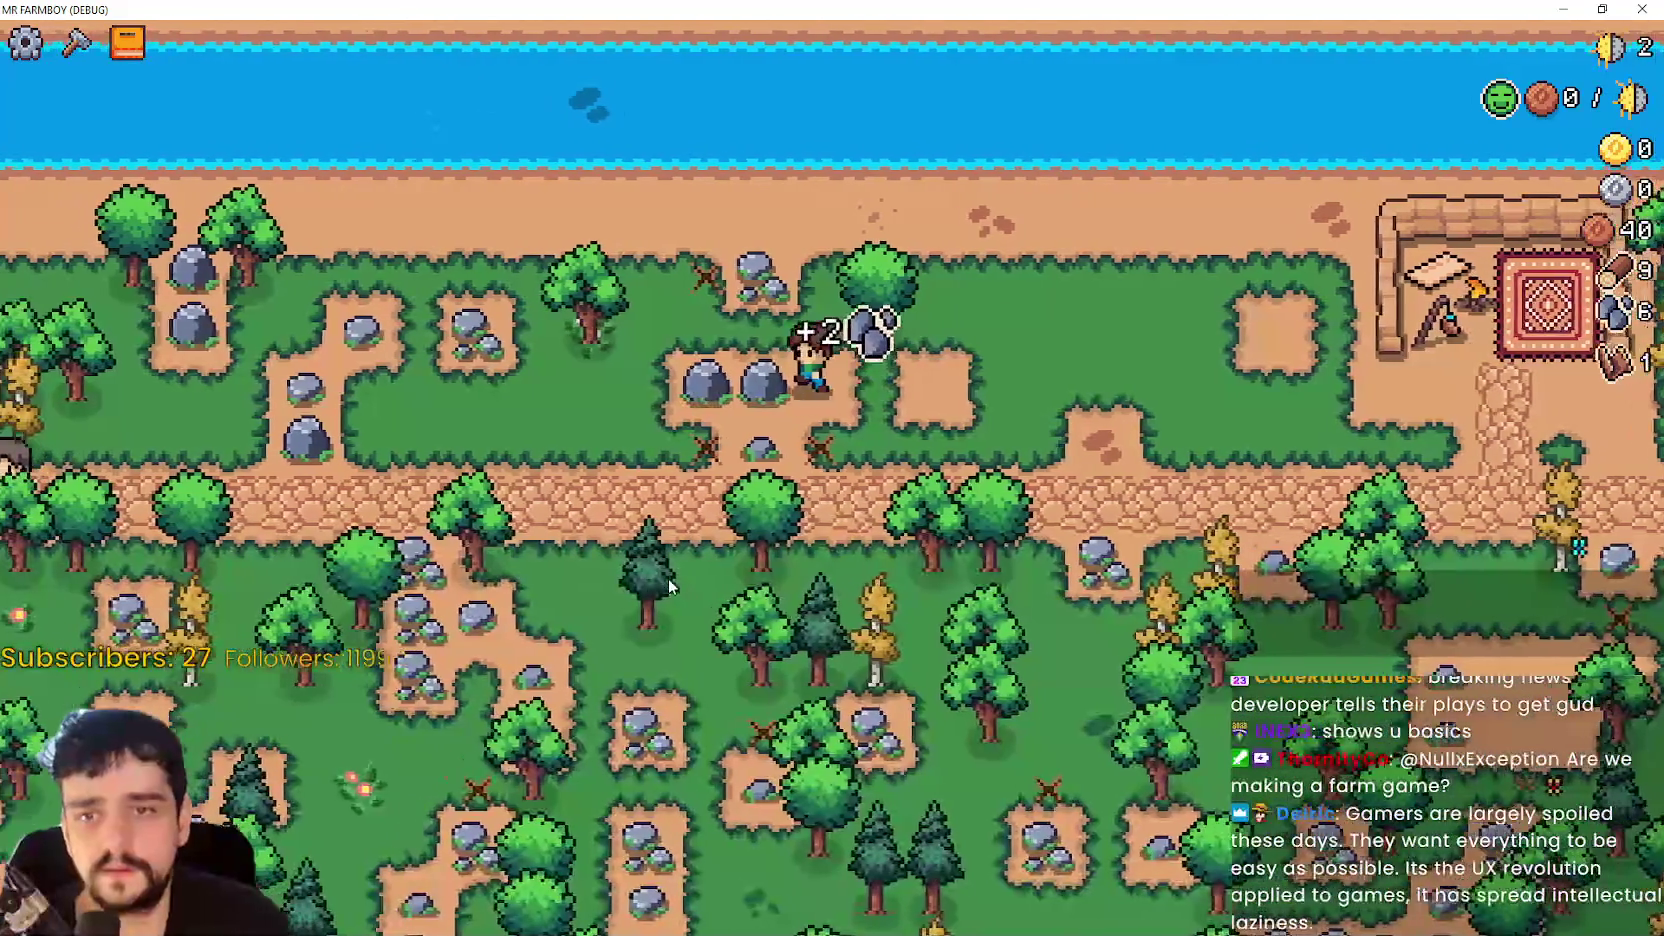
key(a)
key(s)
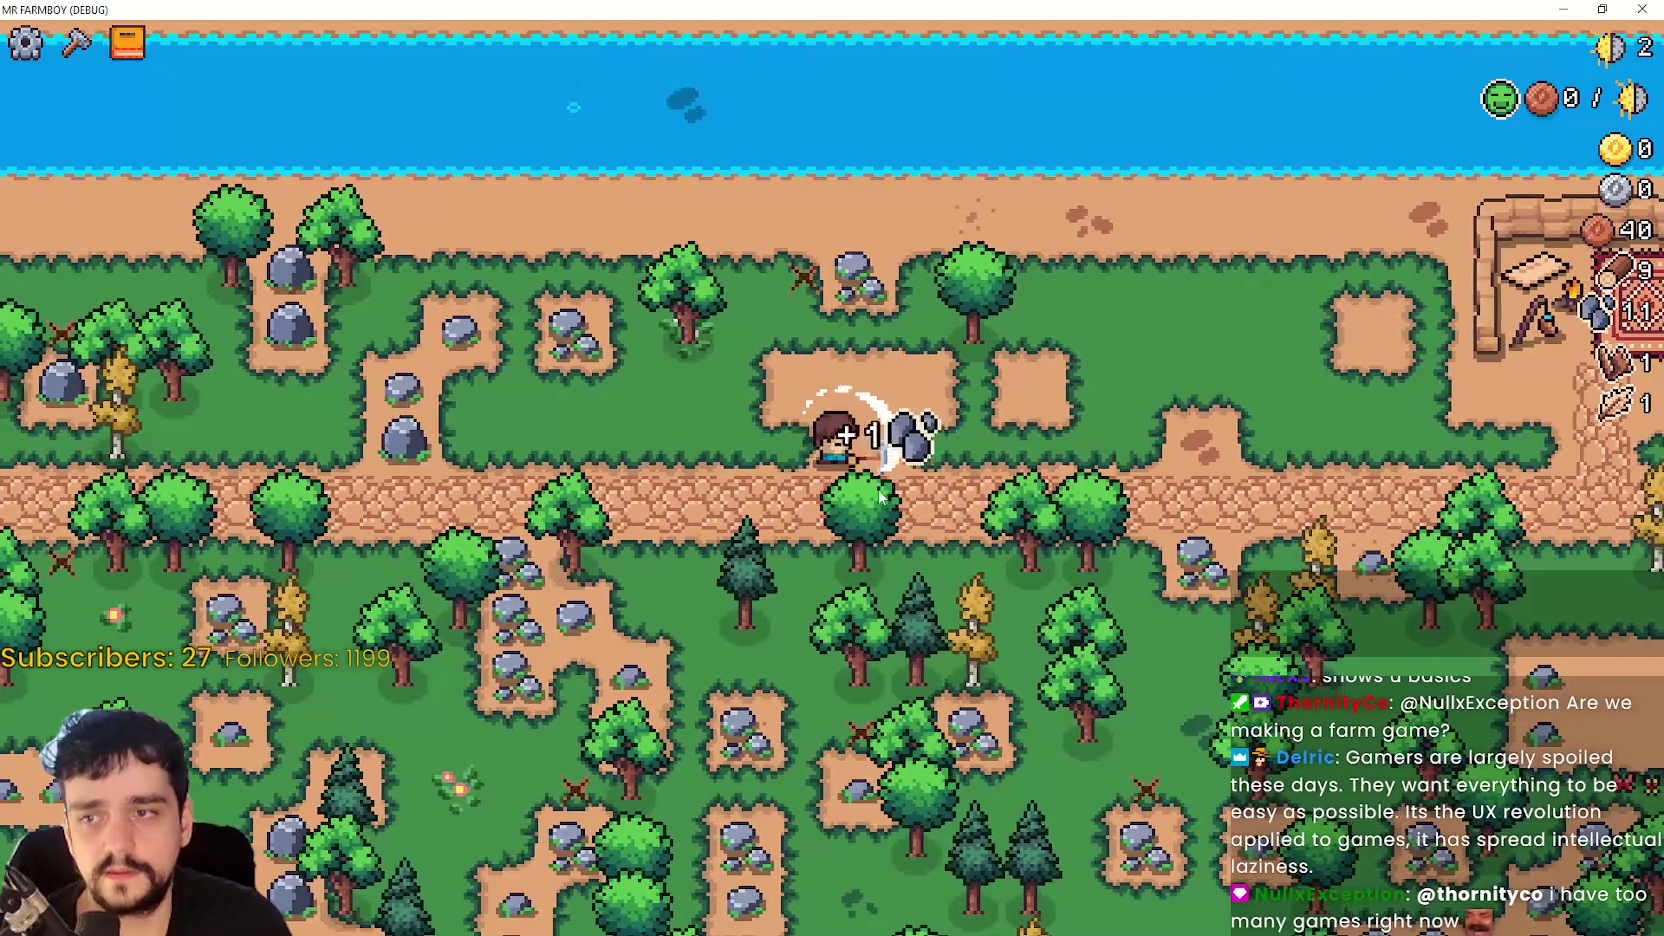
key(w)
key(d)
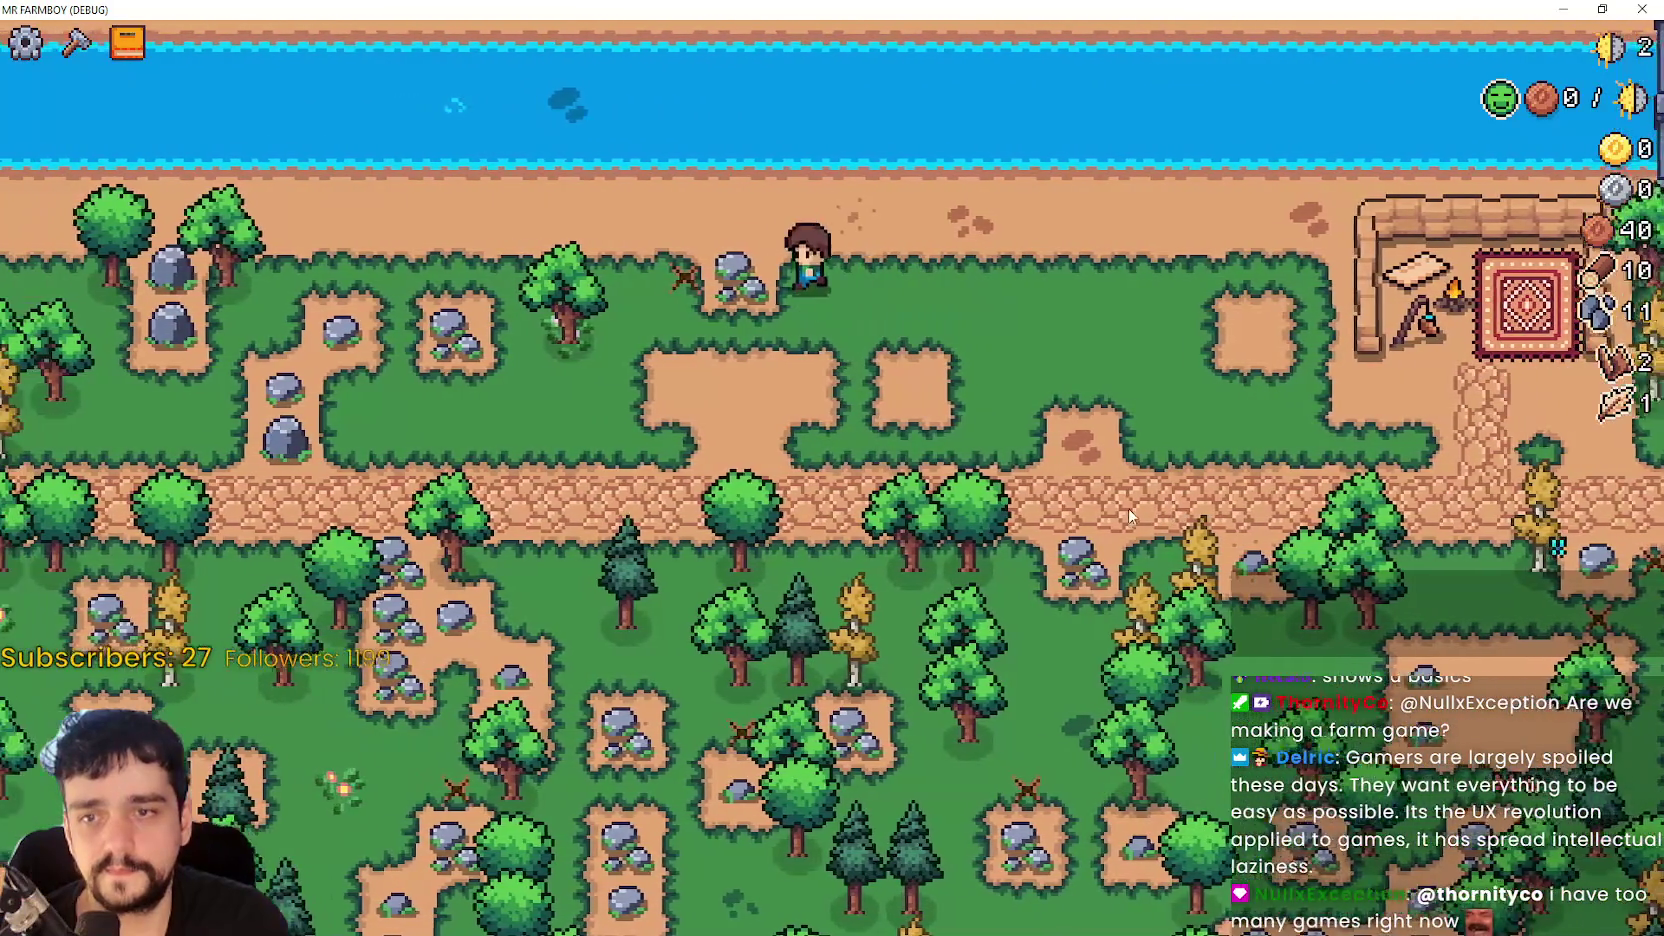
key(a)
key(s)
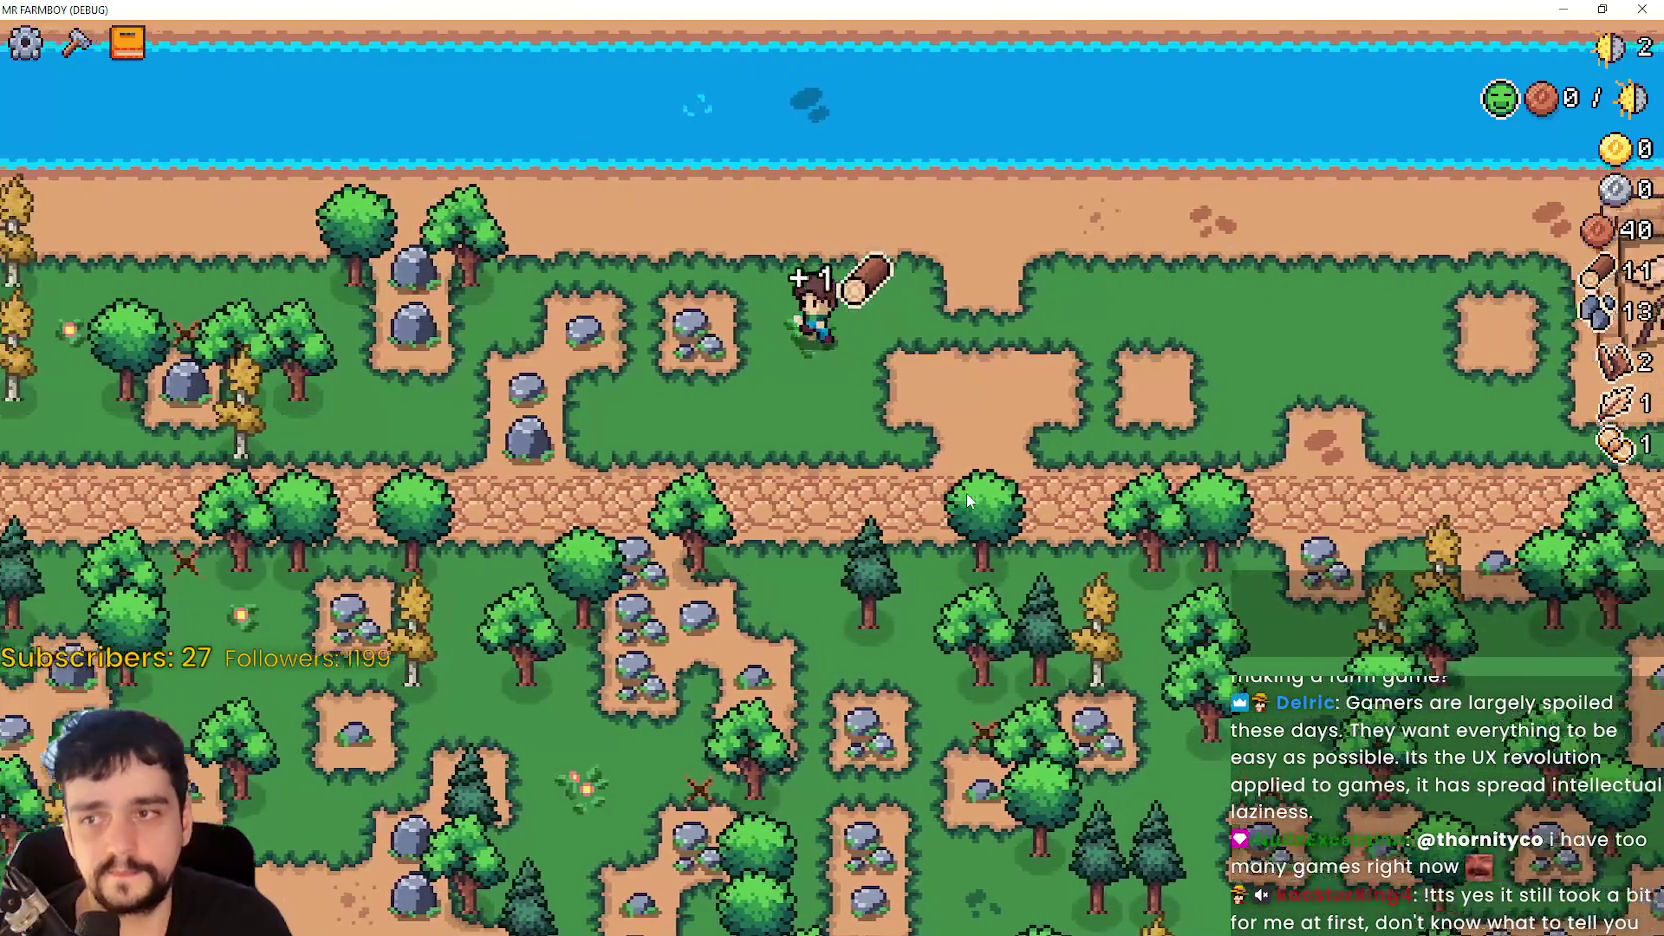
key(a)
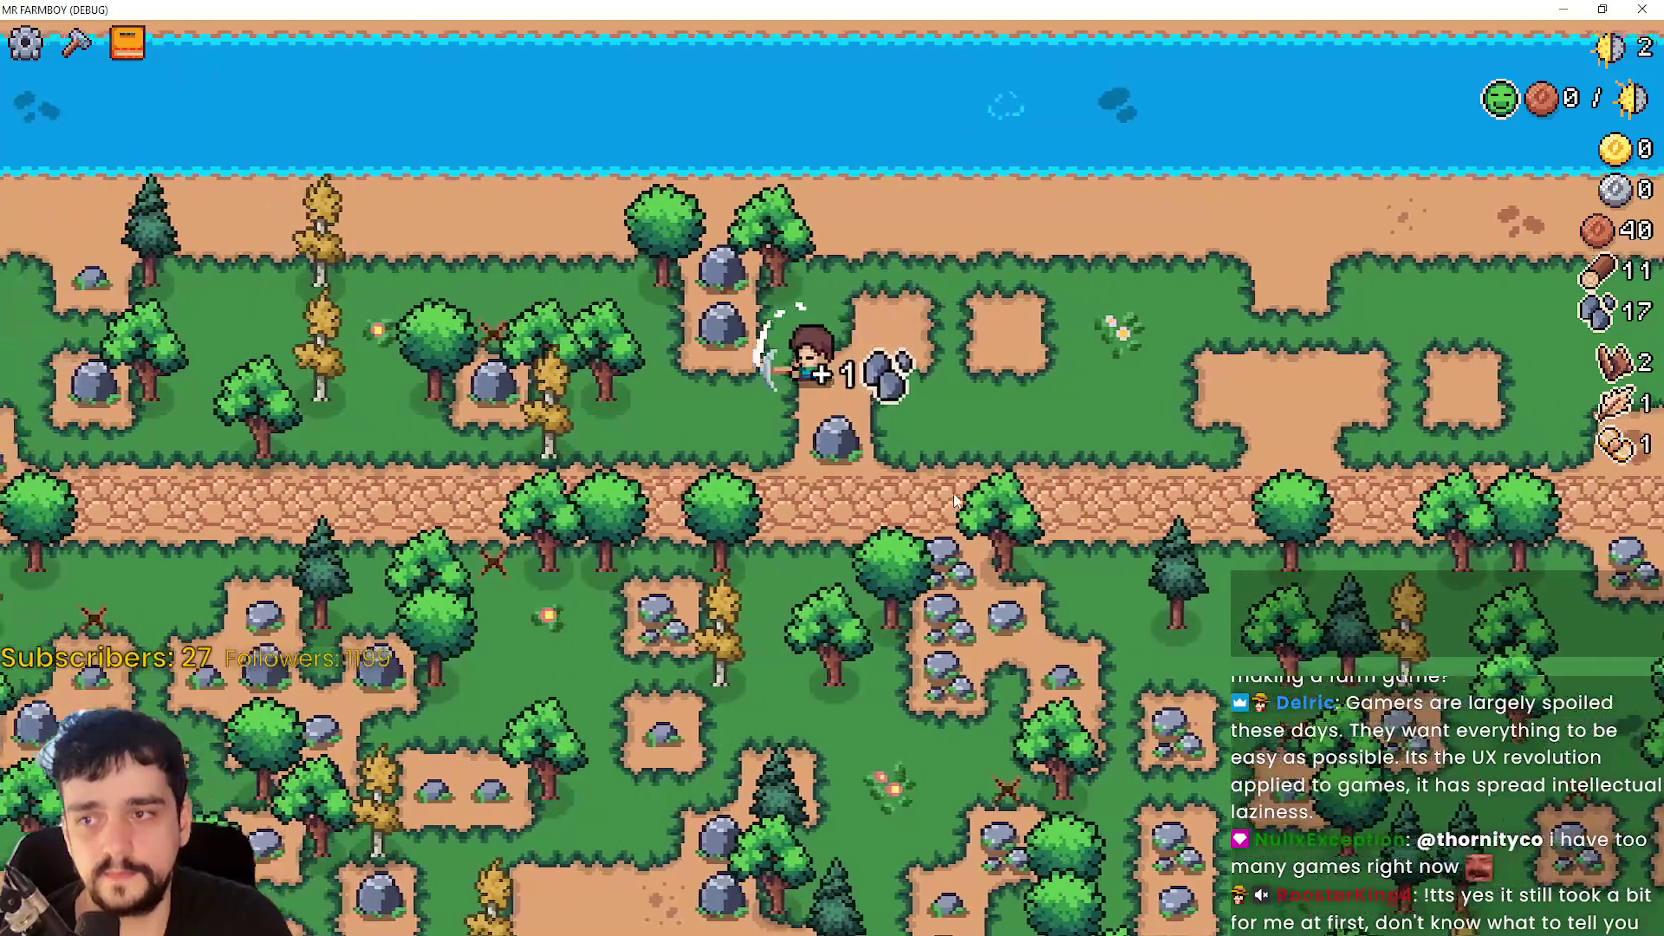
key(a)
key(w)
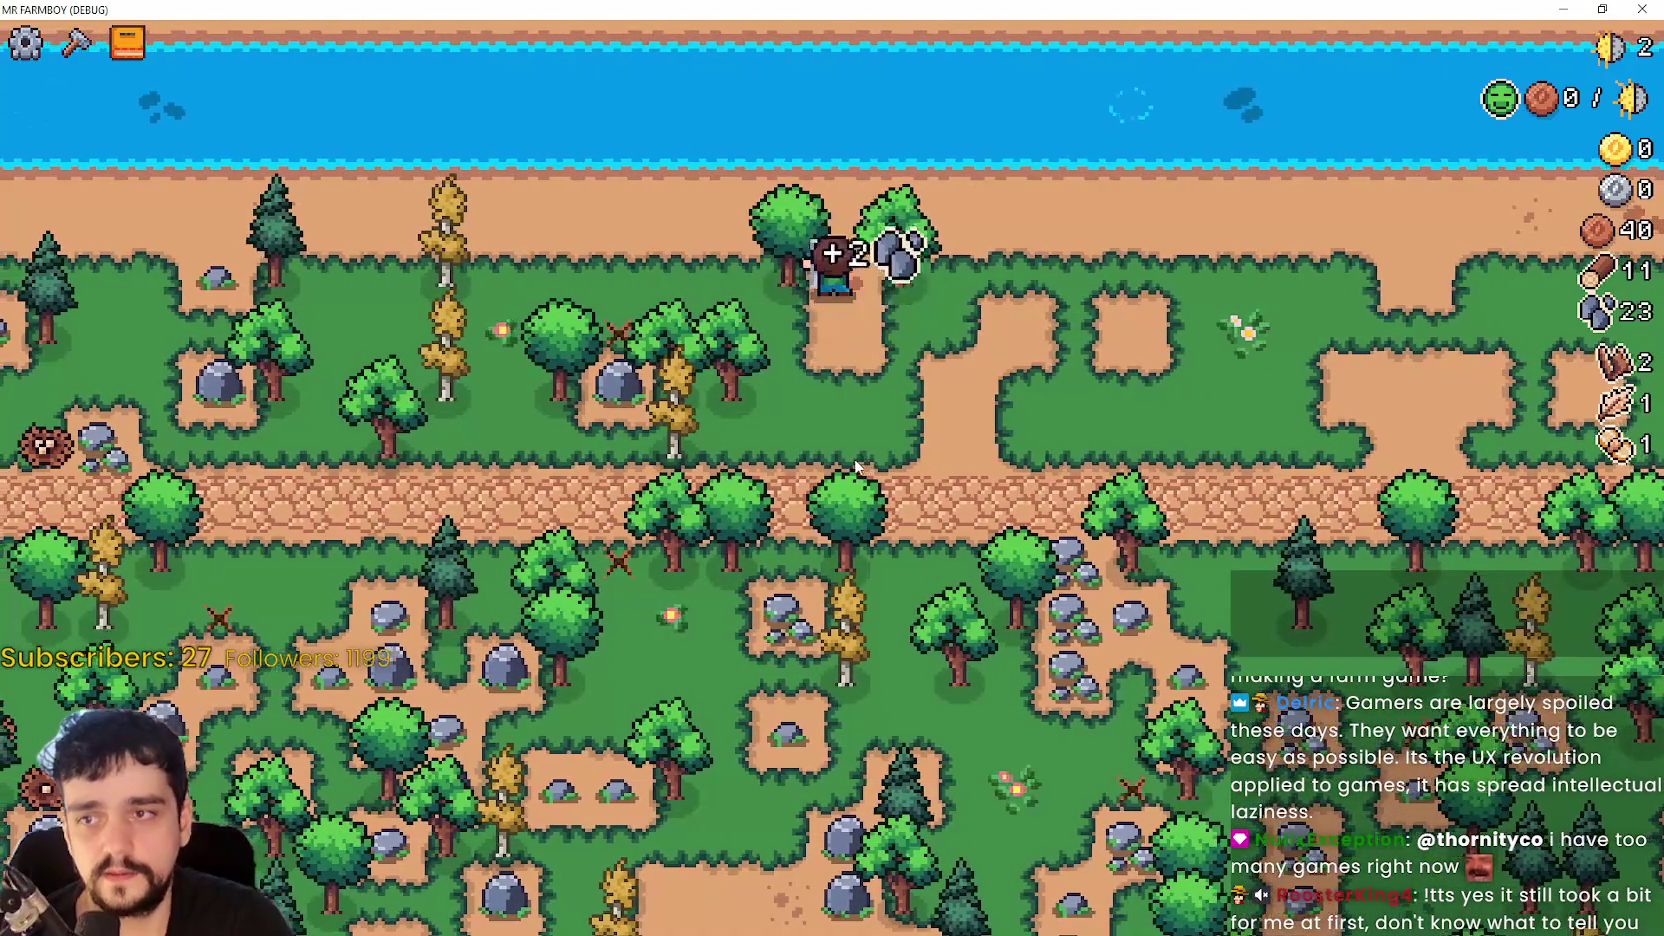
key(d)
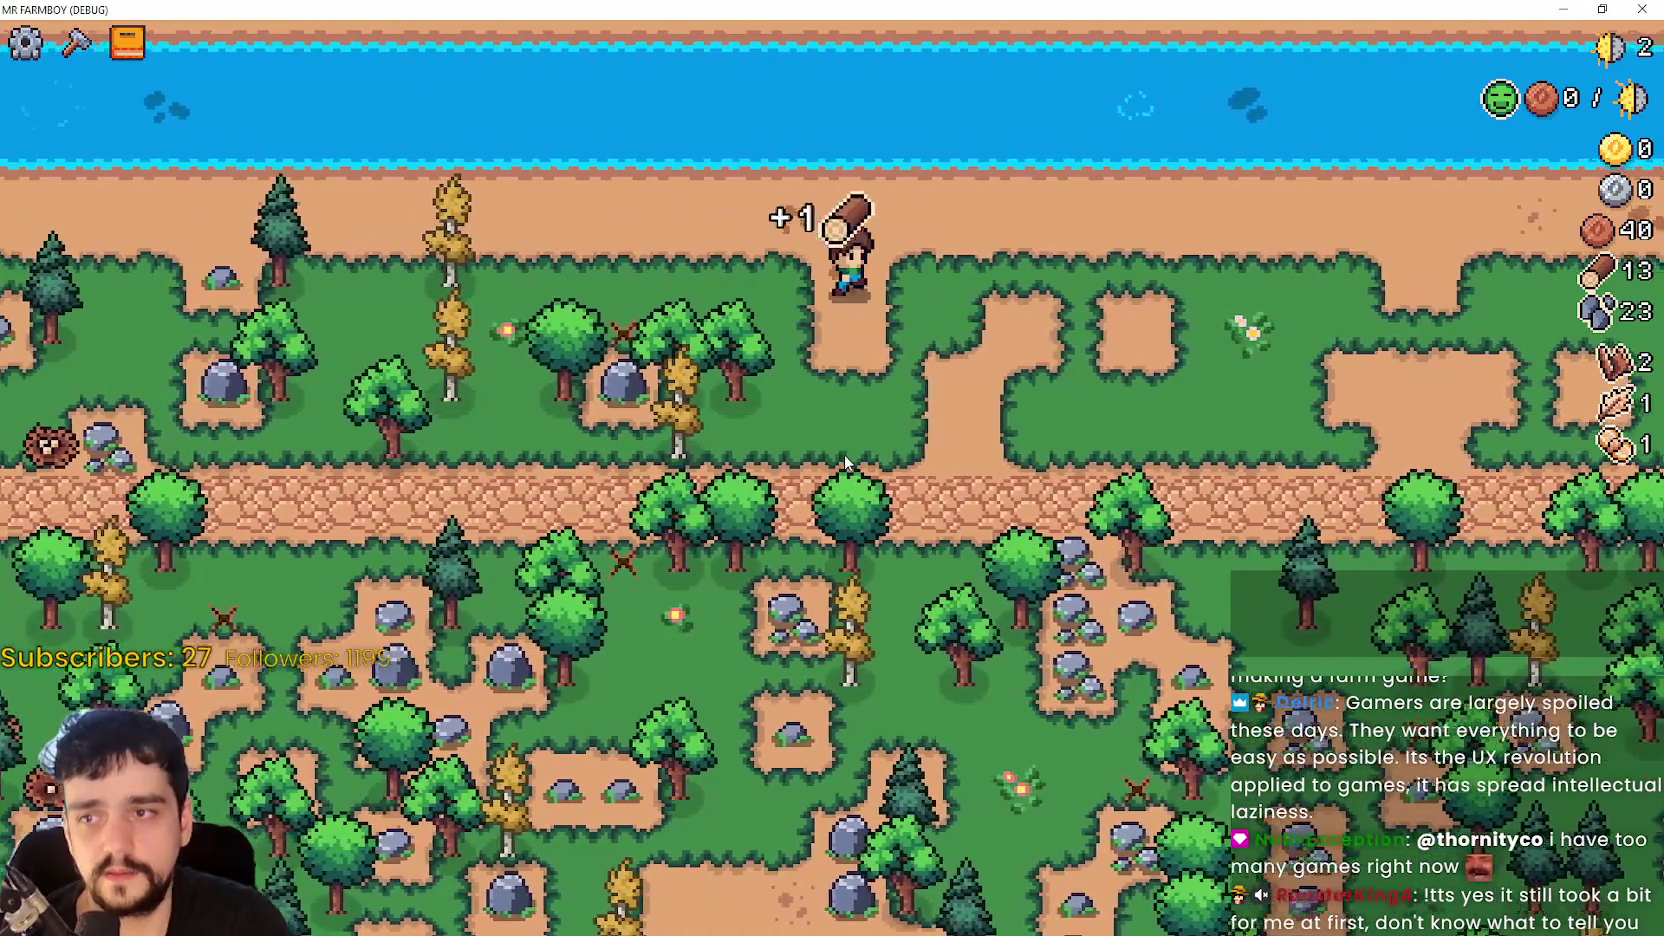
- Check the crafting list and Advancements, then gather to 26 wood and 25 stone for the Market
key(c)
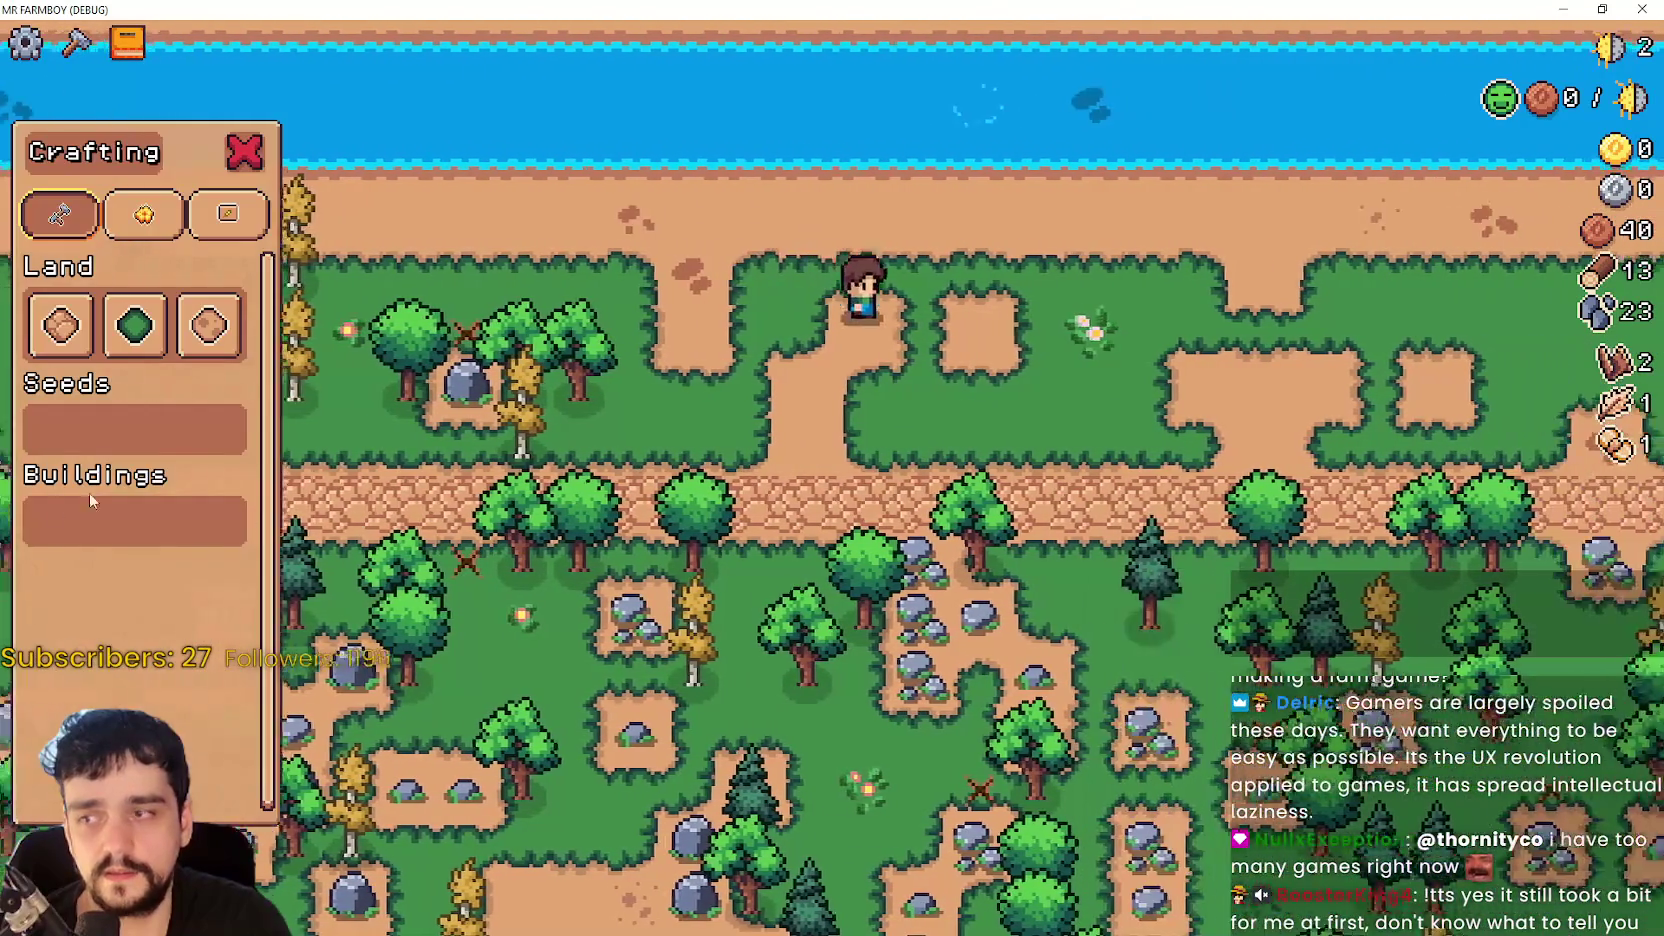
key(c)
key(b)
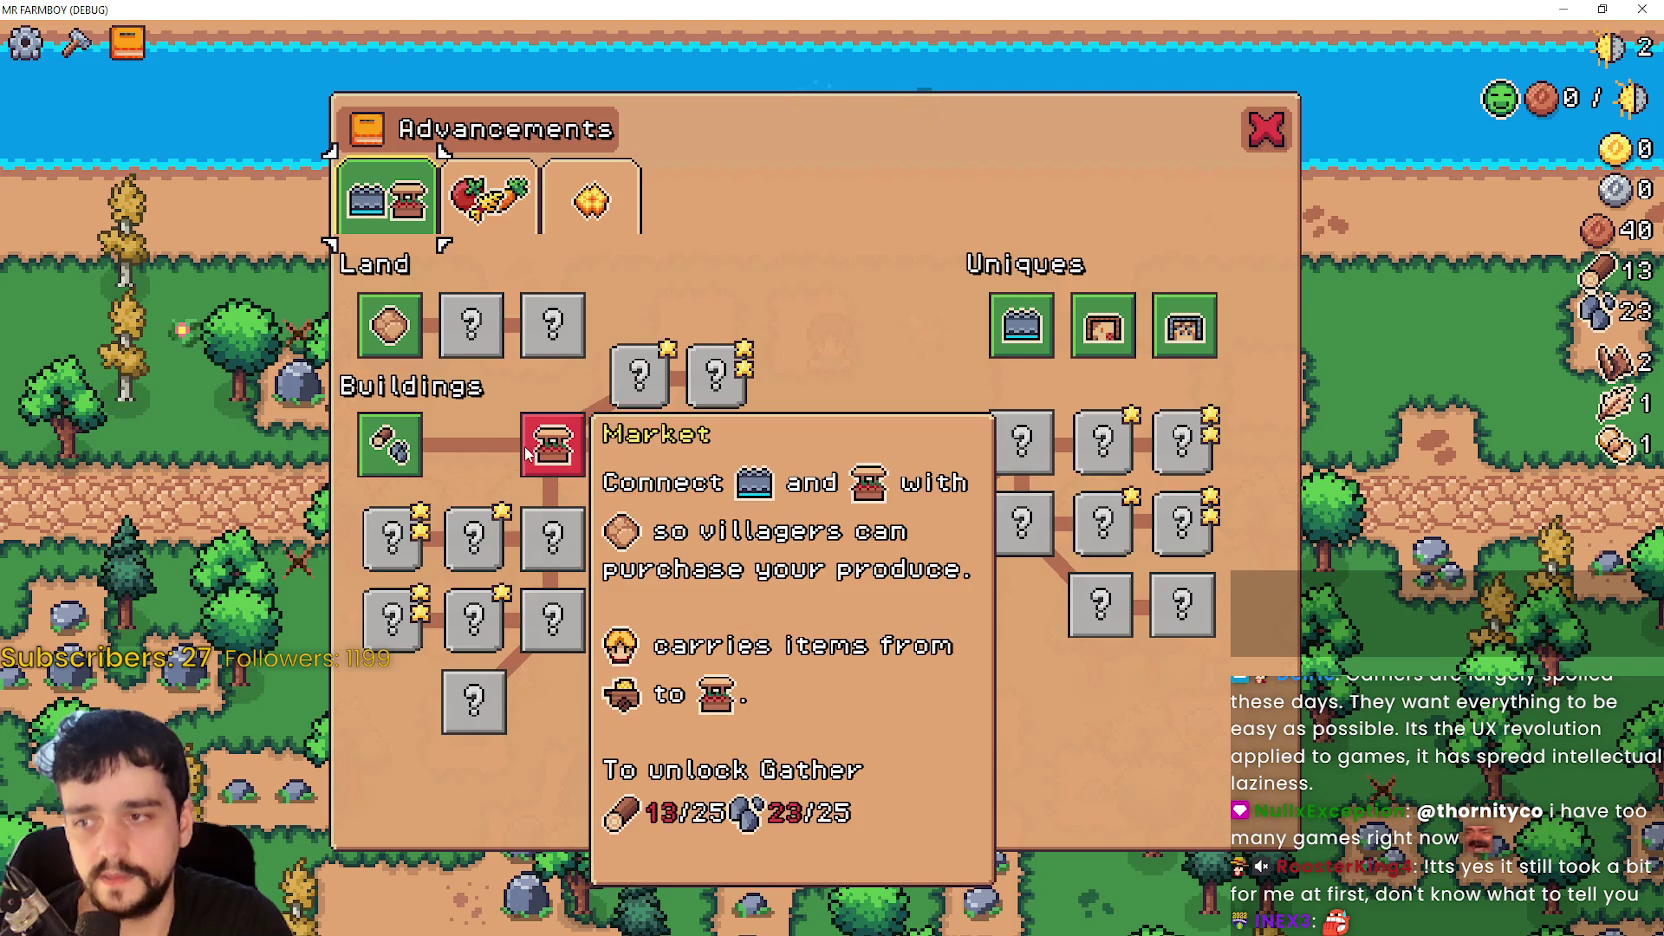
key(c)
key(c)
key(d)
key(s)
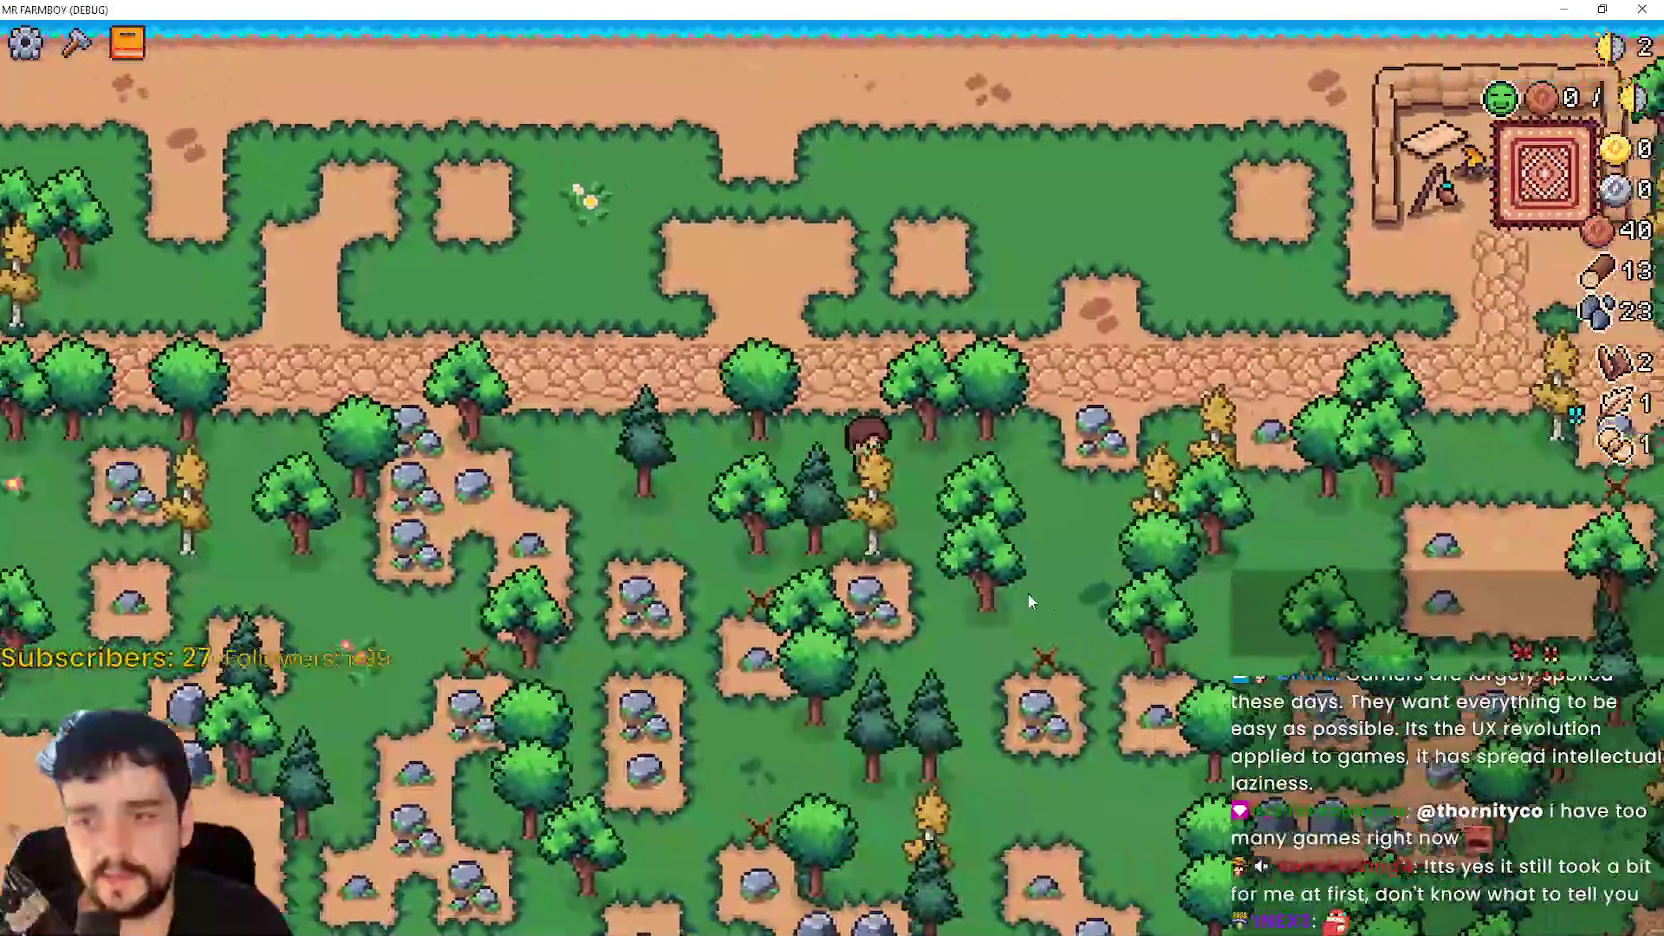
key(a)
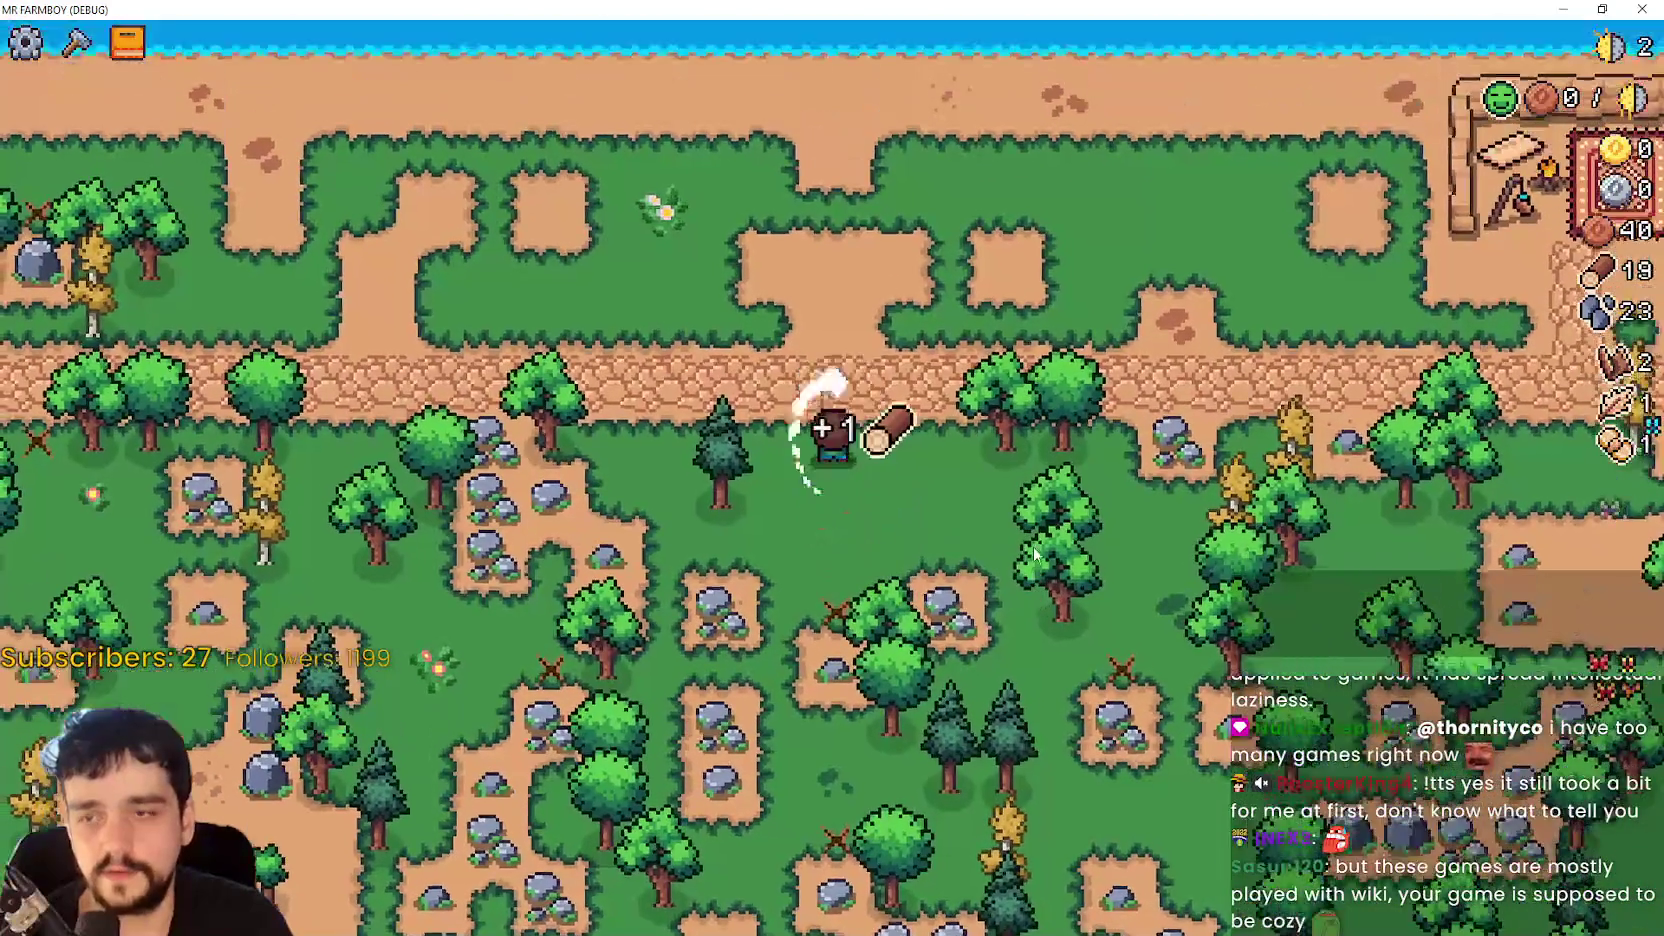
key(d)
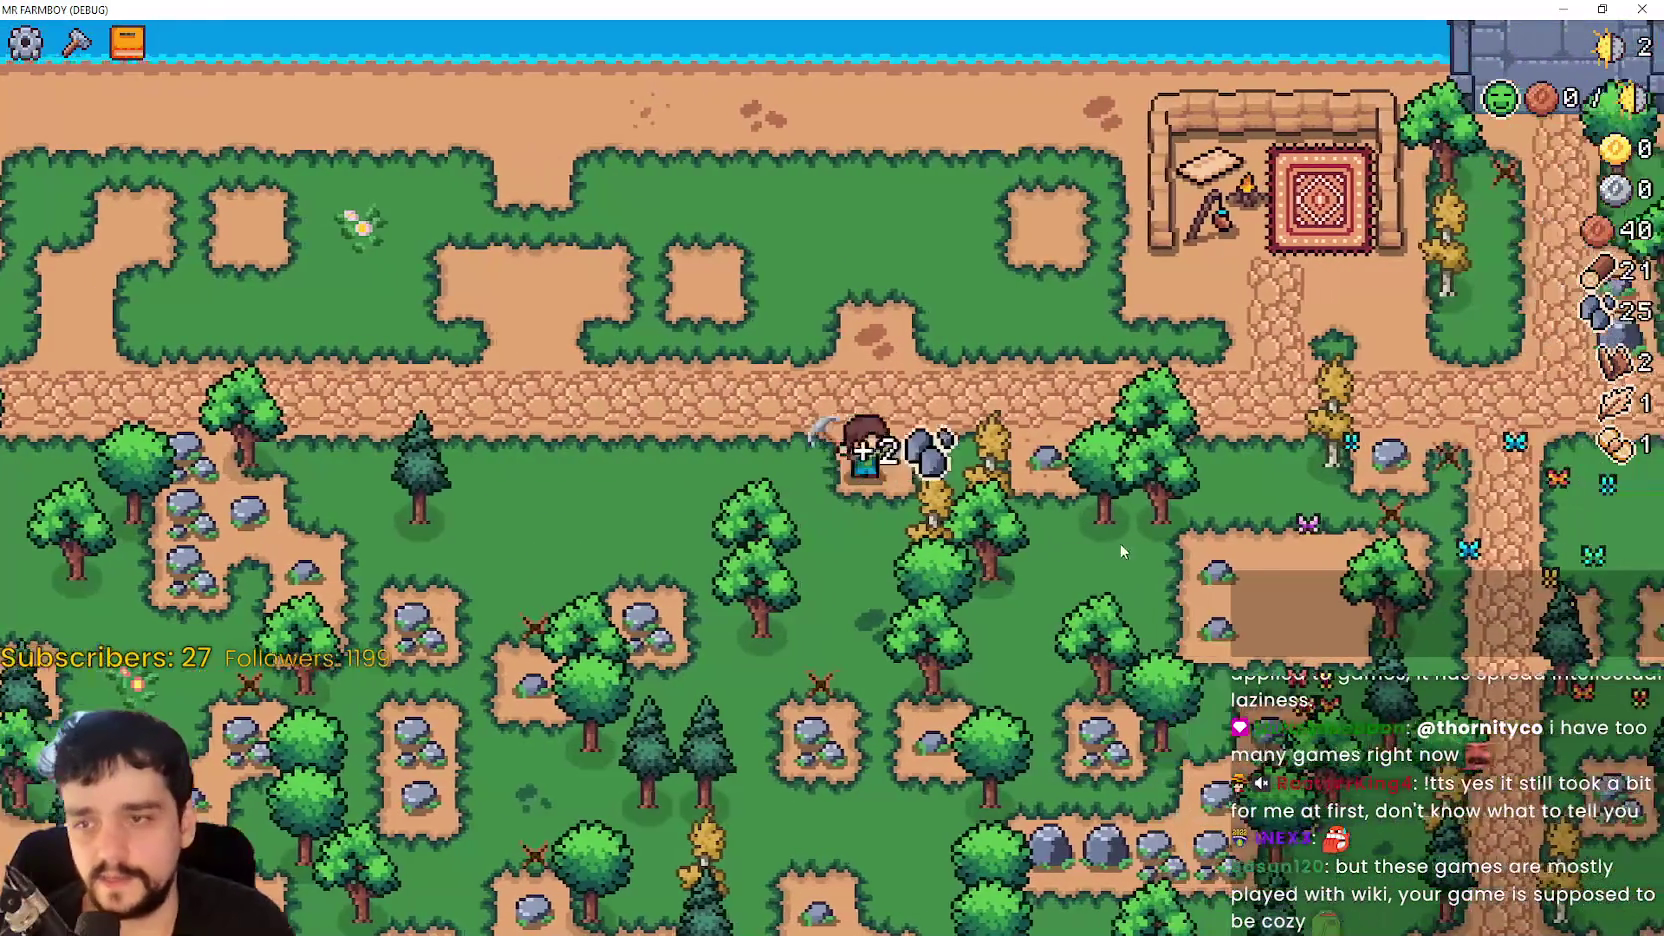
key(d)
key(s)
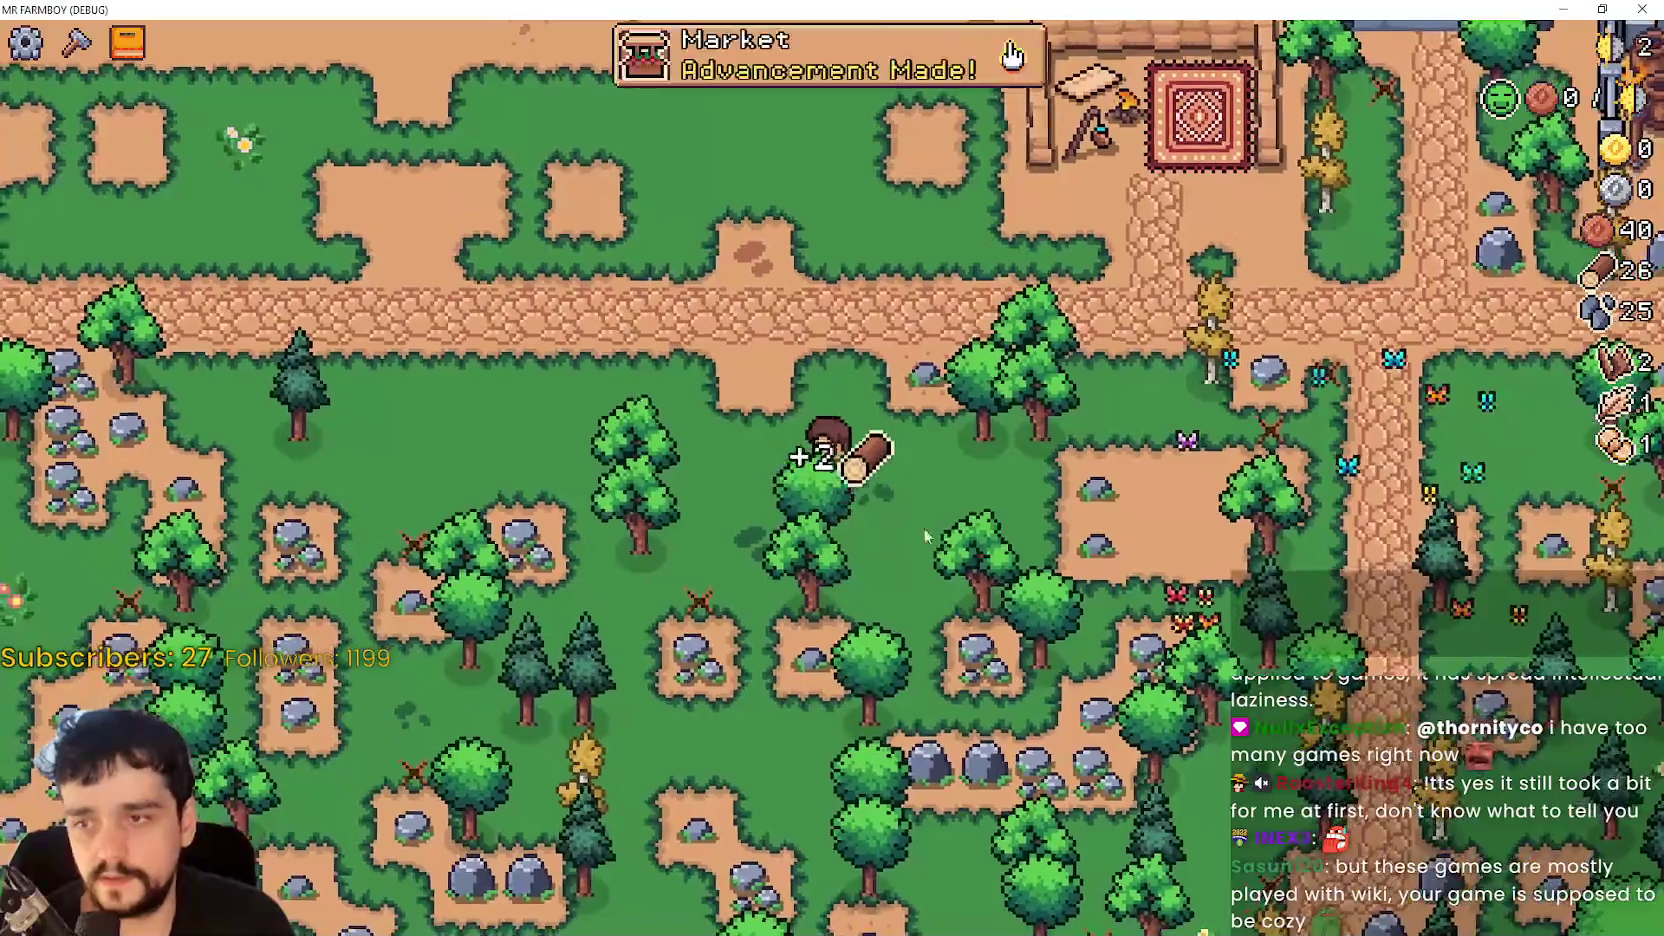
- Pick the Market from the crafting list and build the stall near the path
click(77, 42)
click(60, 533)
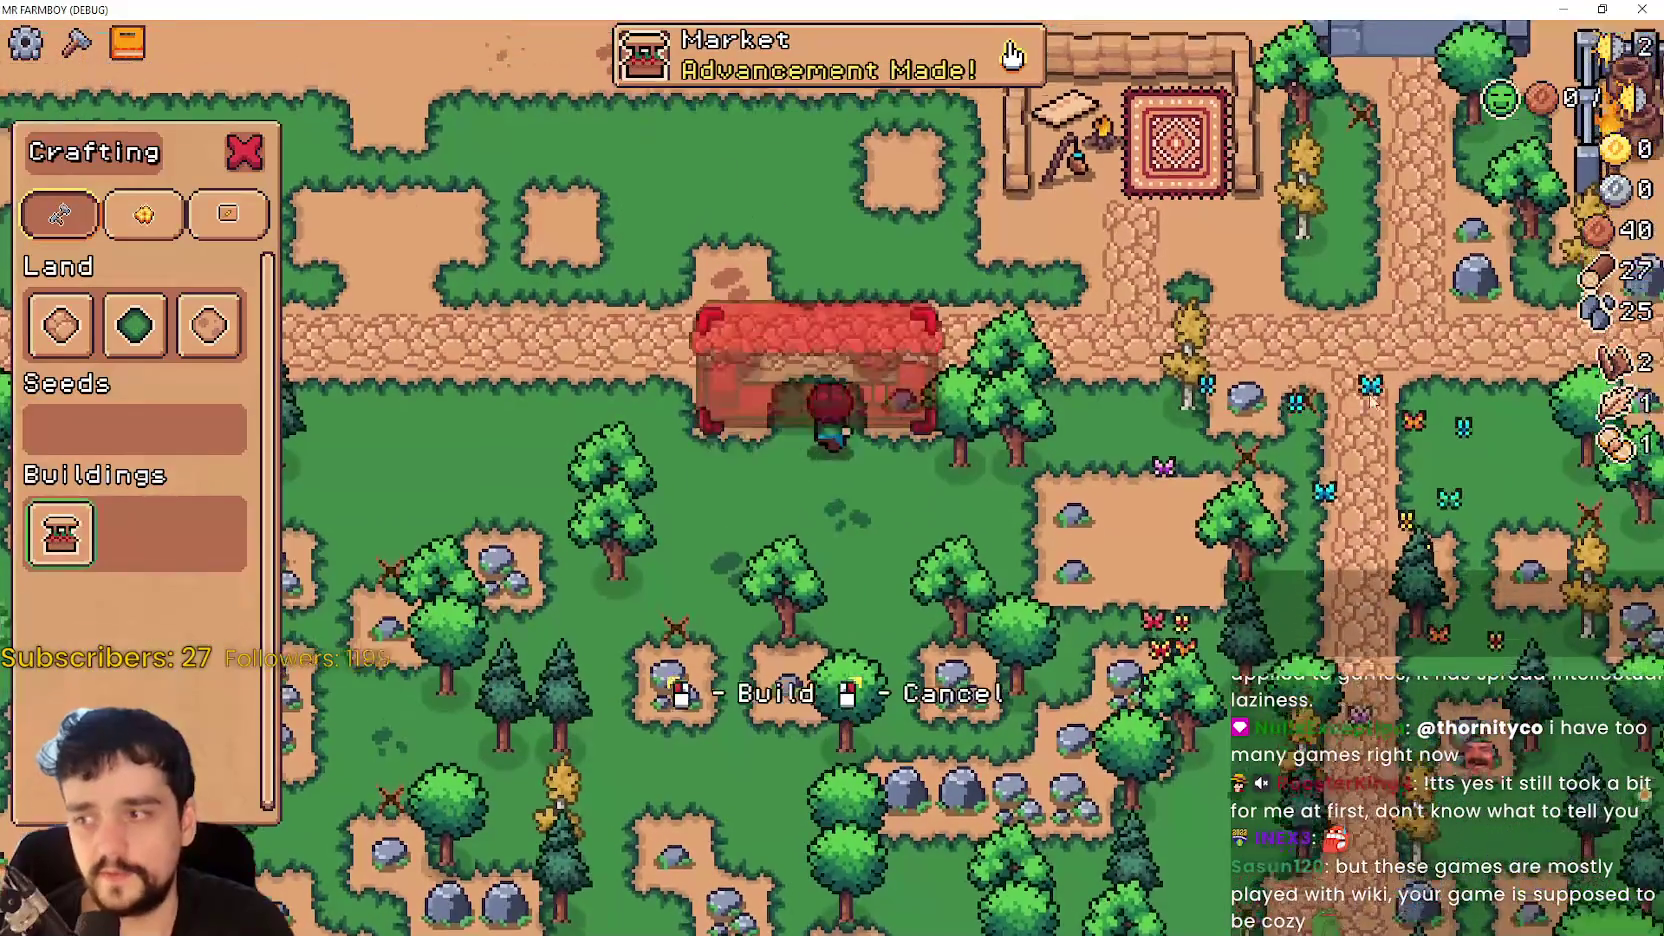
key(w)
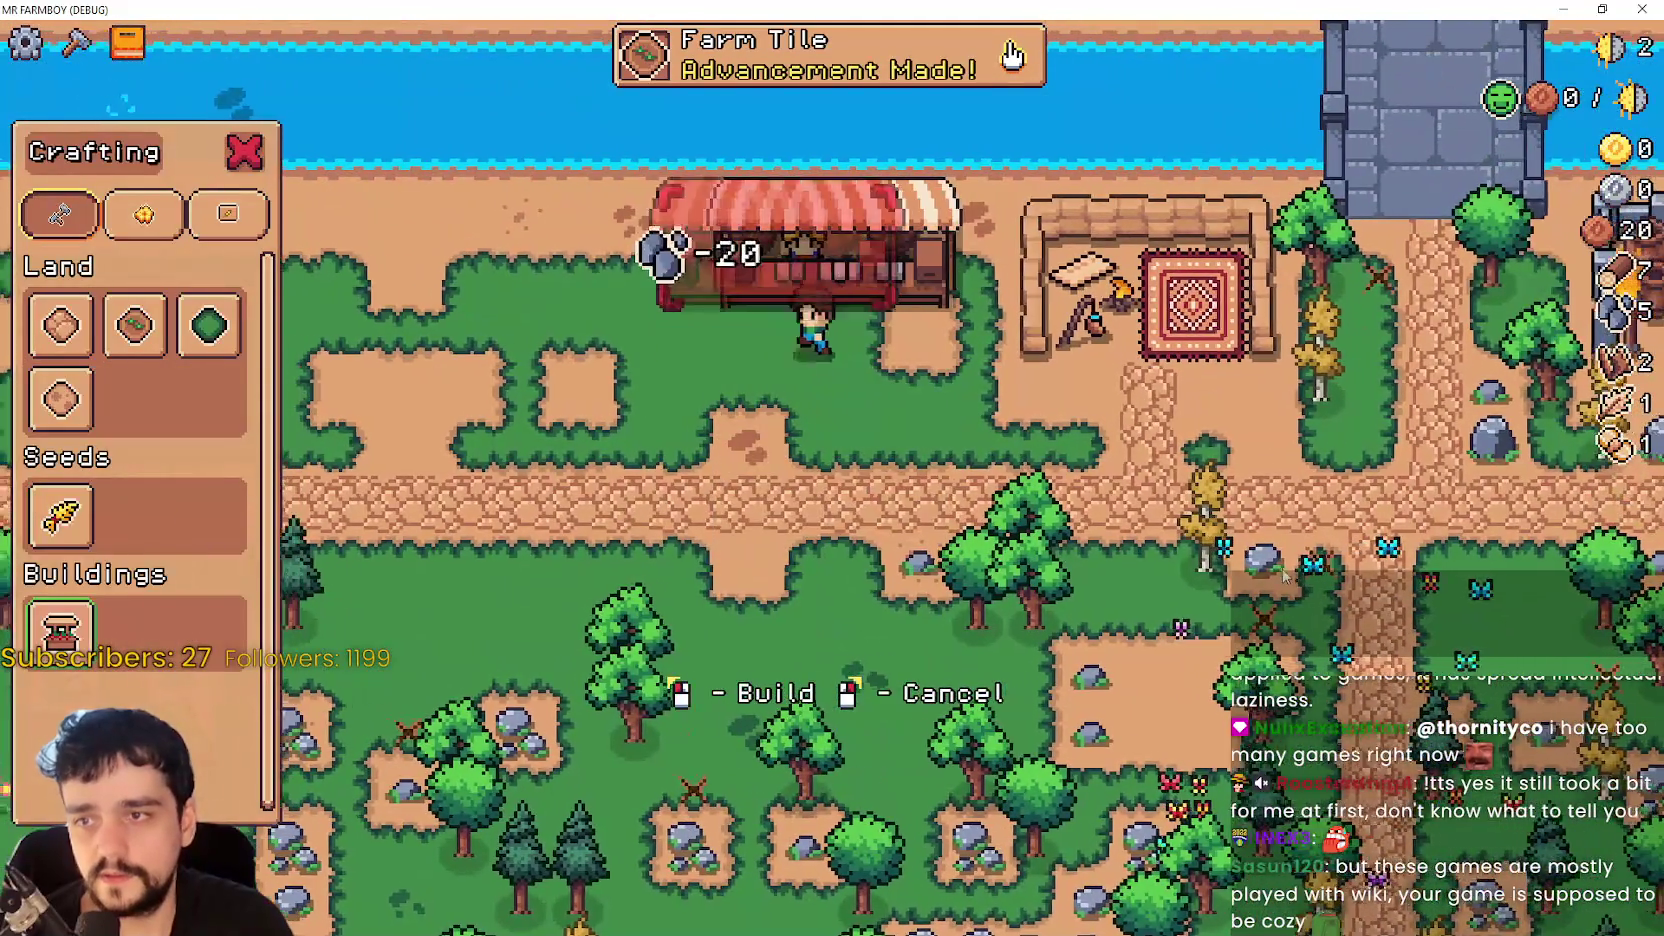
right_click(1279, 549)
key(a)
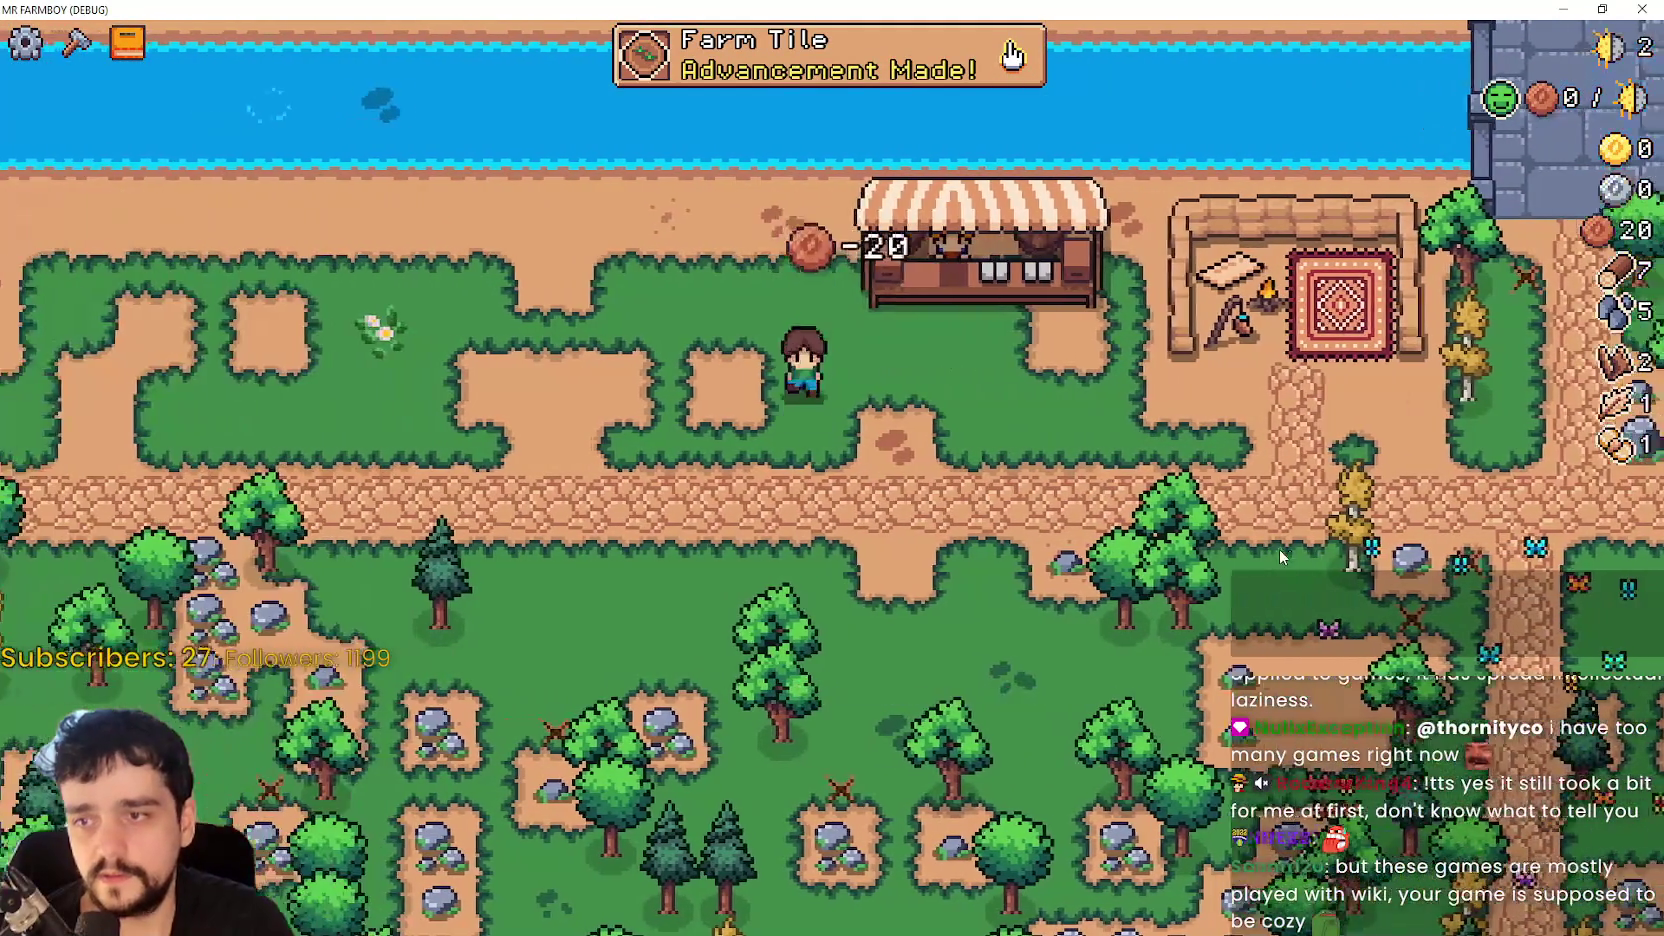
- Walk up to the Market, reopen its trading window and add an inventory item to the Sell list
key(e)
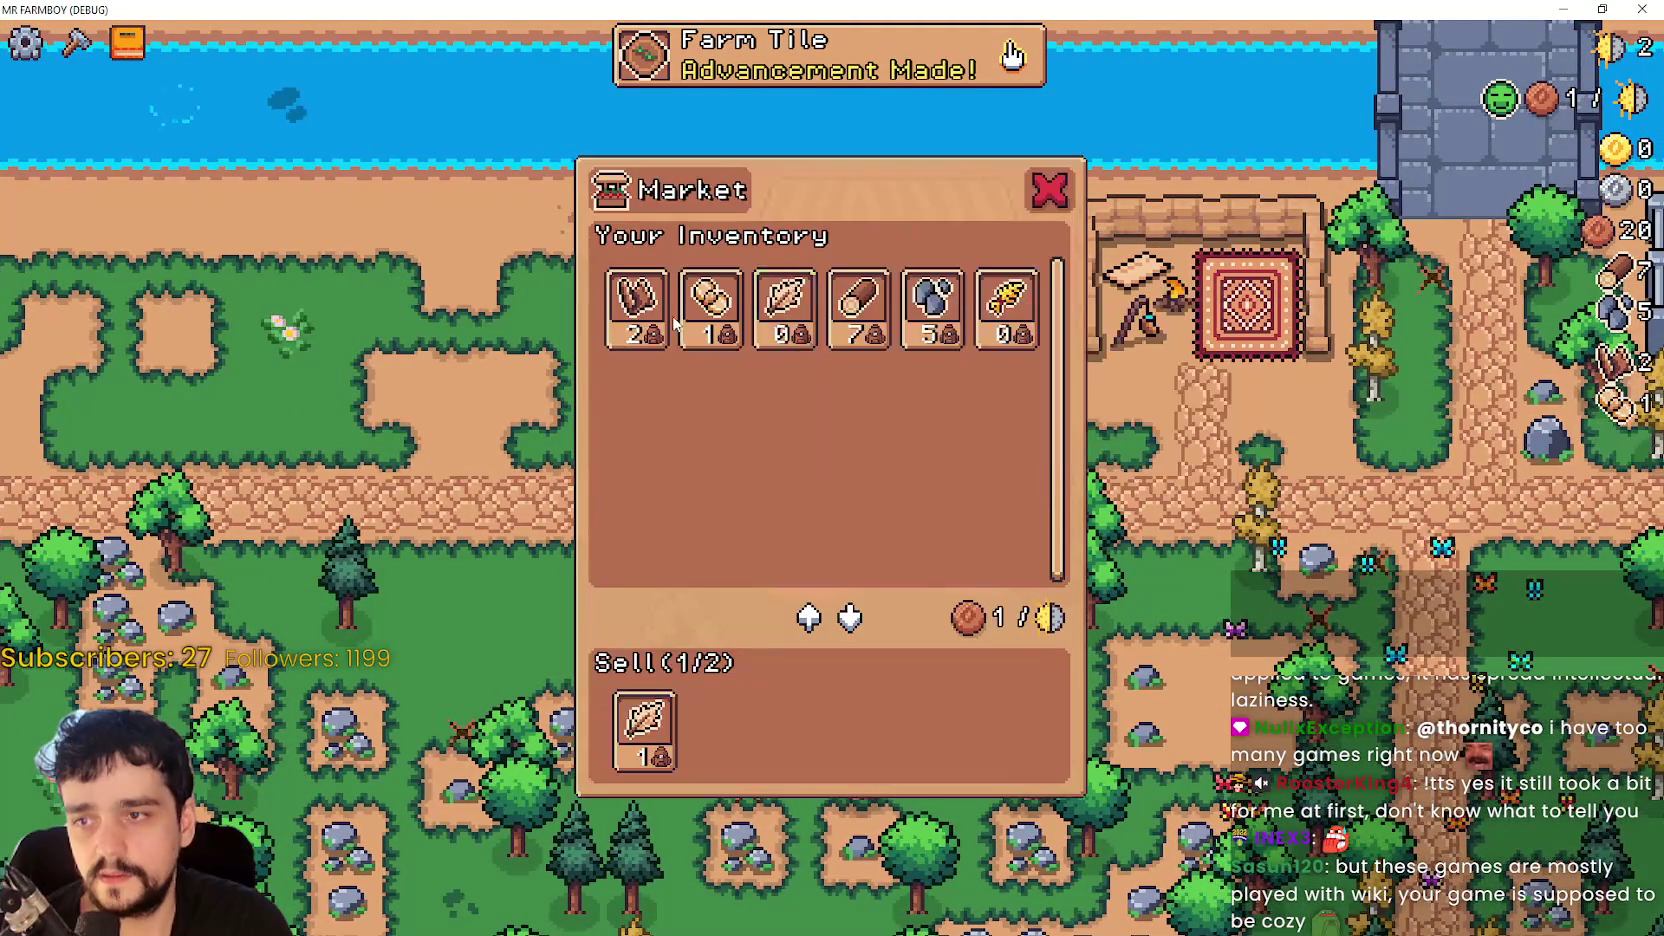
key(e)
- Close the Market window, then mine a rock for stone and chop nearby trees for wood
key(e)
click(712, 302)
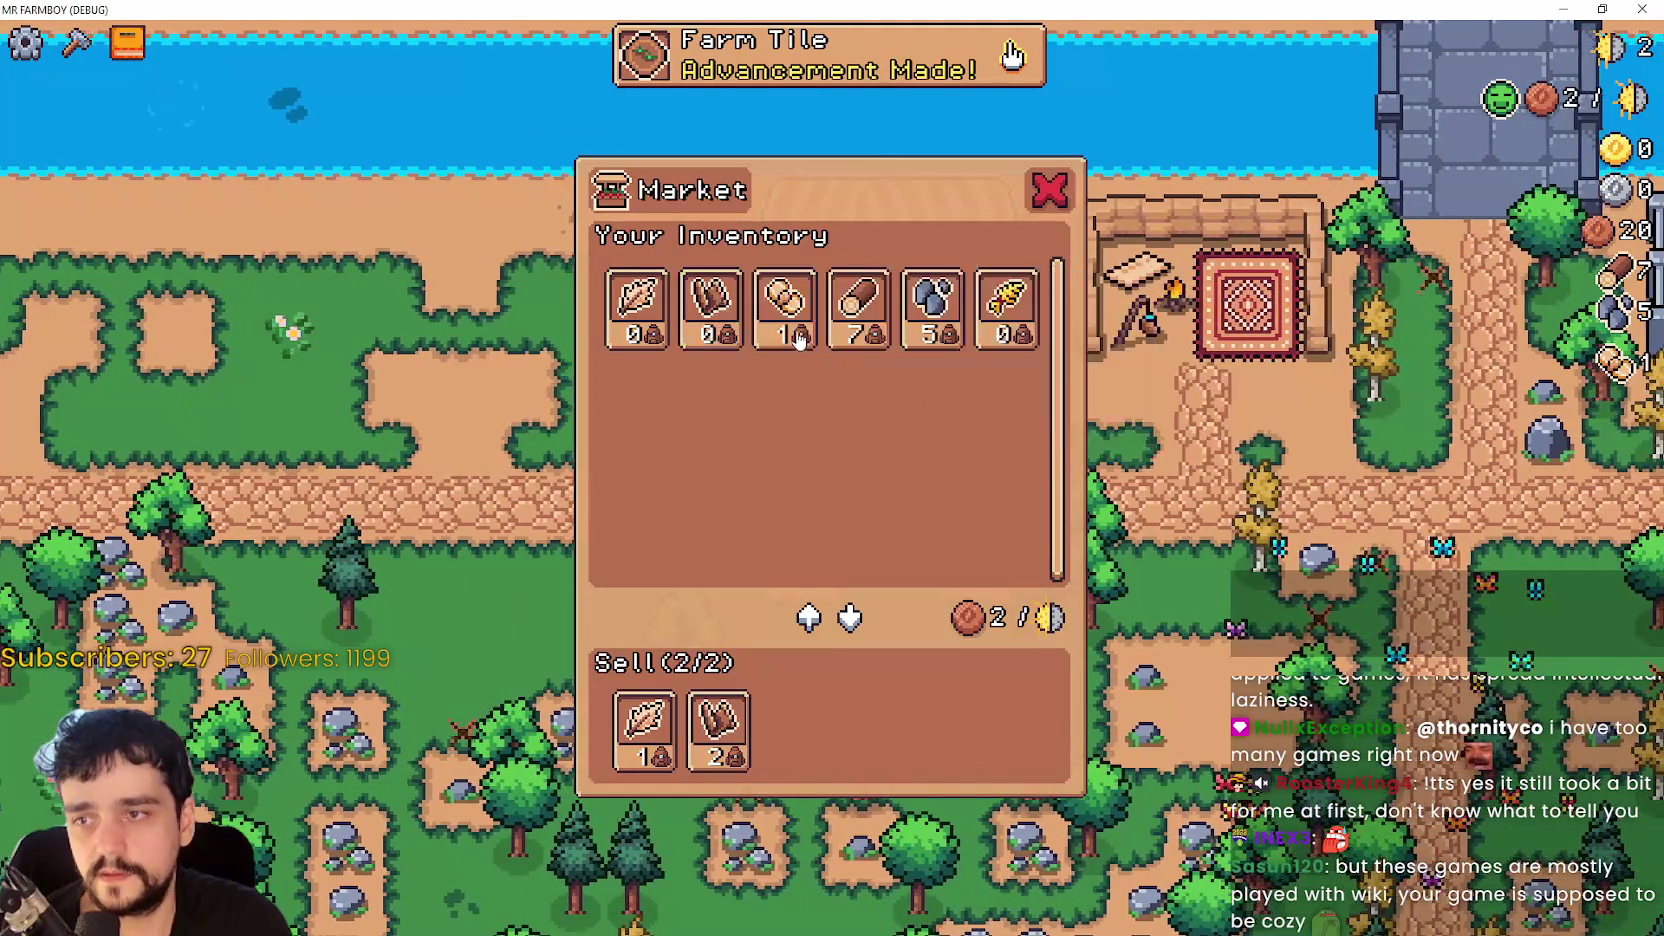
key(e)
key(a)
key(s)
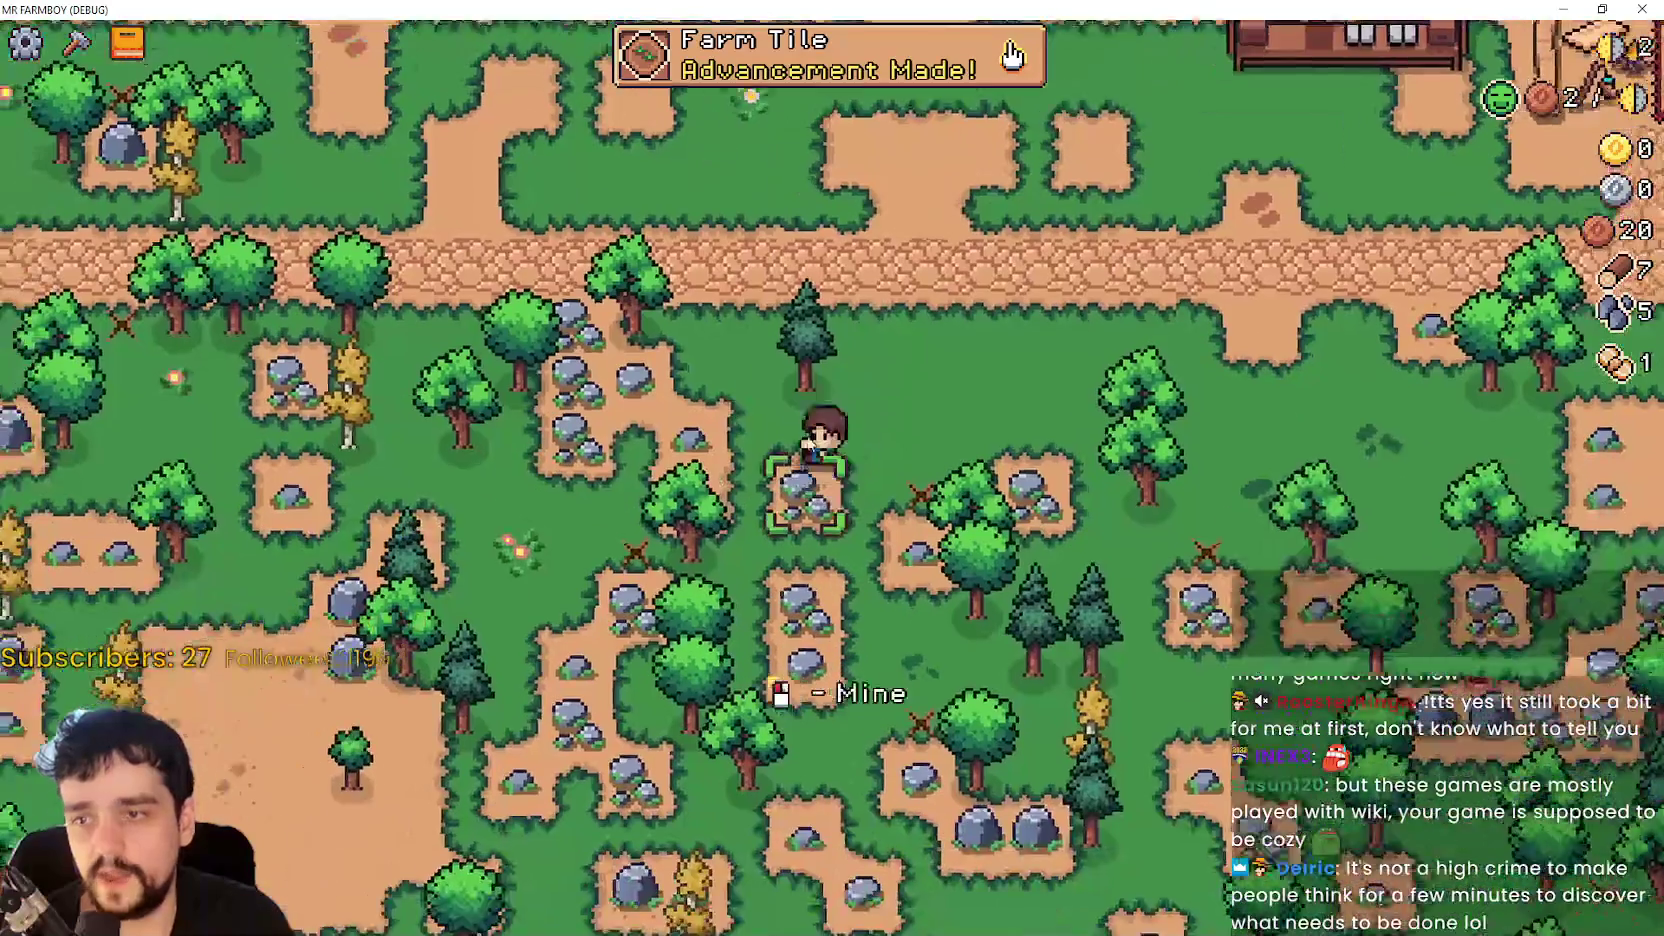
key(d)
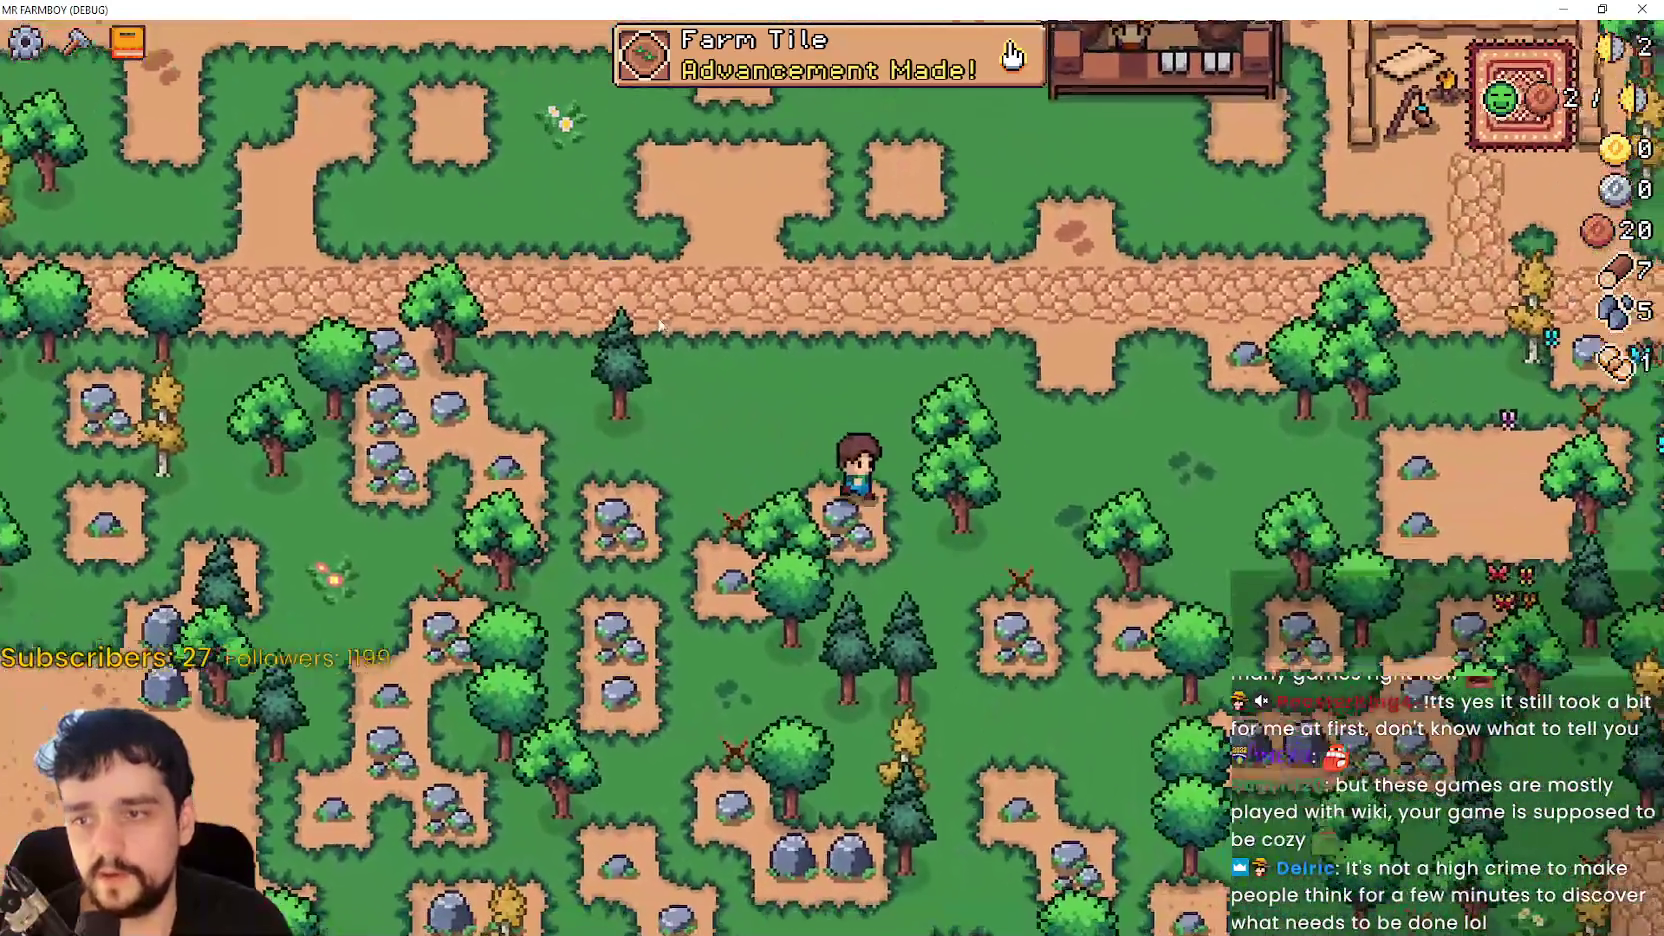
click(843, 483)
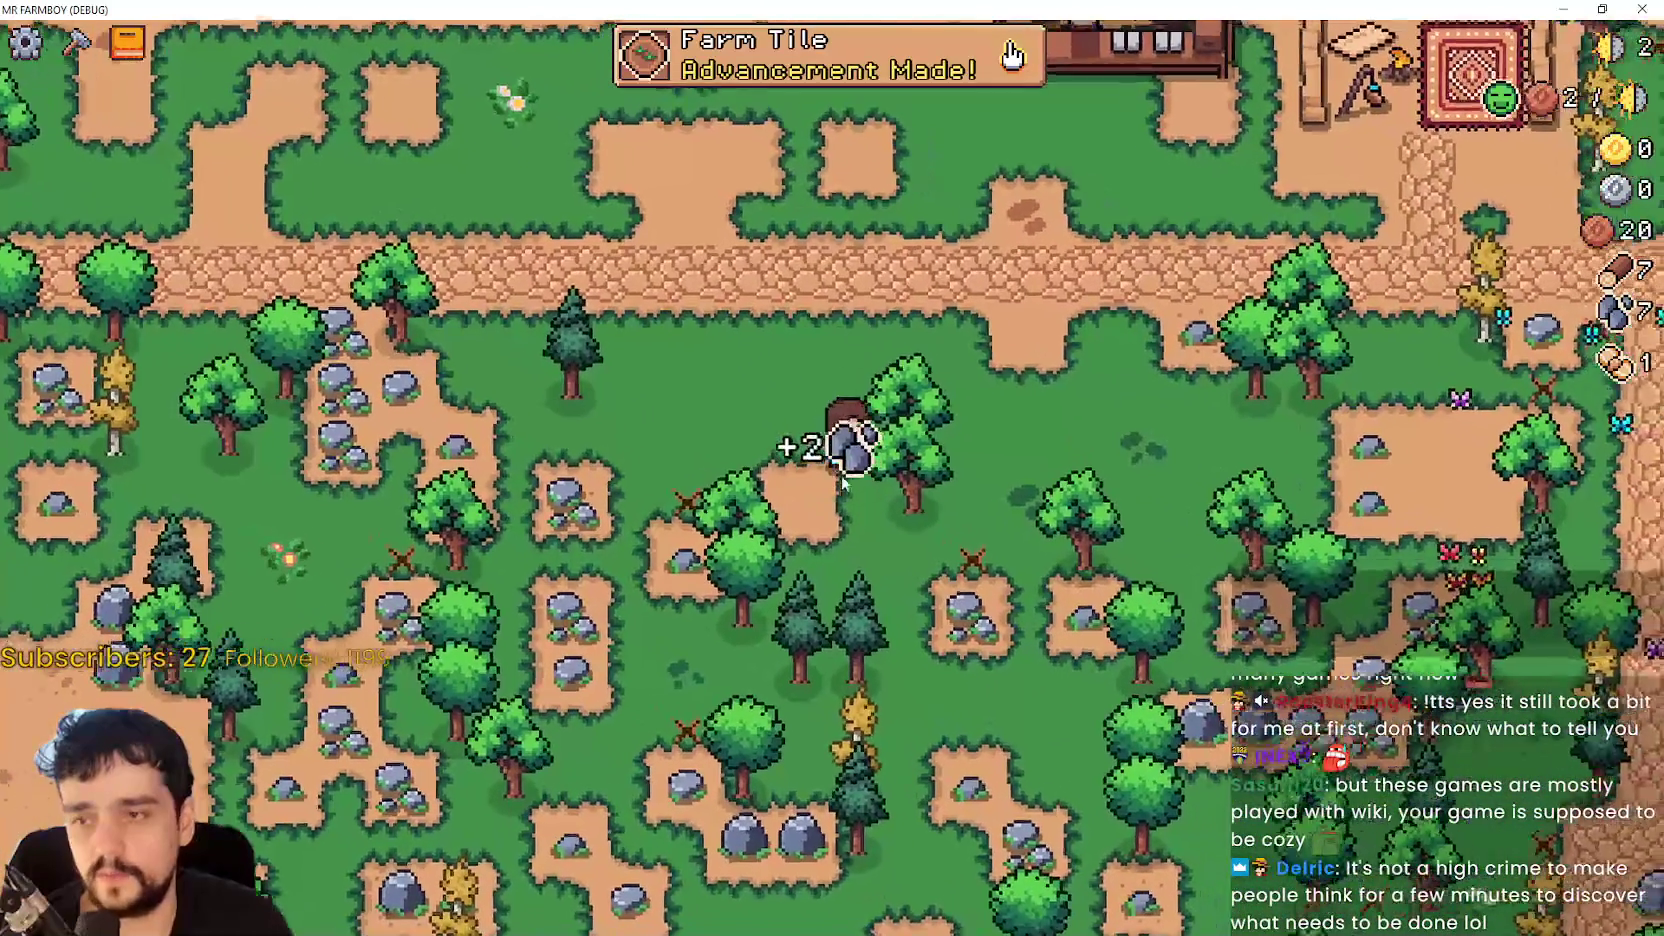
click(843, 483)
key(w)
key(d)
click(1031, 640)
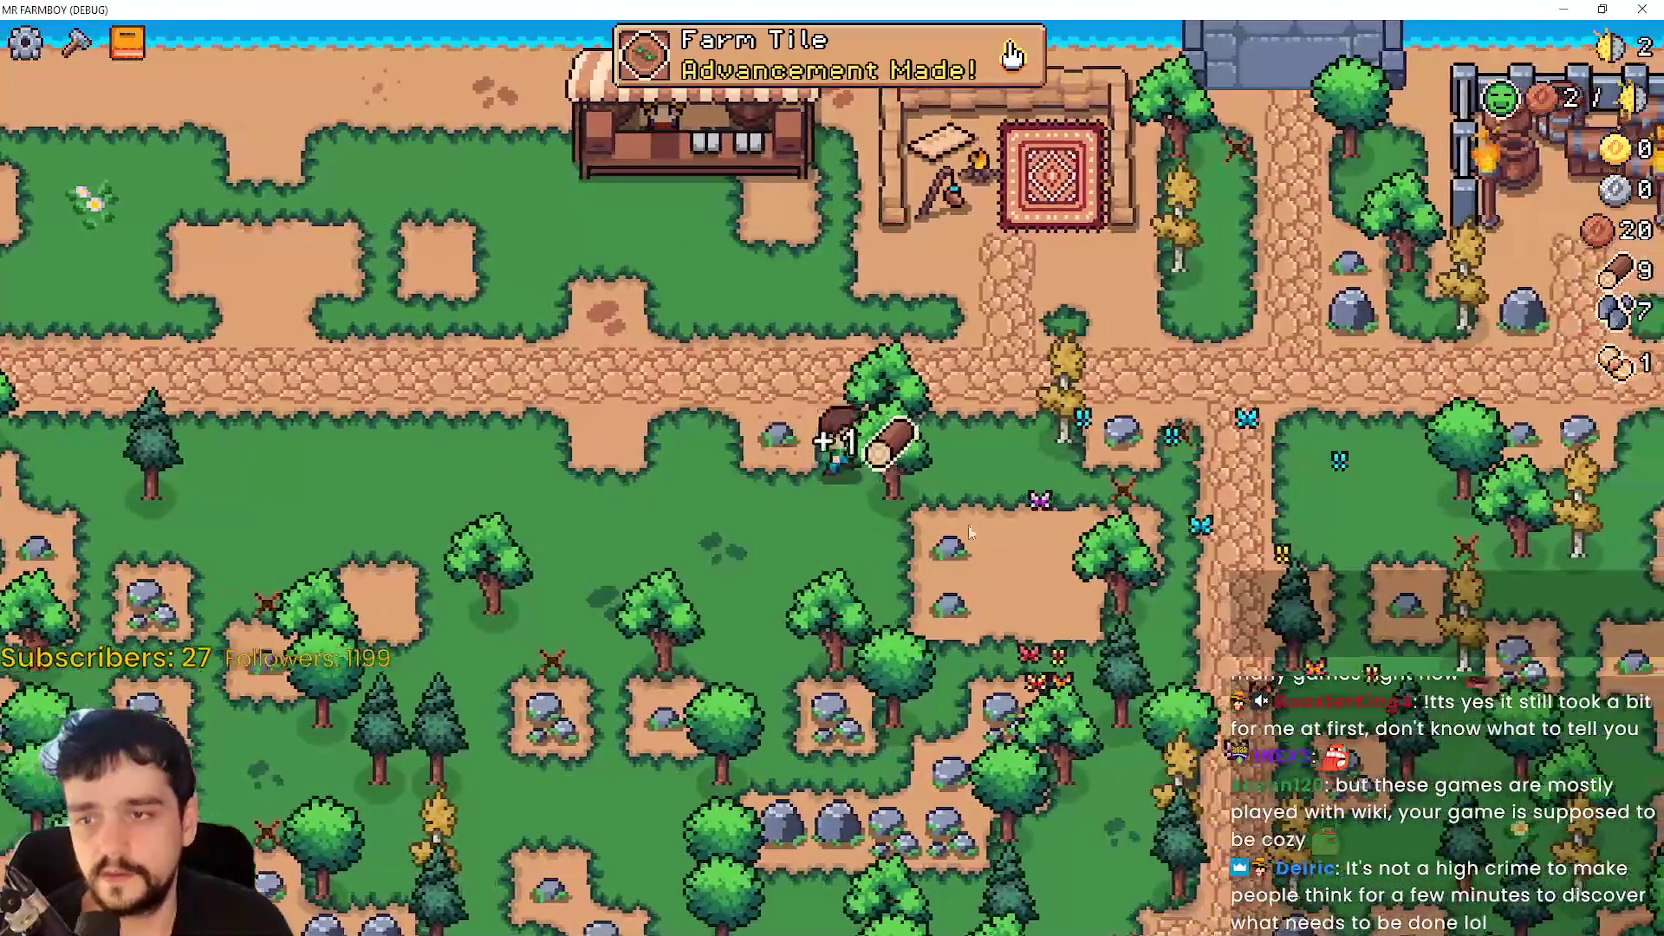
key(d)
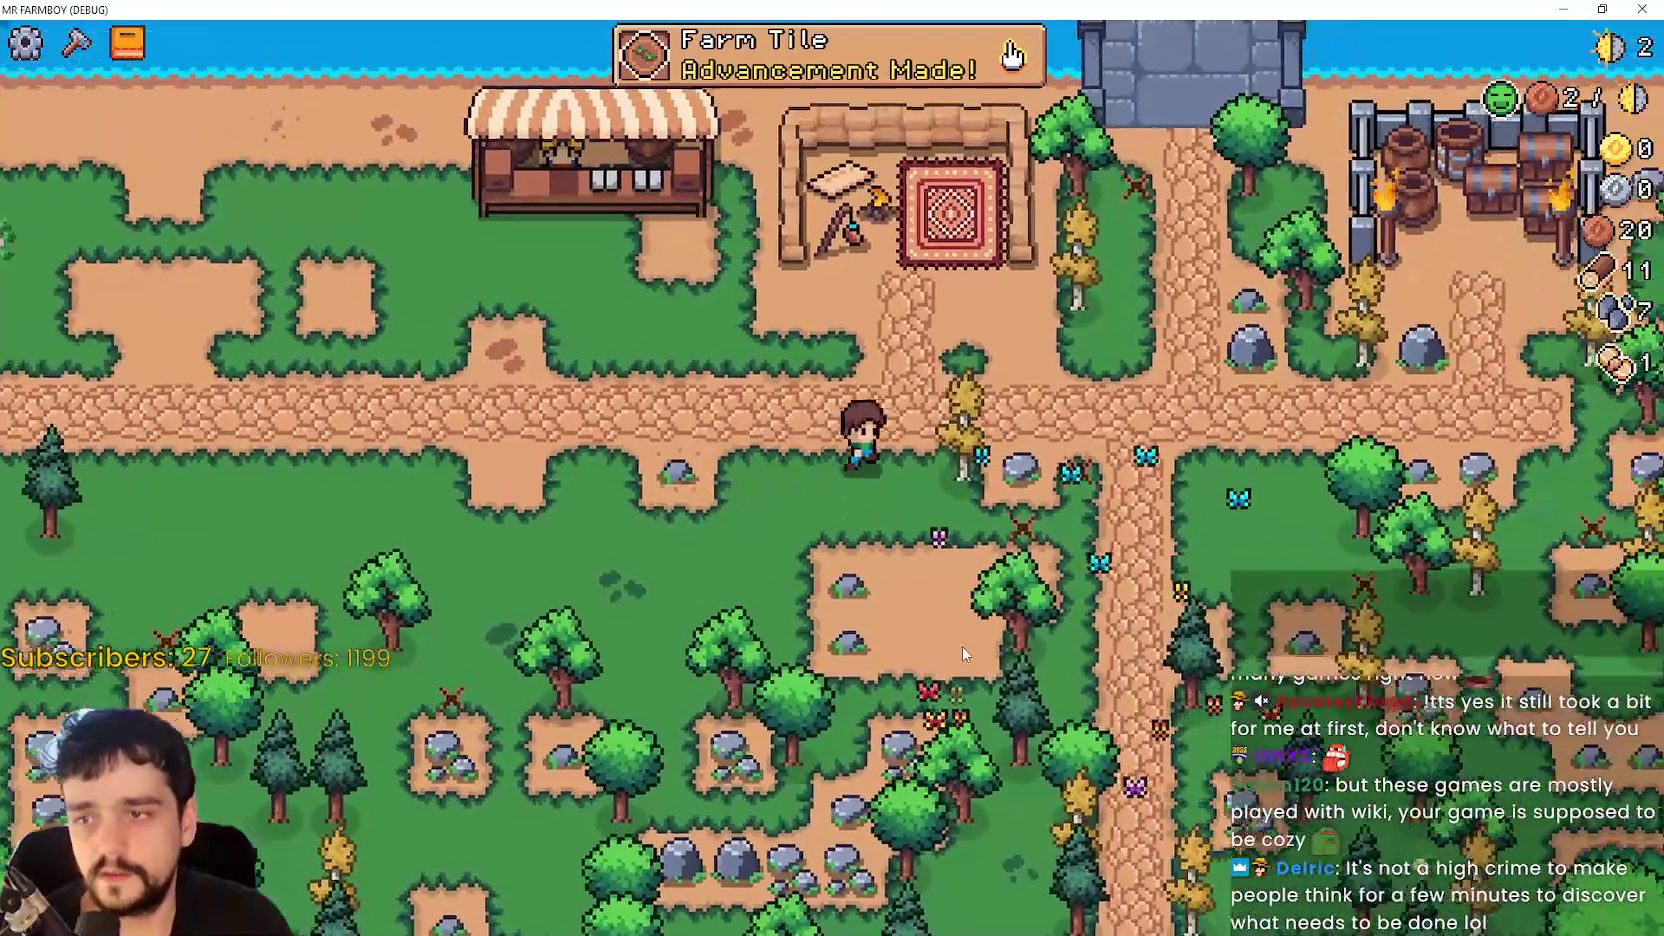
click(925, 515)
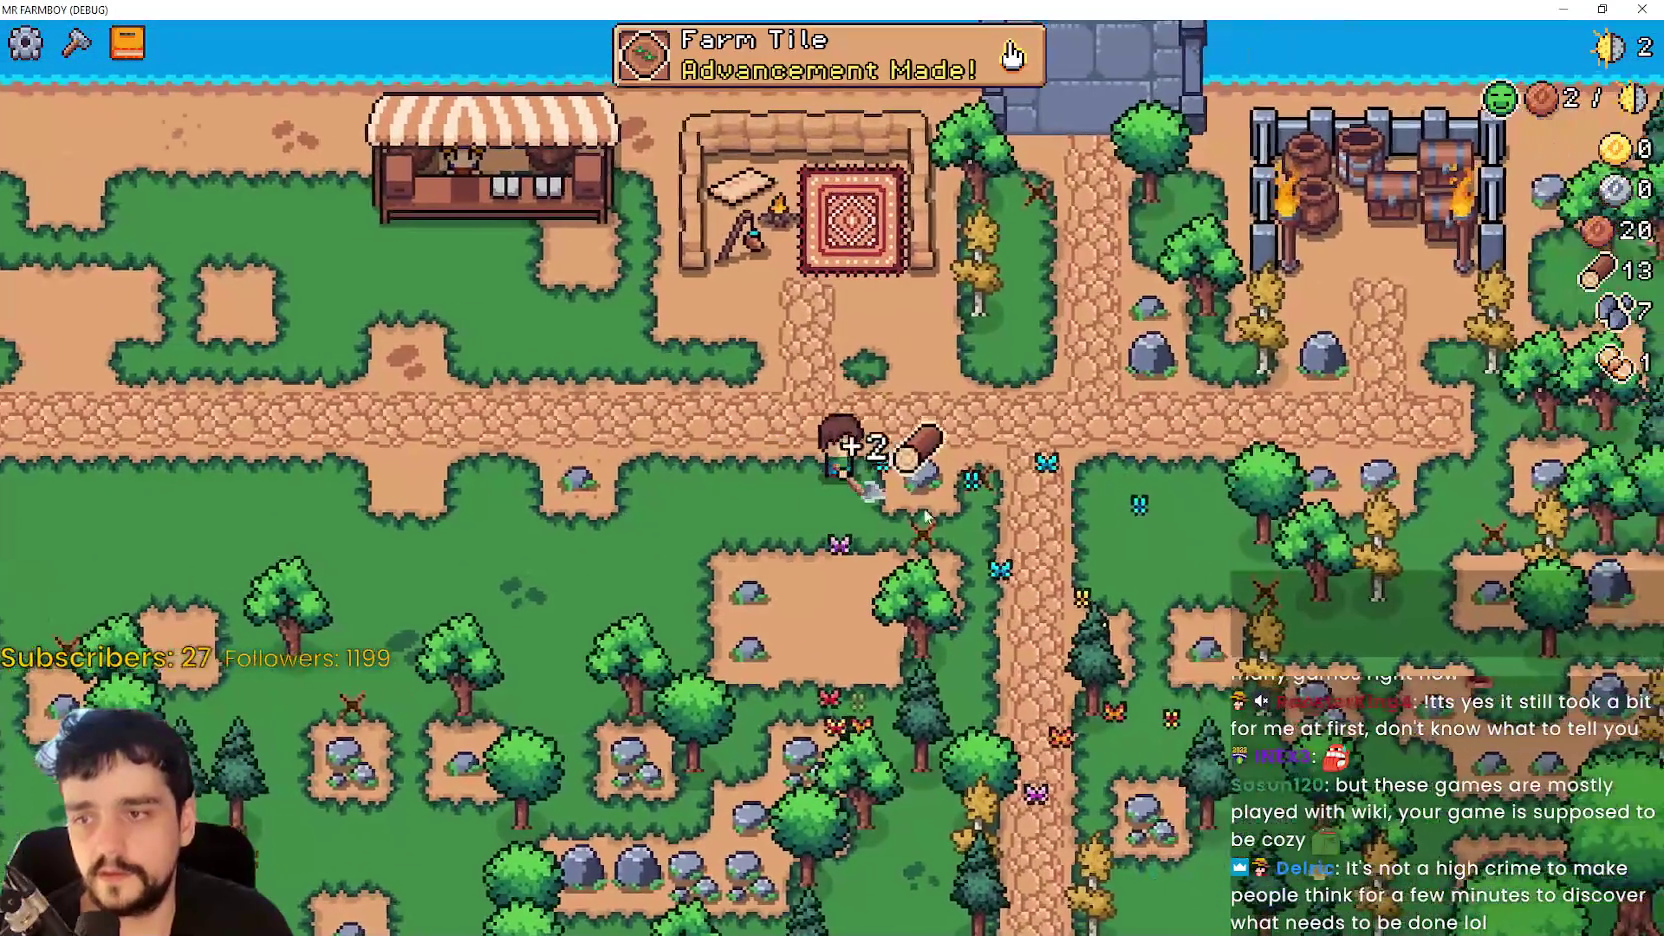
- Walk the farmer back past the Market stall and down the path to the crossroads
key(w)
key(a)
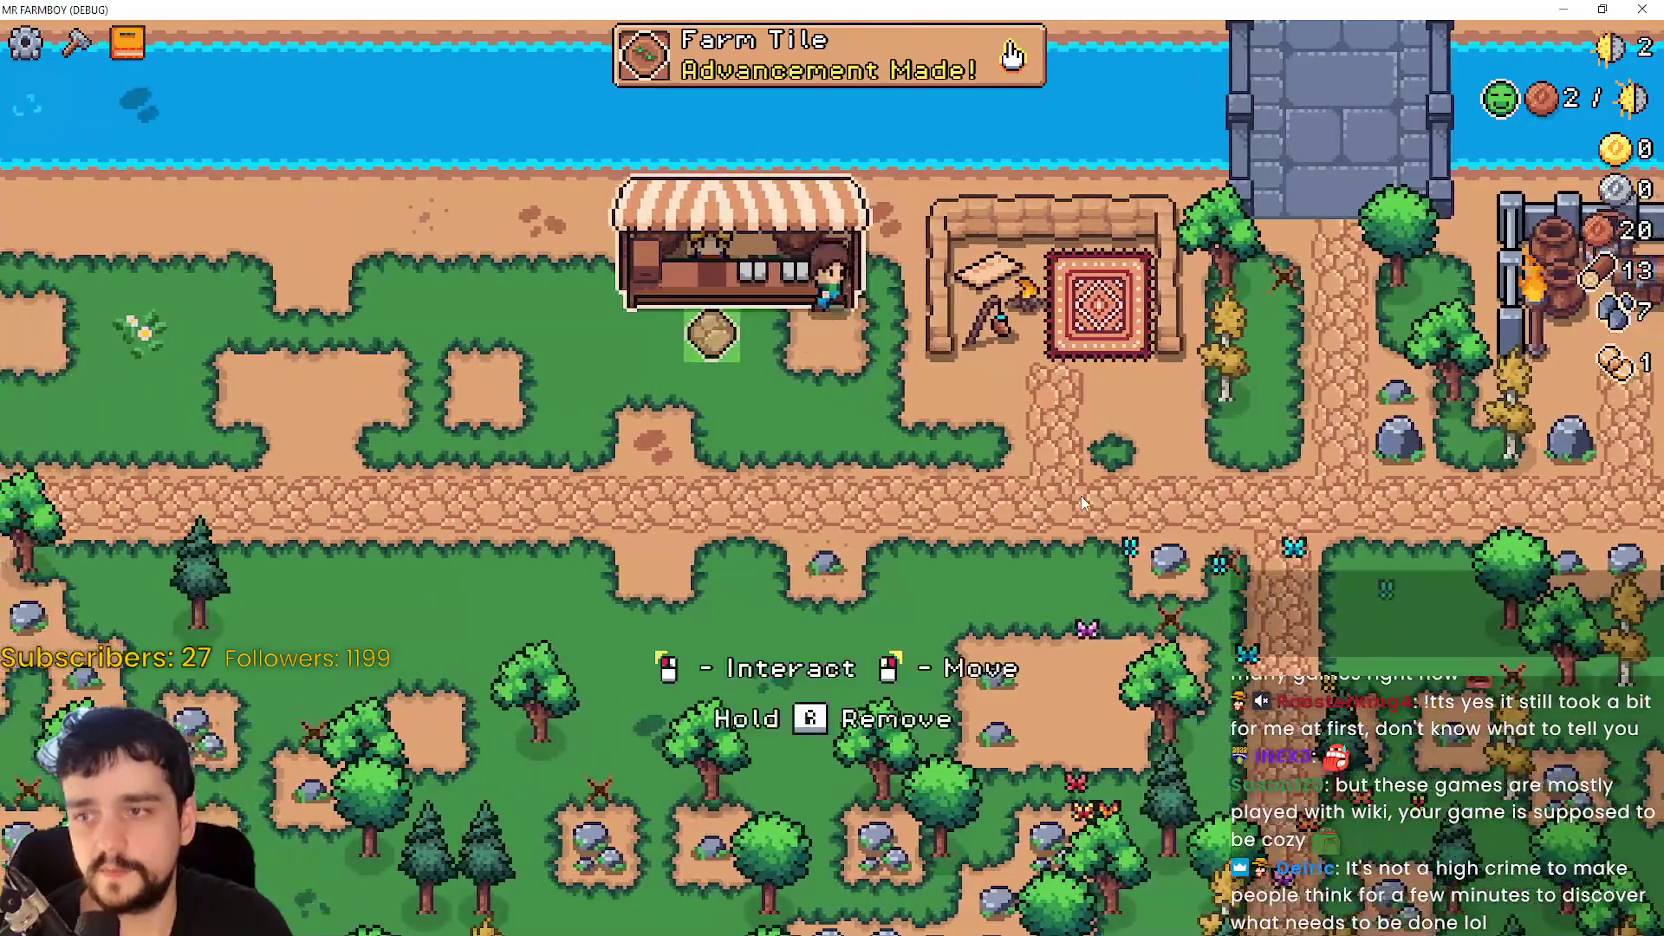
key(d)
key(s)
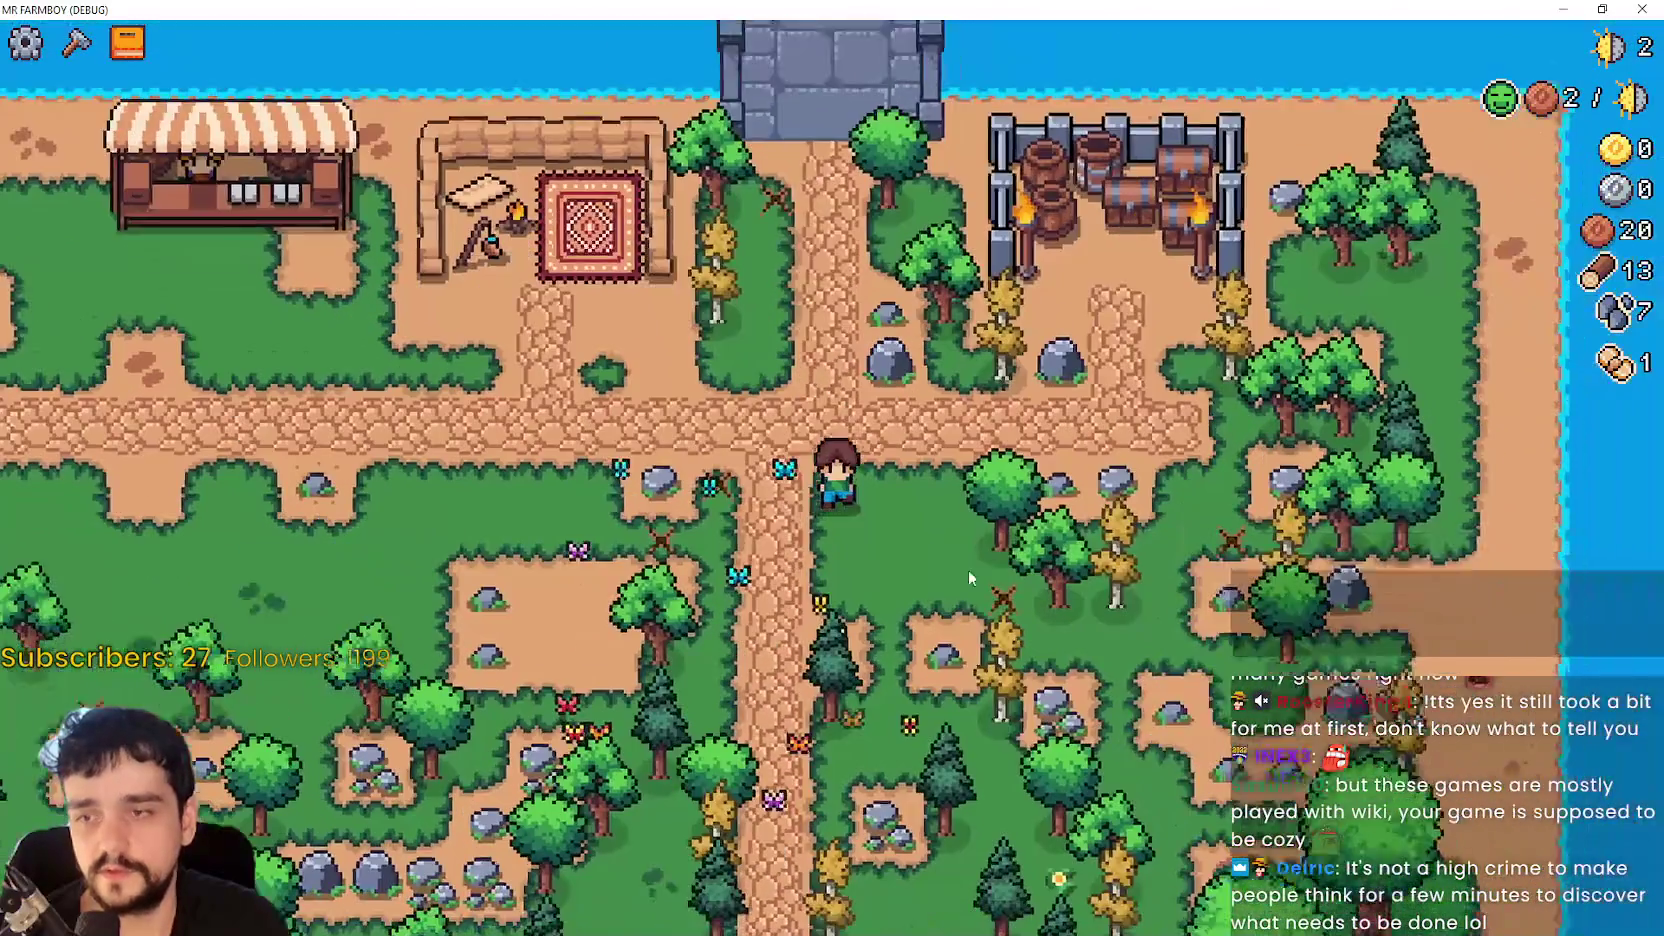
key(s)
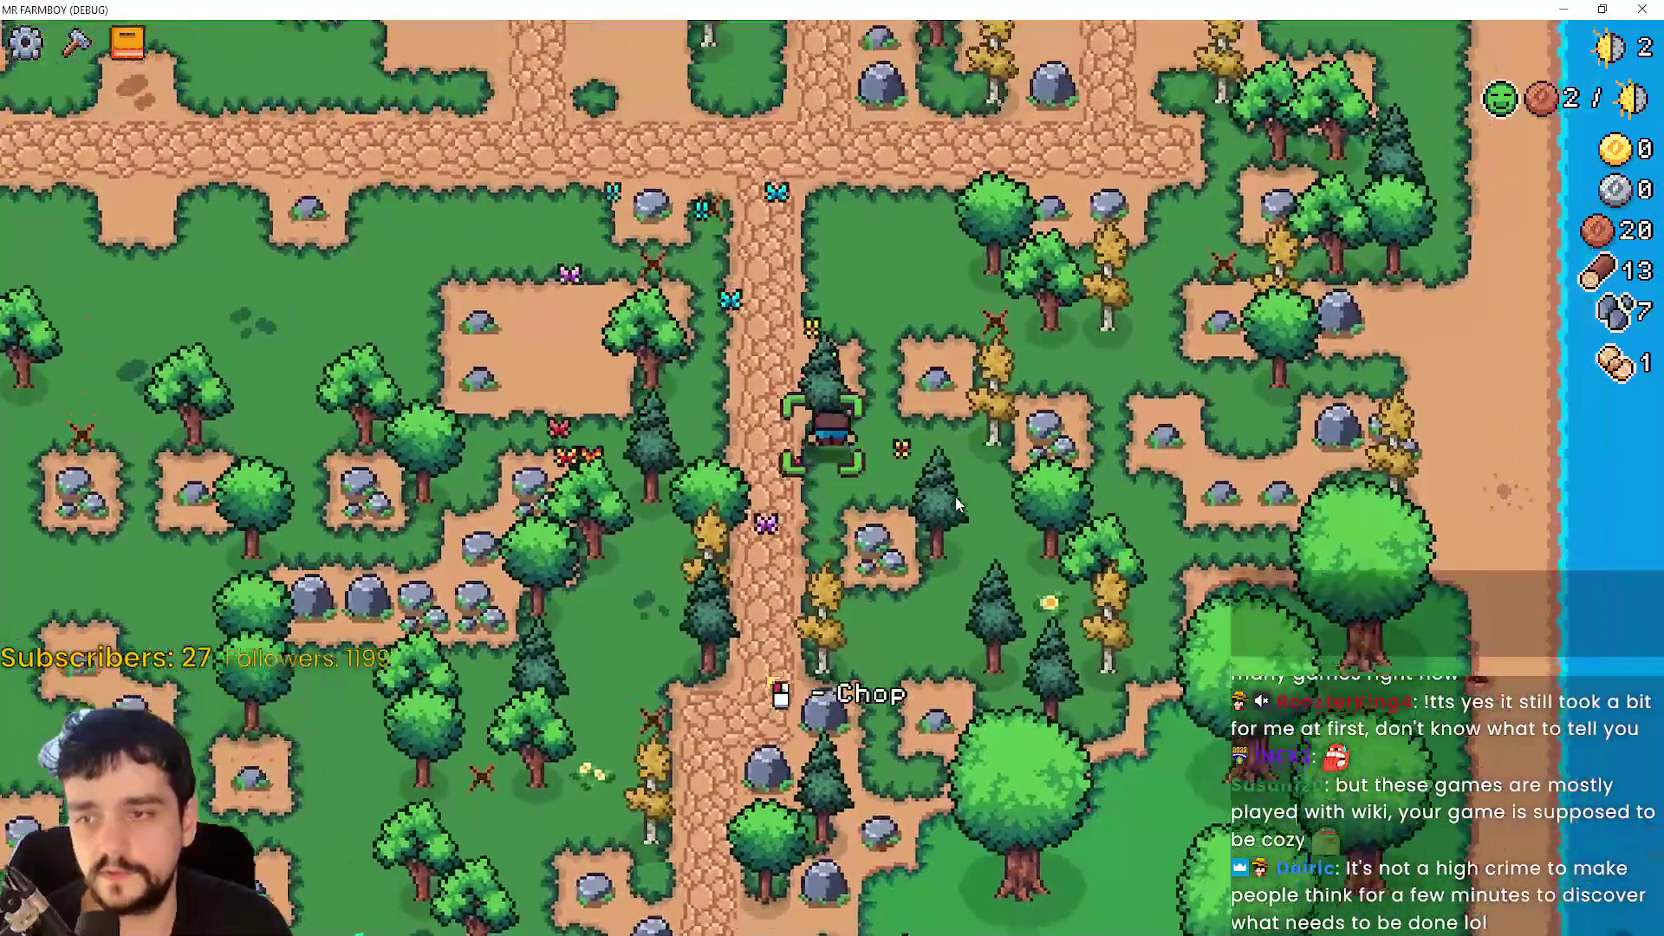
key(w)
key(a)
- Place the first Land tile from the crafting list beside the Market
key(c)
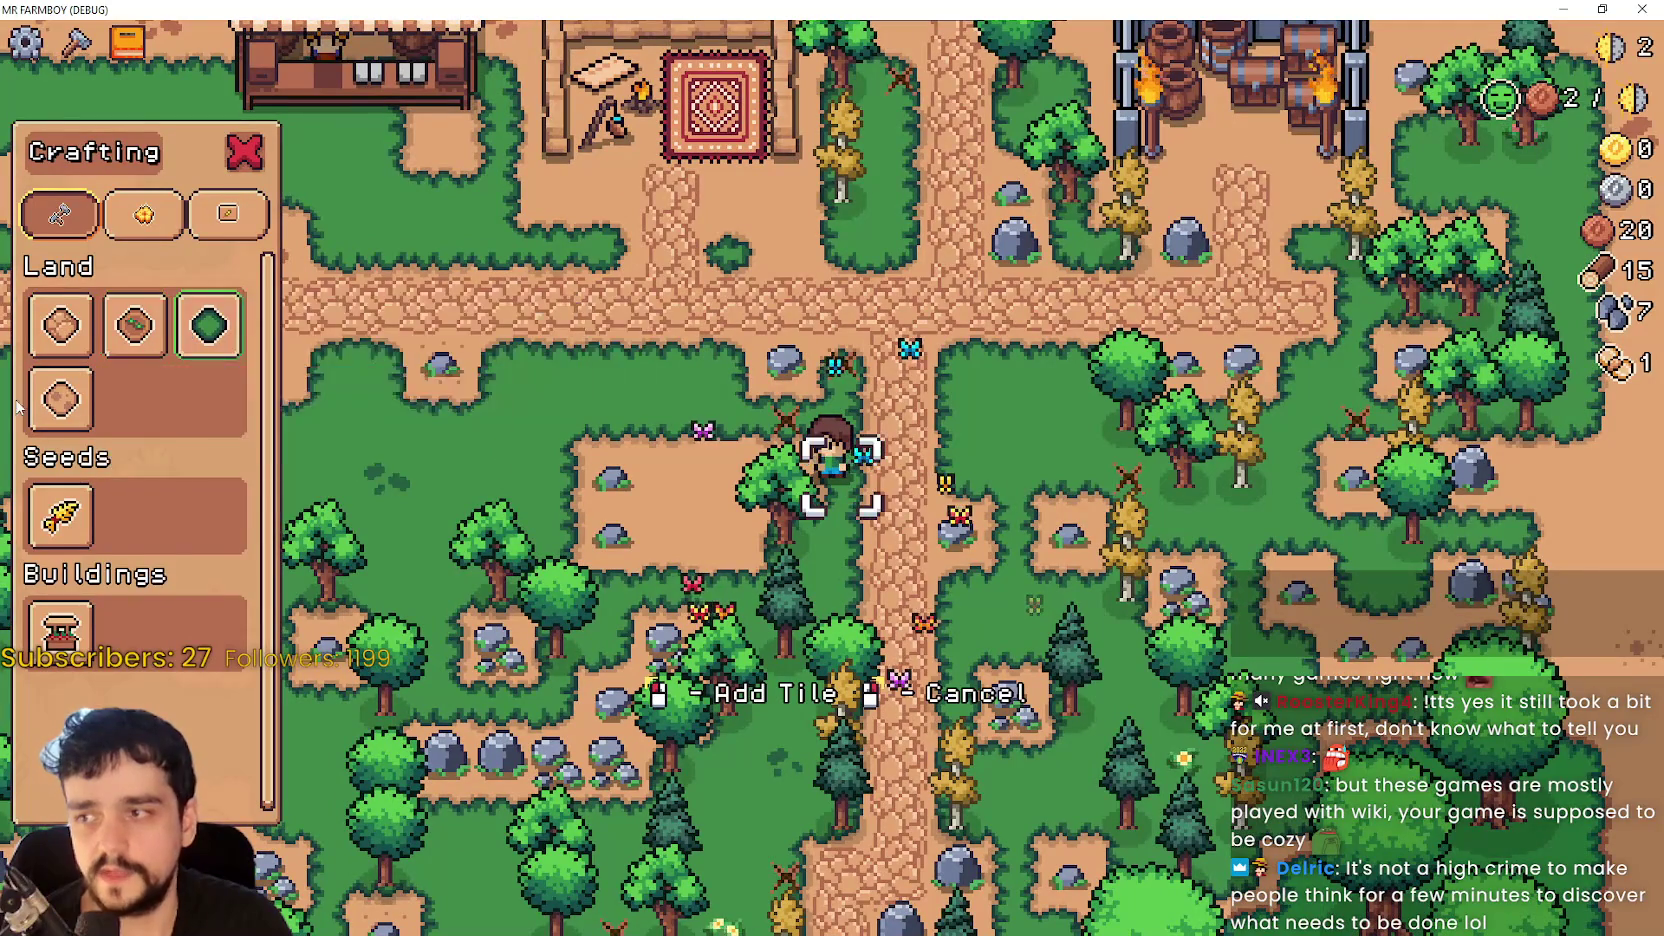
key(a)
right_click(374, 534)
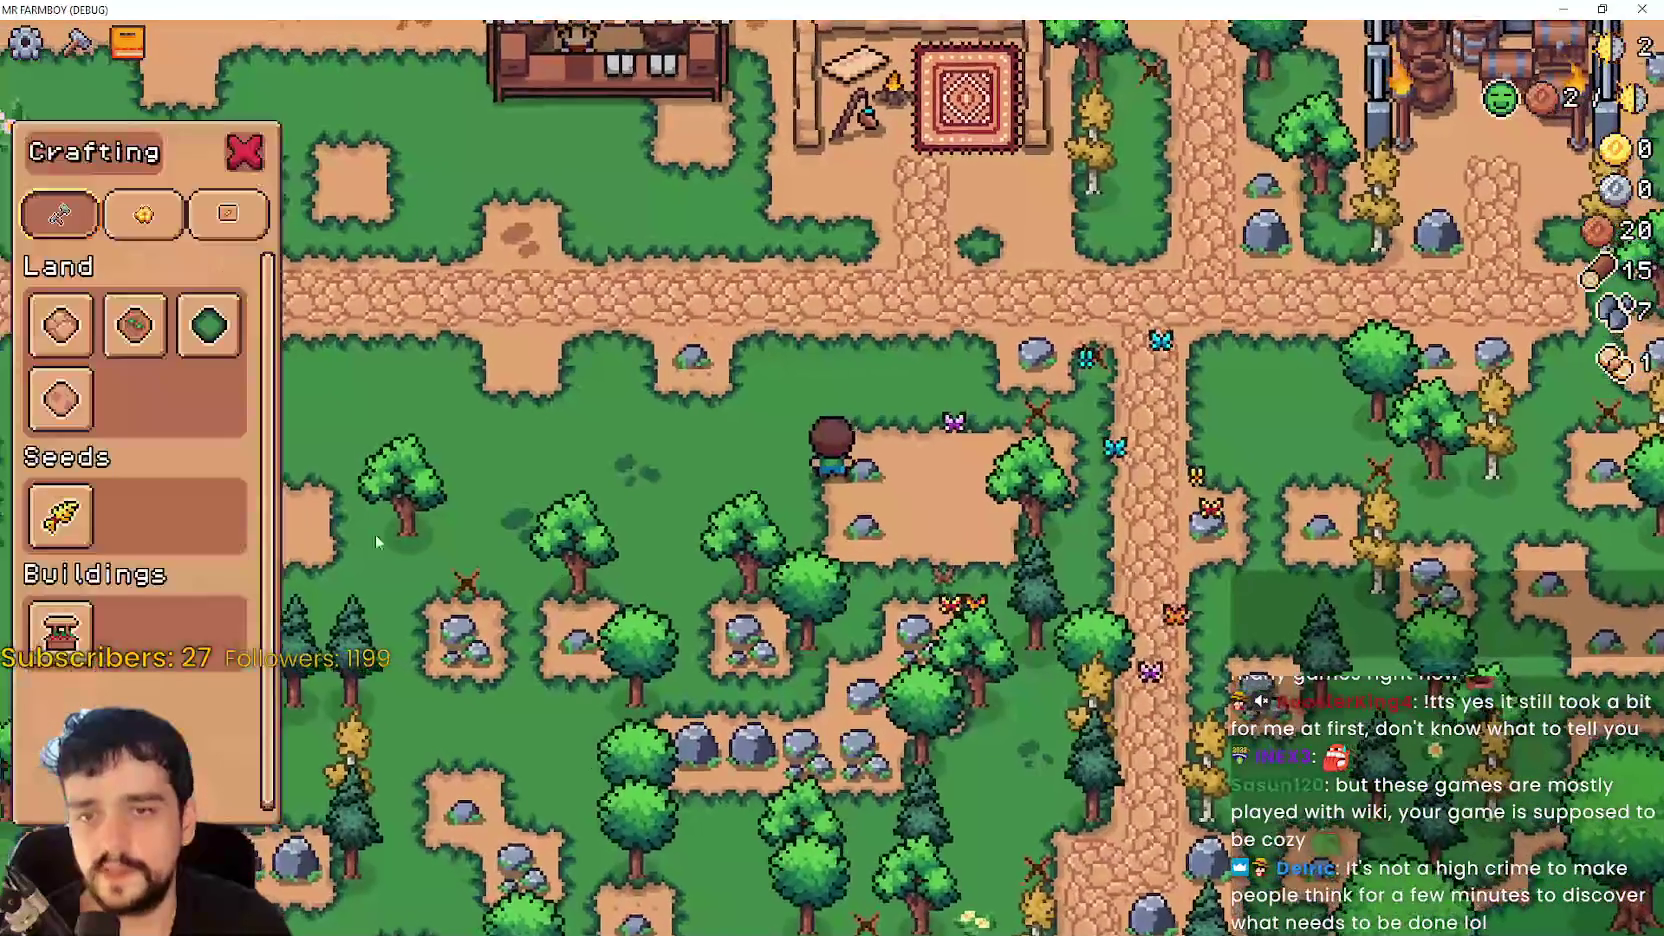
key(w)
key(1)
key(w)
key(a)
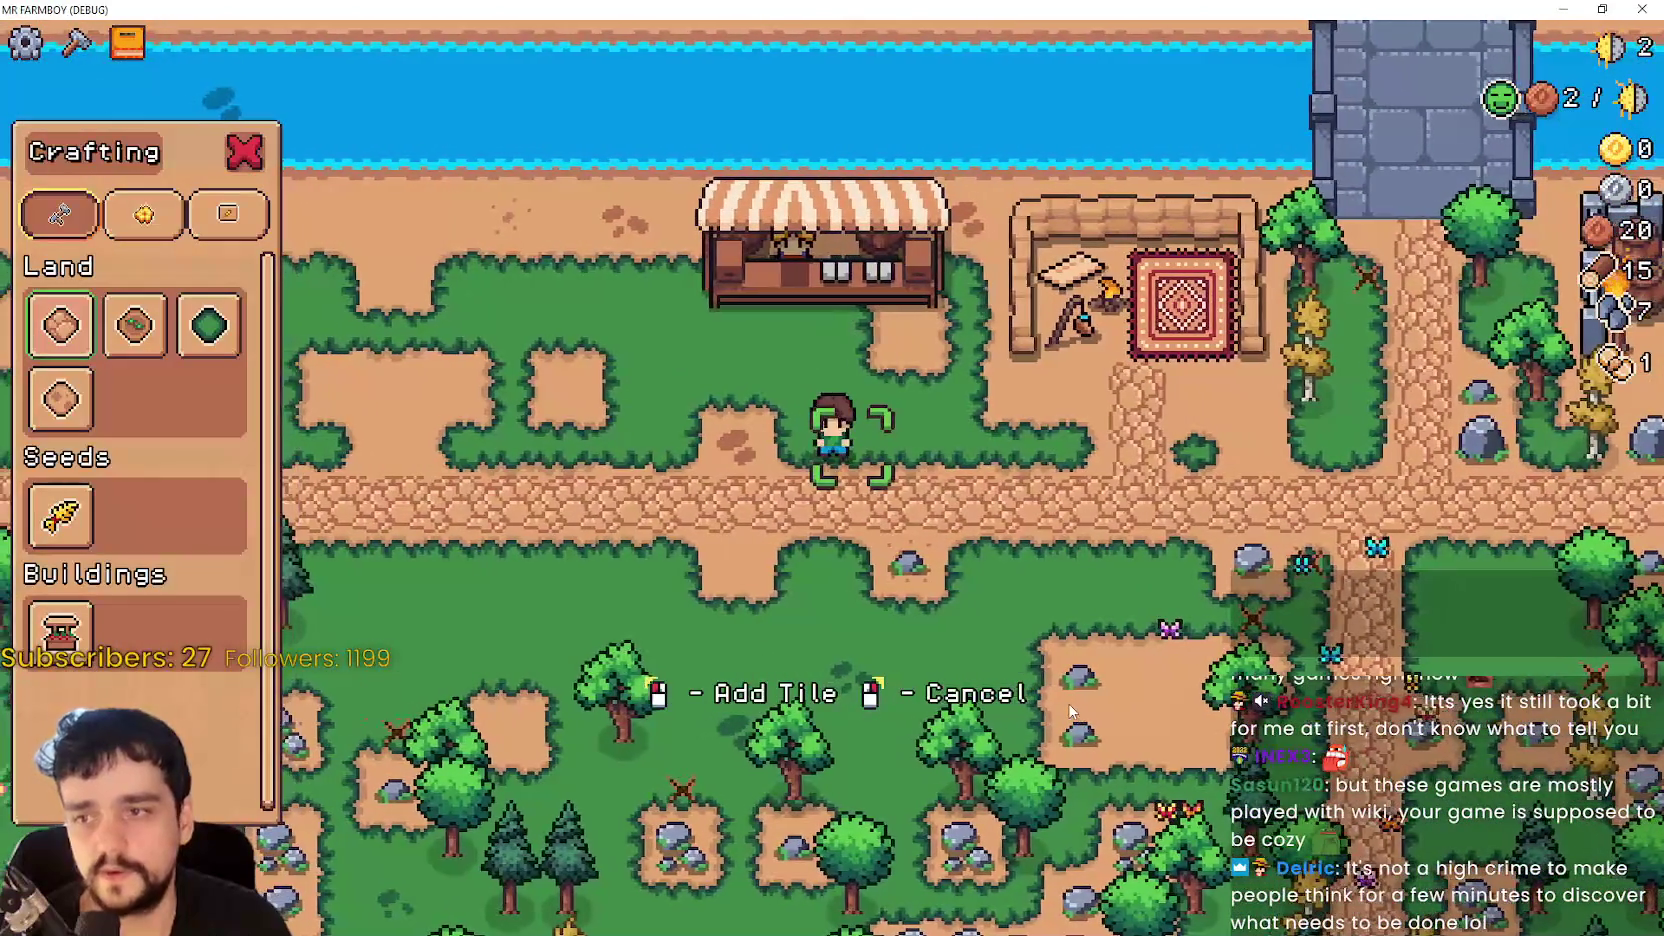
key(d)
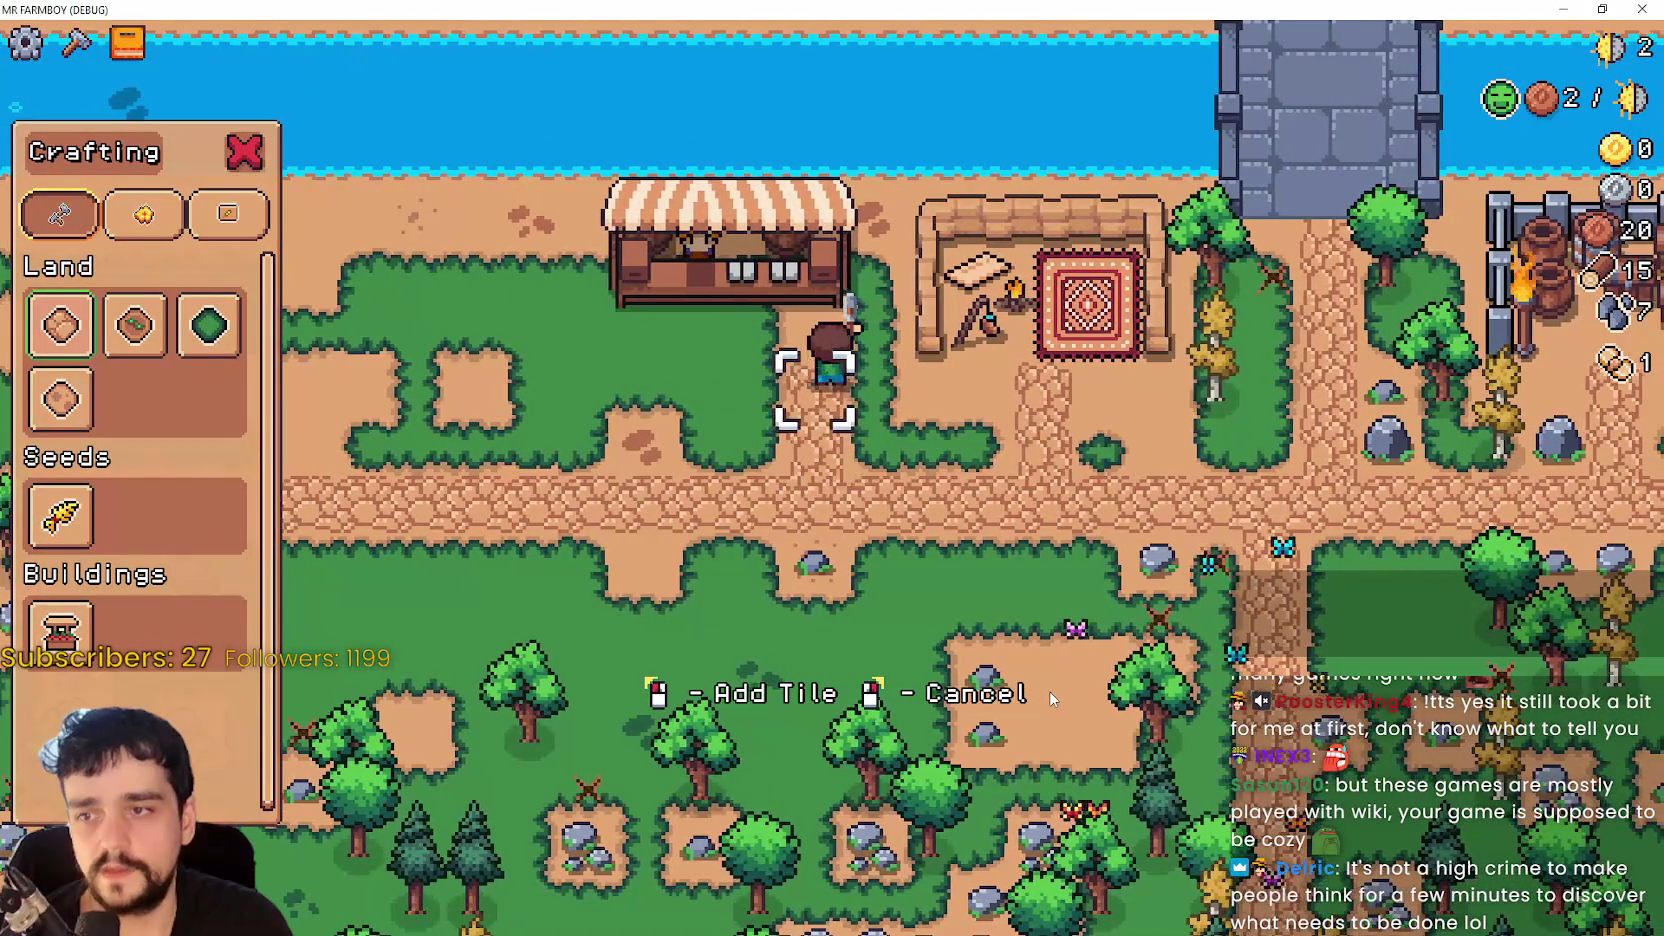
key(a)
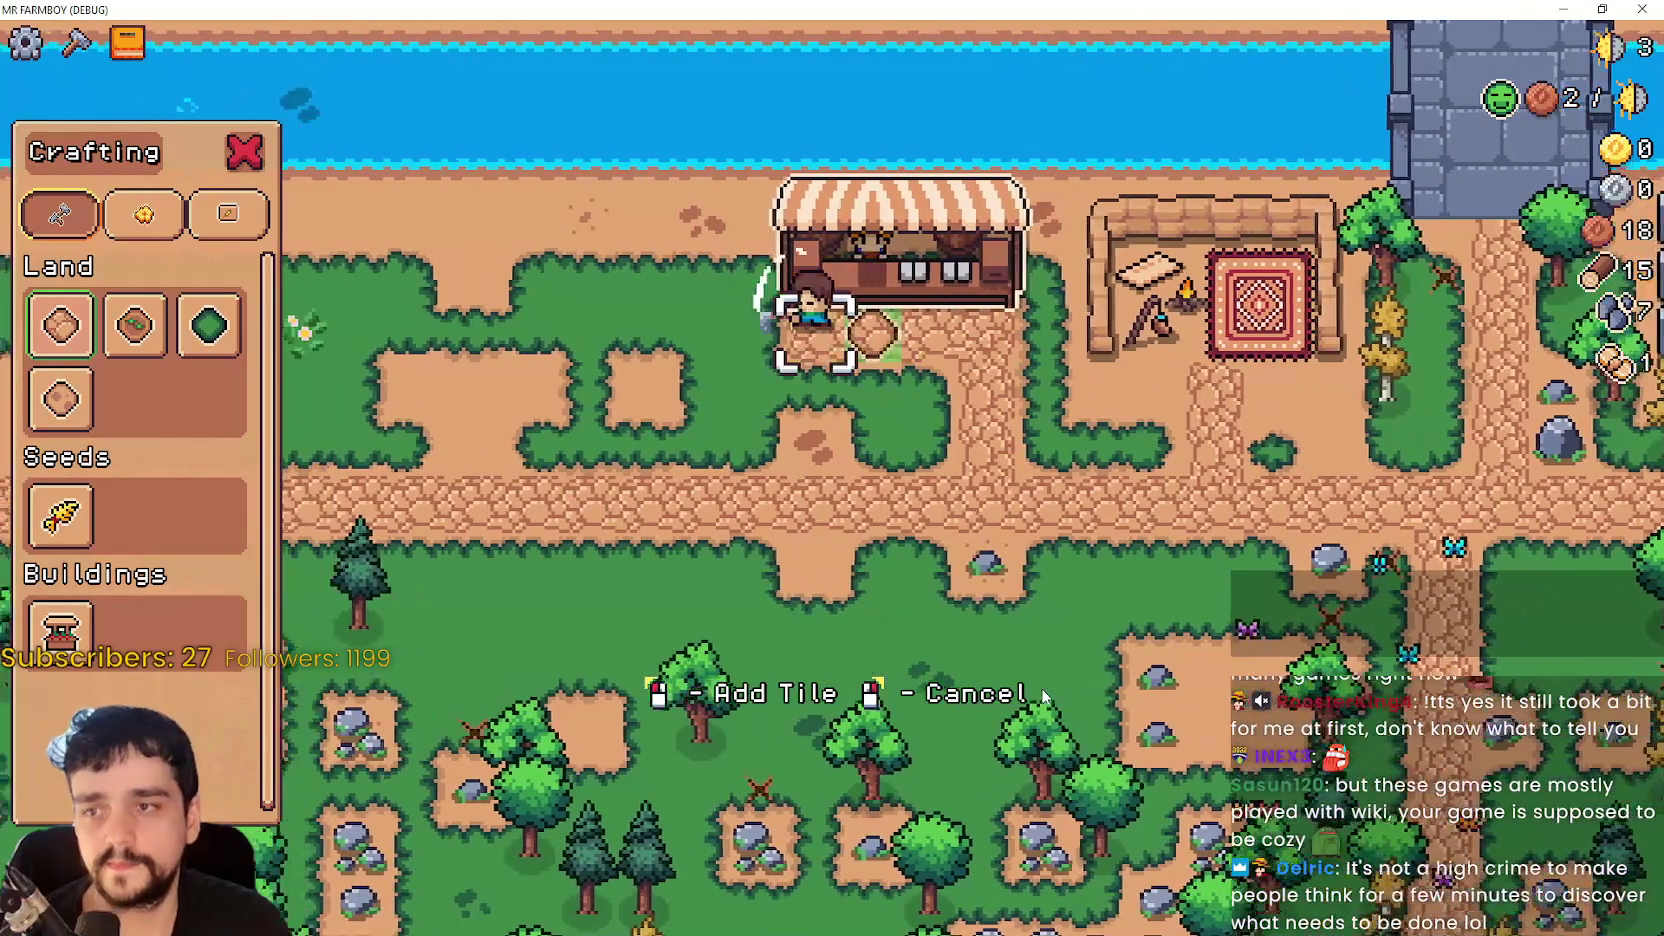
right_click(1030, 684)
- Walk down-left collecting logs, then head back right along the path toward the Market
key(s)
key(a)
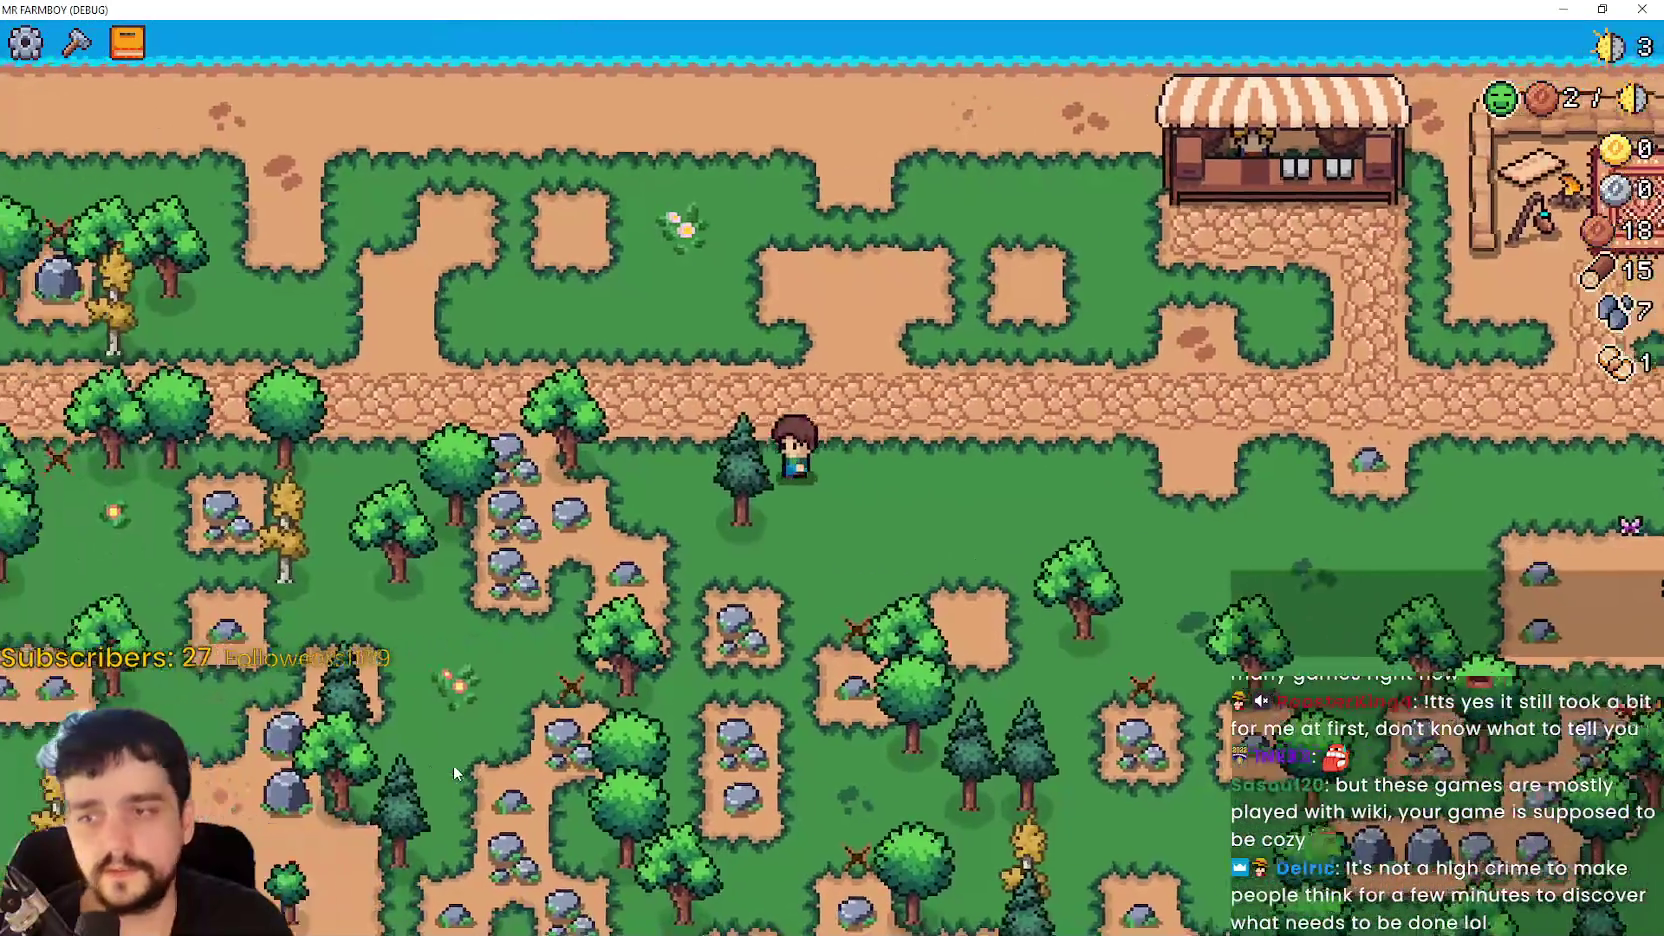
key(w)
key(d)
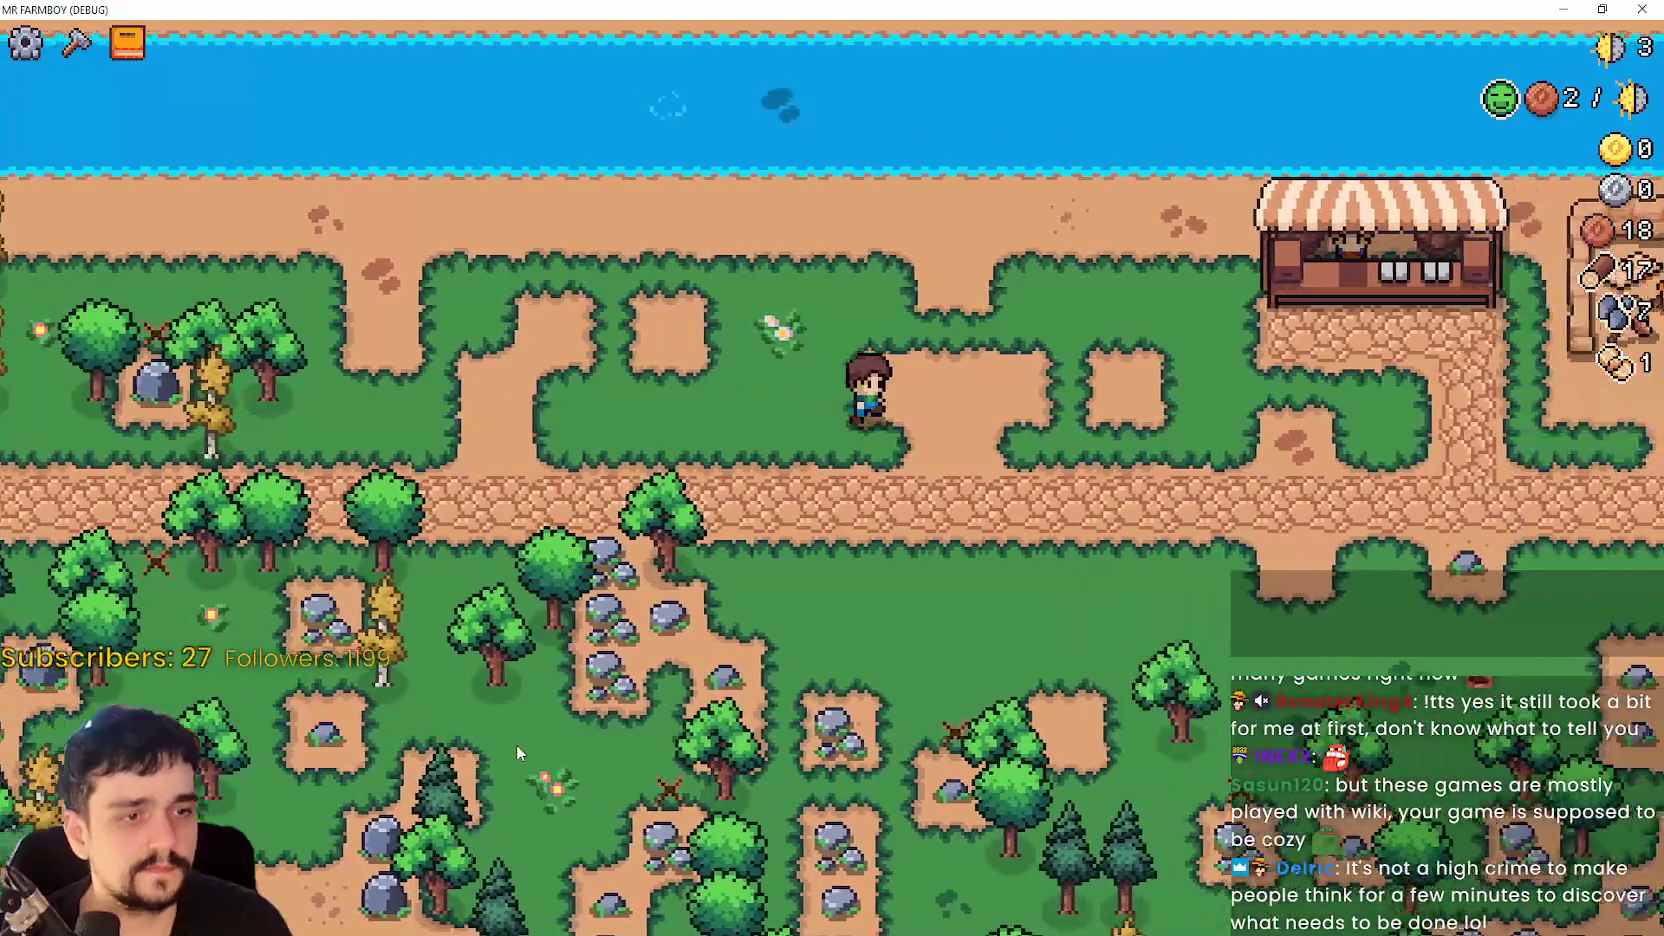
key(d)
key(s)
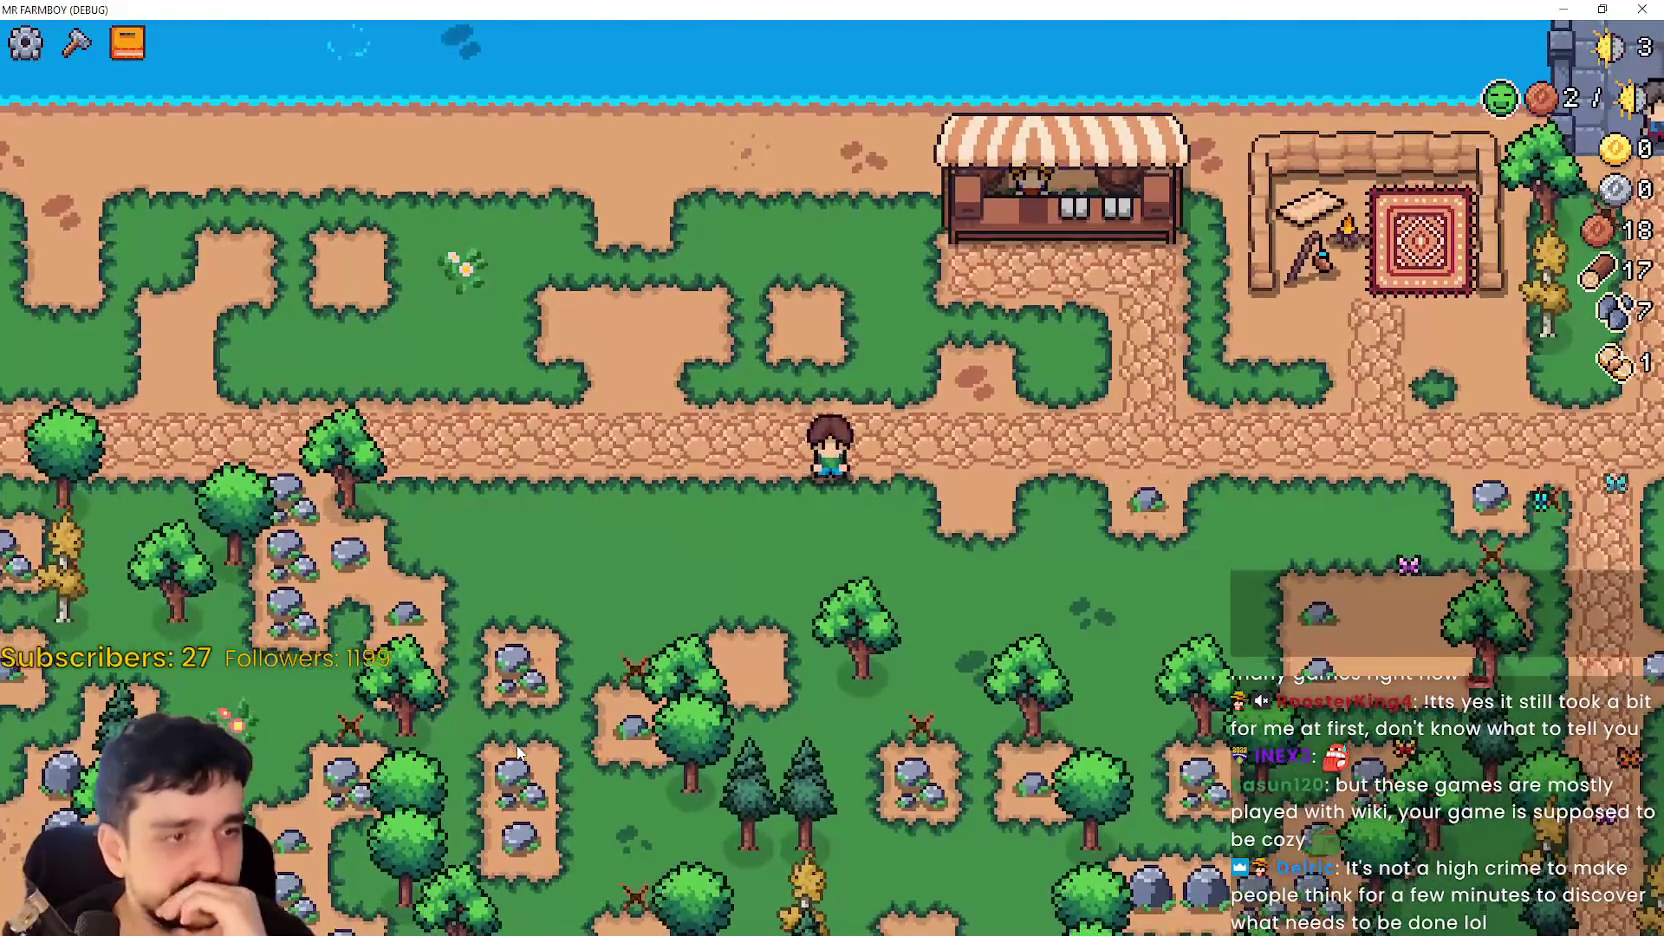
key(w)
key(s)
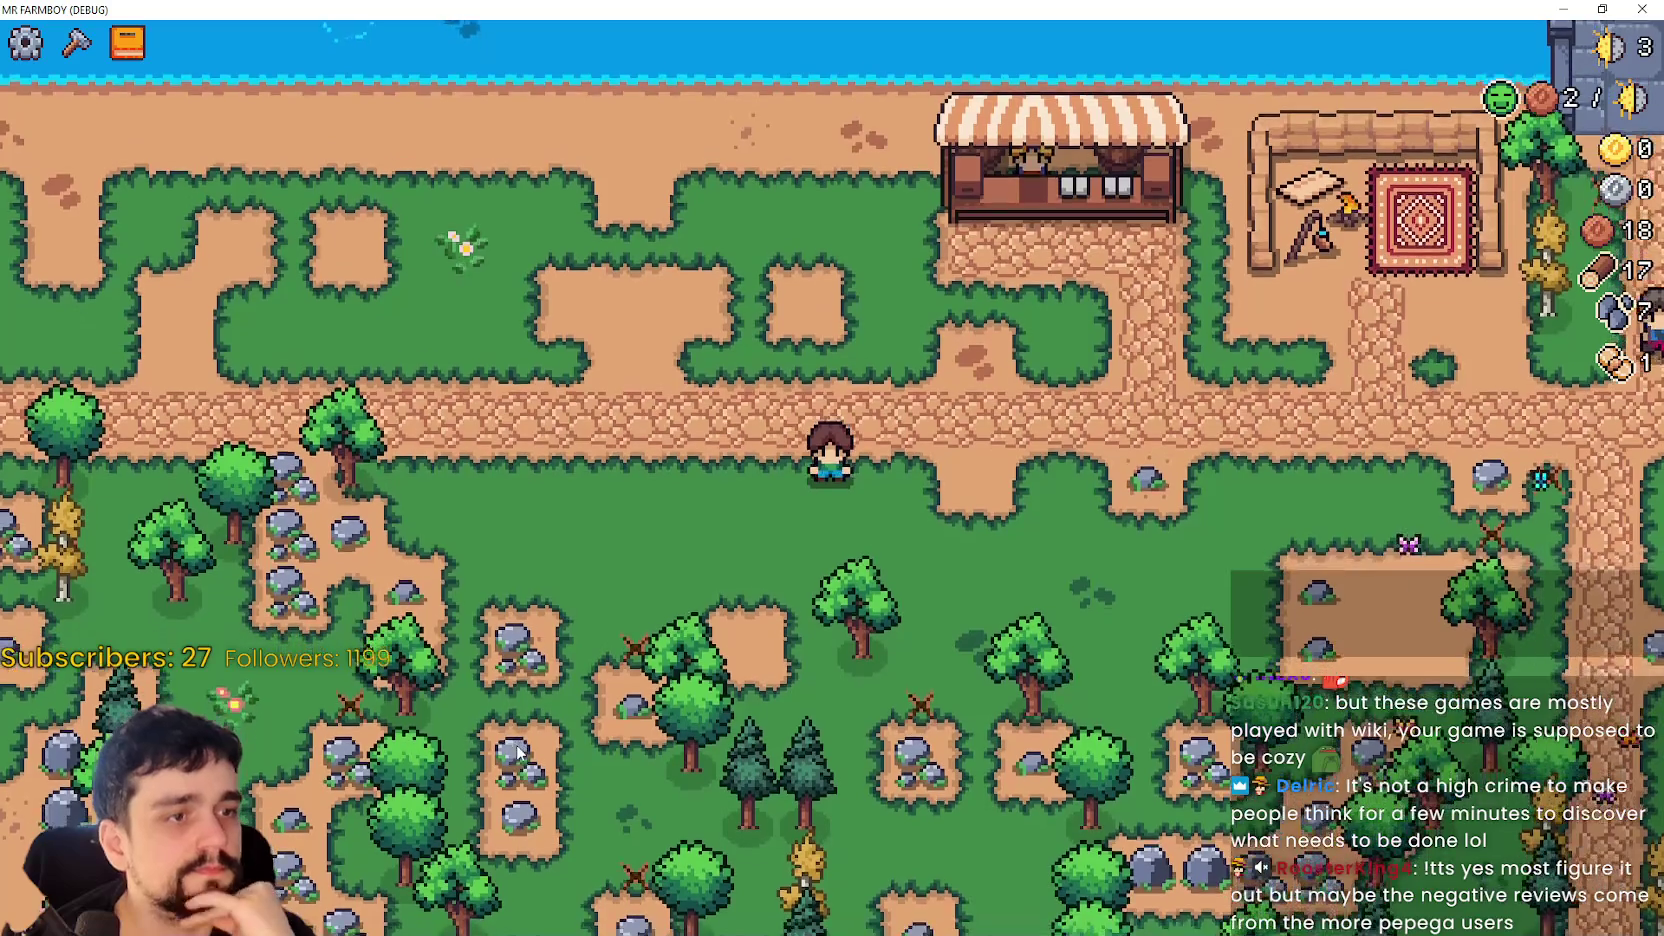
key(d)
key(w)
key(d)
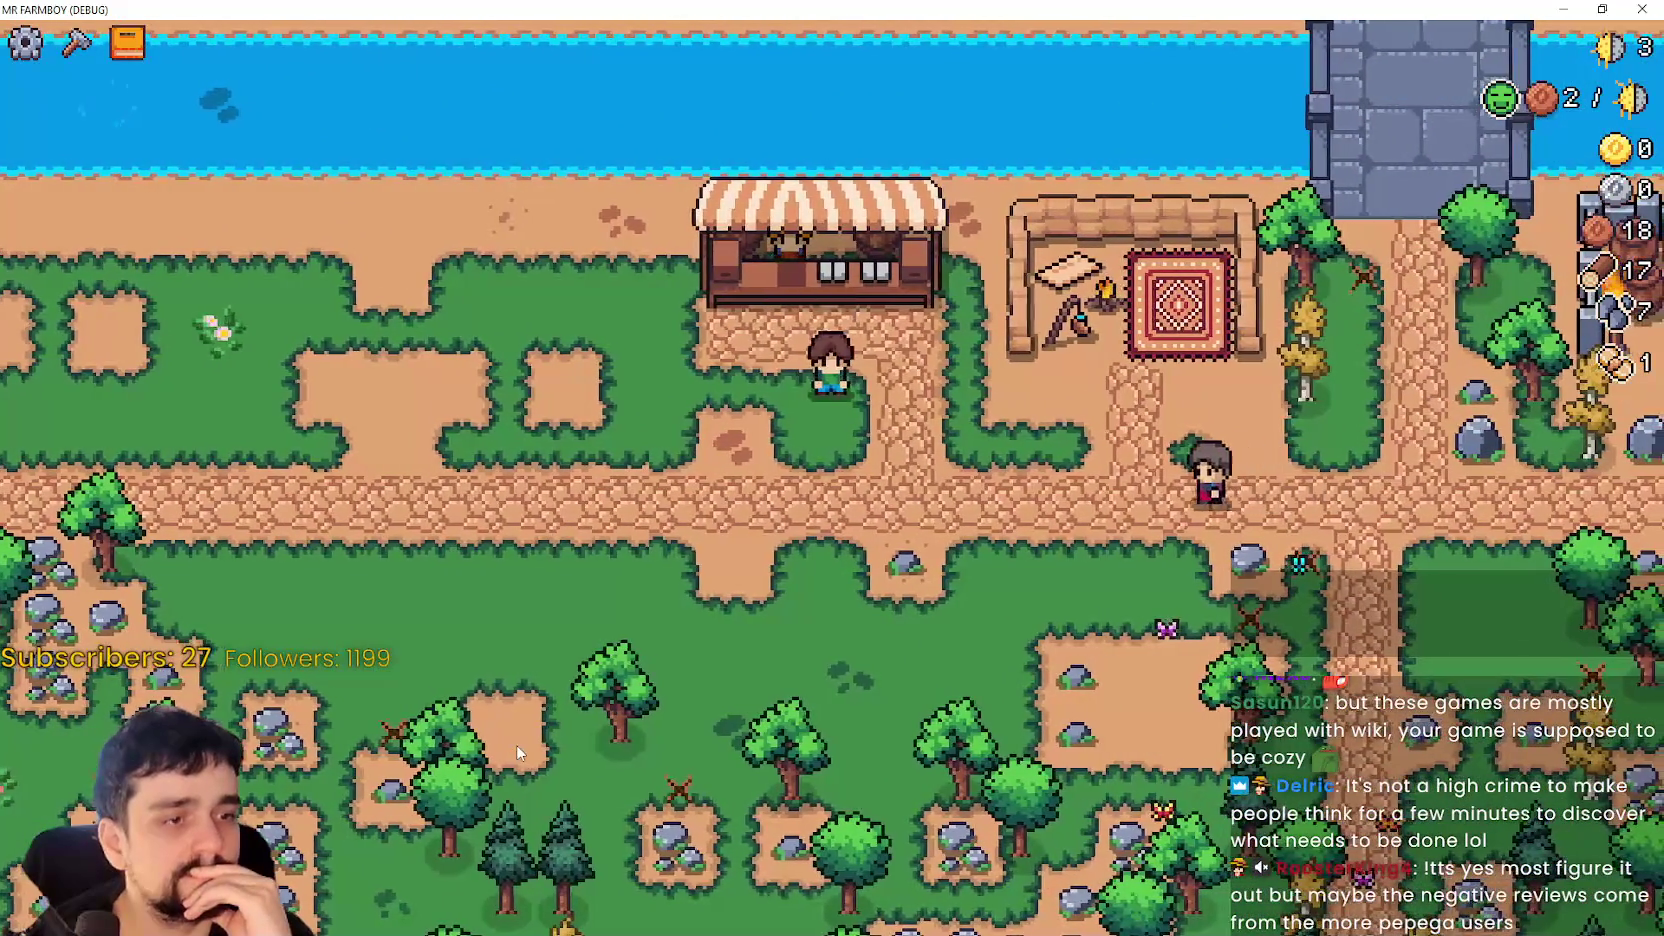
- Mine rocks and chop two trees (wood 24, stone 14), then view the Market in Advancements
key(s)
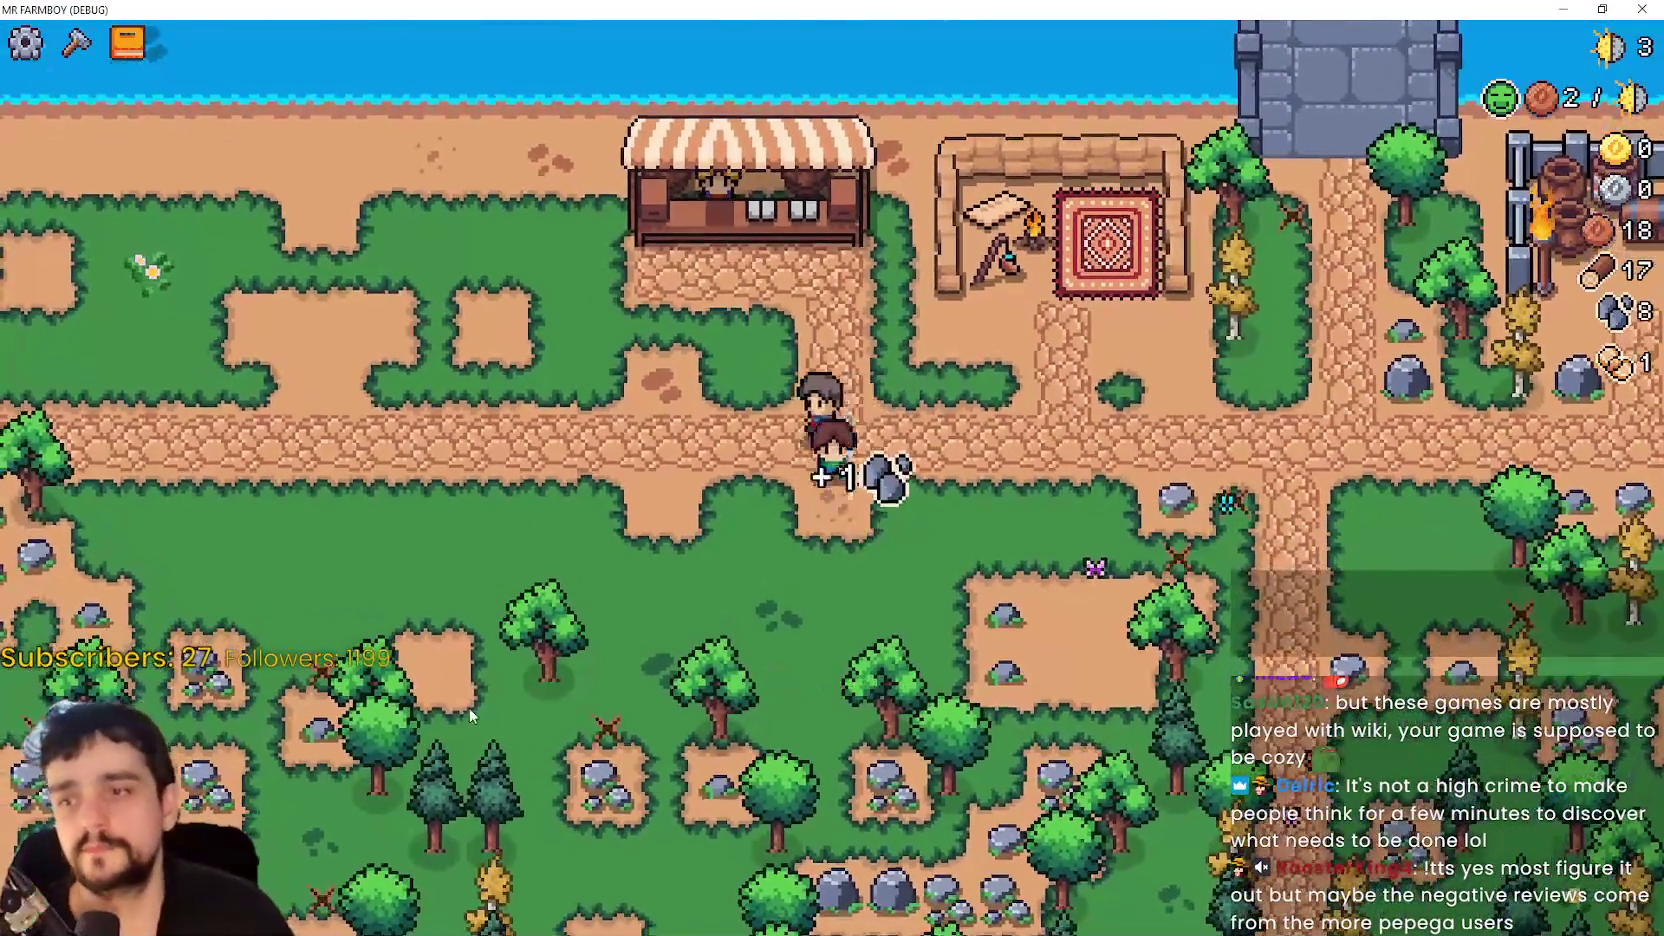
key(d)
key(d)
key(w)
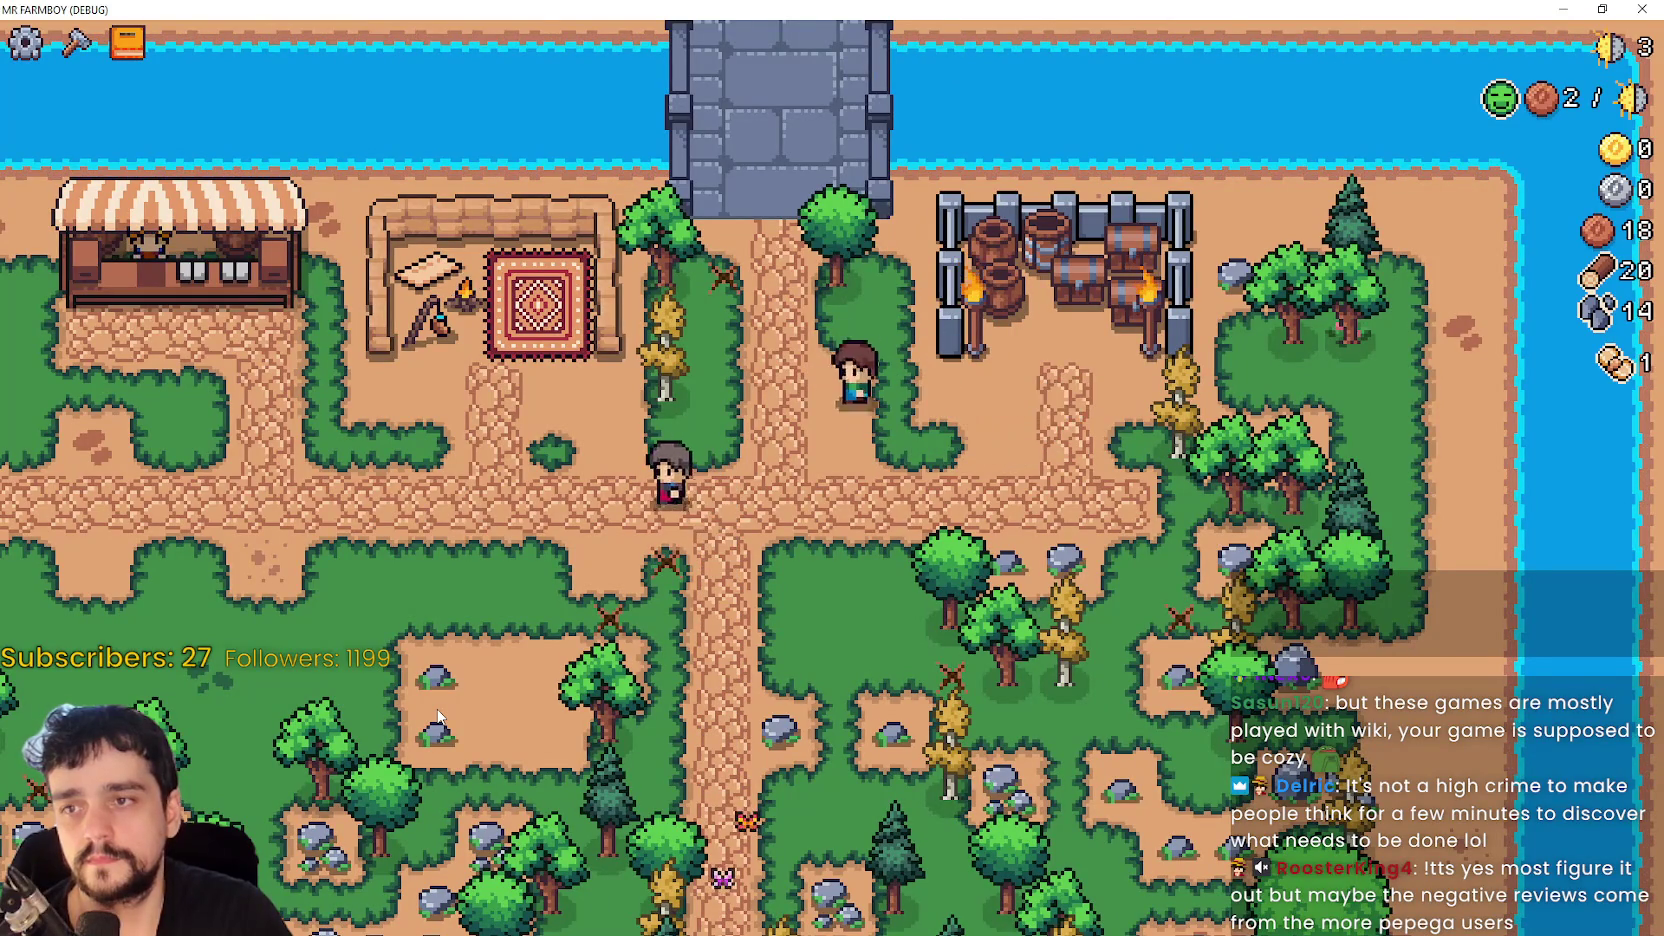
key(w)
key(a)
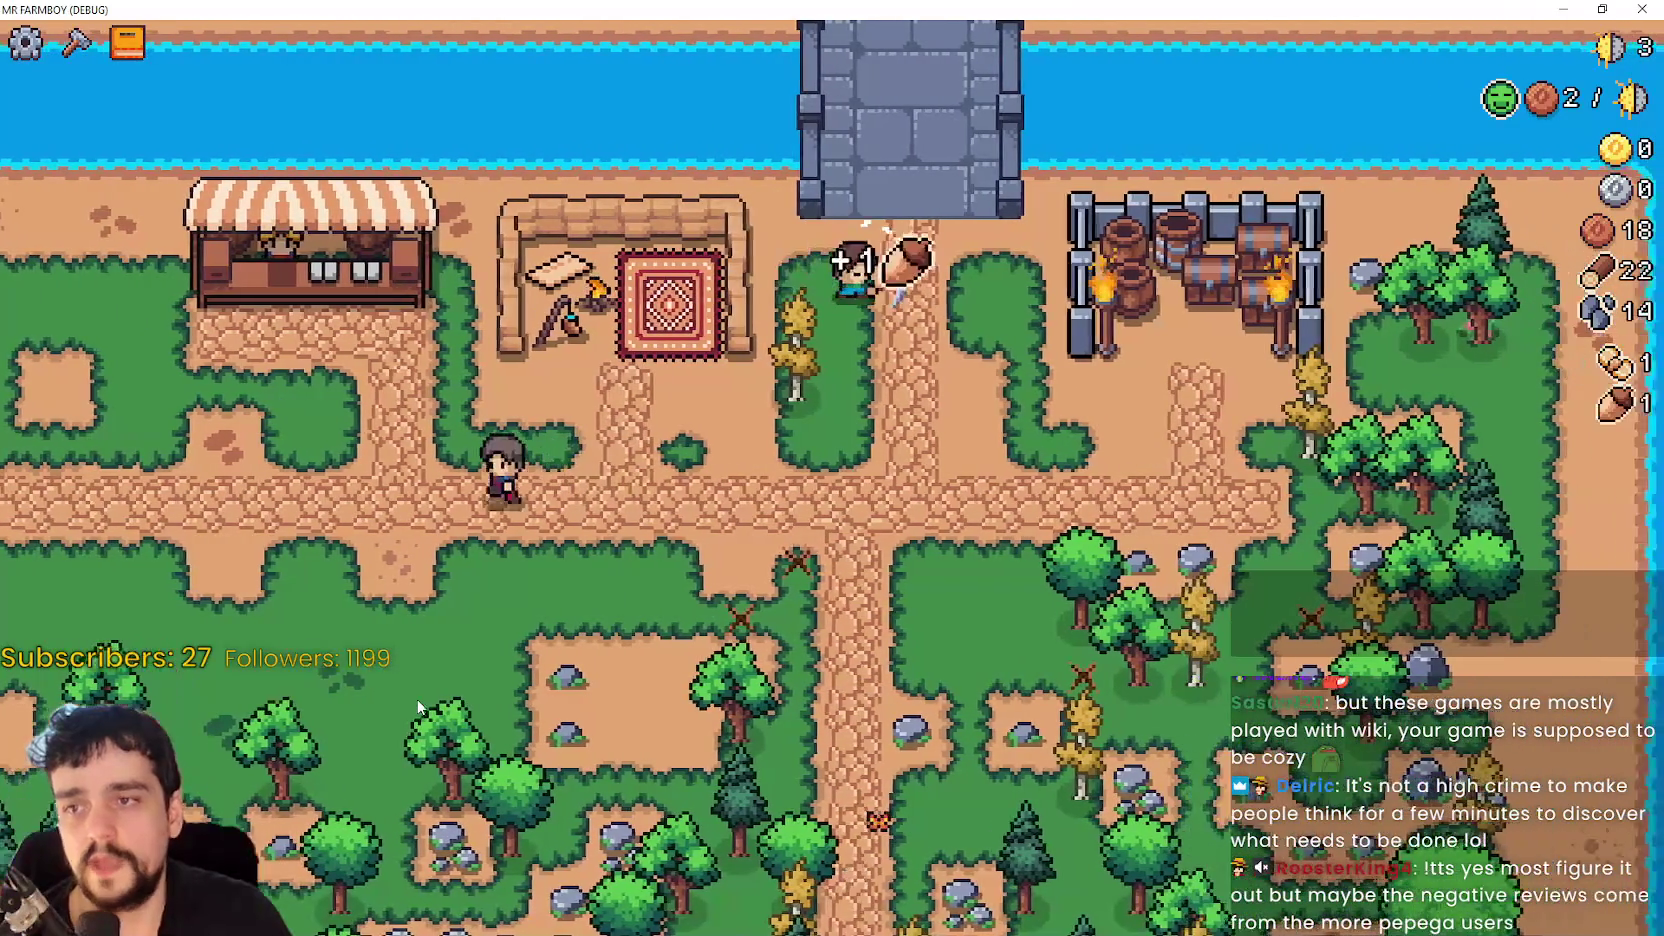
key(s)
key(a)
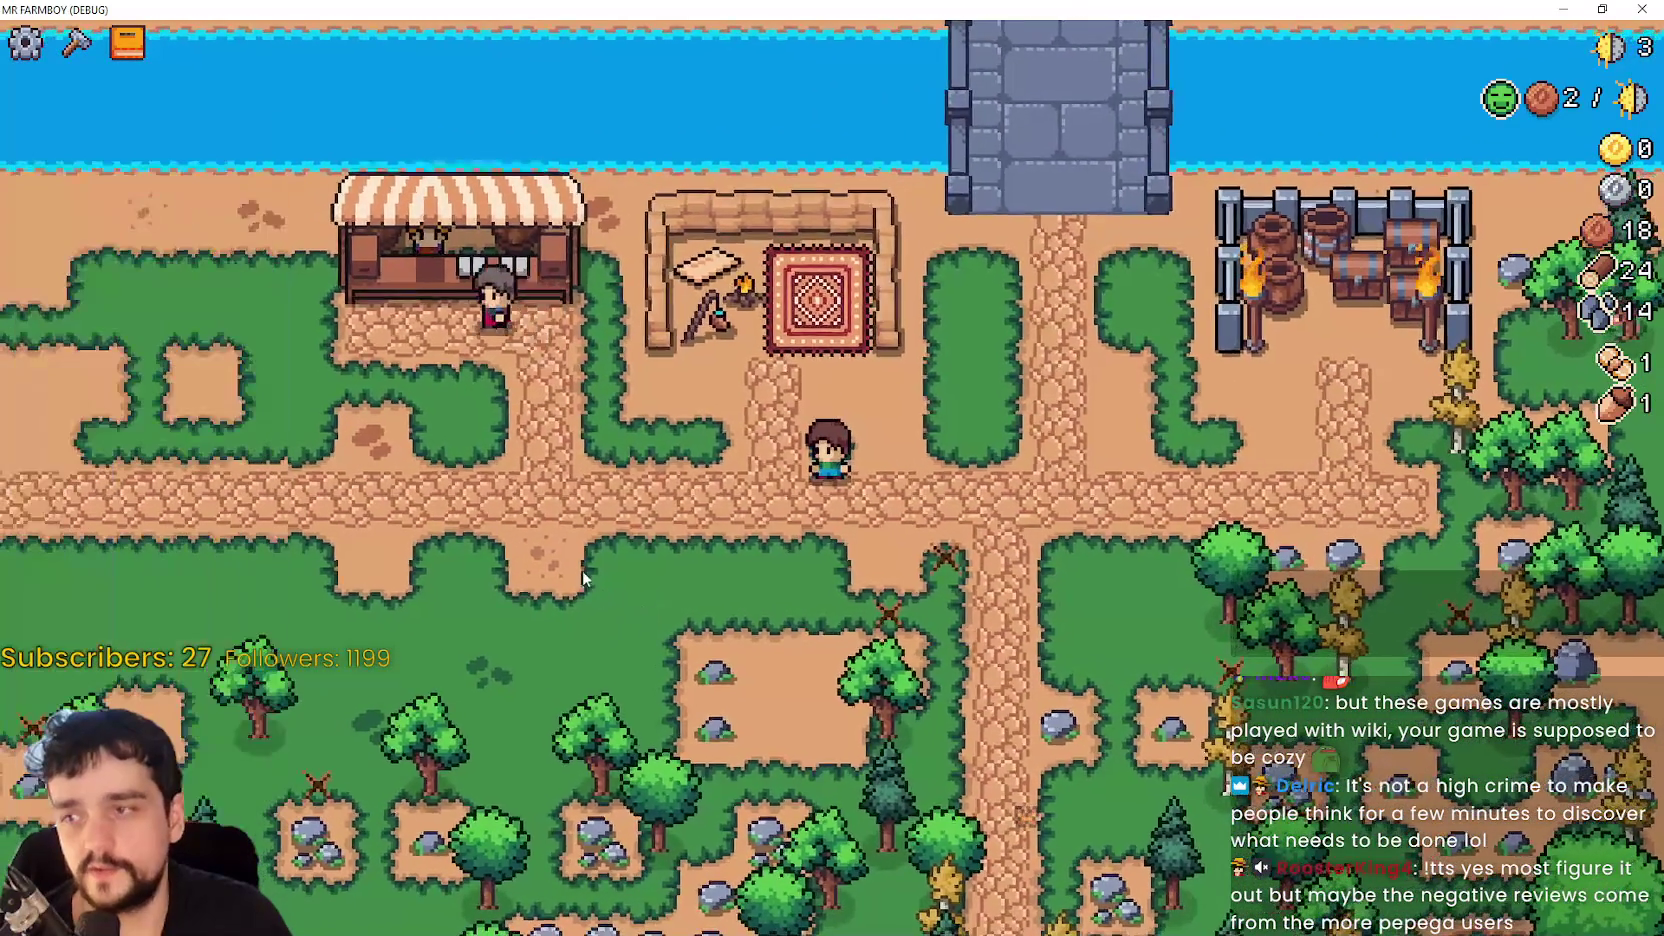
key(Tab)
mouse_move(553, 452)
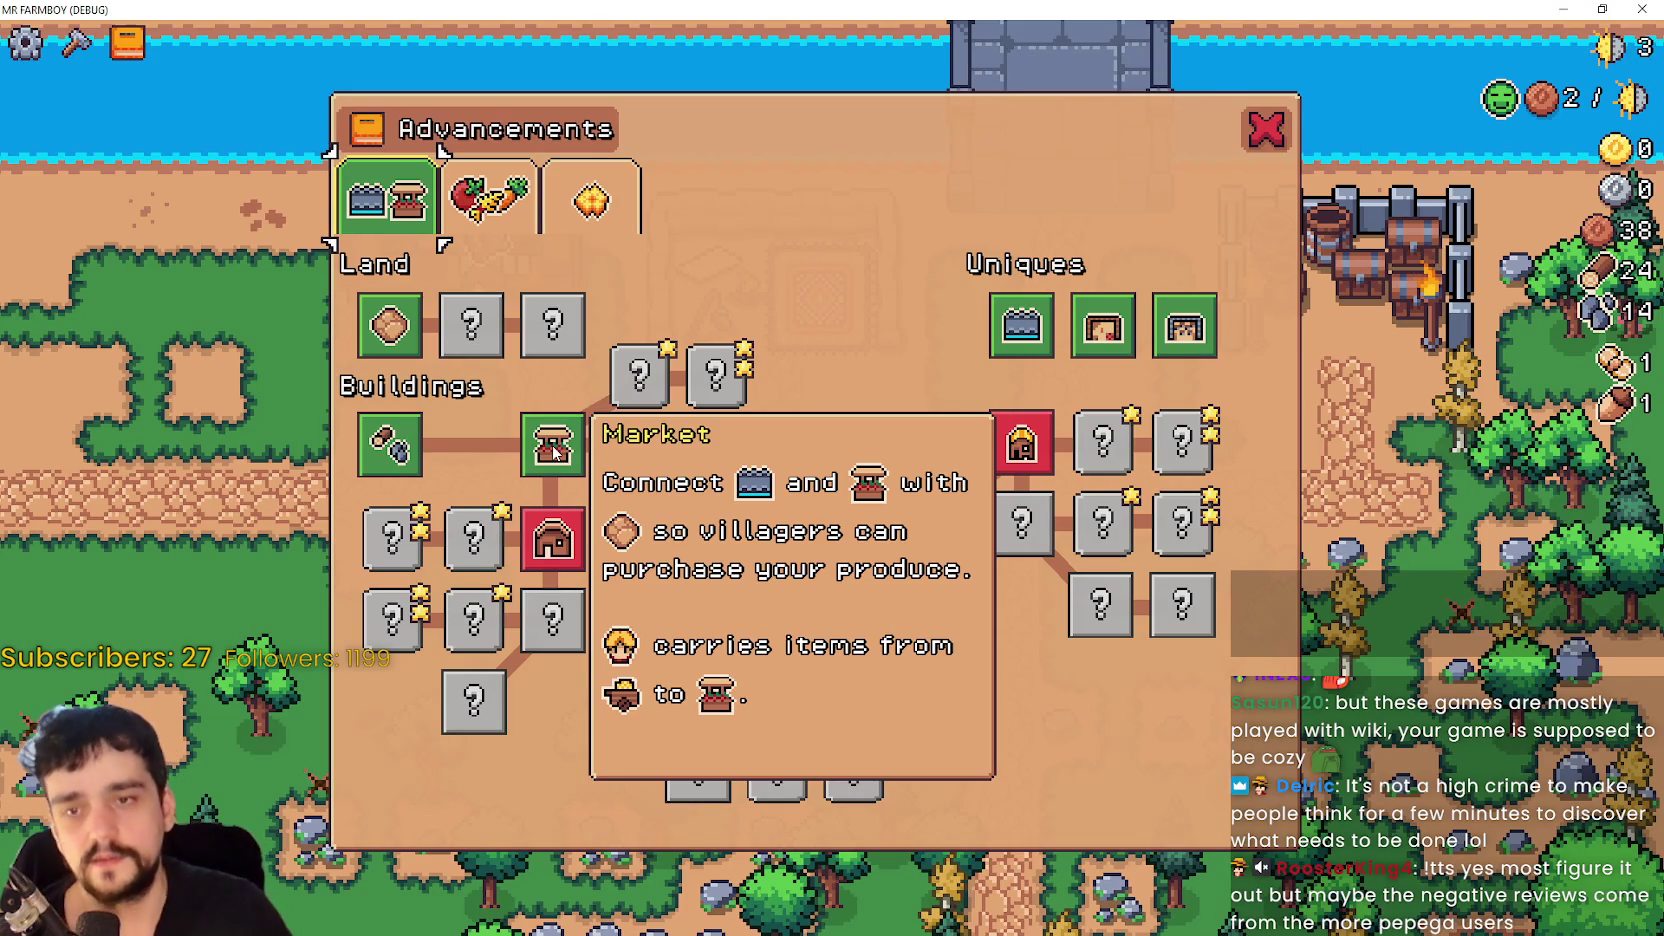
- Close the Advancements panel and walk onto the market rug and down the path, zooming in and out
key(Tab)
key(w)
scroll(967, 435, up, 2)
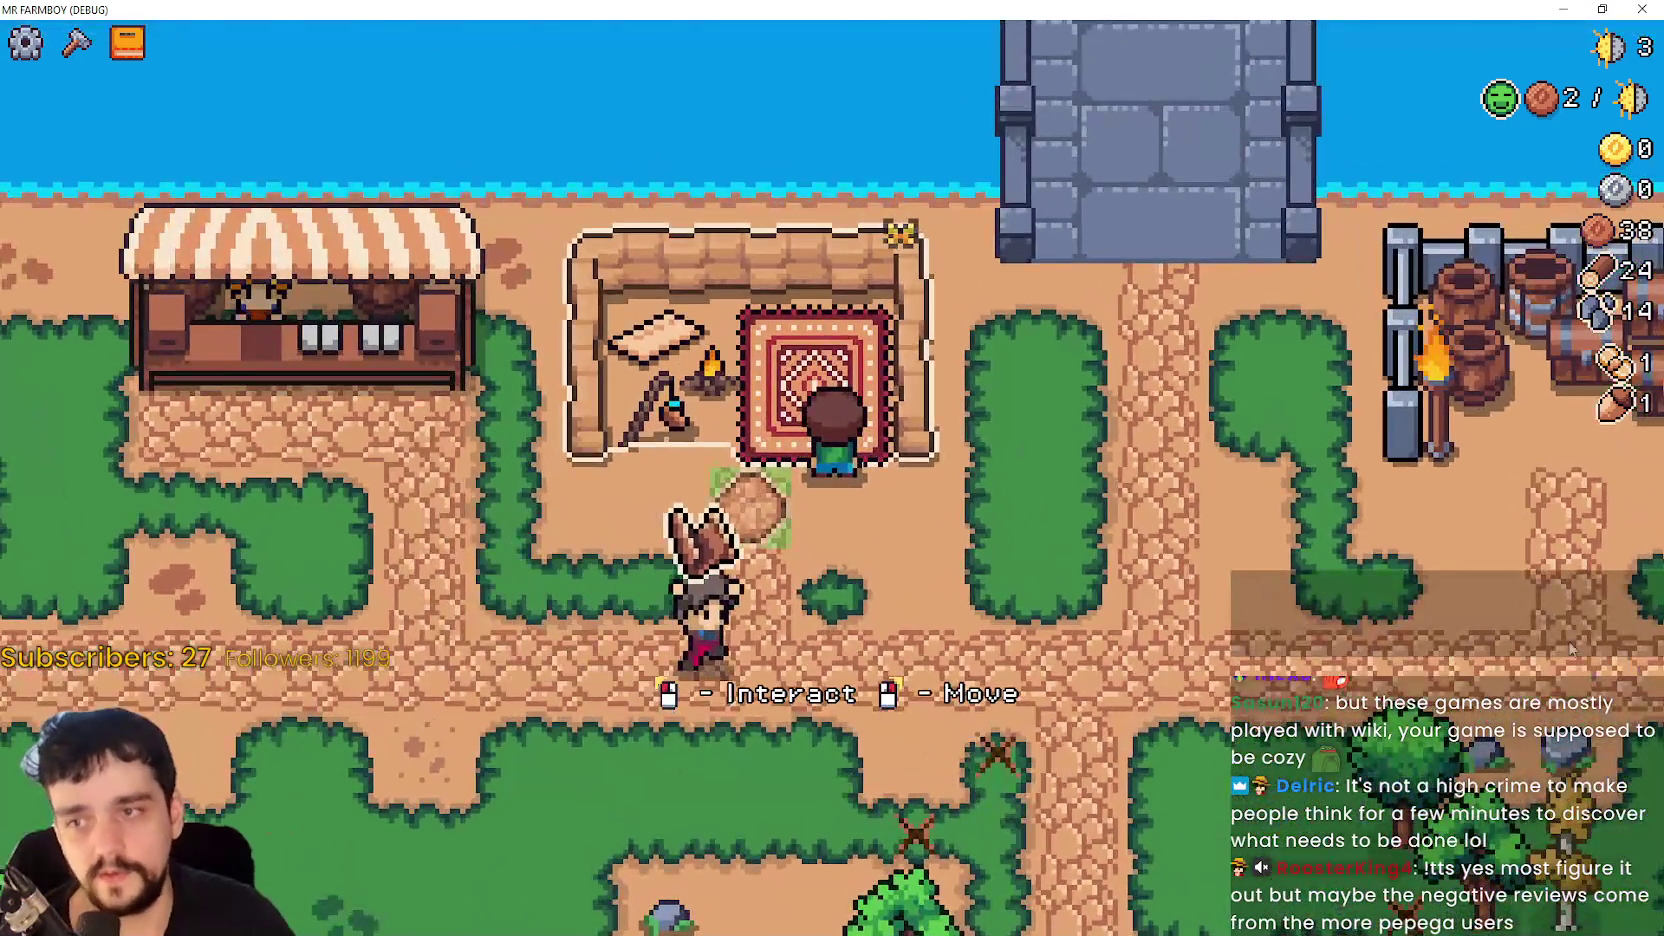
key(d)
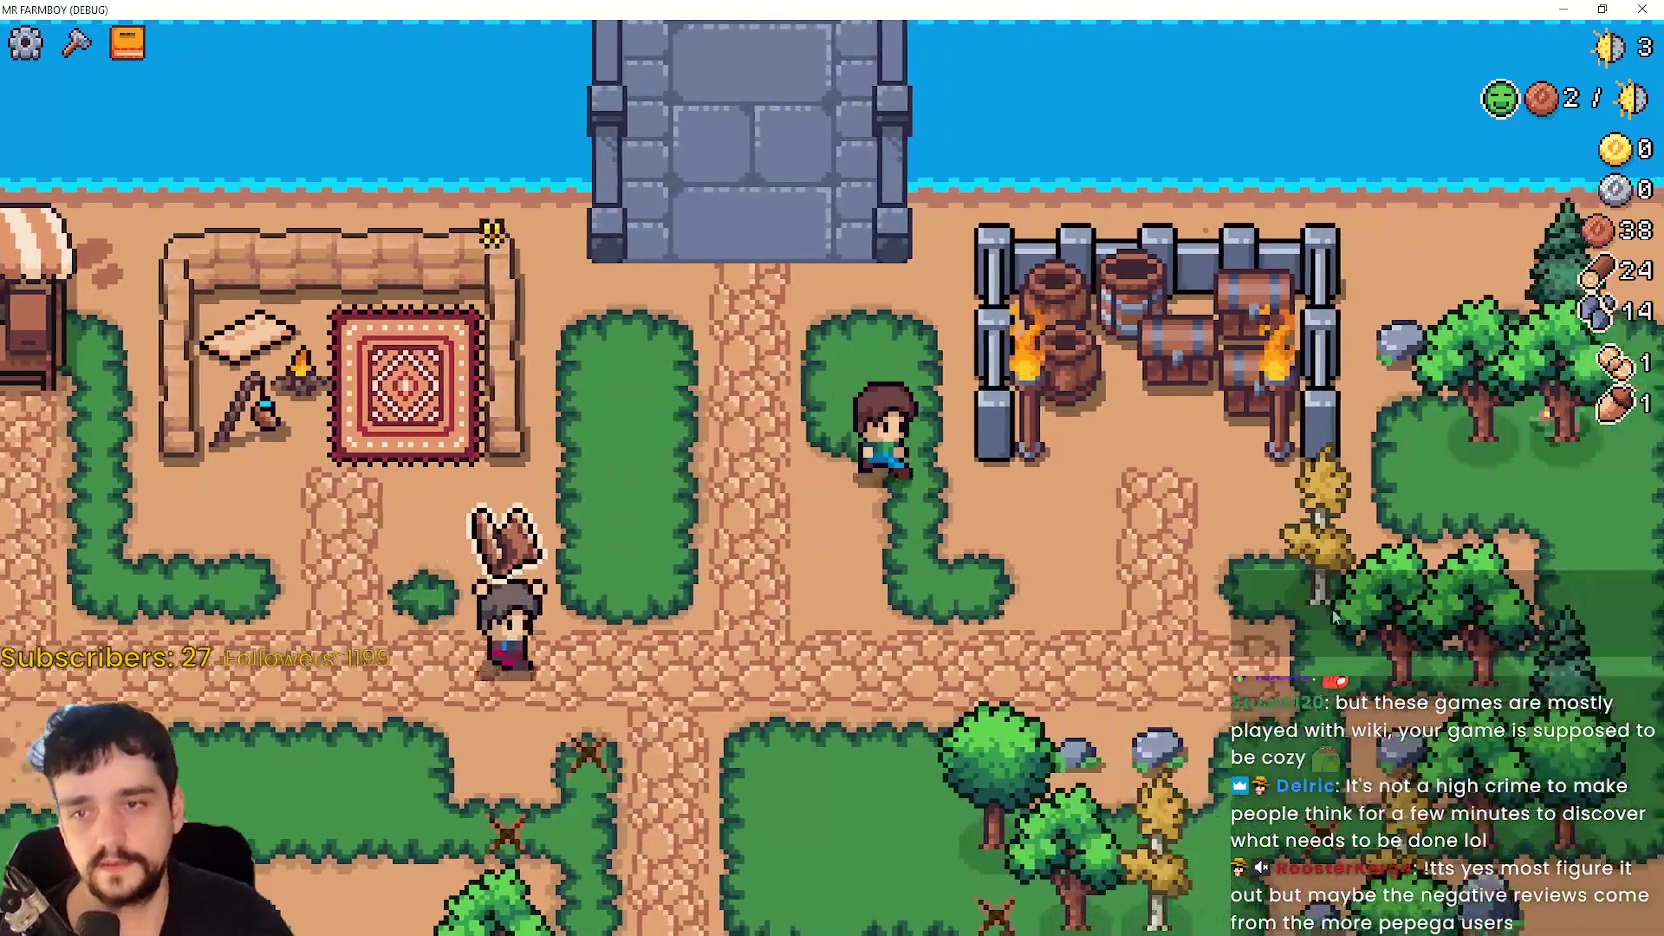
scroll(1190, 626, down, 5)
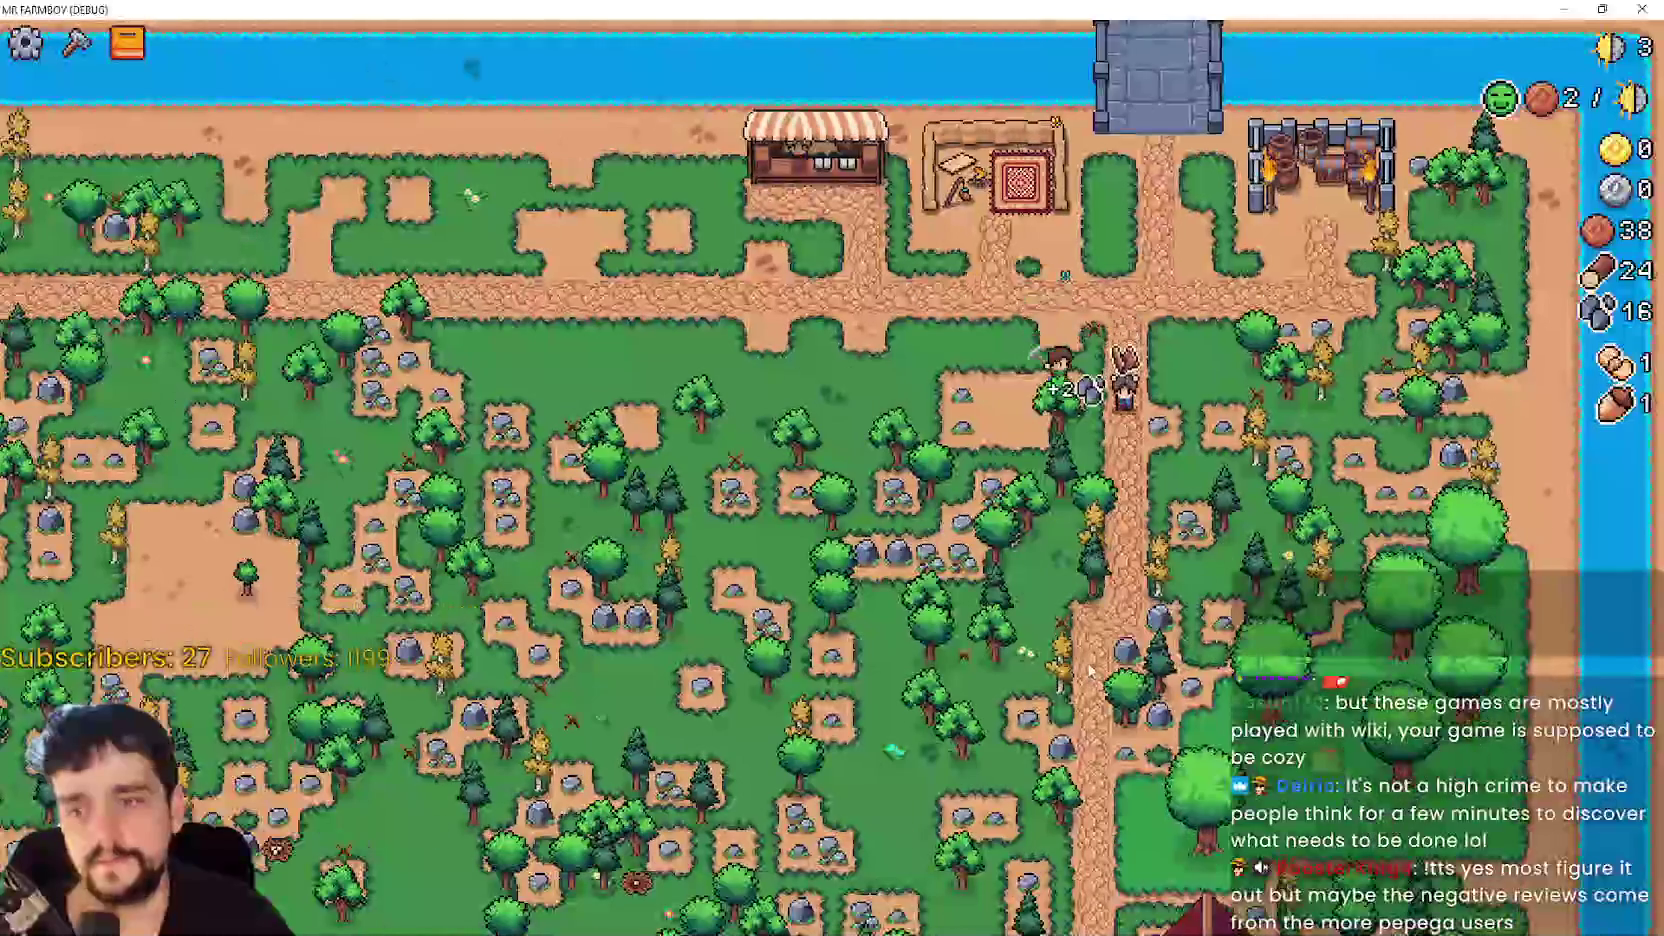
key(s)
scroll(1147, 650, up, 5)
scroll(1147, 650, down, 5)
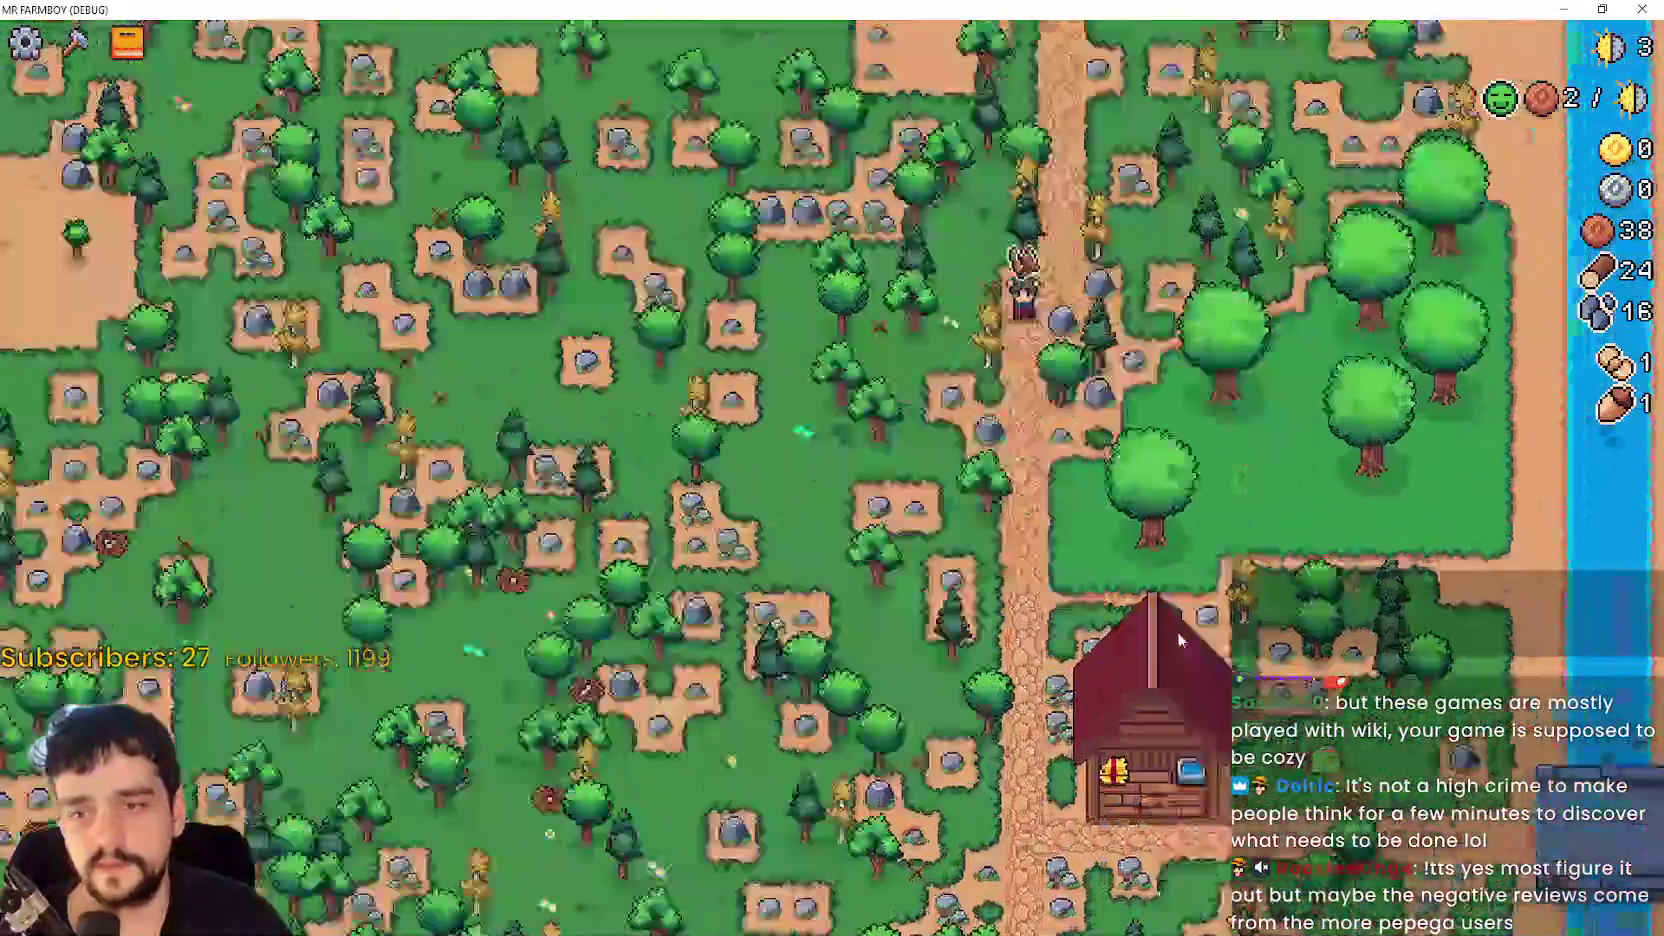
scroll(1176, 630, up, 5)
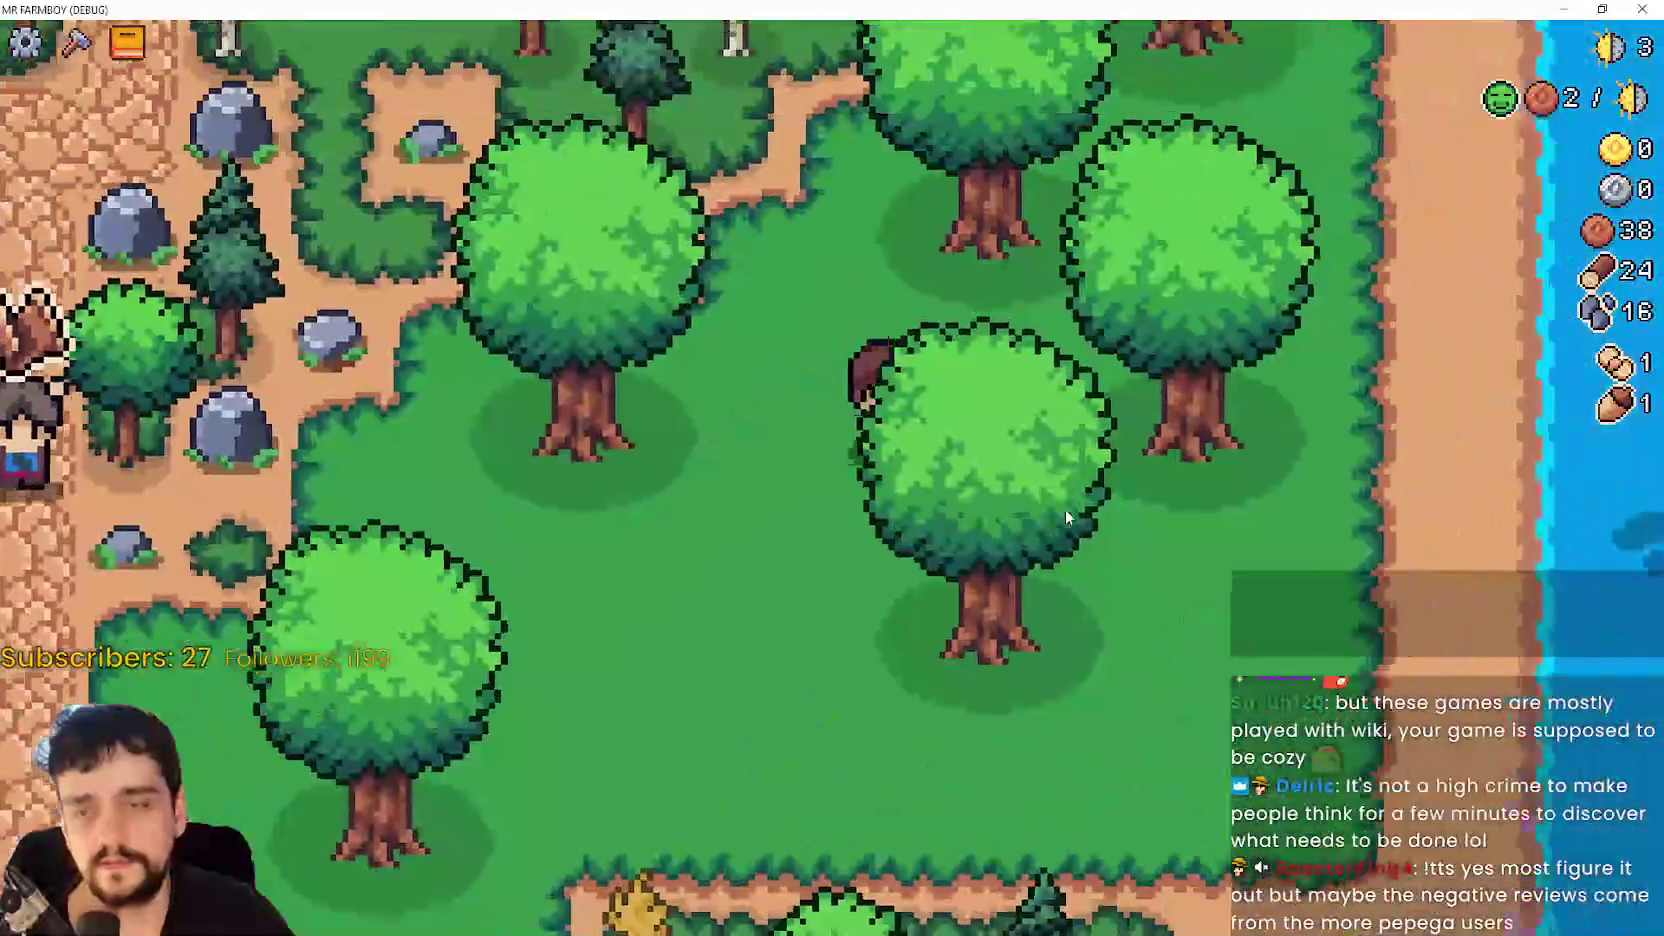
- Walk out along the river, then up past the storage area and the rug camp along the path
key(d)
key(w)
key(a)
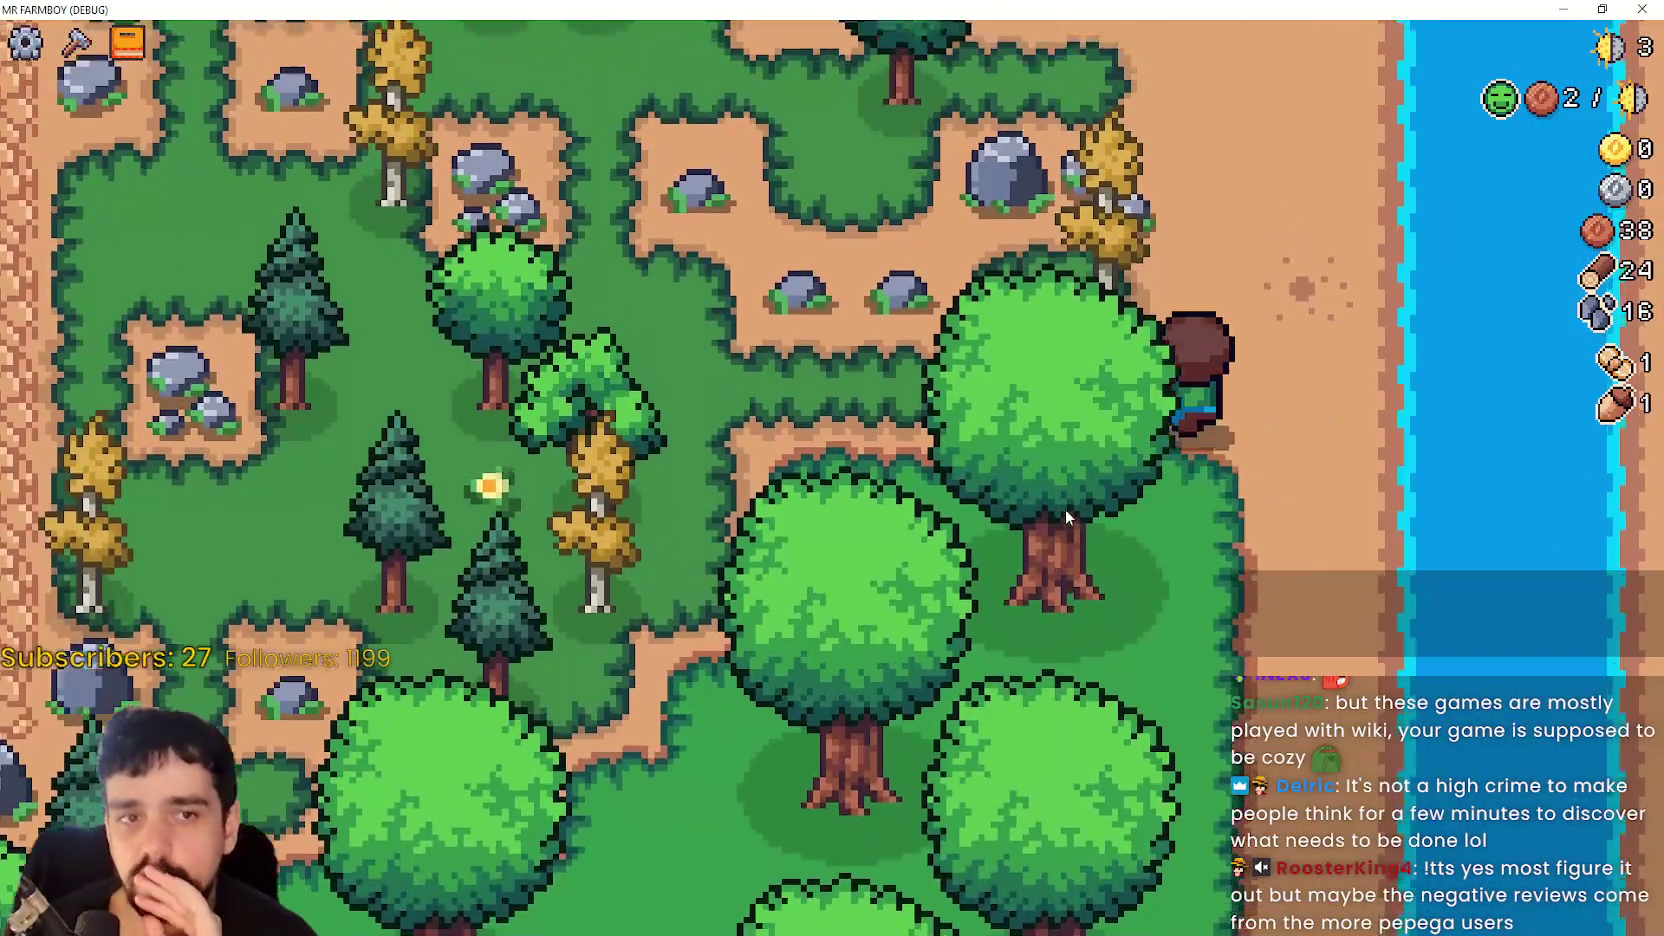
key(w)
key(a)
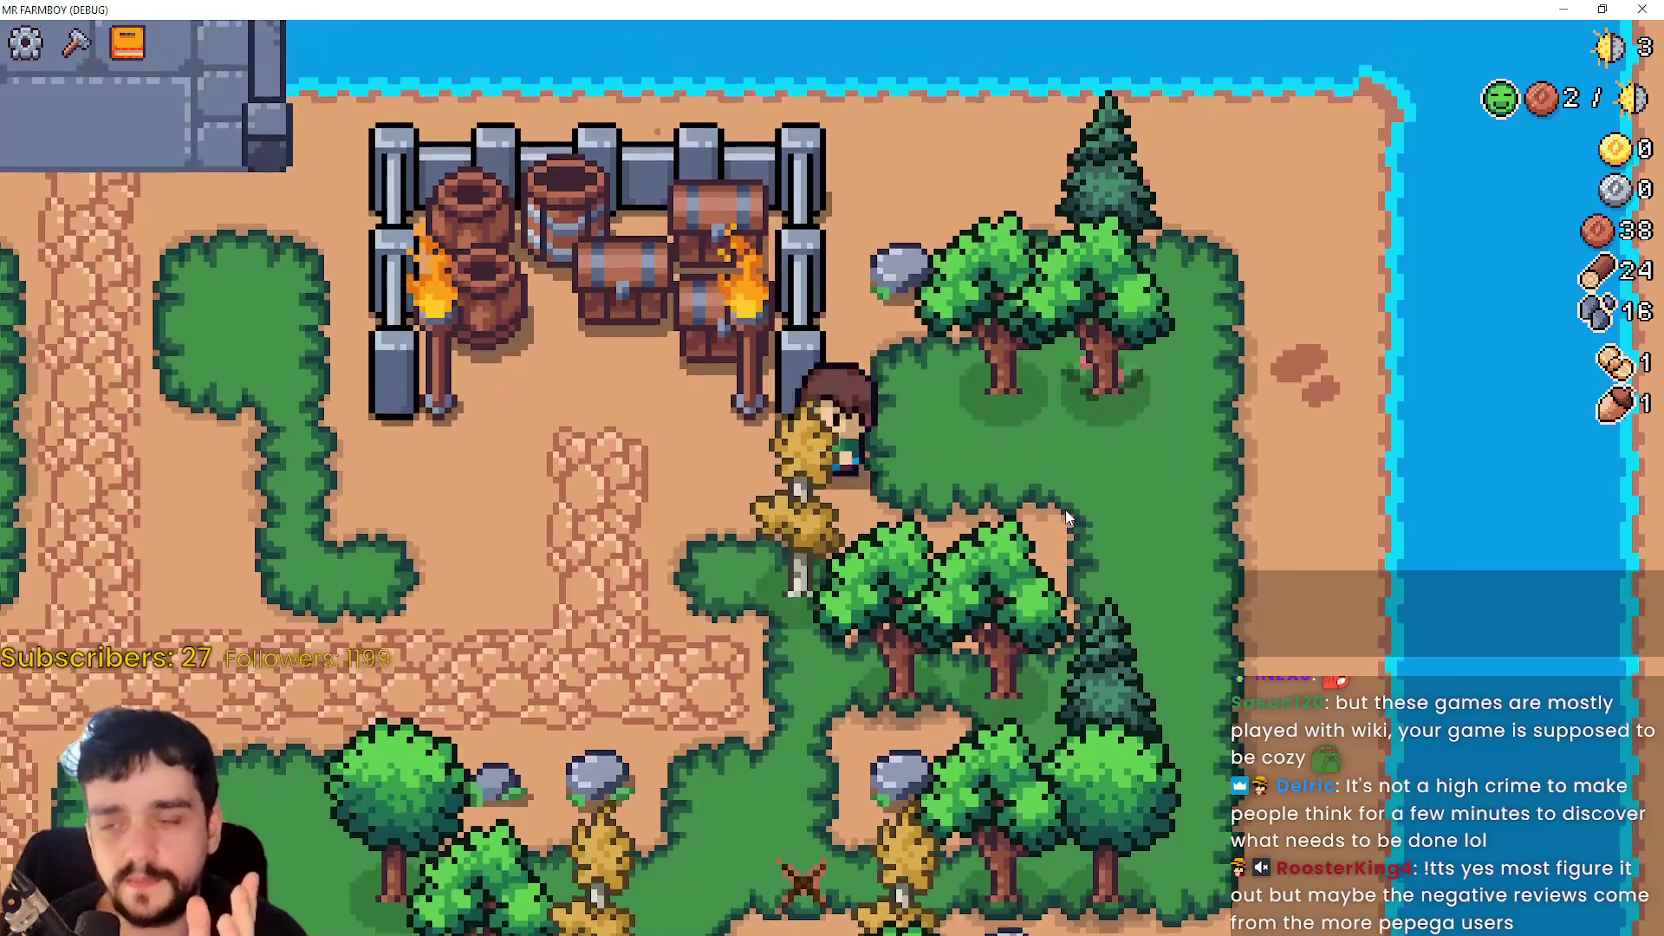
key(a)
key(w)
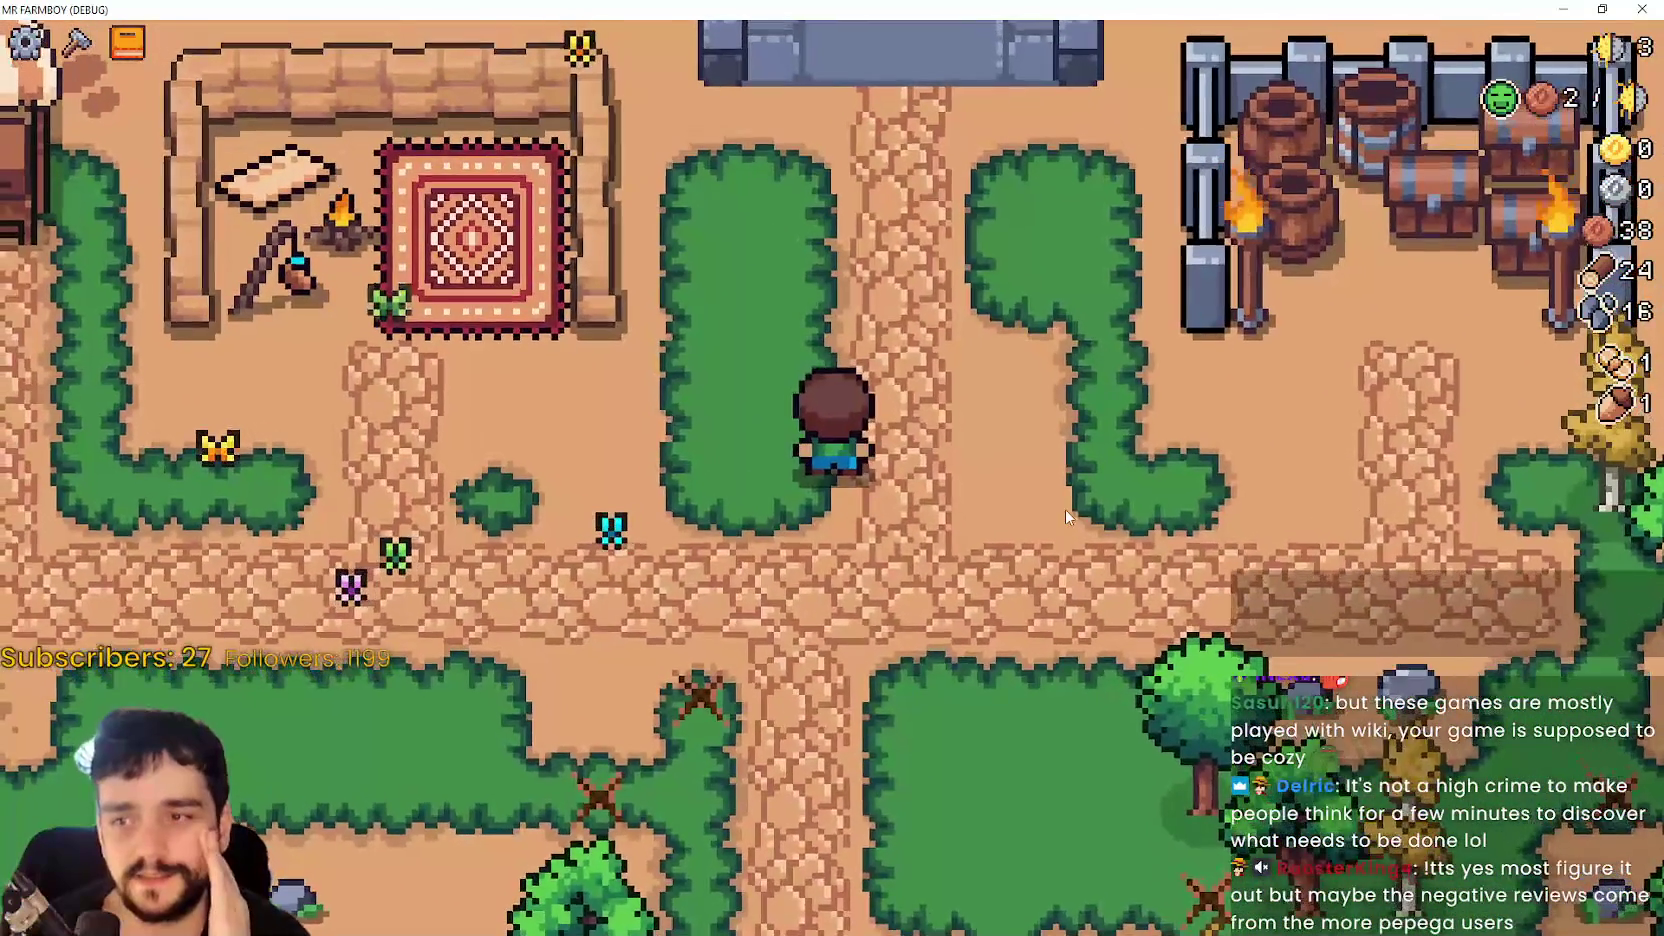
key(a)
key(s)
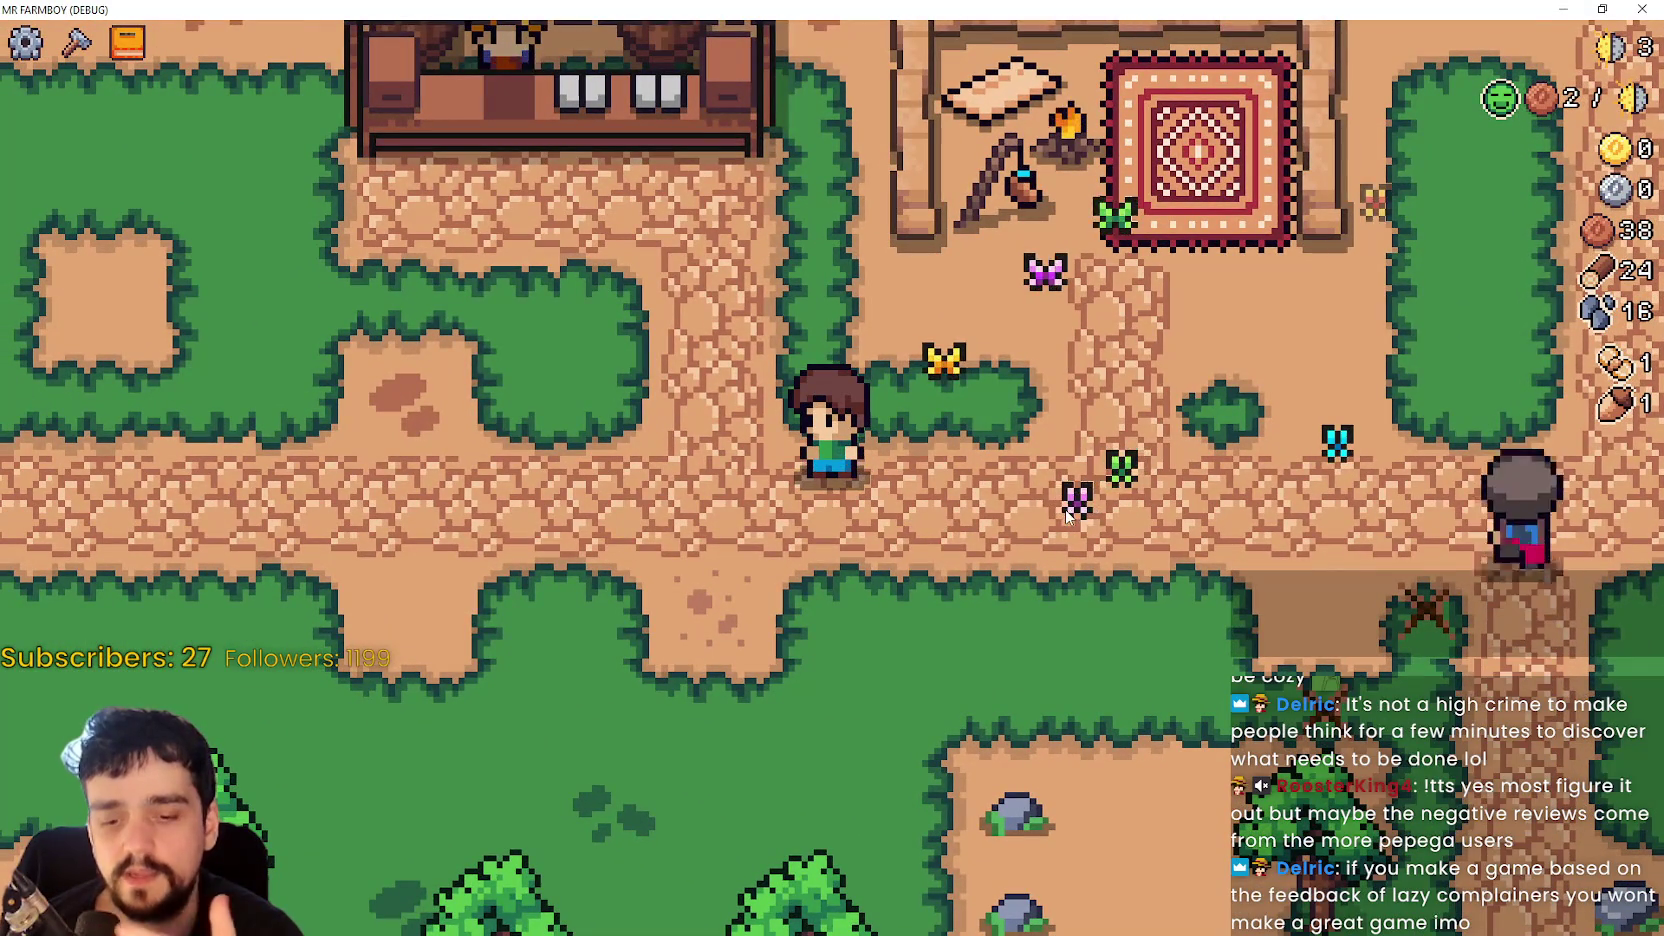
- Walk below the path to the crossroads and mine the first rock
key(w)
key(a)
key(s)
scroll(1058, 517, down, 10)
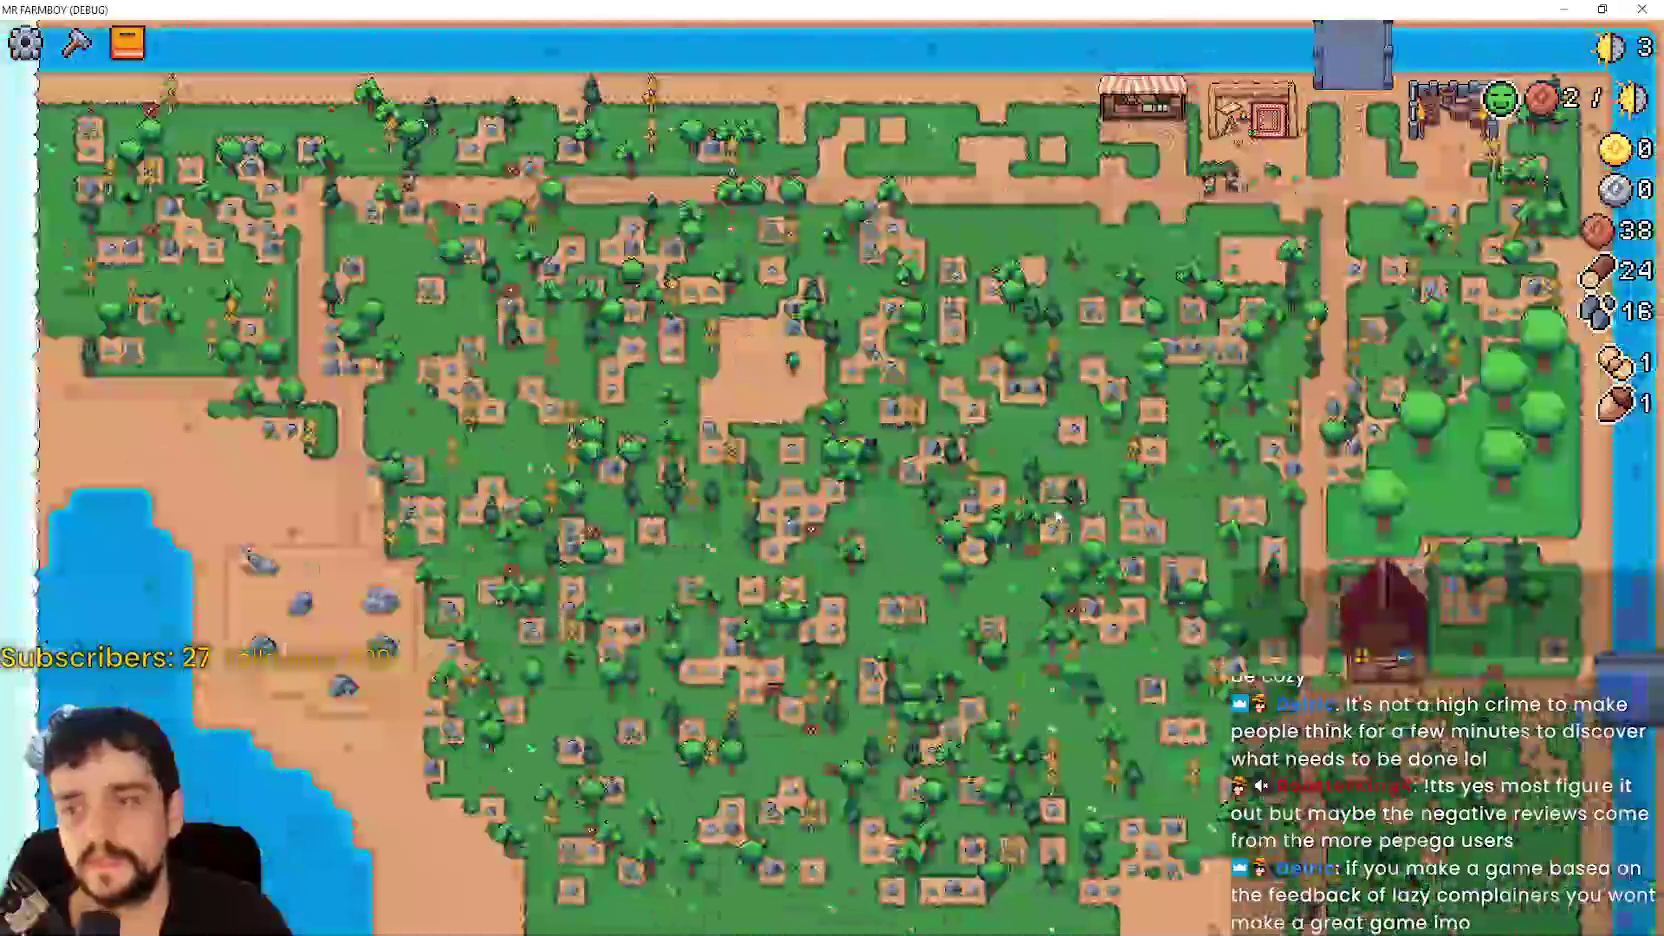
scroll(1040, 505, up, 8)
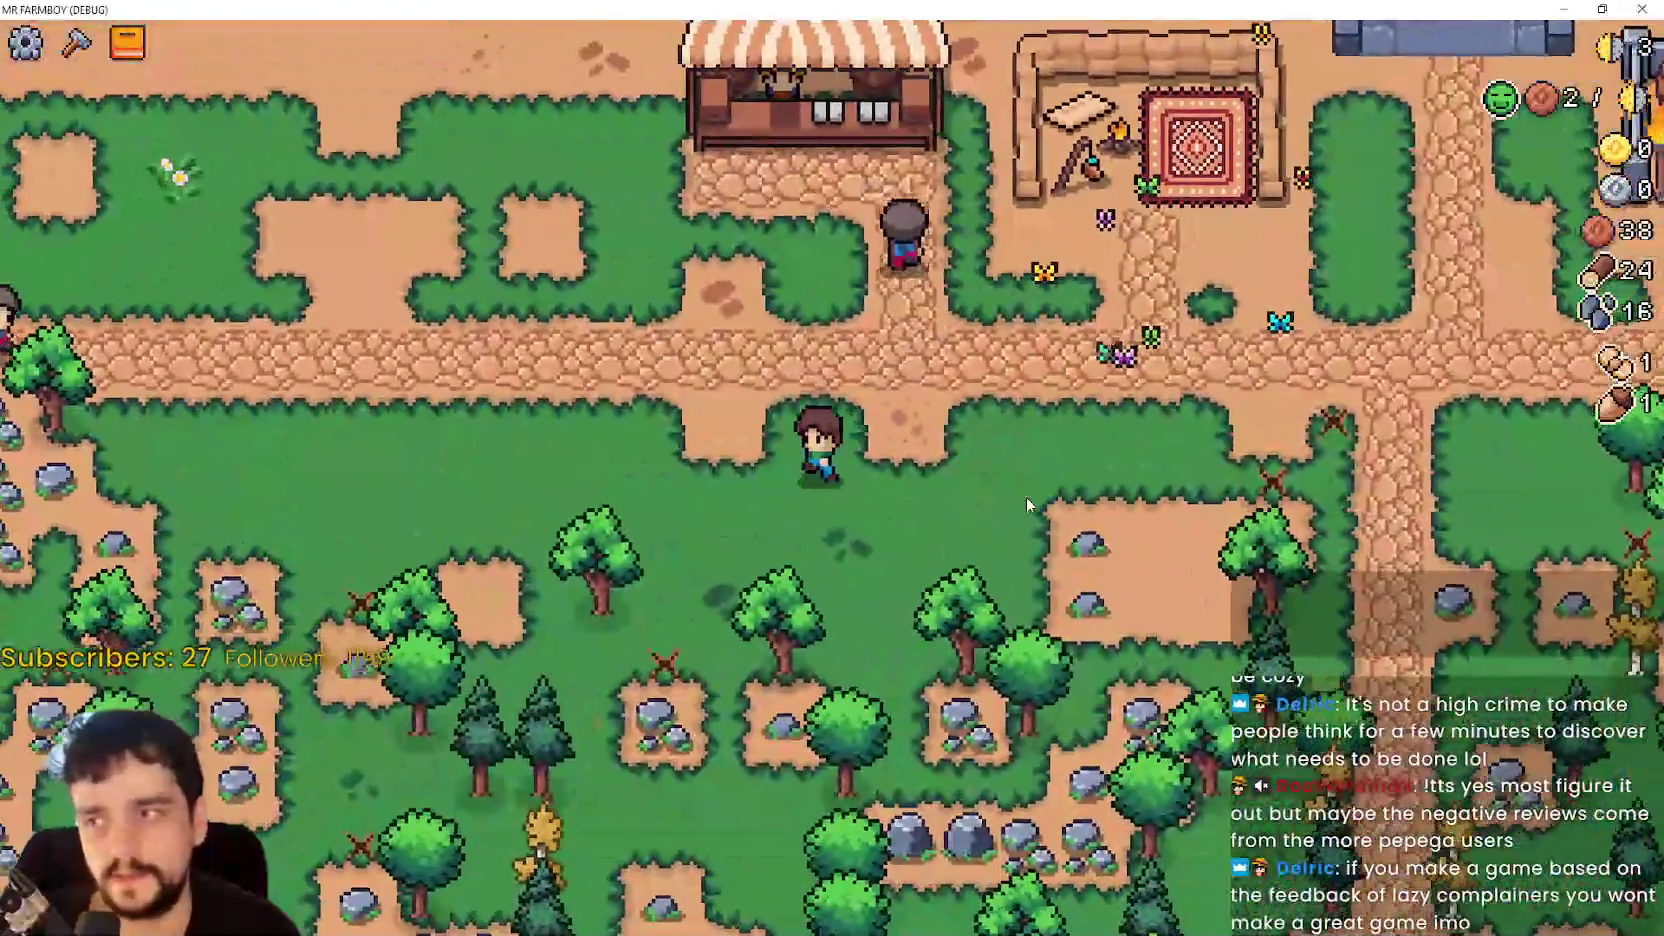
key(a)
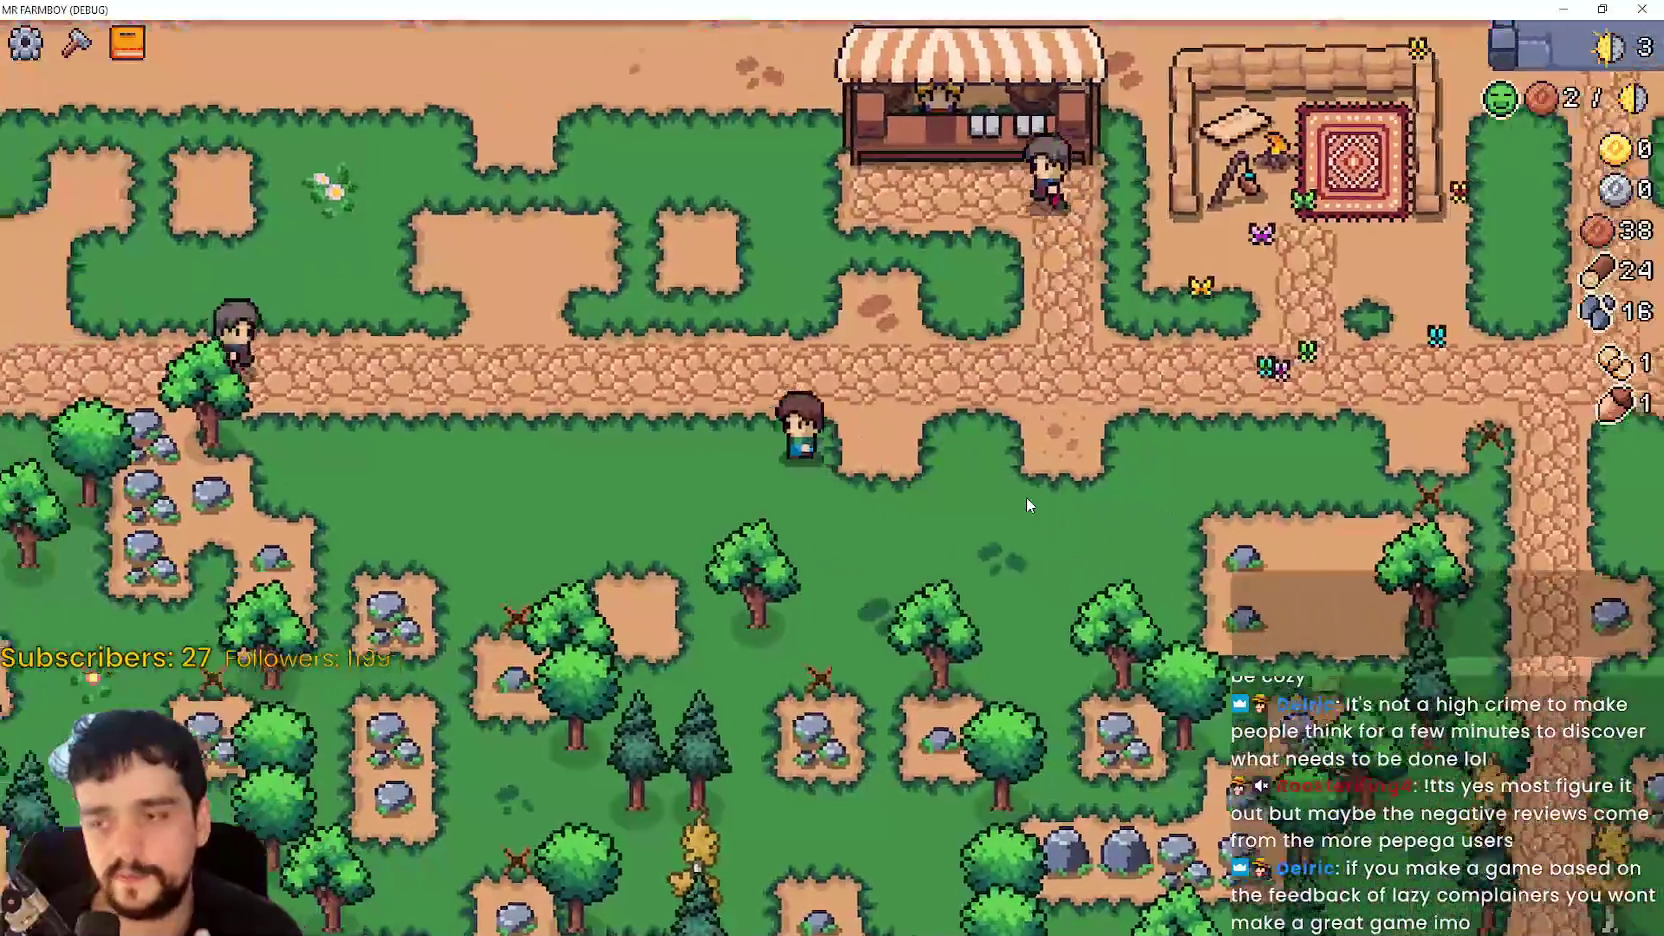
key(s)
key(d)
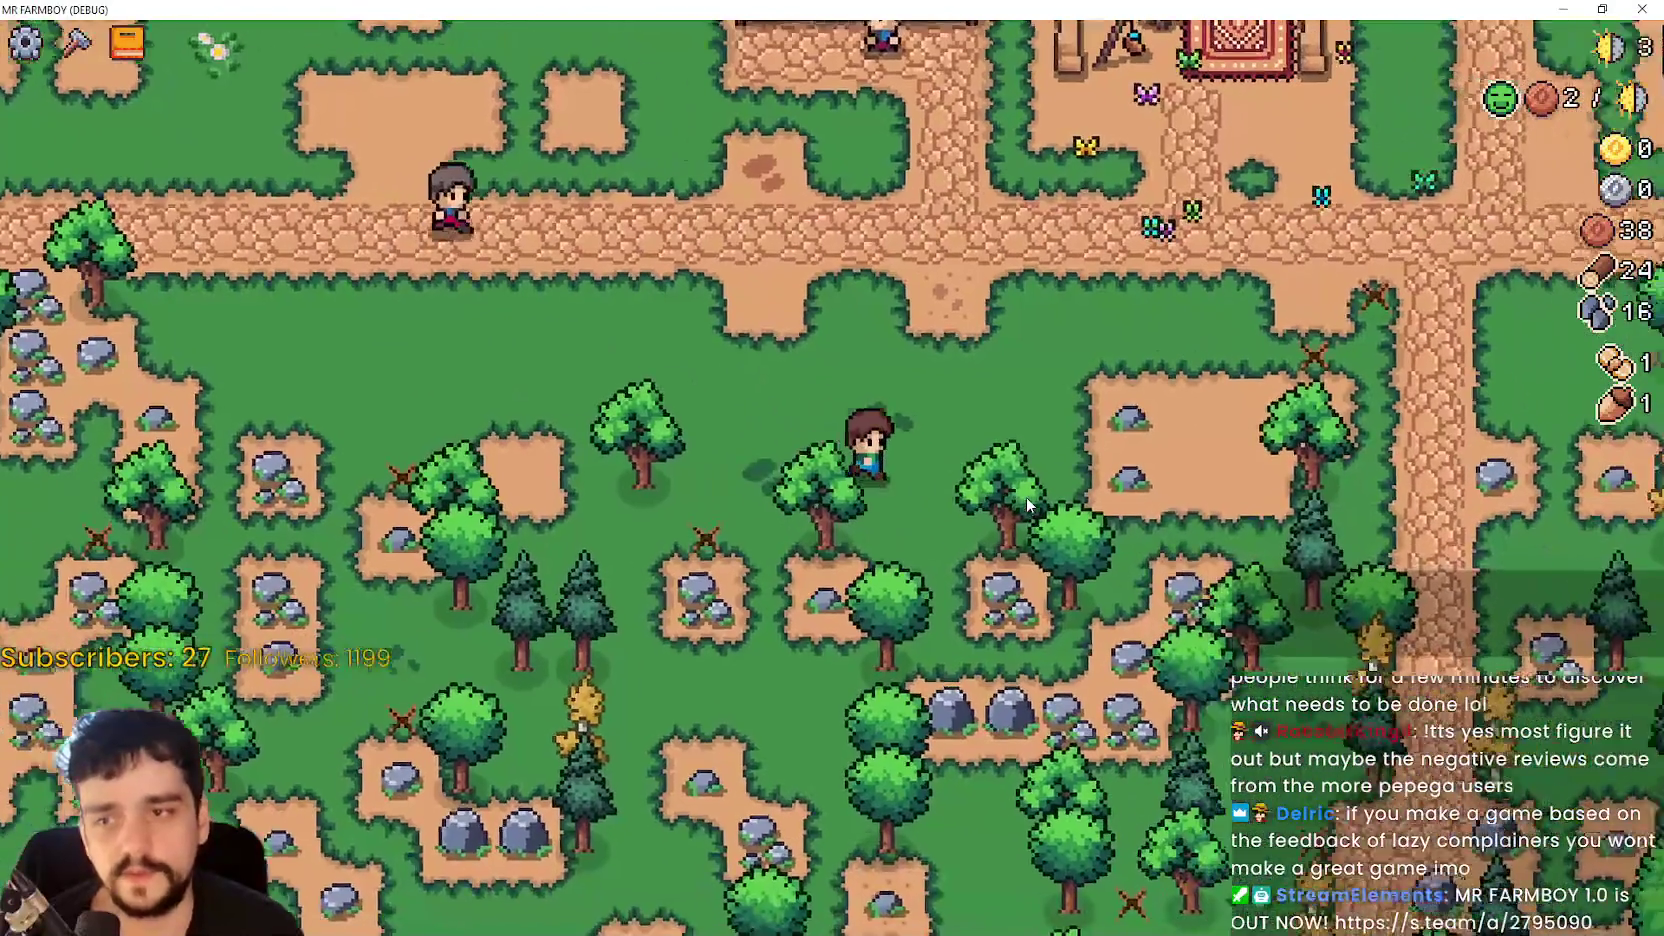
key(d)
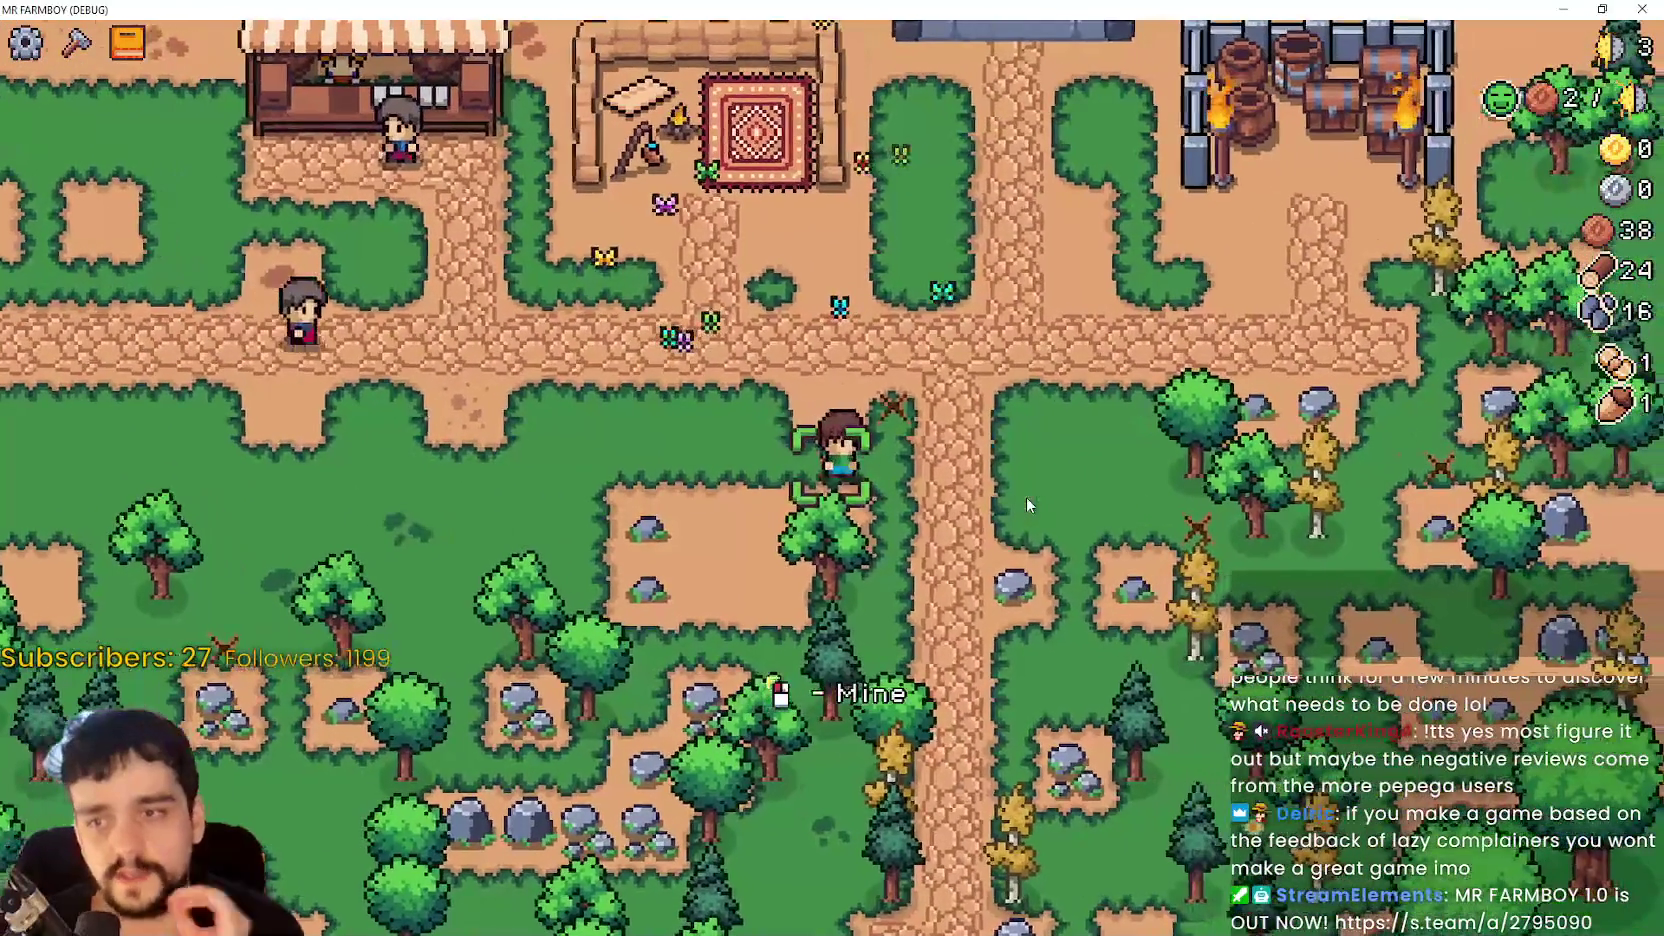
key(w)
click(1026, 497)
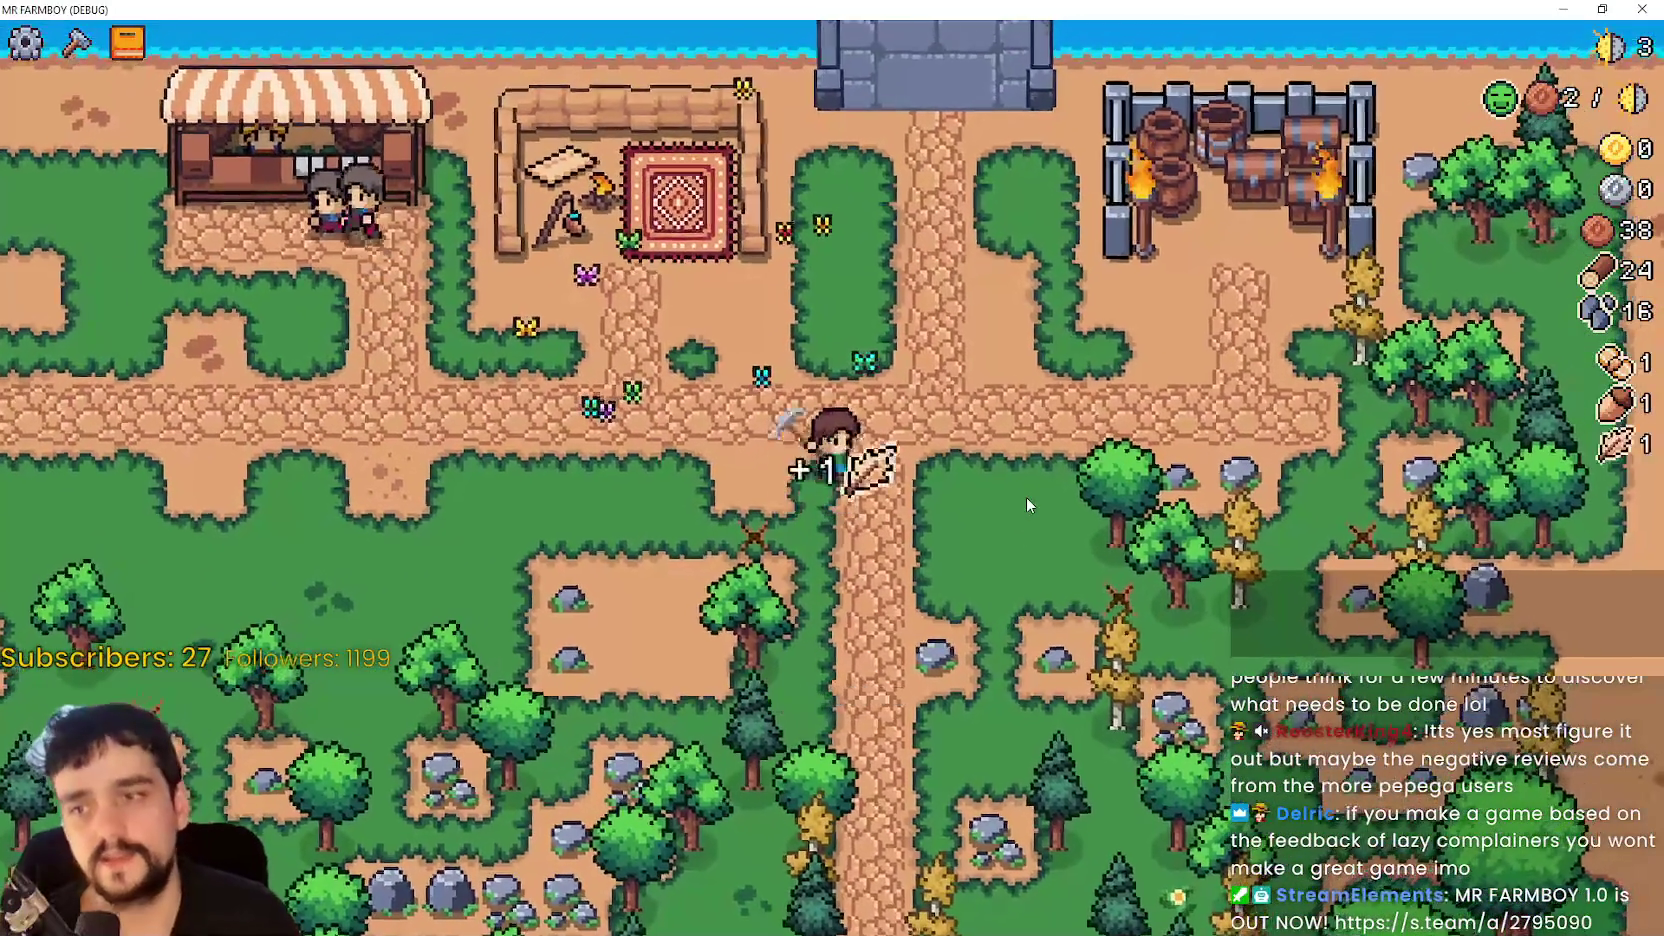
- Move down-left and mine two more rocks, bringing stone to 18
key(a)
key(s)
key(a)
key(s)
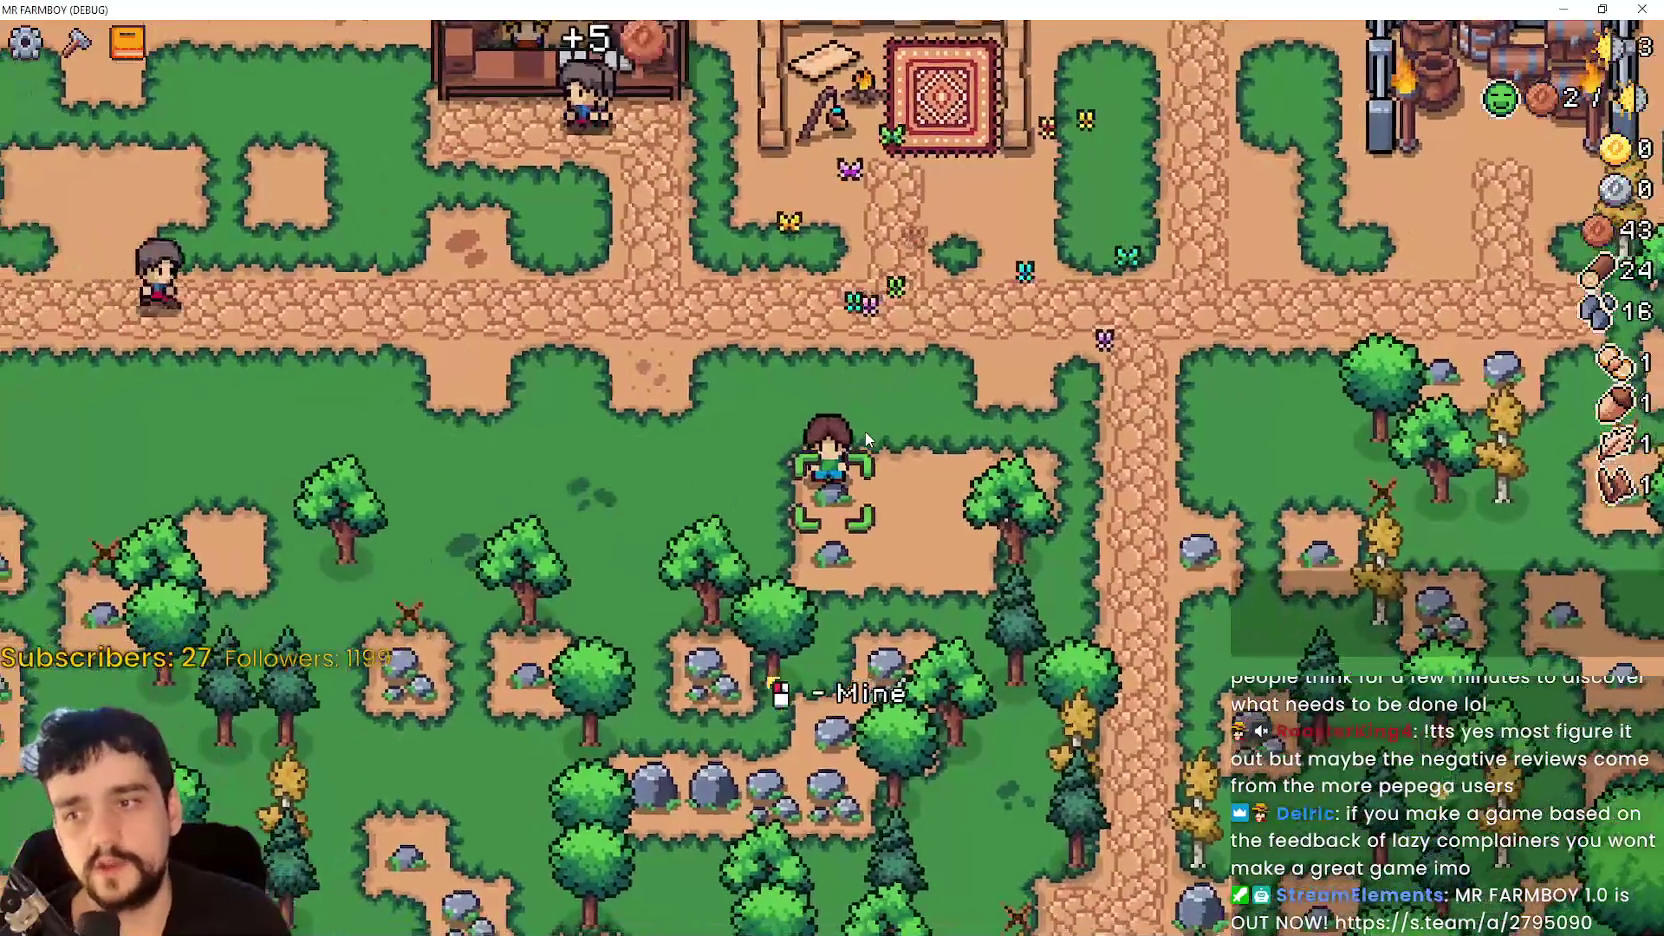
click(866, 440)
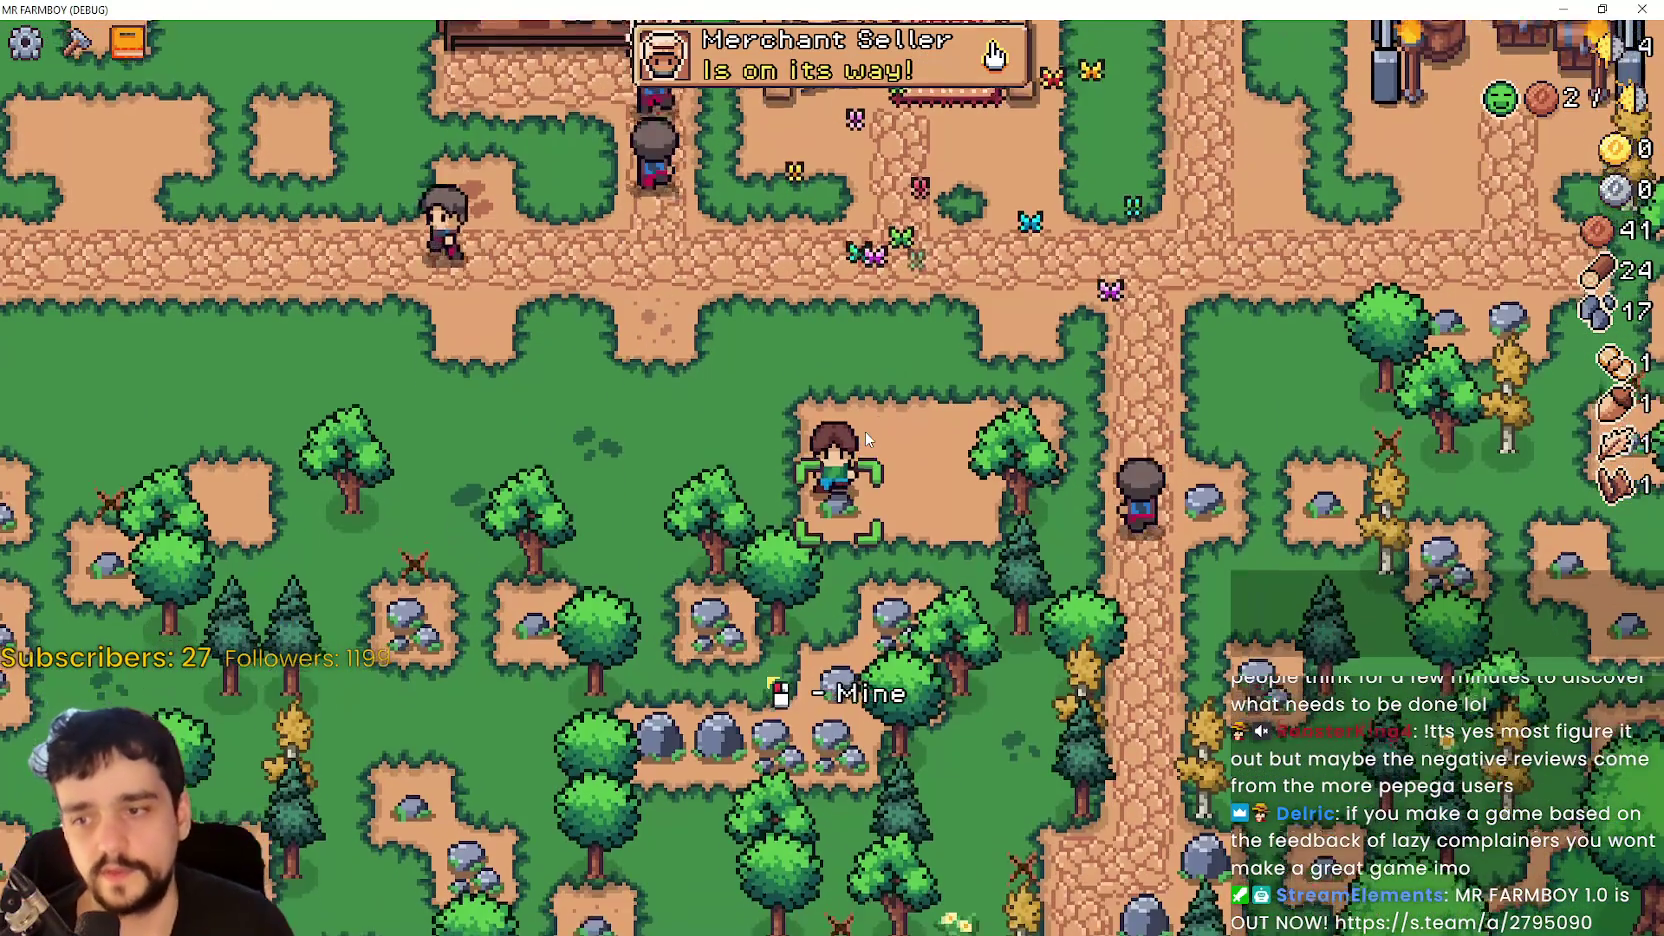
click(864, 432)
- Walk back toward the market stall and pause the game with Escape
key(d)
key(w)
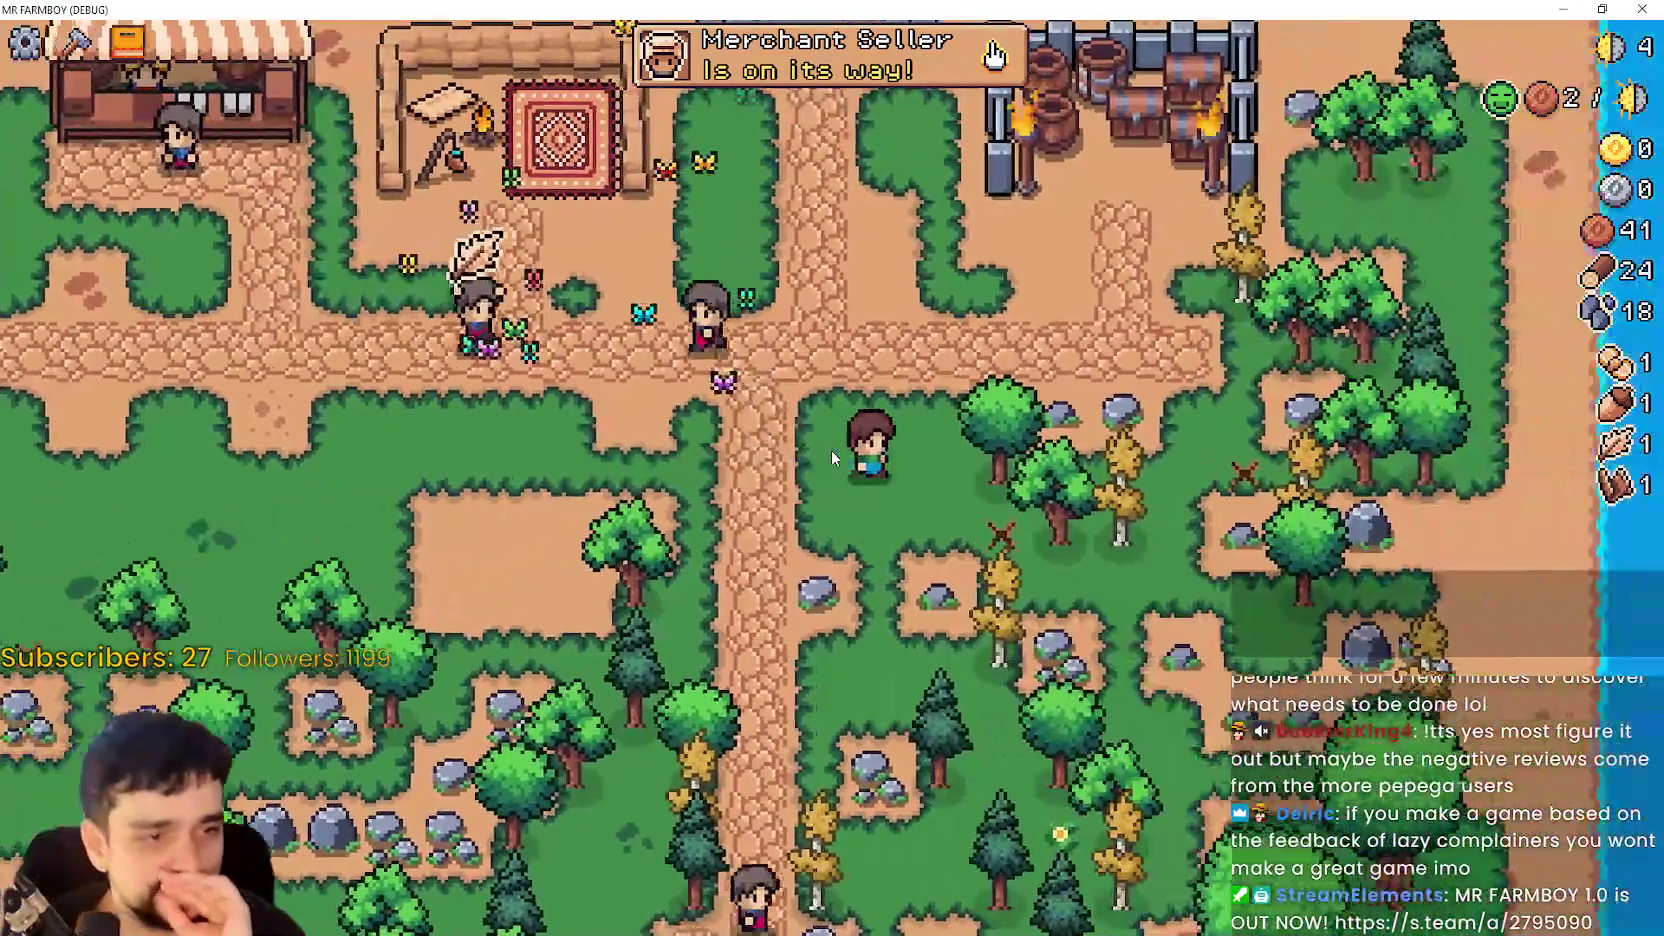
key(w)
key(a)
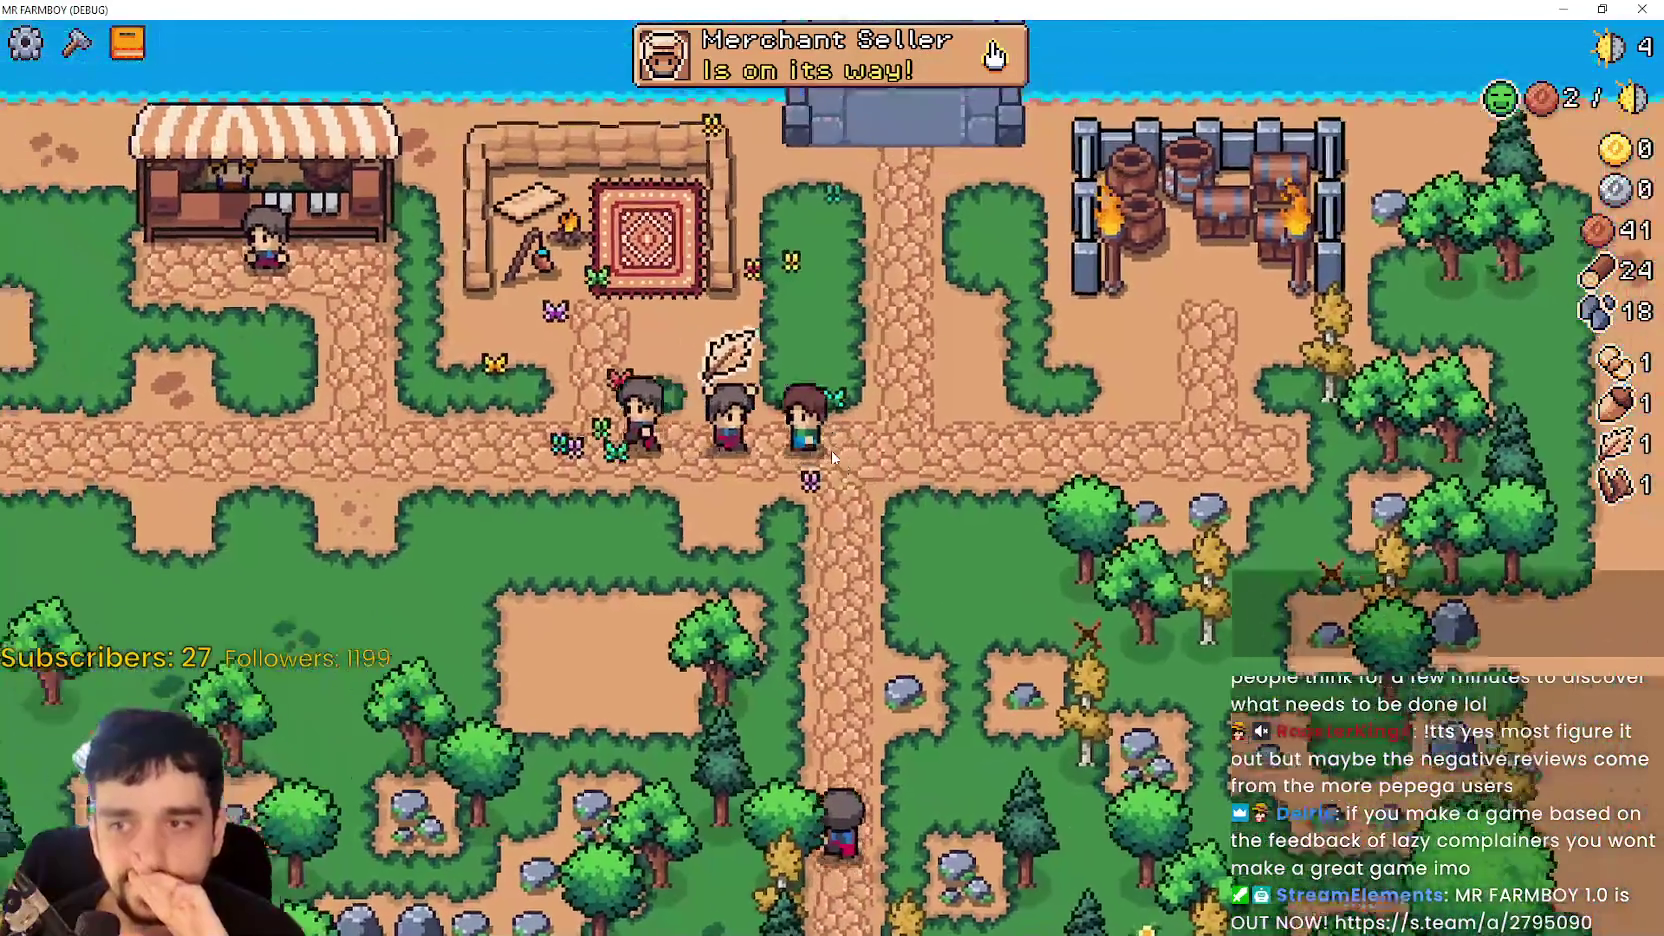
key(a)
key(s)
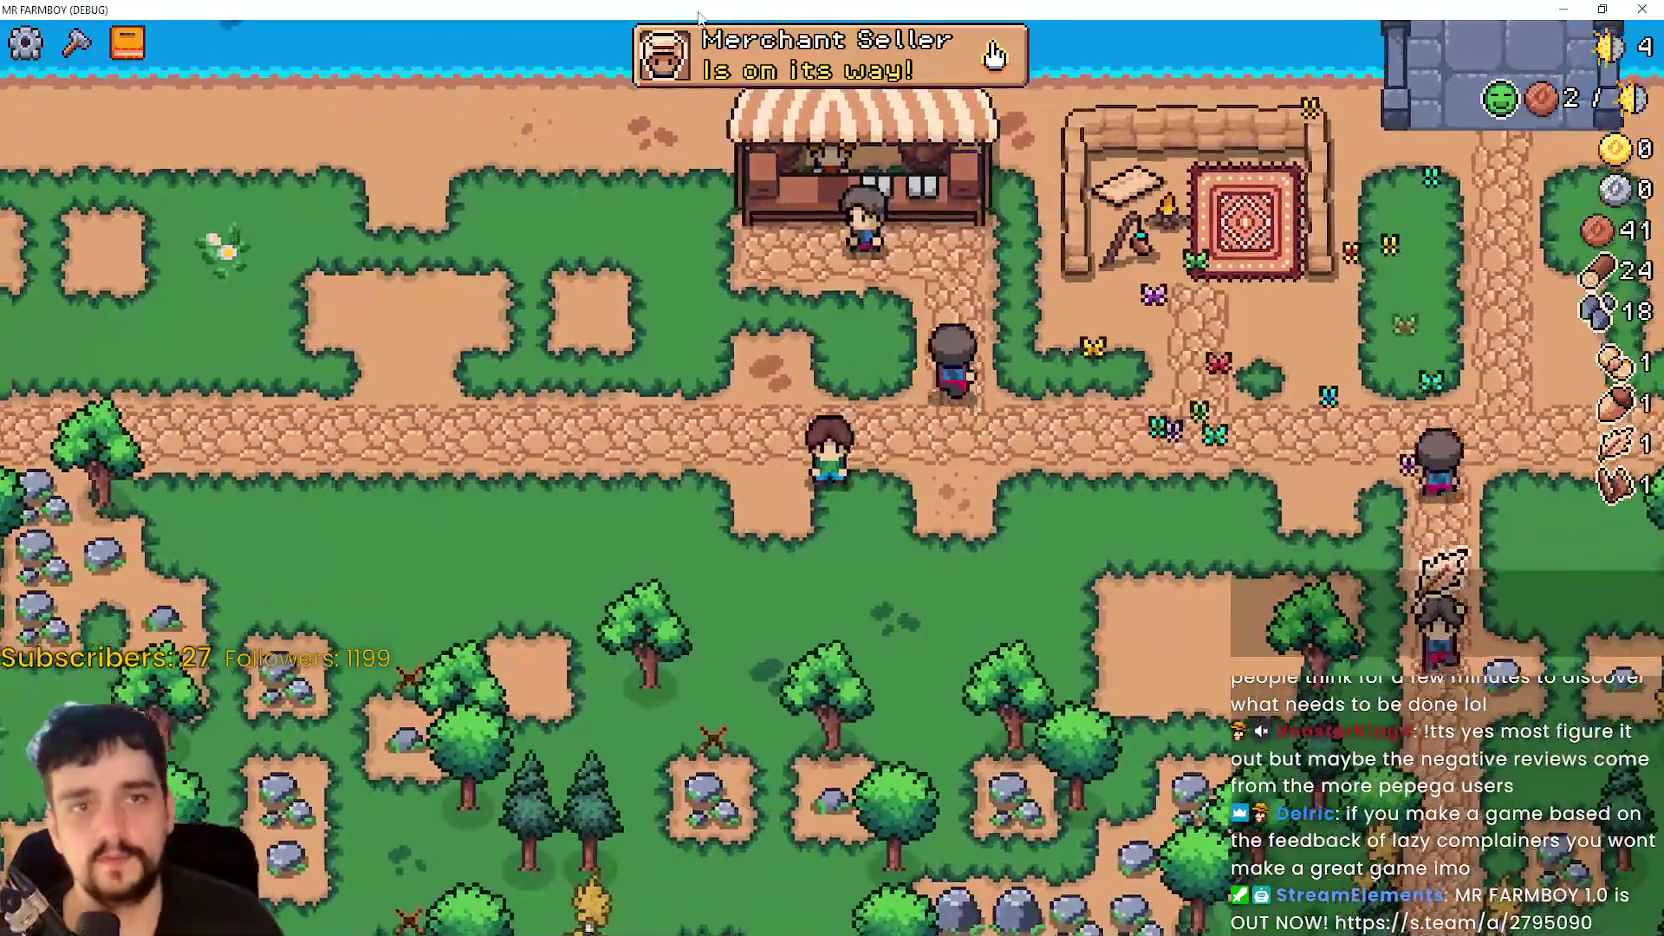
key(d)
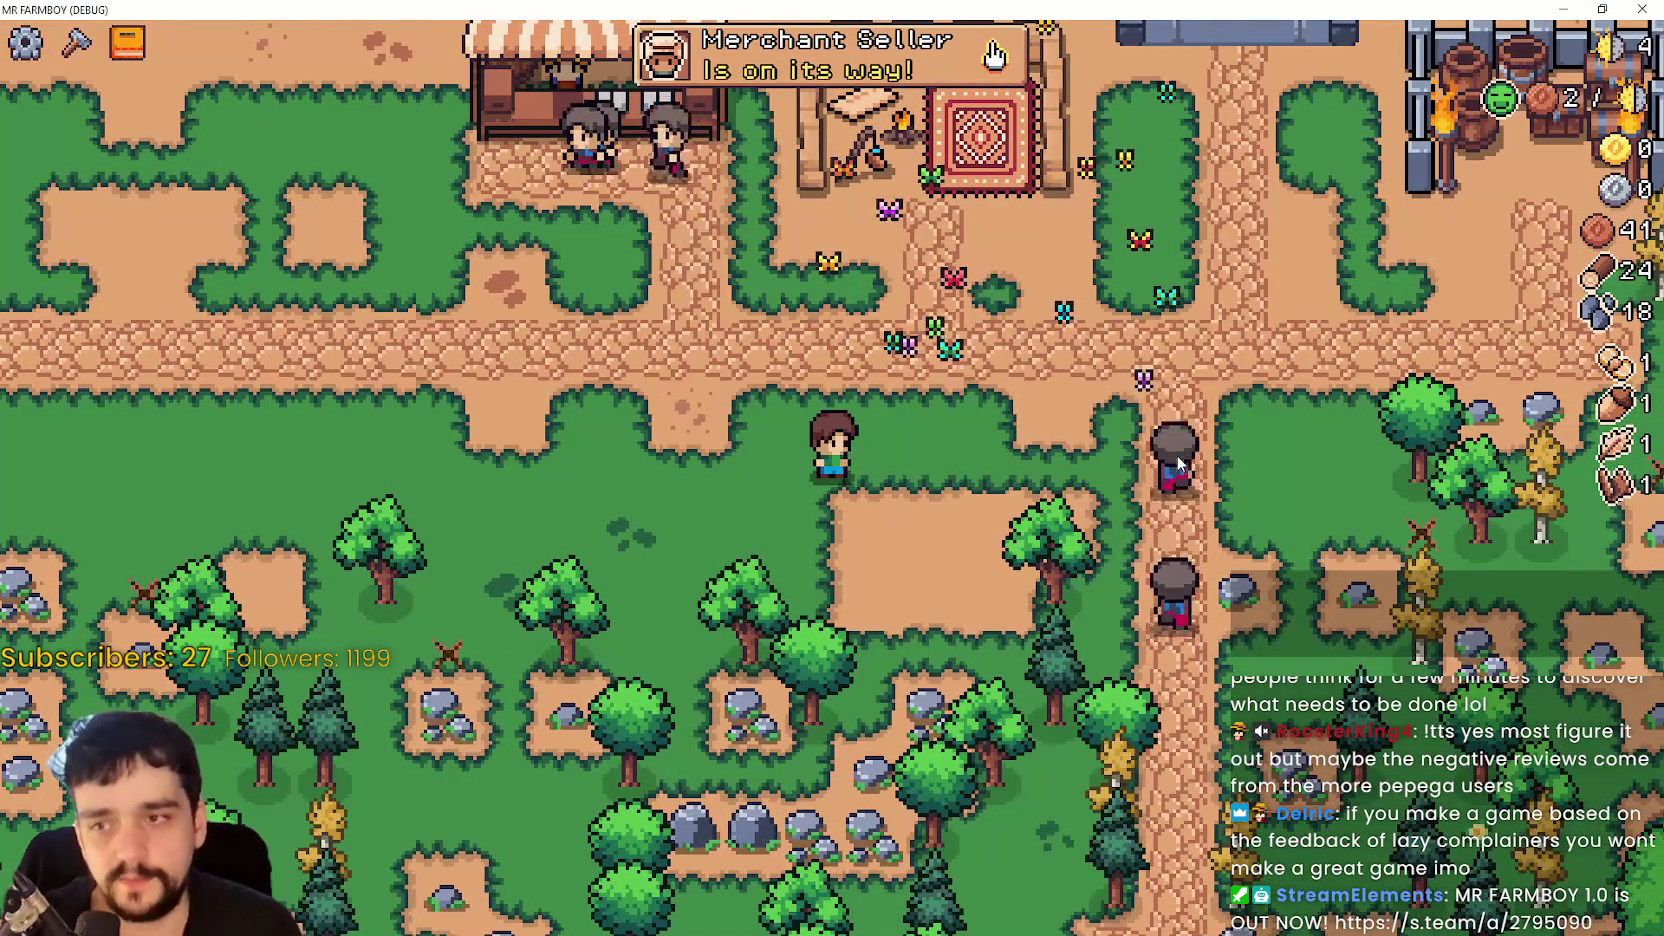
key(Escape)
- Quit to the title screen and load Save 1, zooming out and back in on the town
key(Return)
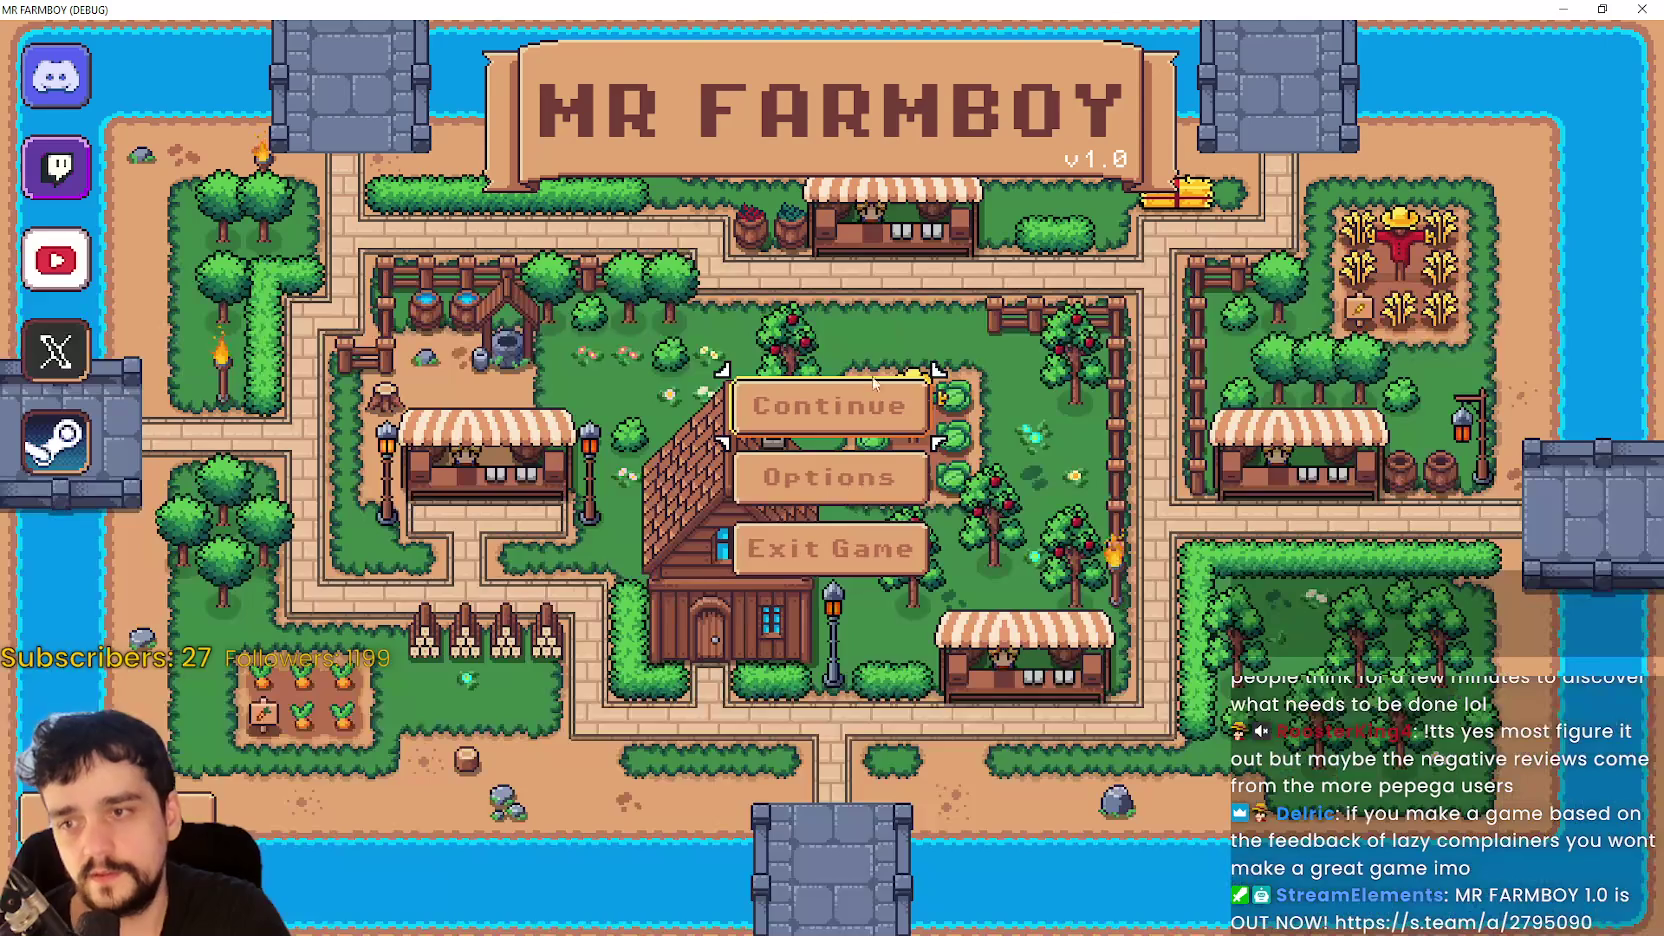
click(838, 418)
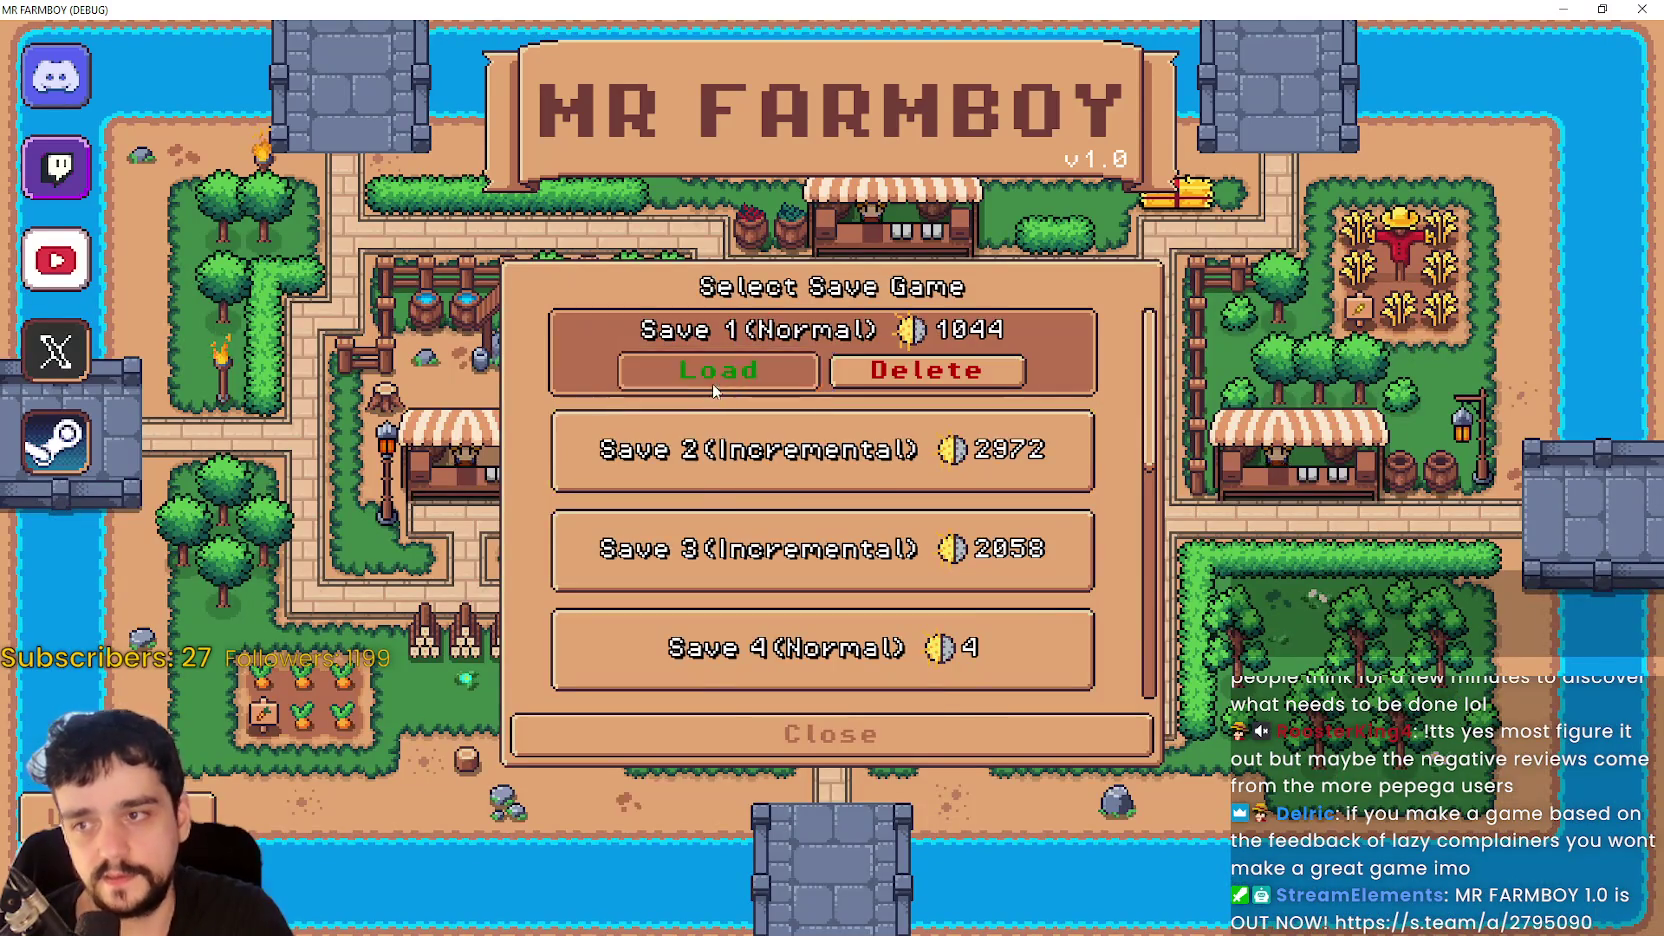
click(715, 388)
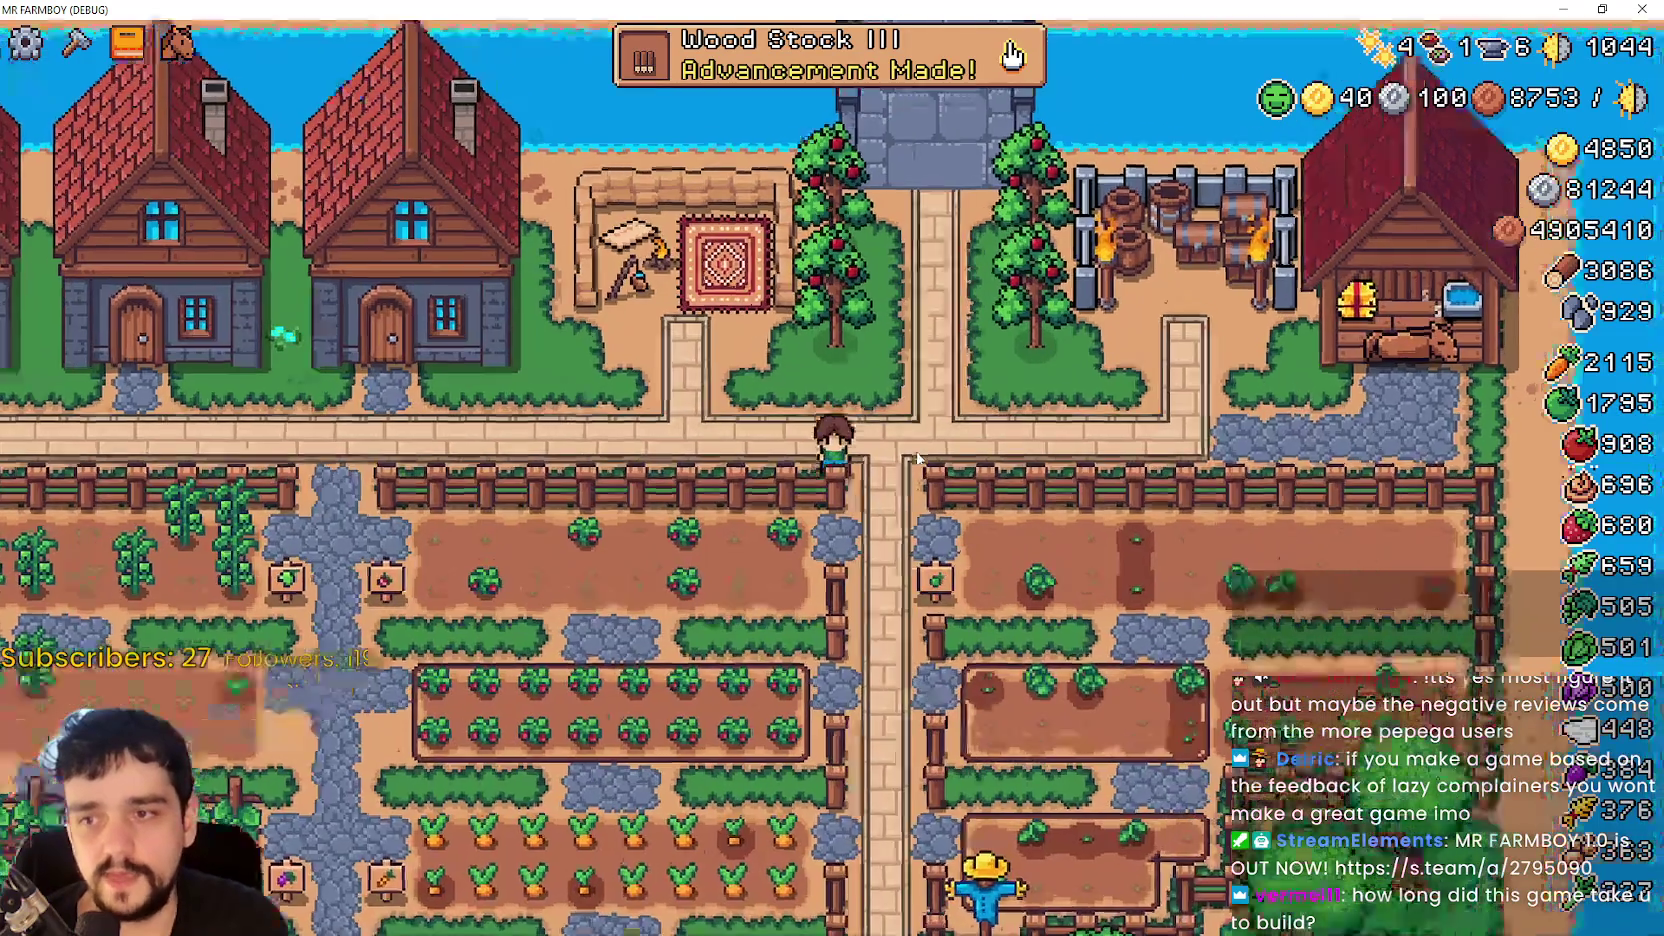
scroll(909, 450, down, 10)
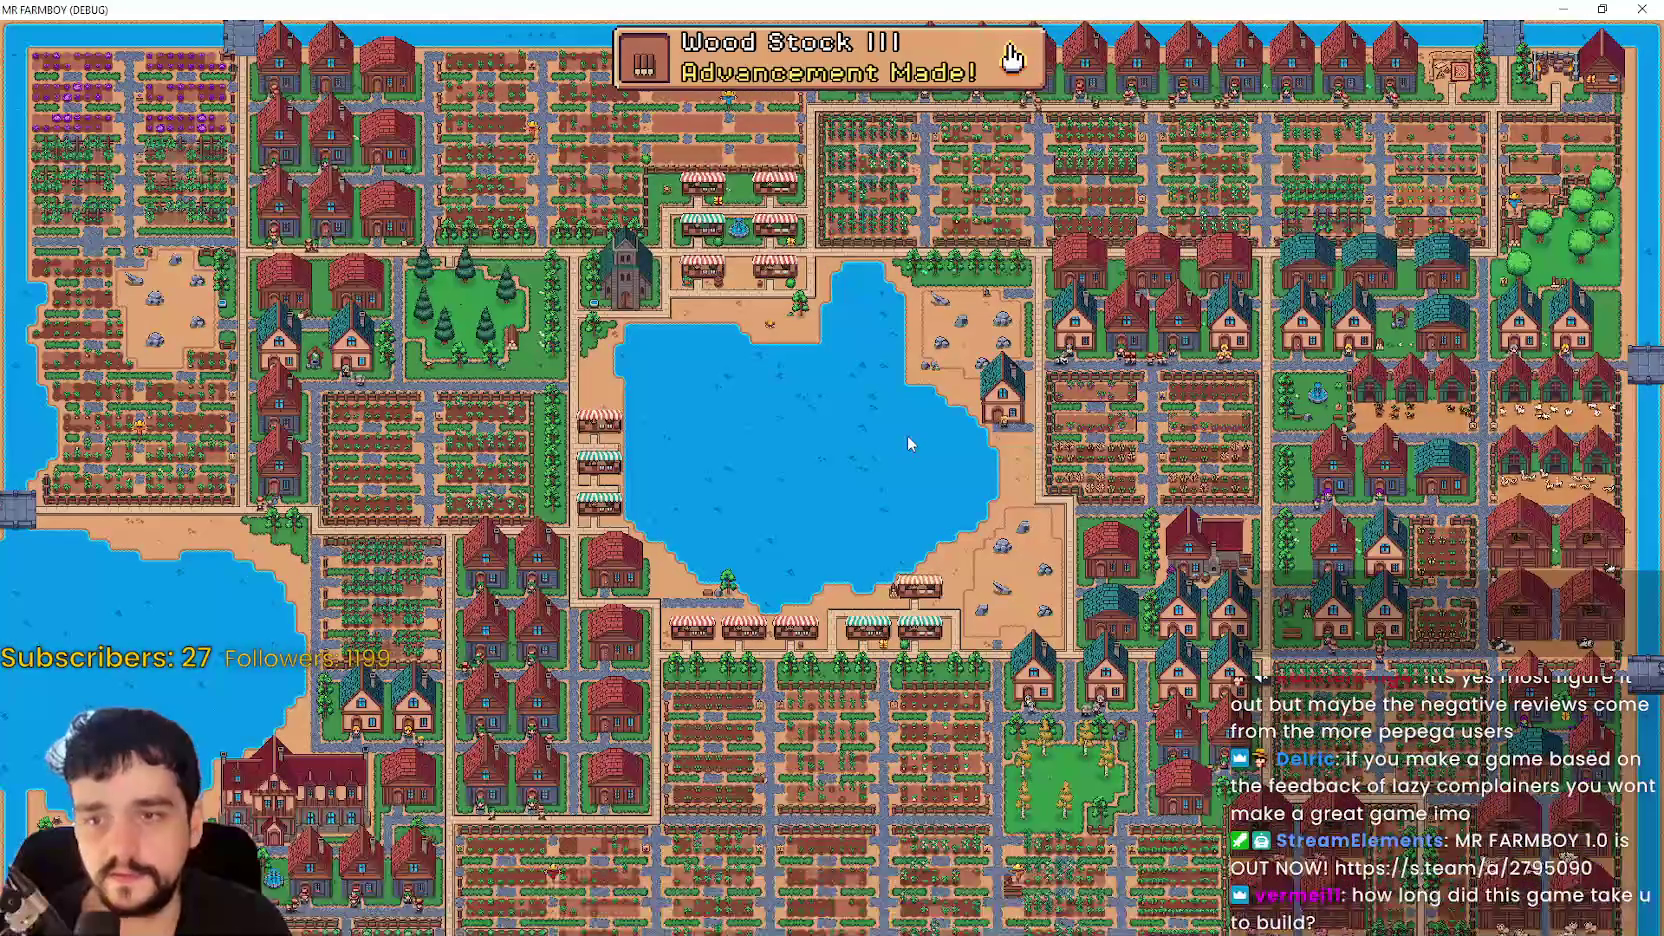
scroll(908, 437, up, 5)
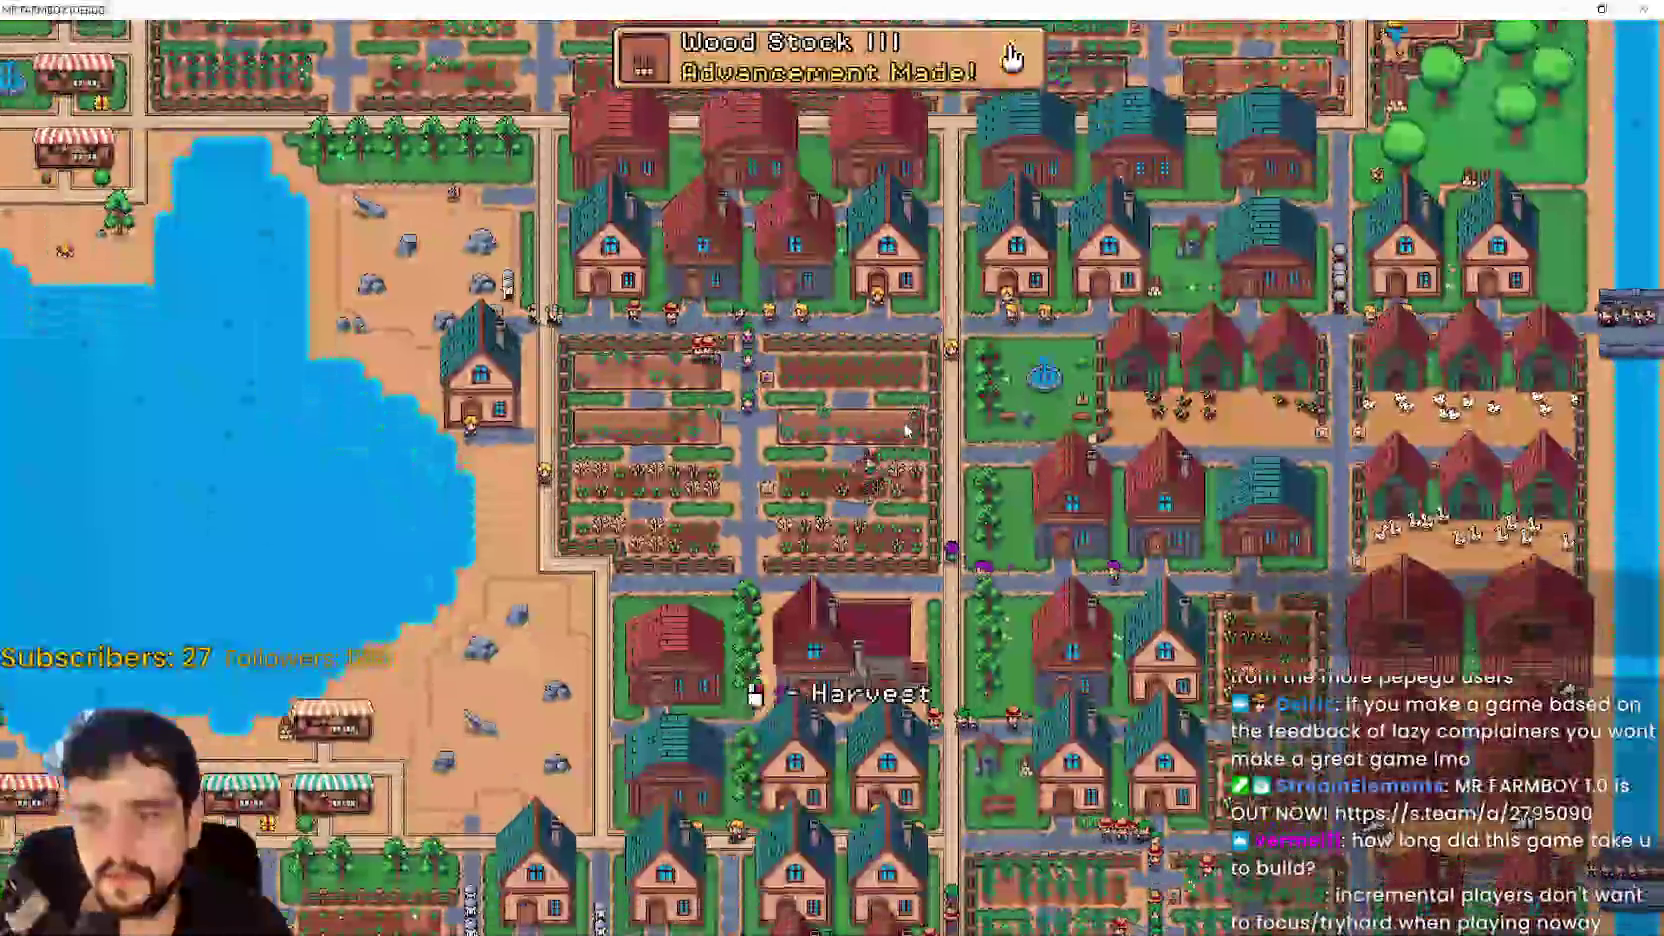
scroll(906, 430, up, 5)
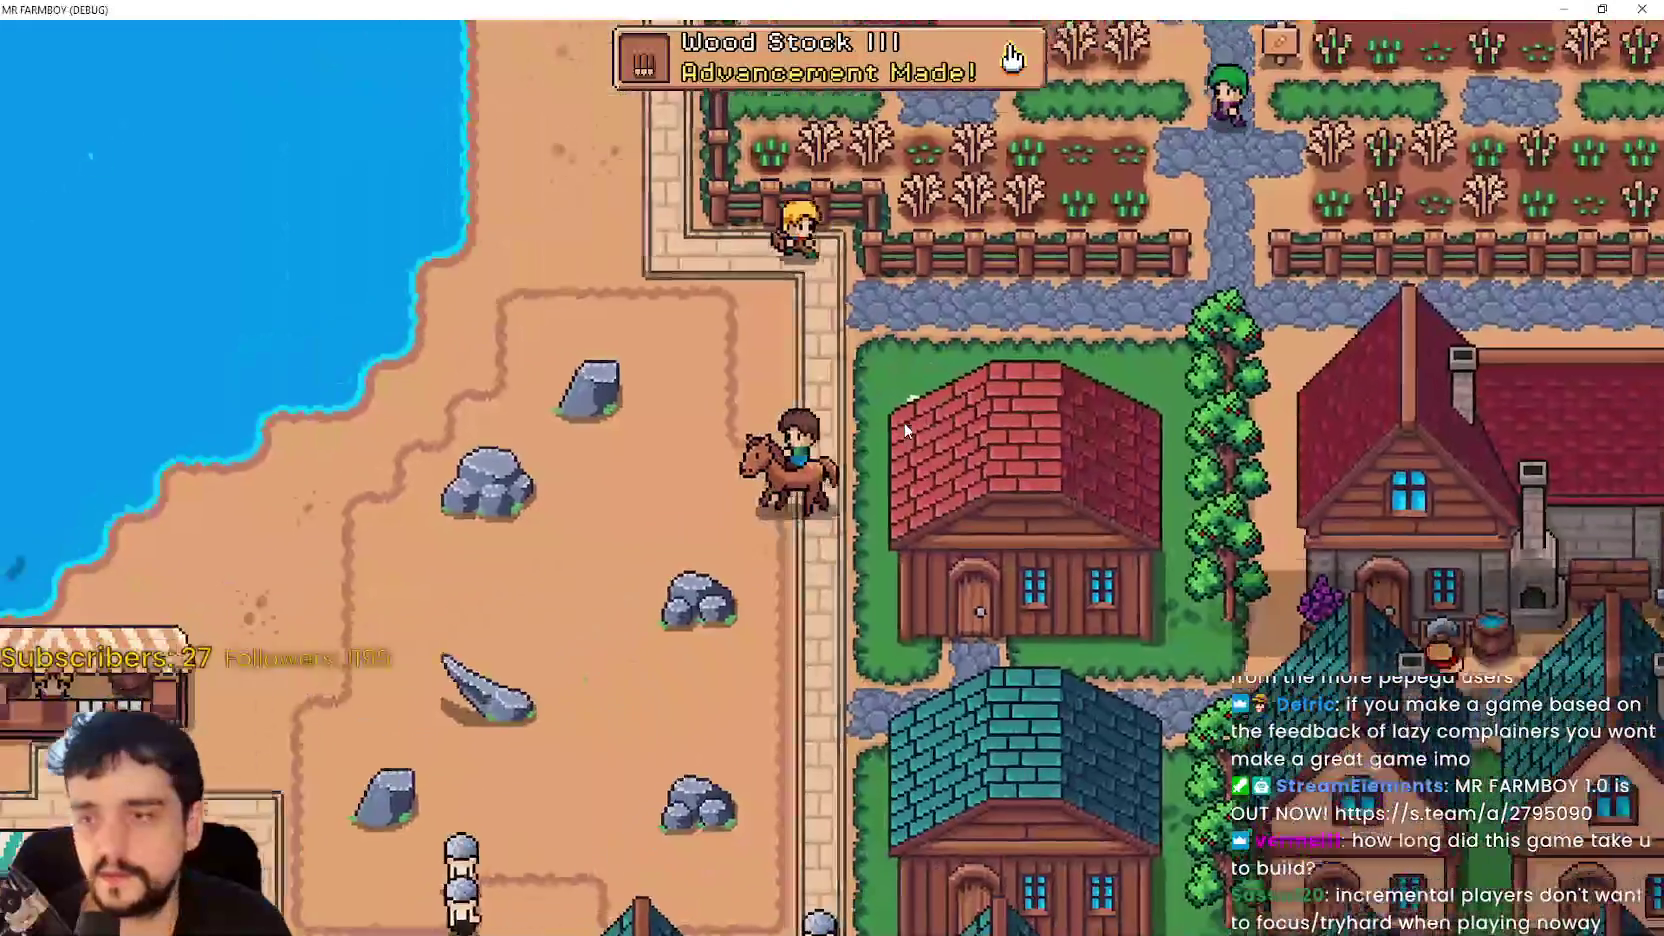
- Ride the horse south, west across the farm plots, then north through housing into the forest
key(s)
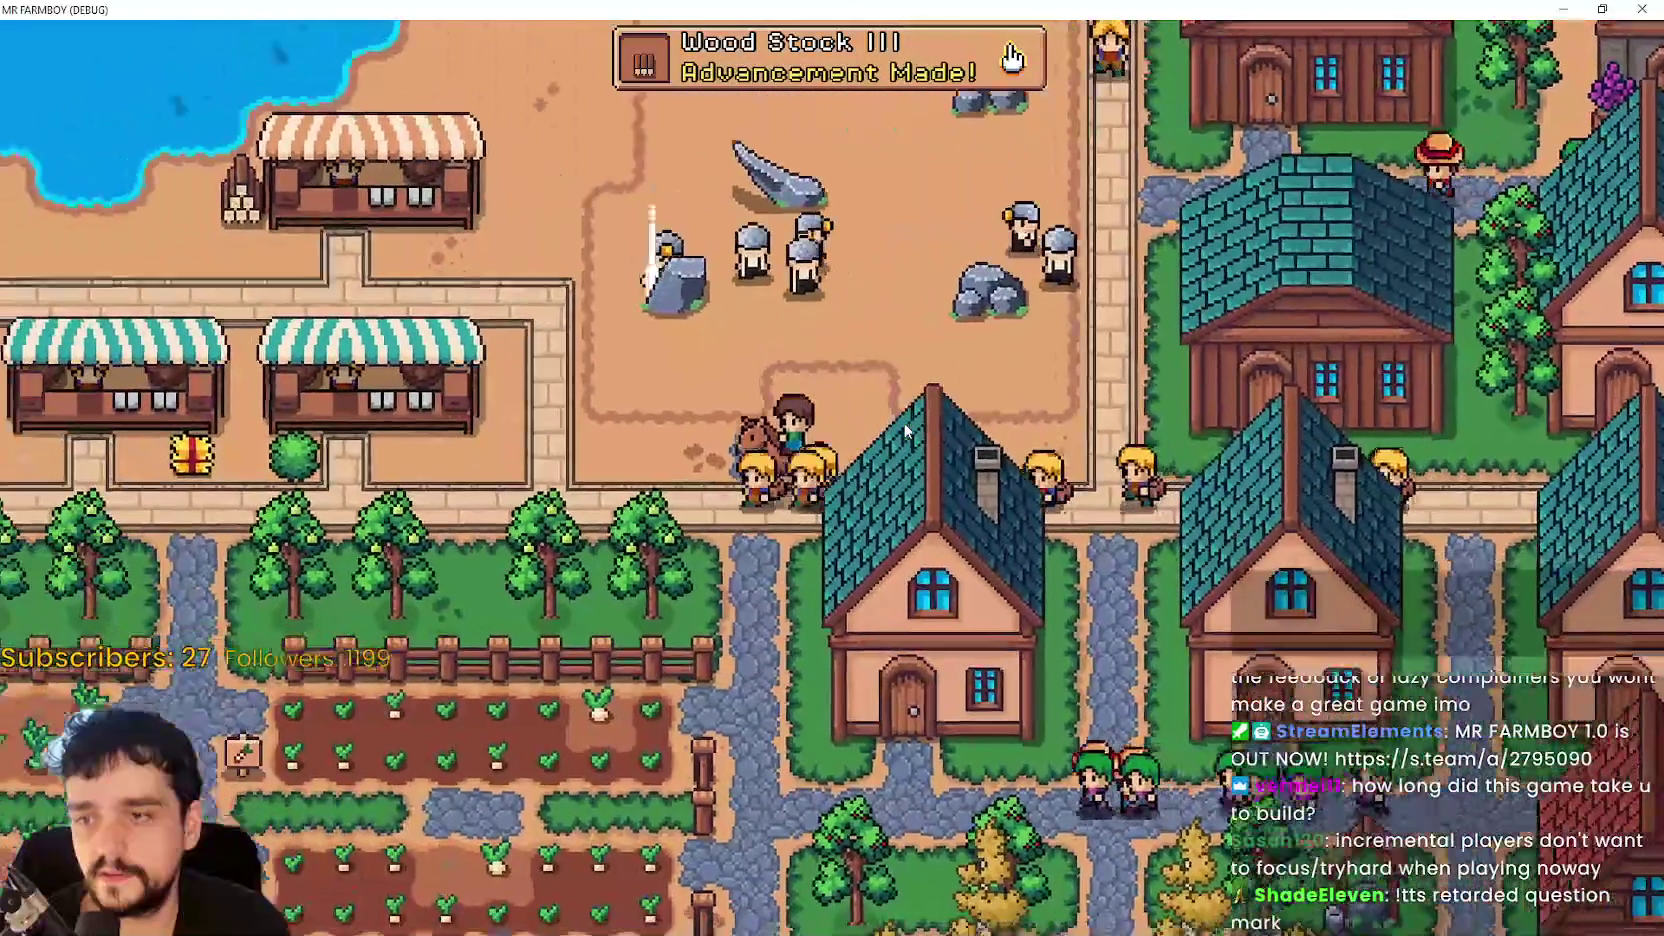
key(a)
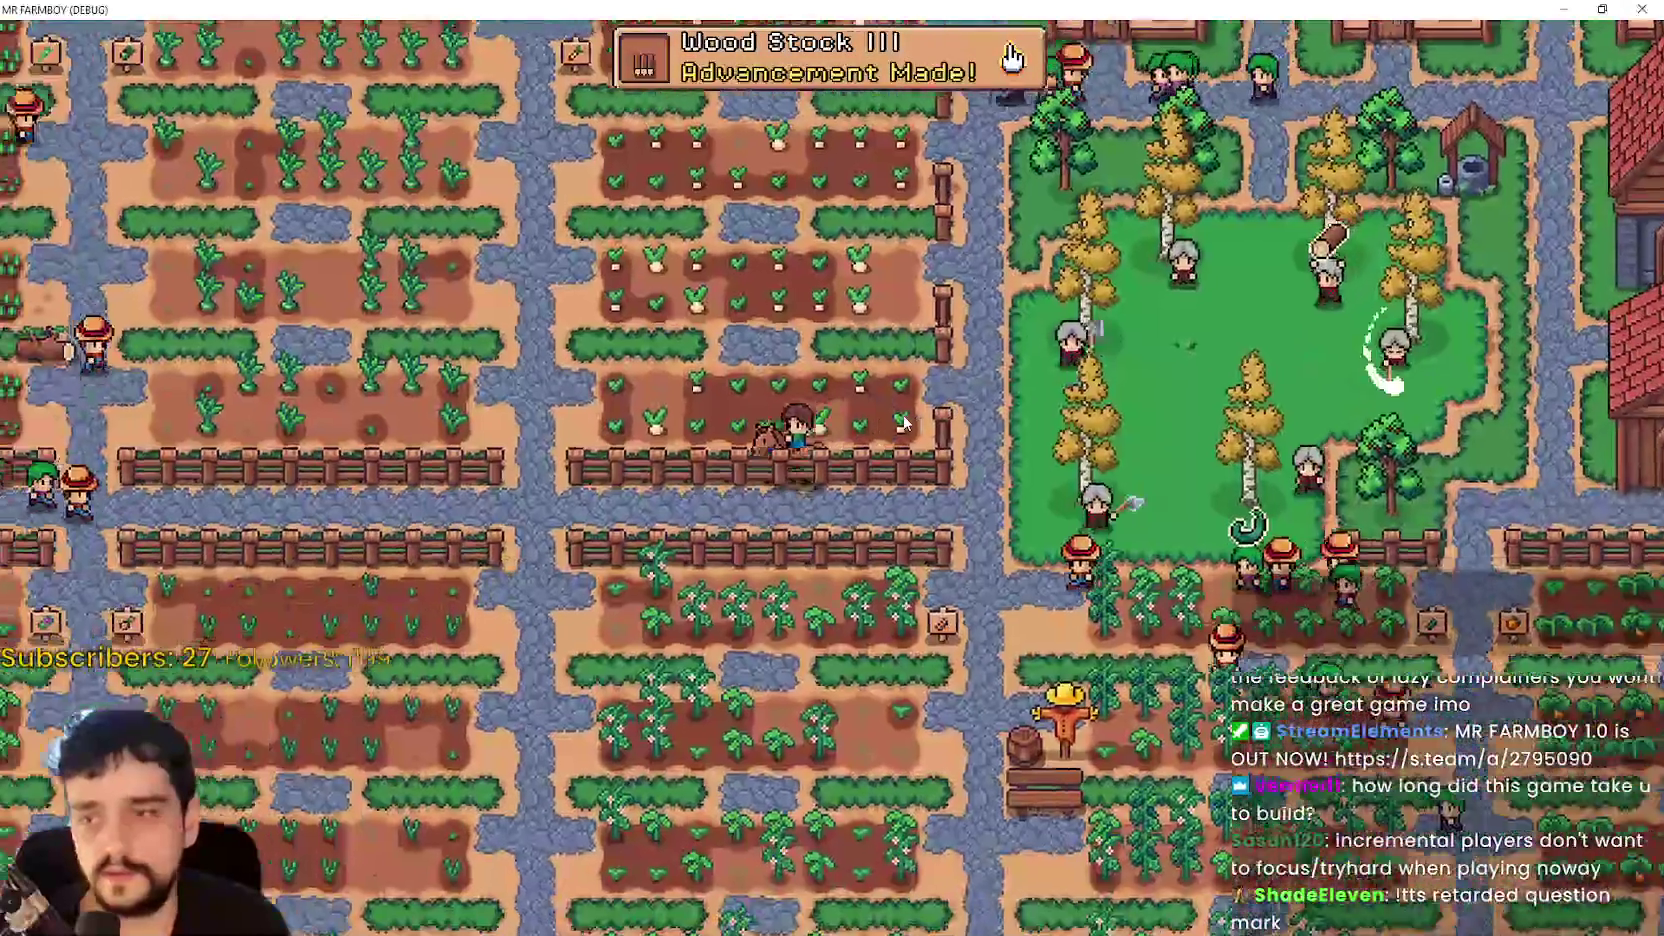
key(d)
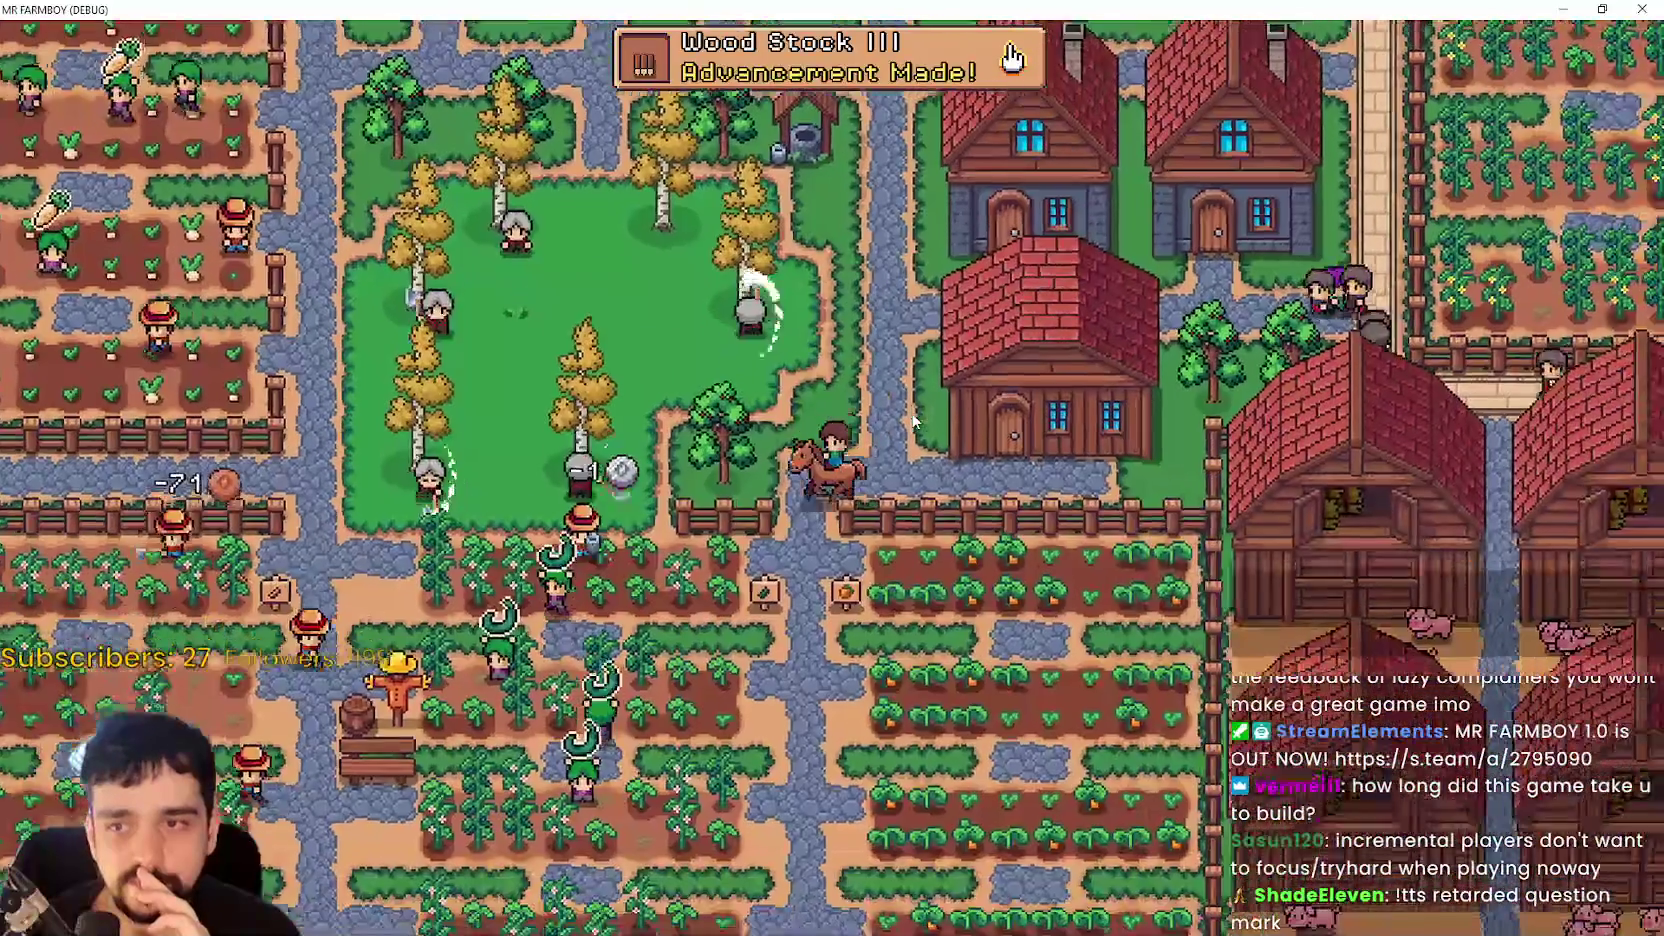
key(a)
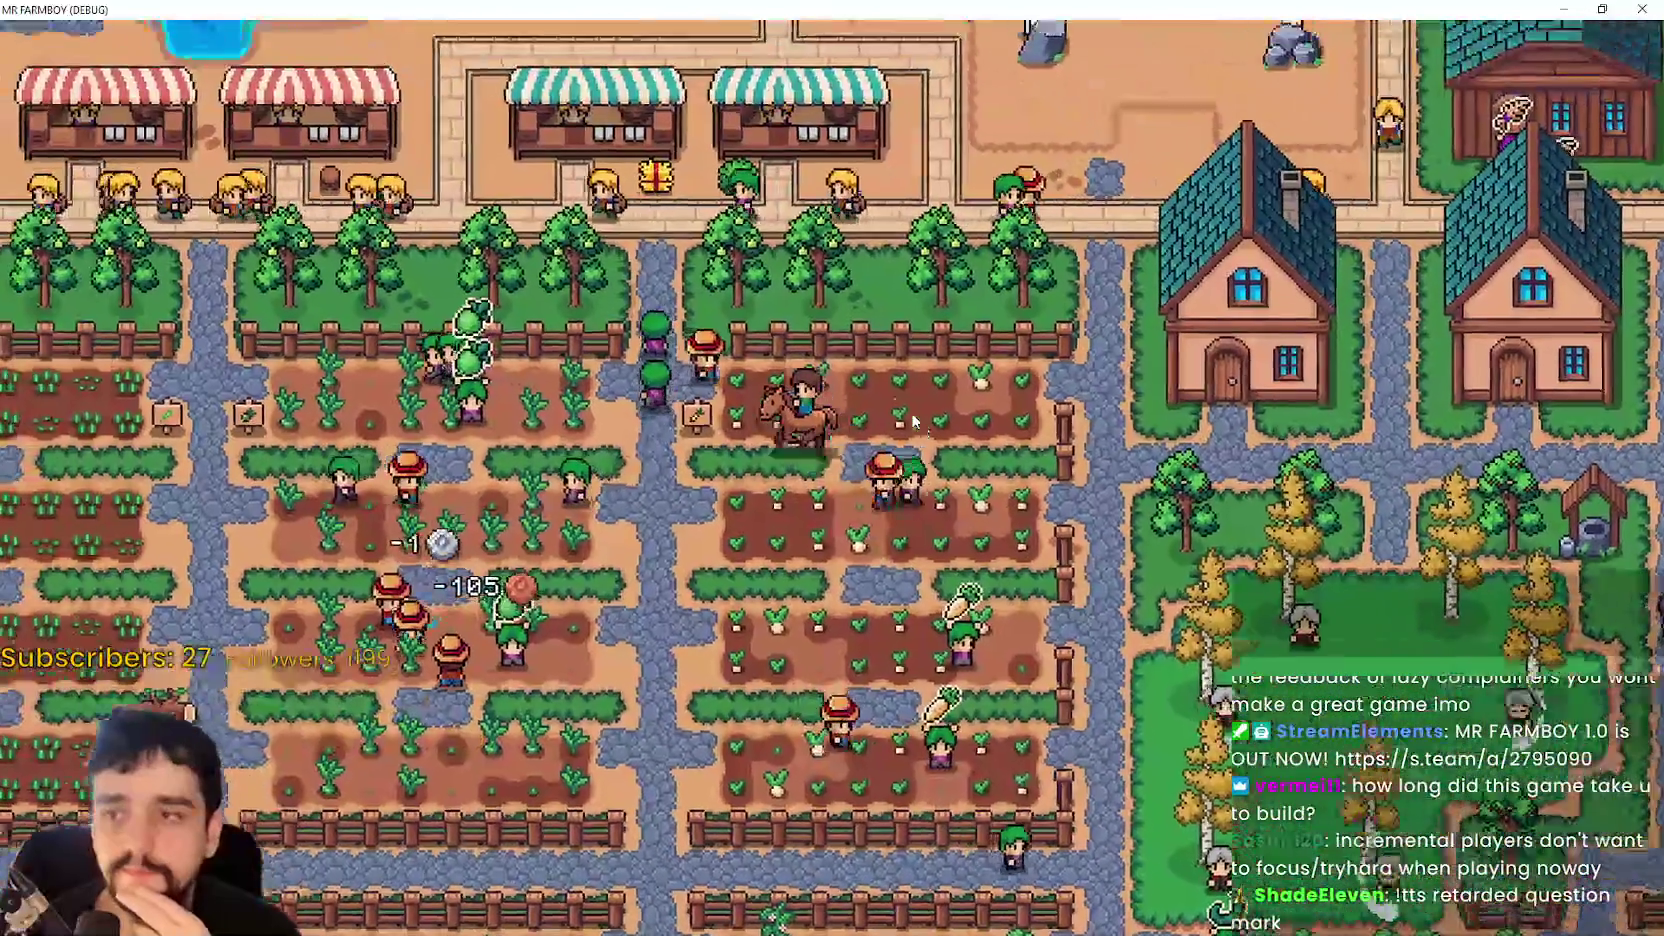
key(w)
key(a)
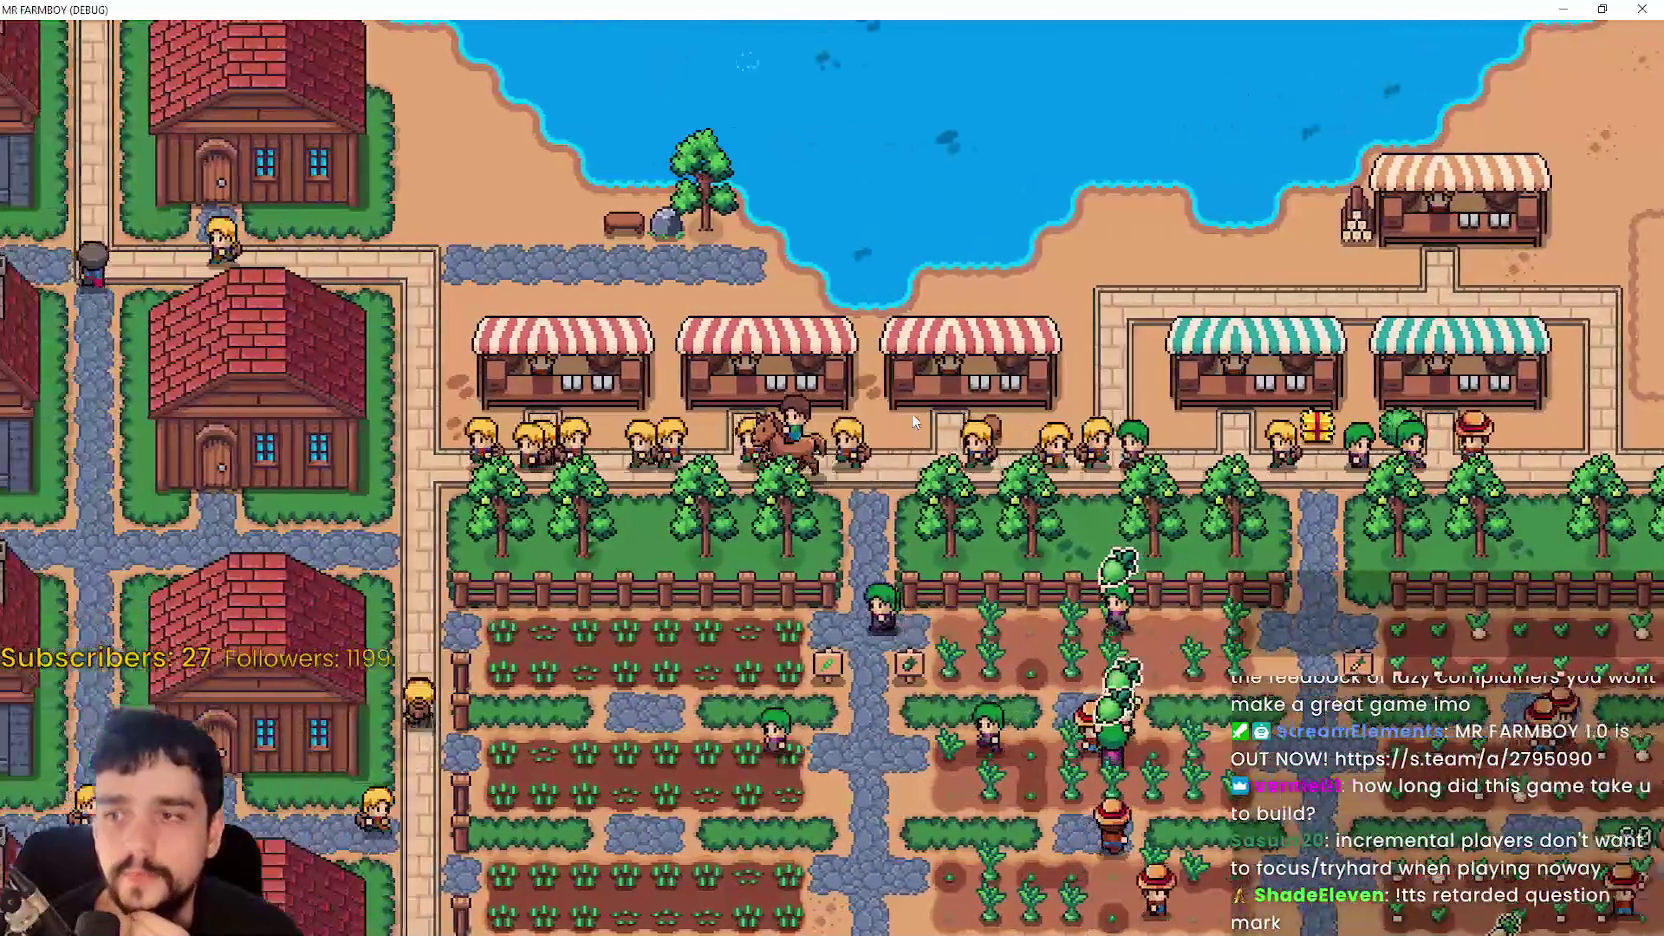
key(a)
key(w)
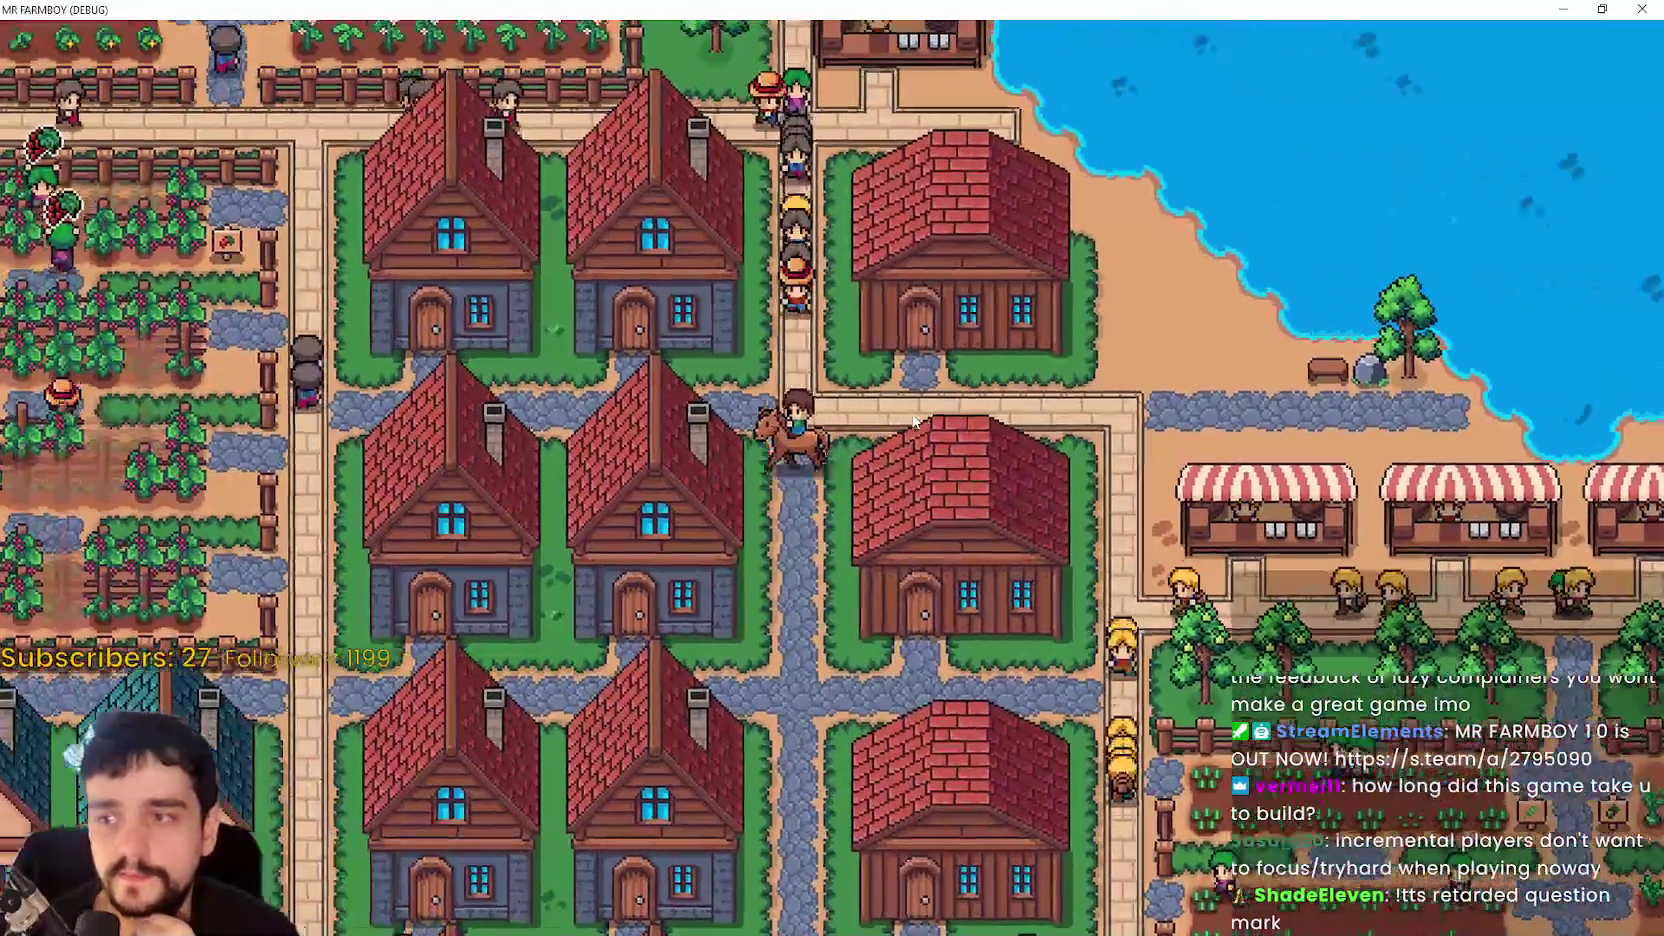
key(a)
key(w)
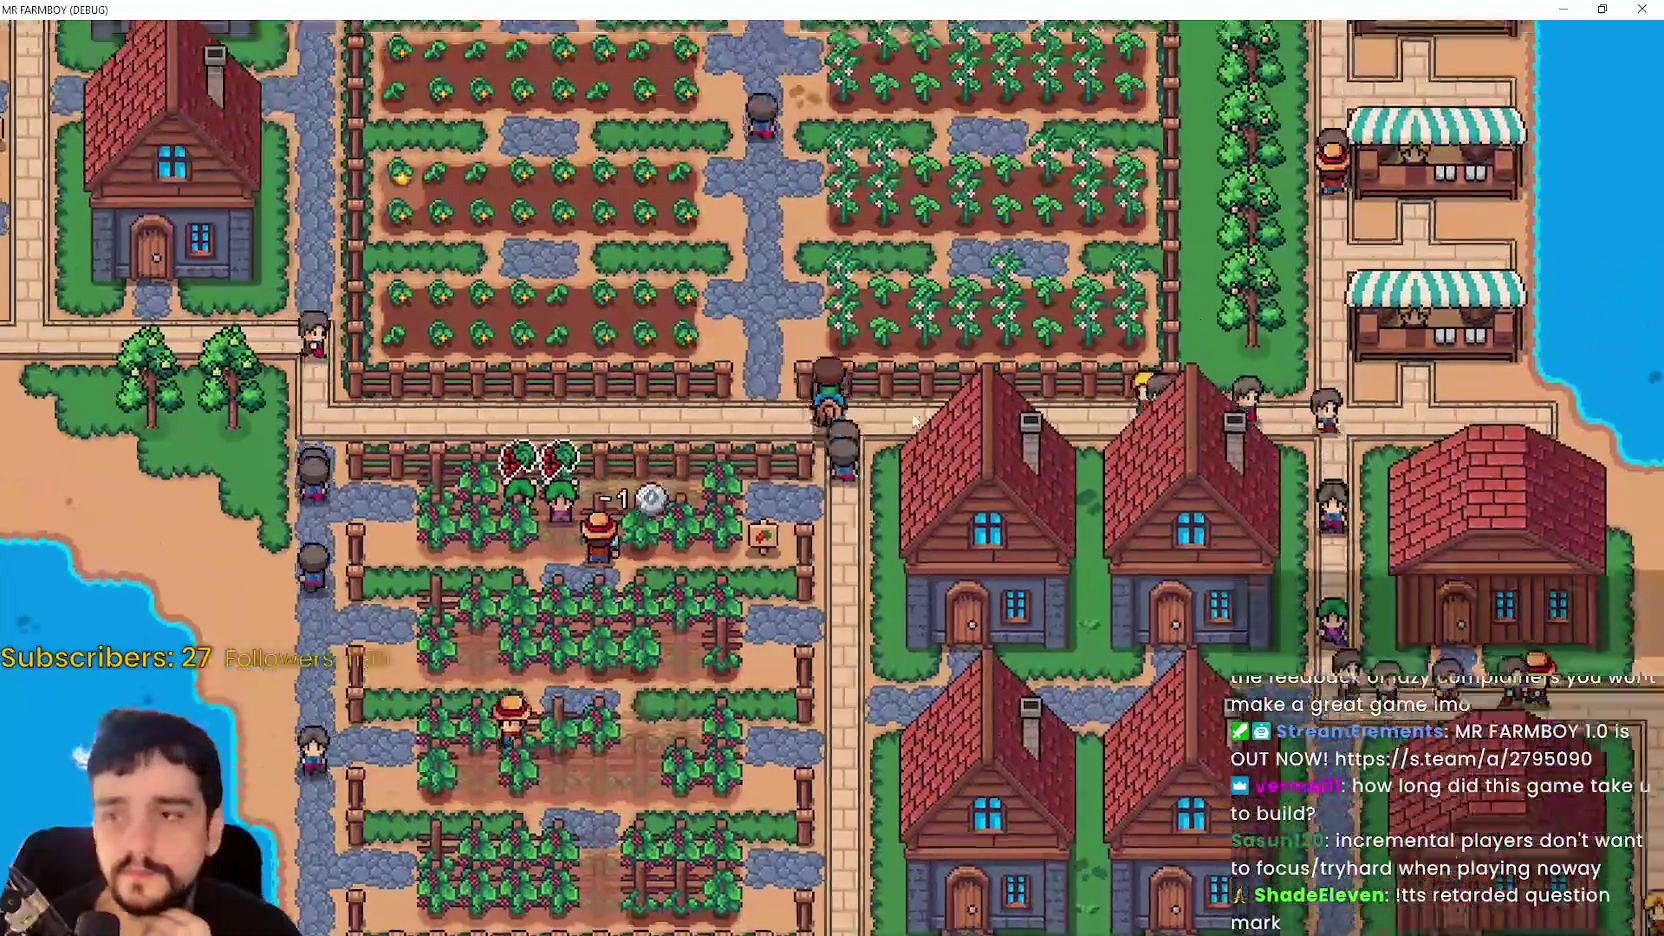
key(w)
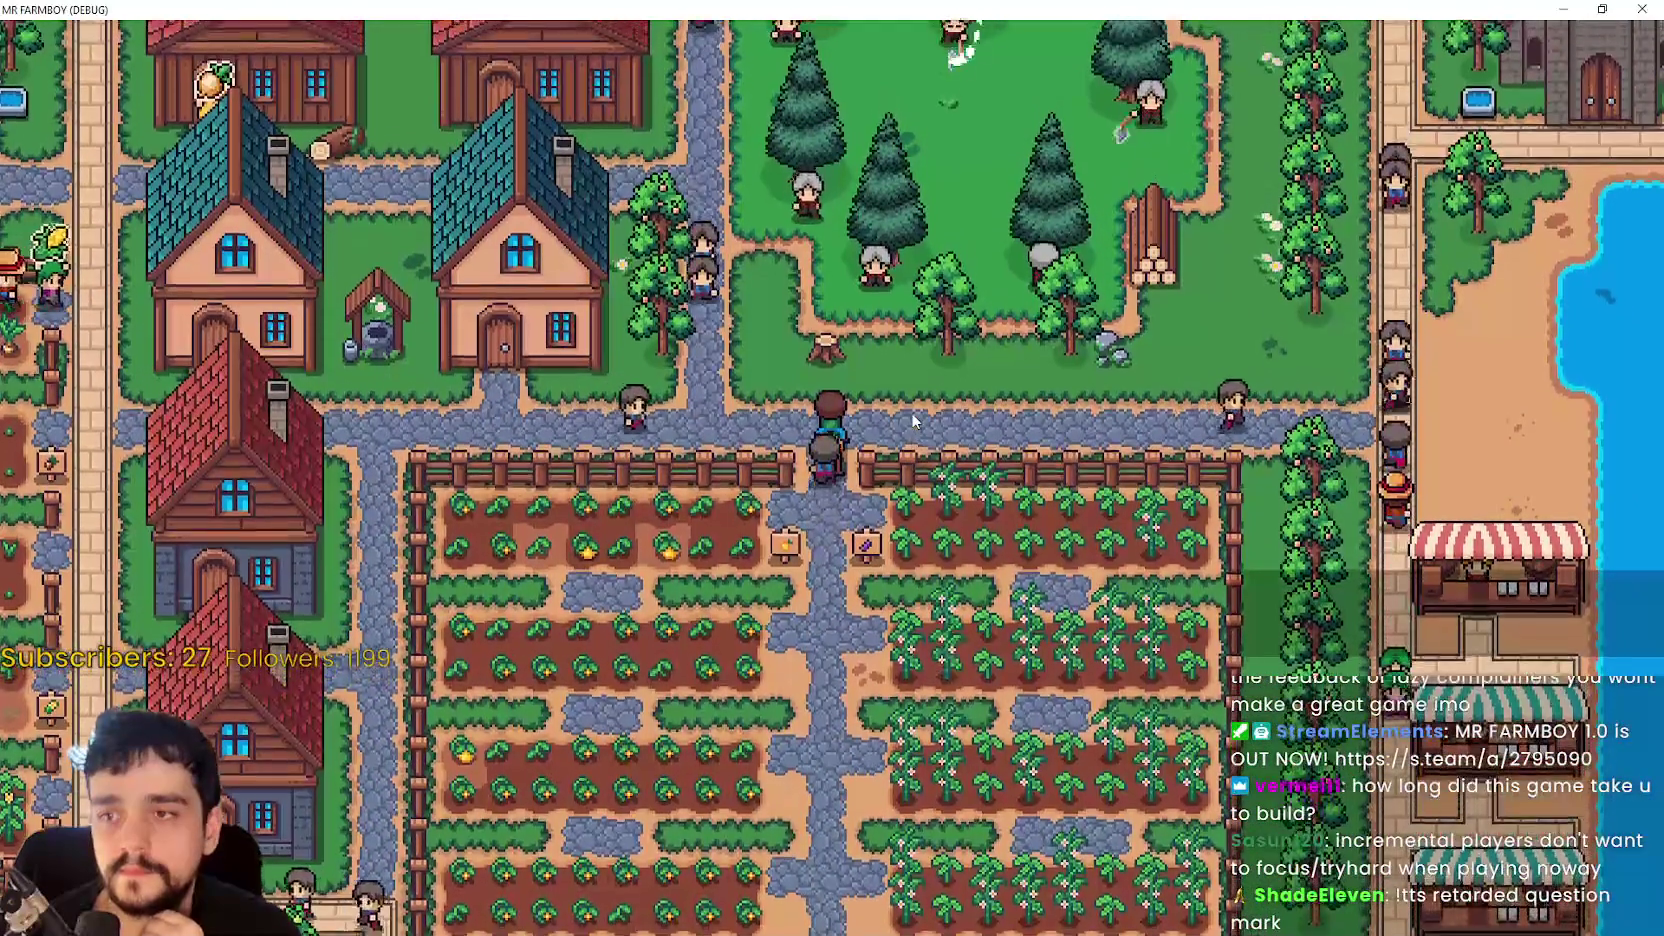
key(w)
key(d)
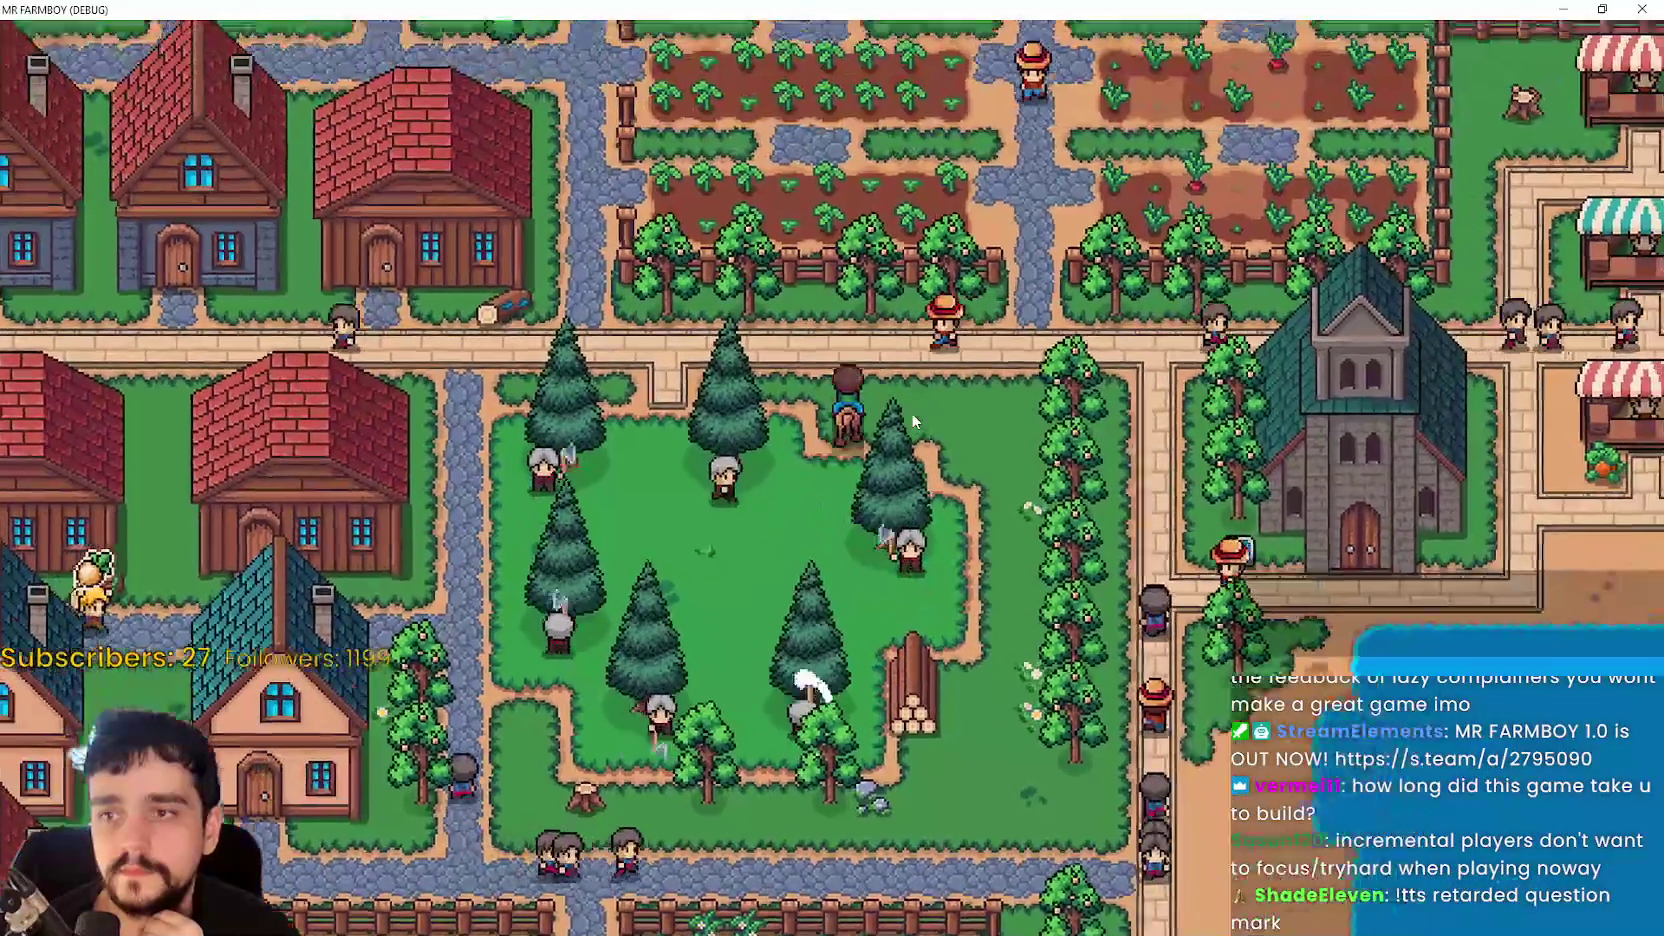
- Ride east past the market to the plaza, south past the wheat, then return to Steam's editor
key(w)
key(d)
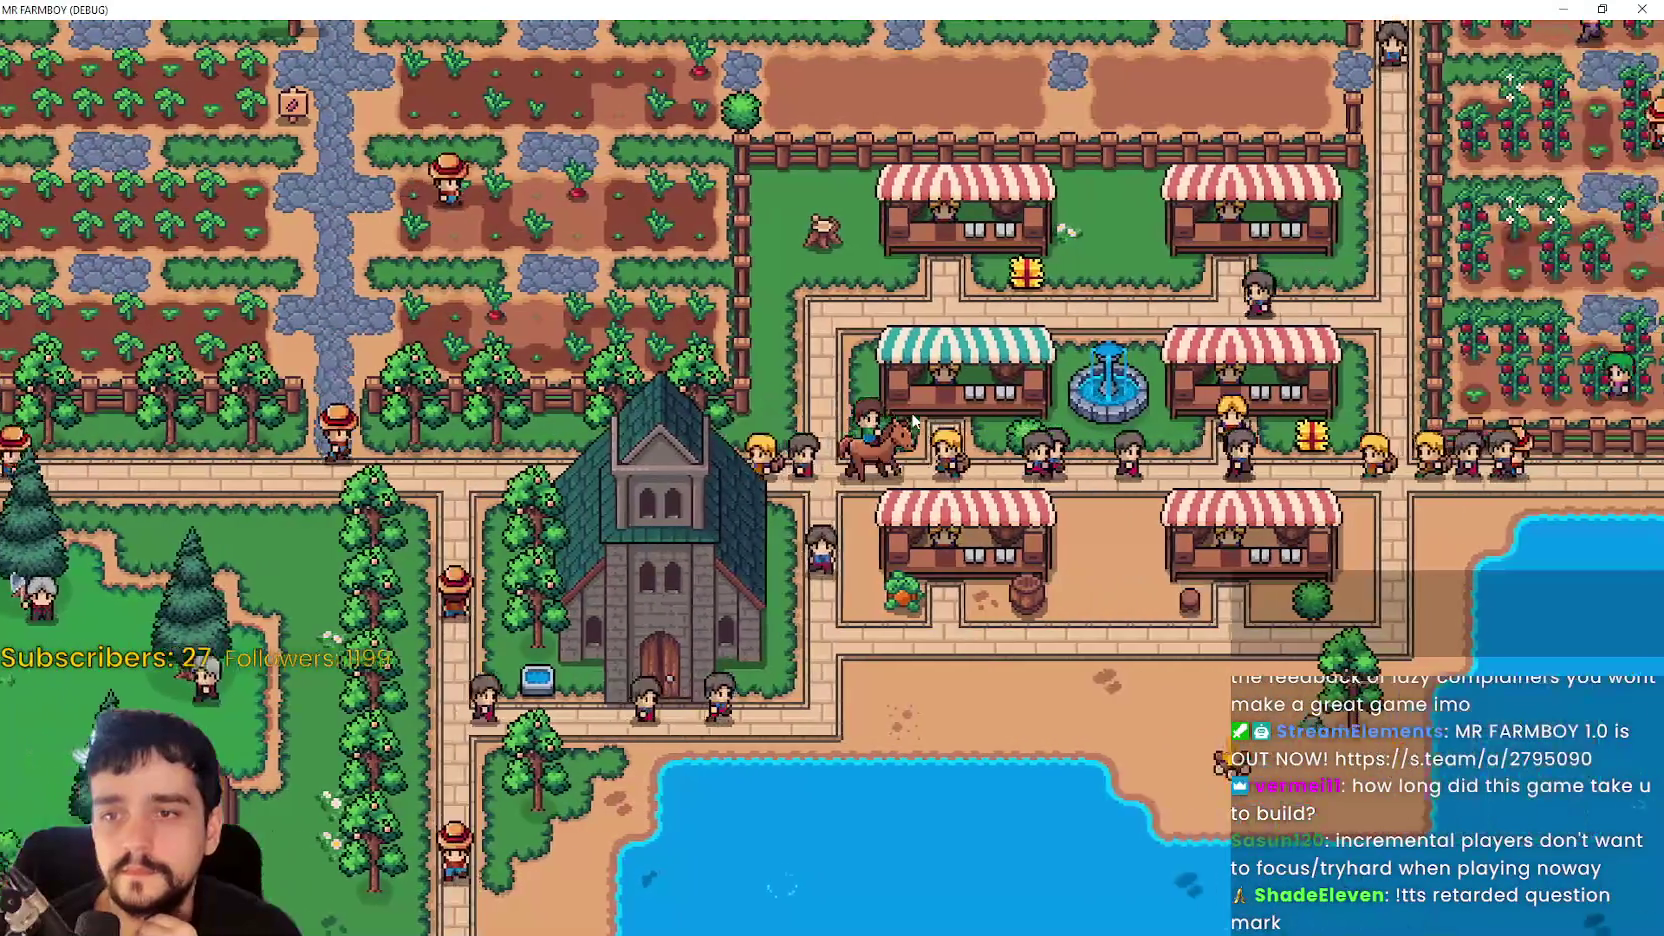
key(d)
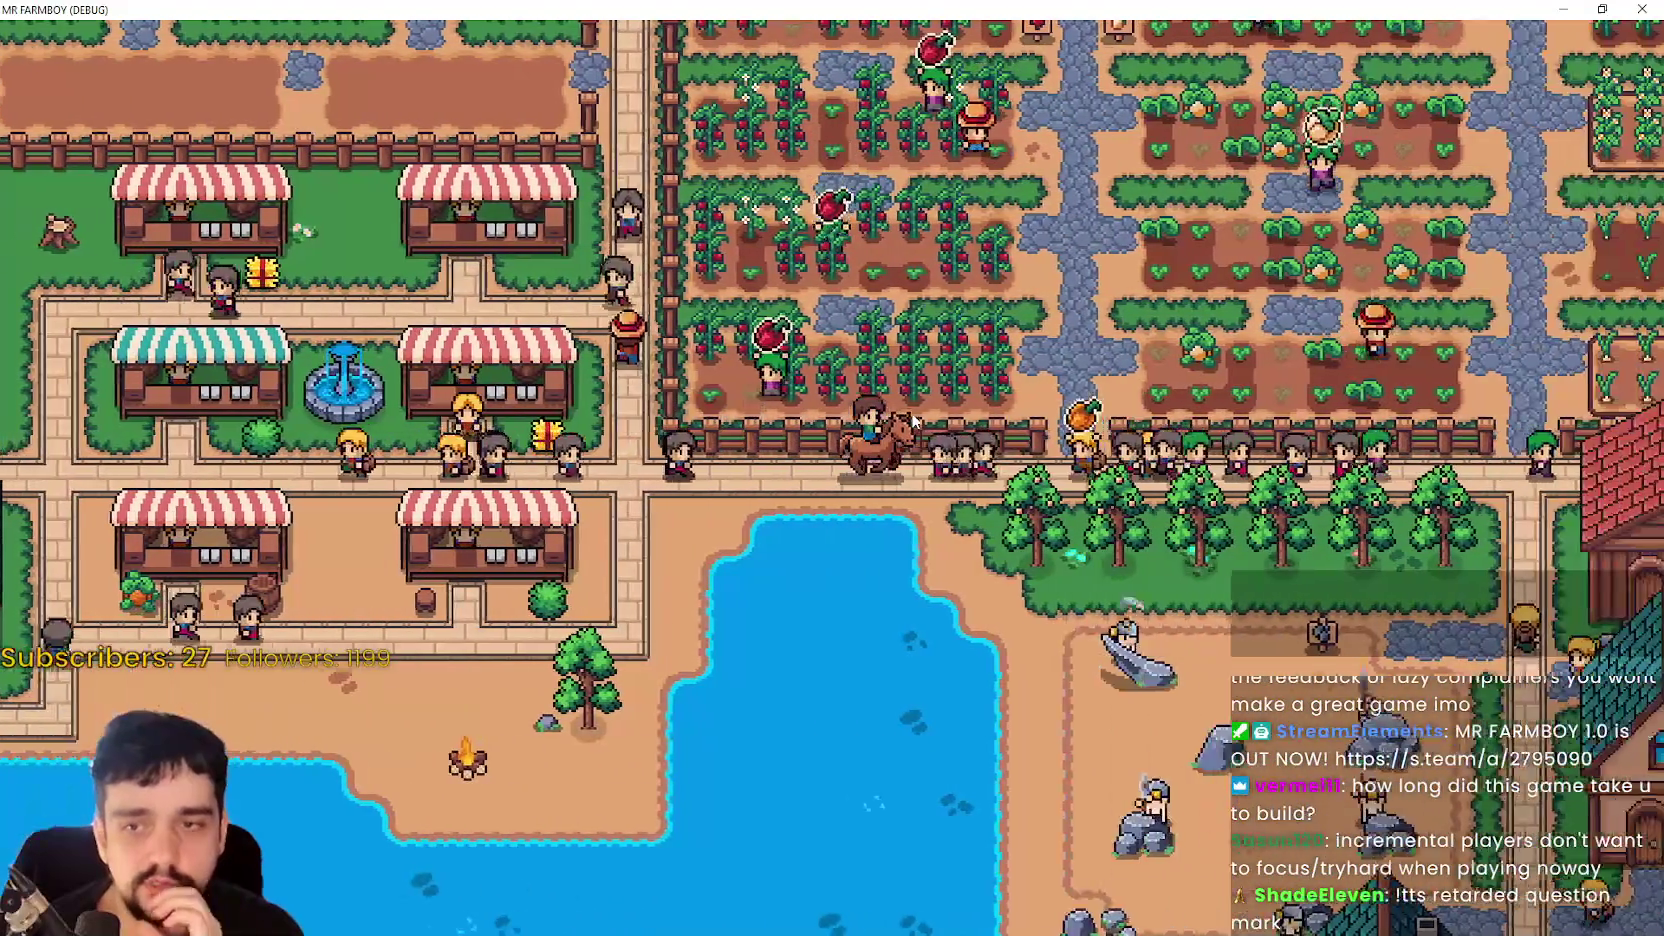
key(w)
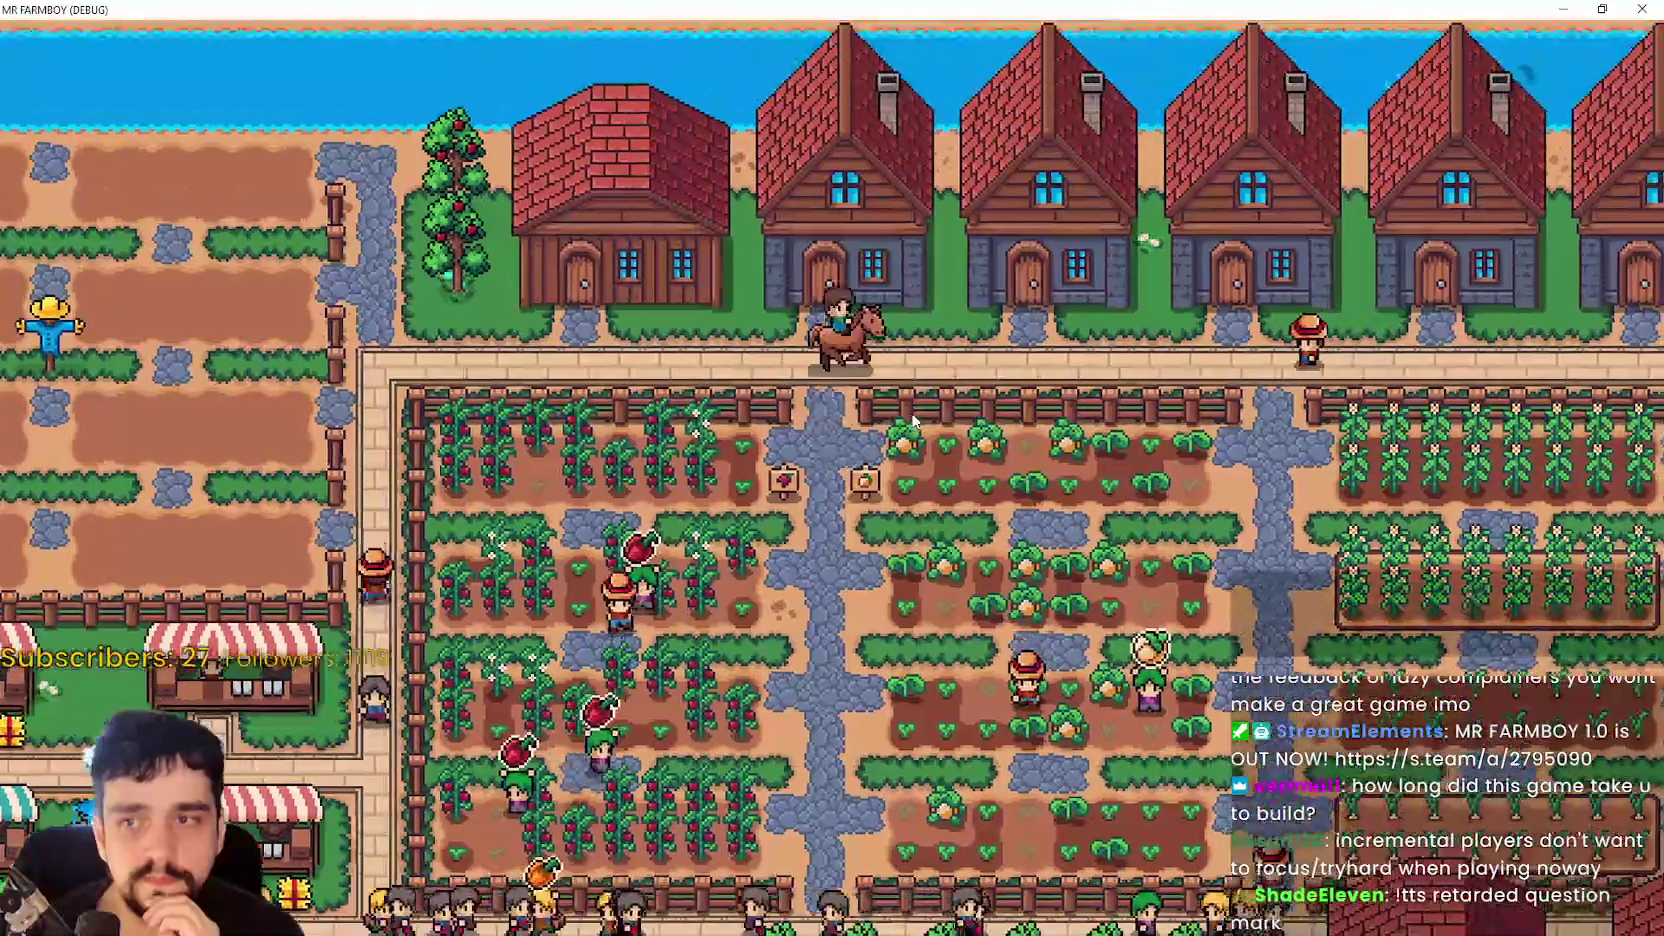
key(d)
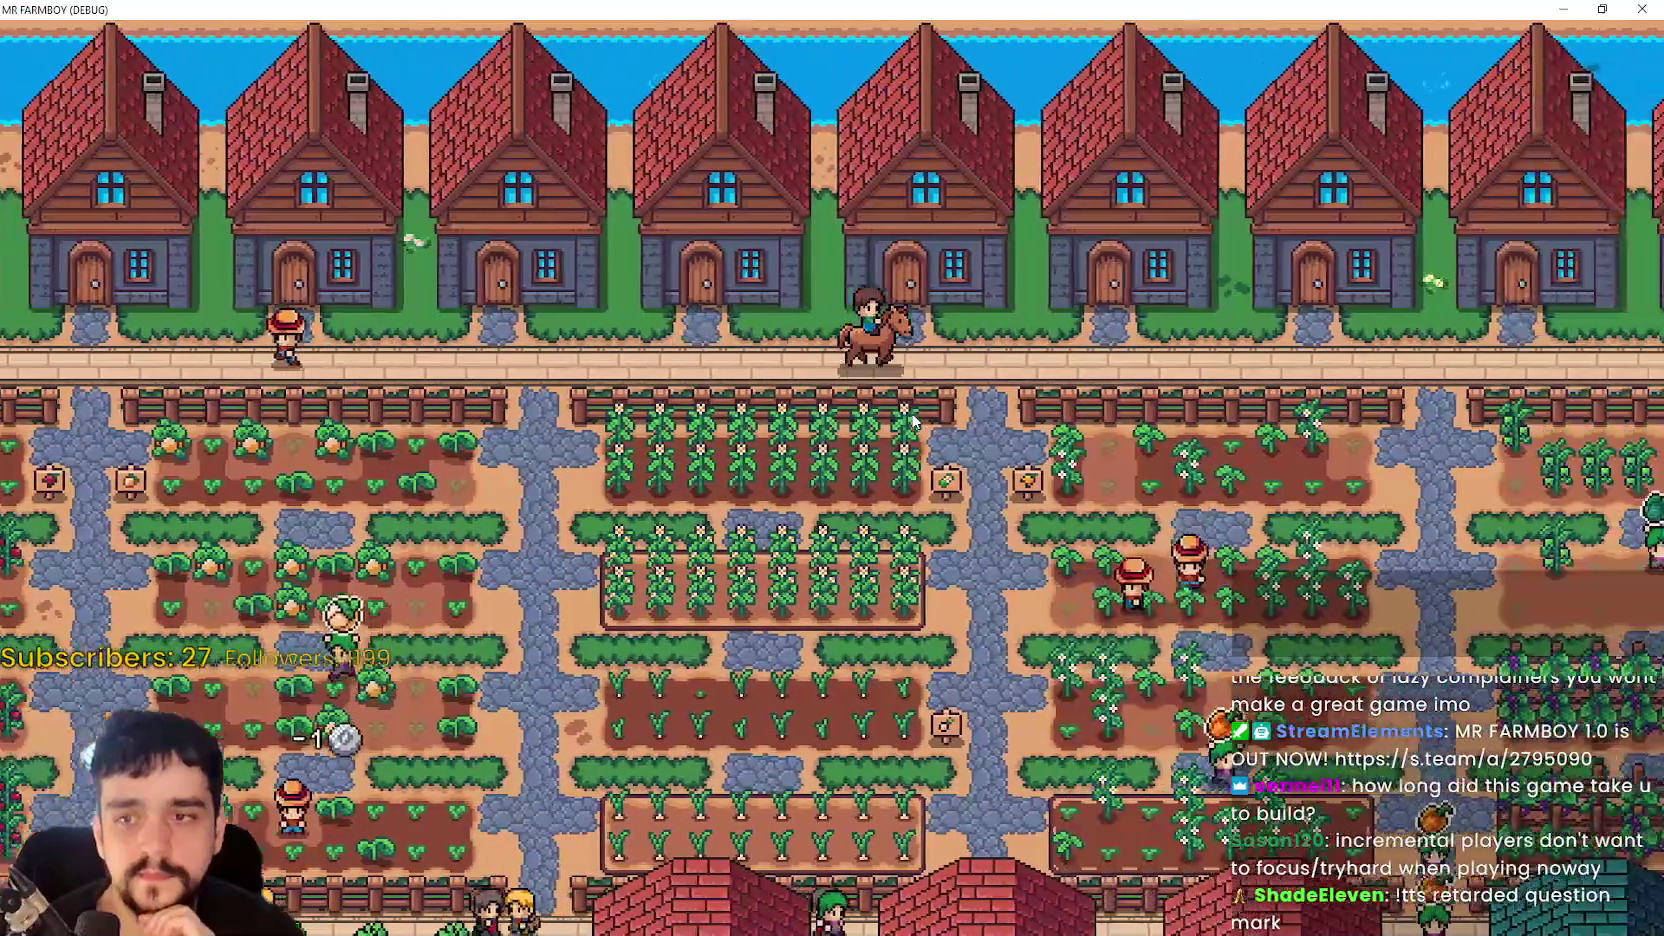
key(d)
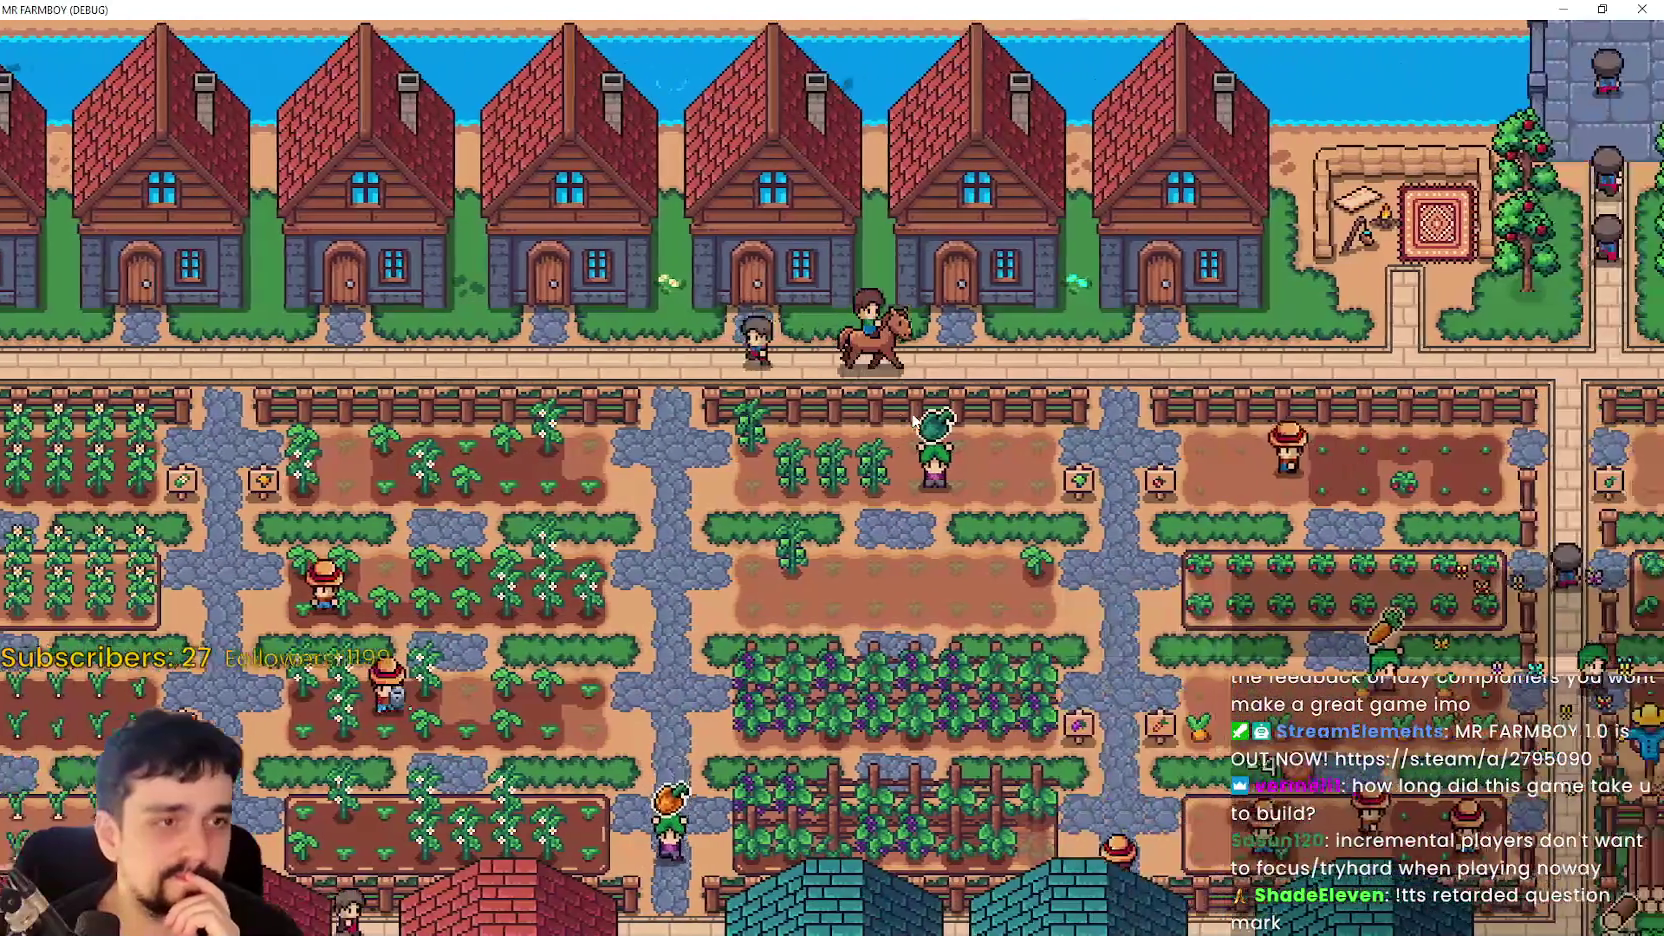
key(d)
key(s)
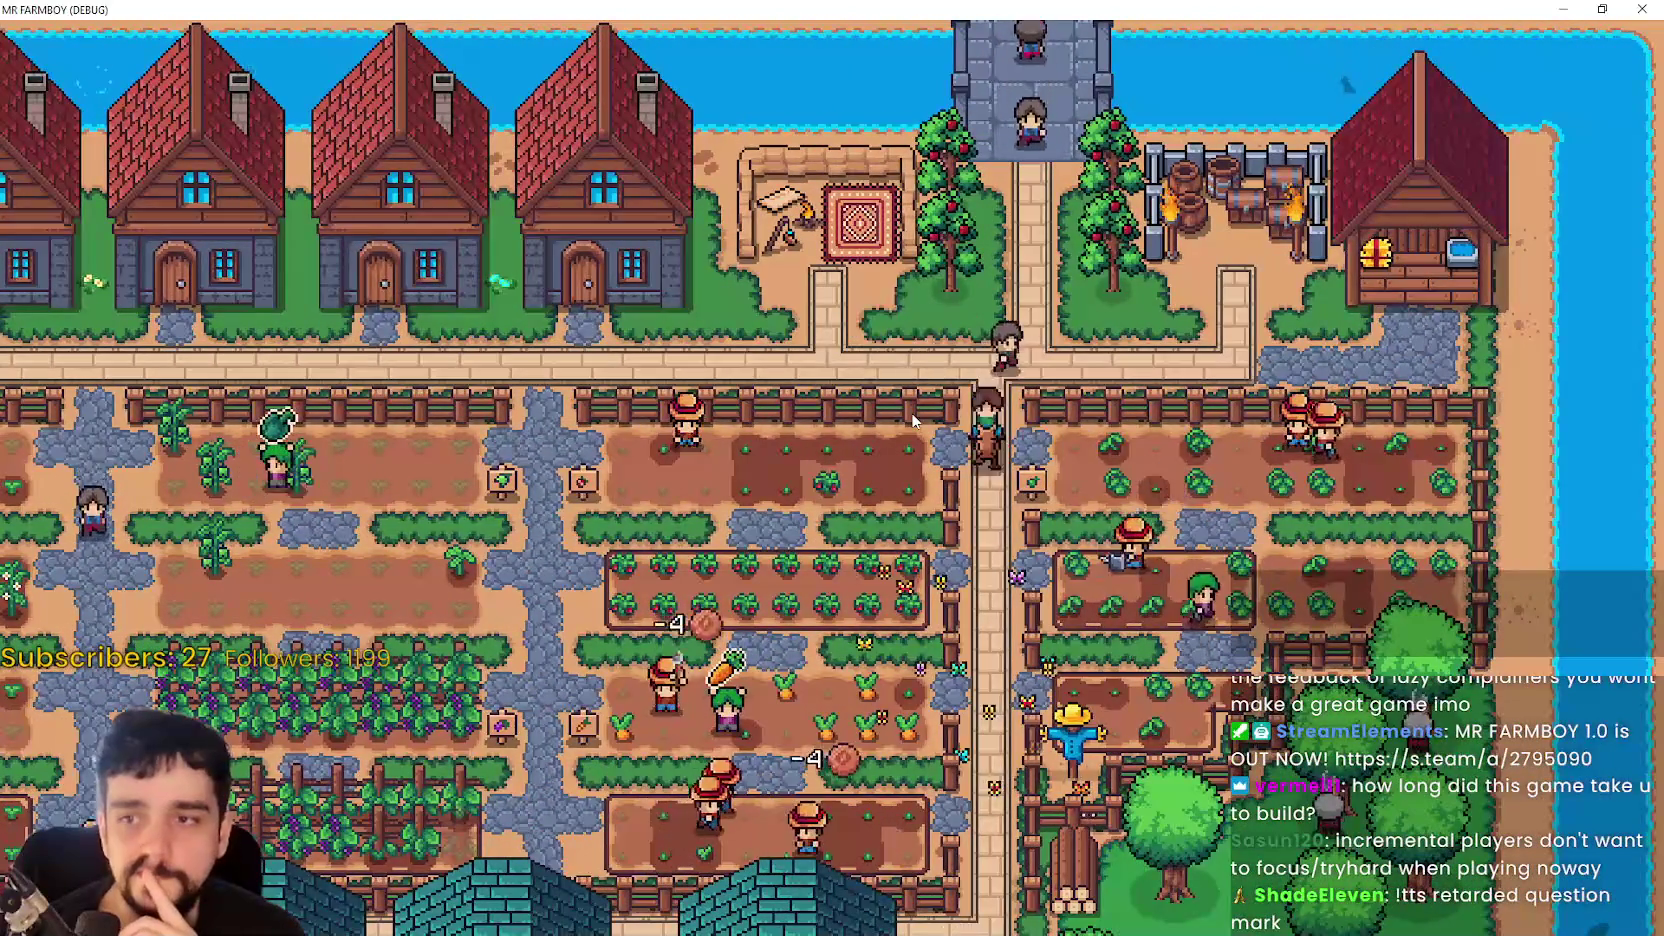
key(s)
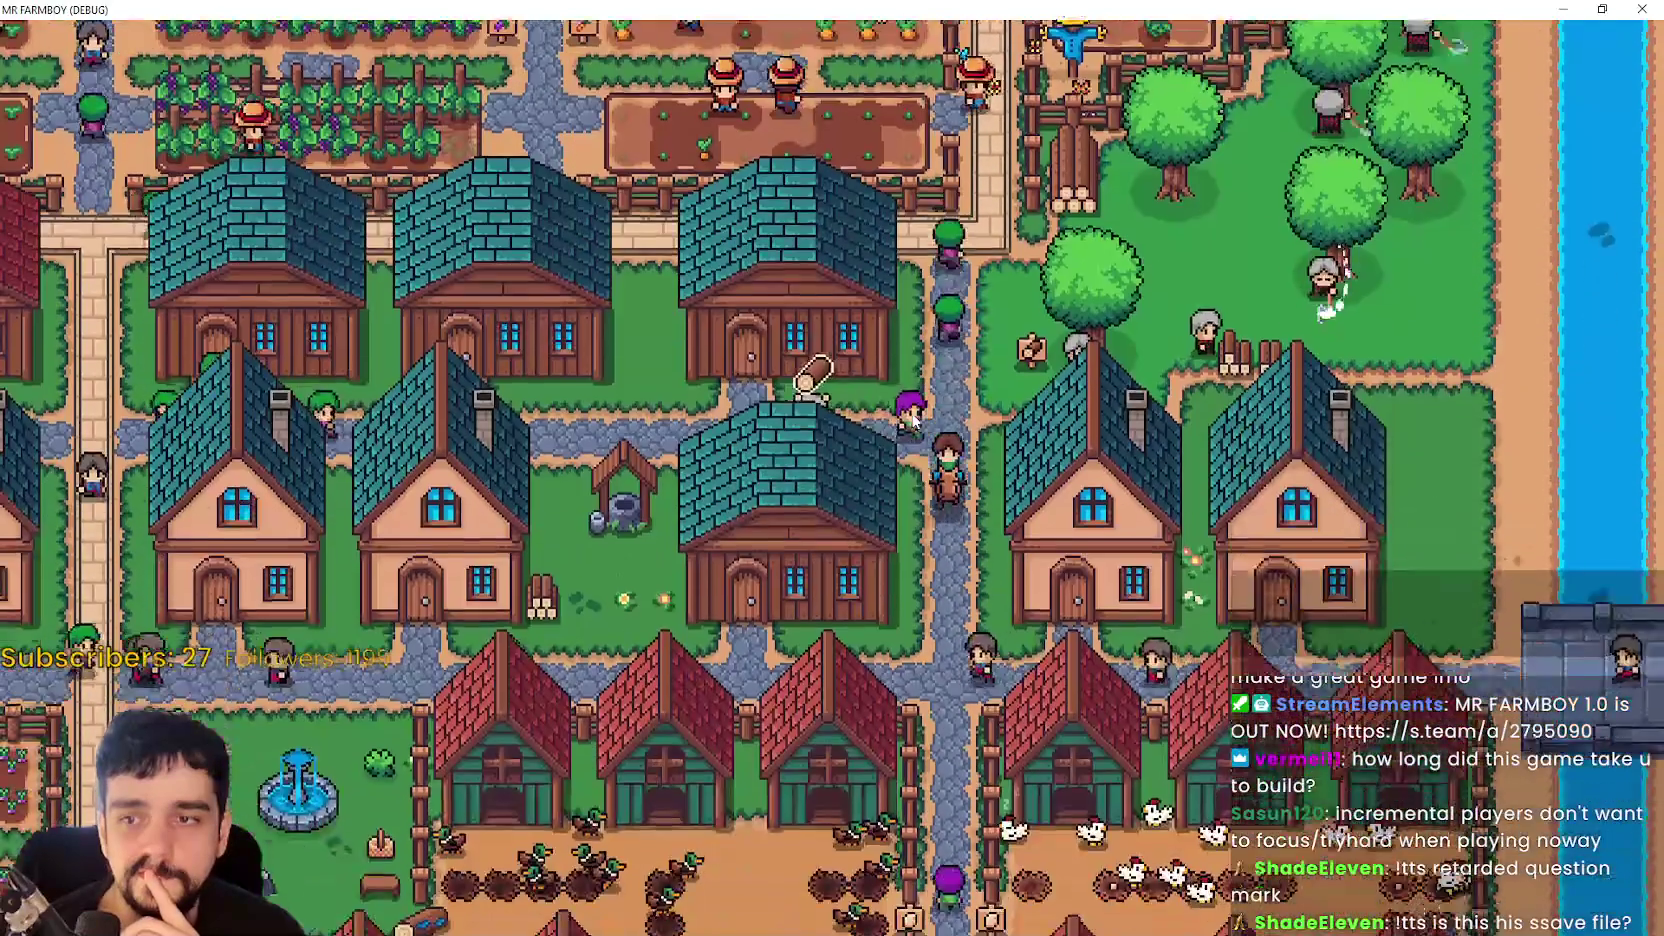
key(s)
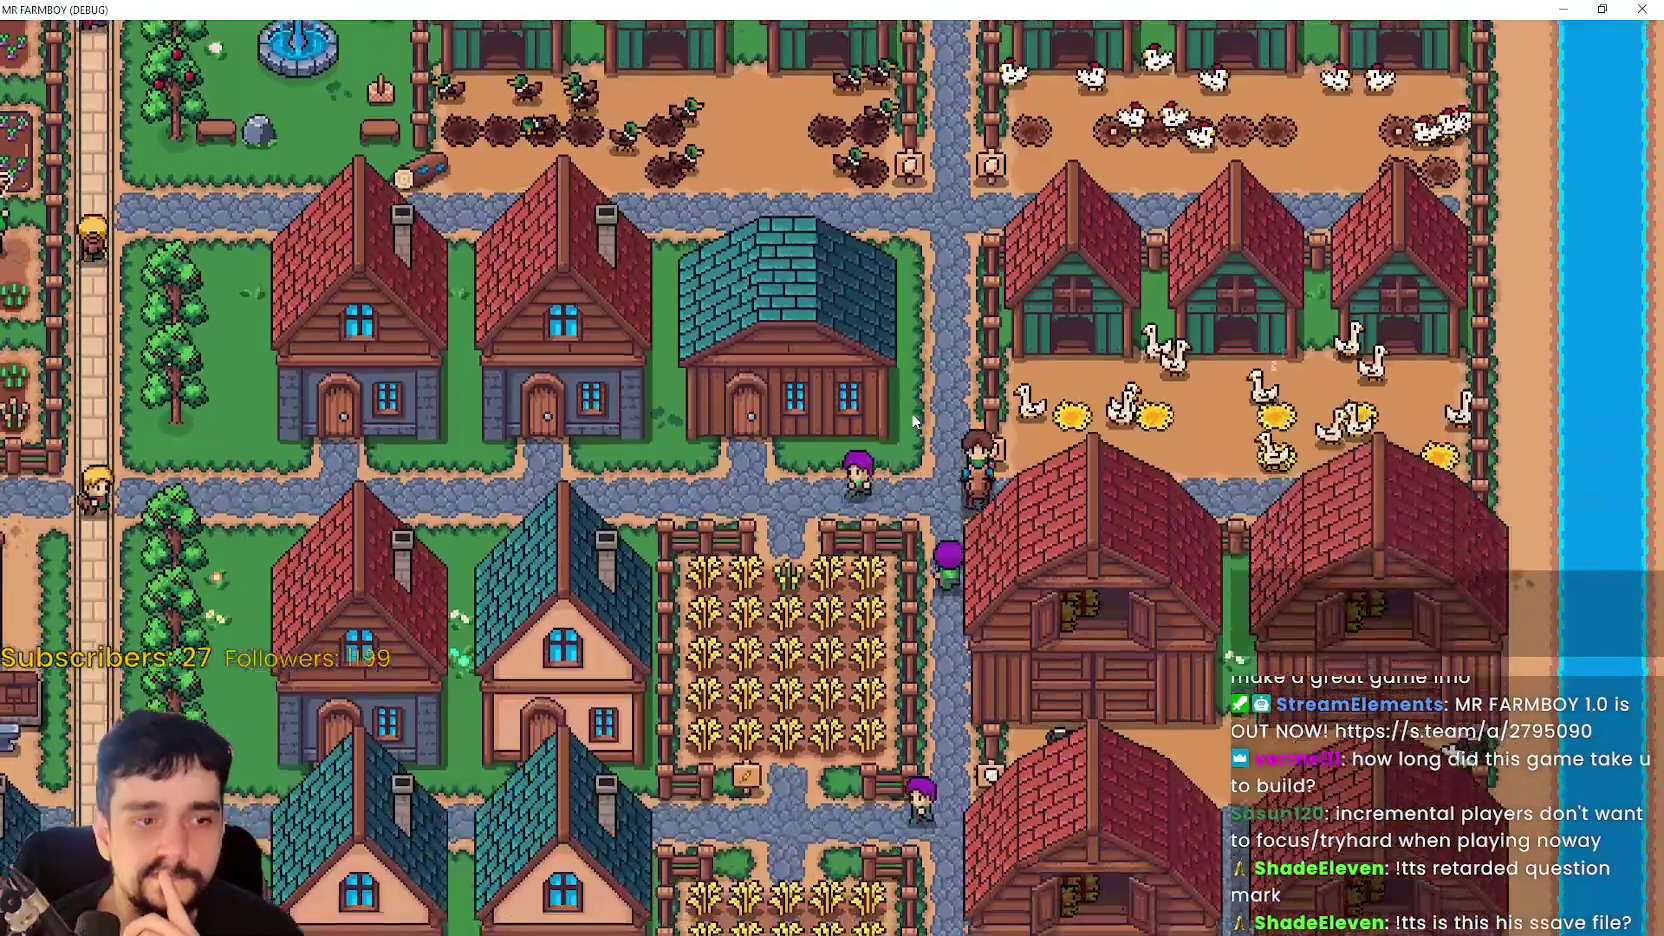
key(s)
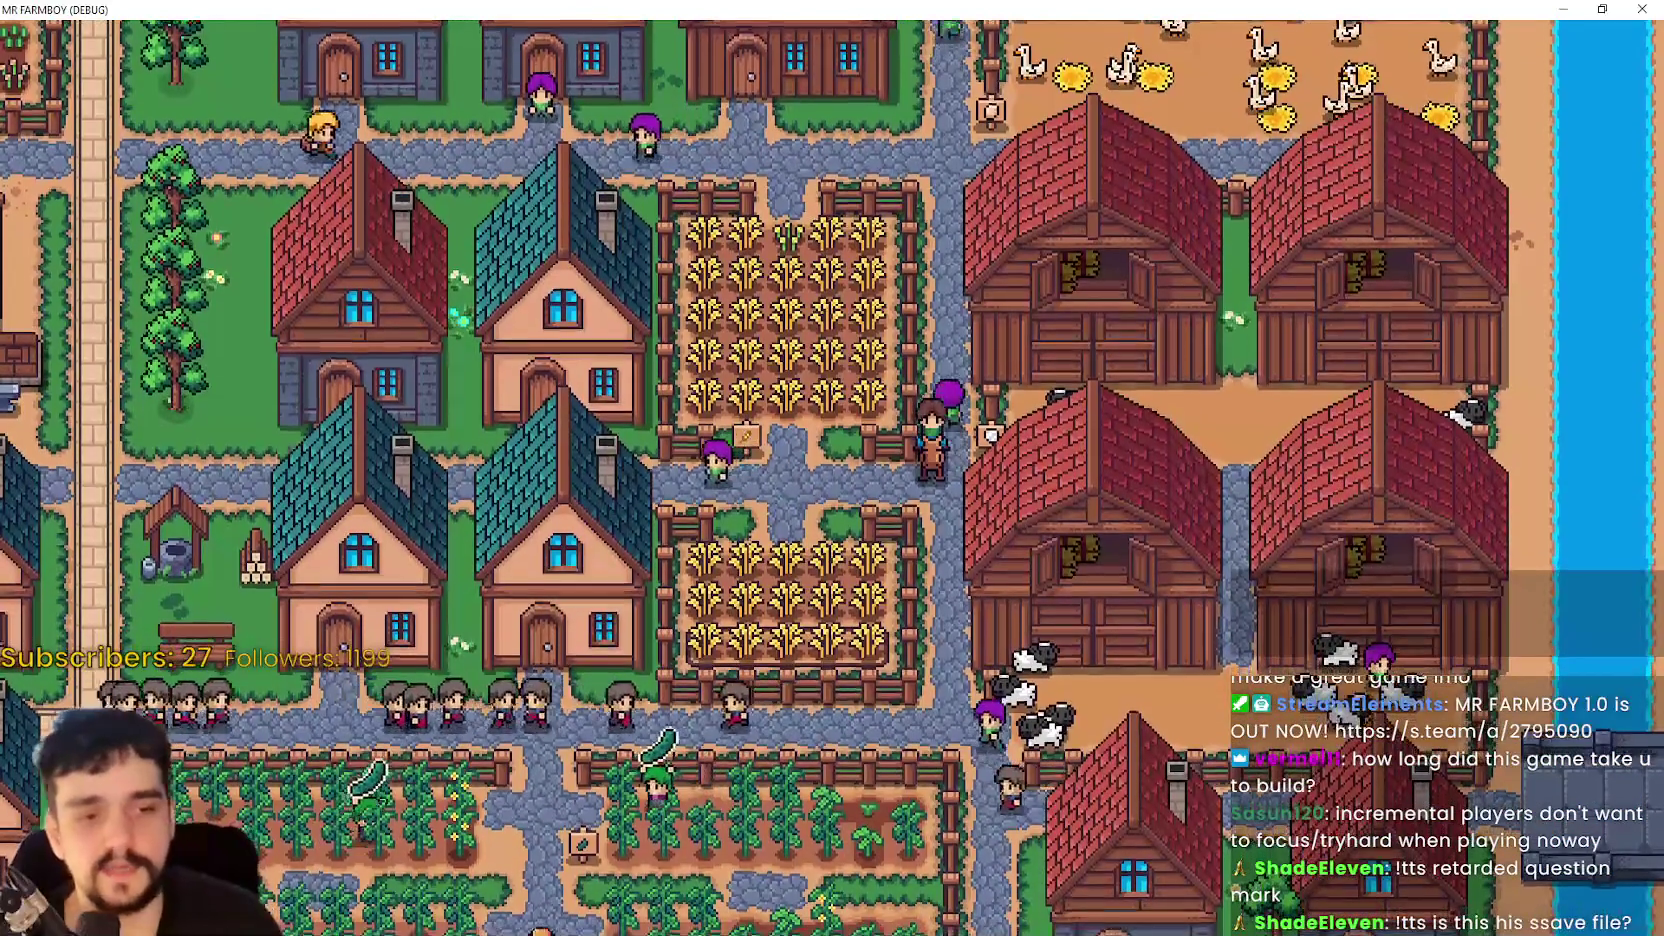
key(alt+Tab)
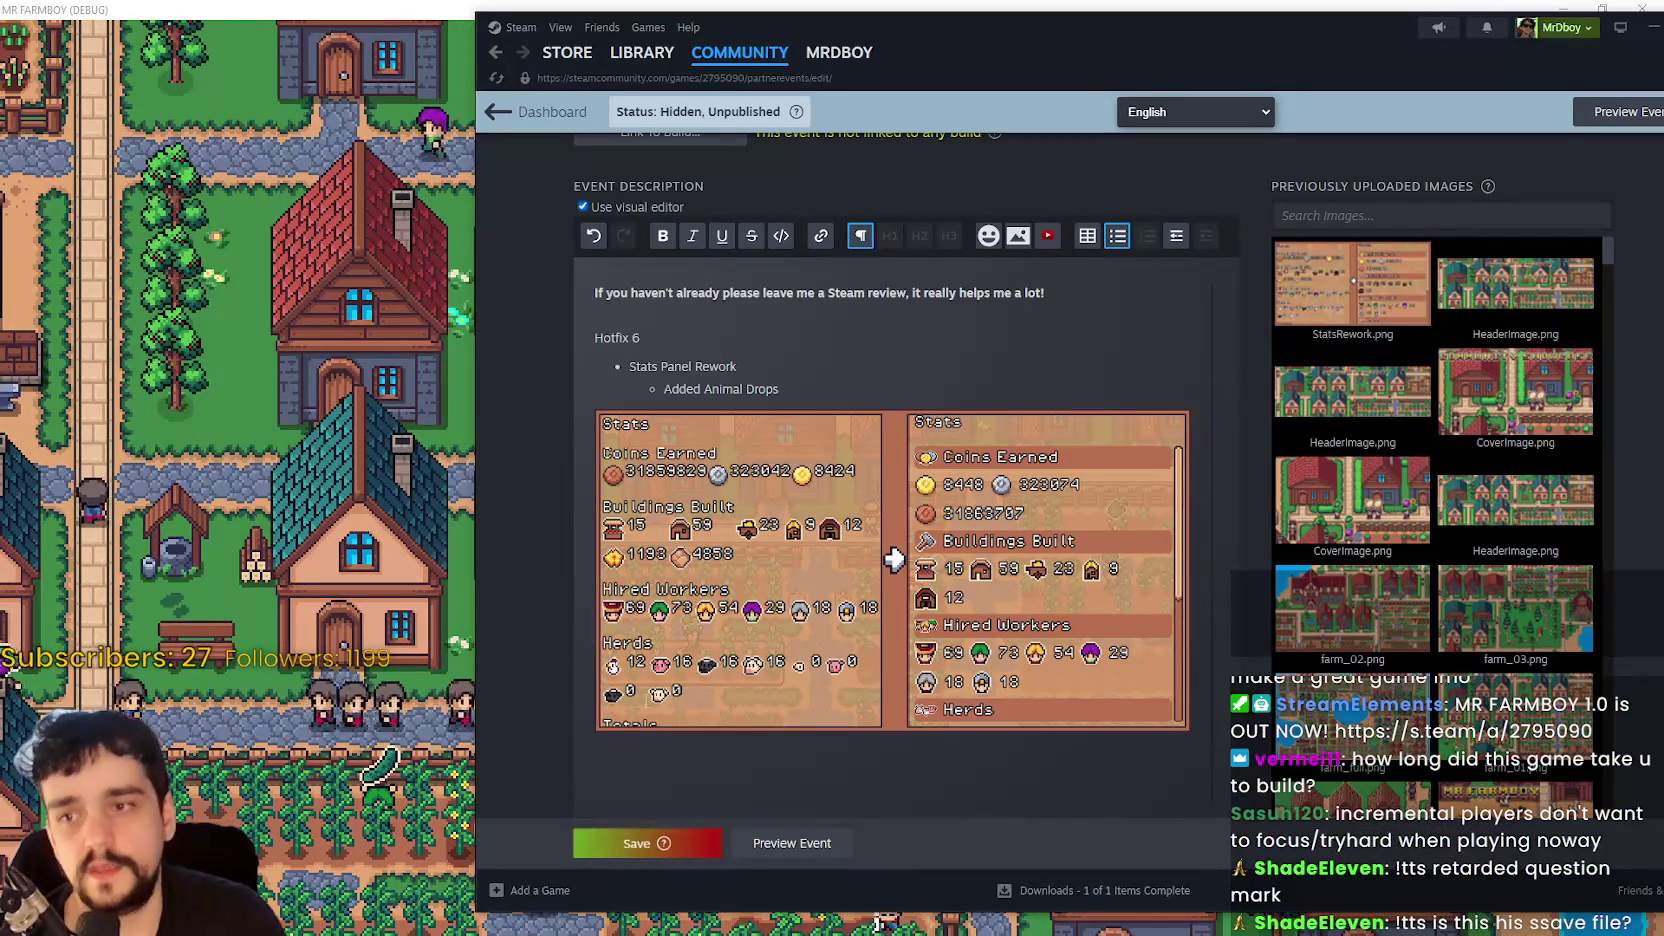
- Save the hotfix event post, then open Monthly Community Showcase #1 full screen from the MR FARMBOY hub
click(636, 846)
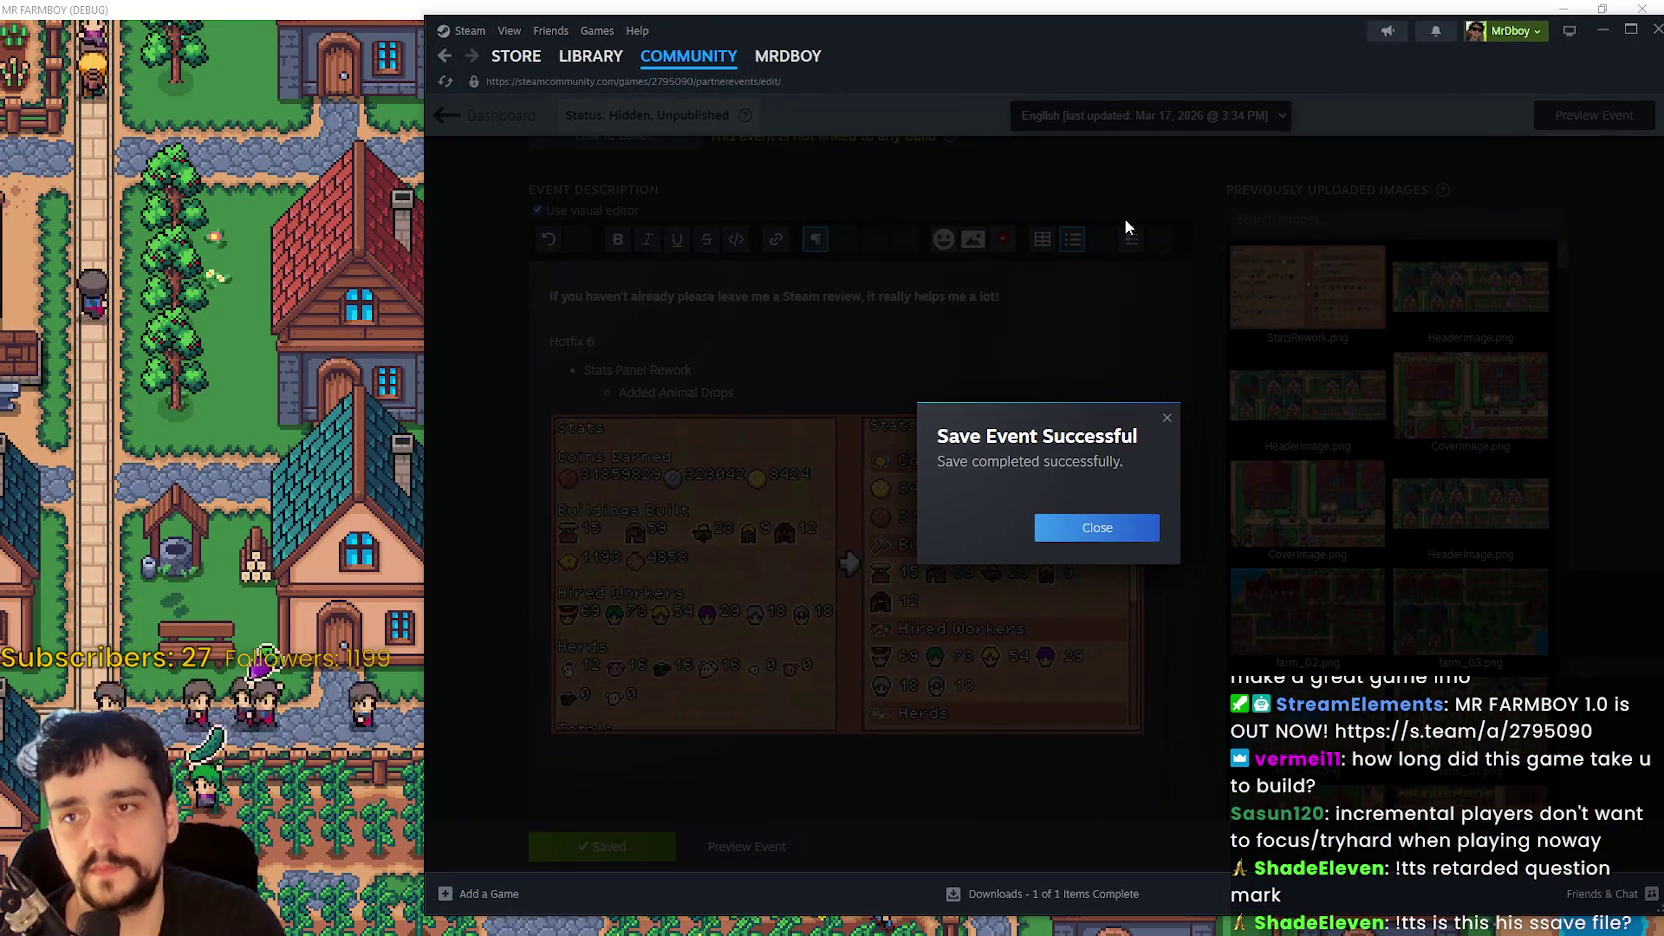
click(1098, 518)
click(572, 56)
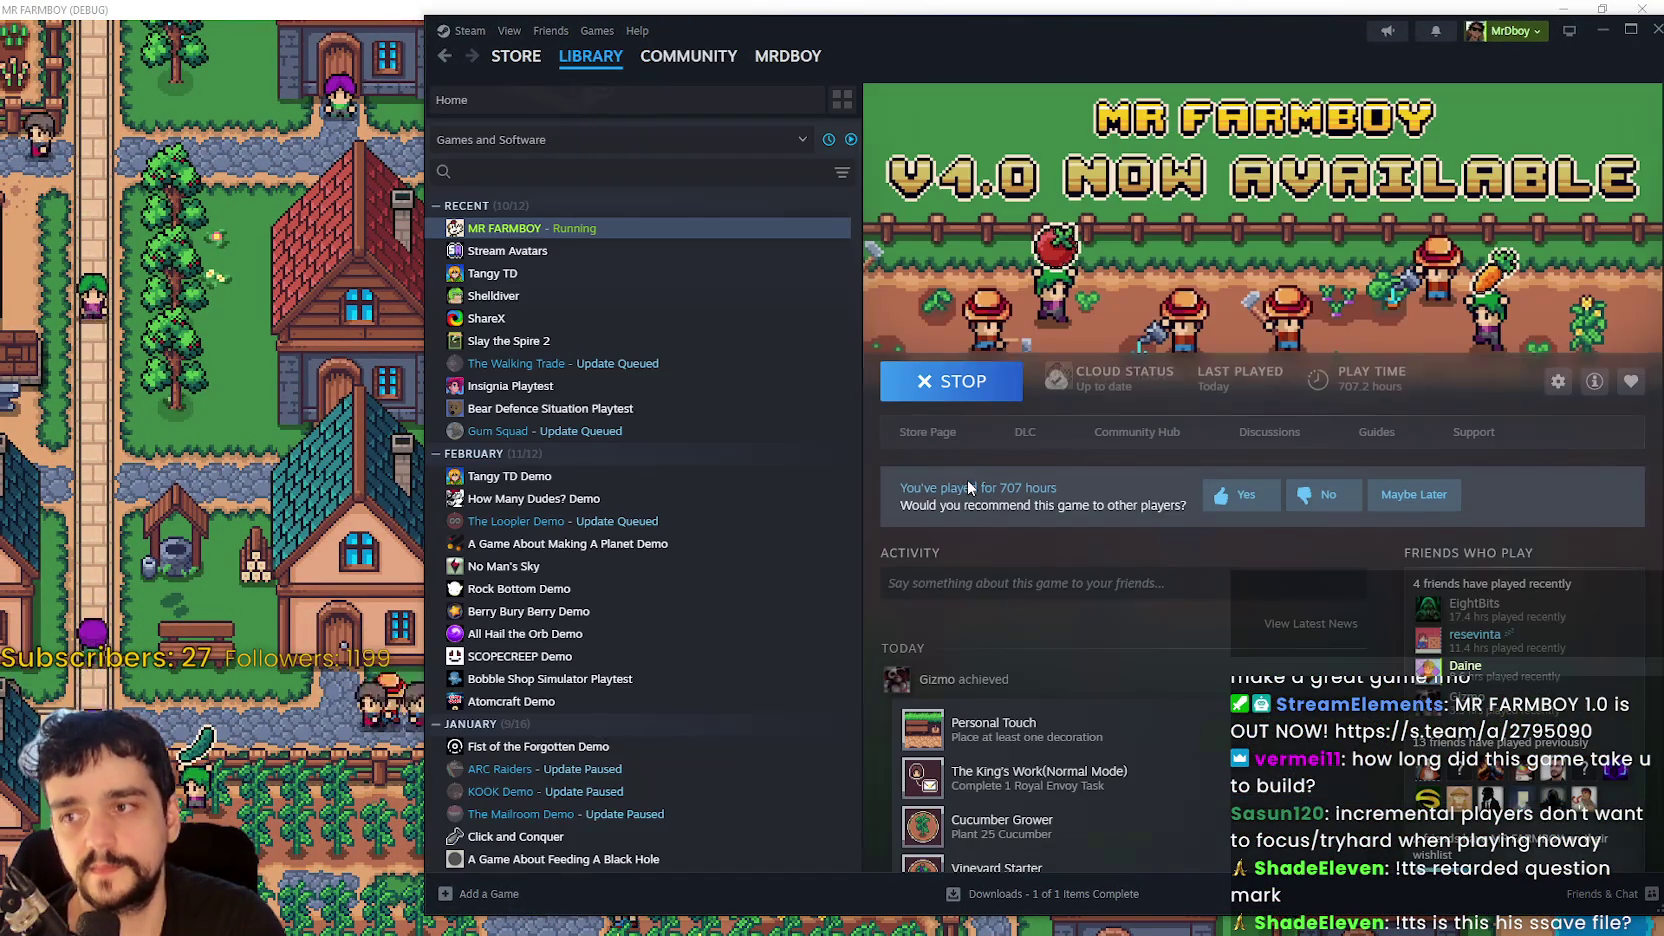
click(1161, 434)
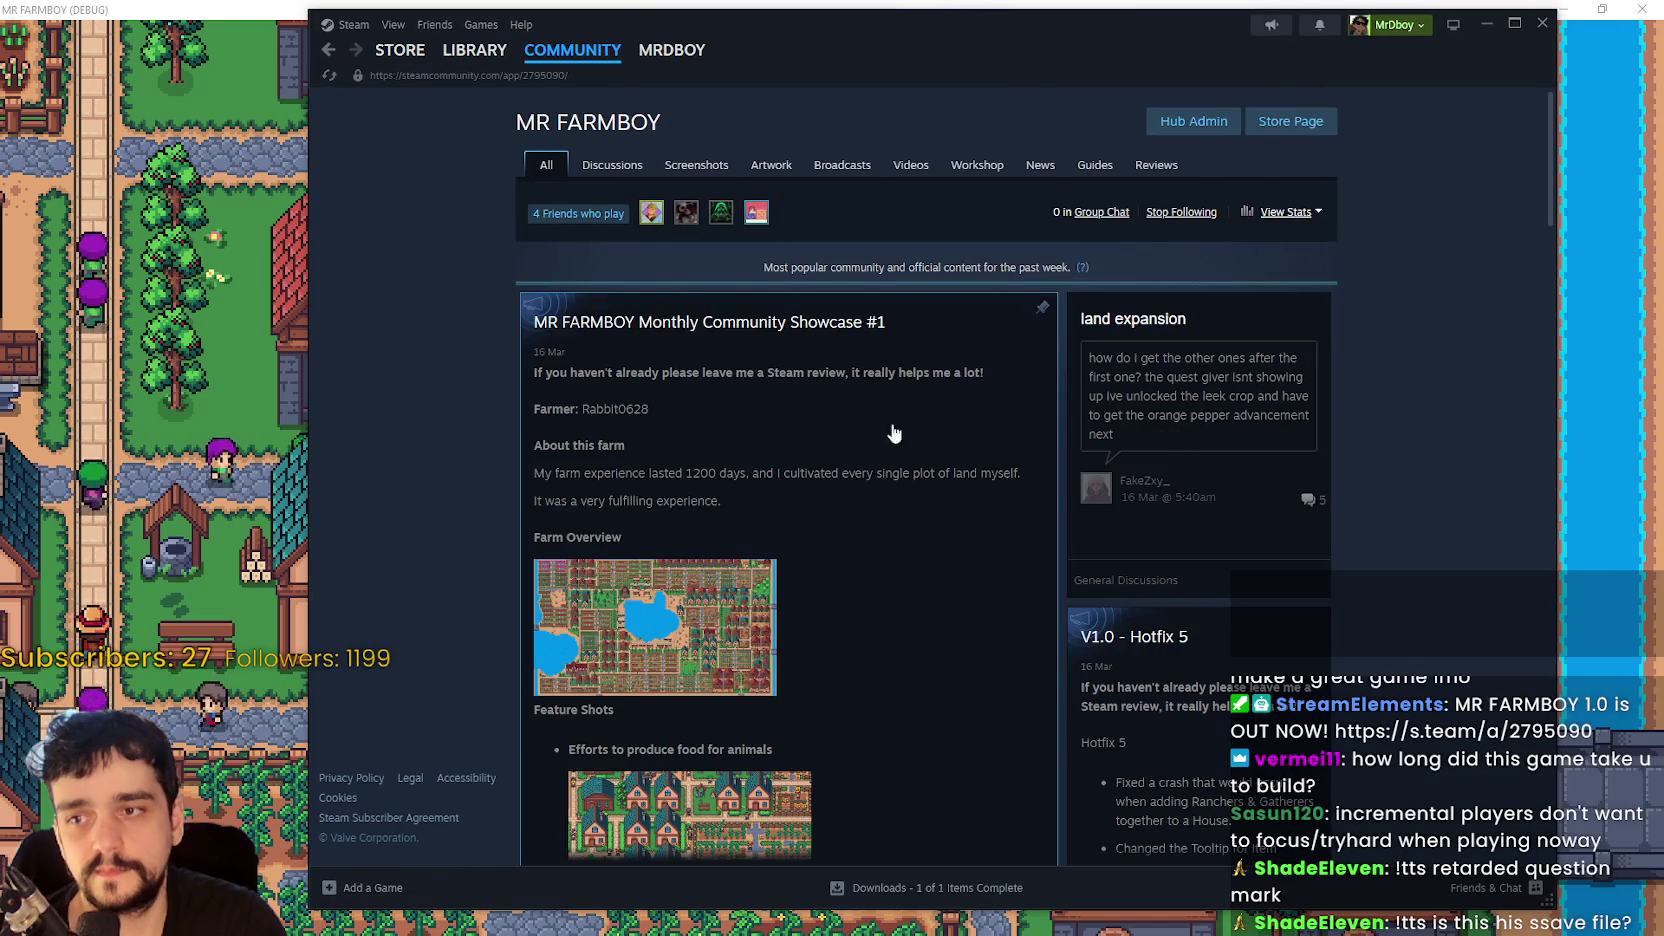
click(891, 434)
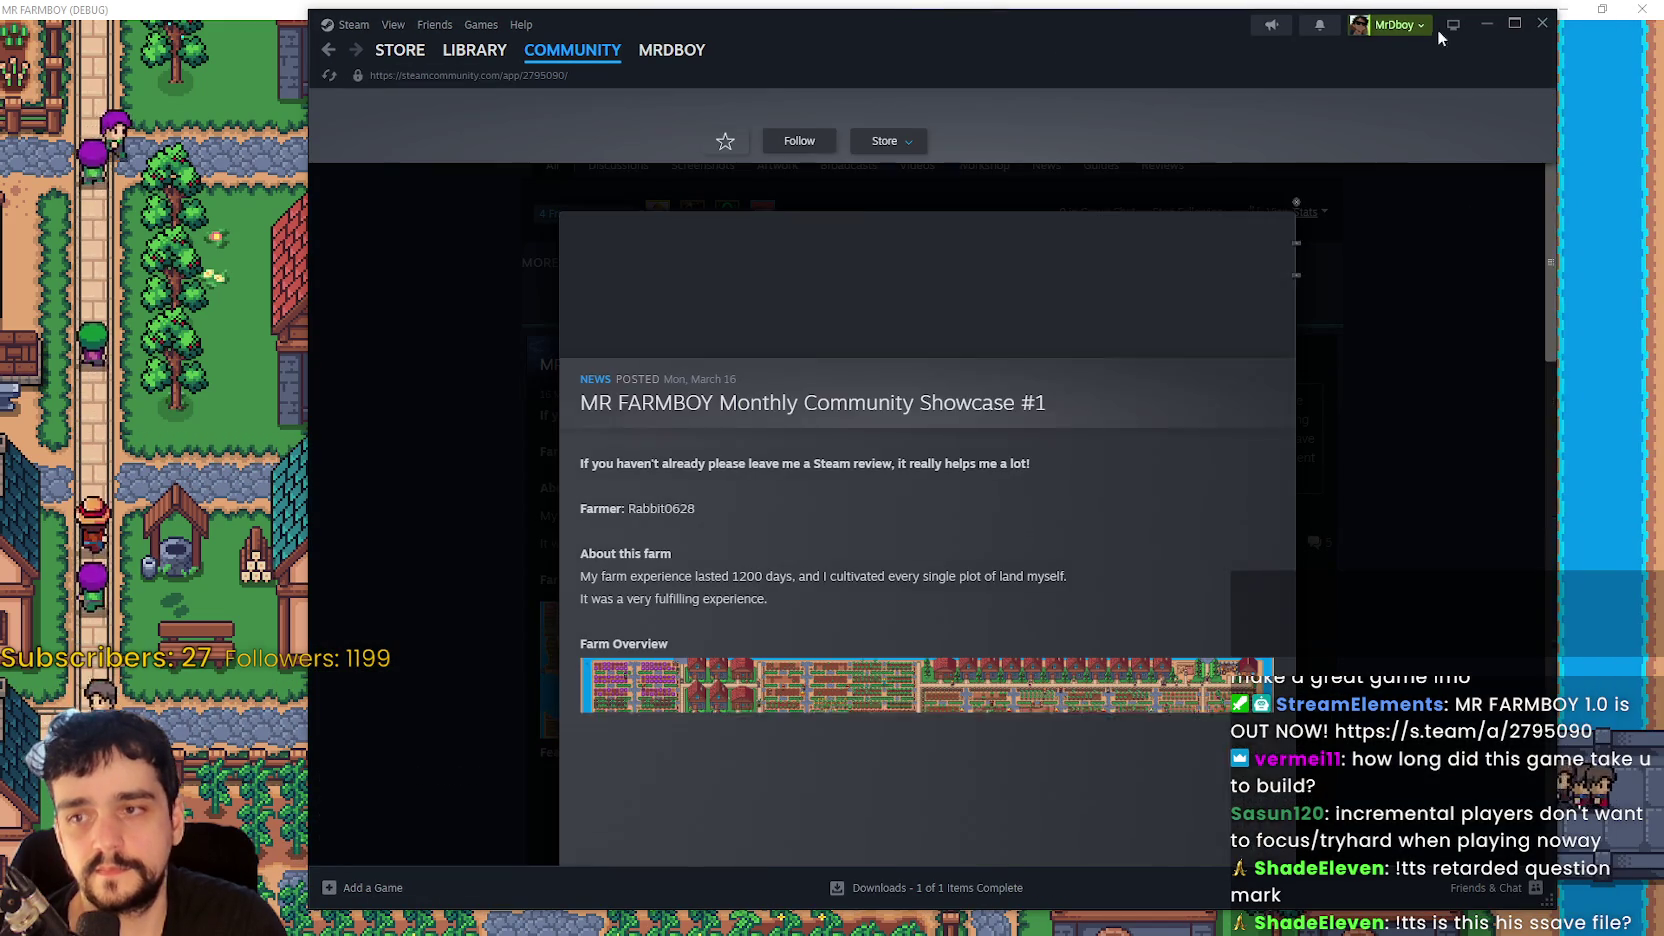
click(1514, 23)
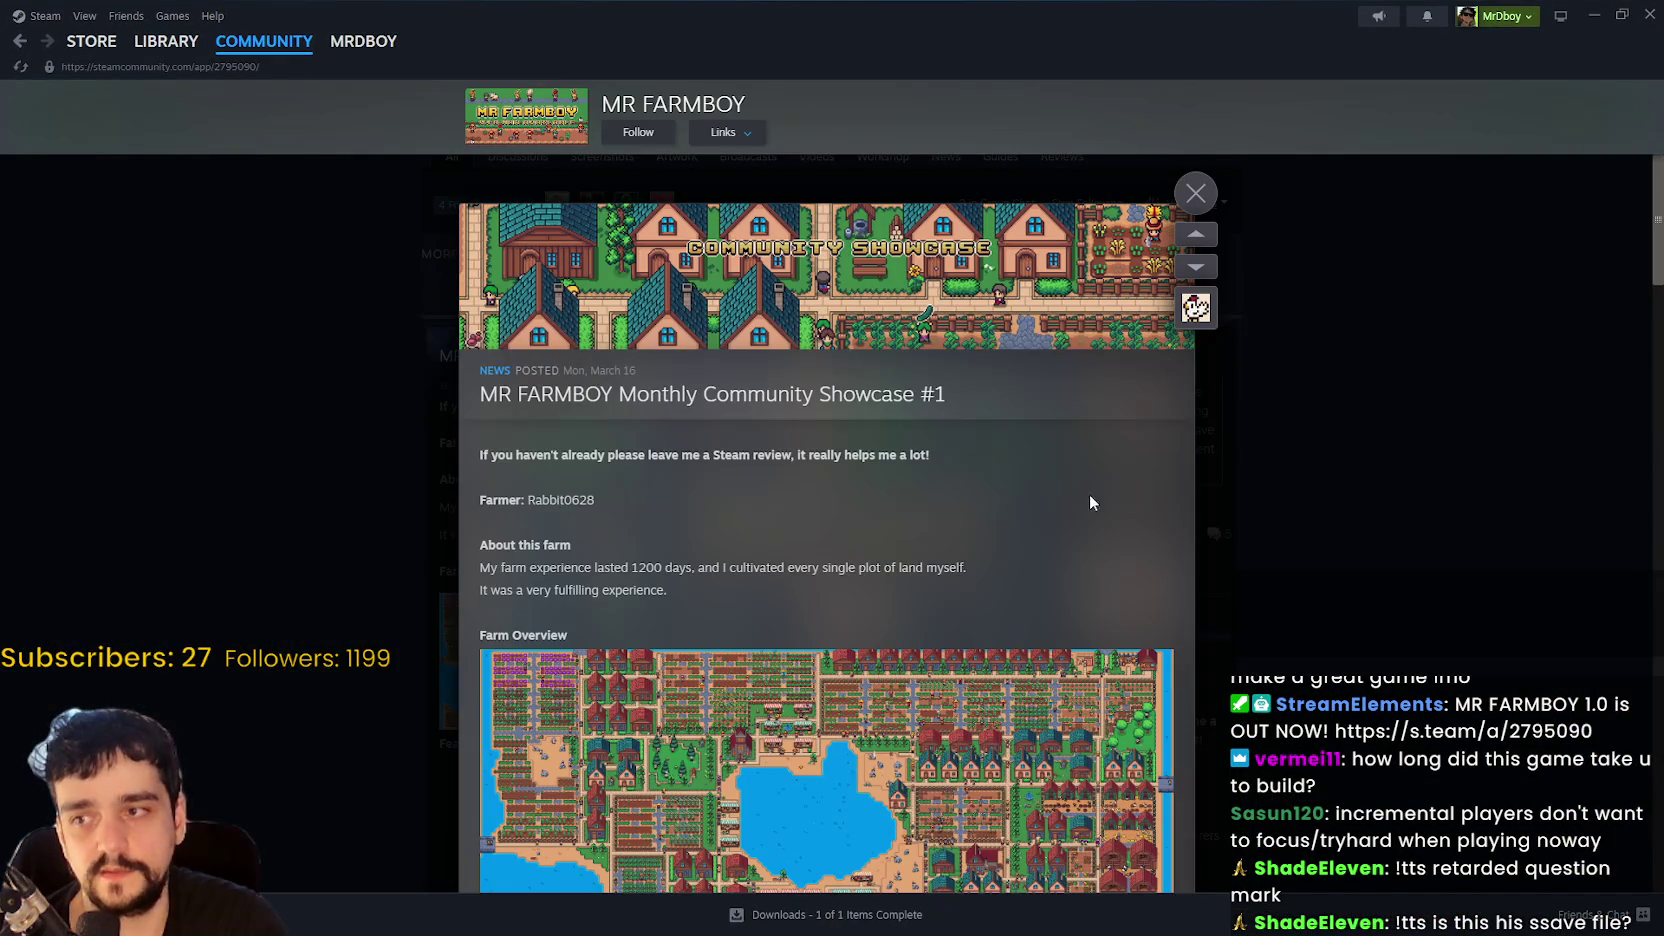
- Scroll through the showcase post, then open and close its sharing options
scroll(1020, 484, down, 2)
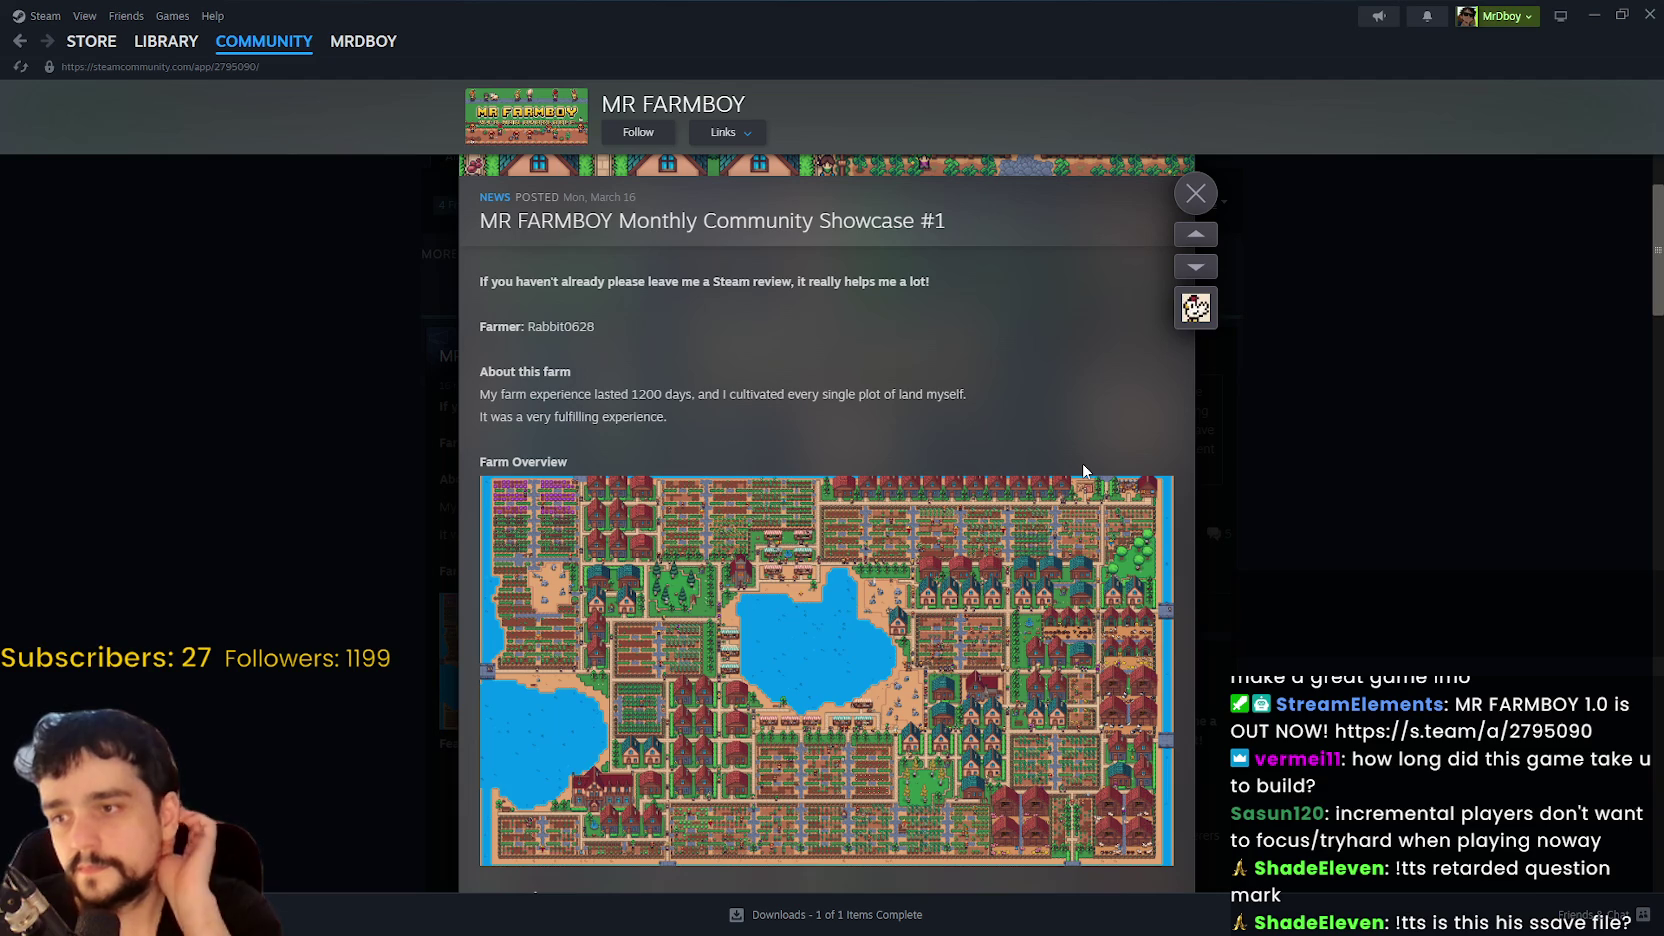
scroll(900, 488, down, 1)
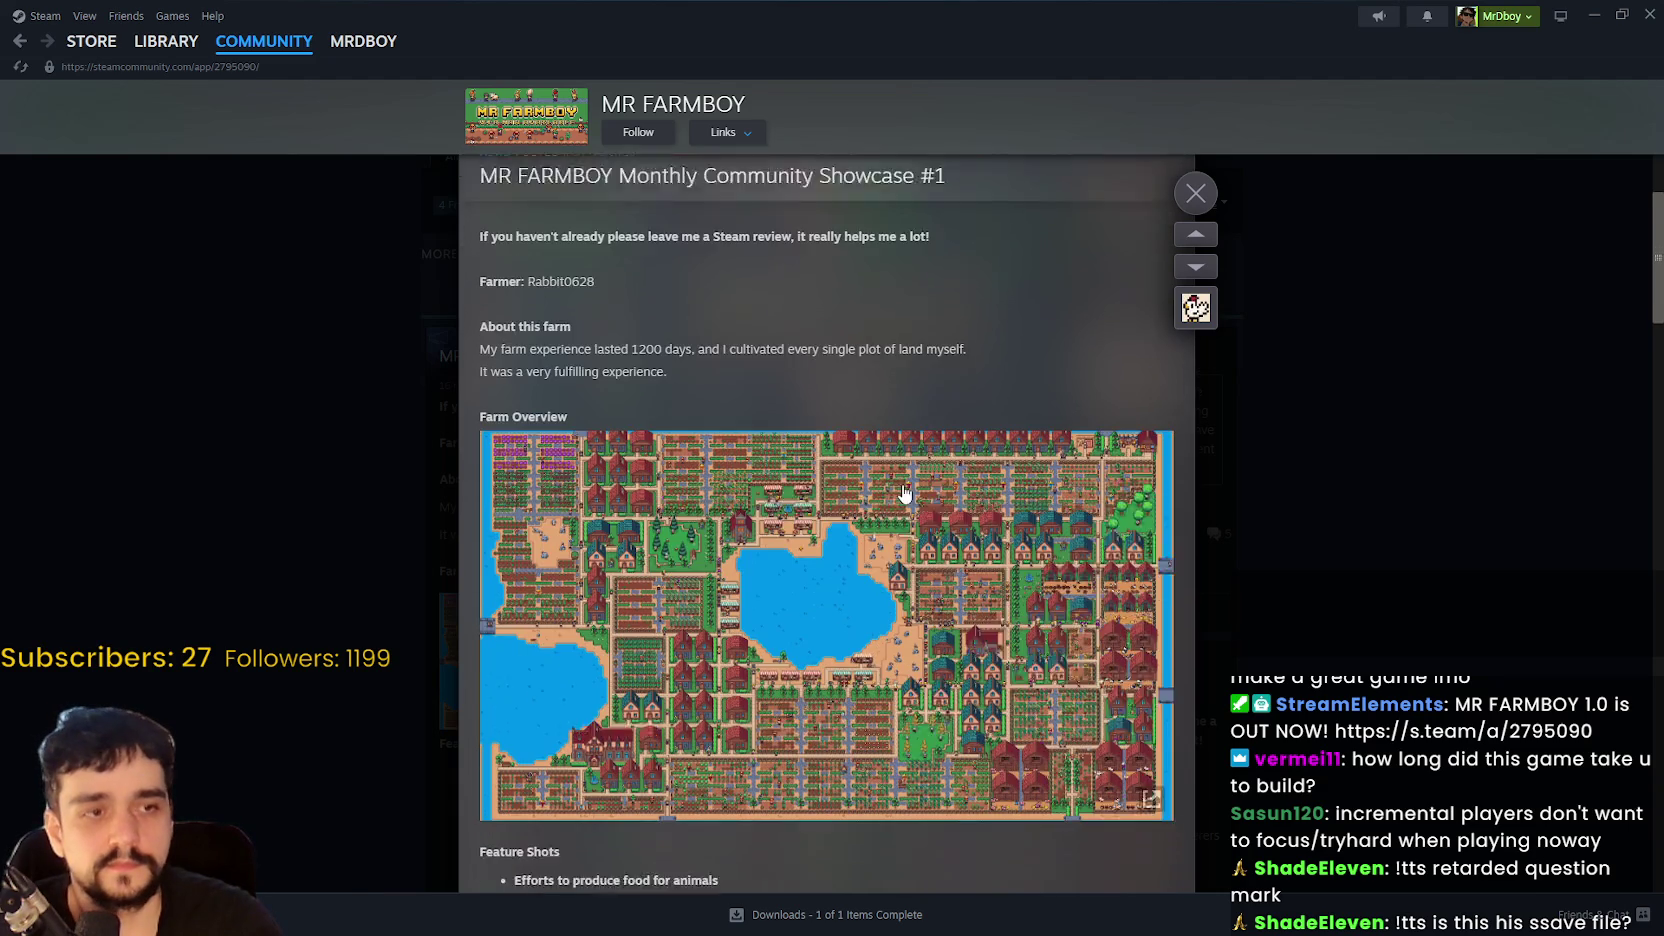
scroll(868, 488, down, 4)
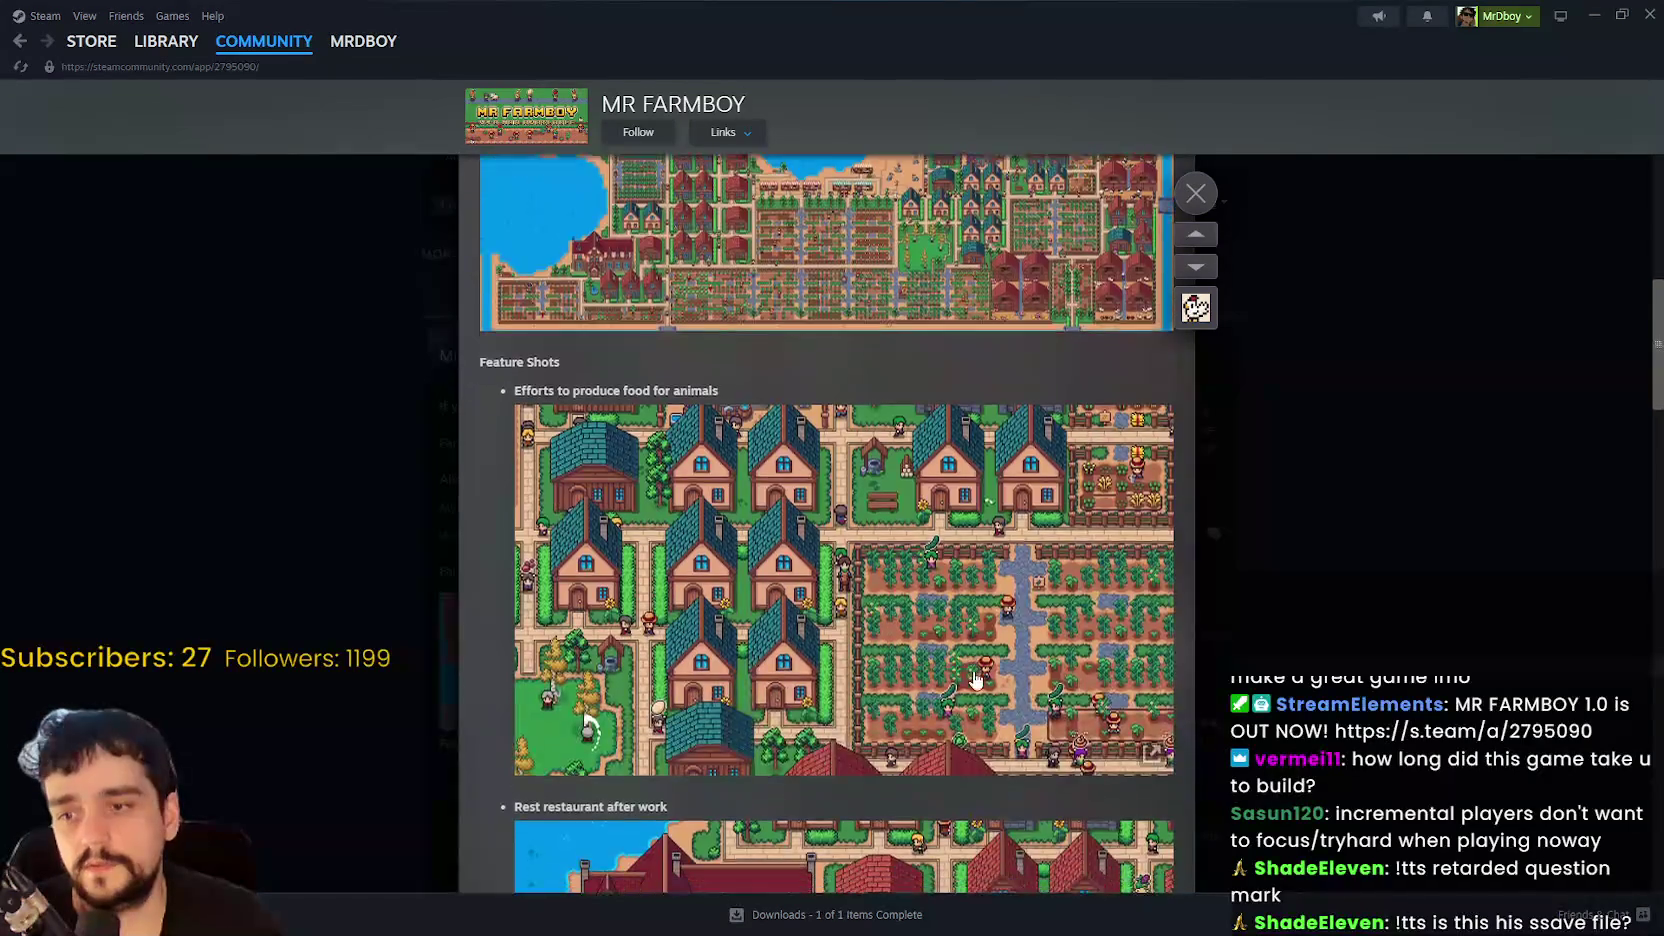
scroll(980, 672, down, 4)
scroll(980, 665, down, 8)
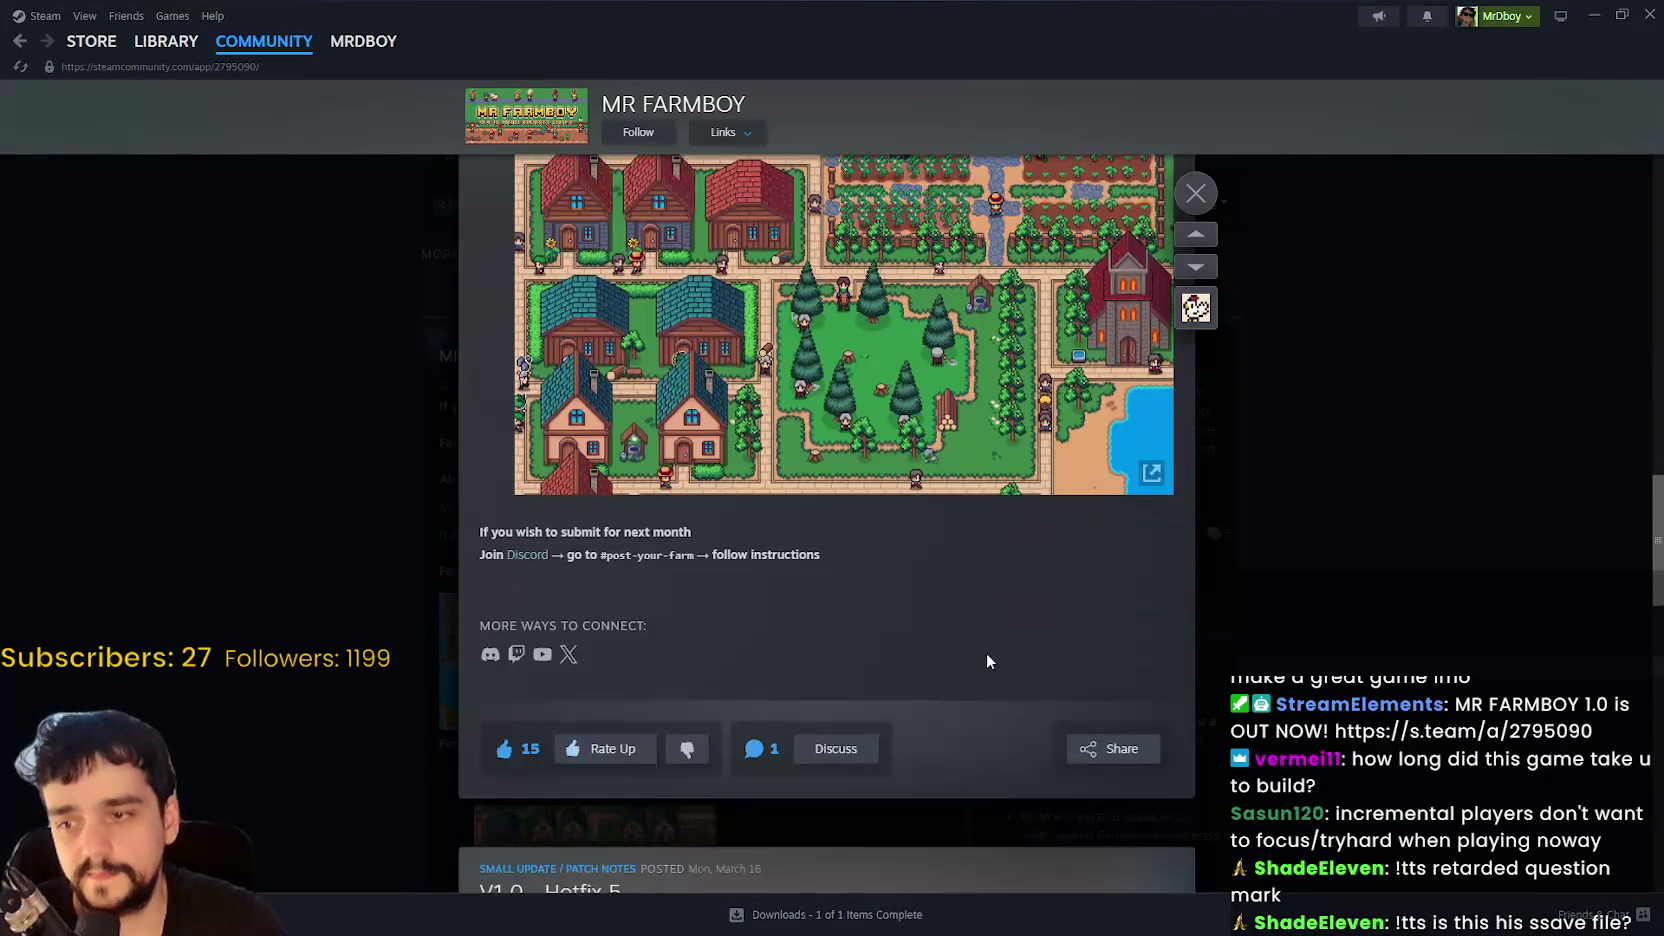
click(1119, 752)
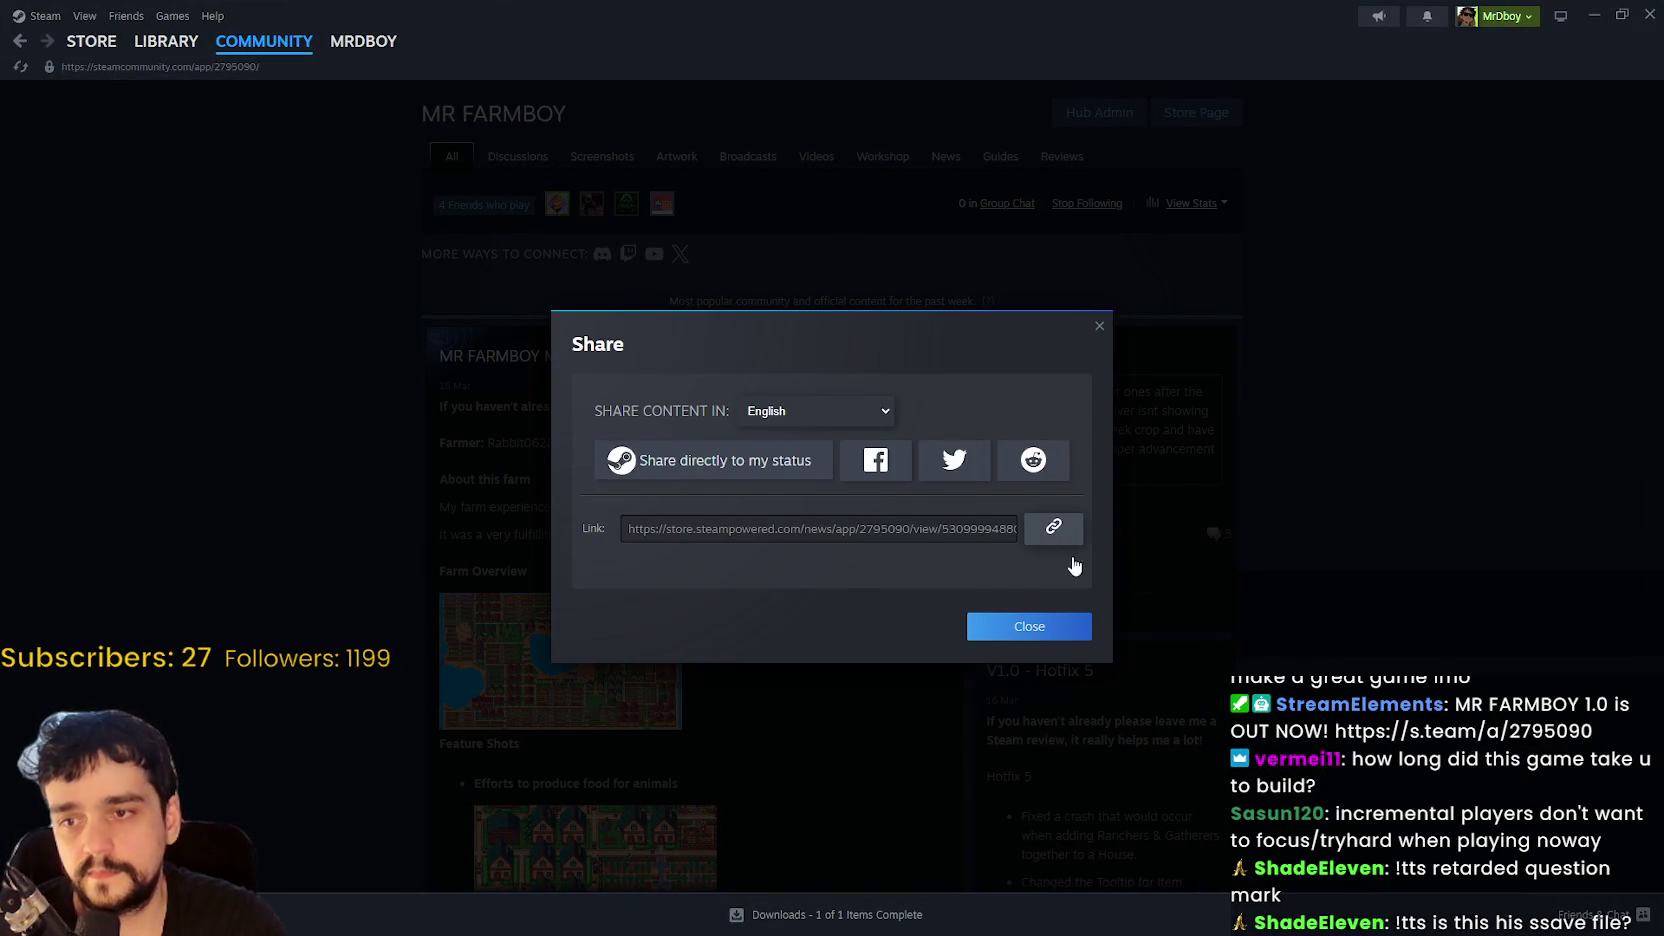
click(1046, 628)
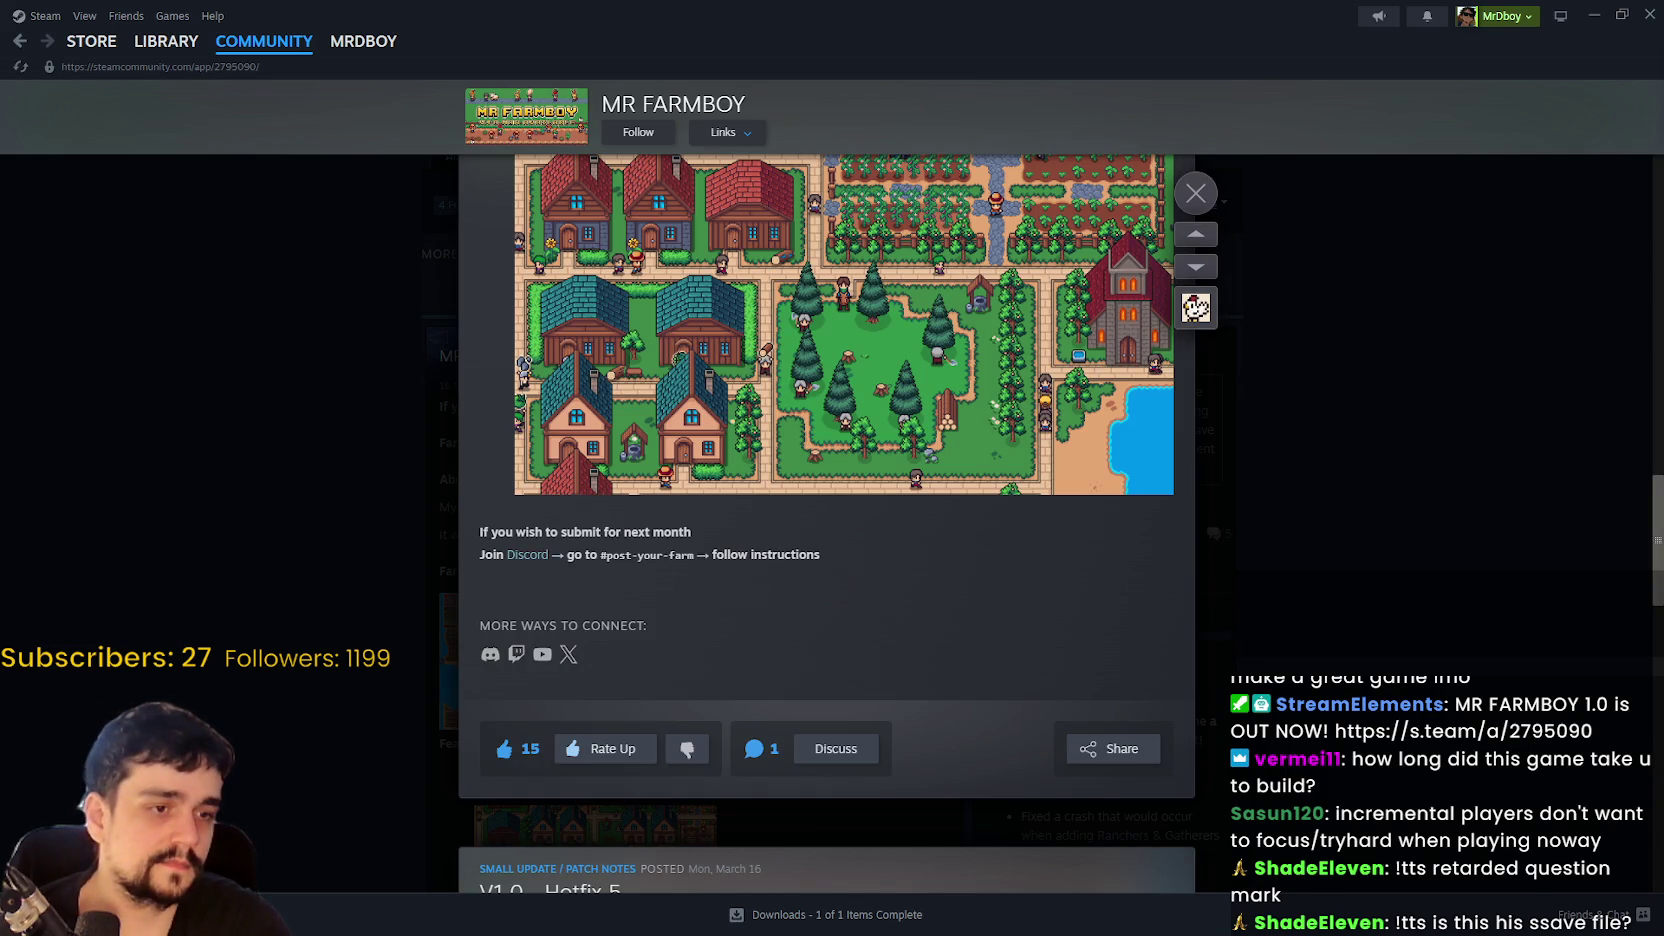
- Close the showcase post back to the community hub and restore the Steam window from full screen
scroll(800, 487, up, 15)
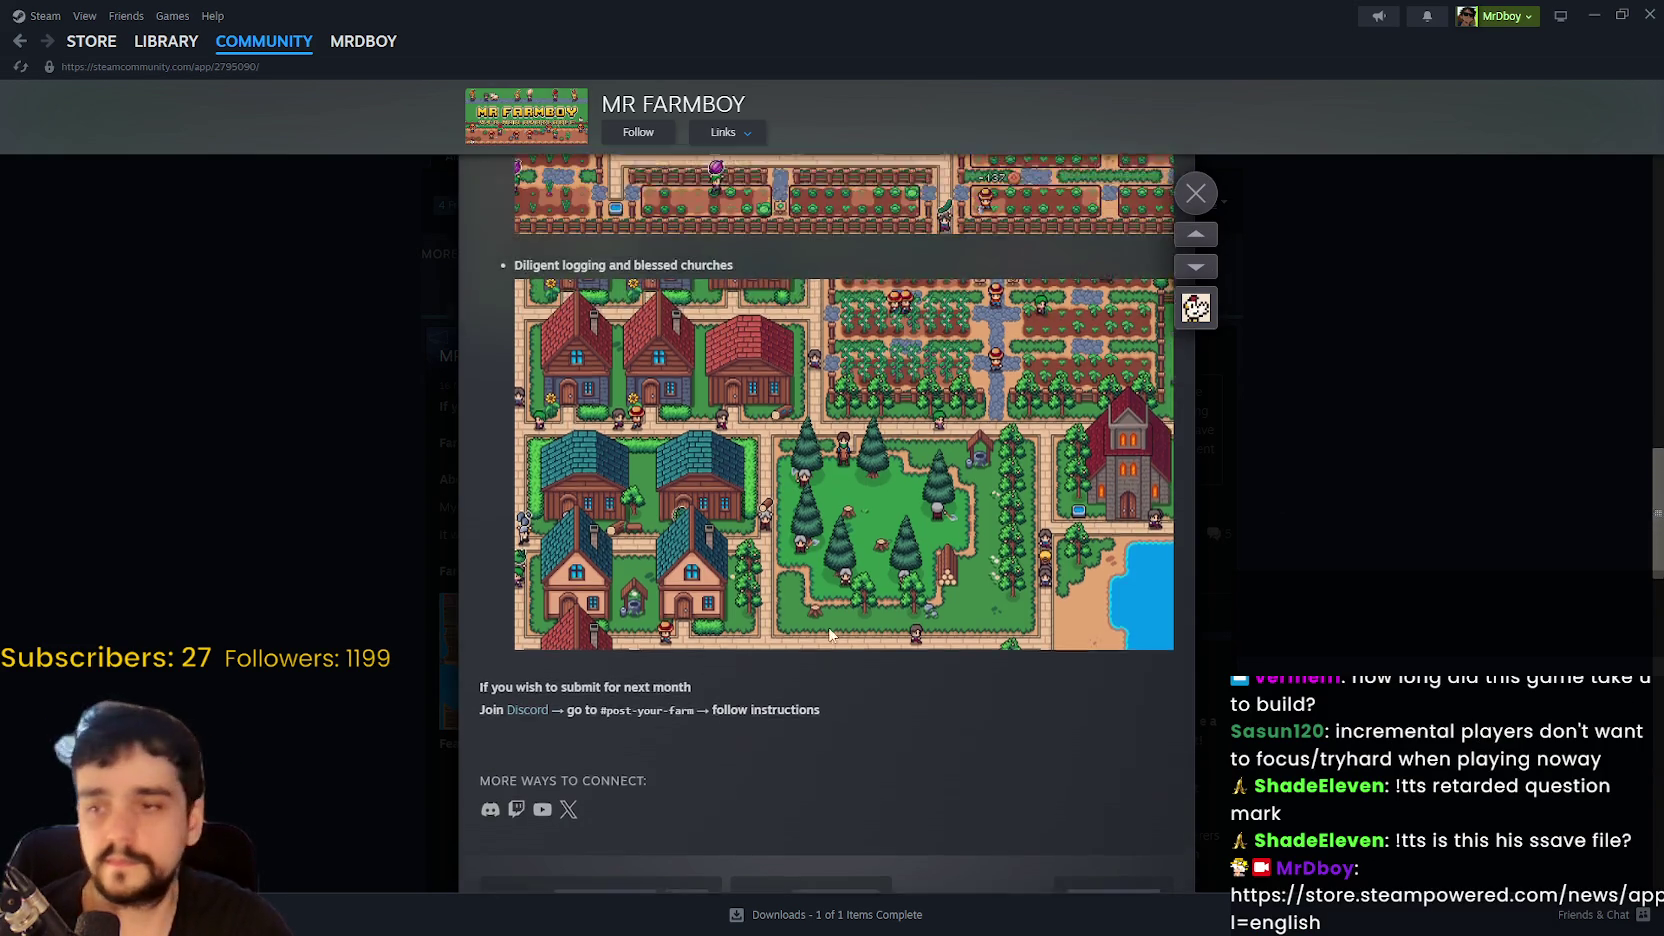
scroll(872, 642, up, 5)
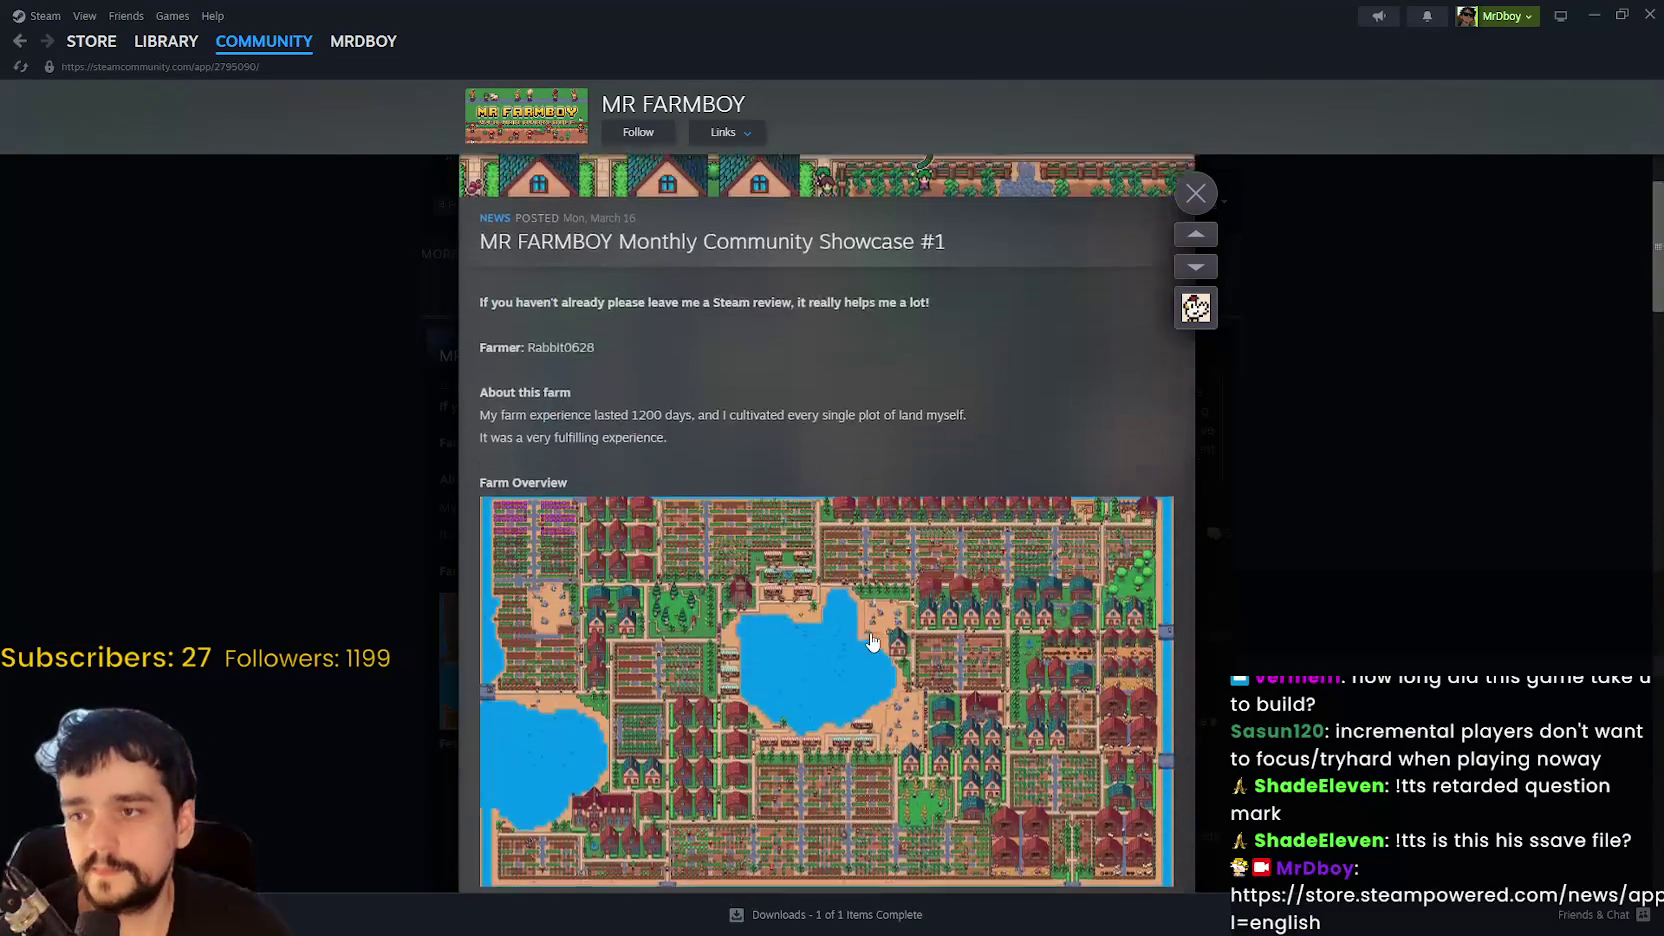
scroll(870, 638, down, 4)
scroll(870, 636, down, 10)
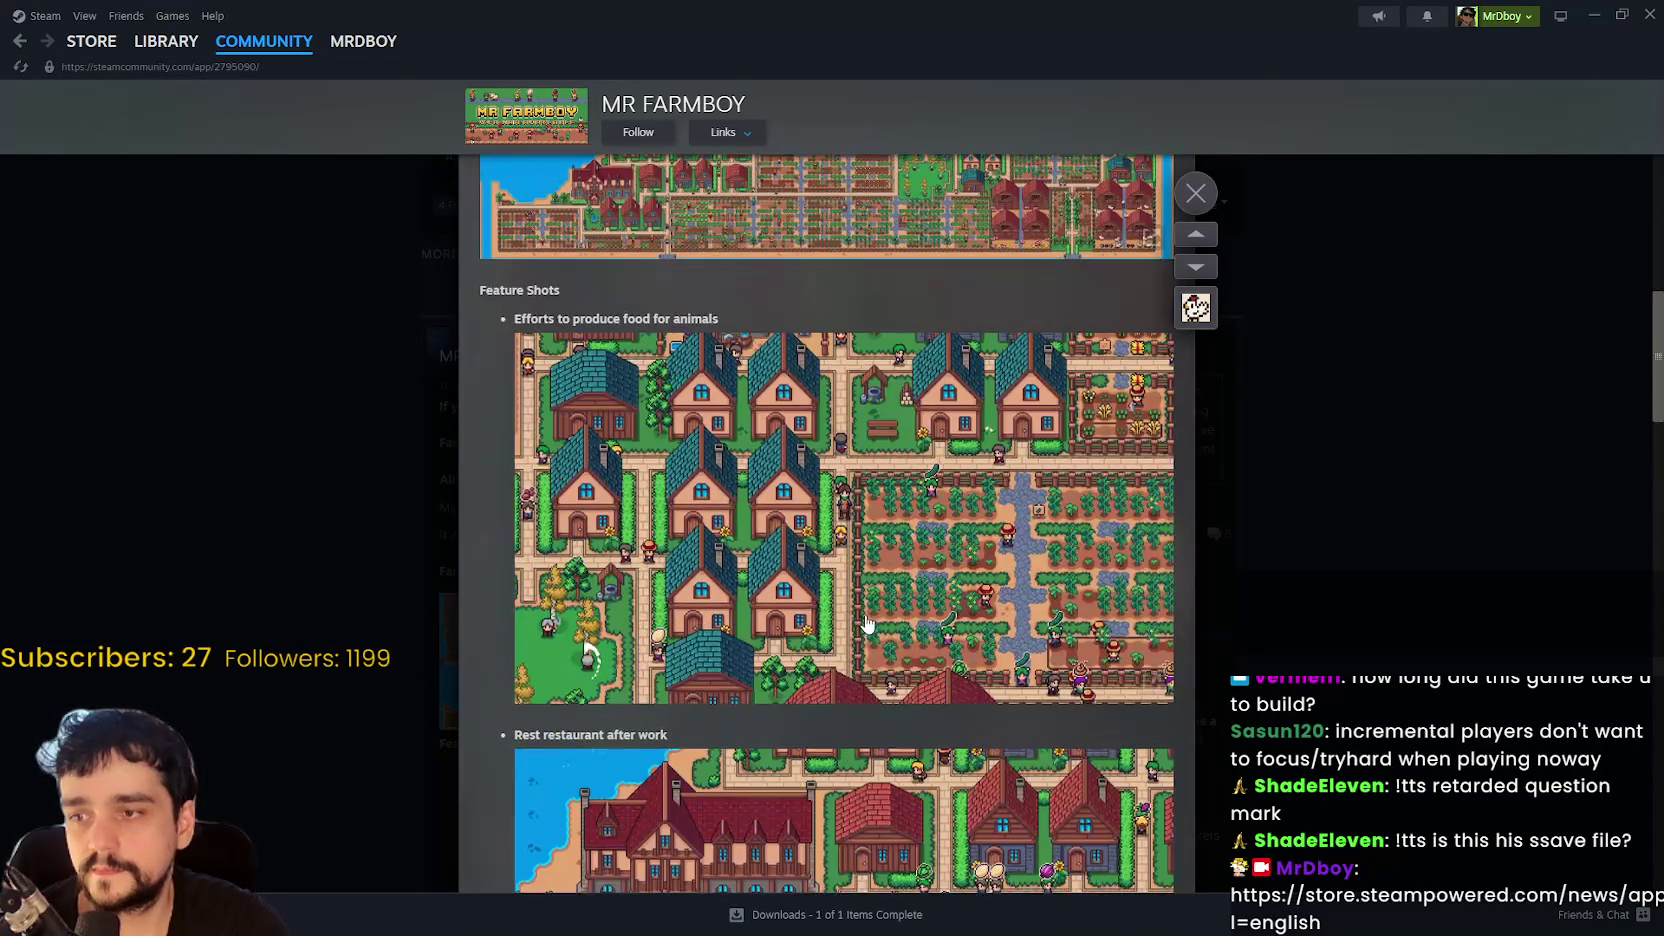
scroll(1030, 545, up, 12)
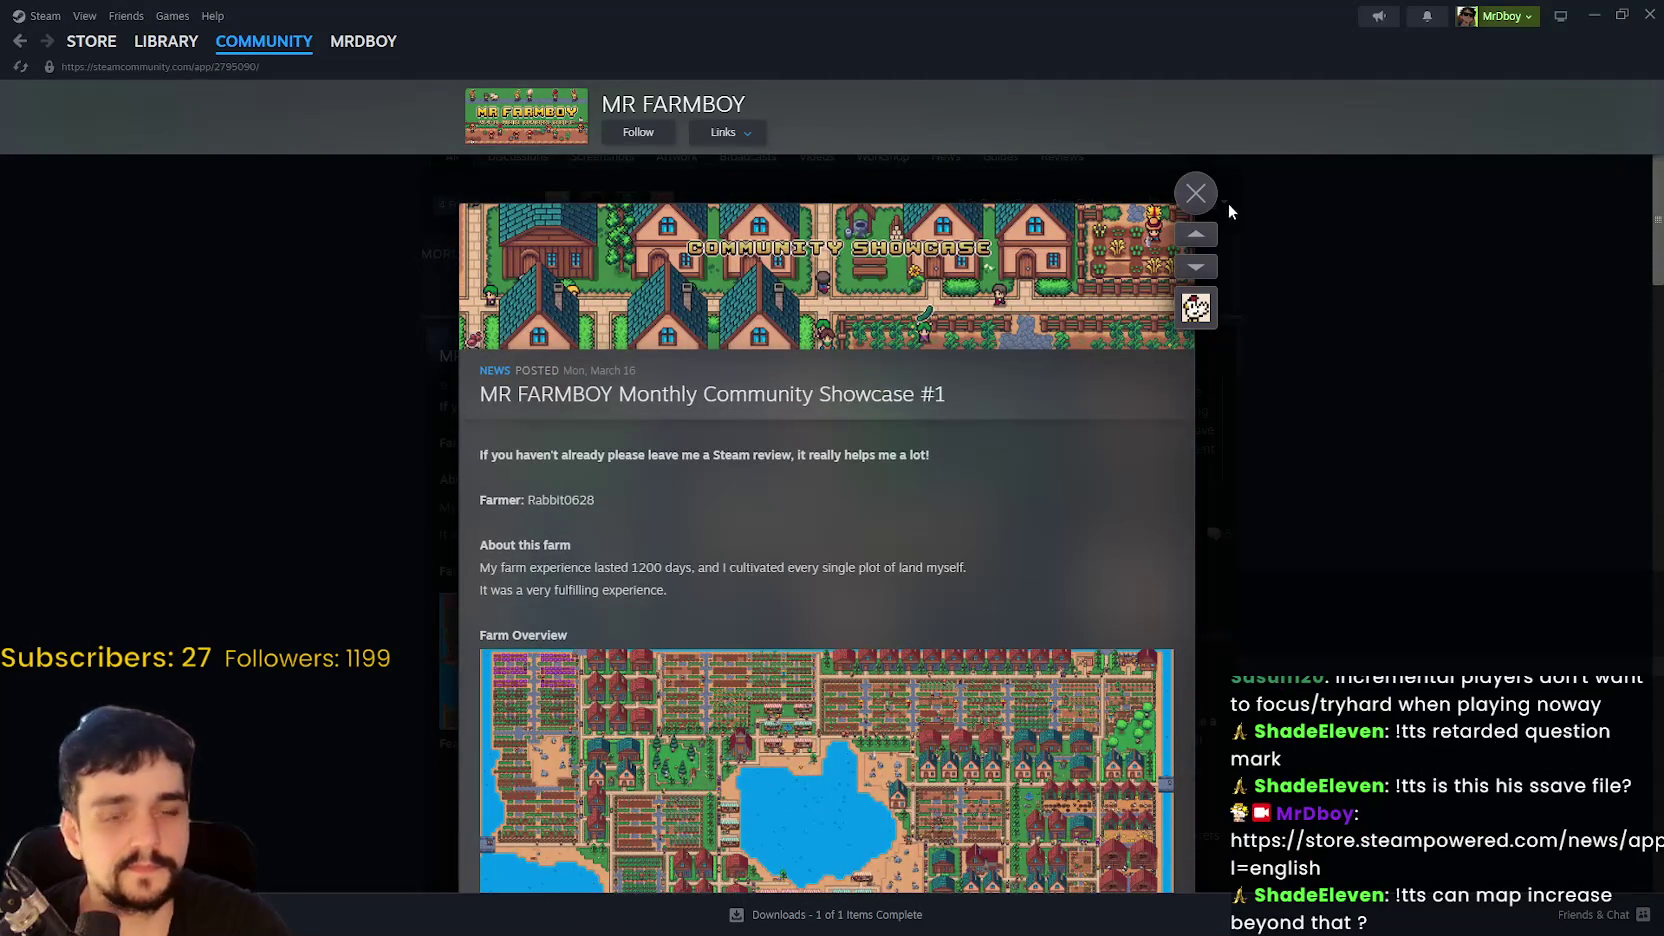
click(1228, 205)
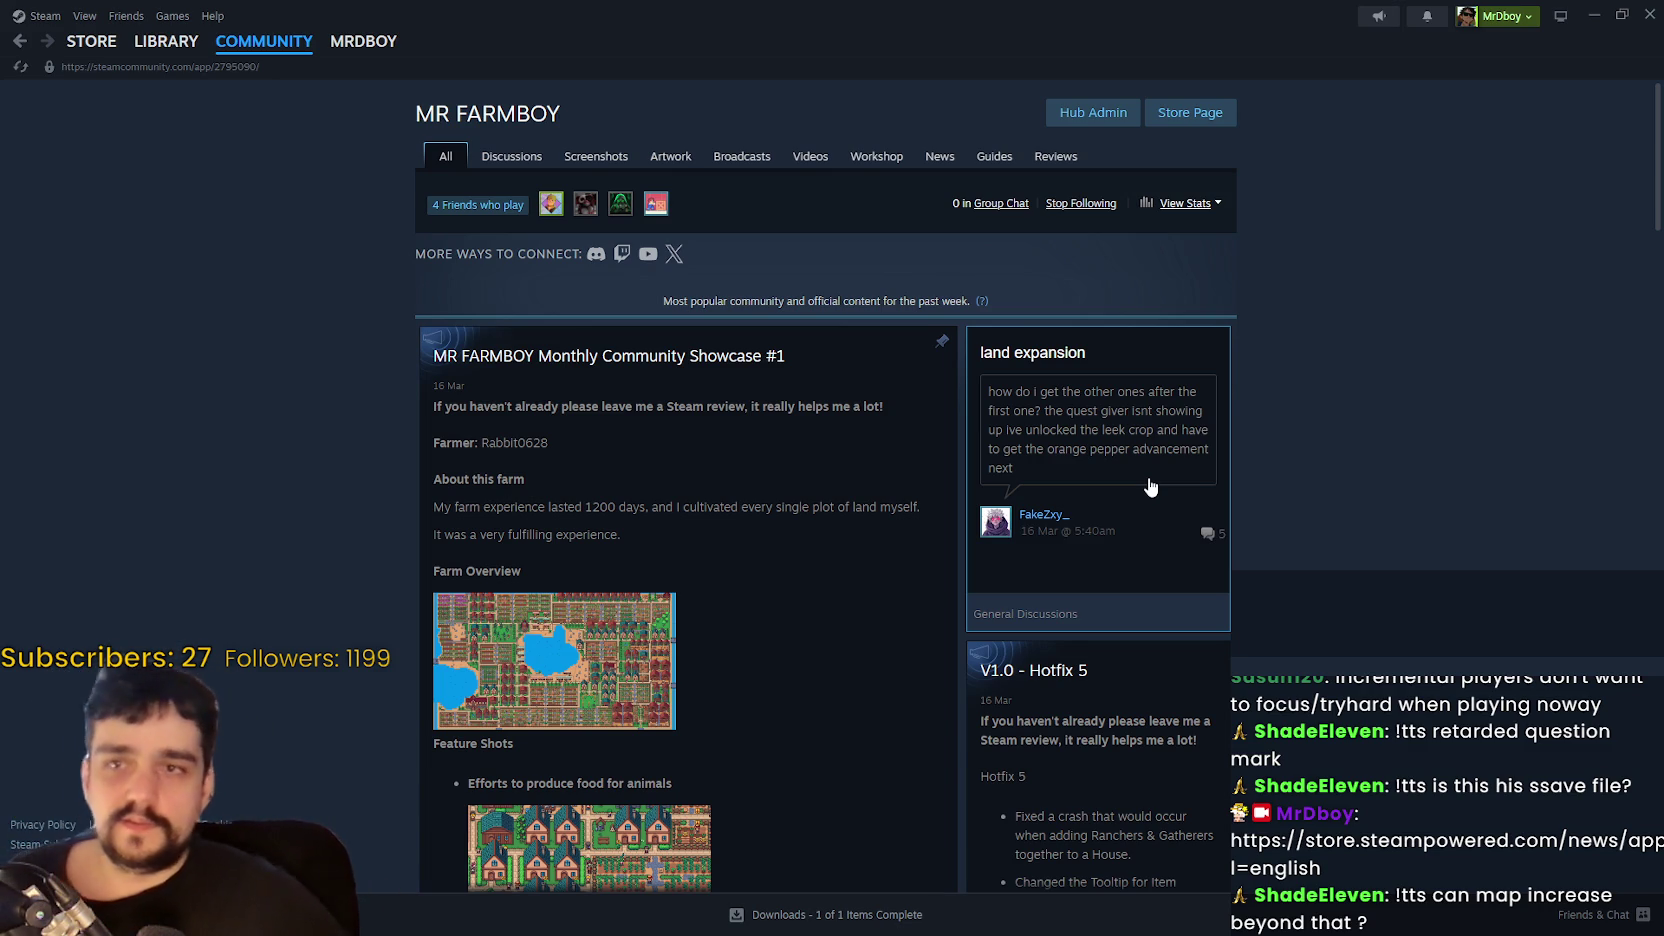
double_click(857, 25)
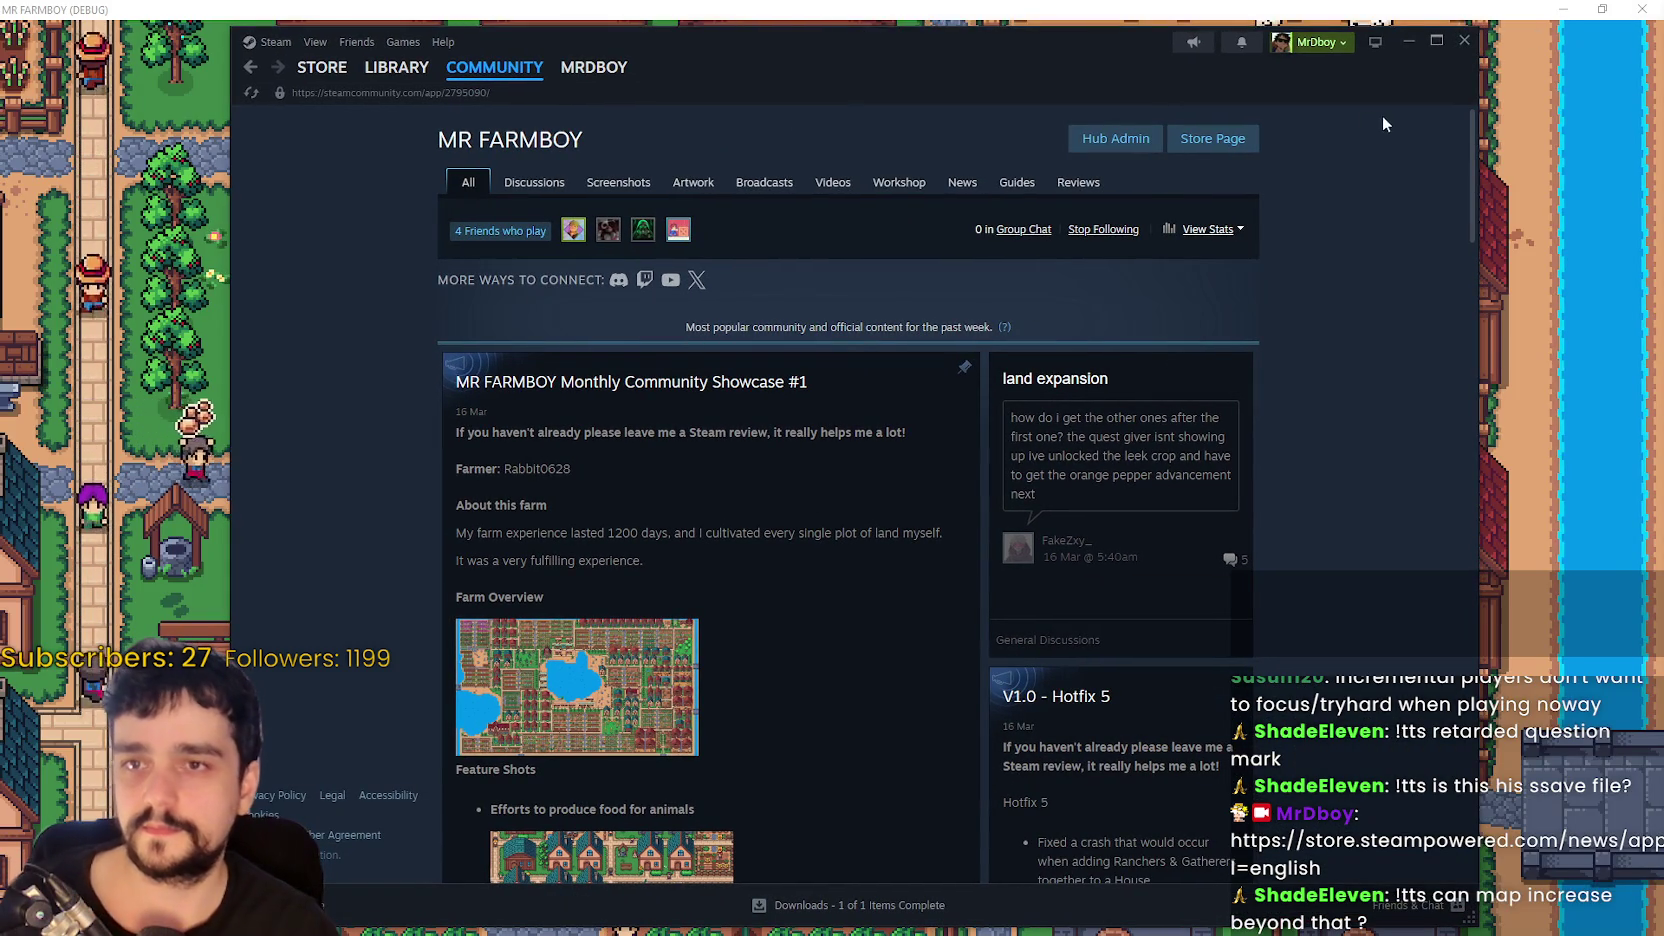
- Close Steam, walk the farmer toward the farm path, and briefly pause the game
click(1464, 41)
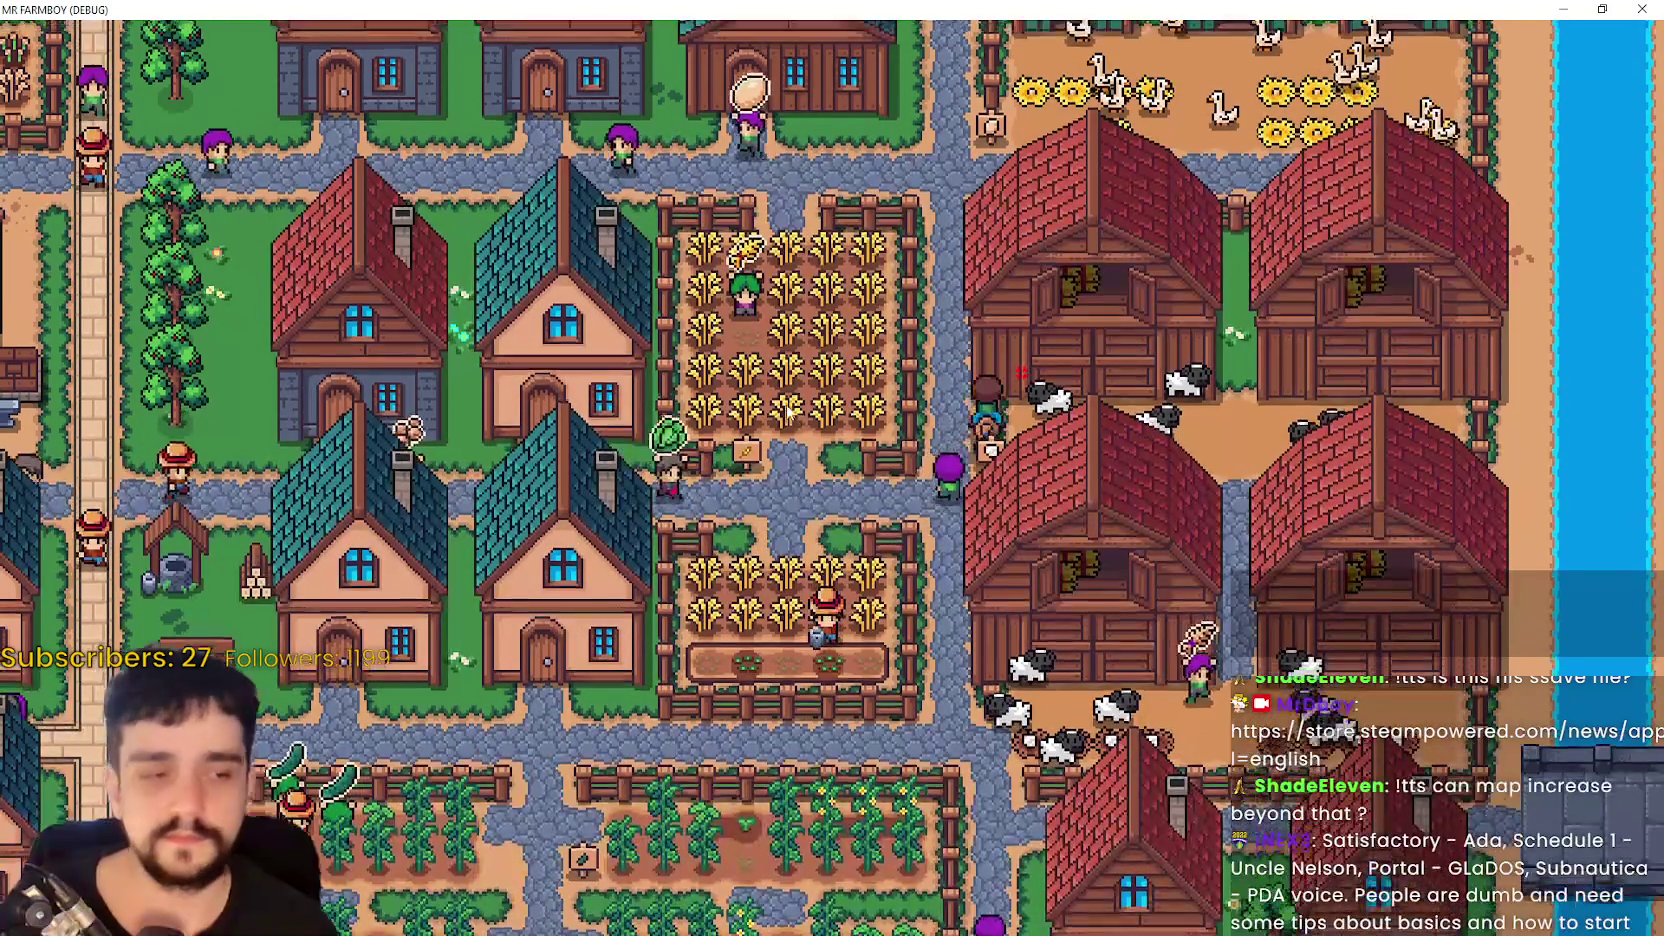
scroll(790, 410, up, 3)
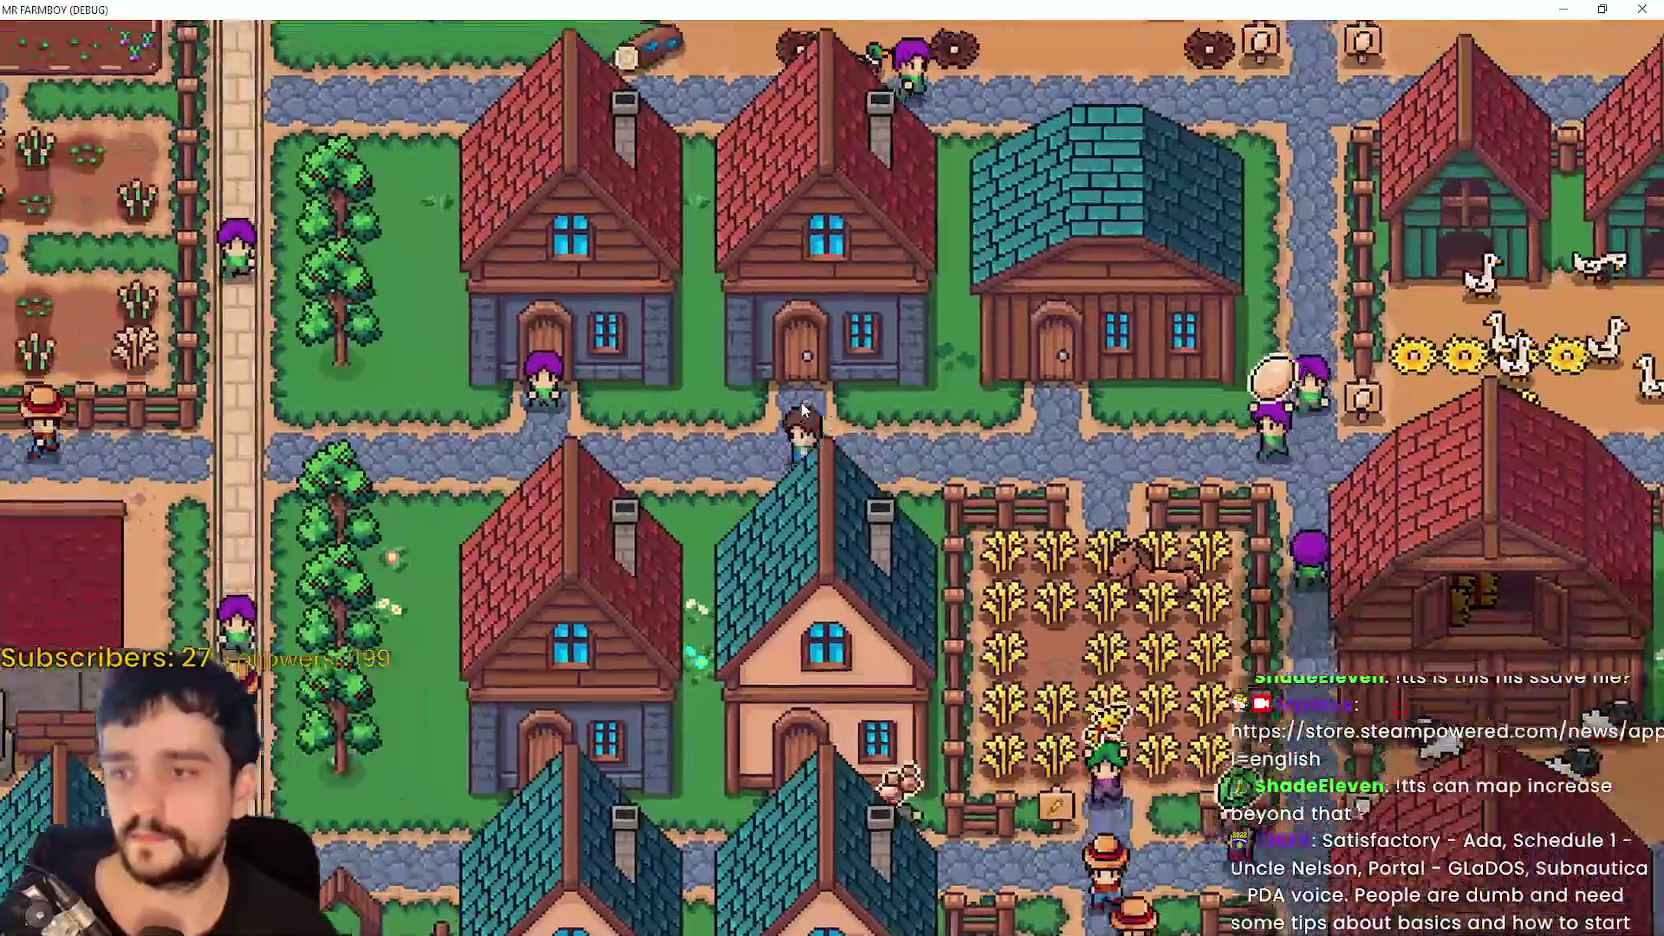
key(a)
key(w)
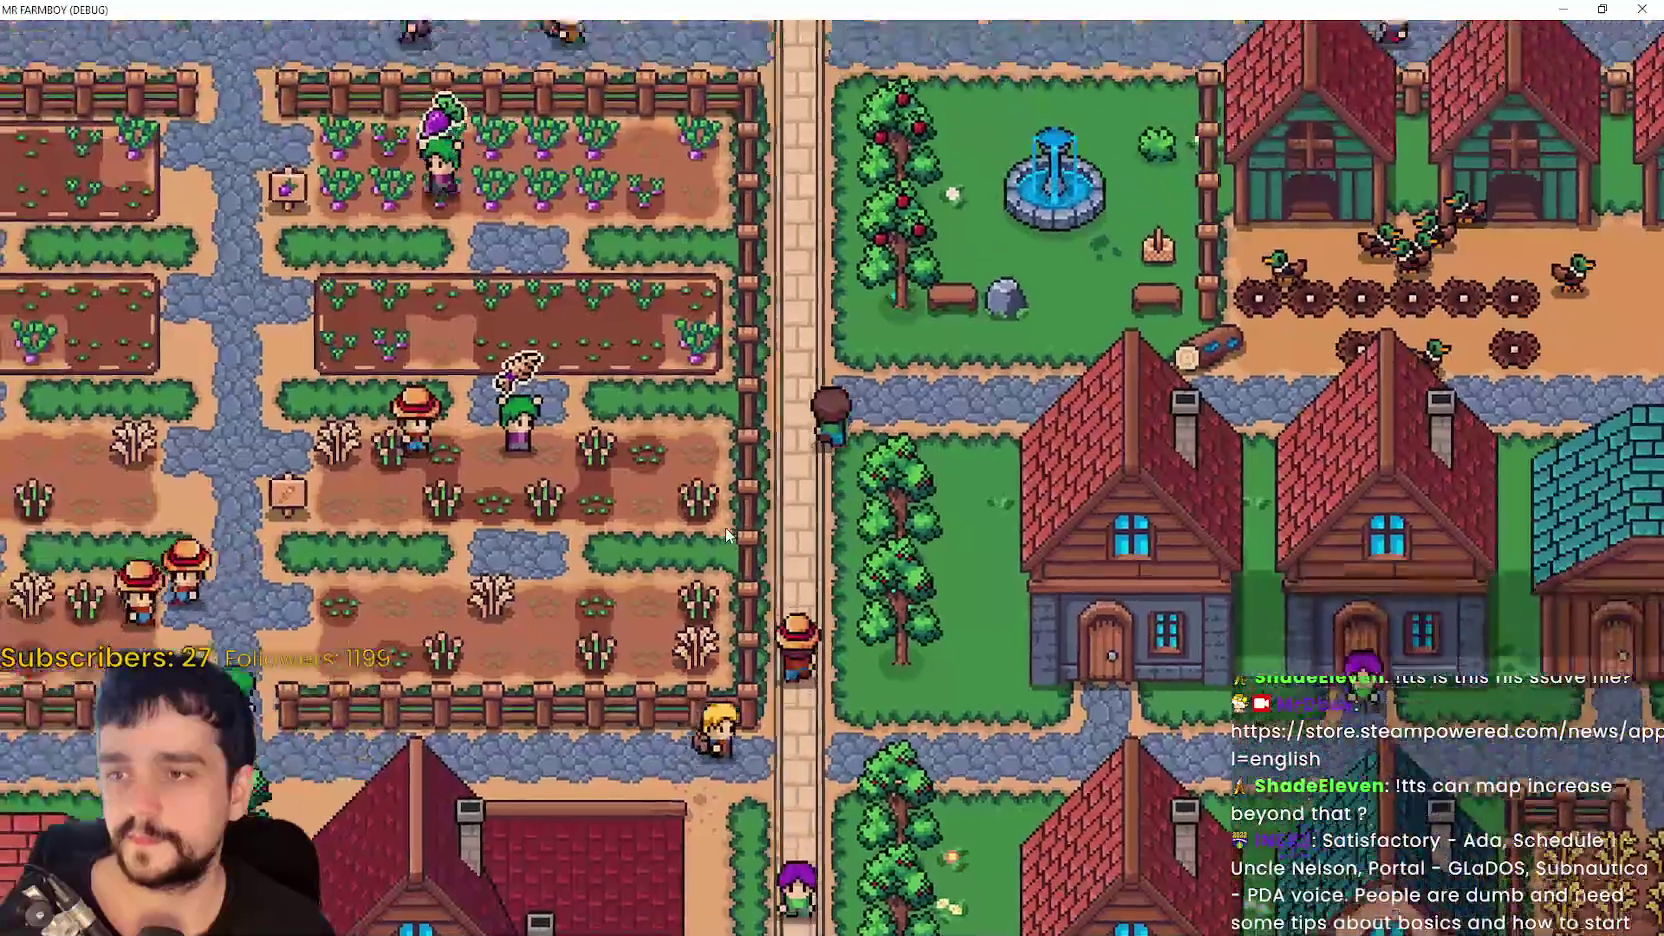
key(Escape)
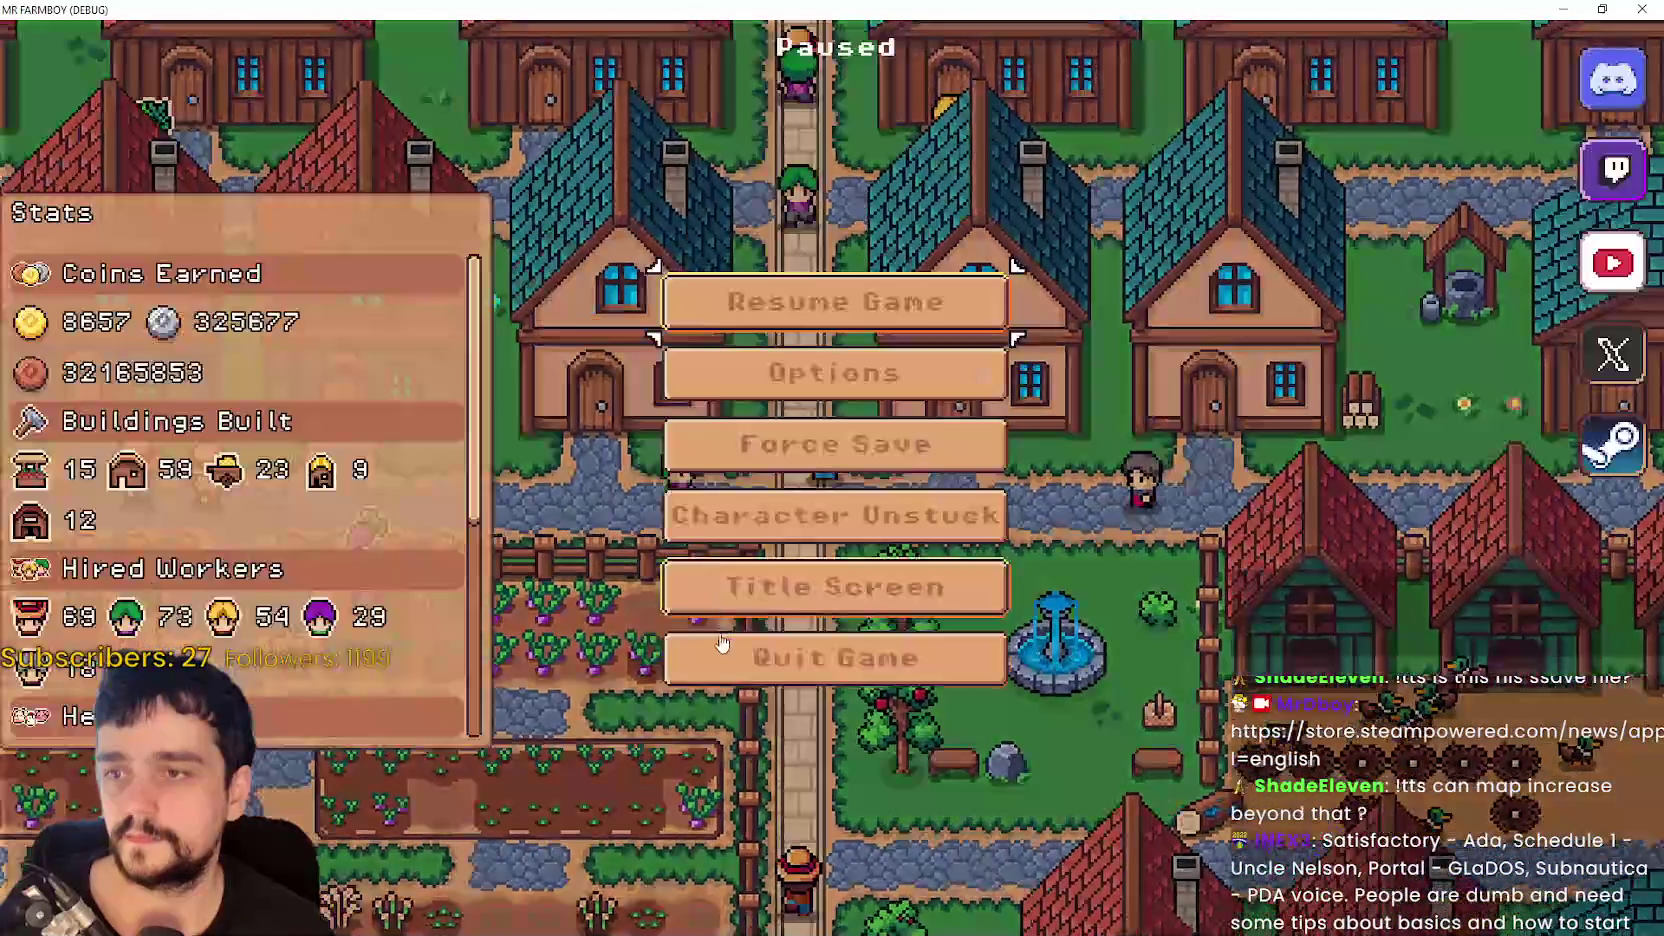
key(Escape)
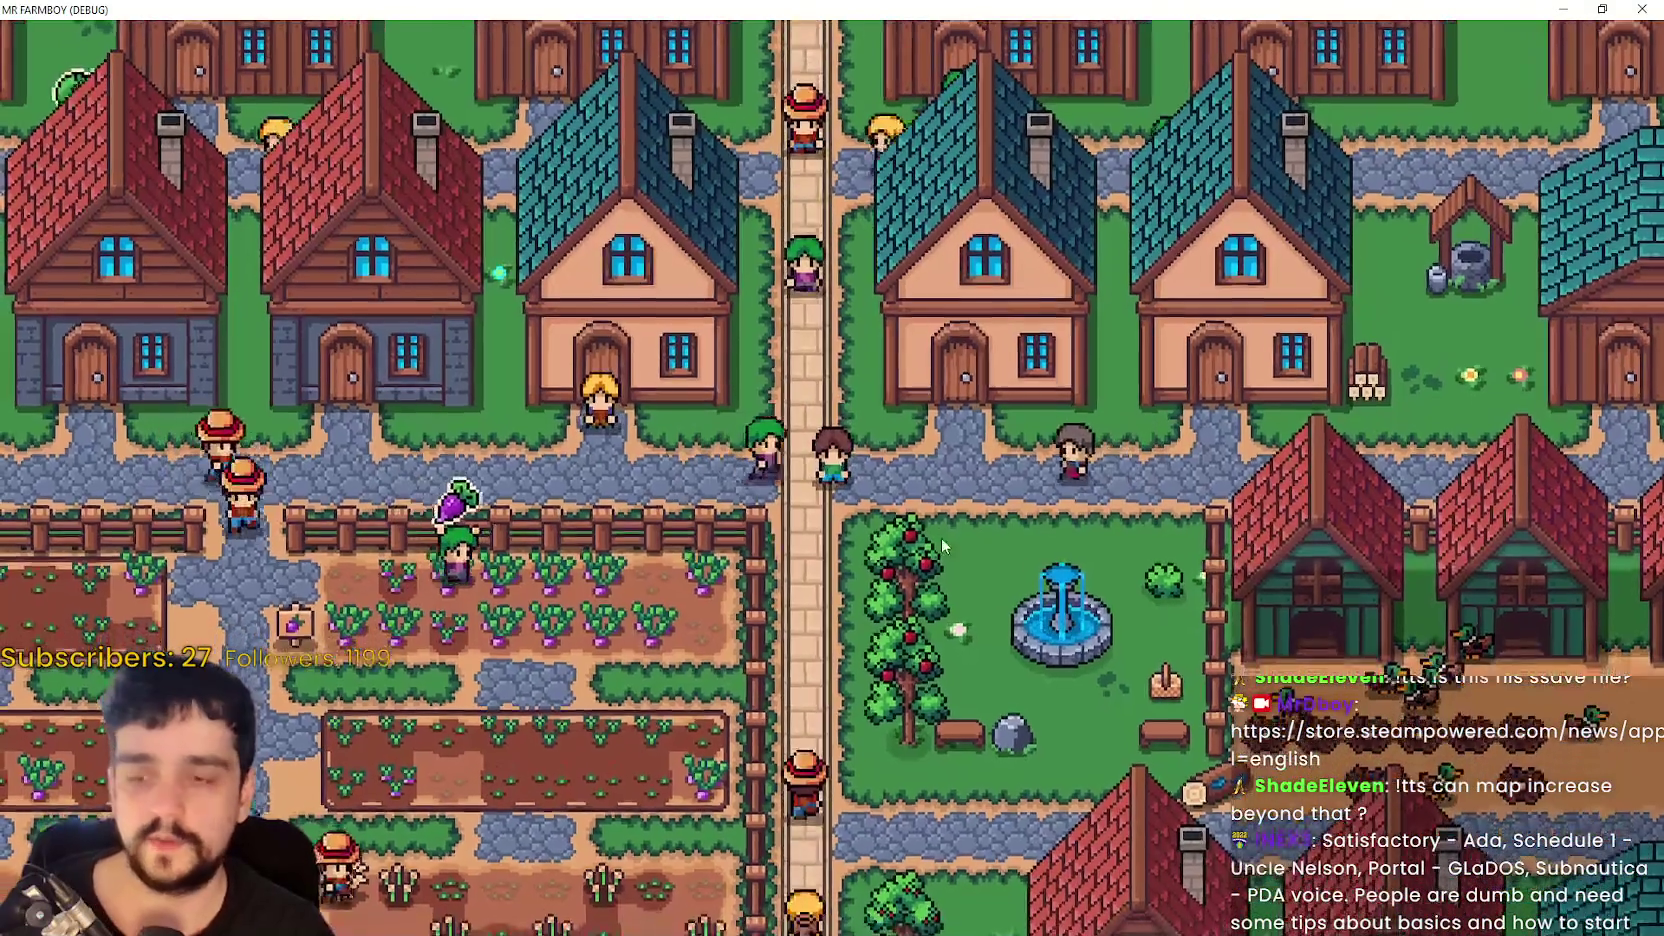
- Un-maximize, move and re-maximize the game window, then pause and leave for the title screen
click(1602, 9)
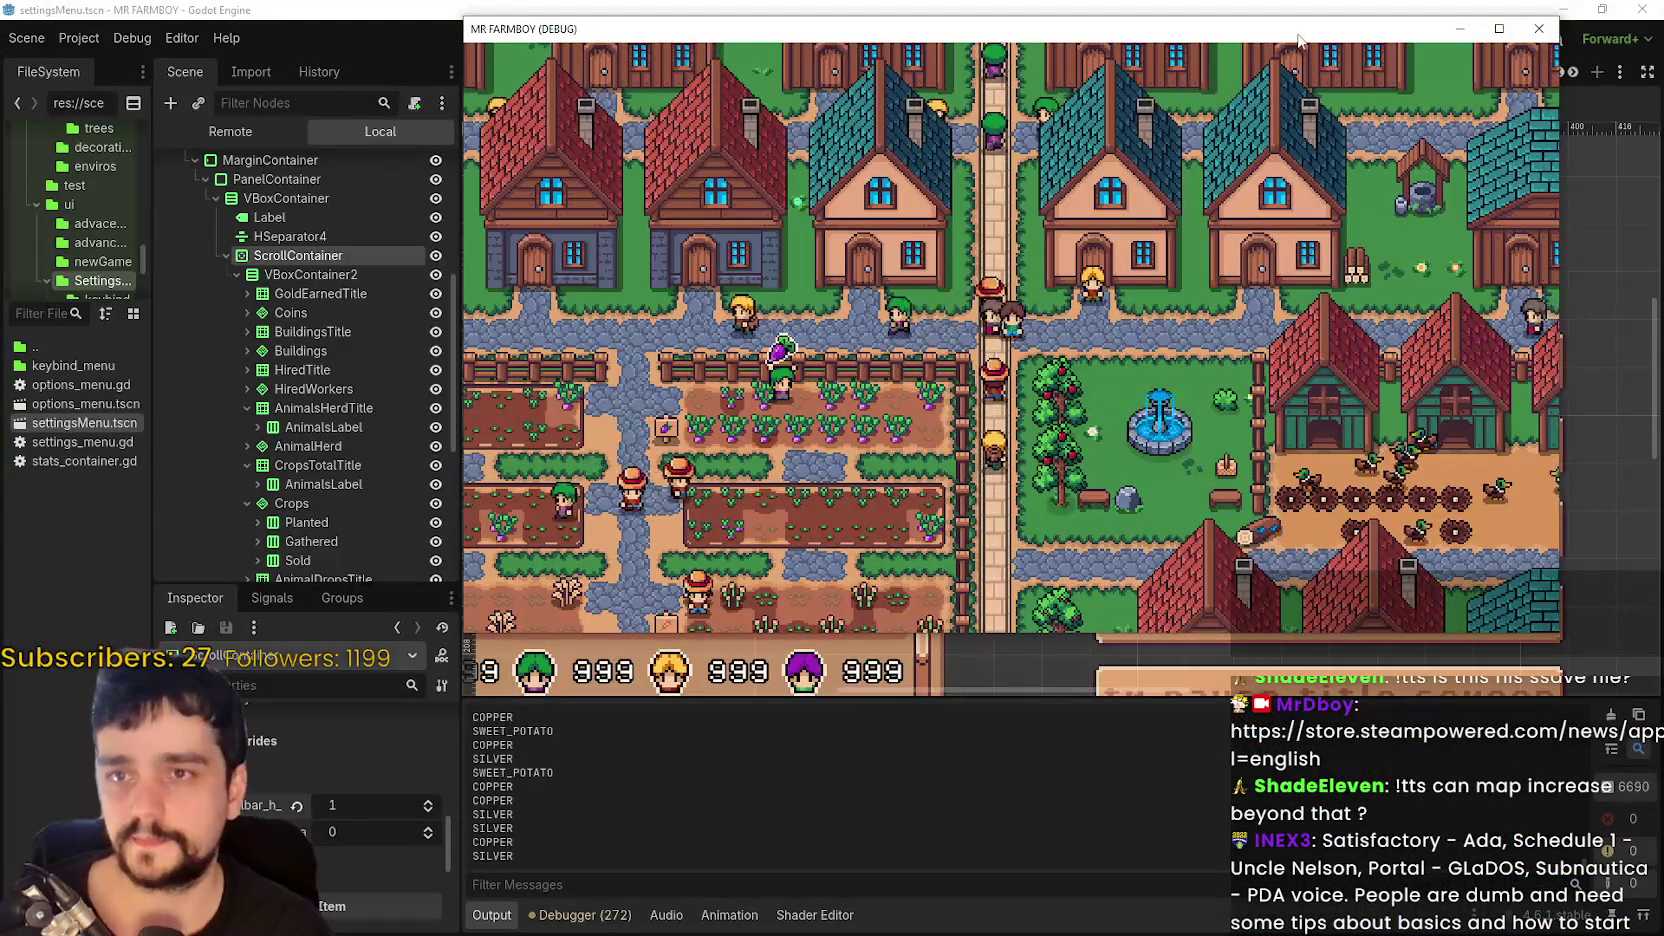
drag(1298, 40, 1261, 114)
click(1445, 105)
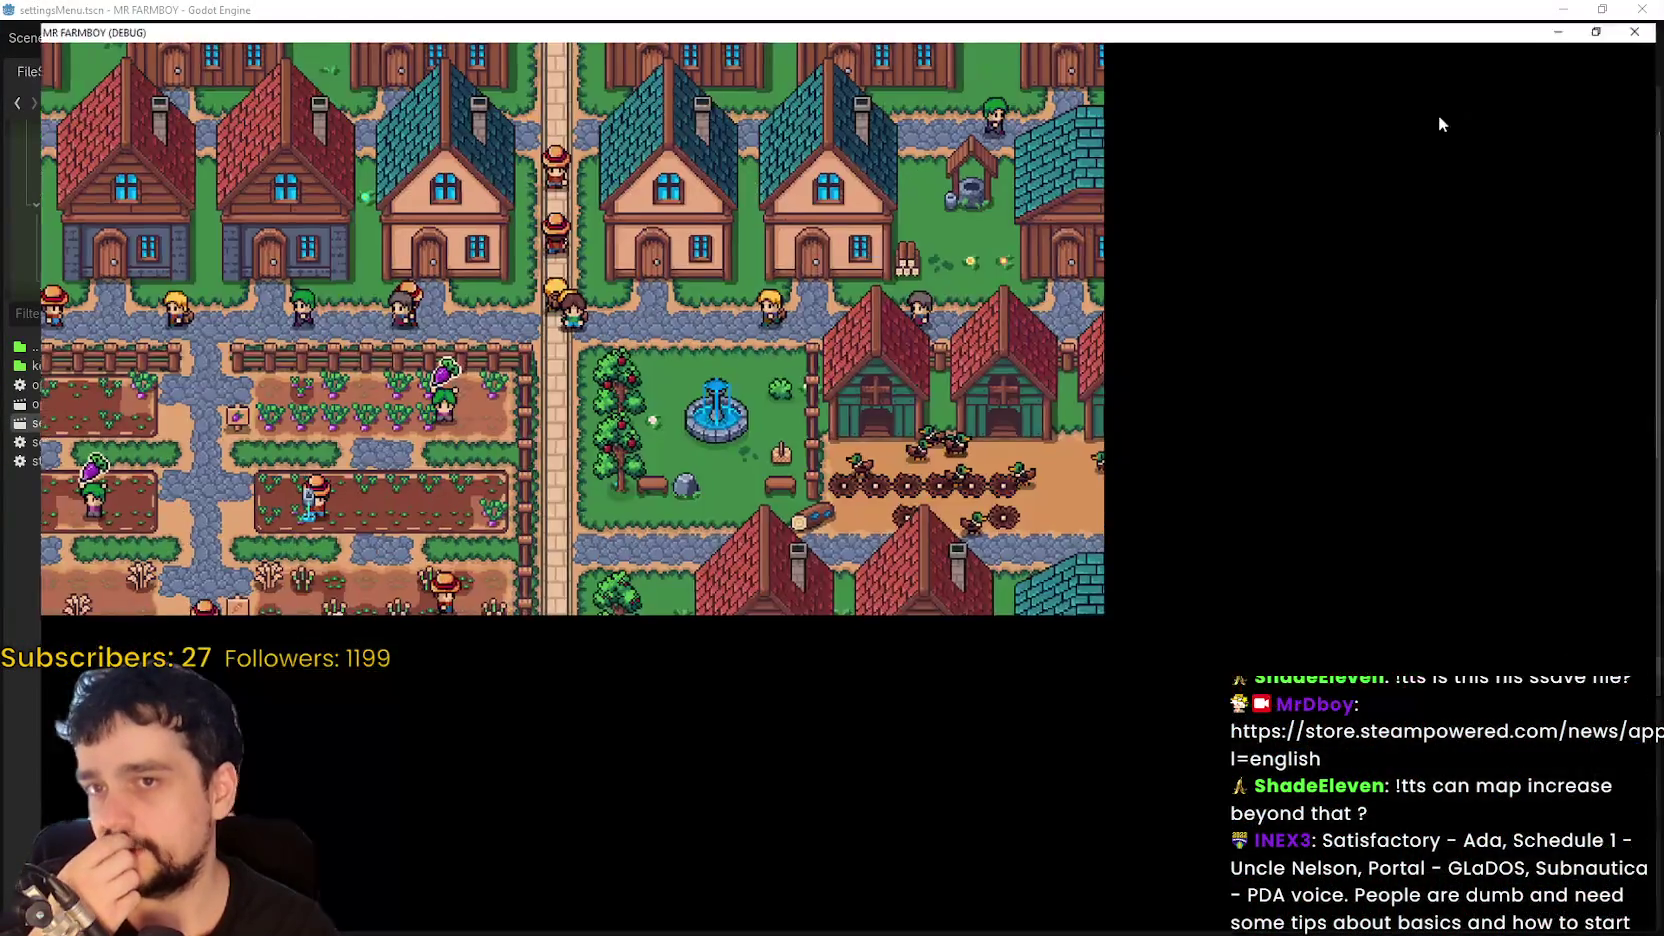
key(Escape)
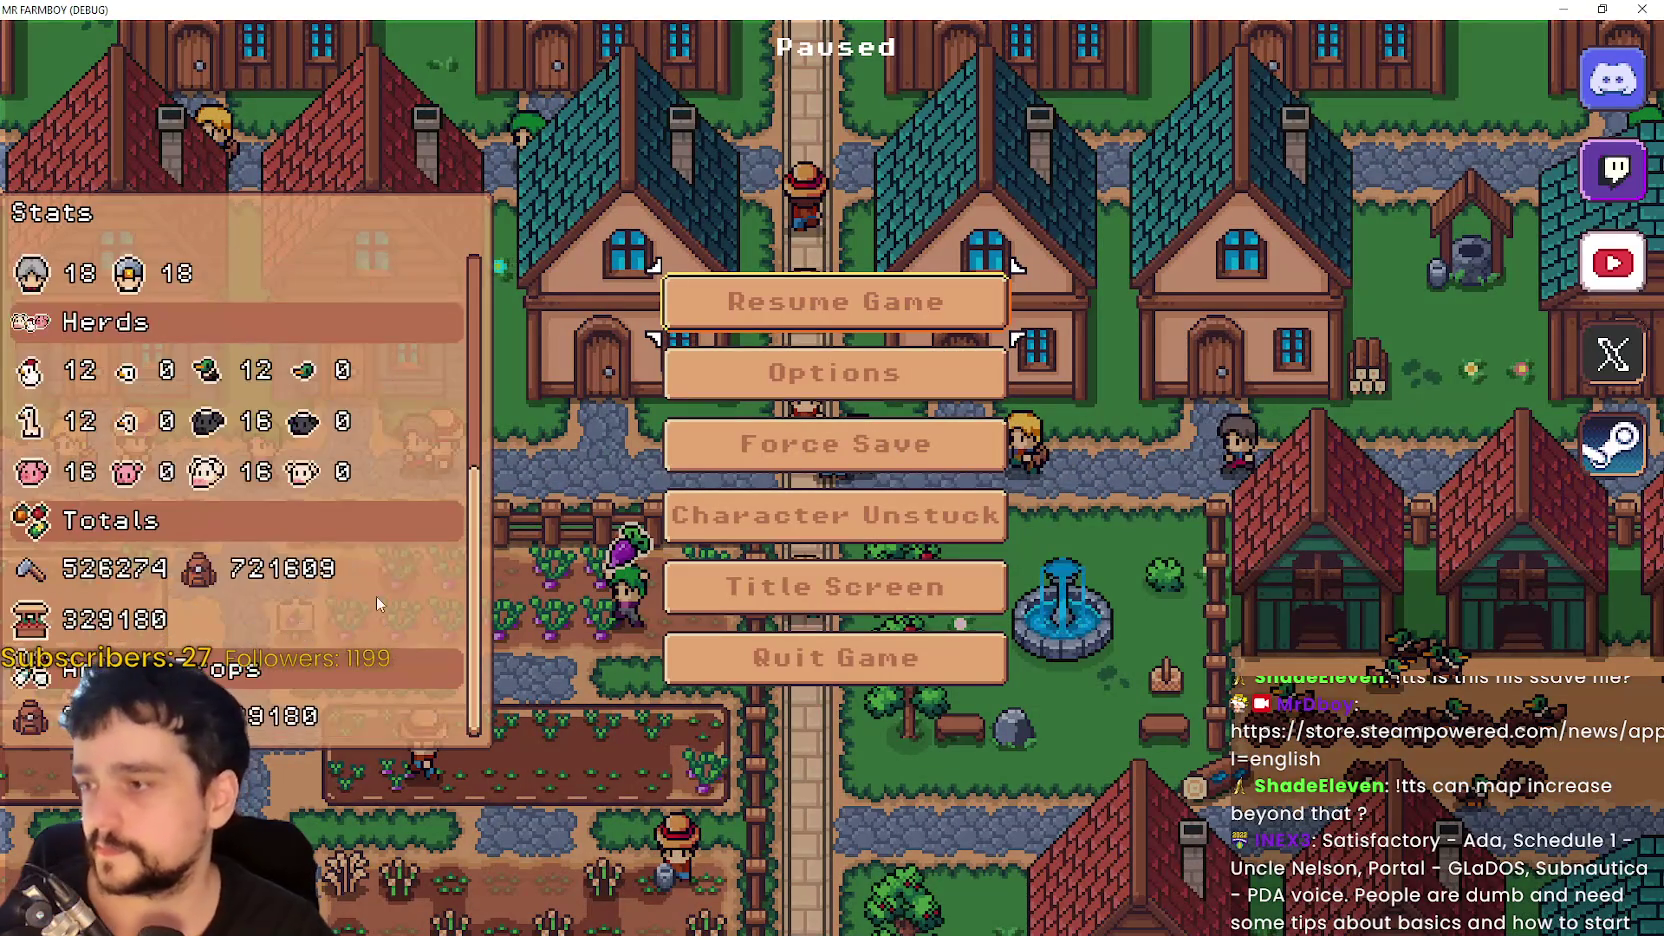
key(Escape)
key(Escape)
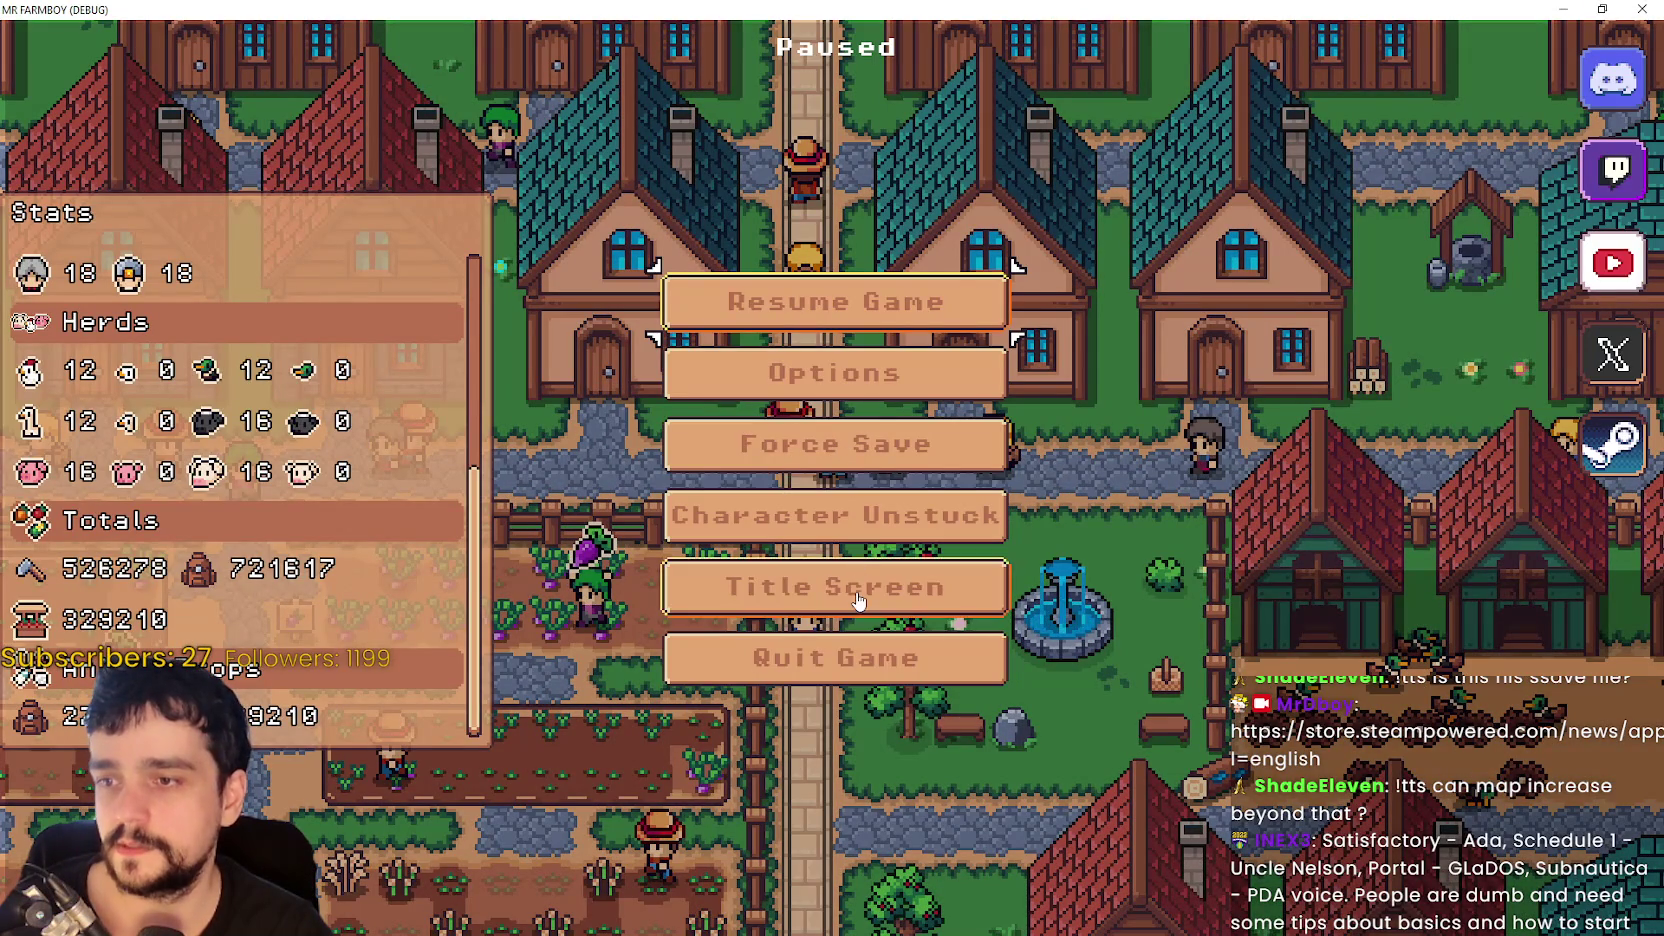
click(835, 587)
- From the save game list, load the Save 2 (Incremental) farm
click(825, 401)
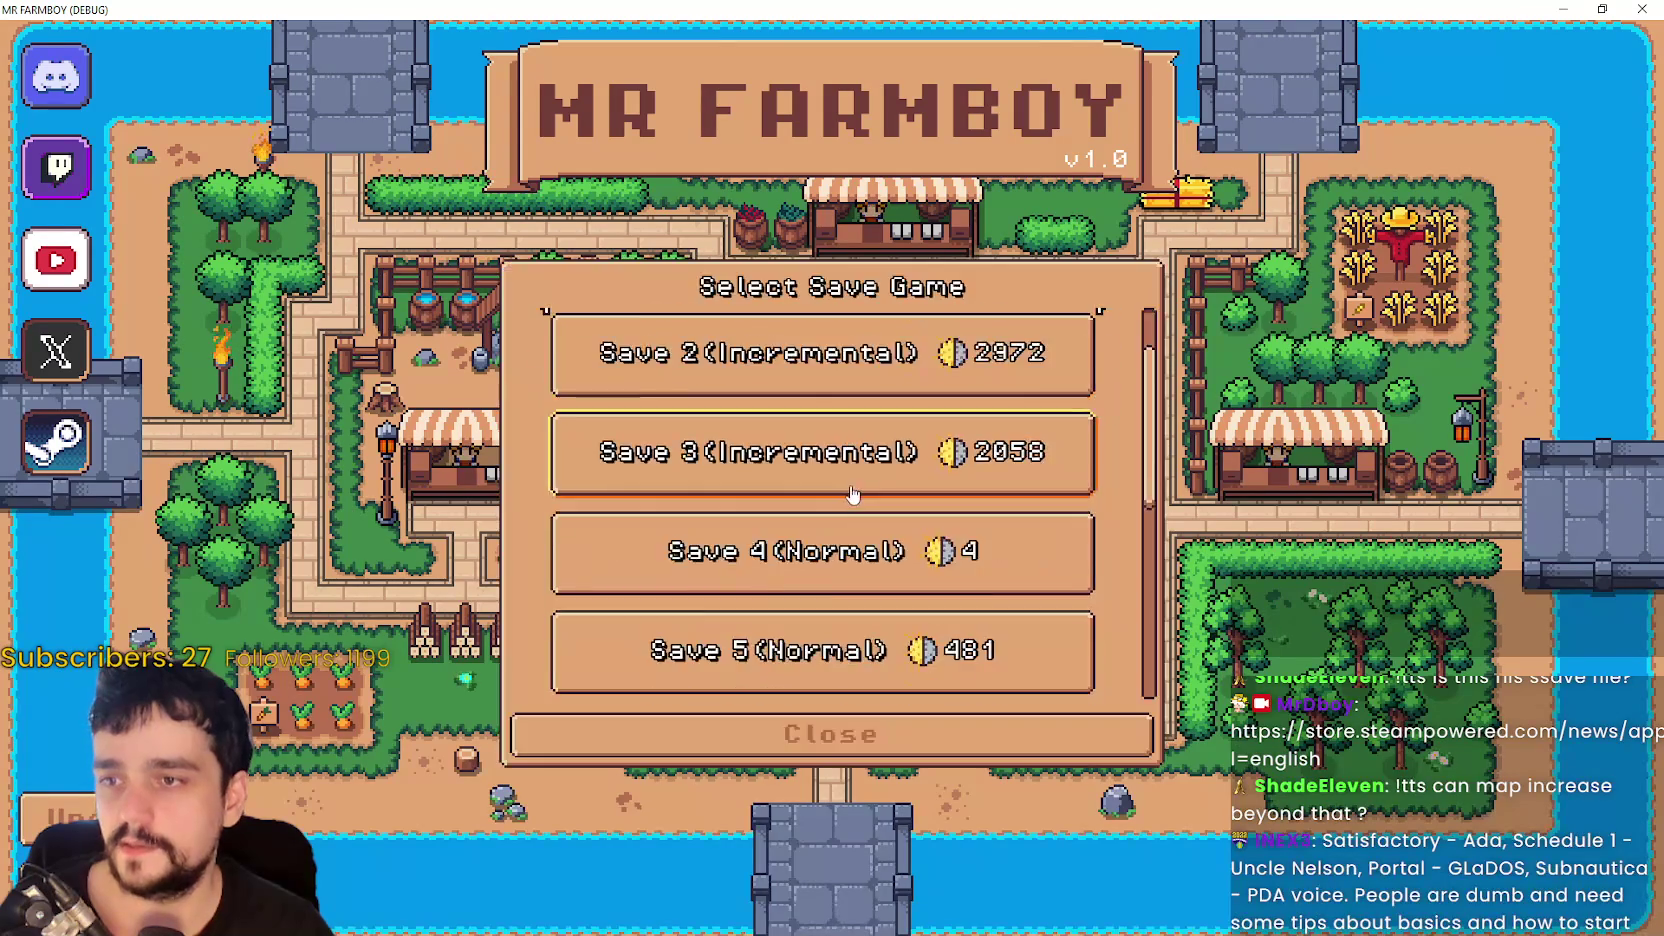
click(814, 466)
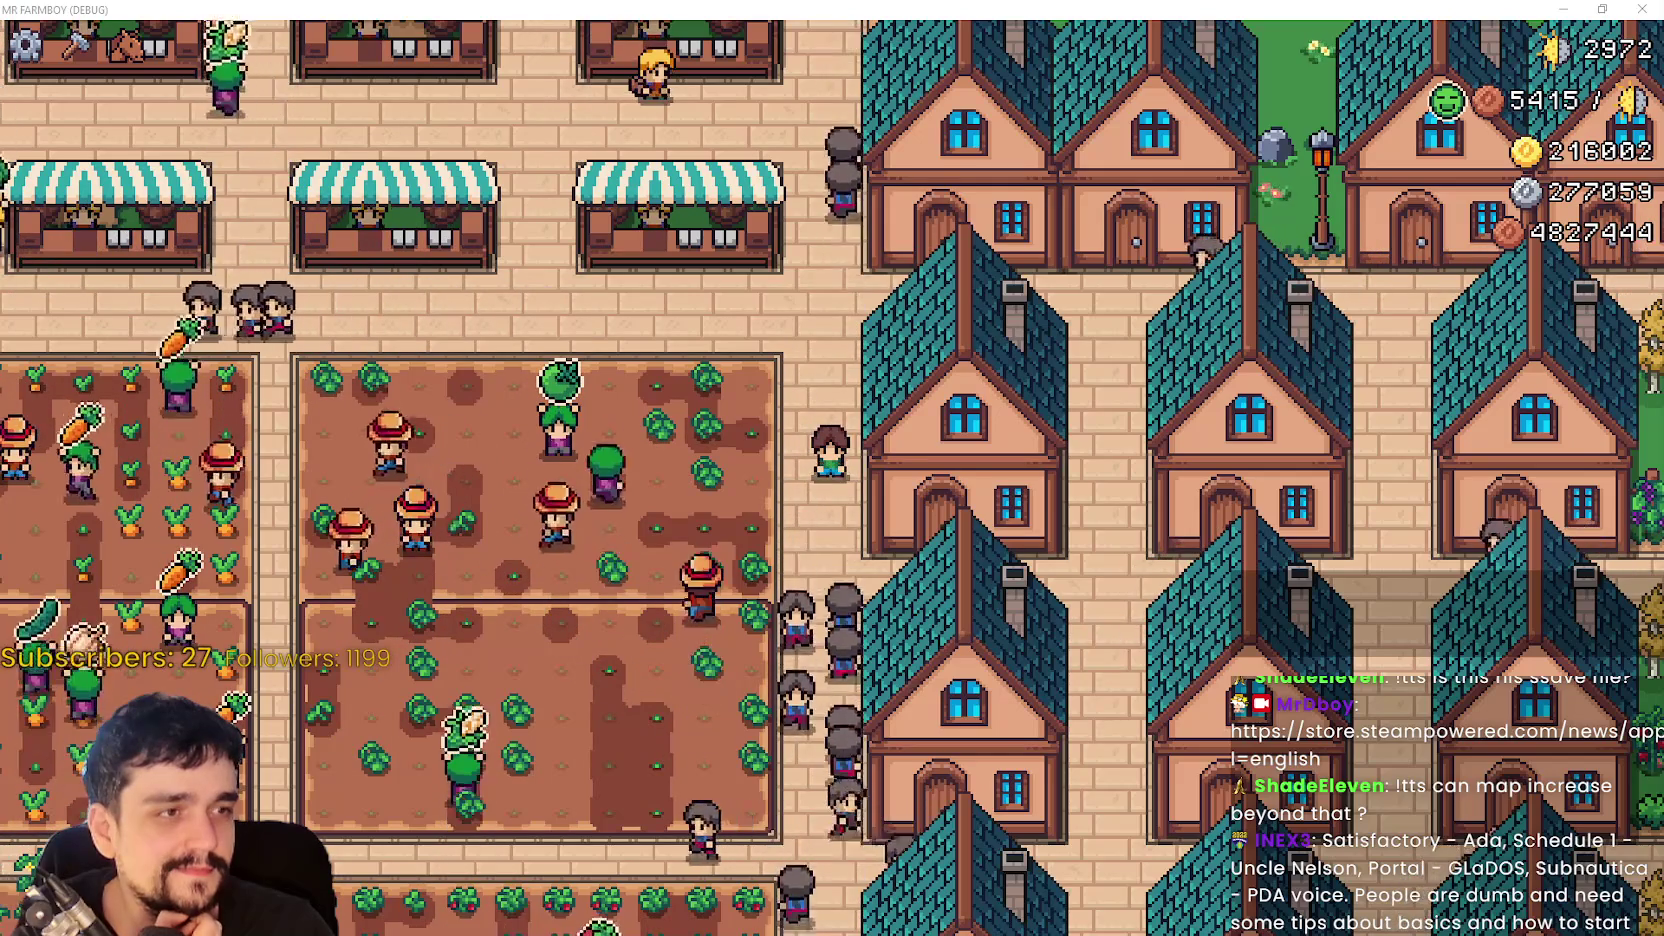
- Drag the Discord viewer with the GAME2/GAME1 distracted-boyfriend meme over the game window
mouse_move(1663, 55)
mouse_down()
mouse_move(1245, 55)
mouse_move(991, 26)
mouse_up()
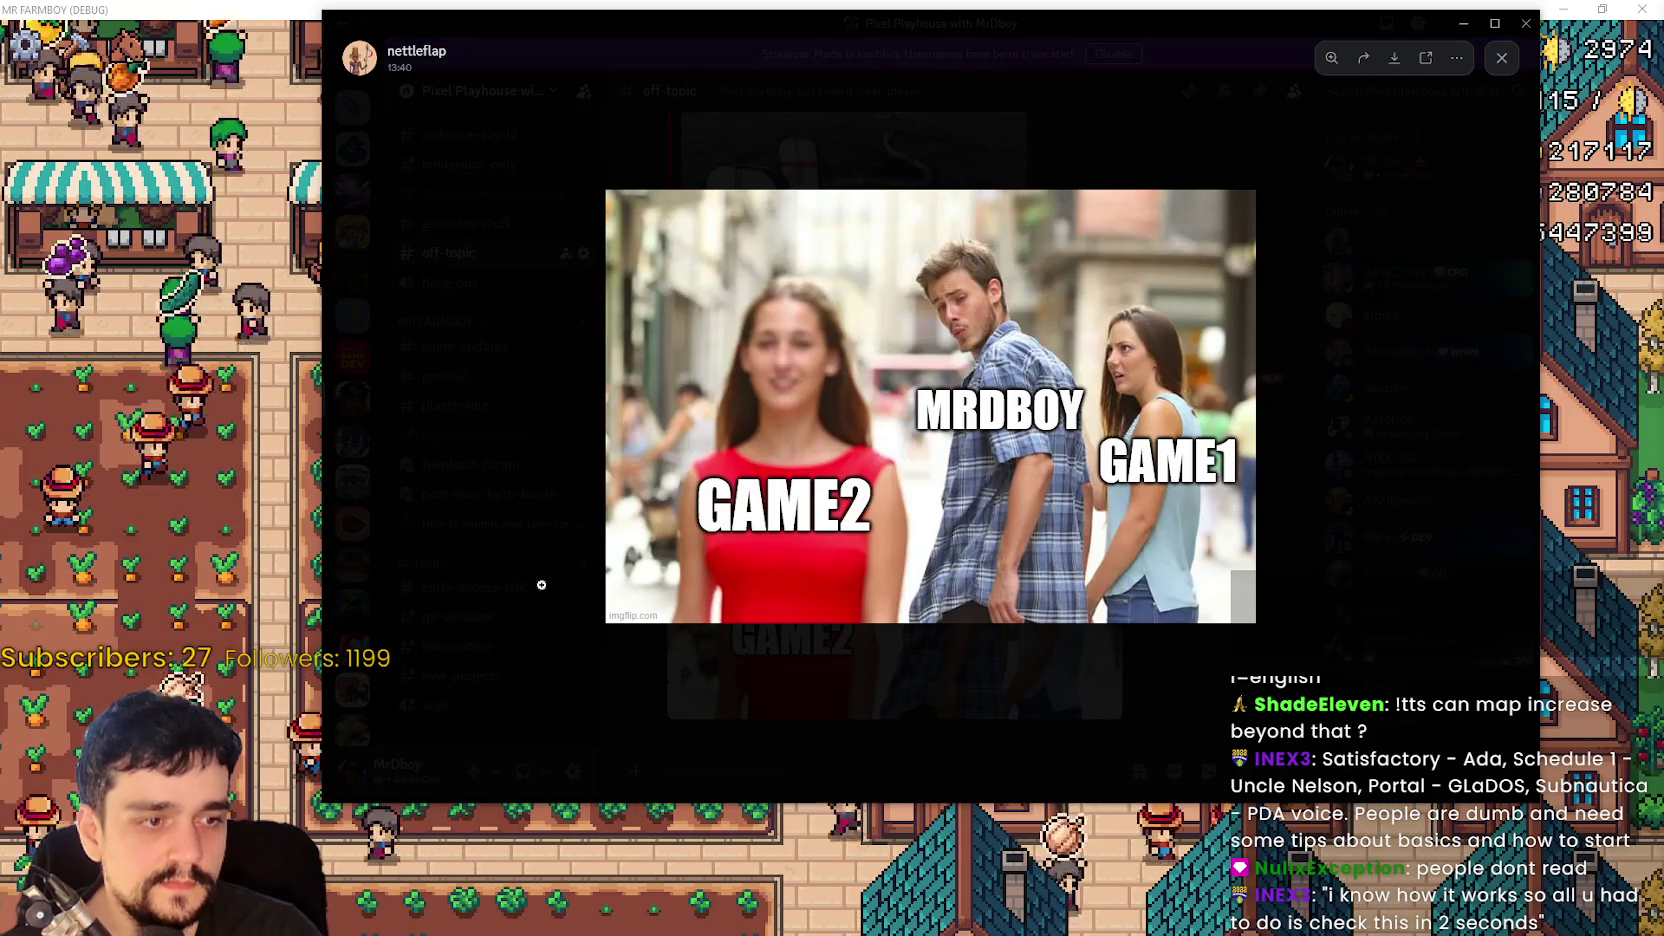
- Minimize the Discord meme viewer with Super+Down
key(super+Down)
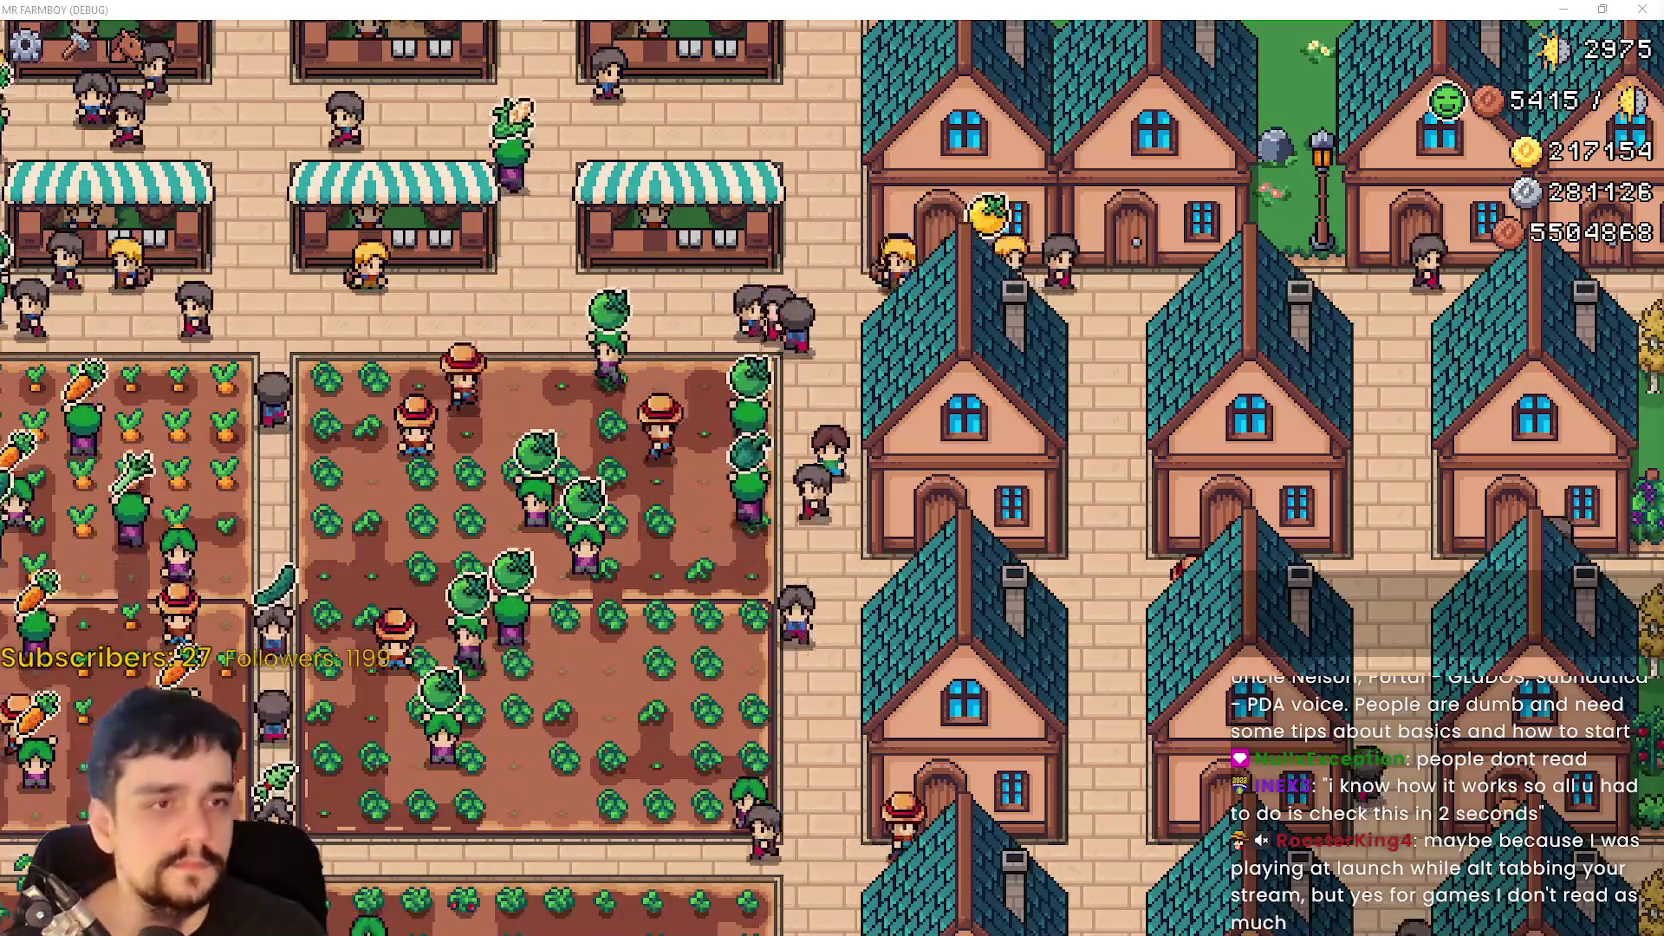
- Pause to view Stats, resume and pan the town view upward, then pause again
scroll(912, 549, down, 5)
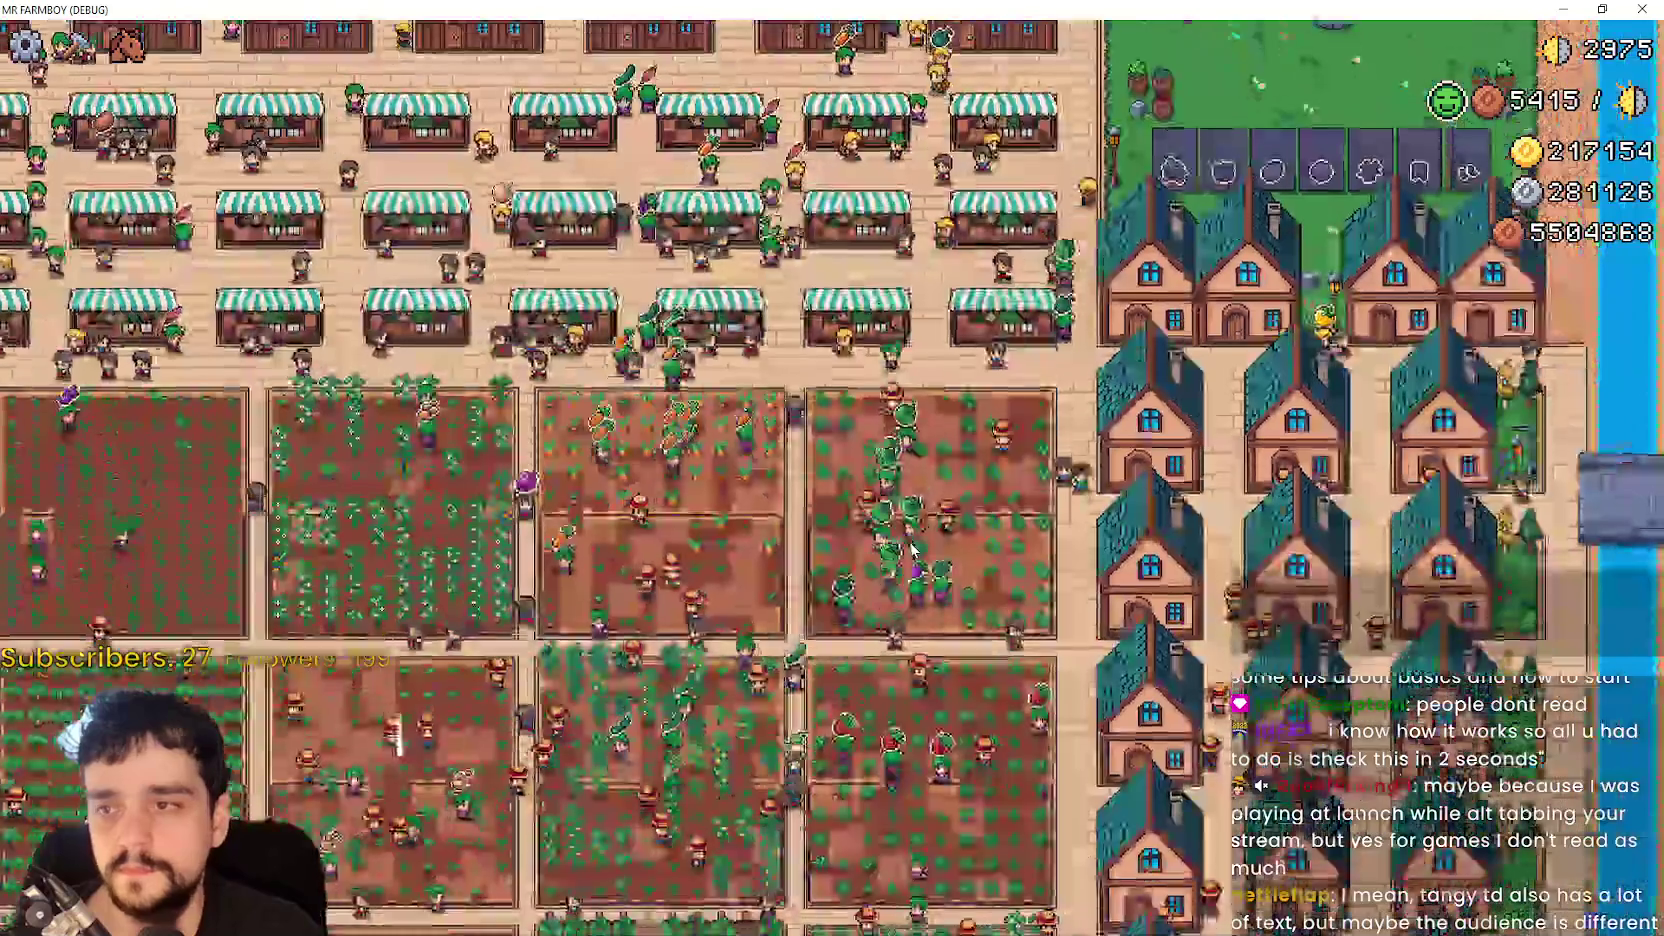
key(Escape)
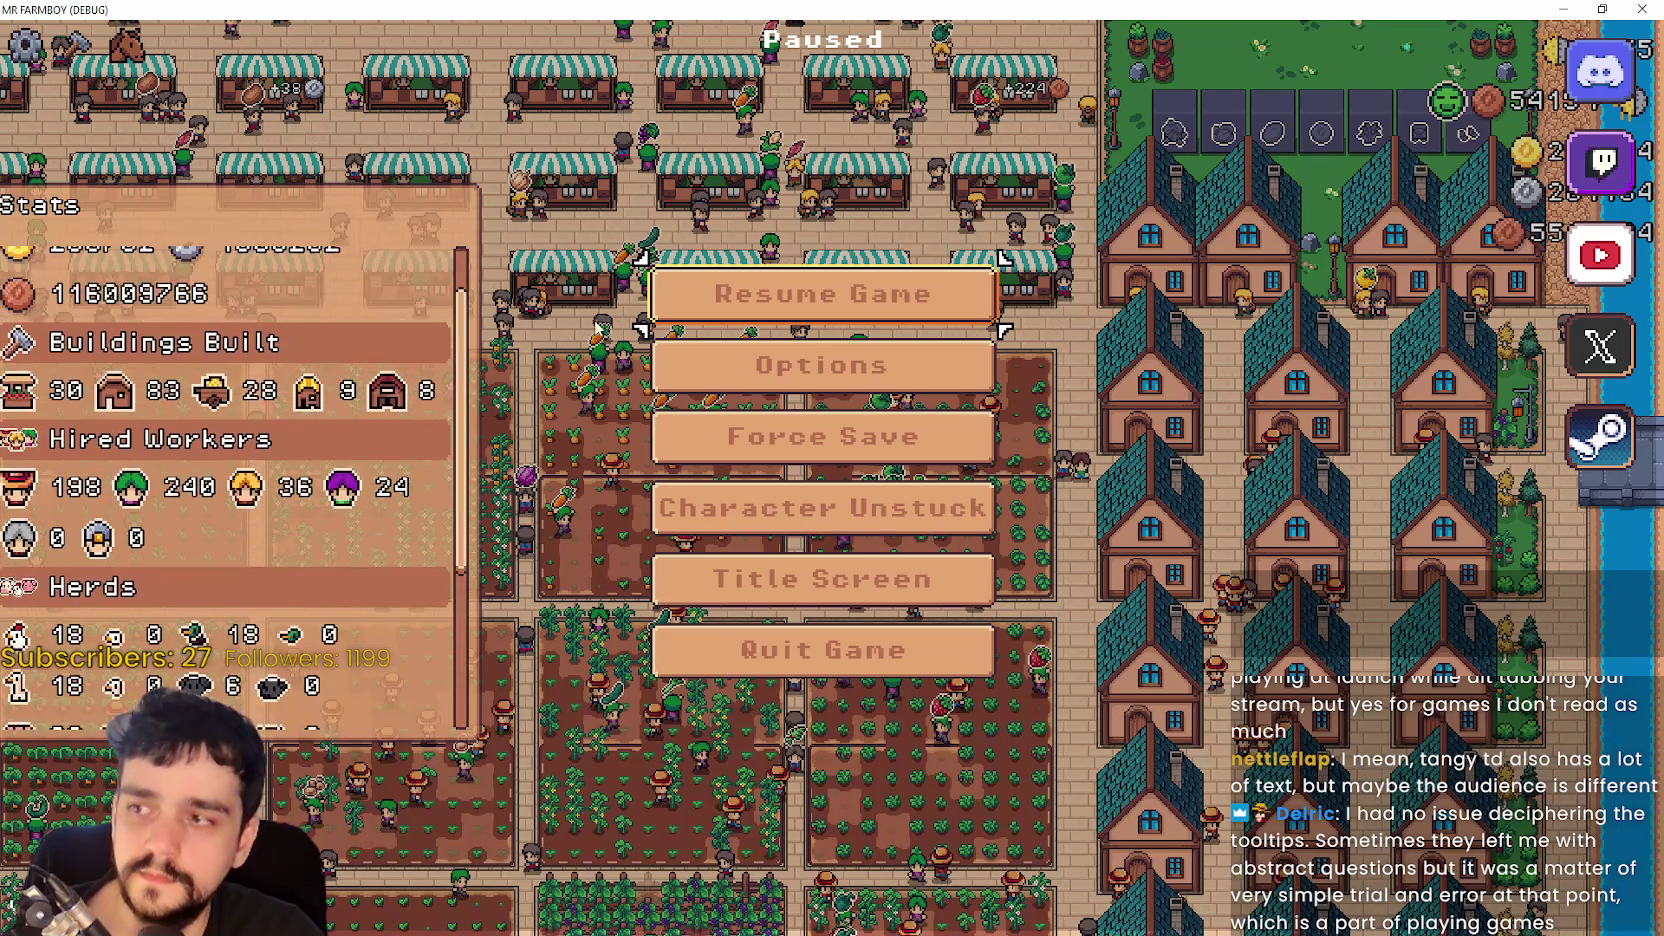
key(Escape)
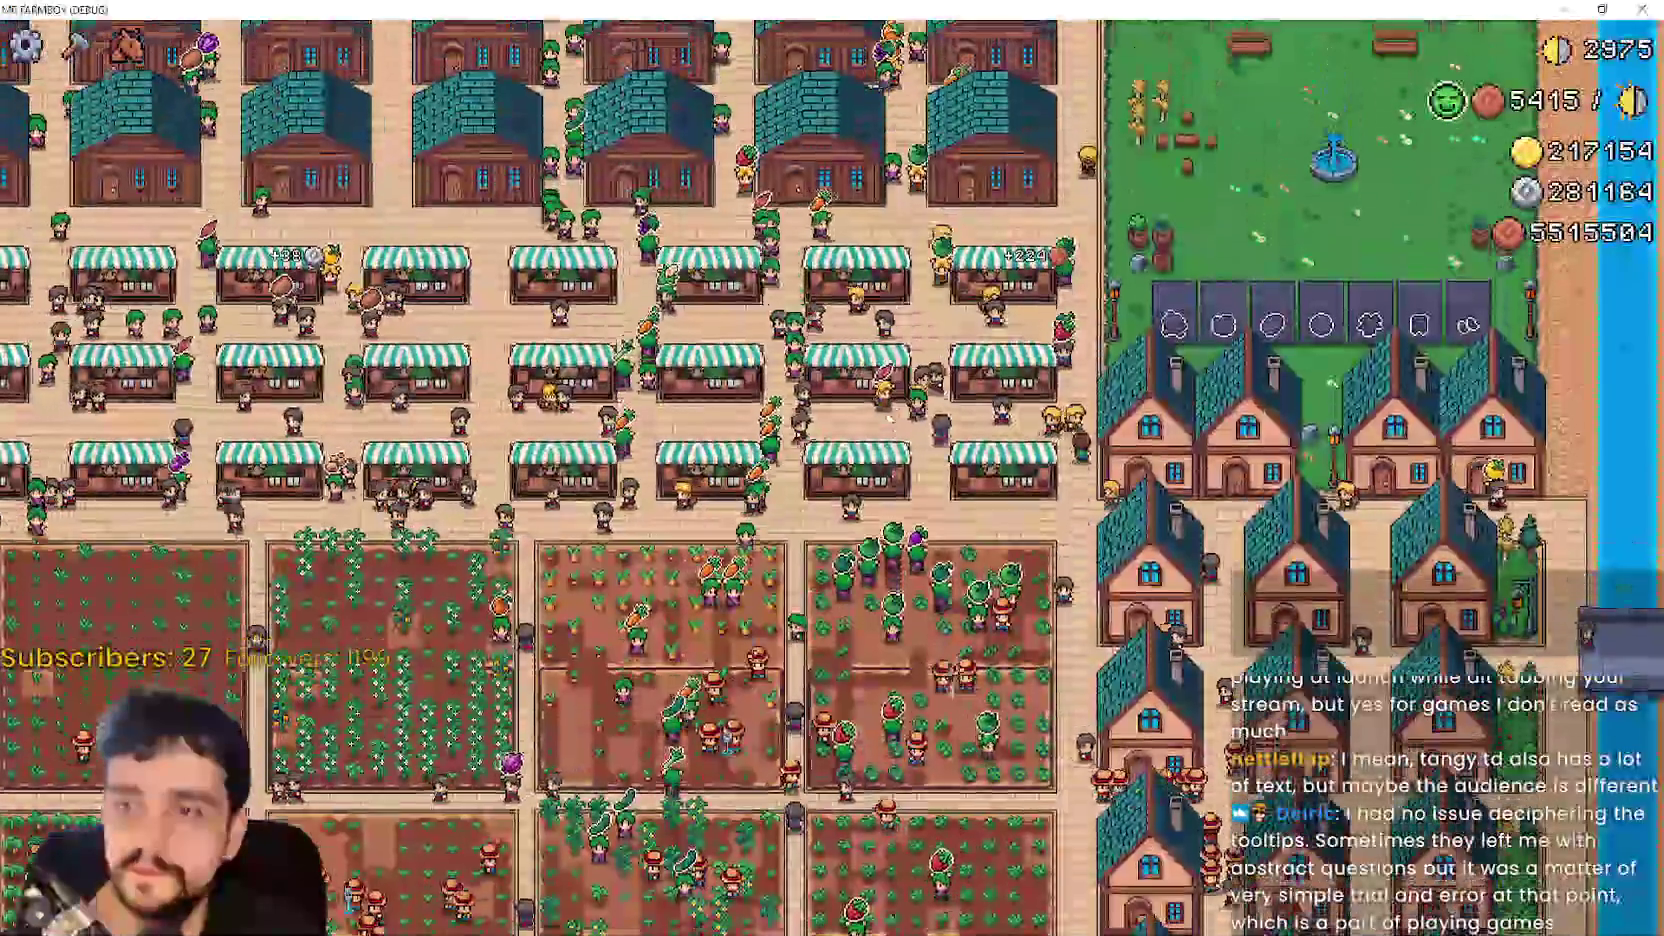
key(w)
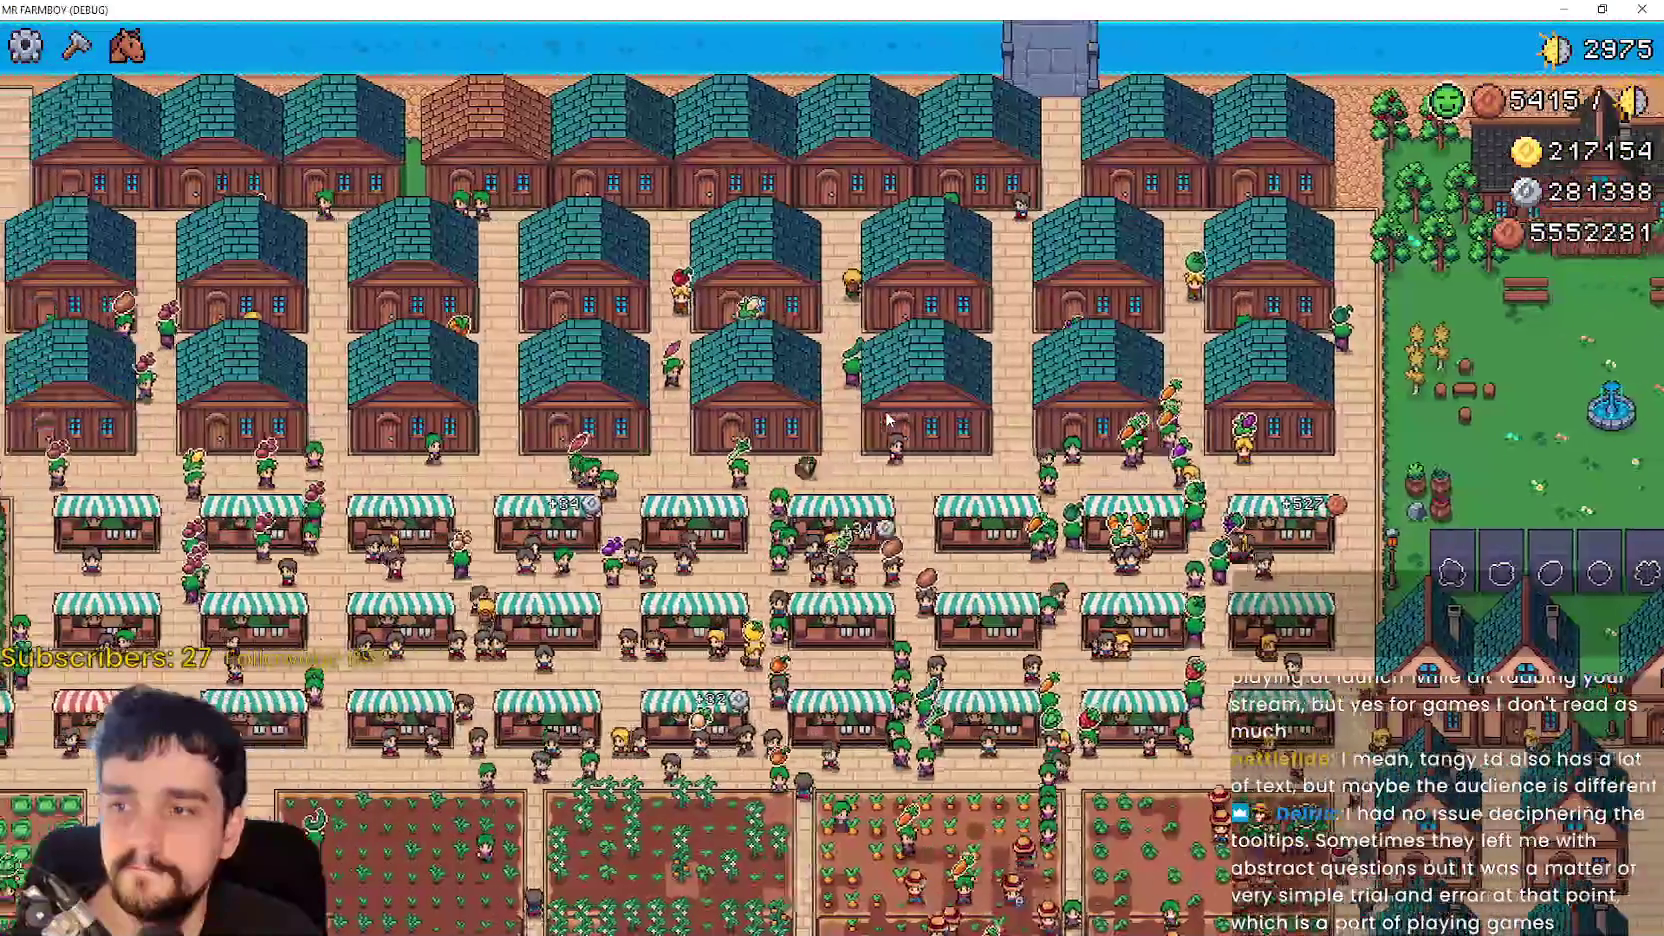
scroll(887, 420, down, 2)
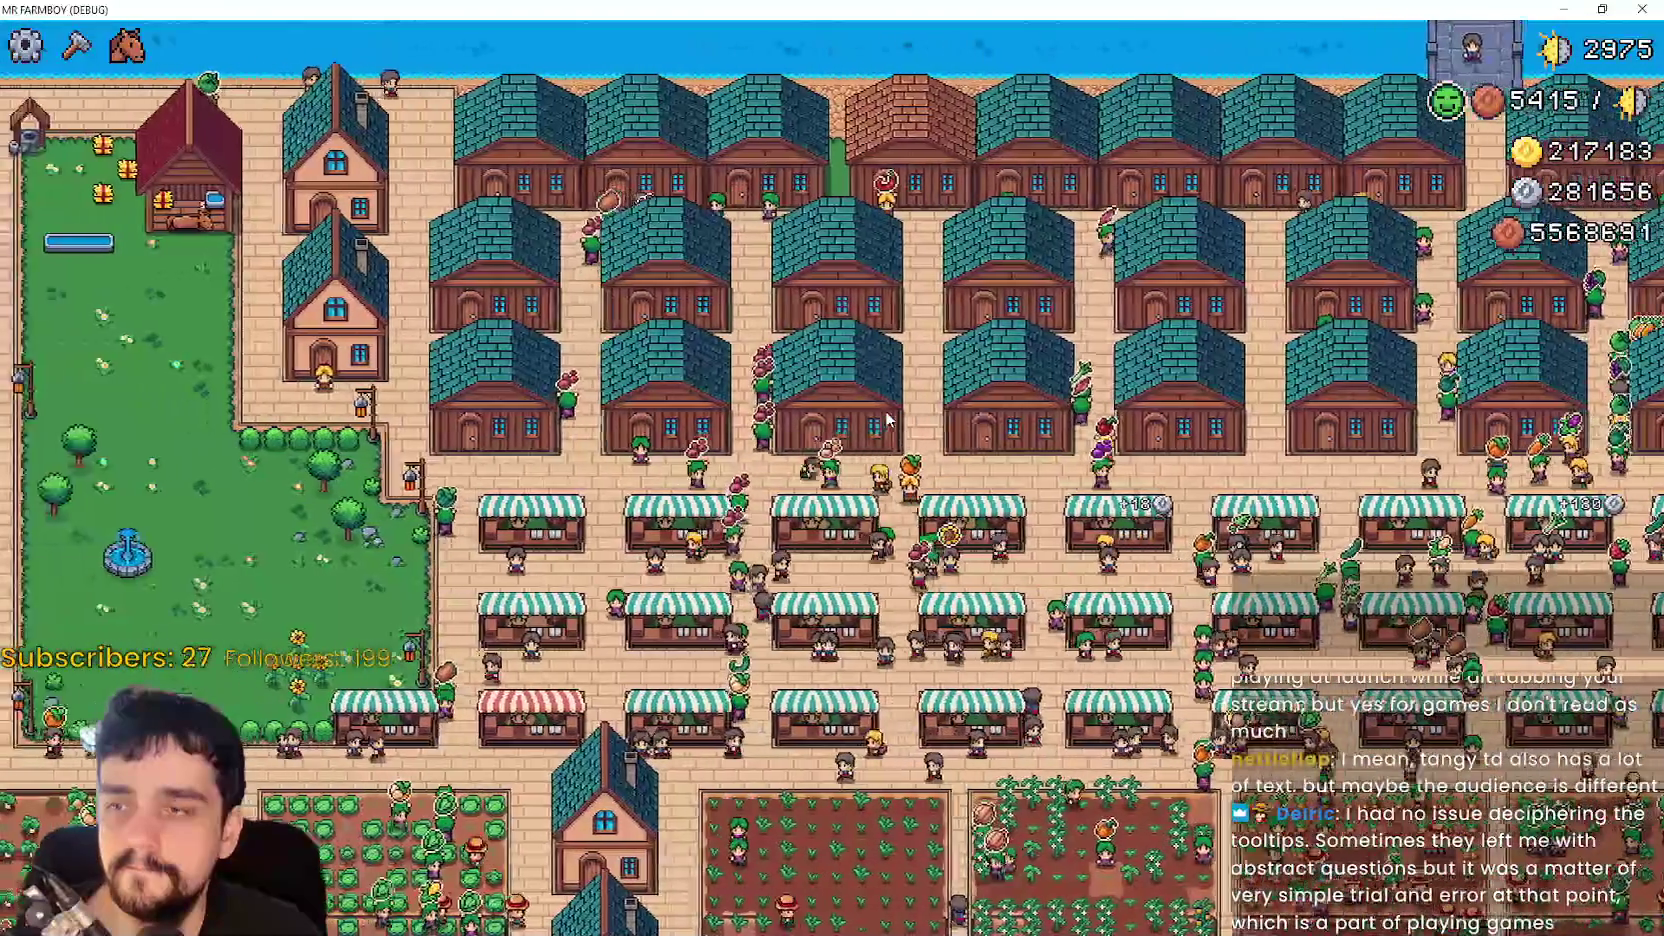
scroll(884, 418, up, 5)
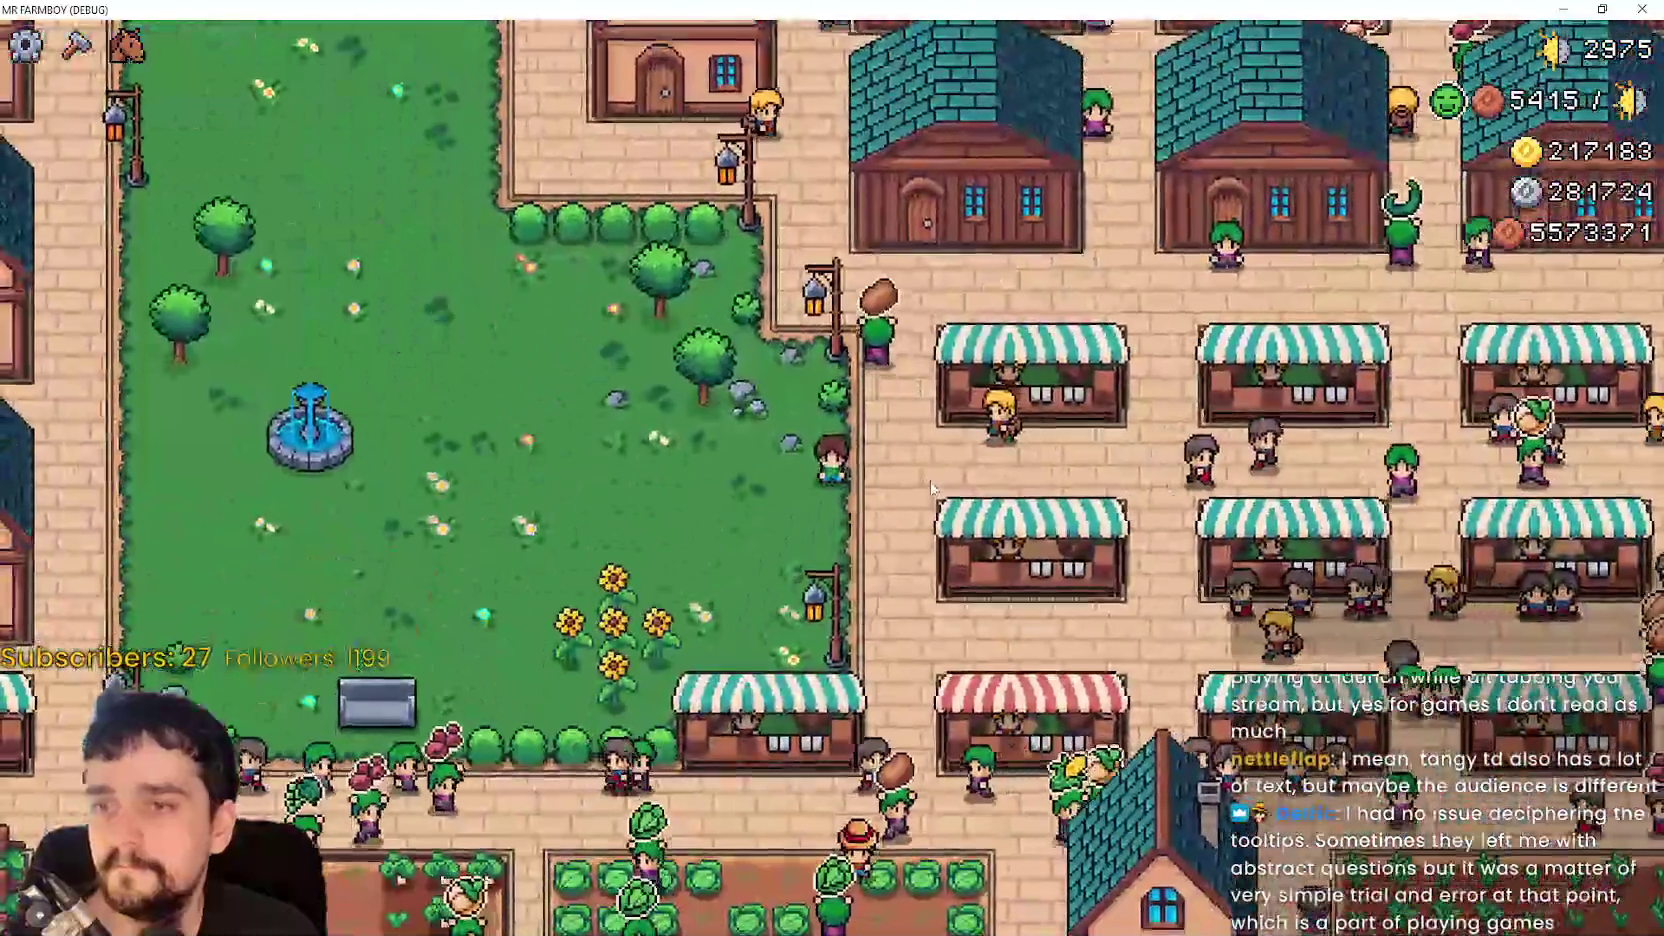
key(Escape)
- Return to the title screen and delete Save 4 from the save game list
click(918, 570)
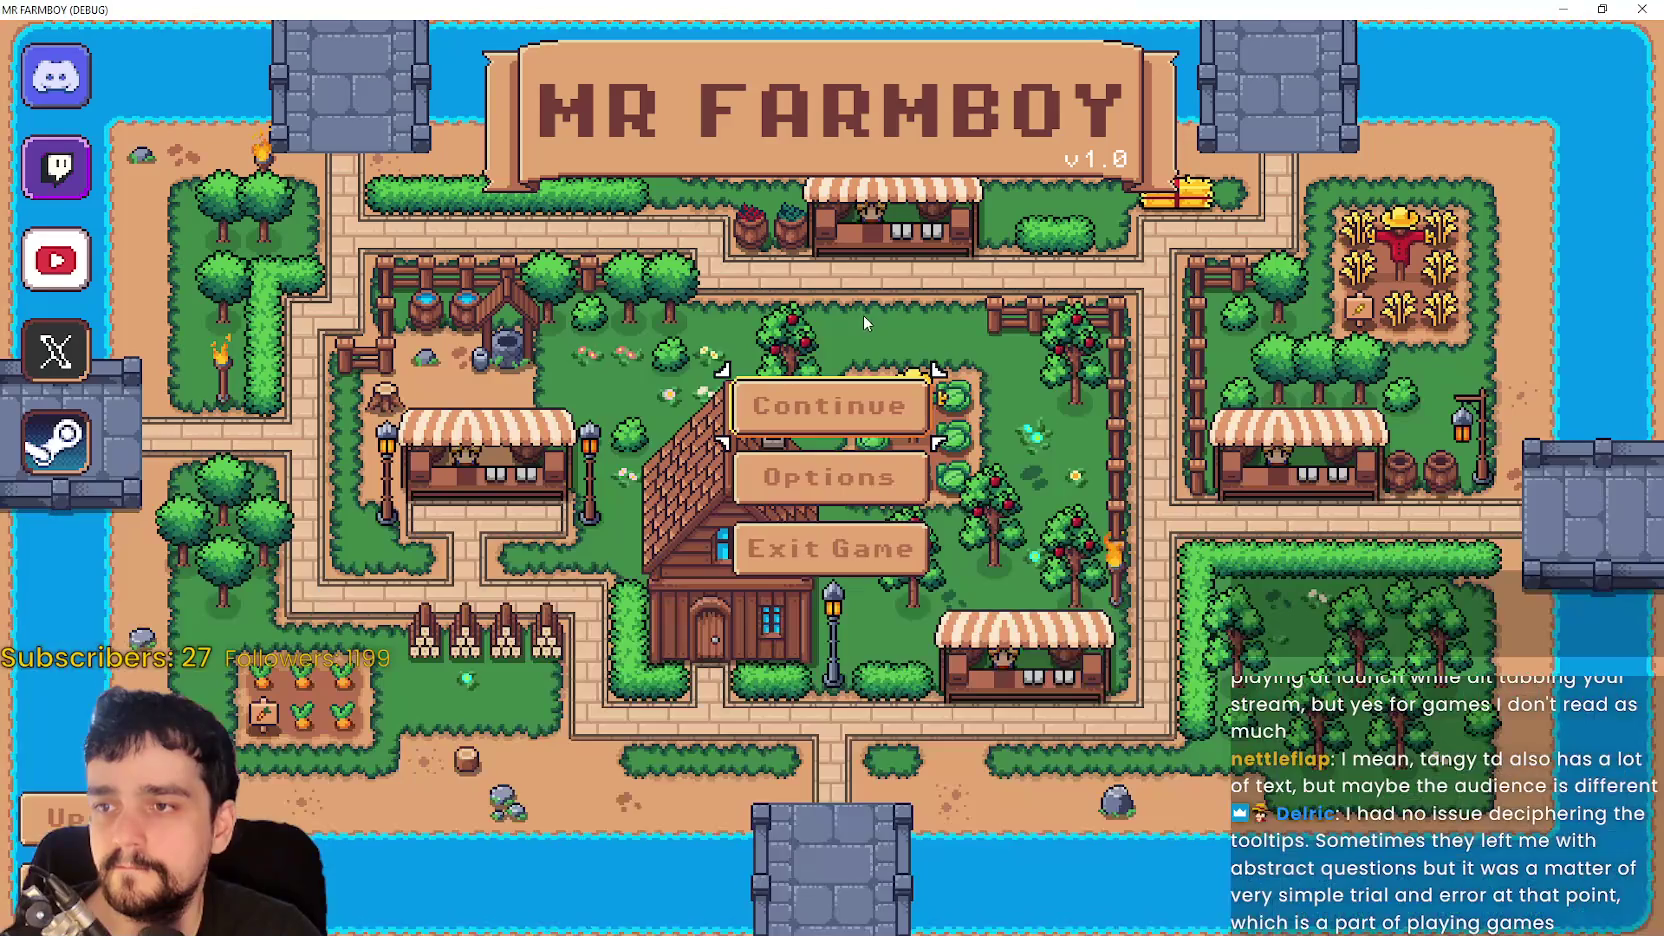
click(825, 405)
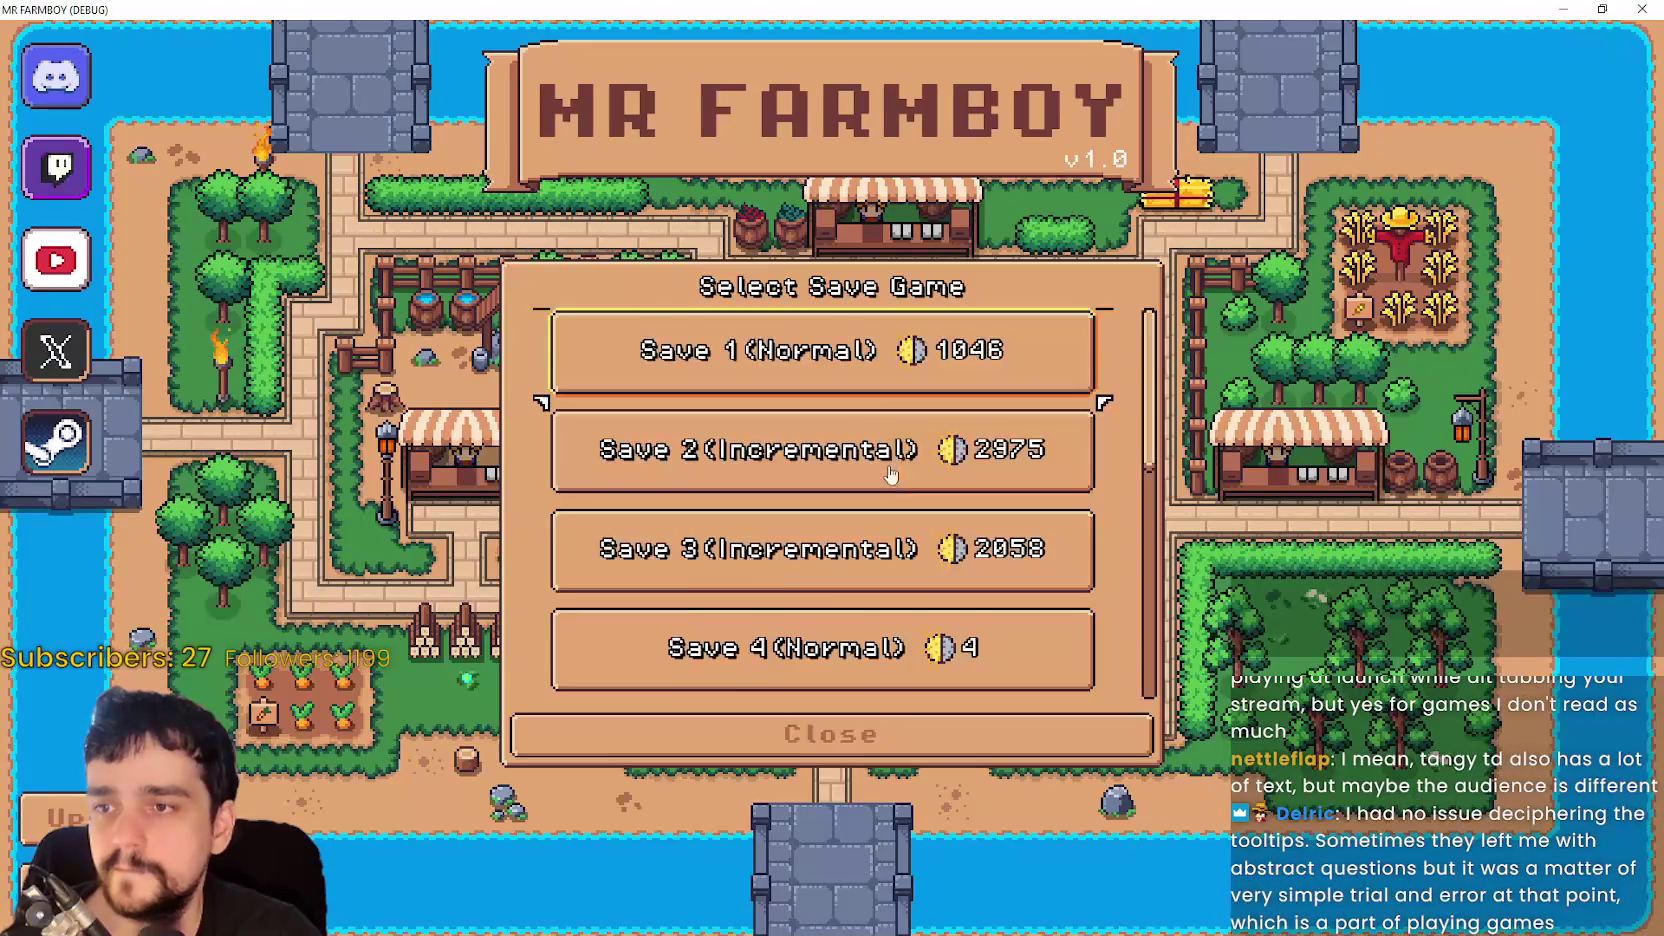
scroll(891, 475, down, 2)
click(891, 450)
click(926, 472)
click(717, 539)
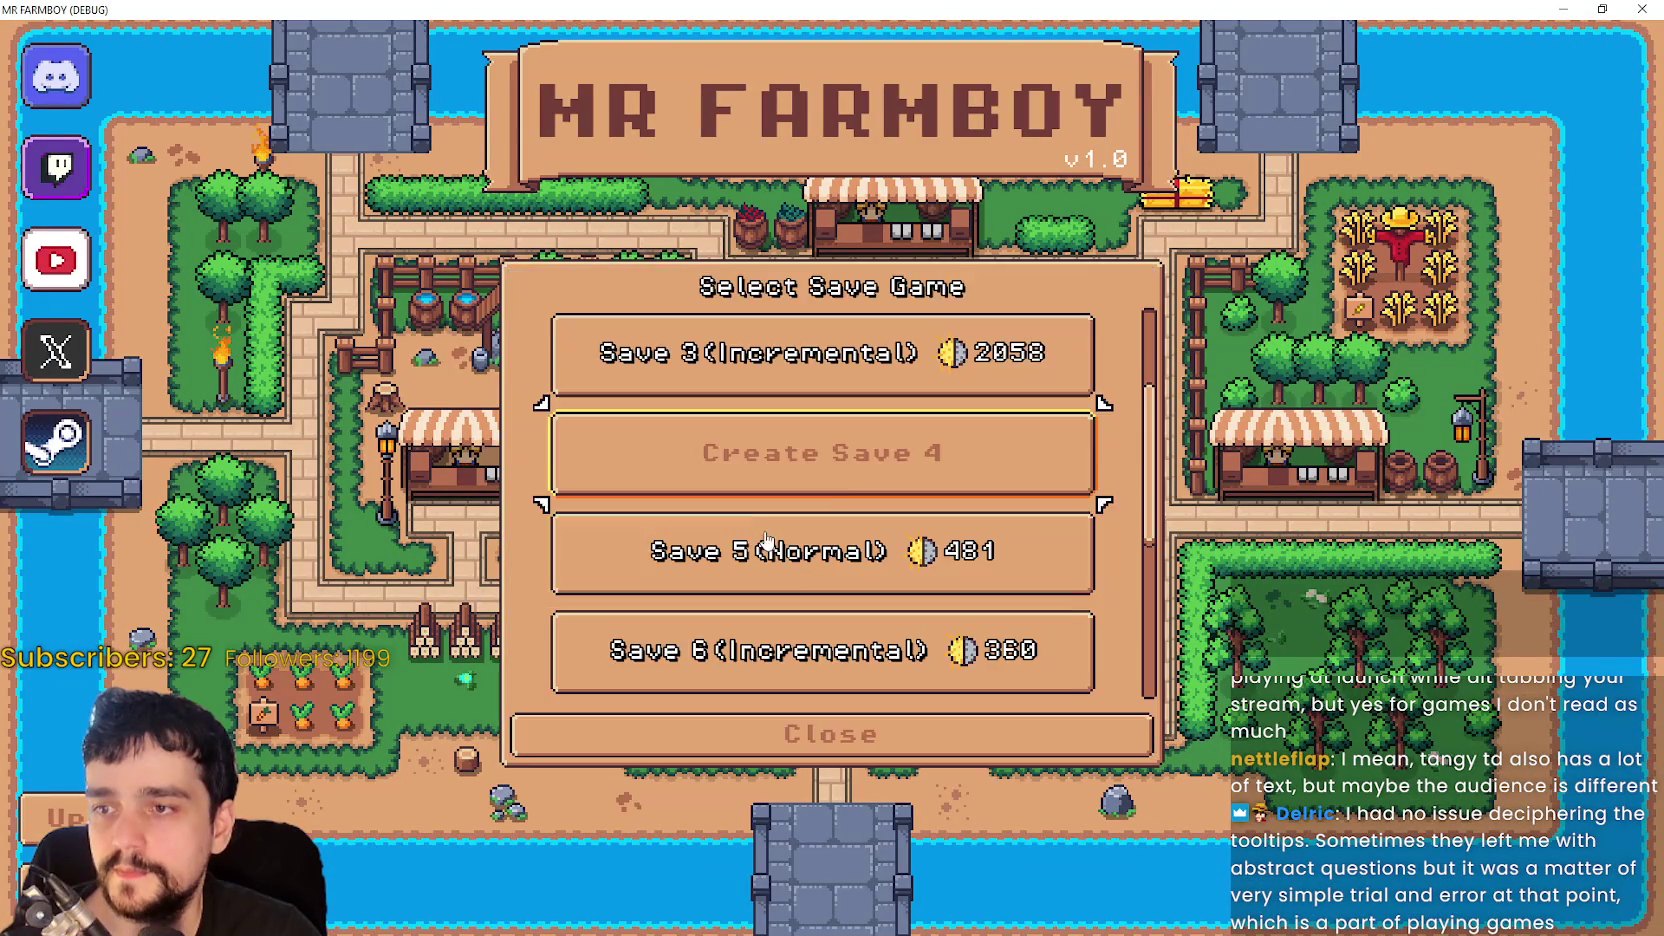
- Cancel the new game setup for slot 4, close the save list, and exit the game
click(810, 453)
click(935, 716)
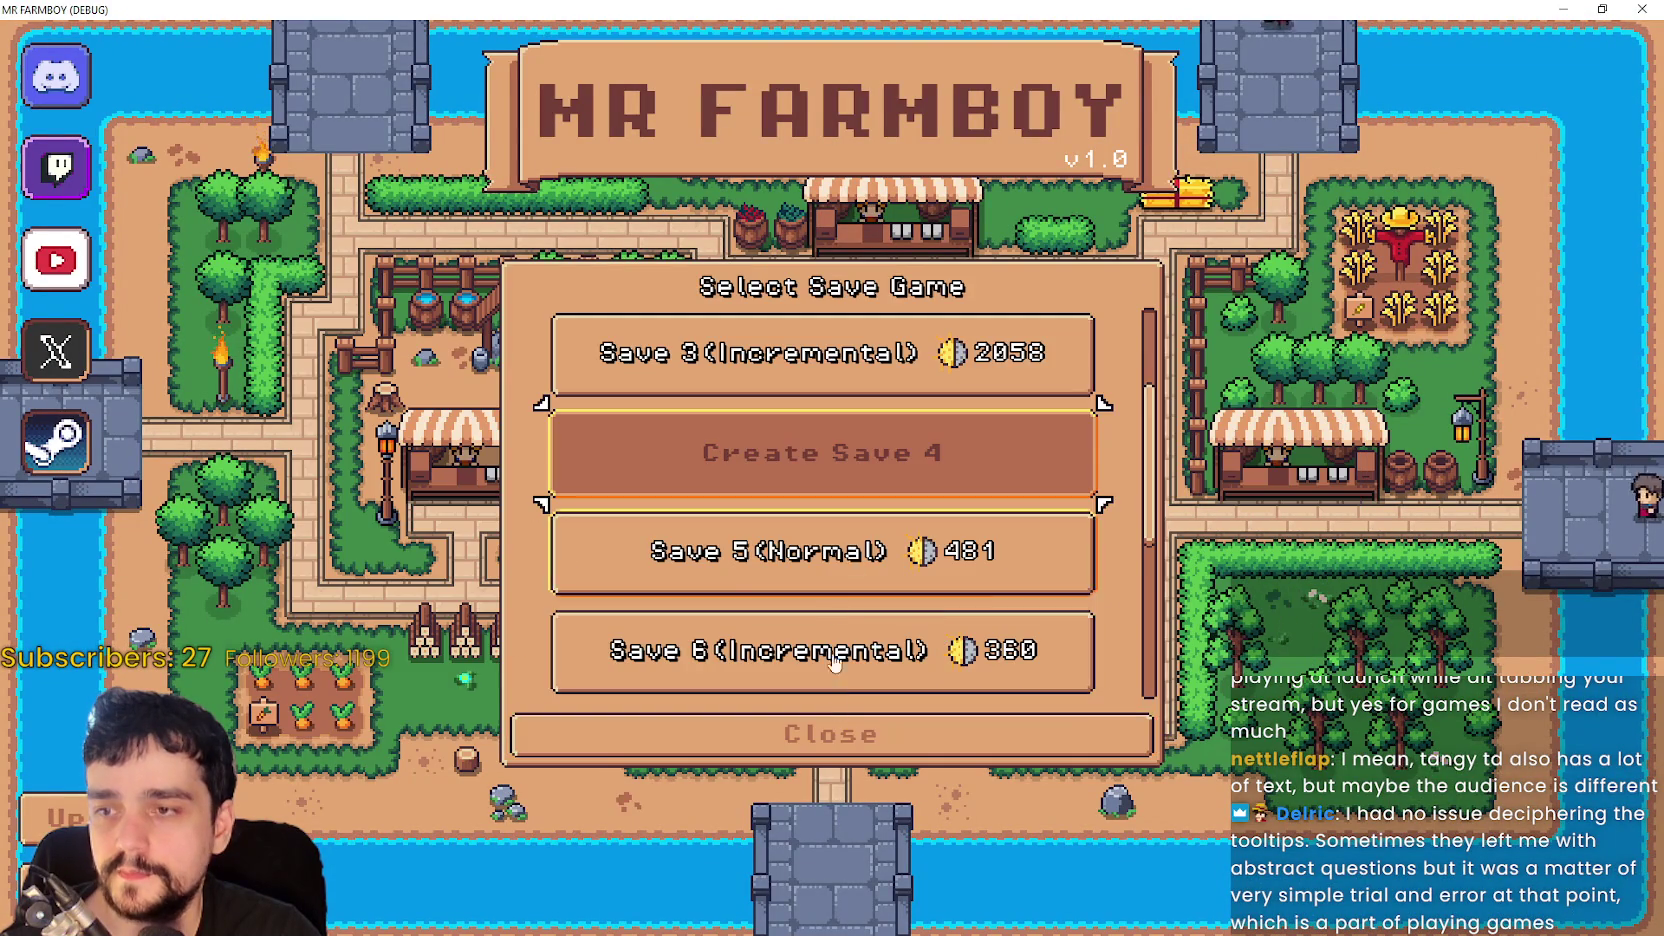
click(857, 722)
click(848, 549)
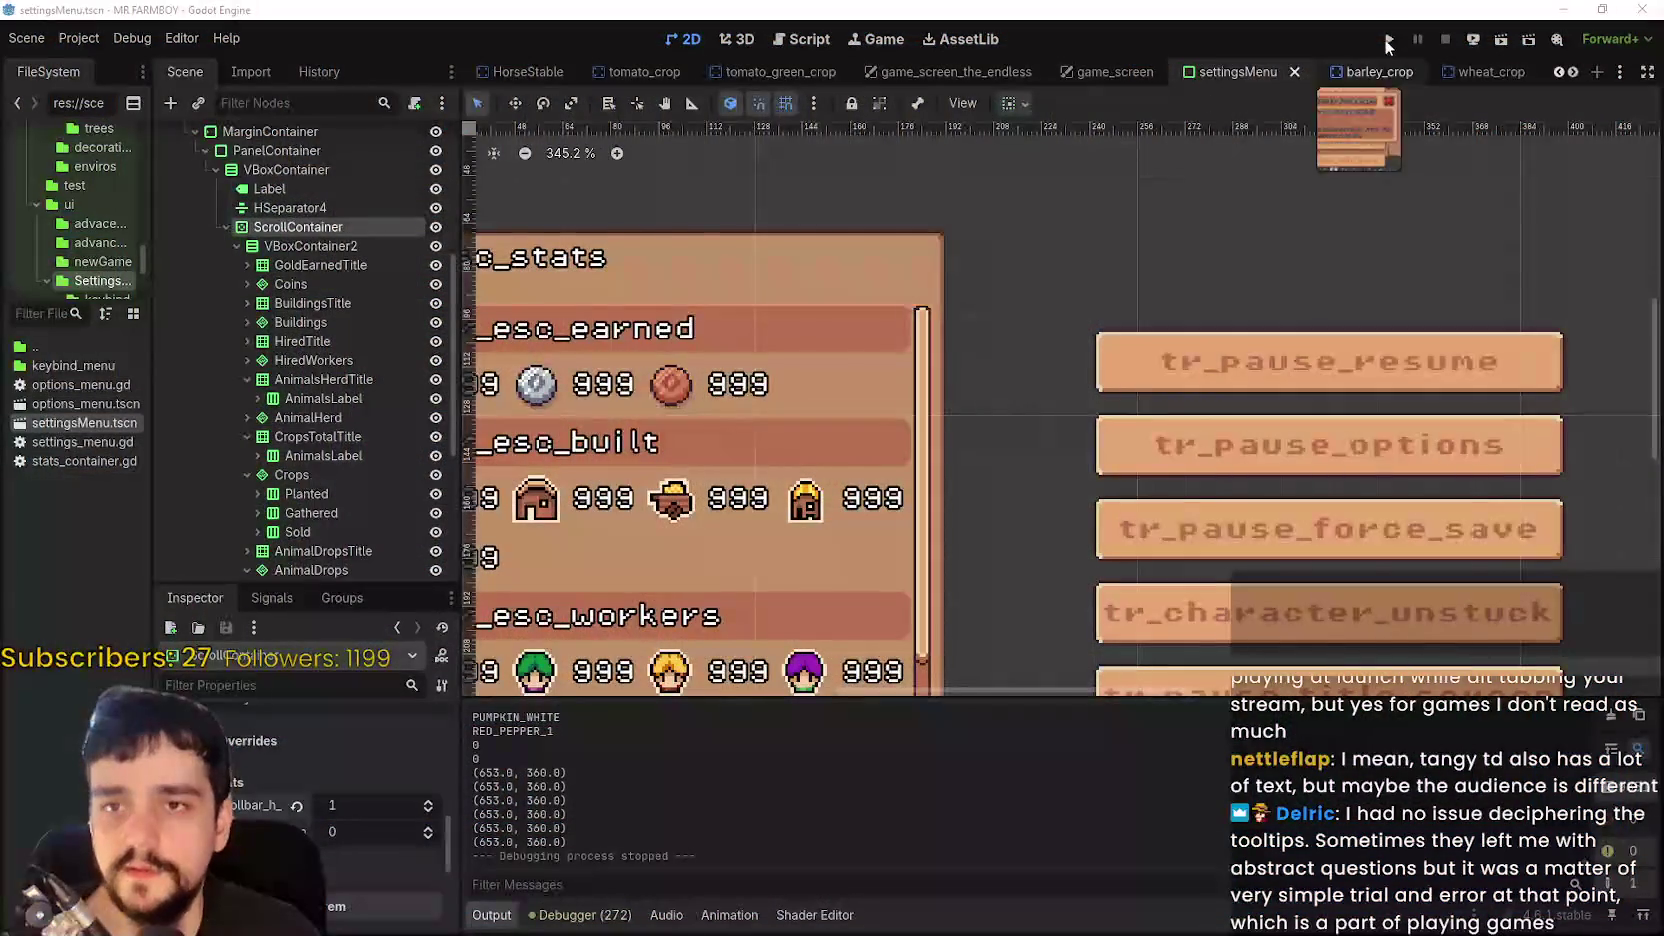
- Run the MR FARMBOY project again with F5
key(F5)
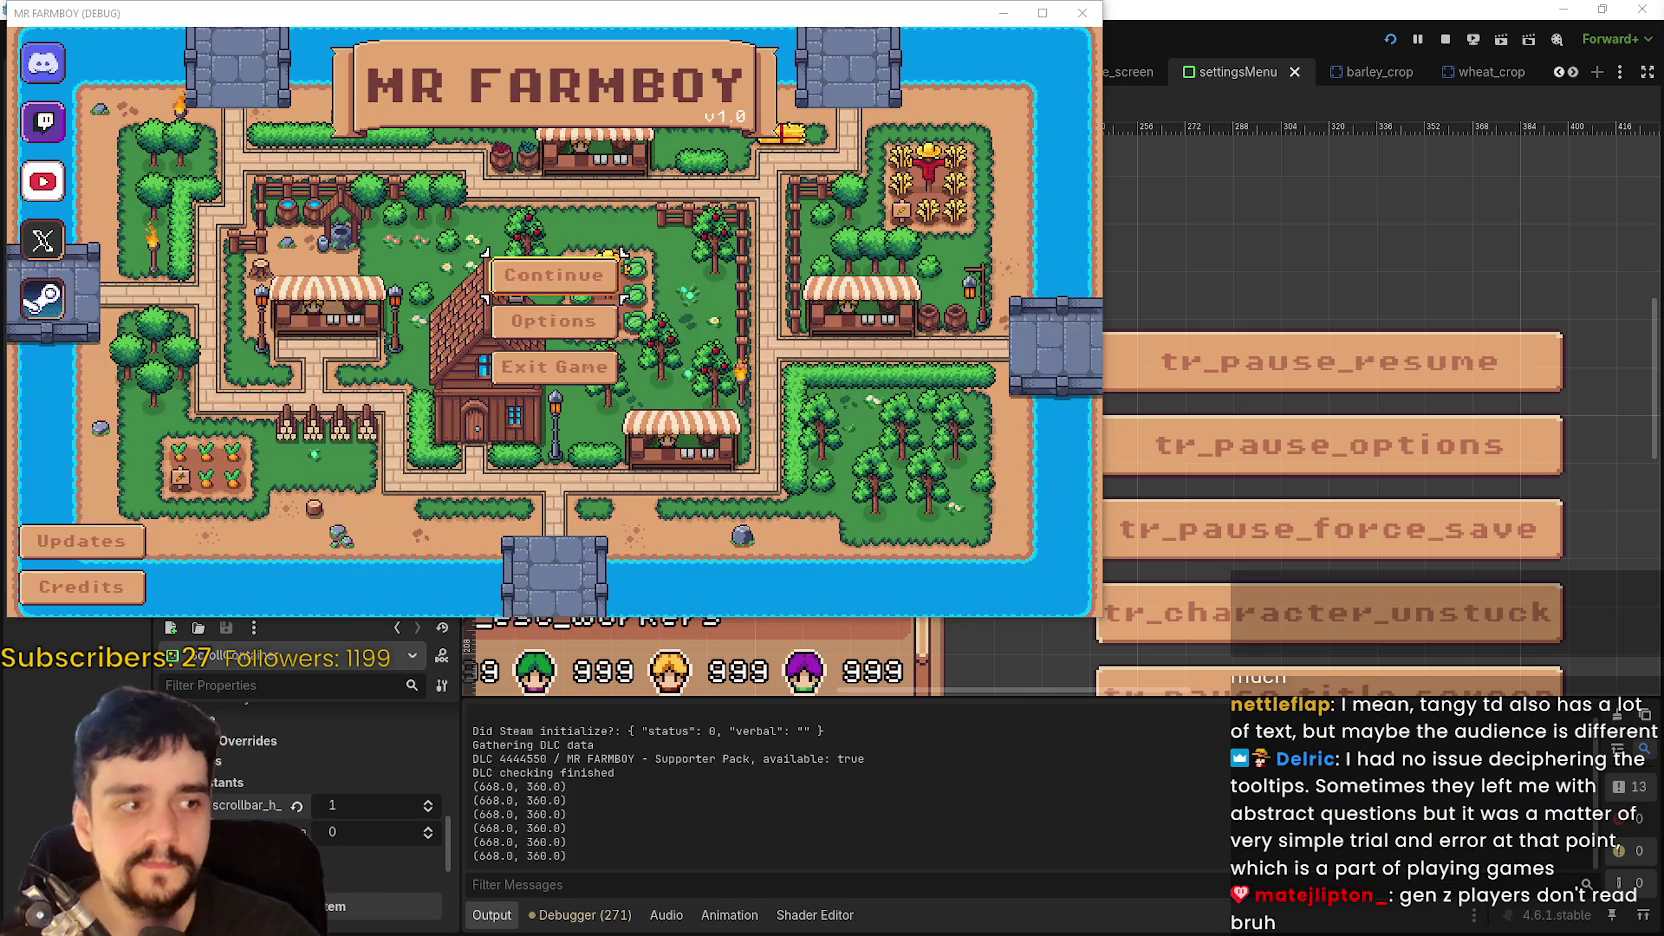
- Create a new save and dismiss the King's intro letter
click(553, 275)
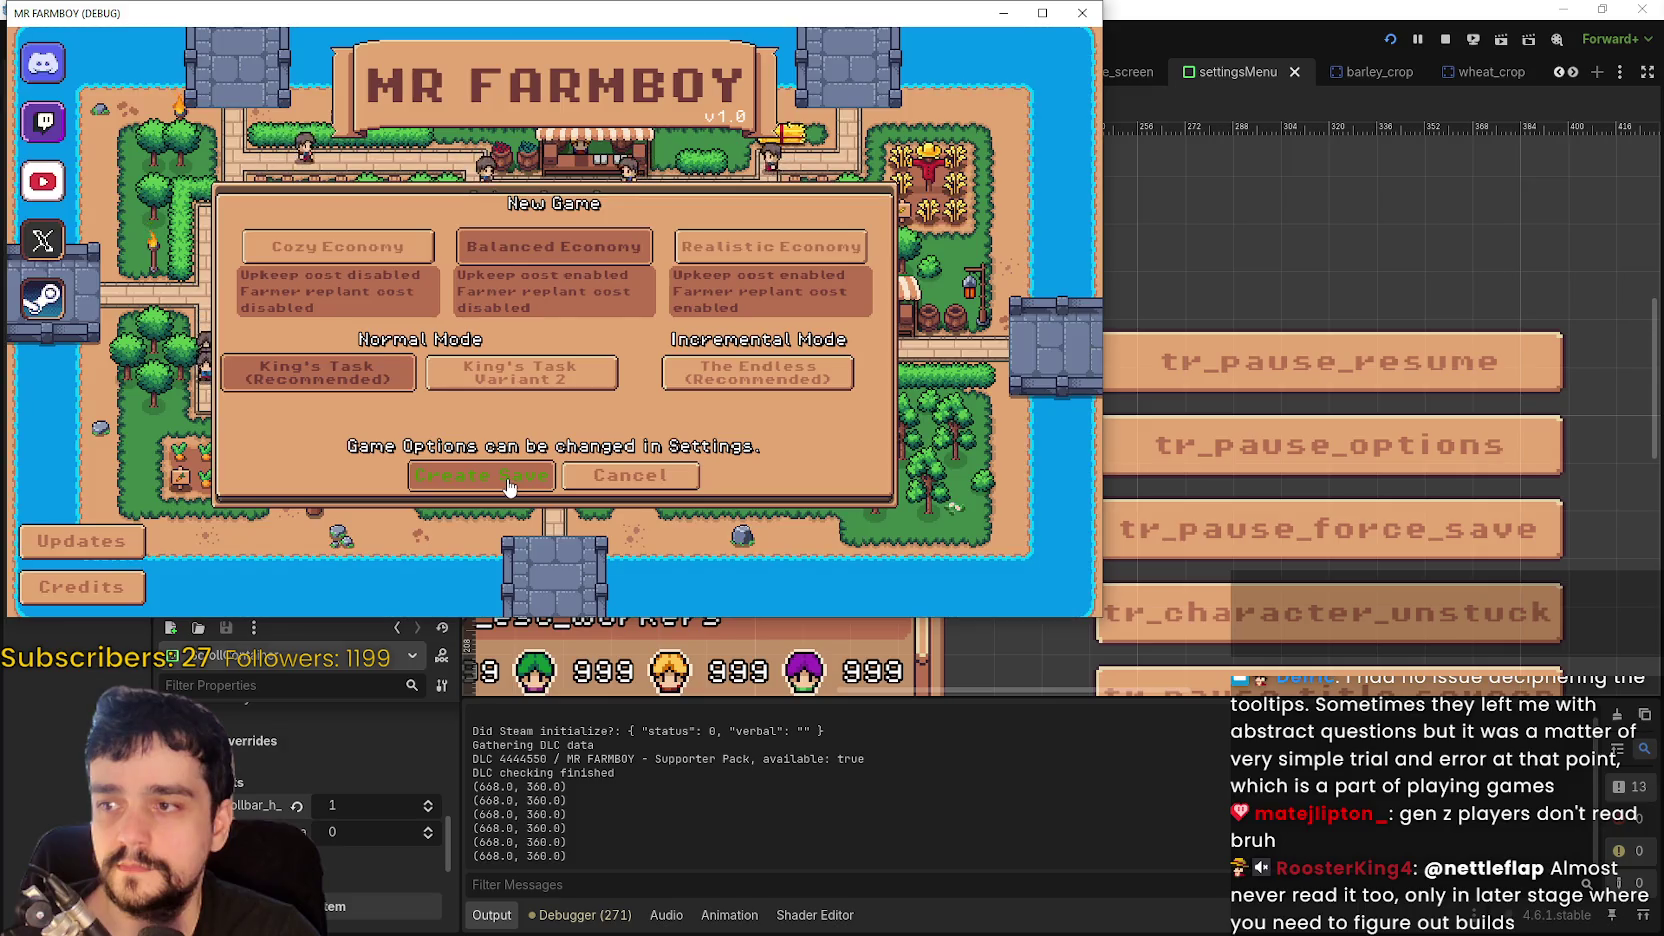
click(490, 472)
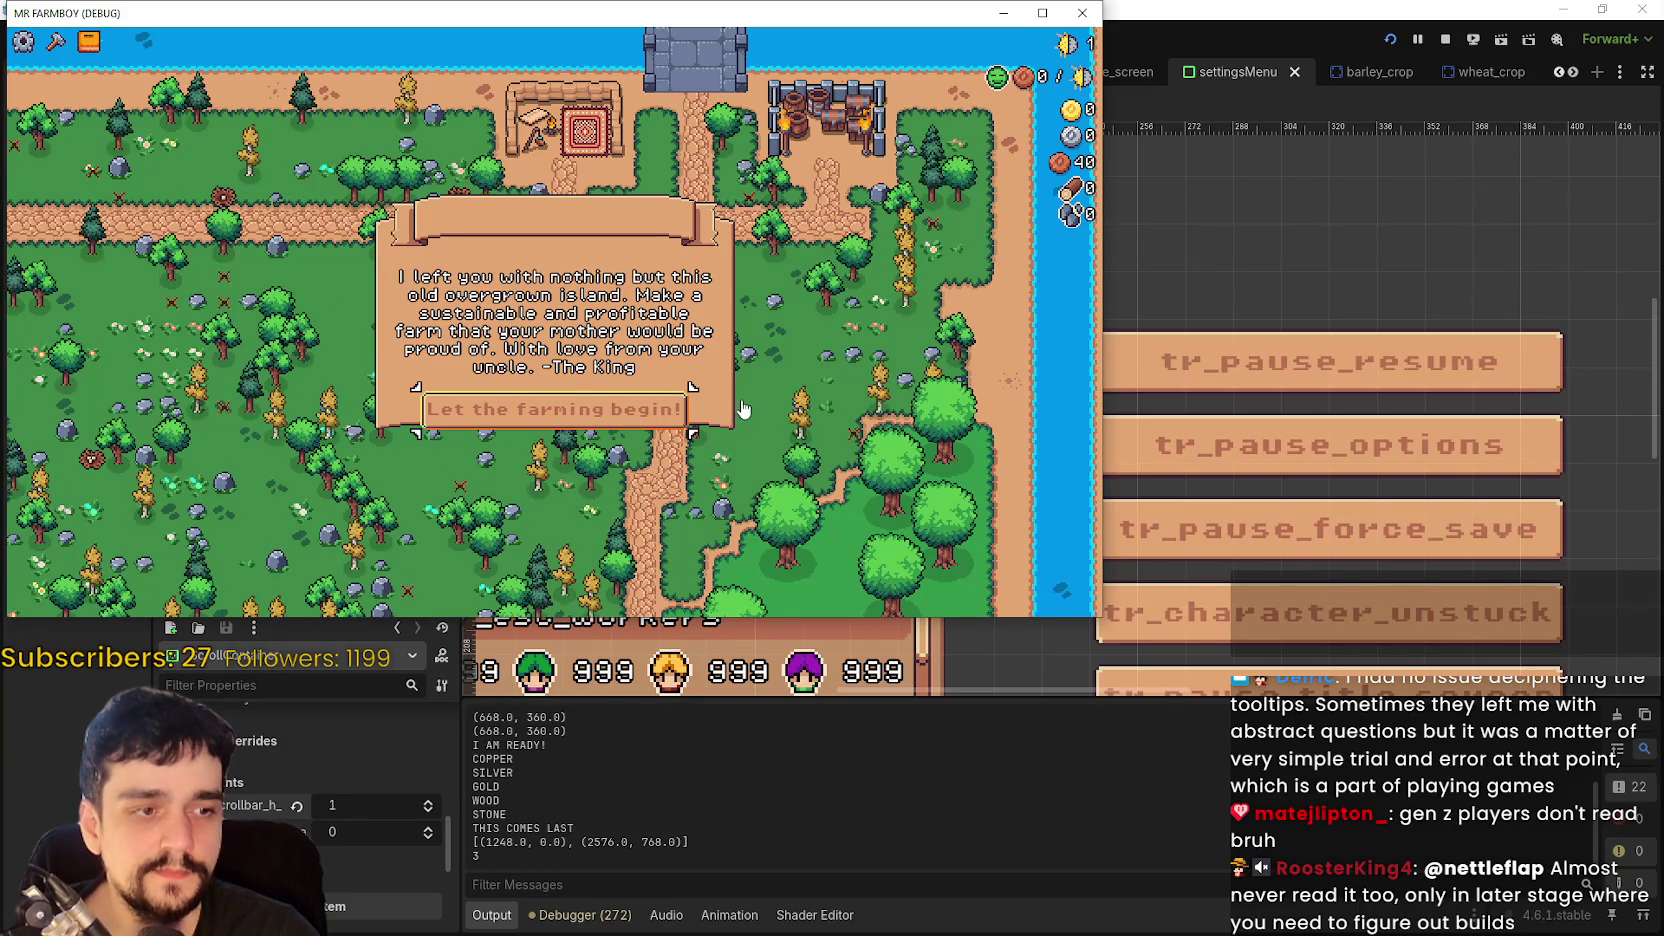
click(650, 409)
- Pause to check the fresh save's empty Stats, then return to the title screen
key(Escape)
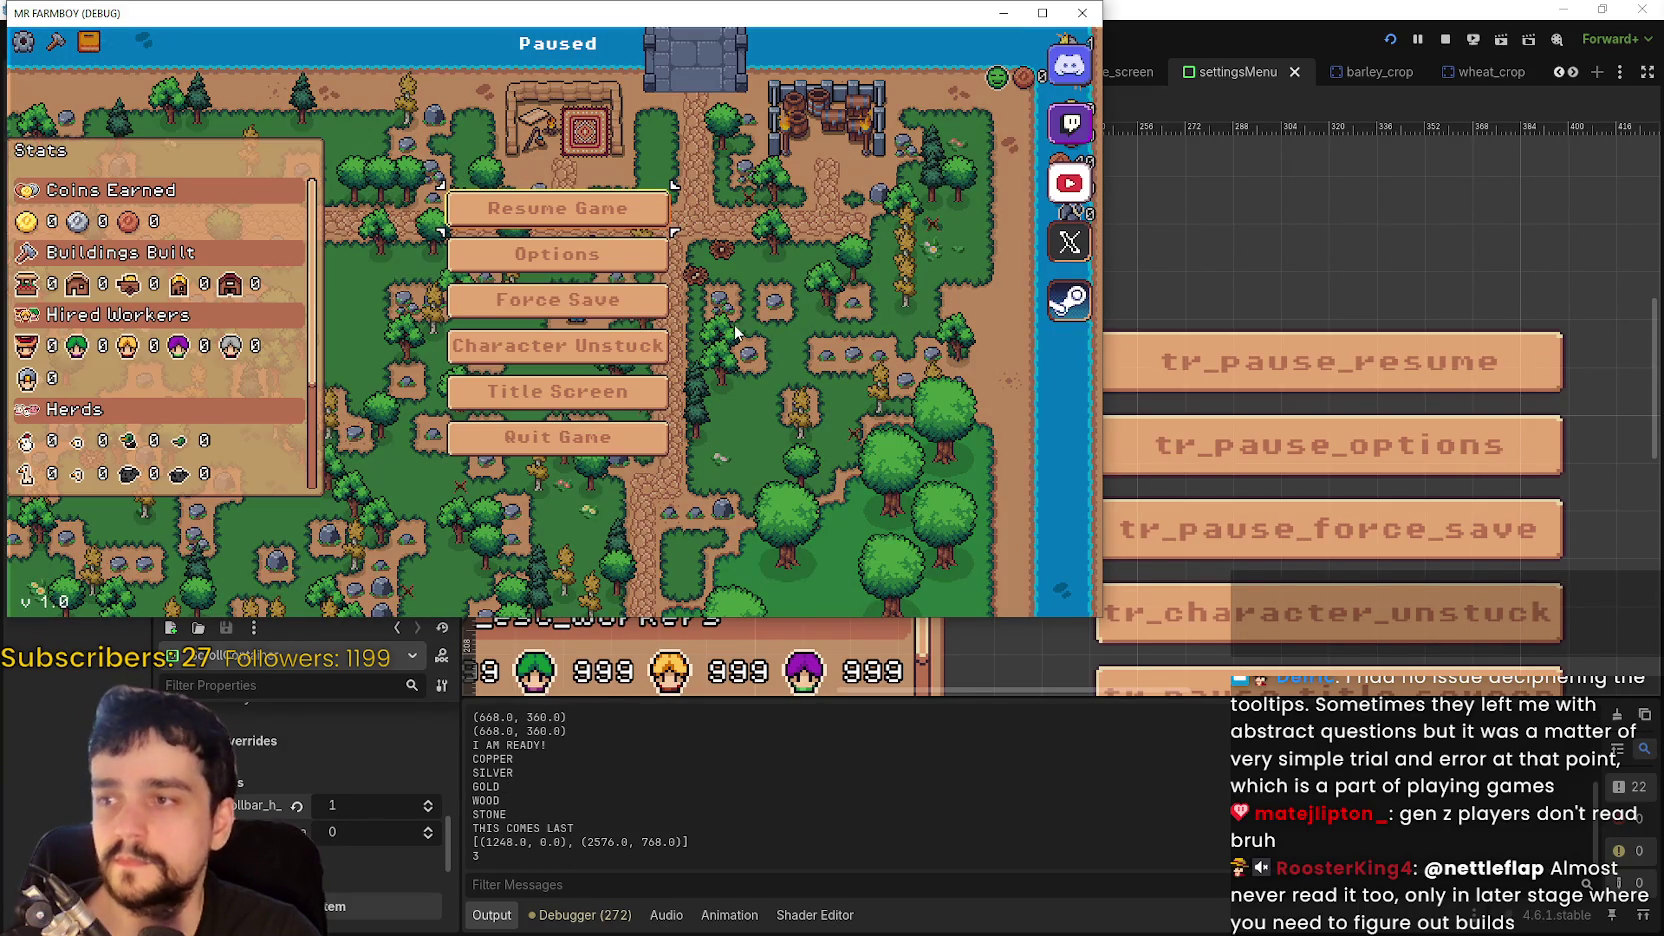
scroll(66, 350, down, 3)
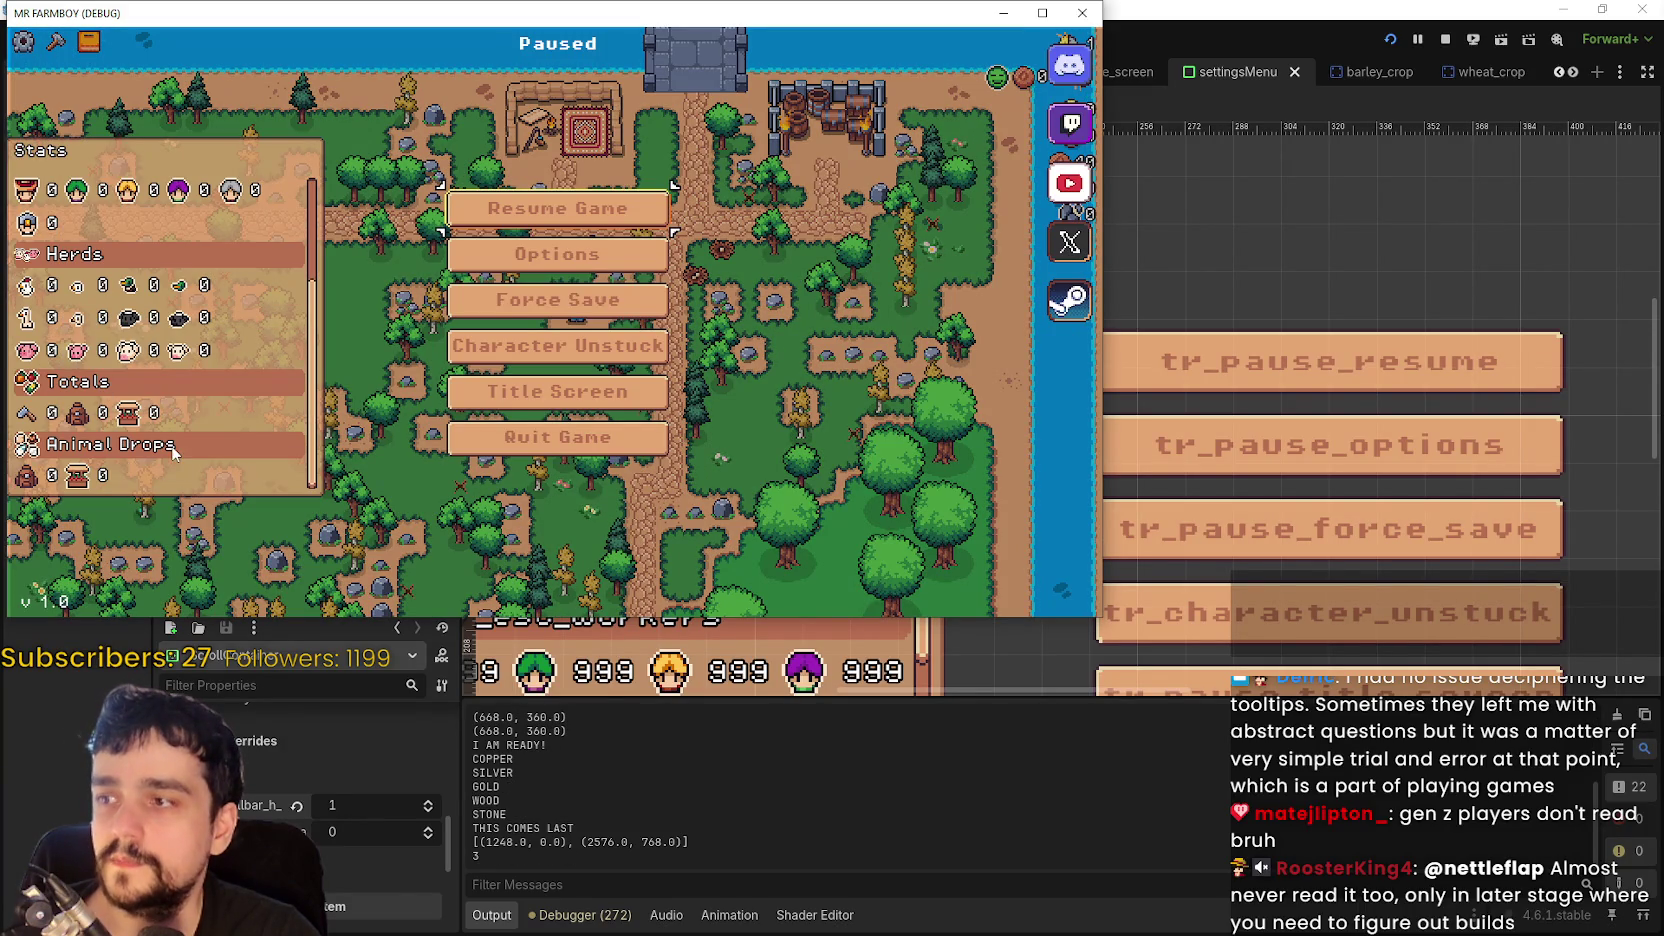
scroll(172, 445, up, 3)
key(Escape)
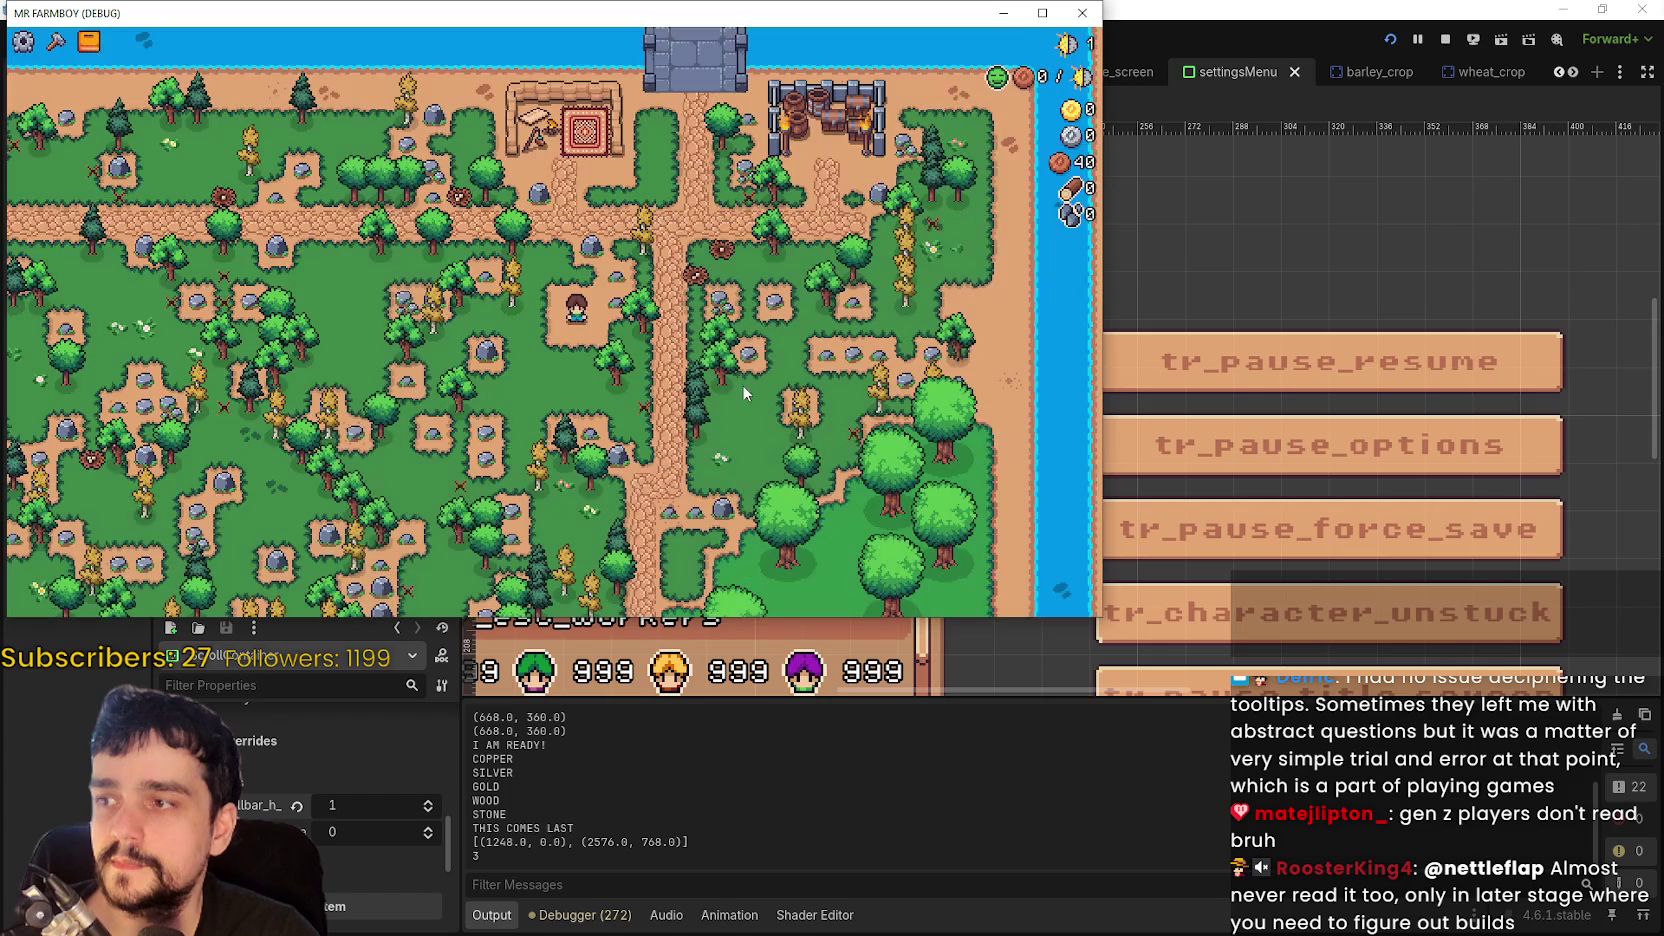
key(Escape)
click(620, 395)
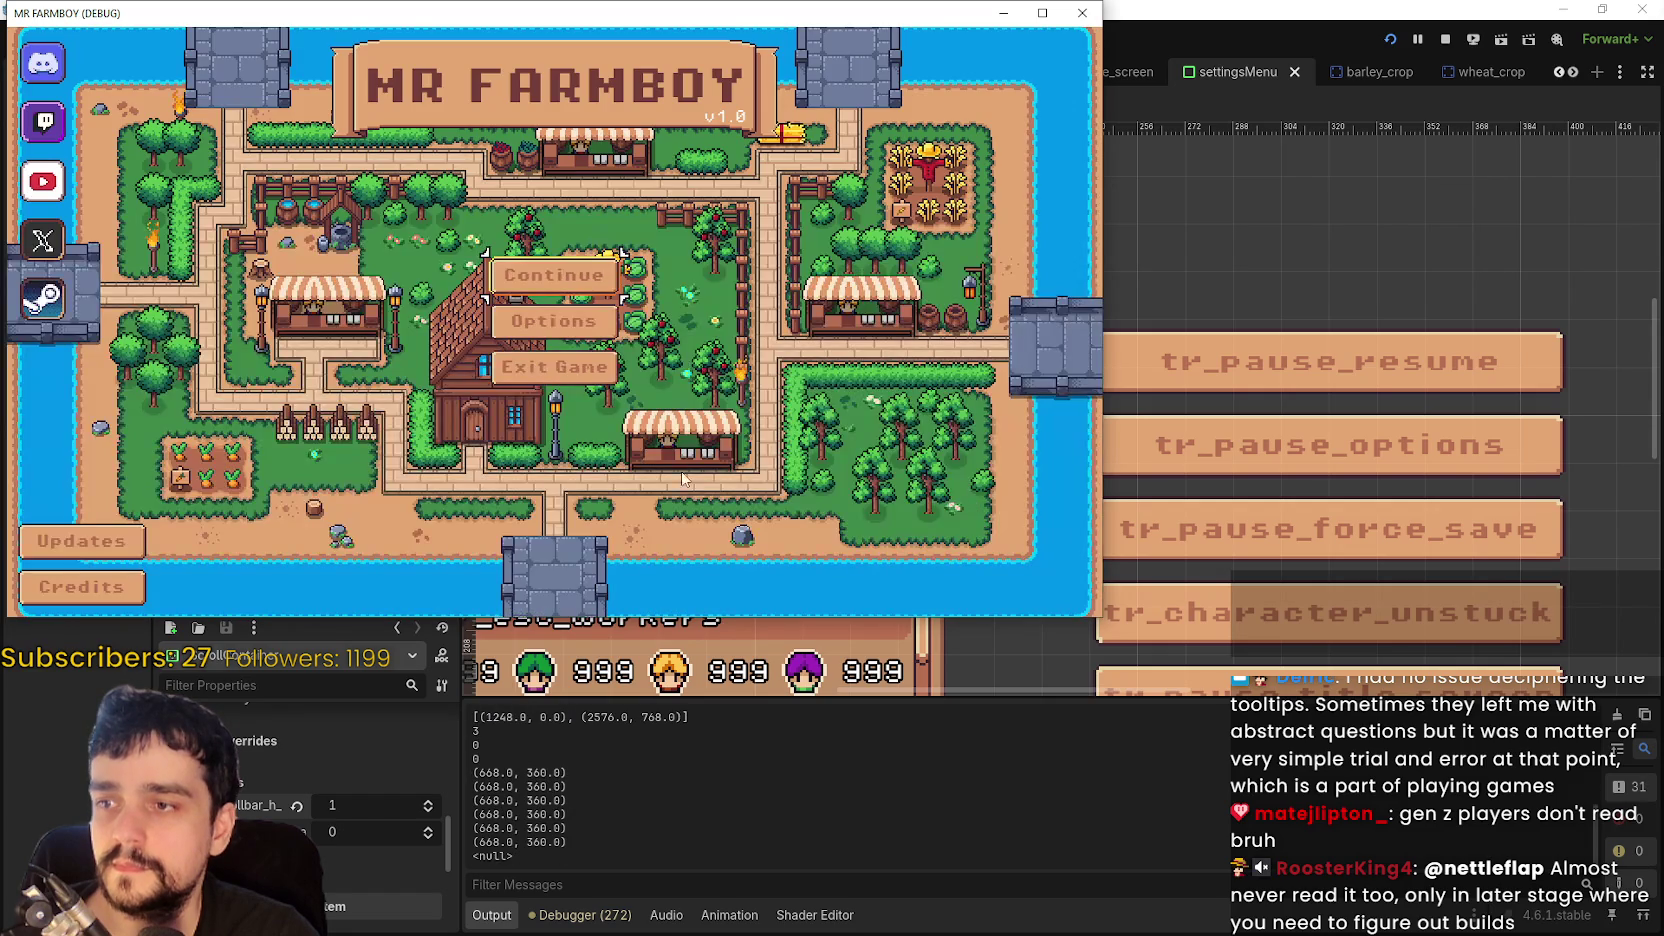
- Delete Save 4 from the save game list and exit the game to the editor
click(556, 322)
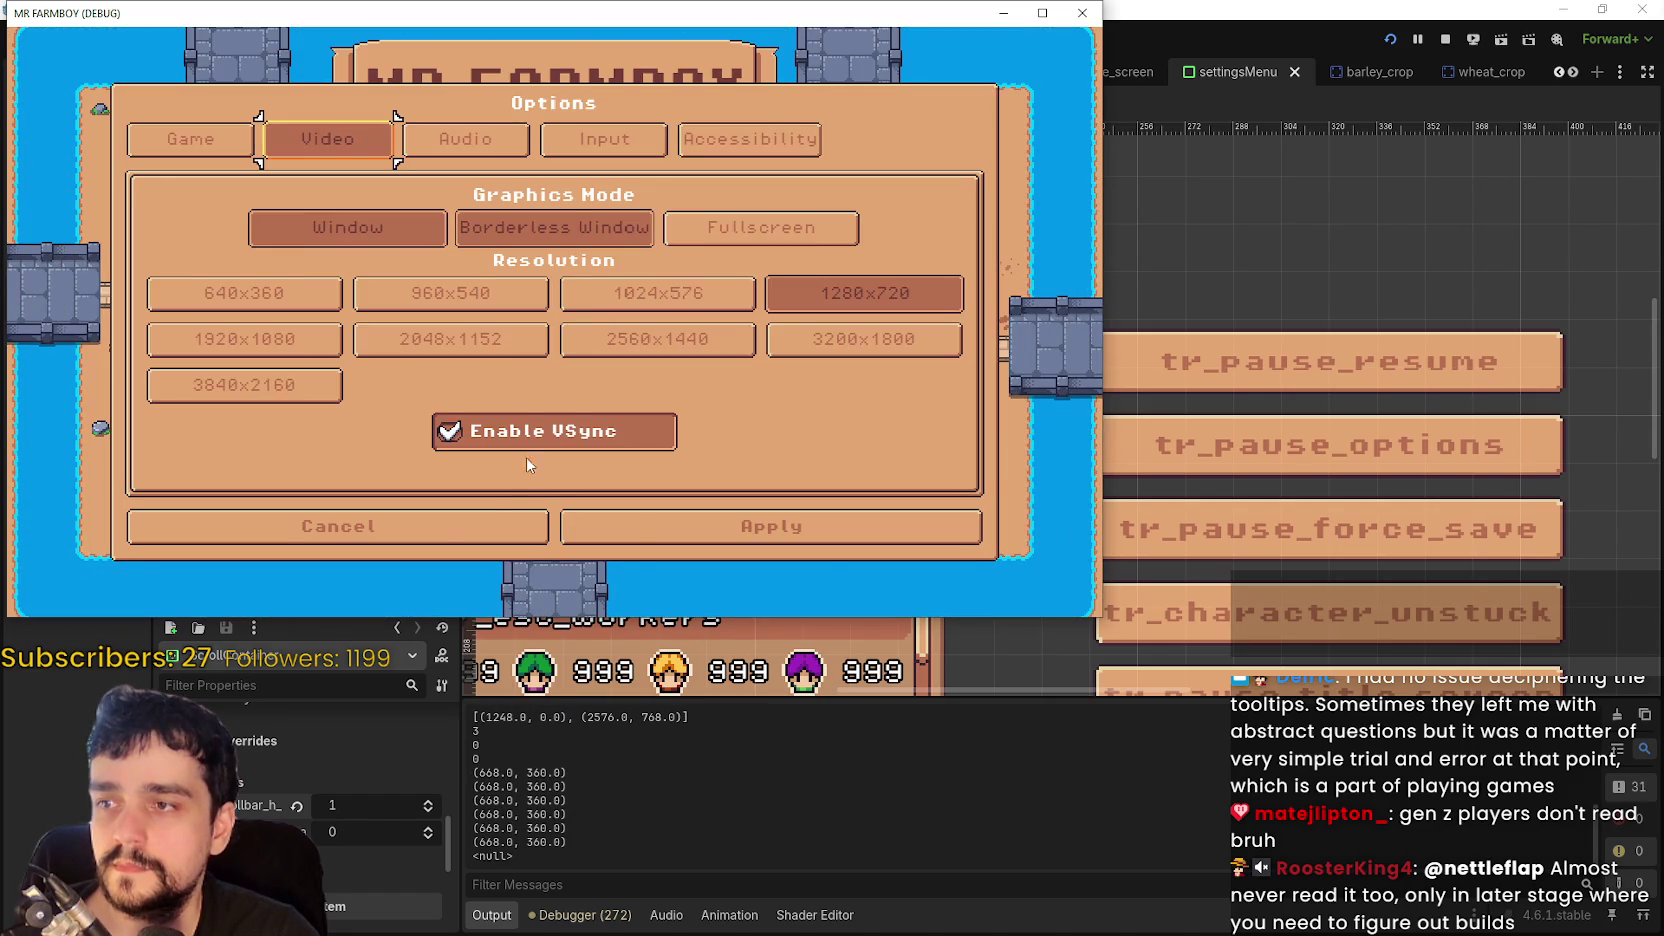
click(442, 526)
click(553, 275)
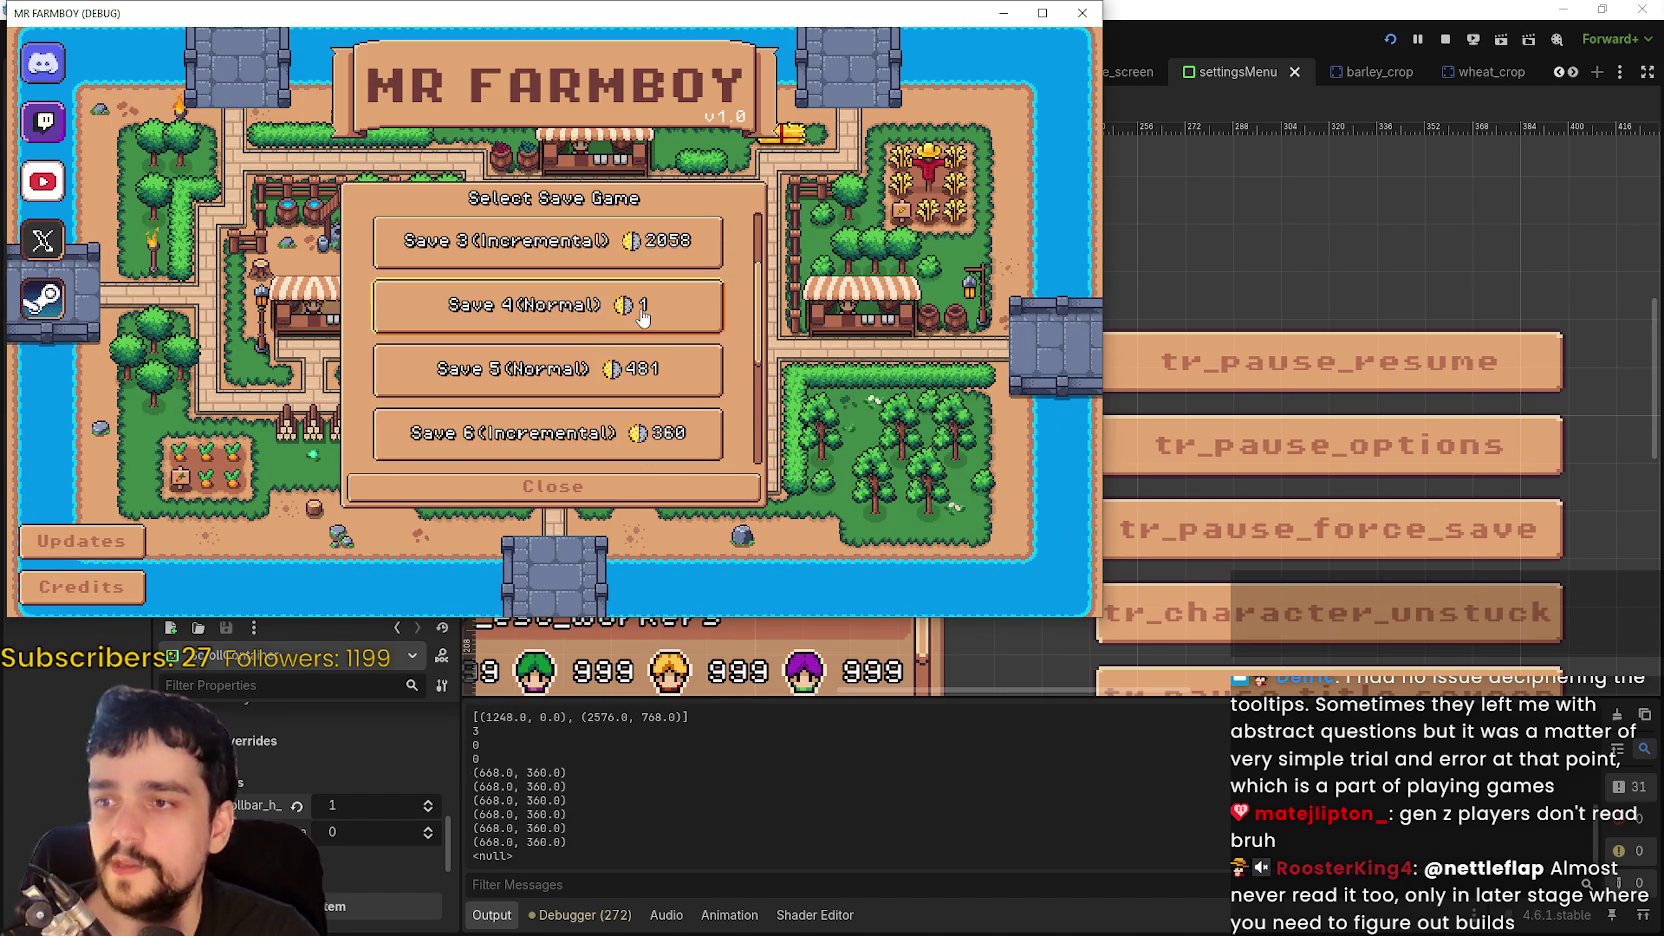
click(645, 318)
click(615, 318)
click(478, 360)
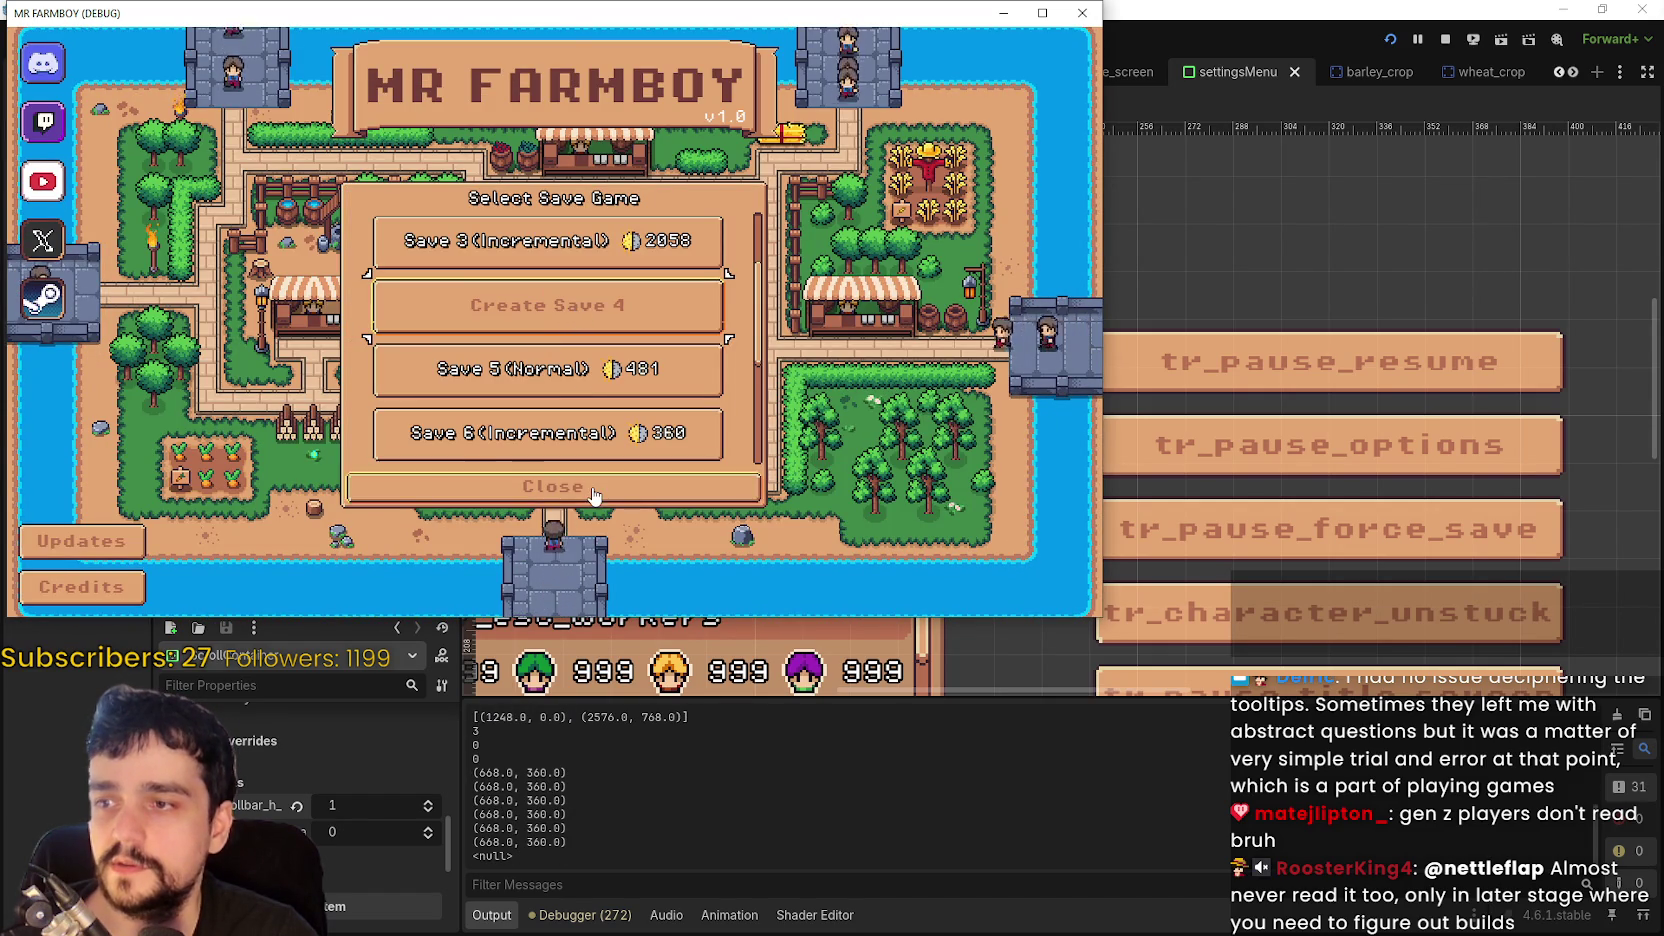
click(552, 486)
click(557, 368)
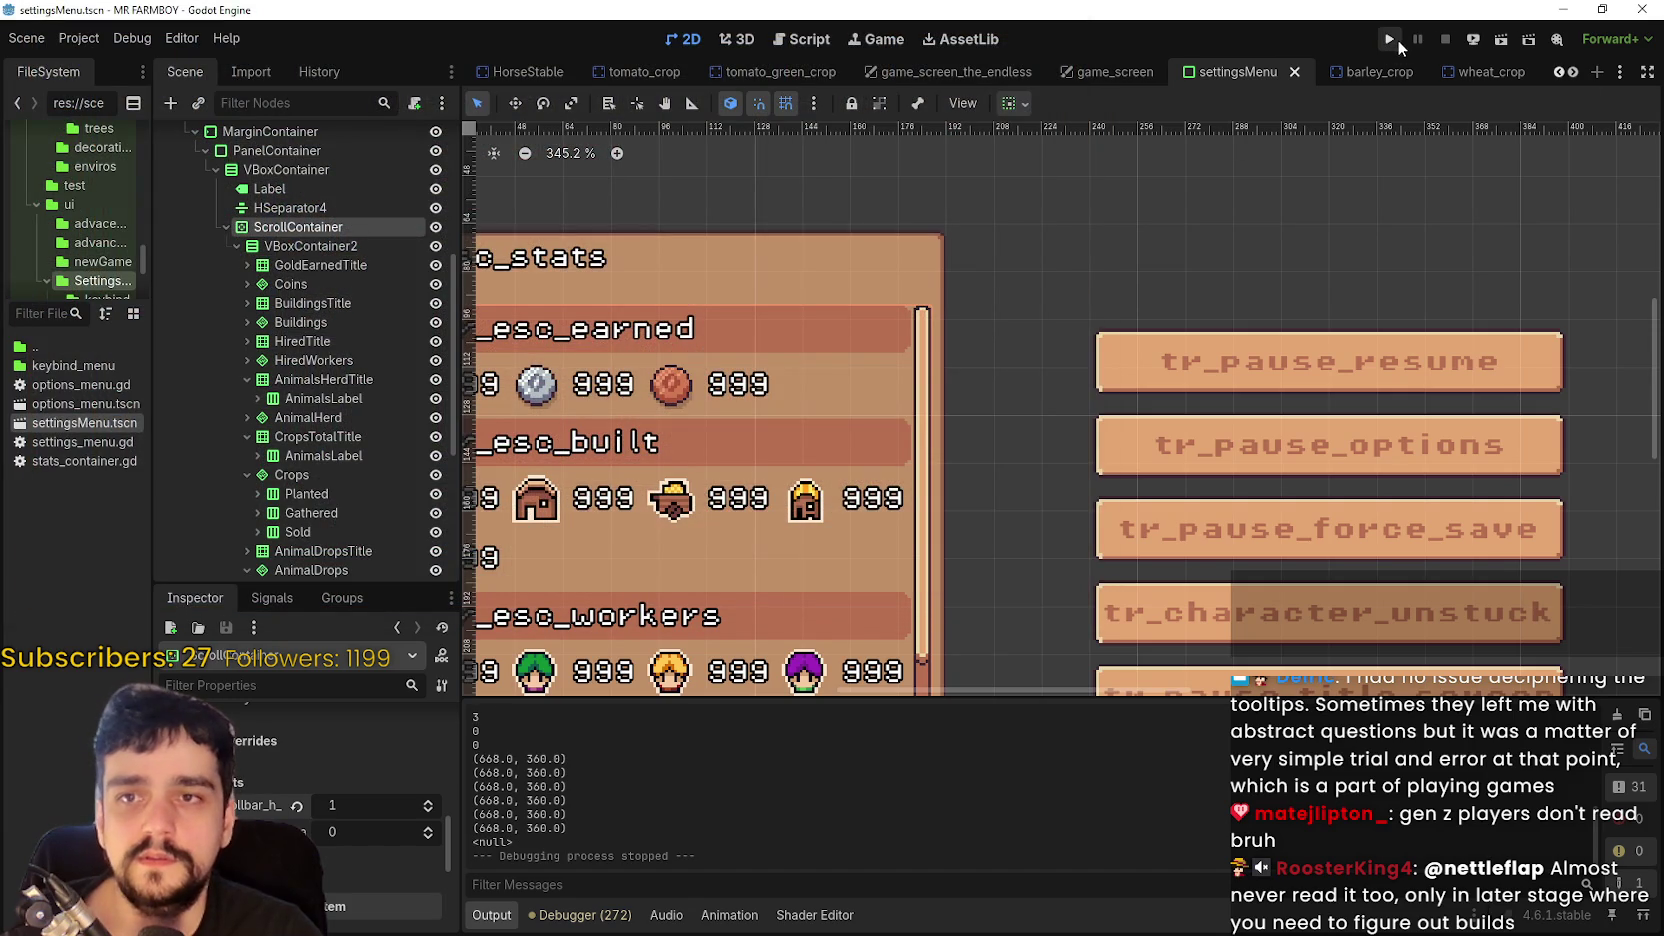
- Launch the game with the editor's Play button and open its save game list via Continue
click(1388, 42)
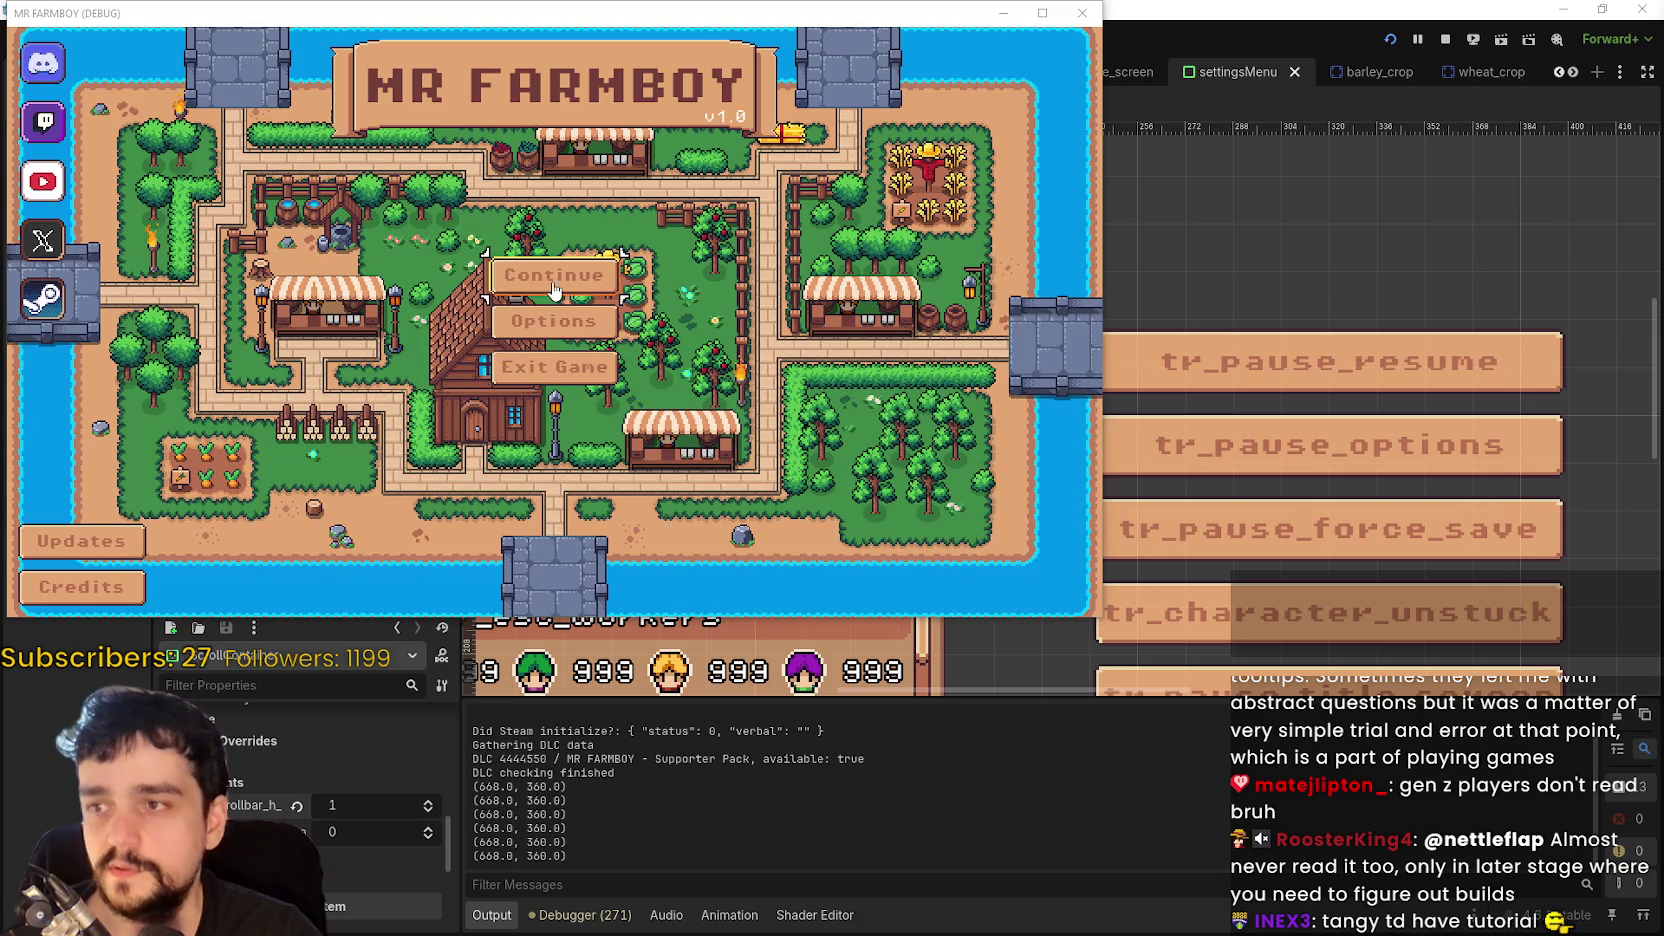
click(553, 280)
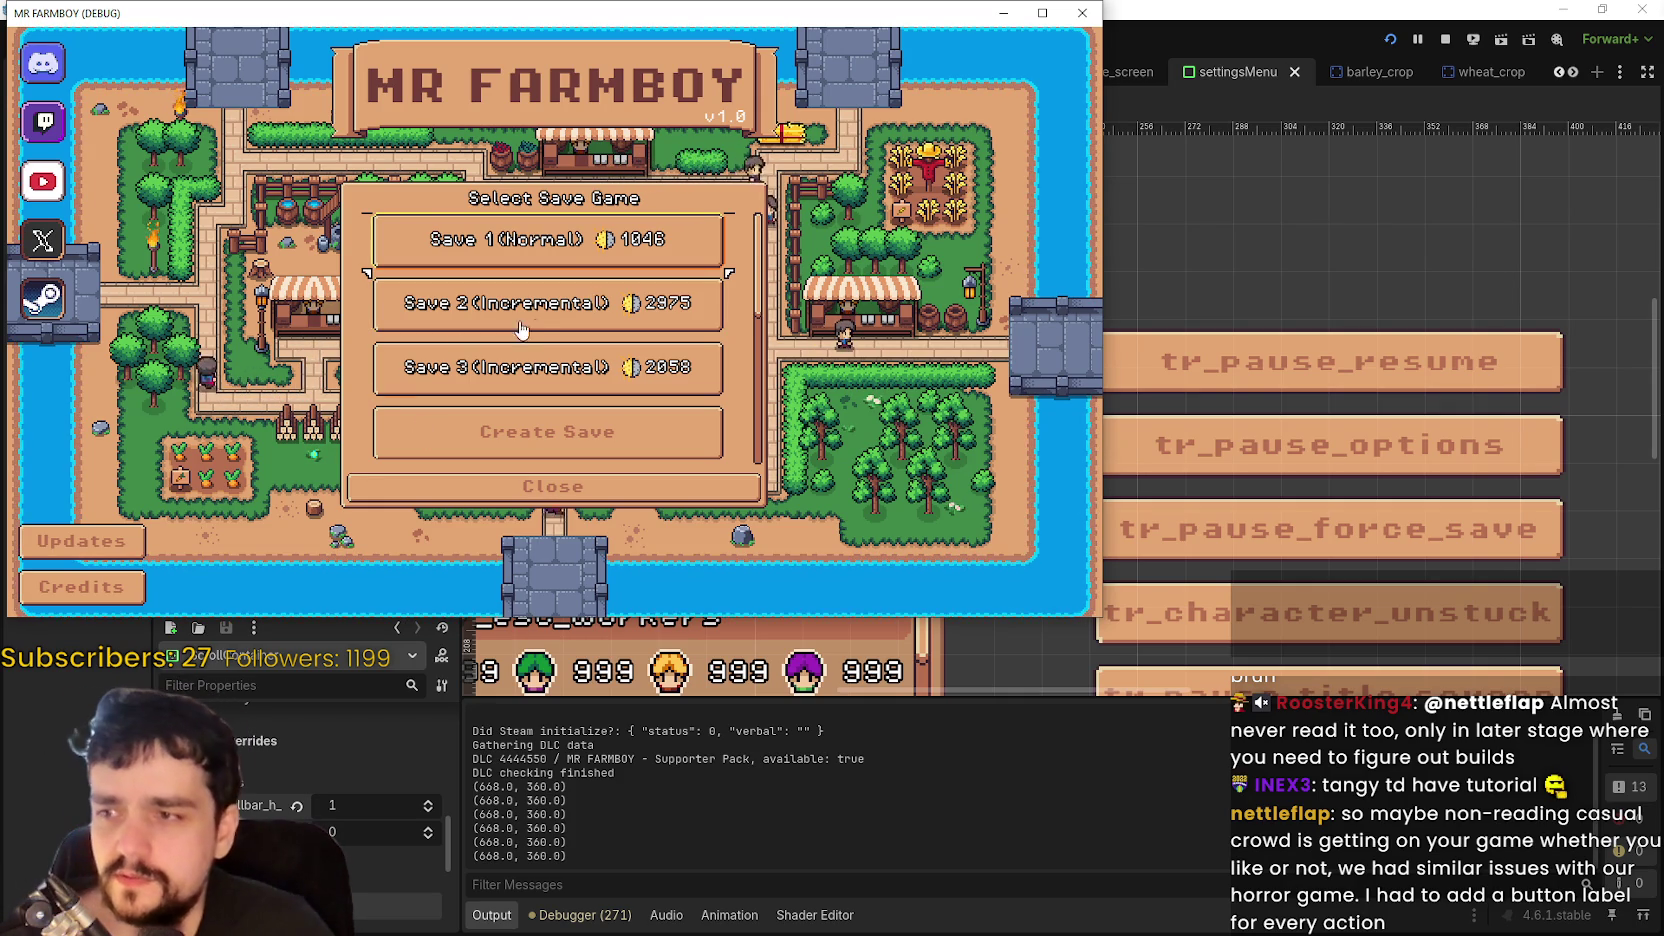
- Create a save in the empty slot with Balanced Economy and The Endless (Recommended) mode
scroll(600, 310, down, 3)
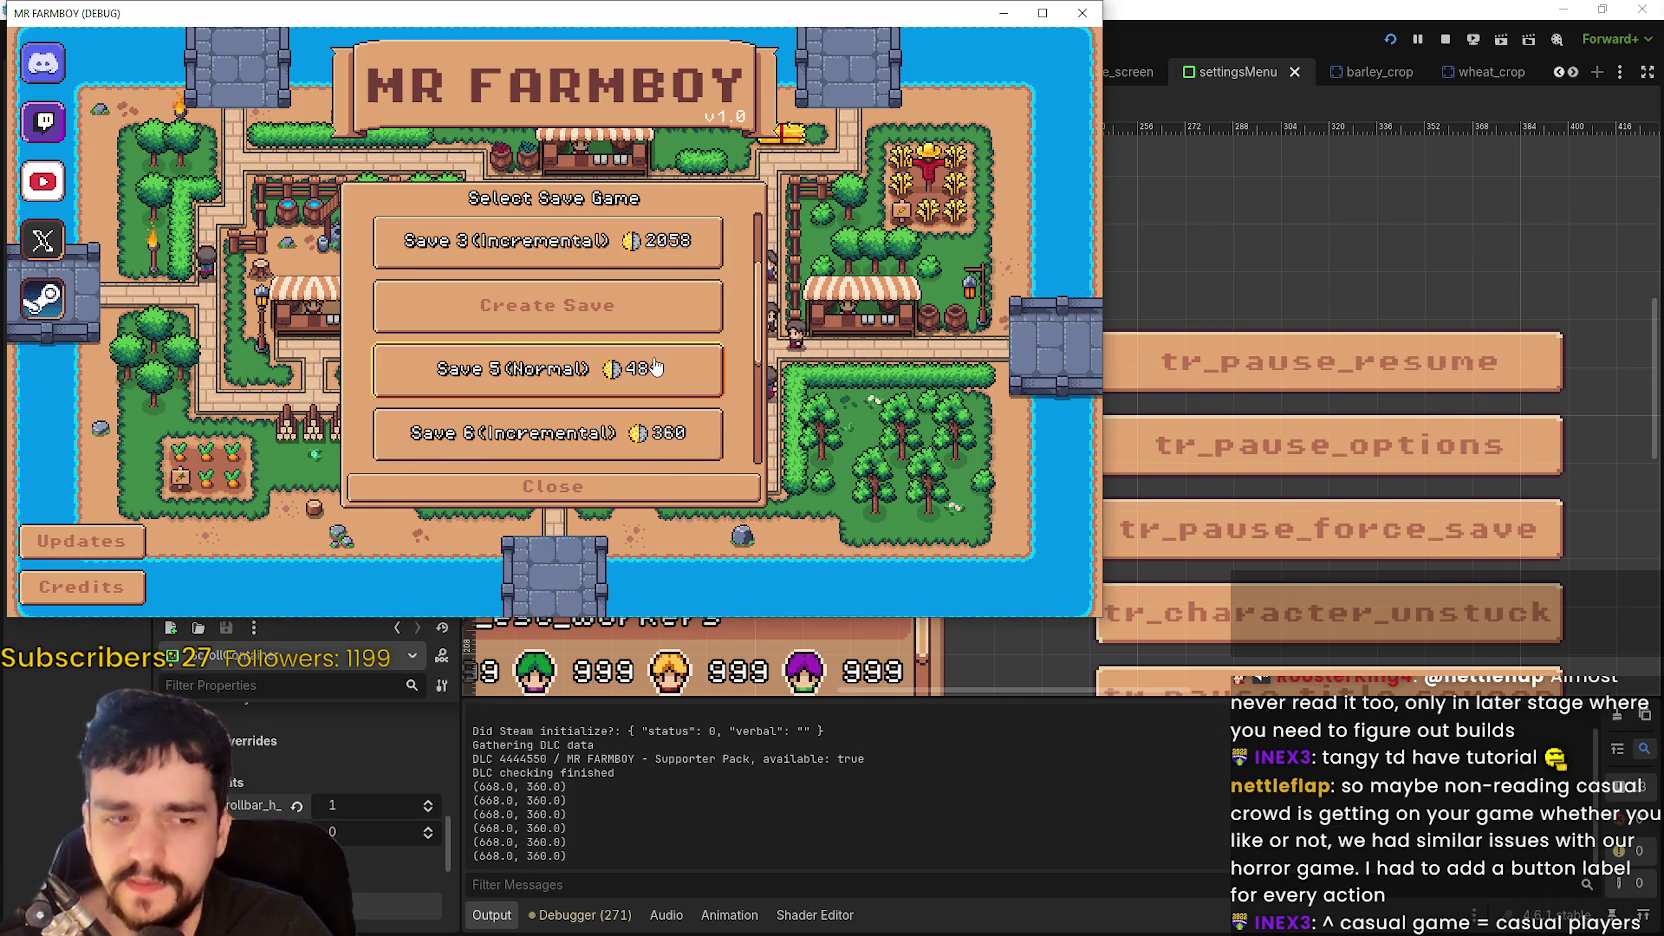
click(622, 310)
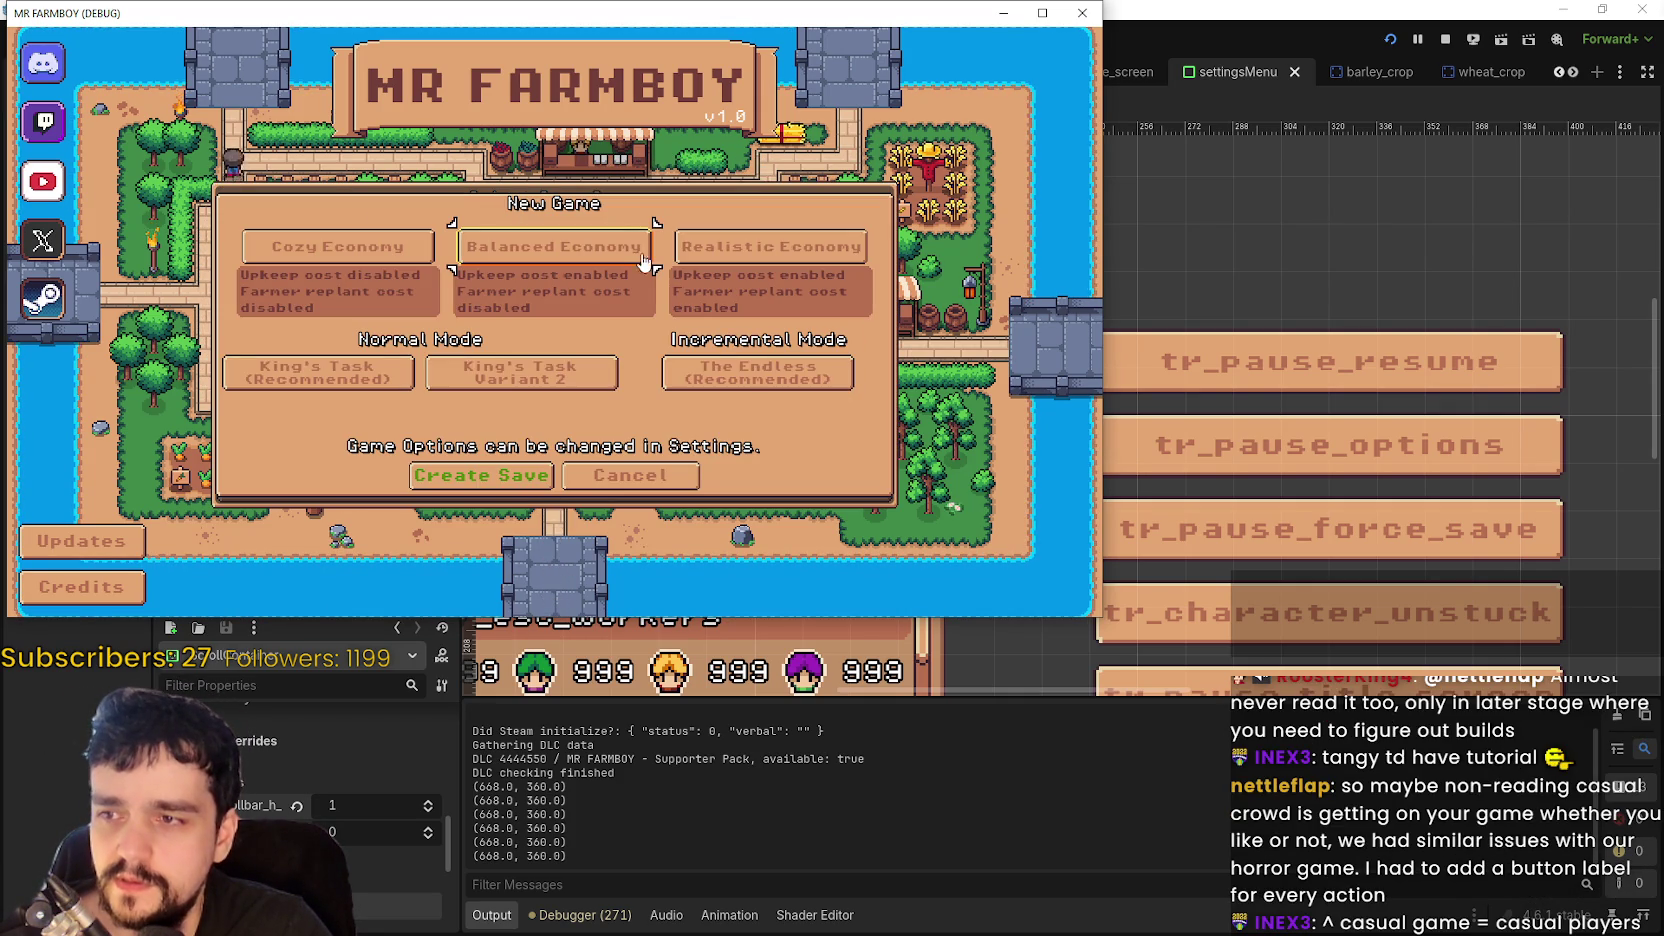
click(545, 250)
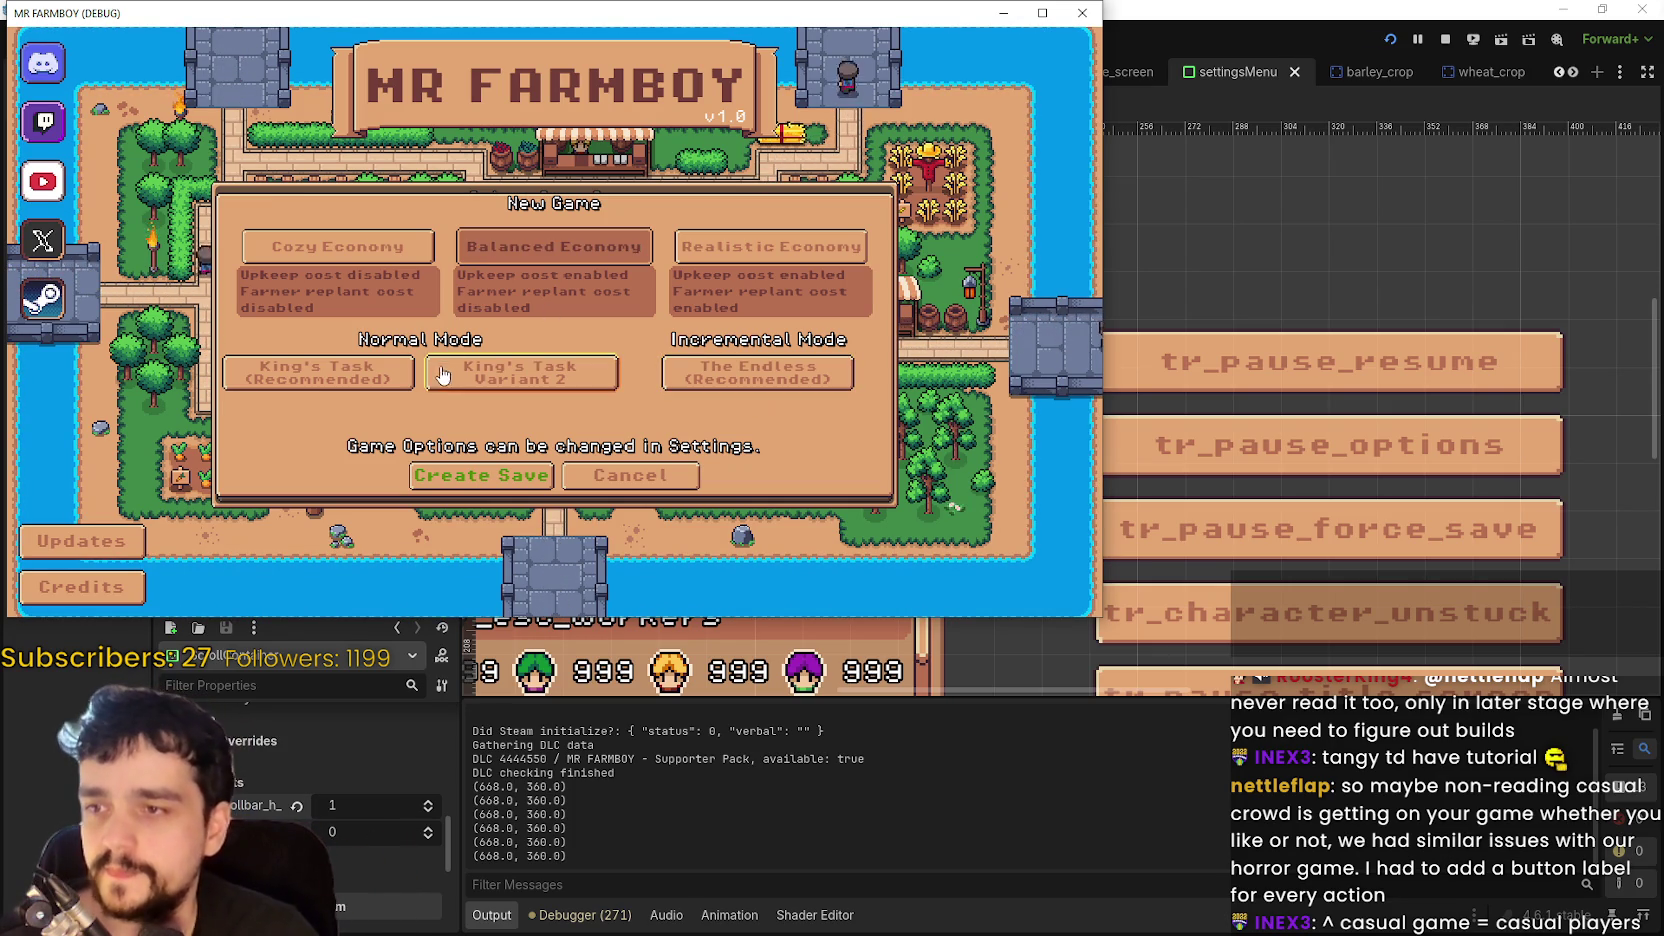
click(318, 374)
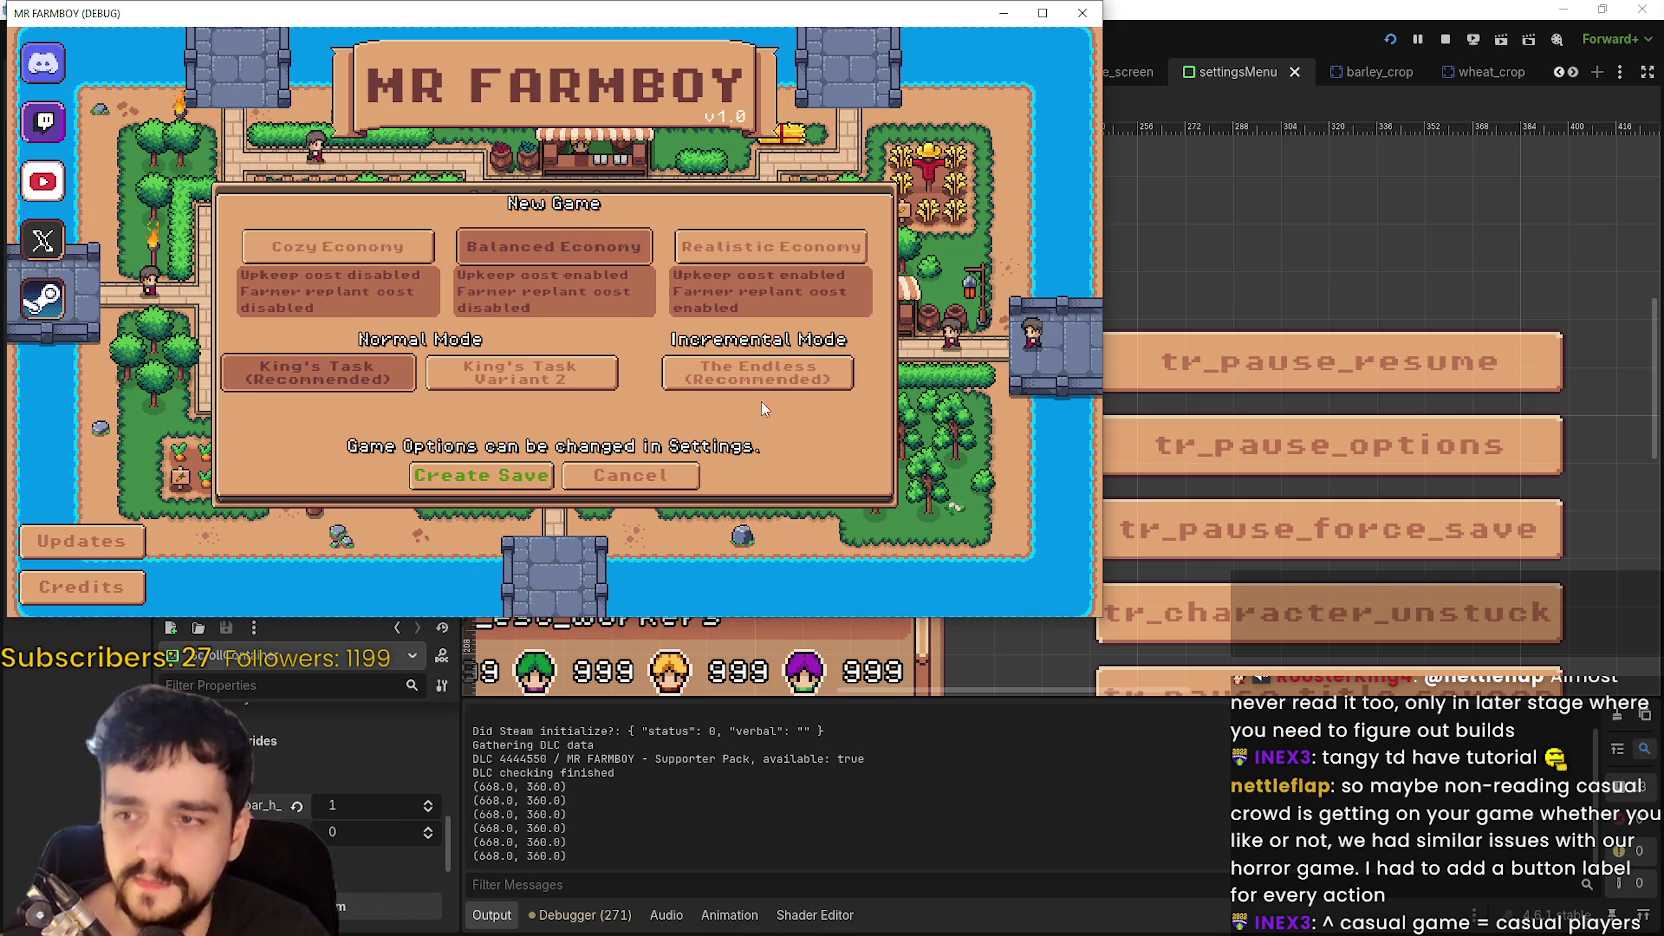
click(745, 373)
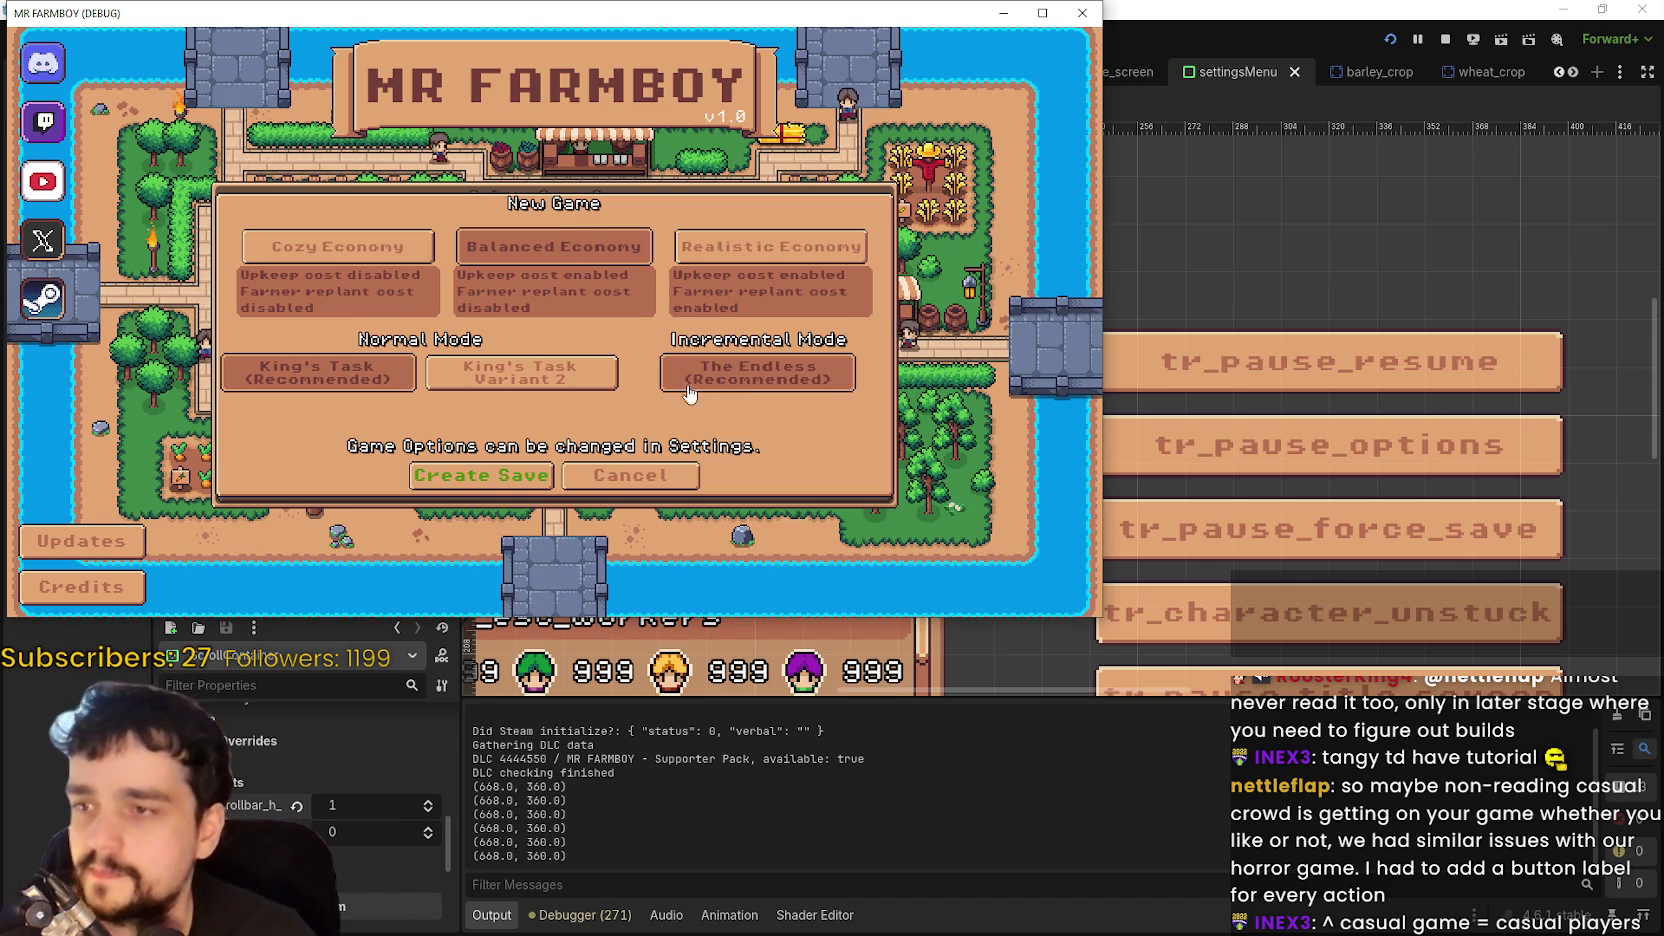
click(460, 480)
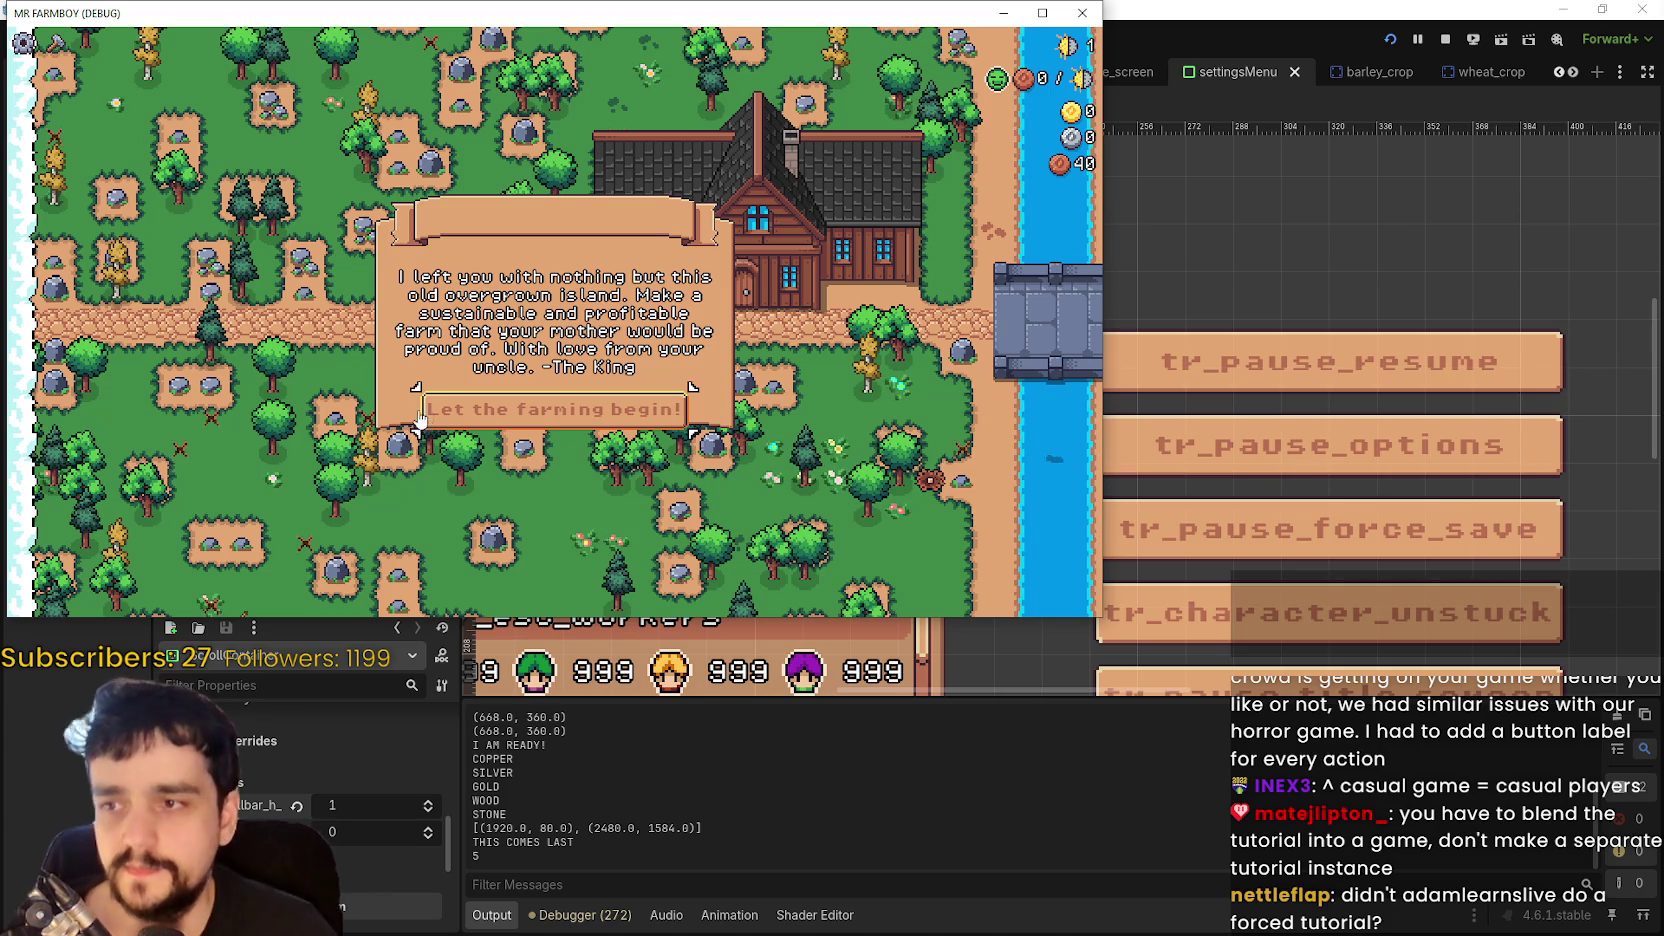
- Dismiss the King's letter, maximize the game window, and chop a nearby tree for wood
click(668, 402)
key(Escape)
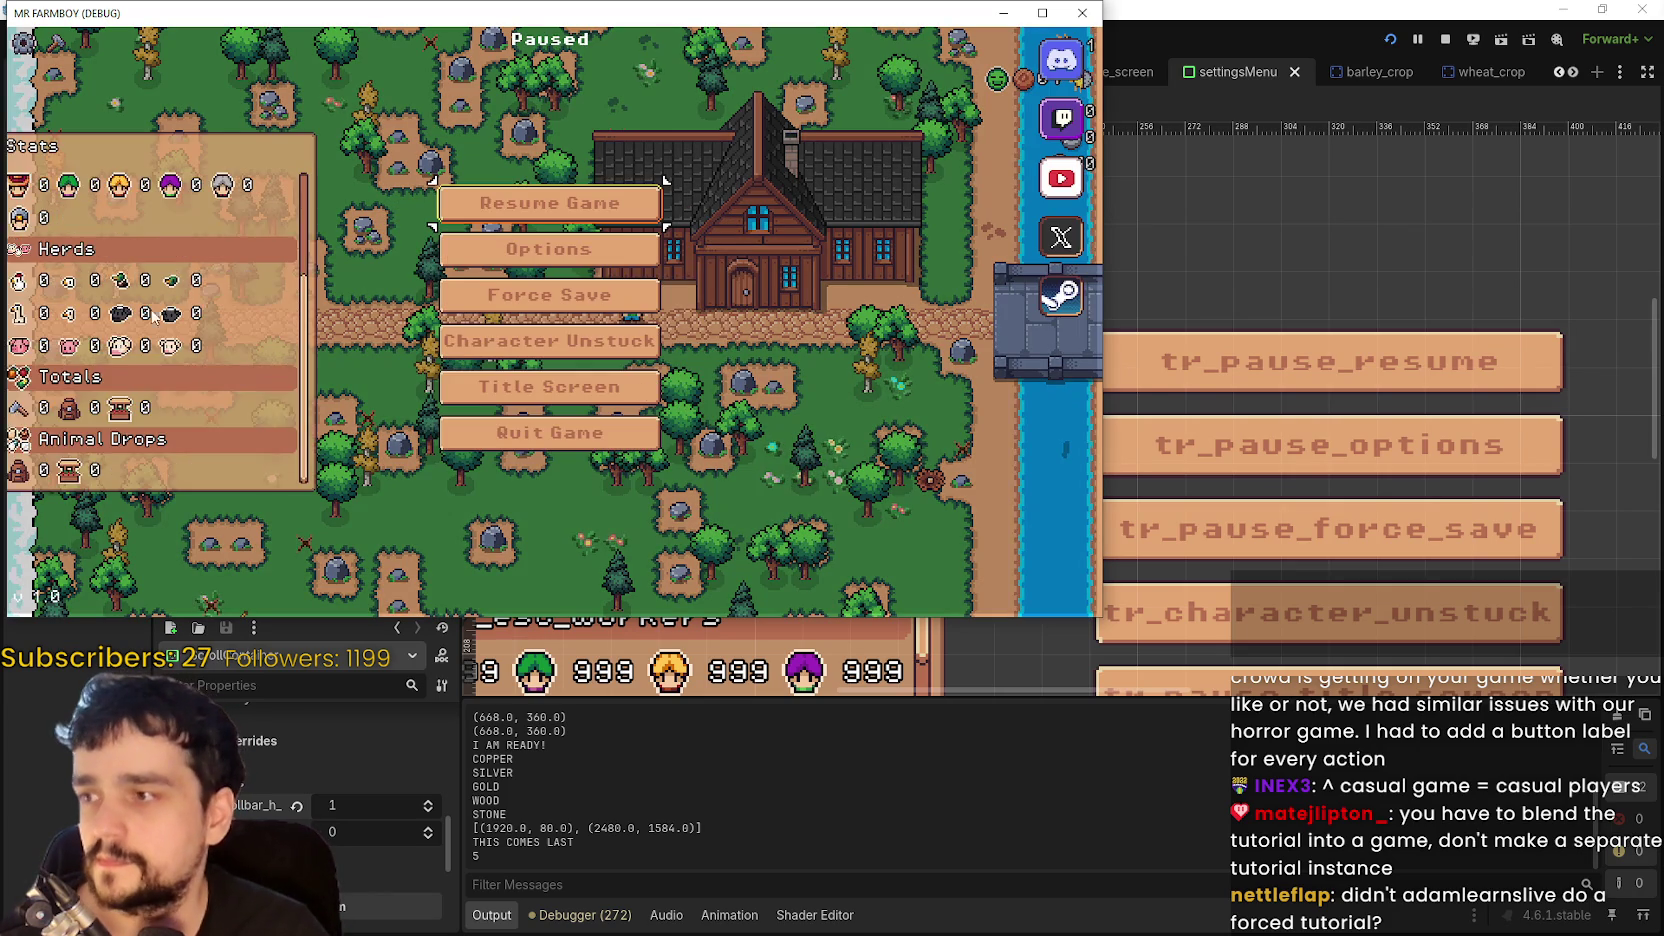
key(Escape)
key(super+Up)
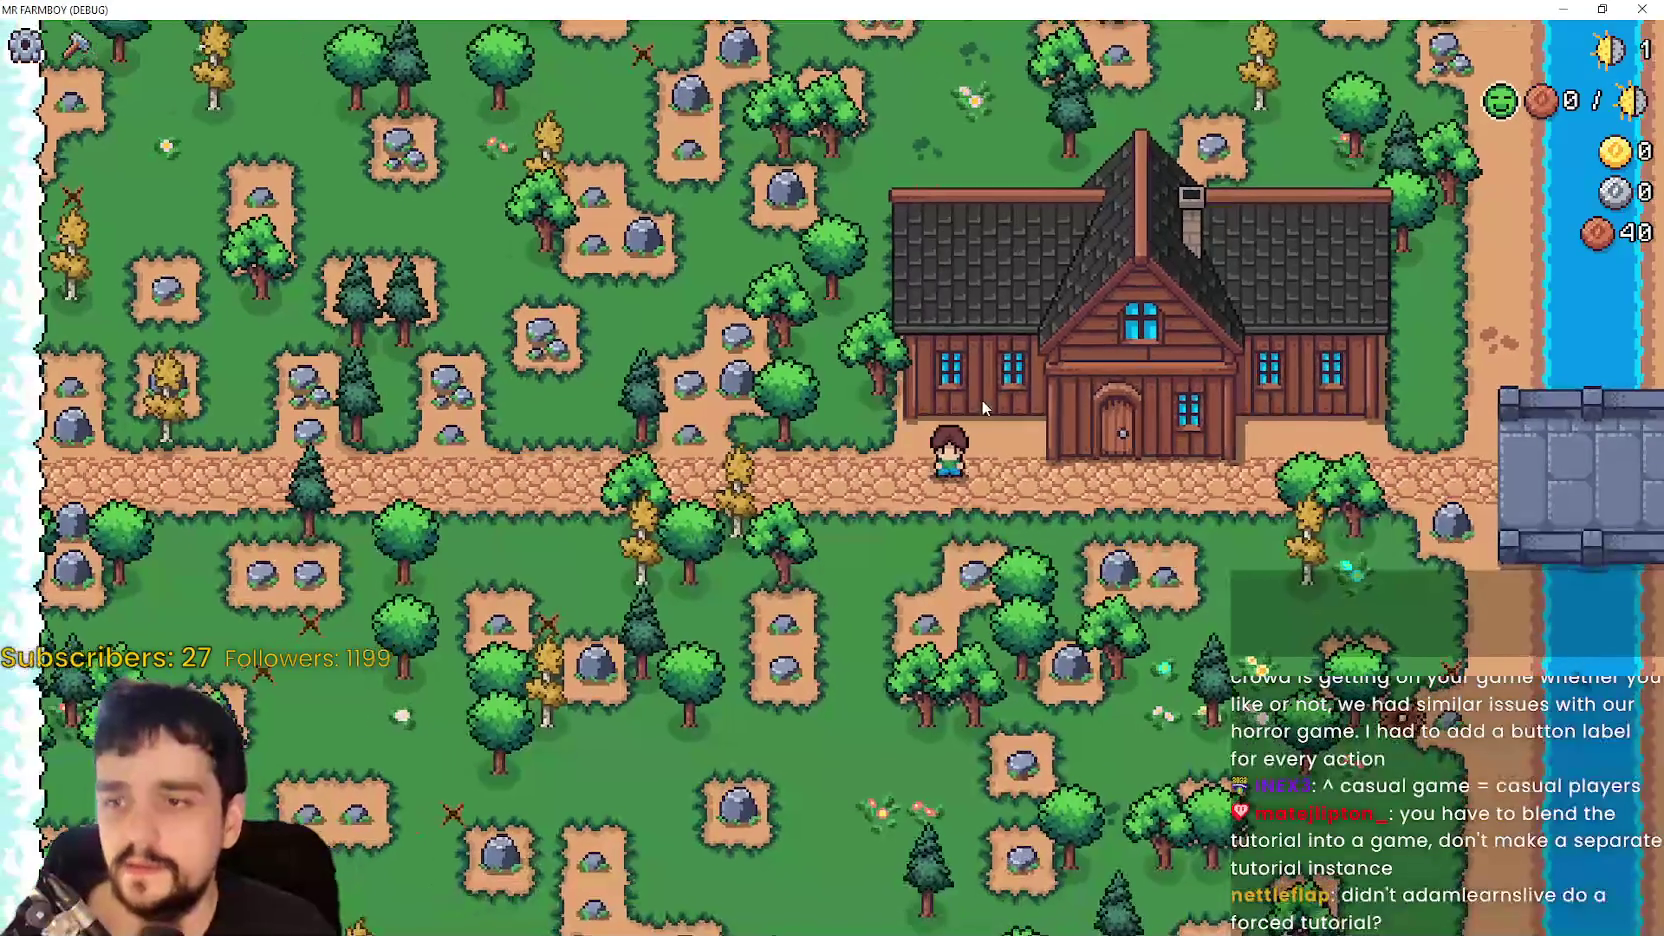
key(s)
key(w)
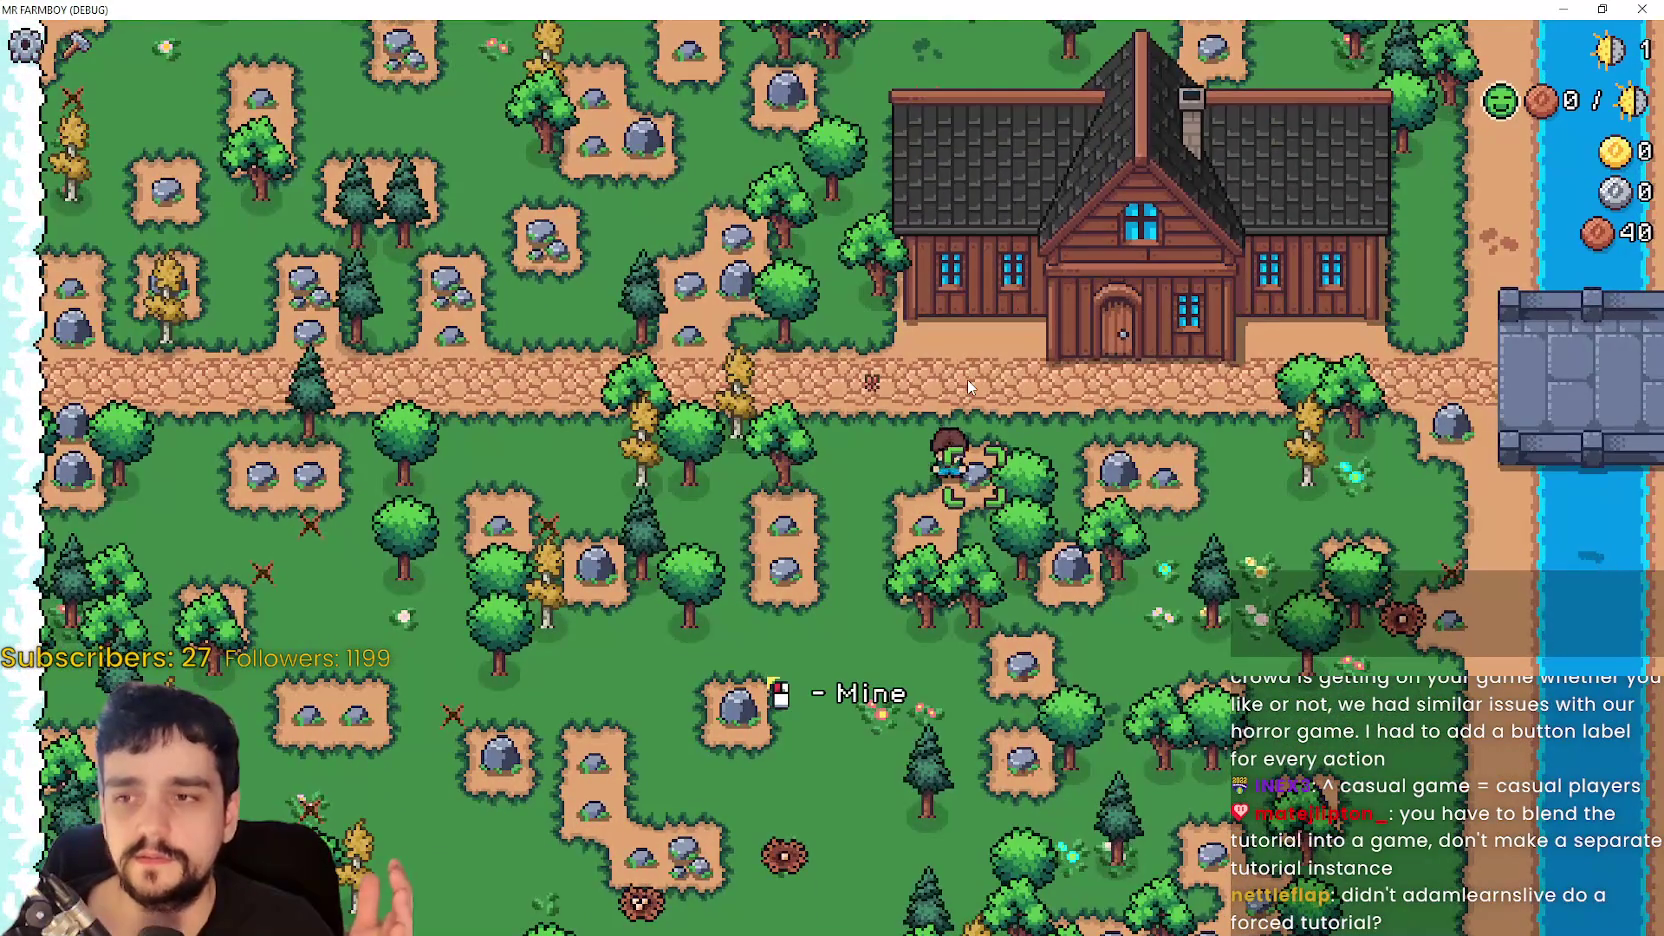
key(a)
key(w)
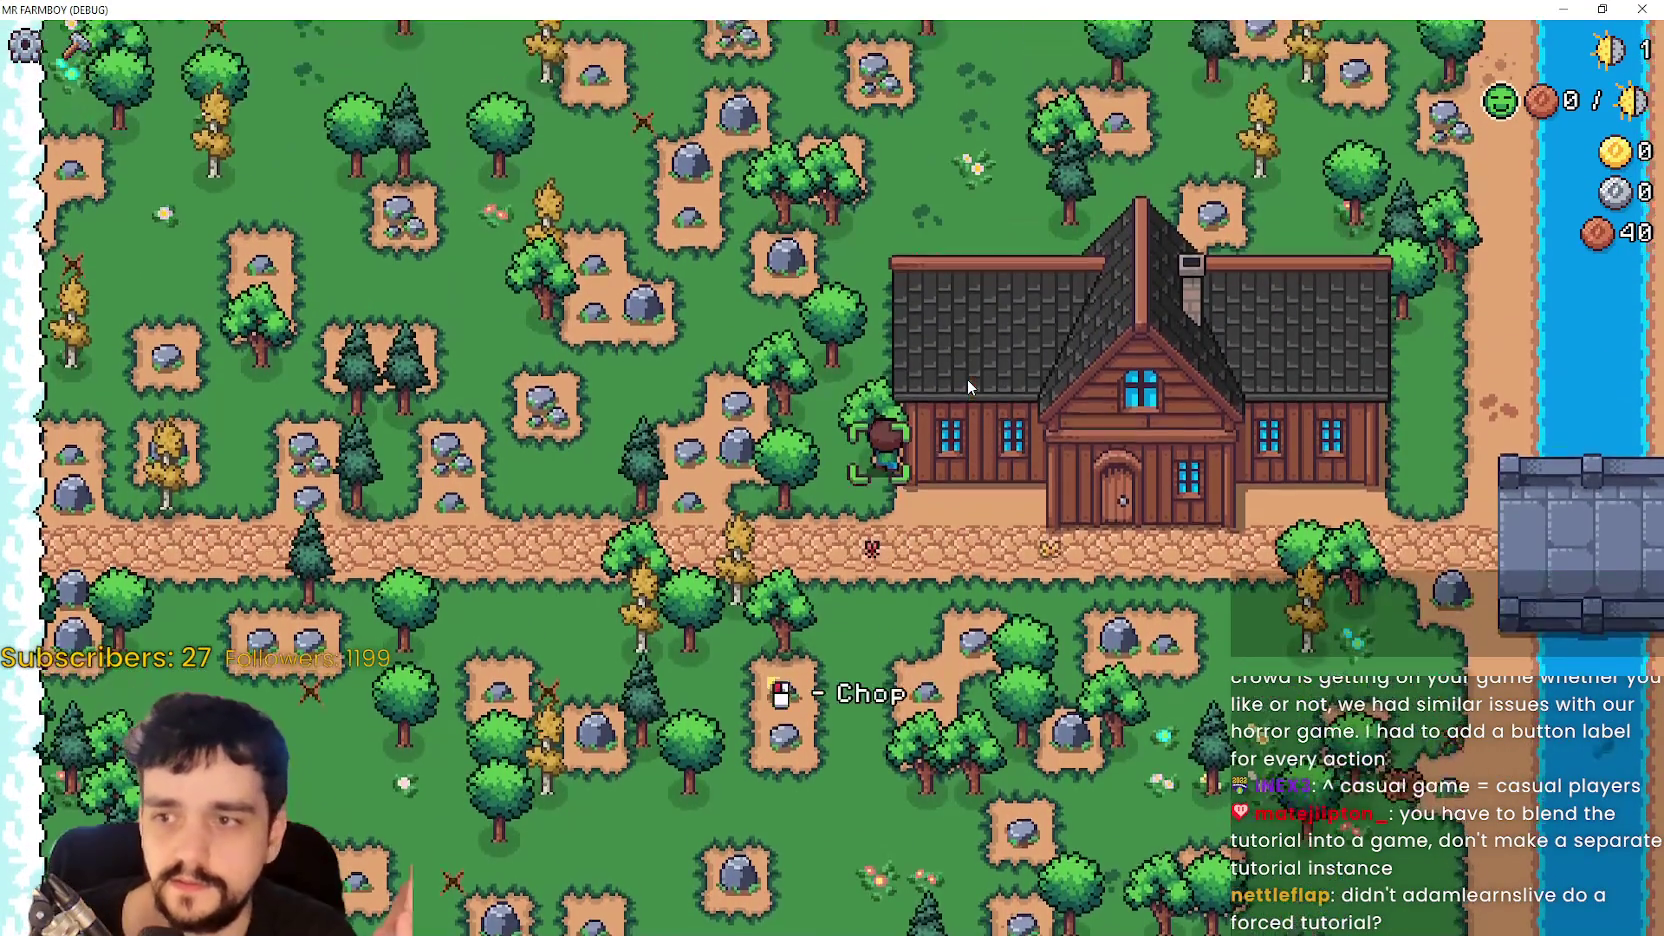
click(967, 380)
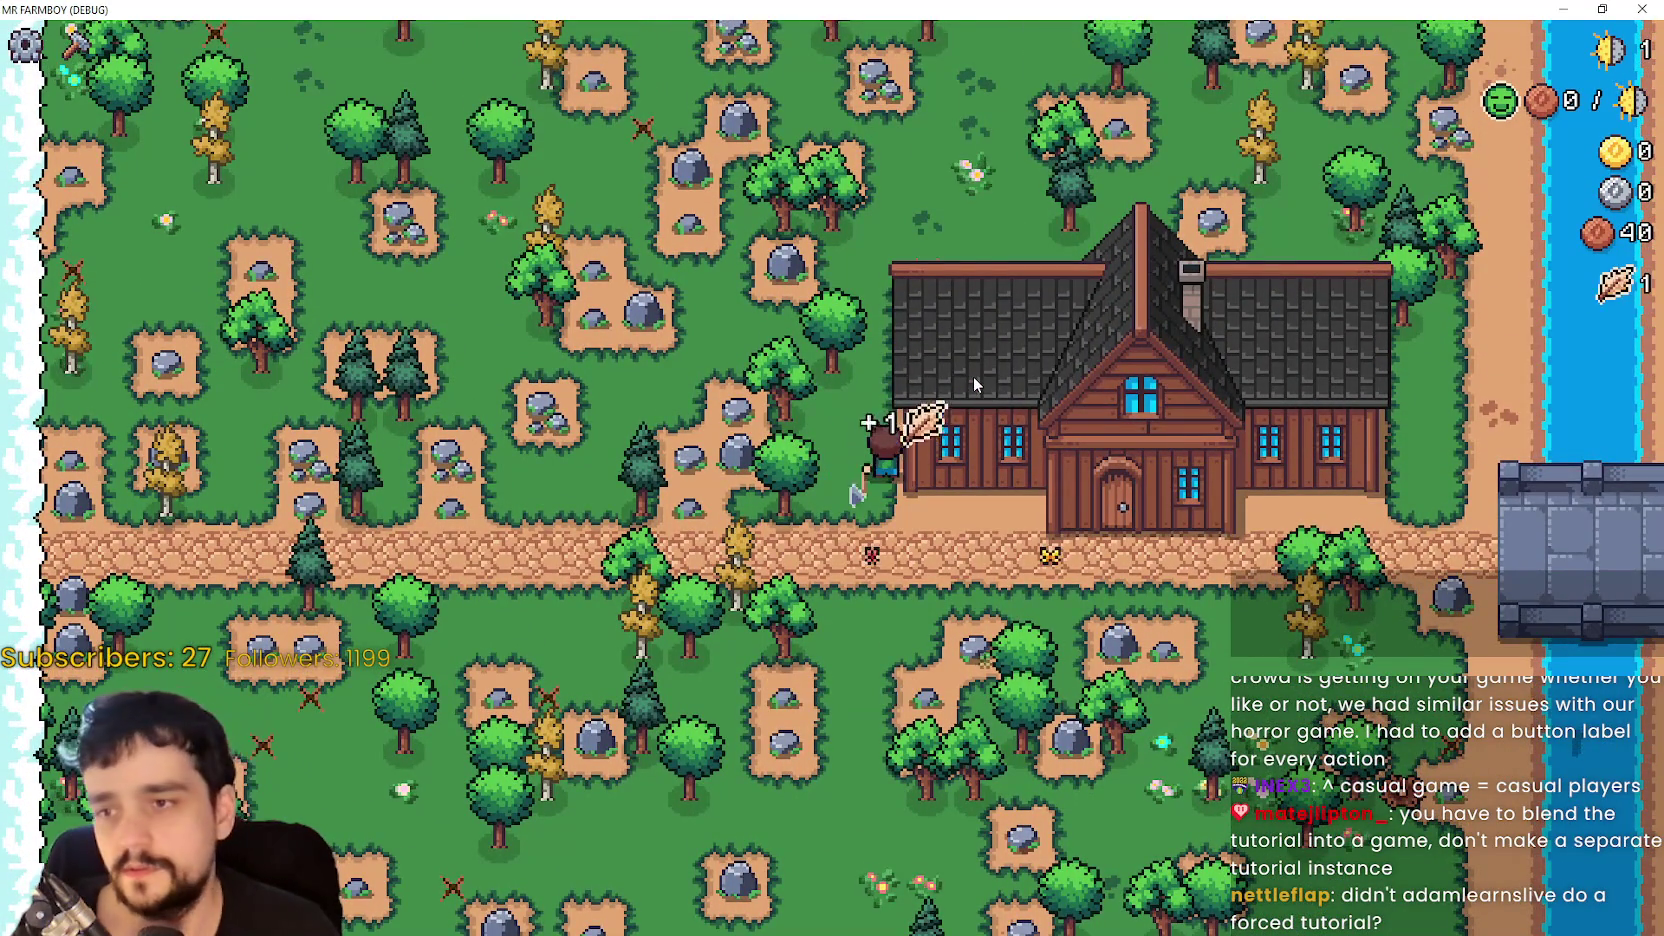
- Walk the farmer back along the path and open the Player House menu
key(w)
key(d)
key(d)
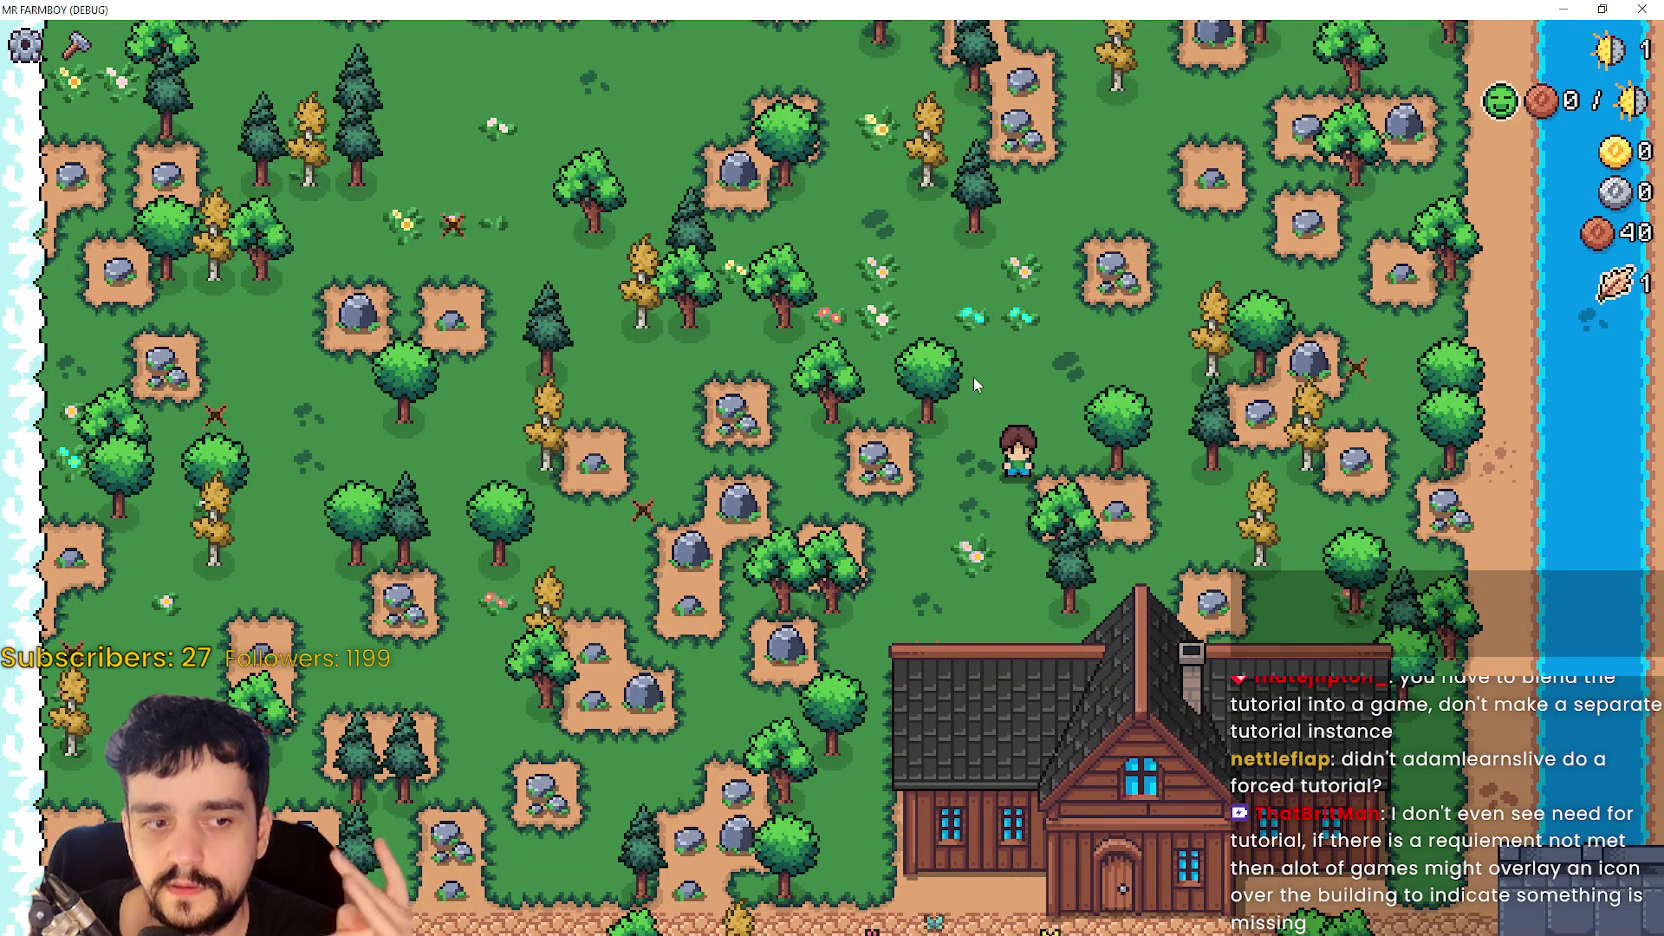
key(s)
key(a)
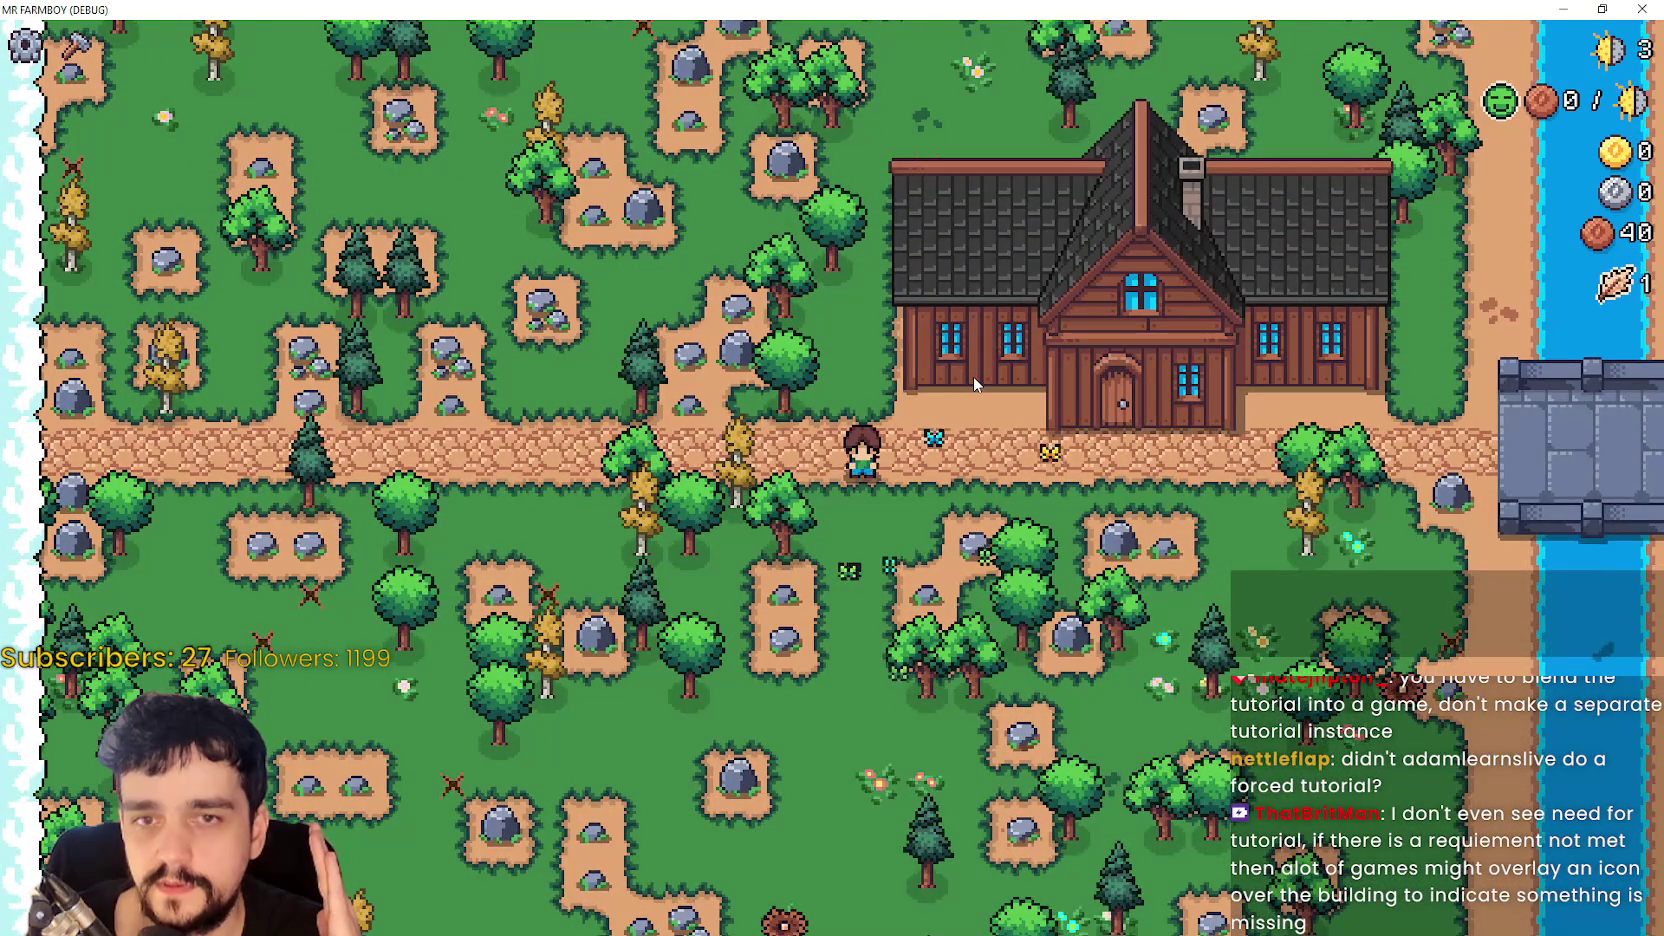
key(w)
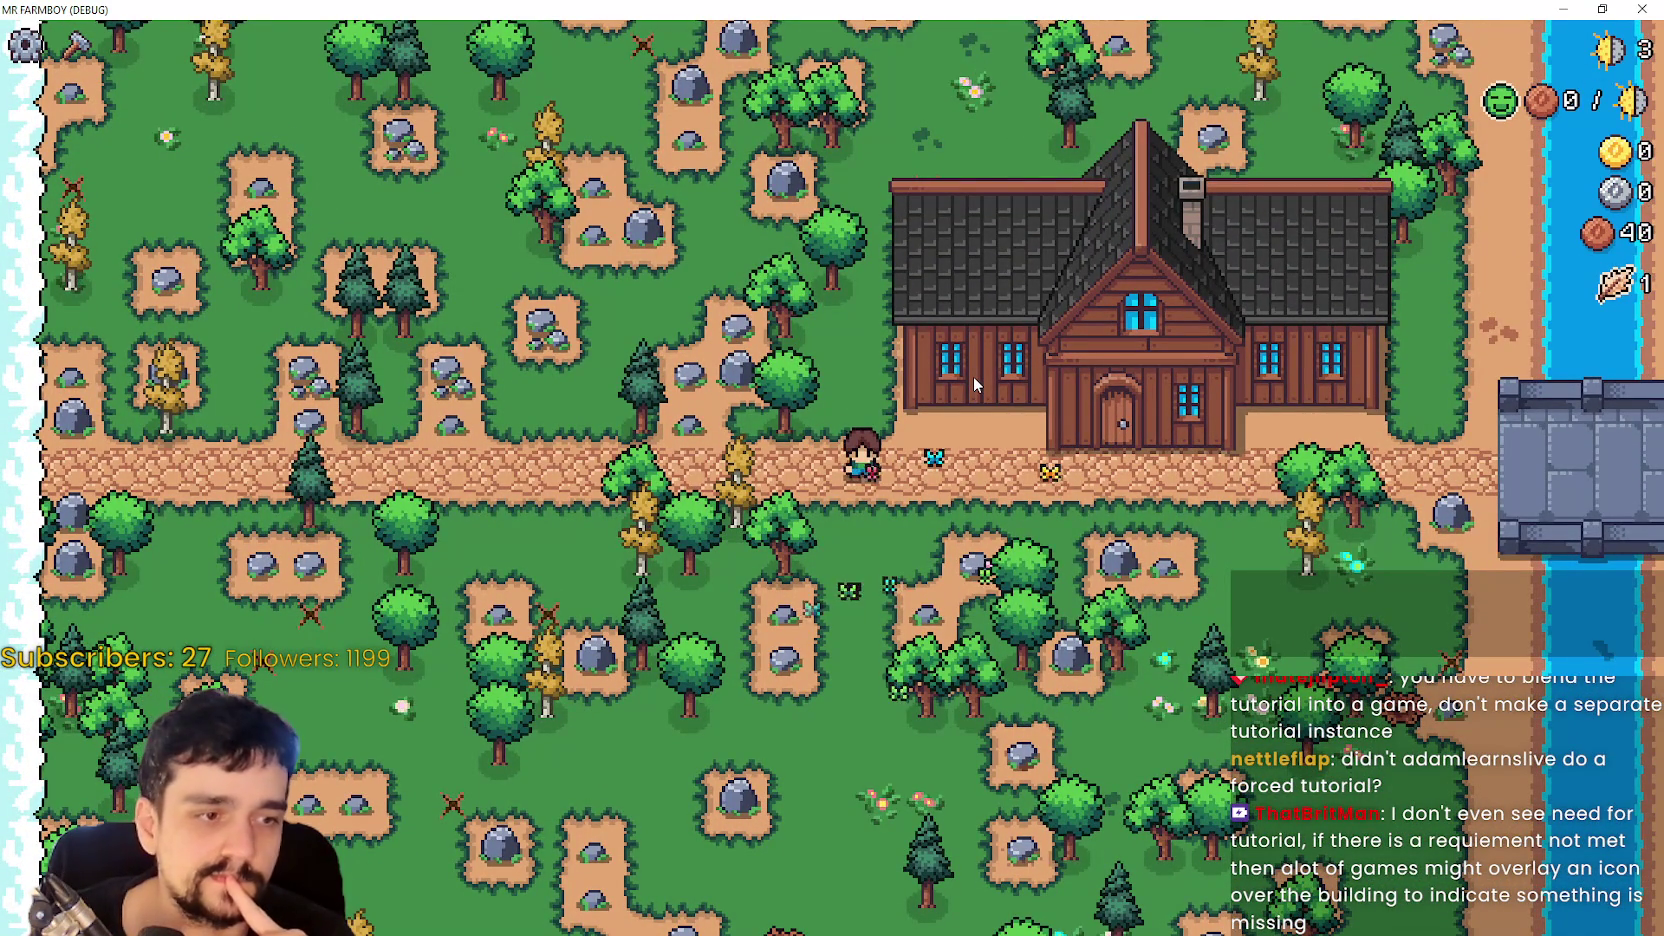
key(d)
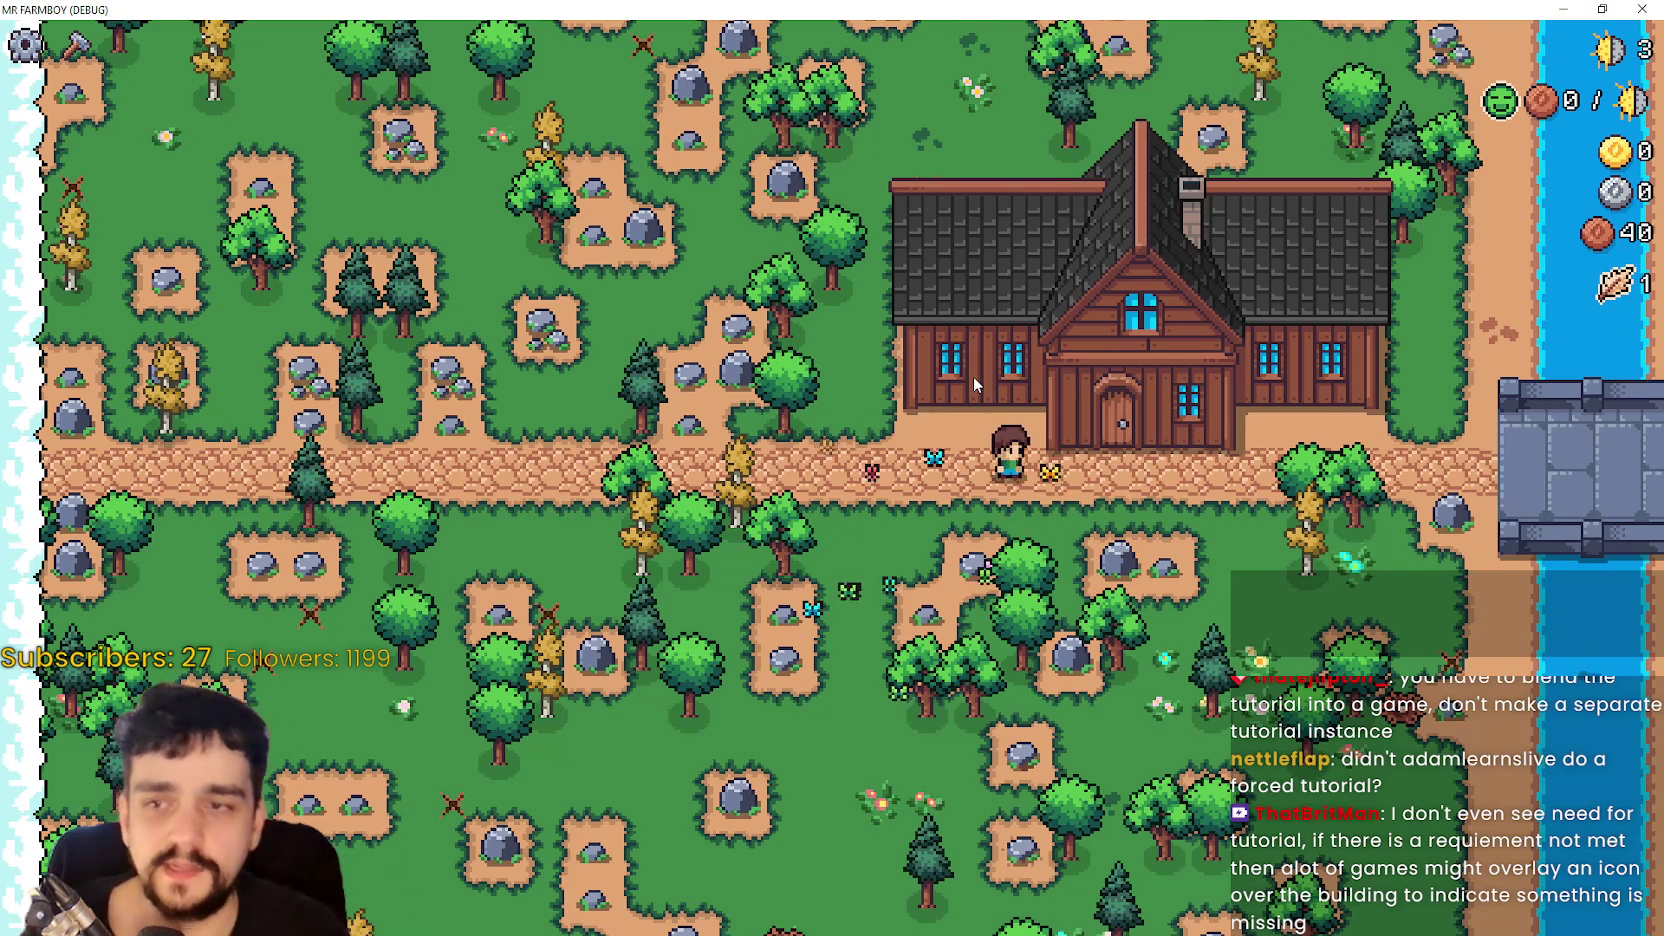
click(972, 376)
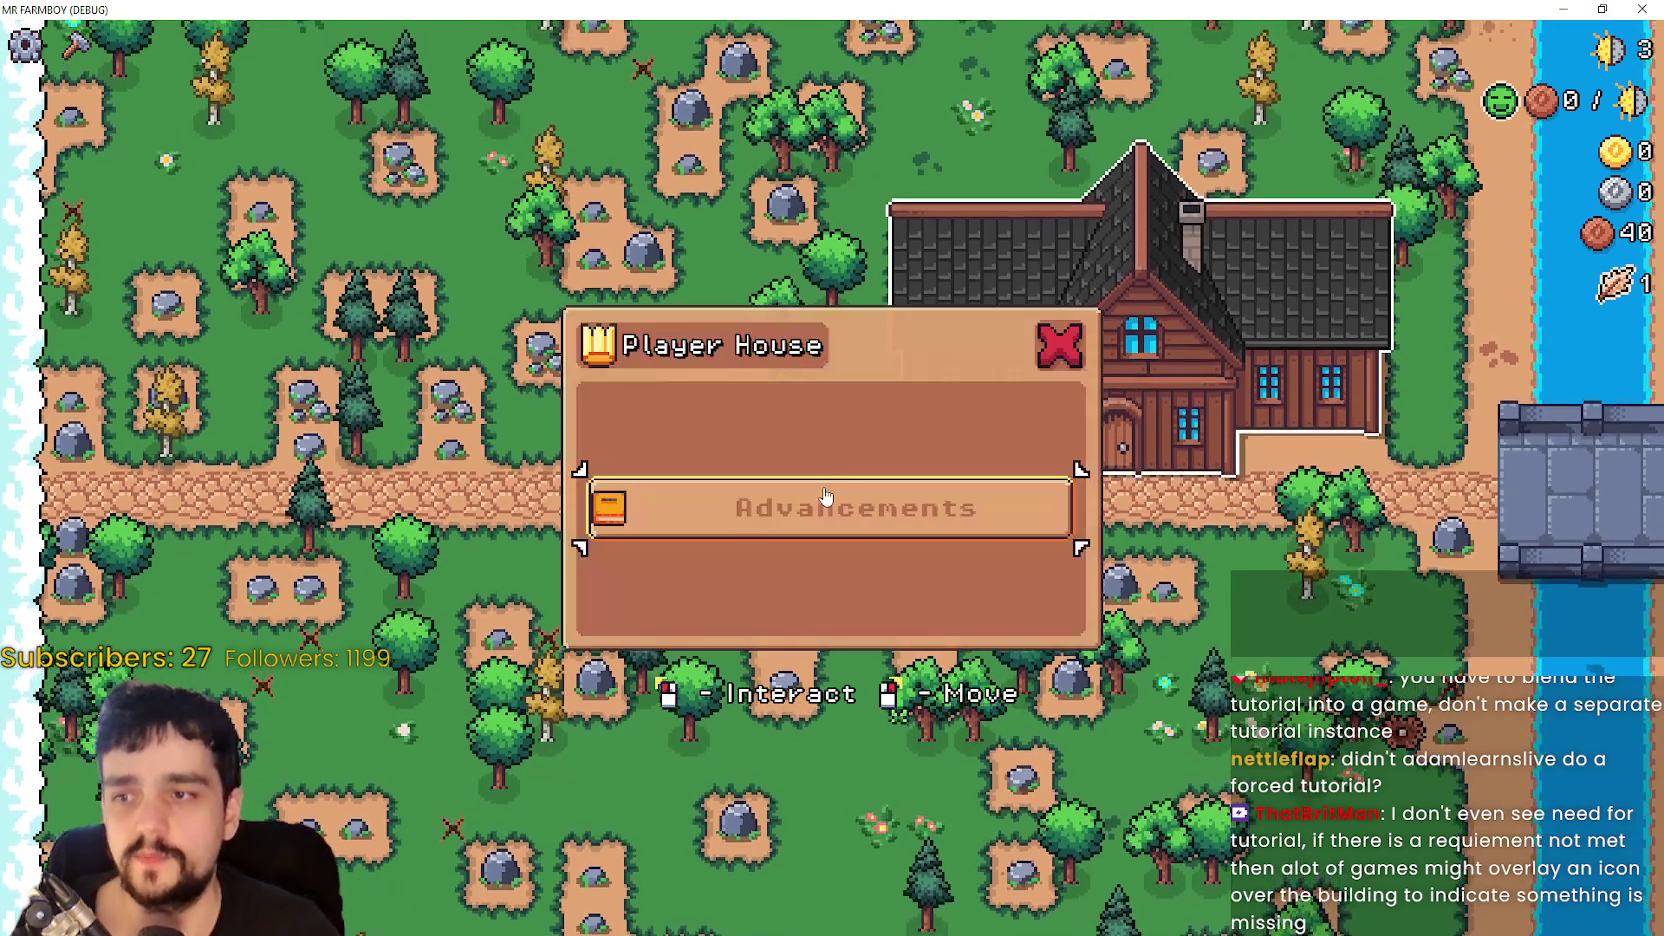
- Unlock the Road Tile, Market, Farm Tile and Wheat house advancements
click(825, 497)
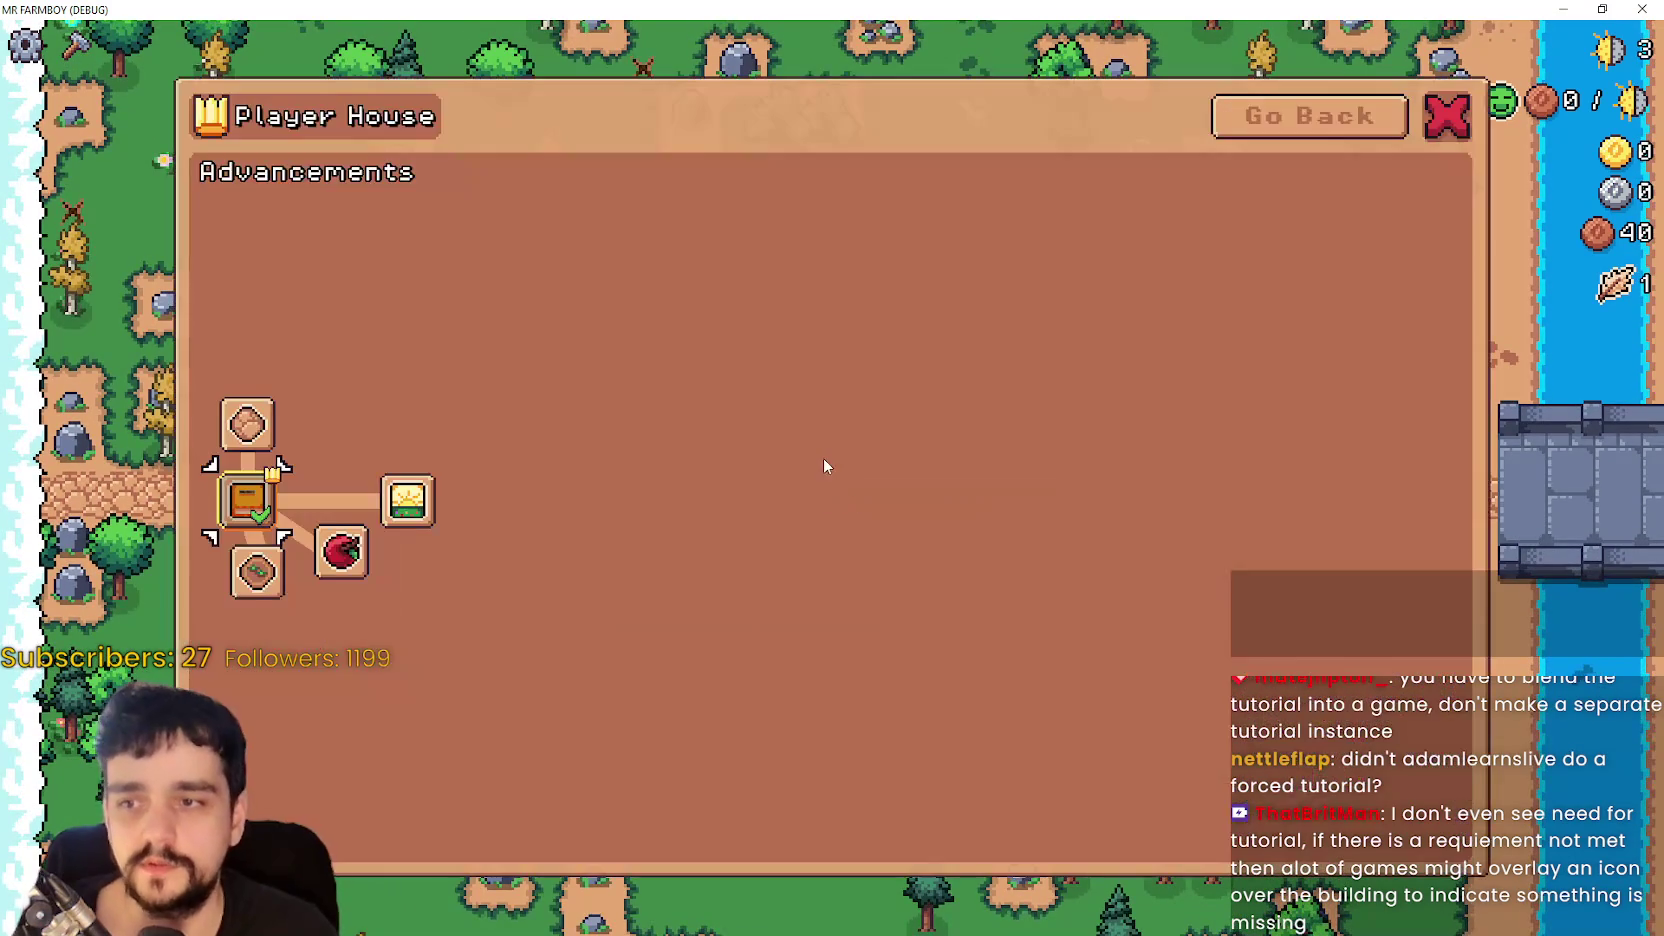
click(247, 425)
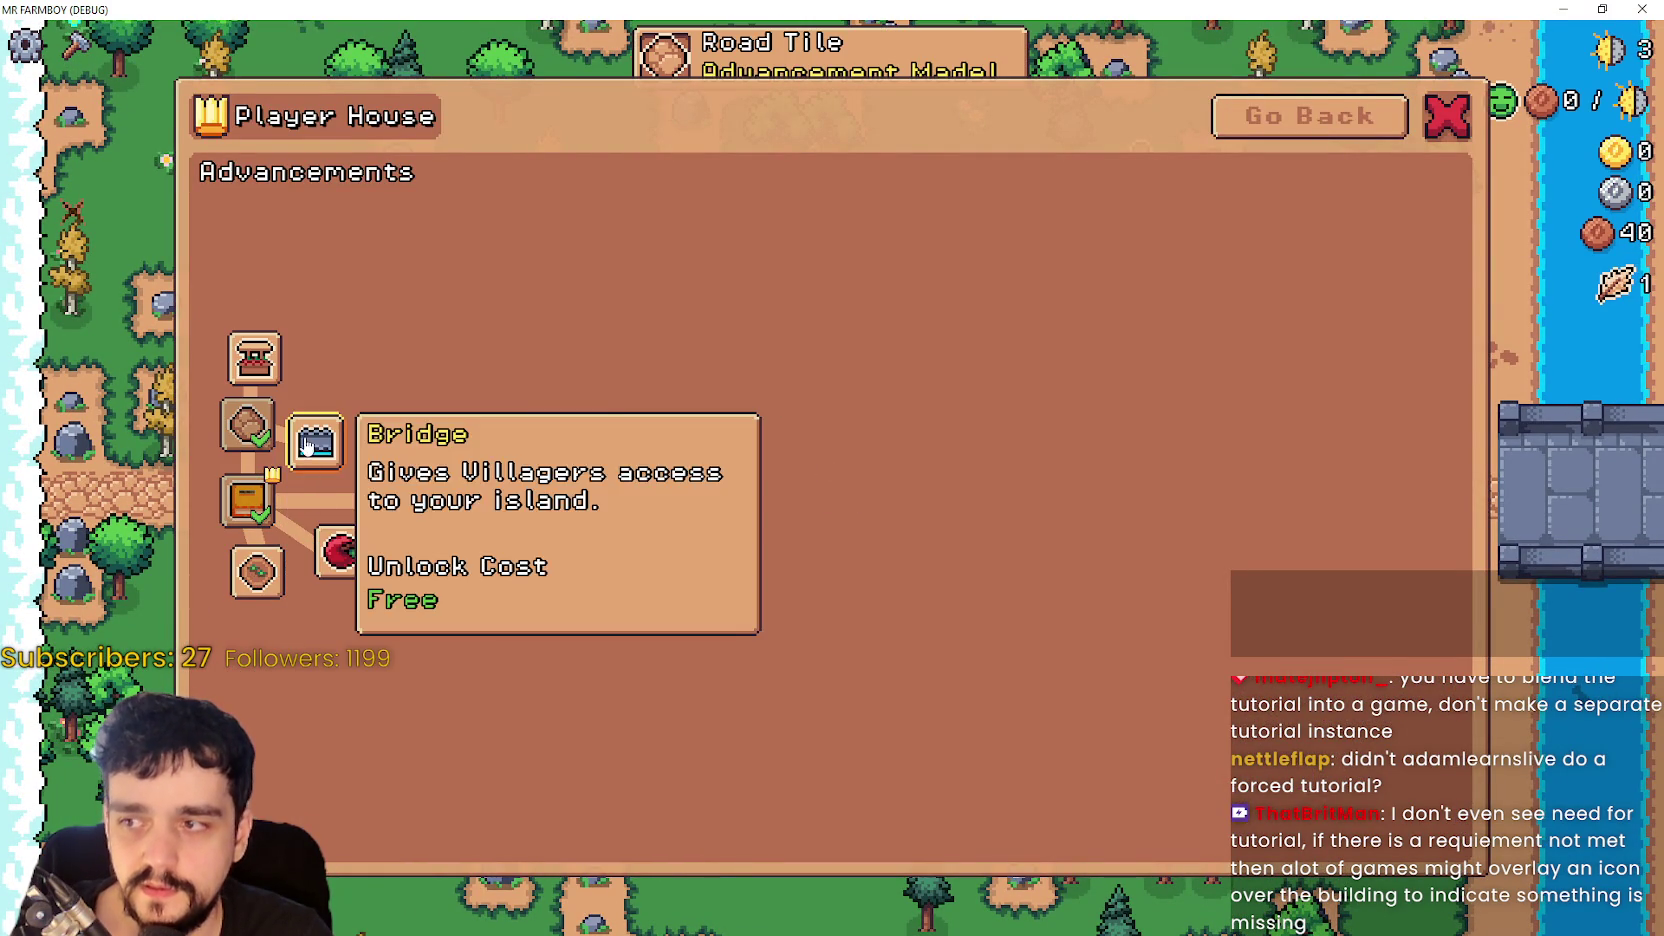
click(254, 358)
click(258, 577)
click(288, 636)
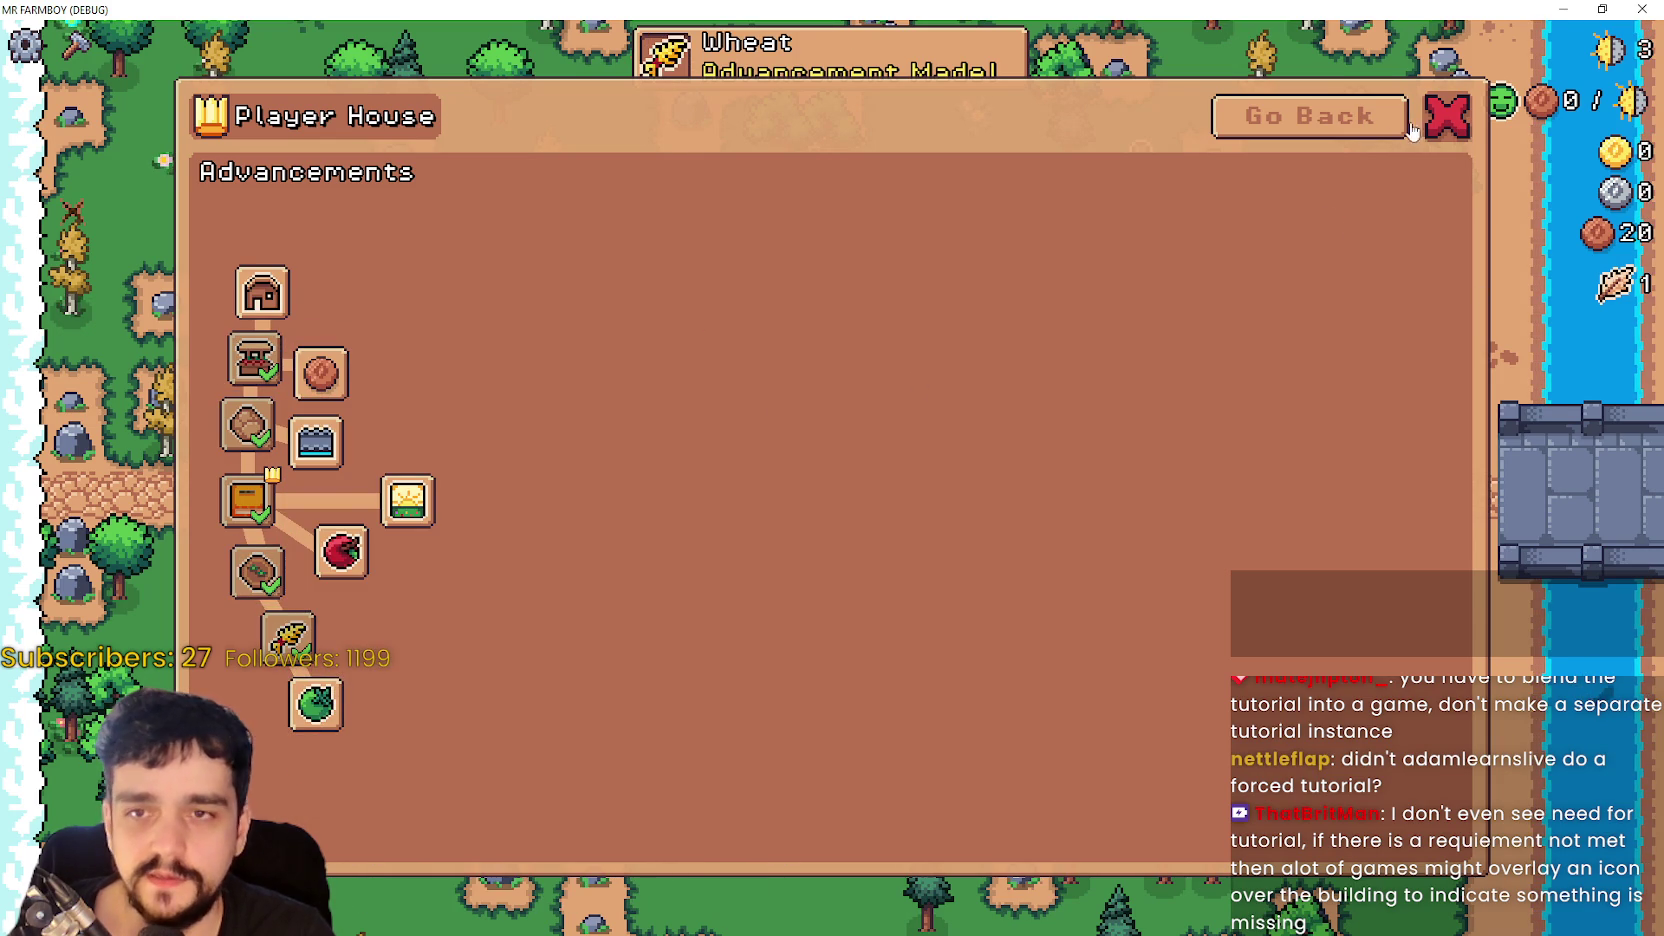
click(1420, 122)
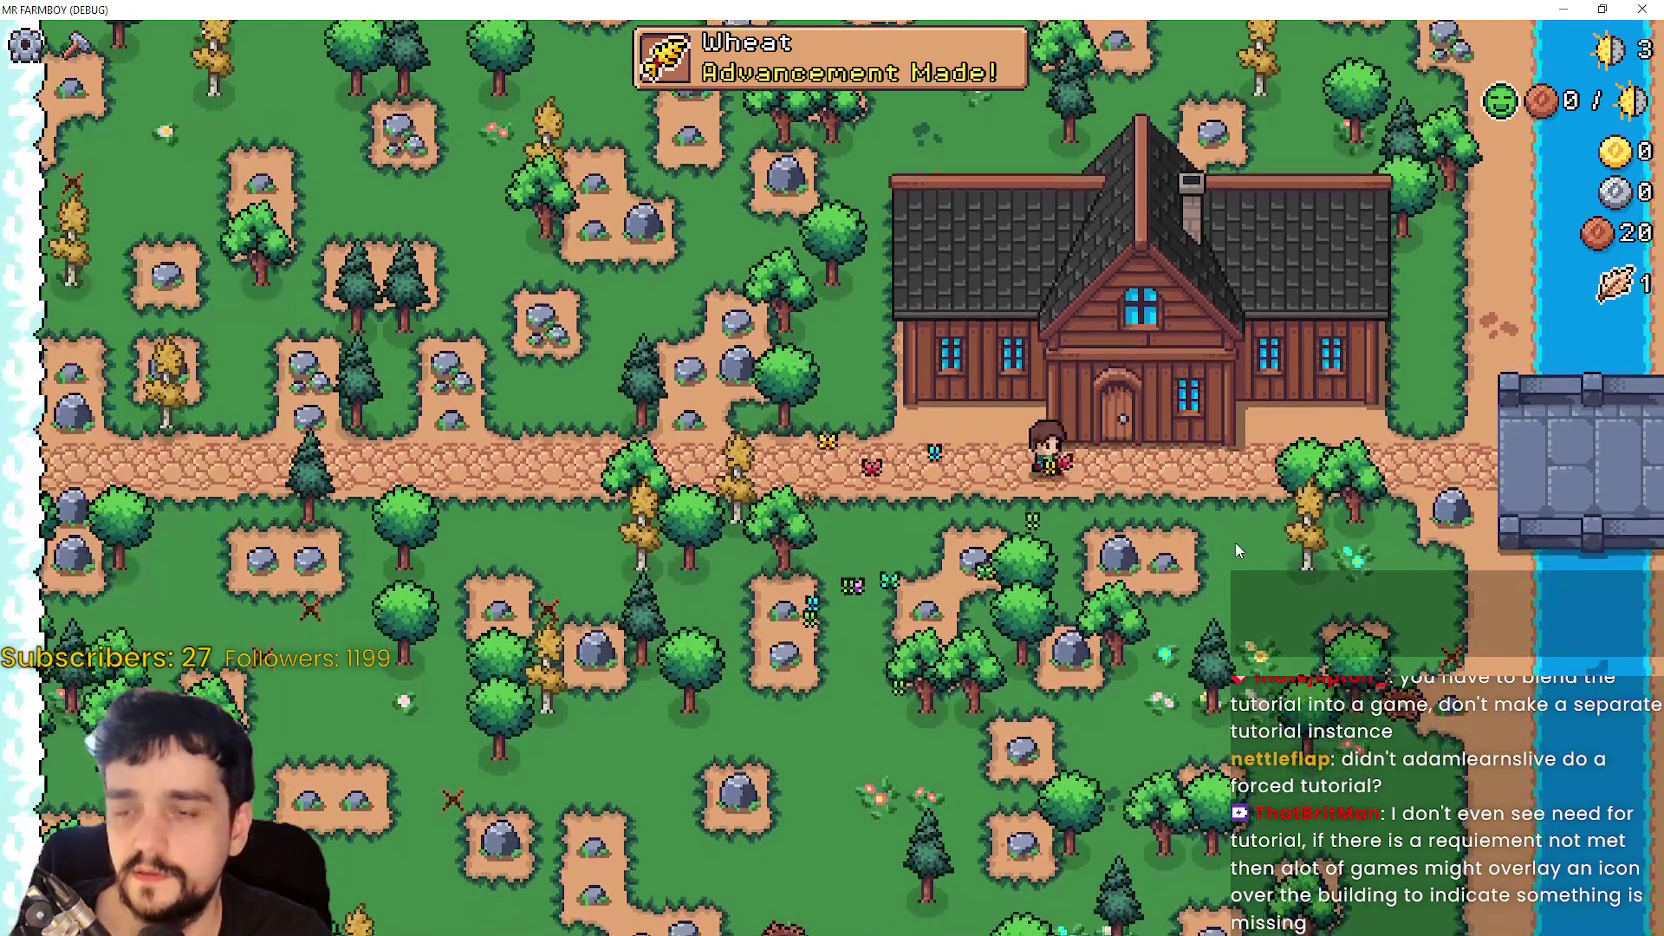
- Recheck the advancement tree and crafting panel, then quit to the title screen
click(1110, 524)
click(666, 492)
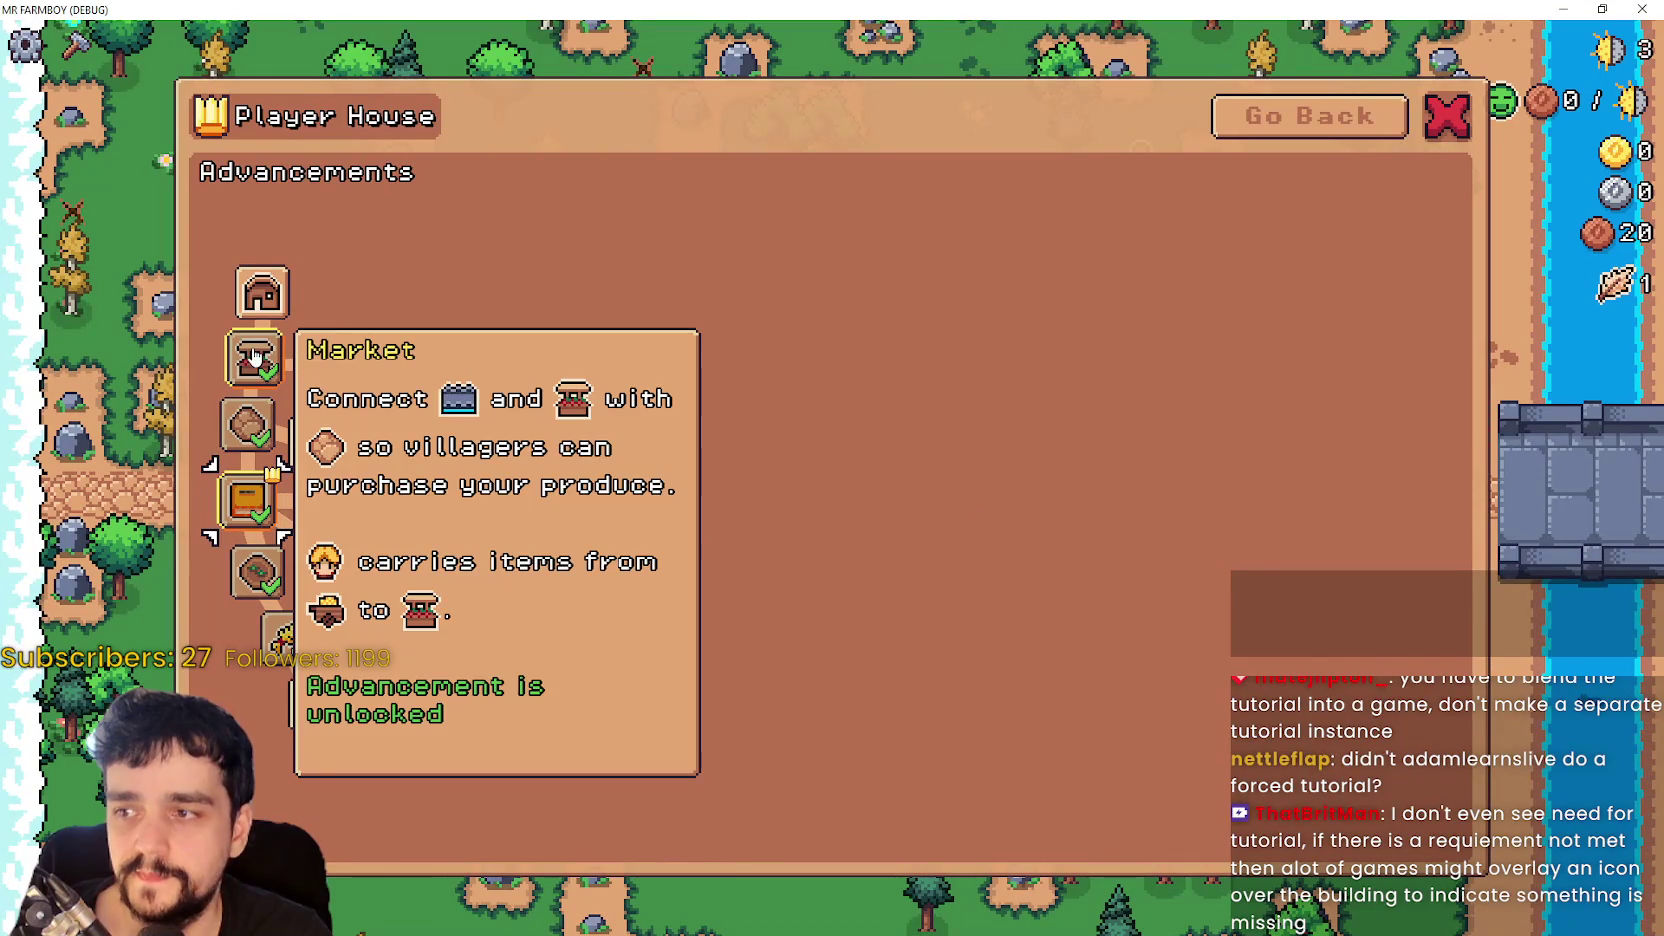
key(Escape)
key(c)
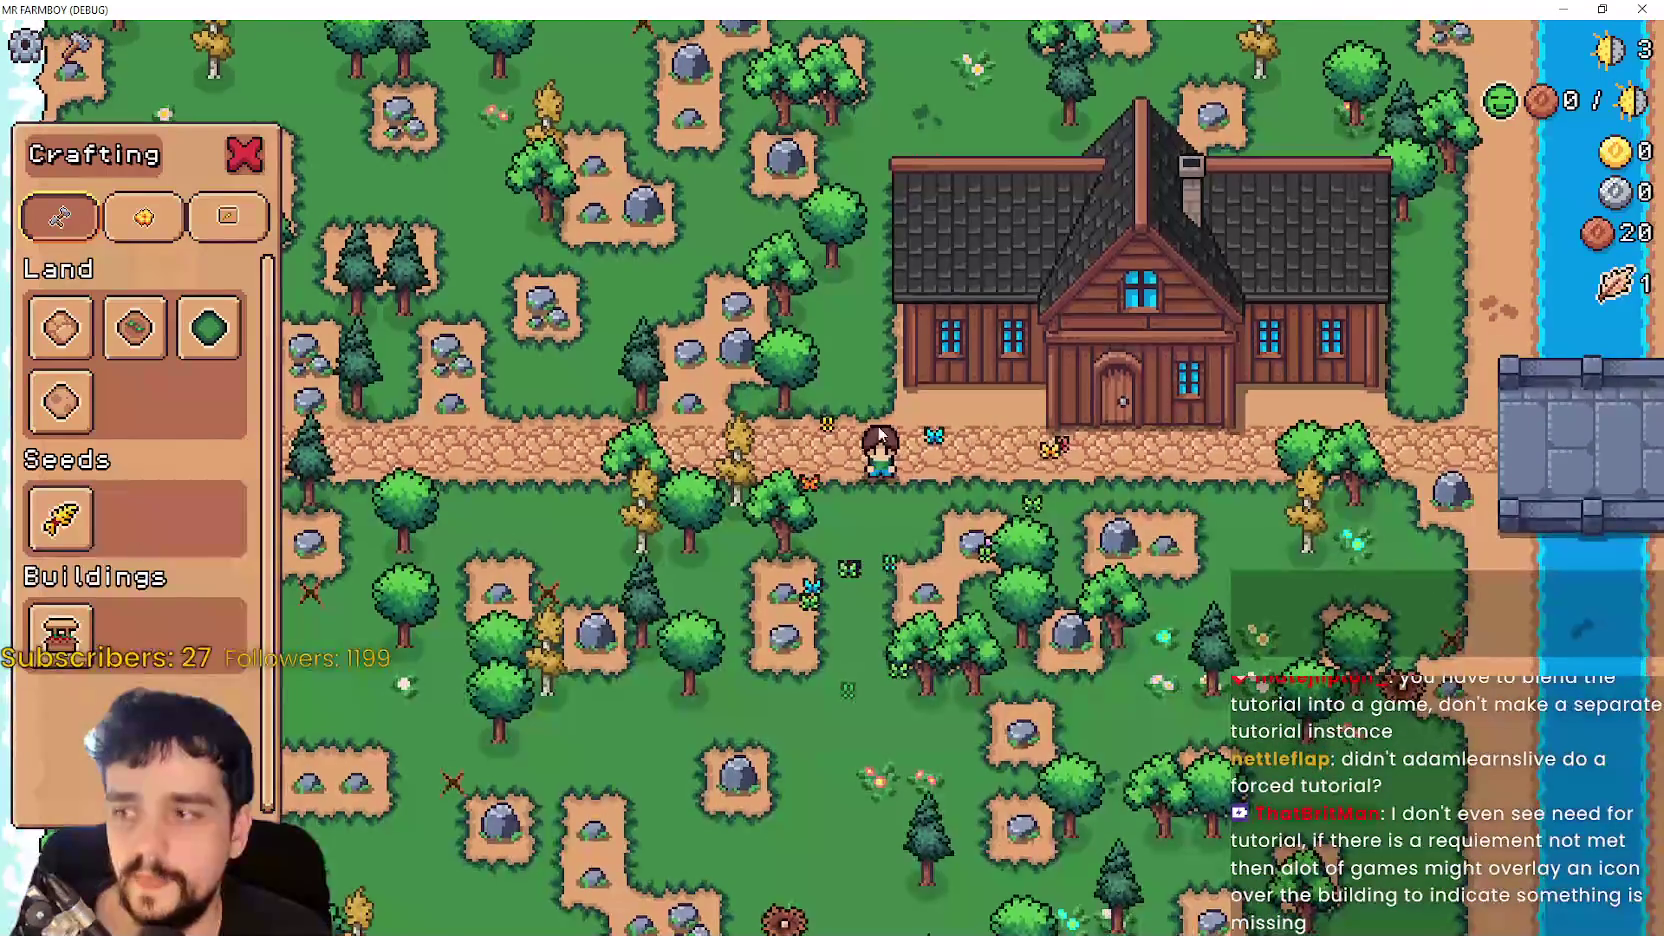
key(Escape)
click(822, 596)
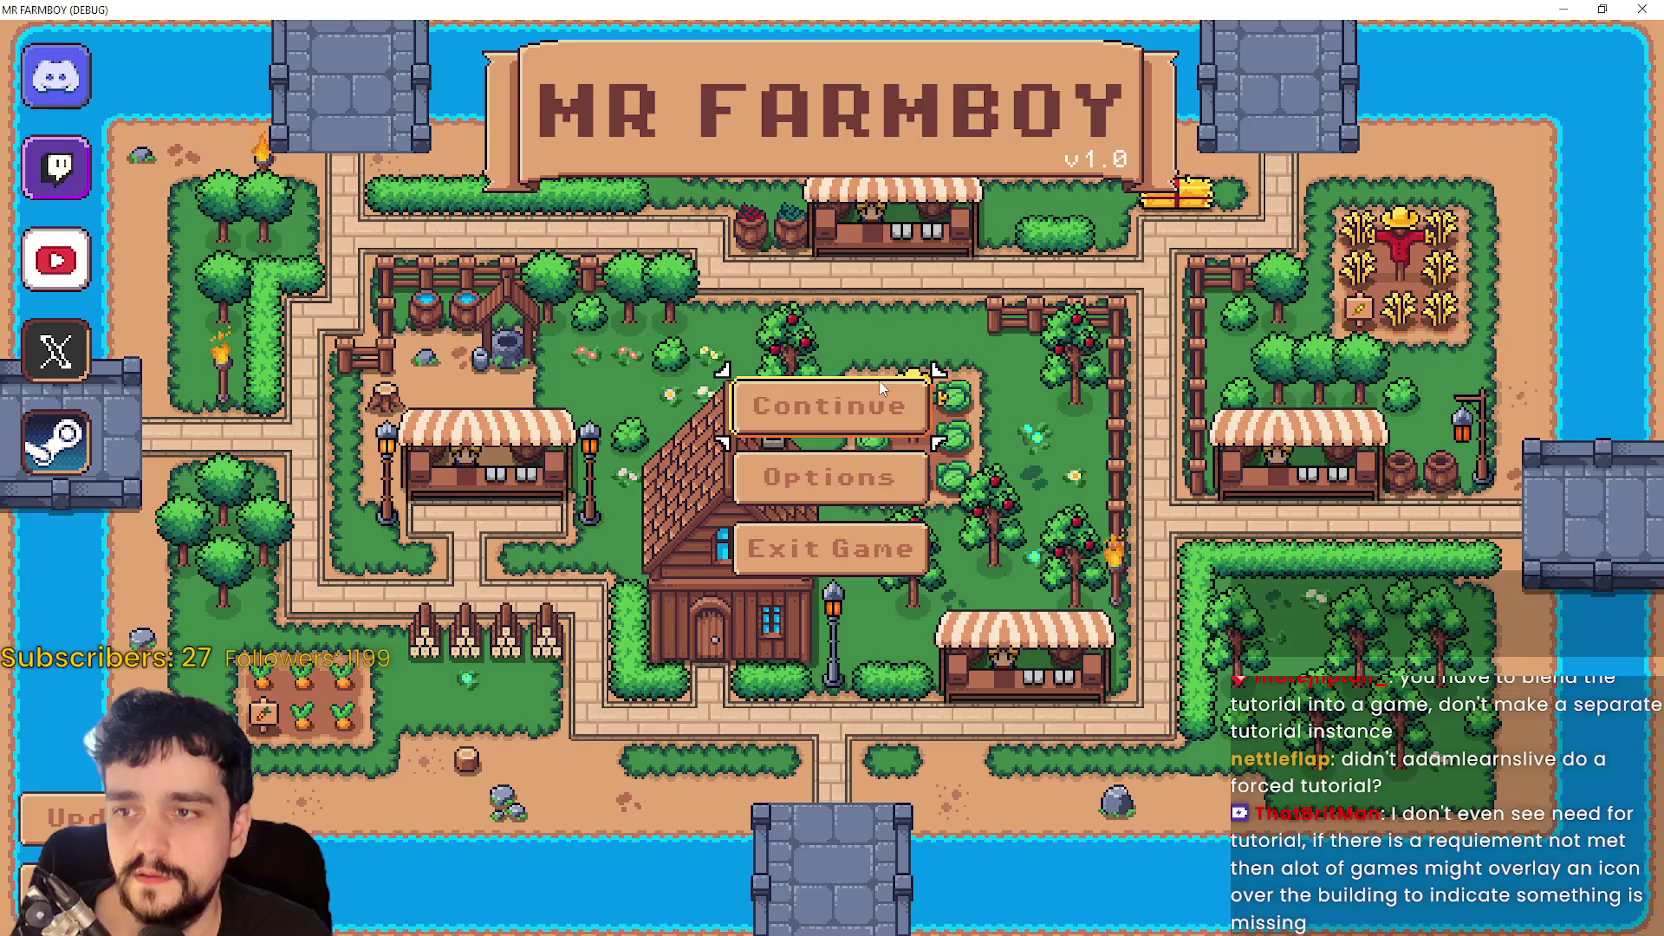
- Load Save 1, browse its crop, animal and building advancements, then return to the title
click(824, 405)
click(760, 335)
click(743, 372)
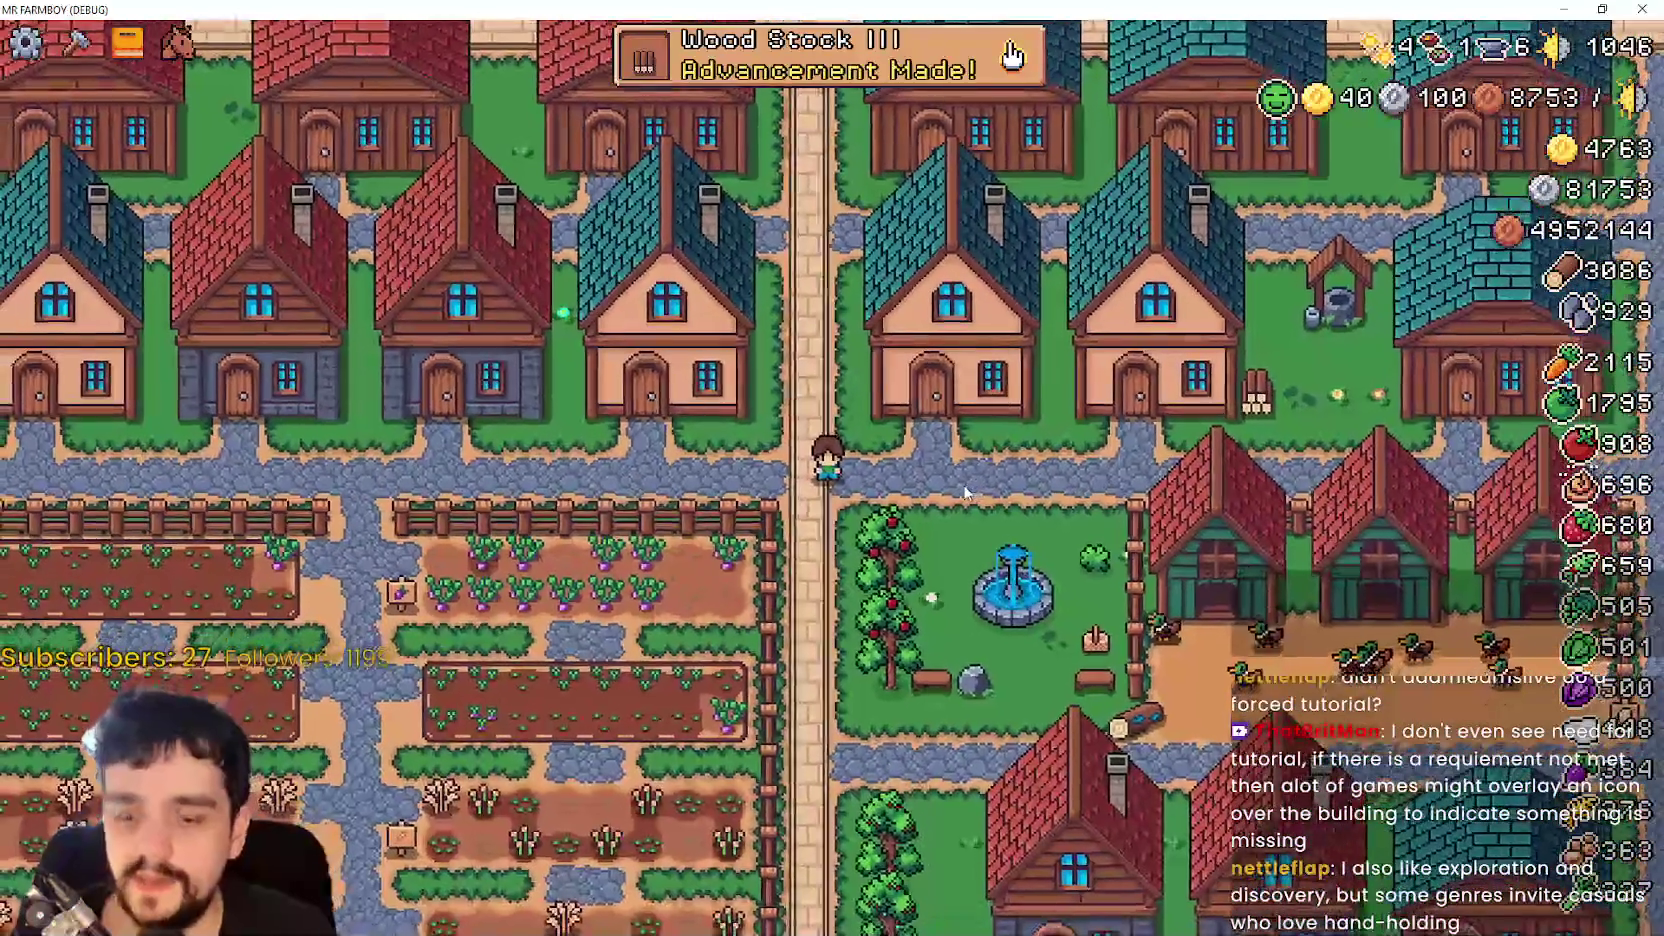
click(1010, 55)
click(490, 200)
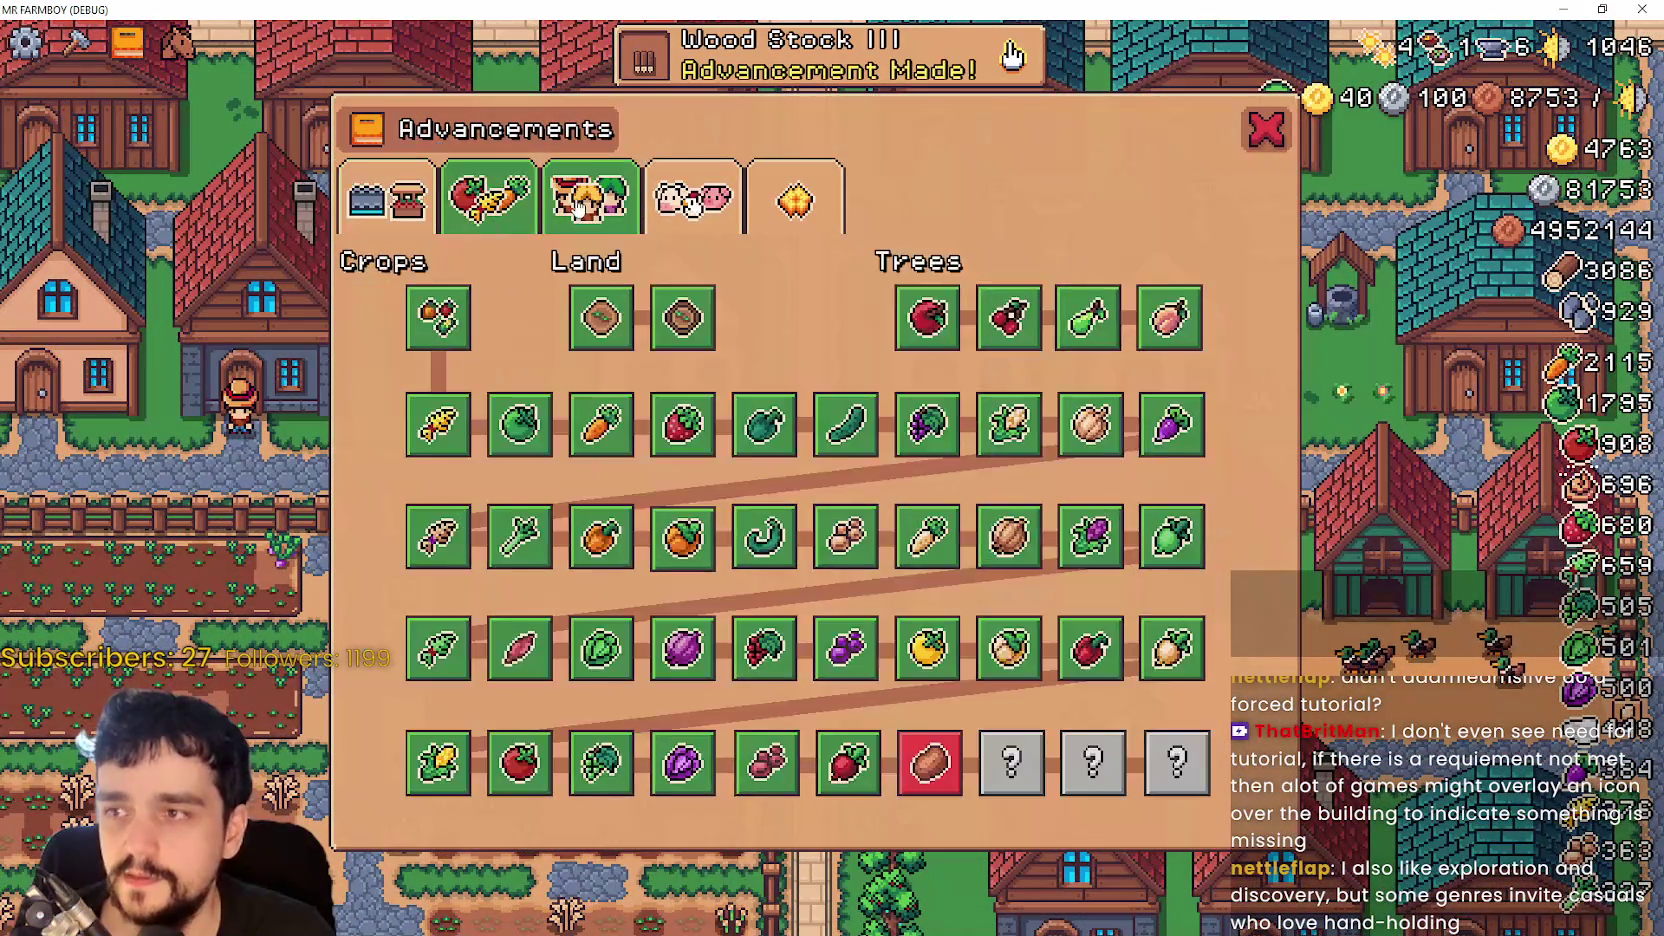
click(693, 200)
click(387, 200)
key(Escape)
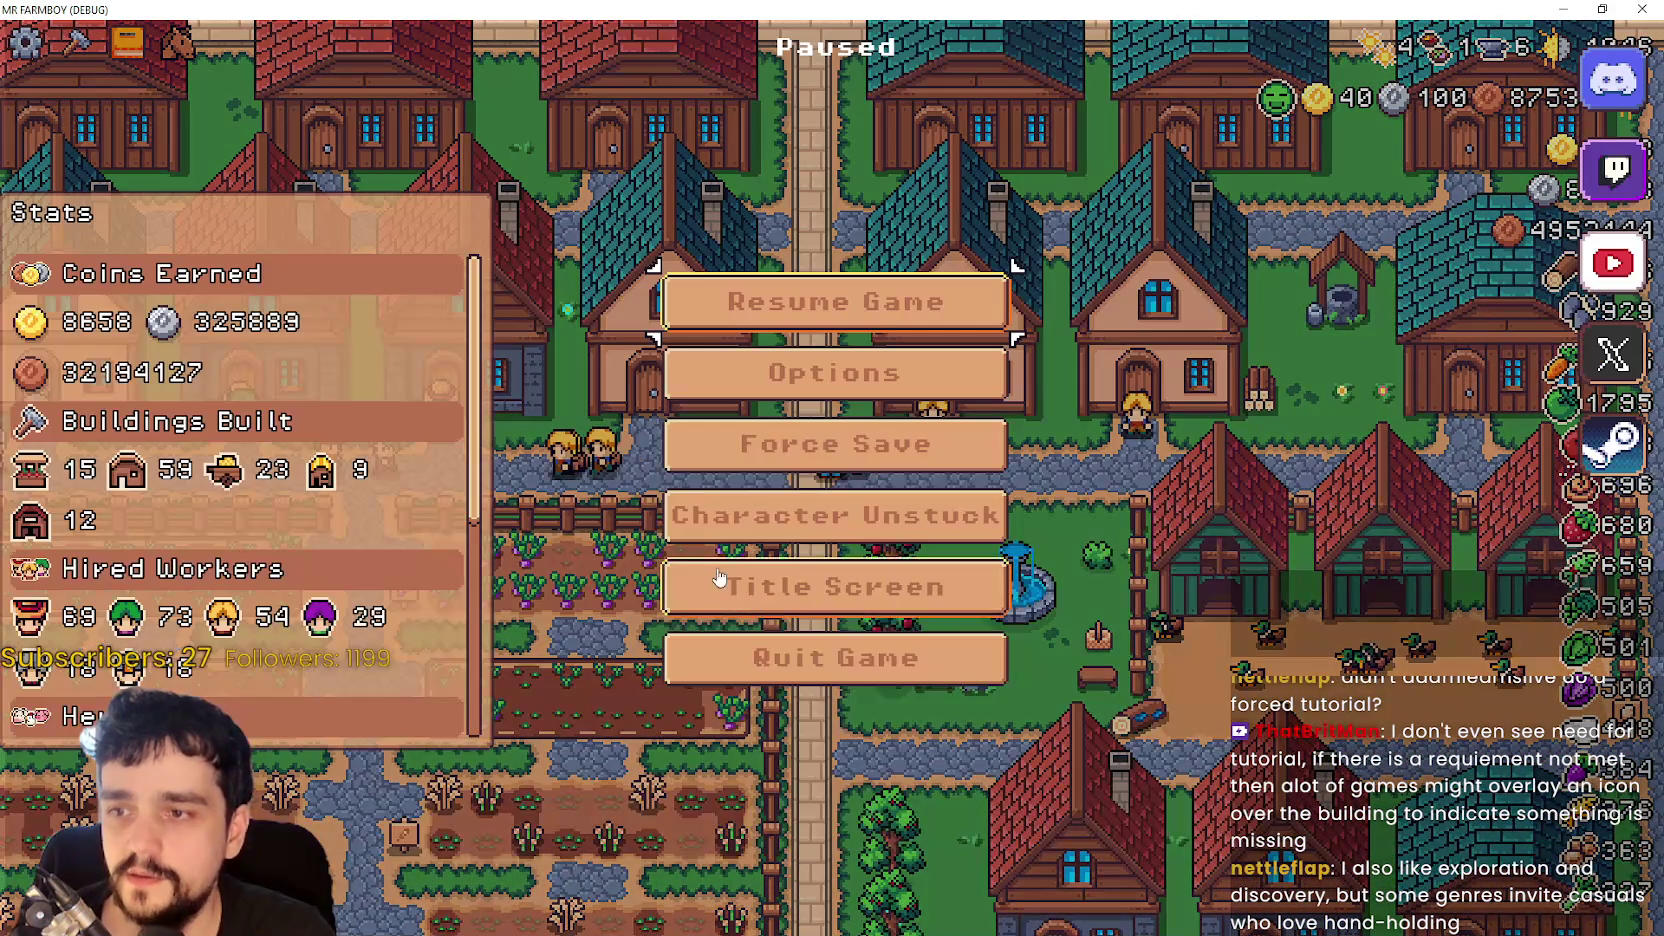
click(915, 508)
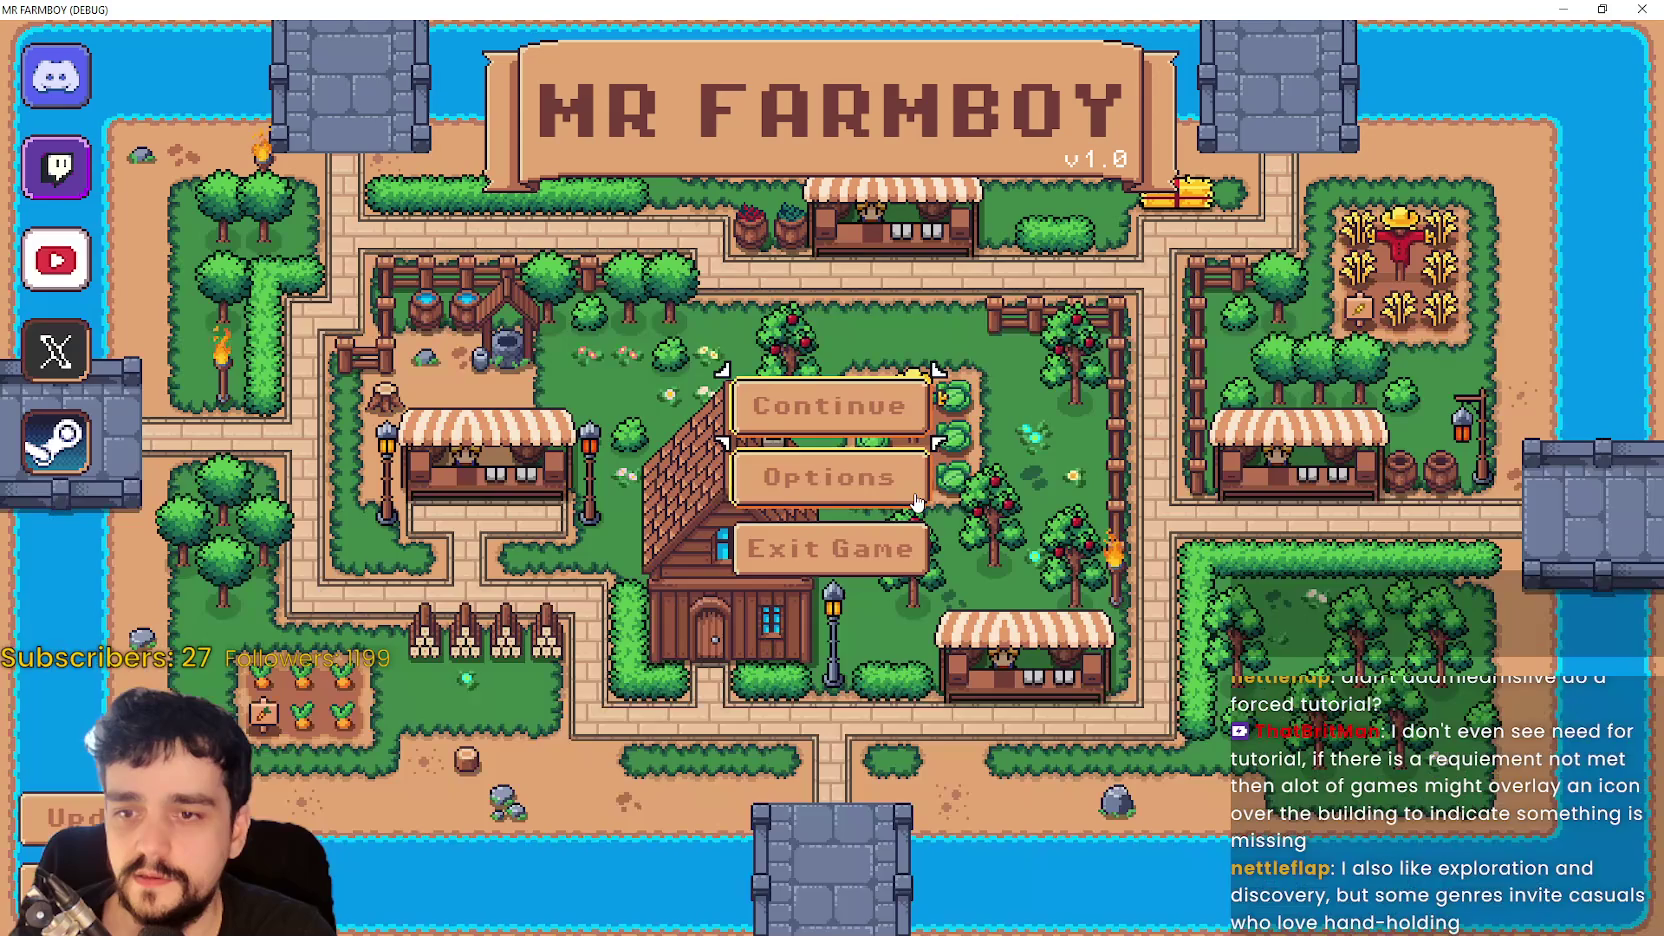
- Delete Save 4 and create a new Cozy Economy save in King's Task (Recommended) mode
click(830, 405)
scroll(972, 592, down, 3)
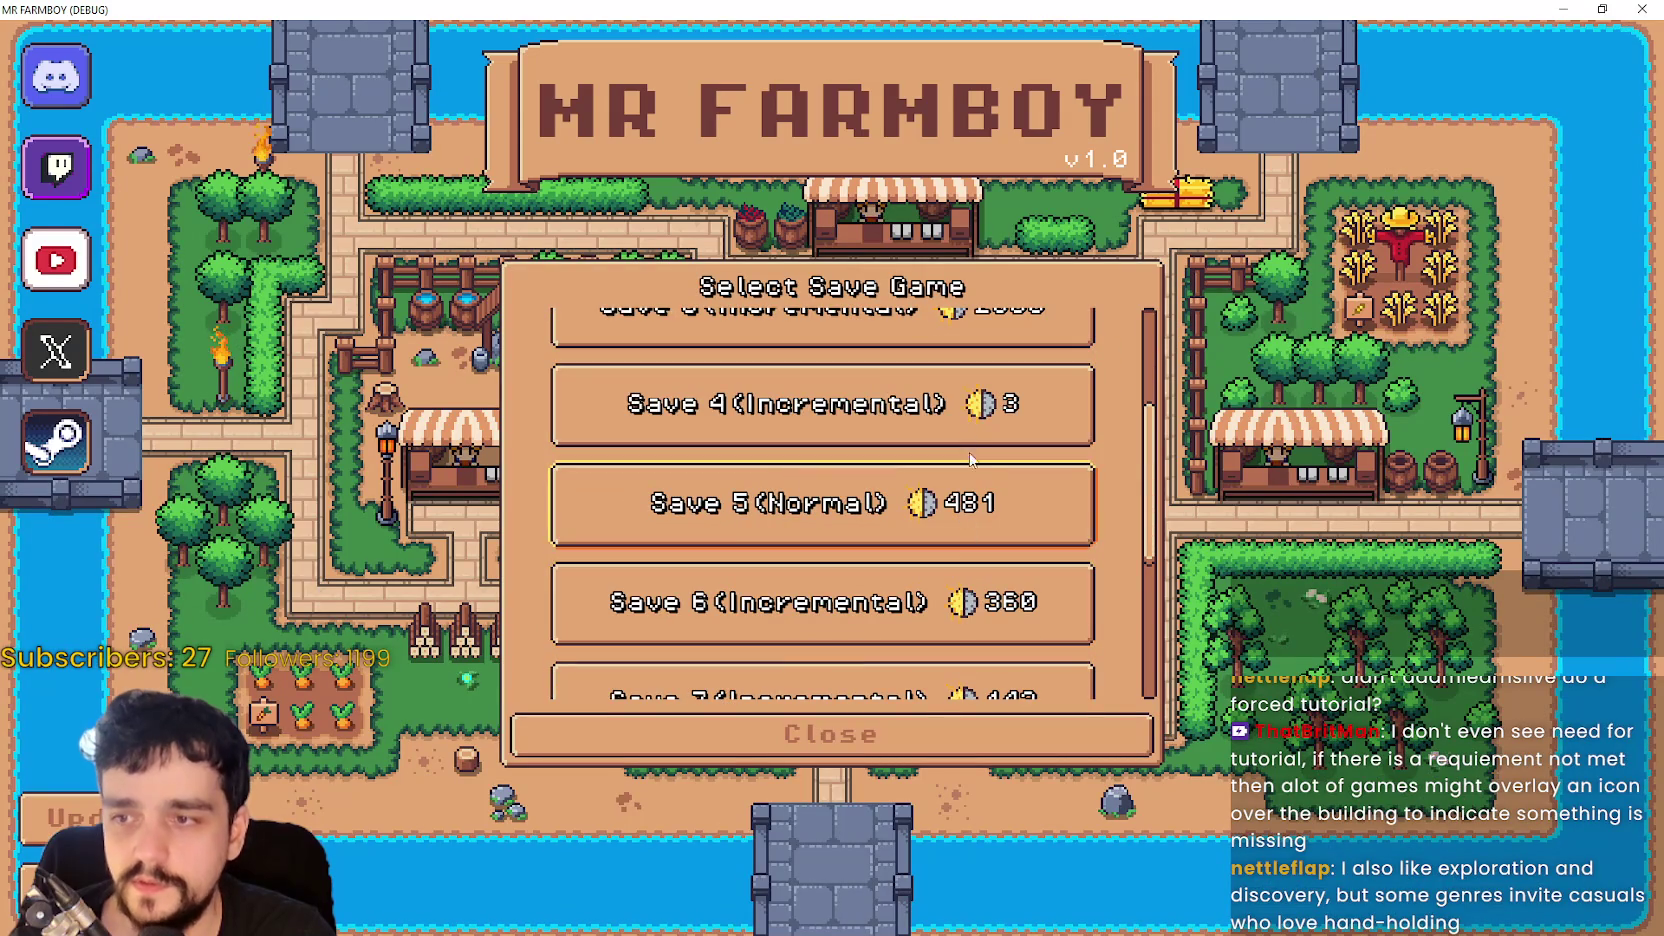
click(940, 405)
click(926, 424)
click(790, 540)
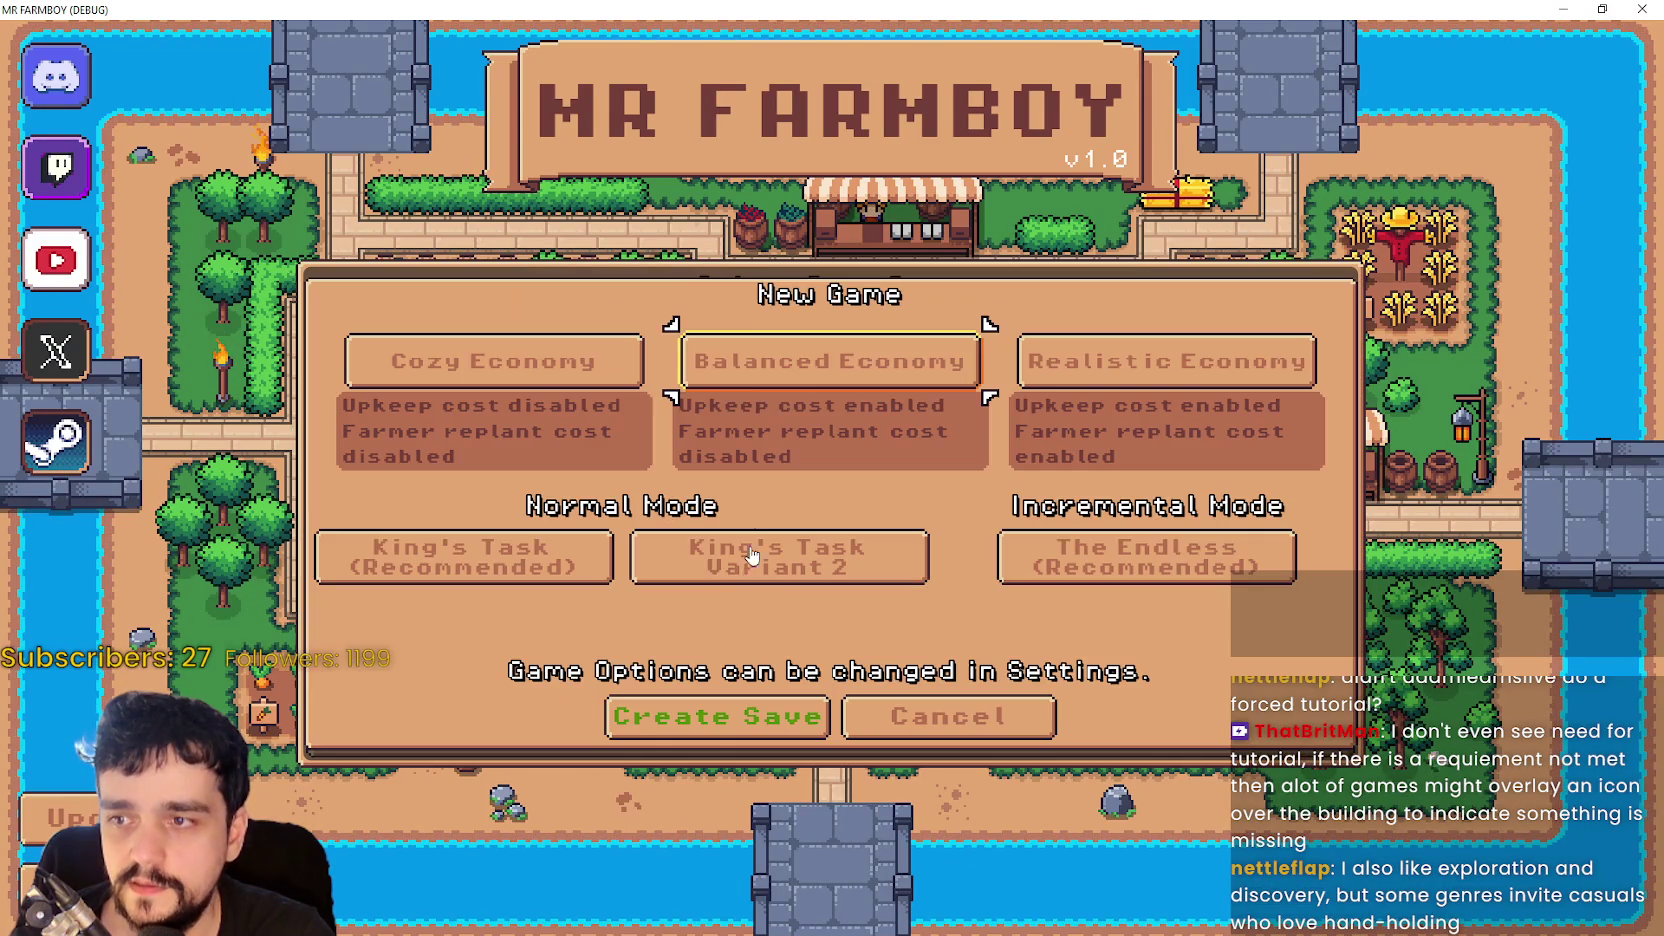
click(493, 361)
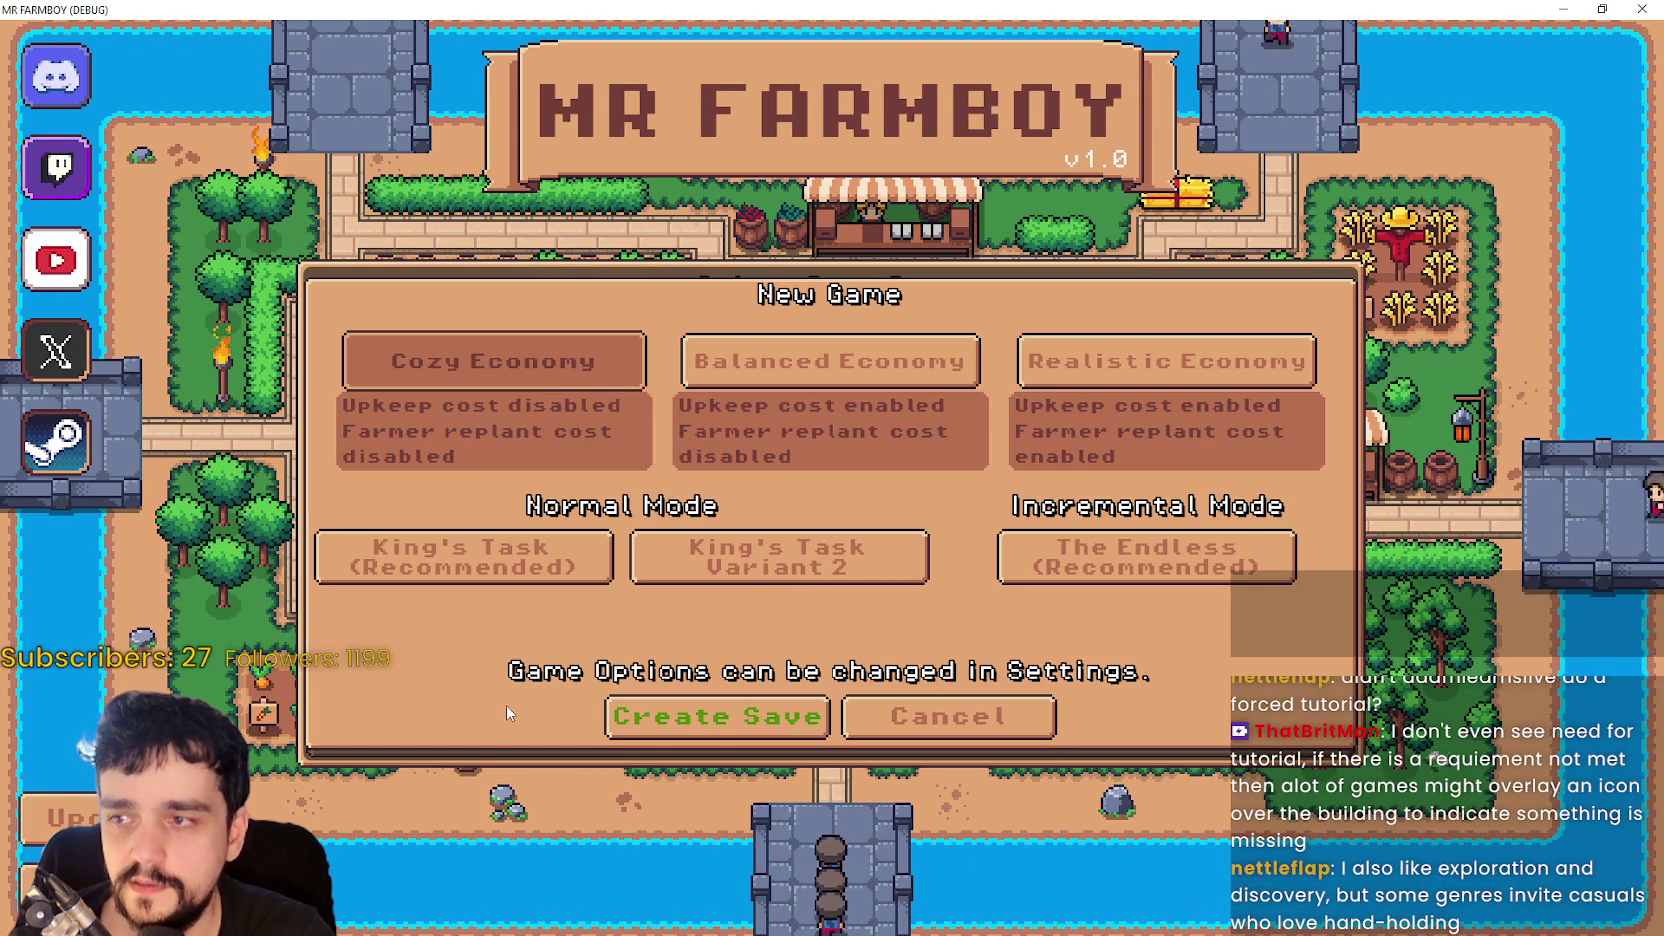
click(530, 552)
click(754, 716)
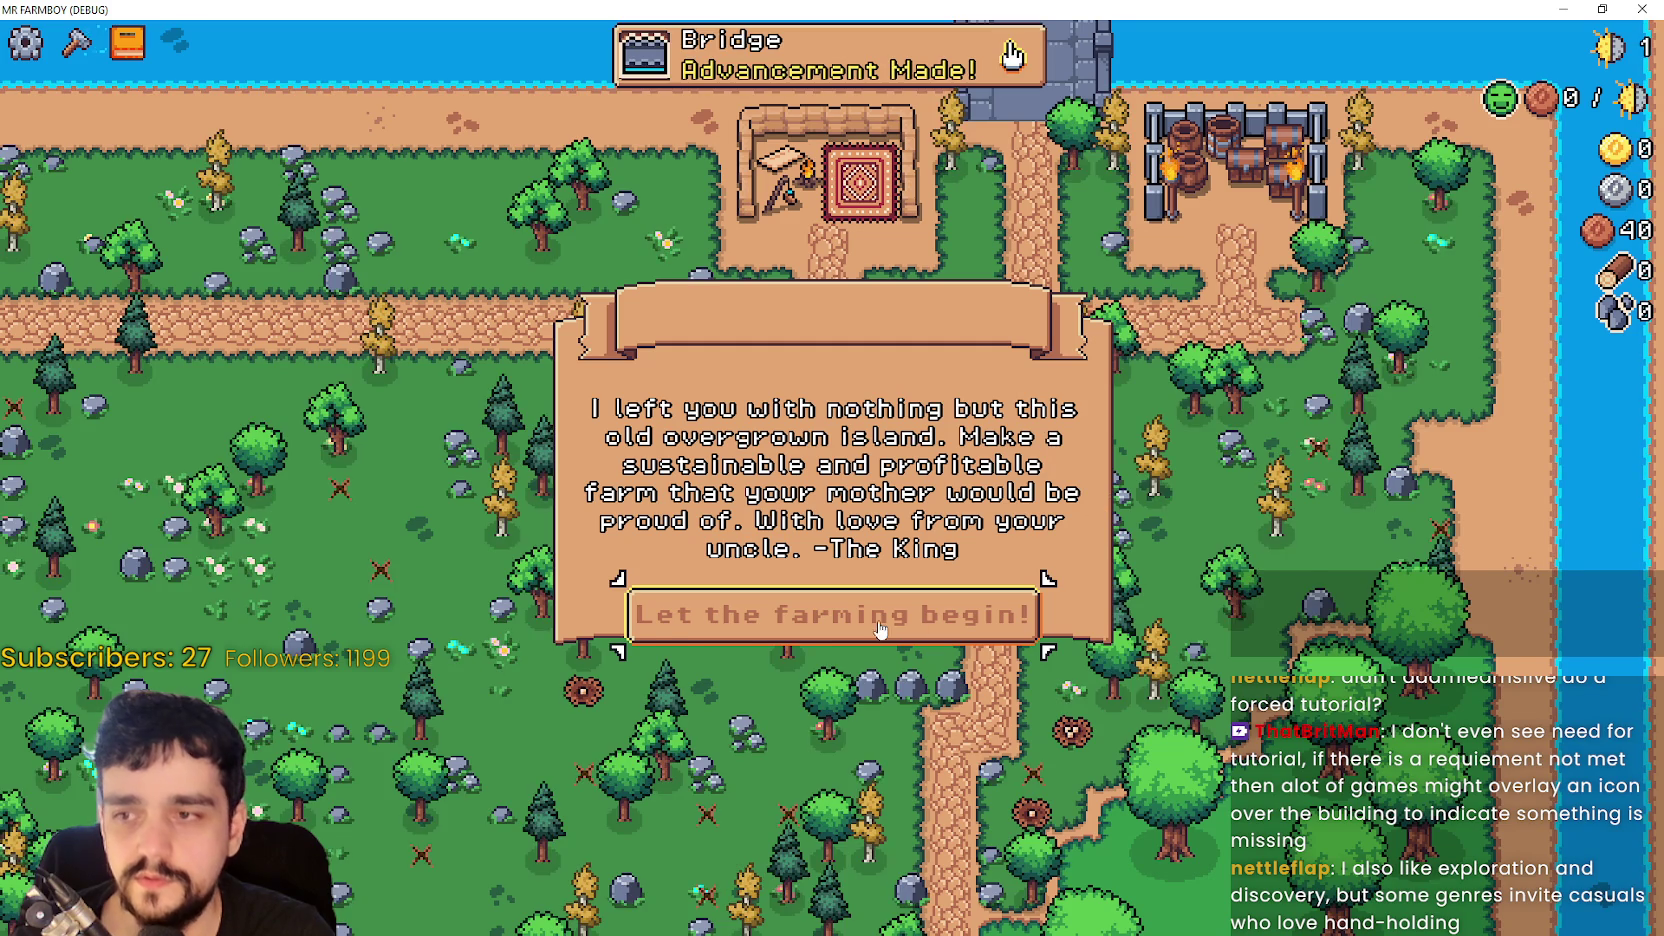
- Dismiss the intro with 'Let the farming begin!' and mine the rock beside the road
click(896, 611)
key(w)
key(a)
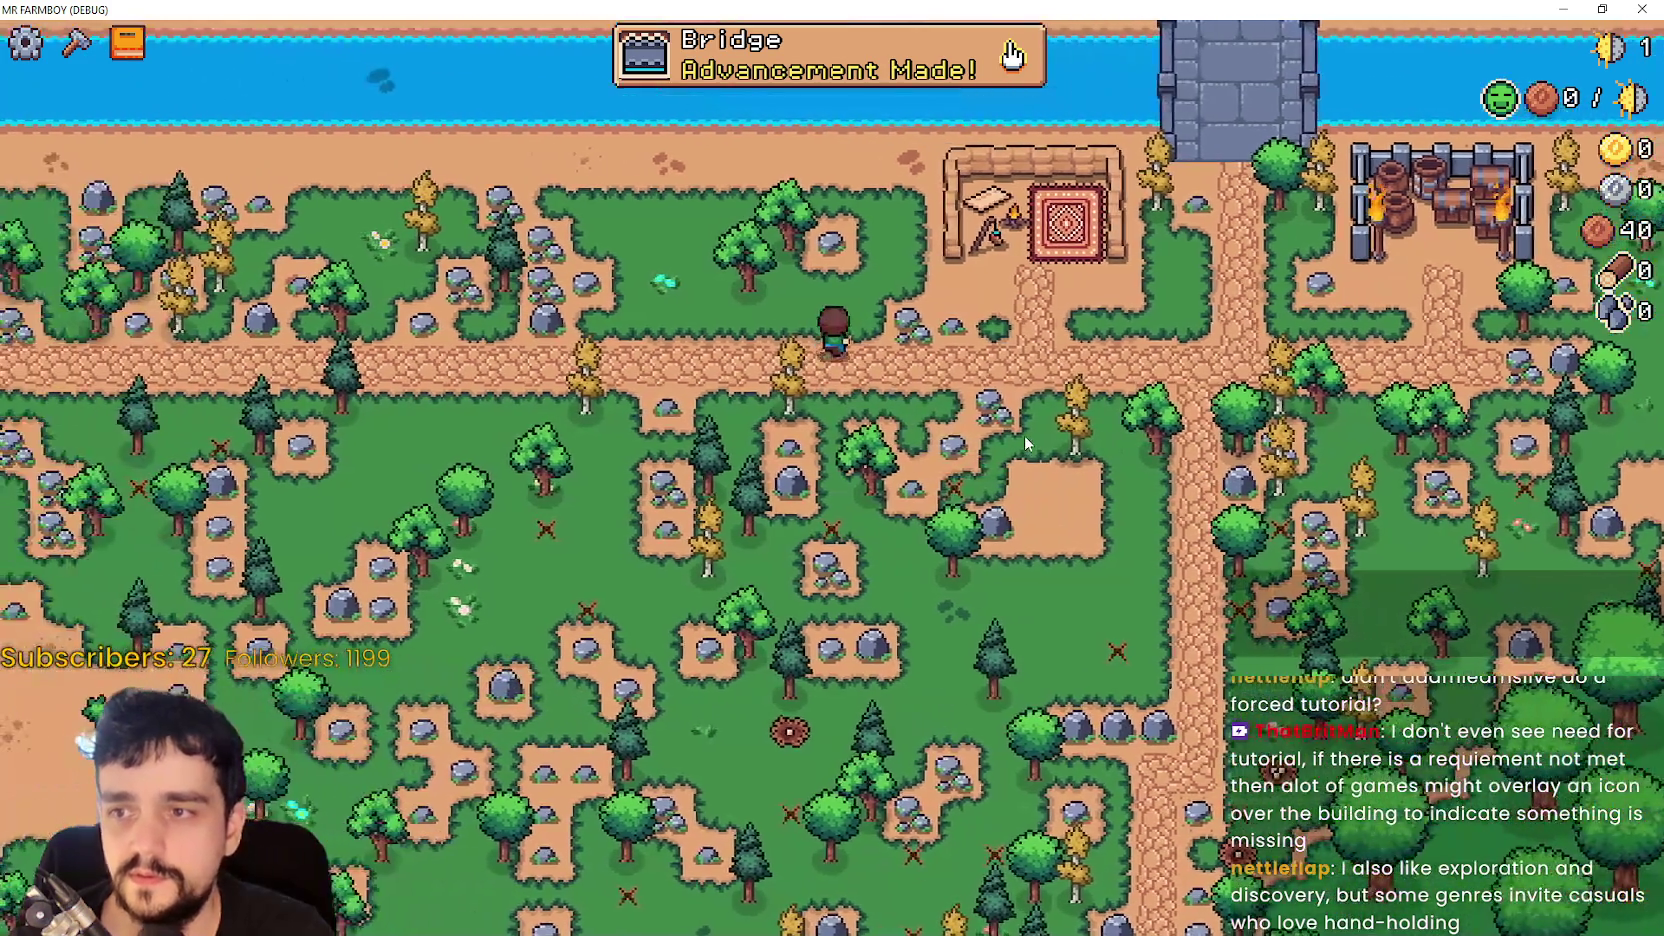
click(1024, 436)
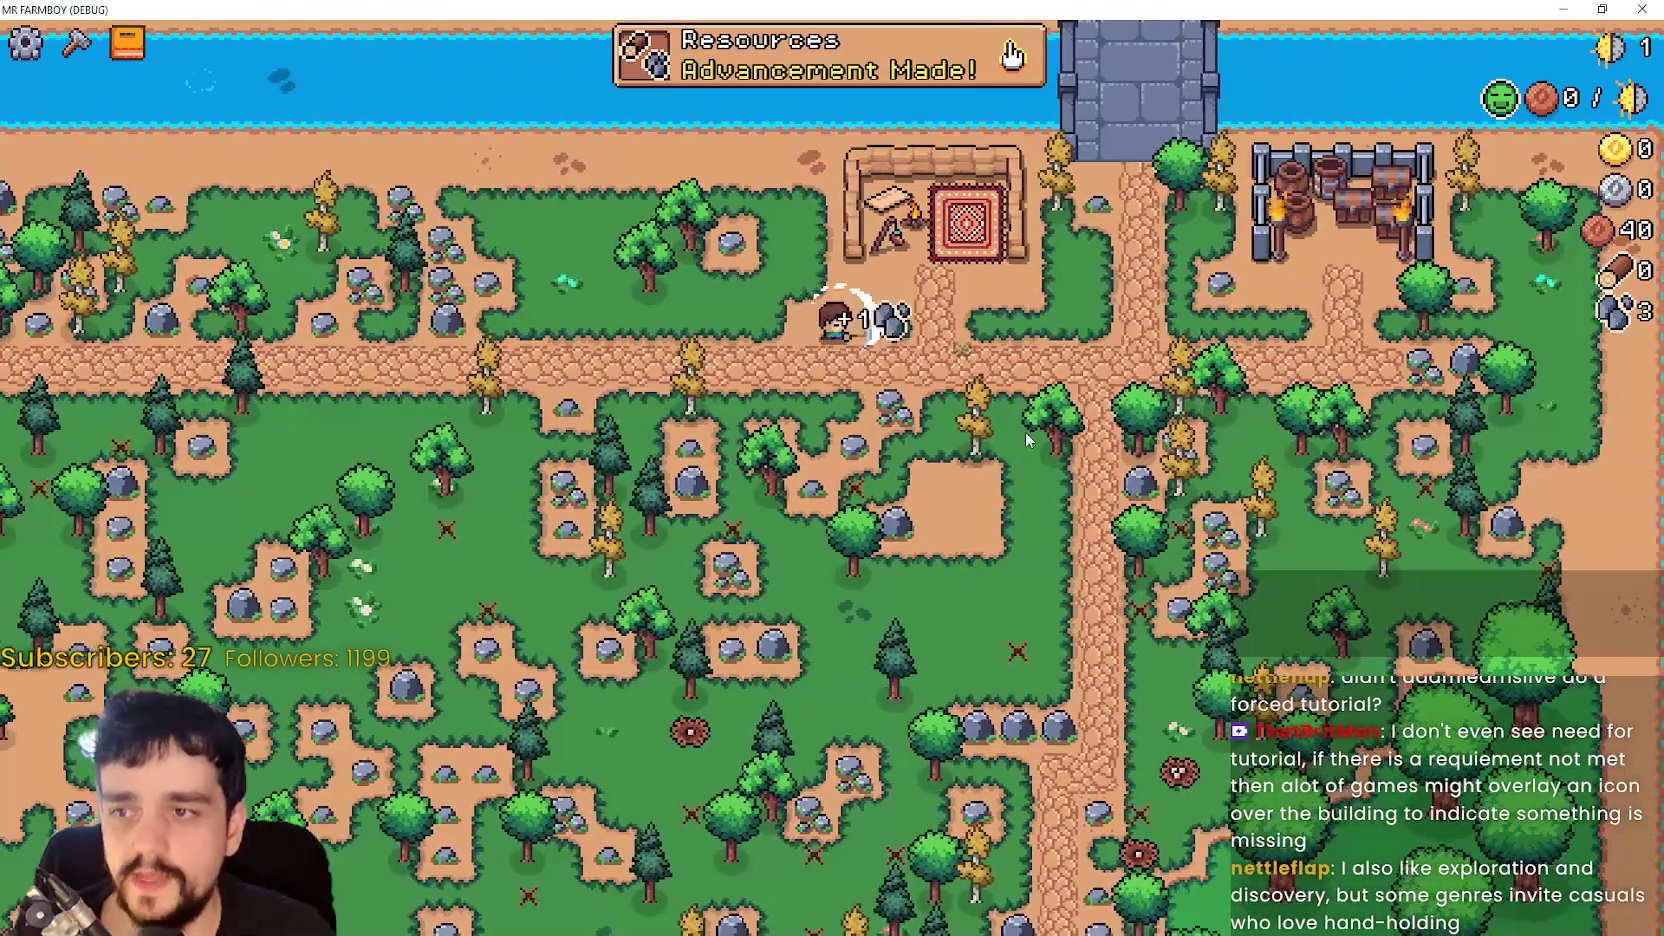
- Check what the Market advancement still requires in the Advancements overview
click(770, 68)
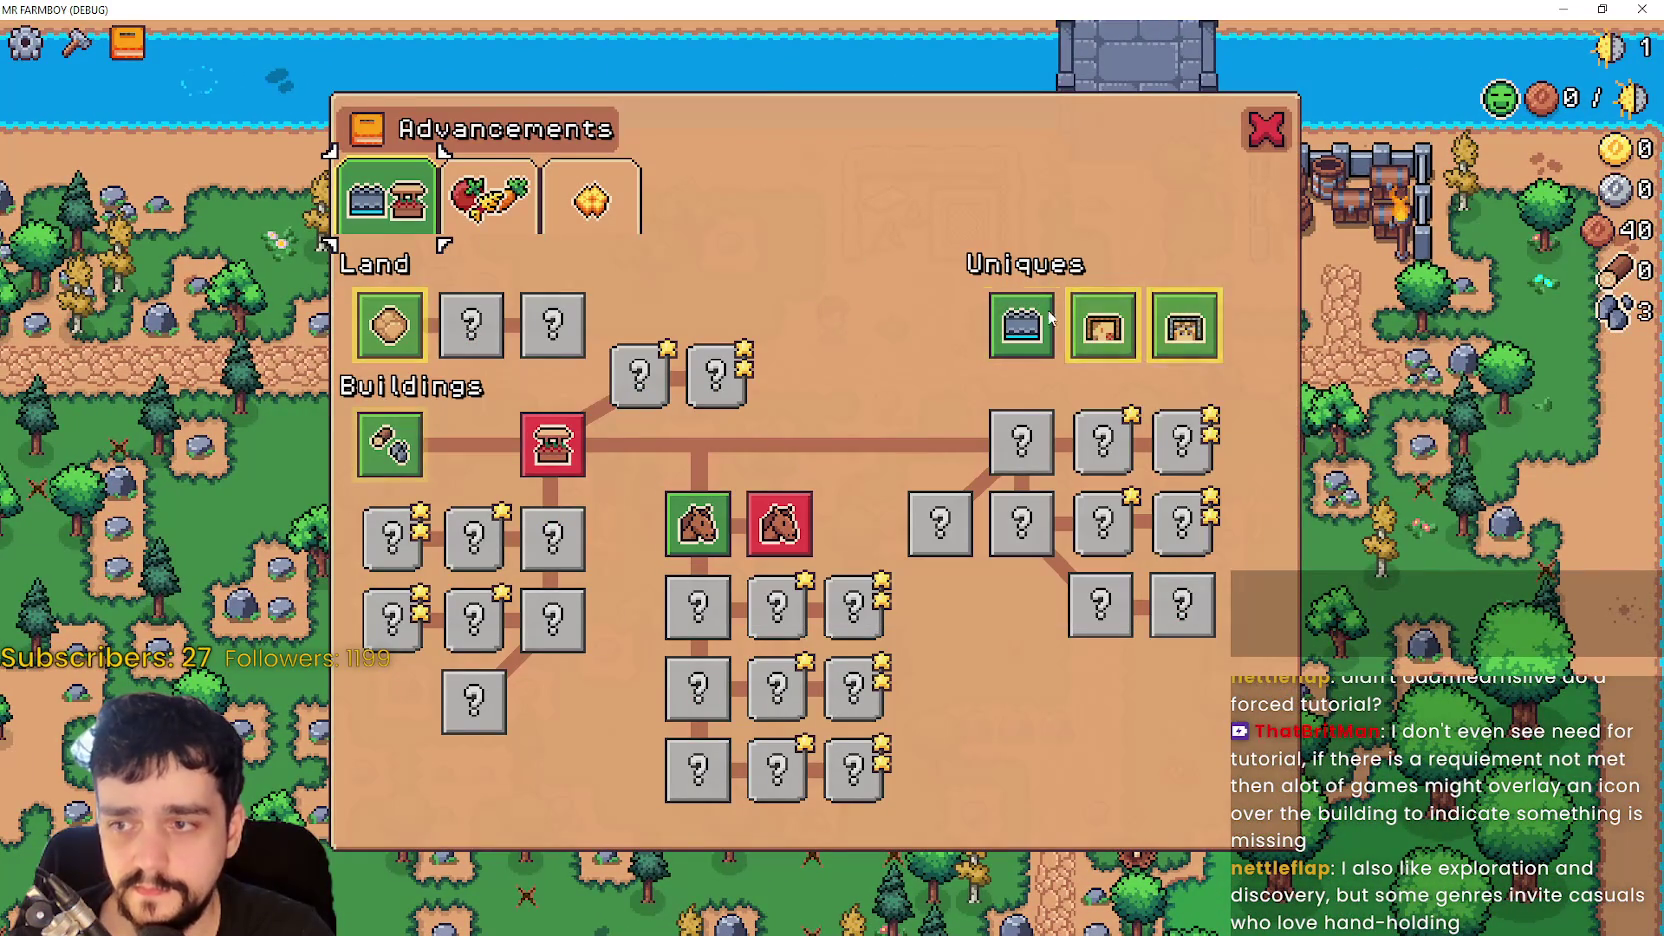
mouse_move(533, 455)
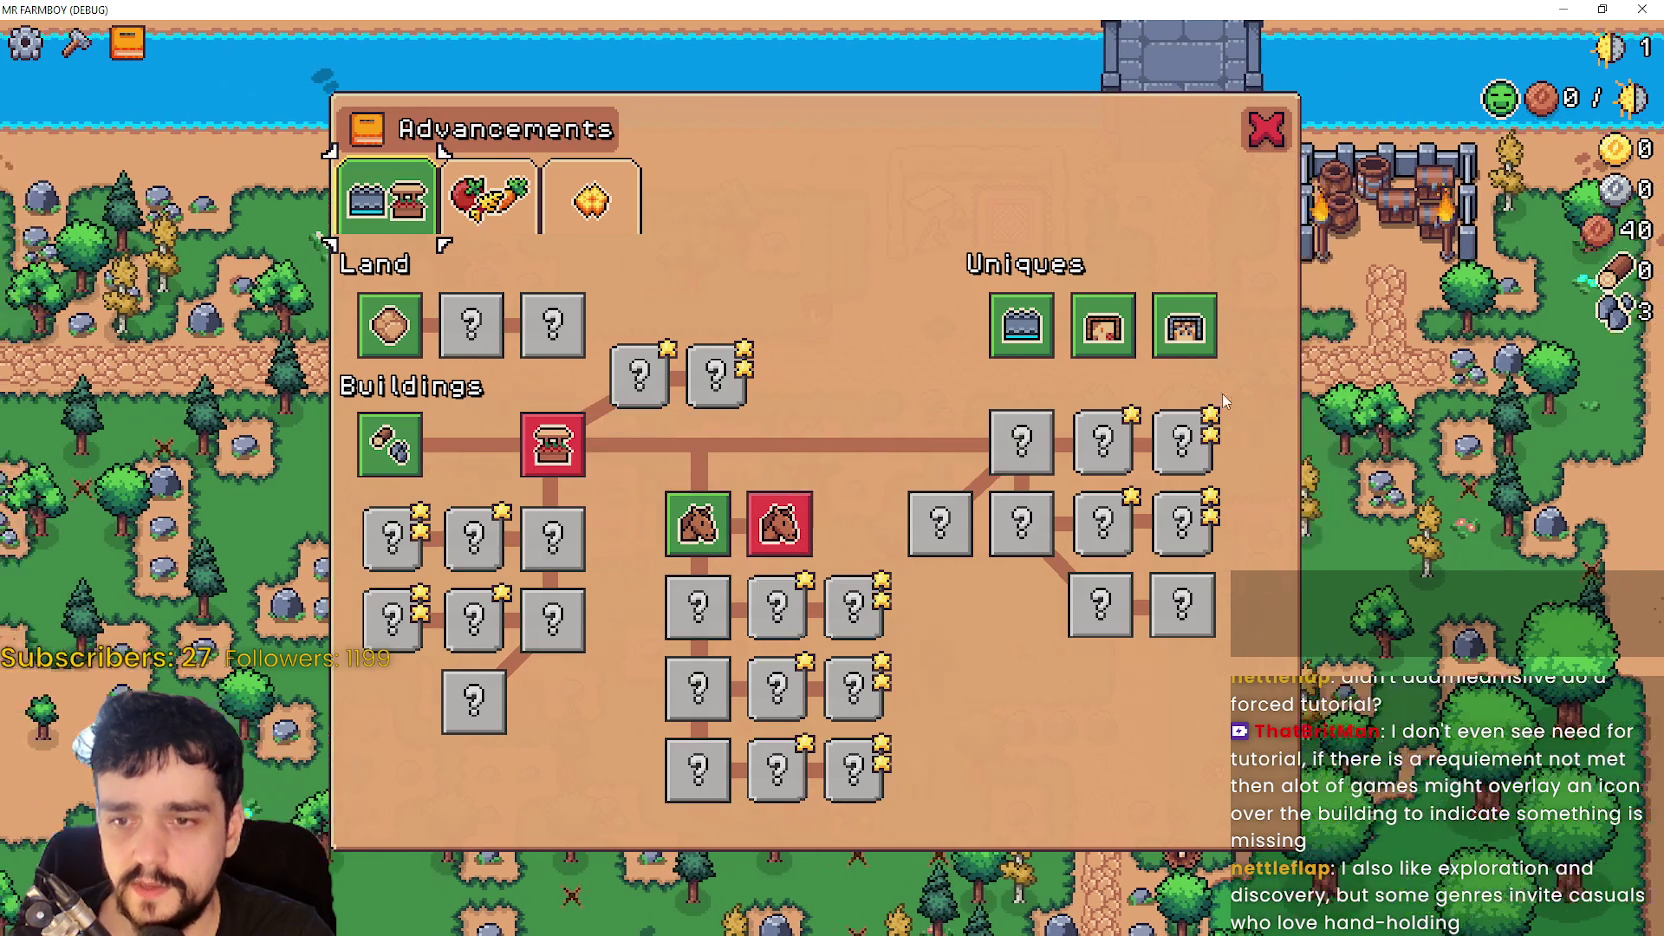
mouse_move(400, 448)
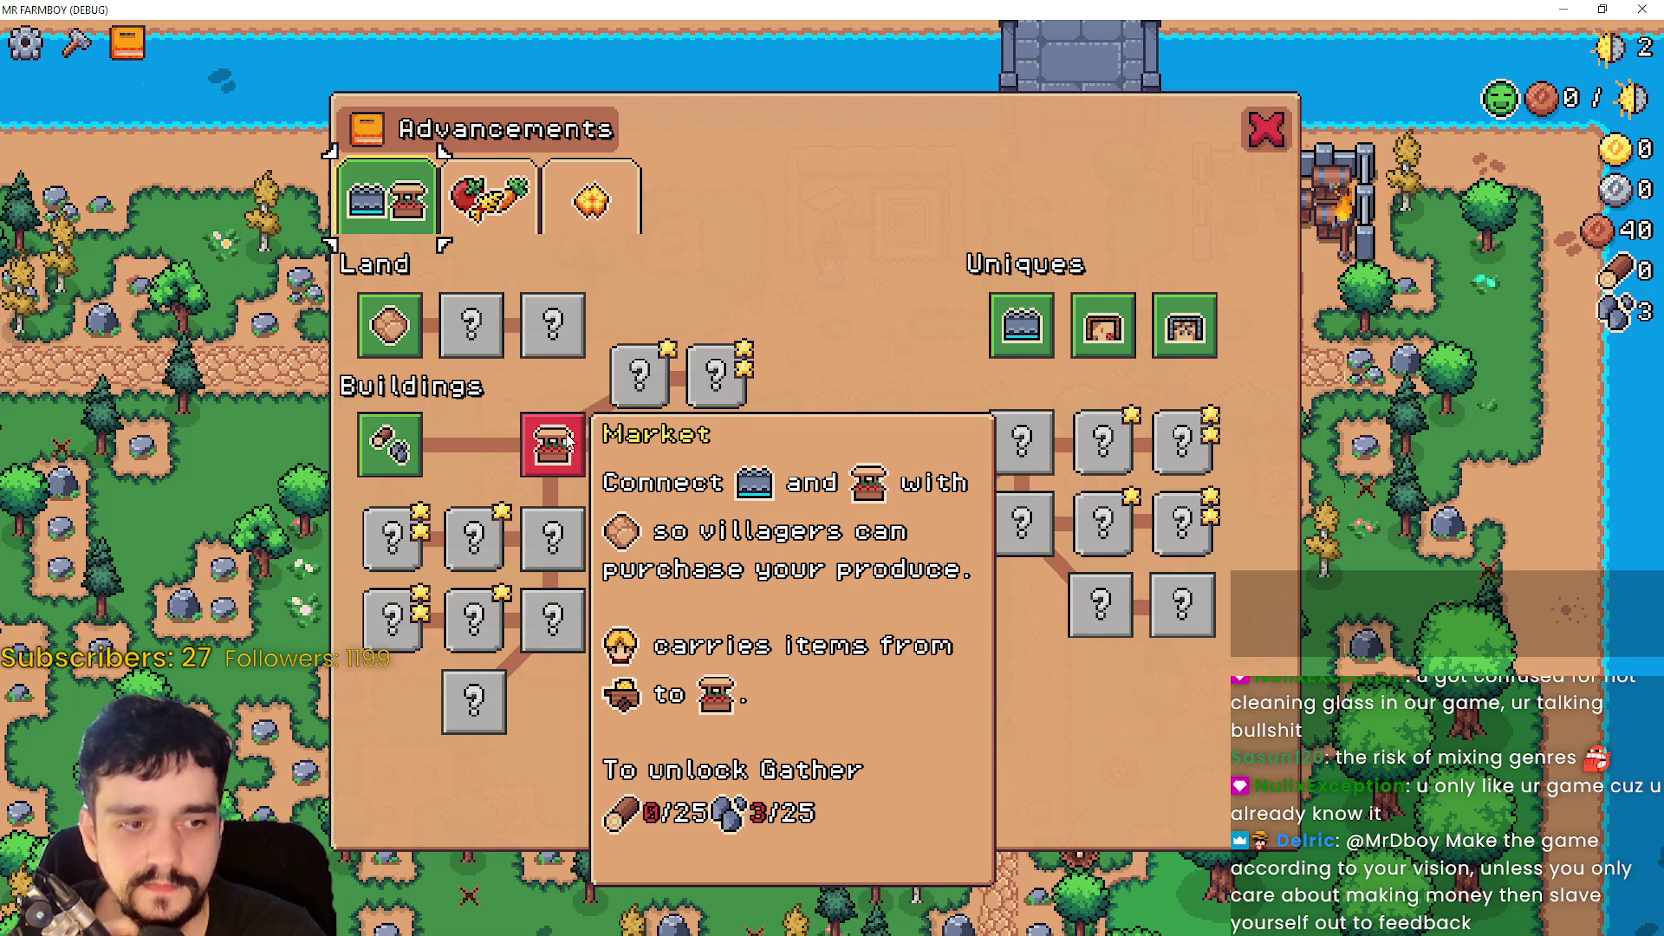
click(1266, 128)
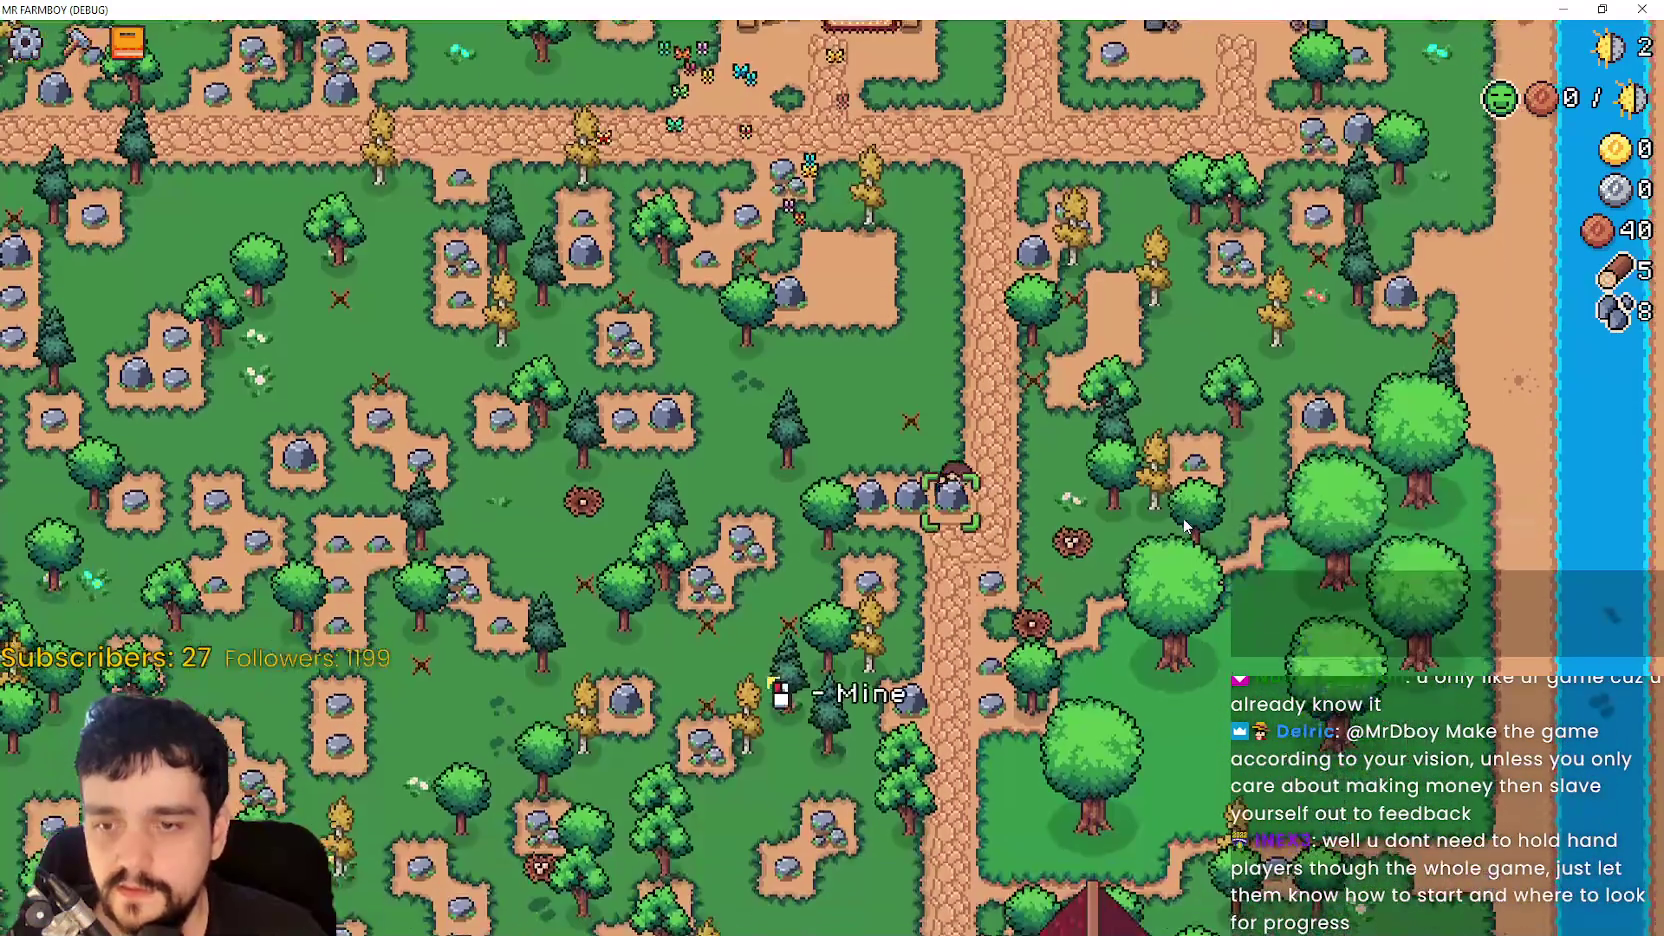
- Browse the Advancements overview, including the crop advancements, to check unlocks
key(Tab)
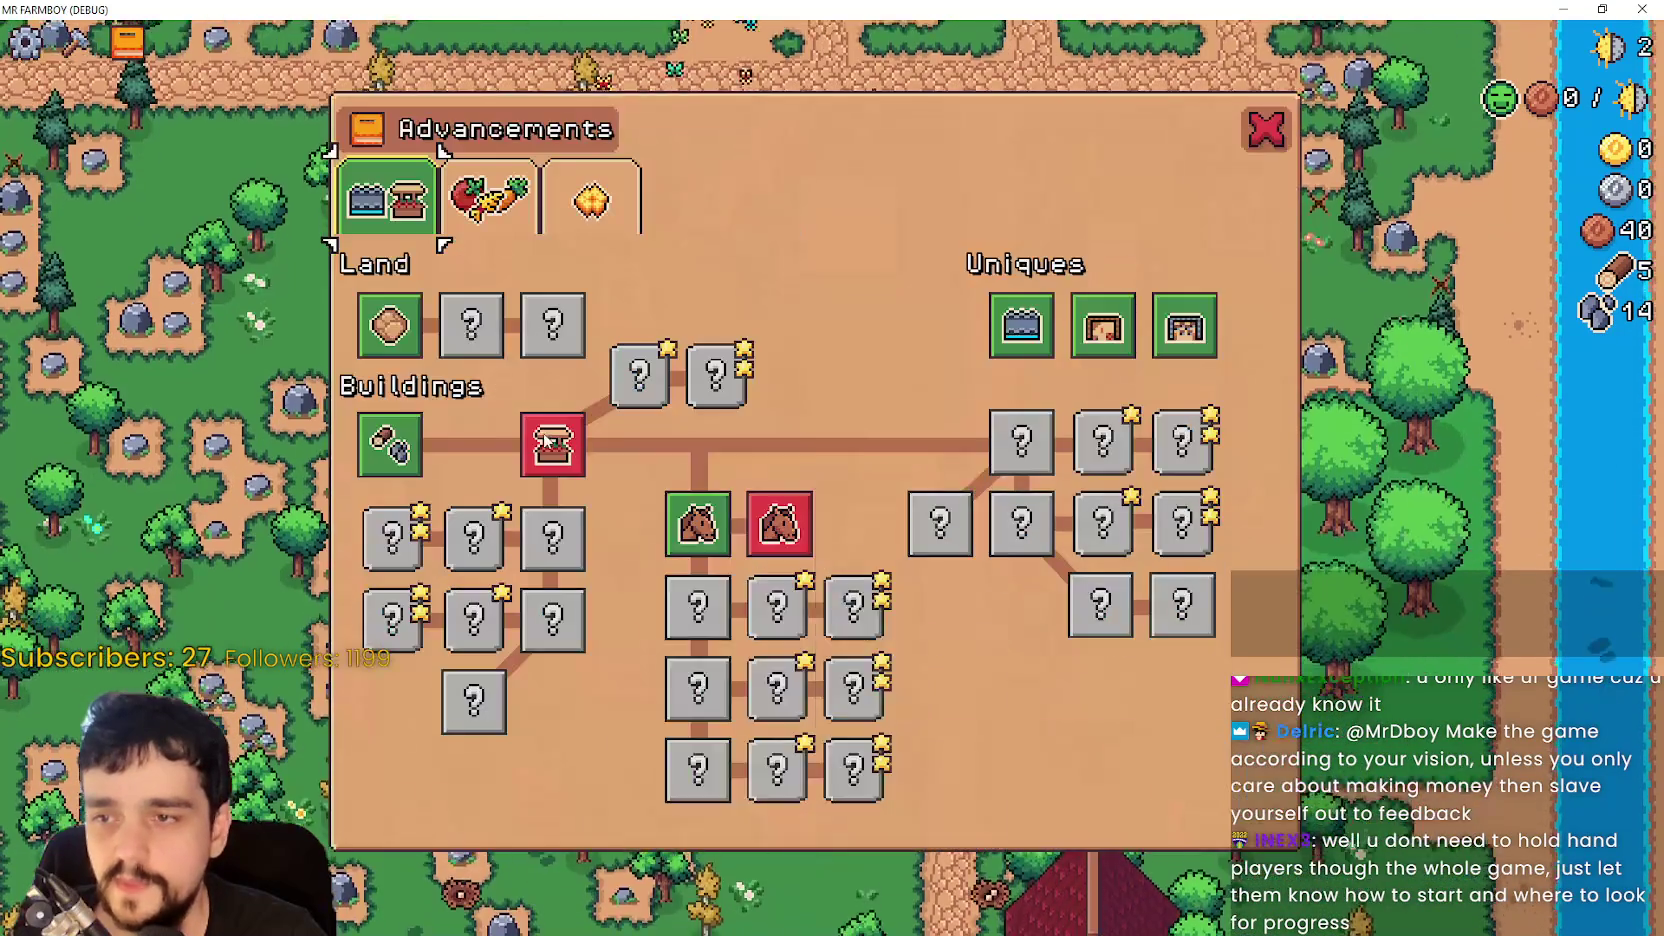
mouse_move(356, 408)
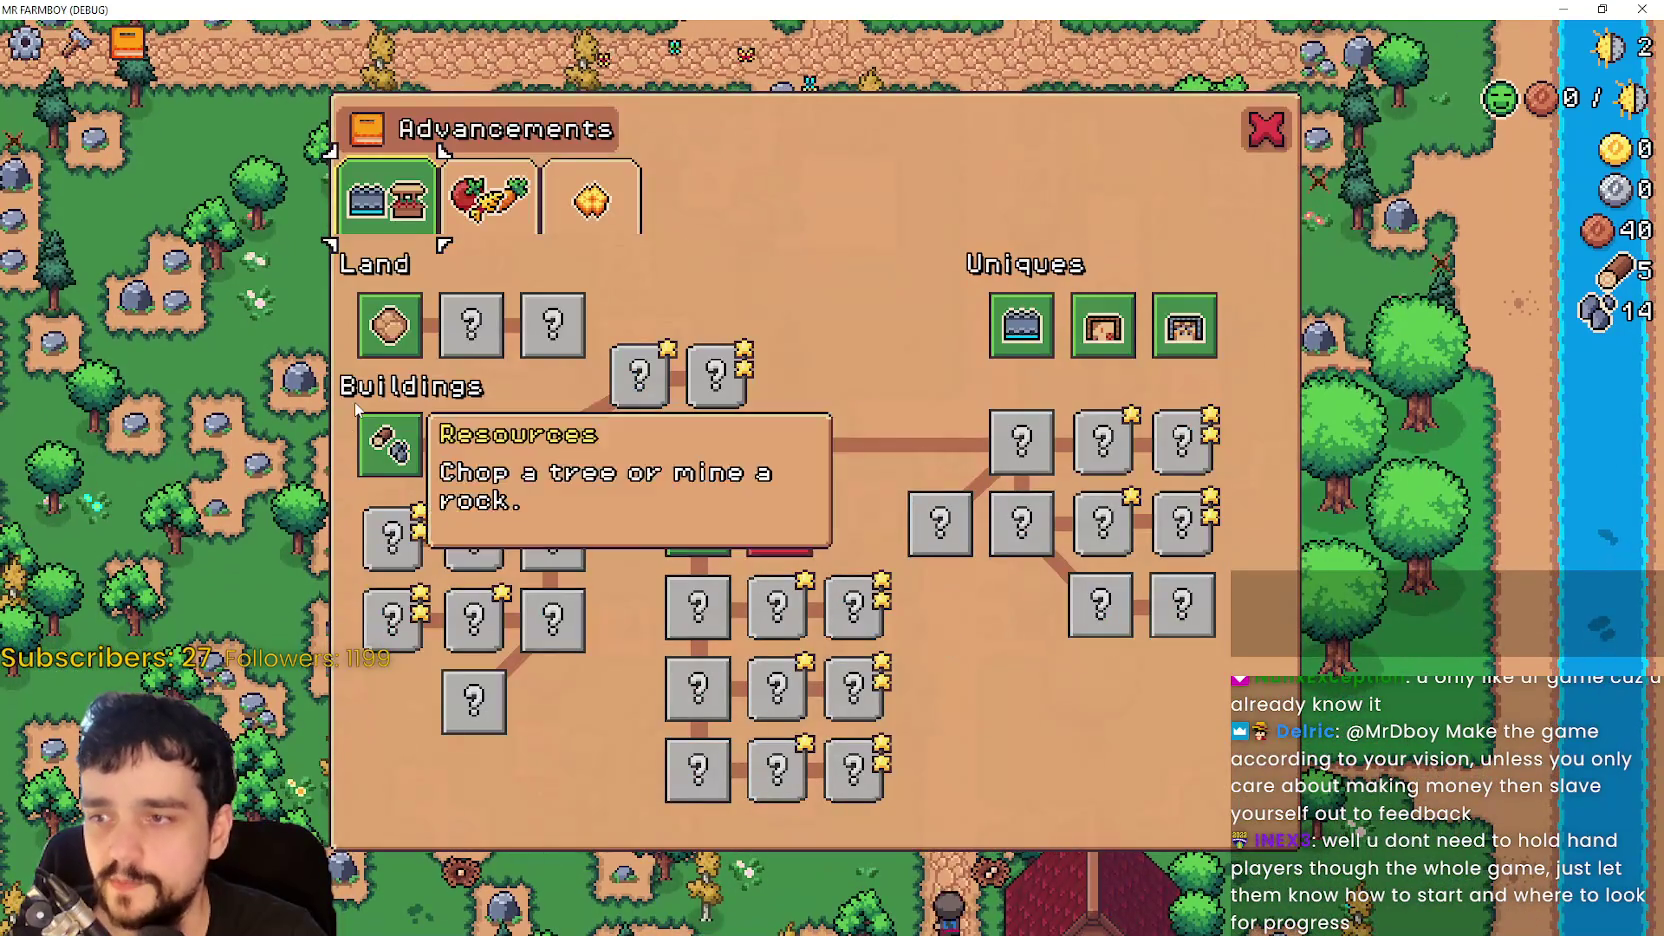
click(490, 200)
mouse_move(462, 385)
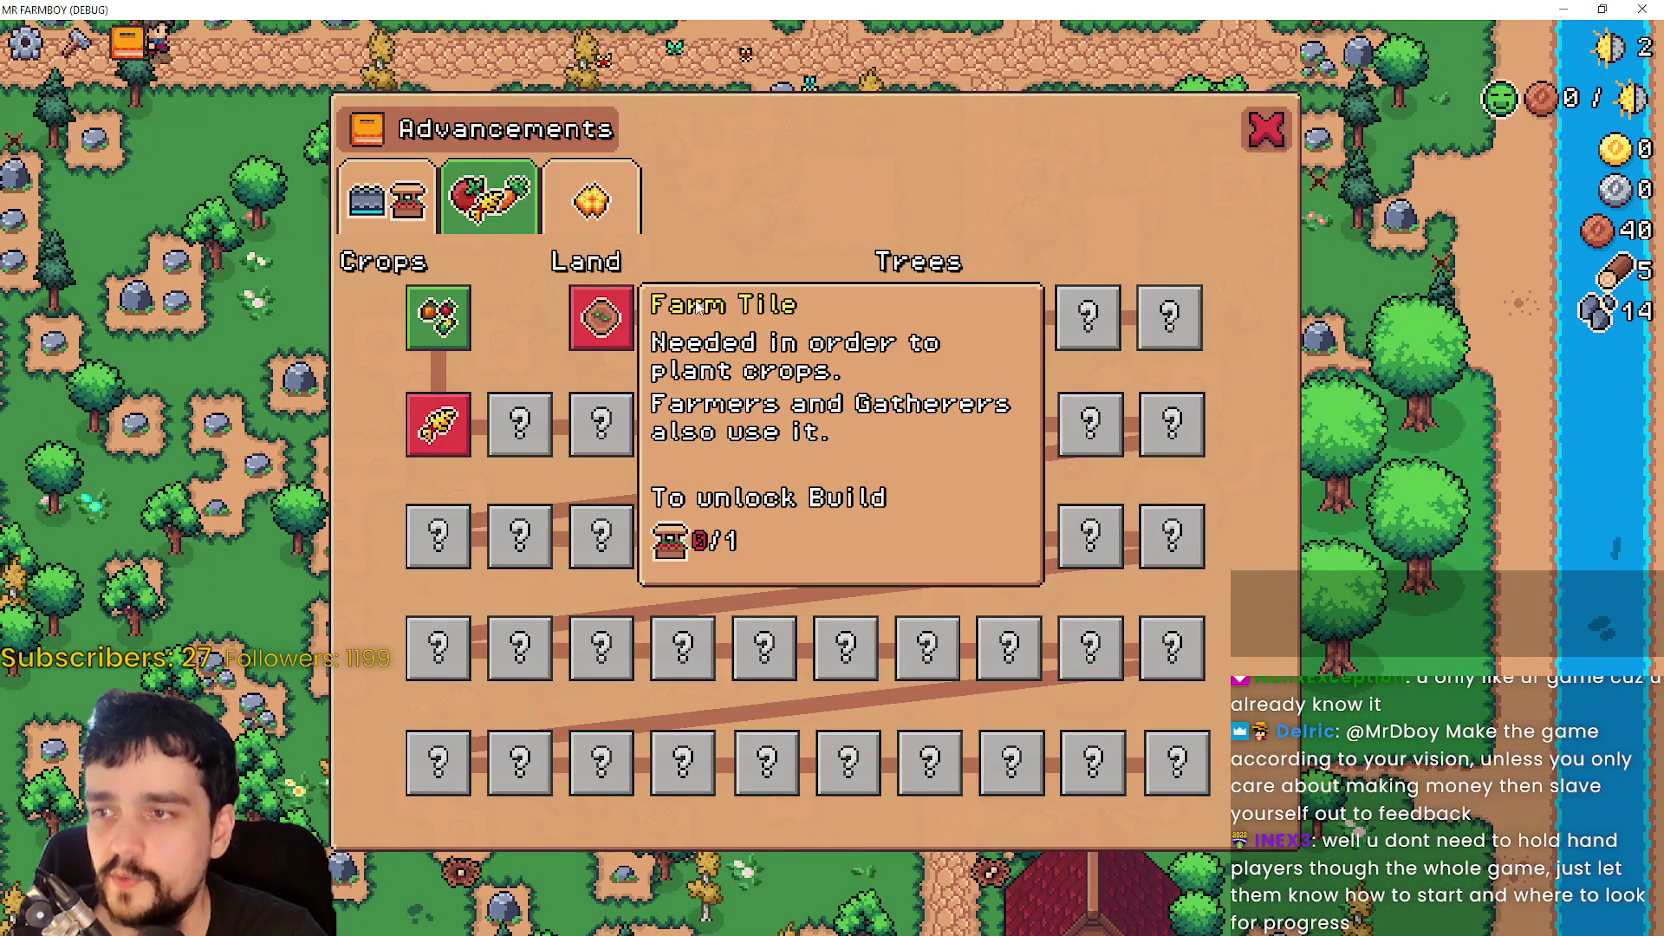
key(Tab)
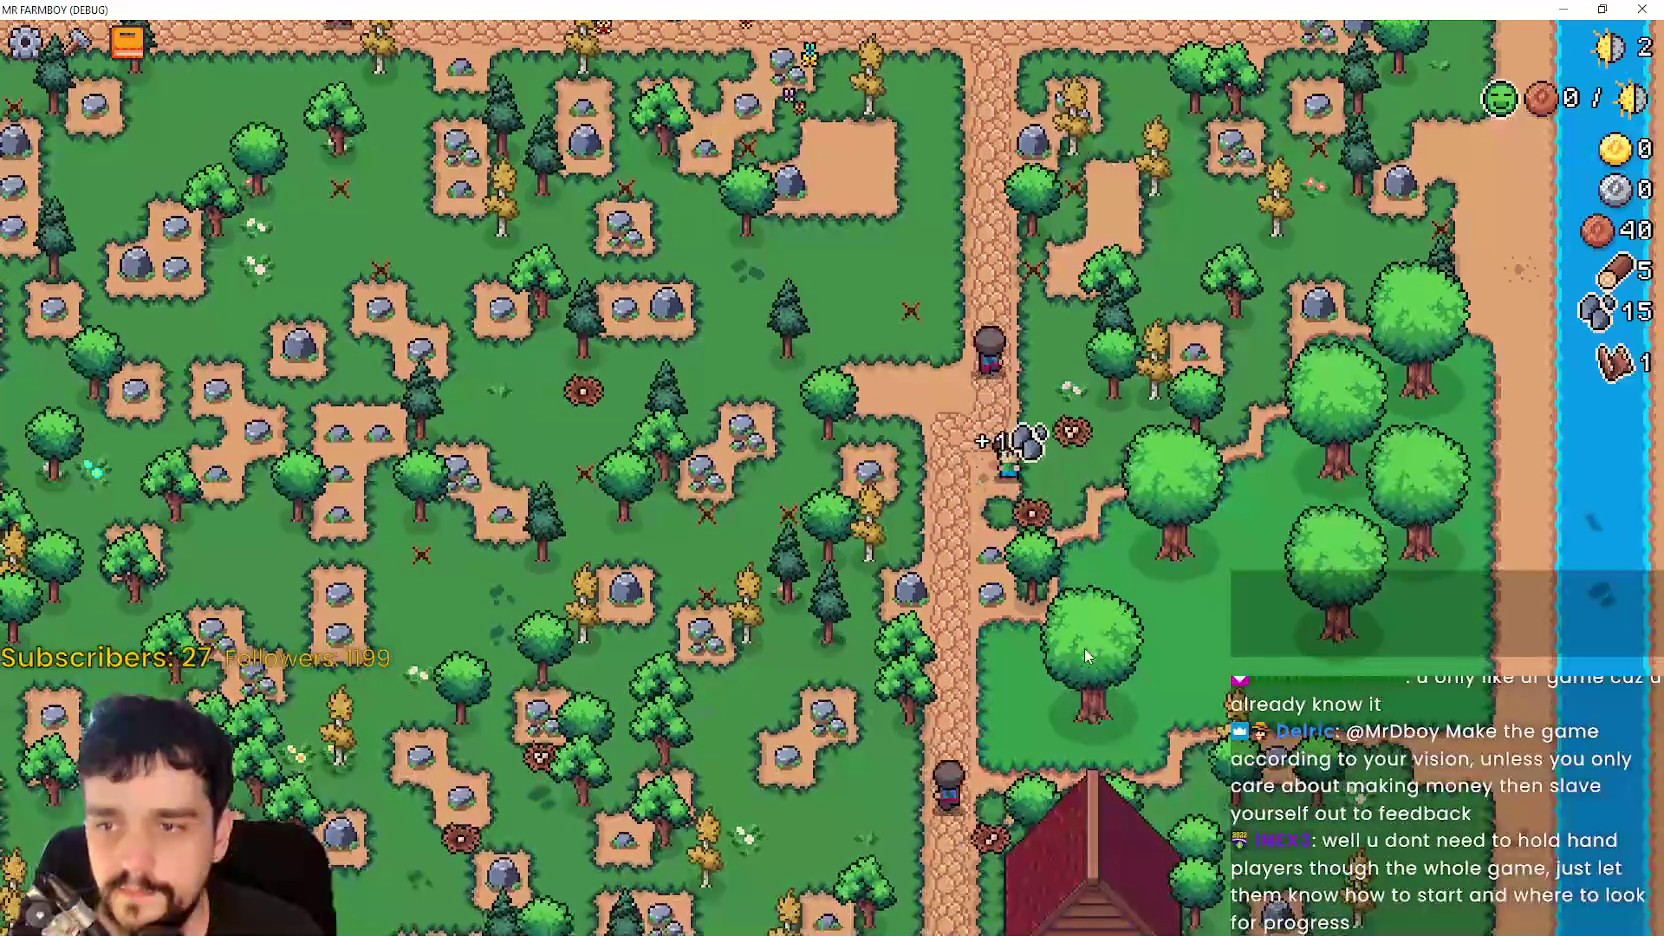
key(Tab)
mouse_move(632, 330)
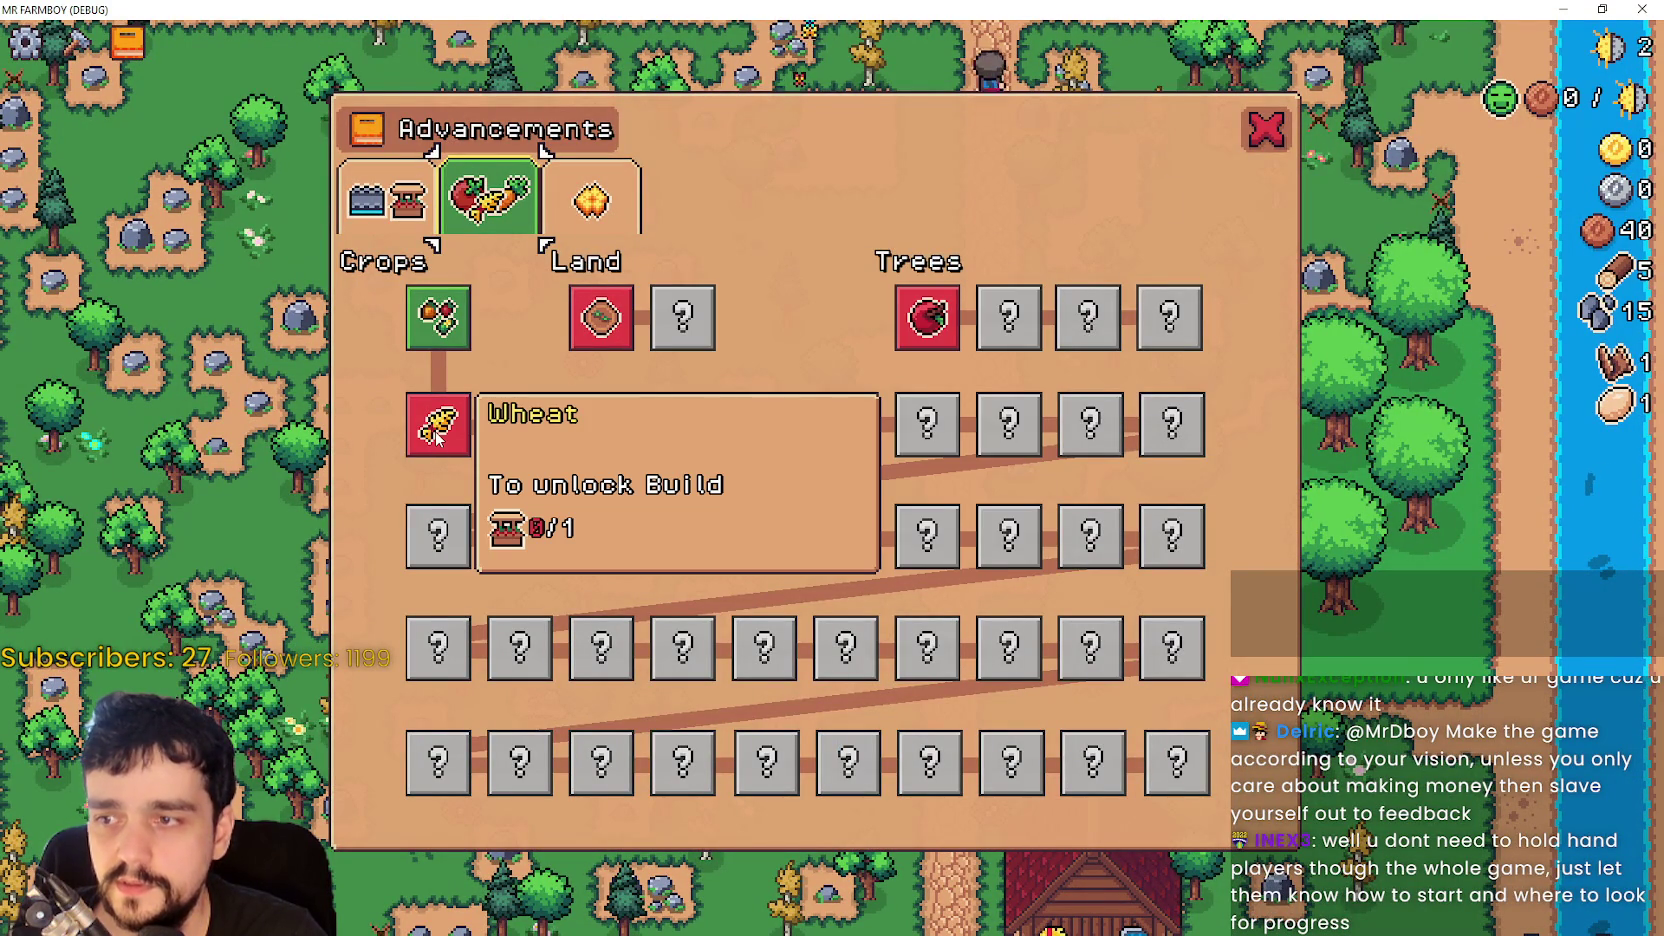
key(Tab)
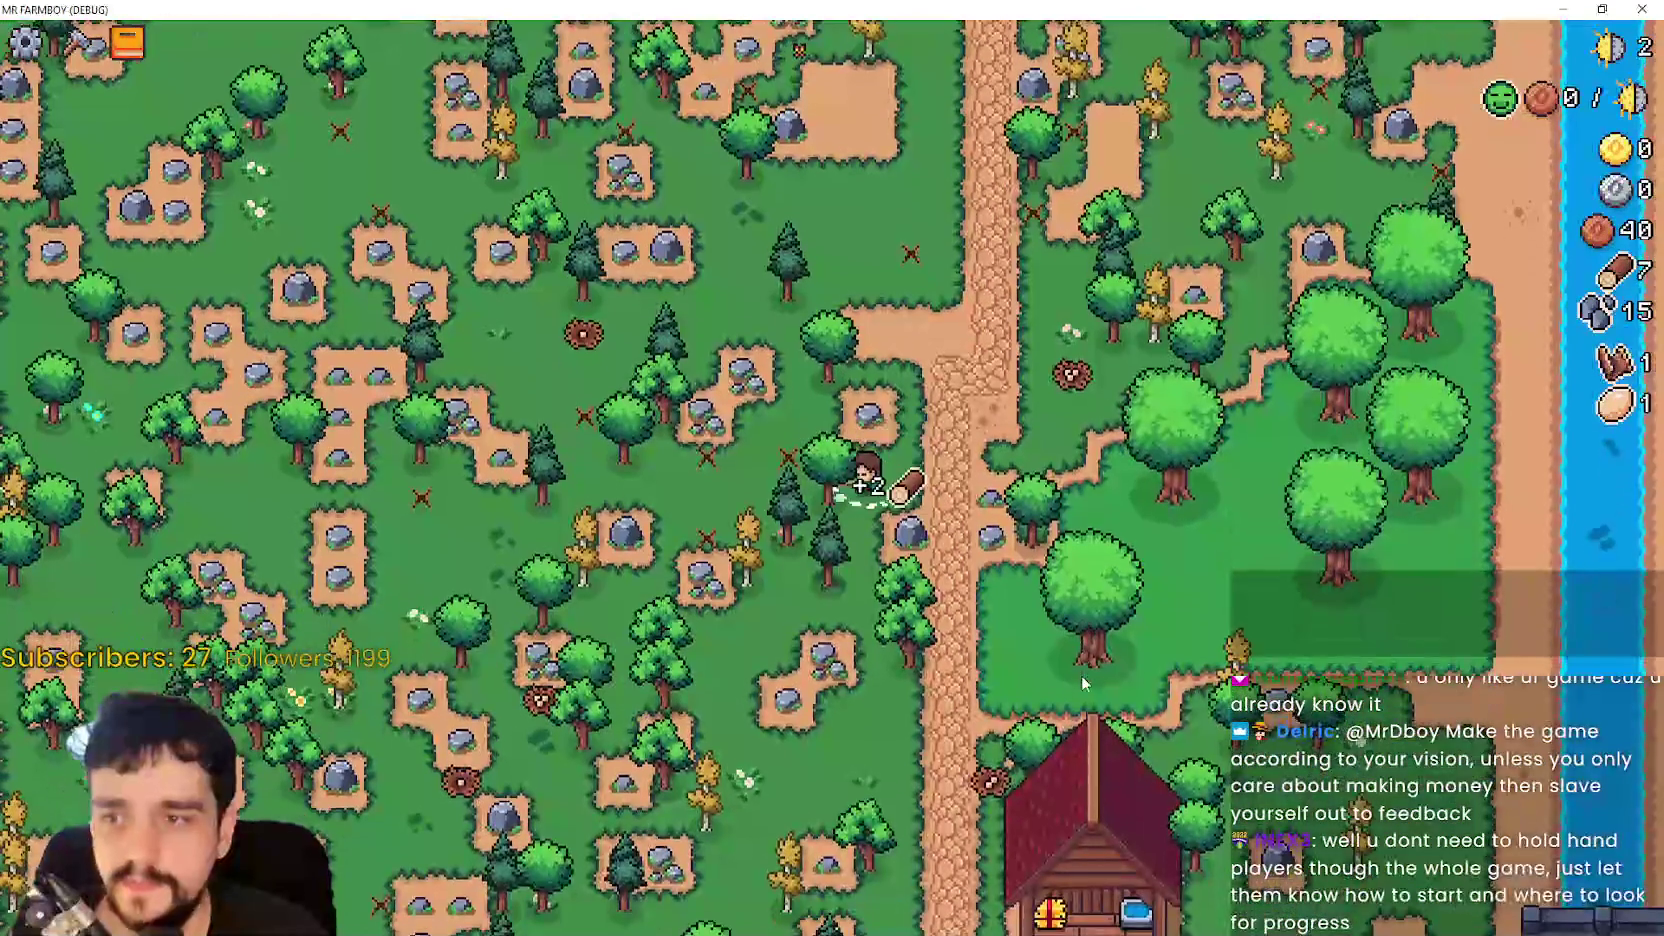
- Walk the farmer around collecting stone, eggs and logs, then pause the game
key(d)
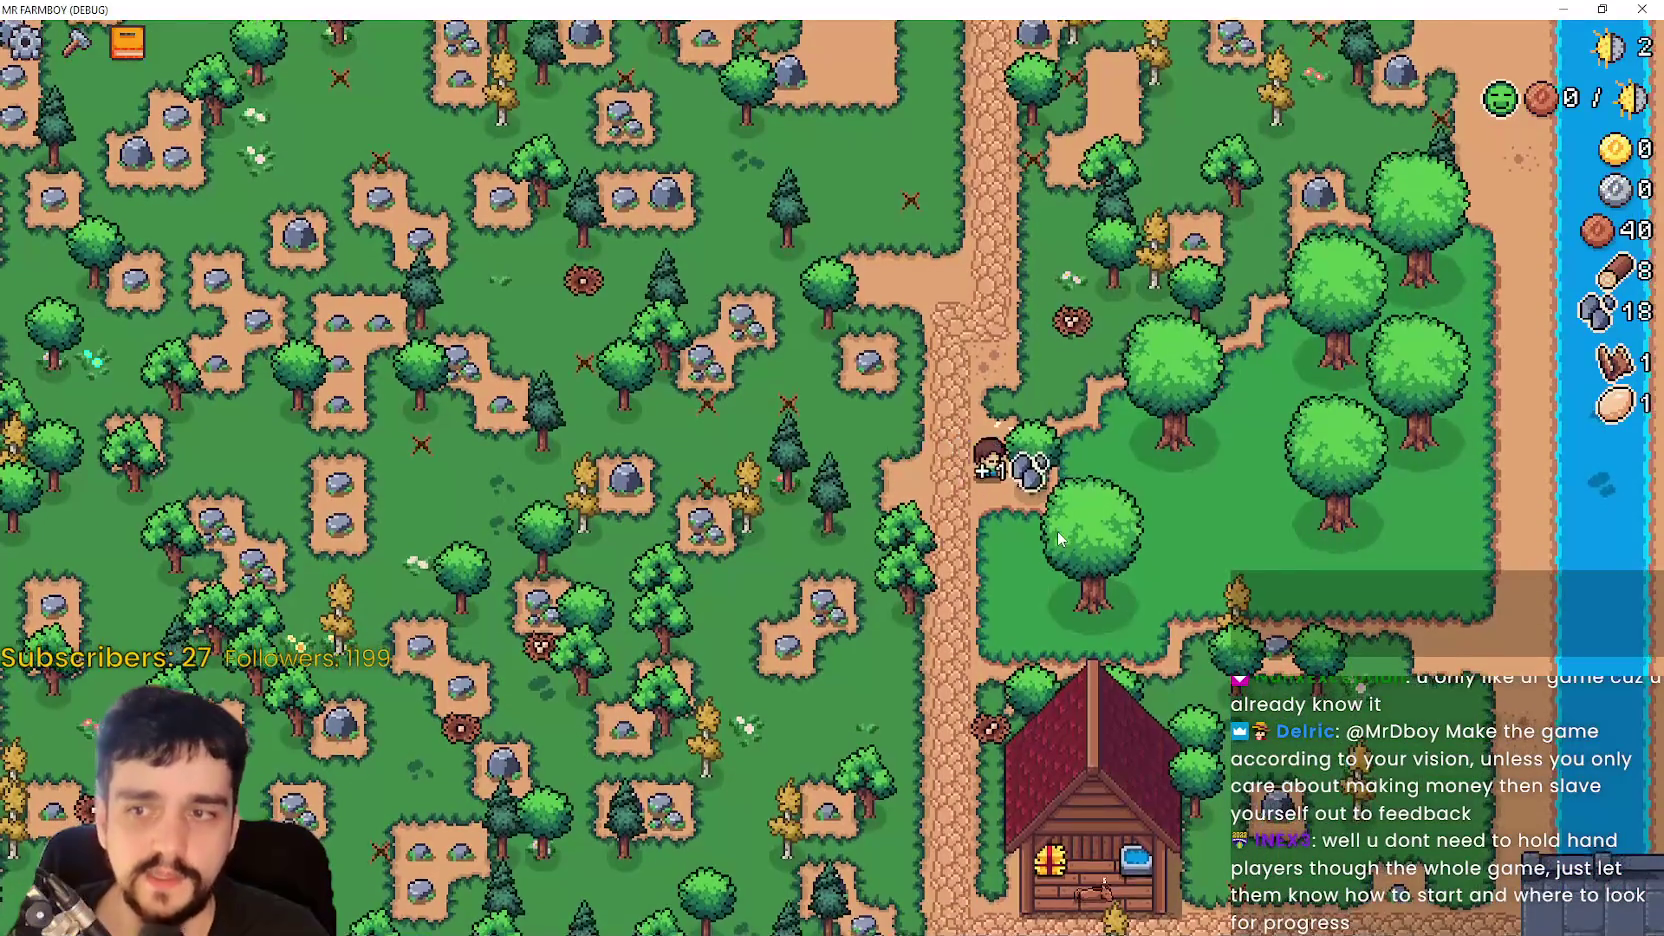
key(w)
key(d)
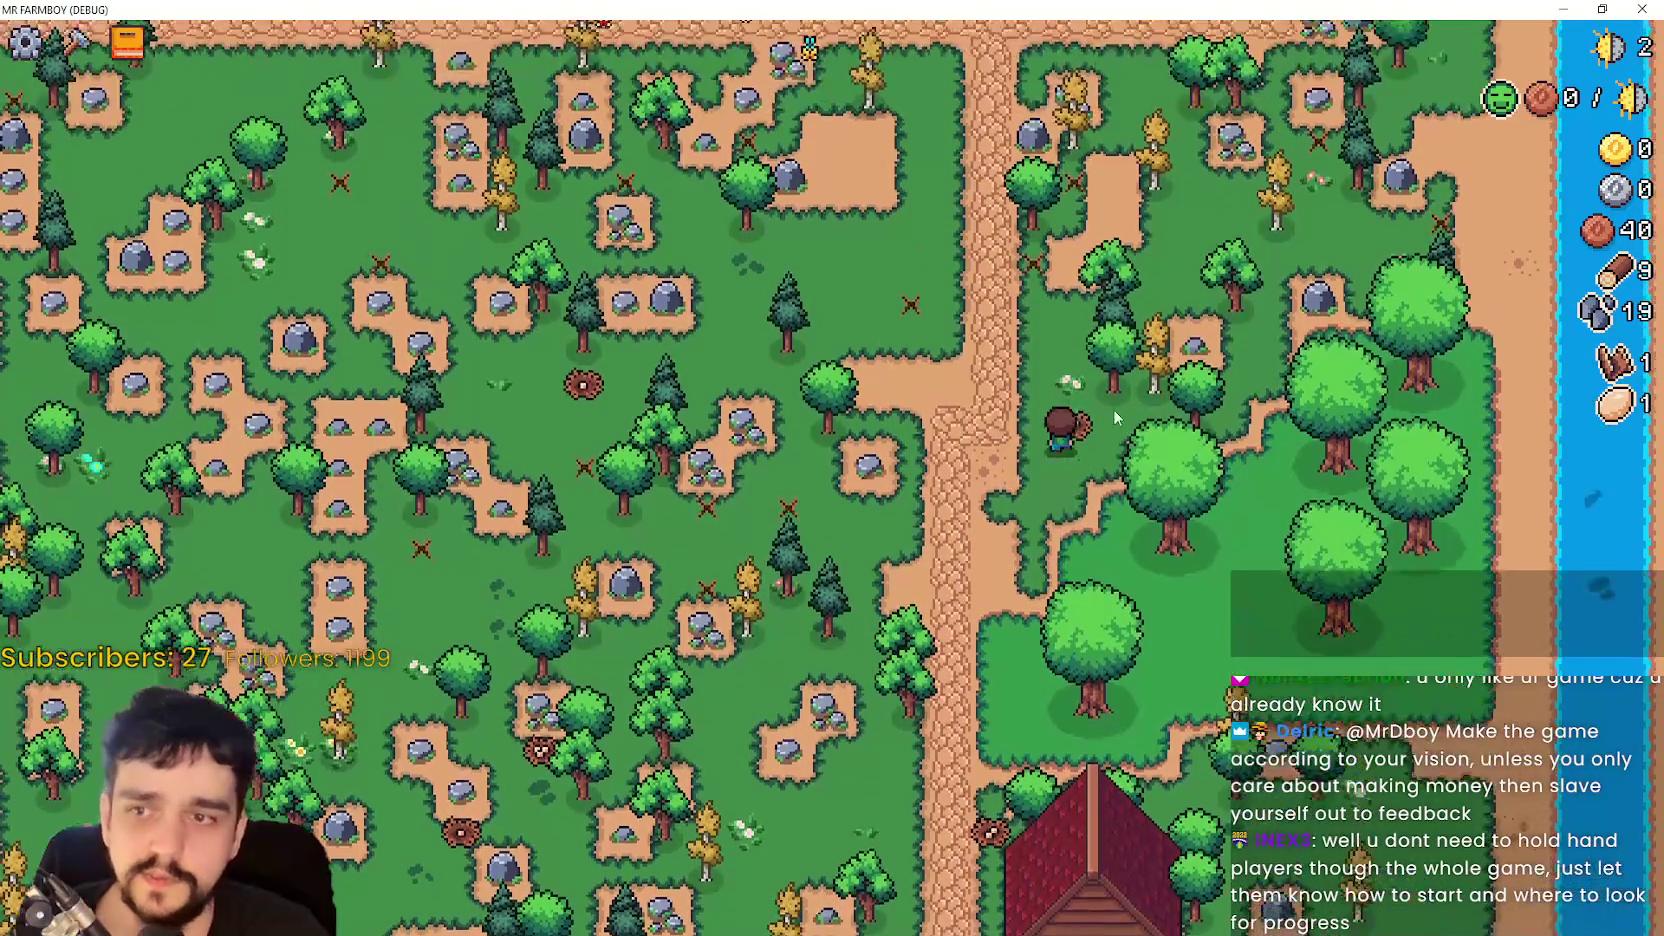
key(a)
key(s)
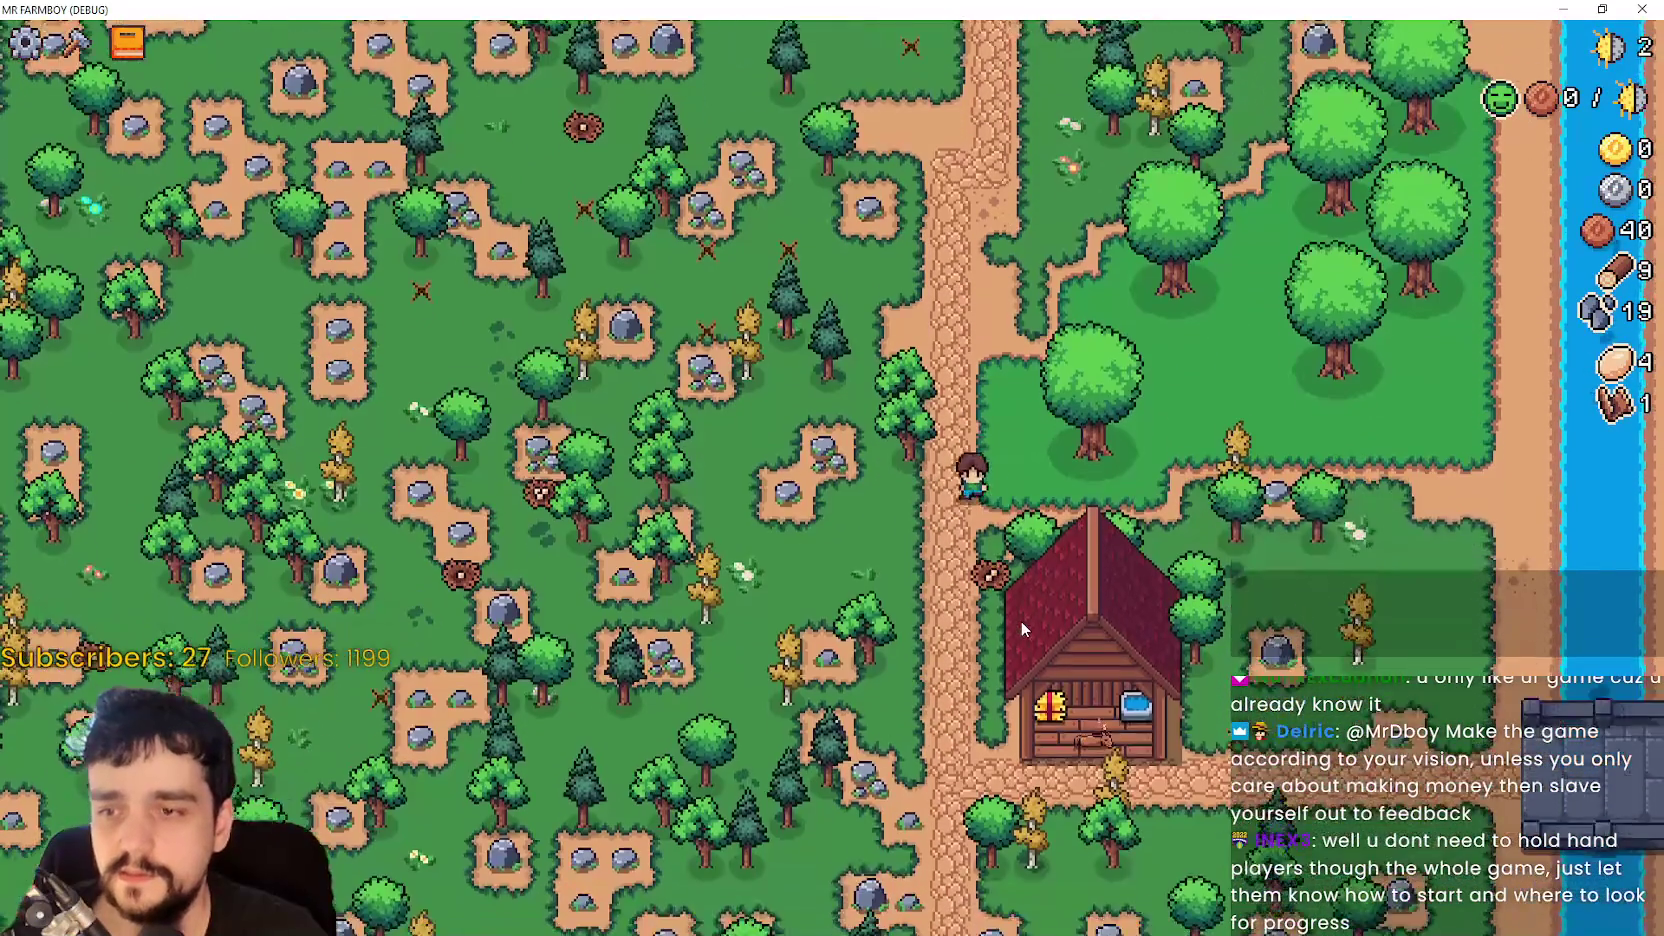
key(w)
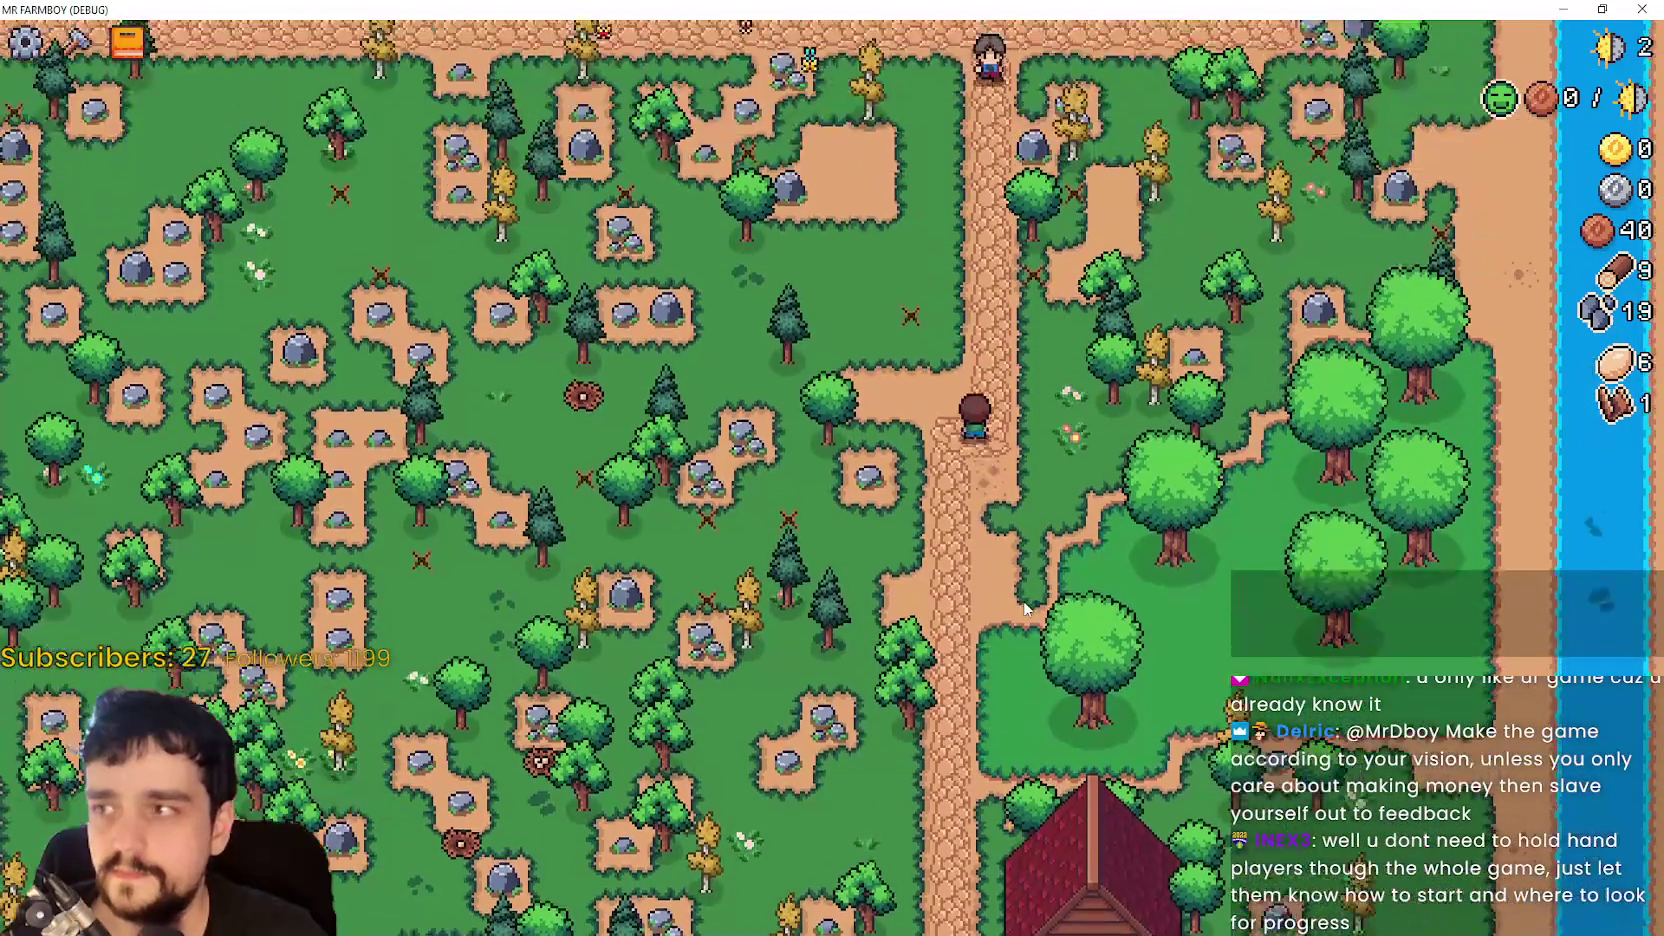
key(w)
key(a)
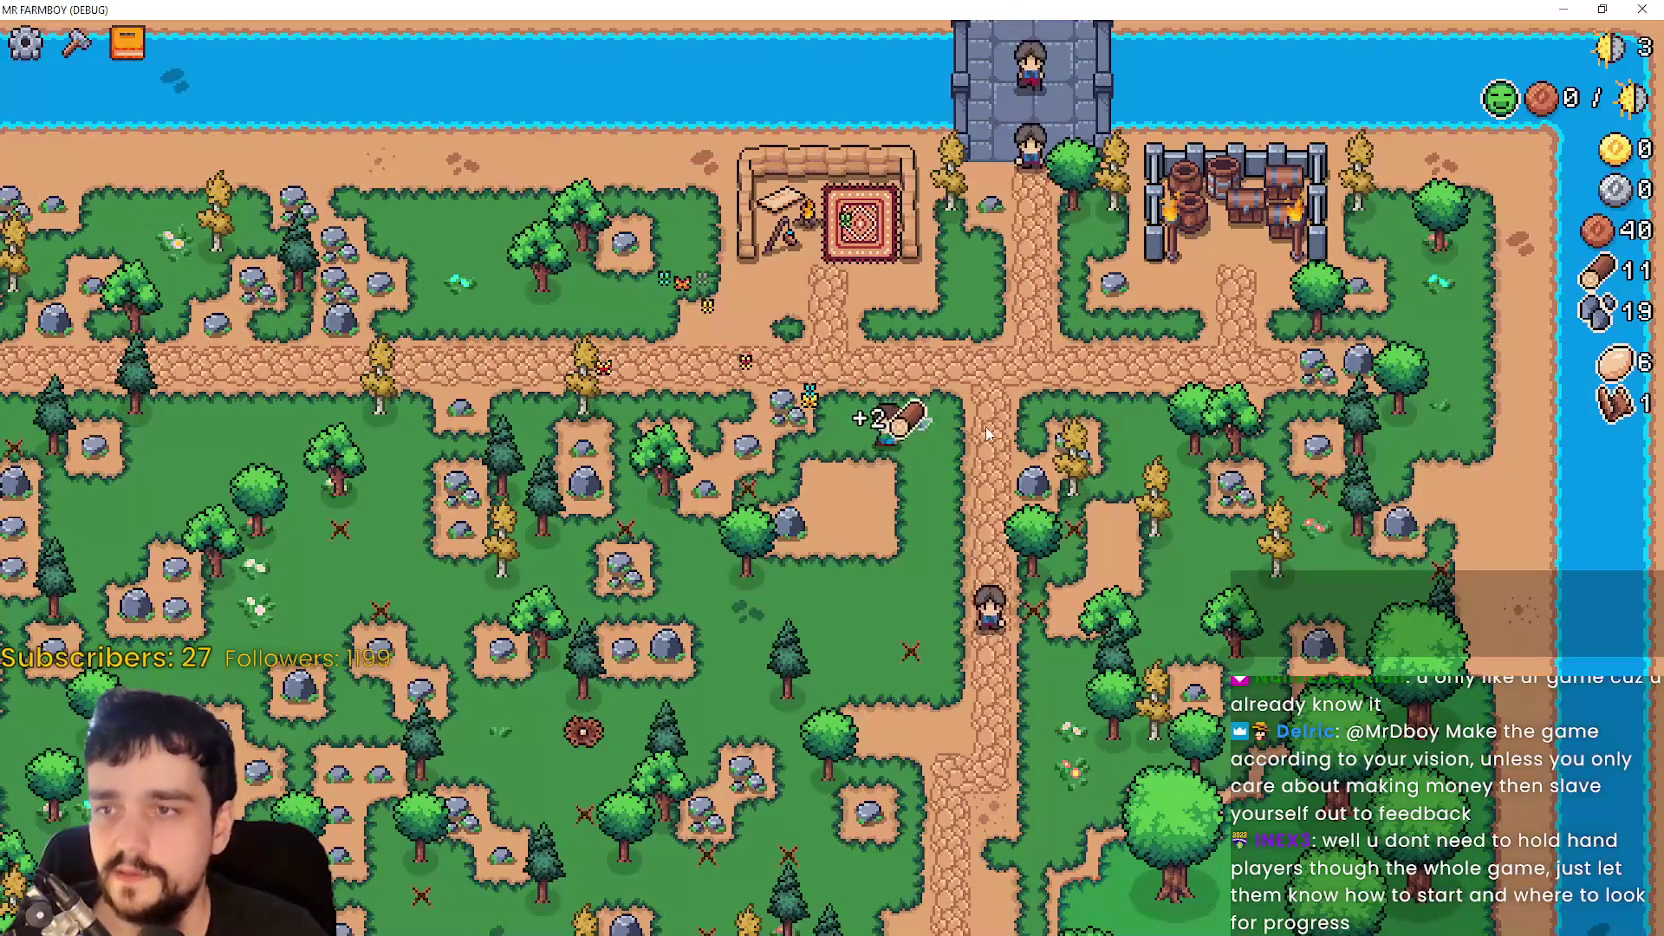
key(Escape)
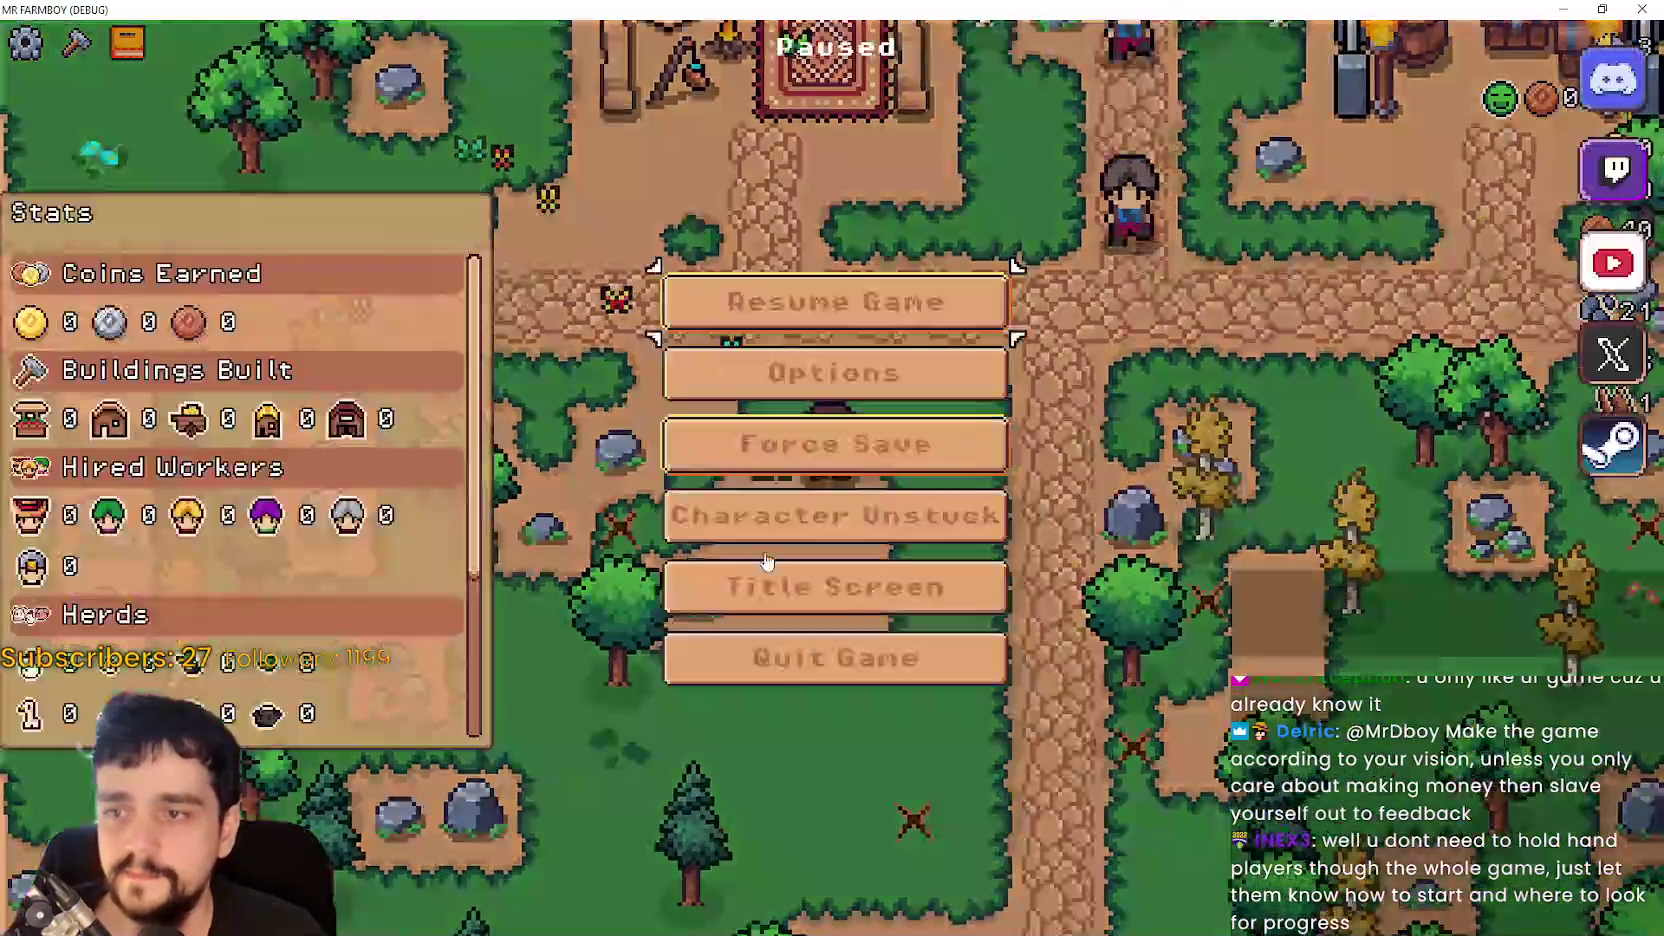
- Quit the game from the pause menu, glance at the GitHub Desktop diff, and return to Godot
click(766, 658)
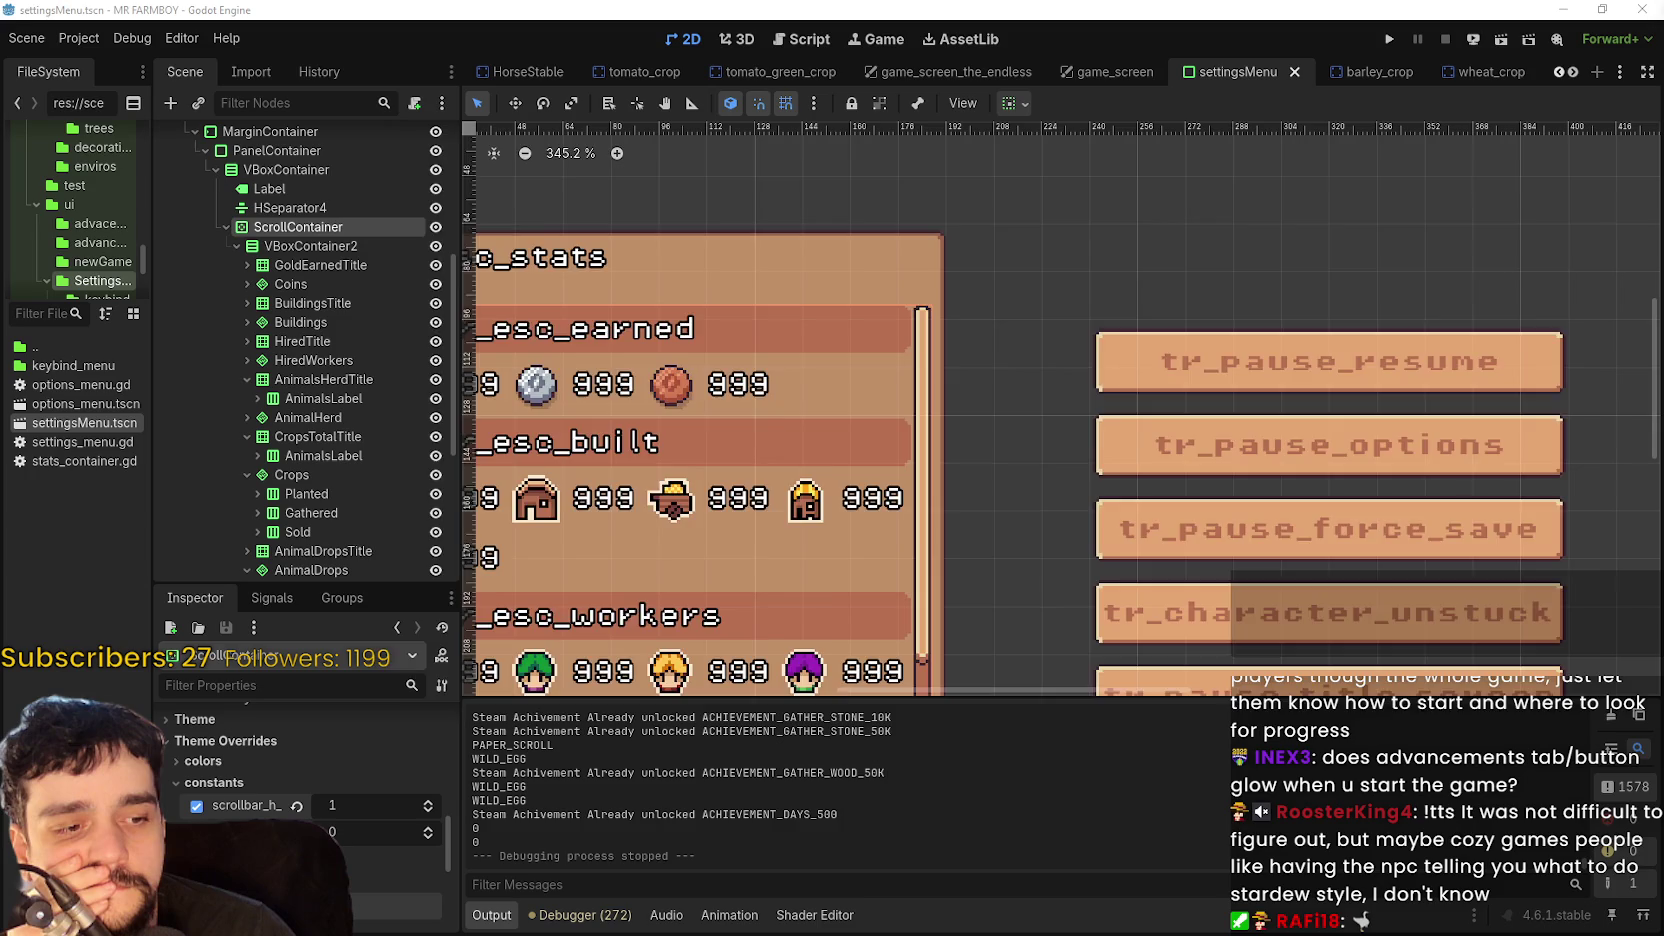
key(alt+Tab)
key(alt+Tab)
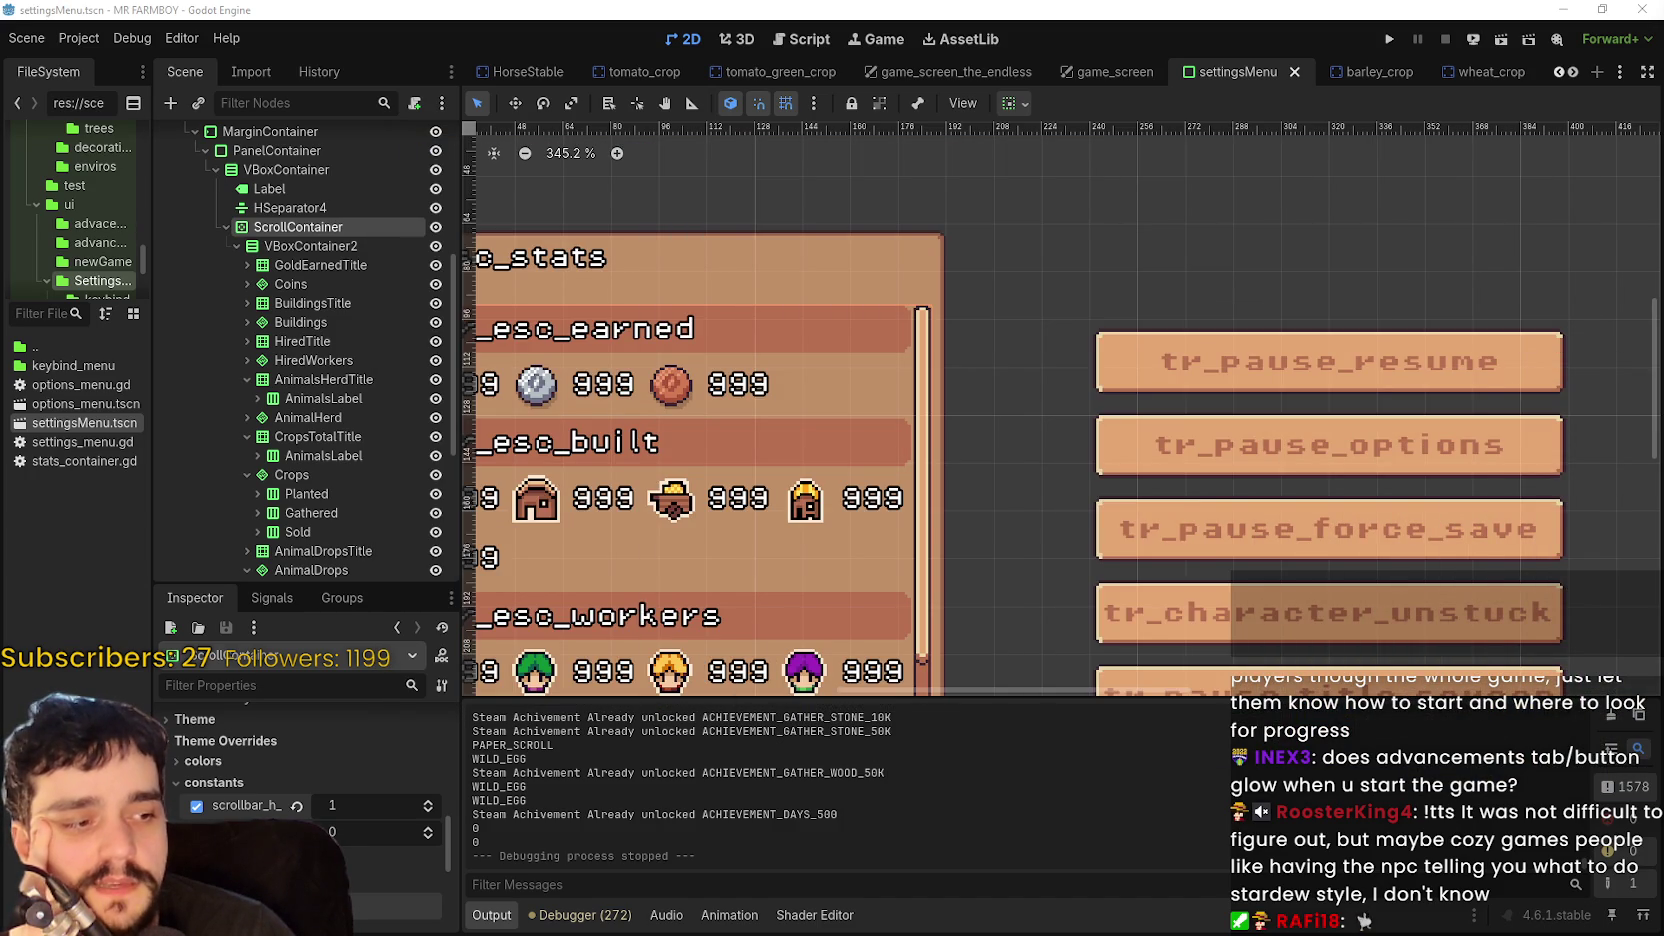
key(alt+Tab)
key(alt+Tab)
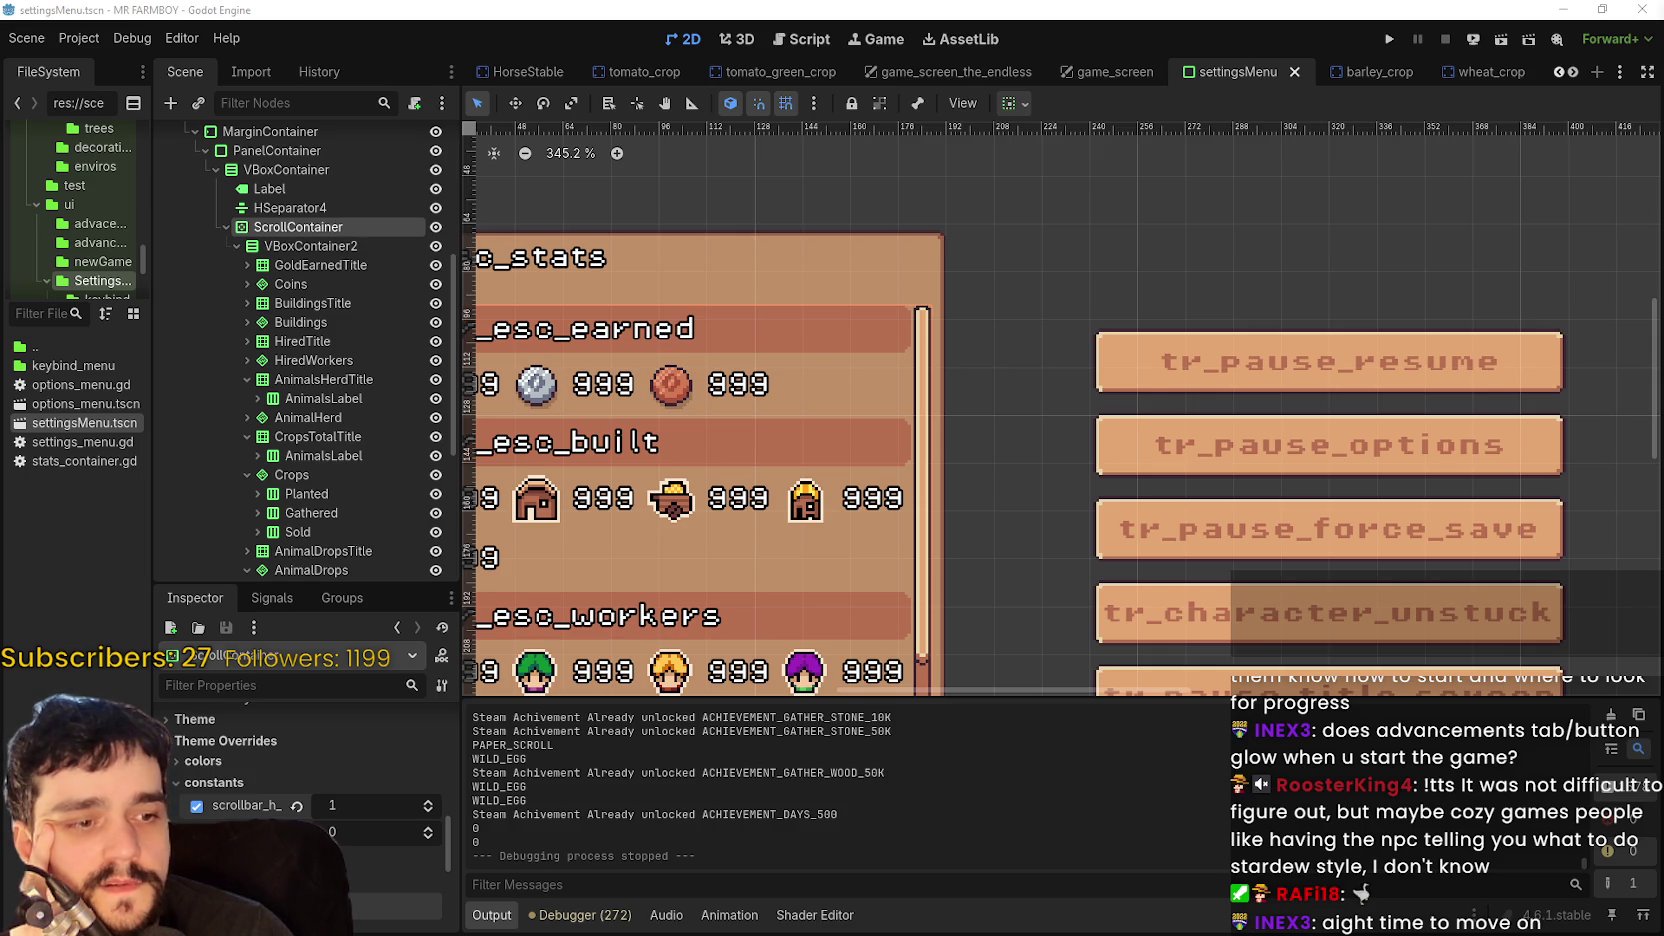
scroll(1127, 481, down, 5)
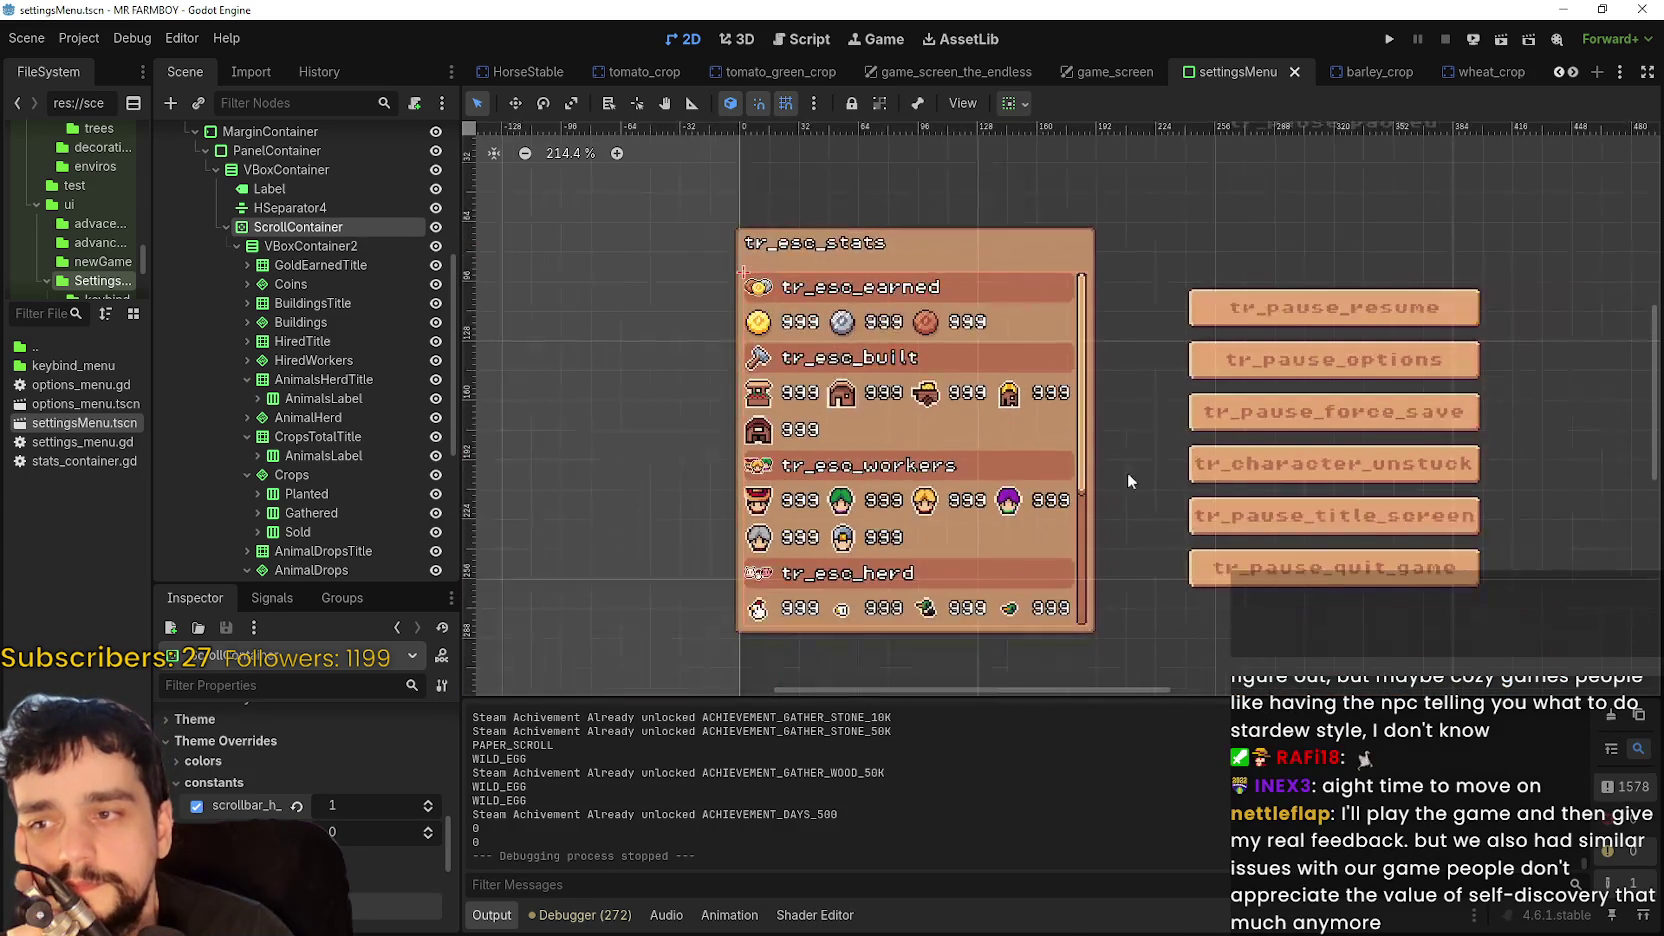
- Open Godot's Export dialog from the Project menu
scroll(1220, 485, up, 2)
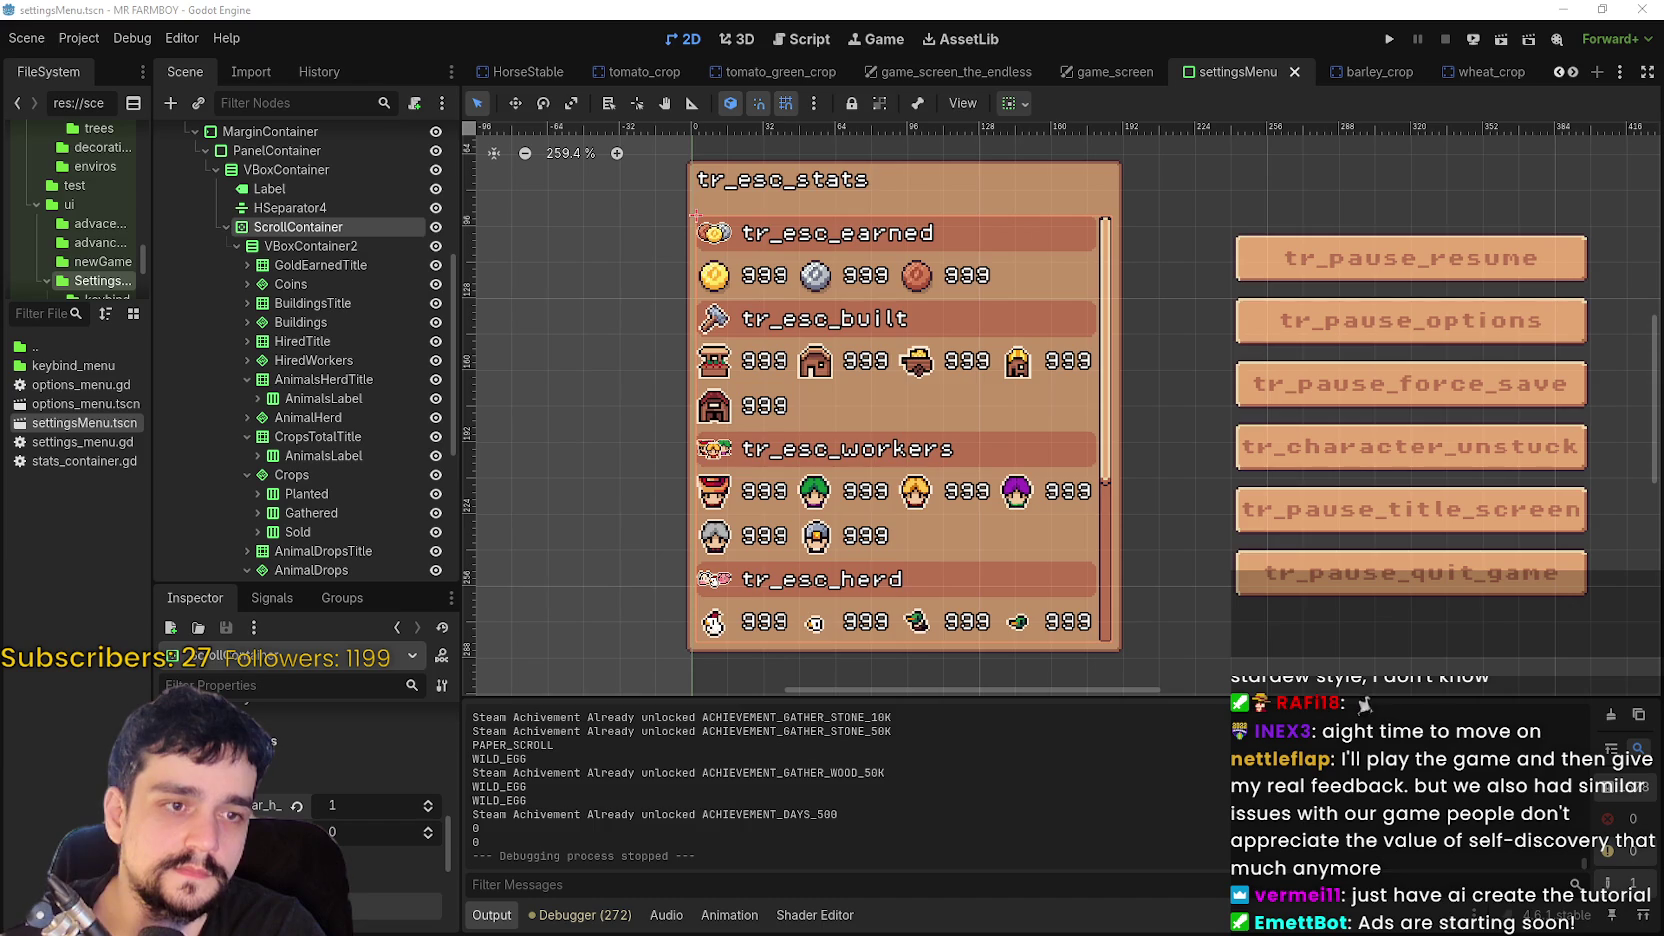
click(125, 47)
key(Escape)
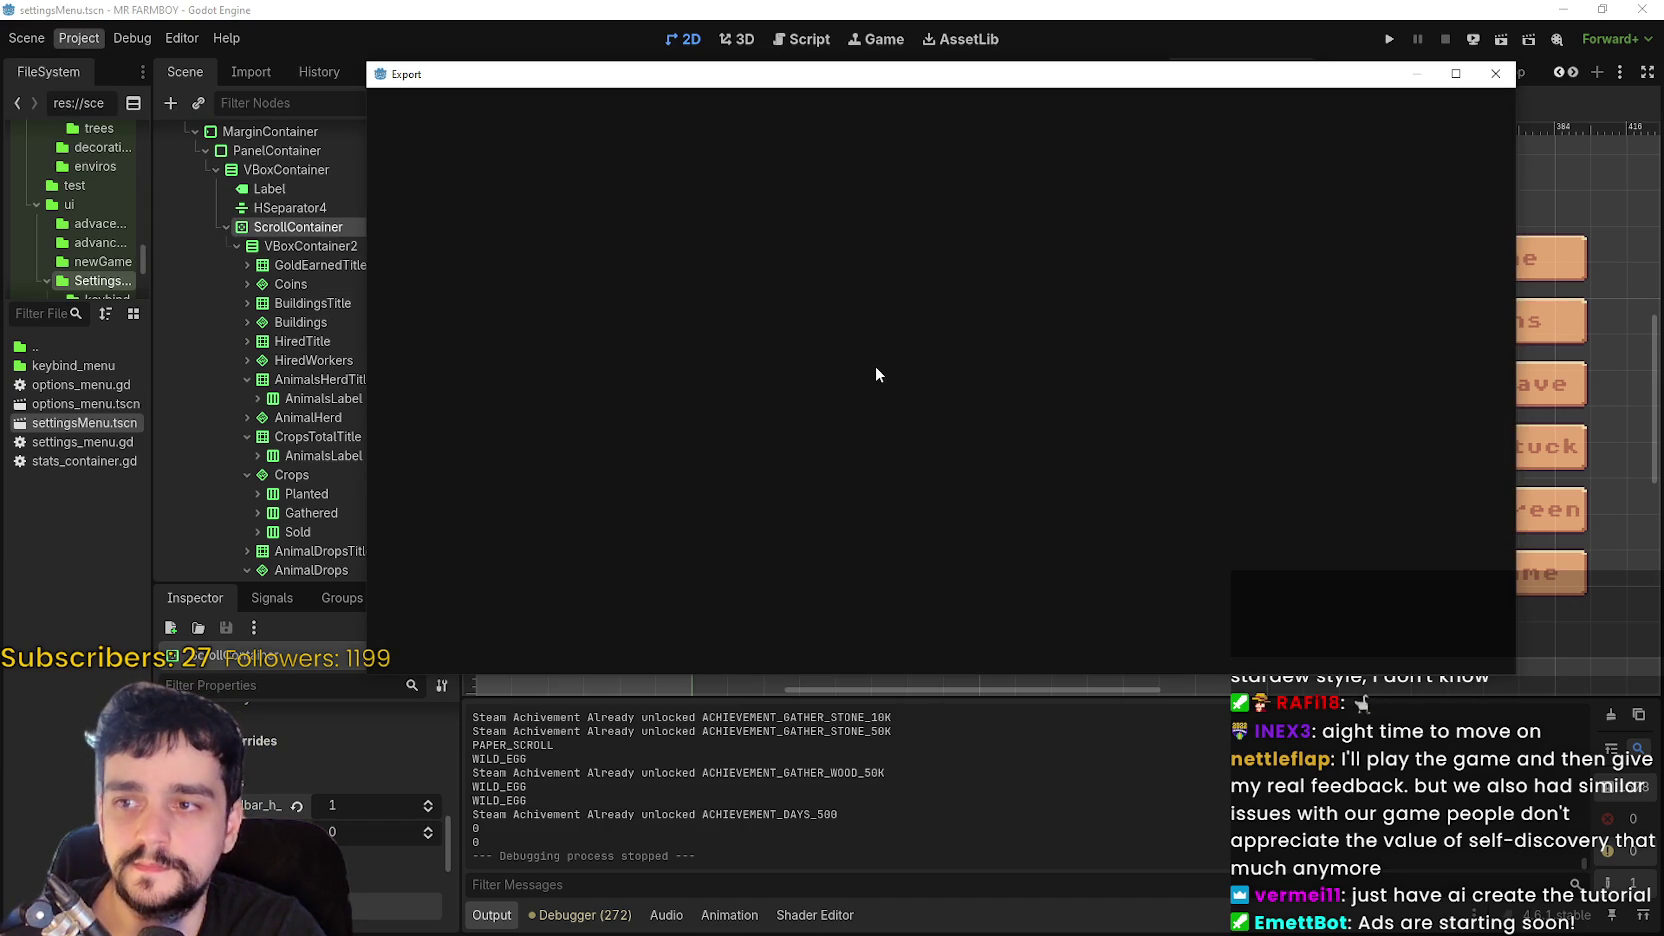
- Export the Windows Desktop build as MrFarmBoy.zip
click(470, 214)
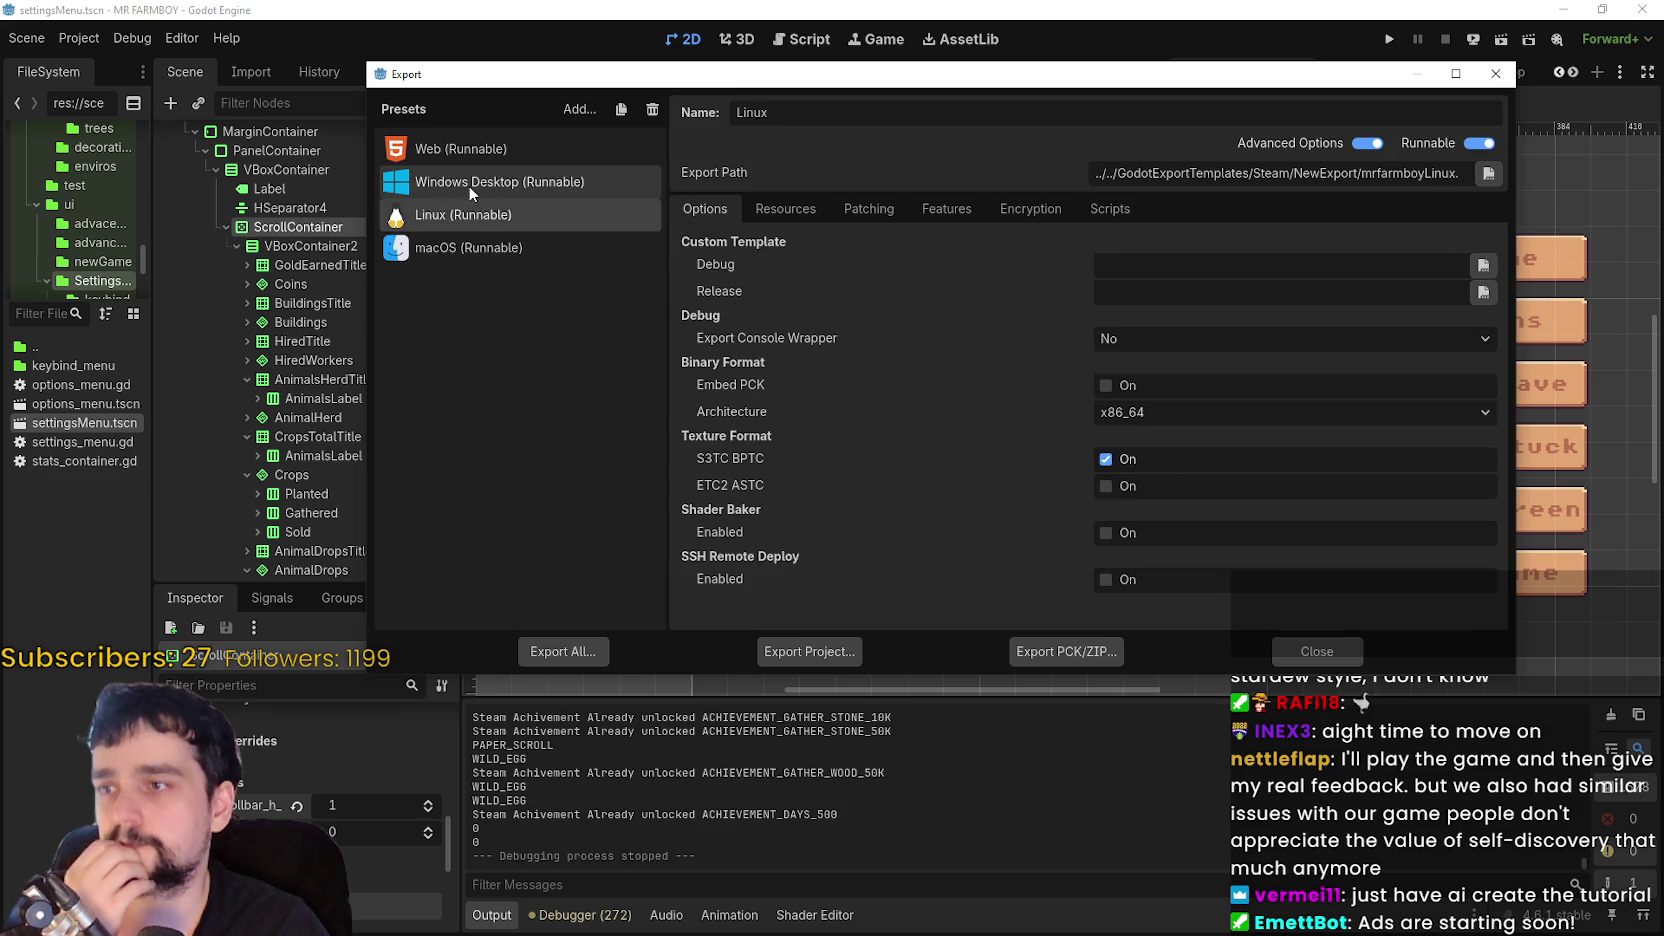
click(470, 188)
click(812, 651)
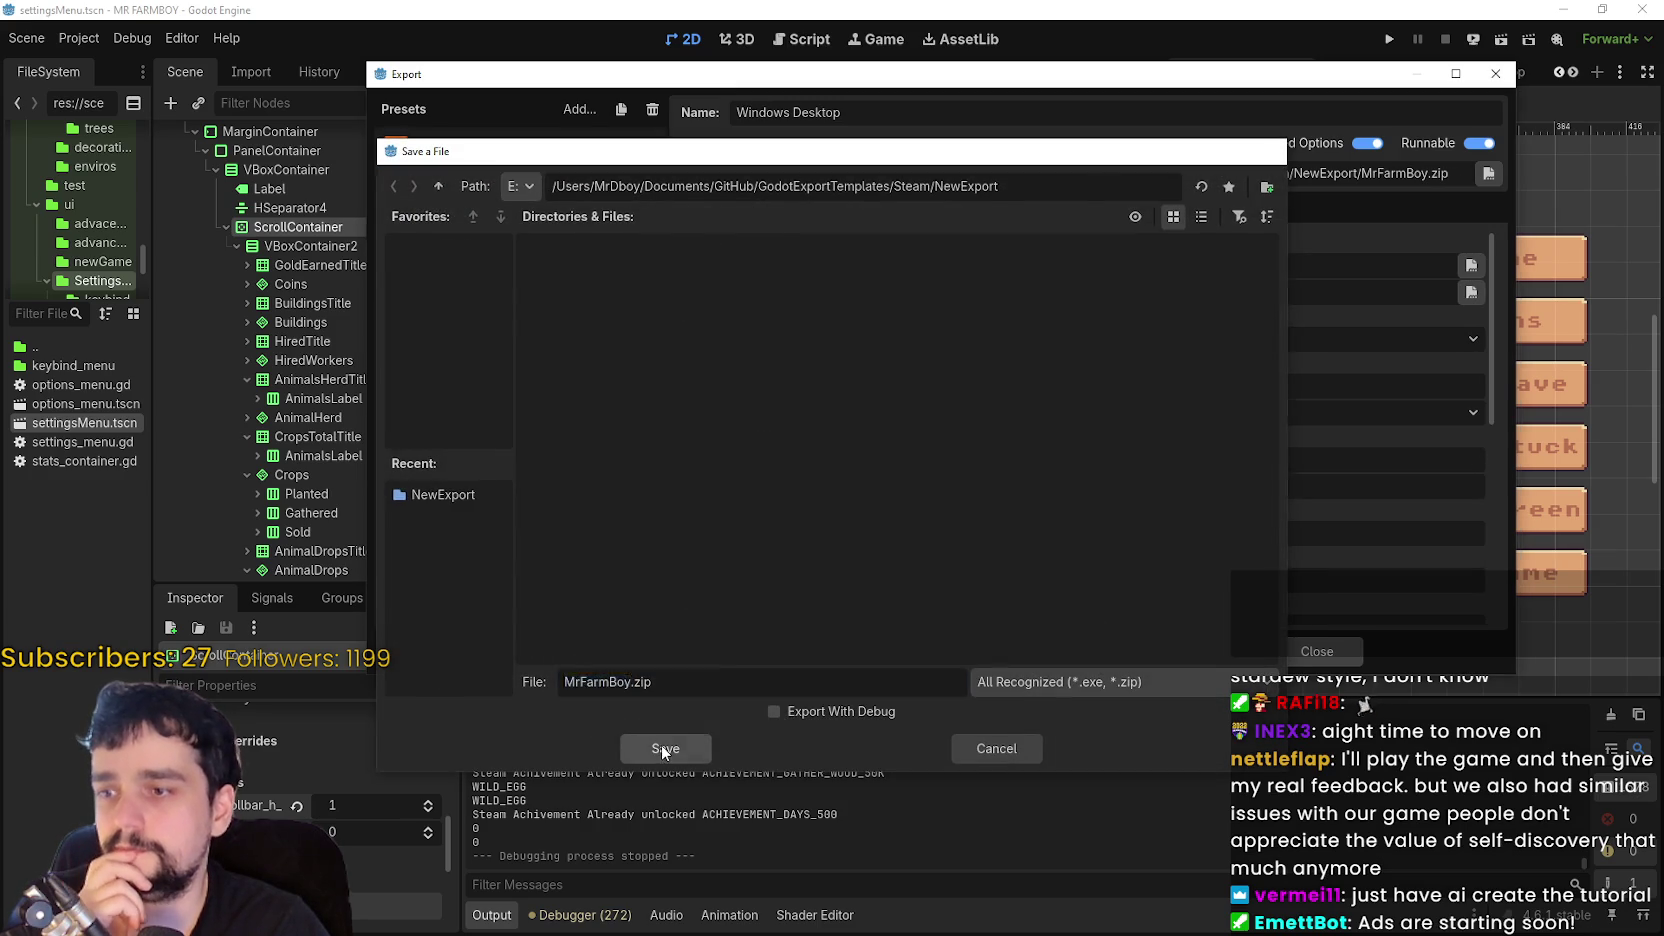
click(660, 748)
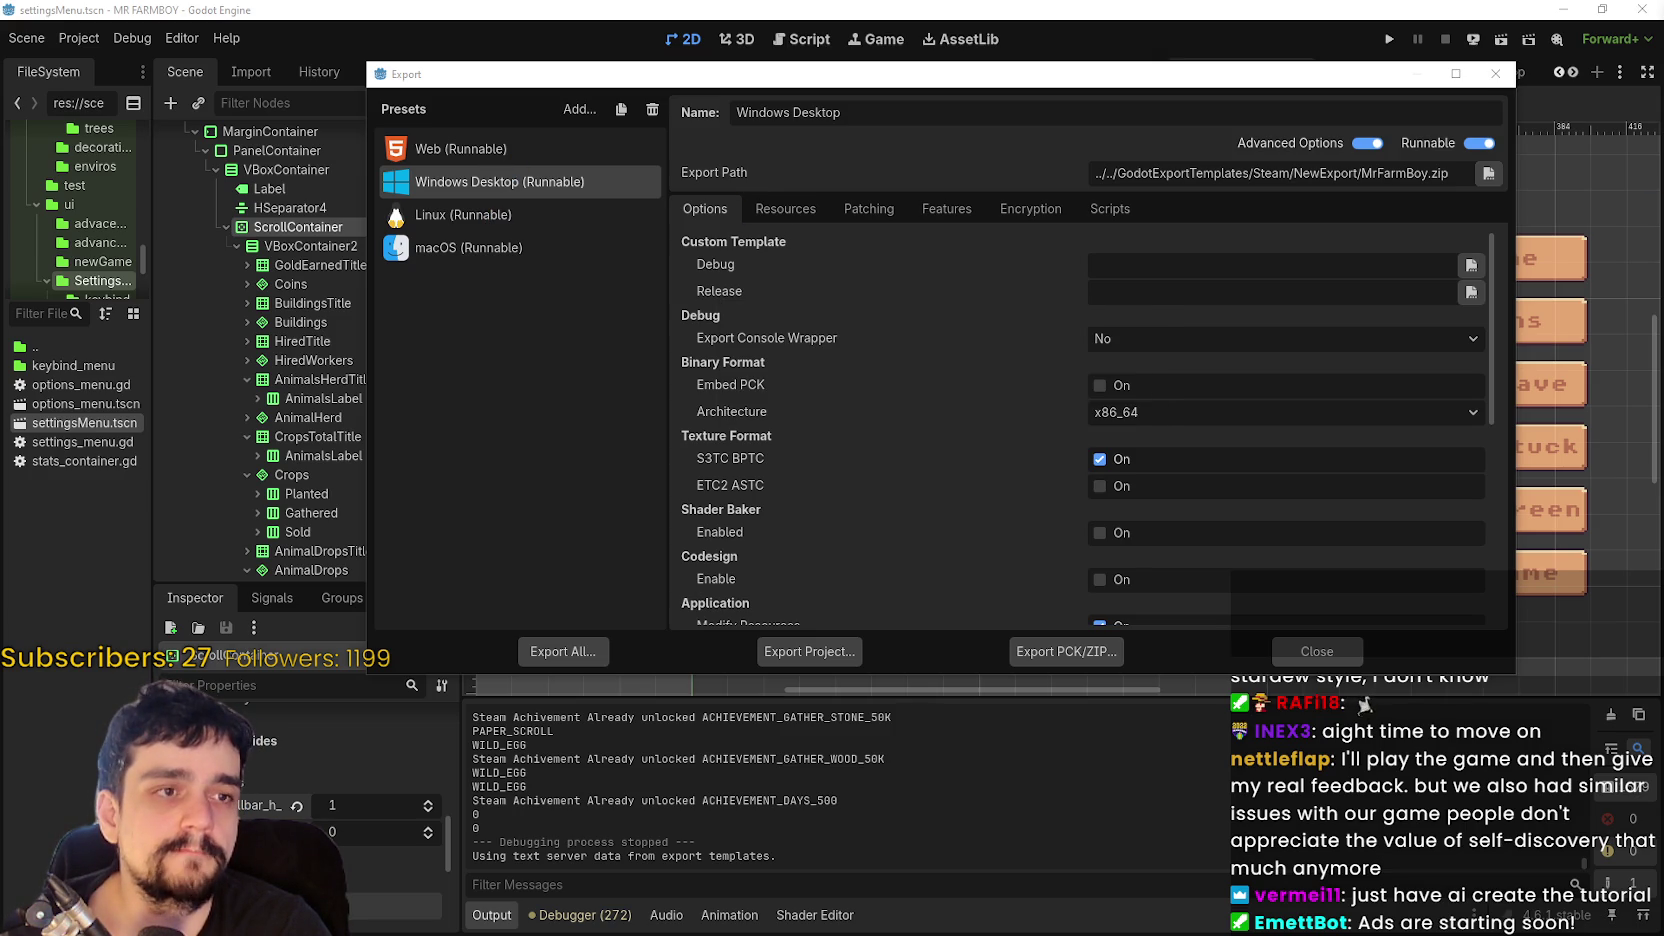
- Export the Linux build into the NewExport folder
click(392, 219)
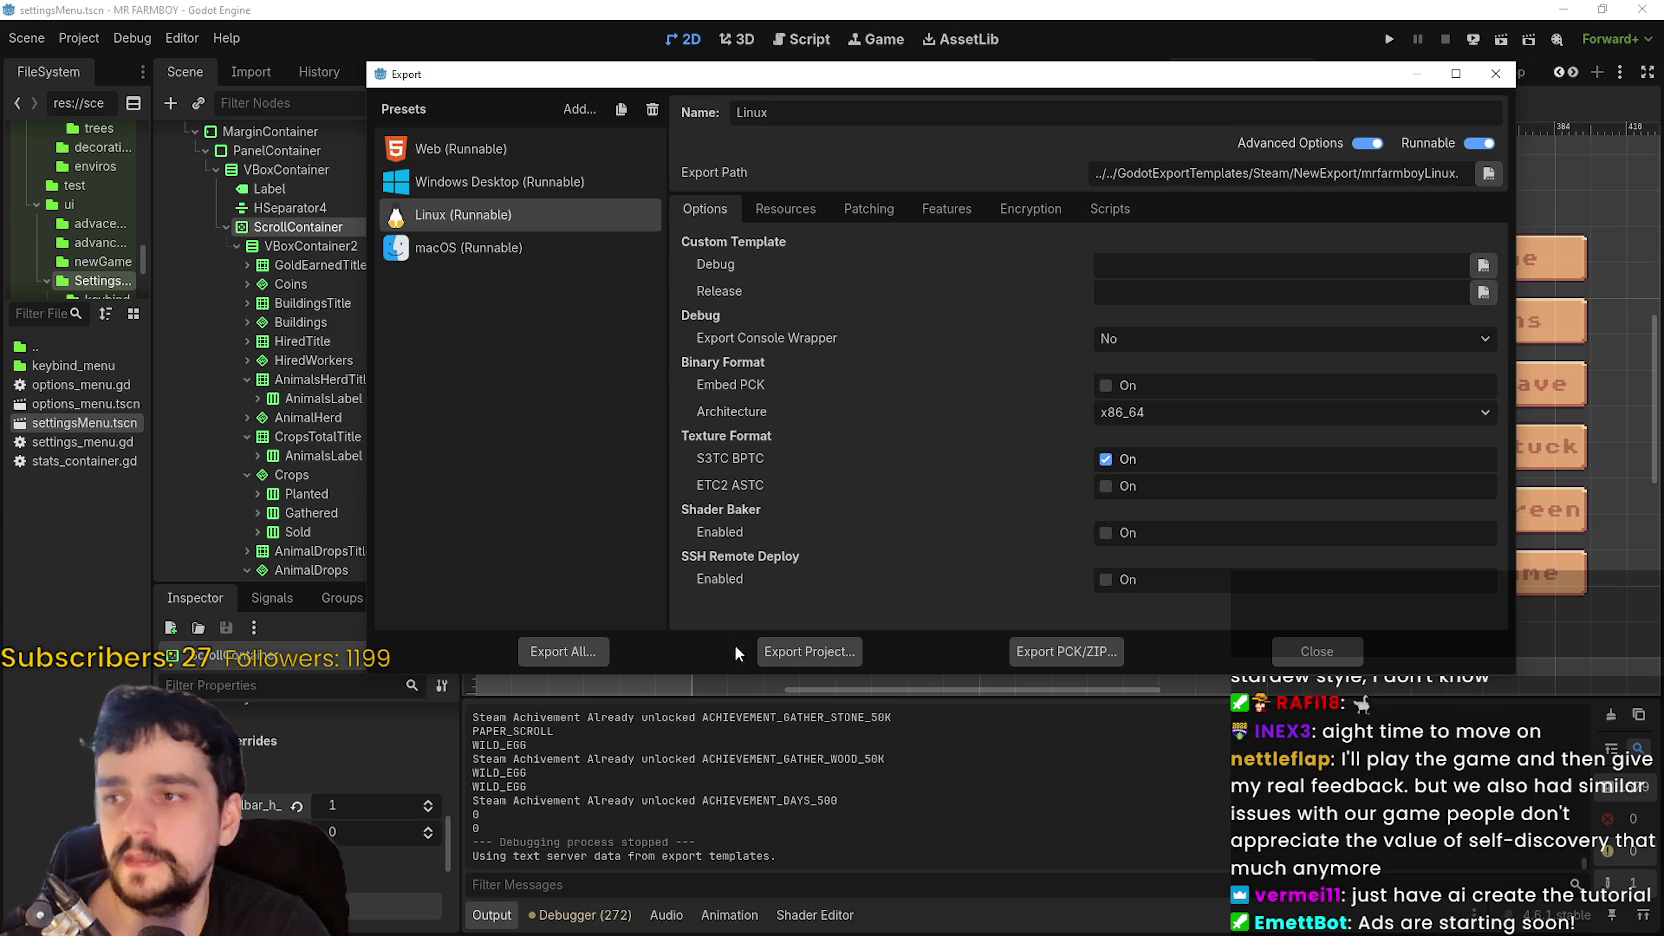
click(803, 650)
click(673, 750)
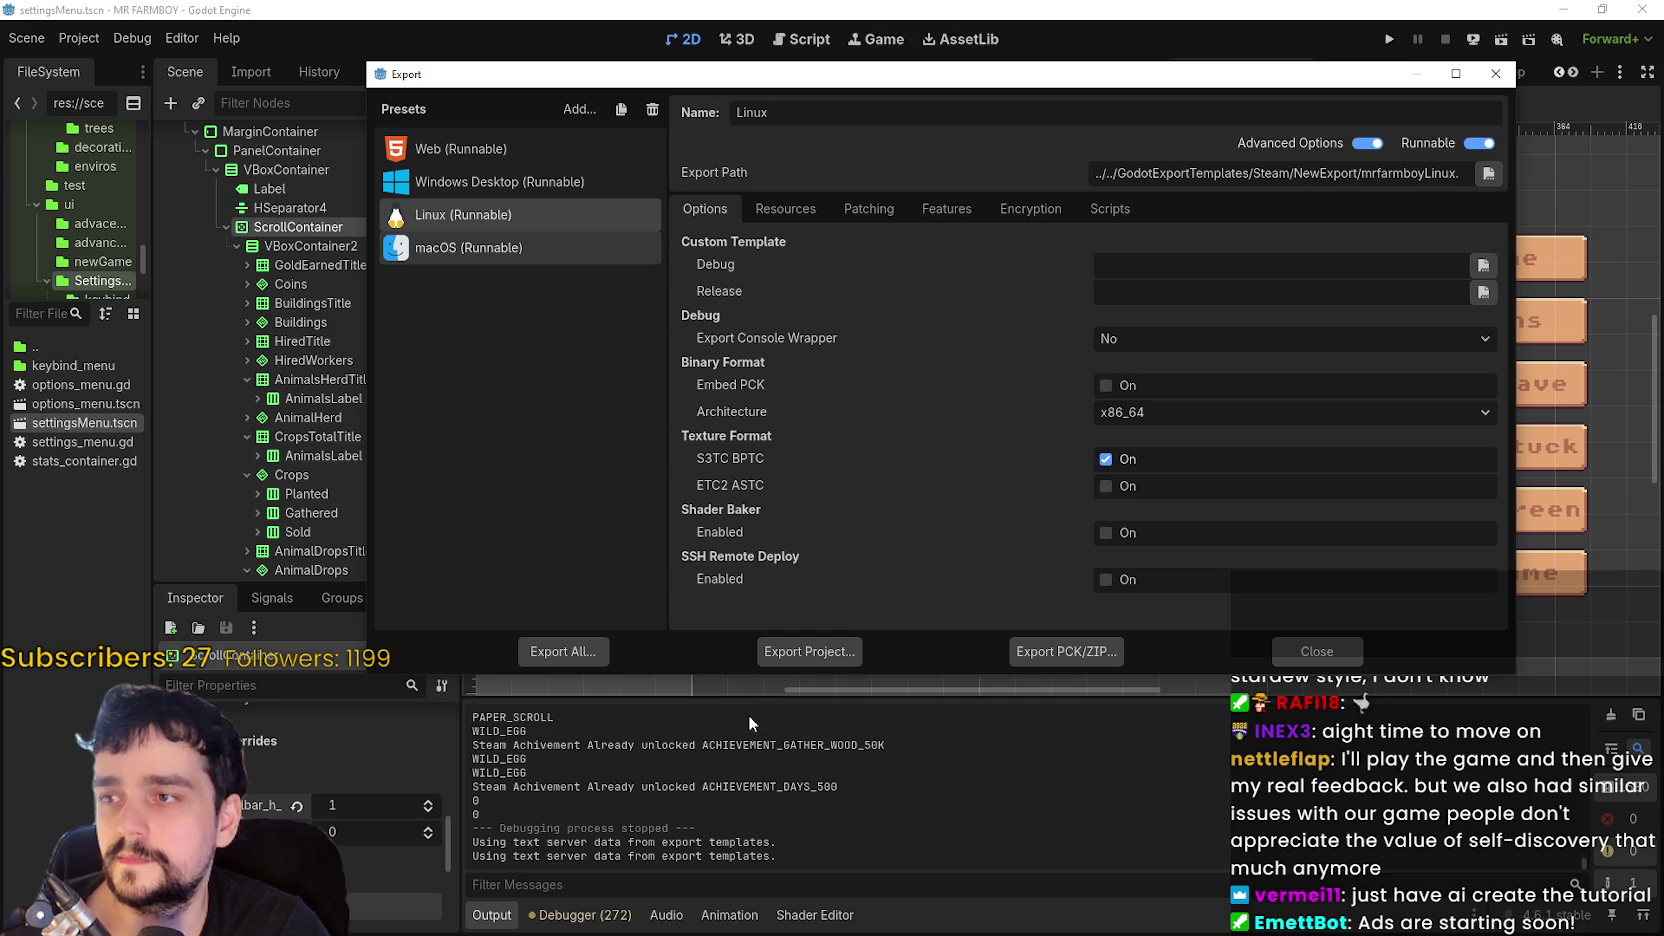
- Export the macOS build as mrfarmboyMac.zip and check the NewExport folder
click(478, 250)
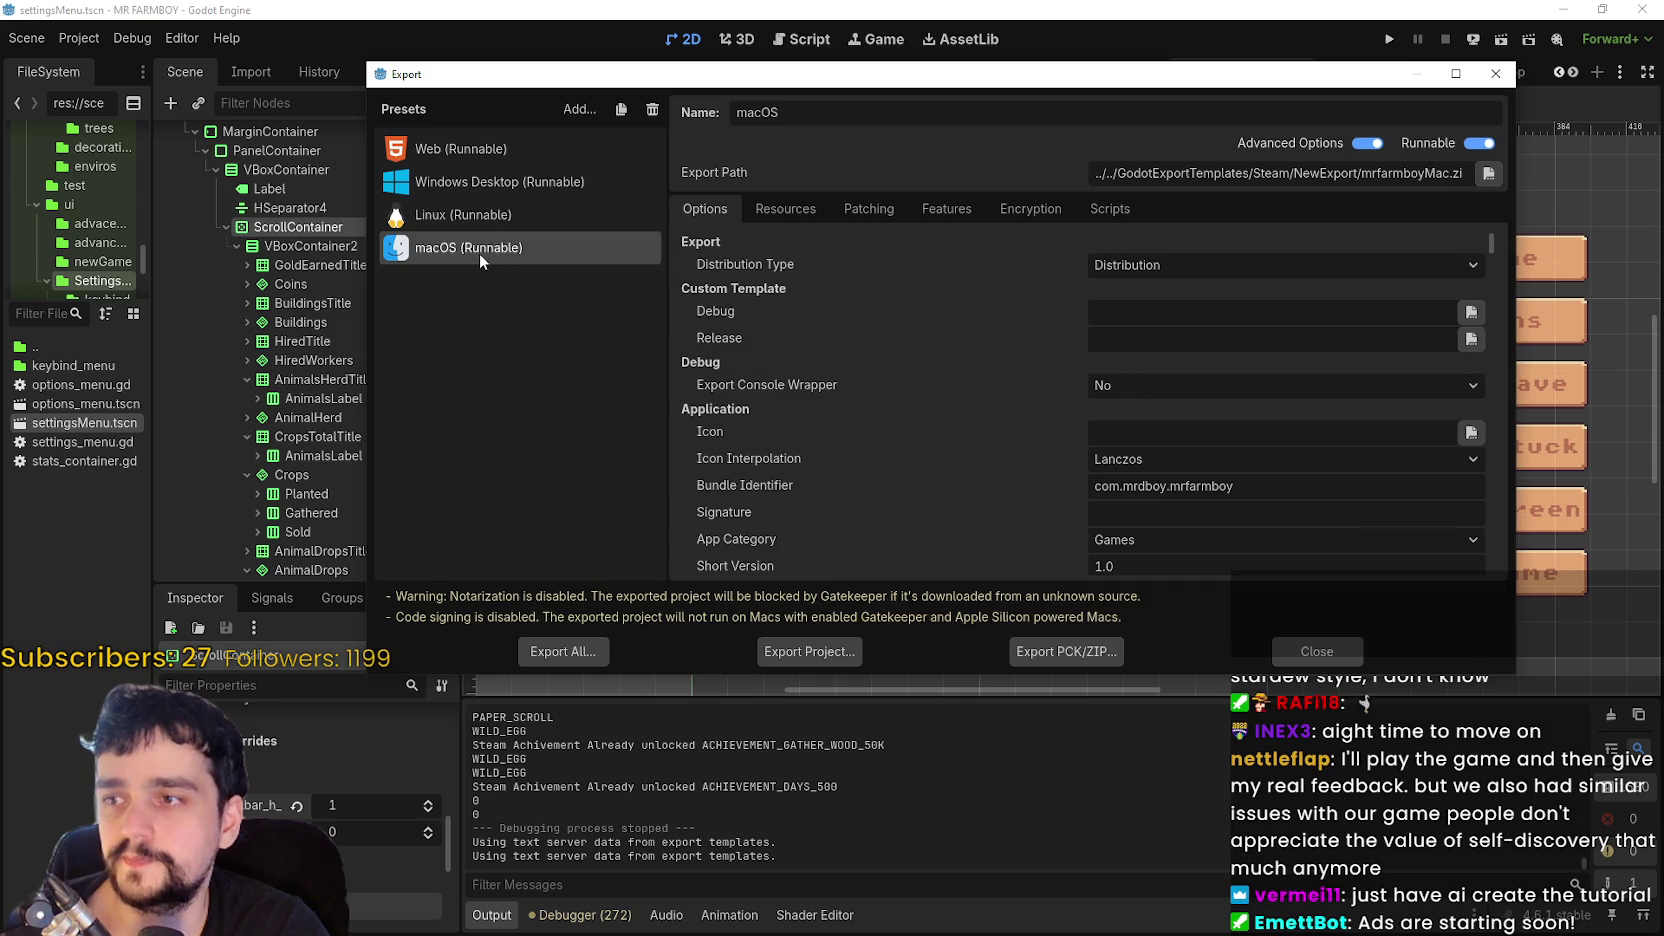
click(832, 655)
click(644, 751)
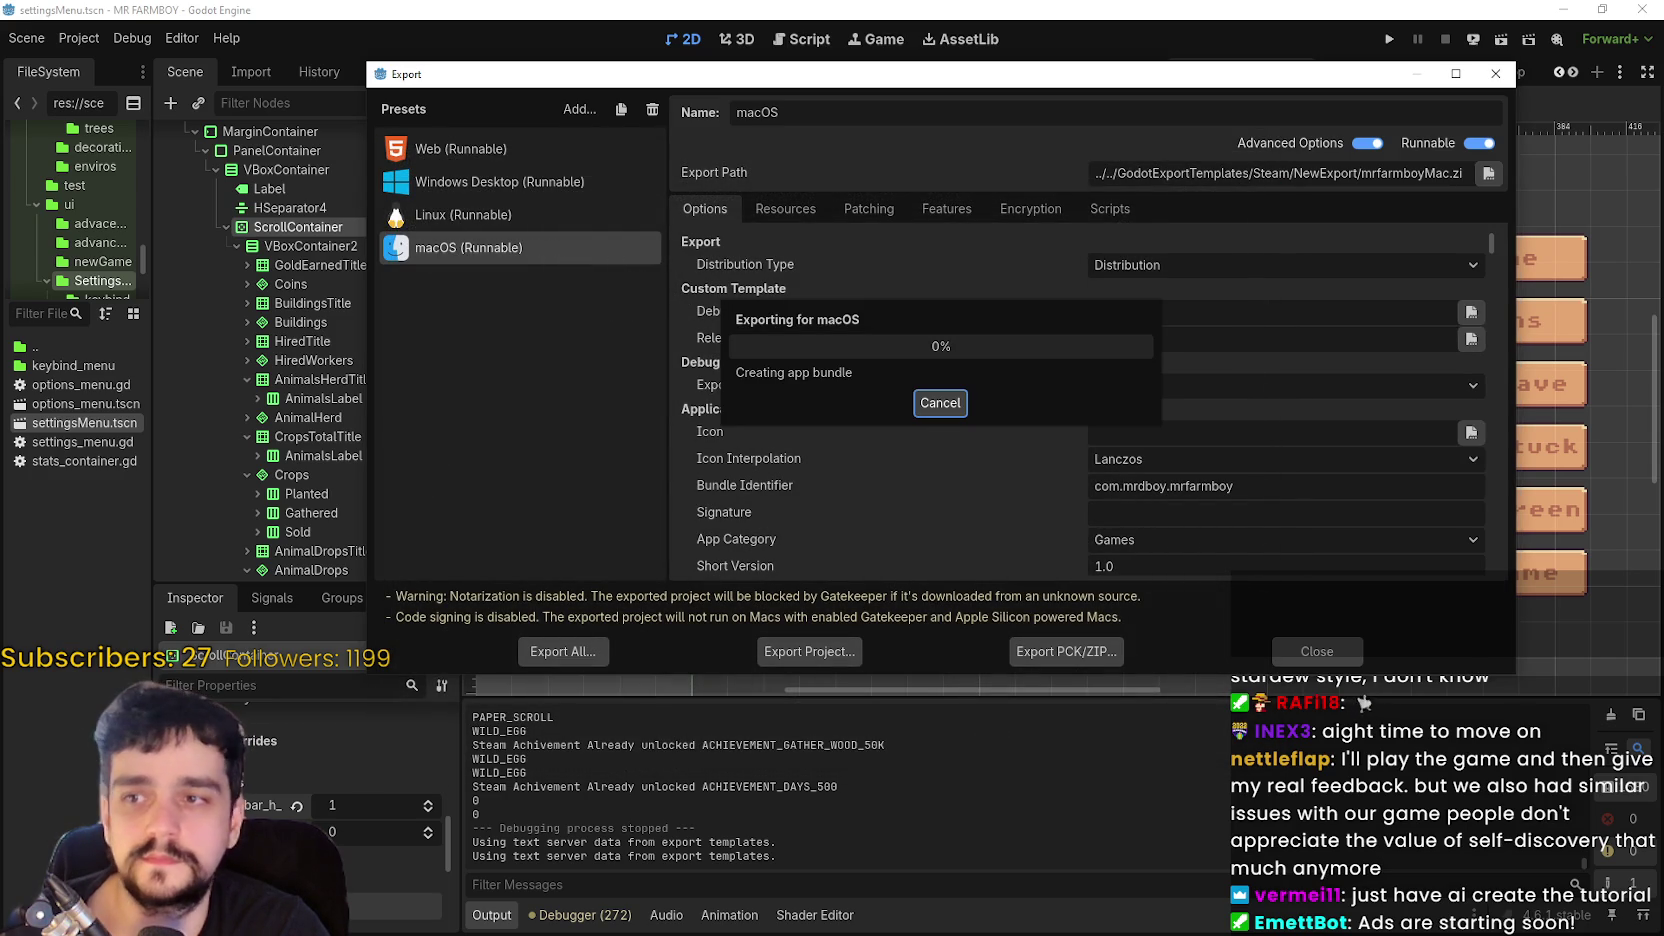
key(alt+Tab)
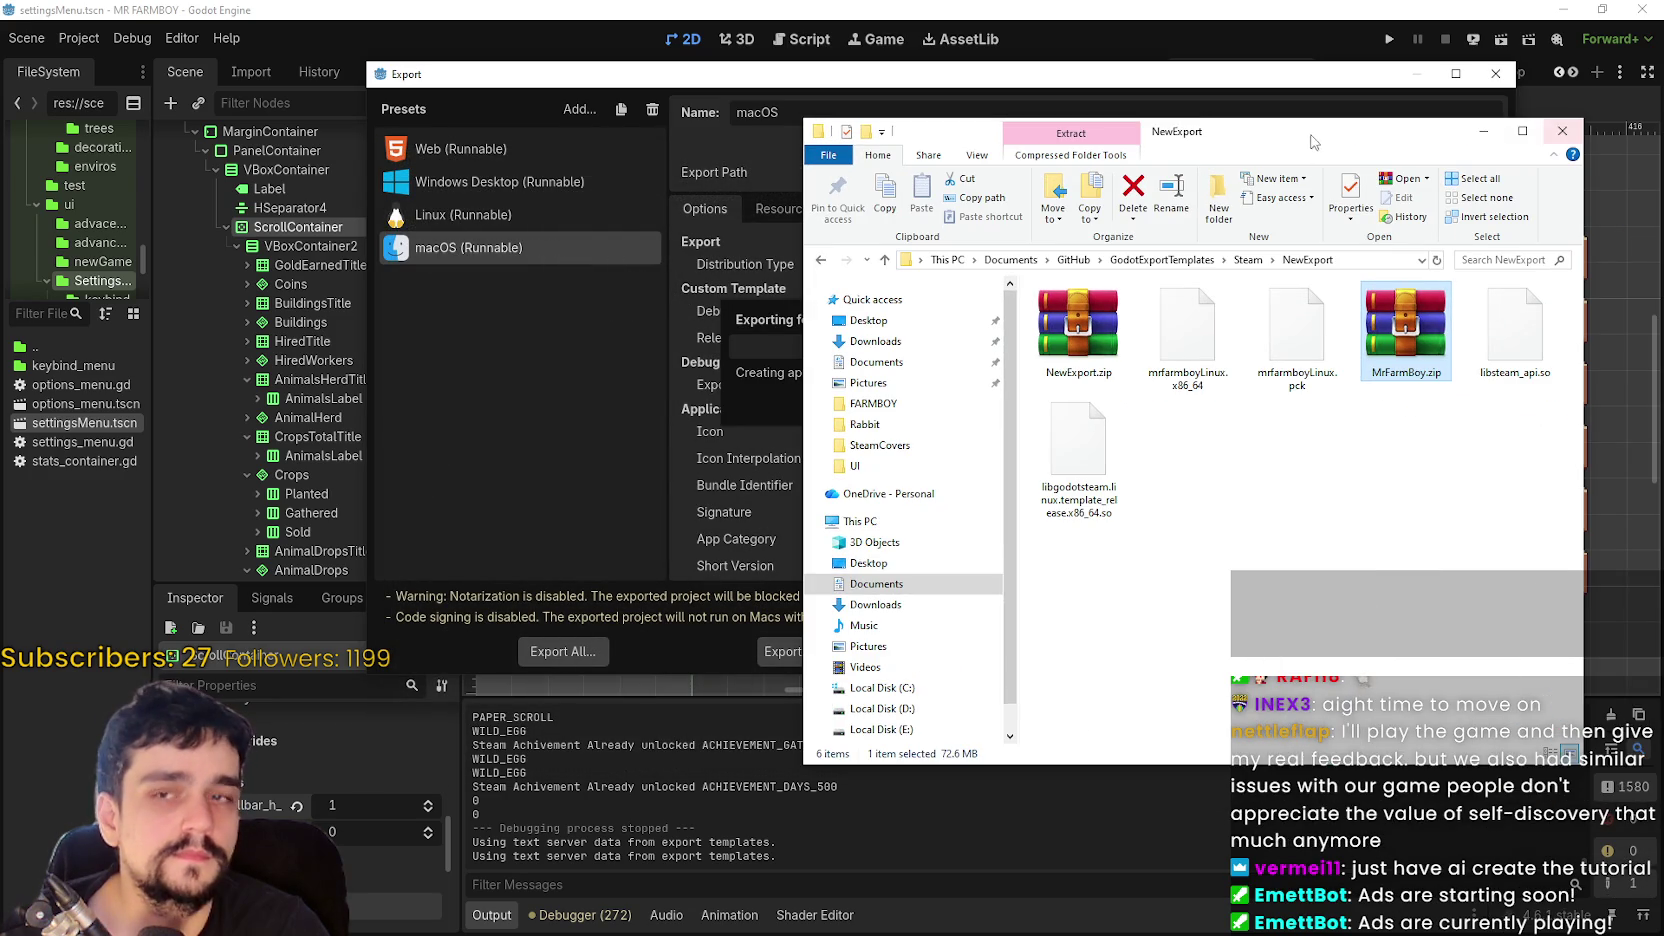
- From the MR FARMBOY store page, open the Community Hub's Hub Admin page
drag(1313, 142, 852, 92)
key(alt+Tab)
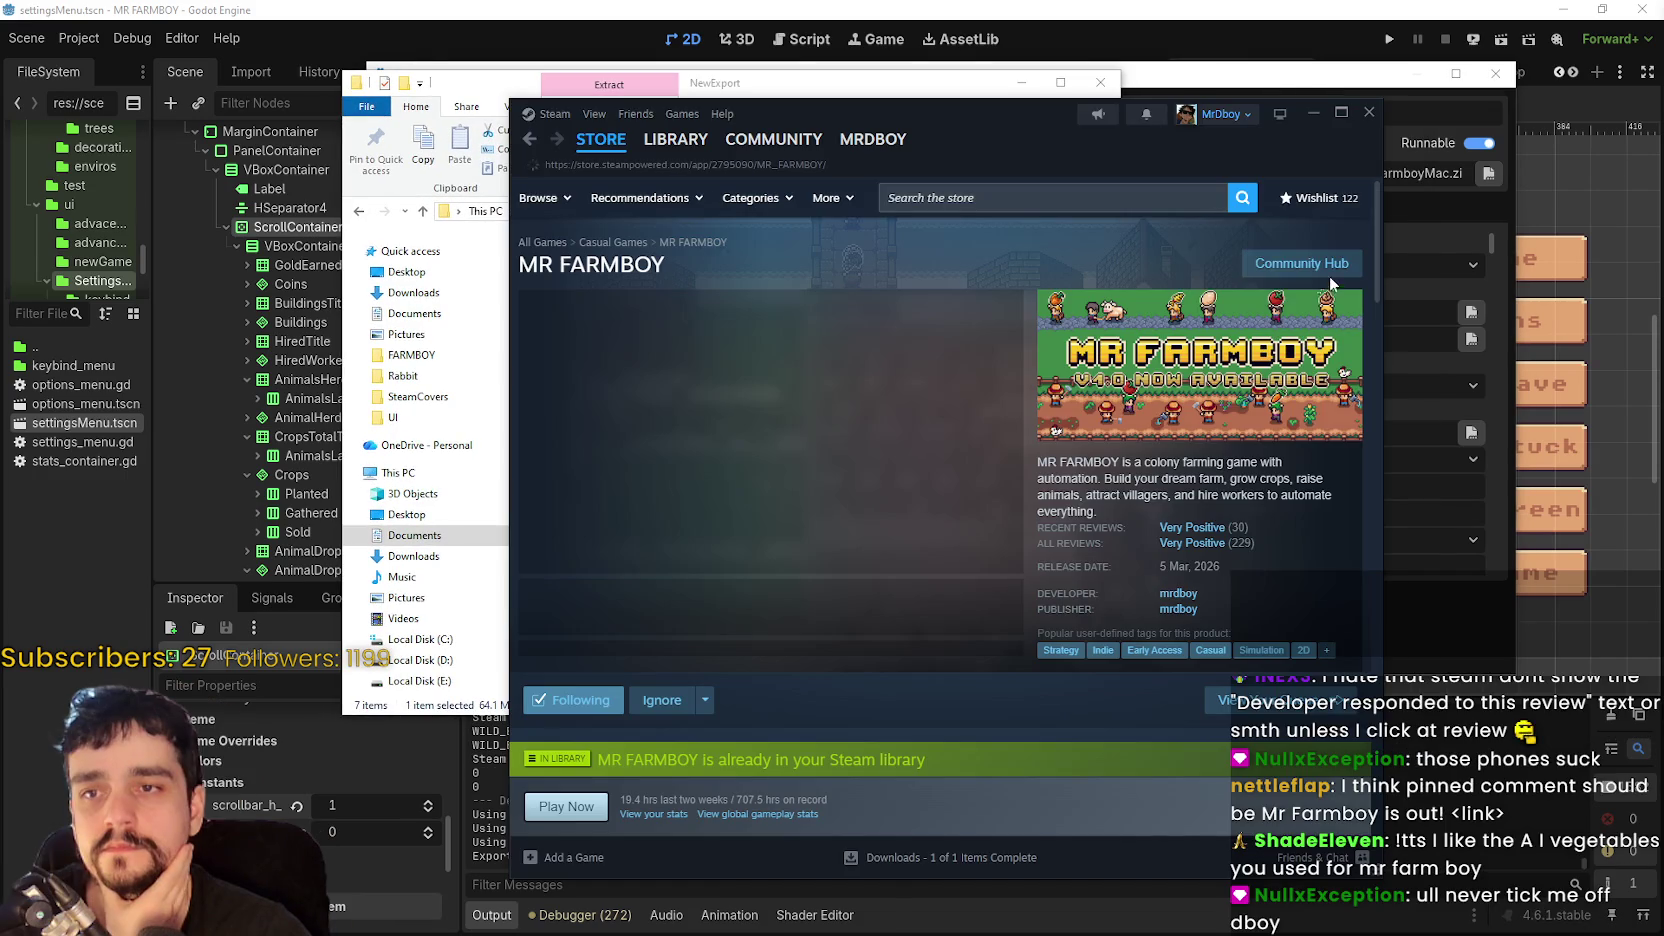
click(1318, 276)
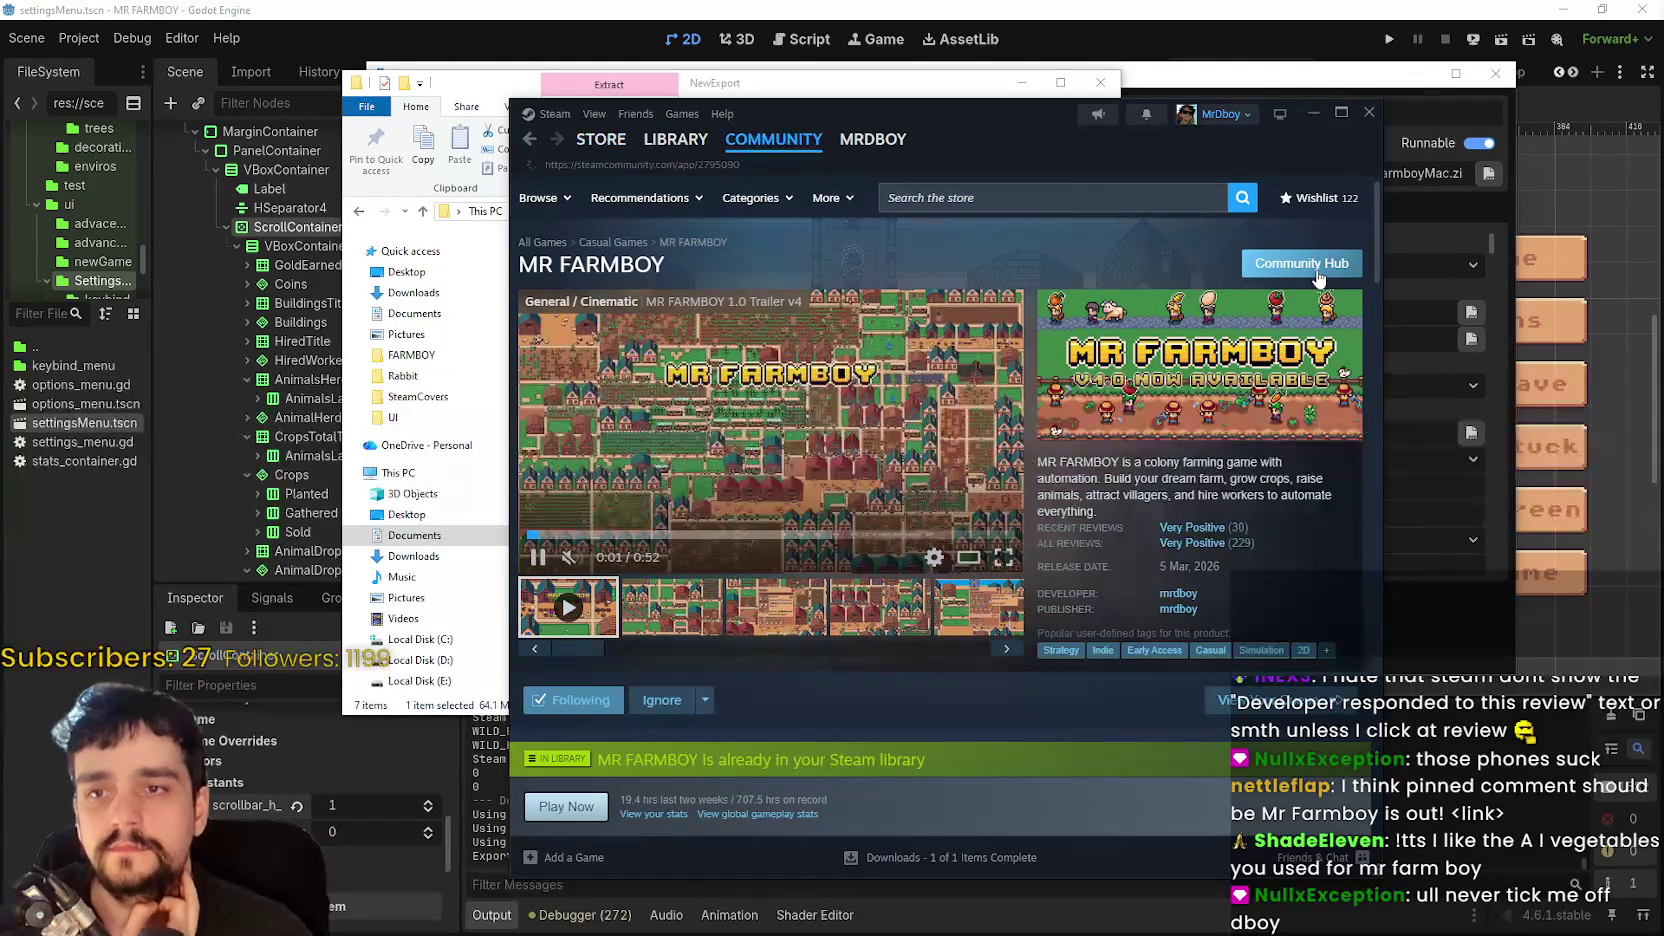
click(1206, 226)
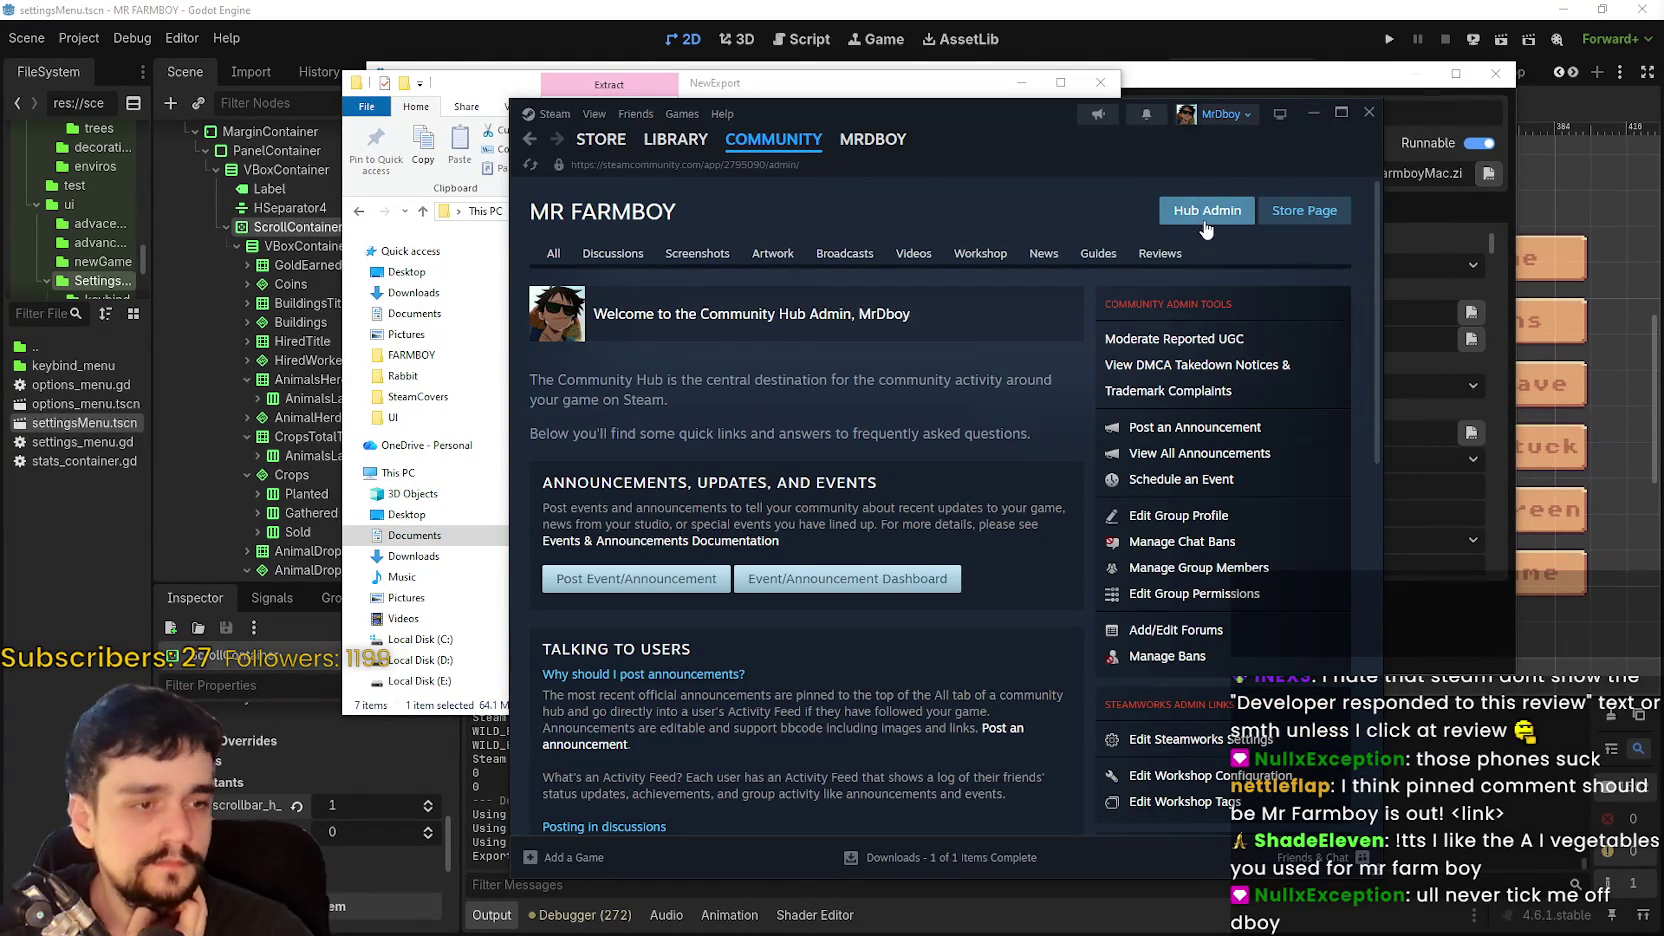
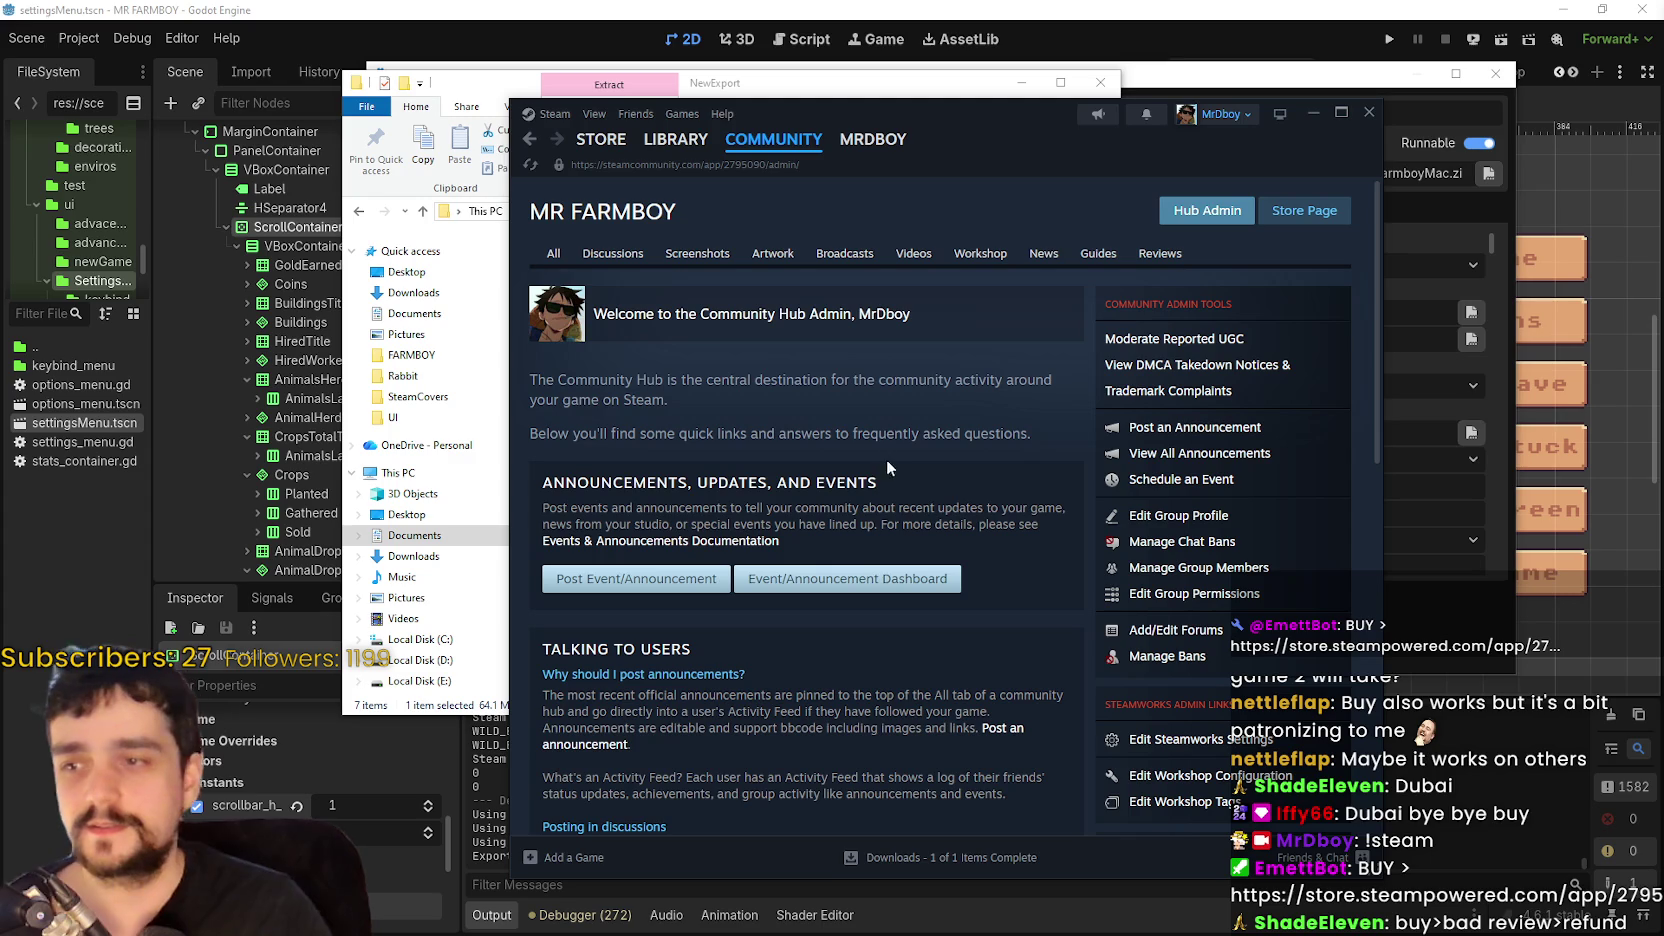
- Open the V1.0 - Hotfix 6 draft from the Event/Announcement Dashboard for editing
click(885, 578)
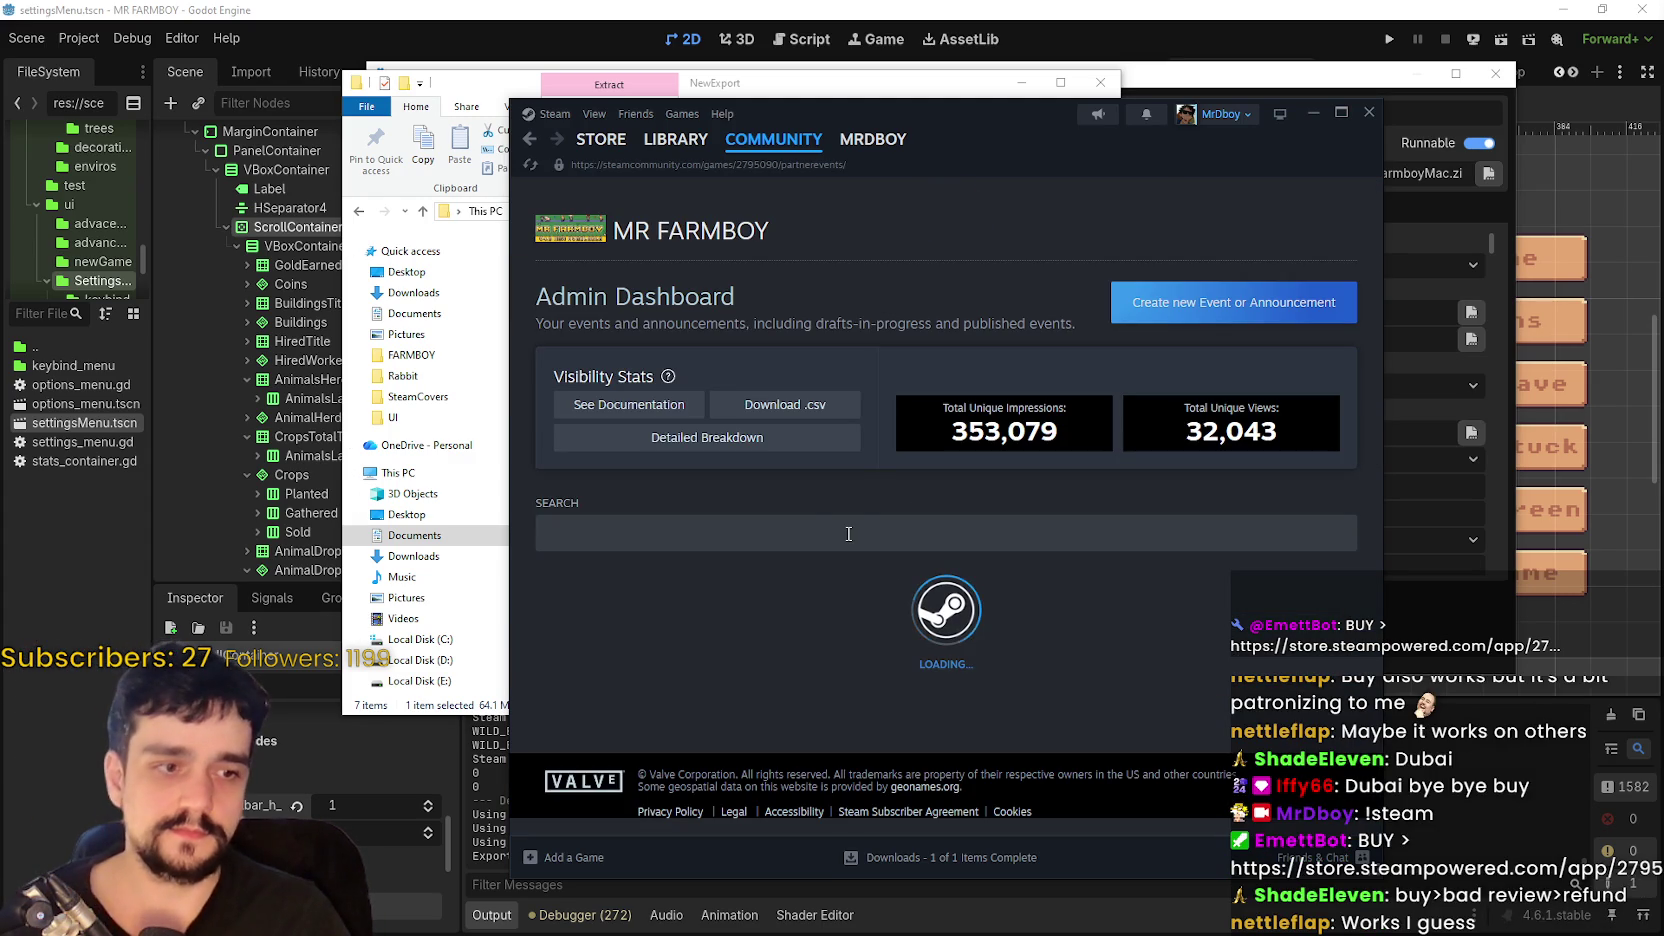
scroll(930, 570, down, 3)
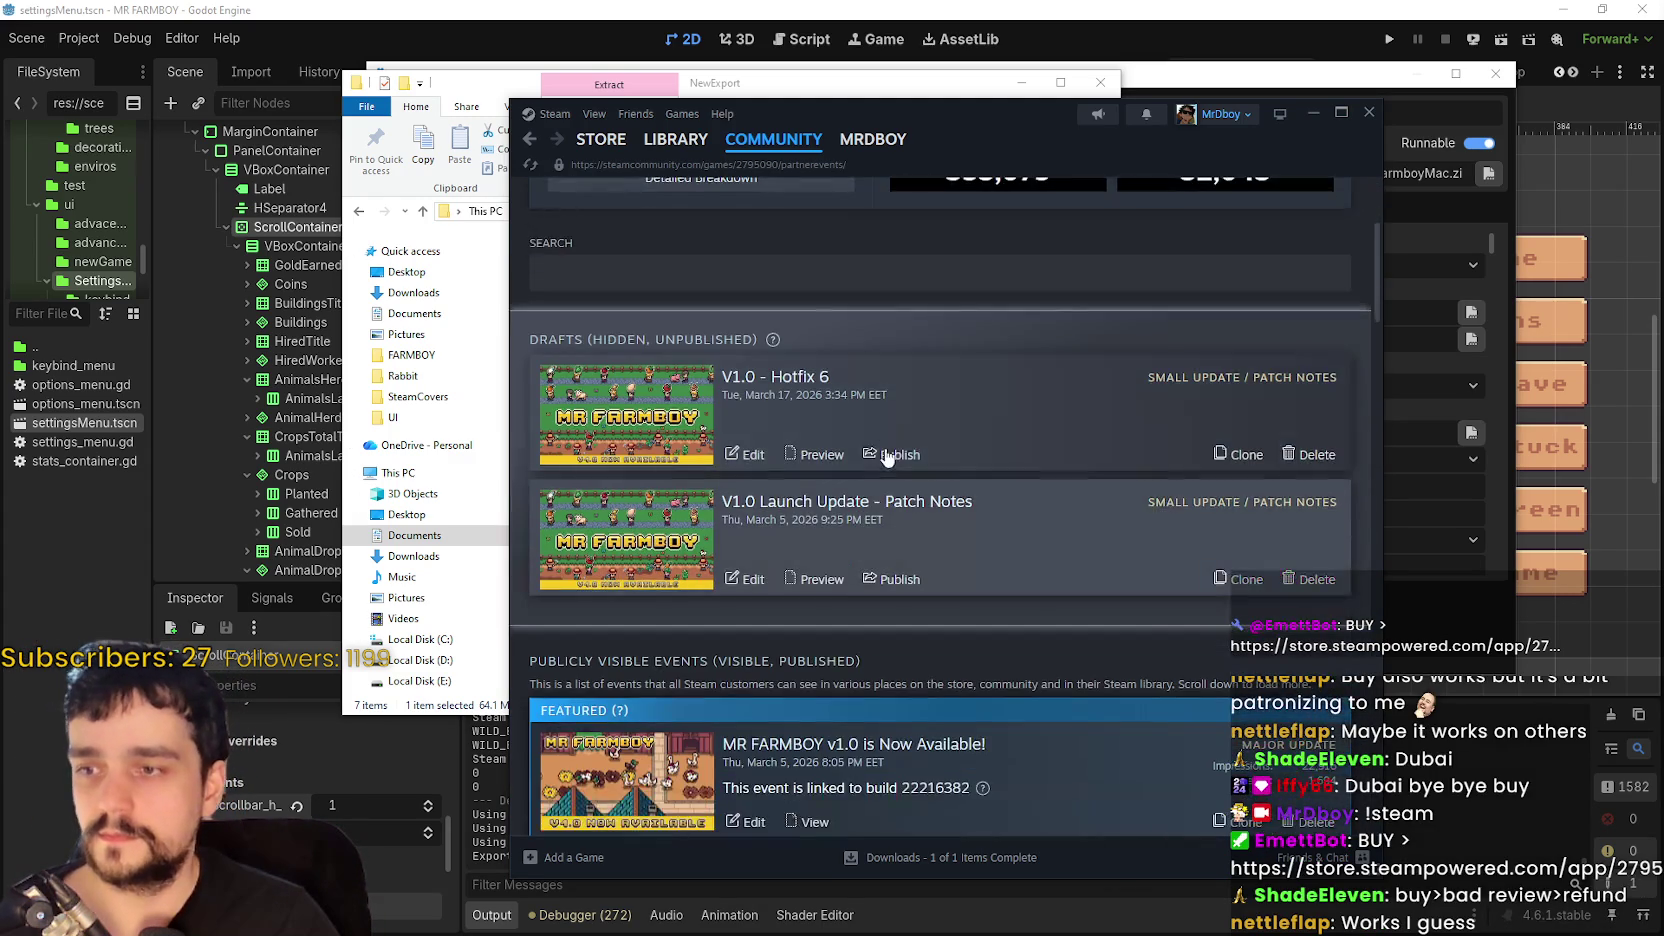
click(1029, 425)
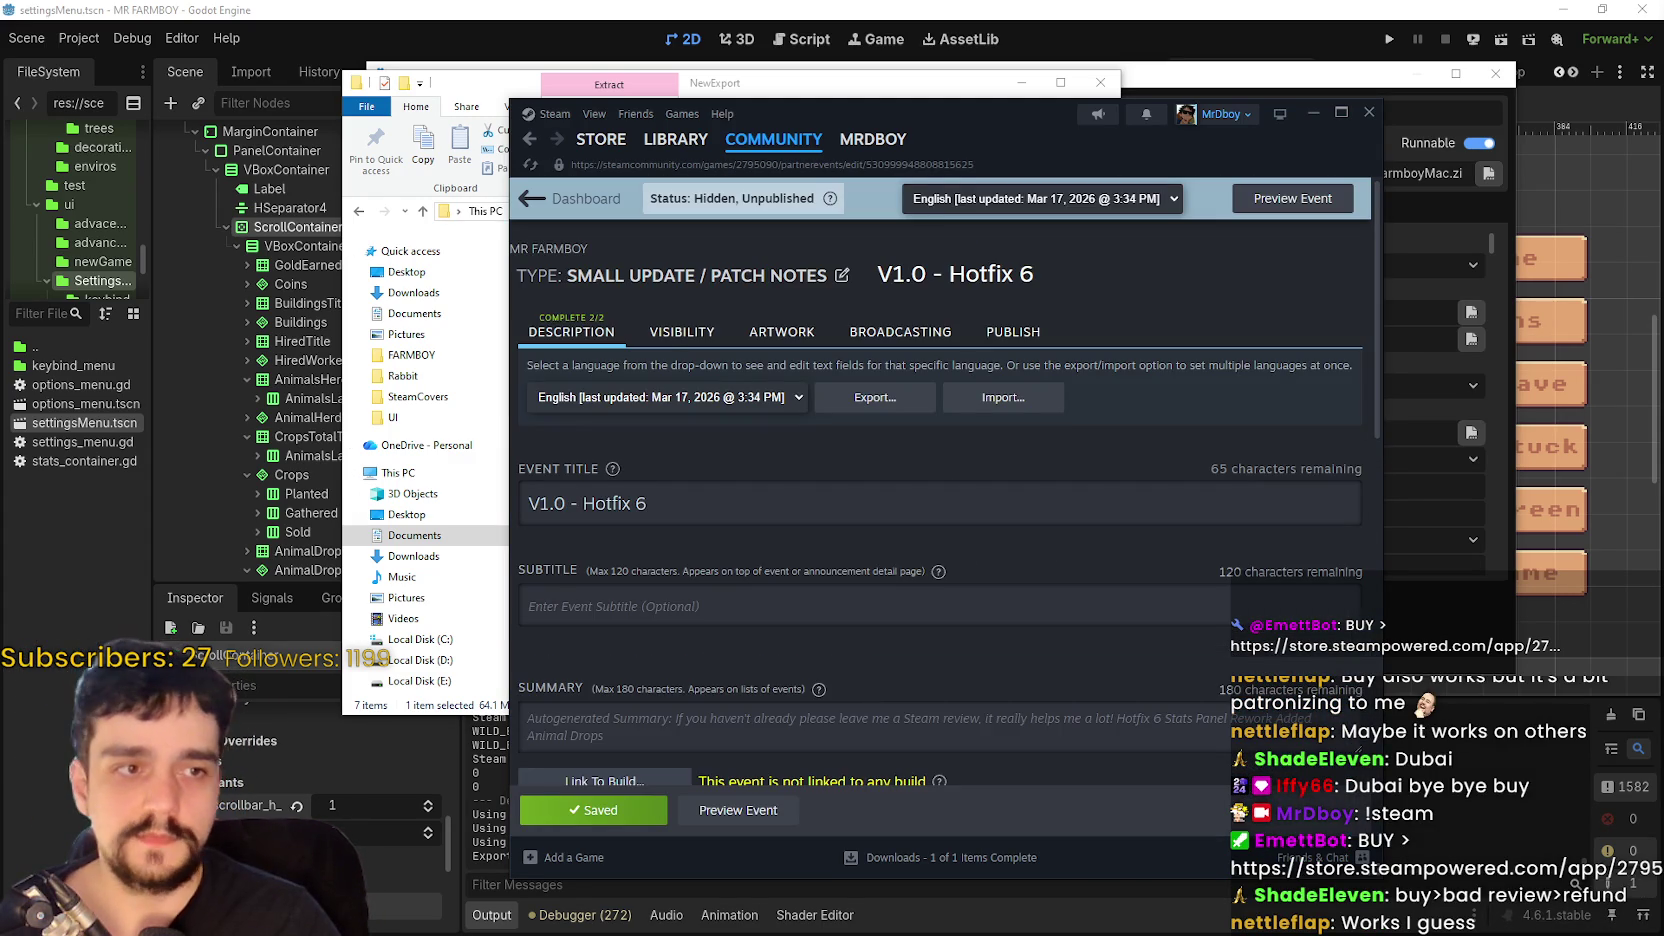
scroll(1035, 572, down, 5)
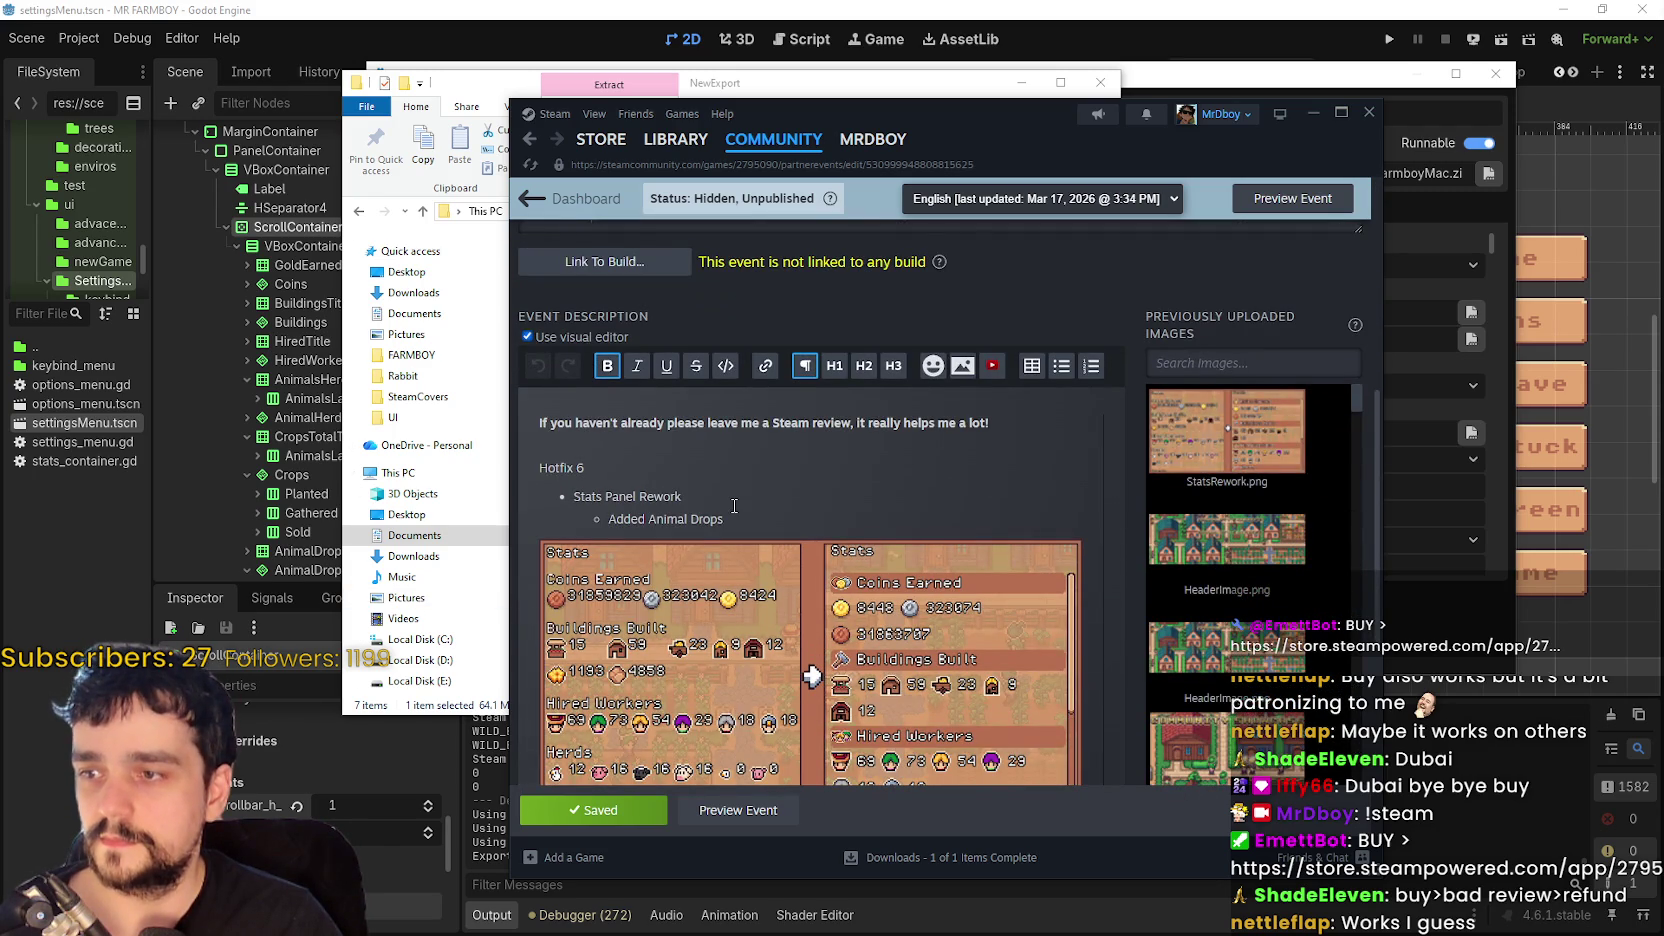
scroll(734, 506, down, 3)
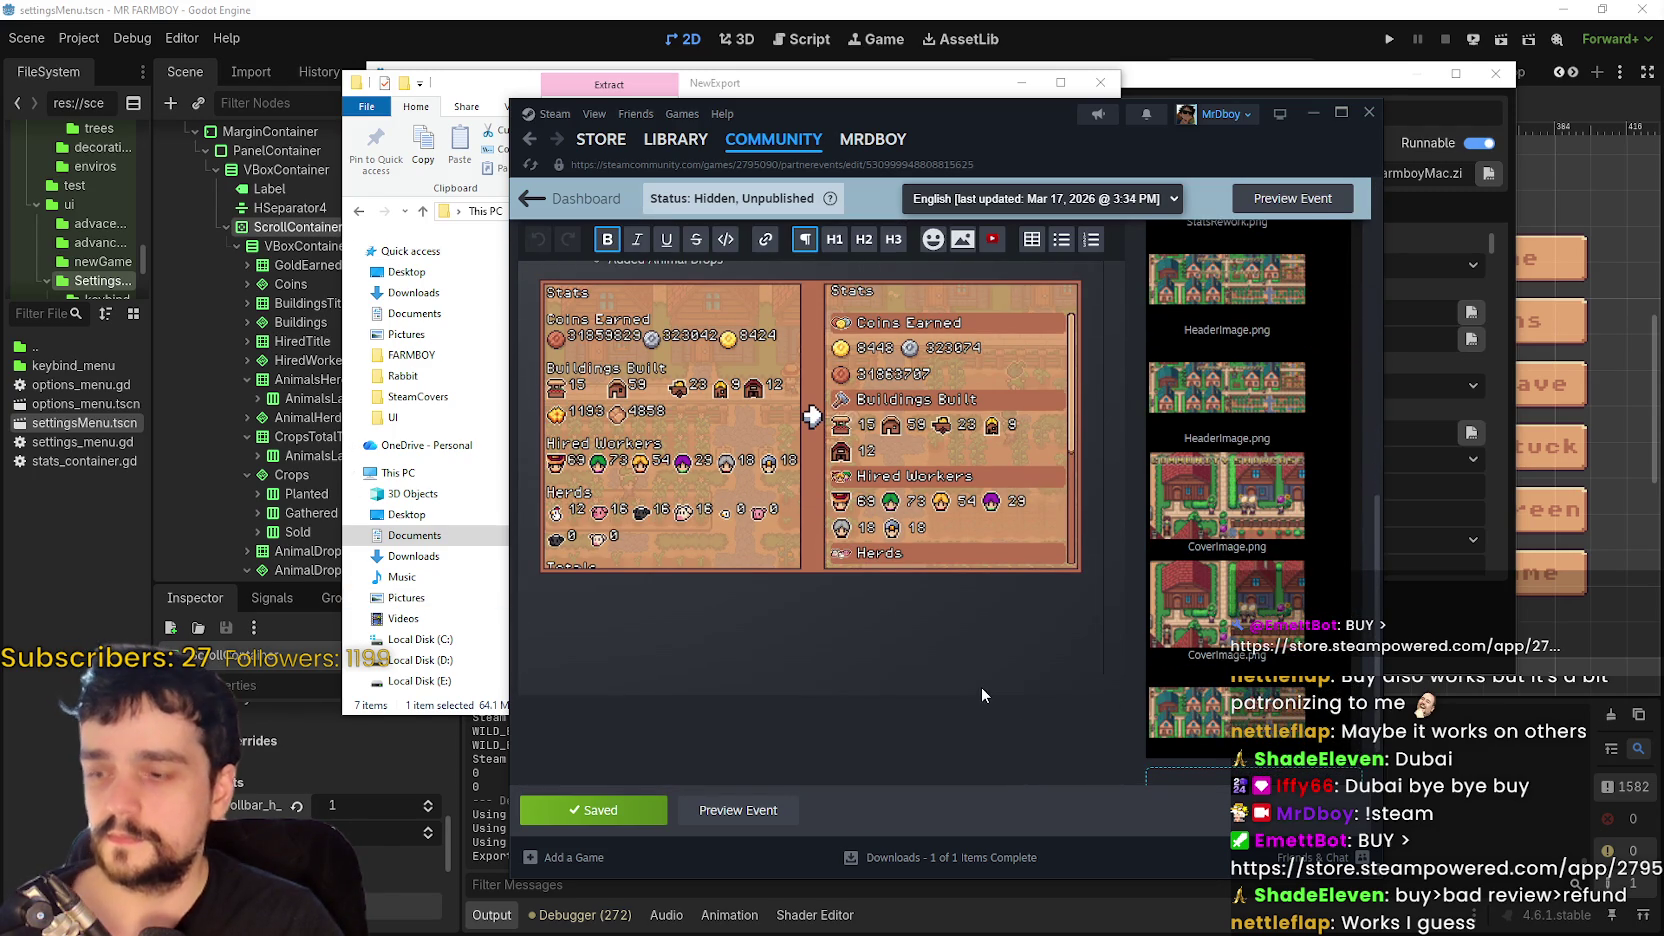
scroll(913, 655, up, 2)
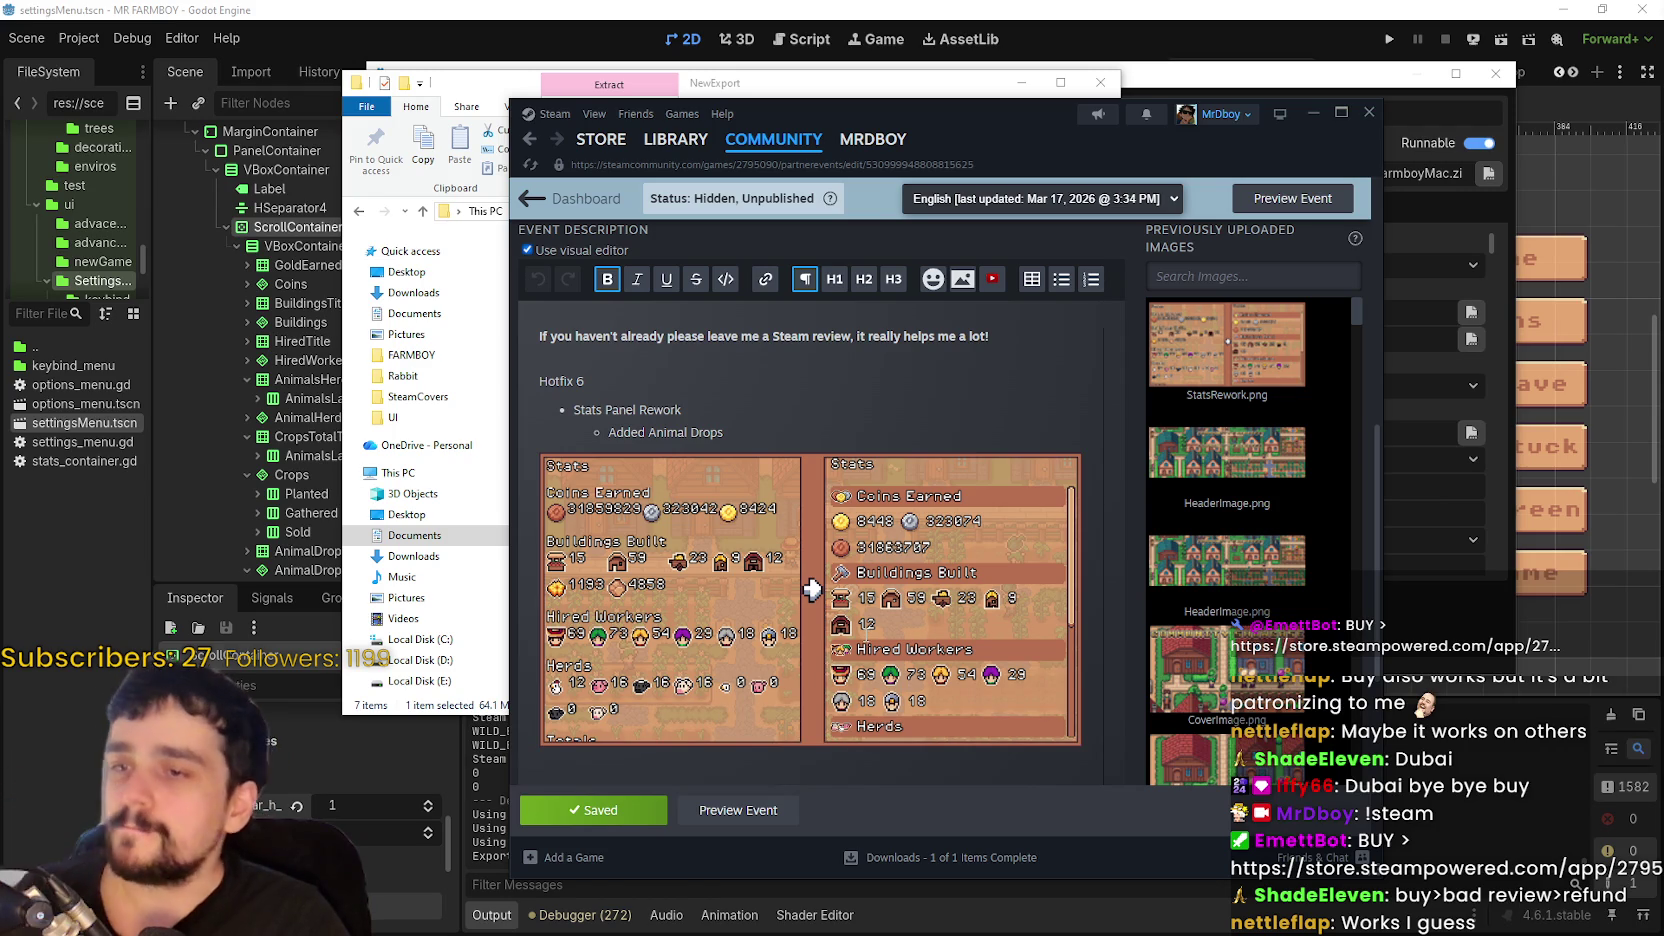
scroll(830, 640, up, 5)
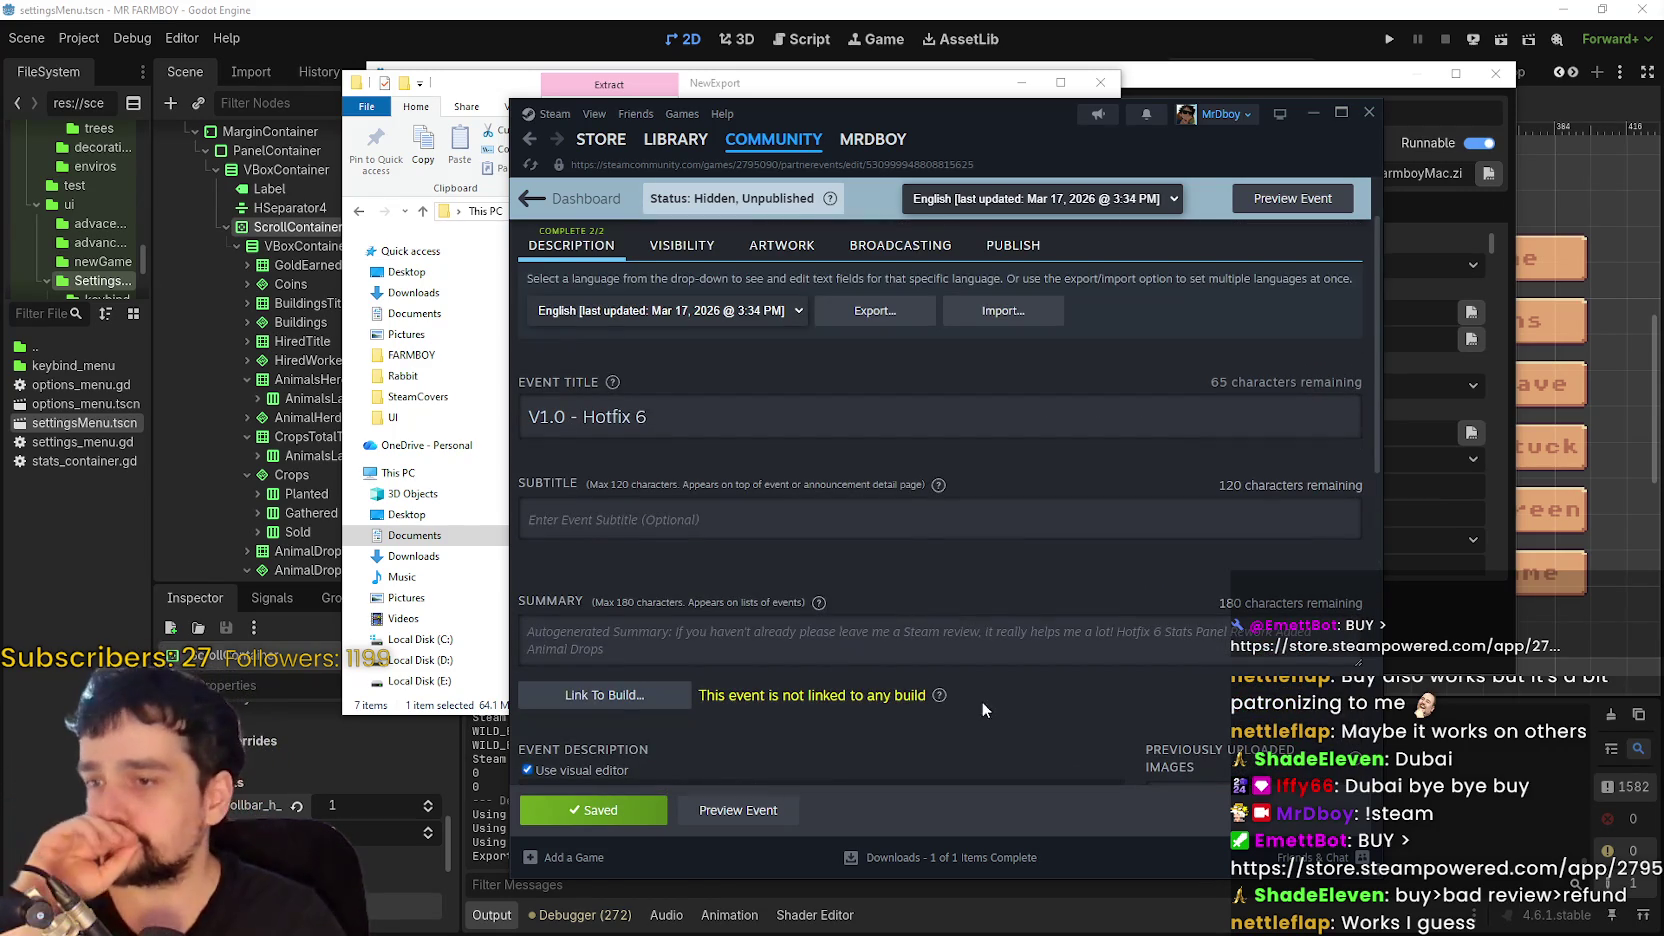
- Link the event to Default Branch build 22380930
click(650, 695)
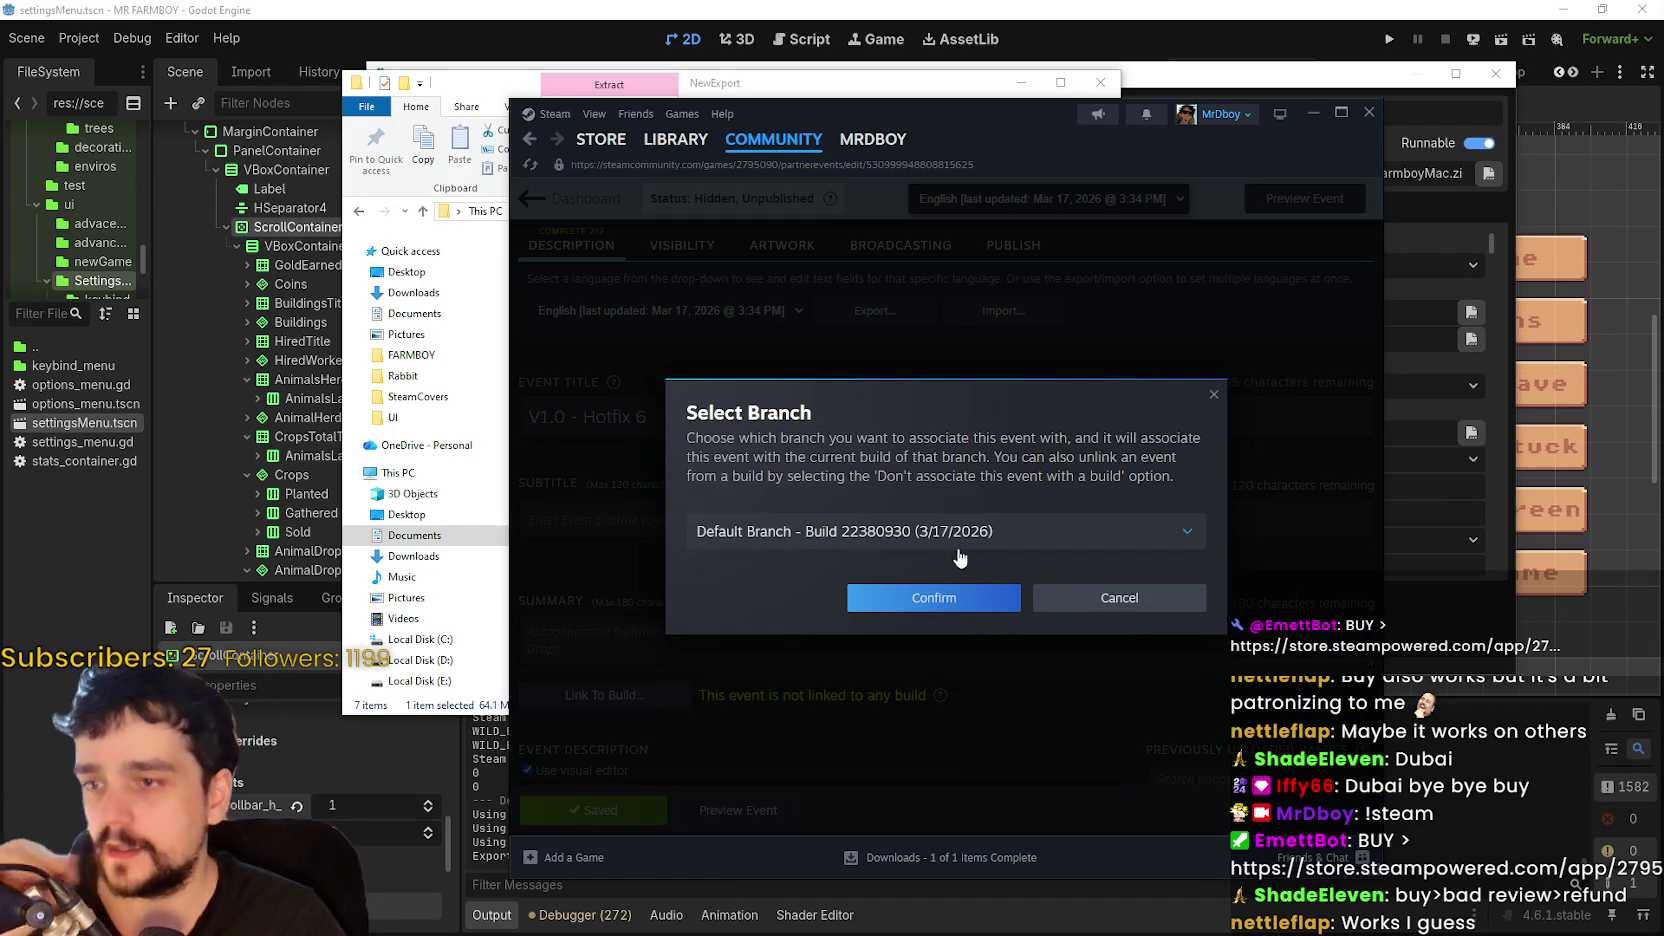
click(940, 531)
click(935, 613)
click(915, 598)
- Save the Hotfix 6 event changes and look over the saved draft
scroll(710, 615, down, 10)
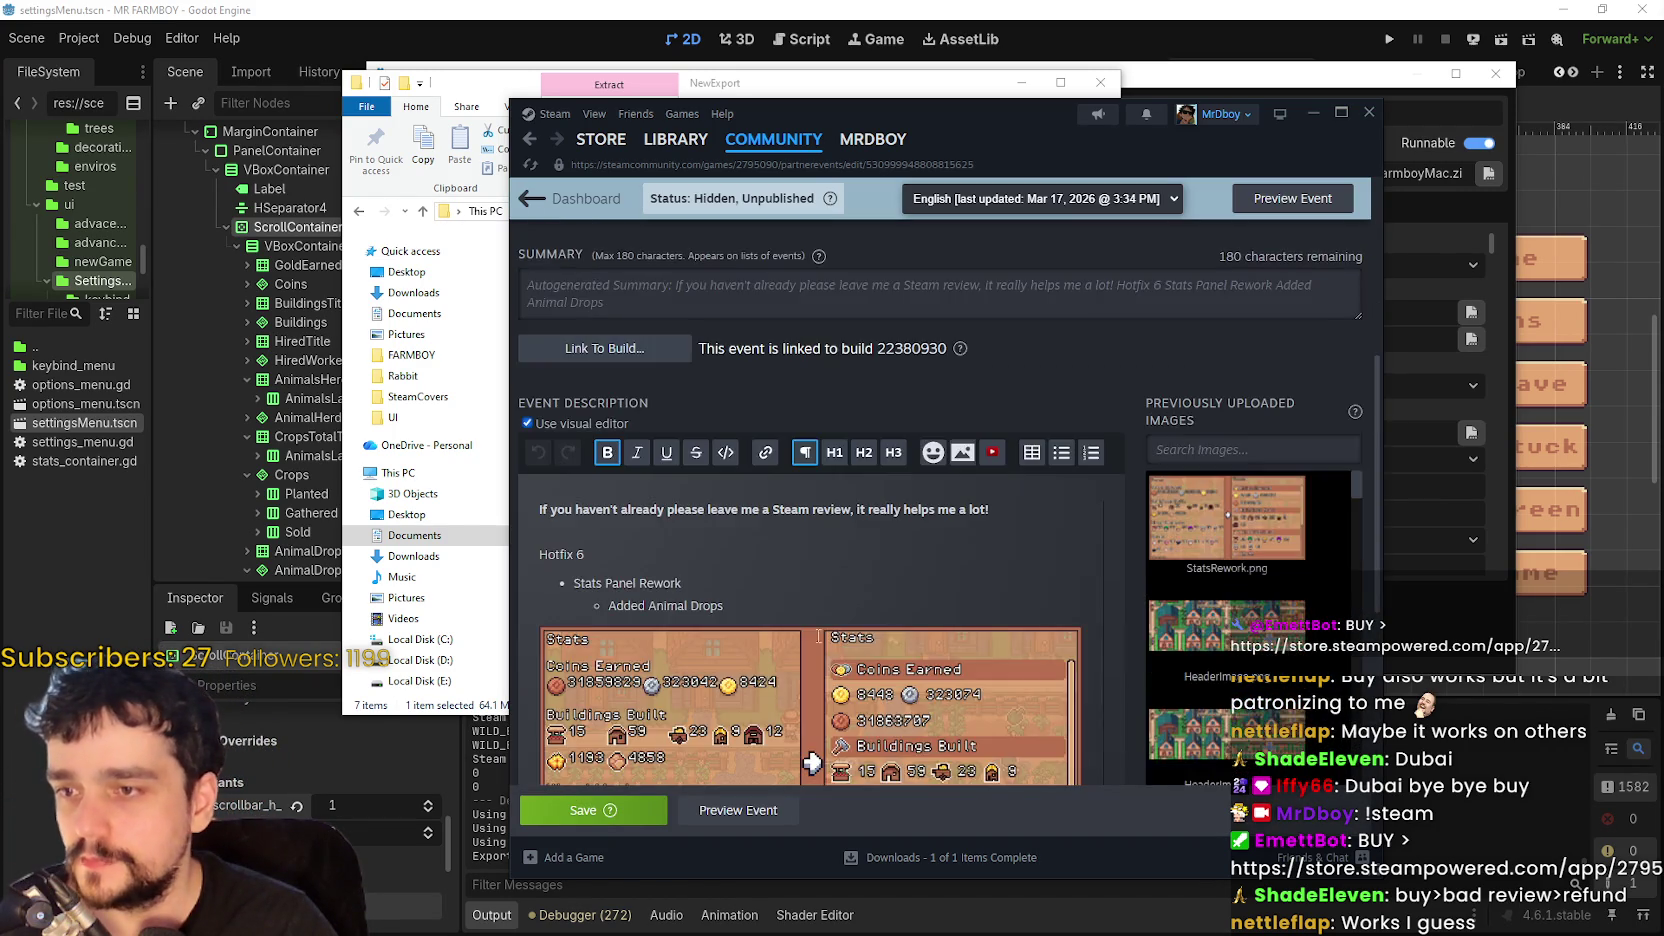
click(590, 810)
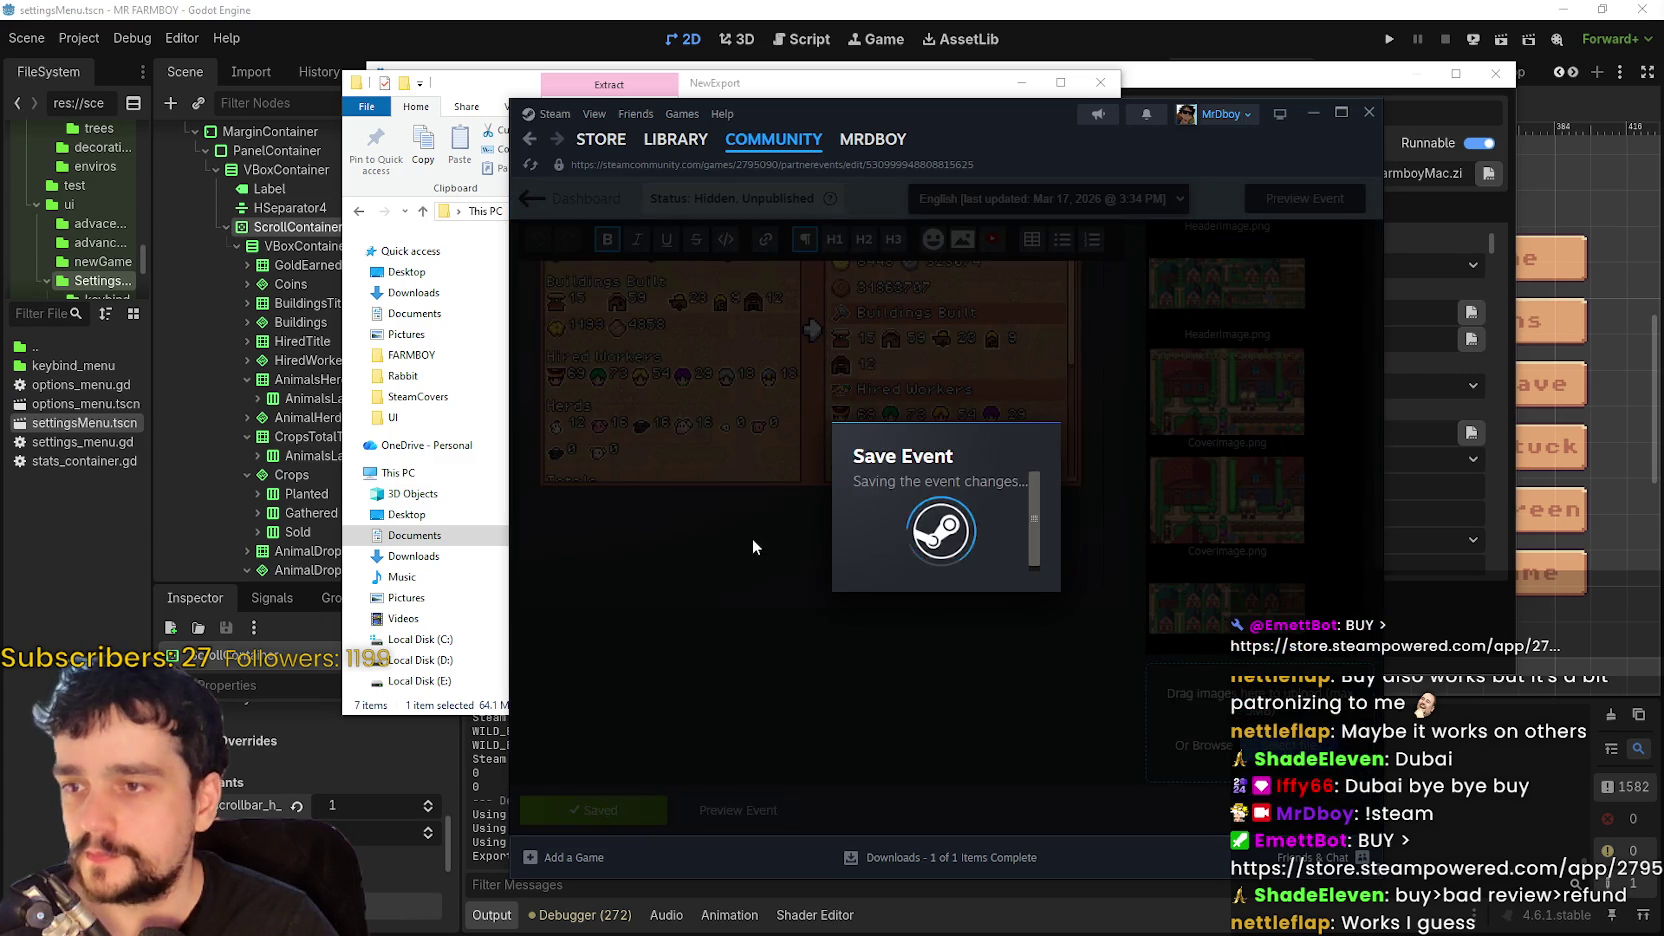
scroll(760, 574, up, 4)
scroll(1100, 566, down, 2)
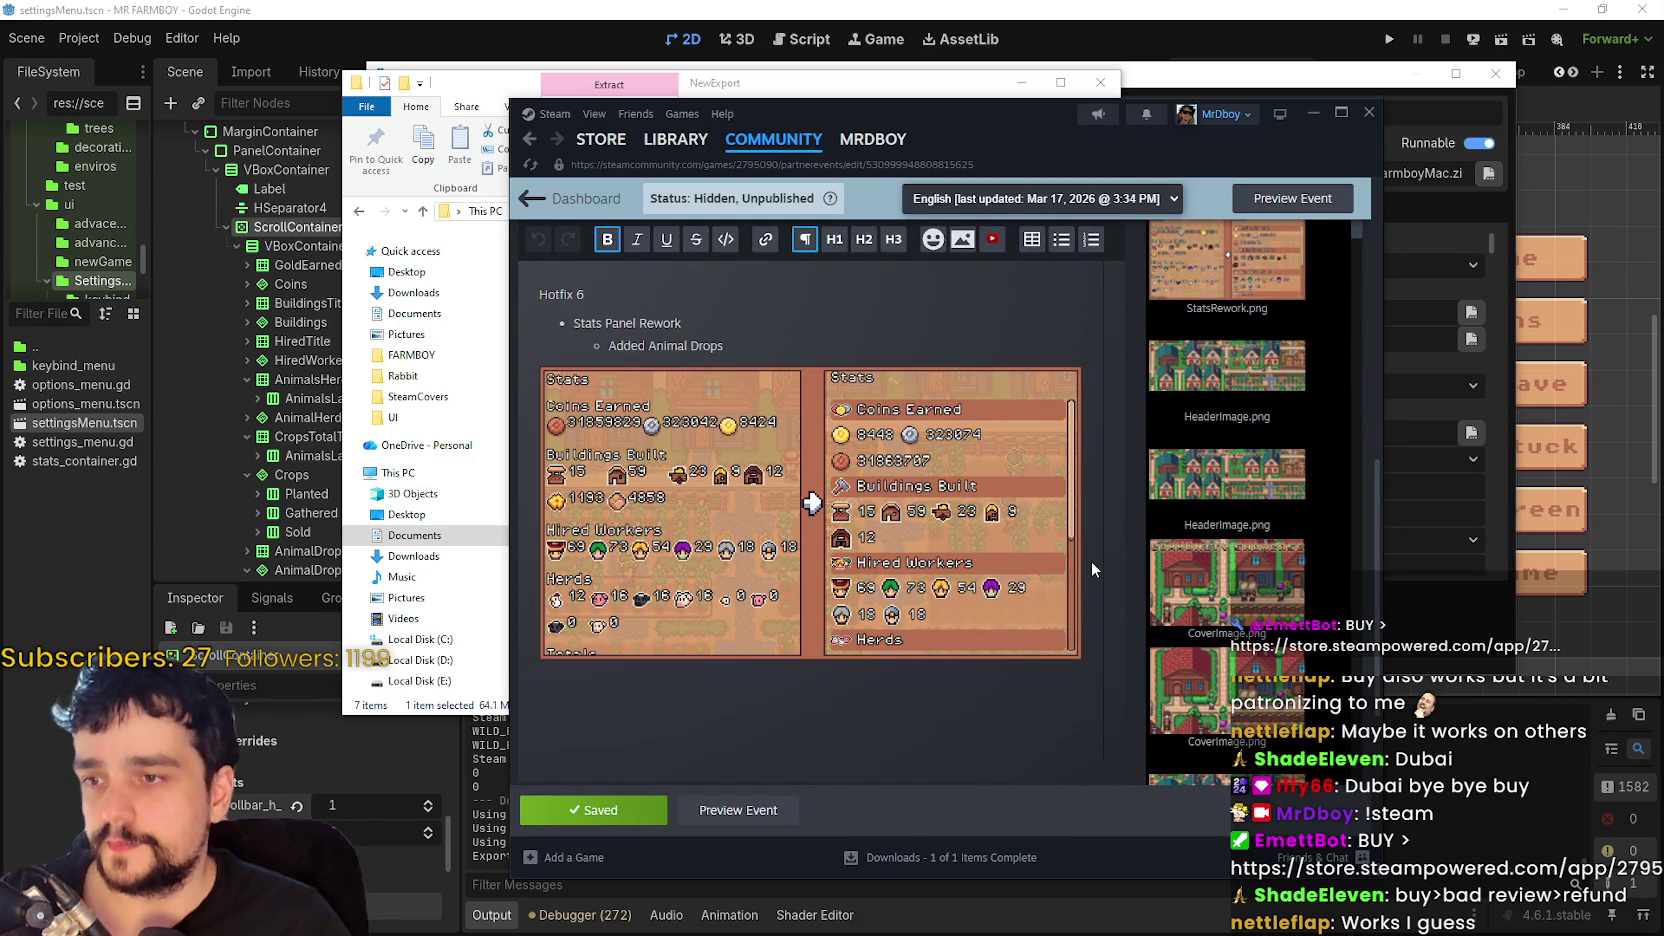
scroll(1091, 562, down, 2)
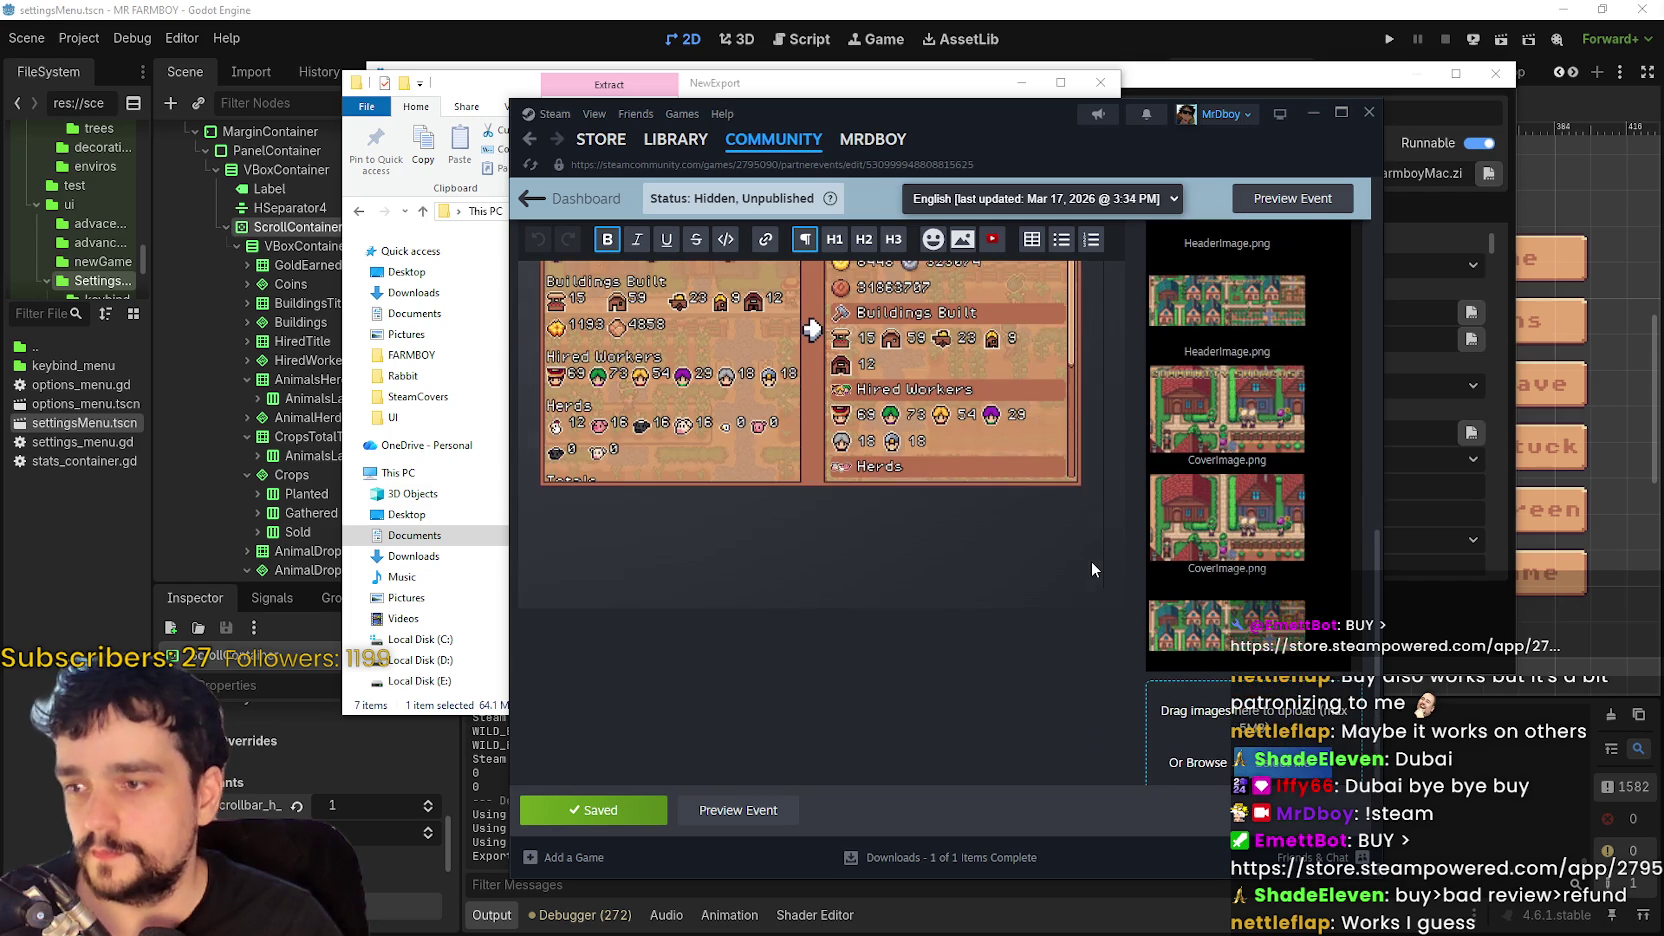
scroll(1076, 606, up, 10)
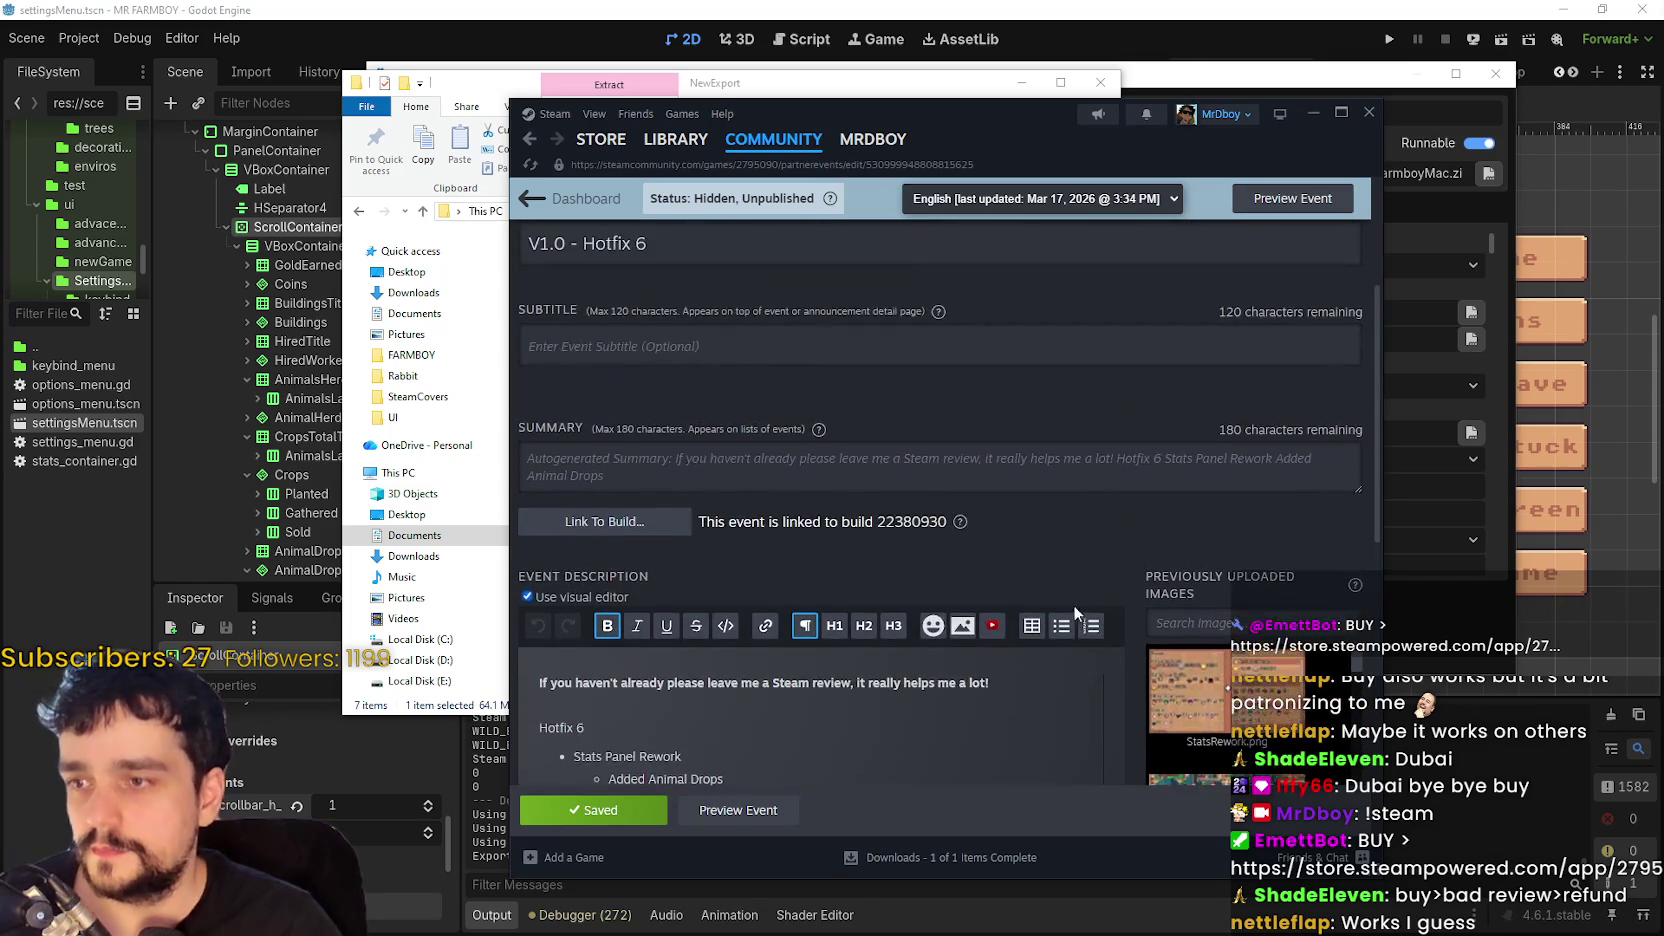
scroll(1054, 606, up, 2)
- Publish the V1.0 - Hotfix 6 event, confirming past the warnings, and close the success message
click(1020, 333)
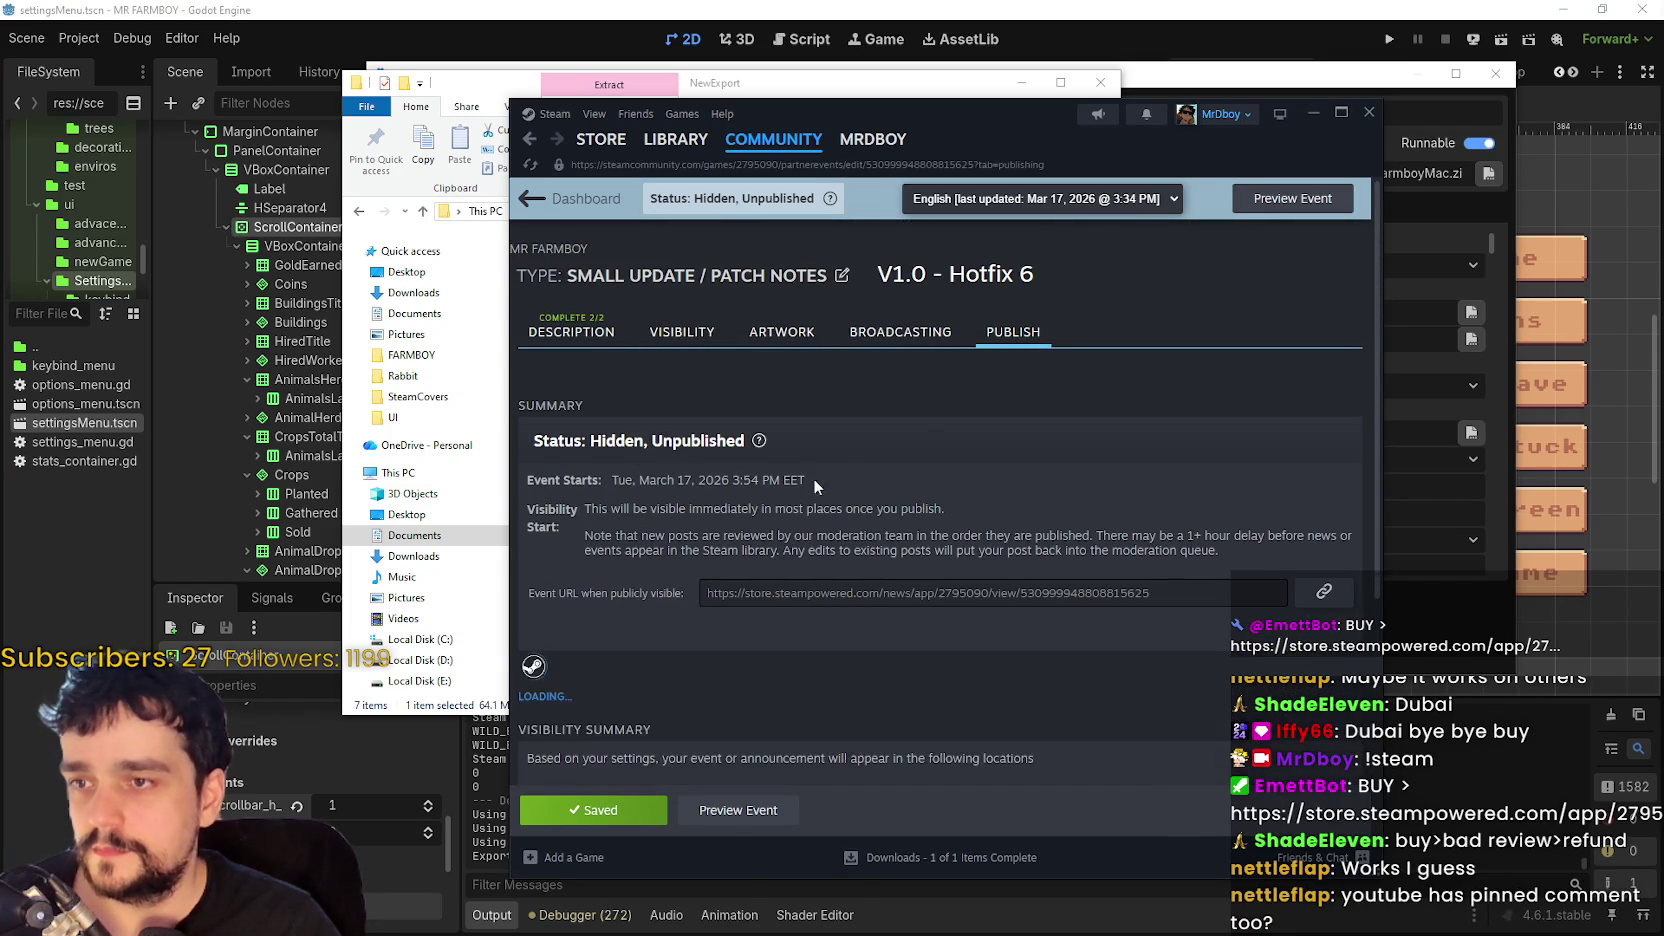
click(640, 740)
click(990, 603)
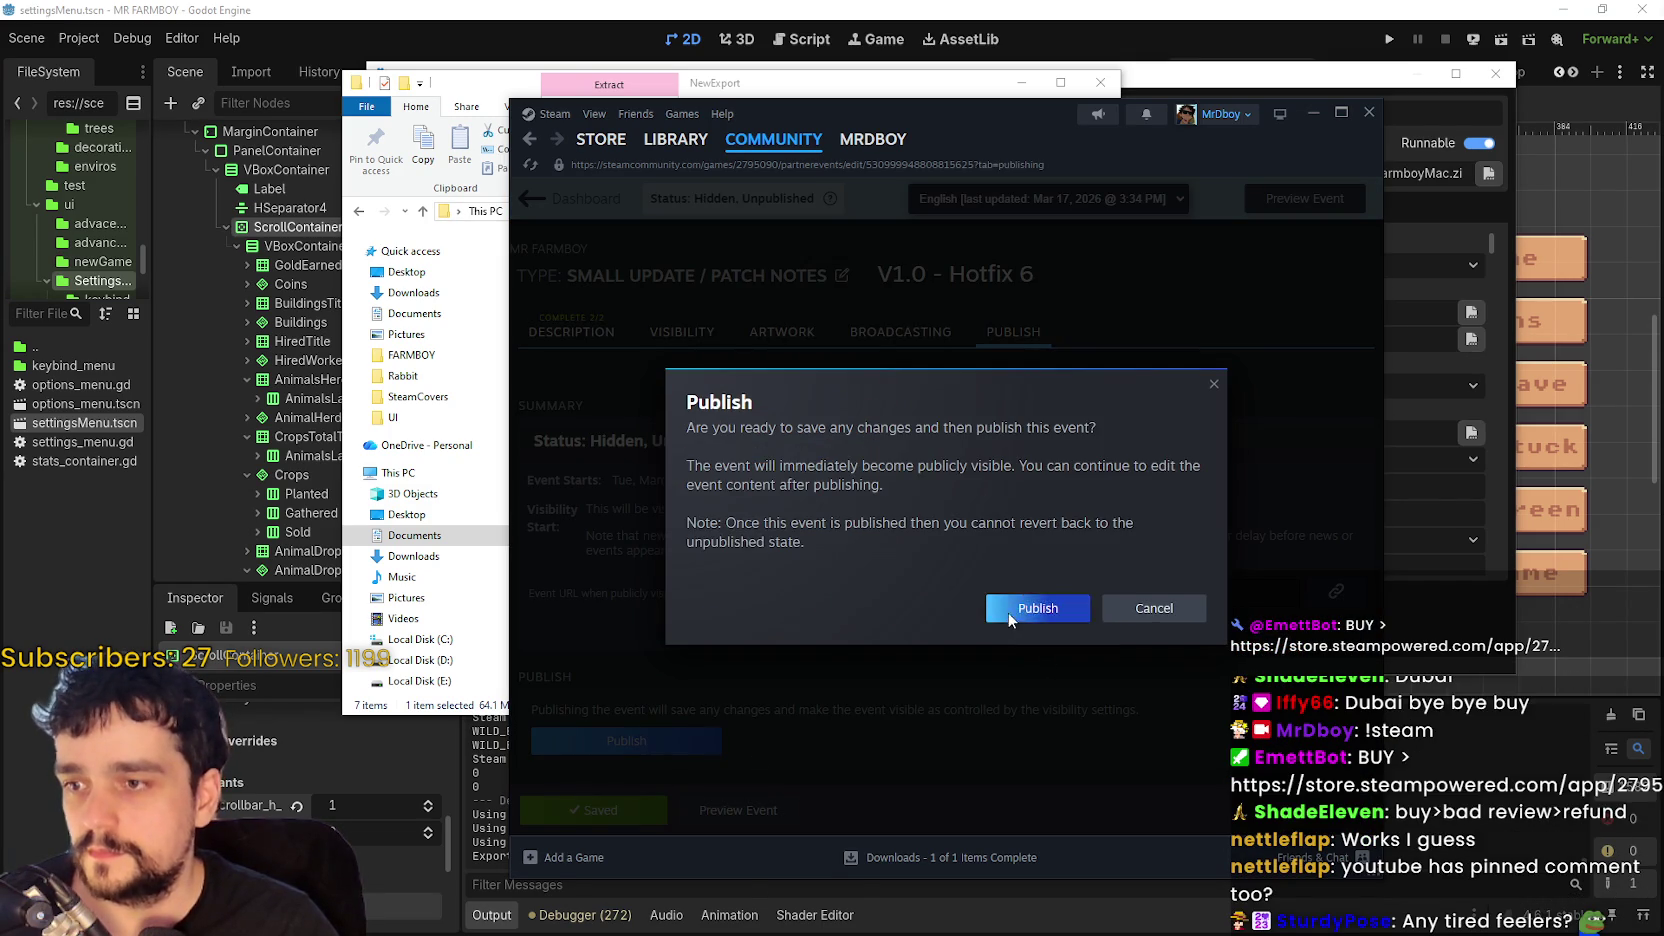
click(1035, 606)
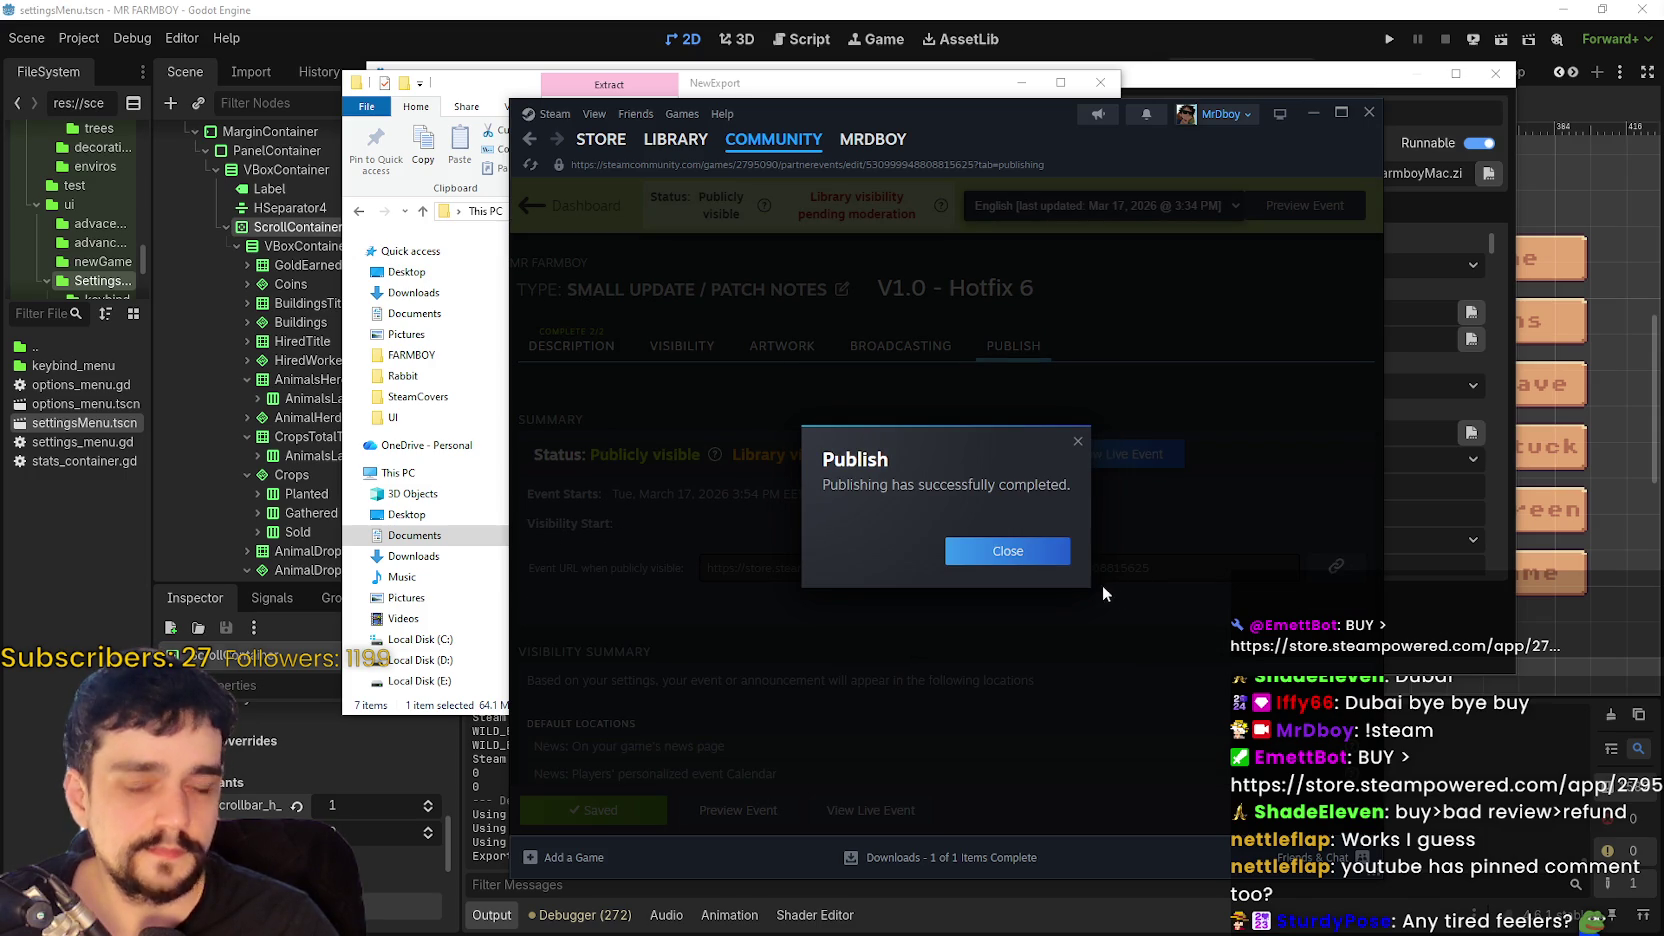
click(1007, 551)
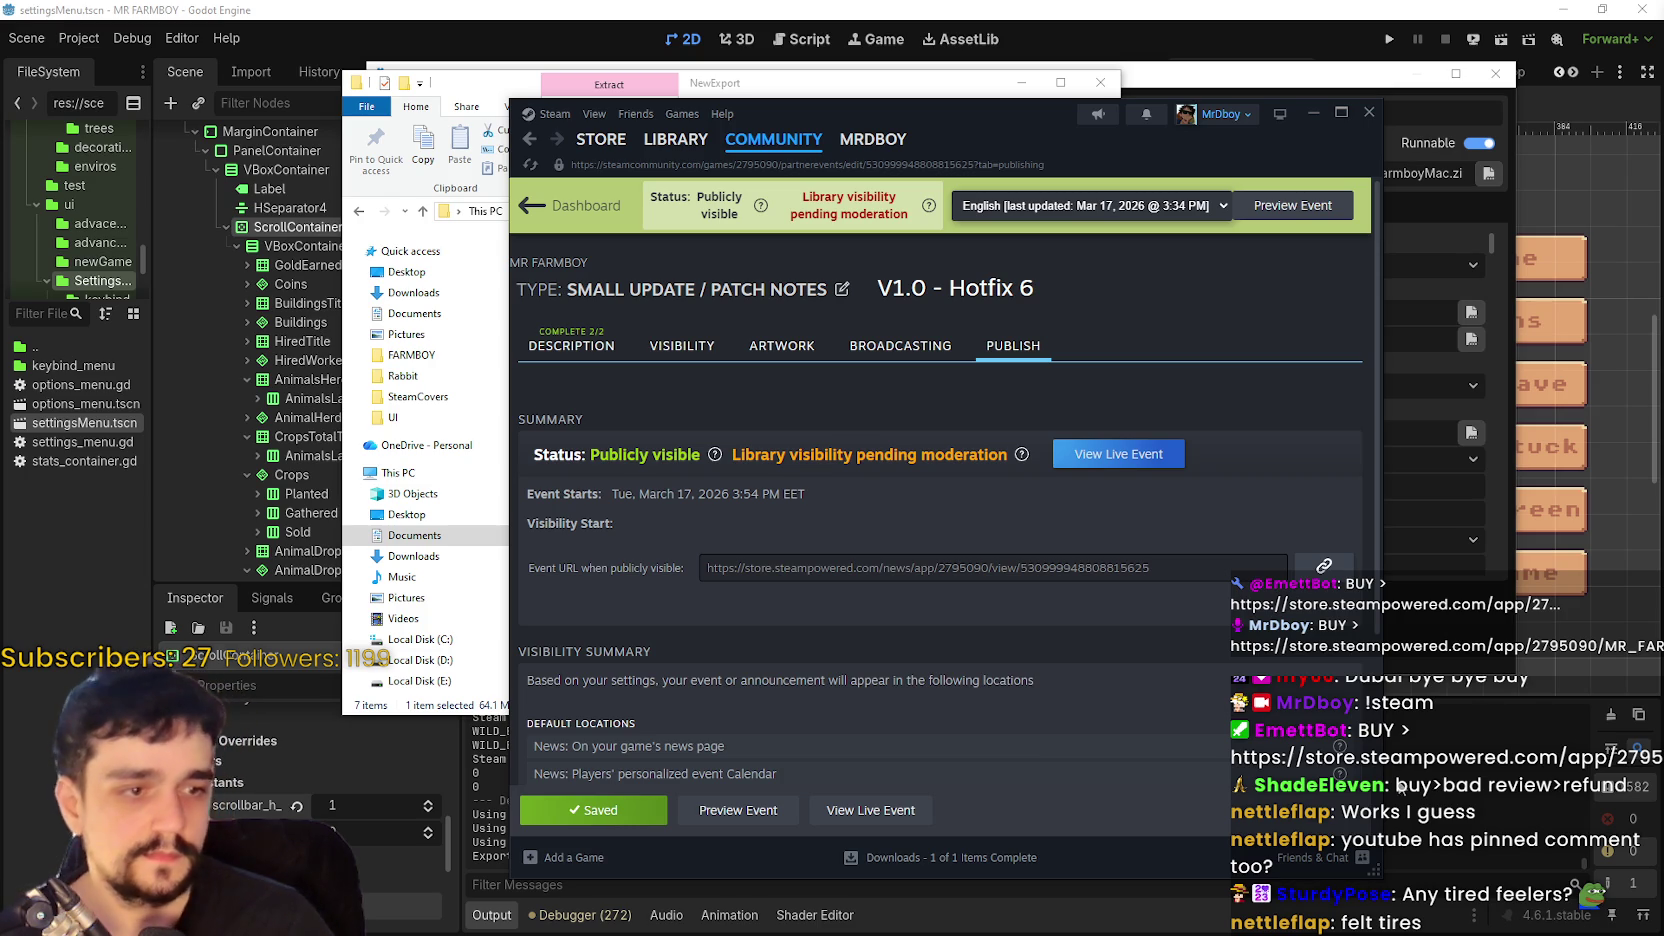
- Preview the published Hotfix 6 event from its publish page in a maximized window
click(675, 140)
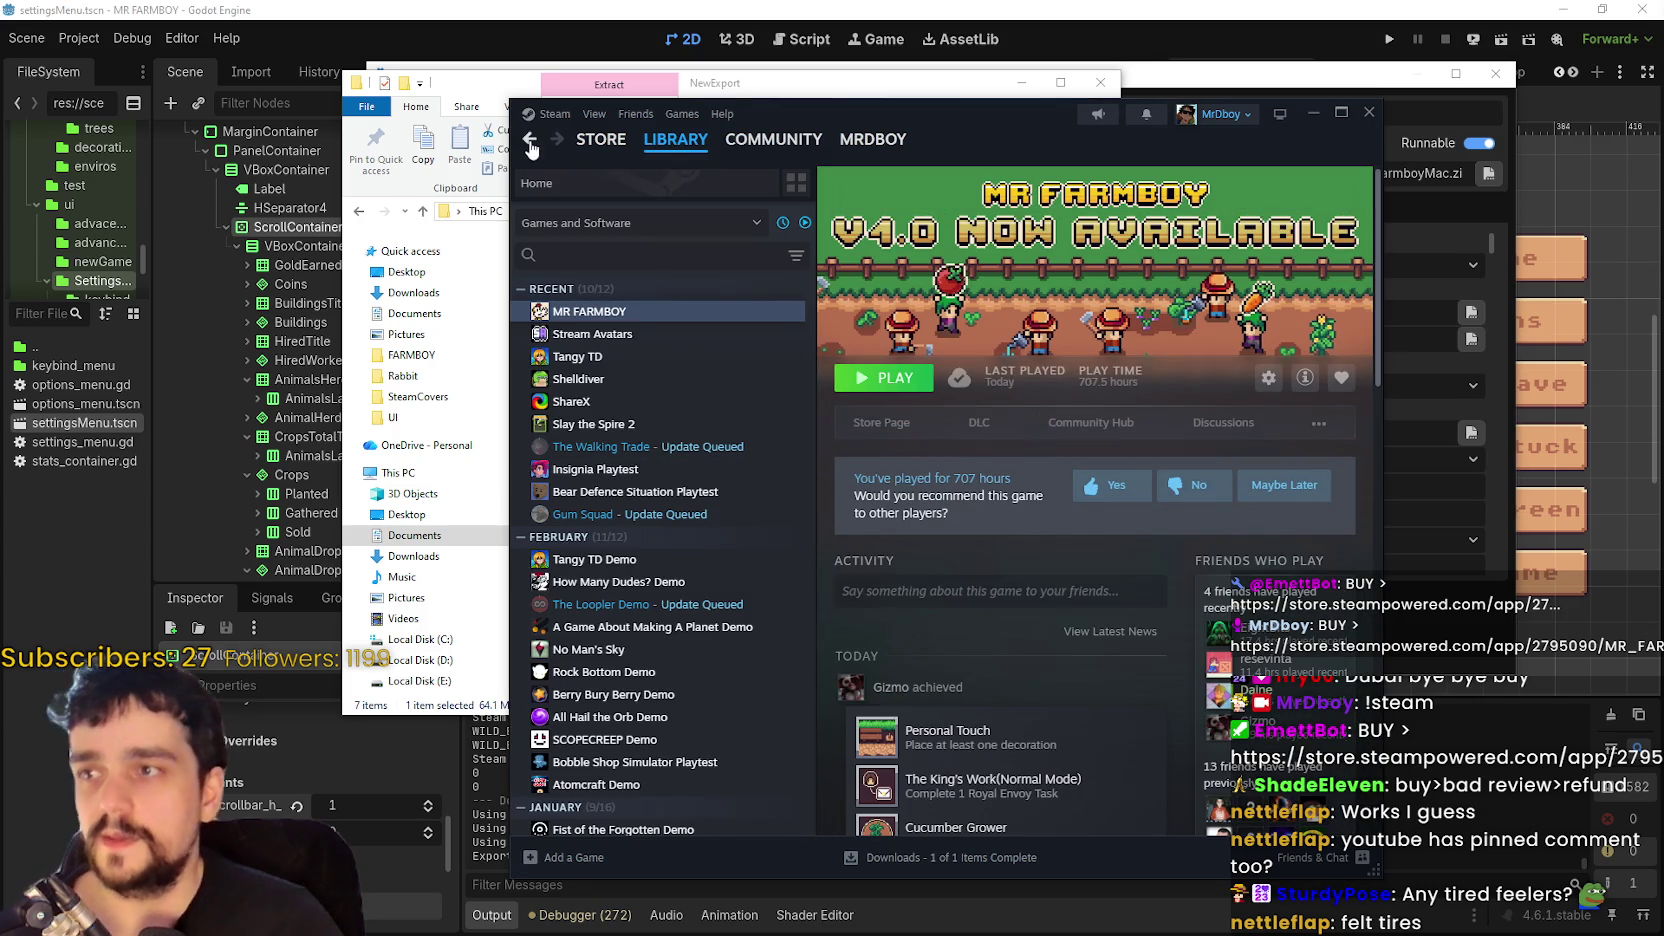
click(530, 139)
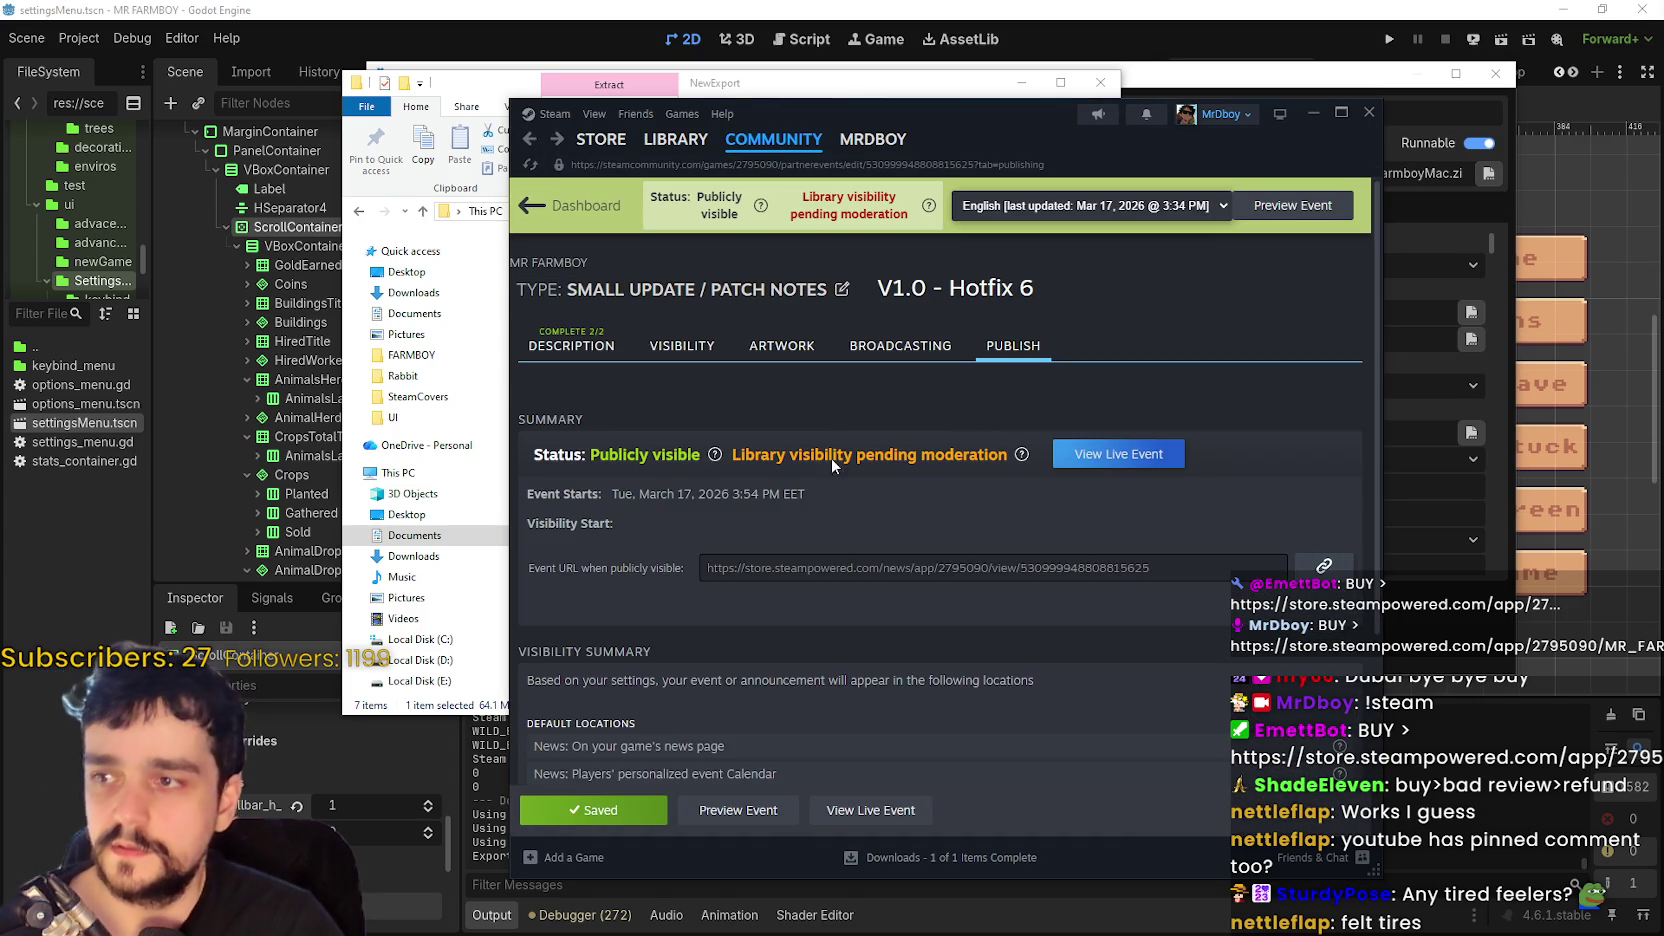
scroll(870, 686, down, 1)
scroll(877, 680, down, 3)
scroll(860, 720, up, 3)
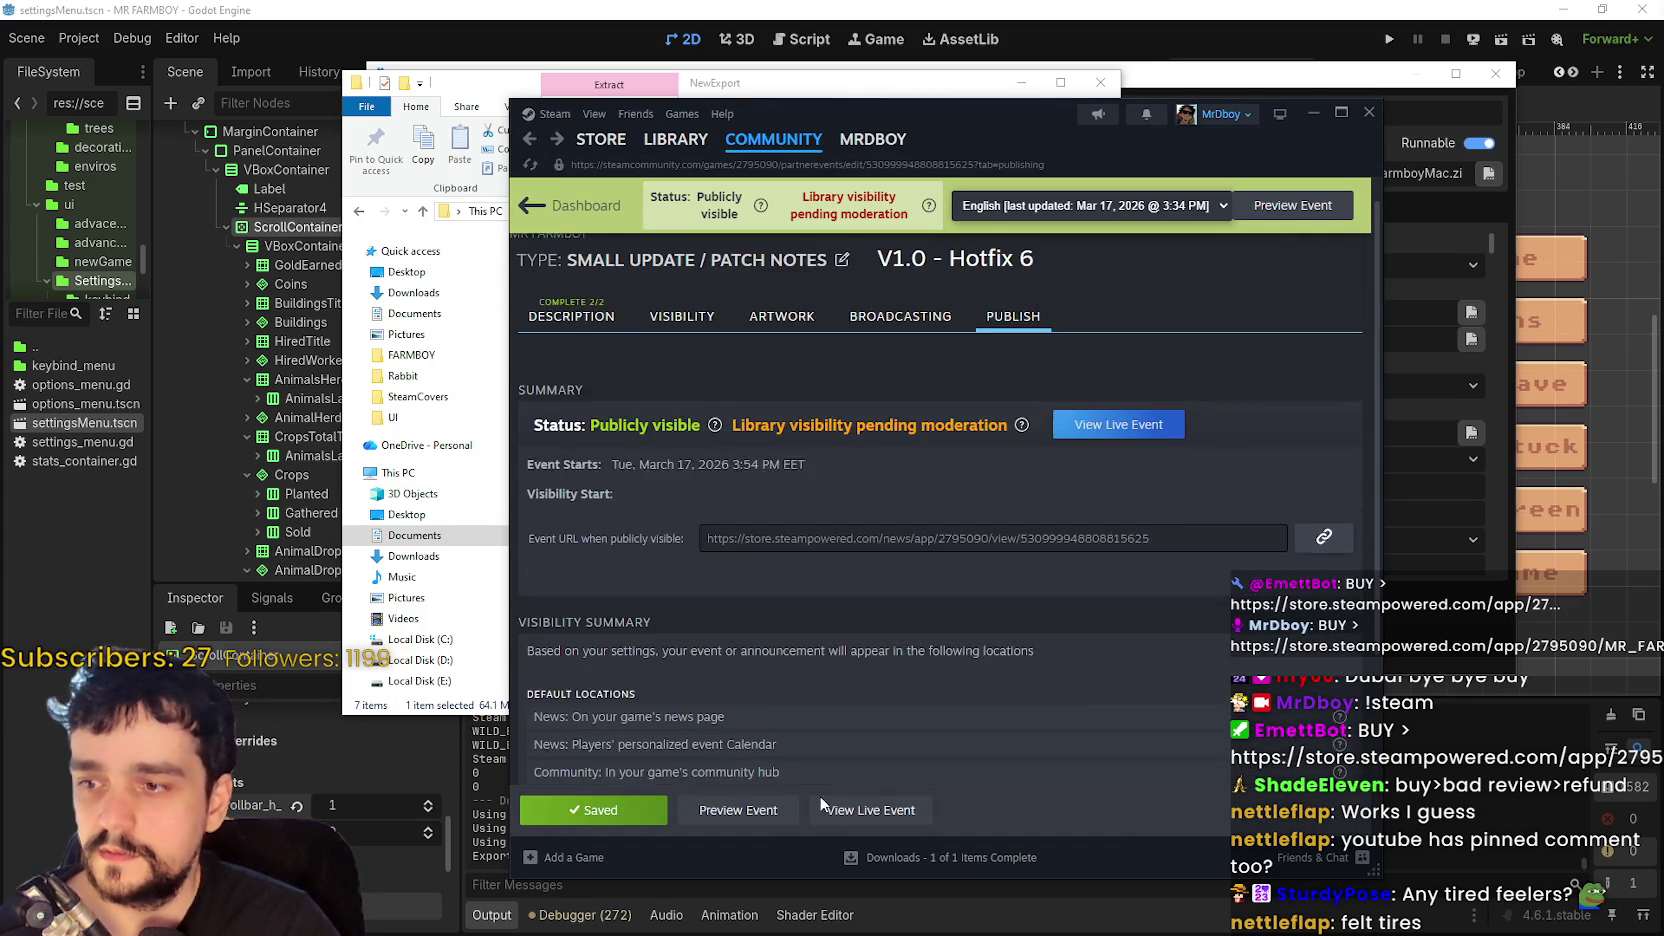
click(770, 810)
scroll(918, 656, down, 8)
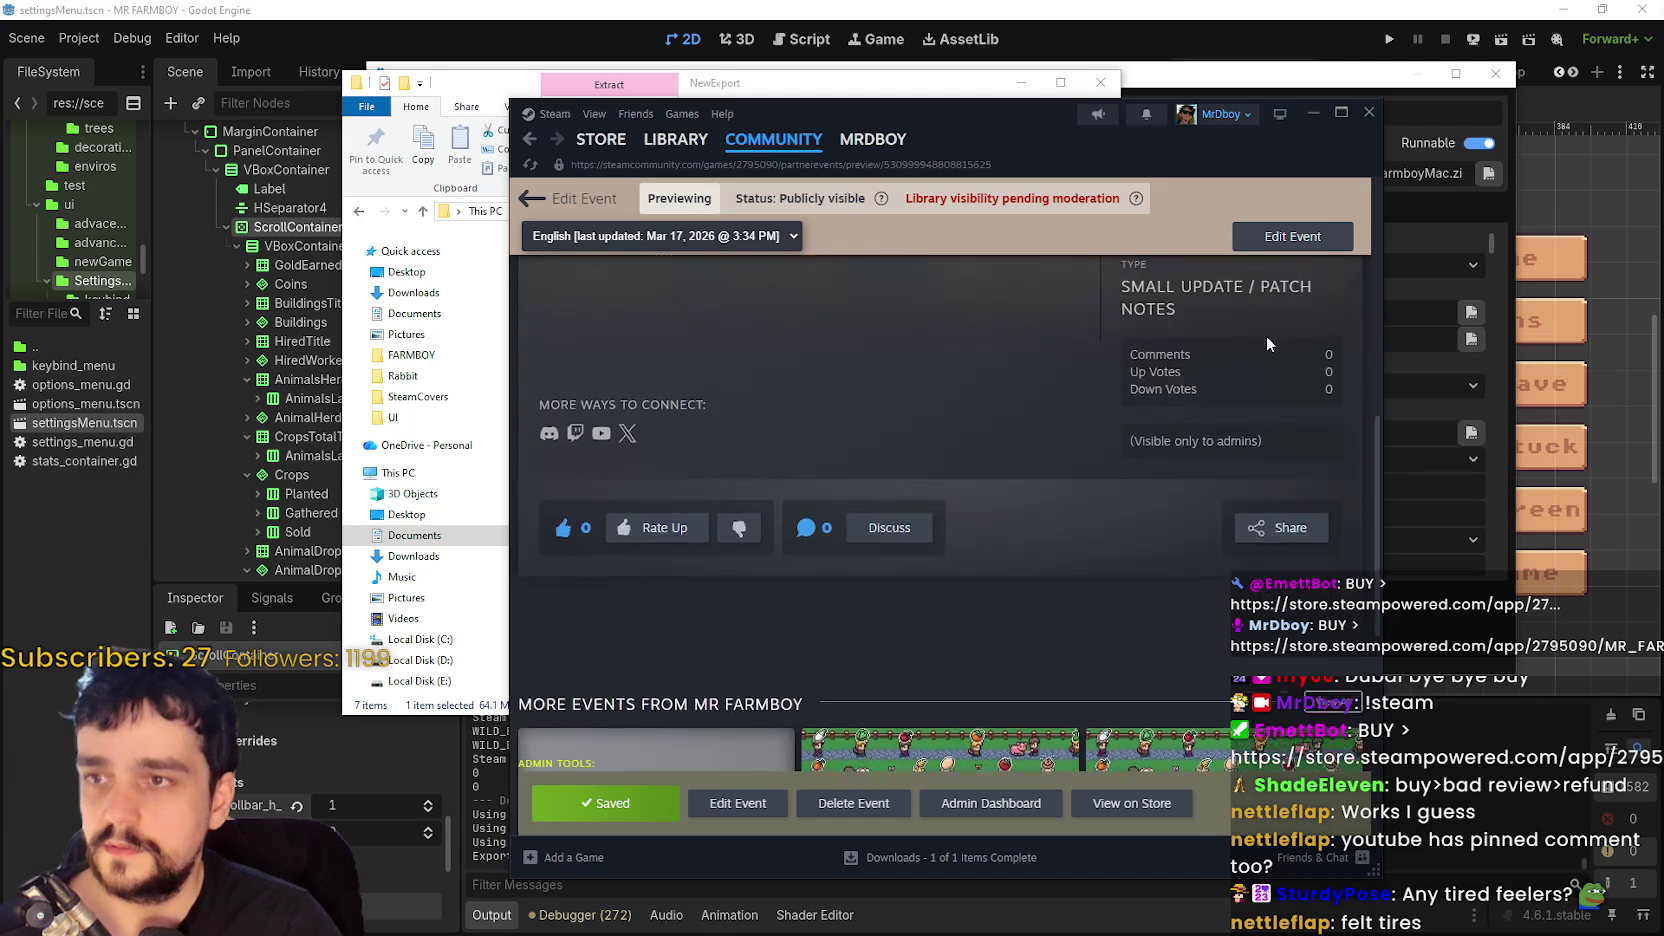
click(1341, 112)
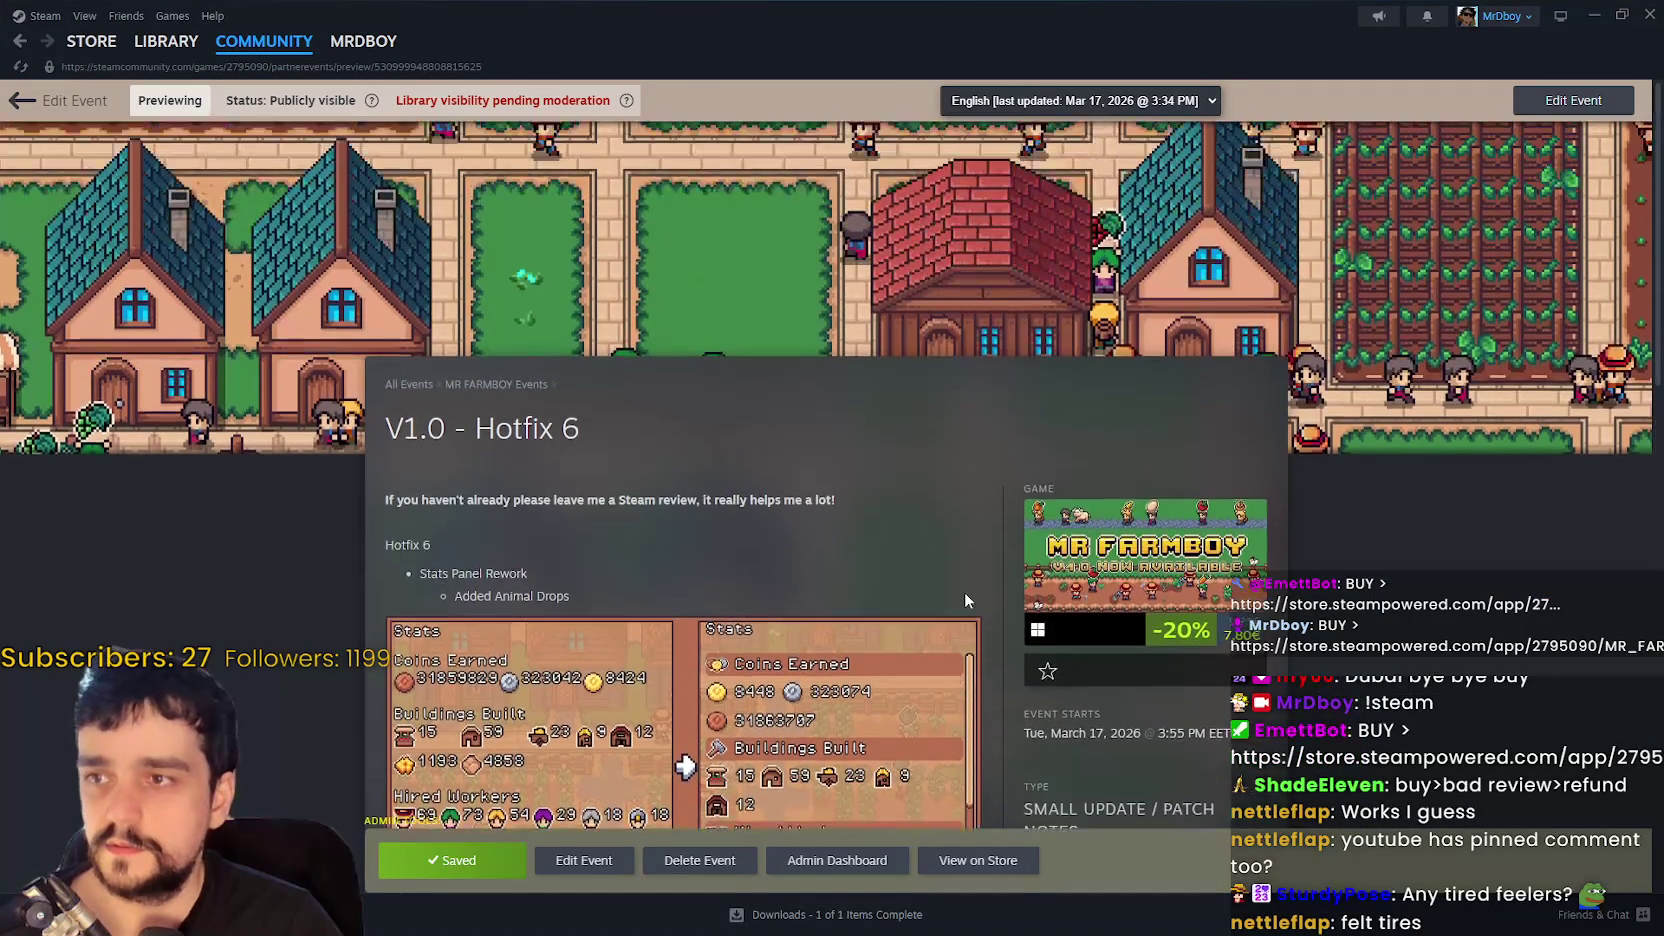
- Upvote the Hotfix 6 event, copy its share link, and go to the game's discussions
scroll(965, 592, down, 5)
scroll(860, 640, up, 2)
scroll(786, 694, down, 1)
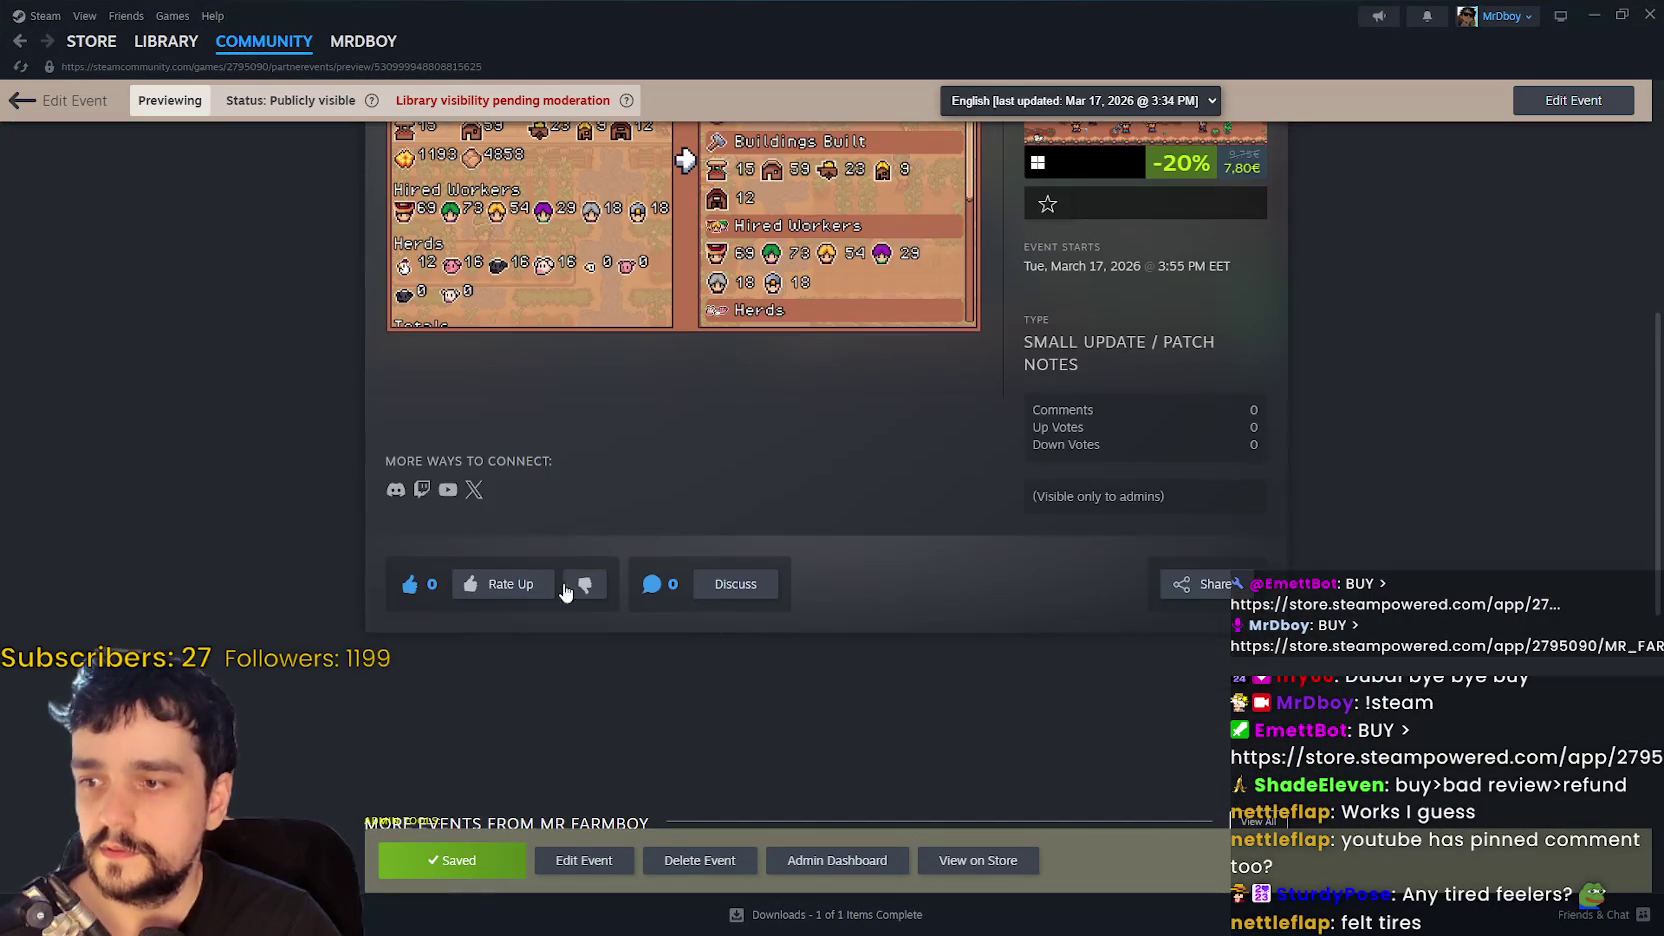
click(480, 585)
click(1212, 585)
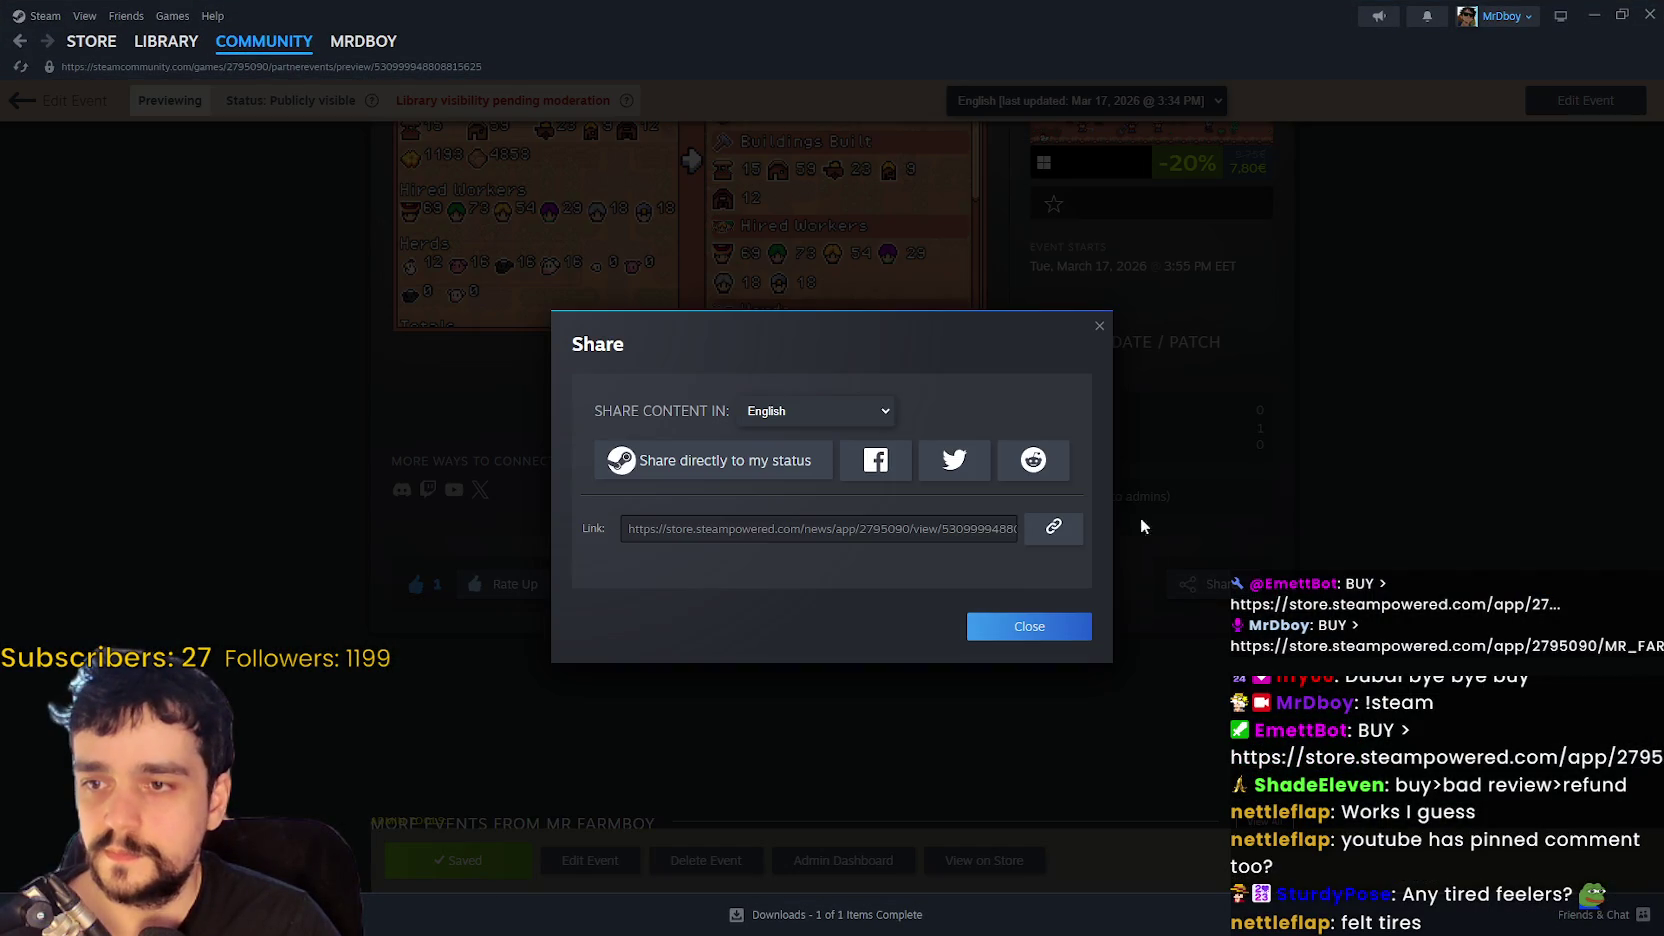
click(1053, 527)
click(1029, 626)
click(878, 566)
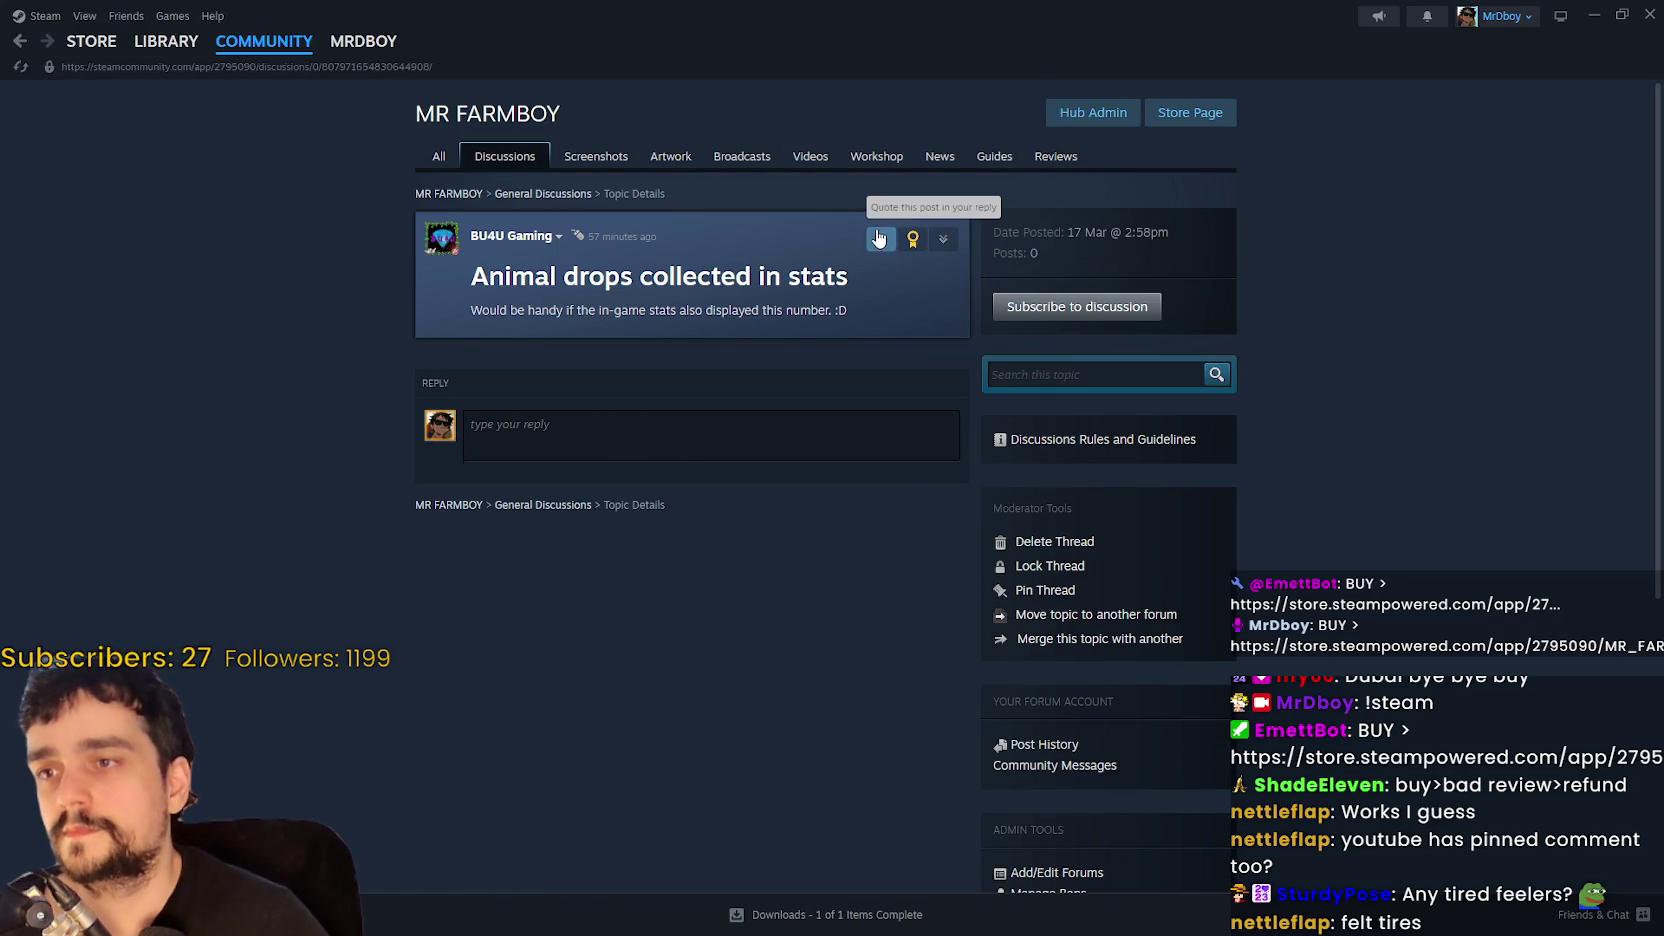
- Post a reply quoting the request: 'Upcoming hotfix has it :)' followed by the pasted event link
click(879, 238)
key(Return)
key(Return)
text(Upcoming up)
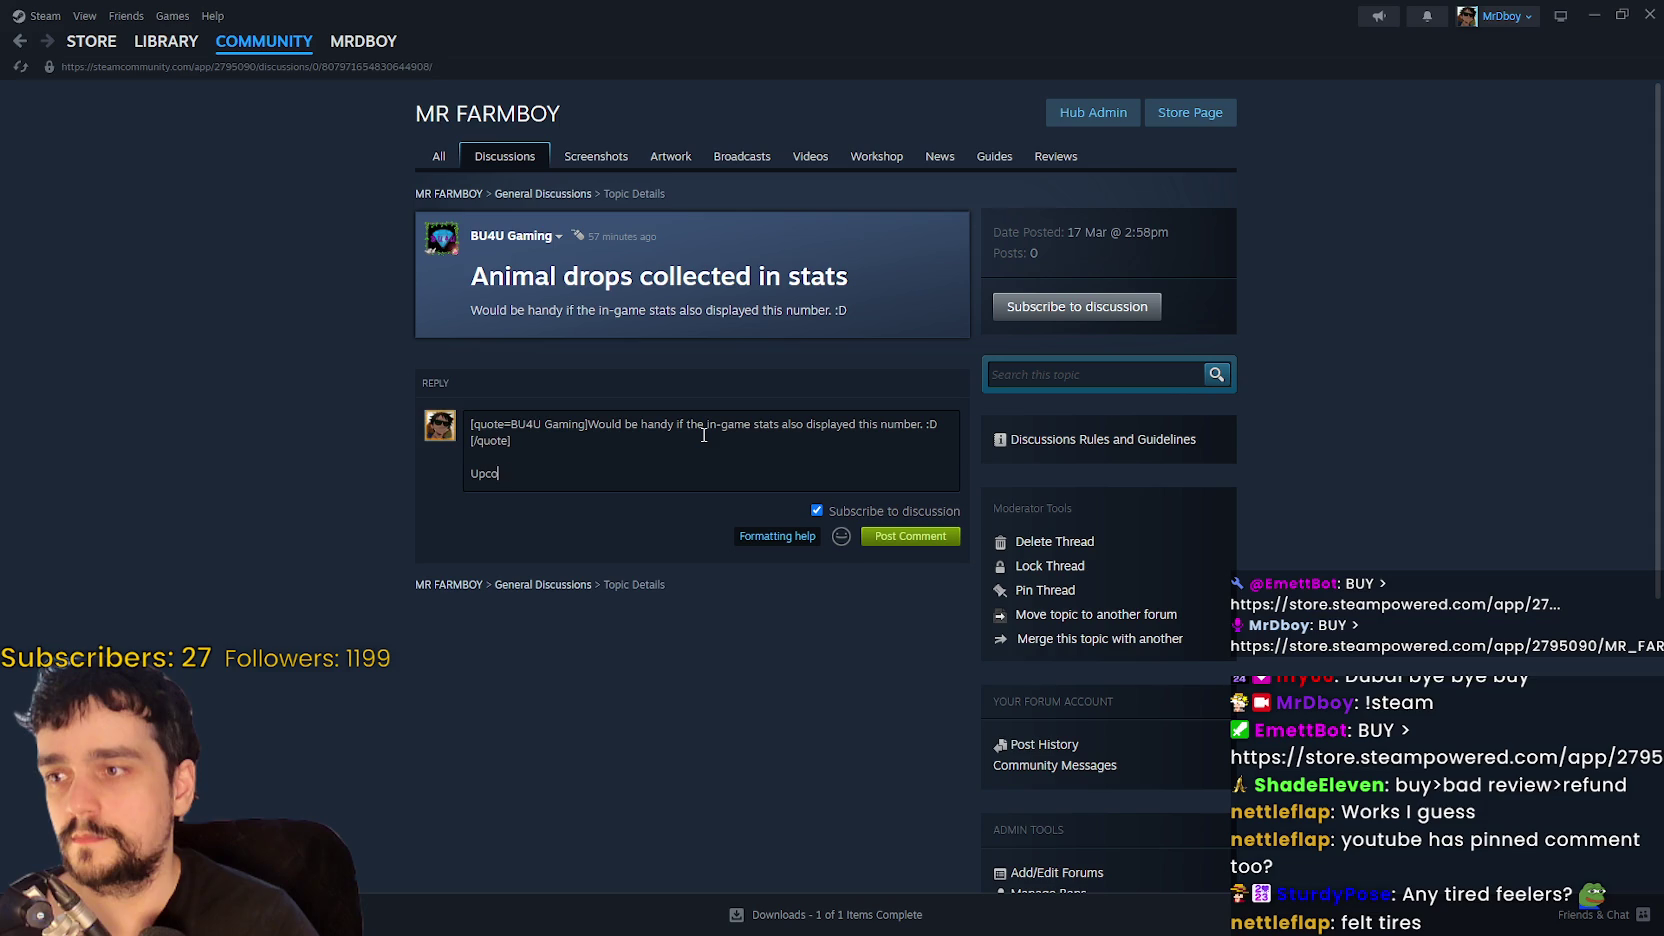
key(BackSpace)
key(BackSpace)
text(hotfix has it)
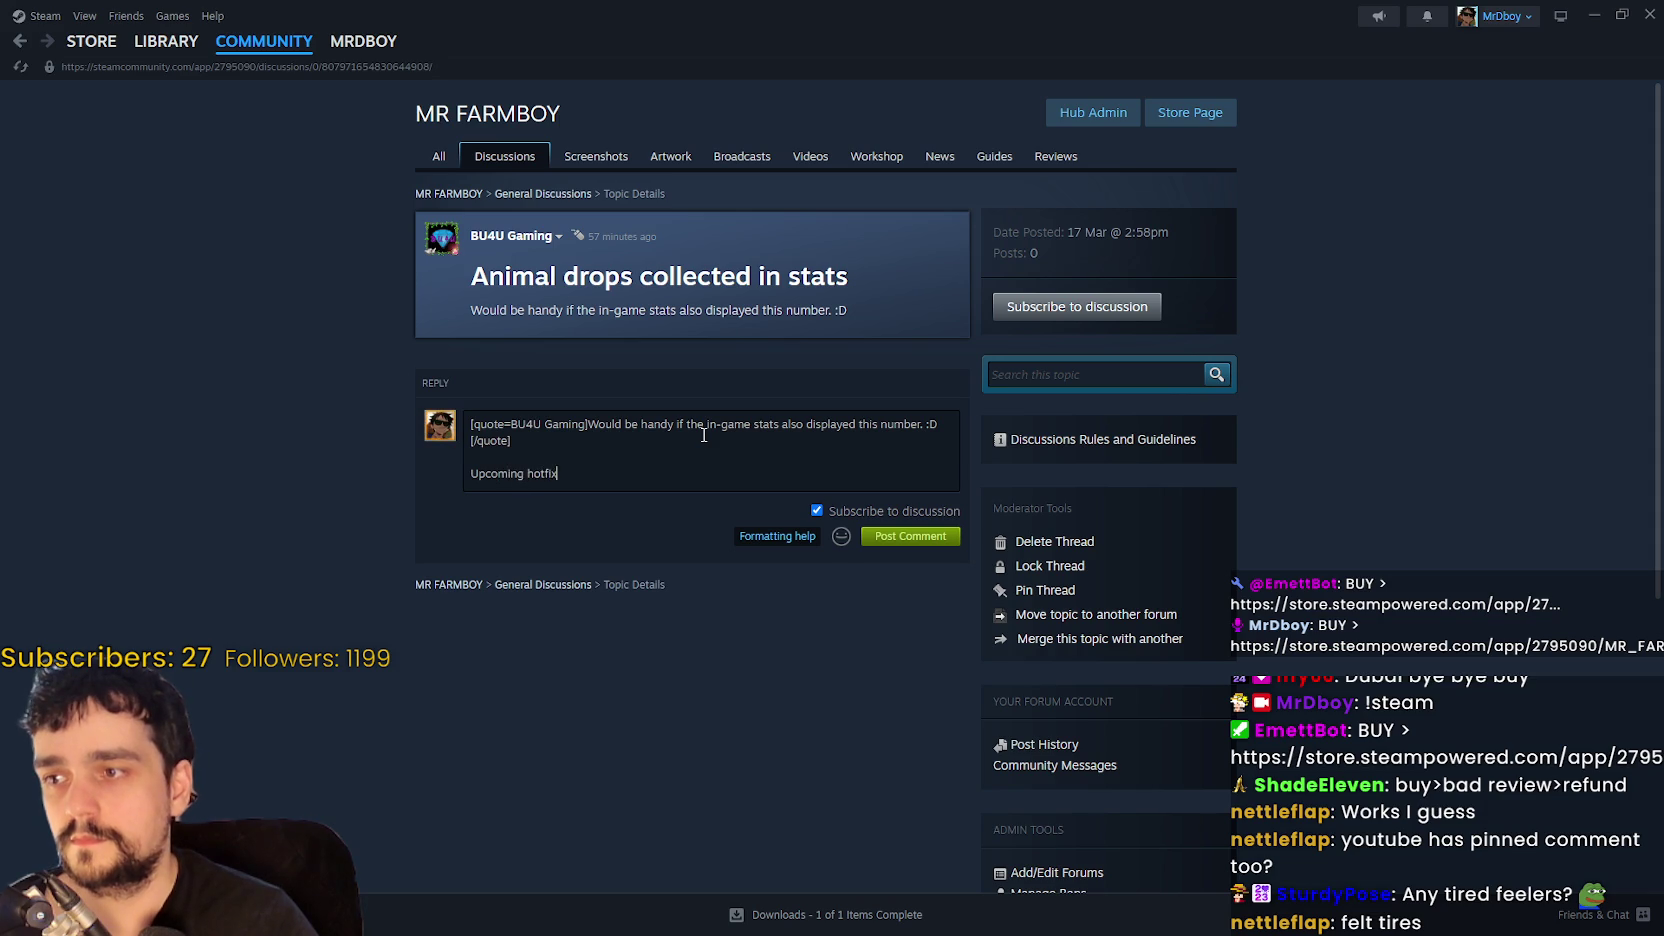
text())
key(Return)
key(ctrl+v)
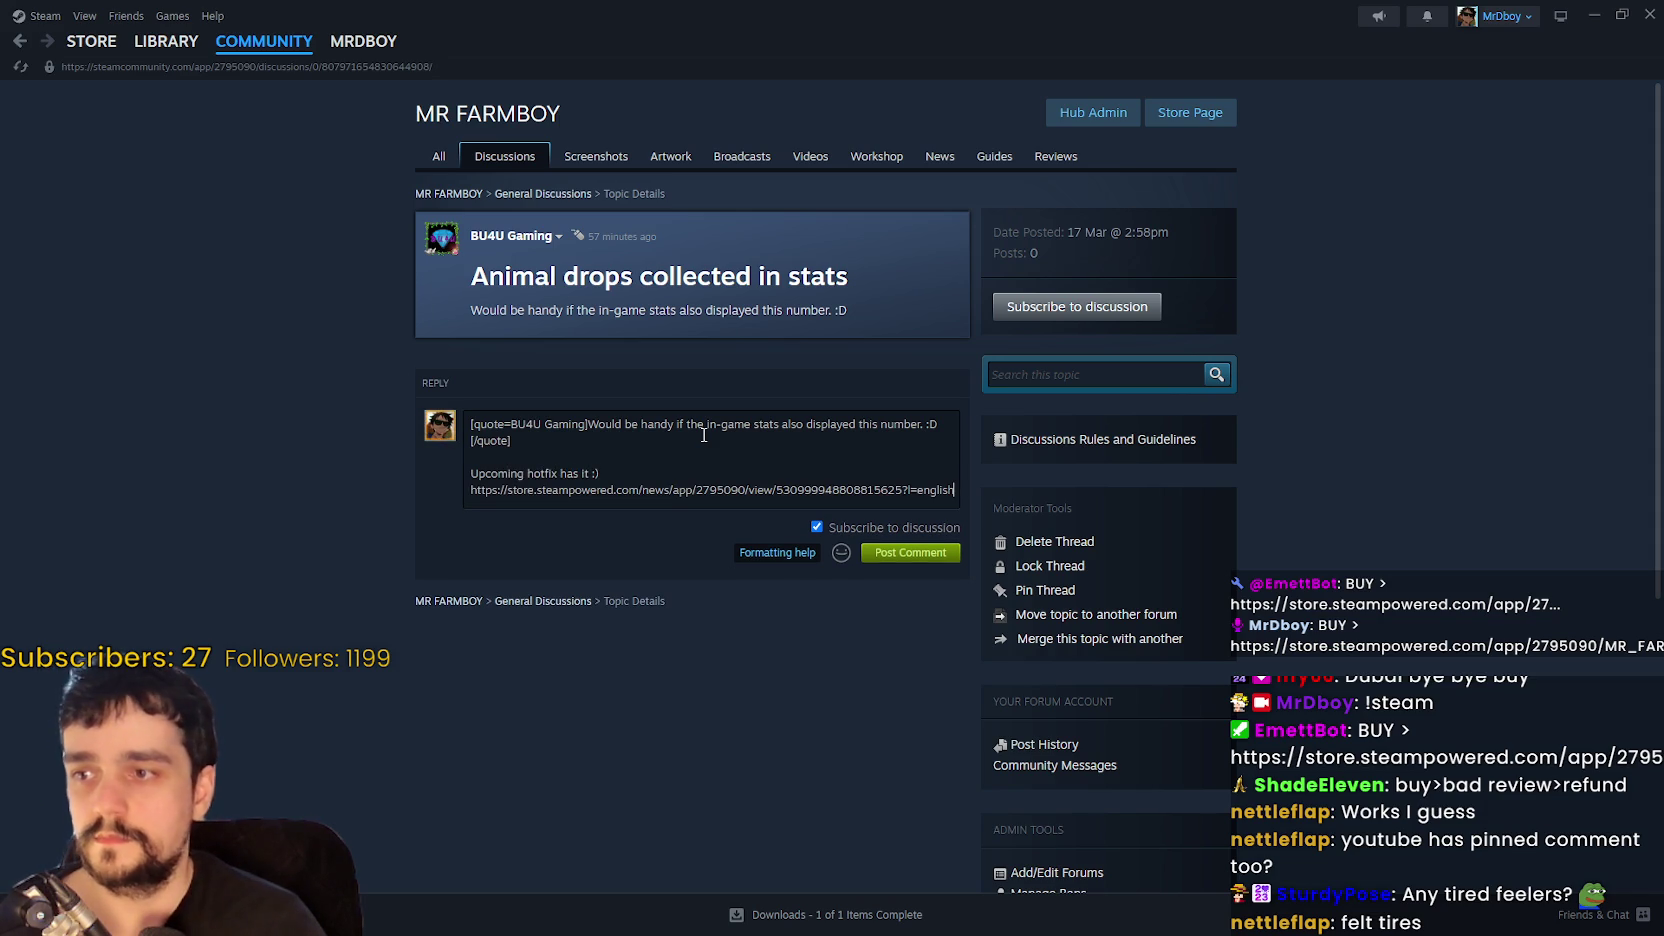
click(925, 556)
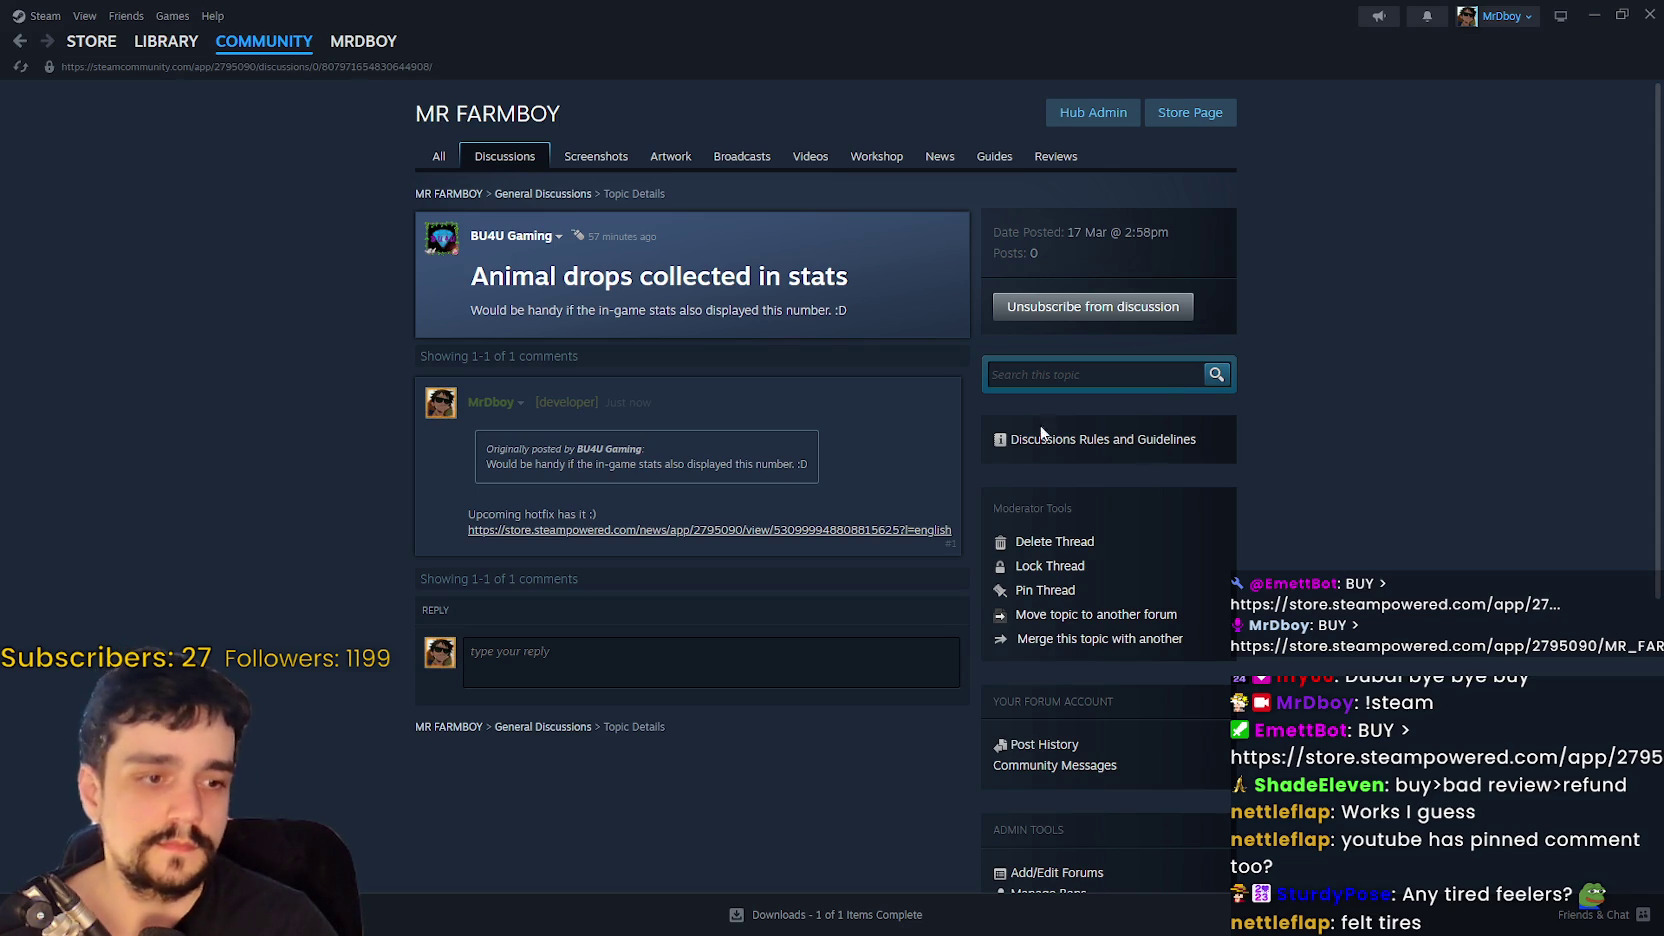
mouse_move(171, 43)
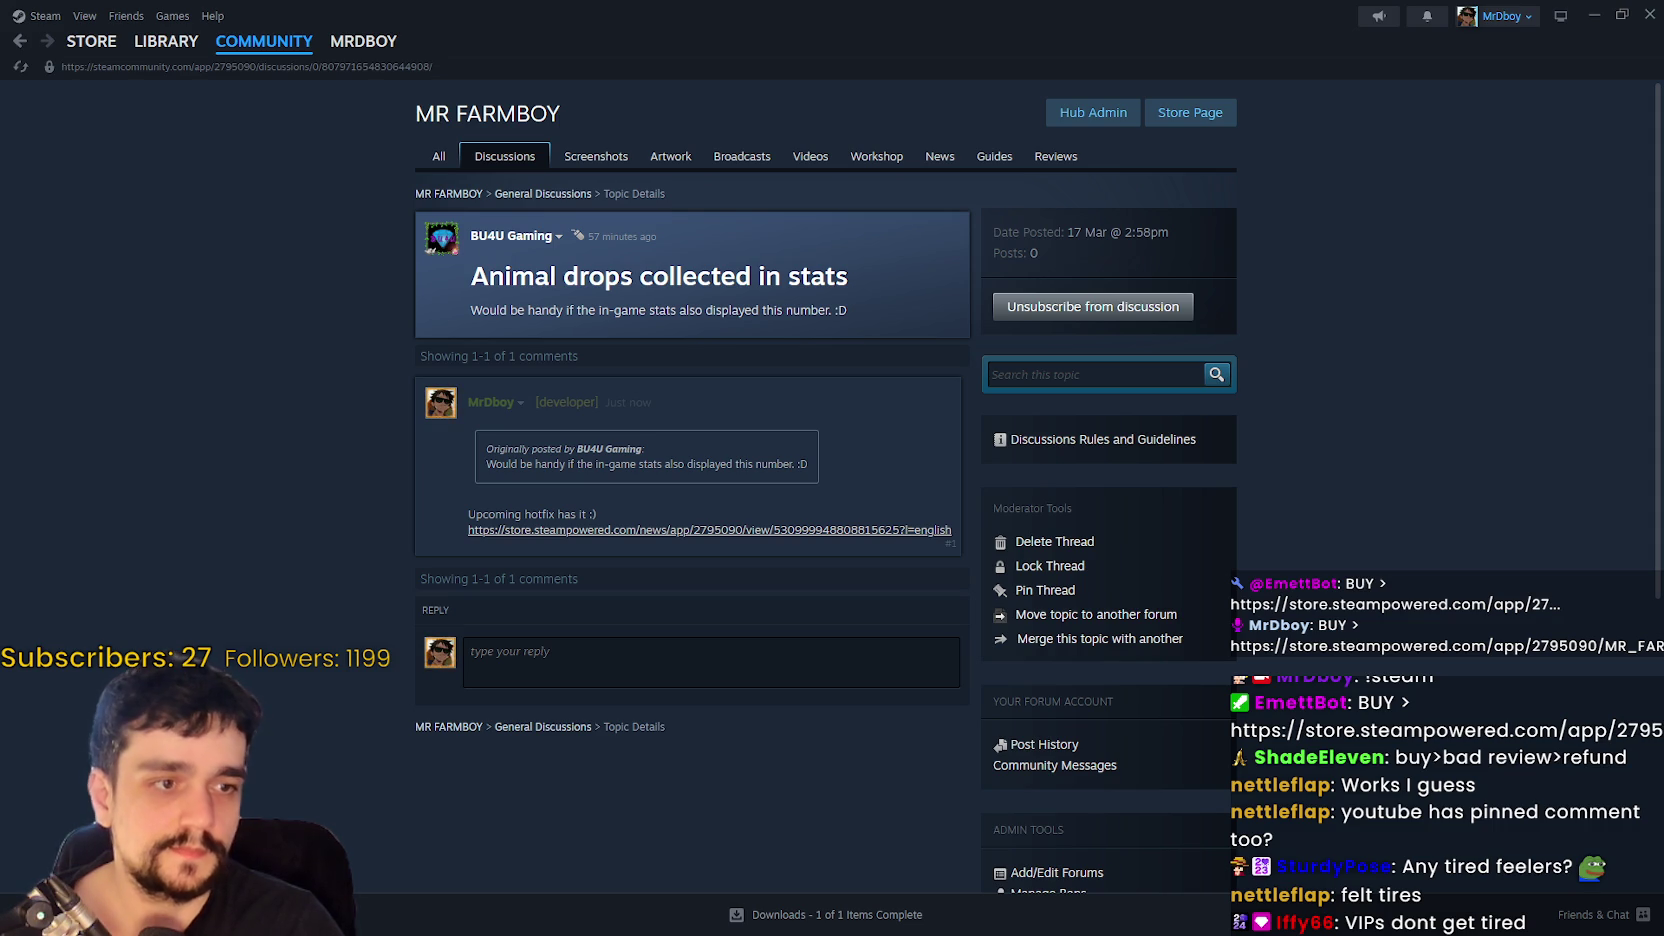
- Acknowledge the completed macOS export in Godot, close the Export dialog, and un-maximize the editor
click(166, 41)
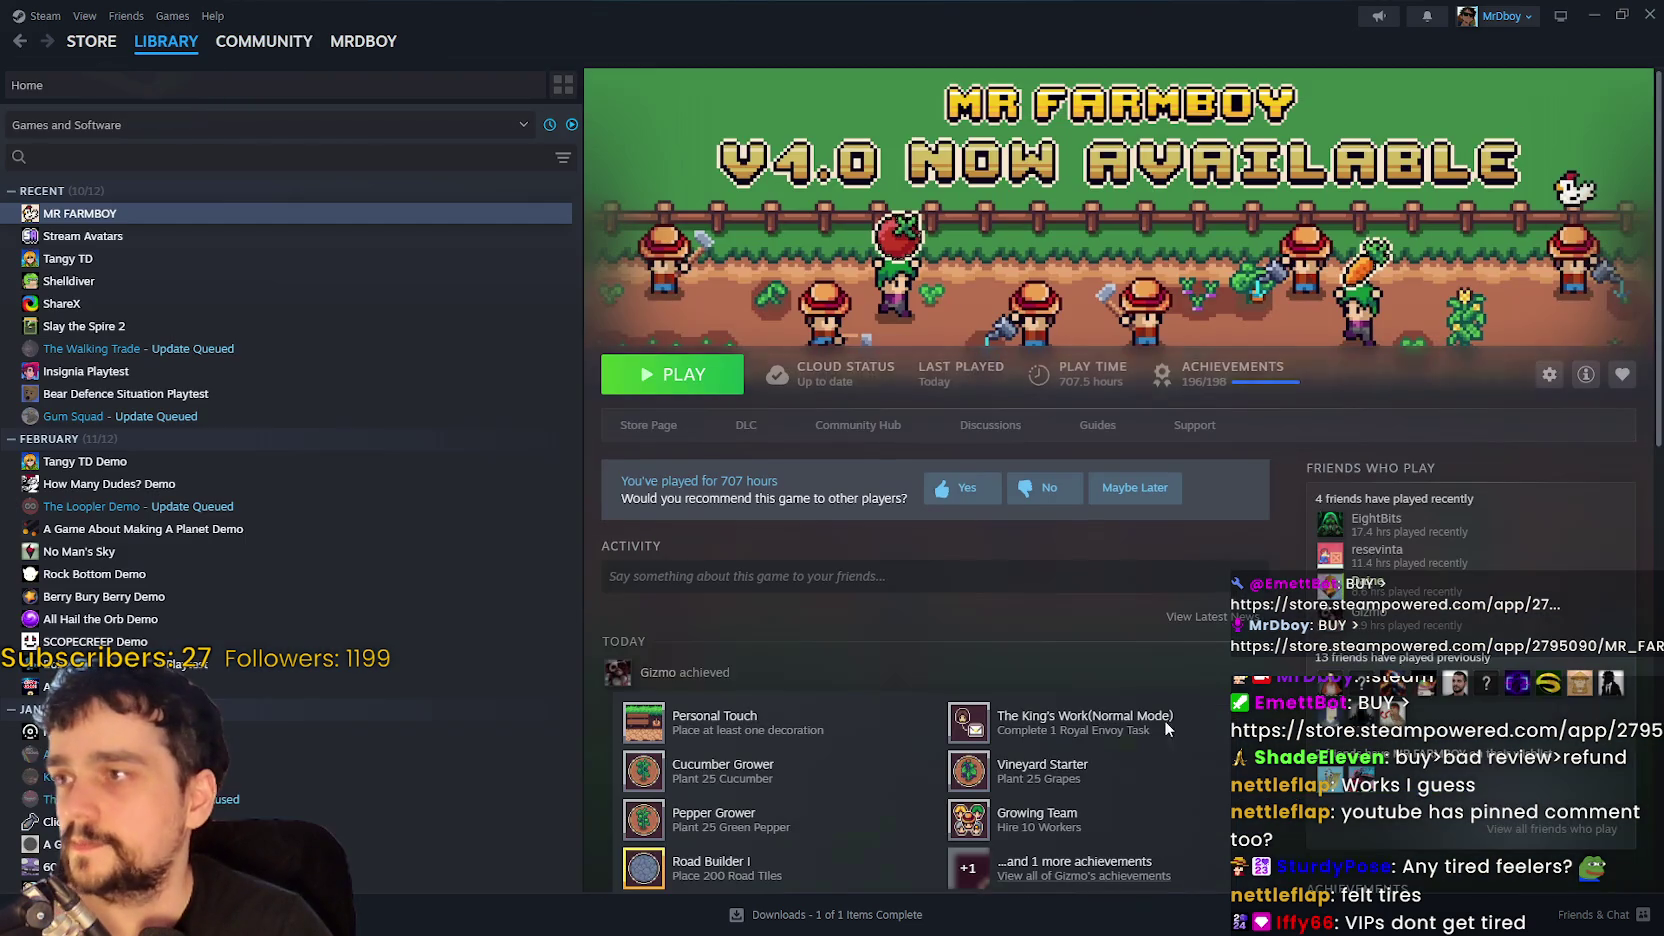
click(1606, 12)
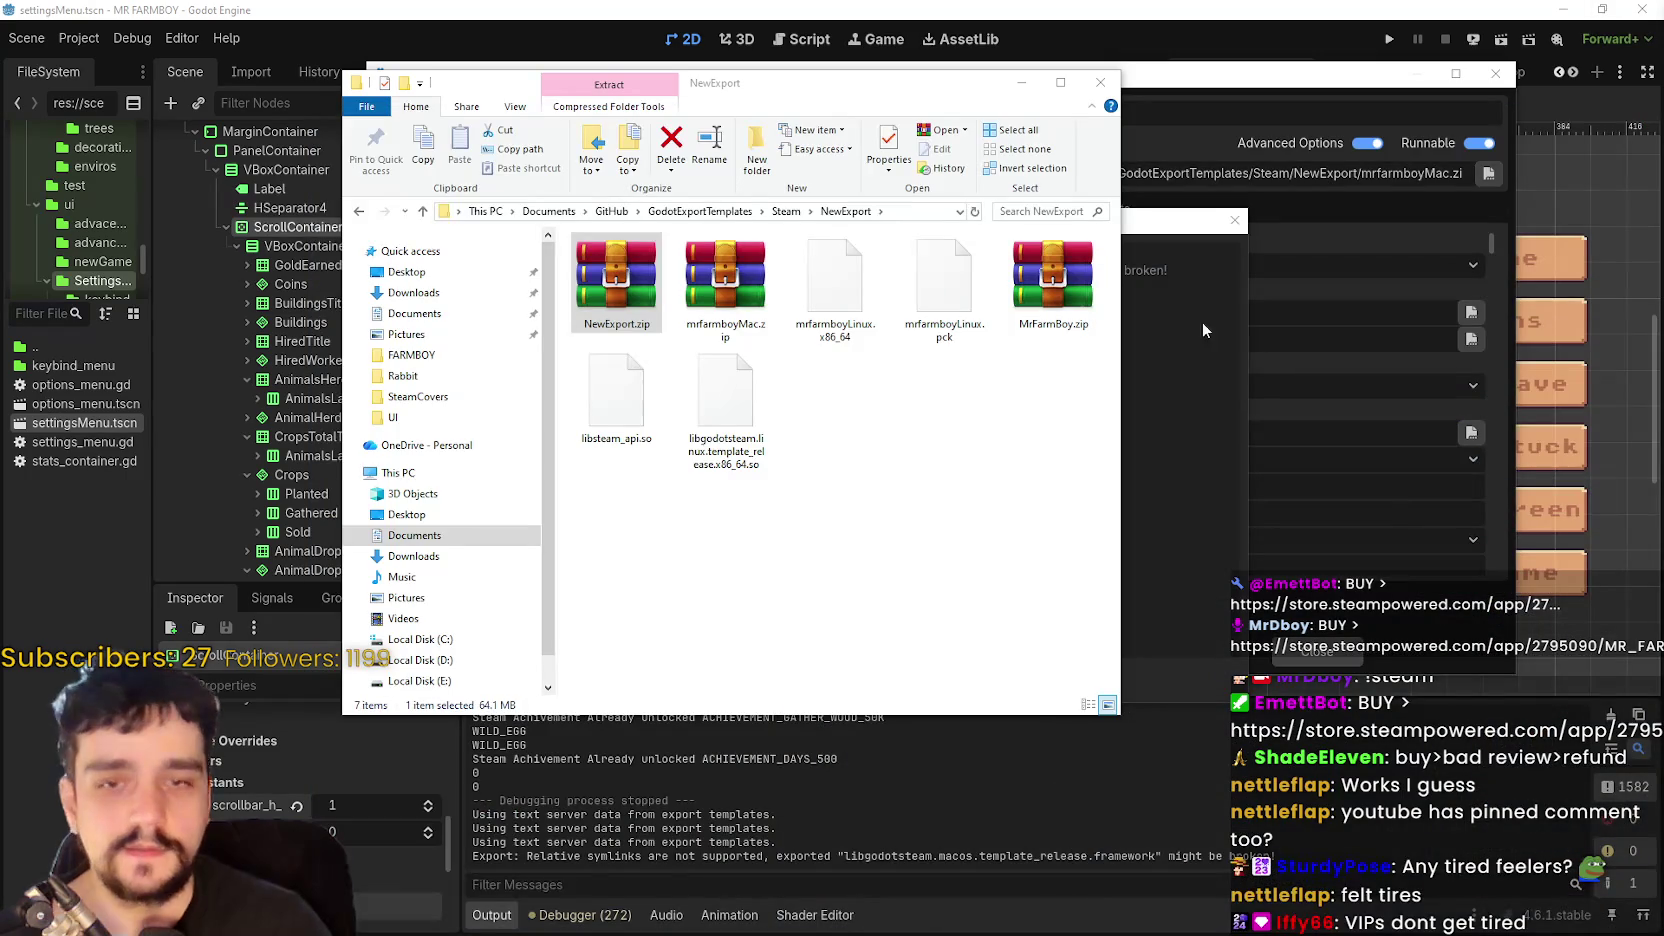
click(1196, 644)
click(826, 680)
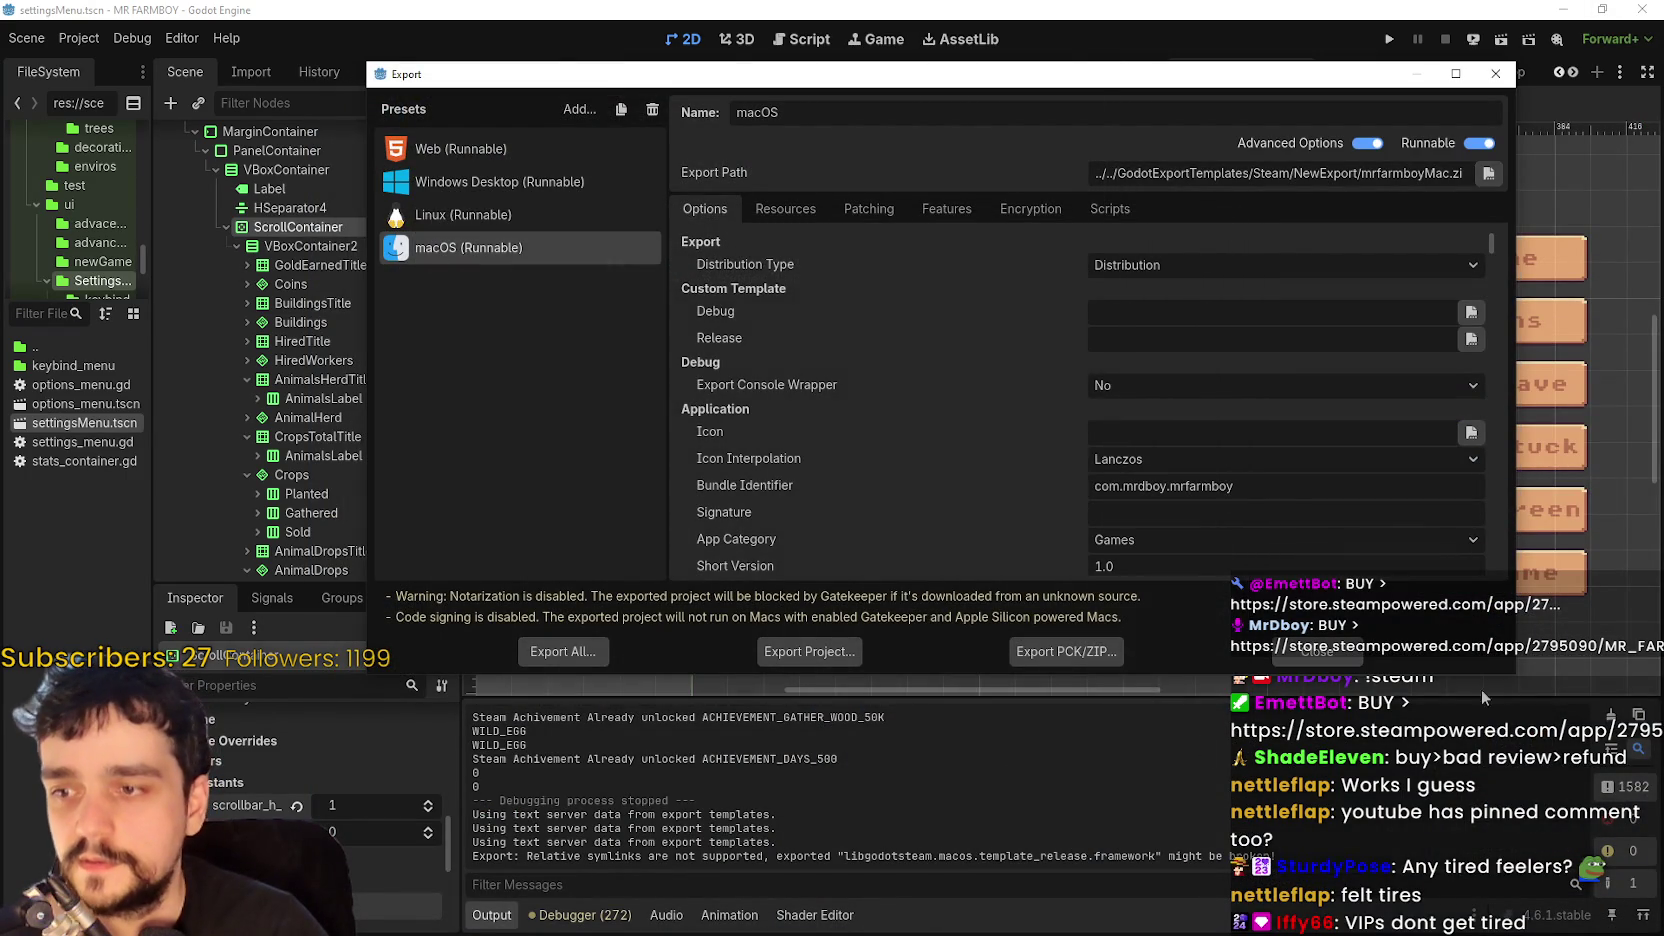
click(1315, 655)
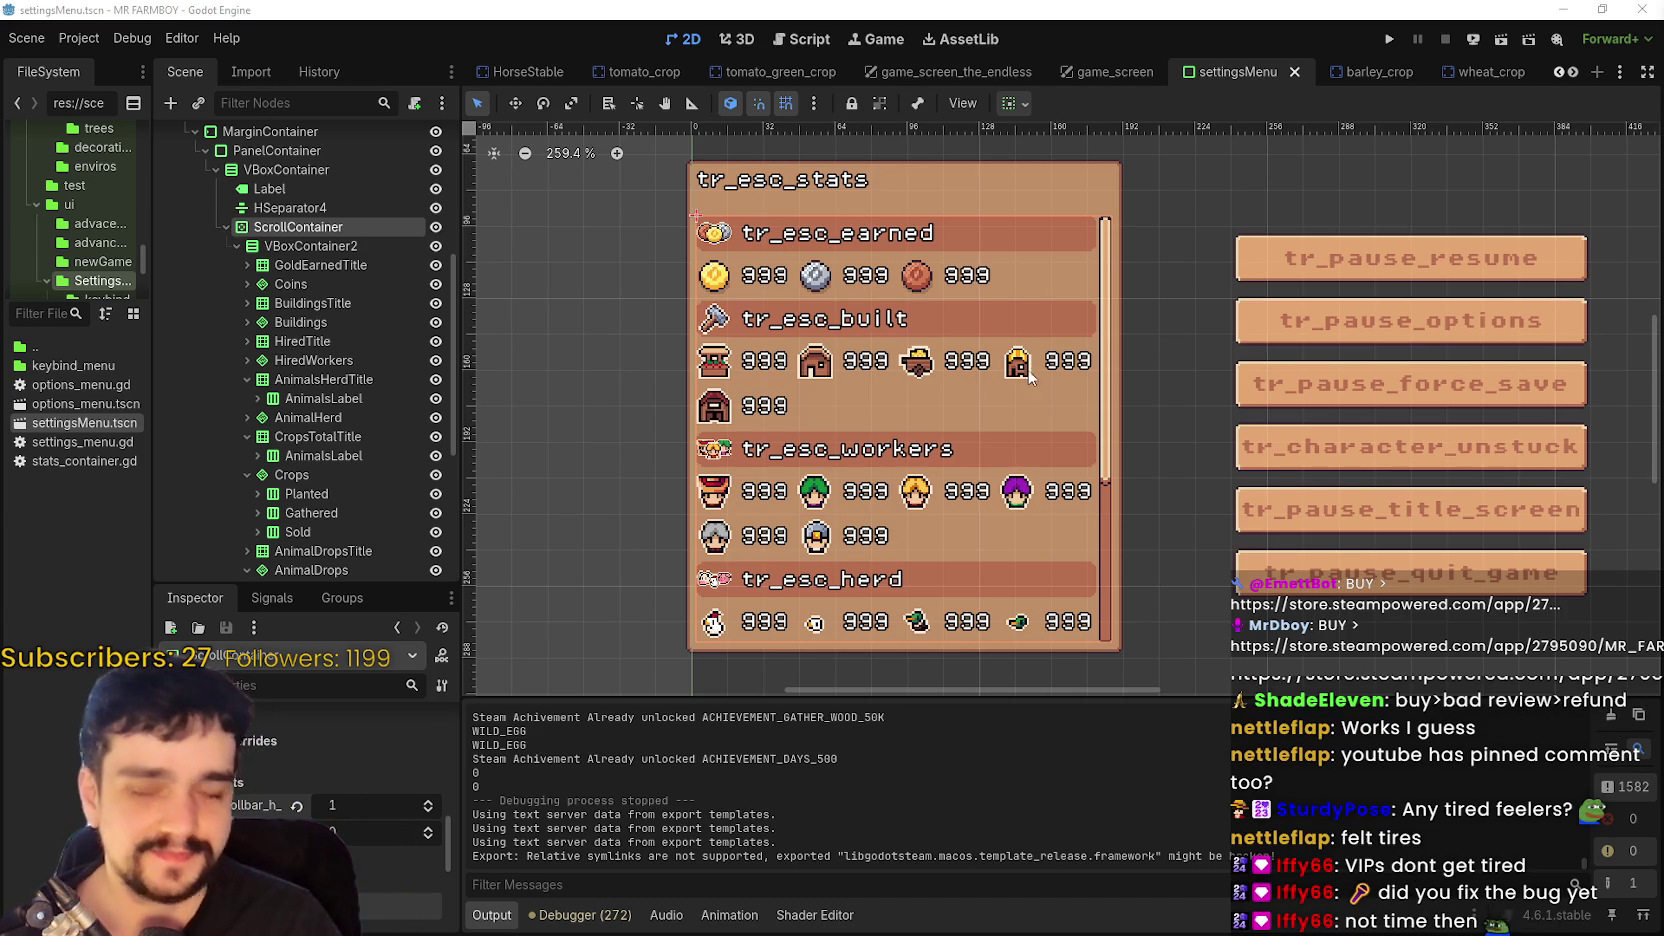
scroll(1126, 364, down, 2)
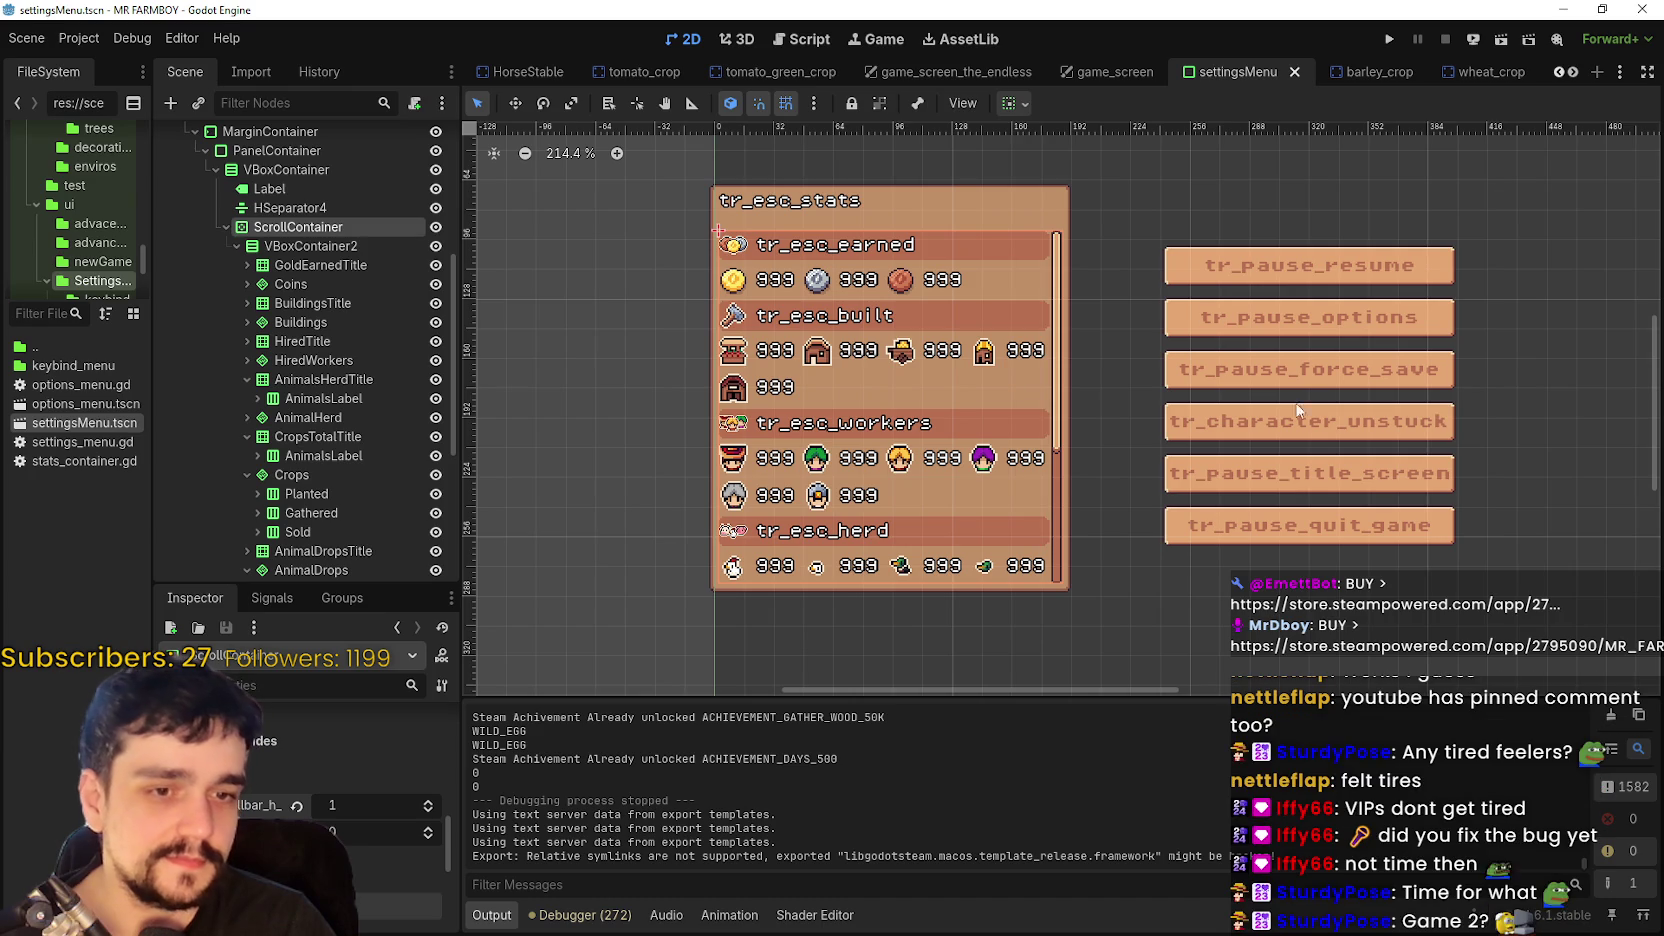
drag(1117, 10, 1117, 48)
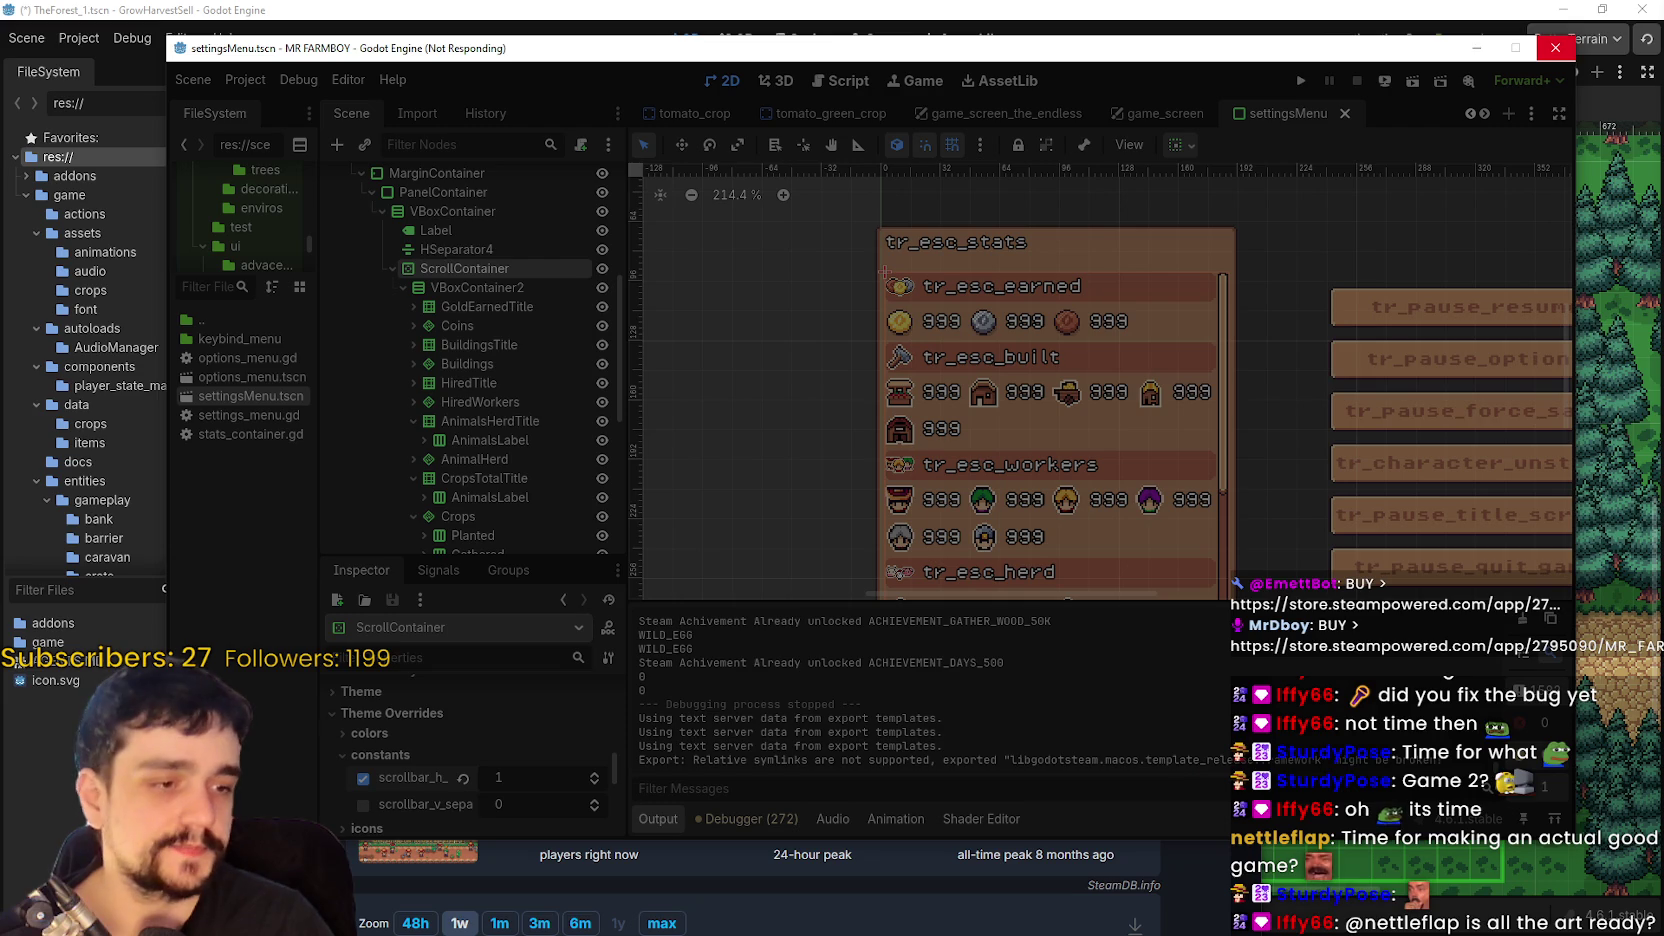
- Enter 'v5-Hotfix11' as the commit summary in GitHub Desktop
key(alt+Tab)
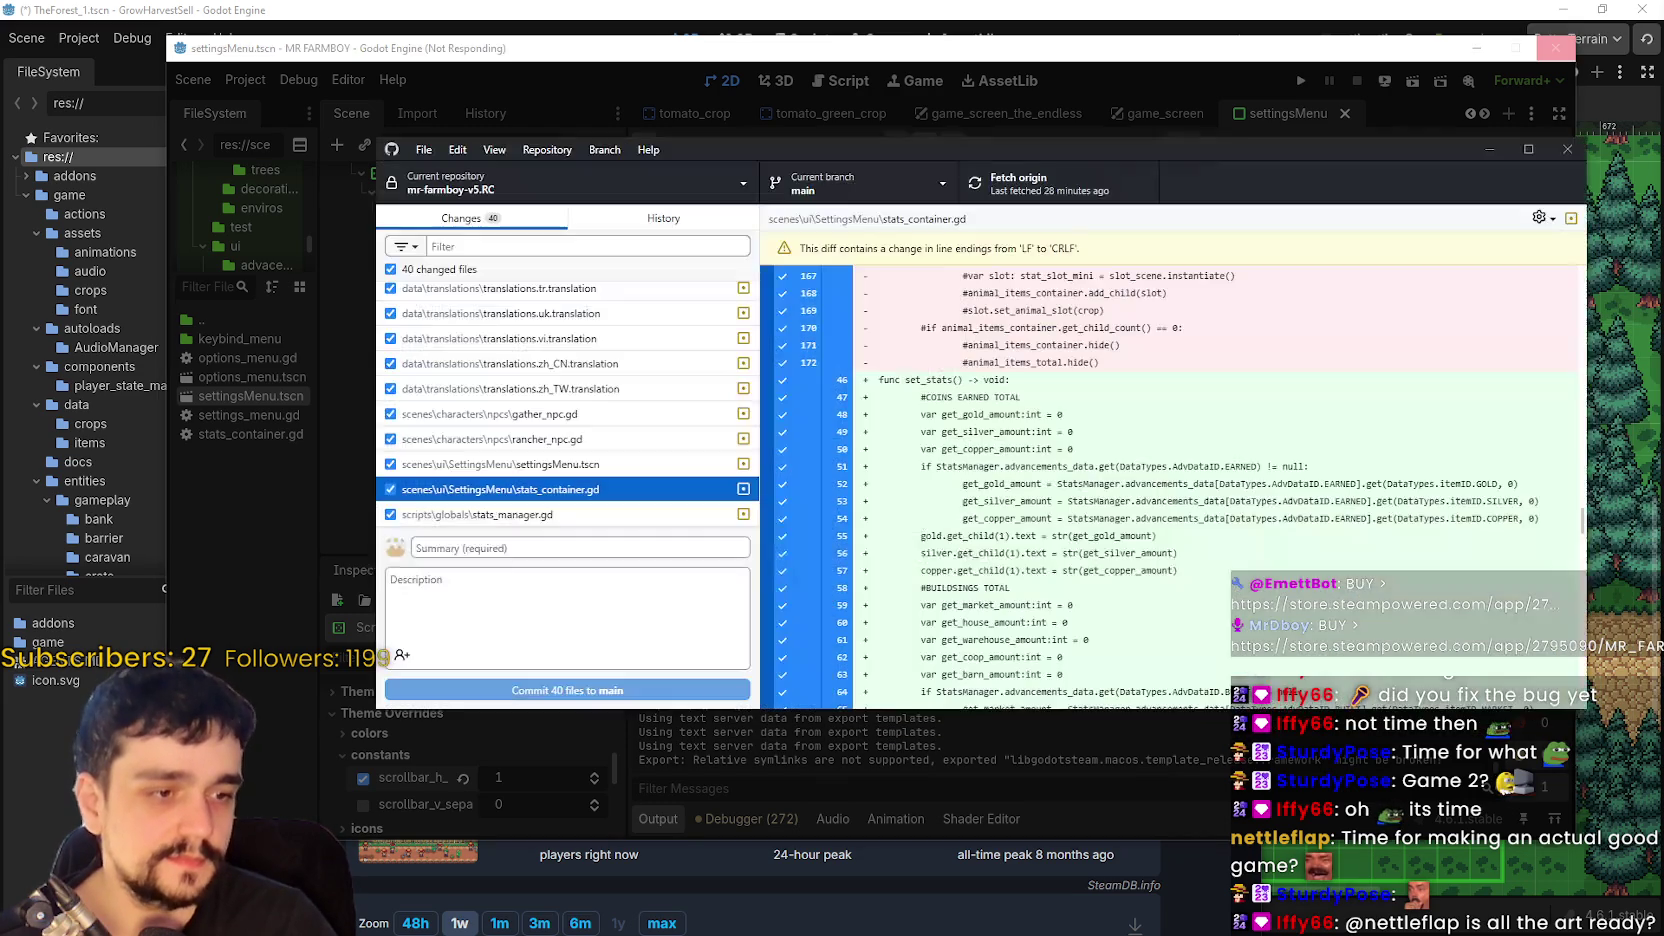
click(683, 218)
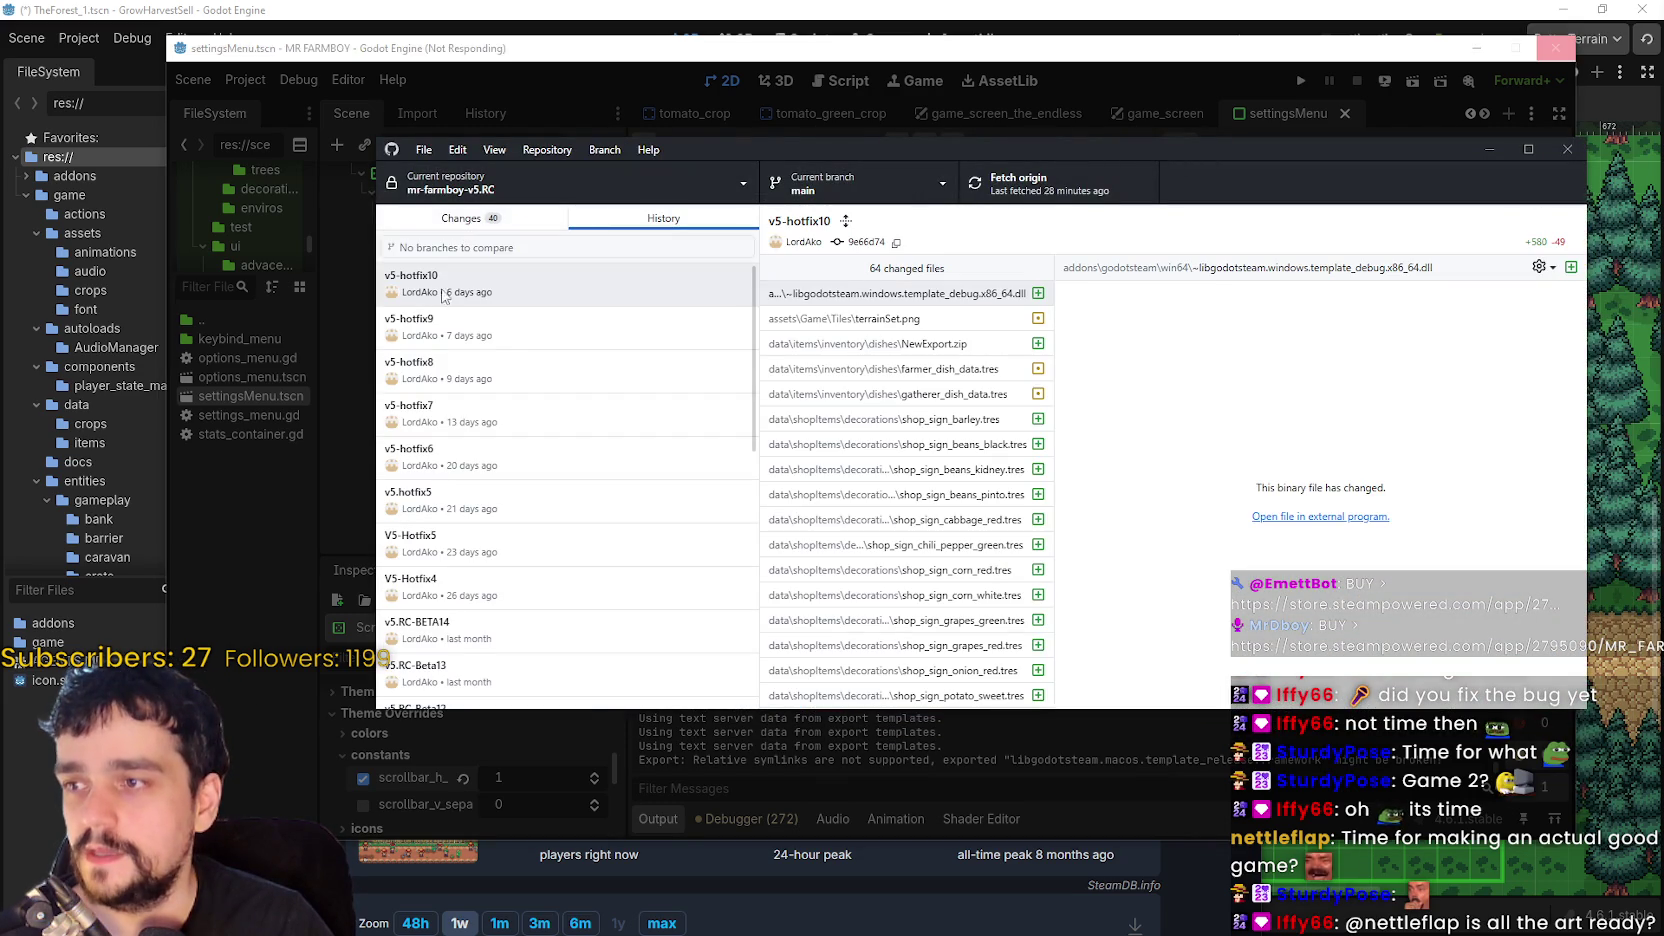
click(450, 220)
click(527, 548)
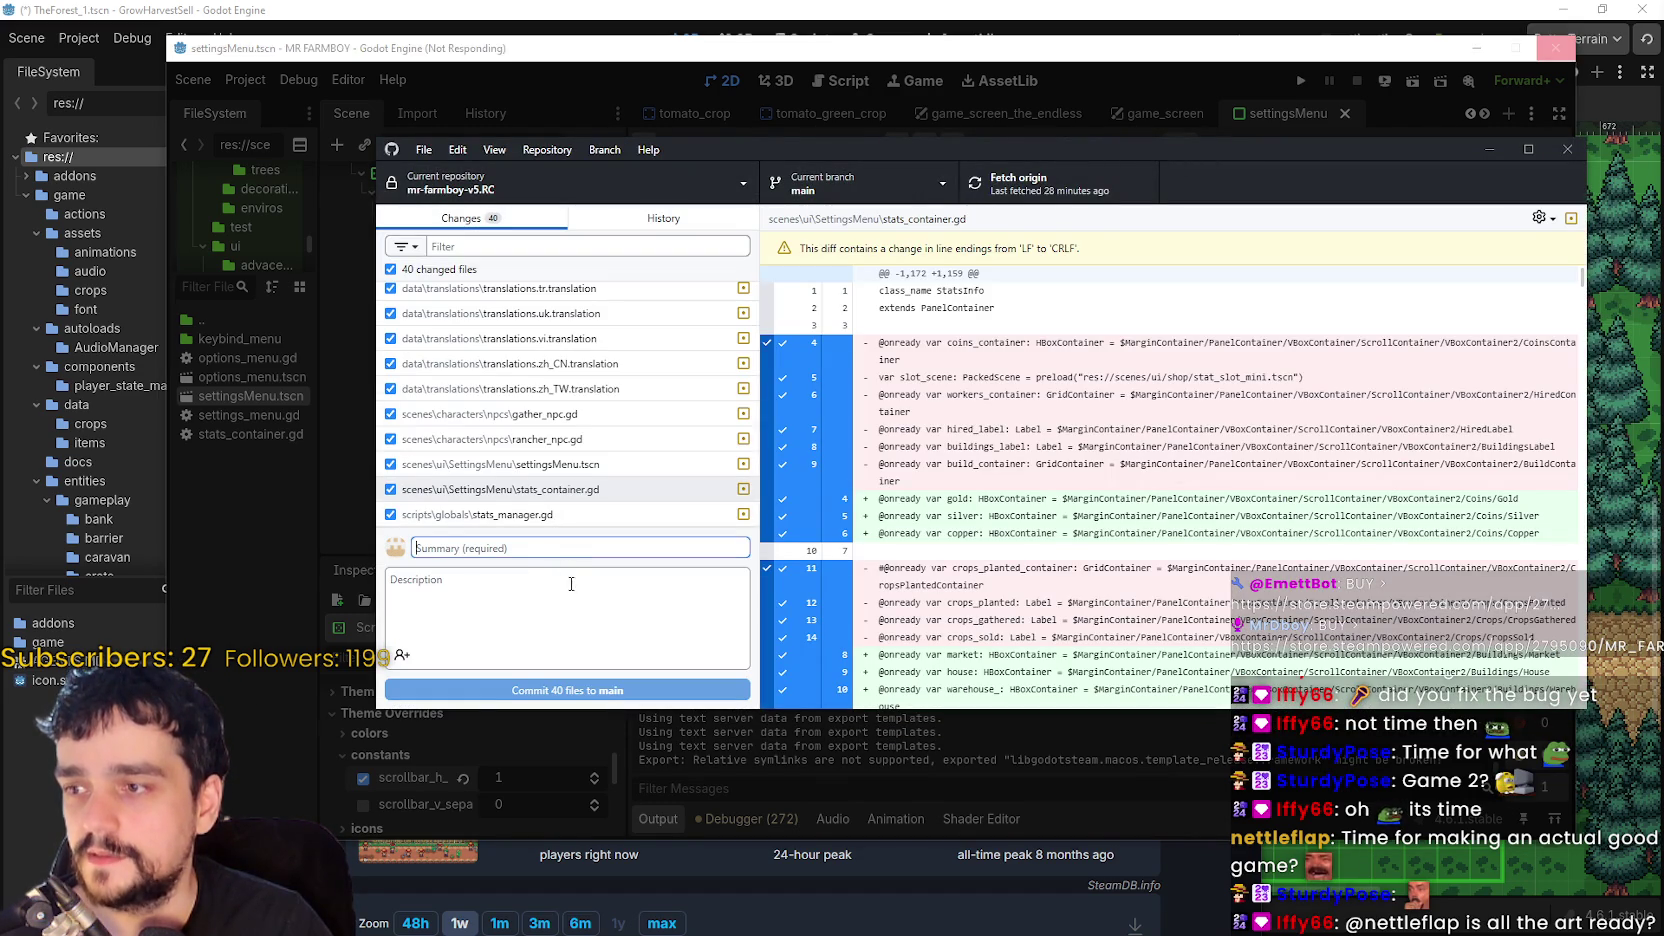
click(1566, 146)
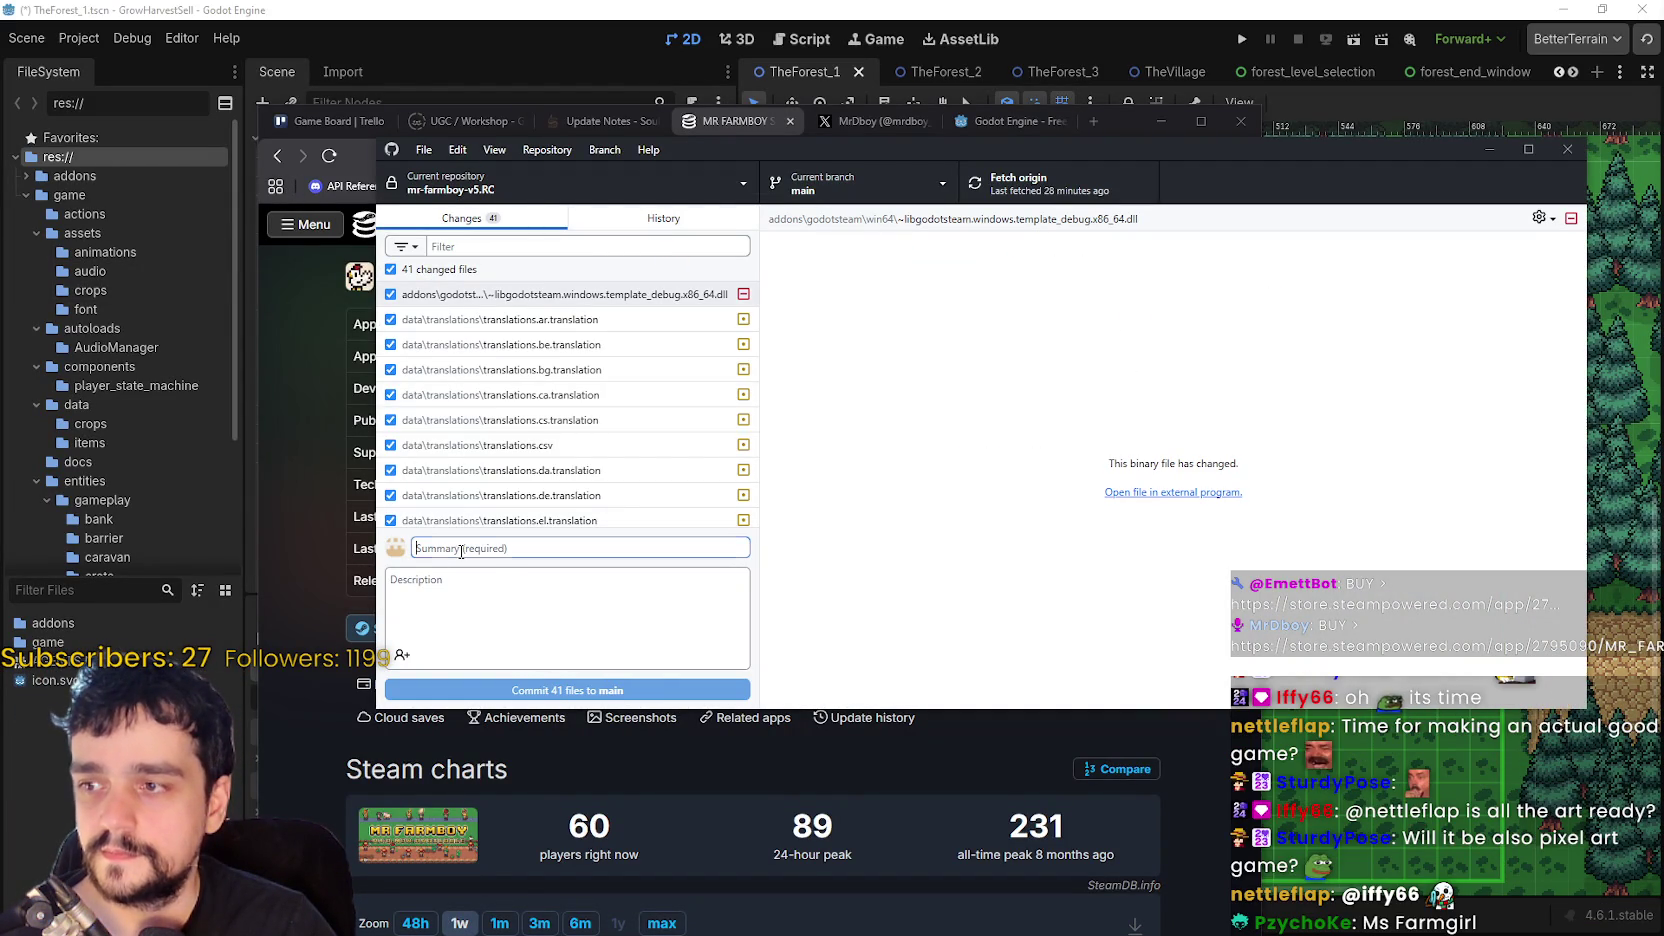
click(587, 226)
click(465, 218)
click(524, 548)
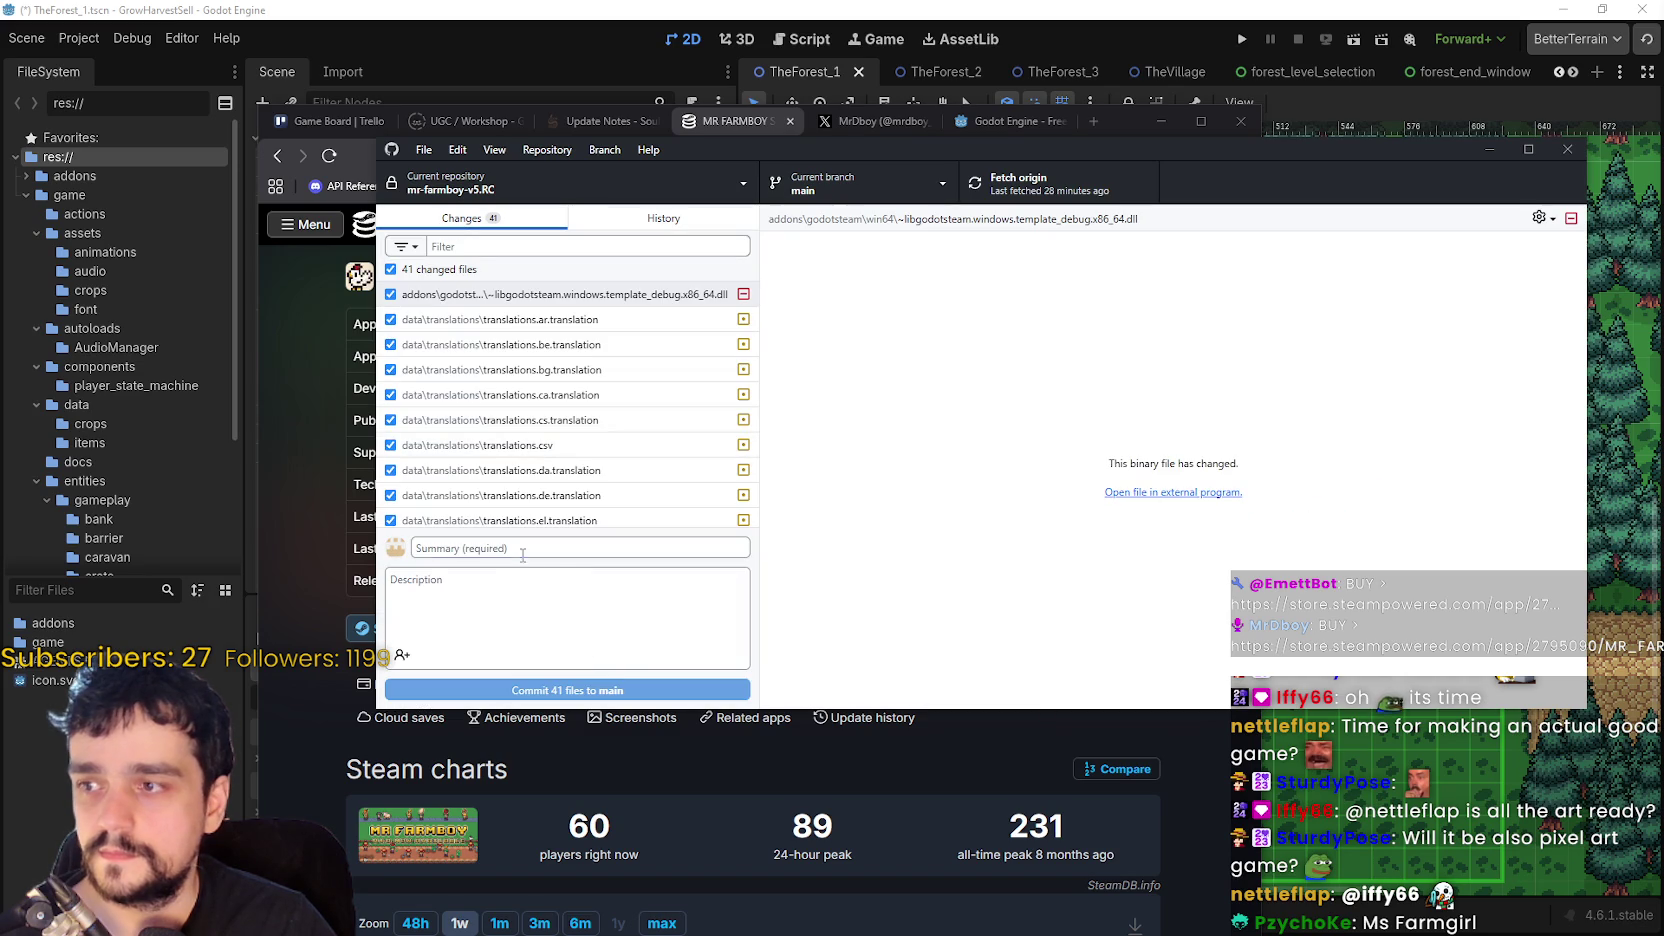
text(v5-Hotfix11)
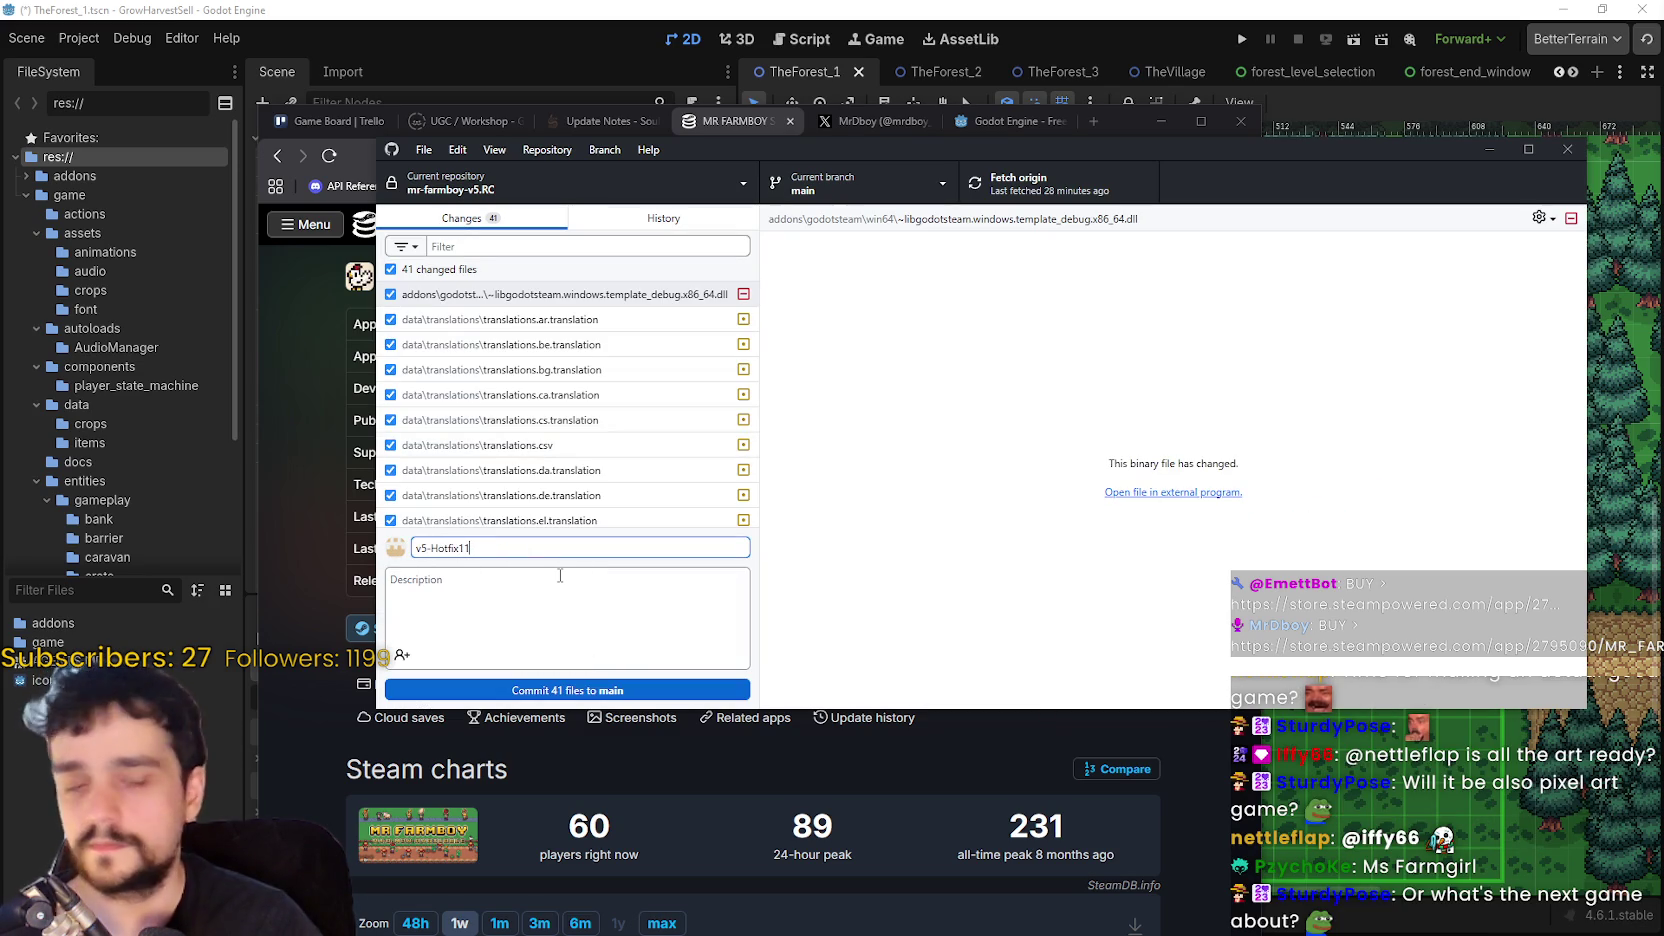
- Commit the 41 changed files to main and push to origin
click(619, 690)
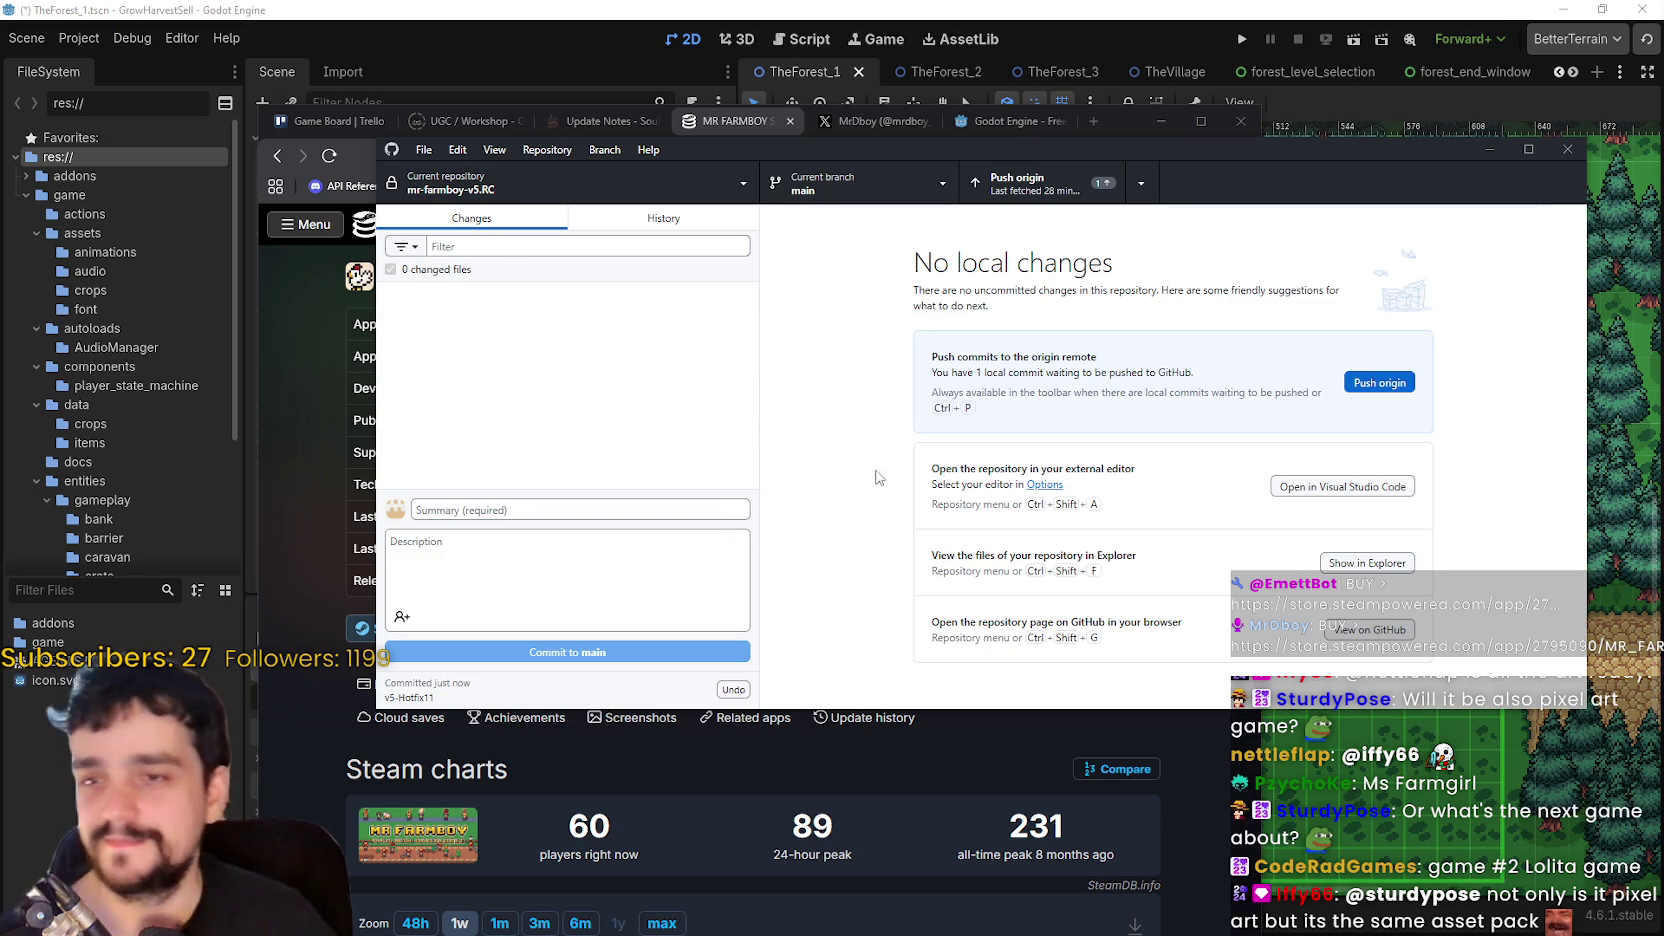
click(1035, 183)
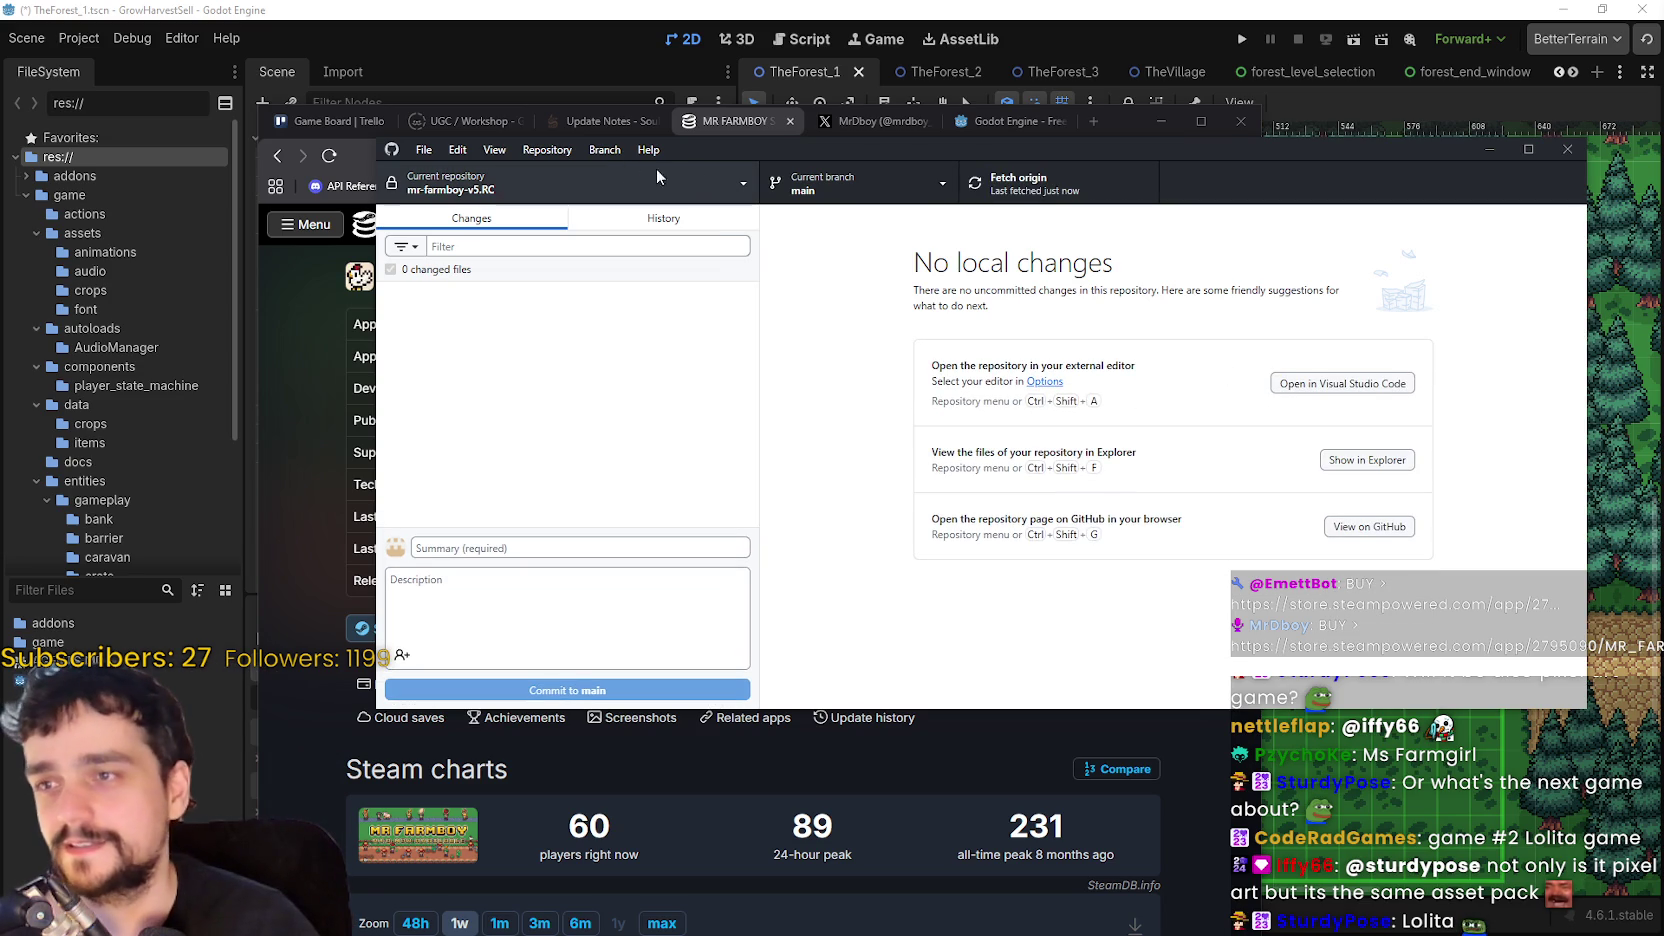
click(735, 121)
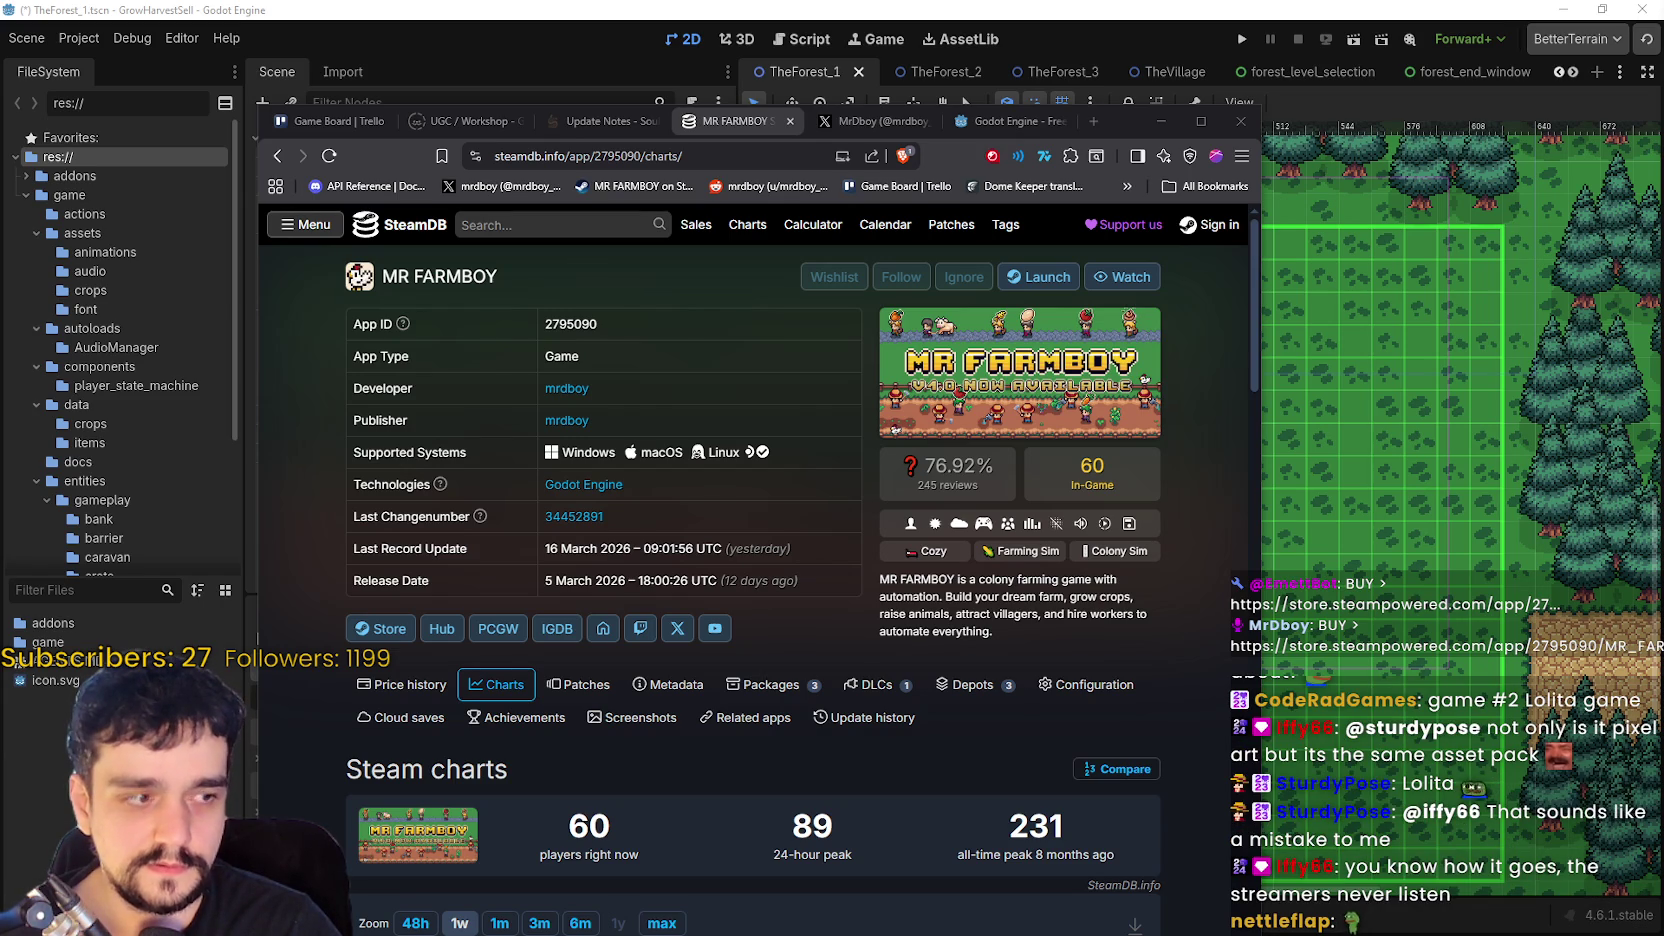
- Reload MR FARMBOY's SteamDB charts, check the X profile, then minimize Brave to reveal Godot
click(330, 157)
scroll(1160, 640, down, 4)
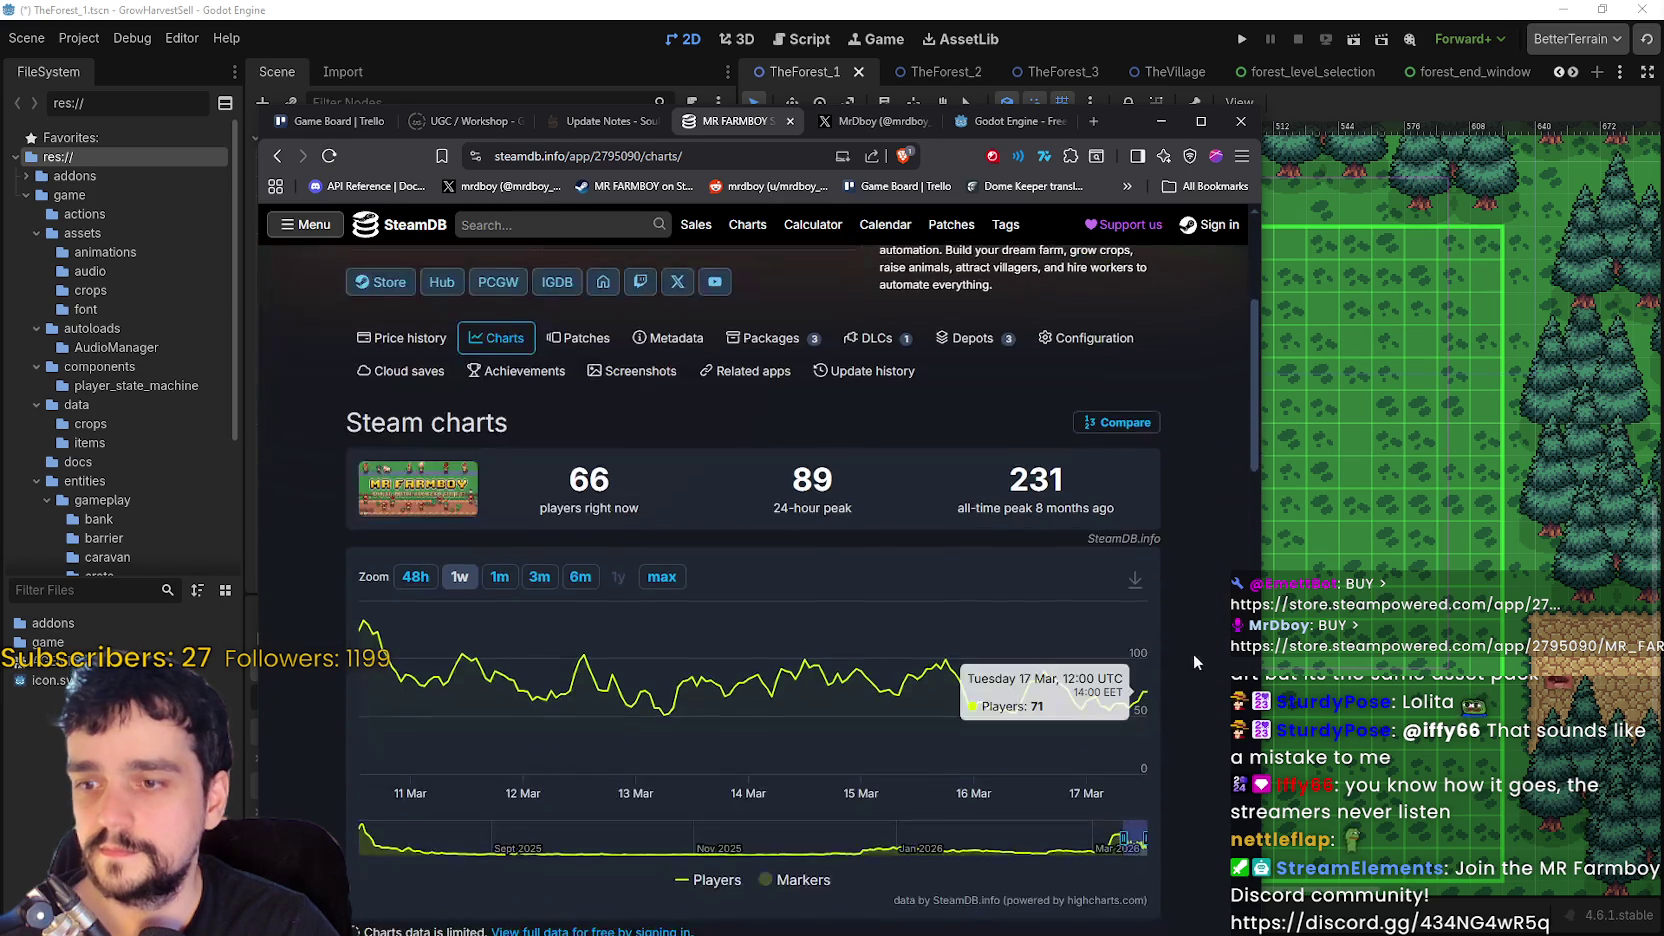
scroll(1193, 653, up, 3)
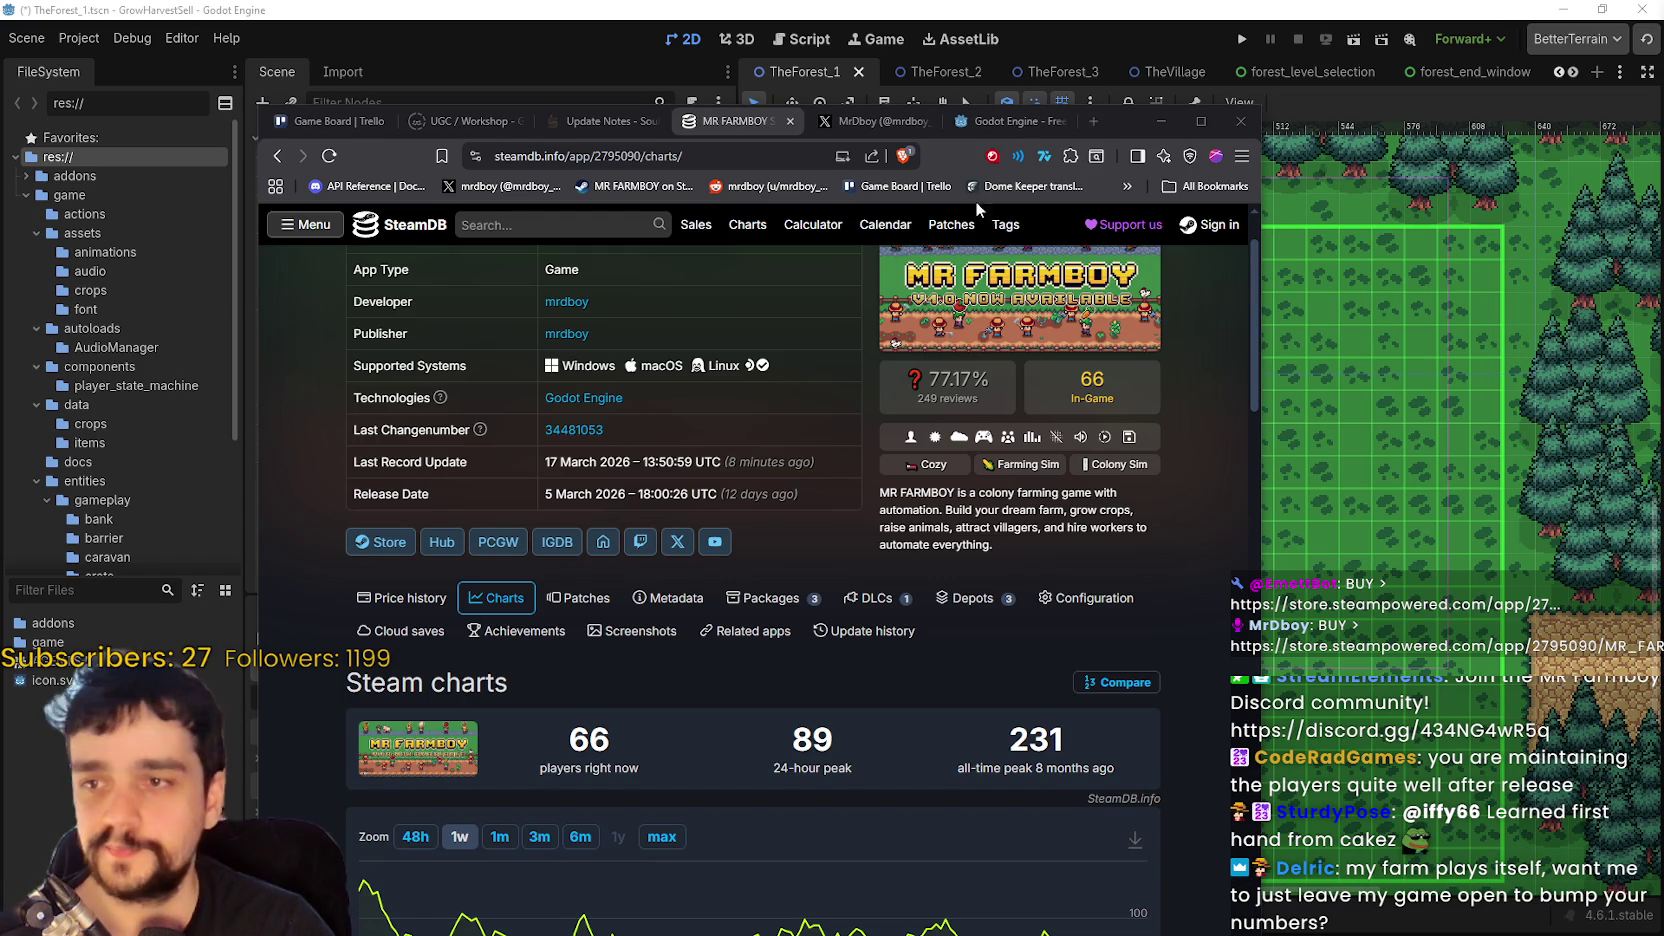
click(875, 121)
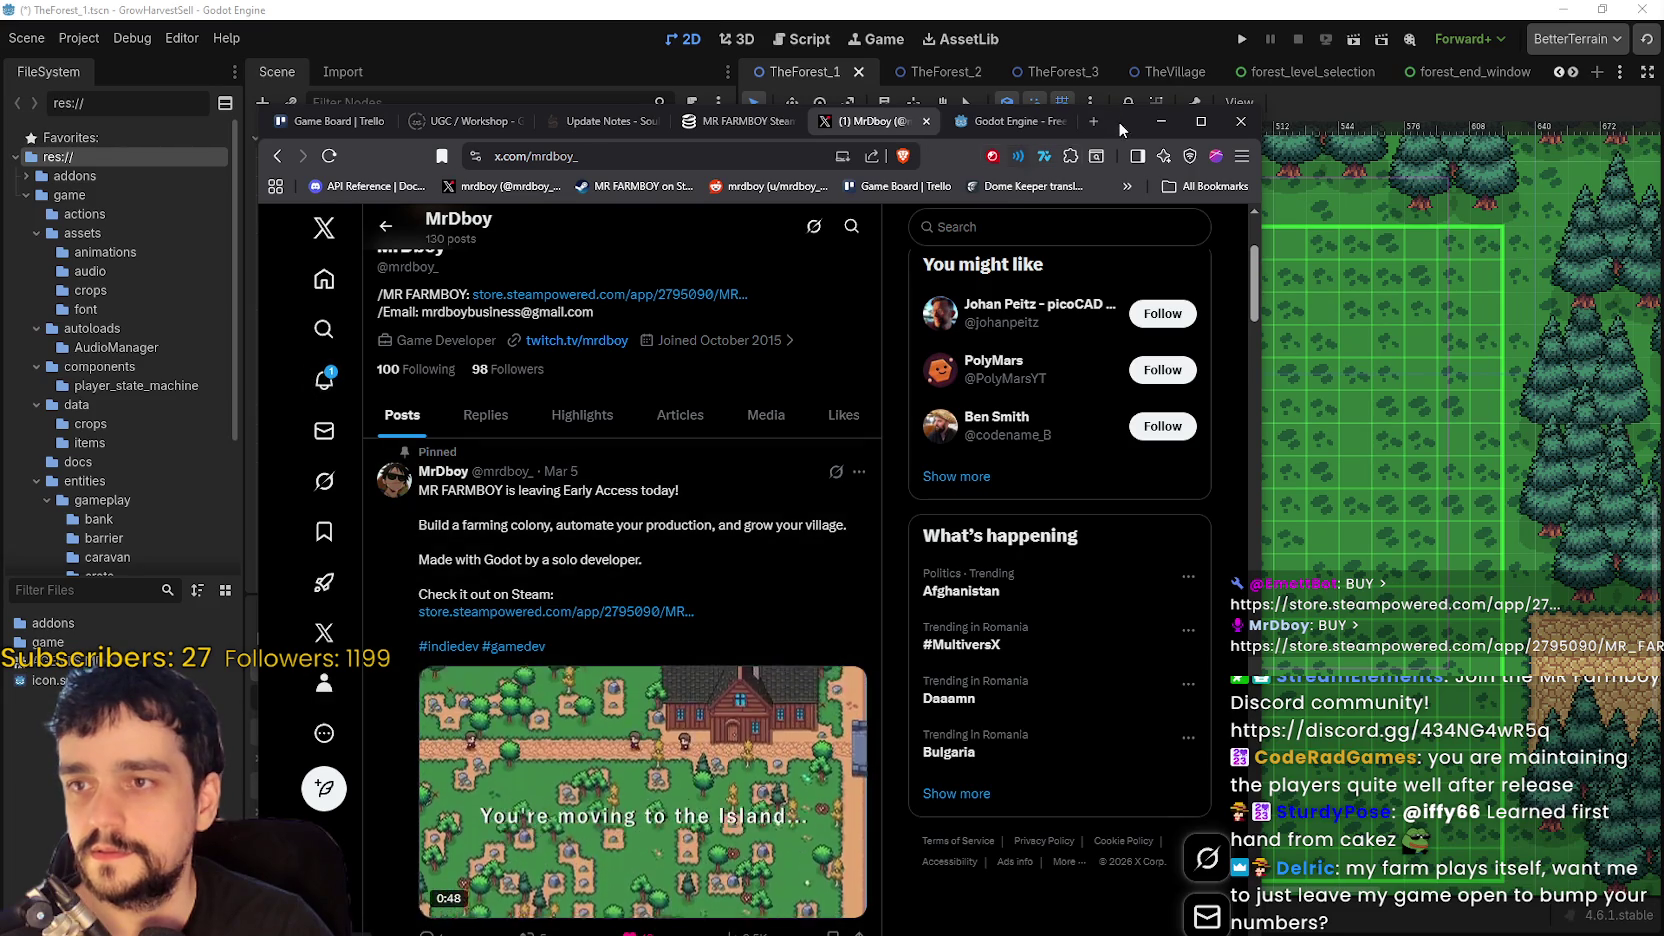
key(alt+Tab)
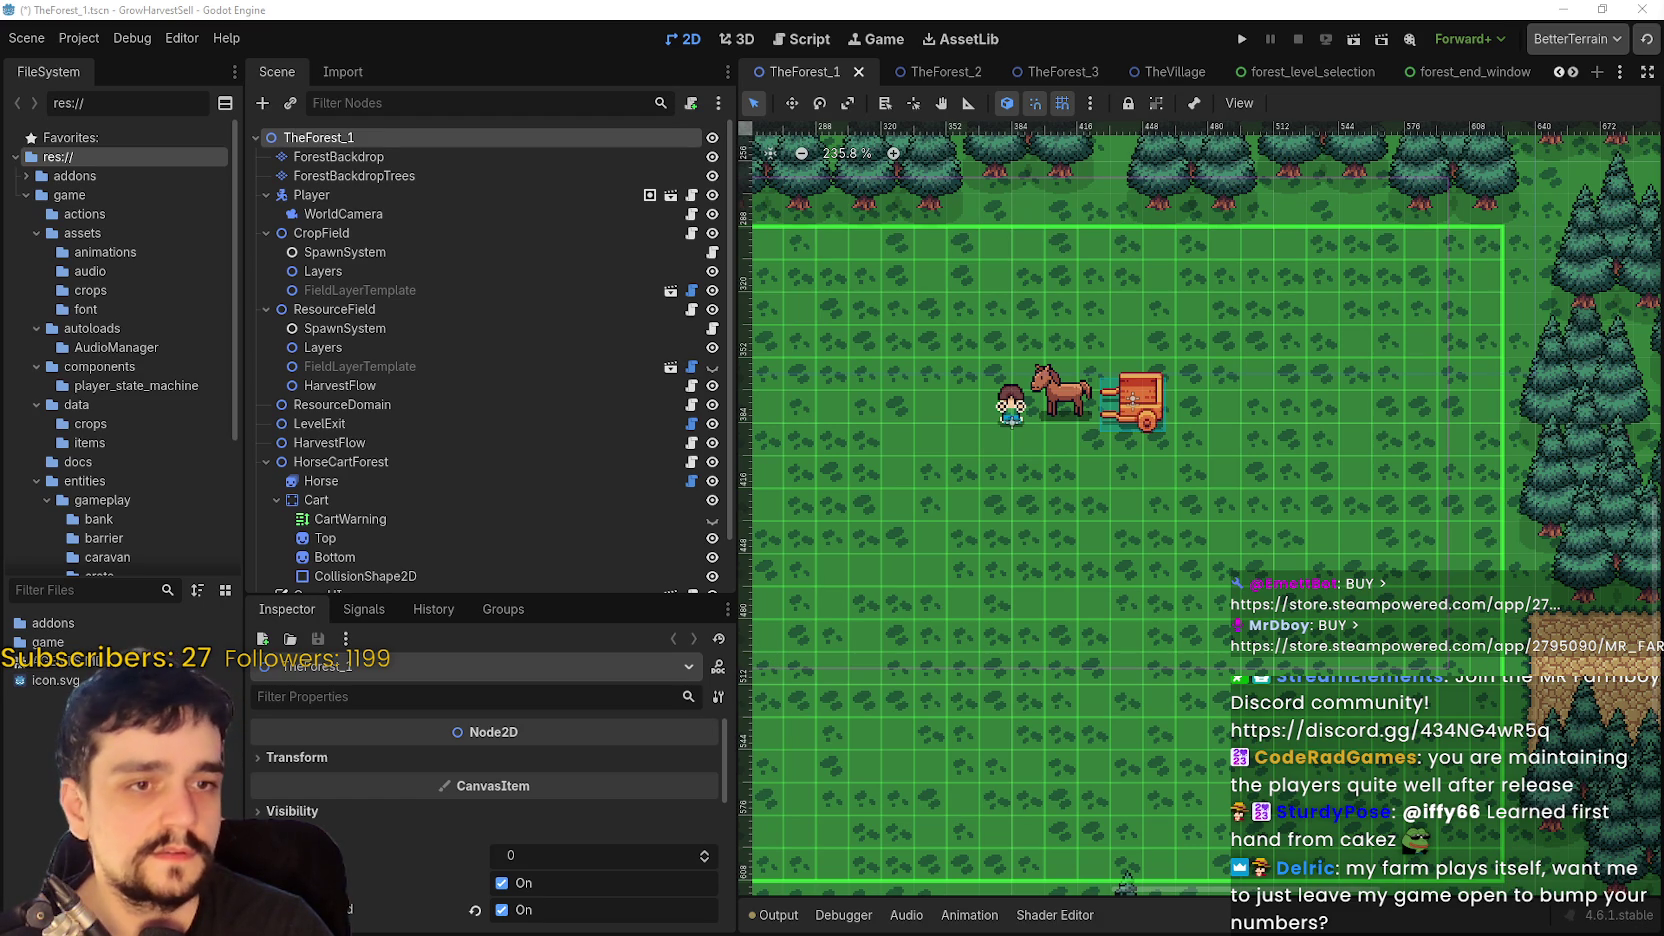
key(alt+Tab)
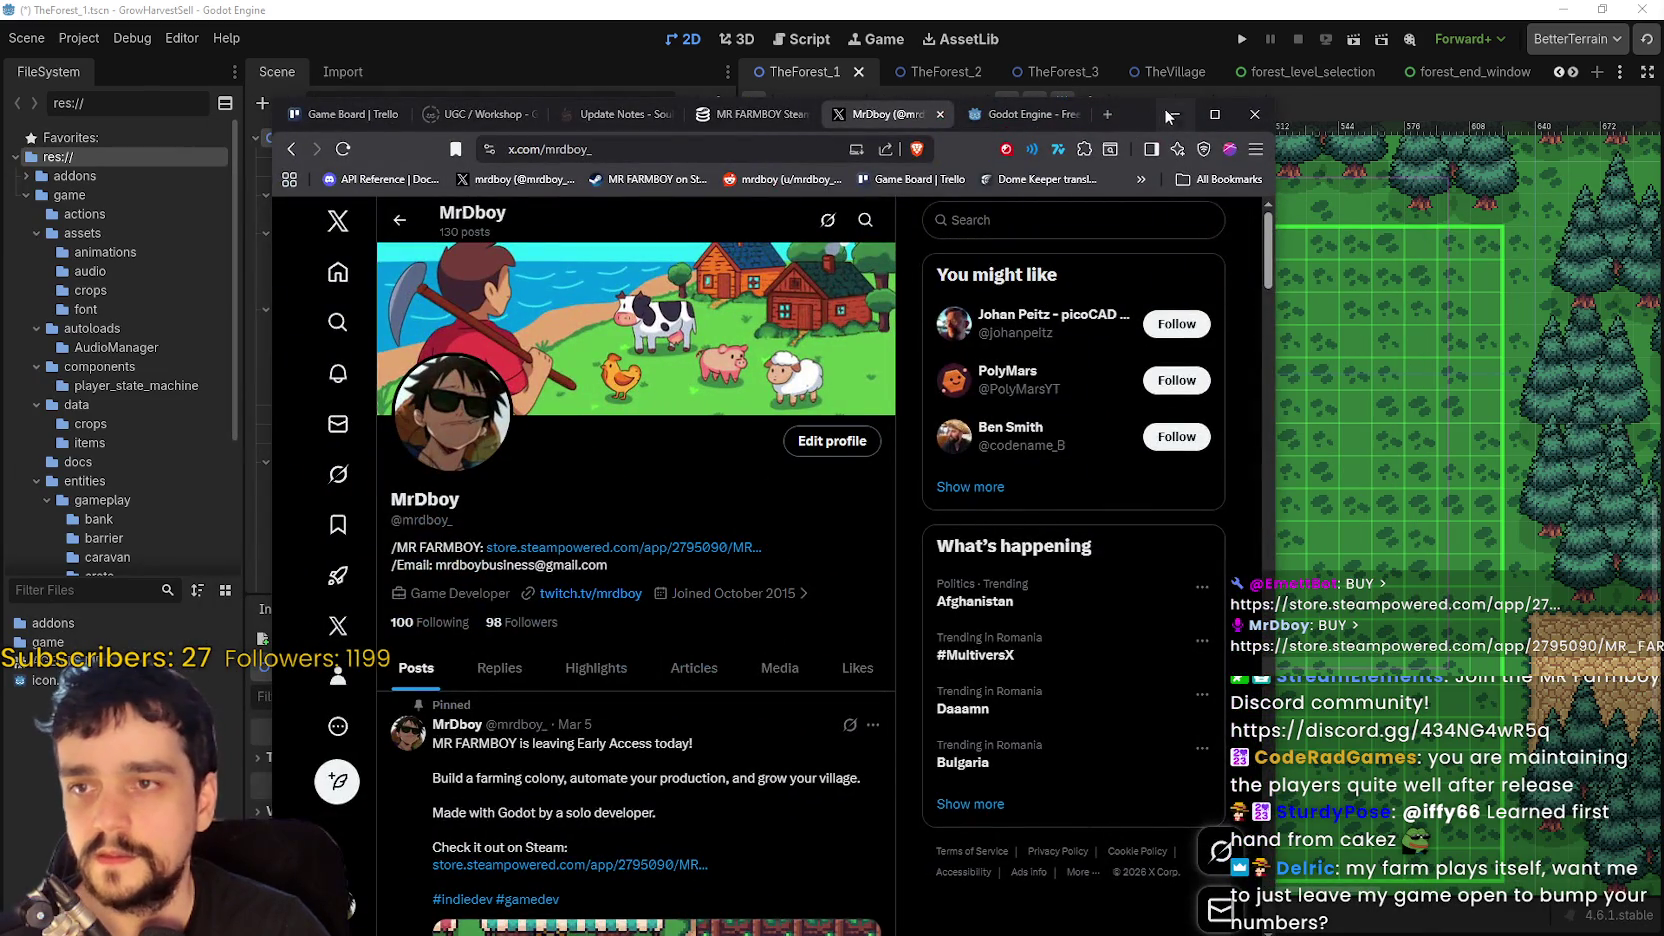
click(1175, 114)
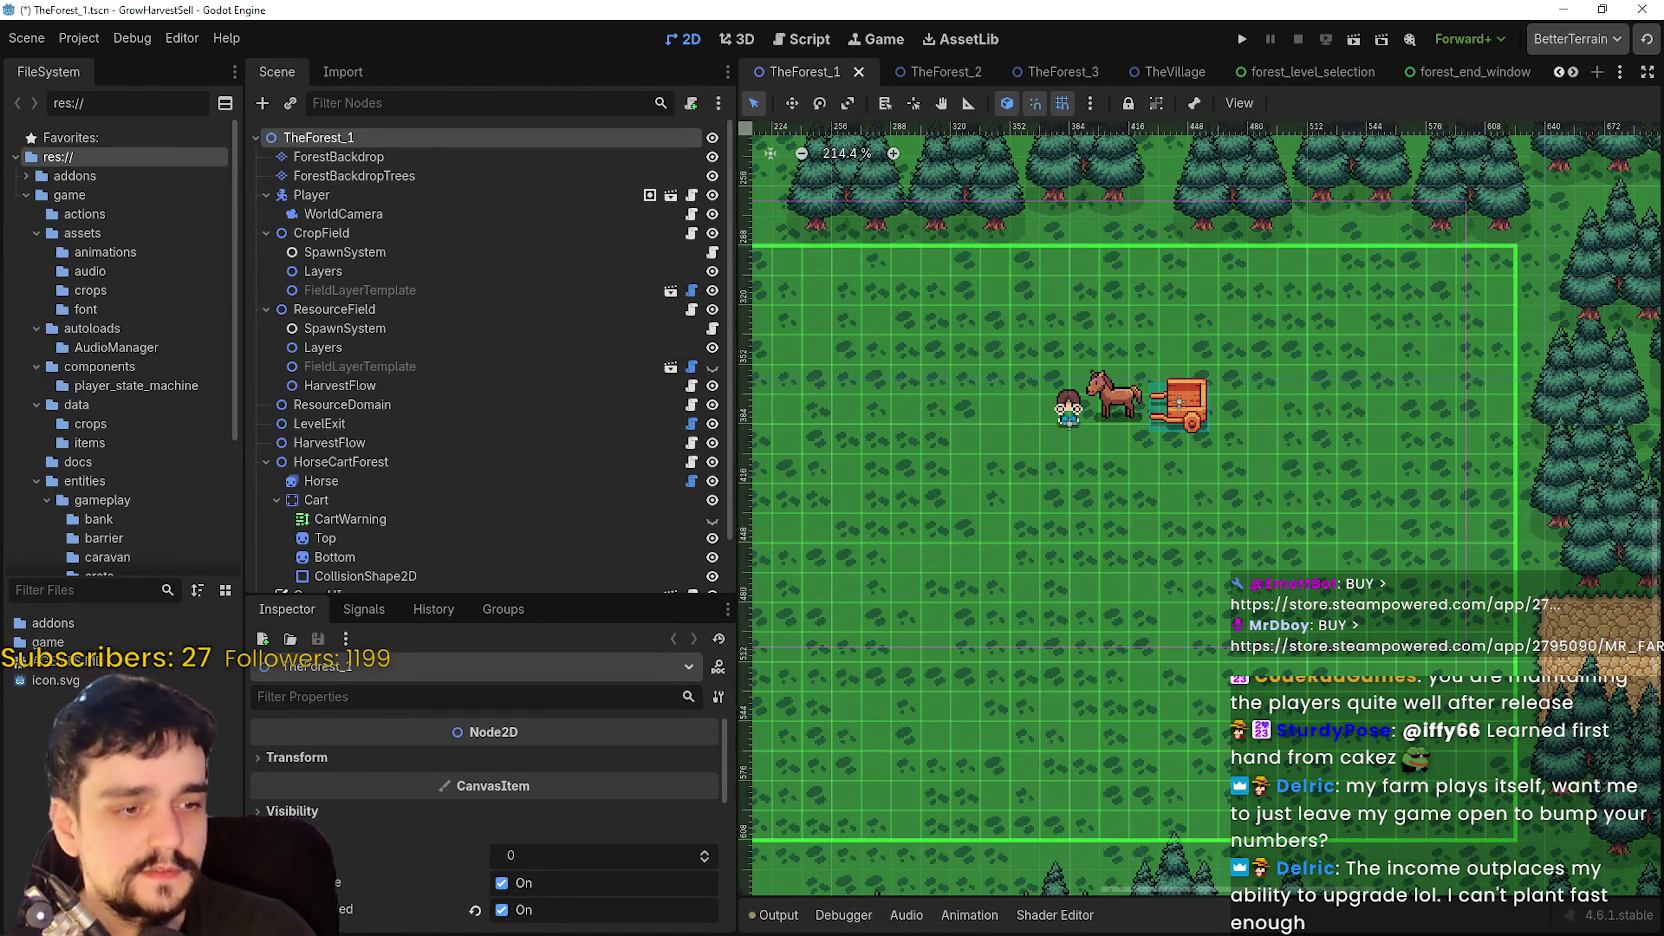
key(super+shift+s)
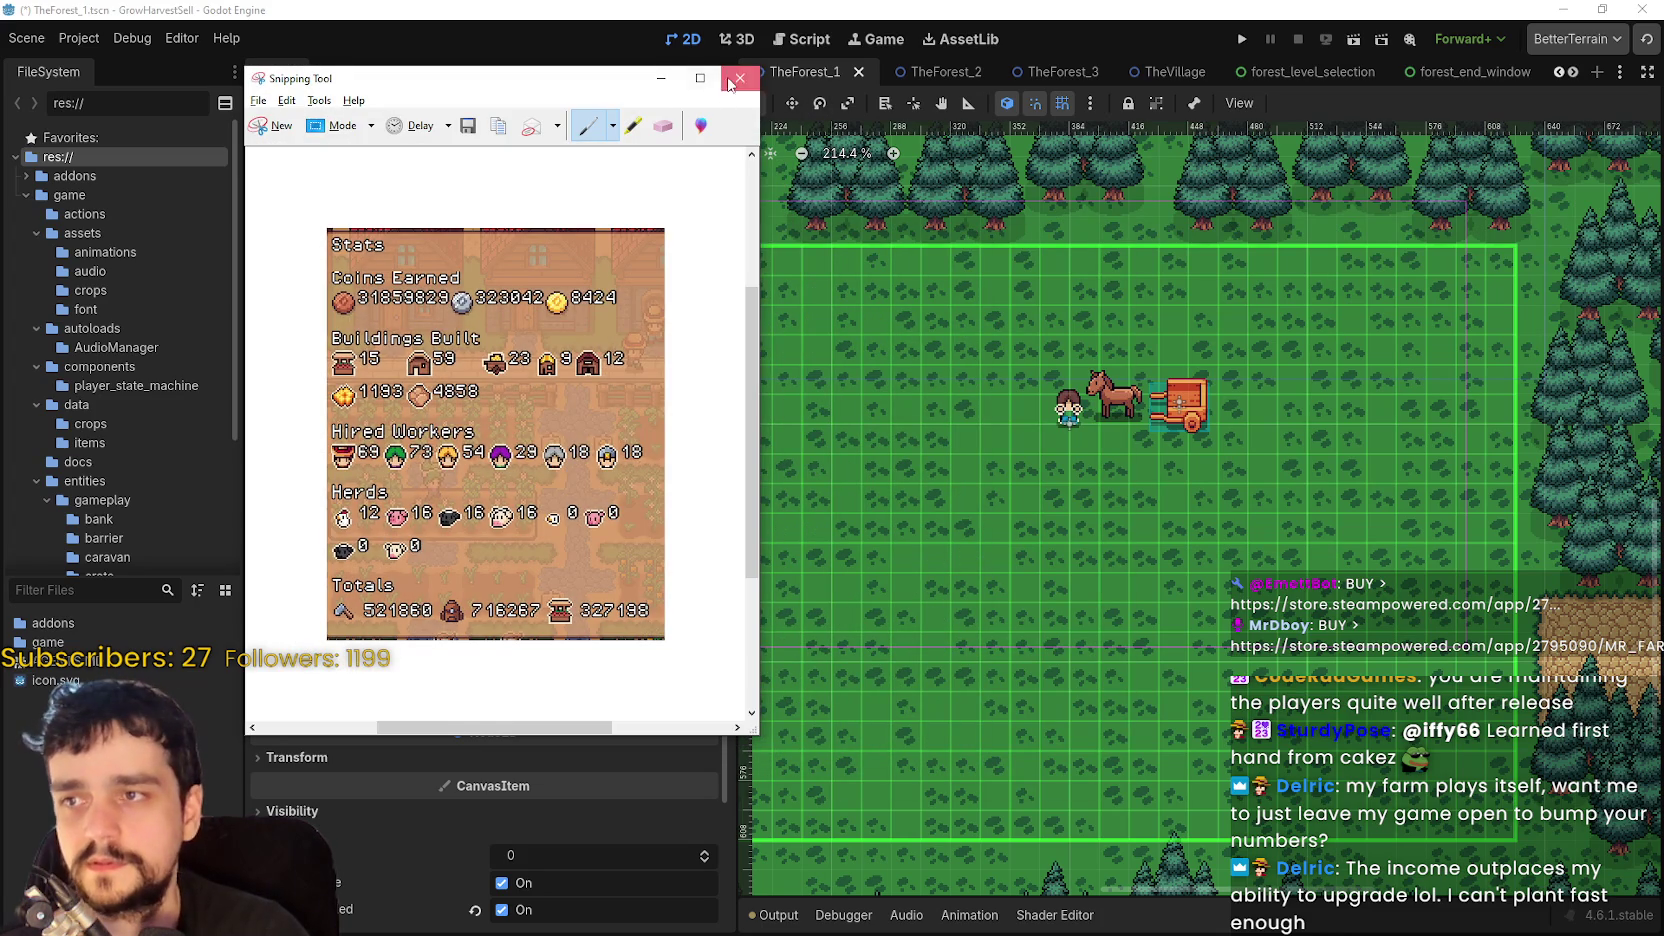
click(740, 78)
click(569, 419)
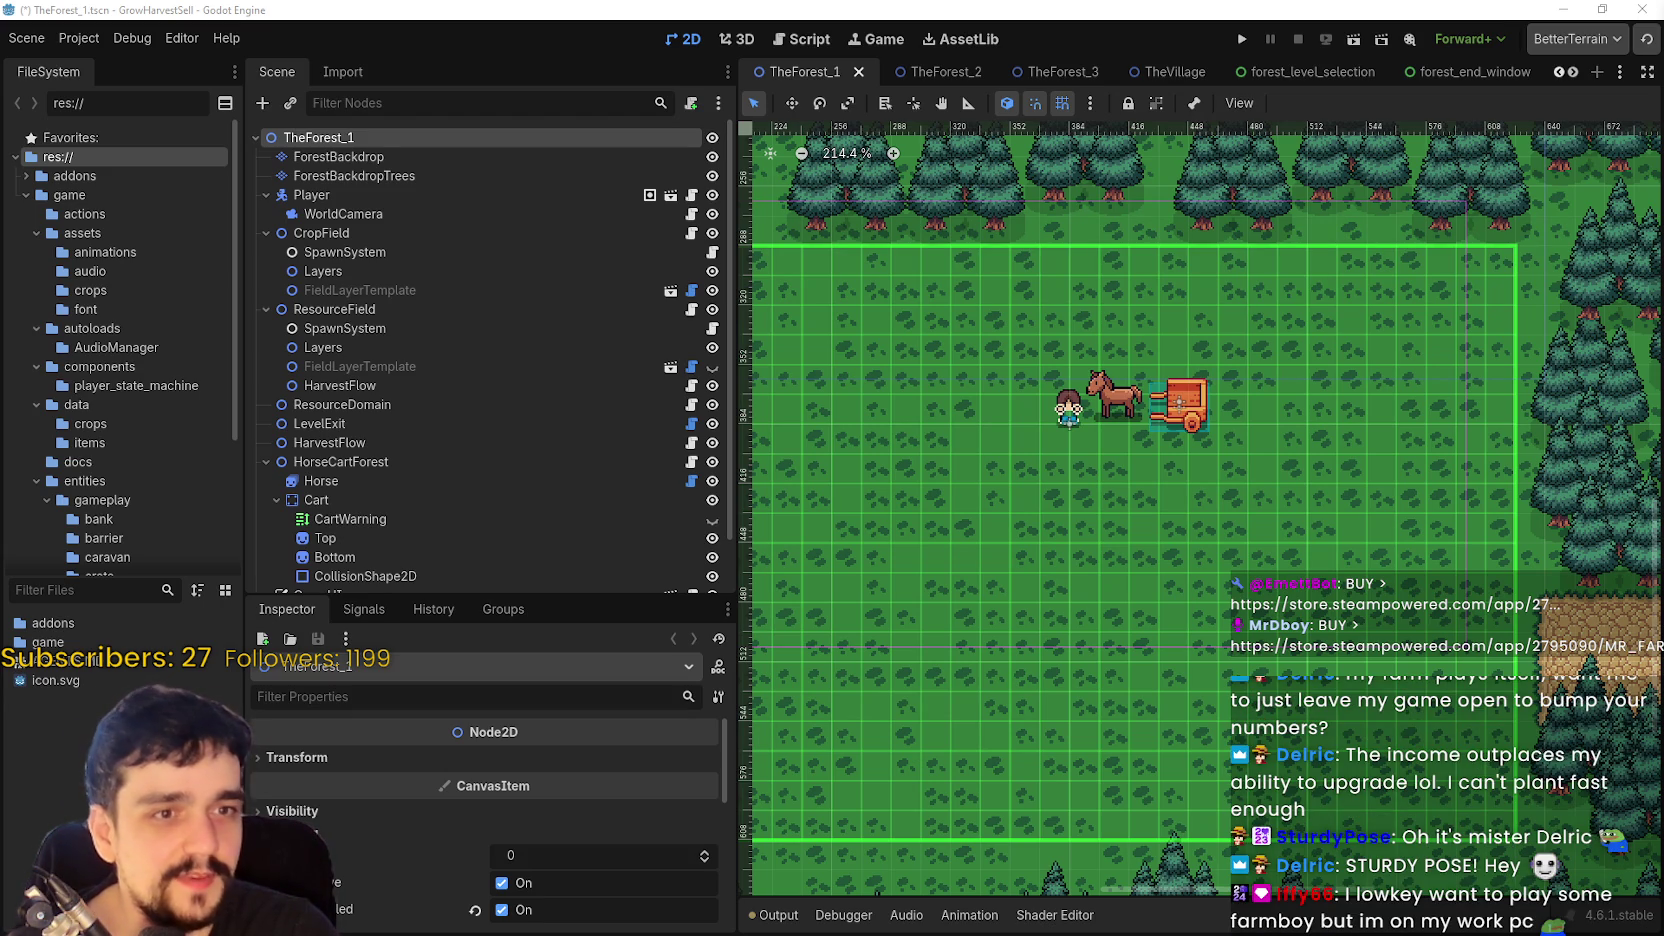
scroll(1268, 415, up, 3)
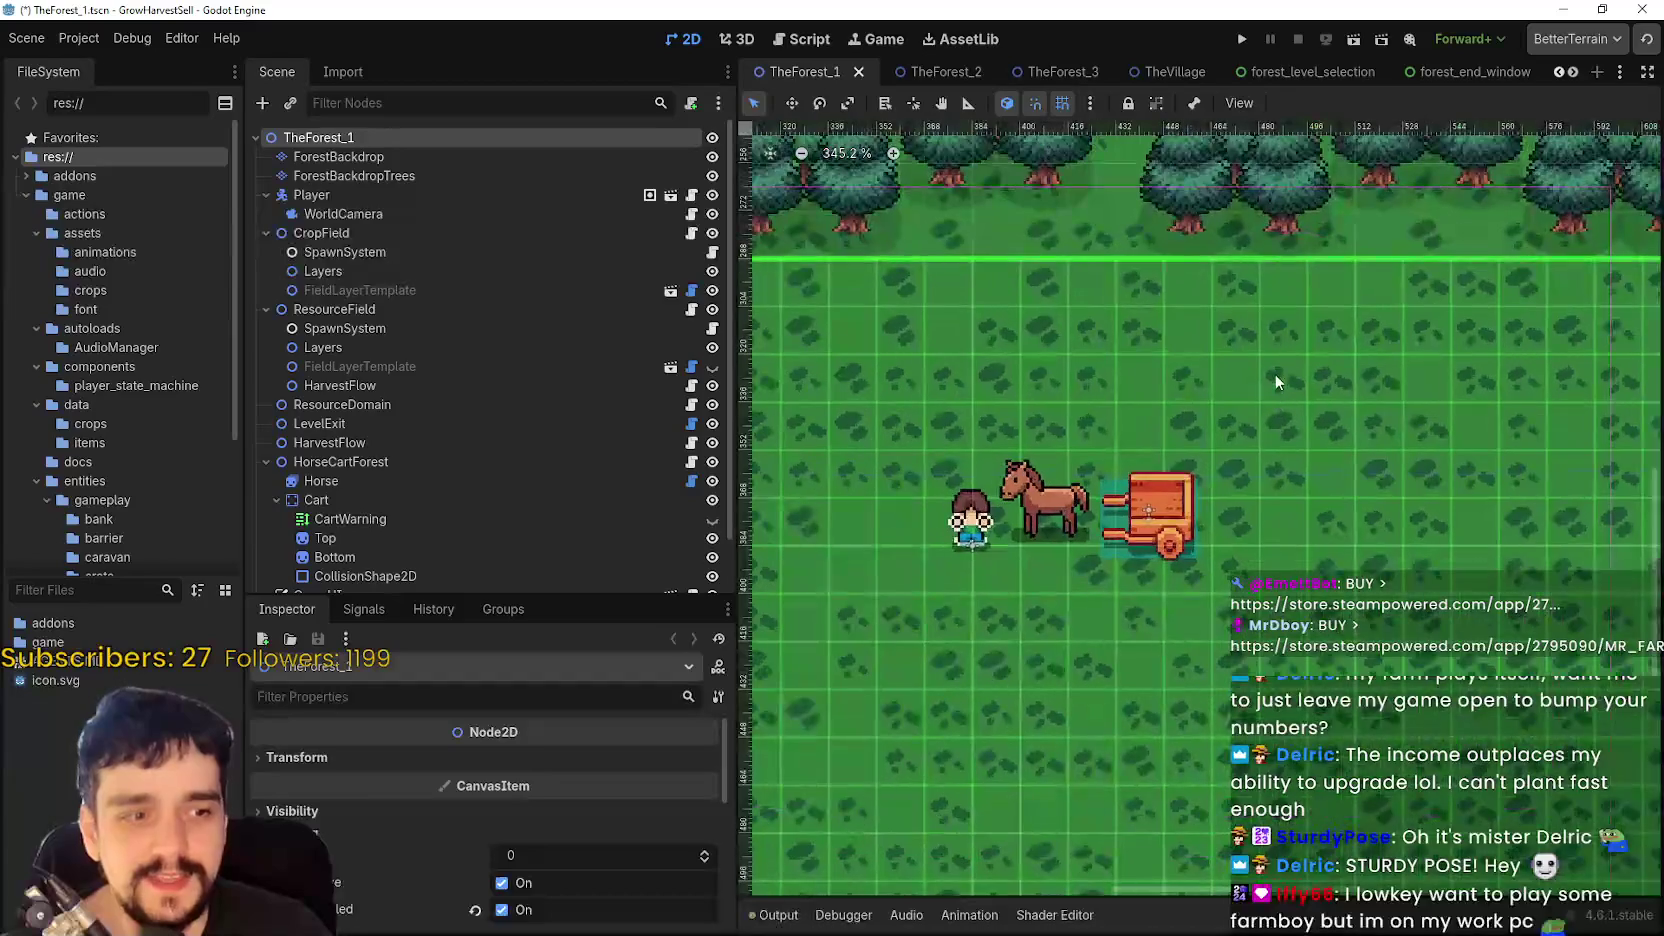
scroll(1274, 373, down, 3)
scroll(1277, 370, up, 3)
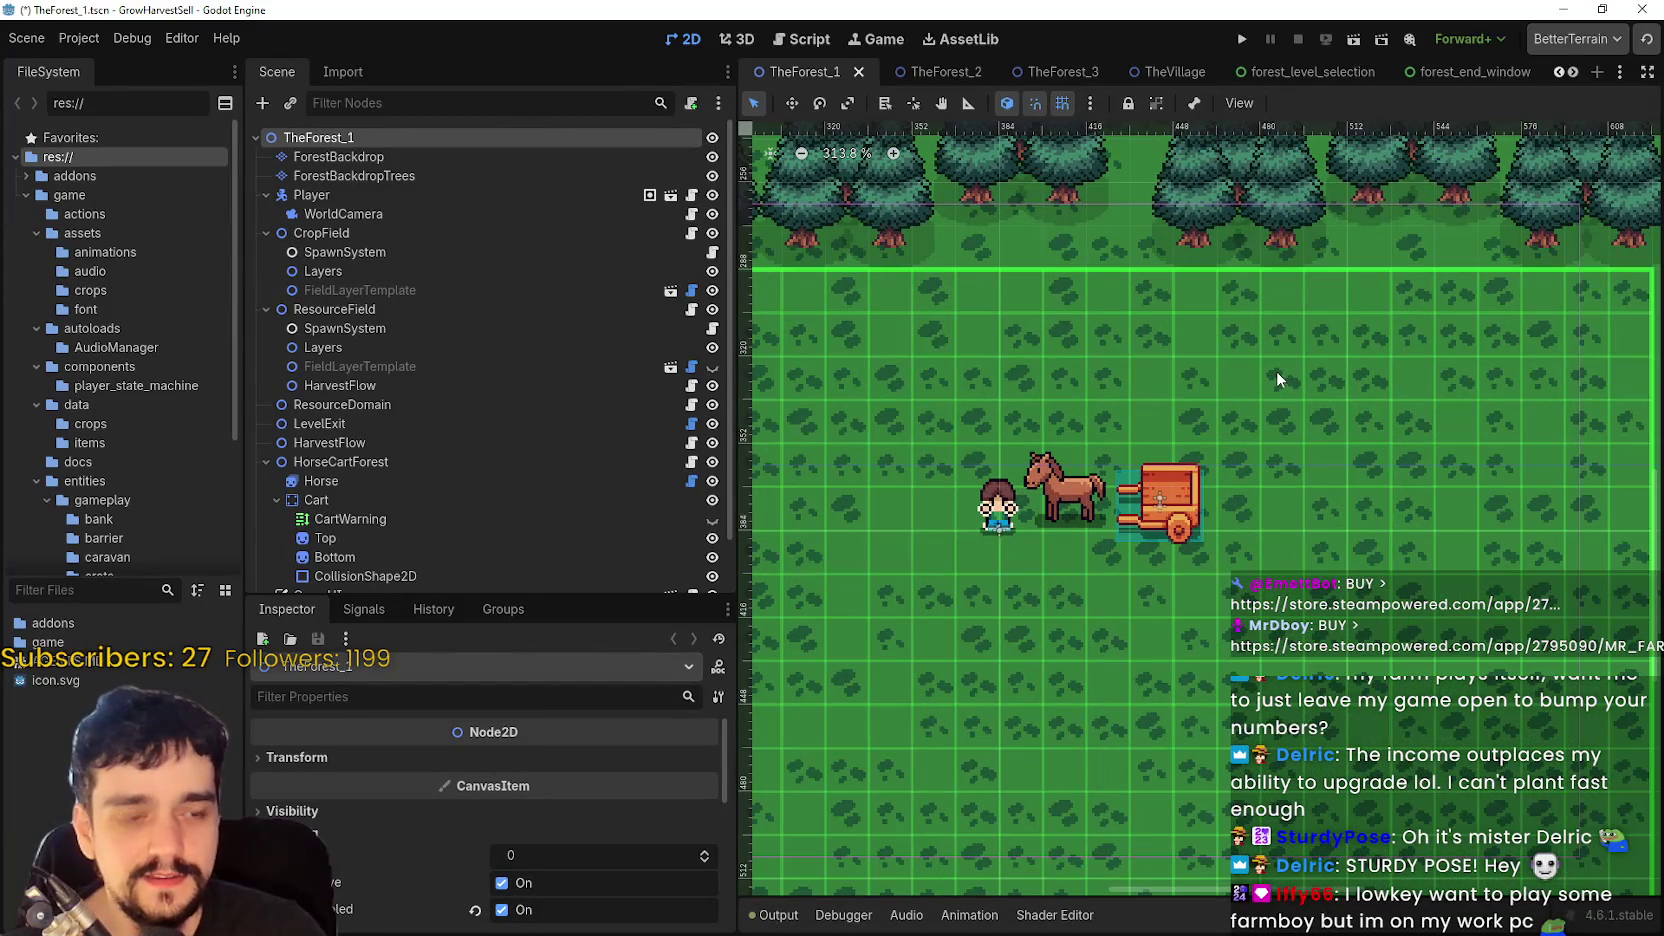
scroll(1265, 374, down, 3)
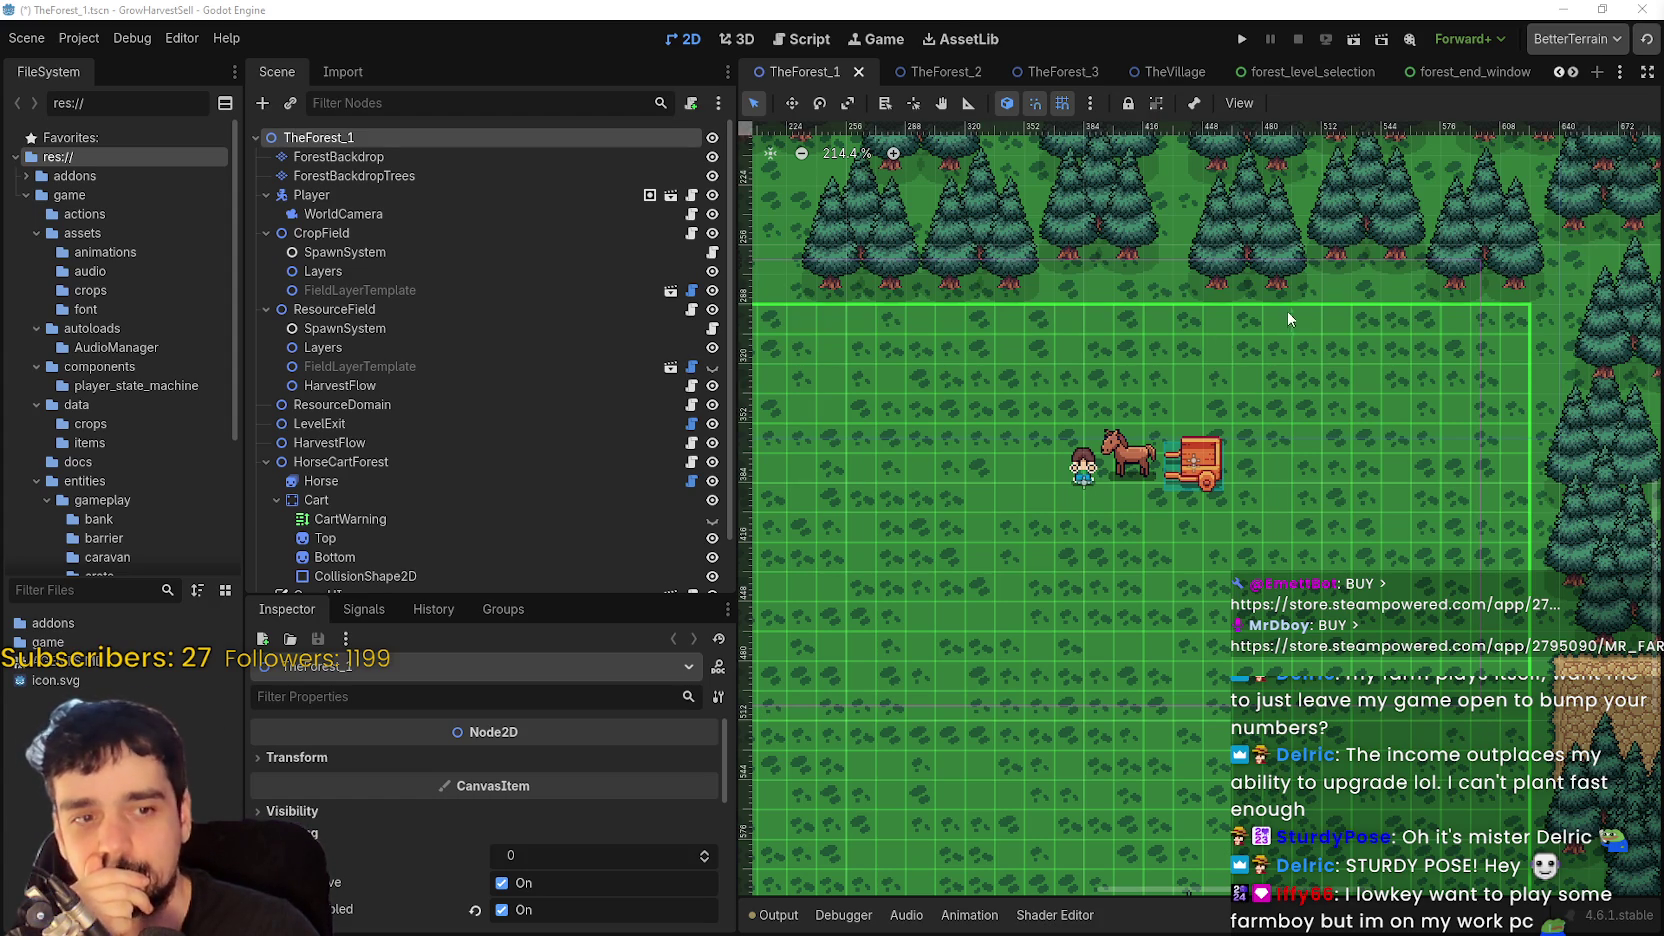
scroll(1270, 325, down, 3)
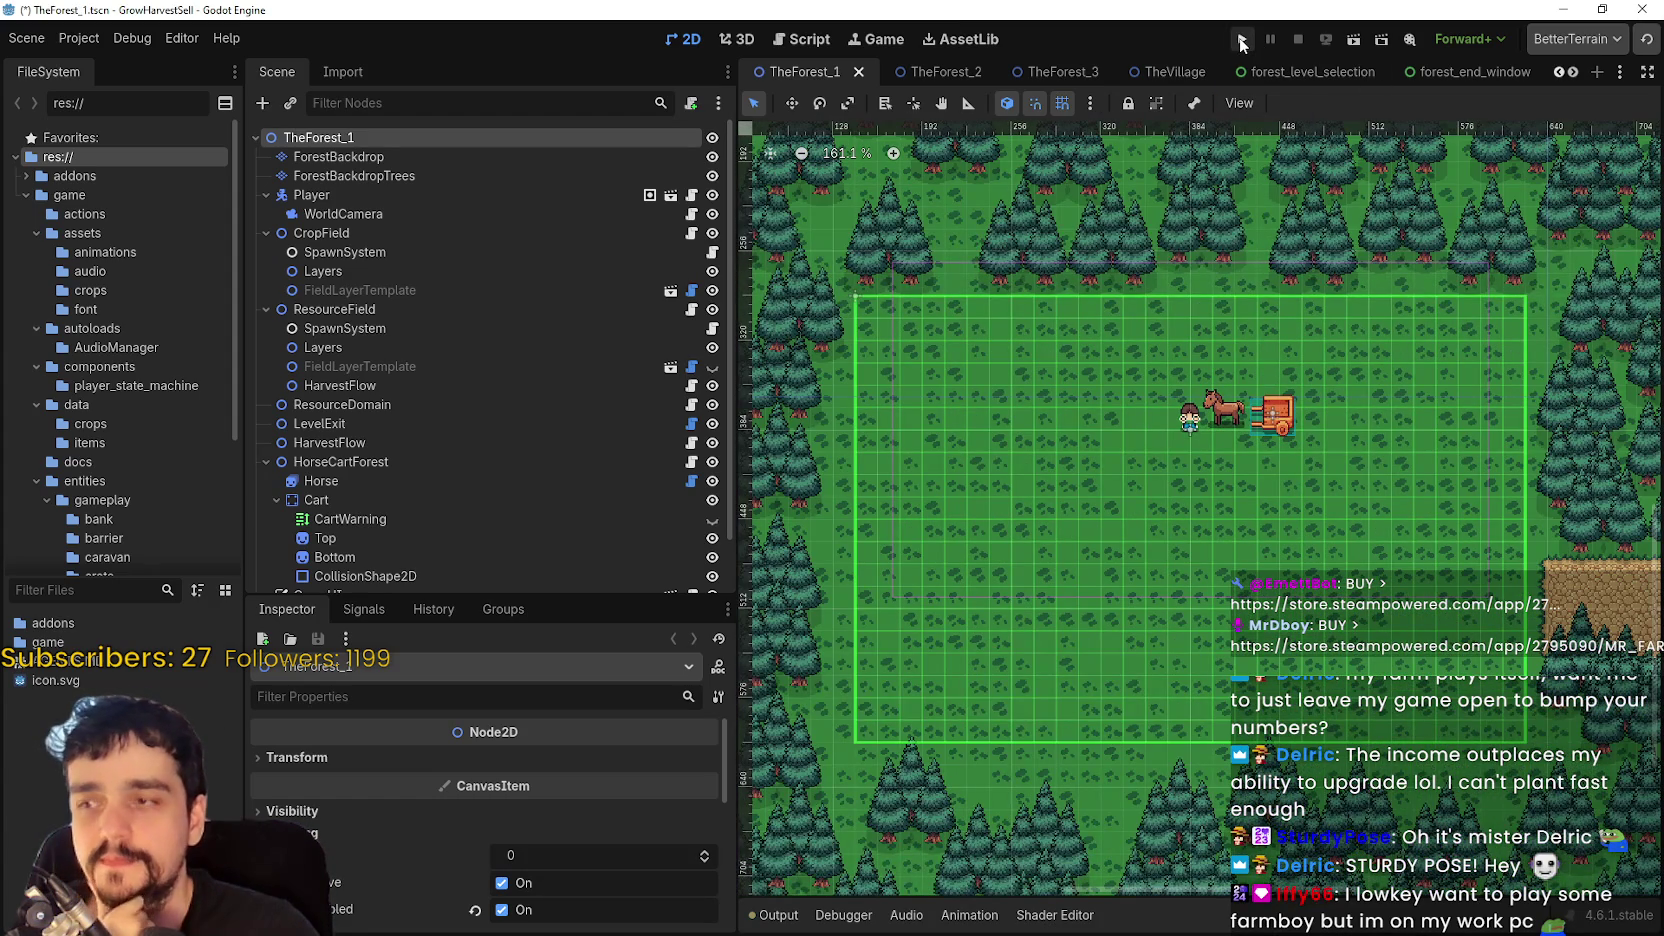
- Run the GrowHarvestSell project and maximize the game window
click(1241, 40)
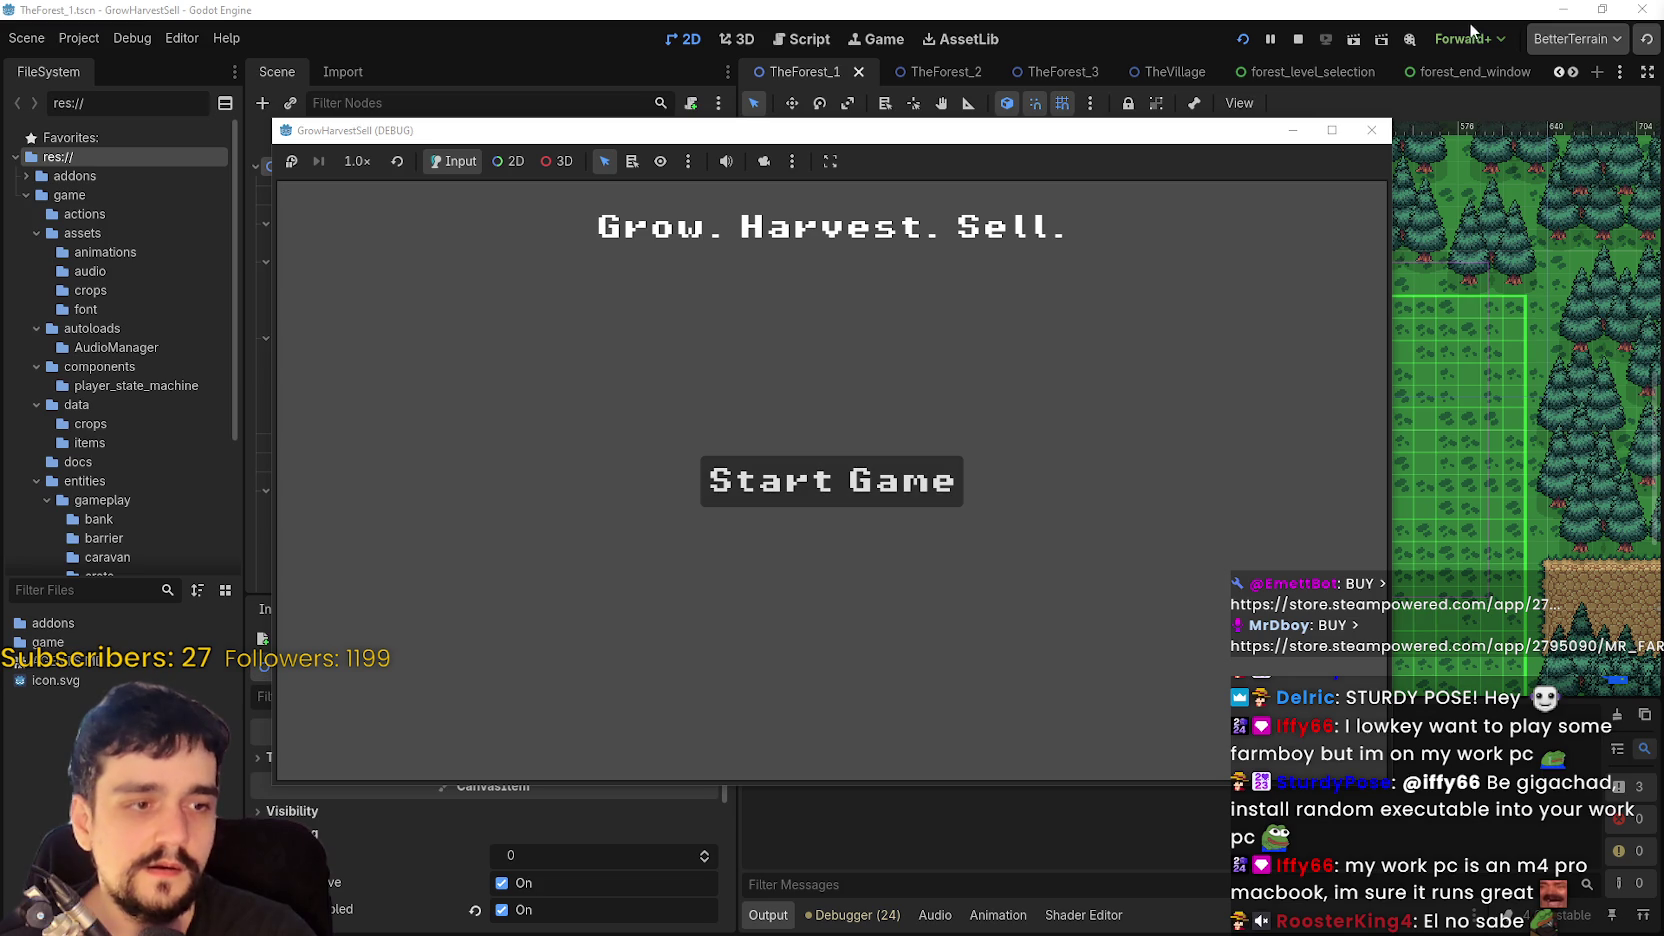
click(1332, 130)
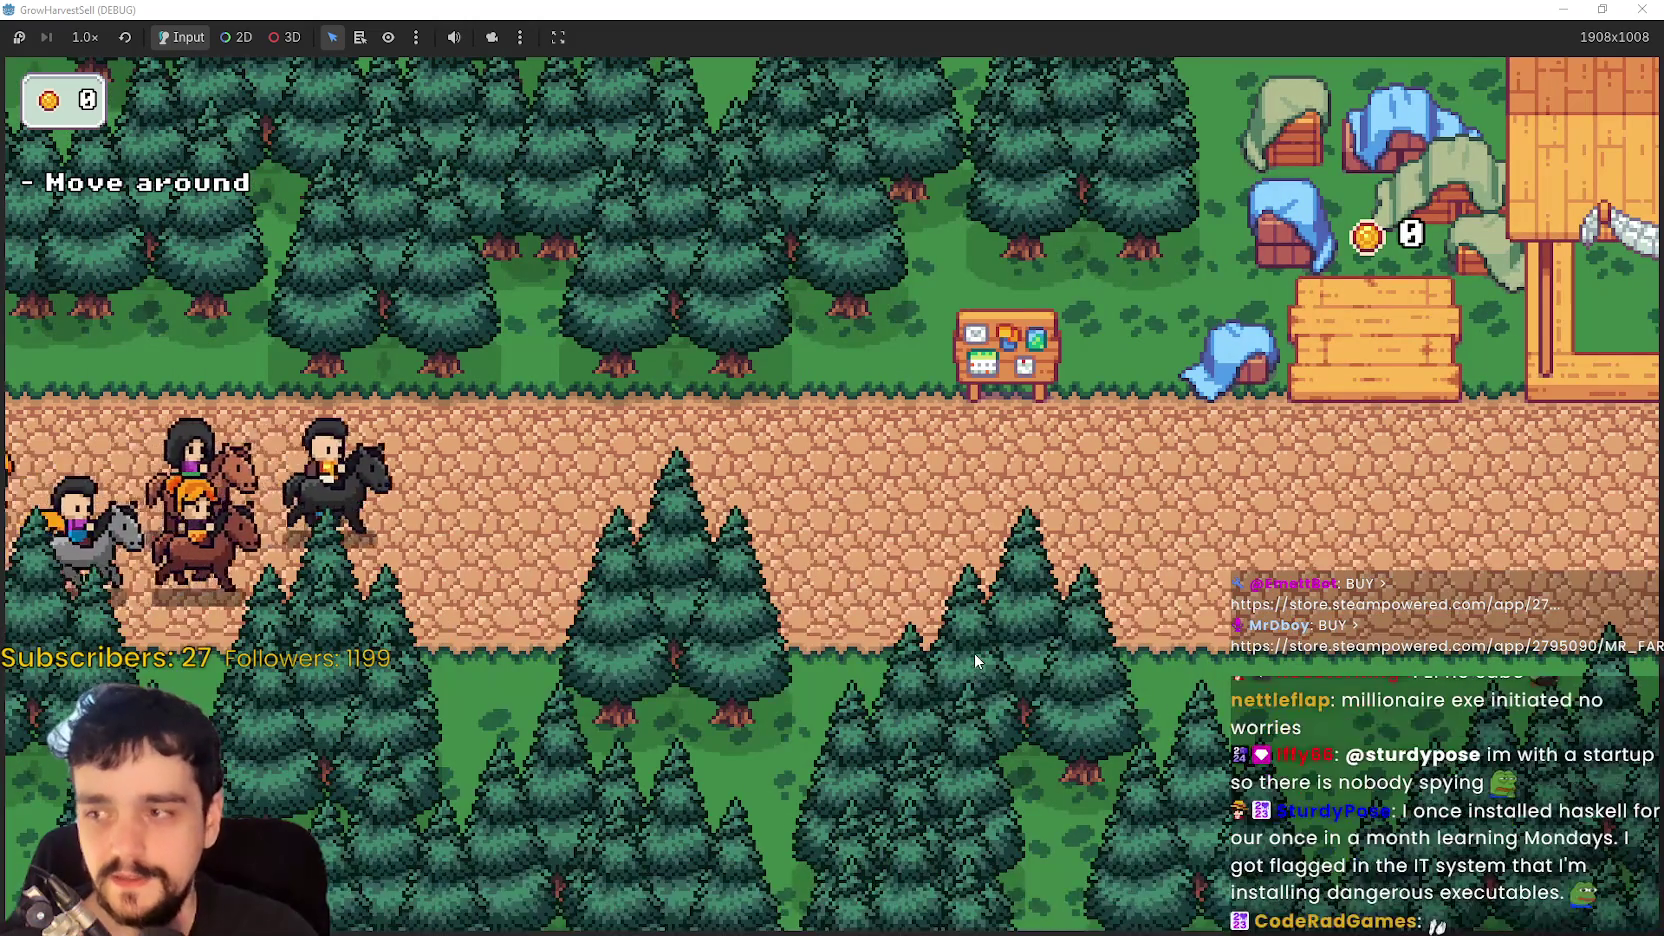
- Walk the player right and up to the Skill Board and open the Prestige skill tree
key(d)
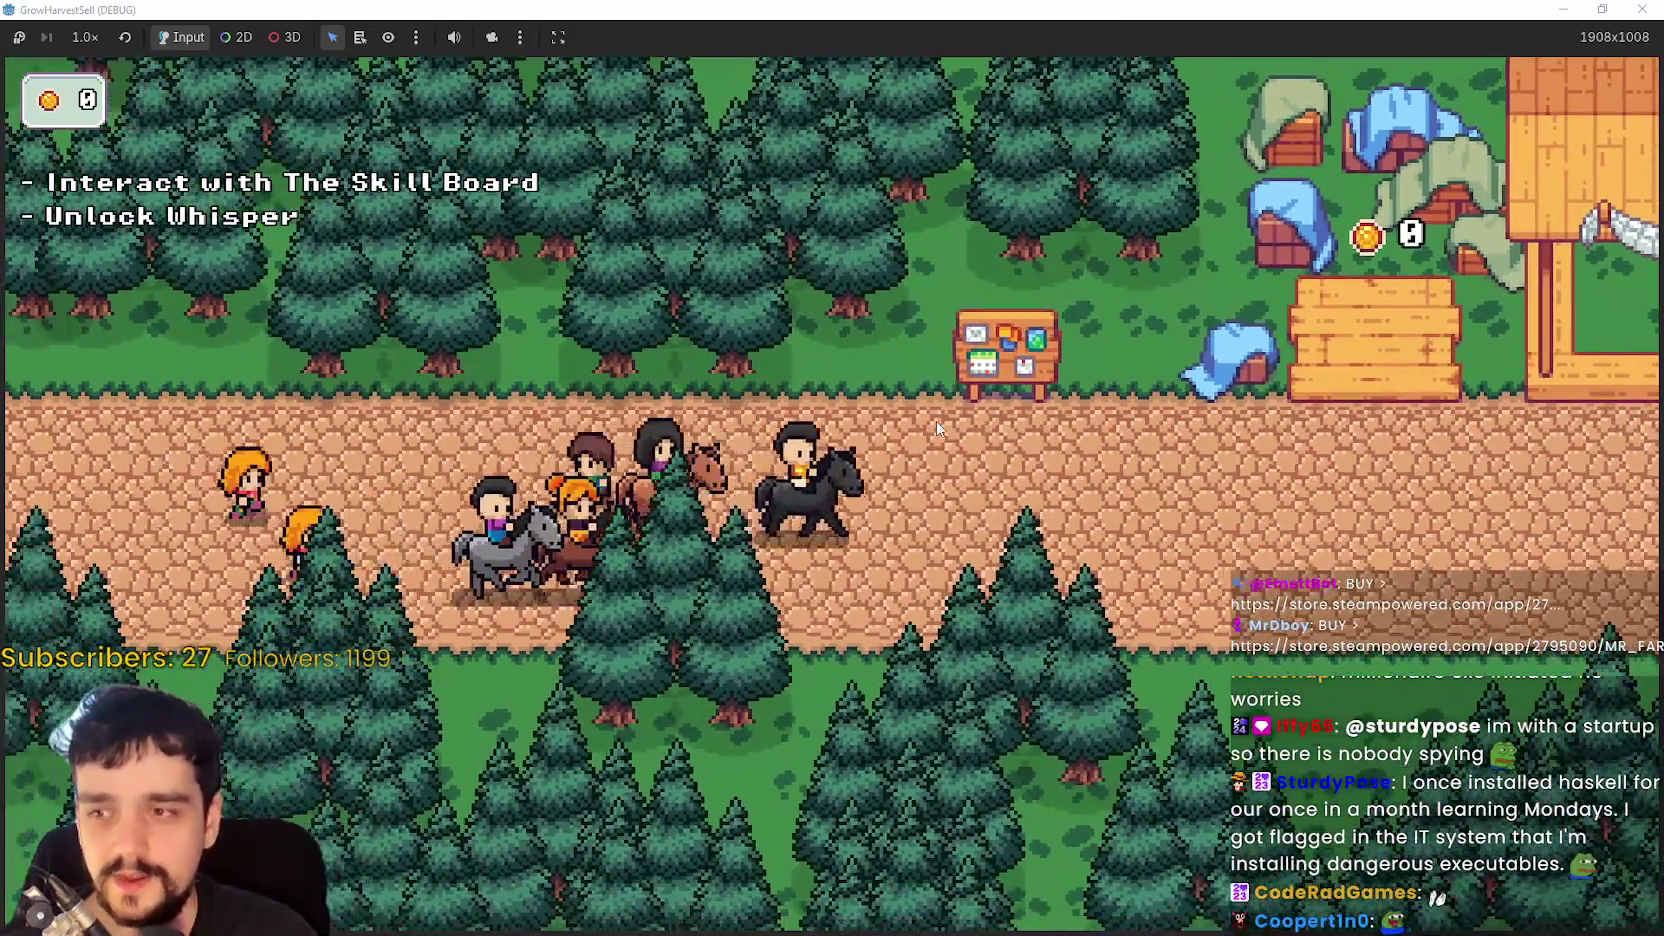
key(w)
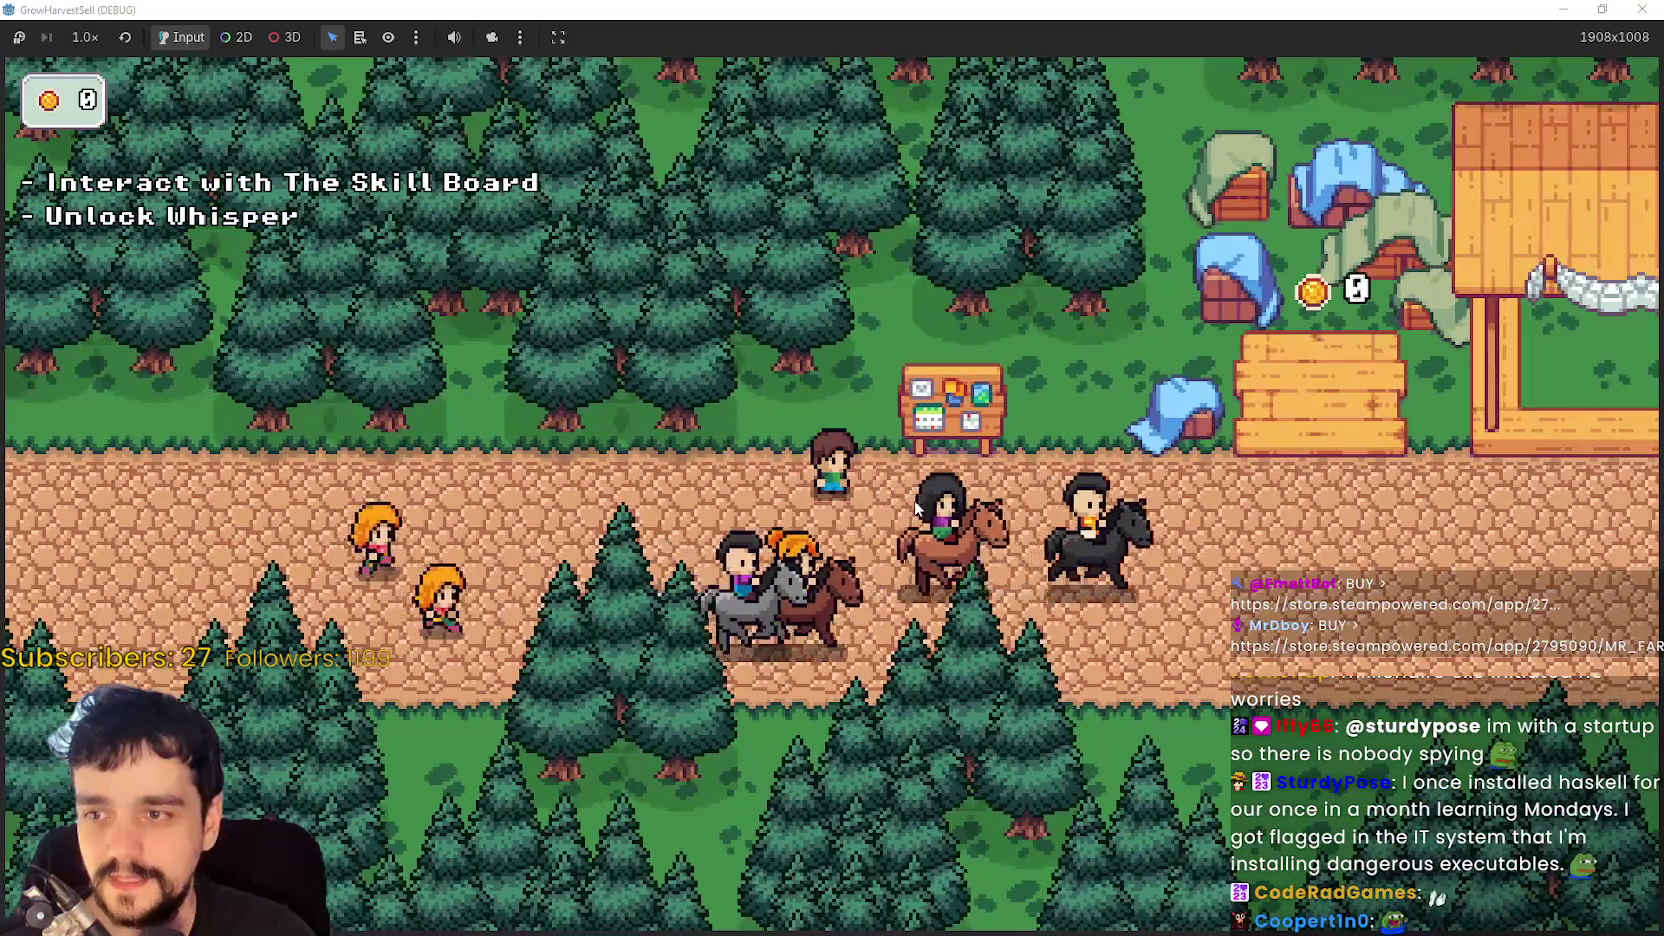
key(d)
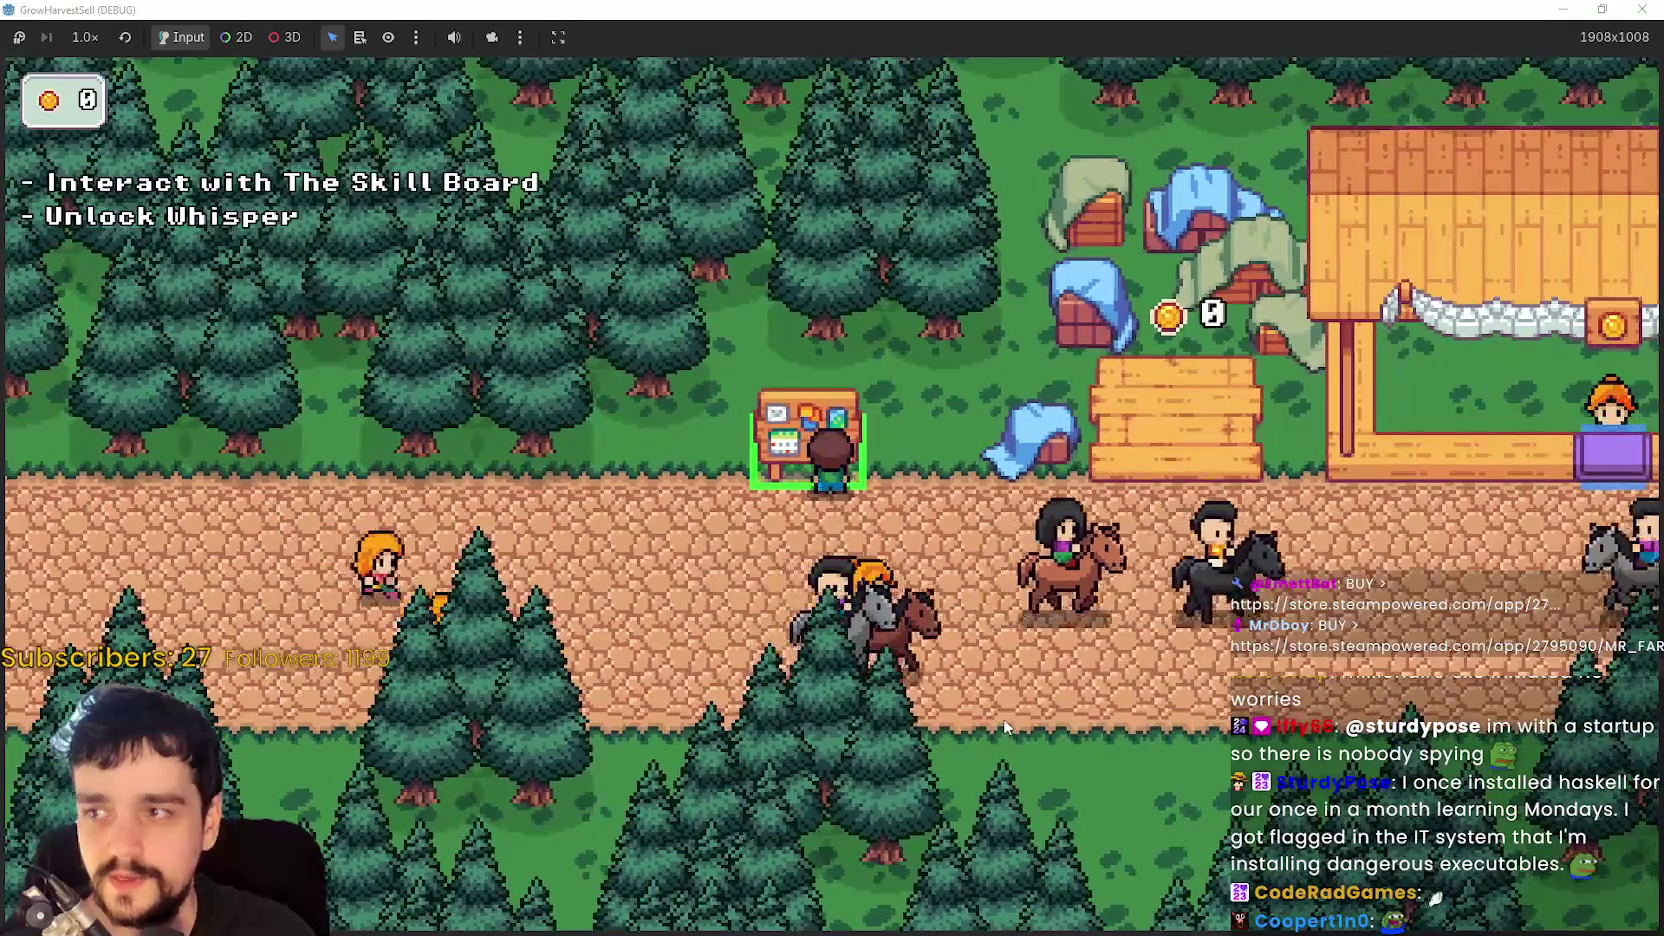
key(e)
mouse_move(836, 506)
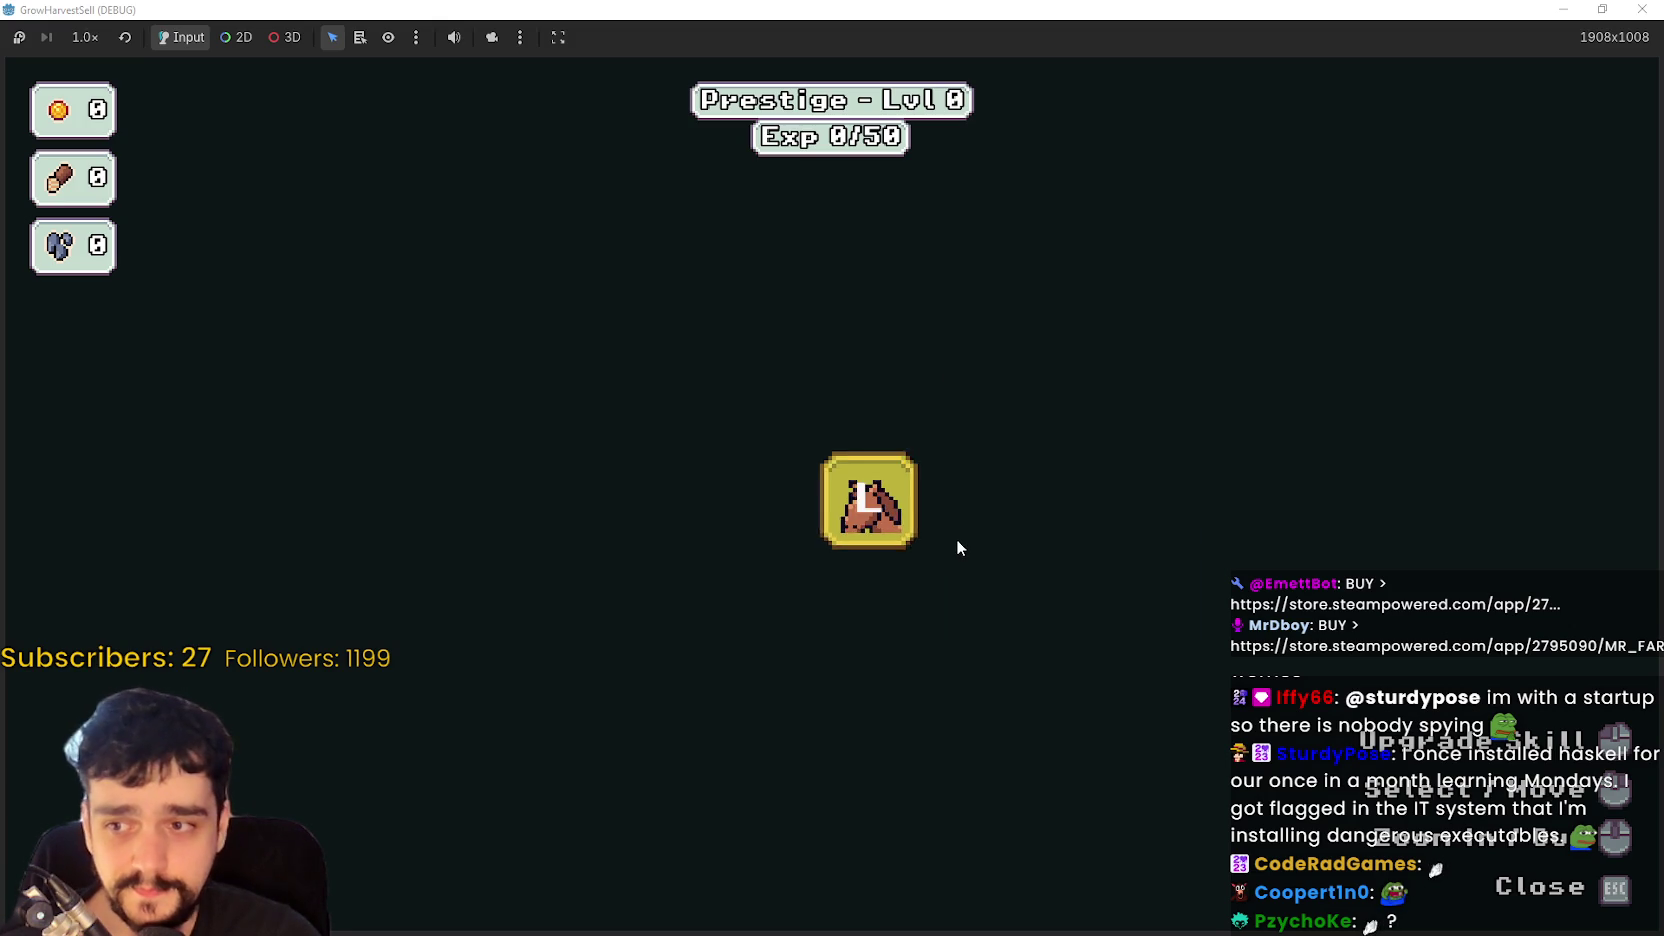
- Unlock the free Whisper skill and close the skill tree
mouse_move(870, 500)
mouse_down()
mouse_move(770, 498)
mouse_move(1008, 618)
mouse_move(852, 516)
mouse_up()
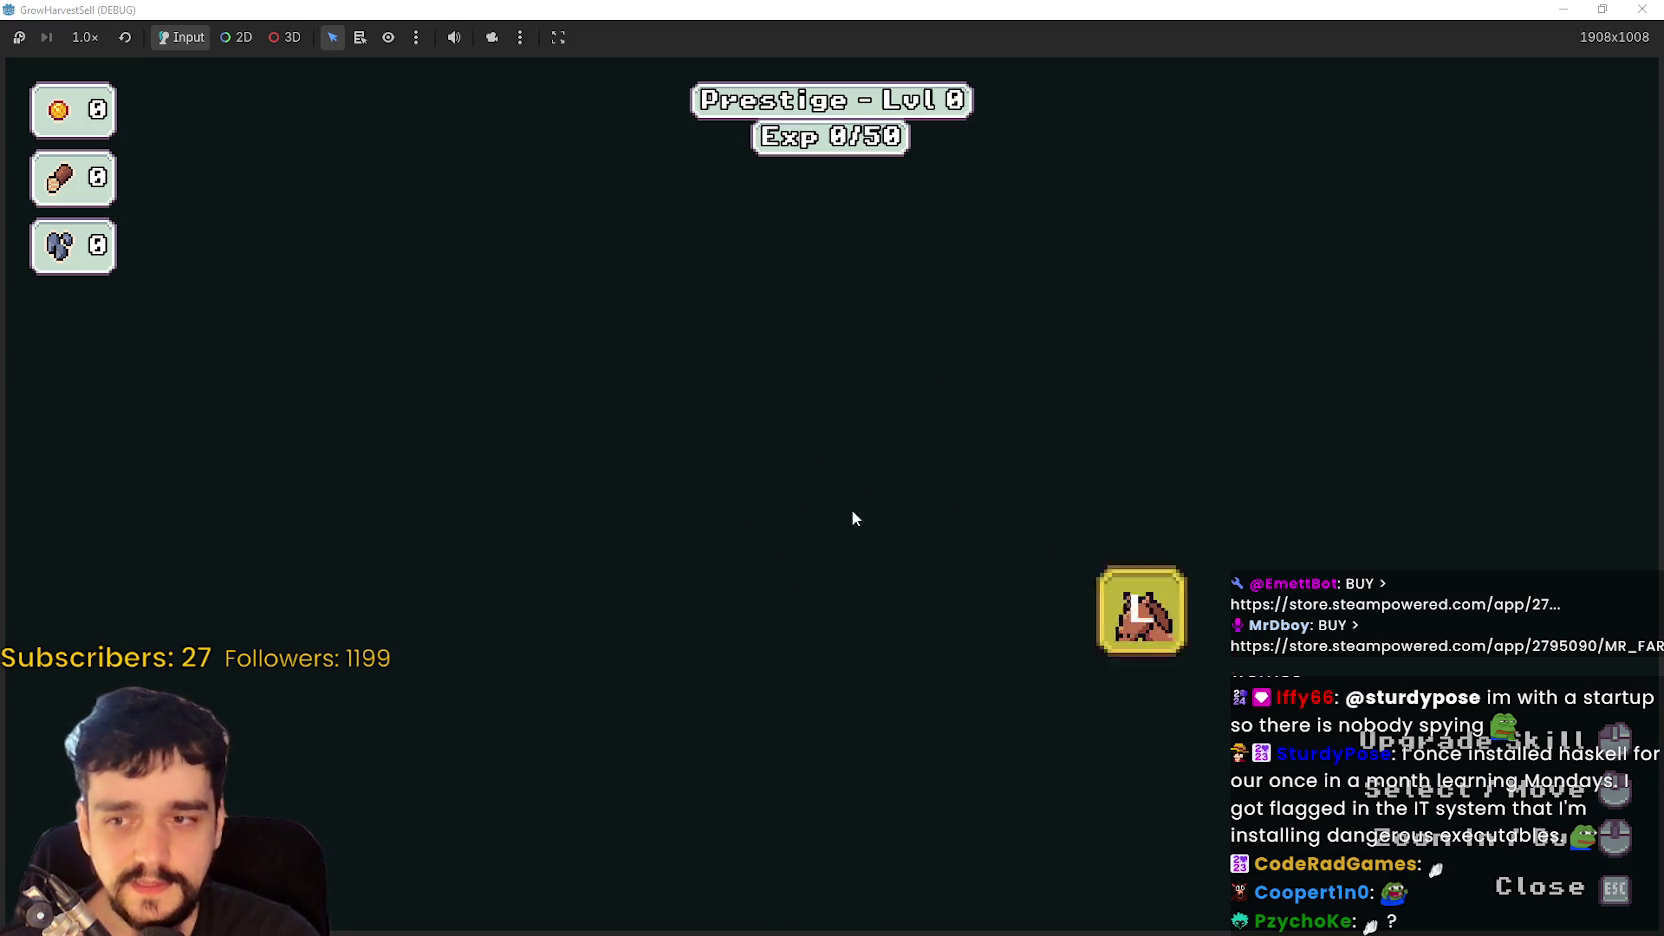
mouse_move(731, 476)
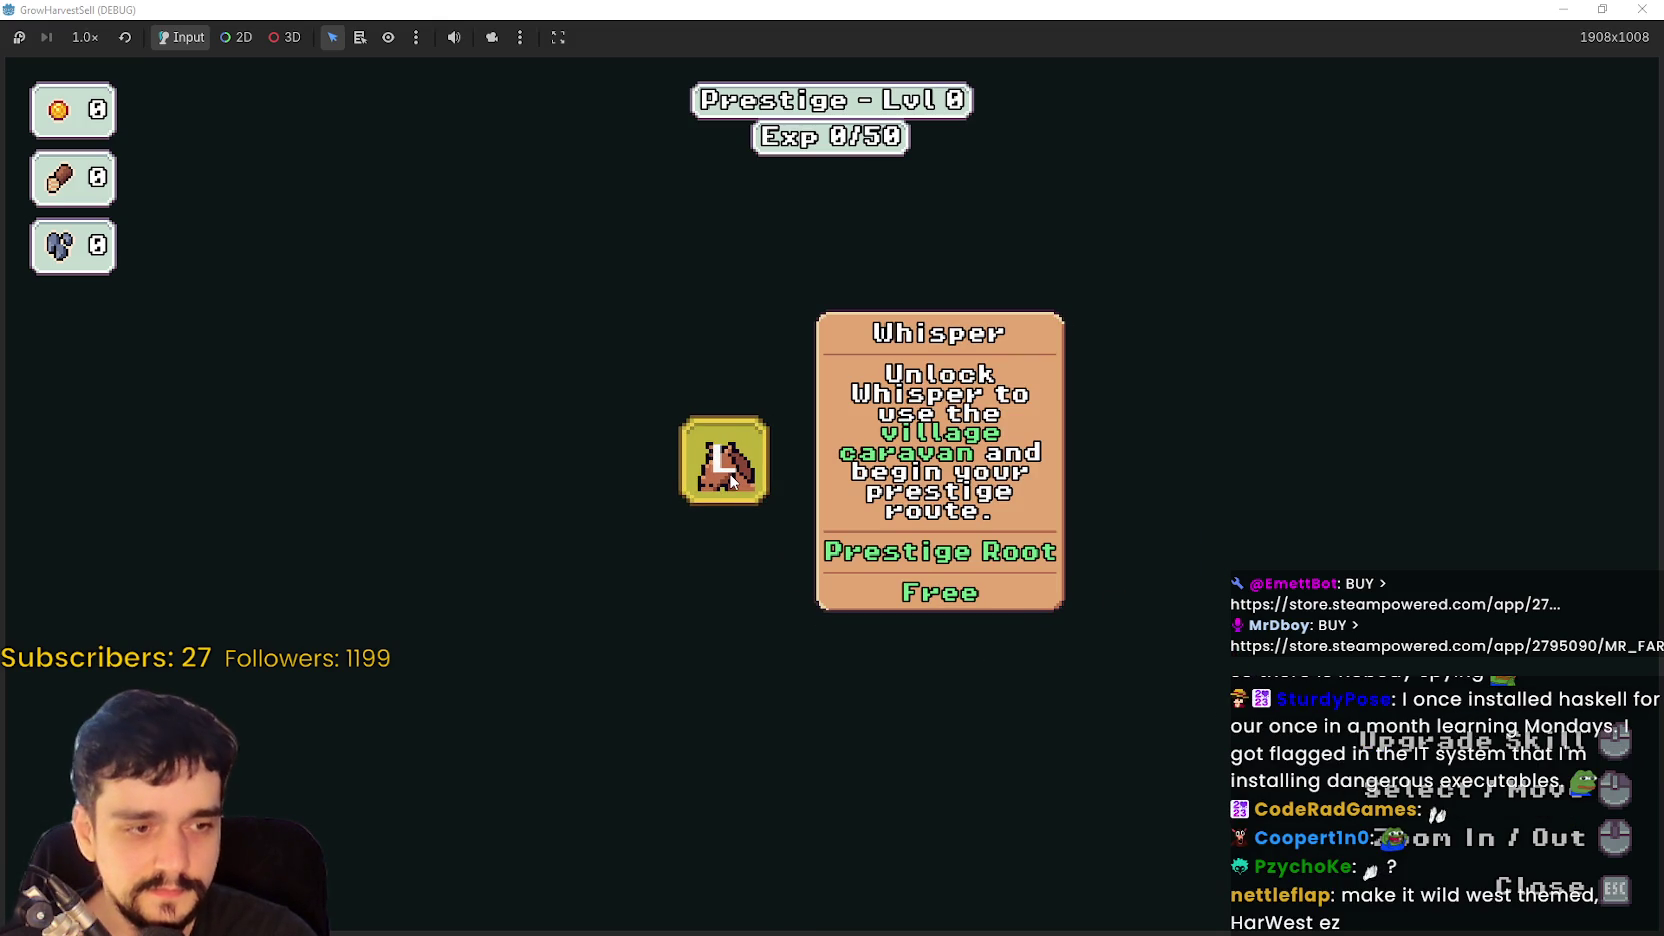
mouse_move(730, 475)
mouse_down()
mouse_move(880, 657)
mouse_move(810, 490)
mouse_up()
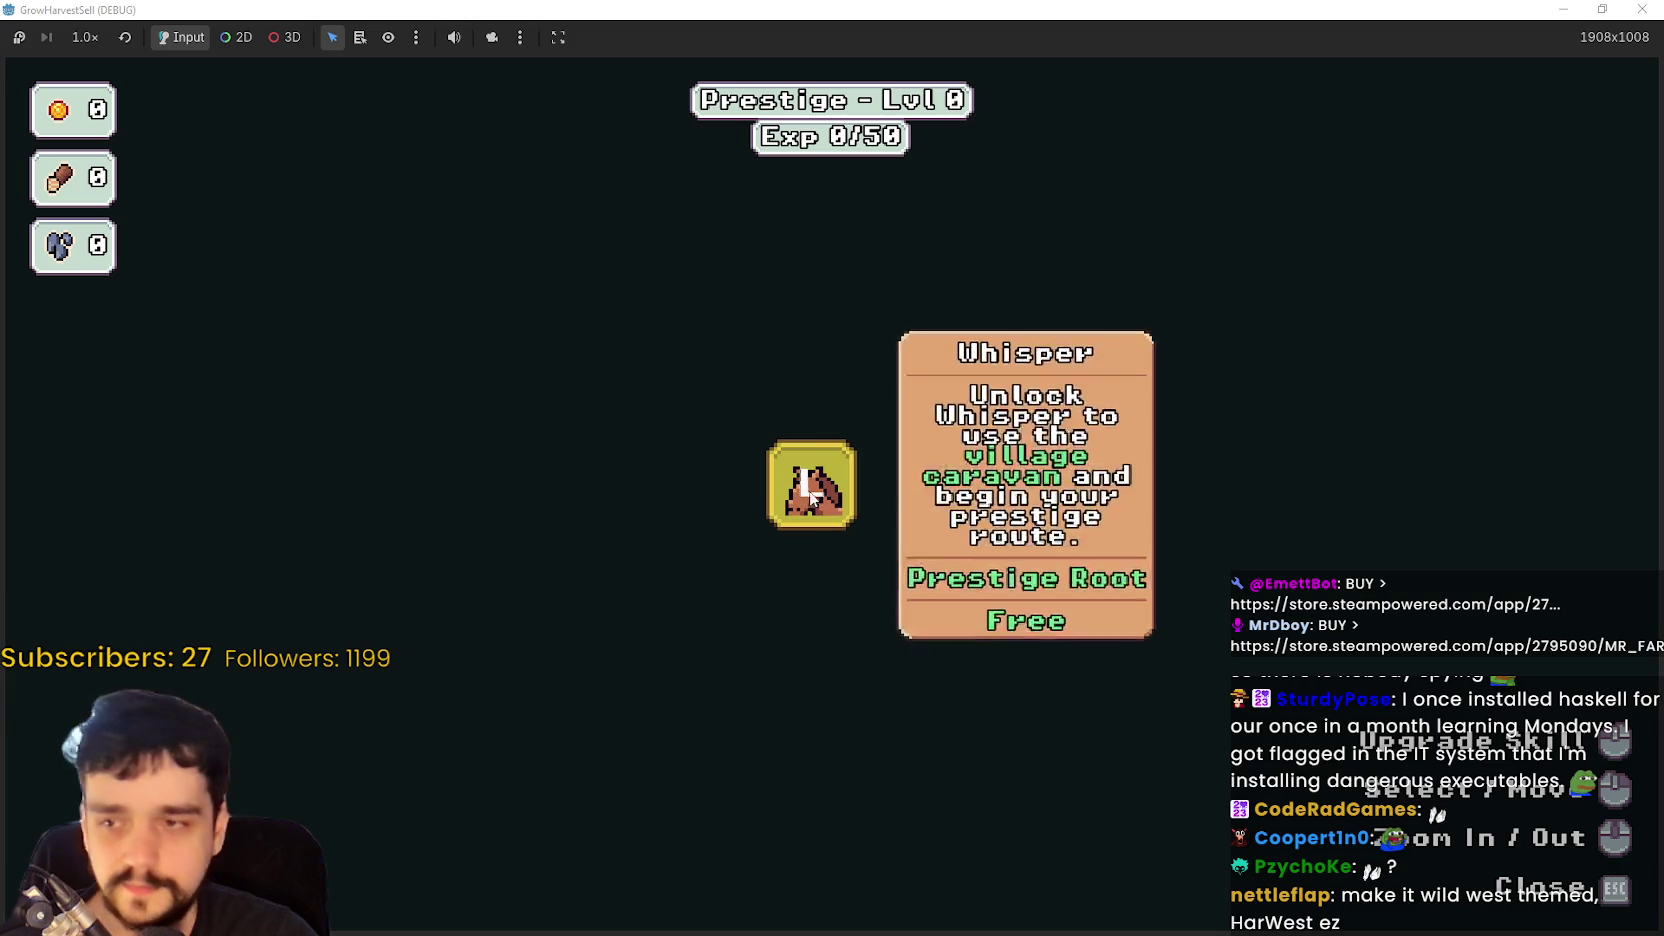
click(810, 488)
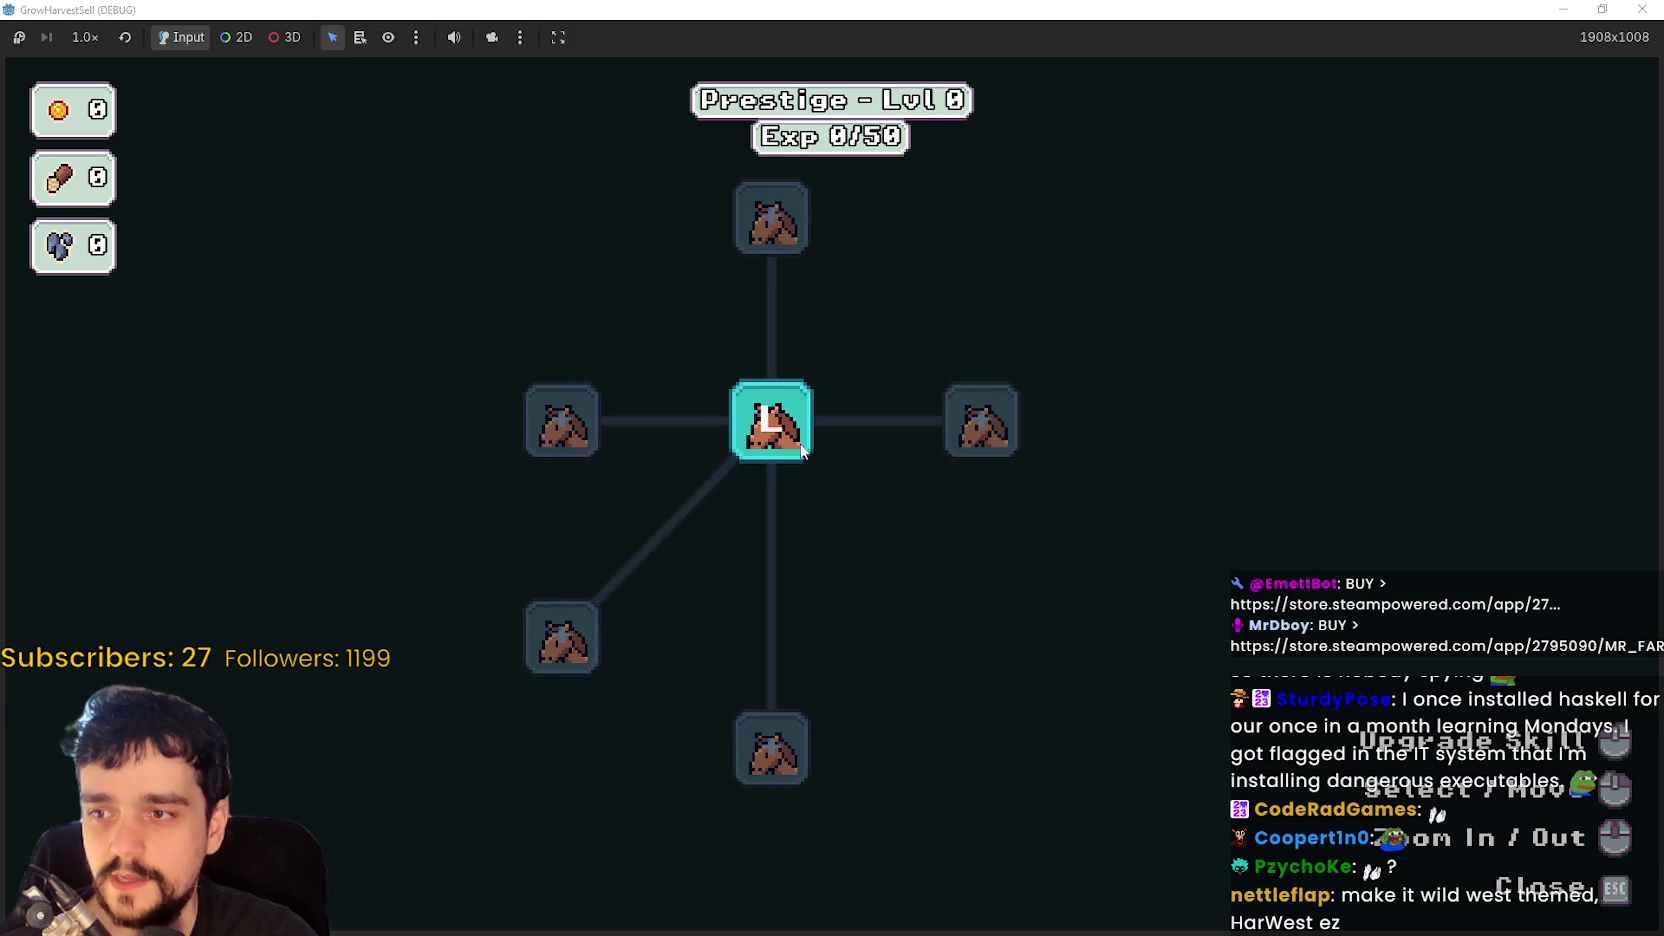
mouse_move(565, 418)
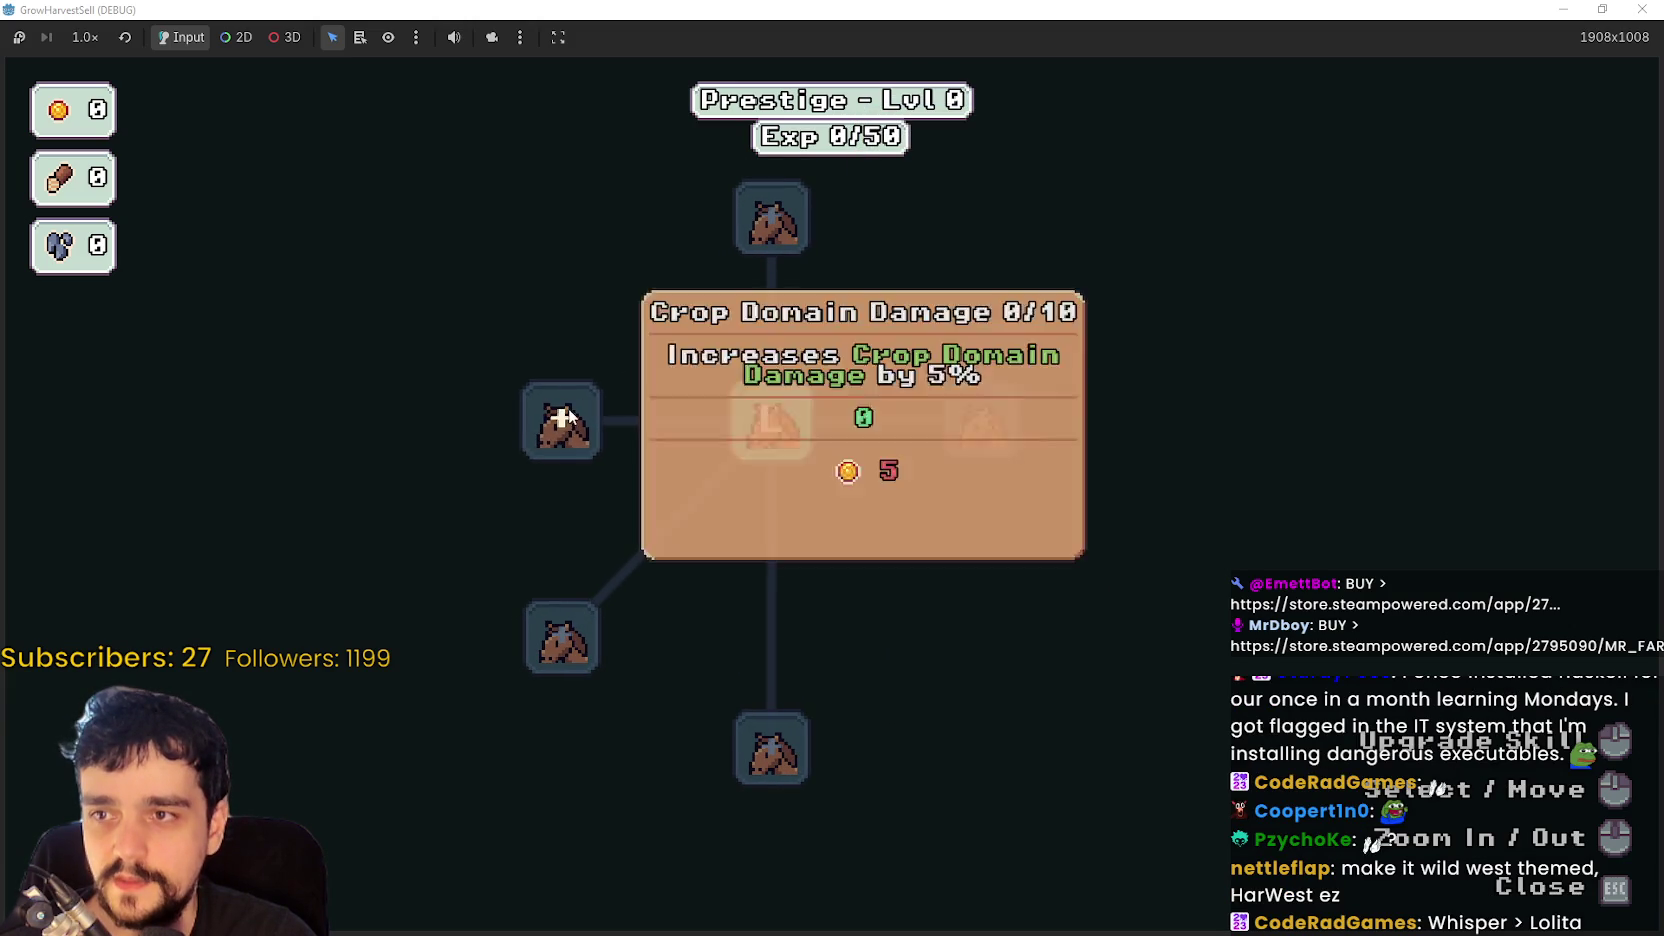
key(Escape)
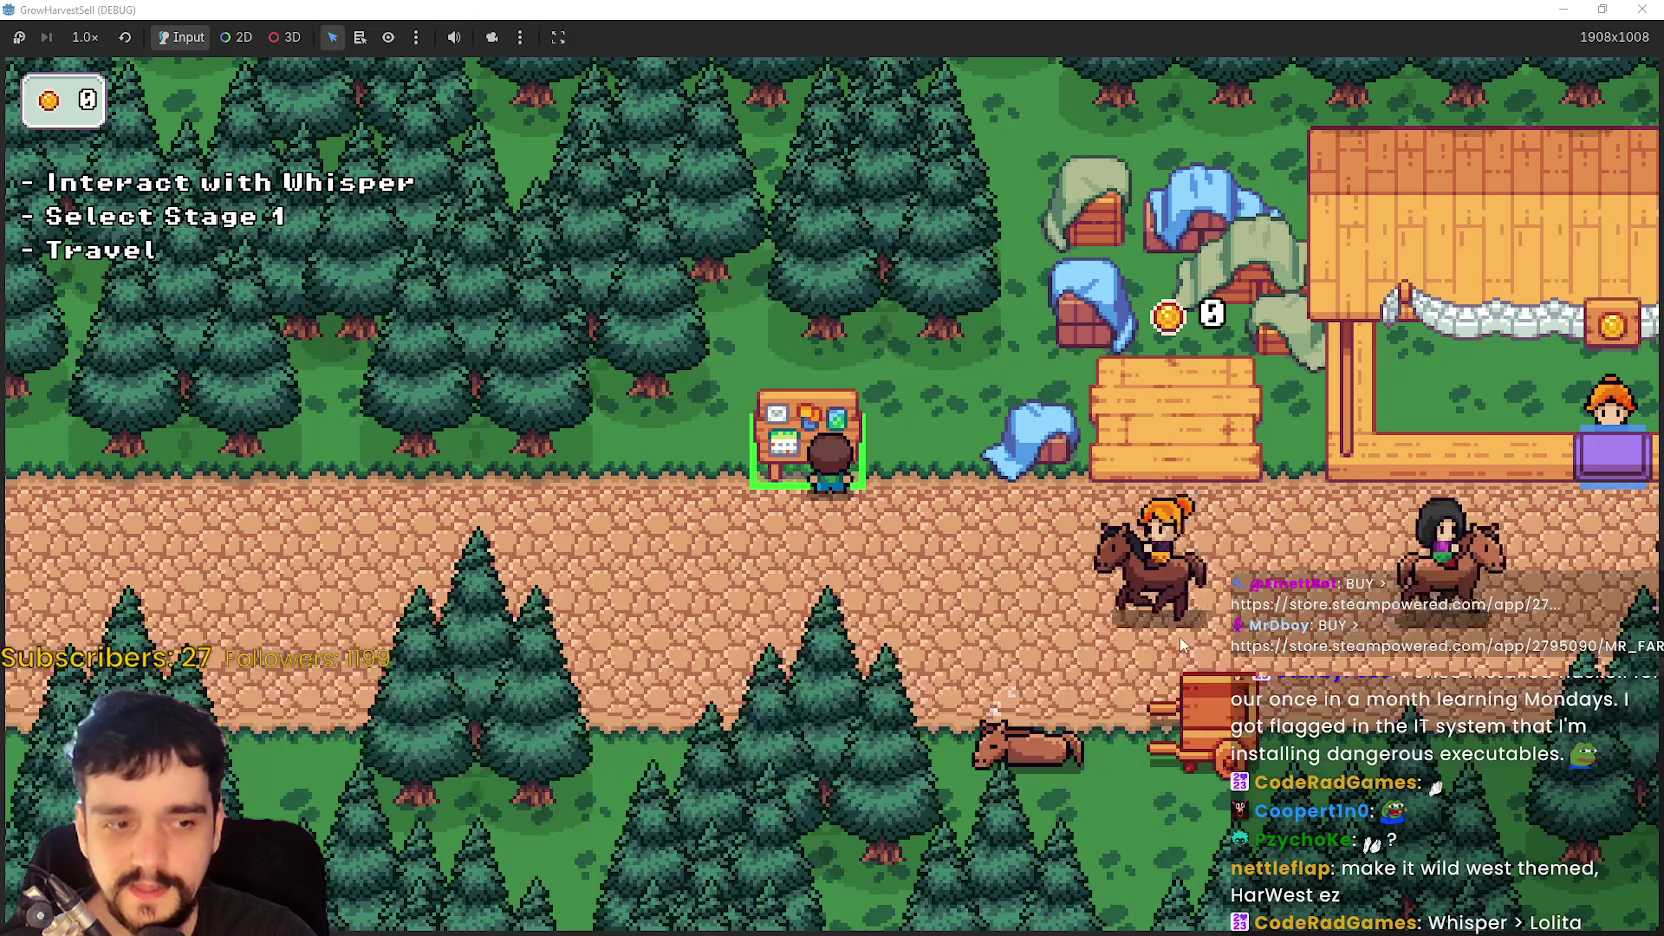
- Walk left along the road to the caravan horse and open Select a Stage
key(d)
key(s)
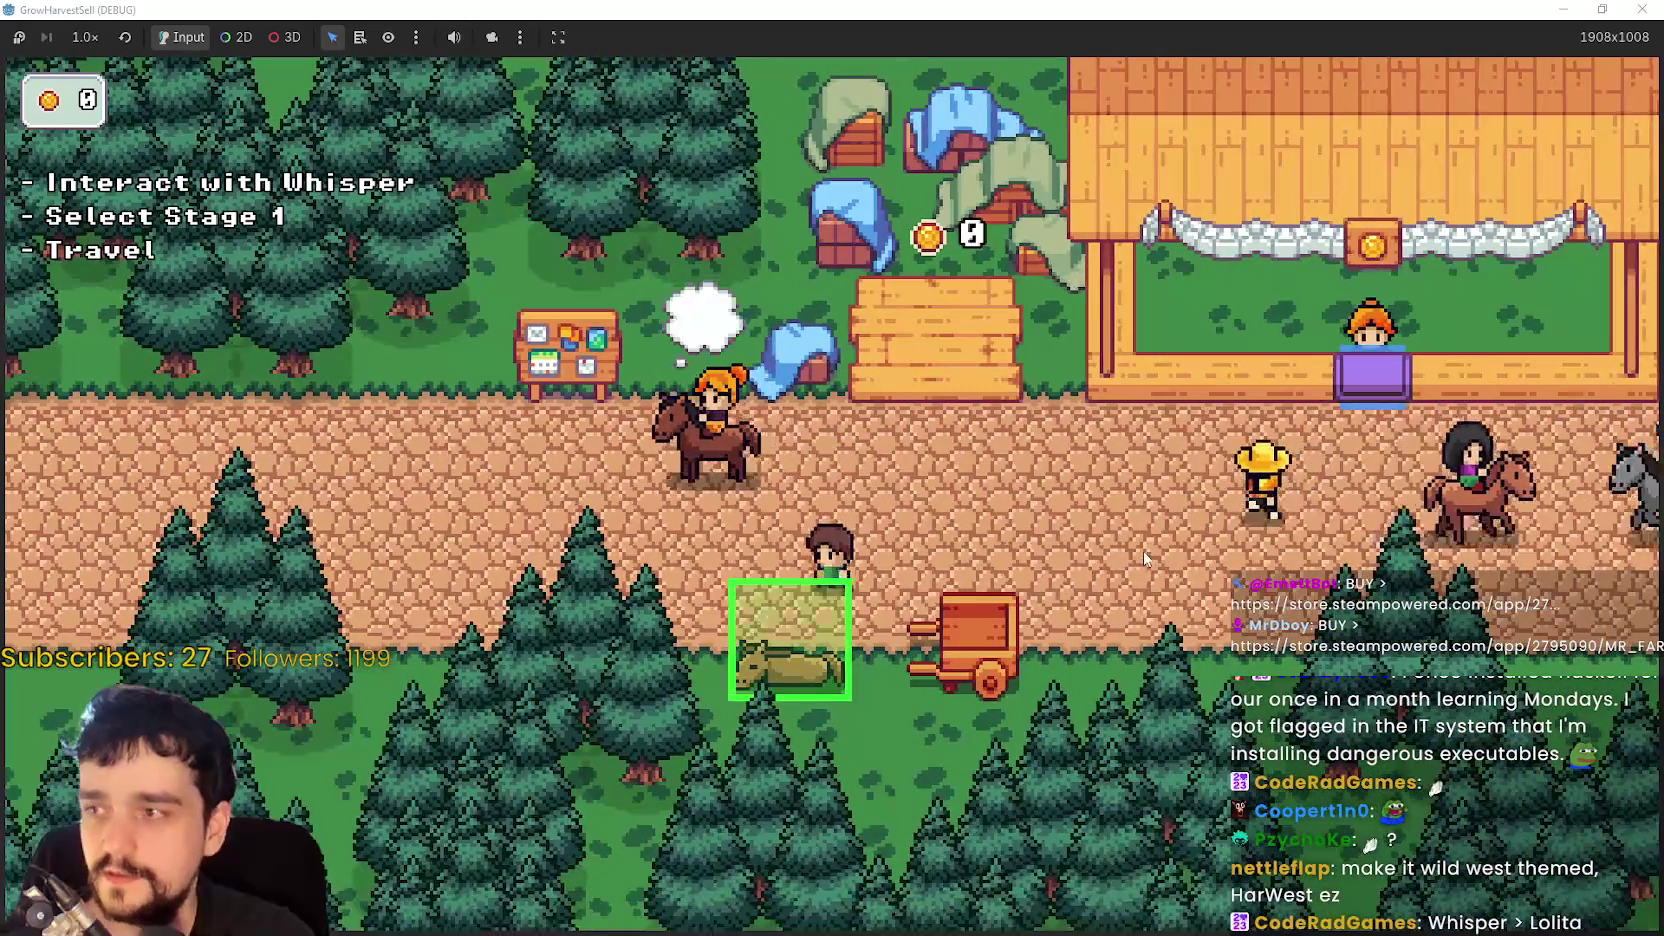
key(w)
key(a)
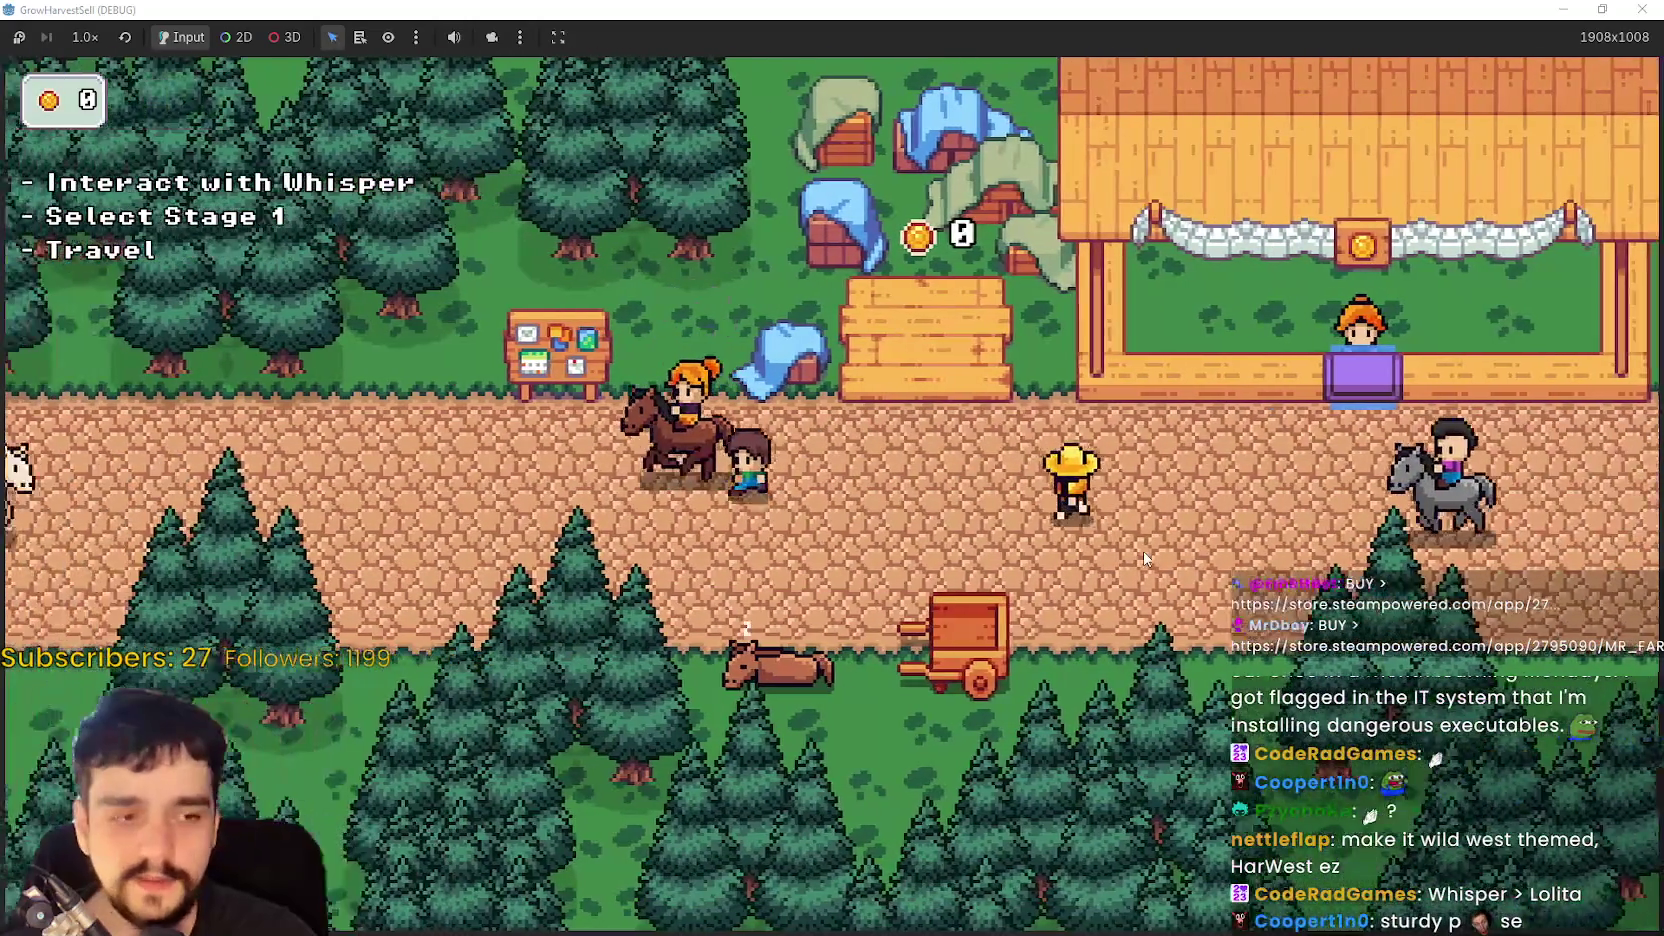
key(d)
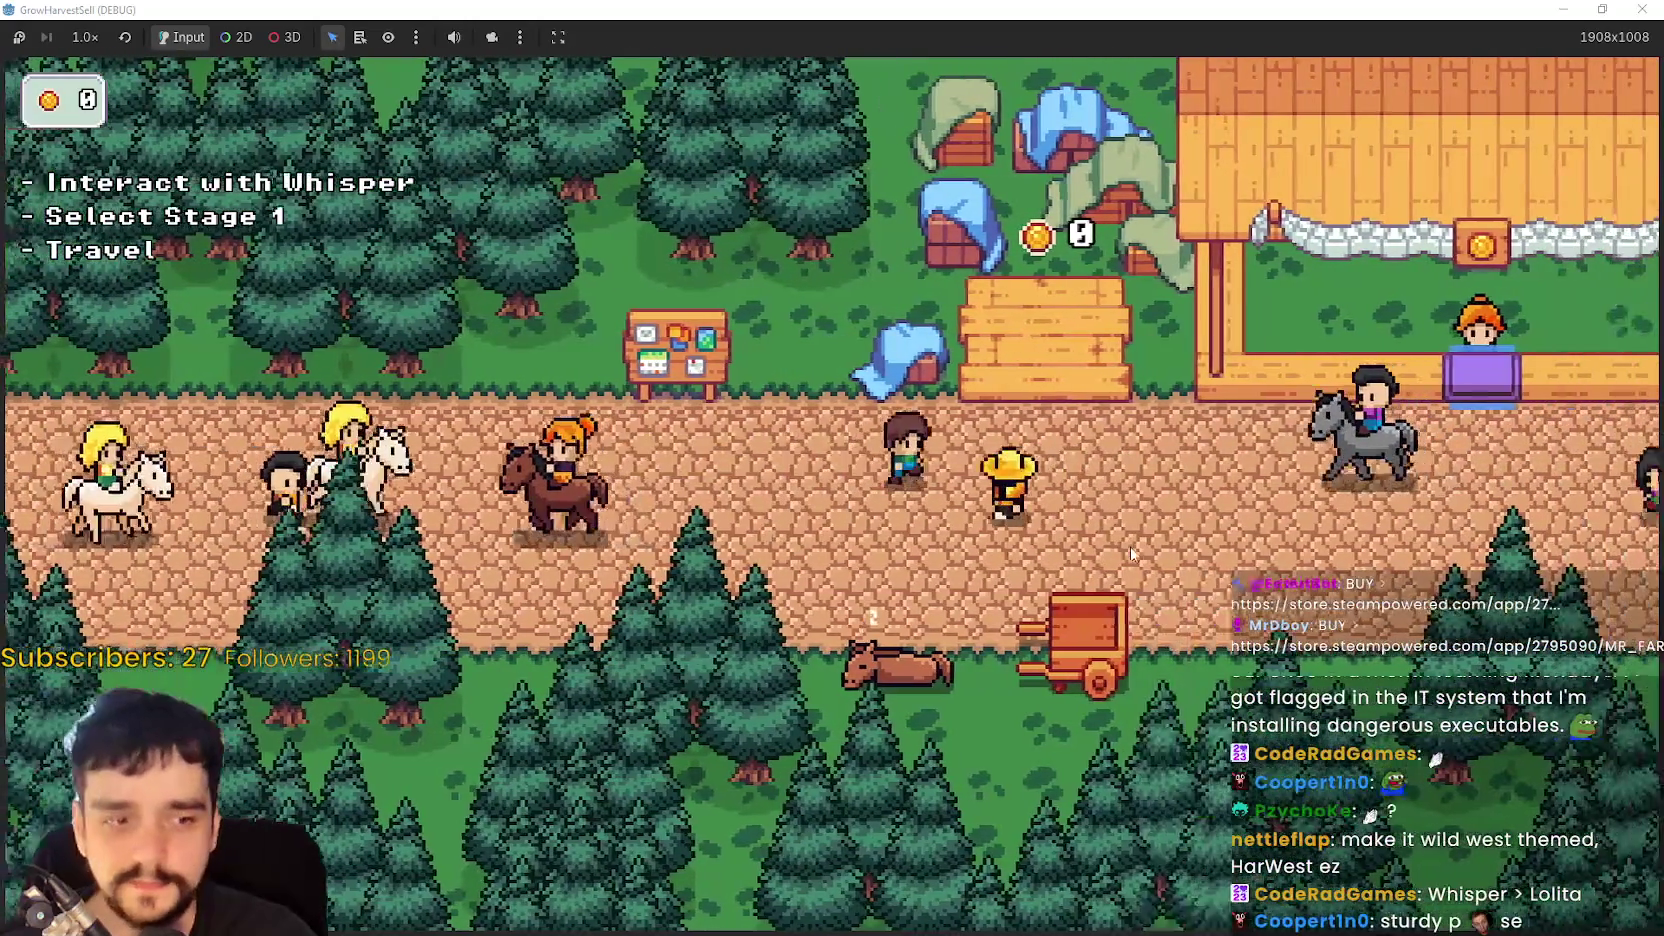
key(a)
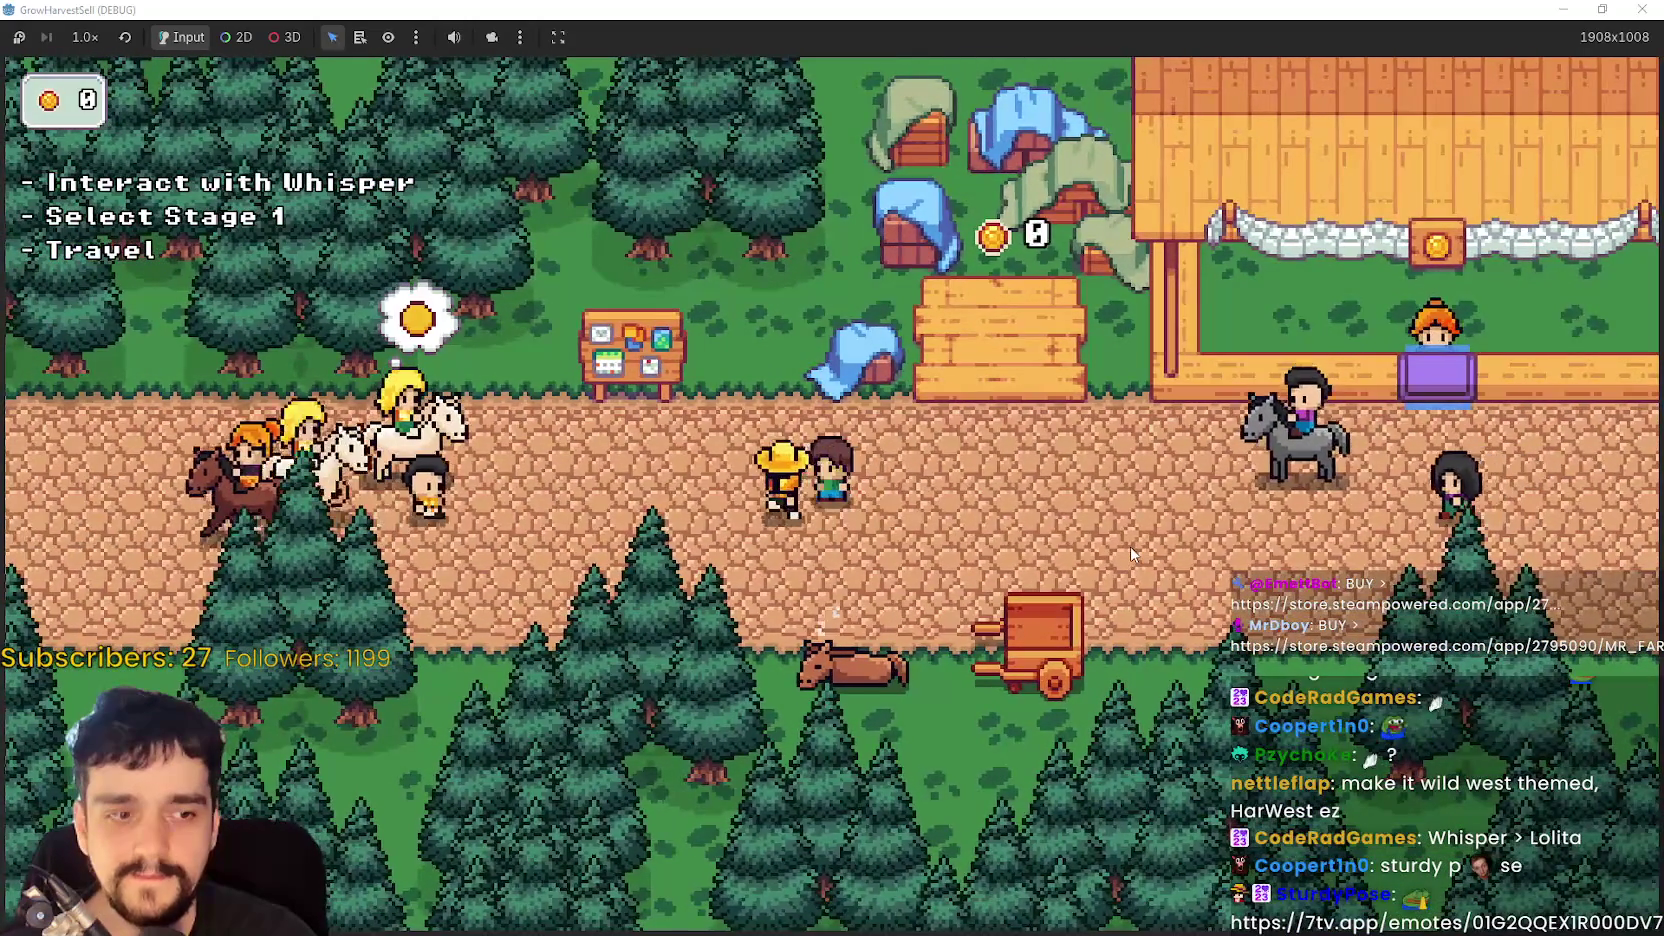
key(a)
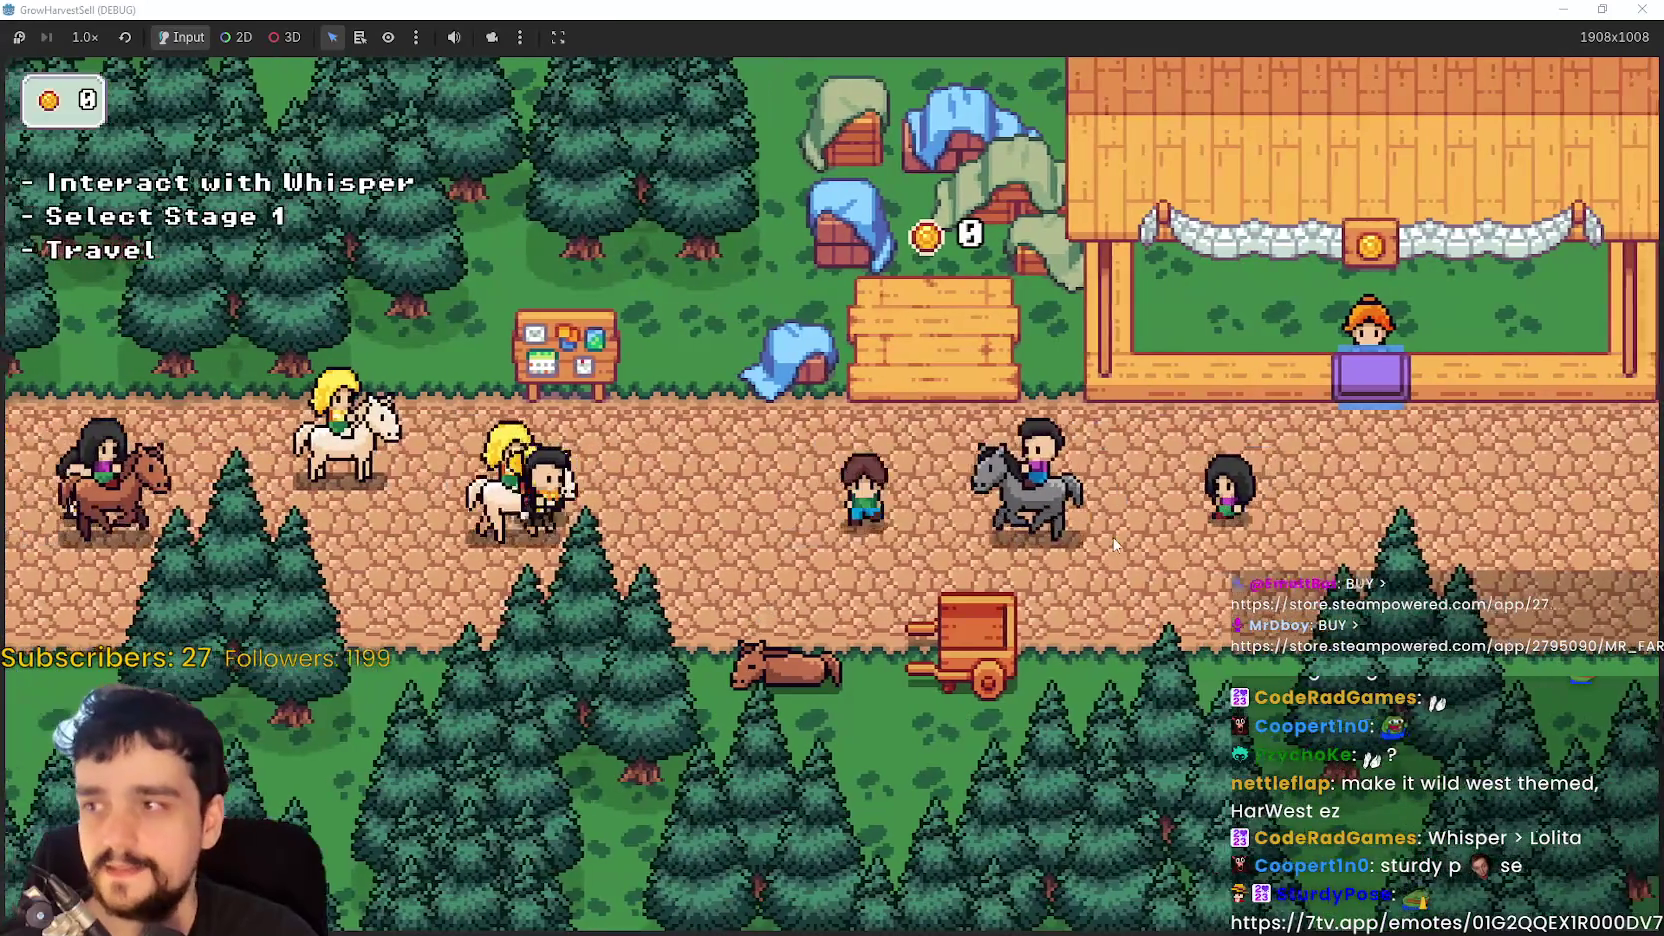
key(a)
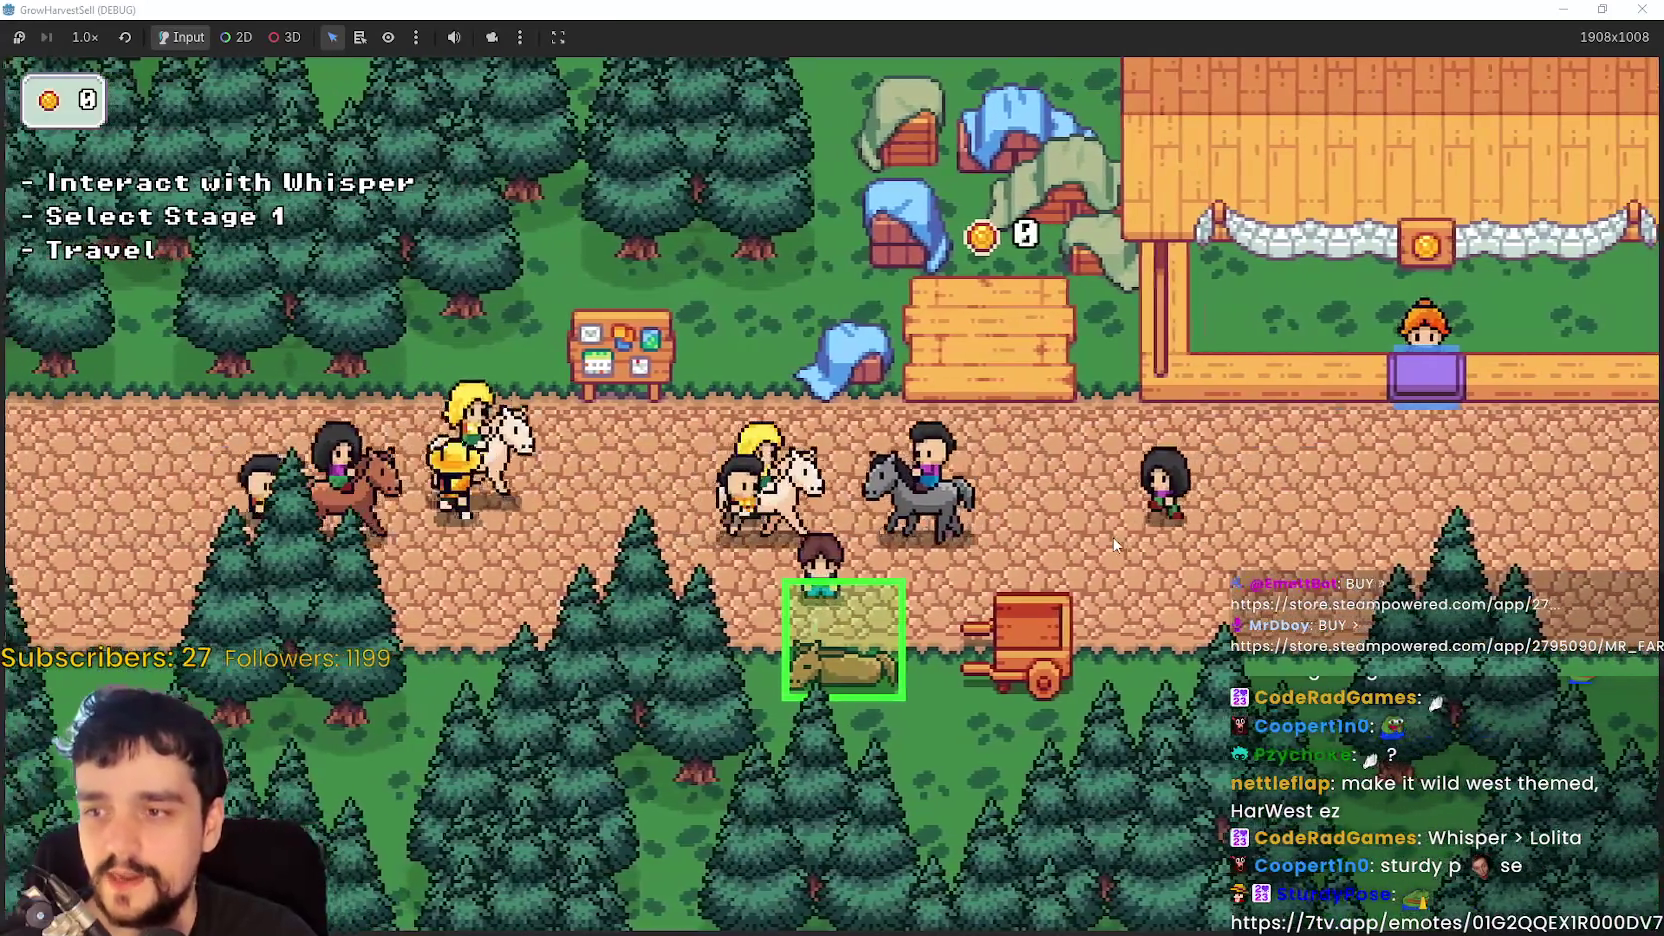
key(e)
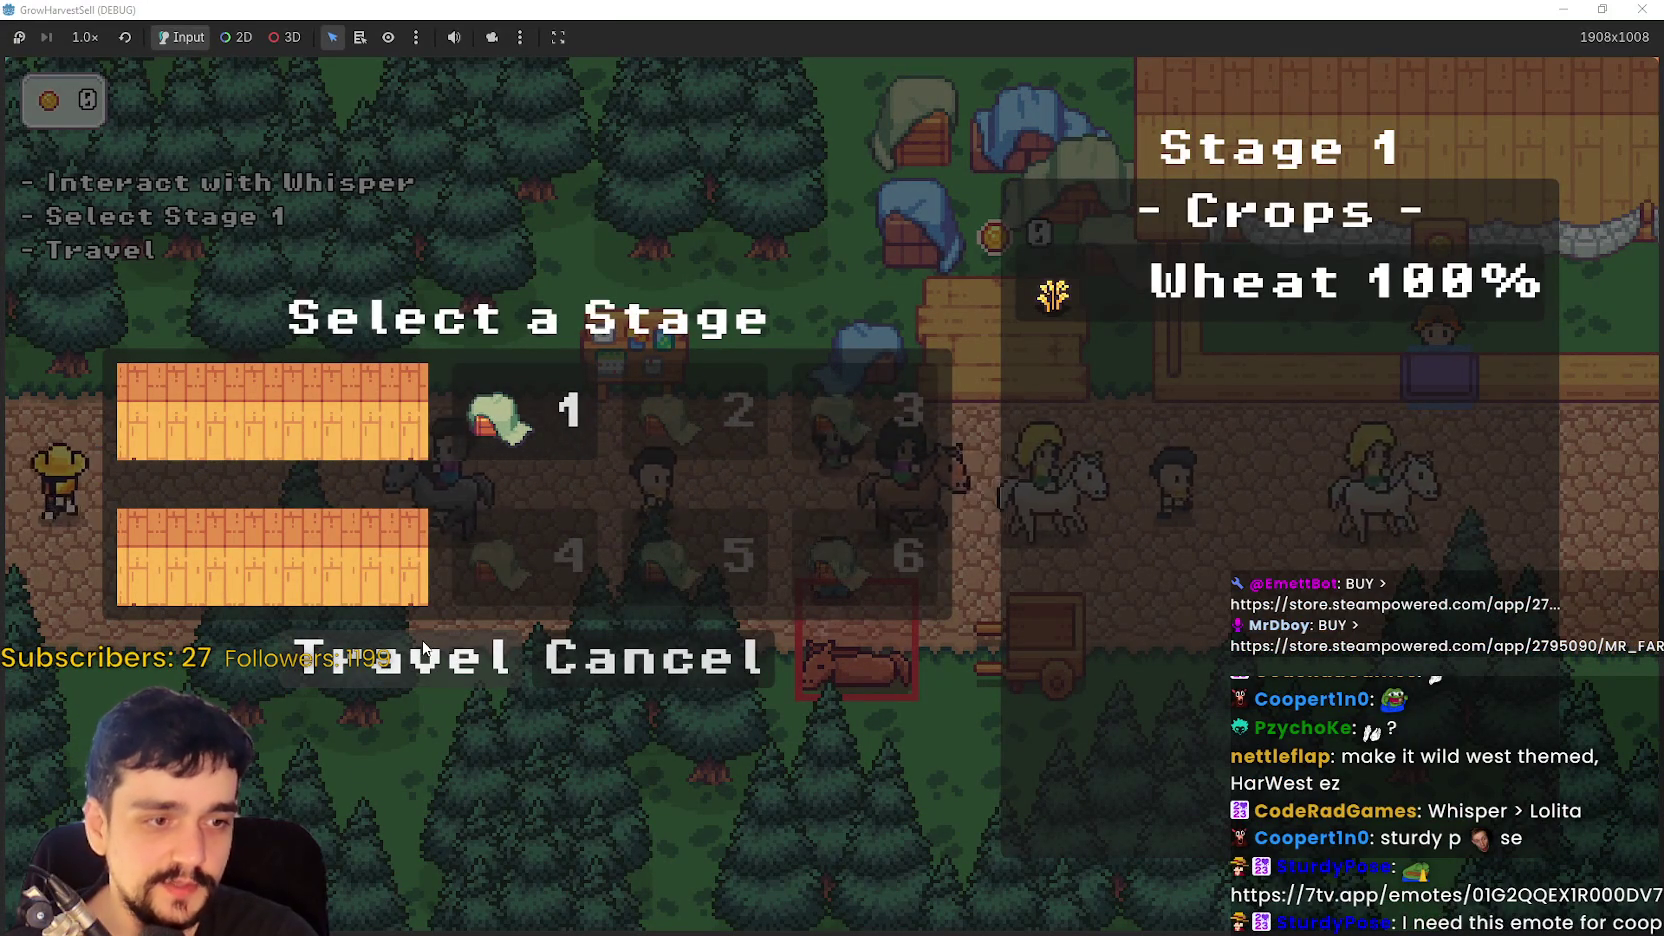
- Attempt travel to Stage 1, then walk the farmer along the road back to the caravan horse
click(424, 650)
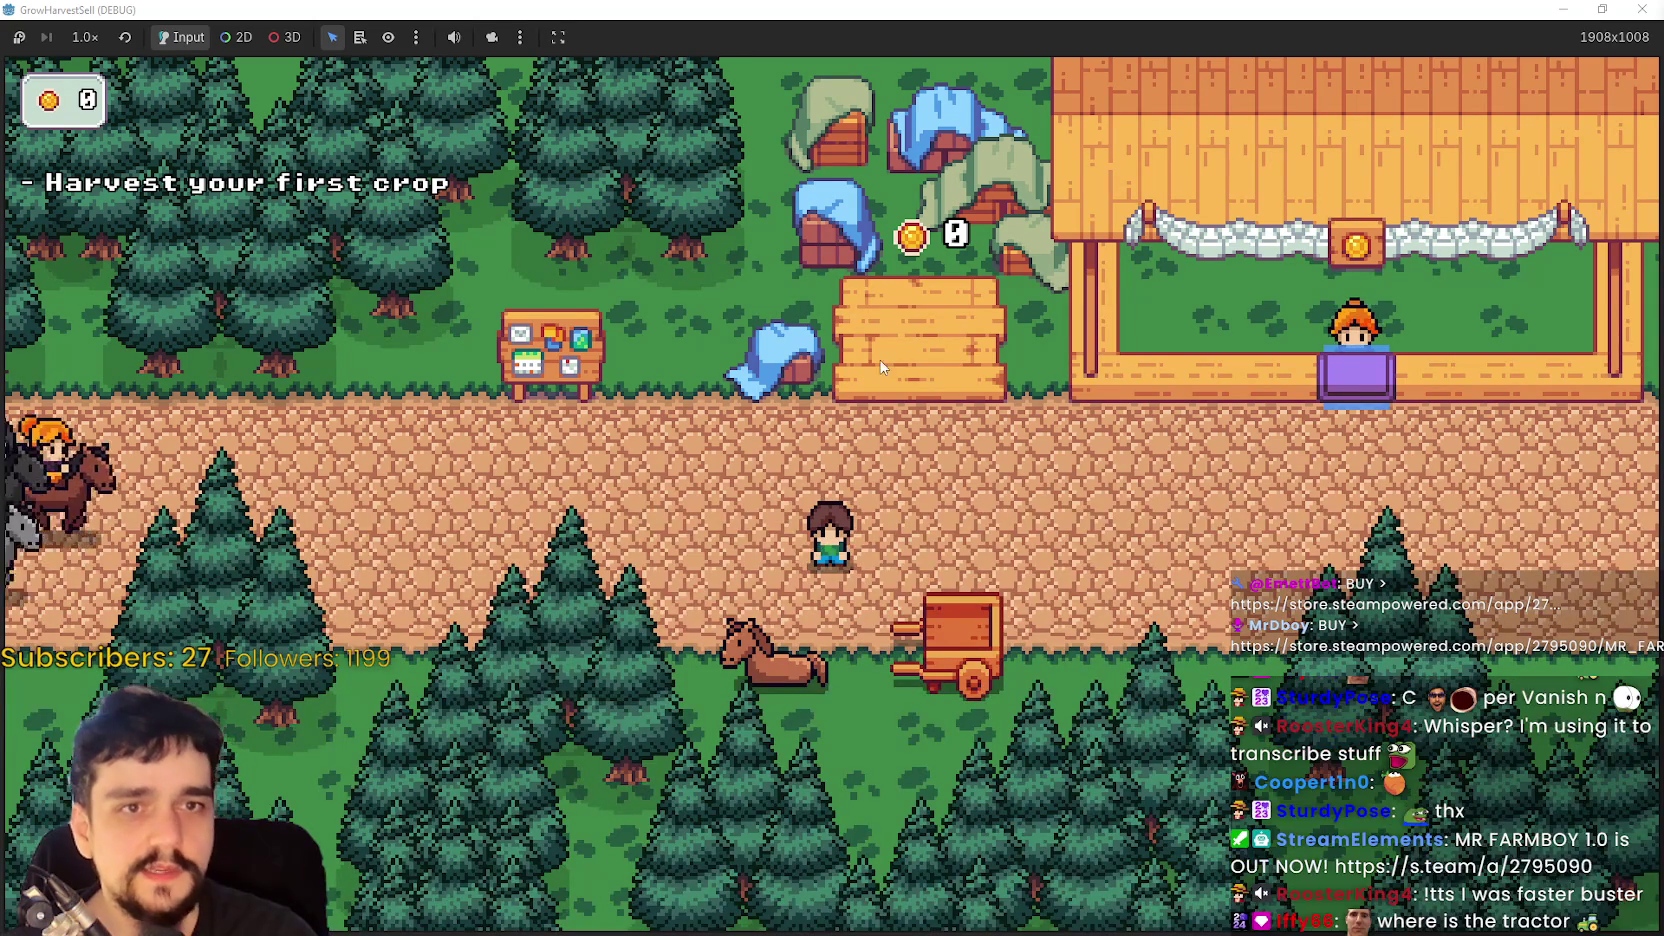
key(d)
key(a)
key(s)
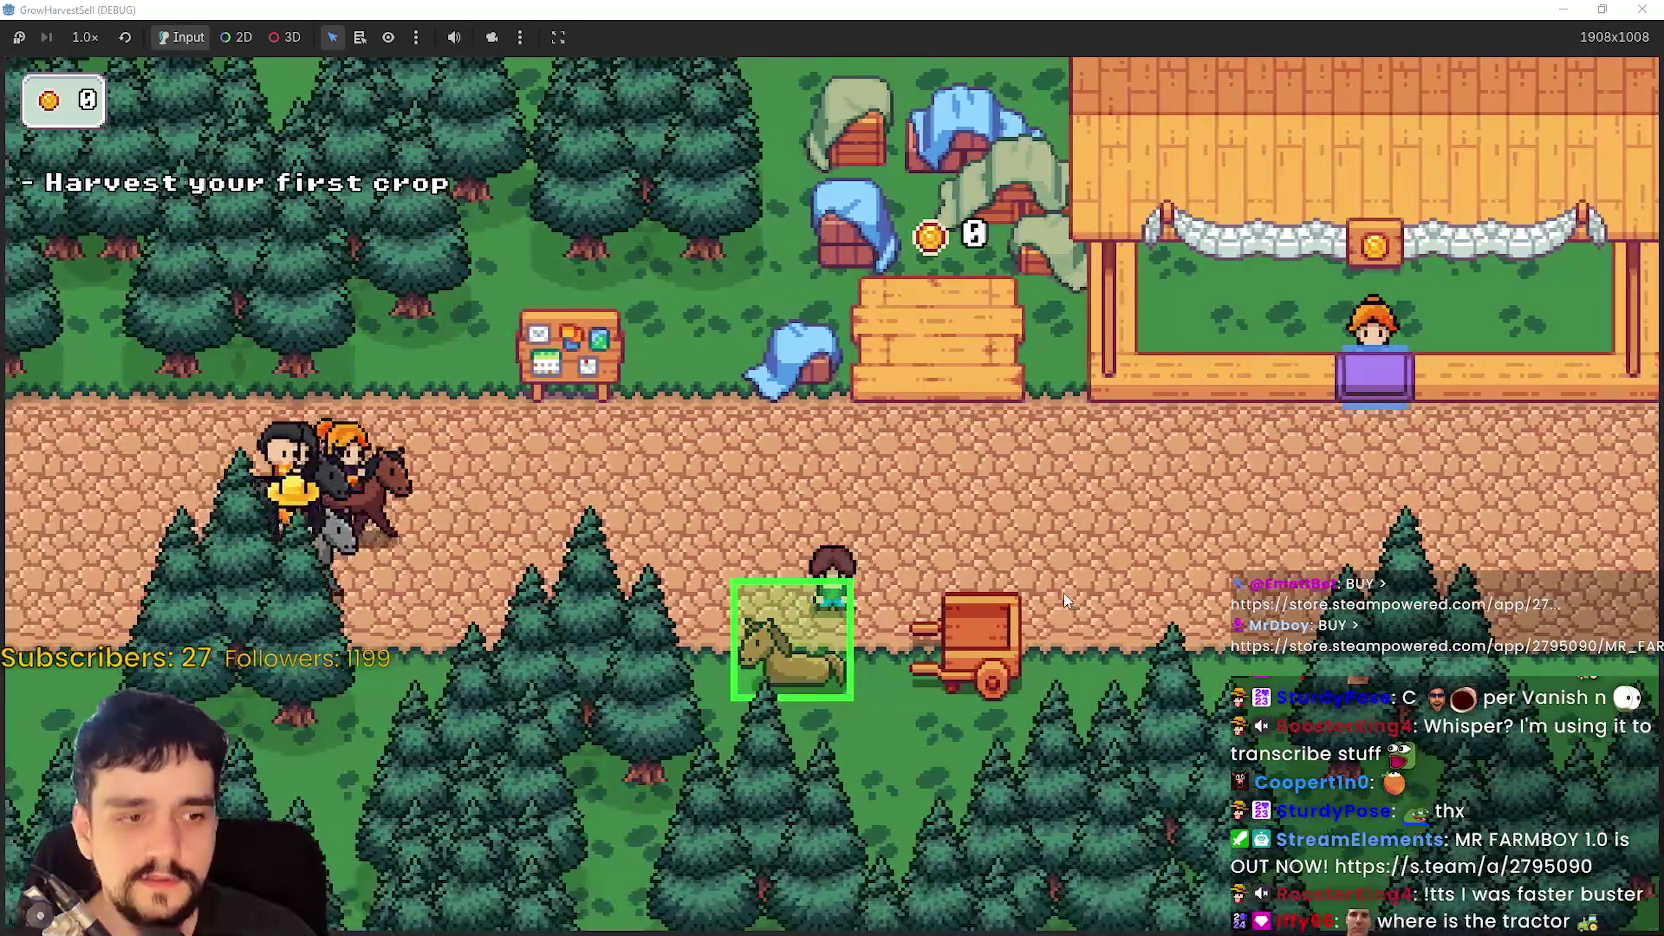
key(w)
key(a)
key(d)
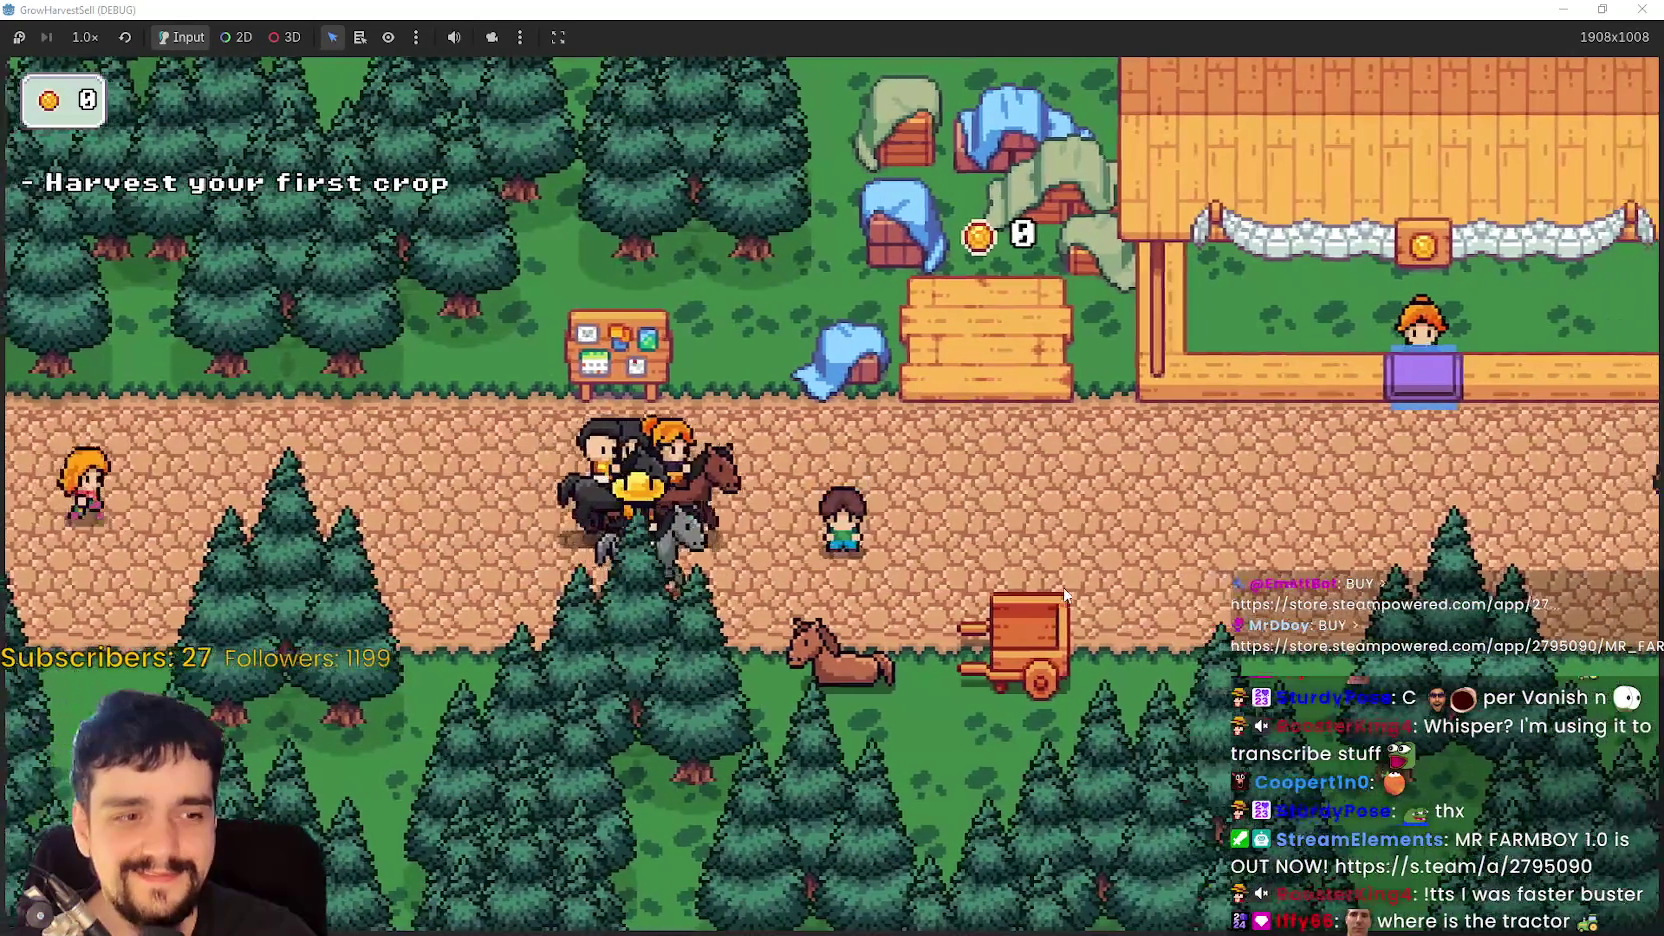
key(a)
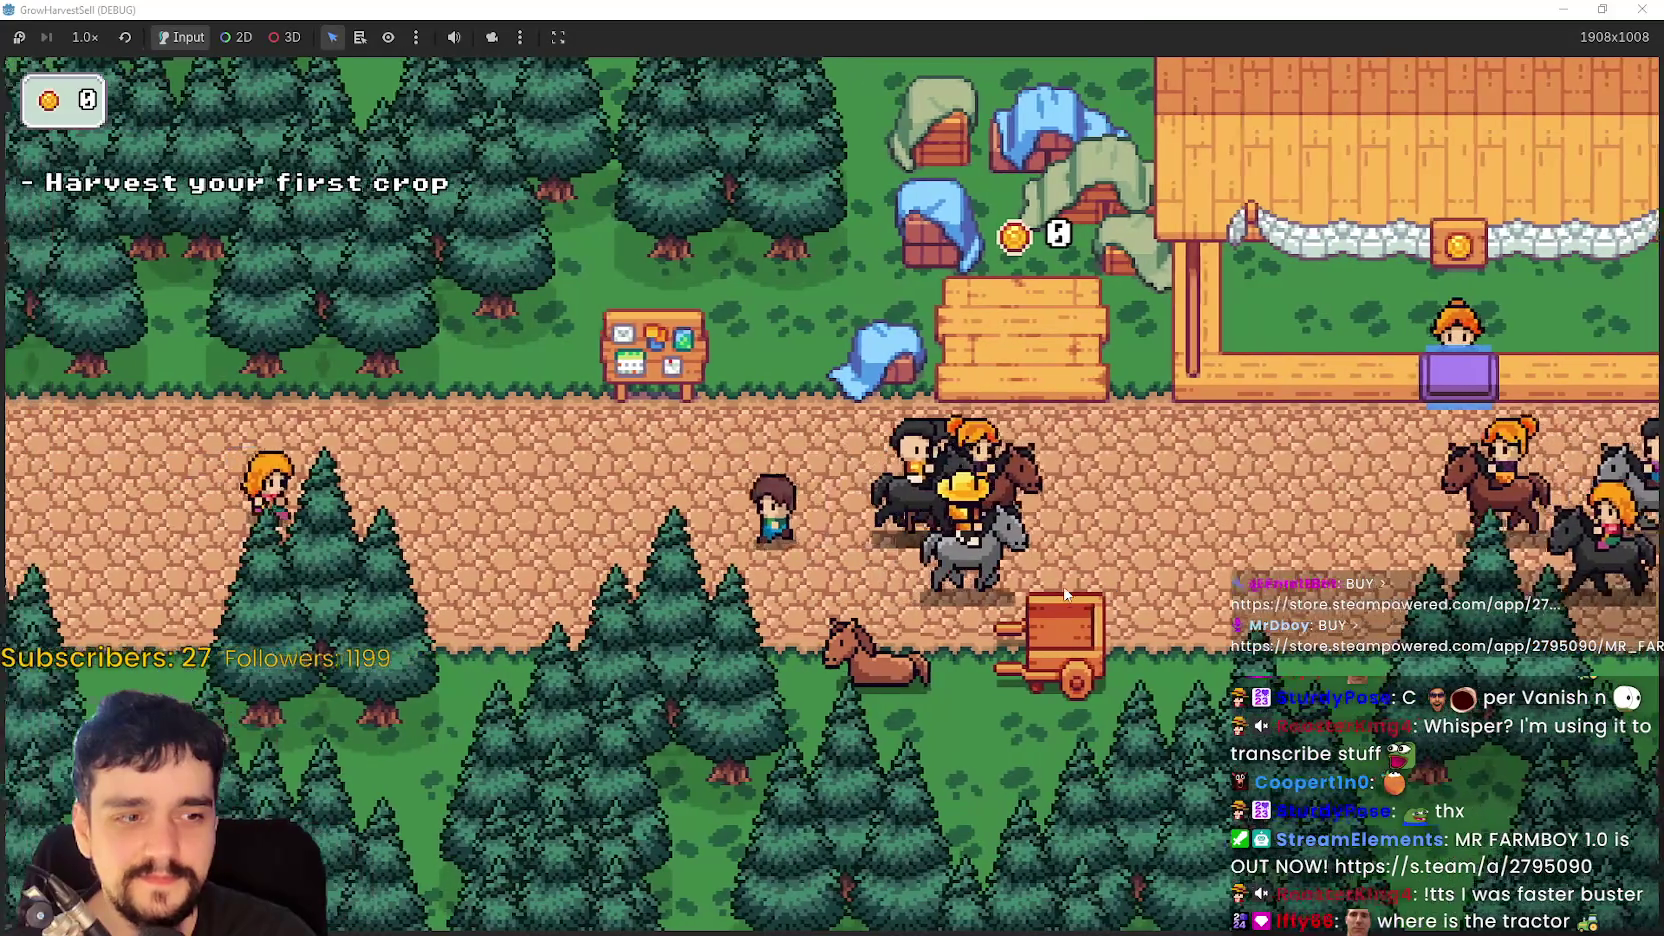
key(d)
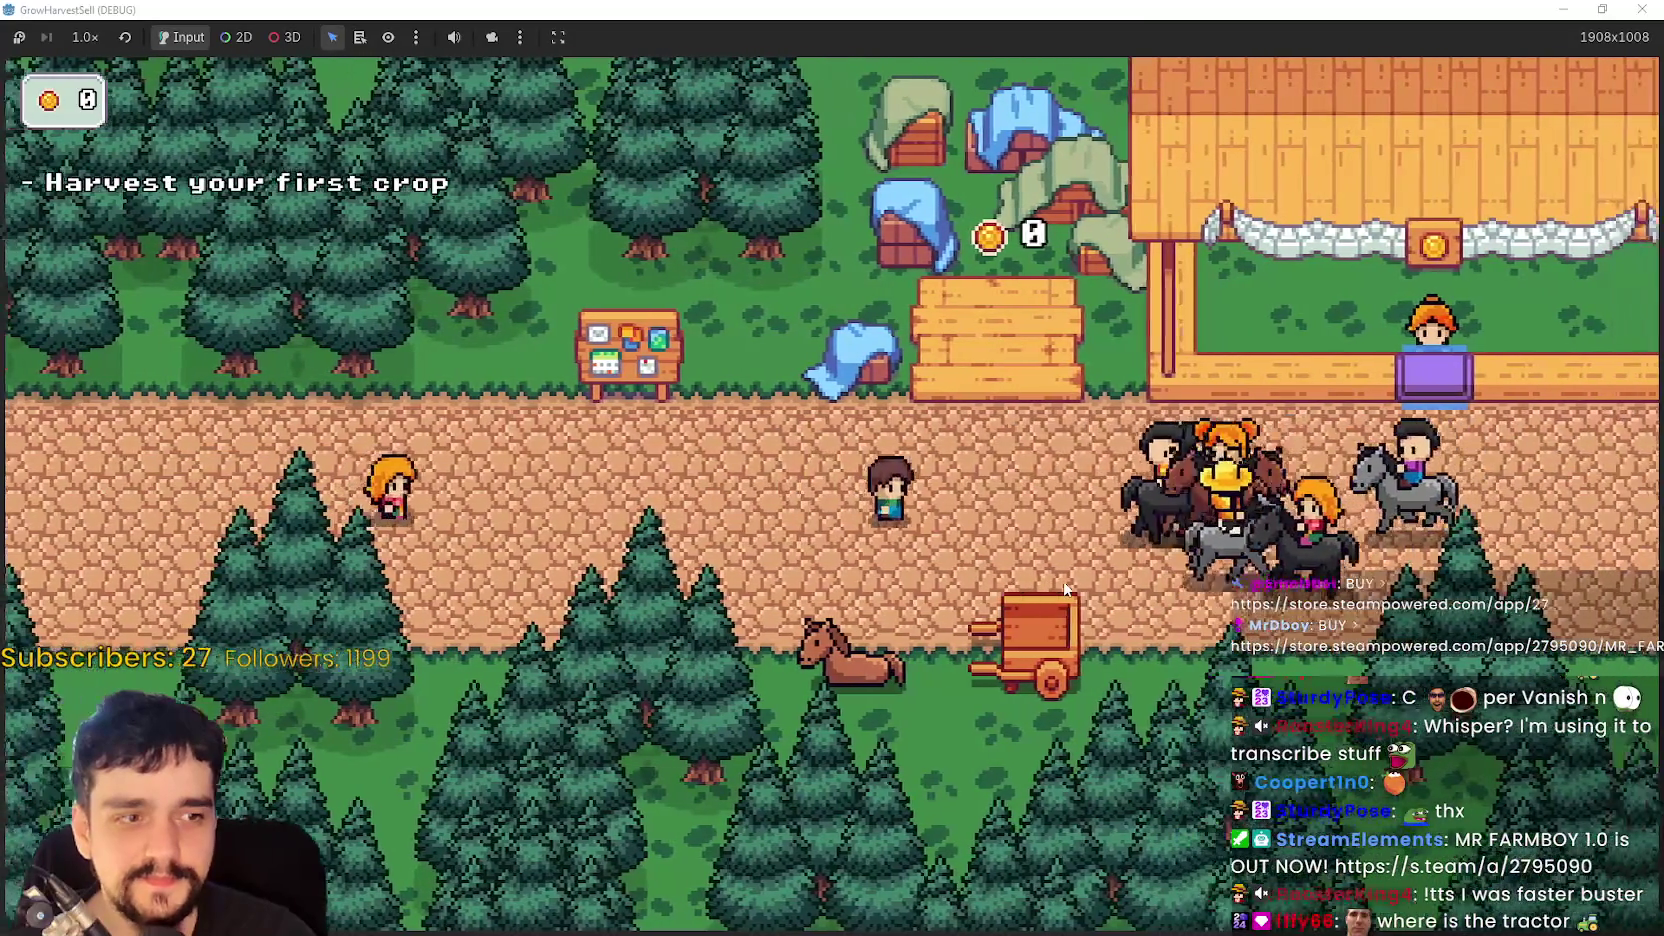
key(a)
key(s)
key(d)
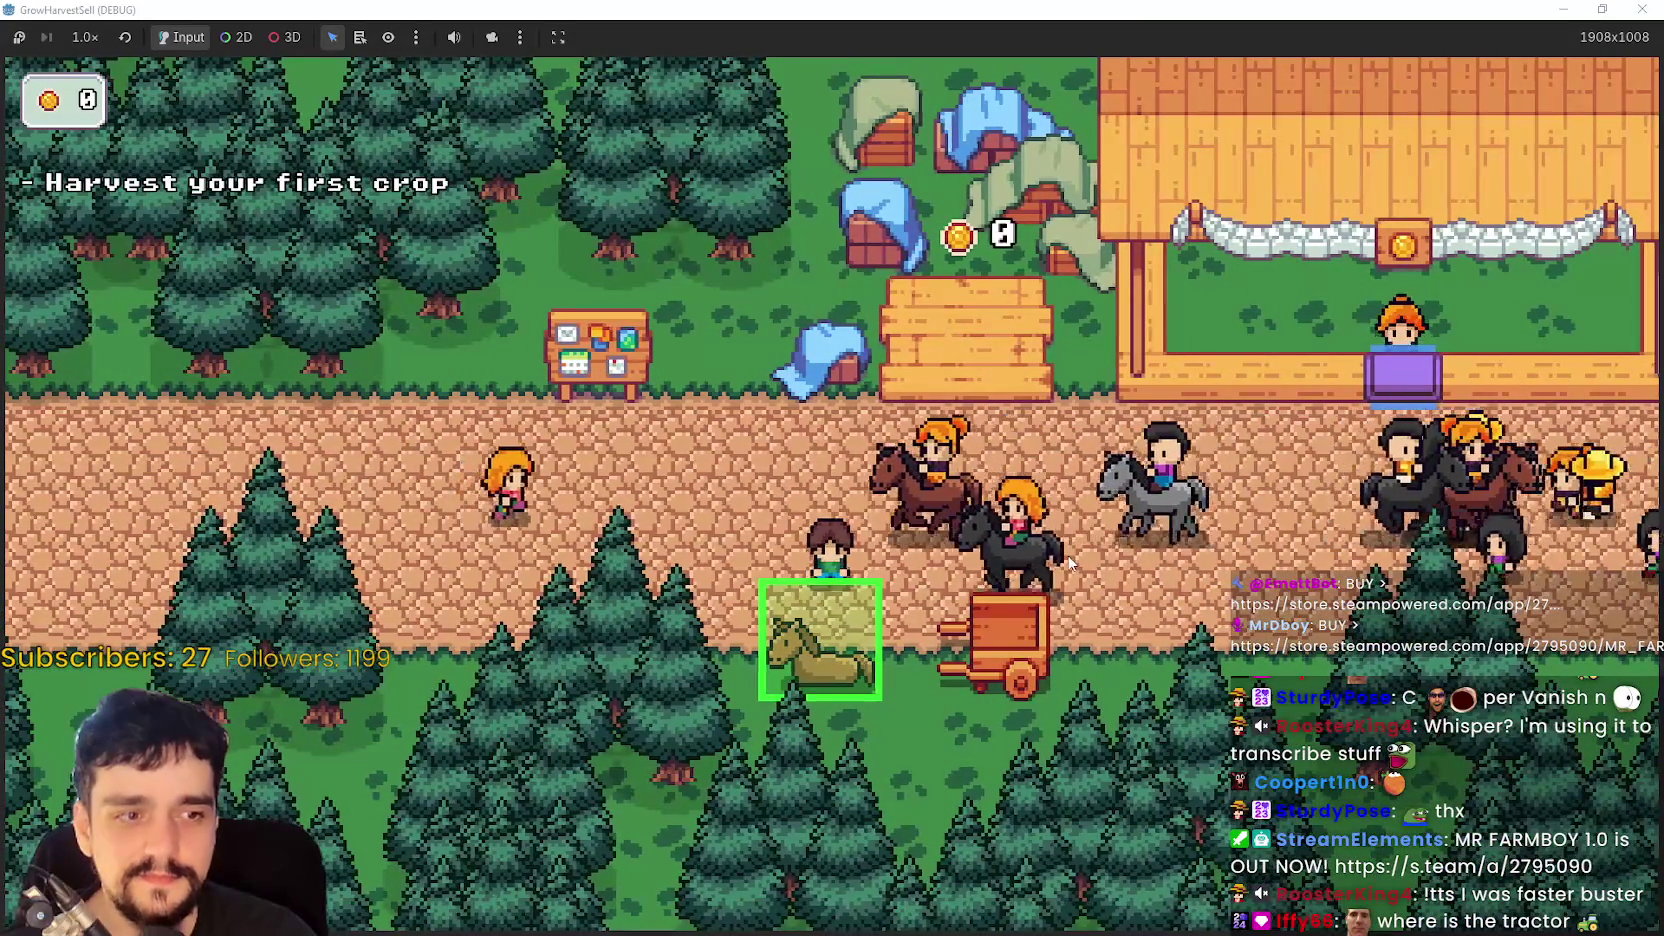
- Travel from the horse to the Stage 1 forest and harvest the first crops there
key(e)
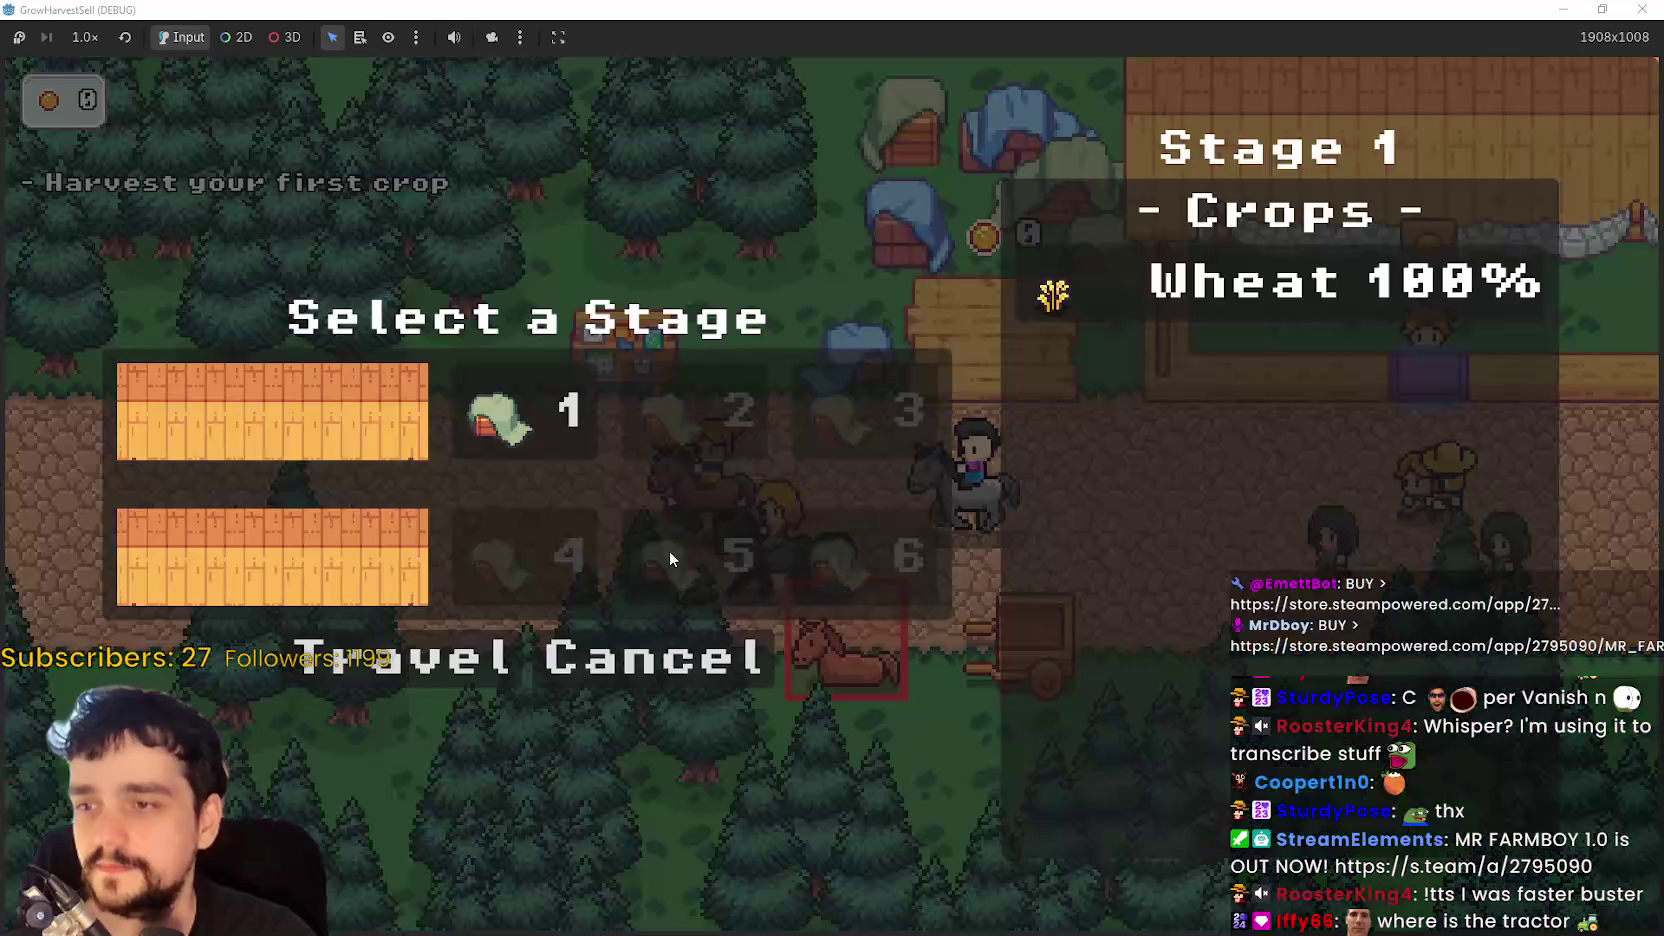
click(425, 660)
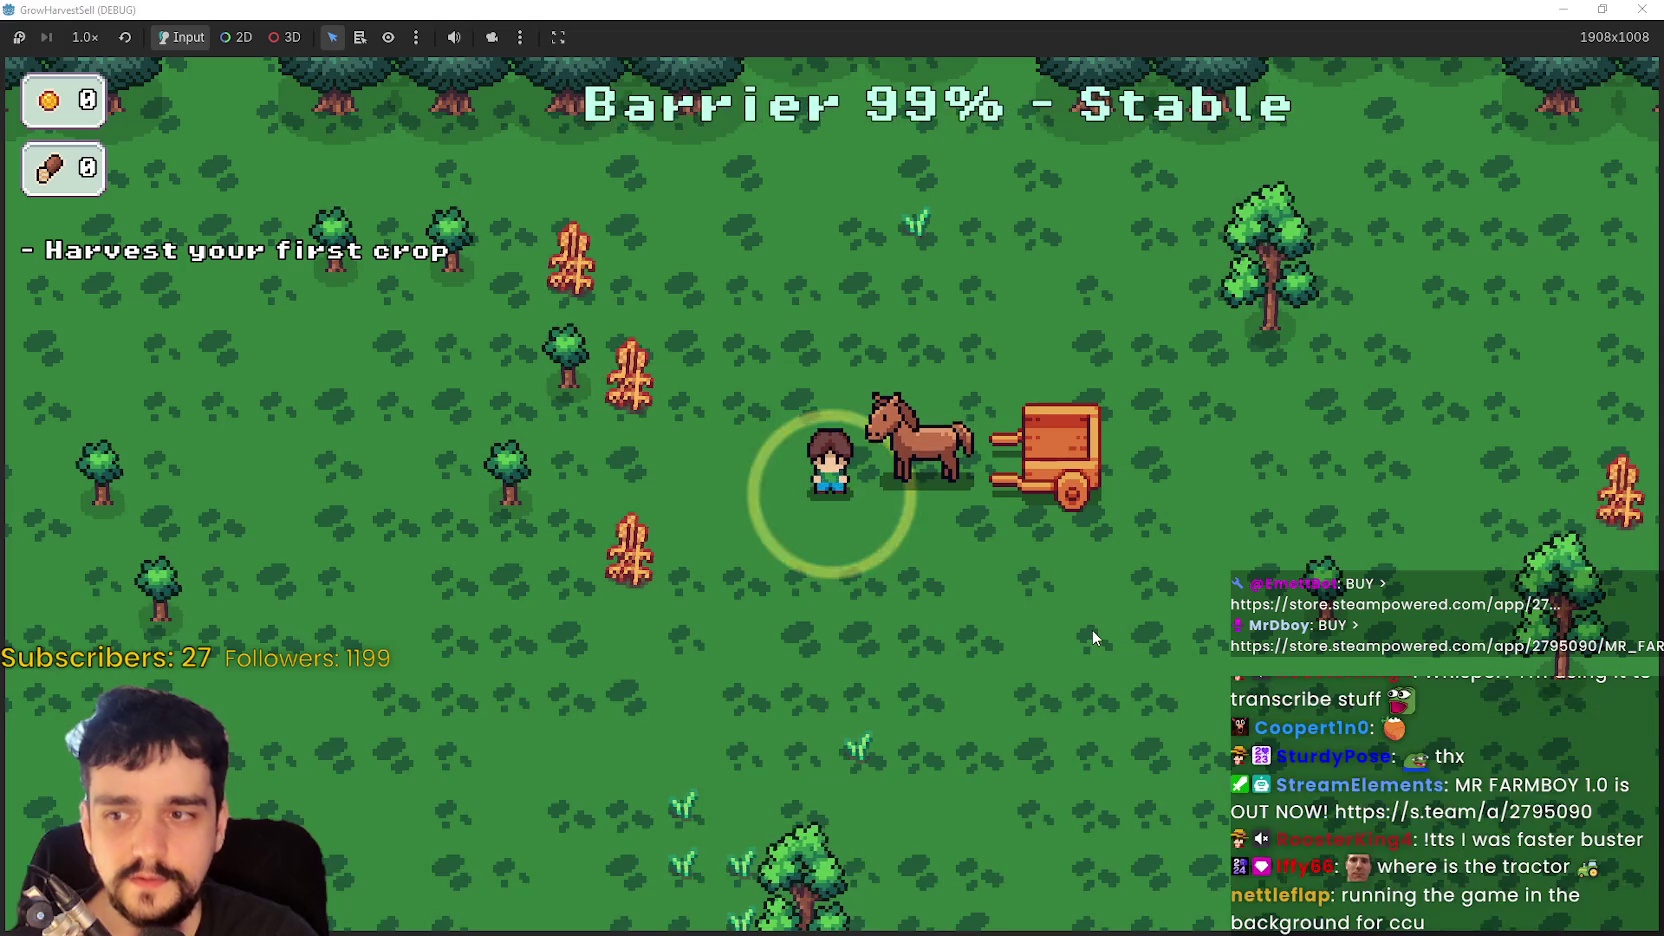
key(a)
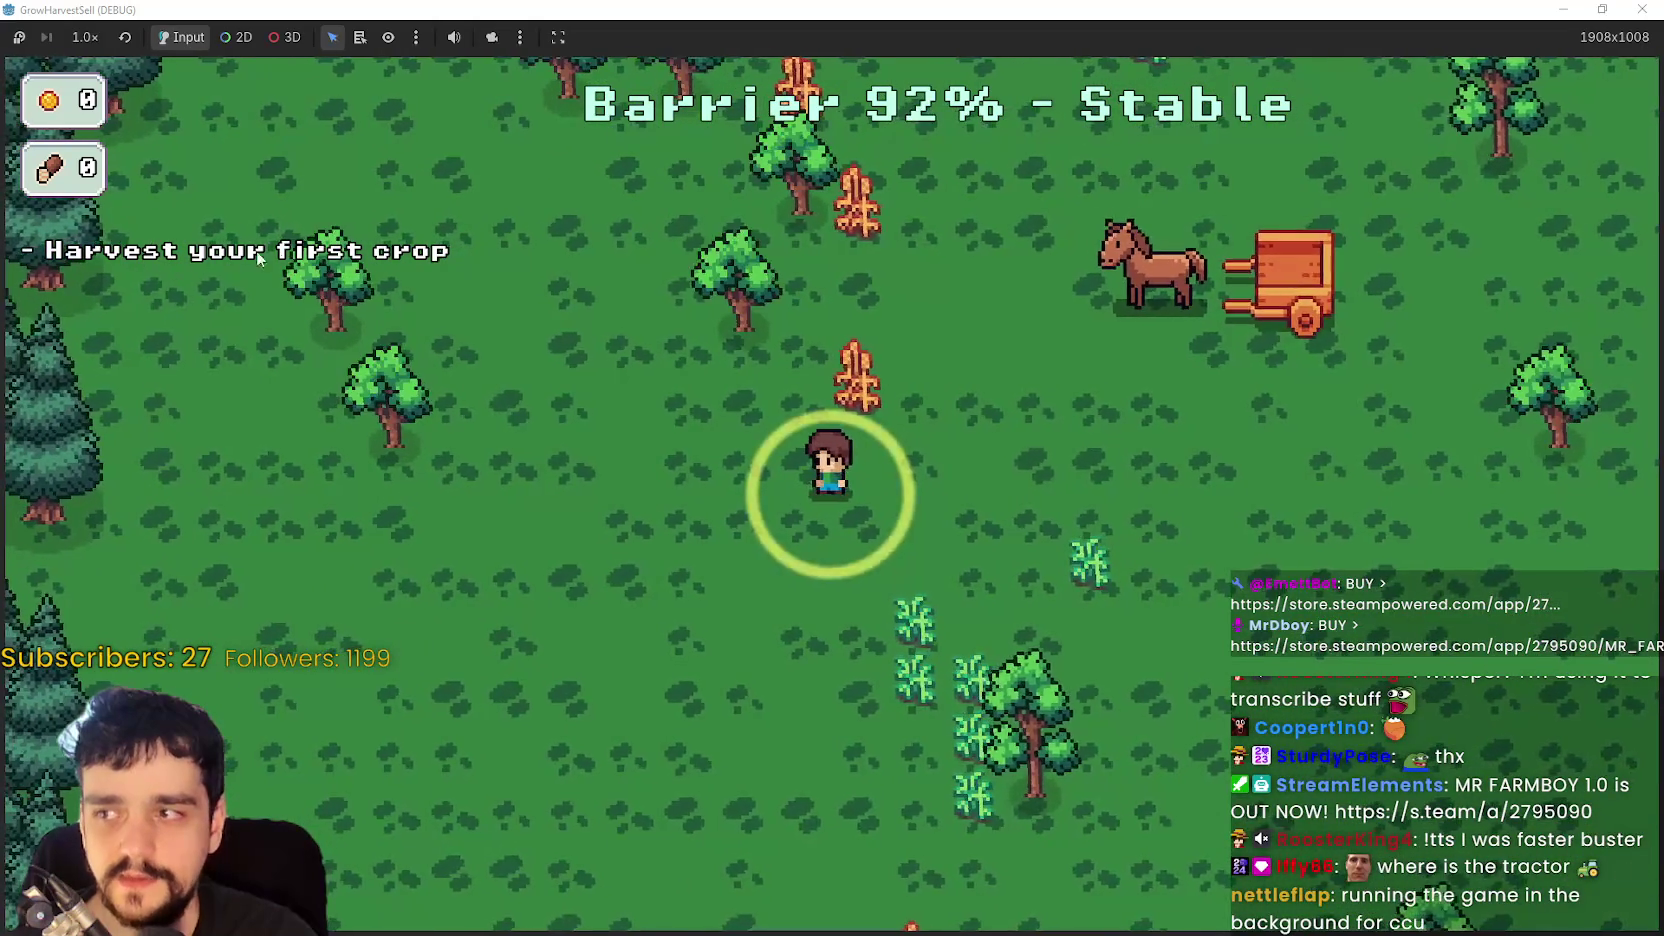
key(w)
key(d)
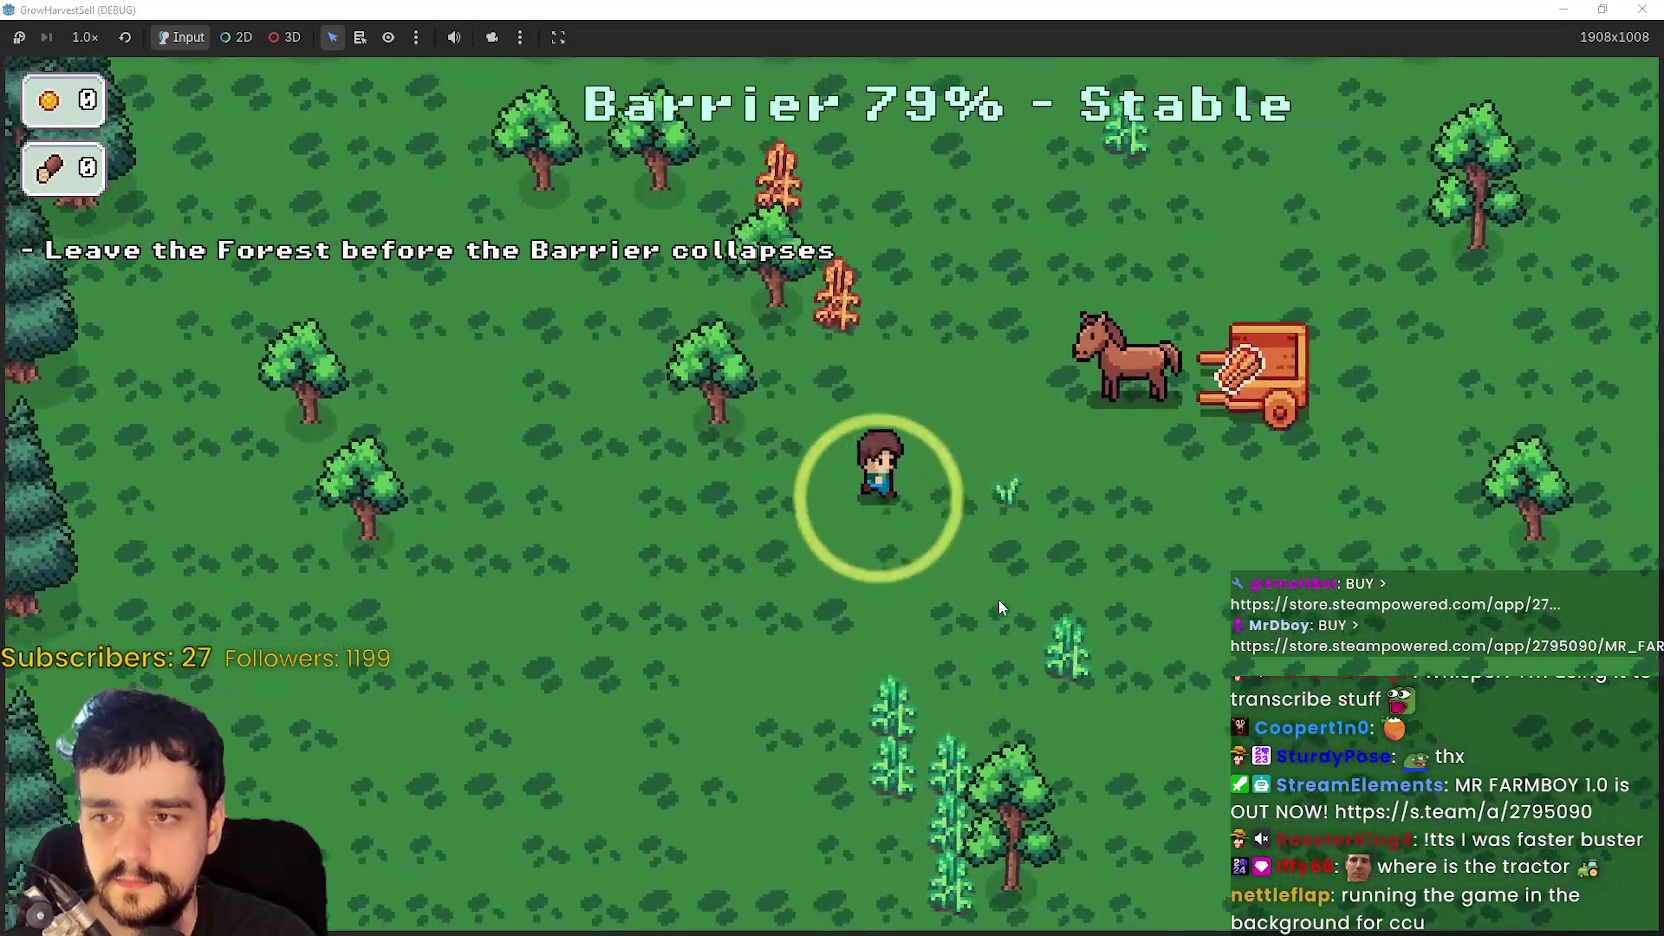
key(w)
key(d)
key(w)
key(a)
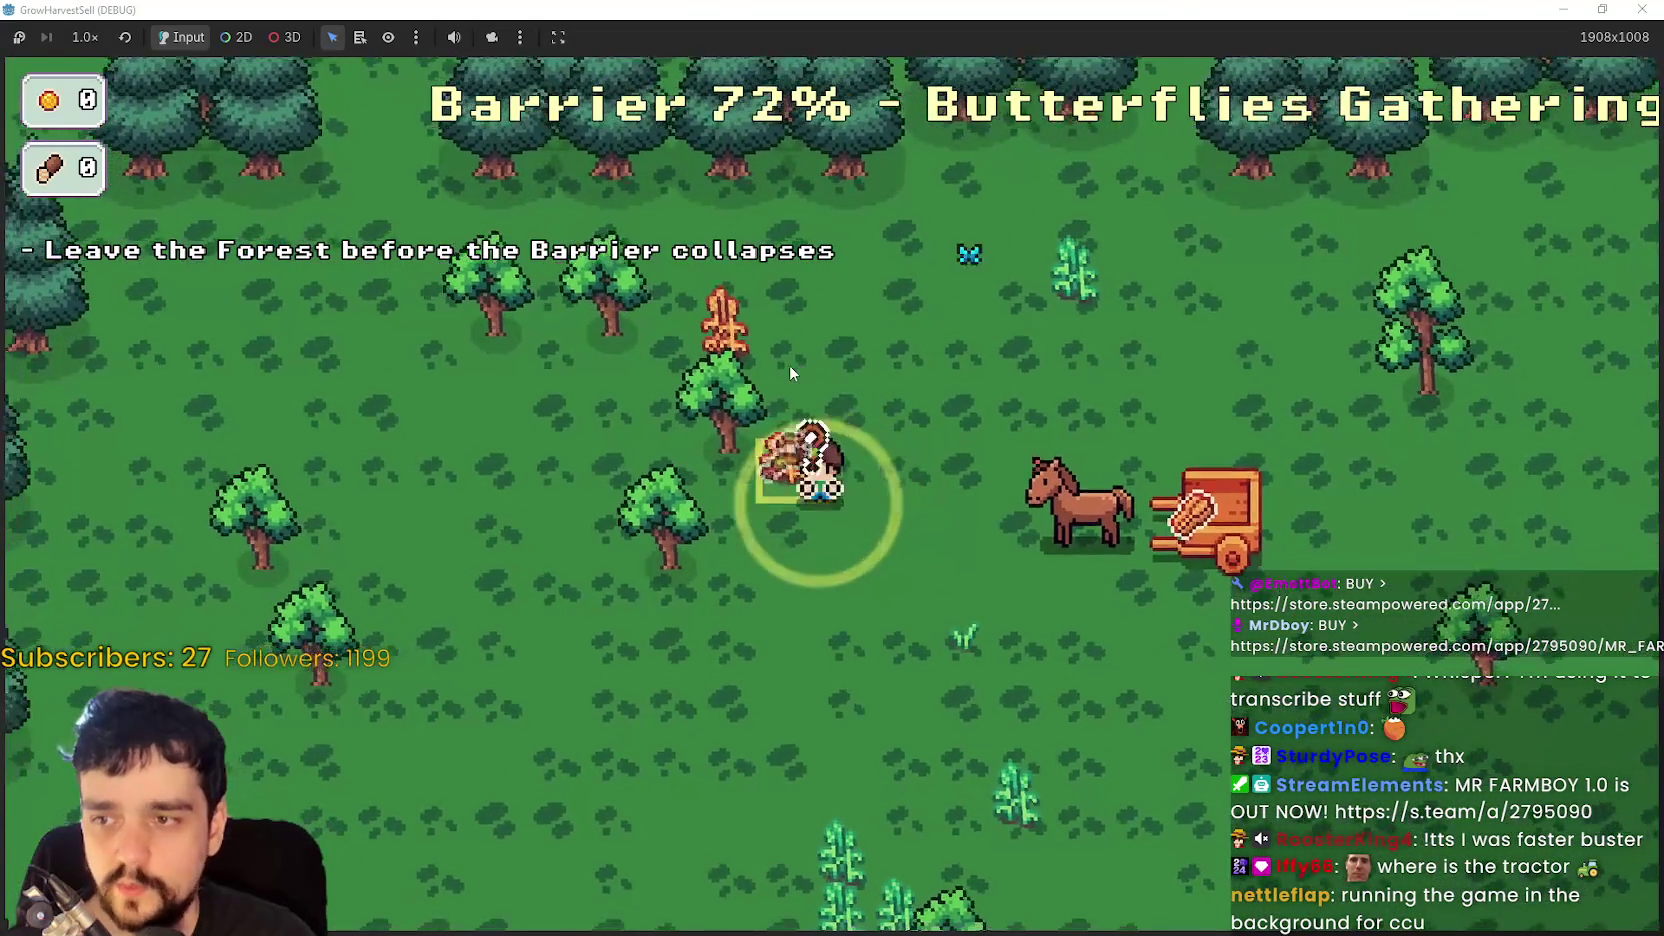
key(w)
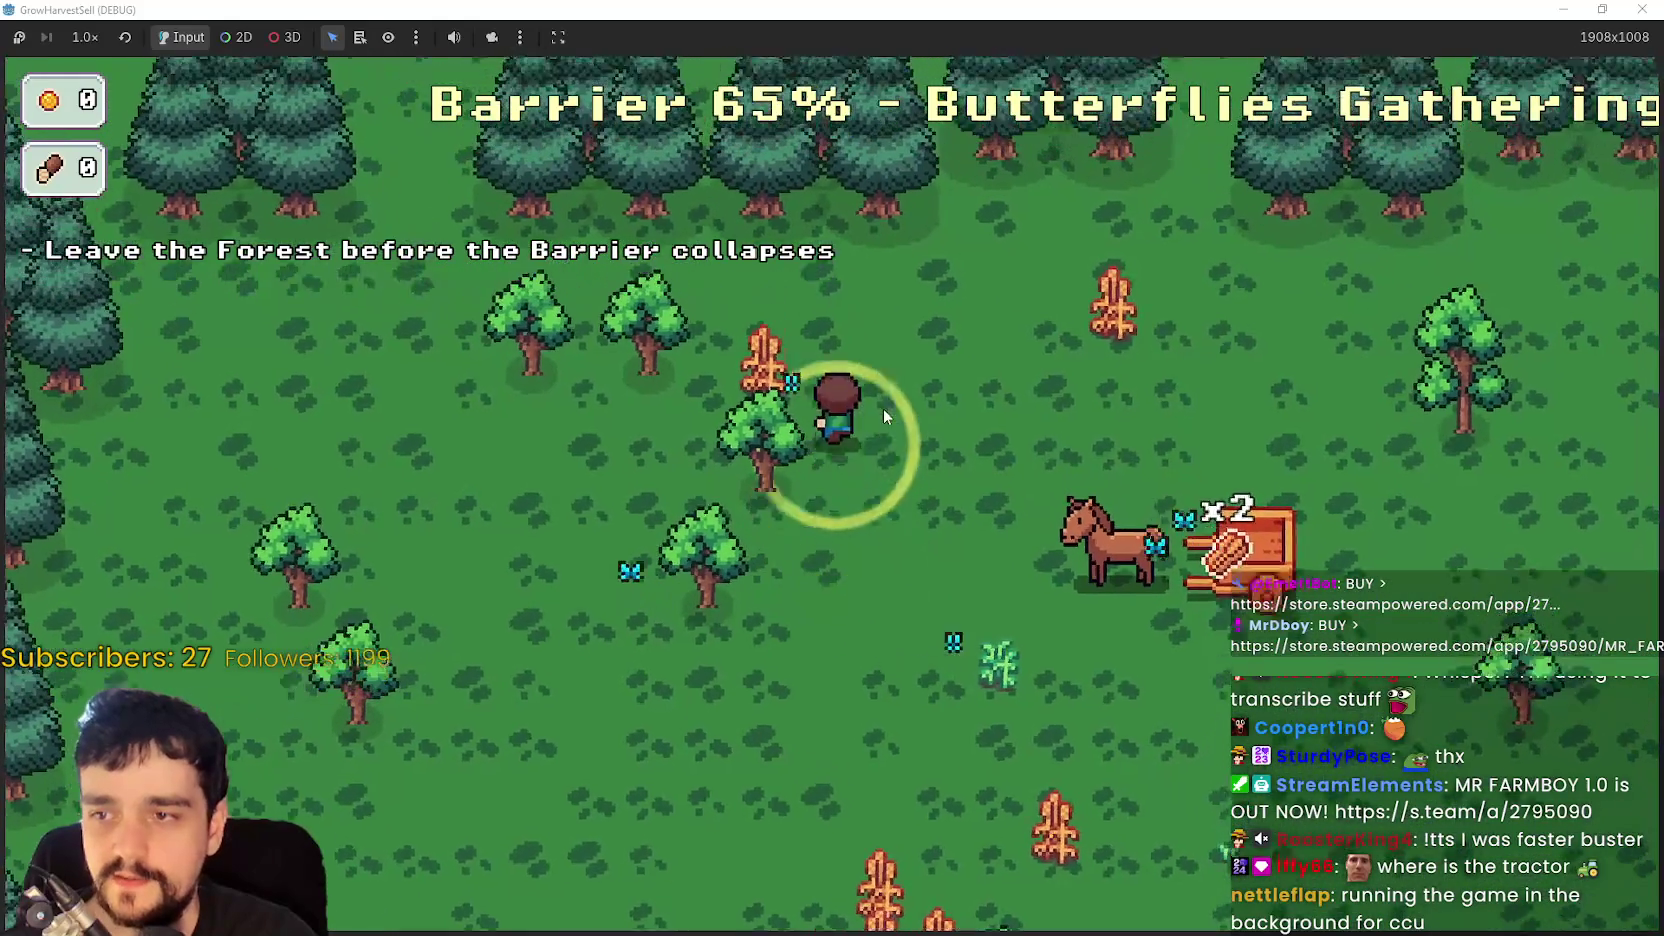
key(s)
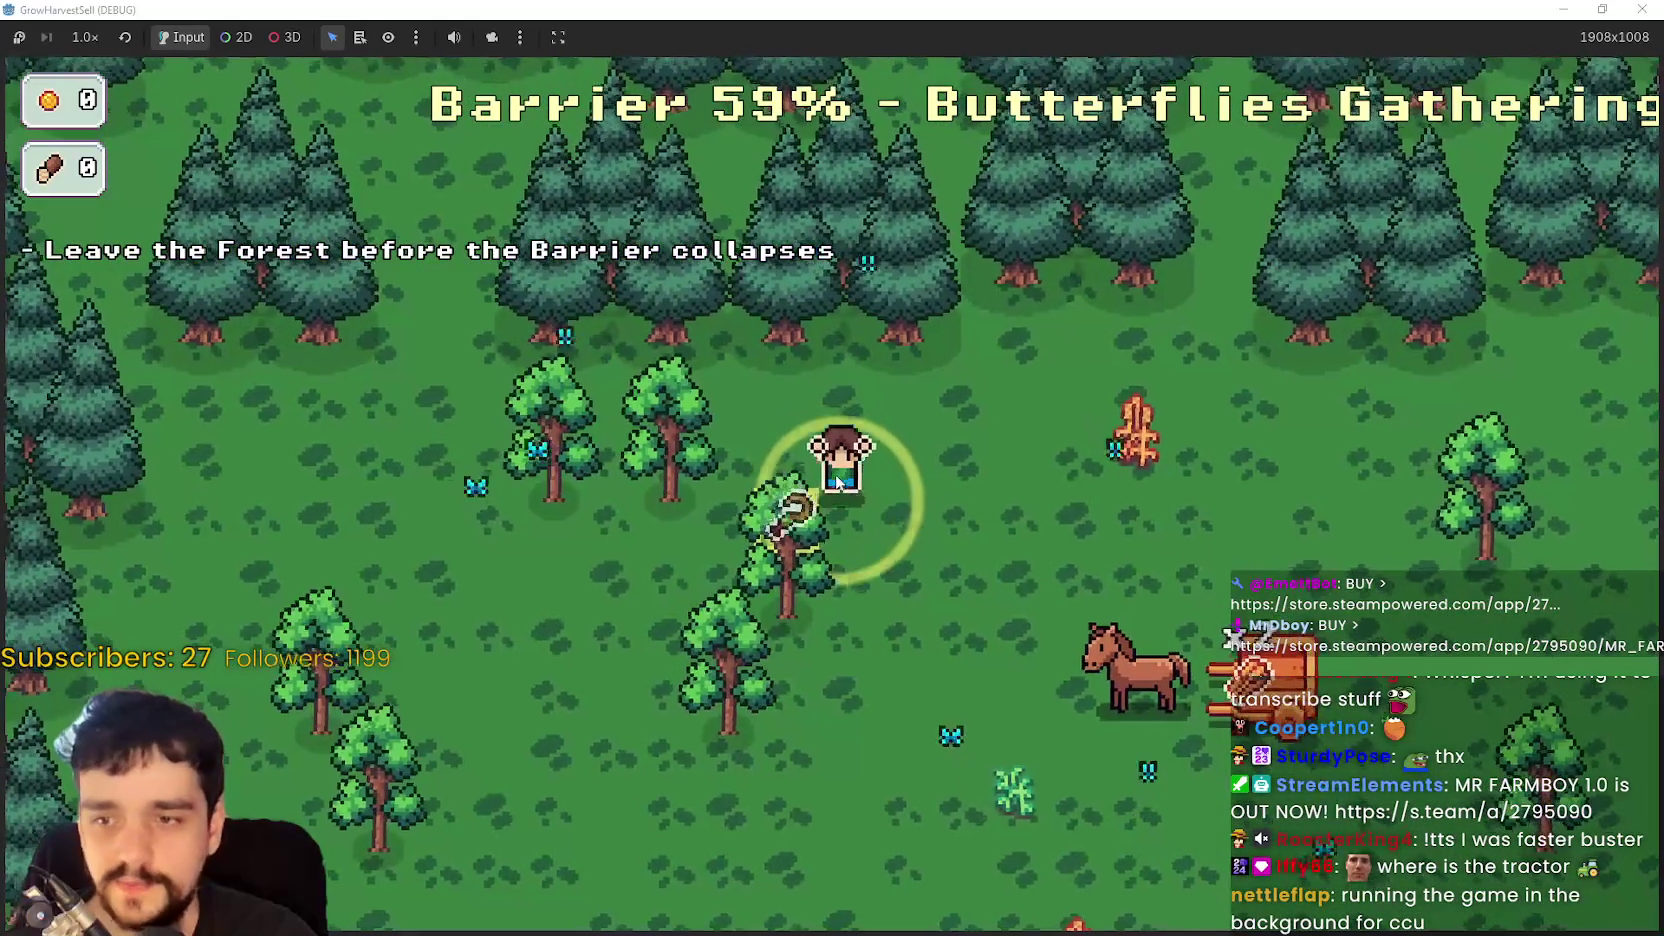
- Walk right across the forest, picking up the orange crop until the cart is full
key(d)
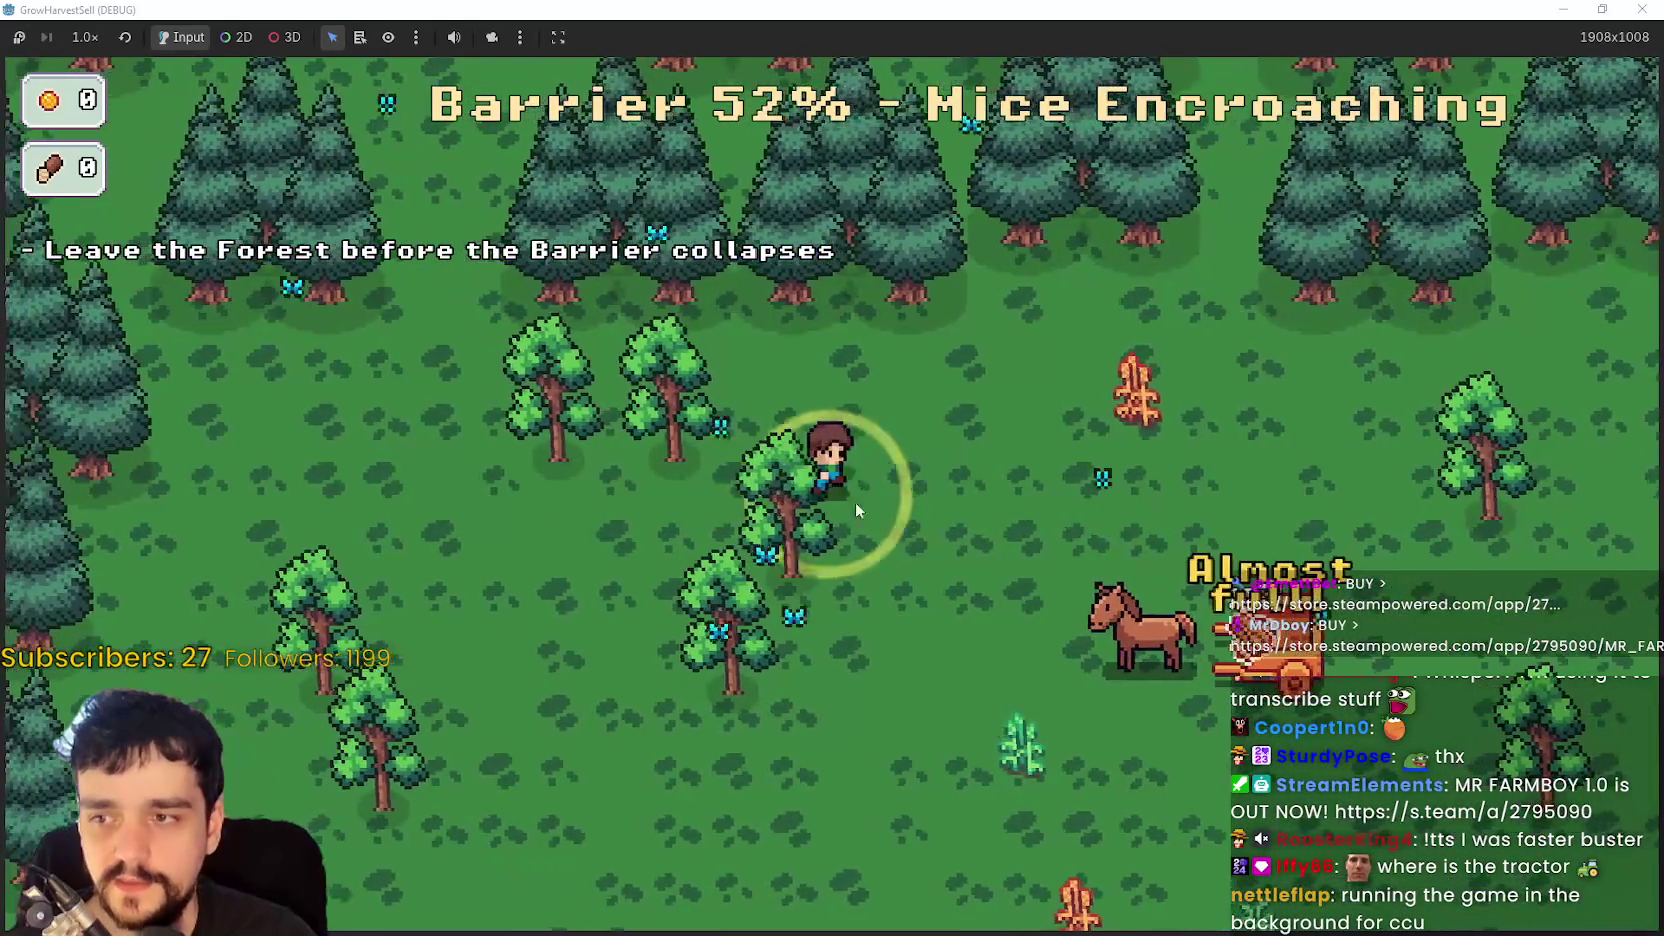
key(d)
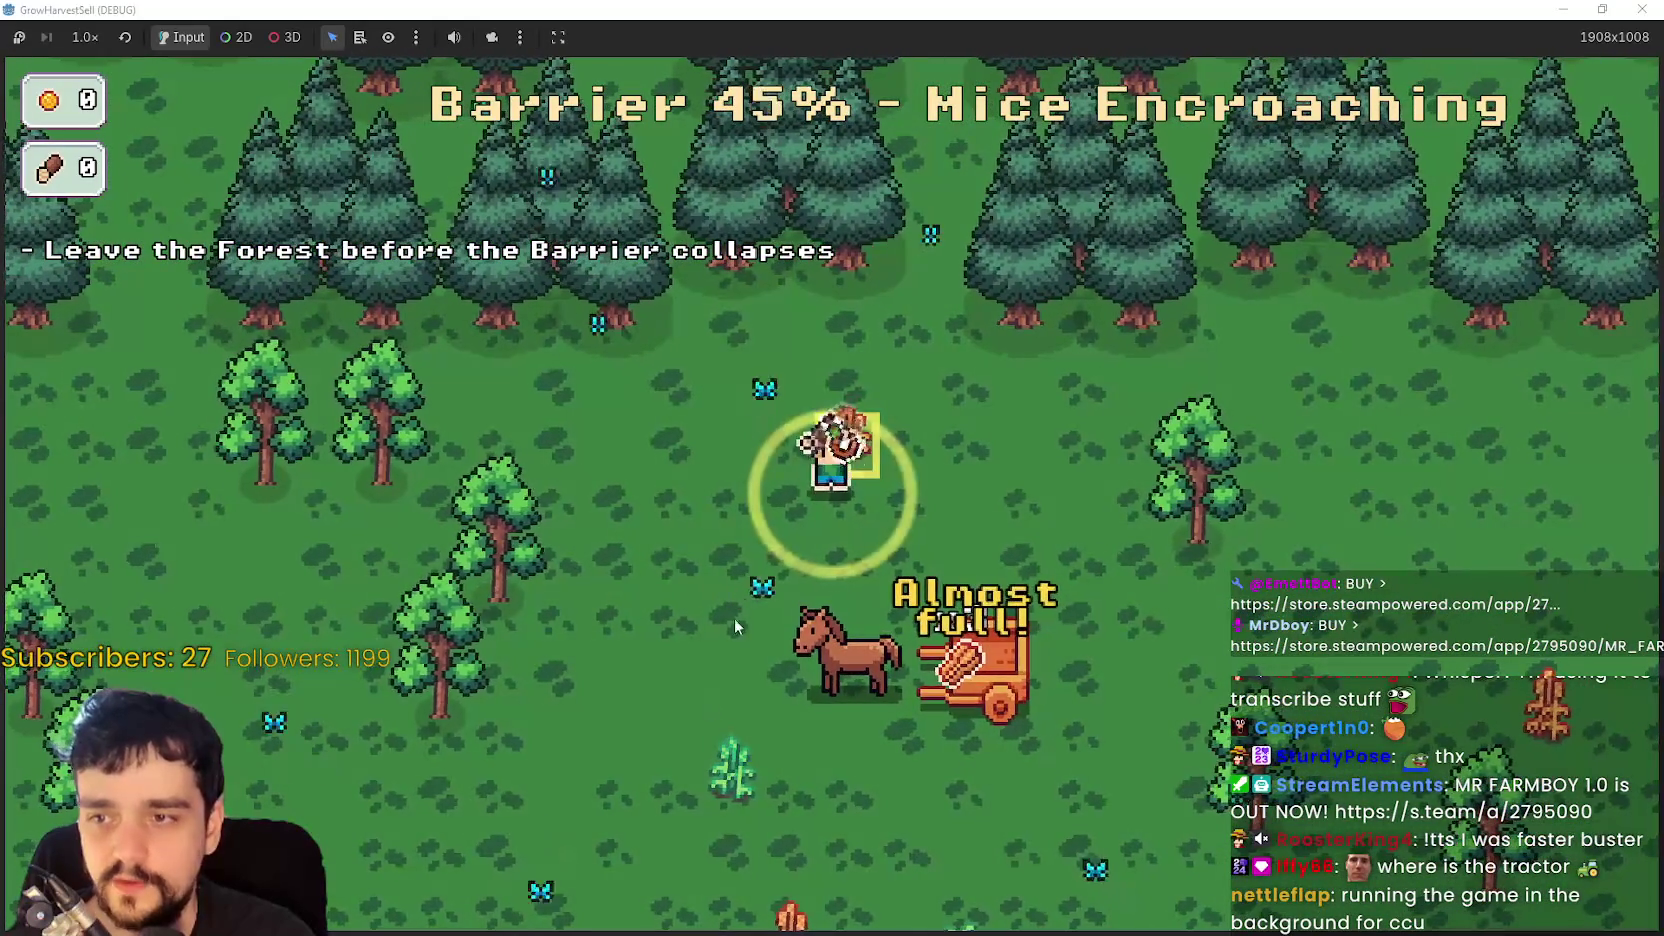
key(d)
key(s)
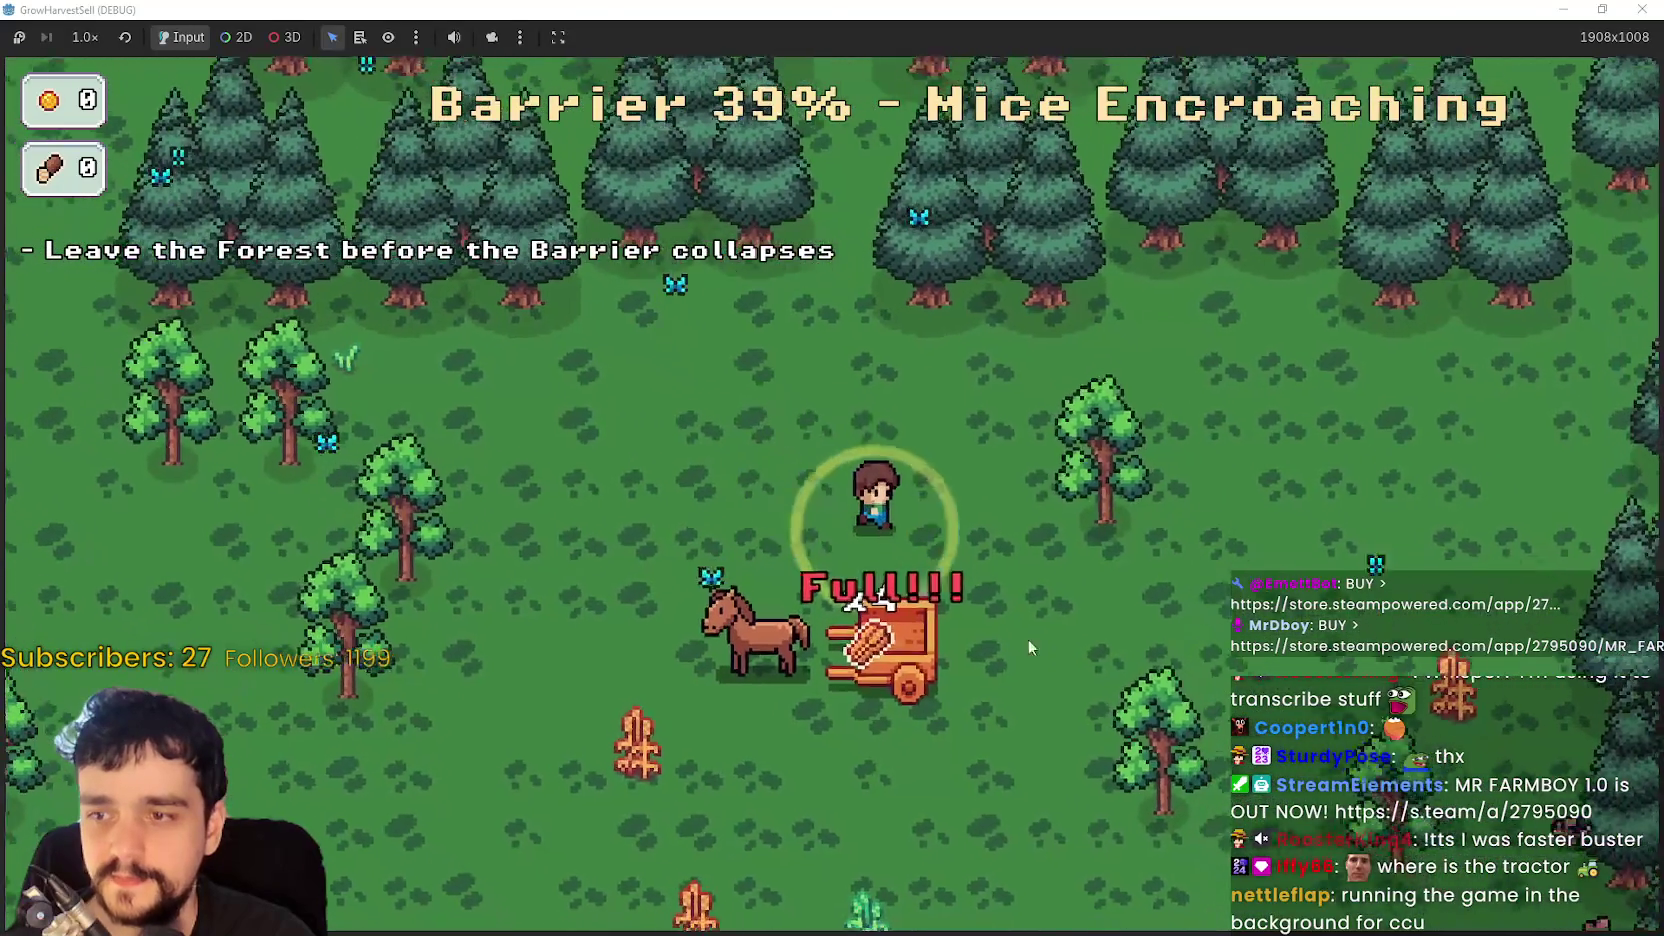
- Walk the farmer out the forest exit and choose Return Home on Stage End
key(s)
key(a)
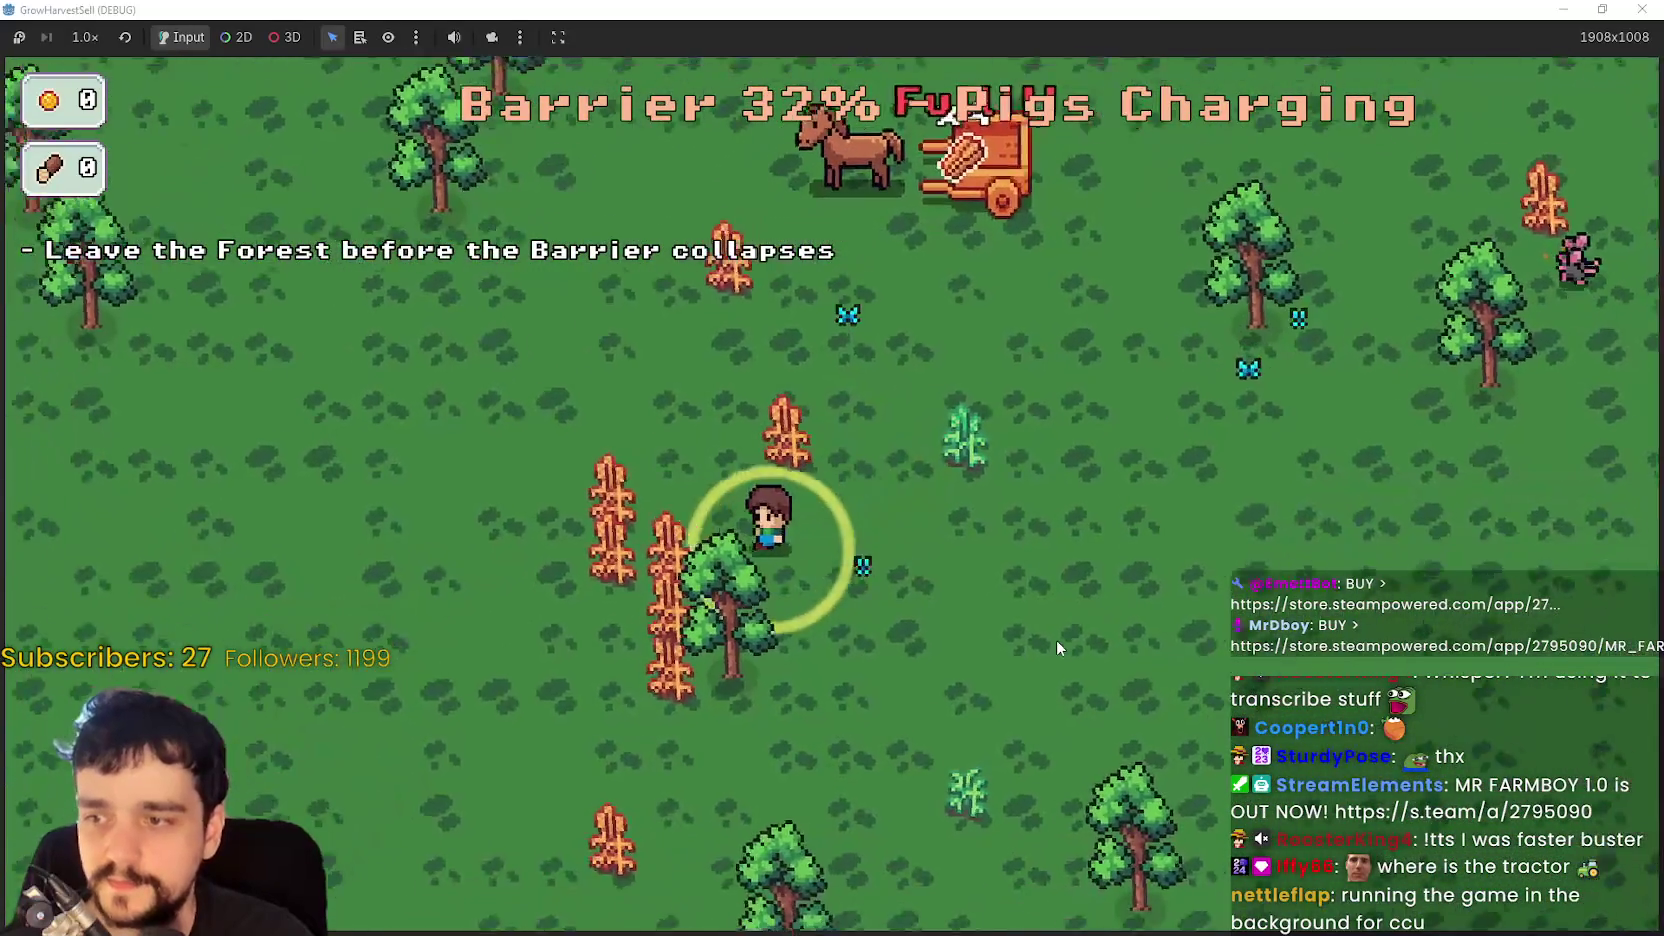
key(d)
key(w)
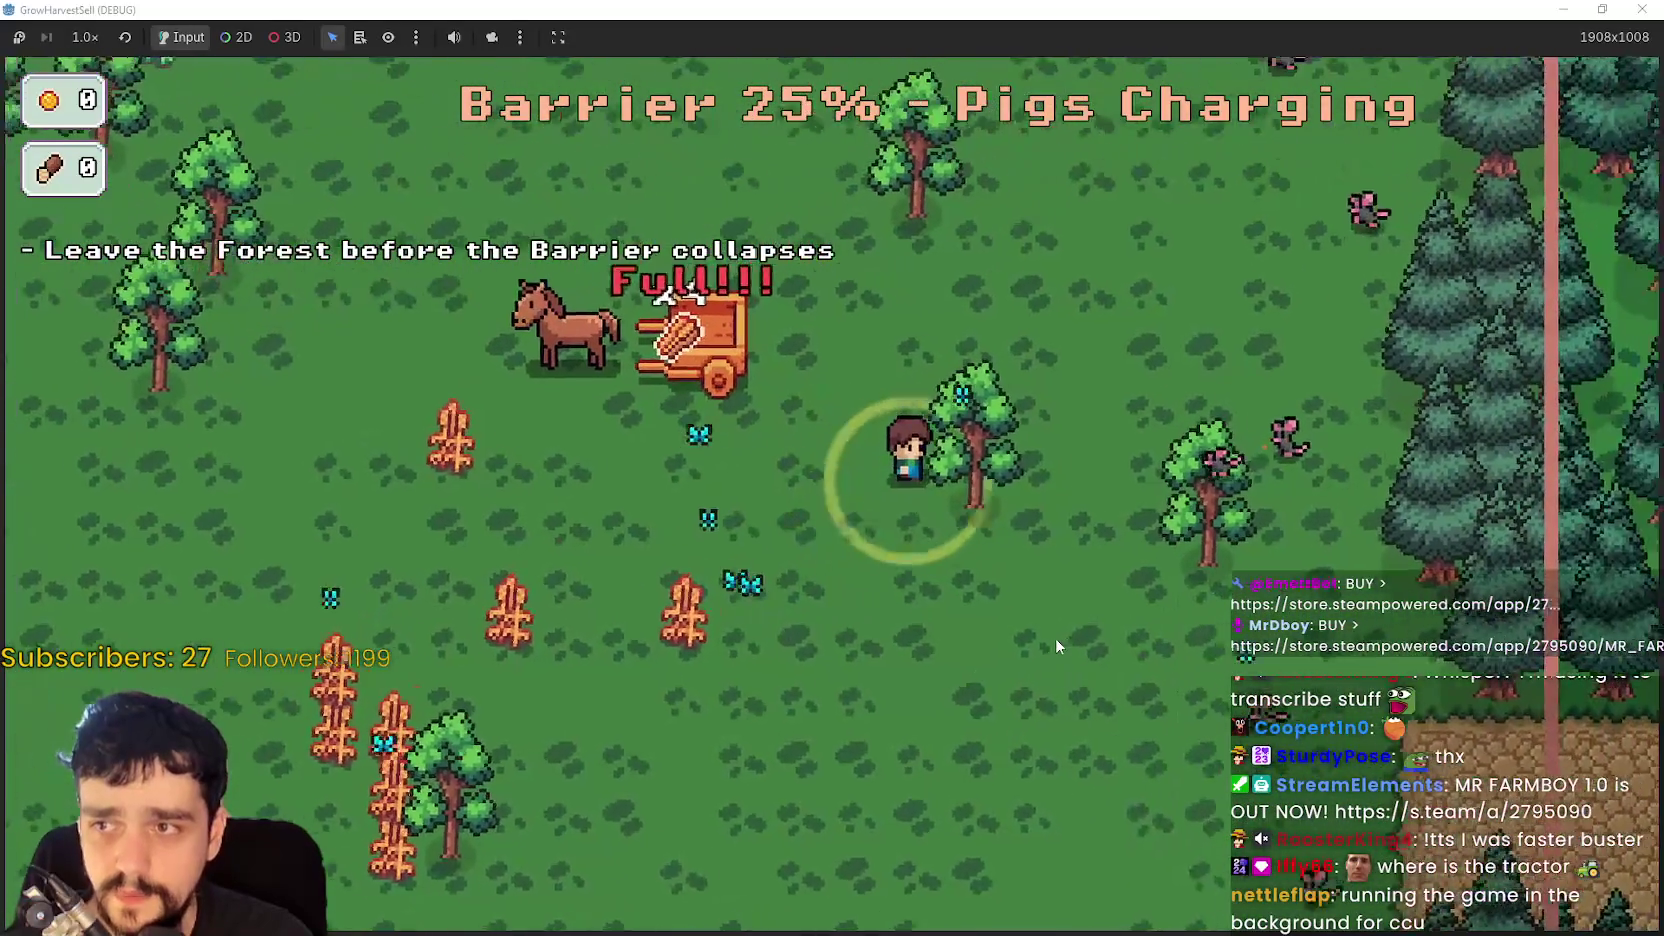
key(d)
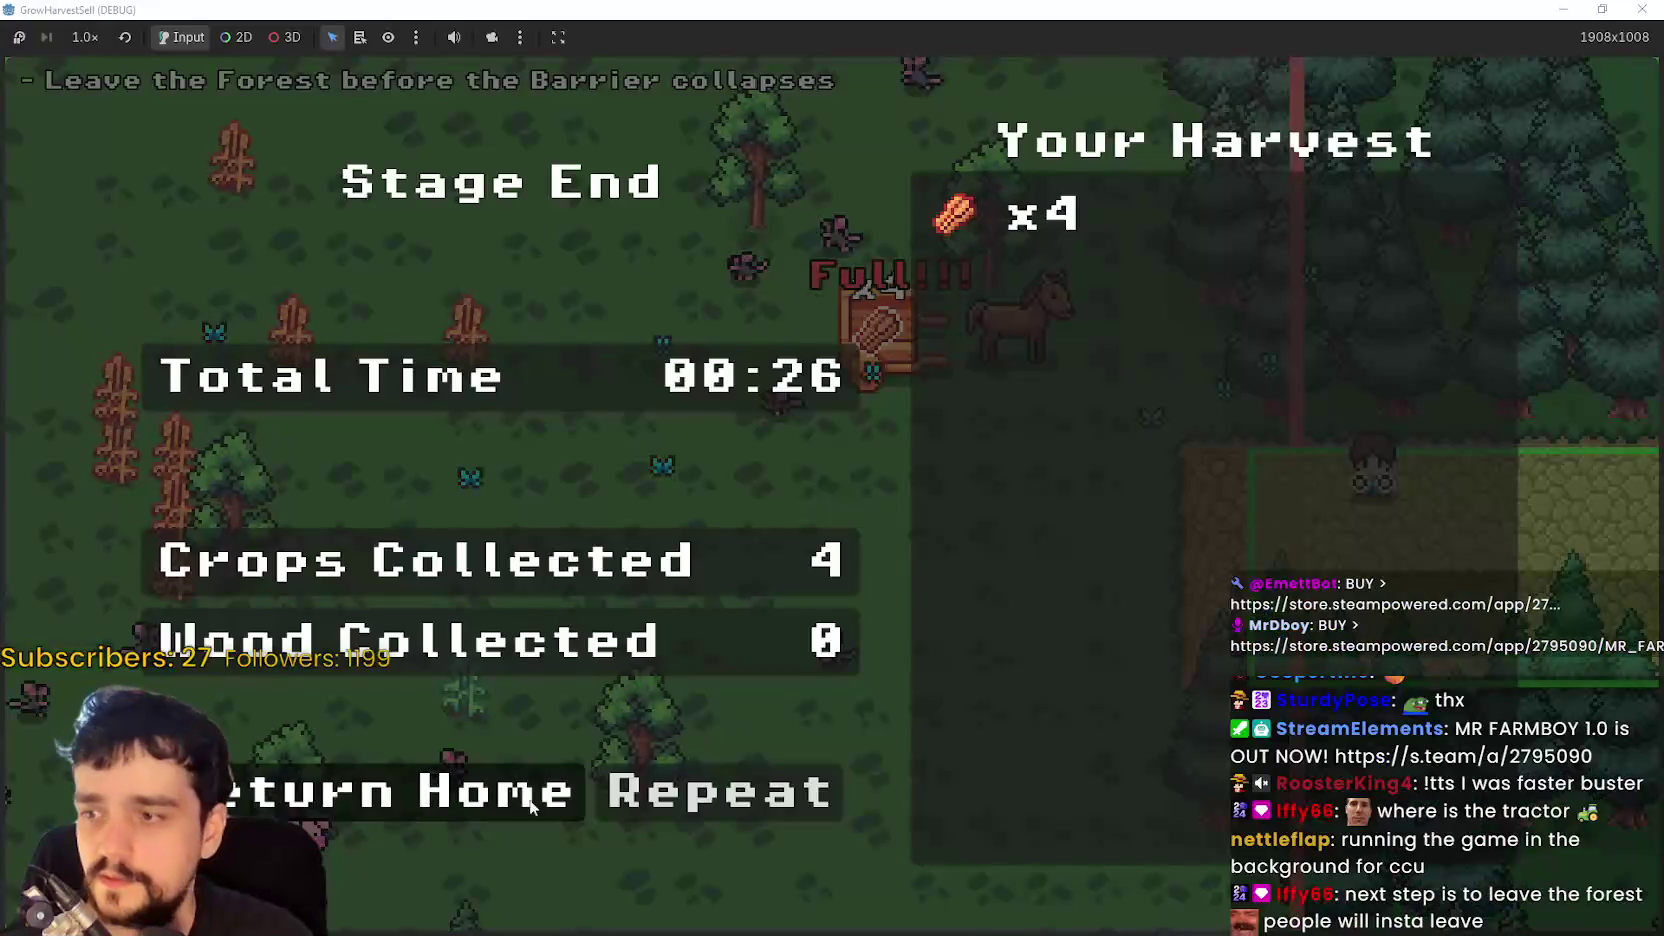
click(532, 806)
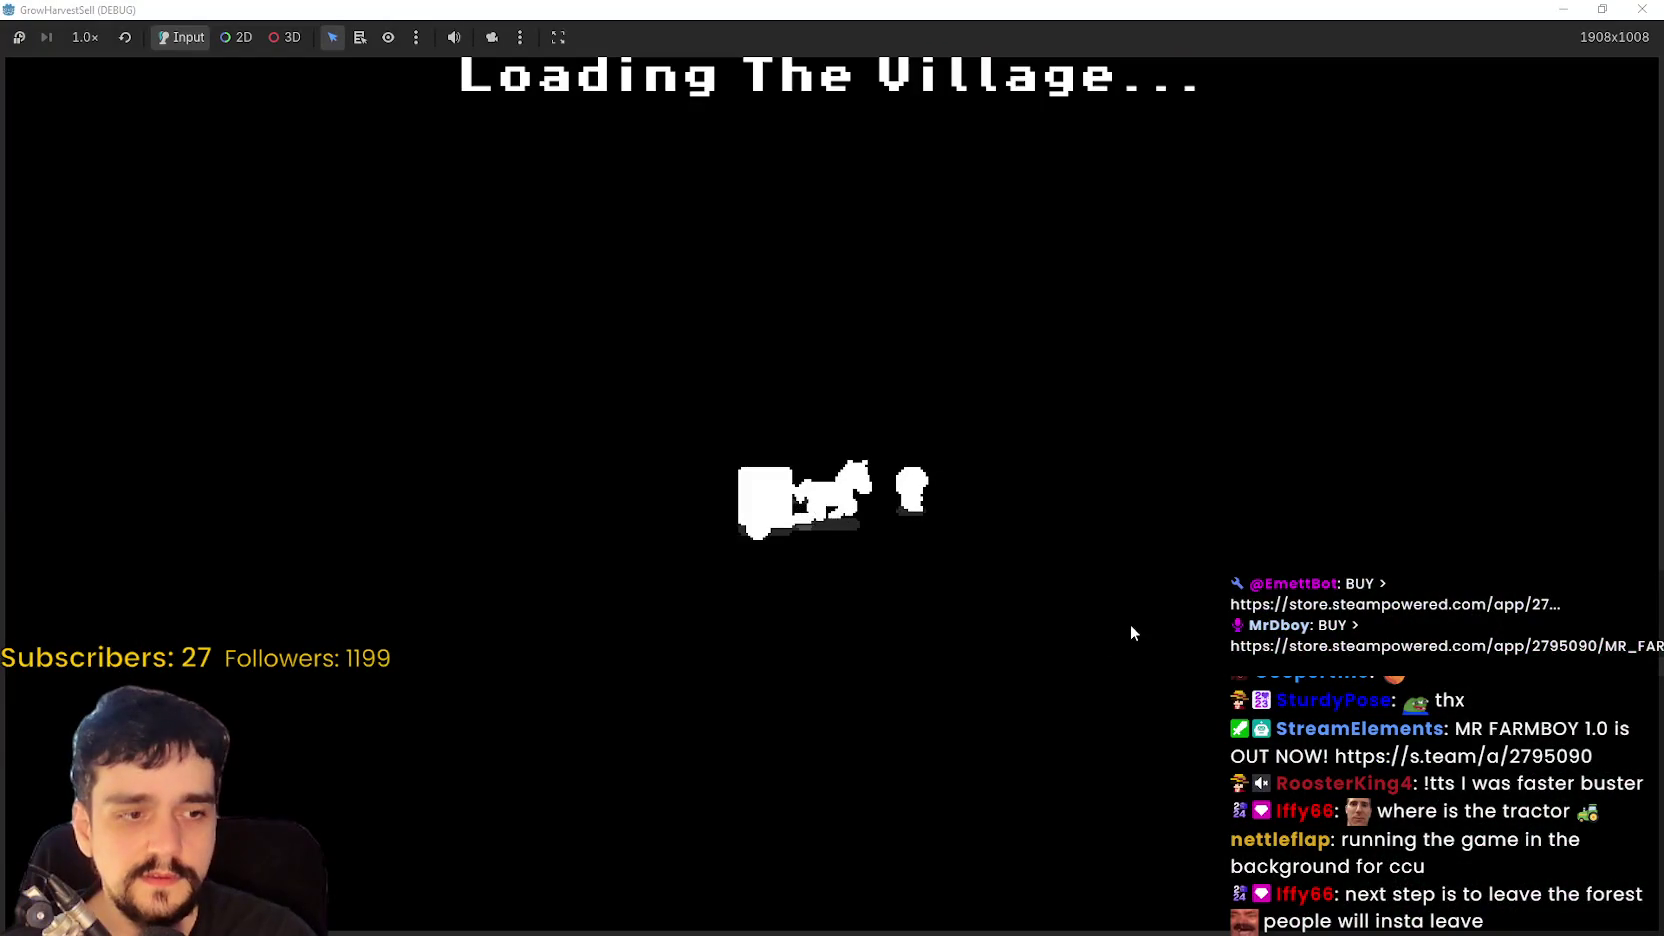
- Carry the crops from the cart to the market stall to sell, then face the bank
key(d)
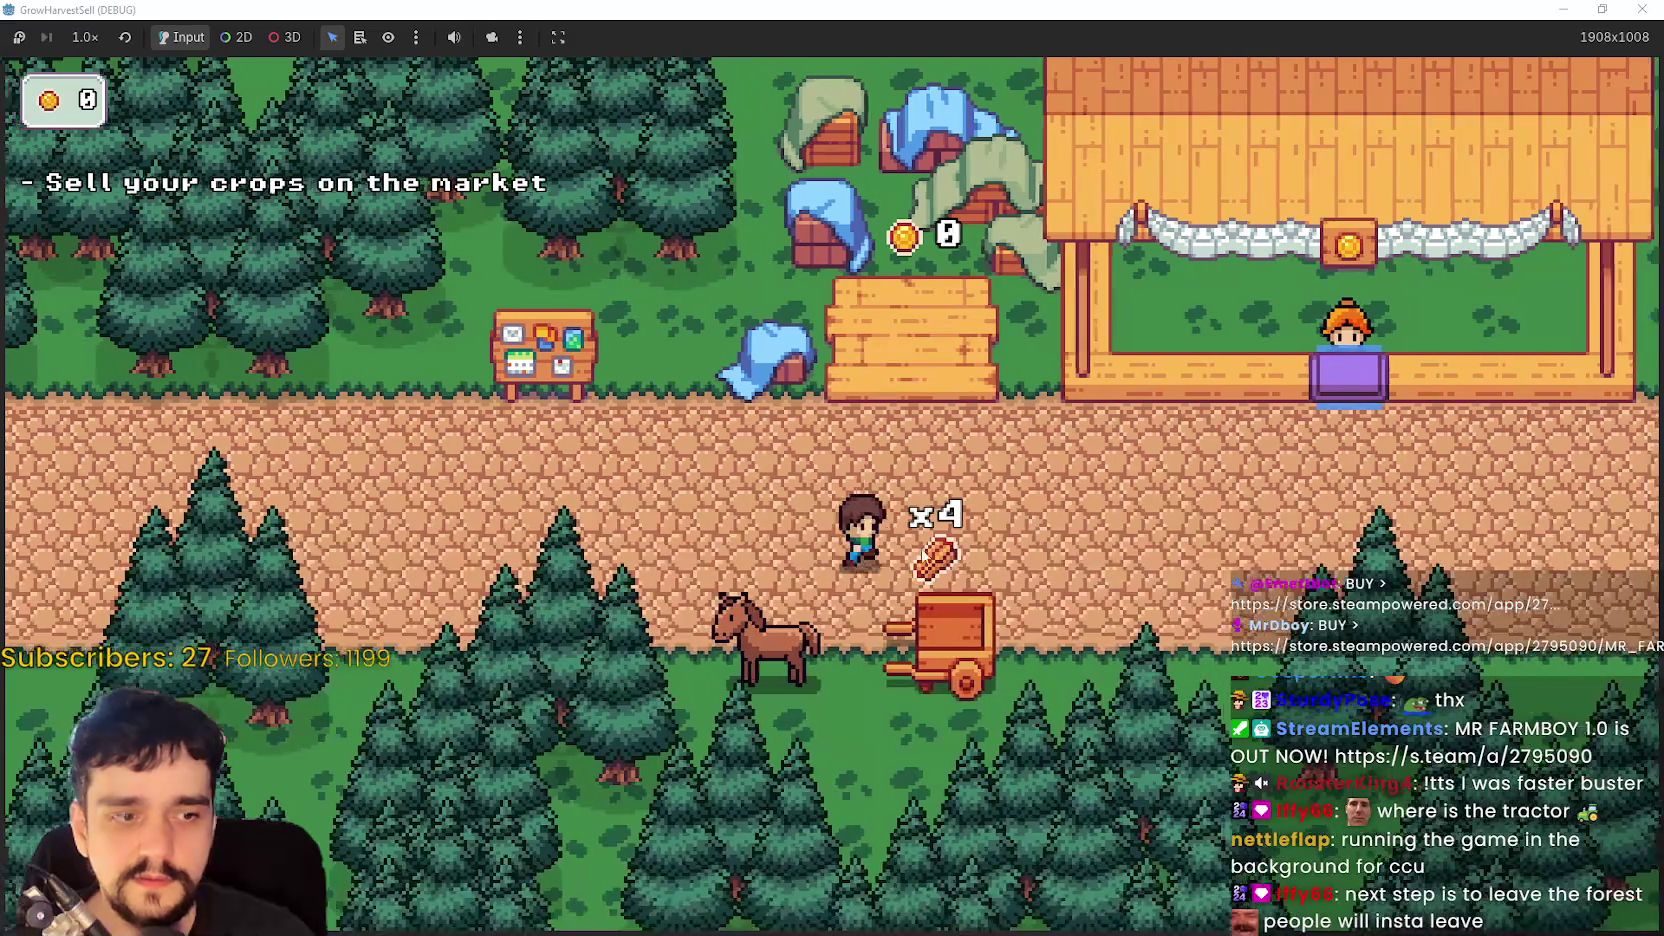
key(s)
key(w)
key(d)
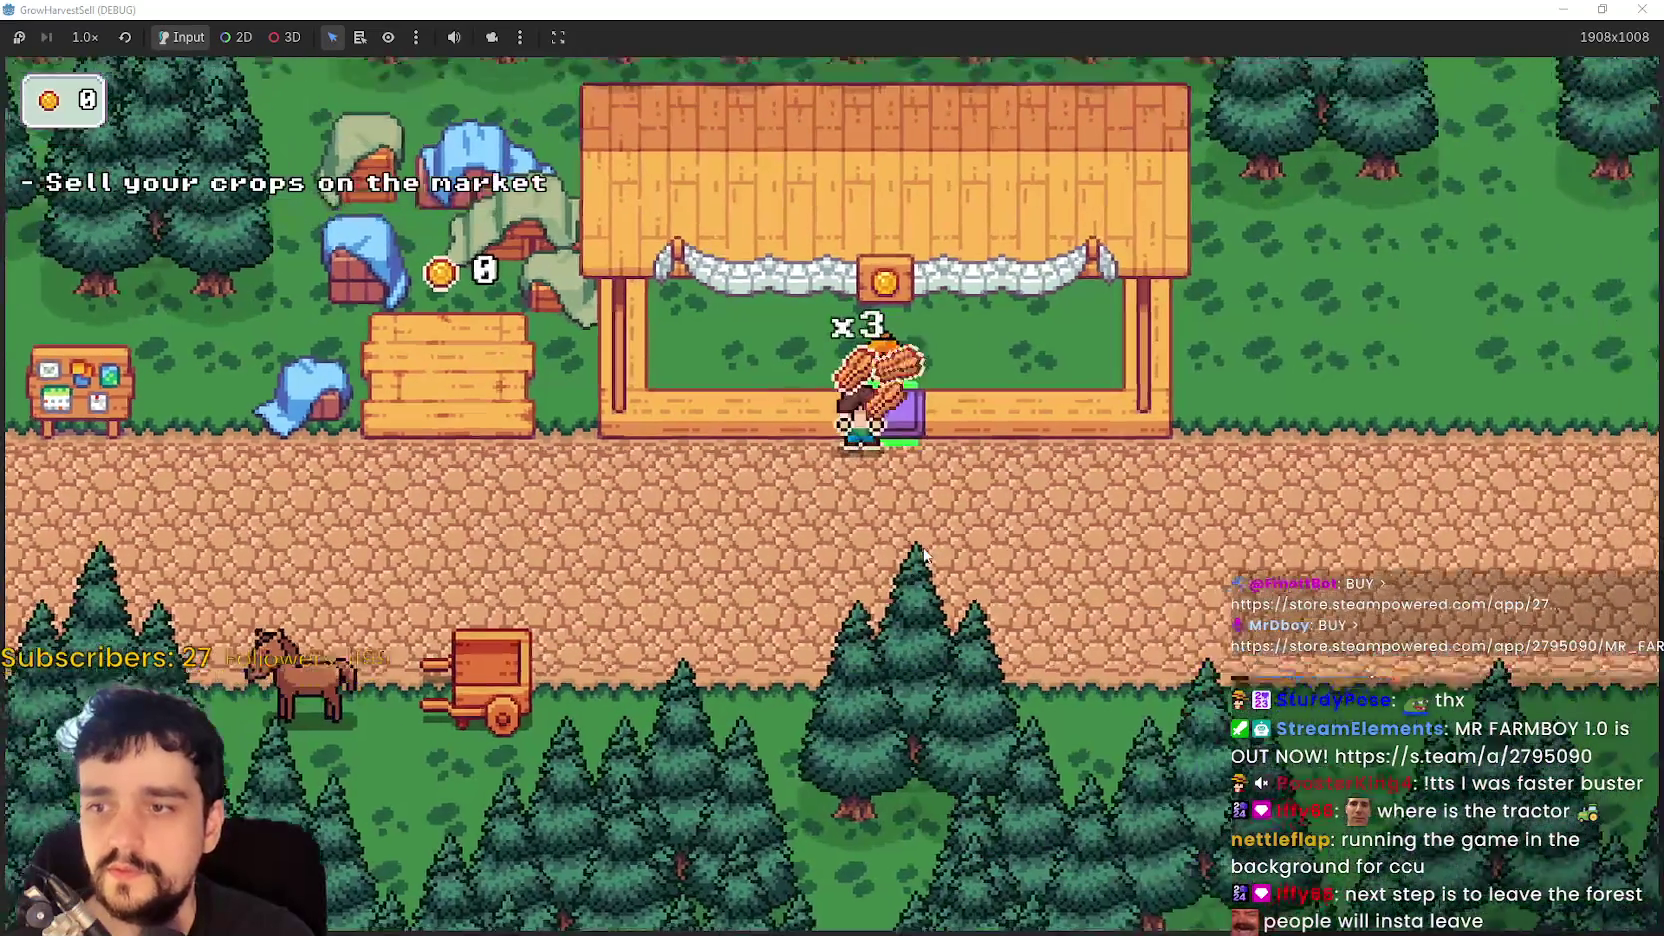
key(a)
key(s)
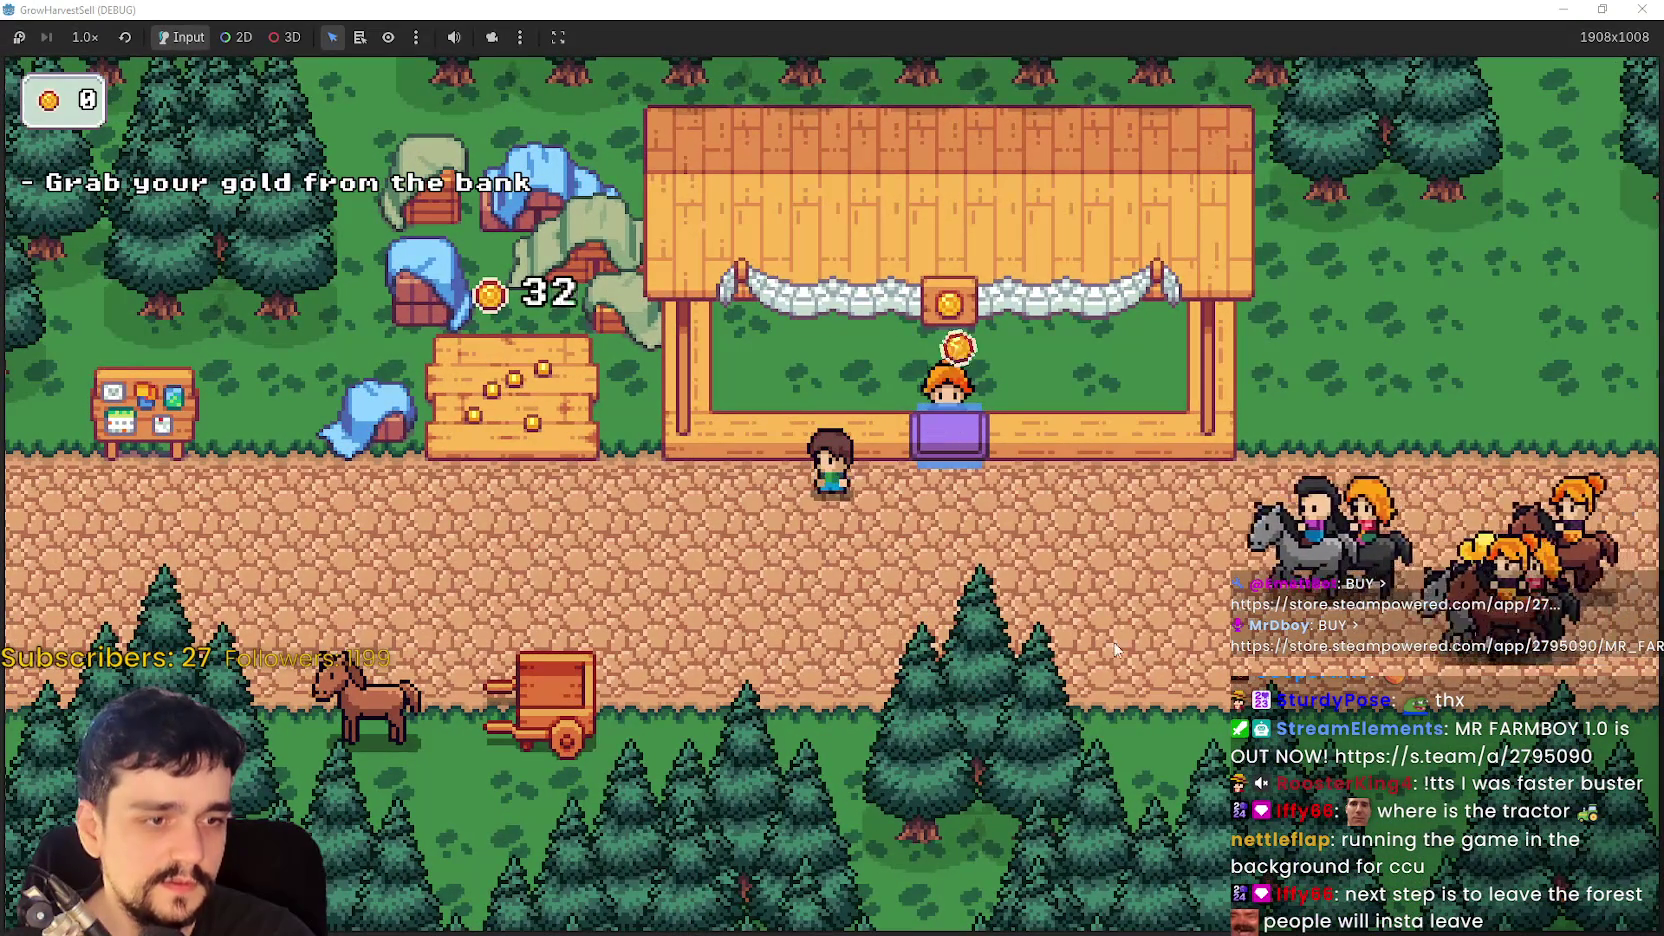
key(a)
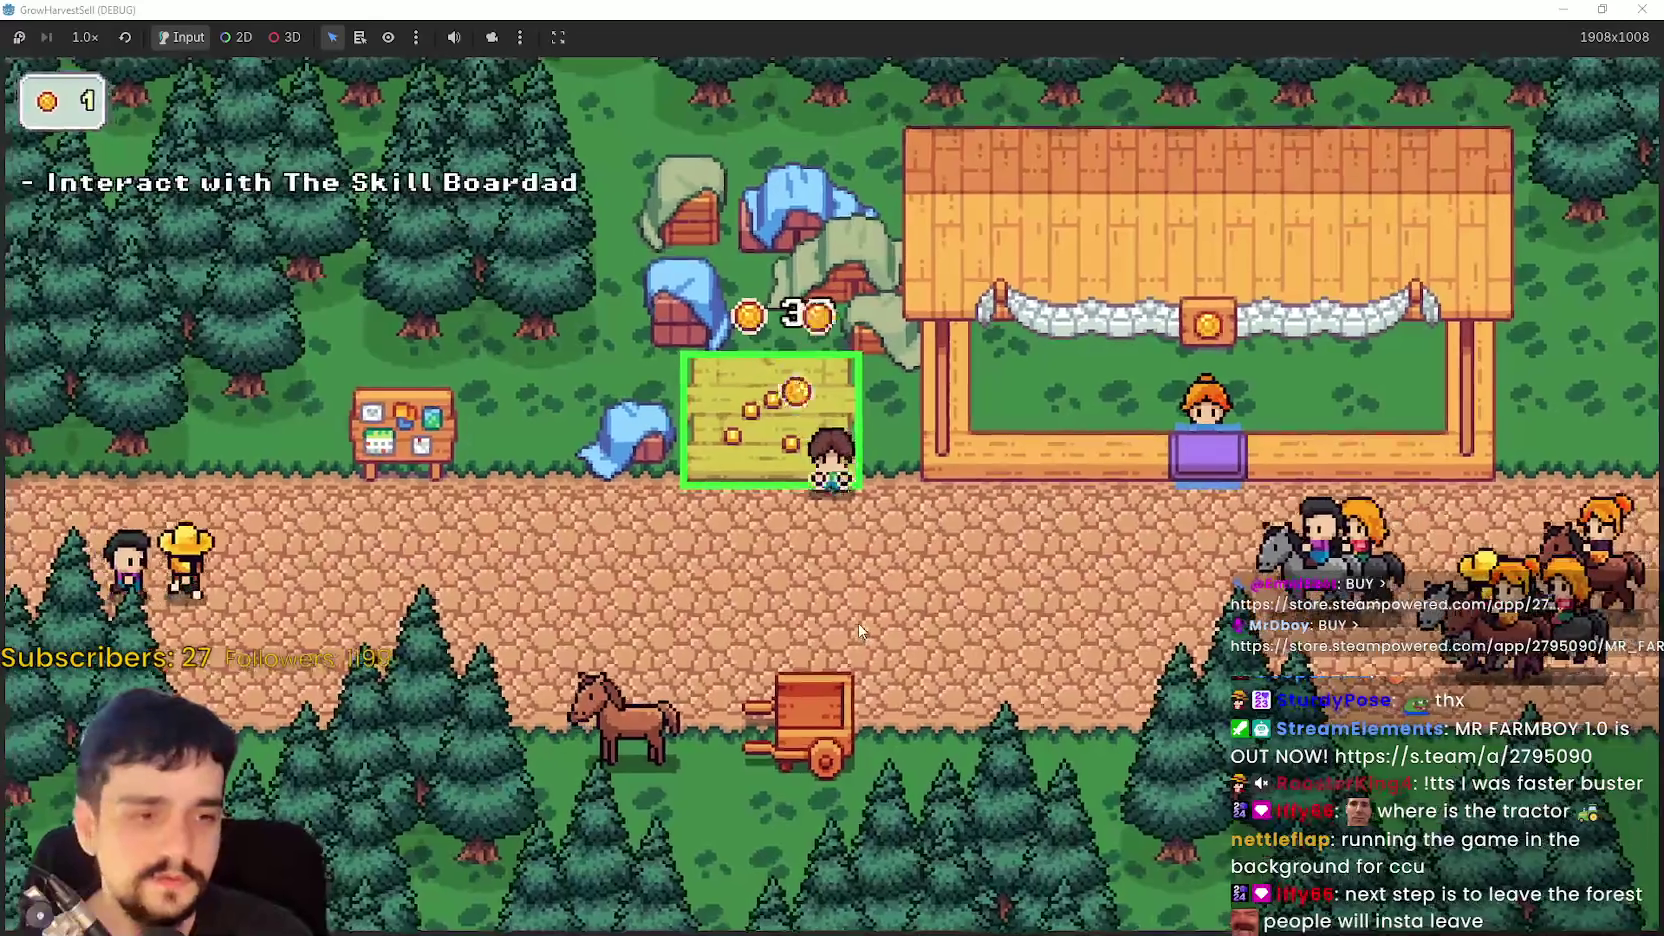
key(w)
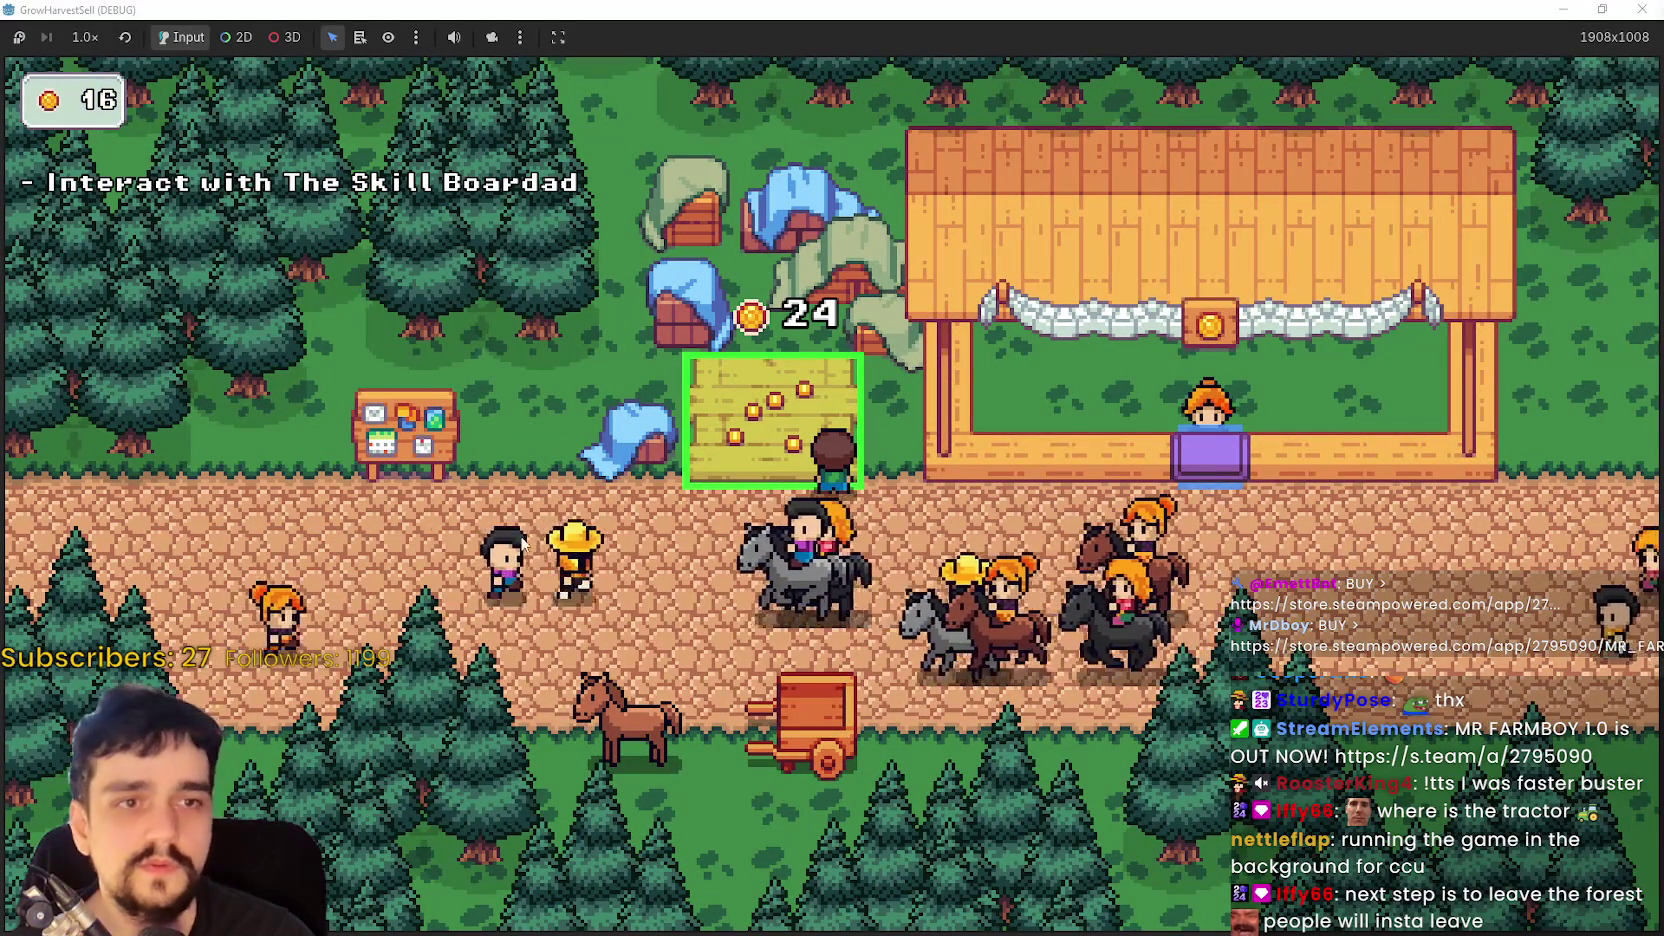
- Finish collecting the bank gold and open the Prestige skill tree at the board
key(s)
key(a)
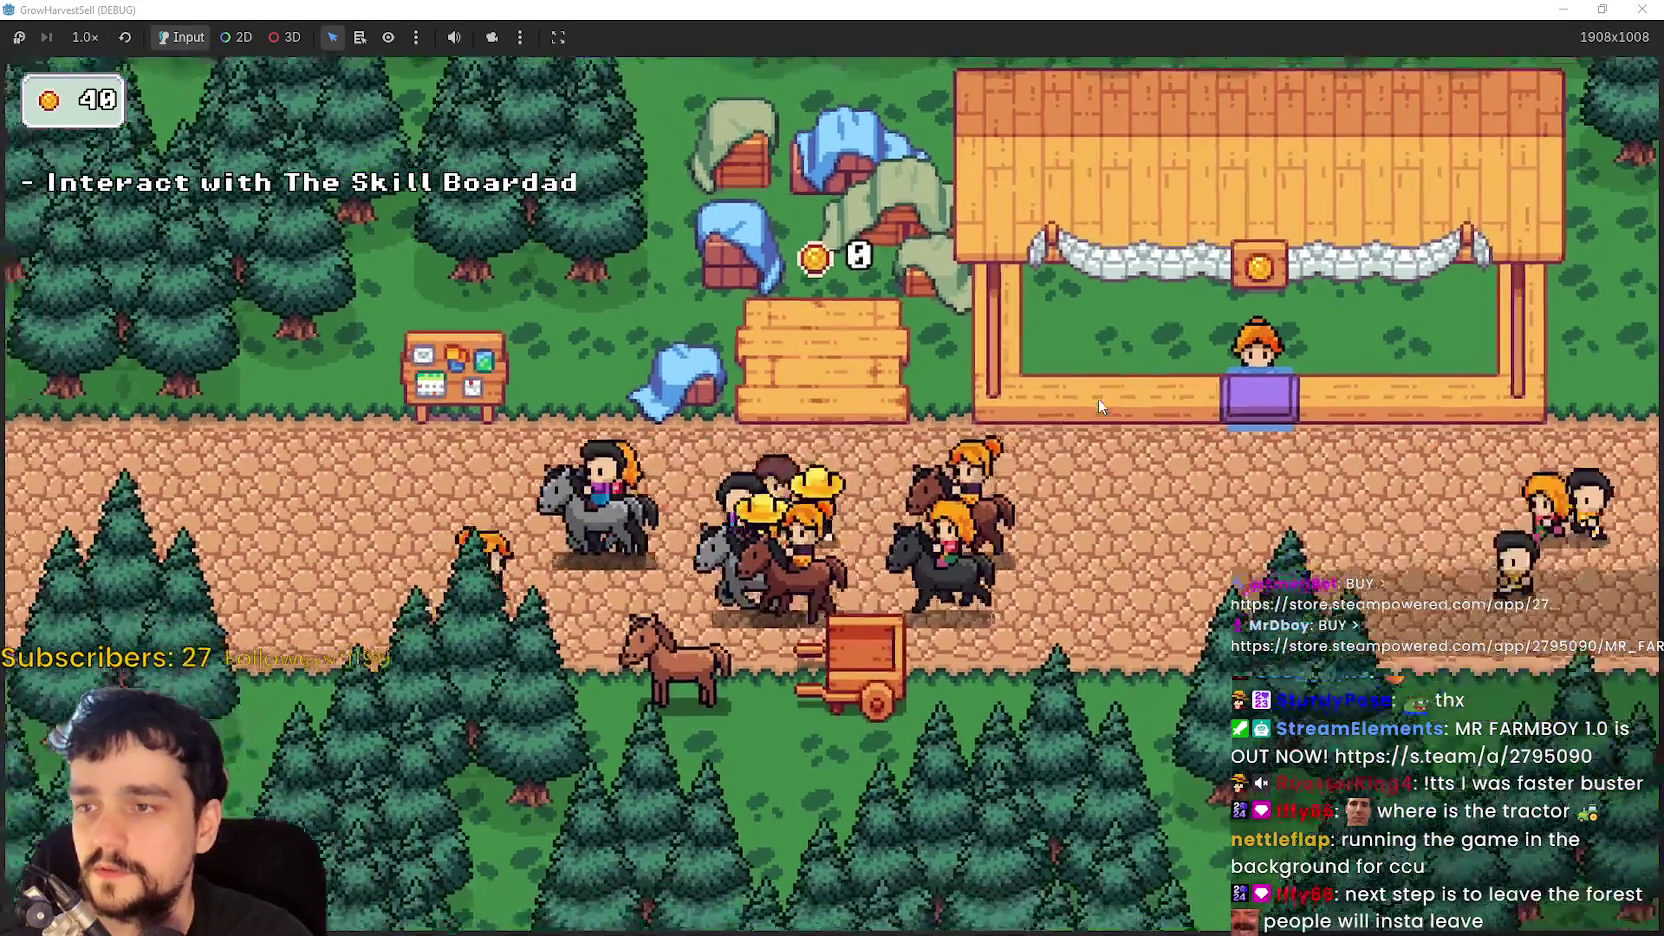
key(w)
key(e)
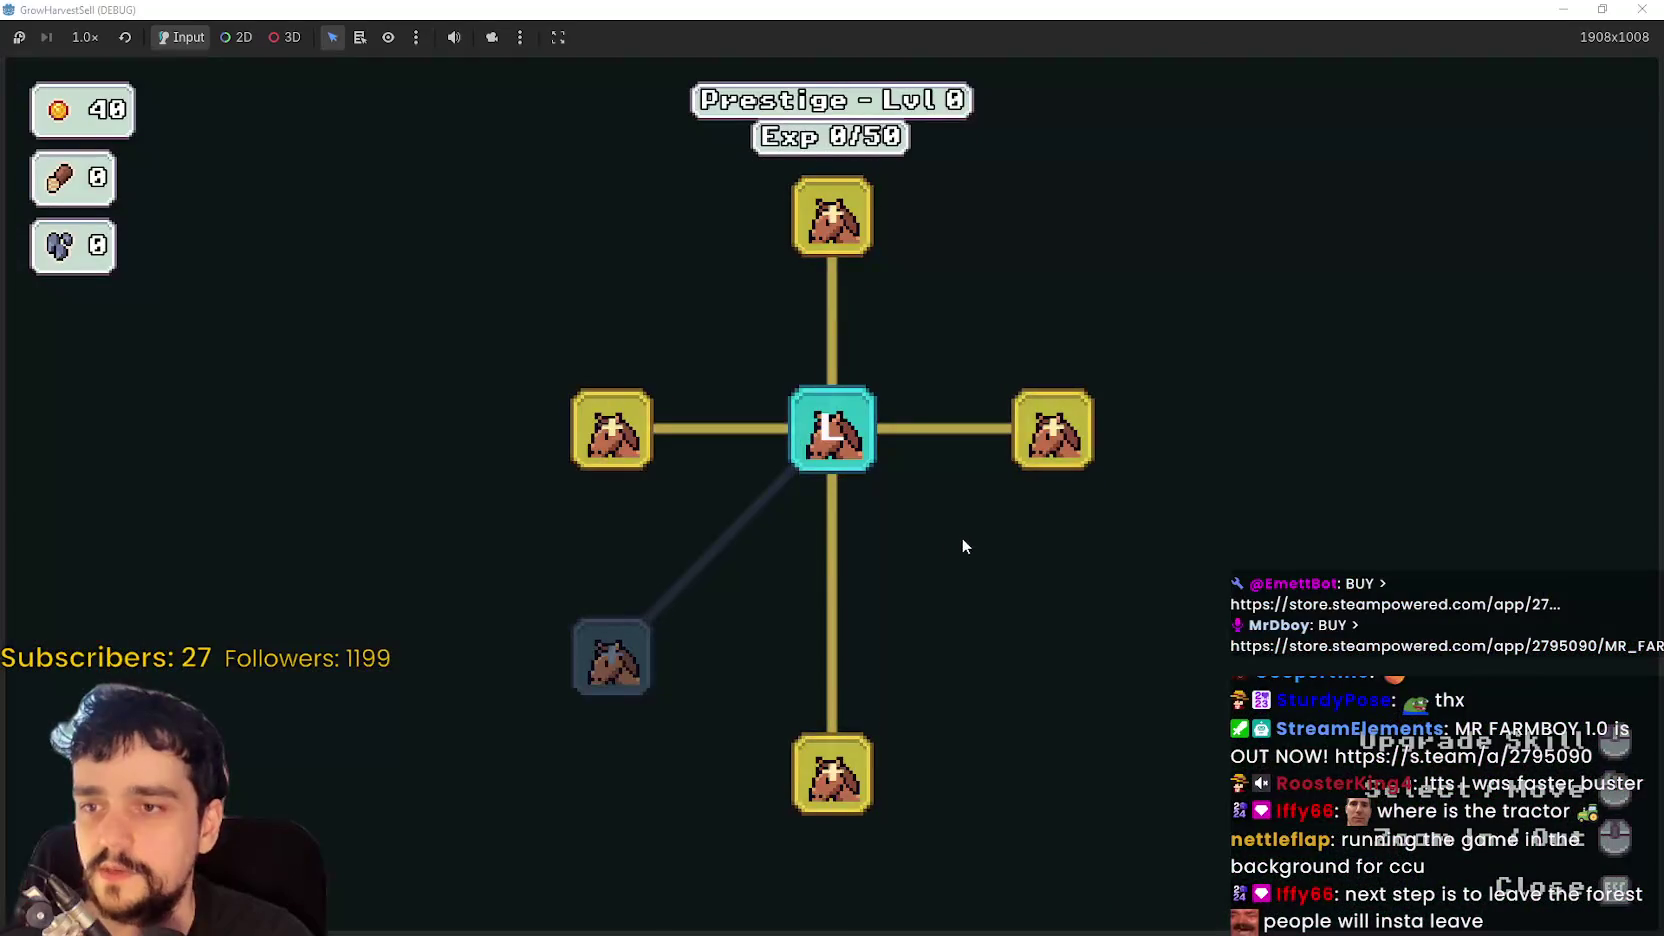
- Upgrade the Crop Domain Damage skill and close the skill tree
scroll(990, 490, down, 1)
mouse_move(1030, 440)
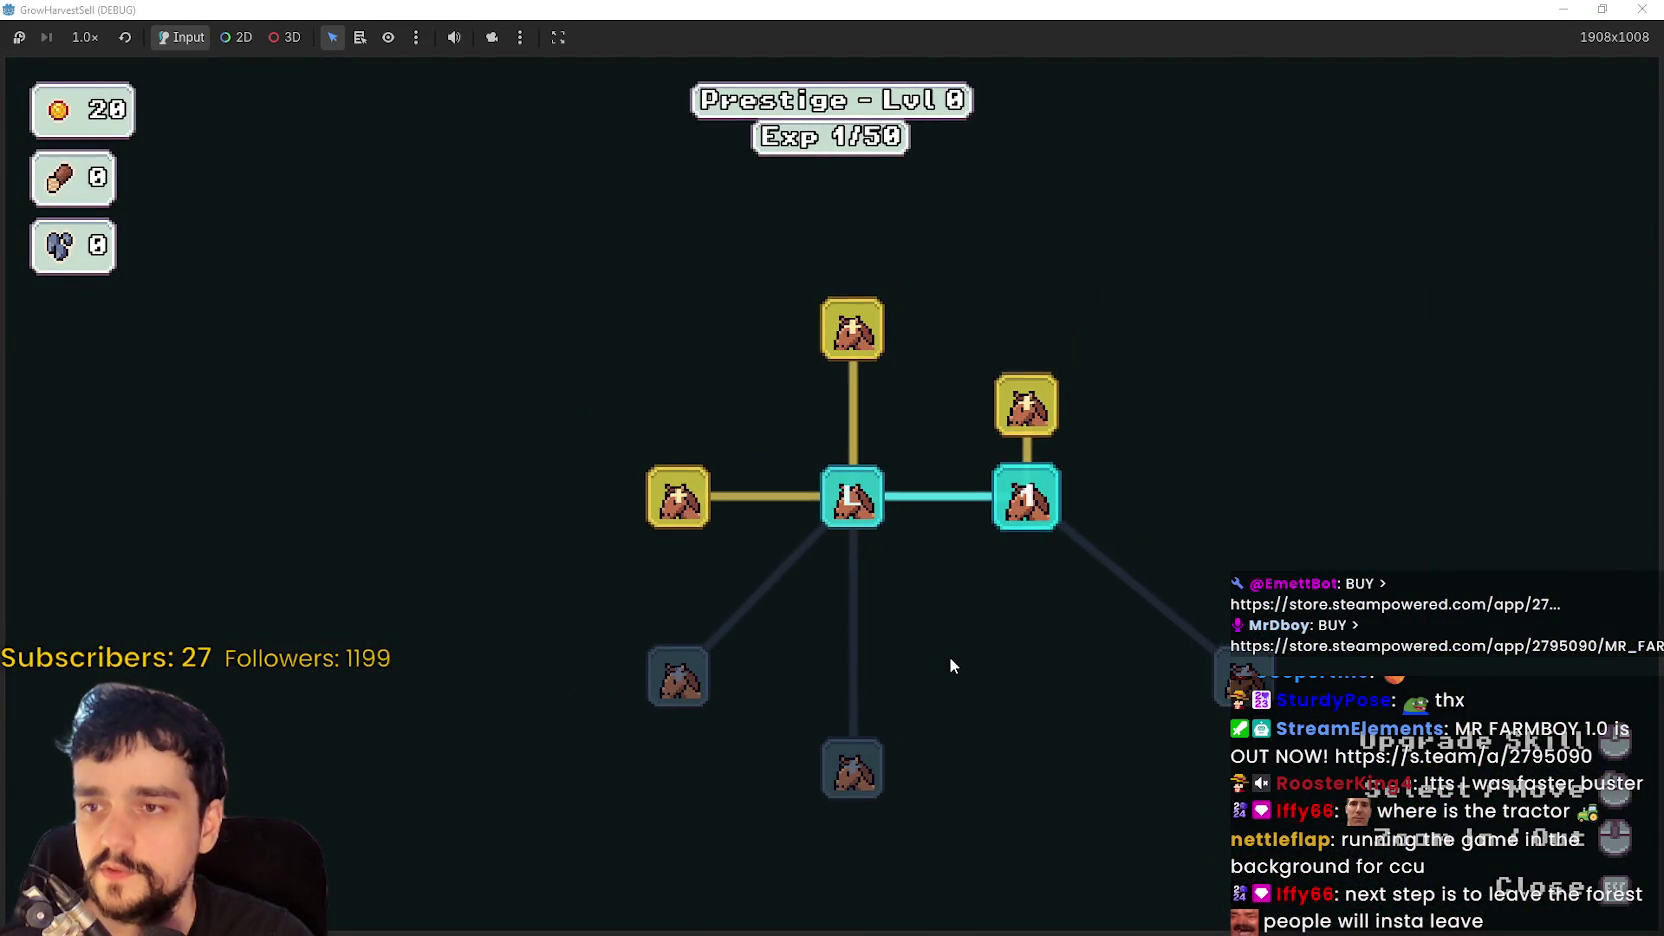
click(678, 494)
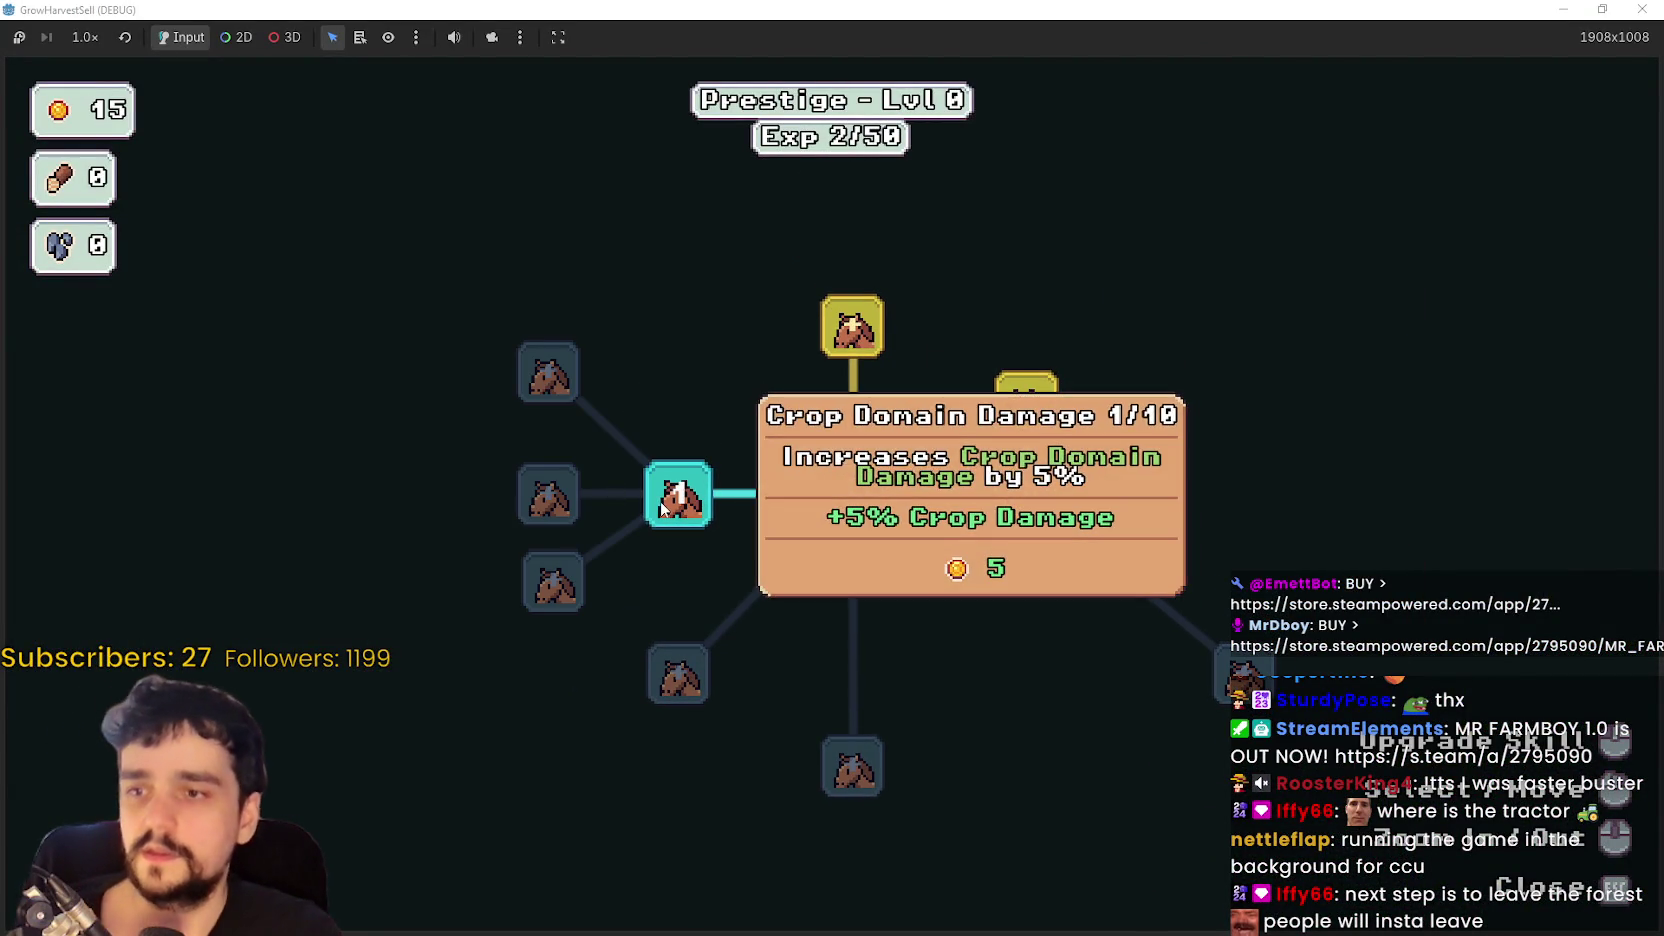
mouse_move(868, 318)
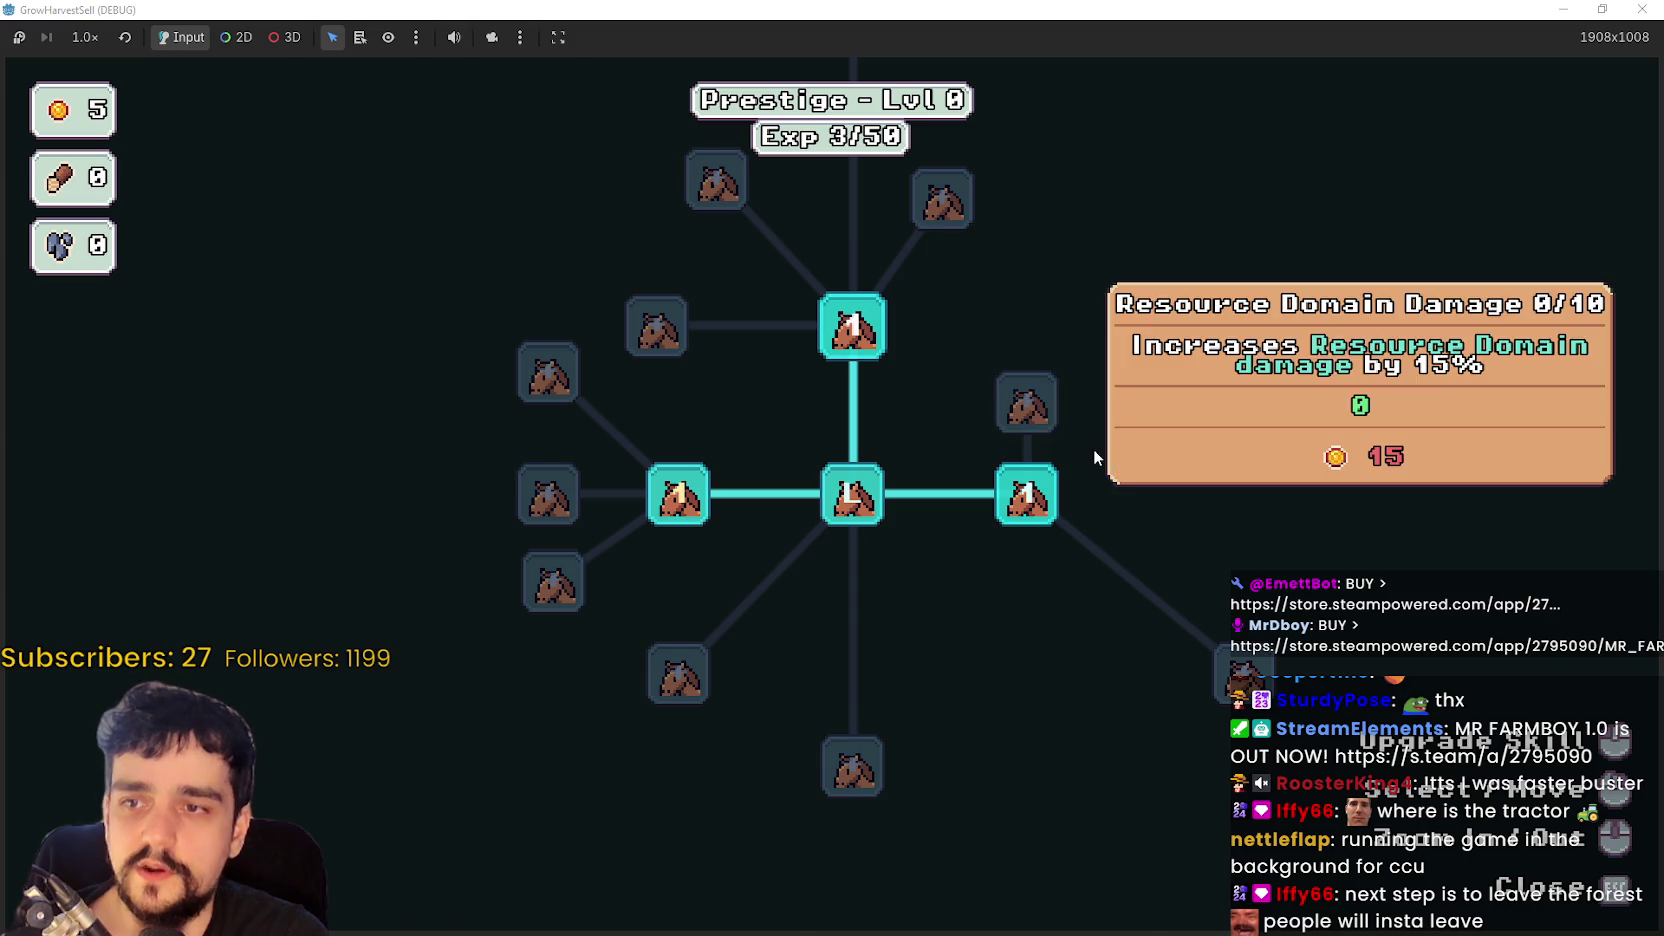
key(Escape)
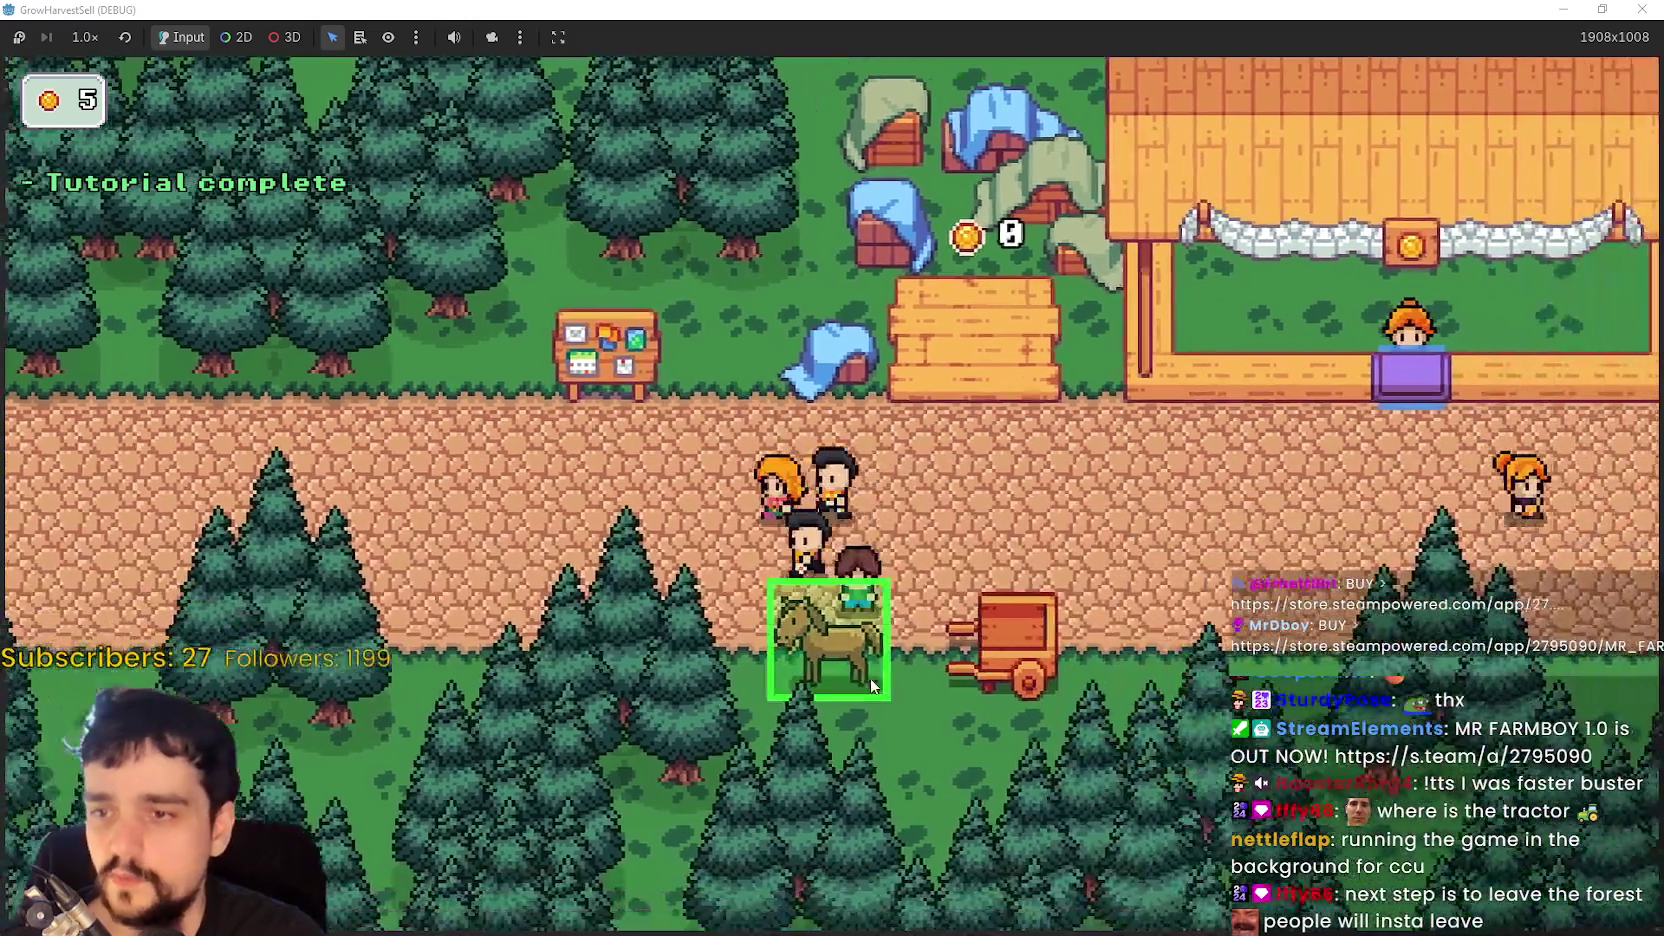
- Travel to forest stage 1 and harvest the nearby wheat into the cart
click(872, 686)
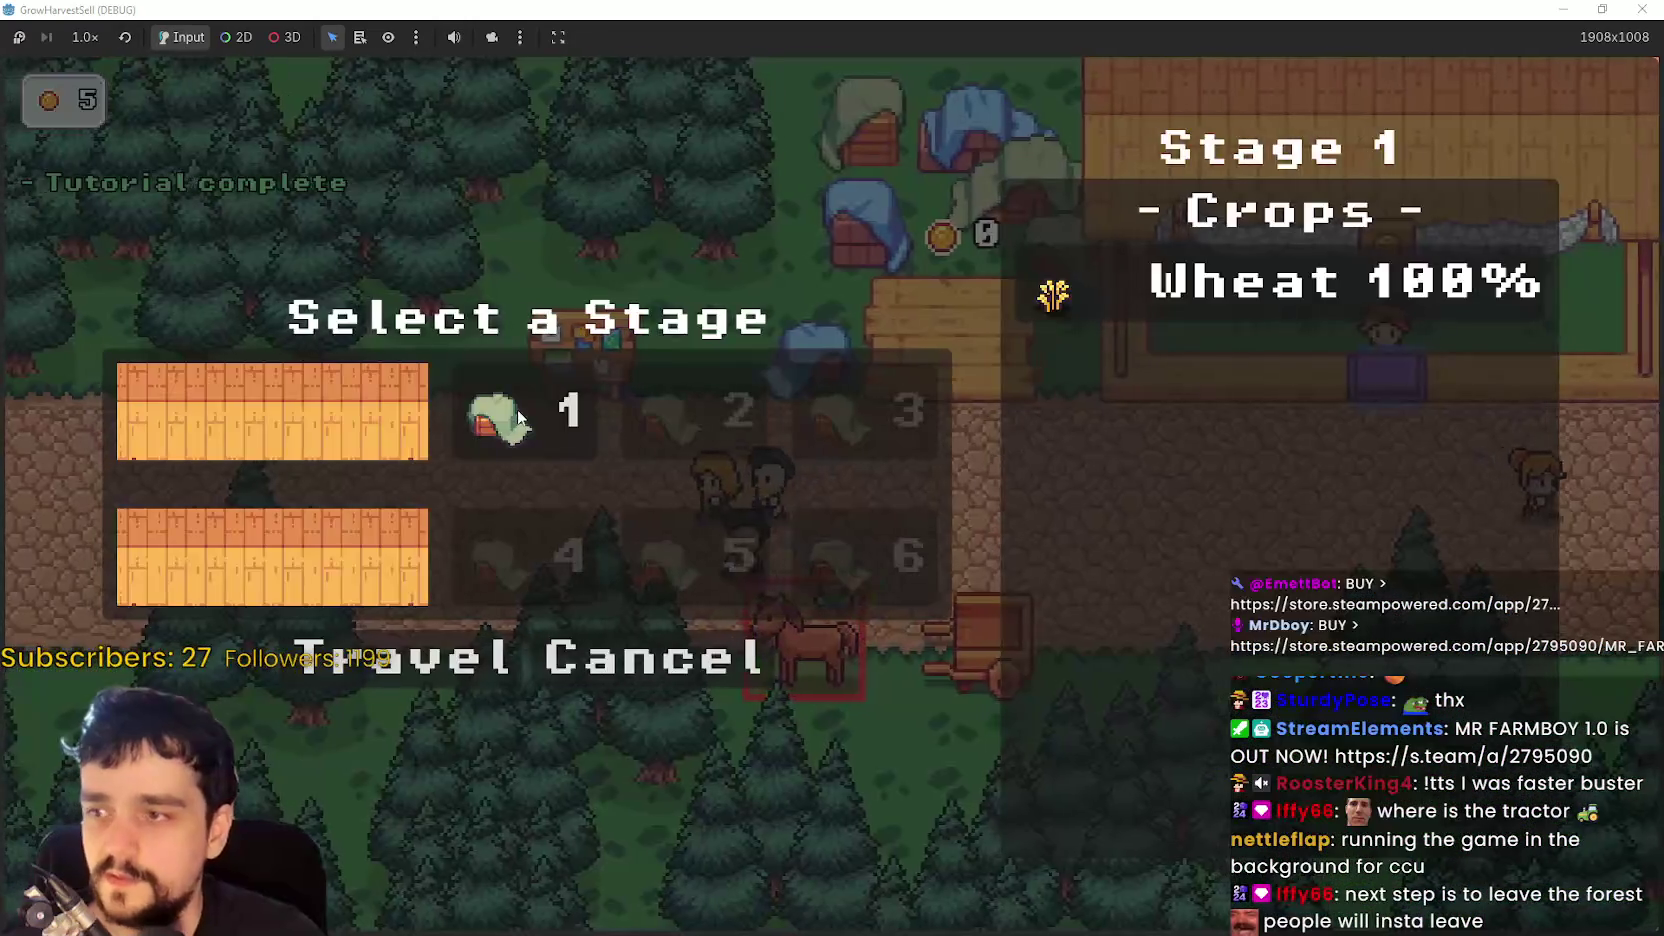
click(438, 642)
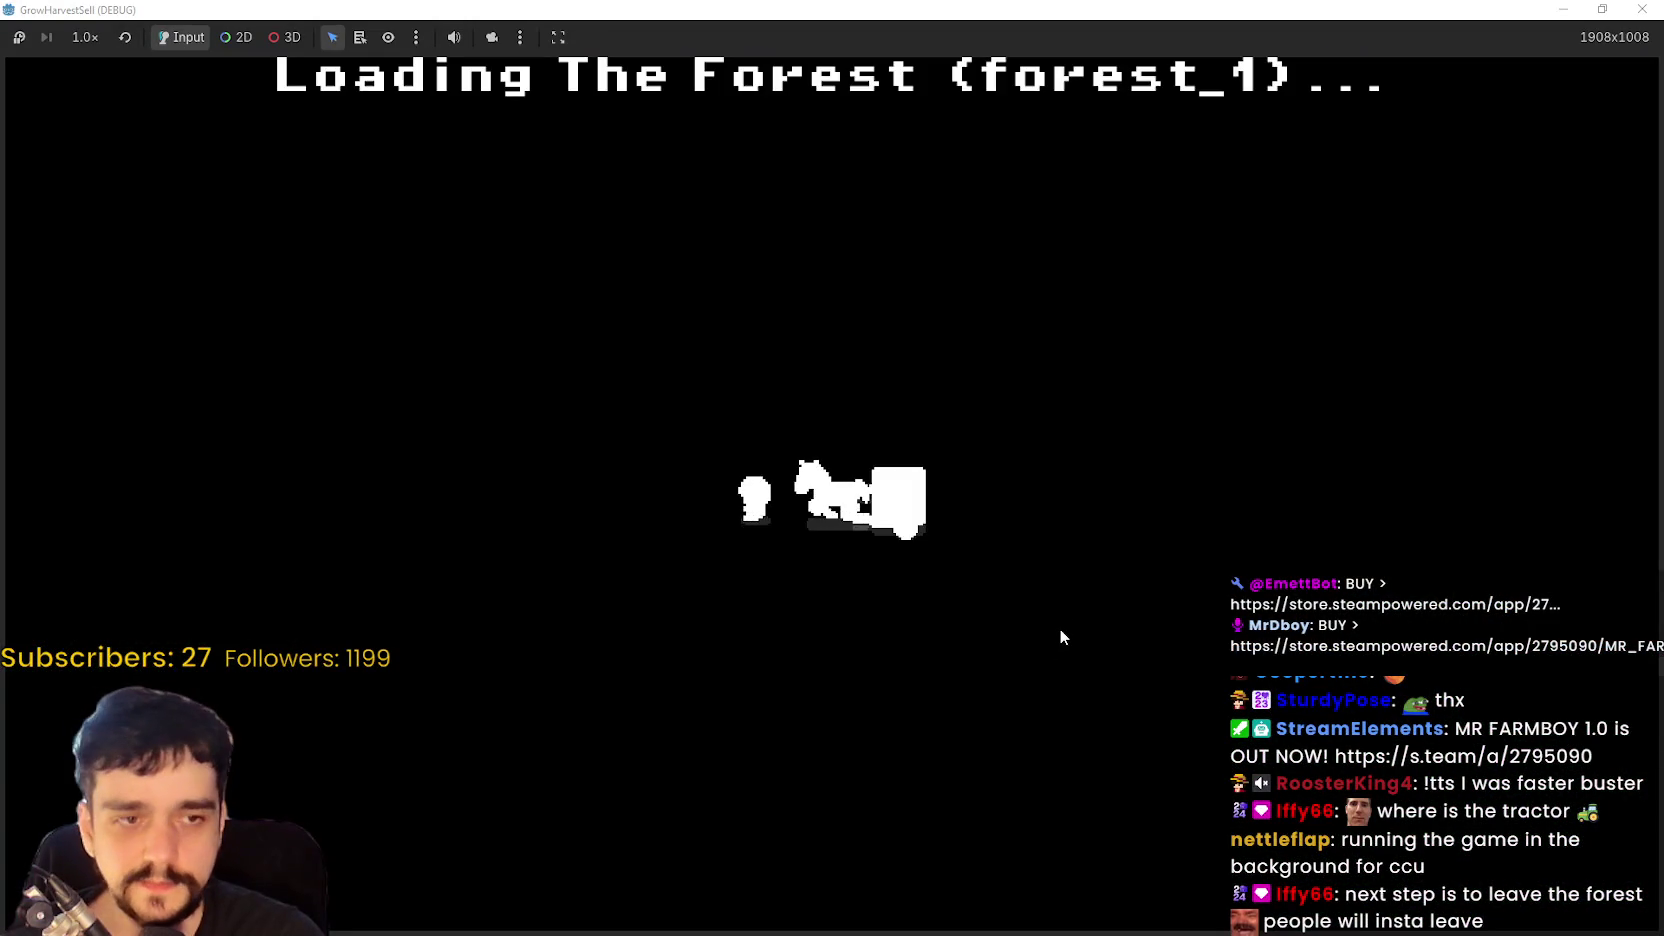
key(s)
key(d)
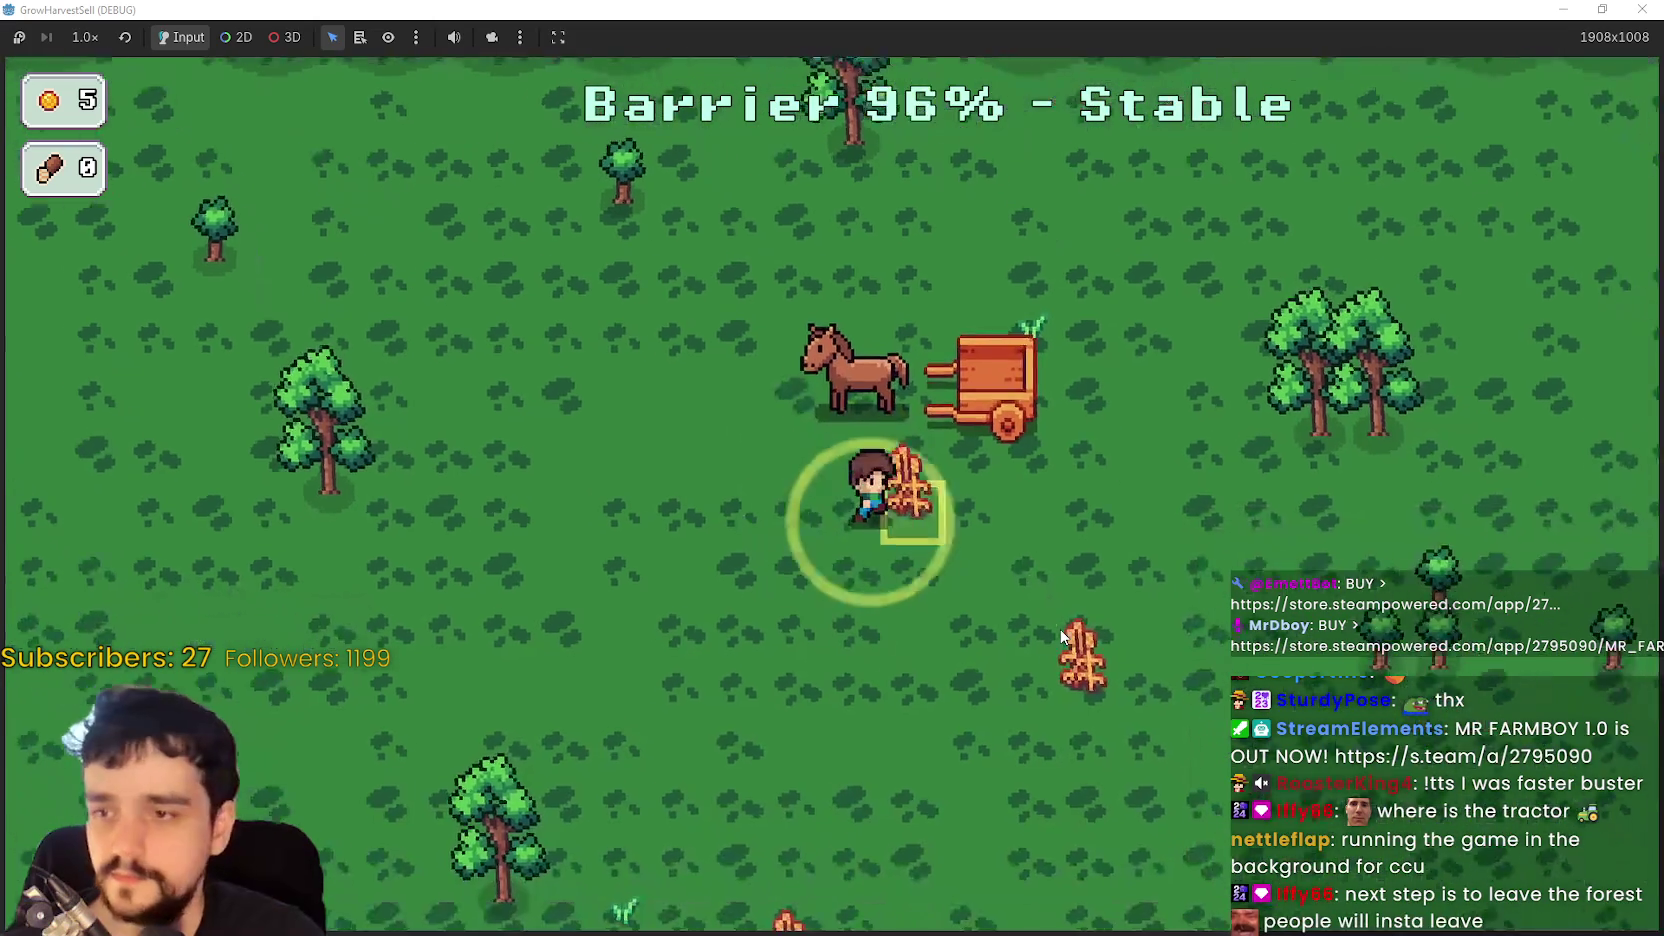
key(w)
key(d)
key(s)
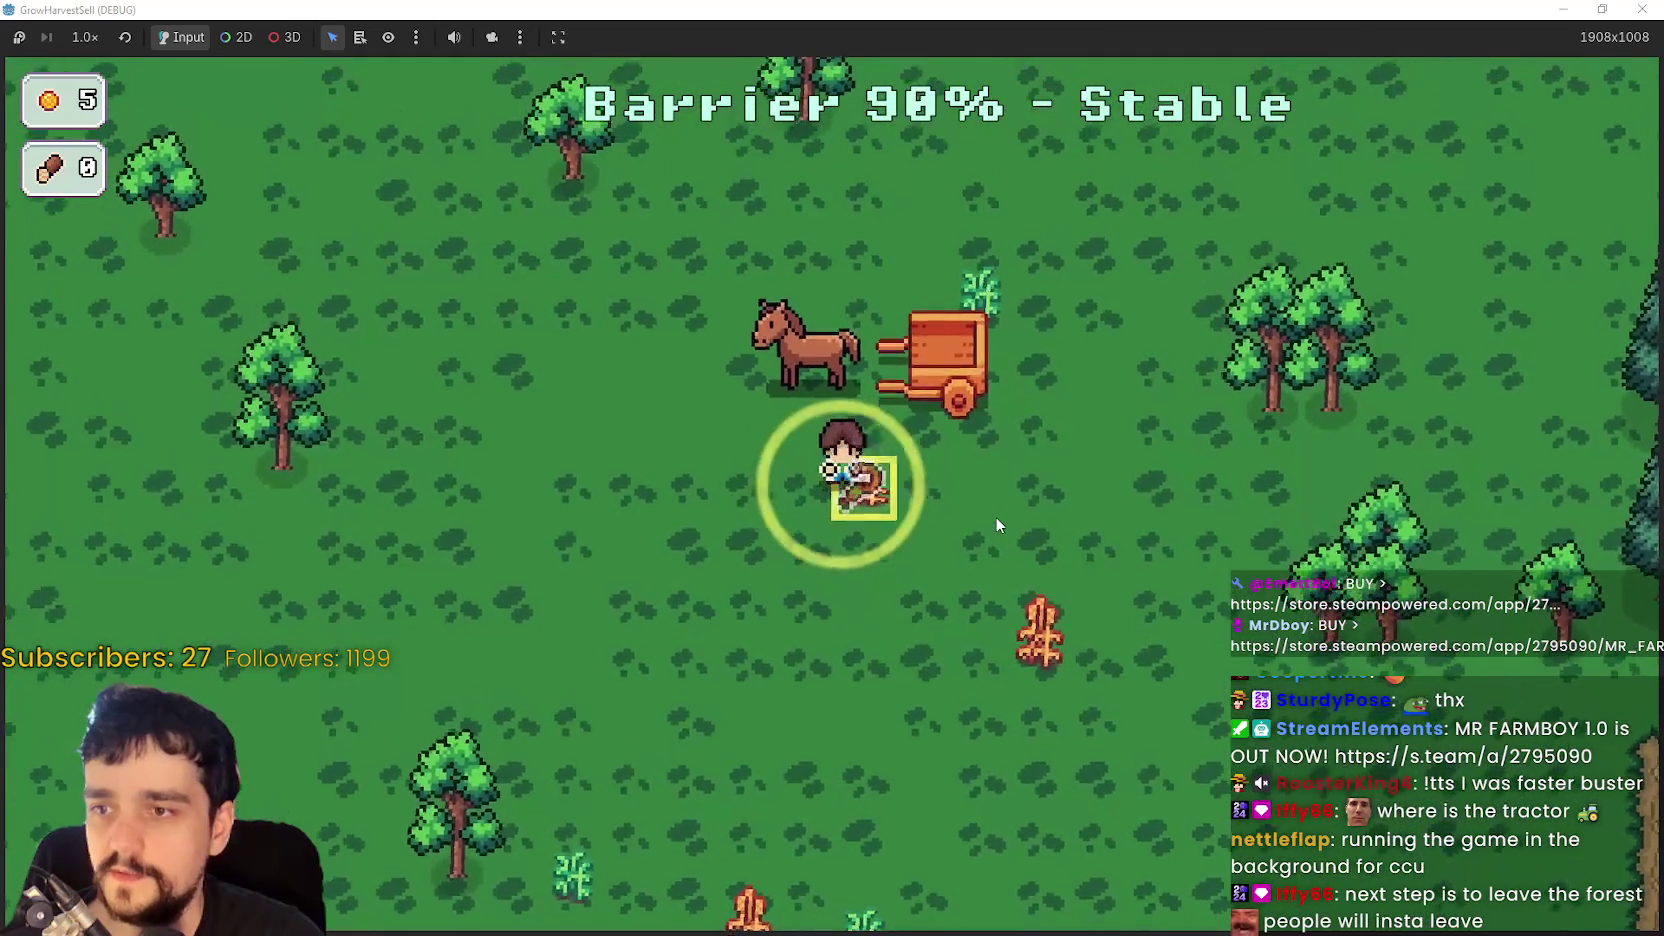
key(s)
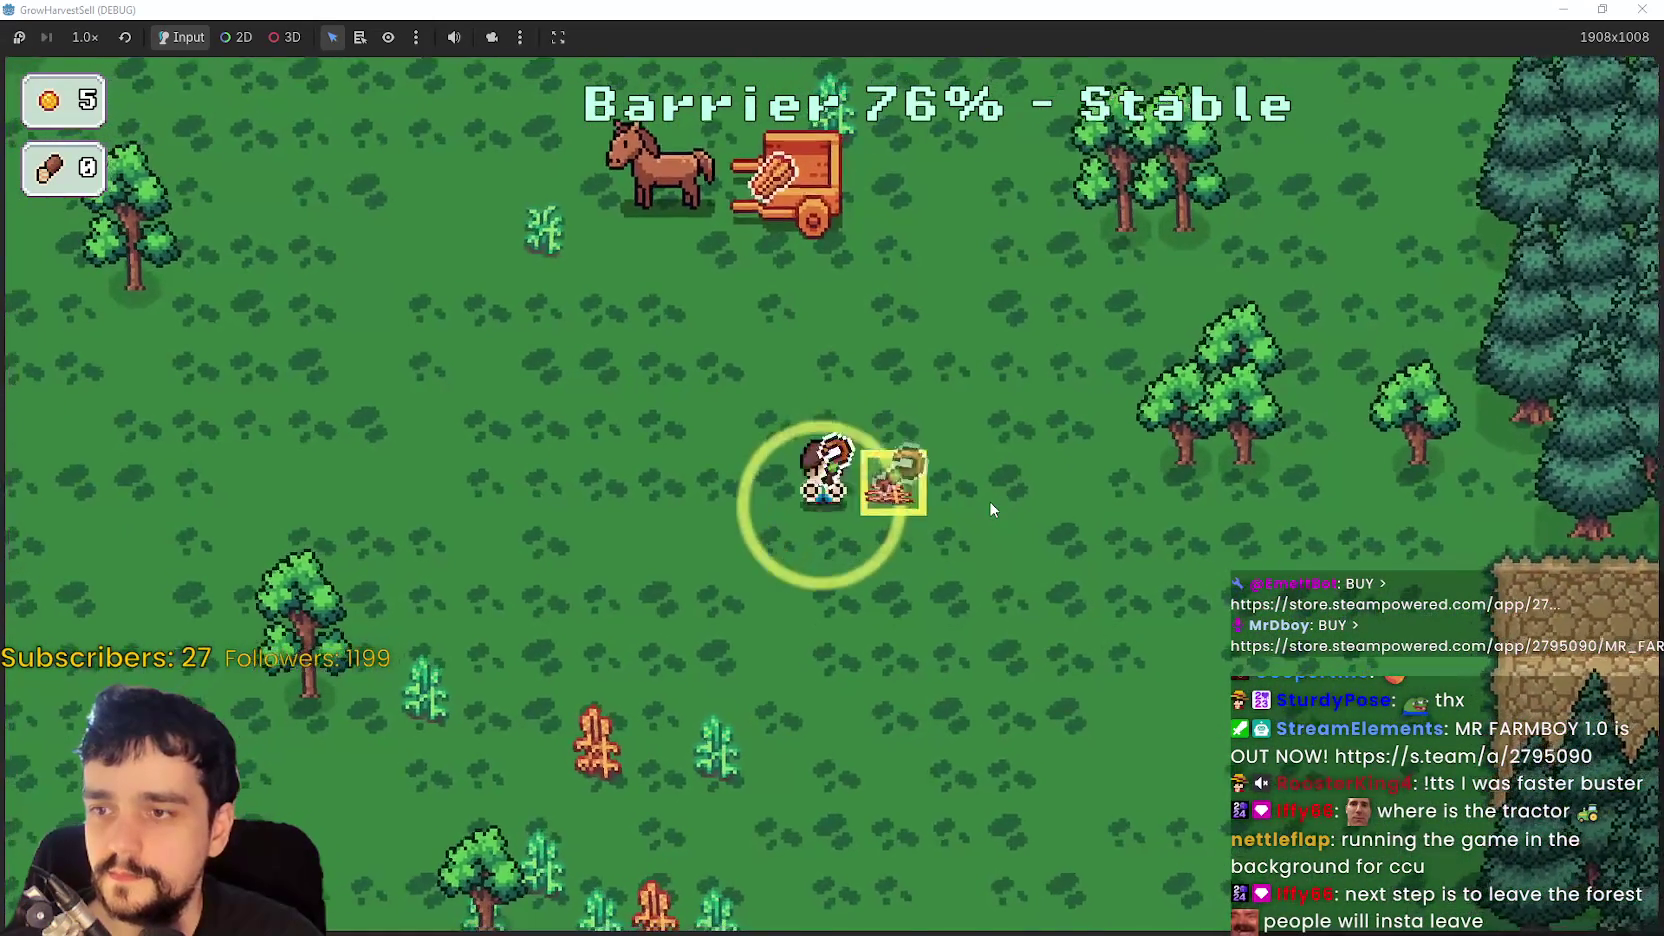
key(s)
key(a)
key(s)
key(a)
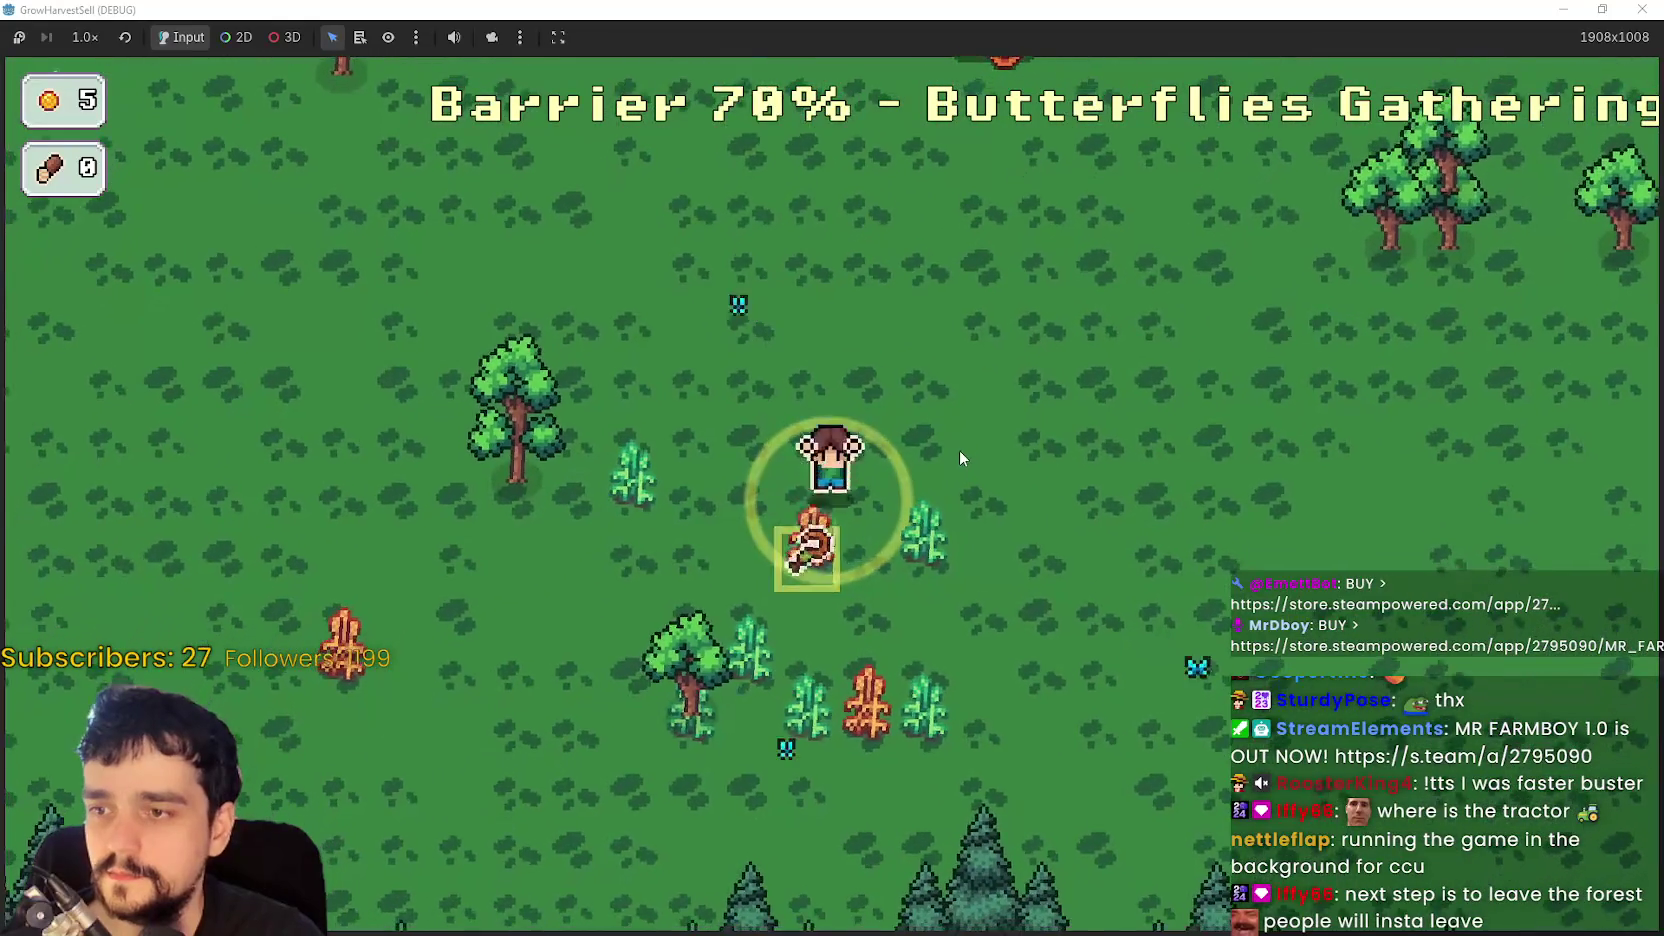
key(w)
key(d)
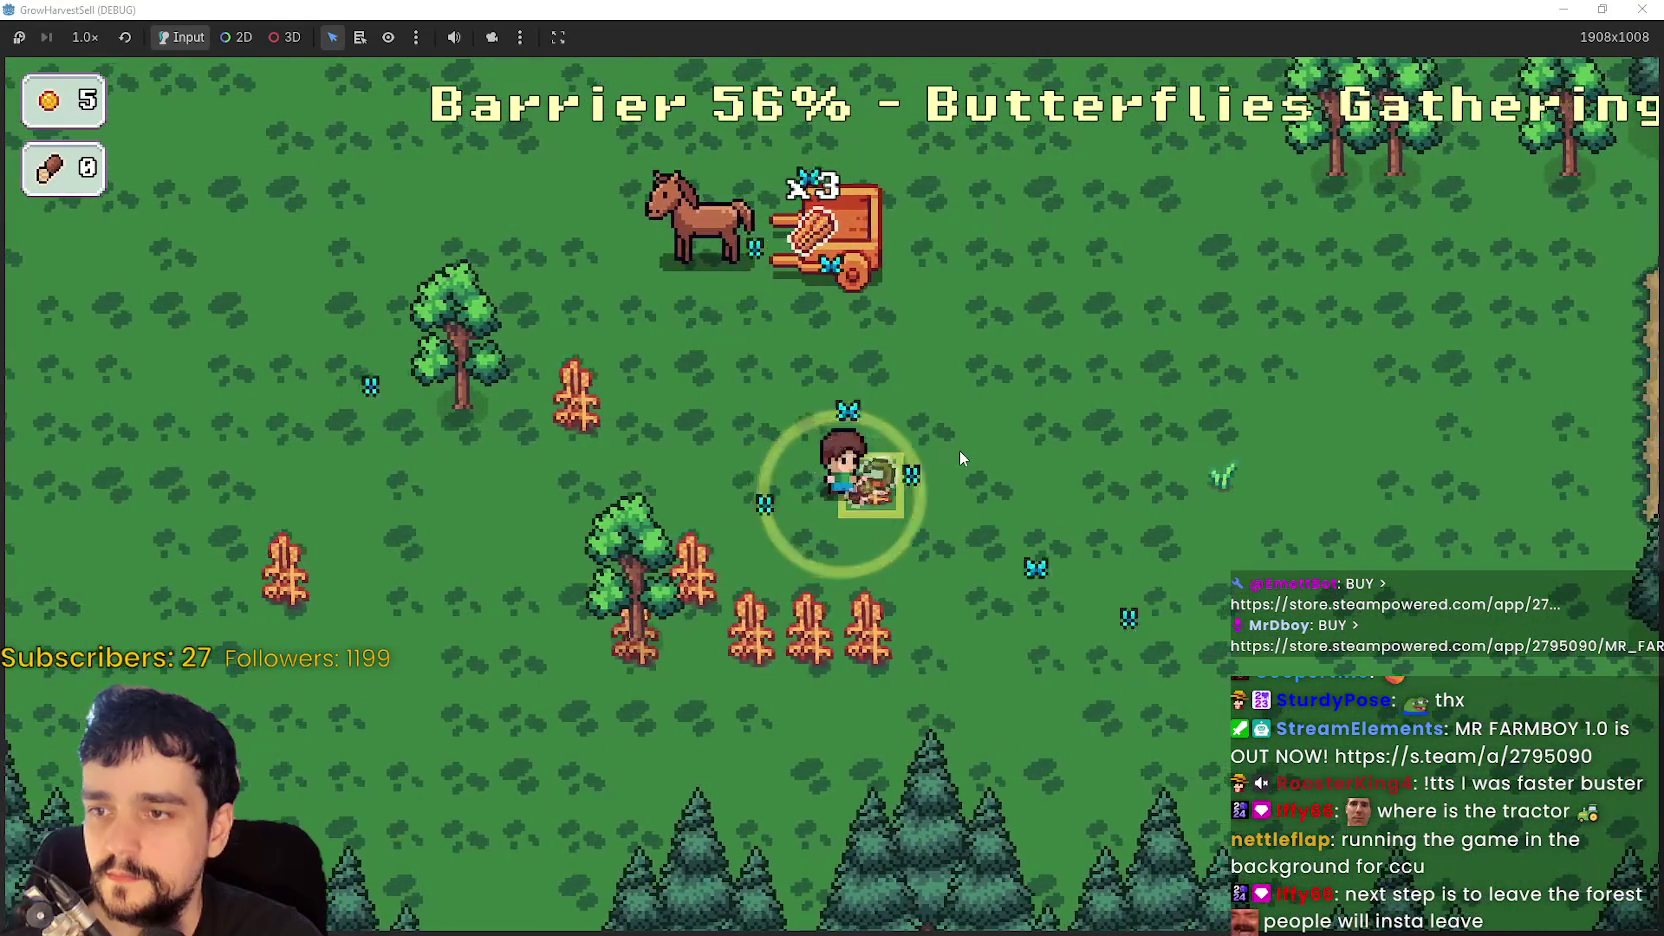
- Roam to more crops and past the horse cart until the barrier collapses
key(s)
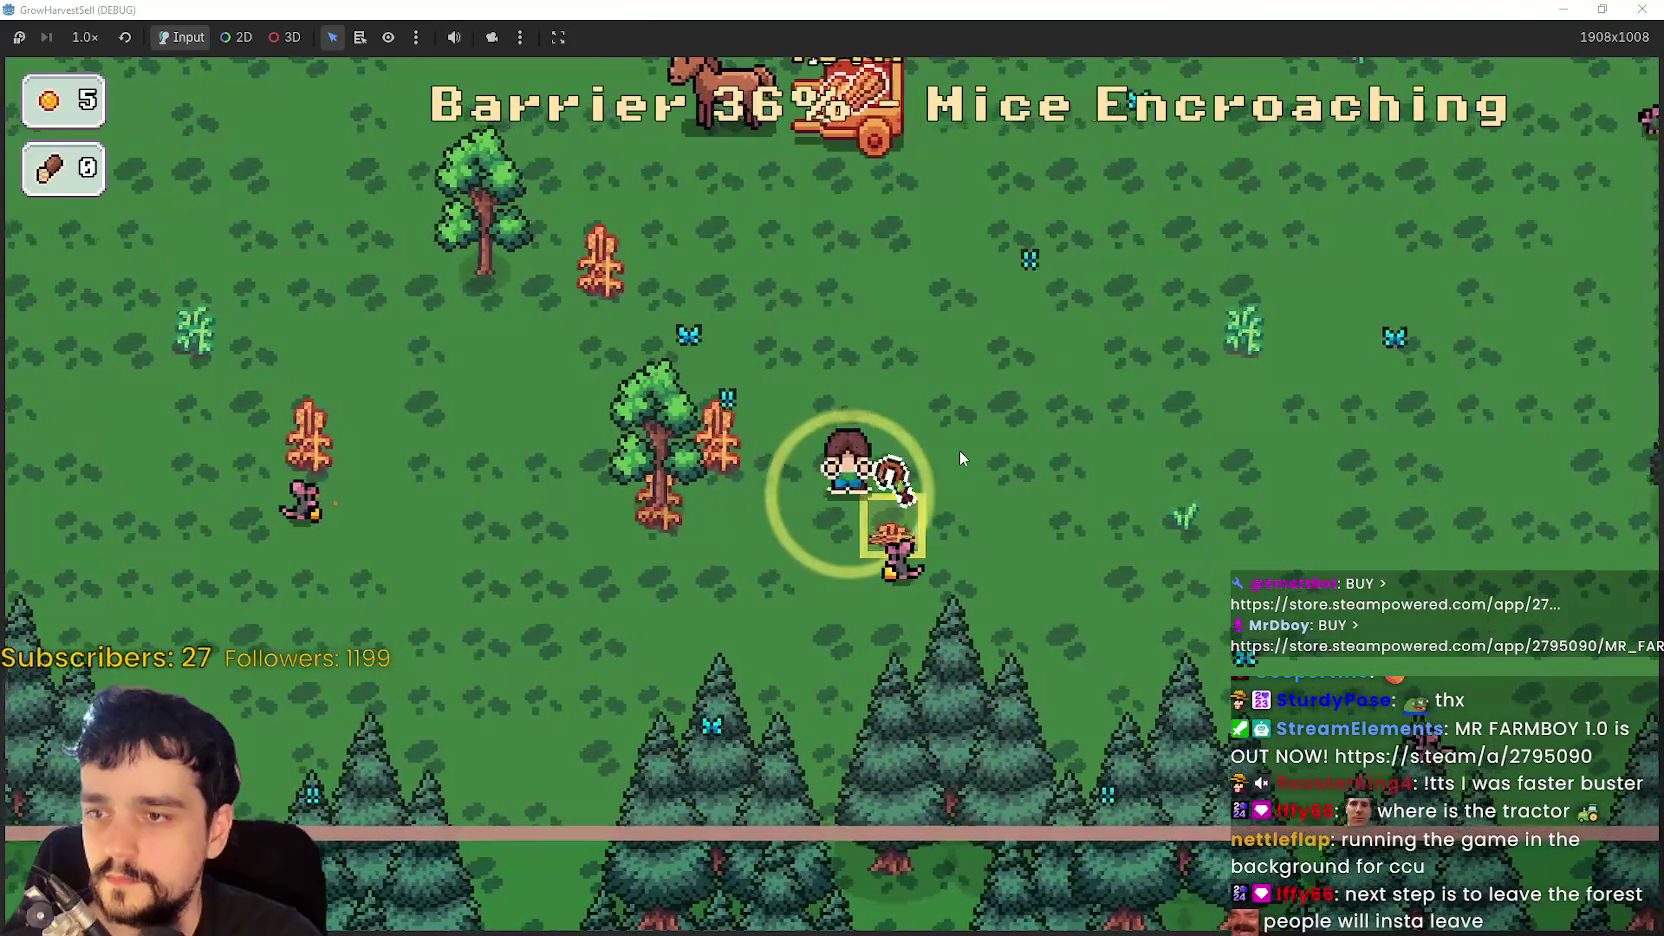
key(a)
key(s)
key(a)
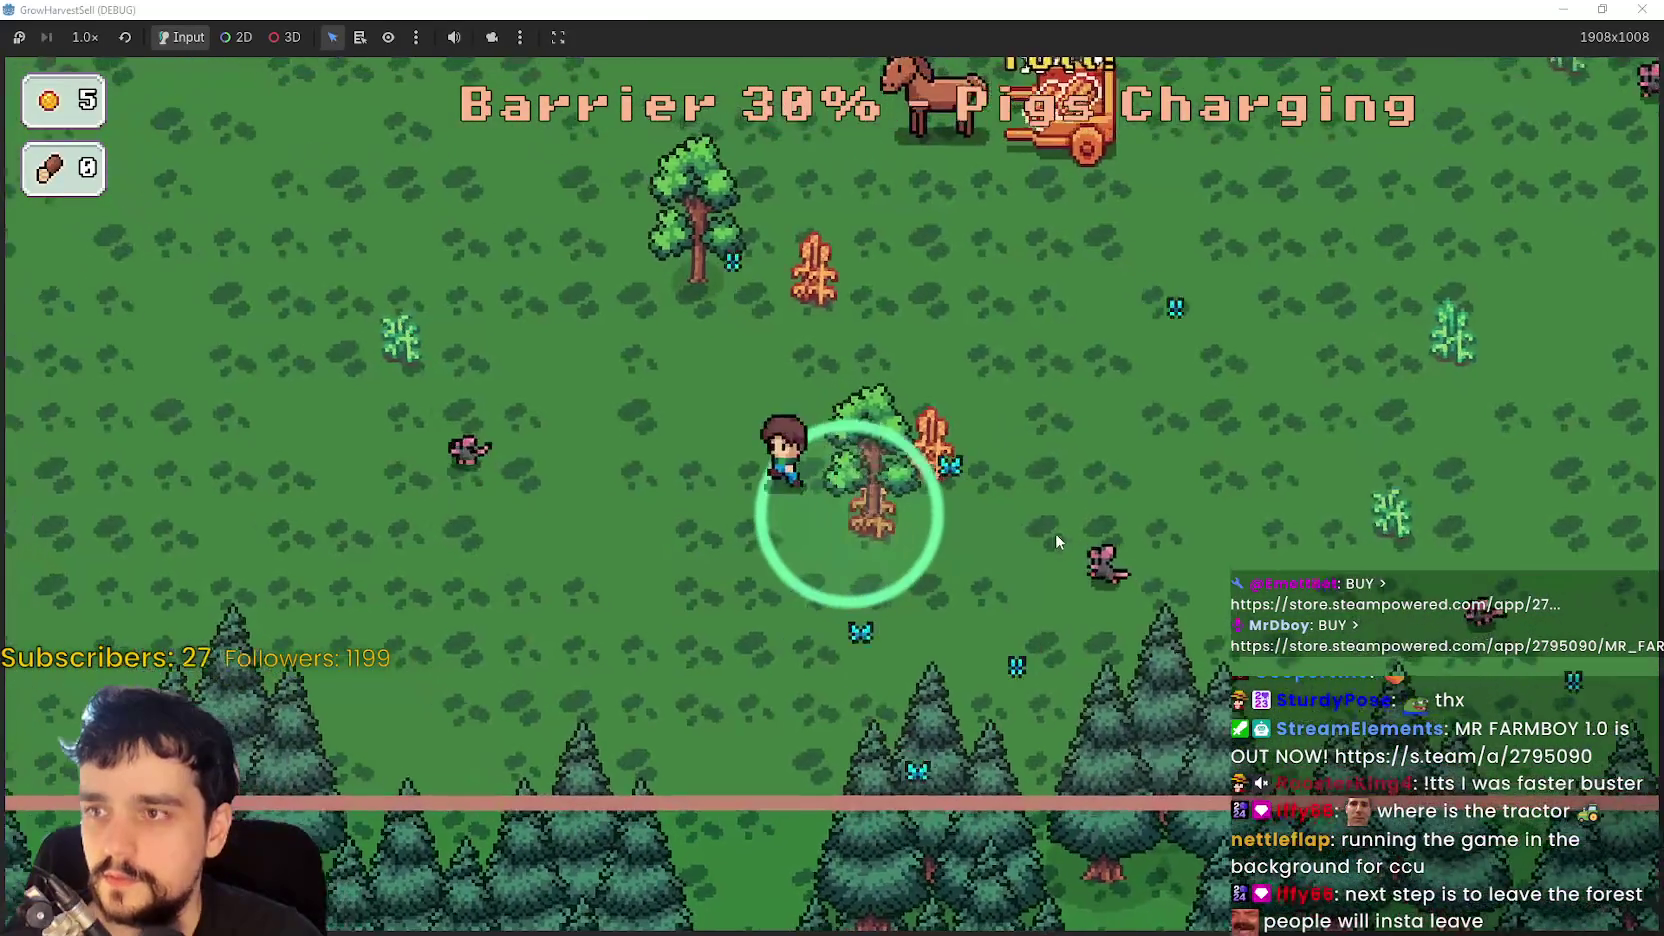
key(w)
key(a)
key(w)
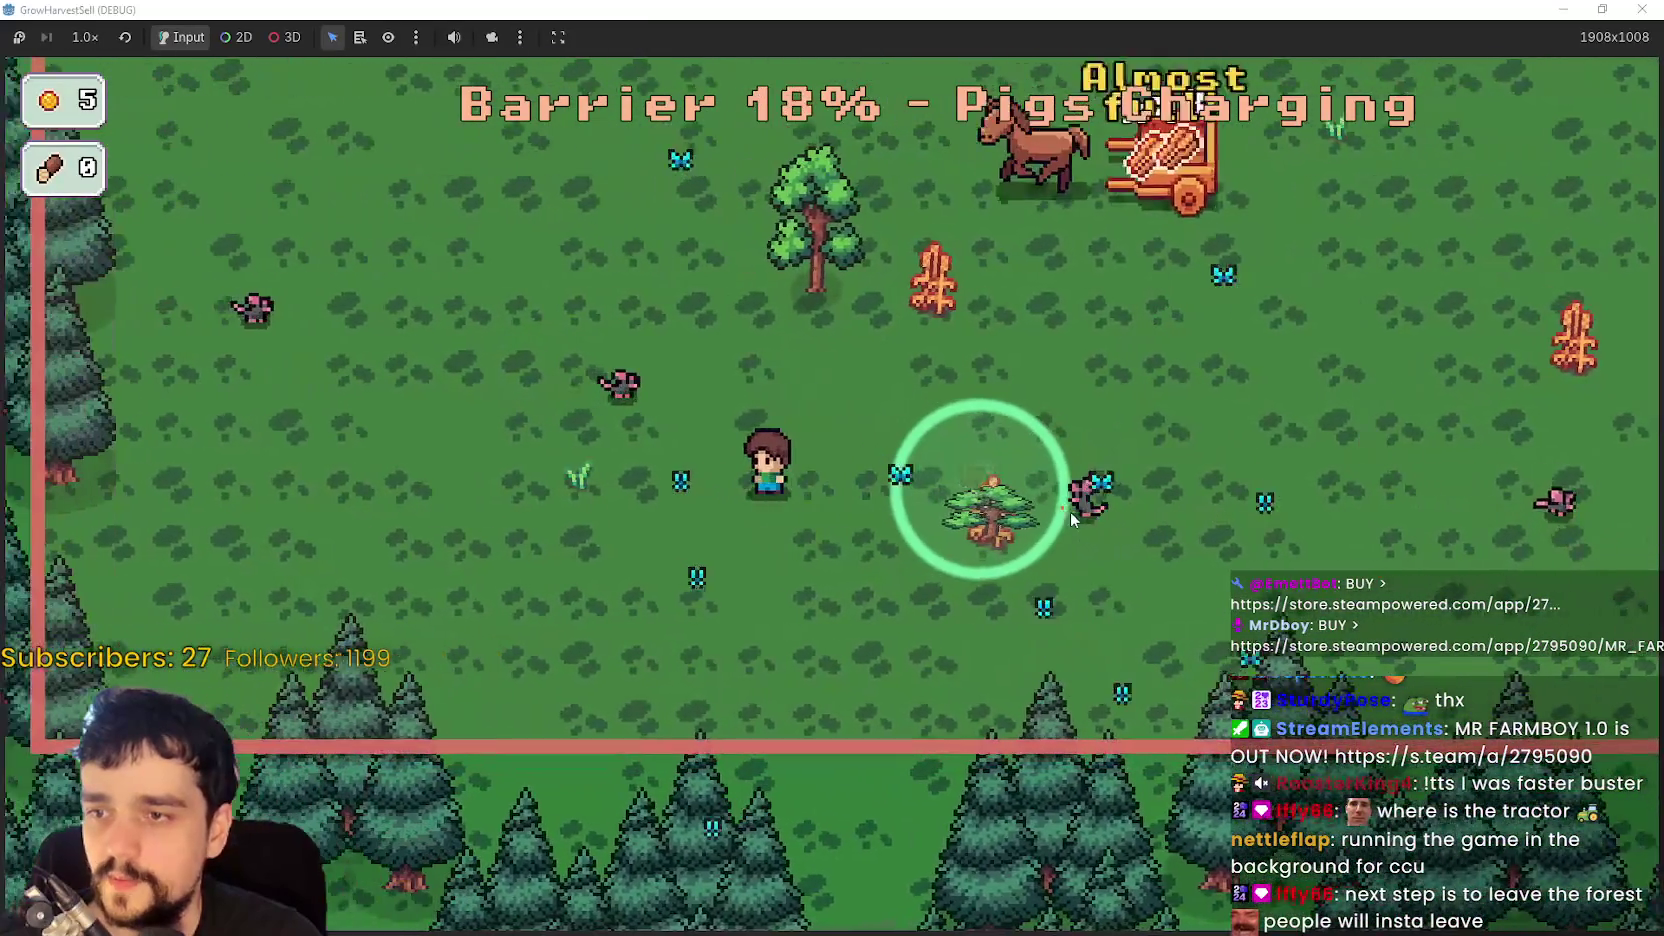
key(d)
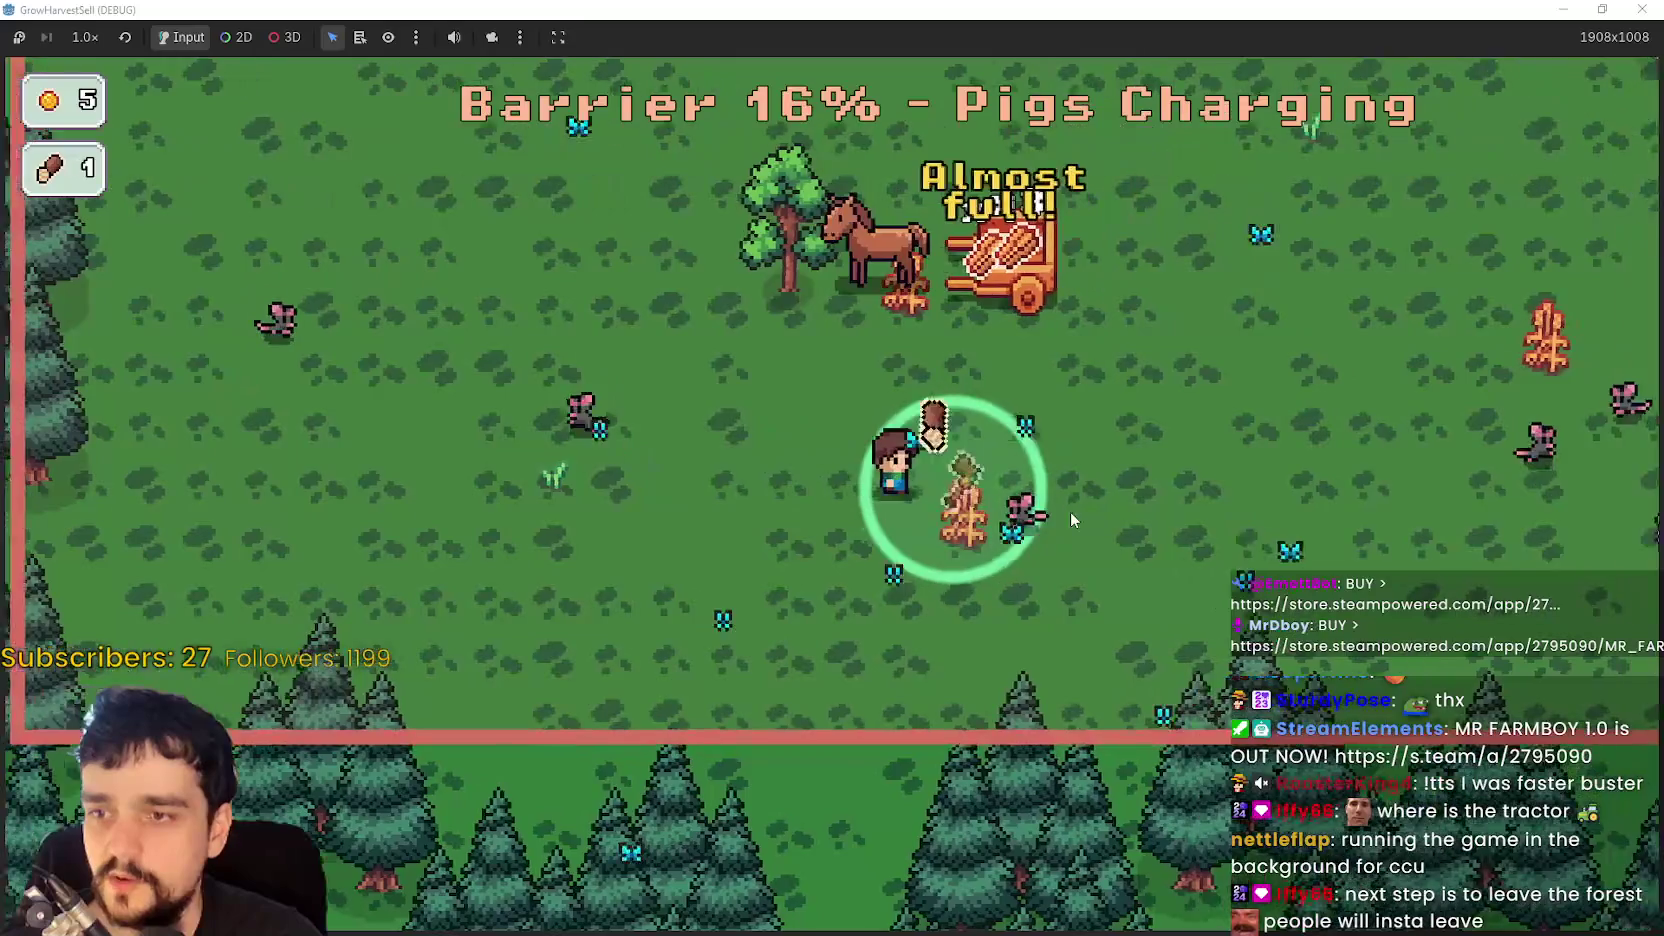
key(w)
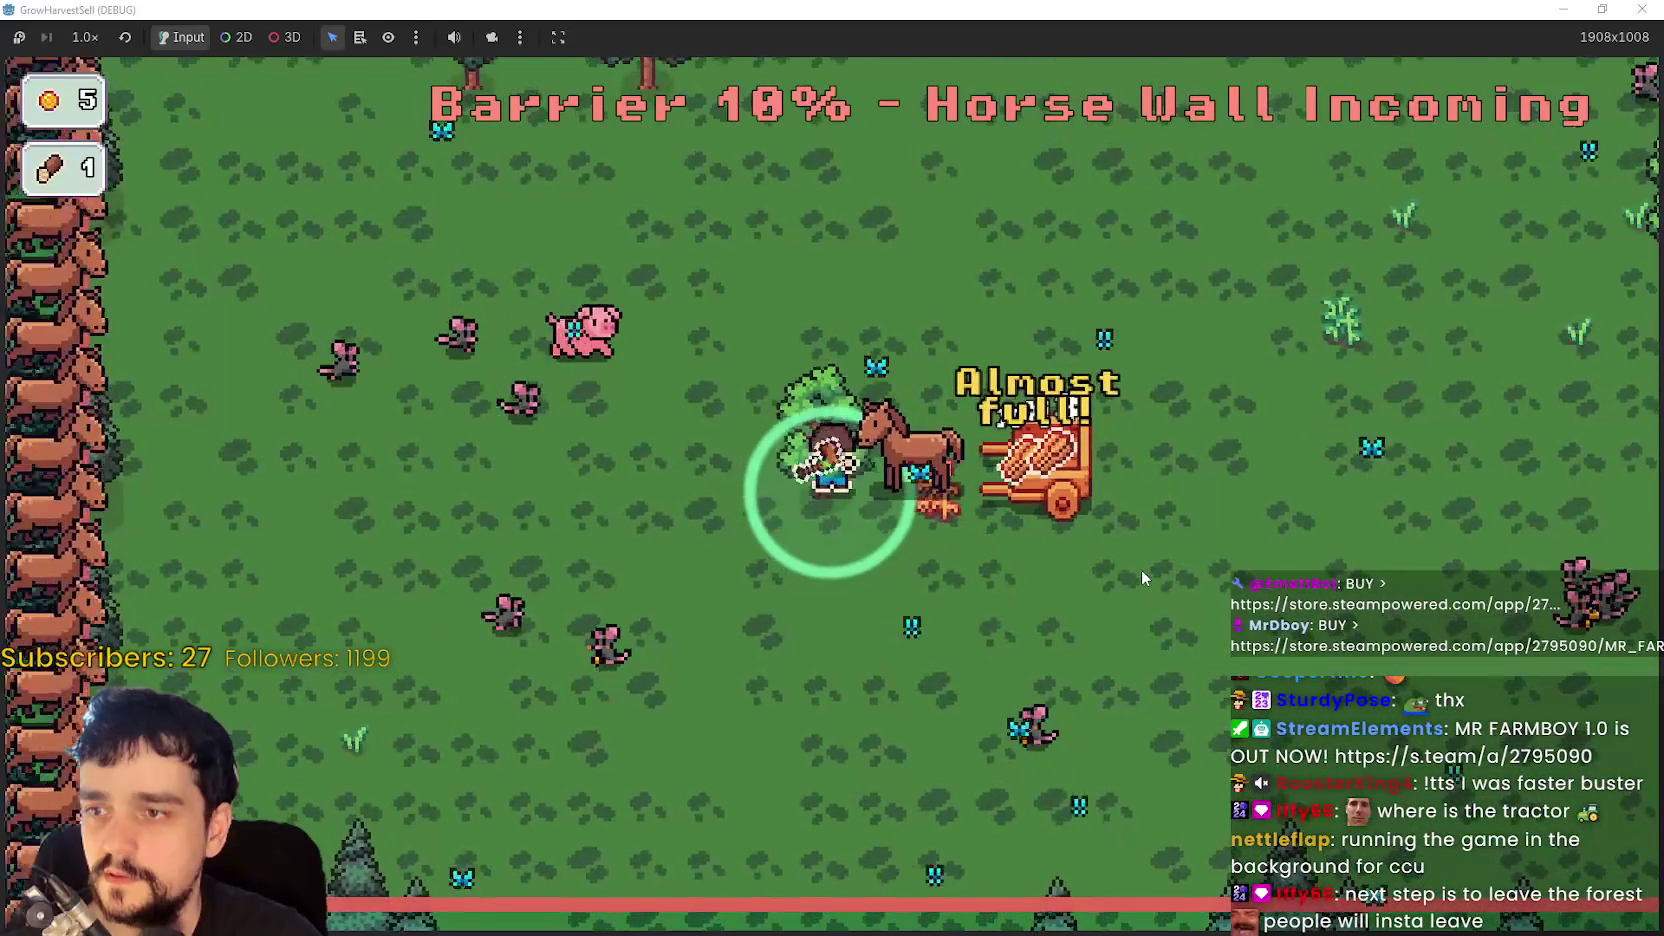
key(a)
key(s)
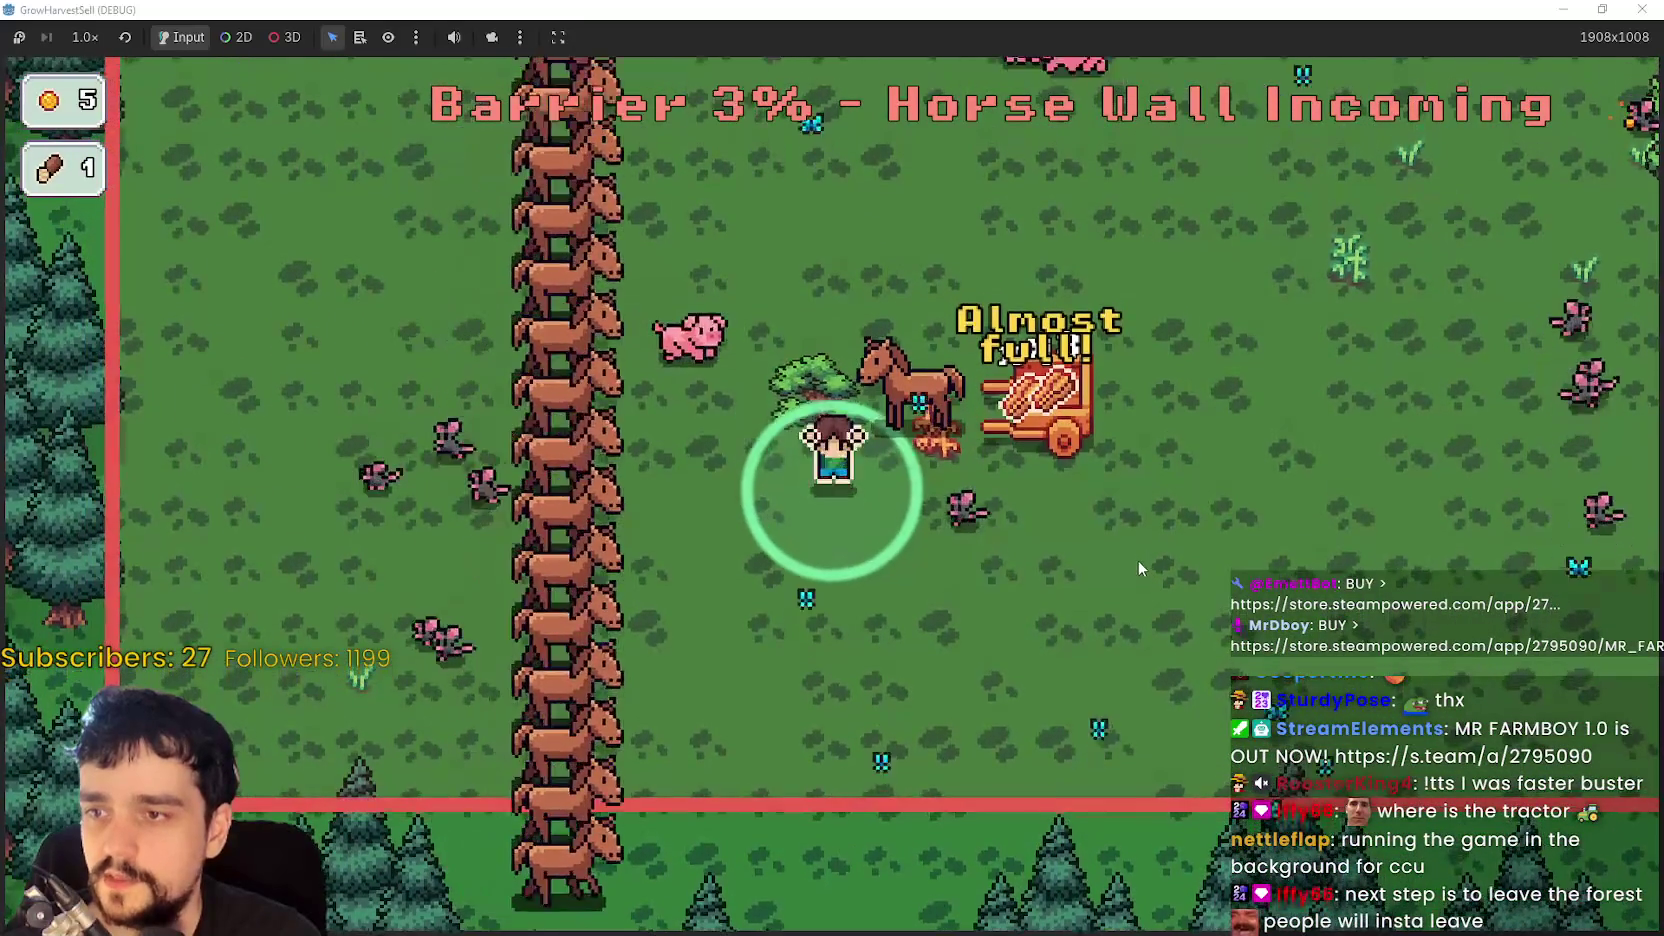
key(d)
key(d)
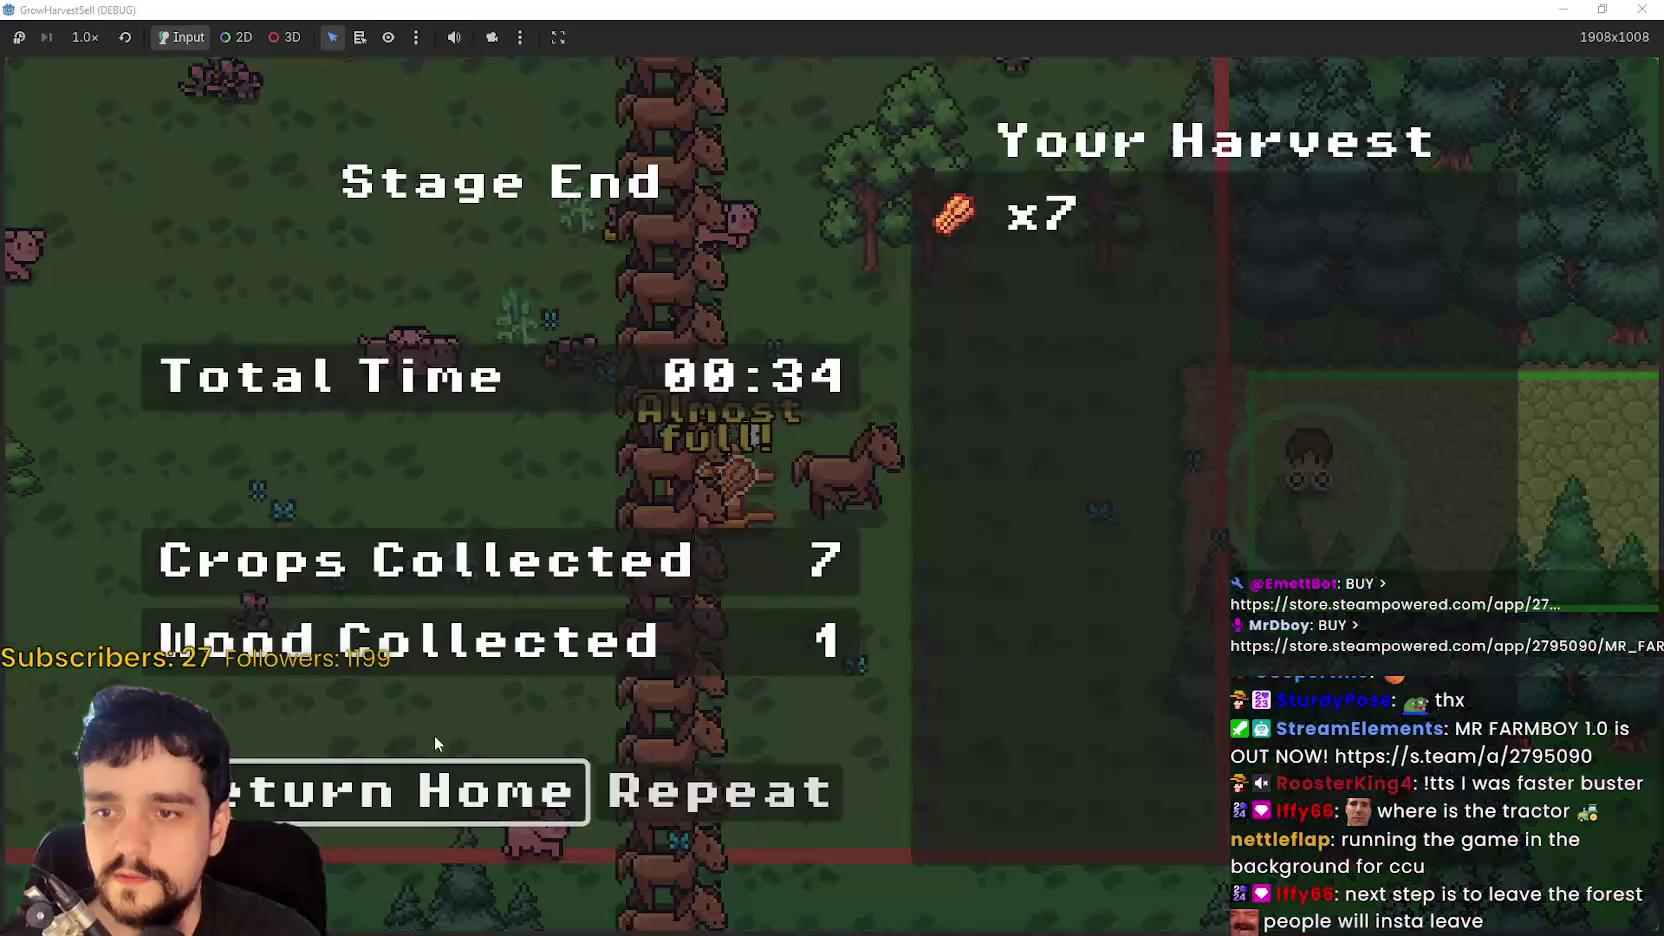
- Return to the village, sell the forest crops at the stall, and walk onto the crop plot
key(Return)
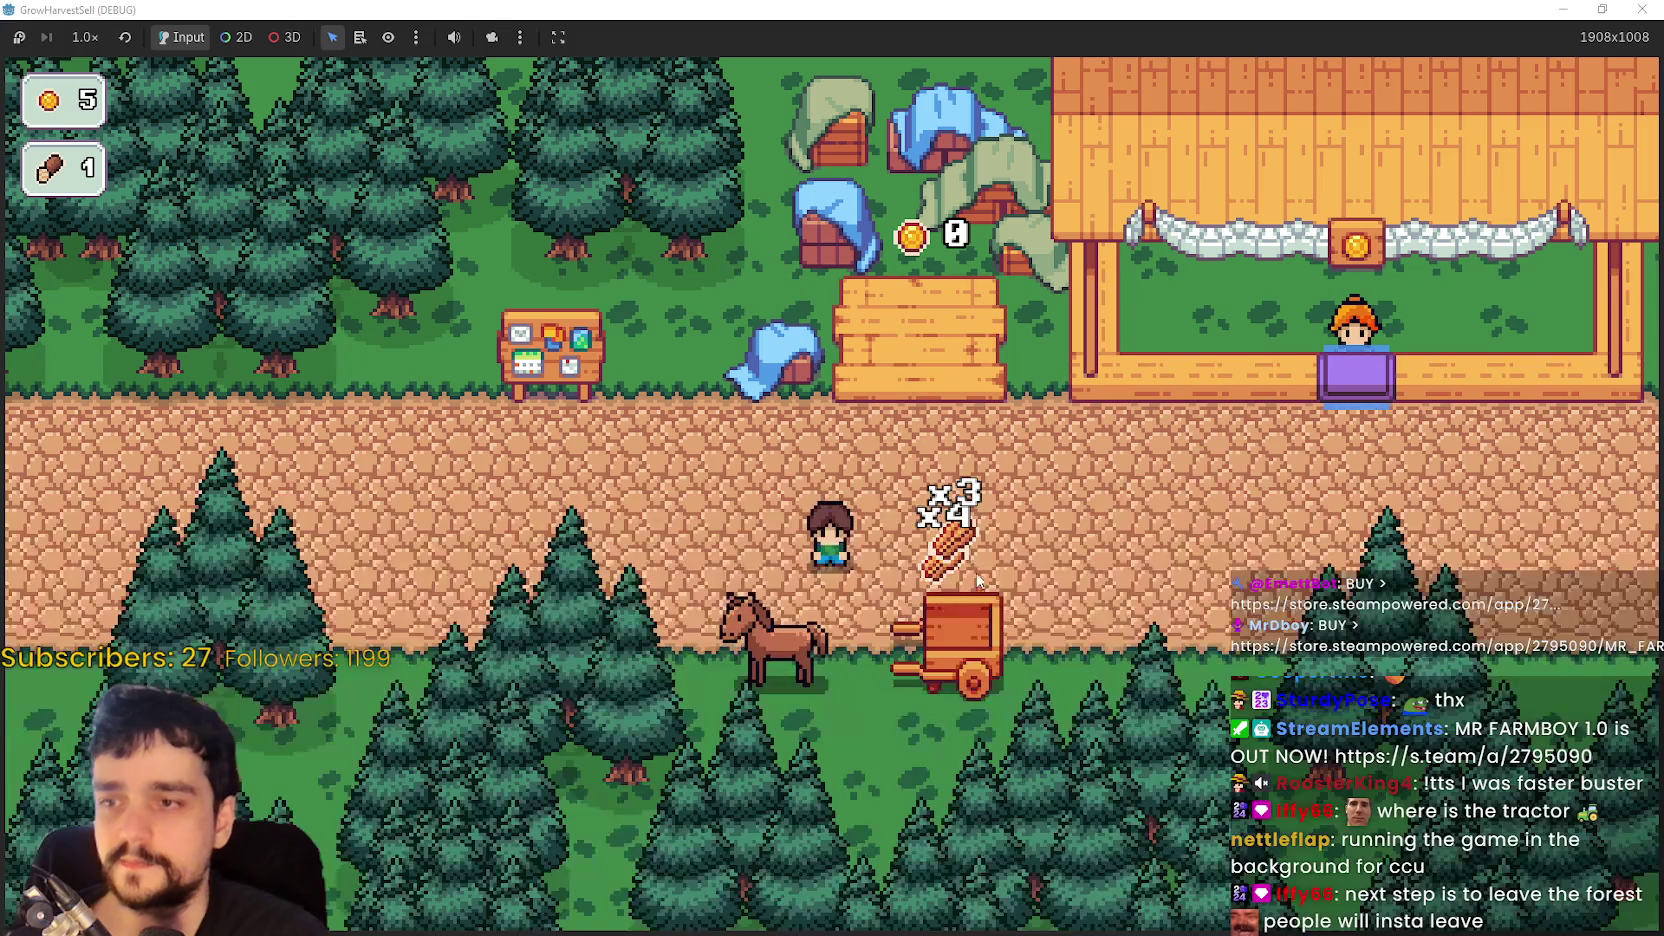
key(d)
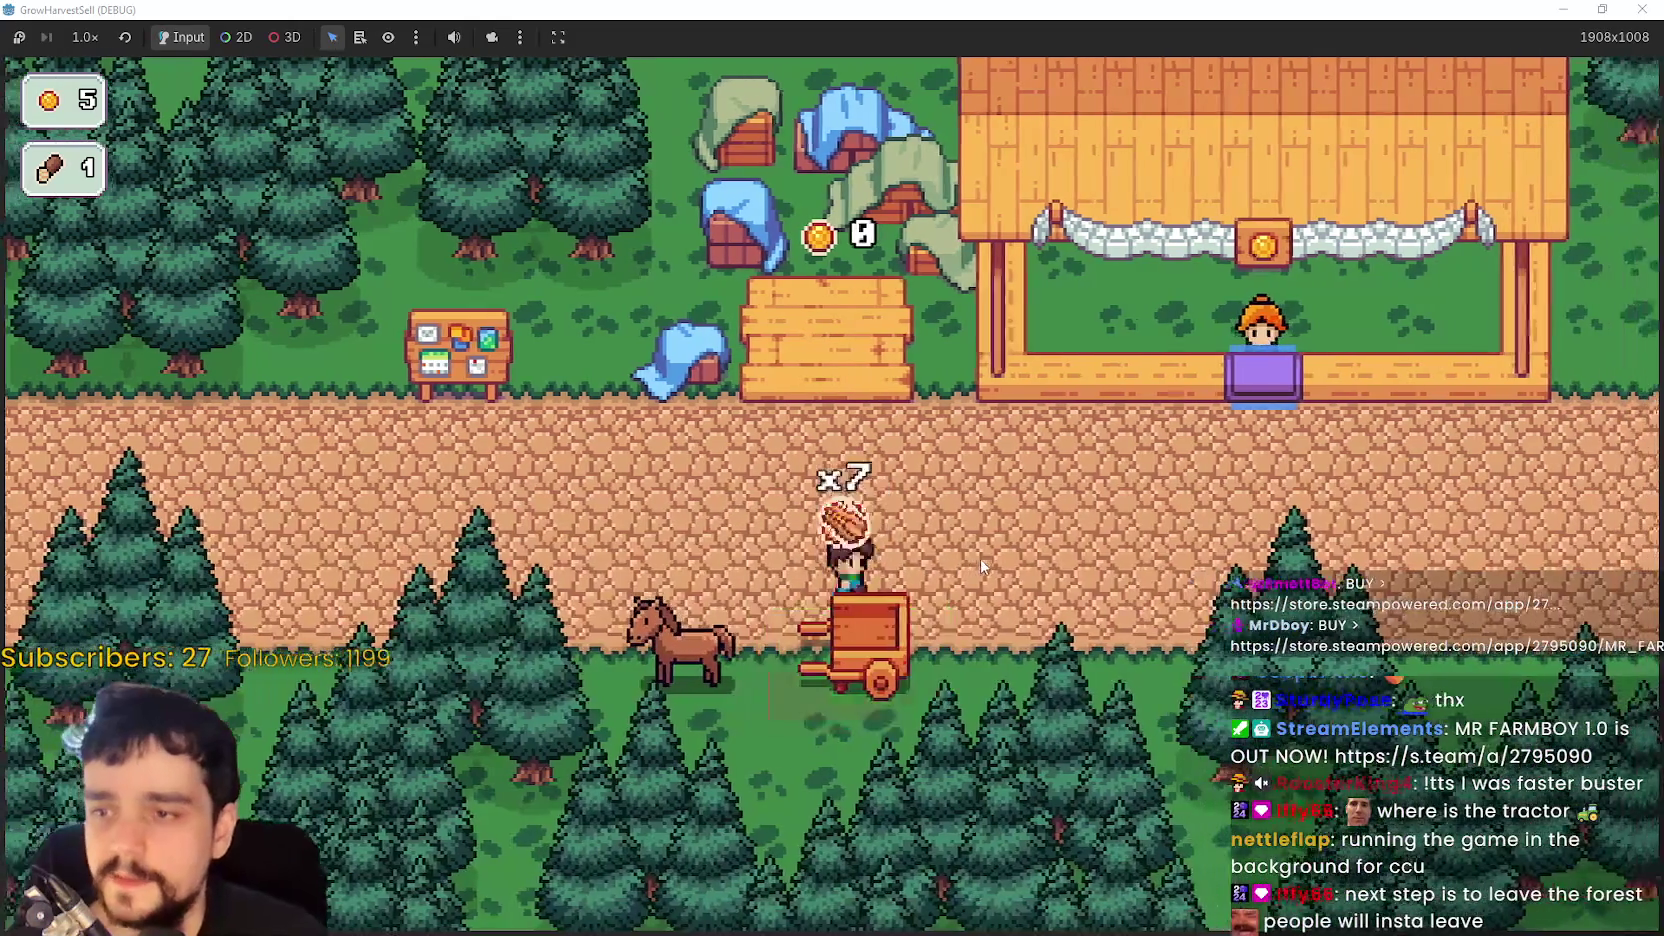
key(w)
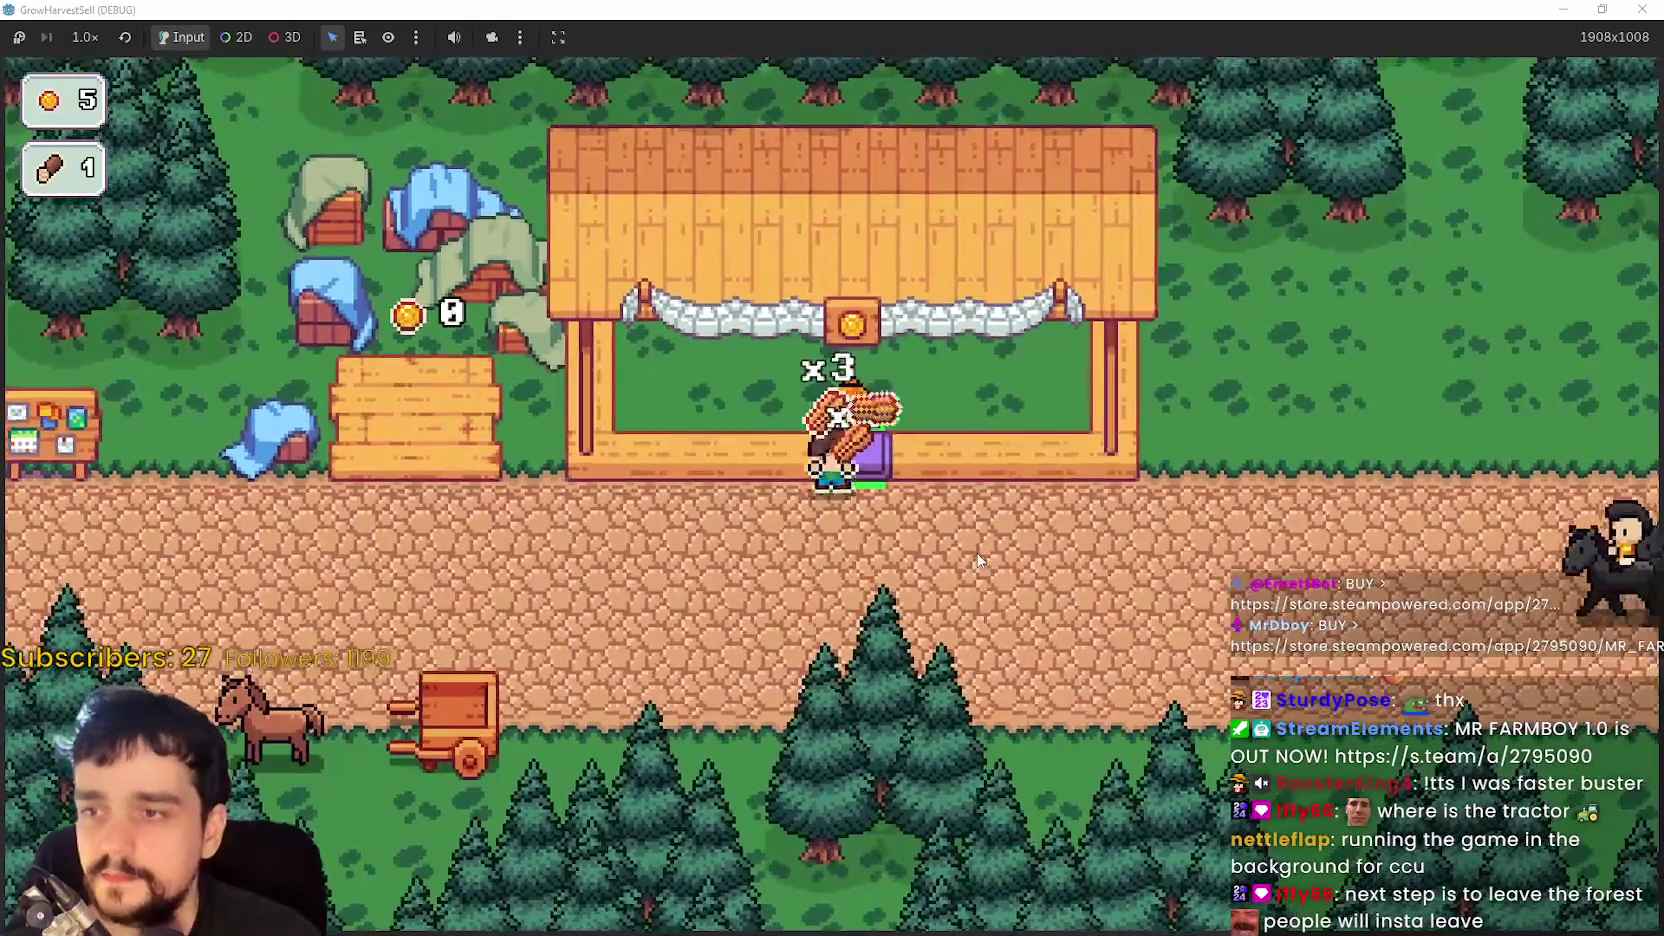
key(s)
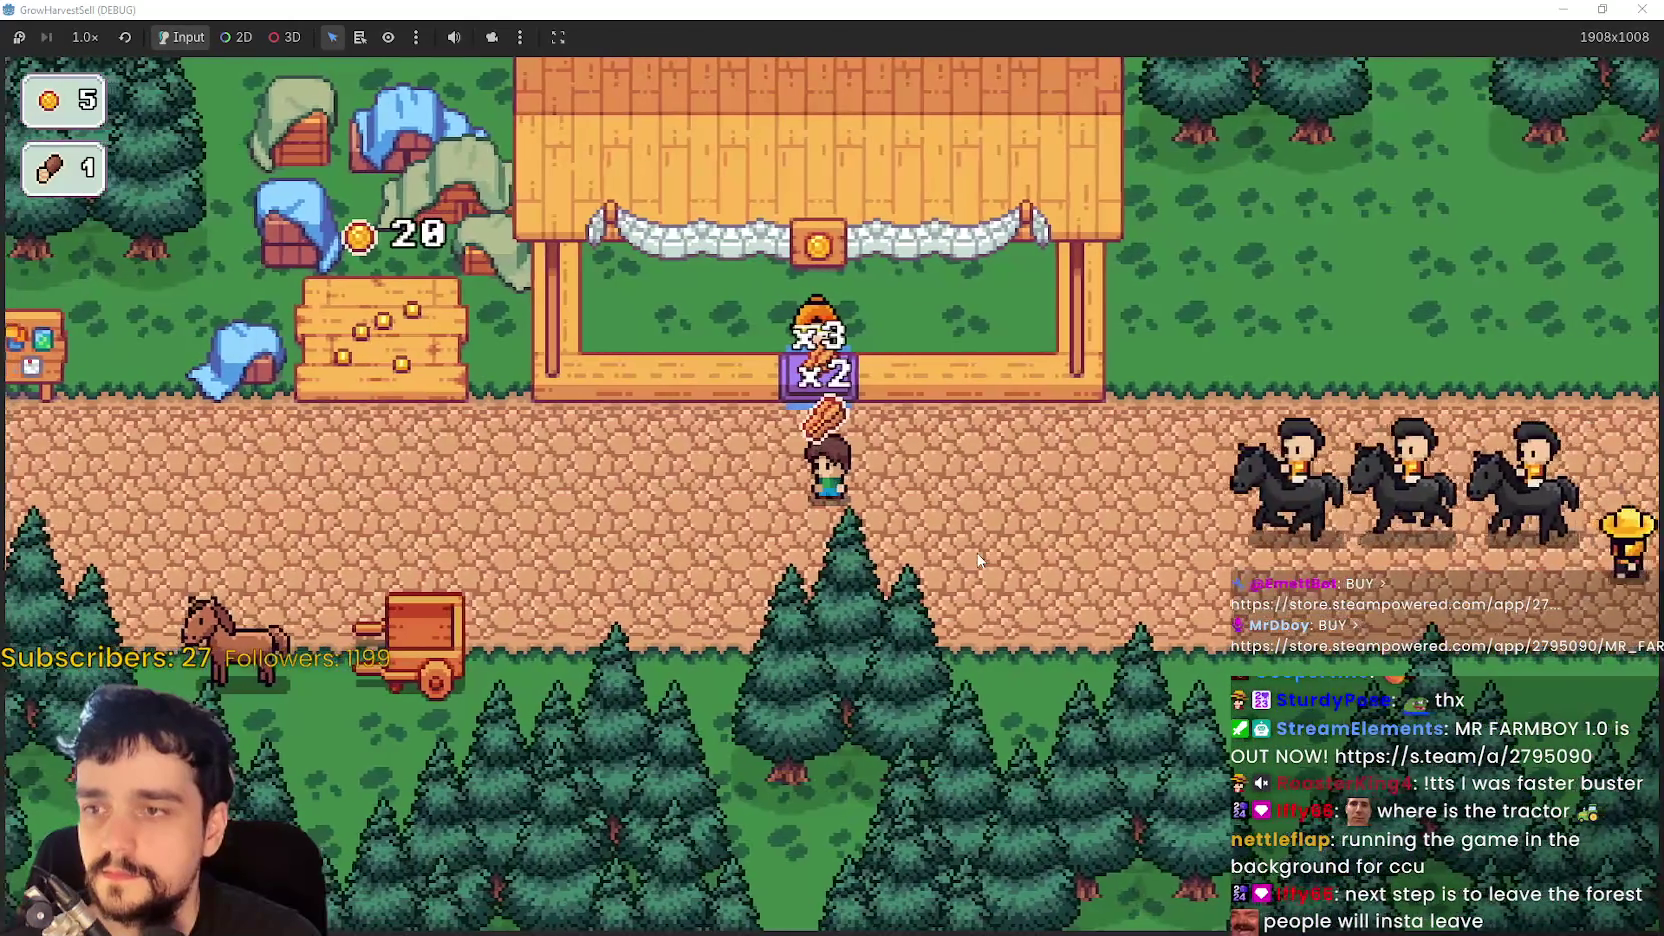
key(w)
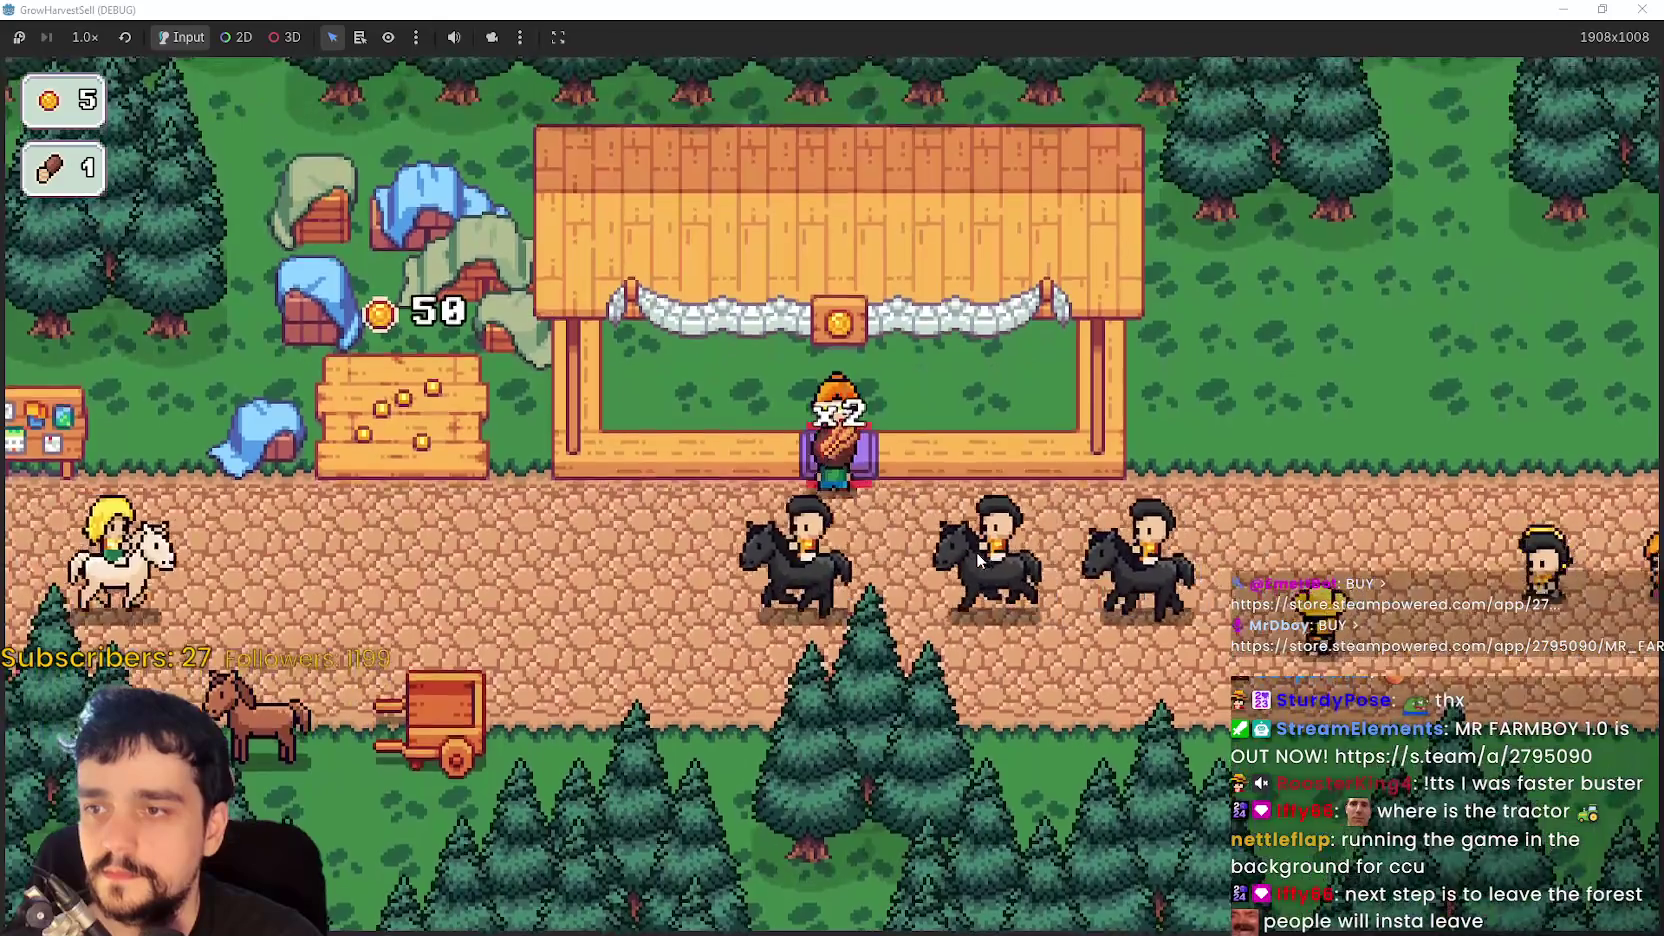
key(a)
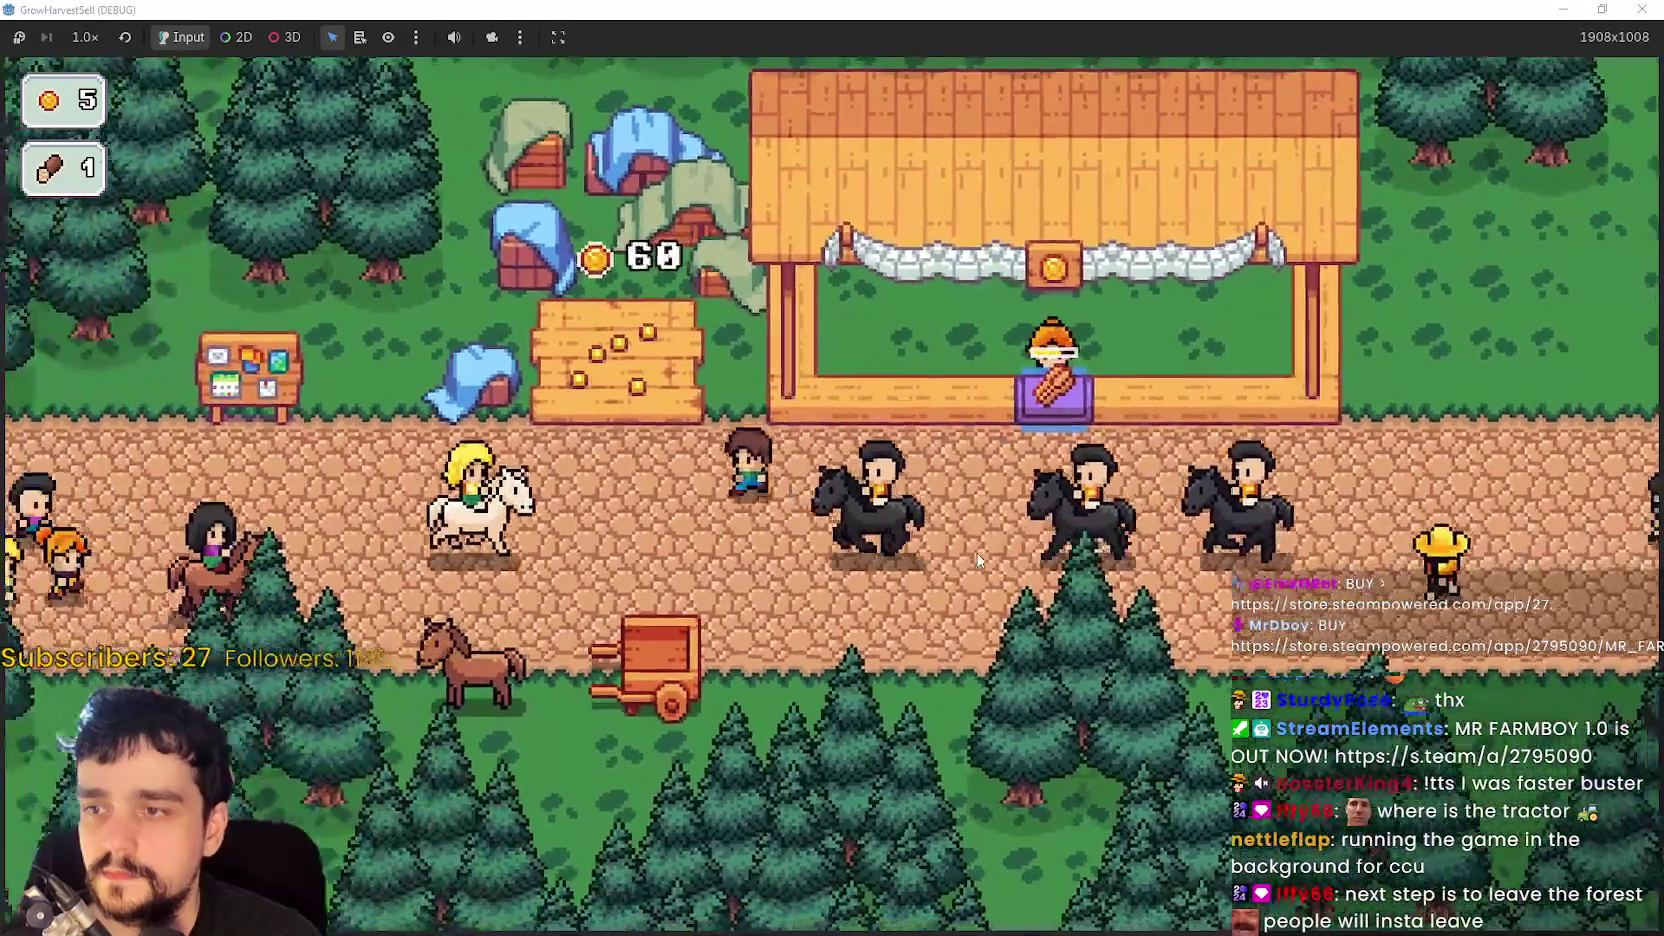
key(w)
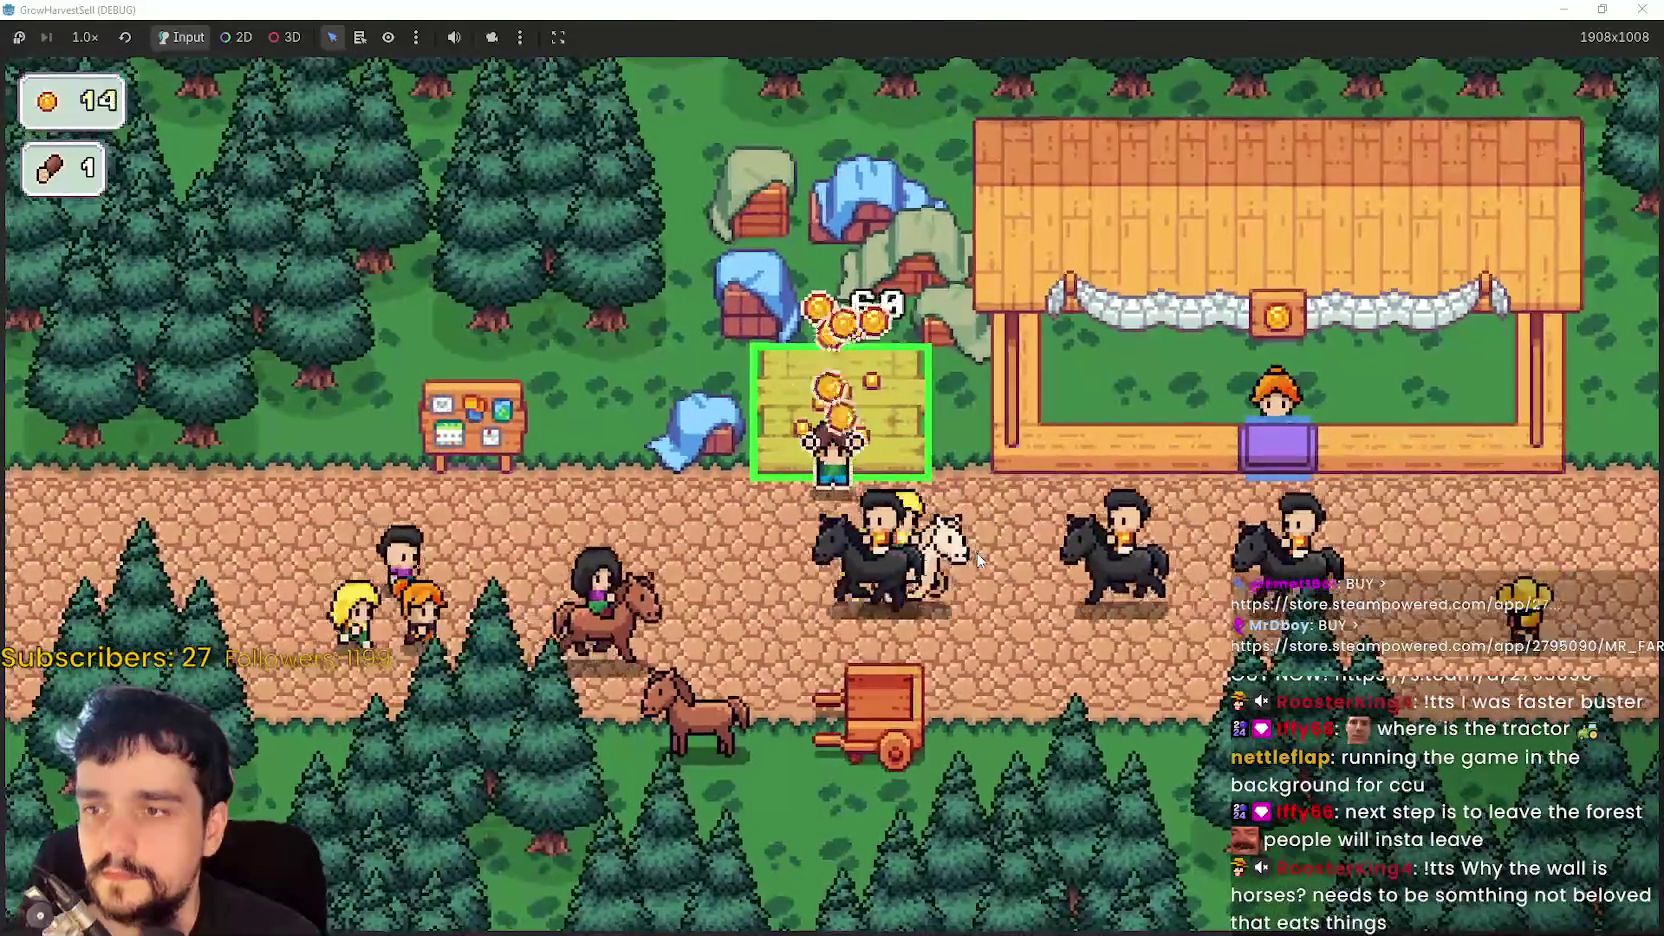
- Collect the crop plot coins and open the Prestige skill tree, panning to Resource Domain Energy
key(a)
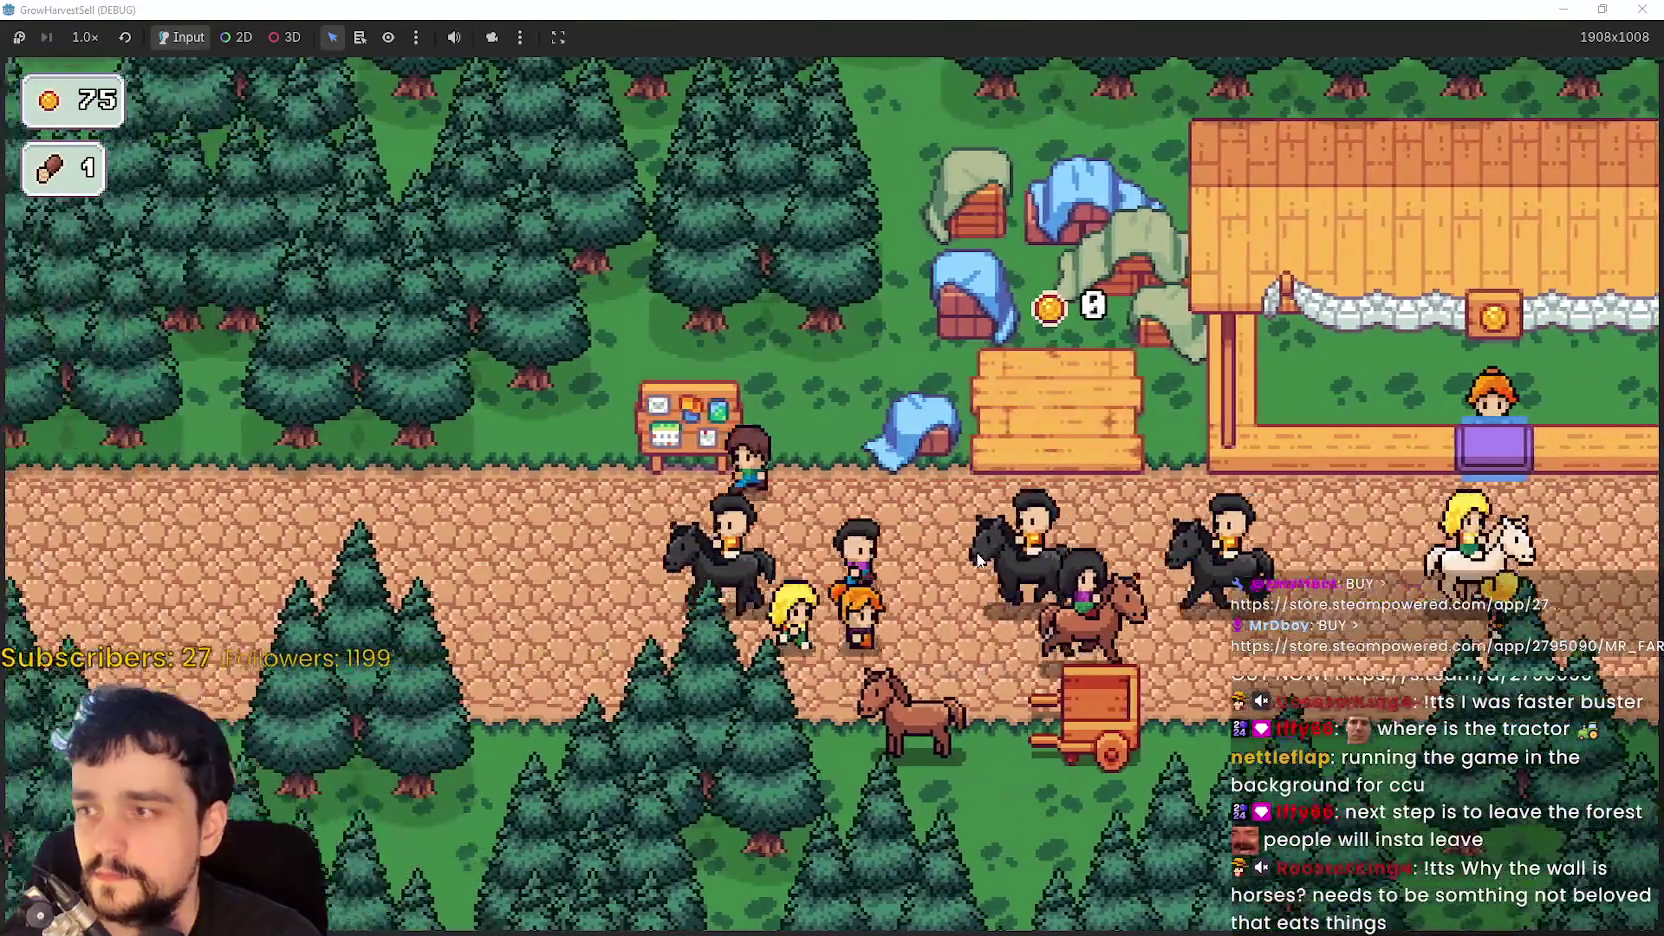
key(Tab)
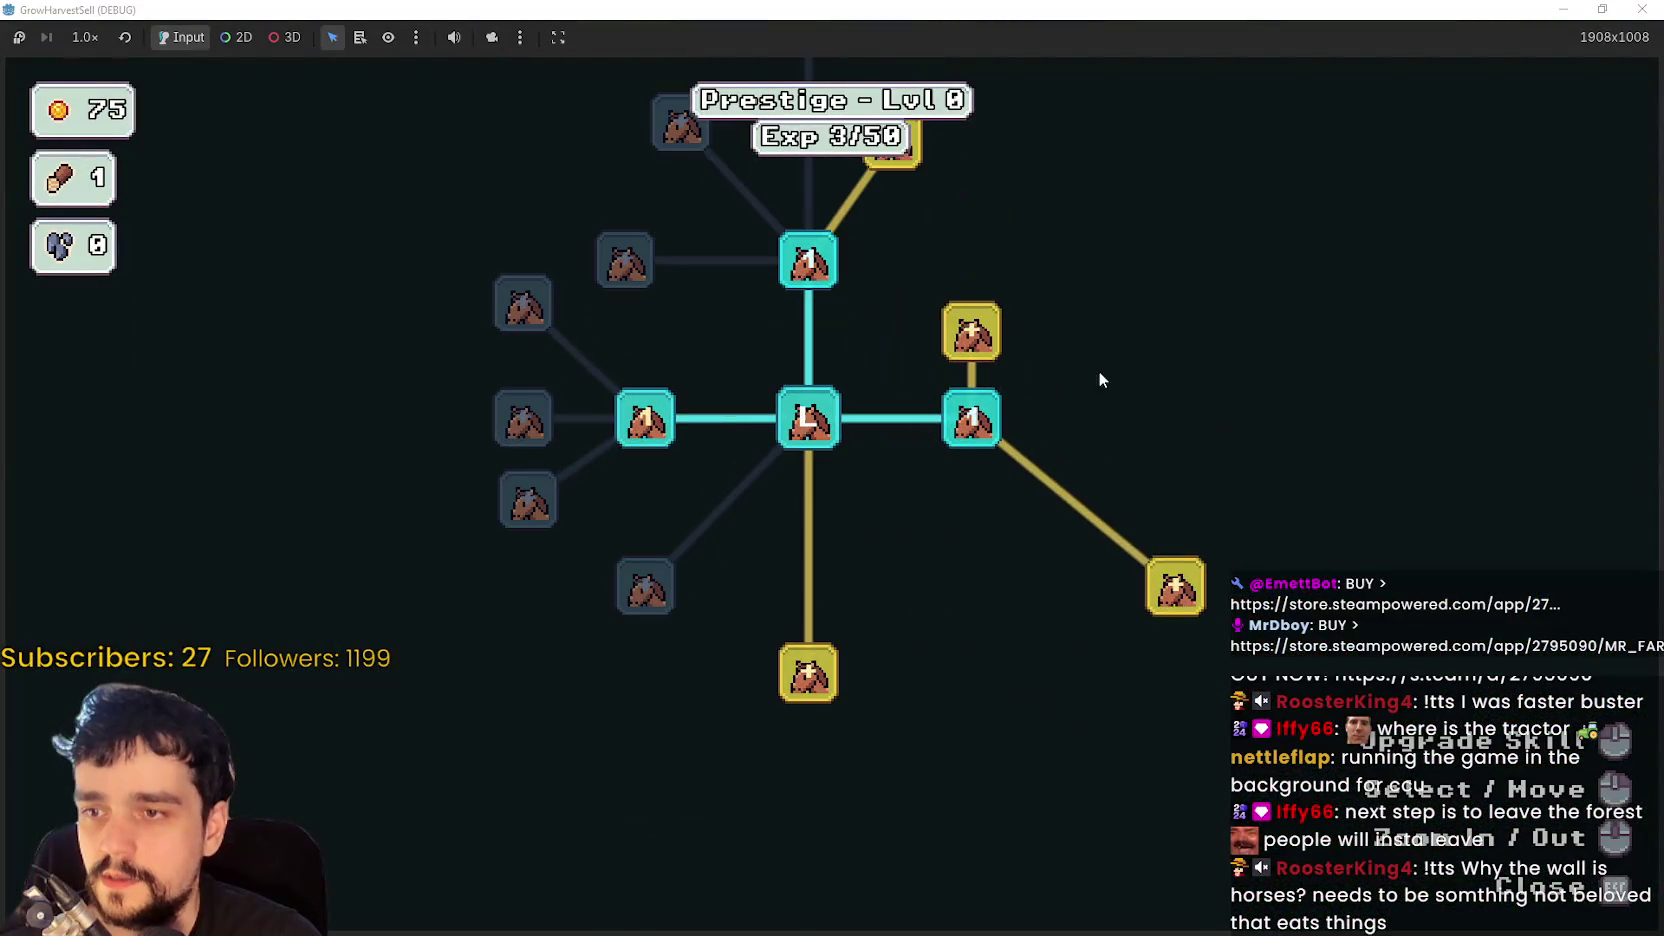
mouse_move(998, 340)
key(d)
key(w)
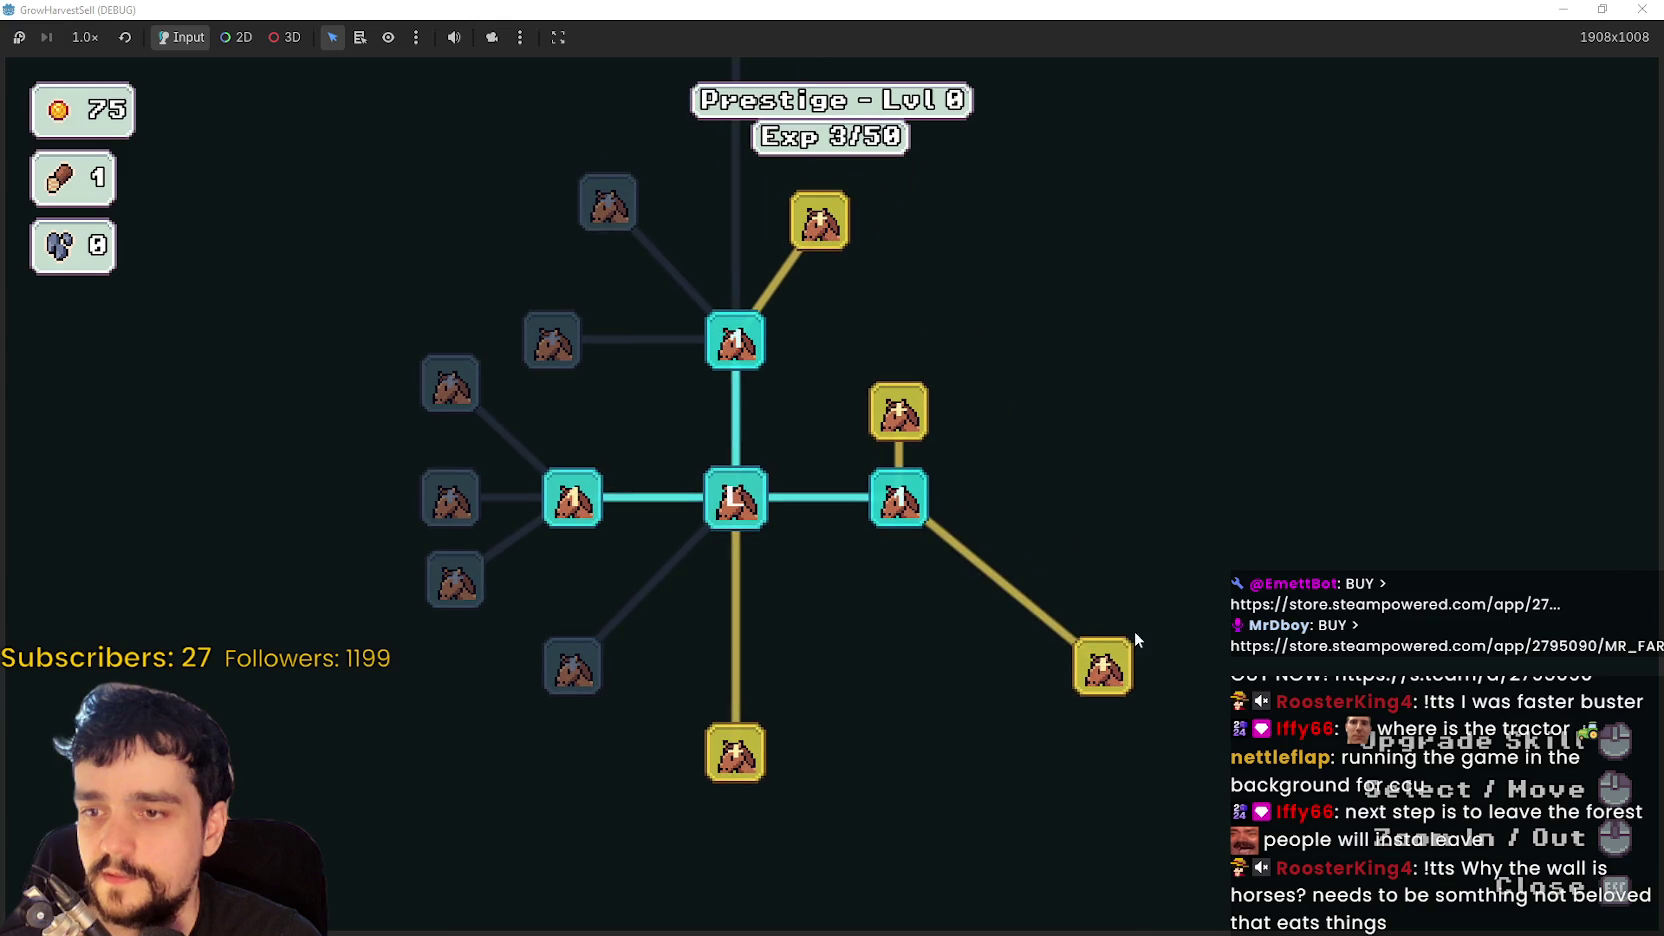
mouse_move(1095, 670)
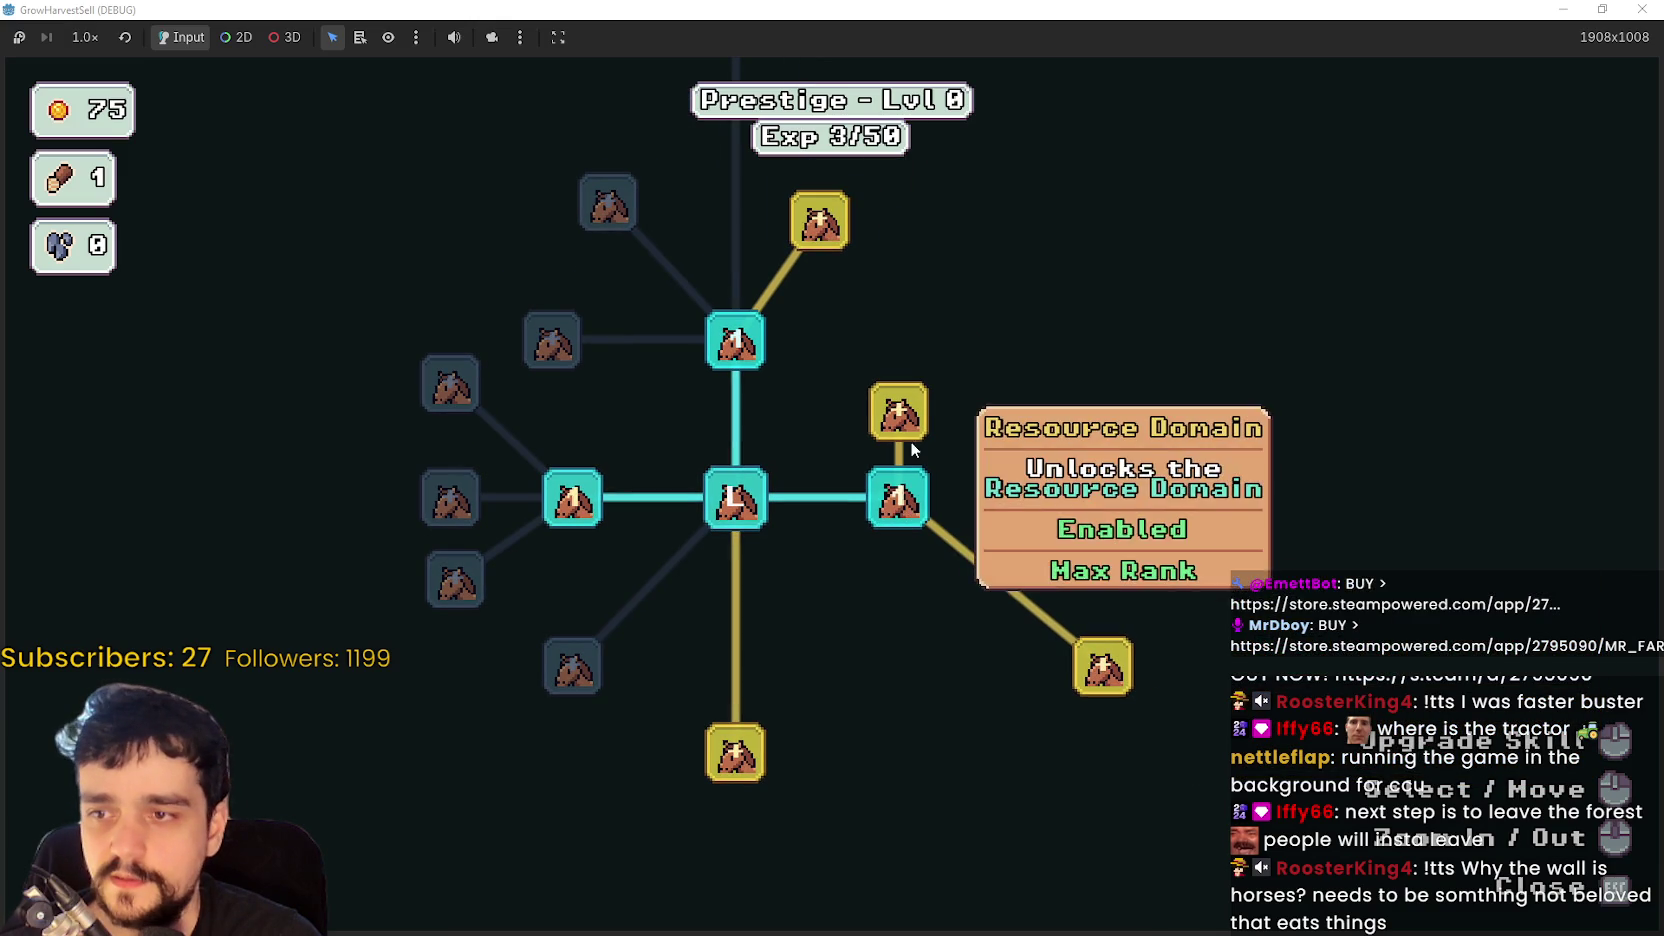
key(w)
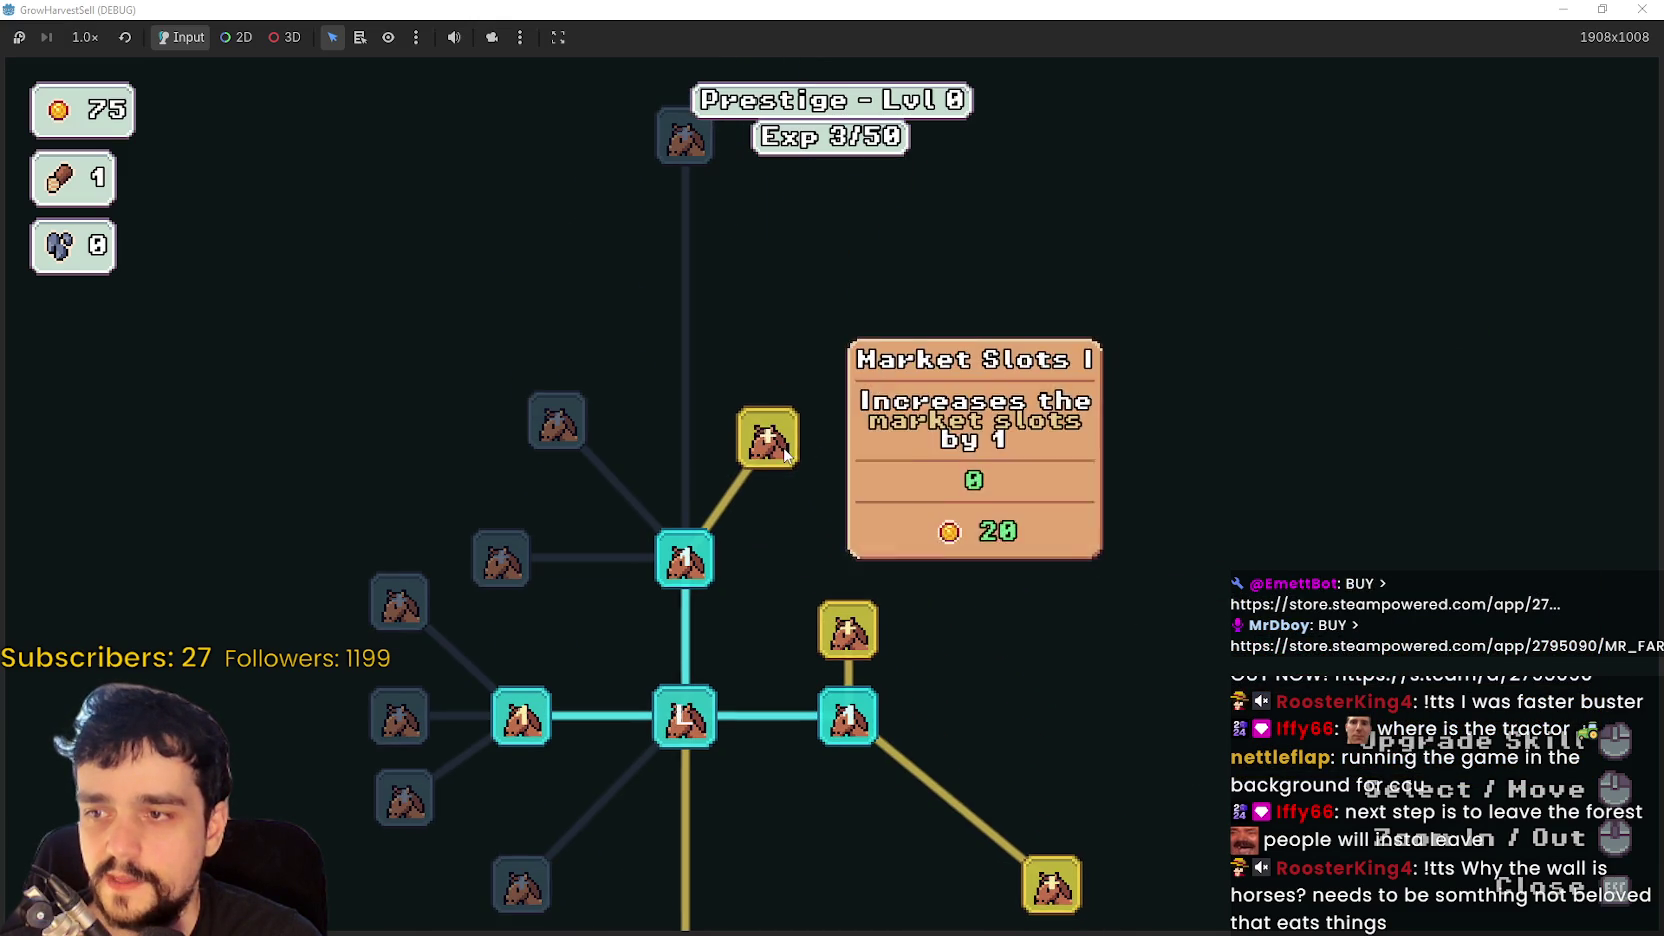
key(s)
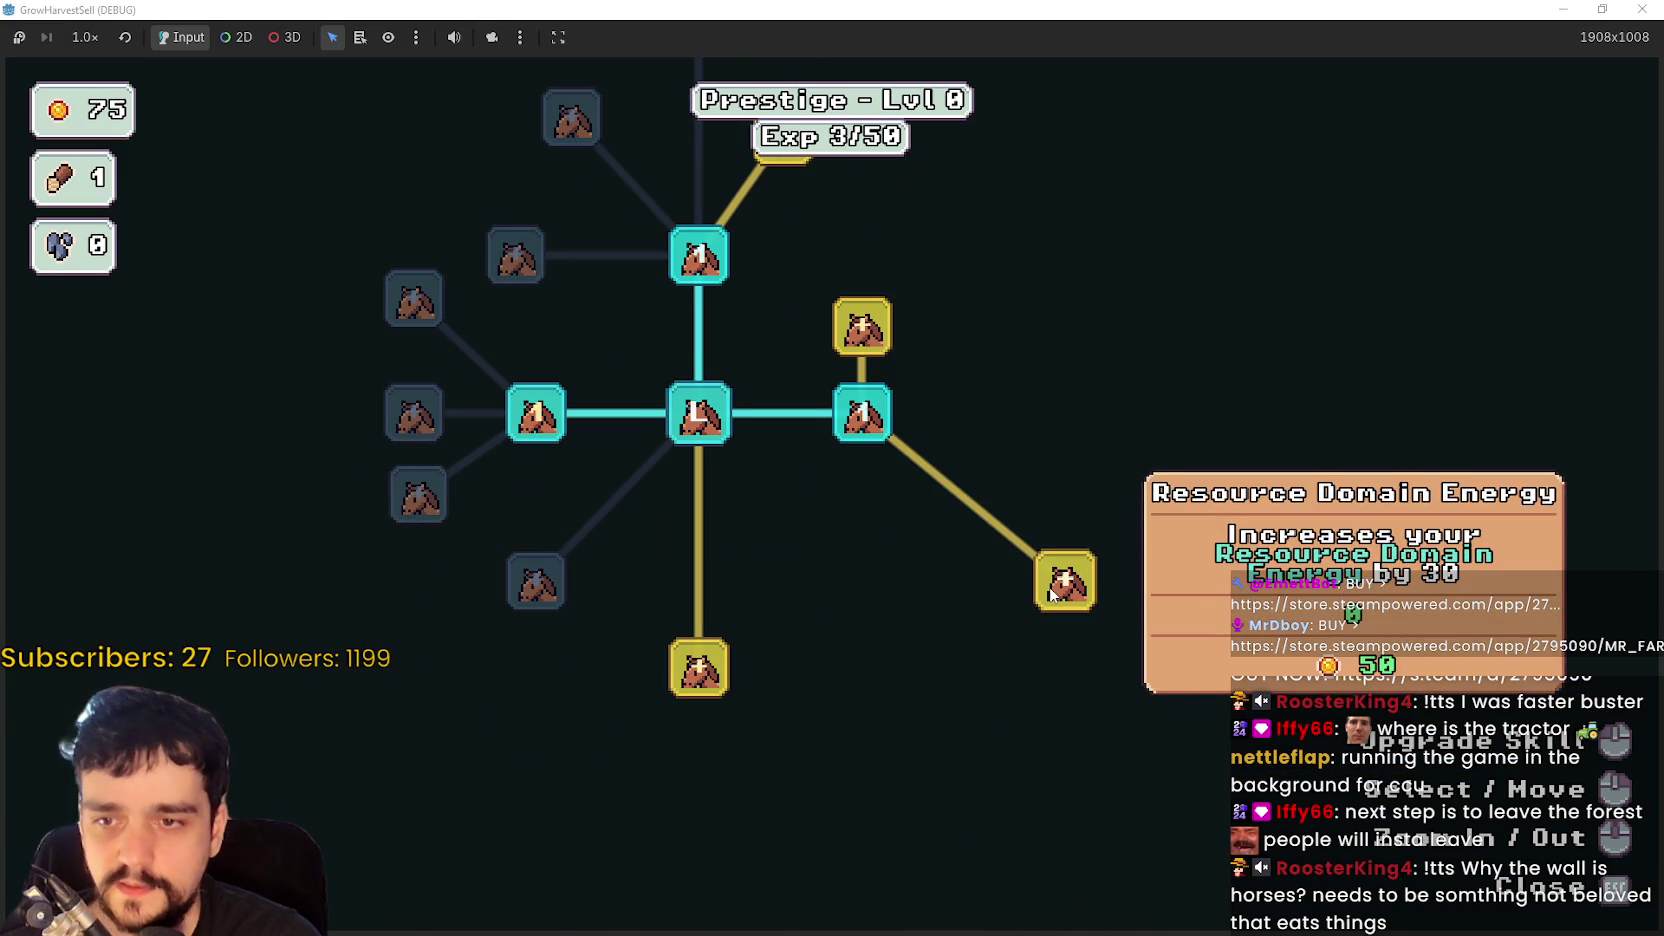
- Buy the Resource Domain Energy and Deep Barrier upgrades, then close the skill tree
click(1052, 593)
click(876, 592)
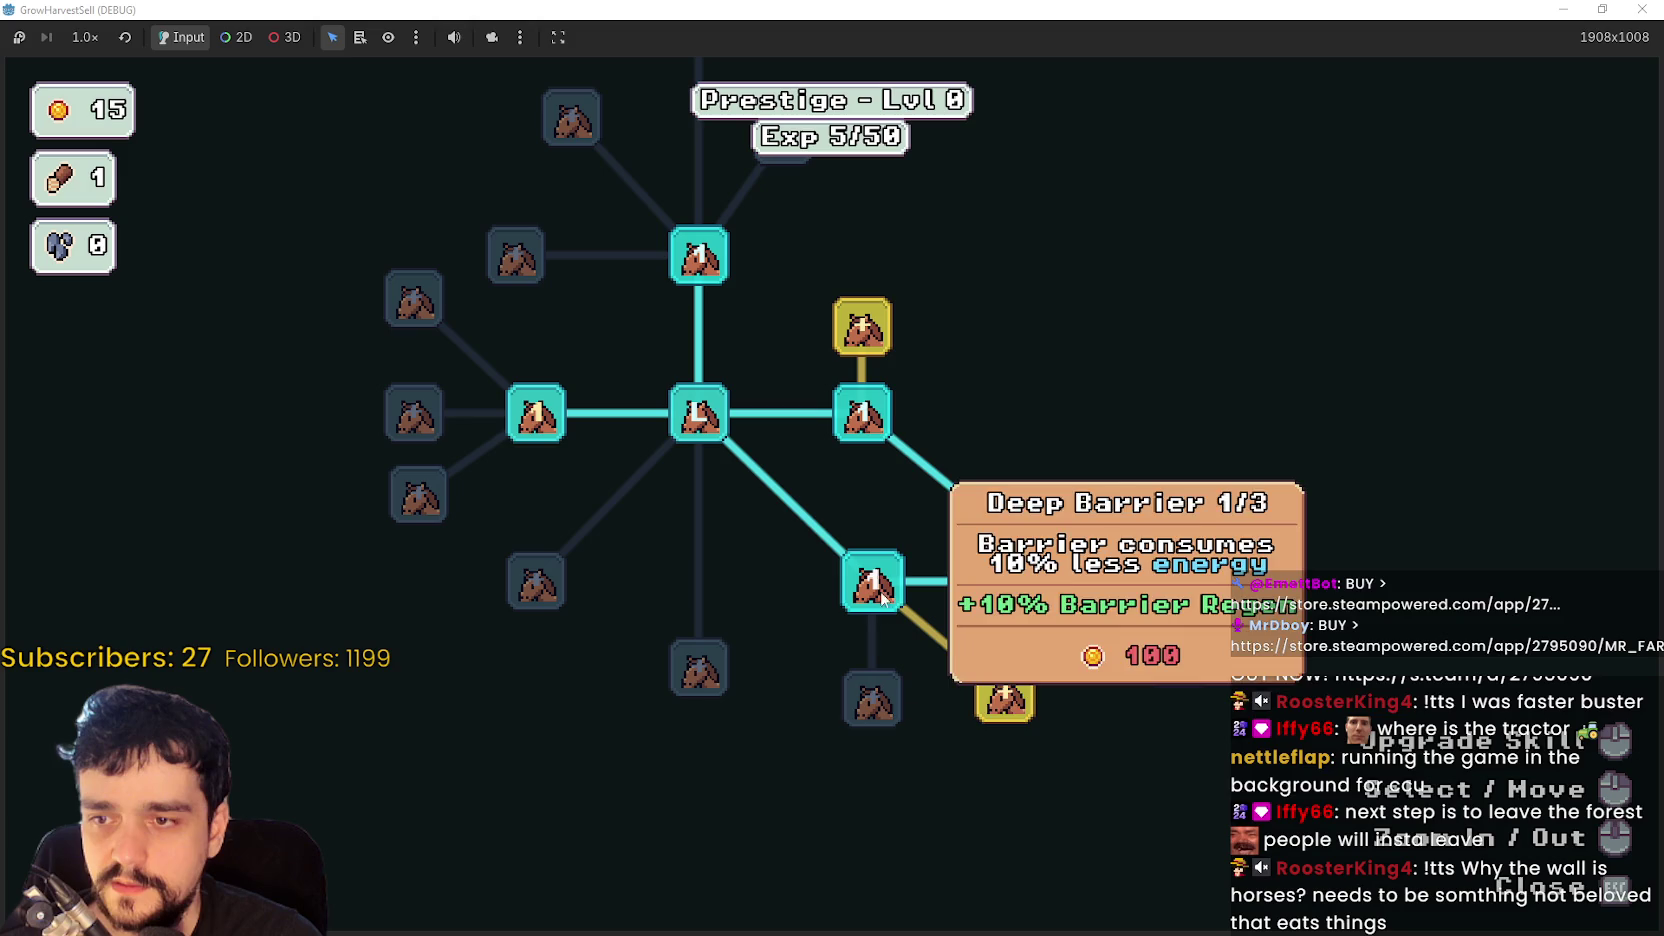
mouse_move(1003, 710)
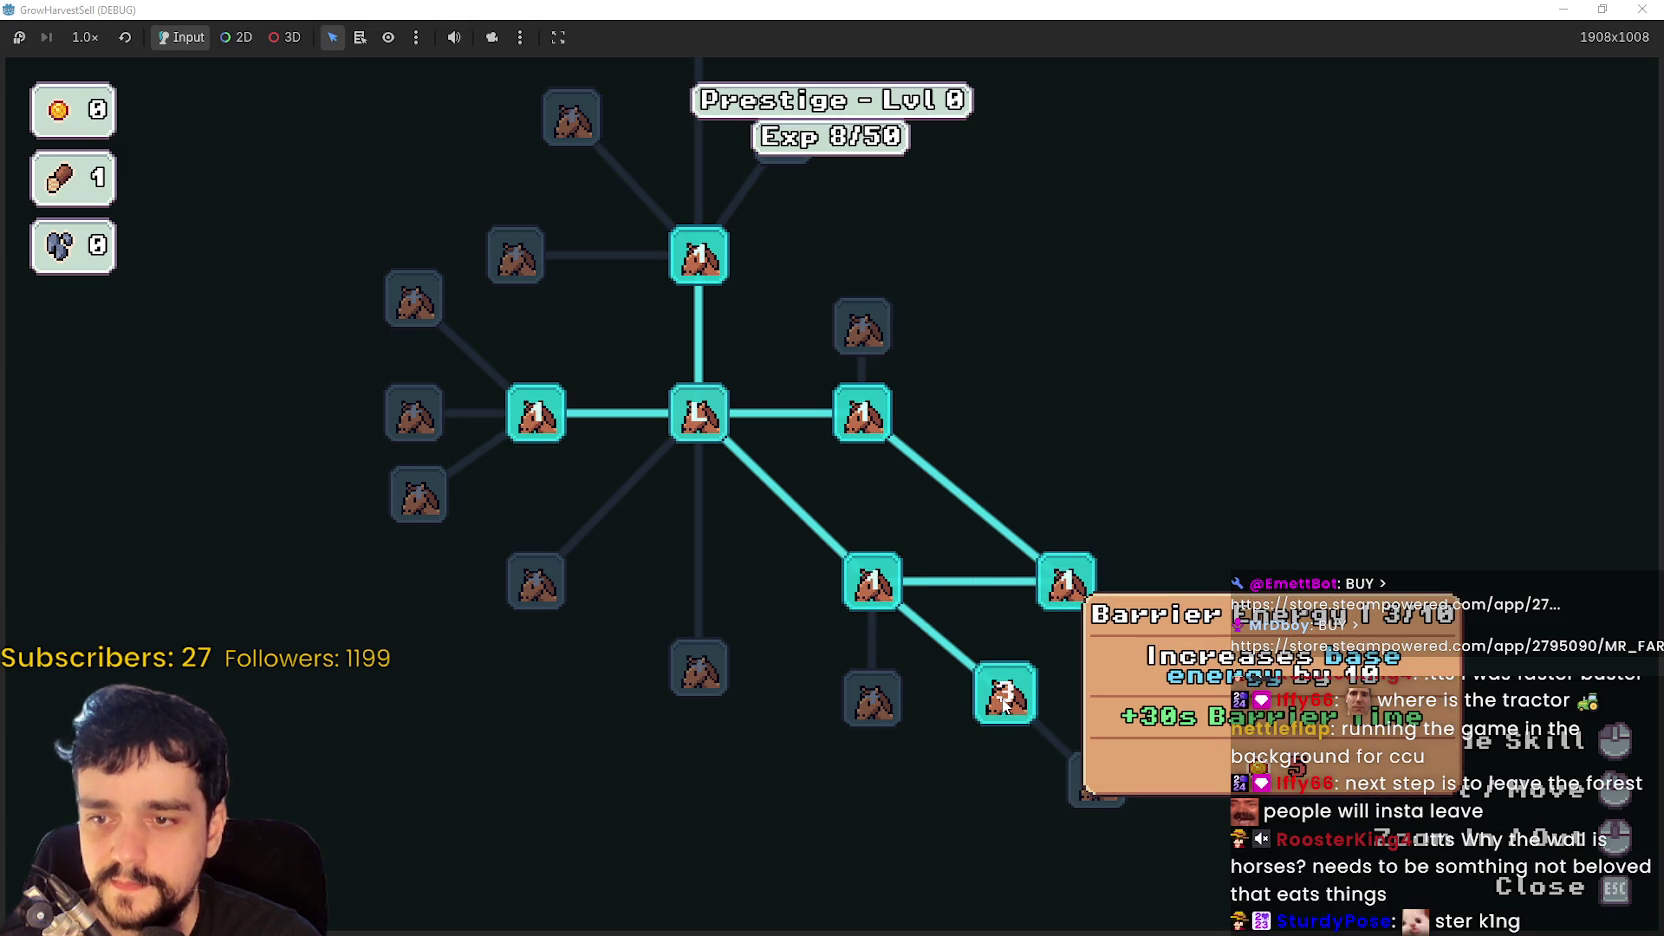
key(s)
key(d)
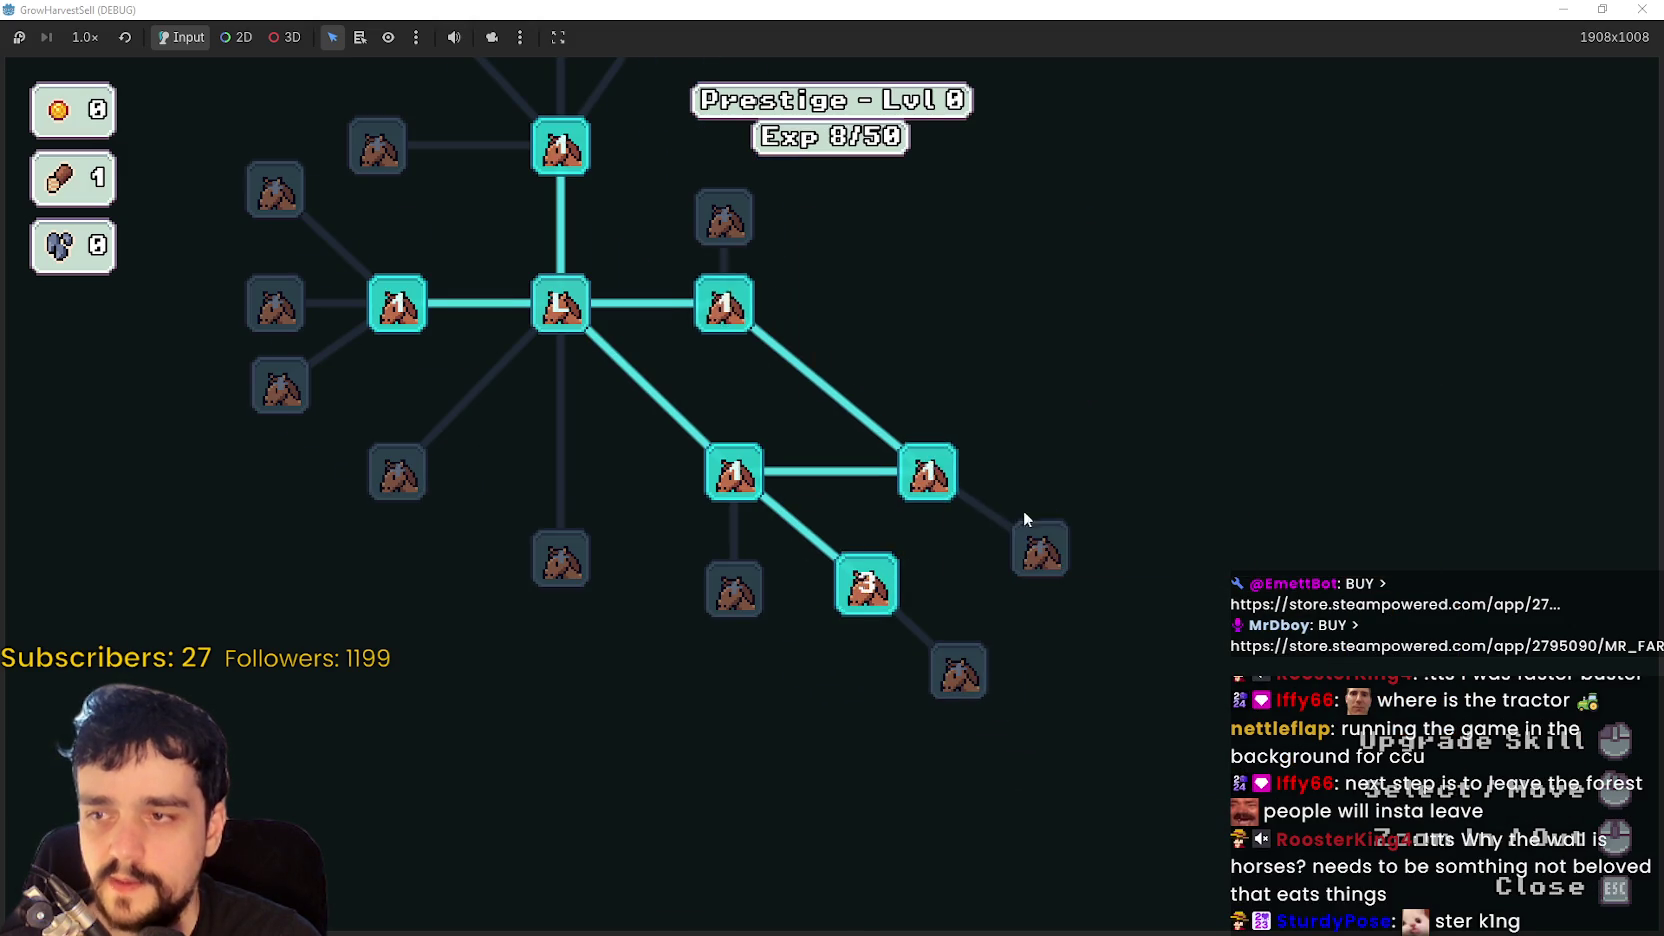
key(a)
key(w)
key(Escape)
- Travel to The Forest stage and load the first wheat into the cart
key(s)
key(d)
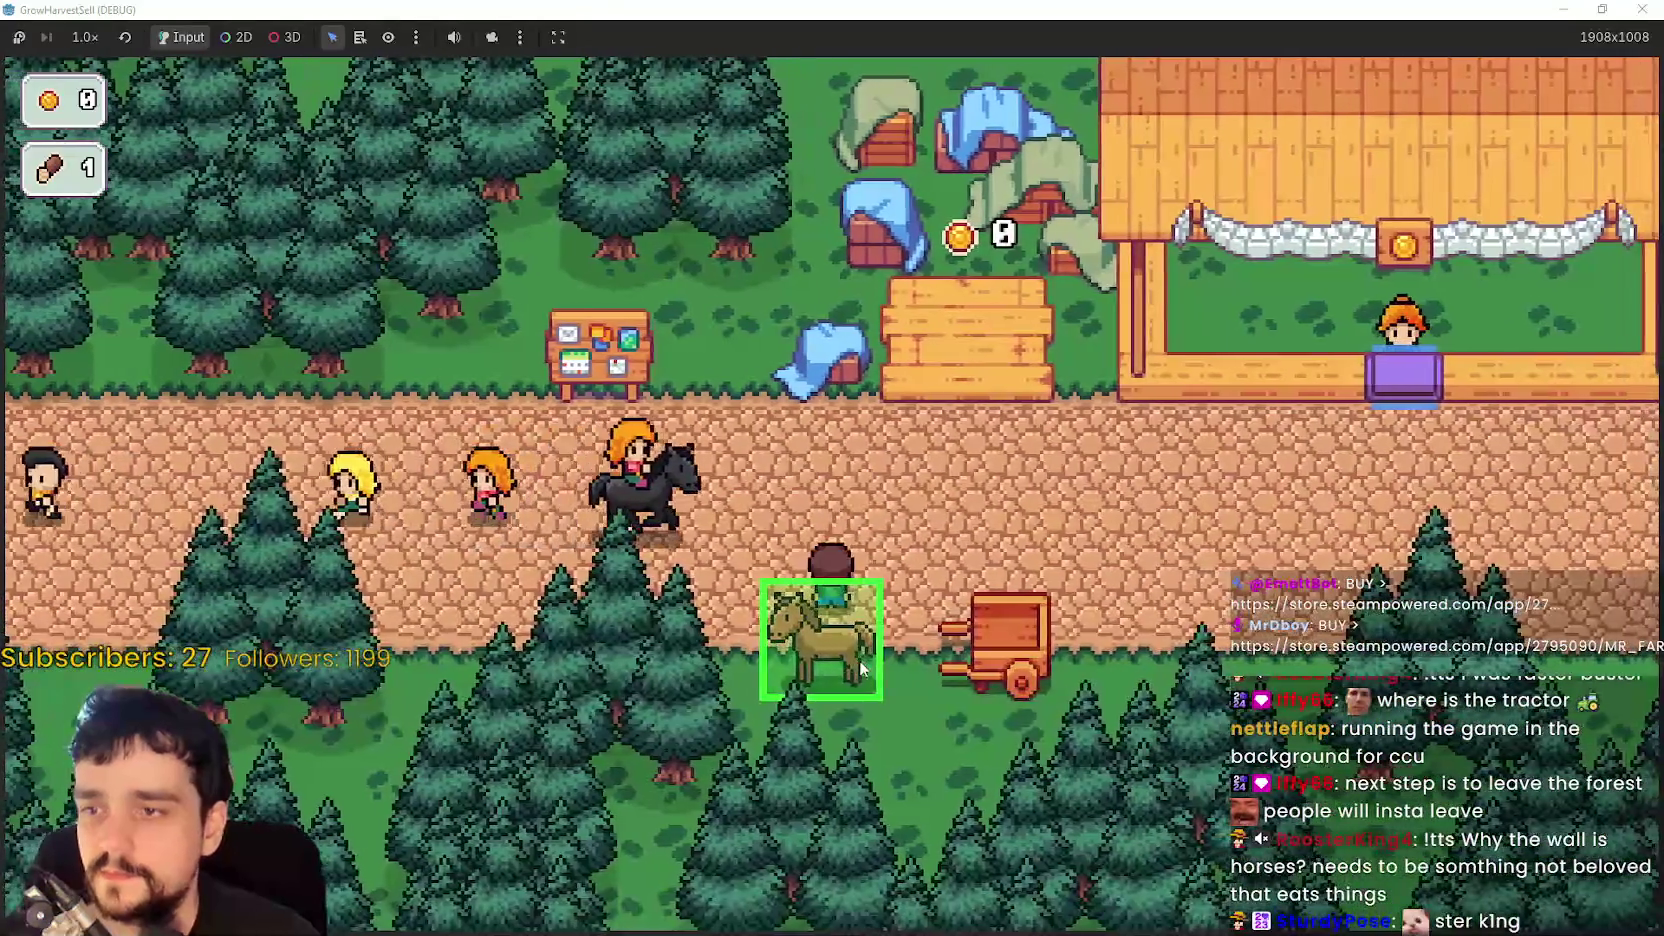
click(862, 668)
click(410, 657)
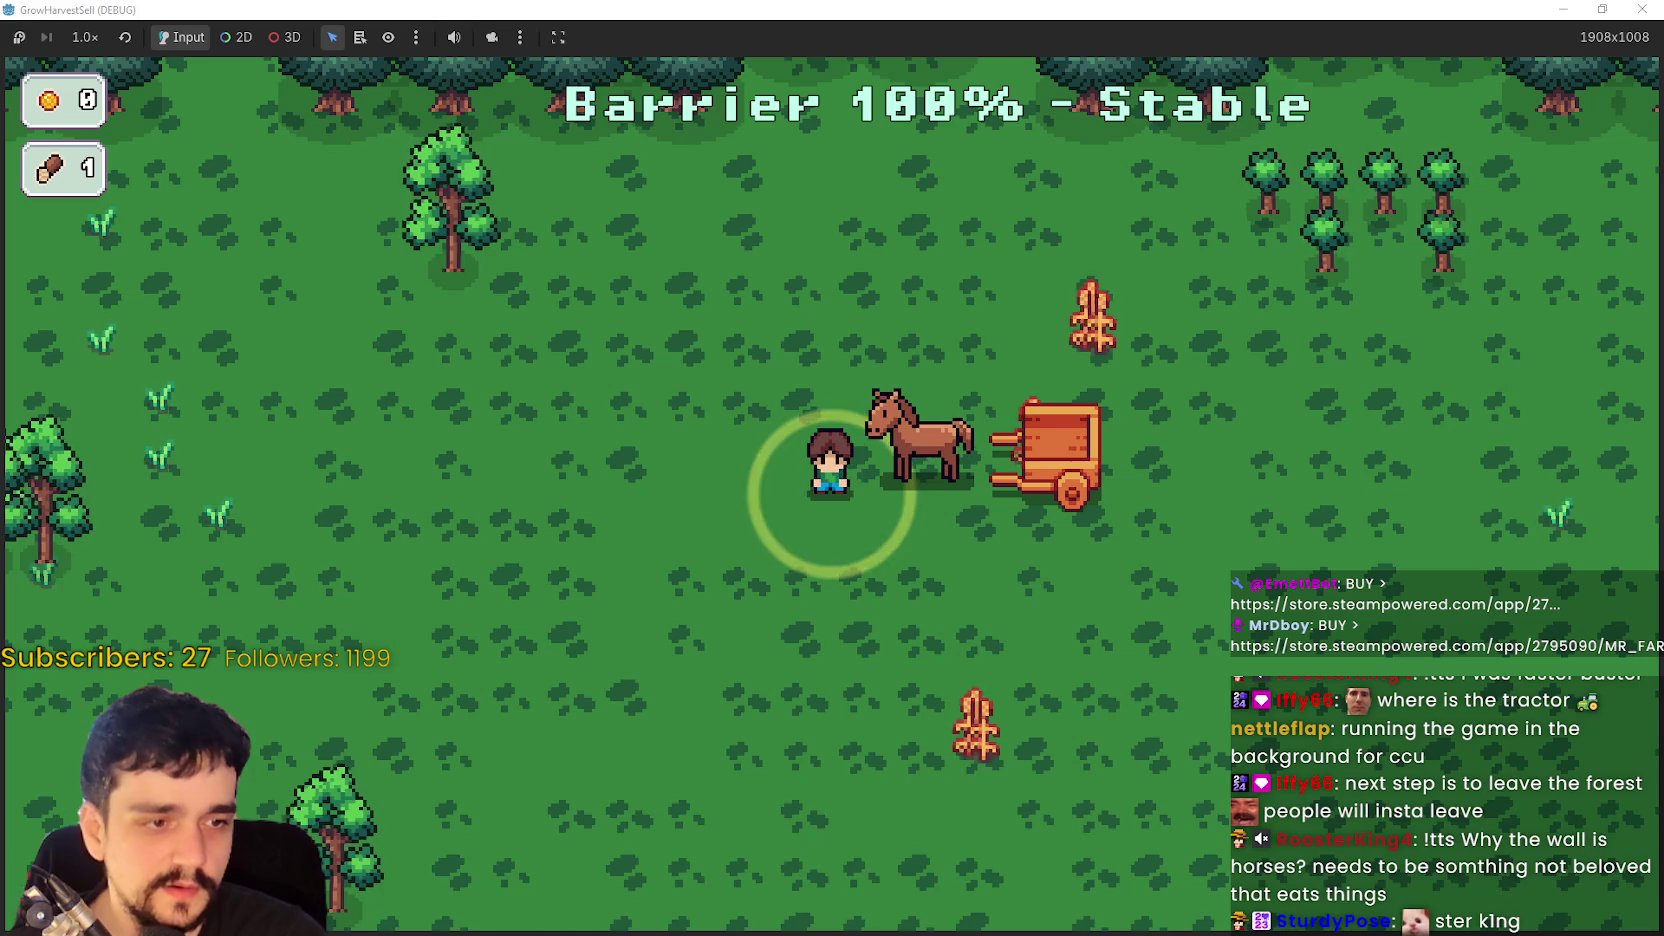
key(s)
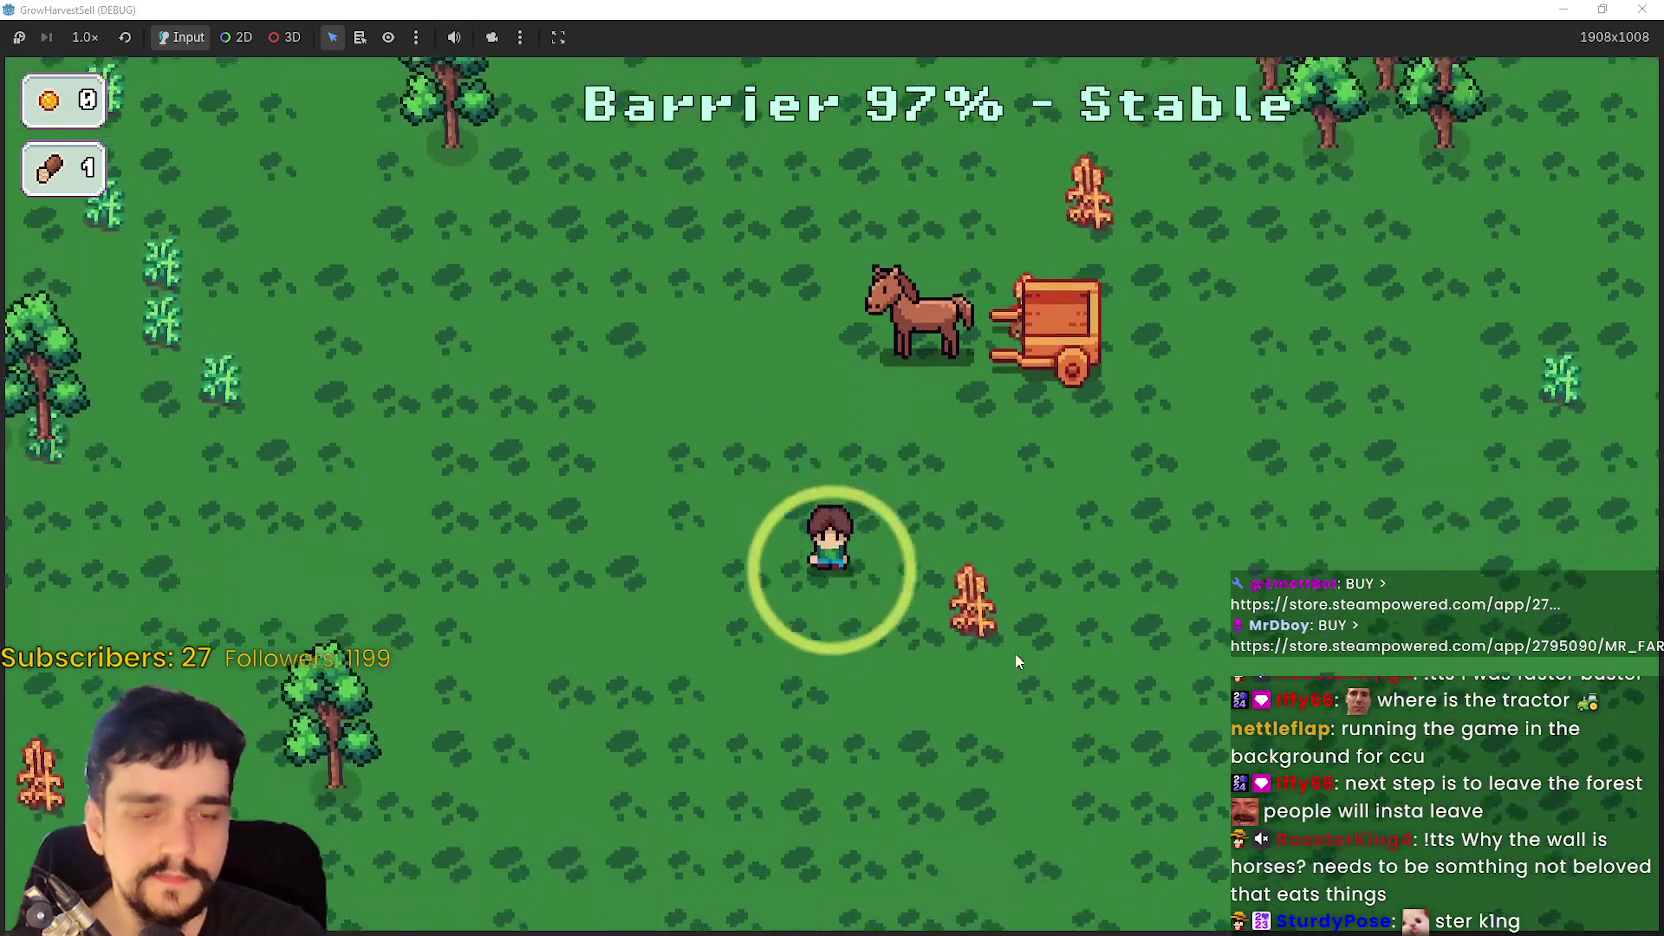
key(e)
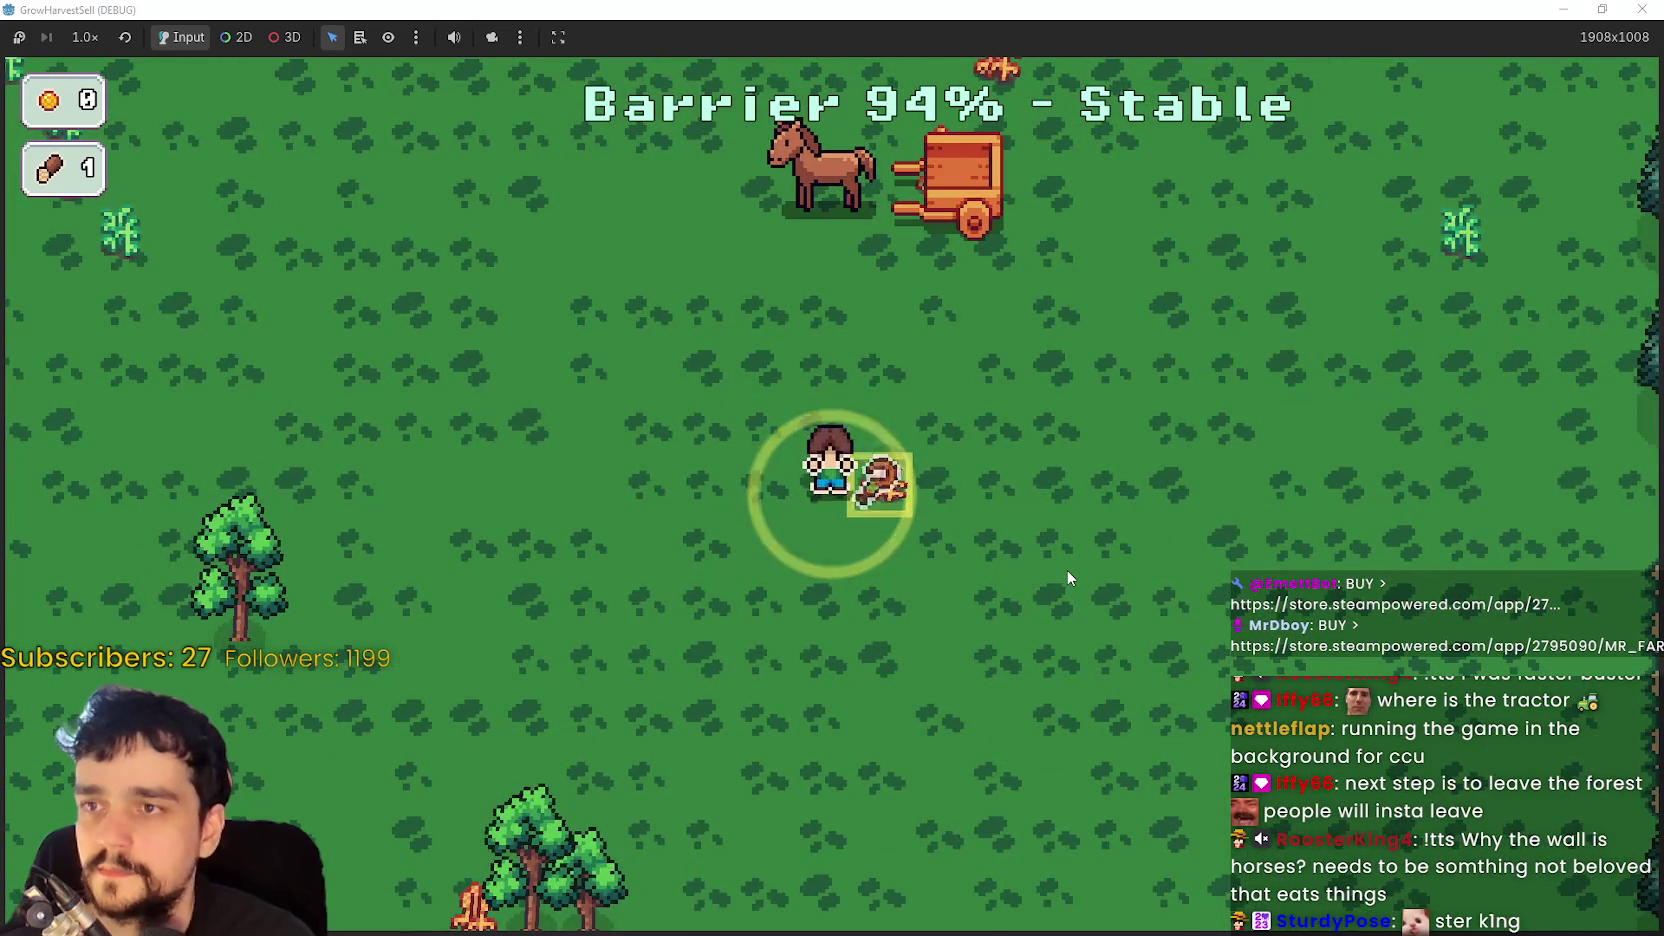
key(w)
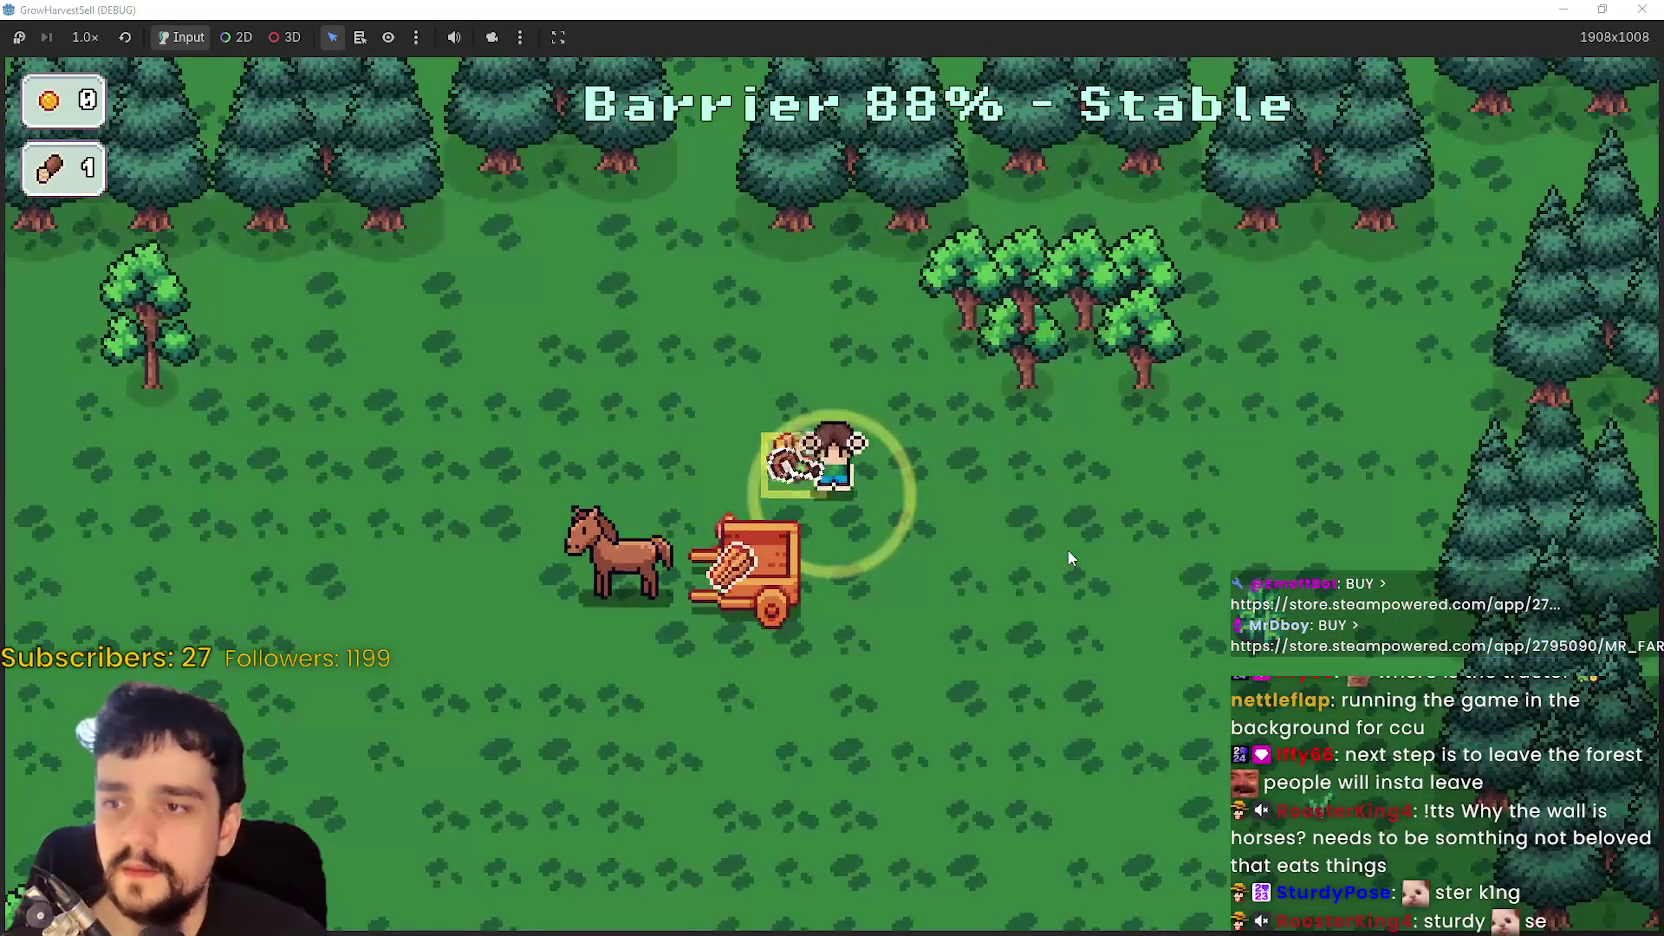
key(e)
- Cut two more wheat crops, including the one beside the trees, and bring them to the cart
key(s)
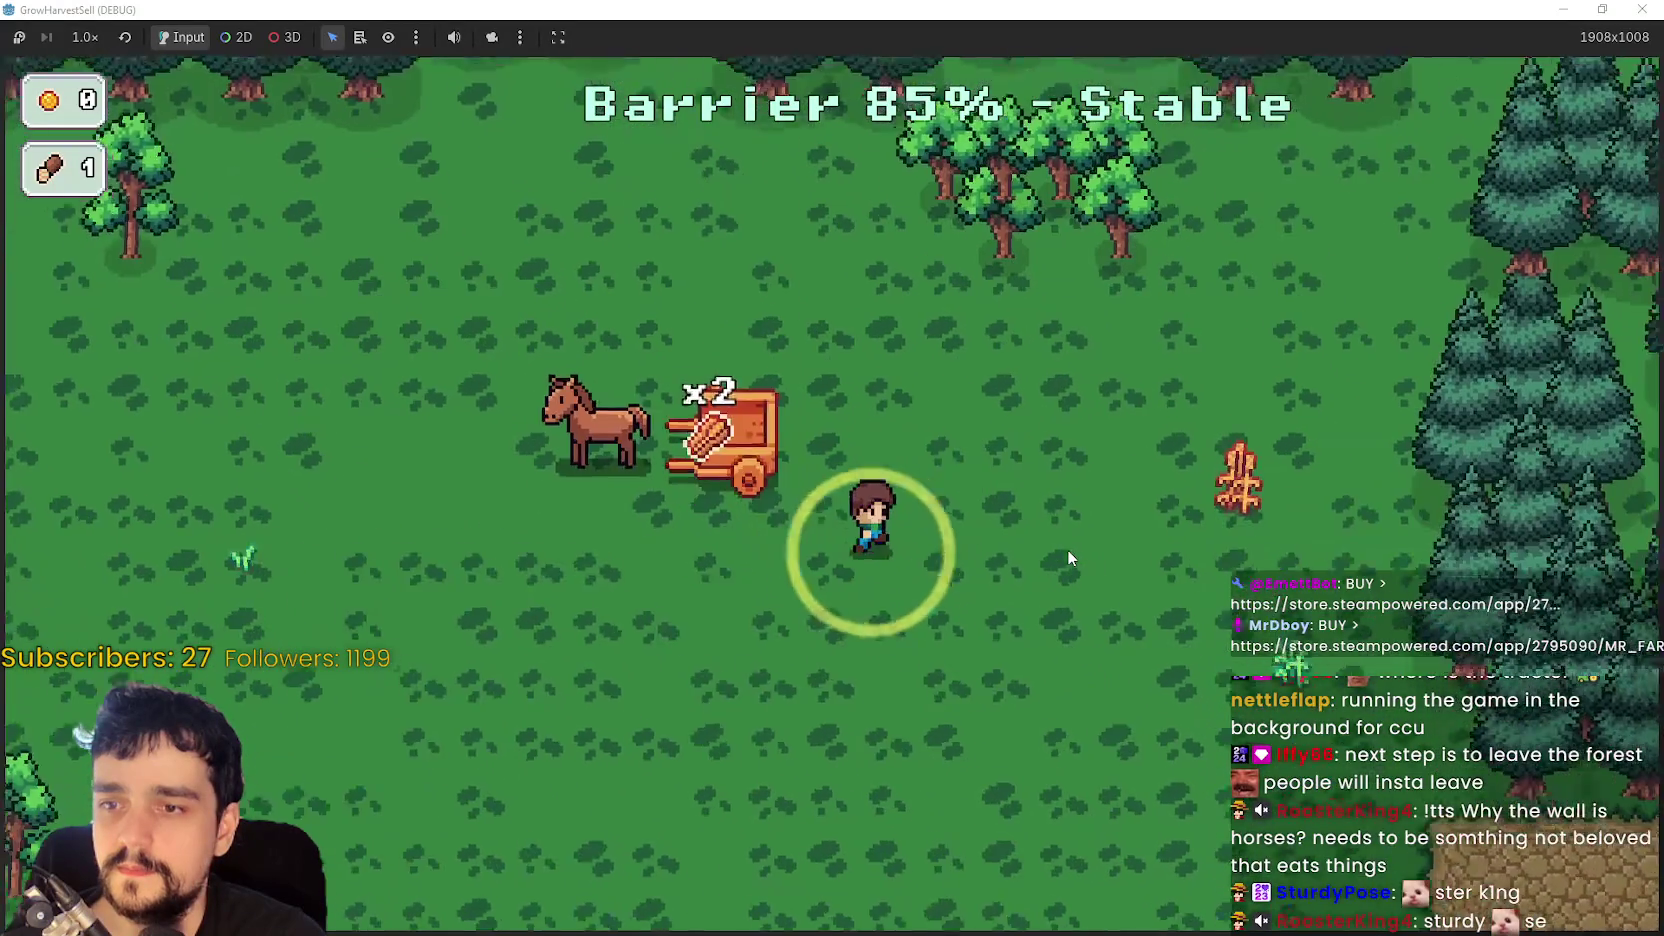
key(d)
key(e)
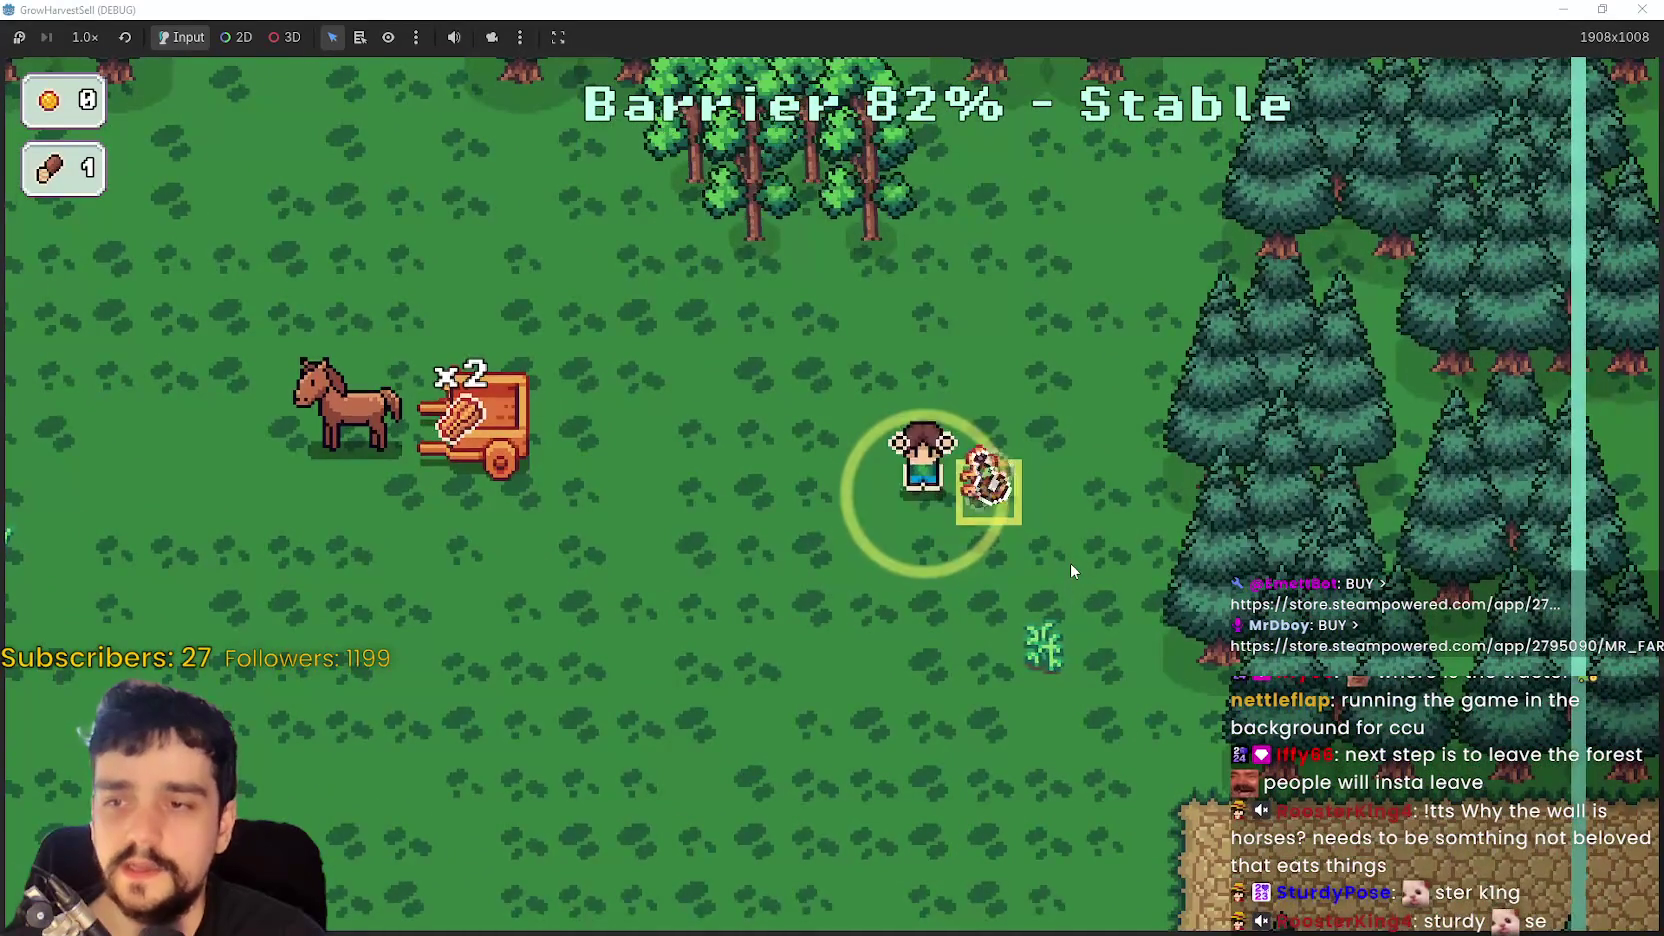
key(d)
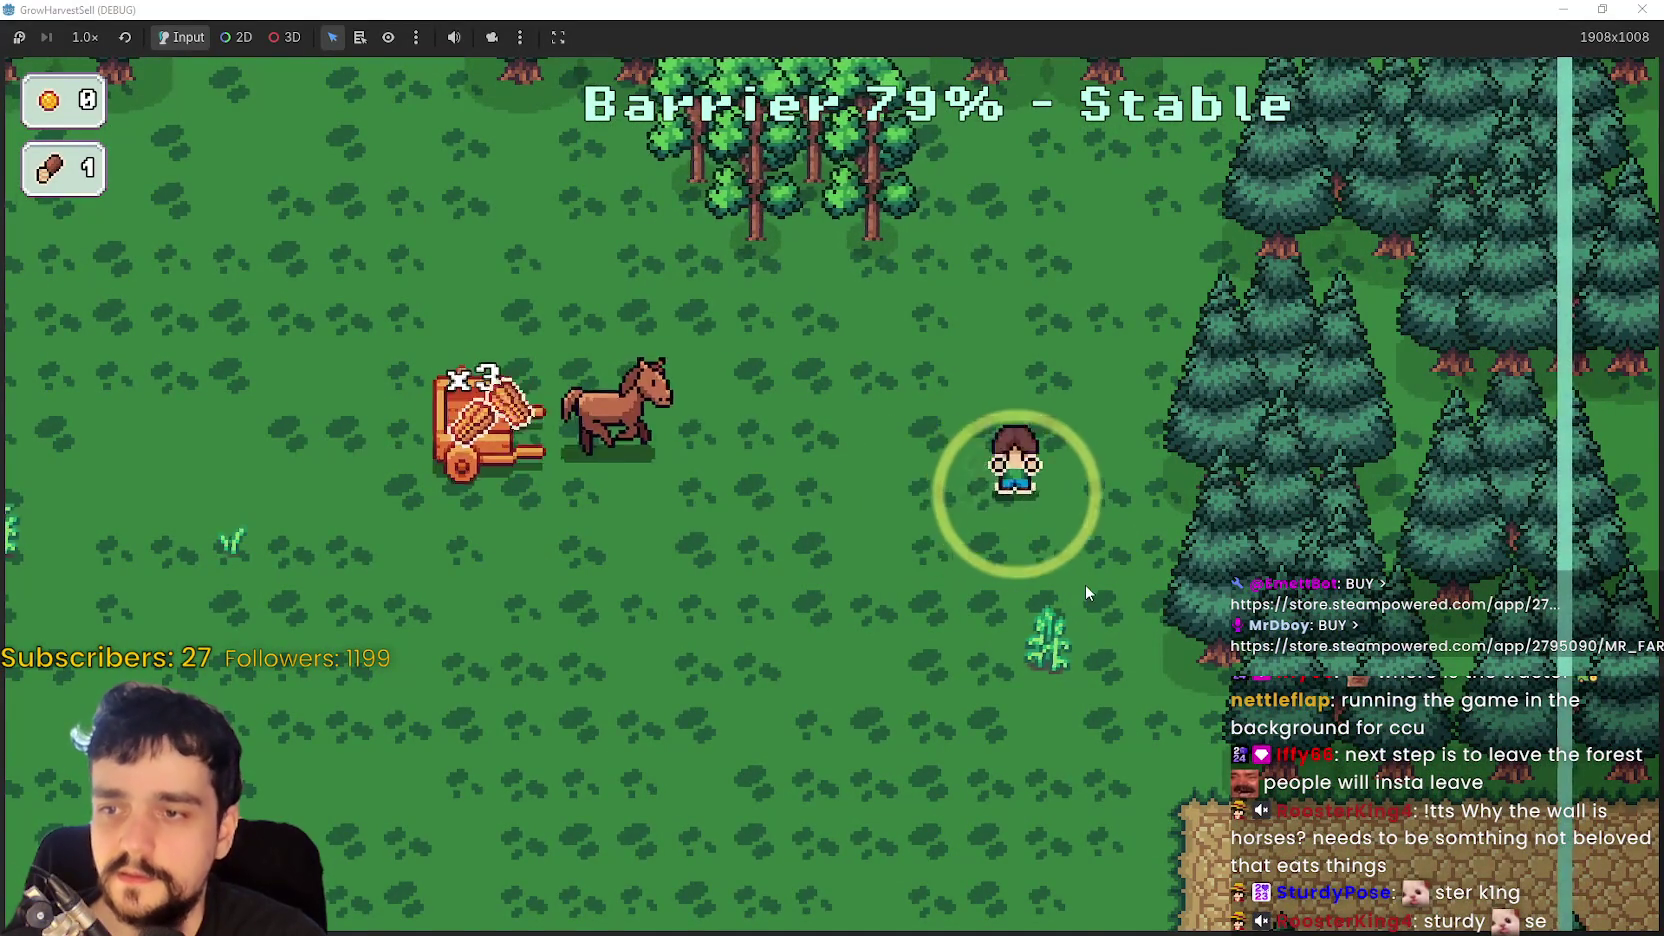
key(s)
key(s)
key(a)
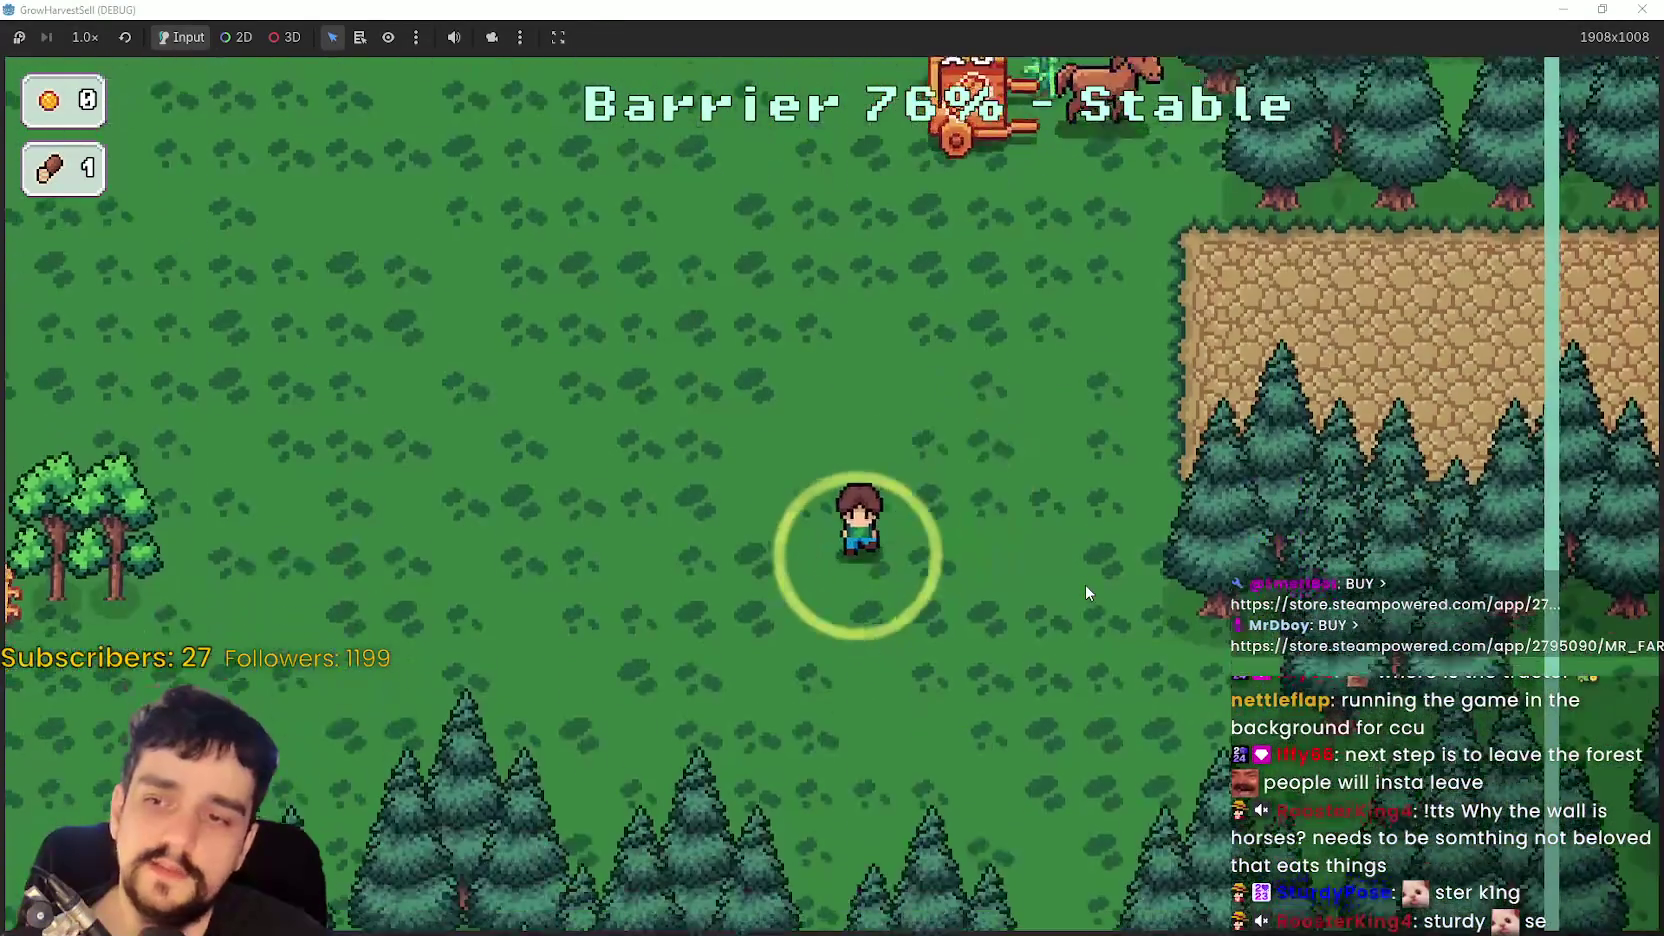
key(a)
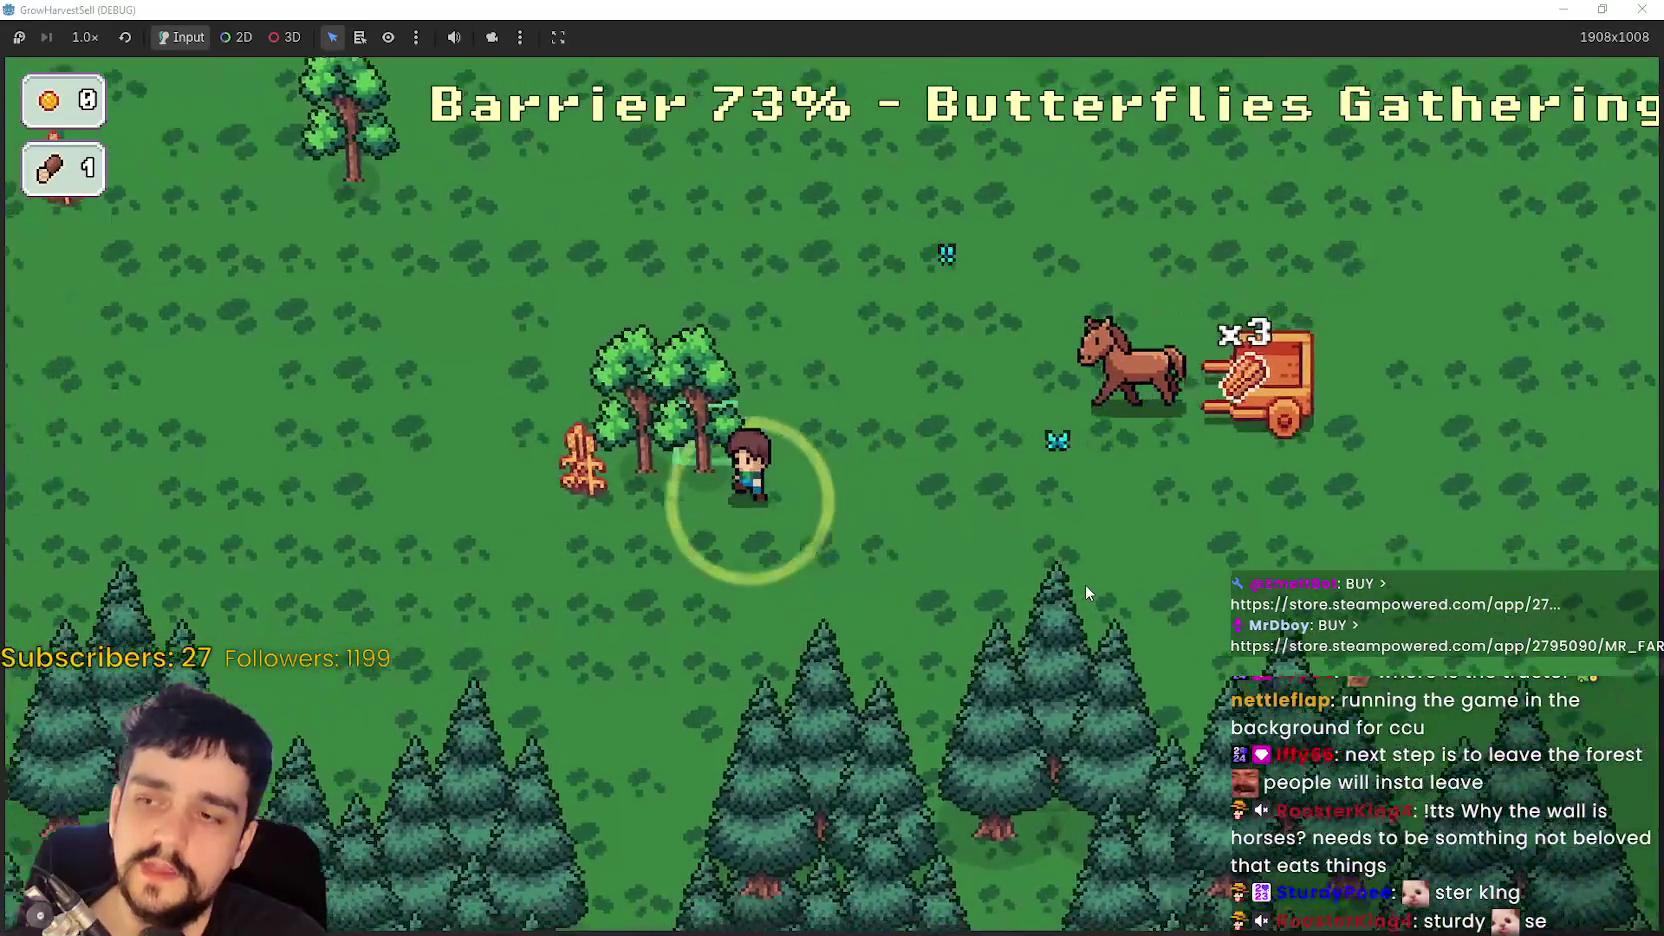
key(e)
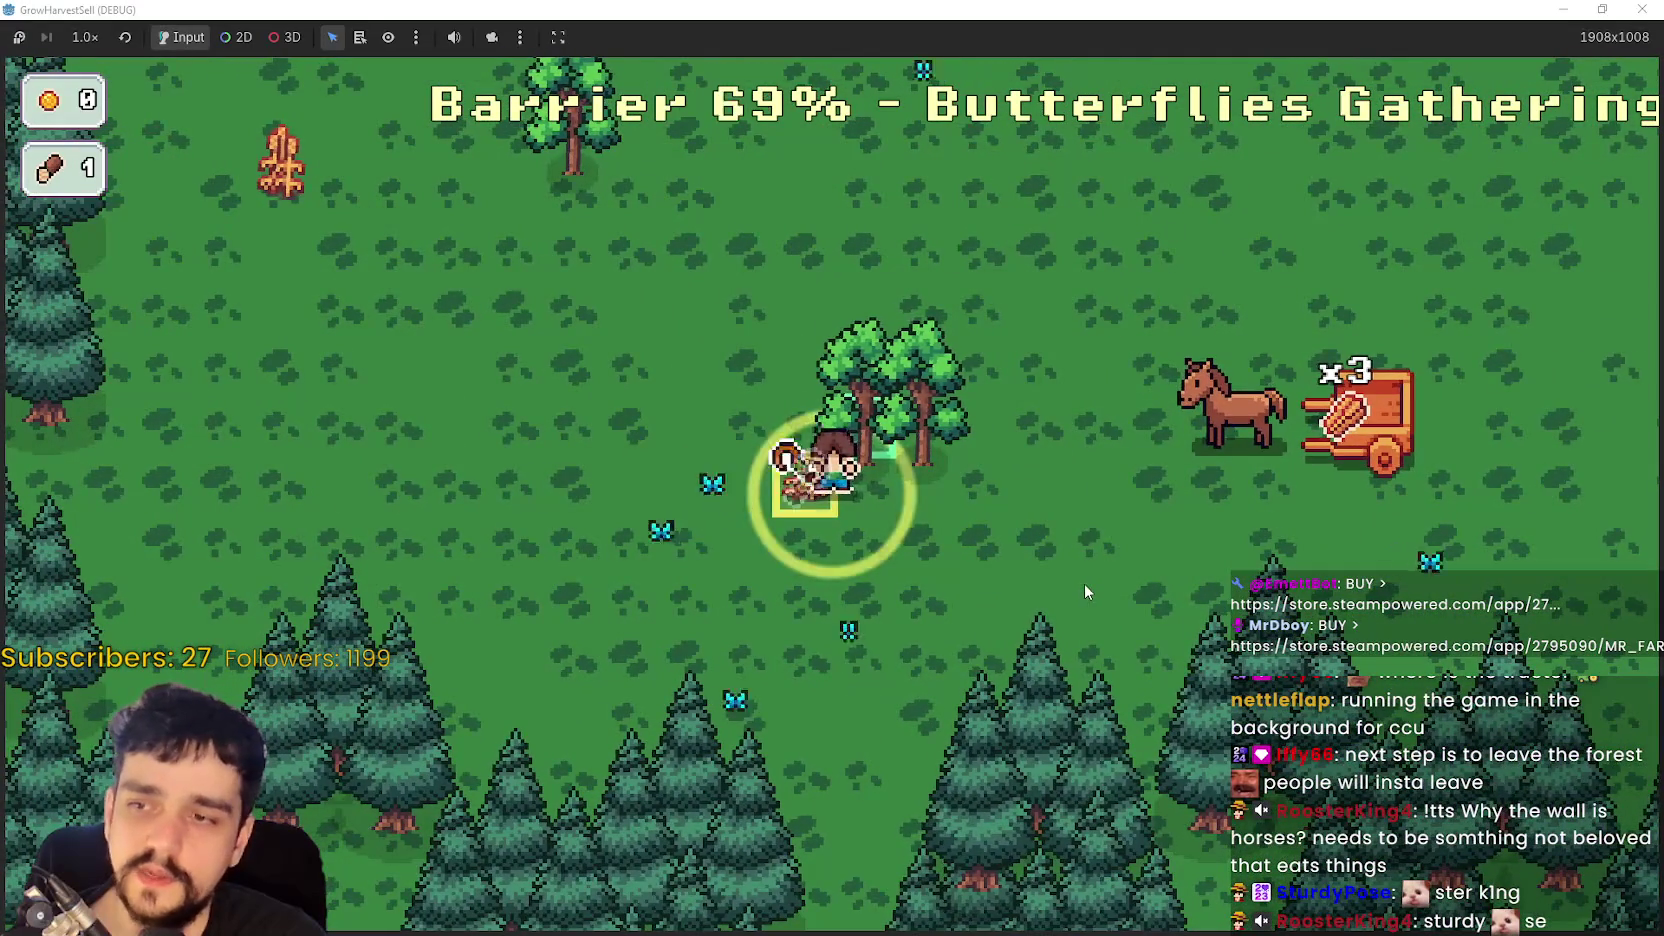
key(d)
key(a)
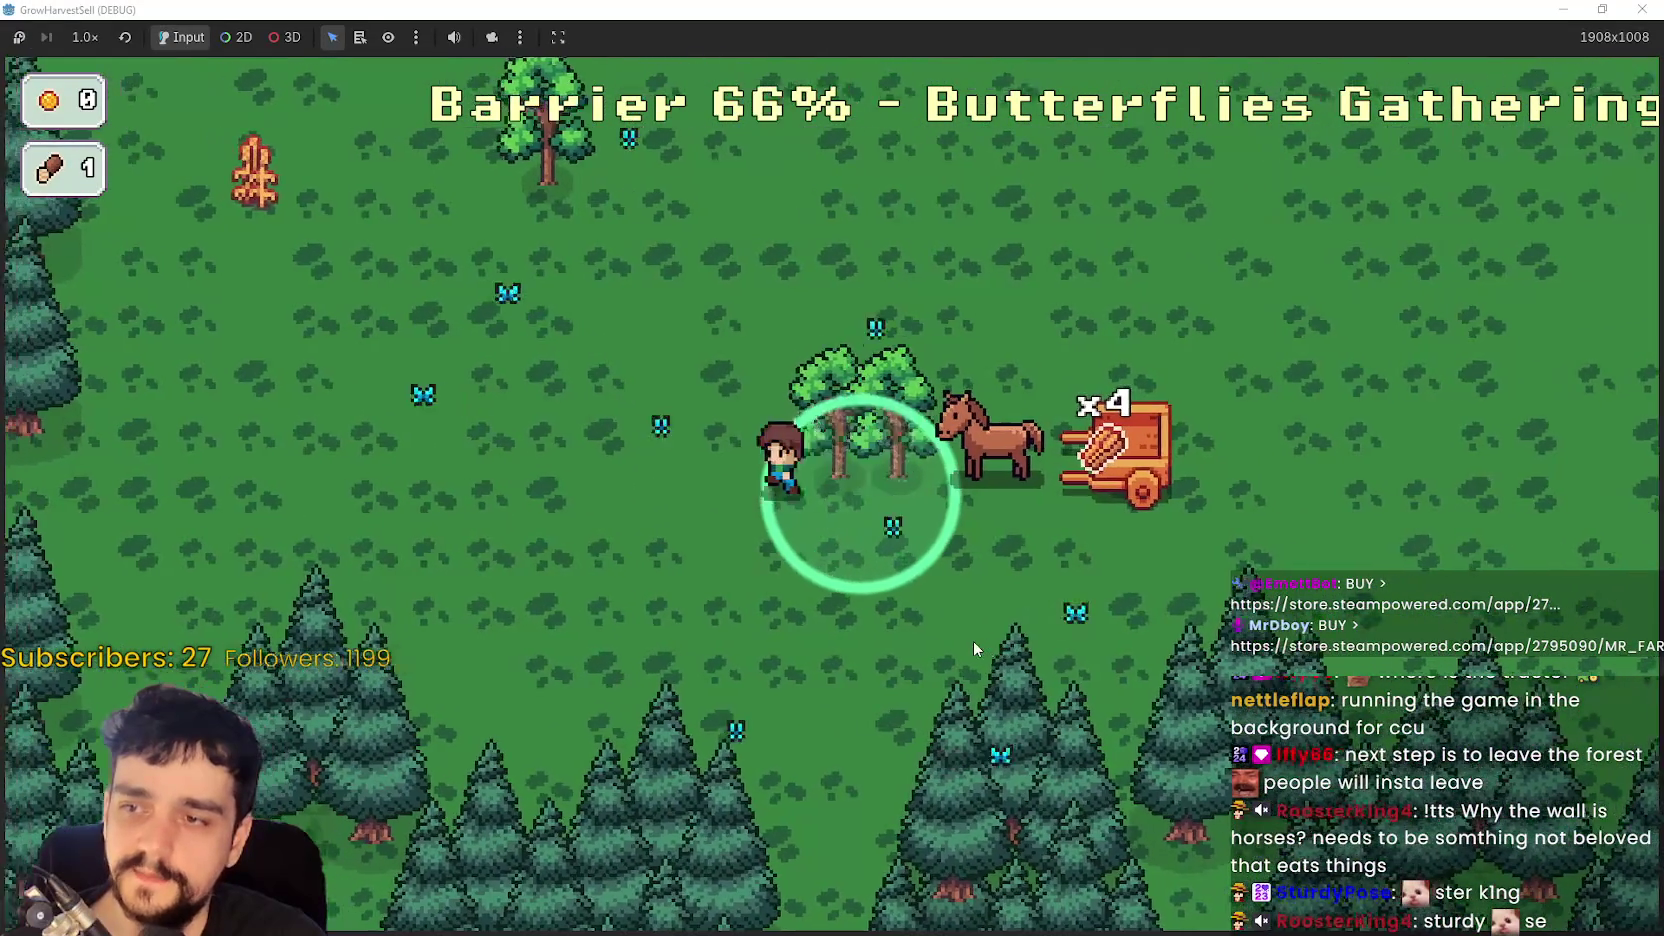
- Harvest the leafy trees in the forest for wood
key(a)
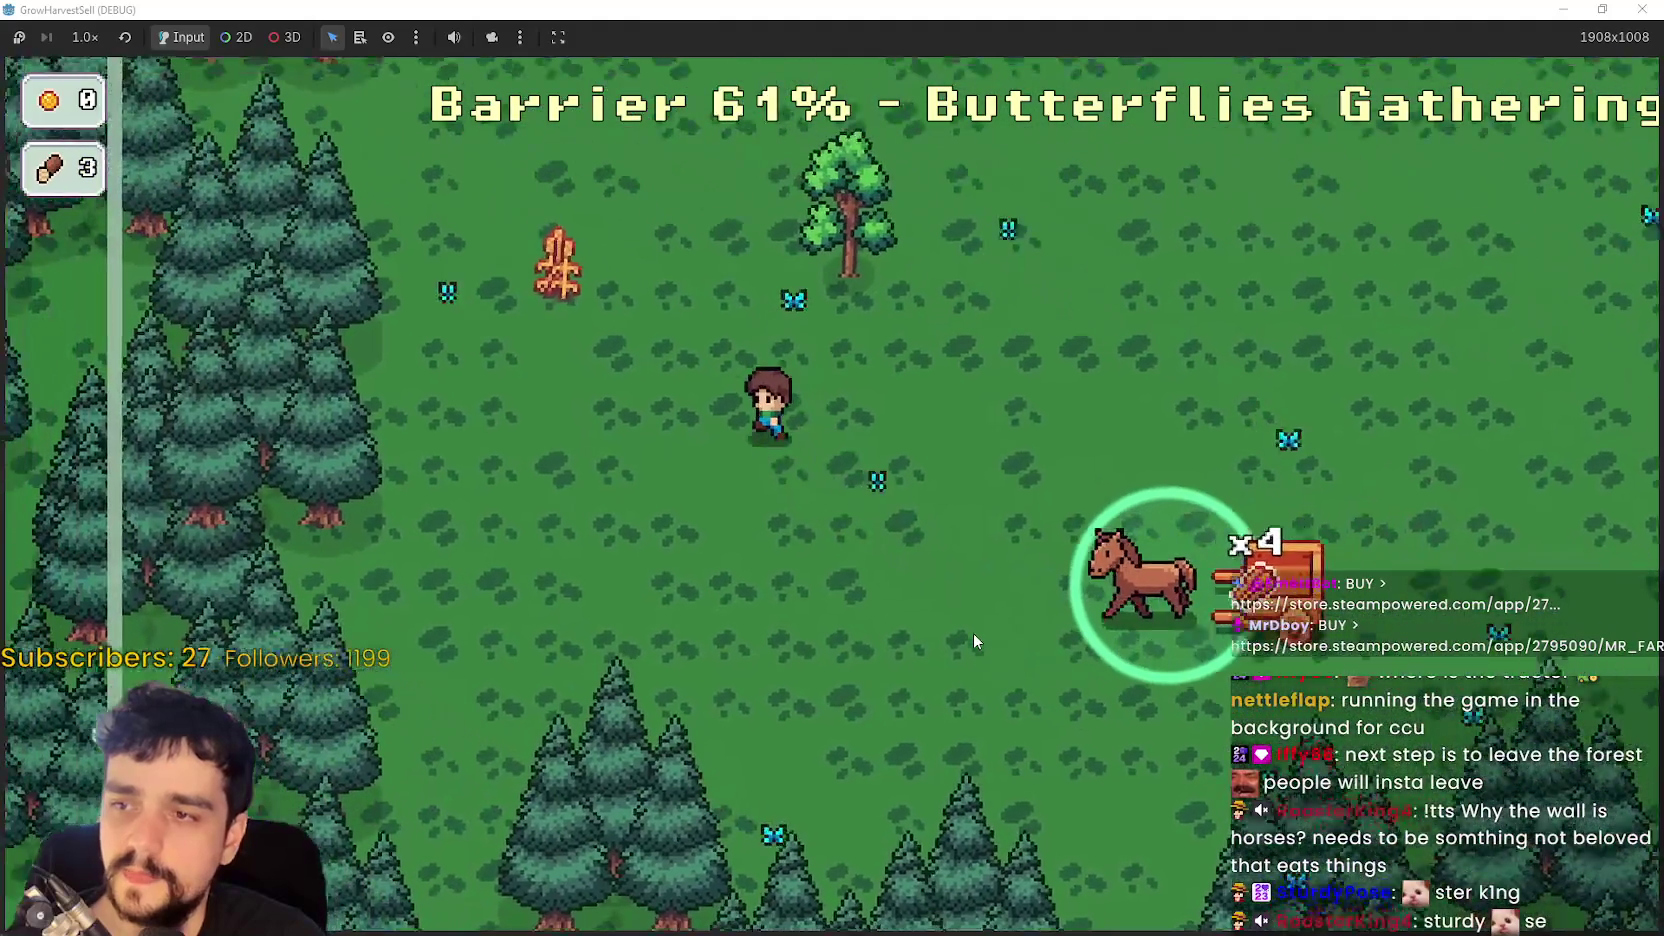
key(w)
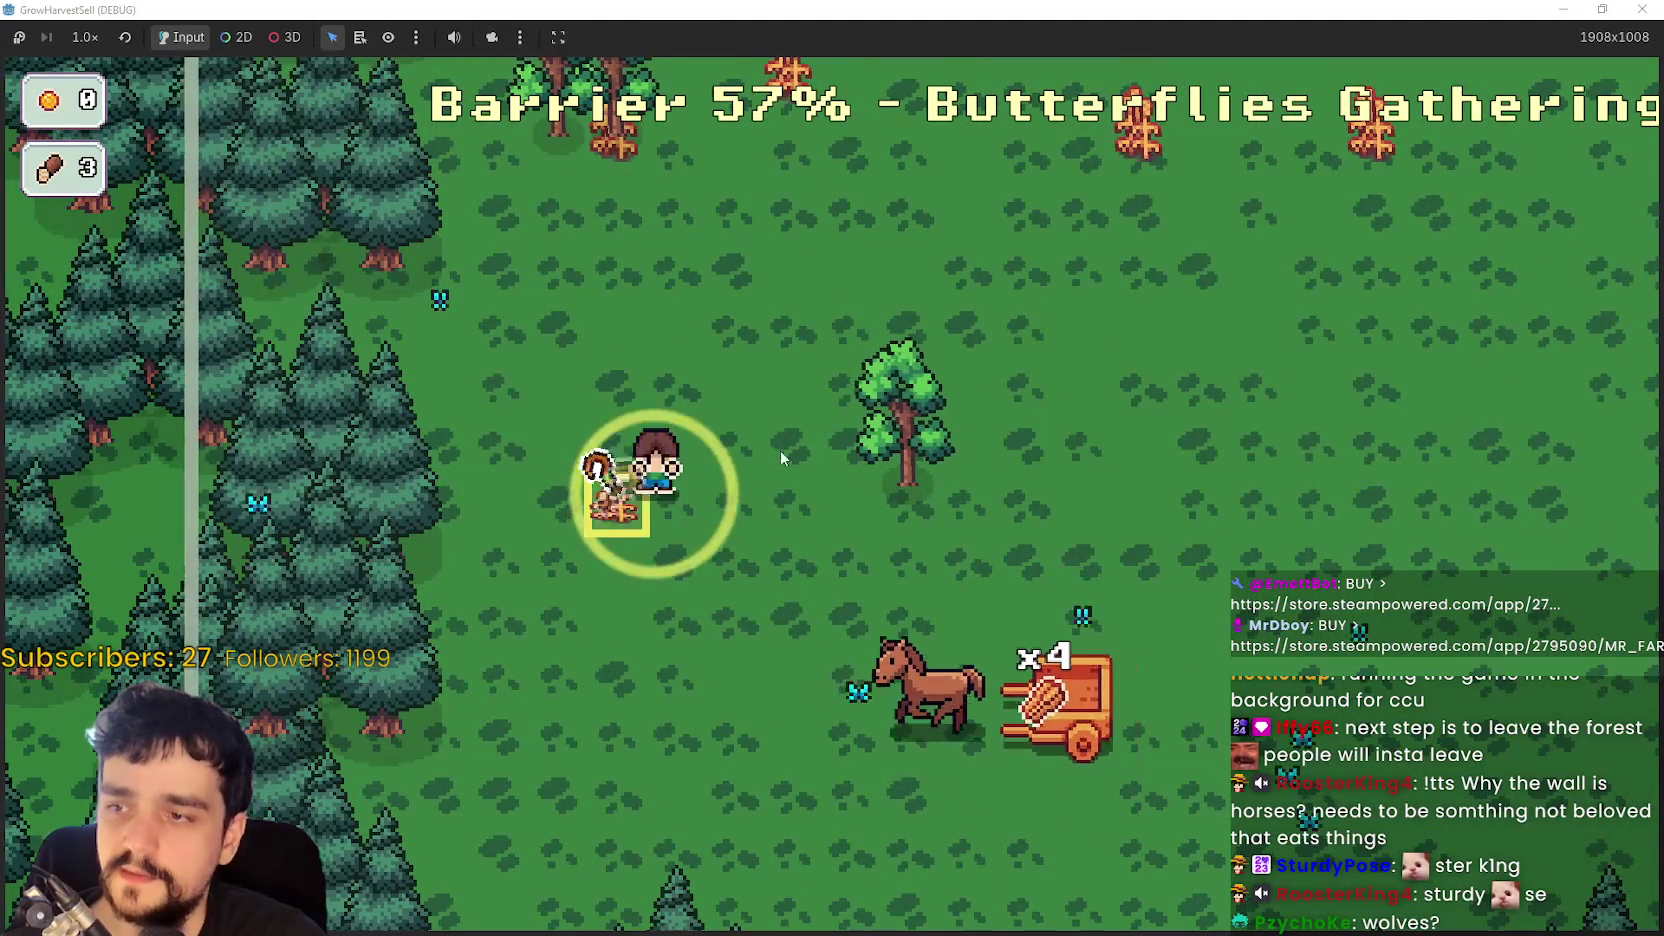
key(d)
key(w)
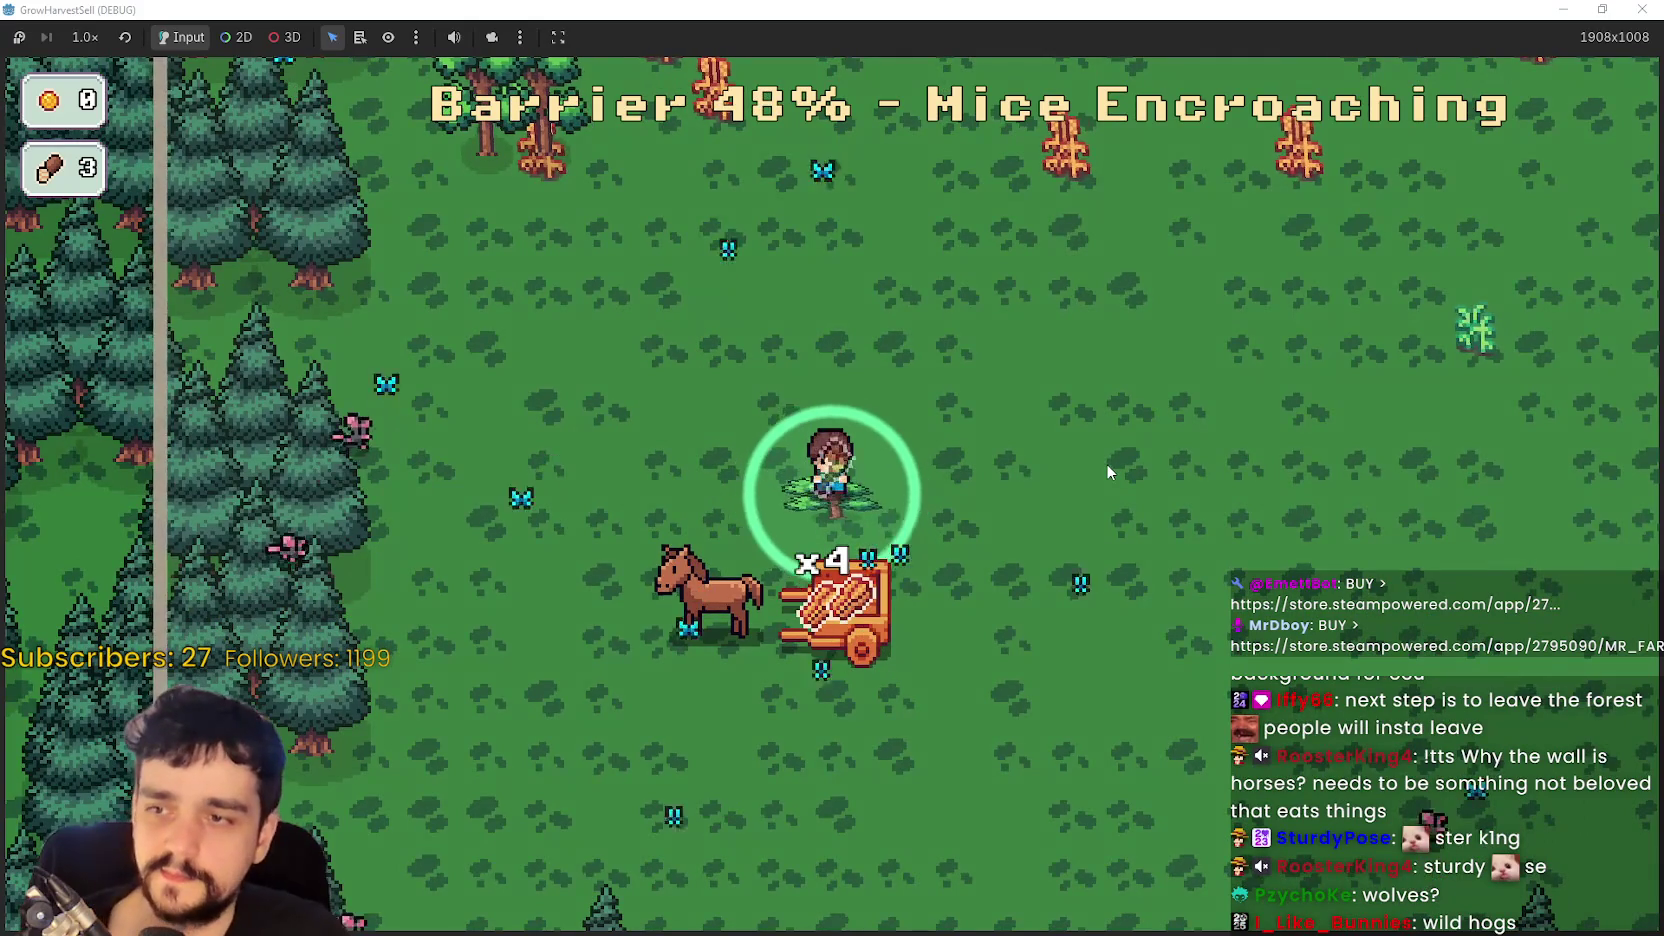
key(w+a)
key(w+a)
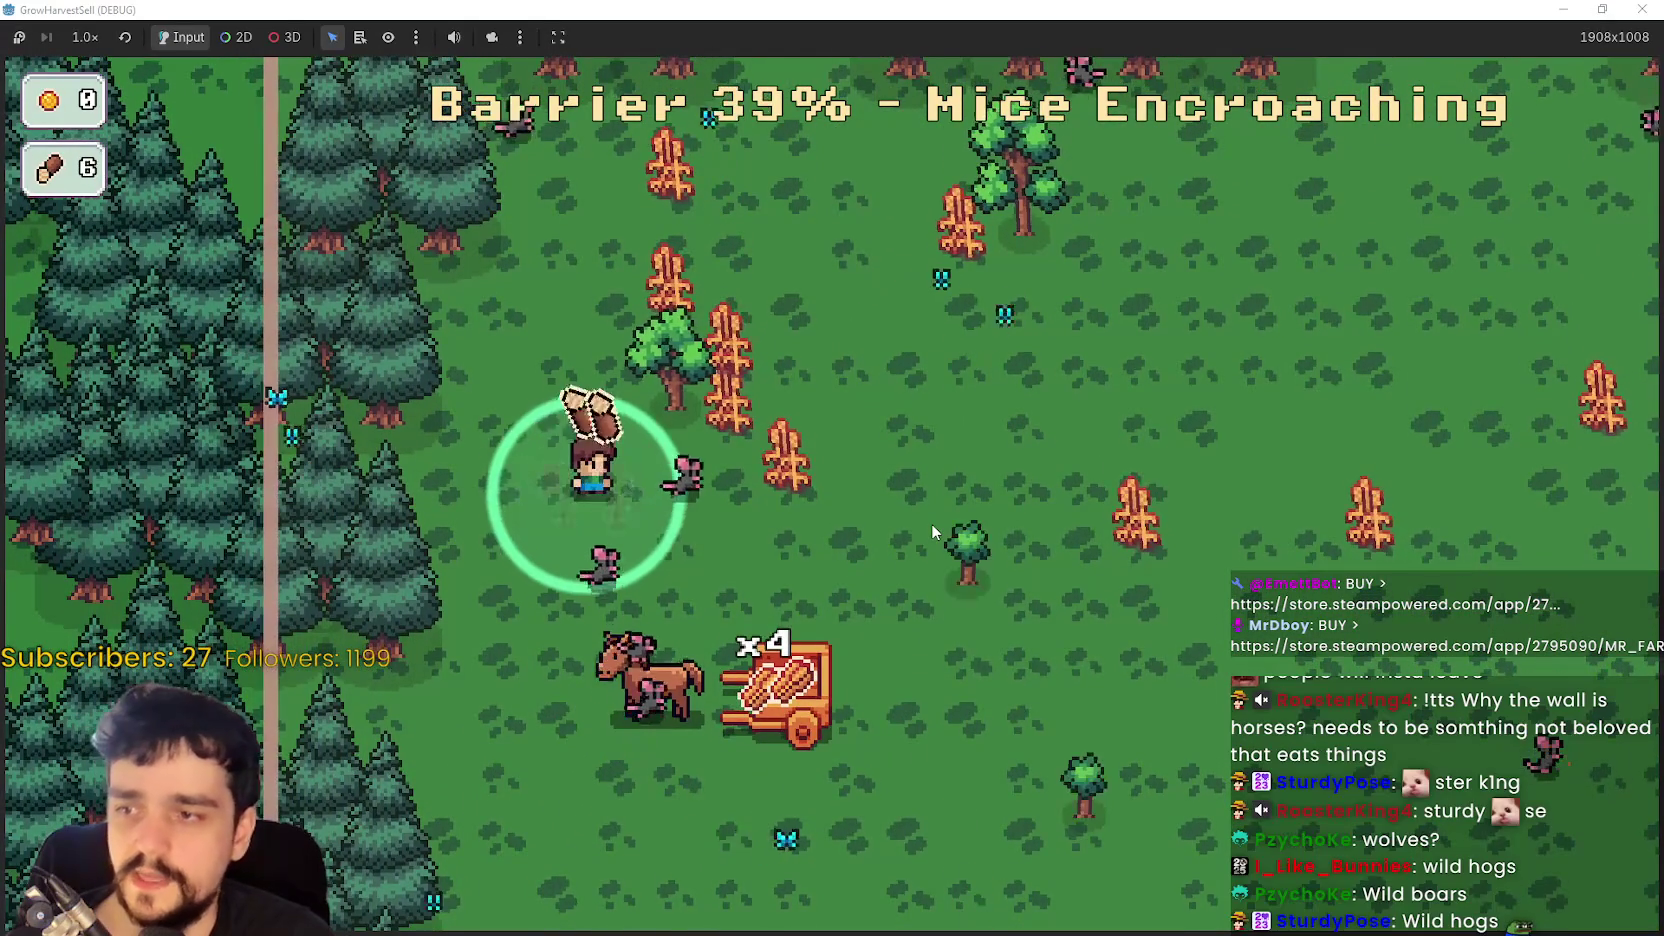
key(w+d)
key(s+a)
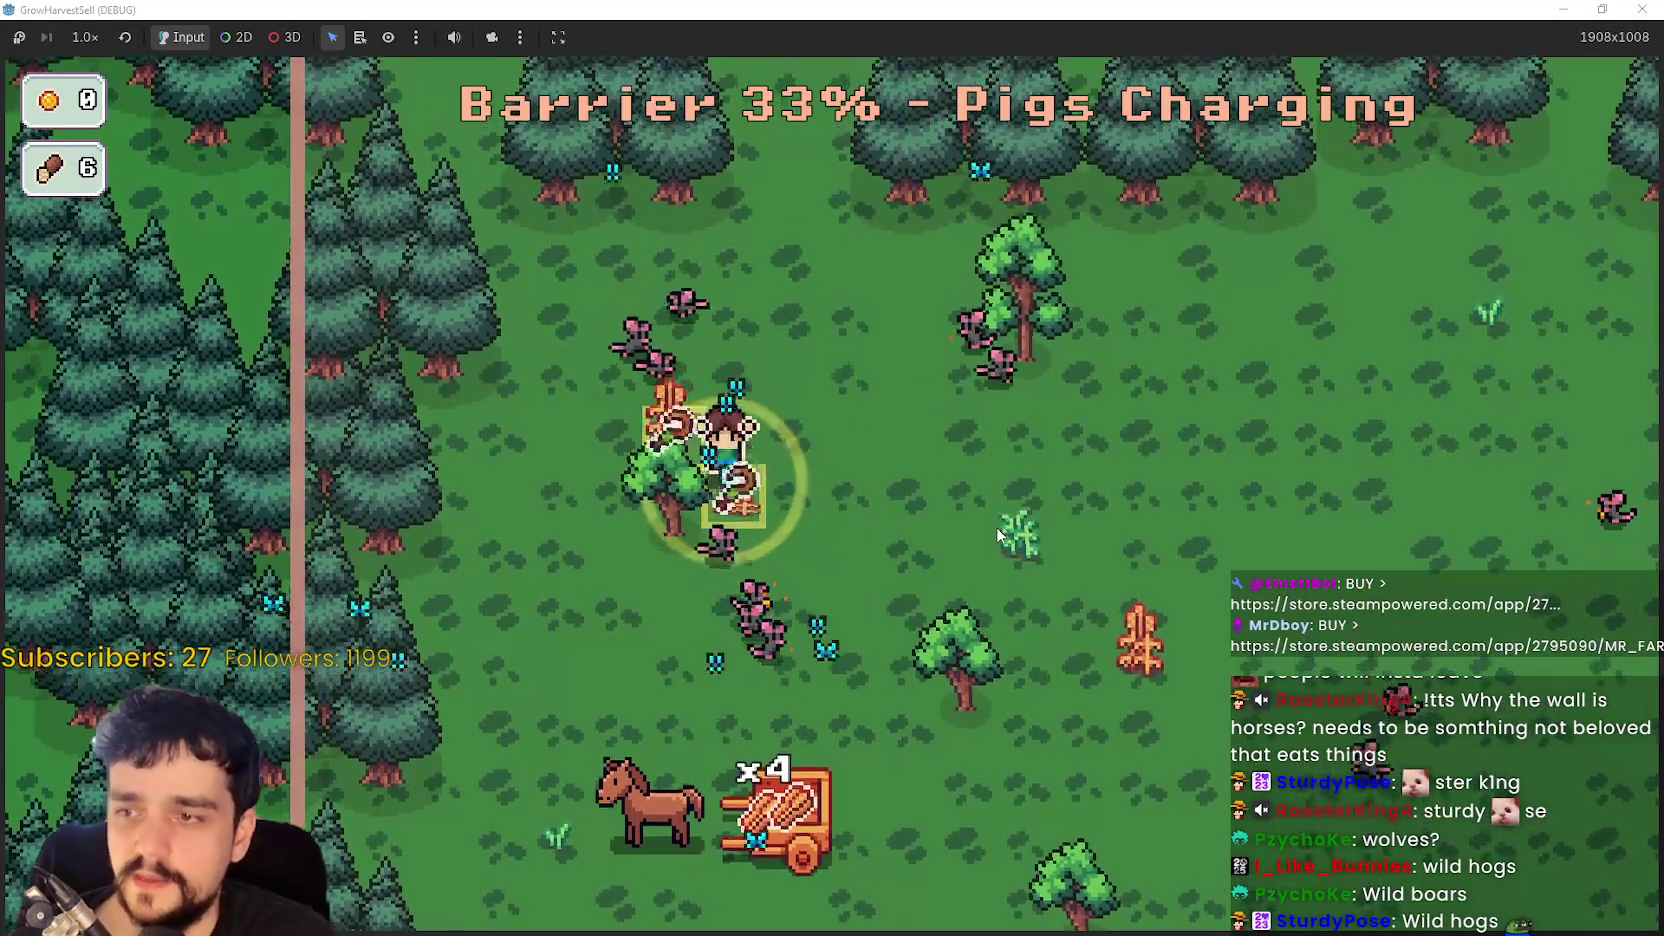
key(w+d)
key(w+a)
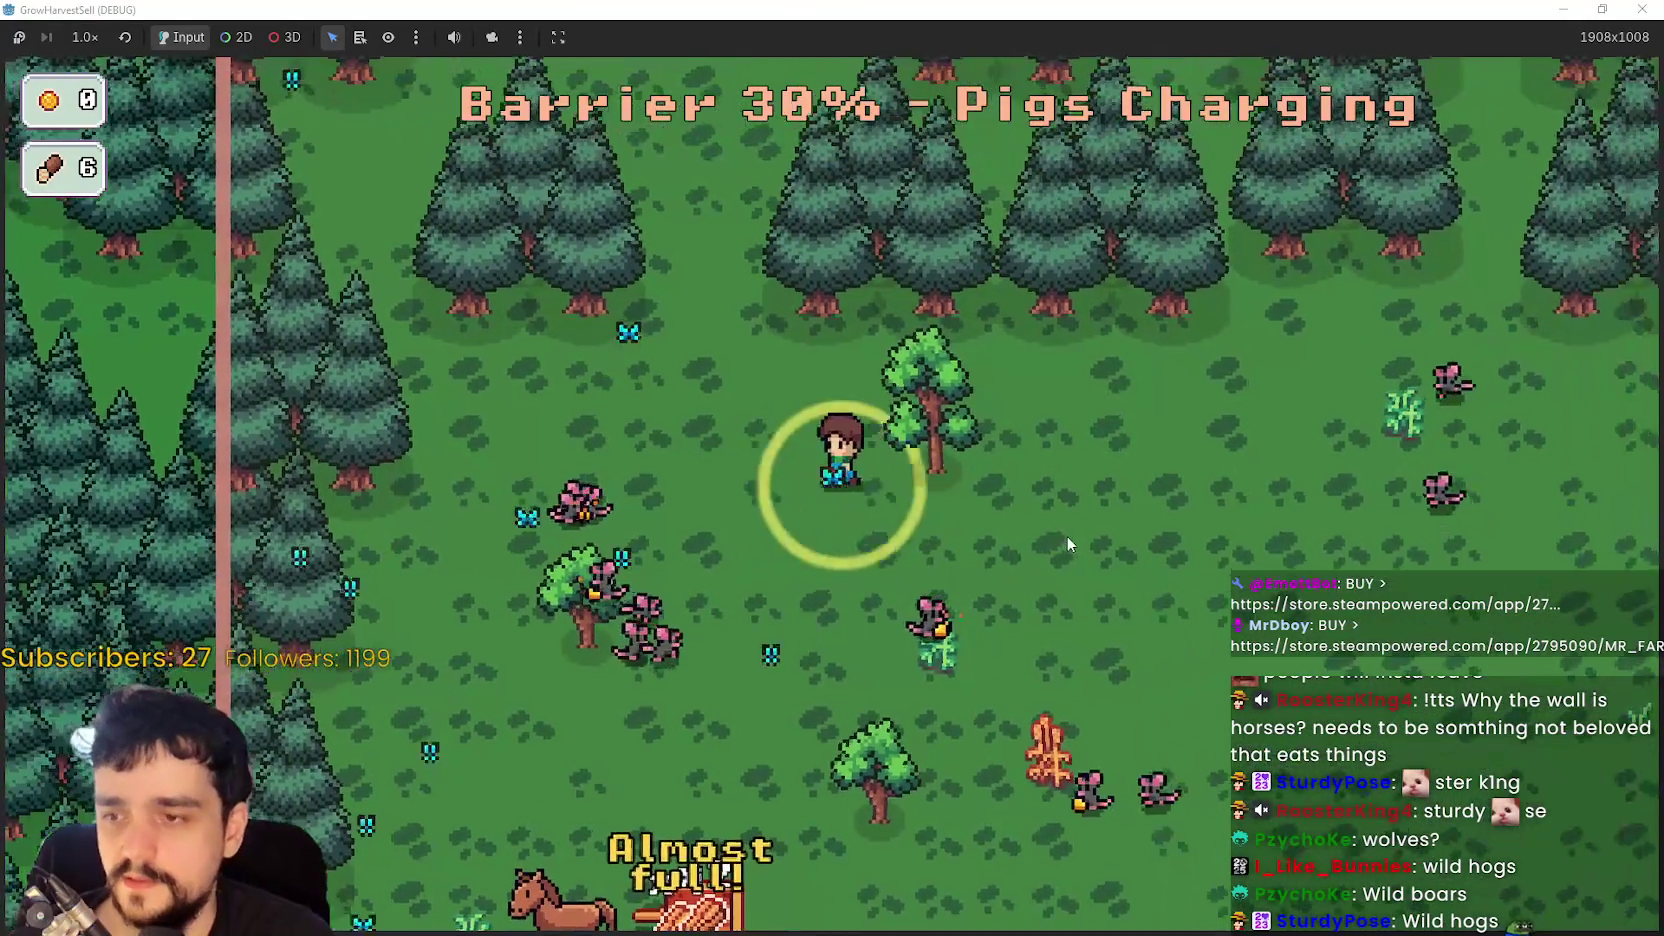
key(d+s)
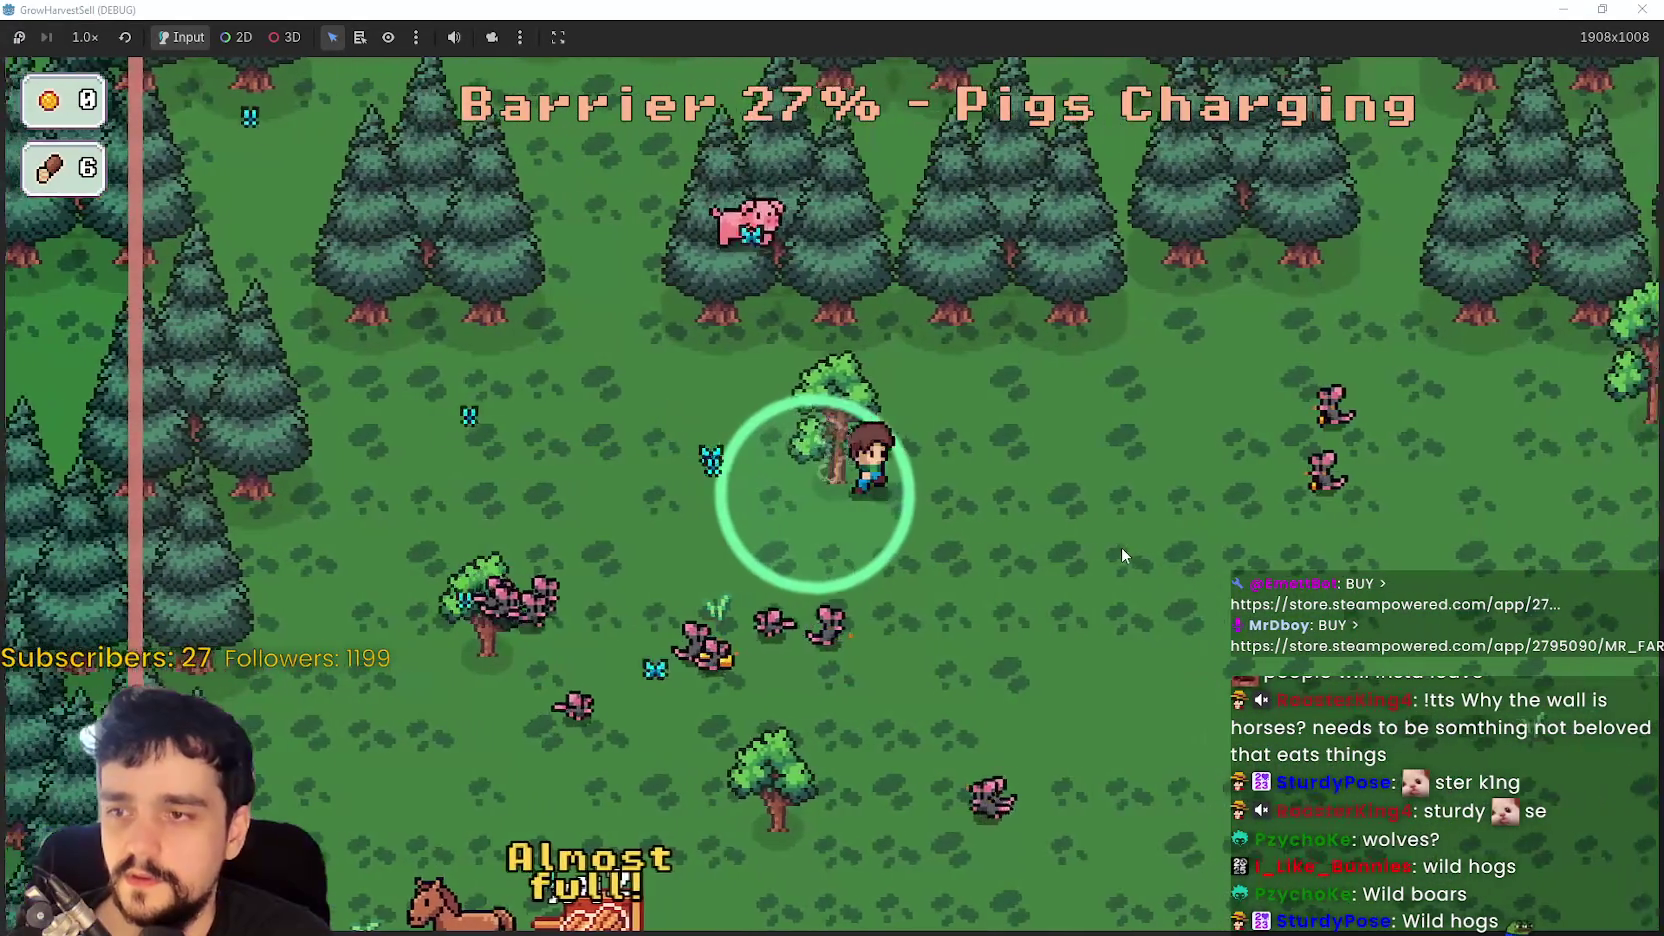
key(w+d)
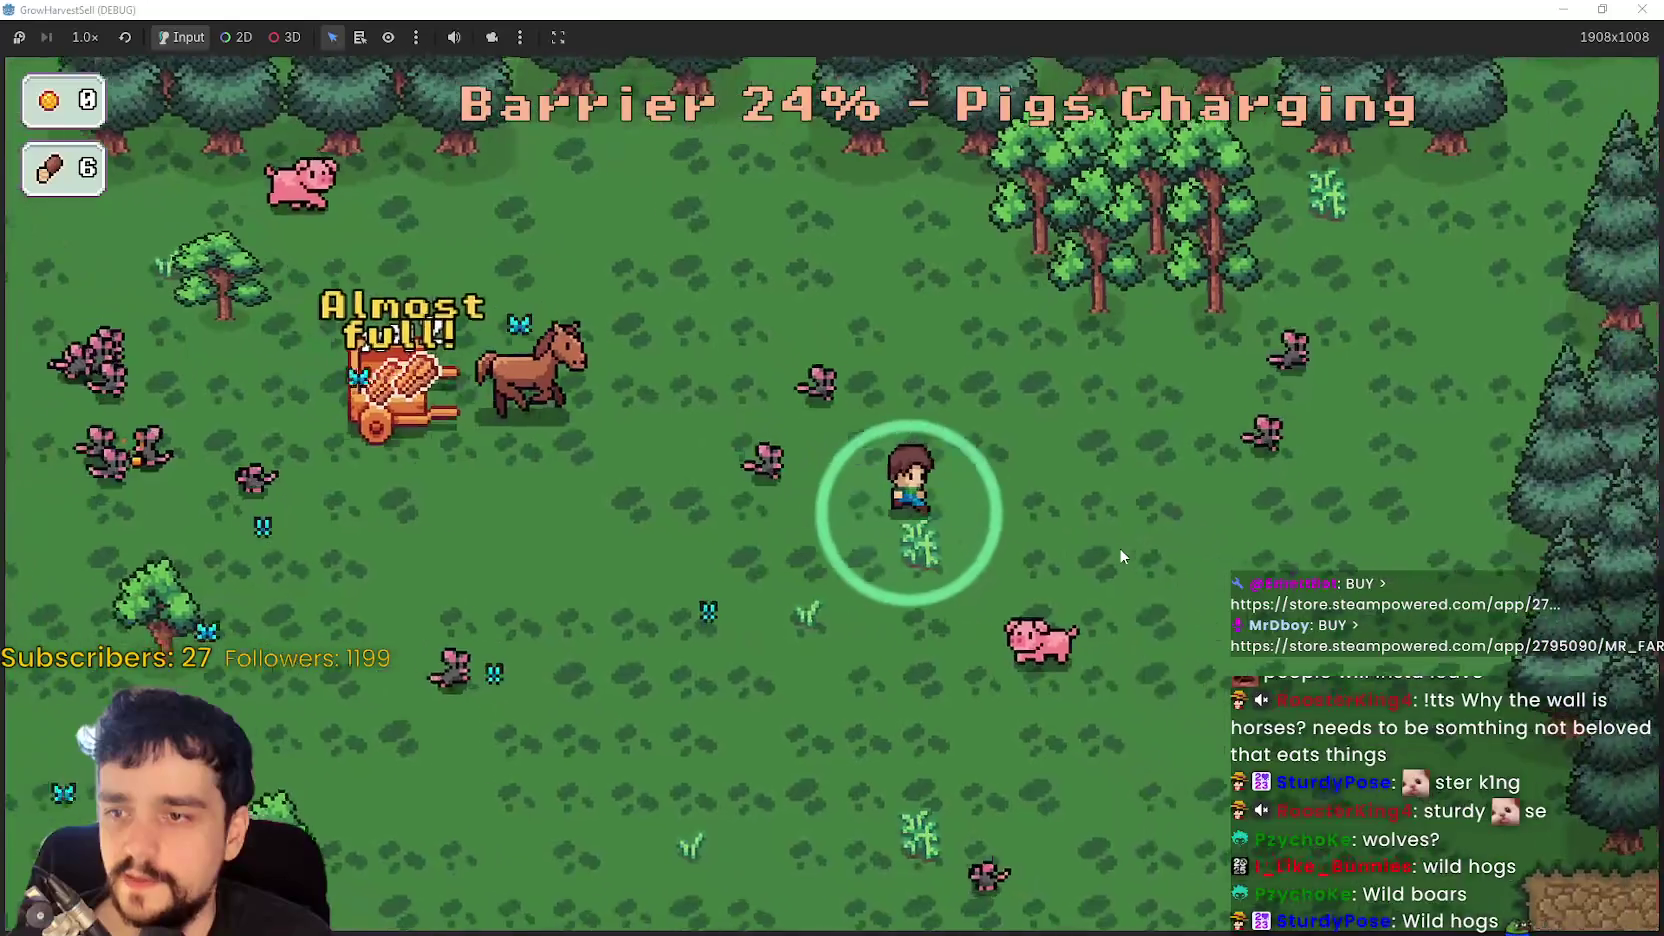
key(s+a)
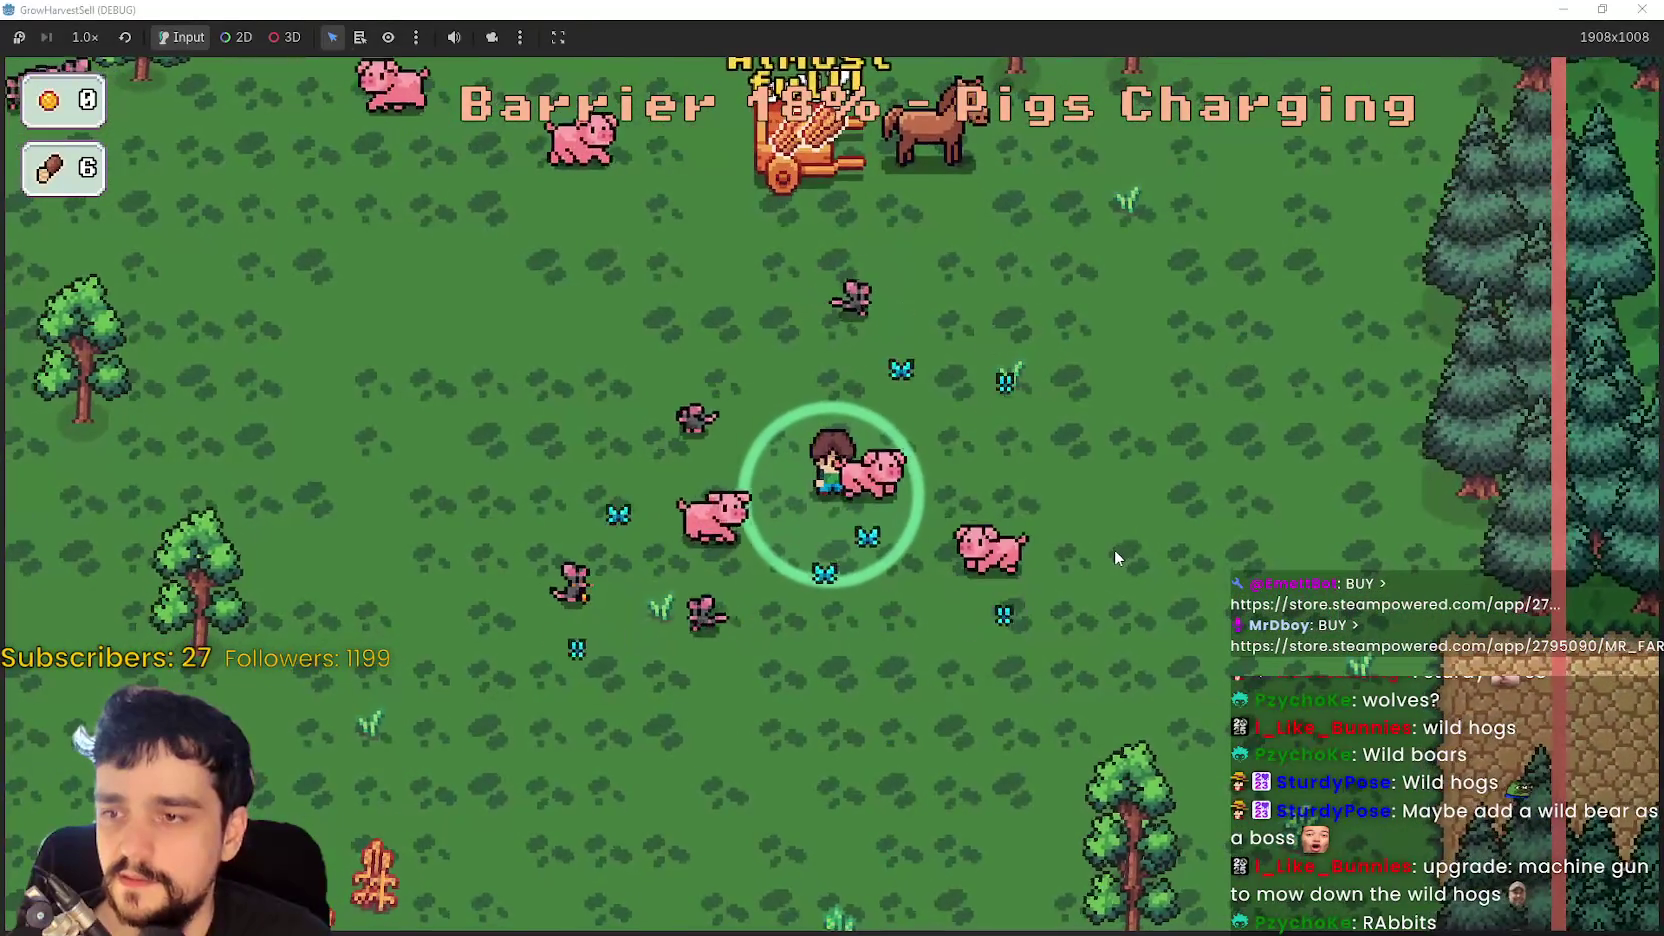
- Collect the orange plants, then step onto the stone path to end the stage
key(a)
key(s+a)
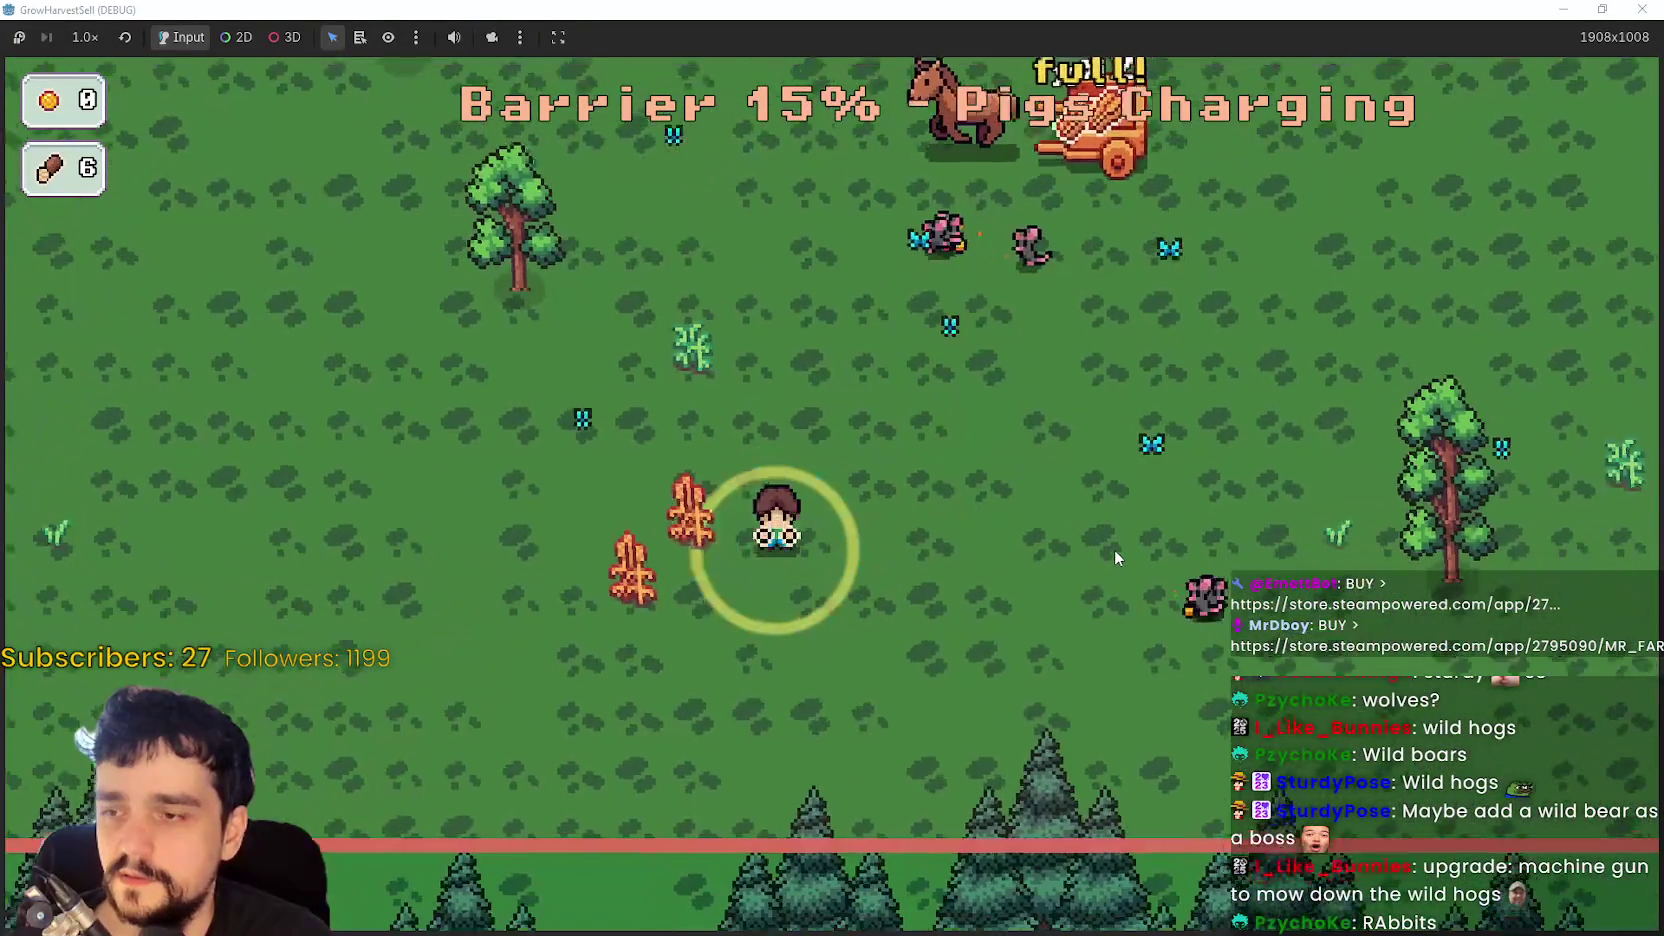
key(s+a)
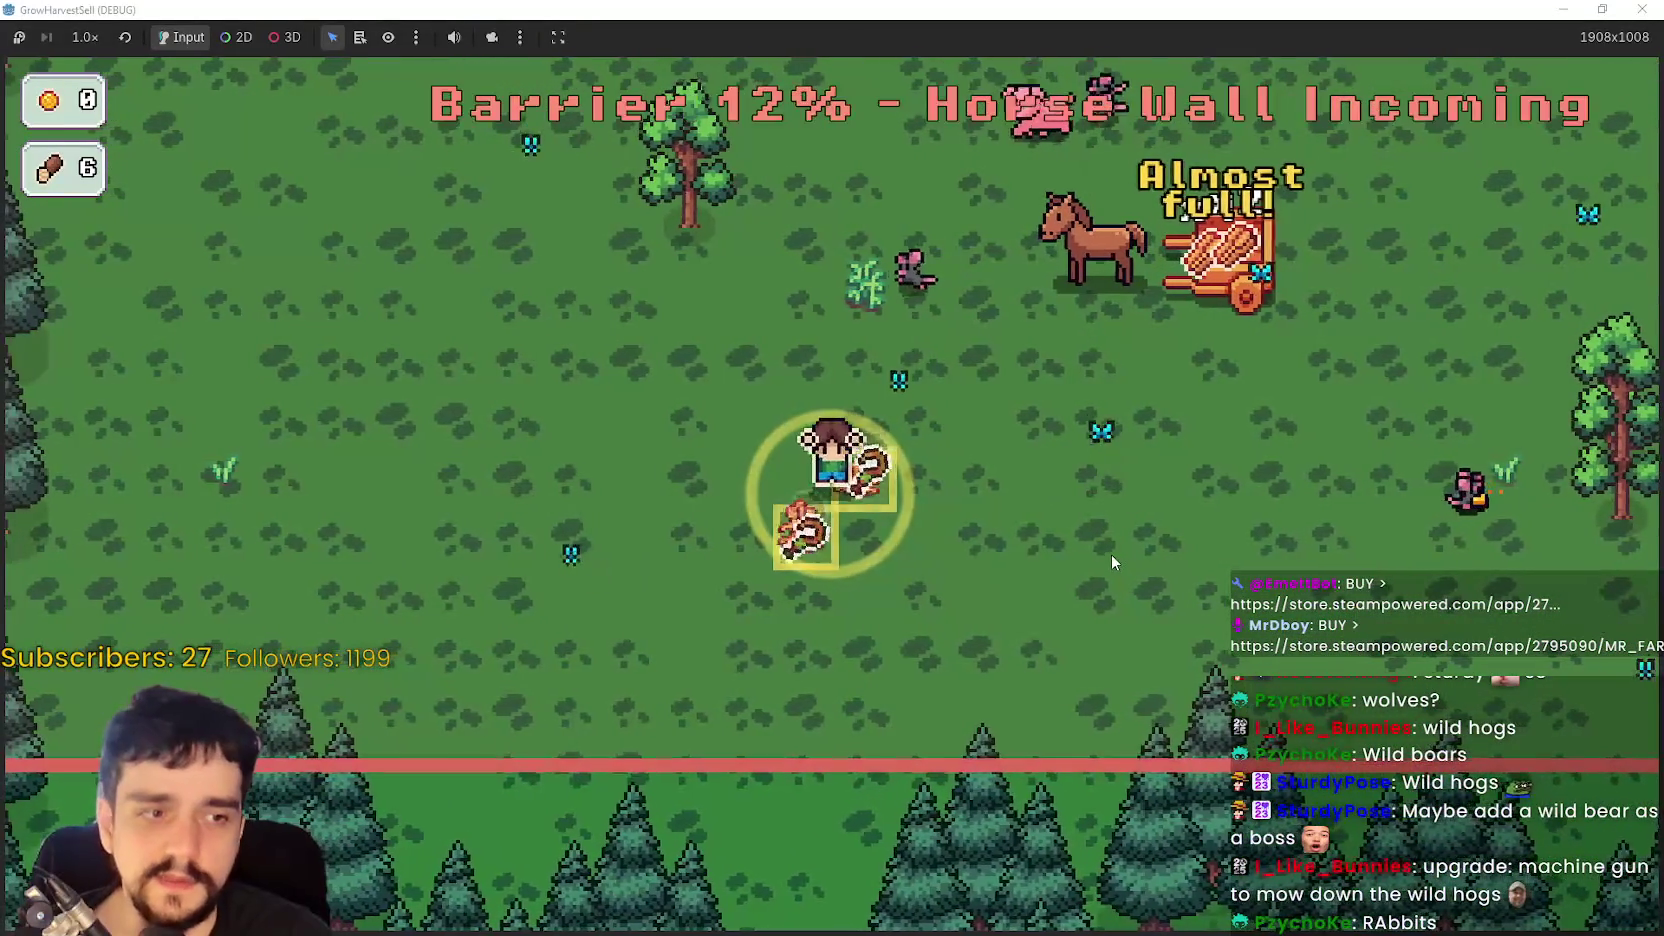
key(w+d)
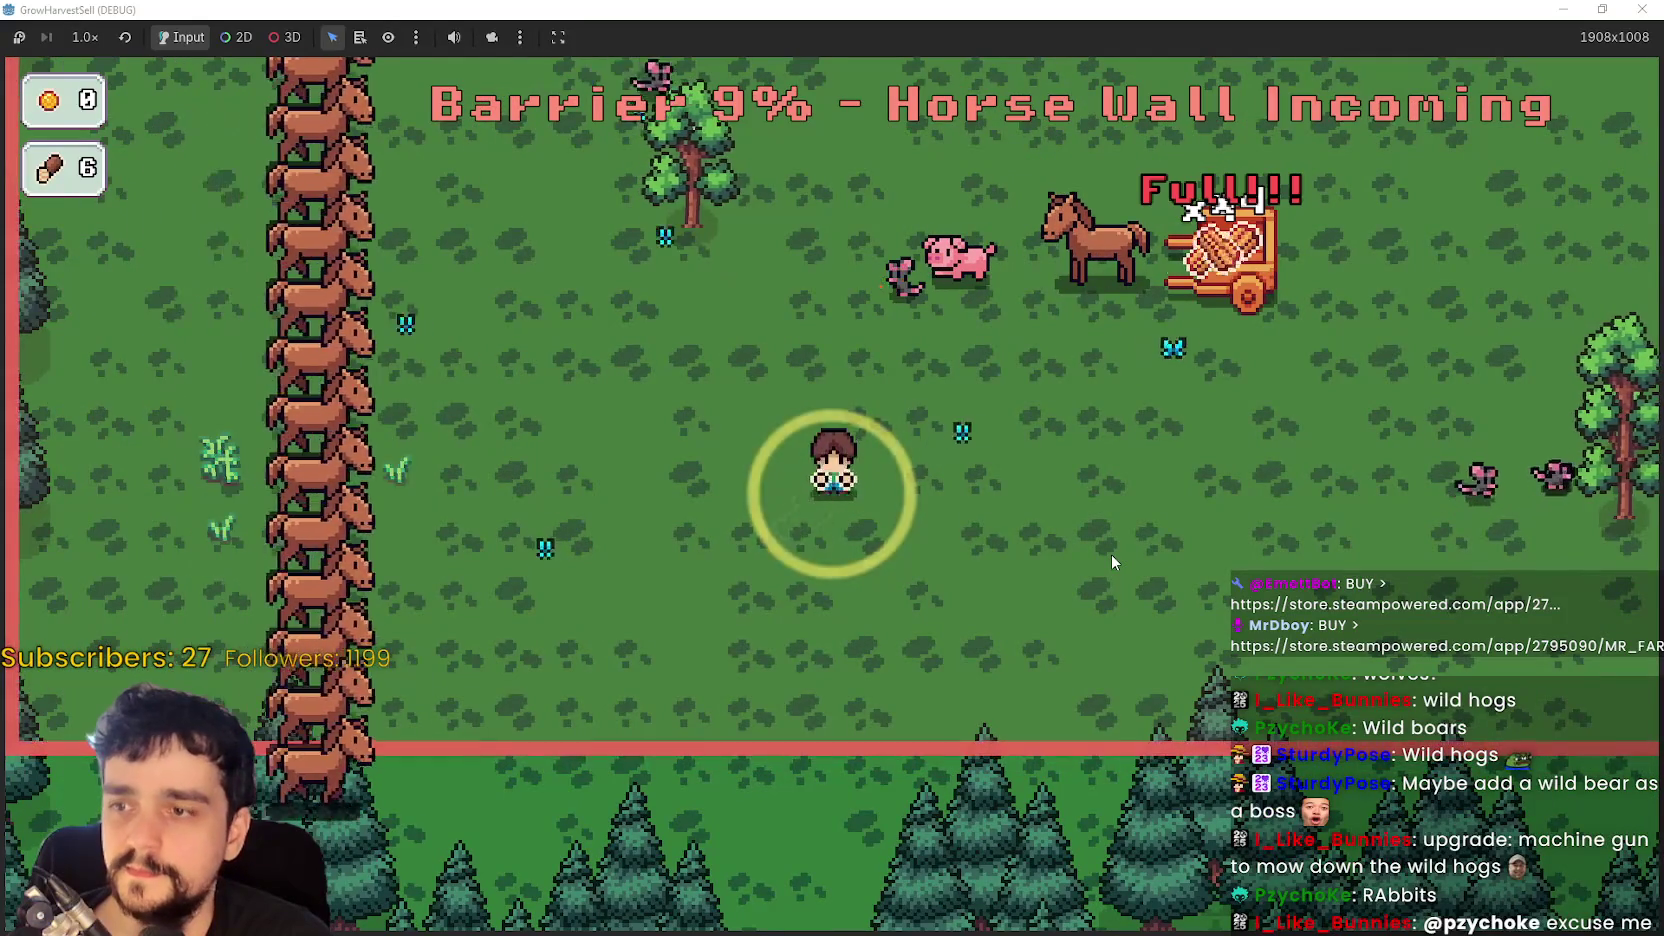
key(w+d)
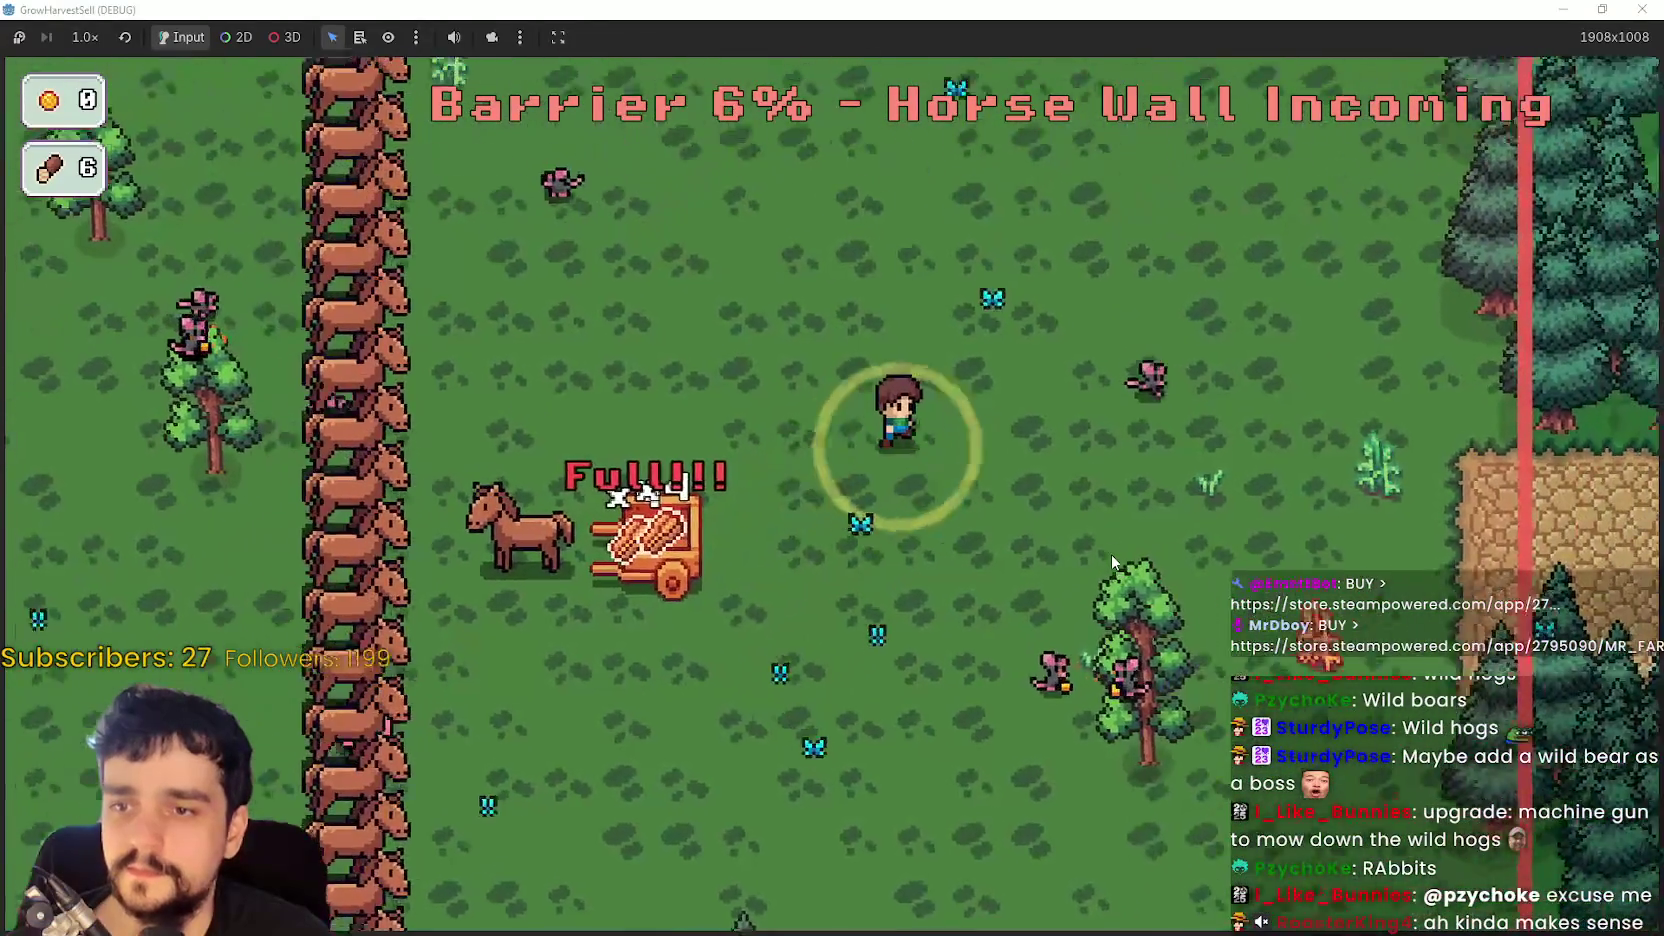
key(w+d)
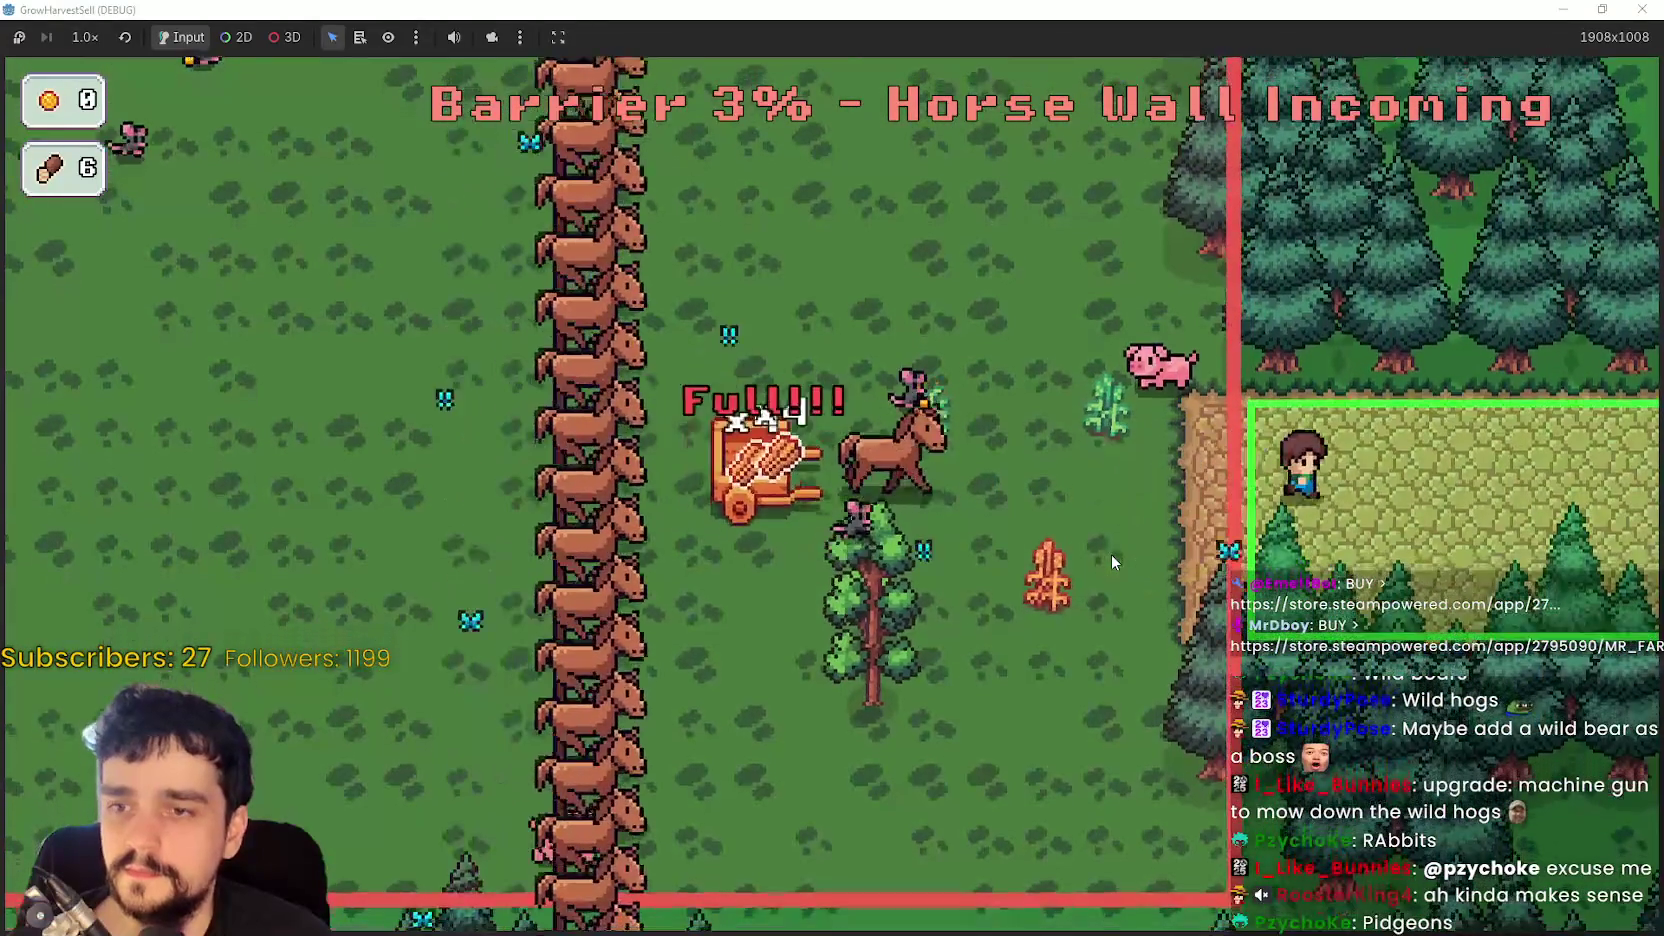
key(Return)
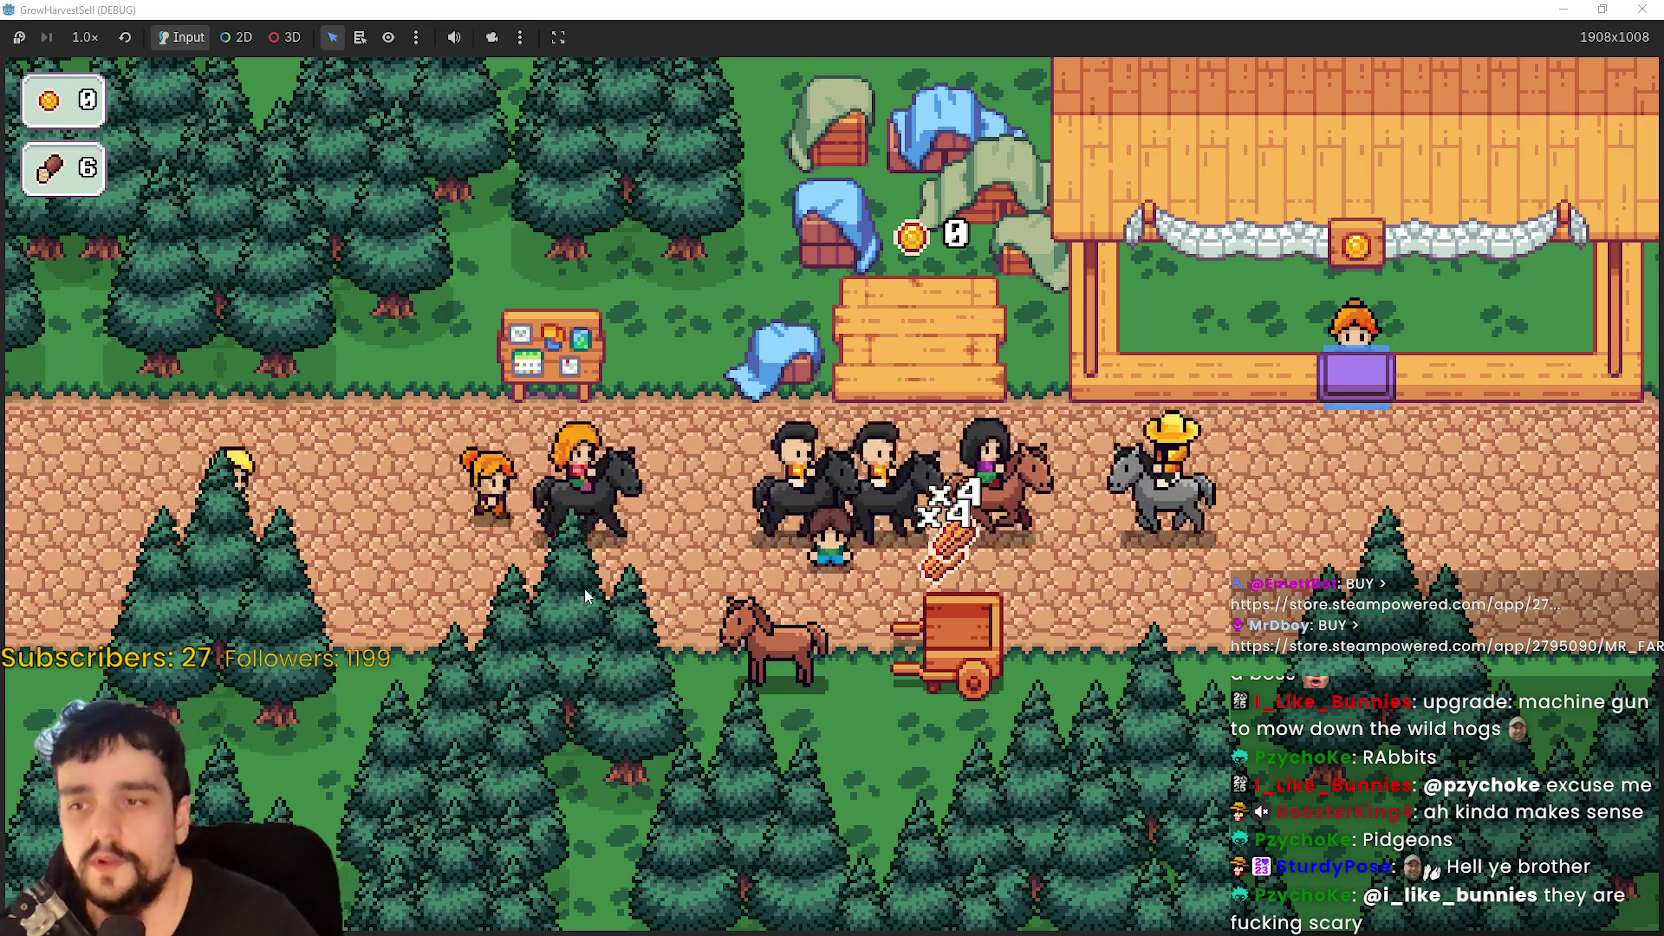
- Walk along the village road past the market area to the wood pile
key(a)
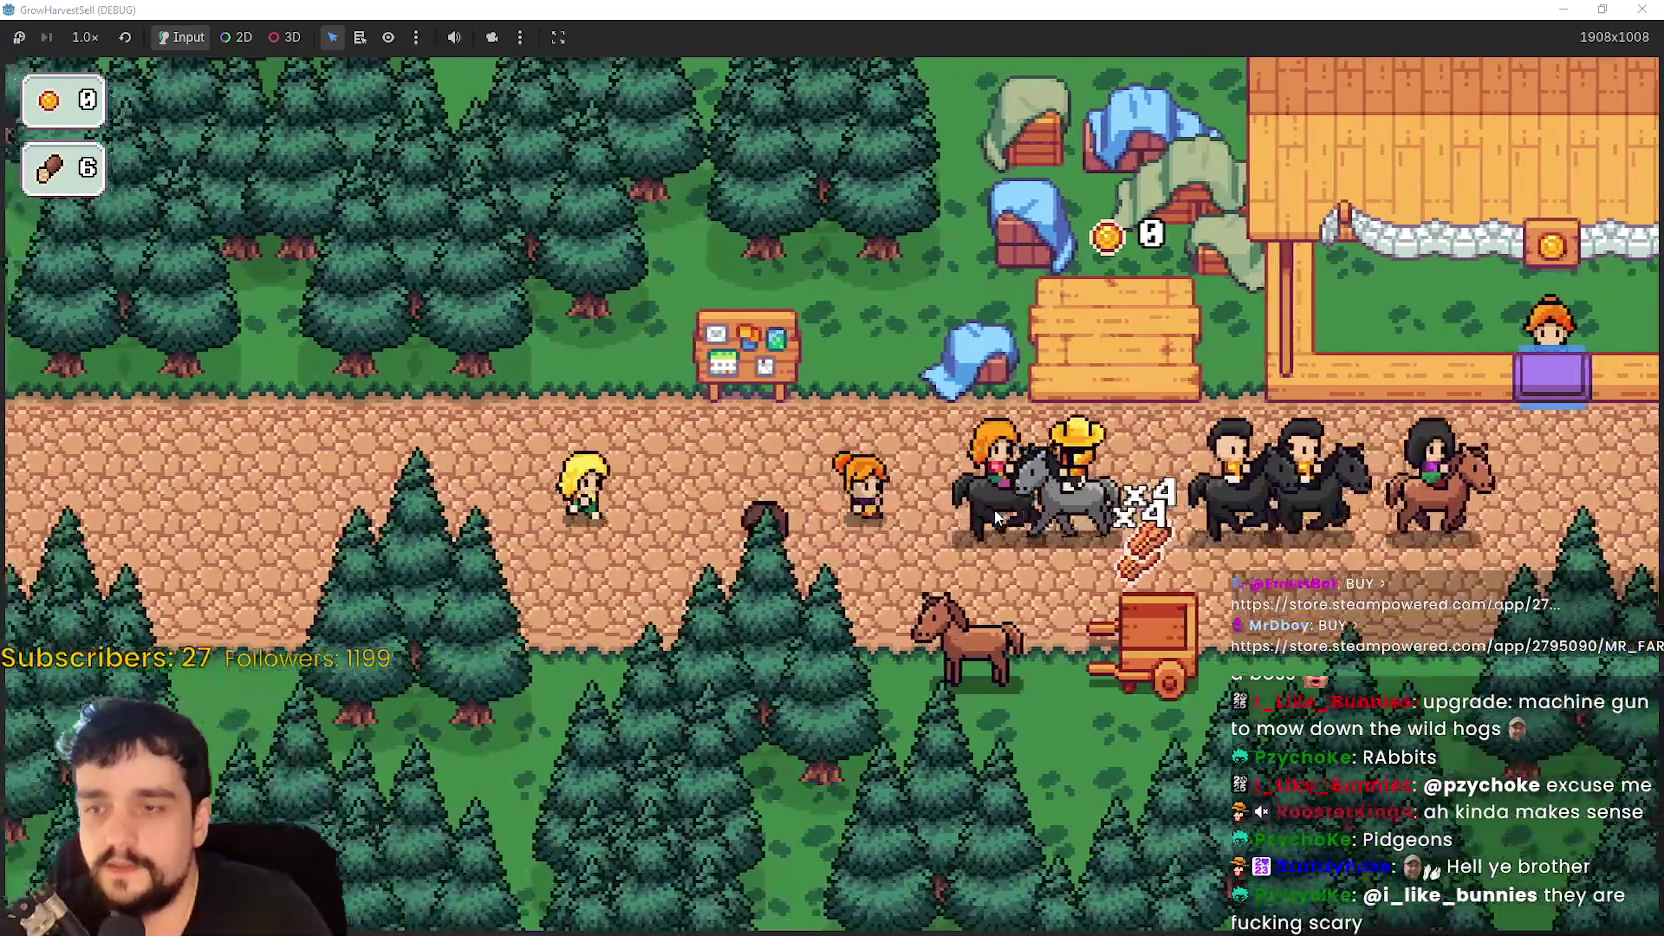
key(a)
key(w)
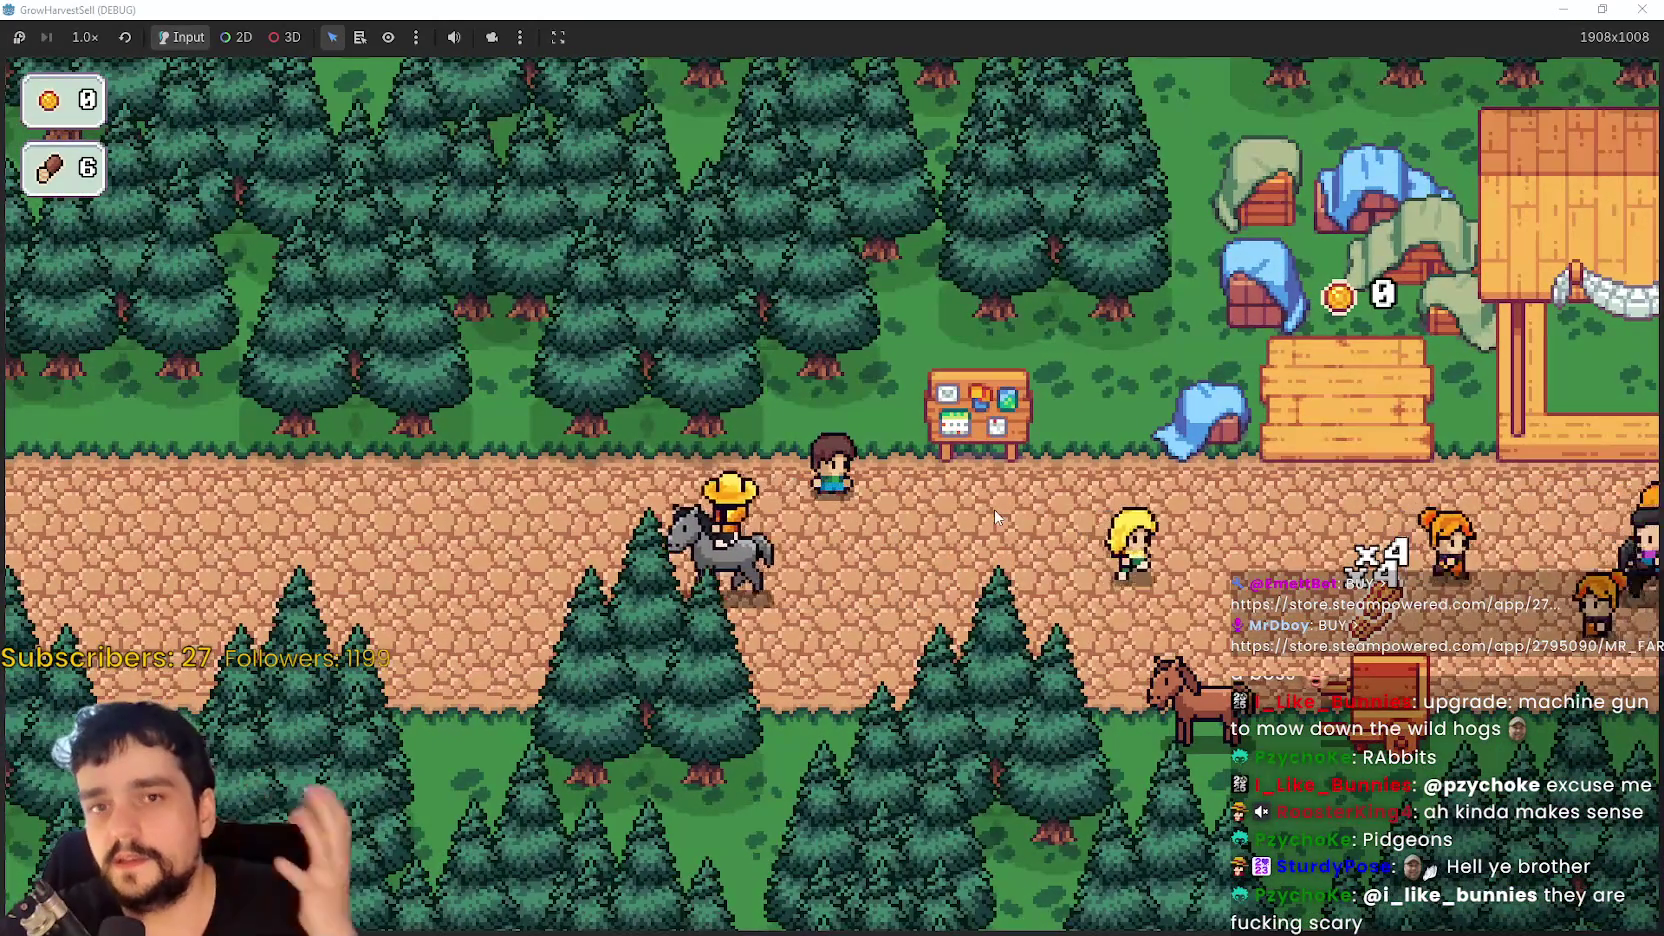
key(d)
key(a)
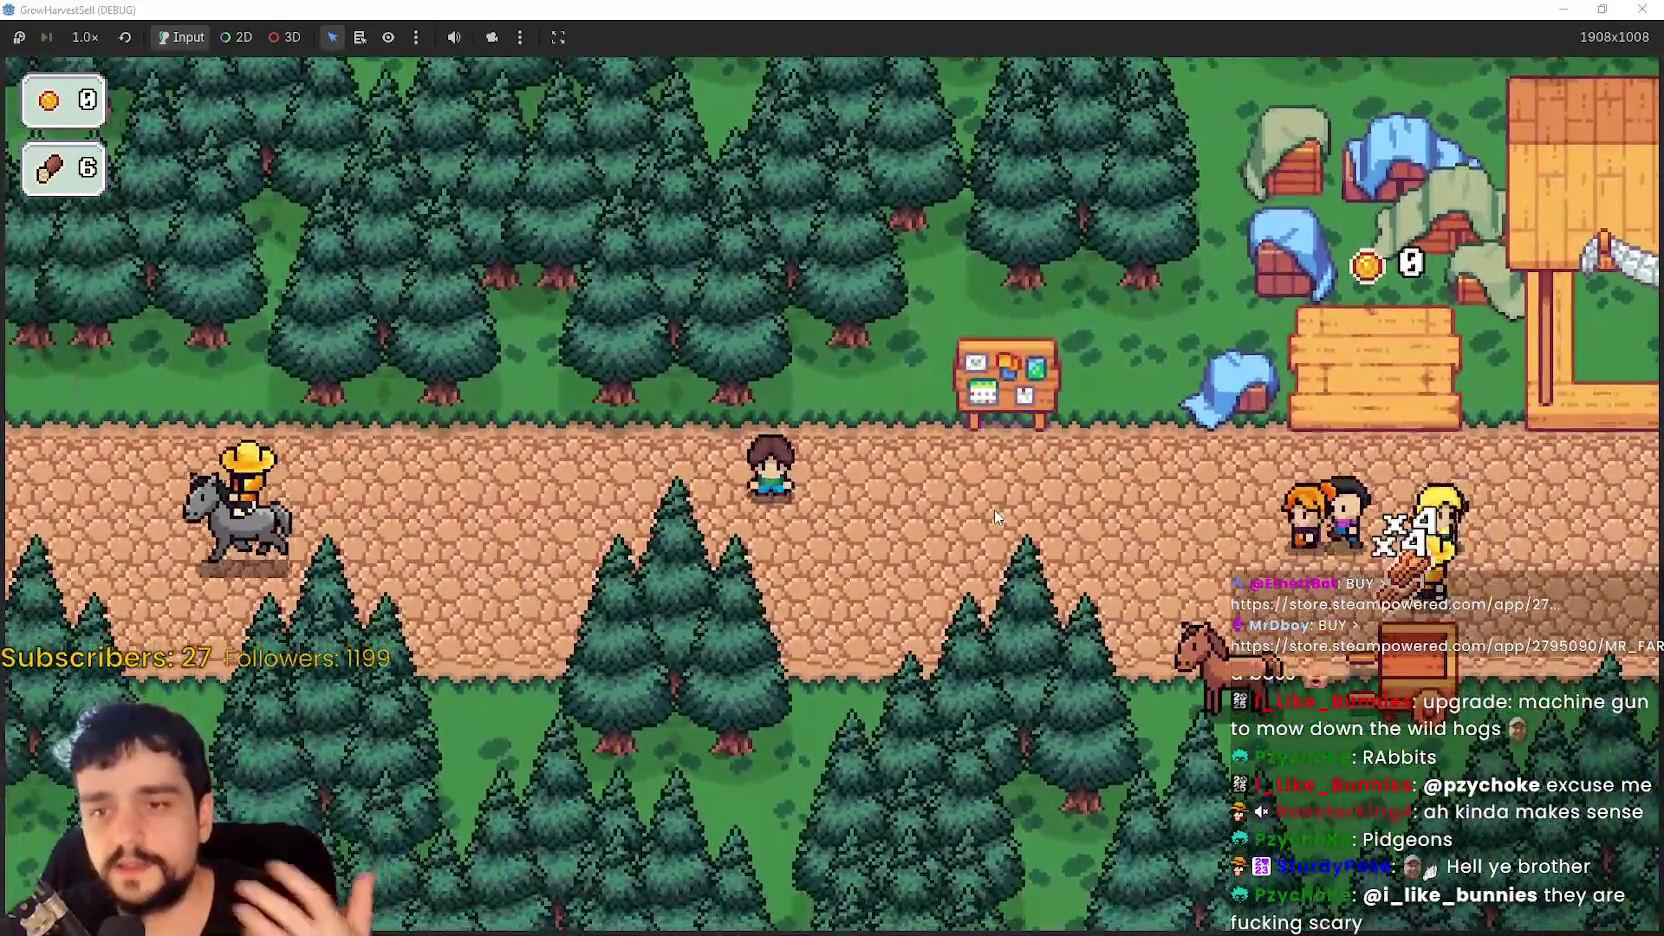
key(d)
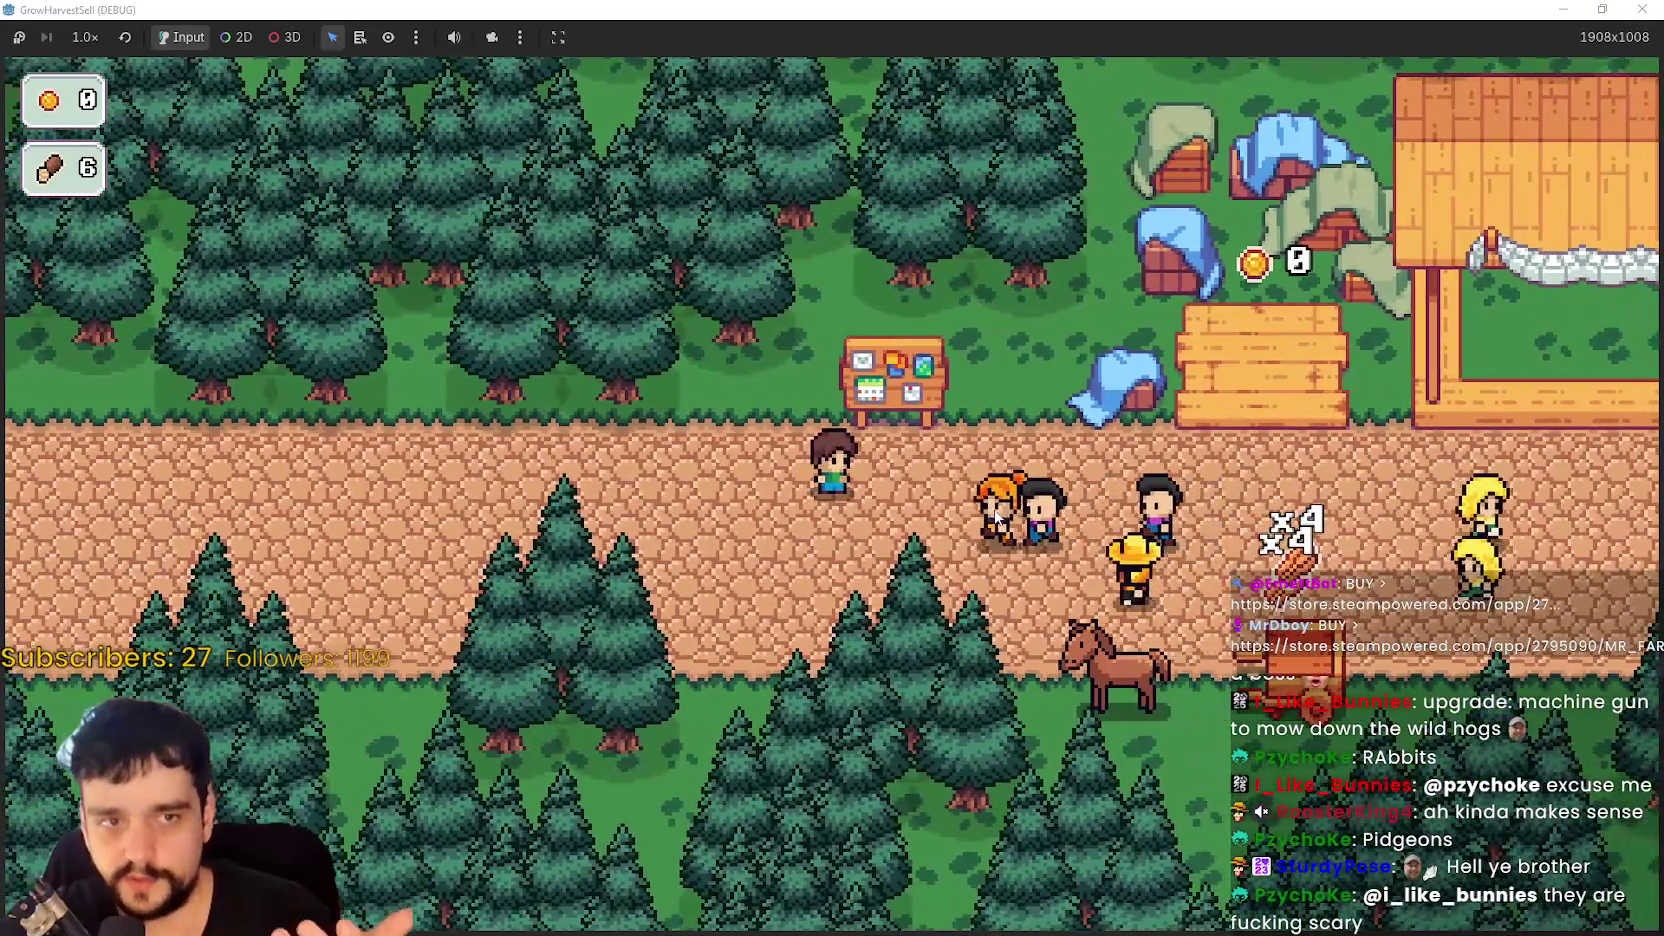
key(d)
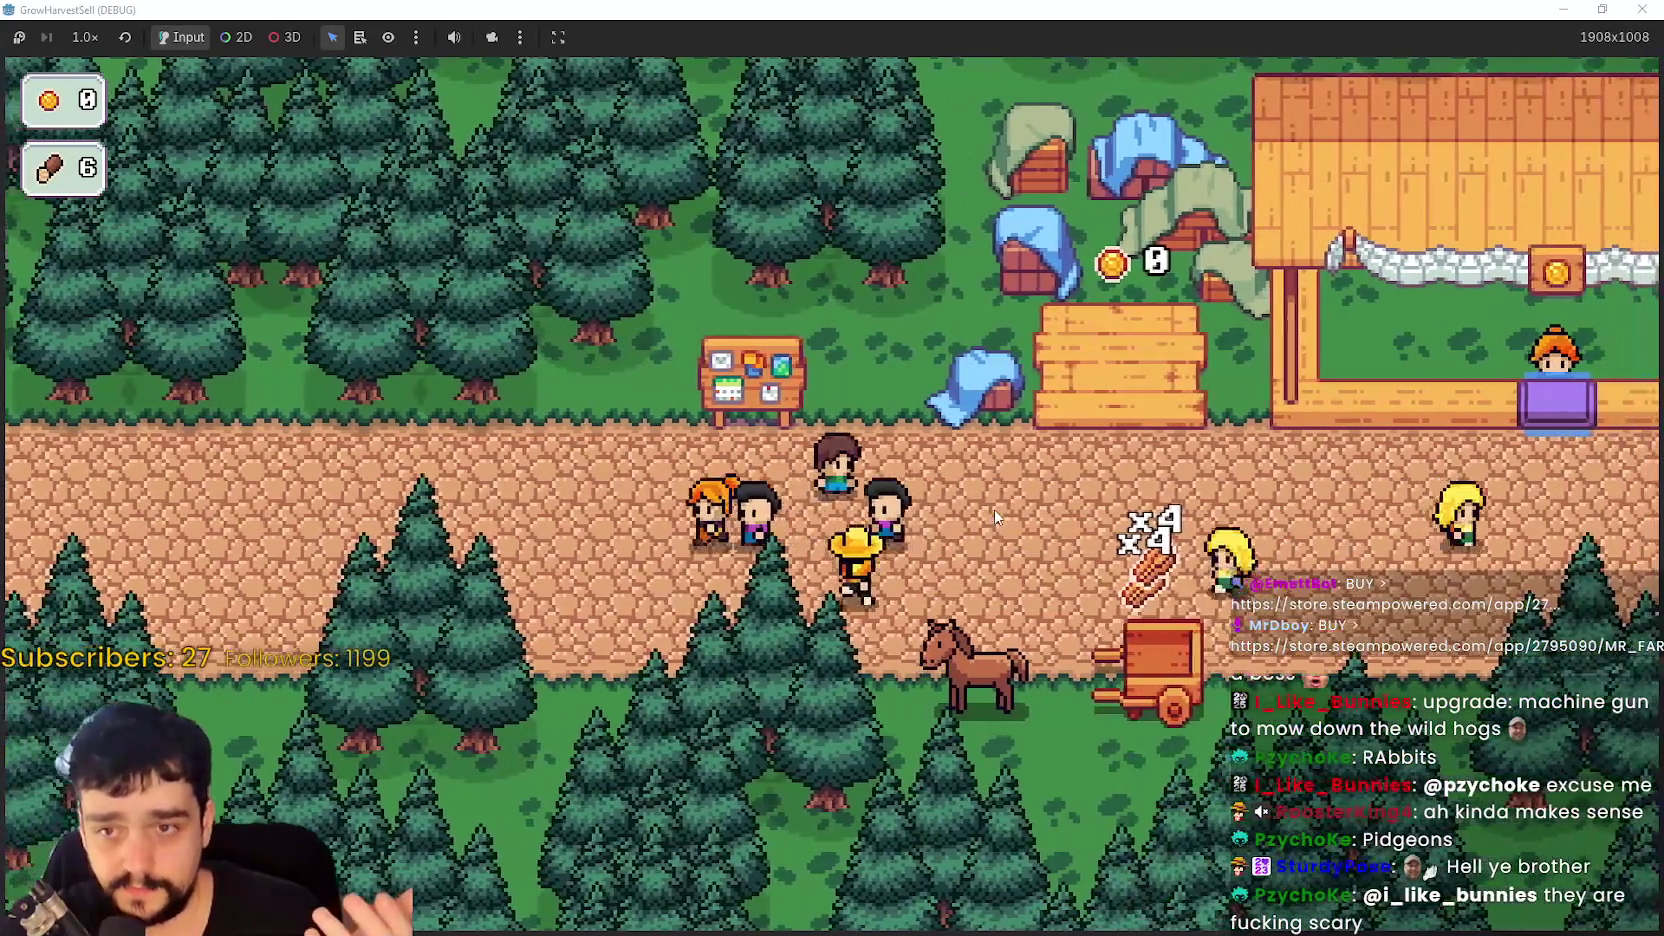
key(d)
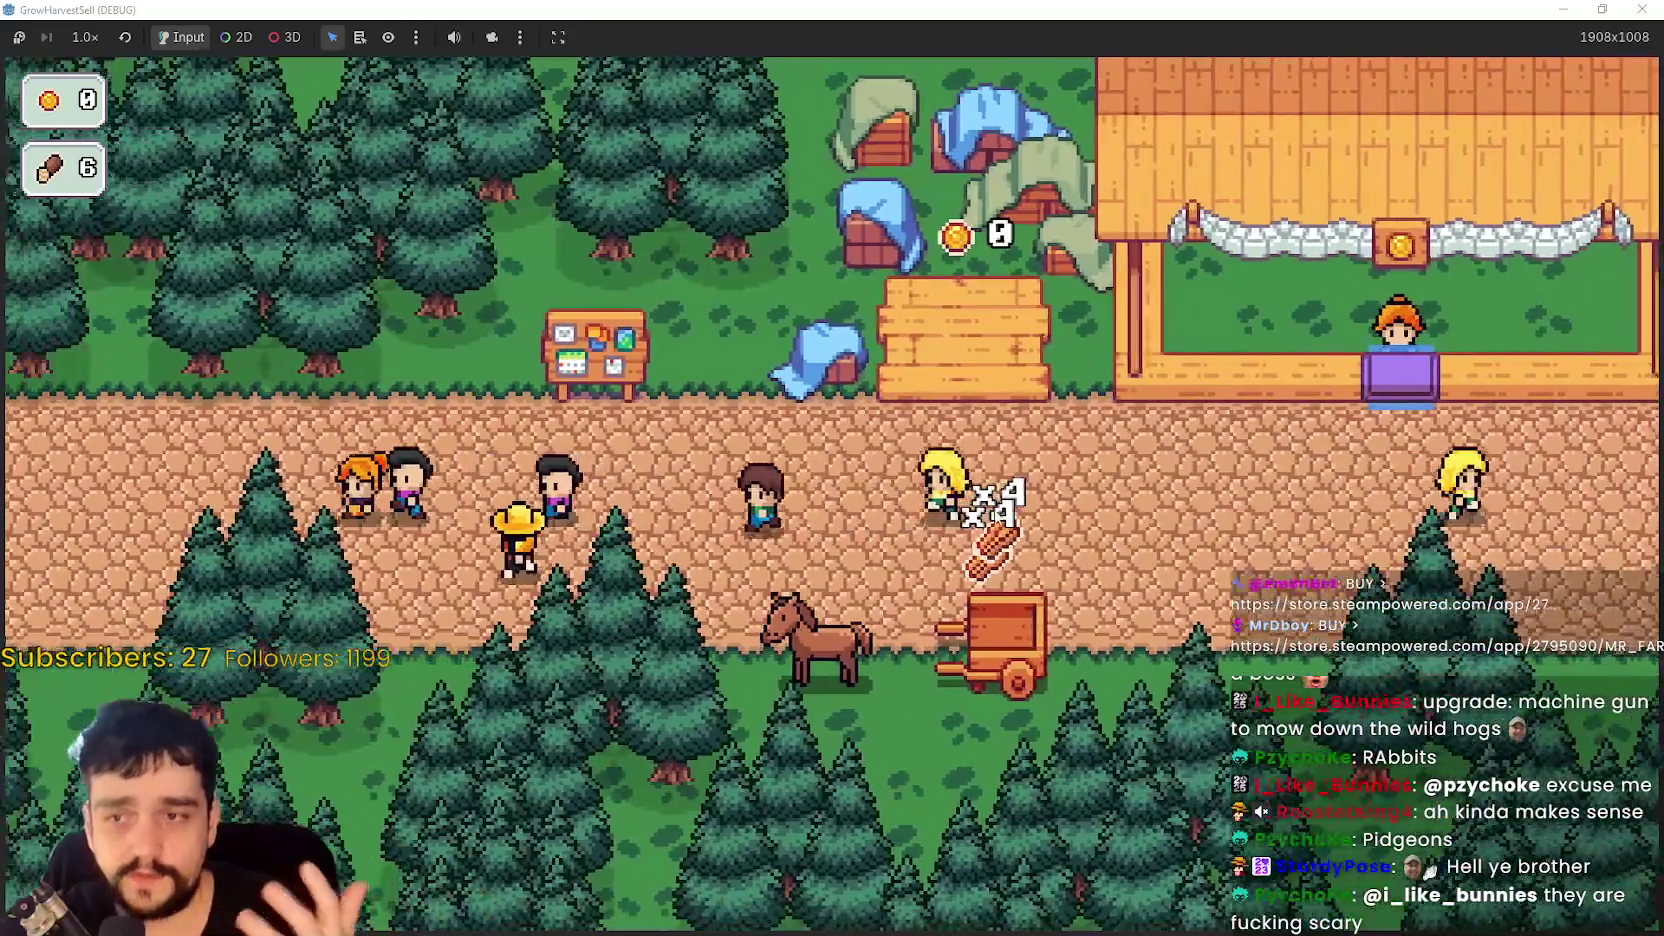
- Pick up logs from the wood pile and sell them at the market stall
key(d)
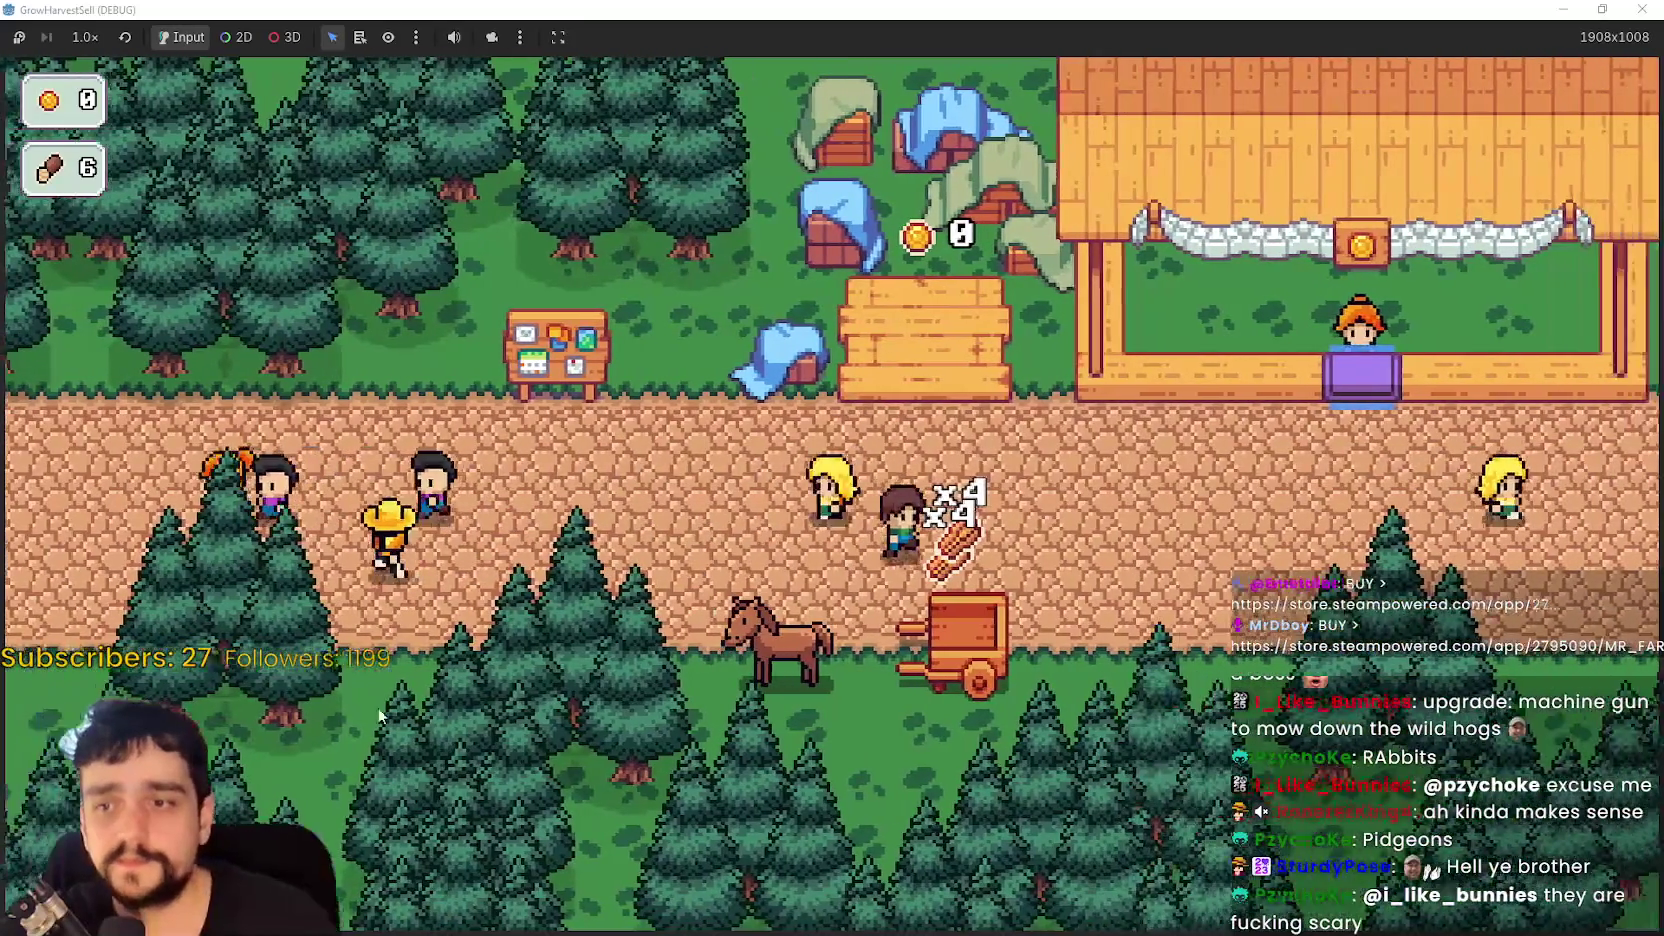
key(d)
key(w)
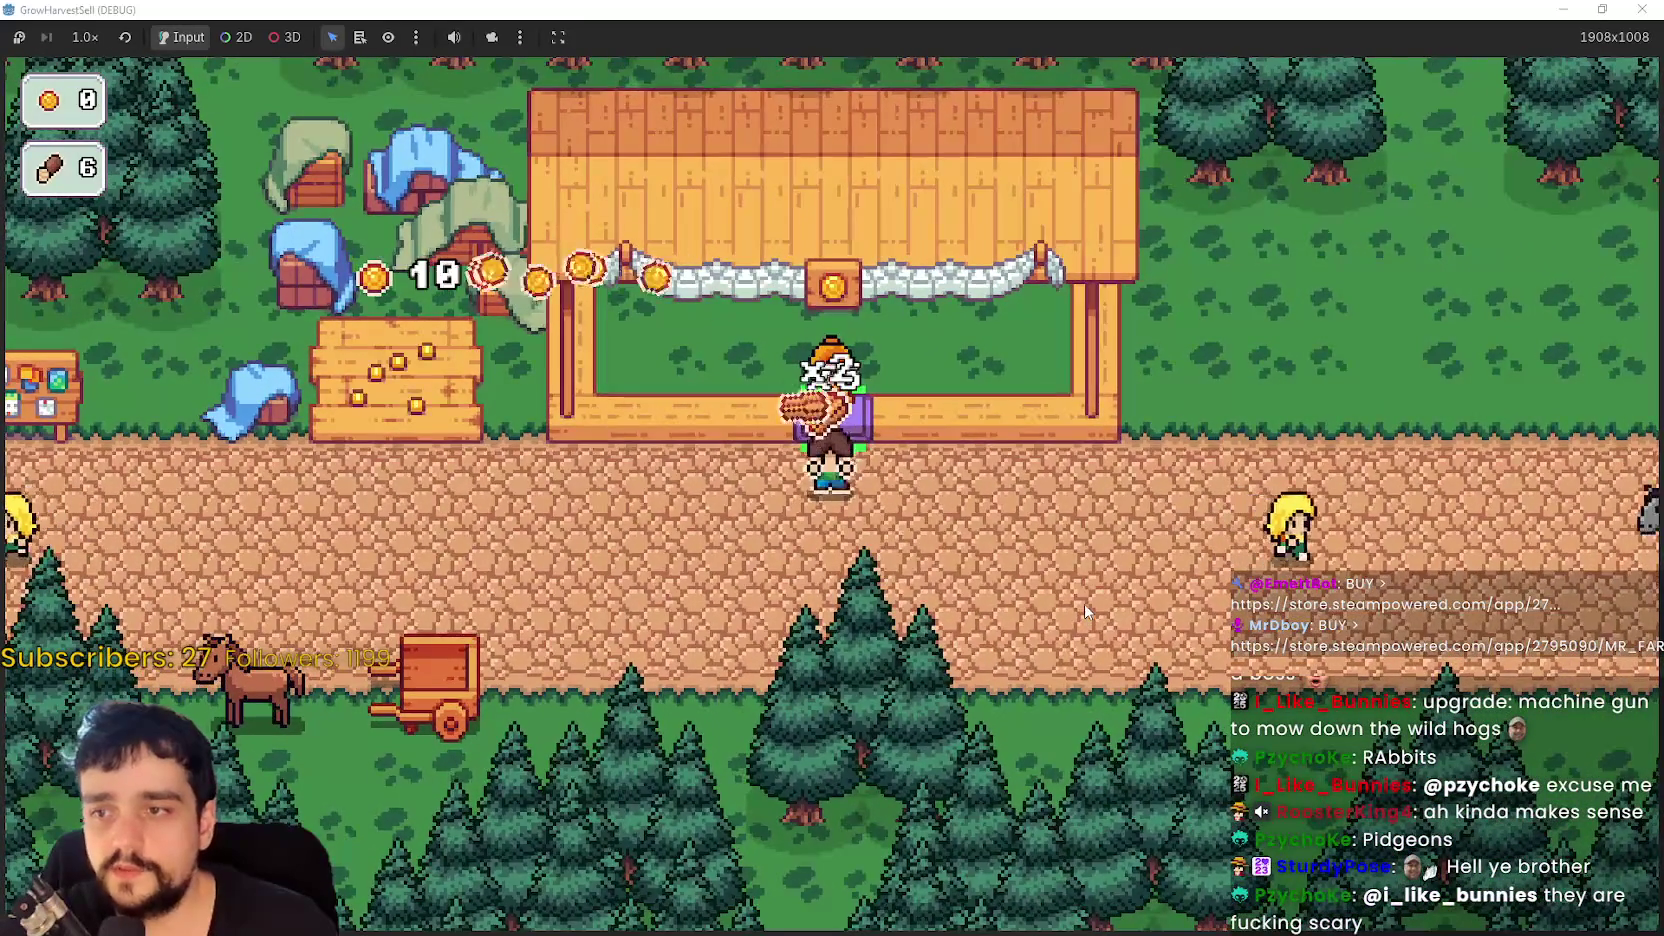
key(a)
key(s)
- Bring a second load of wood to the stall, then open the Prestige skill tree at the notice board
key(a)
key(w)
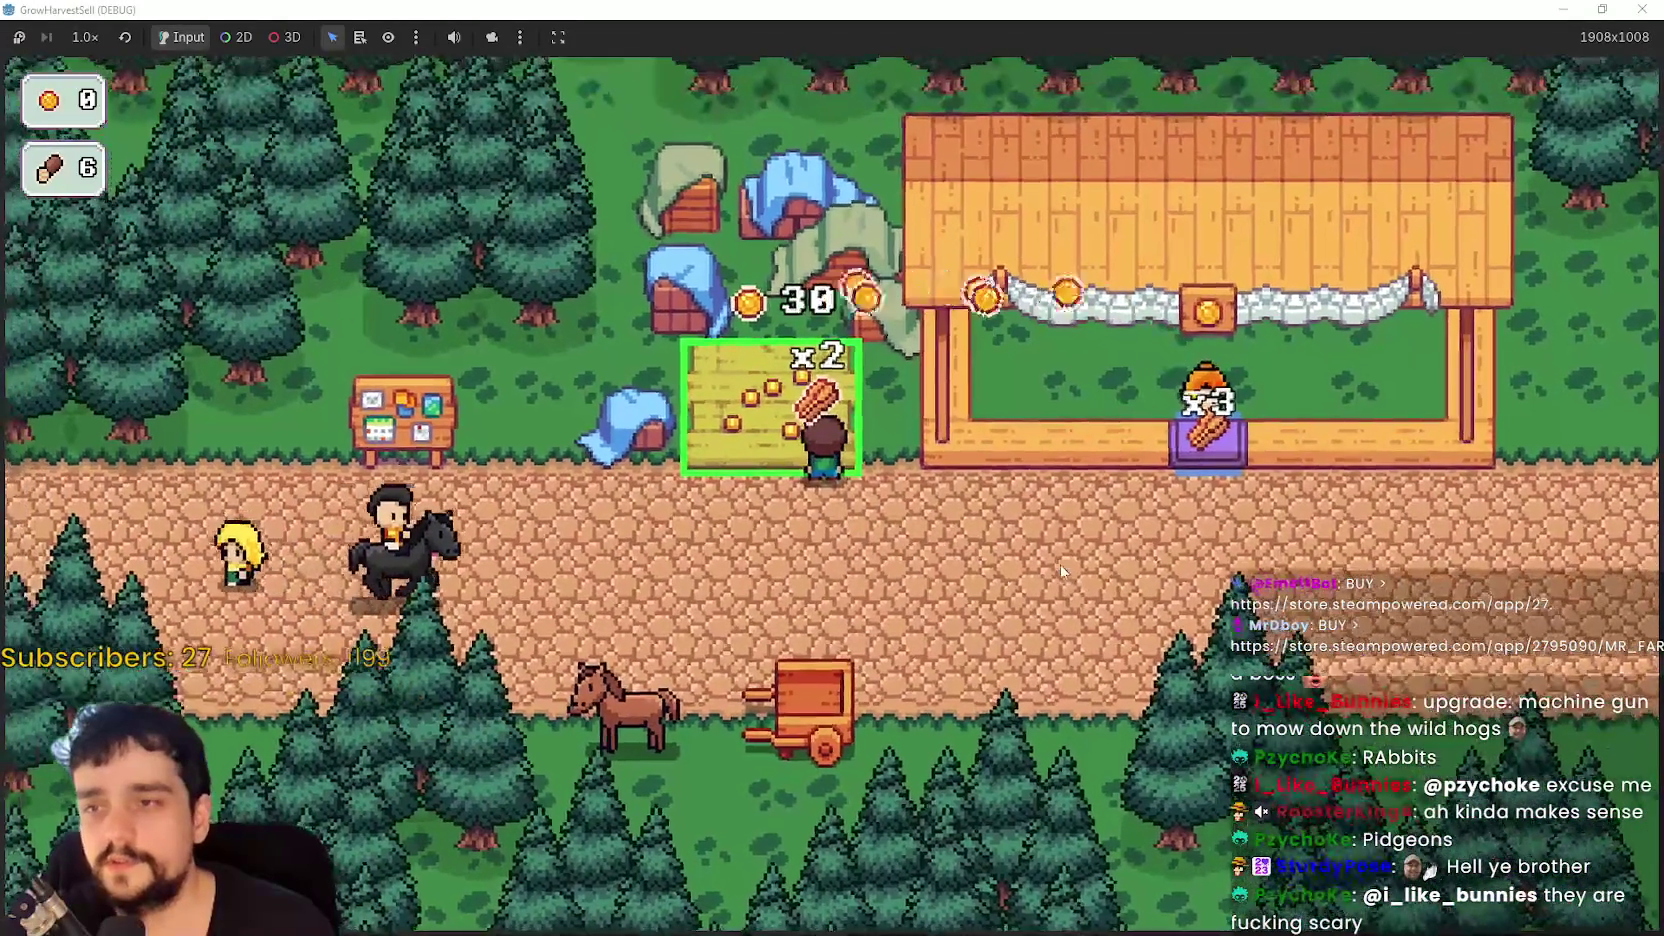
key(s)
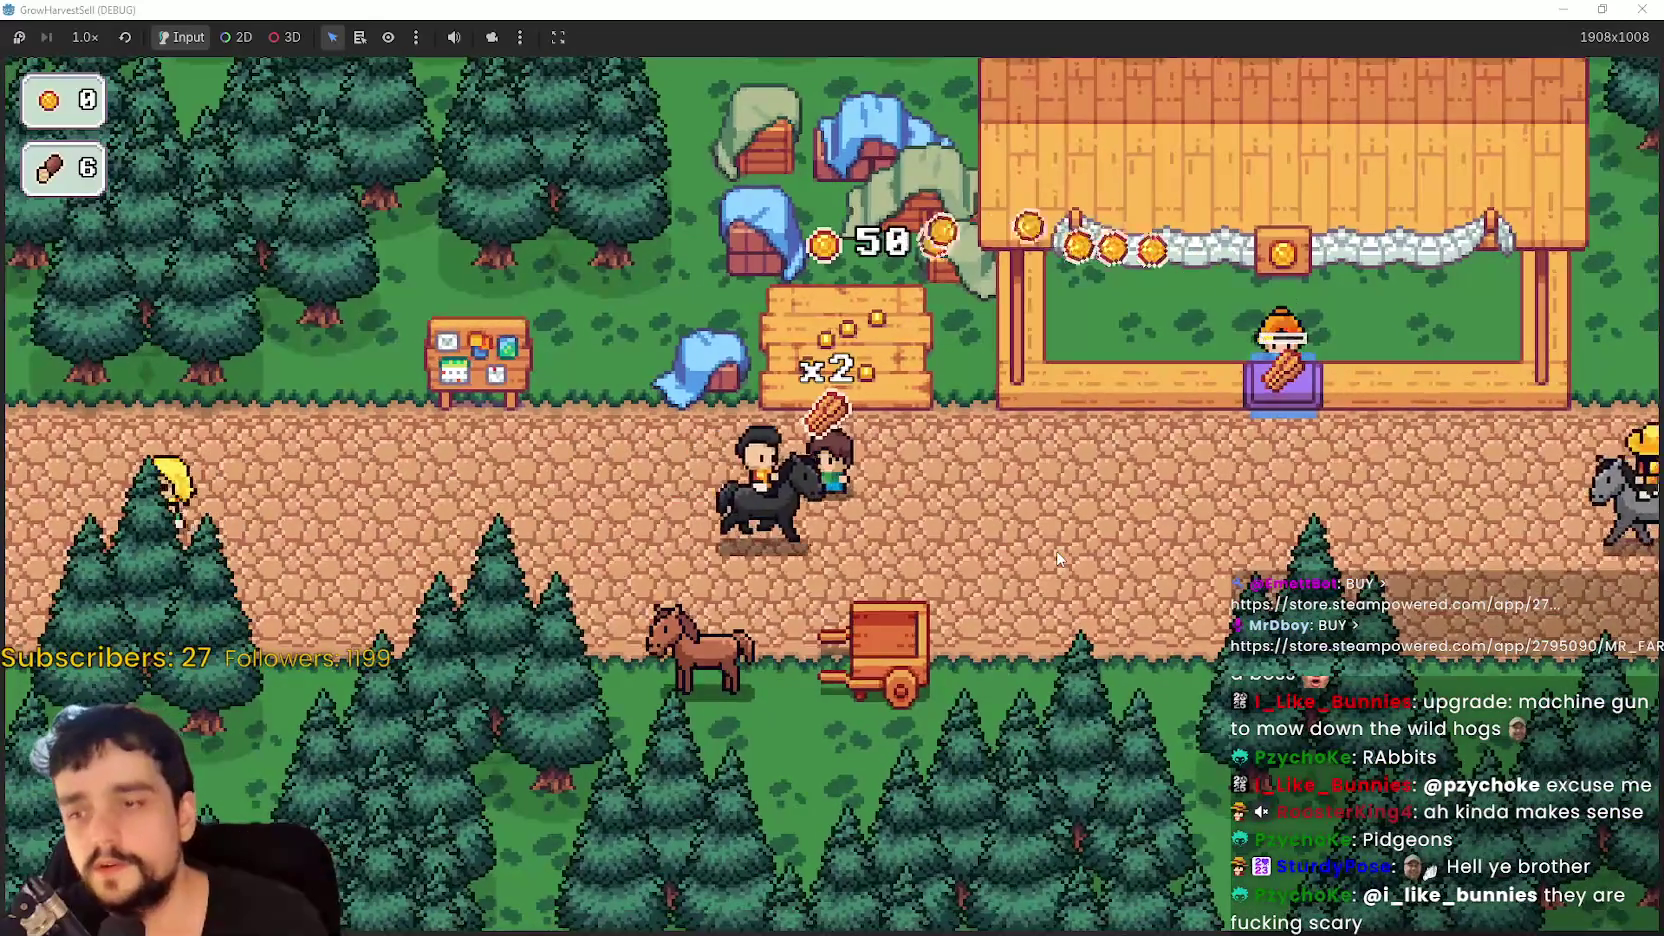
key(w)
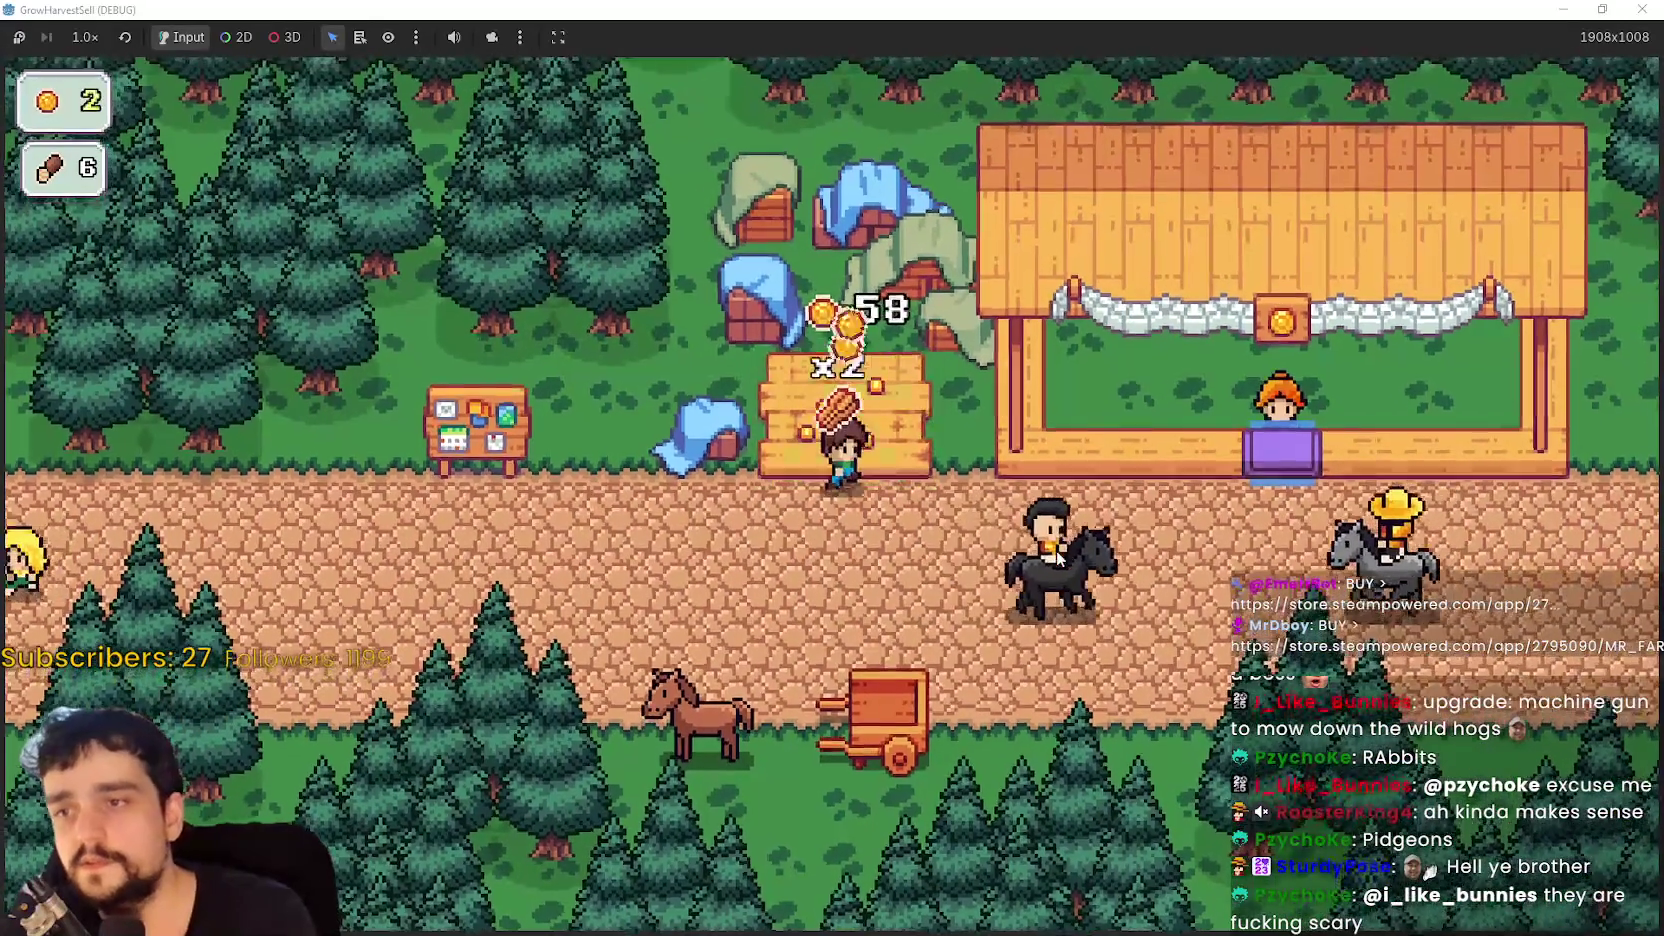
key(d)
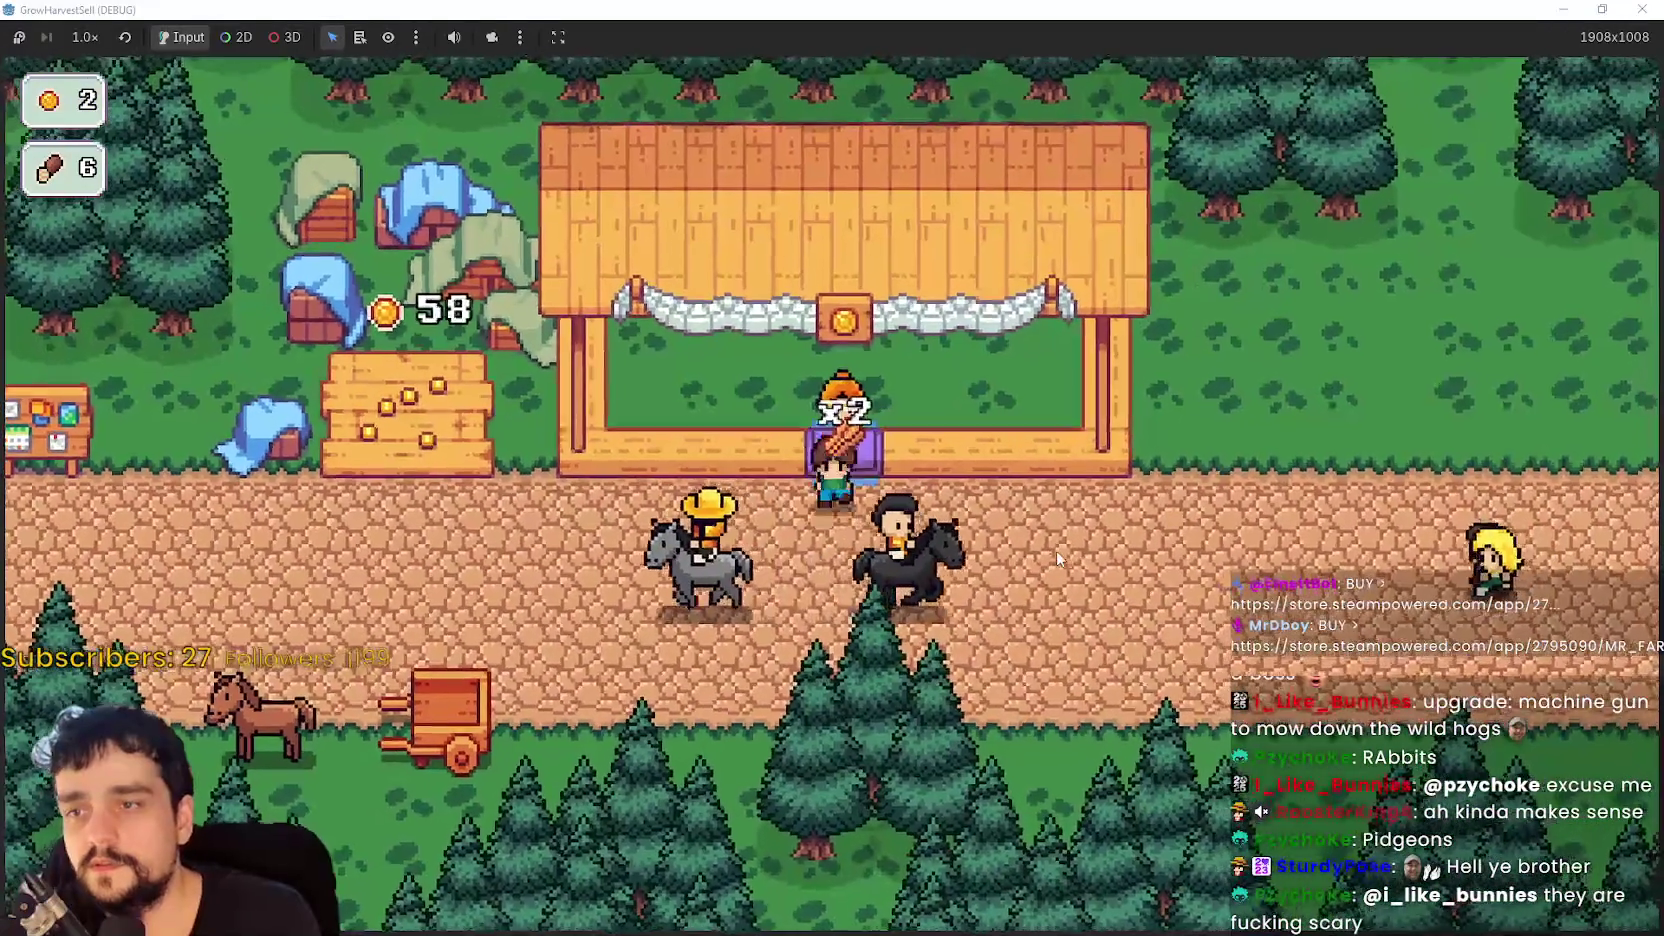
key(a)
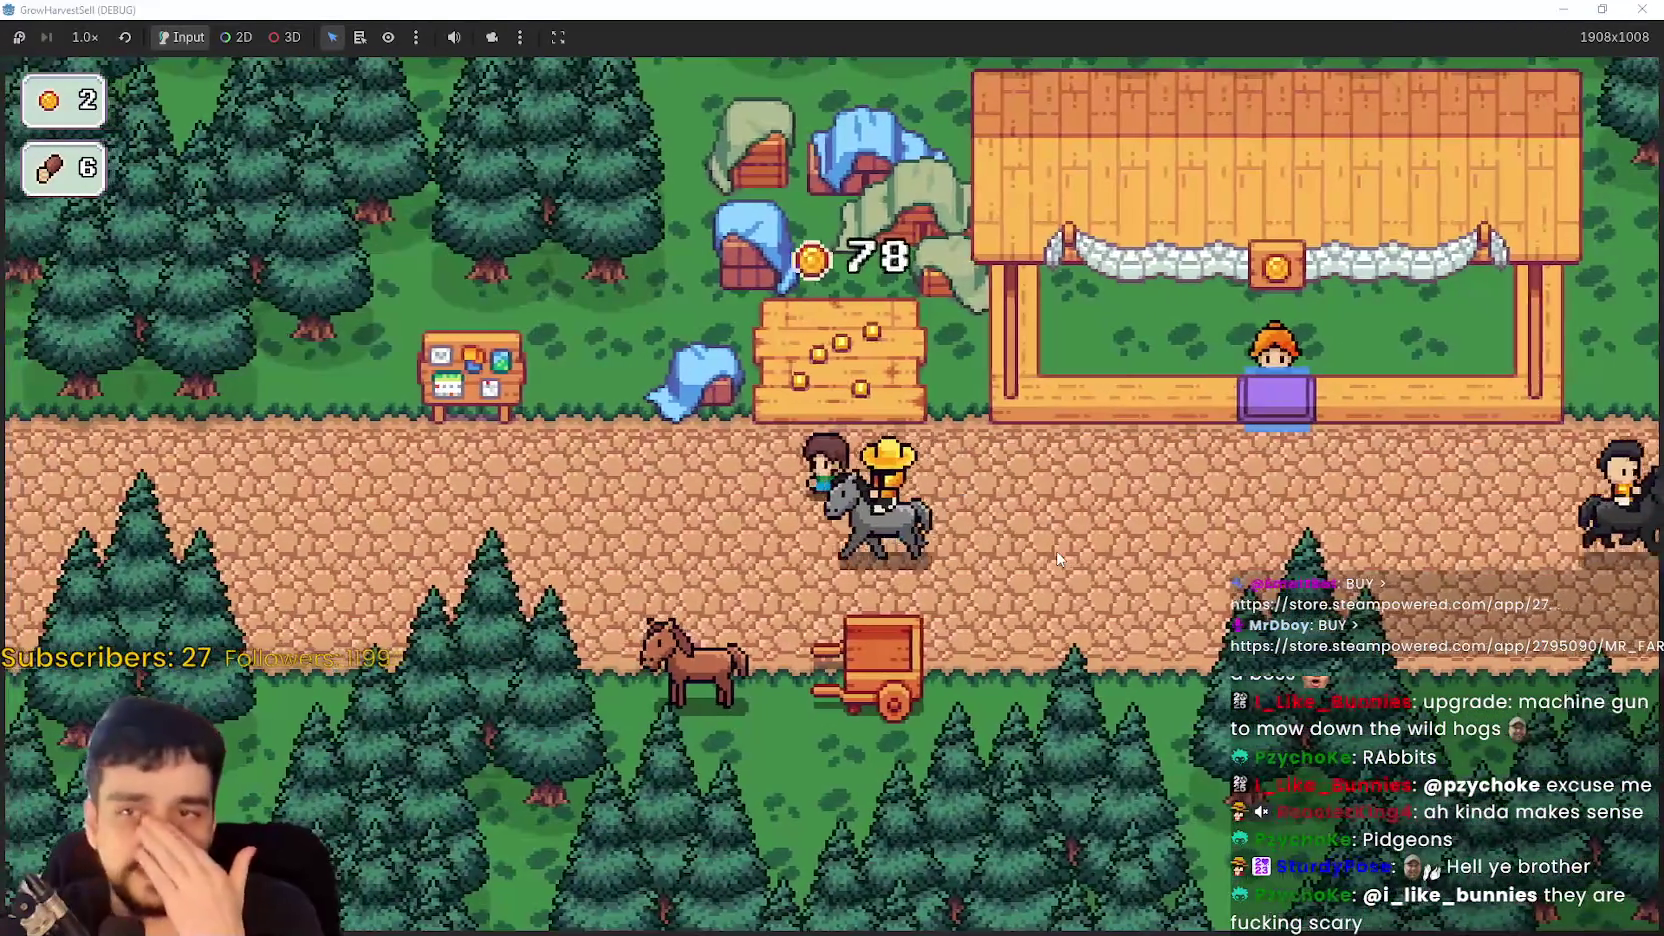
key(w)
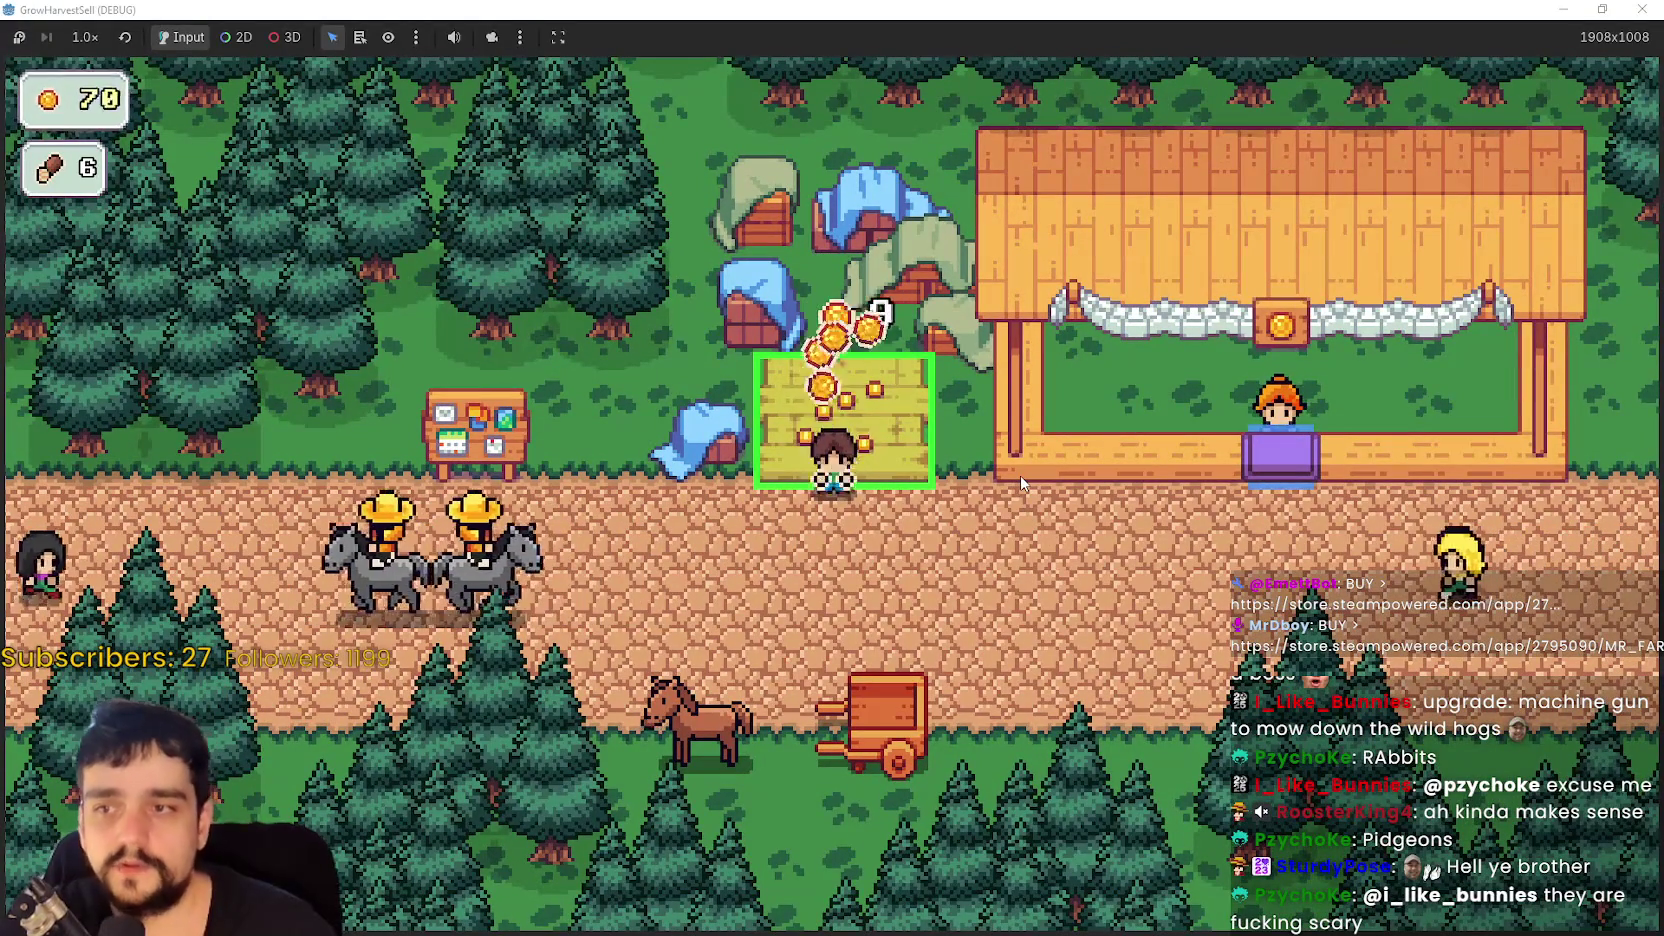
key(a)
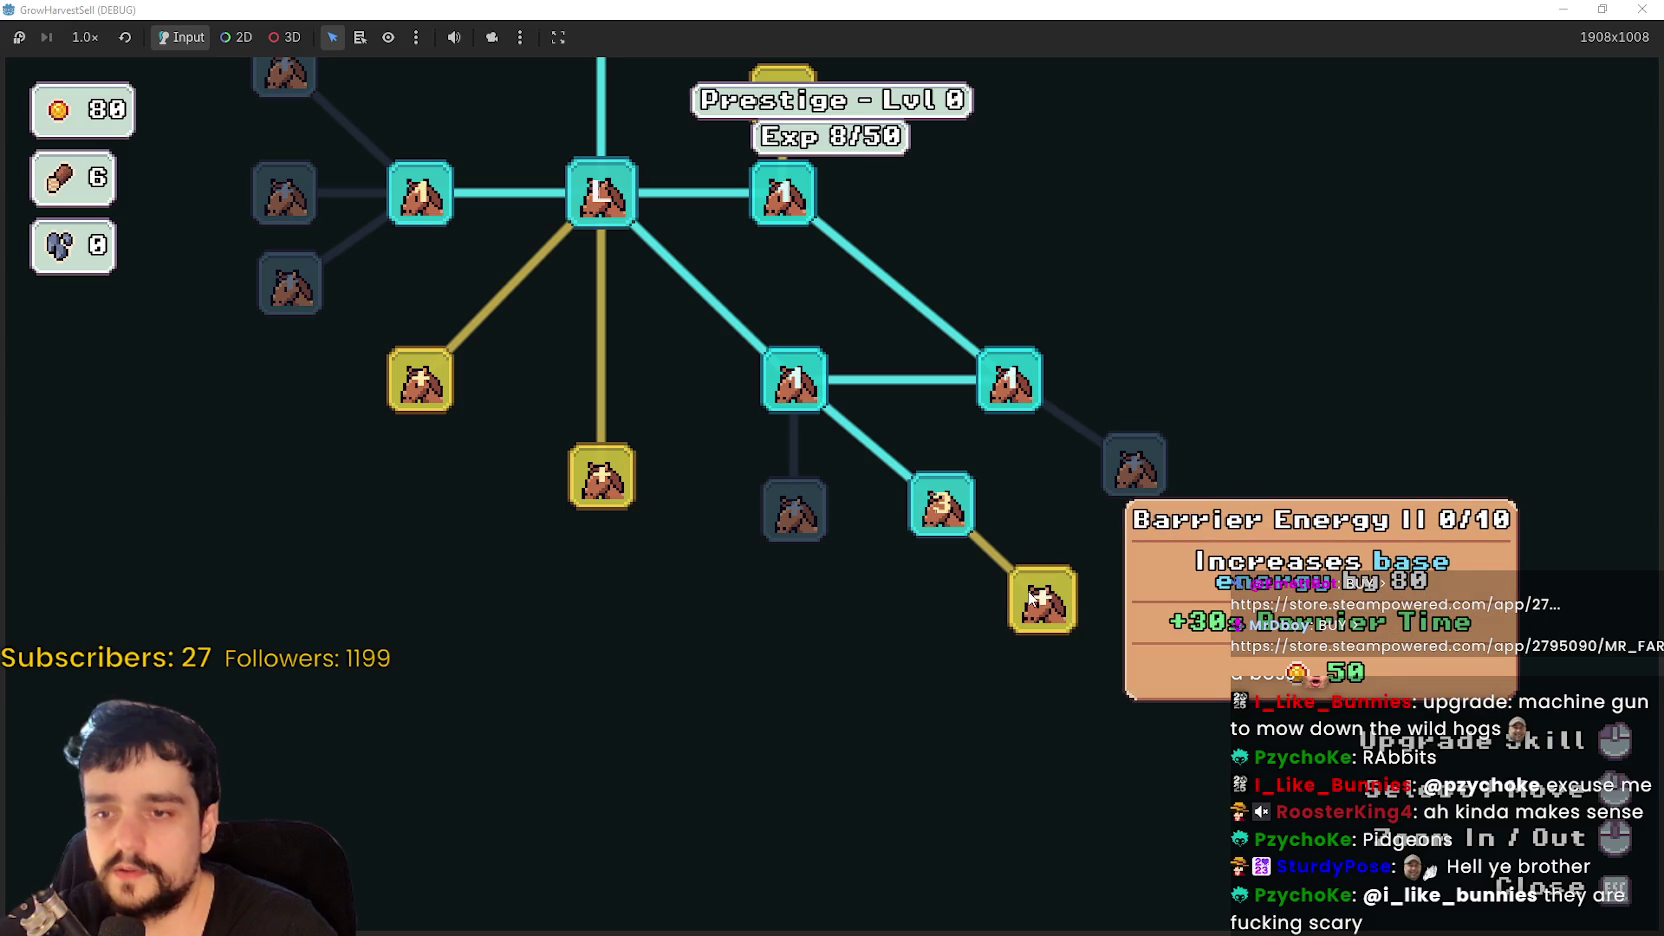
- Buy Crops Value, Crop Domain Damage, a gold node and Domain Range, then close the skill tree
scroll(1060, 727, down, 3)
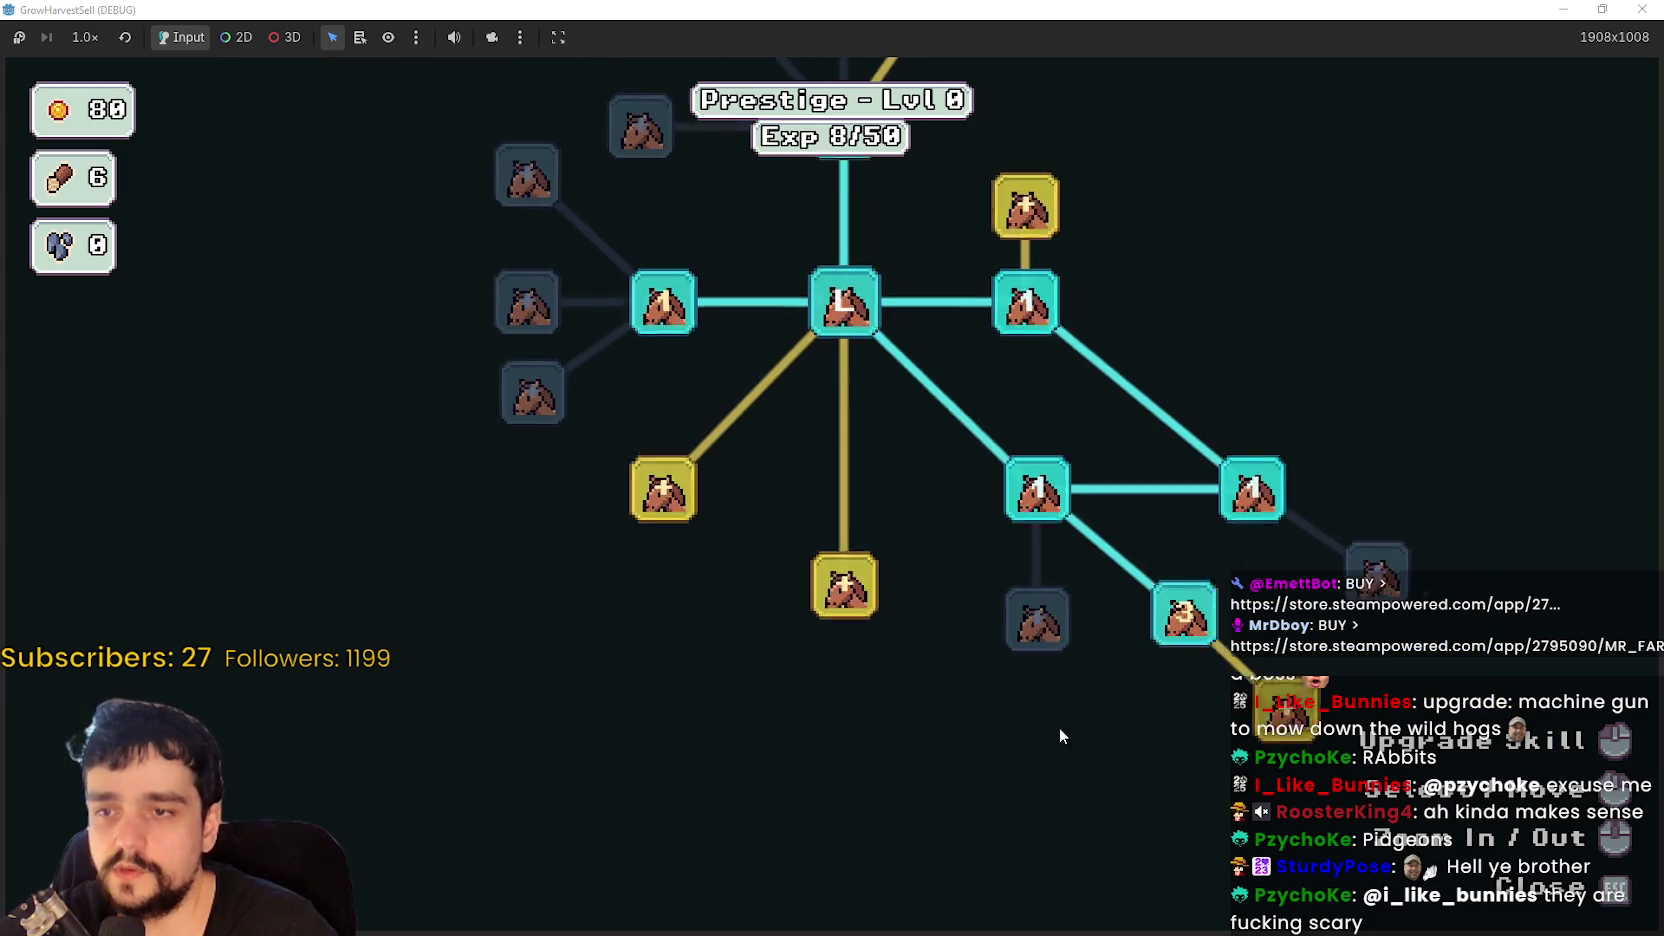
click(746, 545)
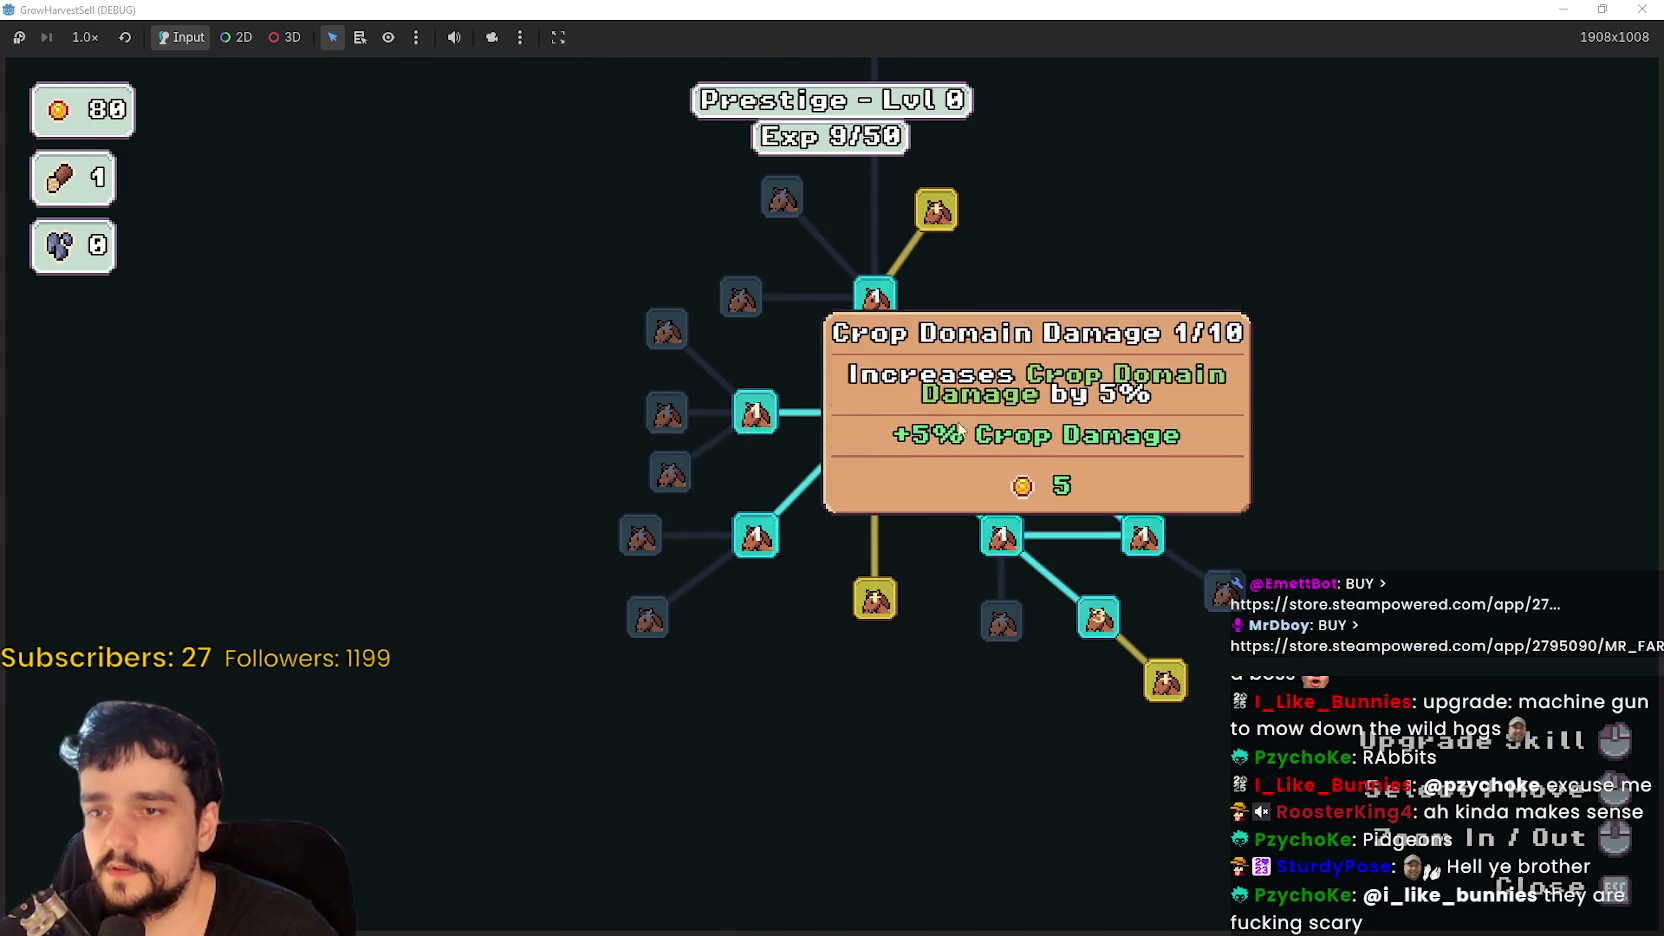
click(748, 425)
click(1025, 356)
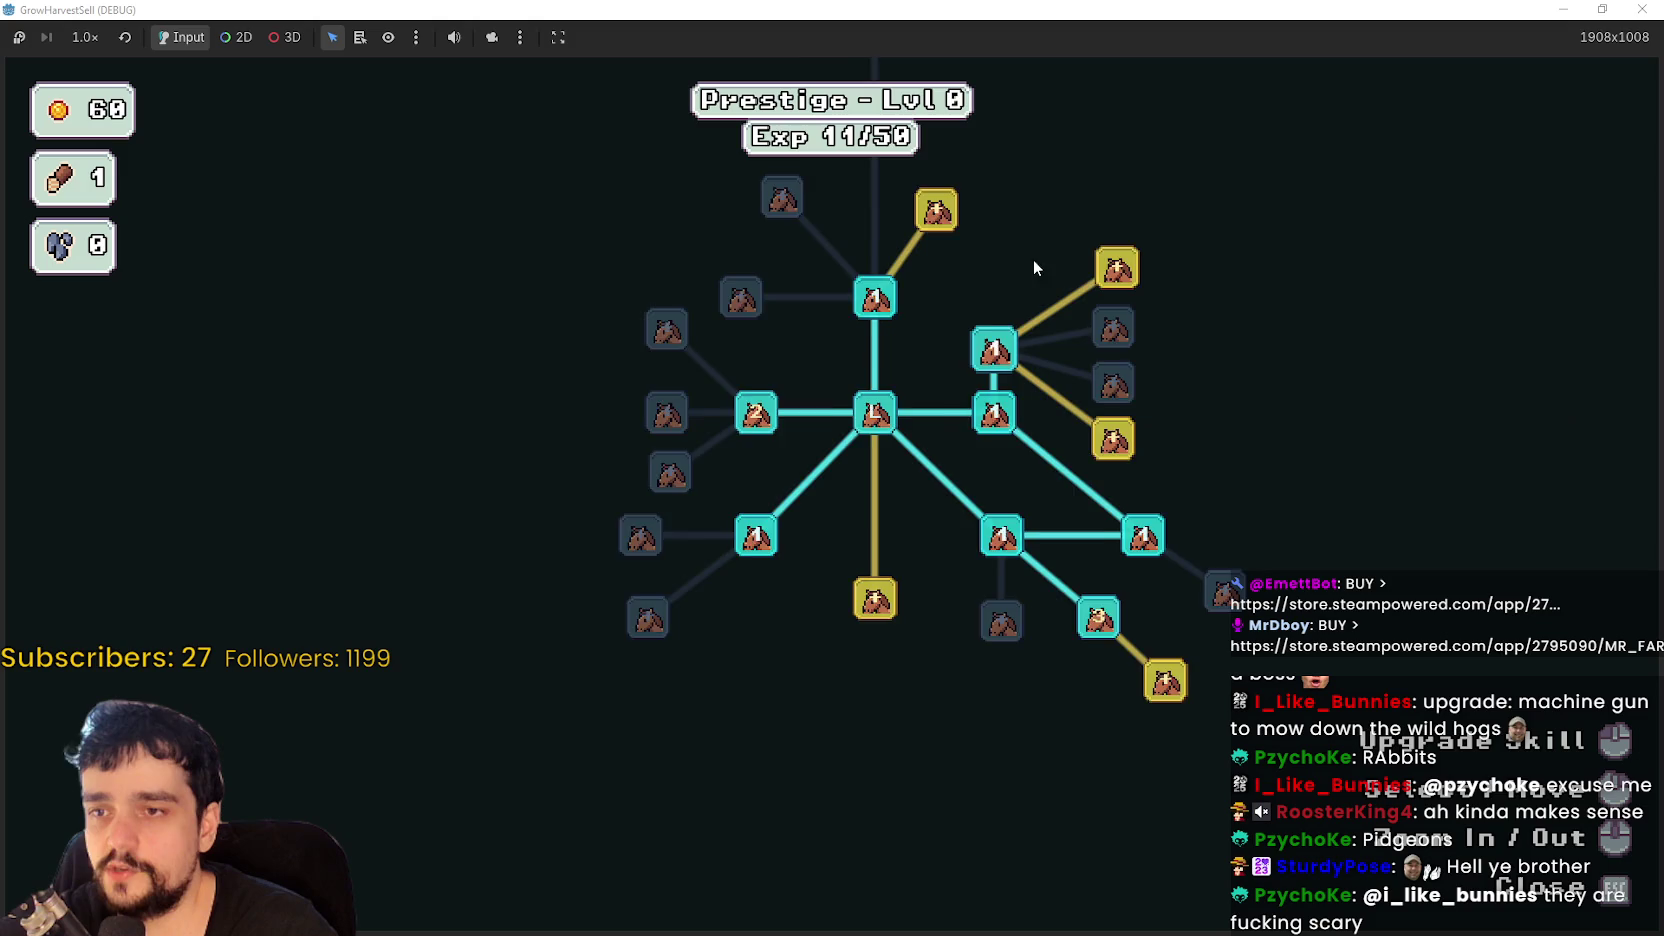
click(1088, 506)
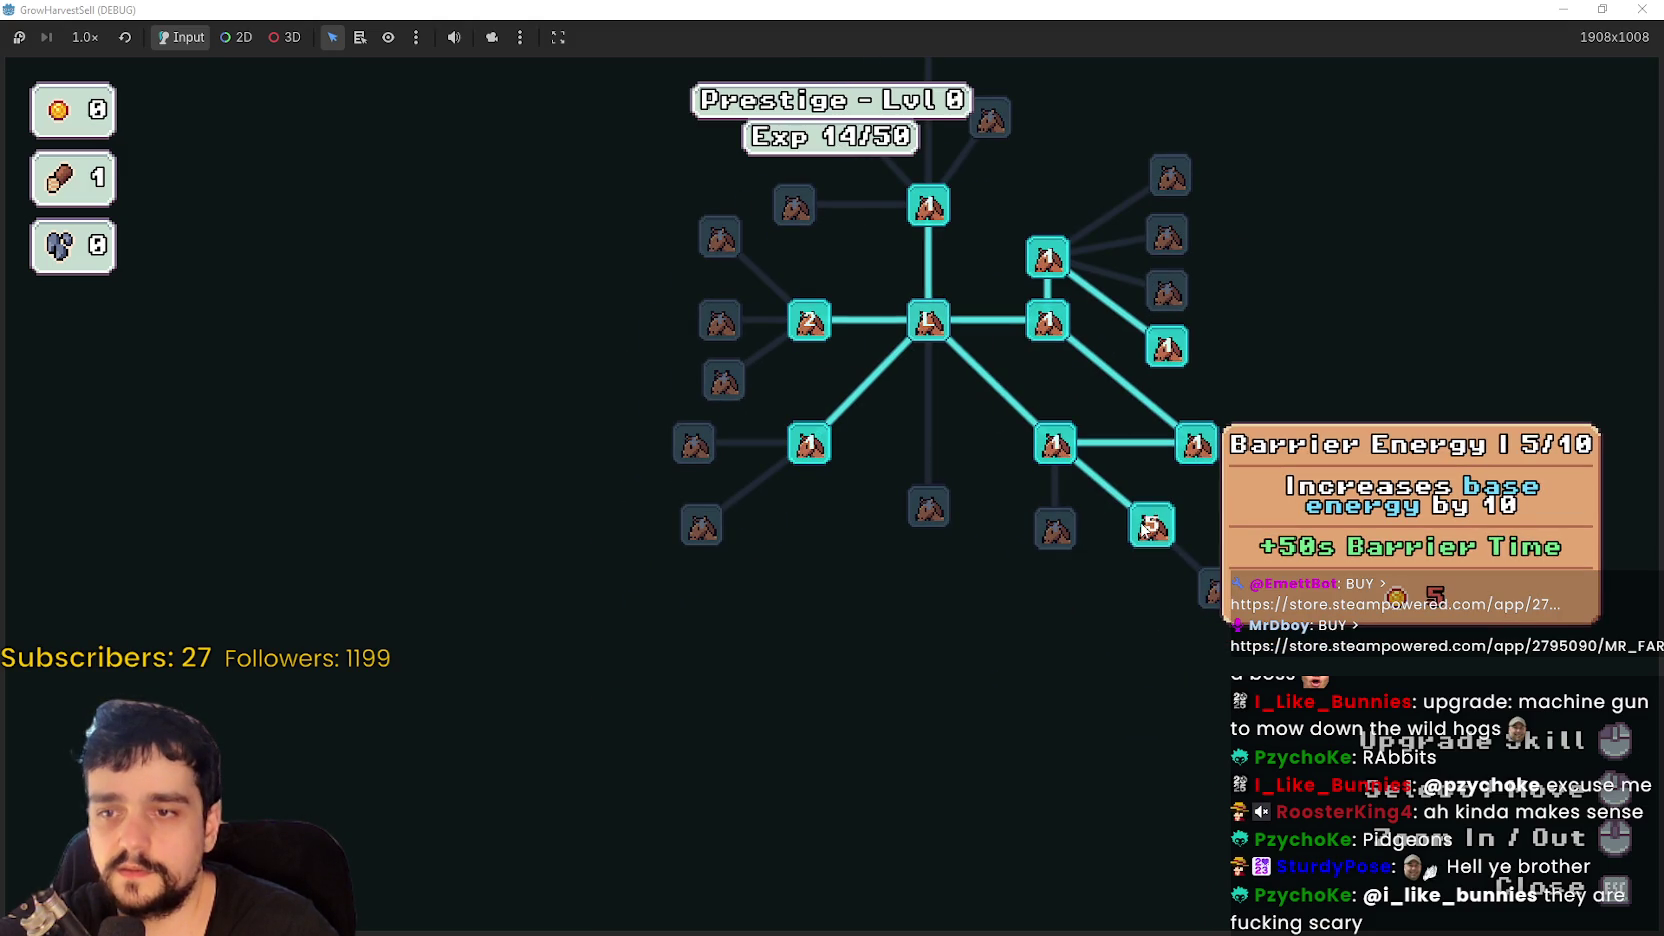
key(Escape)
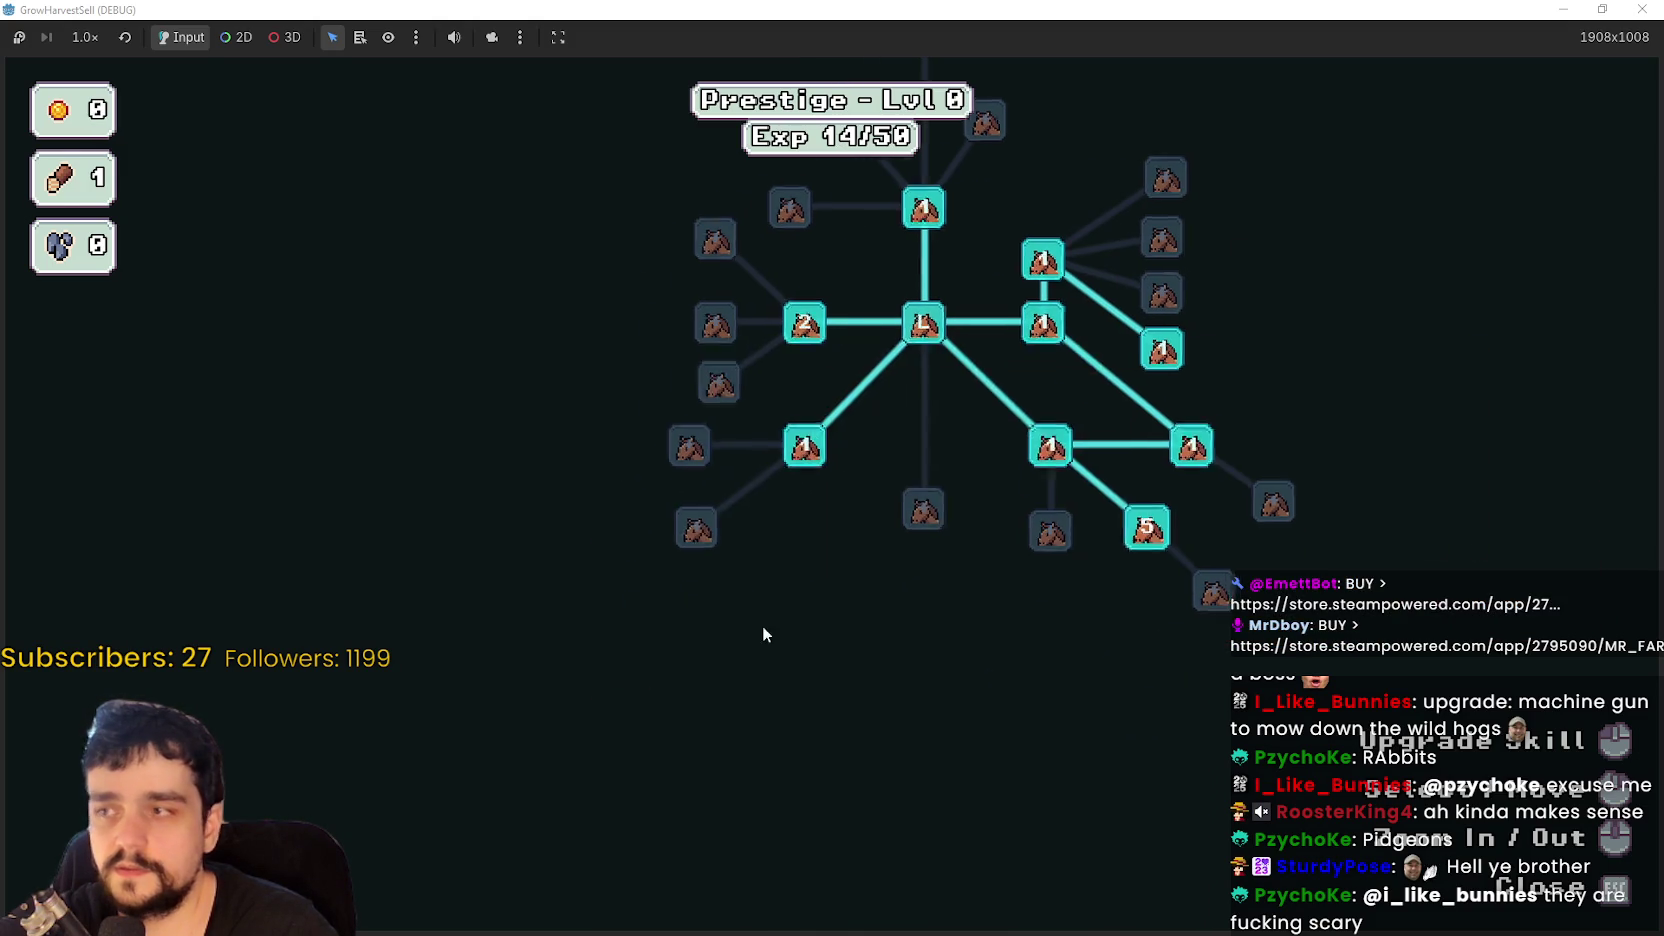
- Walk to the horse and travel to the forest stage
key(s)
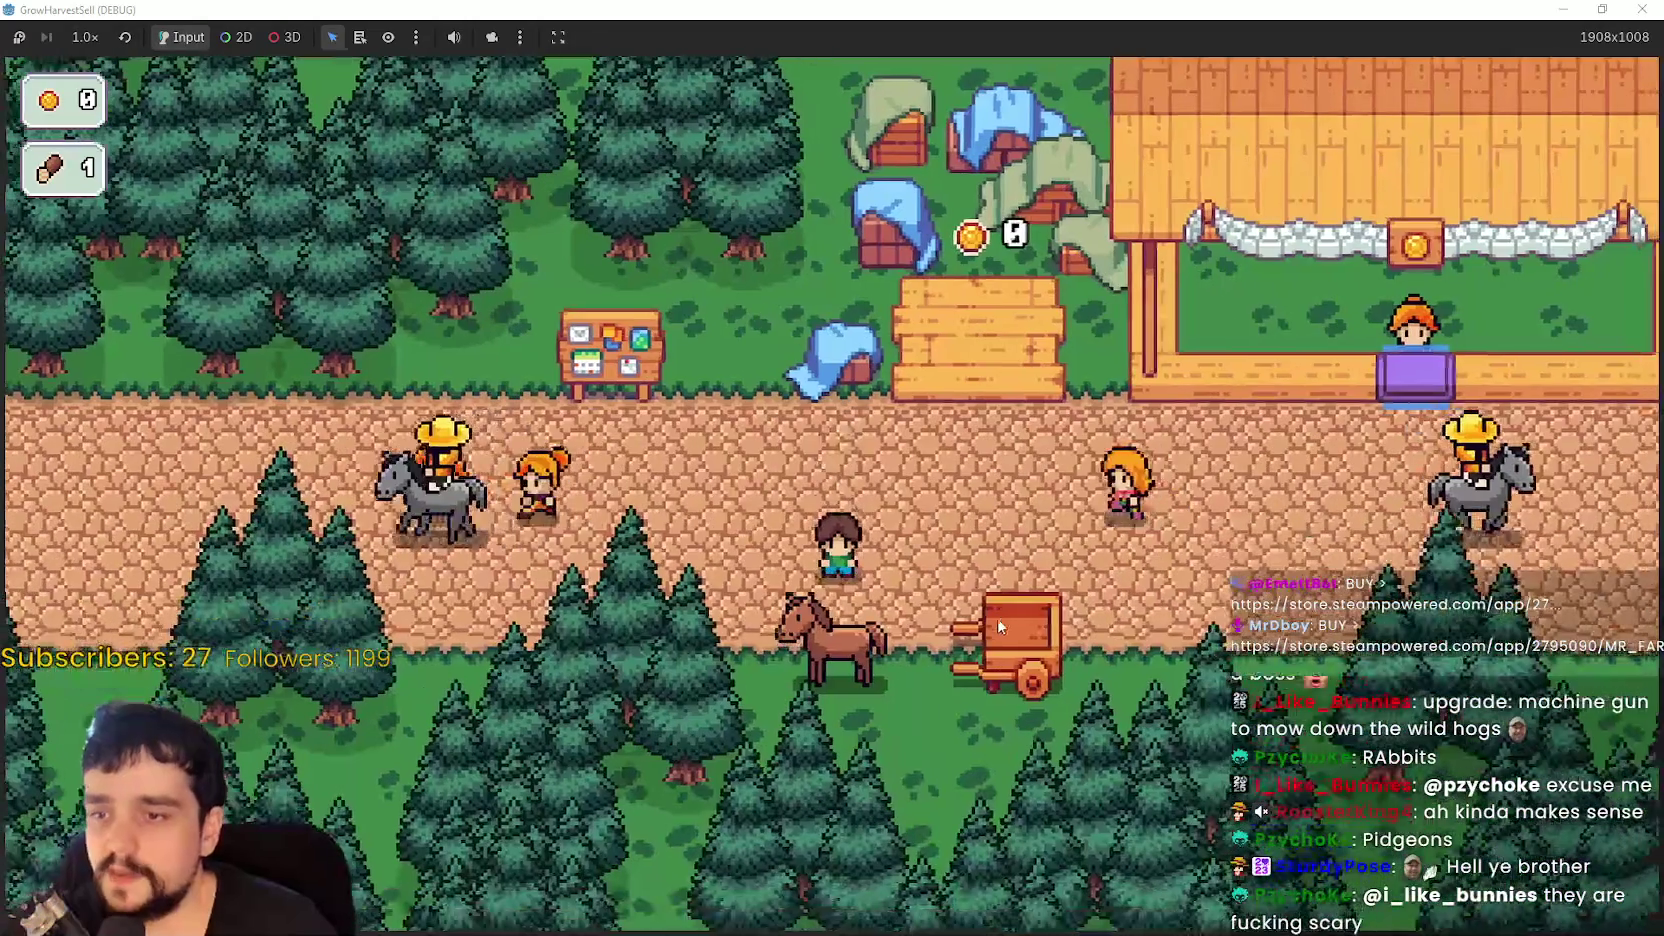
key(e)
click(423, 677)
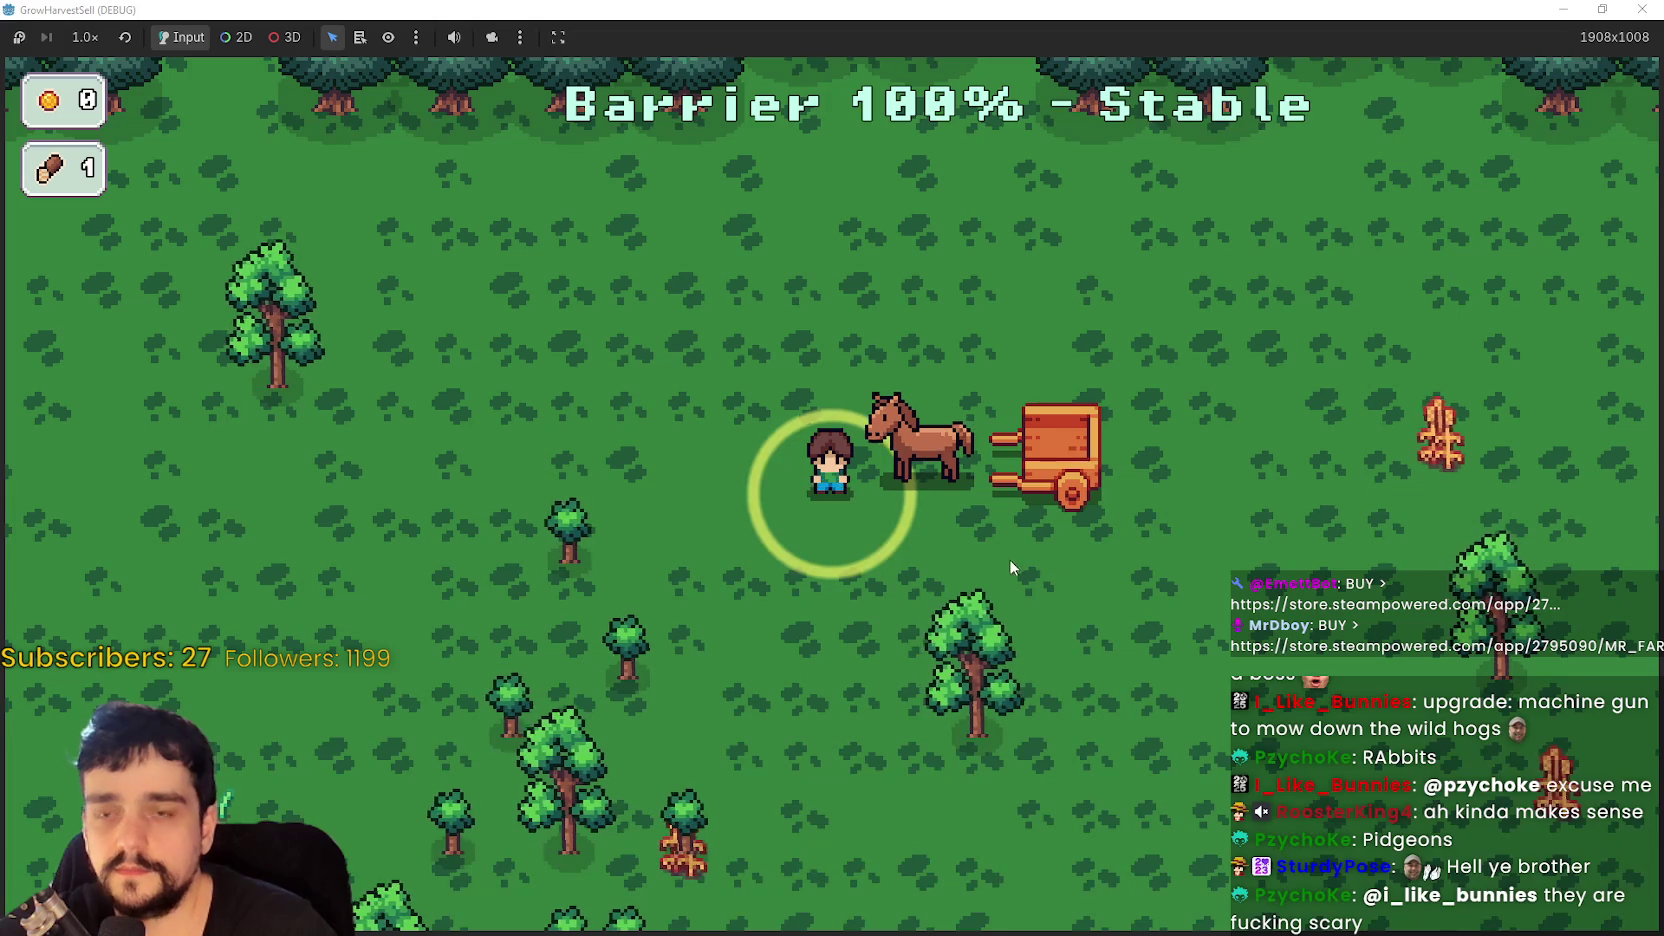
key(s)
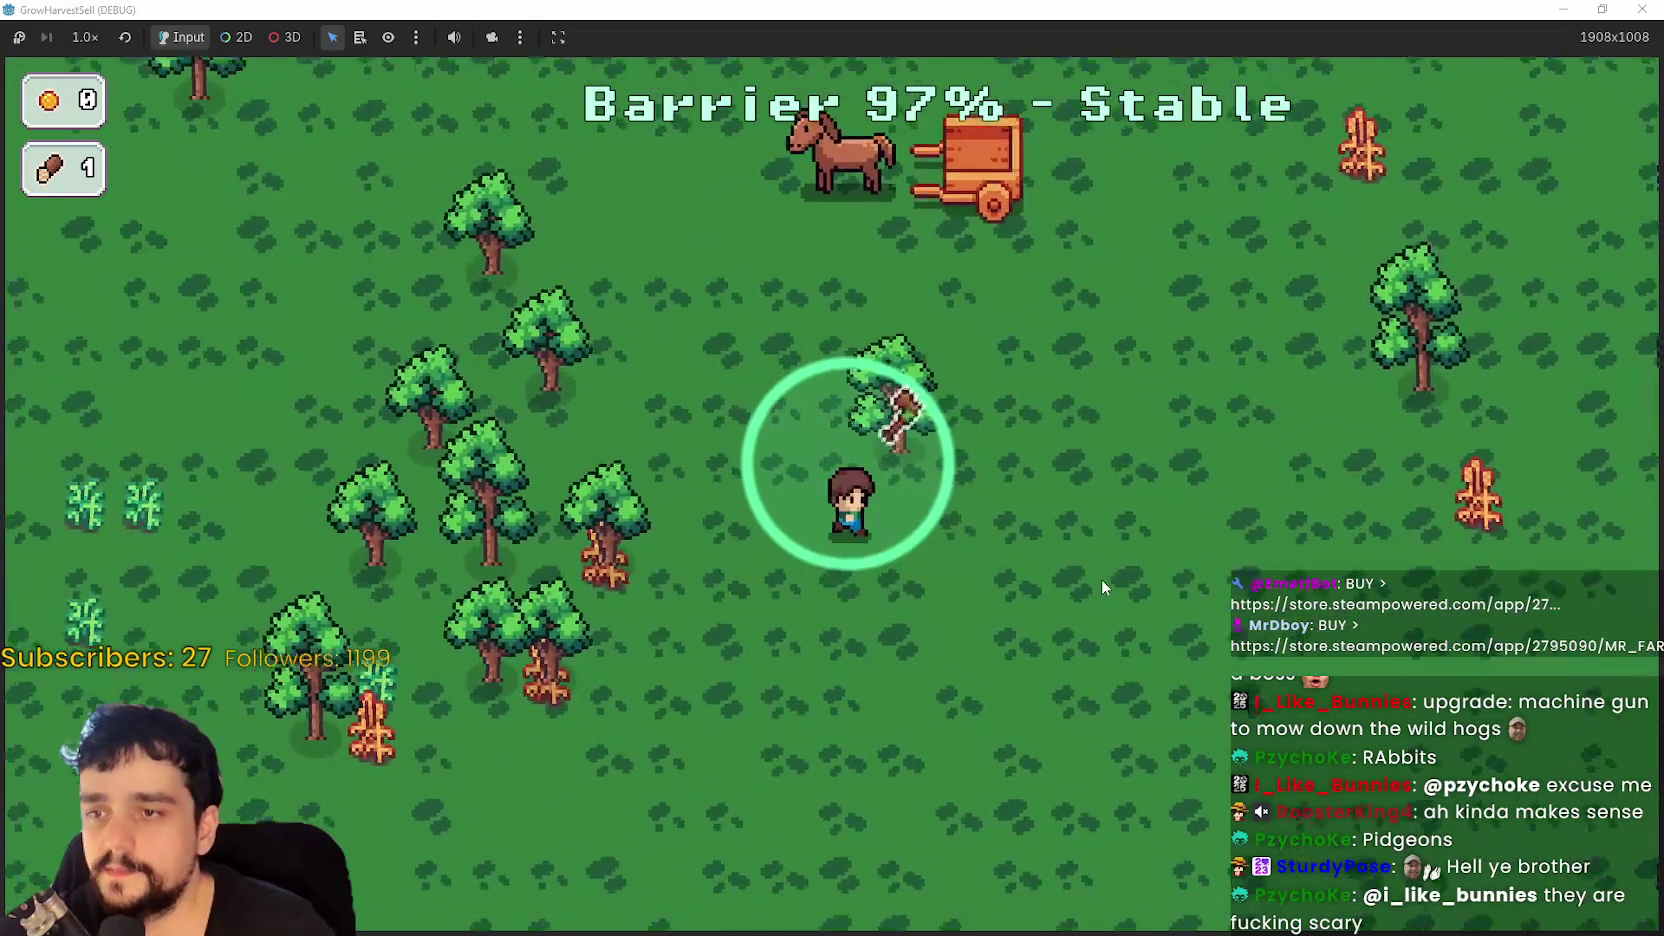
- Walk through the forest to the orange crops and harvest the first ripe one
key(a)
key(w)
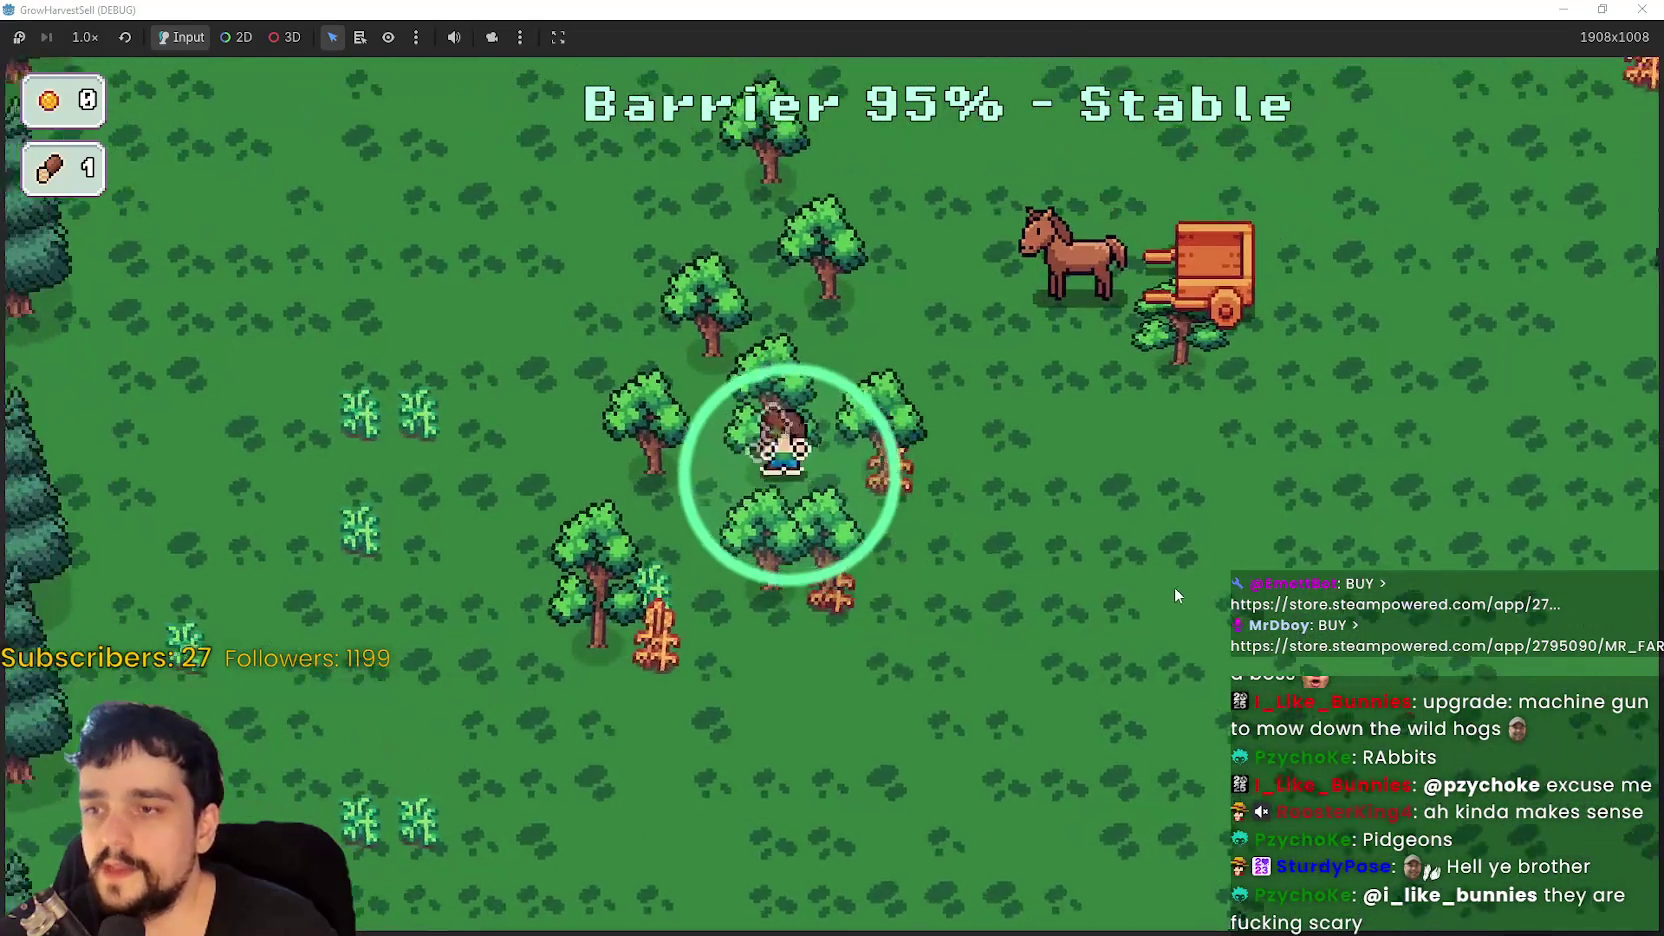
key(w)
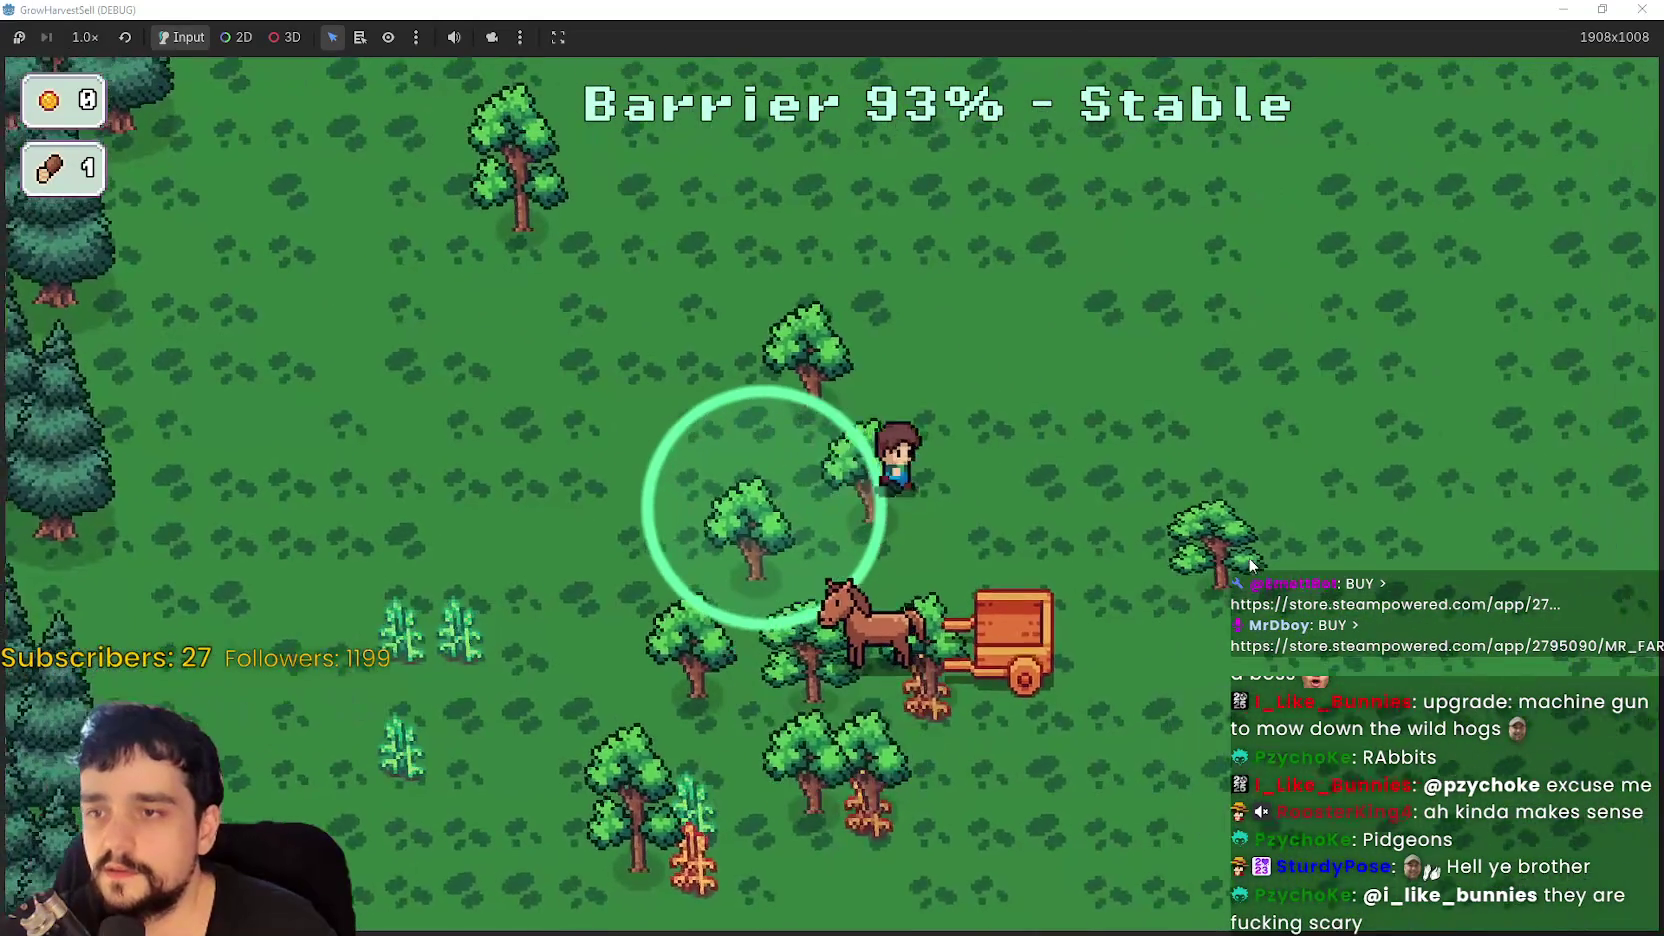
key(s)
key(a)
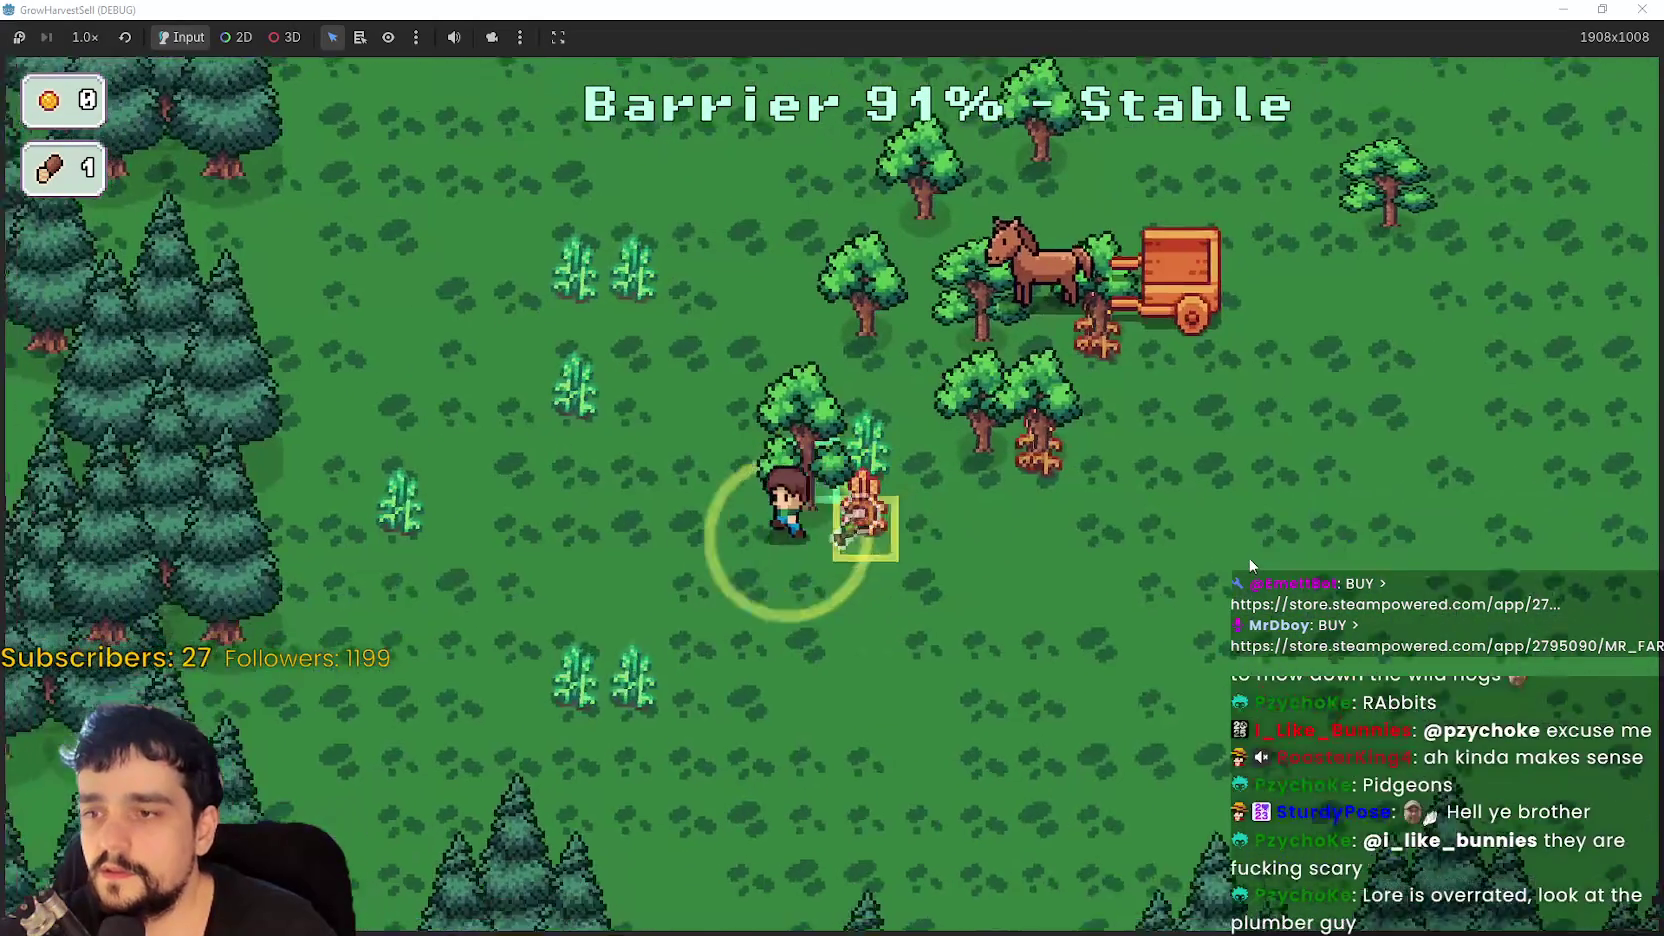
key(d)
key(w)
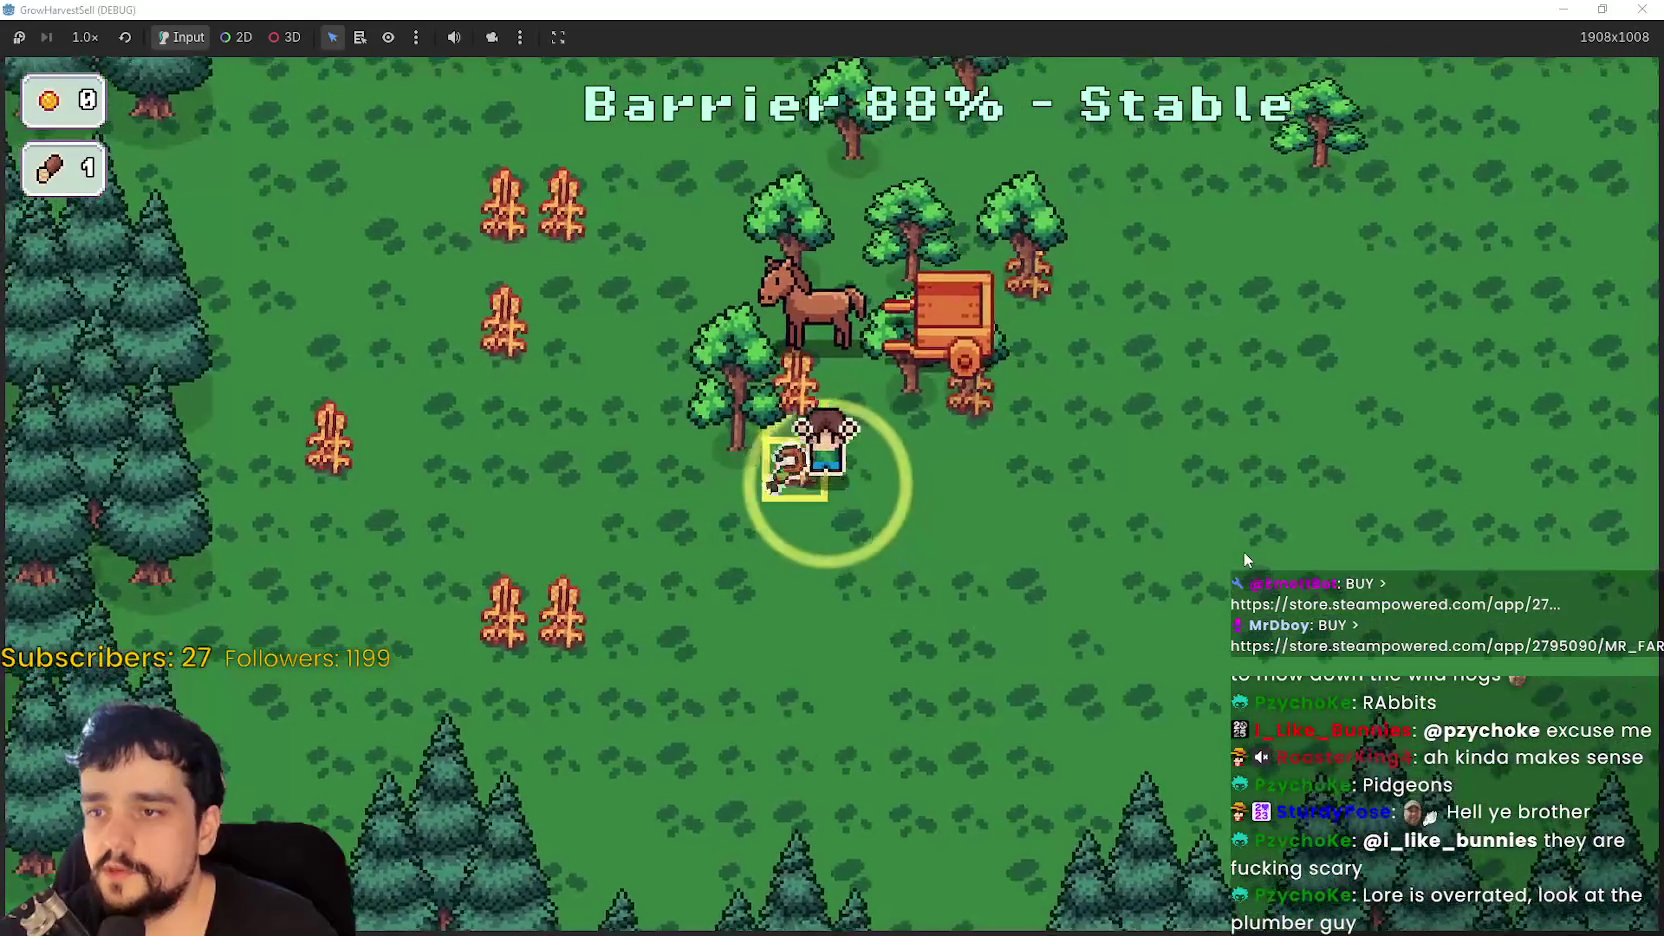
key(w)
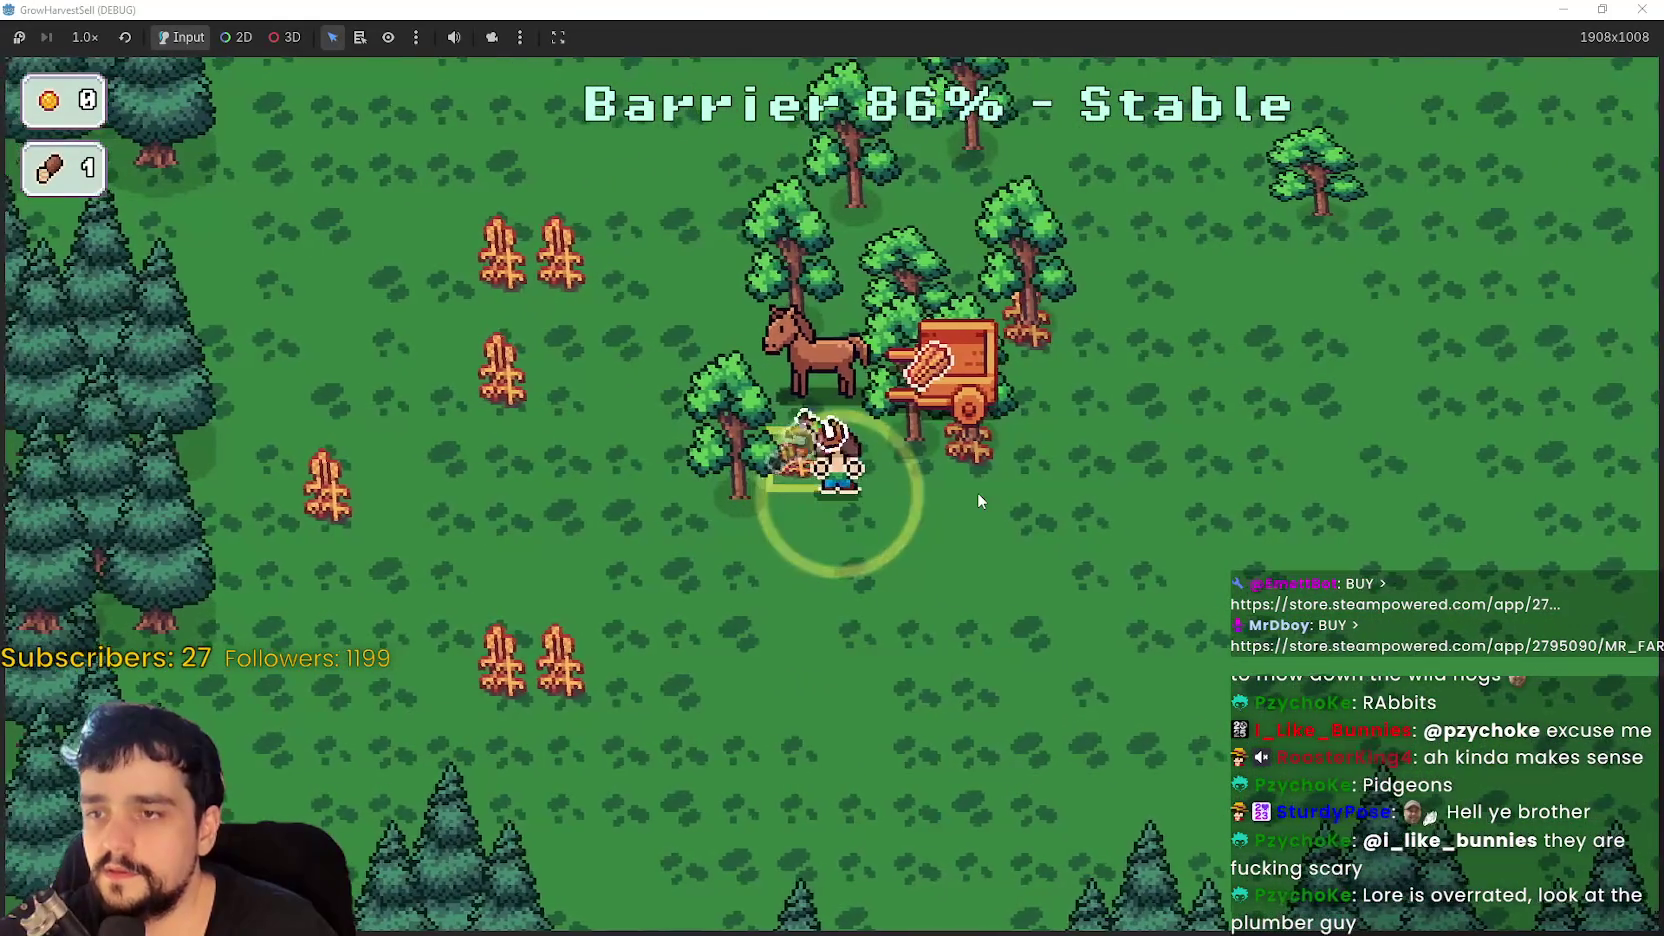
- Harvest the ripe crop patch, filling the cart to x4
key(a)
key(s)
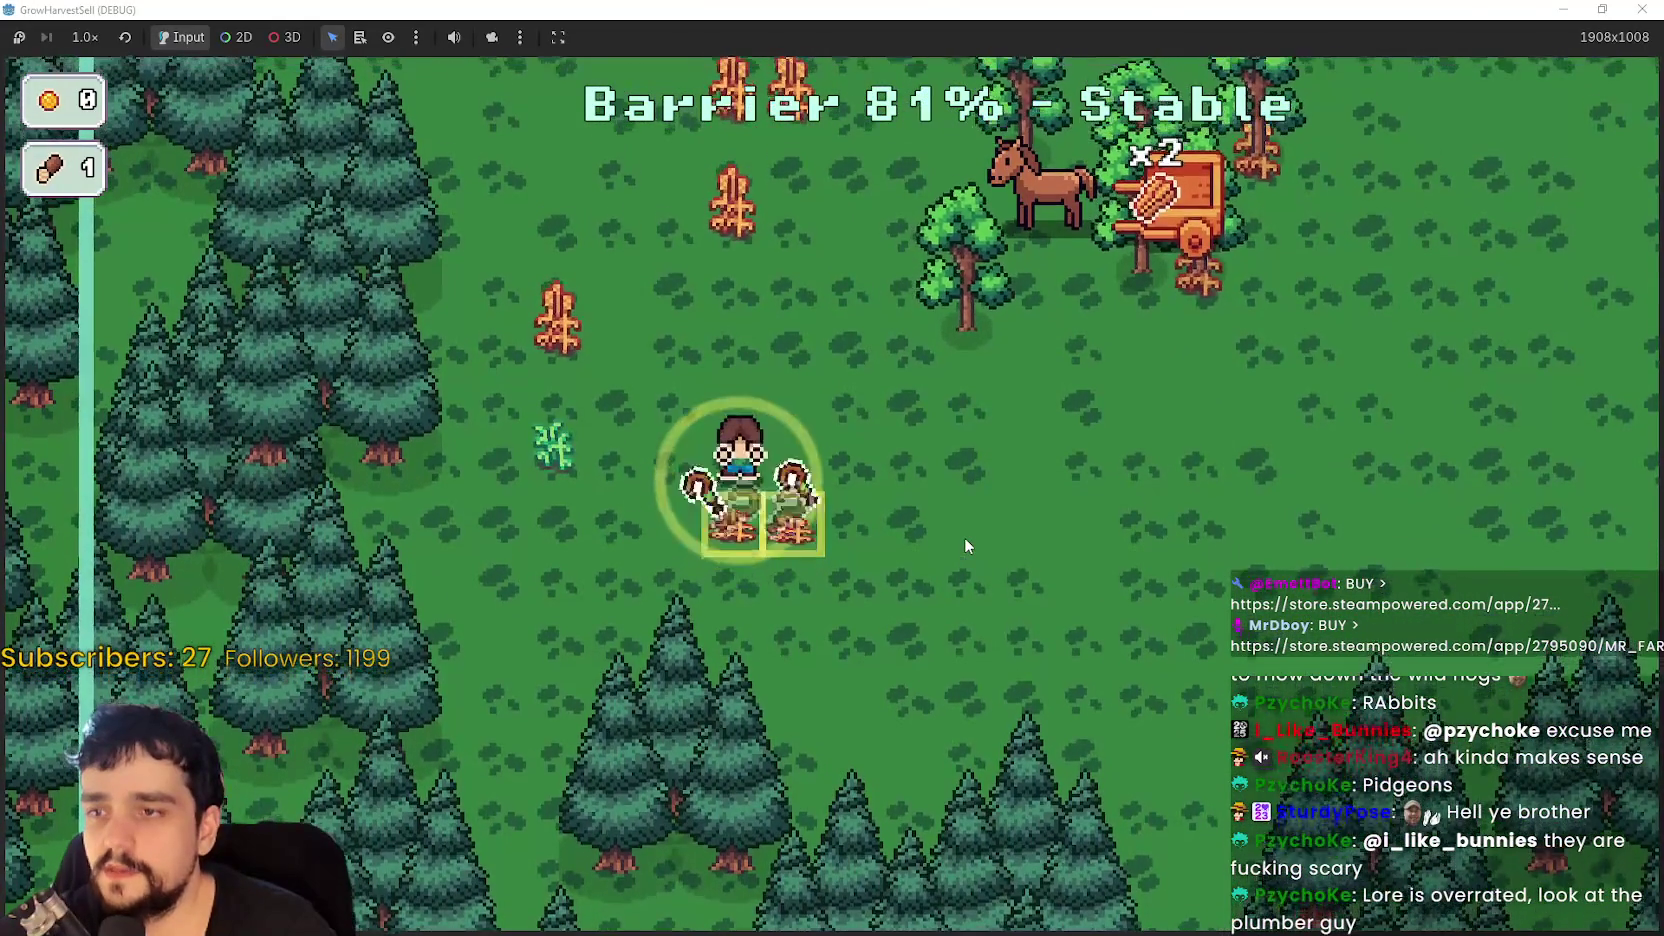
key(w)
key(d)
key(w)
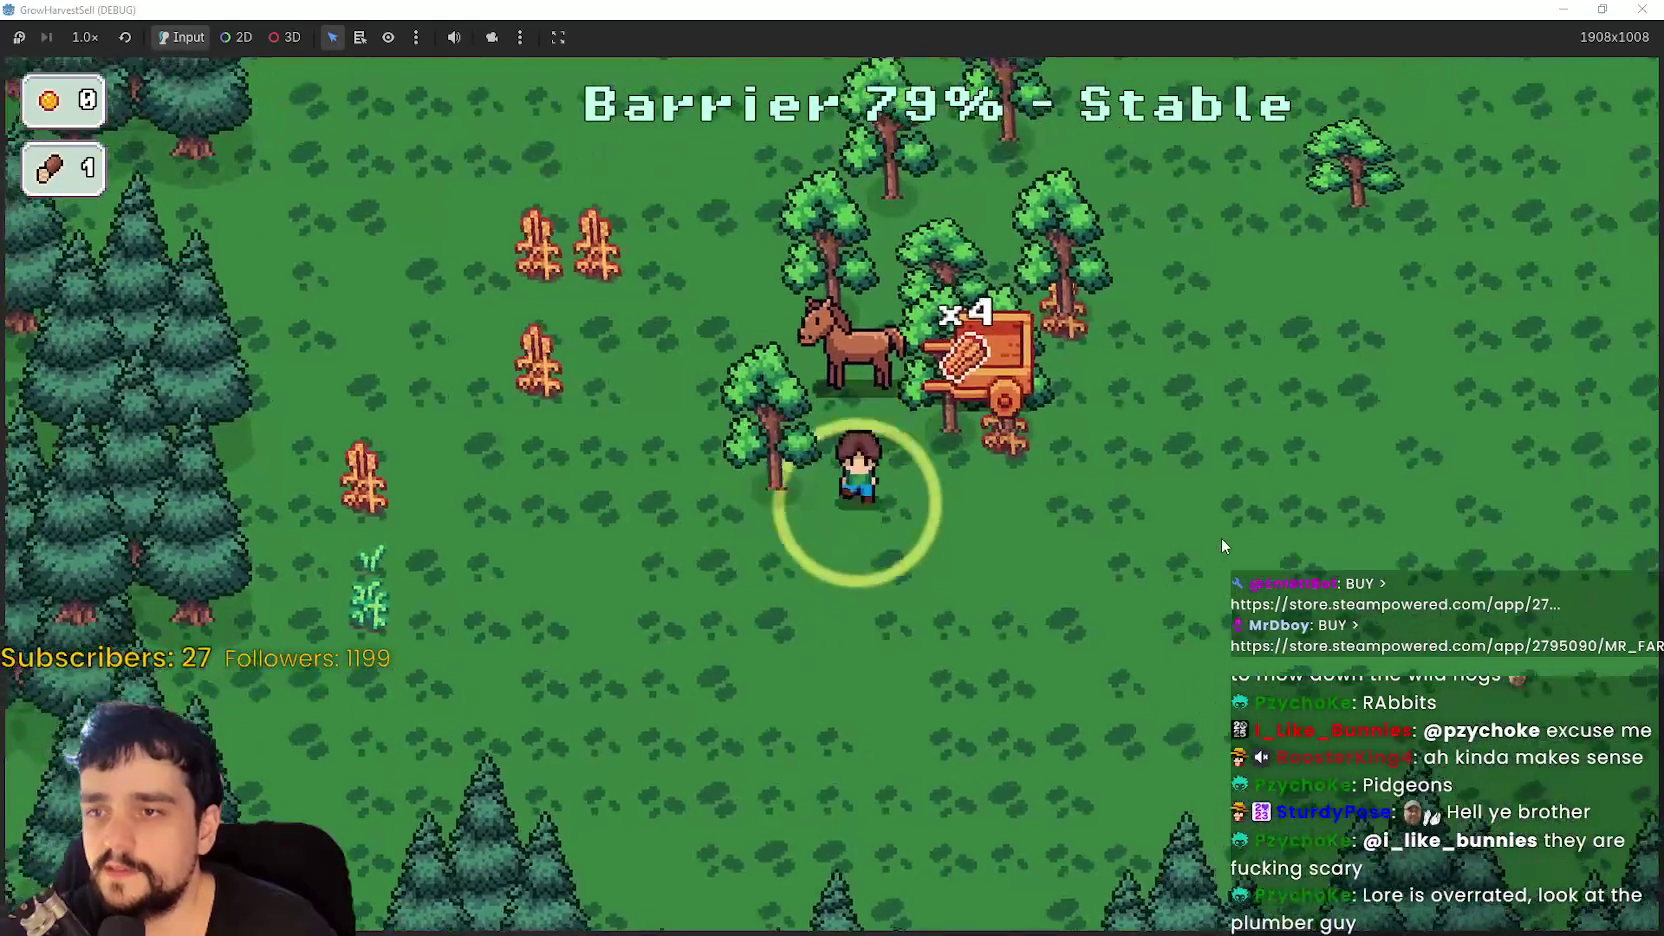
key(d)
key(w)
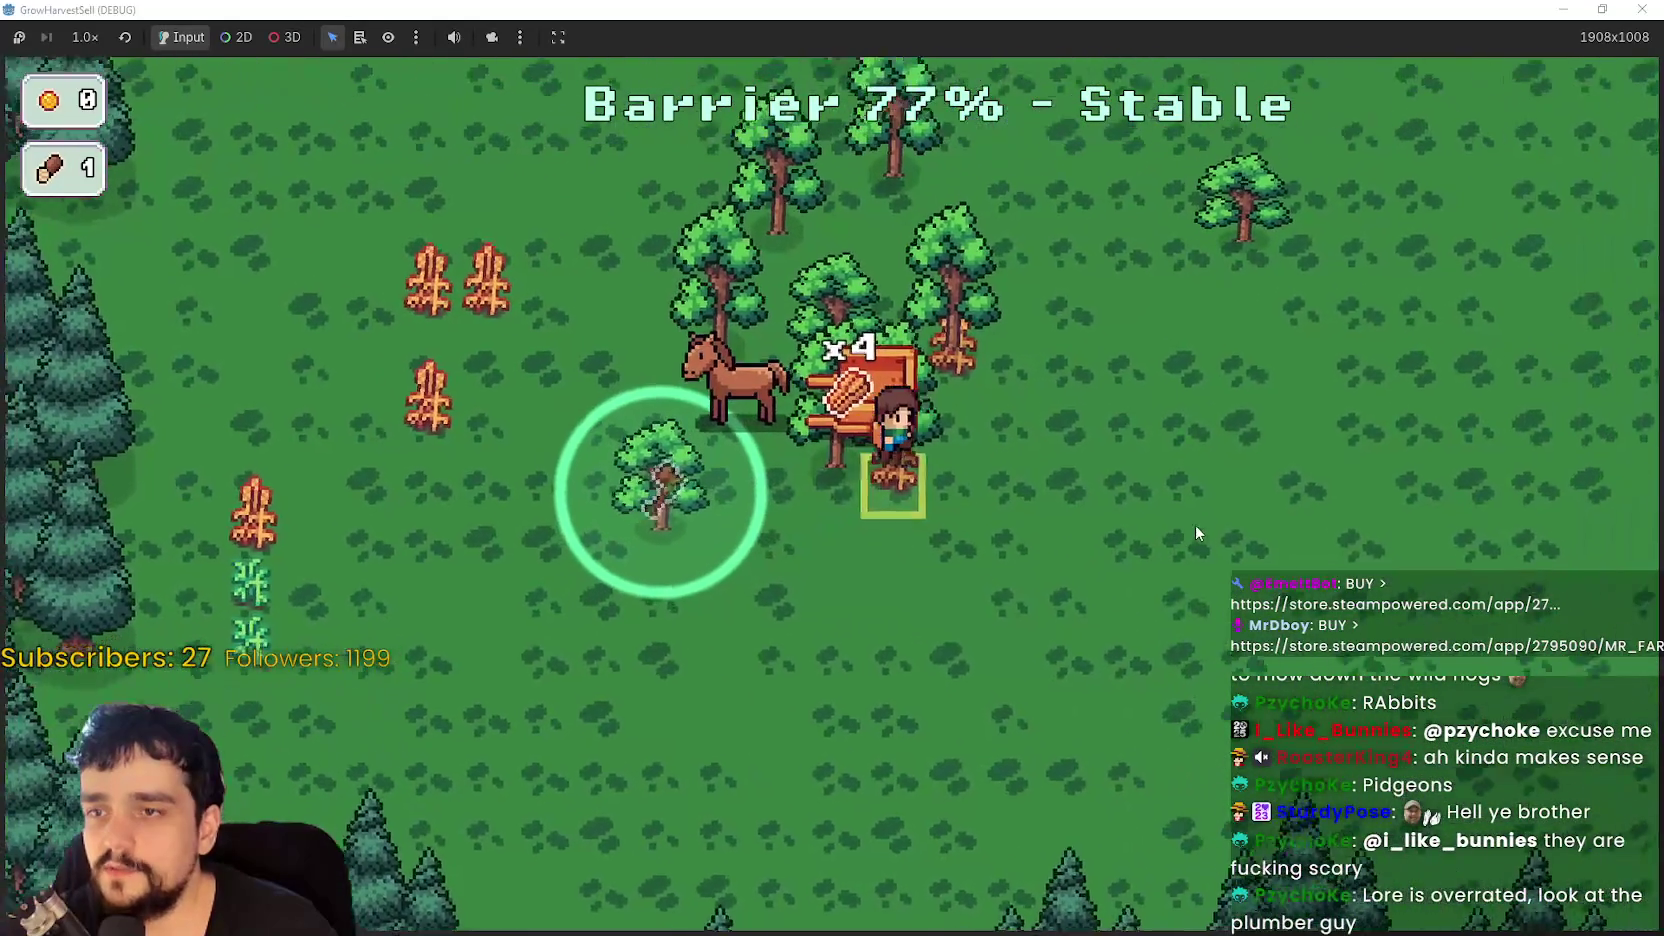
- Chop the trees around the cart, bringing wood to 2
key(a)
key(w)
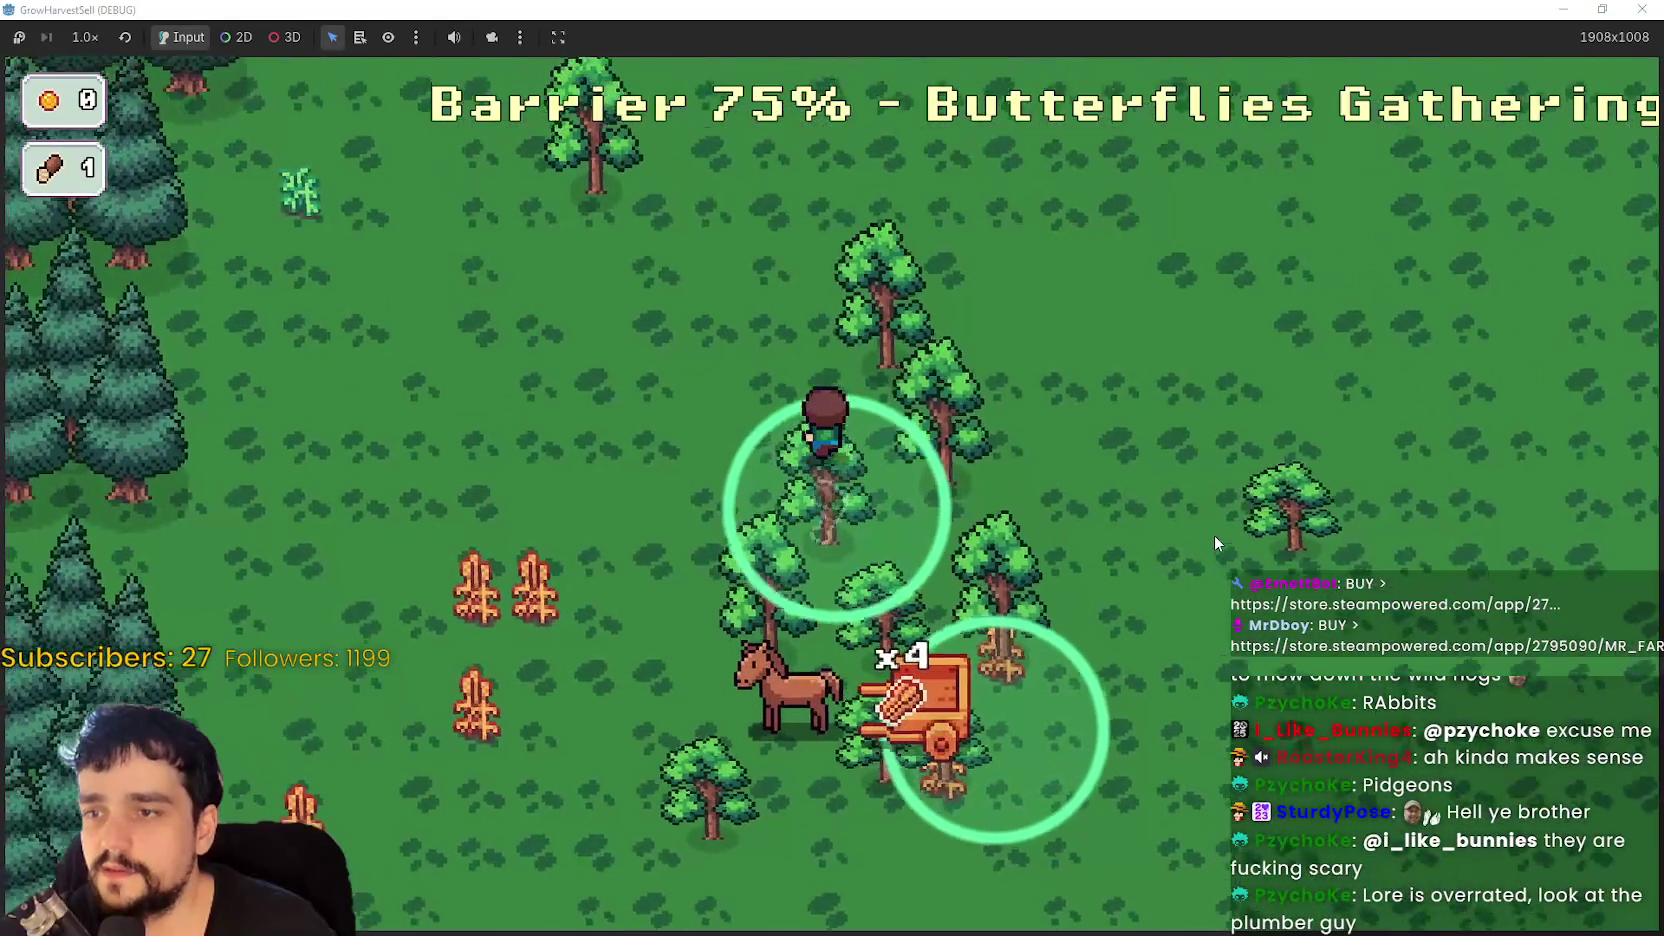
key(s)
key(d)
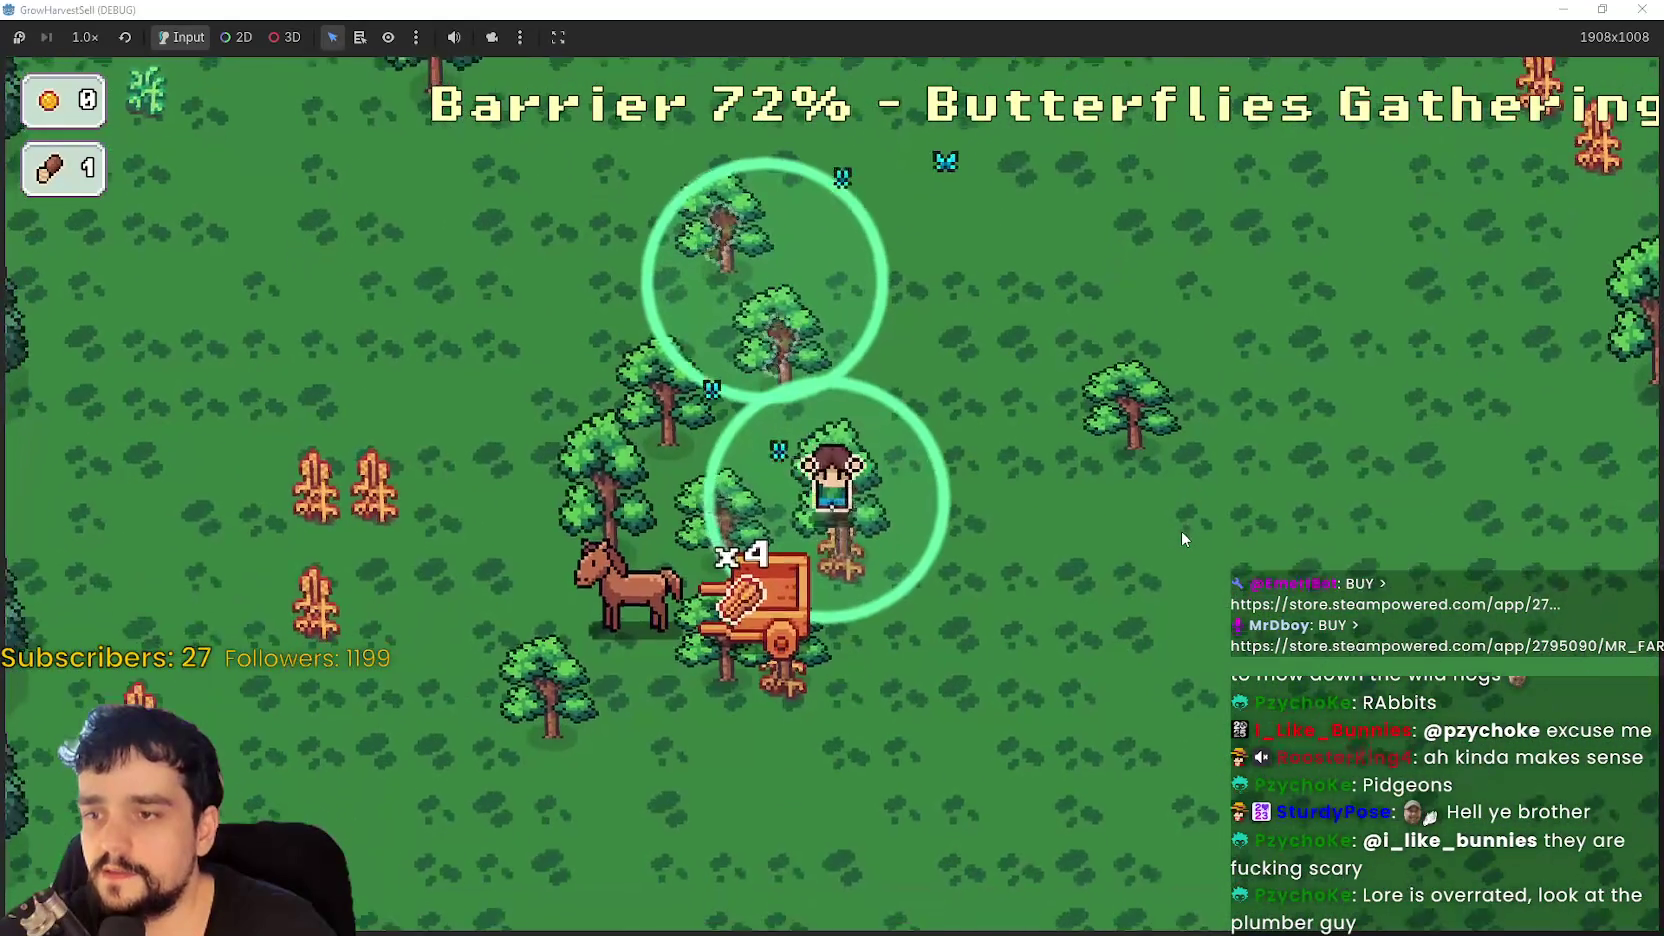
key(w)
key(a)
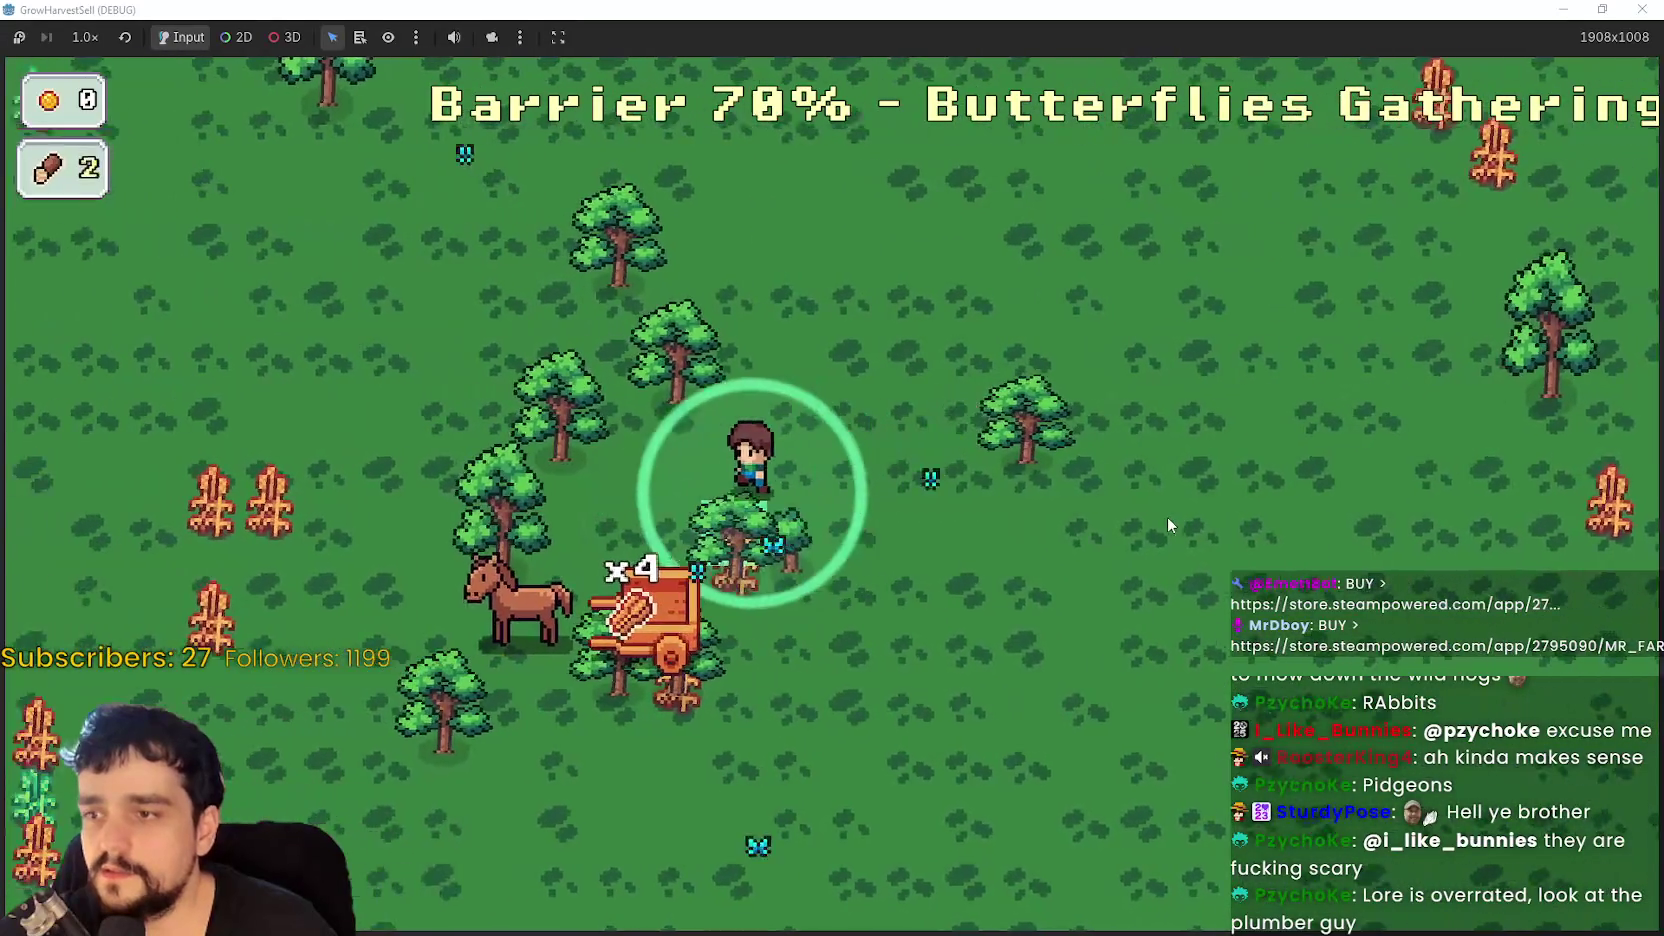
key(s)
- Walk past the horse and through the clearing chopping trees, raising wood to 4
key(a)
key(w)
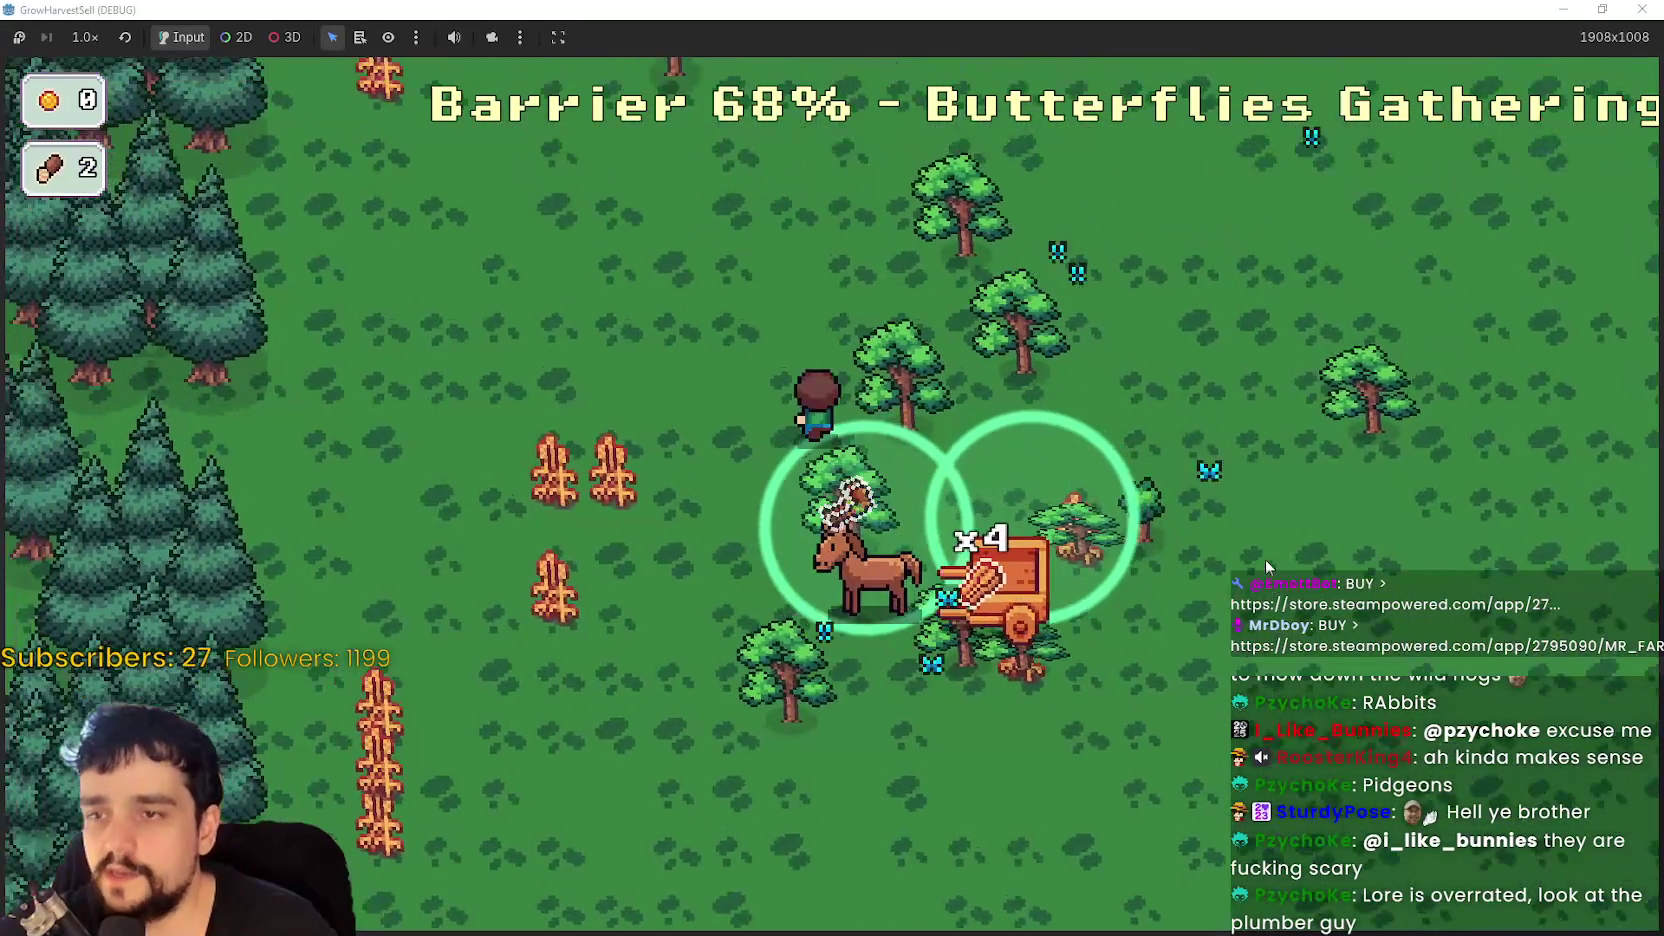
key(d)
key(s)
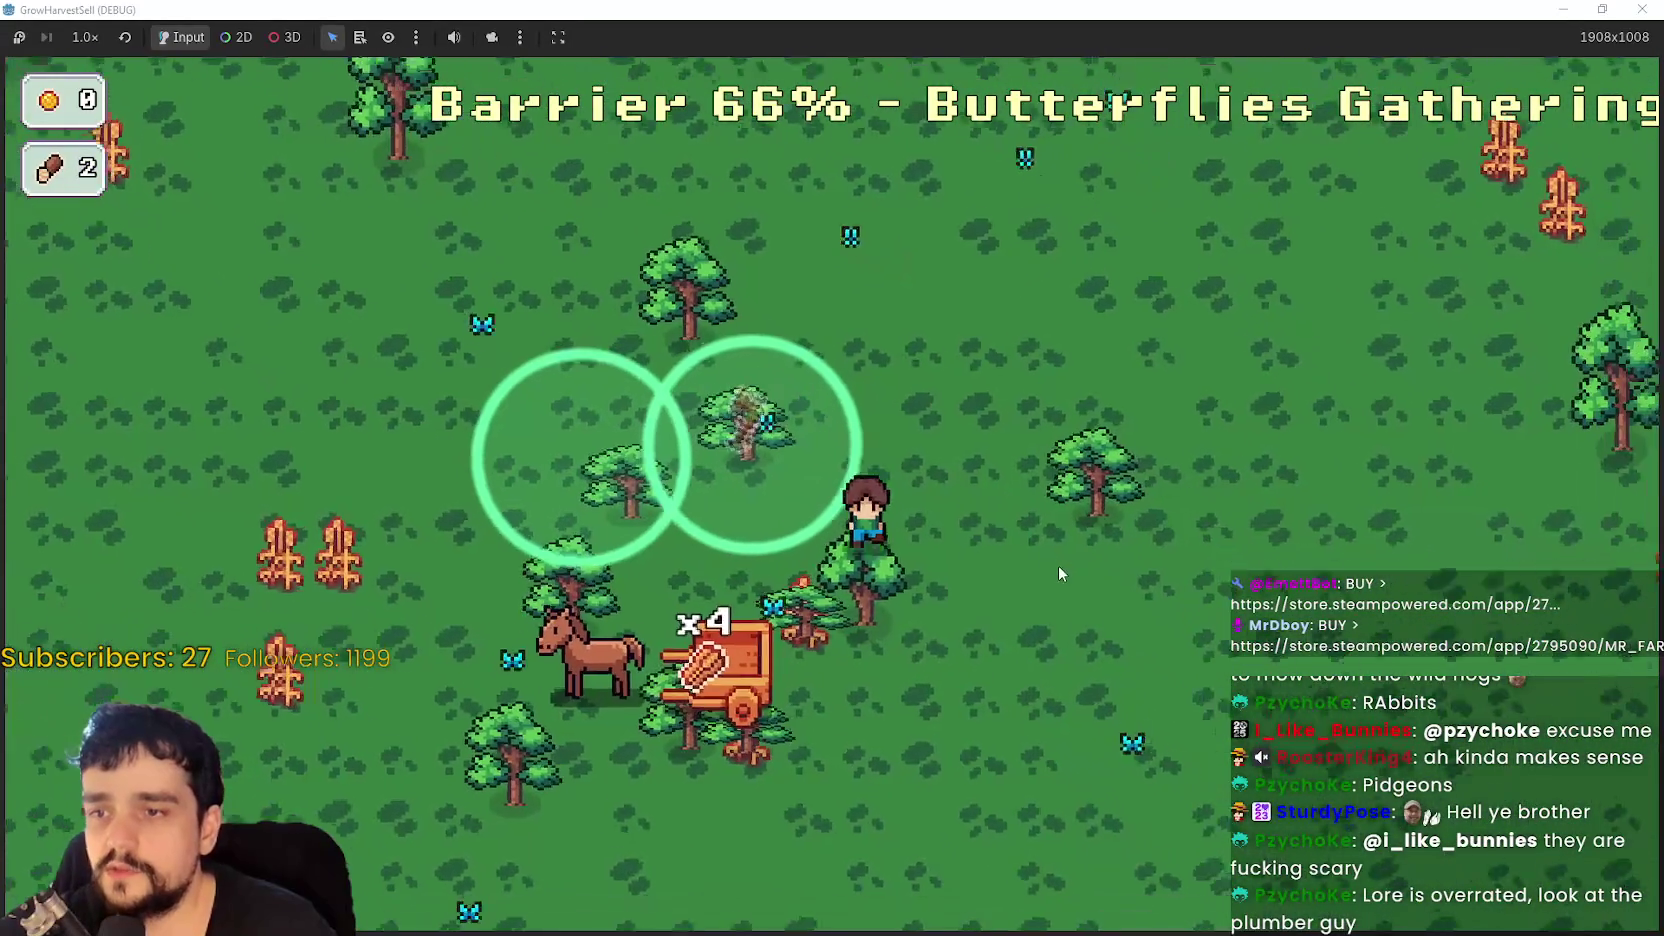
key(s)
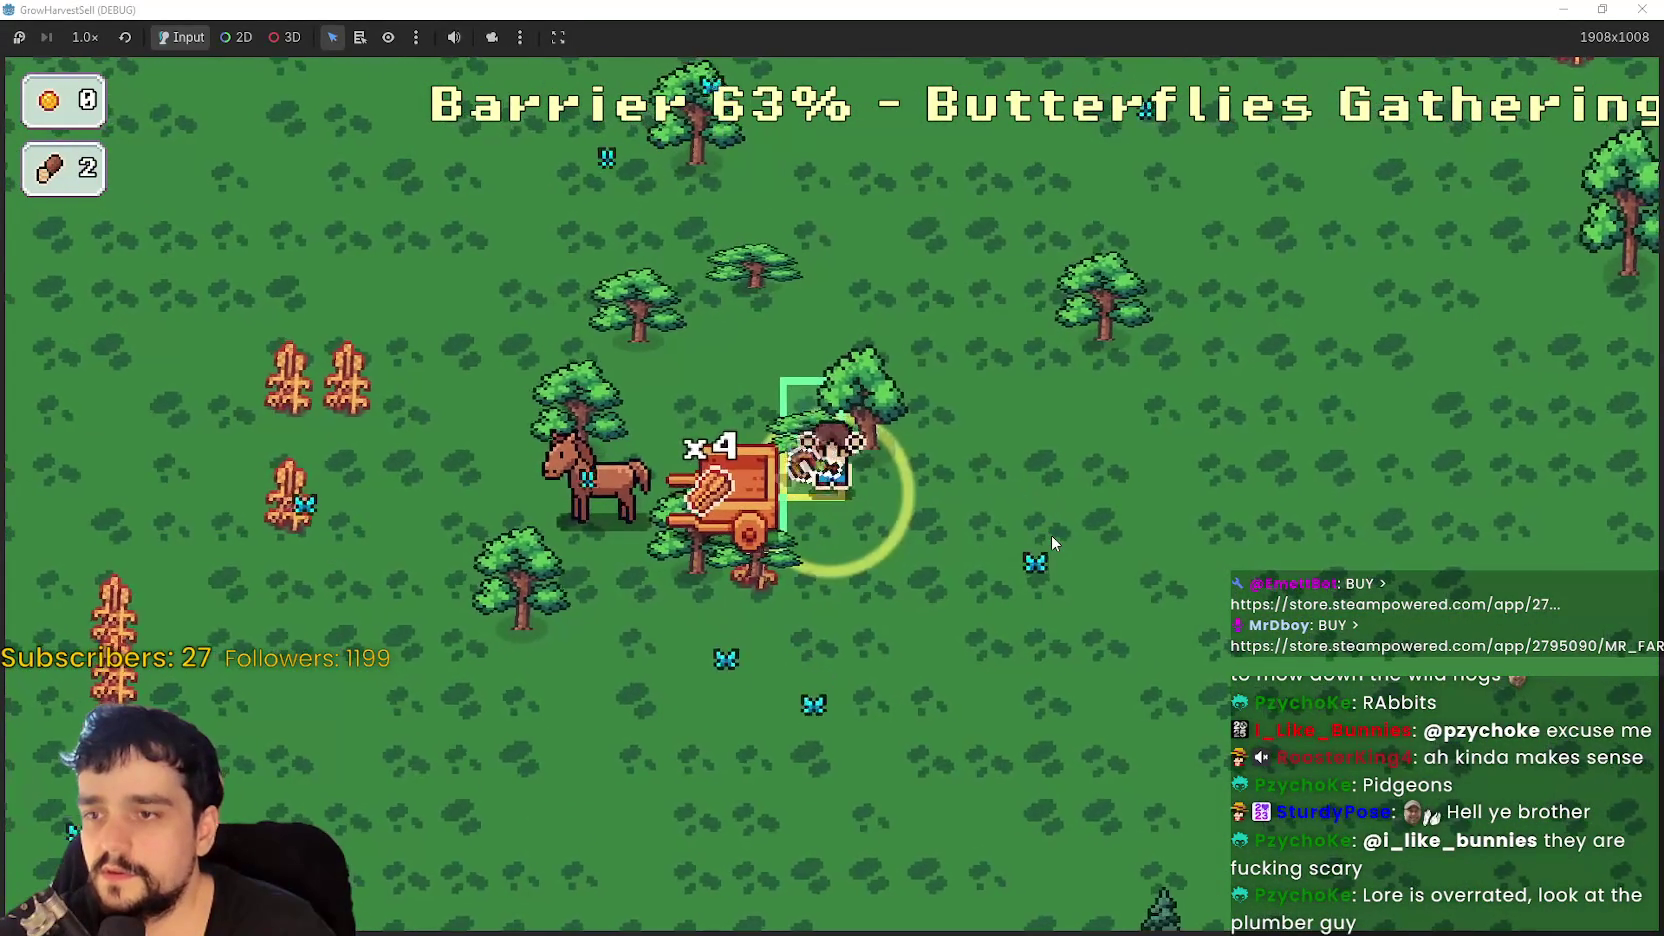
key(s)
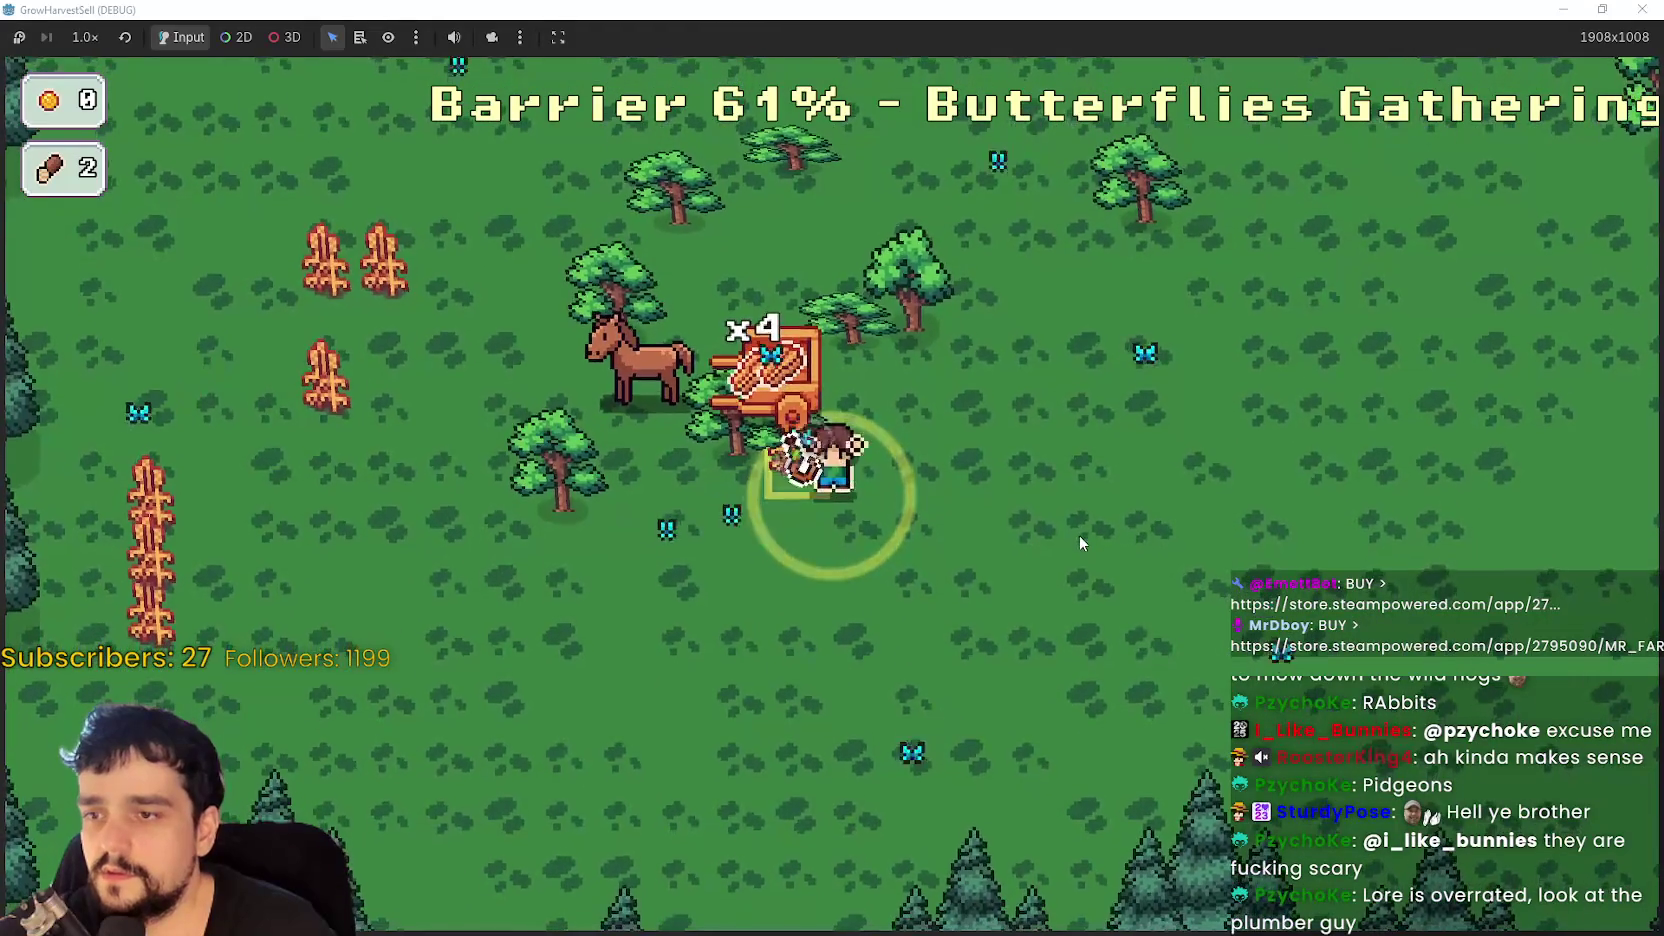
key(w)
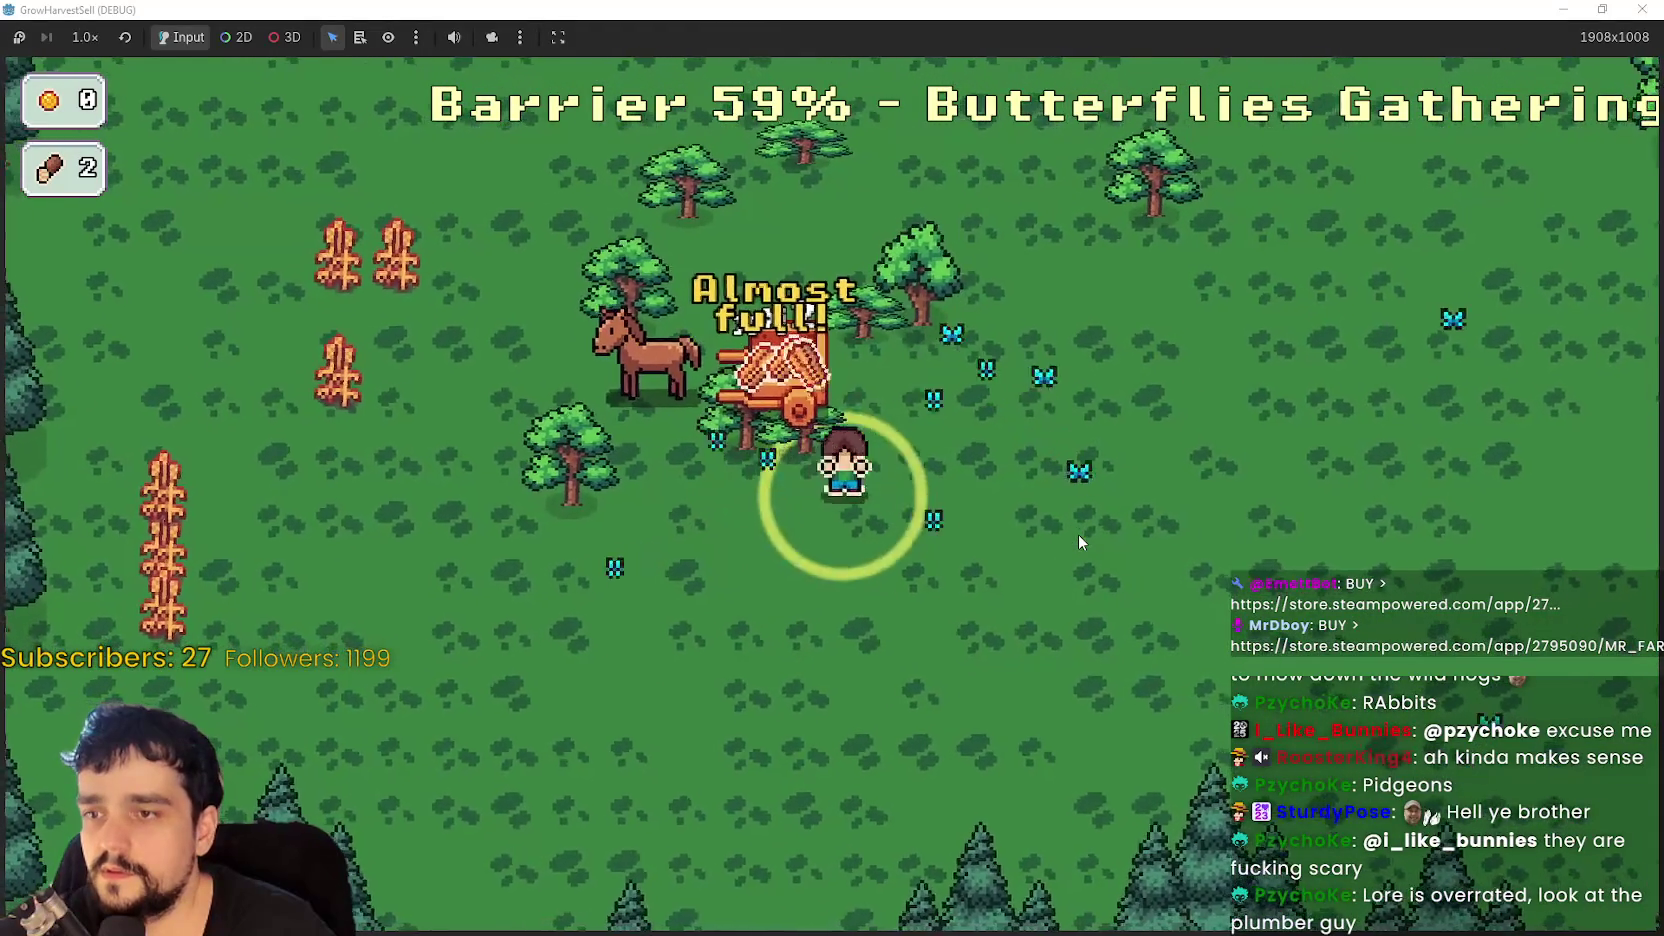
key(w)
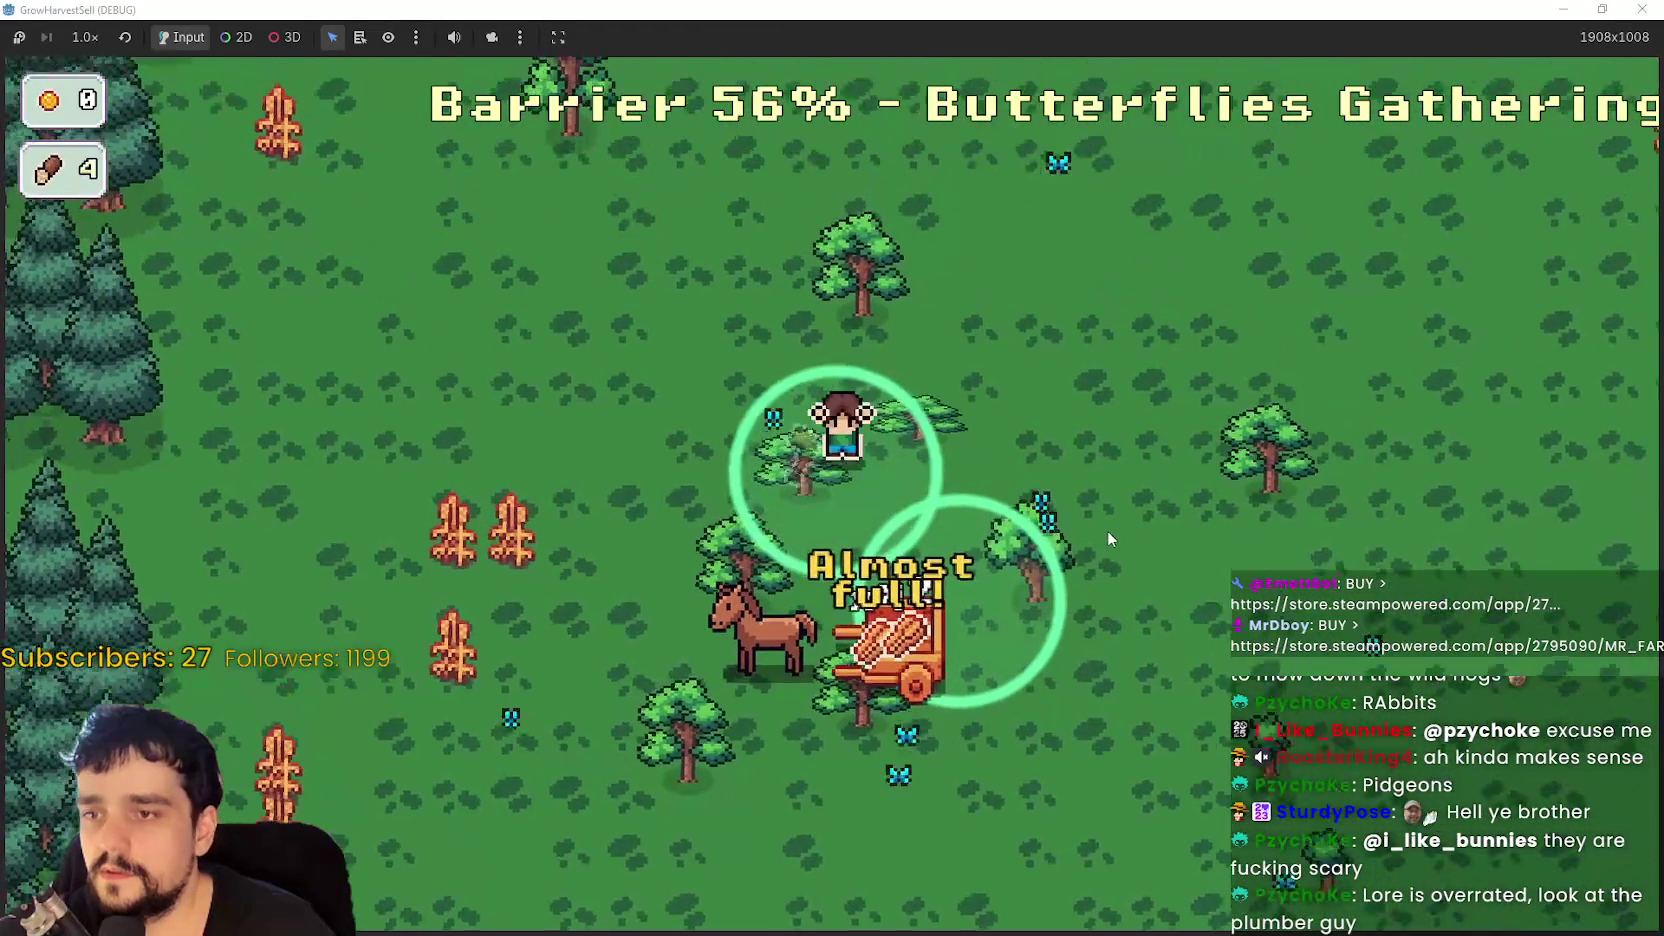
- Harvest nearby crops until the cart is full and chop trees, raising wood to 7
key(a)
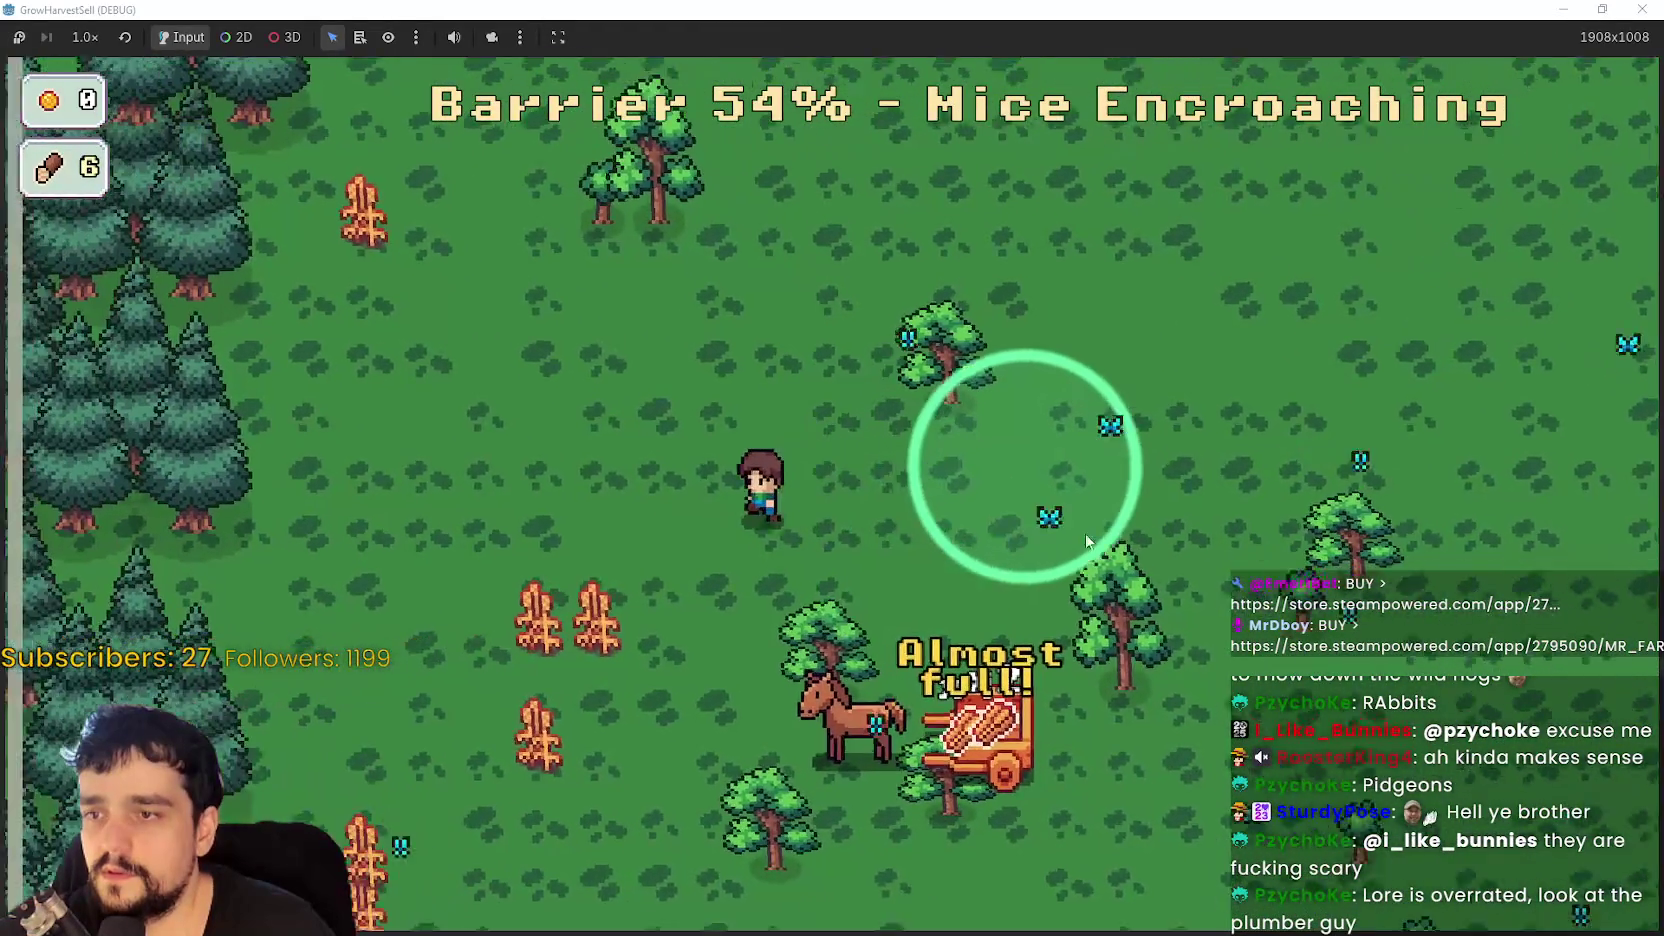
key(s)
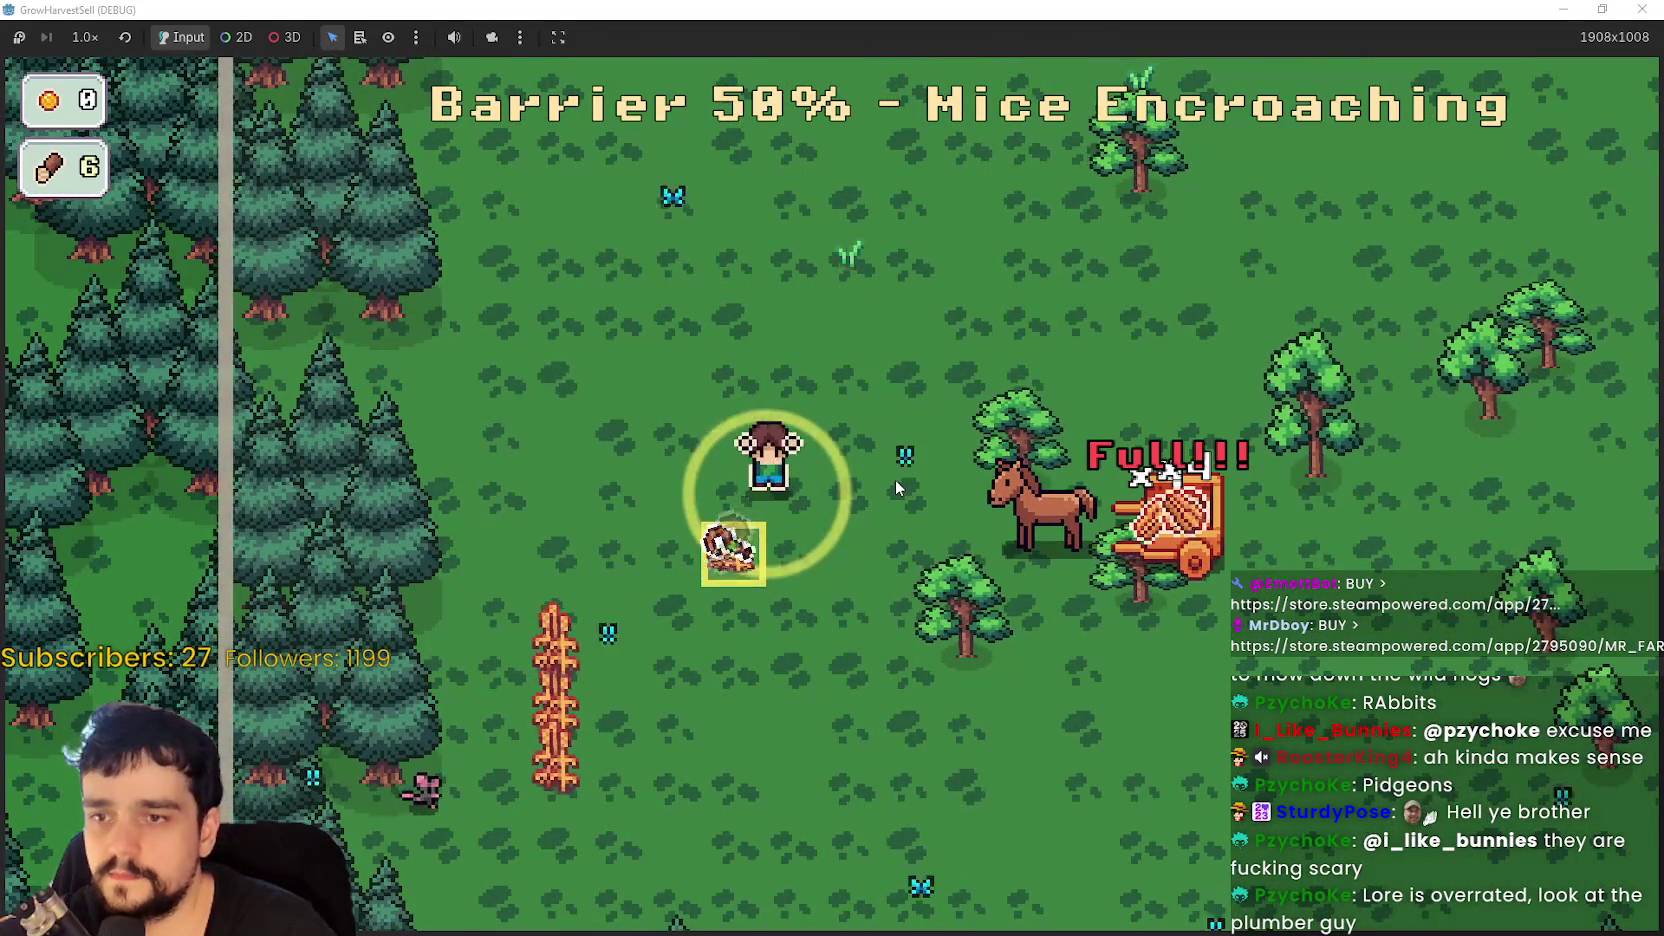
key(s)
key(s)
key(d)
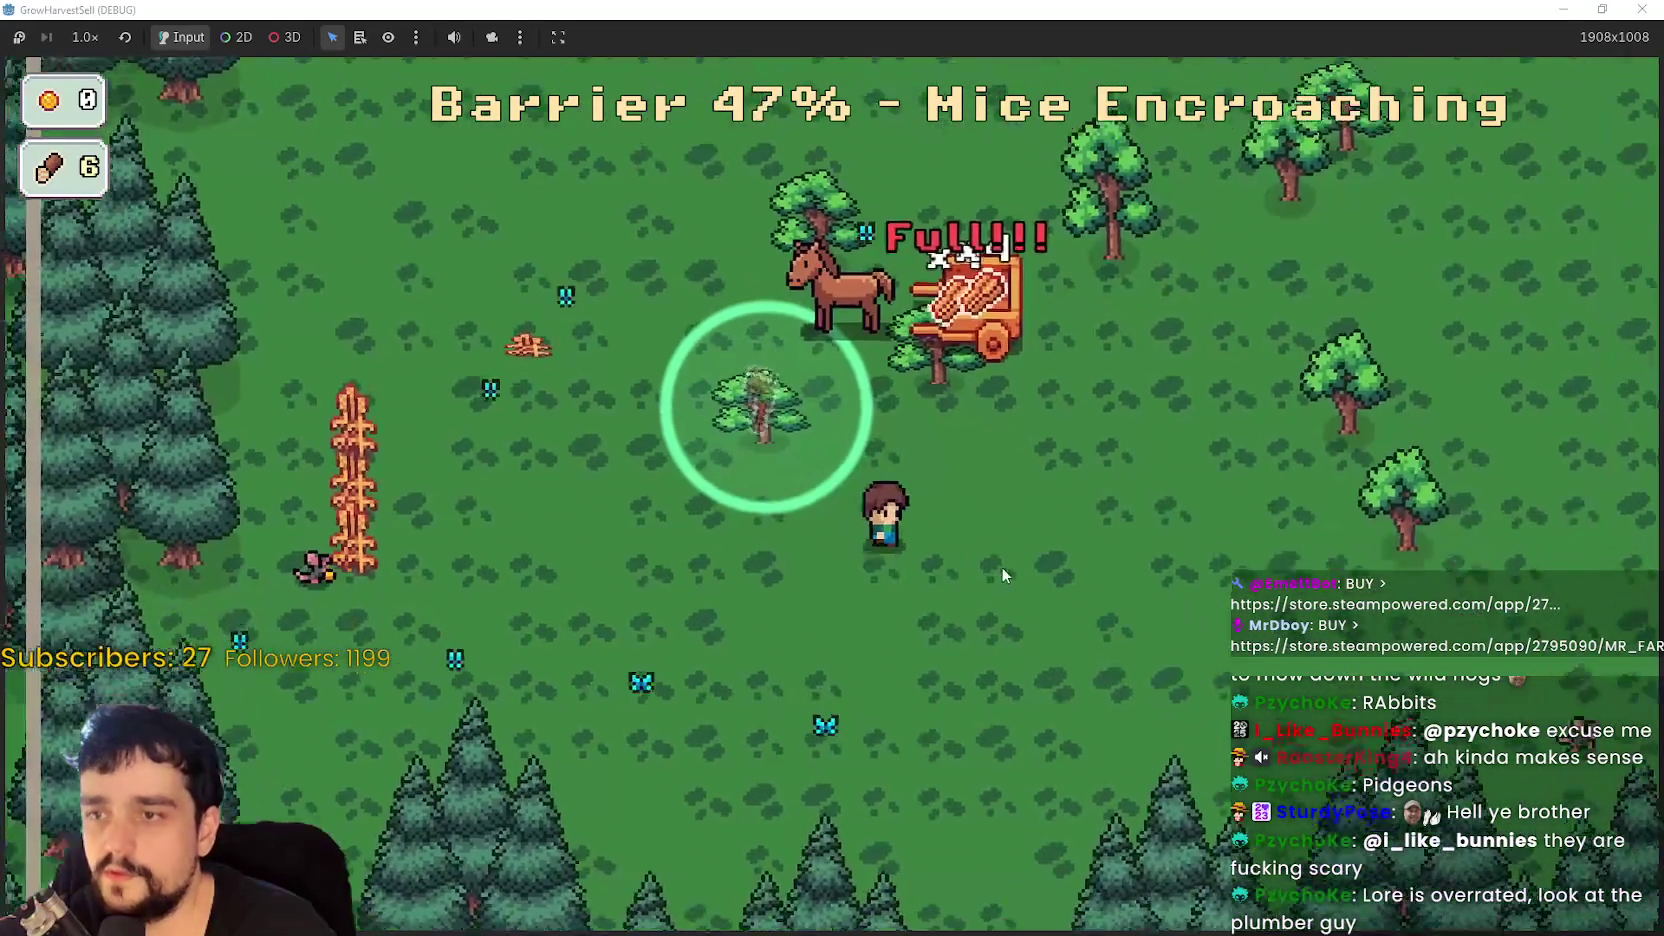
key(w)
key(a)
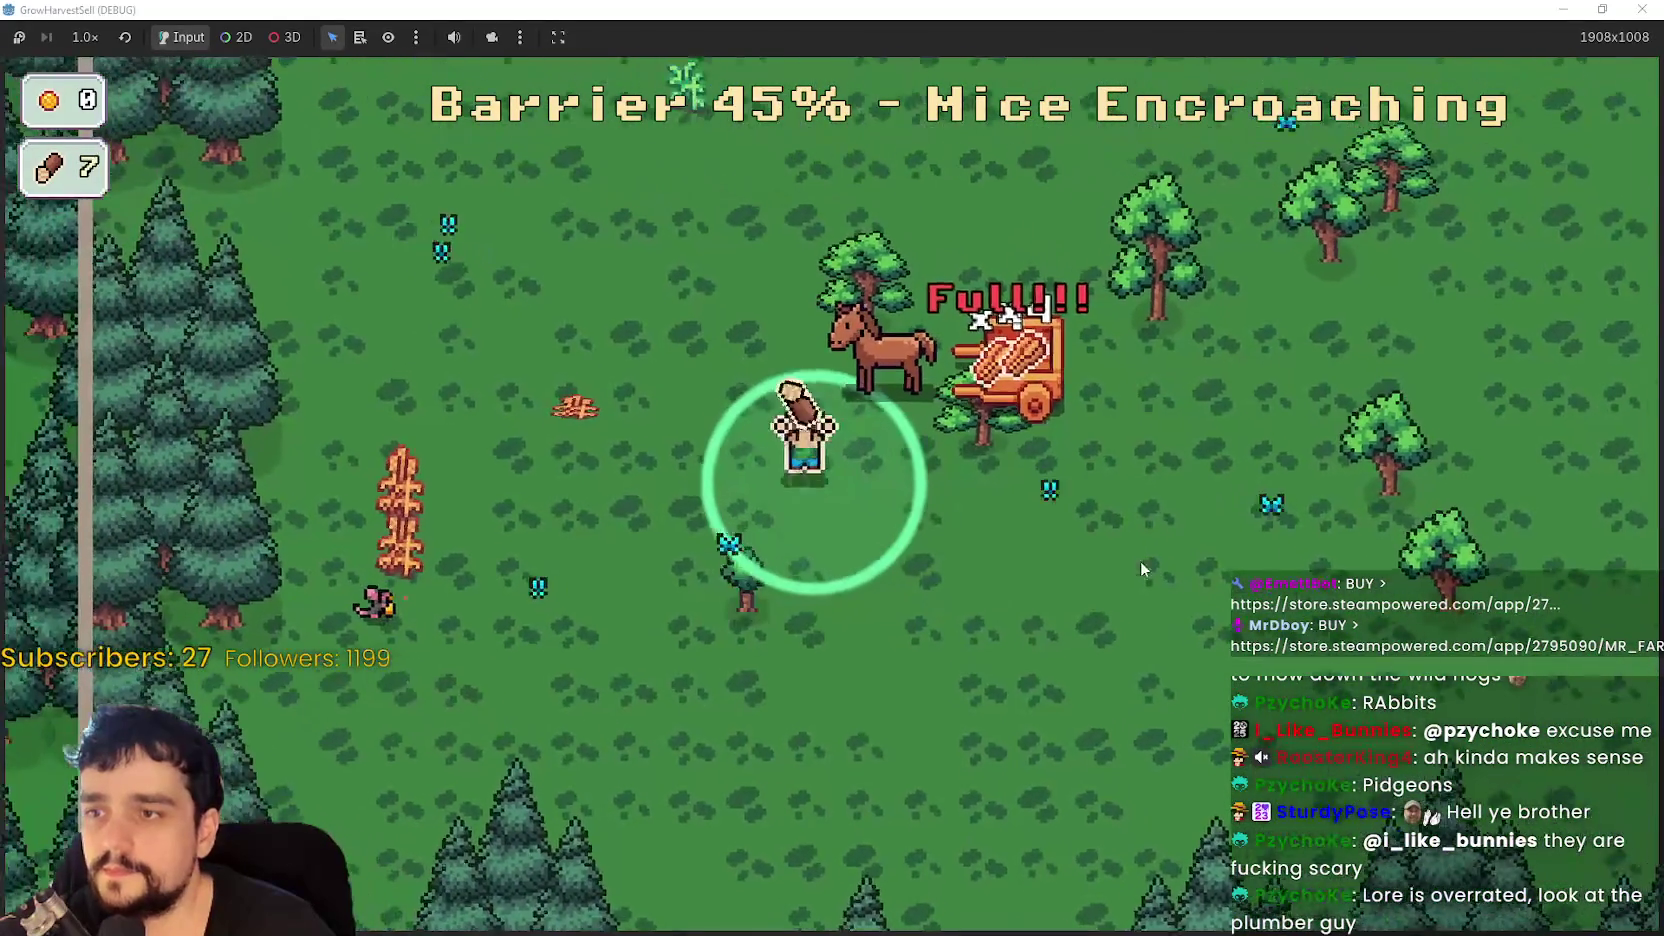
- Chop more trees around the cart, raising wood past 9
key(s)
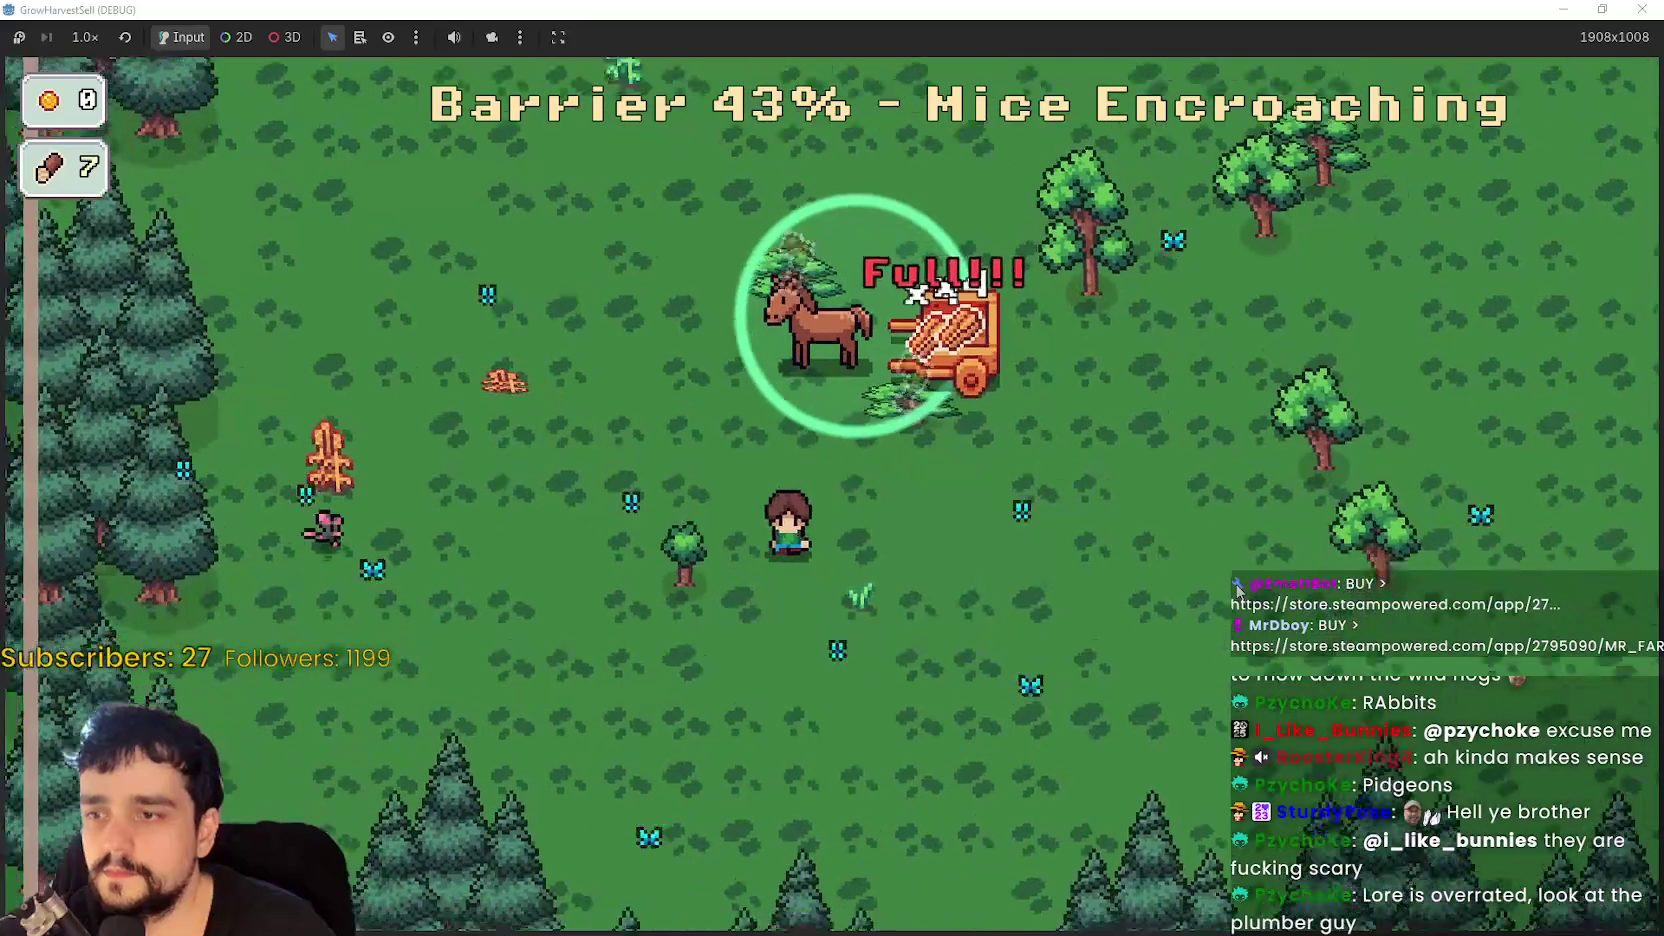
key(w)
key(d)
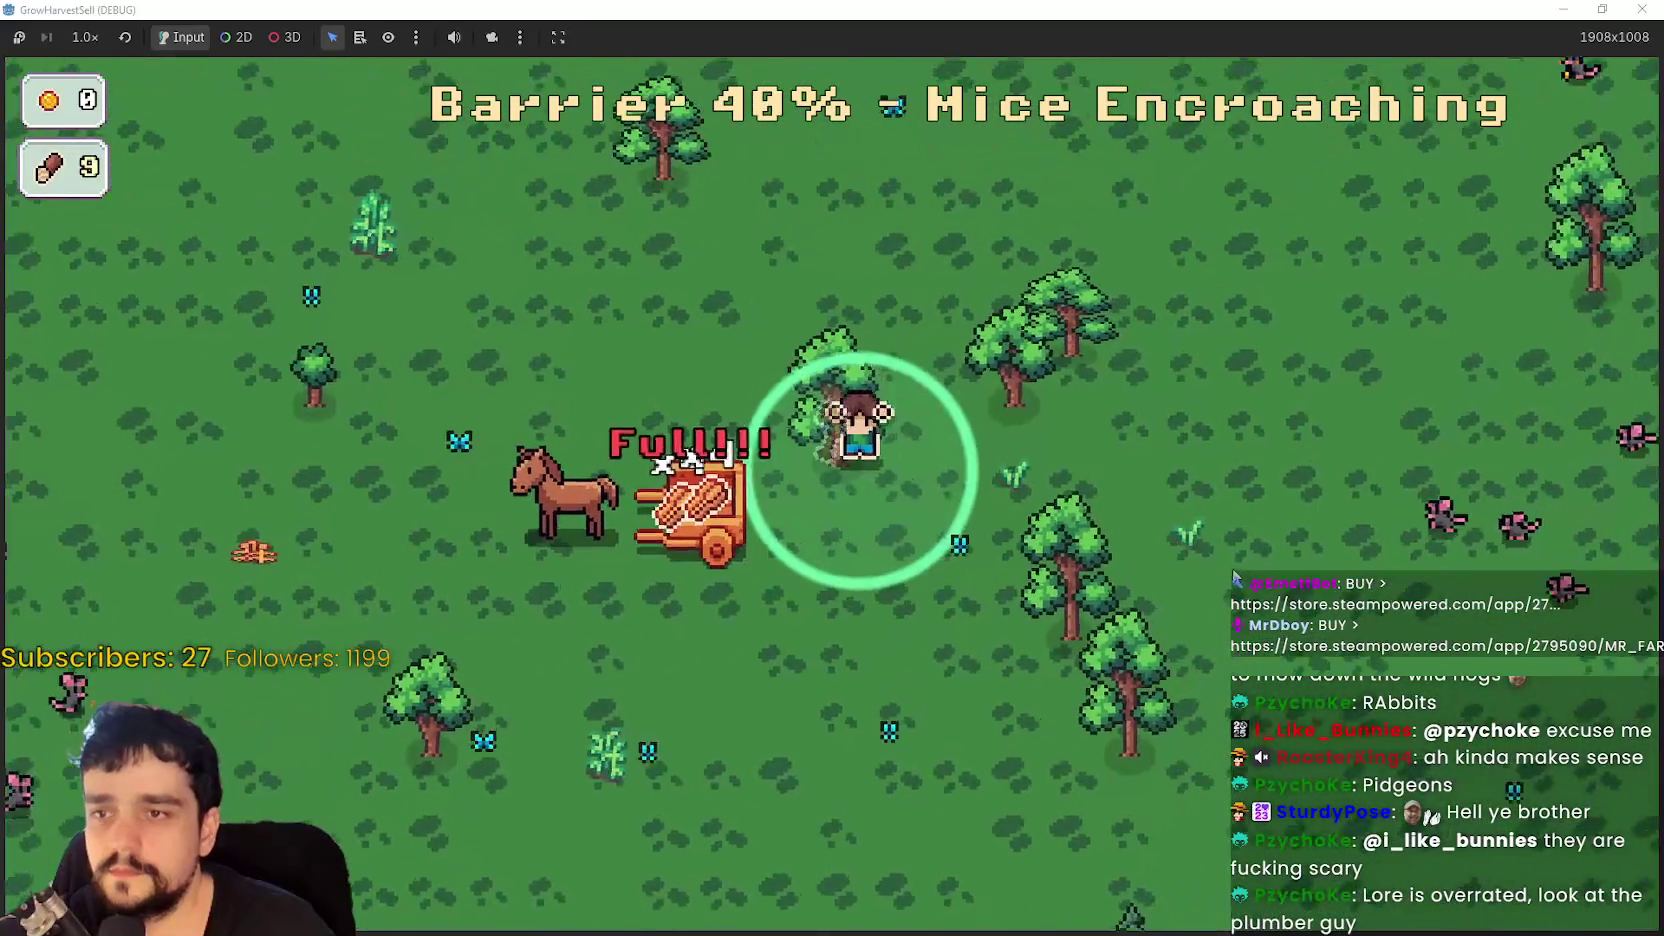
key(w)
key(a)
key(s)
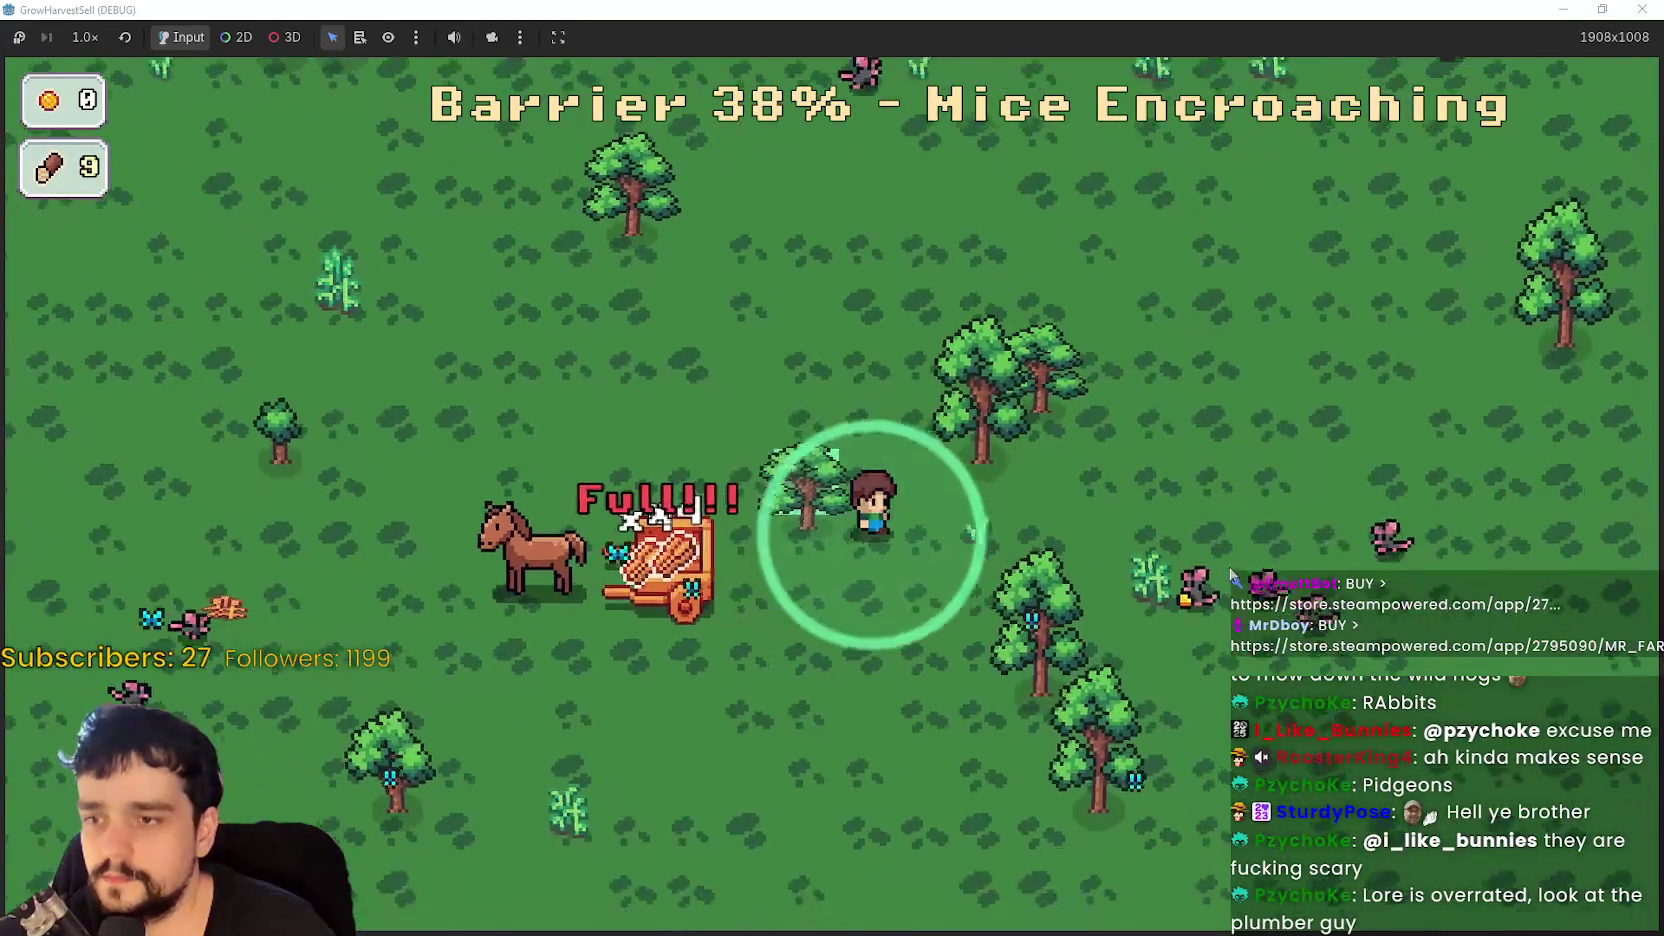
key(d)
key(s)
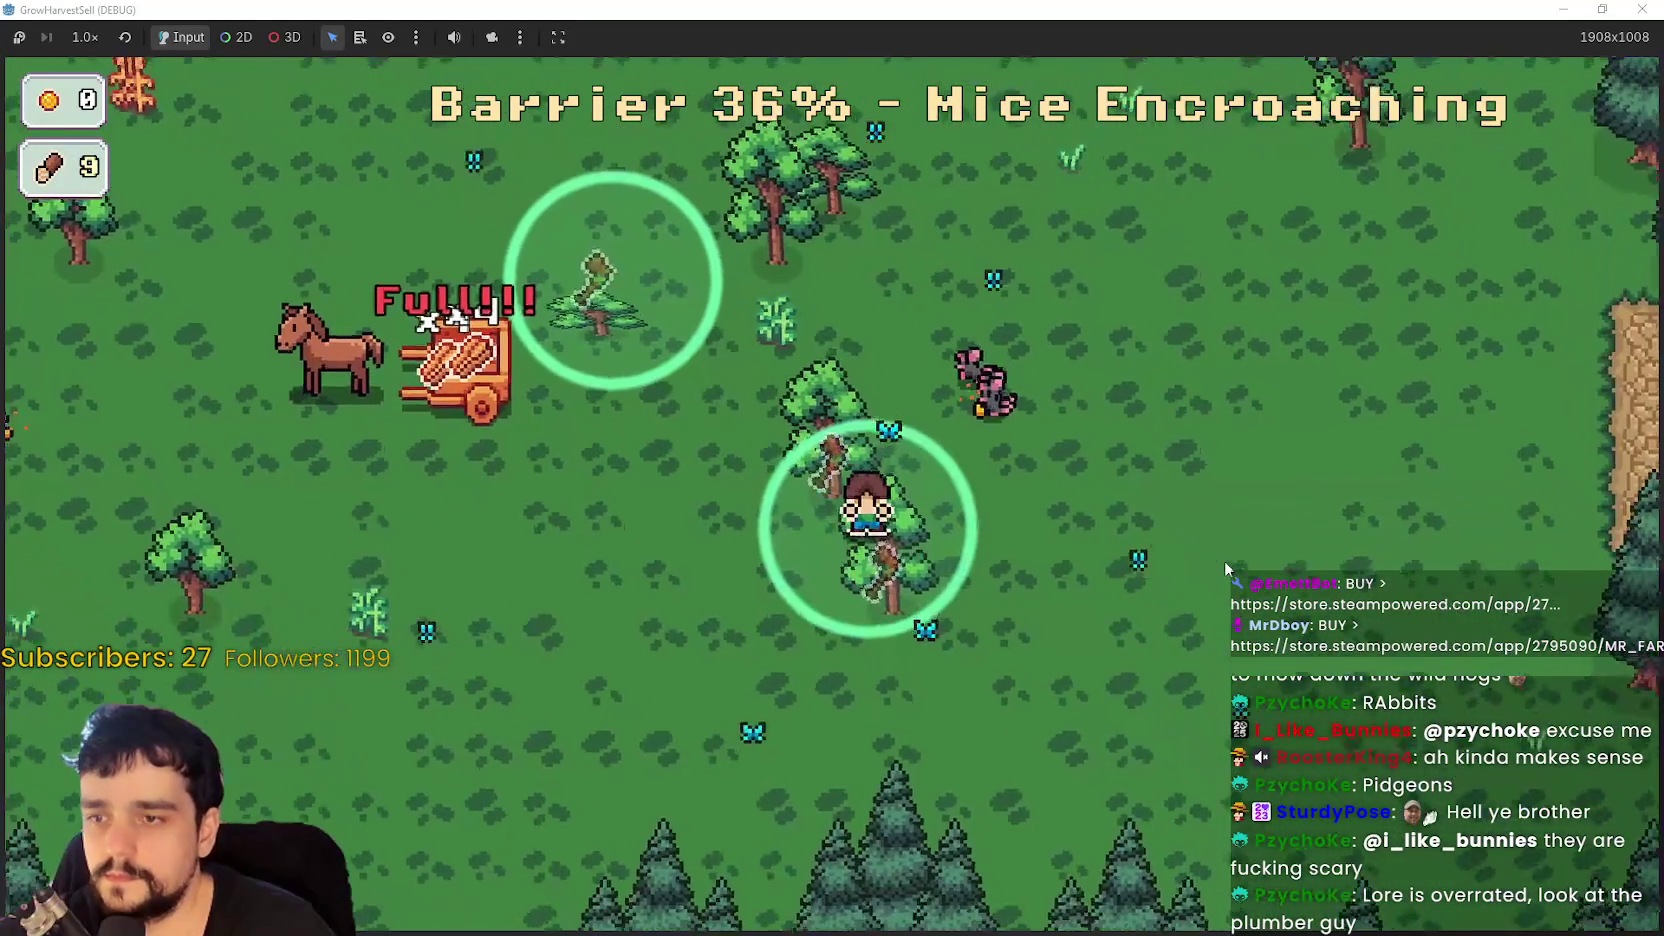
key(a)
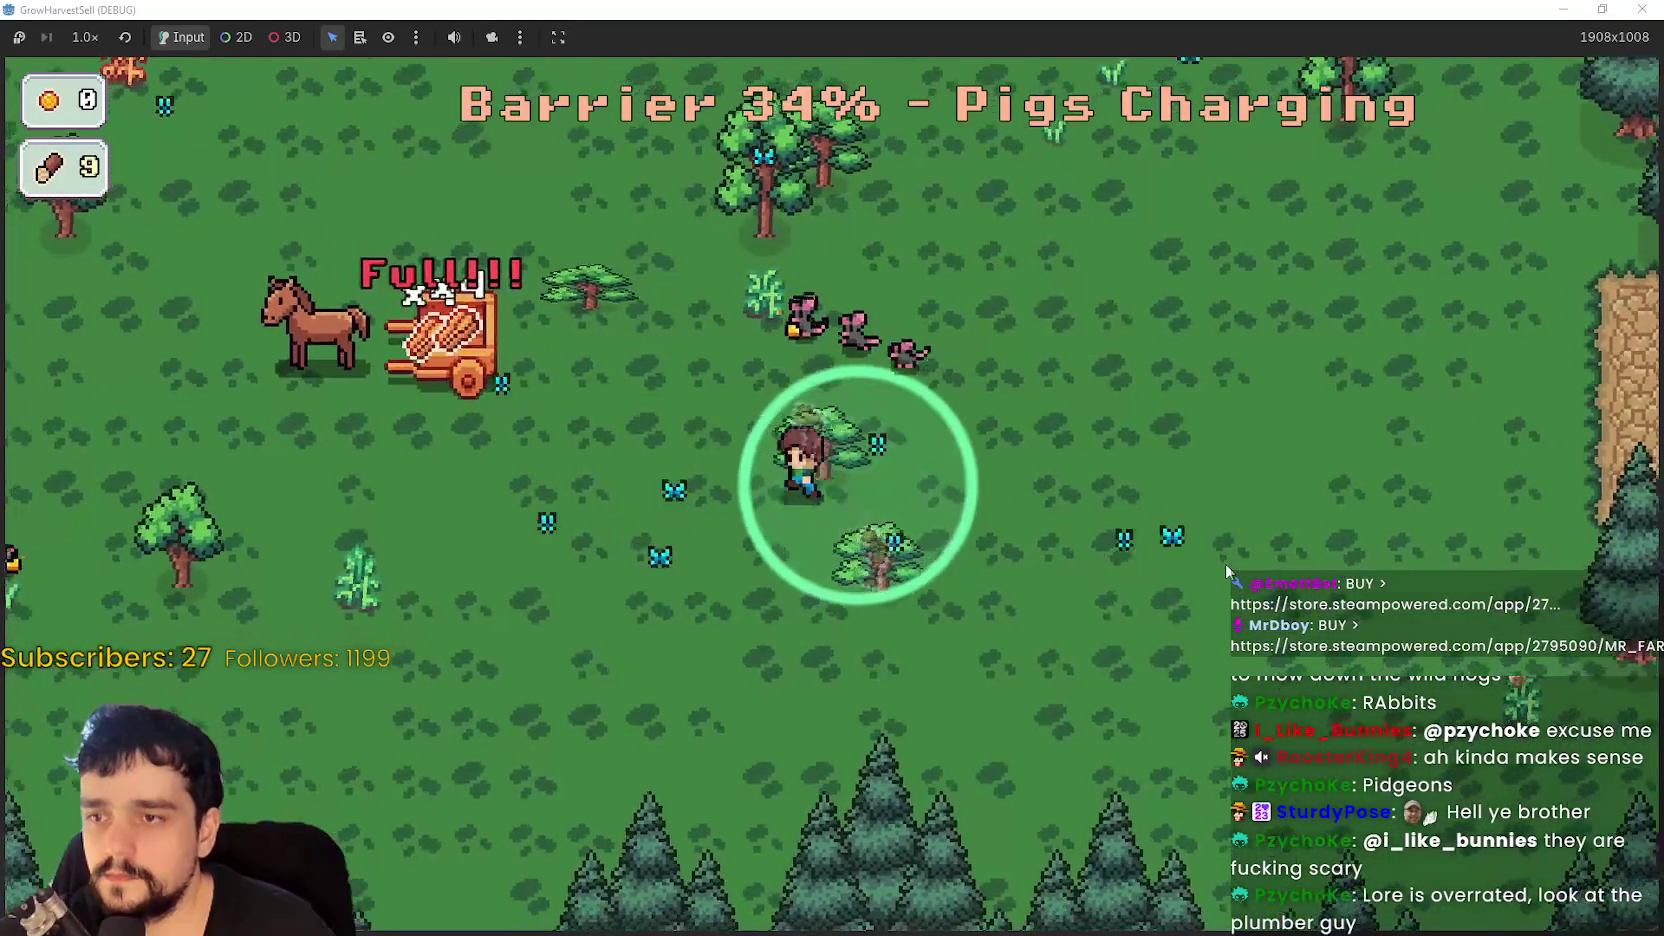
key(w)
- Keep chopping through the tree clusters and forest edge, raising wood to 14
key(a)
key(w)
key(d)
key(s)
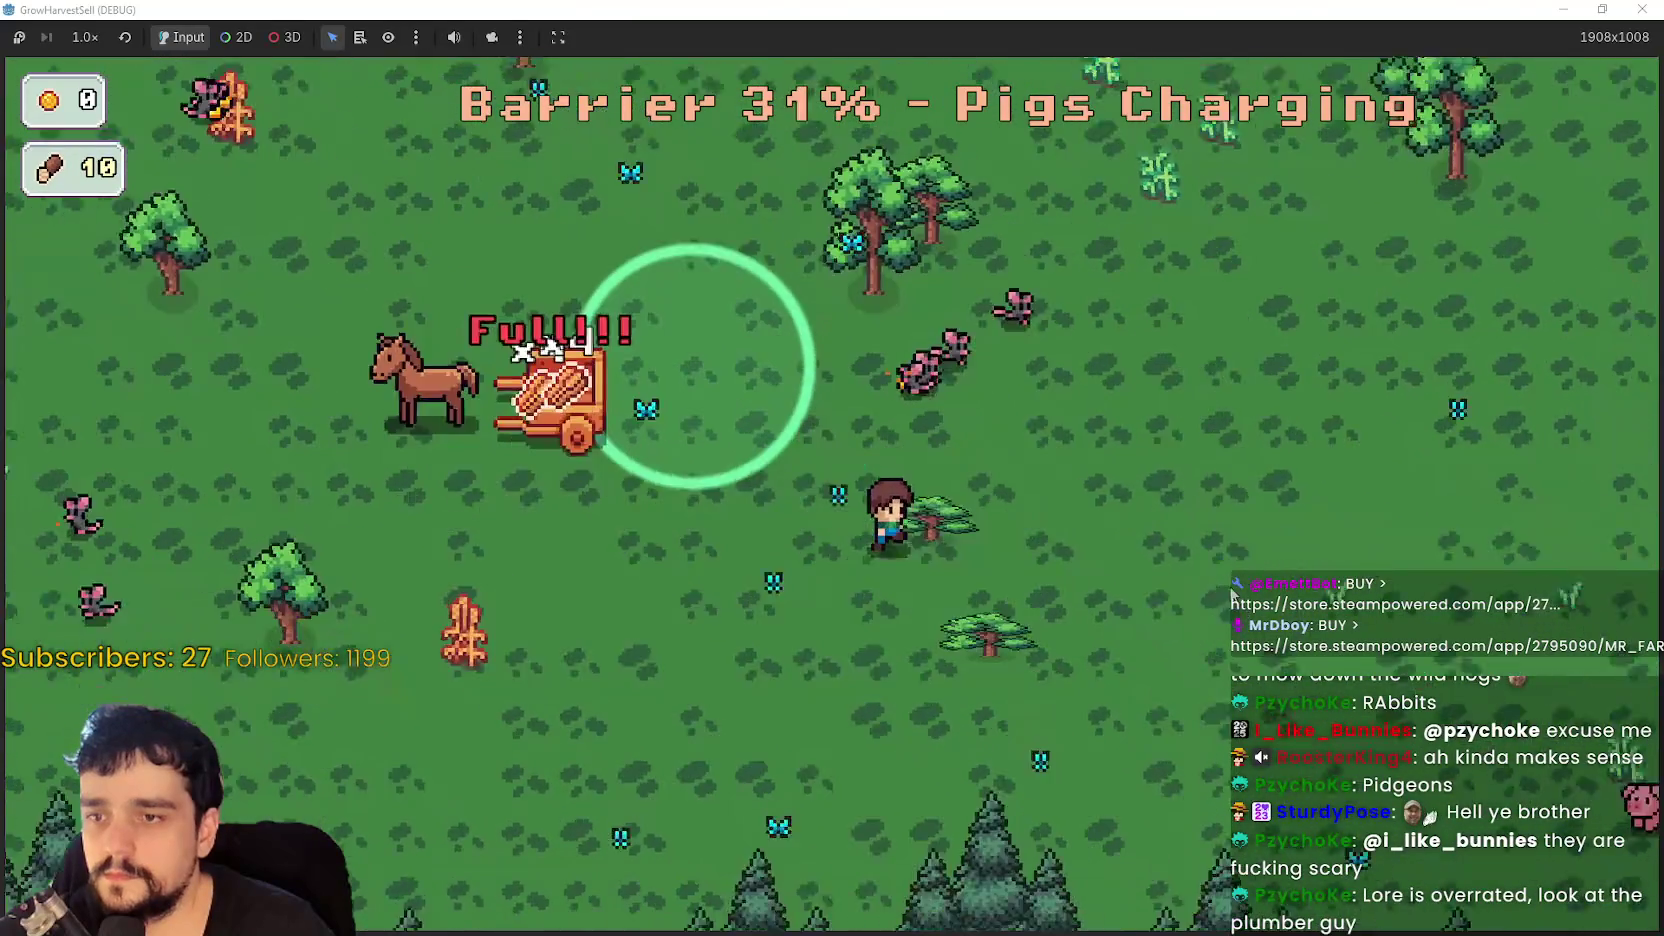
key(a)
key(w)
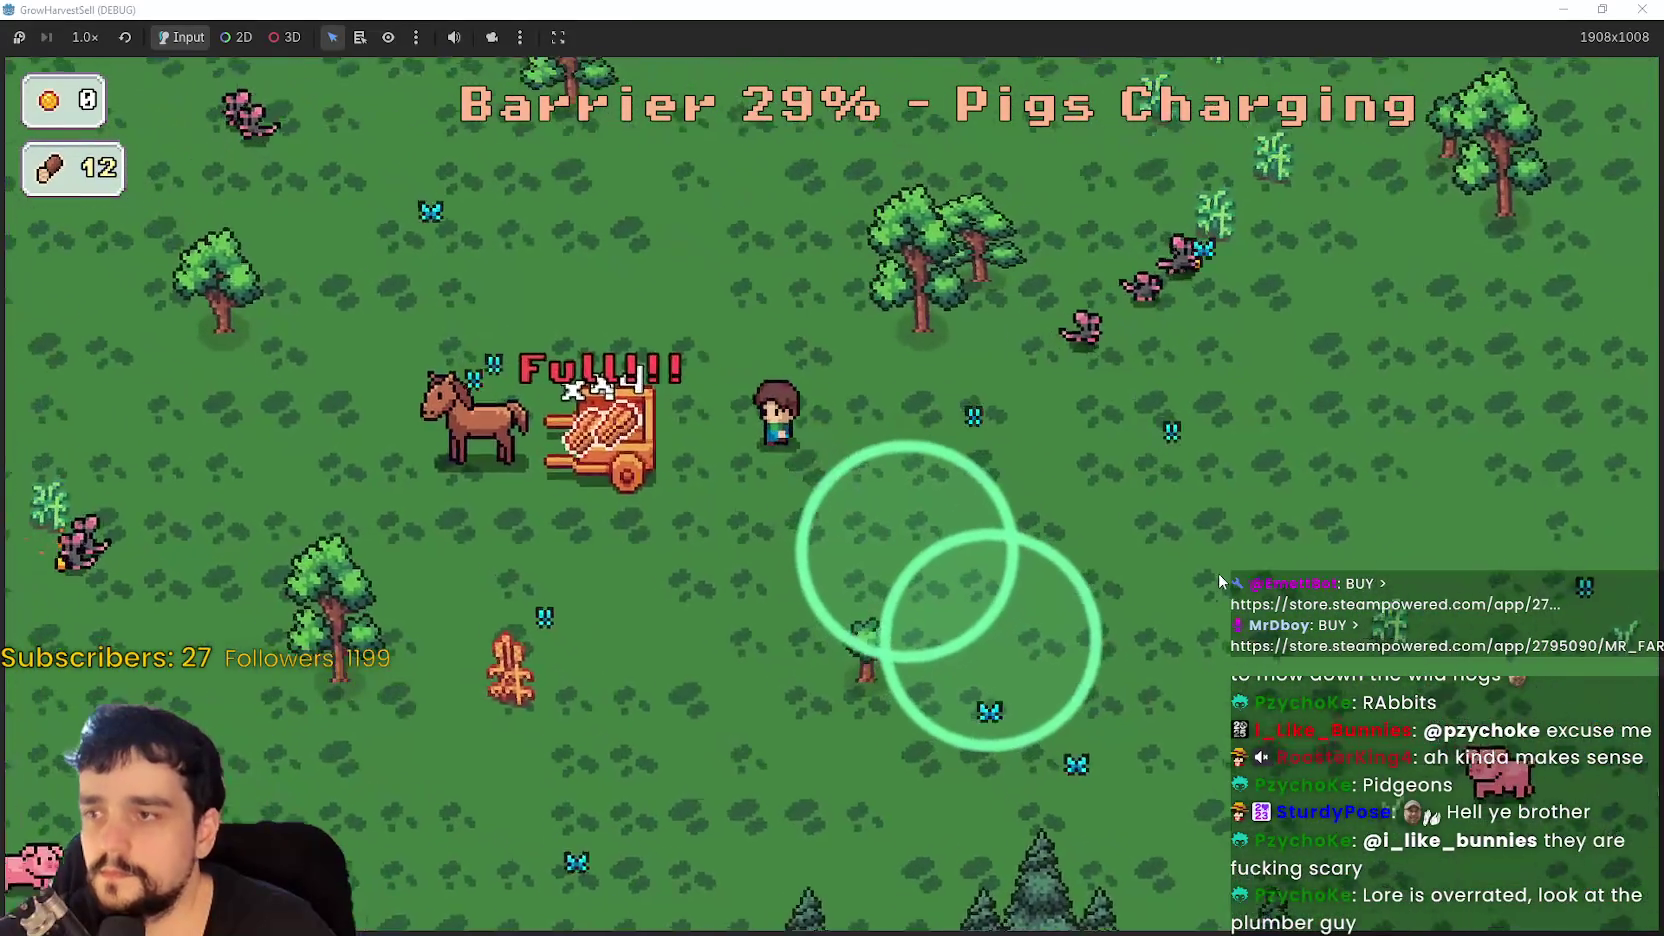
key(a)
key(w)
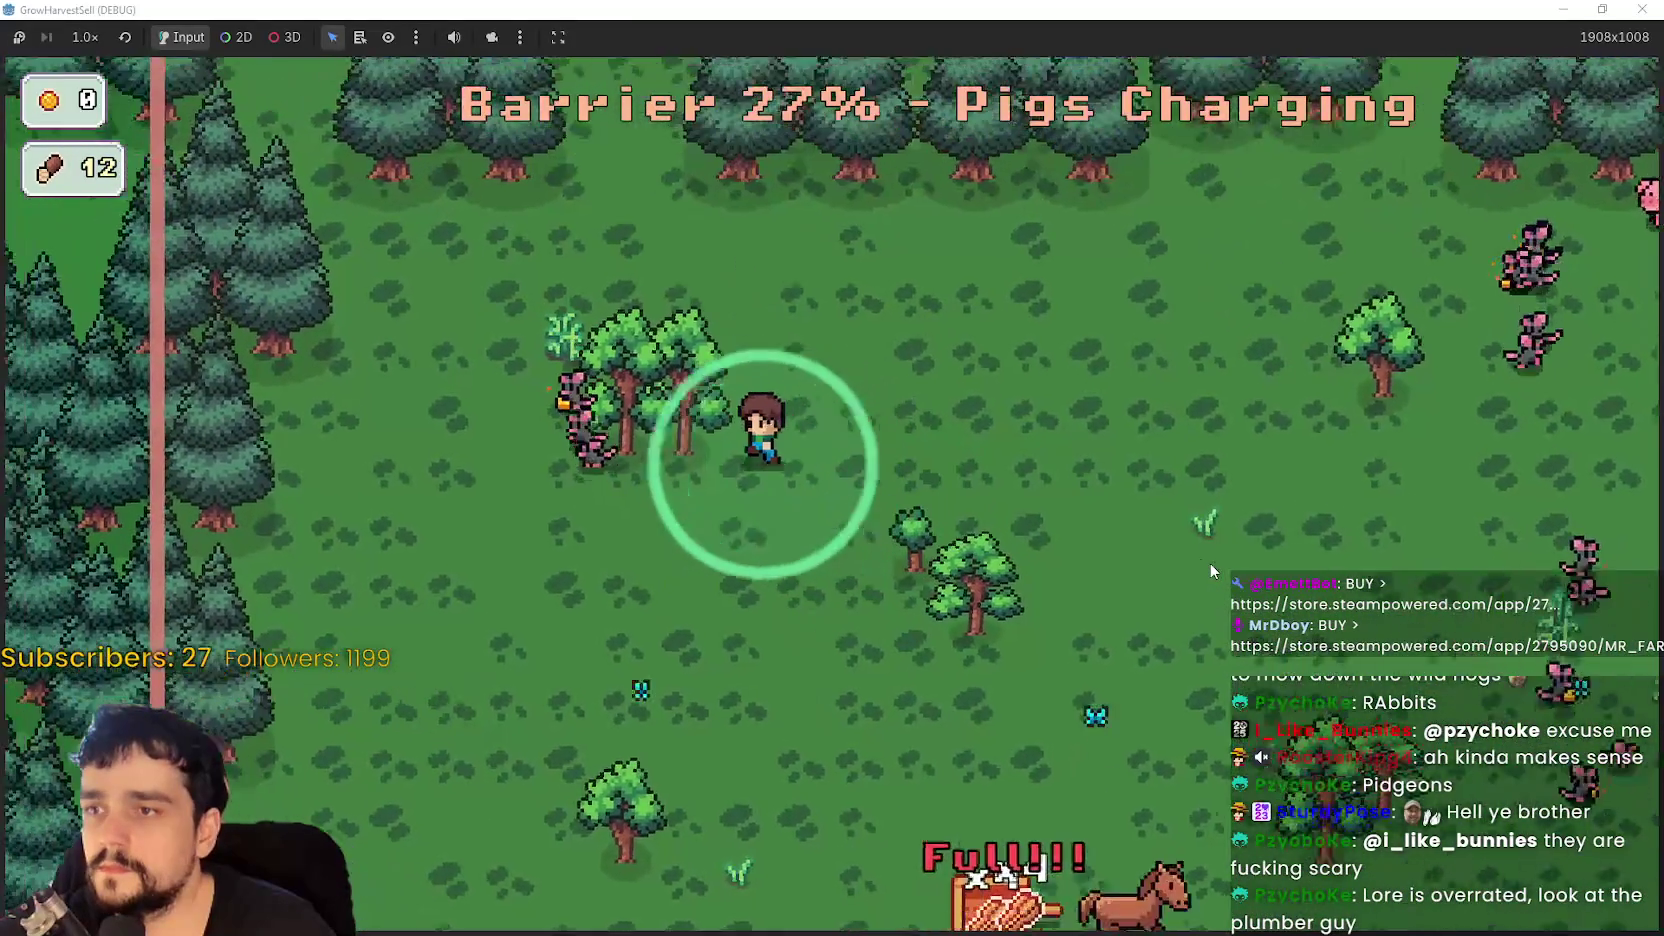
key(a)
key(s)
key(w)
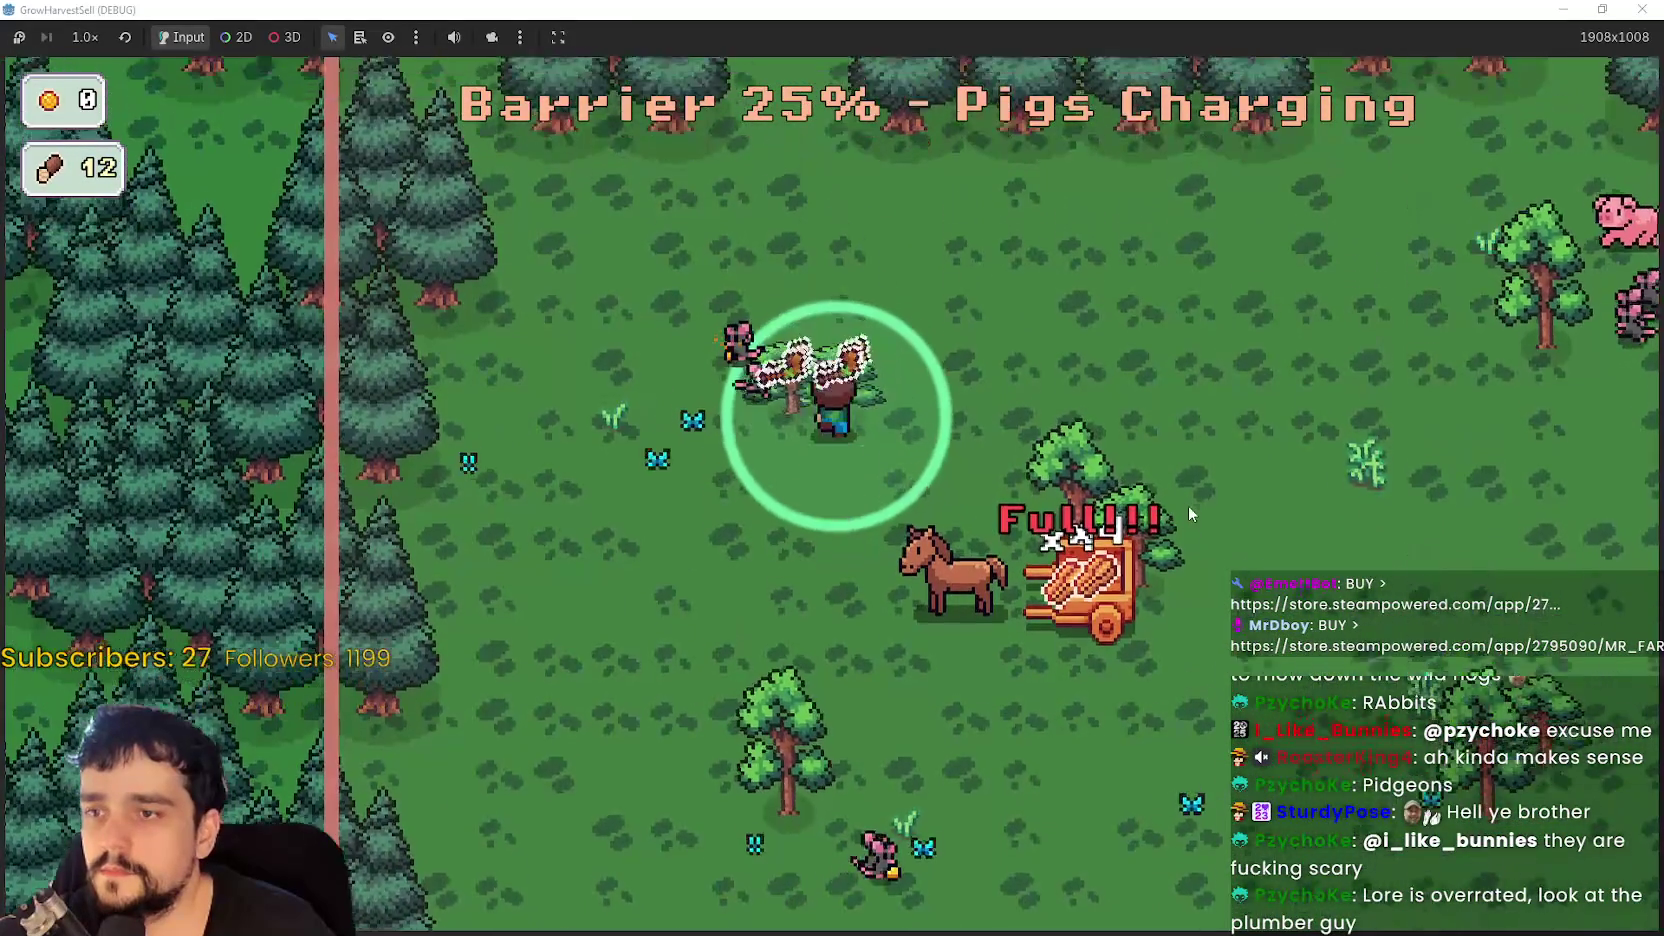
key(s)
key(d)
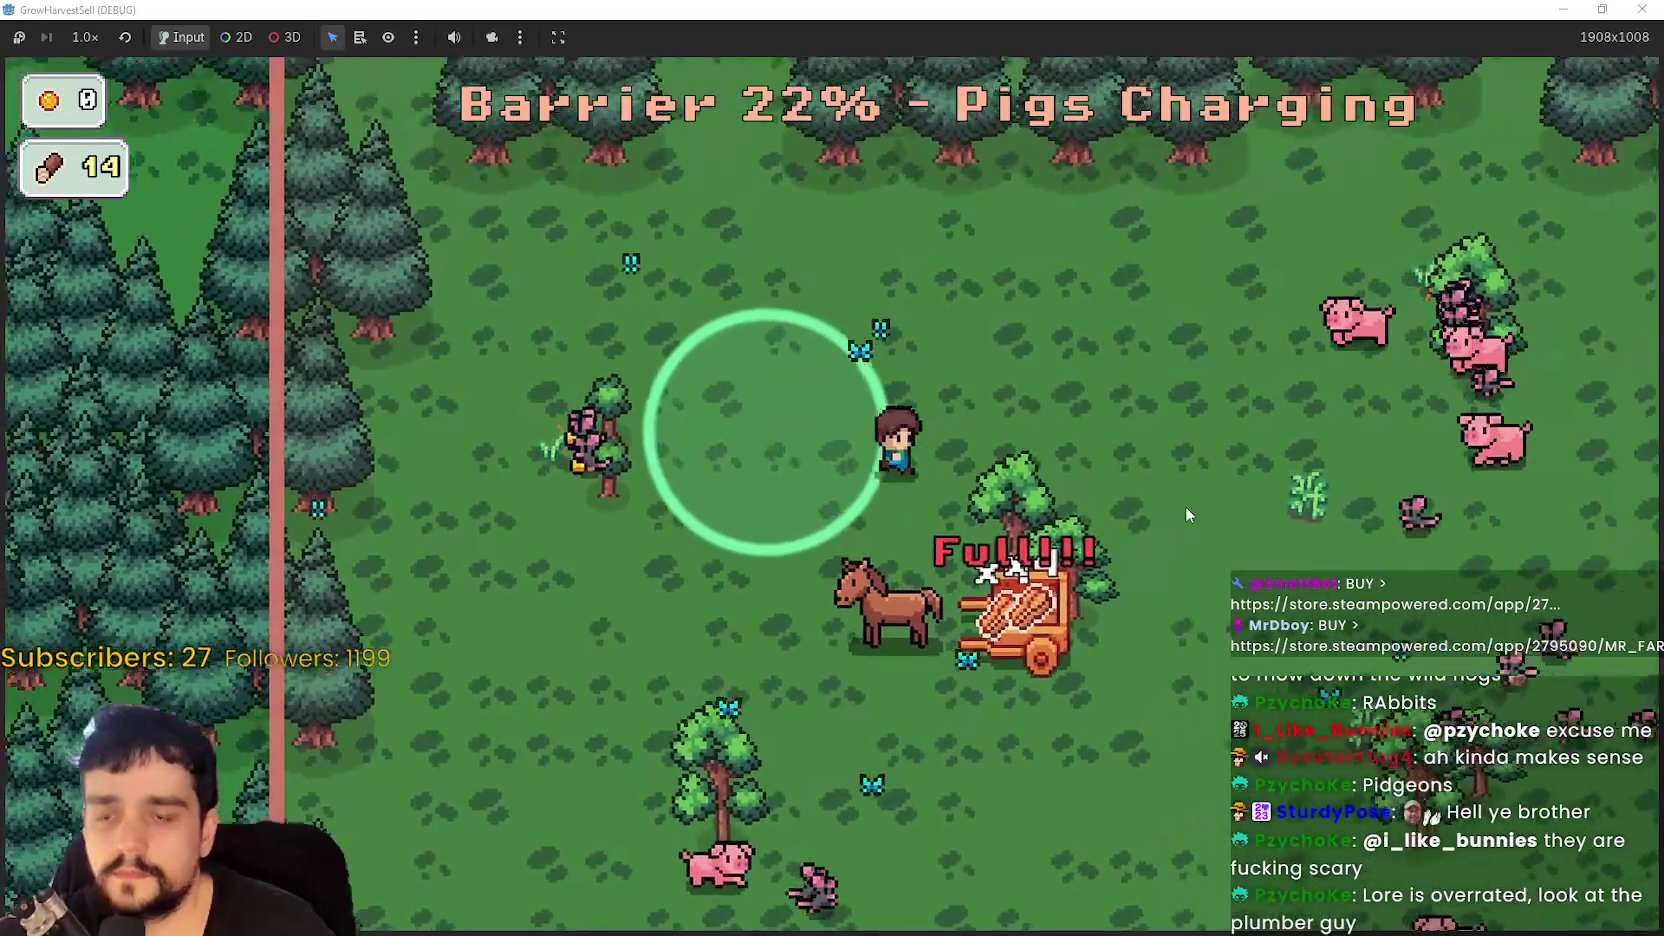
- Steer the farmer around the field to chop another tree for wood
key(d)
key(s)
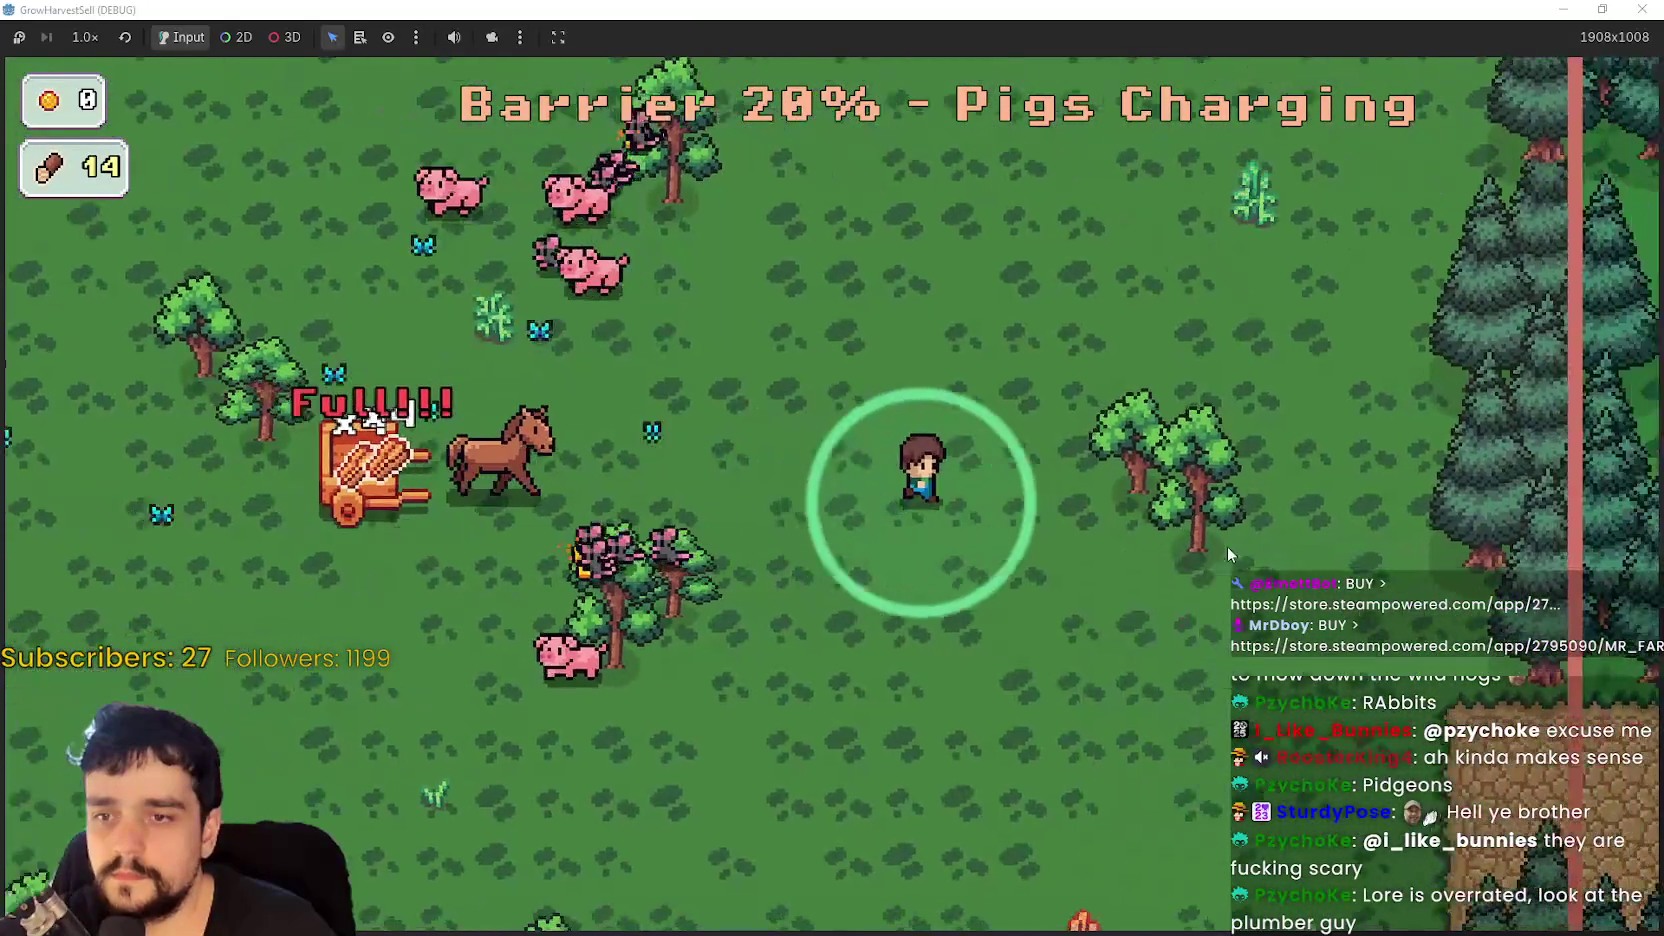
key(a)
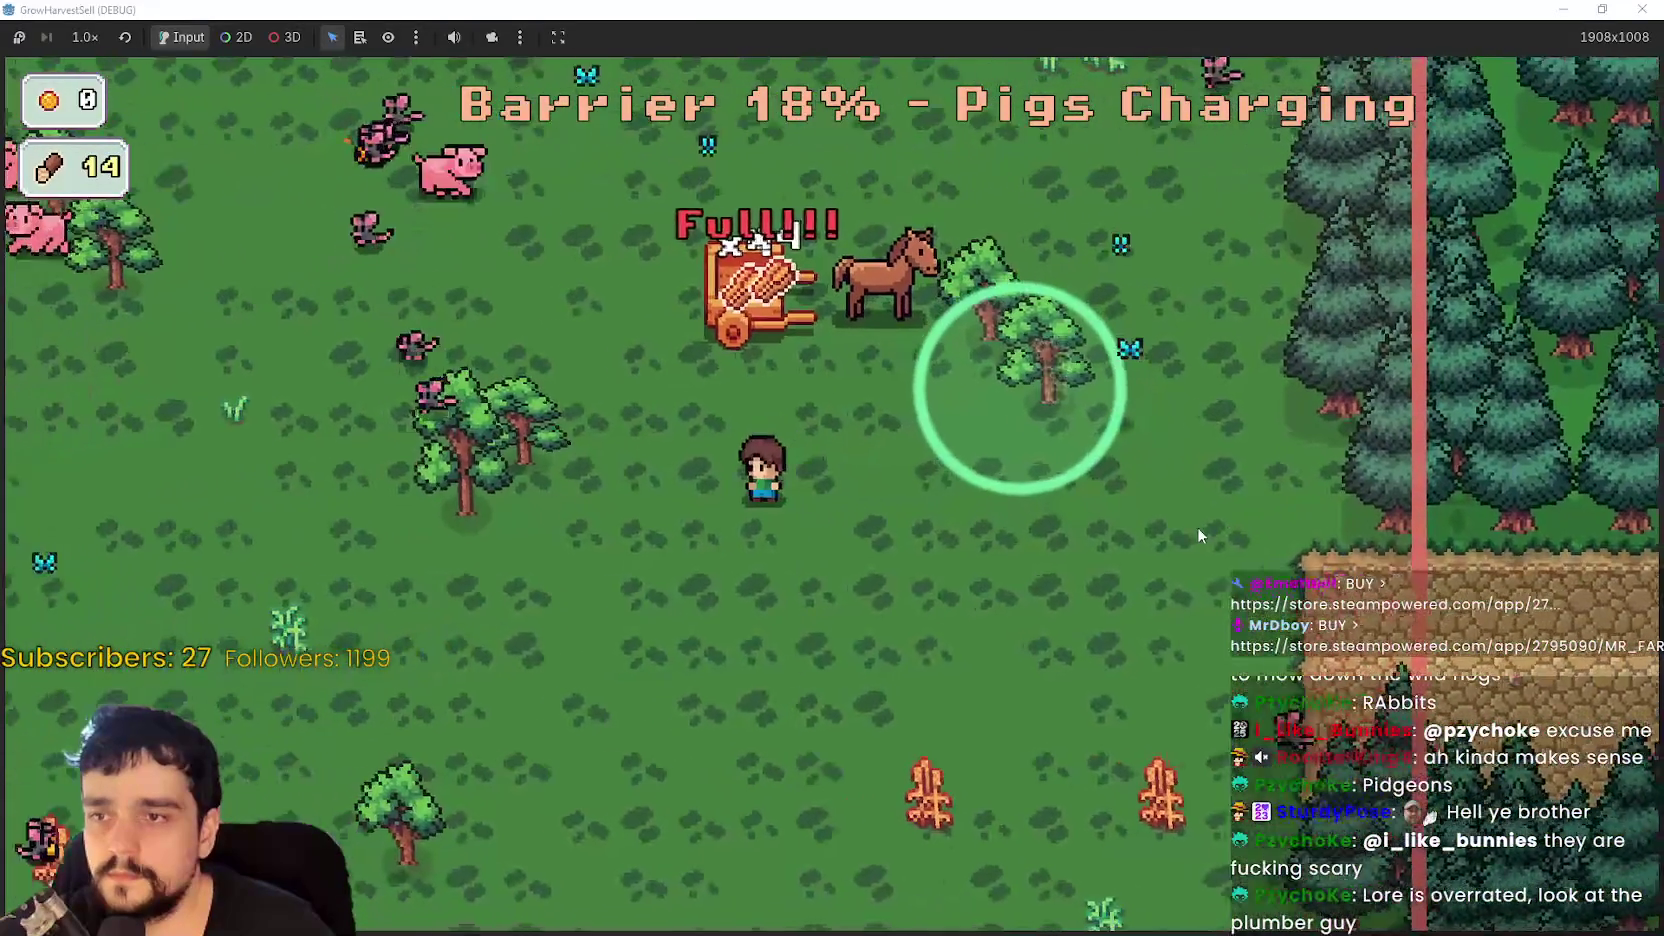
key(d)
key(w)
key(a)
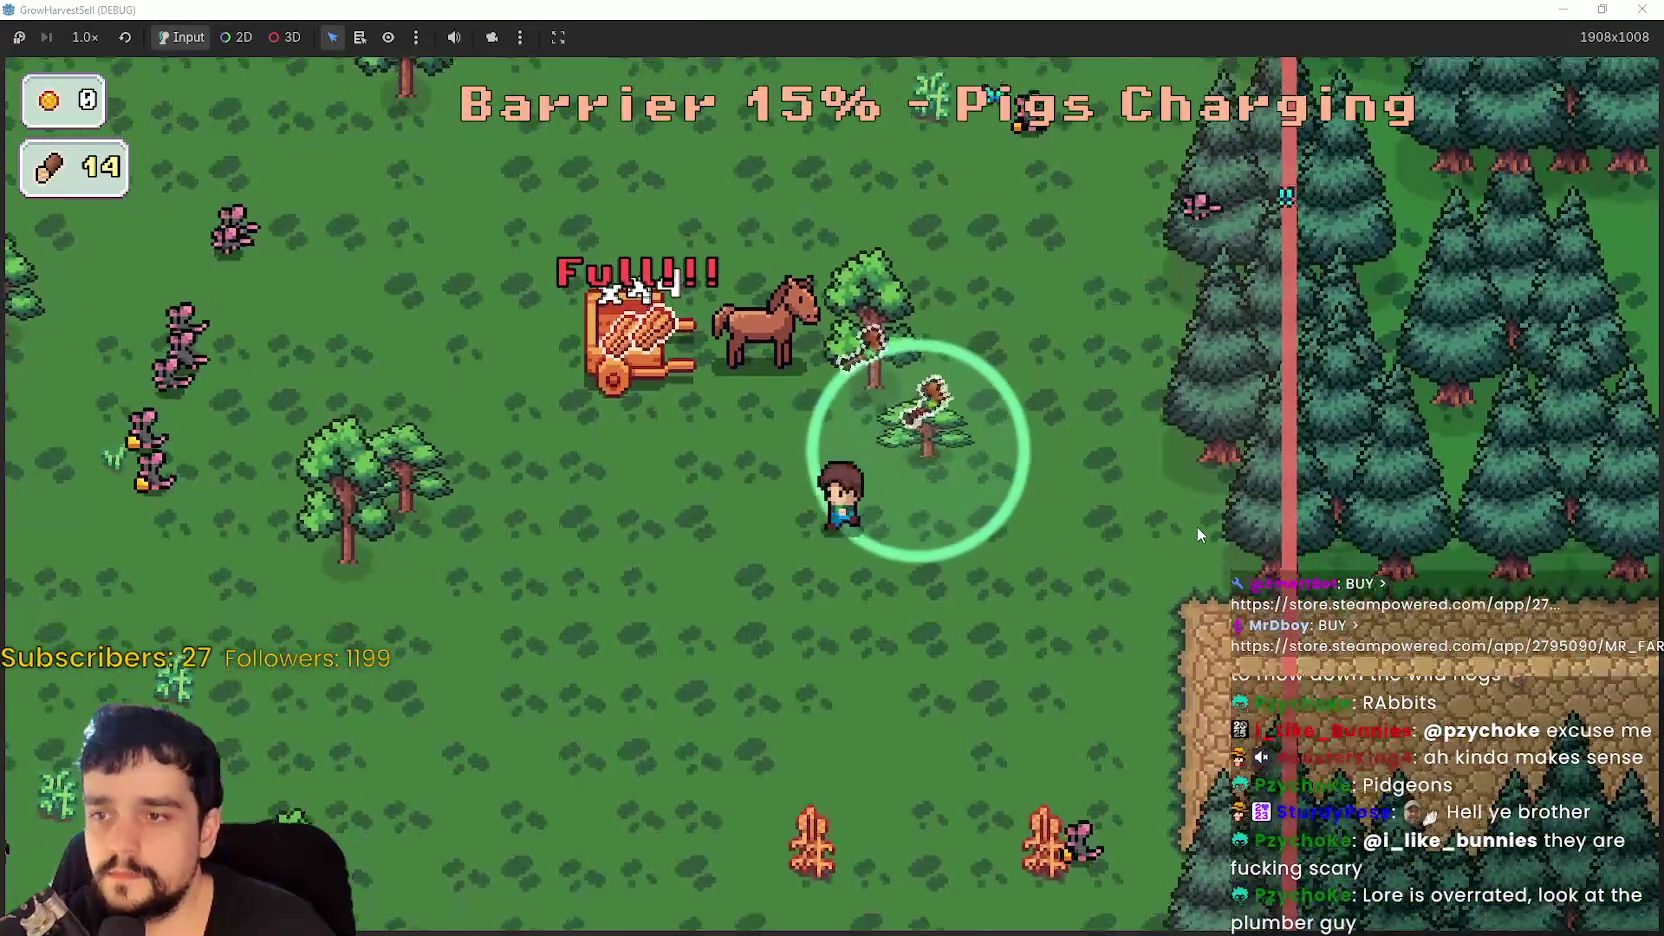
key(d)
key(w)
key(a)
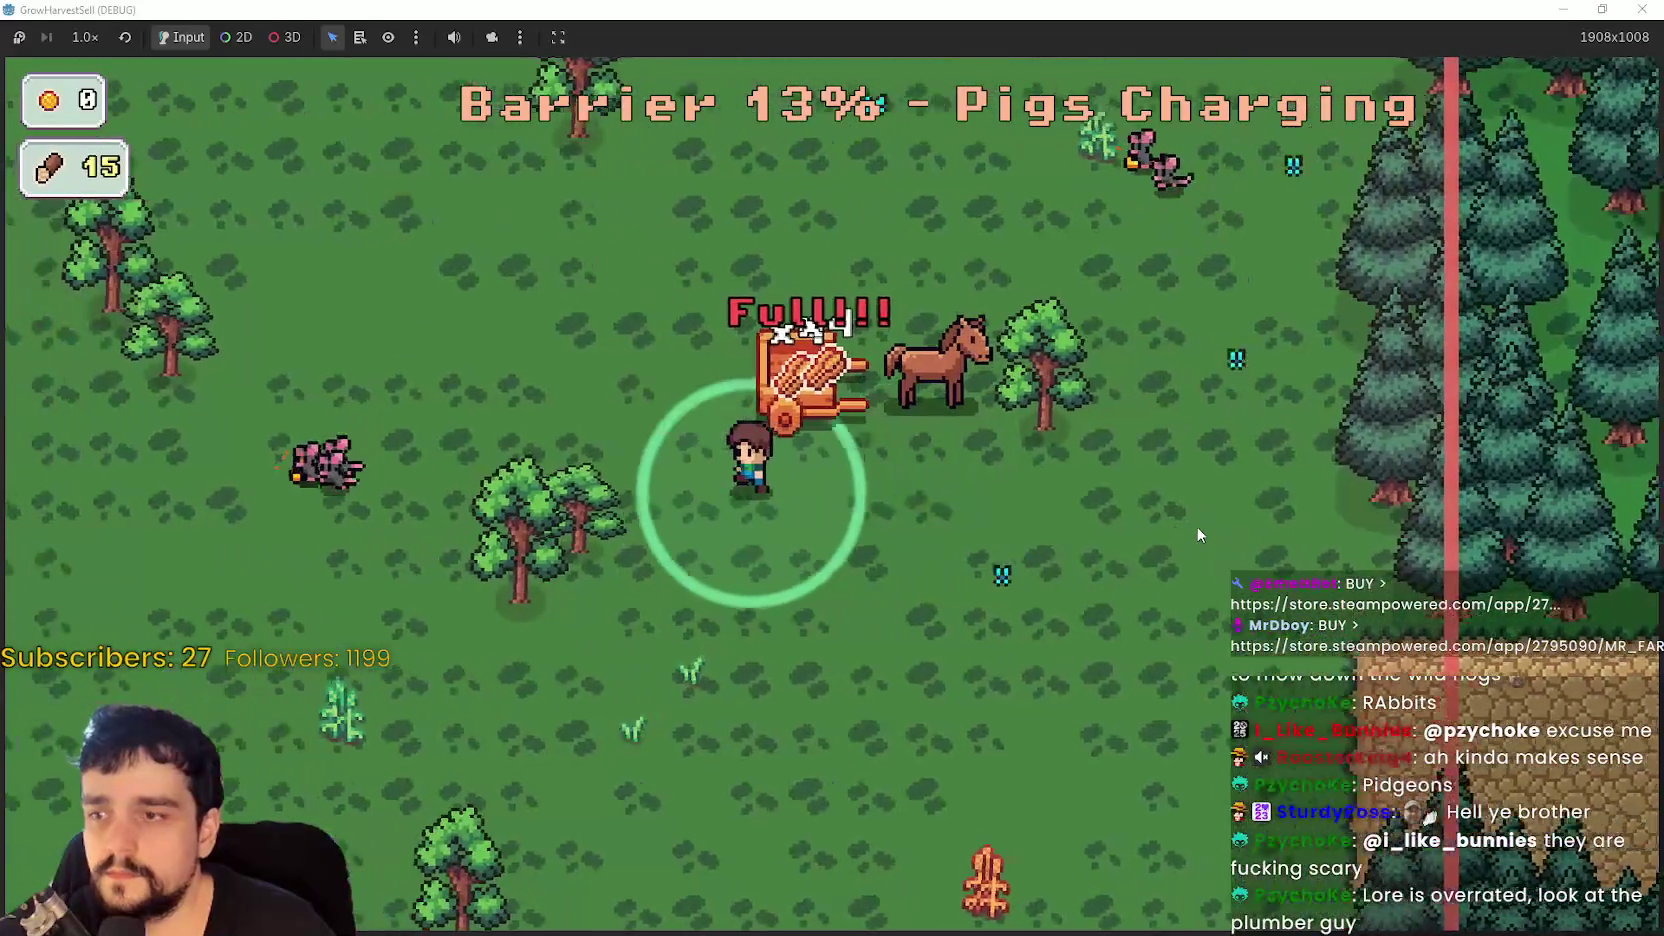
- Gather the last wood, then cross the red barrier to end the stage with 8 crops and 16 wood
key(s)
key(a)
key(d)
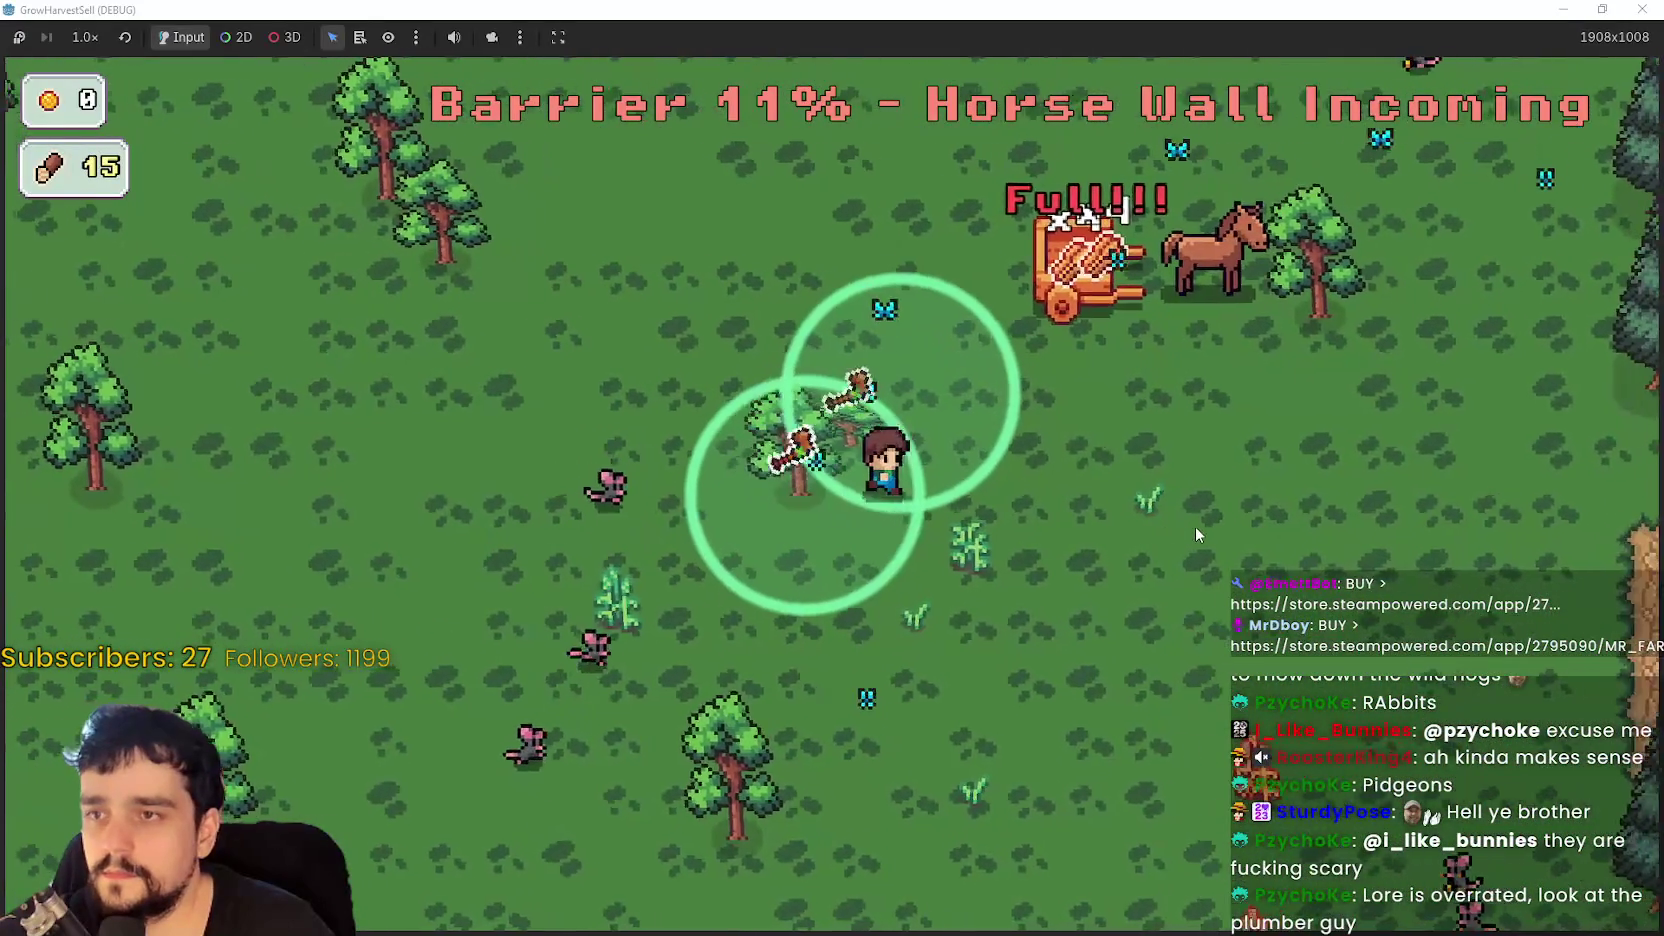
key(w)
key(s)
key(a)
key(d)
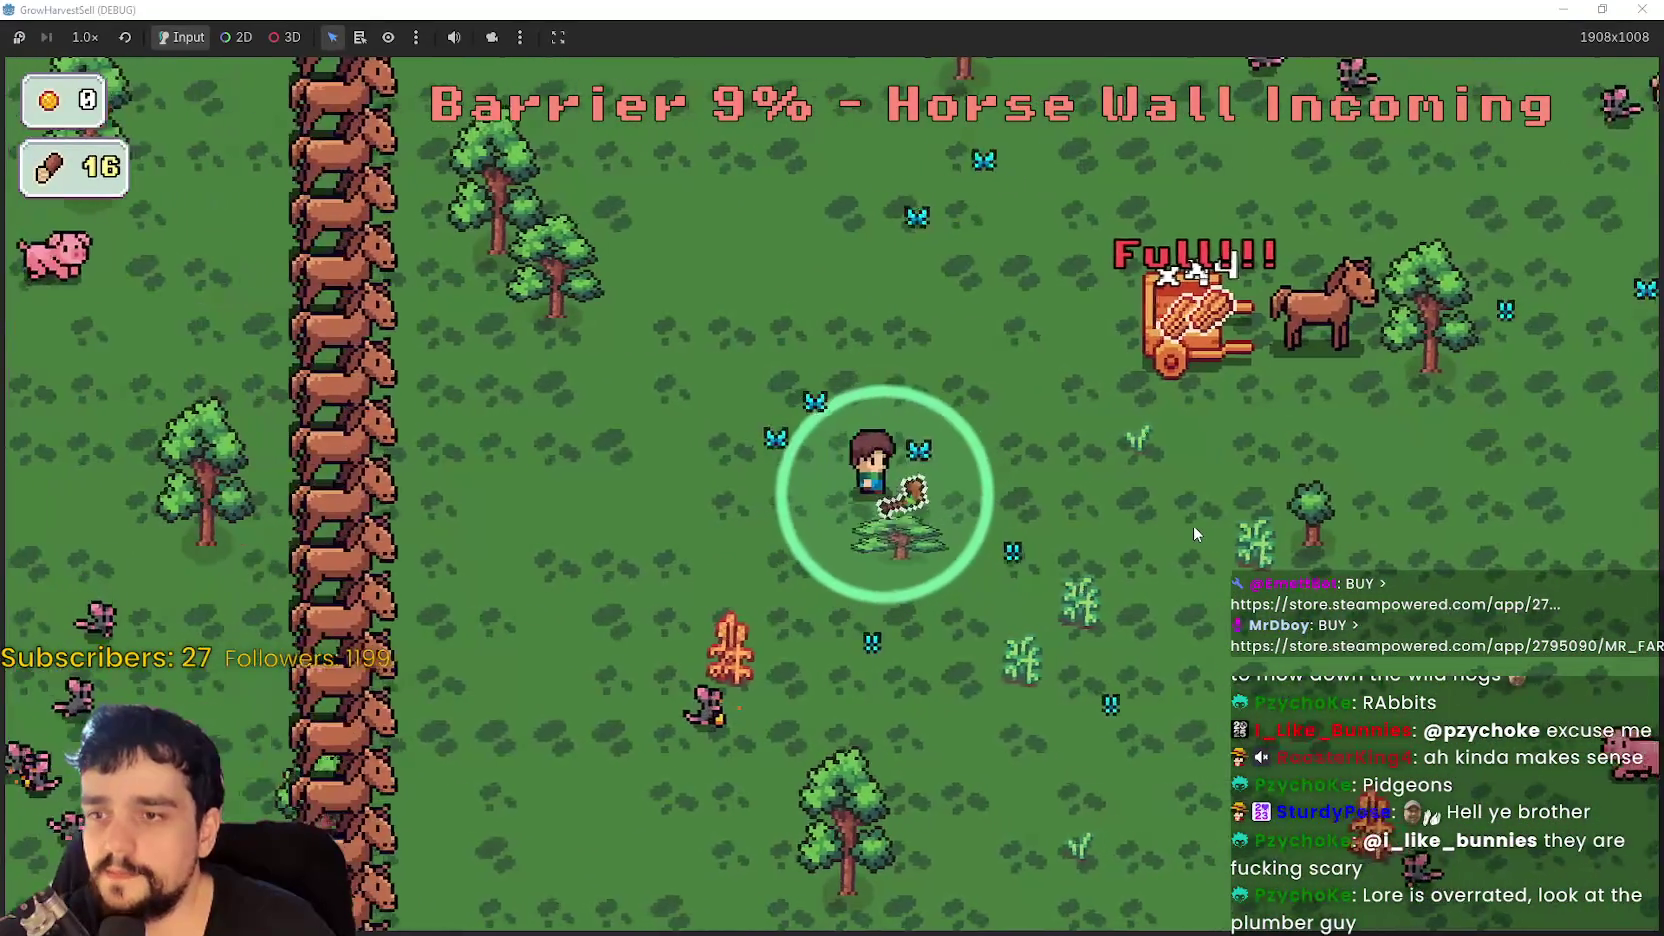
key(s)
key(d)
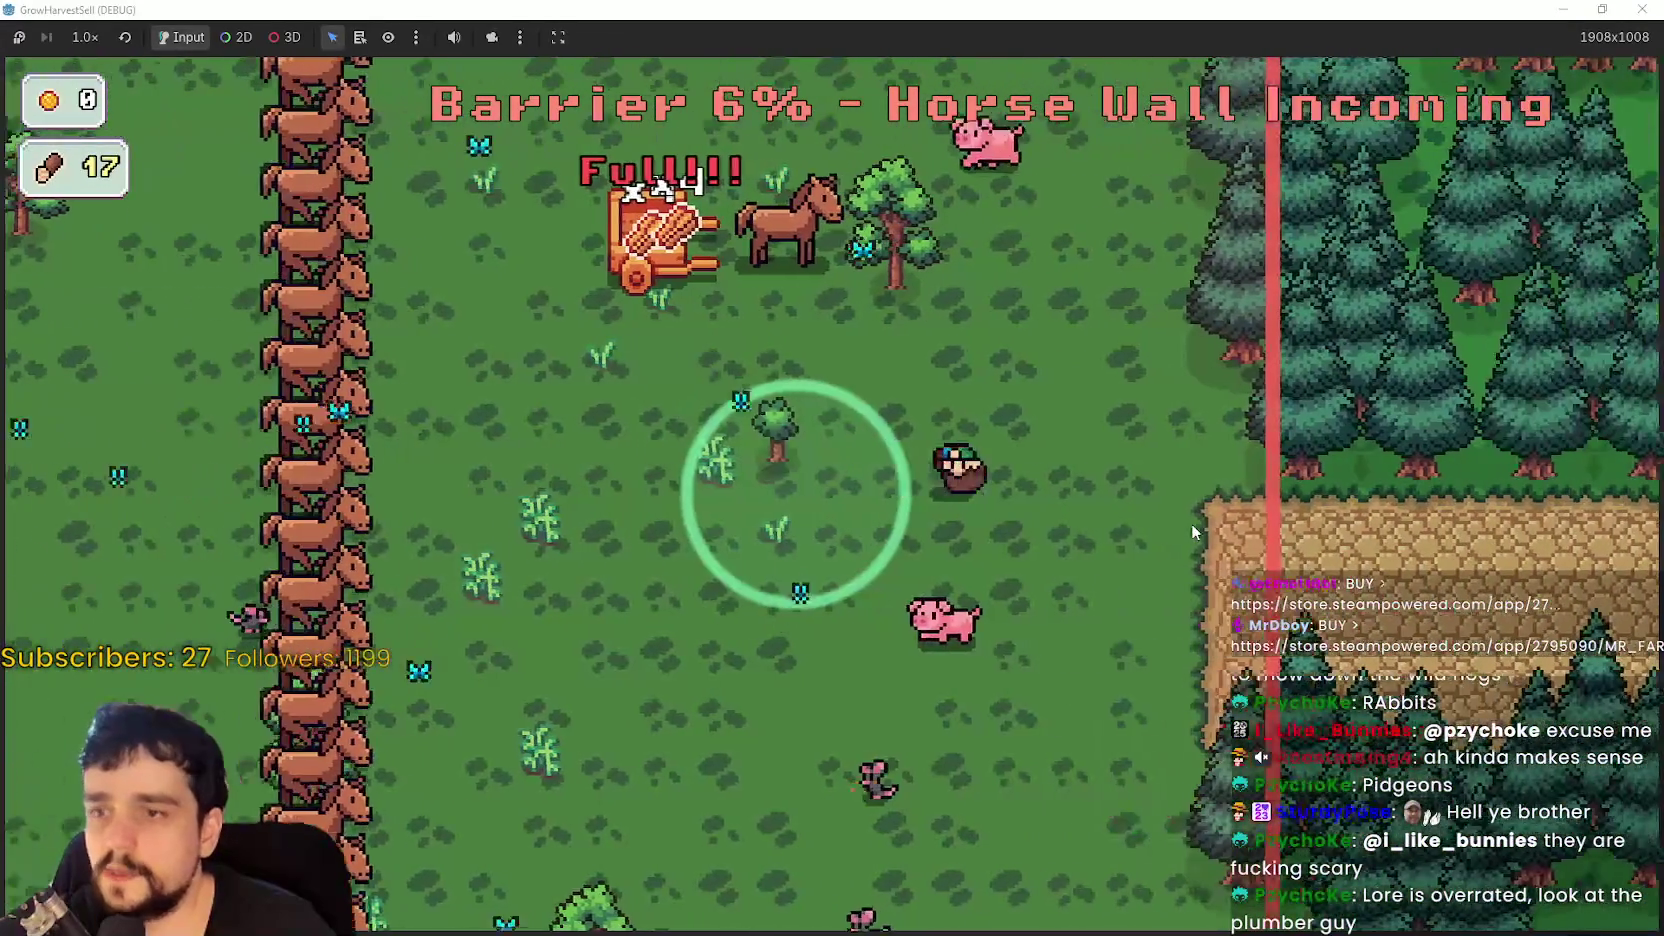
key(d)
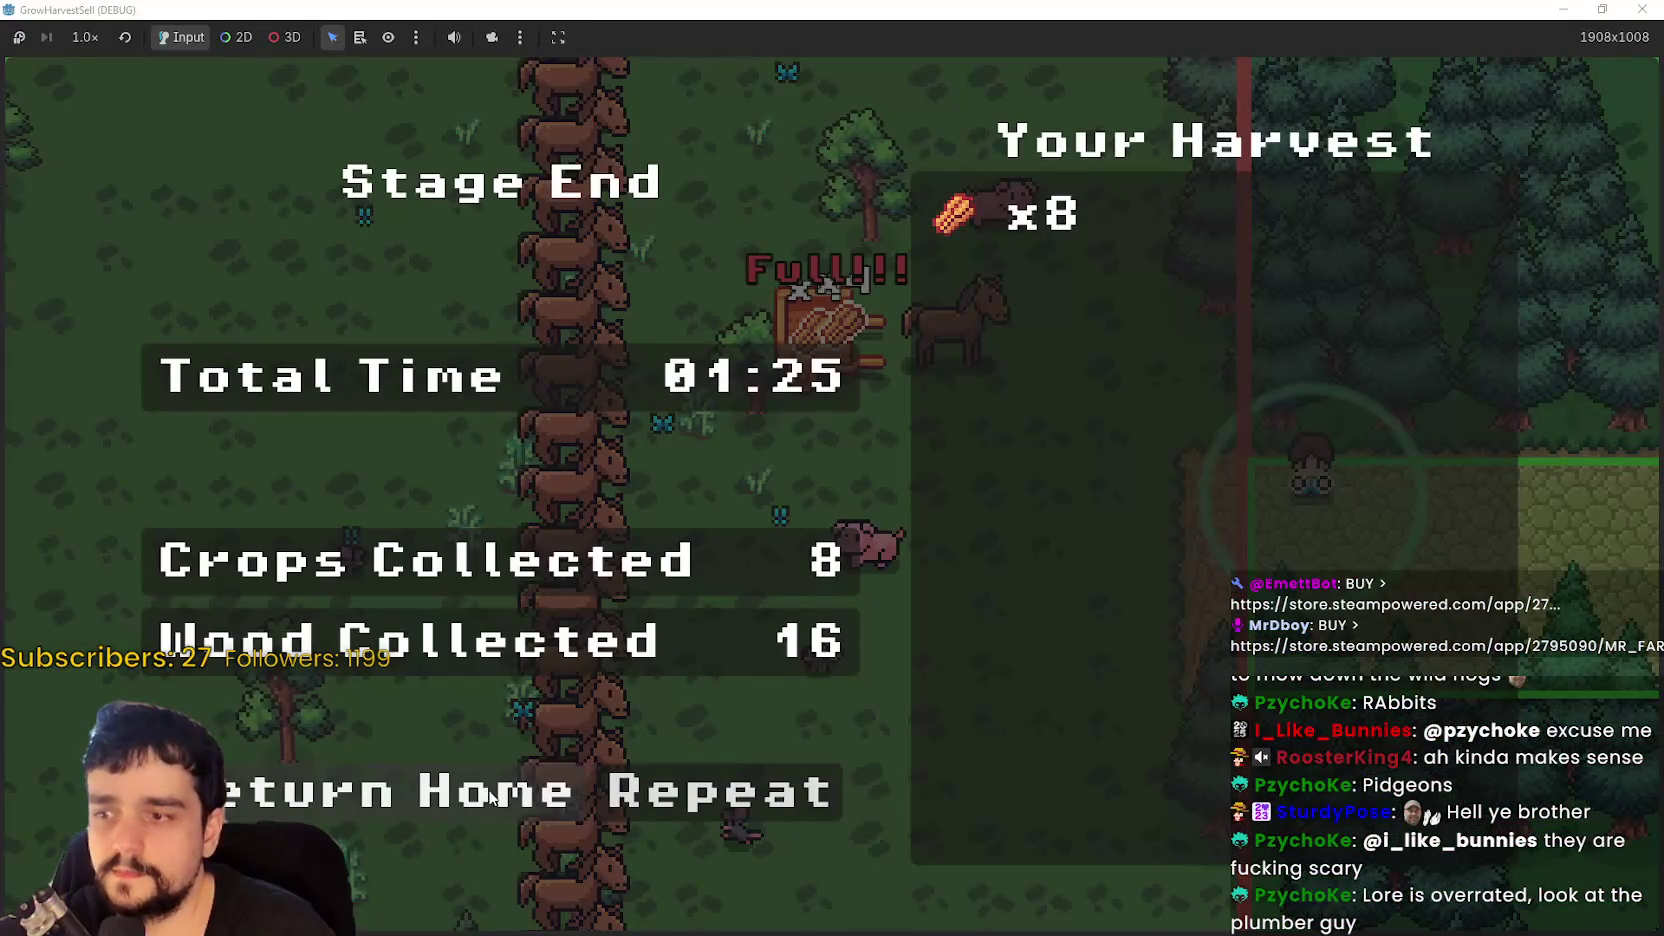
- Return home, carry the crops from the cart to the stall, and sell them
click(490, 795)
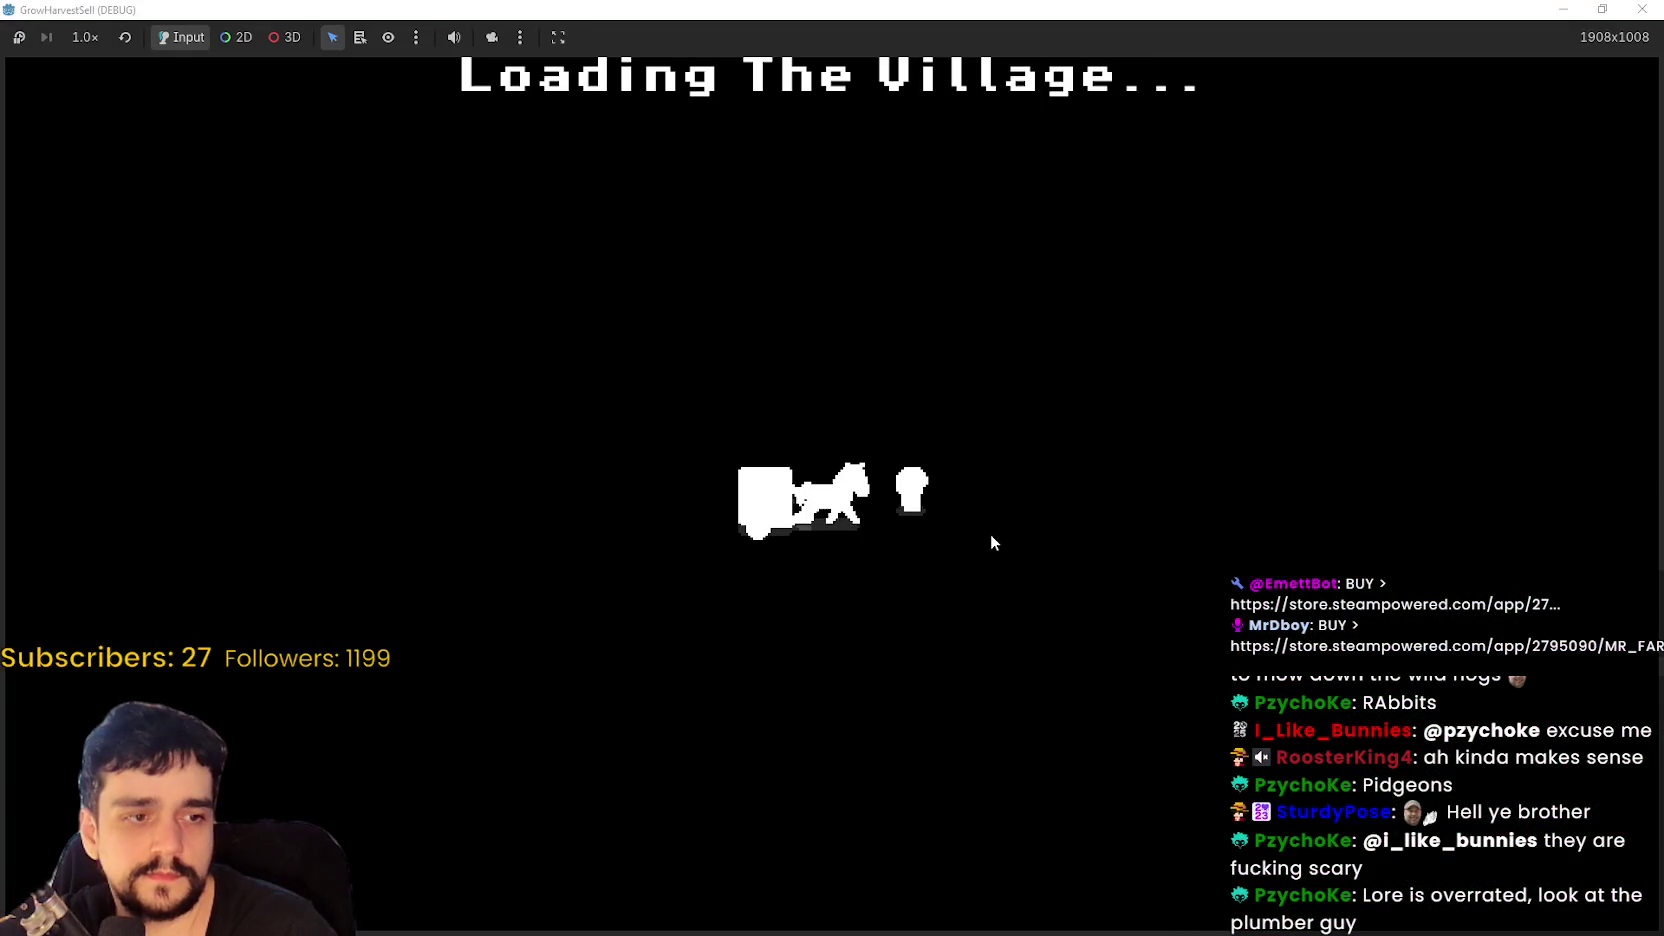
key(d)
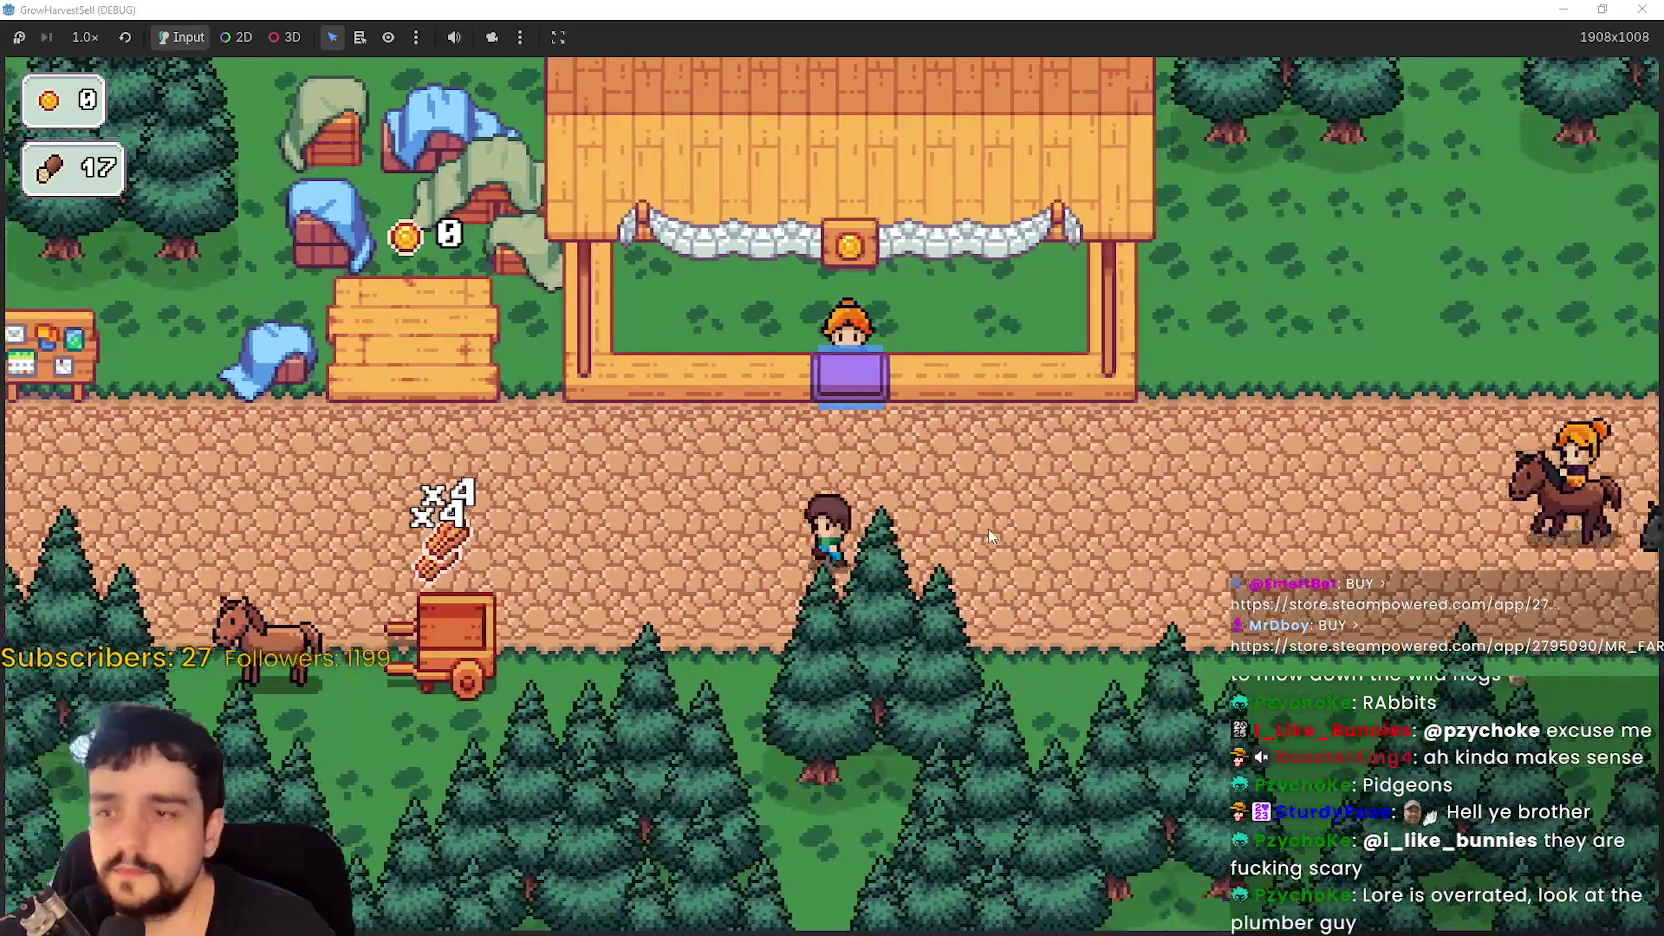
key(a)
key(s)
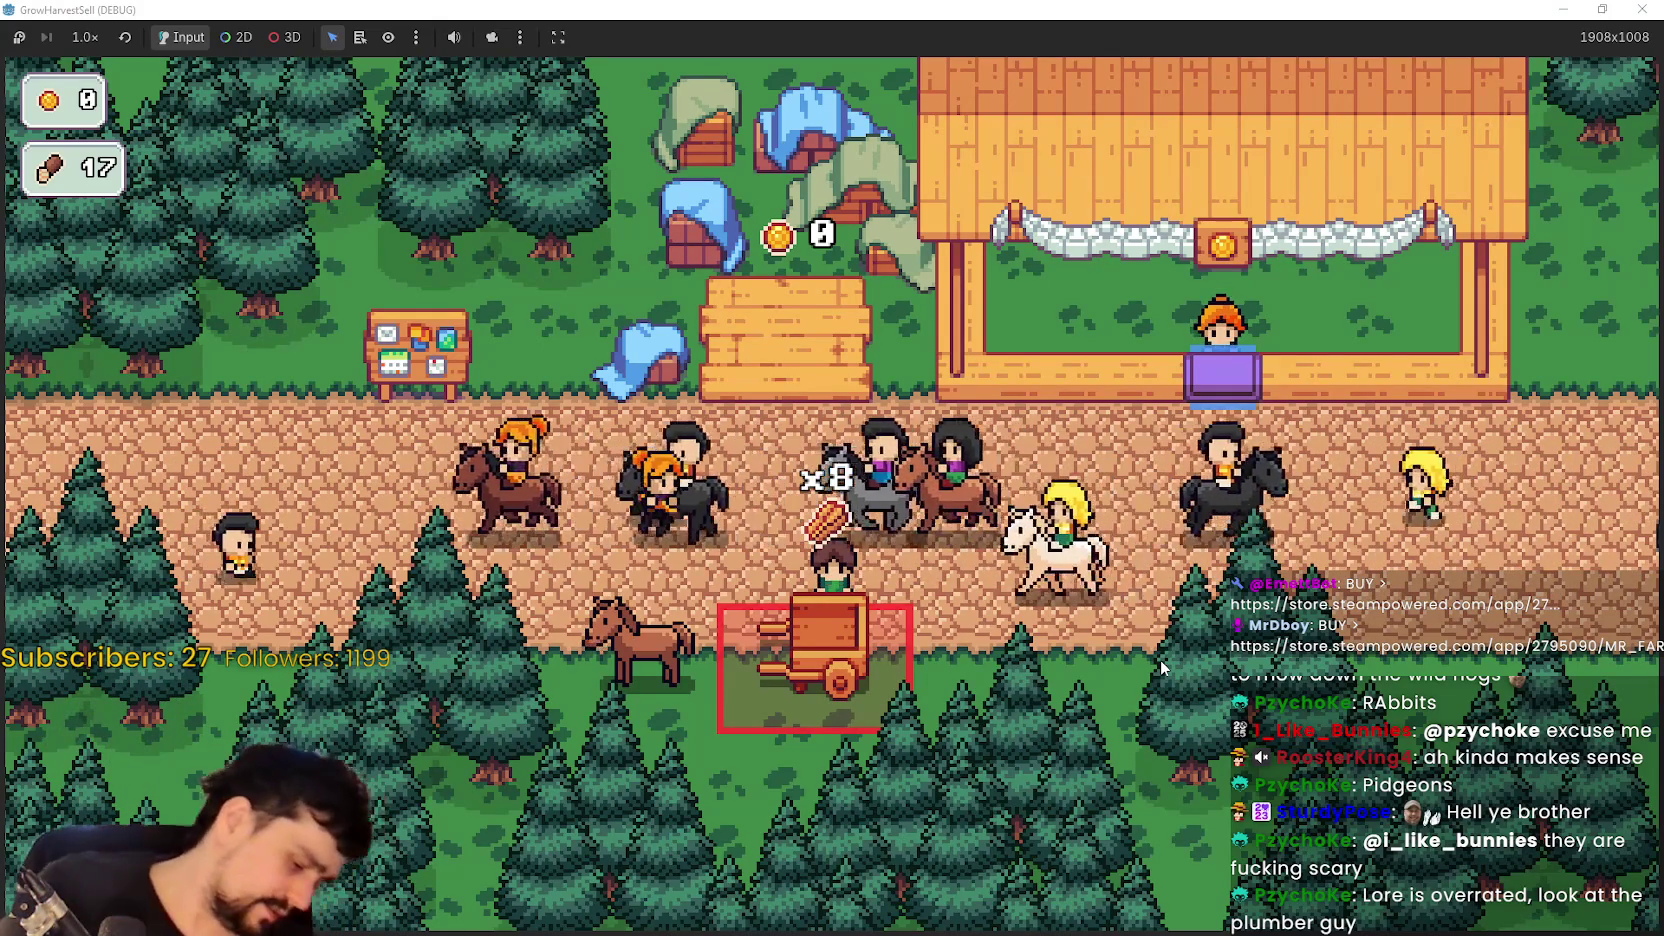
key(w)
key(d)
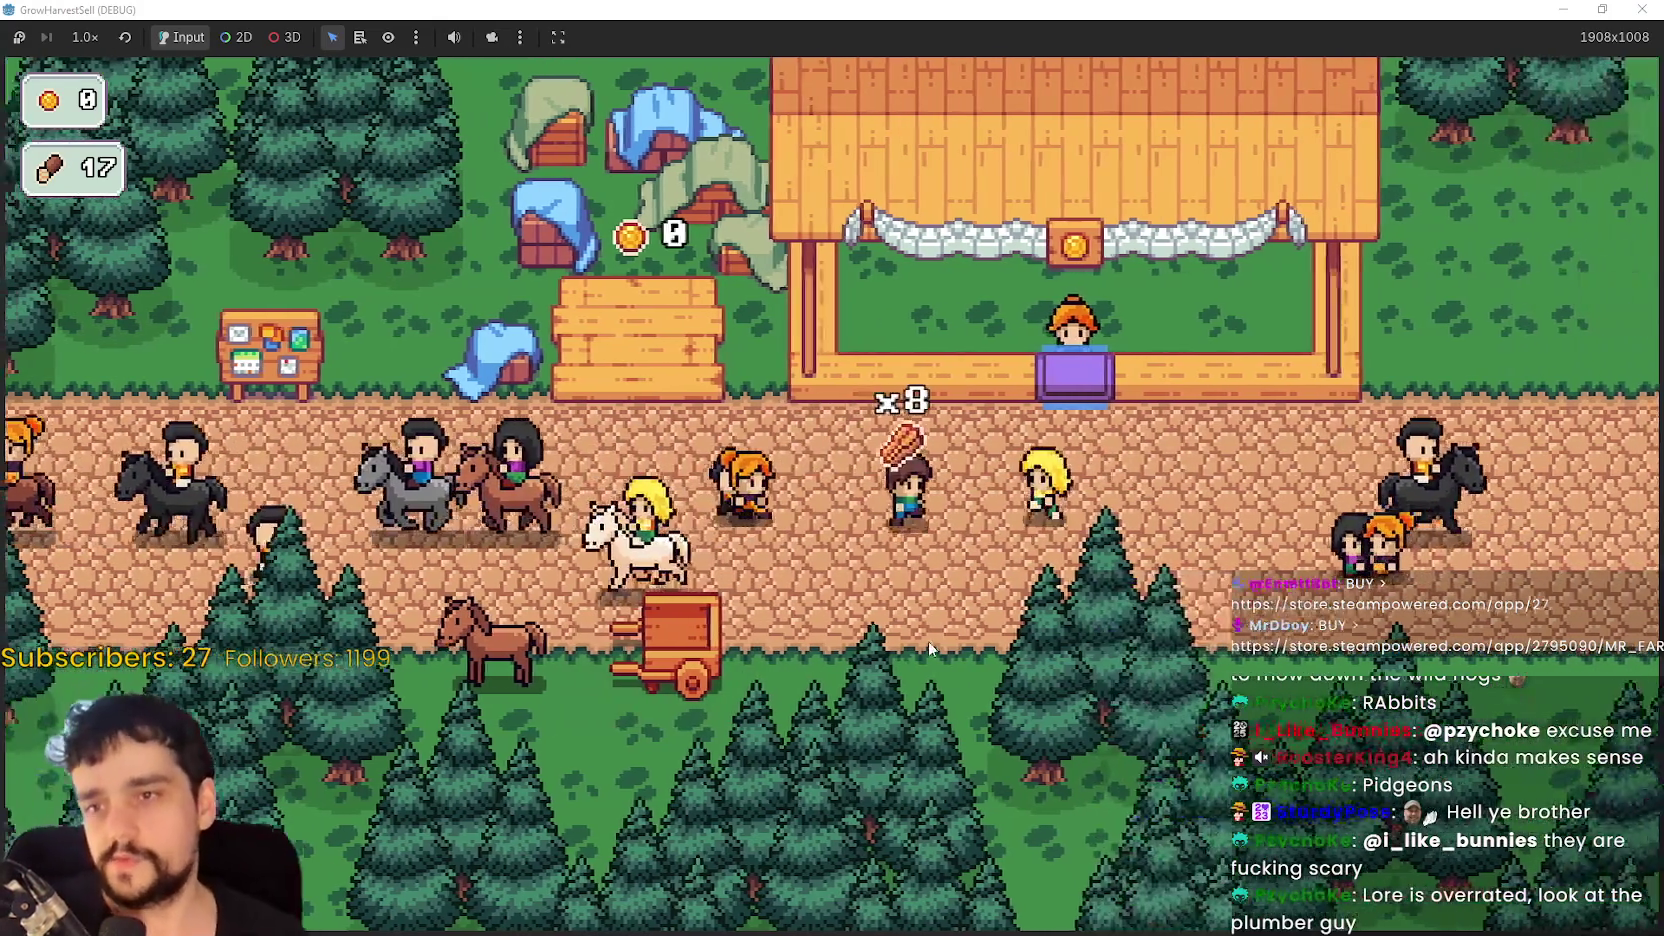
key(w)
key(d)
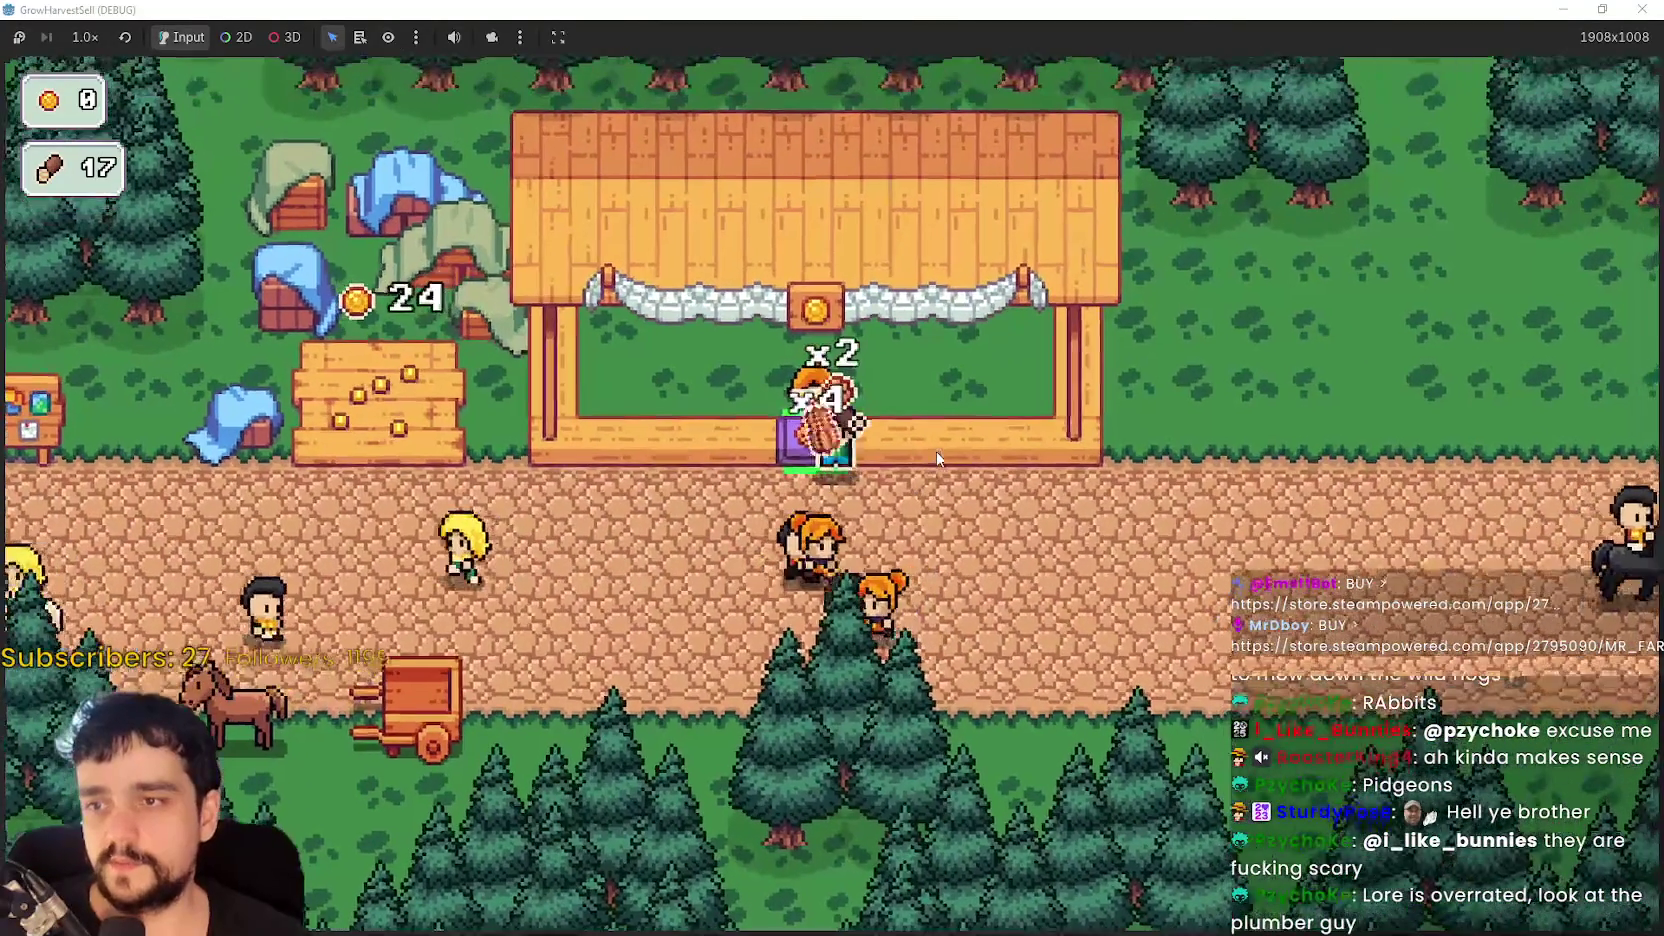
key(a)
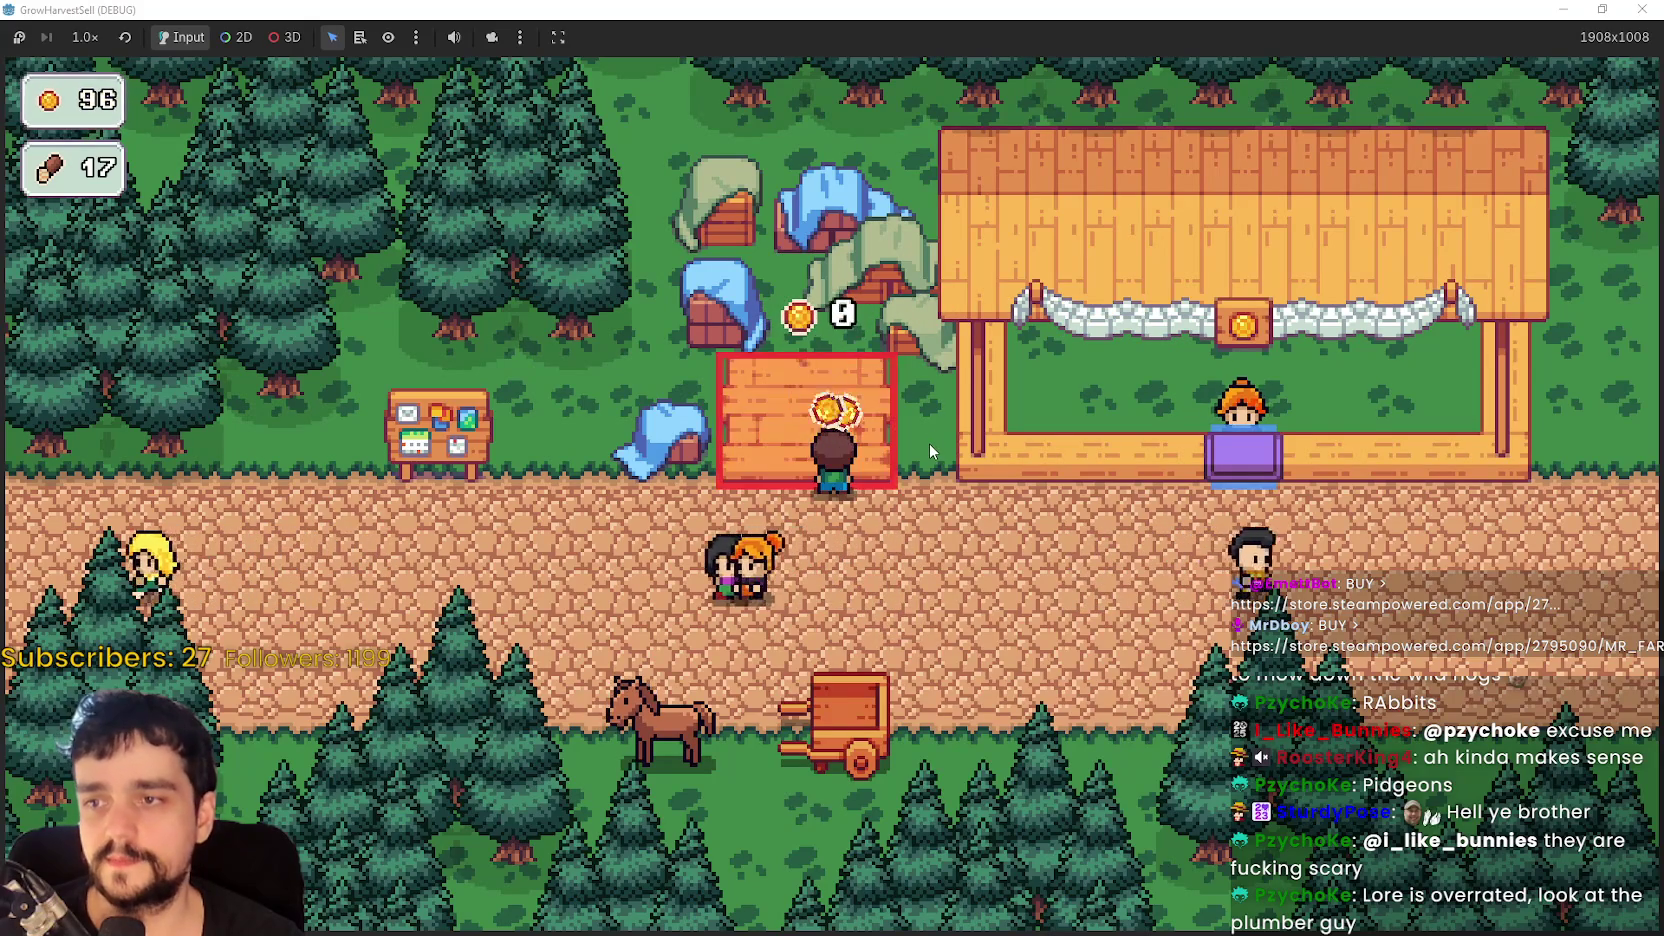
- Collect the plot's coins, view the zoomed-in Prestige skill tree, then switch to Steam
key(a)
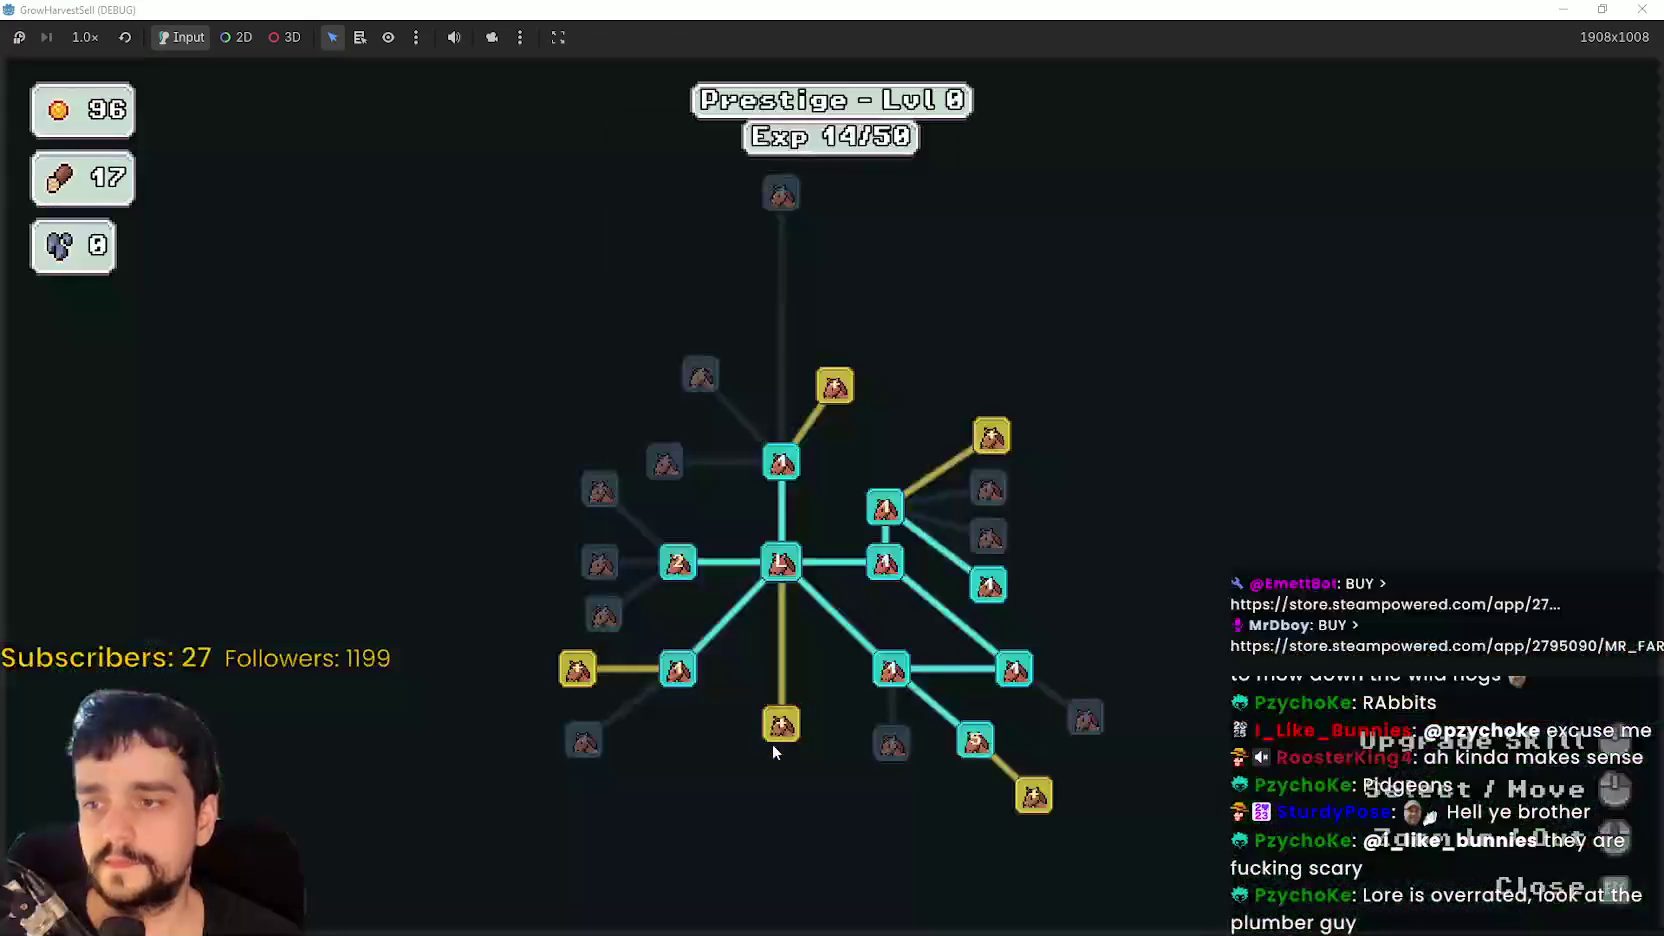
key(e)
scroll(1080, 524, up, 2)
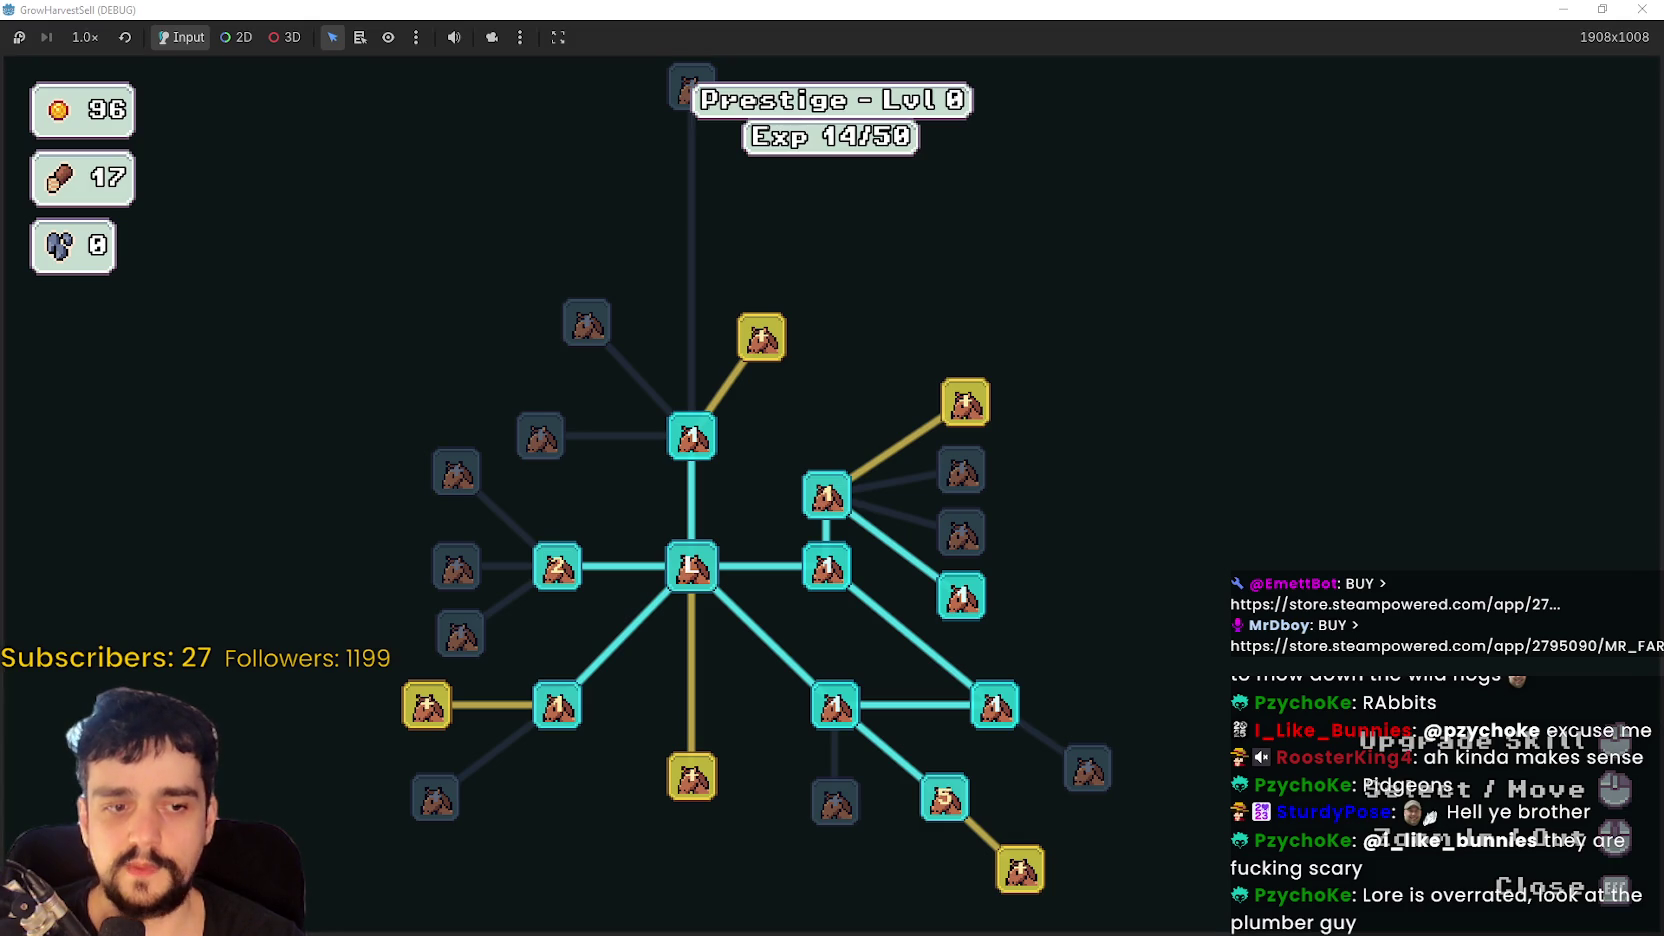
key(alt+Tab)
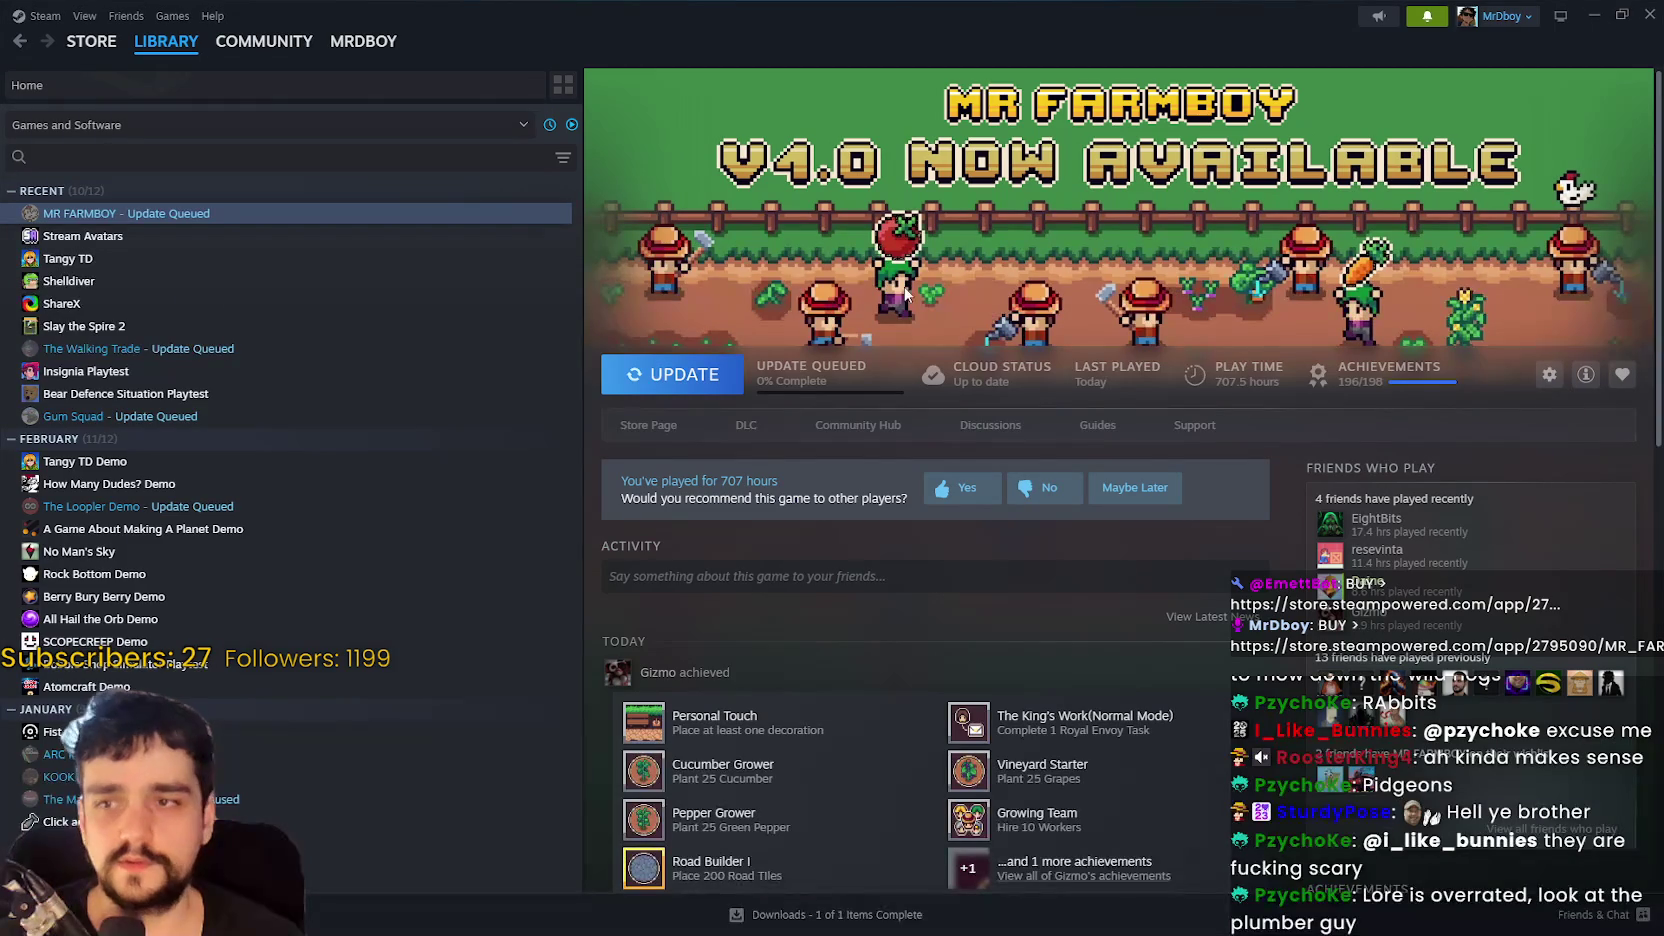
- Open the notified 'Animal drops collected in stats' discussion and read through its comments
click(1427, 16)
click(1337, 103)
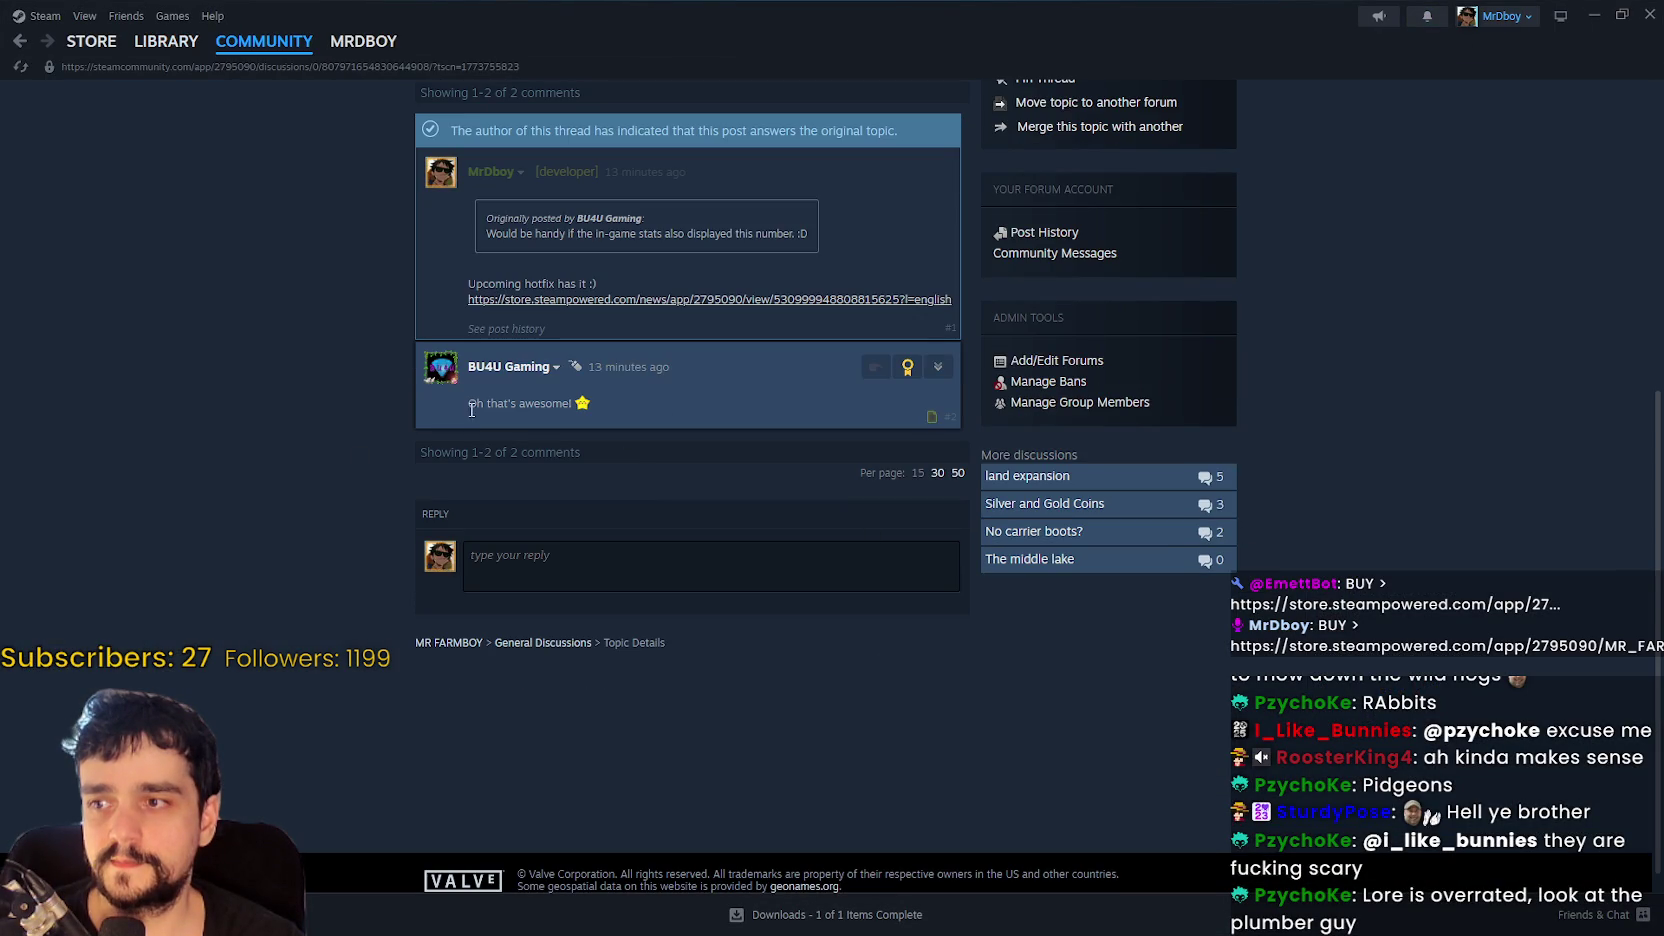
drag(468, 402, 590, 402)
scroll(733, 544, up, 1)
scroll(733, 544, up, 5)
click(302, 421)
scroll(302, 421, down, 1)
scroll(302, 421, up, 1)
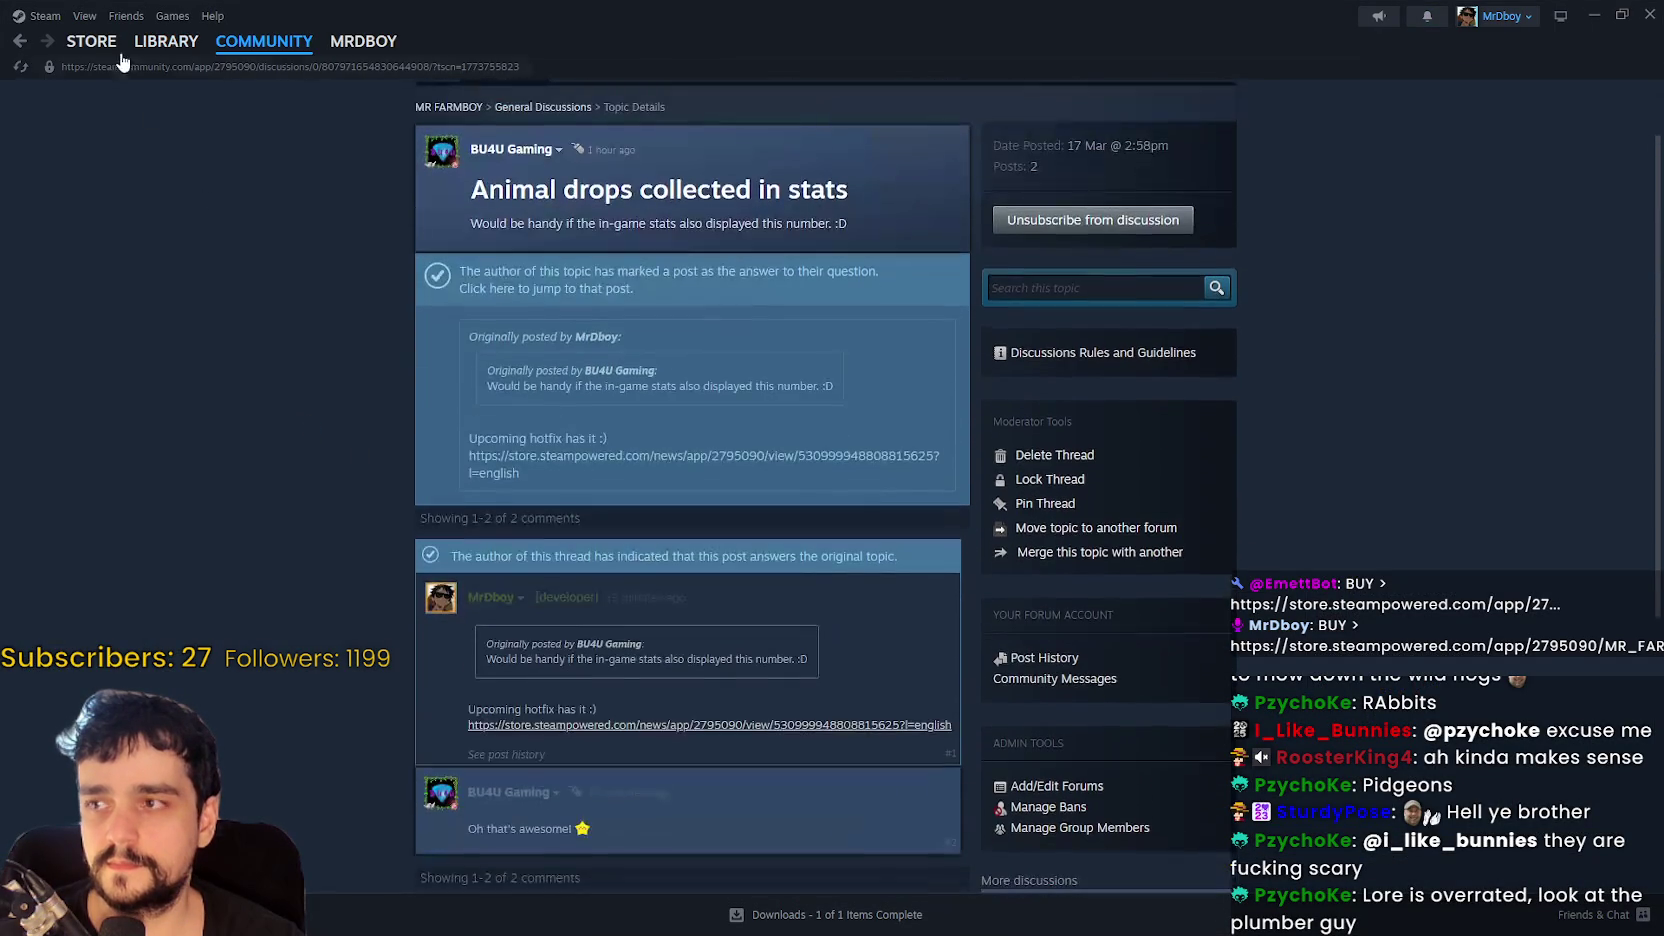
scroll(954, 225, up, 2)
- Go to the MR FARMBOY store page and highlight 'colony farming' in its description
click(445, 156)
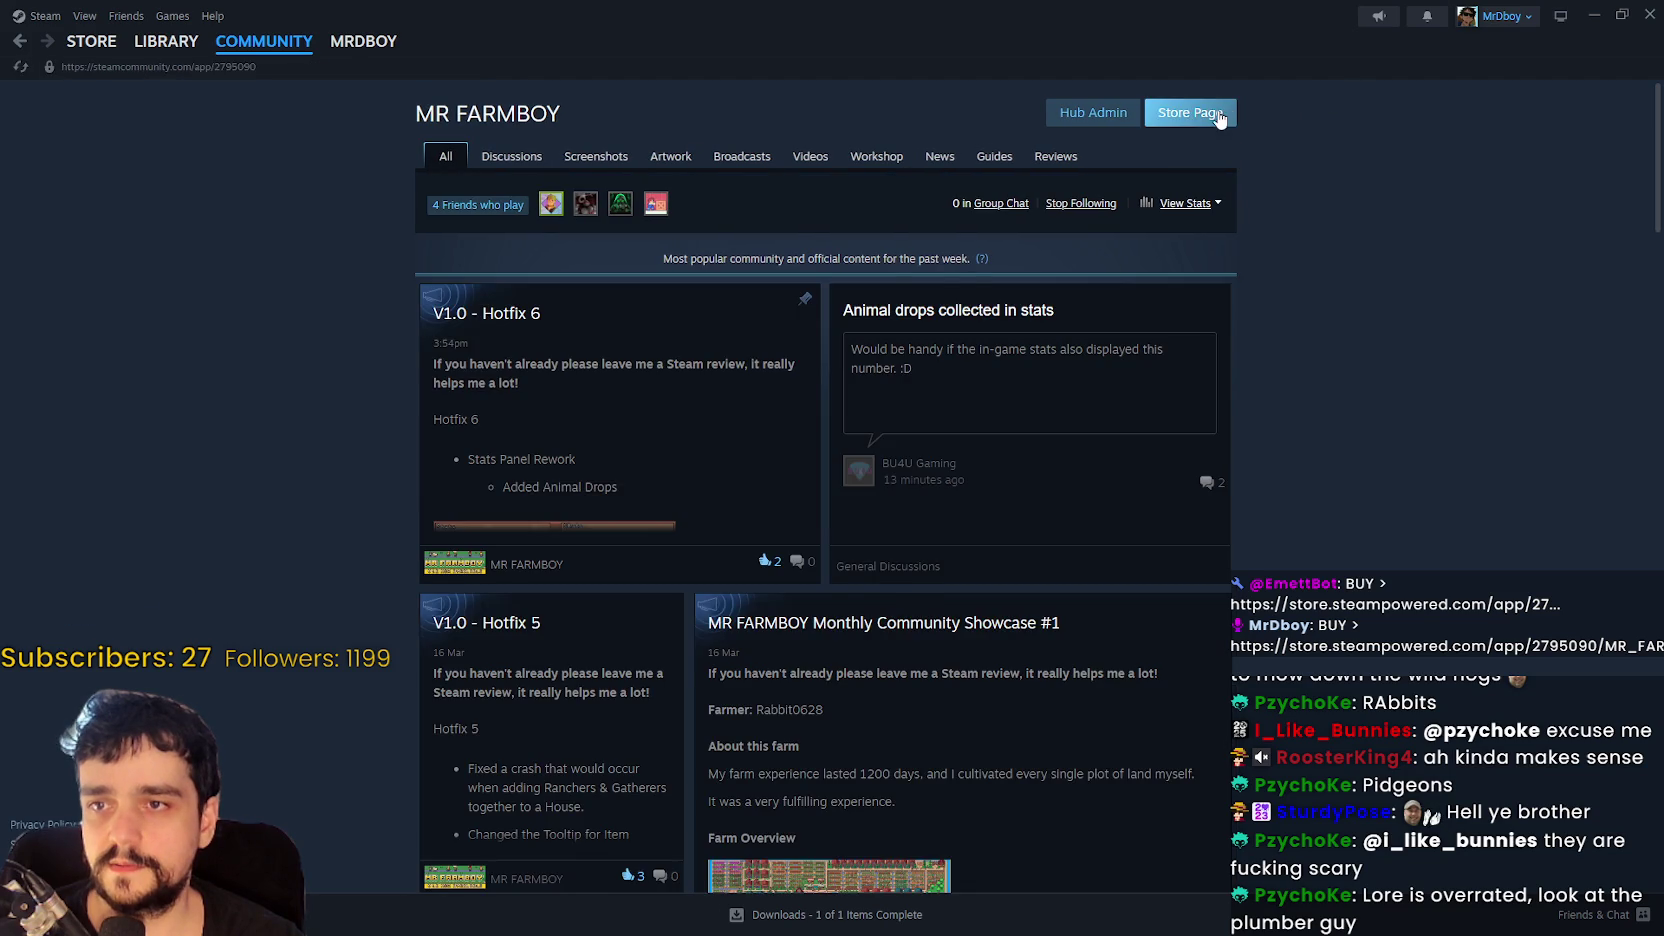
click(1218, 113)
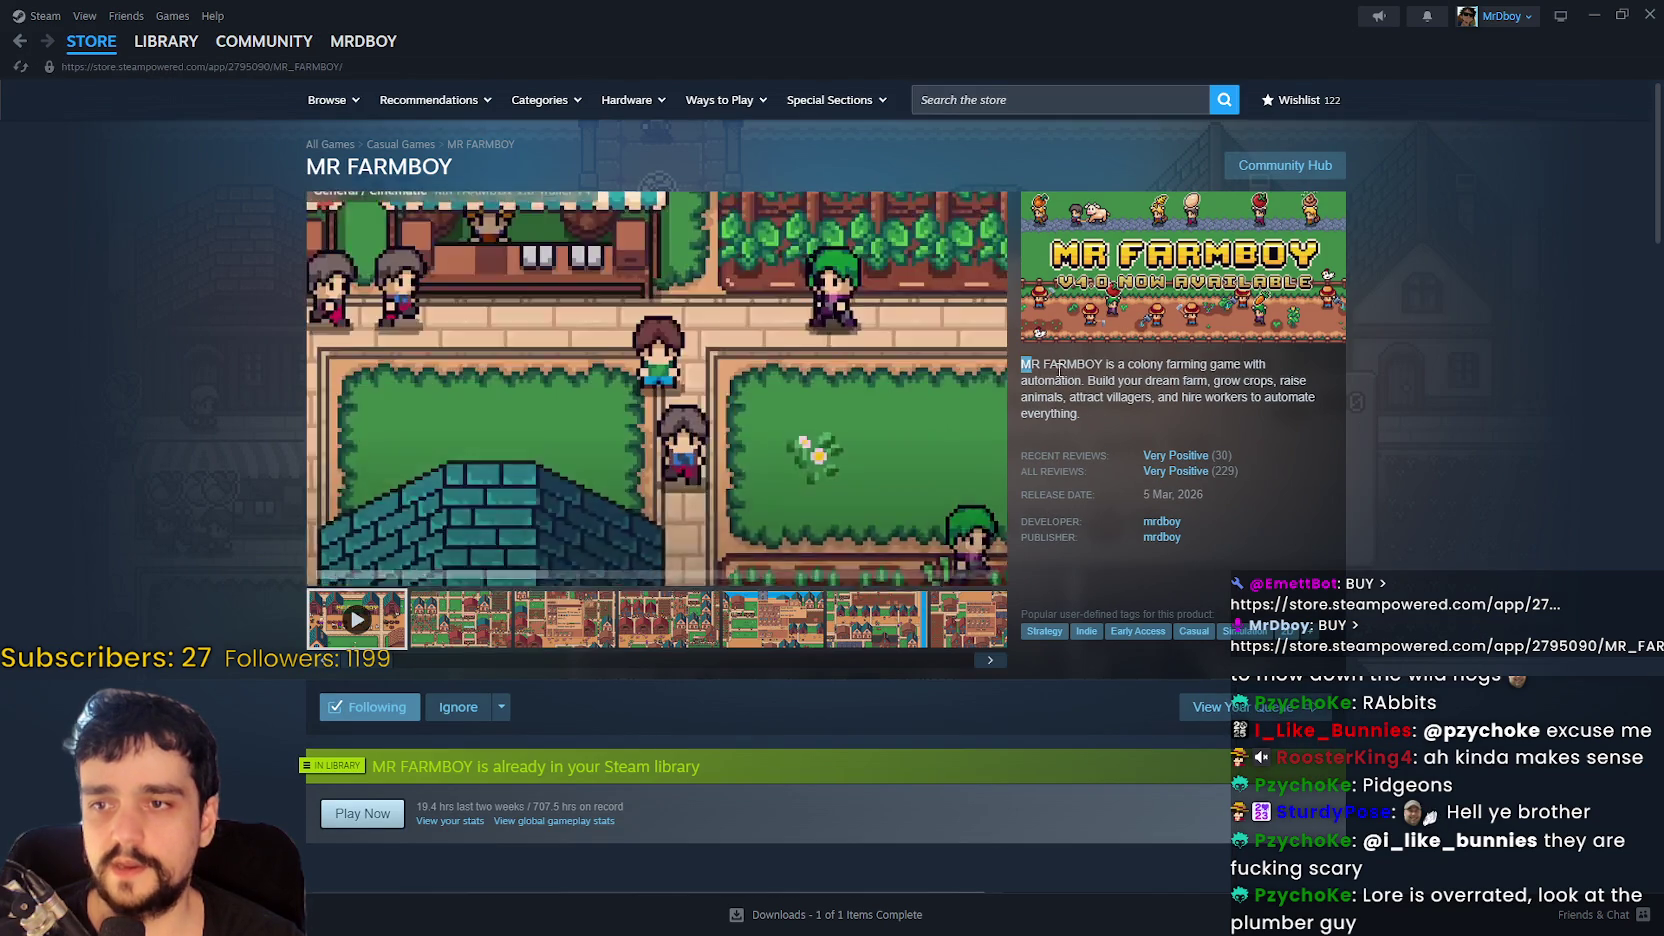
drag(1021, 364, 1127, 364)
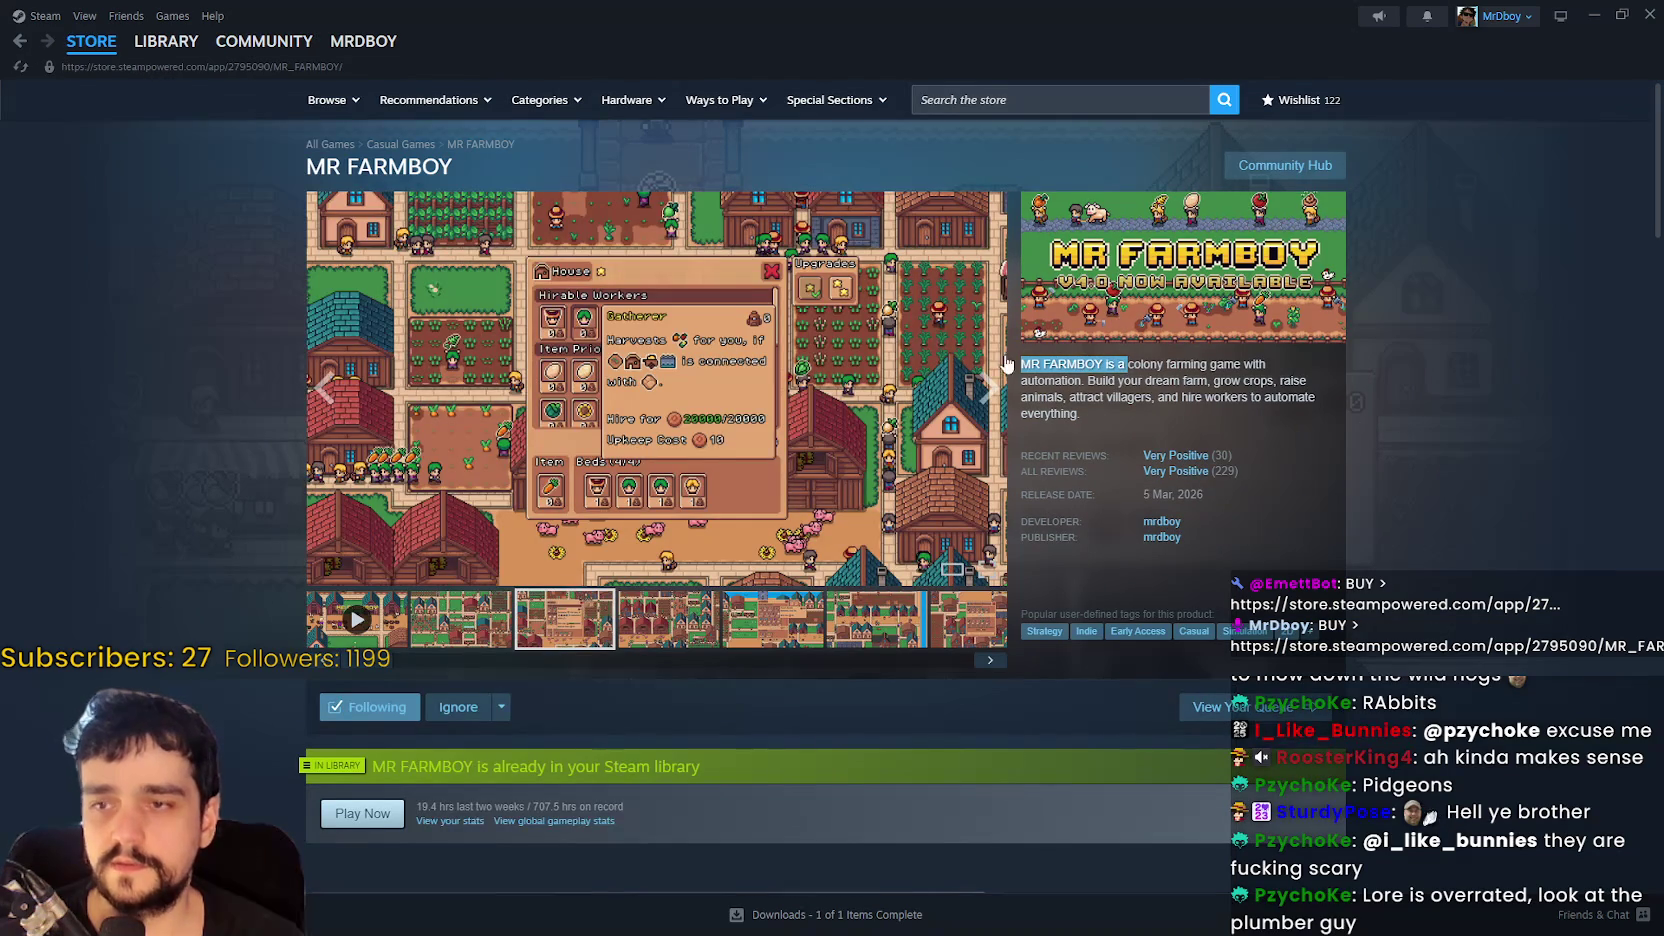
click(1045, 371)
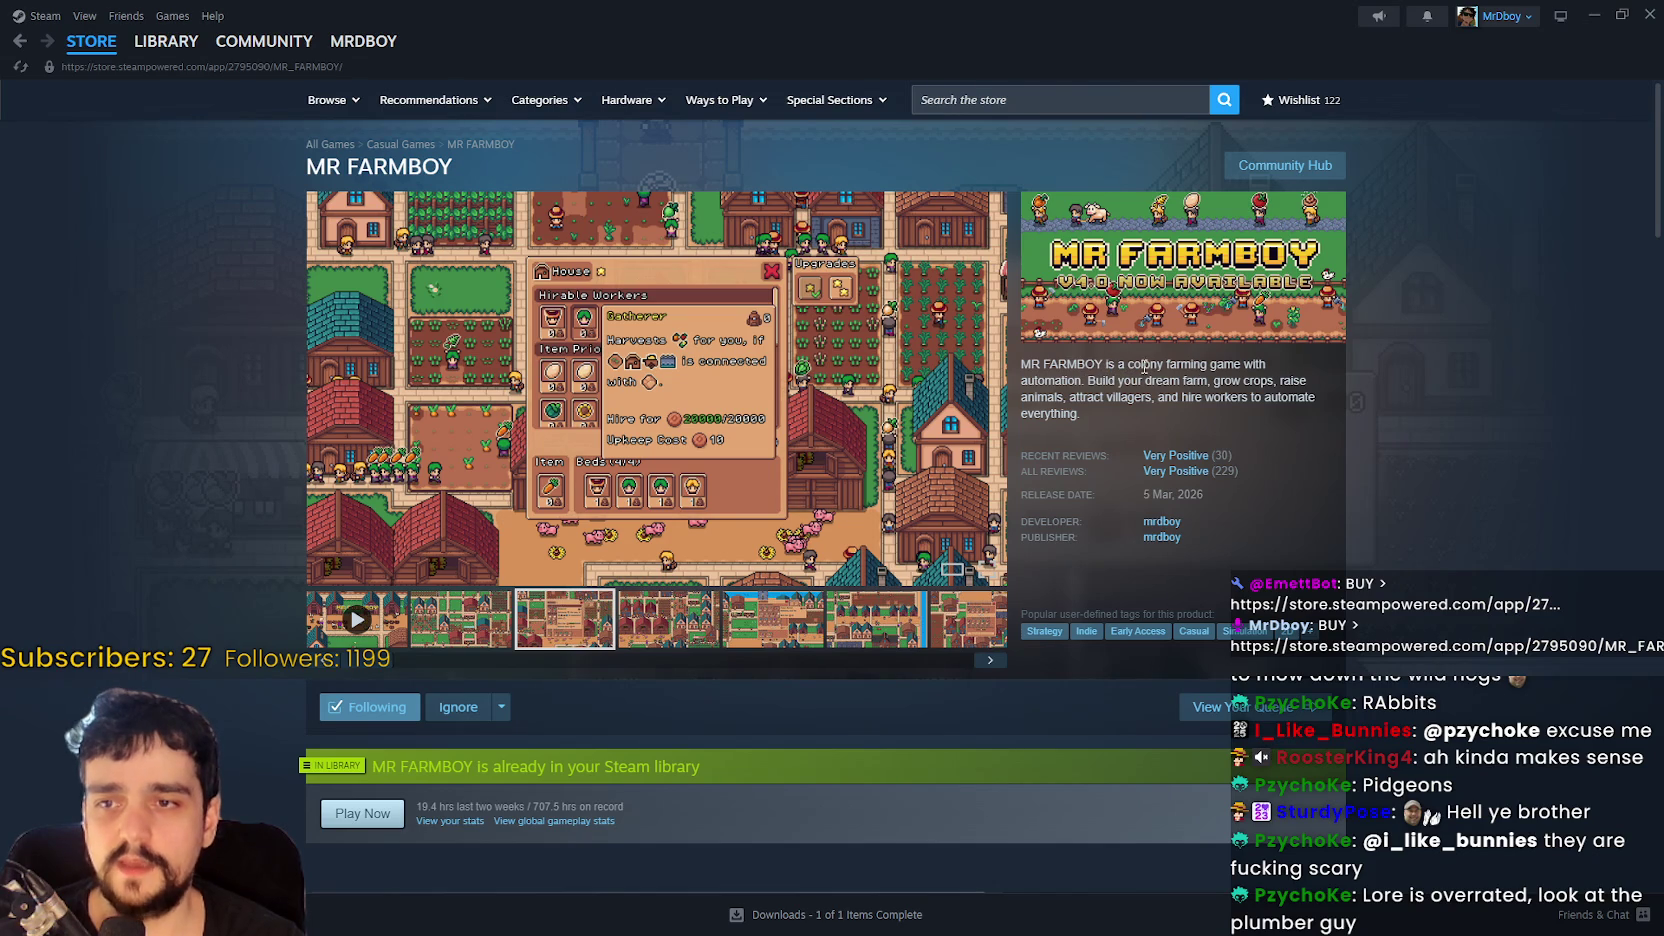
drag(1207, 364, 1145, 364)
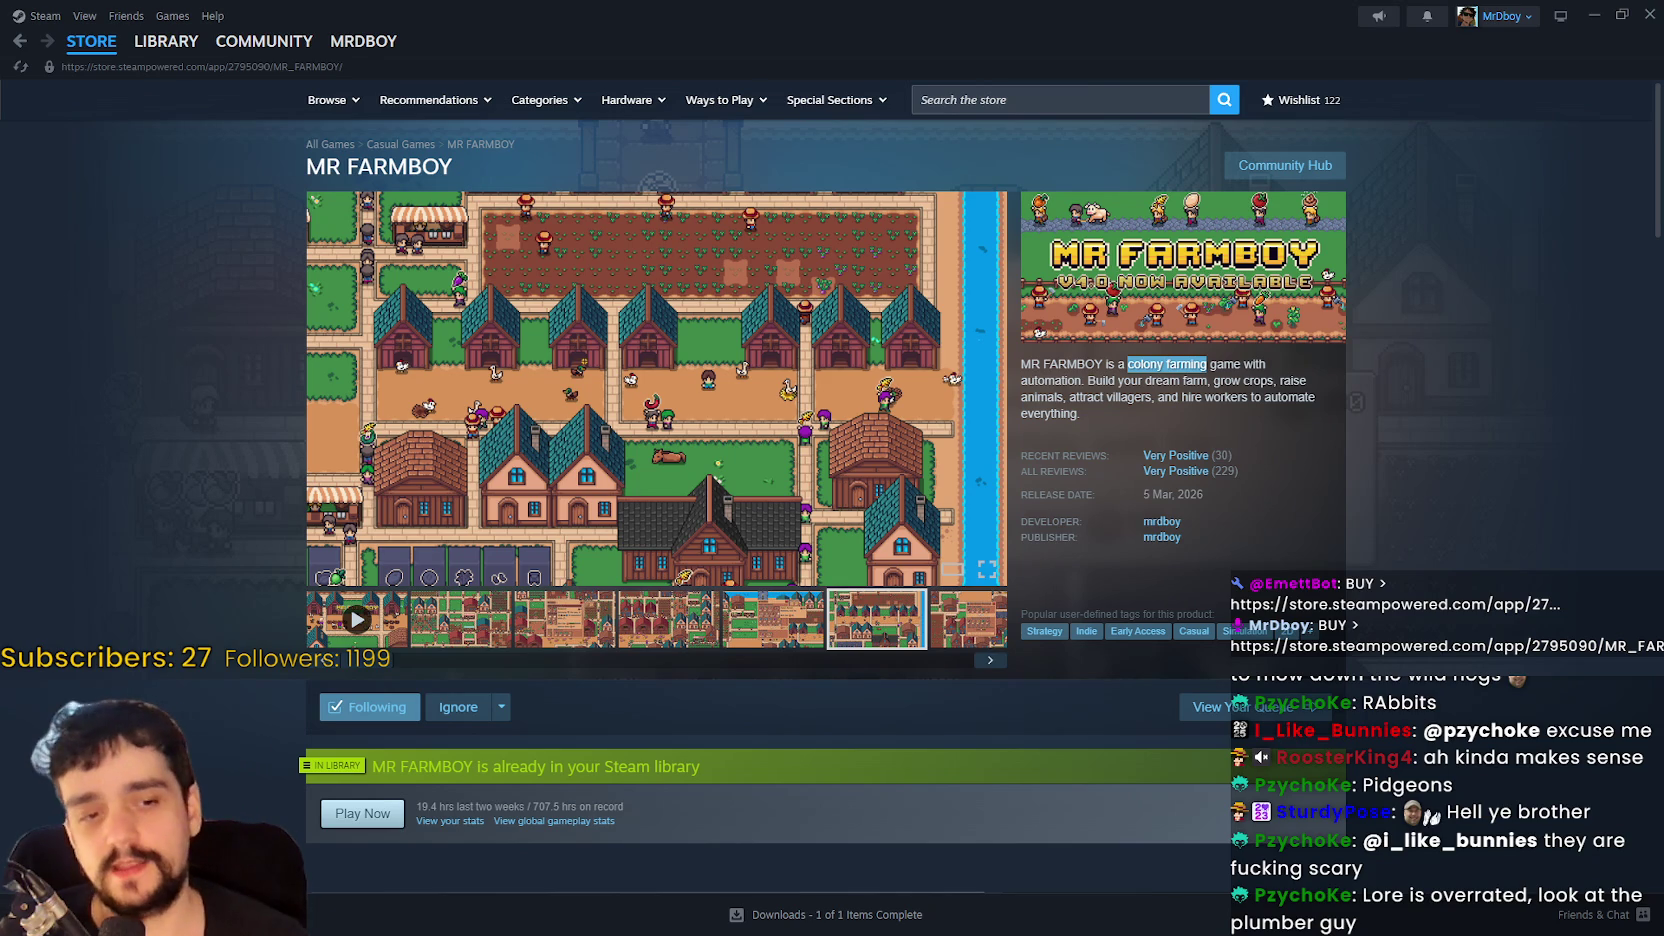
- Write 'Harvest Sorcerrer' in a new Notepad note and select the word Sorcerrer
key(ctrl+alt+n)
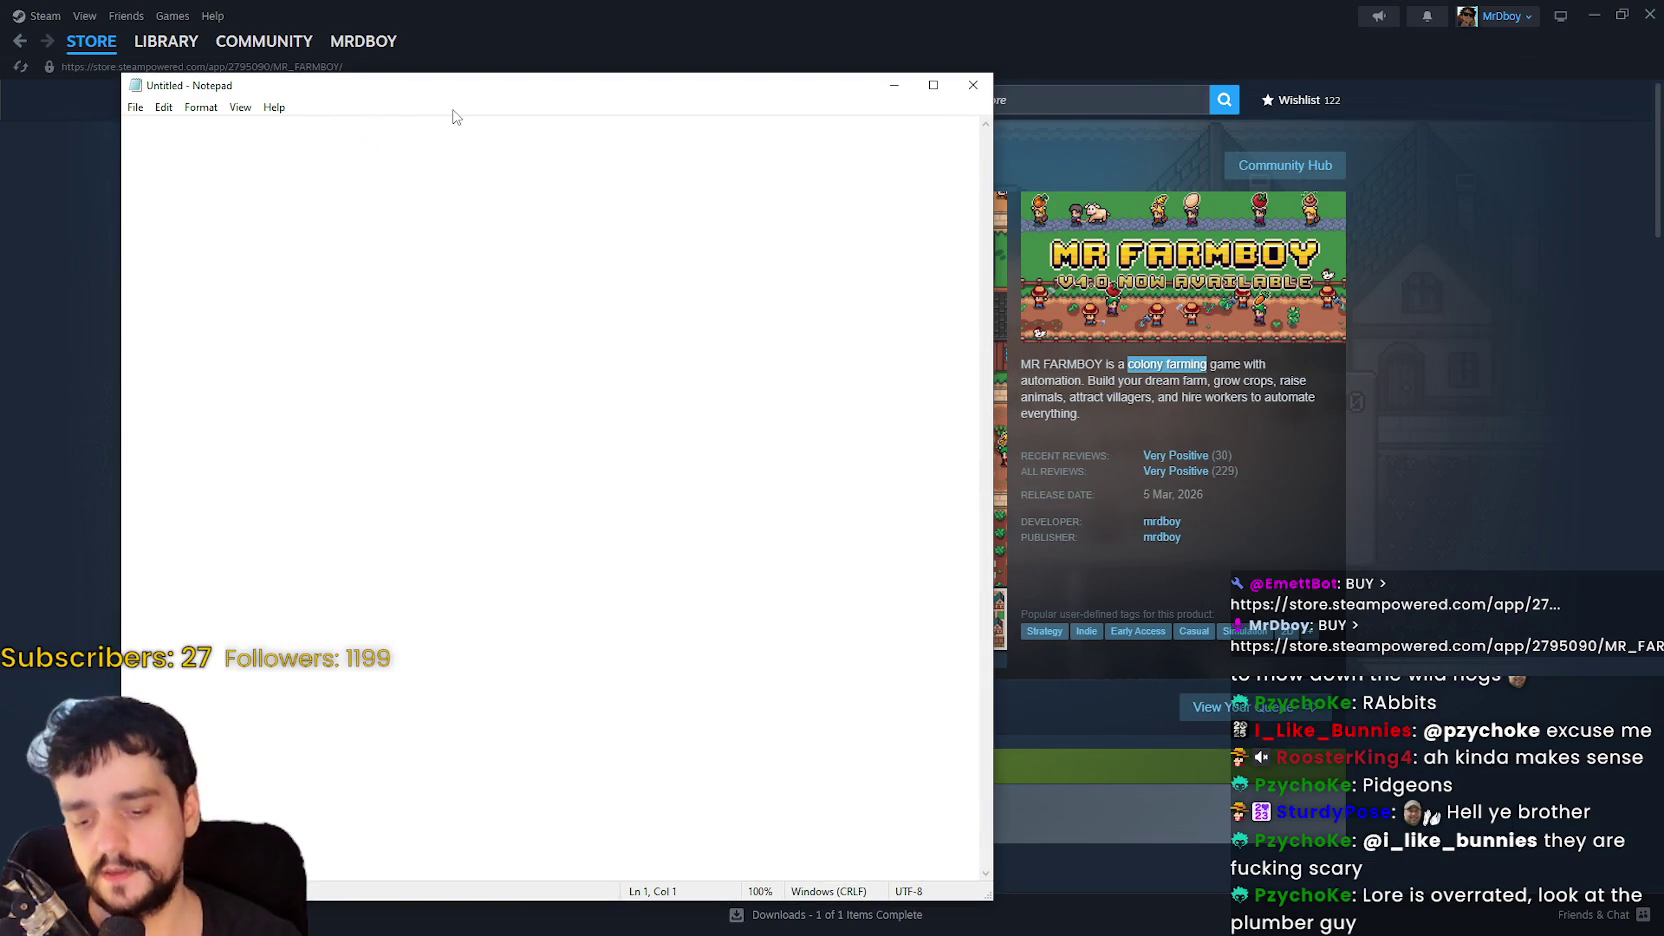
text(HarvestSorce)
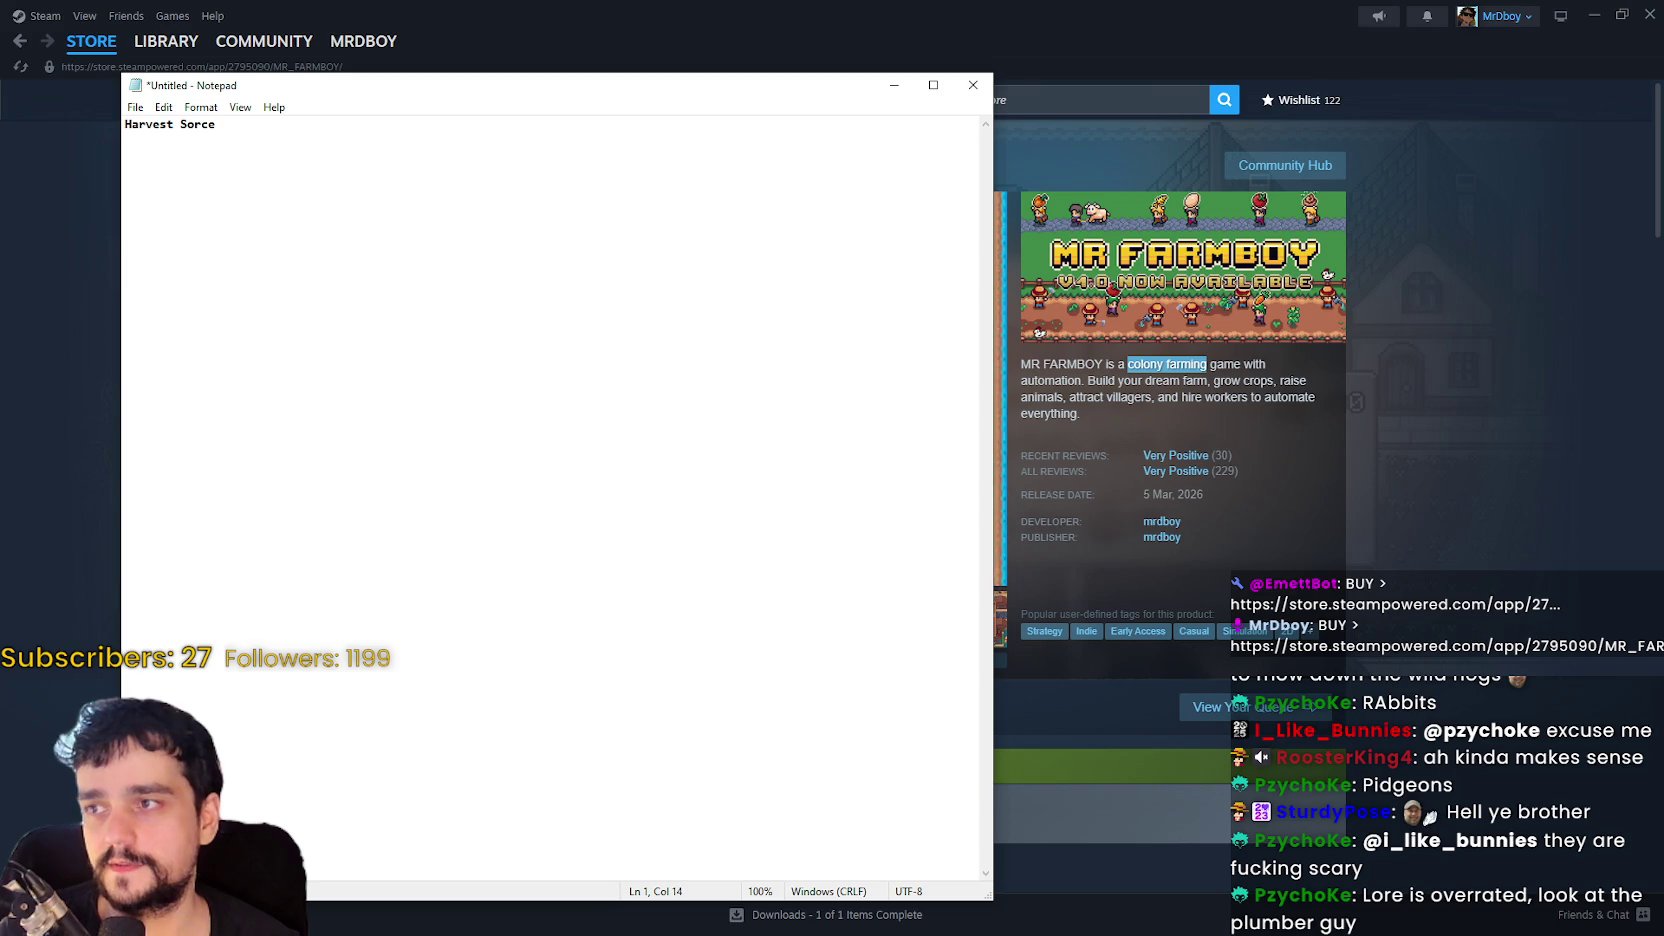
text(rrer)
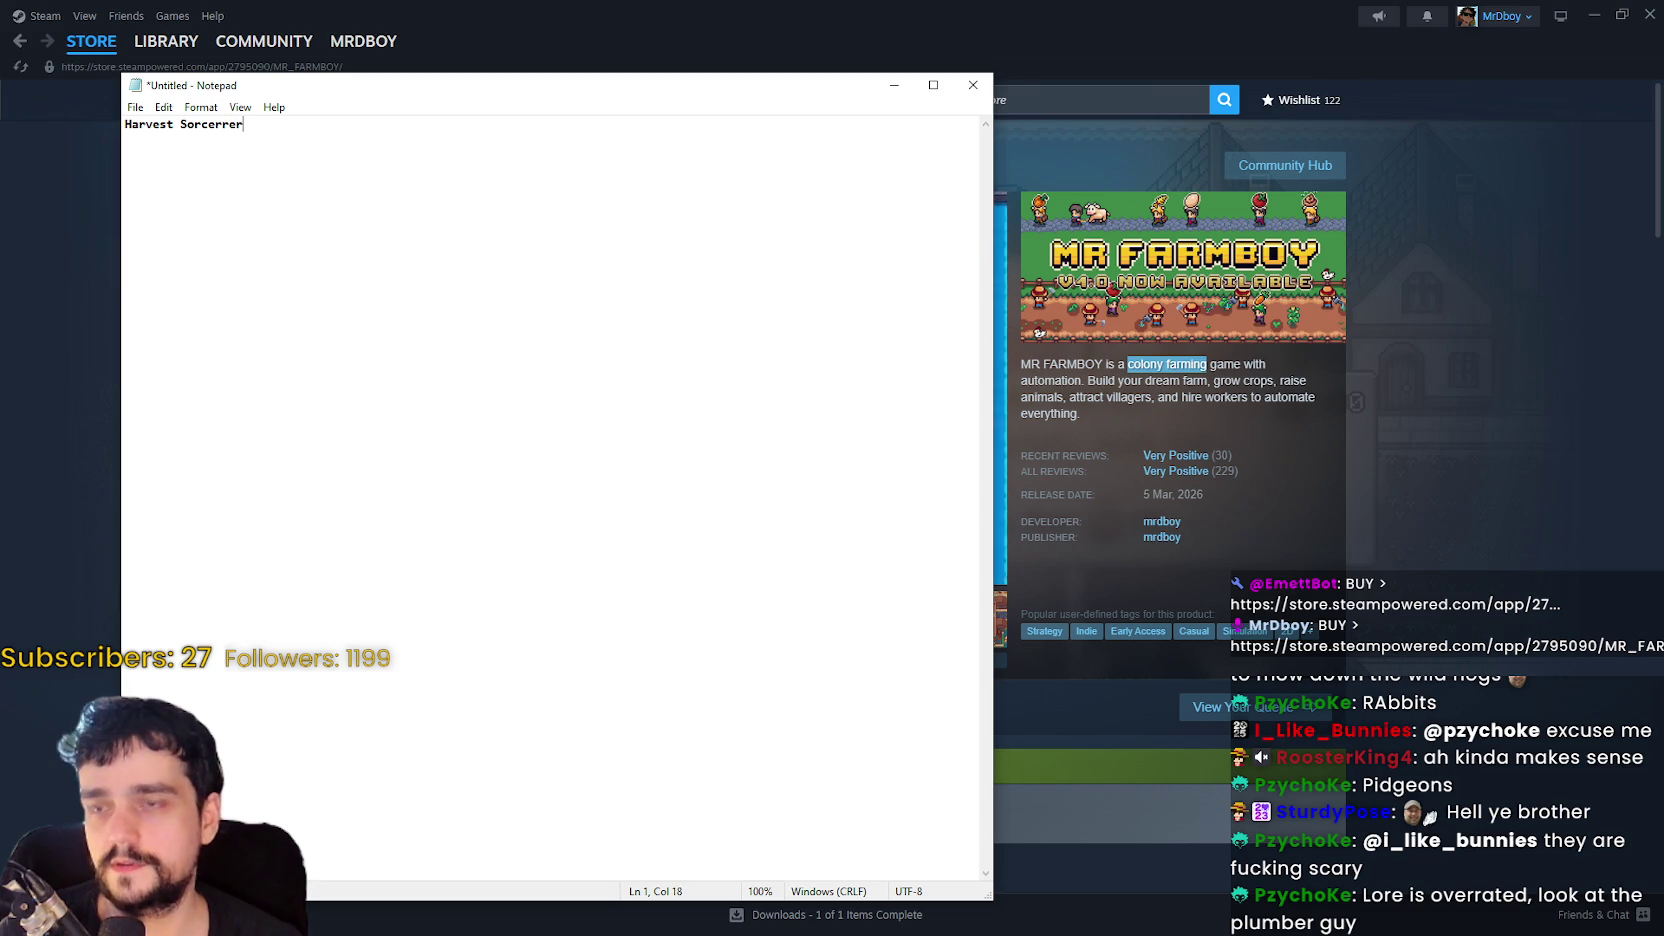
key(alt+Tab)
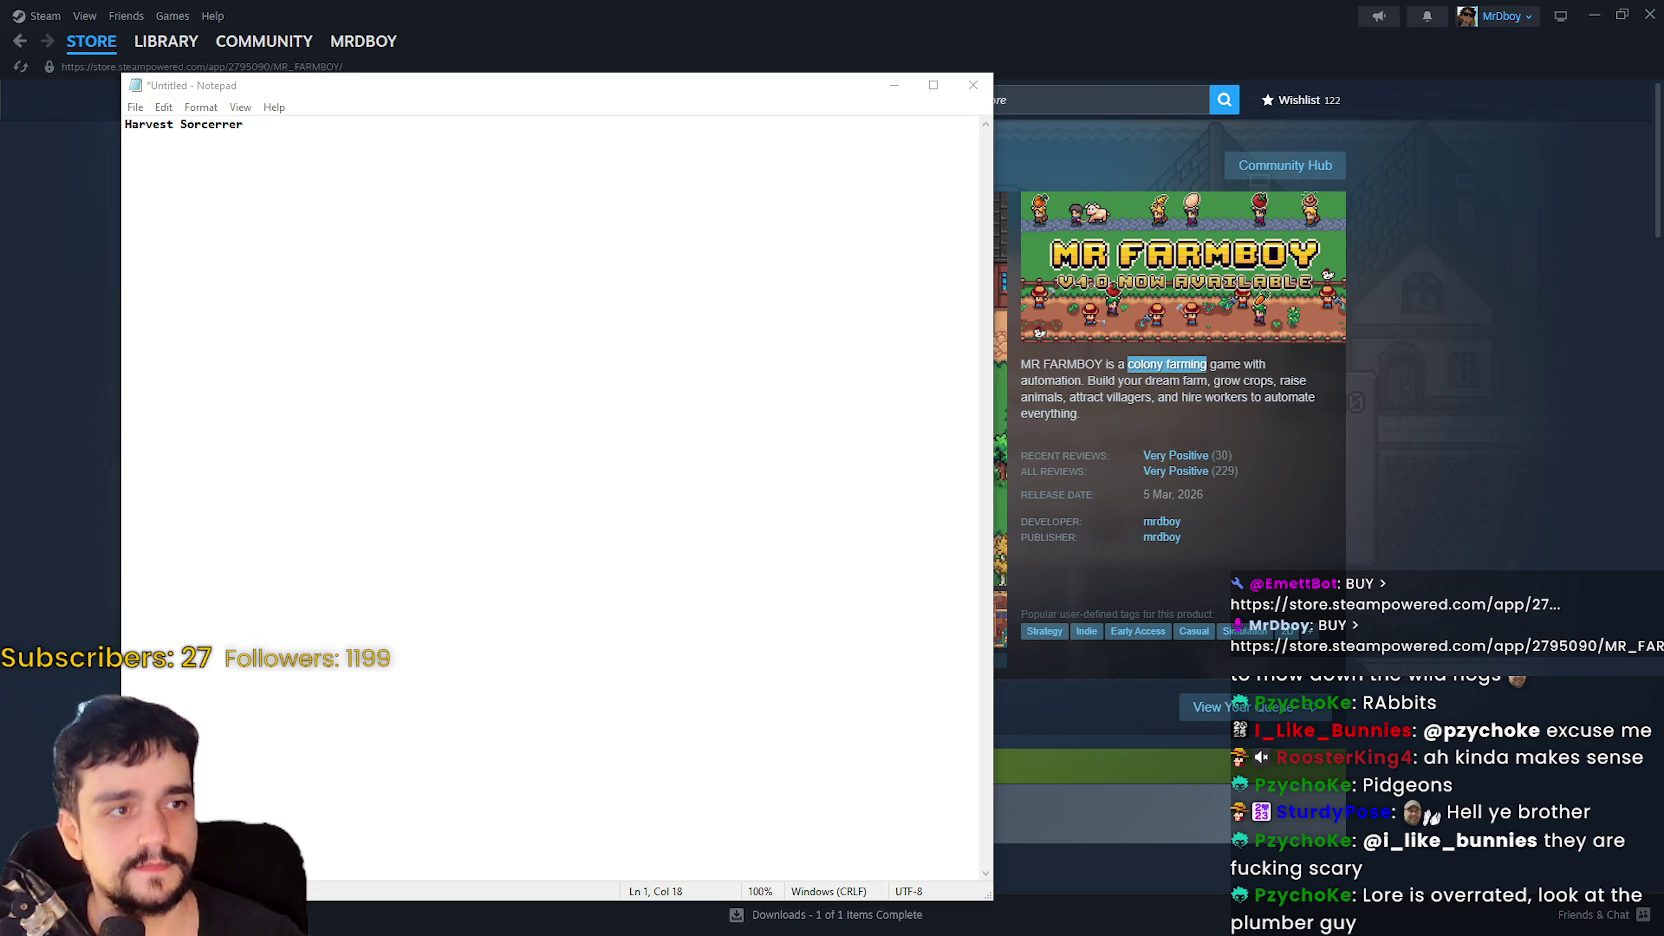
double_click(205, 124)
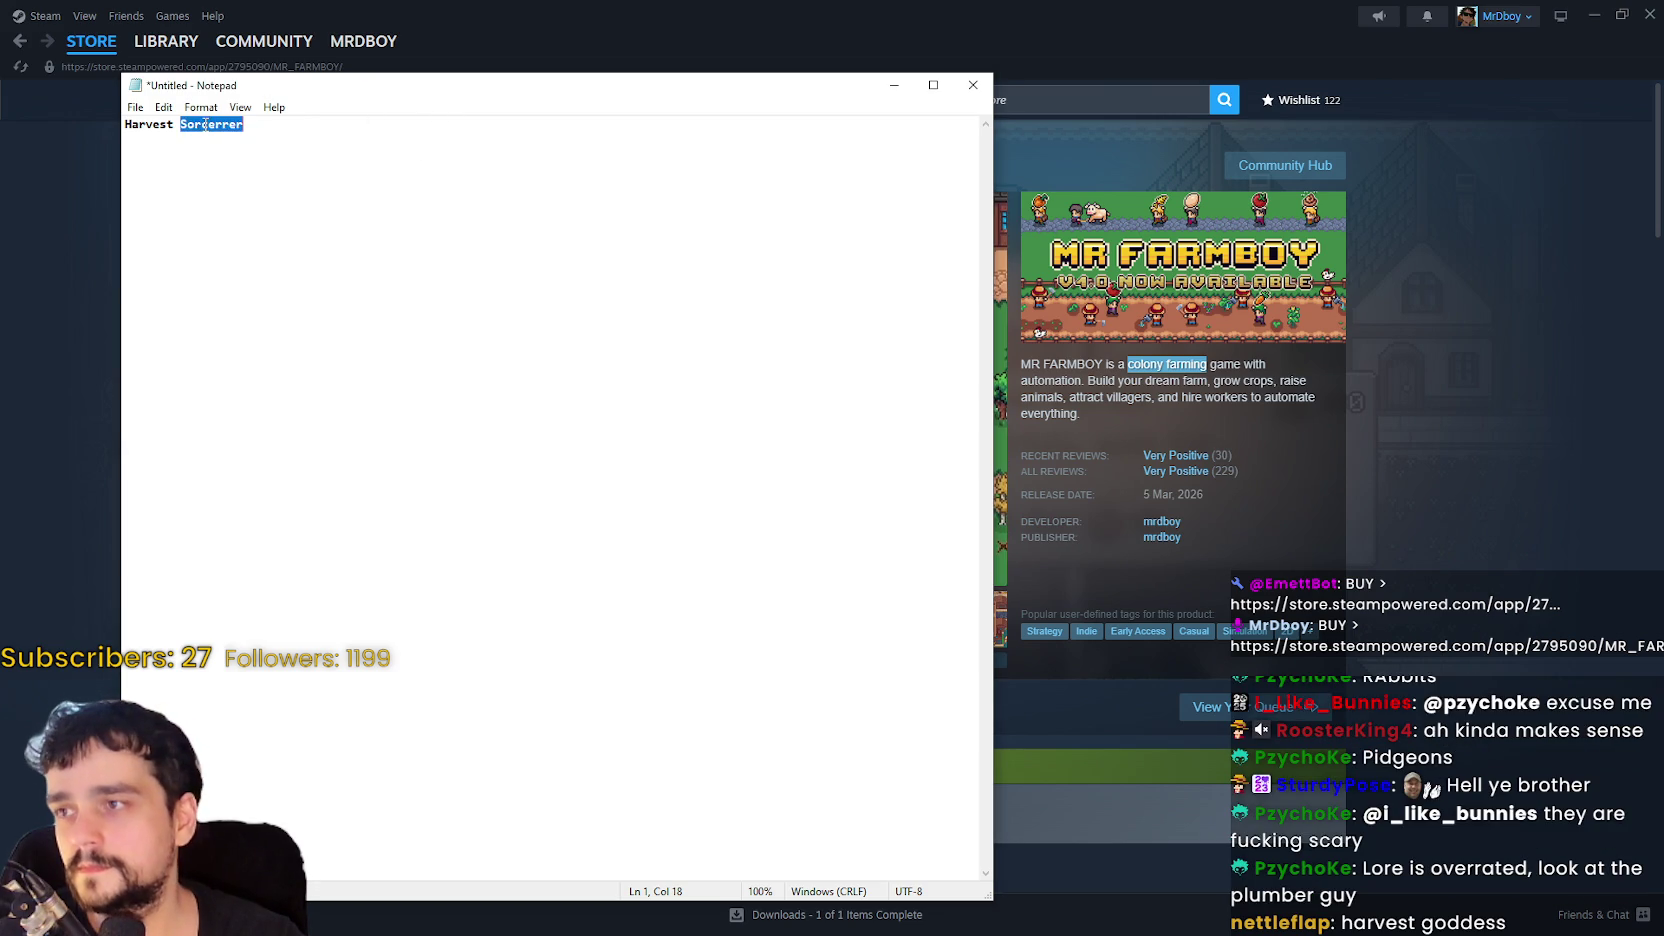